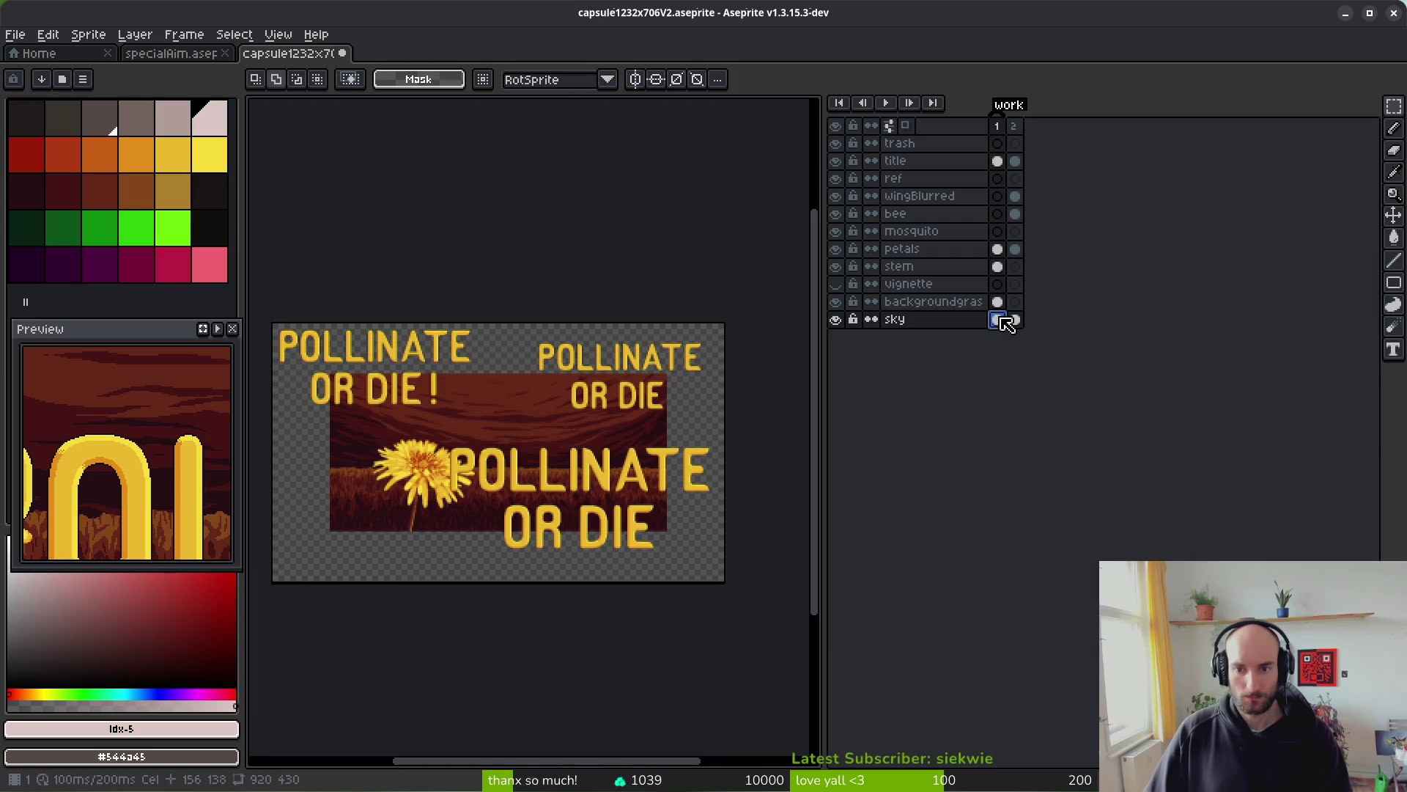
# - Delete the sky and grass background cels, then move the dandelion's petals and stem left and down
pyautogui.press('Delete')
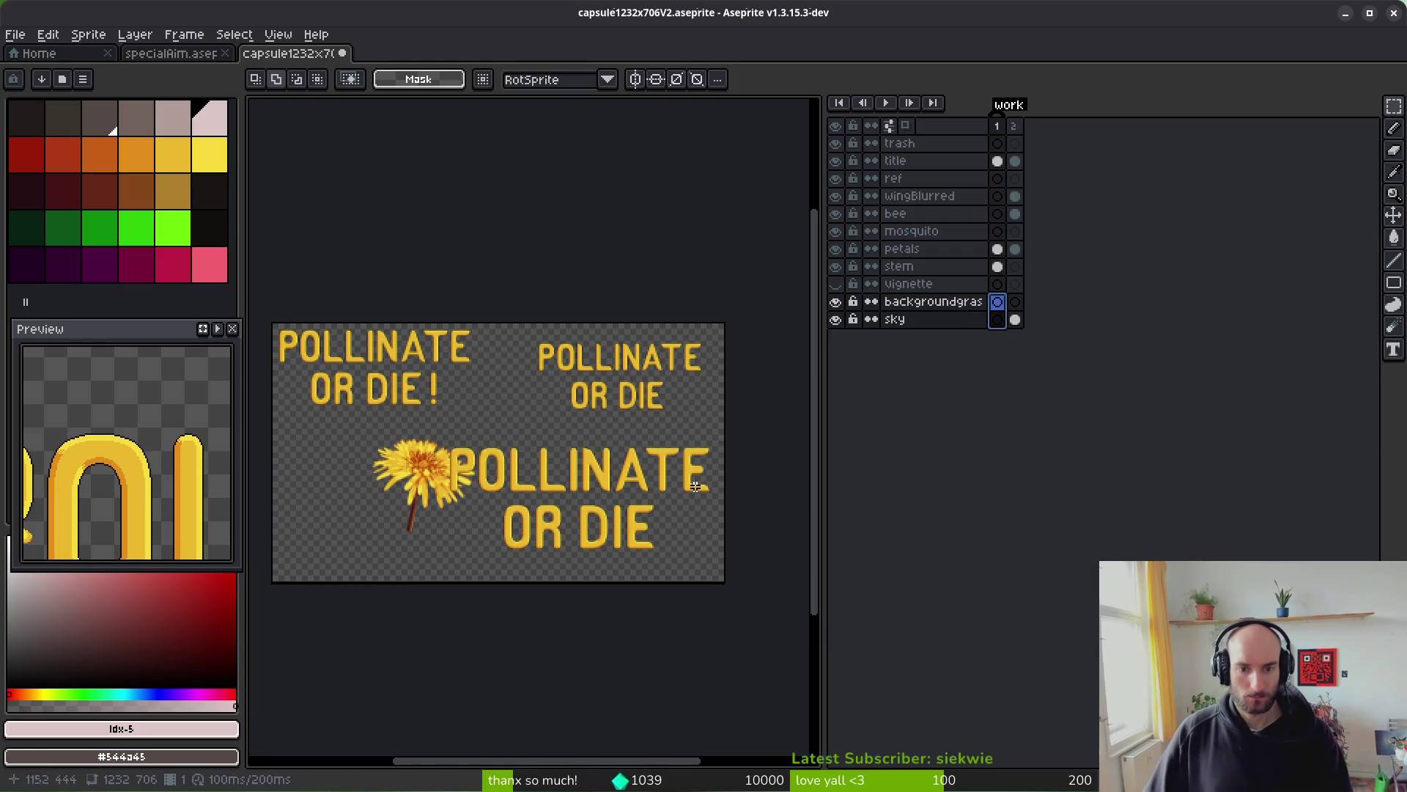
pyautogui.hscroll(-2, 568, 487)
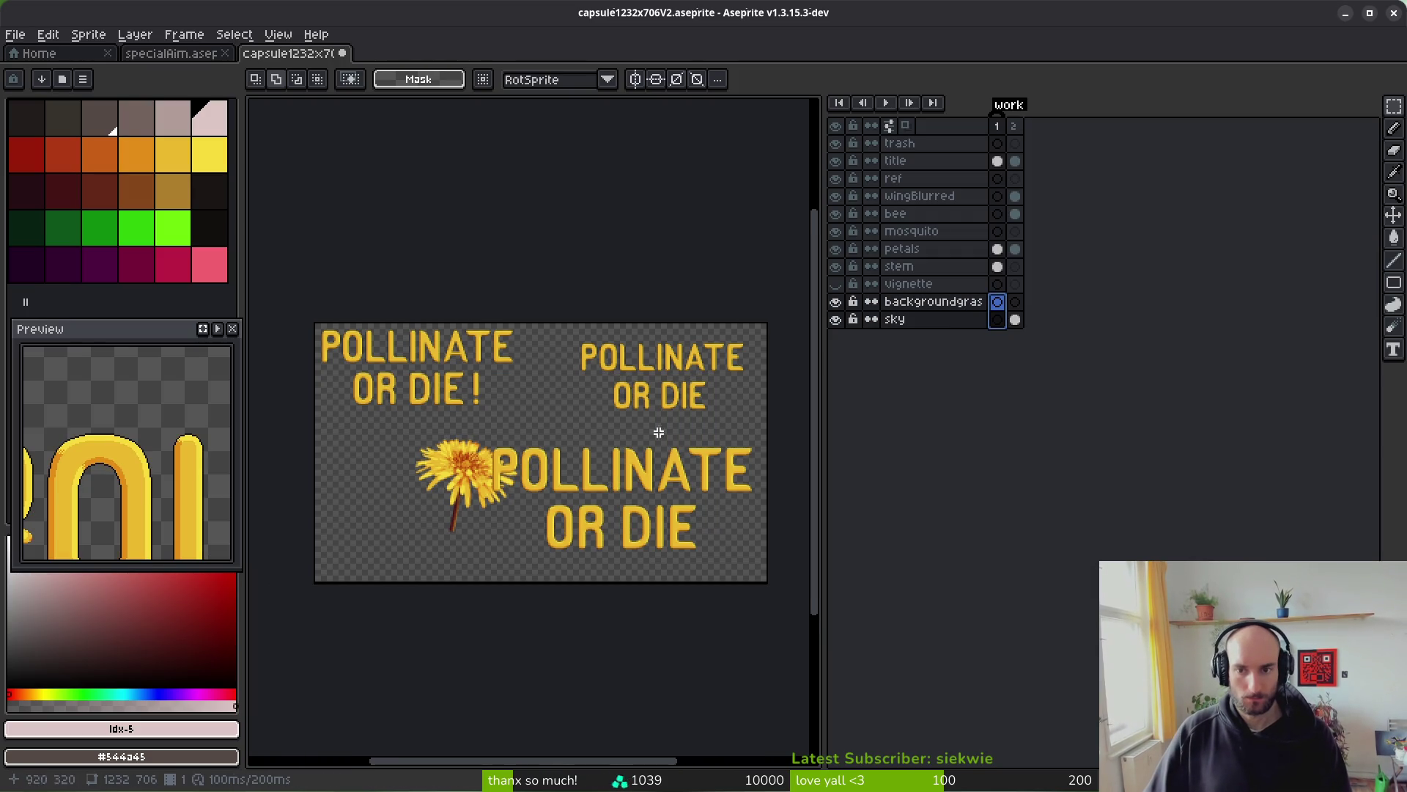
pyautogui.click(998, 266)
pyautogui.moveTo(372, 411); pyautogui.dragTo(597, 572)
pyautogui.moveTo(998, 249); pyautogui.dragTo(997, 266)
pyautogui.moveTo(513, 502); pyautogui.dragTo(477, 516)
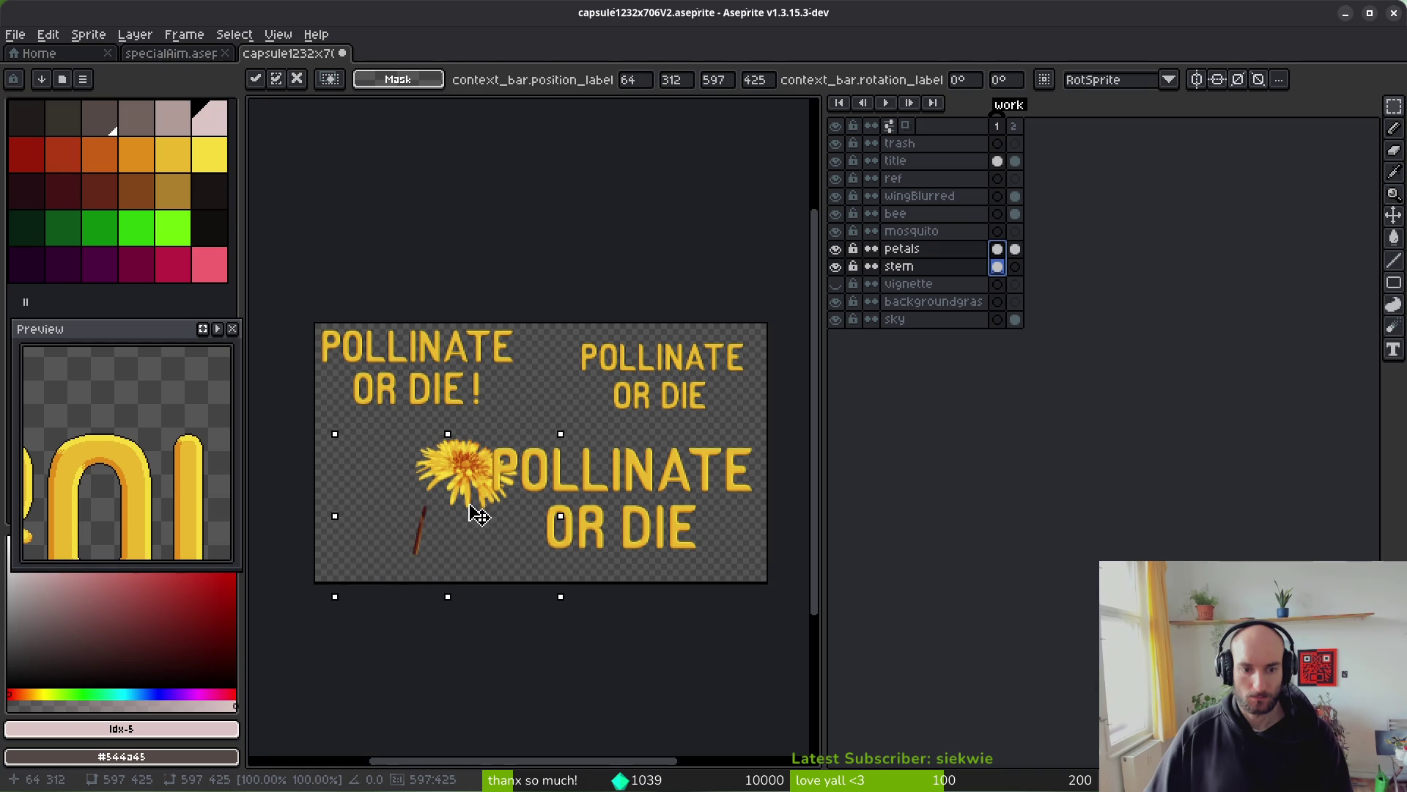
pyautogui.click(645, 469)
# - Save the file and switch to frame 2 with the bee artwork
pyautogui.hotkey('ctrl', 's')
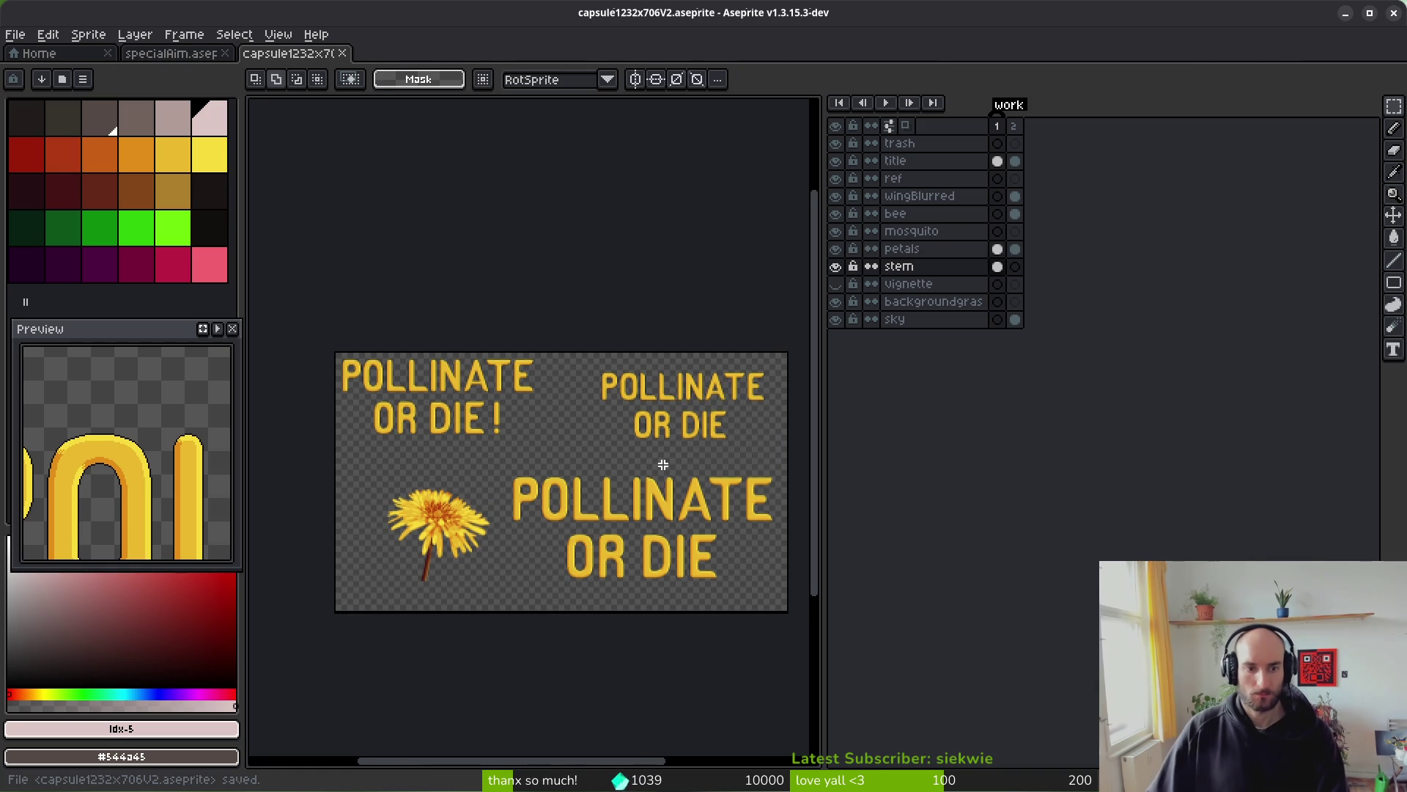
pyautogui.moveTo(628, 417); pyautogui.dragTo(609, 424)
pyautogui.click(997, 161)
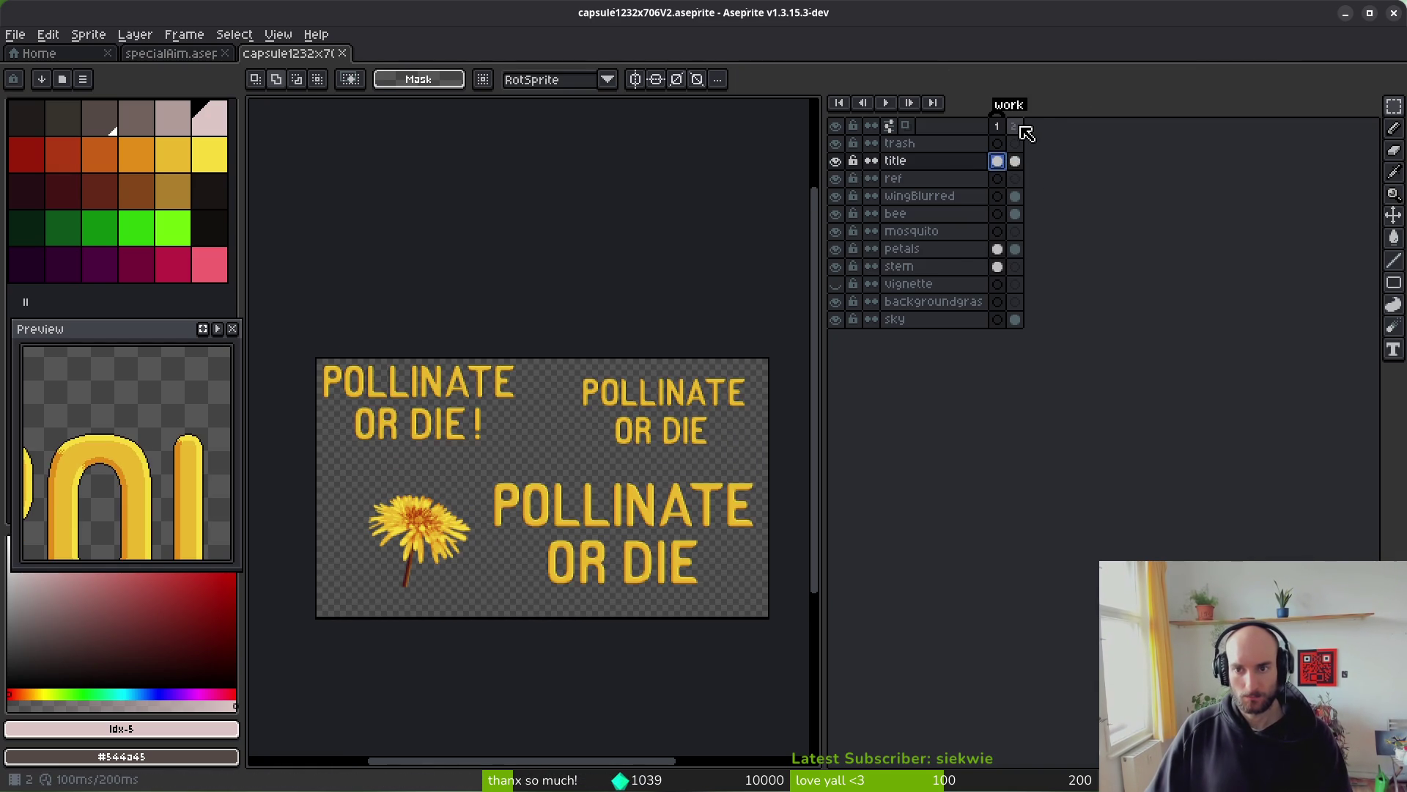
pyautogui.click(1014, 126)
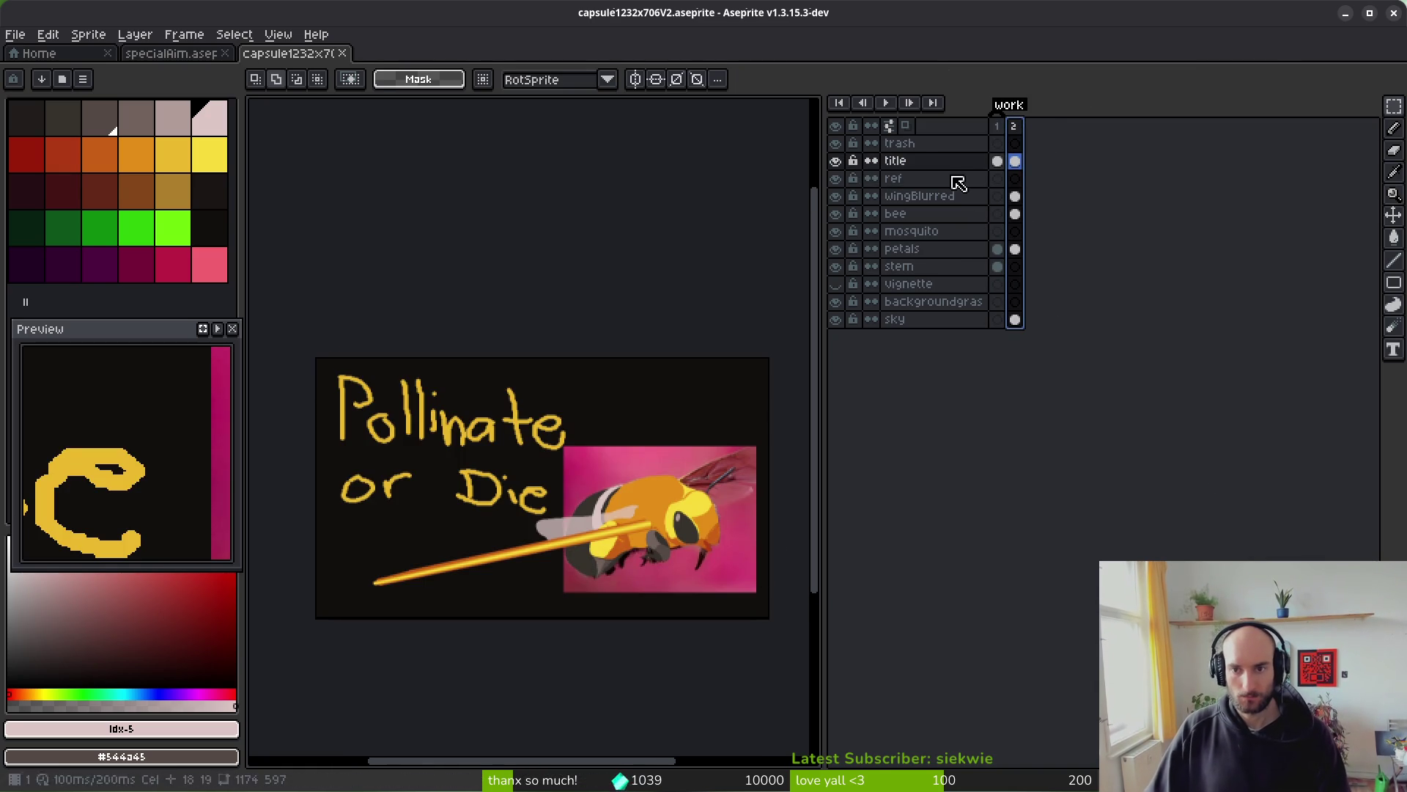
# - Hide the sky layer and title lettering on frame 2, toggling wingBlurred to compare
pyautogui.moveTo(623, 482); pyautogui.dragTo(629, 458)
pyautogui.scroll(2, 629, 458)
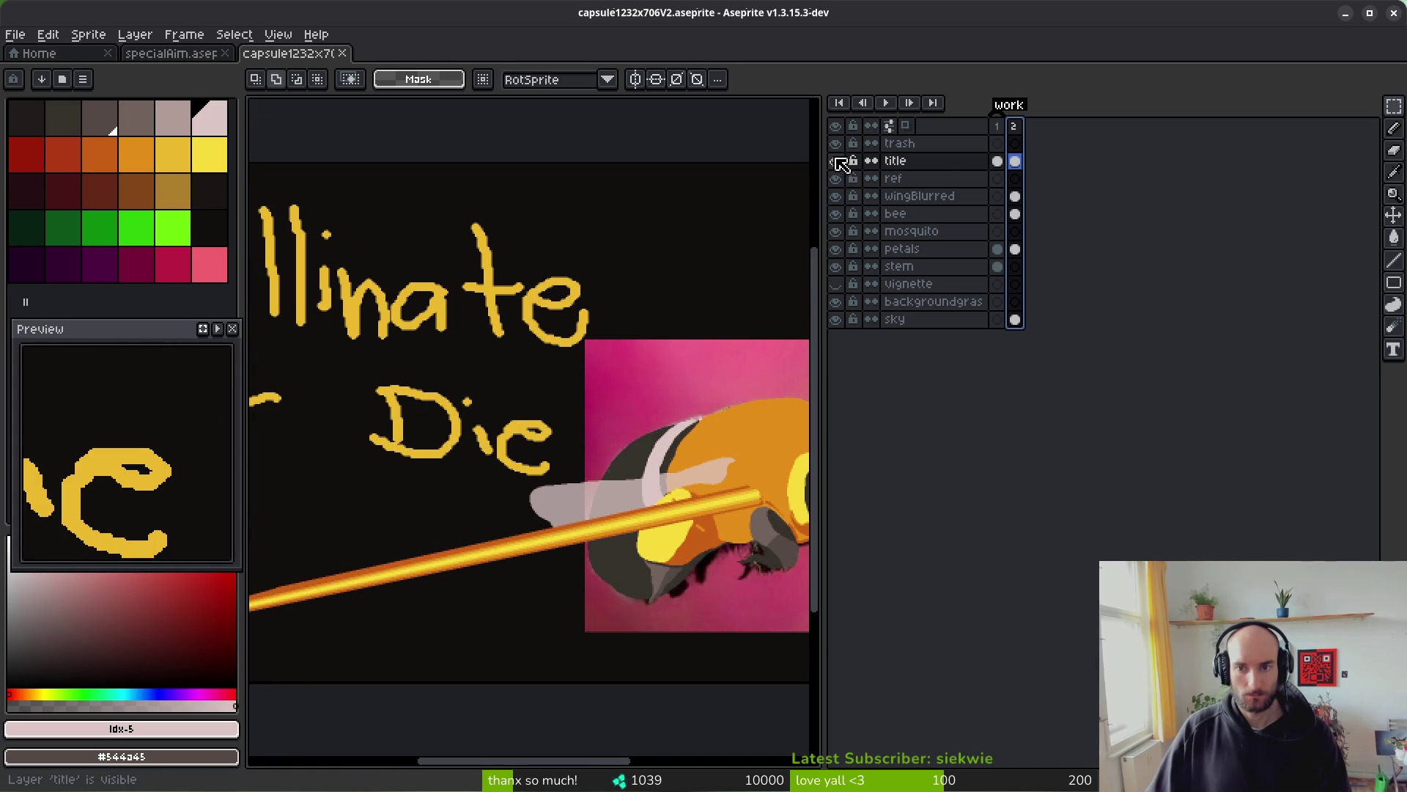
pyautogui.click(836, 196)
pyautogui.click(835, 196)
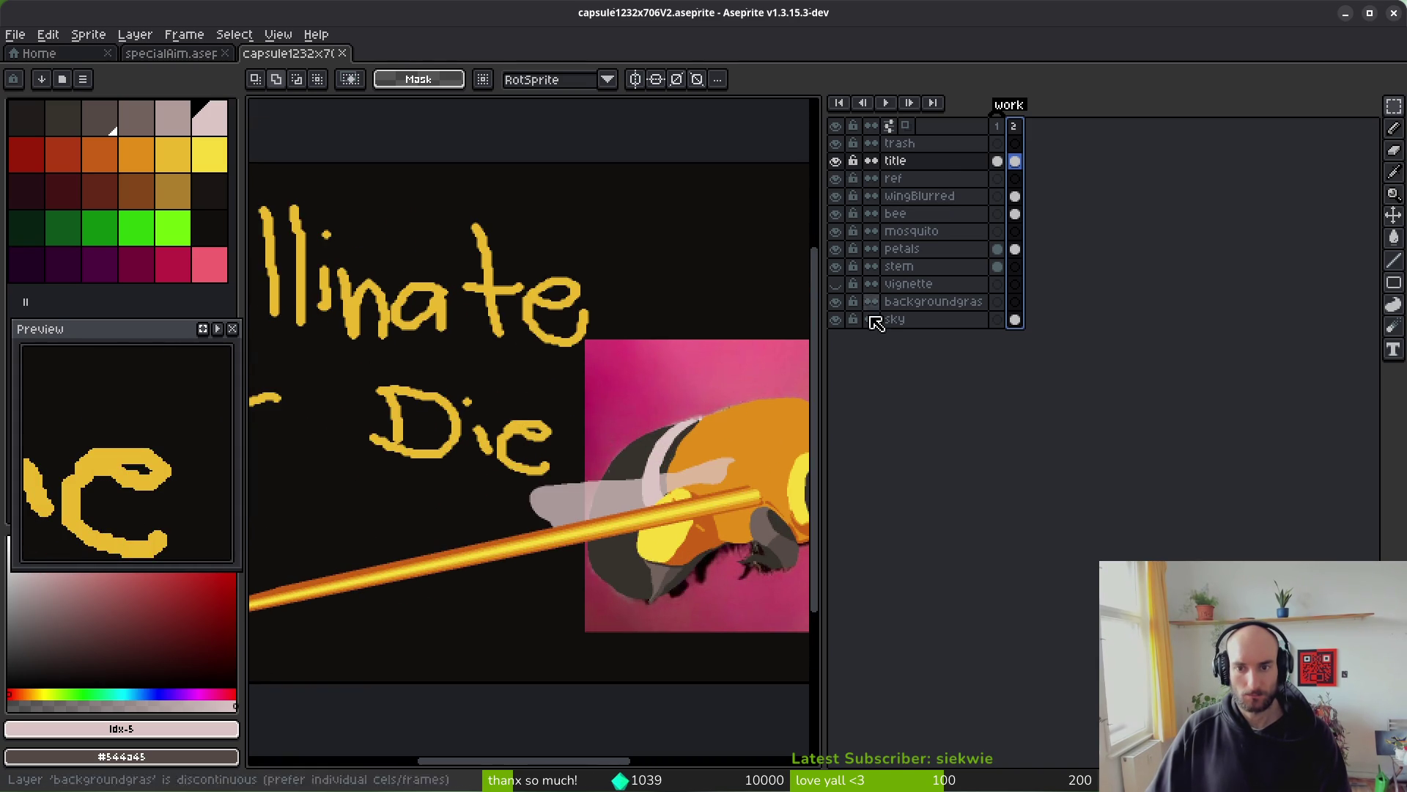
pyautogui.click(836, 320)
pyautogui.click(836, 321)
pyautogui.click(836, 320)
pyautogui.click(837, 320)
pyautogui.click(836, 161)
pyautogui.click(836, 161)
pyautogui.click(836, 161)
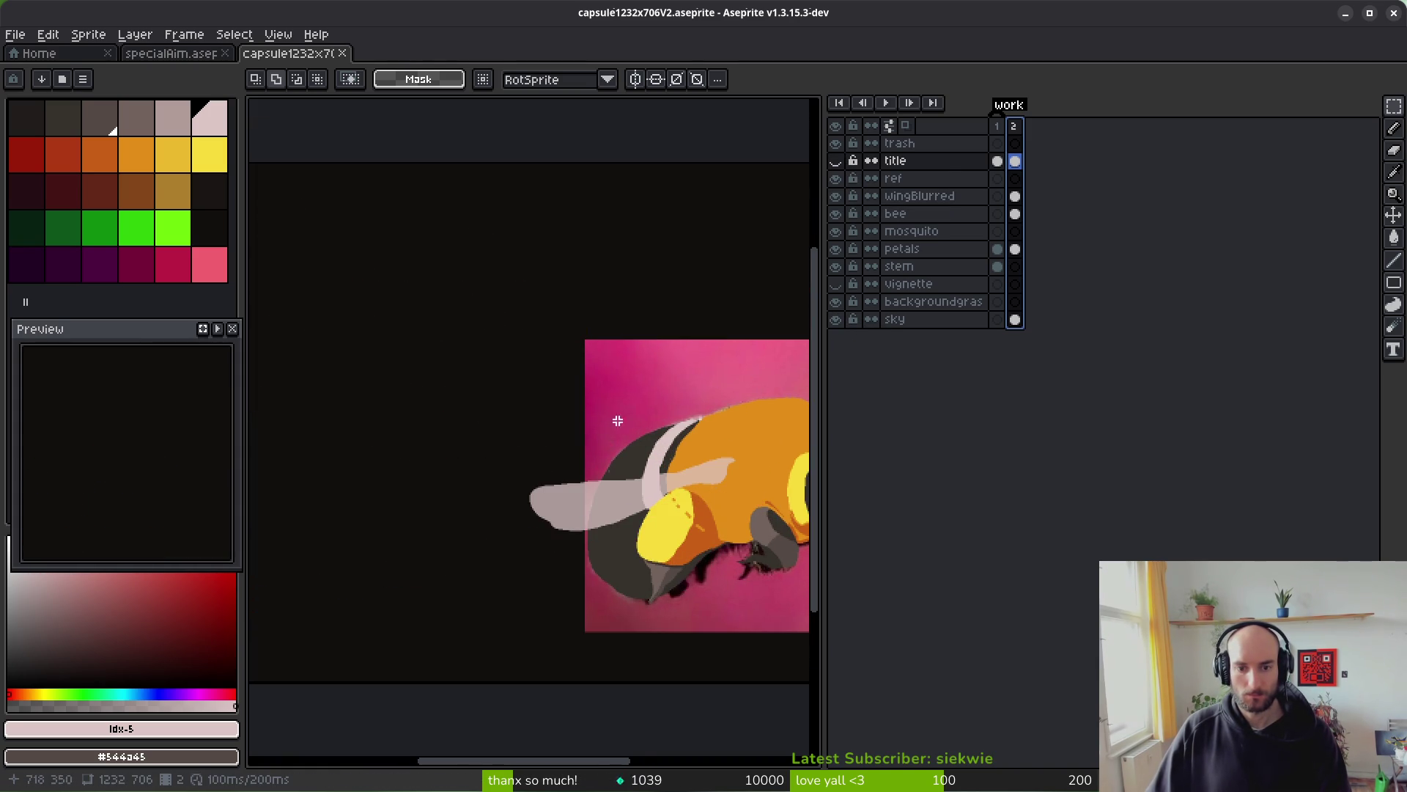
# - Hide the bee layer to view the reference photo, show it again, and pick a dark palette colour
pyautogui.scroll(-2, 621, 467)
pyautogui.scroll(5, 621, 467)
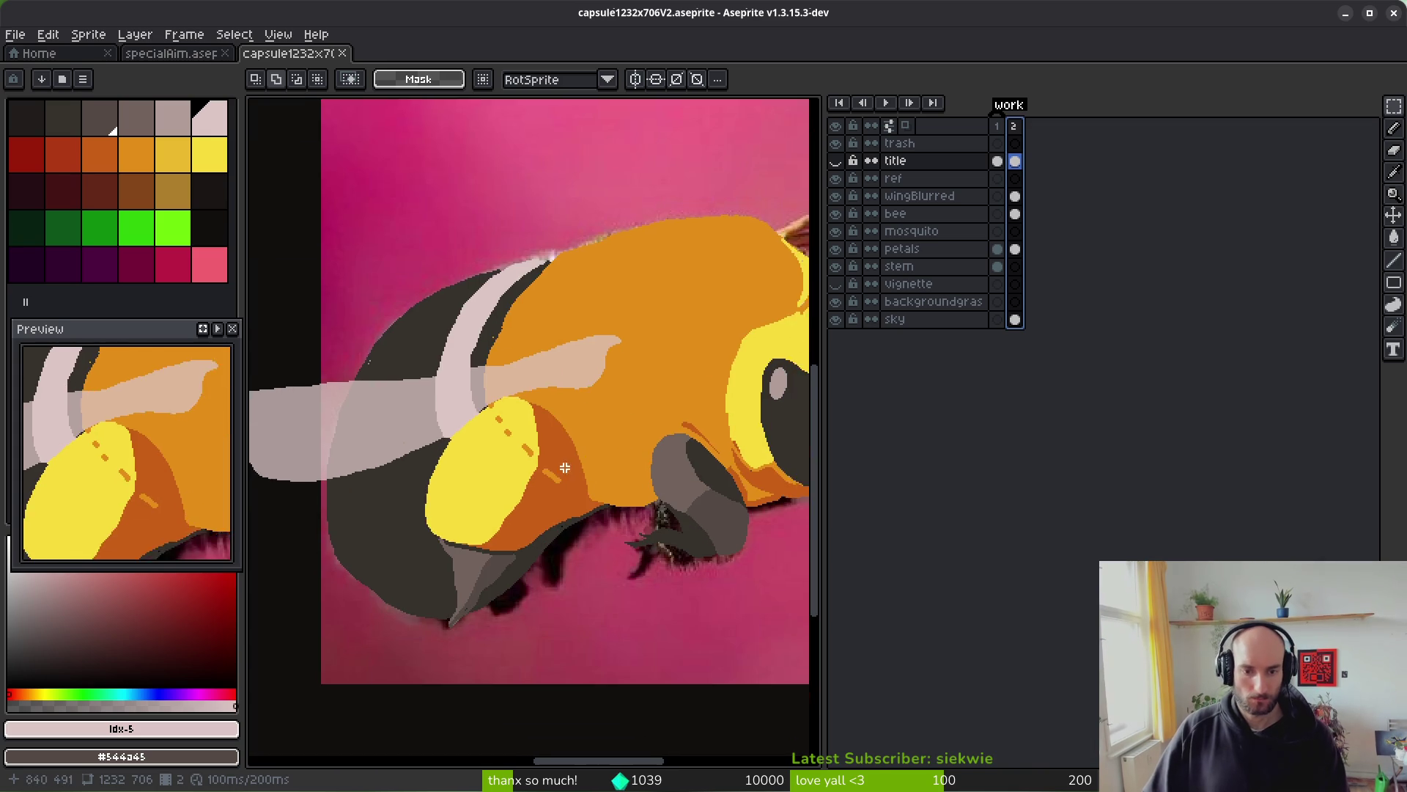
pyautogui.scroll(-4, 588, 464)
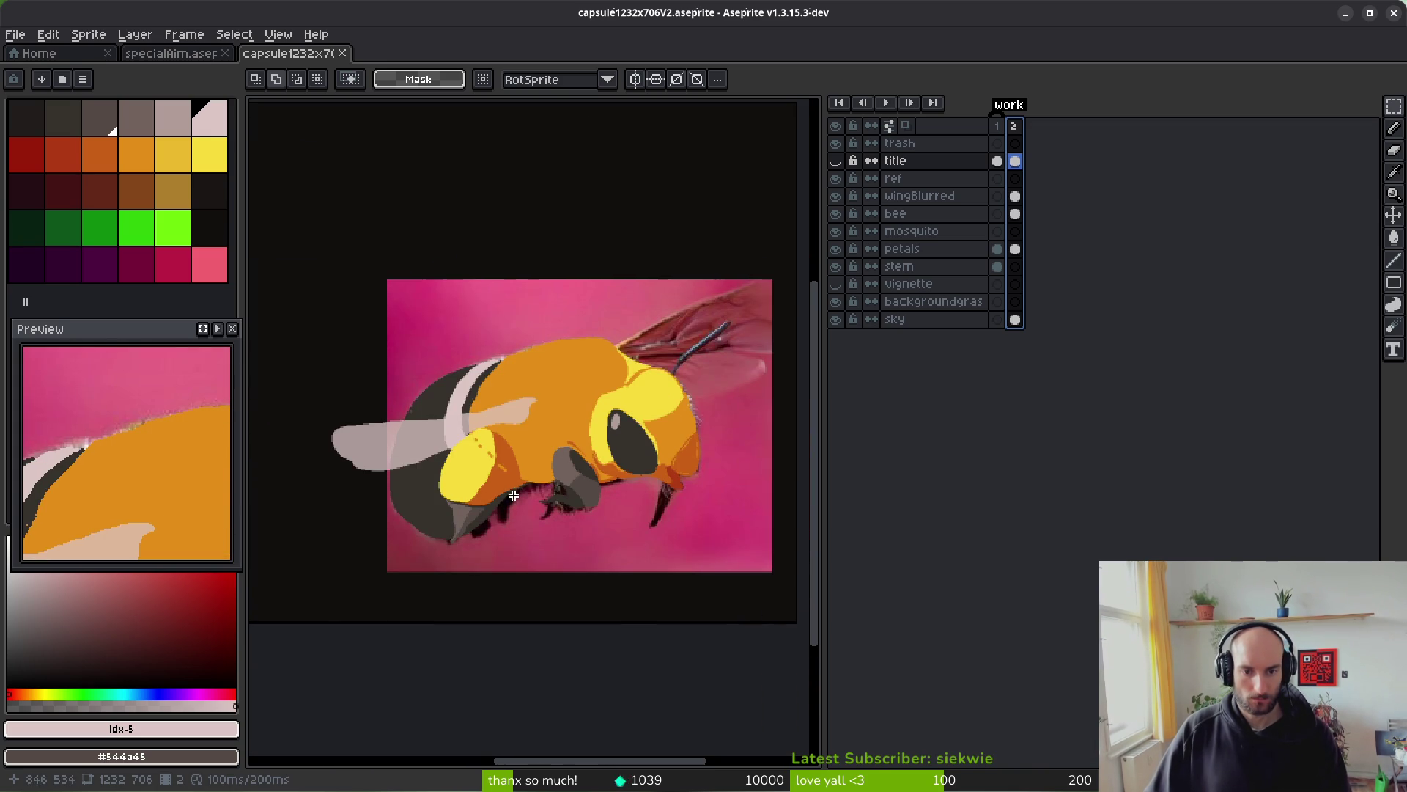
pyautogui.scroll(5, 667, 394)
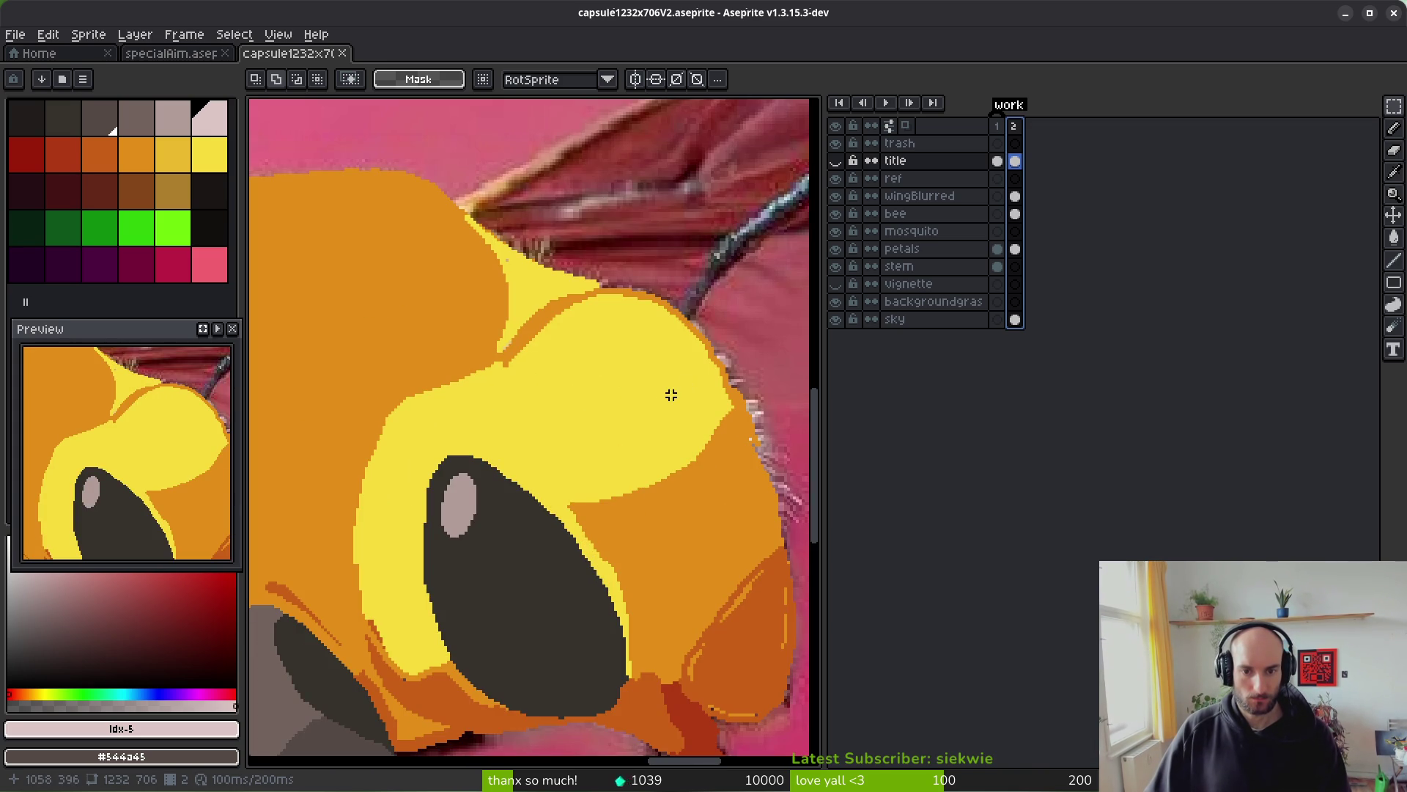
pyautogui.click(843, 217)
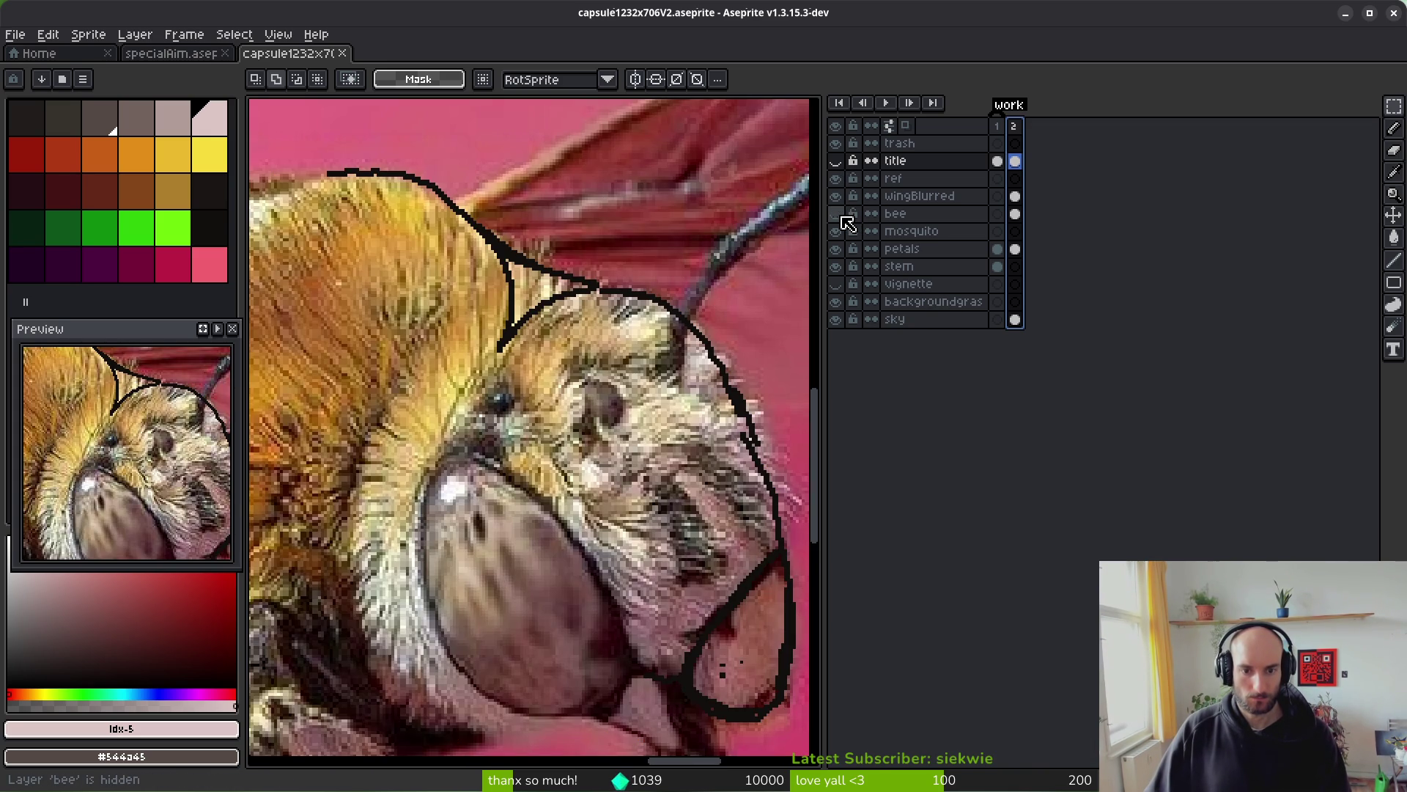
pyautogui.scroll(-4, 611, 469)
pyautogui.scroll(5, 603, 472)
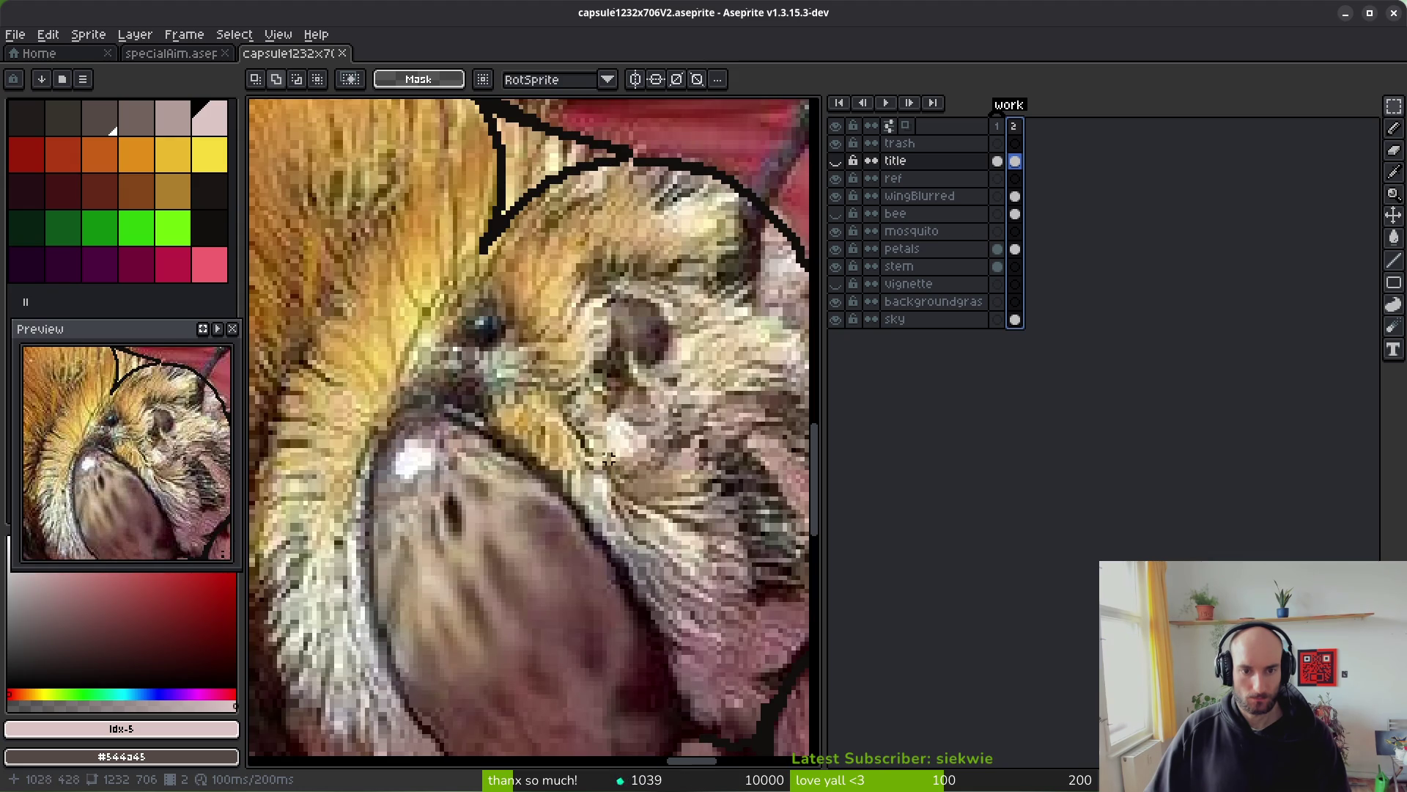
pyautogui.scroll(-4, 696, 336)
pyautogui.scroll(2, 539, 380)
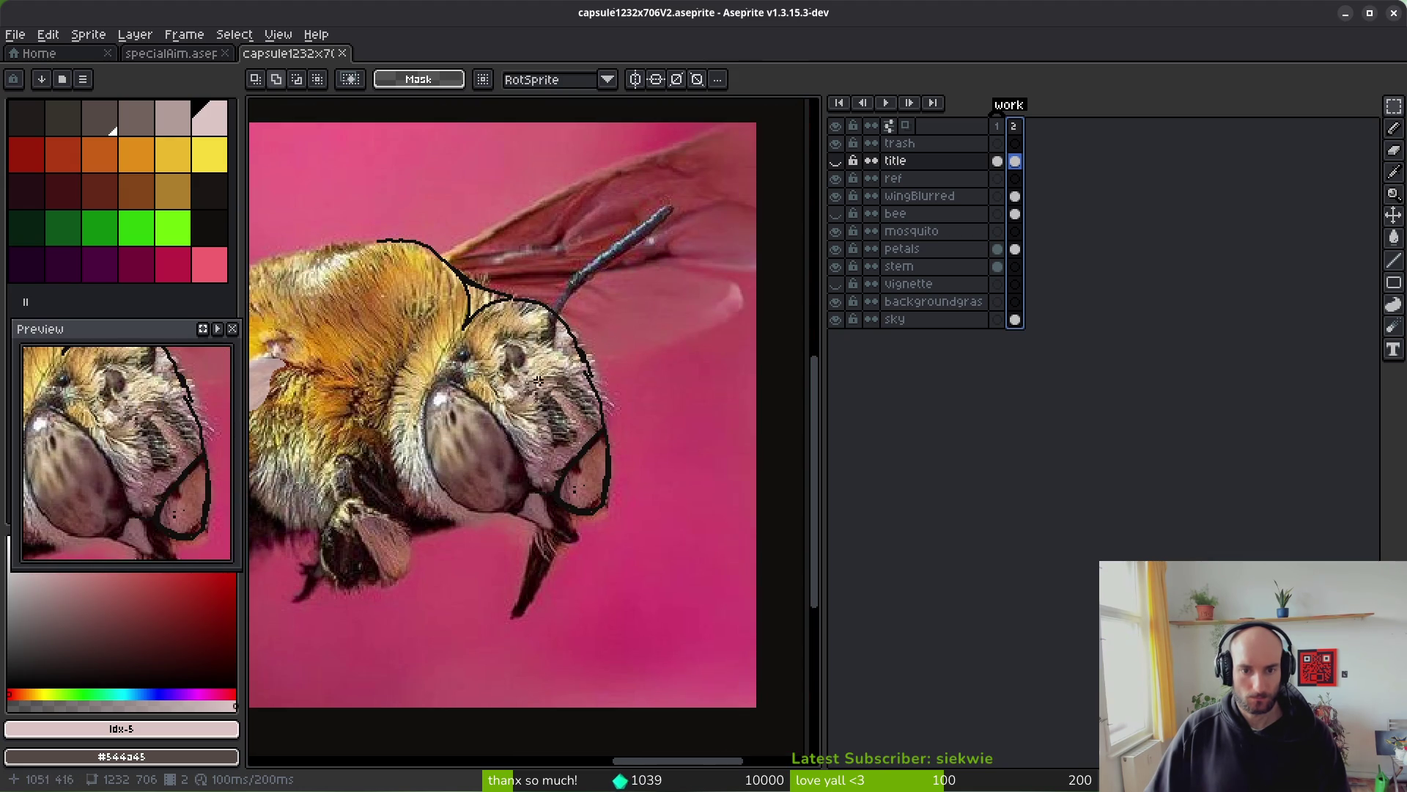
pyautogui.scroll(2, 526, 362)
pyautogui.scroll(-1, 516, 359)
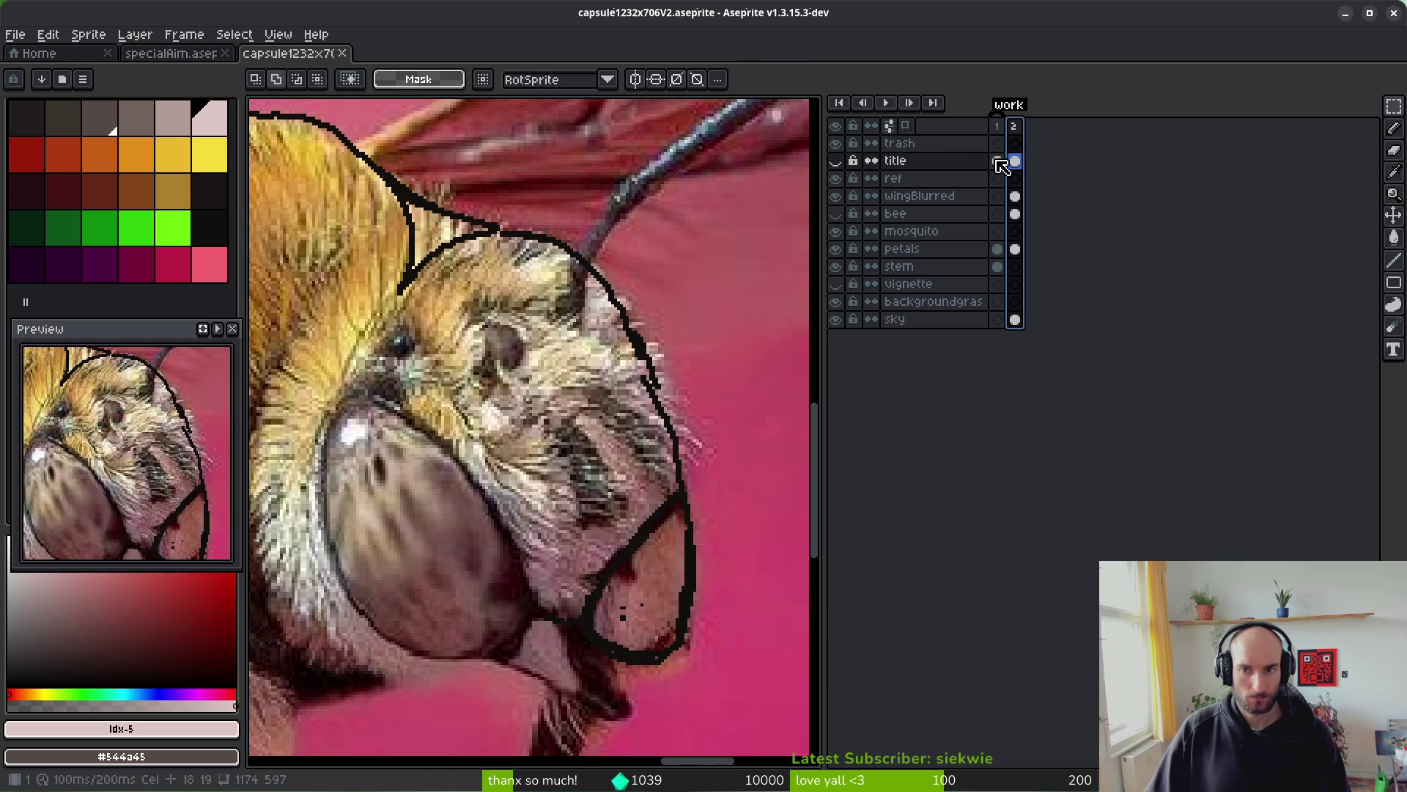
pyautogui.click(835, 213)
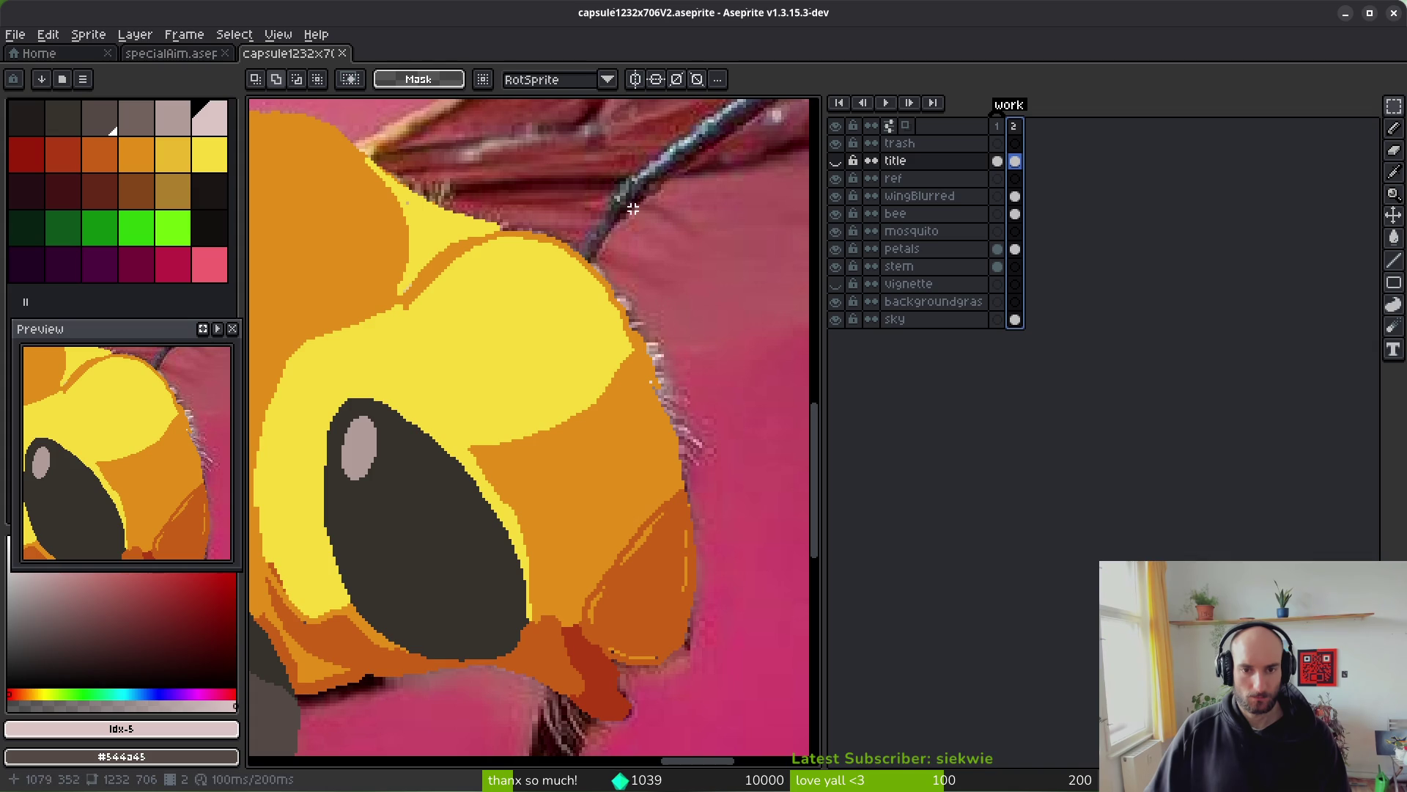
pyautogui.click(82, 121)
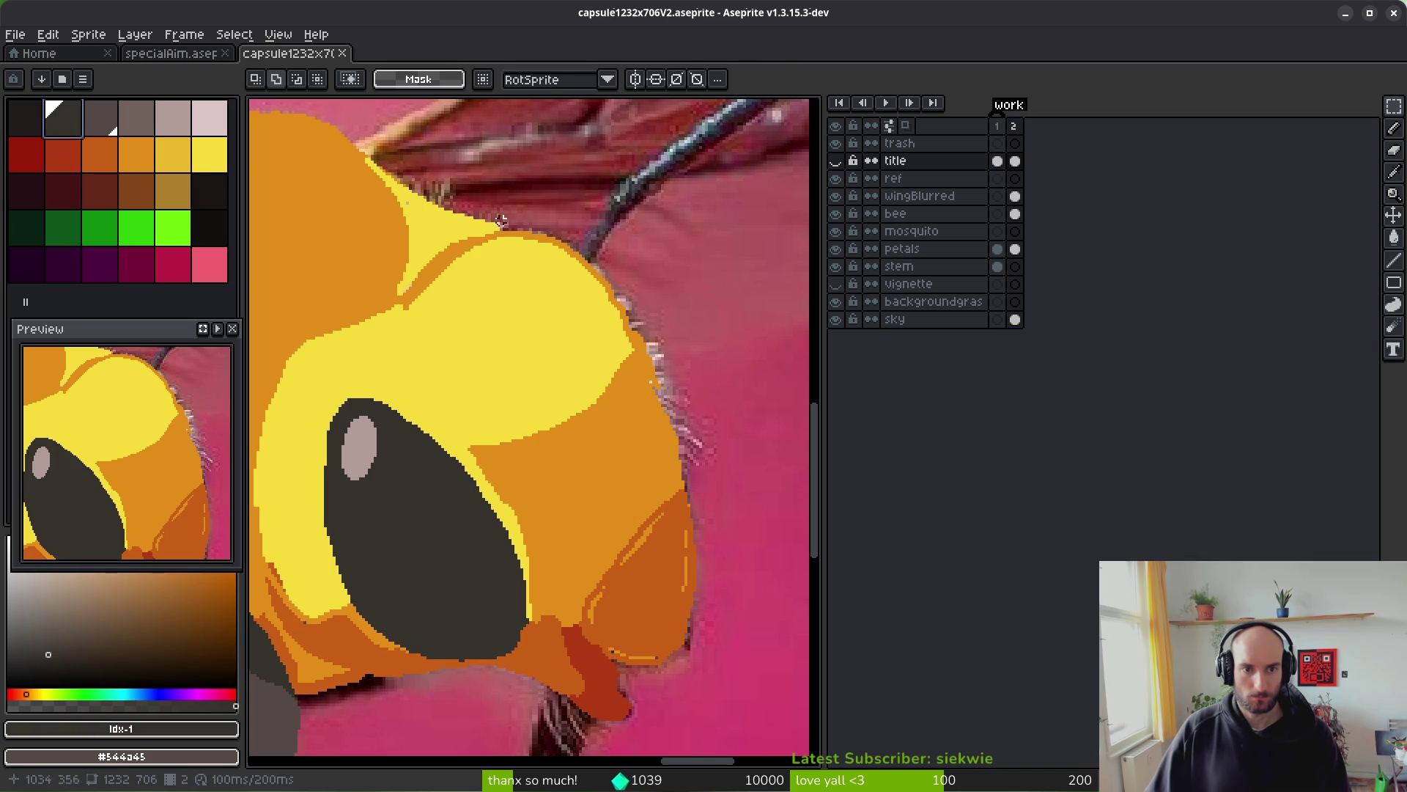
# - Draw dark grey straight lines along the antenna on the bee layer's frame-2 cel
pyautogui.press('w')
pyautogui.moveTo(628, 274); pyautogui.dragTo(534, 418)
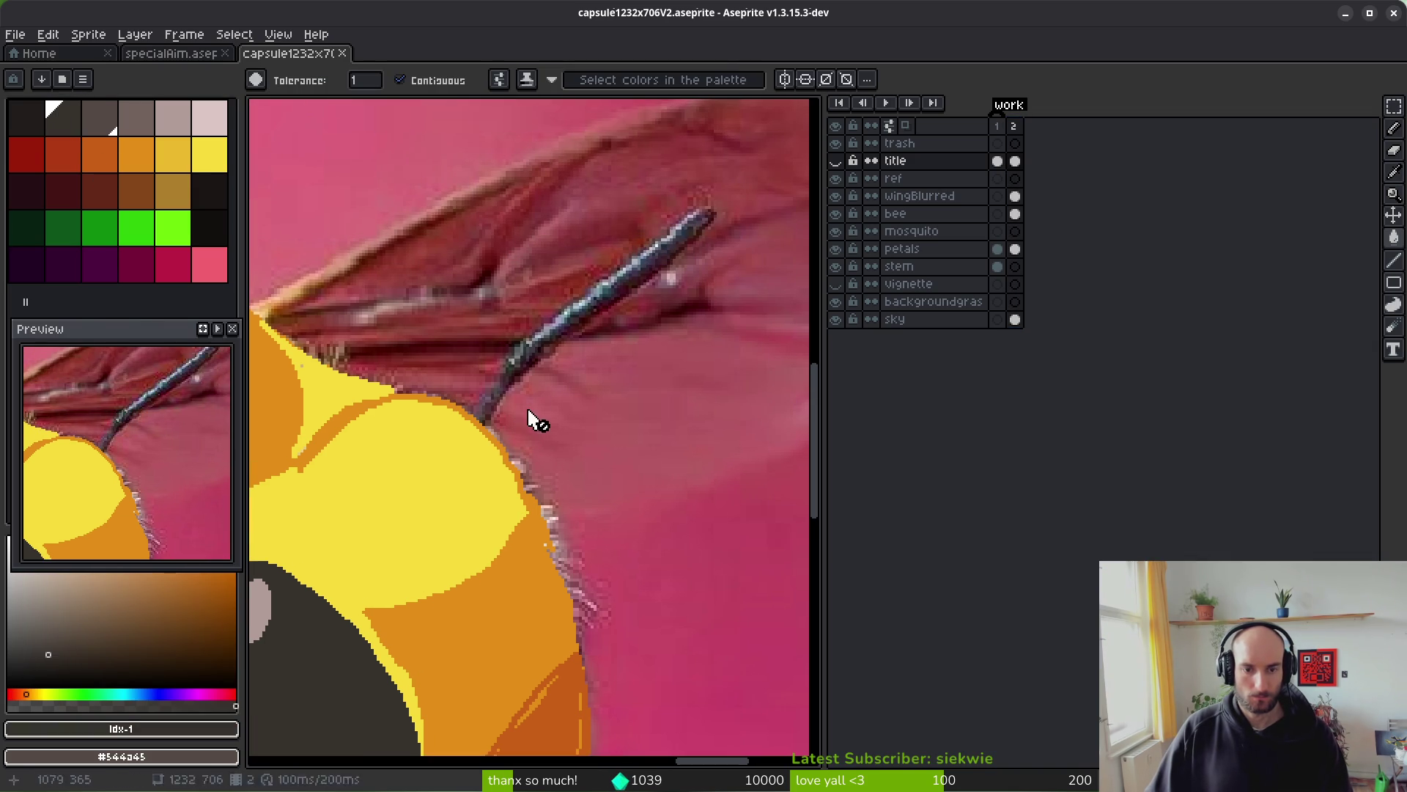
pyautogui.click(1017, 214)
pyautogui.press('l')
pyautogui.scroll(2, 438, 485)
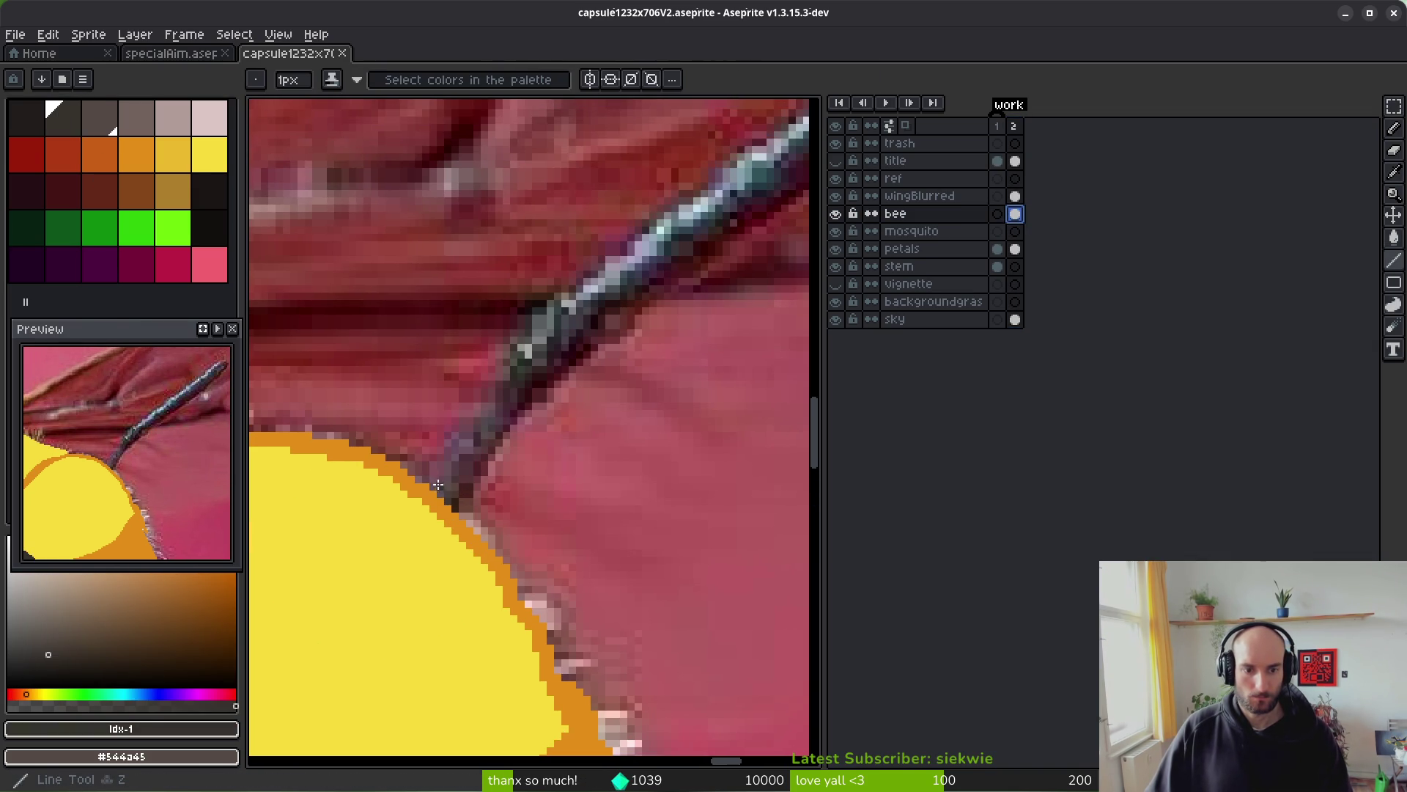
pyautogui.moveTo(438, 467)
pyautogui.mouseDown()
pyautogui.moveTo(557, 289)
pyautogui.moveTo(524, 344)
pyautogui.mouseUp()
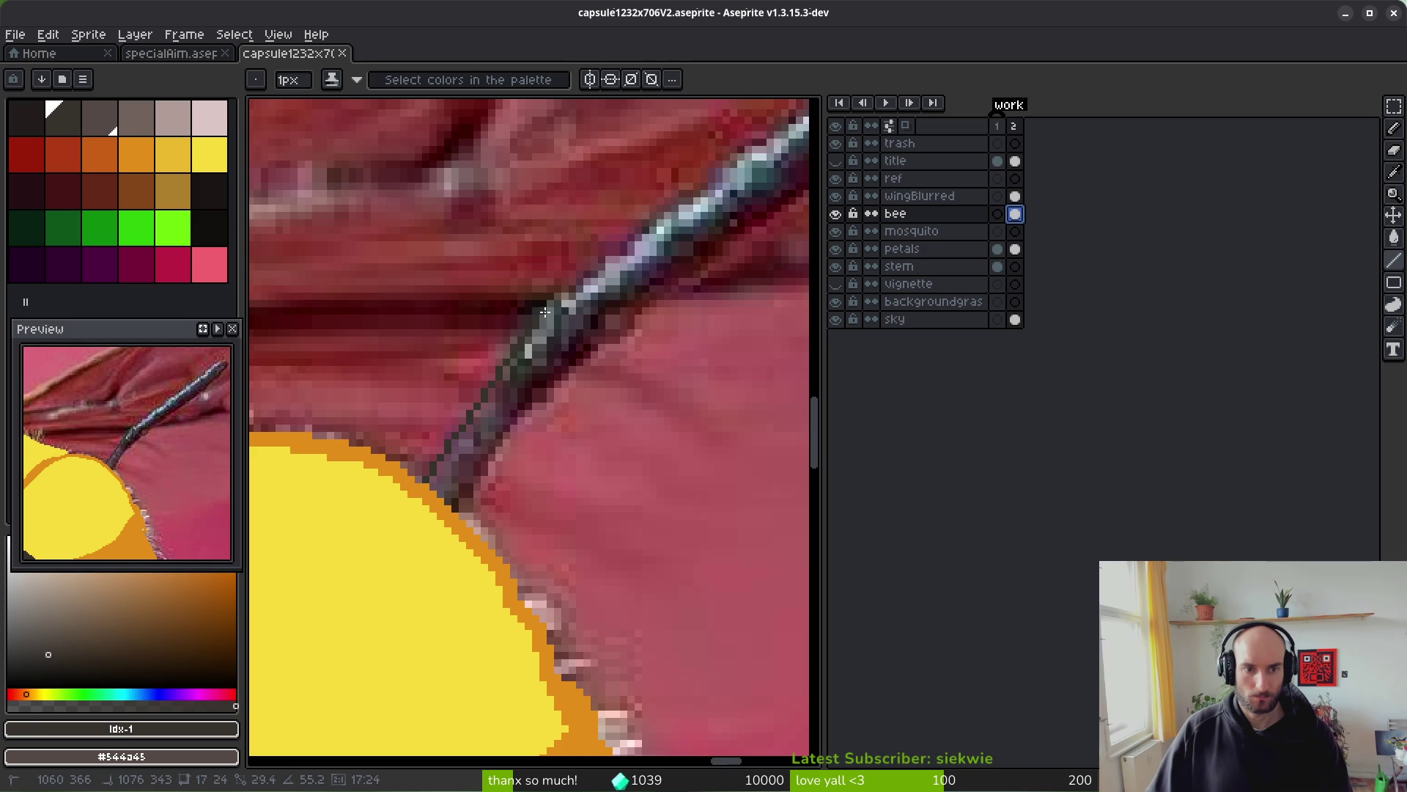
pyautogui.press('x')
pyautogui.rightClick(134, 121)
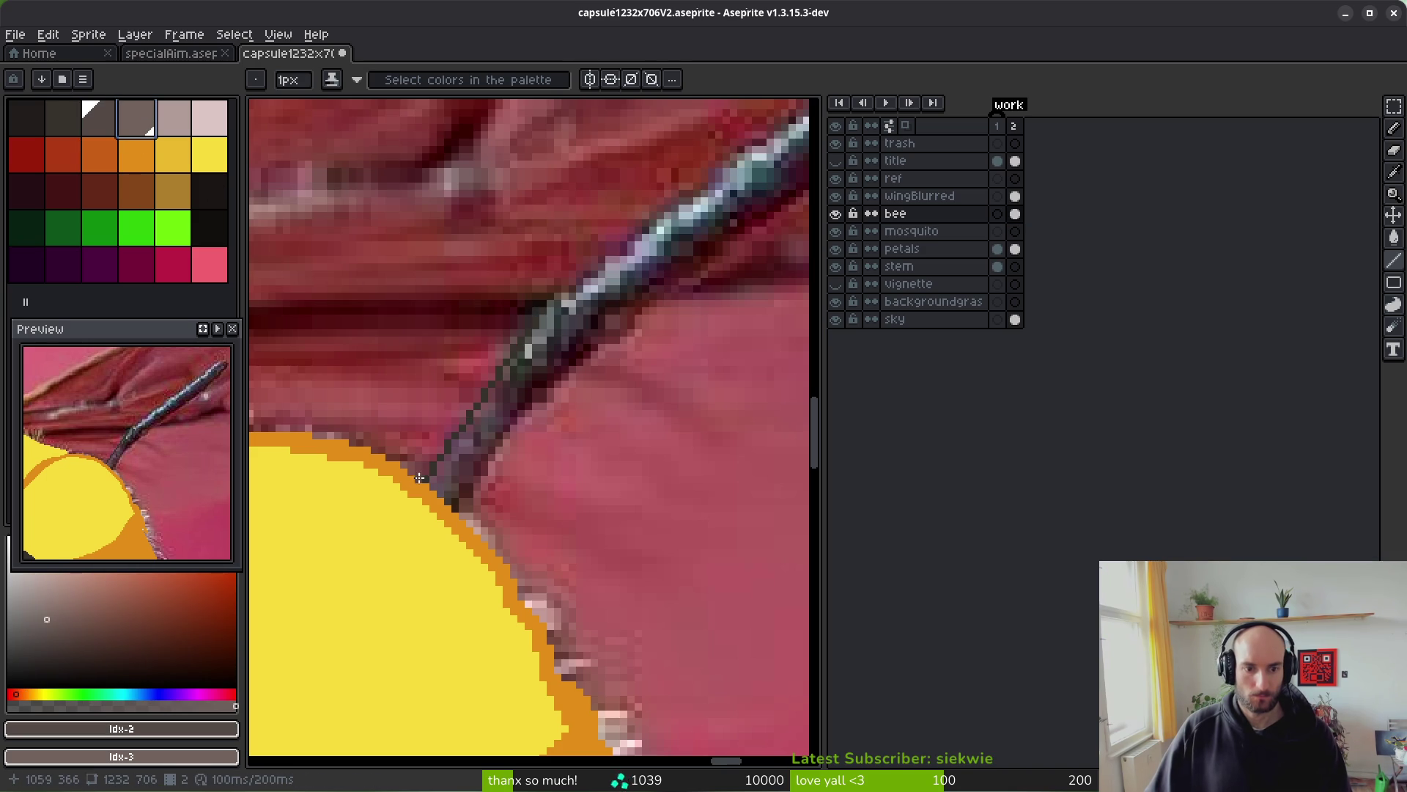
pyautogui.moveTo(428, 481); pyautogui.dragTo(543, 312)
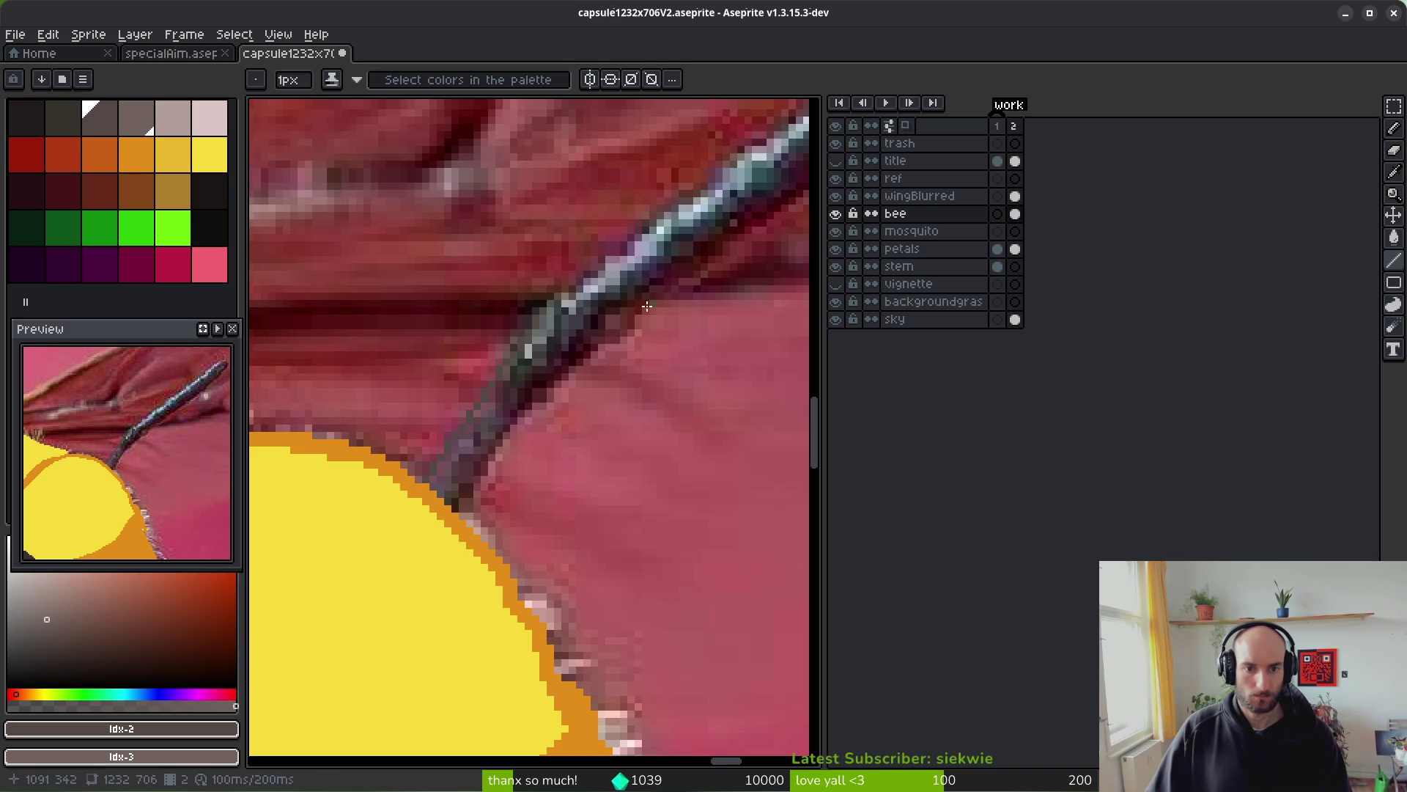
# - Extend the antenna line to its tip and fill the outline with solid grey
pyautogui.scroll(-2, 648, 306)
pyautogui.scroll(1, 459, 470)
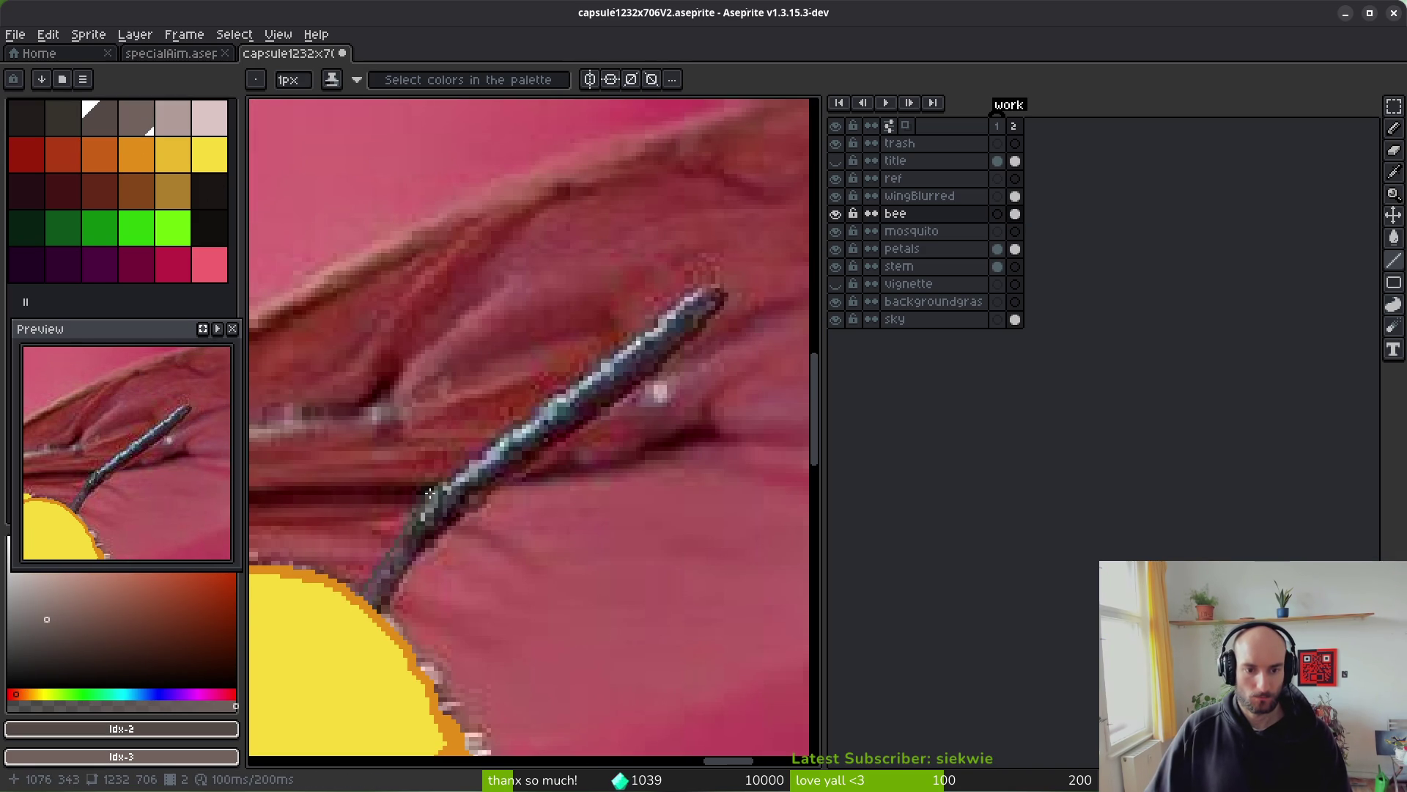
pyautogui.moveTo(678, 299); pyautogui.dragTo(694, 291)
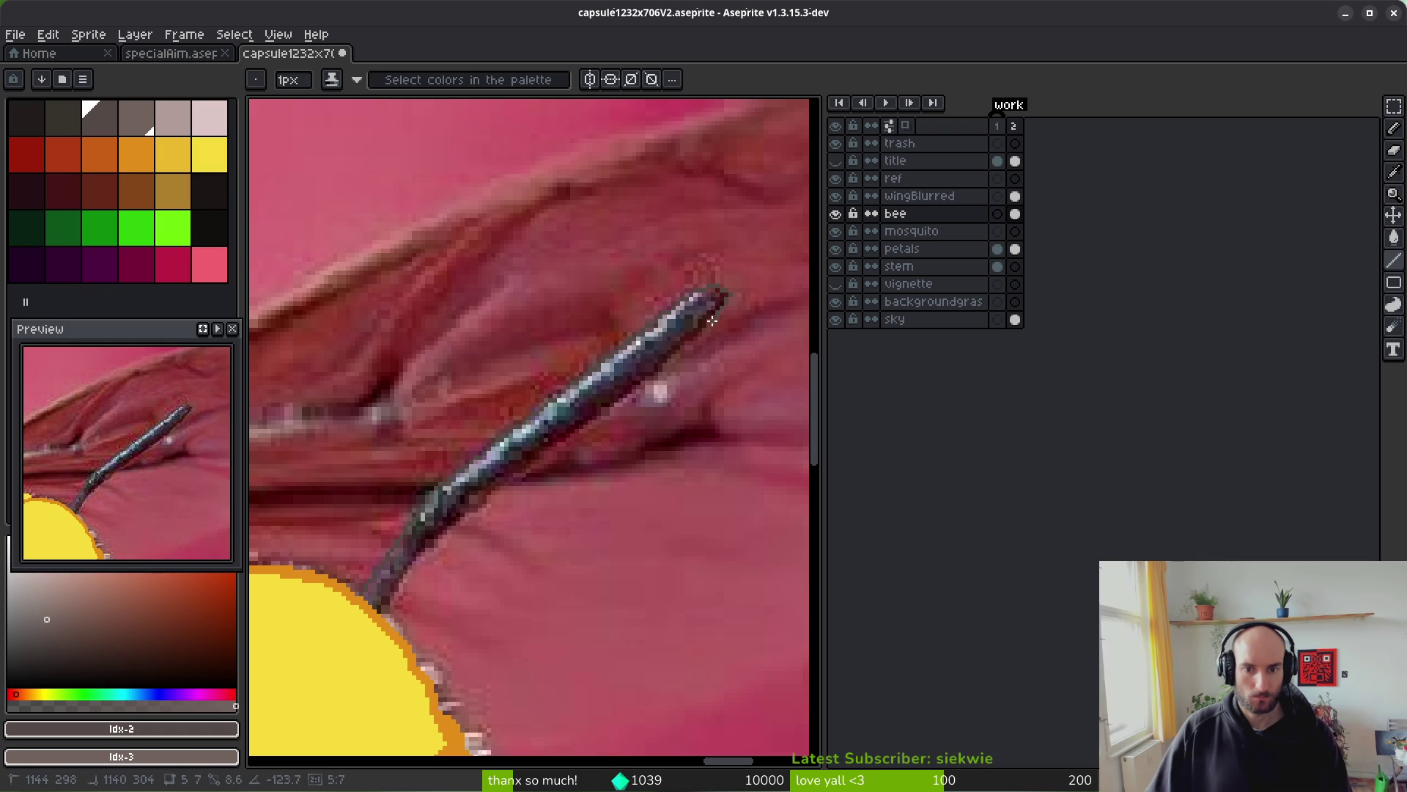
pyautogui.moveTo(702, 332)
pyautogui.mouseDown()
pyautogui.moveTo(489, 493)
pyautogui.moveTo(601, 409)
pyautogui.moveTo(506, 469)
pyautogui.moveTo(380, 611)
pyautogui.mouseUp()
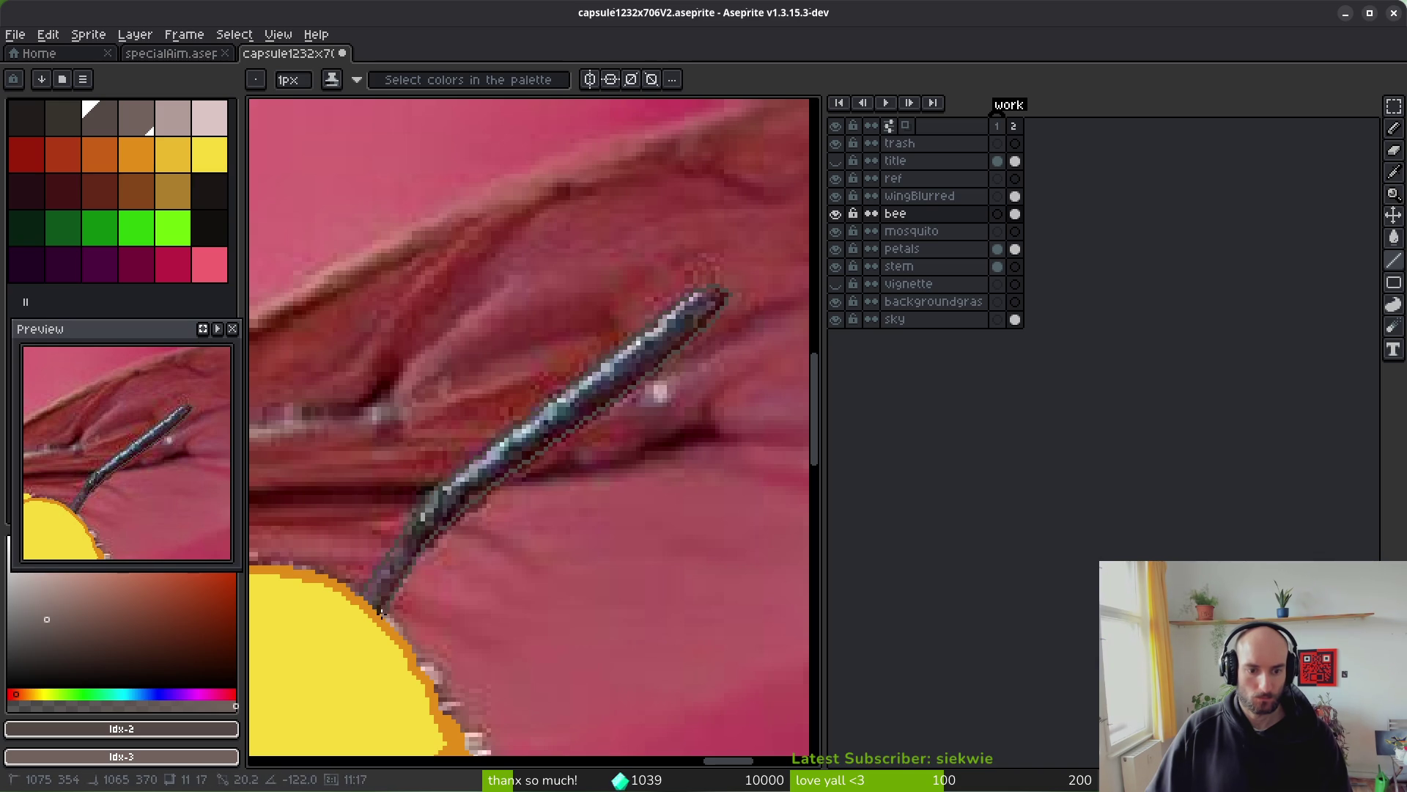
pyautogui.press('g')
pyautogui.click(414, 564)
pyautogui.press('b')
pyautogui.scroll(-3, 513, 513)
pyautogui.scroll(3, 552, 462)
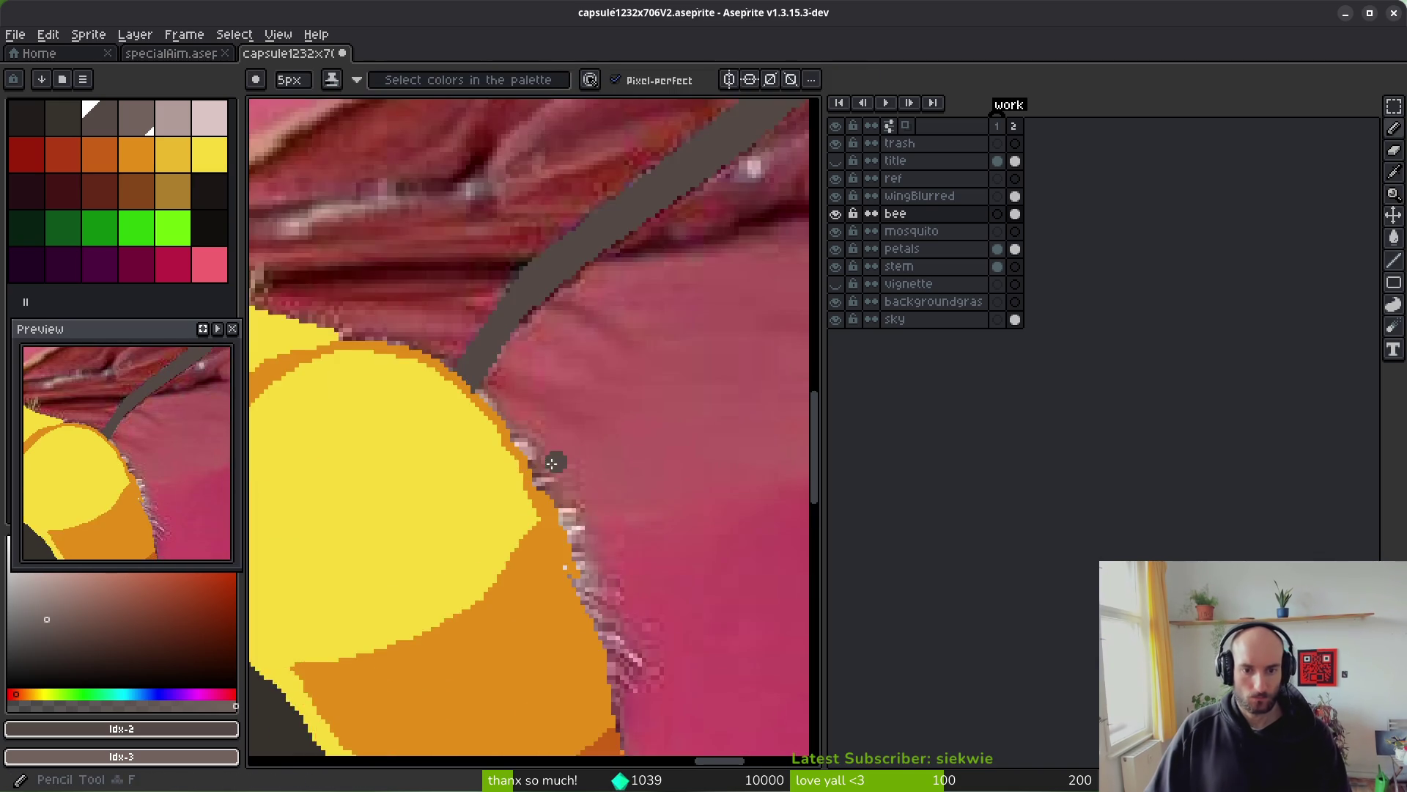
# - Compare against the photo, then paint a curved dark stroke up and right from the eye dot
pyautogui.click(843, 213)
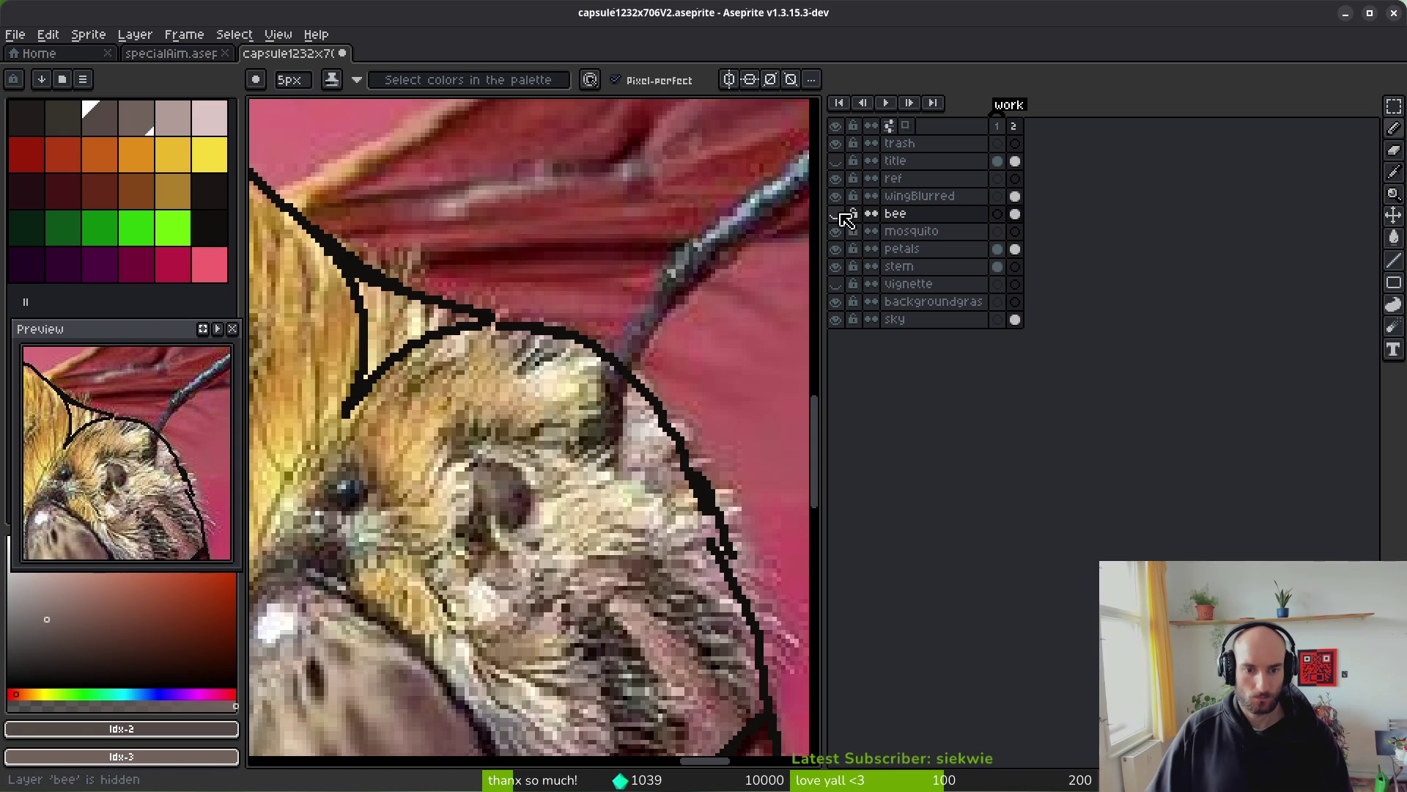
pyautogui.click(835, 213)
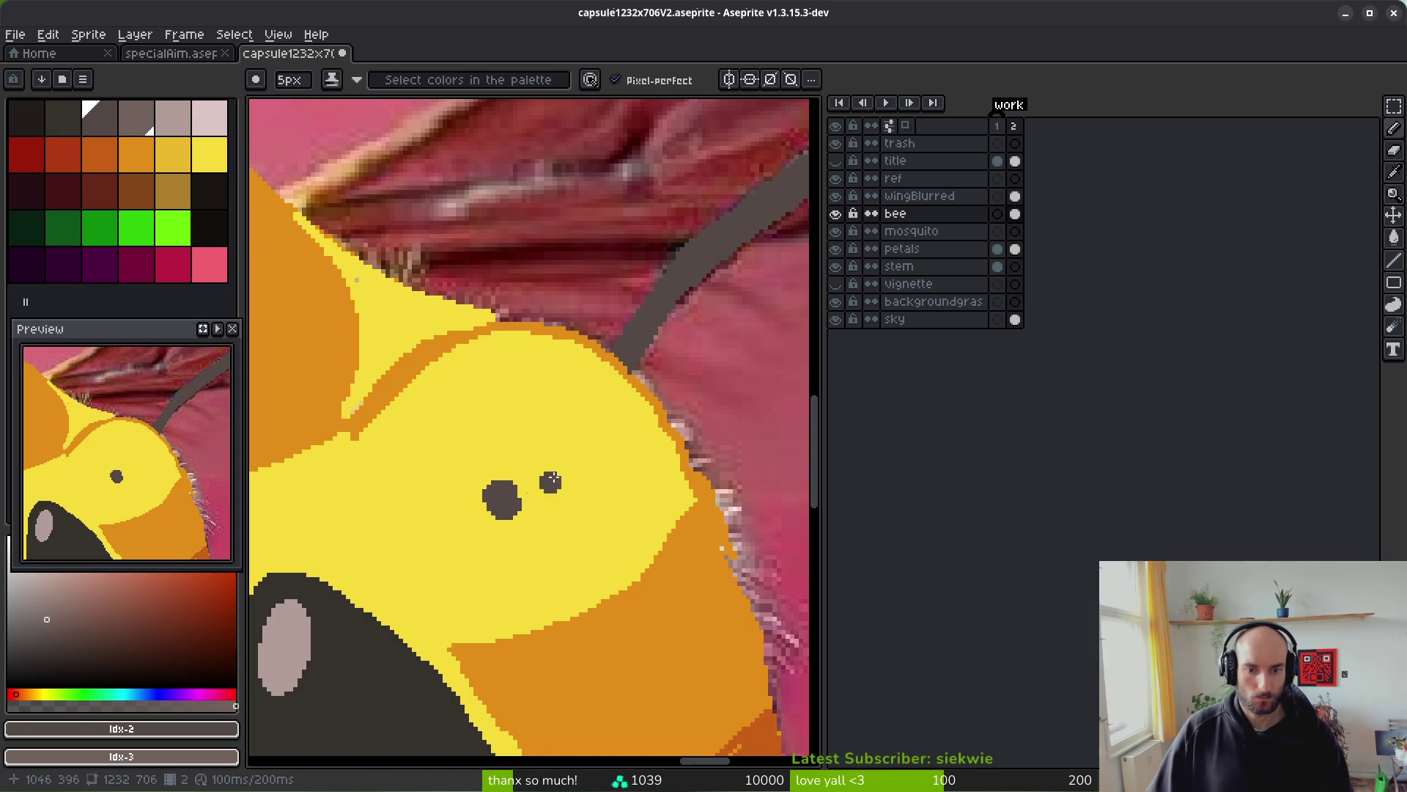
pyautogui.scroll(-1, 551, 481)
pyautogui.moveTo(502, 469)
pyautogui.mouseDown()
pyautogui.moveTo(515, 444)
pyautogui.moveTo(553, 454)
pyautogui.mouseUp()
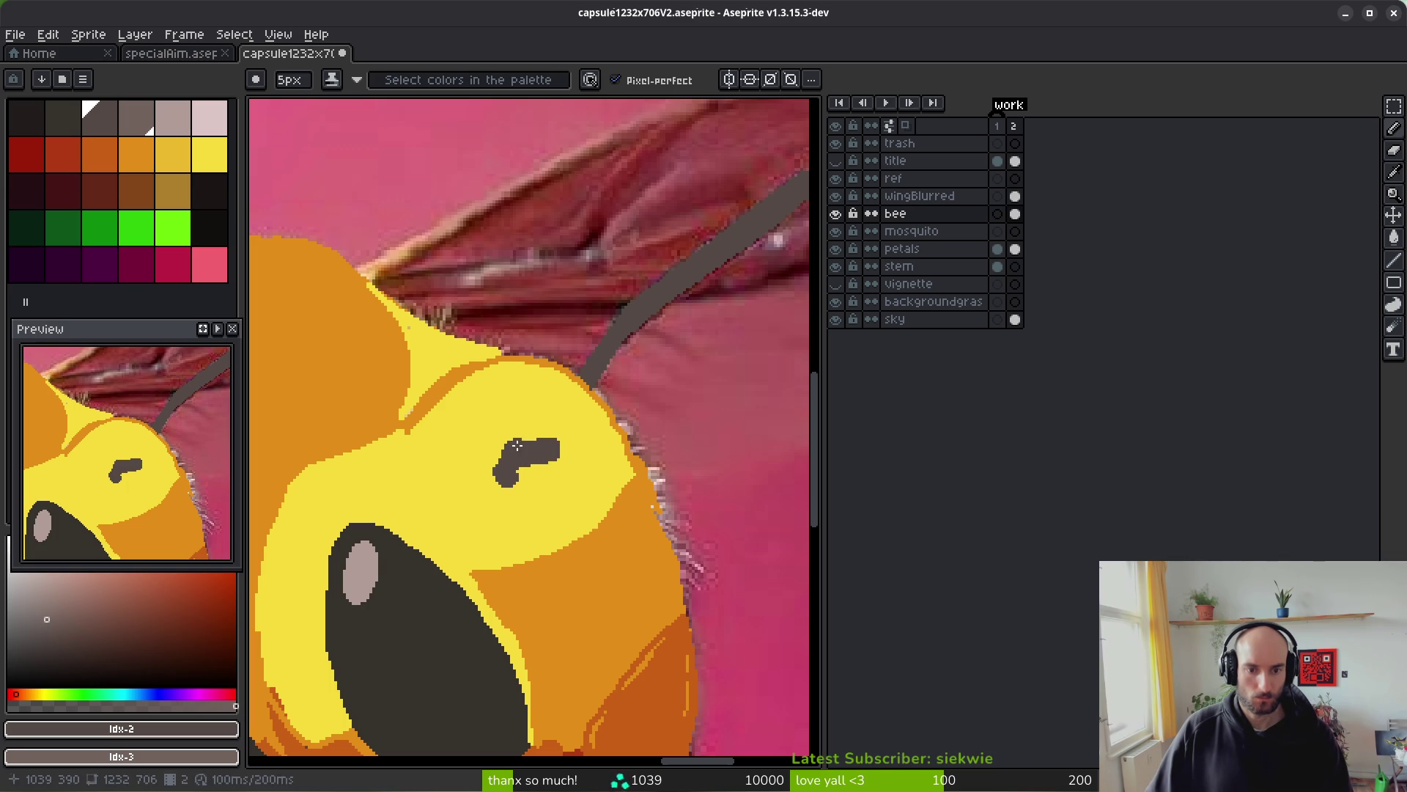
pyautogui.scroll(-4, 606, 496)
pyautogui.scroll(4, 608, 498)
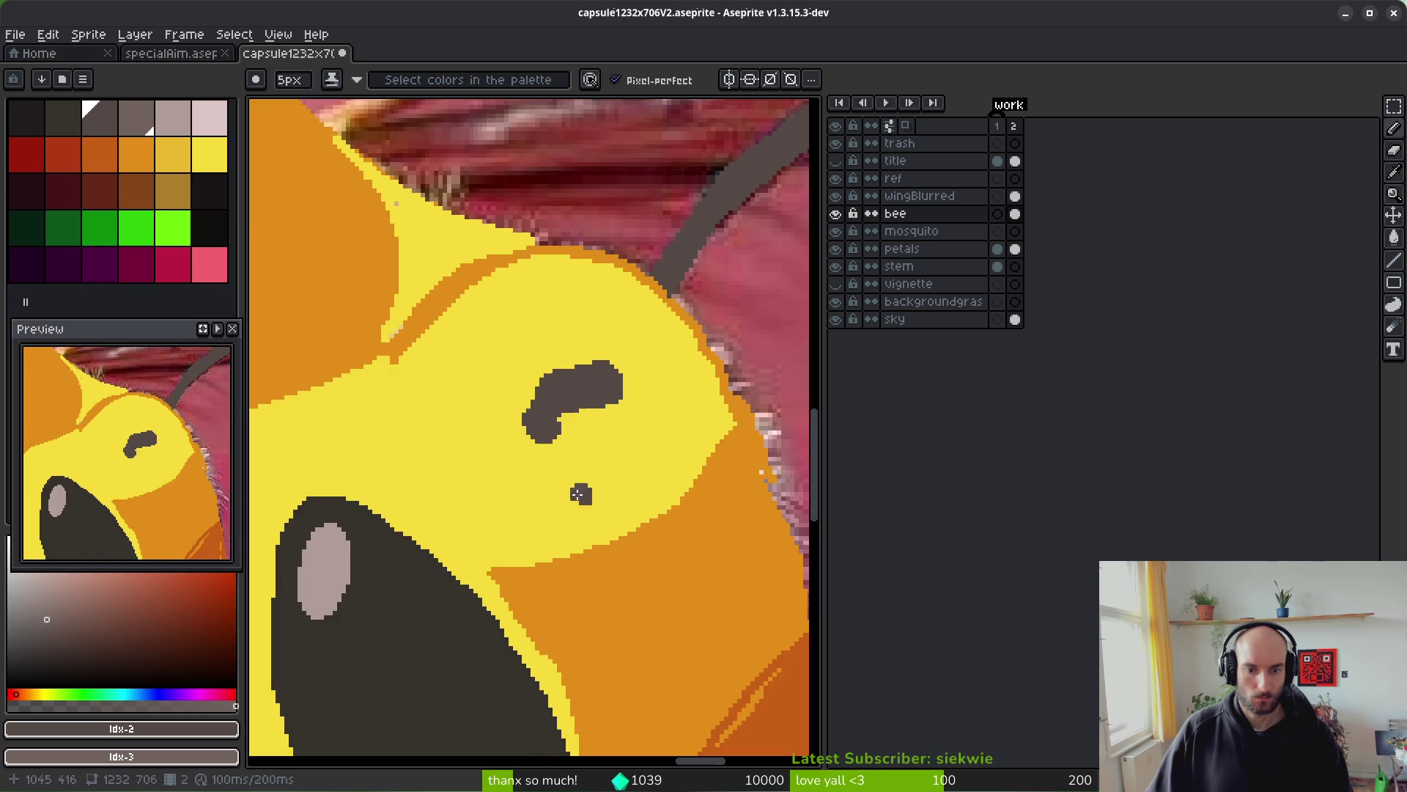
pyautogui.scroll(2, 549, 433)
# - Erase stray pixels below the eye mark and try trimming its edges with the head's yellow
pyautogui.press('e')
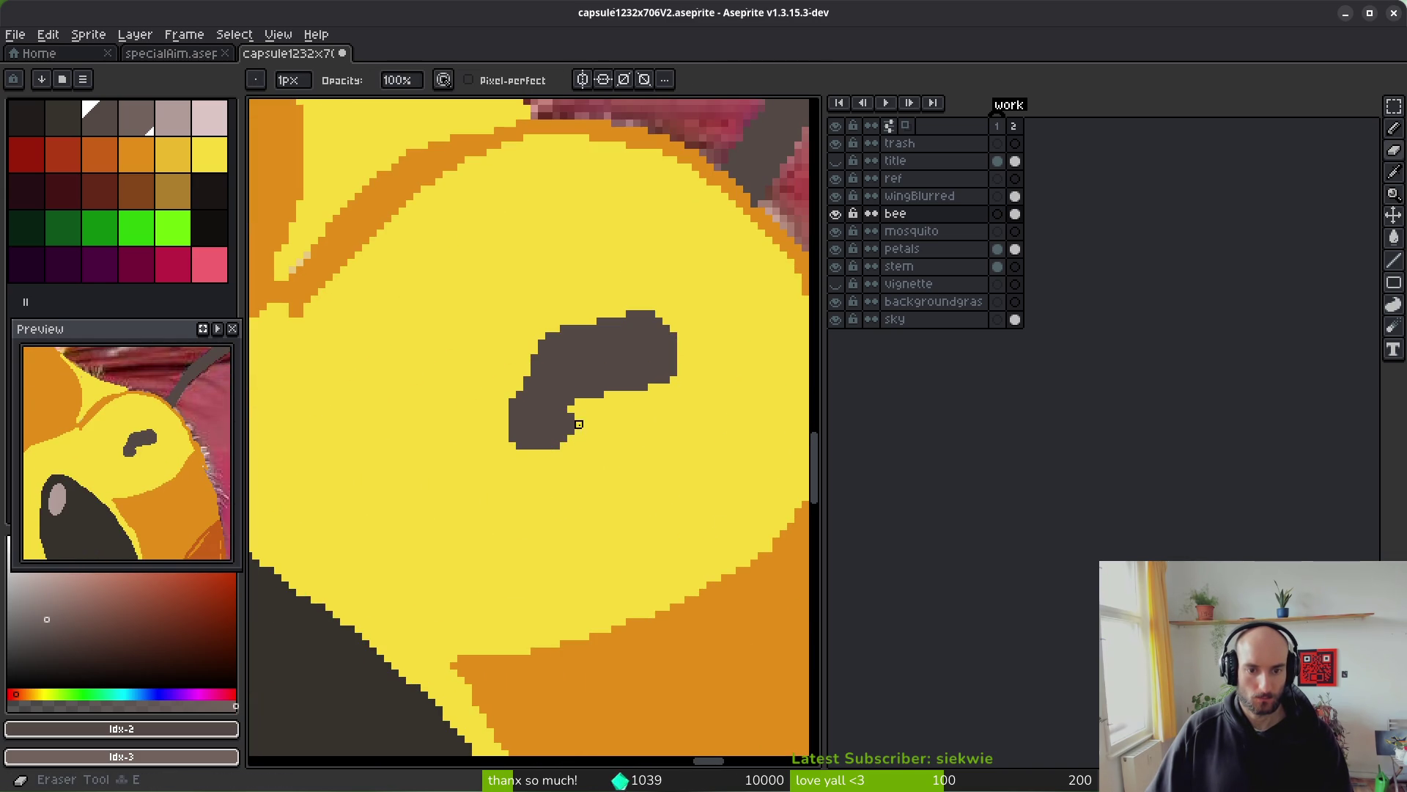
pyautogui.moveTo(571, 438); pyautogui.dragTo(570, 445)
pyautogui.keyDown('alt'); pyautogui.click(593, 438); pyautogui.keyUp('alt')
pyautogui.press('b')
pyautogui.moveTo(533, 325); pyautogui.dragTo(535, 323)
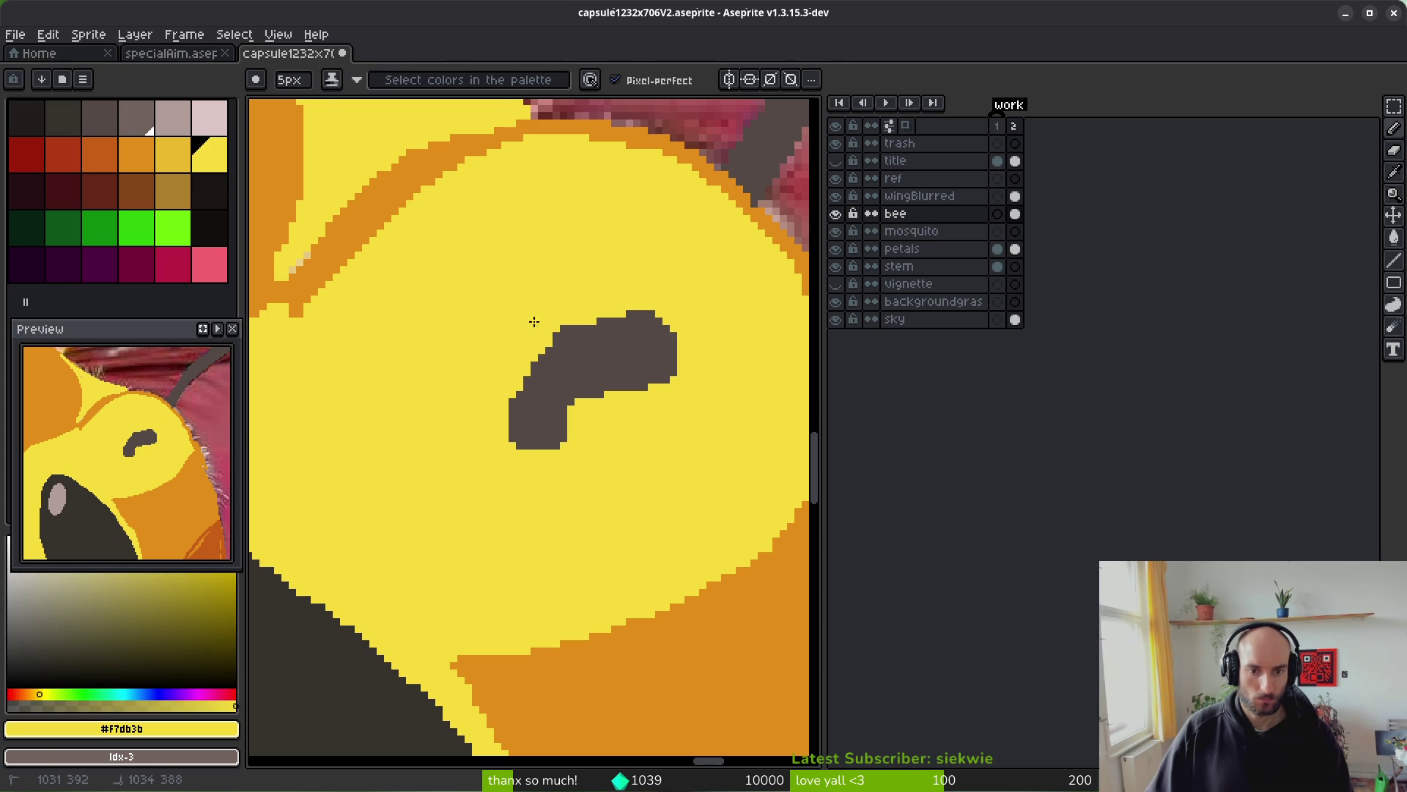
pyautogui.hotkey('ctrl', 'z')
pyautogui.moveTo(551, 350); pyautogui.dragTo(568, 376)
pyautogui.hotkey('ctrl', 'z')
pyautogui.hotkey('ctrl', 'z')
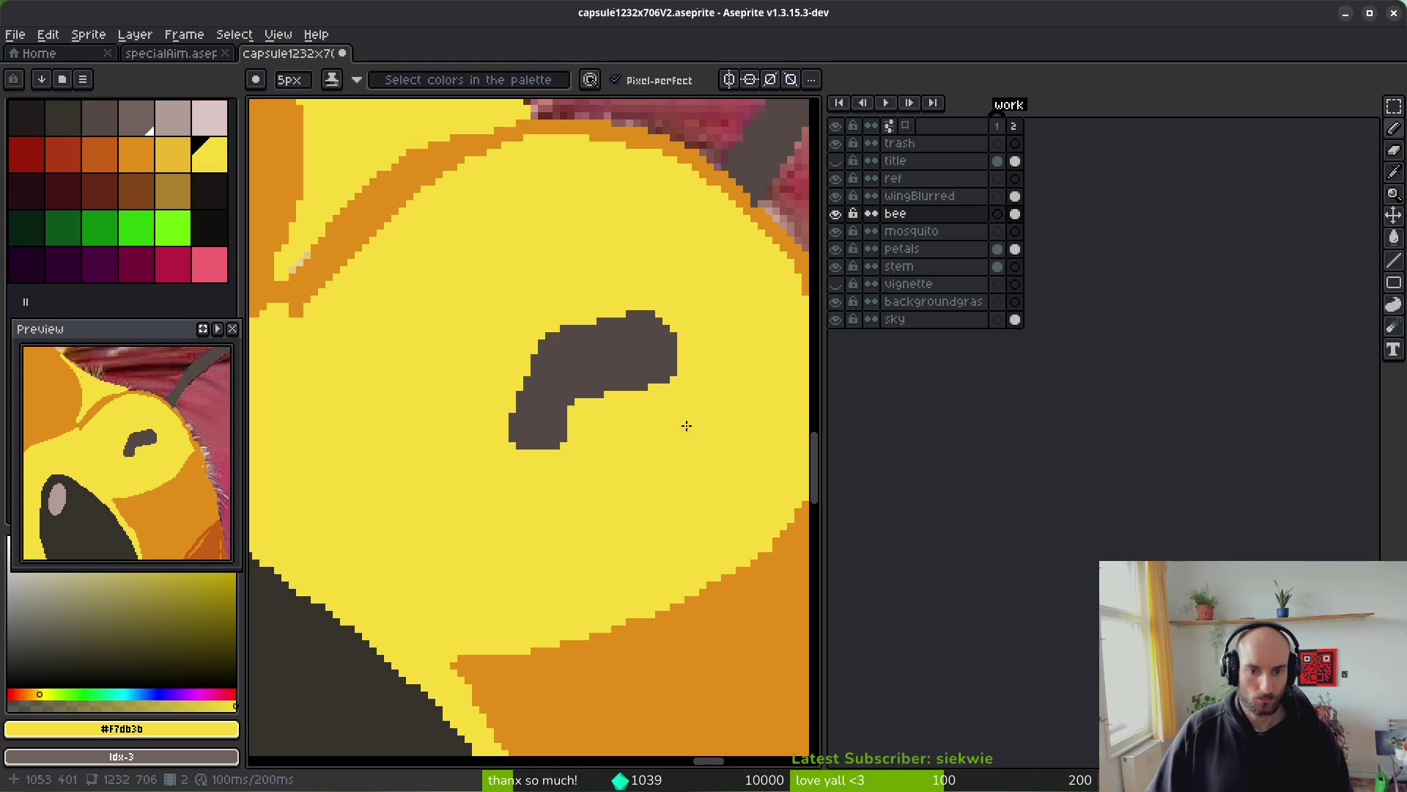
# - Add dark pixels to the mark's upper-right edge and repaint its bottom-right corner yellow
pyautogui.rightClick(664, 302)
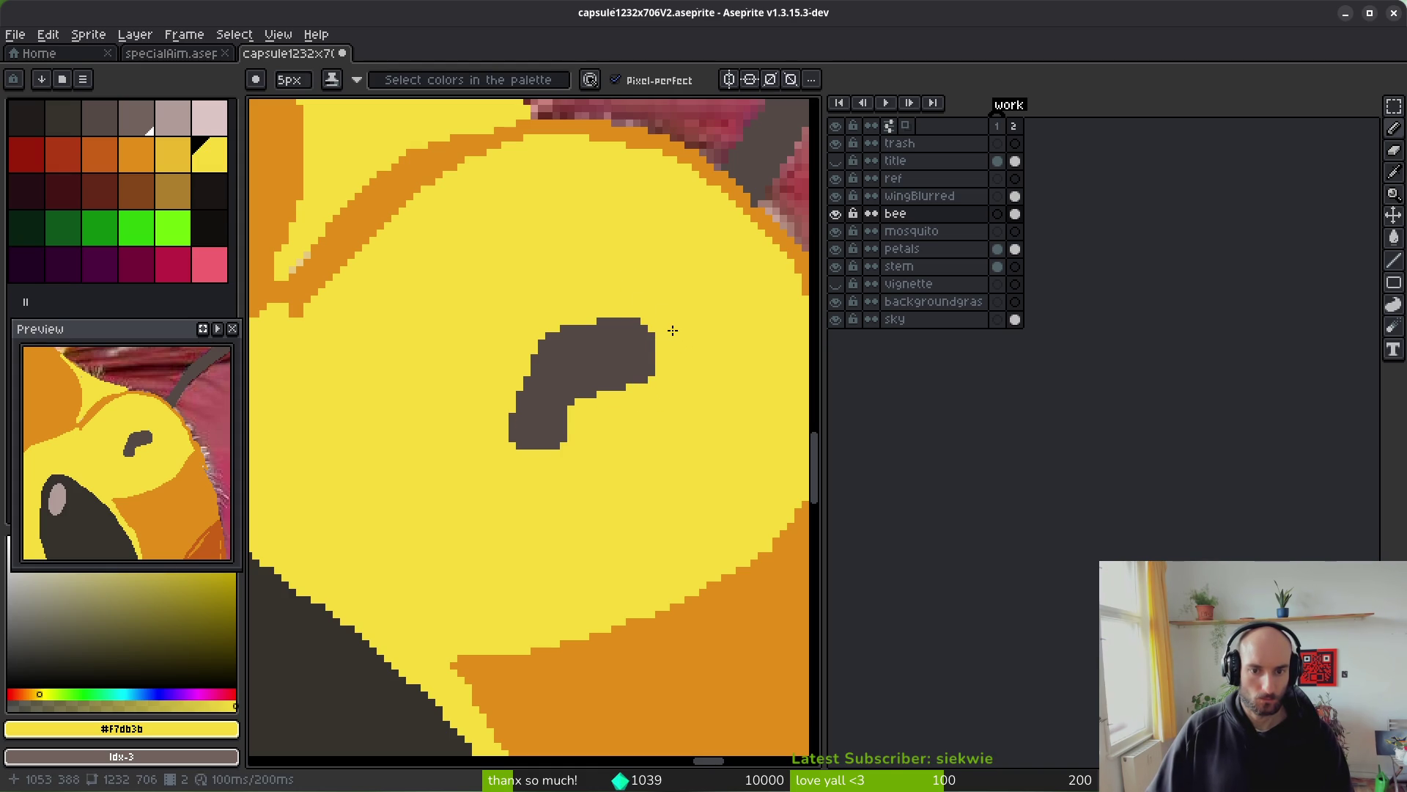
pyautogui.scroll(1, 675, 385)
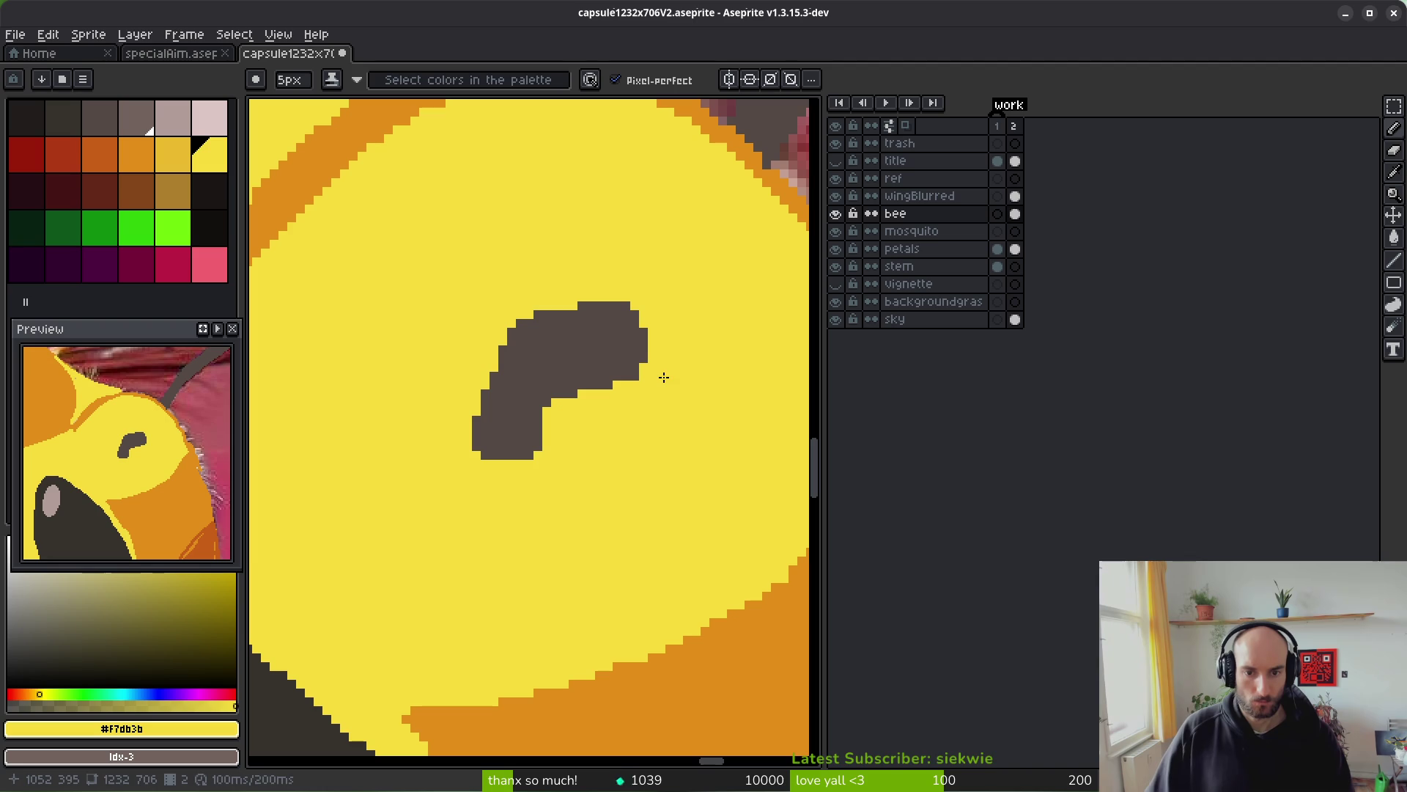
pyautogui.scroll(-1, 534, 393)
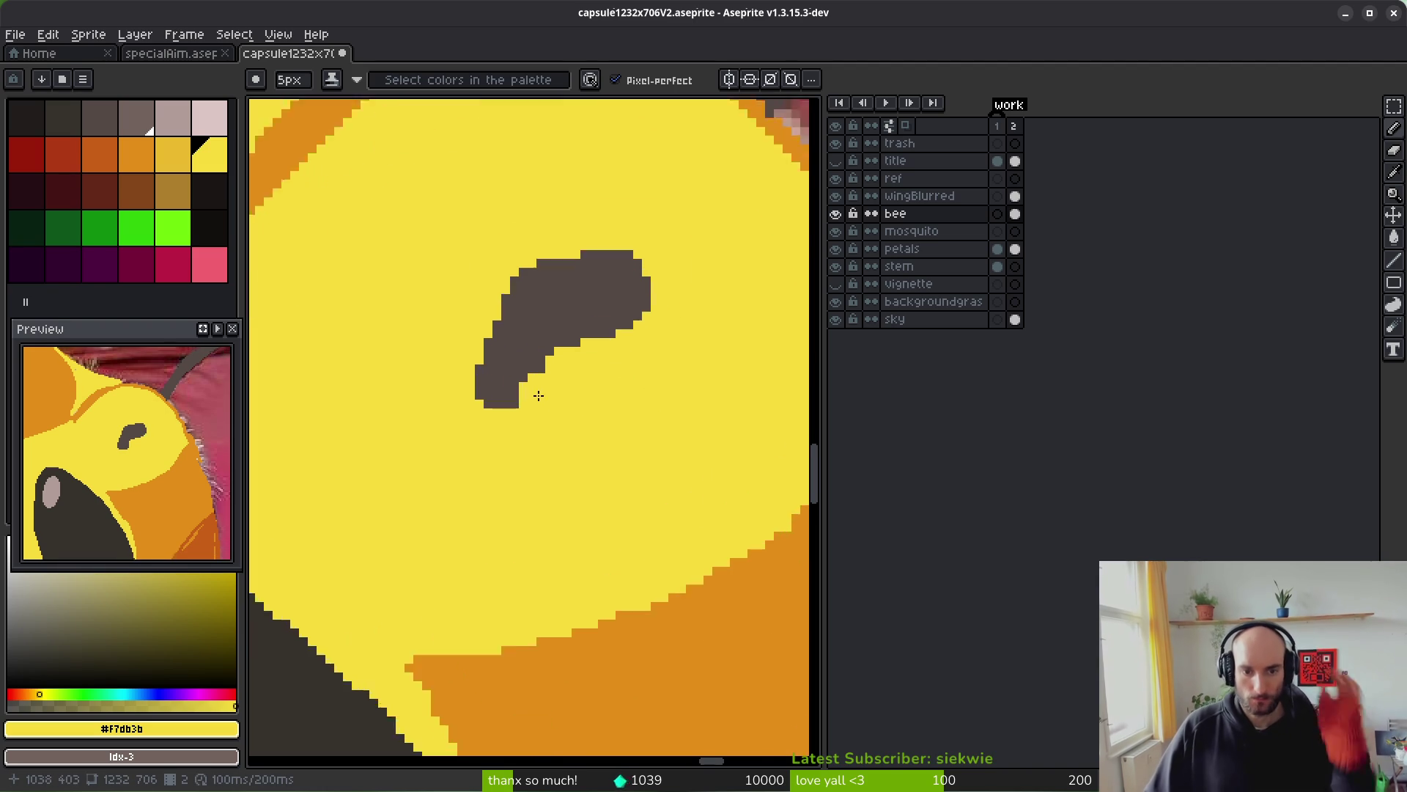
pyautogui.scroll(2, 560, 400)
pyautogui.click(543, 411)
pyautogui.hotkey('ctrl', 'z')
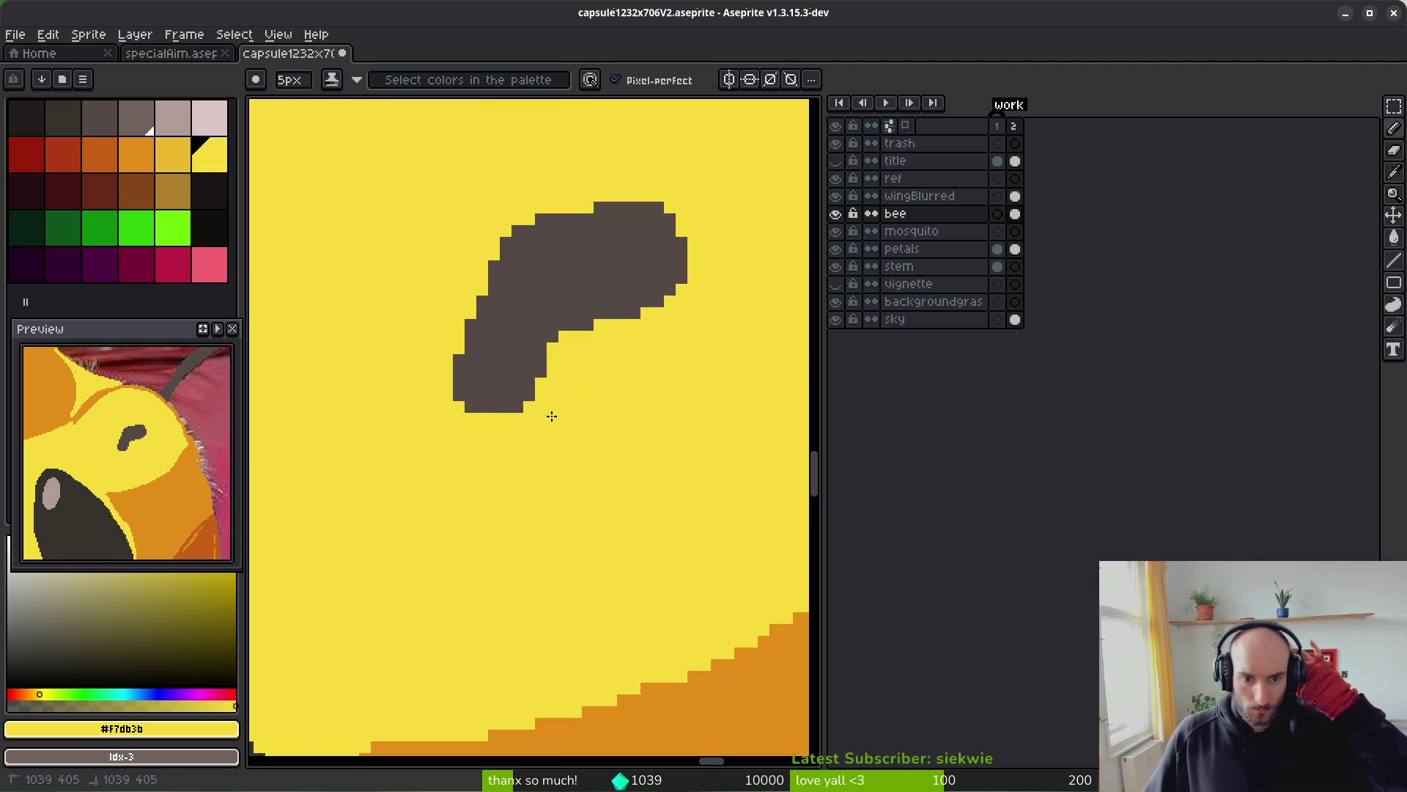
pyautogui.click(547, 419)
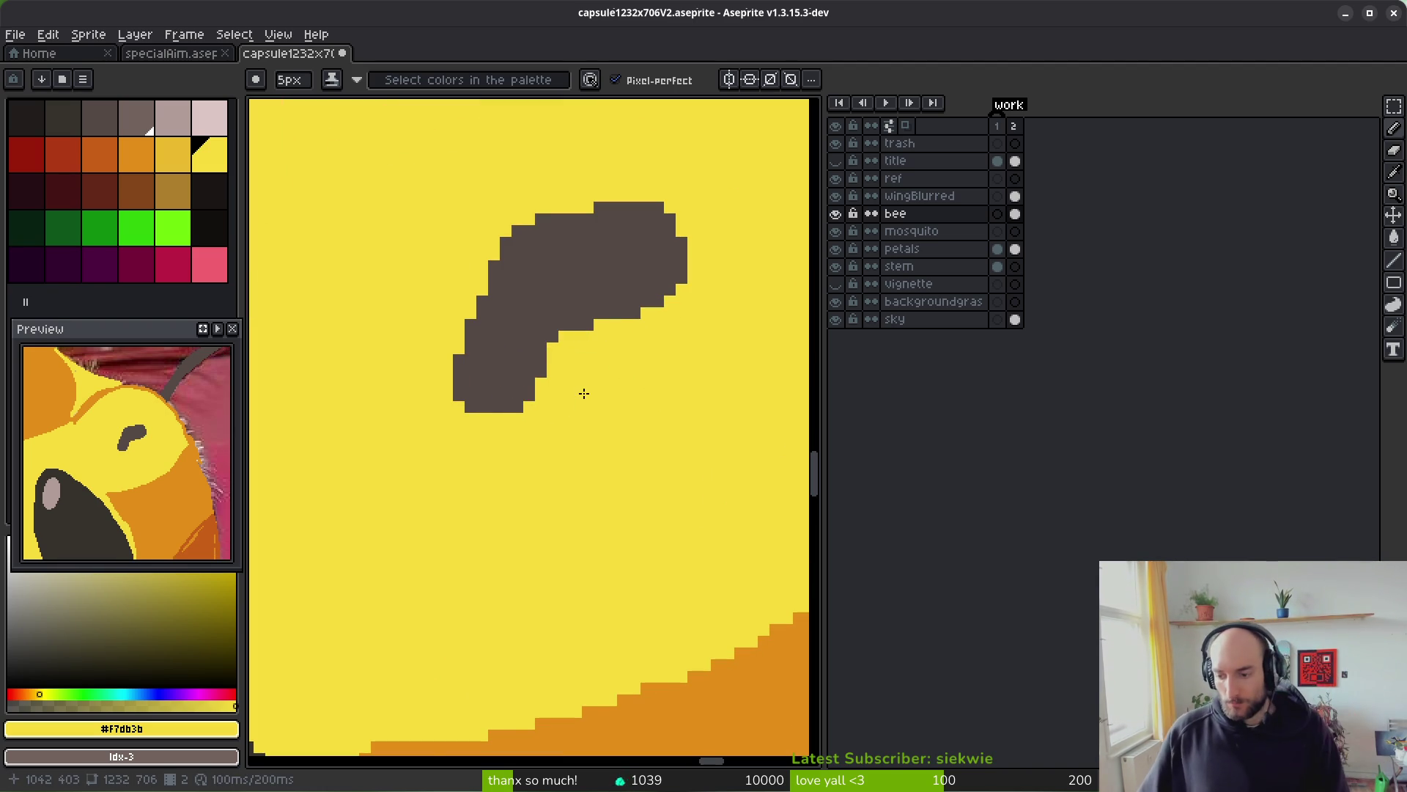
pyautogui.scroll(-1, 616, 399)
# - Save the file and hide the bee layer to reveal the reference photo
pyautogui.hotkey('ctrl', 's')
pyautogui.scroll(-4, 607, 408)
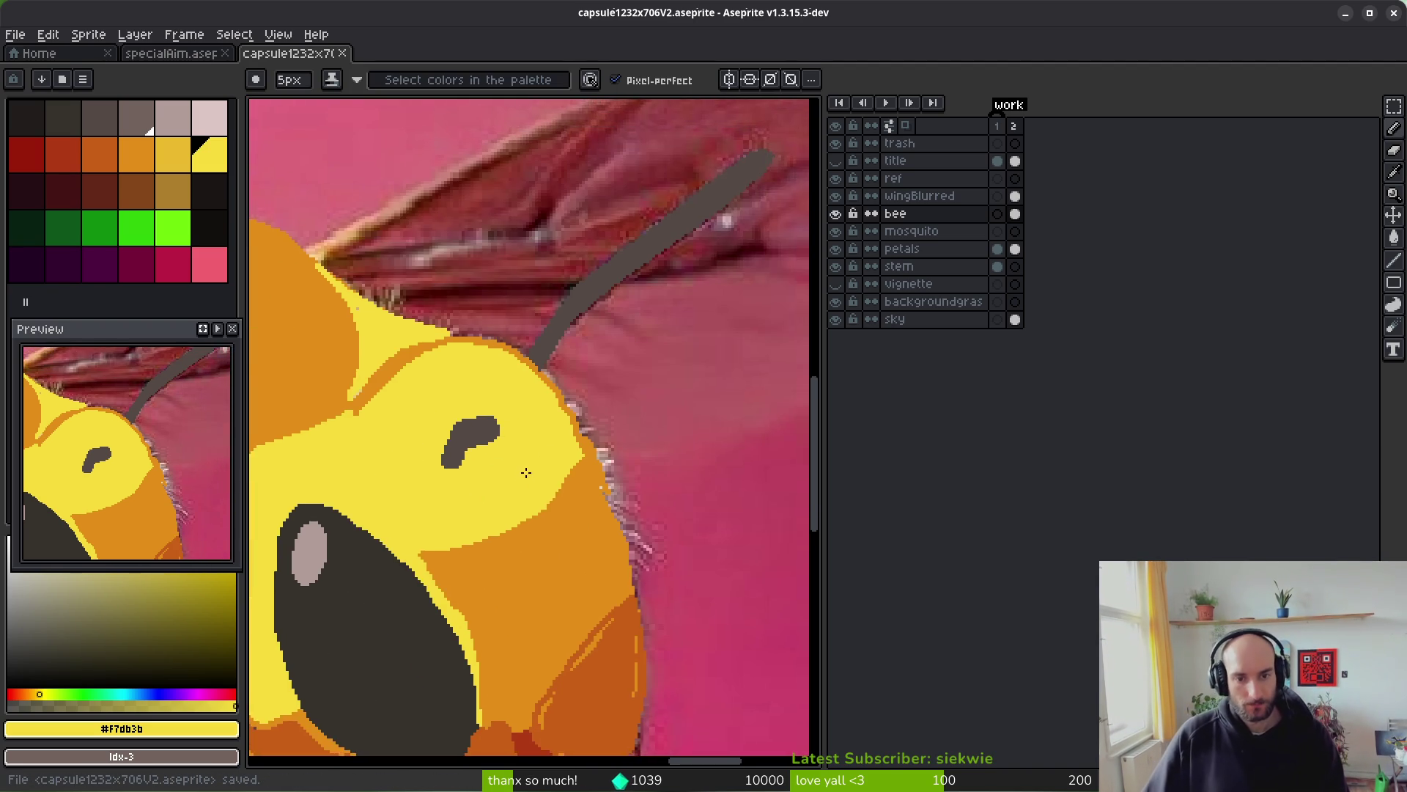
pyautogui.scroll(-2, 561, 500)
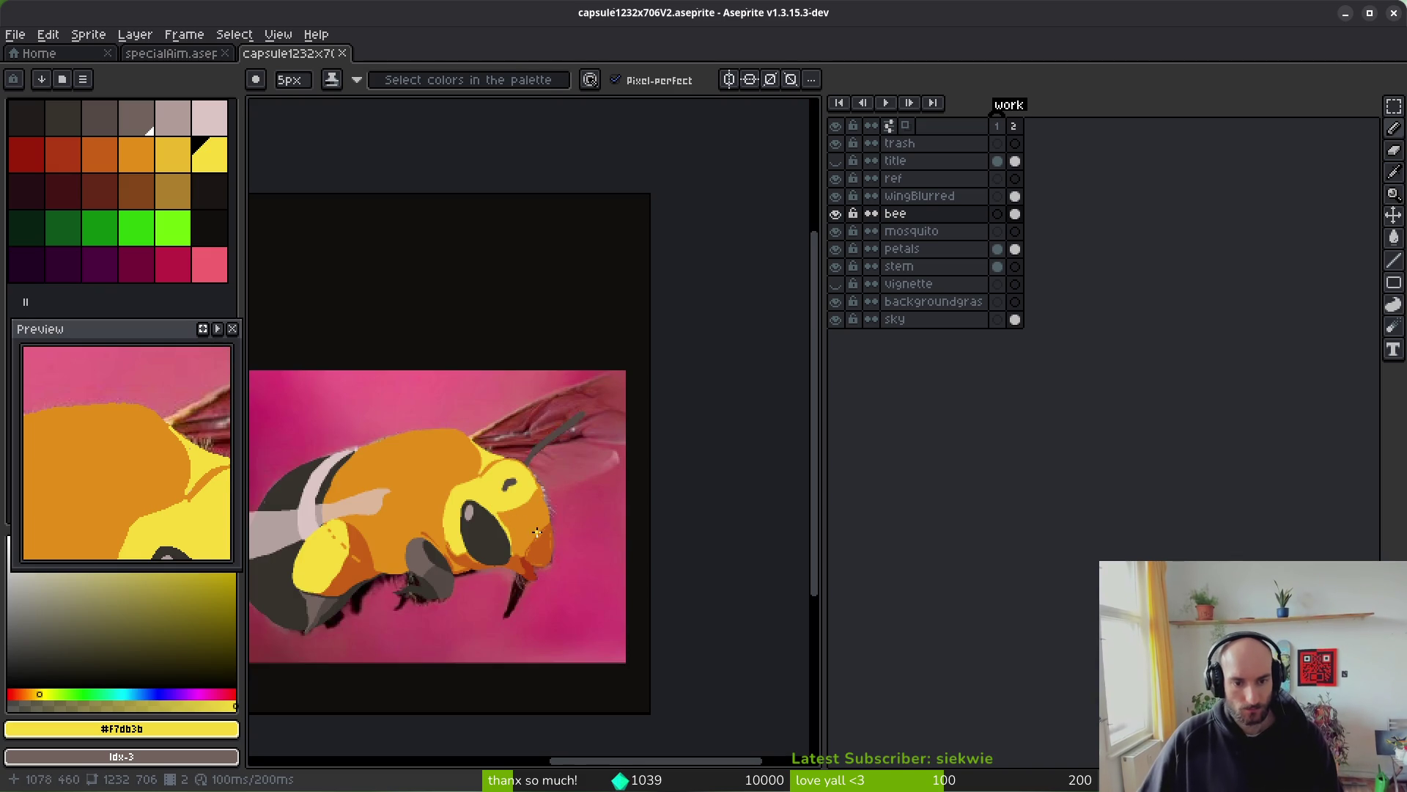
pyautogui.moveTo(537, 532); pyautogui.dragTo(558, 526)
pyautogui.scroll(5, 511, 540)
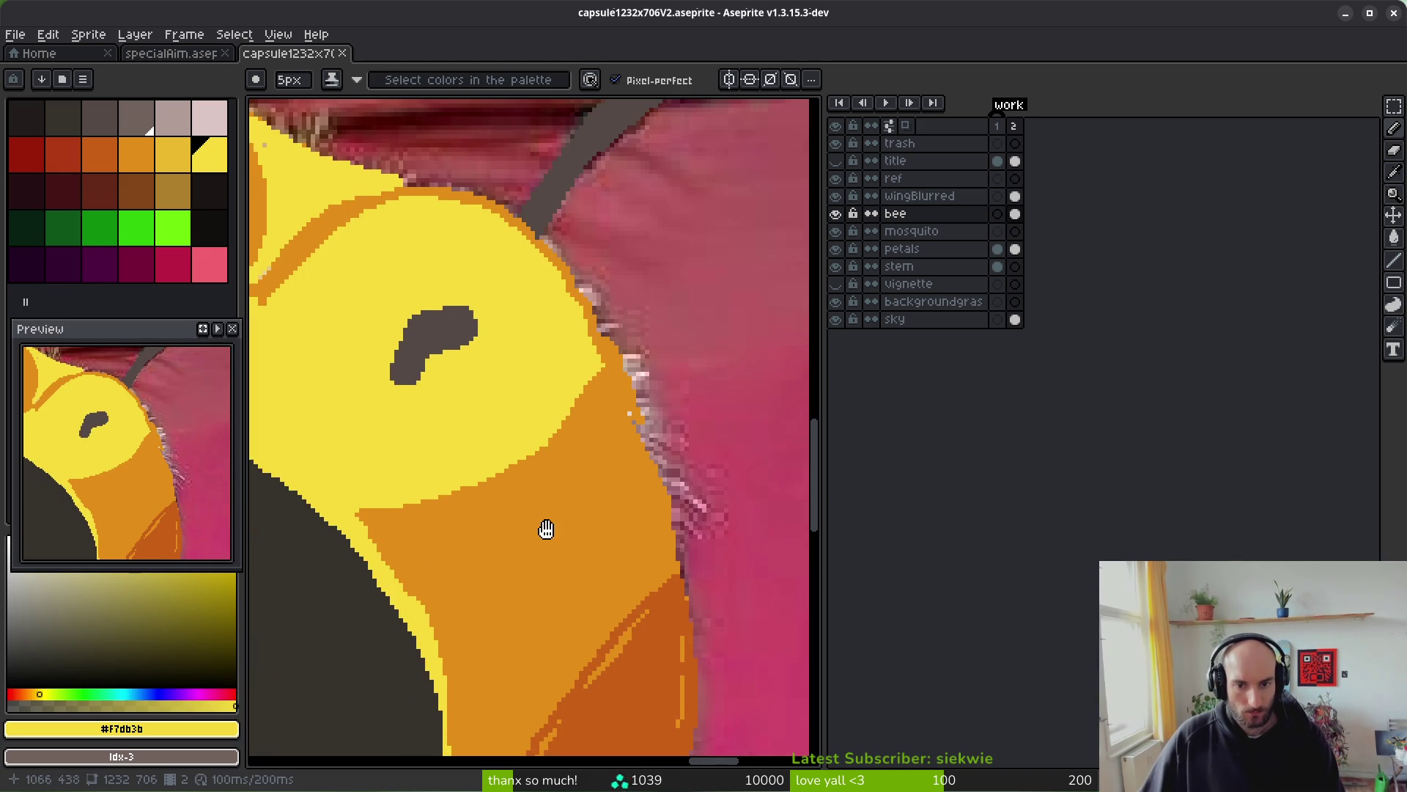
pyautogui.click(837, 214)
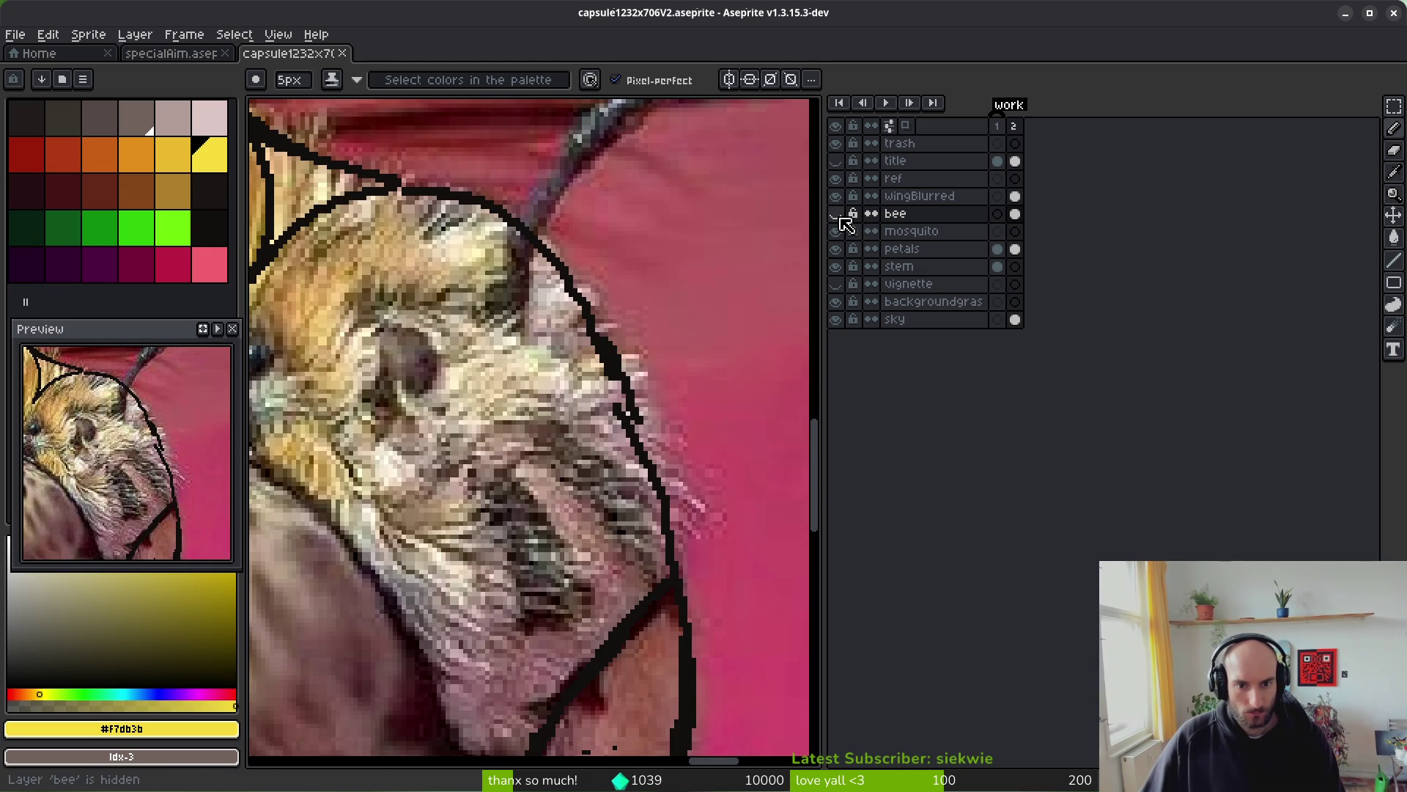
pyautogui.scroll(-3, 662, 405)
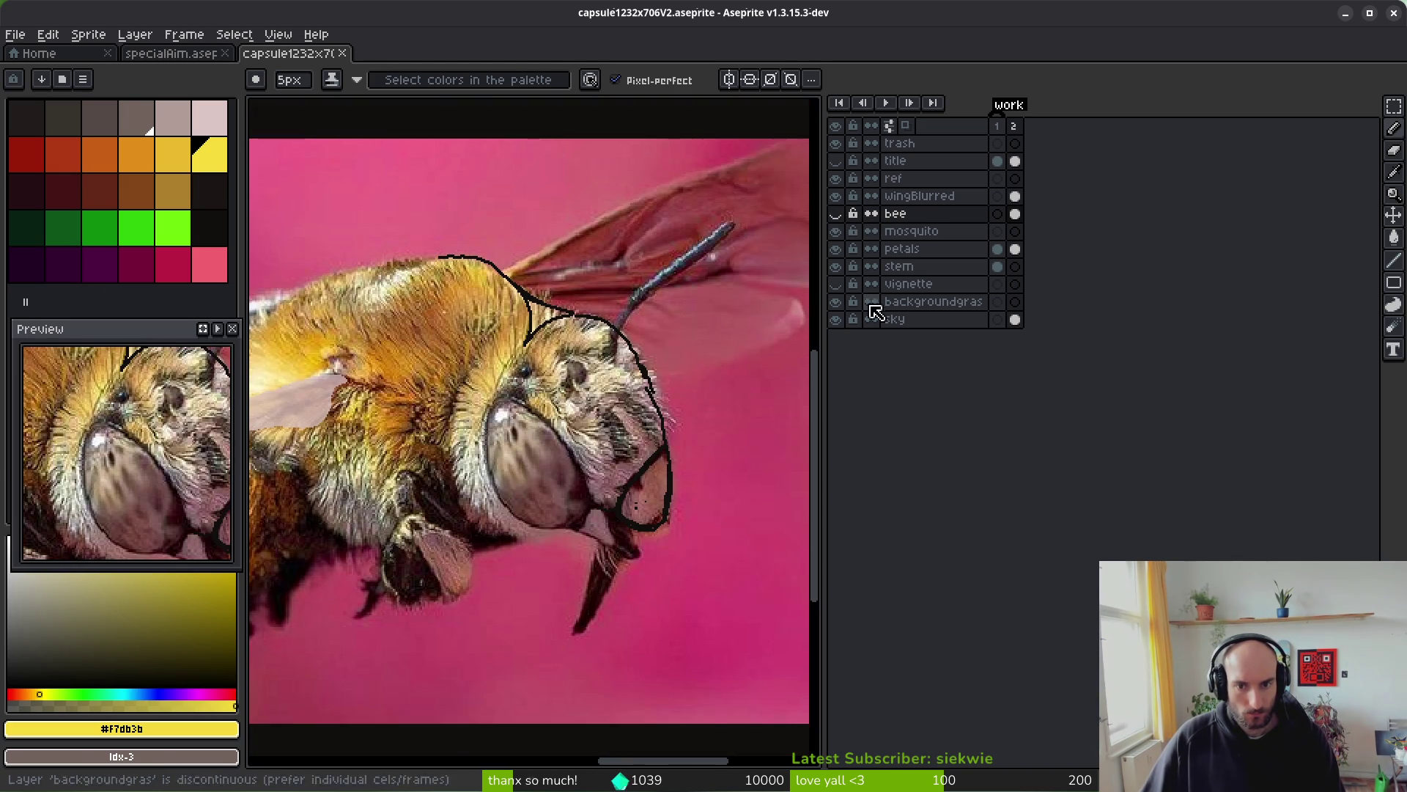
# - Toggle the bee layer on and off to compare the leg with the reference photo
pyautogui.click(836, 214)
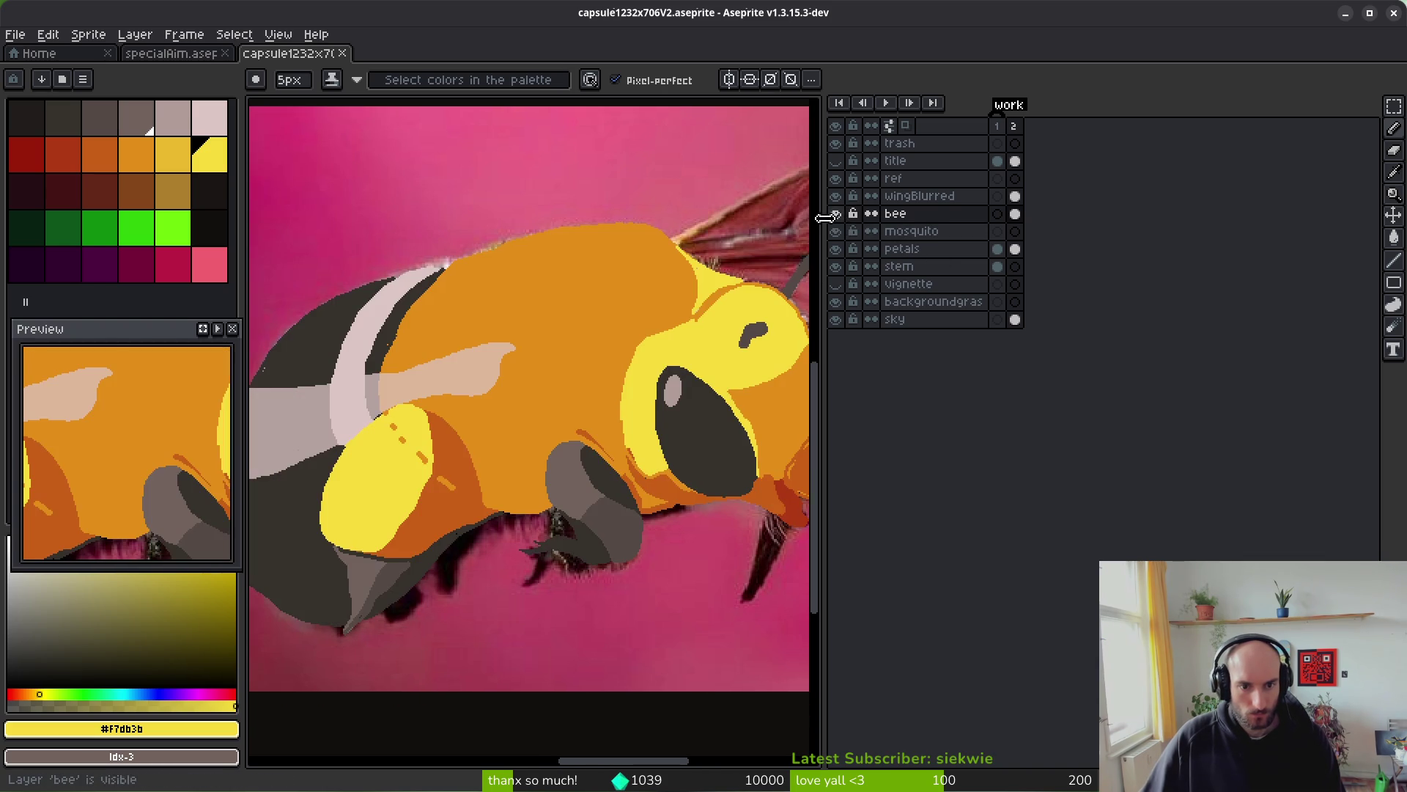
pyautogui.click(836, 214)
pyautogui.click(836, 214)
pyautogui.click(836, 214)
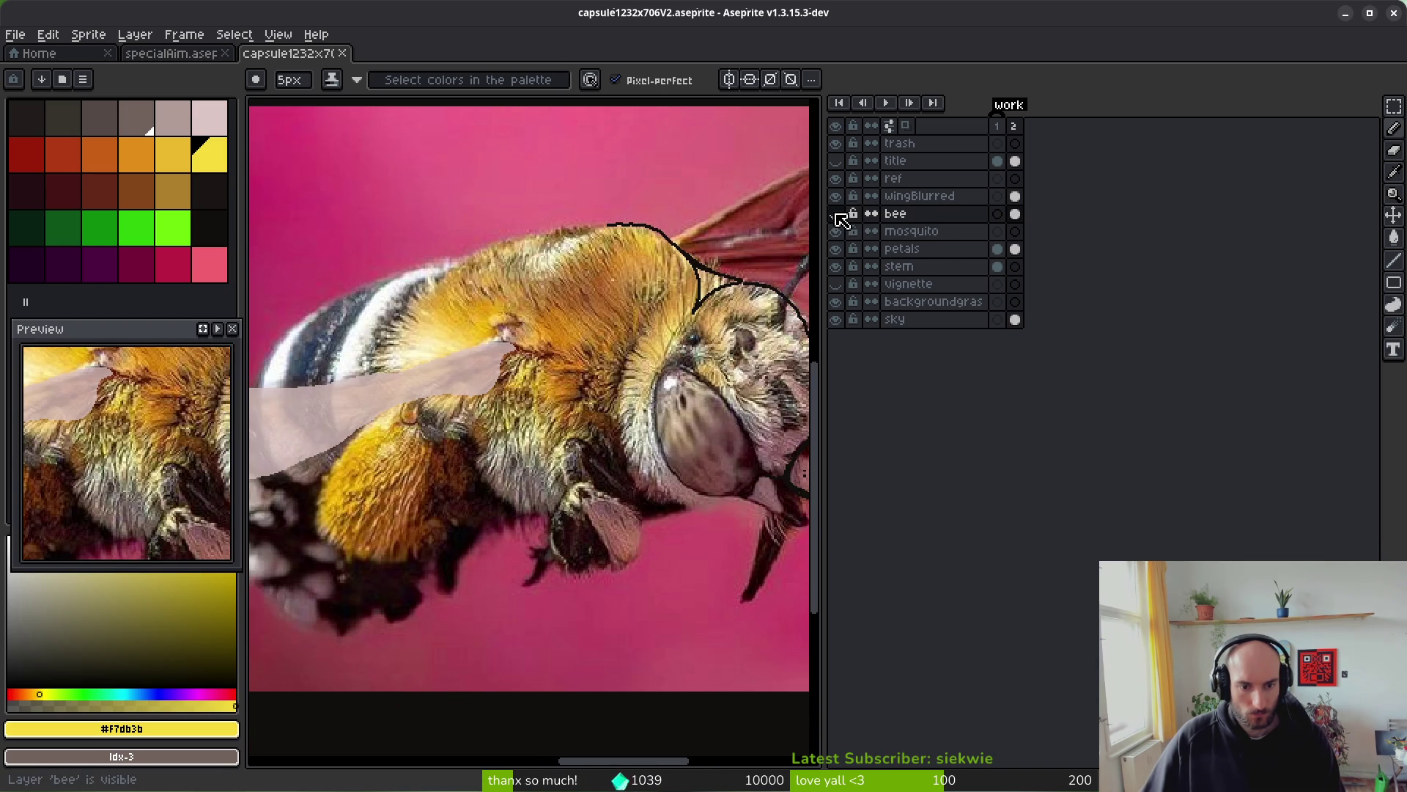
pyautogui.scroll(-1, 704, 330)
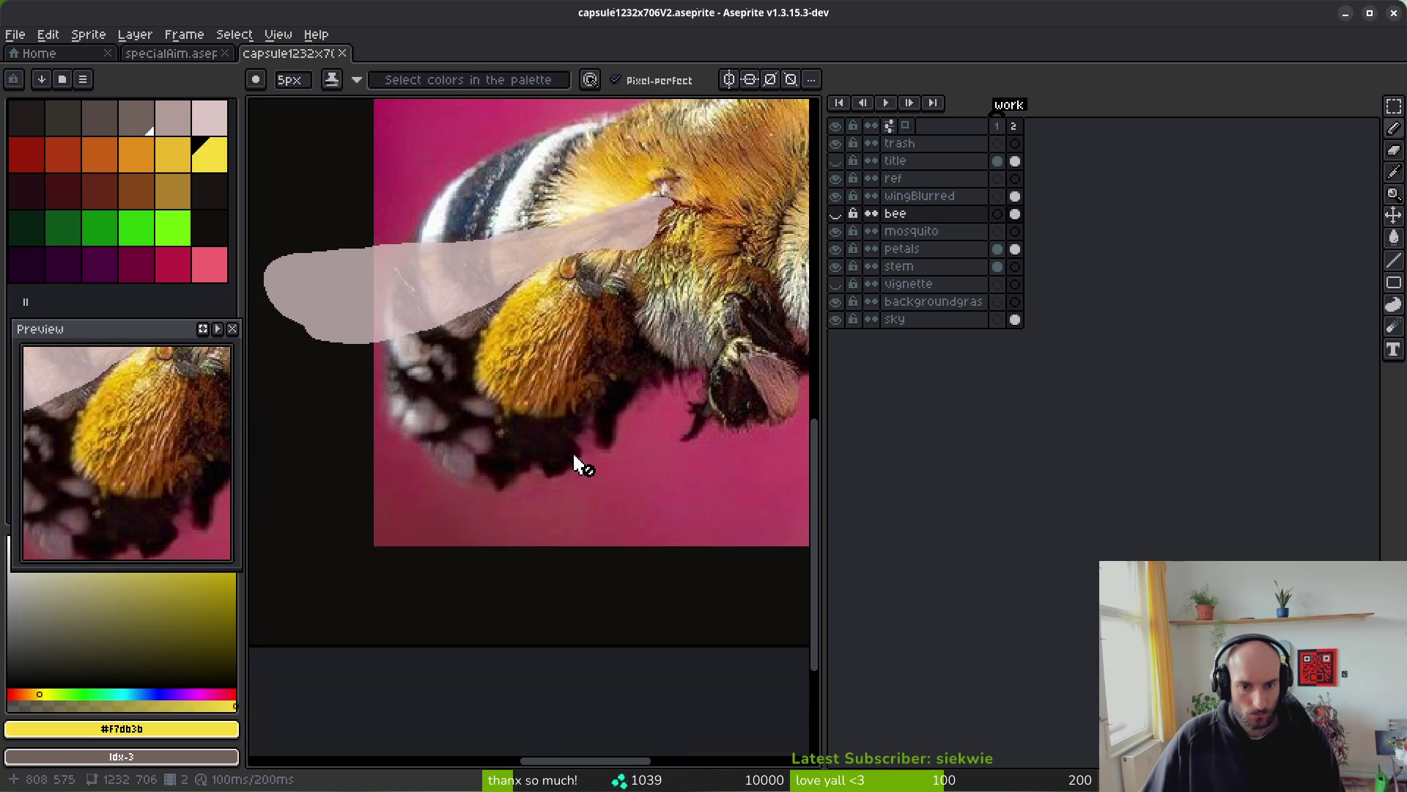
pyautogui.scroll(3, 574, 456)
pyautogui.click(836, 214)
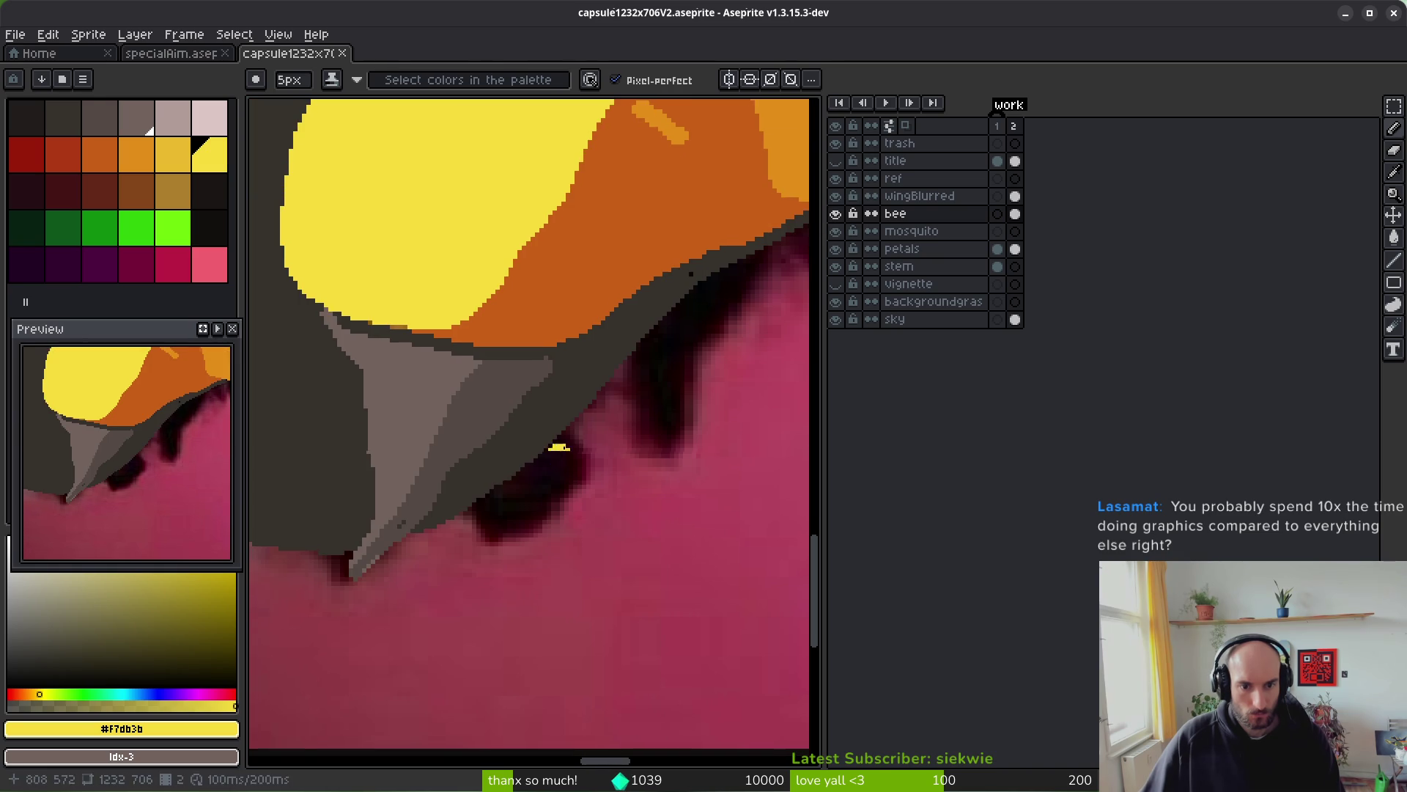
# - Outline the leg in grey #544d45 and add a dark #36312c stroke, checking the reference
pyautogui.keyDown('alt'); pyautogui.click(515, 402); pyautogui.keyUp('alt')
pyautogui.scroll(1, 547, 384)
pyautogui.moveTo(578, 458)
pyautogui.mouseDown()
pyautogui.moveTo(532, 561)
pyautogui.moveTo(465, 565)
pyautogui.moveTo(411, 370)
pyautogui.moveTo(408, 433)
pyautogui.moveTo(470, 568)
pyautogui.moveTo(385, 449)
pyautogui.mouseUp()
pyautogui.keyDown('alt'); pyautogui.click(361, 361); pyautogui.keyUp('alt')
pyautogui.keyDown('alt'); pyautogui.click(289, 388); pyautogui.keyUp('alt')
pyautogui.moveTo(304, 377)
pyautogui.mouseDown()
pyautogui.moveTo(381, 535)
pyautogui.moveTo(331, 569)
pyautogui.moveTo(292, 404)
pyautogui.mouseUp()
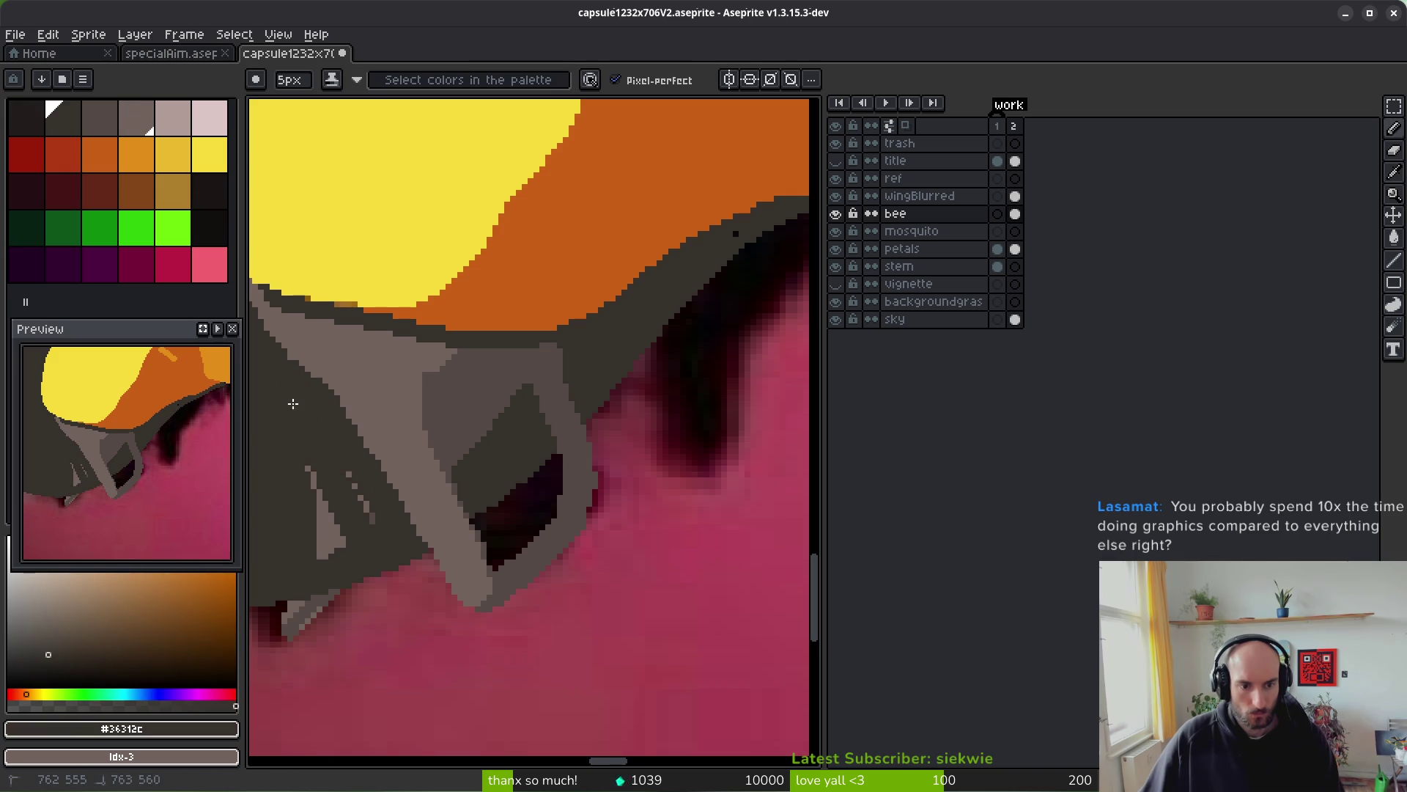
pyautogui.click(835, 214)
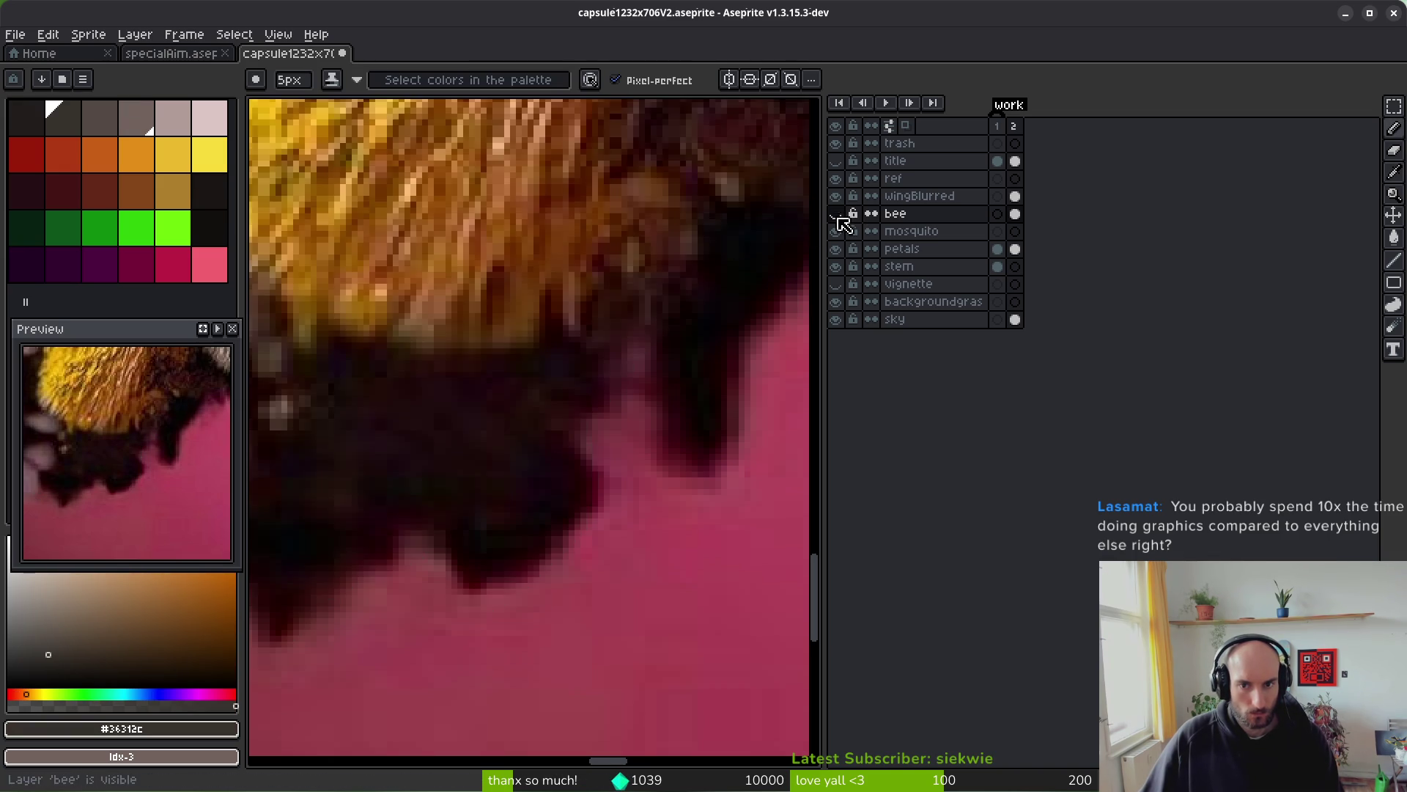
pyautogui.scroll(-2, 475, 512)
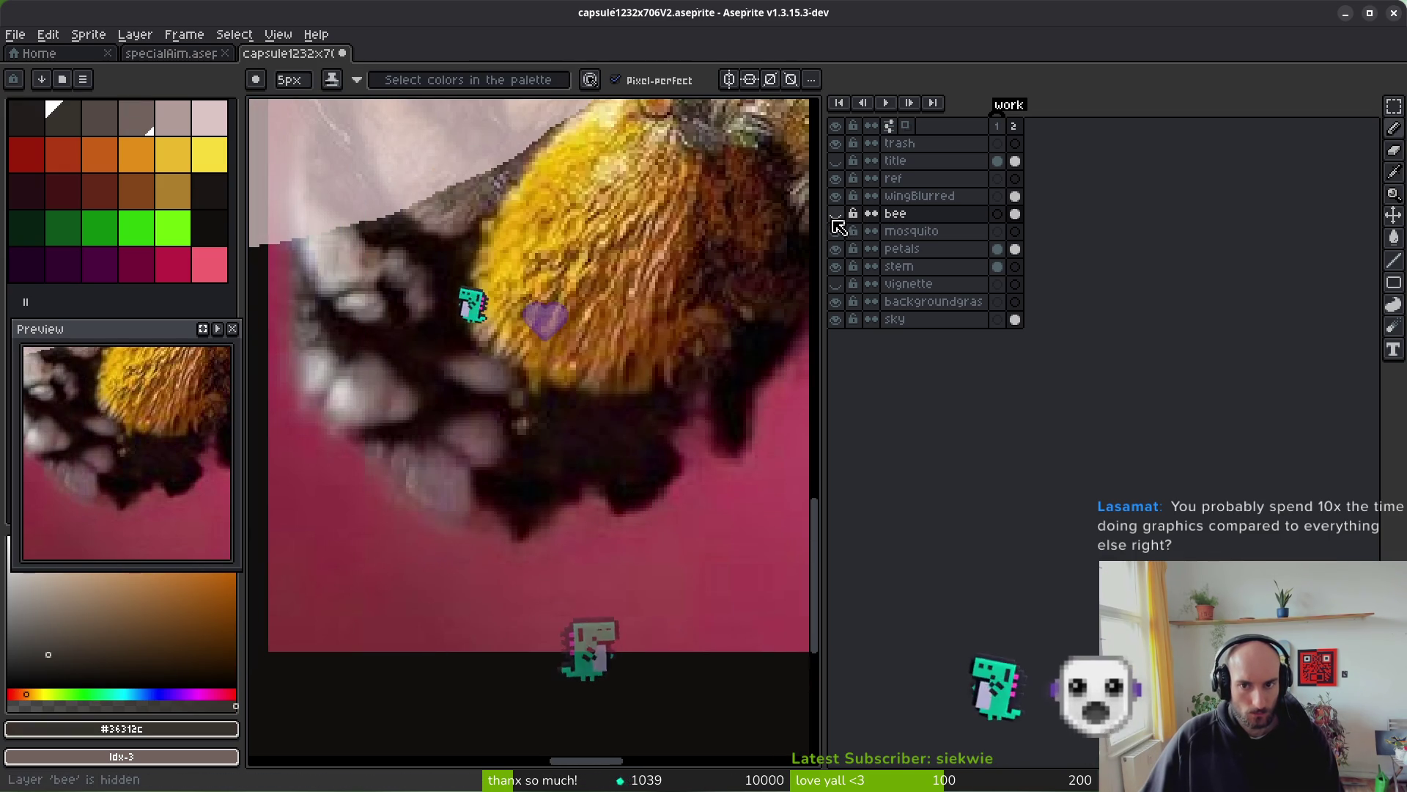
pyautogui.click(836, 214)
pyautogui.scroll(2, 539, 518)
pyautogui.scroll(2, 539, 518)
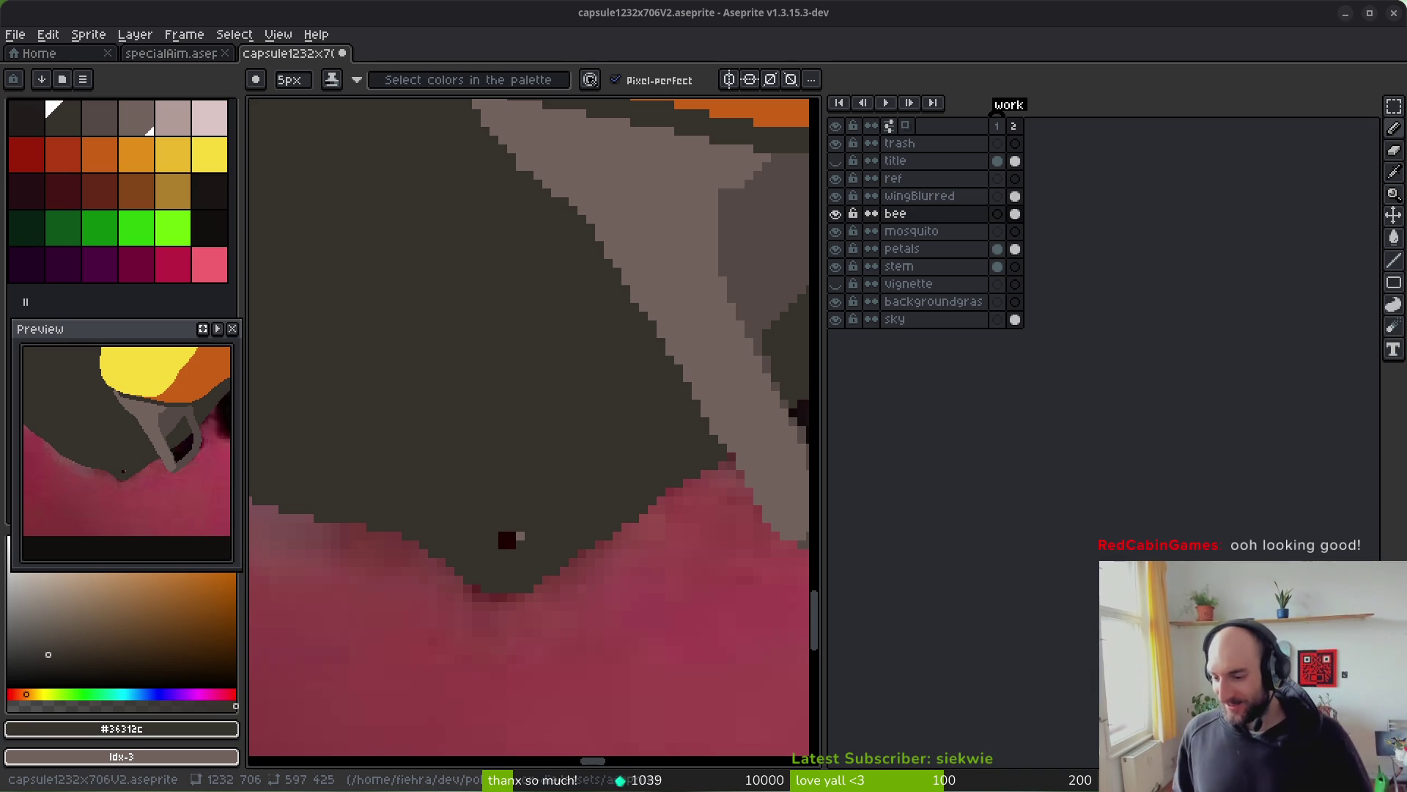
# - Cover the stray dark speck and push the dark #36312c underside edge down and left into the pink
pyautogui.click(504, 541)
pyautogui.hscroll(-3, 599, 454)
pyautogui.scroll(-1, 600, 454)
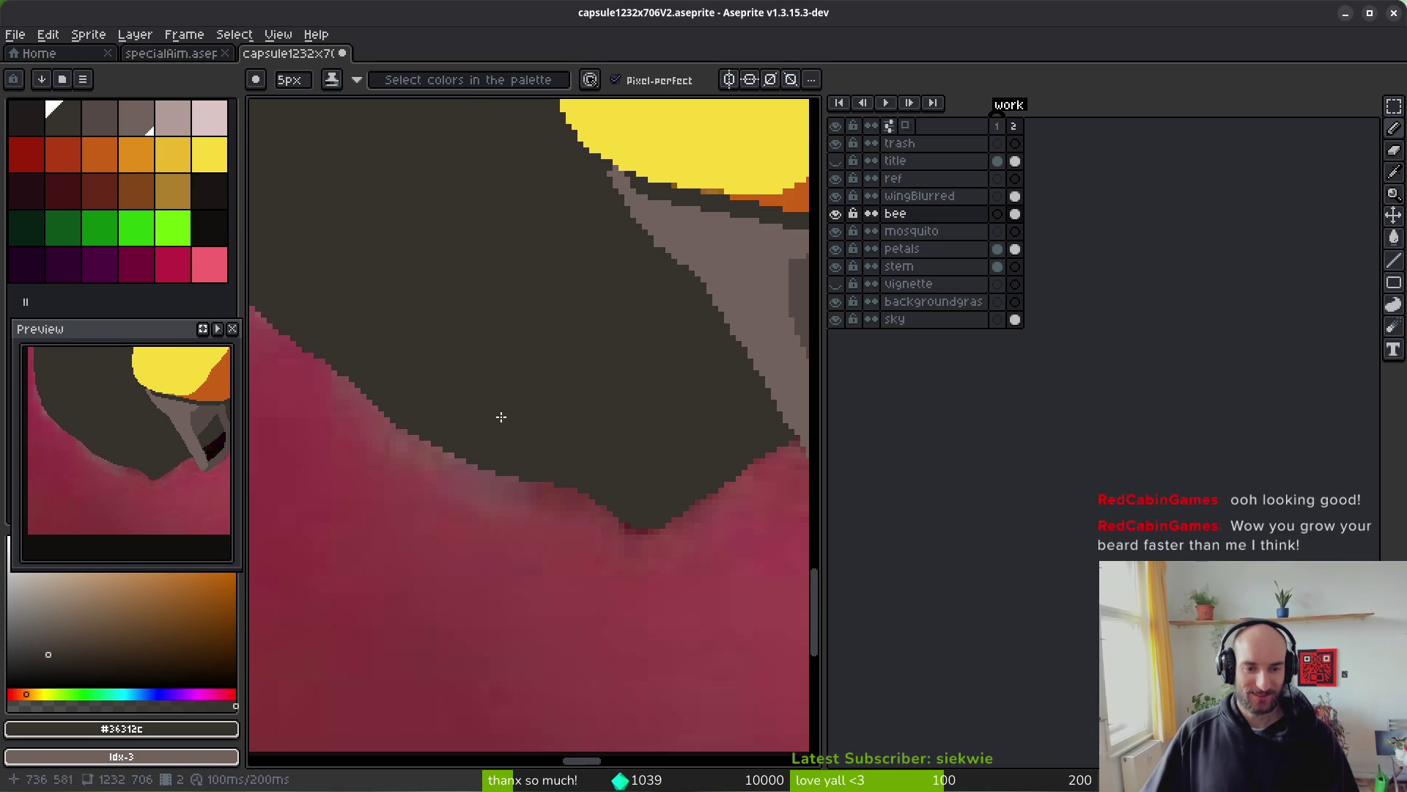
pyautogui.scroll(-2, 503, 436)
pyautogui.scroll(2, 540, 437)
pyautogui.scroll(1, 668, 505)
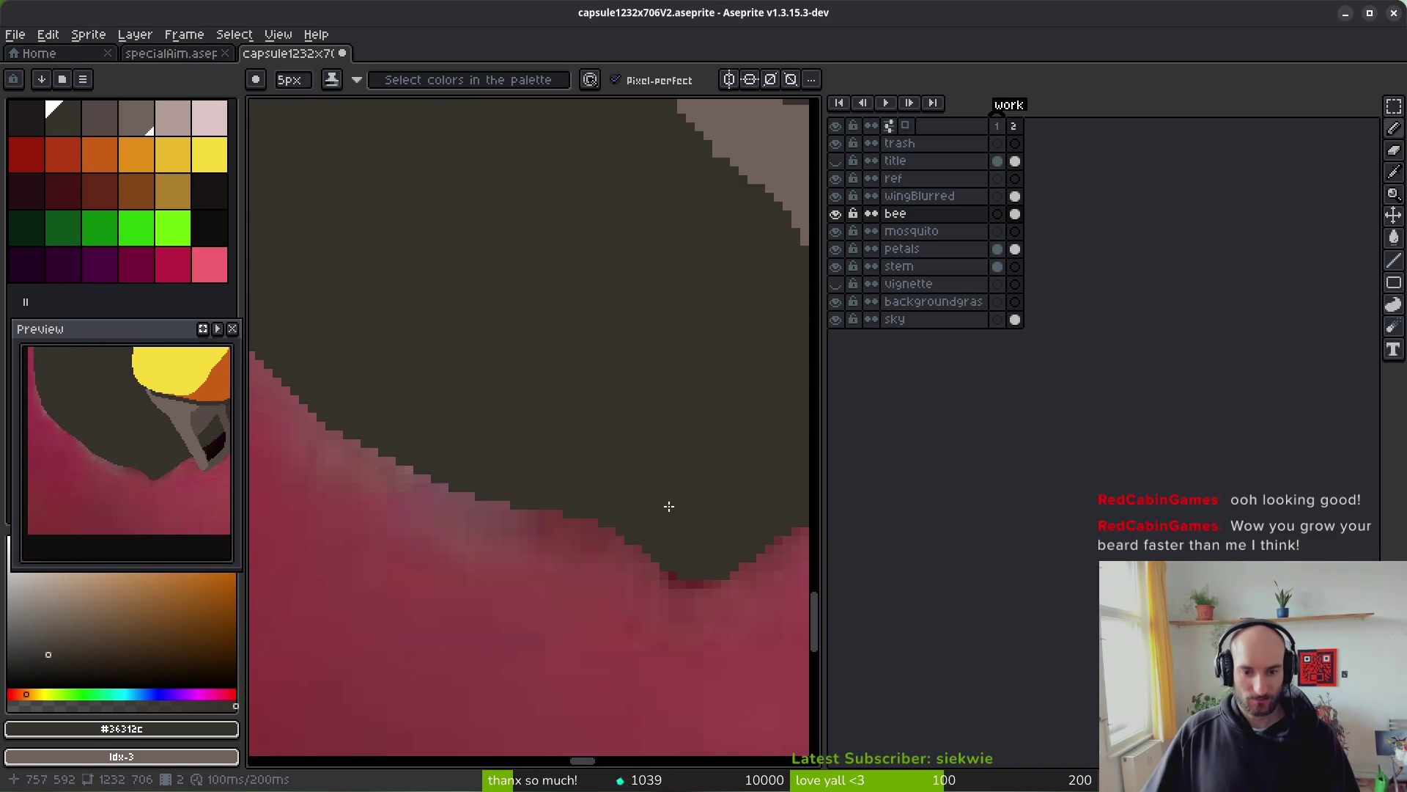
pyautogui.moveTo(663, 546)
pyautogui.mouseDown()
pyautogui.moveTo(455, 496)
pyautogui.moveTo(408, 466)
pyautogui.mouseUp()
pyautogui.moveTo(685, 551); pyautogui.dragTo(521, 518)
pyautogui.moveTo(428, 461); pyautogui.dragTo(689, 591)
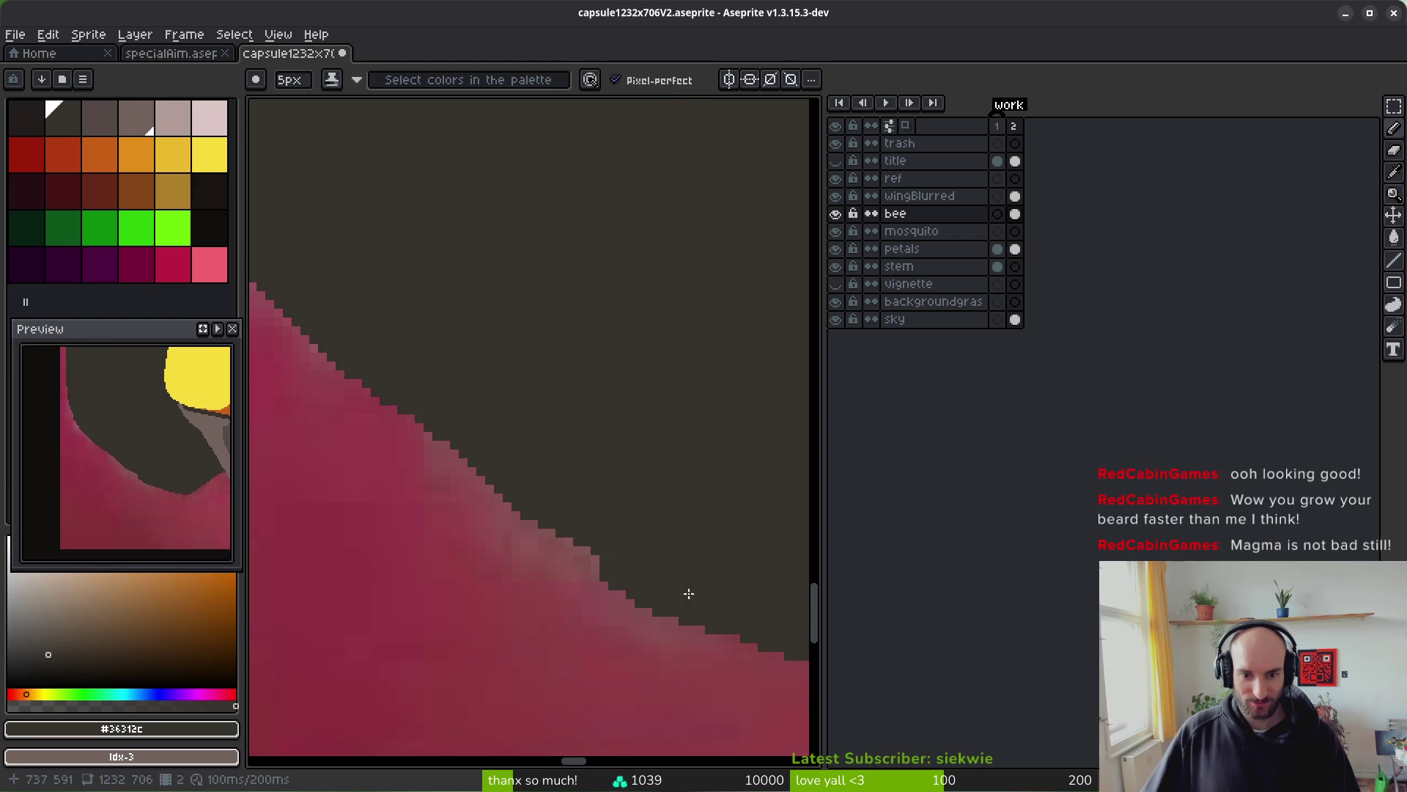
pyautogui.moveTo(496, 479); pyautogui.dragTo(429, 425)
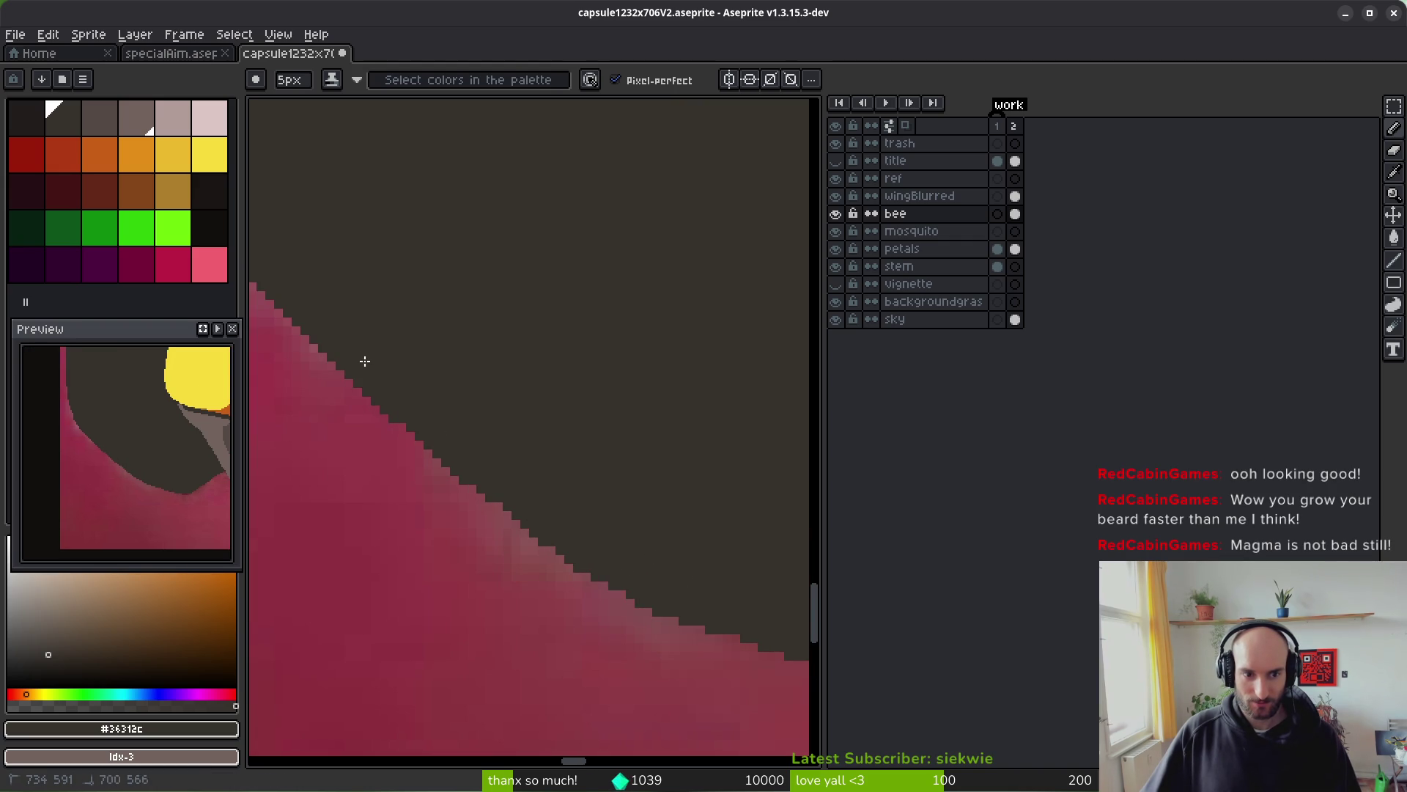
pyautogui.scroll(-3, 521, 401)
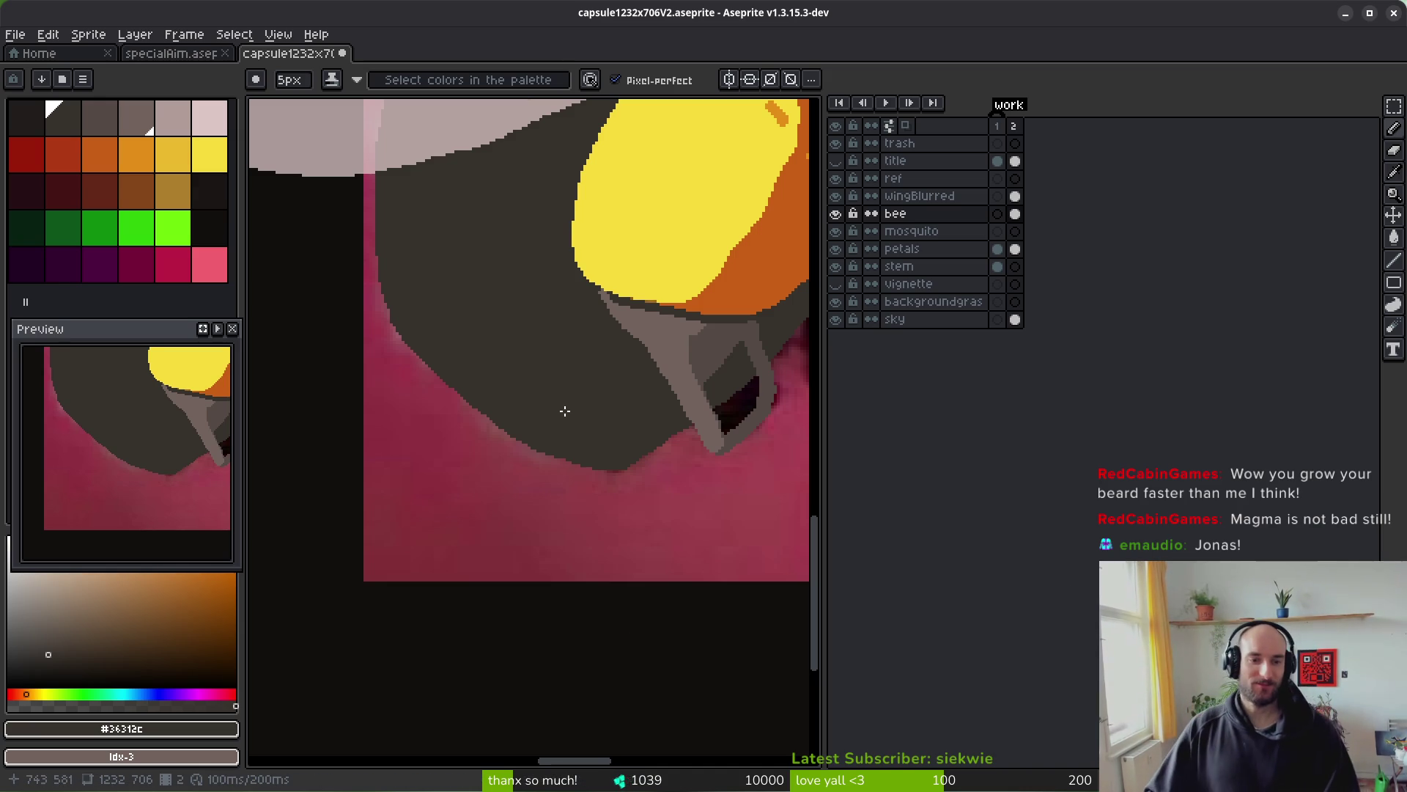
# - Sample the leg's dark grey and paint over its dark shape and right edge
pyautogui.scroll(-3, 530, 409)
pyautogui.scroll(5, 578, 429)
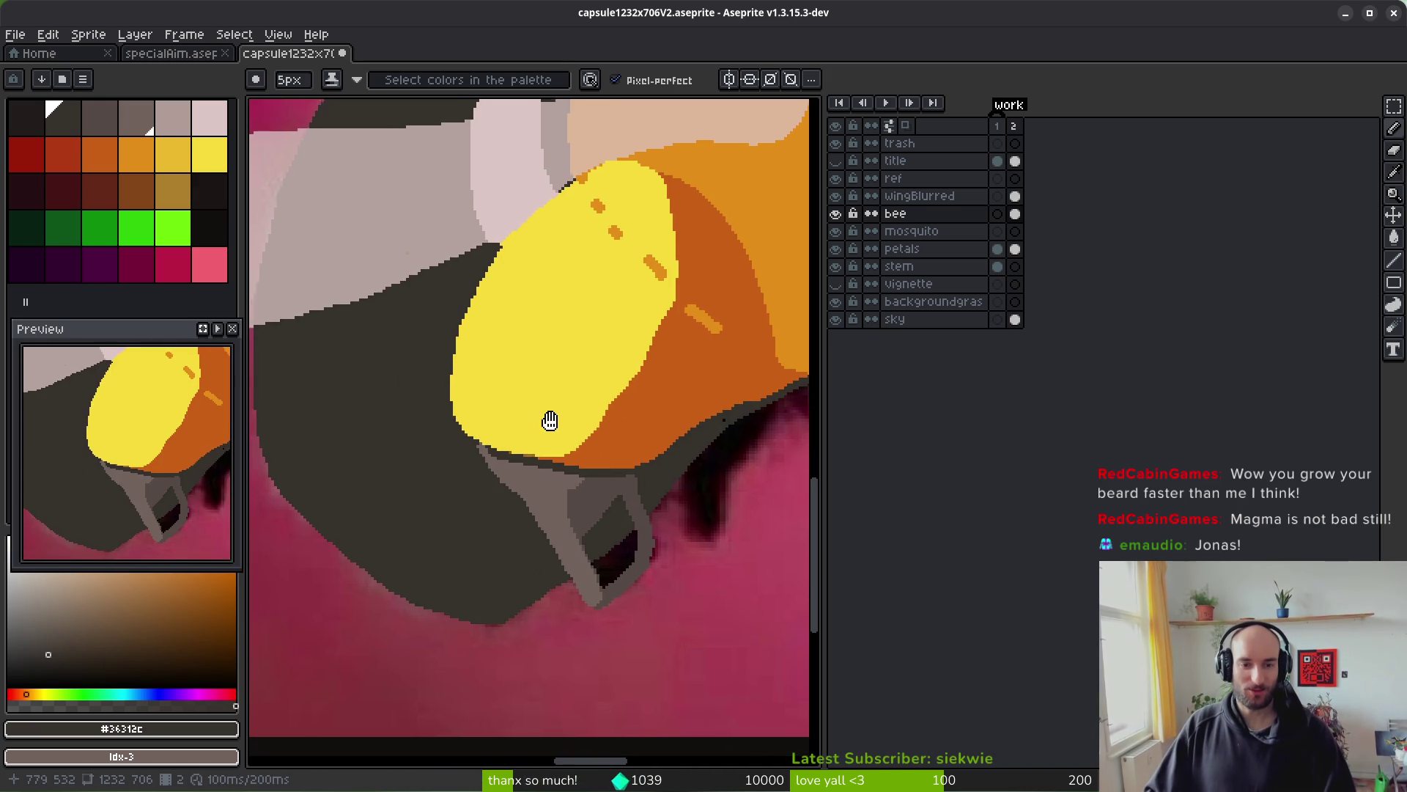
pyautogui.press('alt')
pyautogui.keyDown('alt'); pyautogui.click(483, 329); pyautogui.keyUp('alt')
pyautogui.moveTo(528, 323)
pyautogui.mouseDown()
pyautogui.moveTo(553, 380)
pyautogui.moveTo(515, 531)
pyautogui.moveTo(461, 448)
pyautogui.moveTo(481, 471)
pyautogui.moveTo(503, 445)
pyautogui.moveTo(498, 370)
pyautogui.mouseUp()
pyautogui.scroll(-4, 497, 370)
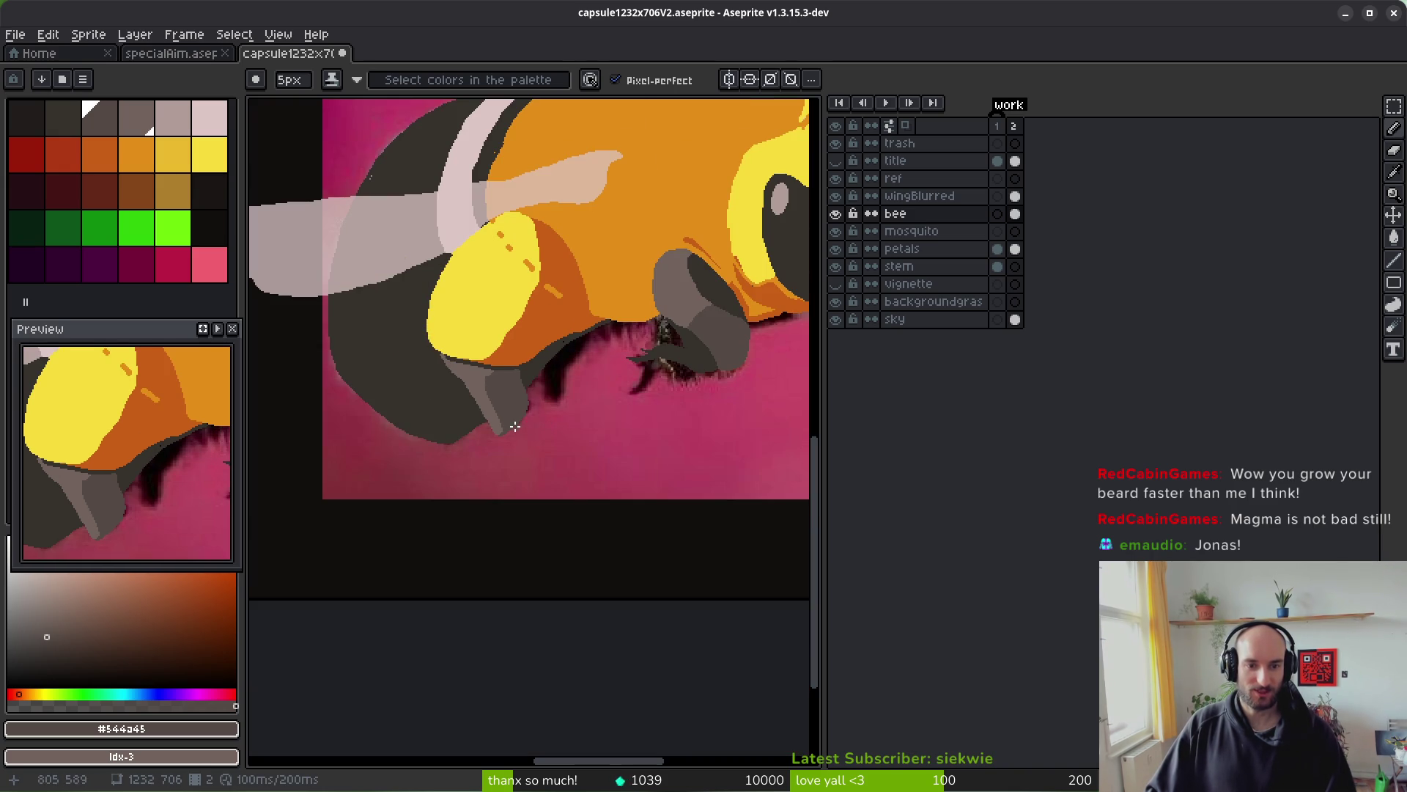
pyautogui.scroll(4, 515, 426)
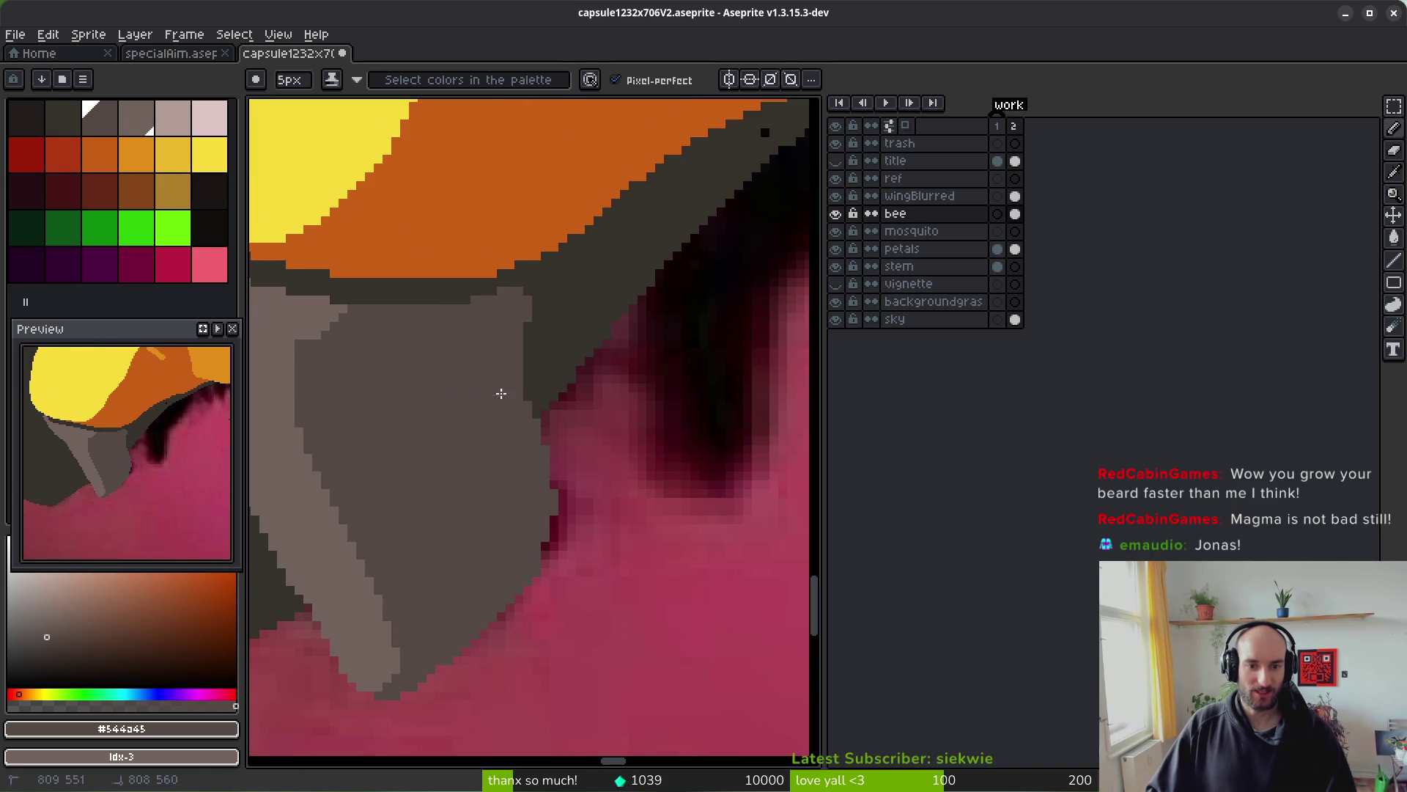
pyautogui.moveTo(503, 321); pyautogui.dragTo(518, 406)
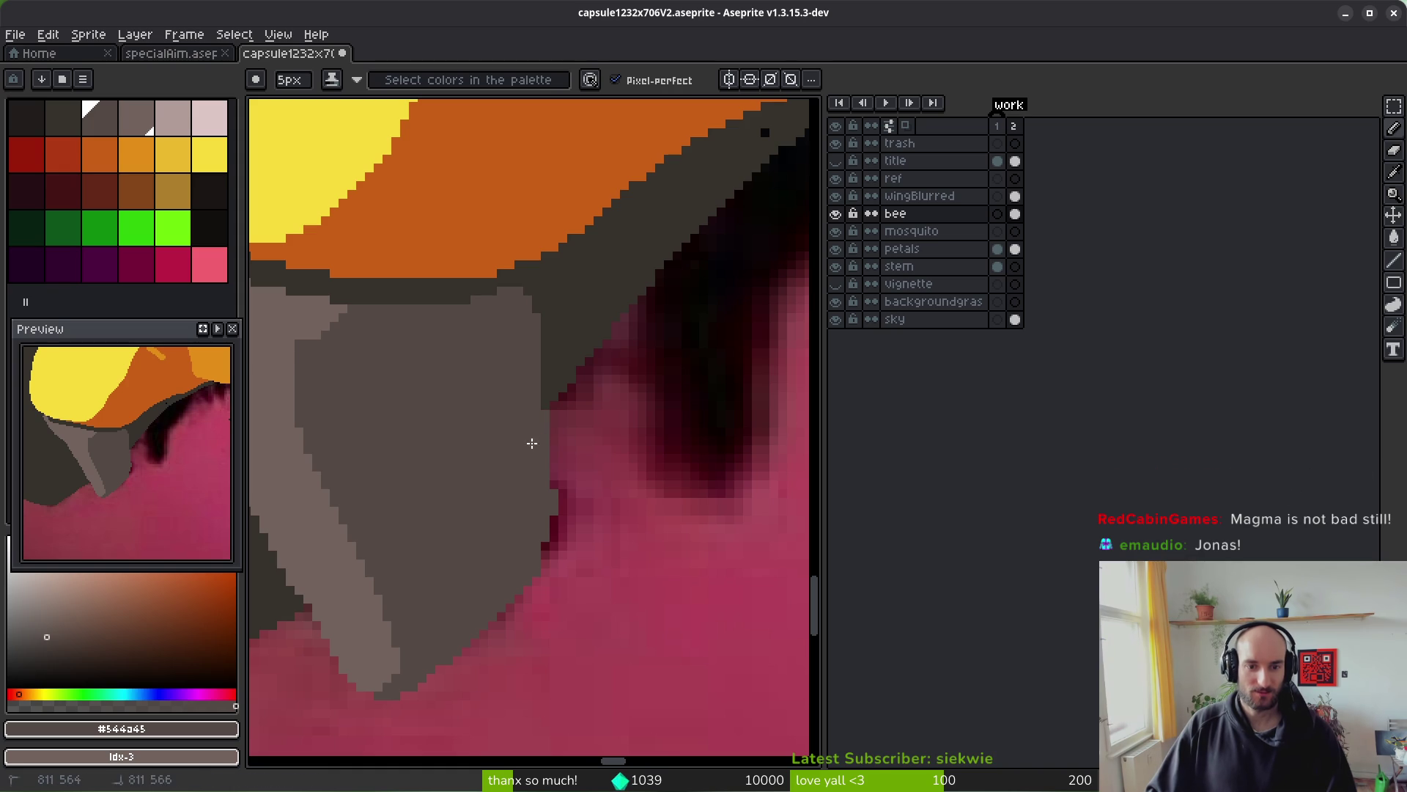
pyautogui.scroll(-3, 471, 434)
pyautogui.scroll(3, 501, 491)
# - Cover the dark band along the leg's upper and orange edges with lighter grey, then save
pyautogui.keyDown('alt'); pyautogui.click(501, 491); pyautogui.keyUp('alt')
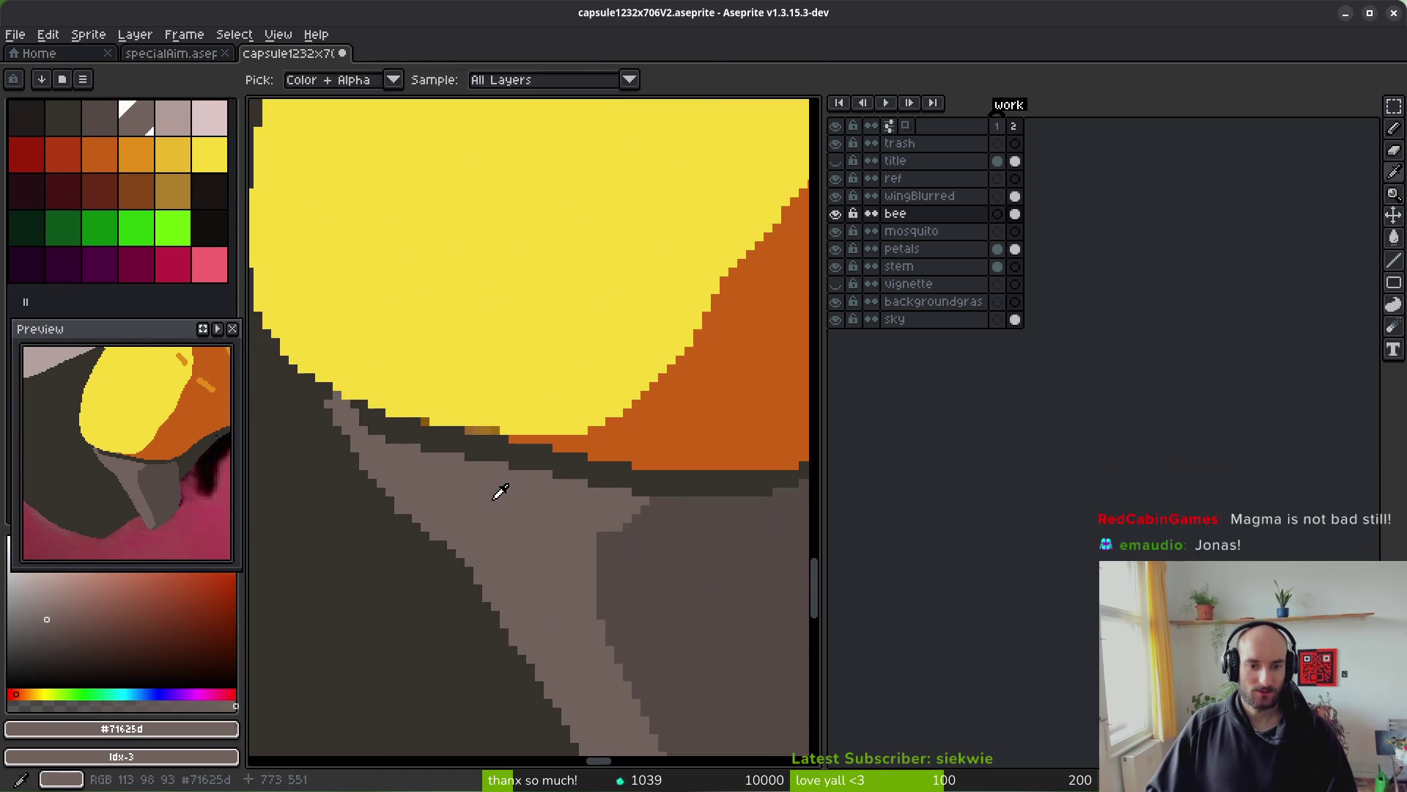
pyautogui.scroll(1, 359, 425)
pyautogui.moveTo(491, 459)
pyautogui.mouseDown()
pyautogui.moveTo(695, 499)
pyautogui.moveTo(364, 496)
pyautogui.moveTo(527, 506)
pyautogui.moveTo(569, 472)
pyautogui.mouseUp()
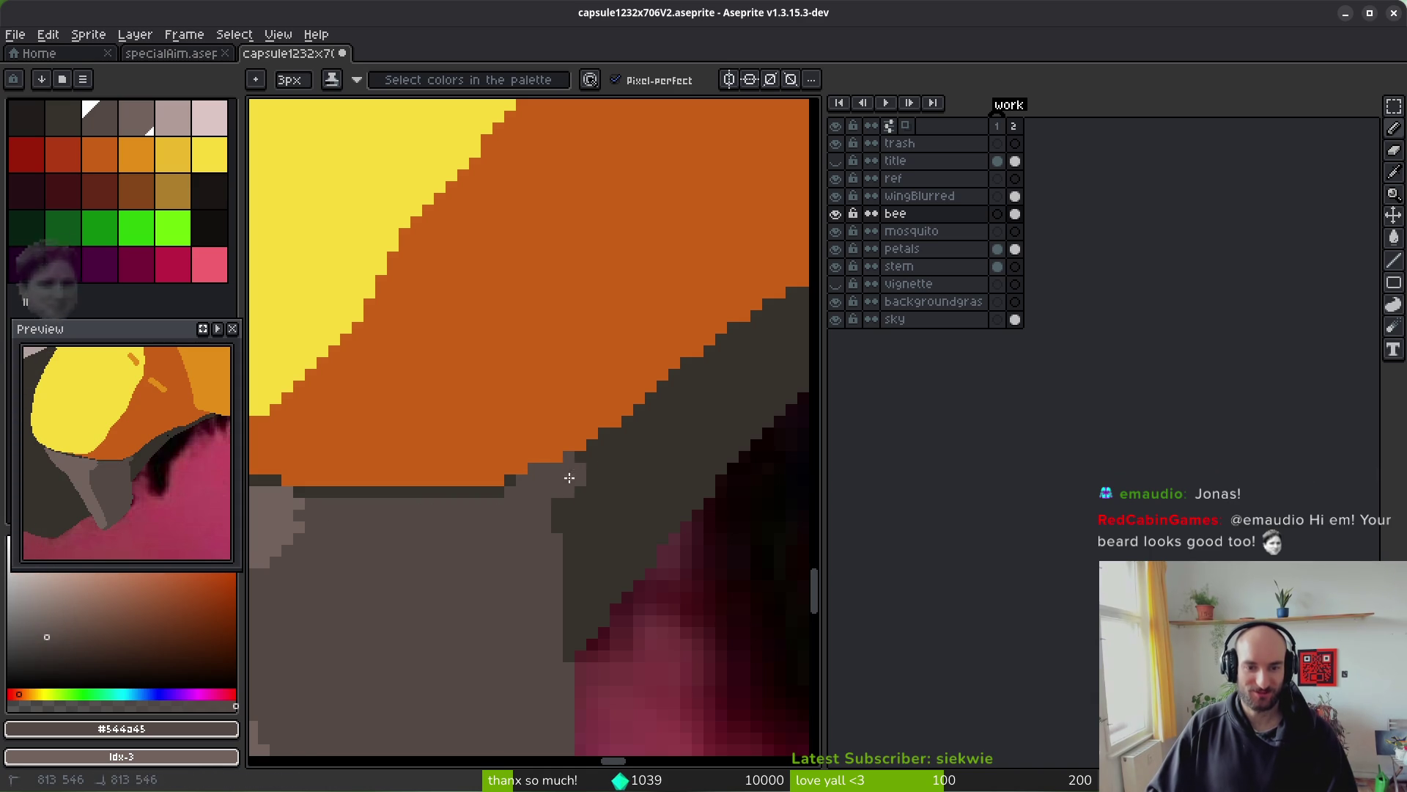
pyautogui.moveTo(499, 501); pyautogui.dragTo(438, 503)
pyautogui.moveTo(350, 513)
pyautogui.mouseDown()
pyautogui.moveTo(317, 493)
pyautogui.moveTo(506, 493)
pyautogui.mouseUp()
pyautogui.scroll(-1, 614, 480)
pyautogui.hotkey('ctrl', 's')
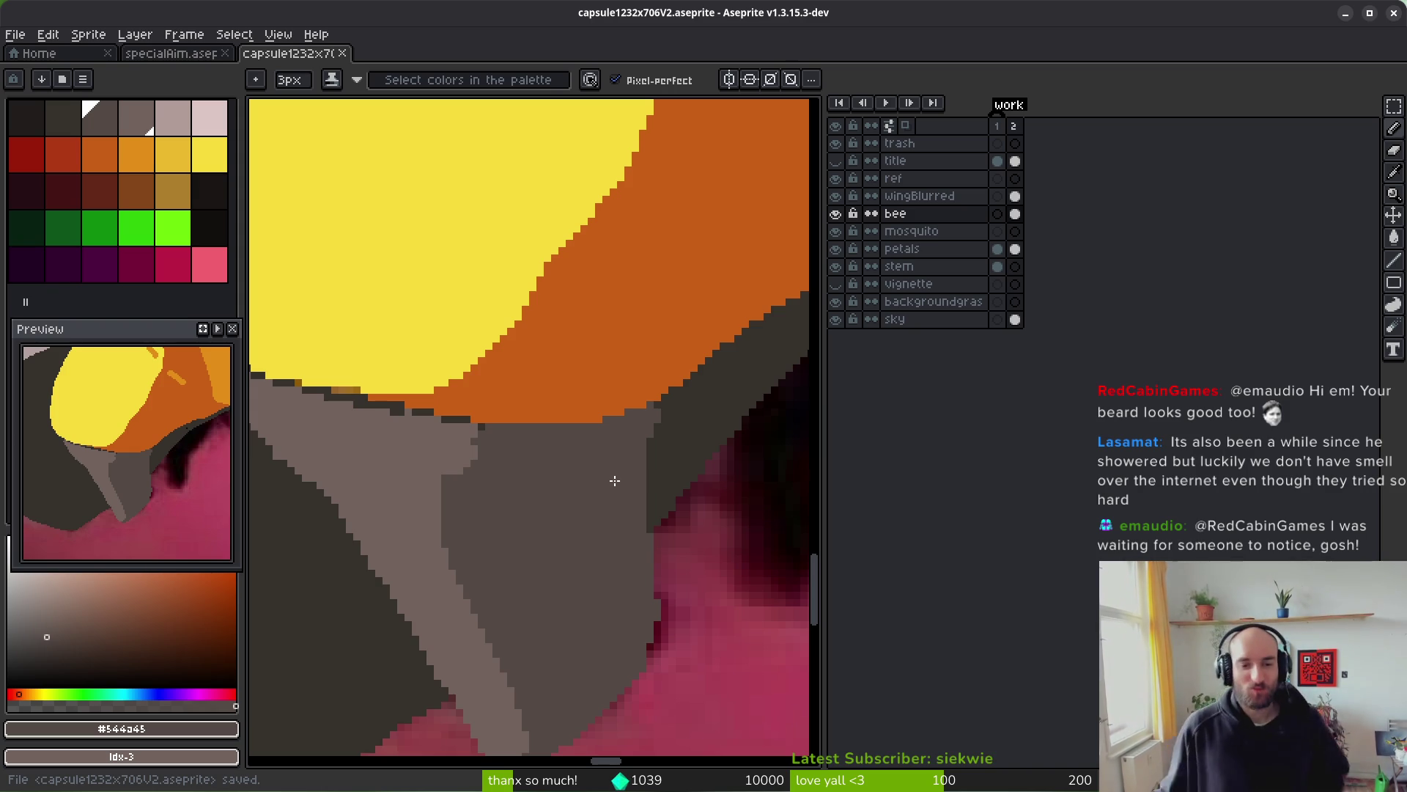
pyautogui.scroll(-3, 560, 534)
pyautogui.scroll(3, 528, 507)
pyautogui.scroll(-1, 560, 502)
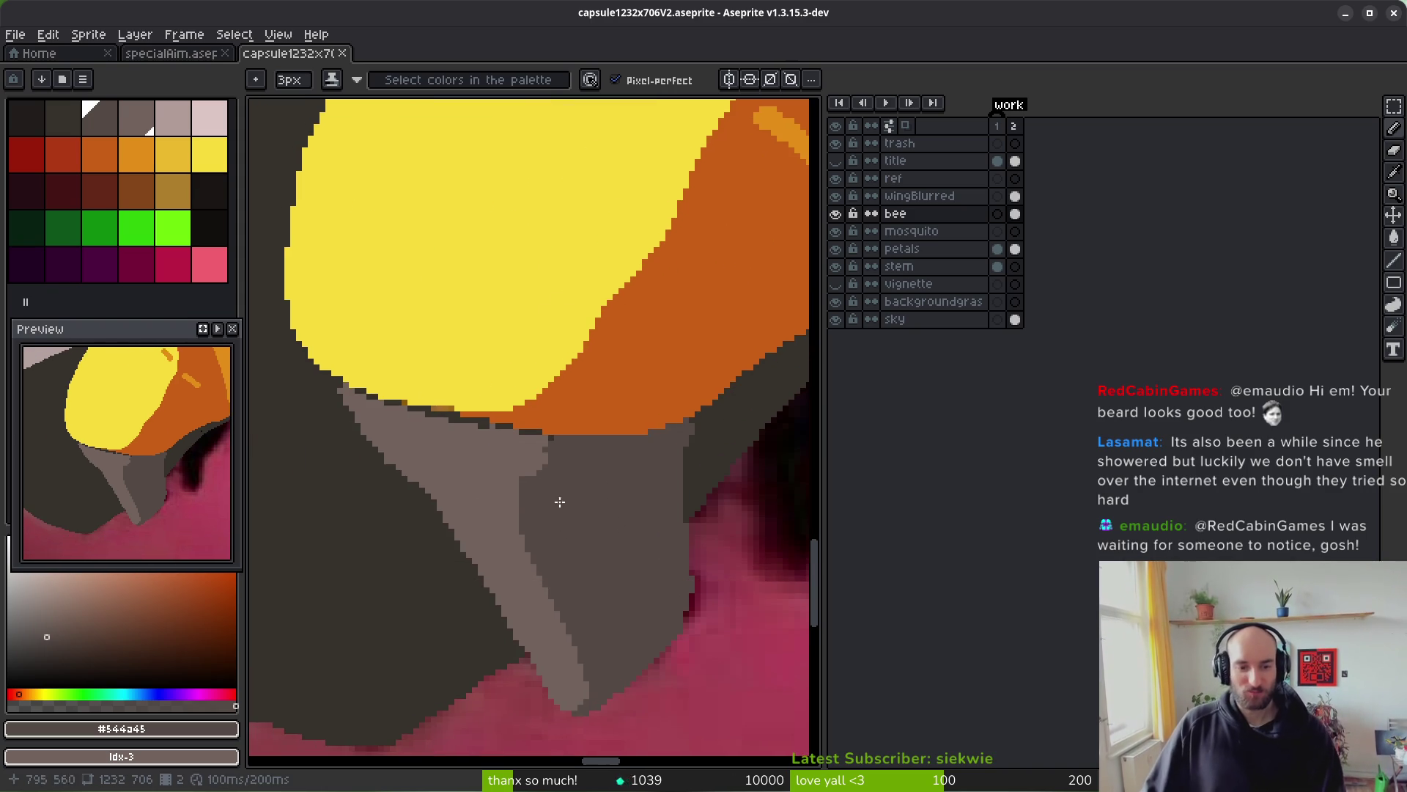
# - With light grey #71625d and a 1px pencil, paint over dark specks along the leg's top edge
pyautogui.keyDown('alt'); pyautogui.click(445, 449); pyautogui.keyUp('alt')
pyautogui.press('-')
pyautogui.press('-')
pyautogui.scroll(3, 418, 481)
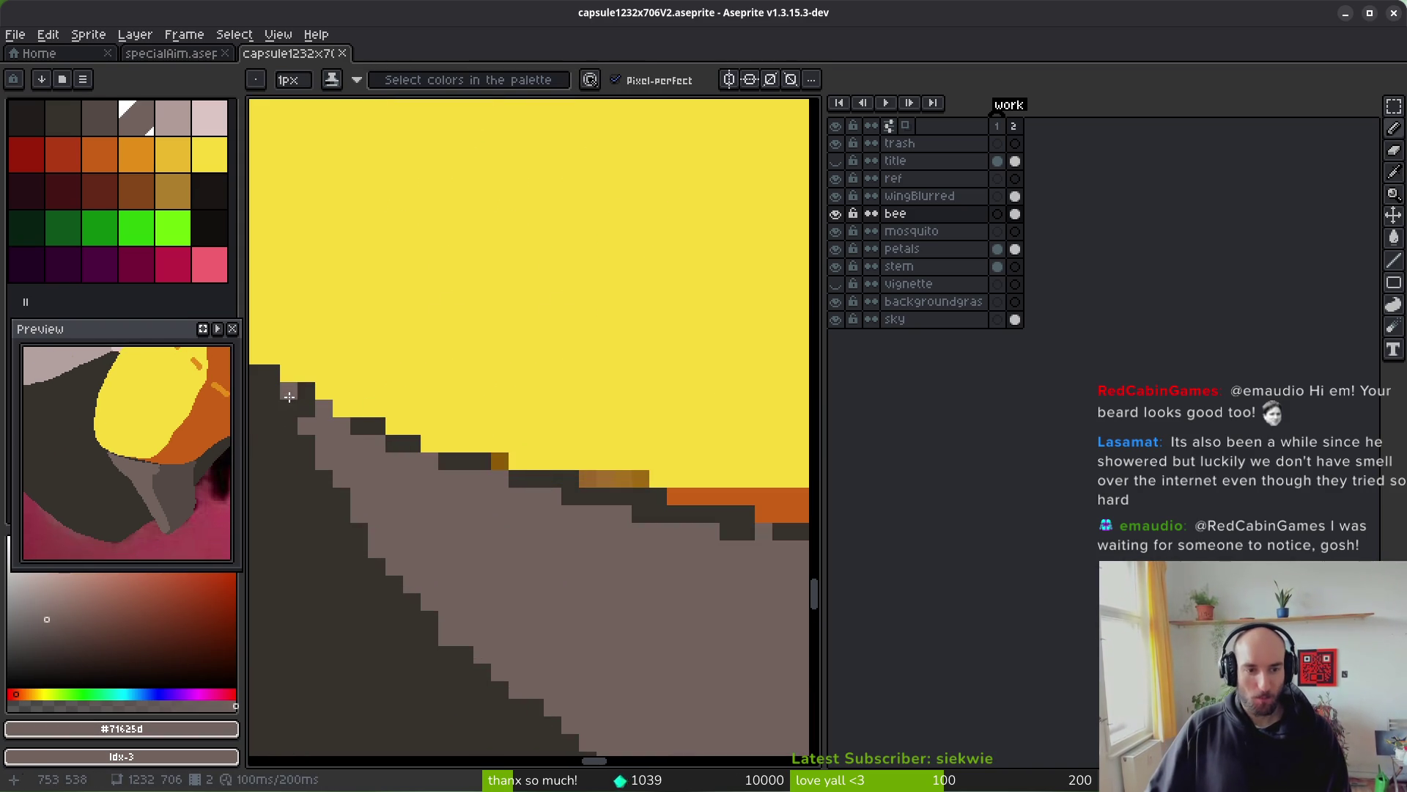
pyautogui.moveTo(486, 481)
pyautogui.mouseDown()
pyautogui.moveTo(306, 437)
pyautogui.moveTo(489, 467)
pyautogui.mouseUp()
pyautogui.scroll(-1, 416, 490)
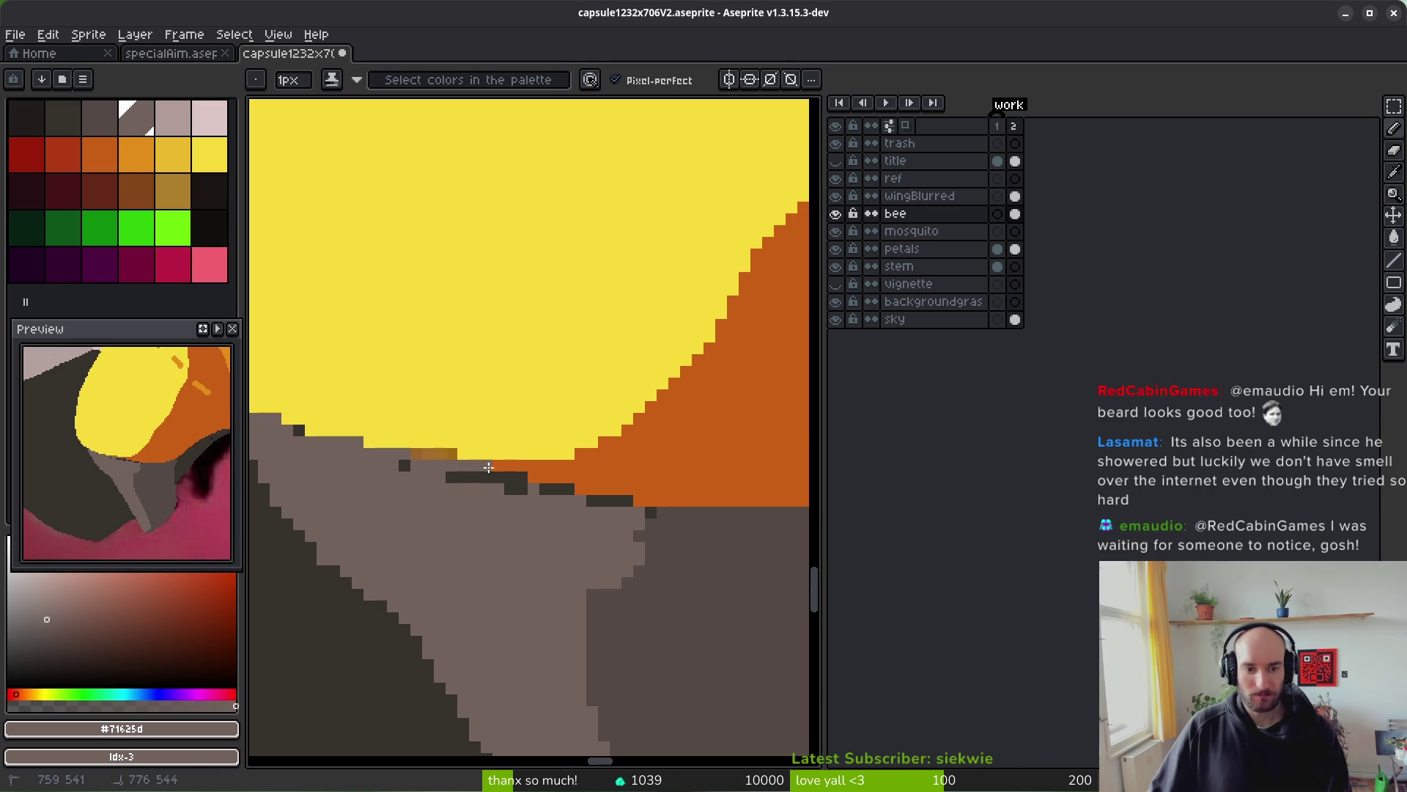
pyautogui.moveTo(645, 506); pyautogui.dragTo(636, 499)
pyautogui.moveTo(446, 477)
pyautogui.mouseDown()
pyautogui.moveTo(496, 477)
pyautogui.moveTo(411, 454)
pyautogui.mouseUp()
# - Save the cleaned-up artwork
pyautogui.hotkey('ctrl', 's')
pyautogui.scroll(-3, 381, 469)
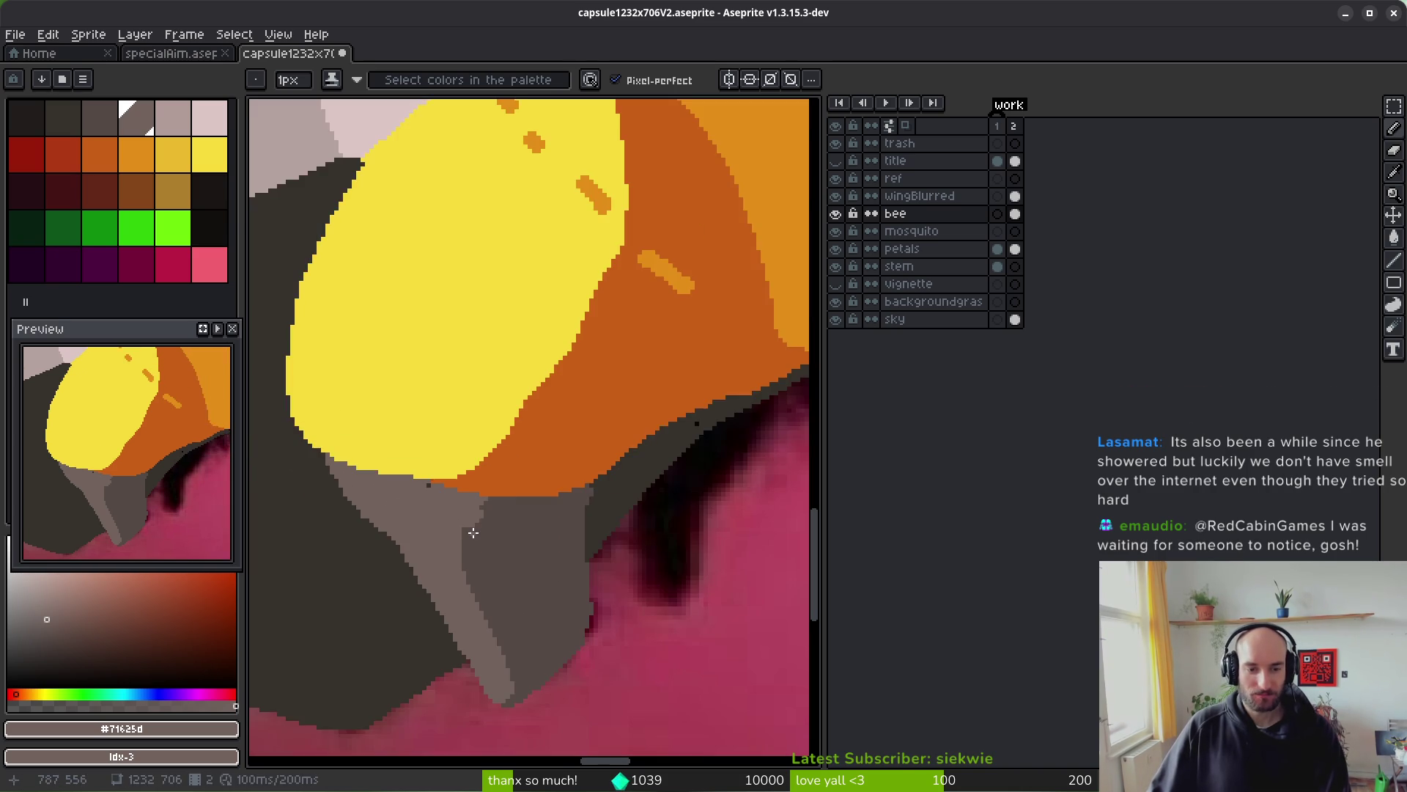
pyautogui.scroll(2, 440, 486)
pyautogui.hotkey('ctrl', 's')
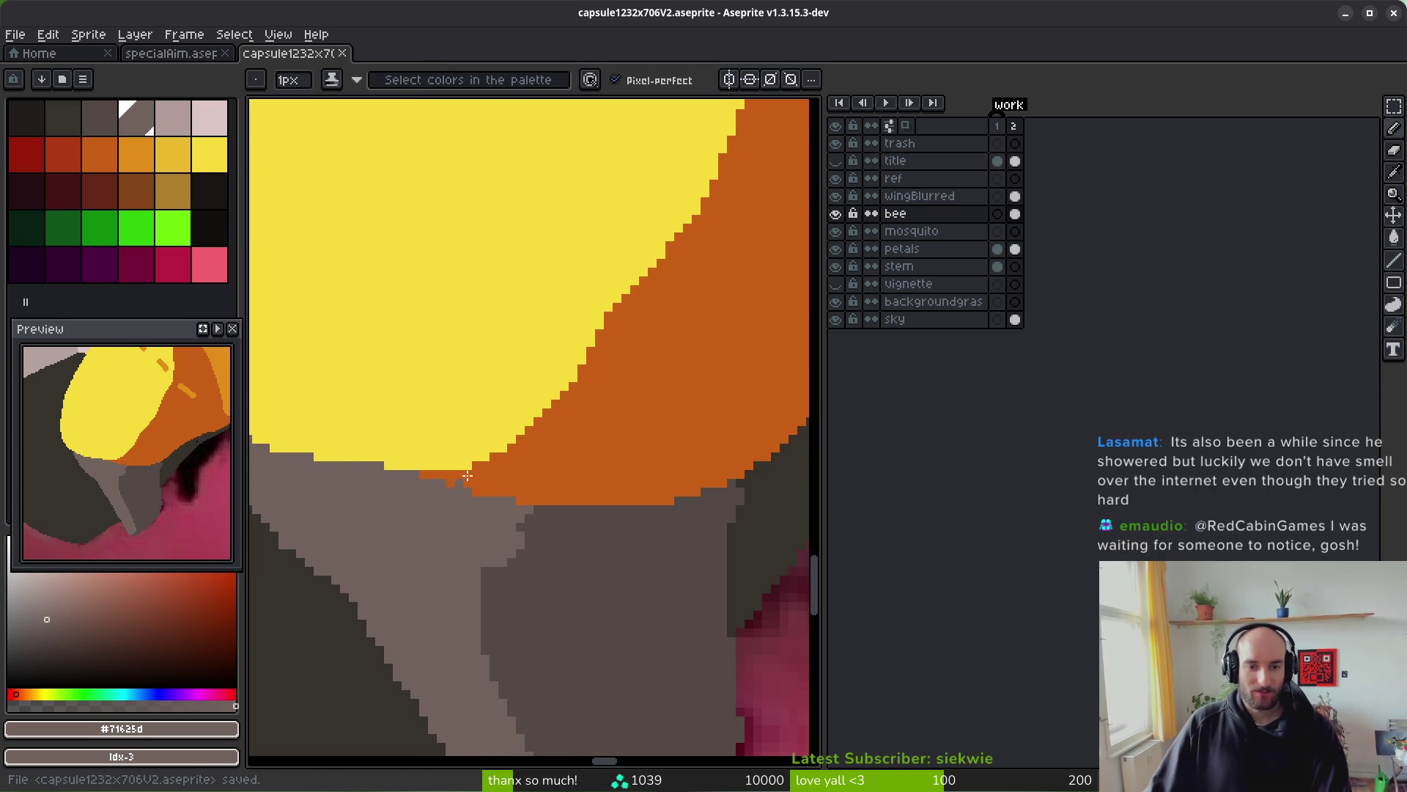
pyautogui.scroll(-4, 625, 485)
pyautogui.scroll(5, 513, 469)
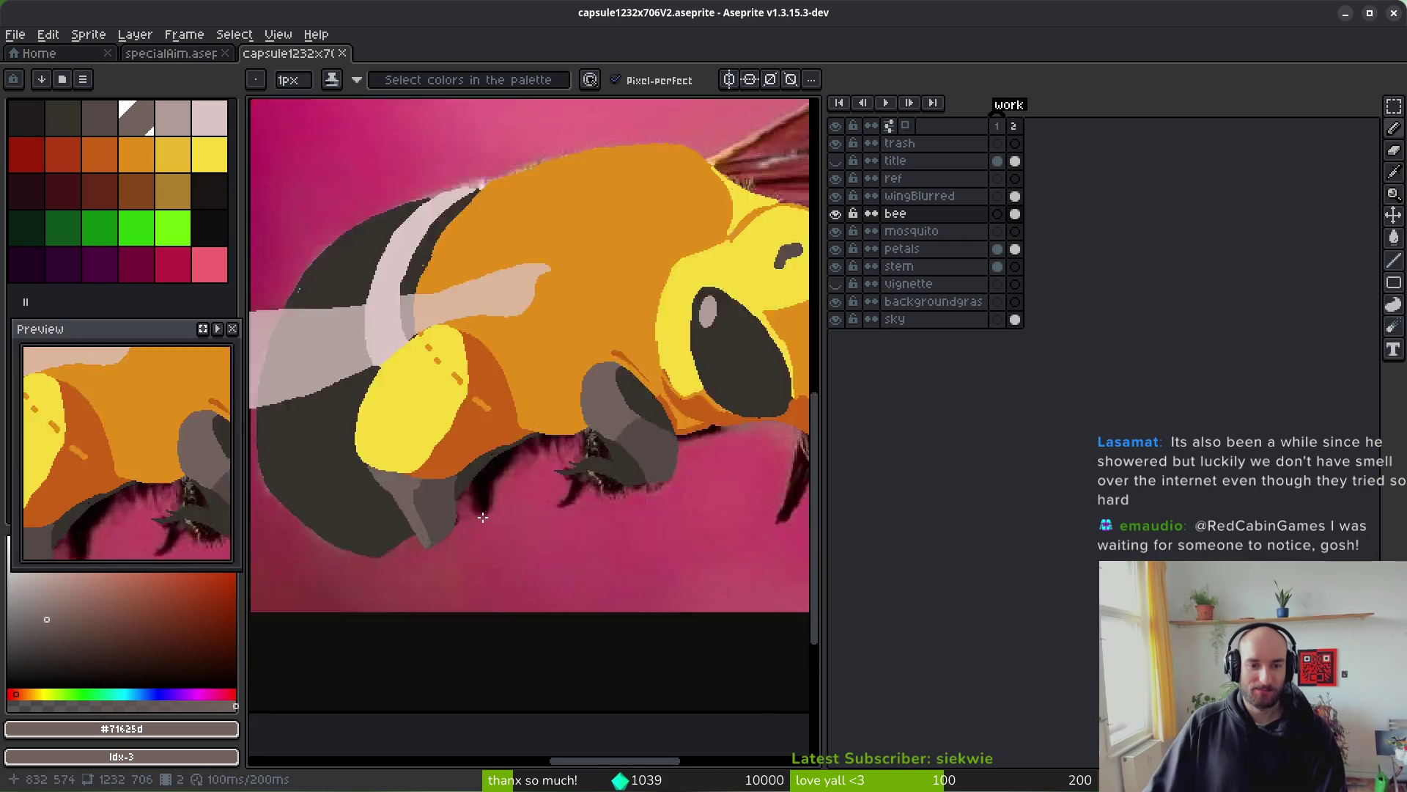
# - Draw thin dark outline-colour leg strokes under the bee's body, undoing and redrawing the lower stroke thicker
pyautogui.click(478, 368)
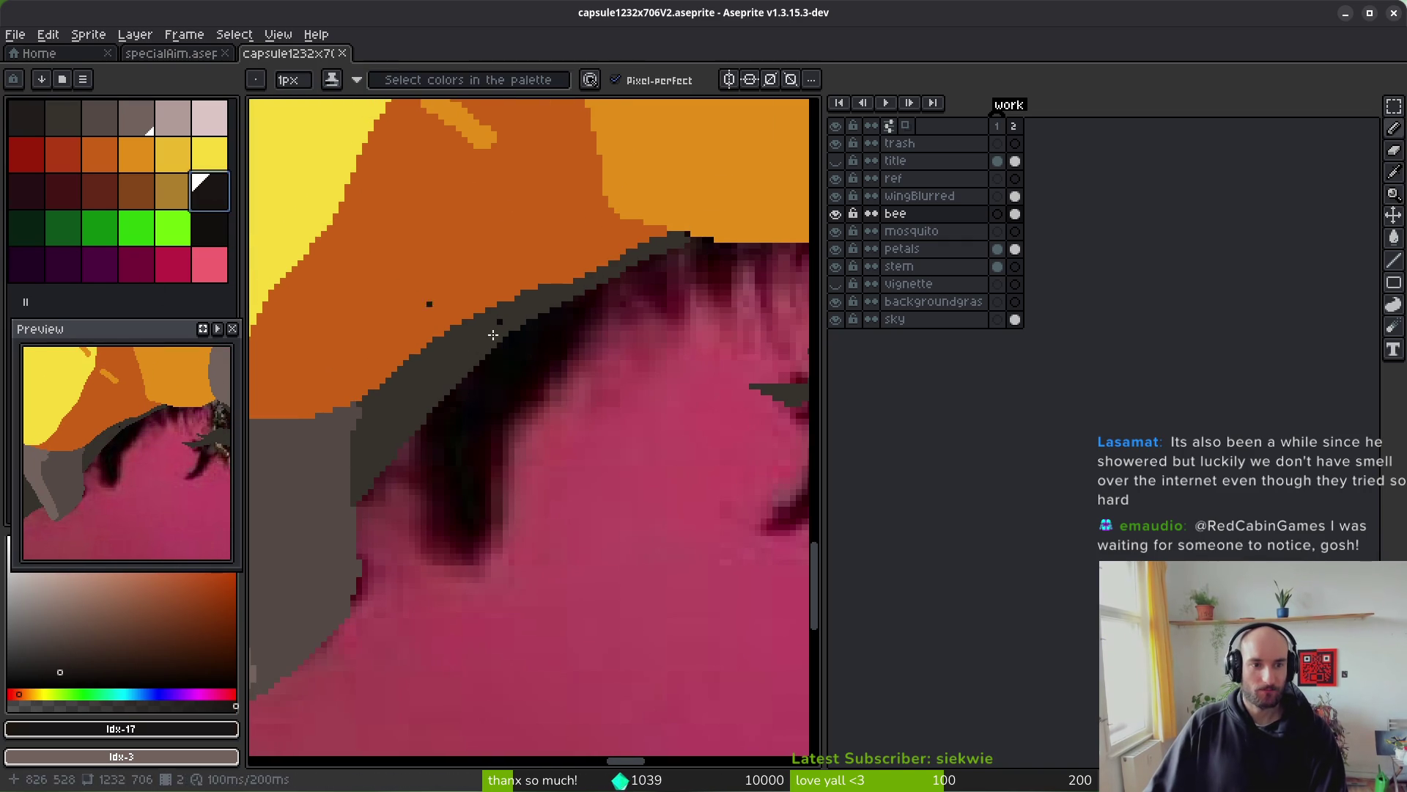
pyautogui.scroll(2, 579, 308)
pyautogui.moveTo(586, 313)
pyautogui.mouseDown()
pyautogui.moveTo(516, 402)
pyautogui.moveTo(610, 295)
pyautogui.mouseUp()
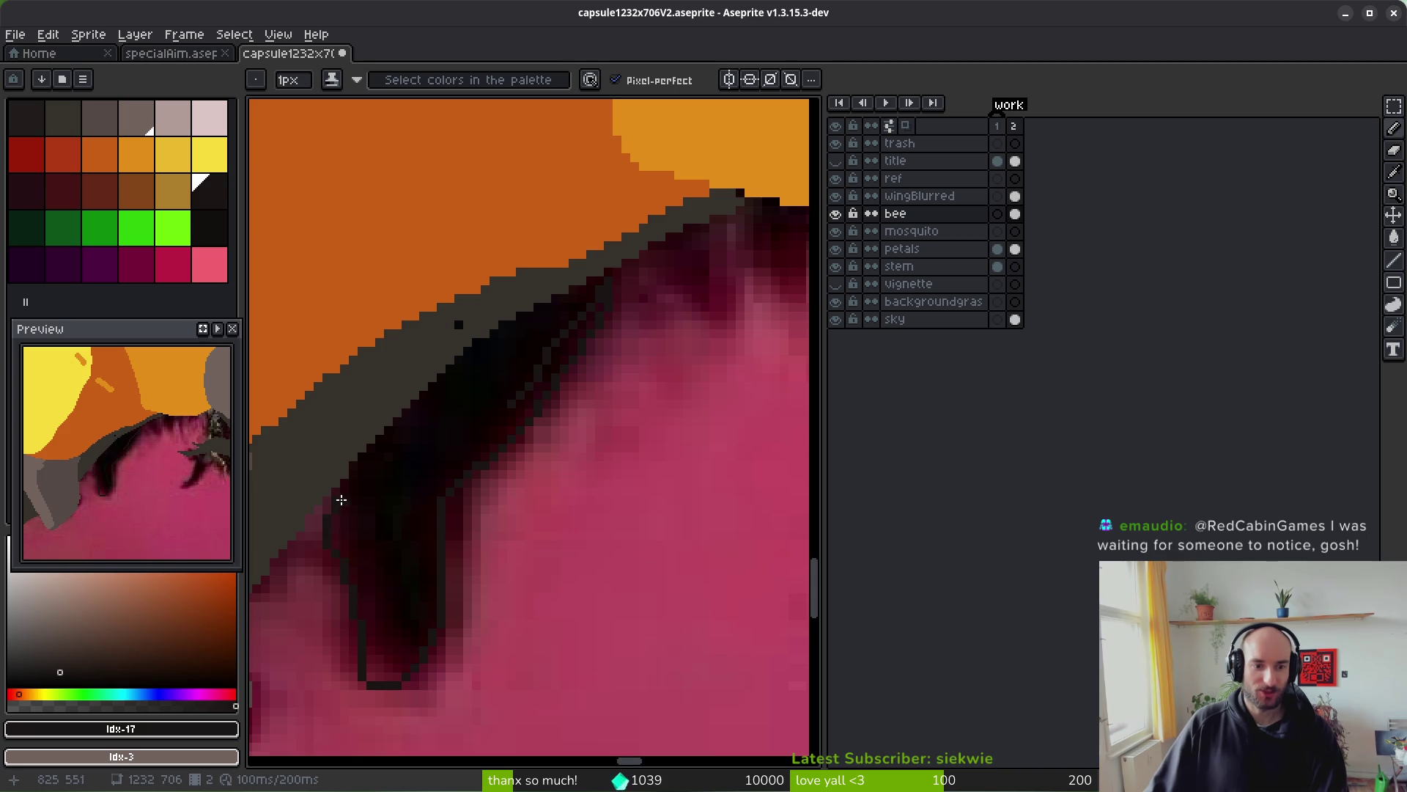
pyautogui.moveTo(389, 666)
pyautogui.mouseDown()
pyautogui.moveTo(559, 494)
pyautogui.moveTo(535, 506)
pyautogui.moveTo(546, 546)
pyautogui.mouseUp()
pyautogui.hotkey('ctrl', 'z')
pyautogui.moveTo(595, 498); pyautogui.dragTo(552, 535)
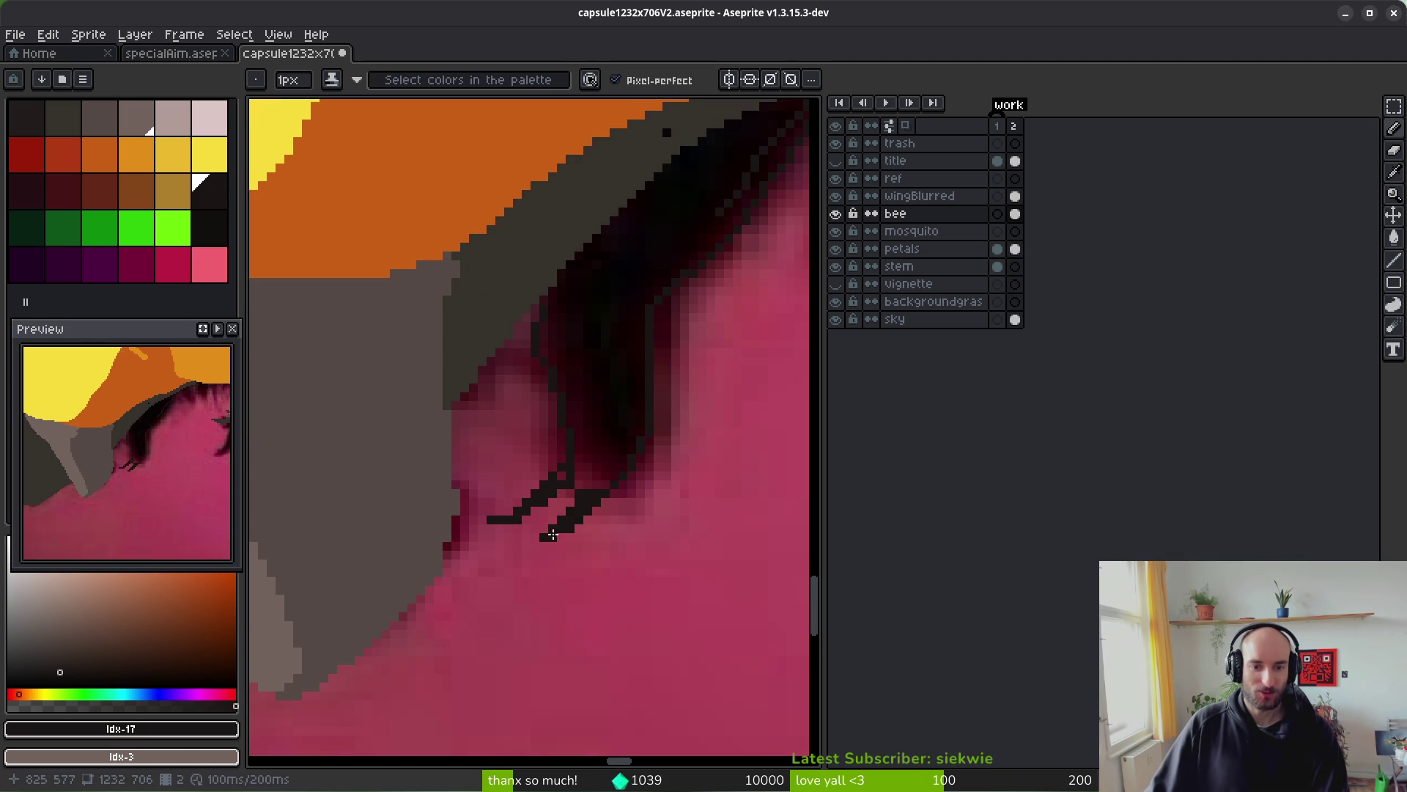
pyautogui.scroll(3, 487, 518)
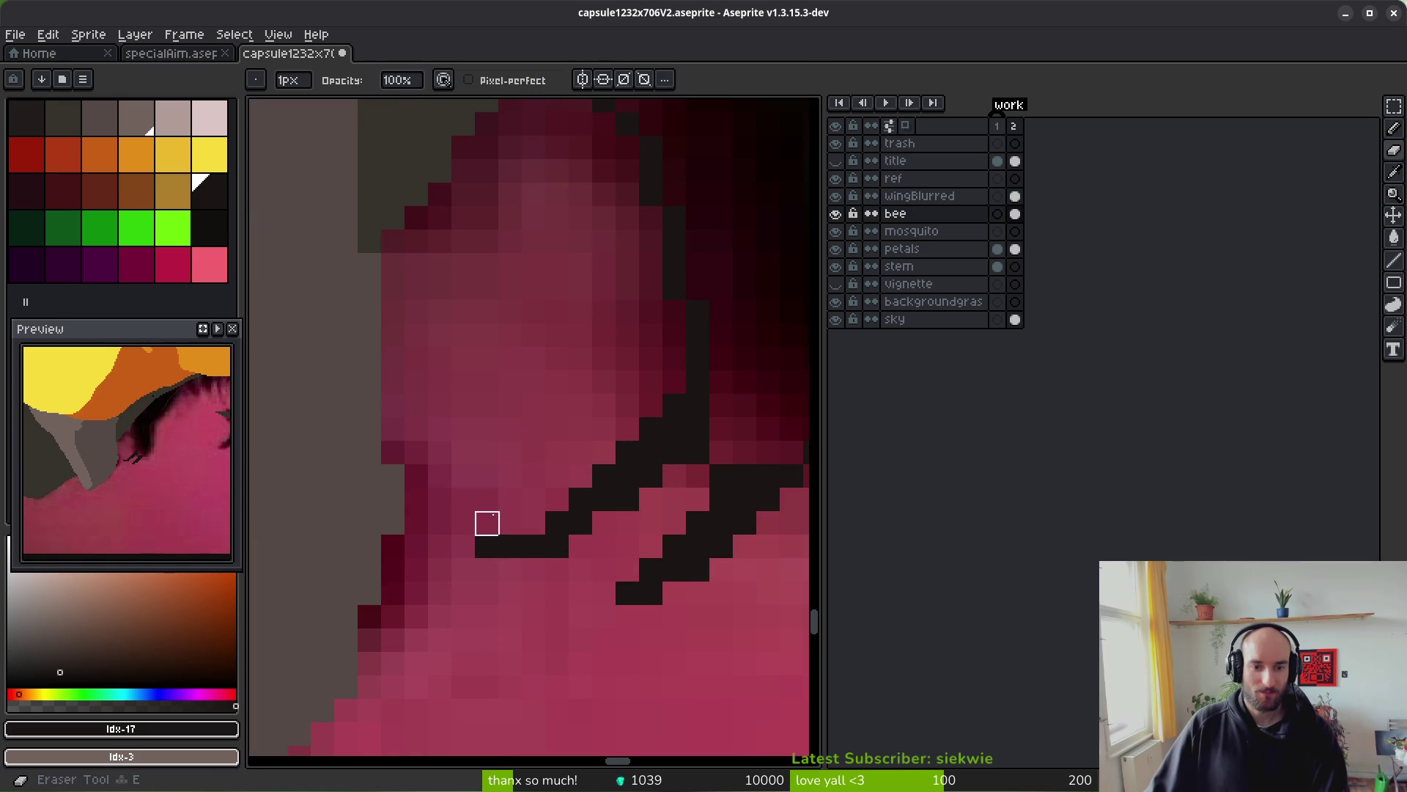
# - Nudge the upper leg stroke's end by a pixel and sample dark grey #544d45 from the leg
pyautogui.moveTo(581, 503); pyautogui.dragTo(571, 496)
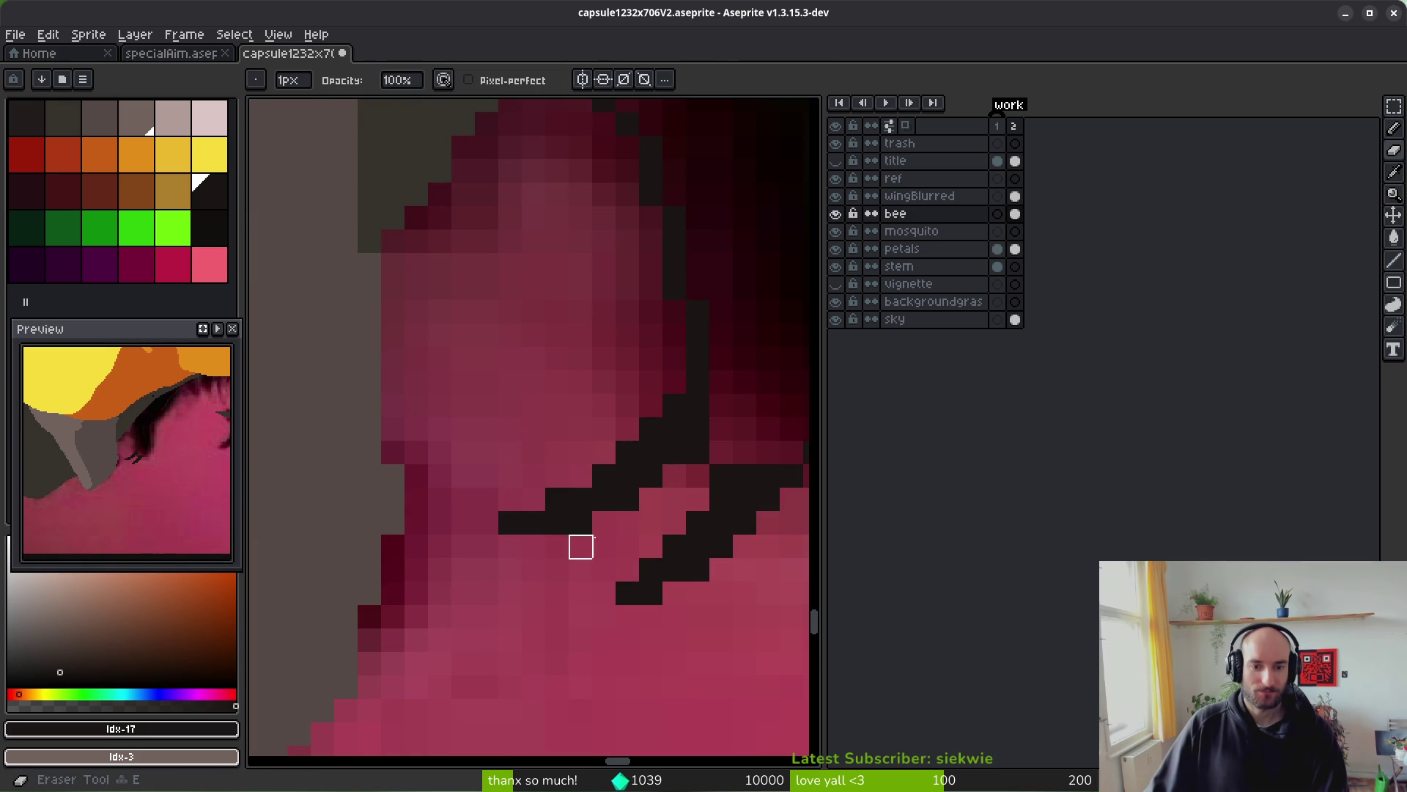
pyautogui.scroll(-5, 652, 546)
pyautogui.press('g')
pyautogui.scroll(2, 602, 571)
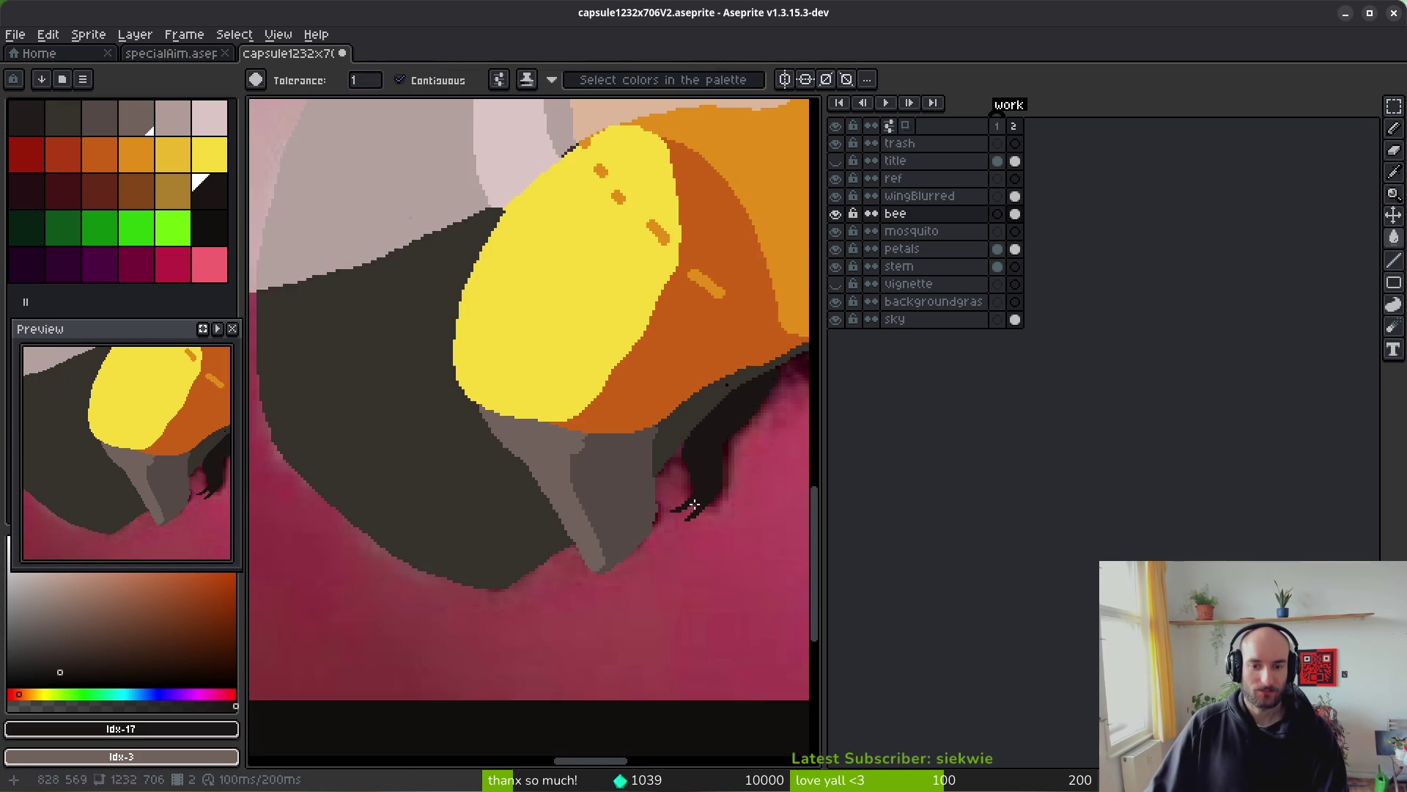
pyautogui.press('b')
pyautogui.scroll(3, 602, 571)
pyautogui.keyDown('alt'); pyautogui.click(600, 534); pyautogui.keyUp('alt')
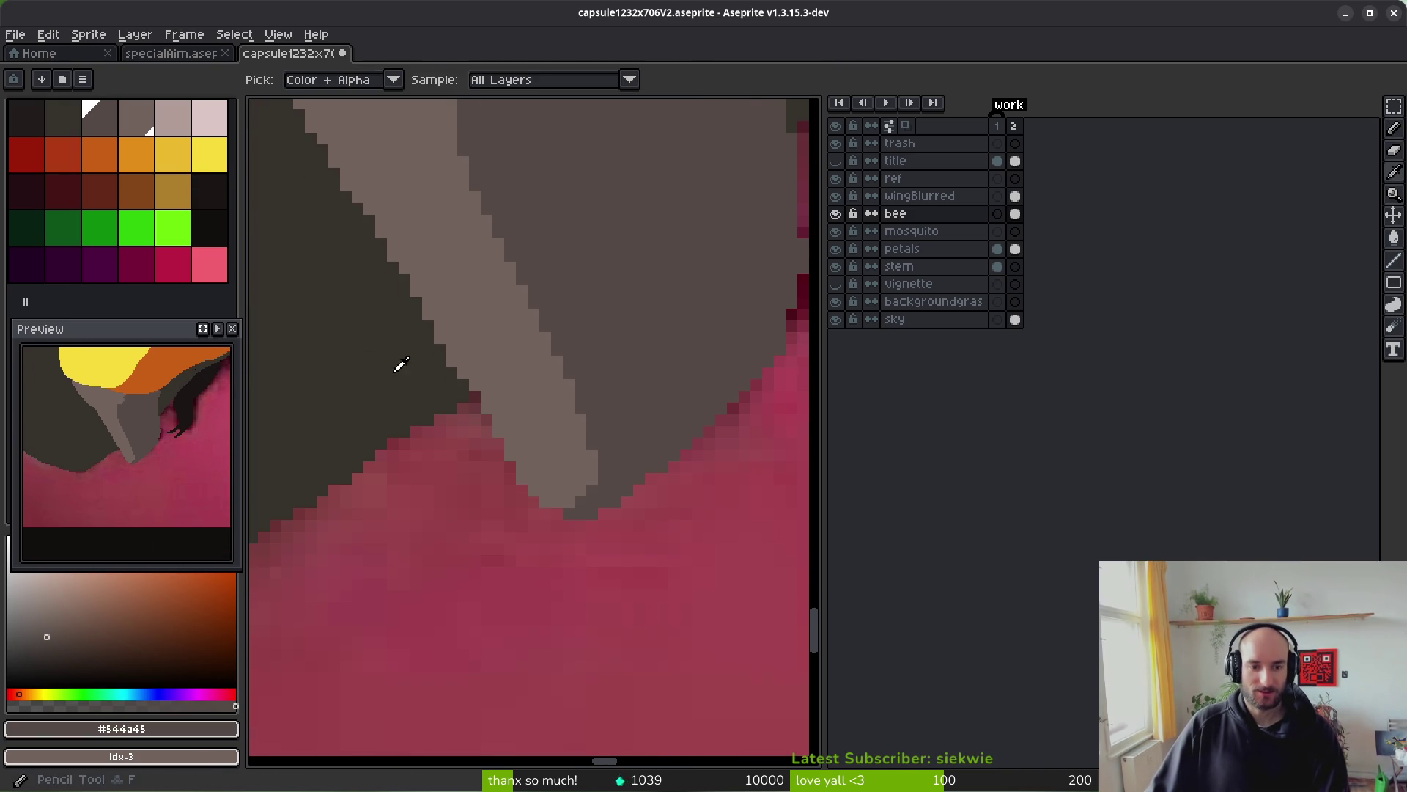
# - Paint dark-grey strokes onto the leg tip, cover its light-grey edge strip, and save
pyautogui.scroll(-2, 653, 484)
pyautogui.scroll(2, 631, 490)
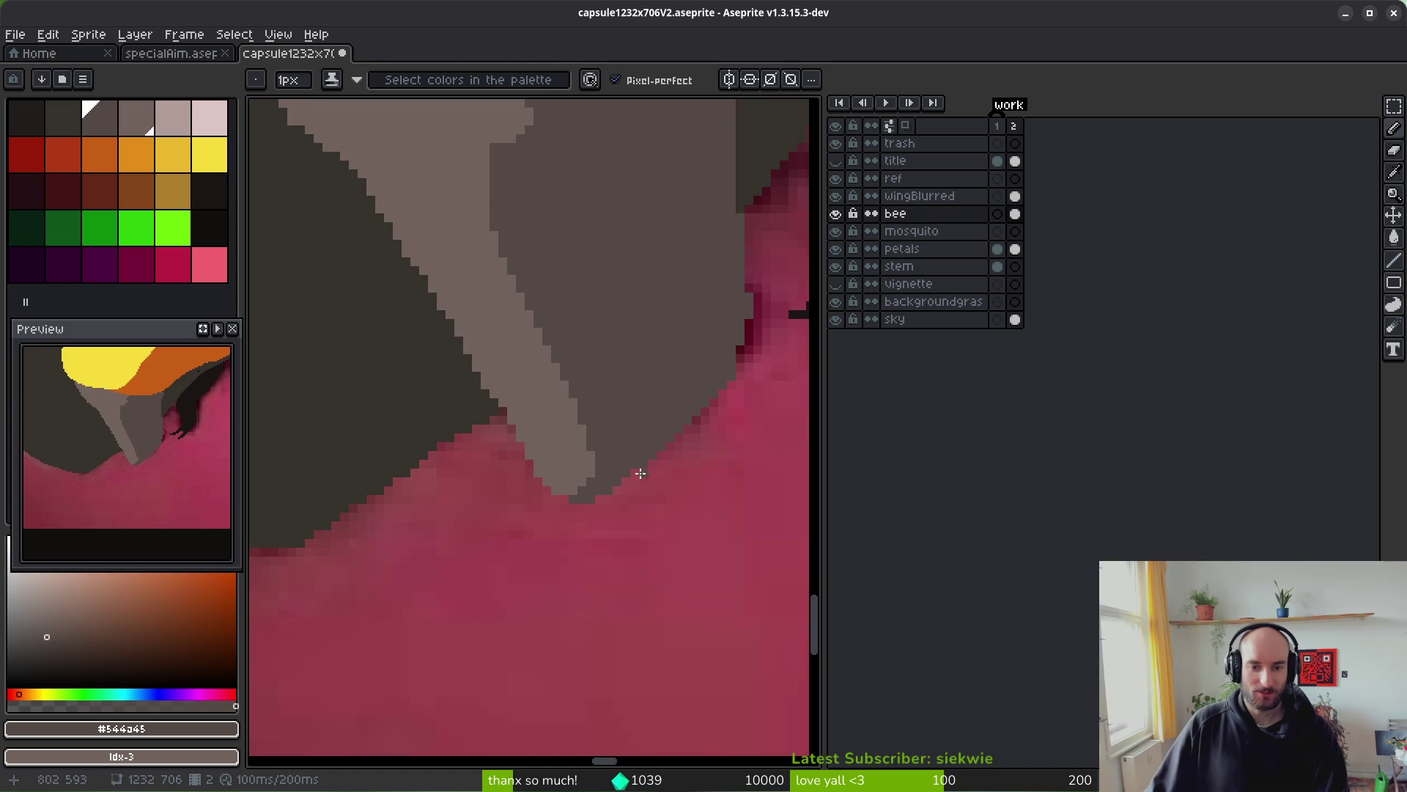
pyautogui.moveTo(654, 441); pyautogui.dragTo(636, 523)
pyautogui.moveTo(650, 465)
pyautogui.mouseDown()
pyautogui.moveTo(630, 517)
pyautogui.moveTo(581, 550)
pyautogui.moveTo(582, 502)
pyautogui.mouseUp()
pyautogui.scroll(-2, 665, 567)
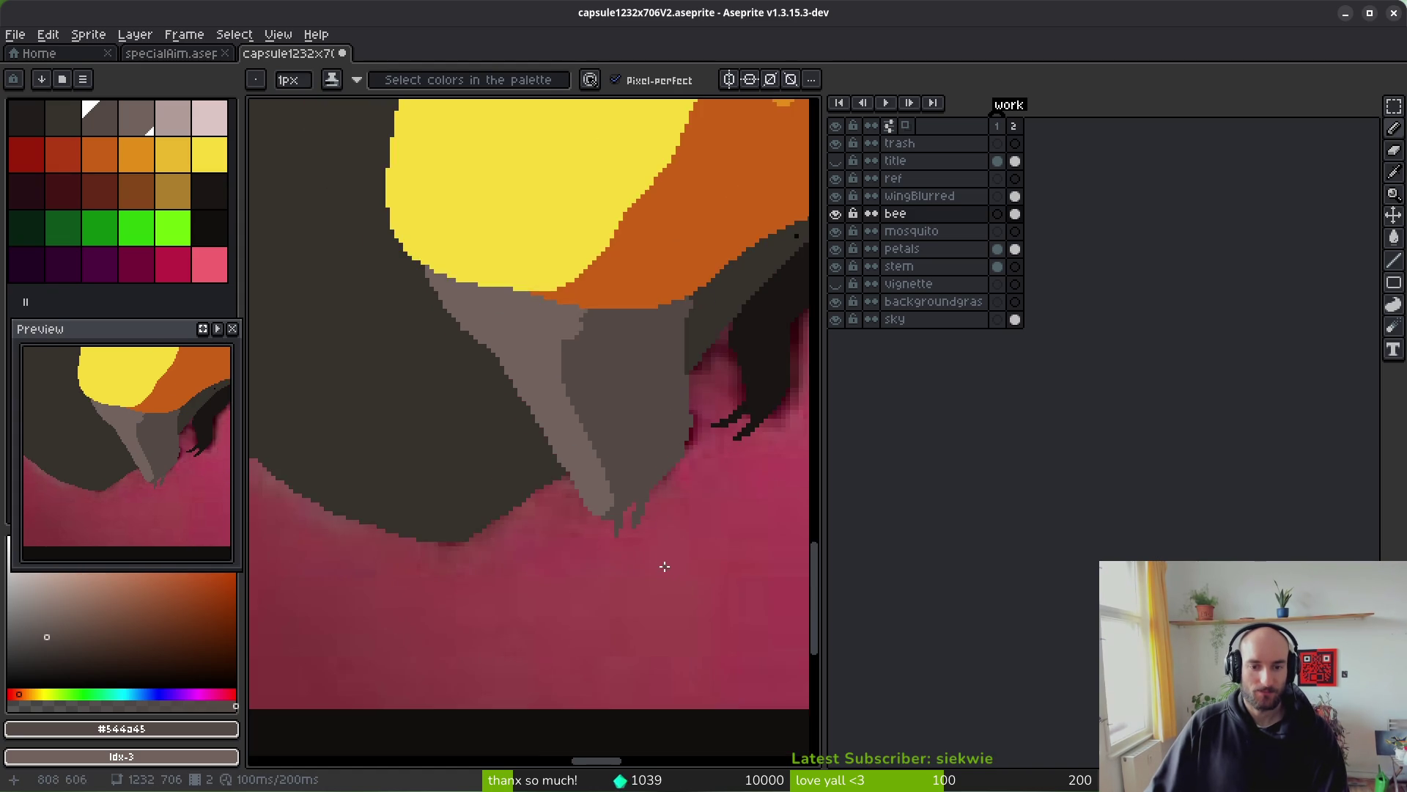
pyautogui.scroll(-2, 665, 566)
pyautogui.scroll(3, 616, 574)
pyautogui.scroll(1, 618, 433)
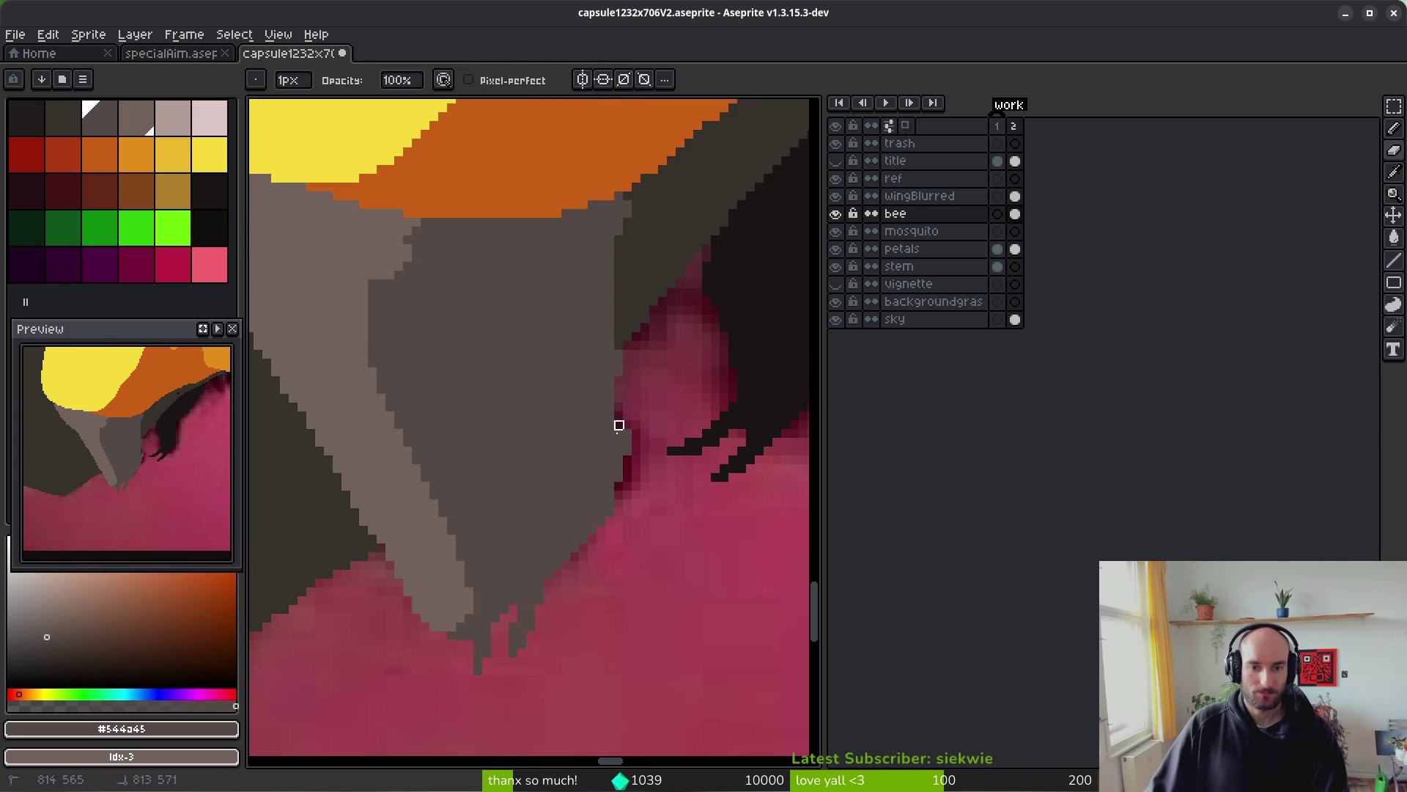
pyautogui.moveTo(623, 440); pyautogui.dragTo(620, 480)
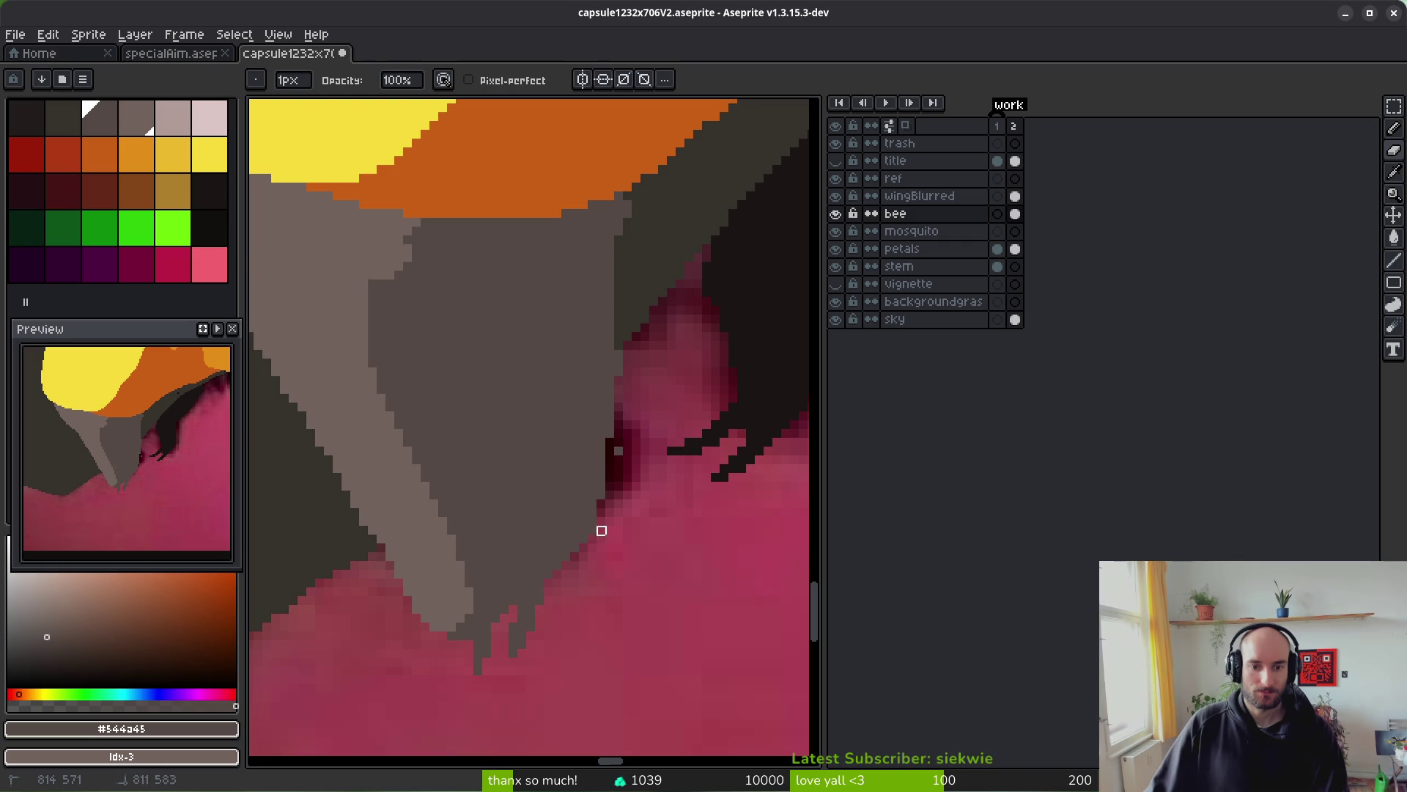
pyautogui.scroll(-1, 637, 518)
pyautogui.hotkey('ctrl', 's')
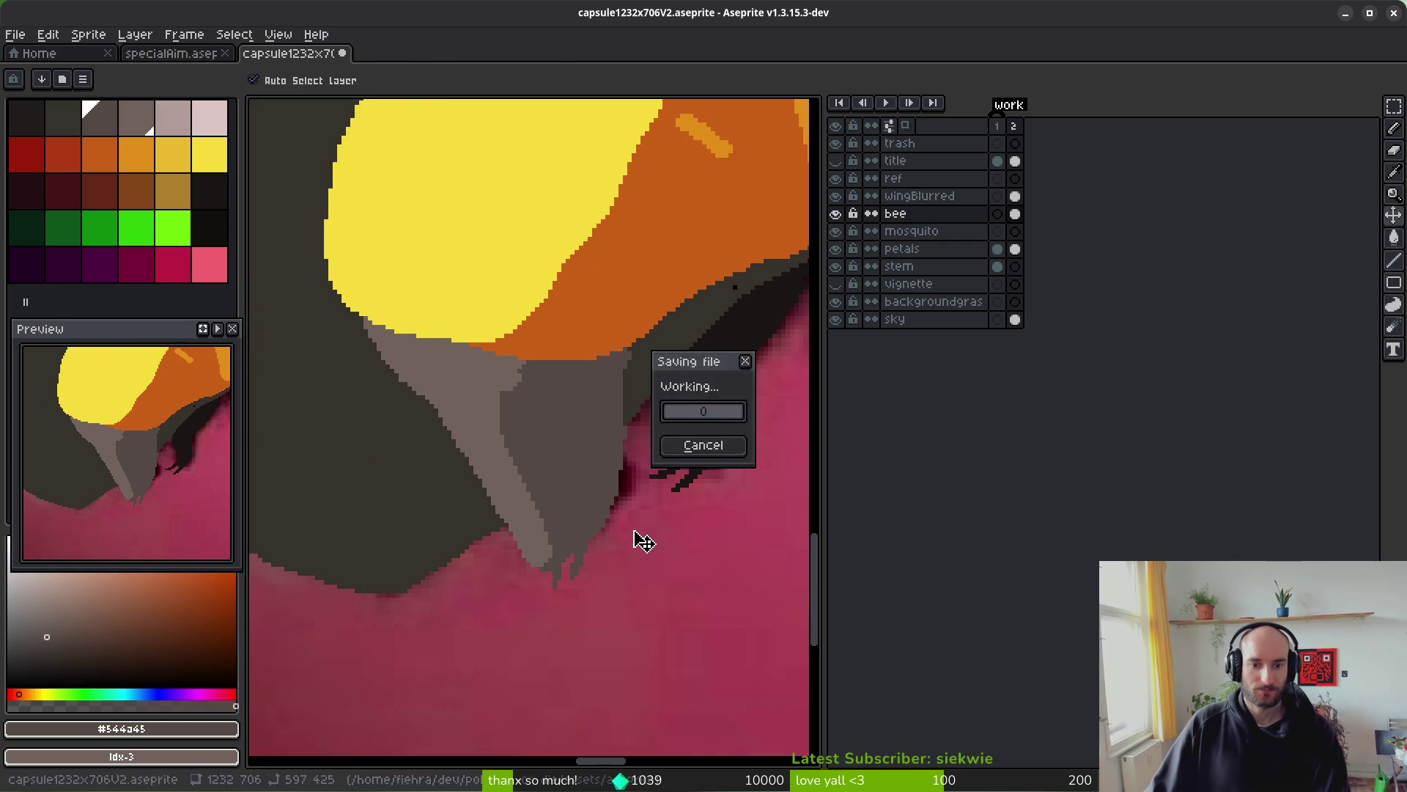
# - Toggle the 'bee' layer off and on against the photo, then sample the light orange body colour
pyautogui.scroll(-2, 642, 546)
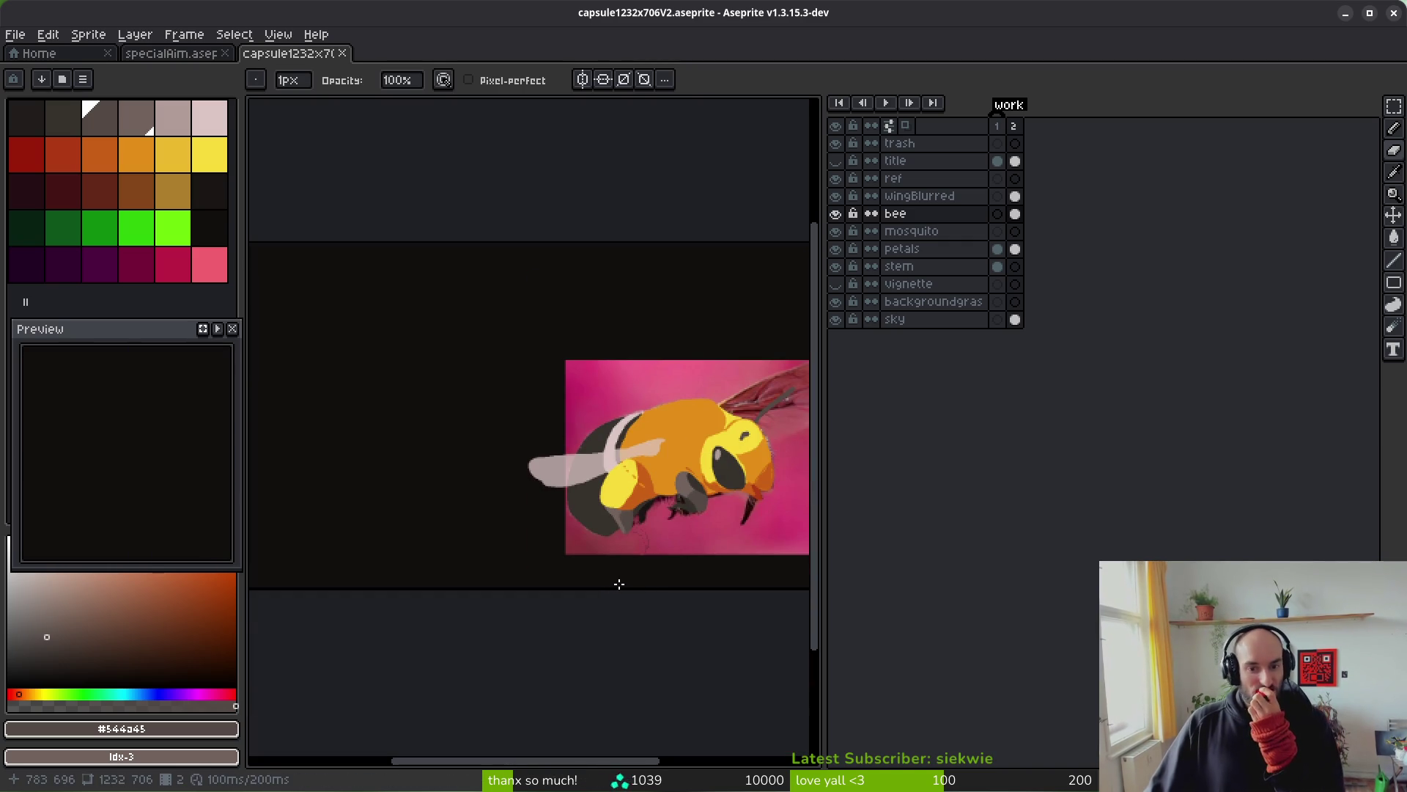
pyautogui.click(835, 214)
pyautogui.scroll(5, 634, 518)
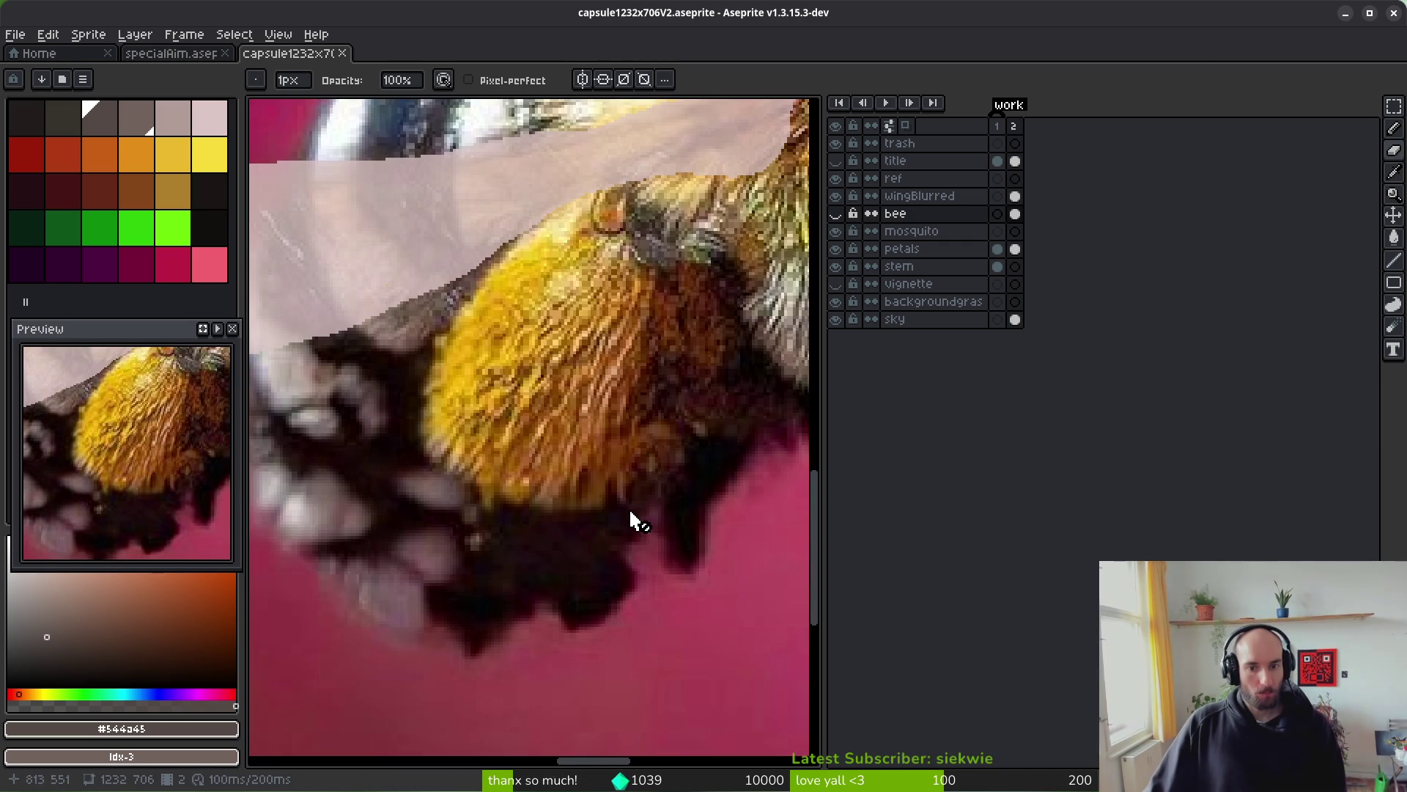
pyautogui.click(836, 214)
pyautogui.click(836, 214)
pyautogui.click(836, 214)
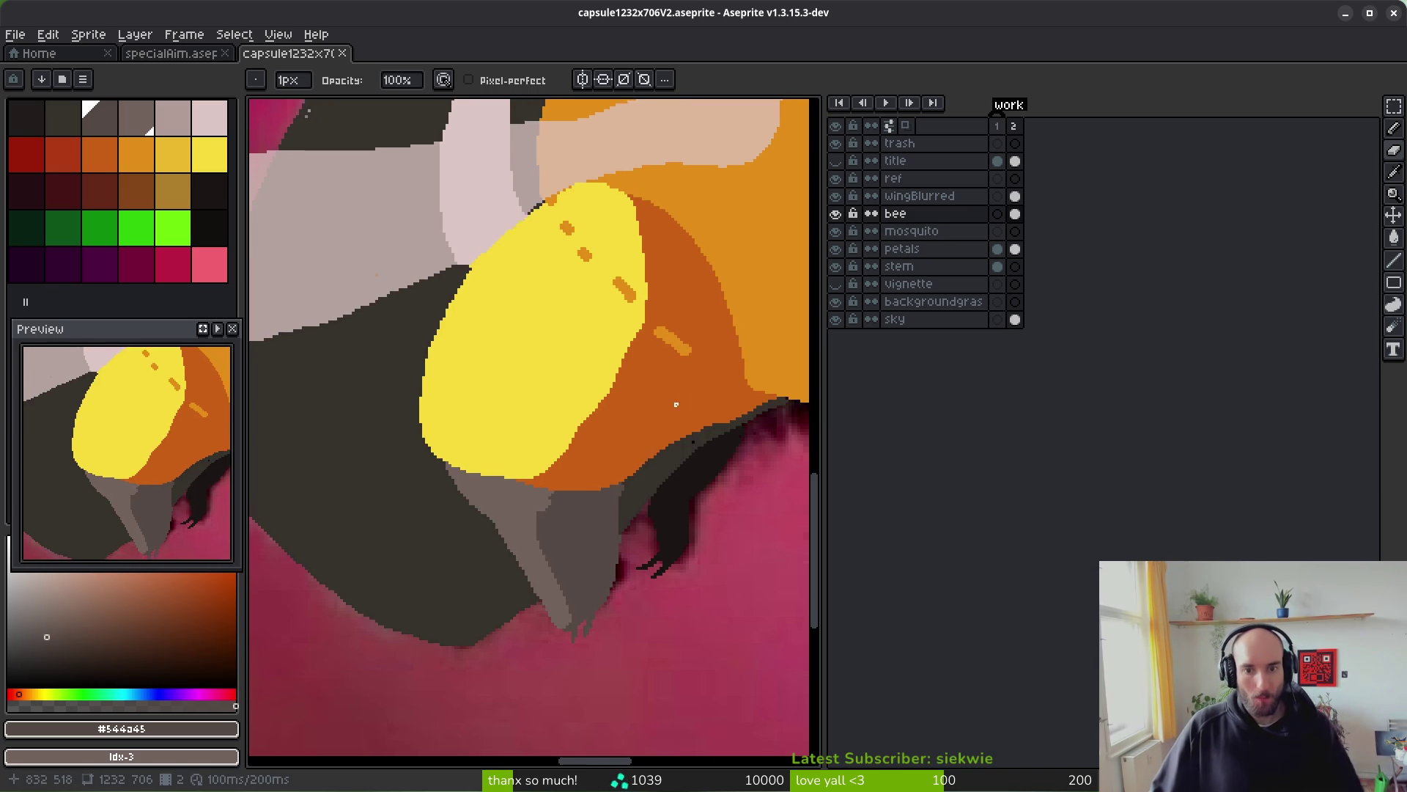
pyautogui.scroll(-2, 619, 447)
pyautogui.press('alt')
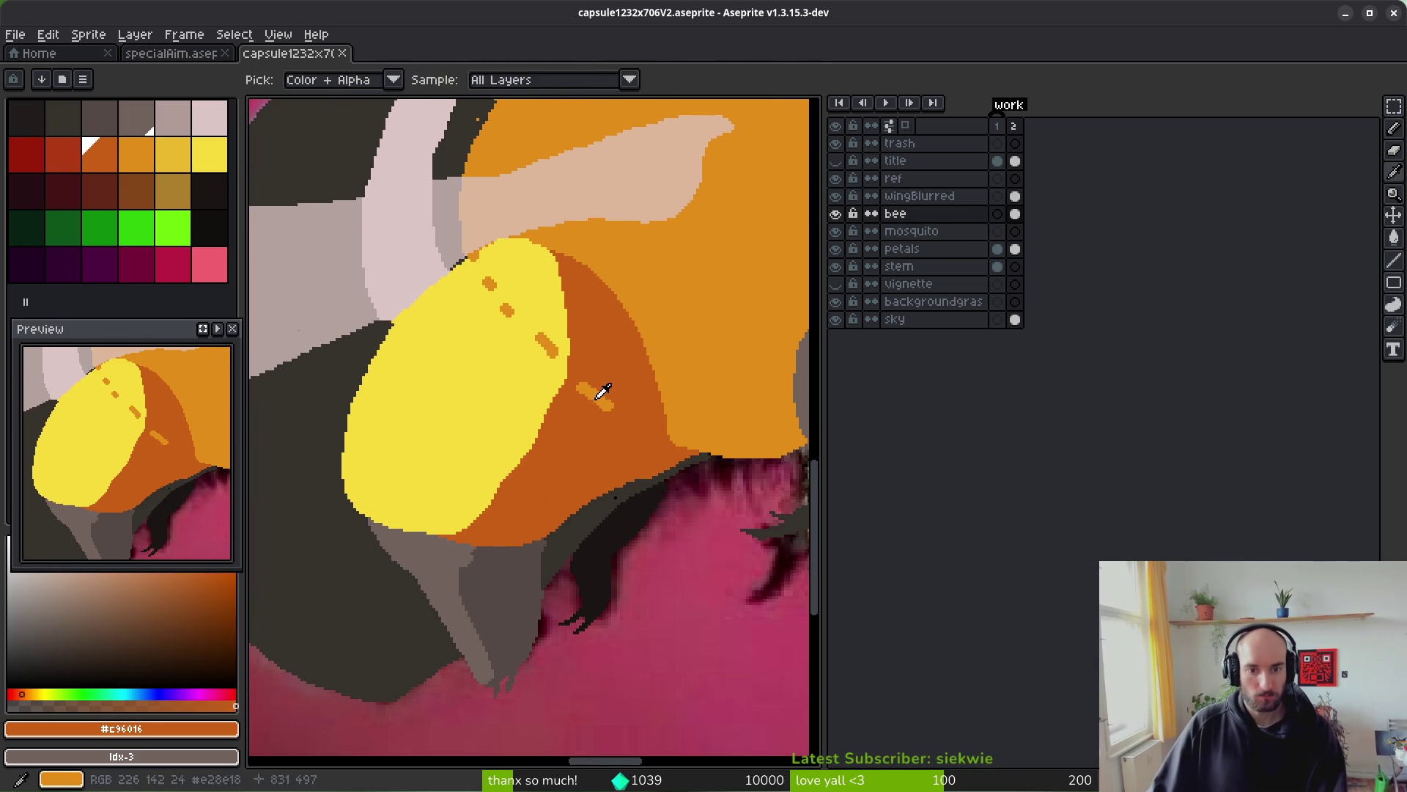
pyautogui.keyDown('alt'); pyautogui.click(595, 394); pyautogui.keyUp('alt')
pyautogui.scroll(2, 579, 404)
# - Flip the 'bee' layer's visibility repeatedly against the reference photo, ending with it shown
pyautogui.click(836, 213)
pyautogui.click(835, 213)
pyautogui.scroll(-4, 610, 341)
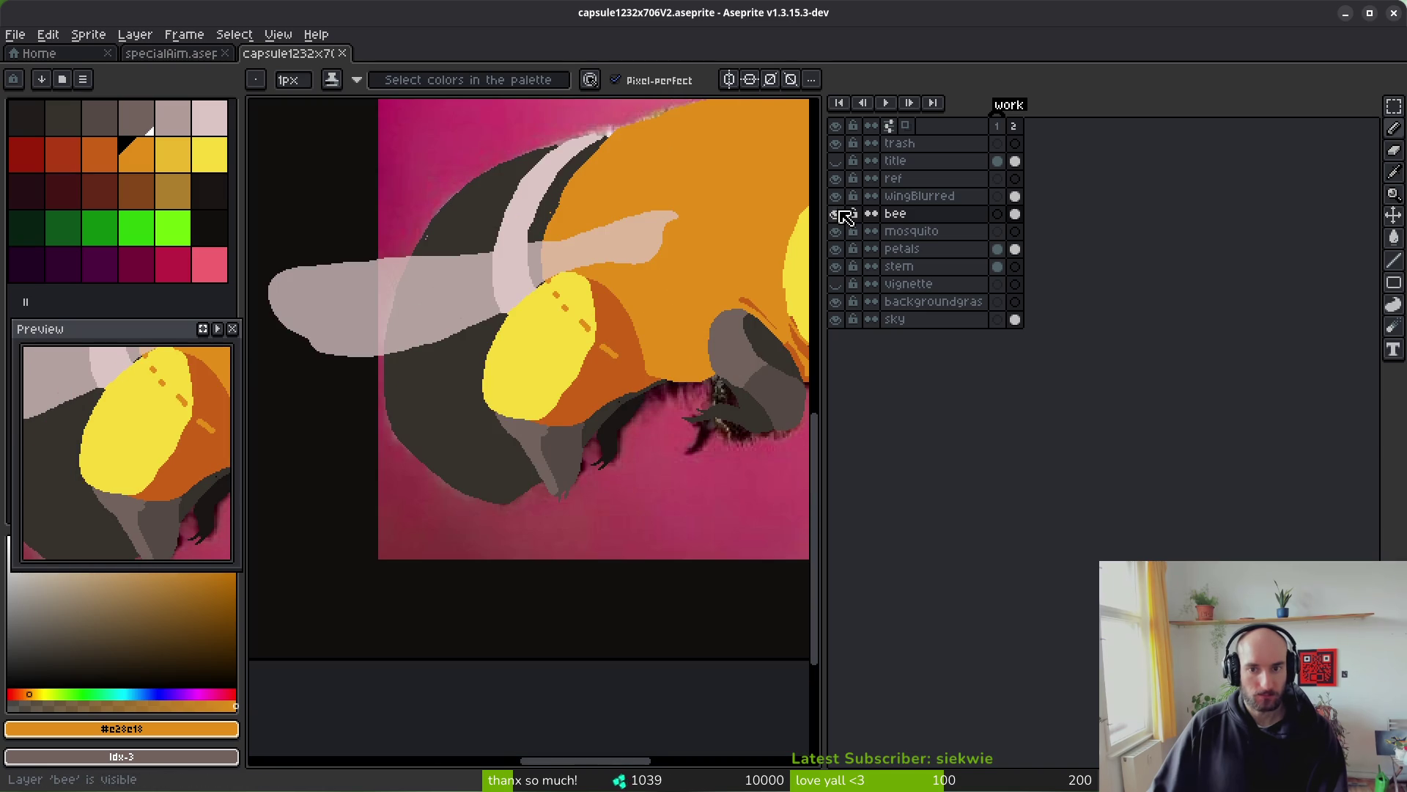
pyautogui.click(836, 213)
pyautogui.click(841, 210)
pyautogui.click(841, 210)
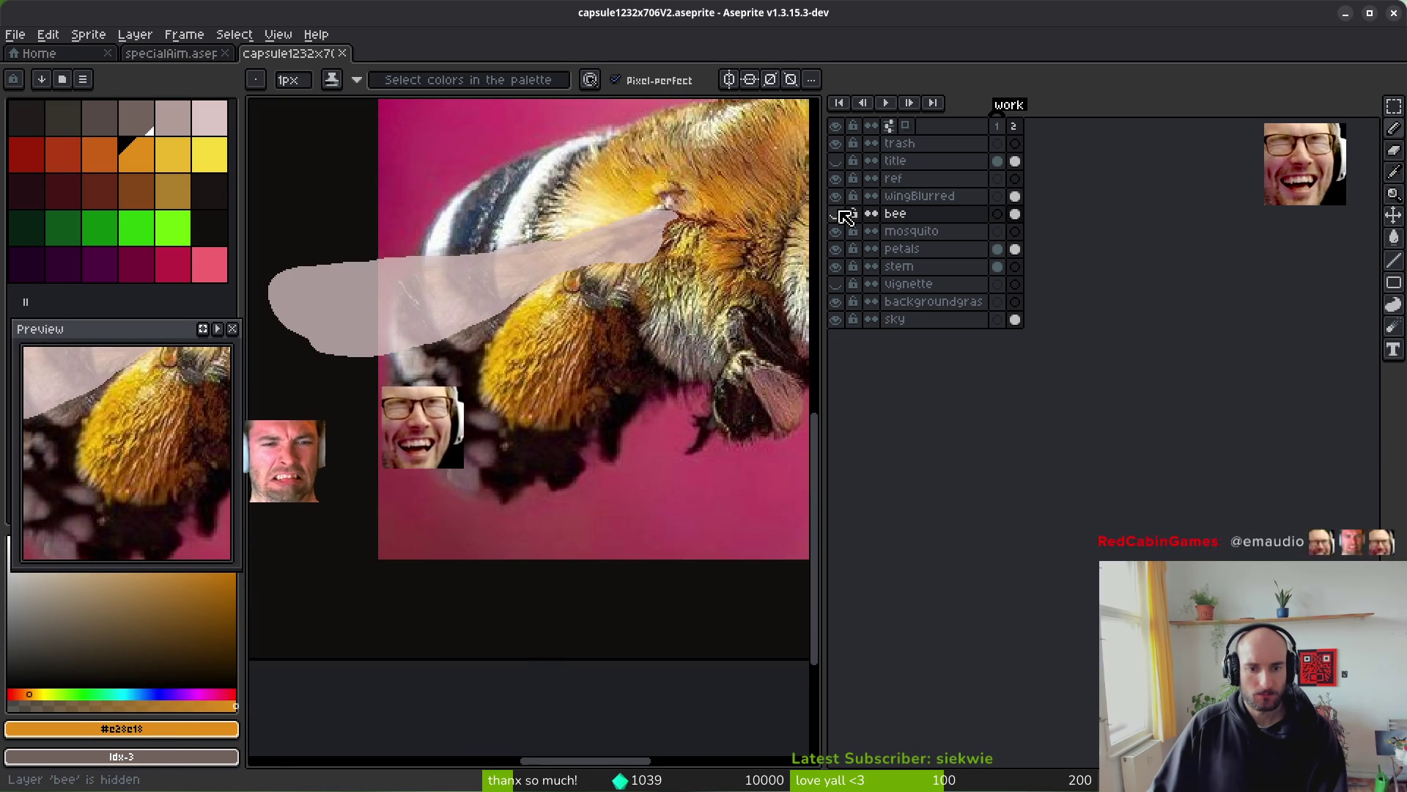
pyautogui.click(841, 211)
pyautogui.click(841, 210)
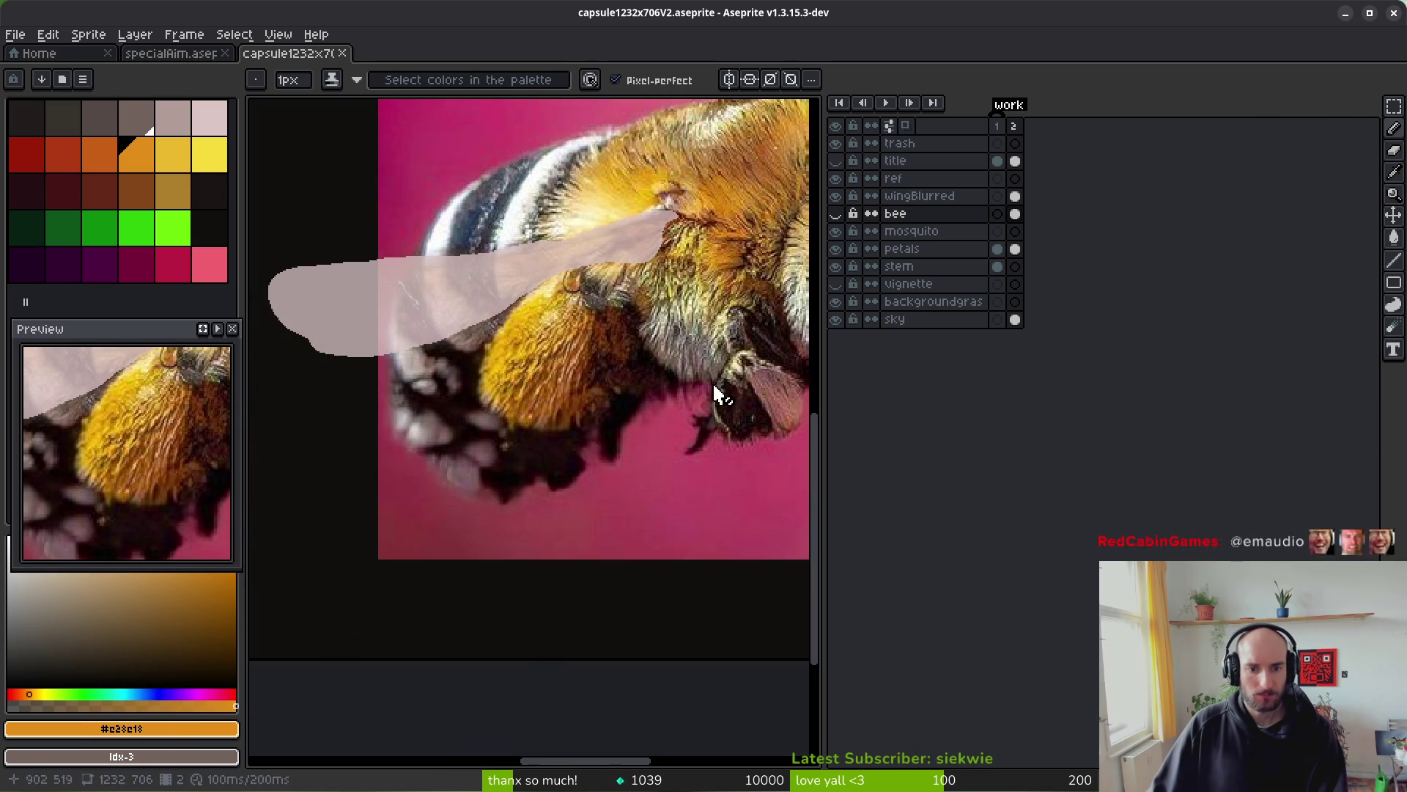
pyautogui.click(841, 213)
pyautogui.click(840, 213)
pyautogui.click(841, 213)
pyautogui.click(841, 214)
pyautogui.click(841, 213)
pyautogui.click(840, 214)
pyautogui.click(840, 213)
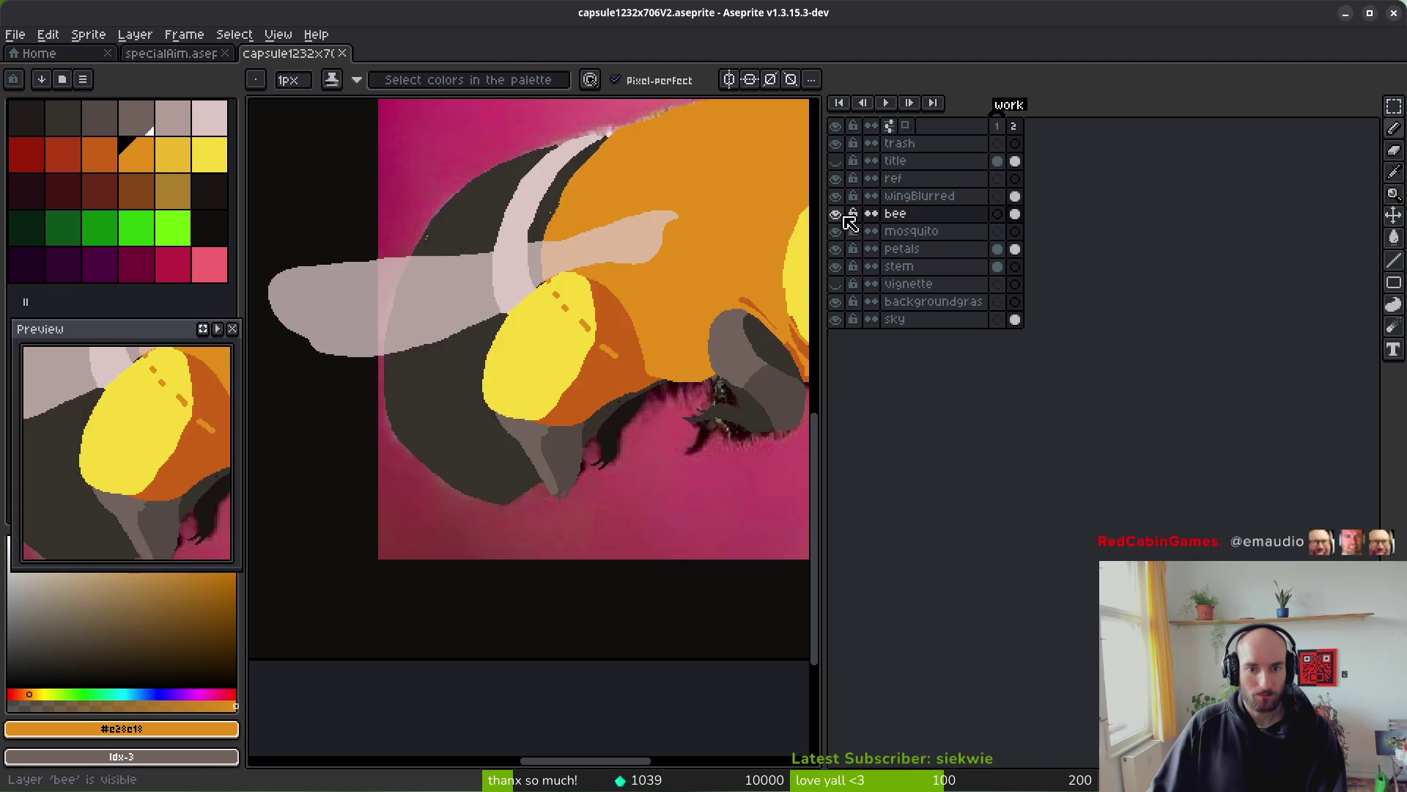
pyautogui.scroll(4, 579, 308)
pyautogui.scroll(-2, 579, 308)
pyautogui.scroll(2, 530, 172)
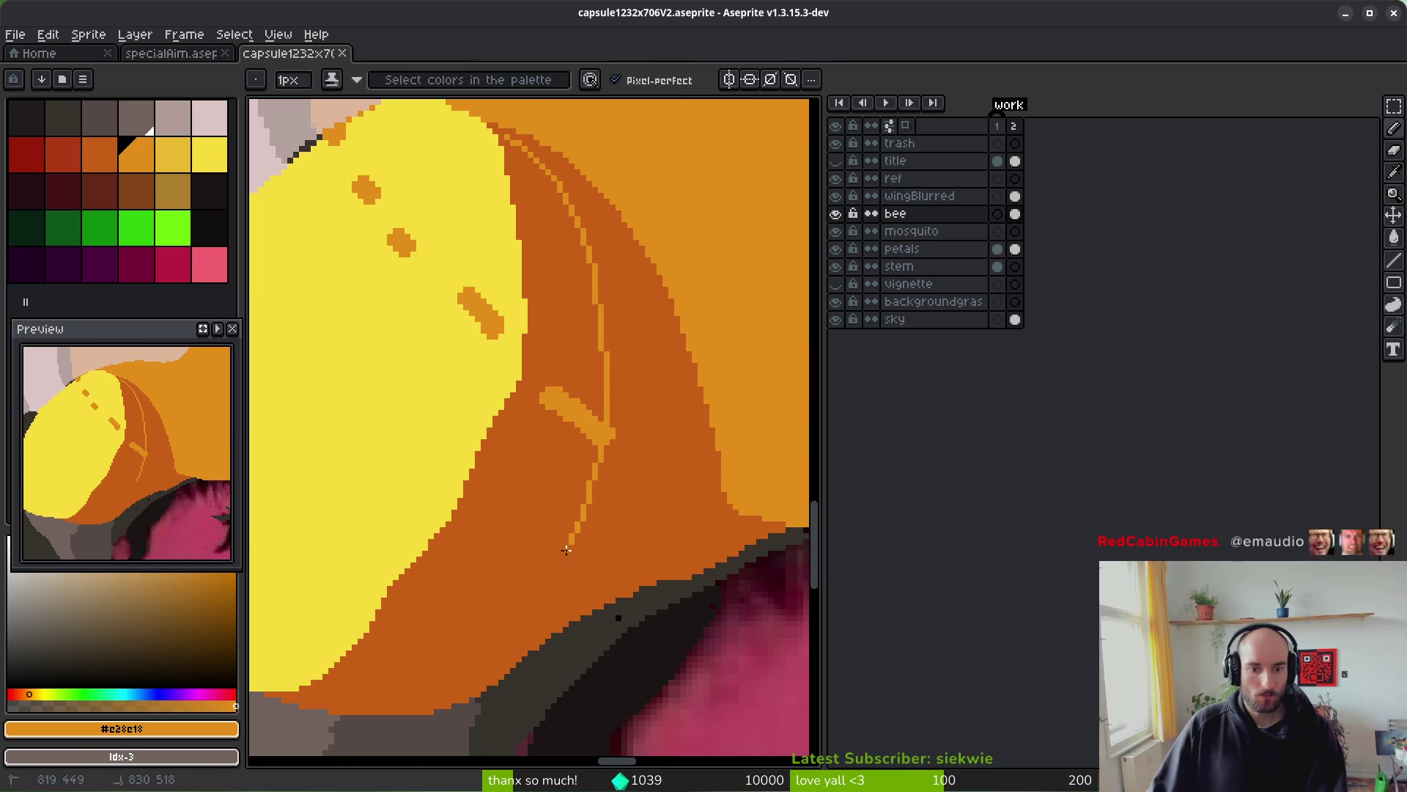
pyautogui.scroll(-2, 565, 589)
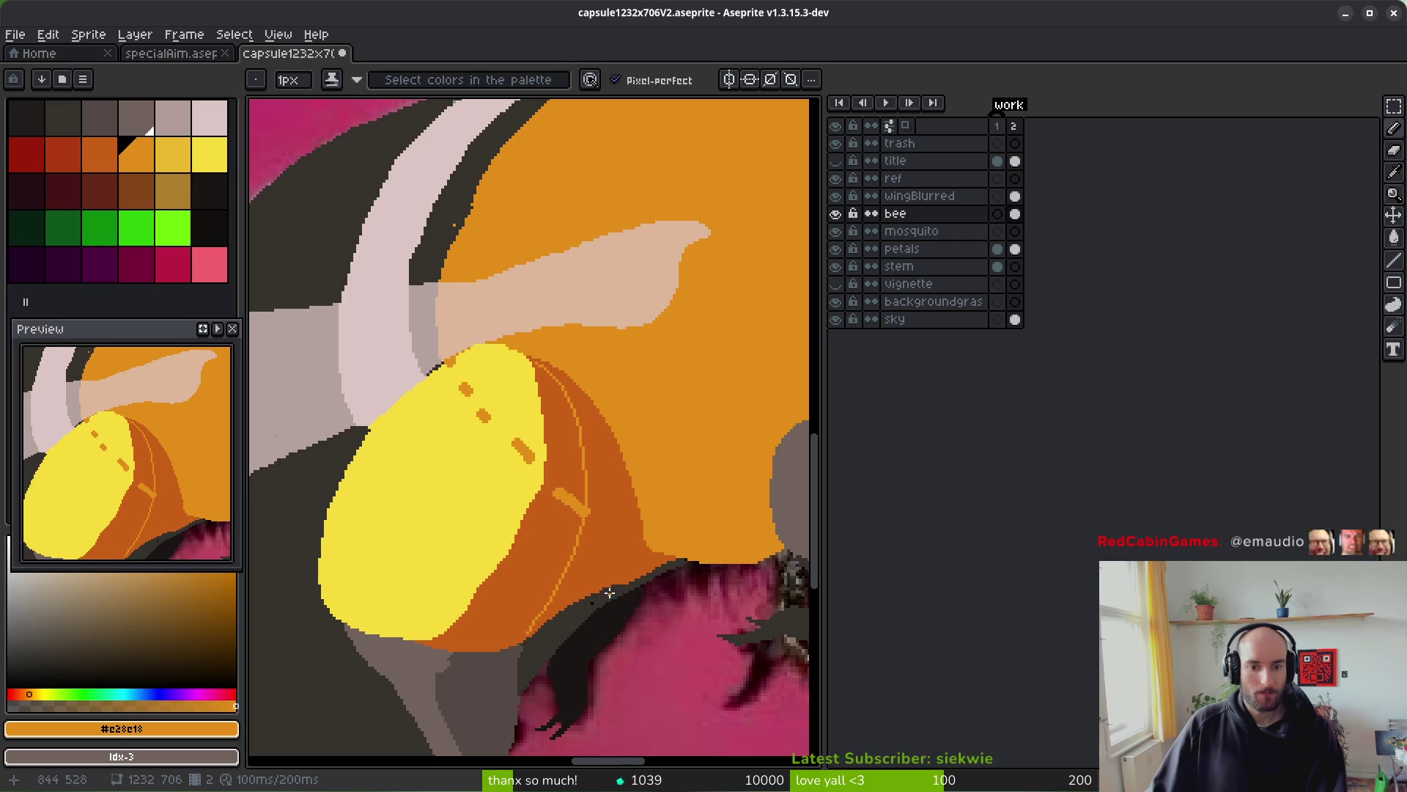
pyautogui.scroll(3, 610, 592)
# - Keep comparing the painted bee with the photo, leaving the 'bee' layer hidden
pyautogui.click(836, 214)
pyautogui.click(844, 214)
pyautogui.click(846, 222)
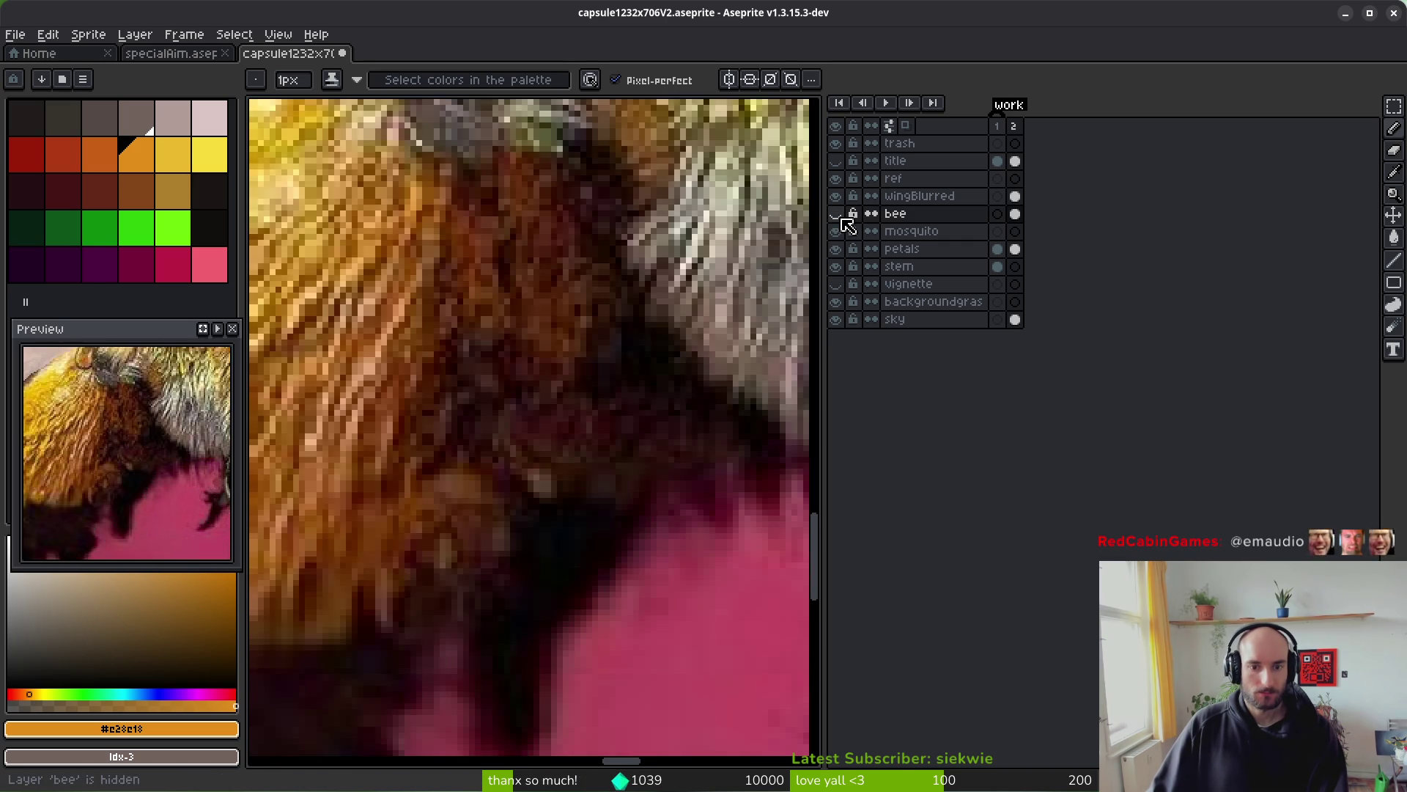
pyautogui.click(846, 222)
pyautogui.scroll(-3, 807, 234)
pyautogui.scroll(5, 440, 381)
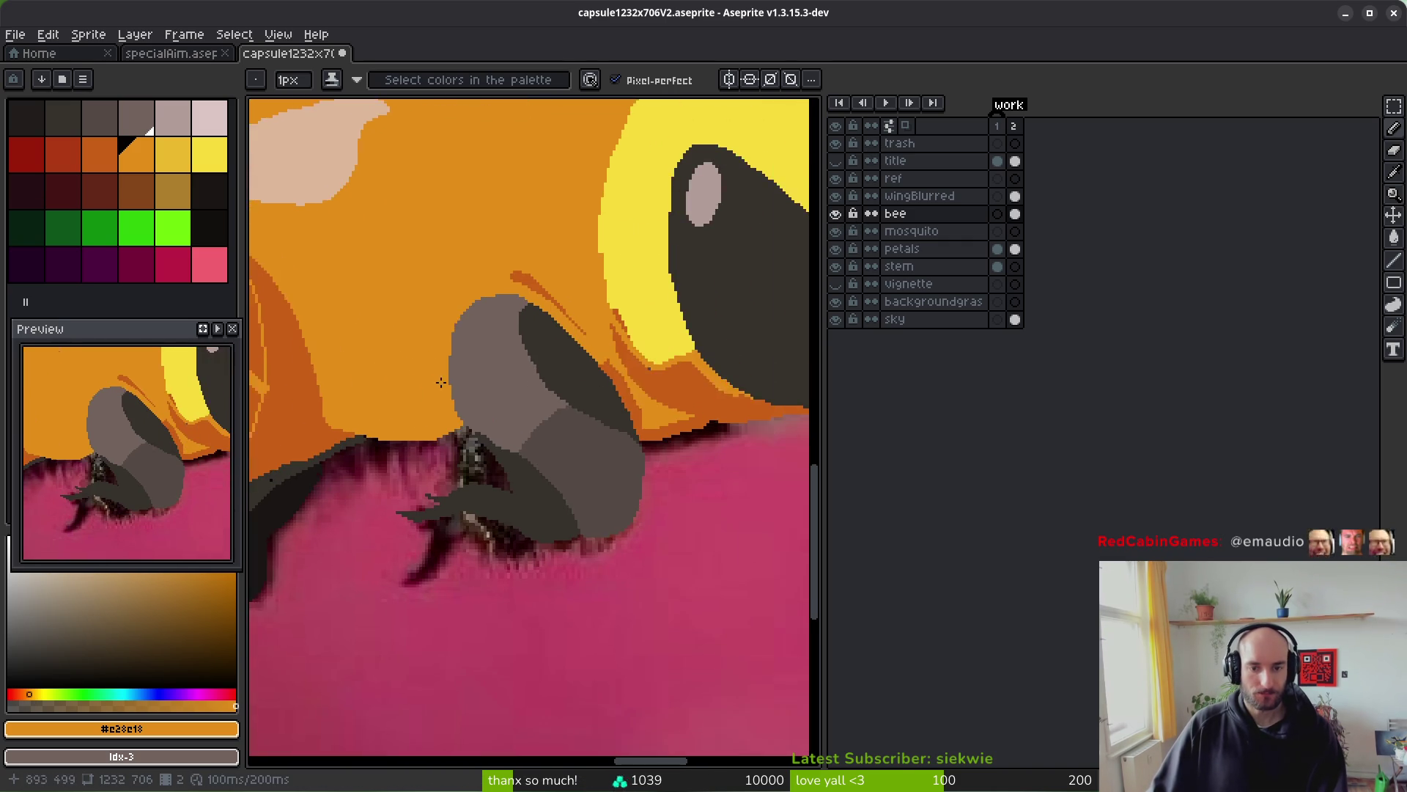
pyautogui.scroll(-2, 528, 399)
pyautogui.scroll(2, 528, 400)
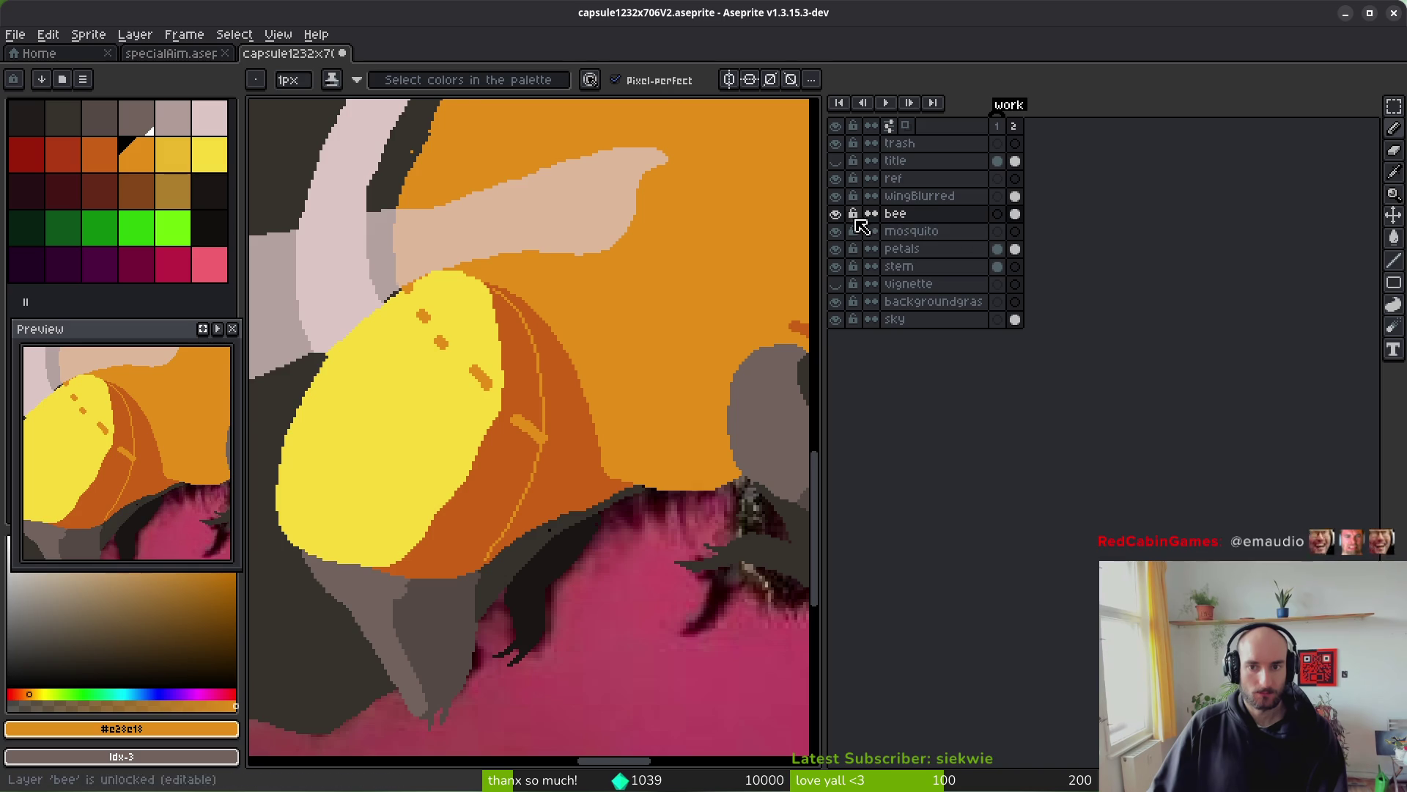
pyautogui.click(836, 214)
pyautogui.scroll(-3, 763, 289)
pyautogui.scroll(3, 701, 392)
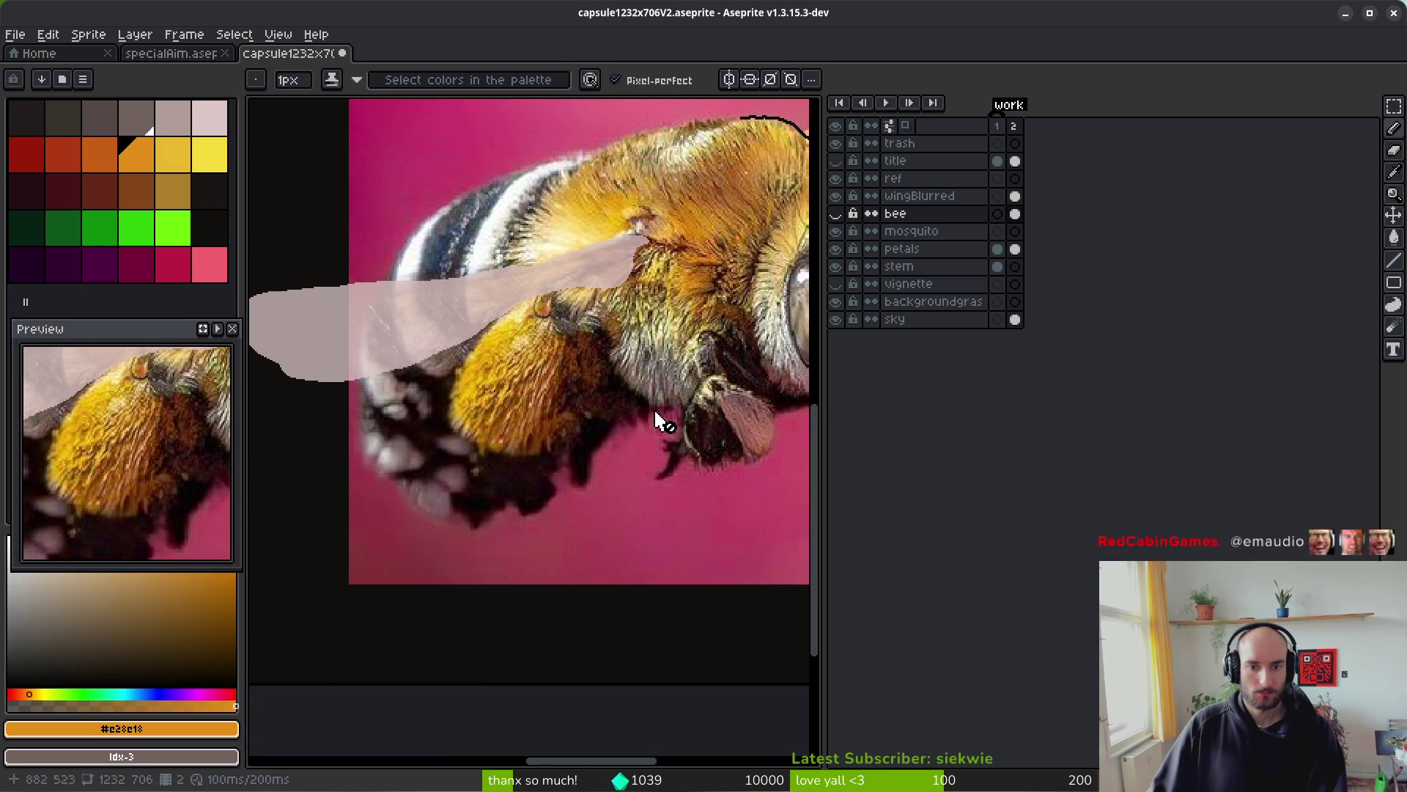
pyautogui.scroll(2, 556, 340)
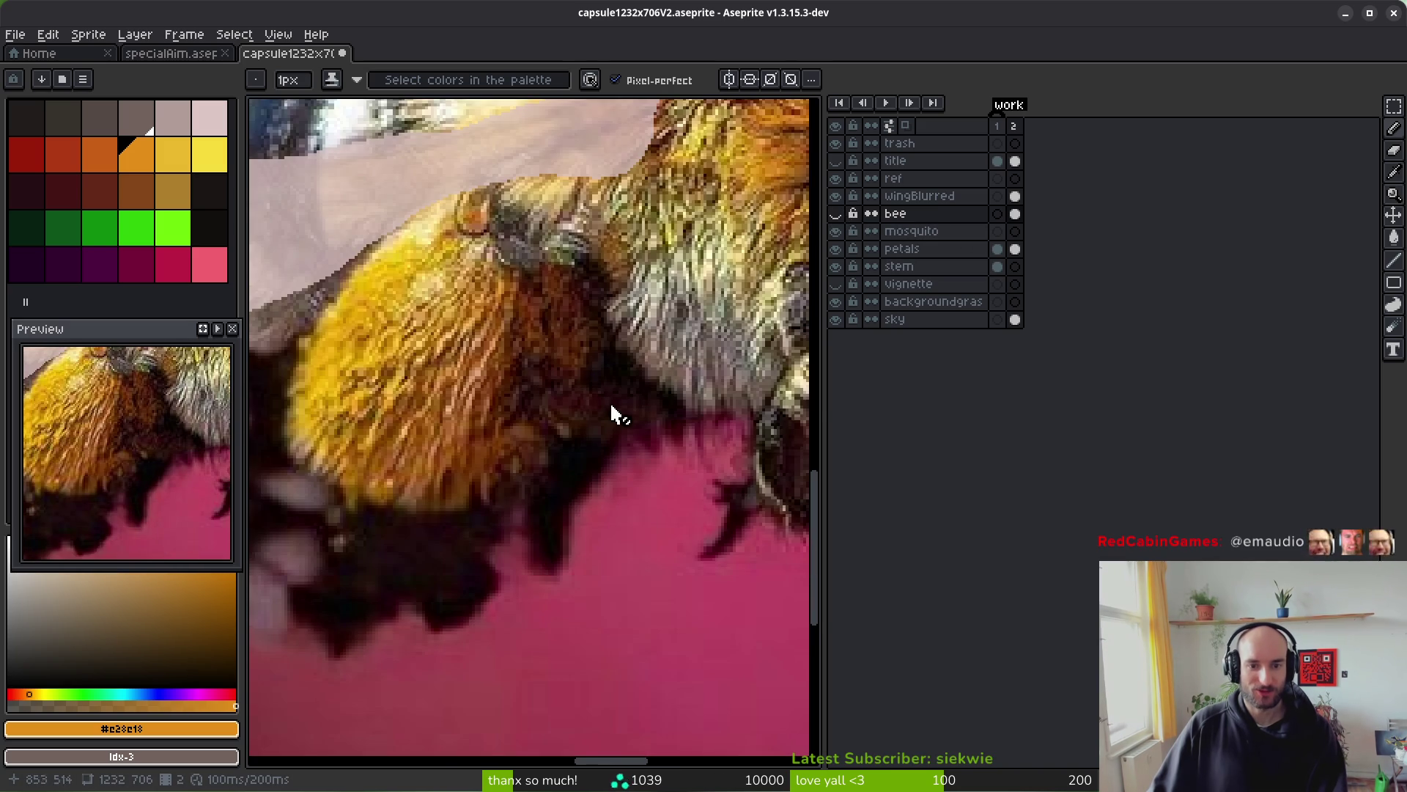
pyautogui.click(837, 215)
pyautogui.click(837, 216)
pyautogui.click(843, 215)
pyautogui.click(843, 215)
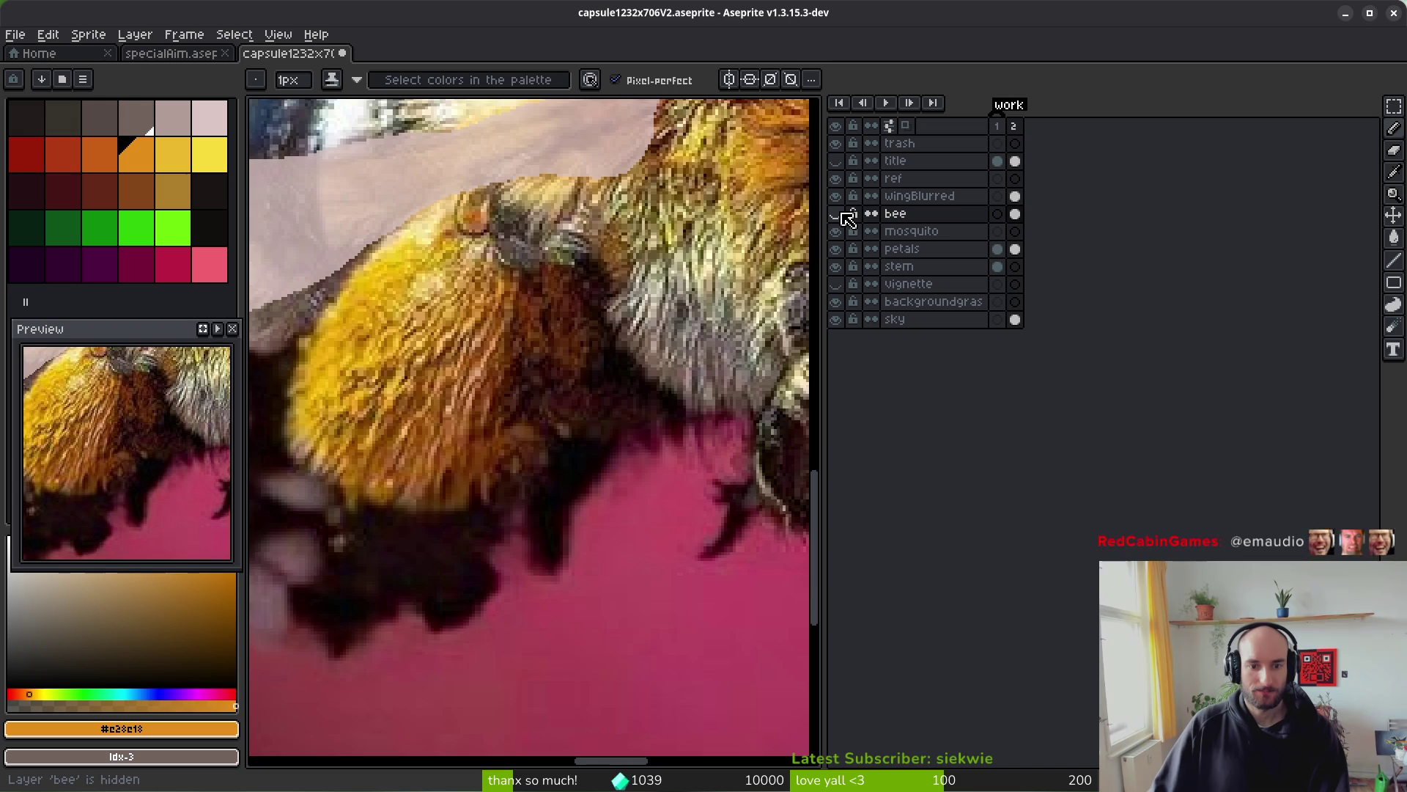
pyautogui.click(843, 215)
pyautogui.click(848, 218)
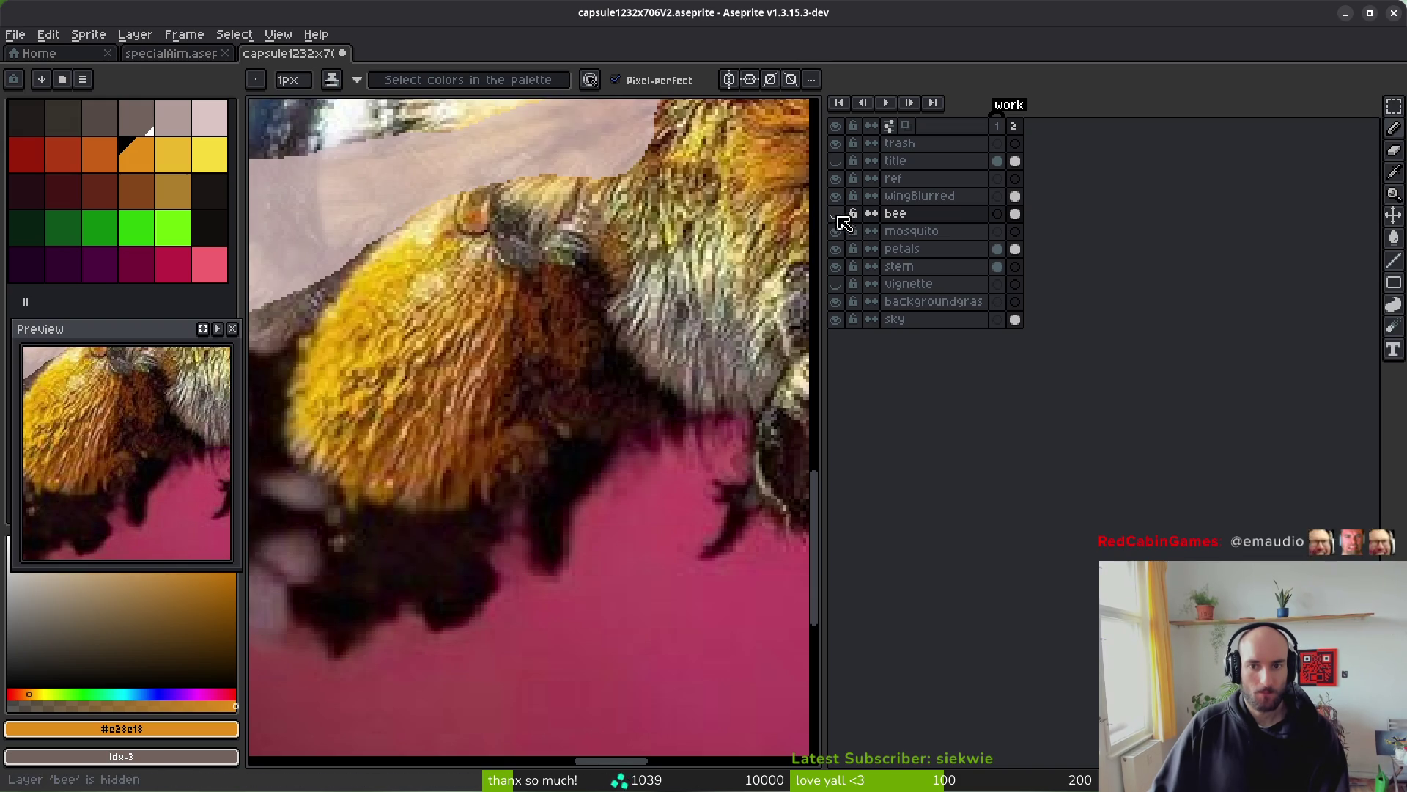
pyautogui.click(842, 215)
pyautogui.scroll(2, 553, 309)
# - Draw a dark dividing line across the orange abdomen and bucket-fill the area below it with #36312c
pyautogui.moveTo(534, 293); pyautogui.dragTo(668, 327)
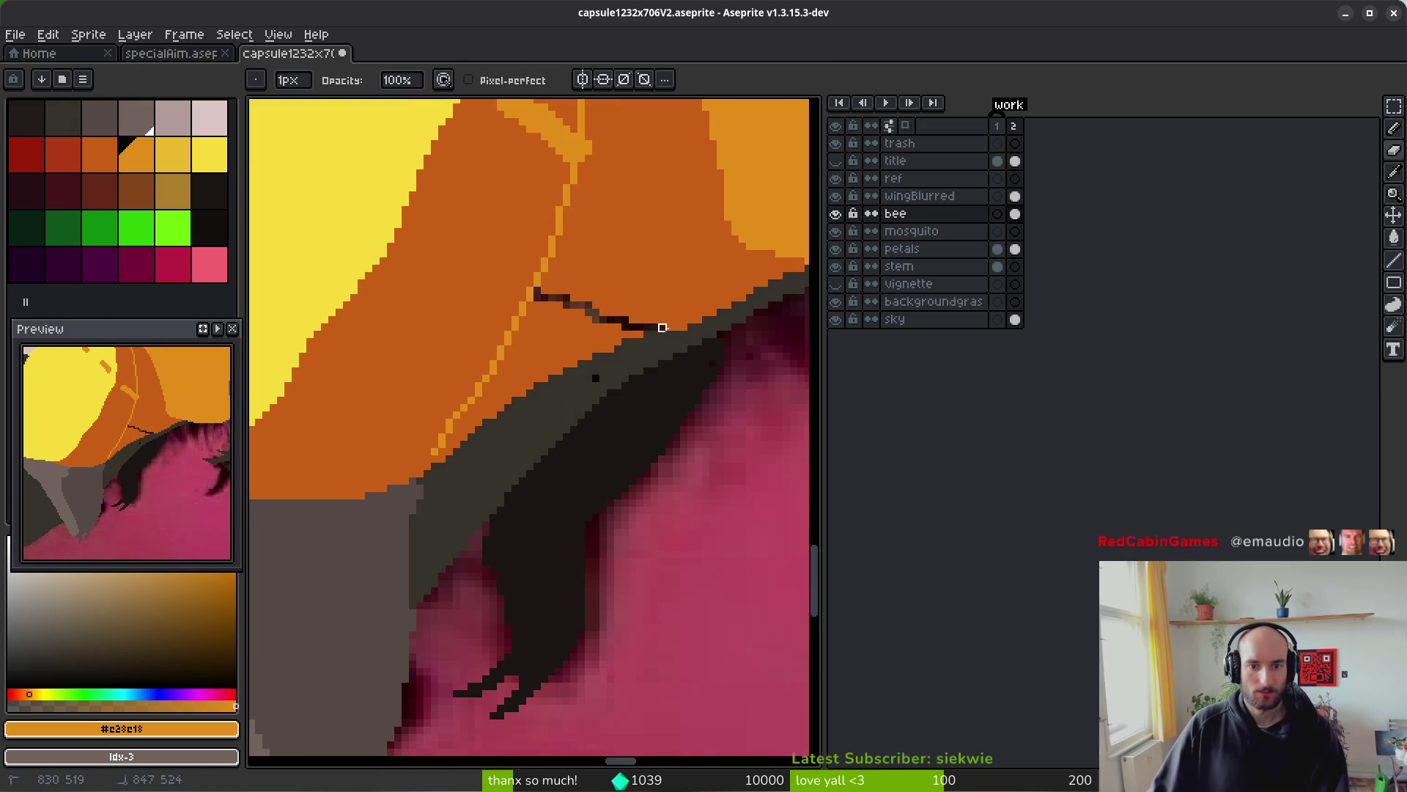
pyautogui.keyDown('alt'); pyautogui.click(609, 345); pyautogui.keyUp('alt')
pyautogui.press('g')
pyautogui.click(547, 340)
pyautogui.hotkey('ctrl', 'z')
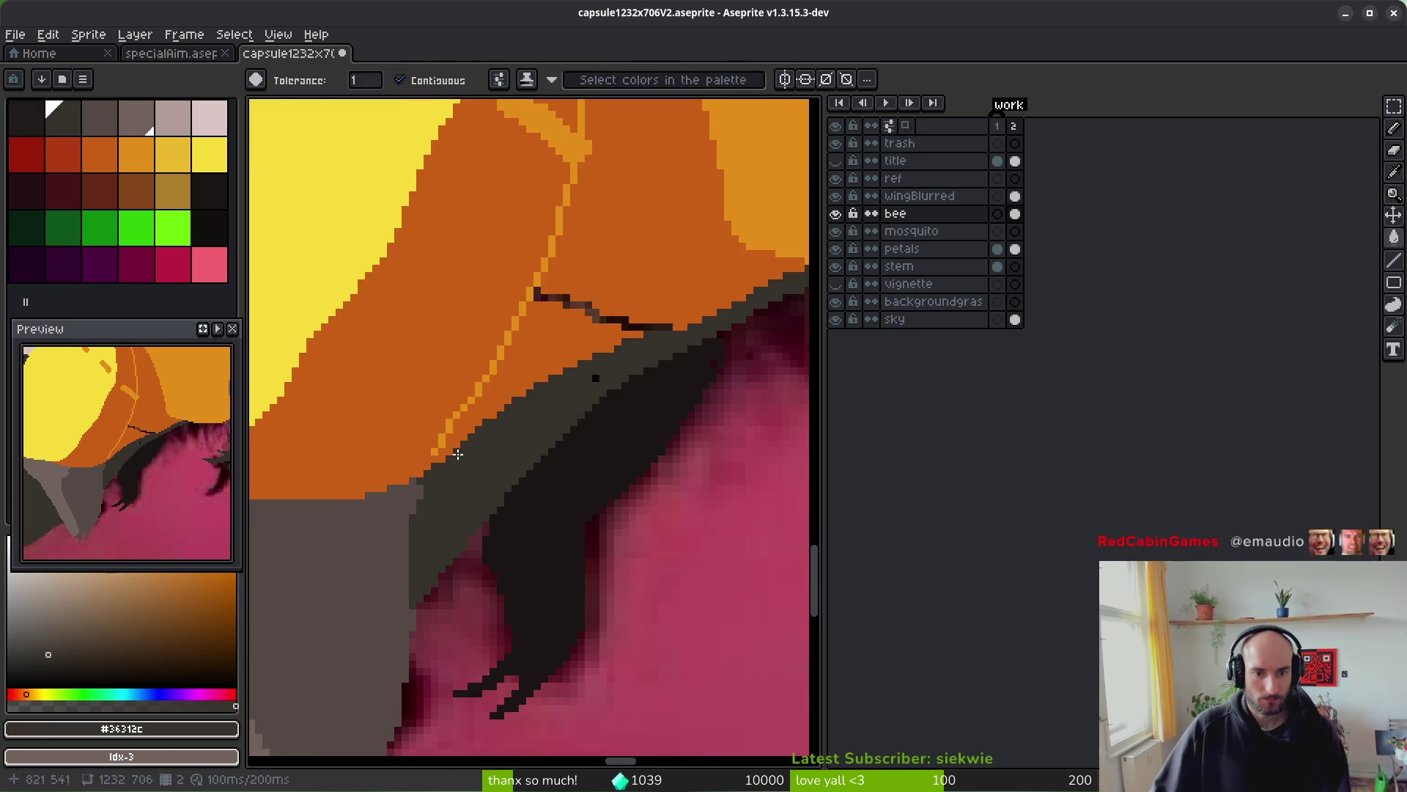
pyautogui.click(616, 405)
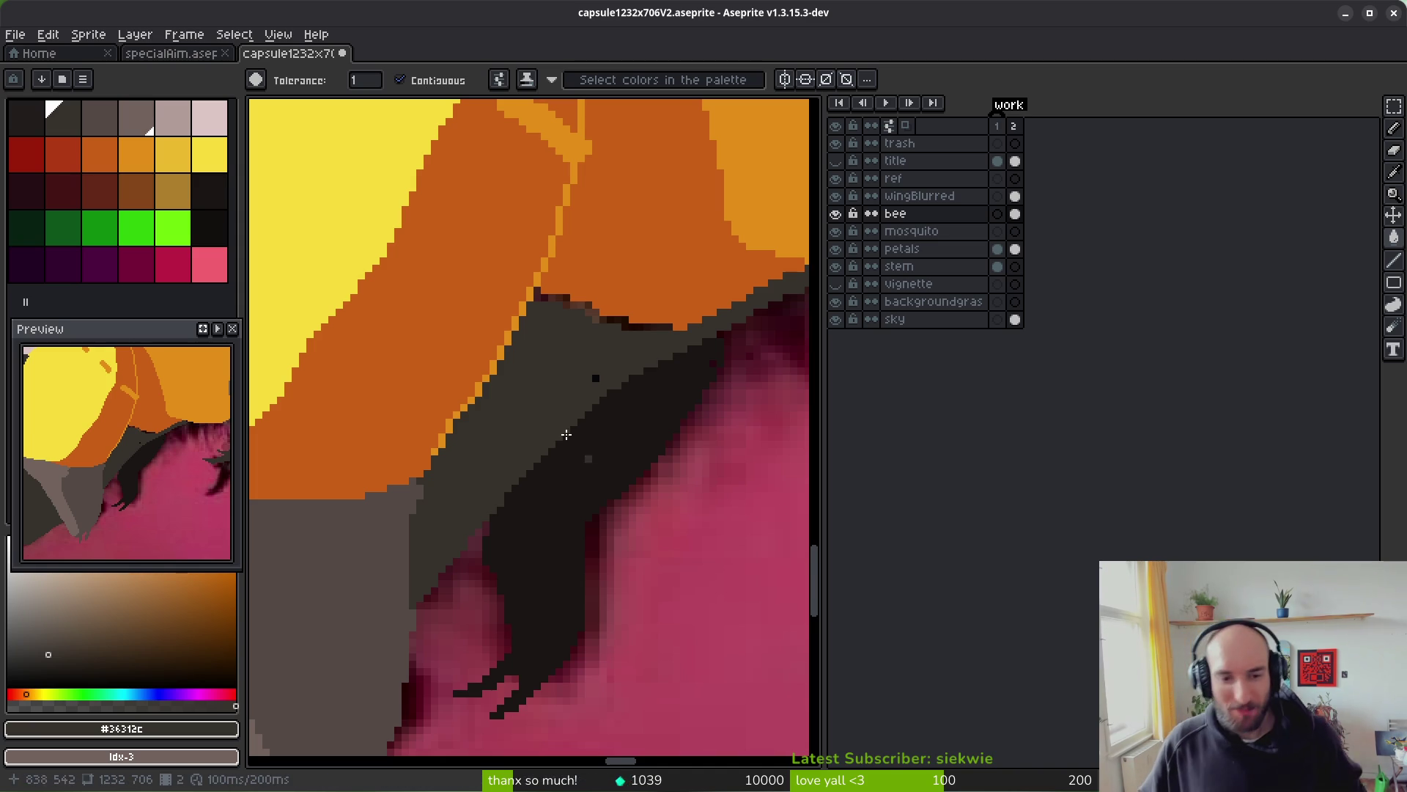
# - Recolour the stray dark-red pixels along the orange-grey edge to dark grey
pyautogui.scroll(1, 590, 382)
pyautogui.moveTo(606, 367); pyautogui.dragTo(518, 437)
pyautogui.click(417, 313)
pyautogui.scroll(-2, 624, 399)
pyautogui.scroll(1, 628, 382)
# - Switch to the pencil, sample the orange and dark-grey body colours, and save
pyautogui.press('b')
pyautogui.keyDown('alt'); pyautogui.click(645, 339); pyautogui.keyUp('alt')
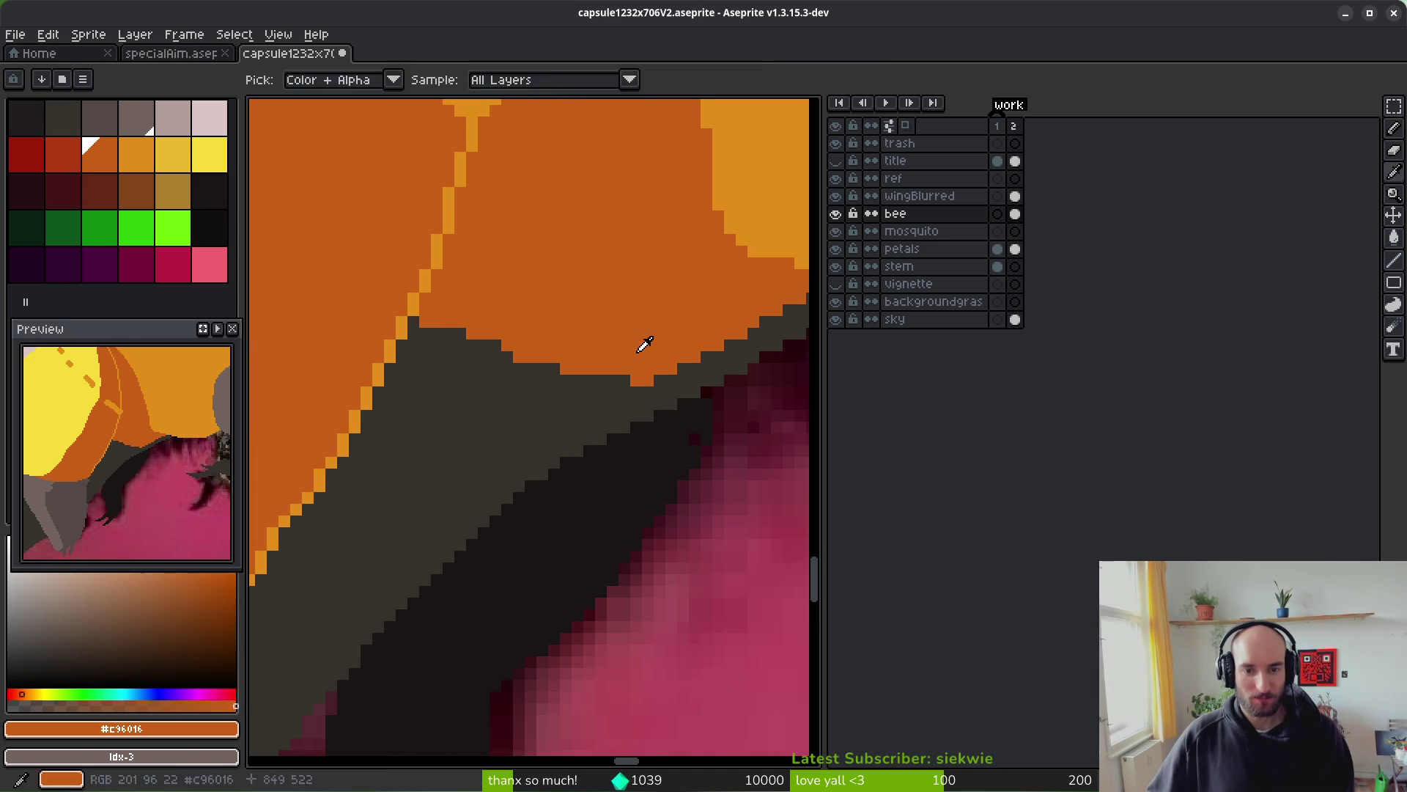
pyautogui.scroll(3, 644, 340)
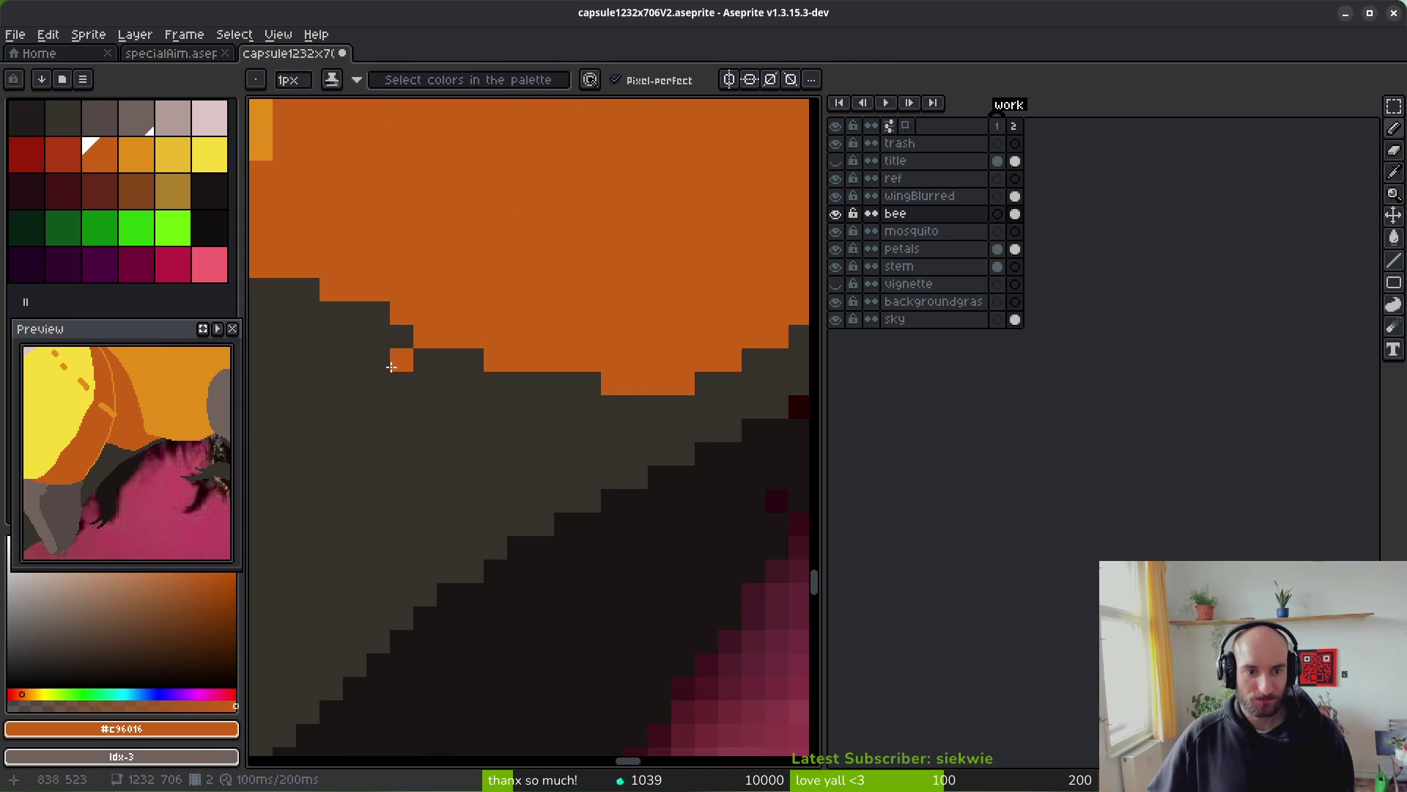
pyautogui.keyDown('alt'); pyautogui.click(399, 361); pyautogui.keyUp('alt')
pyautogui.scroll(-2, 406, 366)
pyautogui.hotkey('ctrl', 's')
# - Paint single dark-grey pixels into the orange edge to smooth it, saving after each fix
pyautogui.scroll(1, 336, 323)
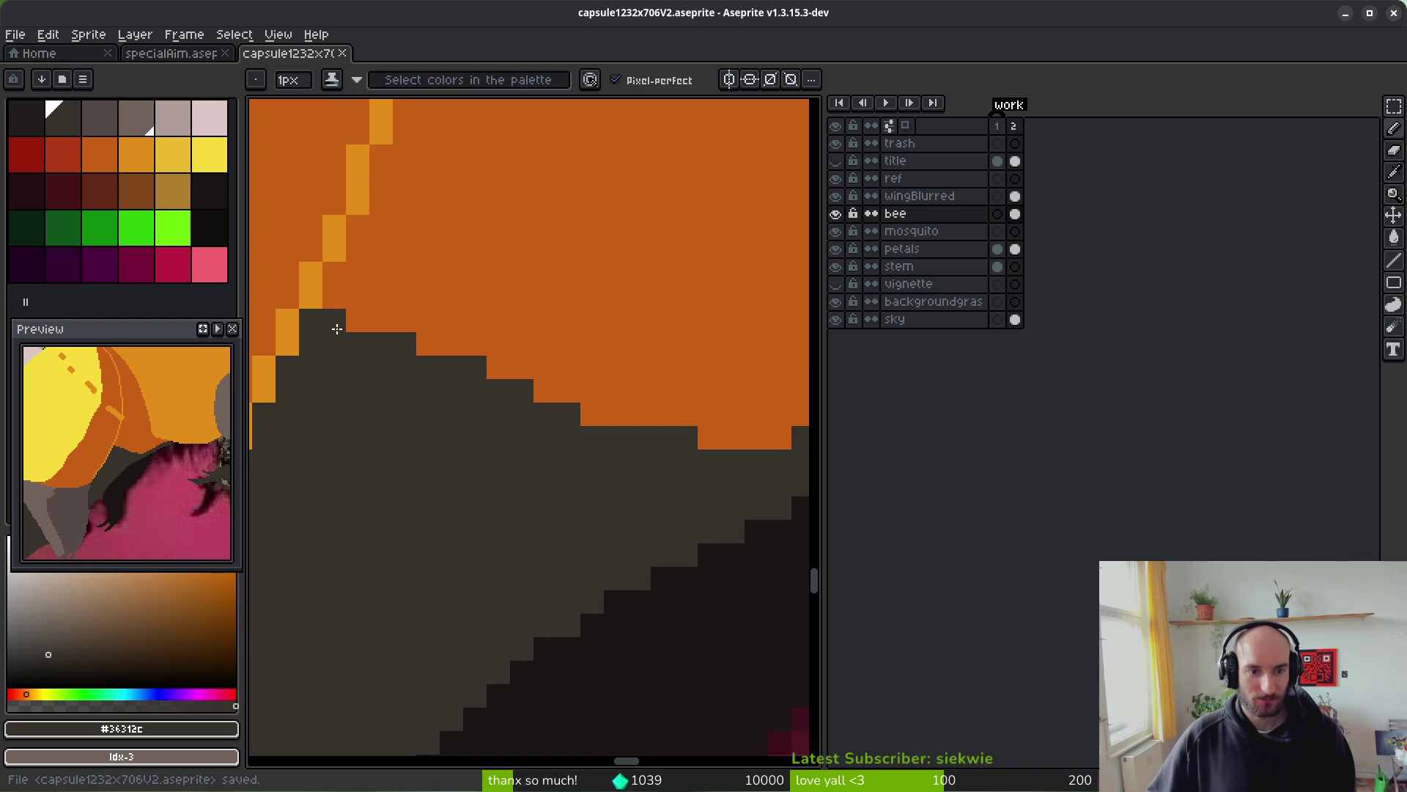
pyautogui.scroll(-3, 392, 399)
pyautogui.scroll(1, 462, 411)
pyautogui.scroll(4, 513, 381)
pyautogui.keyDown('alt'); pyautogui.click(523, 369); pyautogui.keyUp('alt')
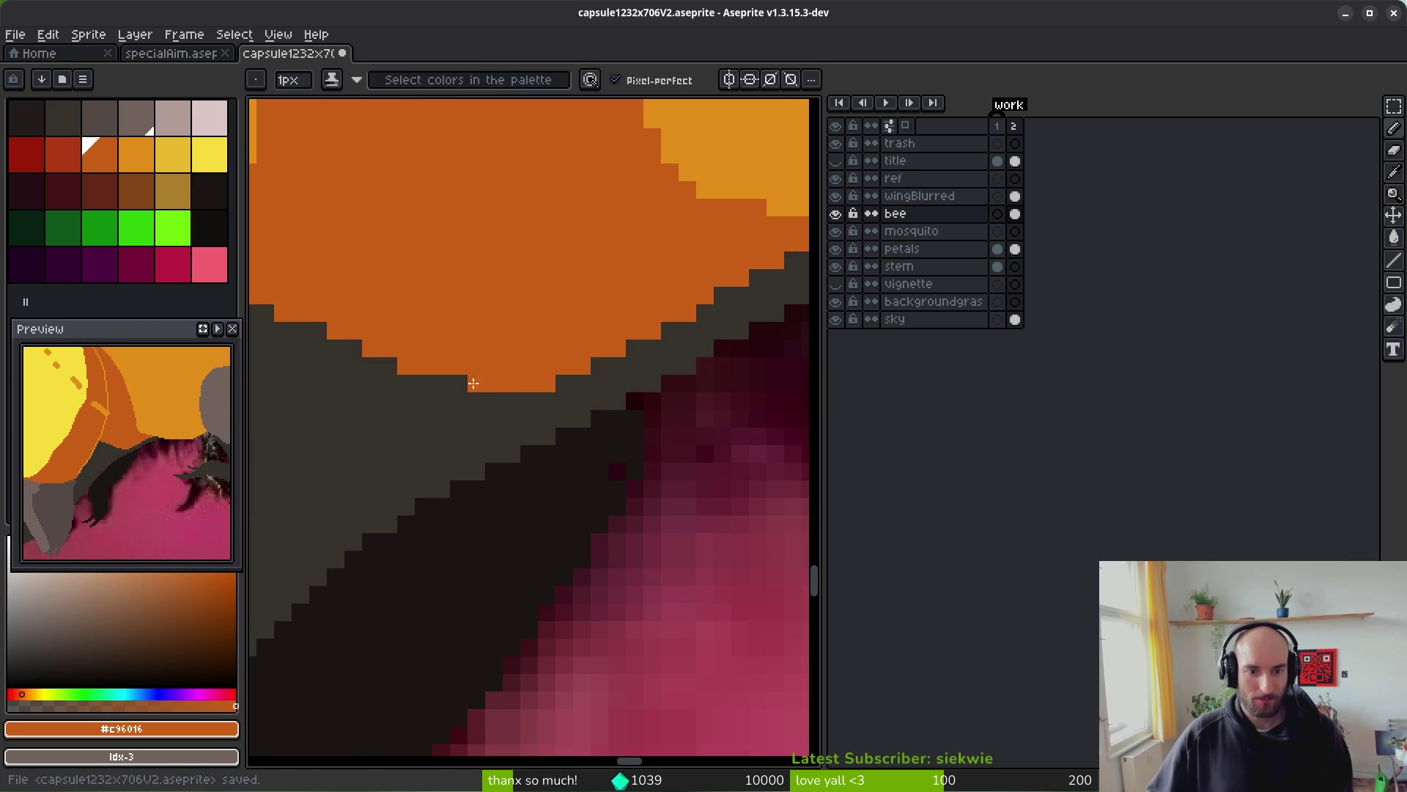
pyautogui.scroll(-1, 490, 380)
pyautogui.scroll(2, 546, 390)
pyautogui.keyDown('alt'); pyautogui.click(518, 376); pyautogui.keyUp('alt')
pyautogui.click(411, 344)
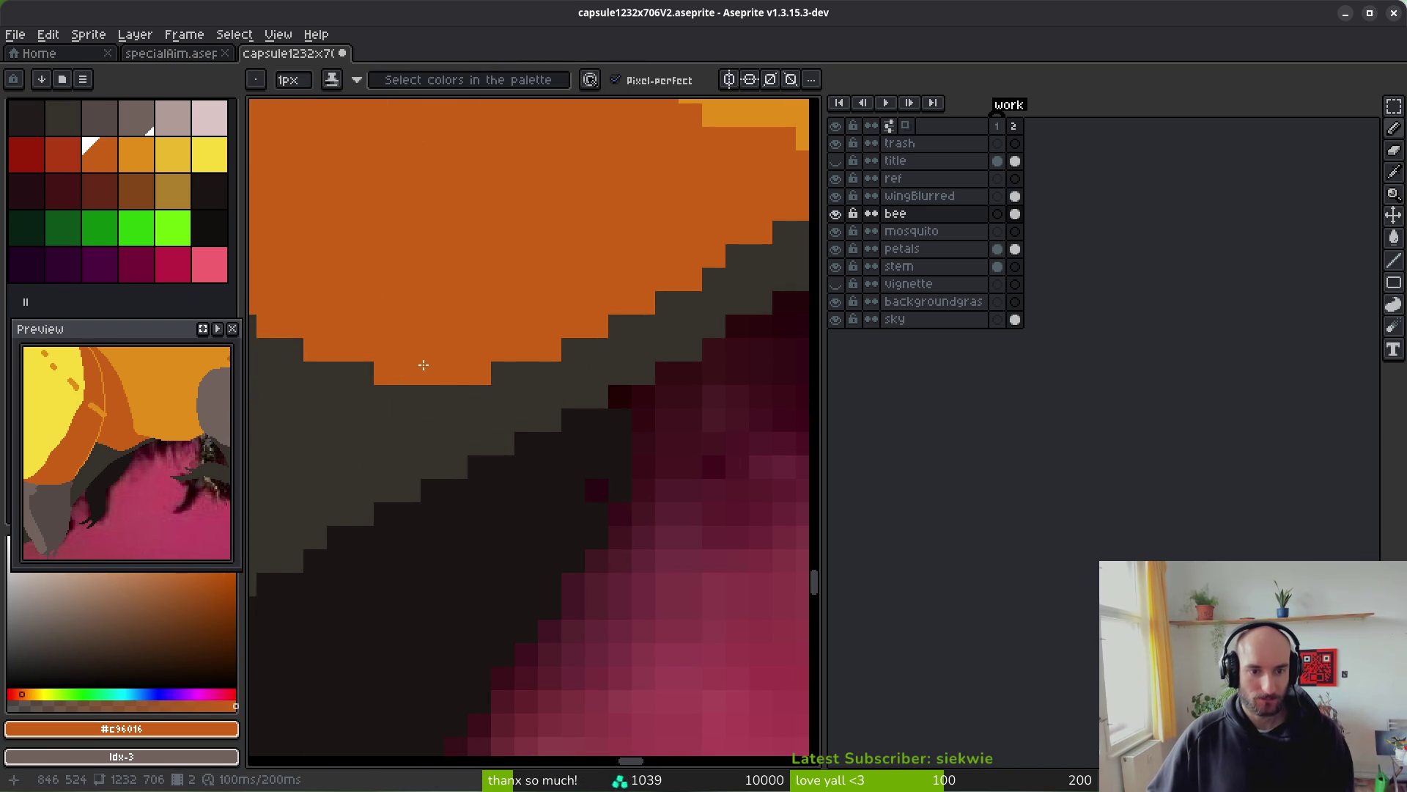
pyautogui.scroll(-1, 440, 381)
pyautogui.hotkey('ctrl', 's')
pyautogui.scroll(-1, 543, 366)
pyautogui.scroll(2, 586, 315)
pyautogui.click(577, 293)
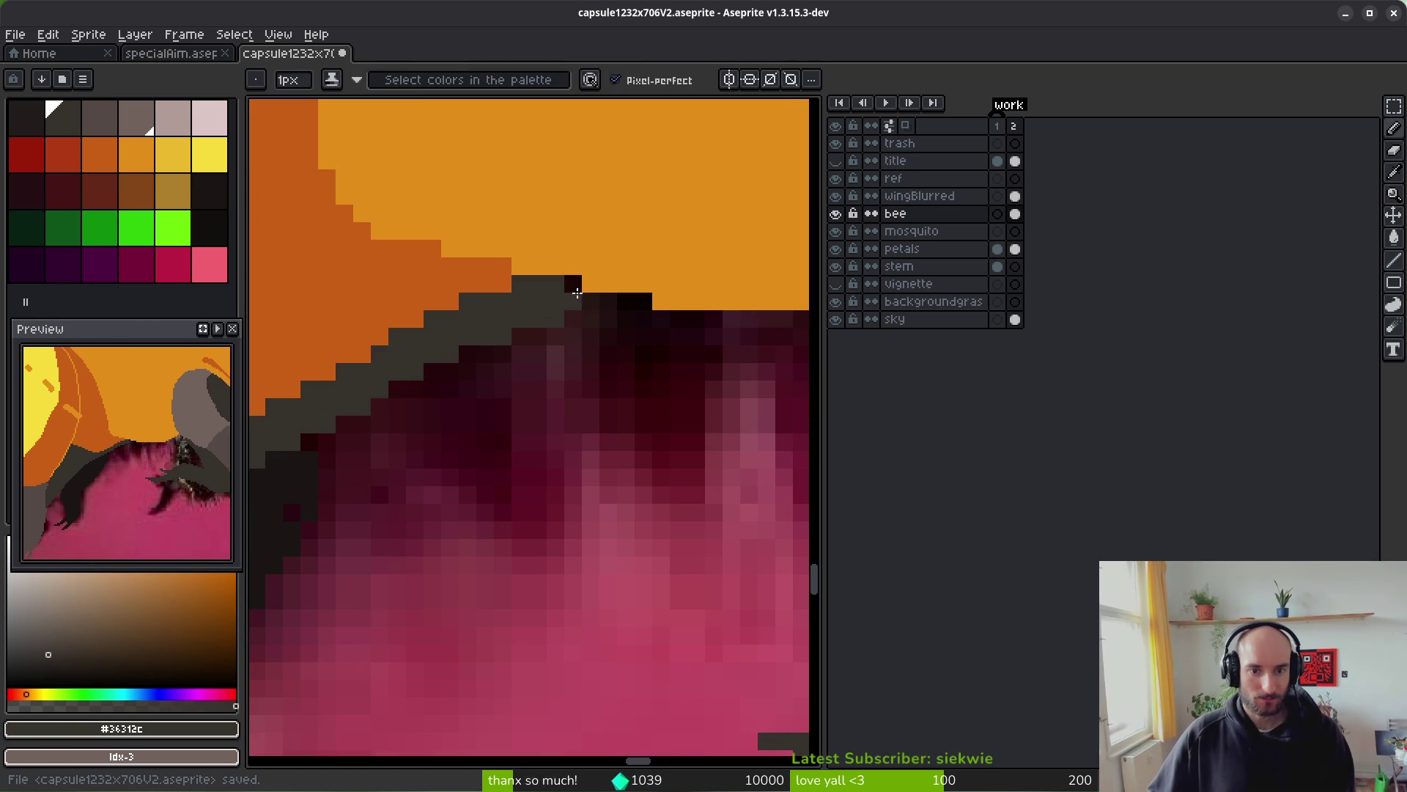
pyautogui.hotkey('ctrl', 's')
pyautogui.scroll(-3, 579, 330)
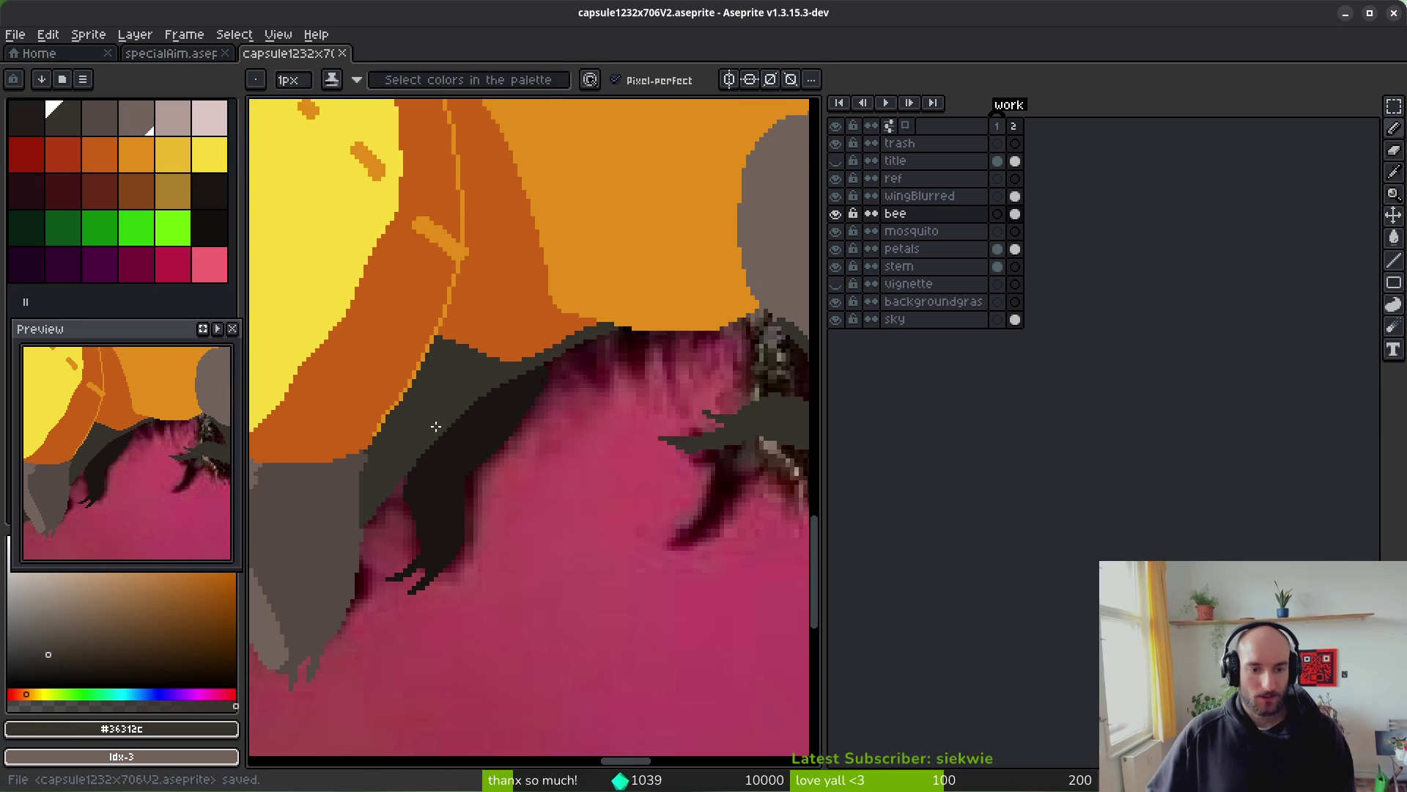
pyautogui.scroll(1, 553, 384)
pyautogui.scroll(-1, 553, 385)
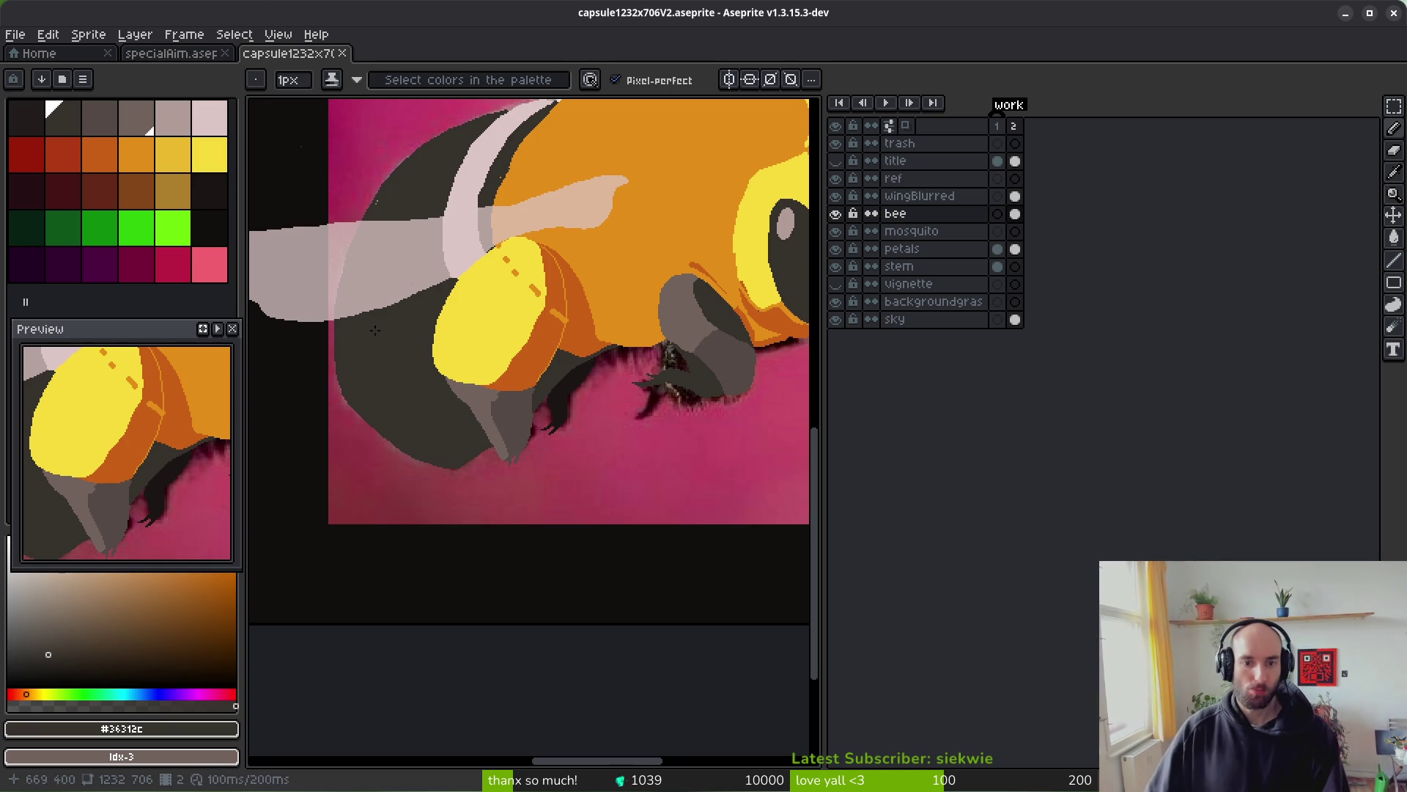
# - Pick the near-black leg colour from the canvas and save the file
pyautogui.scroll(3, 713, 408)
pyautogui.scroll(1, 696, 407)
pyautogui.scroll(-1, 608, 429)
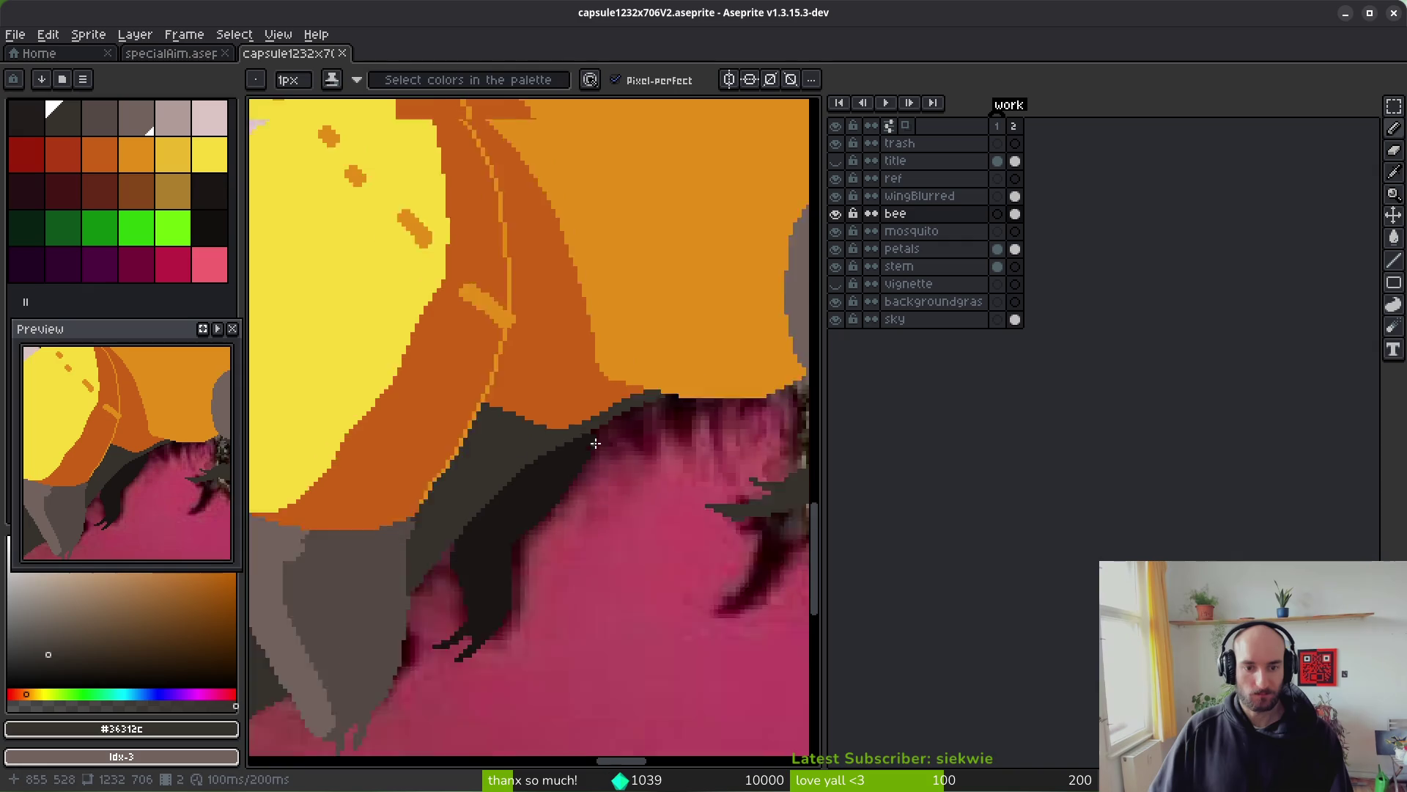
pyautogui.scroll(1, 594, 437)
pyautogui.keyDown('alt'); pyautogui.click(581, 436); pyautogui.keyUp('alt')
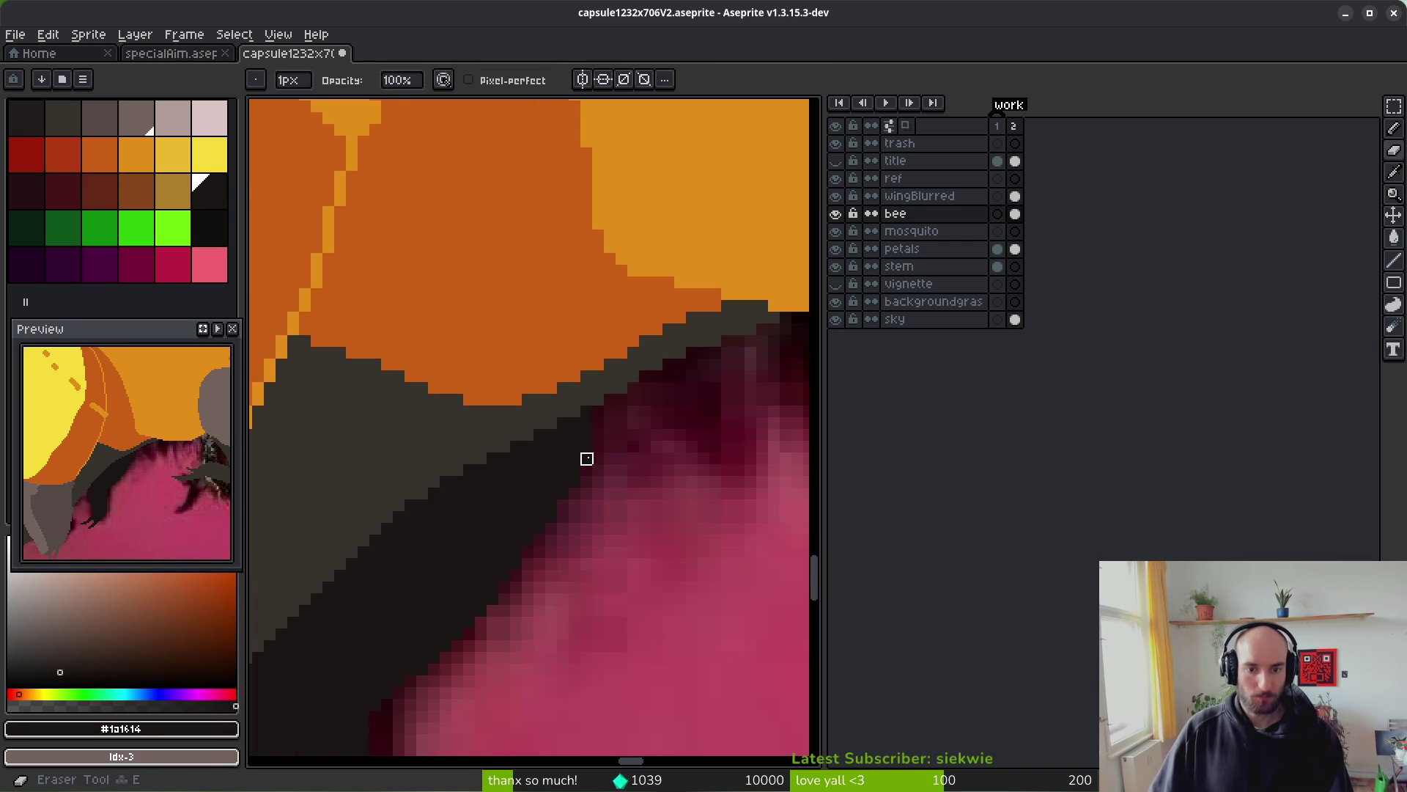
pyautogui.scroll(-6, 584, 455)
pyautogui.hotkey('ctrl', 's')
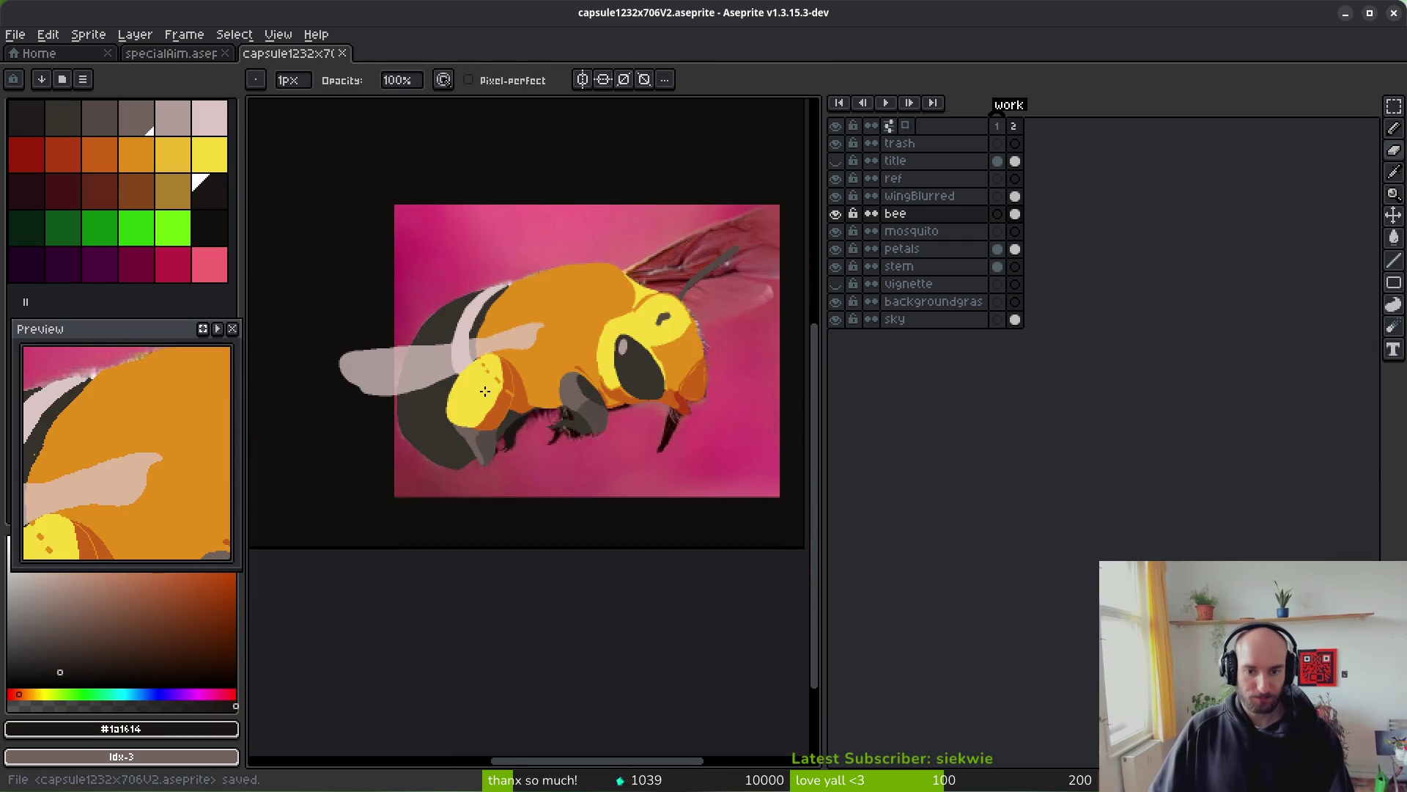
# - Centre the bee in a wider workspace, toggle the bee and ref layers, and show the pink photo
pyautogui.moveTo(597, 479); pyautogui.dragTo(486, 408)
pyautogui.moveTo(824, 369); pyautogui.dragTo(1119, 396)
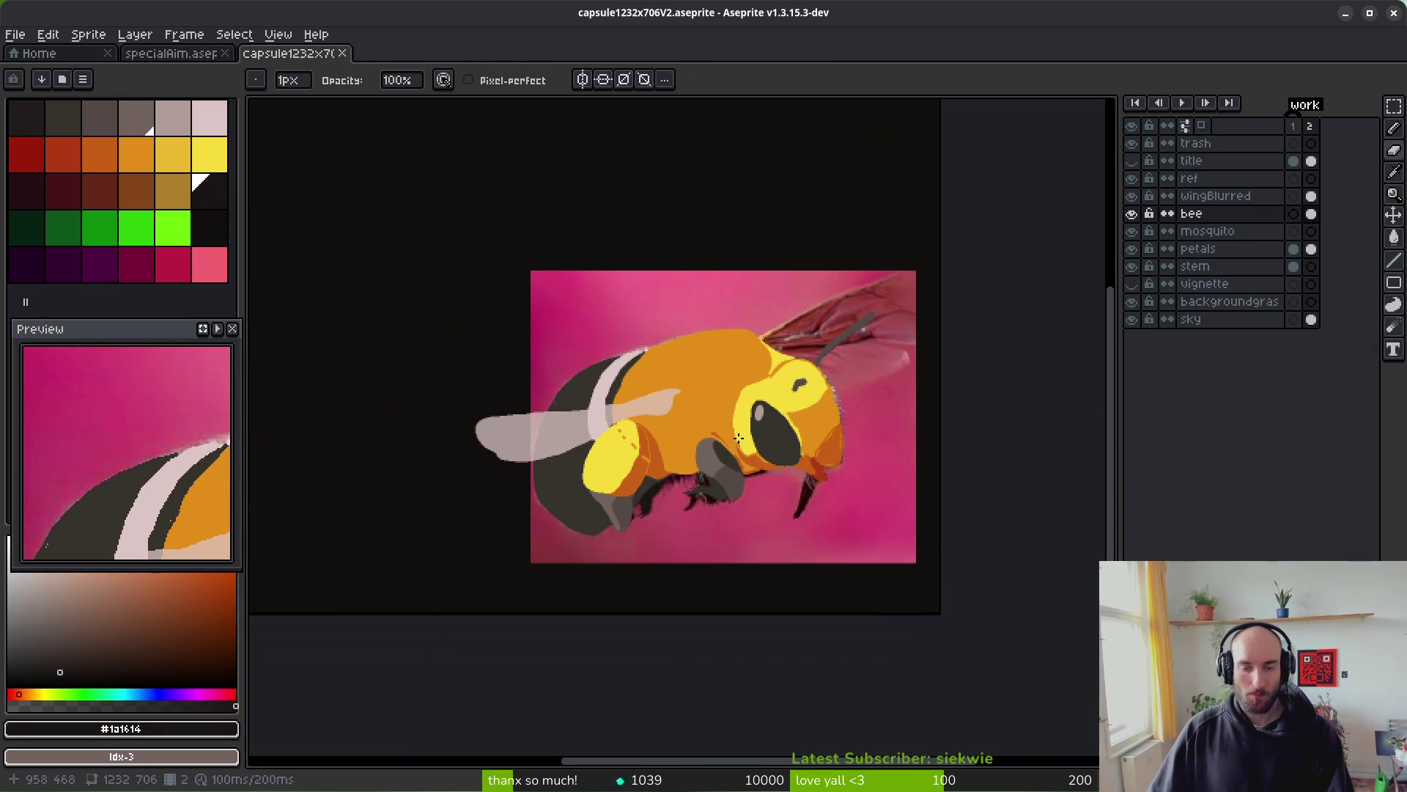
pyautogui.click(1132, 216)
pyautogui.click(1132, 213)
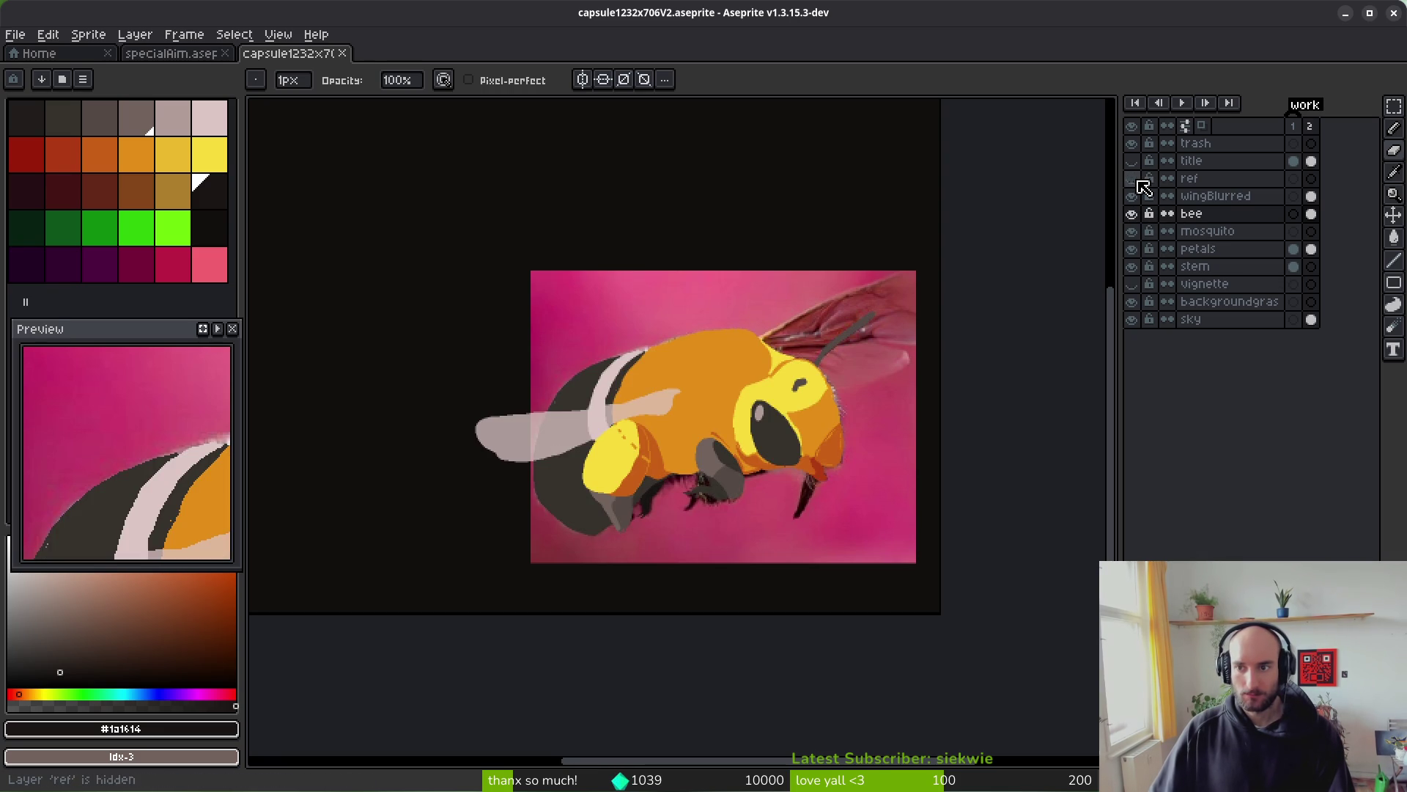
pyautogui.click(1132, 248)
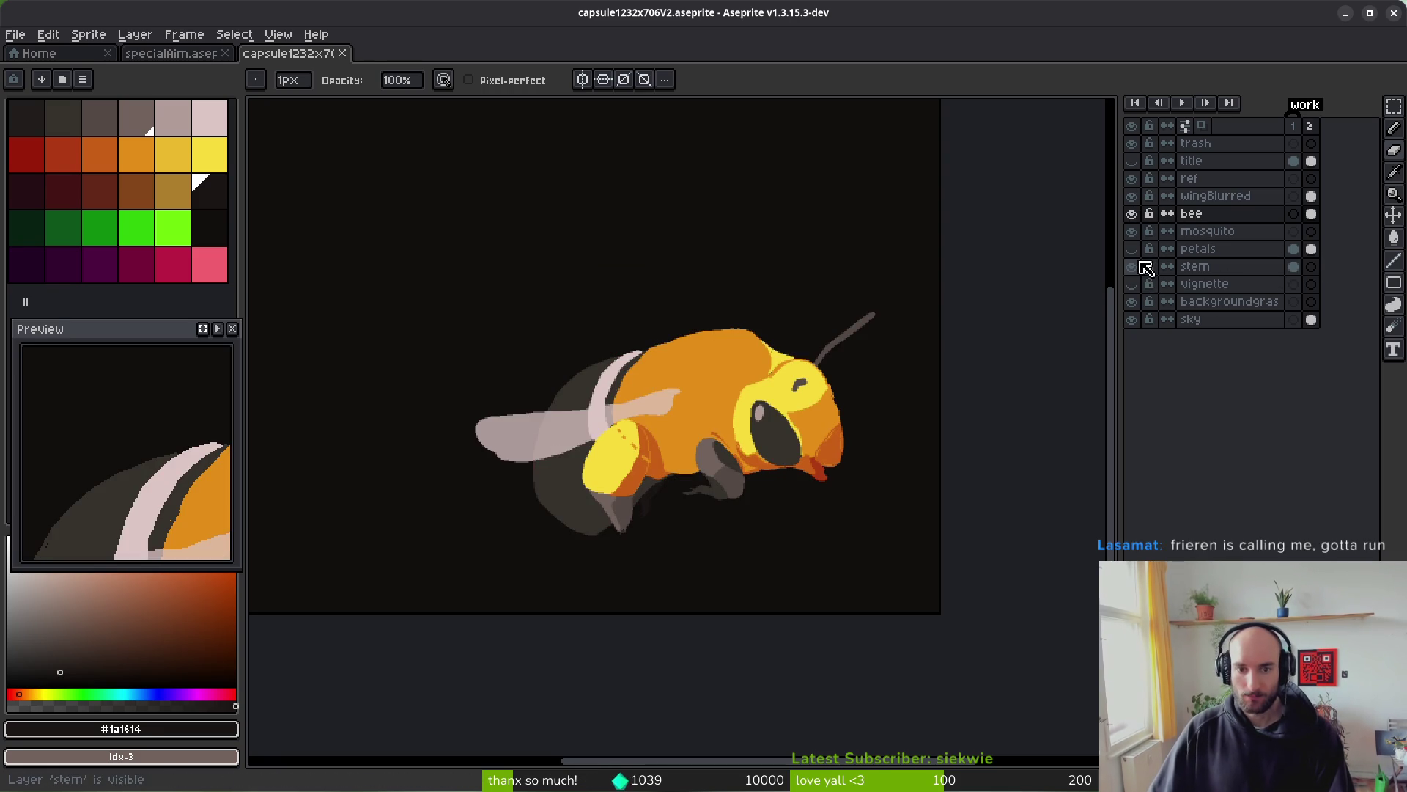
pyautogui.click(1134, 214)
pyautogui.click(1136, 214)
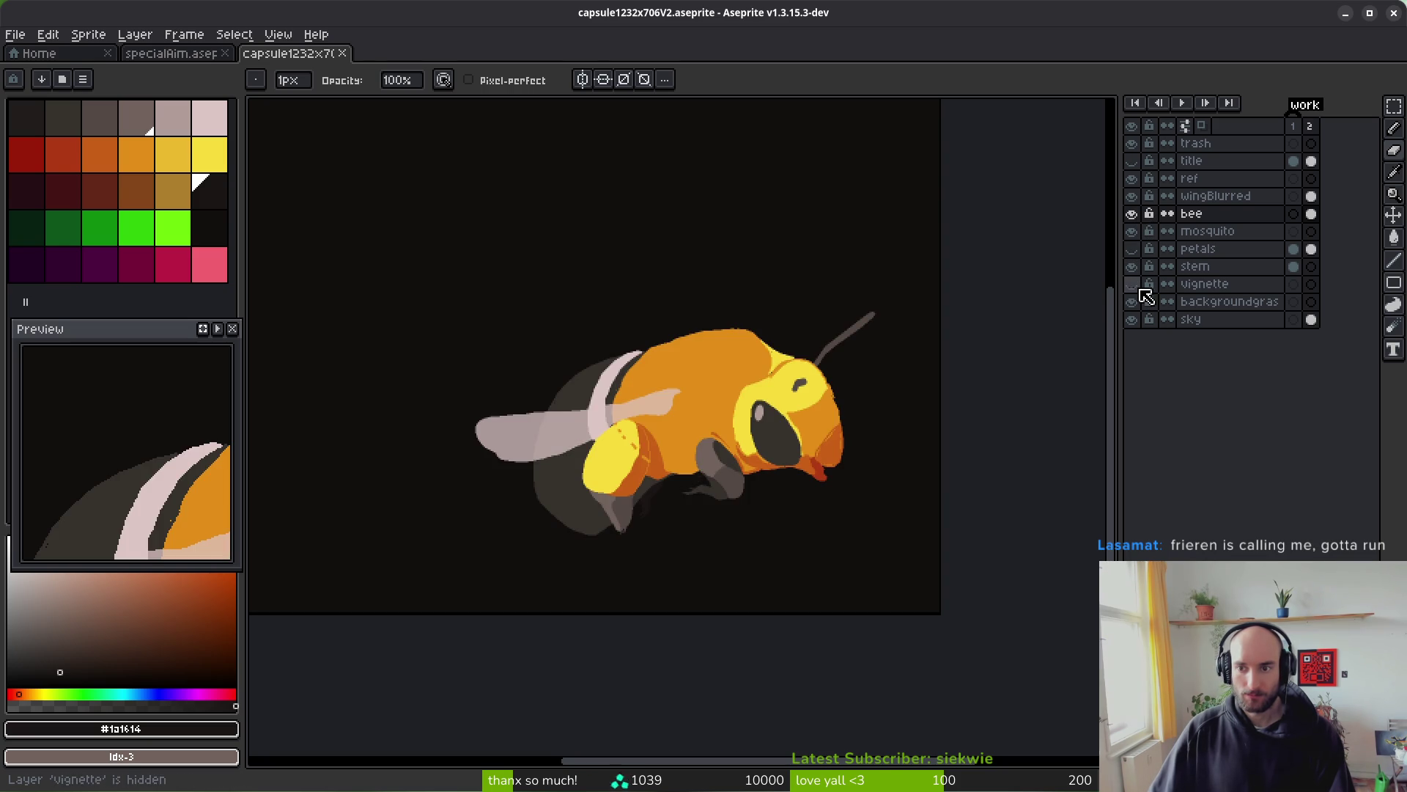
pyautogui.click(1140, 250)
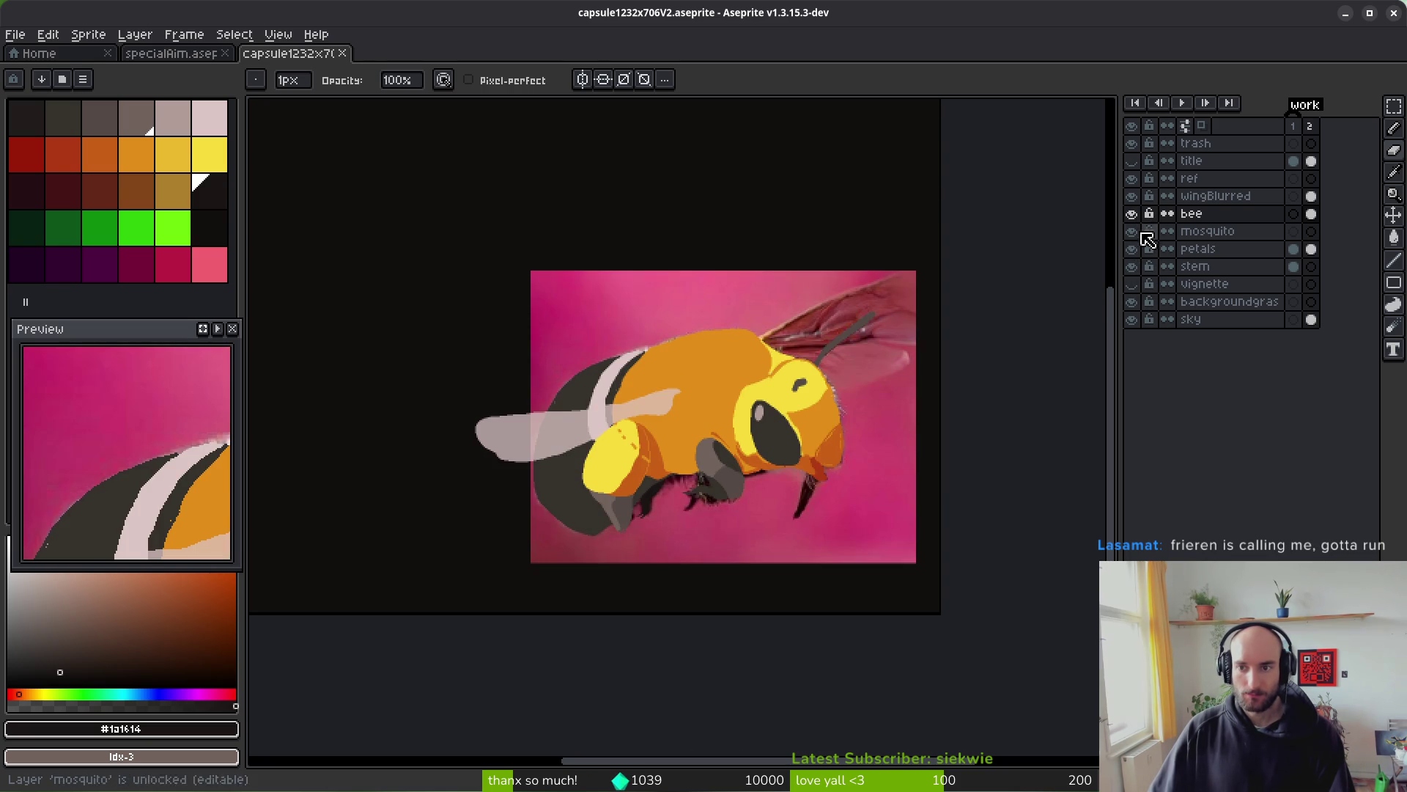
# - Flip the flat bee and blurred wing on and off against the photo, ending with both visible
pyautogui.click(1133, 214)
pyautogui.click(1137, 197)
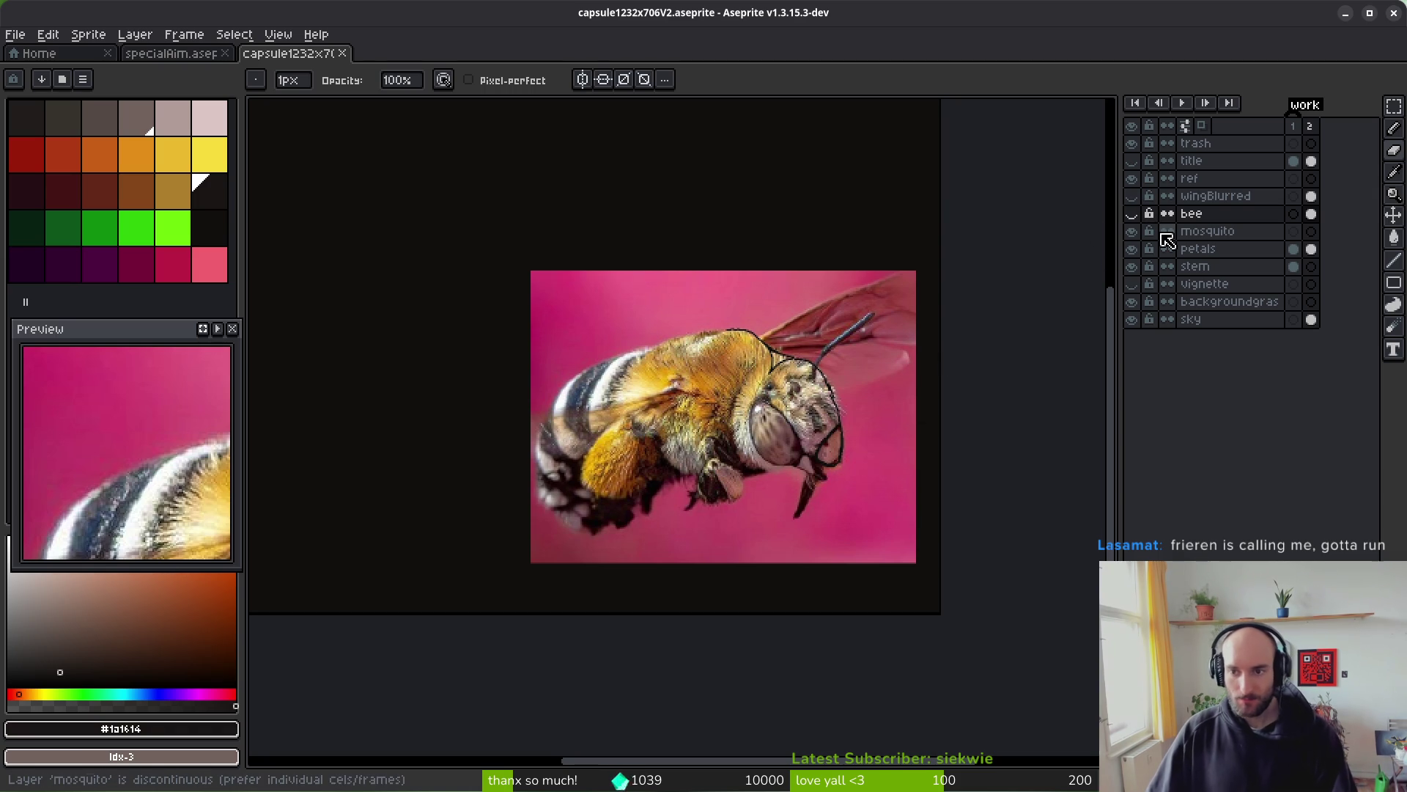
pyautogui.click(1133, 214)
pyautogui.click(1134, 214)
pyautogui.click(1135, 214)
pyautogui.click(1136, 197)
pyautogui.click(1136, 197)
pyautogui.click(1133, 214)
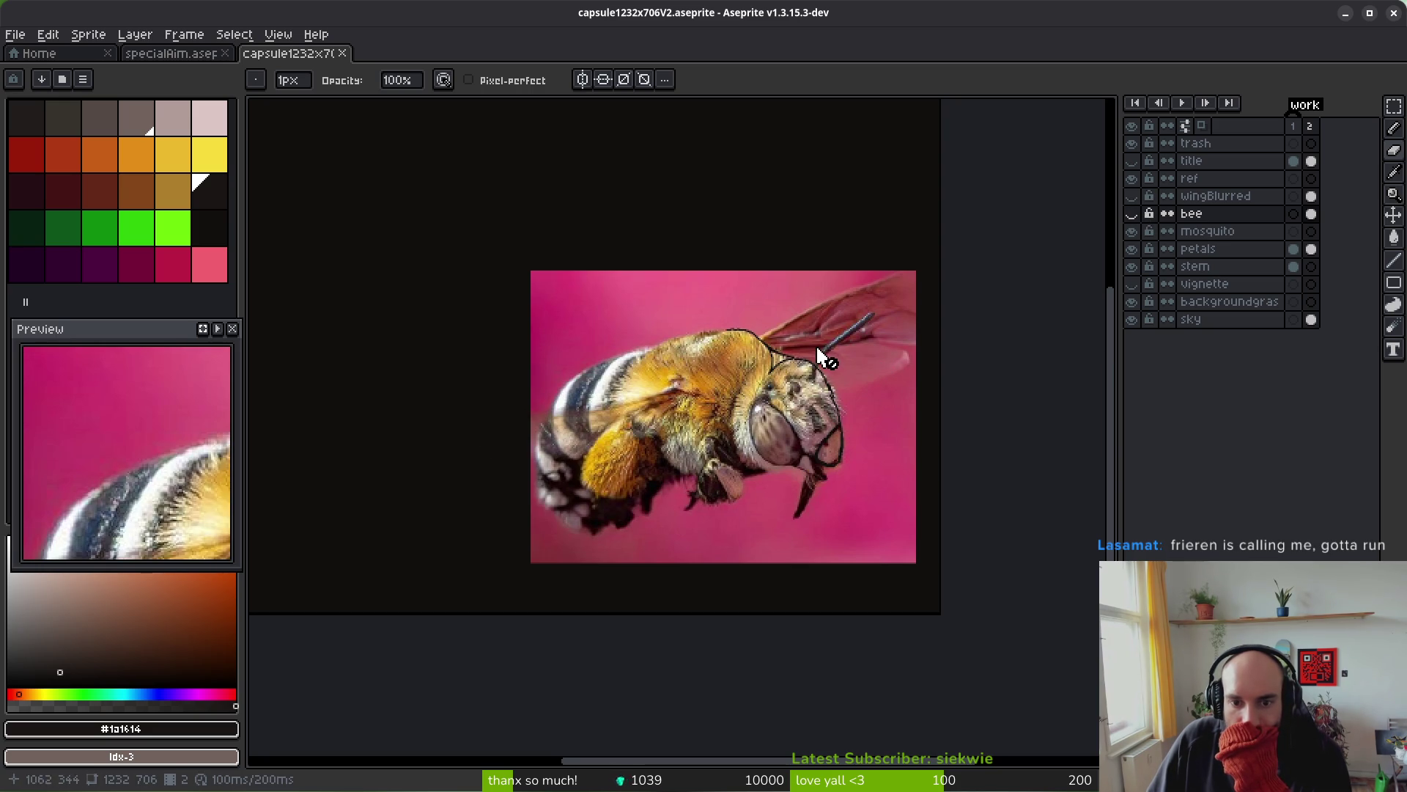
pyautogui.click(1132, 213)
pyautogui.click(1133, 196)
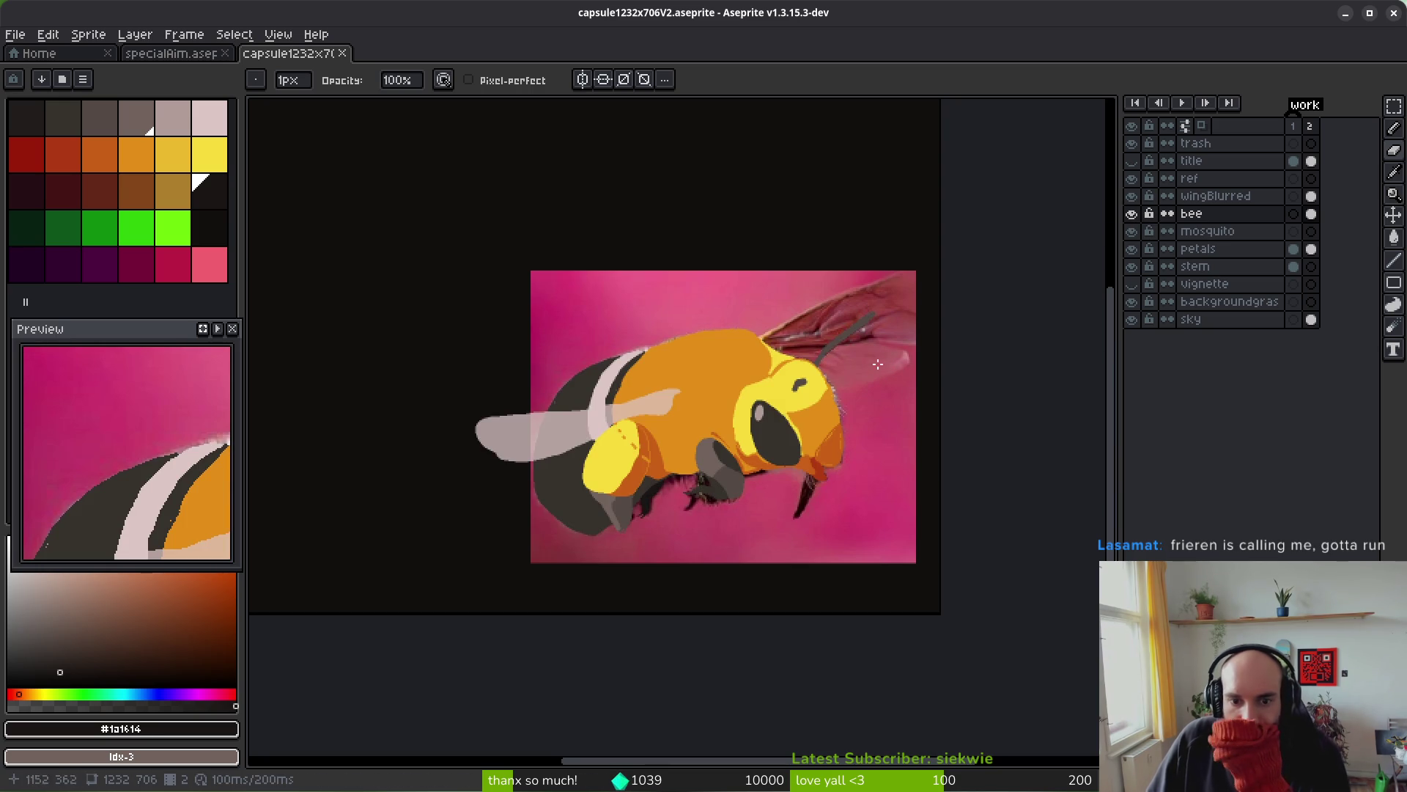
pyautogui.scroll(8, 542, 387)
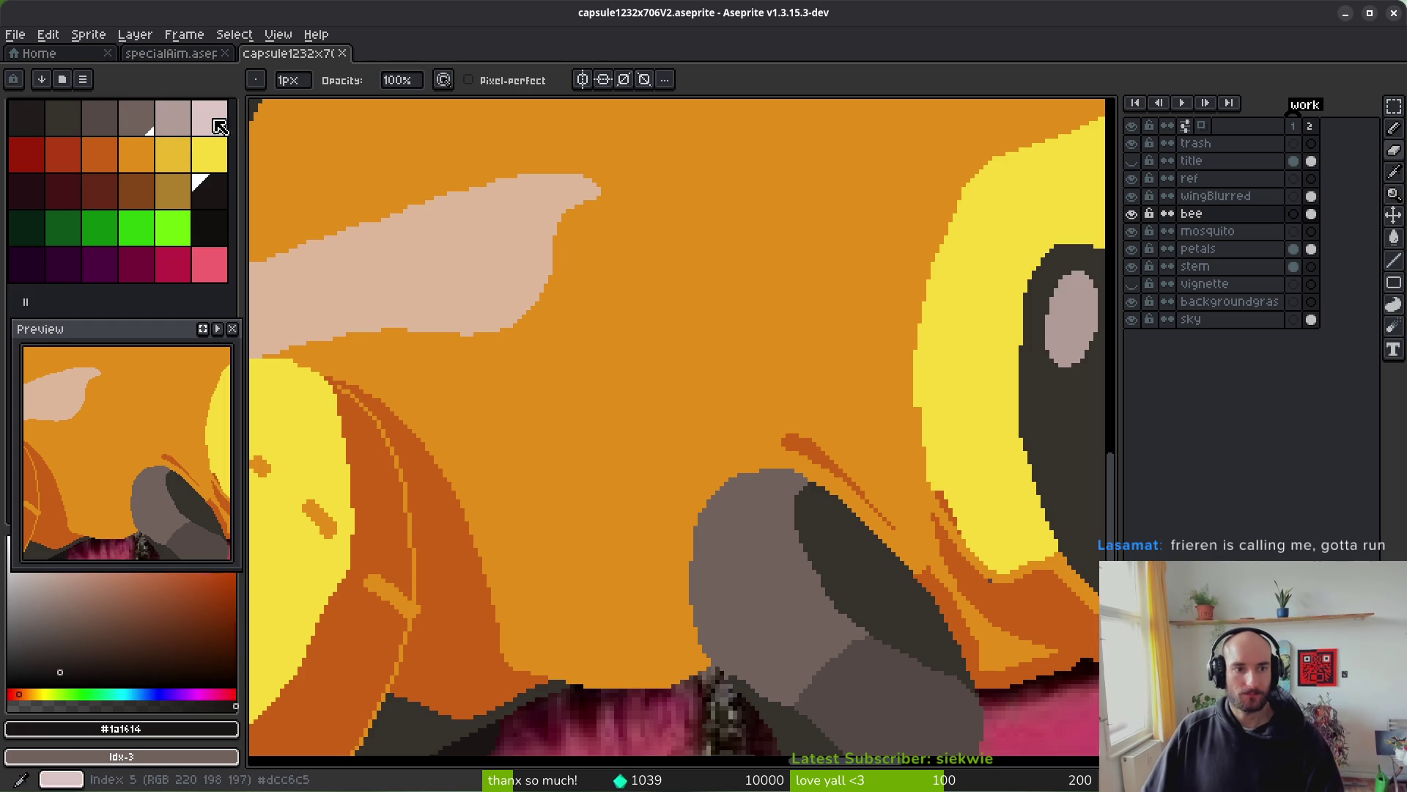
# - Marquee-select the bee area and trial-move the wing and photo cels, then undo the move
pyautogui.scroll(-8, 789, 503)
pyautogui.click(1311, 195)
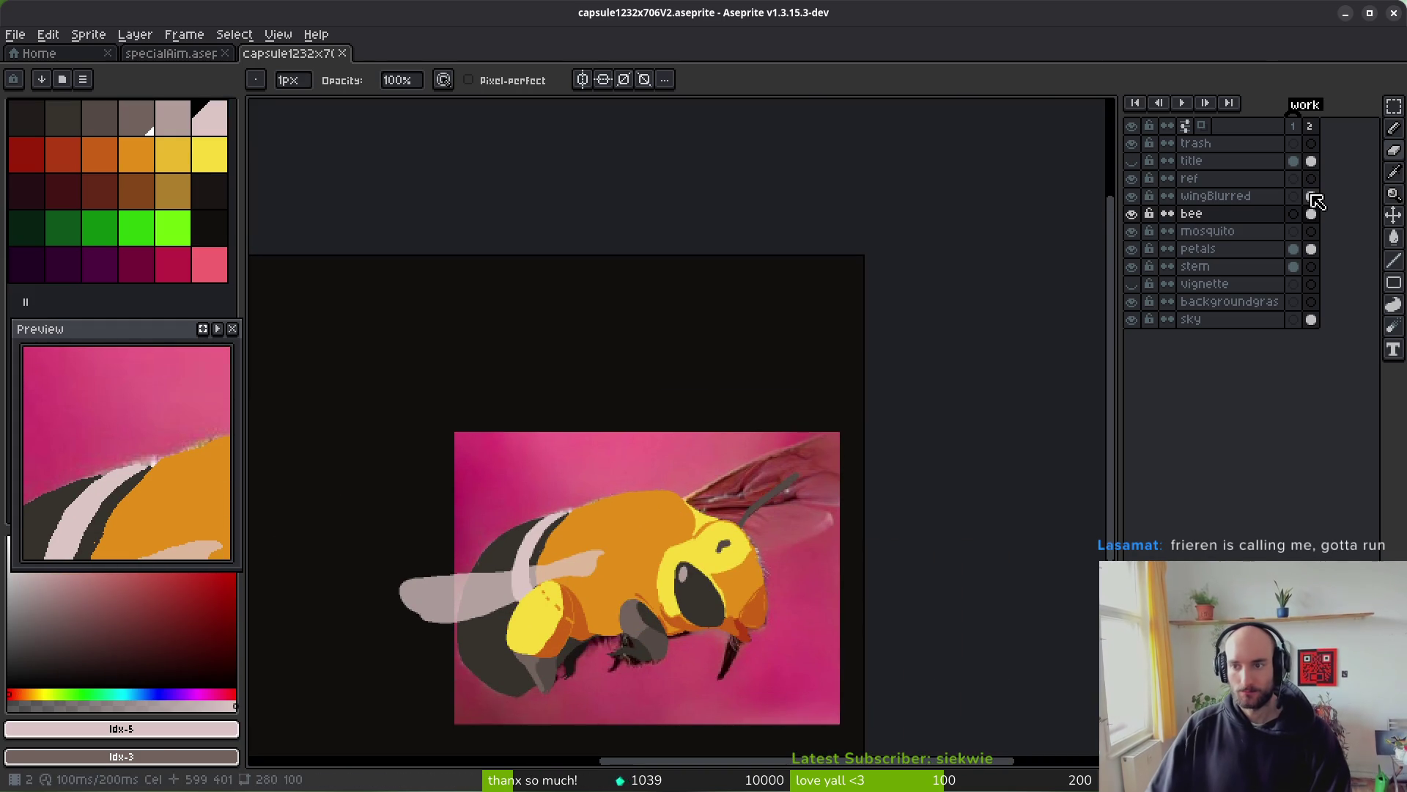
pyautogui.scroll(4, 609, 553)
pyautogui.scroll(-4, 597, 507)
pyautogui.scroll(4, 597, 507)
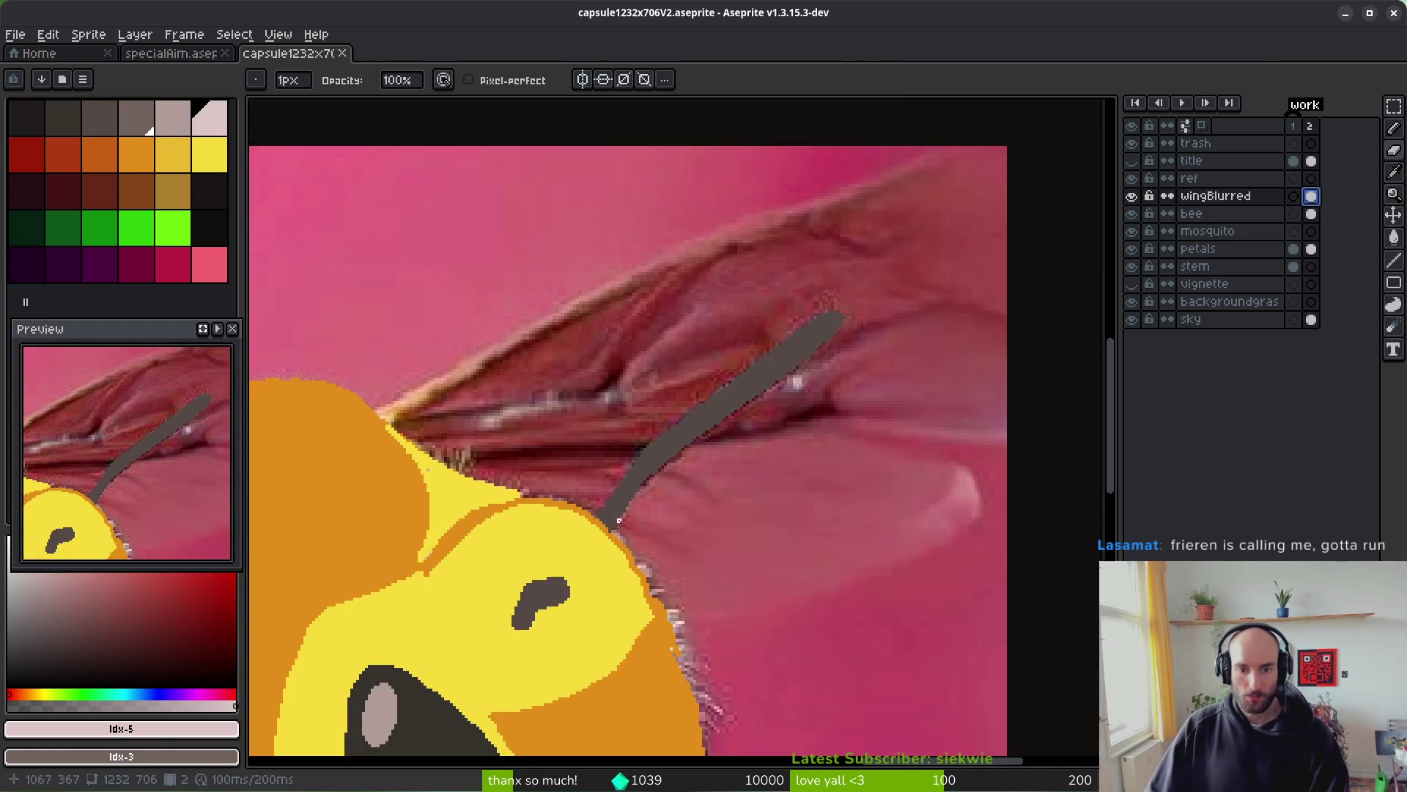
pyautogui.scroll(-4, 781, 472)
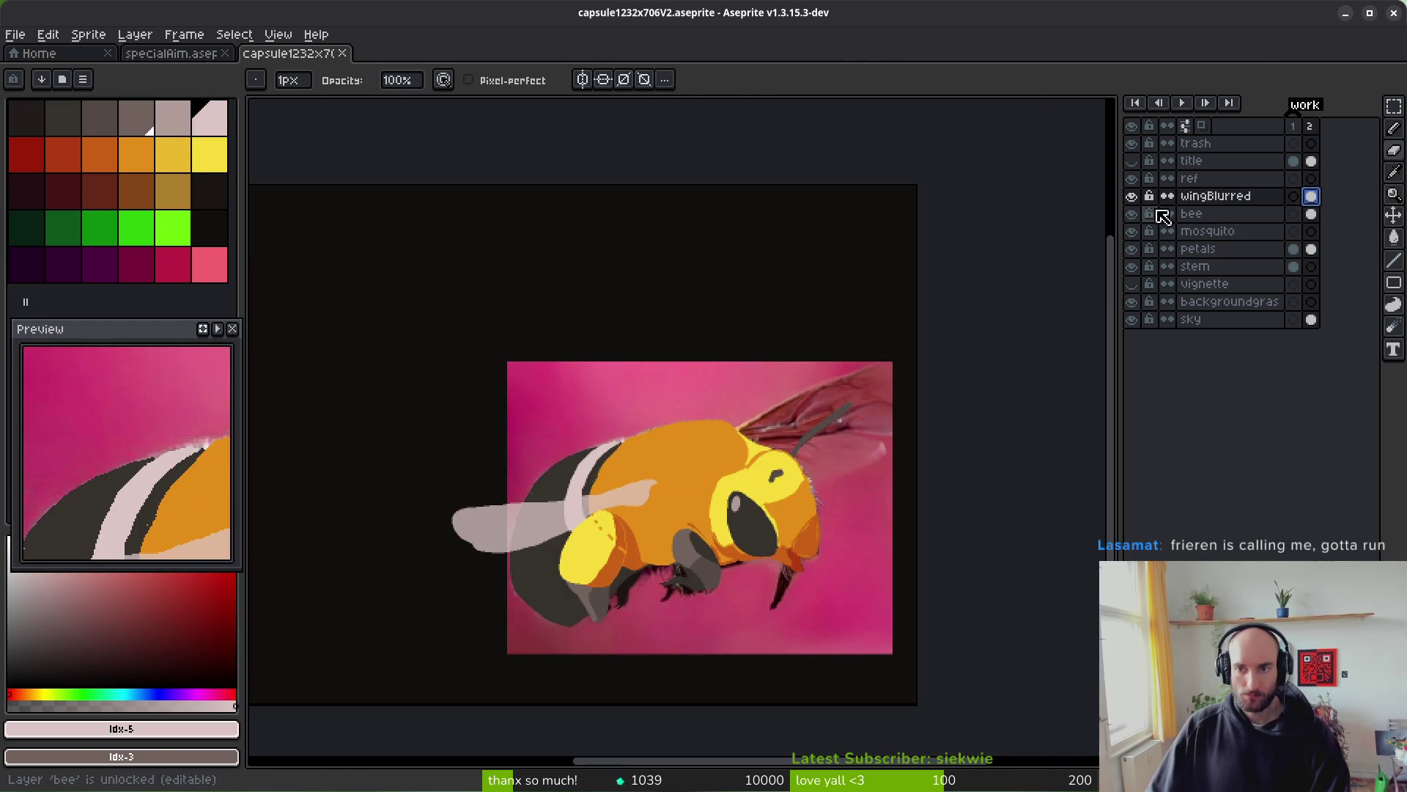
pyautogui.press('m')
pyautogui.scroll(-1, 724, 480)
pyautogui.moveTo(420, 311); pyautogui.dragTo(899, 586)
pyautogui.keyDown('ctrl'); pyautogui.click(1311, 249); pyautogui.keyUp('ctrl')
pyautogui.moveTo(709, 505)
pyautogui.mouseDown()
pyautogui.moveTo(754, 455)
pyautogui.moveTo(733, 472)
pyautogui.mouseUp()
pyautogui.press('Return')
pyautogui.hotkey('ctrl', 'd')
pyautogui.scroll(4, 809, 495)
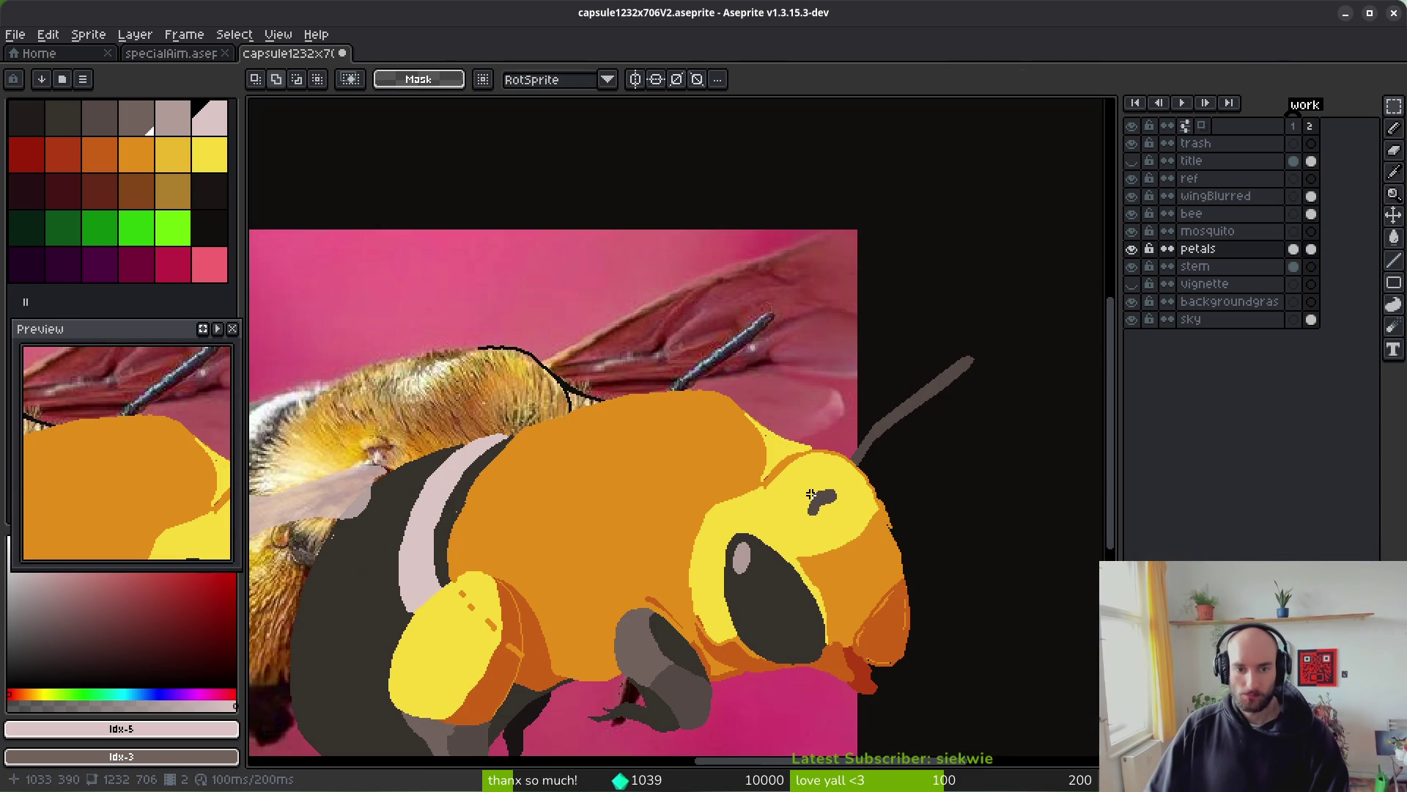
pyautogui.scroll(-5, 862, 496)
pyautogui.hotkey('ctrl', 'z')
pyautogui.hotkey('ctrl', 'z')
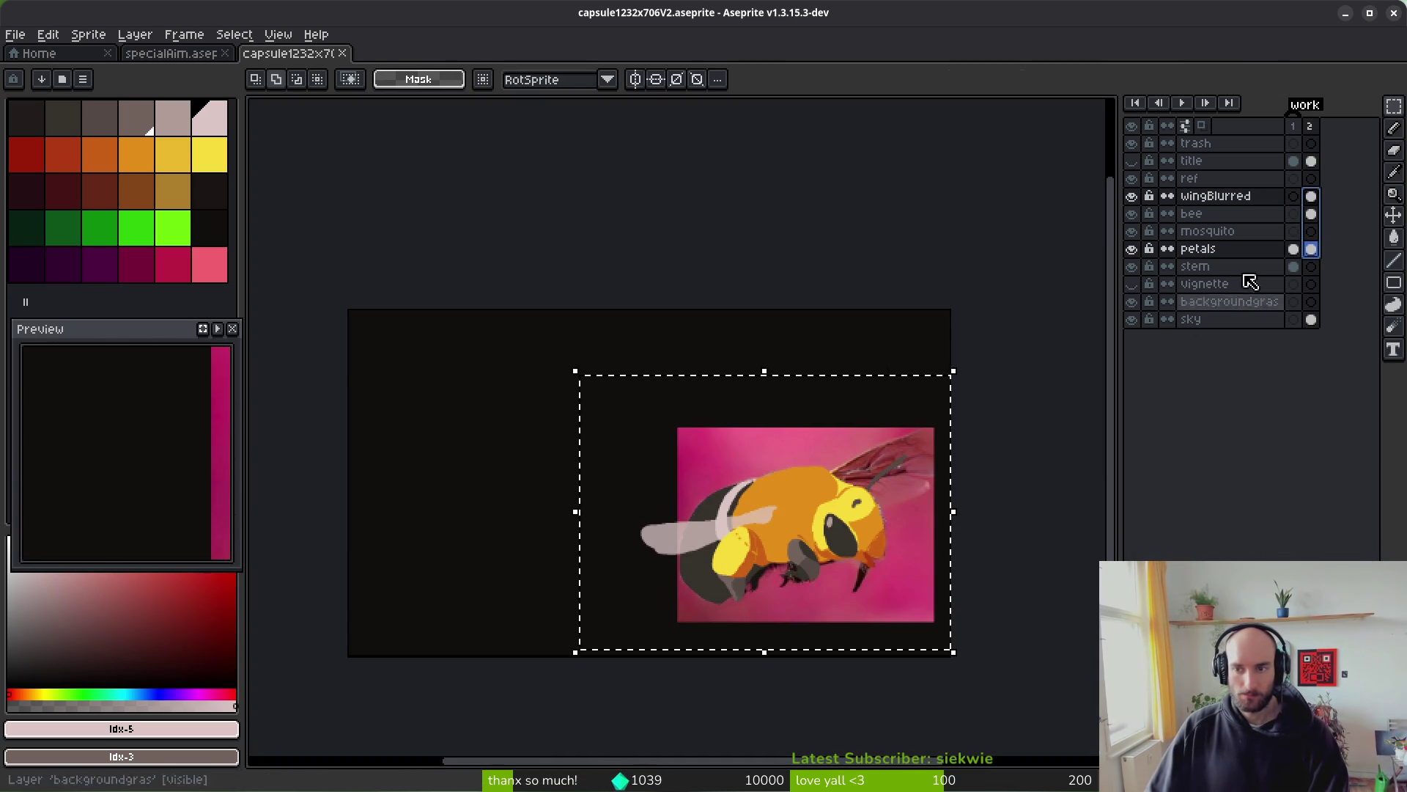
# - Shift the bee, wingBlurred and petals cels together up and left, then deselect
pyautogui.keyDown('ctrl'); pyautogui.click(1310, 215); pyautogui.keyUp('ctrl')
pyautogui.moveTo(845, 536); pyautogui.dragTo(788, 526)
pyautogui.press('Return')
pyautogui.hotkey('ctrl', 'd')
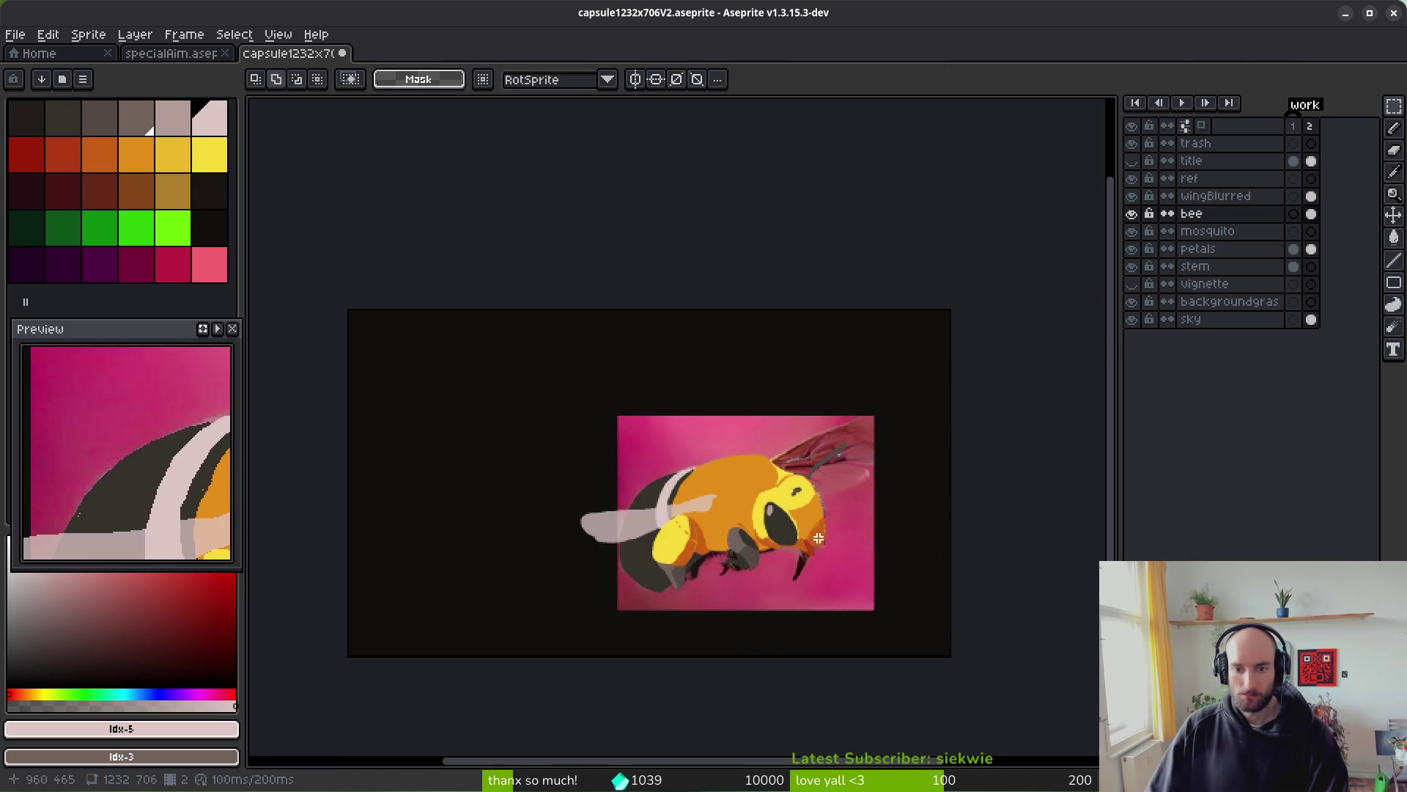
pyautogui.scroll(2, 858, 499)
pyautogui.scroll(1, 859, 499)
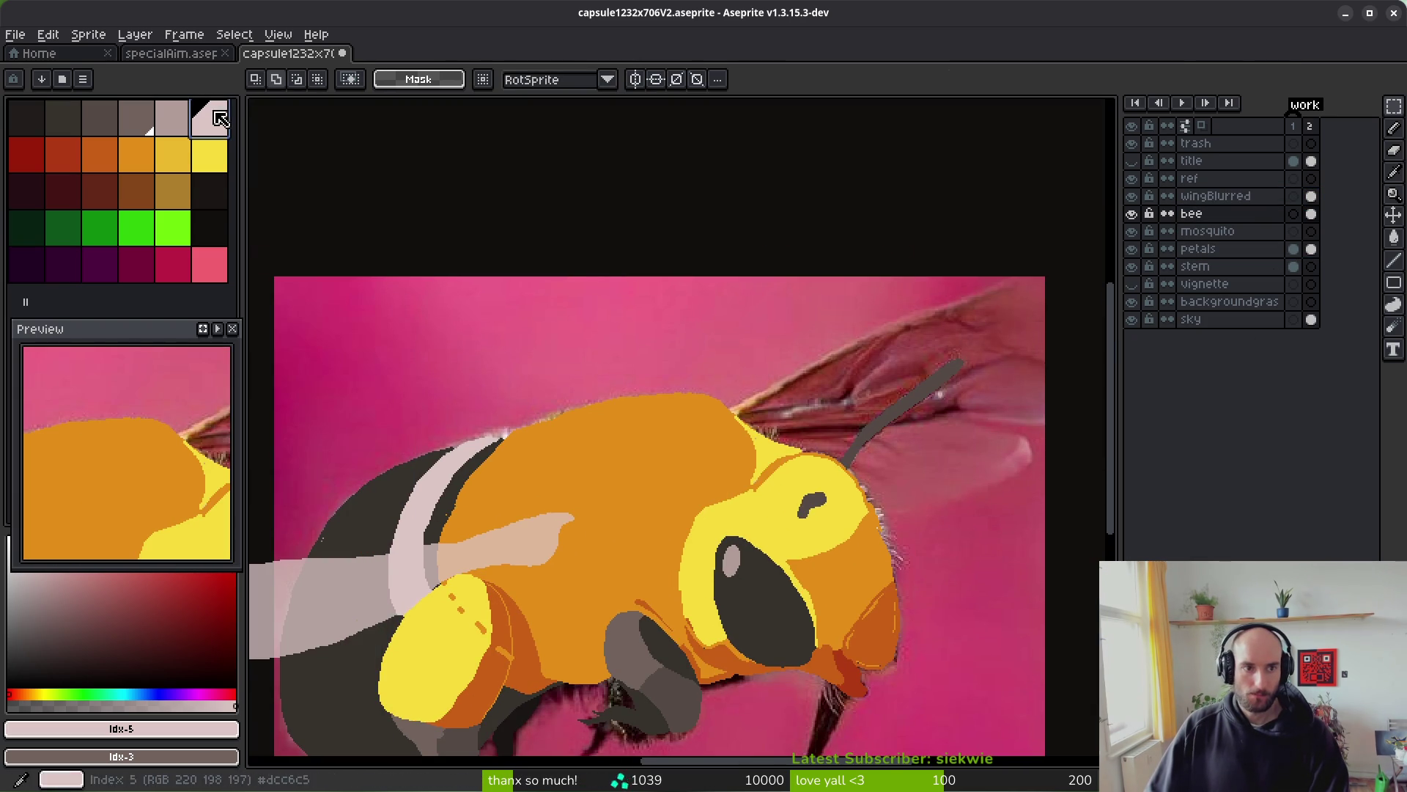
# - Make wingBlurred the drawing layer with the pencil, framing the wing's upper edge
pyautogui.click(1312, 196)
pyautogui.press('b')
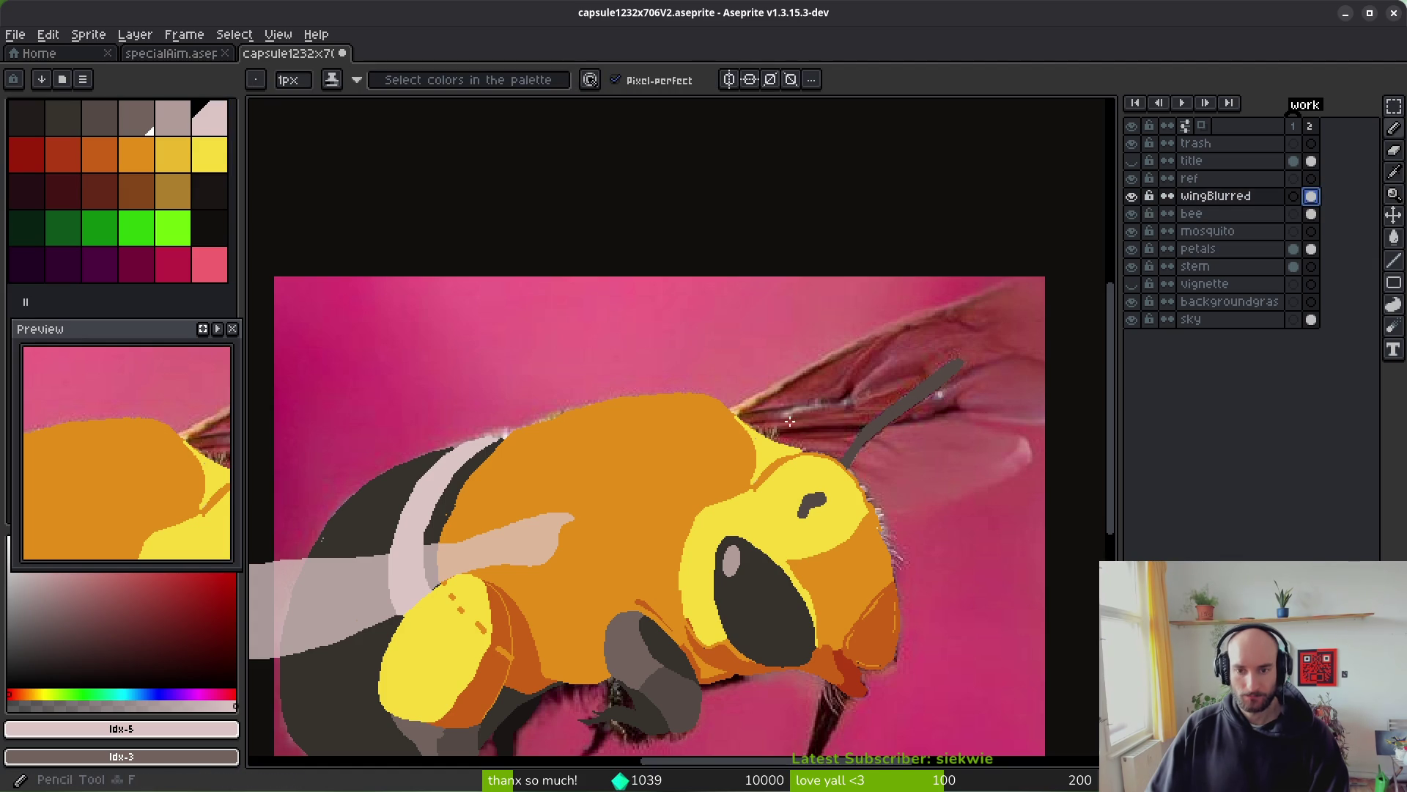
pyautogui.moveTo(812, 428); pyautogui.dragTo(744, 442)
pyautogui.scroll(1, 744, 442)
pyautogui.moveTo(545, 463); pyautogui.dragTo(384, 514)
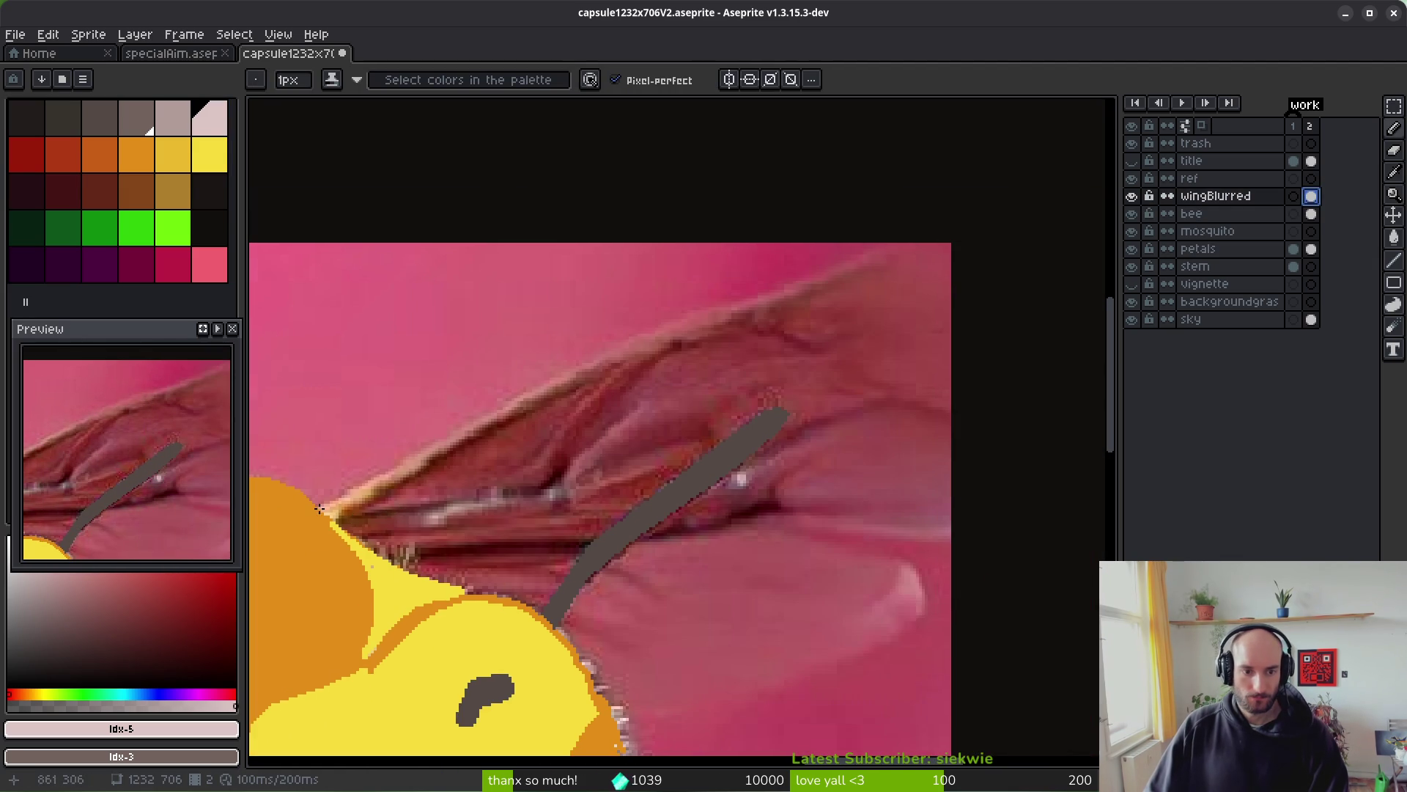
pyautogui.scroll(1, 322, 509)
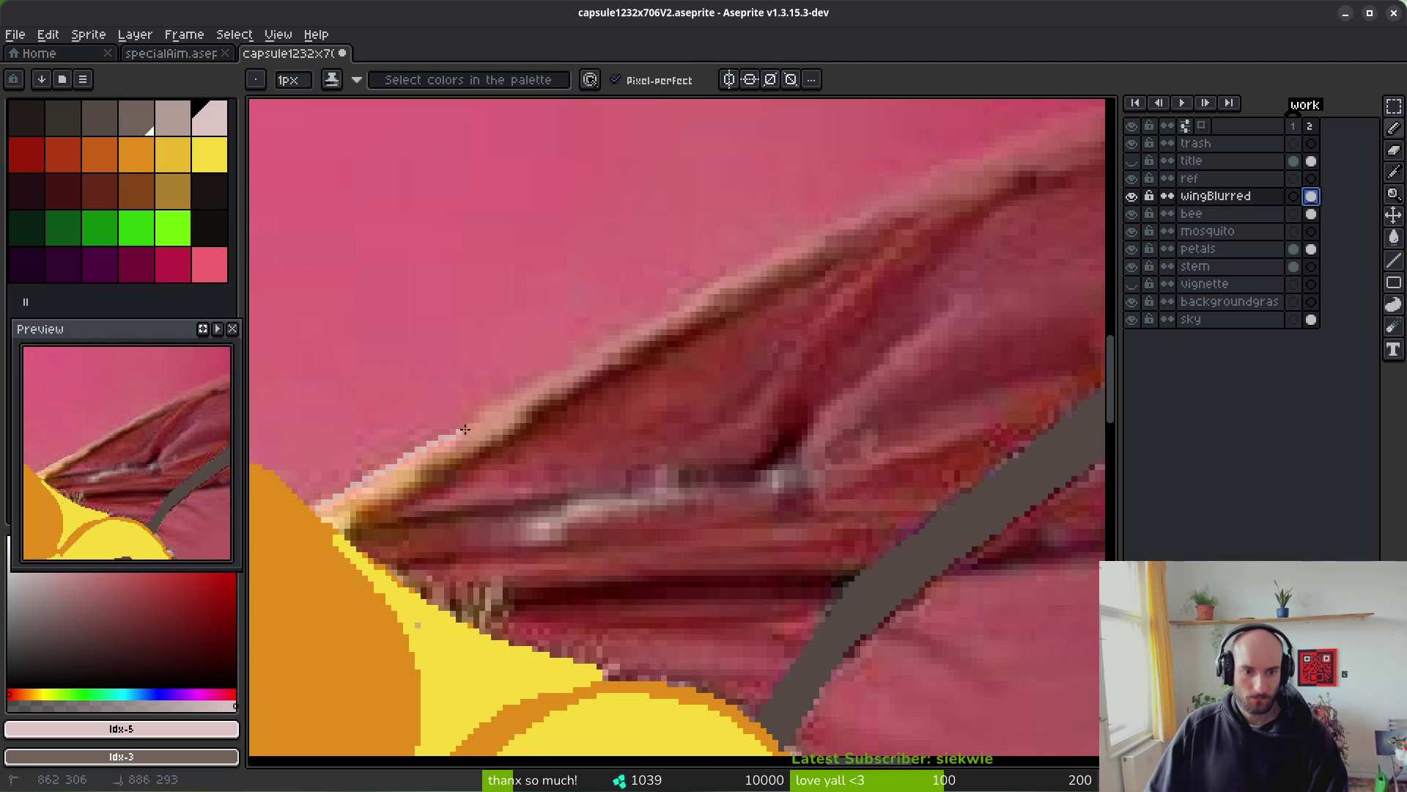
# - Draw pale outline strokes along the wing's top edge, curving back down-left
pyautogui.scroll(2, 635, 430)
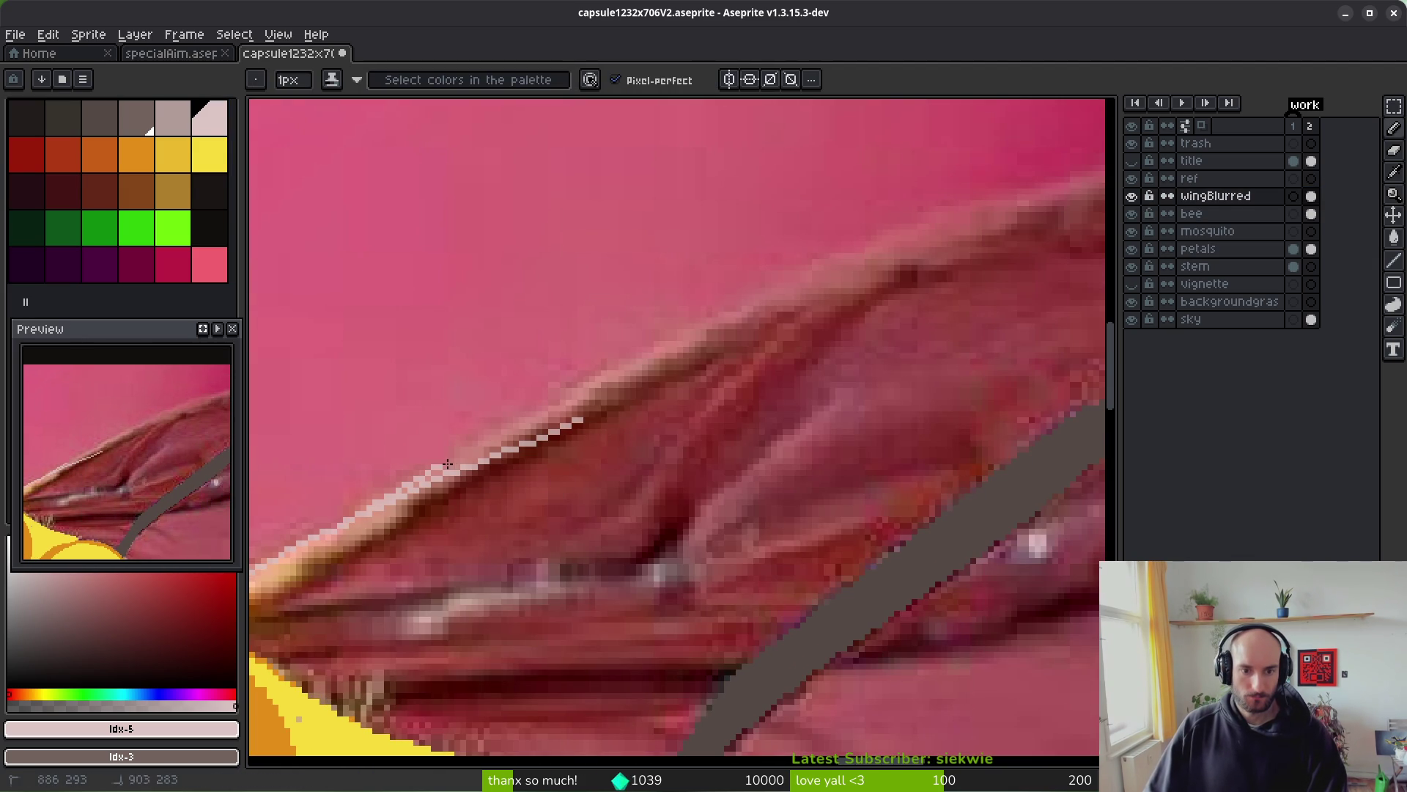
pyautogui.moveTo(644, 359); pyautogui.dragTo(828, 278)
pyautogui.moveTo(669, 418); pyautogui.dragTo(464, 520)
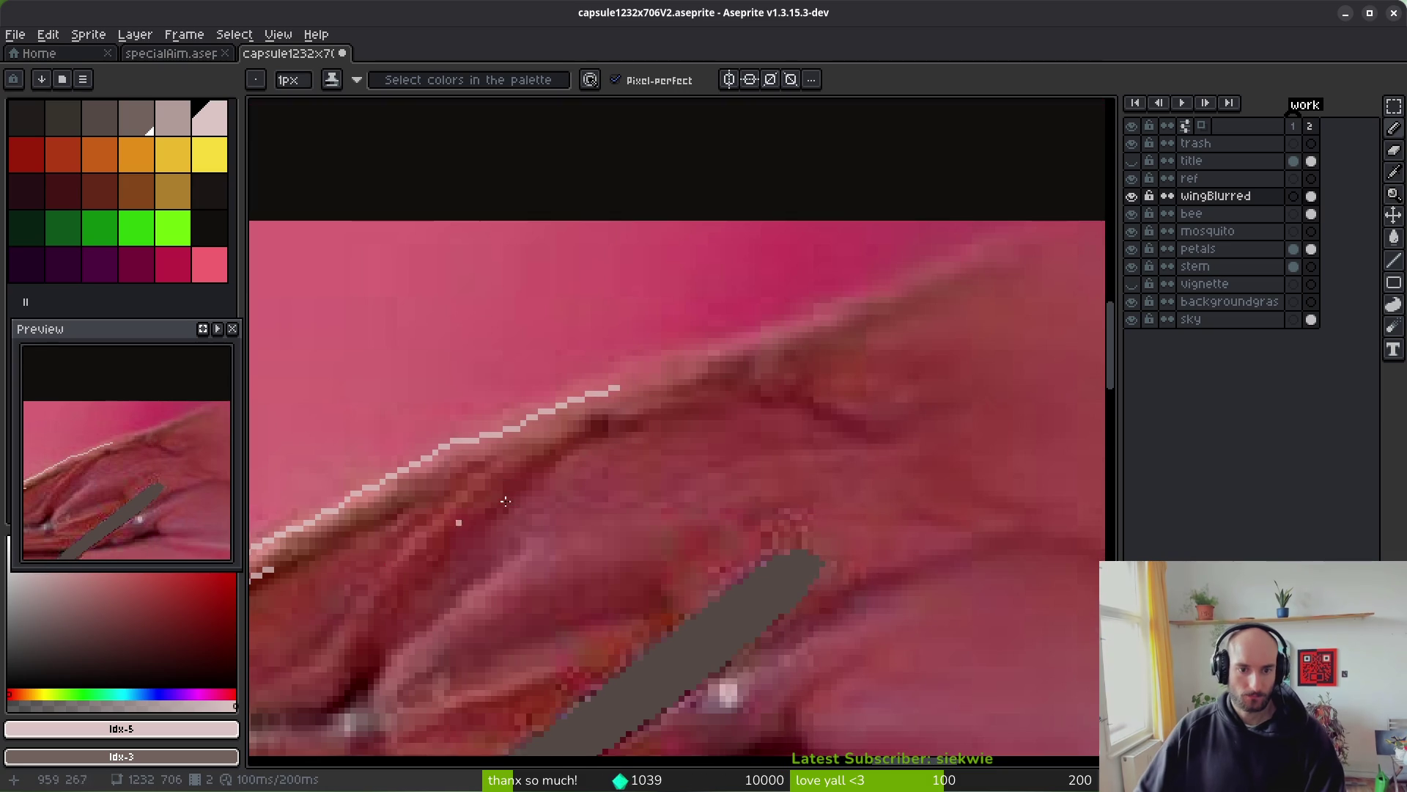
pyautogui.moveTo(513, 421); pyautogui.dragTo(1033, 223)
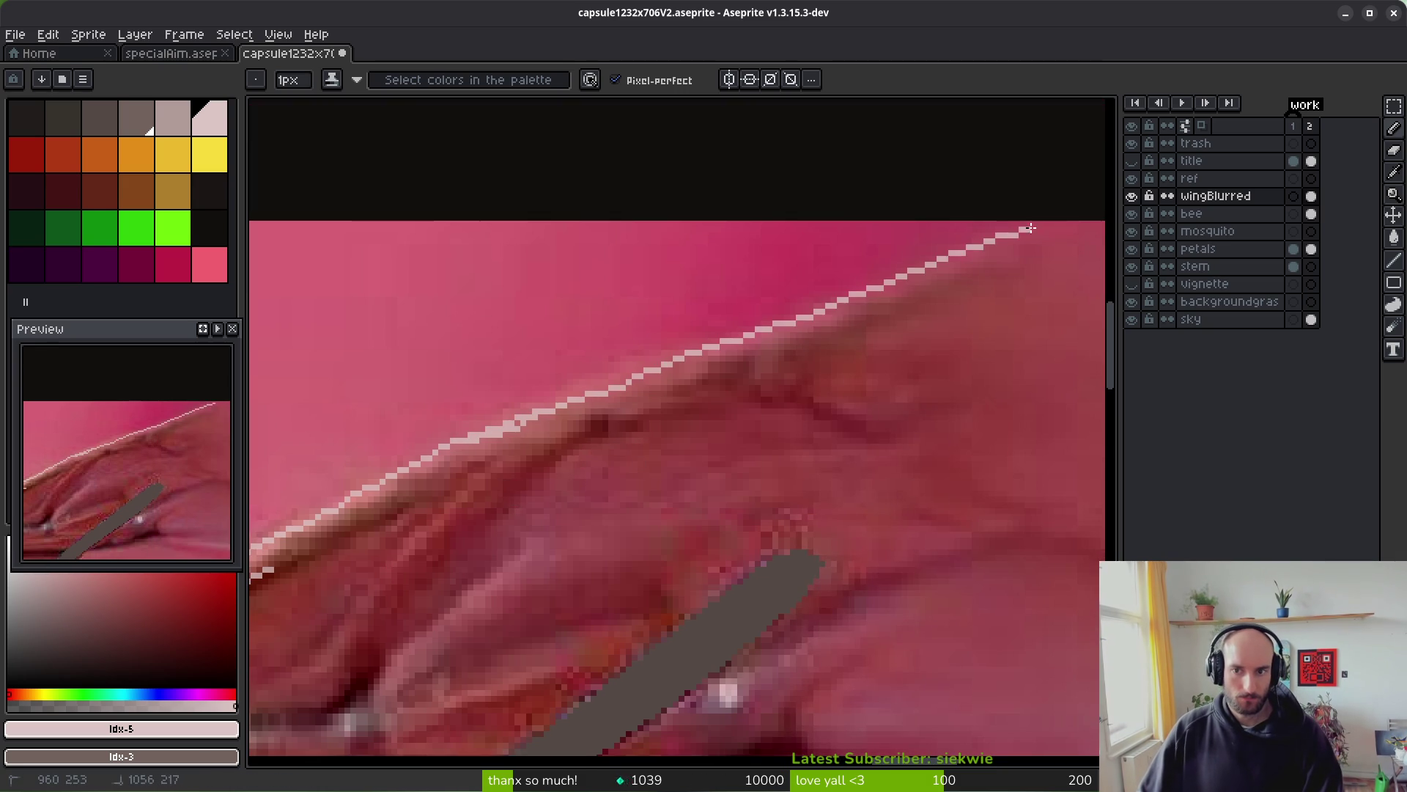
pyautogui.scroll(-5, 941, 361)
pyautogui.moveTo(941, 360); pyautogui.dragTo(615, 441)
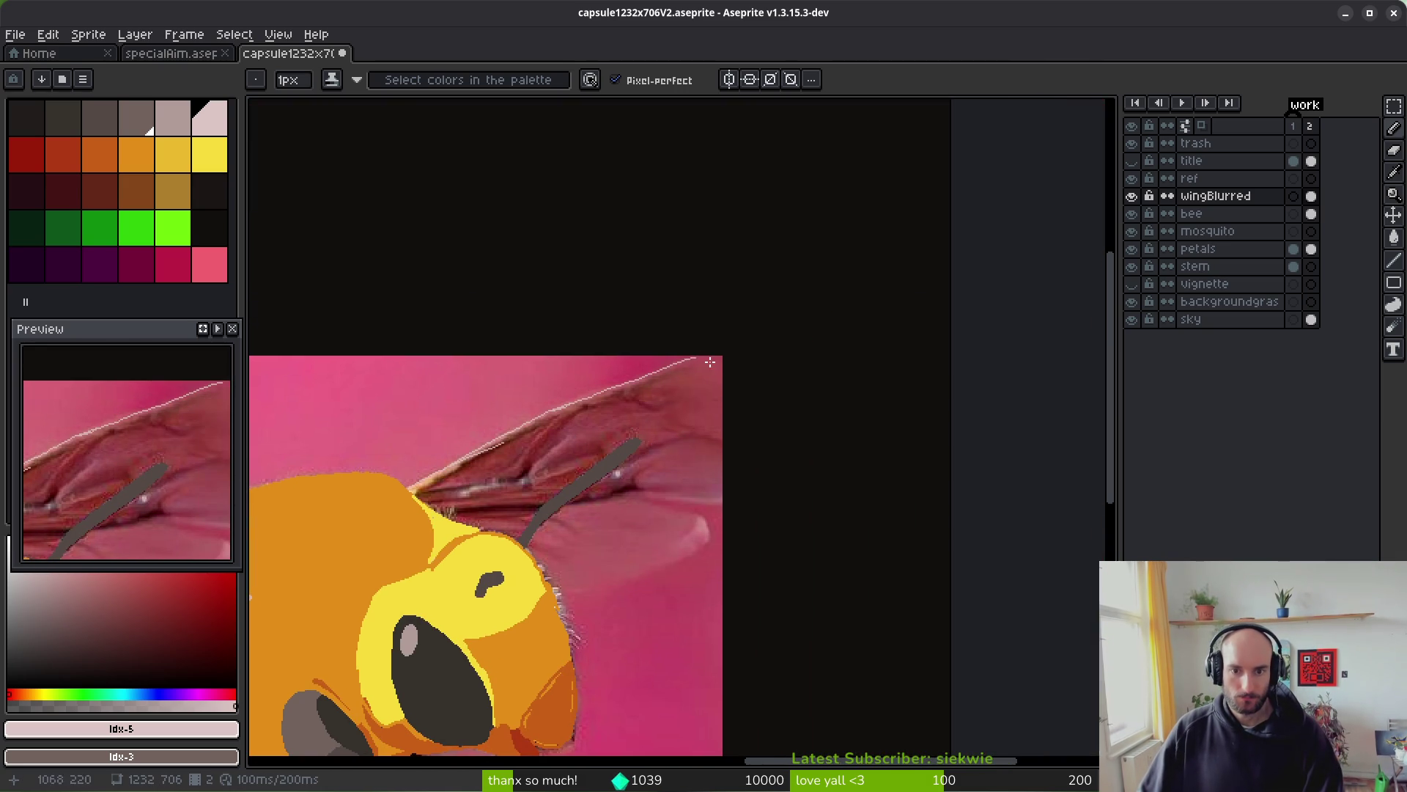
pyautogui.scroll(3, 710, 362)
pyautogui.moveTo(596, 363)
pyautogui.mouseDown()
pyautogui.moveTo(768, 312)
pyautogui.moveTo(989, 285)
pyautogui.mouseUp()
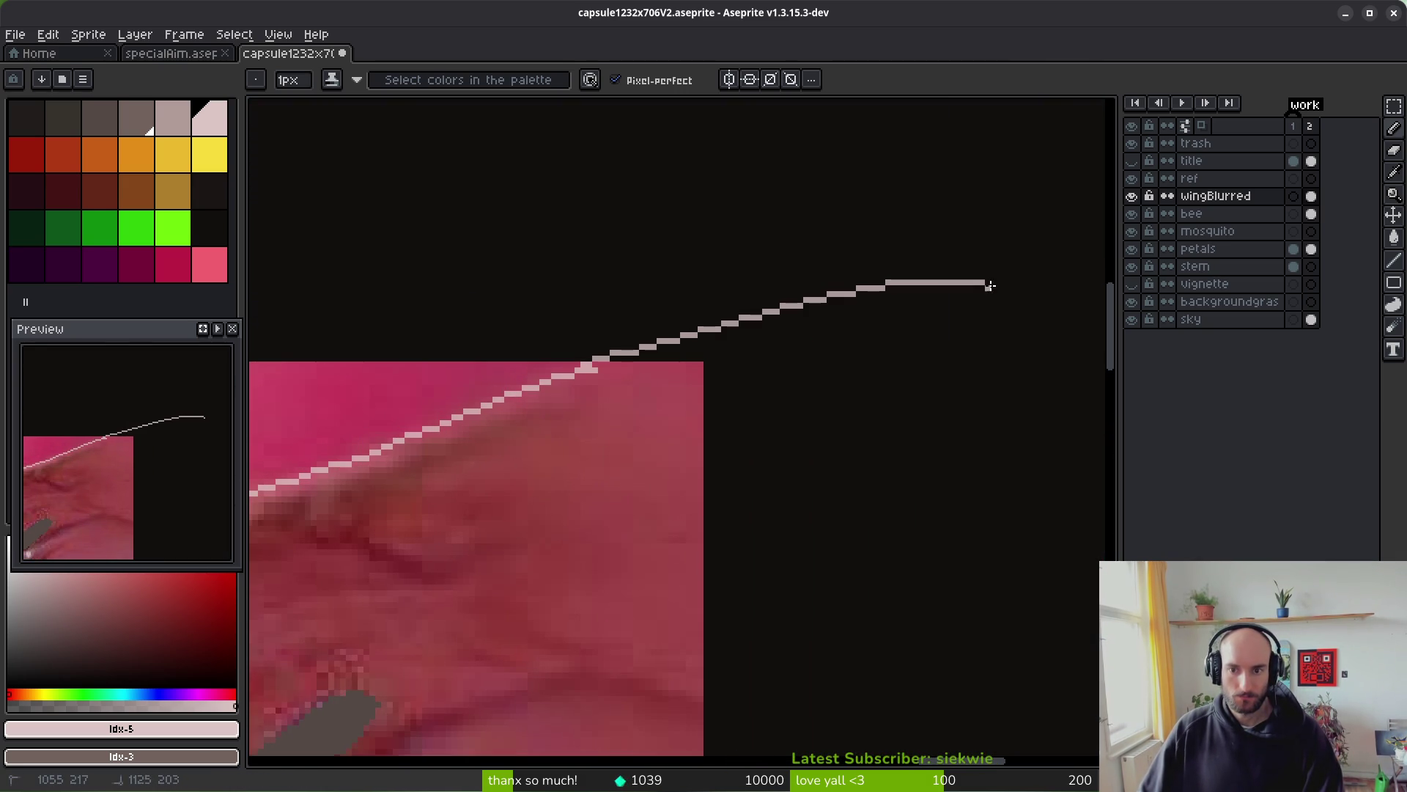
pyautogui.moveTo(954, 527)
pyautogui.mouseDown()
pyautogui.moveTo(785, 659)
pyautogui.moveTo(748, 669)
pyautogui.moveTo(779, 421)
pyautogui.moveTo(823, 376)
pyautogui.mouseUp()
# - Continue the outline along the wing's top and add a second curve sweeping down-left
pyautogui.scroll(-1, 747, 669)
pyautogui.scroll(-1, 822, 376)
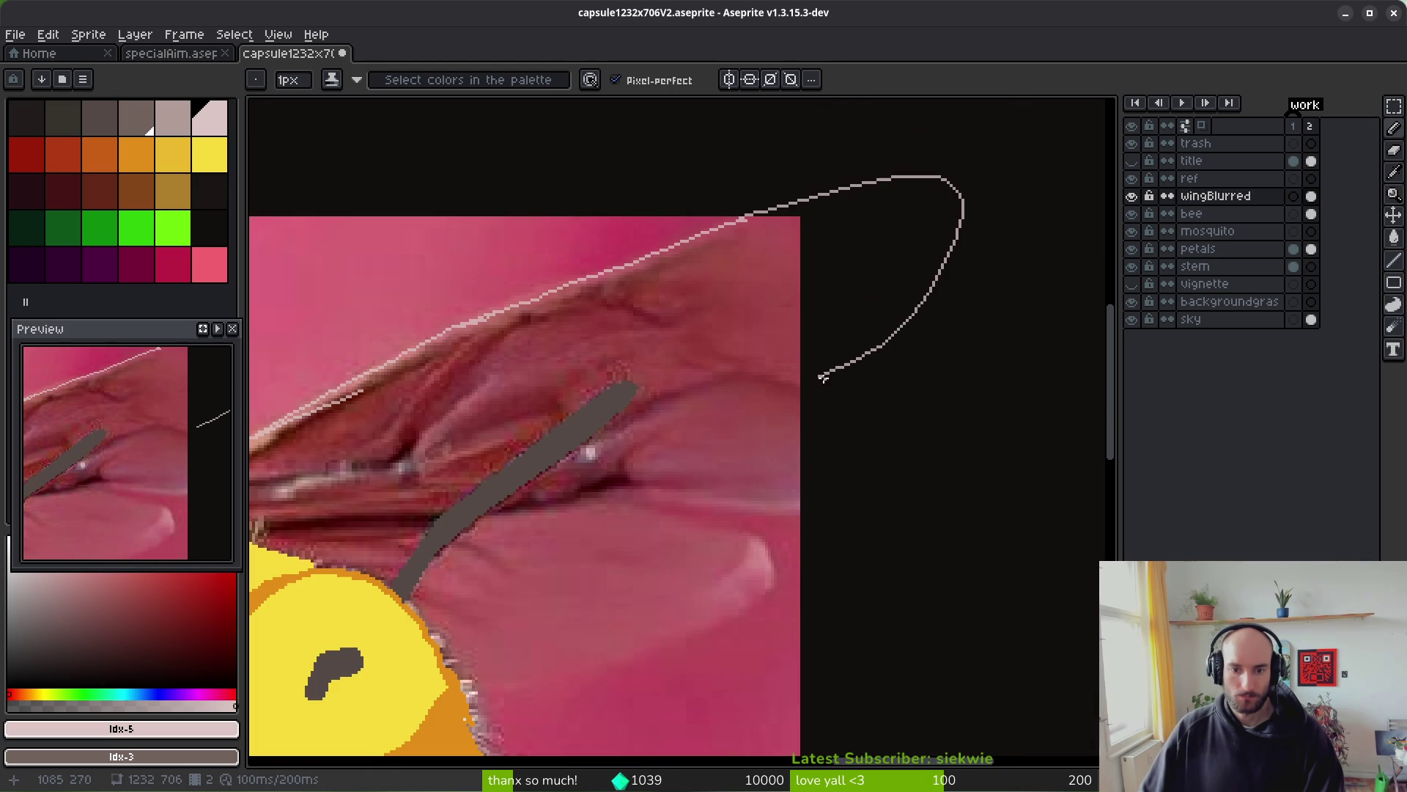
pyautogui.scroll(1, 868, 396)
pyautogui.scroll(-3, 842, 384)
pyautogui.scroll(5, 839, 399)
pyautogui.moveTo(660, 295); pyautogui.dragTo(748, 293)
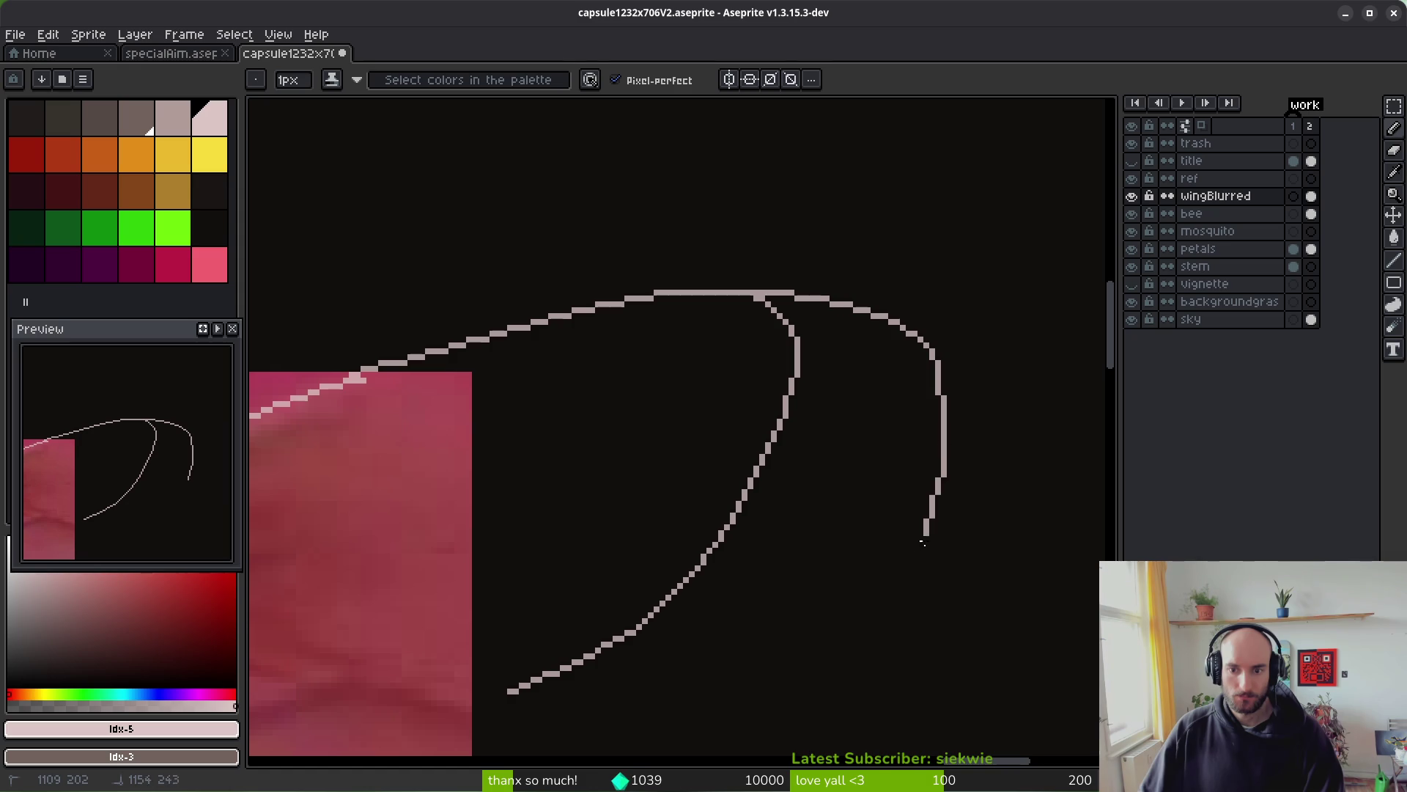
pyautogui.scroll(3, 842, 496)
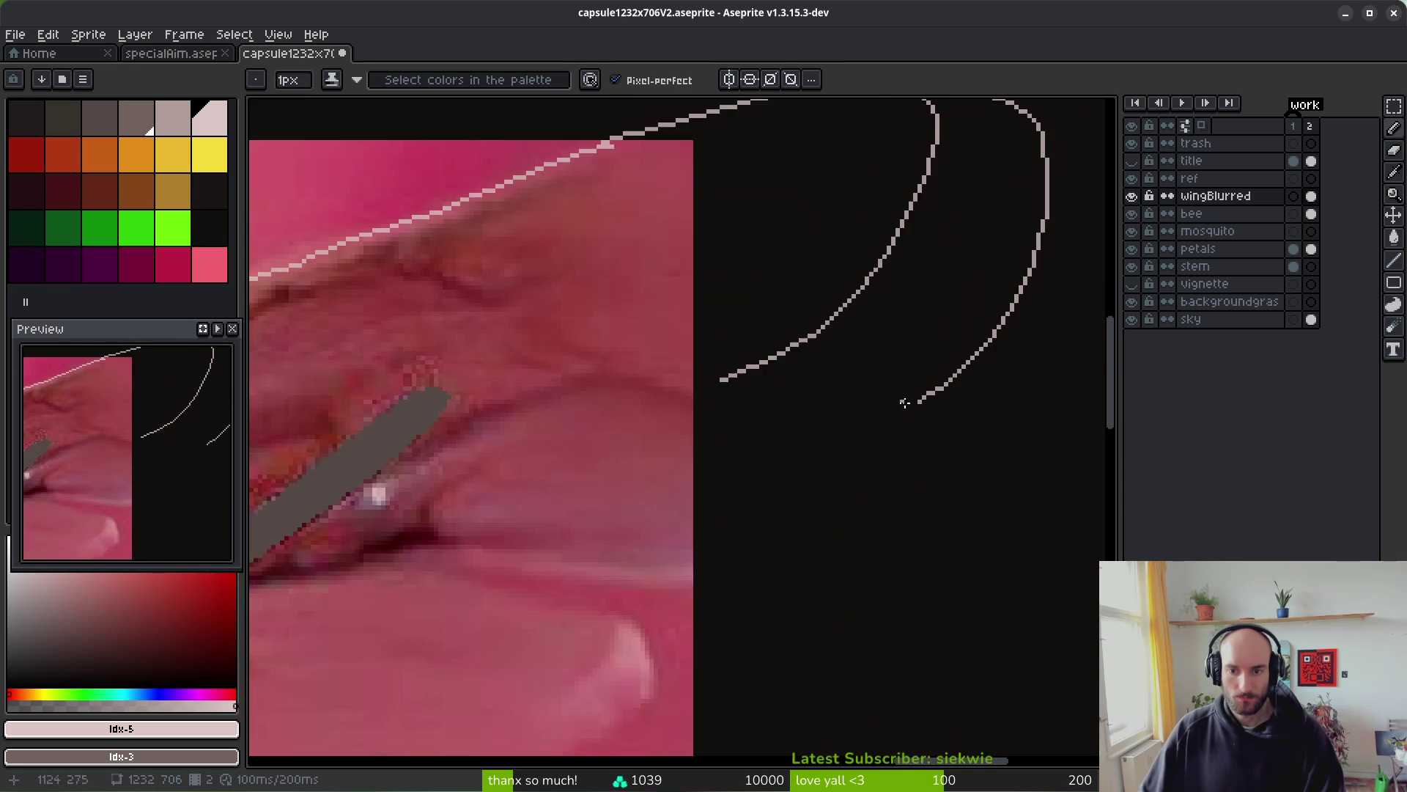
pyautogui.scroll(-1, 909, 339)
pyautogui.moveTo(943, 310); pyautogui.dragTo(921, 422)
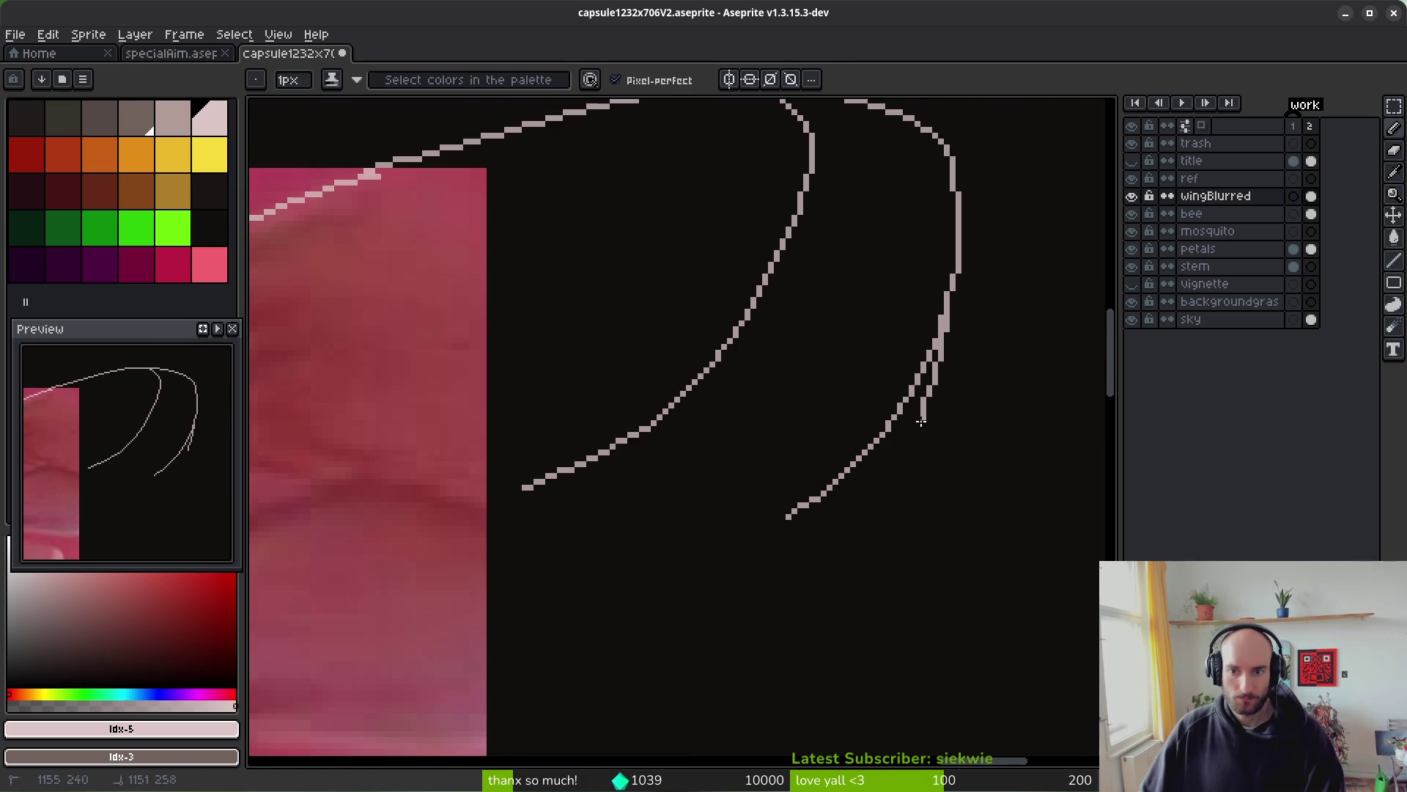
pyautogui.moveTo(826, 584); pyautogui.dragTo(579, 685)
# - Add another wing curve and the lower edge line, extending the outline toward the bee's head
pyautogui.scroll(1, 879, 409)
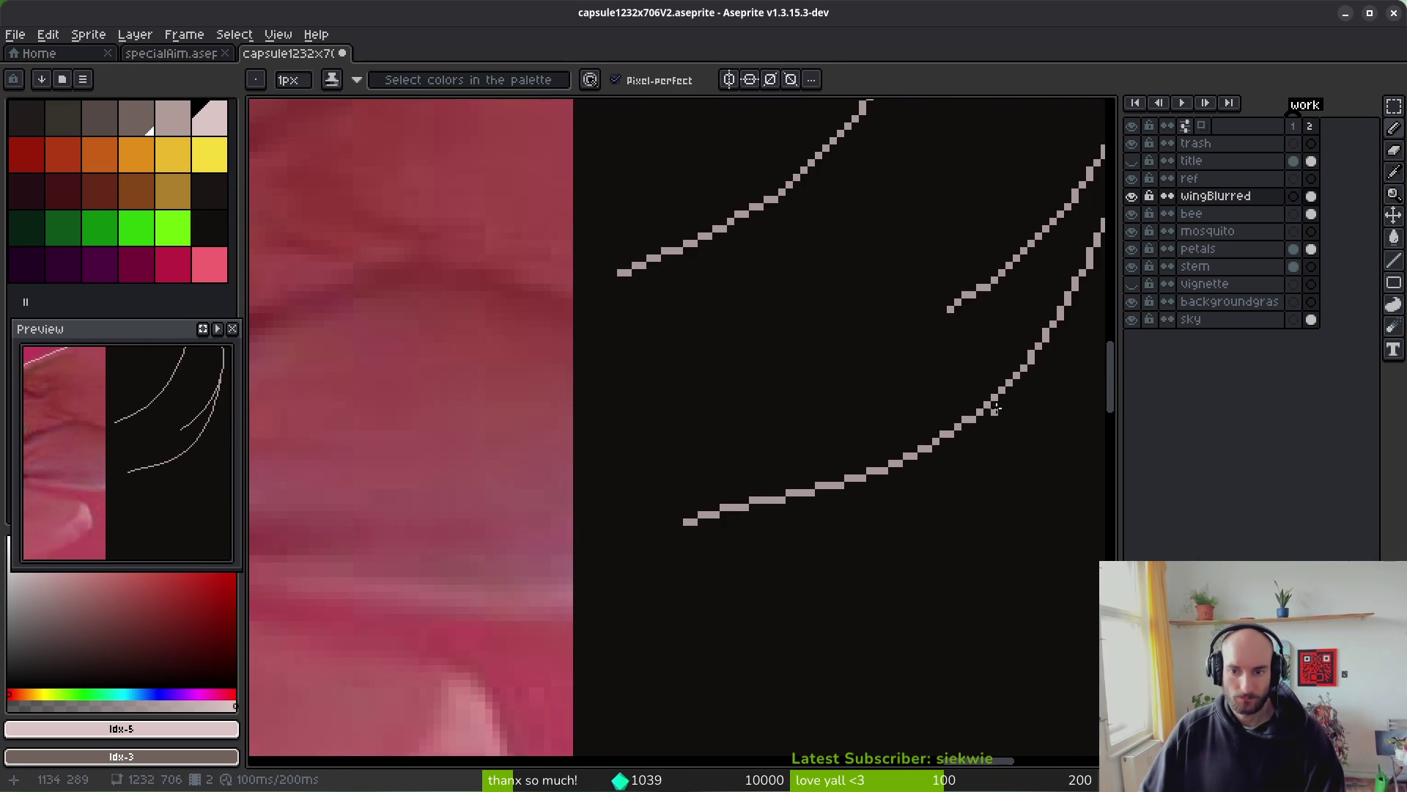
pyautogui.moveTo(892, 508)
pyautogui.mouseDown()
pyautogui.moveTo(631, 612)
pyautogui.moveTo(512, 624)
pyautogui.mouseUp()
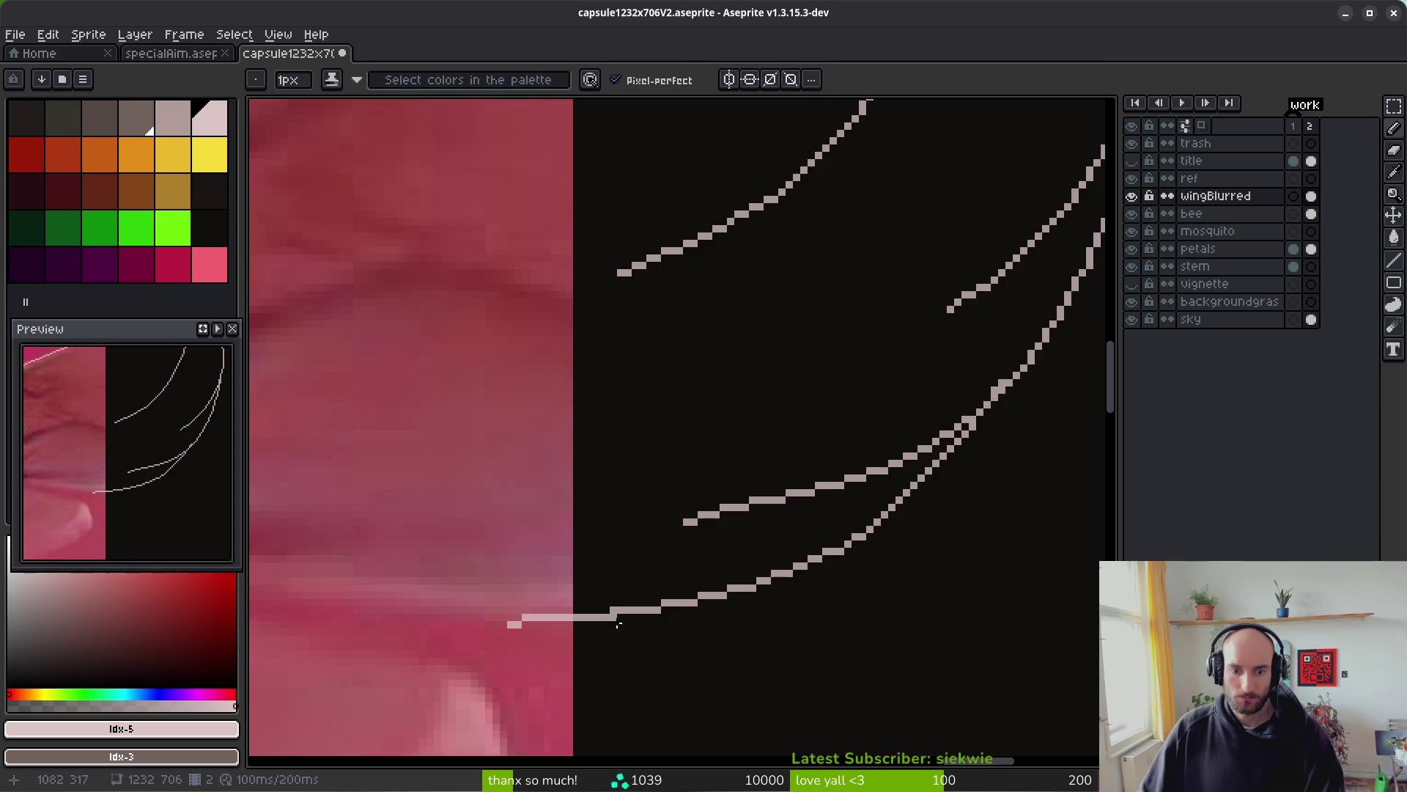
pyautogui.scroll(1, 849, 460)
pyautogui.moveTo(458, 396); pyautogui.dragTo(836, 409)
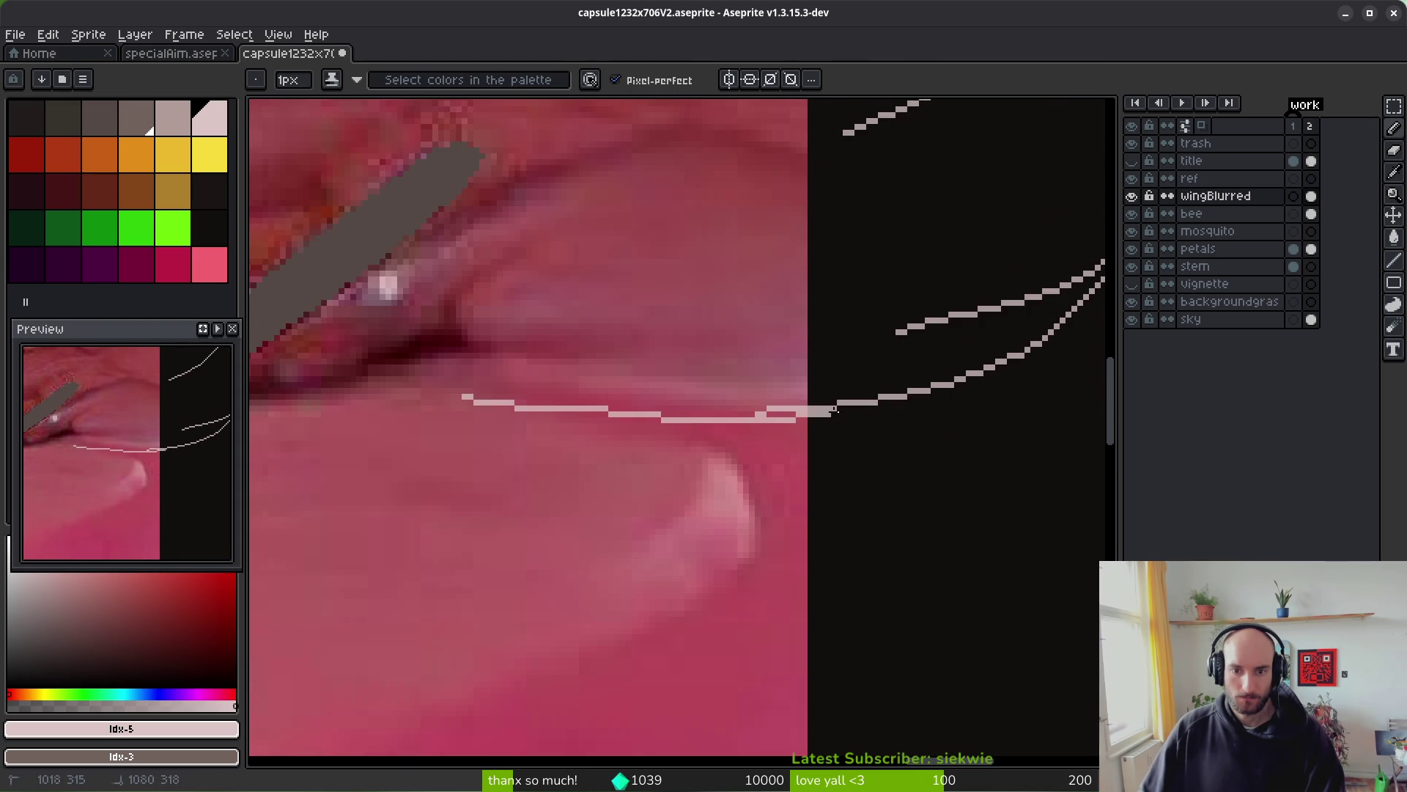
pyautogui.moveTo(458, 396); pyautogui.dragTo(587, 431)
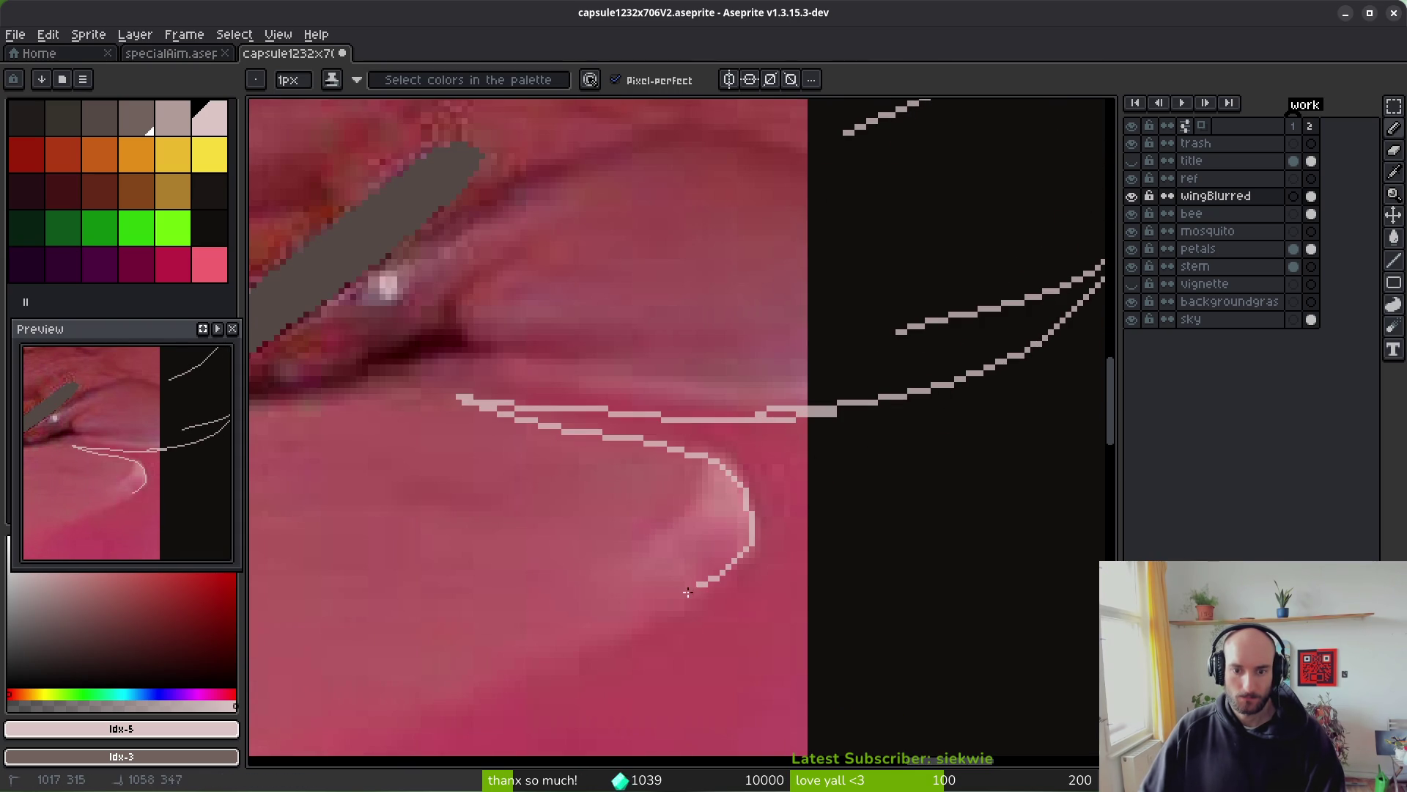
pyautogui.moveTo(560, 623); pyautogui.dragTo(900, 482)
pyautogui.moveTo(995, 437); pyautogui.dragTo(809, 486)
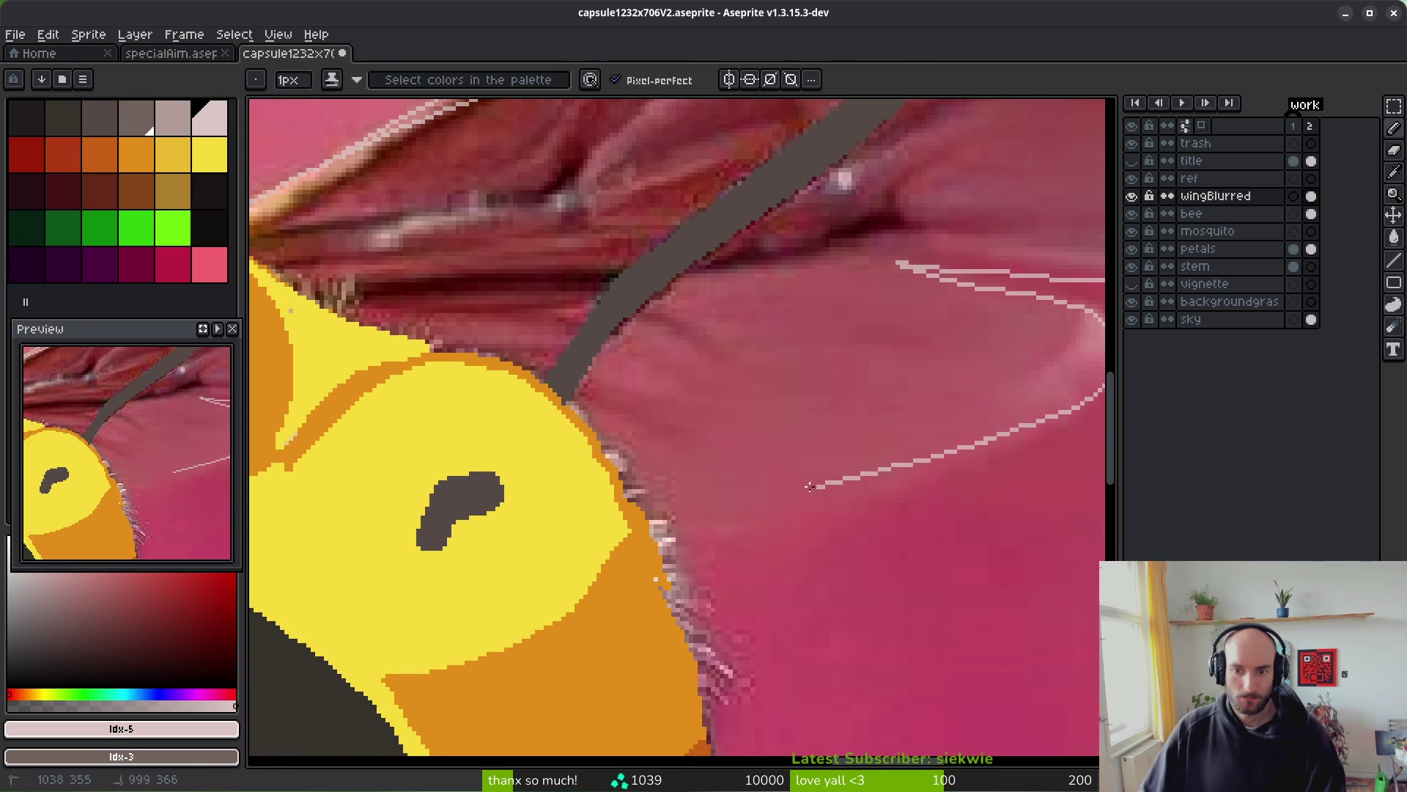
pyautogui.scroll(2, 657, 512)
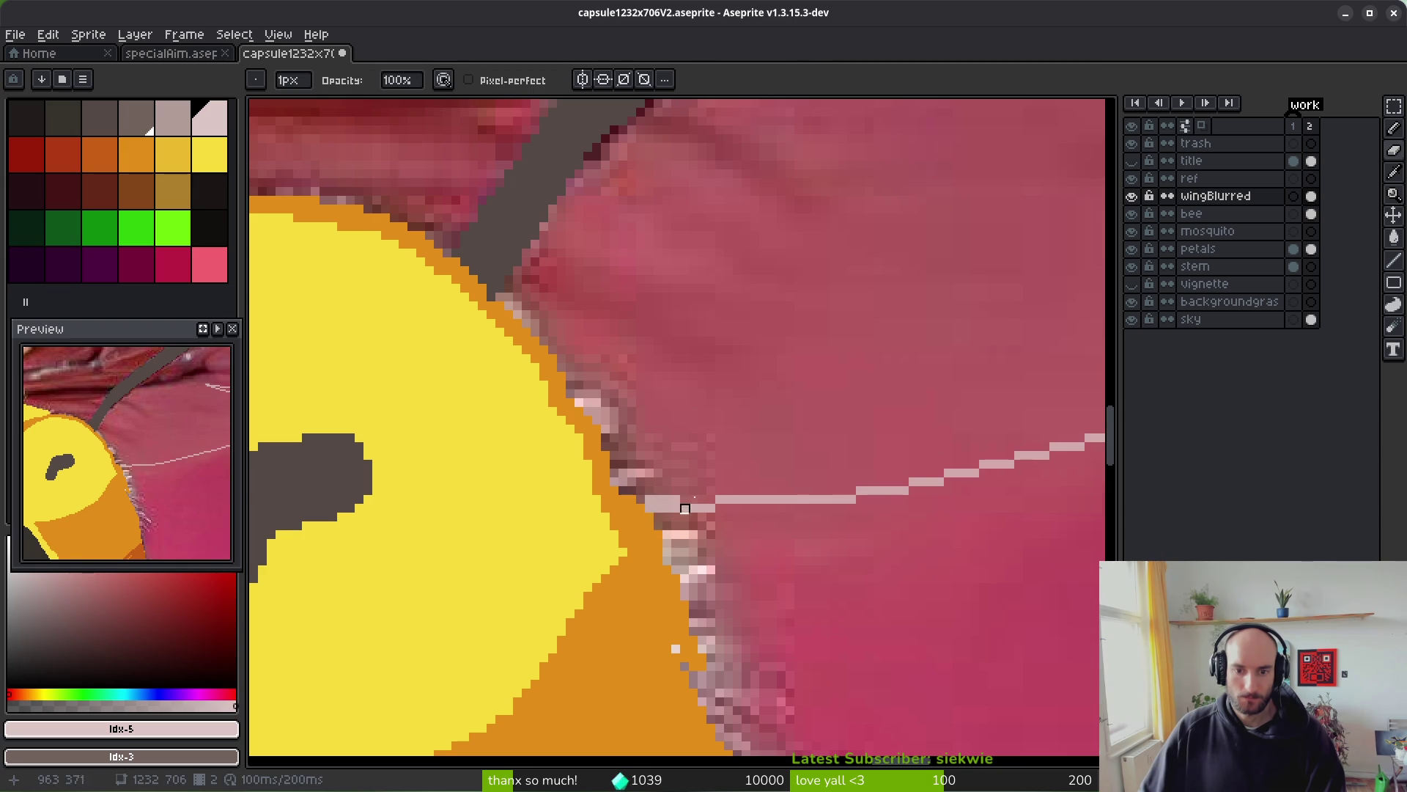
pyautogui.scroll(-3, 669, 503)
# - Trace 1px pale strokes along the wing edge where it meets the bee's head
pyautogui.press('g')
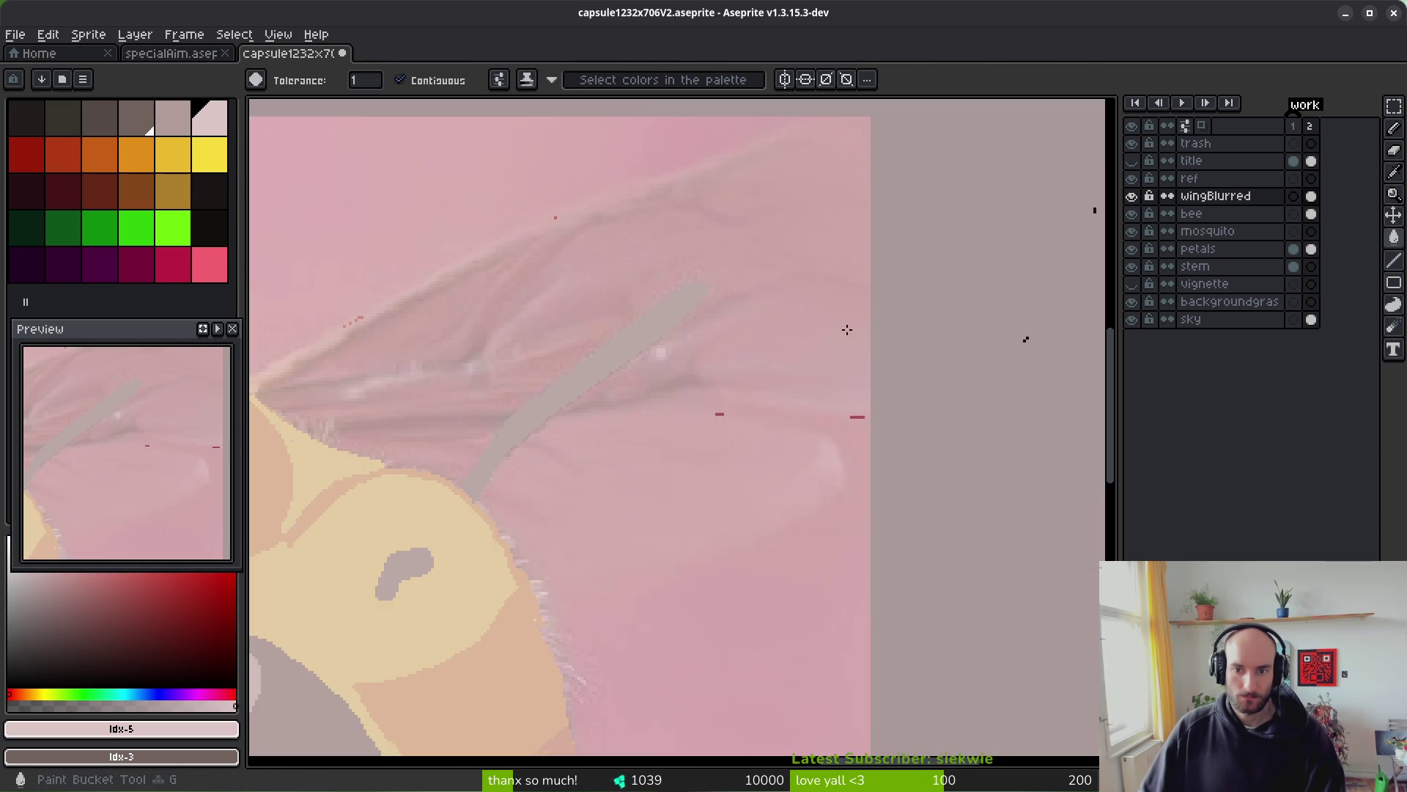
pyautogui.scroll(4, 440, 410)
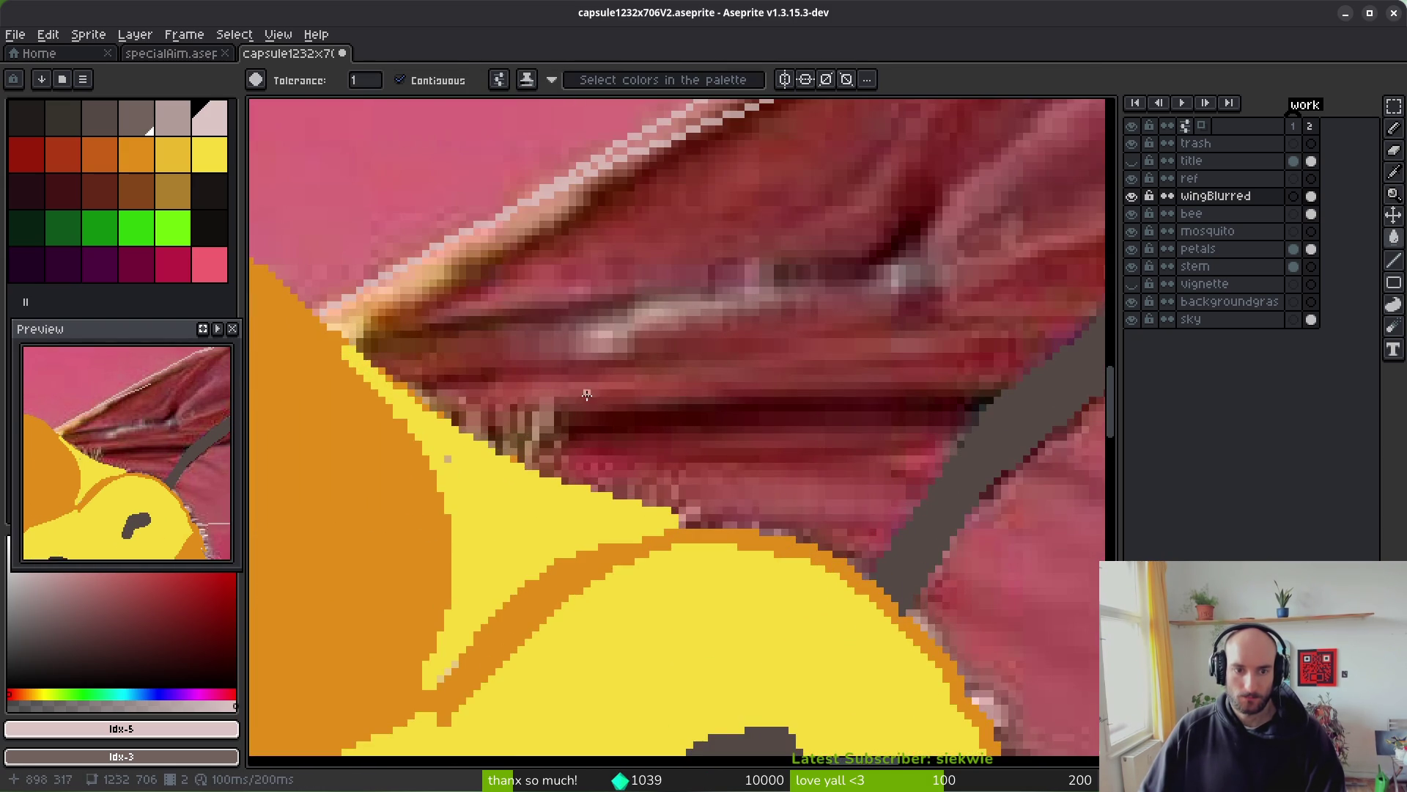
pyautogui.press('b')
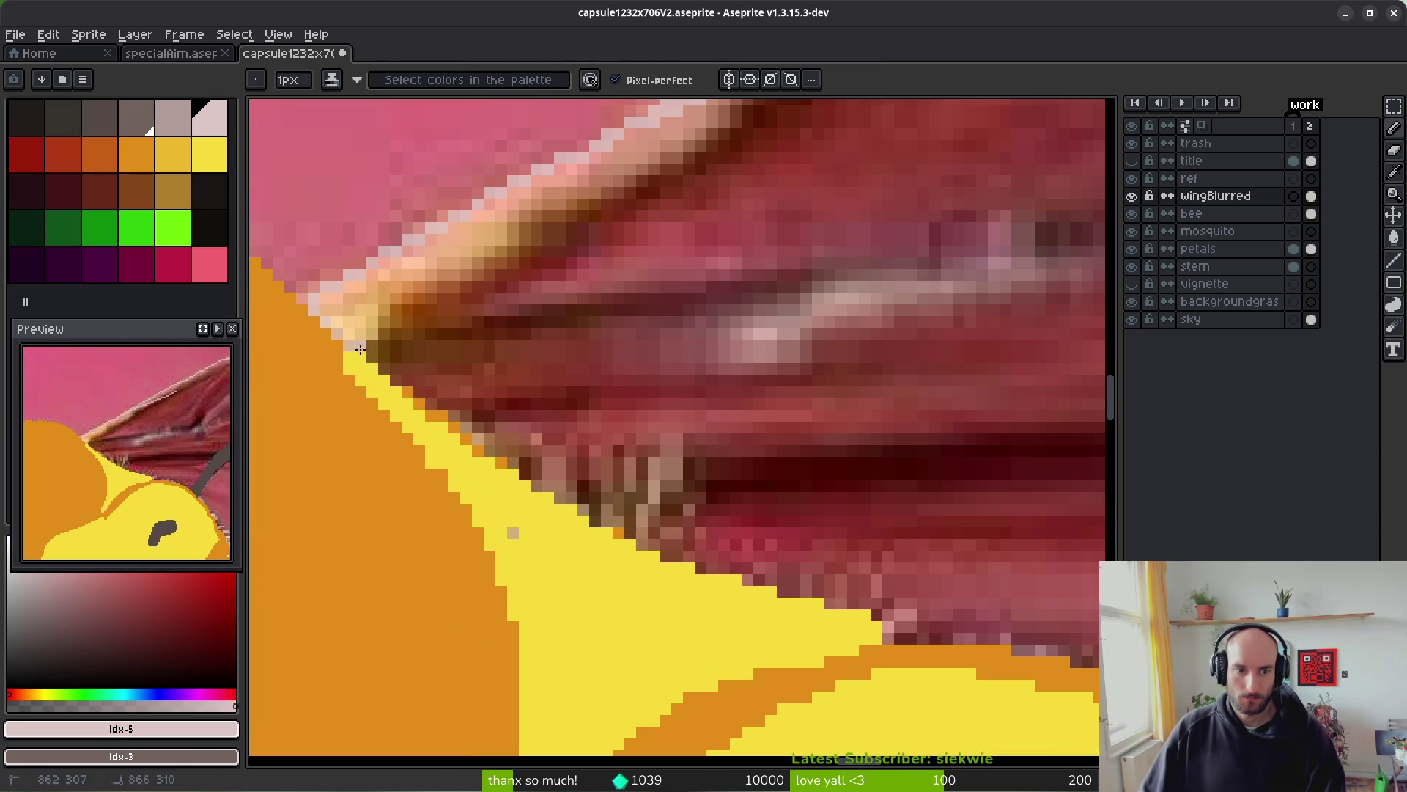
pyautogui.moveTo(561, 493); pyautogui.dragTo(953, 608)
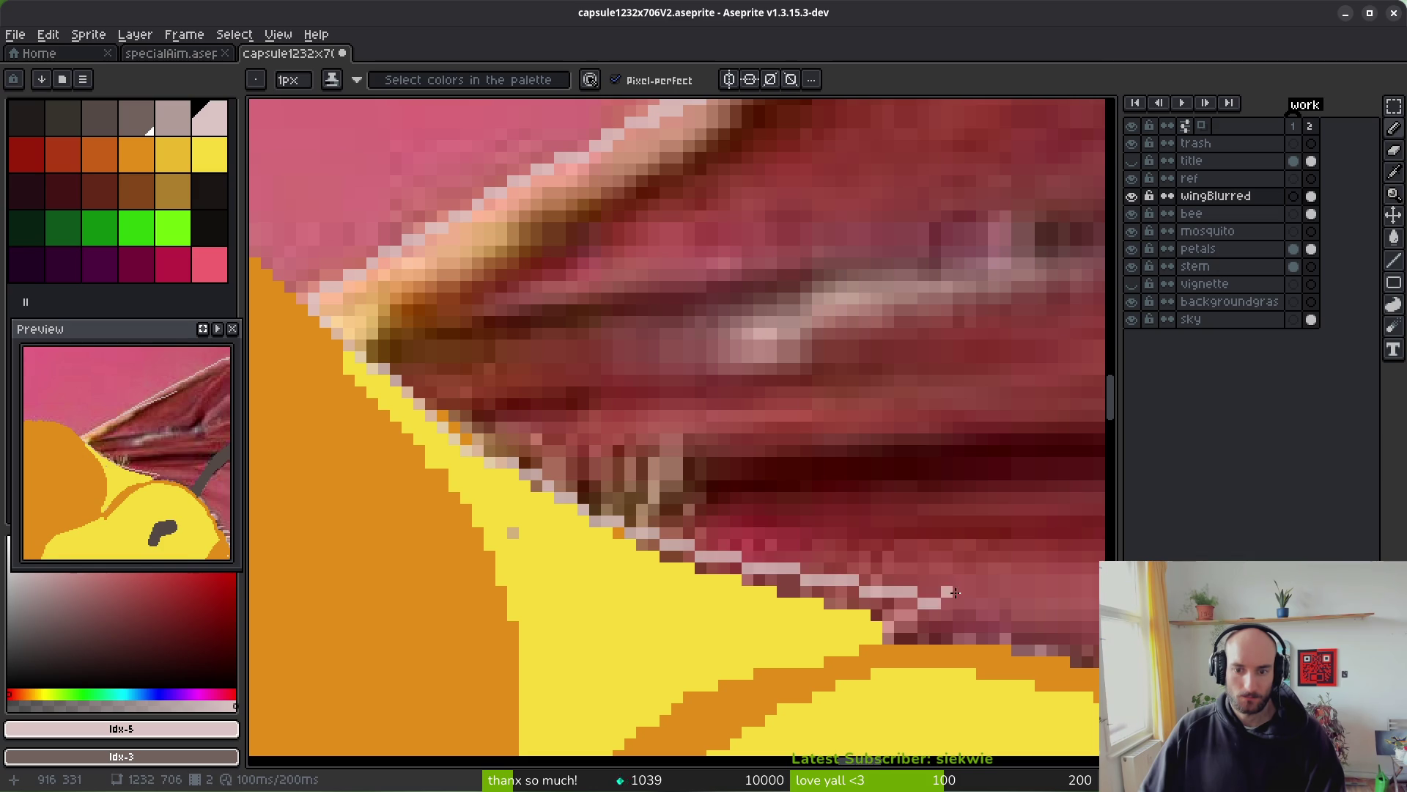
pyautogui.moveTo(855, 602); pyautogui.dragTo(541, 427)
pyautogui.moveTo(322, 377); pyautogui.dragTo(334, 377)
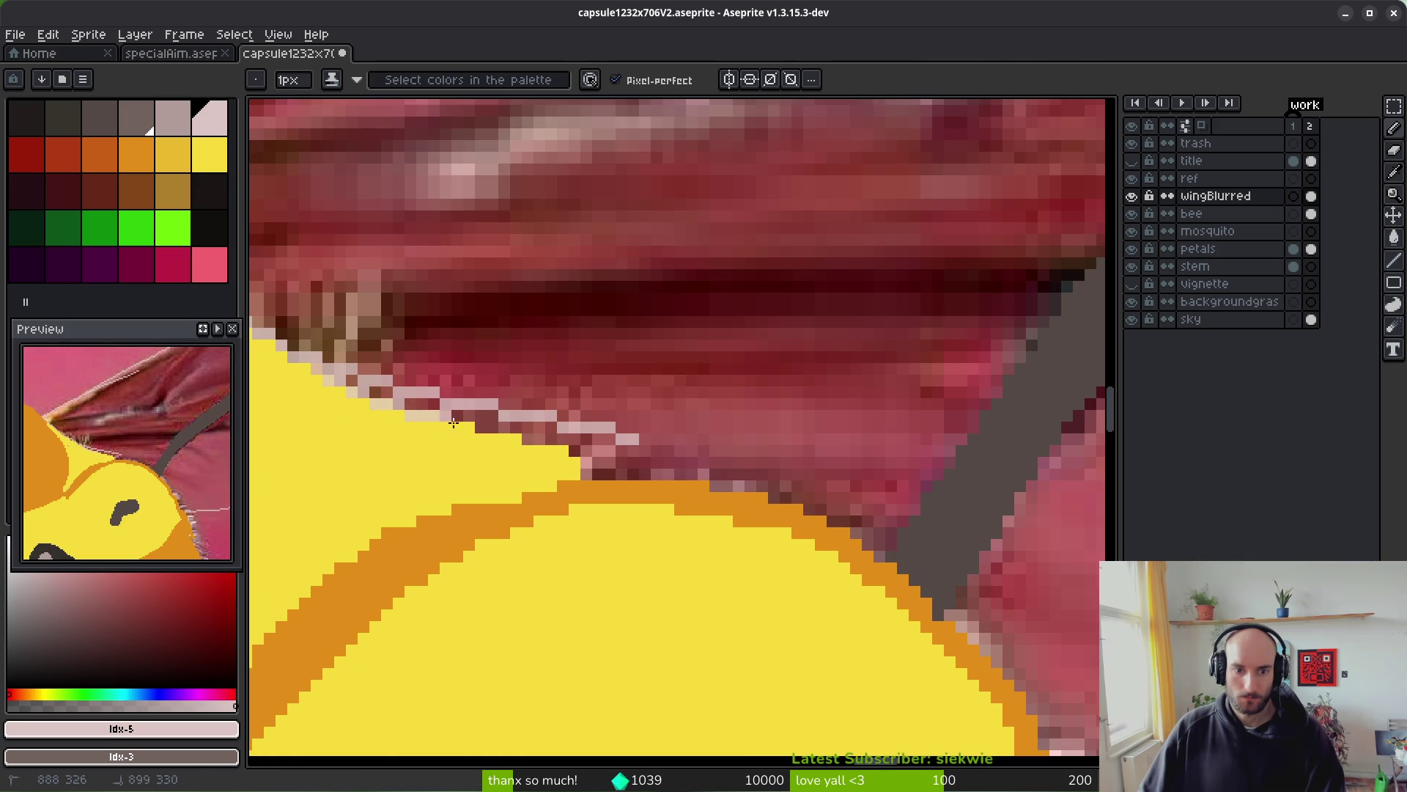
pyautogui.moveTo(595, 469); pyautogui.dragTo(723, 490)
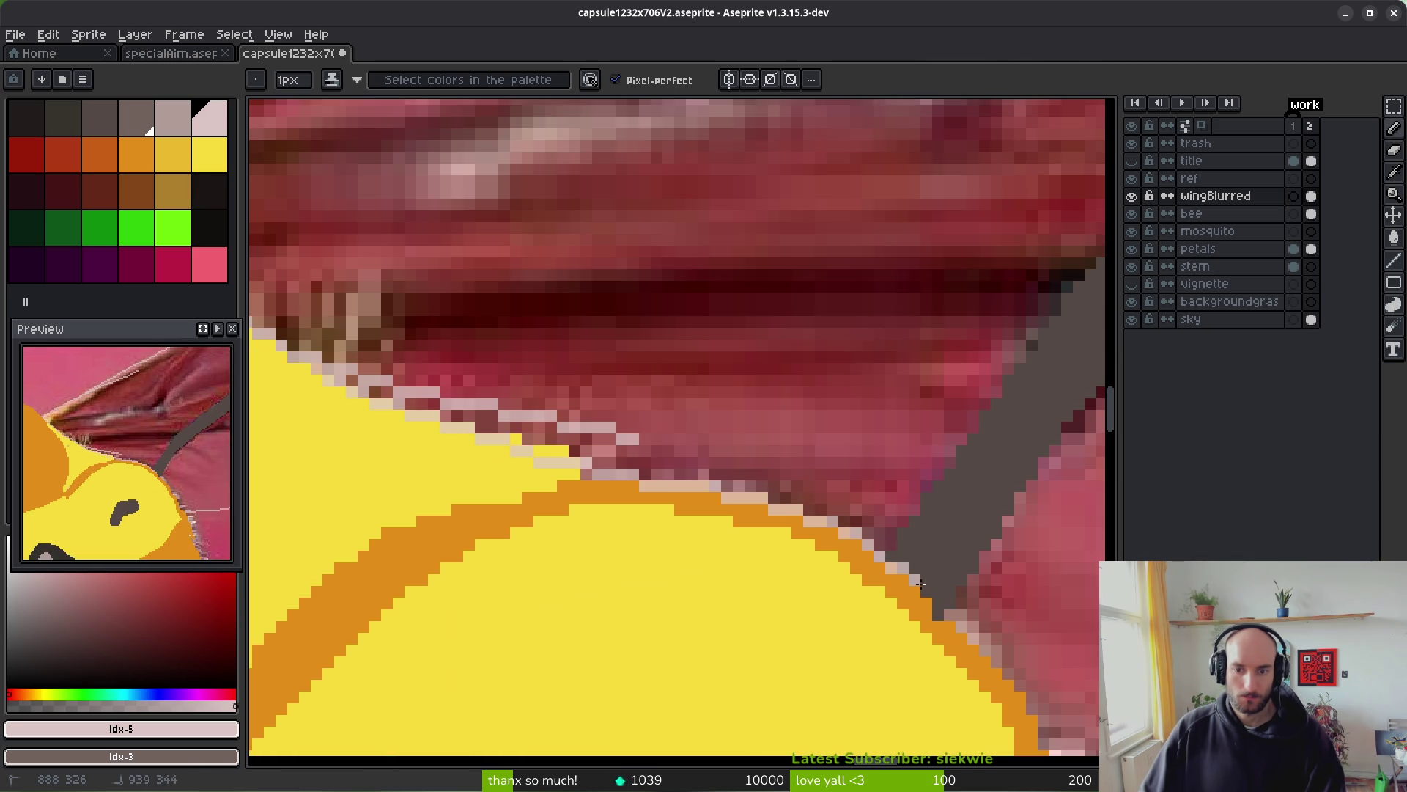
# - Continue the pale edge down along the head's orange border
pyautogui.scroll(4, 689, 413)
pyautogui.scroll(-5, 694, 353)
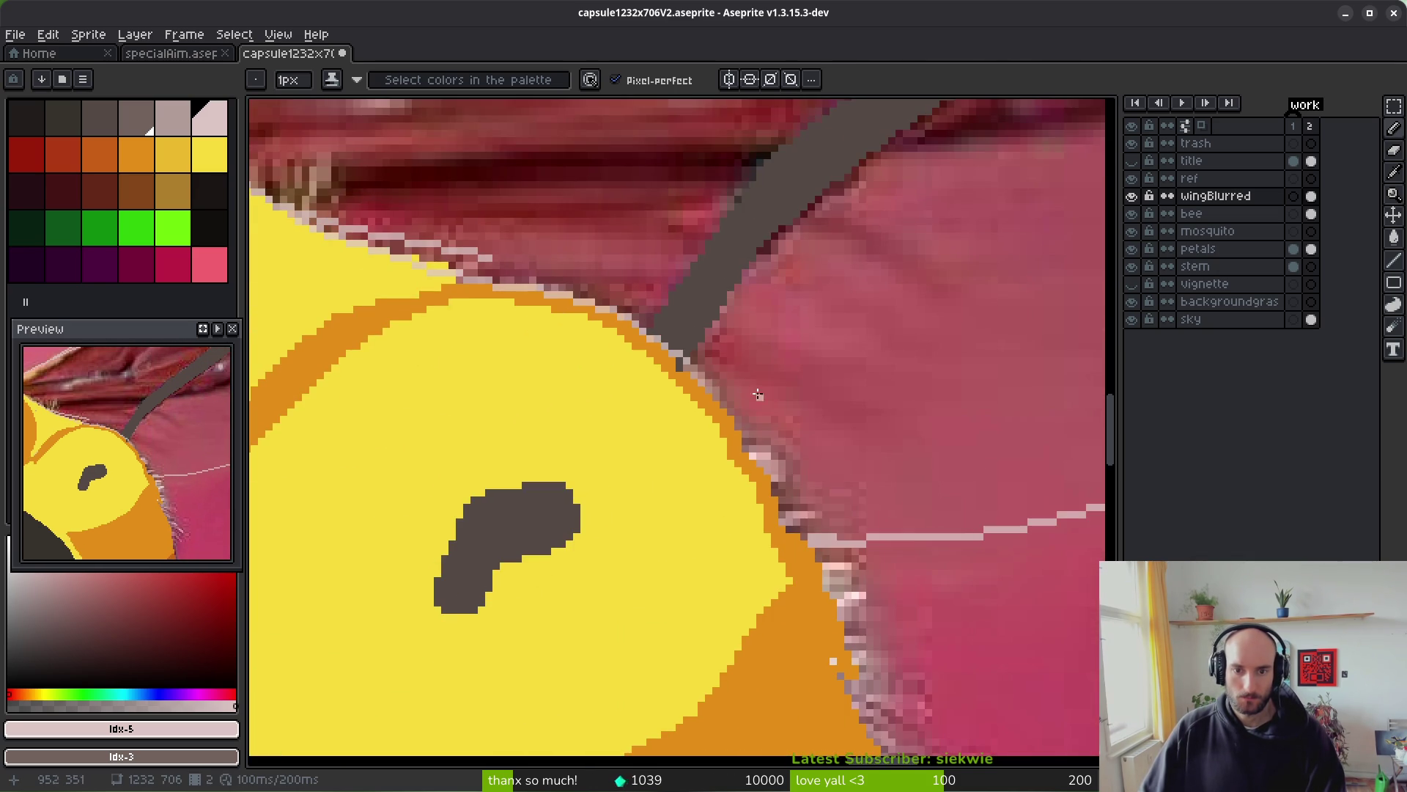
pyautogui.scroll(2, 684, 357)
pyautogui.moveTo(685, 359); pyautogui.dragTo(859, 590)
pyautogui.moveTo(745, 399)
pyautogui.mouseDown()
pyautogui.moveTo(879, 630)
pyautogui.moveTo(821, 508)
pyautogui.moveTo(829, 475)
pyautogui.mouseUp()
# - Select the pale wing shapes with the magic wand
pyautogui.scroll(-10, 933, 508)
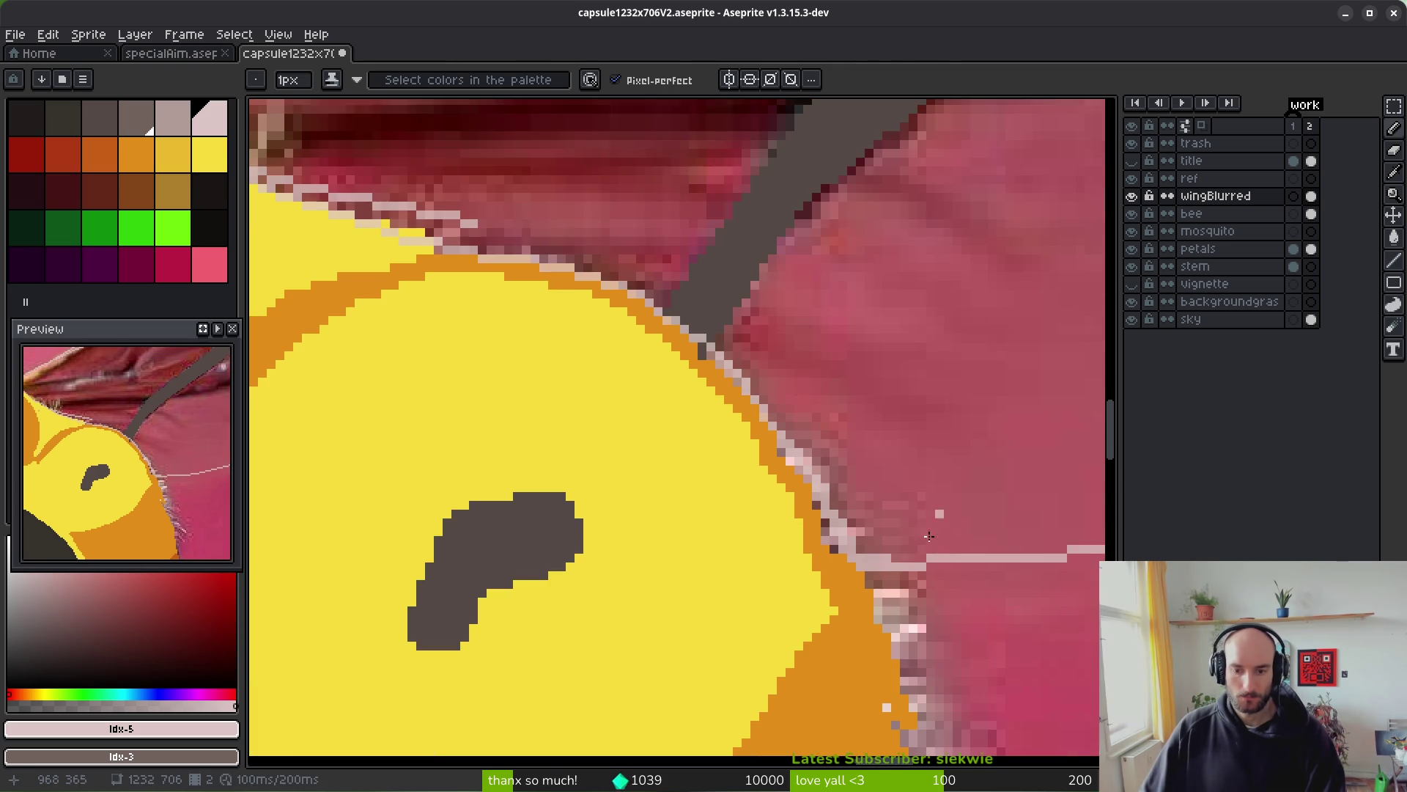
pyautogui.press('g')
pyautogui.scroll(5, 937, 386)
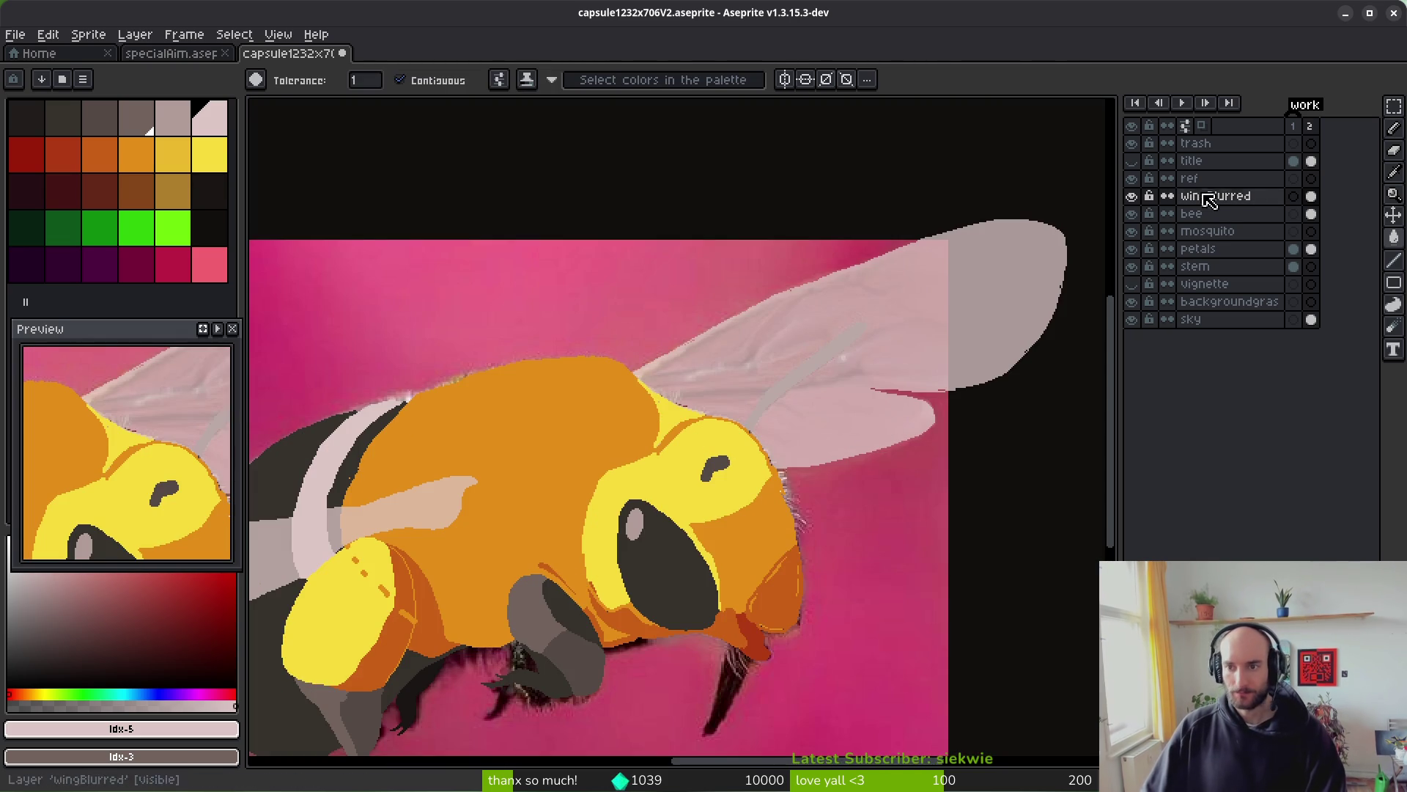
pyautogui.press('w')
pyautogui.click(958, 418)
# - Lasso the bee's head and wings on wingBlurred and add a new layer named wingsLeft
pyautogui.hotkey('ctrl', 'd')
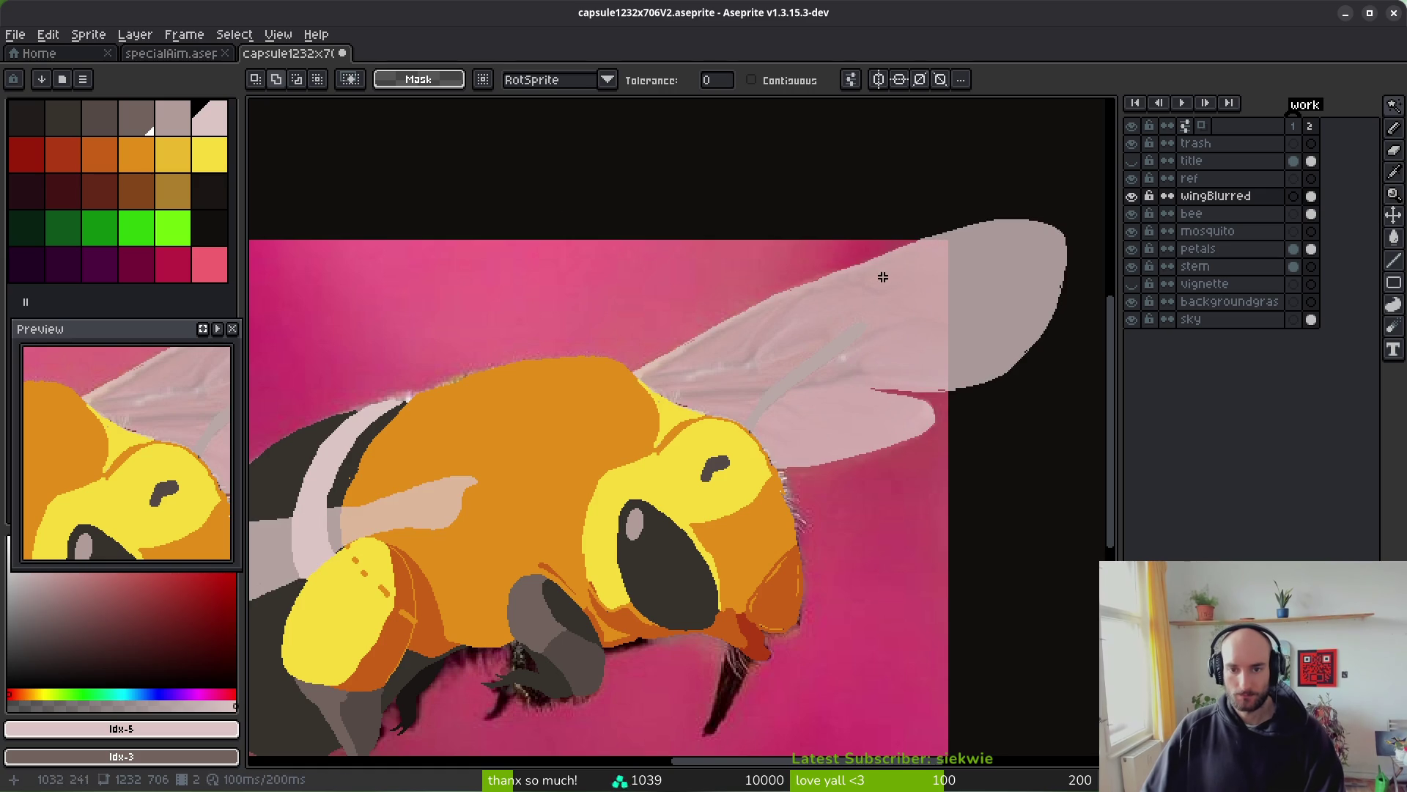
pyautogui.press('q')
pyautogui.moveTo(983, 143)
pyautogui.mouseDown()
pyautogui.moveTo(826, 157)
pyautogui.moveTo(770, 540)
pyautogui.moveTo(1089, 298)
pyautogui.moveTo(1087, 253)
pyautogui.mouseUp()
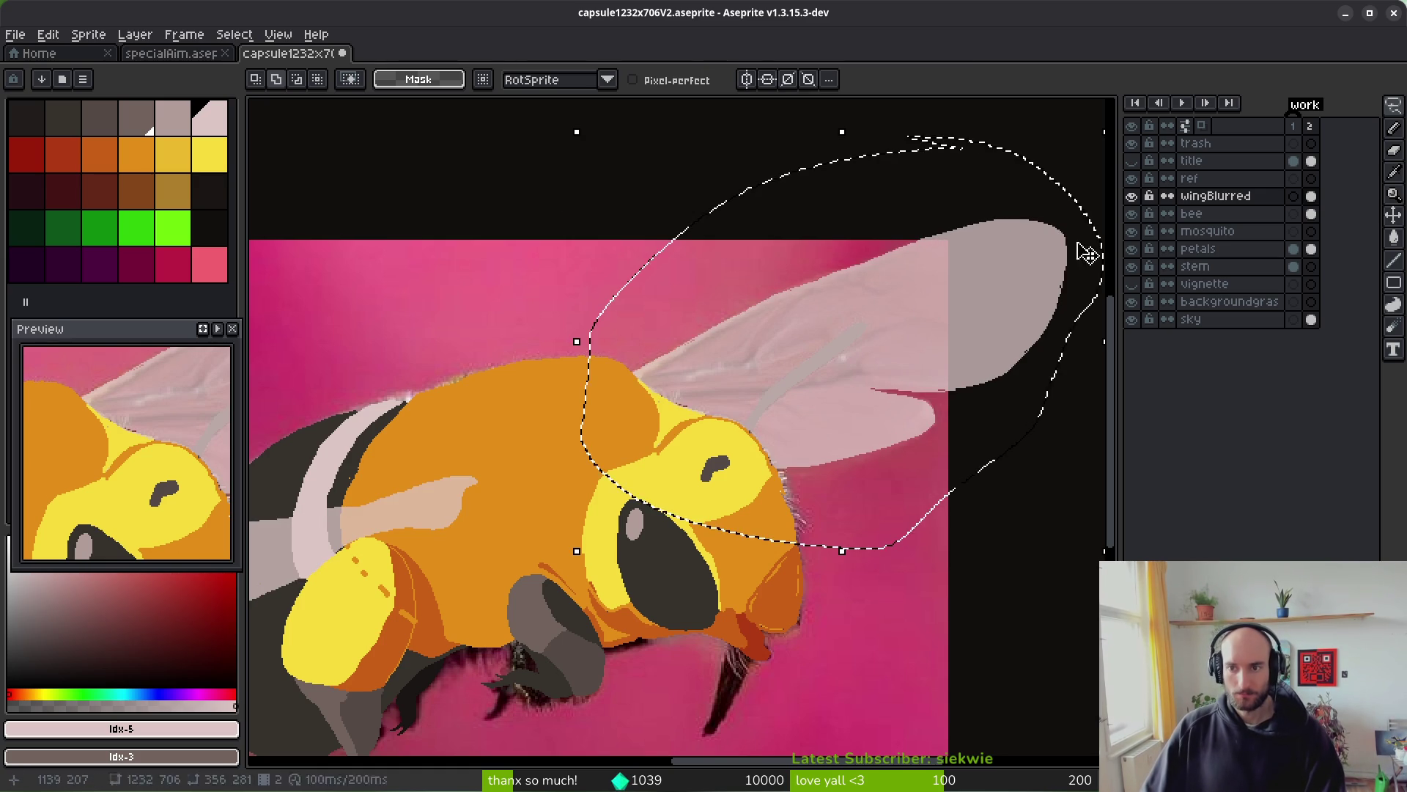
pyautogui.click(1219, 199)
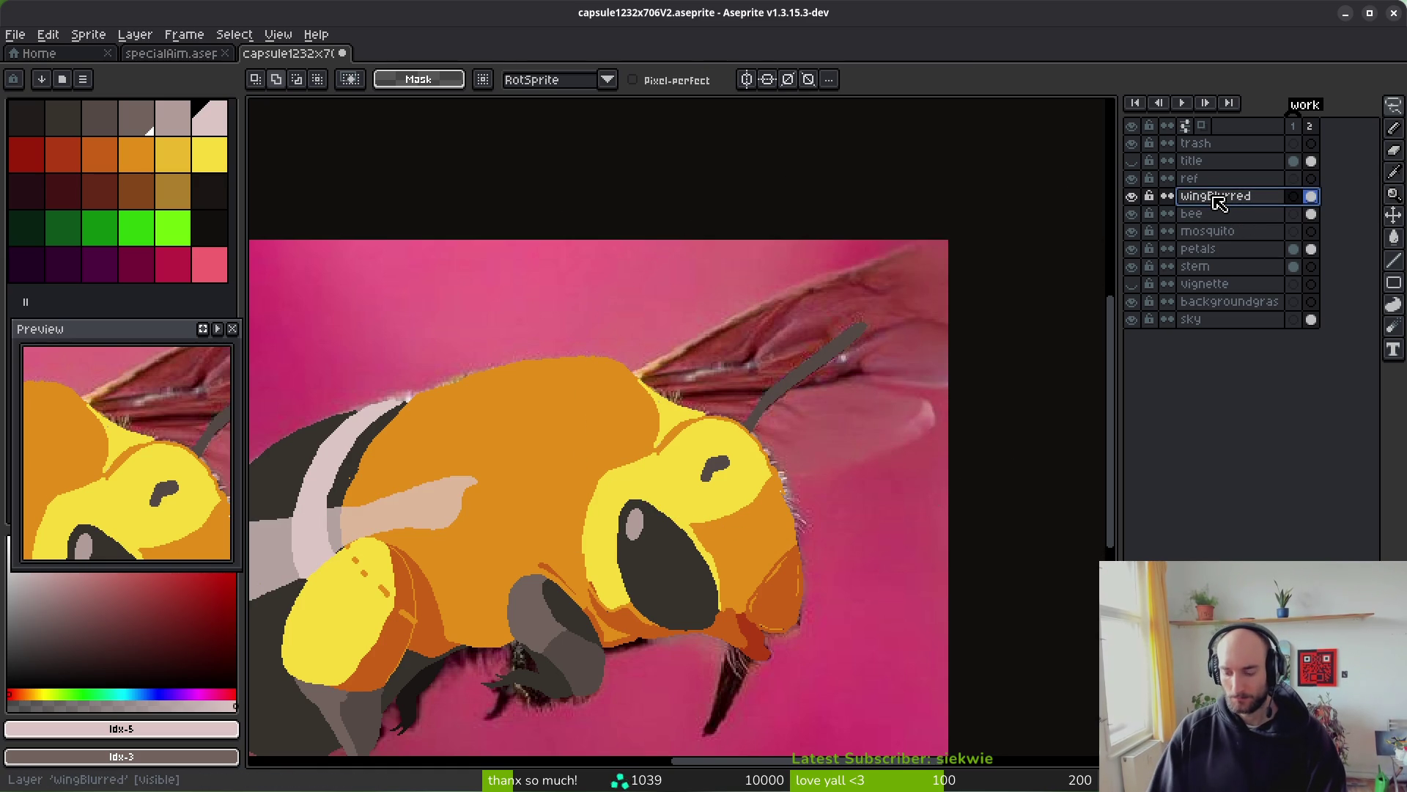
pyautogui.hotkey('shift', 'n')
pyautogui.doubleClick(1219, 198)
pyautogui.write('wingsLeft')
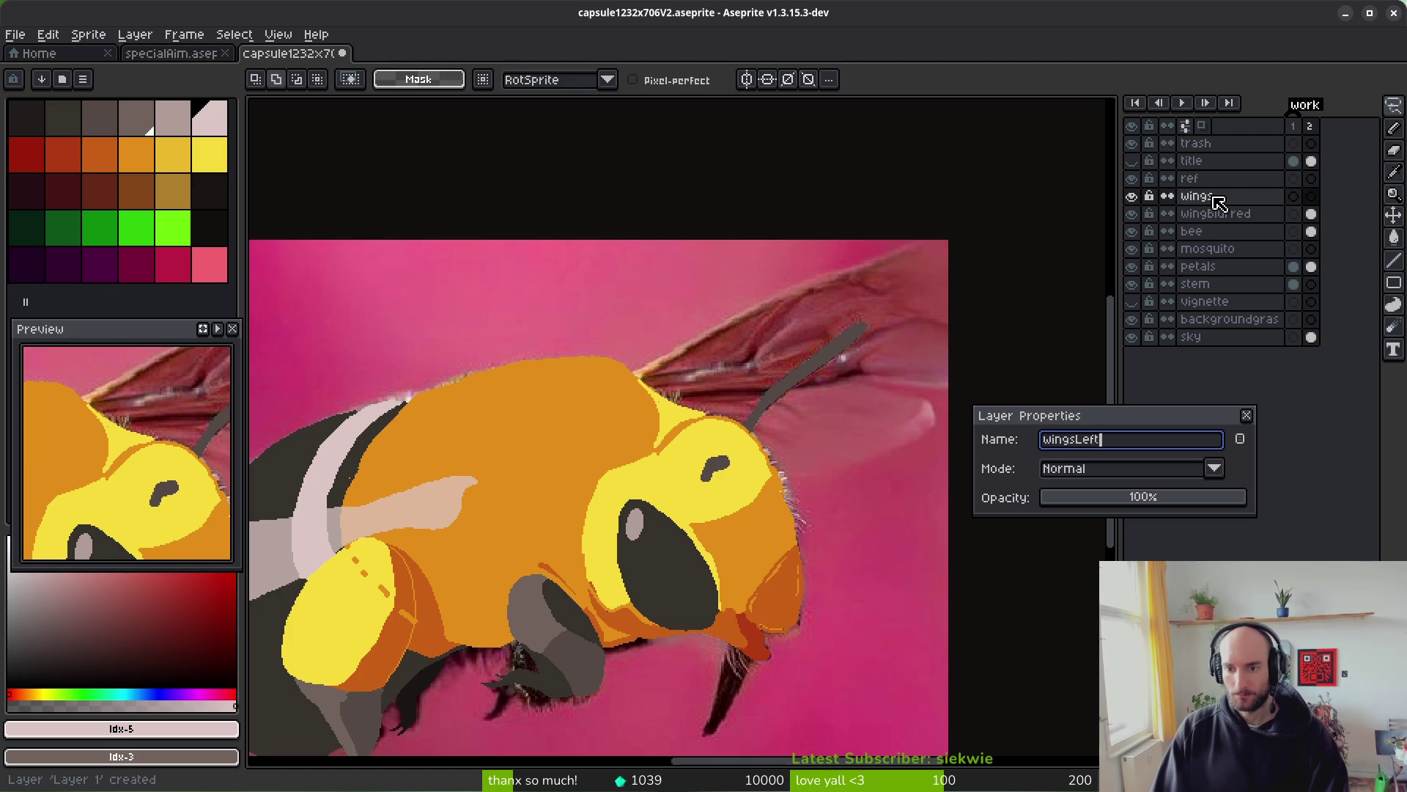
pyautogui.press('Return')
# - Rename wingBlurred to wingsRight, move wingsLeft below mosquito, paste the wing into it and save
pyautogui.click(1251, 214)
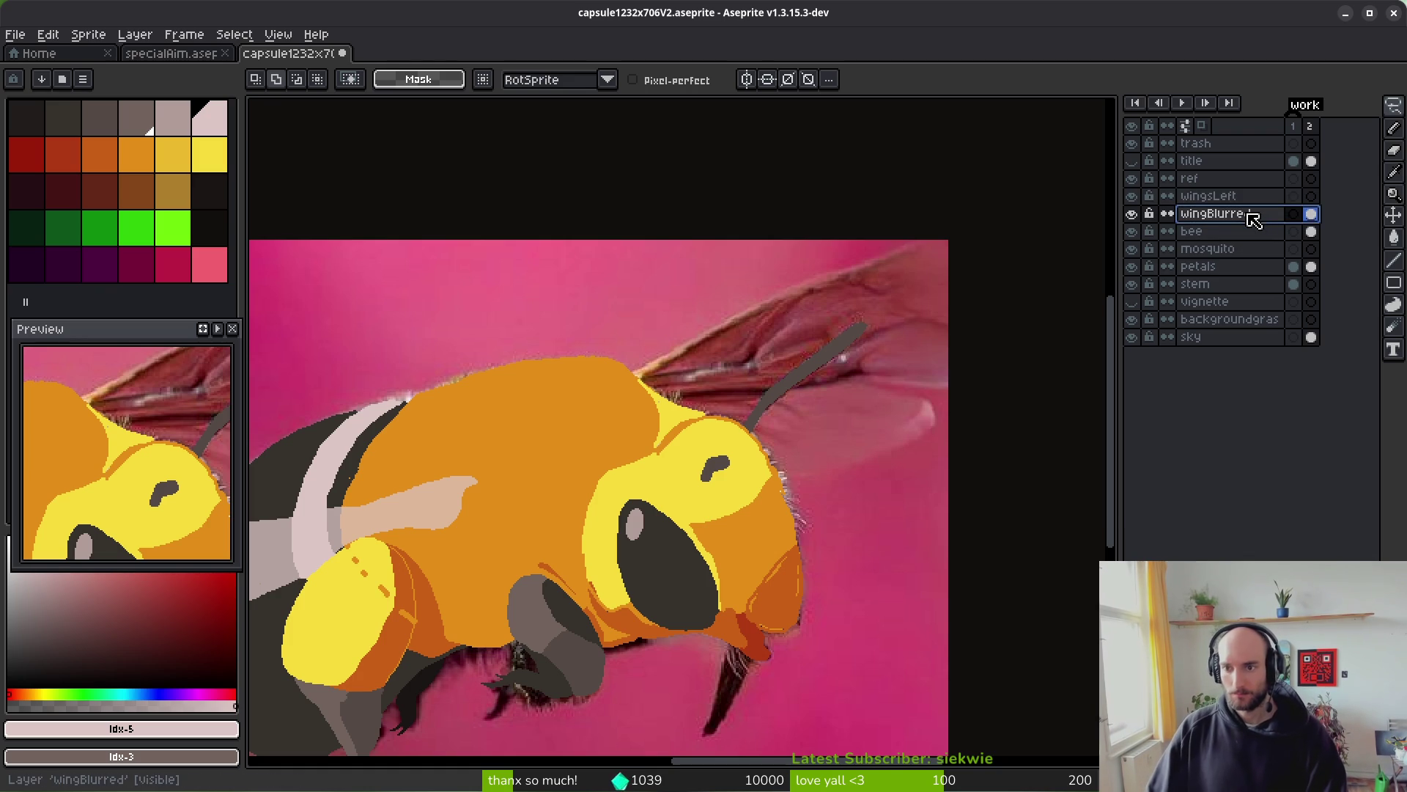
pyautogui.write('wingsRight')
pyautogui.press('Return')
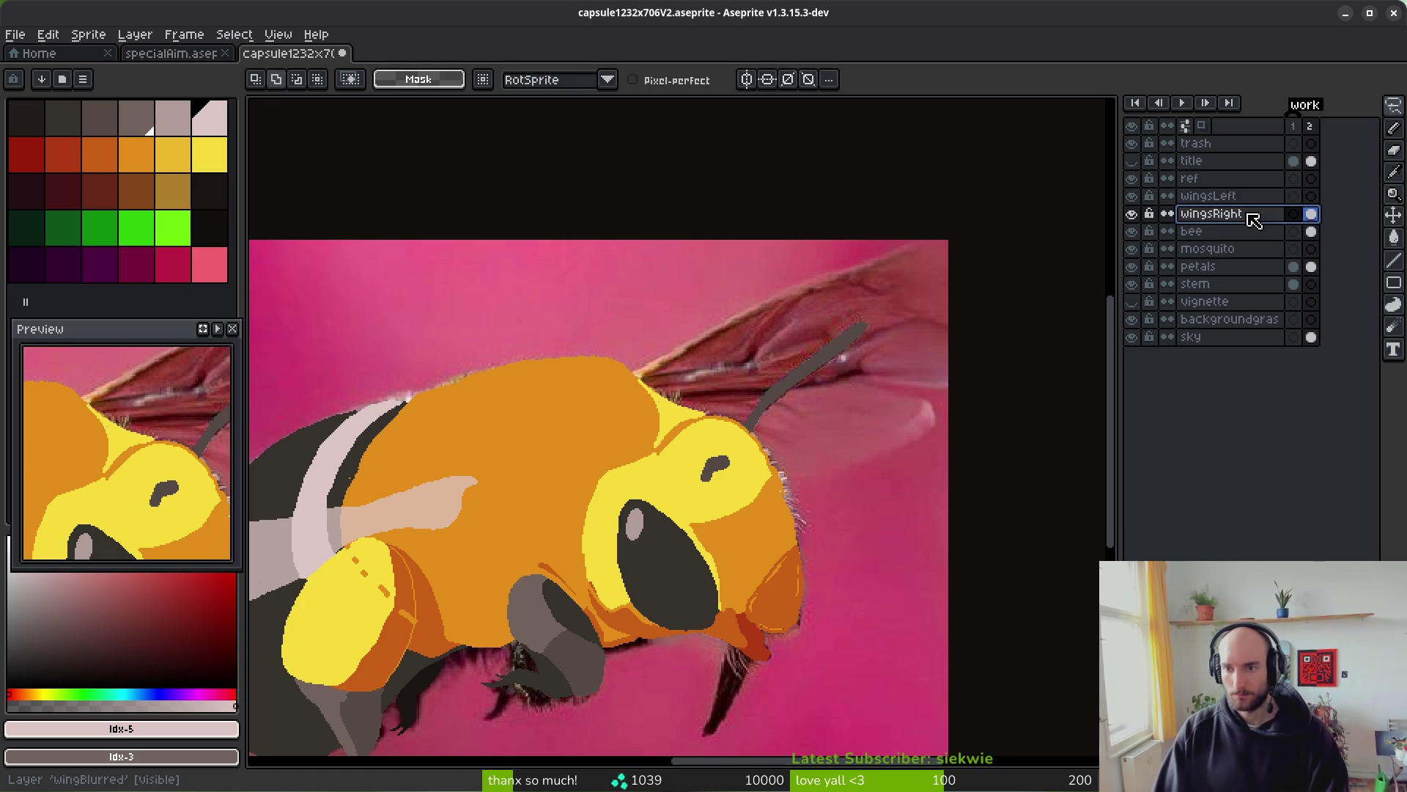
pyautogui.click(1255, 202)
pyautogui.moveTo(1254, 202)
pyautogui.mouseDown()
pyautogui.moveTo(1244, 277)
pyautogui.moveTo(1241, 258)
pyautogui.mouseUp()
pyautogui.click(1317, 253)
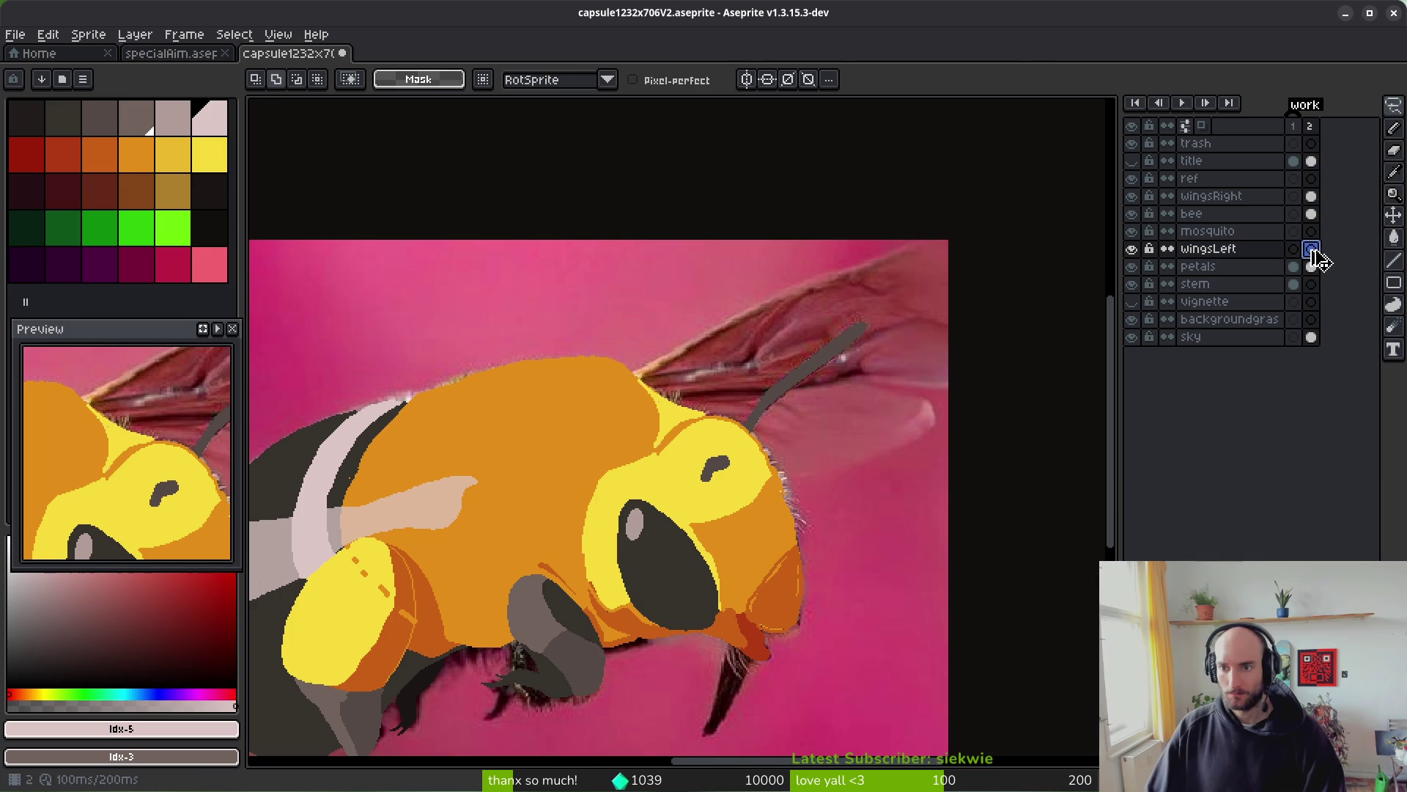
pyautogui.hotkey('ctrl', 'v')
pyautogui.hotkey('ctrl', 's')
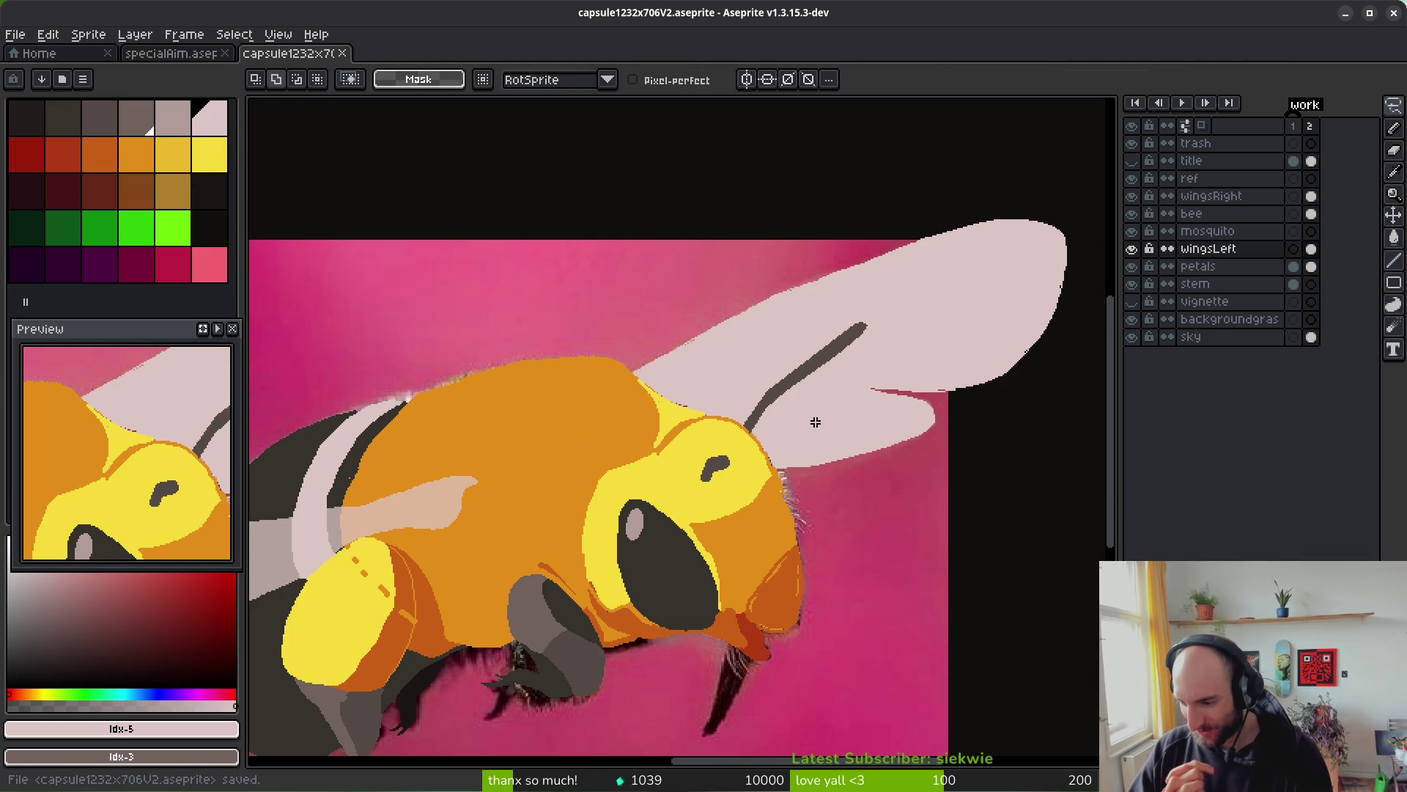
# - Check the wingsRight layer's properties to see its opacity
pyautogui.scroll(-2, 672, 415)
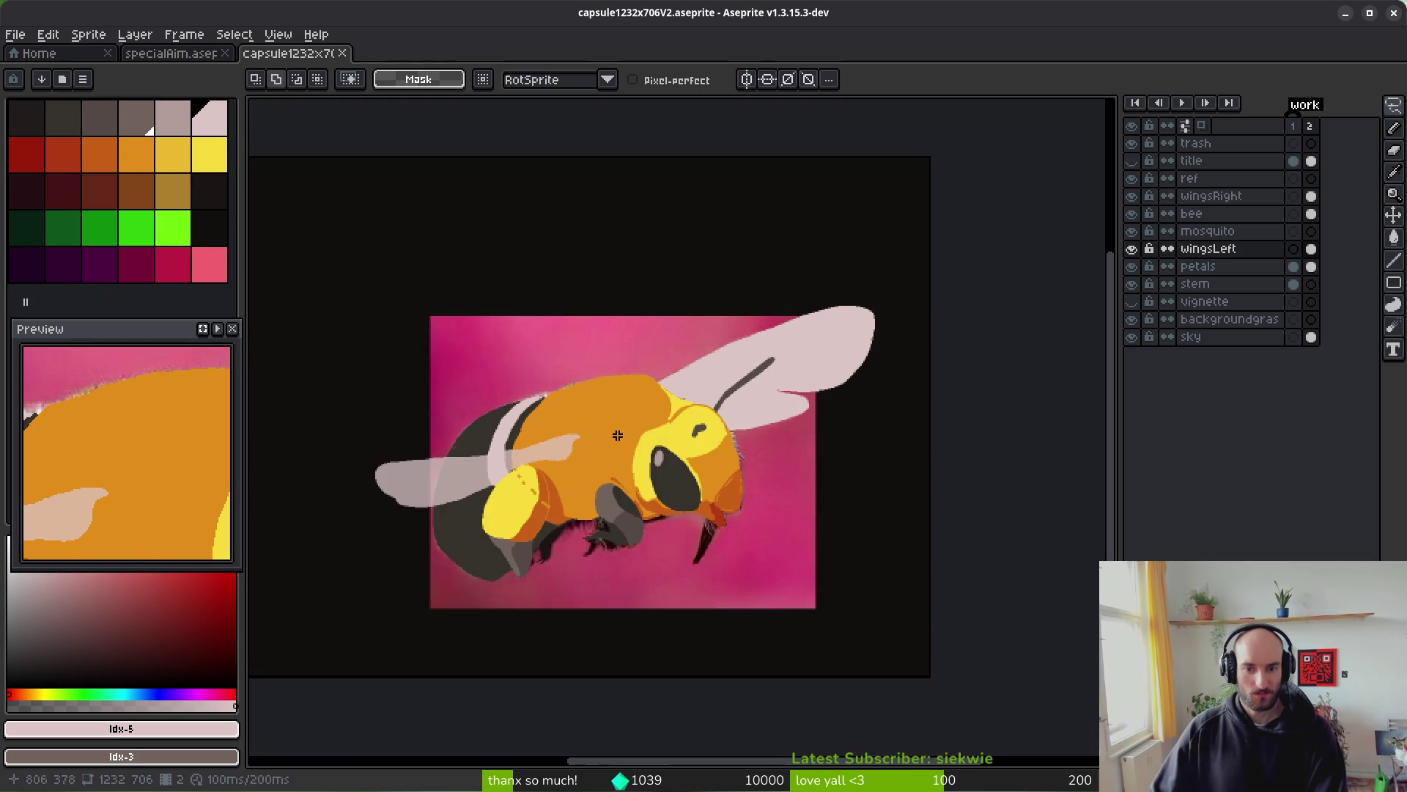
pyautogui.scroll(5, 637, 423)
pyautogui.scroll(-1, 769, 386)
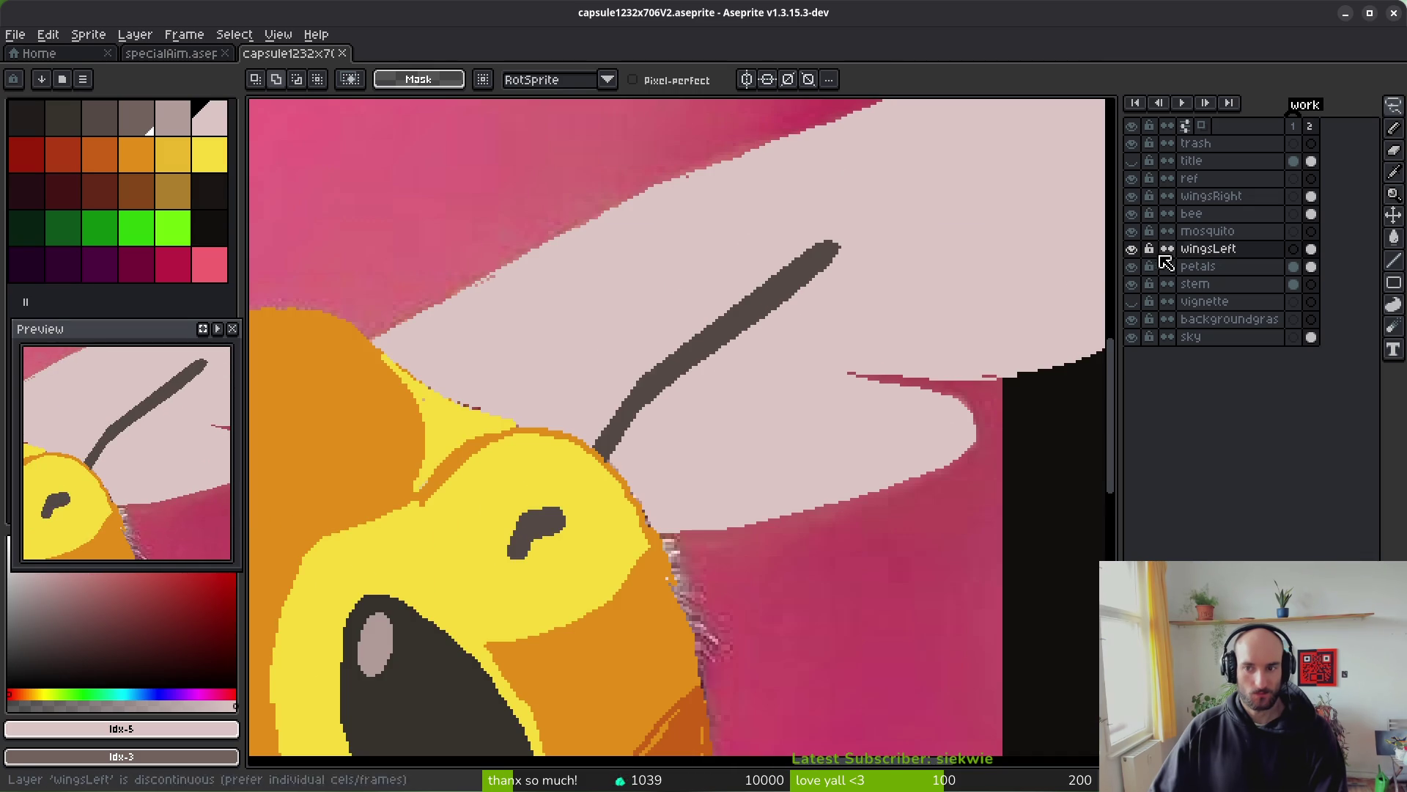
pyautogui.click(1216, 195)
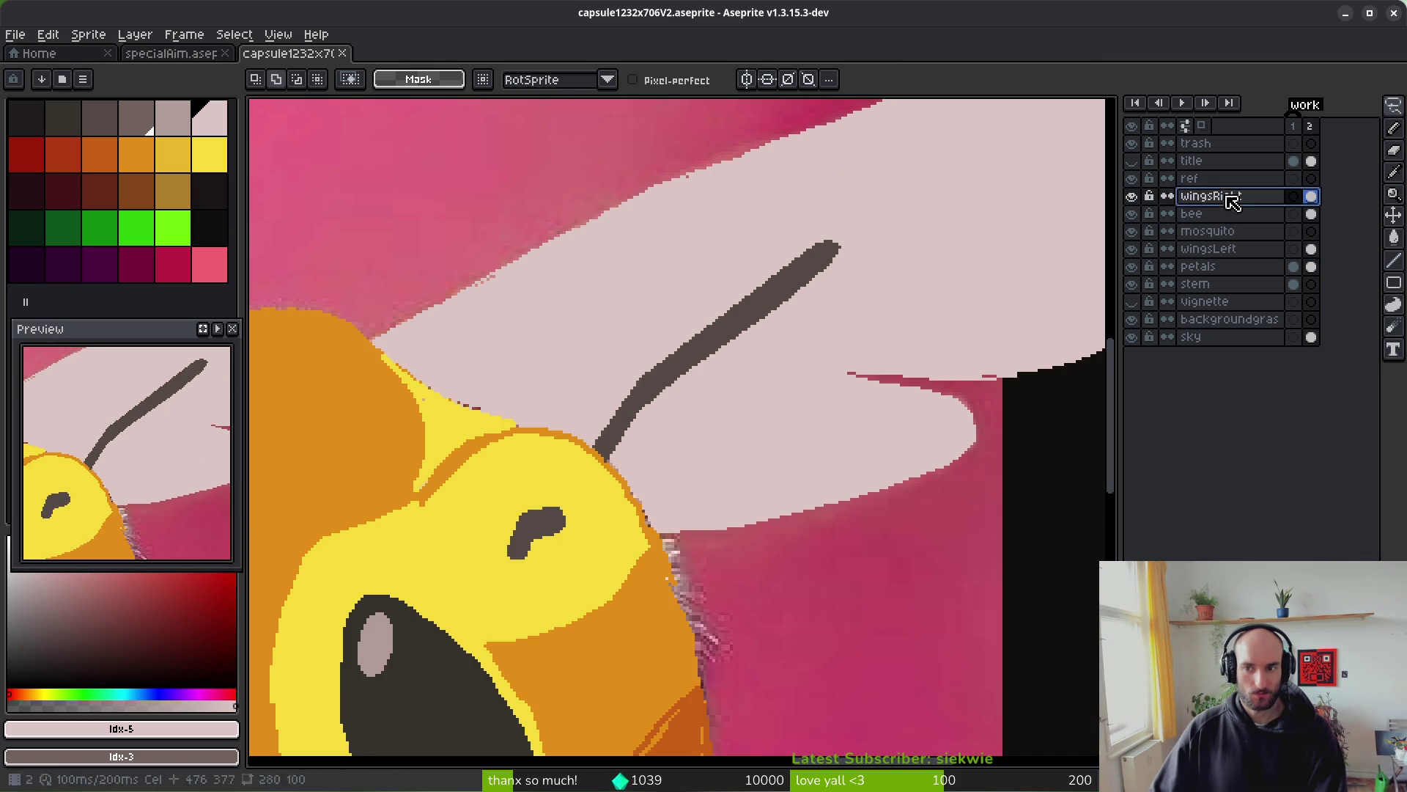
pyautogui.rightClick(1180, 196)
pyautogui.click(1257, 203)
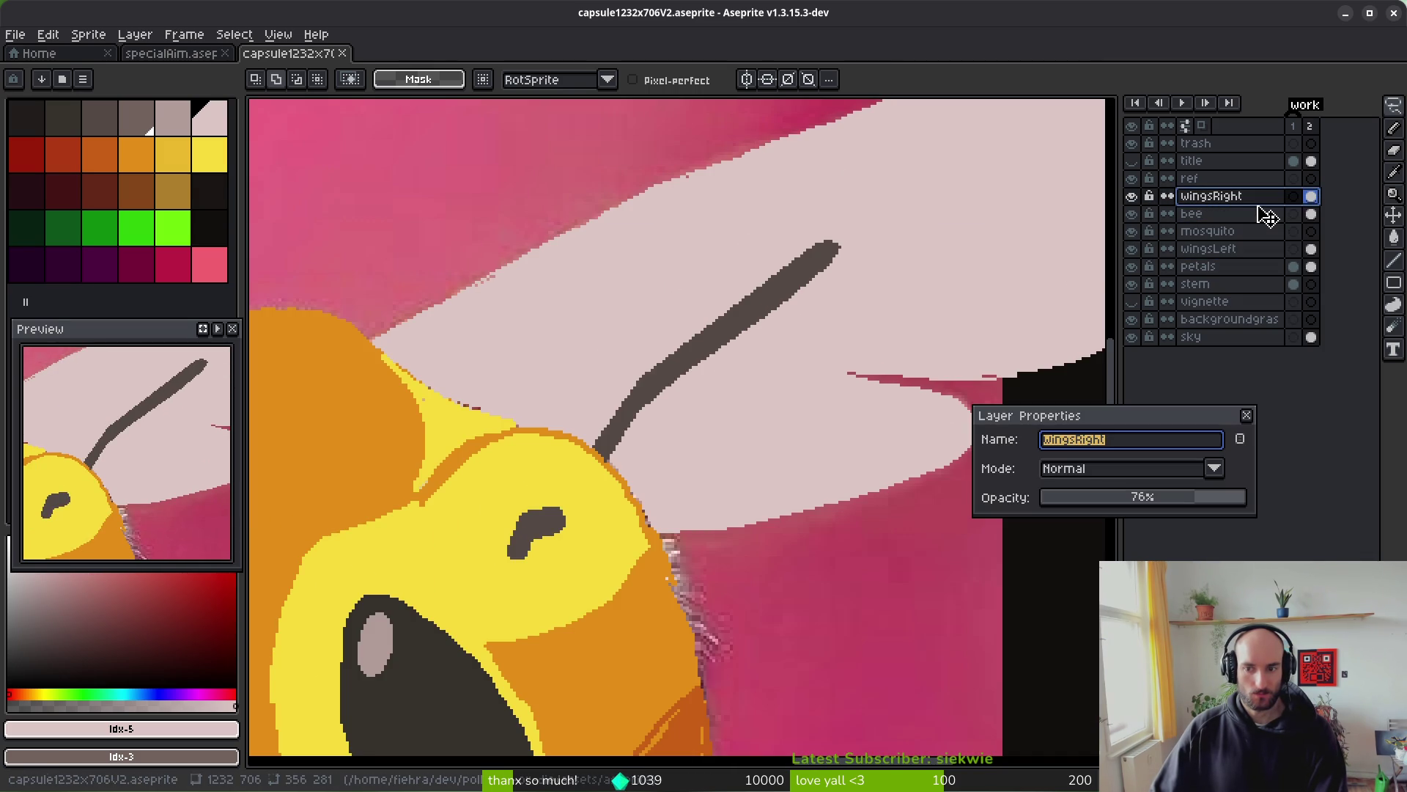
pyautogui.press('Escape')
# - Lower the wingsLeft layer's opacity to 76% in Layer Properties
pyautogui.click(1231, 249)
pyautogui.rightClick(1231, 251)
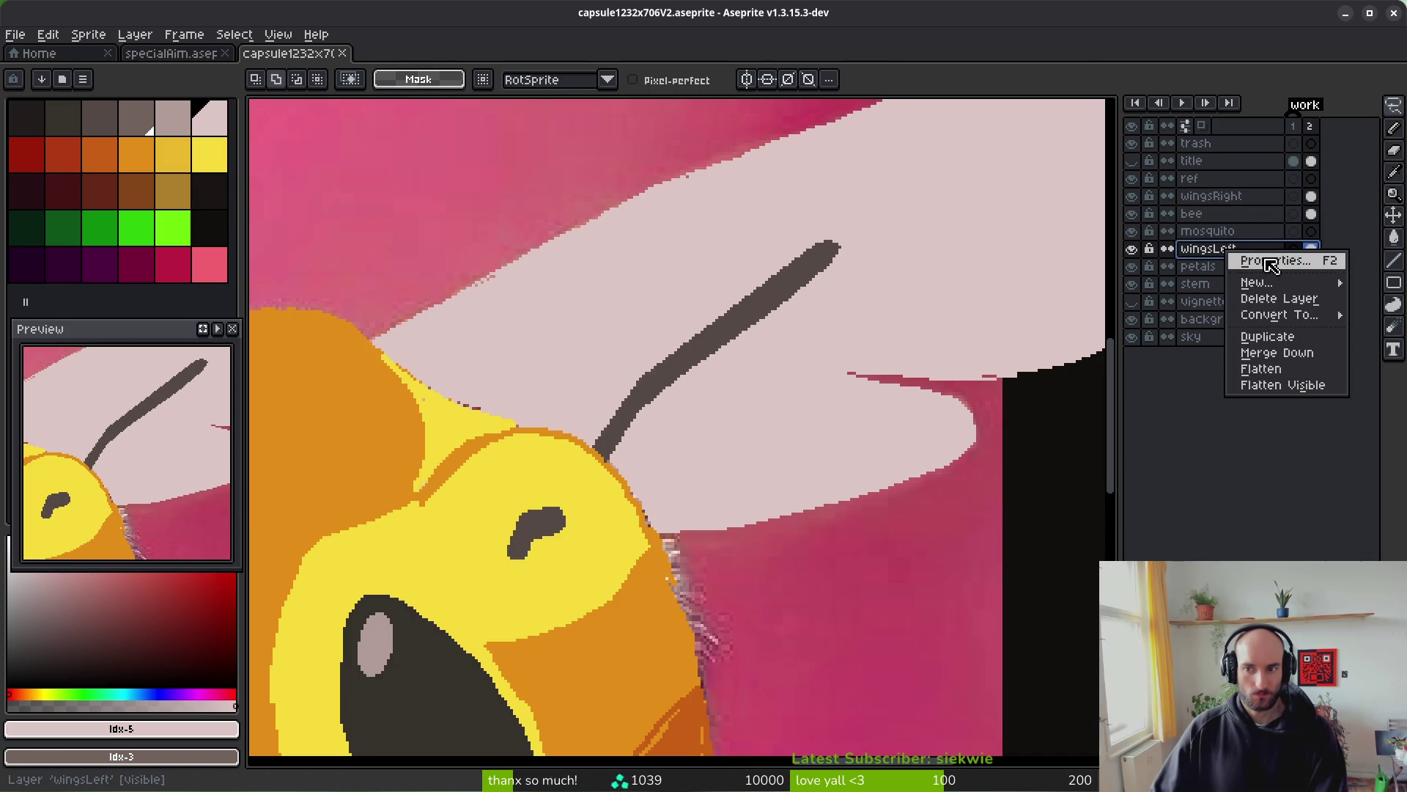
pyautogui.click(1246, 261)
pyautogui.moveTo(1182, 505); pyautogui.dragTo(1190, 503)
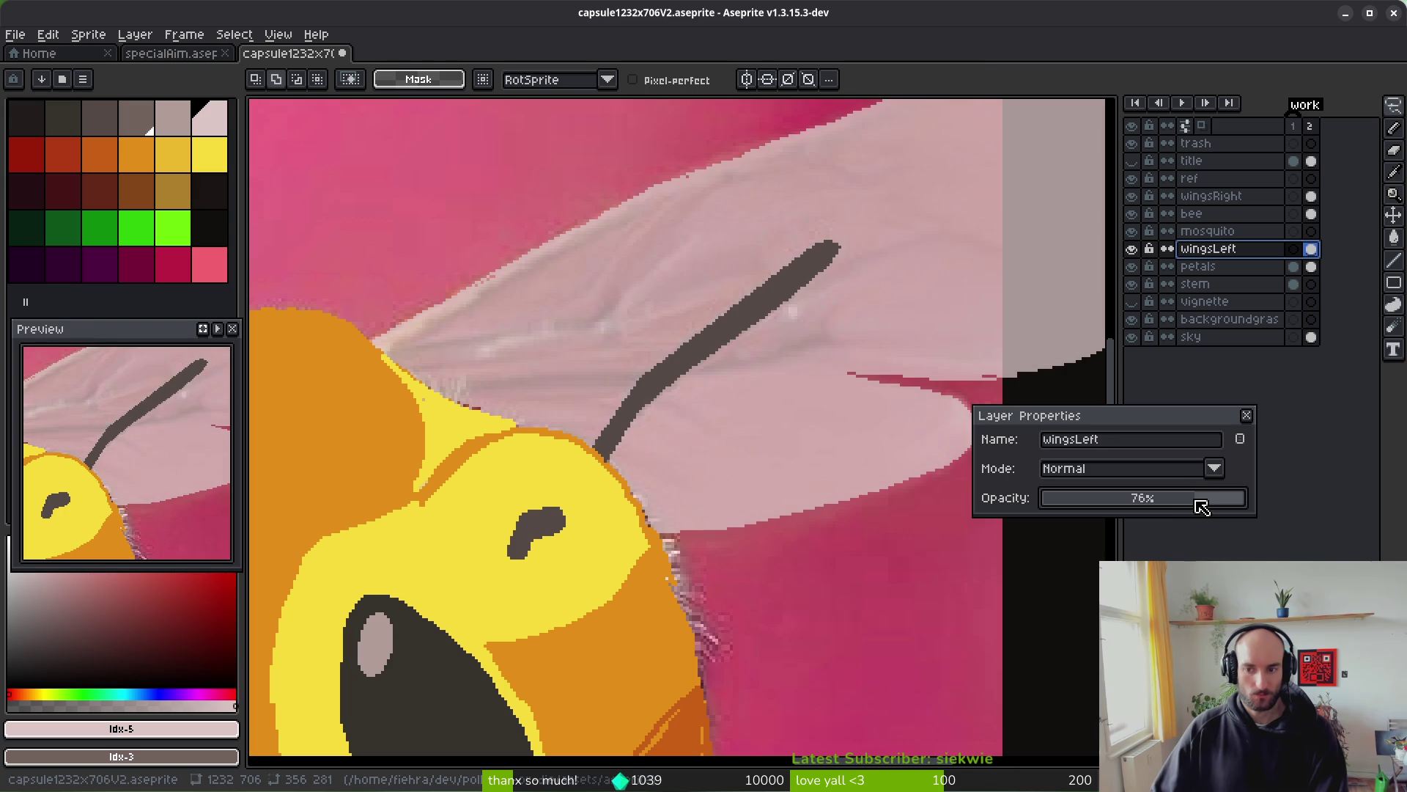
pyautogui.press('Return')
pyautogui.scroll(-5, 694, 415)
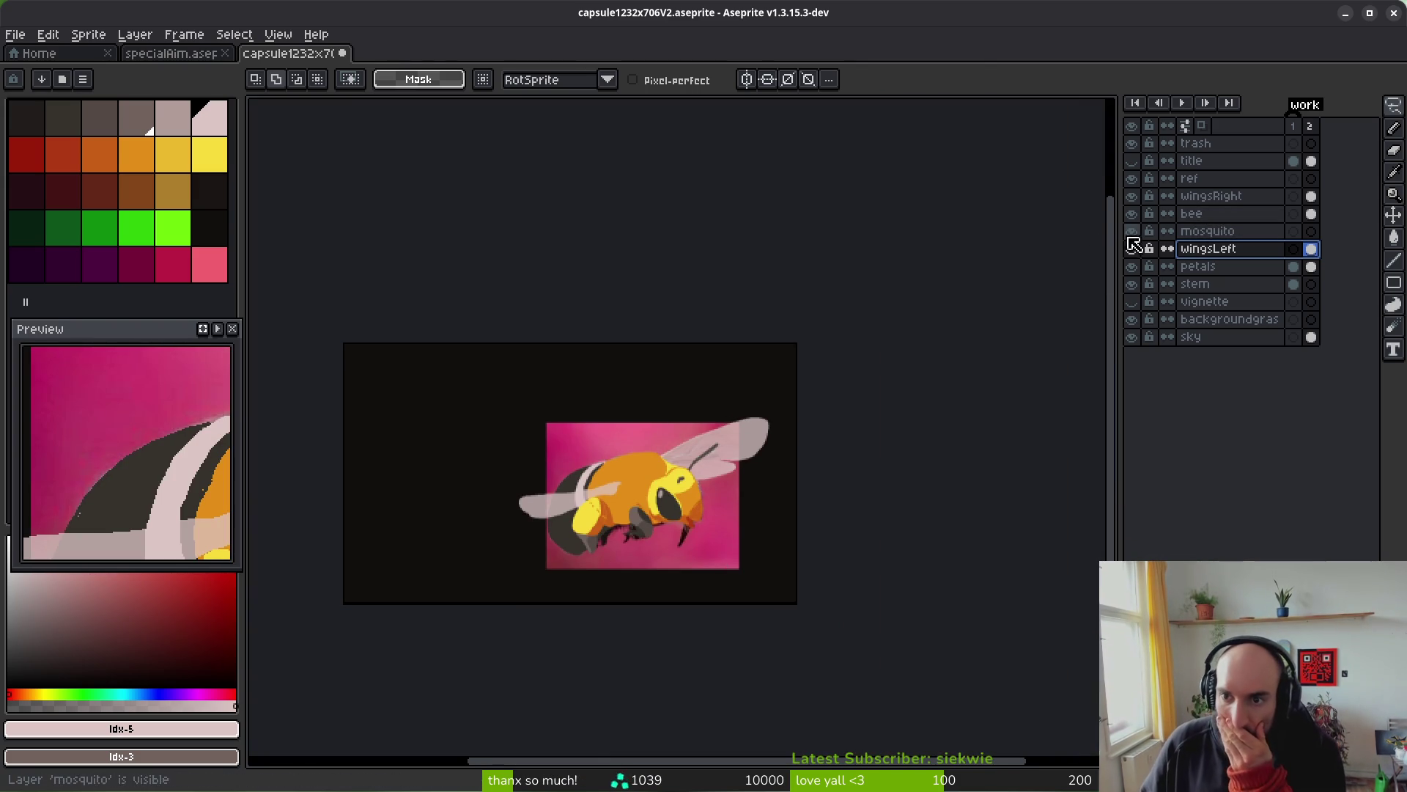
# - Hide the bee layer and toggle wingsRight on and off to compare against the reference photo
pyautogui.click(1134, 215)
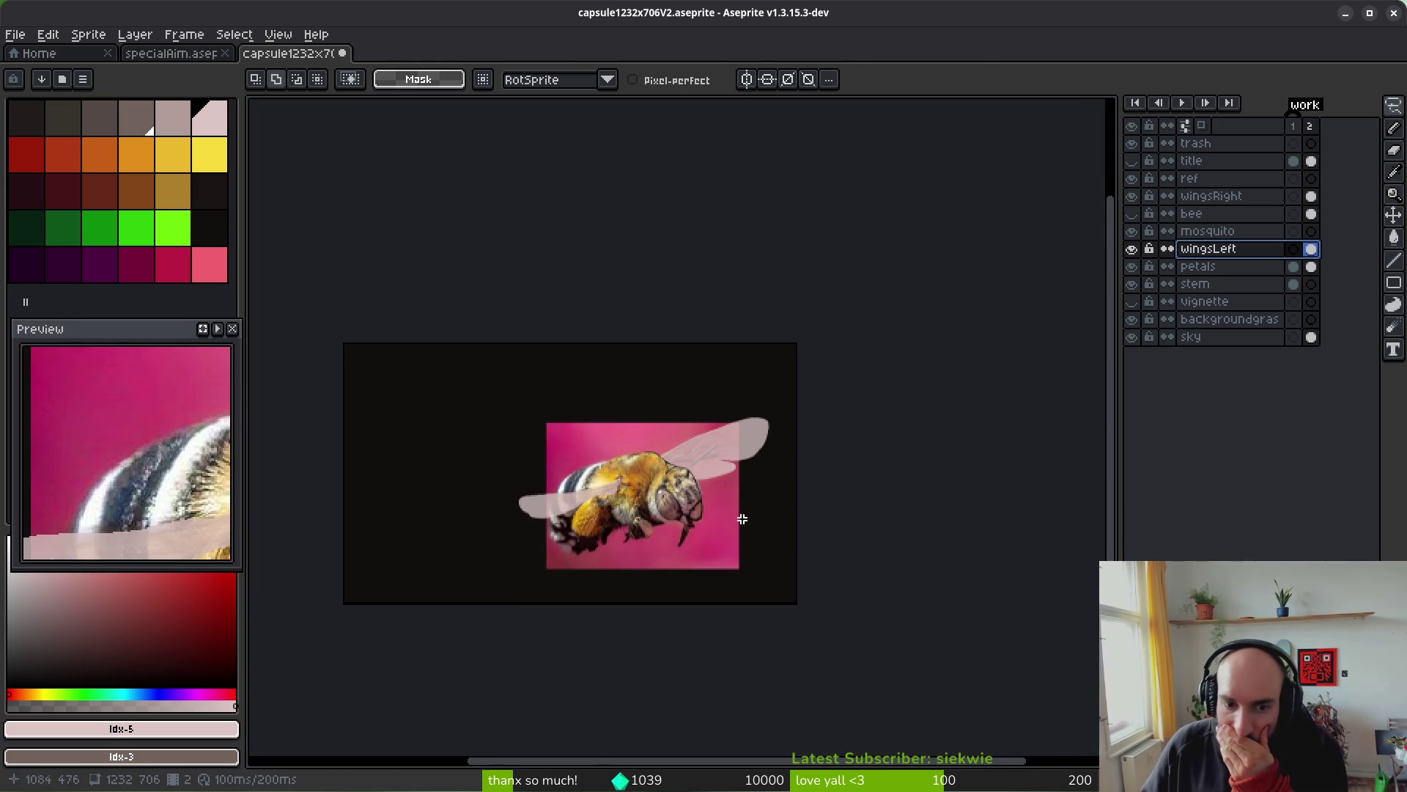
pyautogui.scroll(2, 677, 429)
pyautogui.click(1134, 196)
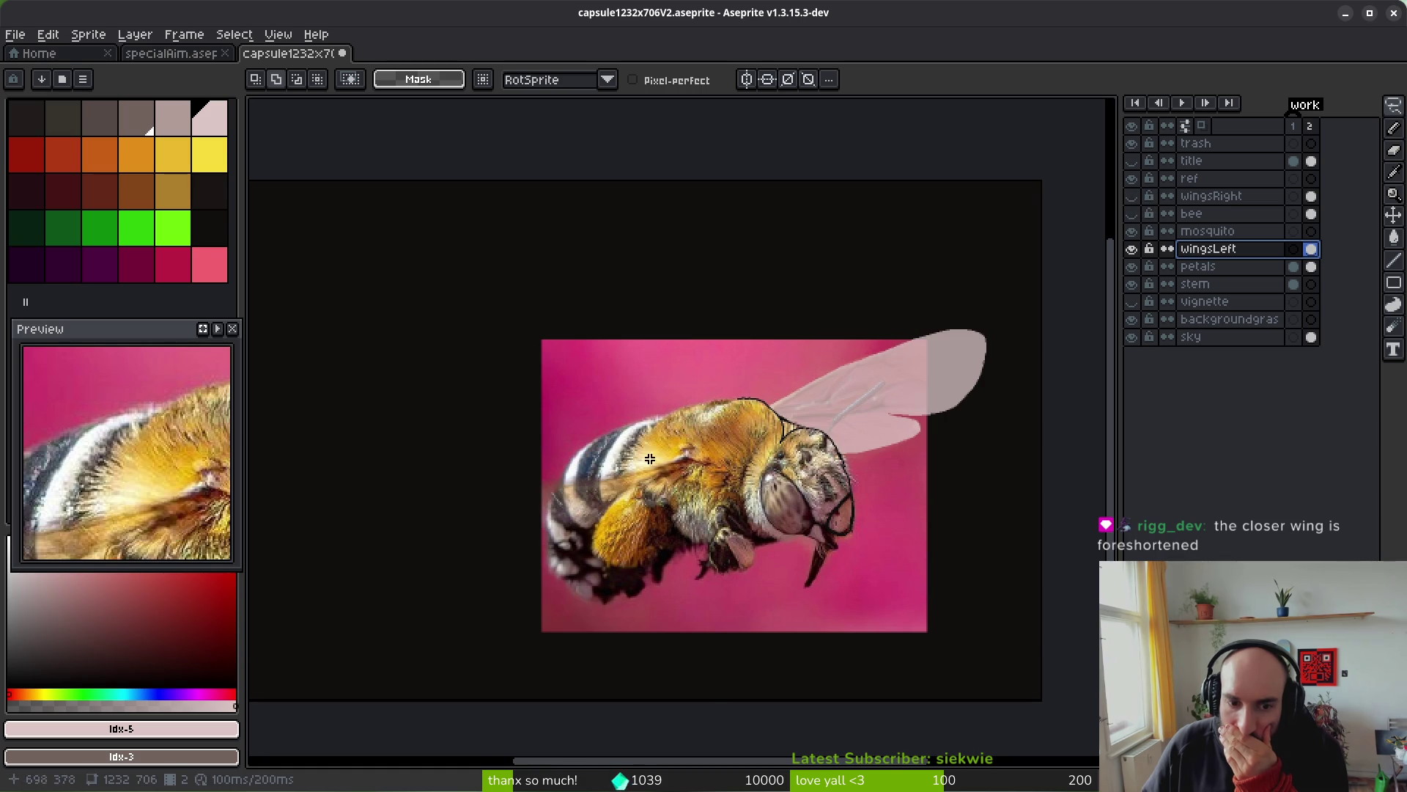
pyautogui.scroll(2, 825, 526)
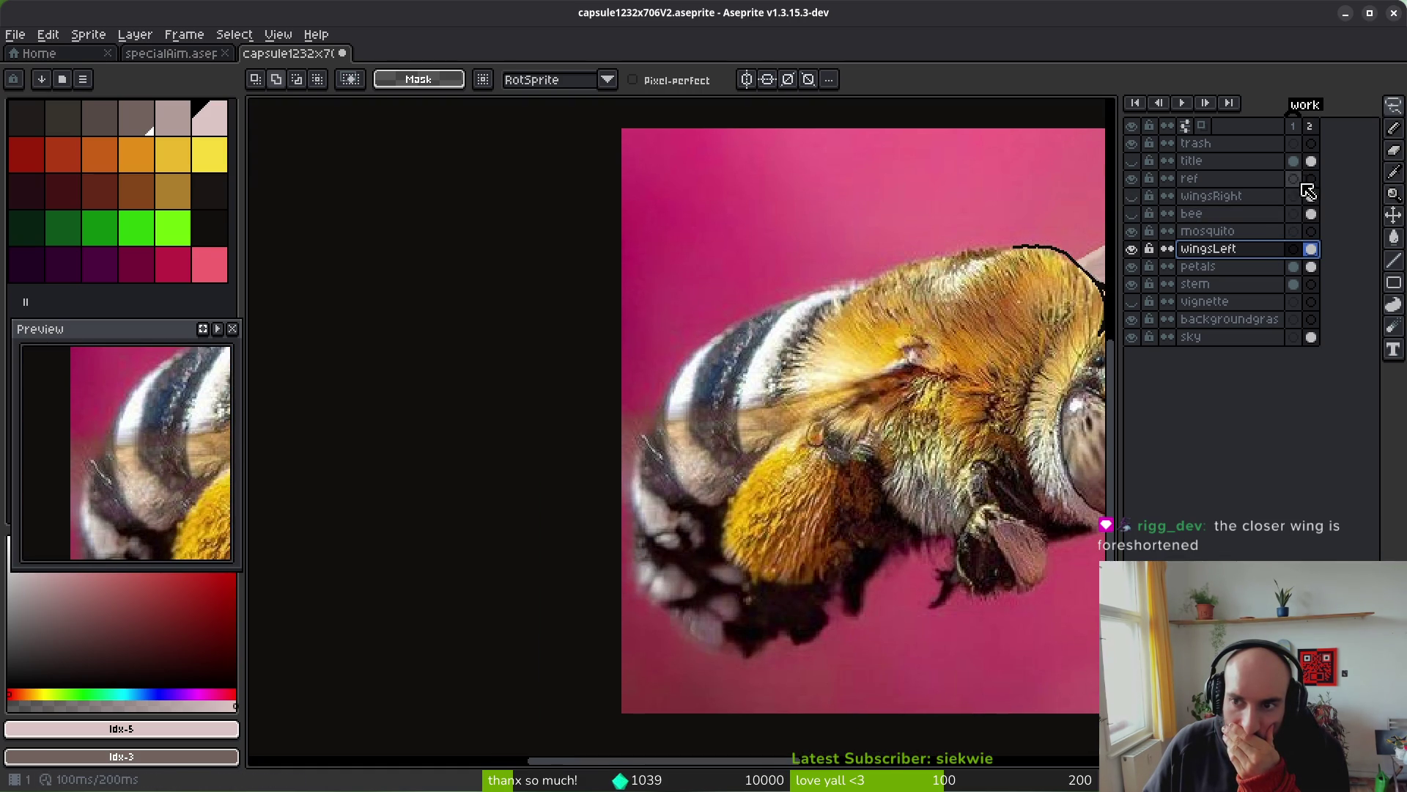
pyautogui.click(1133, 197)
pyautogui.click(1132, 197)
pyautogui.click(1132, 196)
pyautogui.scroll(2, 733, 511)
pyautogui.scroll(1, 691, 547)
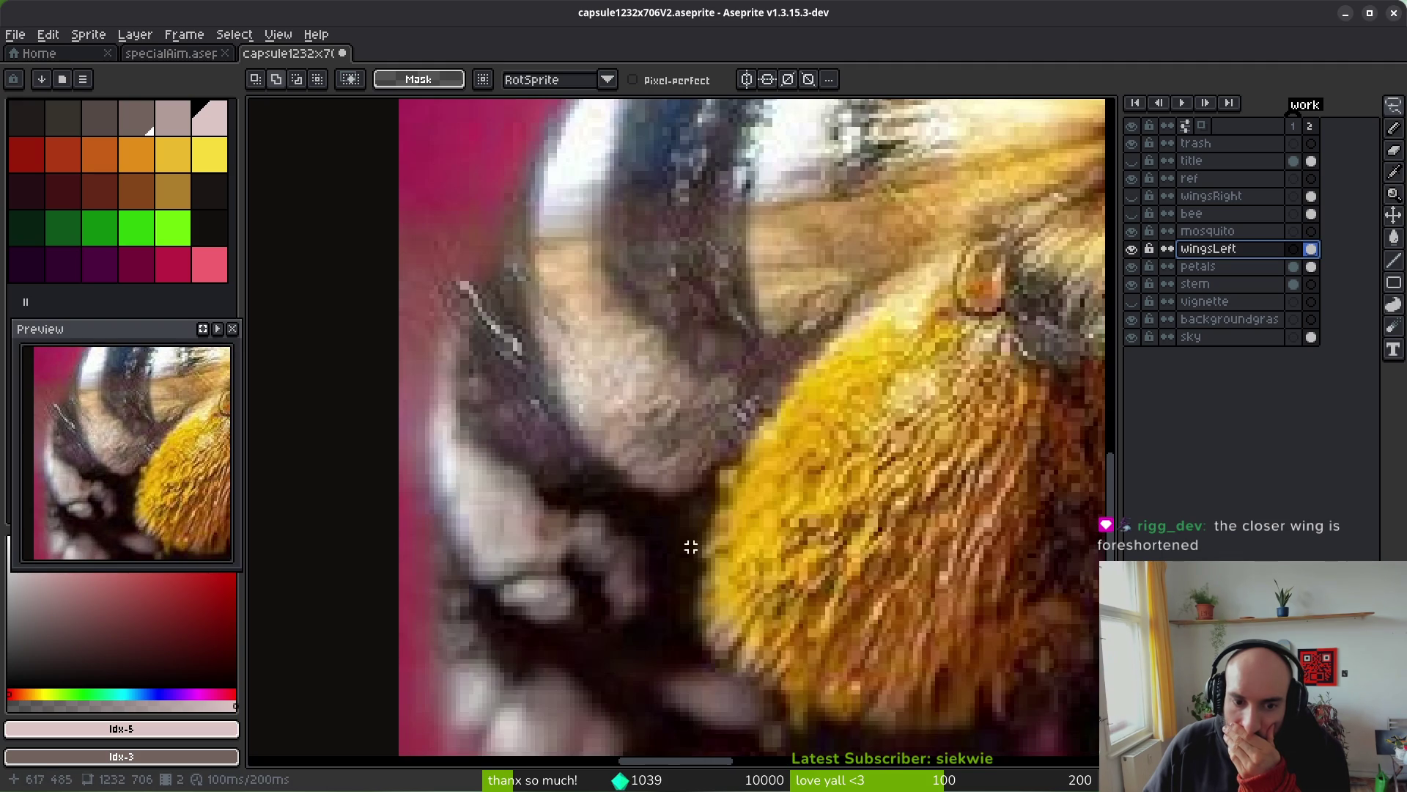
pyautogui.scroll(-4, 533, 563)
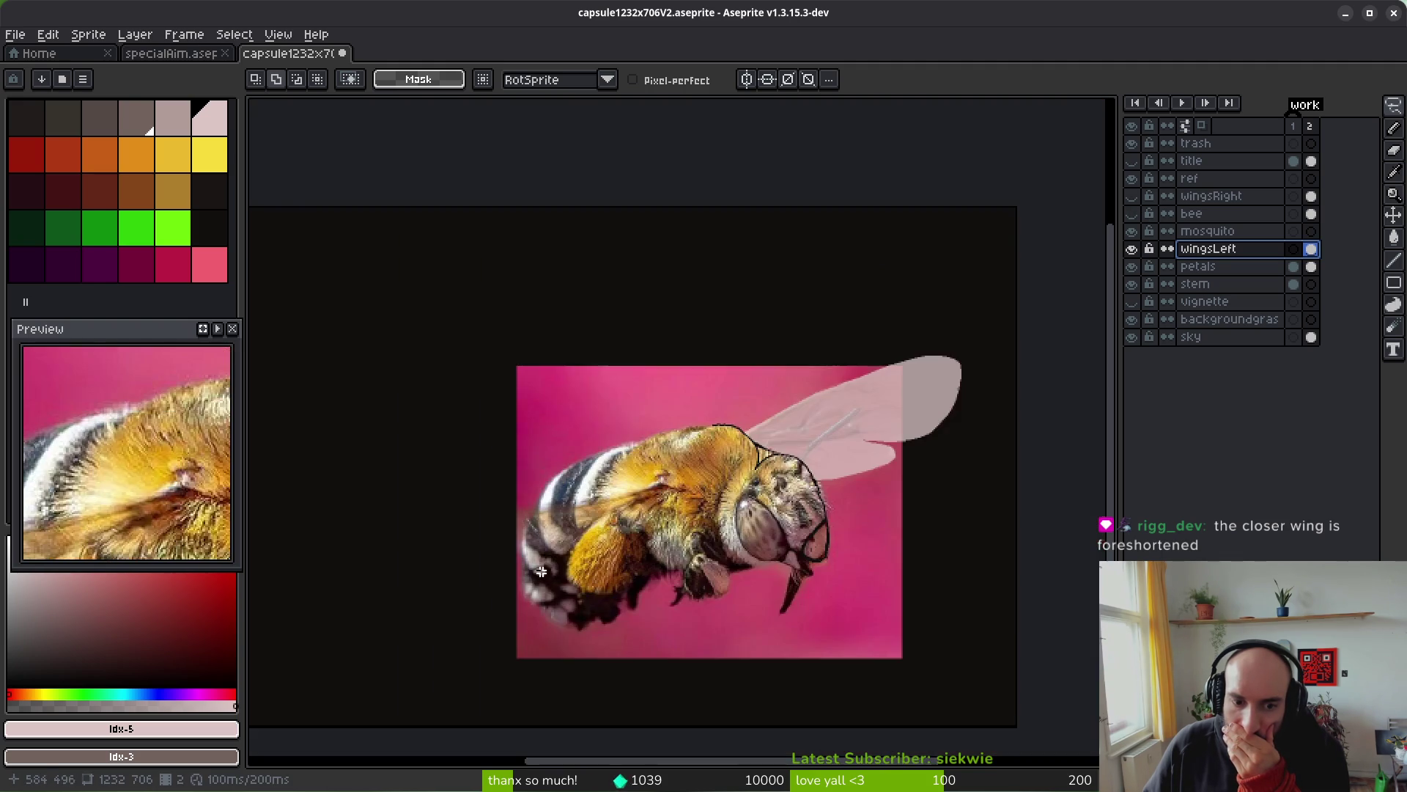
pyautogui.scroll(2, 546, 575)
pyautogui.scroll(1, 617, 561)
pyautogui.scroll(-2, 815, 532)
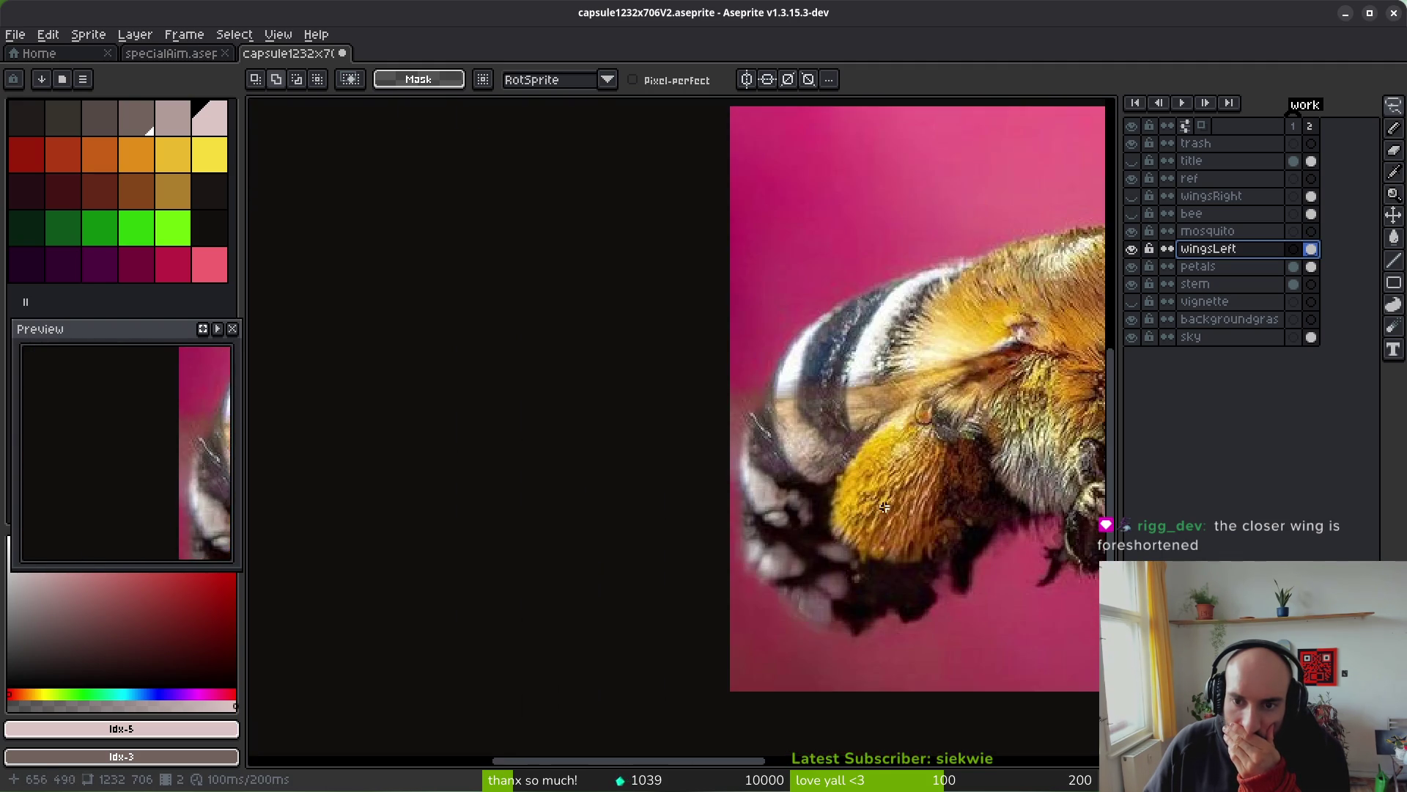
pyautogui.scroll(1, 816, 537)
# - Flick wingsRight again, hide the bee layer, then show wingsRight once more
pyautogui.click(1136, 196)
pyautogui.click(1145, 208)
pyautogui.click(1145, 209)
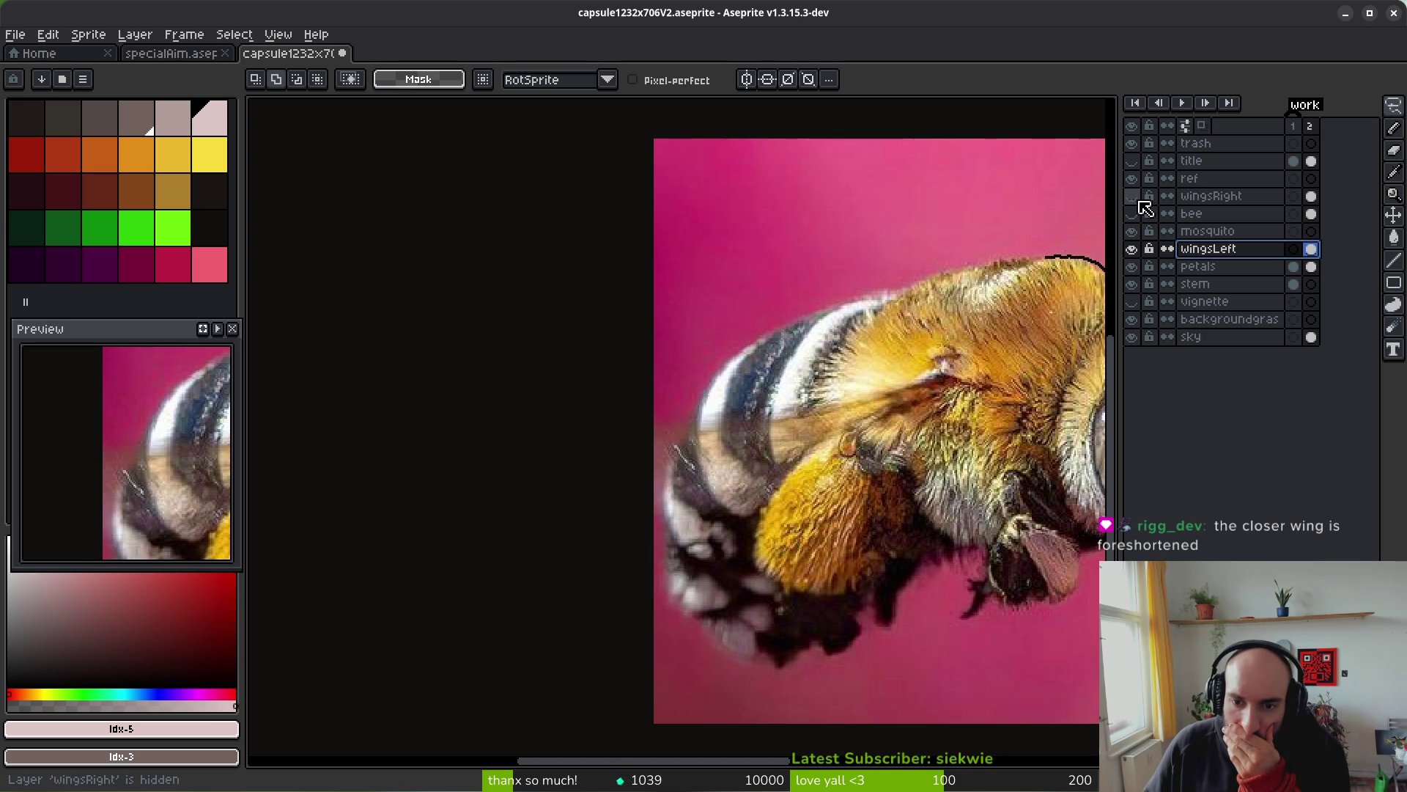
pyautogui.click(1140, 202)
pyautogui.click(1139, 202)
pyautogui.click(1141, 210)
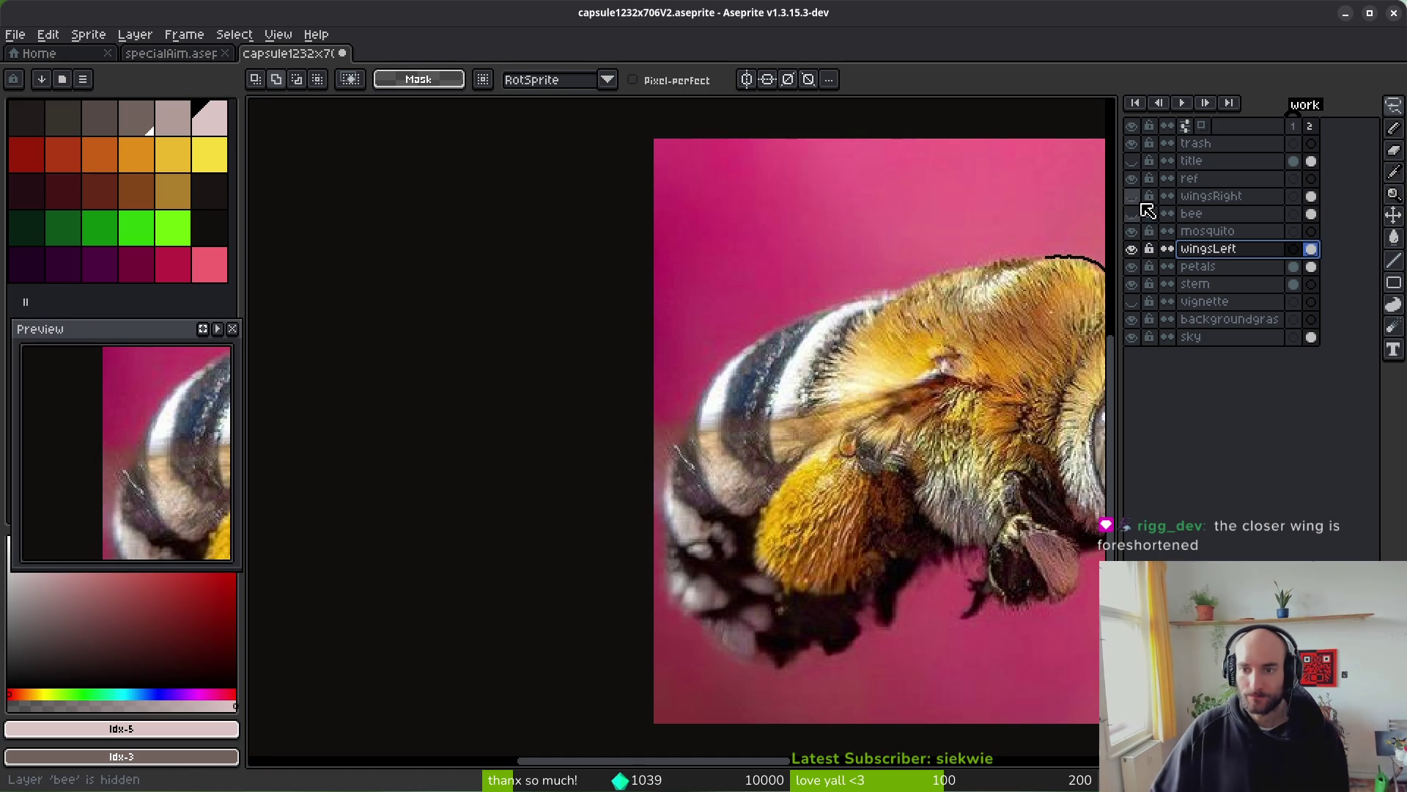
pyautogui.click(1140, 198)
# - With pale swatch idx-5 and the Pencil, test and undo a wing-edge stroke, then select wingsRight's frame-2 cel
pyautogui.click(210, 156)
pyautogui.click(209, 117)
pyautogui.press('b')
pyautogui.scroll(2, 865, 491)
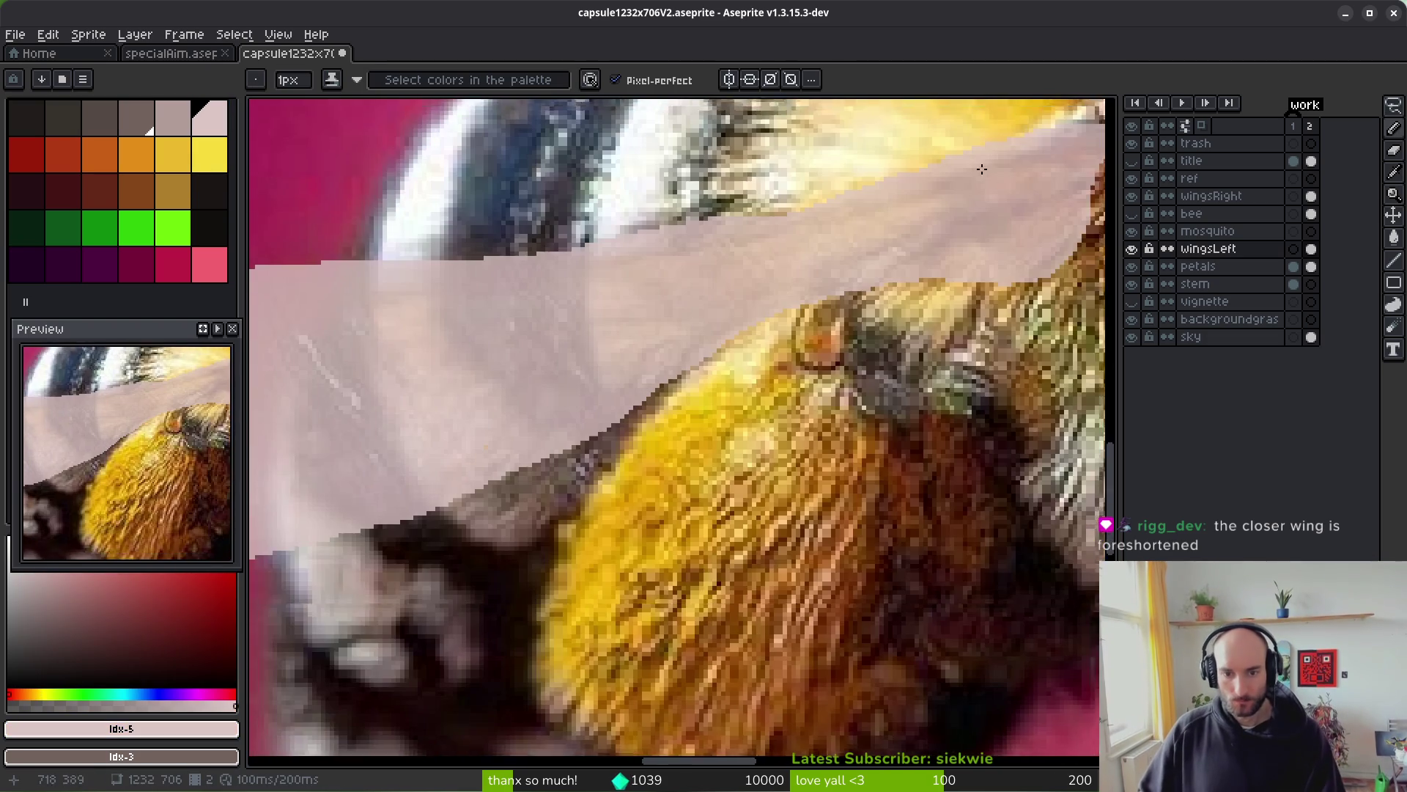
pyautogui.hscroll(3, 740, 276)
pyautogui.moveTo(874, 271); pyautogui.dragTo(862, 292)
pyautogui.hotkey('ctrl', 'z')
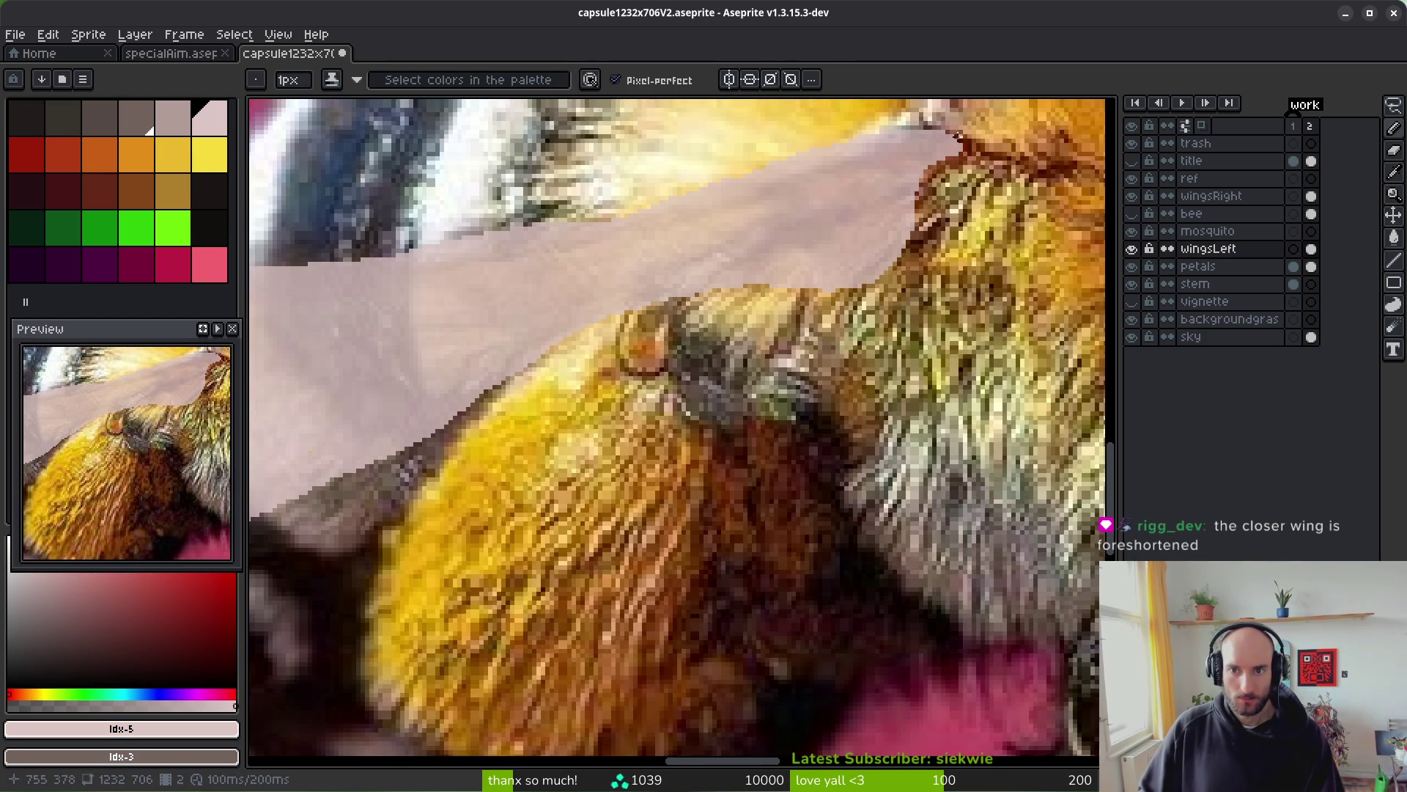
pyautogui.scroll(-10, 799, 254)
pyautogui.scroll(8, 828, 305)
pyautogui.scroll(-3, 816, 297)
pyautogui.scroll(5, 782, 277)
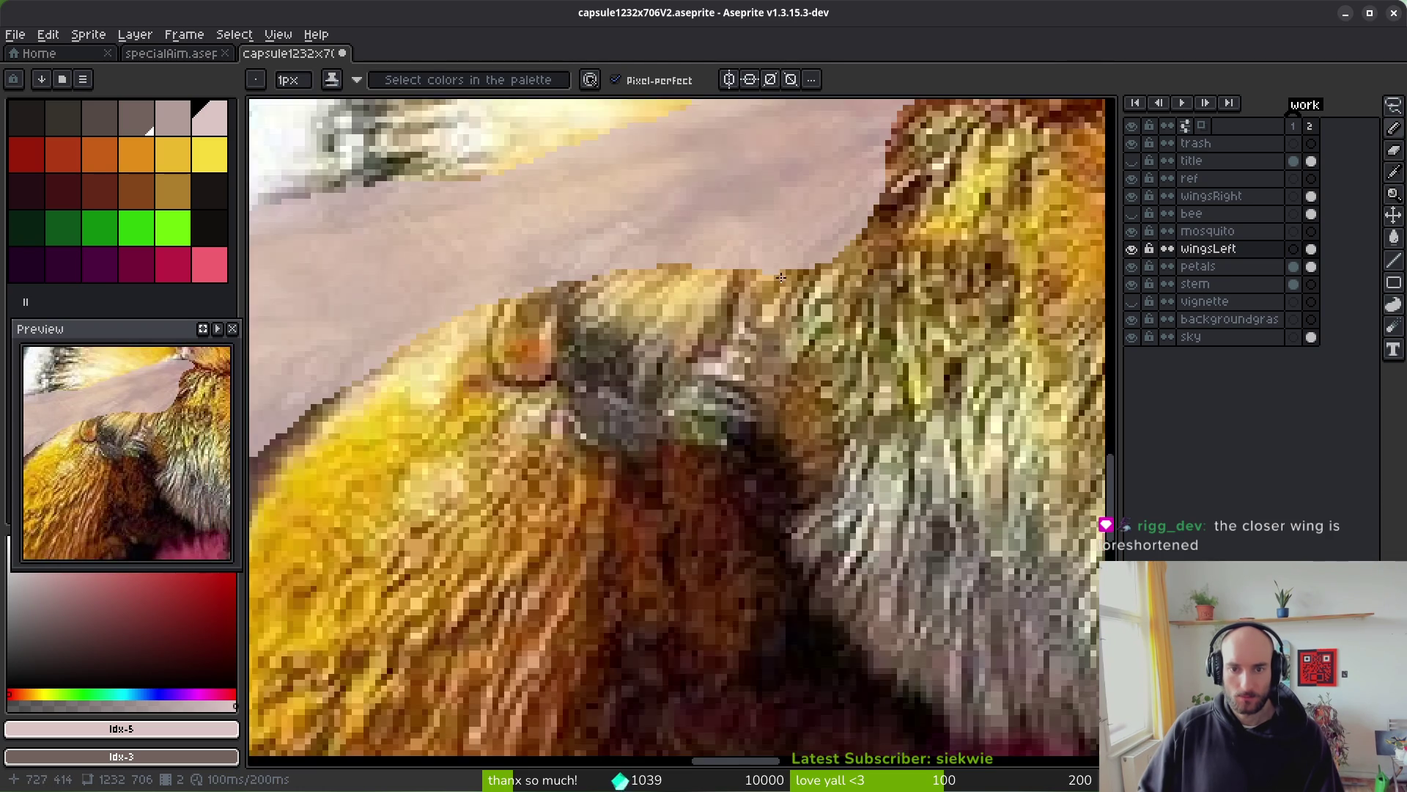
pyautogui.scroll(1, 782, 277)
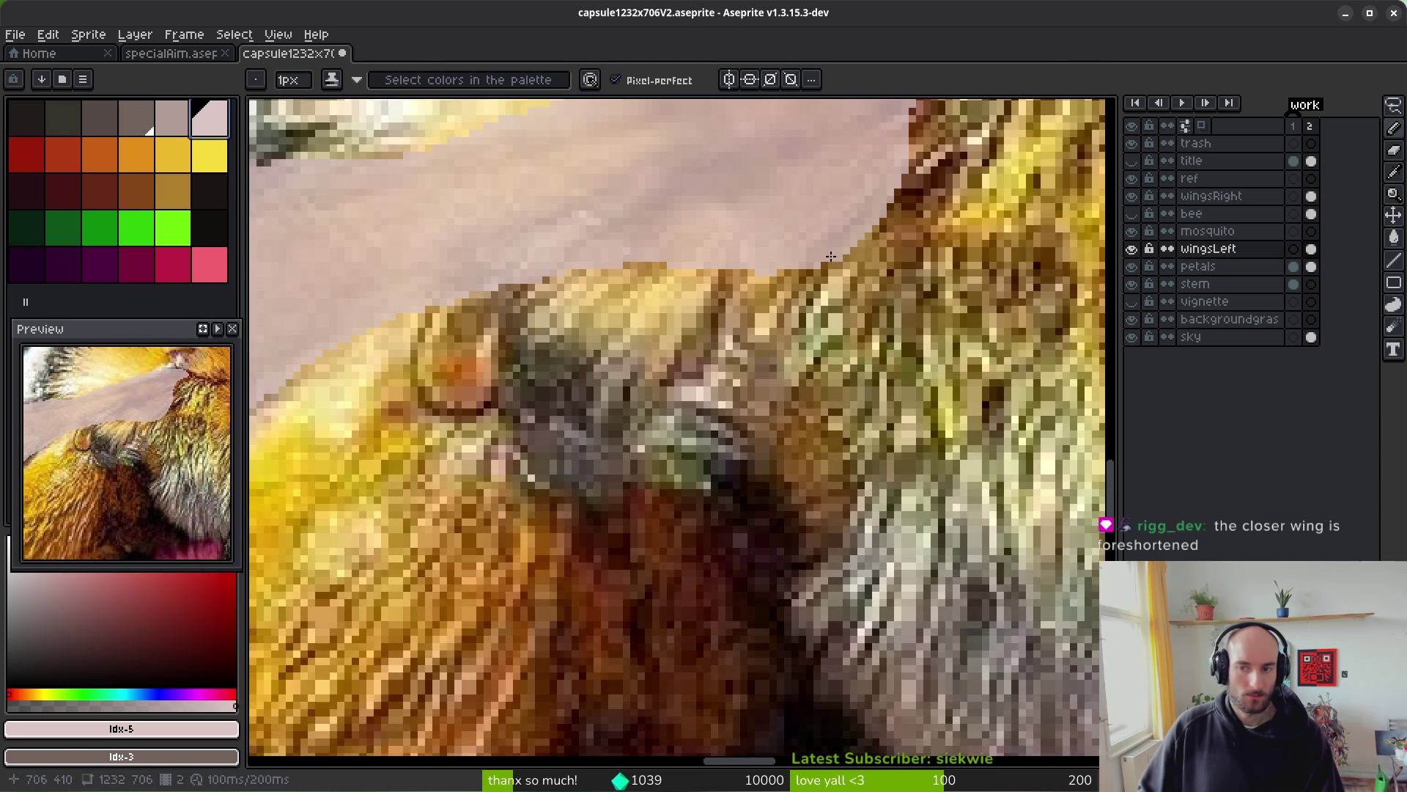
pyautogui.click(1315, 251)
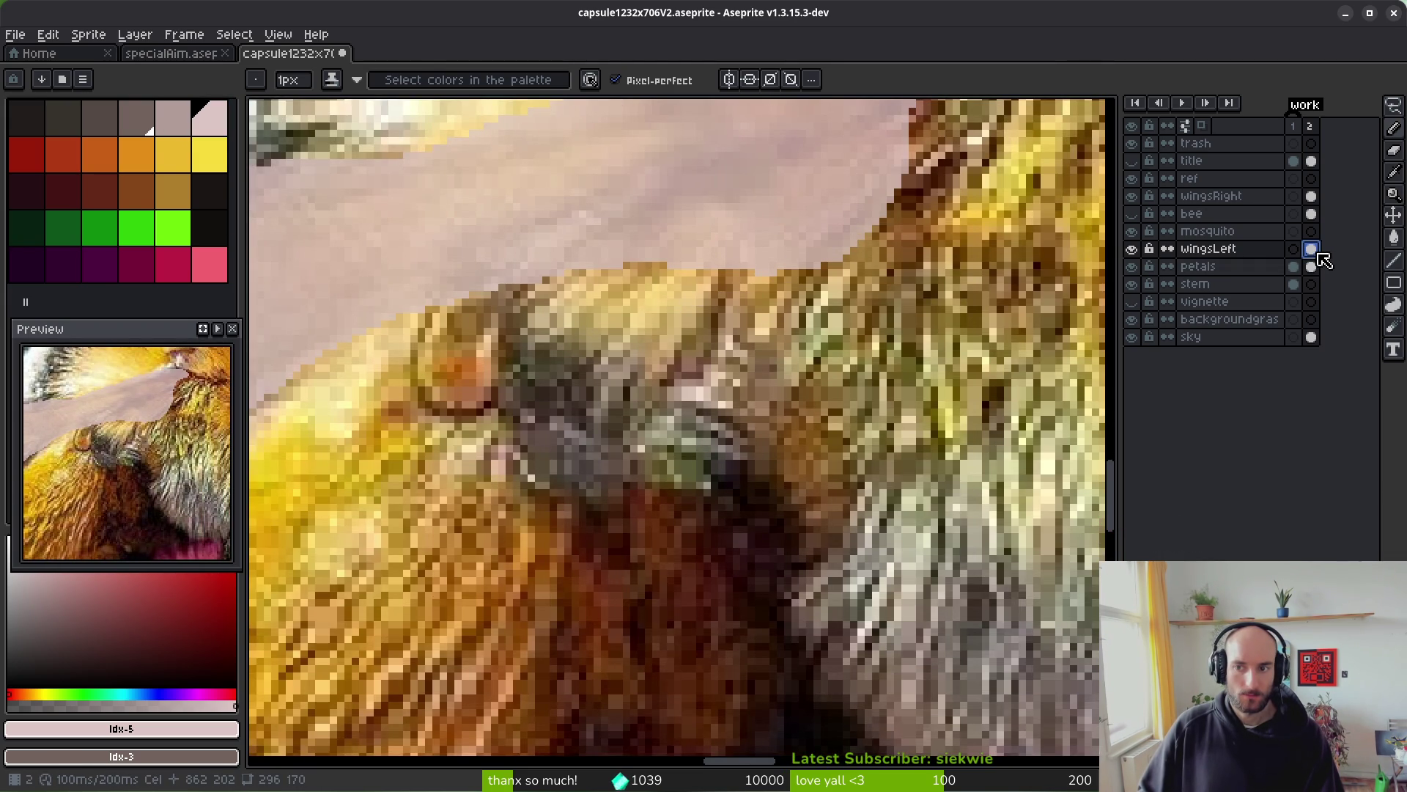
pyautogui.click(1312, 196)
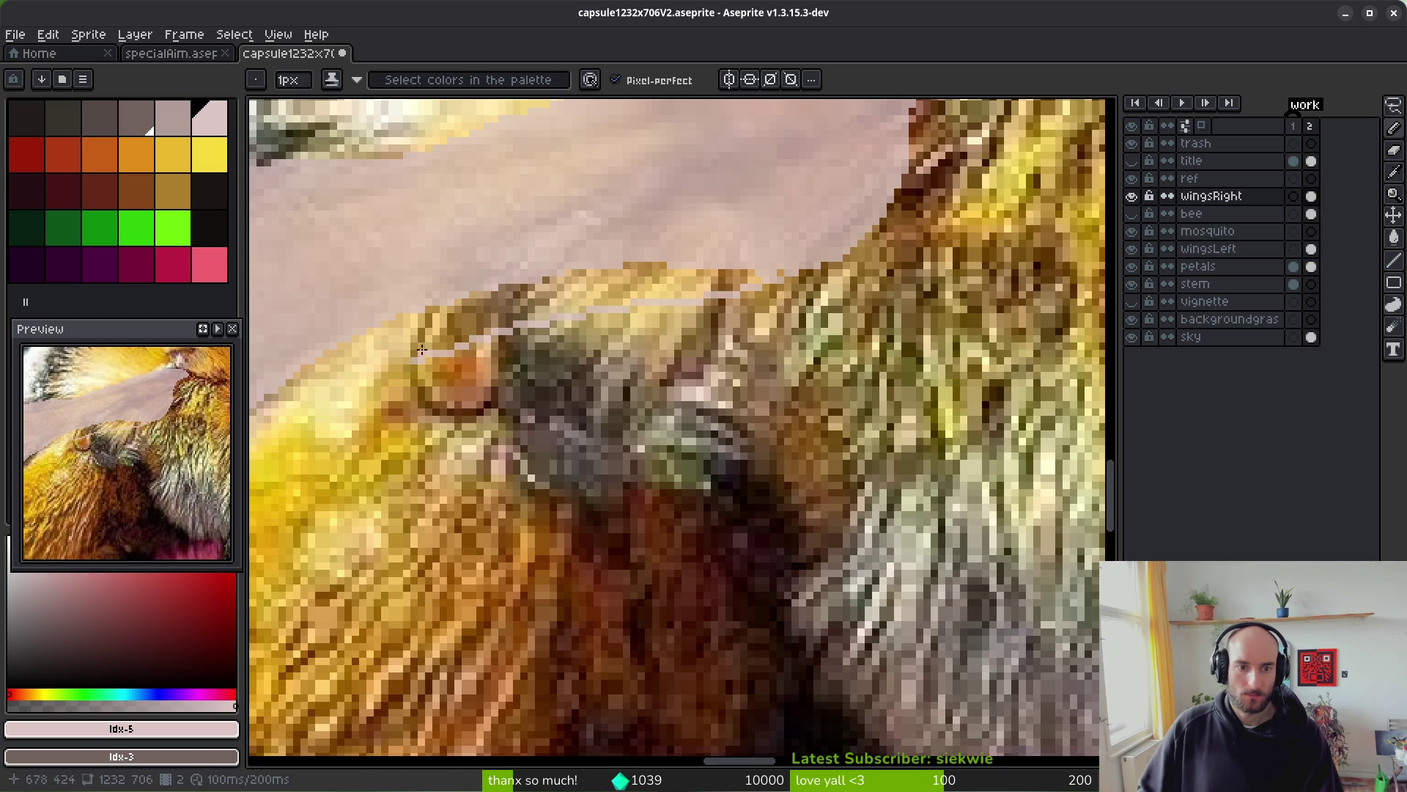
# - Draw pale lines along the new wing's lower edge, extending down-left past the abdomen
pyautogui.moveTo(815, 253); pyautogui.dragTo(816, 258)
pyautogui.moveTo(658, 310)
pyautogui.mouseDown()
pyautogui.moveTo(810, 244)
pyautogui.moveTo(799, 272)
pyautogui.moveTo(469, 380)
pyautogui.mouseUp()
pyautogui.moveTo(814, 256)
pyautogui.mouseDown()
pyautogui.moveTo(695, 314)
pyautogui.moveTo(438, 384)
pyautogui.moveTo(337, 429)
pyautogui.mouseUp()
pyautogui.scroll(-3, 843, 308)
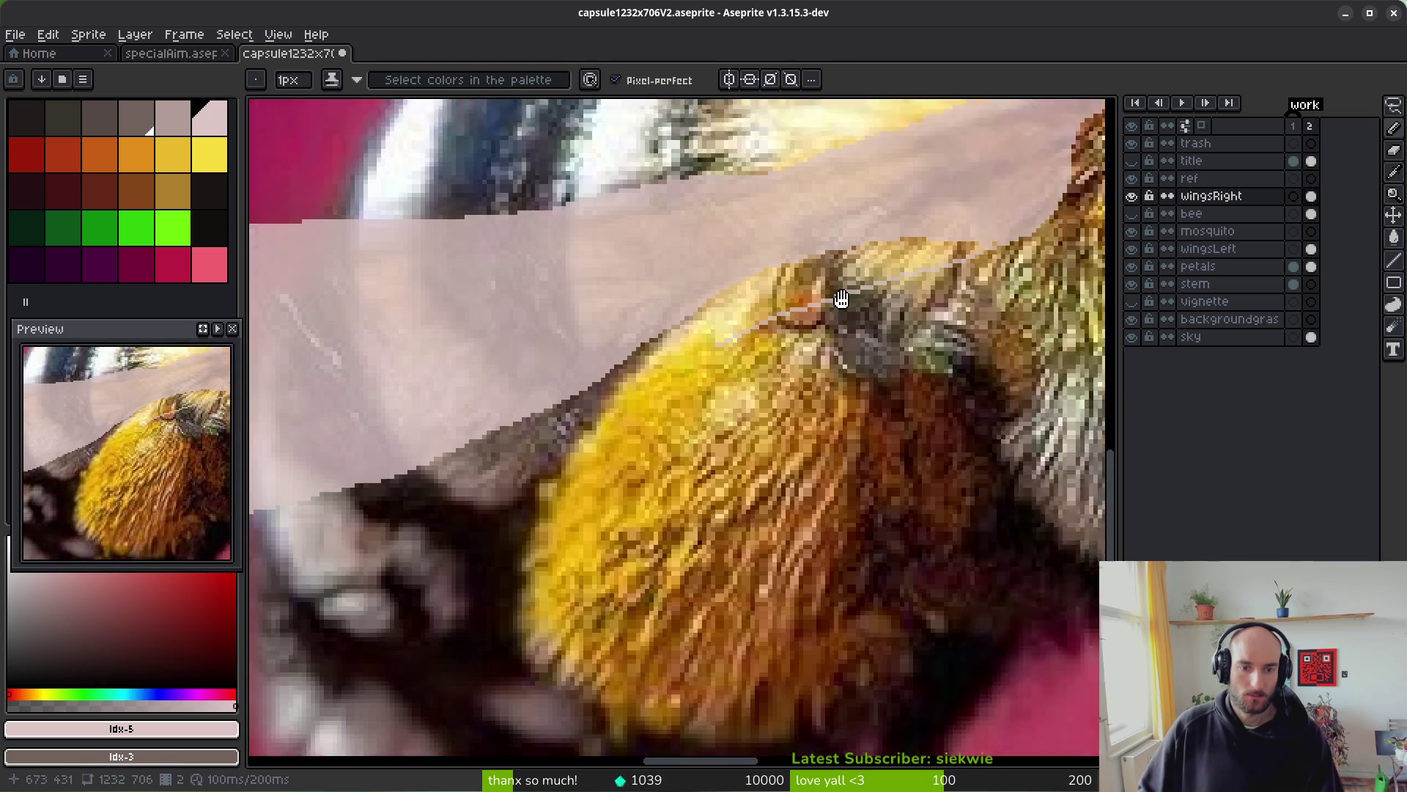
pyautogui.moveTo(865, 303); pyautogui.dragTo(781, 351)
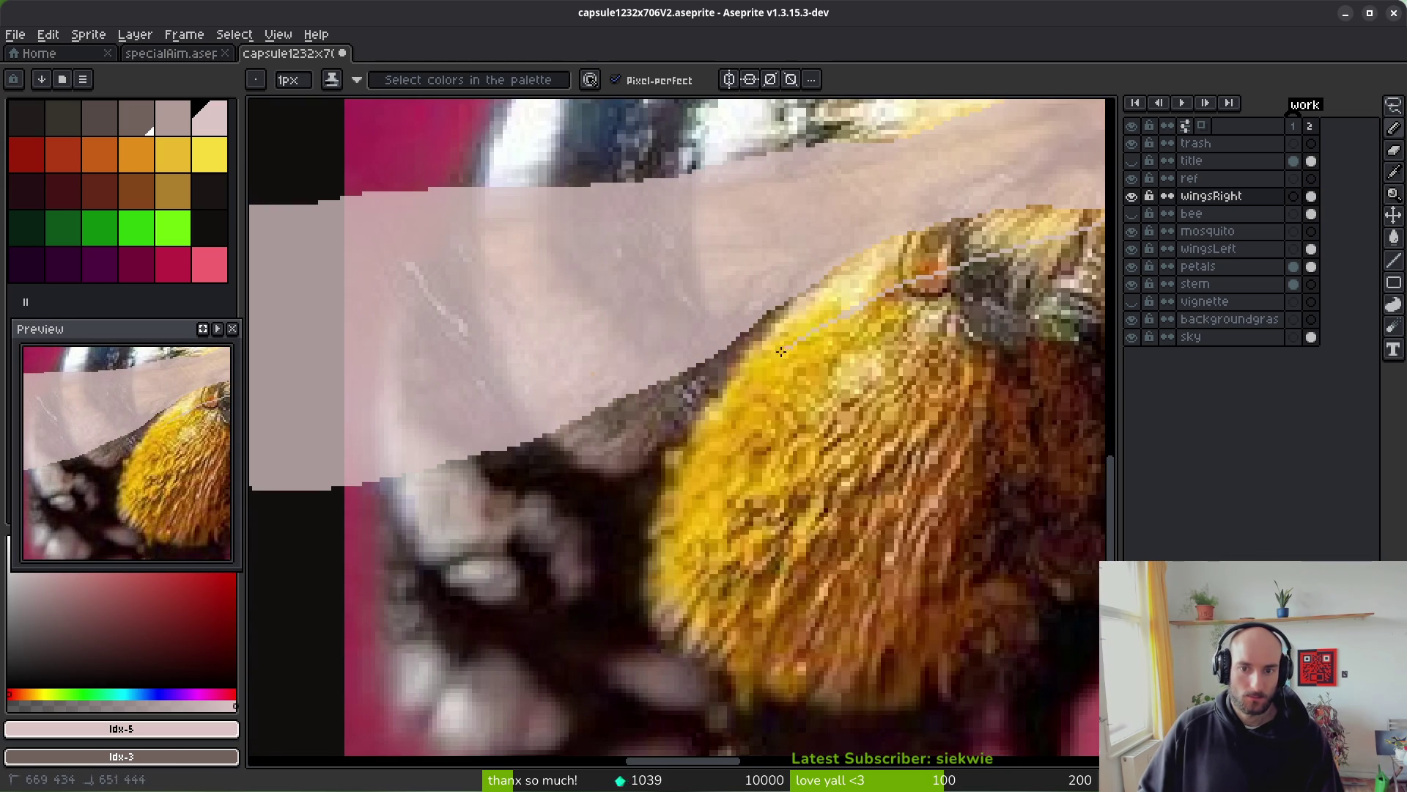
pyautogui.moveTo(316, 606); pyautogui.dragTo(315, 606)
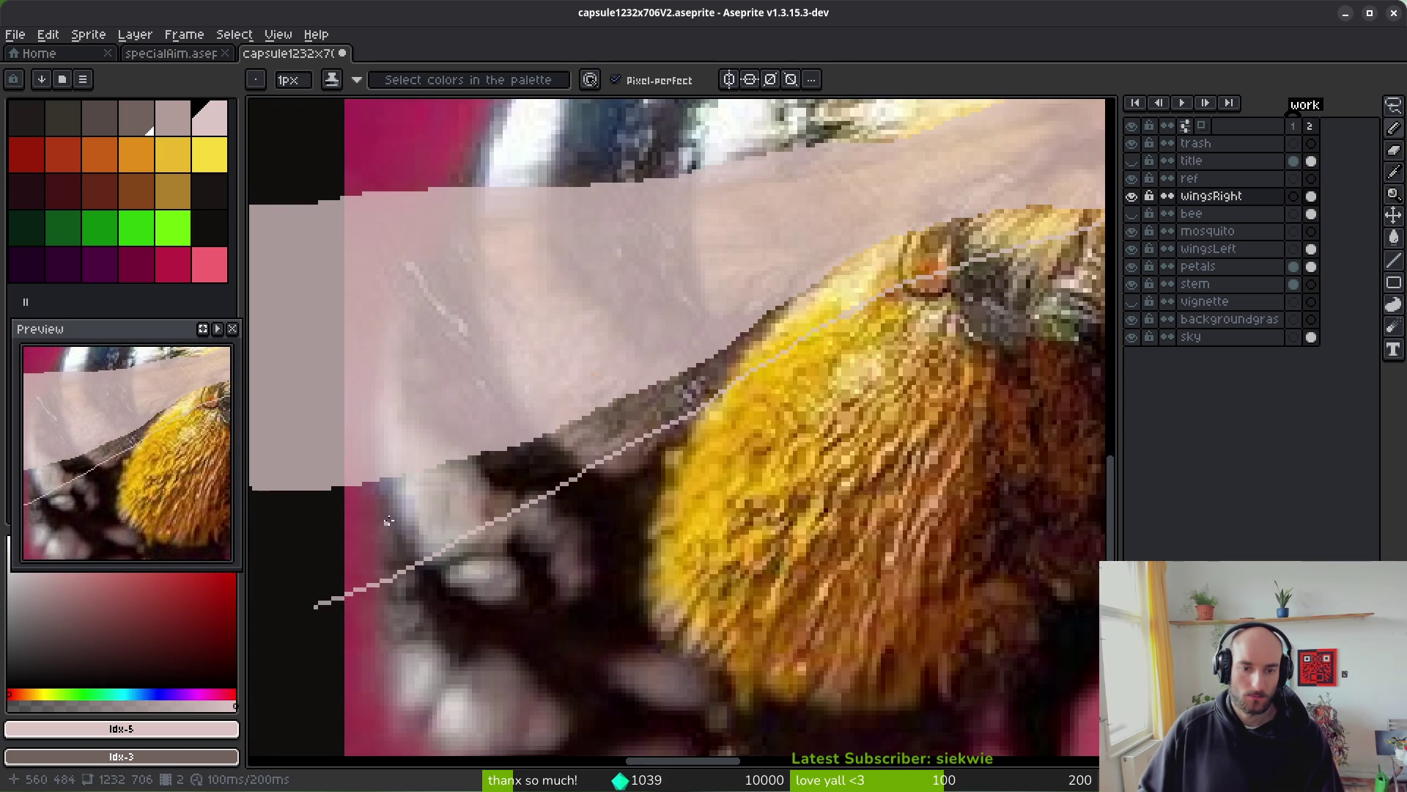
pyautogui.scroll(-3, 393, 519)
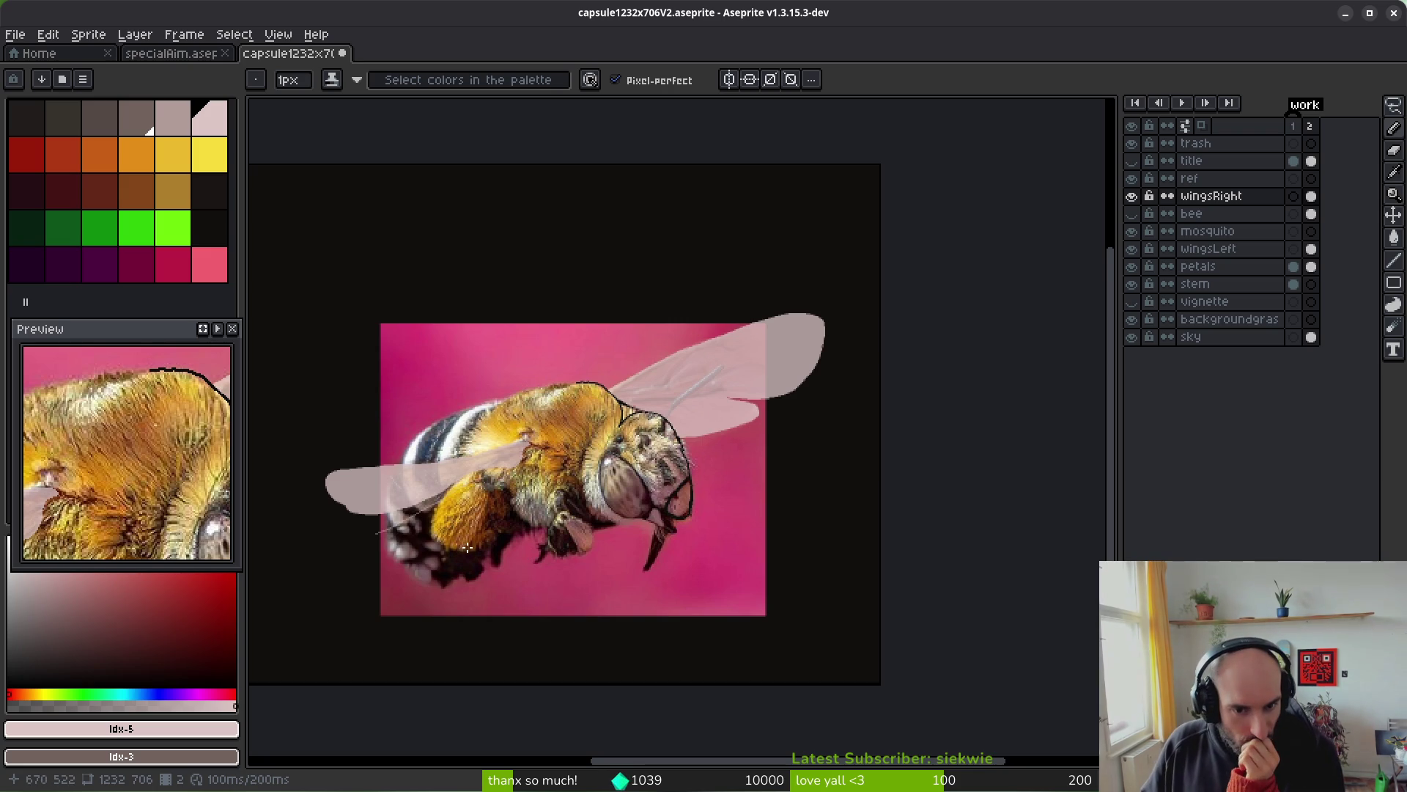
pyautogui.scroll(5, 511, 480)
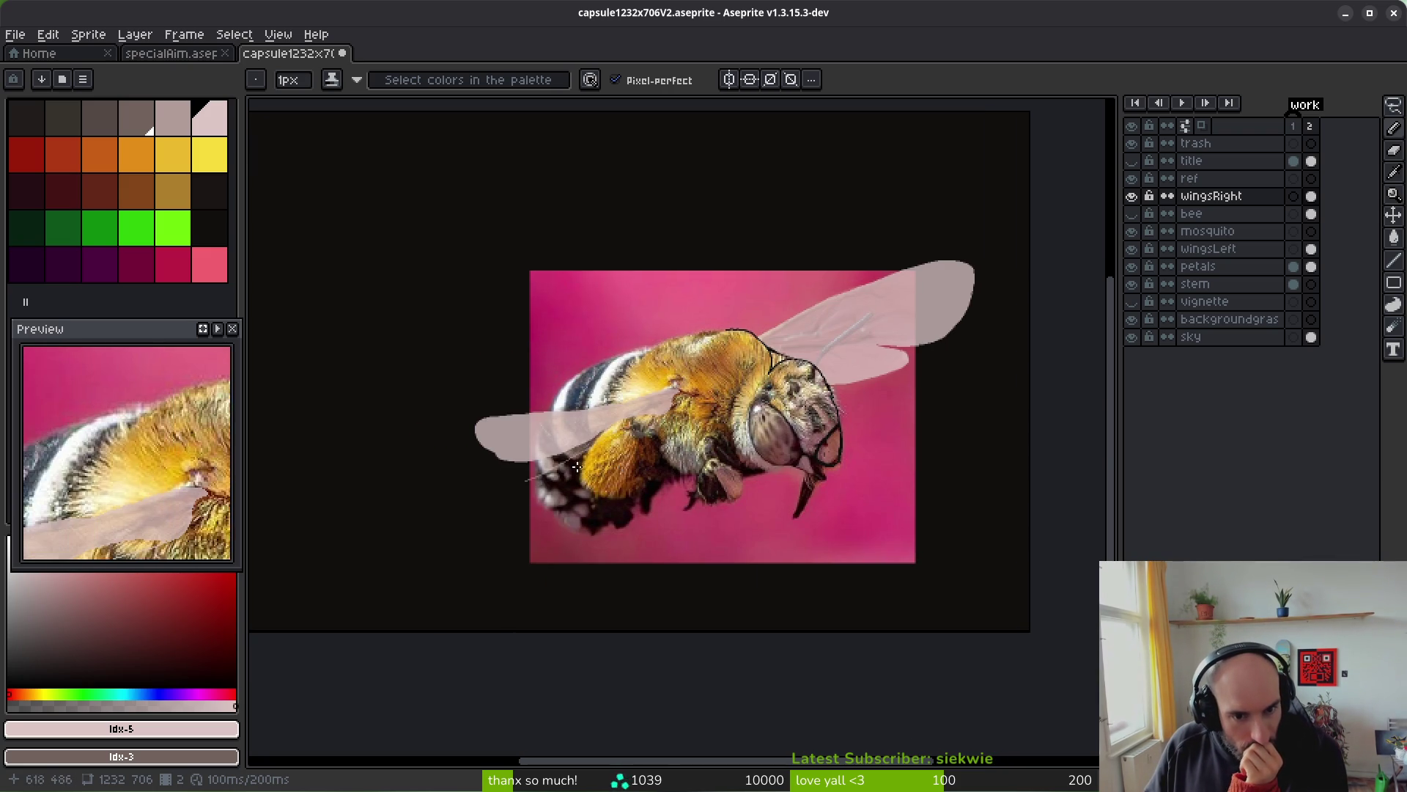
pyautogui.scroll(-2, 511, 478)
pyautogui.scroll(4, 541, 573)
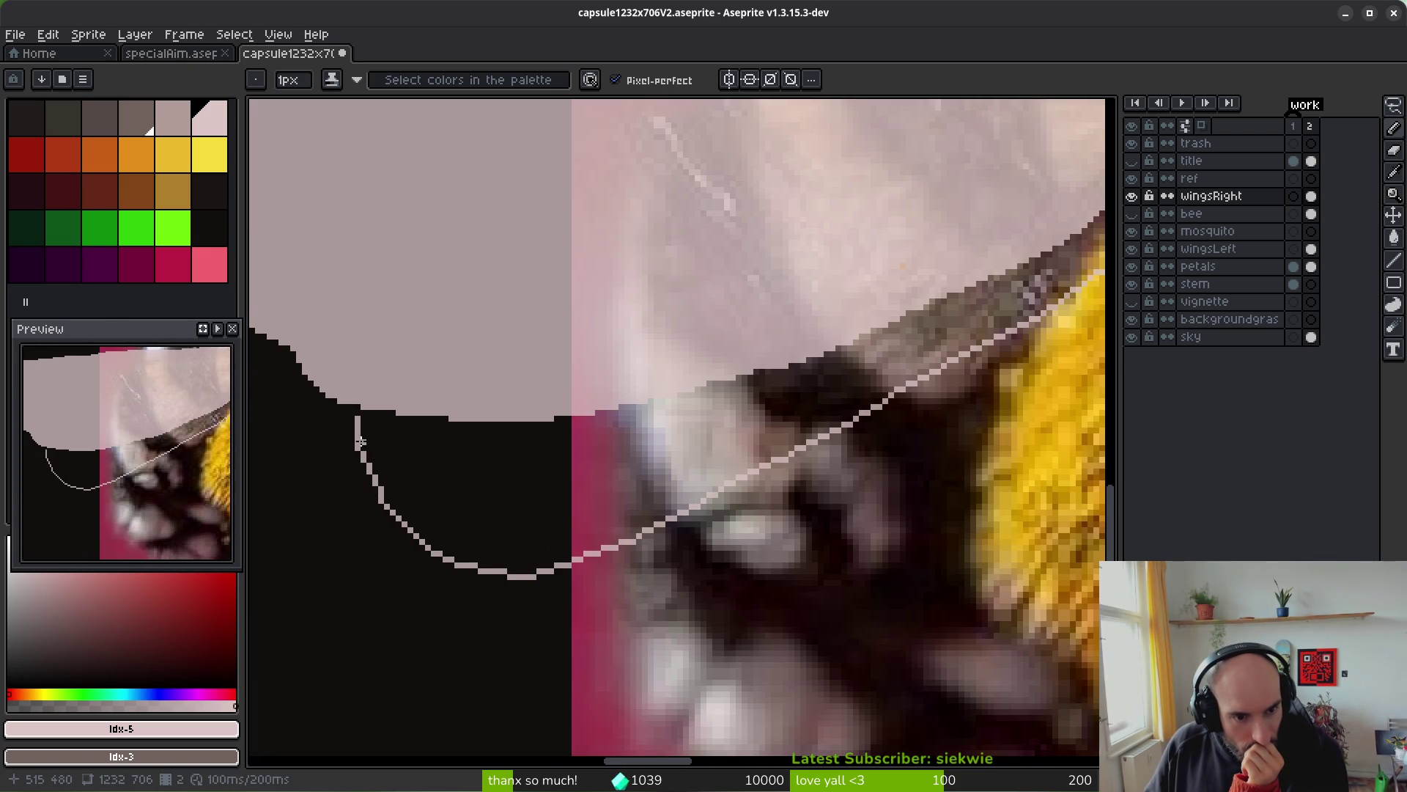
pyautogui.scroll(-8, 433, 473)
pyautogui.scroll(8, 437, 471)
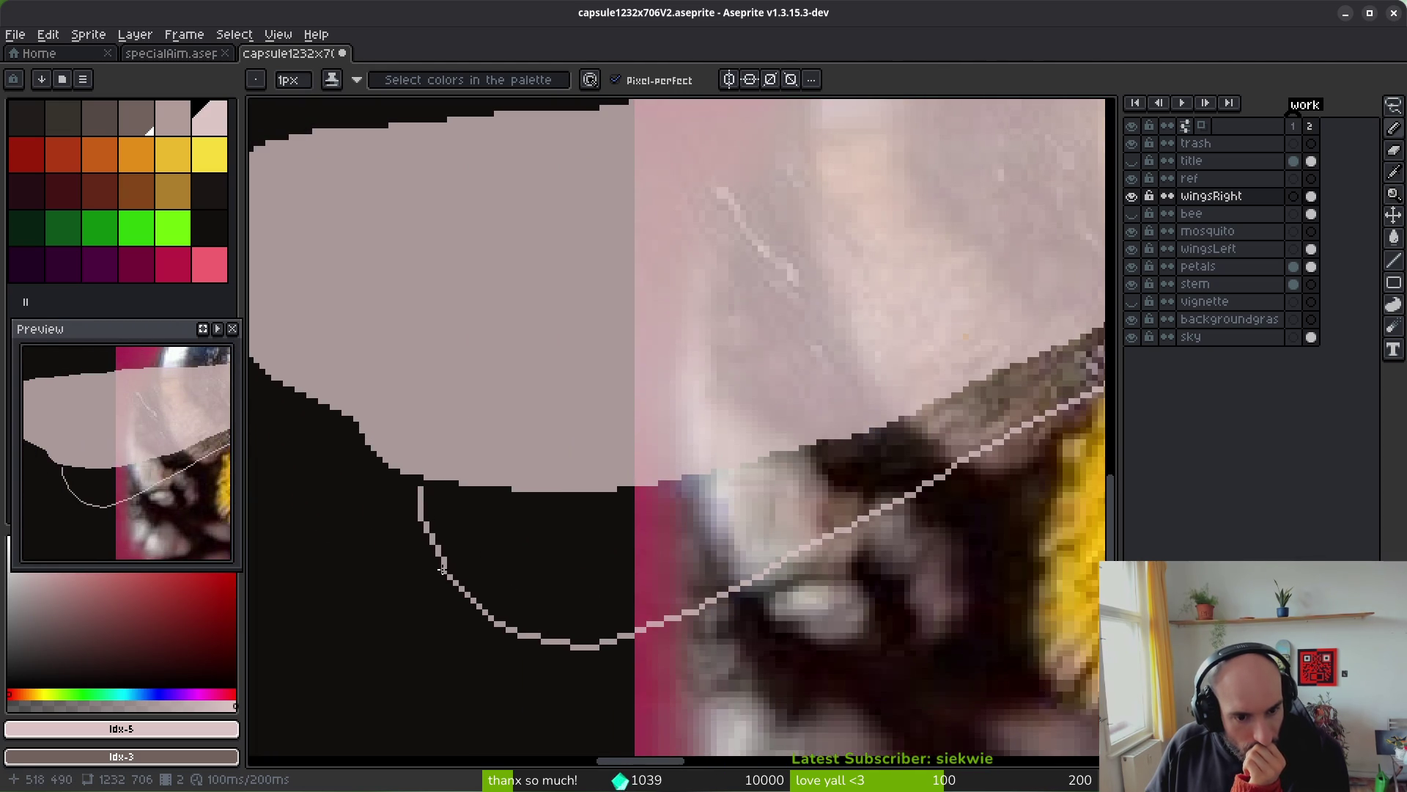
# - Close the wing tip with a pale line and touch up the outline pixels
pyautogui.moveTo(442, 569); pyautogui.dragTo(432, 537)
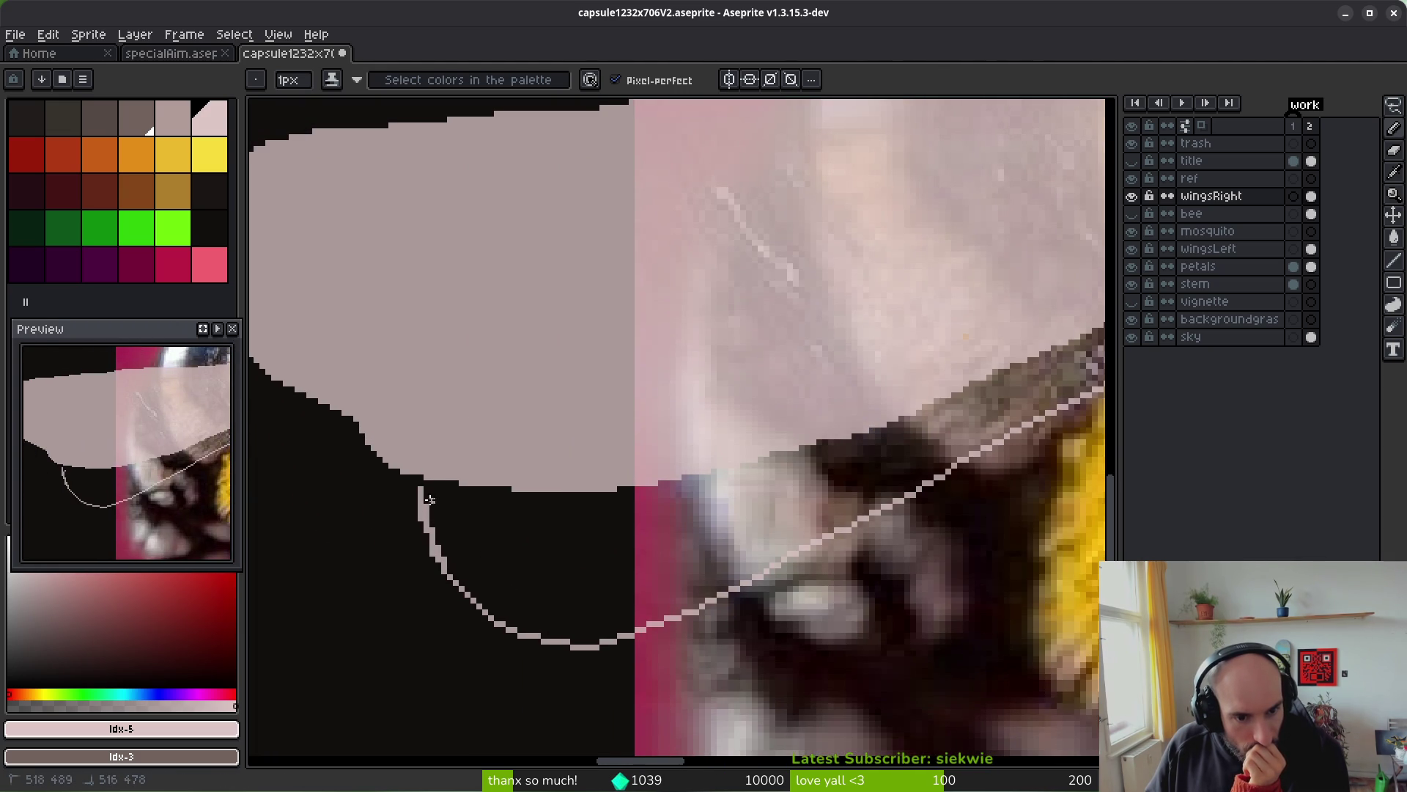
pyautogui.scroll(2, 513, 462)
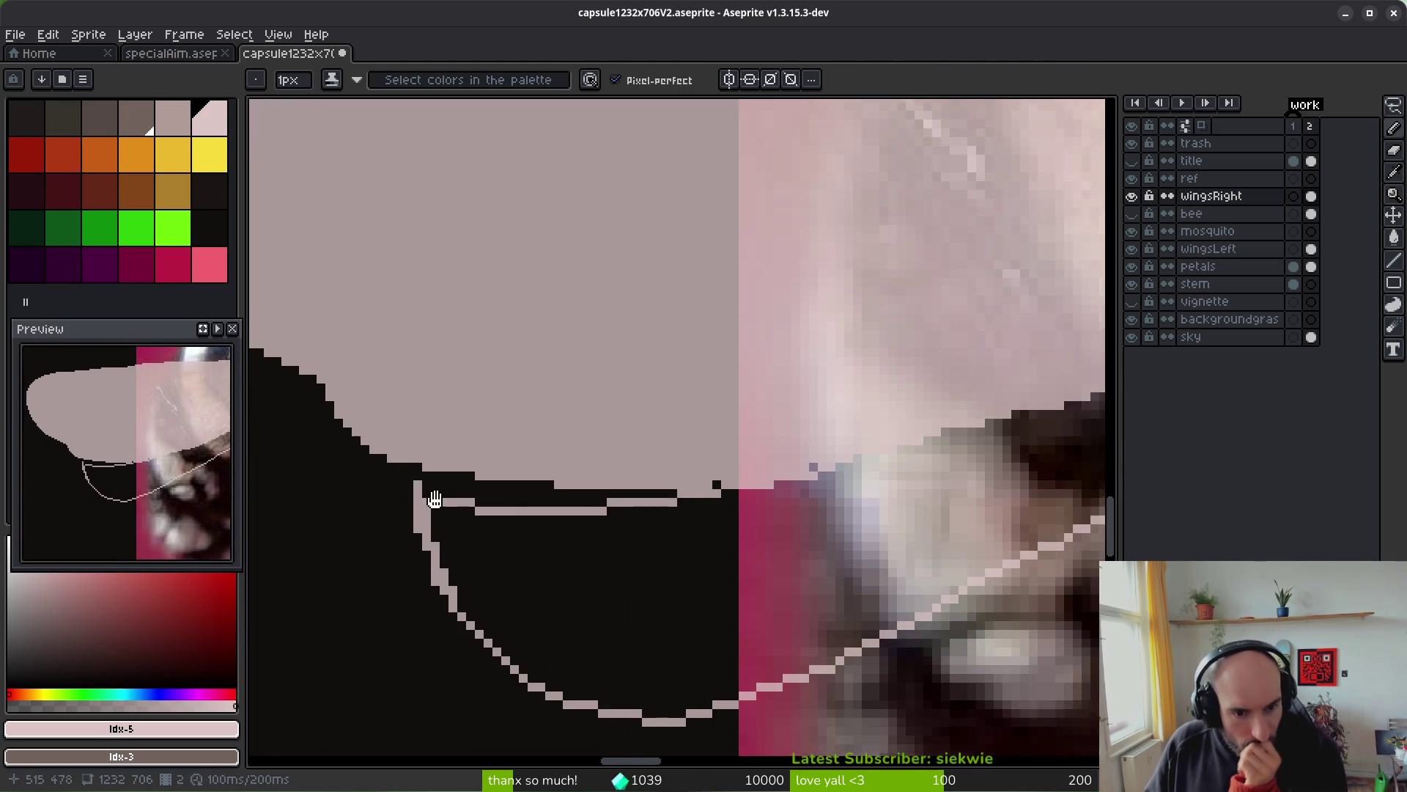
pyautogui.press('e')
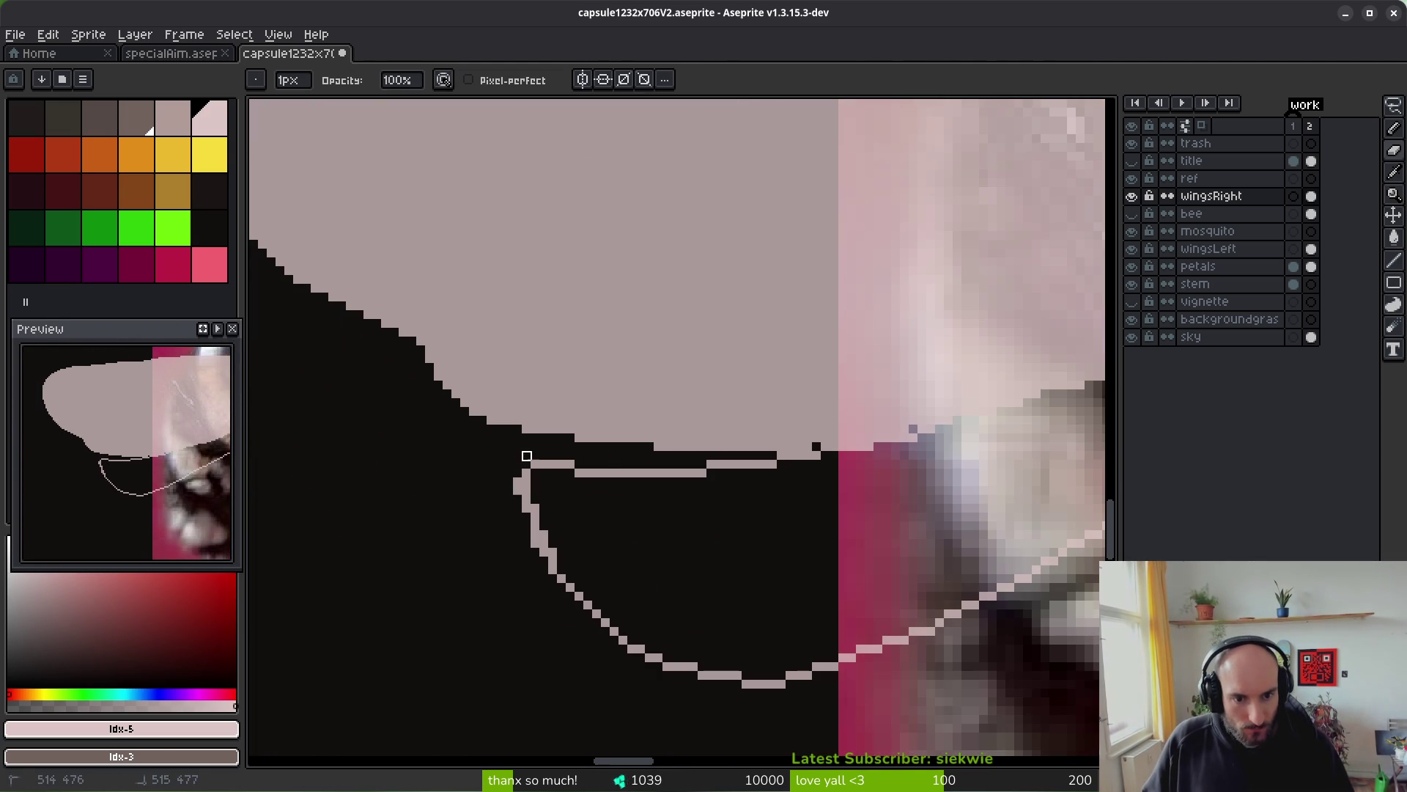
pyautogui.press('b')
pyautogui.moveTo(529, 518); pyautogui.dragTo(527, 525)
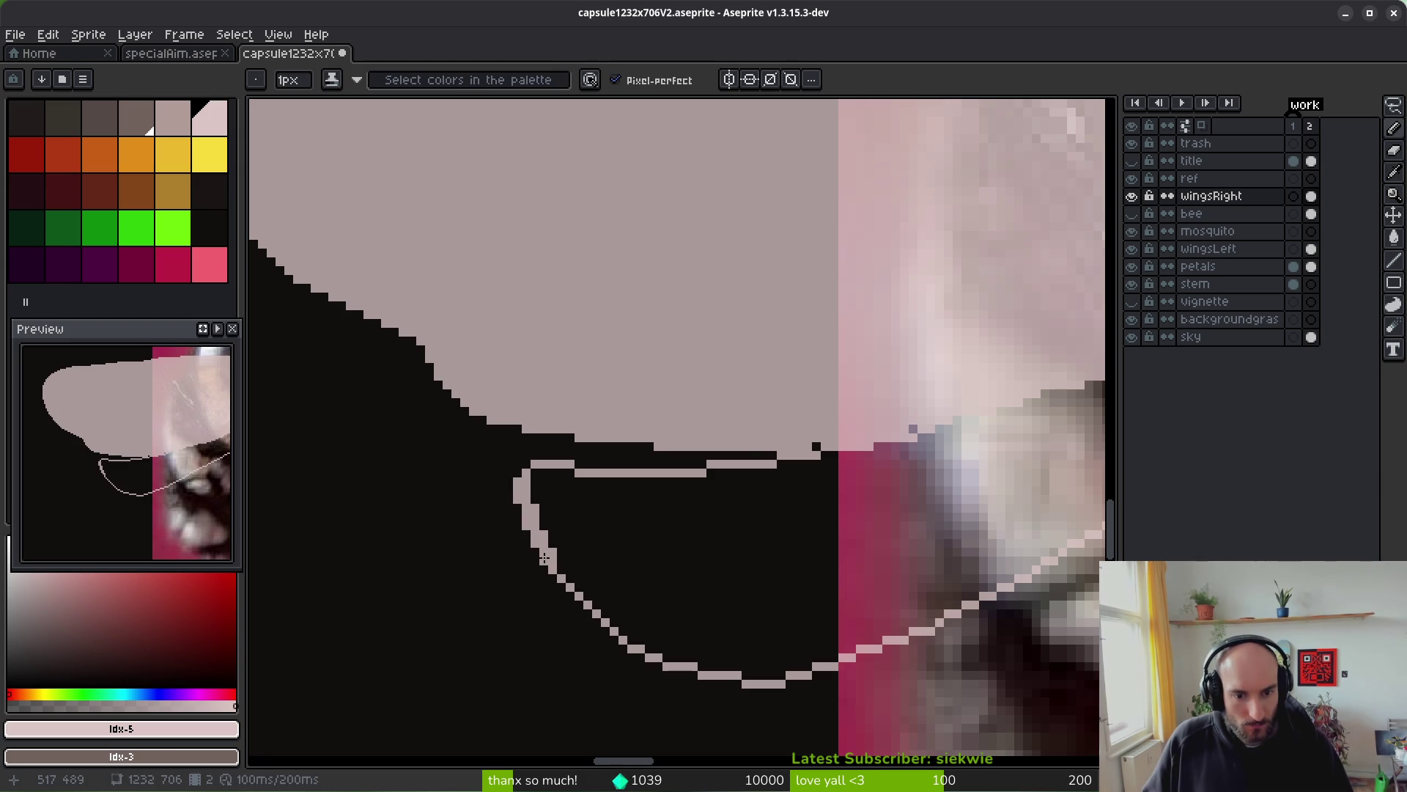
pyautogui.scroll(1, 561, 594)
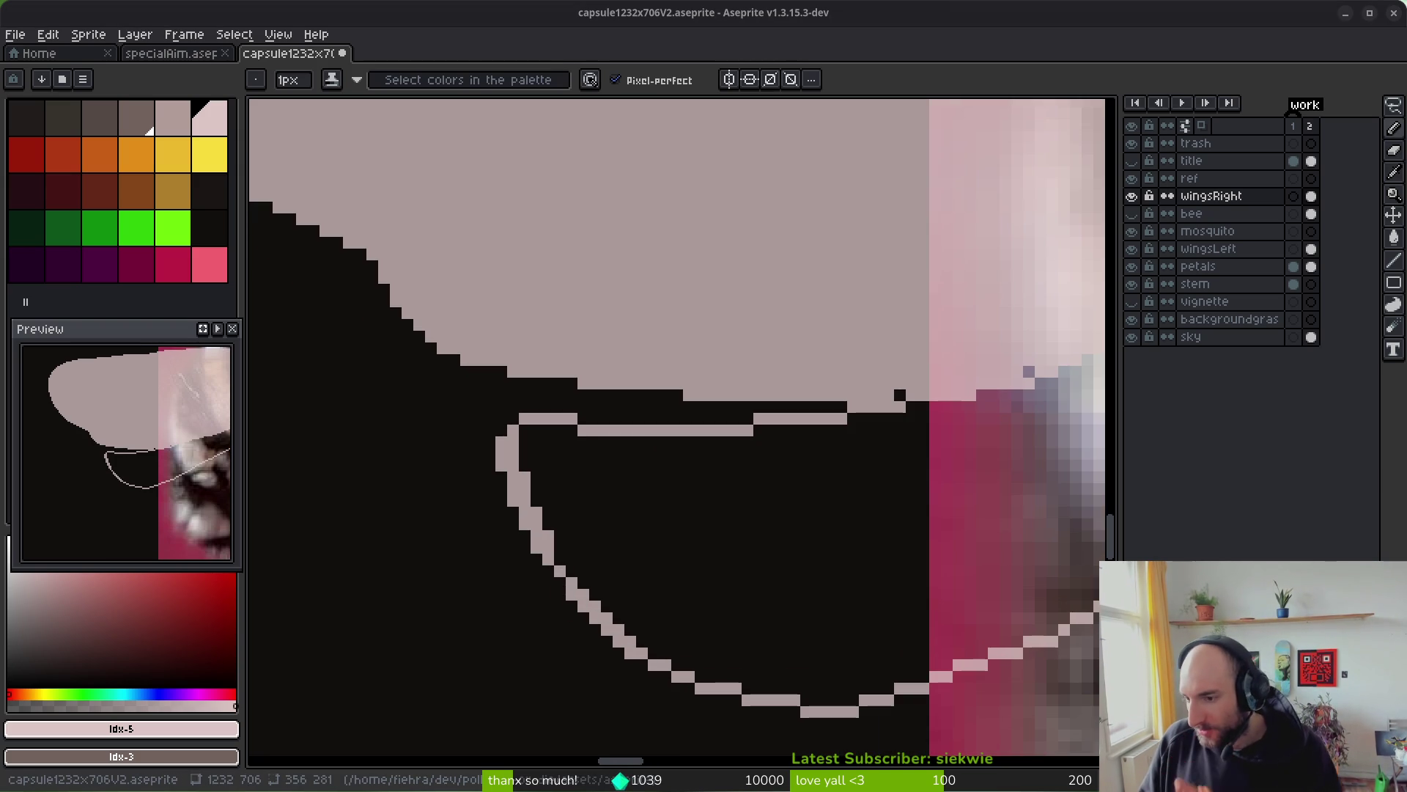
pyautogui.scroll(-3, 615, 559)
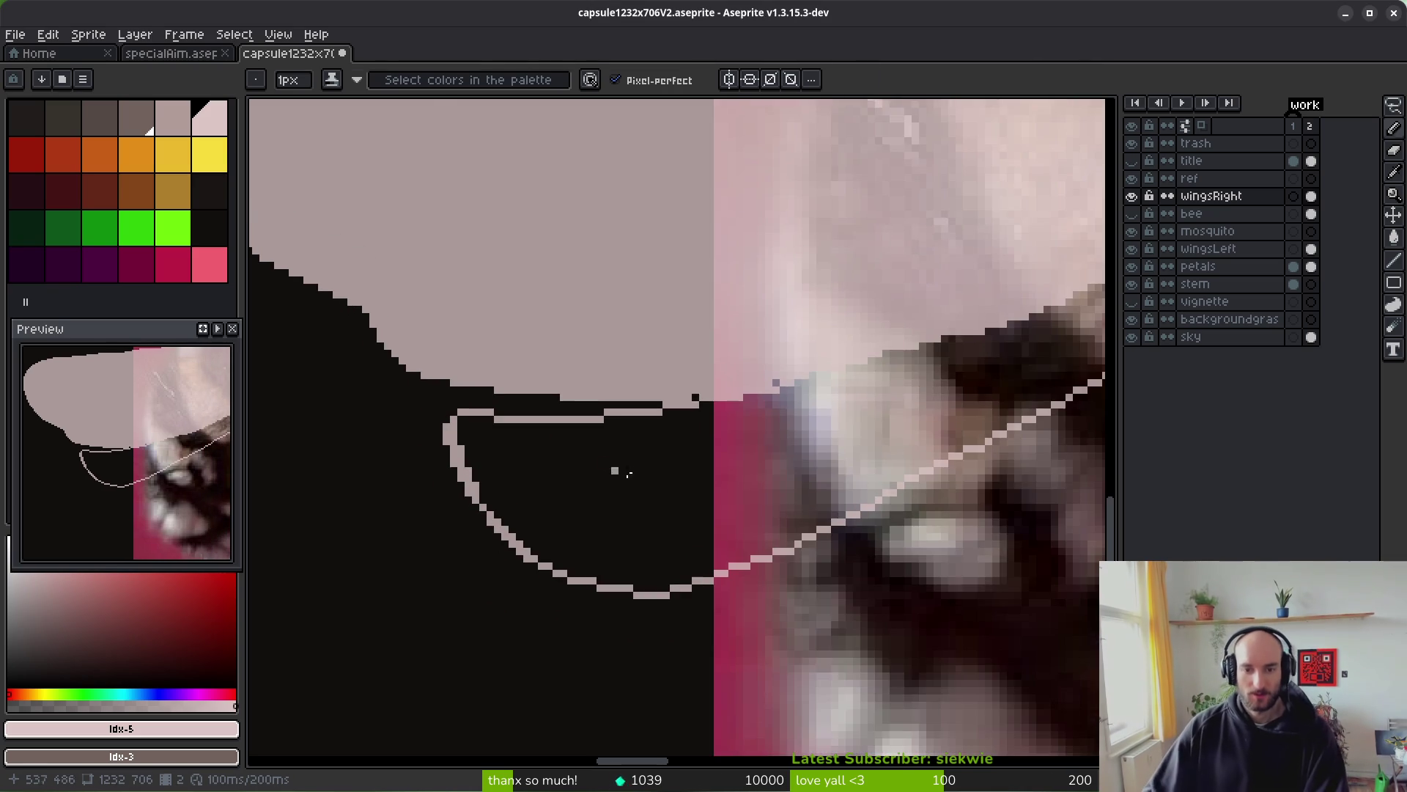
pyautogui.press('g')
pyautogui.scroll(-1, 673, 490)
pyautogui.press('b')
pyautogui.scroll(-3, 759, 495)
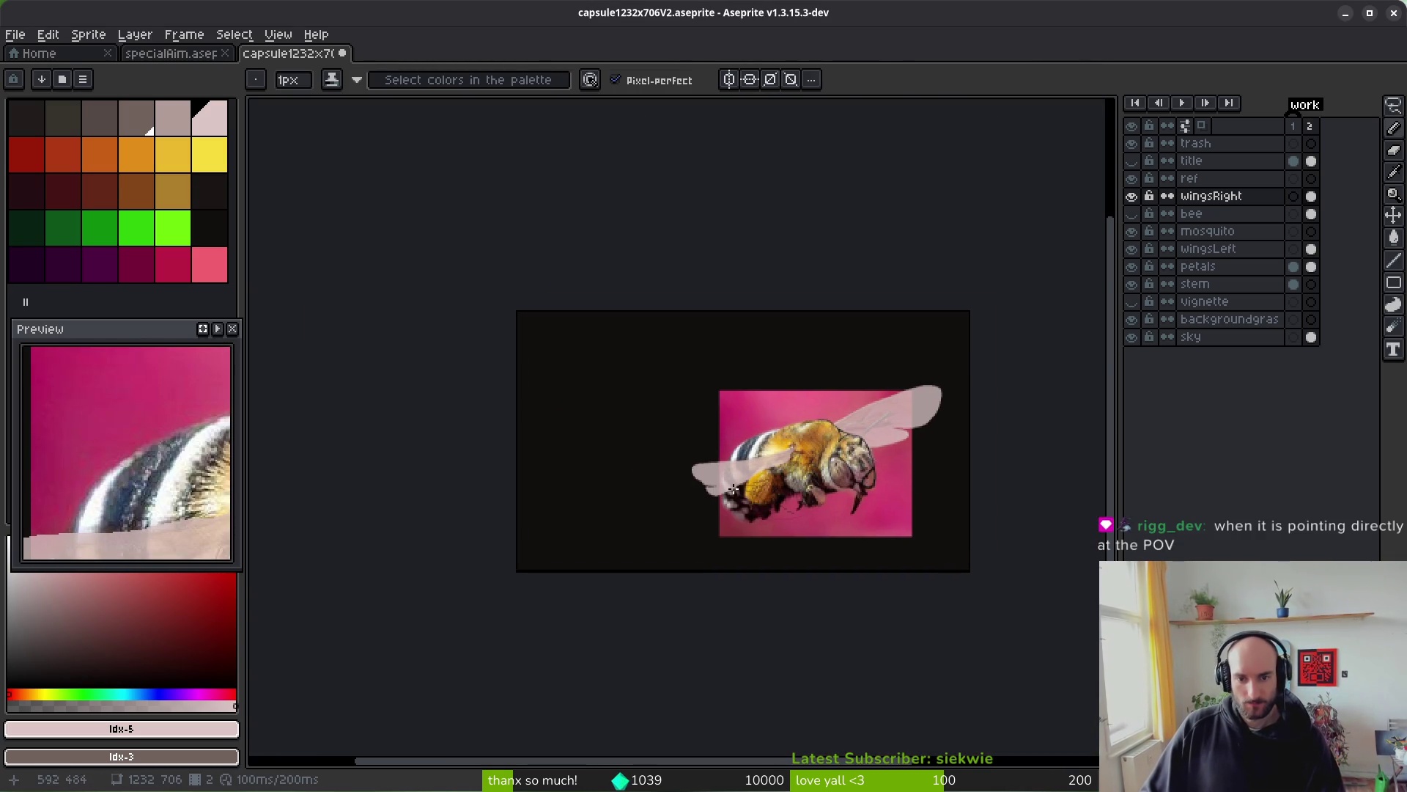
# - With a larger brush, paint dark over the wing's upper-left and left edges and stray light pixels
pyautogui.scroll(6, 733, 489)
pyautogui.moveTo(559, 439); pyautogui.dragTo(484, 568)
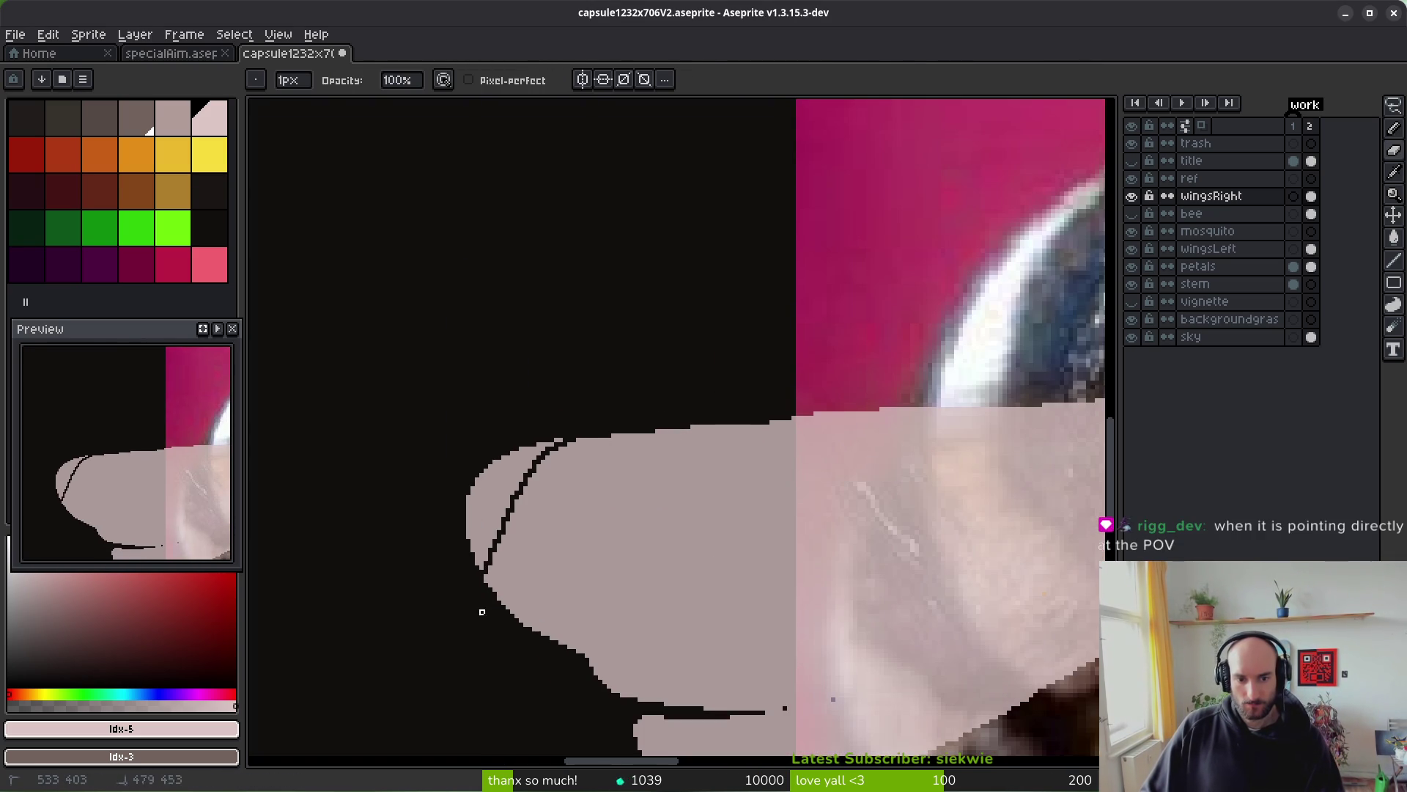
pyautogui.press('+')
pyautogui.press('+')
pyautogui.press('+')
pyautogui.moveTo(582, 432)
pyautogui.mouseDown()
pyautogui.moveTo(544, 446)
pyautogui.moveTo(496, 556)
pyautogui.moveTo(537, 649)
pyautogui.mouseUp()
pyautogui.moveTo(498, 570); pyautogui.dragTo(502, 583)
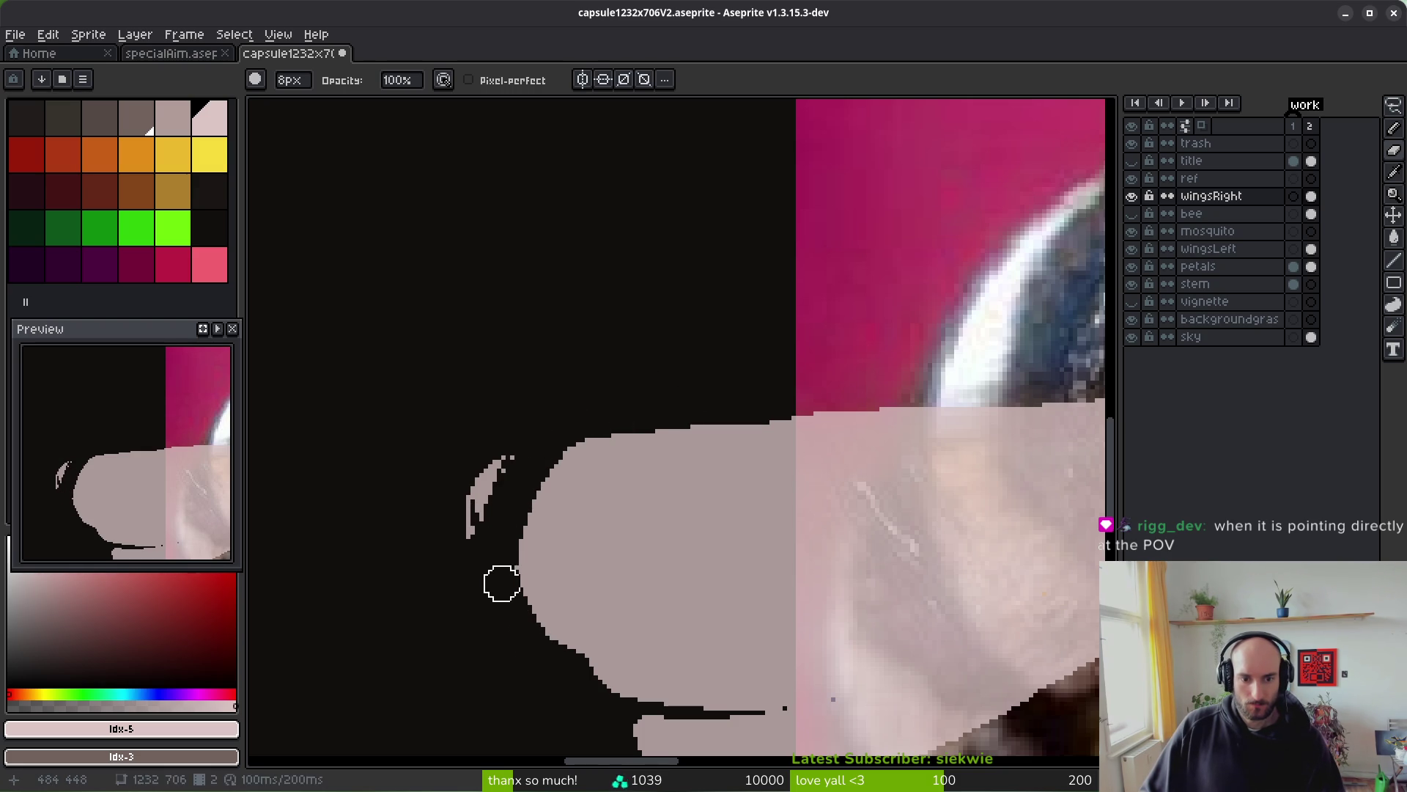
pyautogui.moveTo(496, 420); pyautogui.dragTo(499, 450)
pyautogui.scroll(-2, 526, 500)
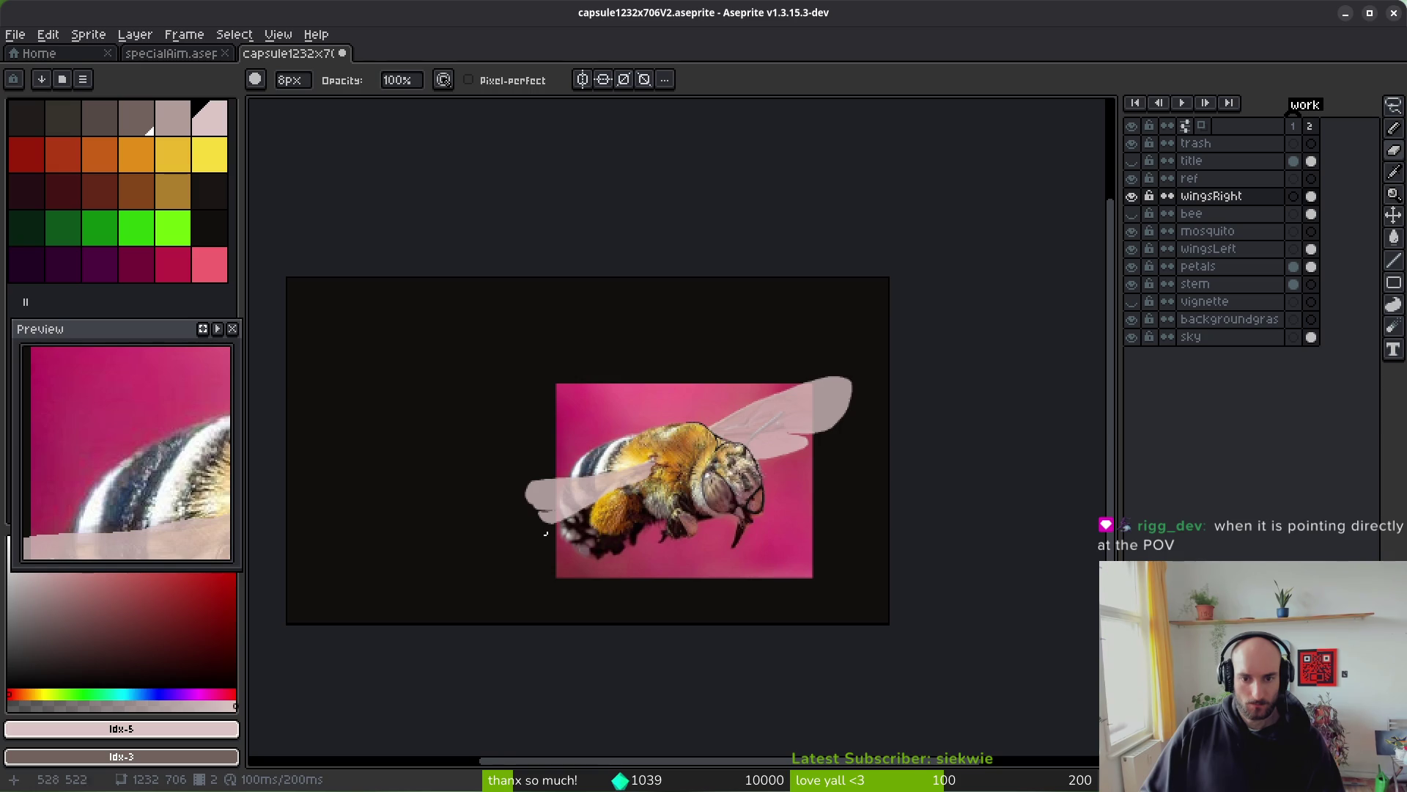
pyautogui.scroll(3, 545, 532)
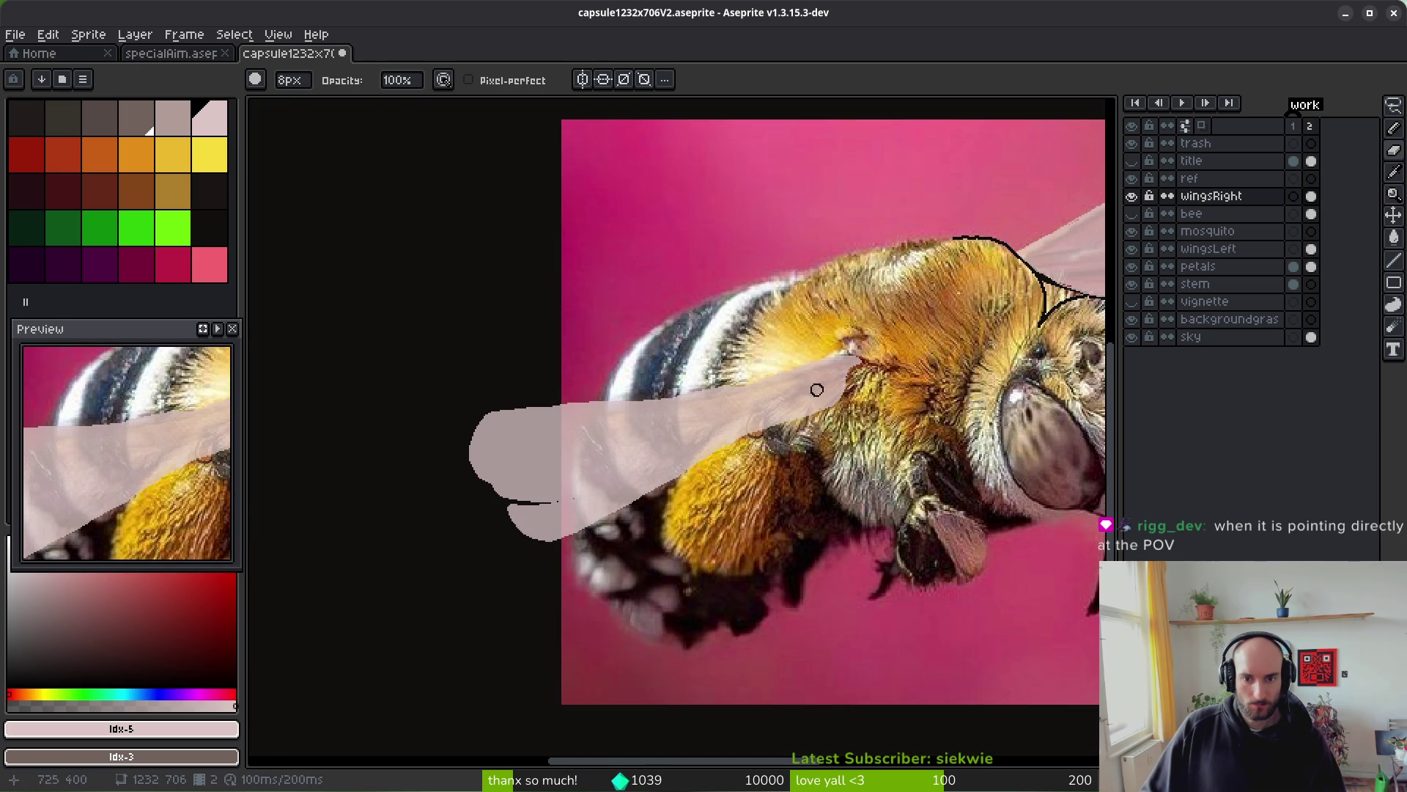
# - Darken the lower edge, undo two strokes, trim the top edge diagonally, and lasso the lower lobe
pyautogui.moveTo(700, 465)
pyautogui.mouseDown()
pyautogui.moveTo(516, 502)
pyautogui.moveTo(689, 469)
pyautogui.mouseUp()
pyautogui.moveTo(512, 503); pyautogui.dragTo(513, 532)
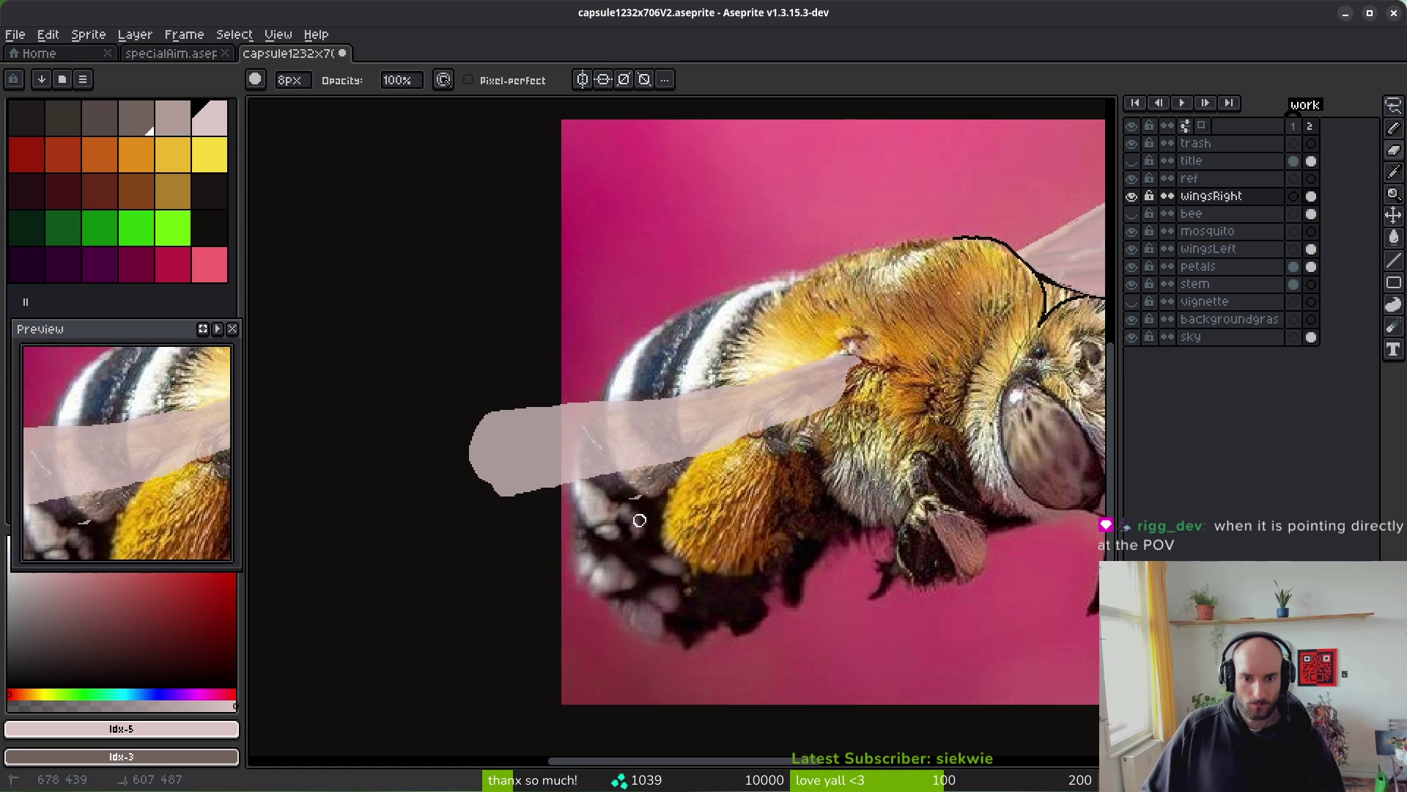
pyautogui.hotkey('ctrl', 'z')
pyautogui.hotkey('ctrl', 'z')
pyautogui.hotkey('ctrl', 'z')
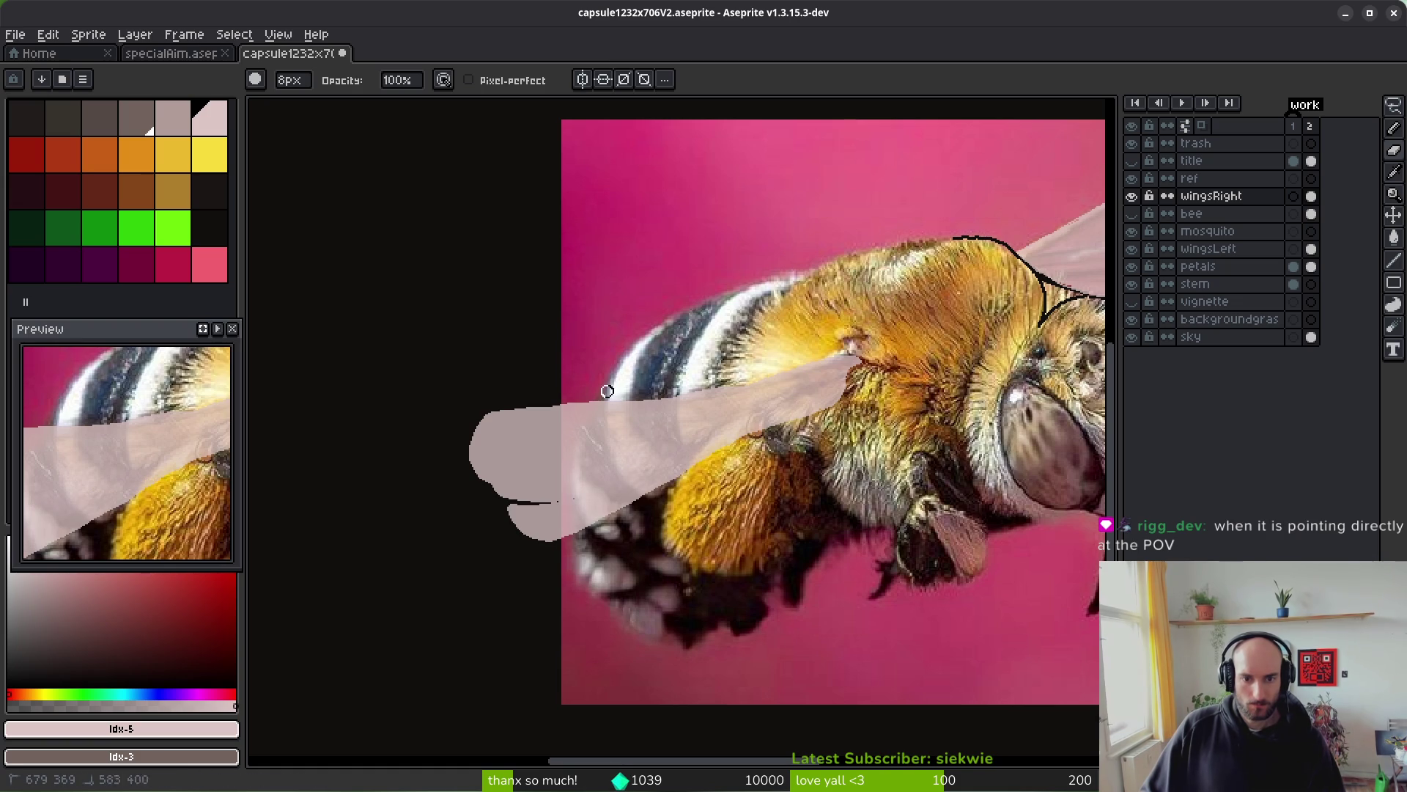
pyautogui.hotkey('ctrl', 'z')
pyautogui.hotkey('ctrl', 'z')
pyautogui.scroll(3, 565, 418)
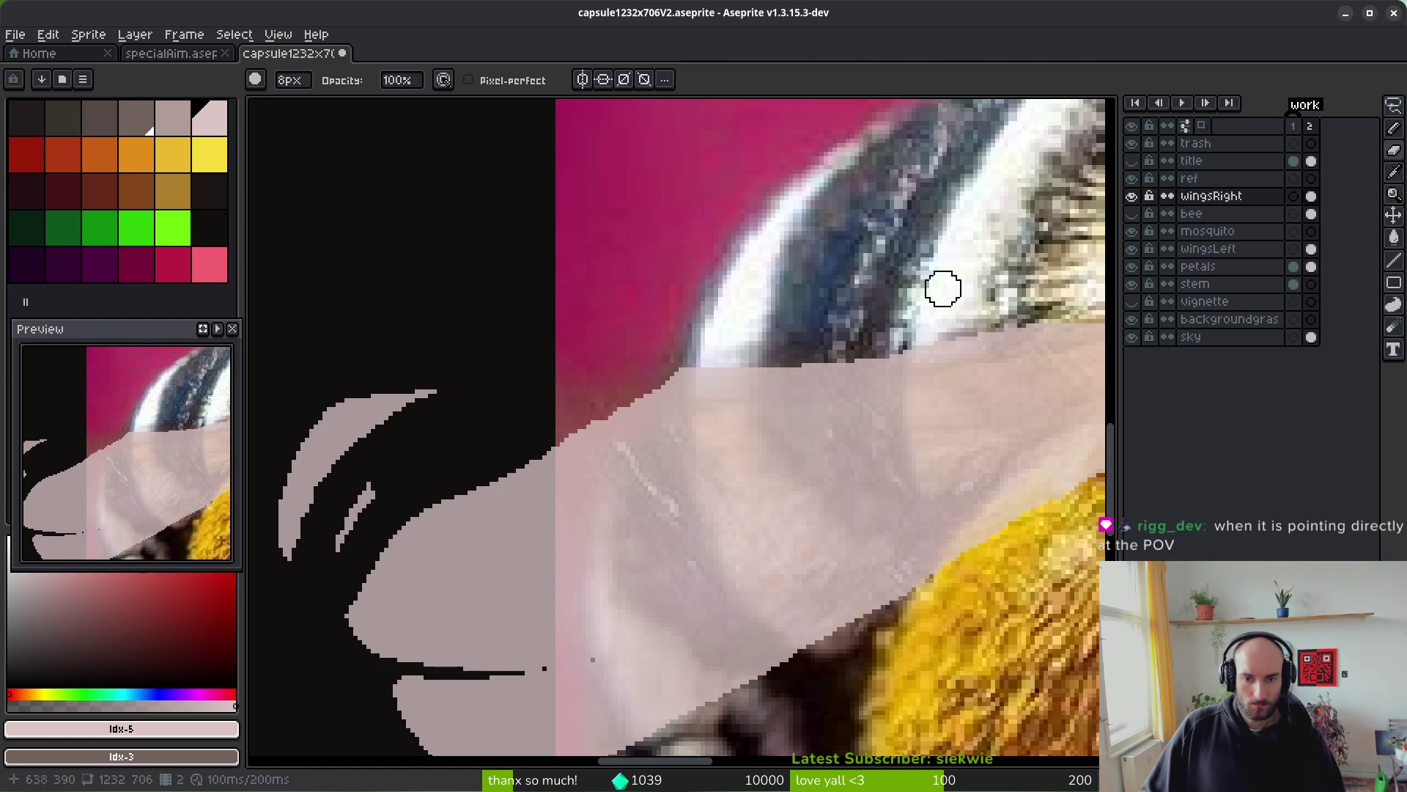
pyautogui.moveTo(868, 341)
pyautogui.mouseDown()
pyautogui.moveTo(597, 425)
pyautogui.moveTo(331, 601)
pyautogui.mouseUp()
pyautogui.press('q')
pyautogui.scroll(-3, 503, 604)
pyautogui.moveTo(540, 513)
pyautogui.mouseDown()
pyautogui.moveTo(387, 583)
pyautogui.moveTo(644, 471)
pyautogui.mouseUp()
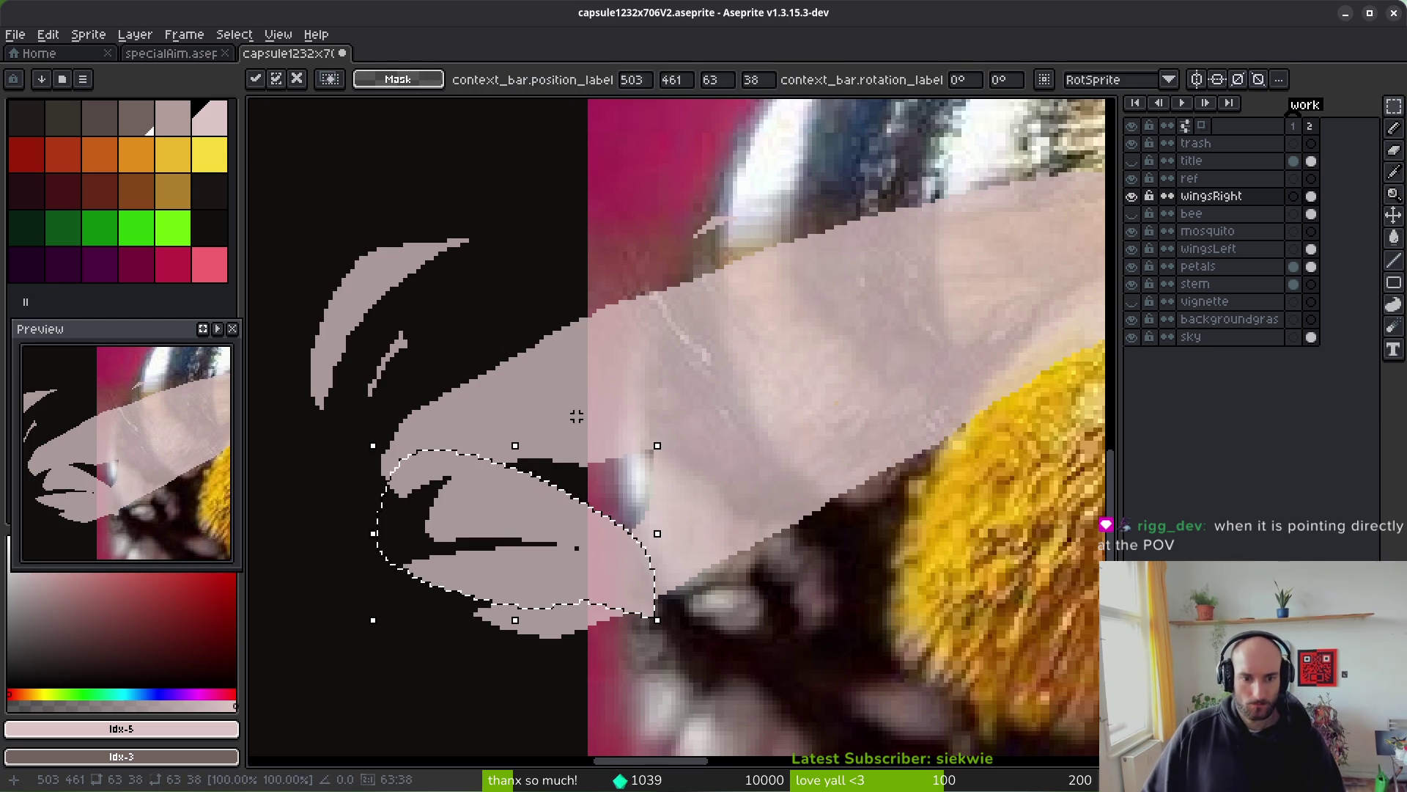
# - Try a 90° lobe rotation and revert it, then patch the lobe's left edge and dark spots pale
pyautogui.hotkey('ctrl', 'r')
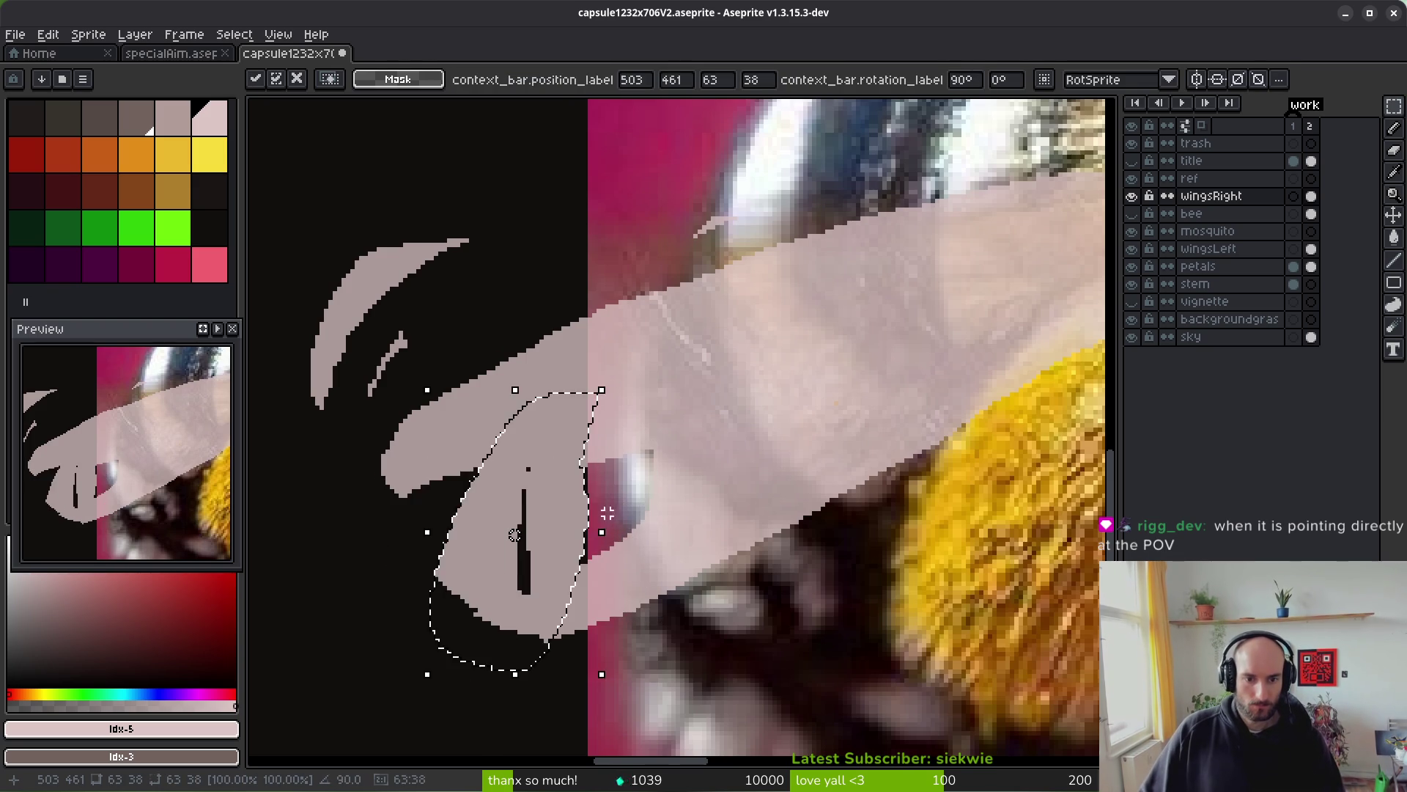
pyautogui.hotkey('ctrl', 'z')
pyautogui.press('Return')
pyautogui.hotkey('ctrl', 'd')
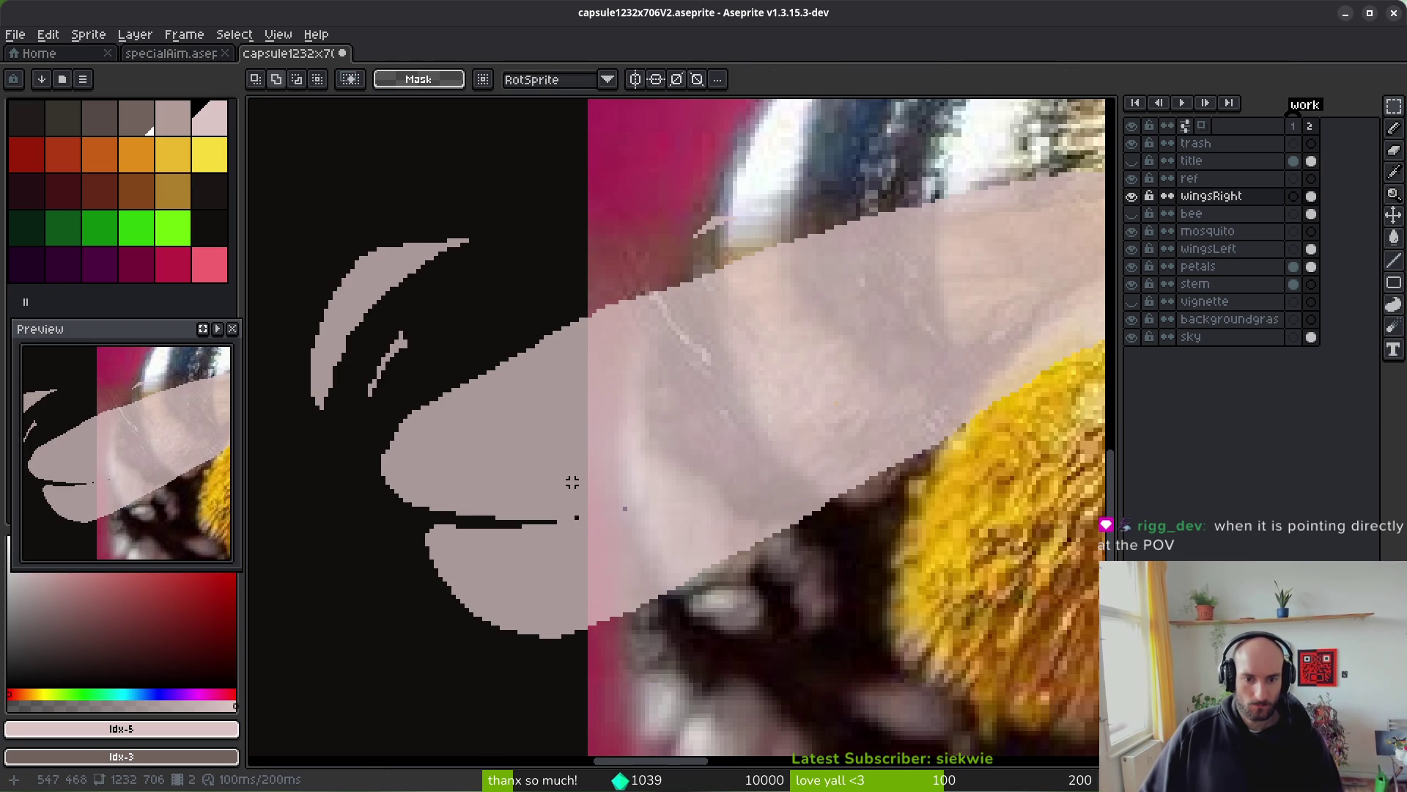
pyautogui.press('b')
pyautogui.moveTo(386, 483); pyautogui.dragTo(428, 550)
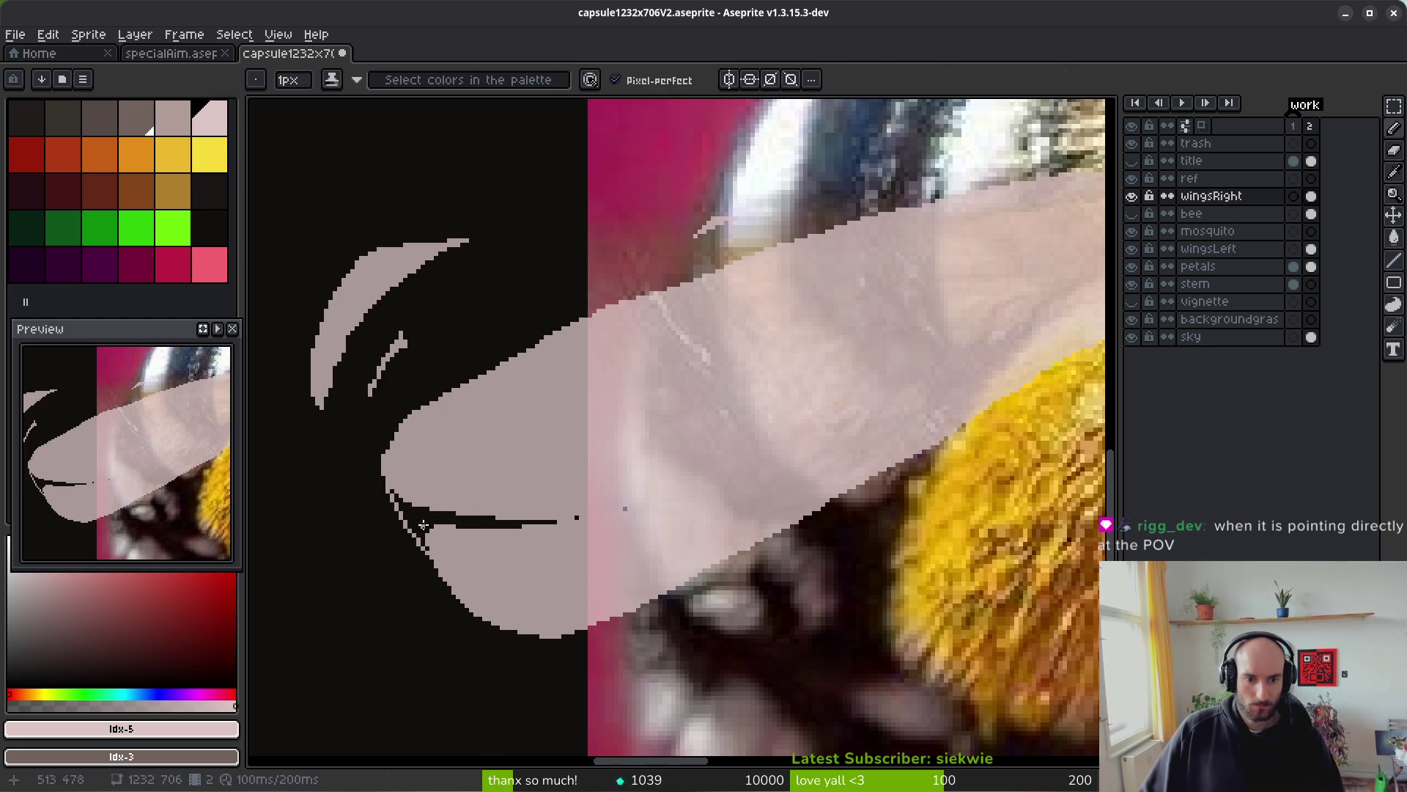
pyautogui.press('g')
pyautogui.click(515, 526)
pyautogui.press('b')
pyautogui.scroll(3, 515, 529)
pyautogui.click(561, 510)
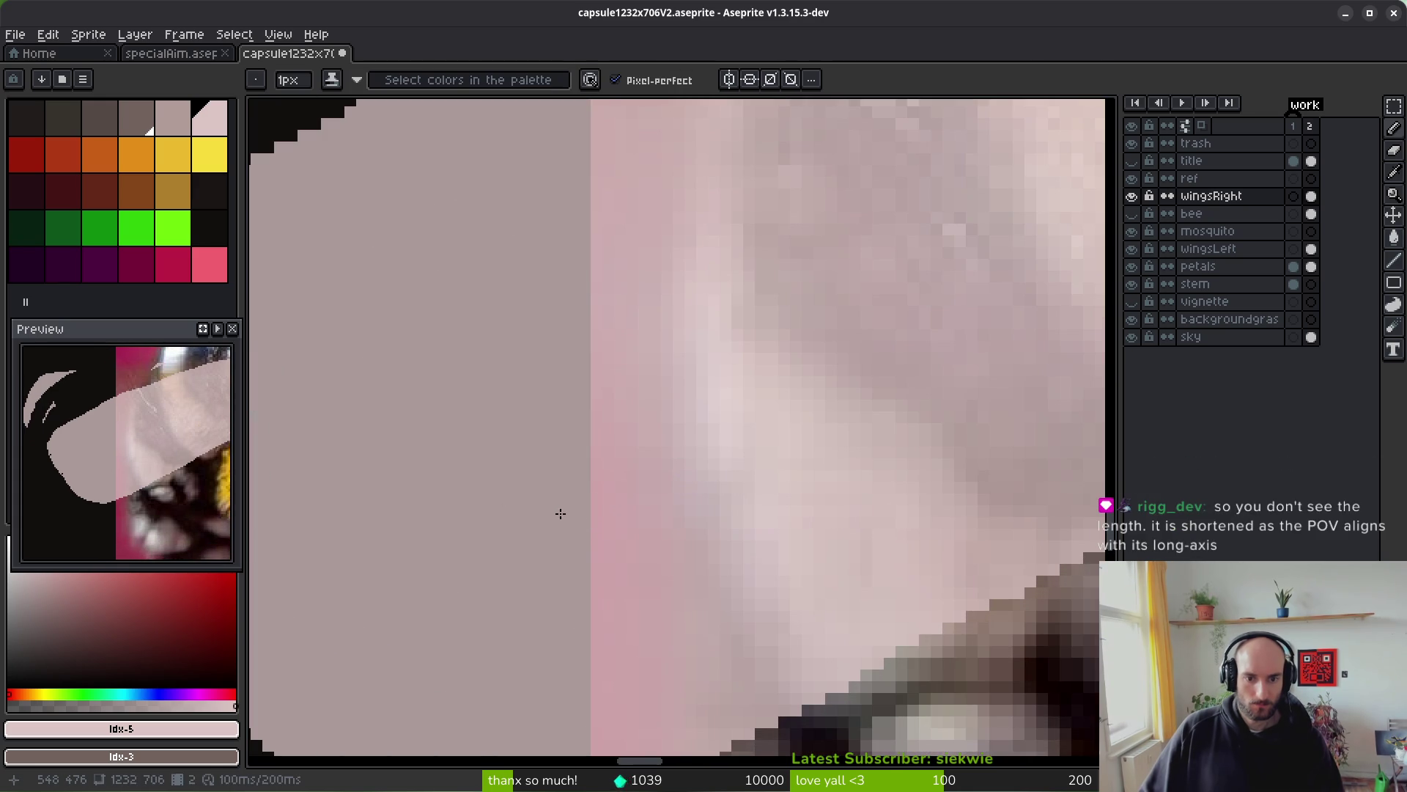
# - Cut a diagonal notch, smooth the upper-left outline with pale idx-5, and fill interior dark spots
pyautogui.scroll(-2, 560, 508)
pyautogui.scroll(1, 685, 533)
pyautogui.press('e')
pyautogui.scroll(1, 584, 613)
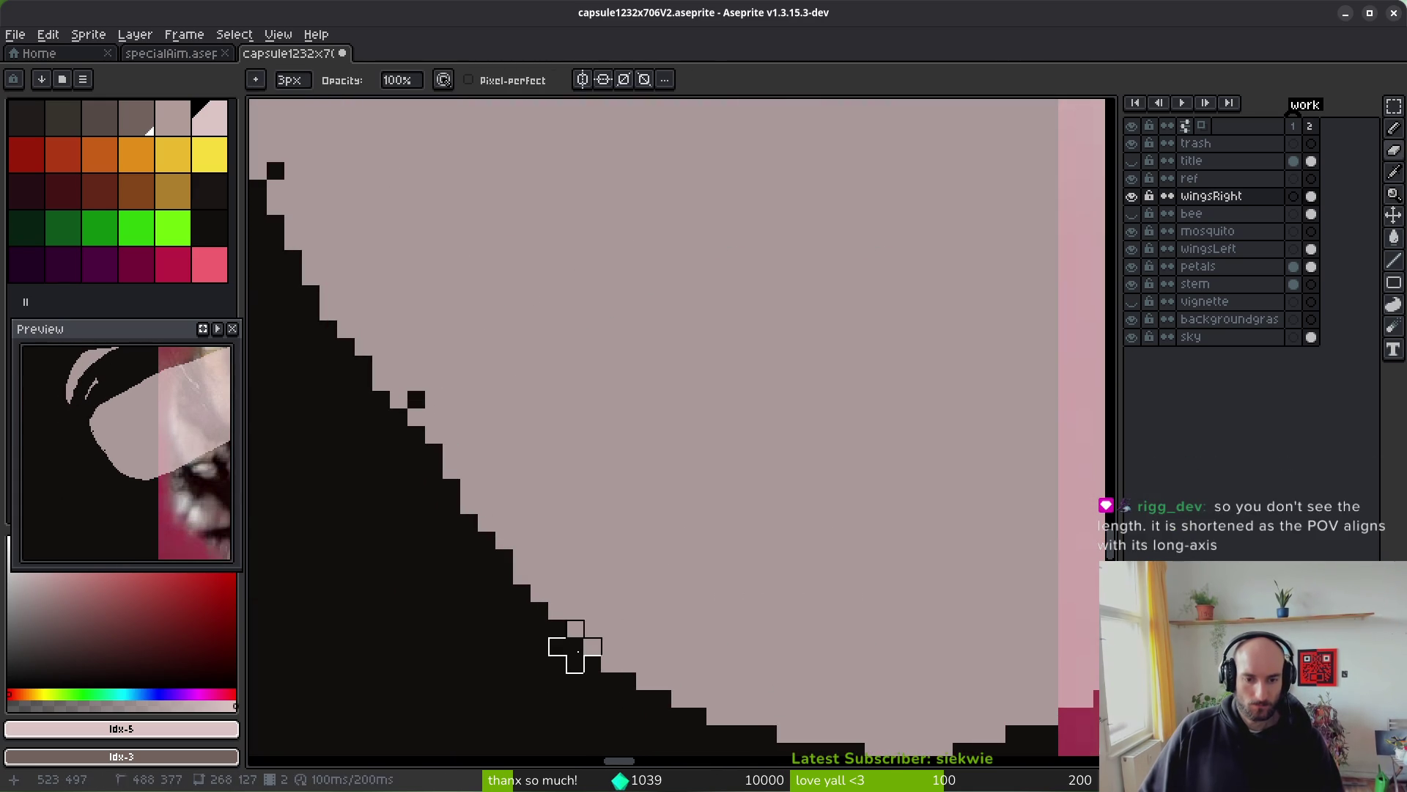
pyautogui.moveTo(575, 629)
pyautogui.mouseDown()
pyautogui.moveTo(572, 606)
pyautogui.moveTo(729, 323)
pyautogui.moveTo(821, 258)
pyautogui.moveTo(557, 594)
pyautogui.moveTo(609, 433)
pyautogui.moveTo(521, 576)
pyautogui.mouseUp()
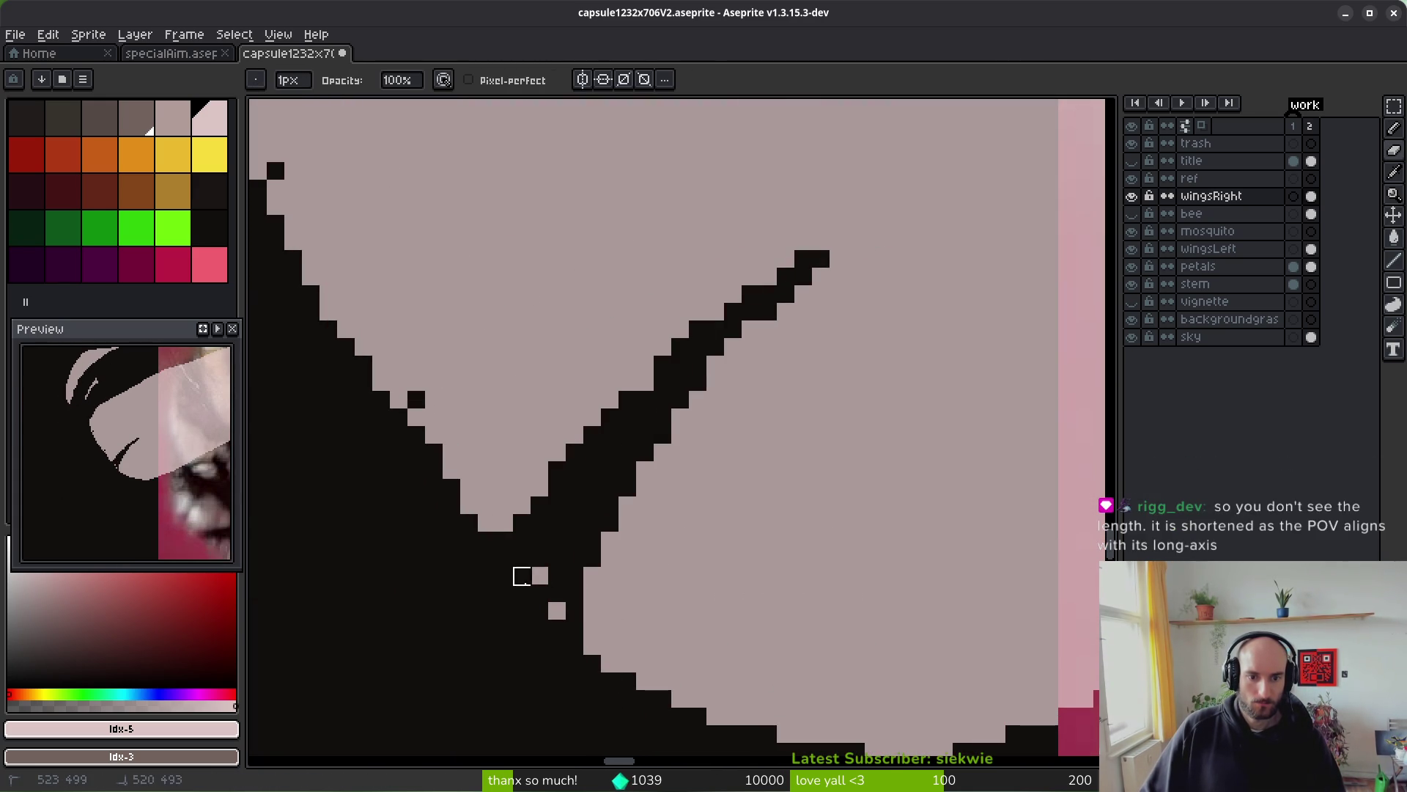
pyautogui.scroll(-2, 493, 508)
pyautogui.scroll(1, 493, 509)
pyautogui.keyDown('alt'); pyautogui.click(575, 402); pyautogui.keyUp('alt')
pyautogui.moveTo(554, 218); pyautogui.dragTo(505, 310)
pyautogui.hotkey('ctrl', 'z')
pyautogui.keyDown('alt'); pyautogui.click(550, 231); pyautogui.keyUp('alt')
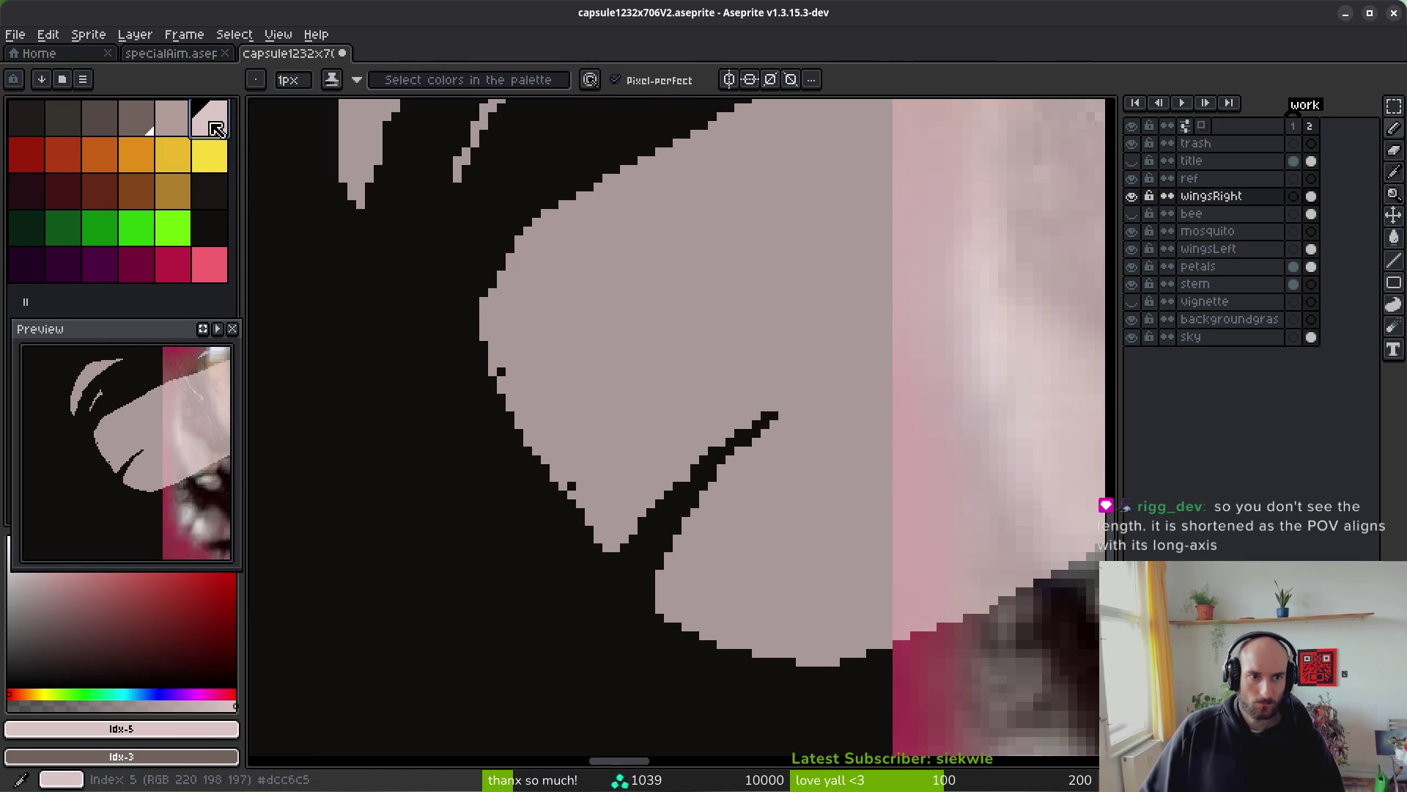
pyautogui.moveTo(517, 229); pyautogui.dragTo(492, 284)
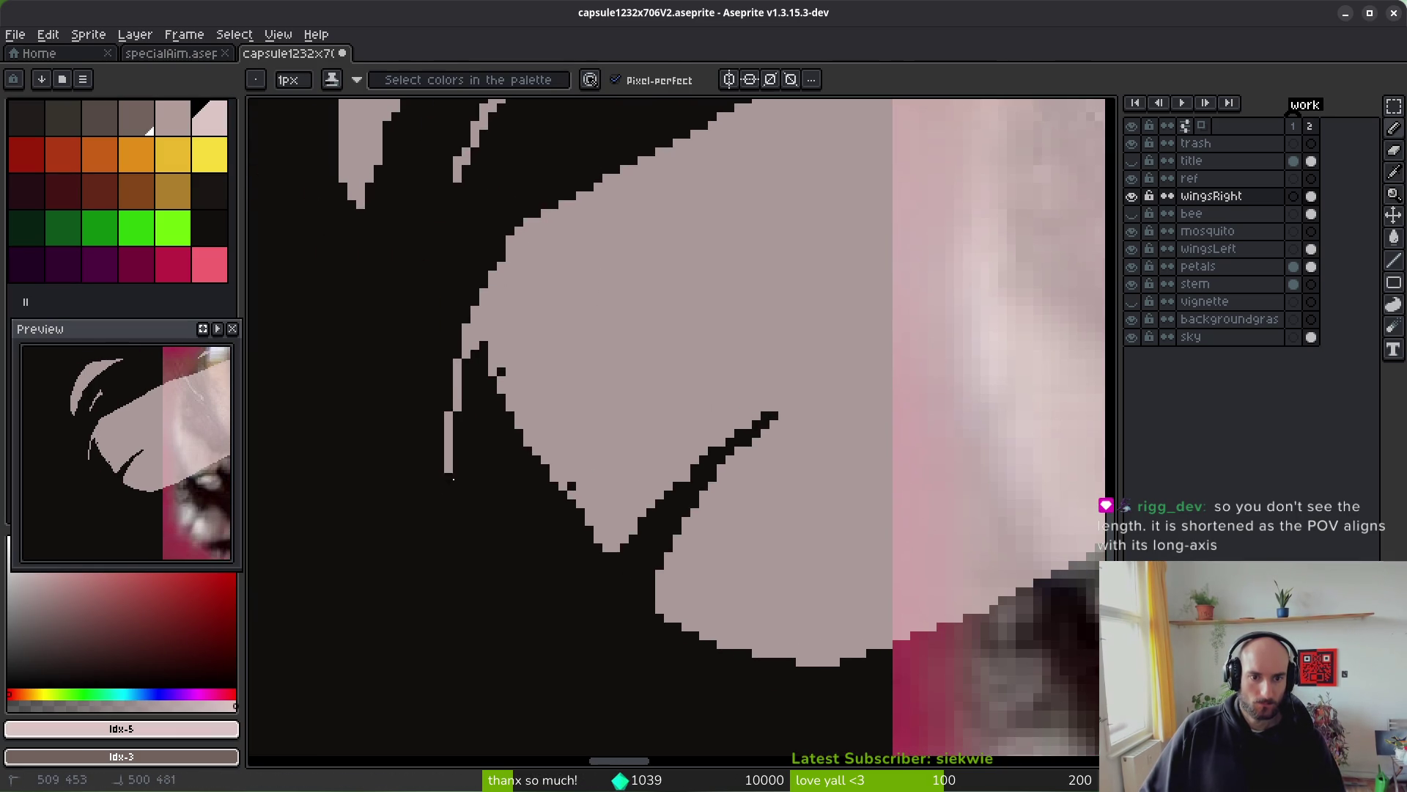
pyautogui.press('g')
pyautogui.click(521, 487)
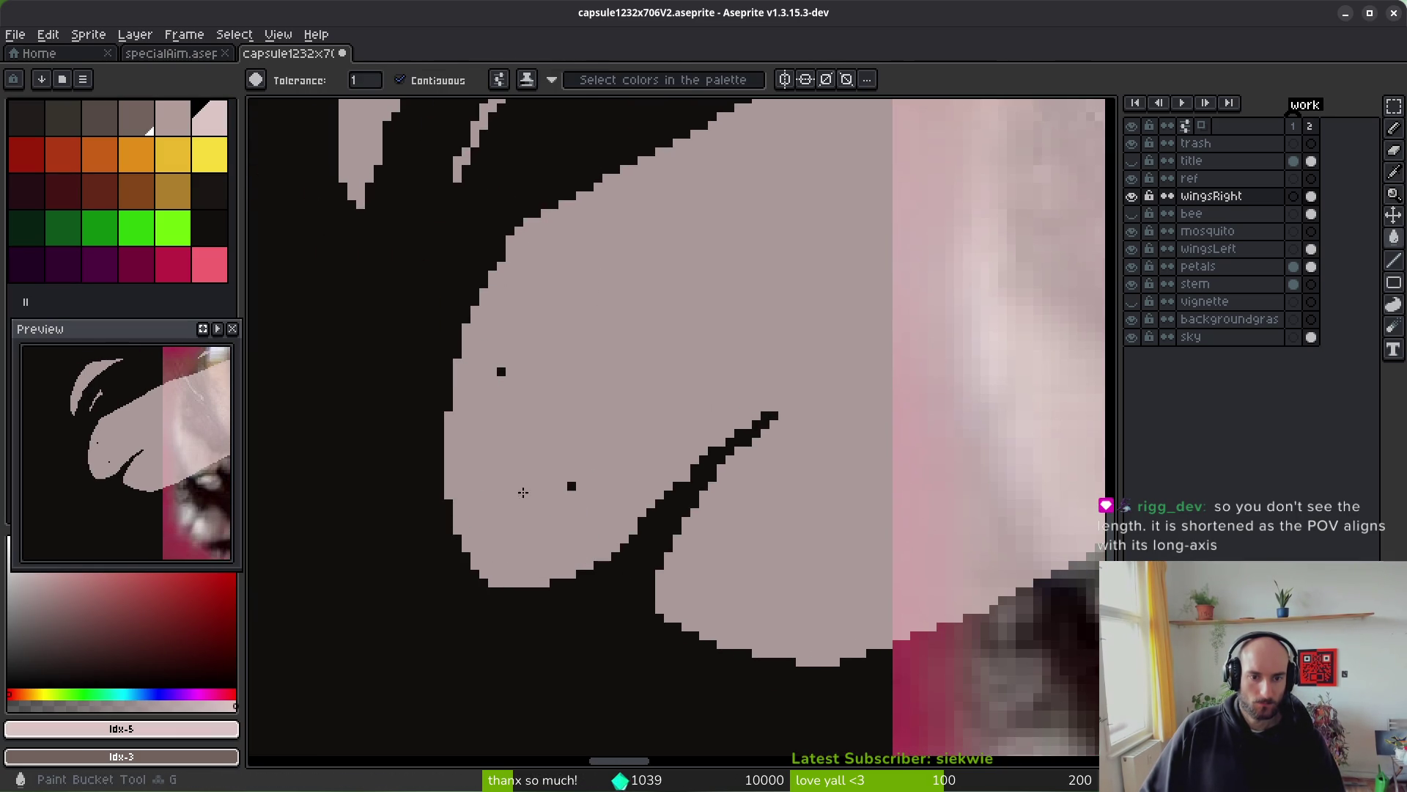
# - Erase along the wing's upper-left edge, clear stray light pixels, and fill a leftover dark pixel pale
pyautogui.press('e')
pyautogui.scroll(4, 736, 223)
pyautogui.moveTo(539, 353)
pyautogui.mouseDown()
pyautogui.moveTo(425, 553)
pyautogui.moveTo(522, 365)
pyautogui.moveTo(462, 473)
pyautogui.mouseUp()
pyautogui.moveTo(506, 400); pyautogui.dragTo(491, 419)
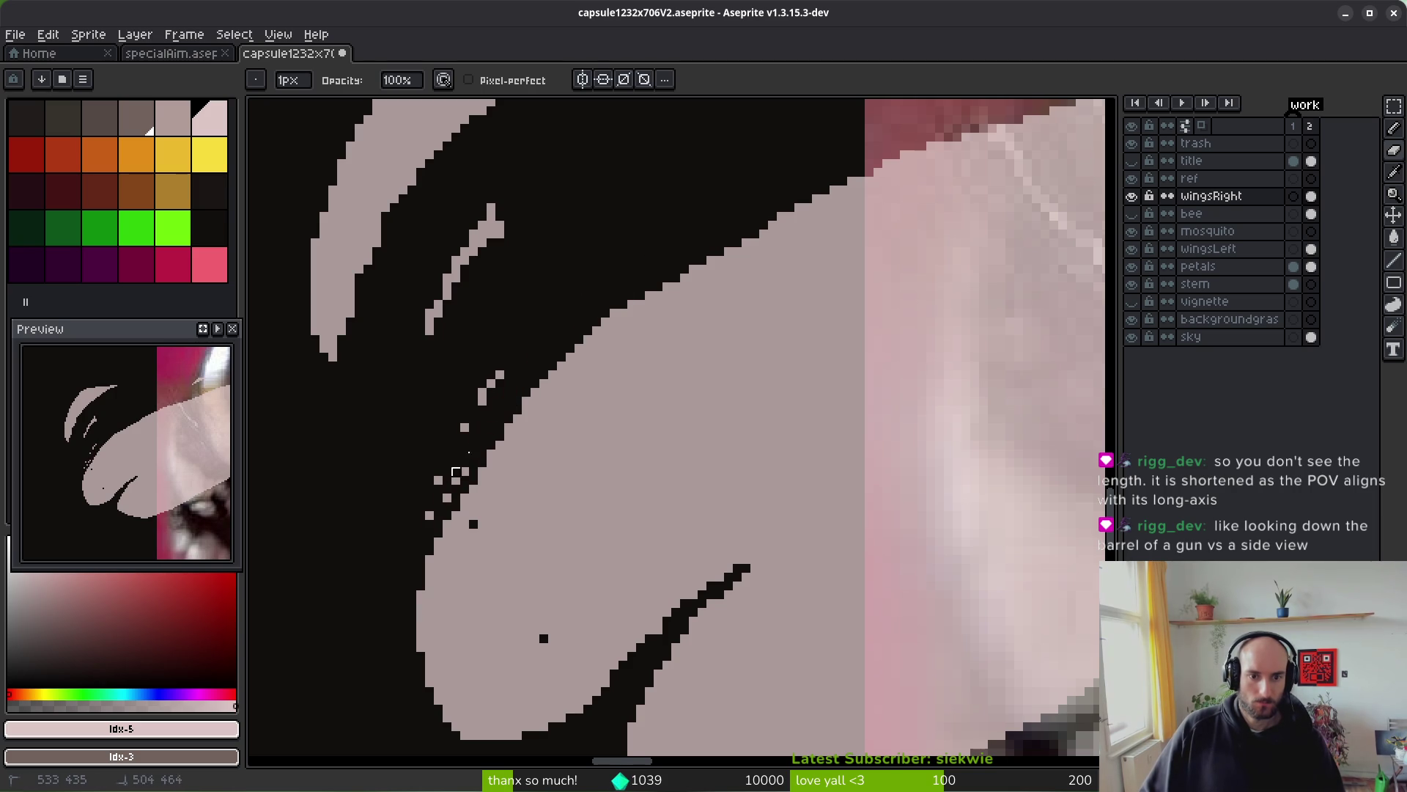
pyautogui.click(438, 480)
pyautogui.press('g')
pyautogui.press('b')
pyautogui.click(544, 638)
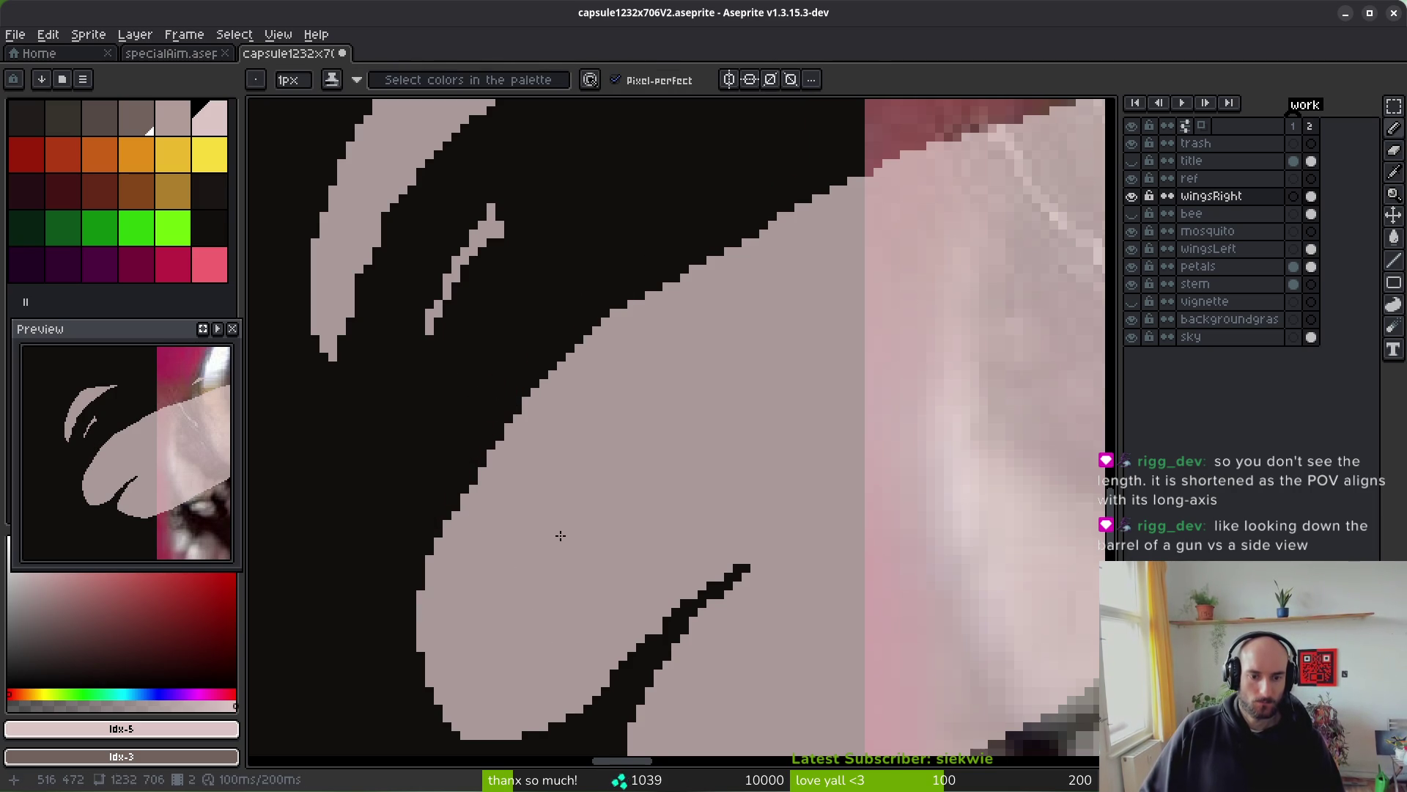
pyautogui.scroll(-3, 557, 701)
pyautogui.press('m')
pyautogui.press('e')
pyautogui.moveTo(422, 550)
pyautogui.mouseDown()
pyautogui.moveTo(513, 474)
pyautogui.moveTo(408, 497)
pyautogui.moveTo(462, 414)
pyautogui.mouseUp()
pyautogui.scroll(-5, 825, 387)
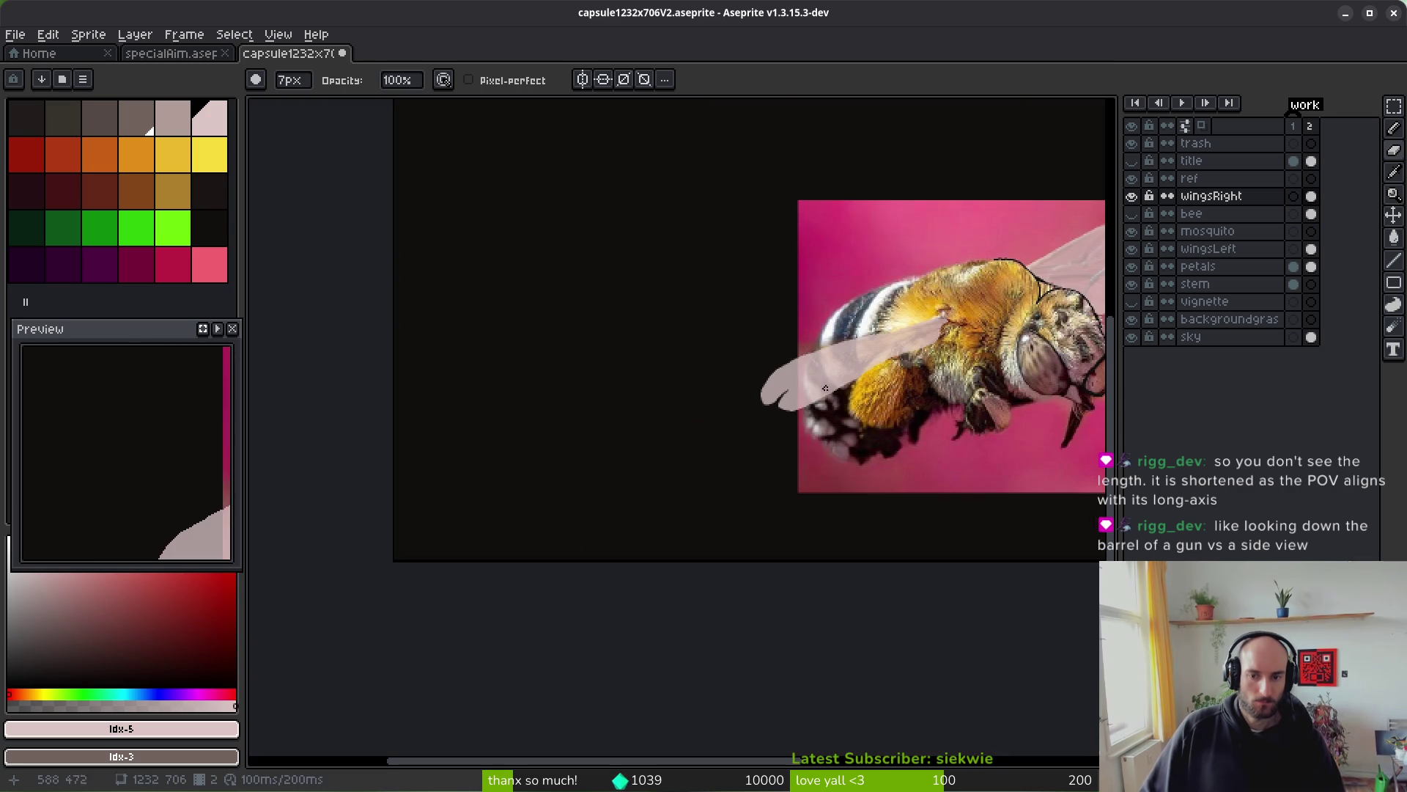
# - Undo the last three wing edits and hide the wingsRight layer
pyautogui.moveTo(870, 389); pyautogui.dragTo(697, 435)
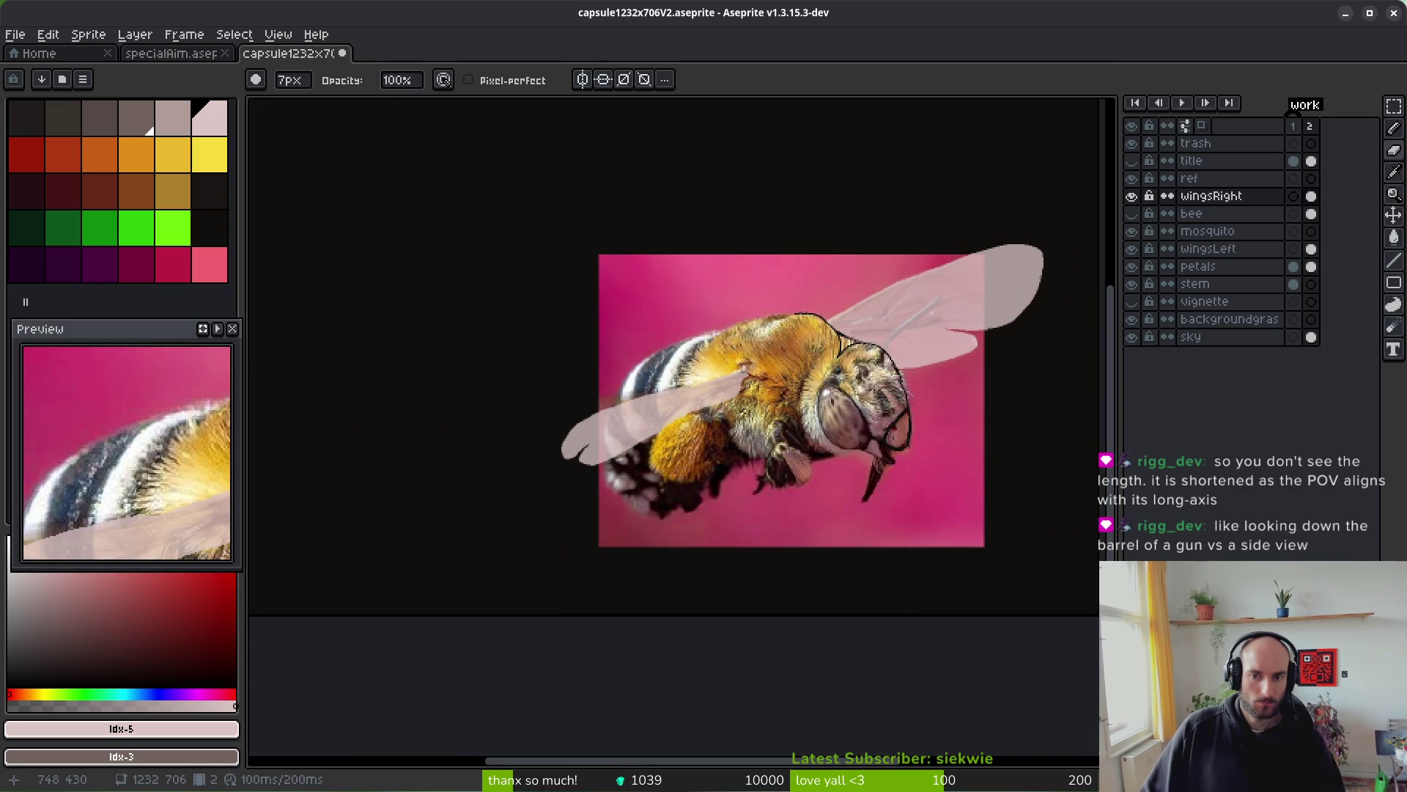
pyautogui.scroll(4, 662, 412)
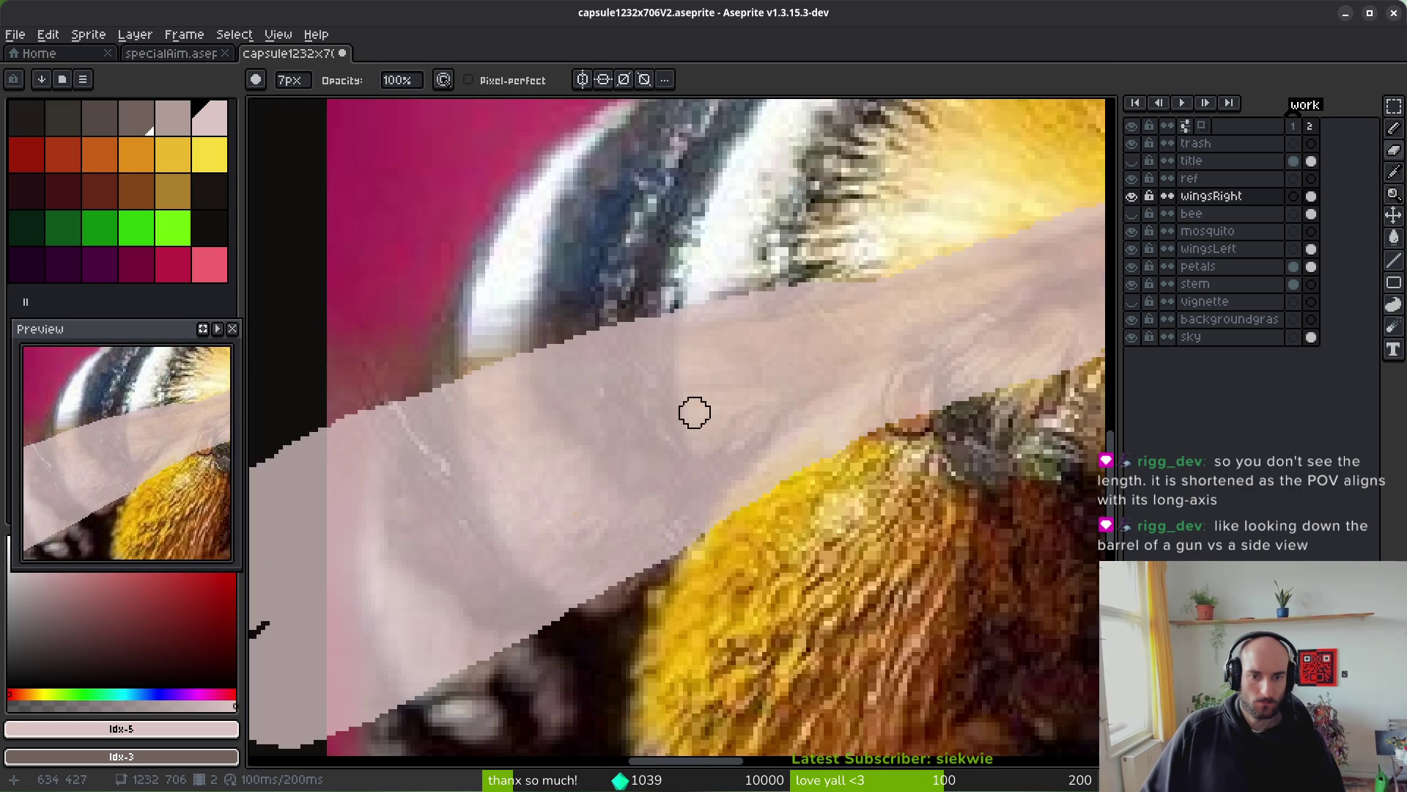
pyautogui.scroll(-2, 694, 412)
pyautogui.scroll(2, 673, 405)
pyautogui.hotkey('ctrl', 'z')
pyautogui.hotkey('ctrl', 'z')
pyautogui.hotkey('ctrl', 'z')
pyautogui.hotkey('ctrl', 'z')
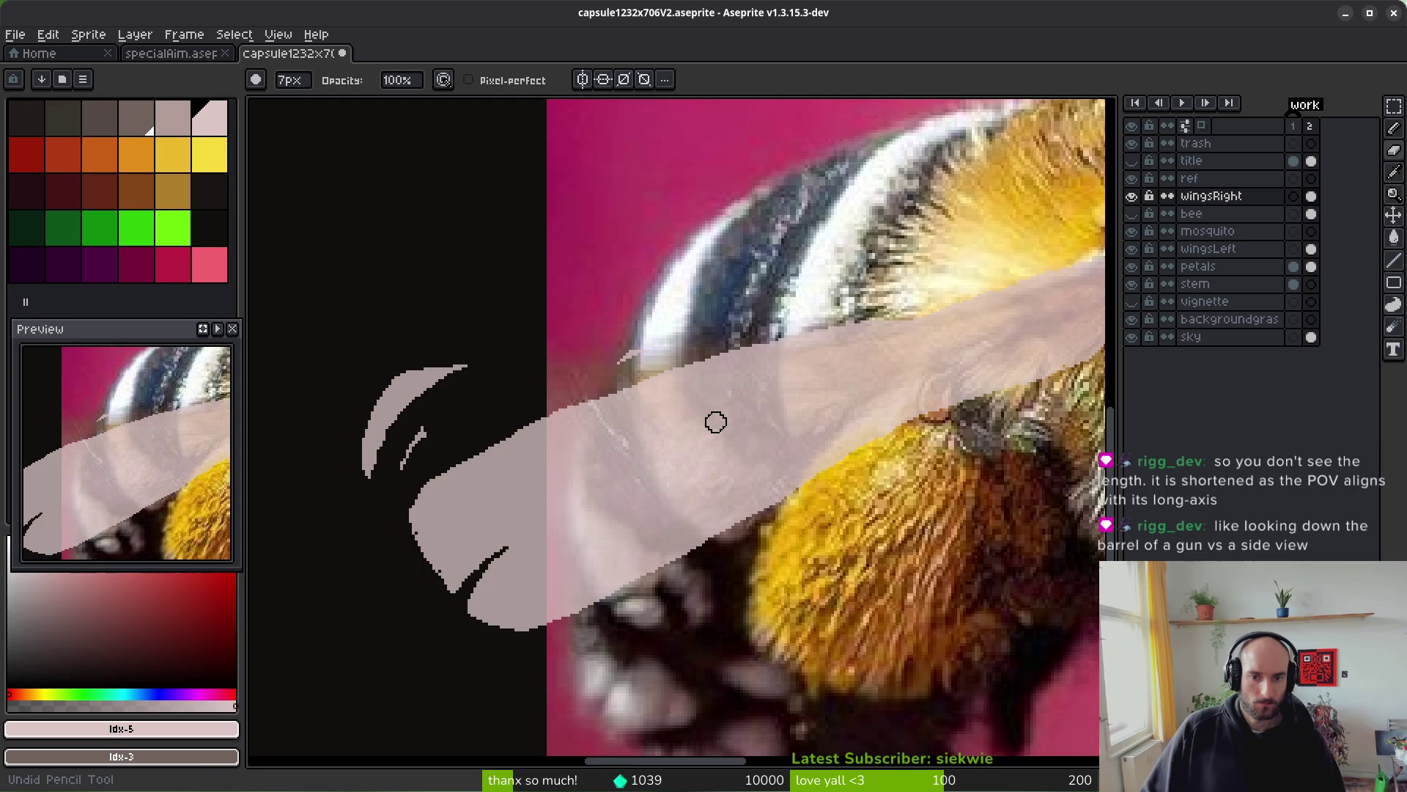
pyautogui.hotkey('ctrl', 'z')
pyautogui.hotkey('ctrl', 'z')
pyautogui.hotkey('ctrl', 'z')
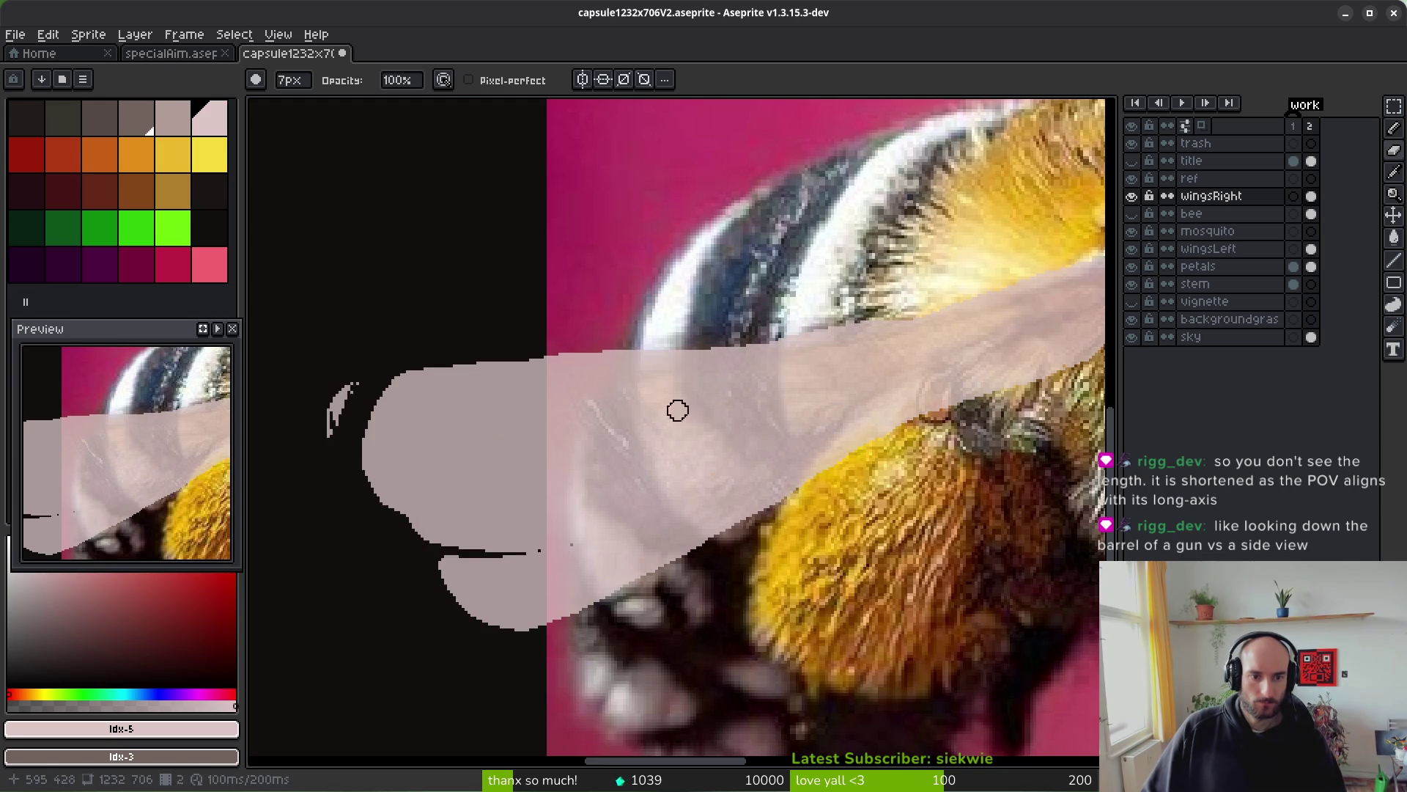
pyautogui.hotkey('ctrl', 'z')
pyautogui.hotkey('ctrl', 'z')
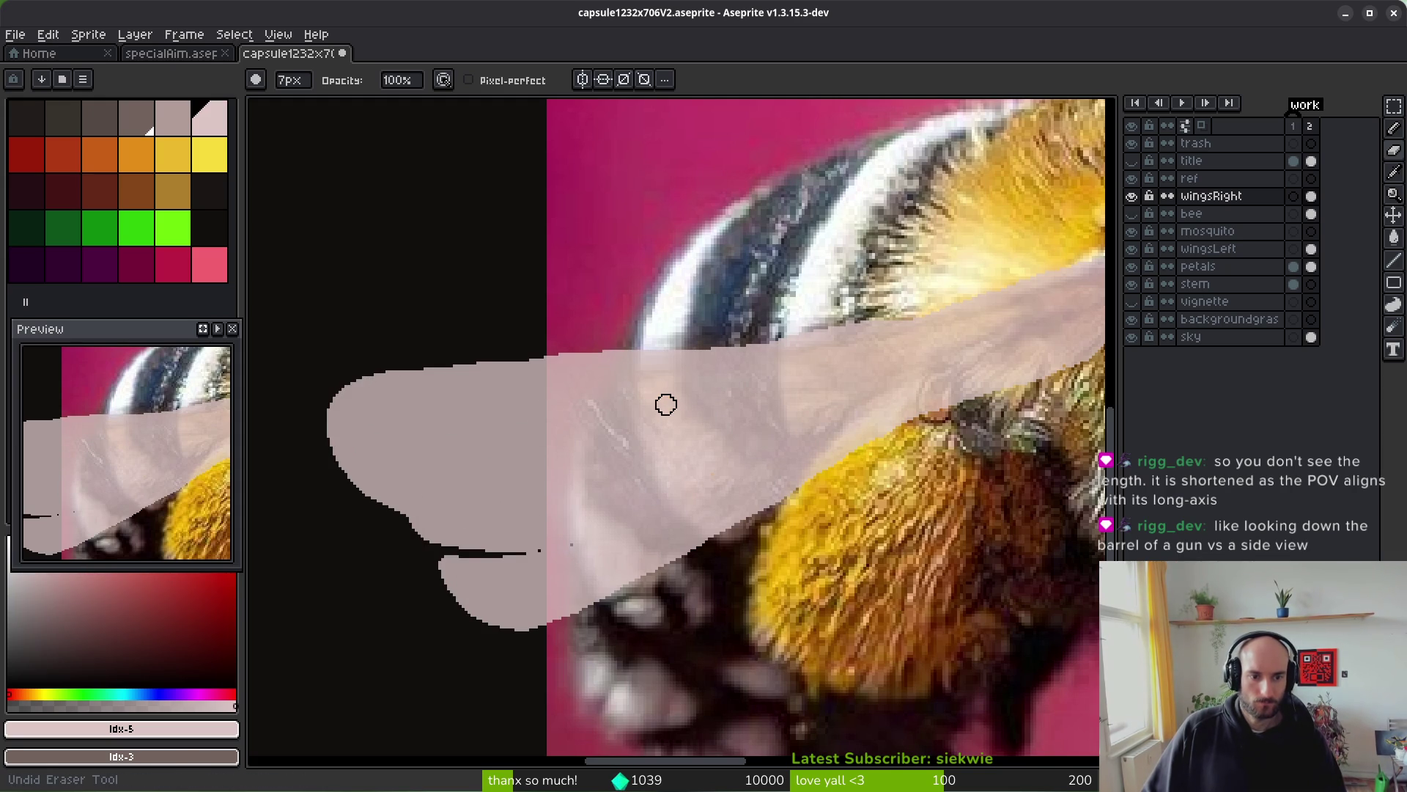
pyautogui.scroll(-2, 682, 423)
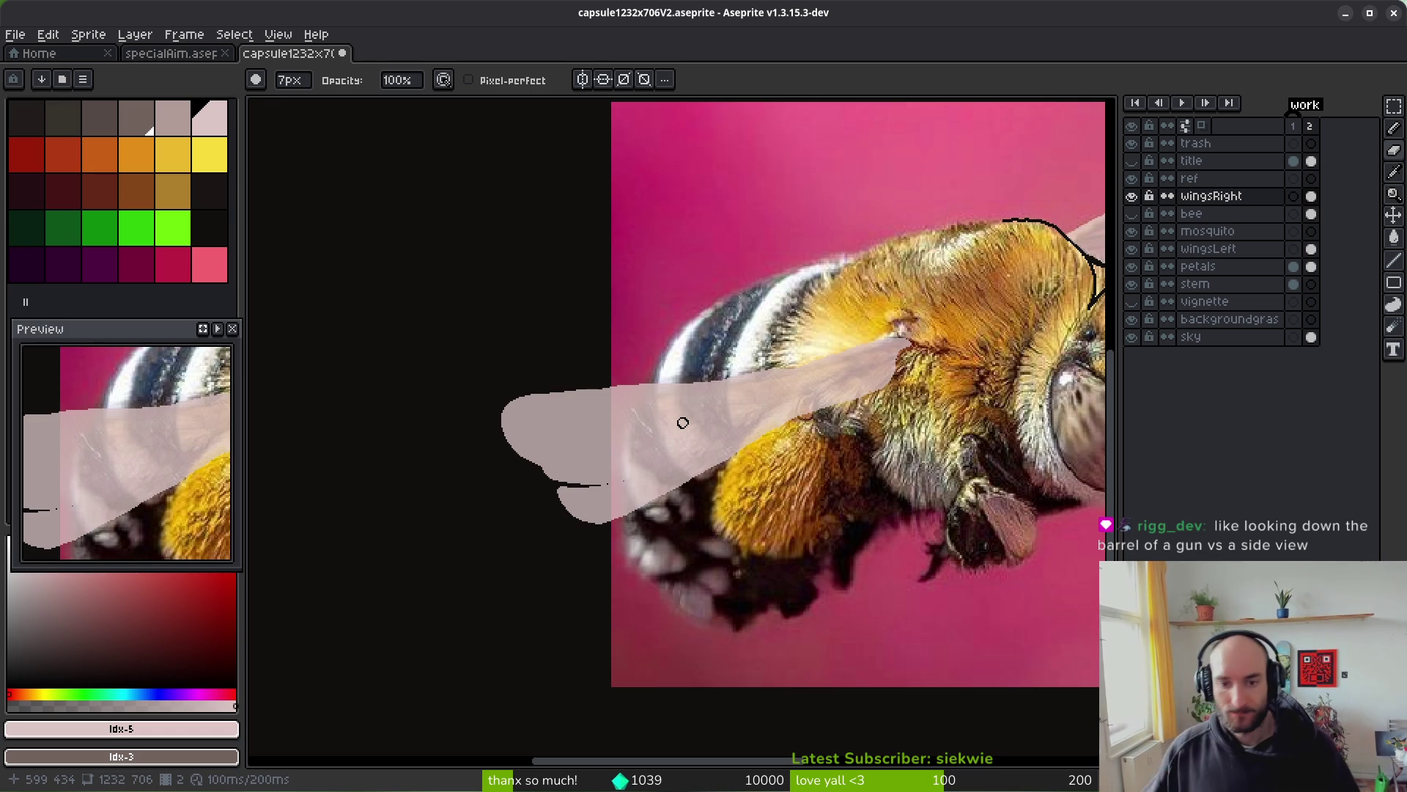
pyautogui.hscroll(5, 696, 462)
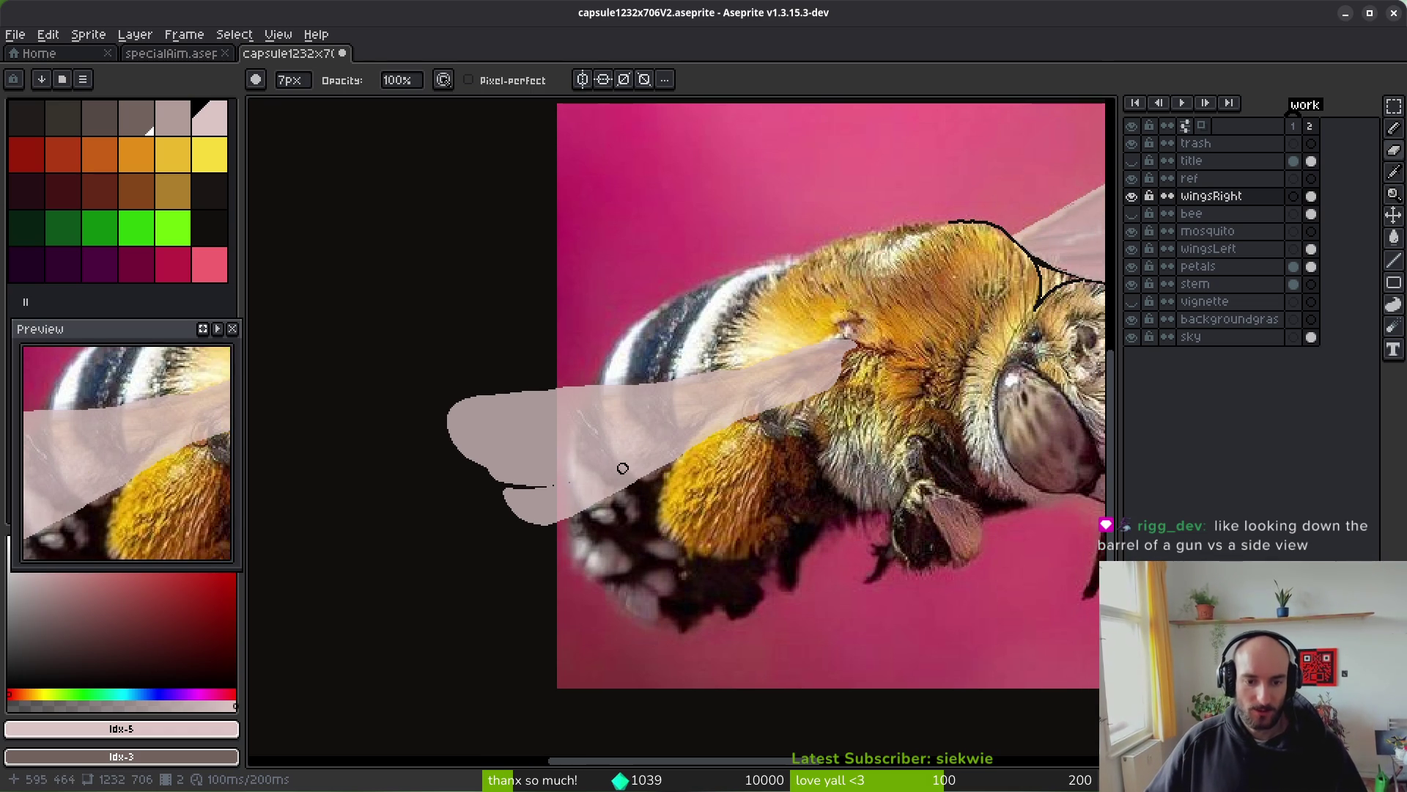
pyautogui.scroll(2, 675, 462)
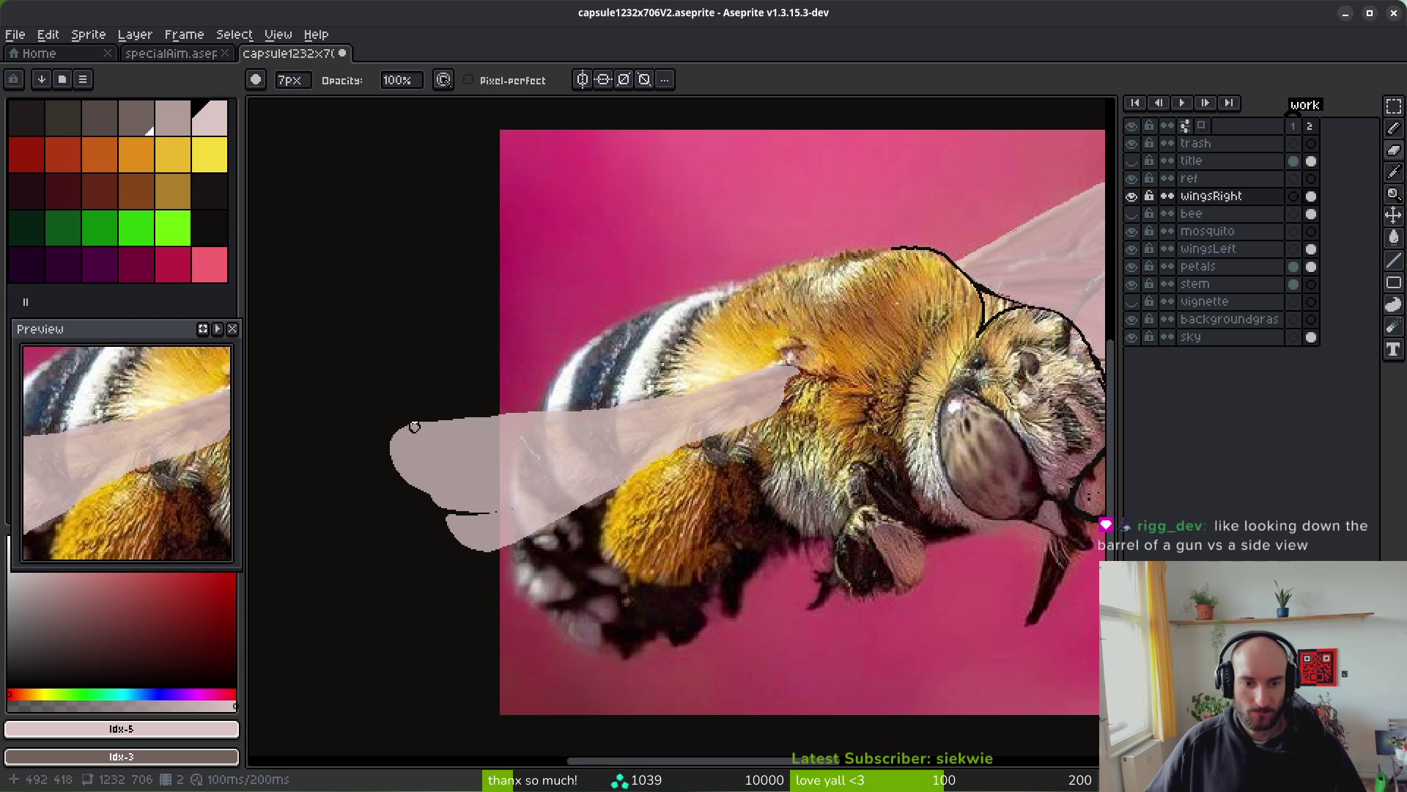
pyautogui.scroll(-3, 603, 452)
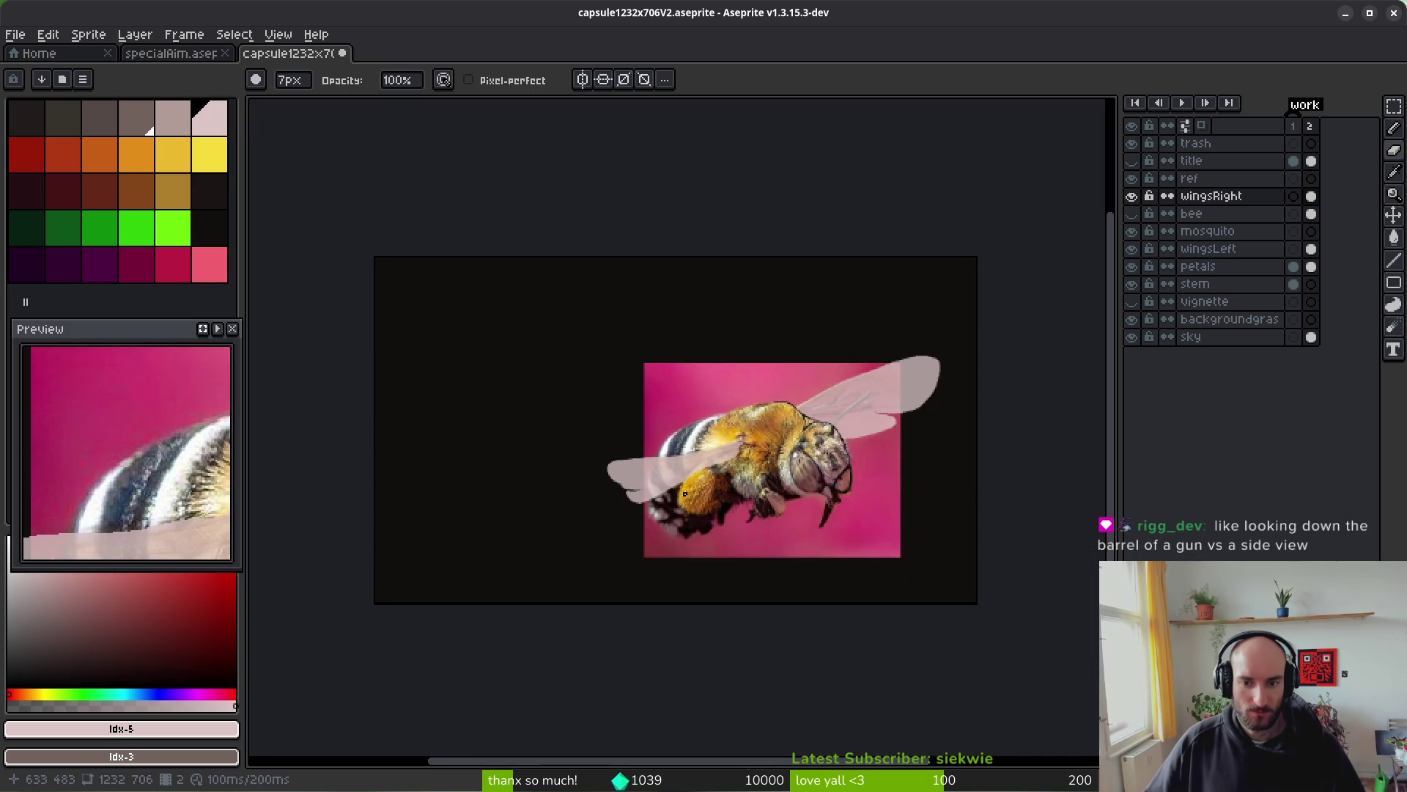
pyautogui.scroll(1, 710, 480)
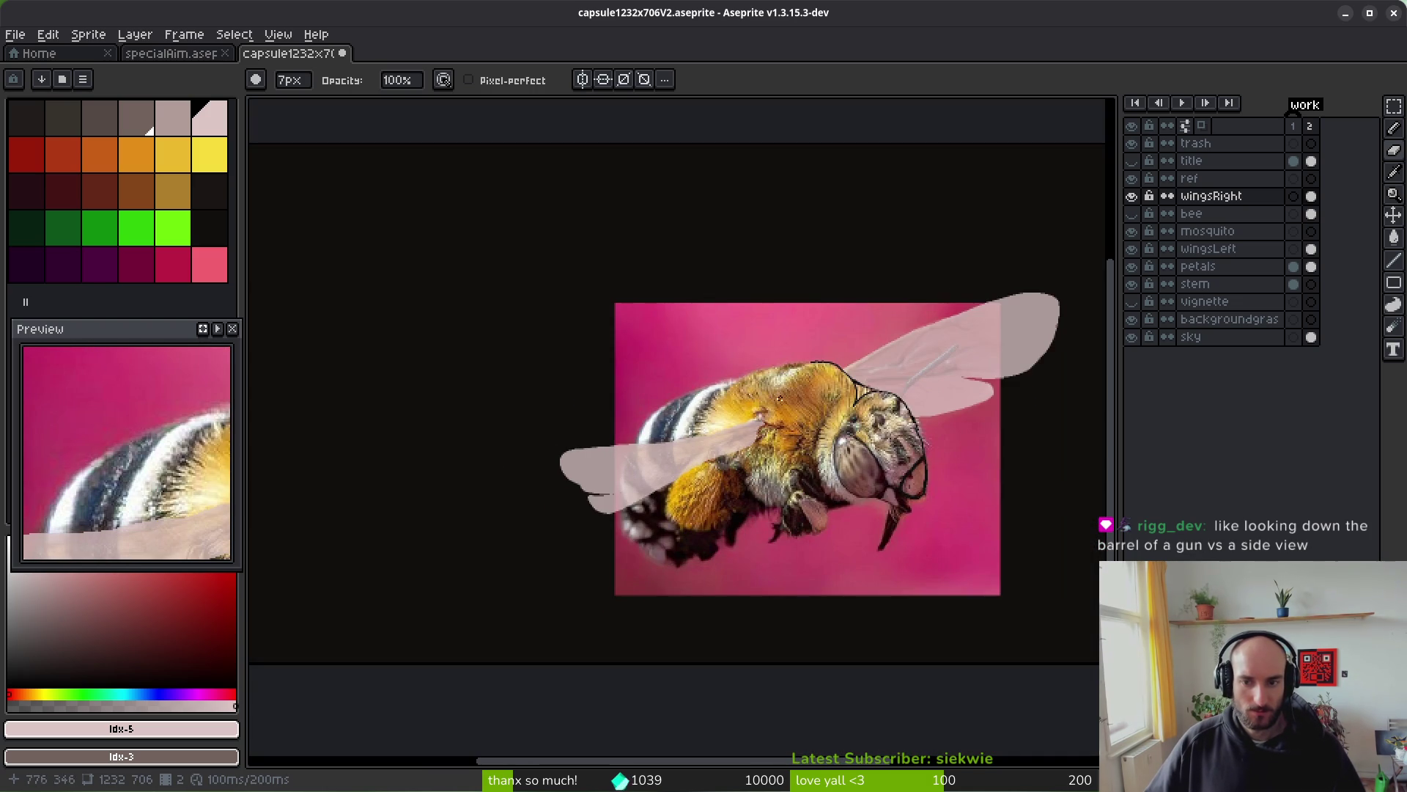
pyautogui.click(1133, 196)
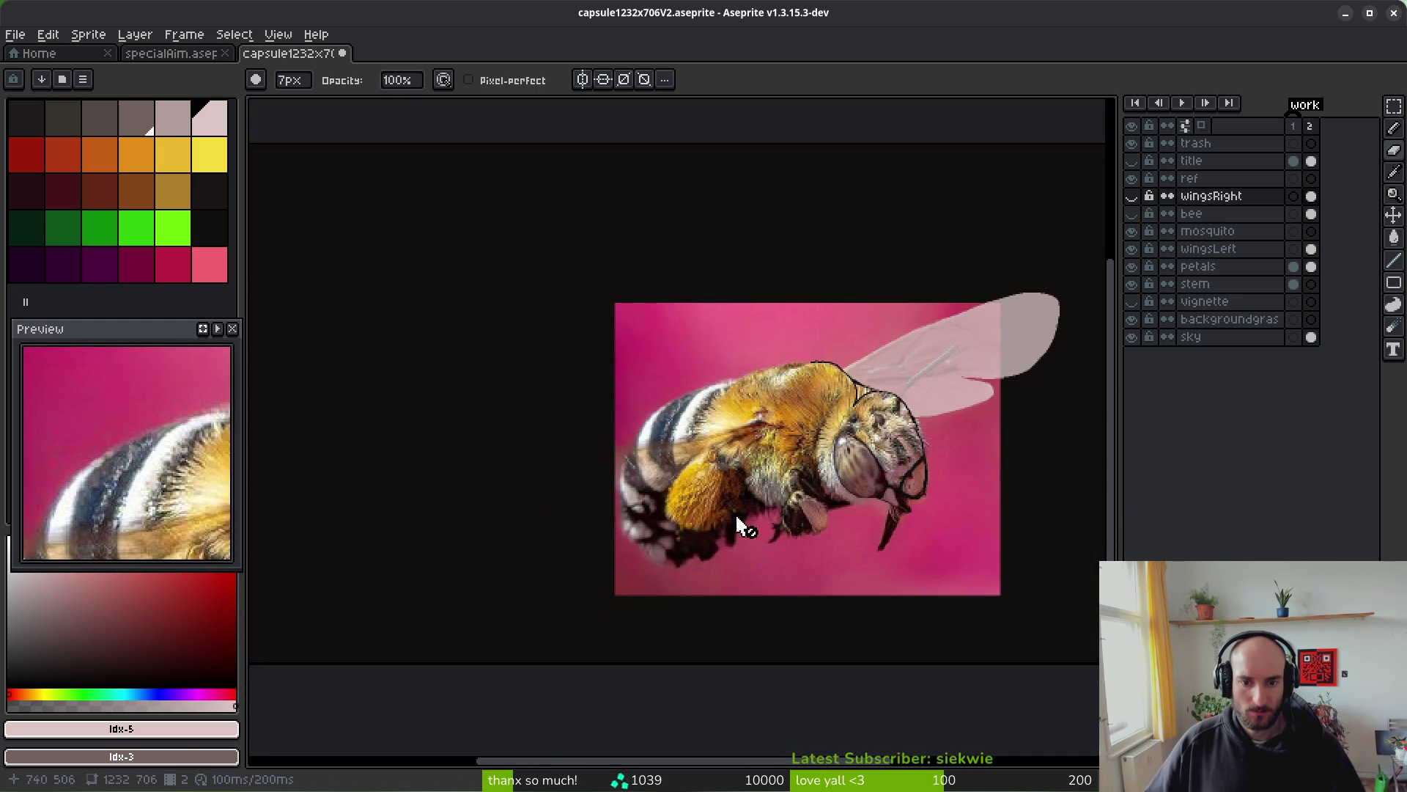
pyautogui.scroll(2, 685, 516)
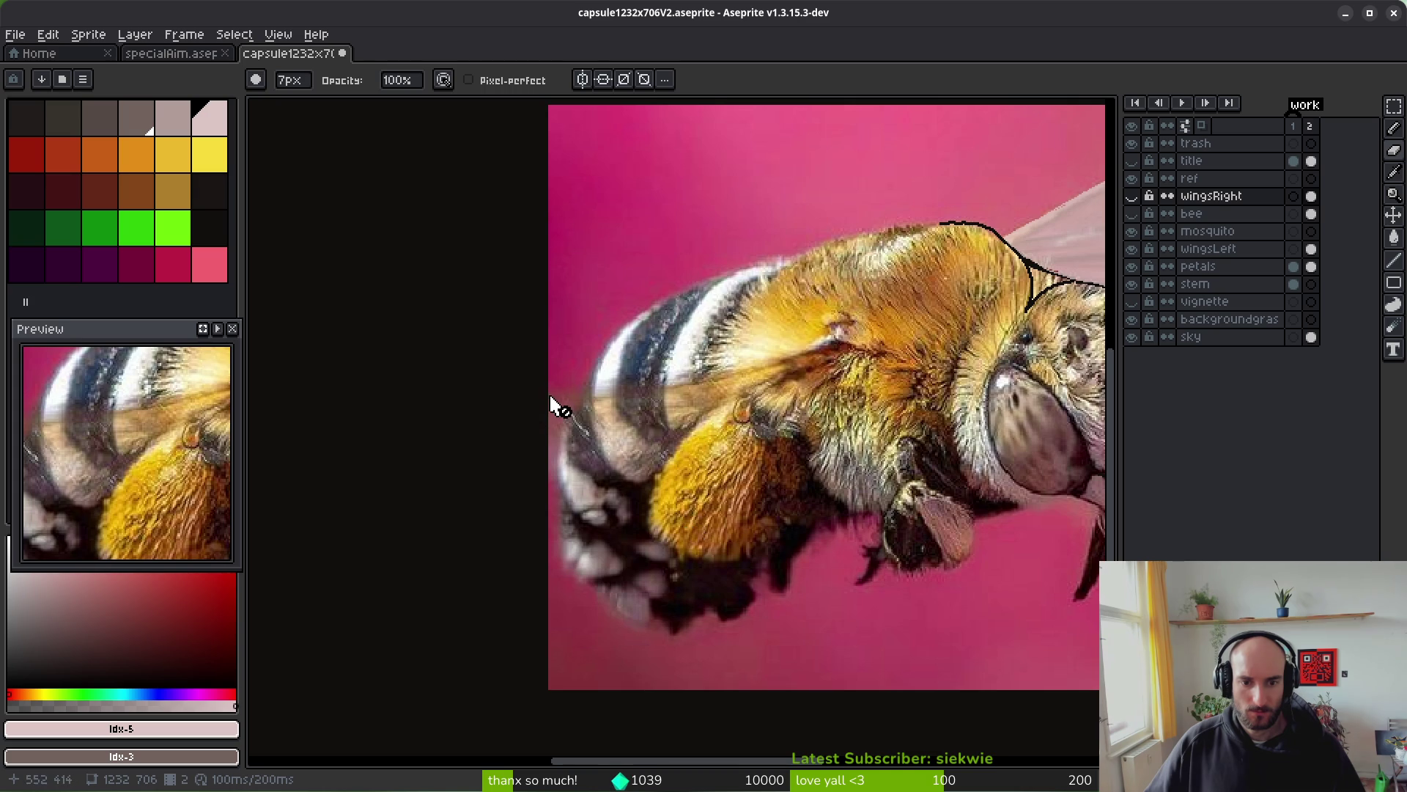
pyautogui.scroll(-2, 572, 436)
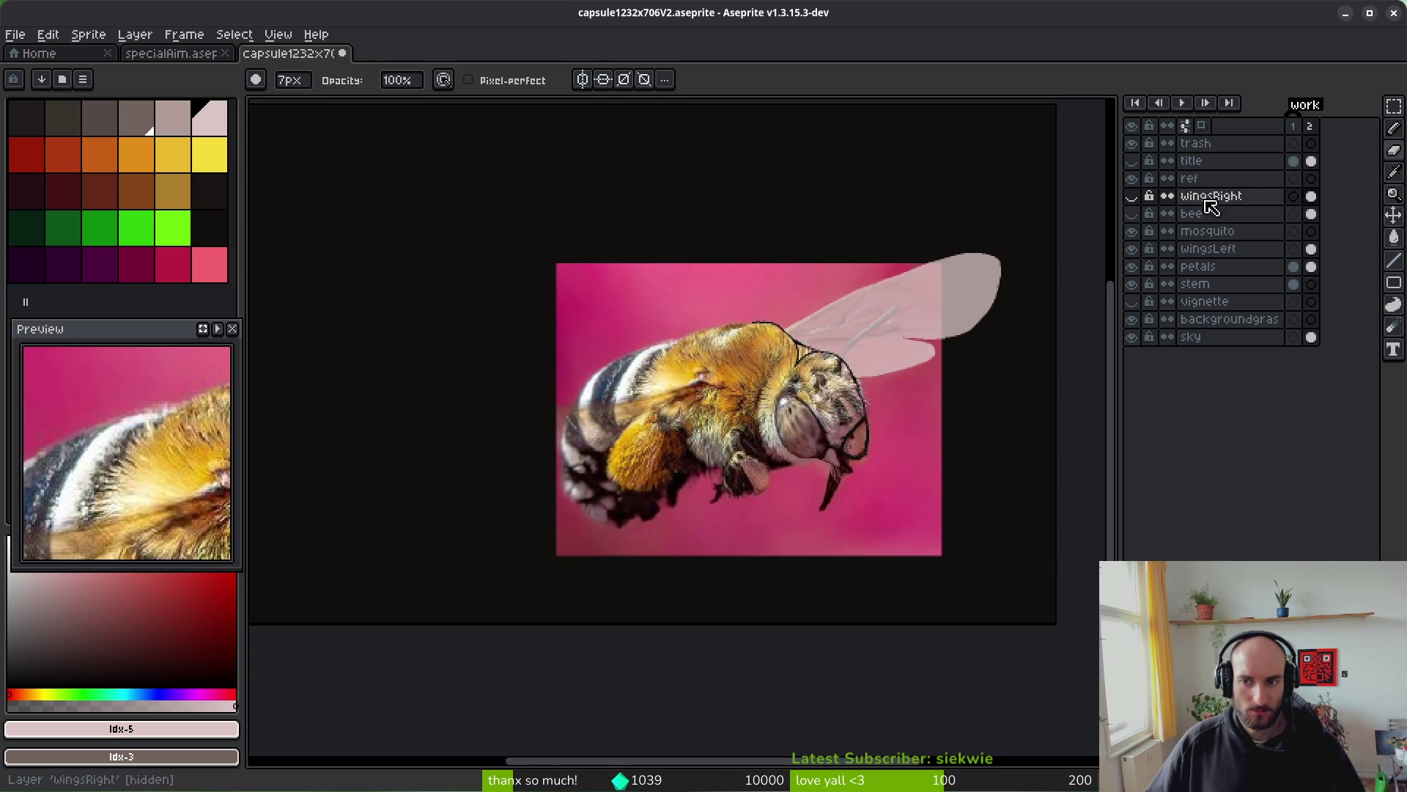
# - Show wingsRight, erase its lower edge and left tip, and draw a new curved lower outline
pyautogui.click(1132, 196)
pyautogui.scroll(3, 606, 421)
pyautogui.moveTo(681, 484); pyautogui.dragTo(836, 478)
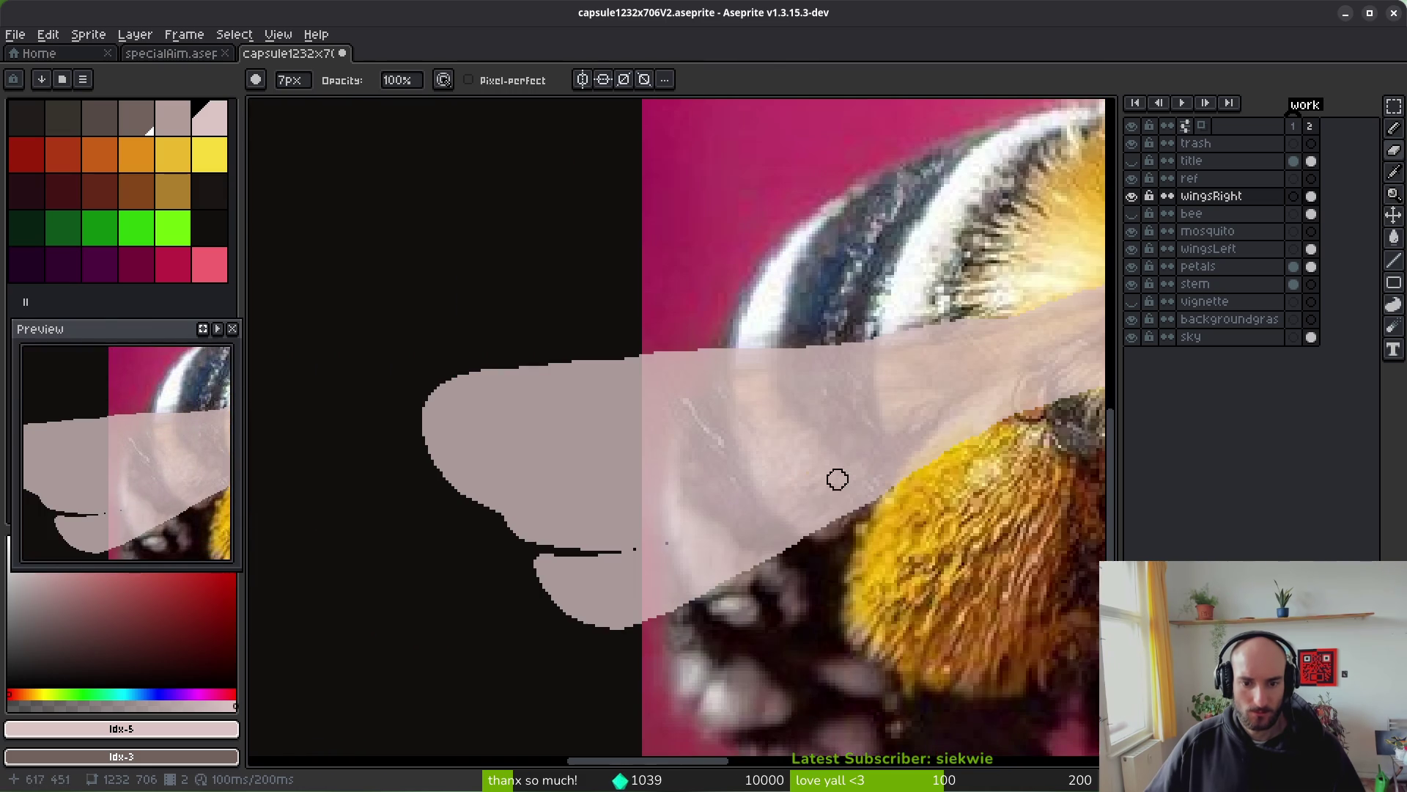
pyautogui.moveTo(811, 565)
pyautogui.mouseDown()
pyautogui.moveTo(645, 566)
pyautogui.moveTo(473, 460)
pyautogui.mouseUp()
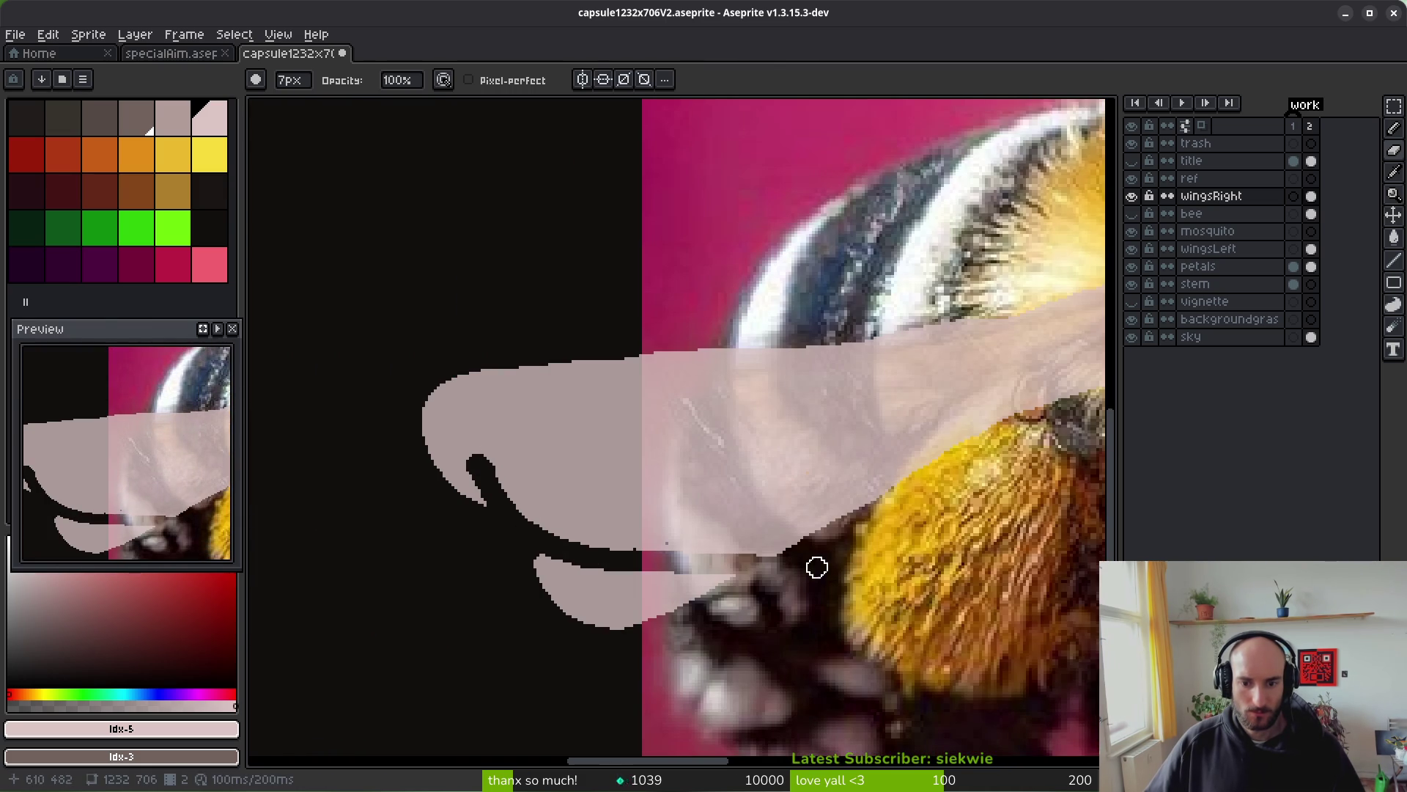
pyautogui.moveTo(859, 511)
pyautogui.mouseDown()
pyautogui.moveTo(706, 553)
pyautogui.moveTo(530, 508)
pyautogui.moveTo(509, 382)
pyautogui.mouseUp()
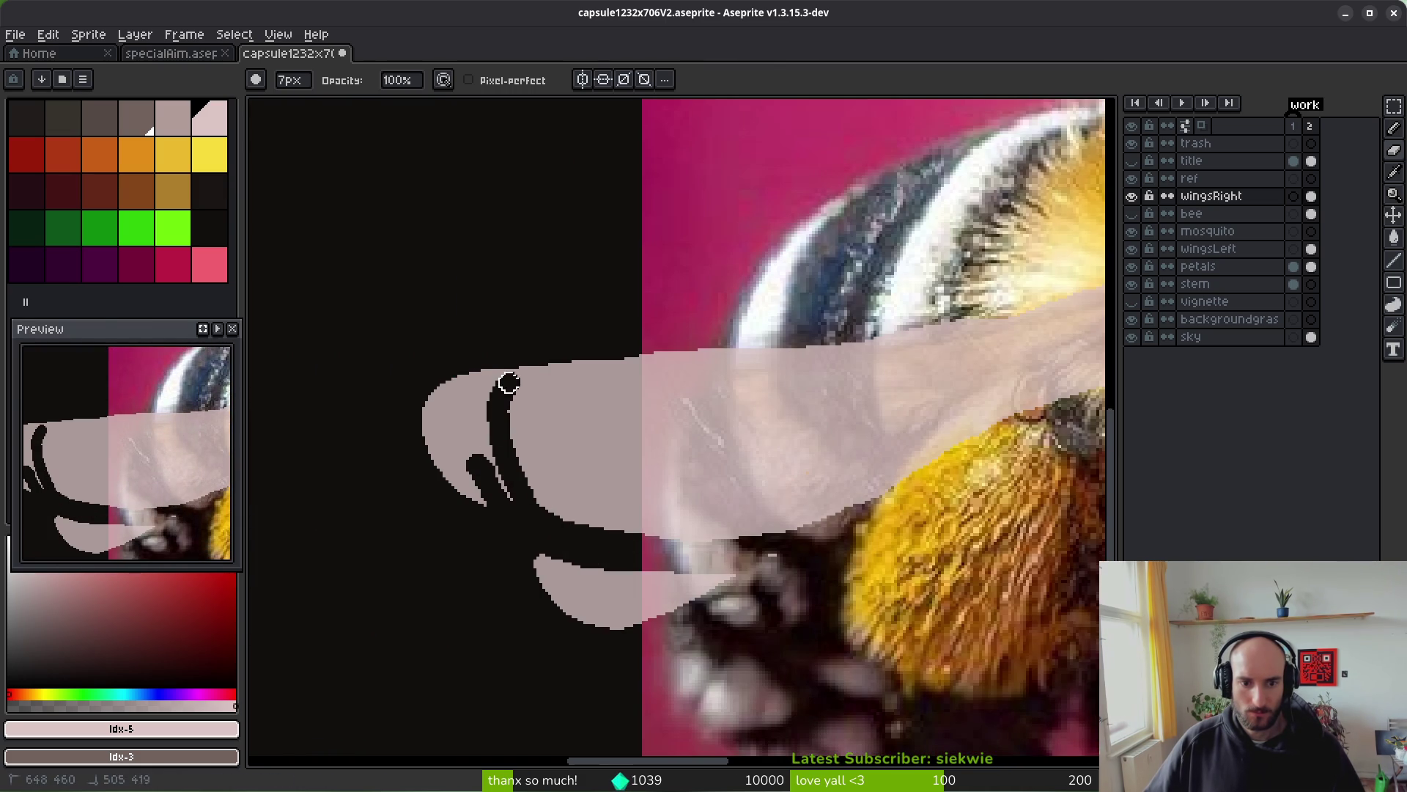
pyautogui.scroll(2, 546, 348)
pyautogui.press('f')
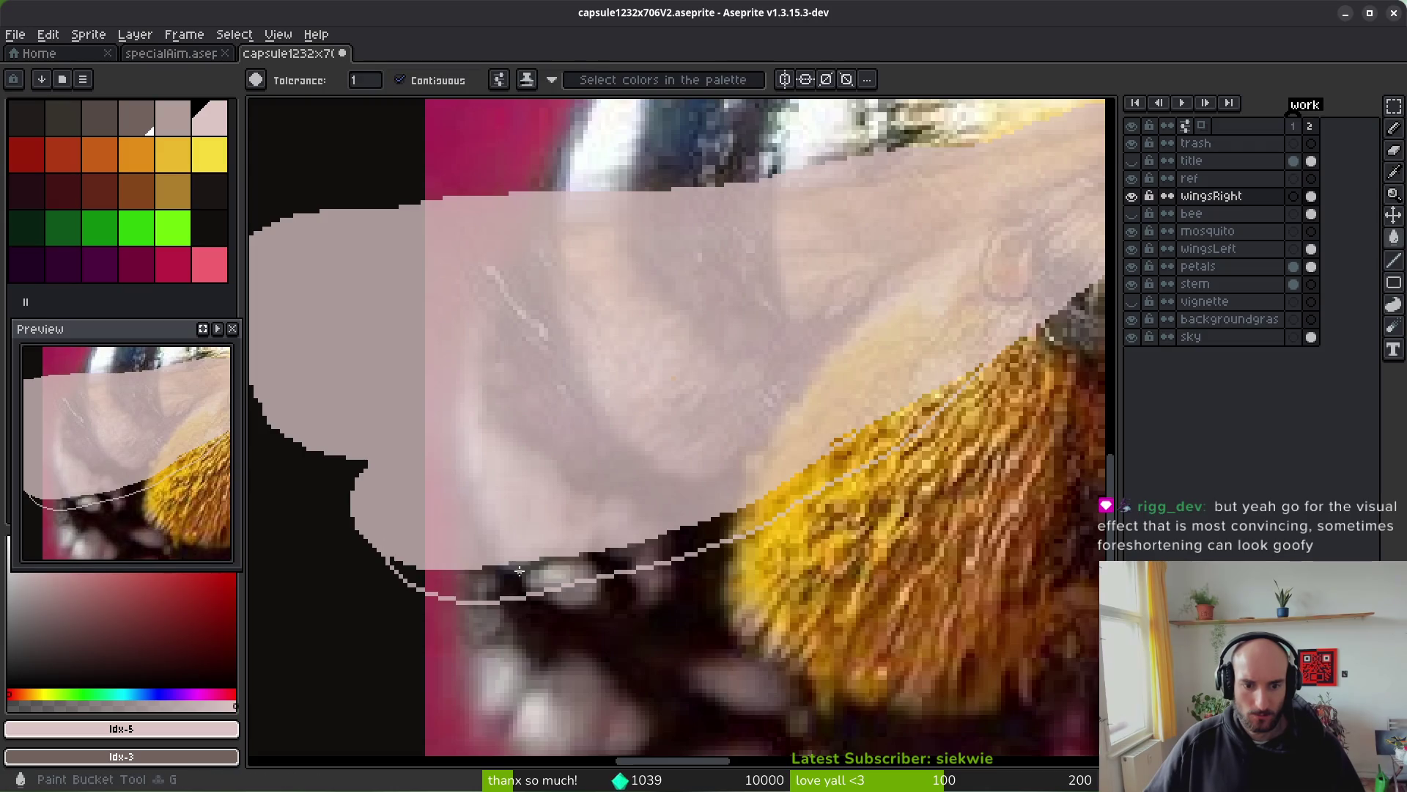
pyautogui.moveTo(832, 443); pyautogui.dragTo(859, 428)
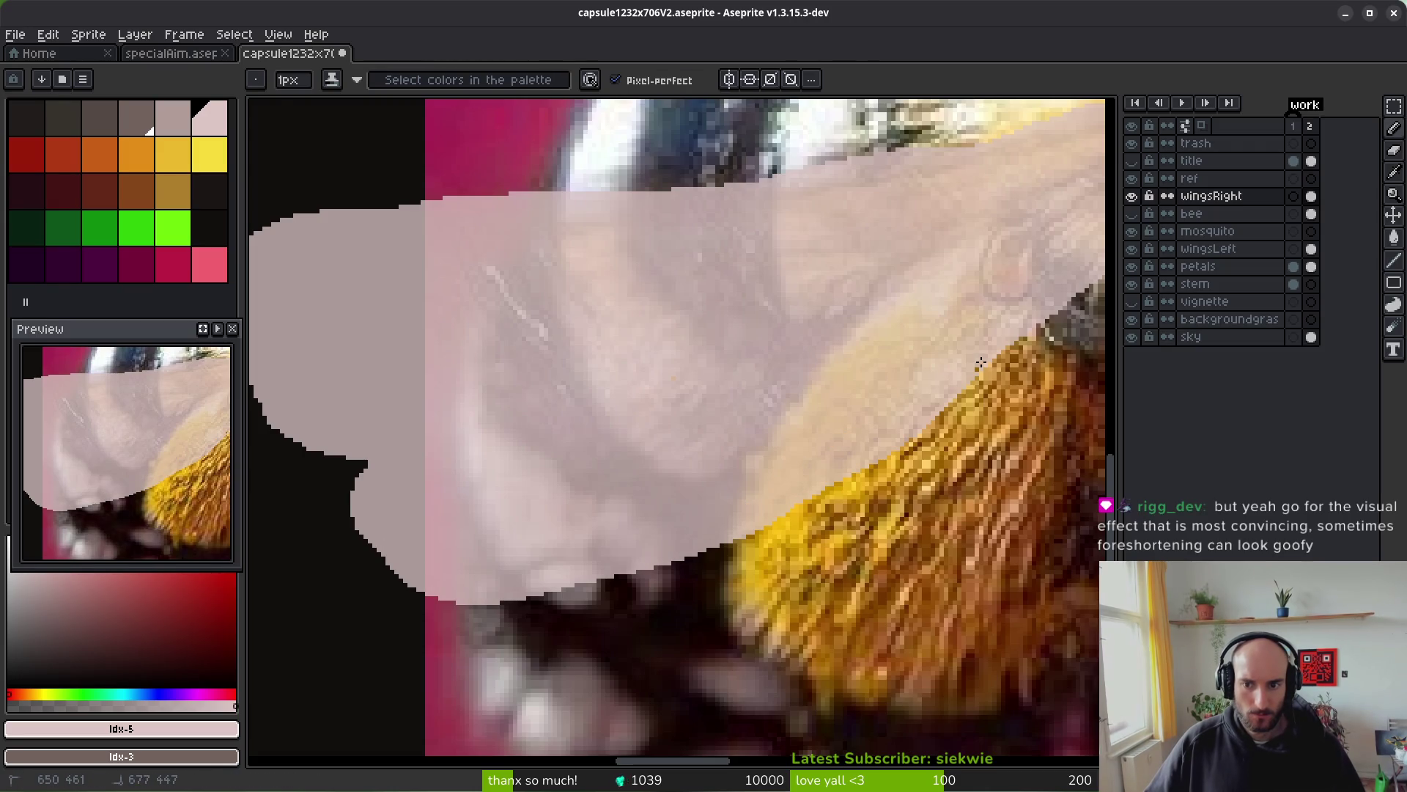
pyautogui.scroll(-5, 761, 452)
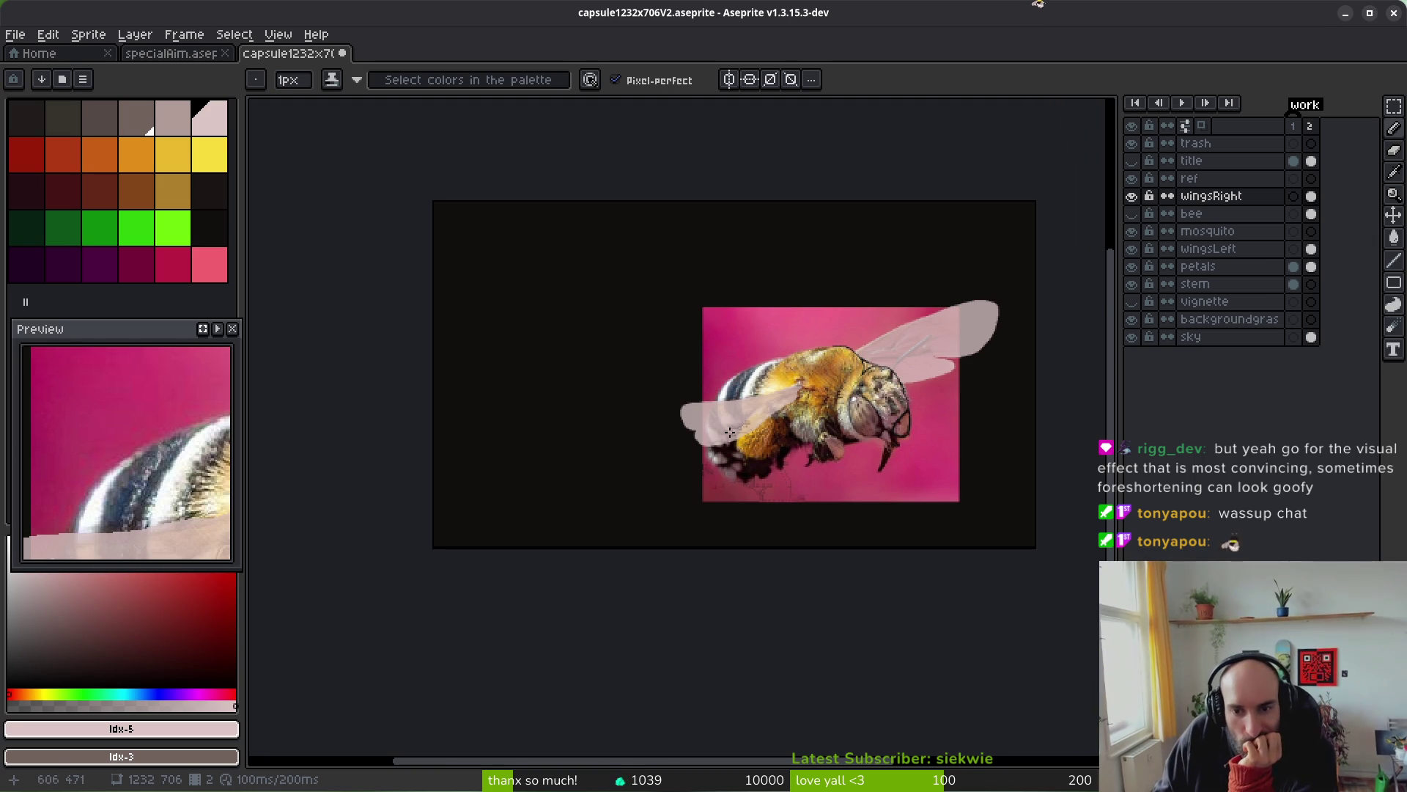
# - Erase back the wing's left tip, including the leftover sliver at its top
pyautogui.scroll(1, 730, 433)
pyautogui.scroll(-1, 797, 414)
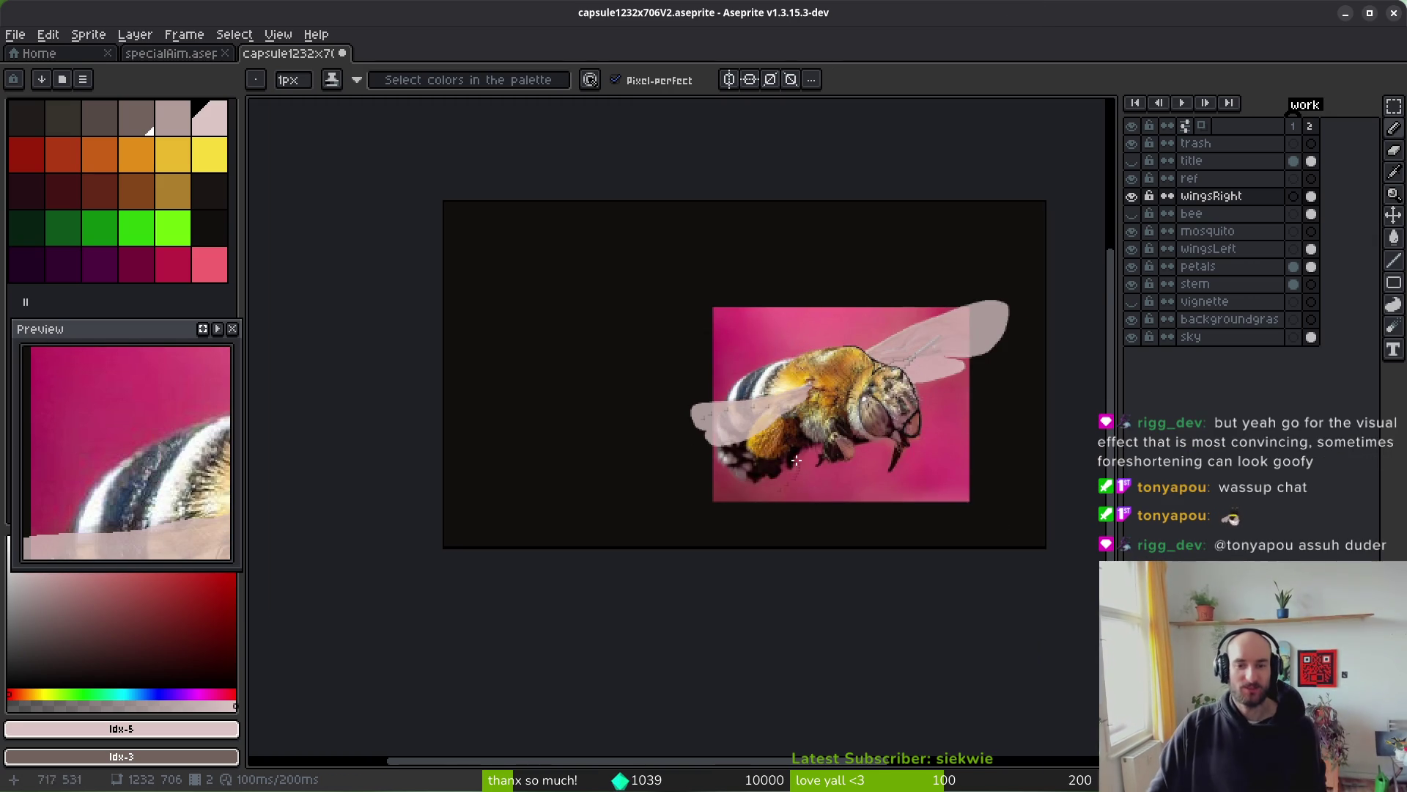
pyautogui.scroll(5, 755, 449)
pyautogui.scroll(2, 762, 279)
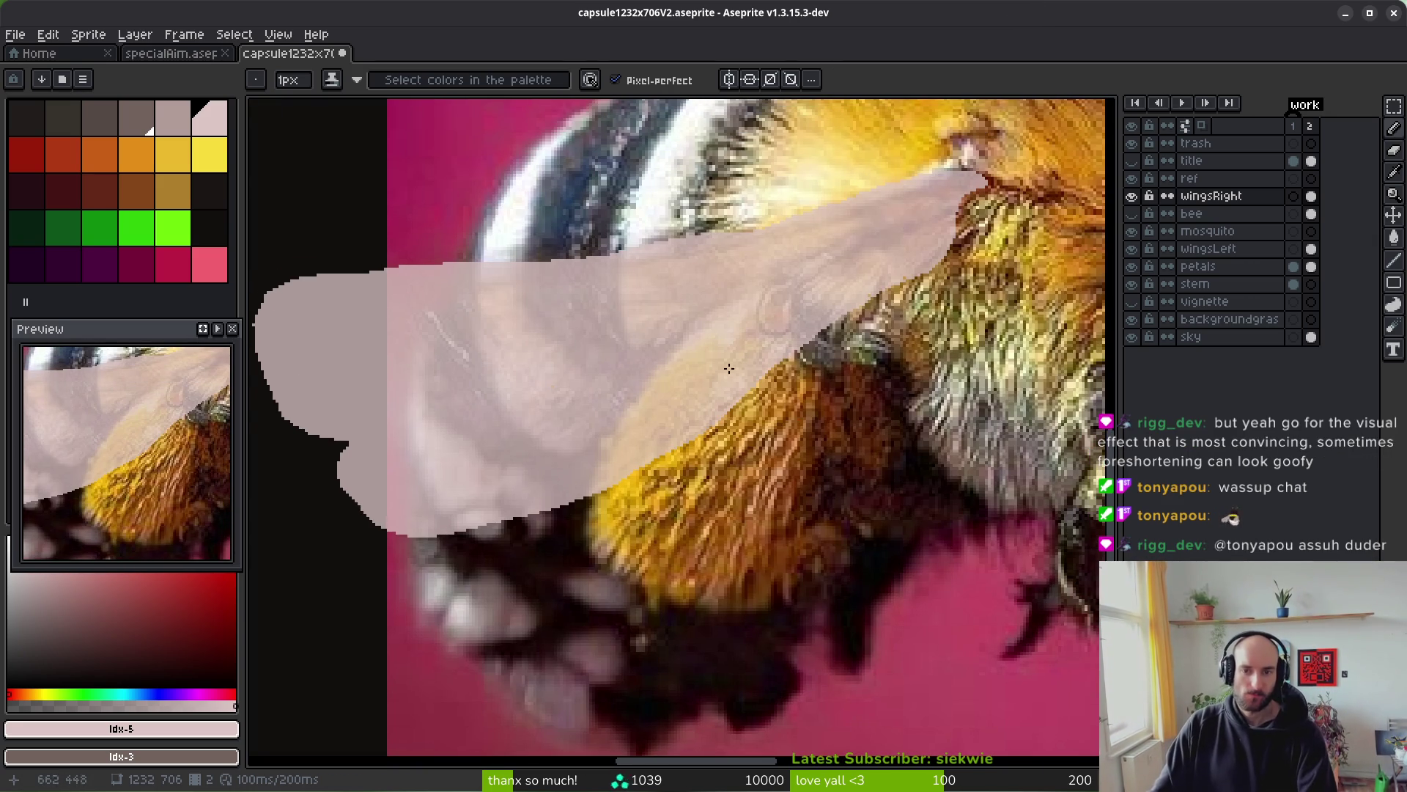
pyautogui.scroll(-2, 697, 242)
pyautogui.scroll(3, 697, 242)
pyautogui.press('e')
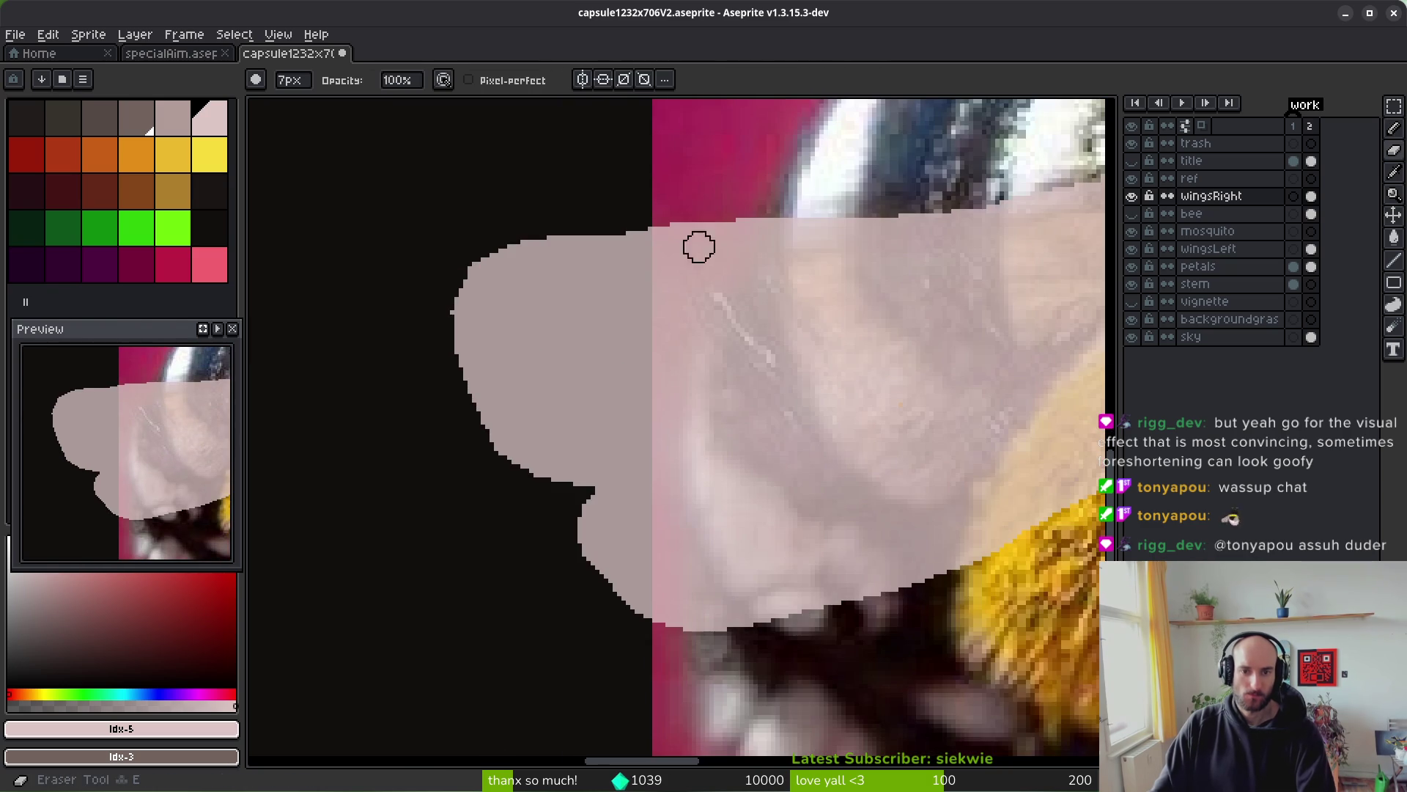
pyautogui.moveTo(532, 255); pyautogui.dragTo(471, 440)
pyautogui.moveTo(517, 245); pyautogui.dragTo(462, 309)
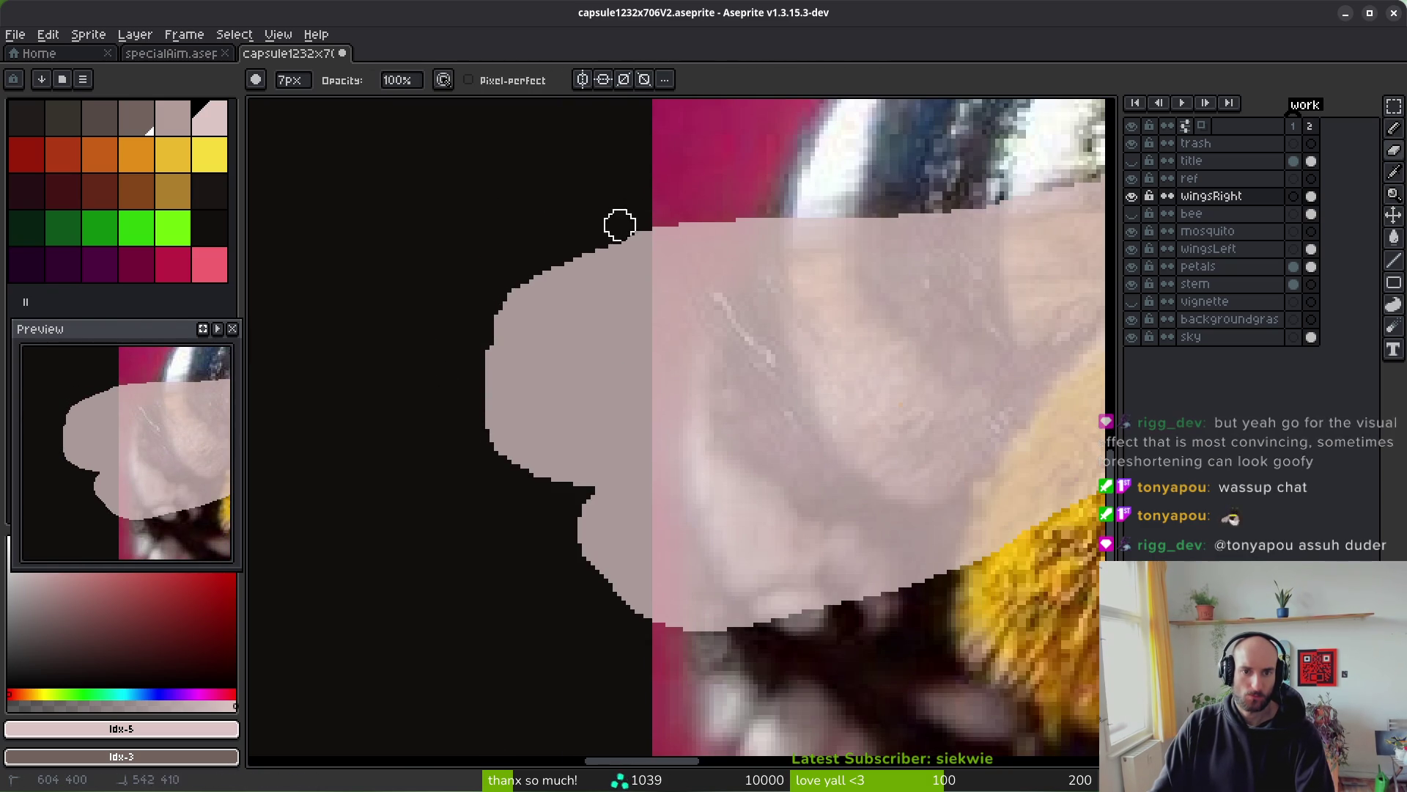
# - Draw a light stroke along the bee's yellow fur line below the wing
pyautogui.scroll(-5, 823, 201)
pyautogui.moveTo(889, 294); pyautogui.dragTo(724, 398)
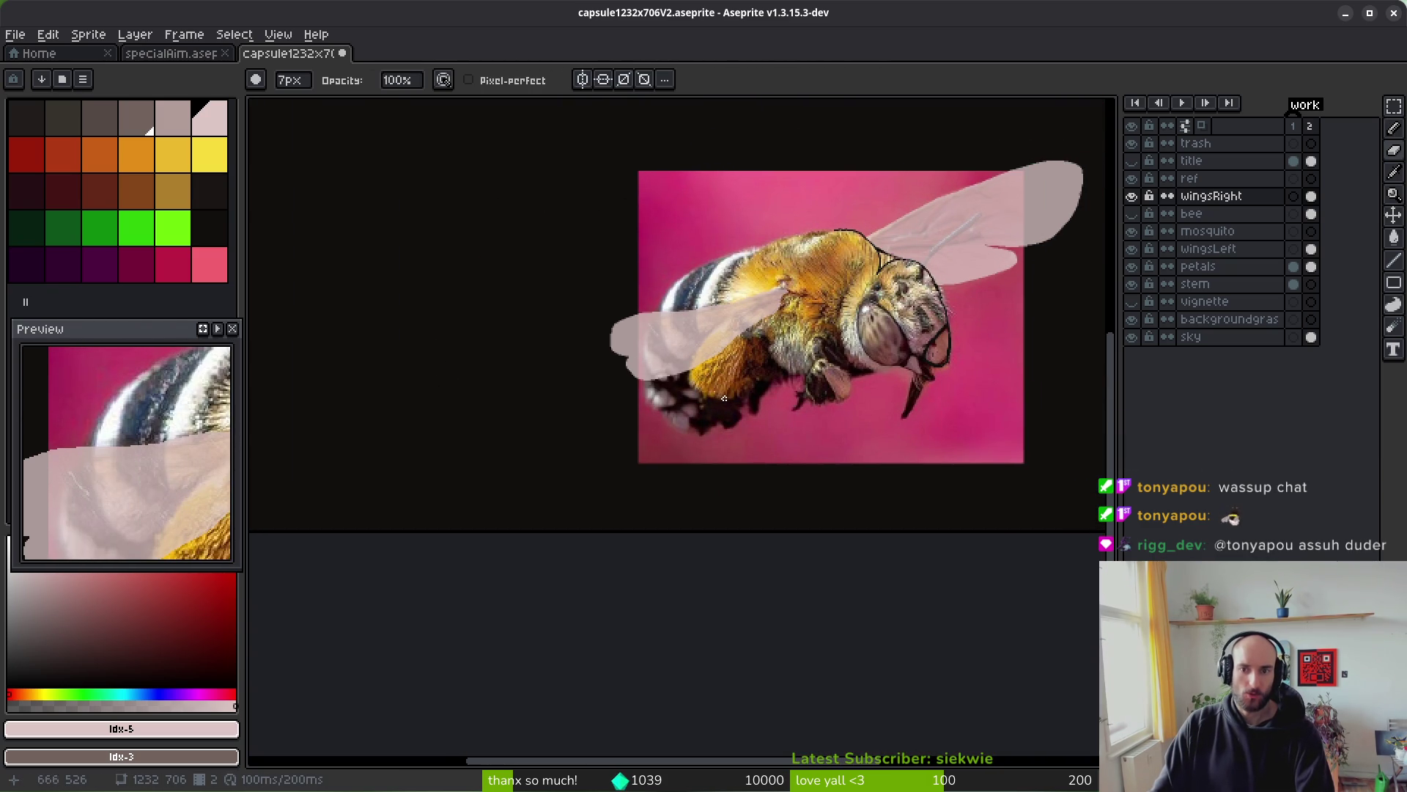
pyautogui.scroll(3, 775, 293)
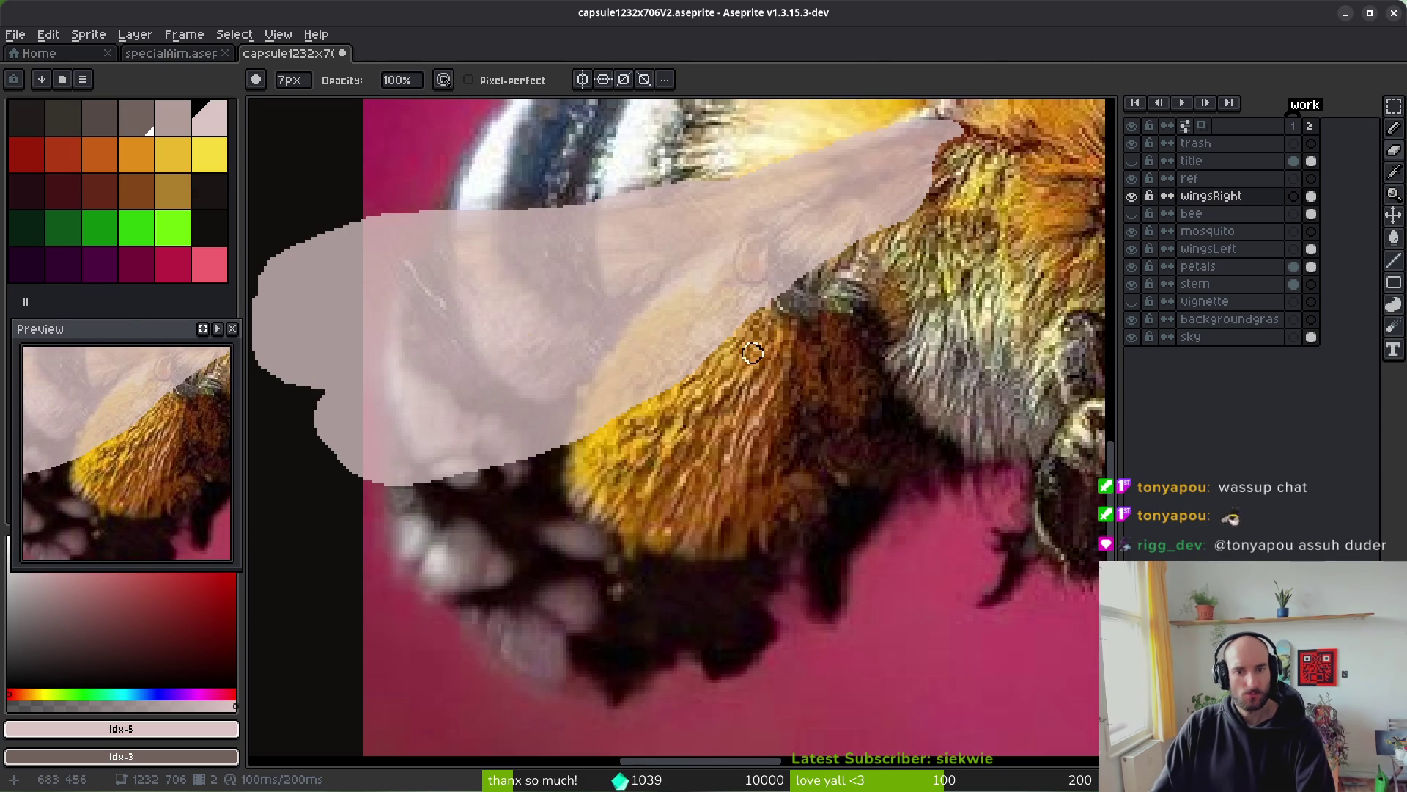
pyautogui.moveTo(752, 353); pyautogui.dragTo(768, 380)
pyautogui.press('f')
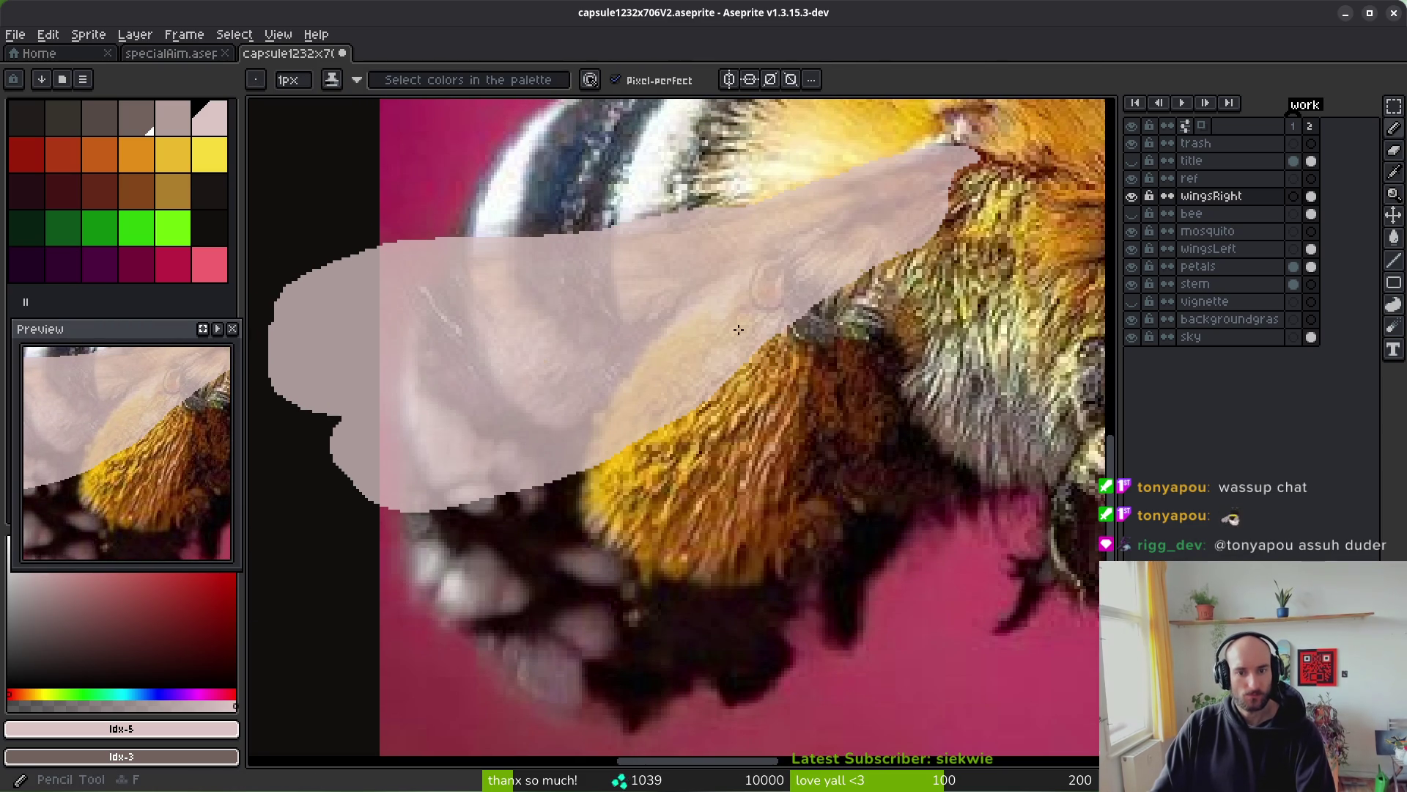
pyautogui.scroll(1, 765, 323)
pyautogui.scroll(1, 848, 300)
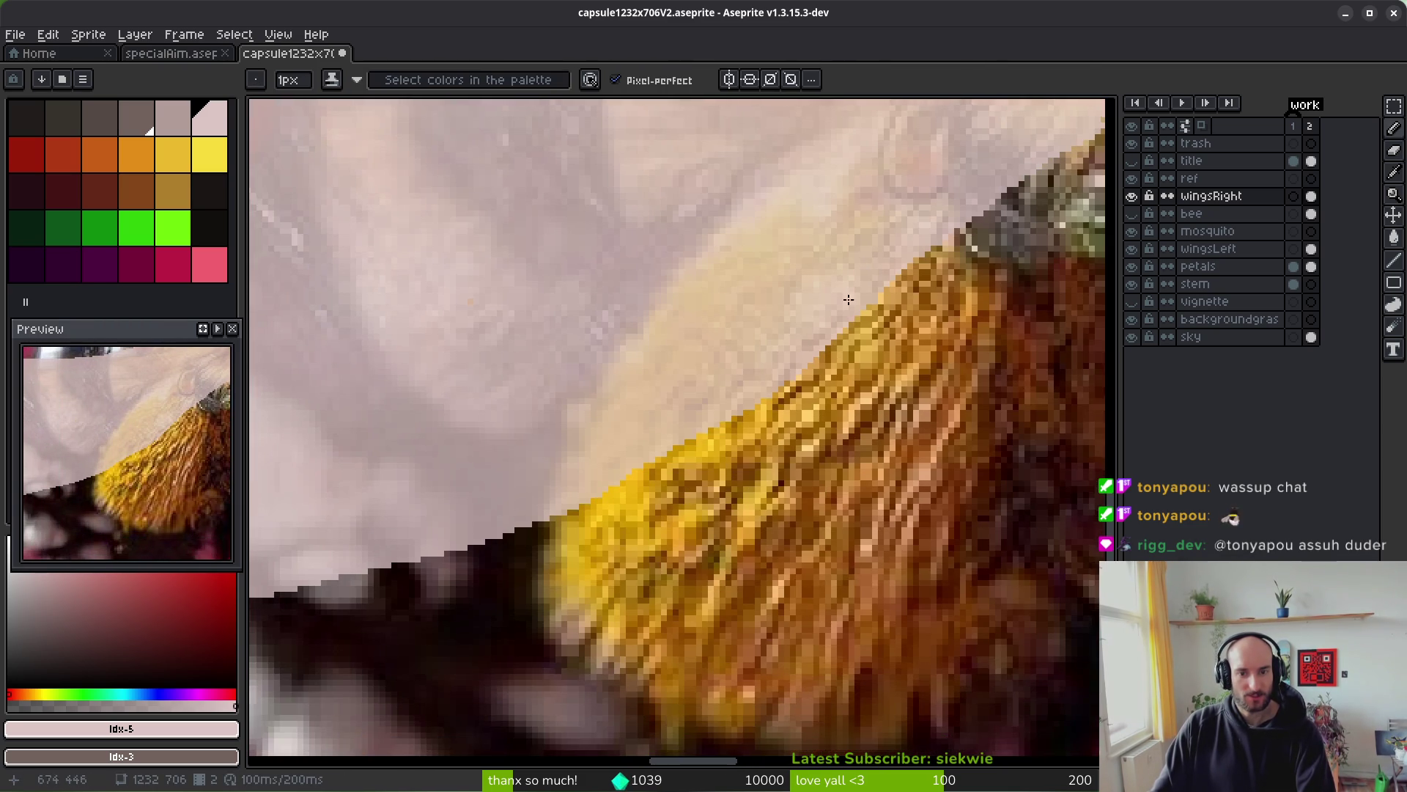
pyautogui.moveTo(810, 332); pyautogui.dragTo(534, 650)
pyautogui.scroll(-2, 659, 440)
pyautogui.scroll(5, 831, 482)
pyautogui.moveTo(848, 463)
pyautogui.mouseDown()
pyautogui.moveTo(824, 498)
pyautogui.moveTo(842, 485)
pyautogui.moveTo(752, 522)
pyautogui.moveTo(658, 506)
pyautogui.moveTo(612, 418)
pyautogui.mouseUp()
# - Fill the gap between the new stroke and the wing with the Paint Bucket
pyautogui.press('g')
pyautogui.click(796, 457)
pyautogui.scroll(-4, 857, 463)
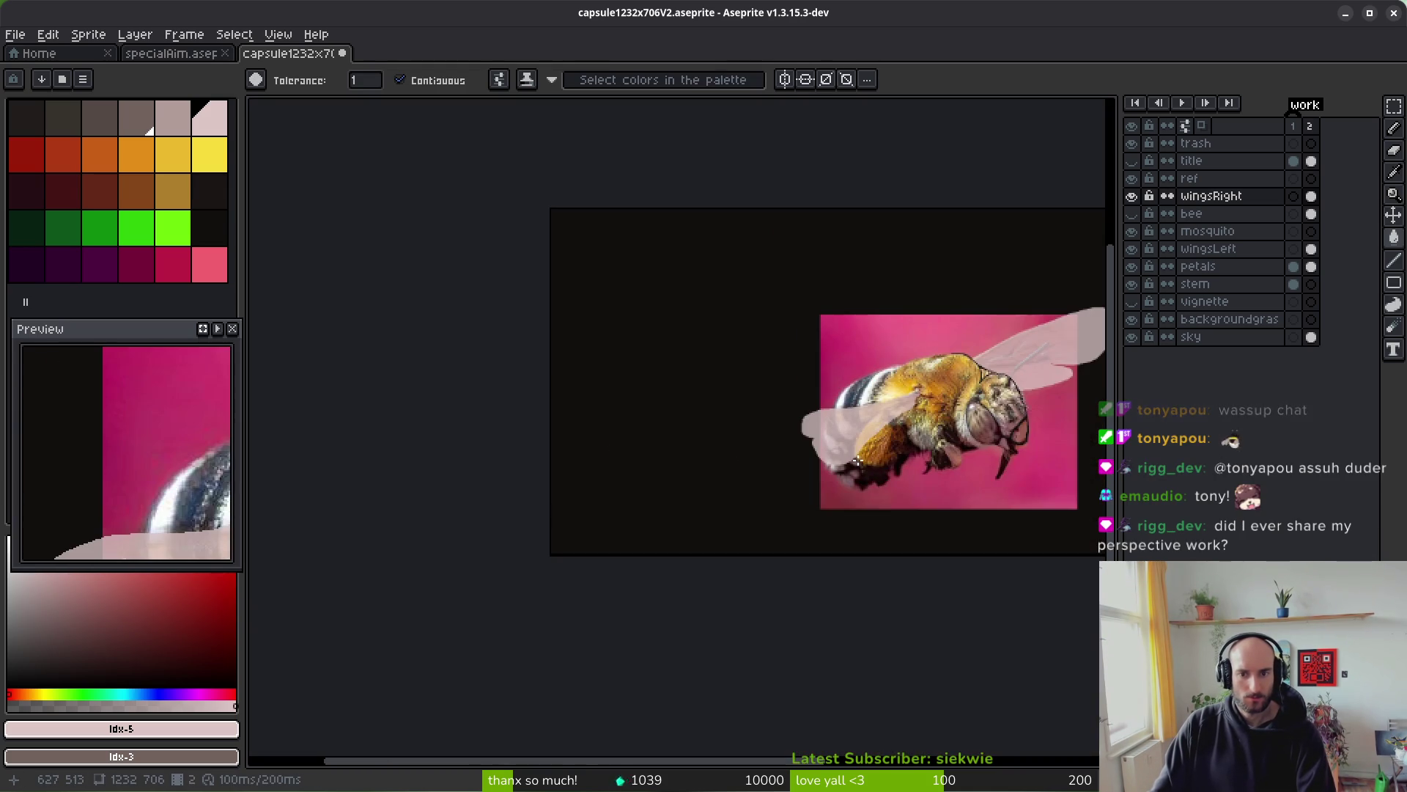
# - Erase the wing's top and upper-left edge into a rounder shape
pyautogui.scroll(3, 857, 463)
pyautogui.scroll(-3, 611, 471)
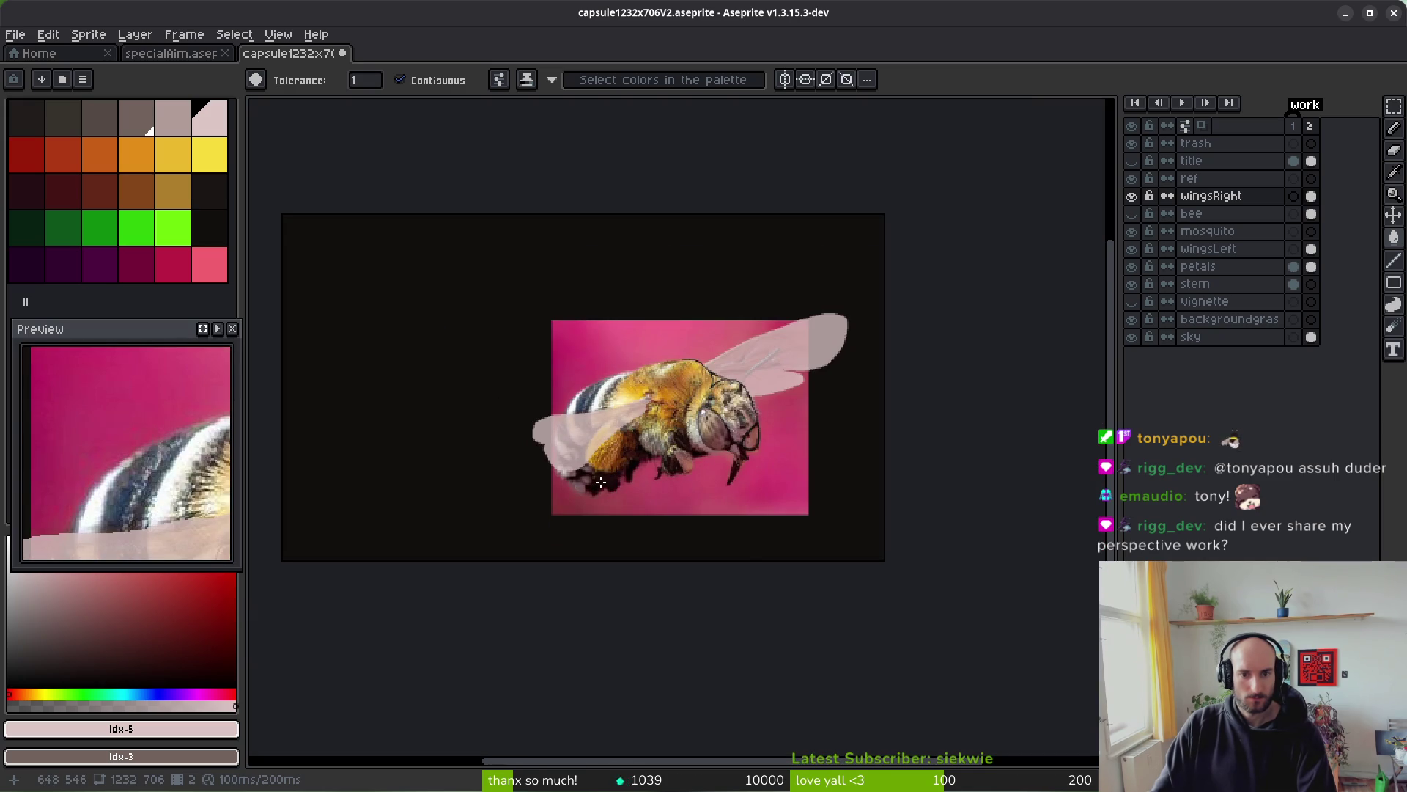
pyautogui.scroll(4, 601, 482)
pyautogui.press('e')
pyautogui.moveTo(672, 341)
pyautogui.mouseDown()
pyautogui.moveTo(674, 441)
pyautogui.moveTo(631, 323)
pyautogui.moveTo(606, 323)
pyautogui.moveTo(631, 493)
pyautogui.mouseUp()
pyautogui.moveTo(703, 169)
pyautogui.mouseDown()
pyautogui.moveTo(904, 141)
pyautogui.moveTo(613, 217)
pyautogui.moveTo(528, 364)
pyautogui.moveTo(609, 504)
pyautogui.moveTo(700, 505)
pyautogui.moveTo(579, 440)
pyautogui.moveTo(644, 471)
pyautogui.moveTo(644, 506)
pyautogui.mouseUp()
# - Redraw the wing's lower-left curve after undoing a bad stroke, and bucket-fill the hole inside
pyautogui.press('b')
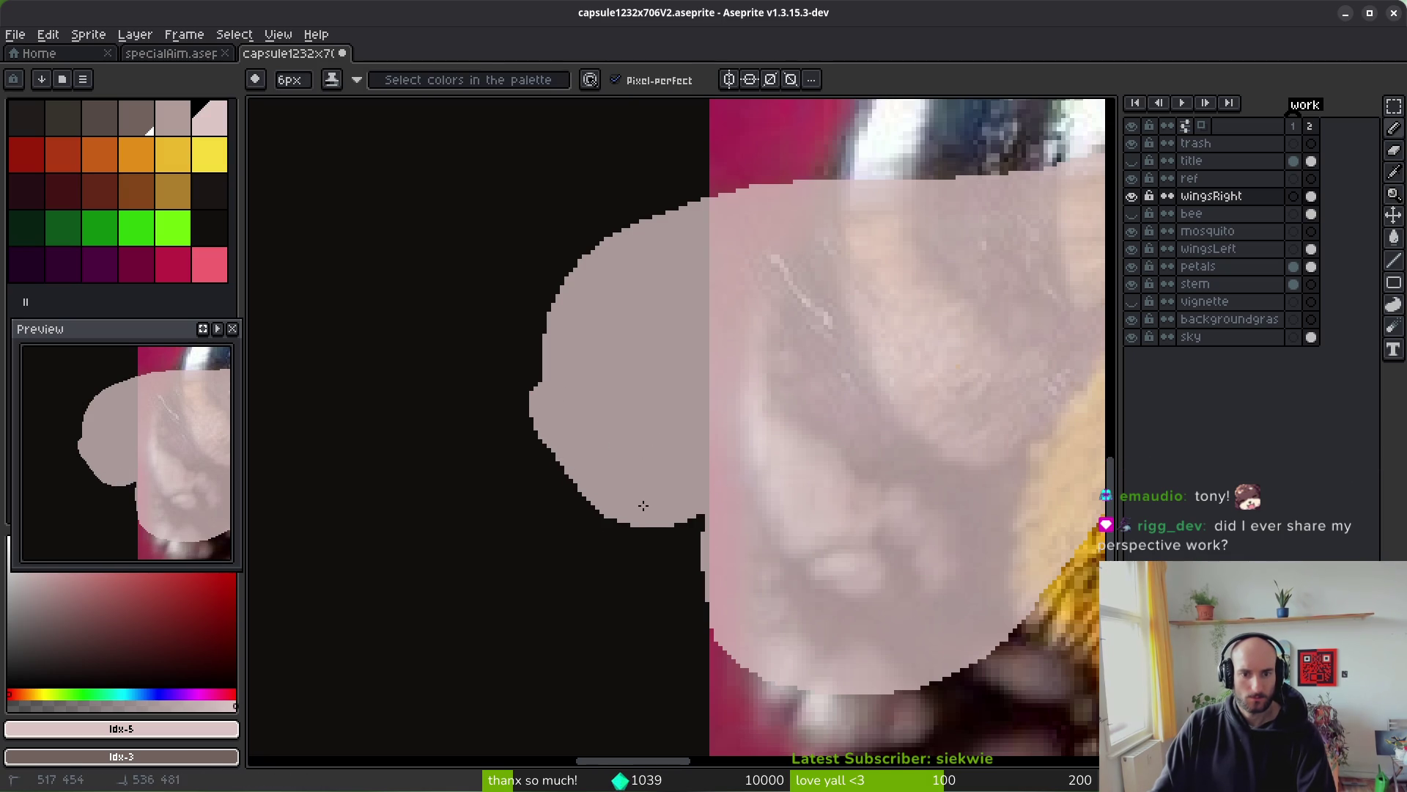
pyautogui.hotkey('ctrl', 'z')
pyautogui.moveTo(548, 381)
pyautogui.mouseDown()
pyautogui.moveTo(630, 522)
pyautogui.moveTo(703, 500)
pyautogui.mouseUp()
pyautogui.press('g')
pyautogui.click(618, 468)
# - Draw a curved lower edge on the lobe and paint over the black crescent gap
pyautogui.scroll(-3, 671, 486)
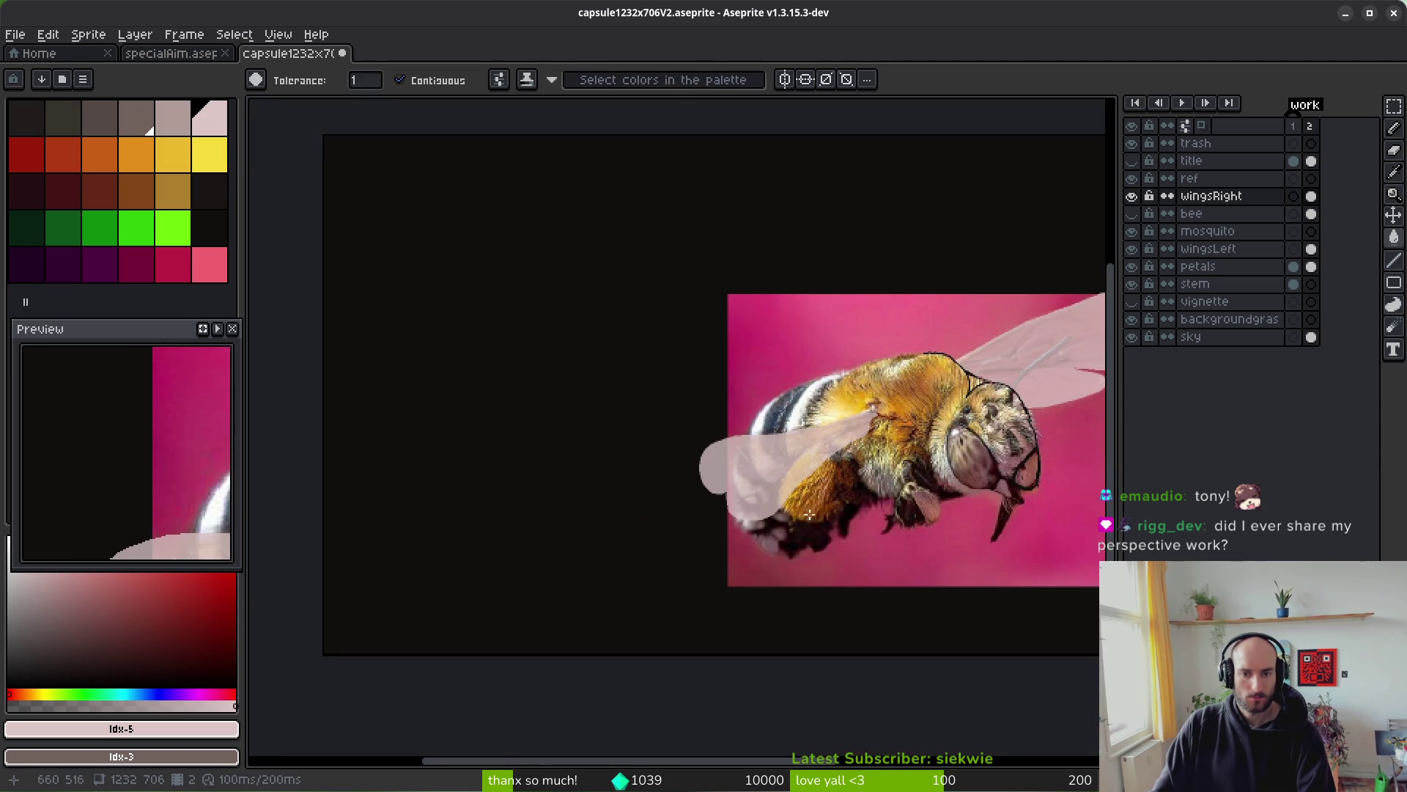
pyautogui.scroll(-1, 688, 488)
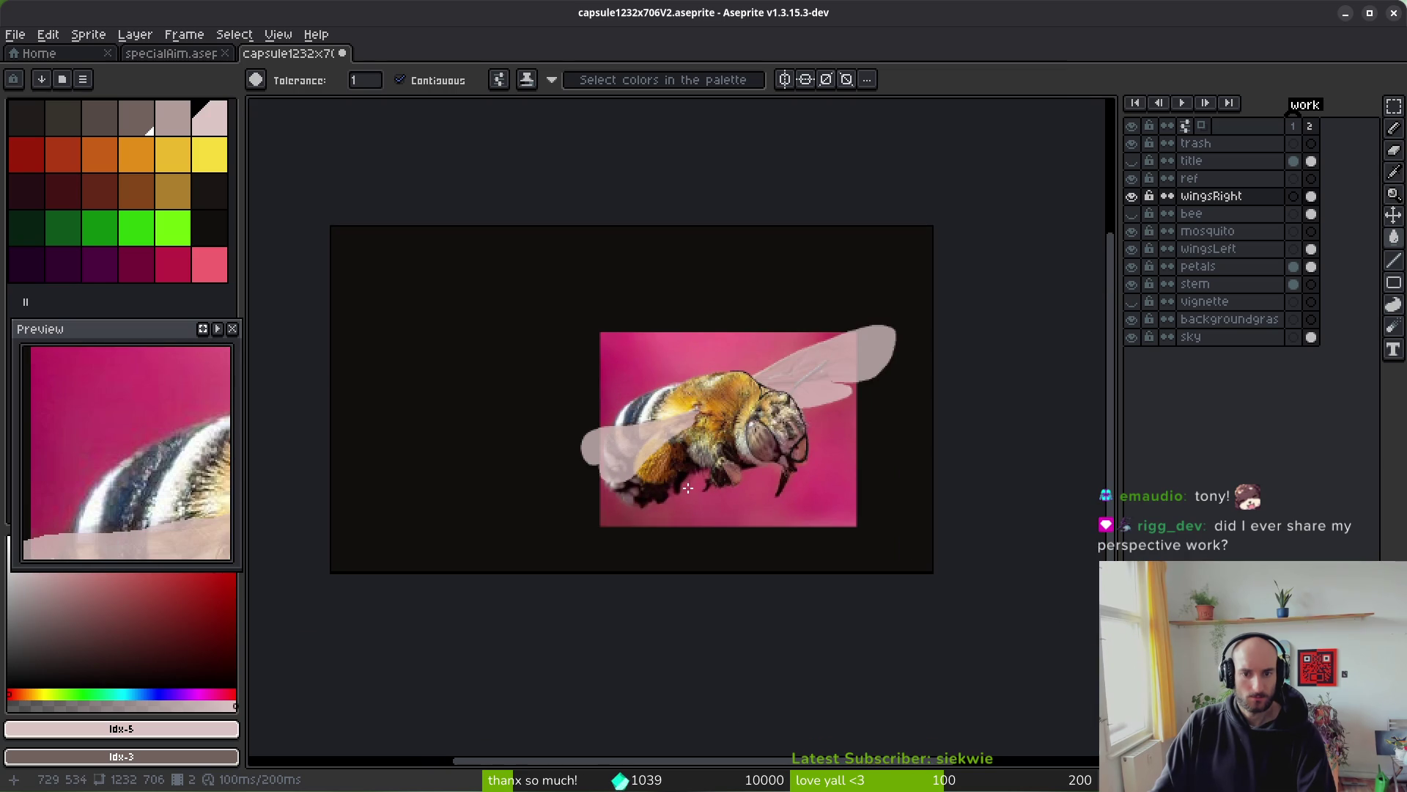
pyautogui.scroll(5, 688, 487)
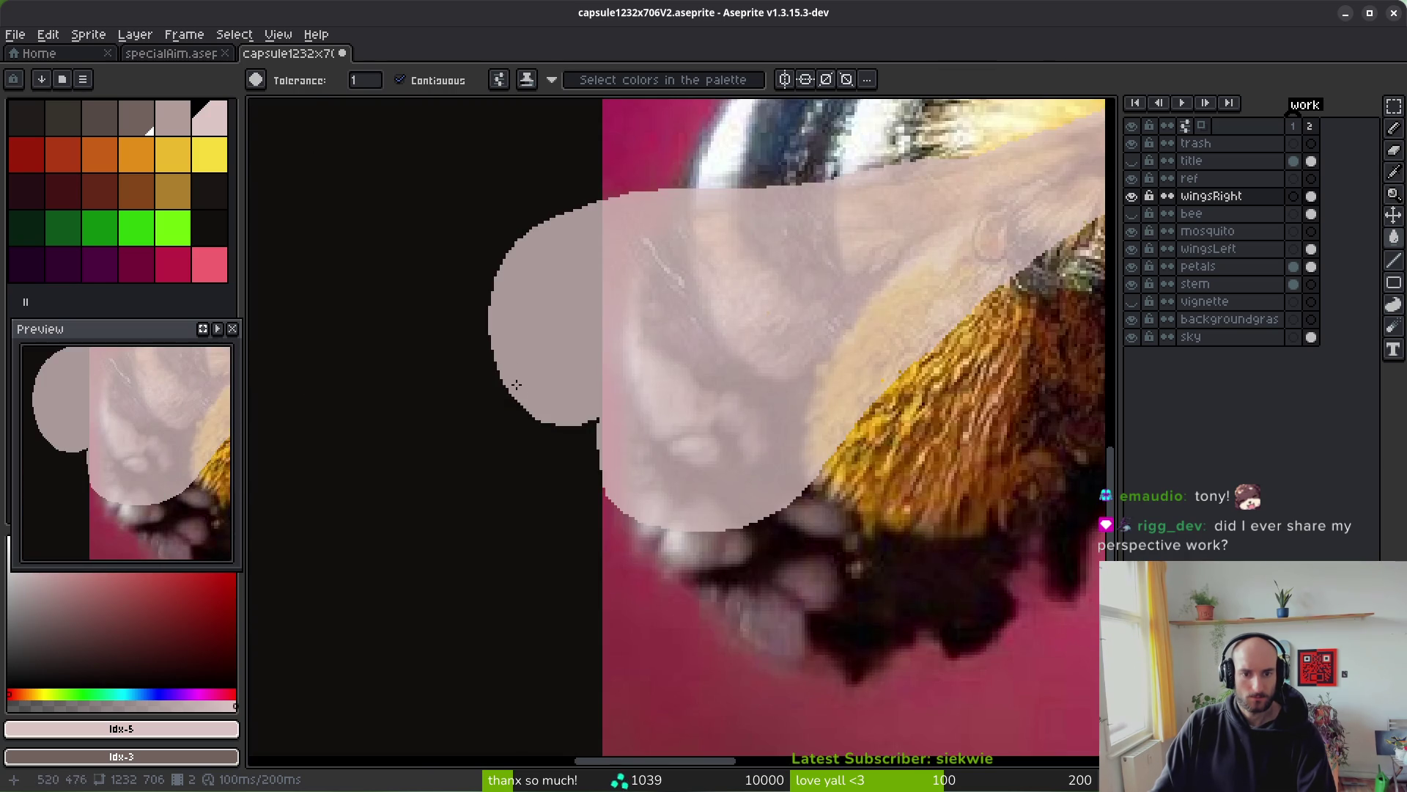
pyautogui.scroll(1, 501, 343)
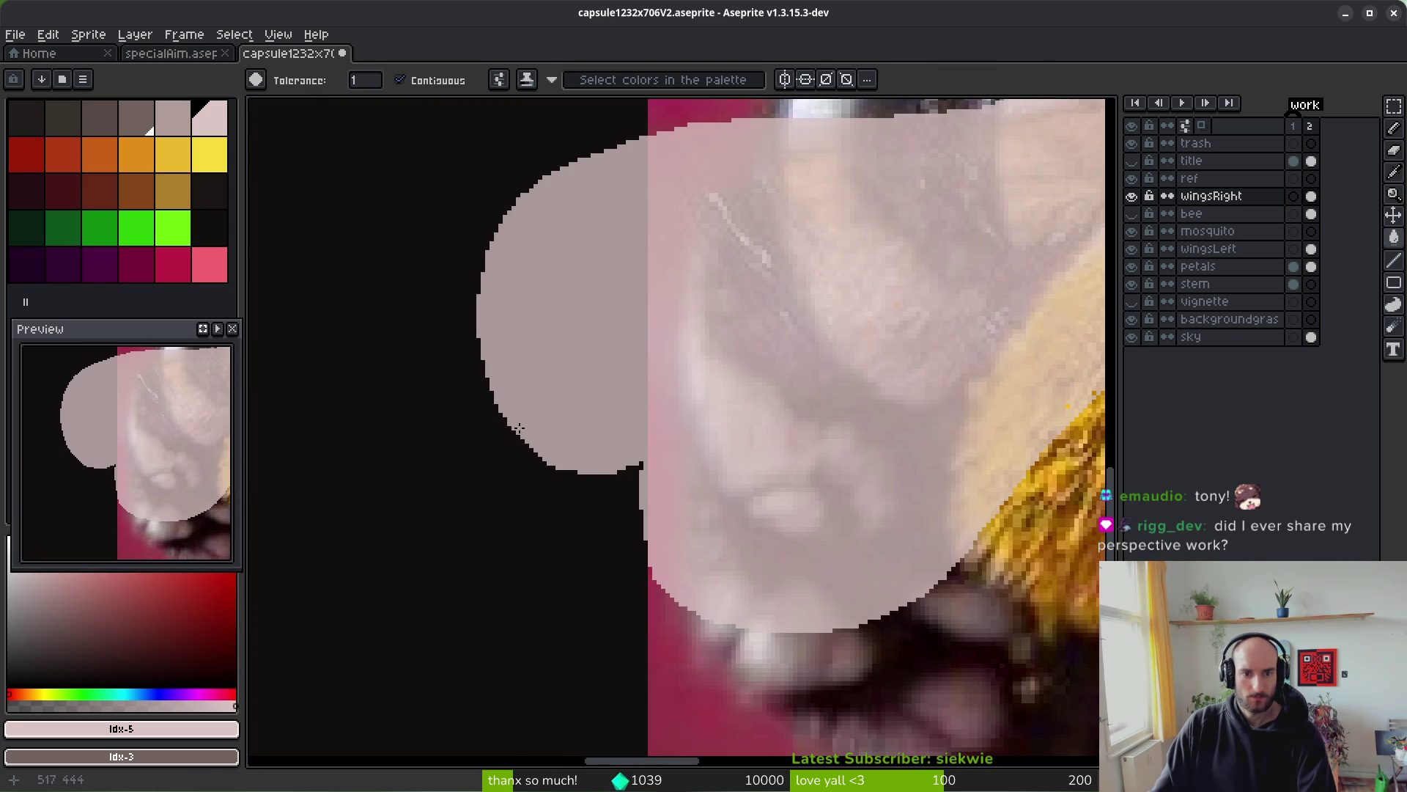
pyautogui.scroll(1, 551, 470)
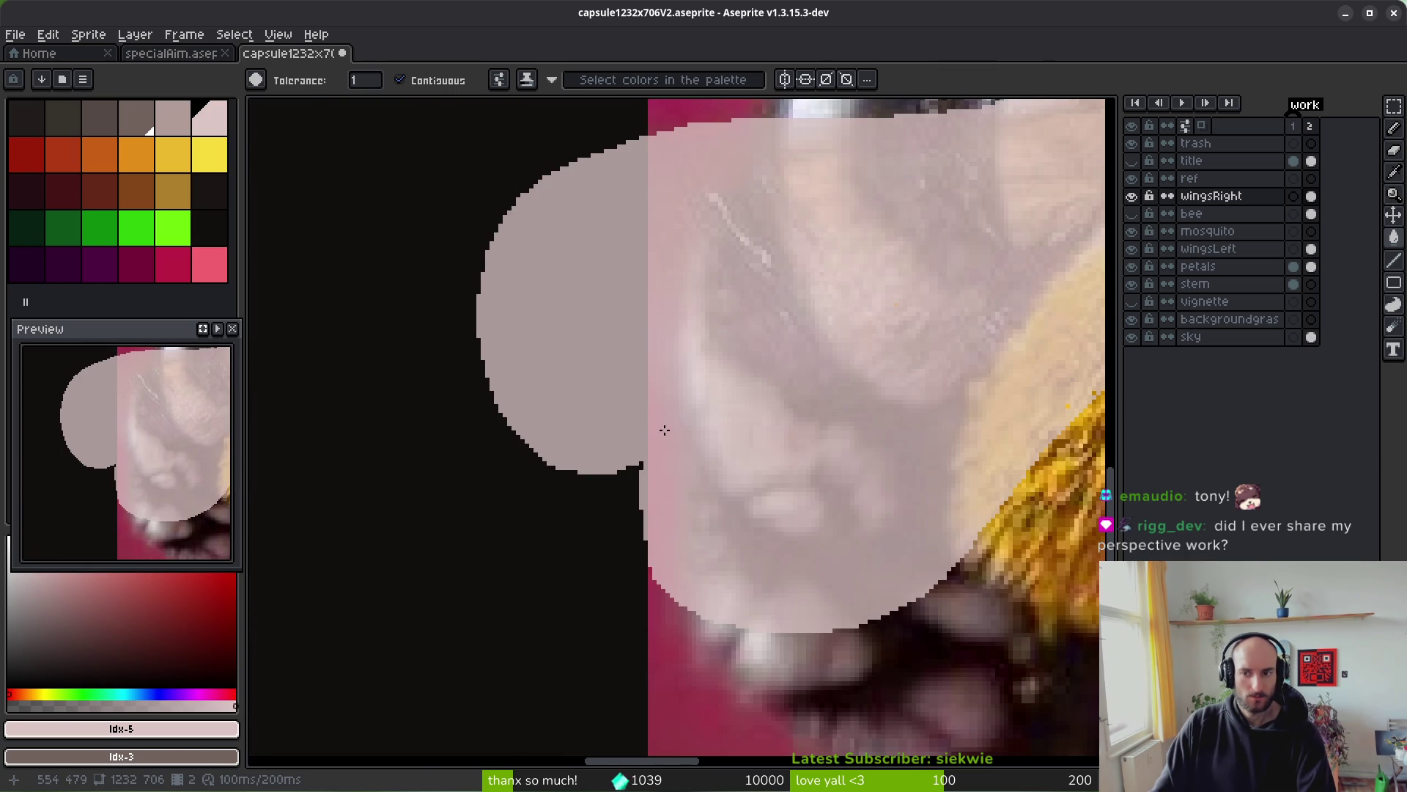
pyautogui.scroll(-1, 613, 503)
pyautogui.press('b')
pyautogui.moveTo(566, 337)
pyautogui.mouseDown()
pyautogui.moveTo(568, 407)
pyautogui.moveTo(633, 499)
pyautogui.moveTo(726, 531)
pyautogui.mouseUp()
pyautogui.moveTo(595, 428)
pyautogui.mouseDown()
pyautogui.moveTo(681, 473)
pyautogui.moveTo(674, 498)
pyautogui.moveTo(671, 447)
pyautogui.moveTo(697, 459)
pyautogui.mouseUp()
pyautogui.scroll(1, 782, 520)
pyautogui.scroll(2, 733, 517)
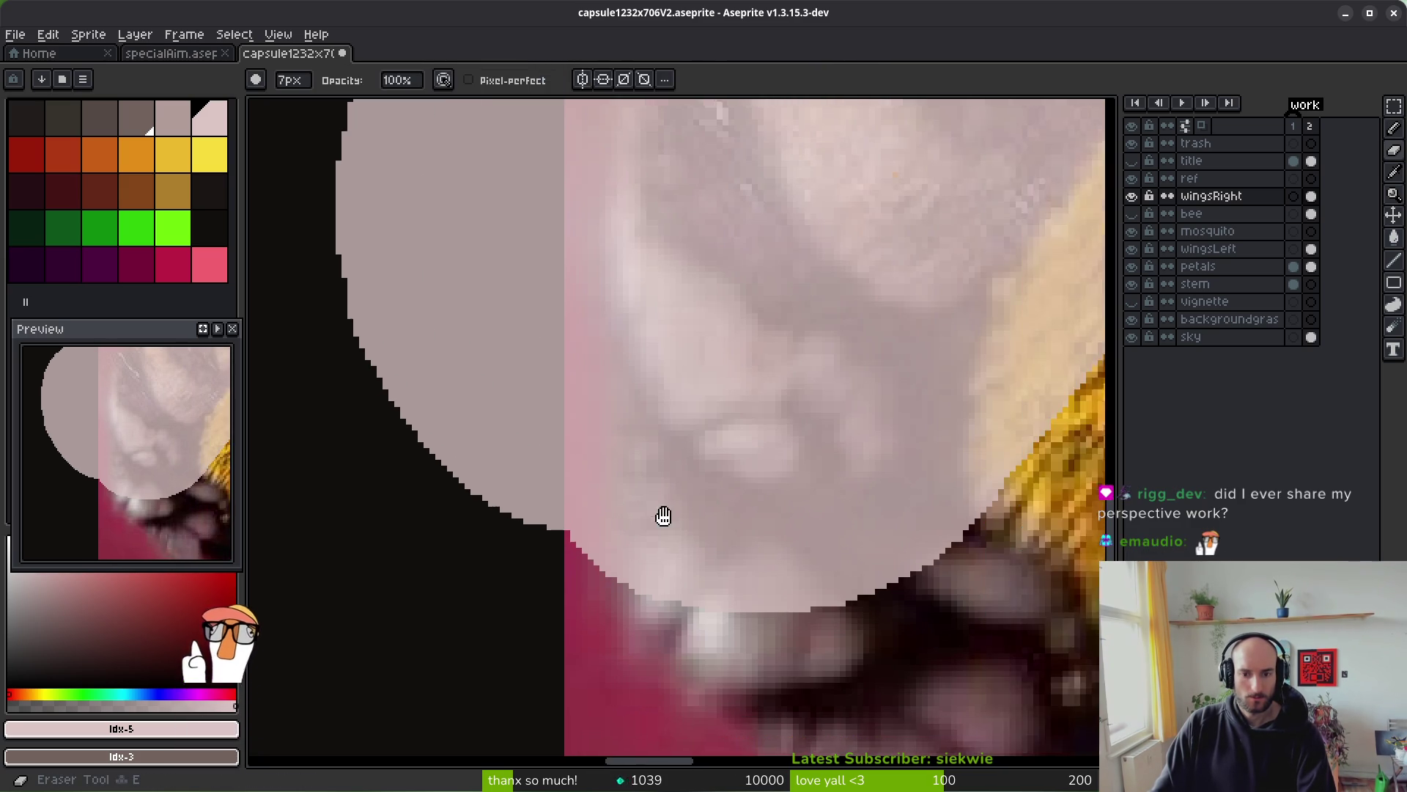
# - Draw the notch outline in dark 1px pixels on the wing's underside, redoing it once
pyautogui.press('v')
pyautogui.press('b')
pyautogui.moveTo(572, 522)
pyautogui.mouseDown()
pyautogui.moveTo(728, 471)
pyautogui.moveTo(729, 522)
pyautogui.moveTo(650, 589)
pyautogui.mouseUp()
pyautogui.hotkey('ctrl', 'z')
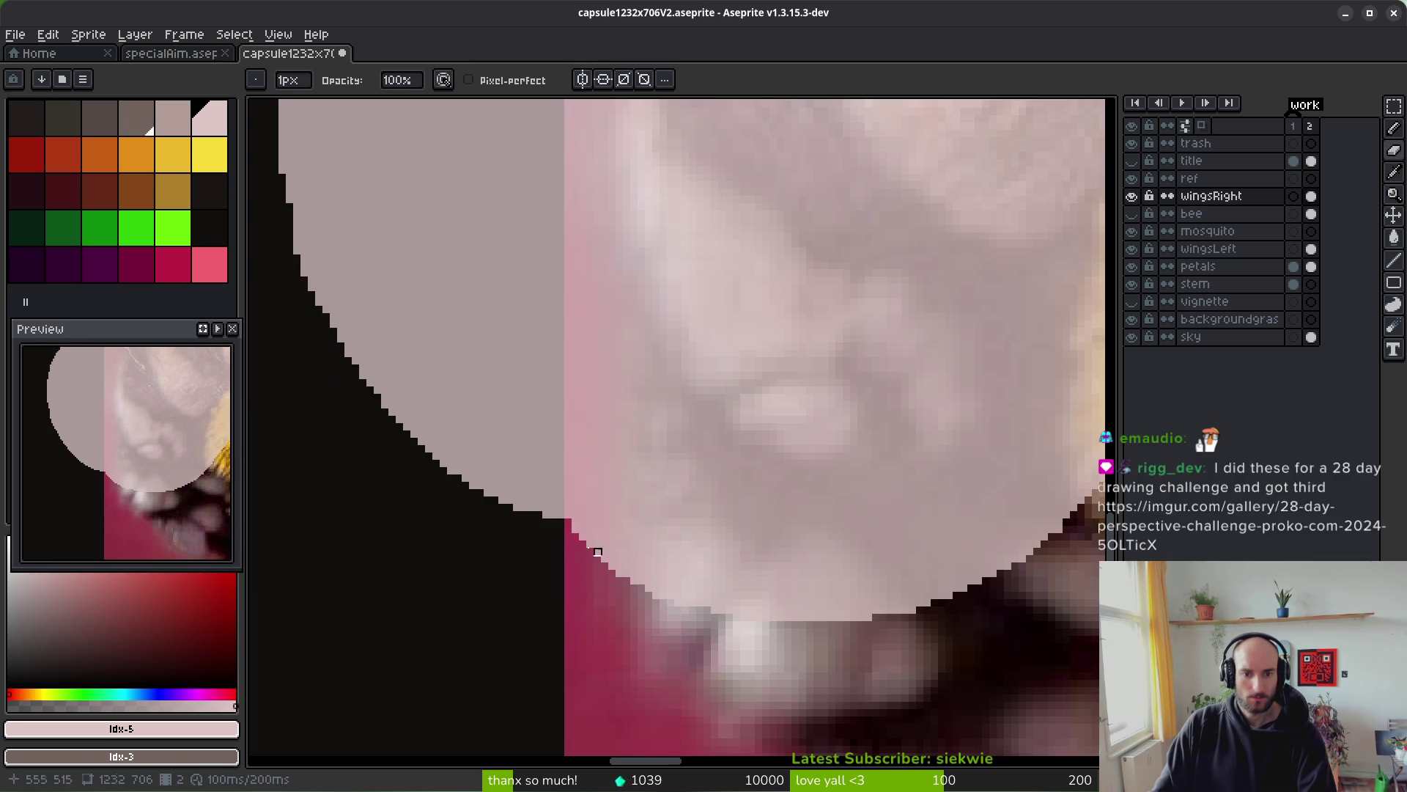
pyautogui.moveTo(574, 523)
pyautogui.mouseDown()
pyautogui.moveTo(634, 498)
pyautogui.moveTo(727, 427)
pyautogui.moveTo(678, 552)
pyautogui.mouseUp()
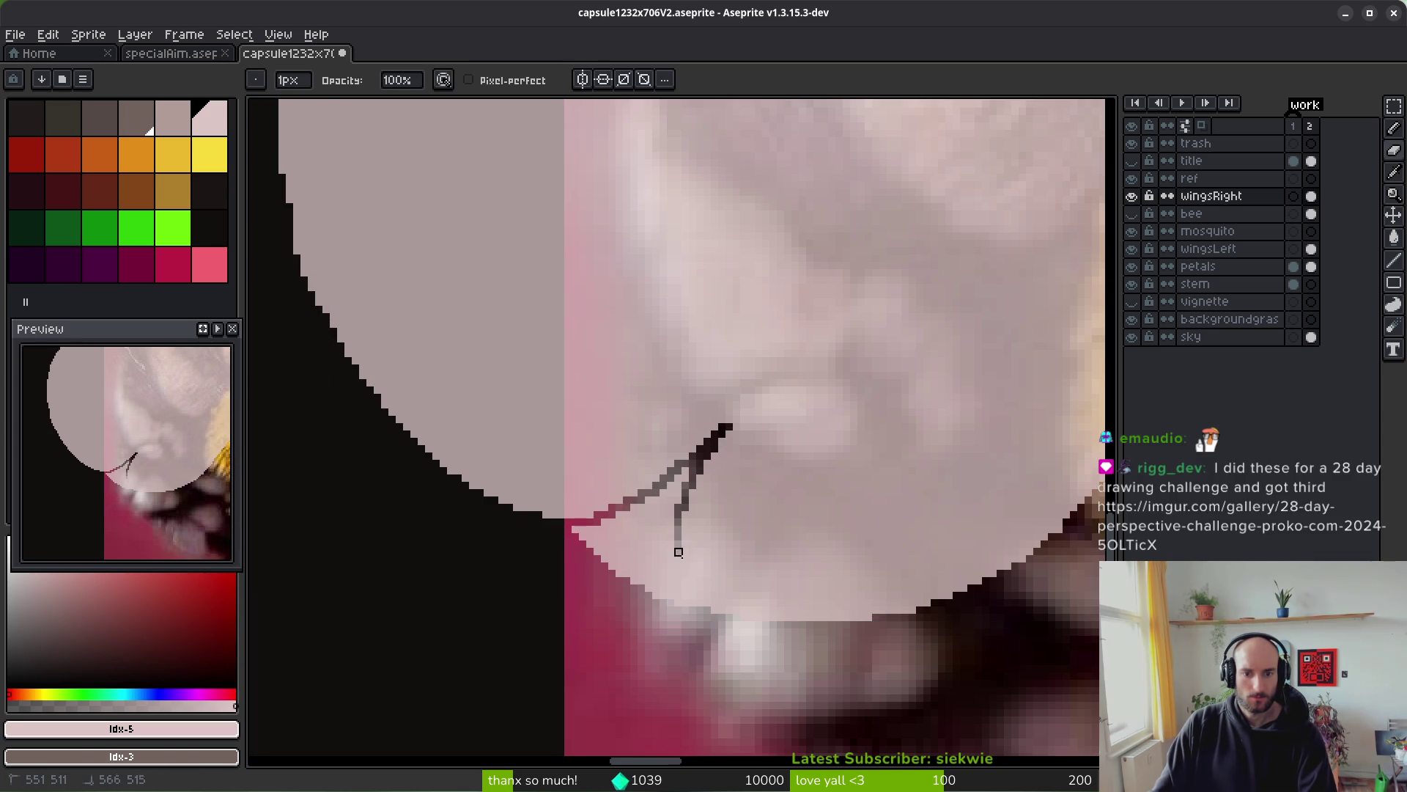
# - Select the wedge beside the notch with the contiguous Magic Wand and delete it
pyautogui.press('w')
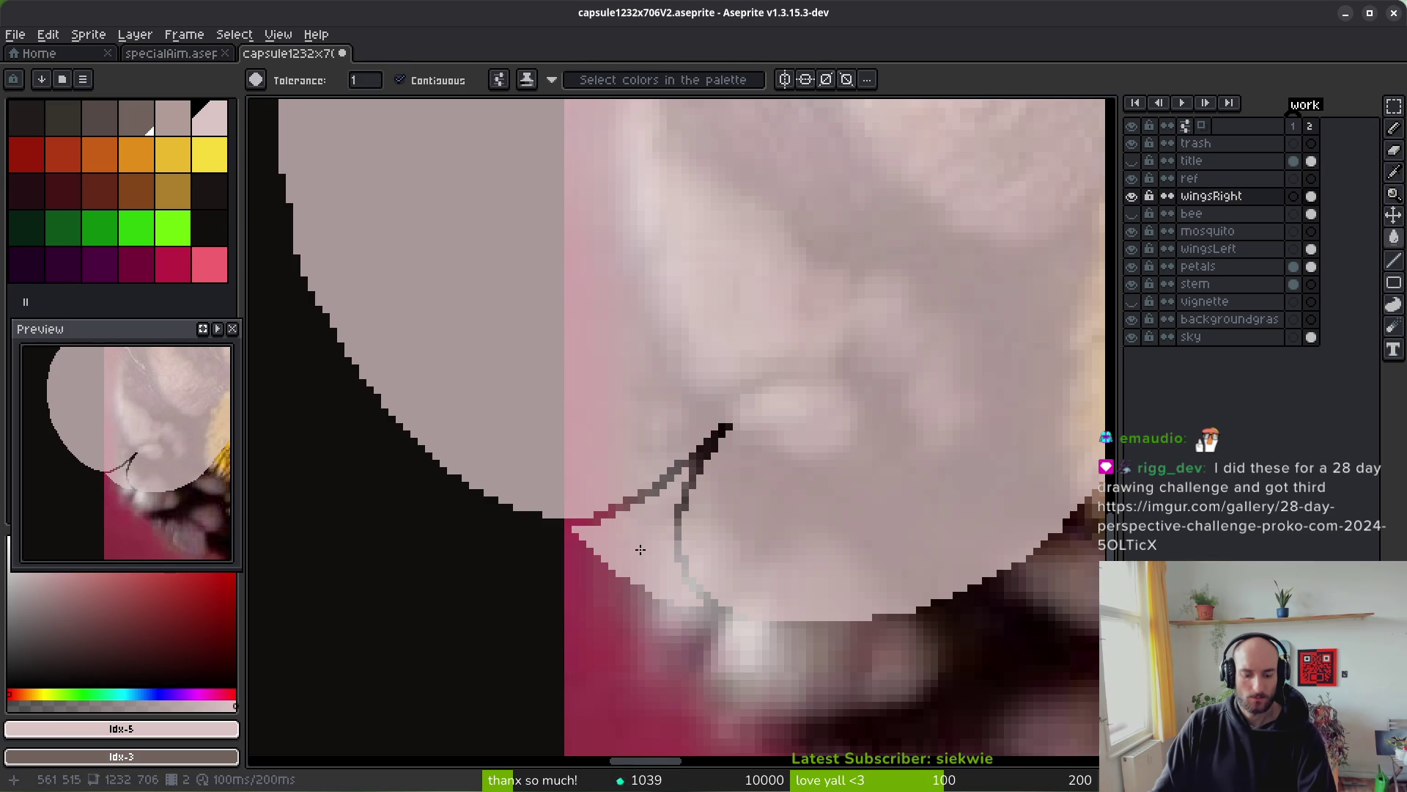
pyautogui.click(645, 539)
pyautogui.click(783, 81)
pyautogui.click(647, 556)
pyautogui.press('Delete')
pyautogui.scroll(-10, 647, 558)
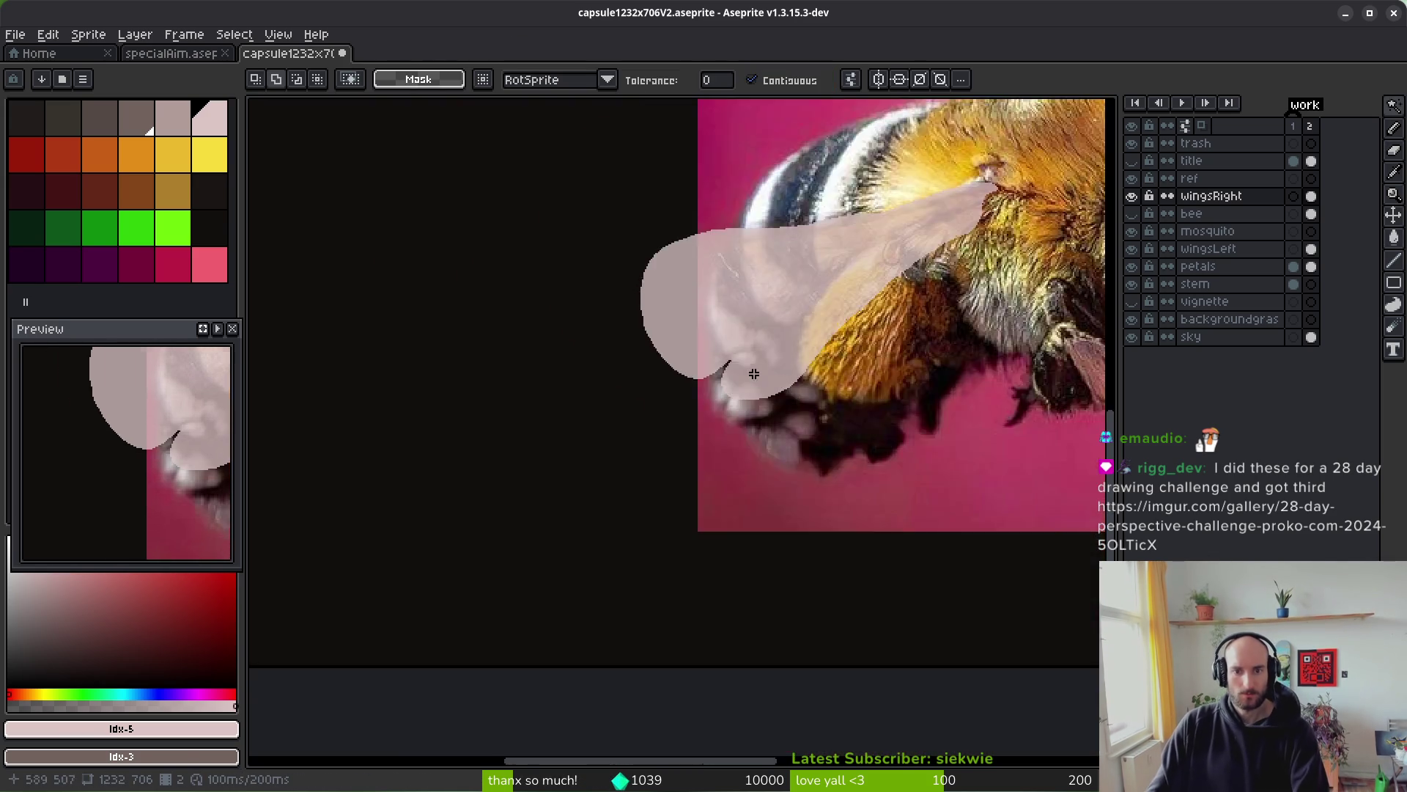
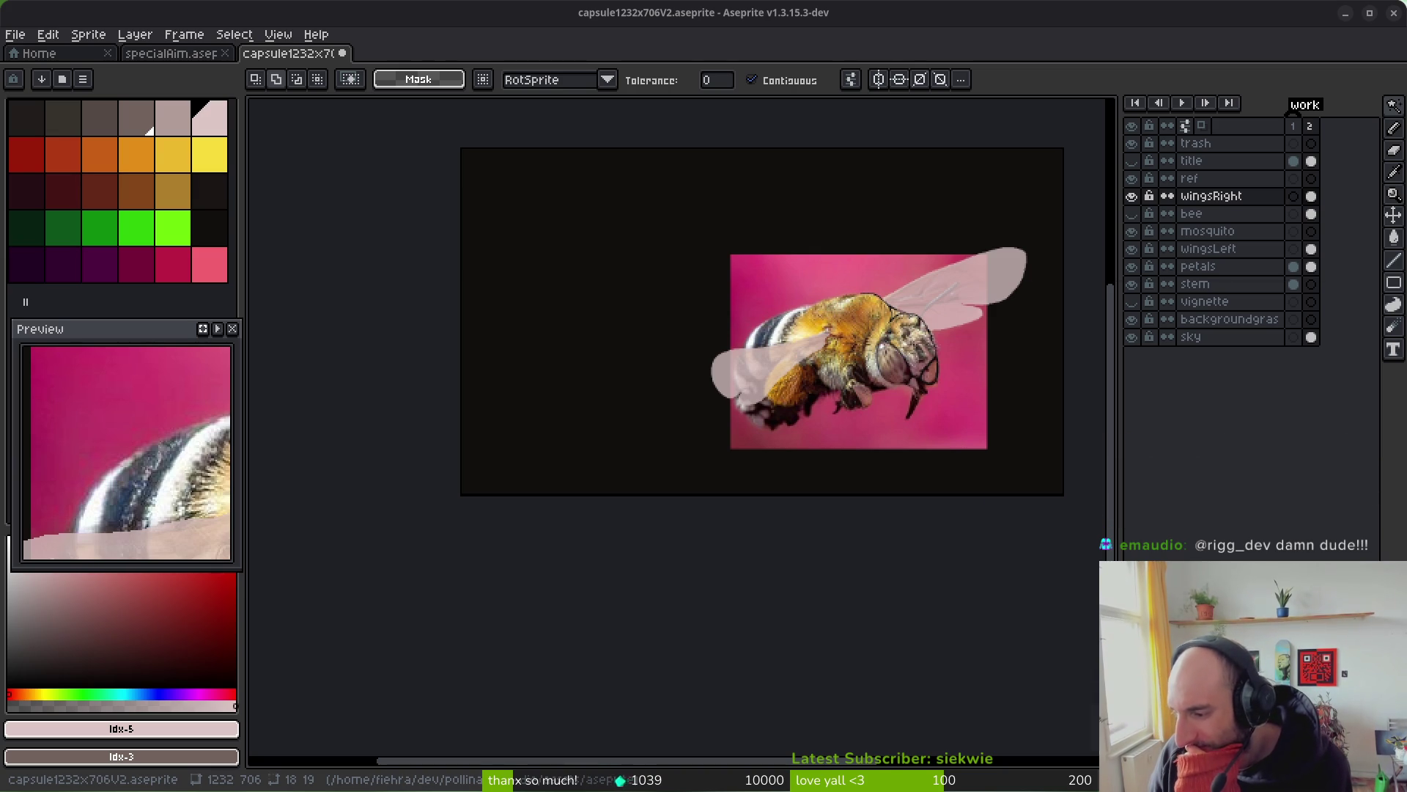
# - Switch to the Brave browser showing the imgur 28 Day Perspective Challenge gallery
pyautogui.hotkey('alt', 'Tab')
pyautogui.scroll(-3, 797, 478)
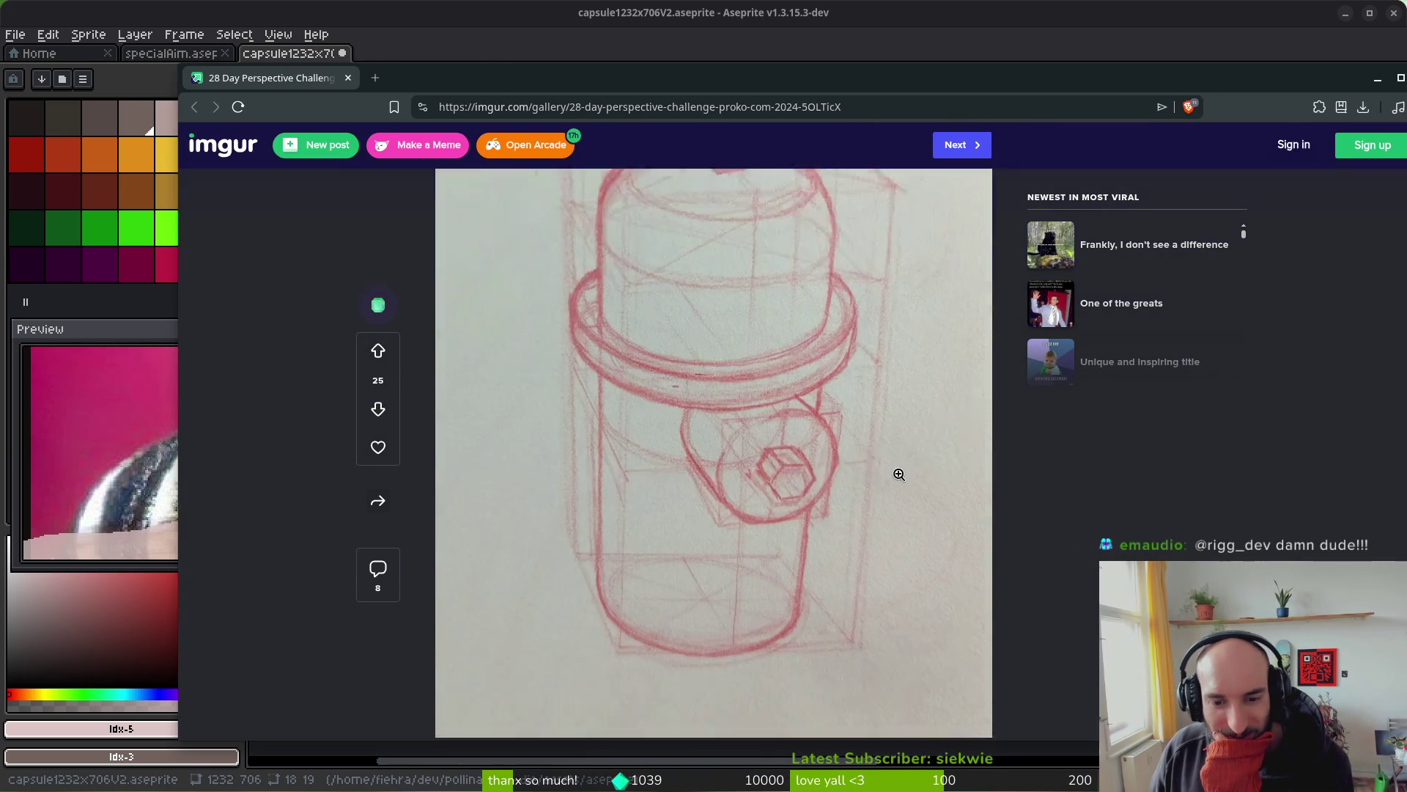
# - Scroll the perspective sketches down to the Colosseum drawing, then close the imgur gallery tab
pyautogui.scroll(-5, 899, 474)
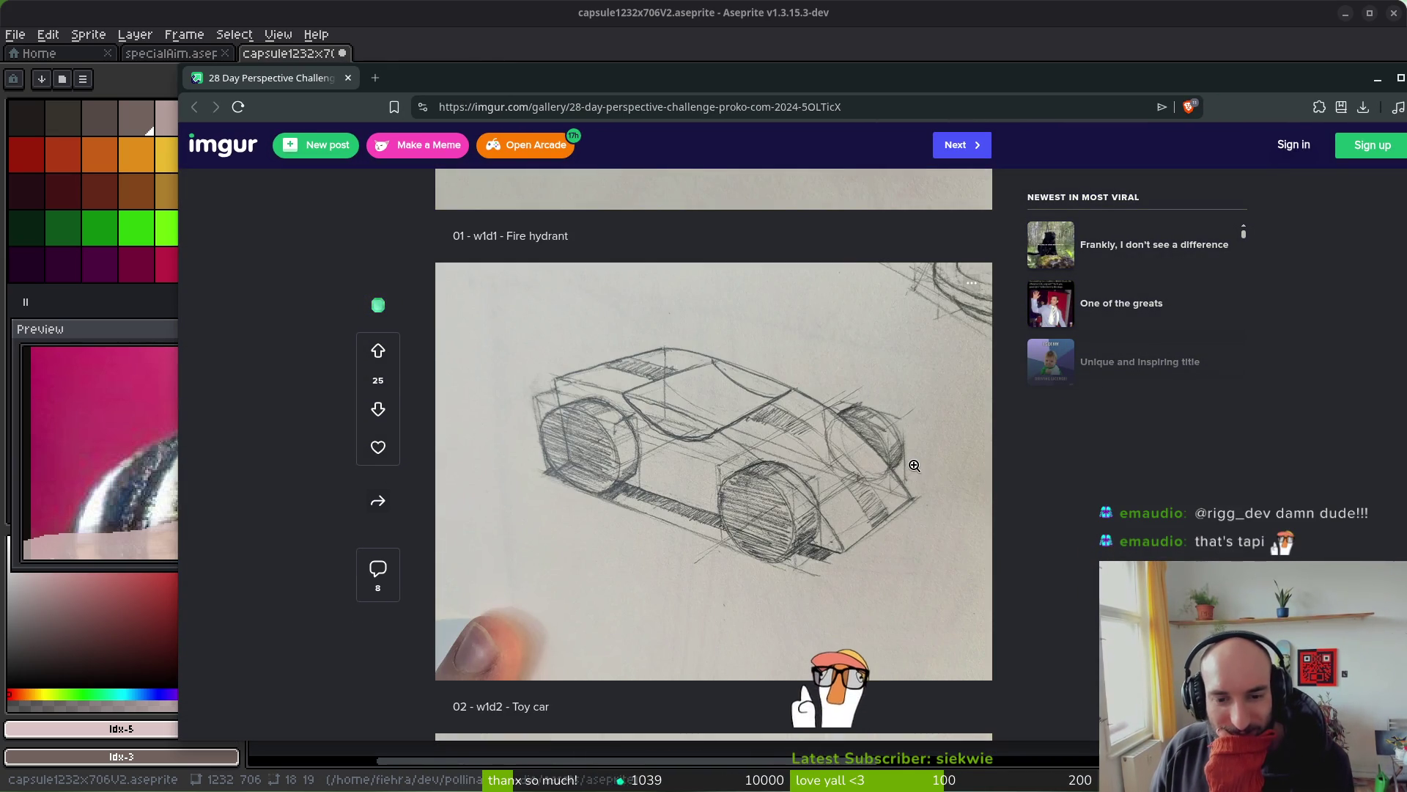
pyautogui.scroll(-8, 909, 458)
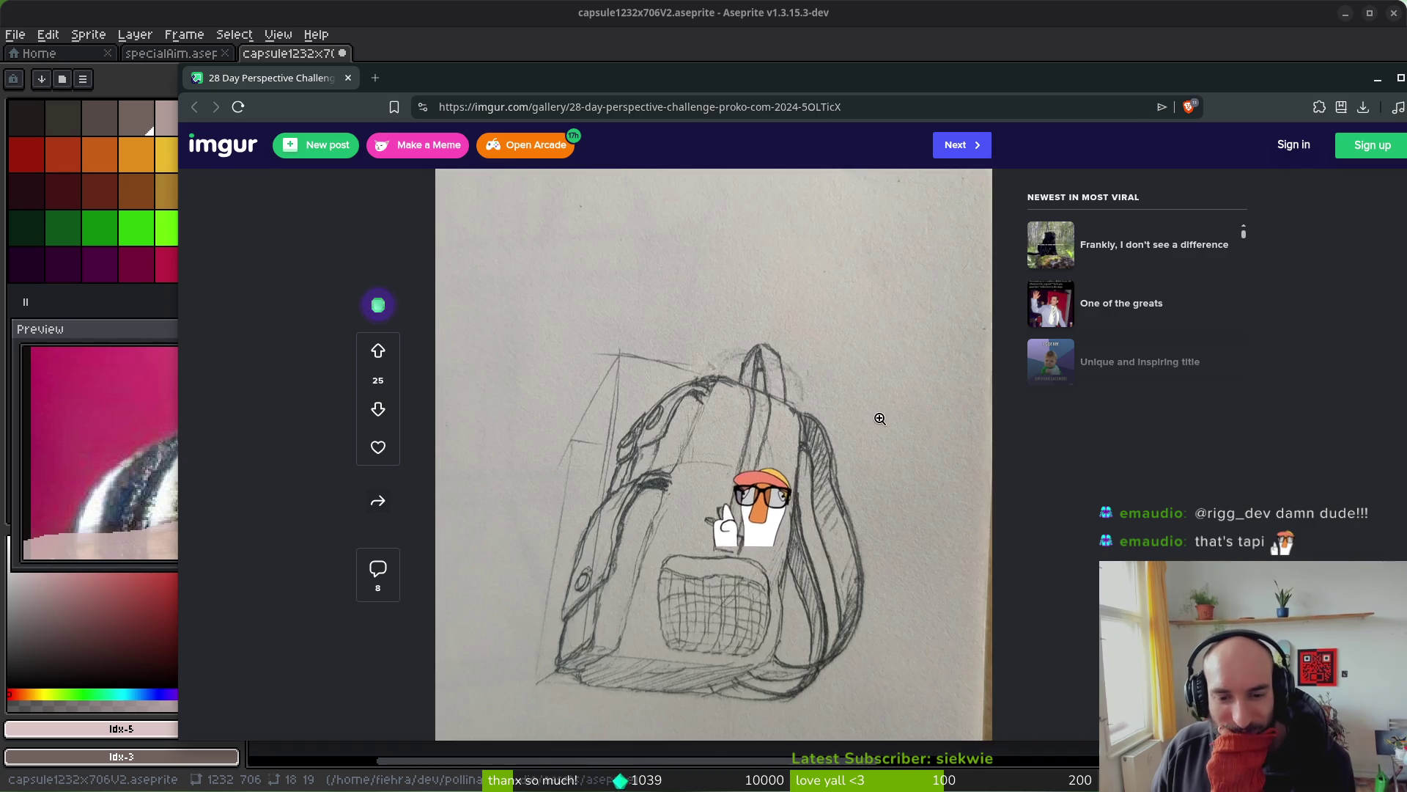
pyautogui.scroll(-1, 879, 419)
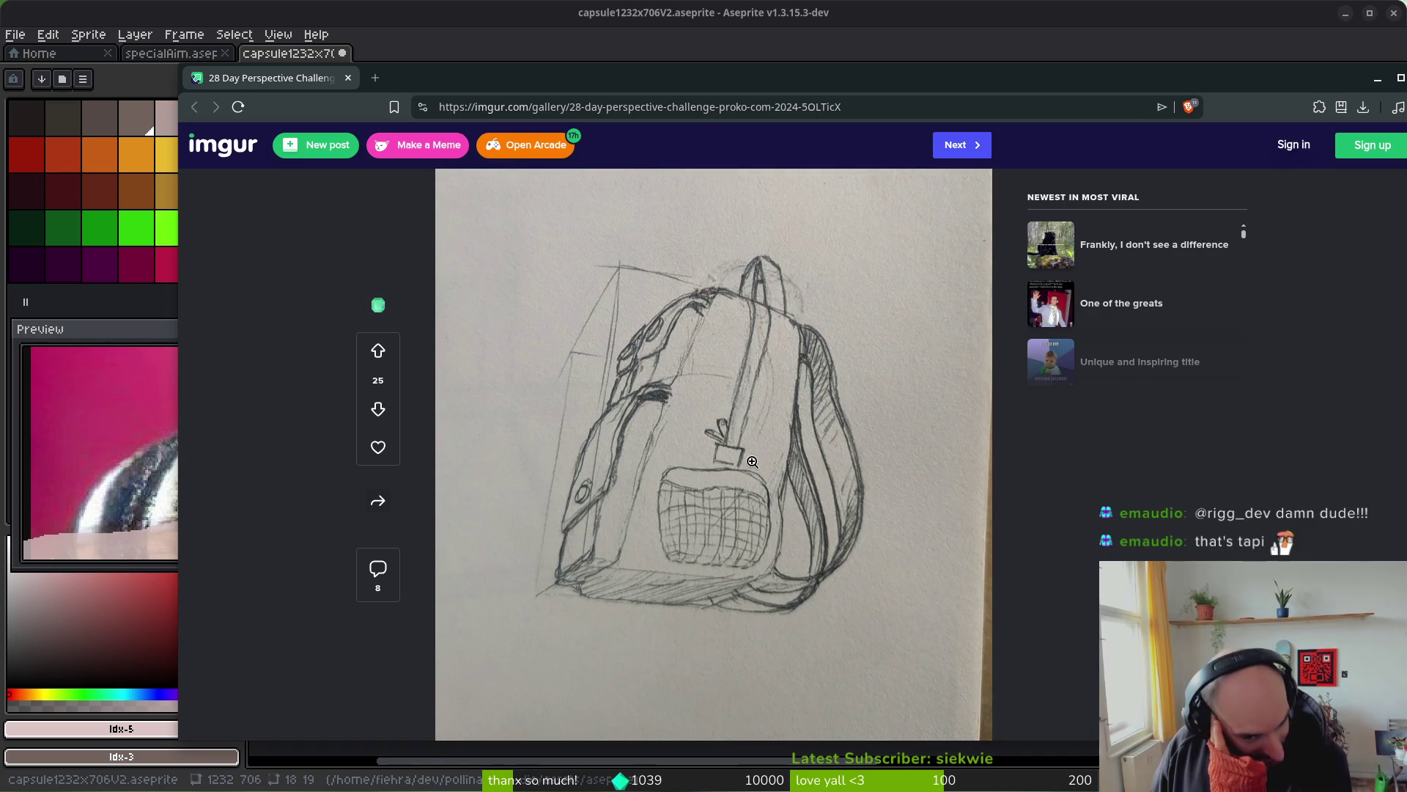
pyautogui.scroll(-8, 755, 466)
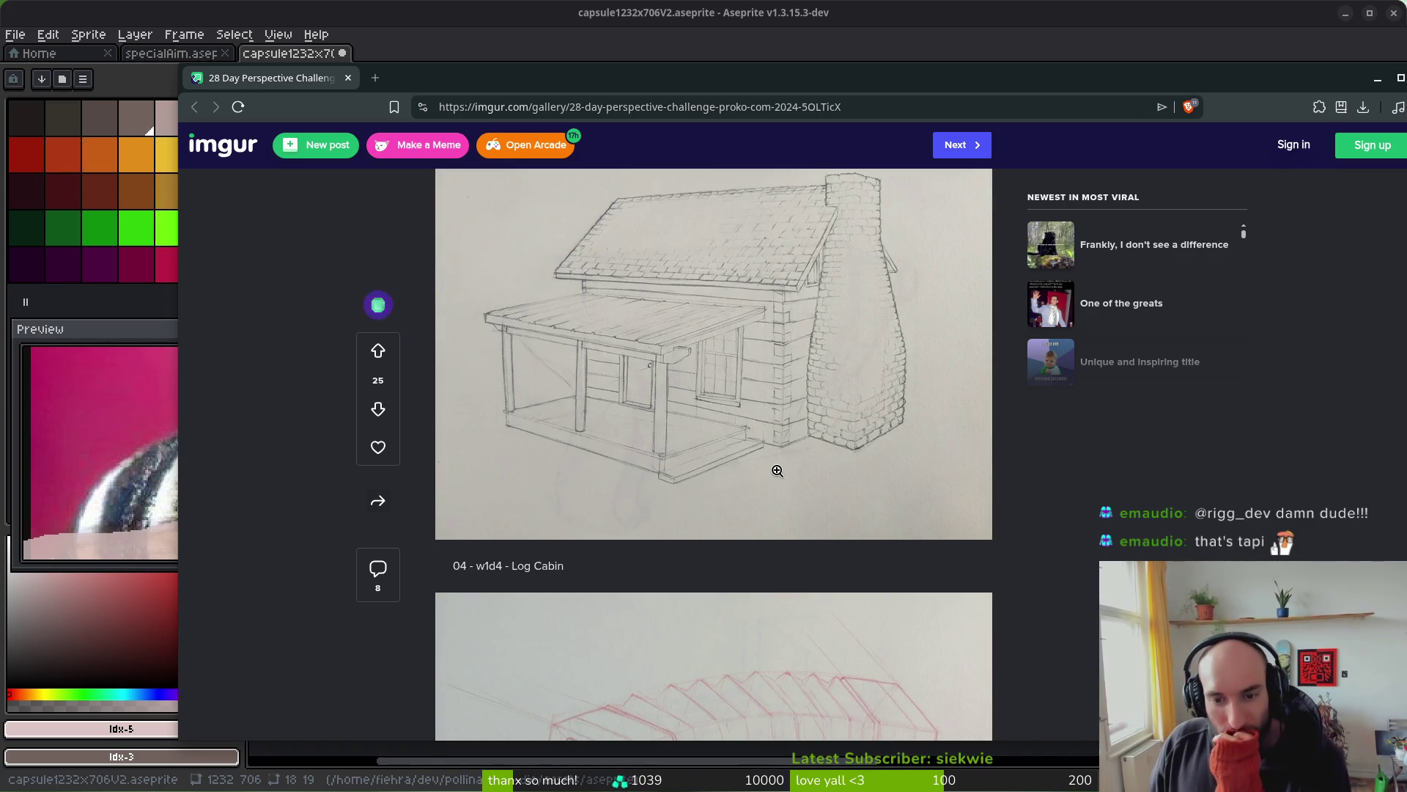
pyautogui.scroll(-3, 777, 471)
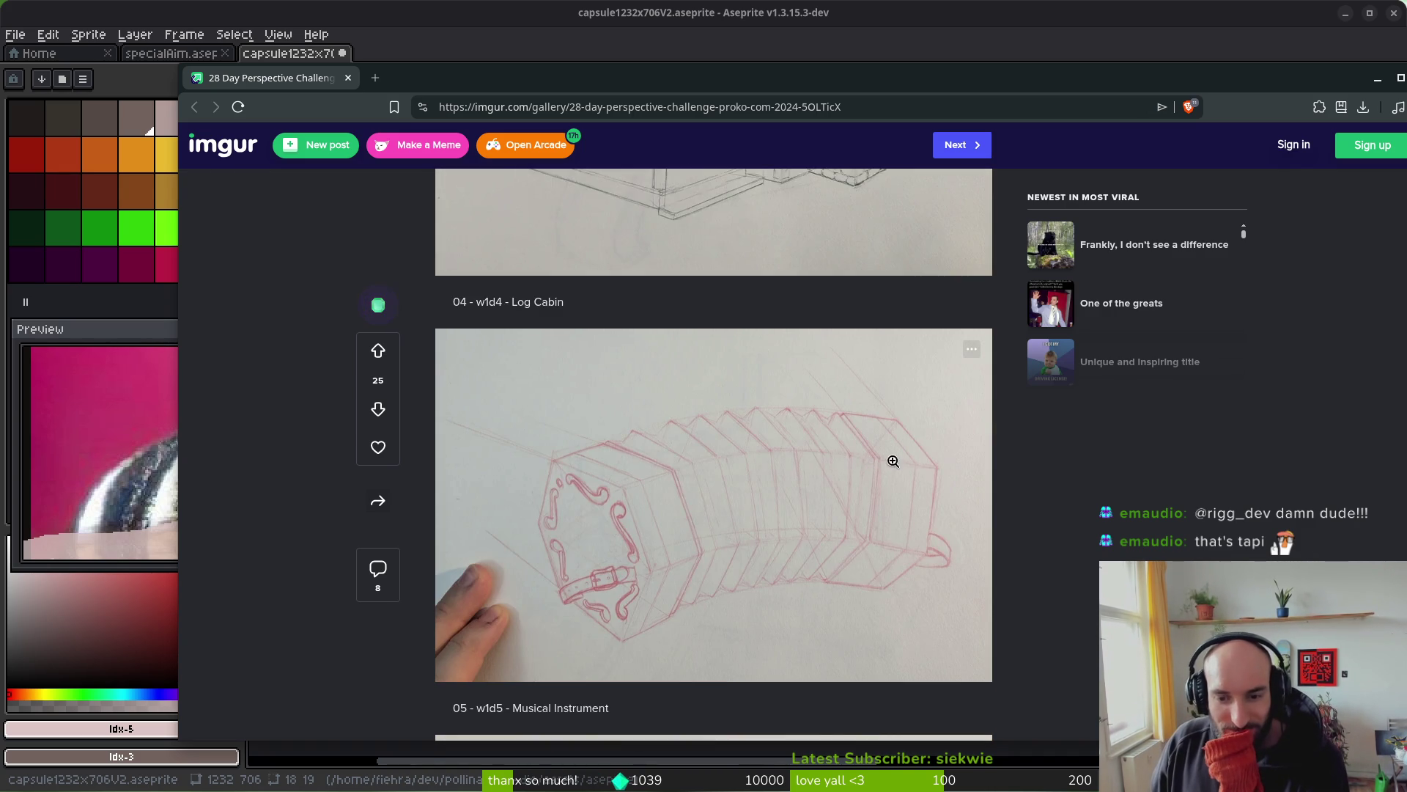
pyautogui.scroll(-8, 916, 465)
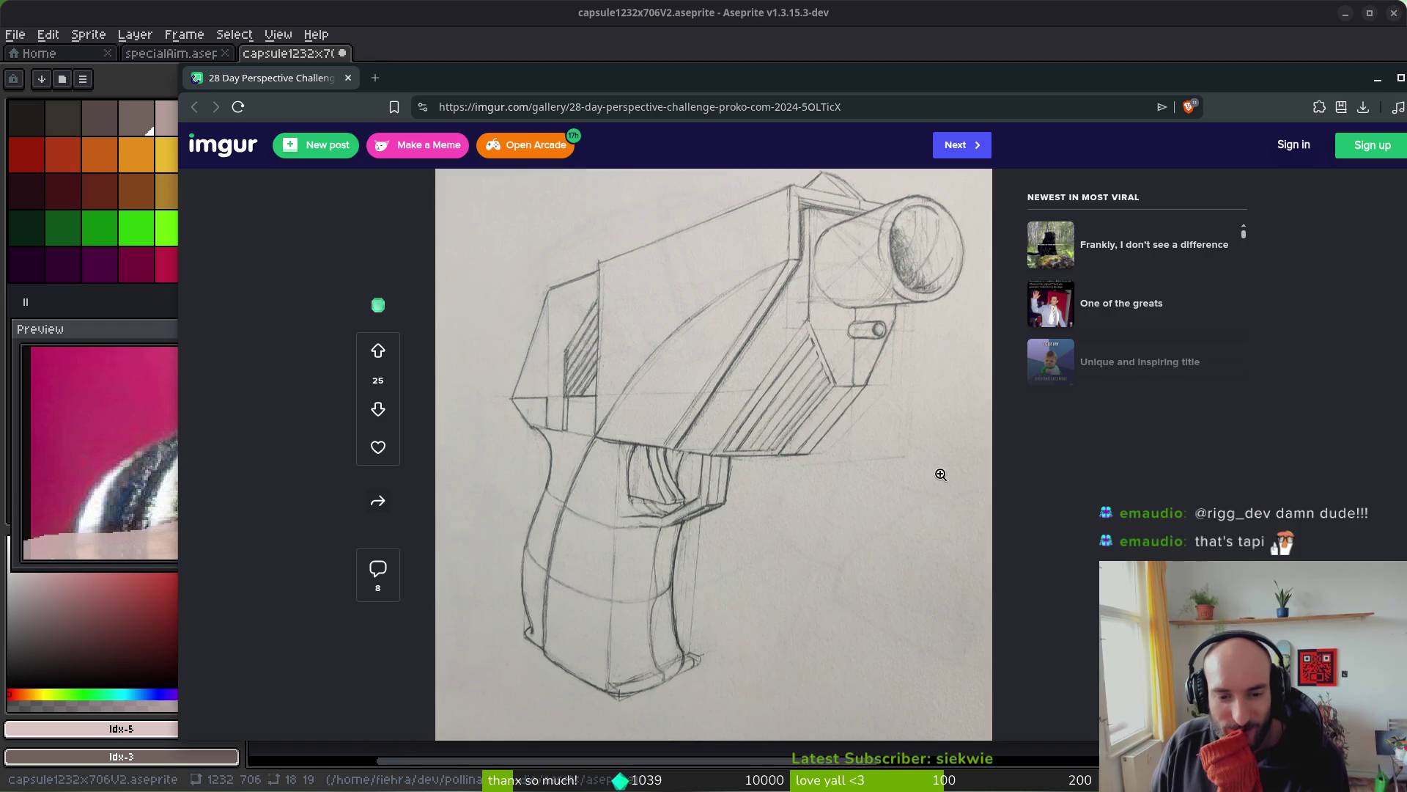
pyautogui.scroll(-6, 935, 462)
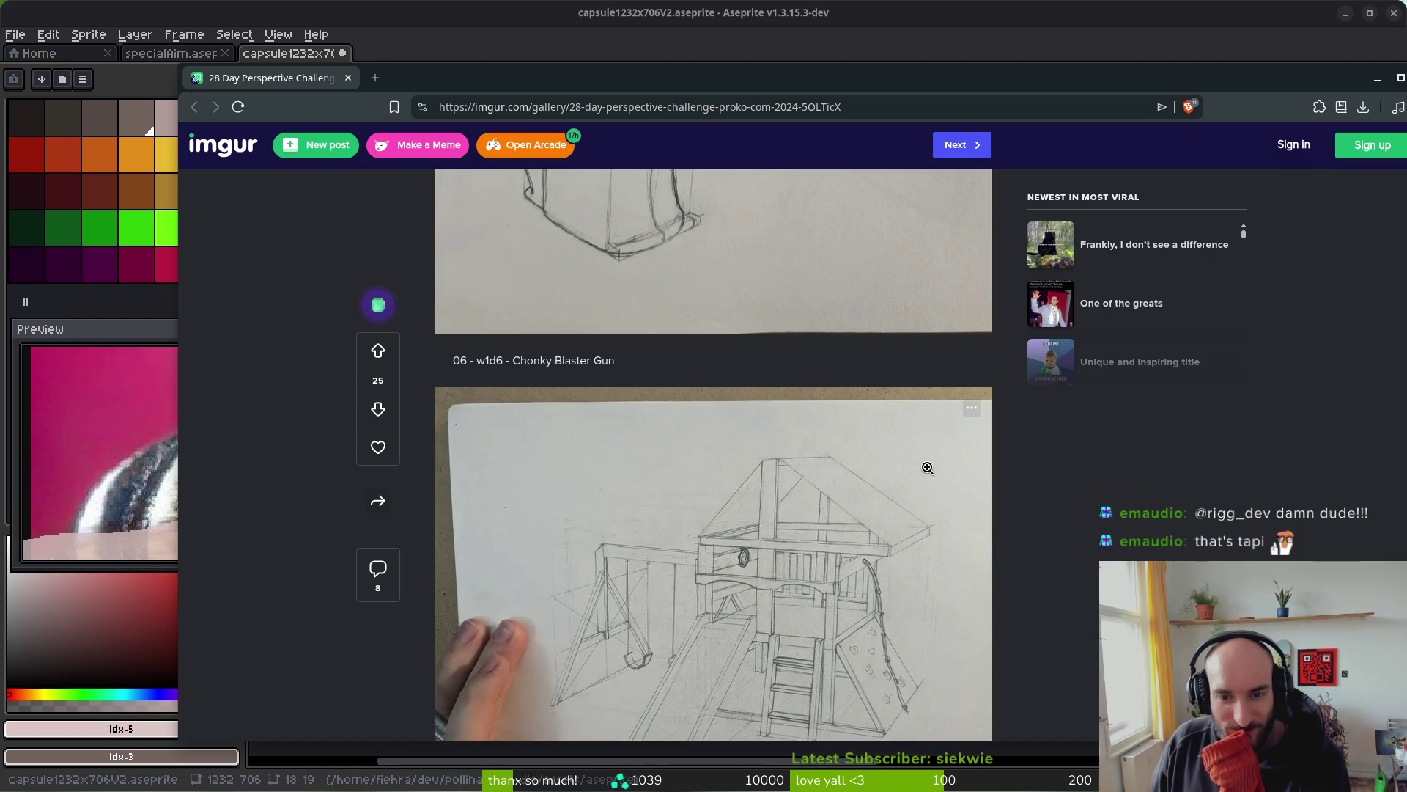
pyautogui.scroll(-5, 926, 468)
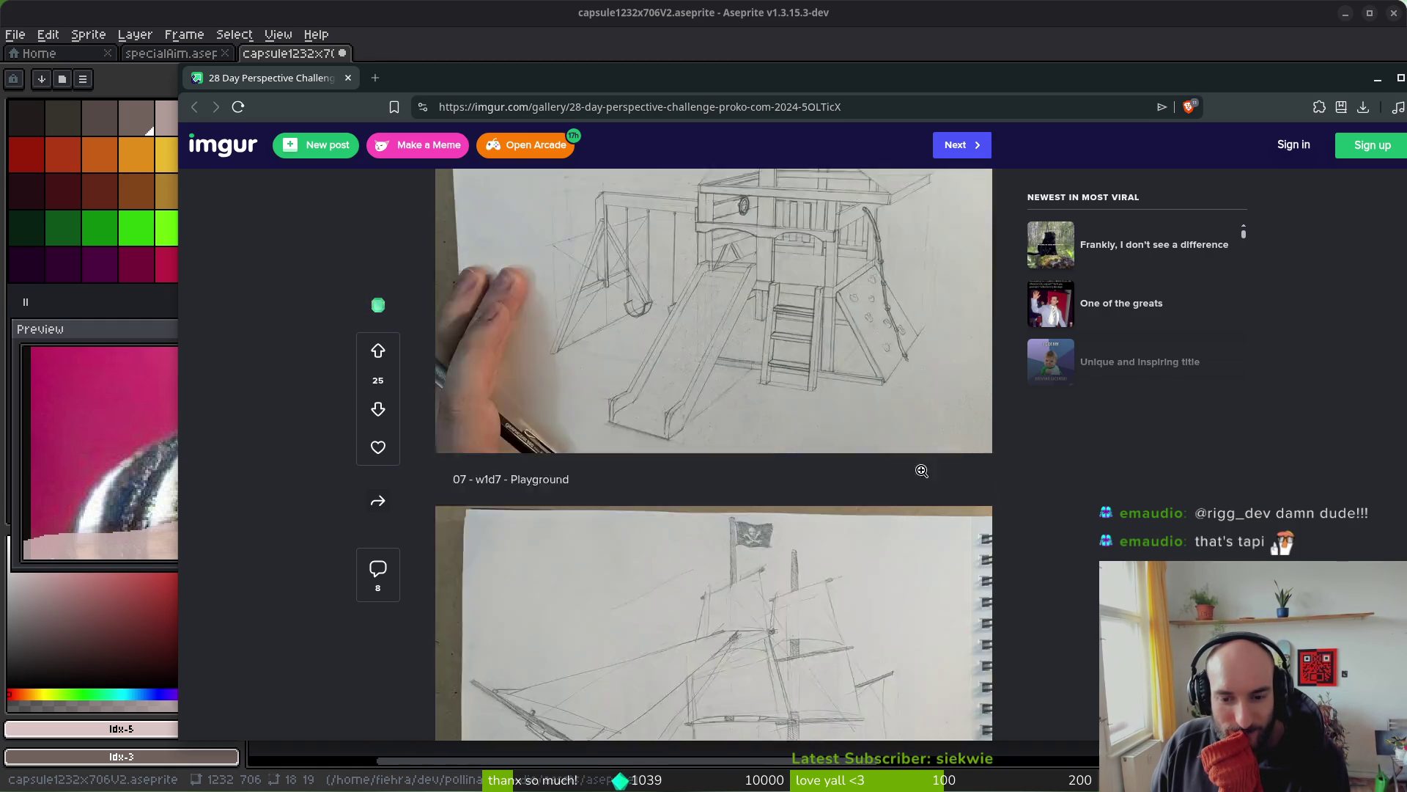
pyautogui.scroll(-1, 923, 465)
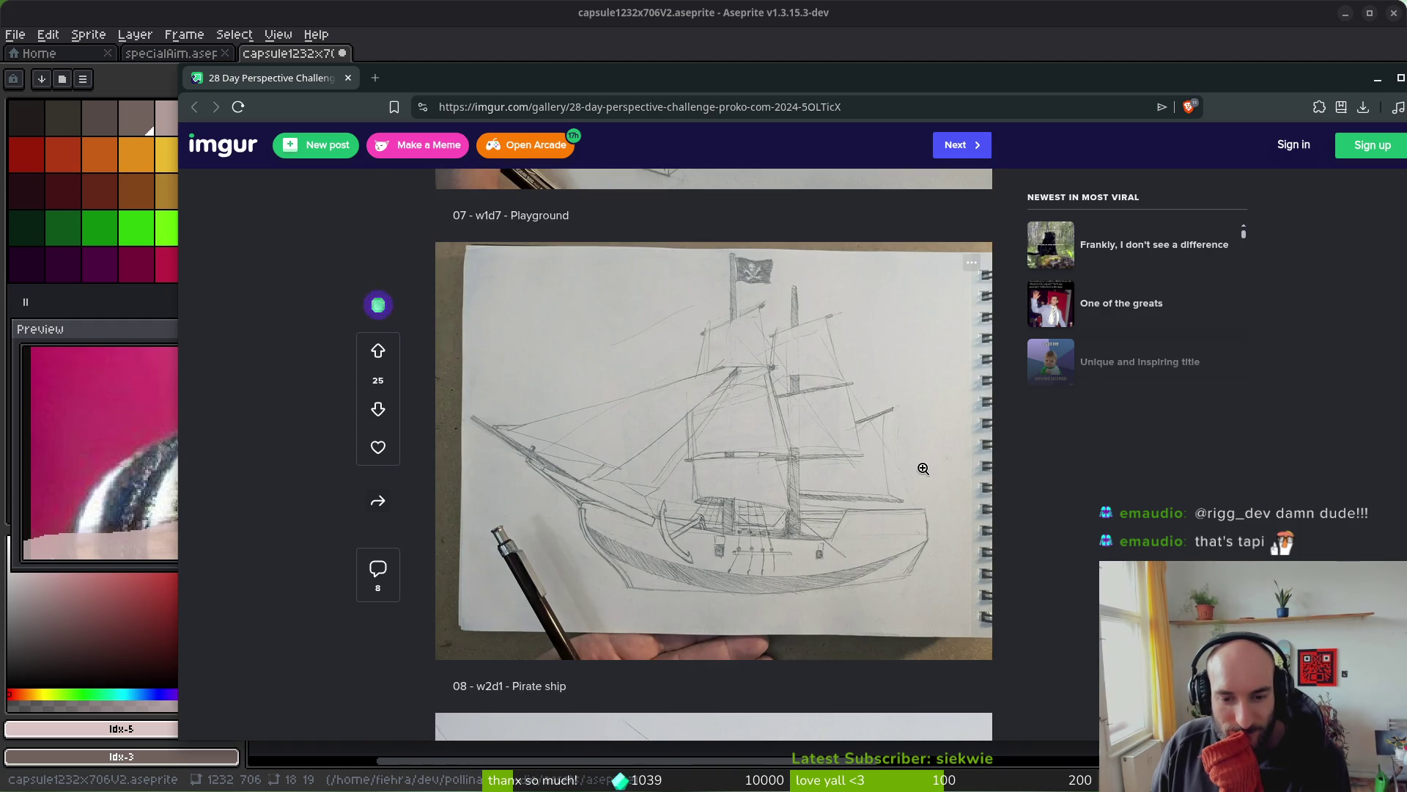
pyautogui.scroll(-6, 923, 469)
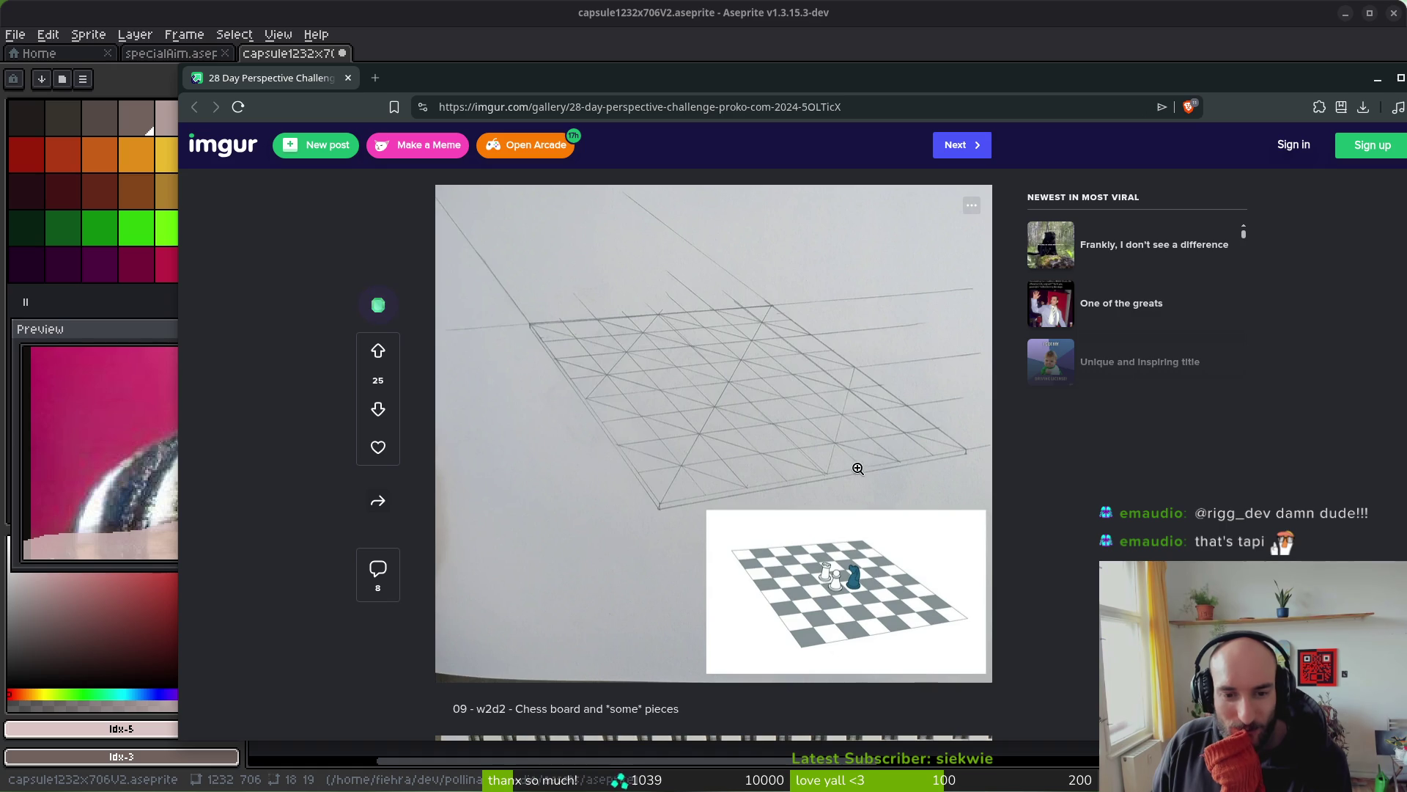
pyautogui.scroll(-5, 842, 405)
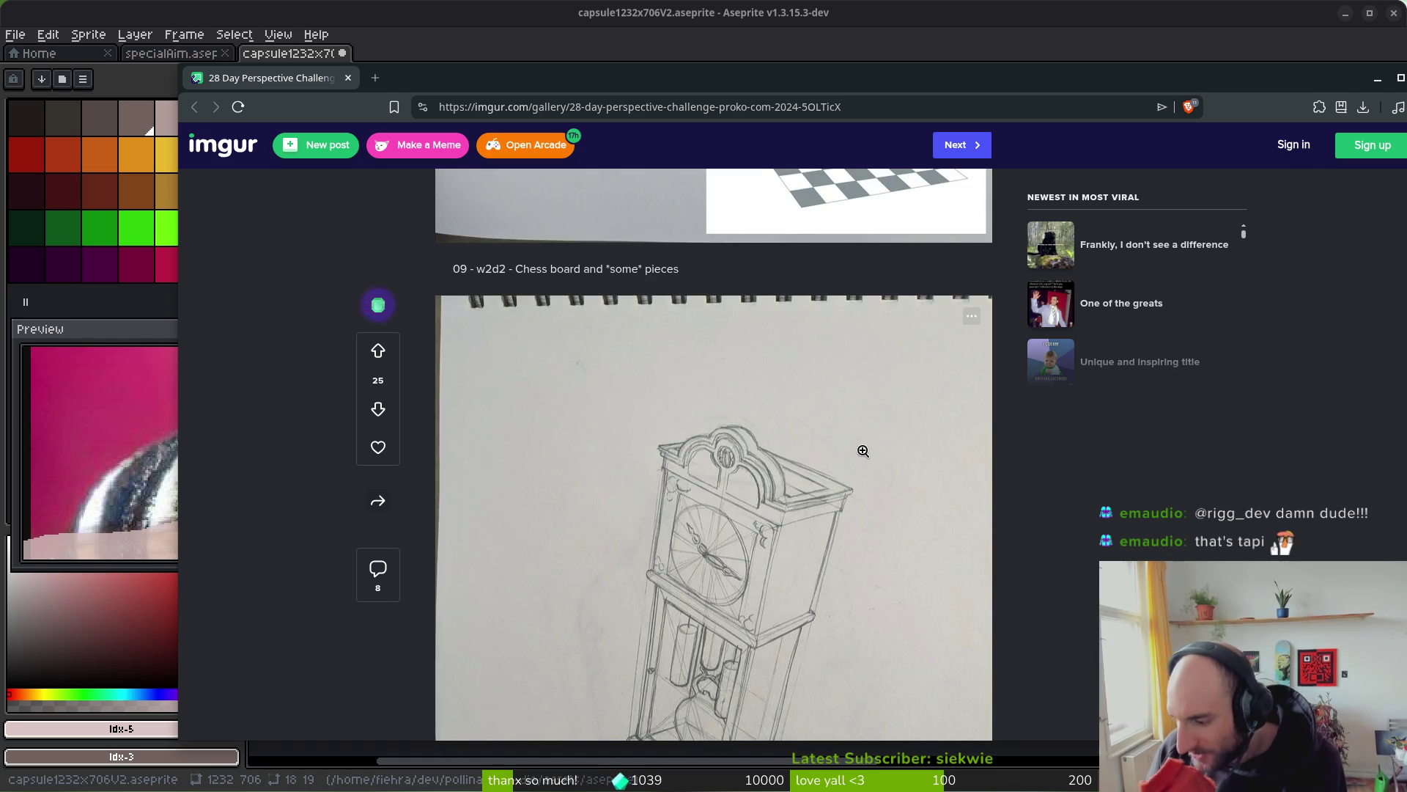
pyautogui.scroll(-3, 836, 472)
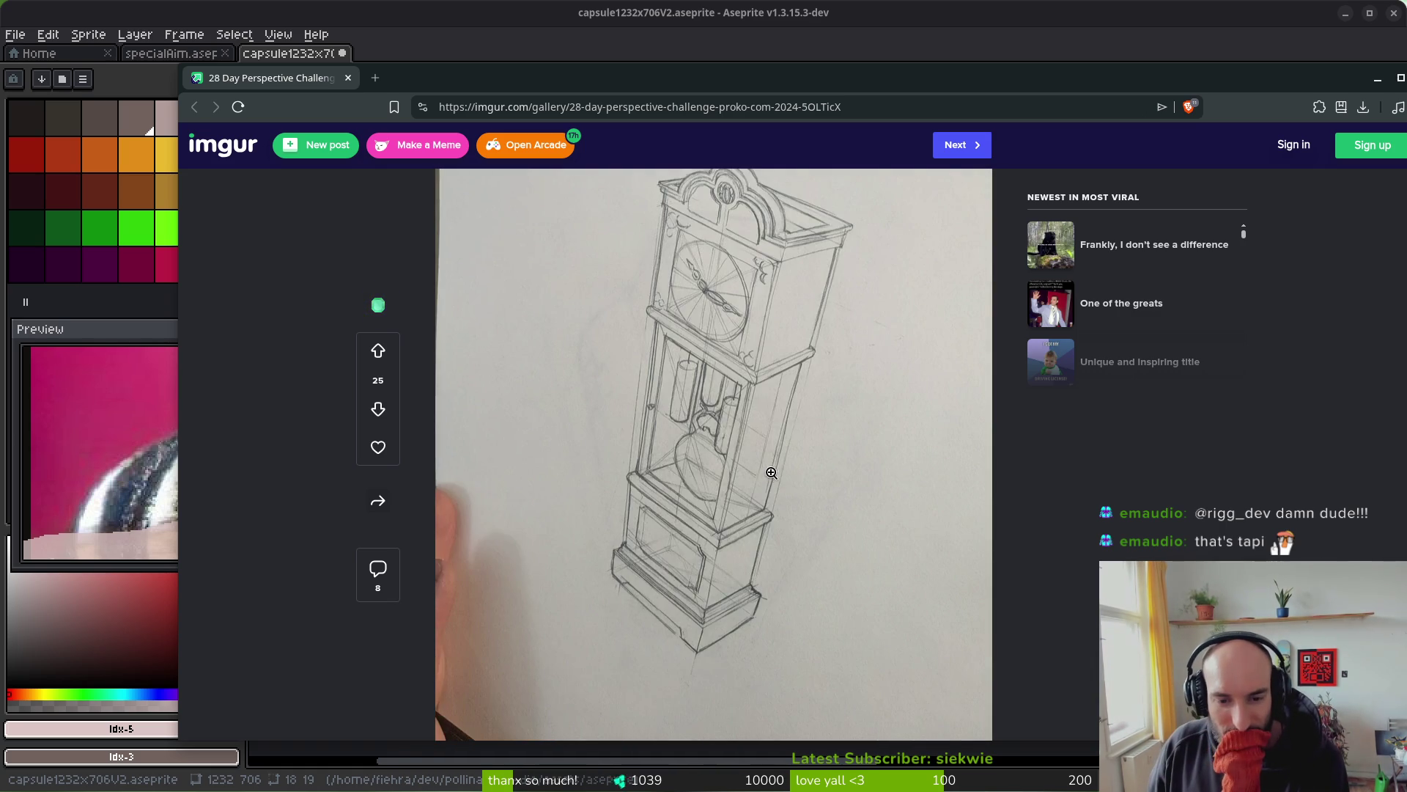
pyautogui.scroll(-10, 806, 462)
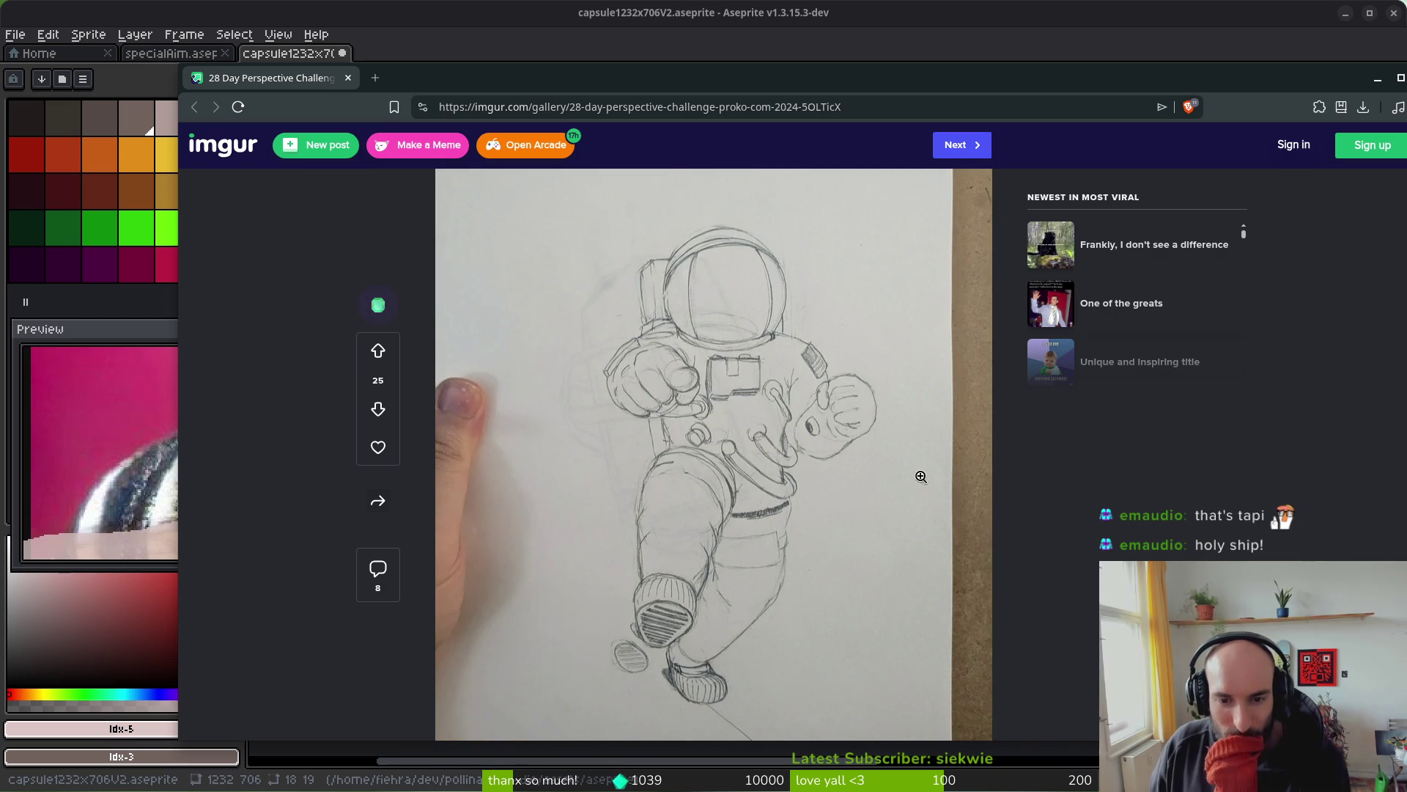
pyautogui.scroll(-6, 916, 484)
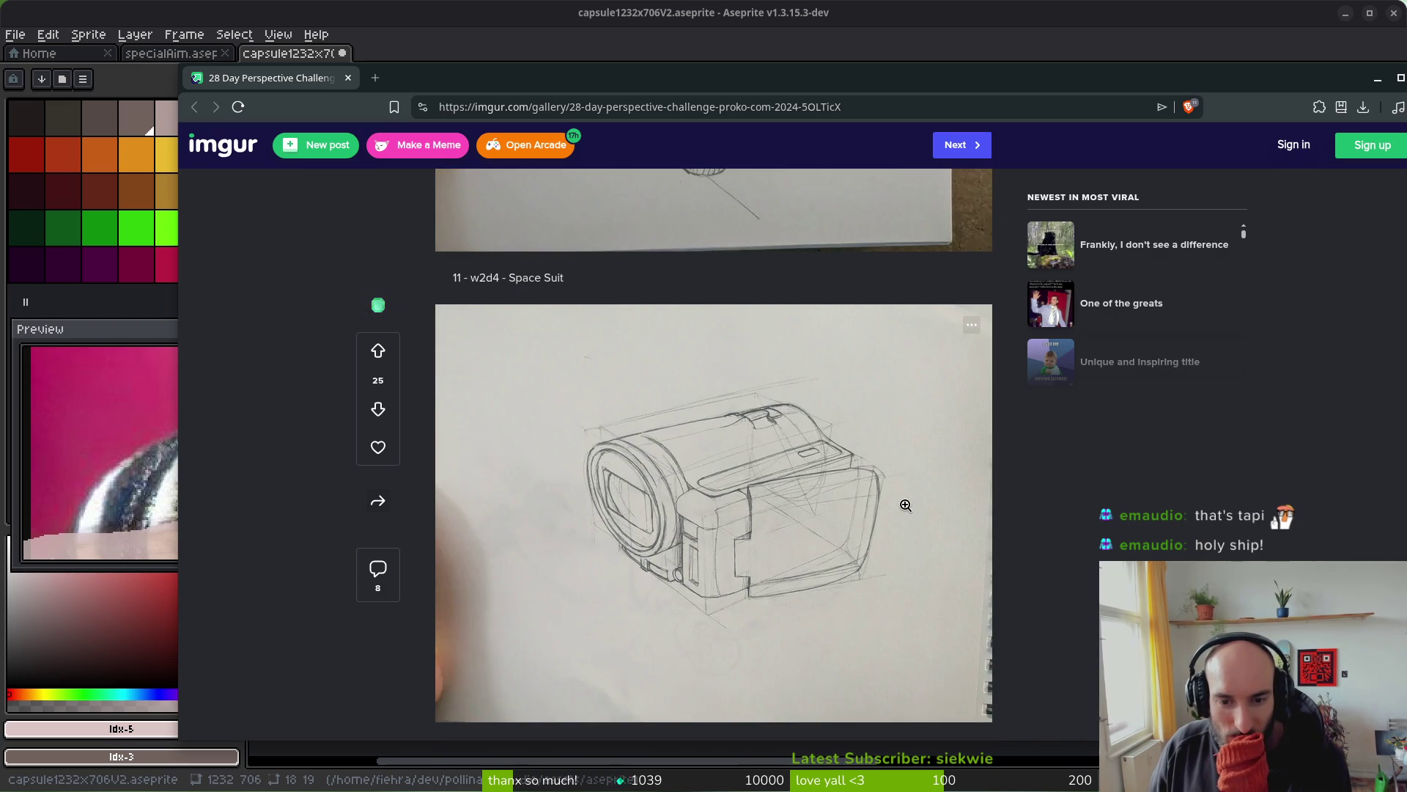
pyautogui.scroll(-8, 907, 505)
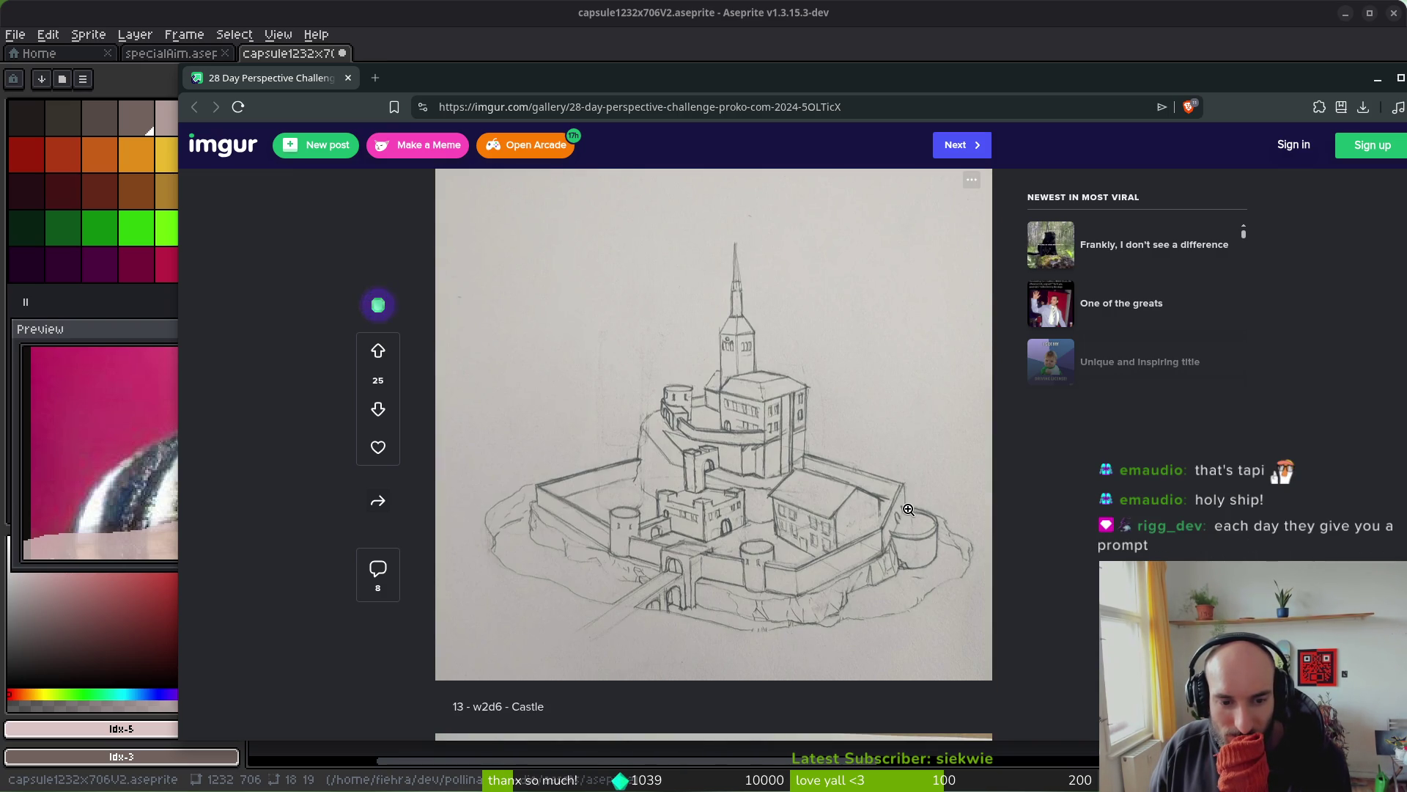
pyautogui.scroll(-5, 925, 444)
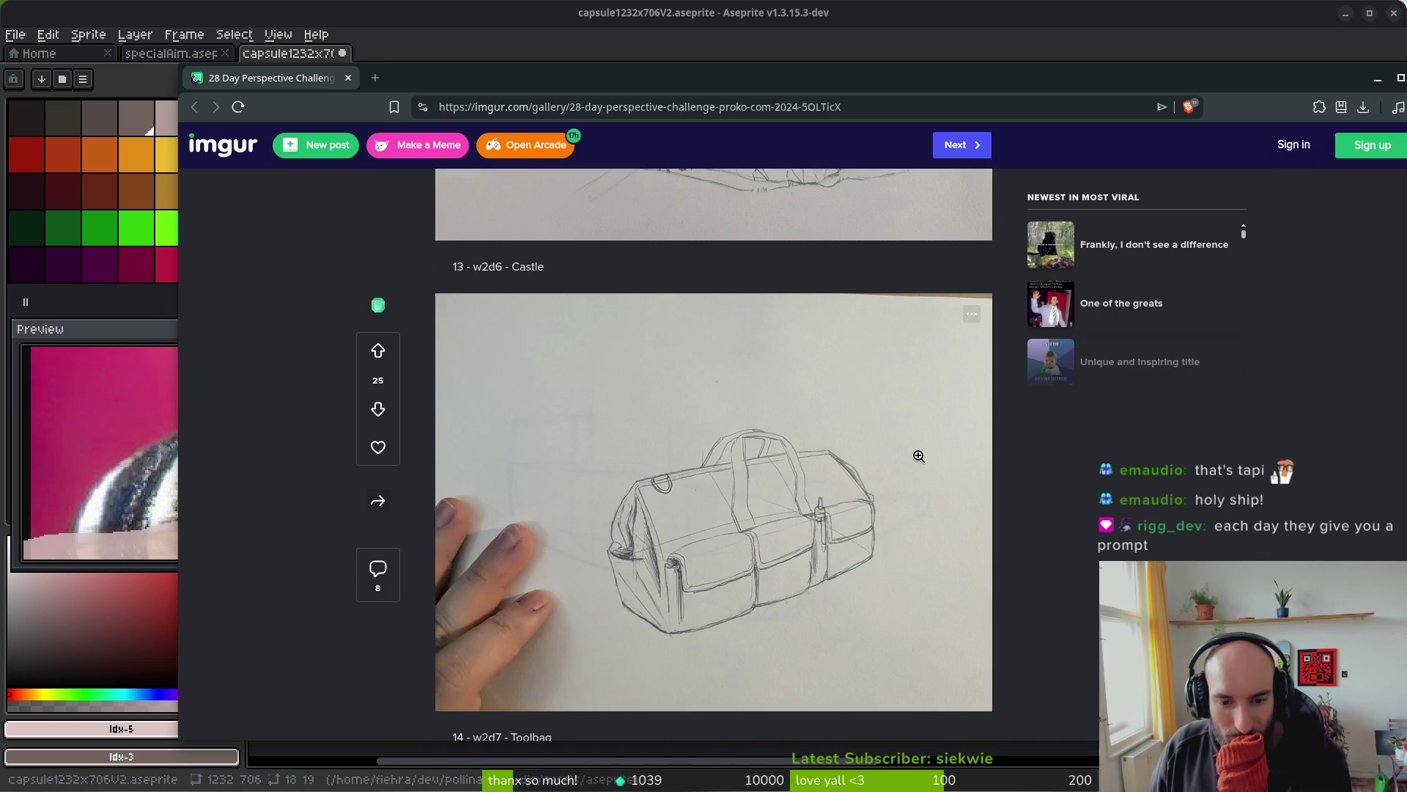
pyautogui.scroll(-7, 919, 456)
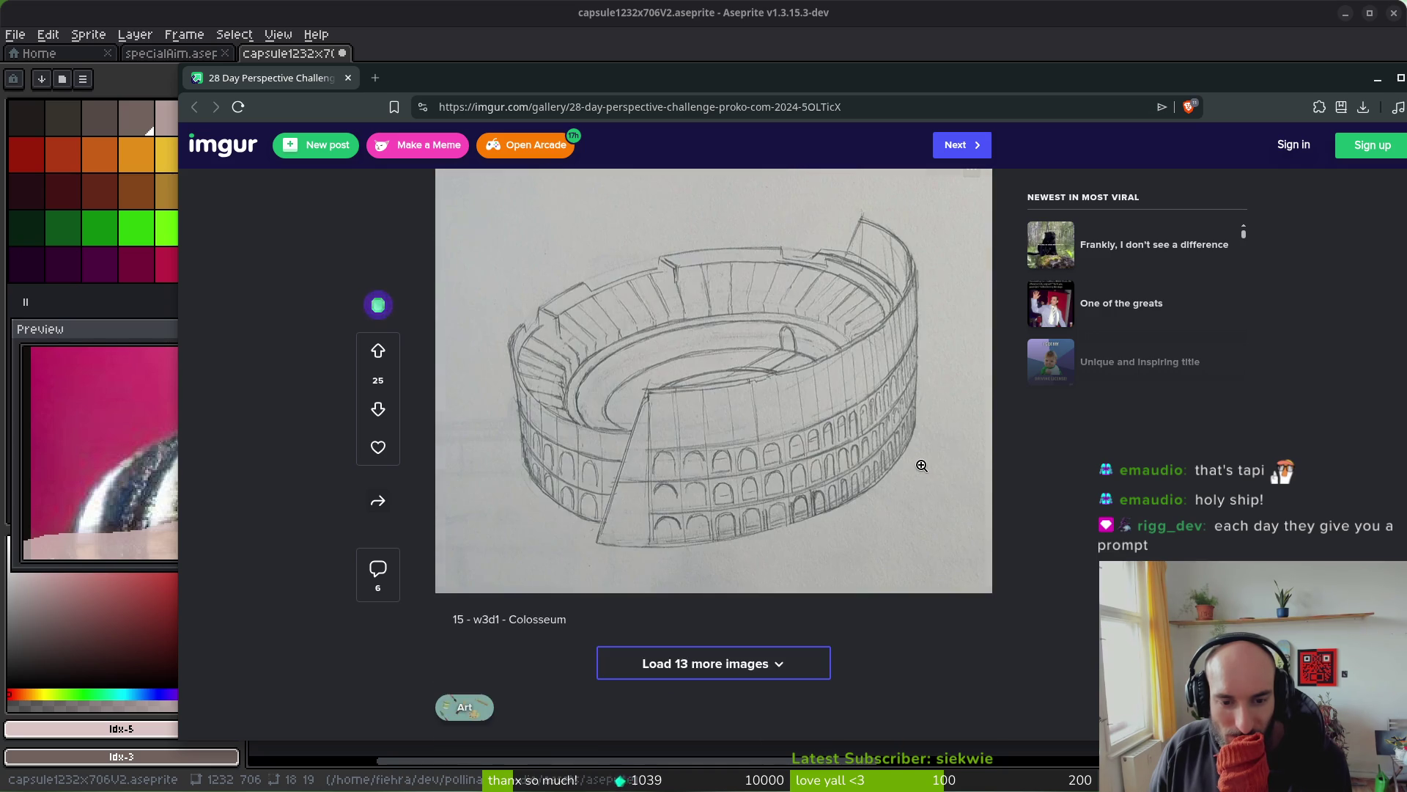
pyautogui.scroll(-6, 917, 469)
pyautogui.scroll(5, 918, 473)
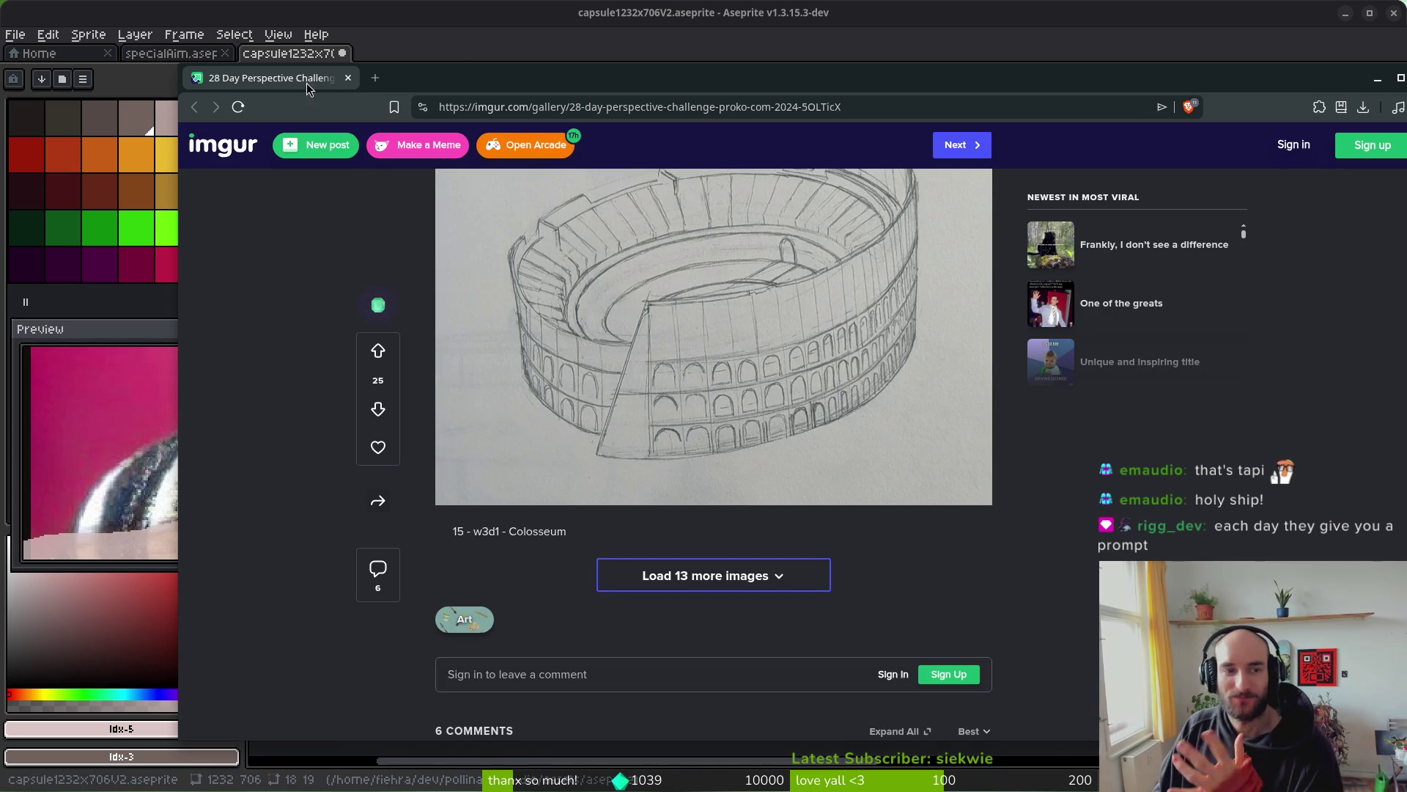
pyautogui.click(347, 78)
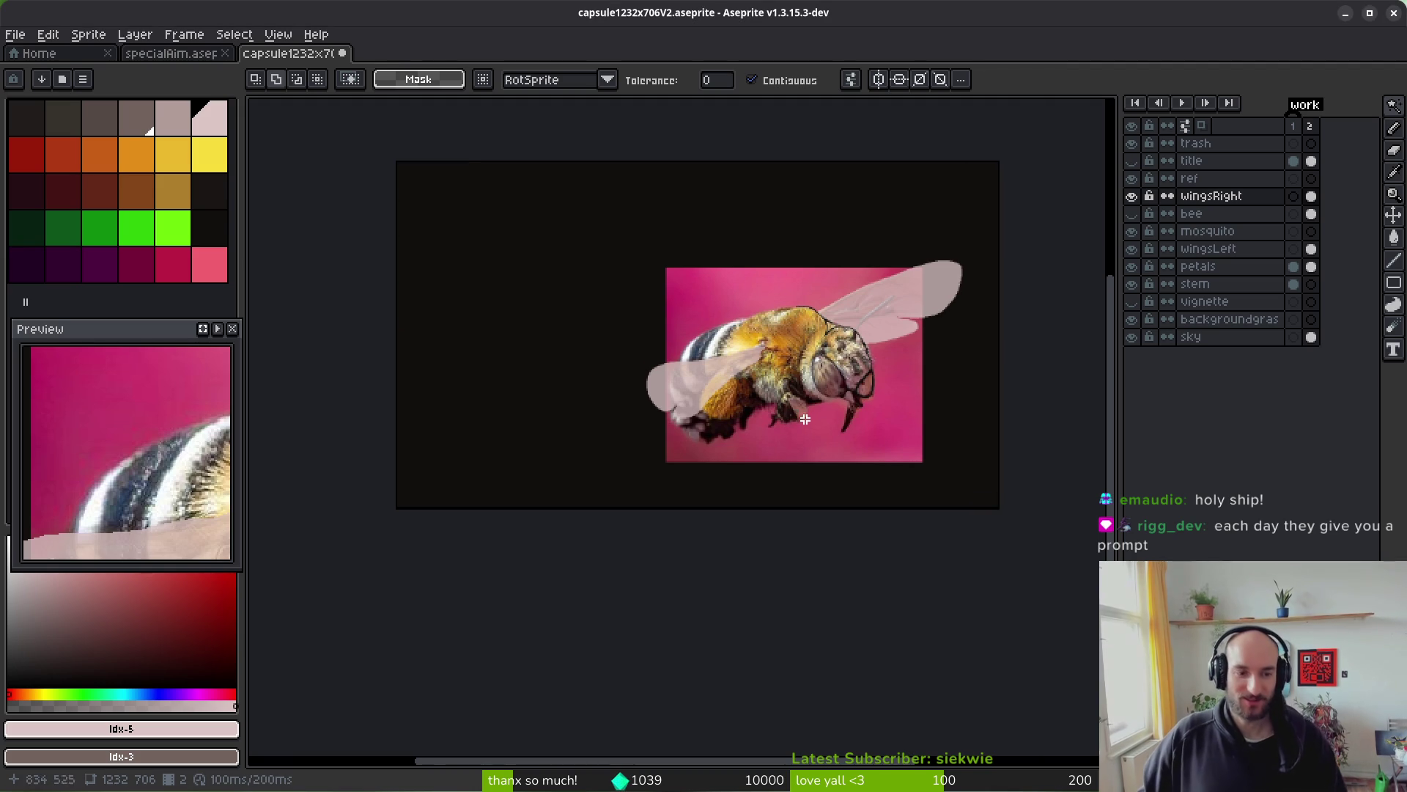
# - Show the flat-coloured bee layer and hide the pink petals background layer
pyautogui.scroll(5, 702, 417)
pyautogui.scroll(-5, 702, 417)
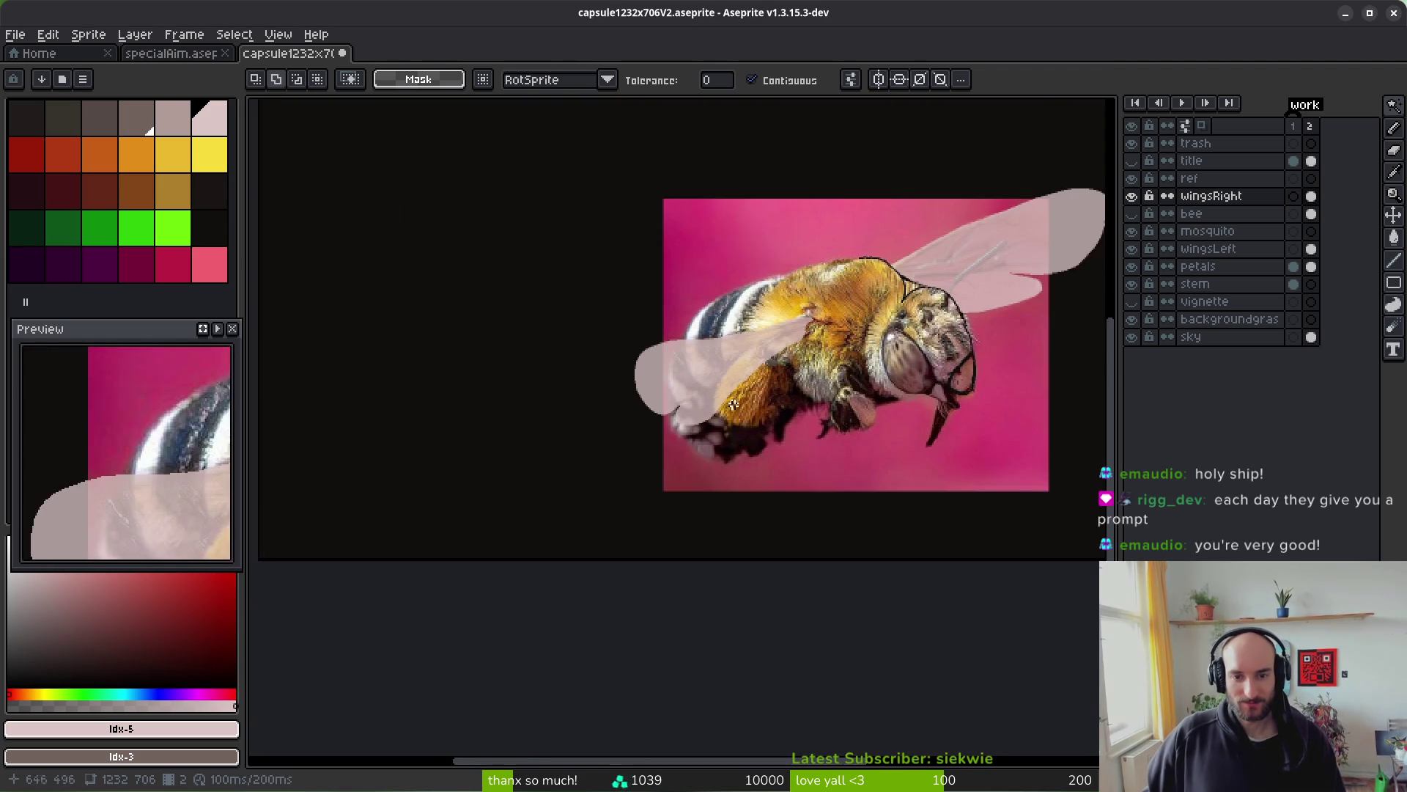
pyautogui.click(1132, 214)
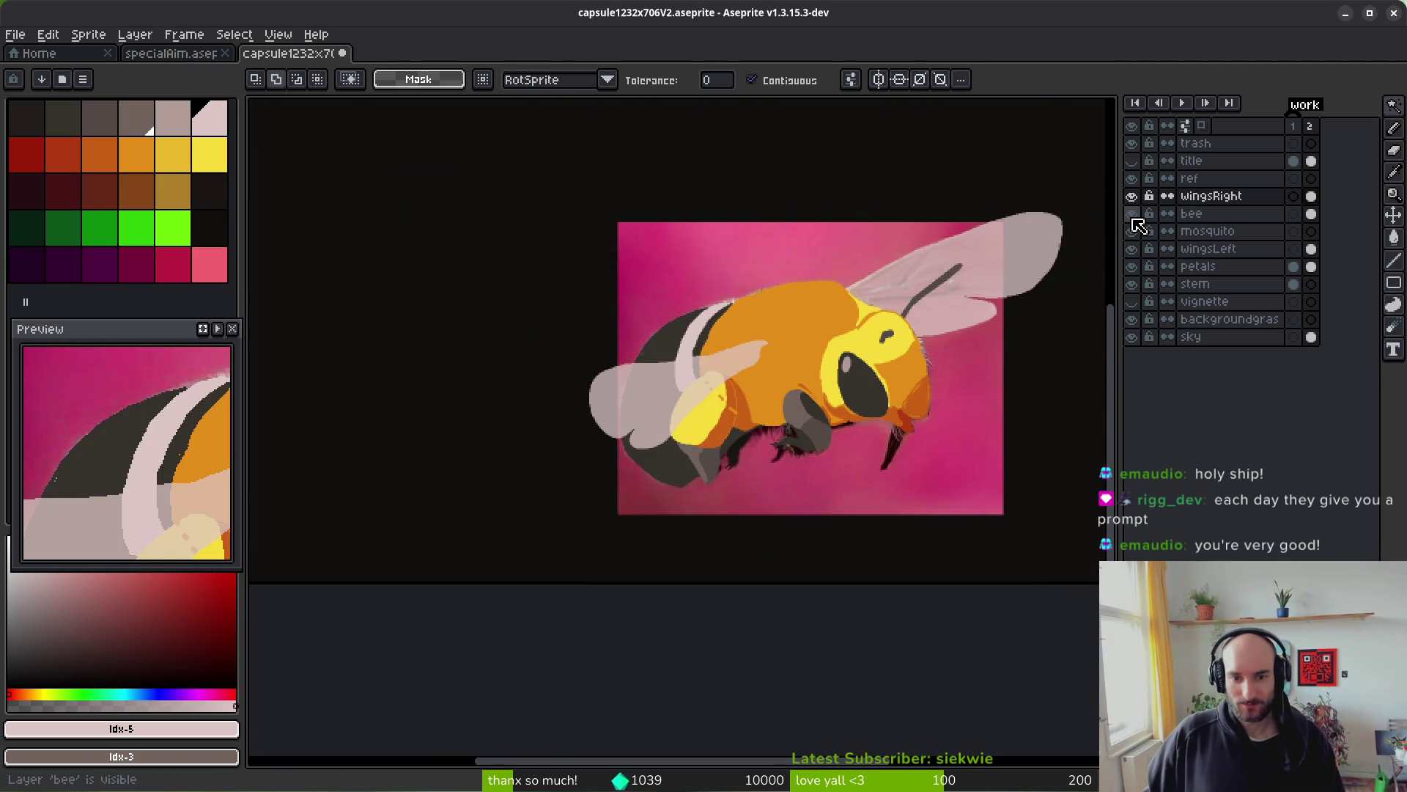
pyautogui.click(1133, 196)
pyautogui.click(1133, 197)
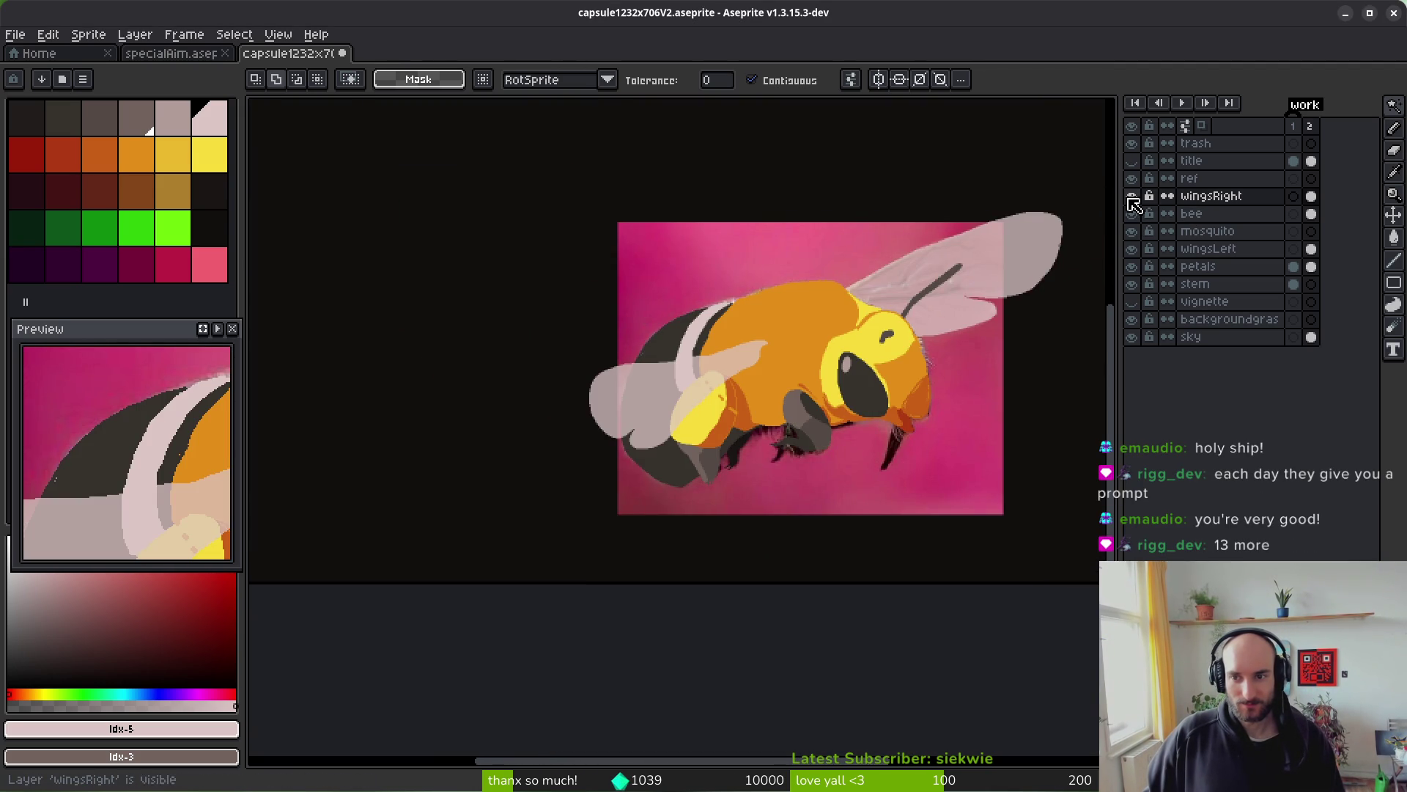
pyautogui.click(1132, 266)
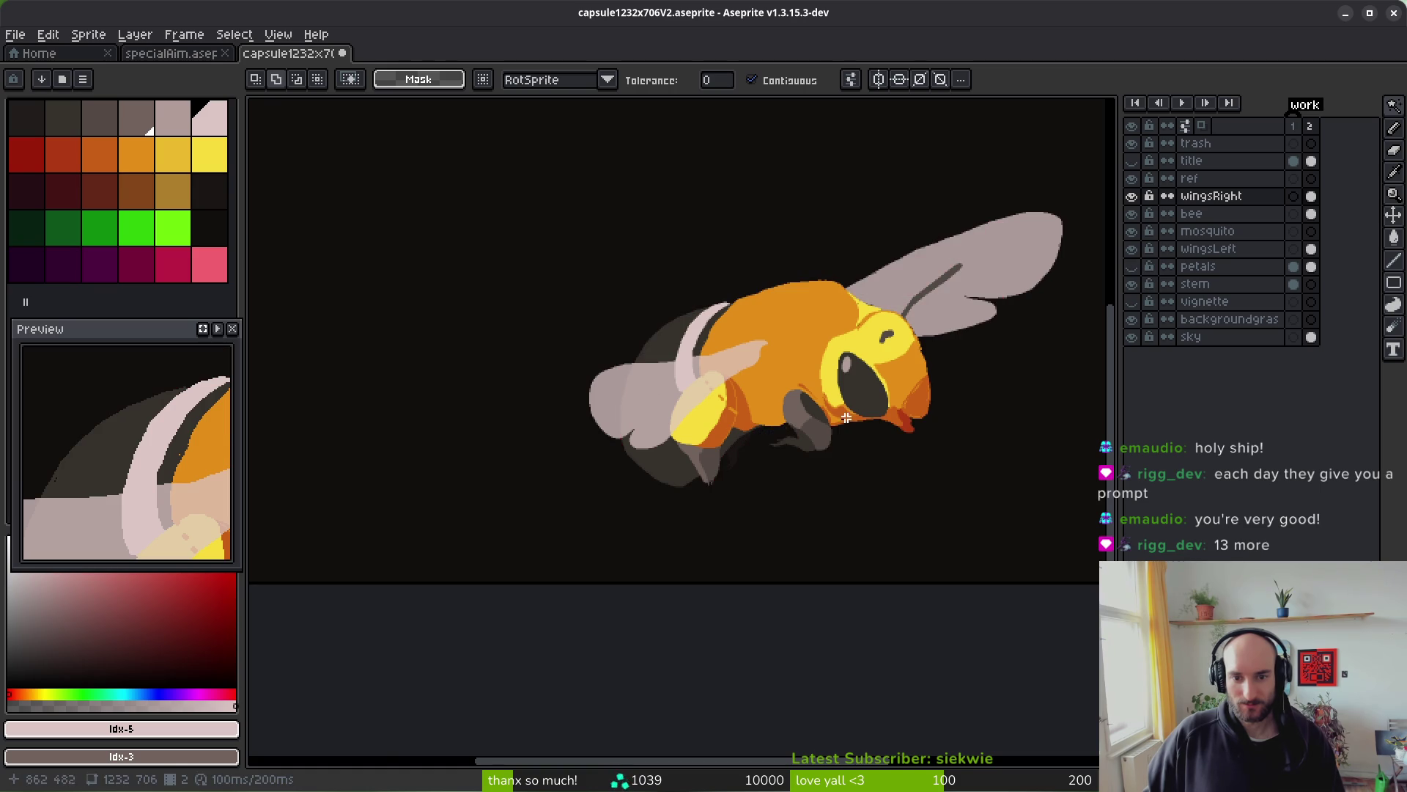
# - Recentre the whole bee in view and hide both the wingsRight and left wings layers
pyautogui.scroll(-1, 833, 445)
pyautogui.moveTo(832, 445); pyautogui.dragTo(812, 459)
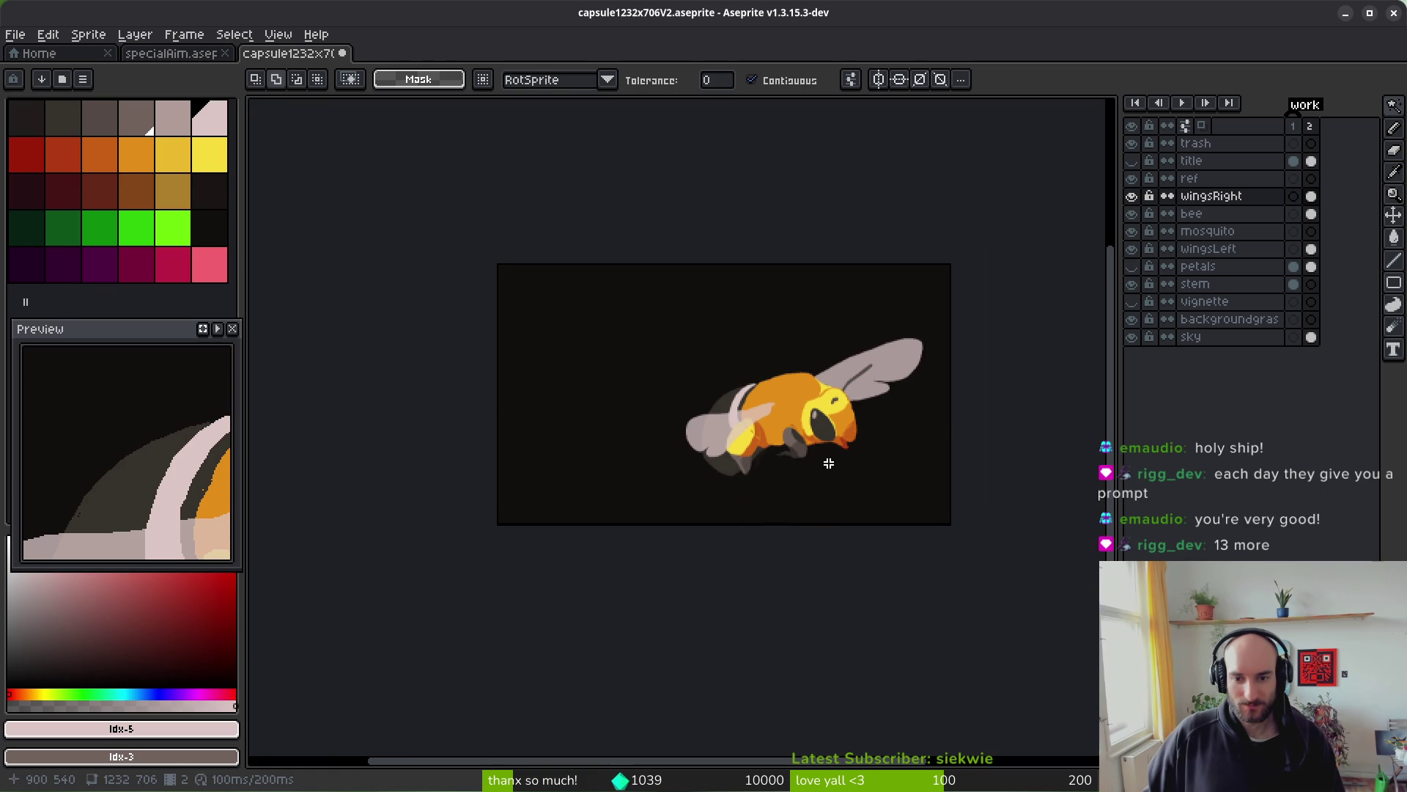
pyautogui.scroll(3, 872, 411)
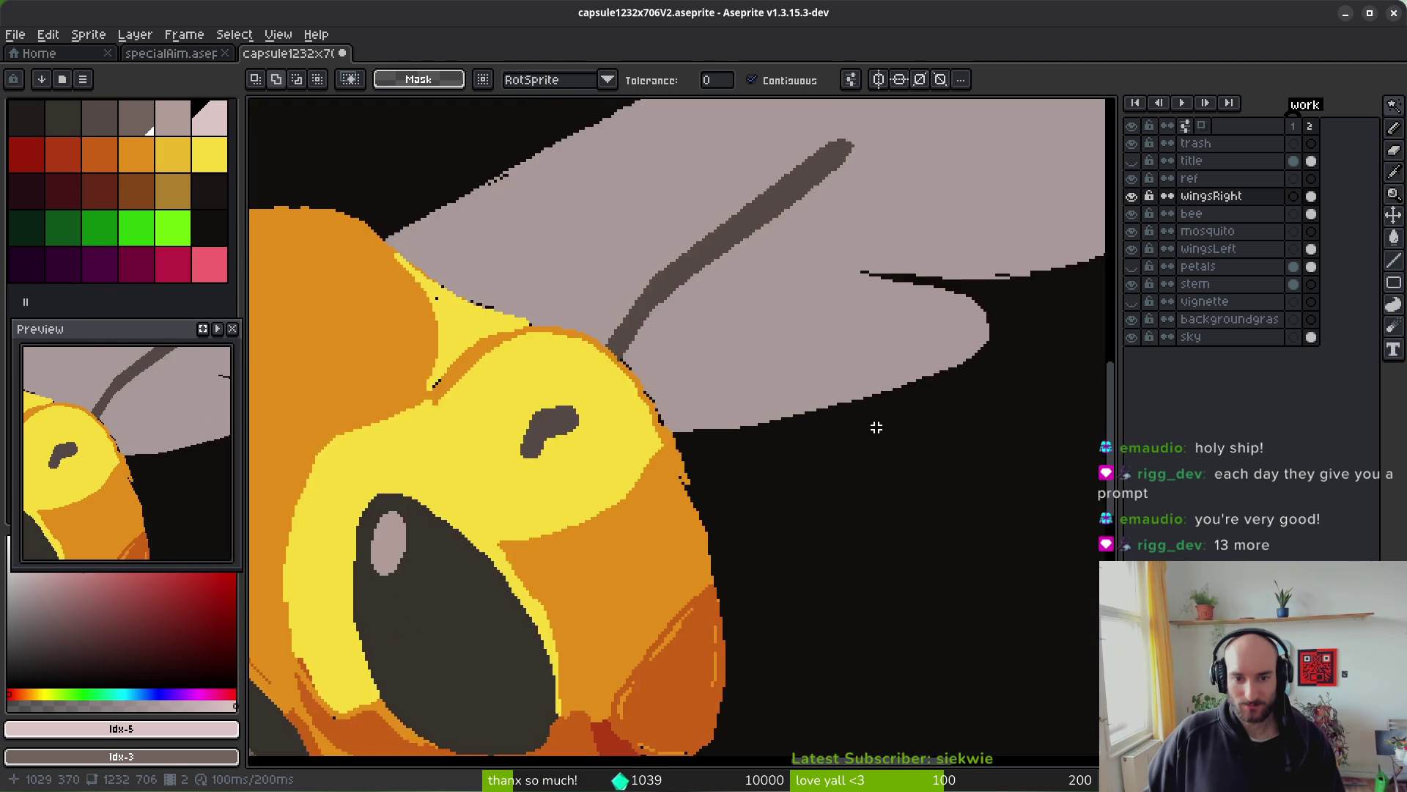
pyautogui.scroll(-3, 873, 429)
pyautogui.scroll(5, 845, 379)
pyautogui.scroll(-3, 845, 379)
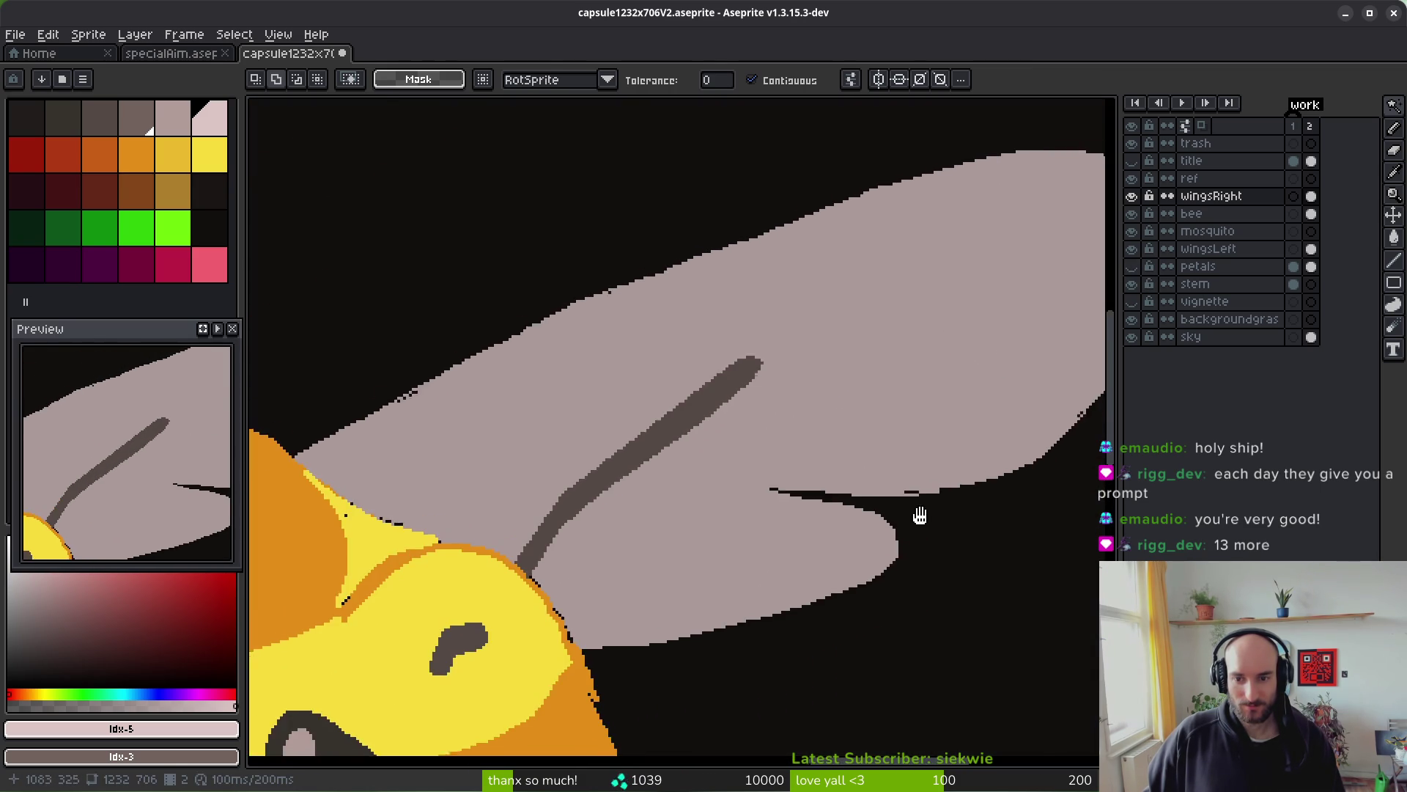
pyautogui.moveTo(554, 537); pyautogui.dragTo(903, 324)
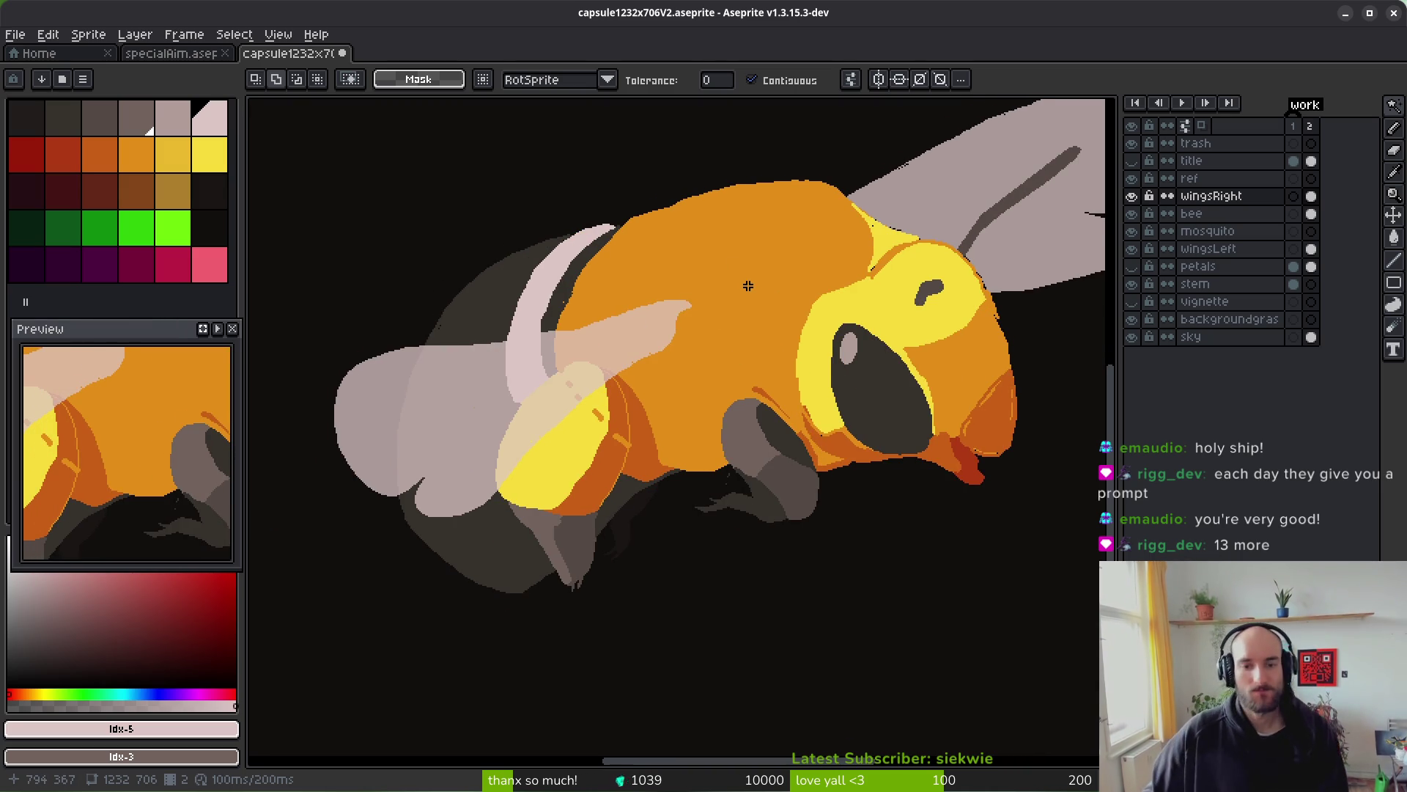
pyautogui.scroll(-2, 745, 293)
pyautogui.hscroll(-2, 745, 293)
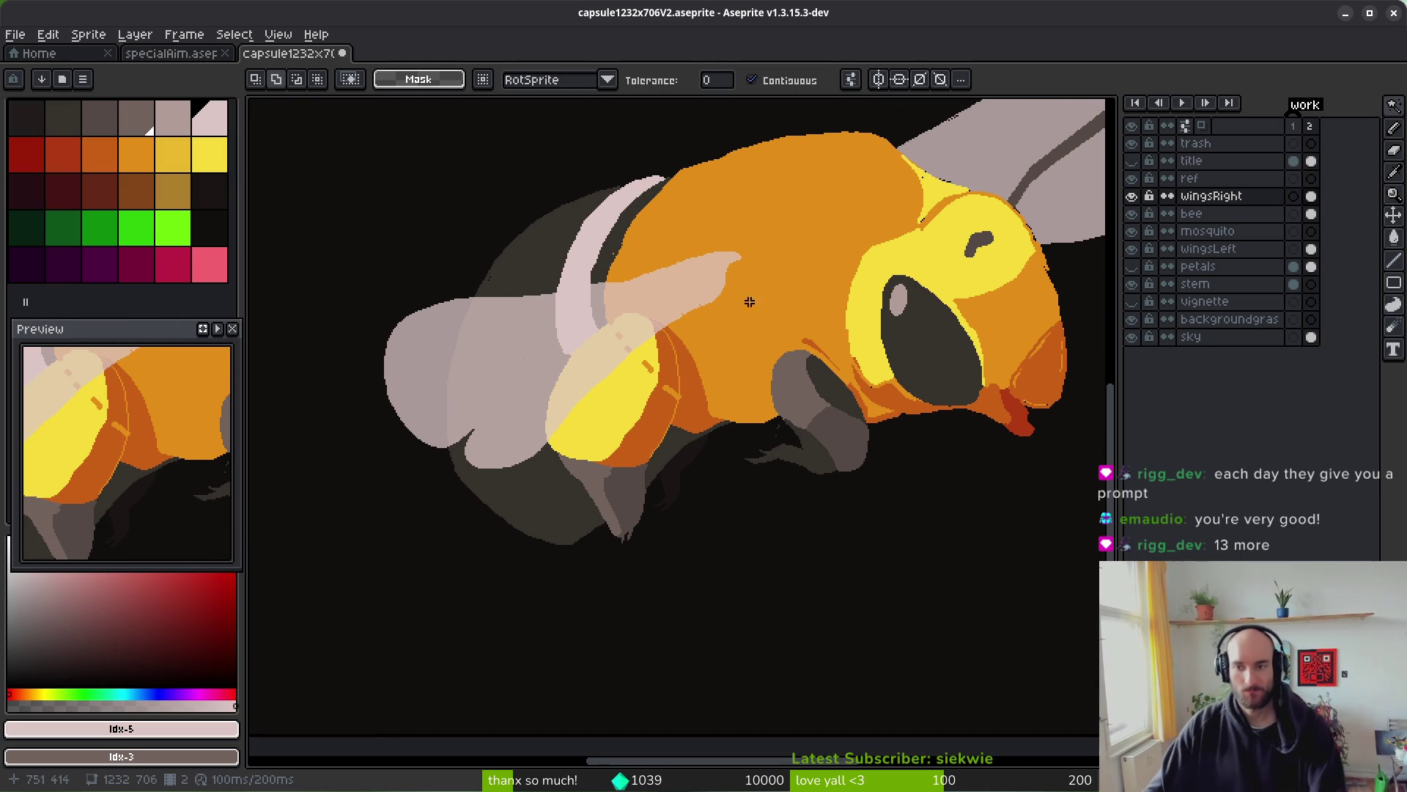
pyautogui.click(1134, 198)
pyautogui.click(1137, 249)
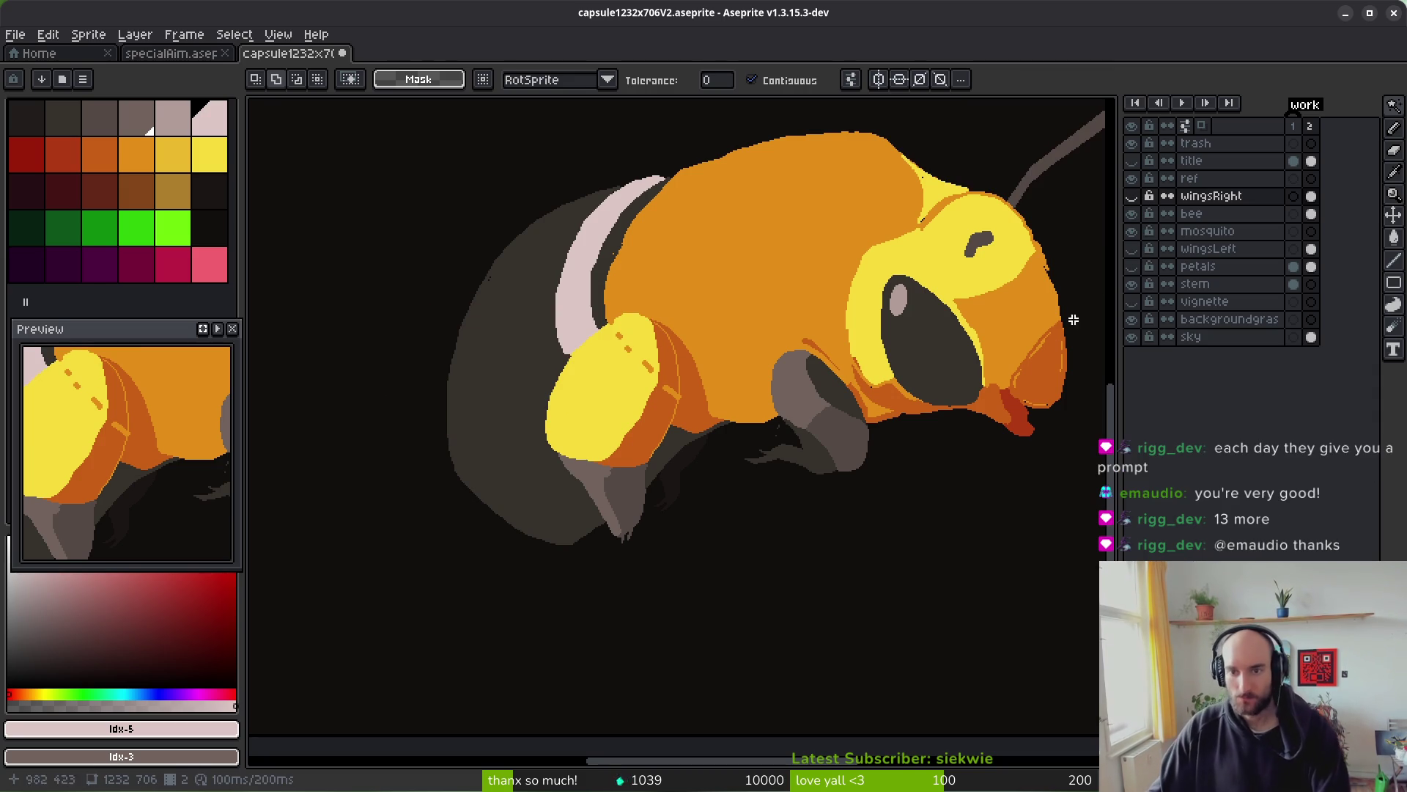
# - Move the view onto the bee's abdomen and pick a dark palette colour
pyautogui.moveTo(726, 376)
pyautogui.mouseDown()
pyautogui.moveTo(755, 376)
pyautogui.moveTo(760, 302)
pyautogui.mouseUp()
pyautogui.scroll(3, 731, 380)
pyautogui.scroll(-3, 710, 372)
pyautogui.scroll(3, 660, 363)
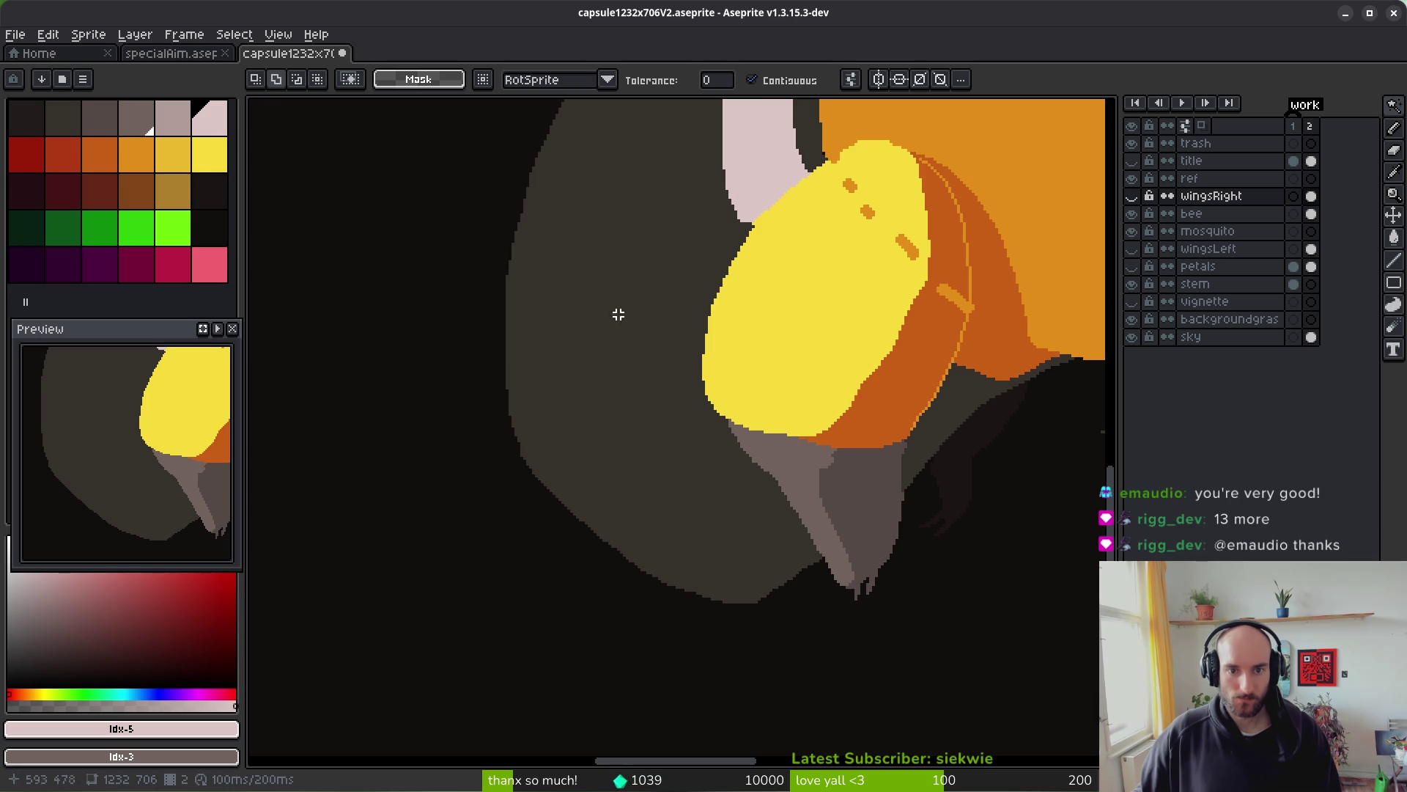
pyautogui.click(212, 227)
# - Choose a dark swatch and set up a 2px Pencil on the bee layer
pyautogui.keyDown('alt'); pyautogui.click(290, 288); pyautogui.keyUp('alt')
pyautogui.press('b')
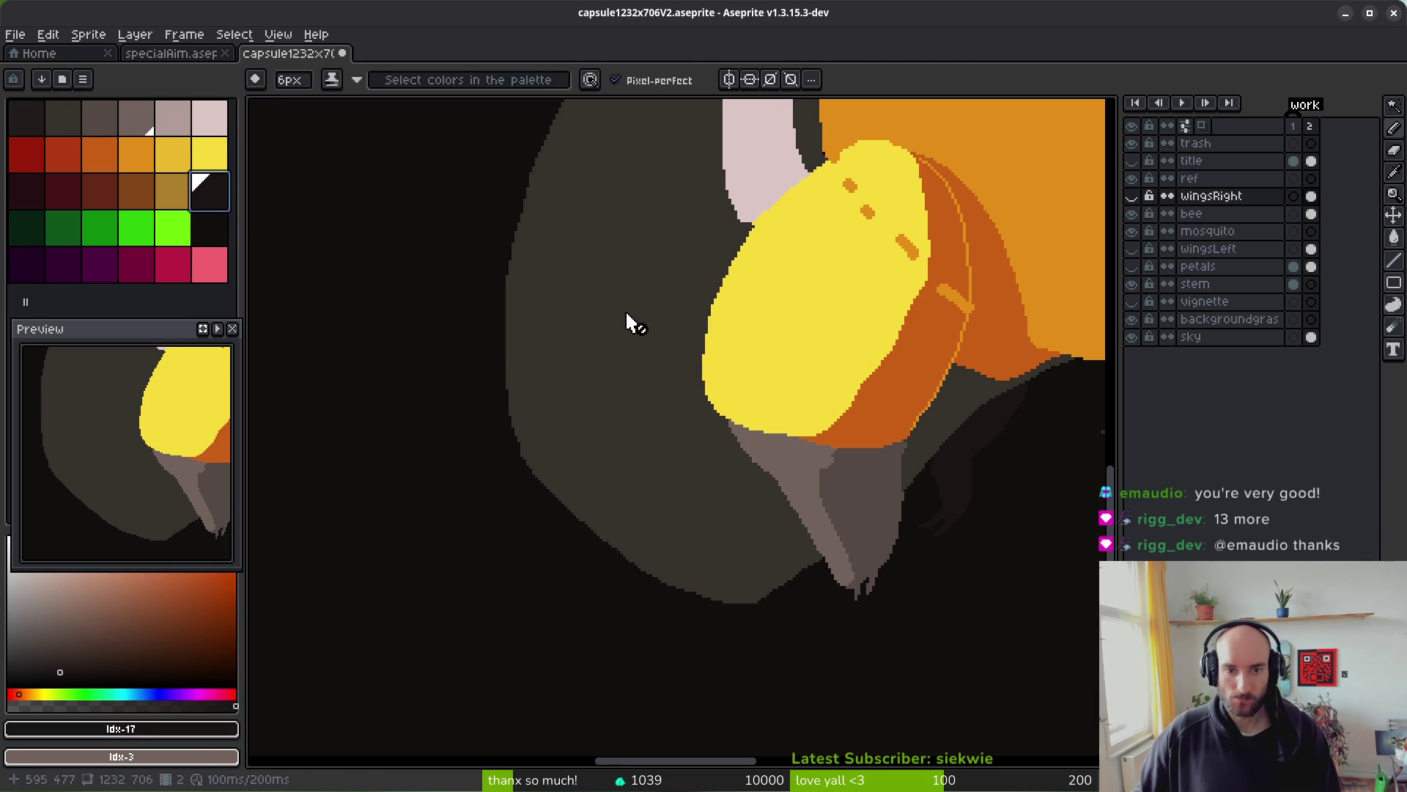
pyautogui.scroll(2, 627, 316)
pyautogui.click(1312, 213)
pyautogui.moveTo(685, 314); pyautogui.dragTo(603, 342)
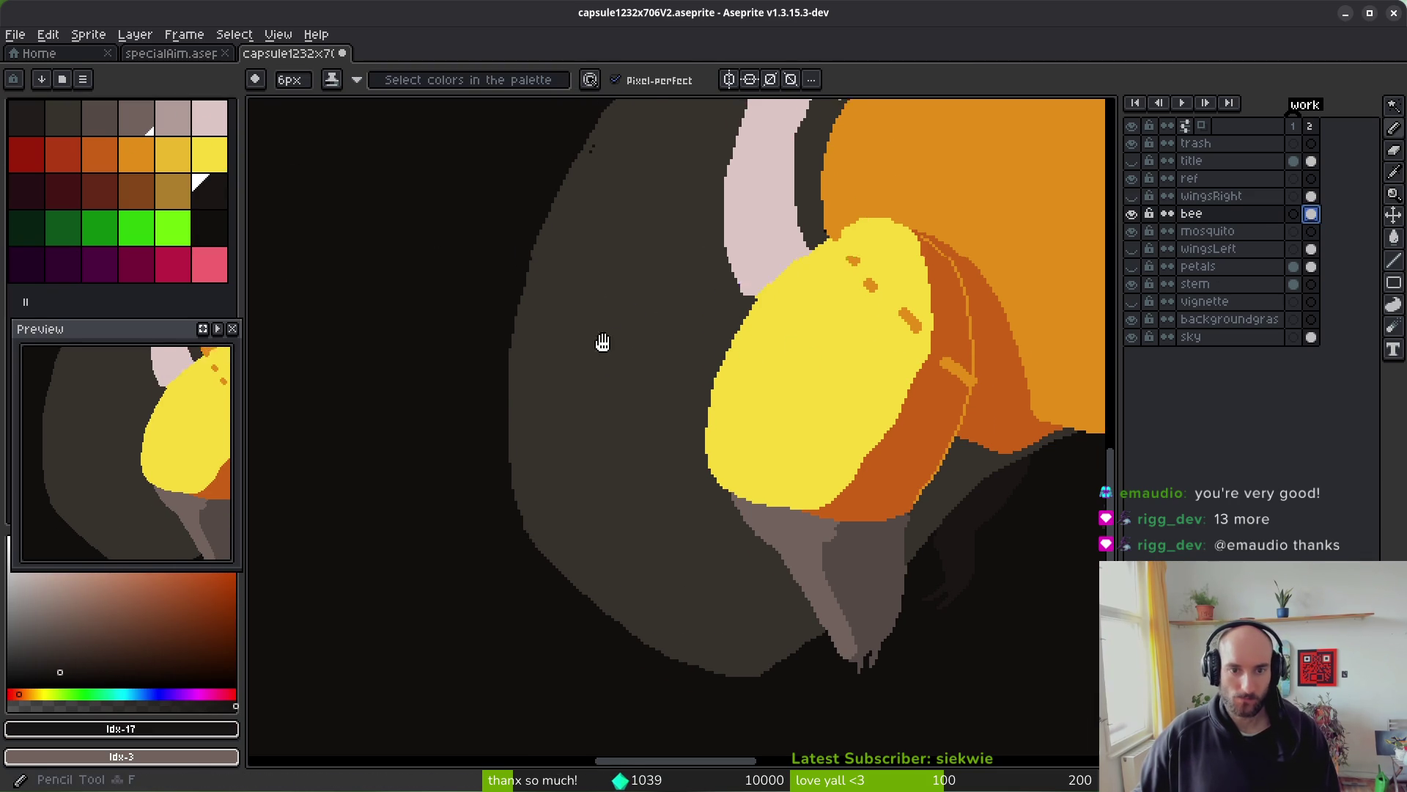
pyautogui.scroll(2, 602, 343)
pyautogui.scroll(-3, 636, 203)
pyautogui.scroll(3, 607, 301)
pyautogui.press('-')
pyautogui.press('-')
pyautogui.press('-')
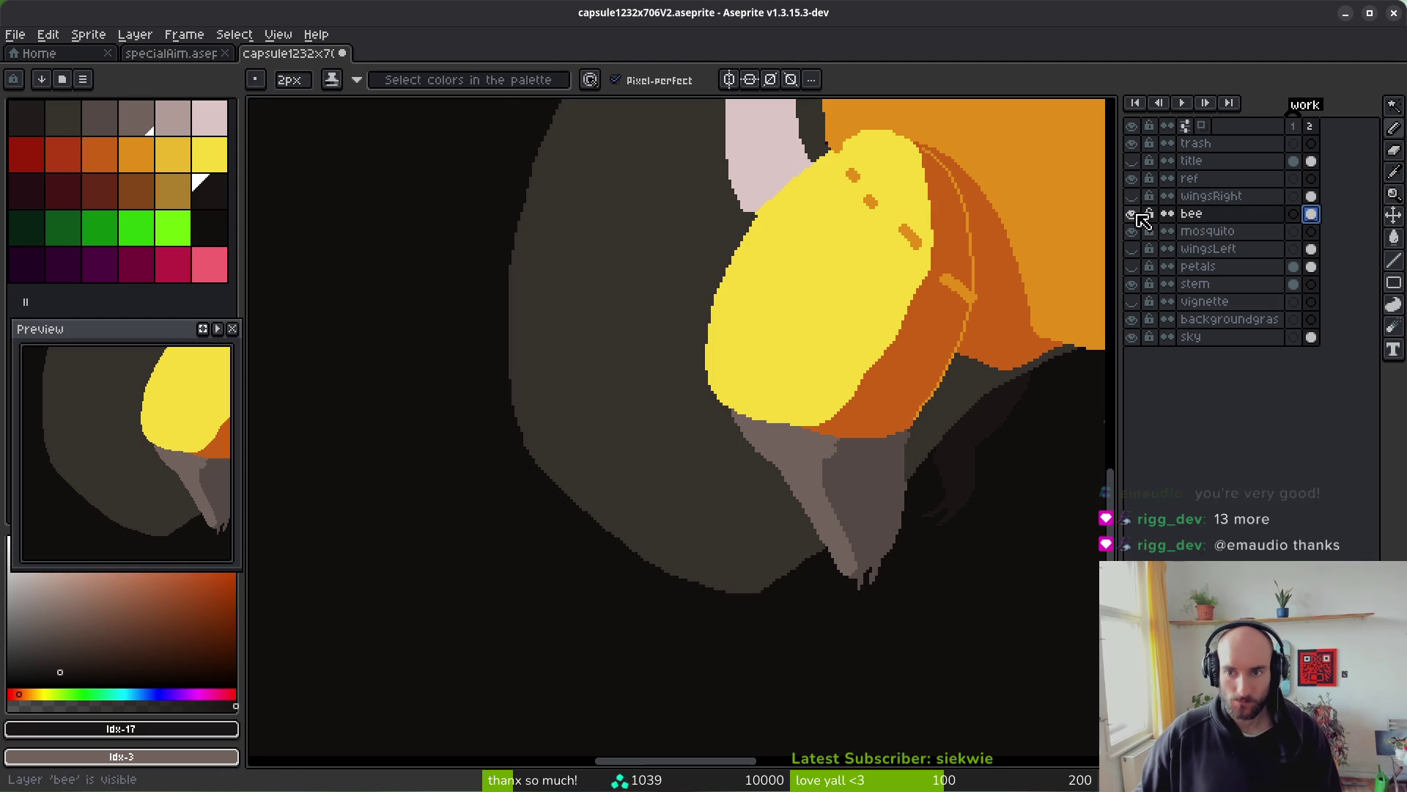
# - Briefly hide the bee layer to check the reference photo, then show it again
pyautogui.click(1132, 266)
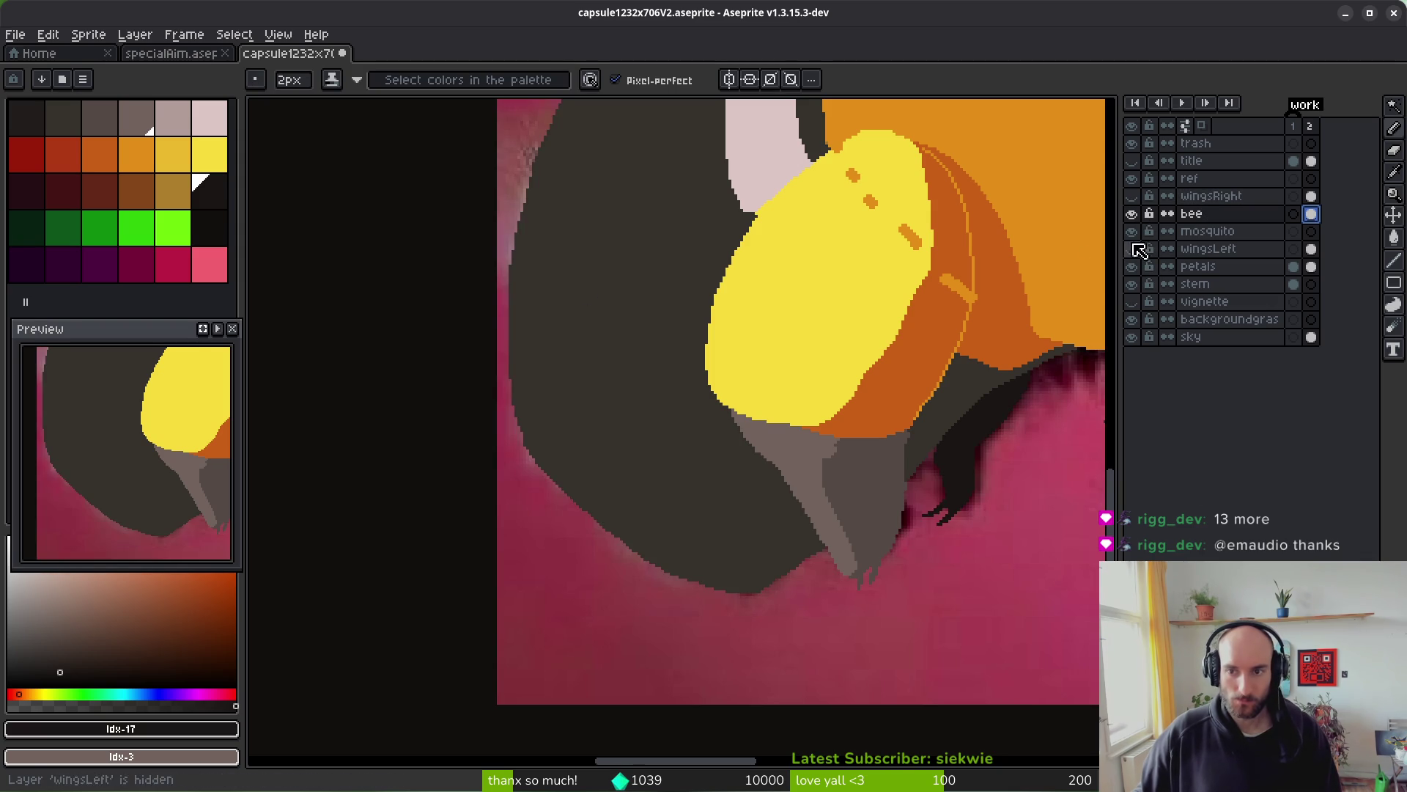
pyautogui.click(1133, 213)
pyautogui.scroll(-3, 865, 323)
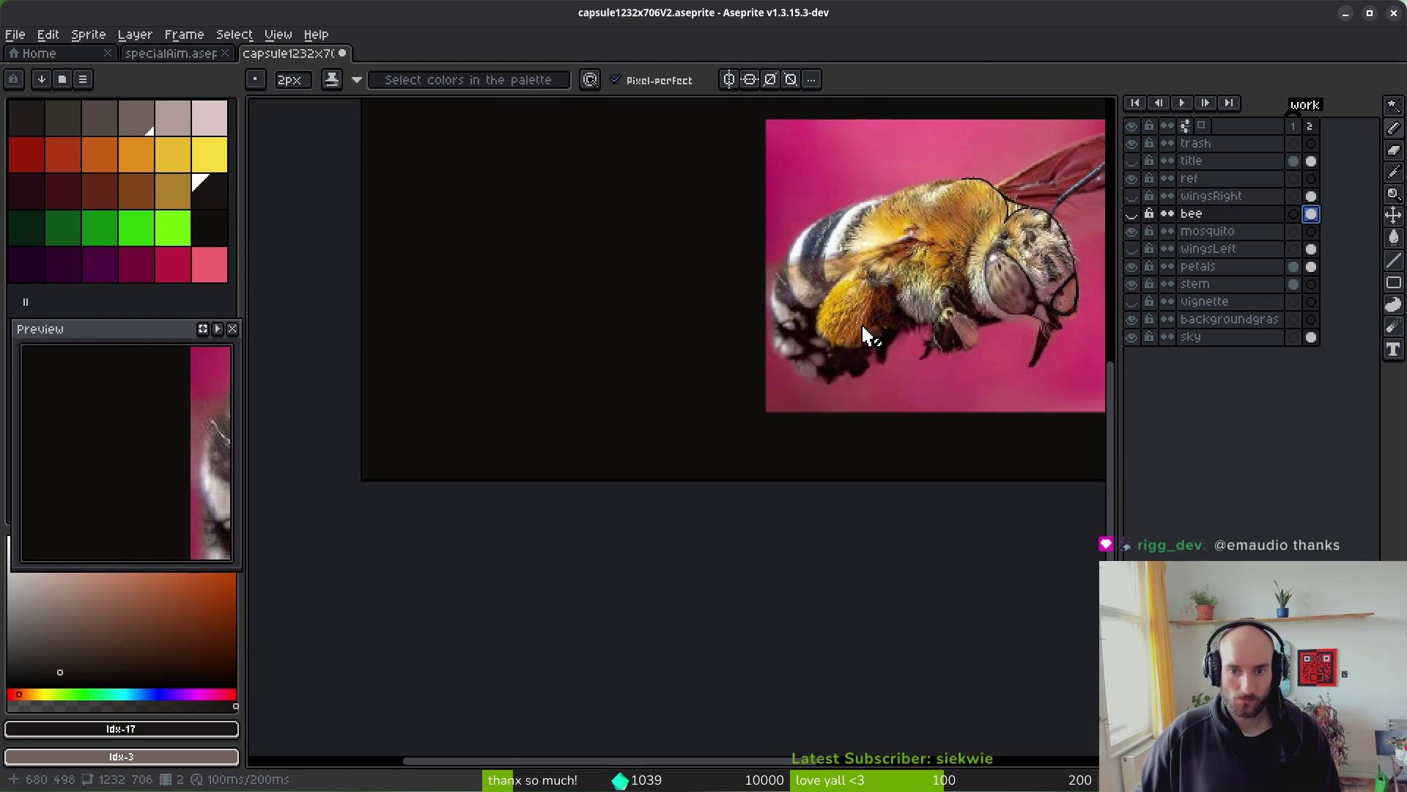
pyautogui.click(1132, 214)
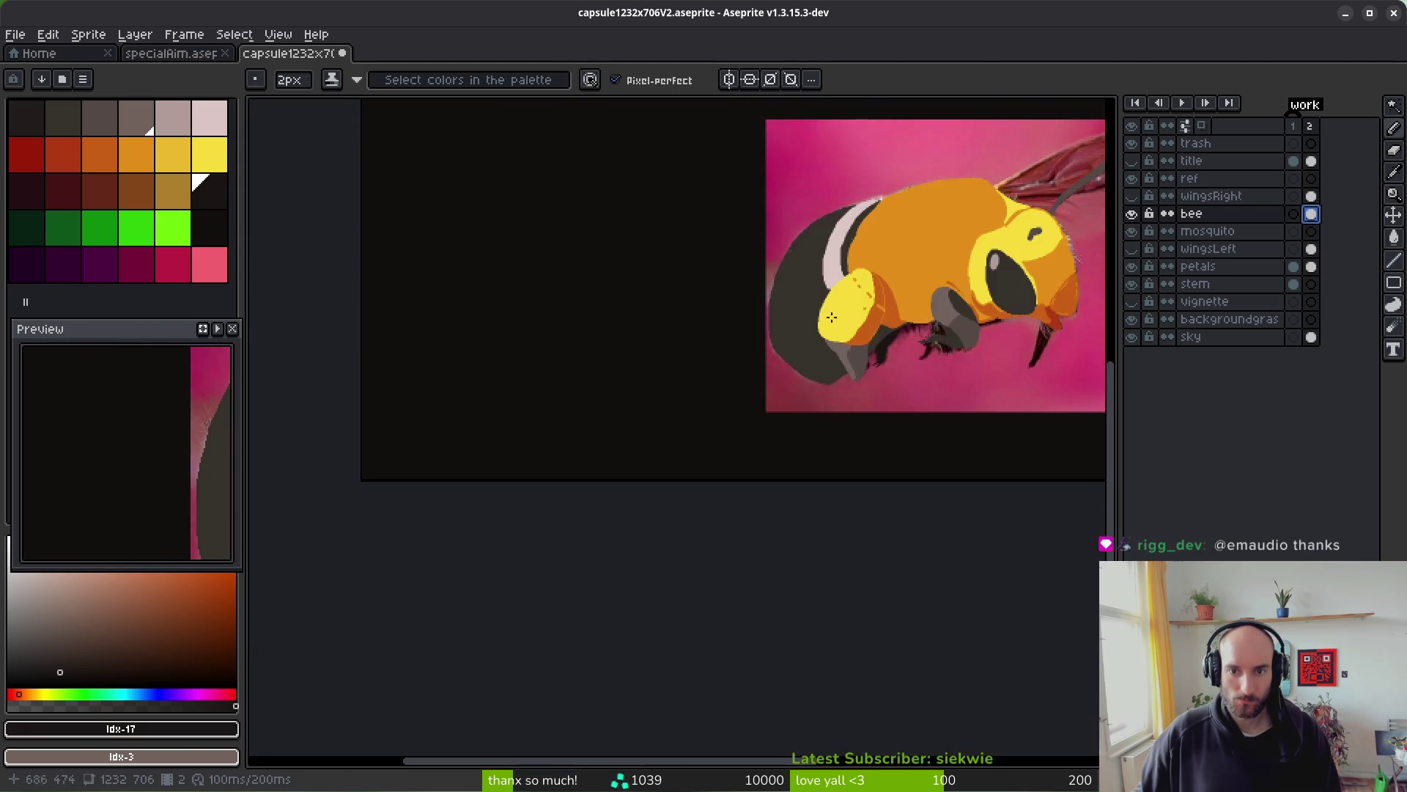
pyautogui.scroll(5, 799, 310)
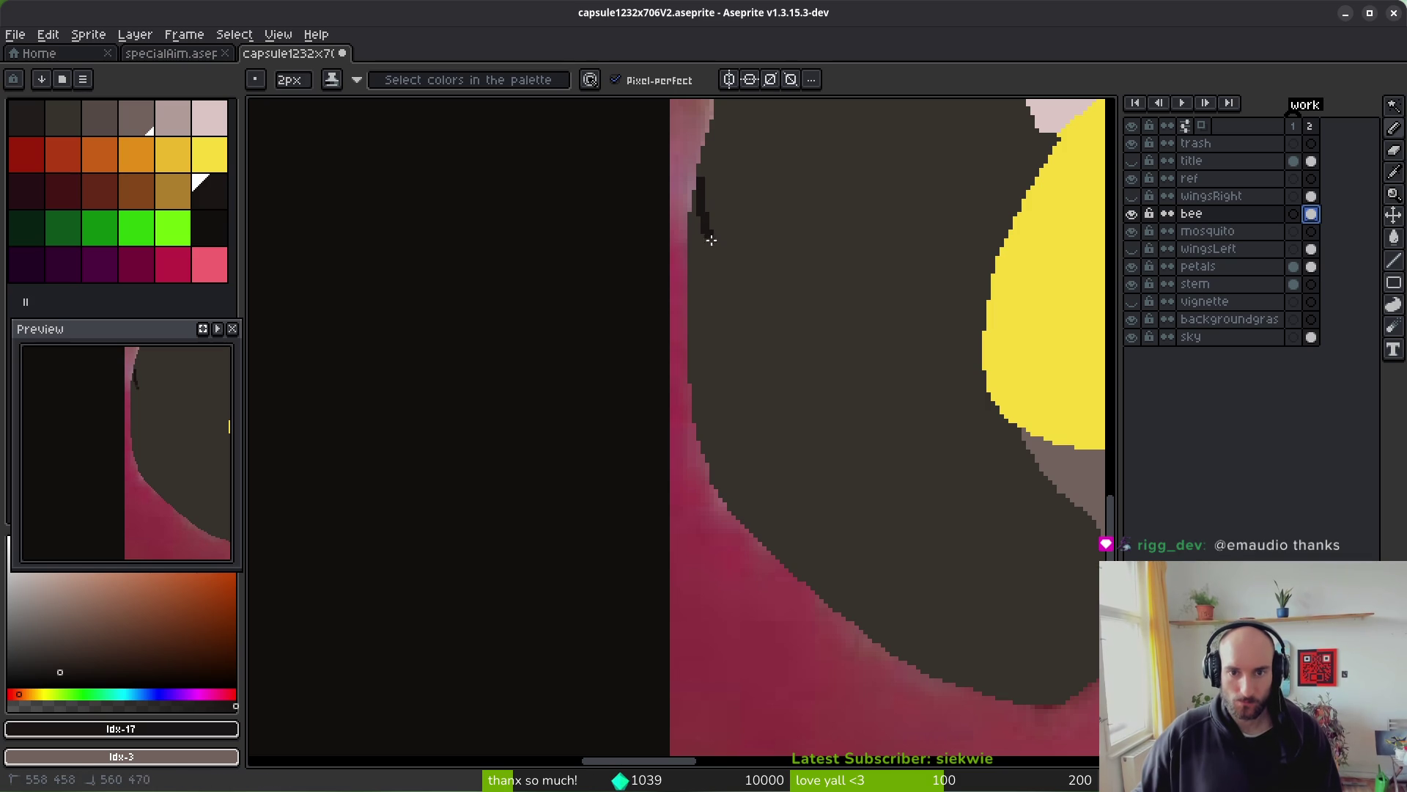
# - Draw curved dark segment lines across the abdomen and clean their underside with the body colour
pyautogui.click(1002, 425)
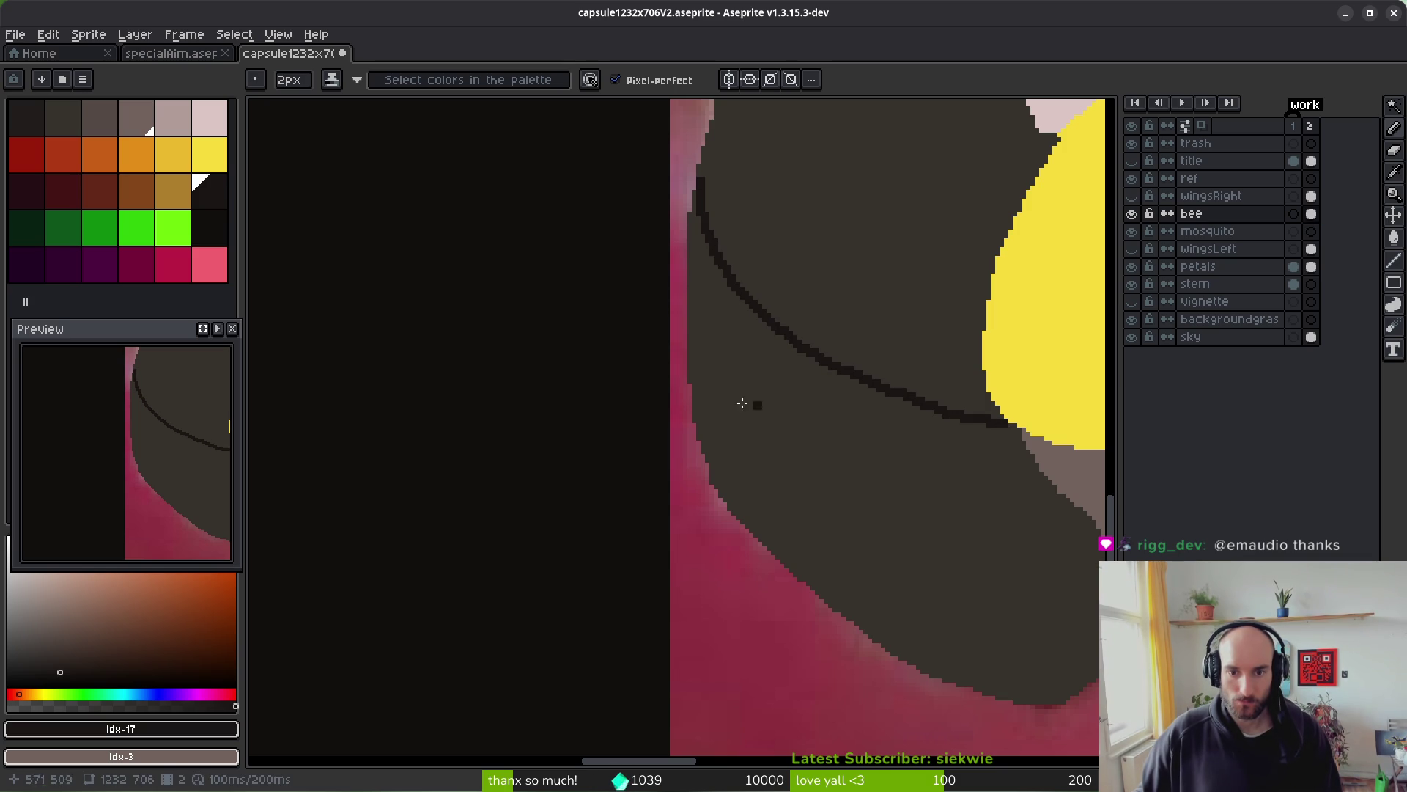
pyautogui.moveTo(693, 372)
pyautogui.mouseDown()
pyautogui.moveTo(710, 409)
pyautogui.moveTo(818, 495)
pyautogui.moveTo(995, 549)
pyautogui.mouseUp()
pyautogui.scroll(-2, 672, 509)
pyautogui.scroll(3, 659, 505)
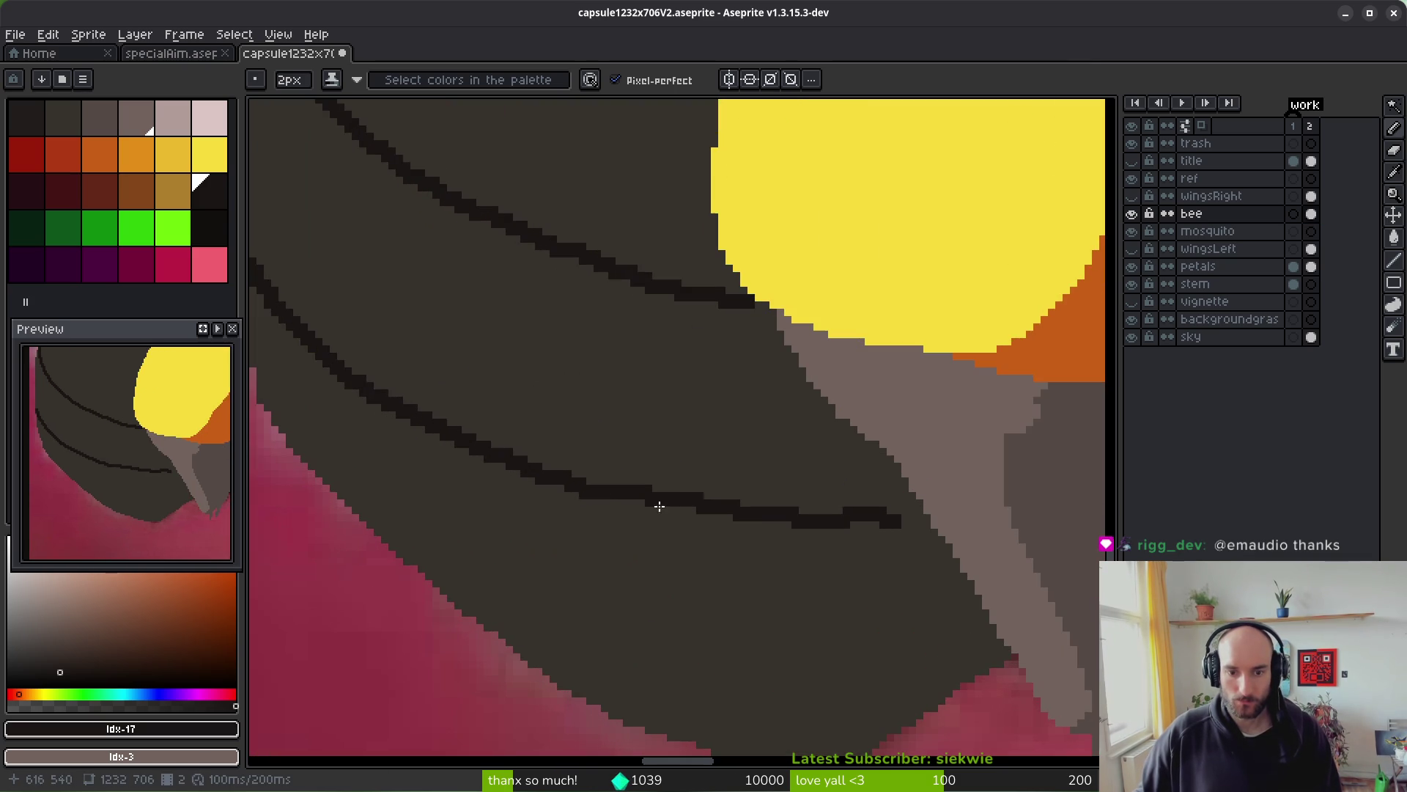
pyautogui.click(512, 462)
pyautogui.moveTo(711, 497); pyautogui.dragTo(878, 503)
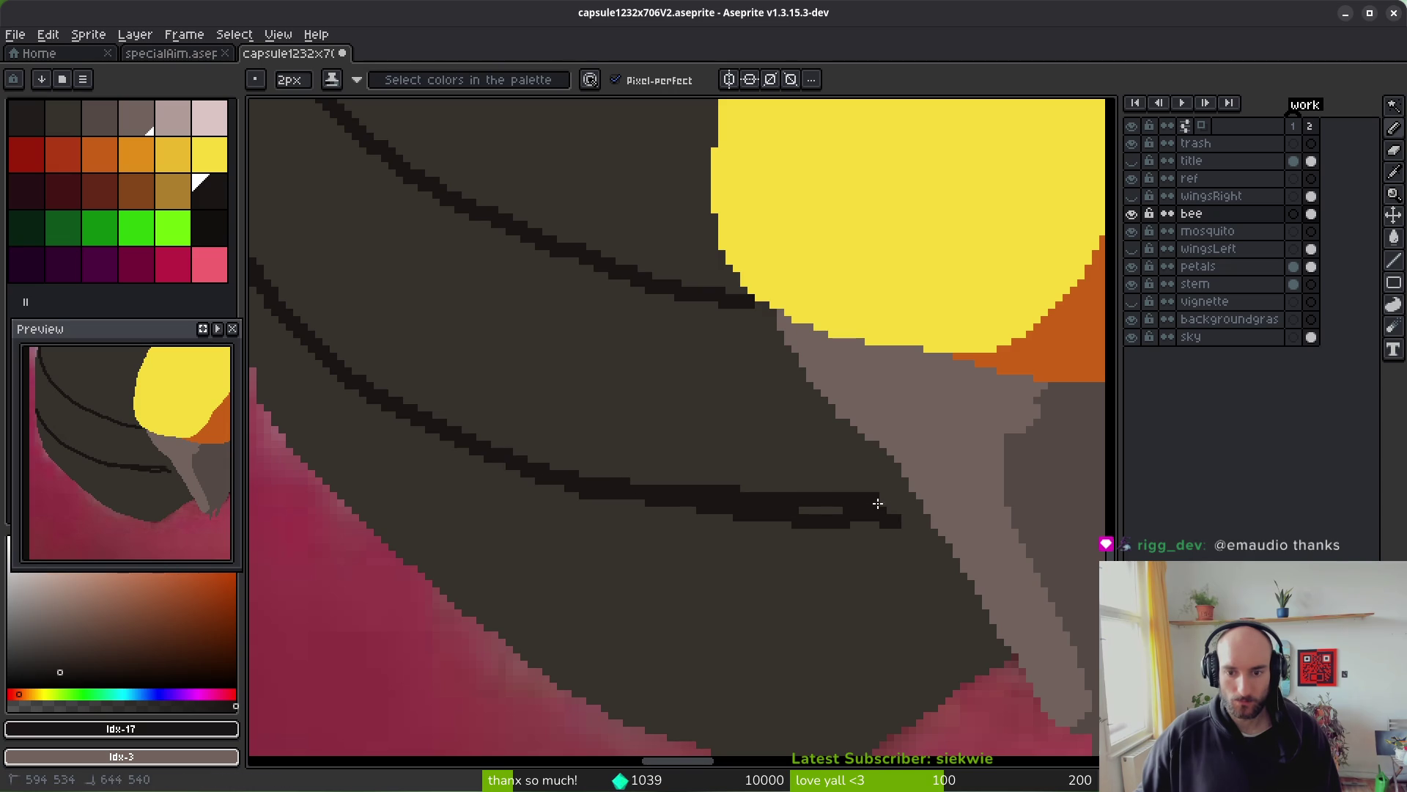
pyautogui.keyDown('alt'); pyautogui.click(728, 540); pyautogui.keyUp('alt')
pyautogui.moveTo(534, 486); pyautogui.dragTo(901, 519)
pyautogui.scroll(-5, 828, 531)
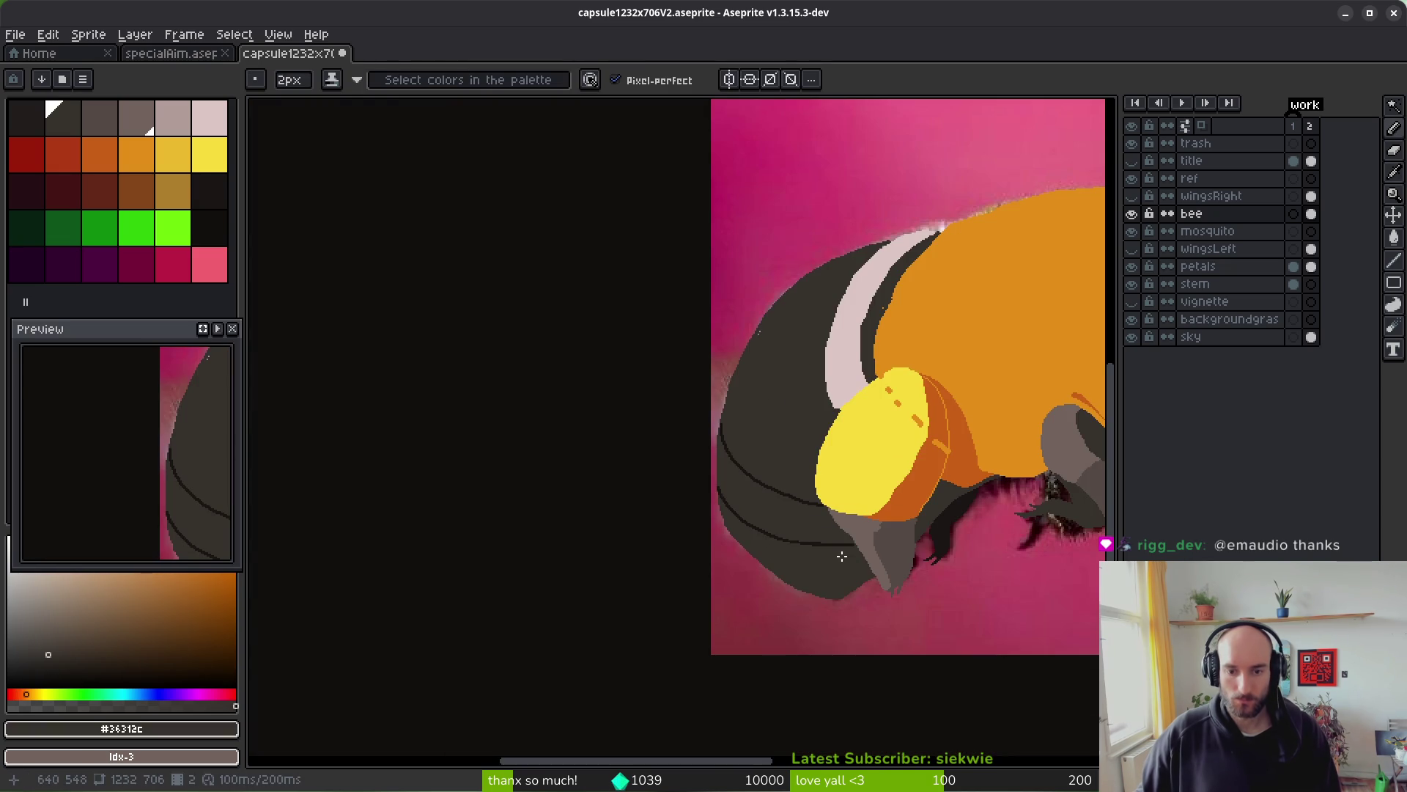
pyautogui.scroll(-2, 818, 423)
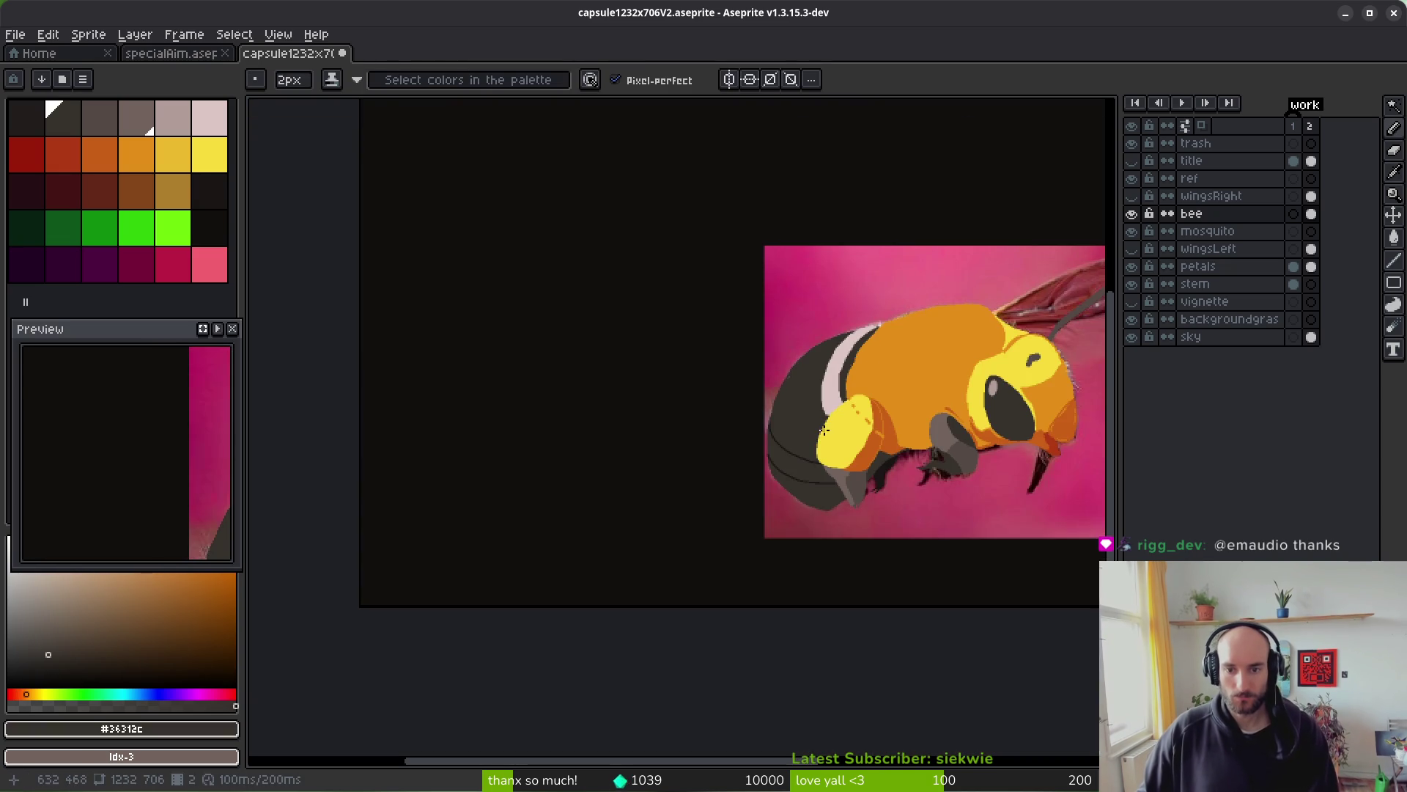
pyautogui.scroll(8, 821, 436)
pyautogui.scroll(-1, 903, 452)
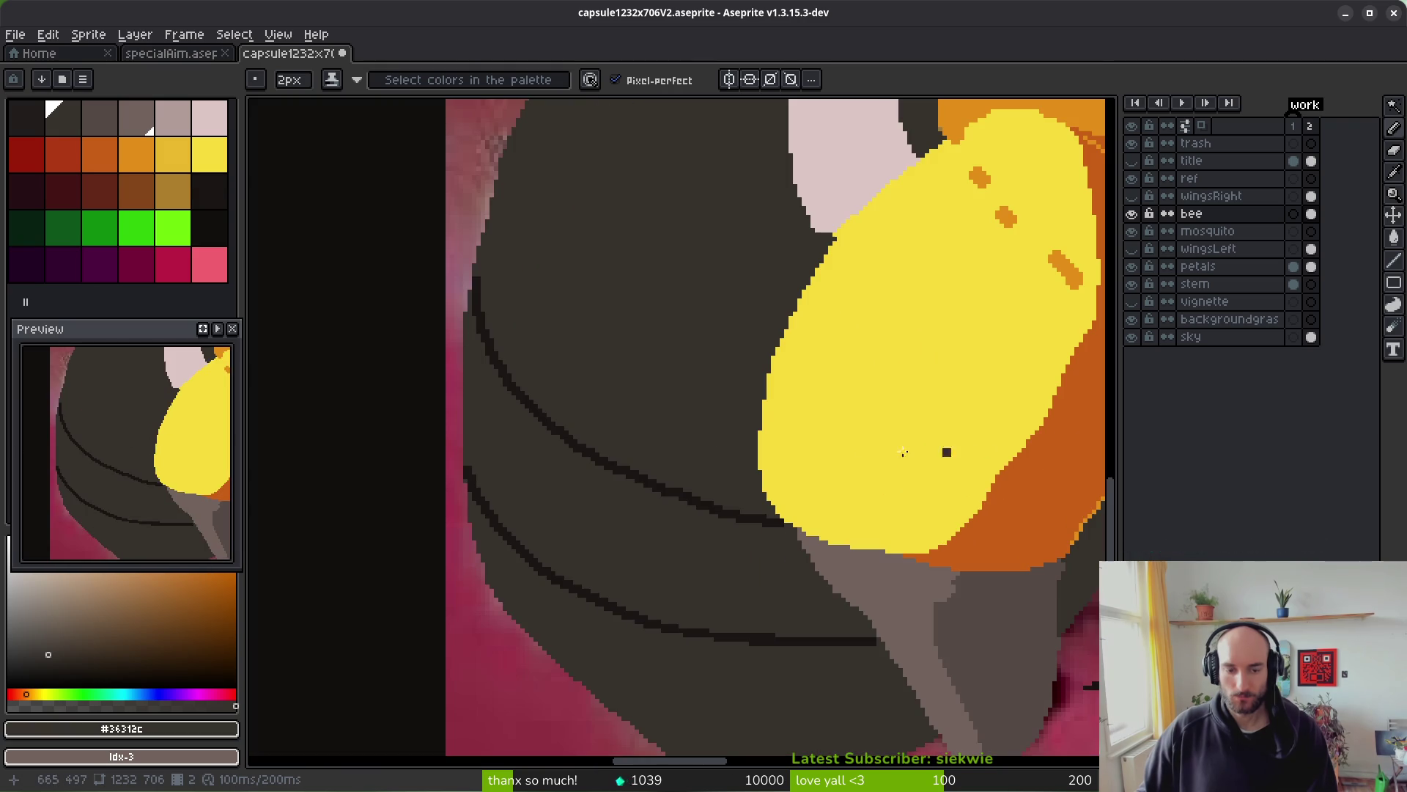
# - Magic Wand-select the upper dark curved line and pick it up for moving
pyautogui.press('w')
pyautogui.click(587, 450)
pyautogui.moveTo(584, 449)
pyautogui.mouseDown()
pyautogui.moveTo(573, 409)
pyautogui.moveTo(631, 477)
pyautogui.moveTo(594, 408)
pyautogui.moveTo(637, 484)
pyautogui.mouseUp()
pyautogui.hotkey('ctrl', 'd')
pyautogui.scroll(2, 638, 475)
pyautogui.click(634, 475)
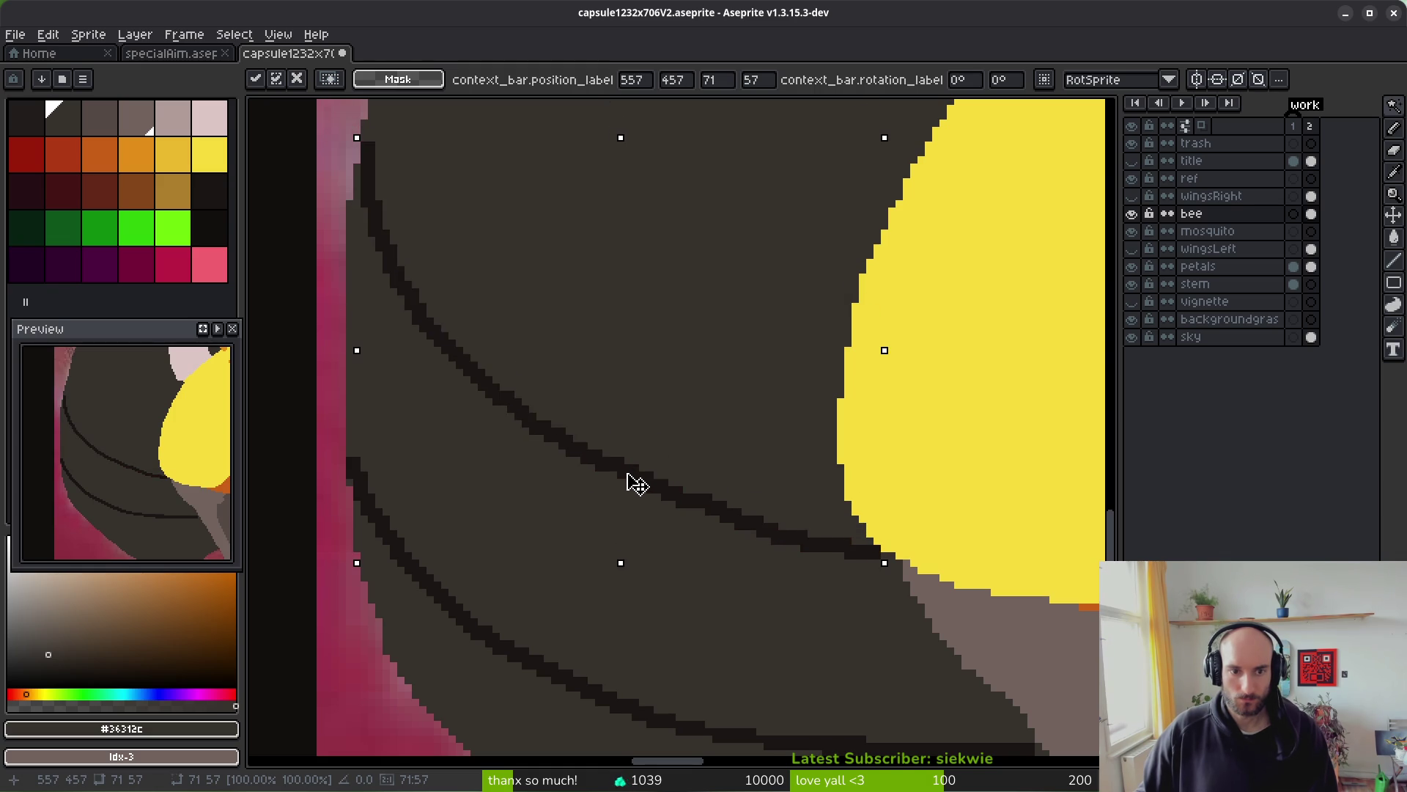
# - Rotate the selected line to about -8.5° to follow the body curve, nudge it up, and commit
pyautogui.scroll(3, 393, 235)
pyautogui.hscroll(-1, 393, 235)
pyautogui.moveTo(392, 235); pyautogui.dragTo(443, 222)
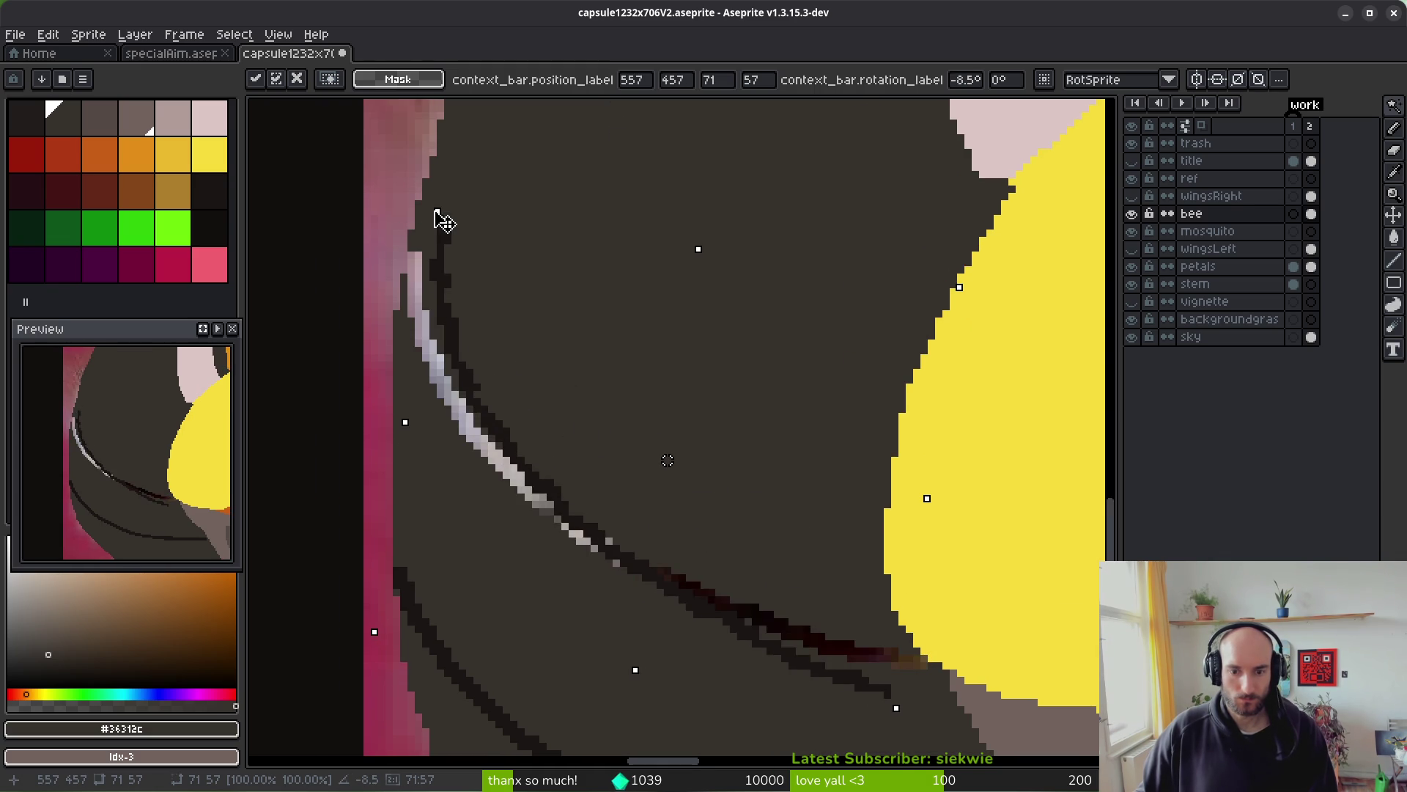
pyautogui.press('Up')
pyautogui.press('Up')
pyautogui.press('Up')
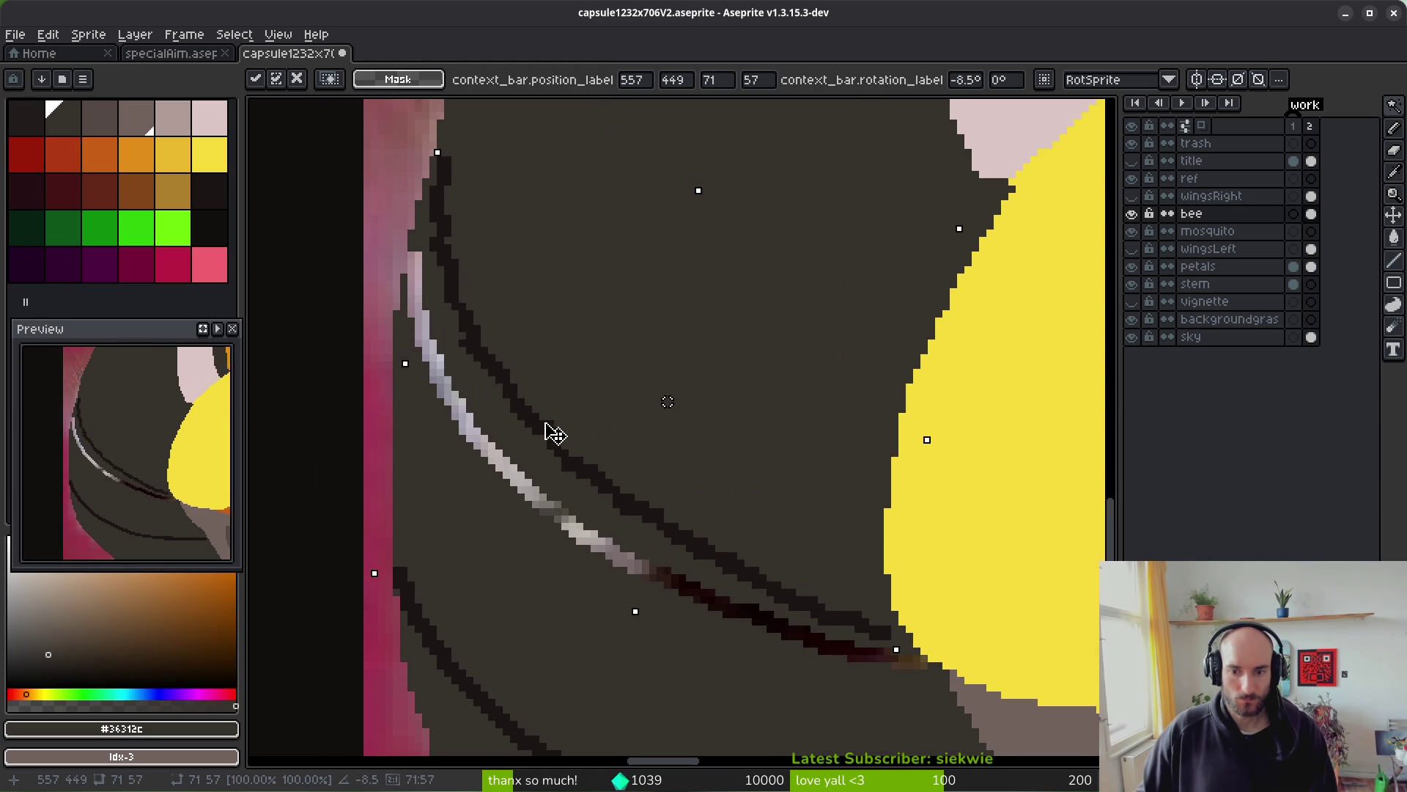
pyautogui.press('Right')
pyautogui.press('Right')
pyautogui.press('Left')
pyautogui.press('Left')
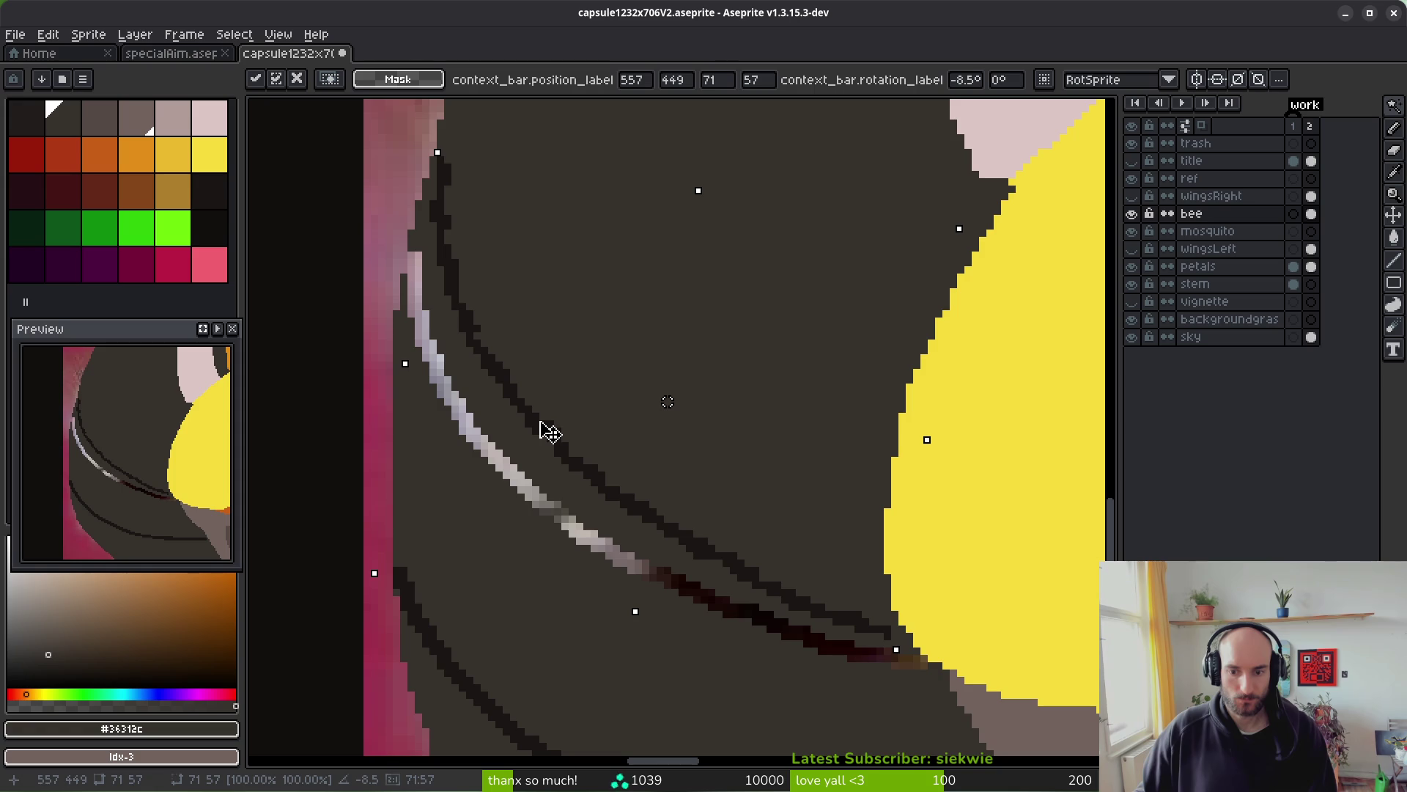
pyautogui.press('Return')
# - Cover stray light pixels along the line with Pencil and Paint Bucket, then pick the darker #1a1614
pyautogui.press('b')
pyautogui.scroll(2, 415, 261)
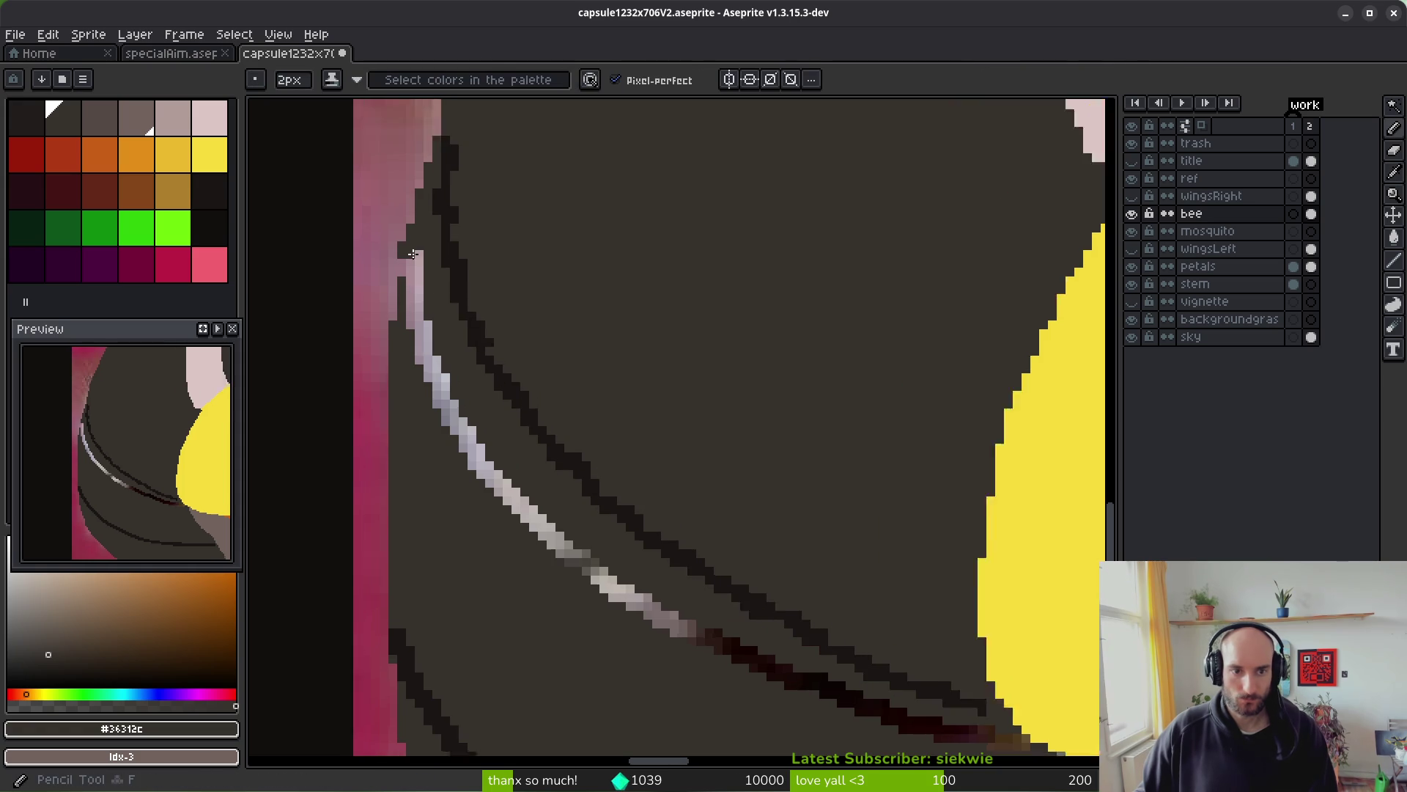
pyautogui.moveTo(415, 261); pyautogui.dragTo(415, 271)
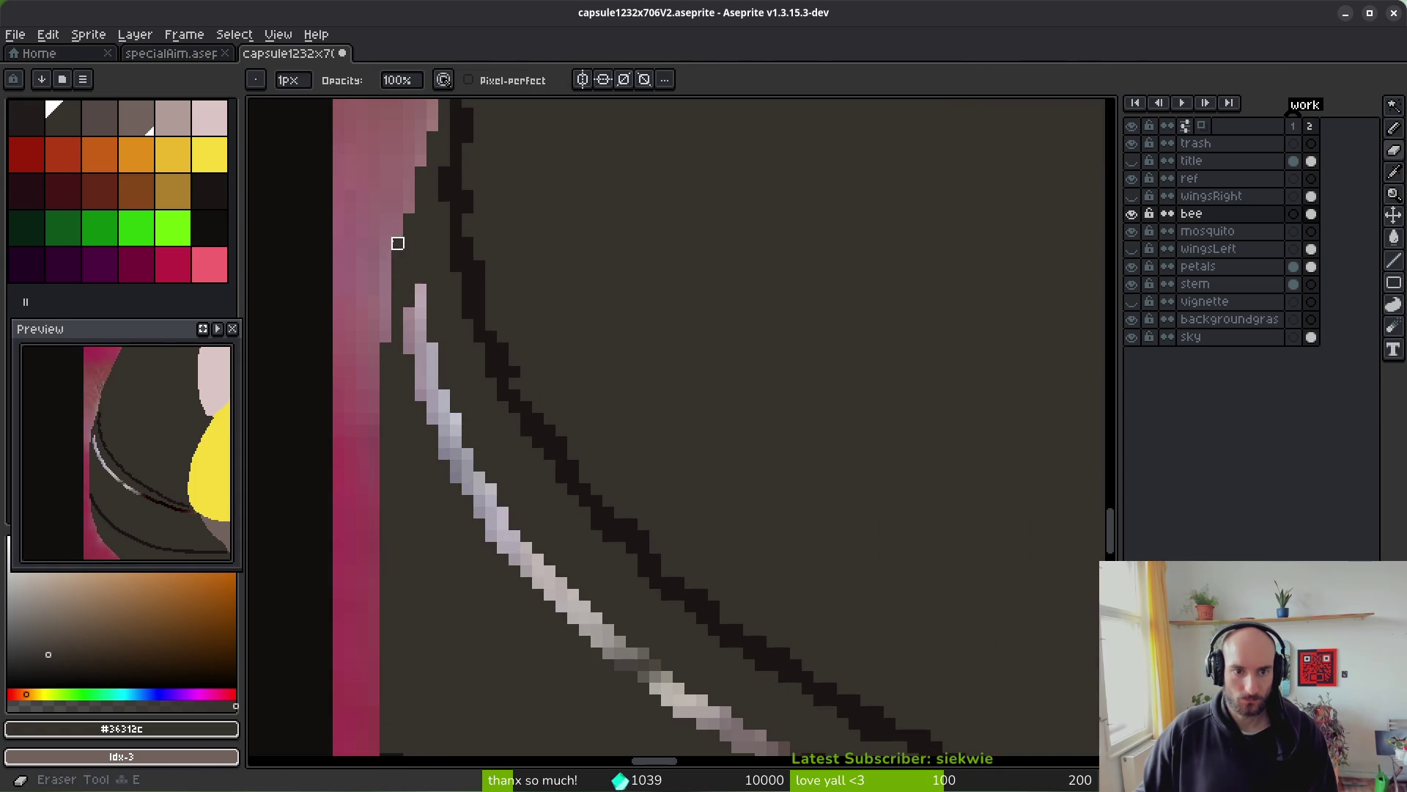
pyautogui.press('g')
pyautogui.click(437, 406)
pyautogui.scroll(-1, 644, 484)
pyautogui.press('b')
pyautogui.scroll(-1, 643, 484)
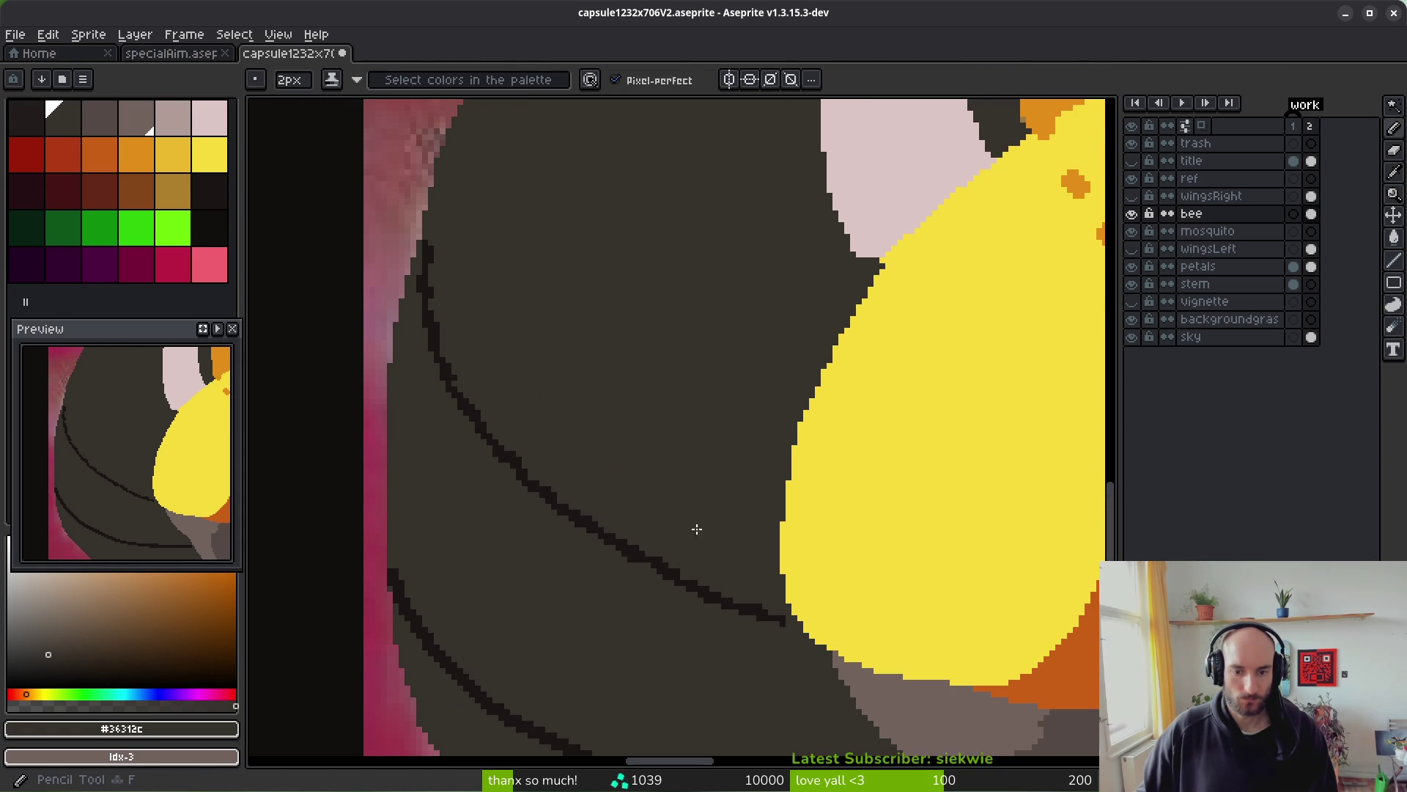
pyautogui.scroll(-1, 673, 470)
pyautogui.scroll(3, 659, 462)
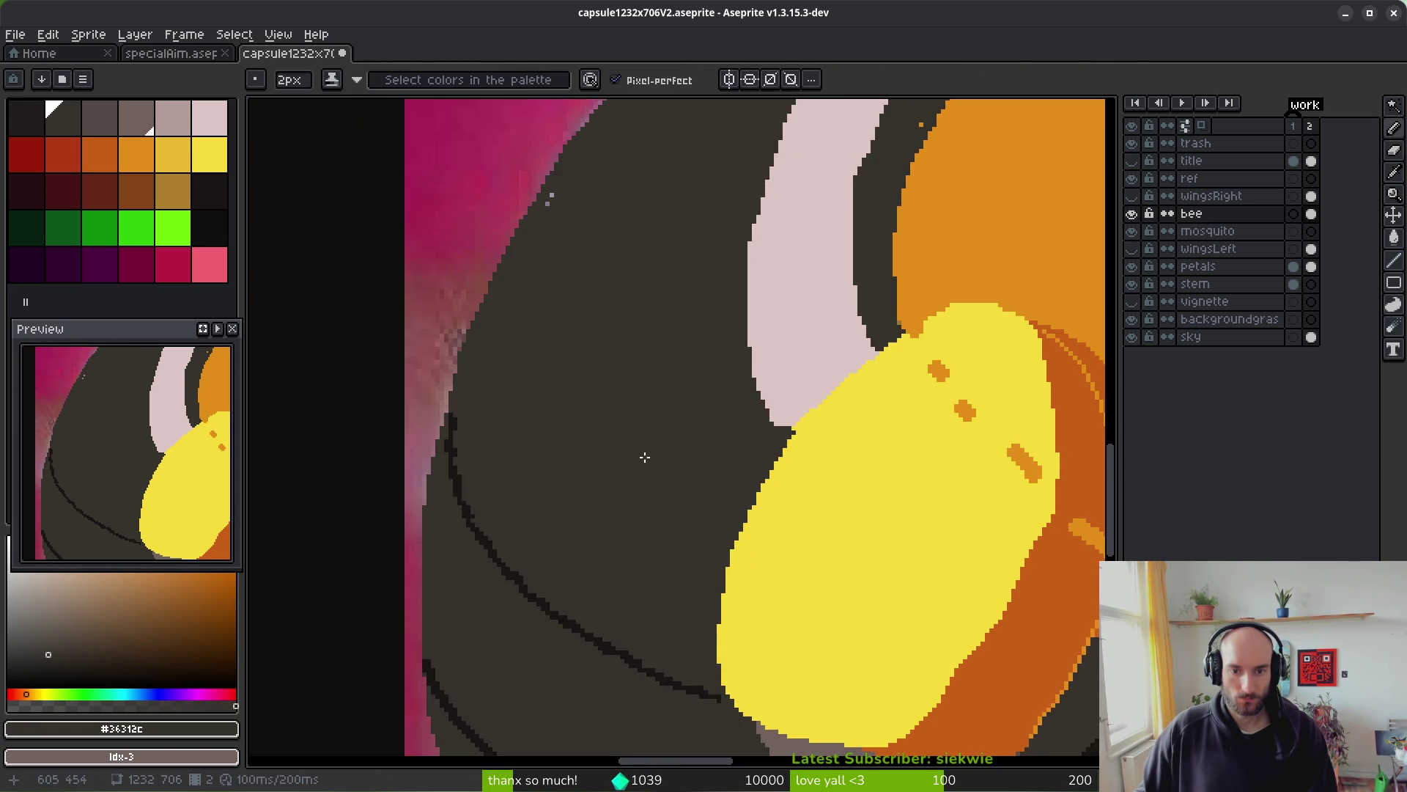
pyautogui.press('alt')
pyautogui.keyDown('alt'); pyautogui.click(468, 491); pyautogui.keyUp('alt')
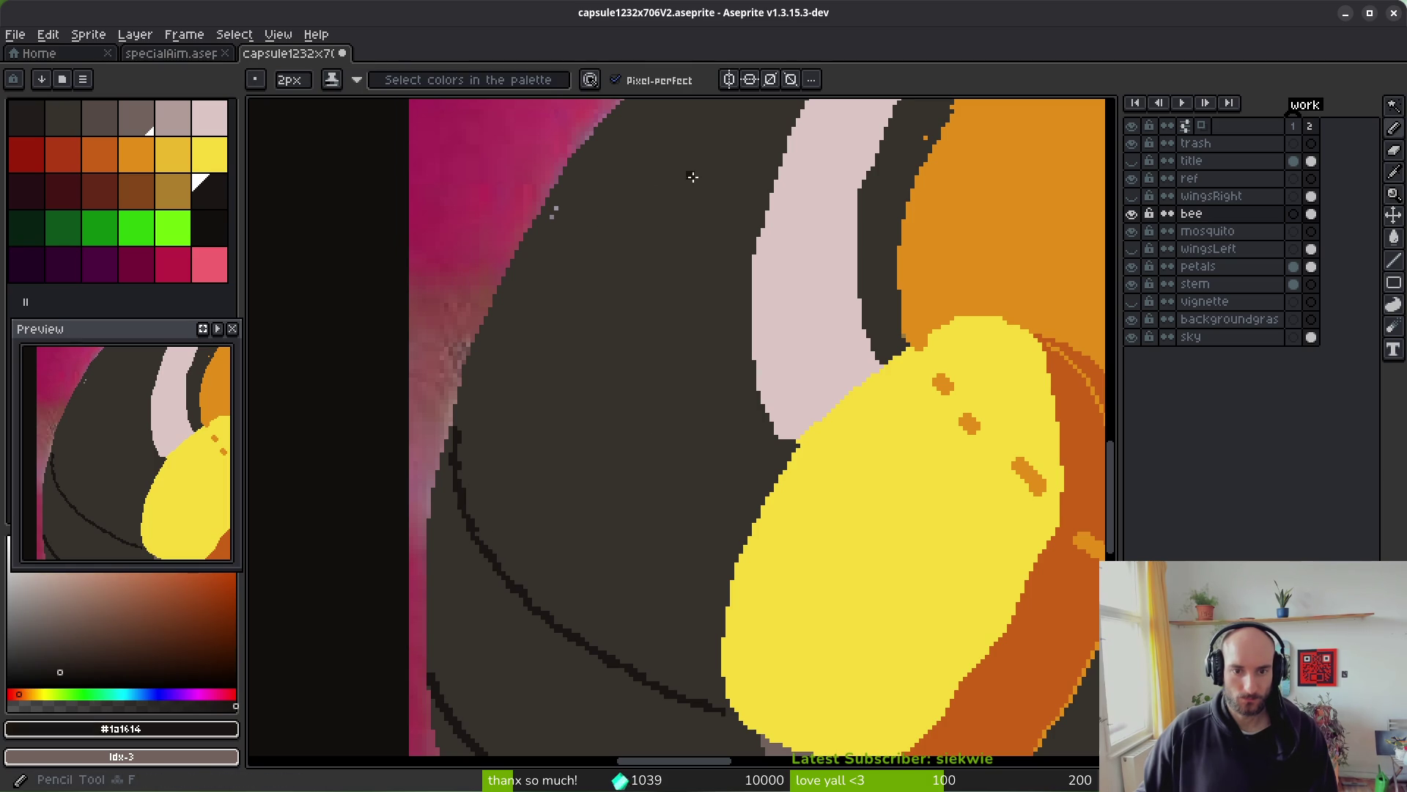
# - Toggle the bee layer on and off repeatedly to compare it against the reference photo
pyautogui.click(1133, 215)
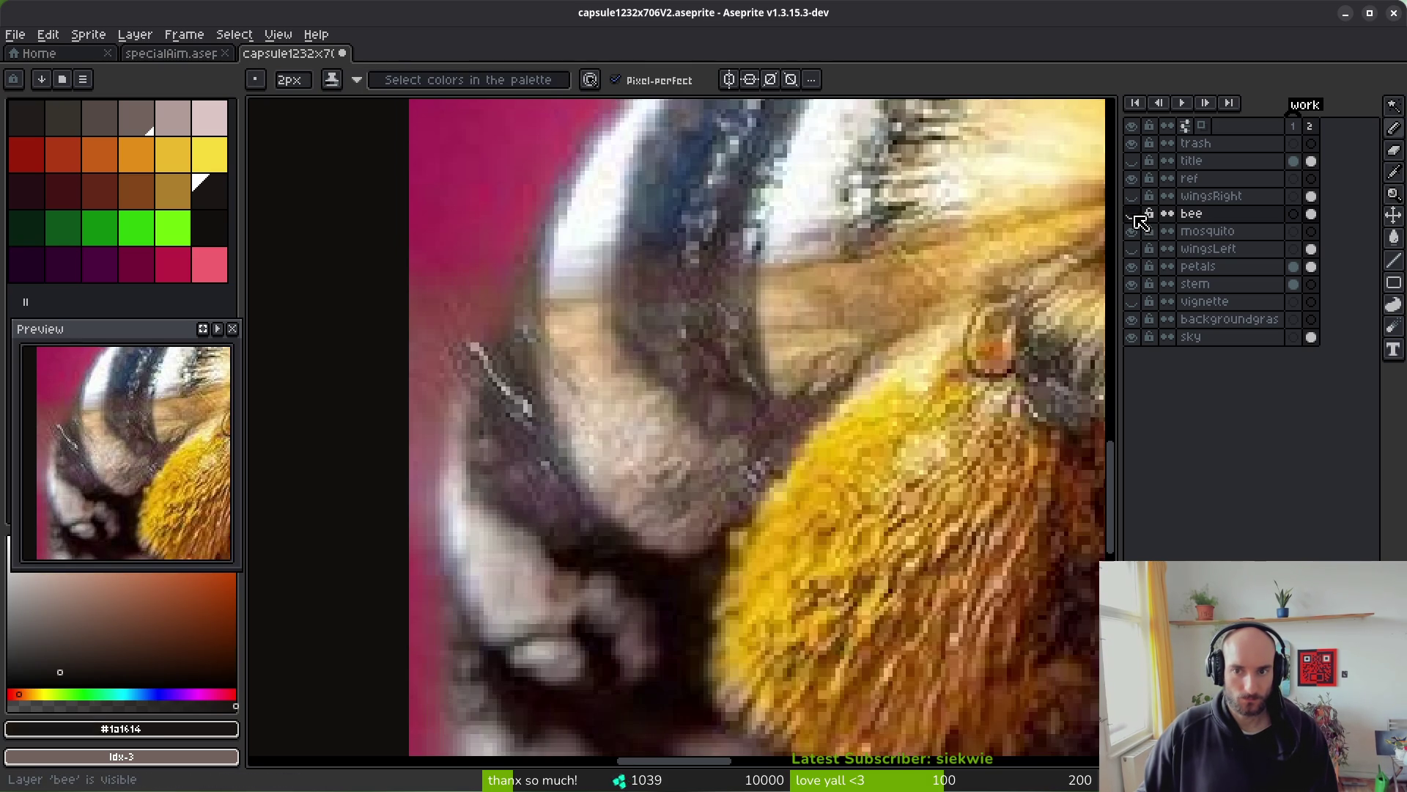
pyautogui.click(1133, 214)
pyautogui.scroll(-2, 551, 210)
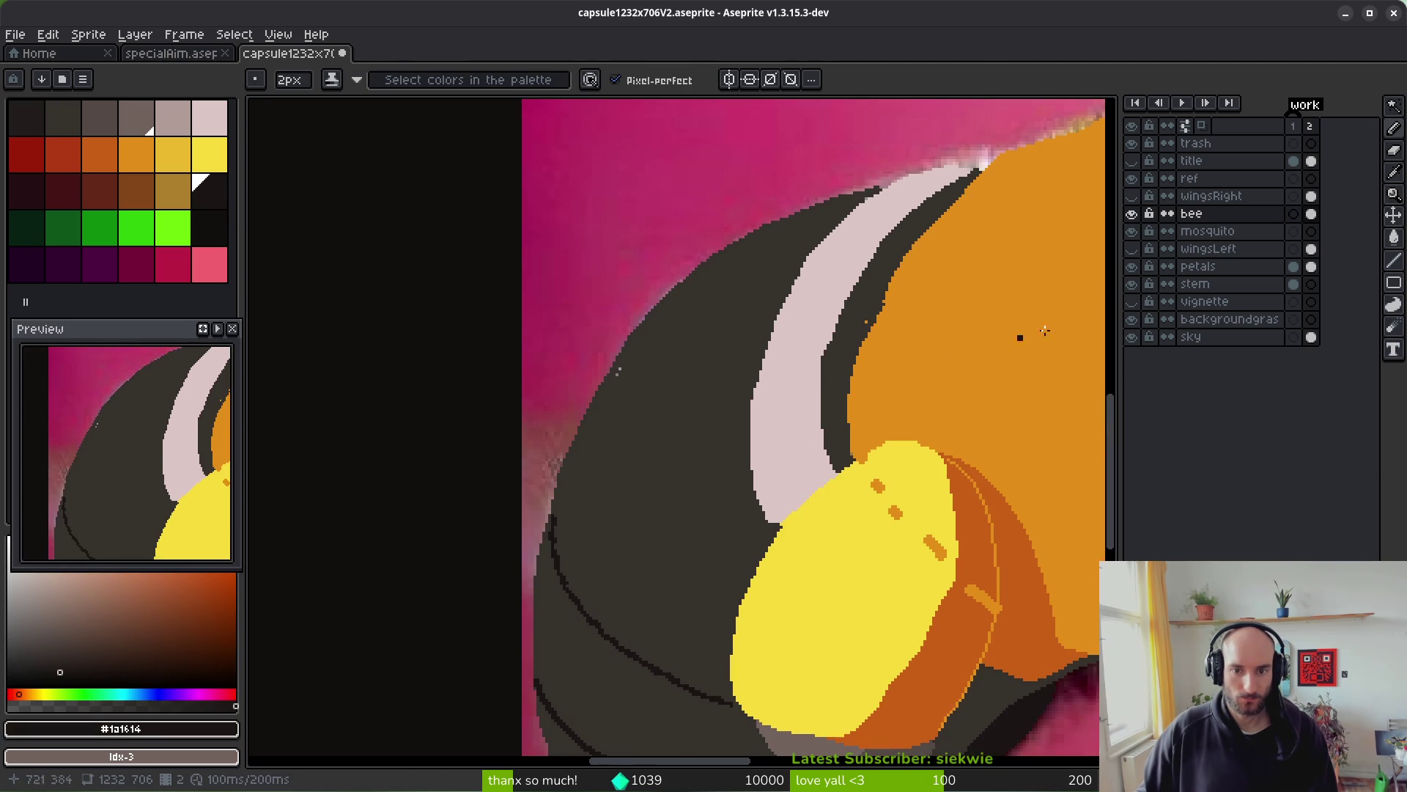
pyautogui.click(1133, 214)
pyautogui.click(1133, 214)
pyautogui.click(1133, 214)
pyautogui.click(1133, 214)
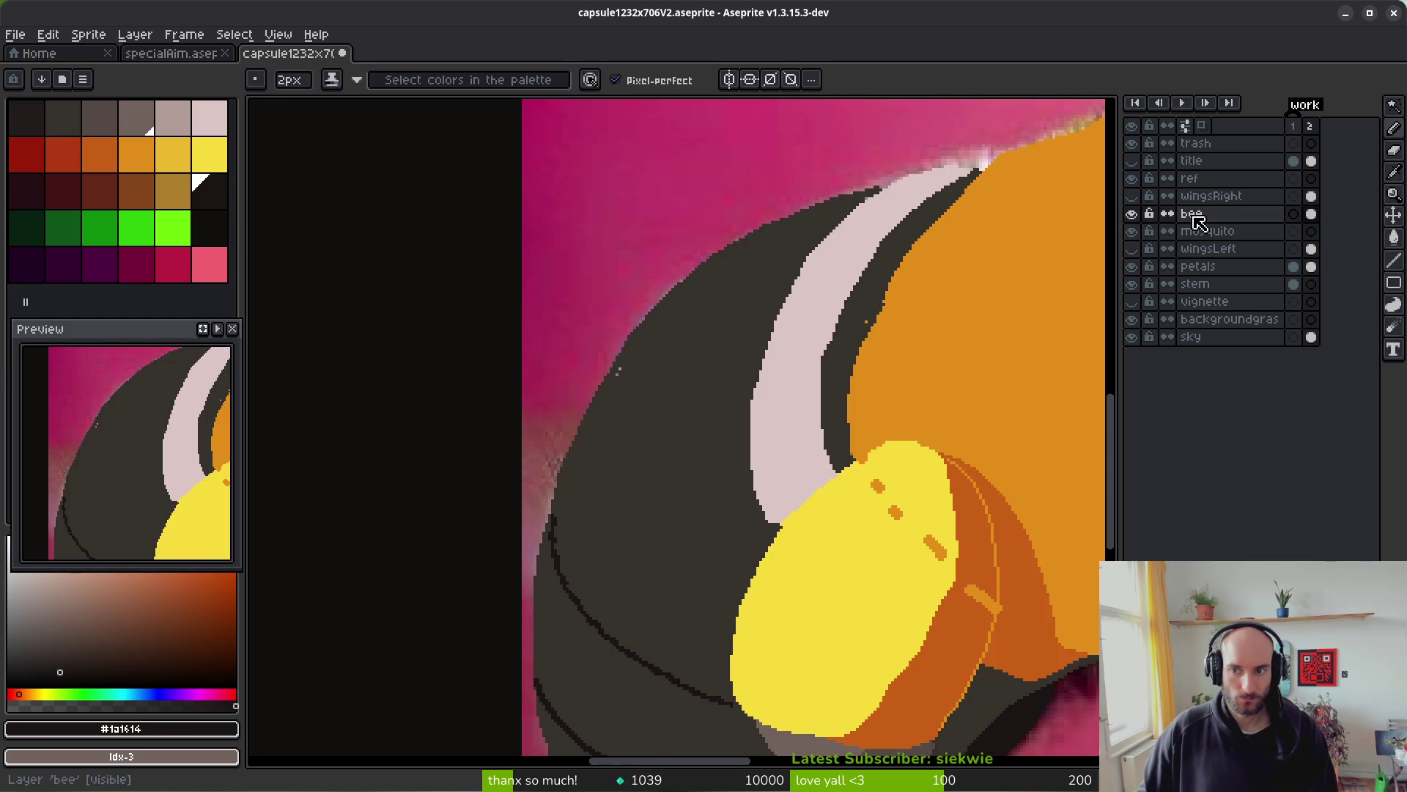
pyautogui.click(1133, 214)
pyautogui.click(1132, 214)
pyautogui.rightClick(1225, 213)
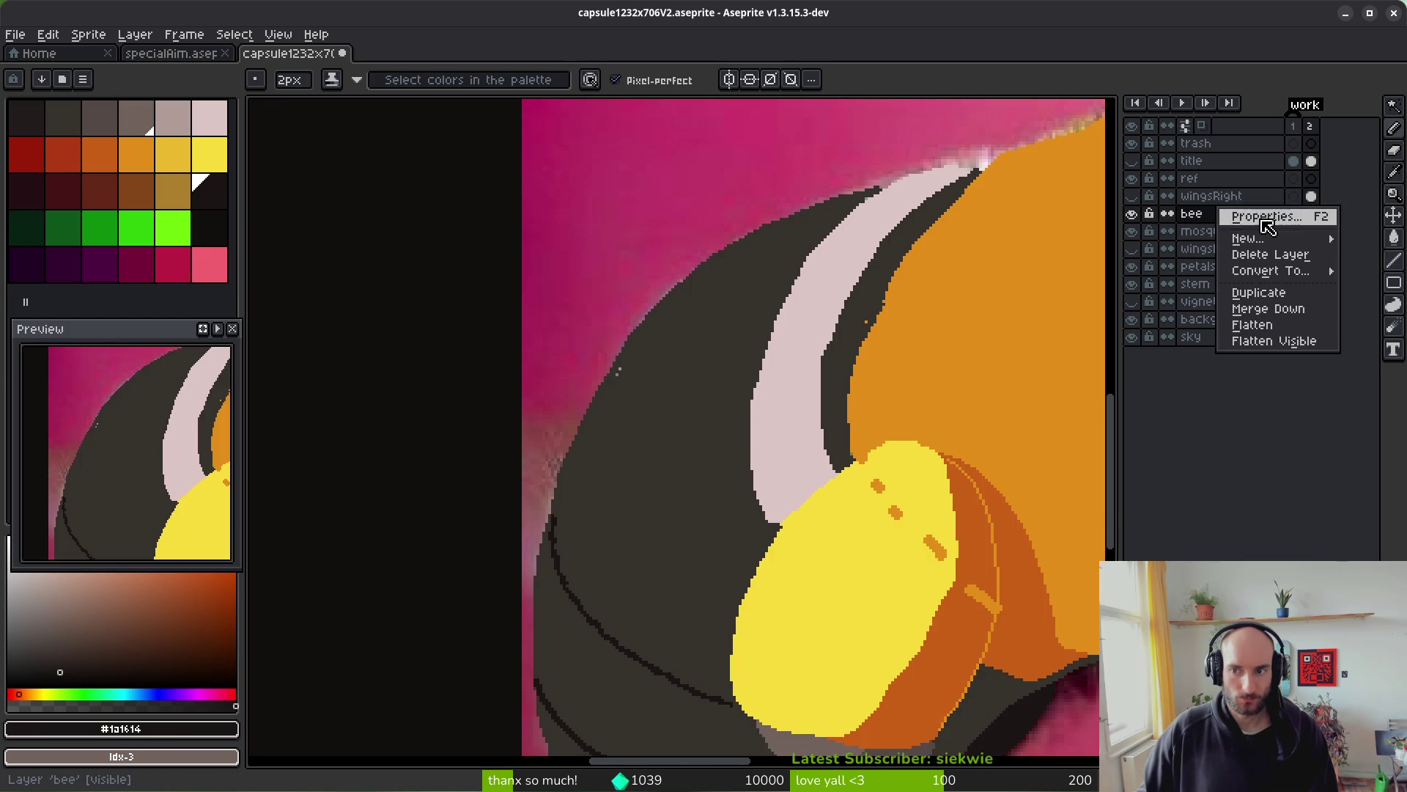
# - Set the bee layer's opacity to 55% in Layer Properties
pyautogui.click(1246, 216)
pyautogui.click(1155, 503)
pyautogui.press('Return')
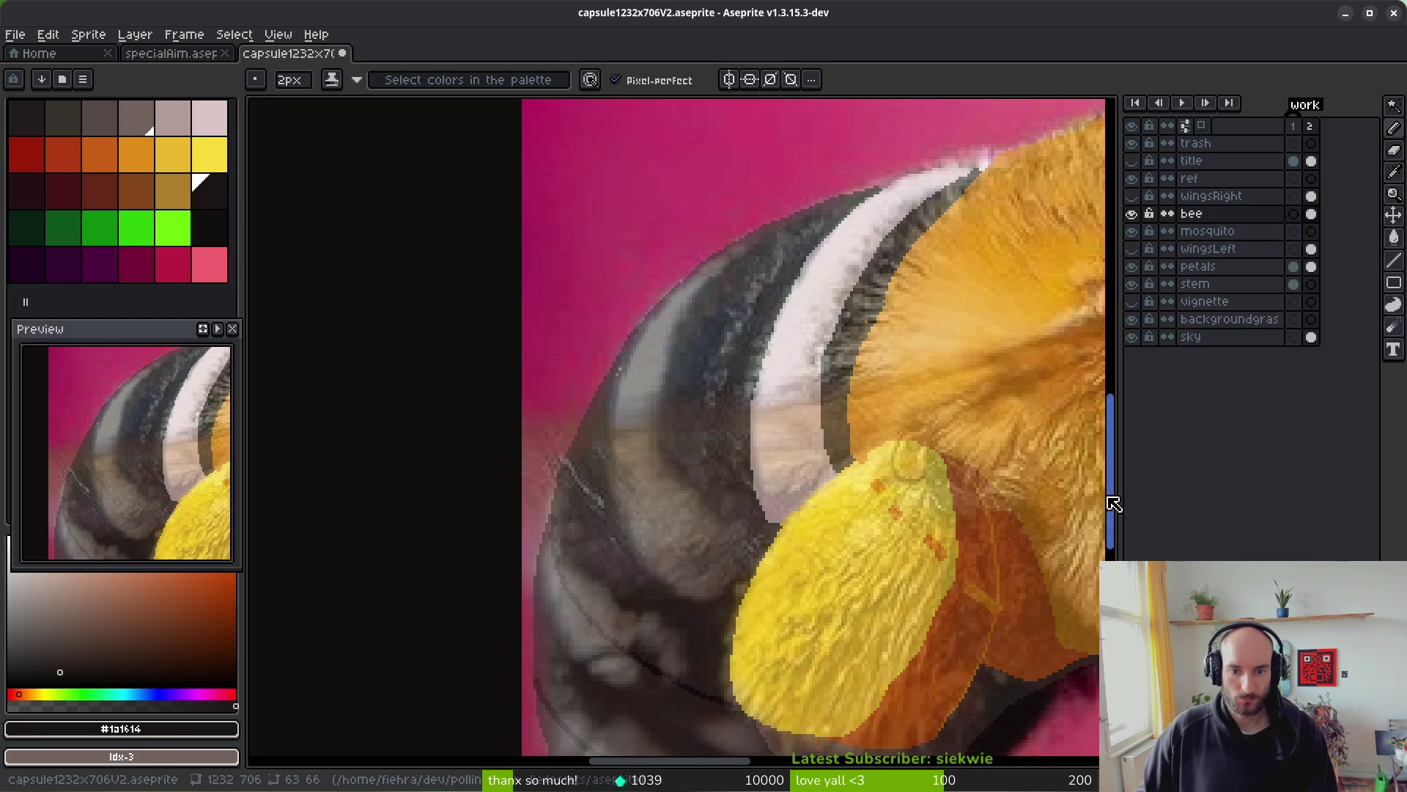
pyautogui.scroll(2, 628, 379)
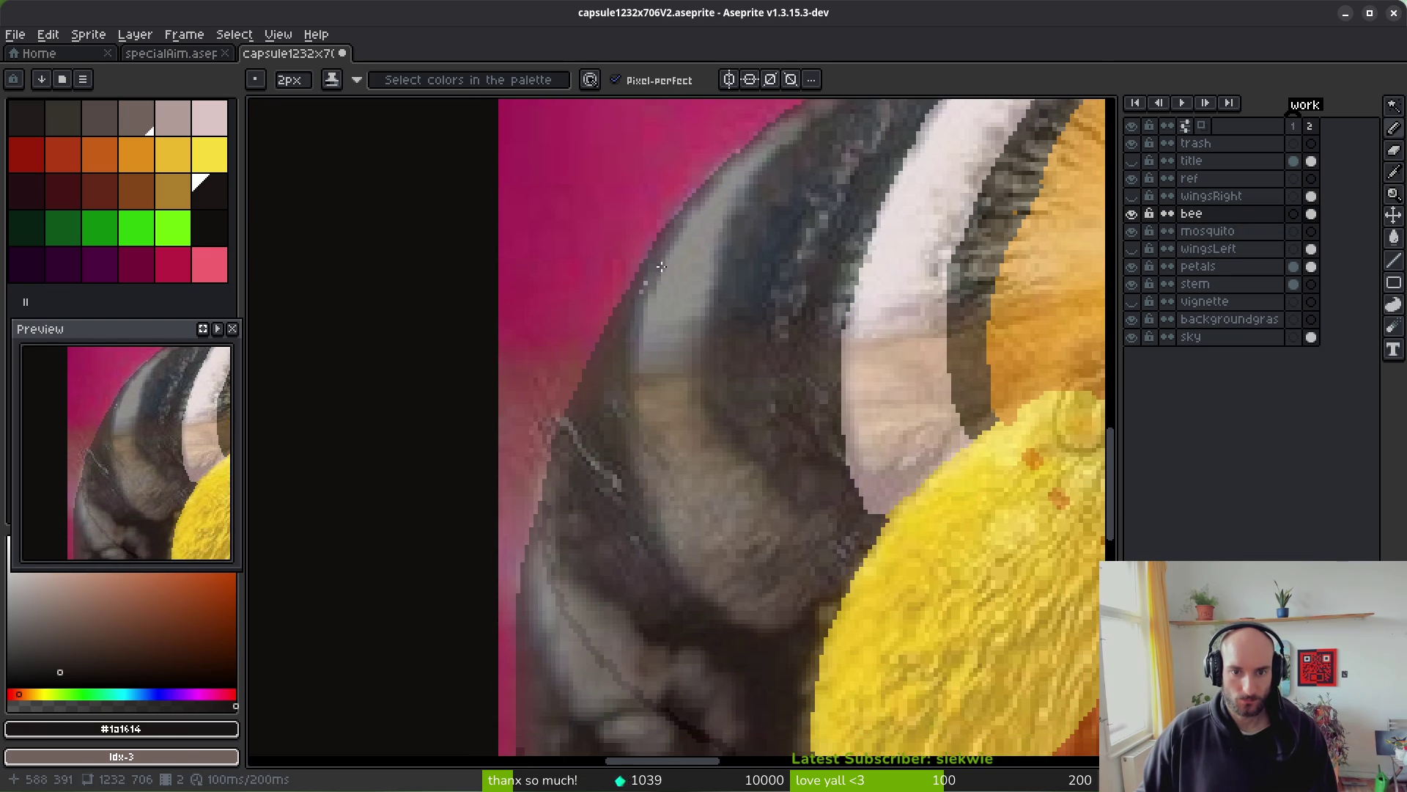
# - Draw a dark stroke down the bee's edge and bring the lower abdomen stripes into view
pyautogui.moveTo(664, 234); pyautogui.dragTo(641, 277)
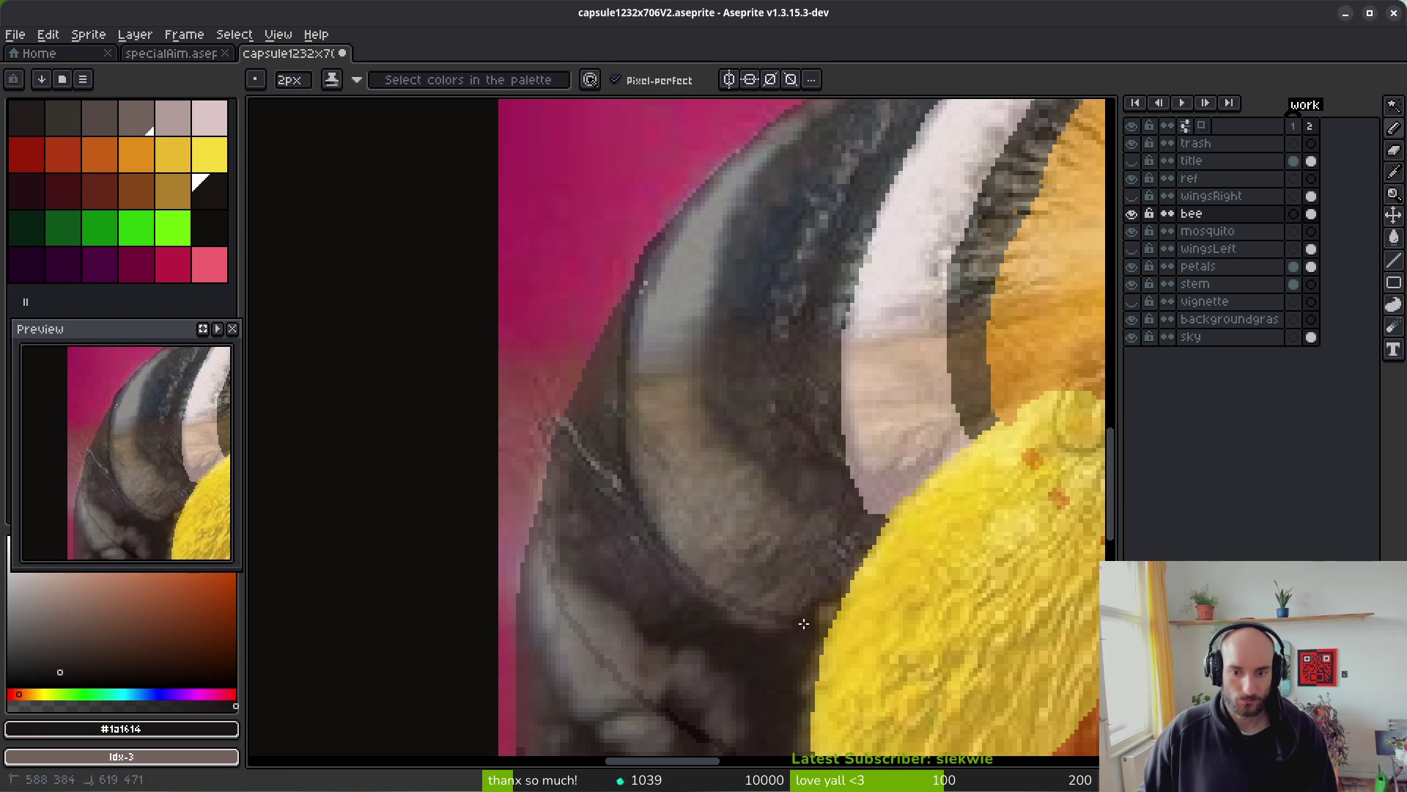
pyautogui.scroll(-3, 763, 628)
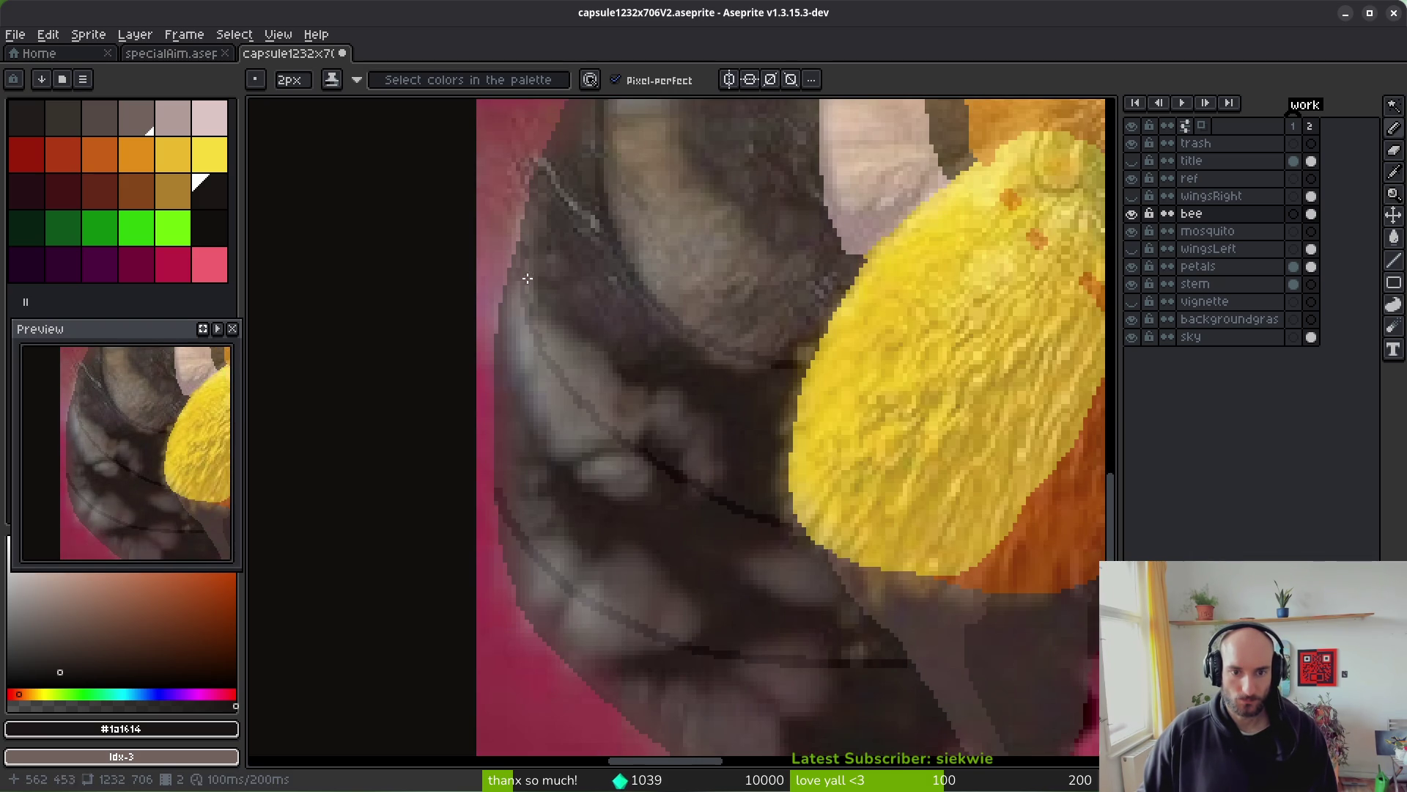
pyautogui.moveTo(782, 533); pyautogui.dragTo(728, 454)
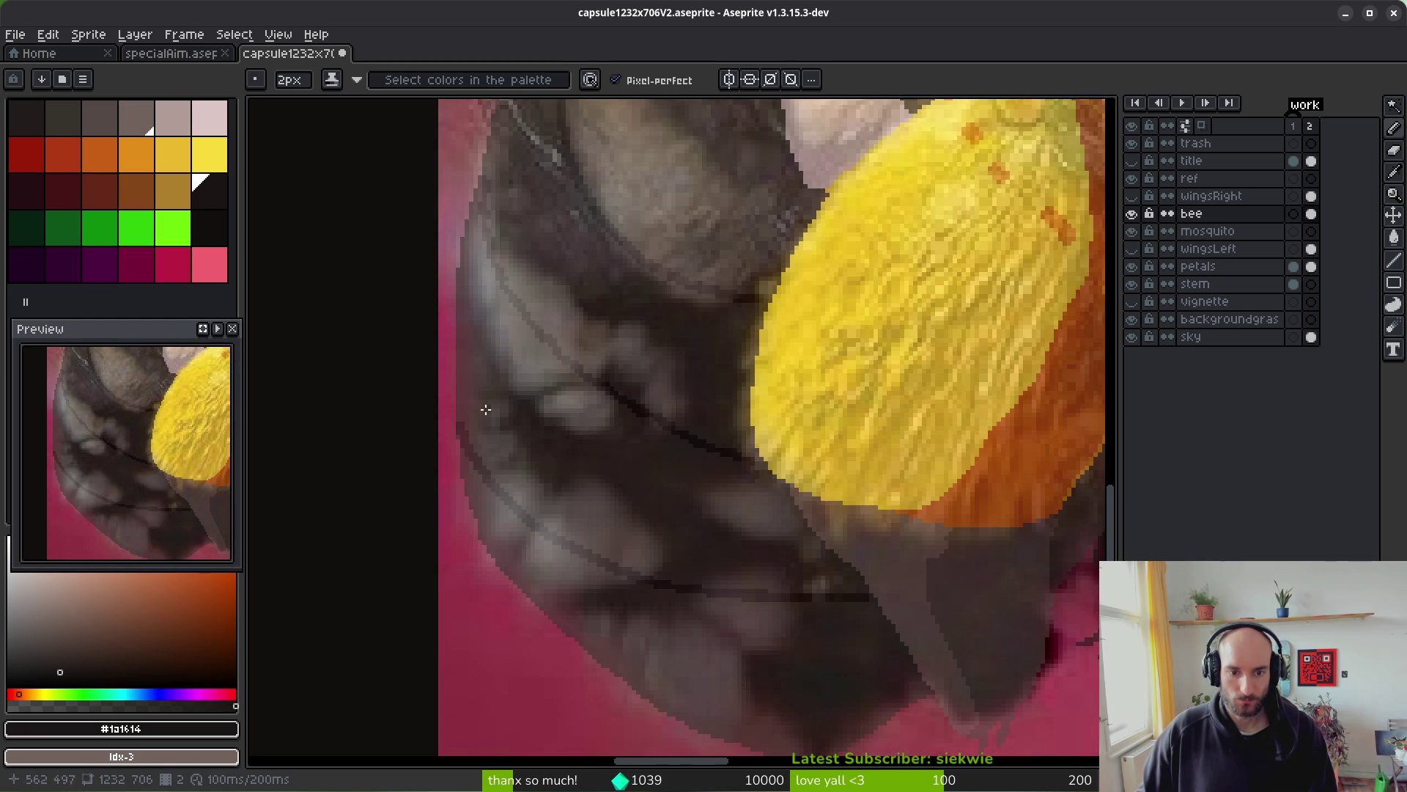
pyautogui.scroll(-2, 763, 434)
pyautogui.scroll(2, 742, 493)
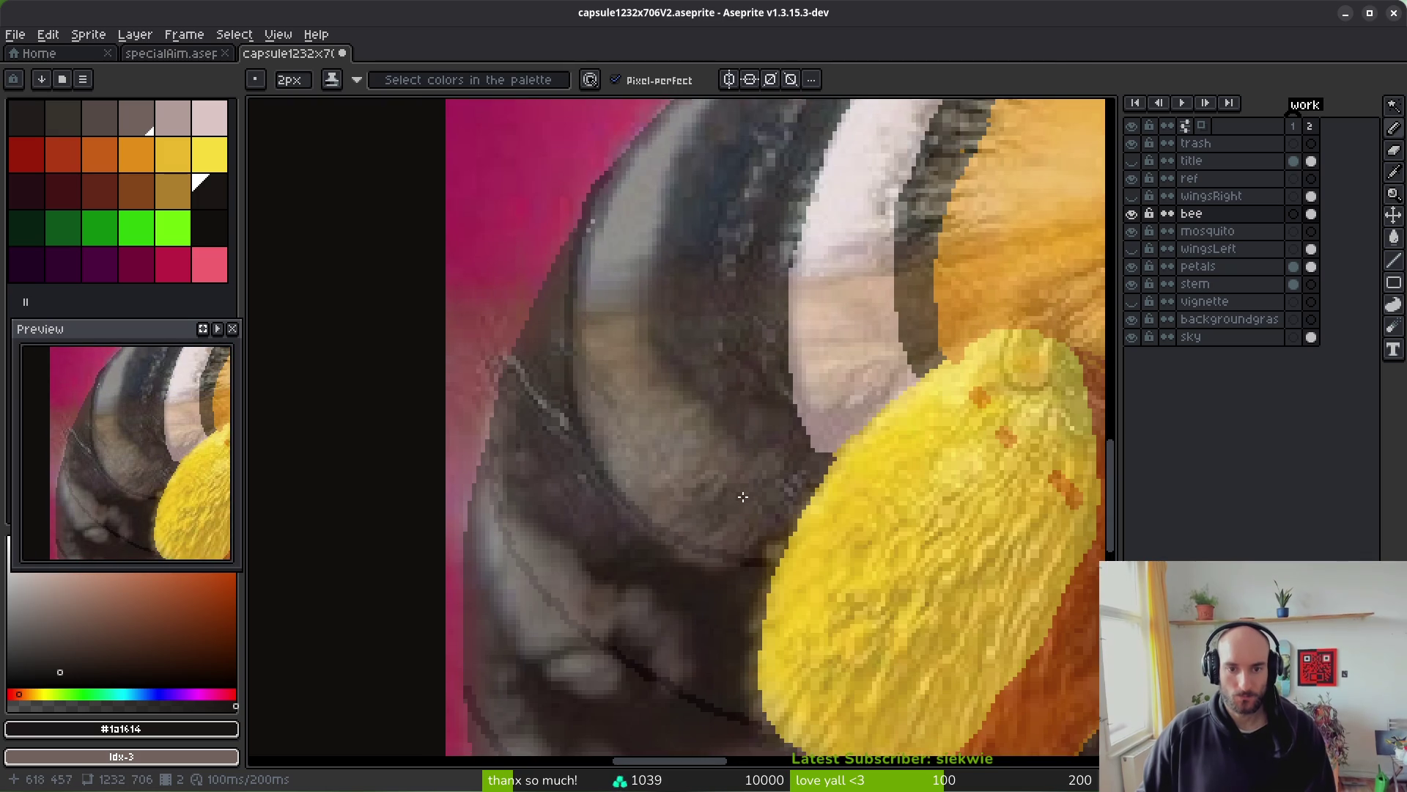
pyautogui.scroll(-2, 751, 430)
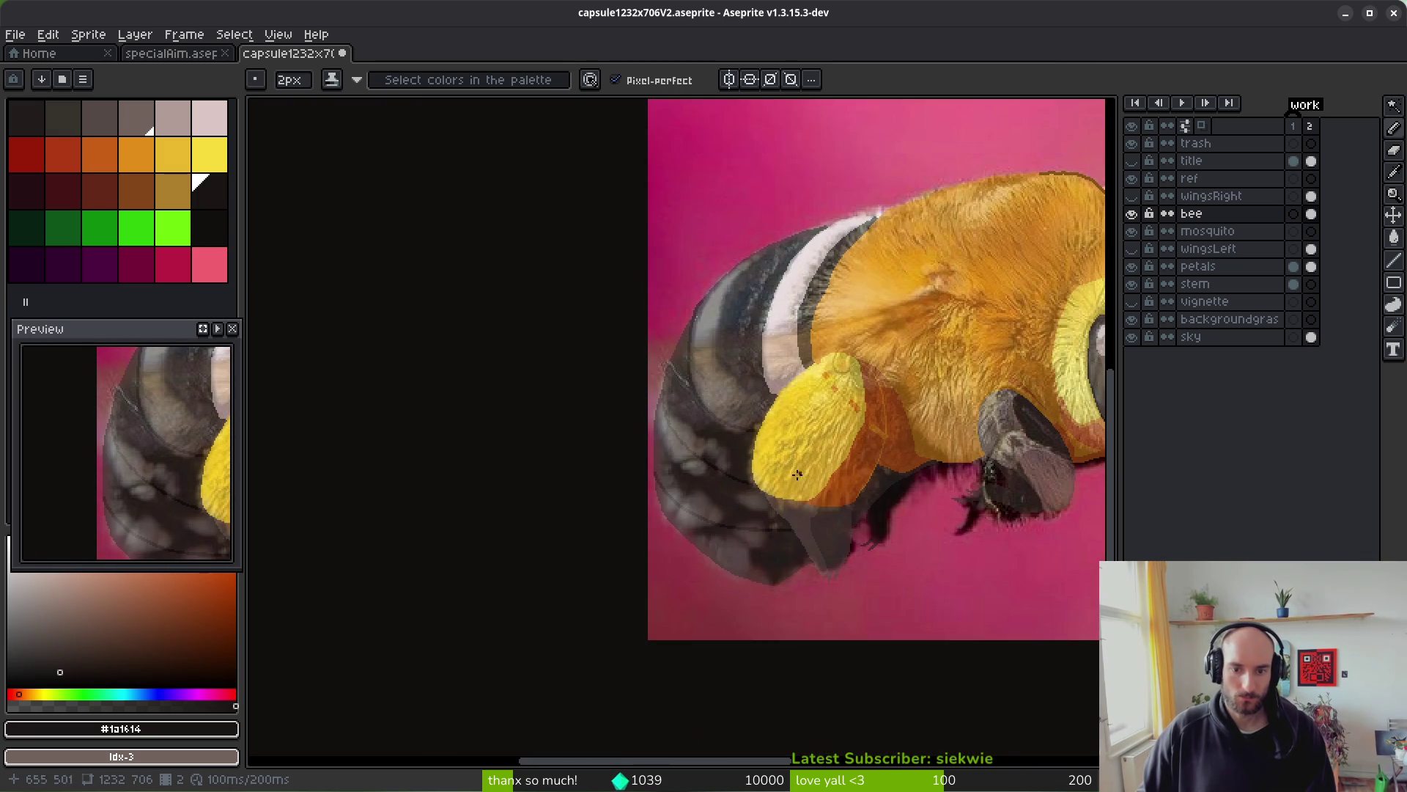
pyautogui.scroll(3, 737, 395)
pyautogui.moveTo(695, 225); pyautogui.dragTo(692, 234)
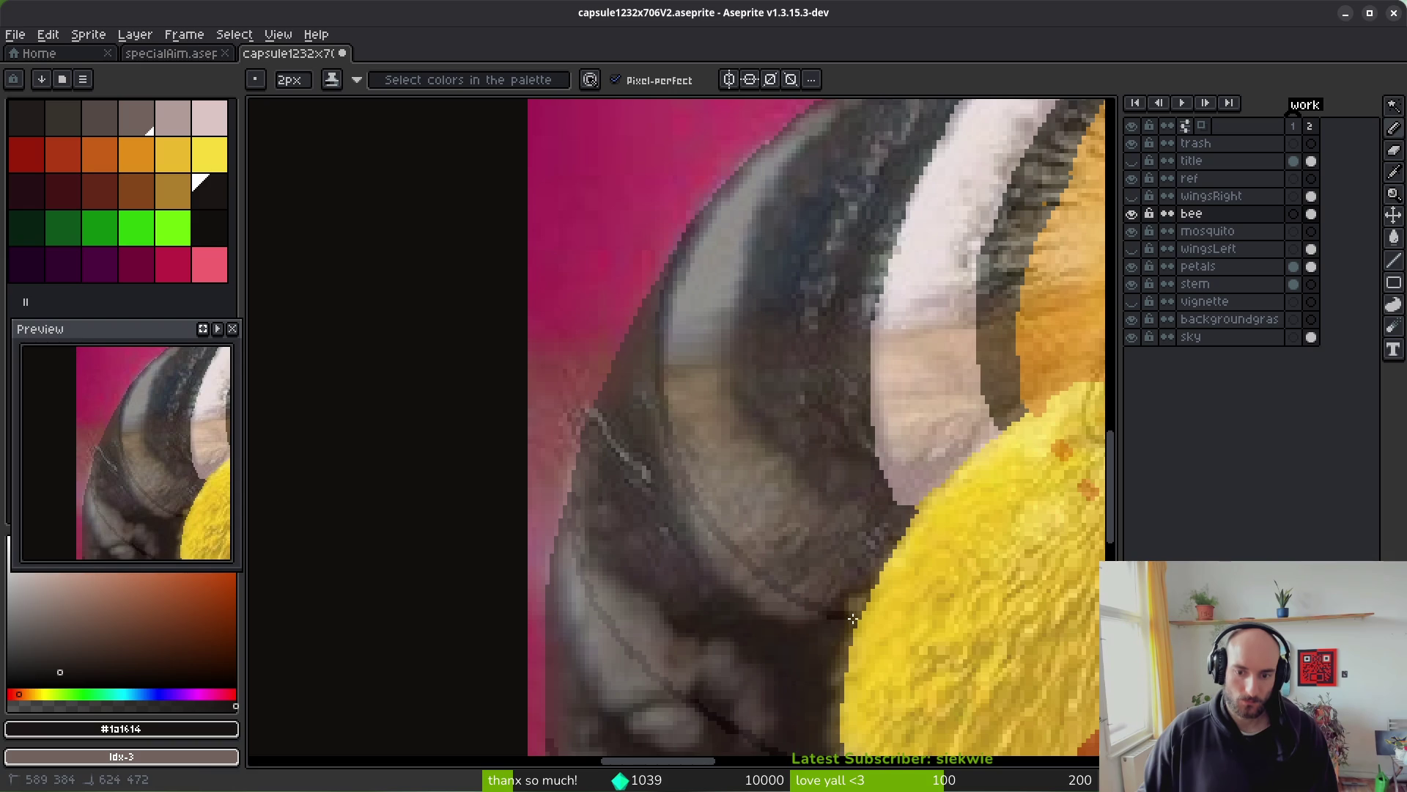
# - Reopen the bee layer's Properties and drag Opacity up to 100%
pyautogui.scroll(-2, 804, 503)
pyautogui.scroll(1, 799, 493)
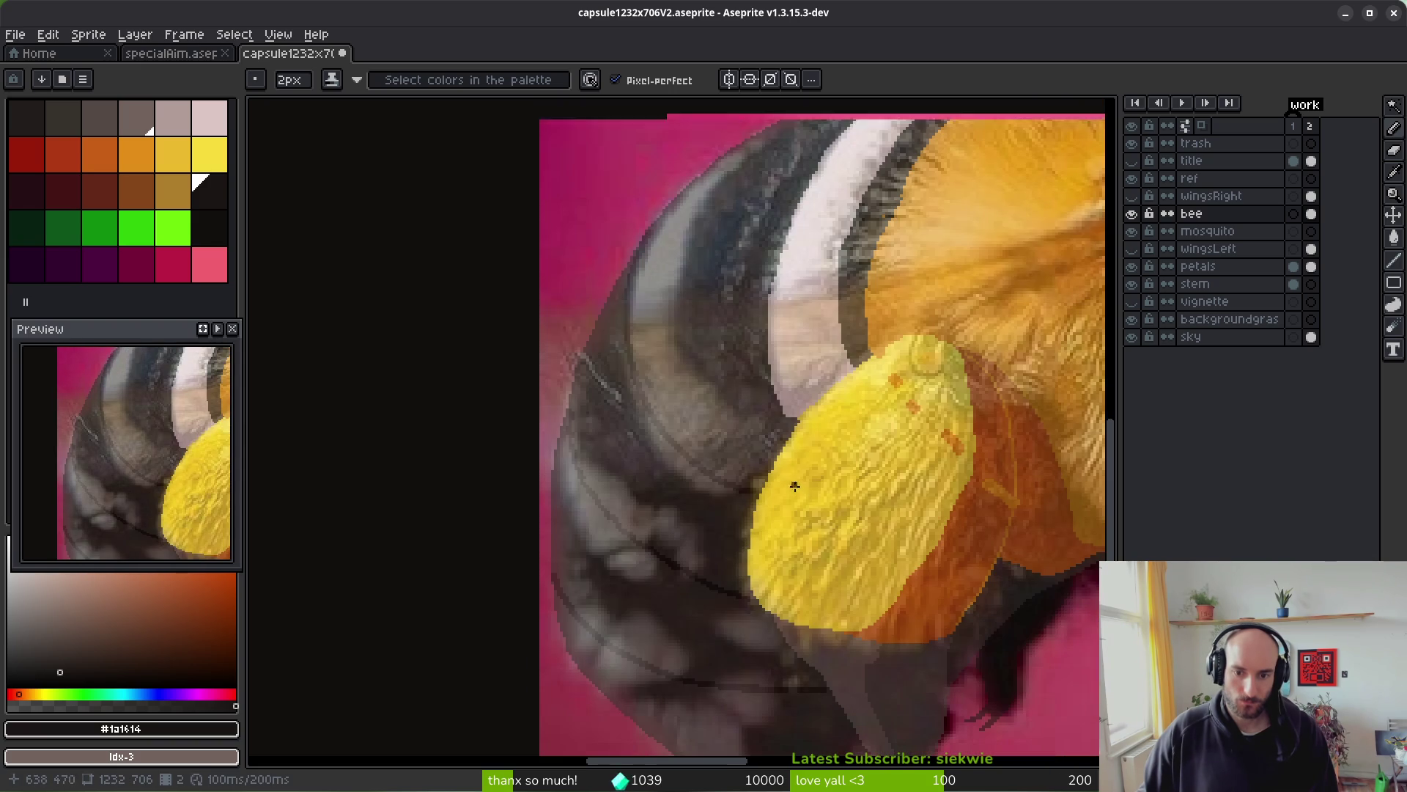
pyautogui.scroll(1, 792, 489)
pyautogui.scroll(1, 667, 441)
pyautogui.scroll(-3, 762, 352)
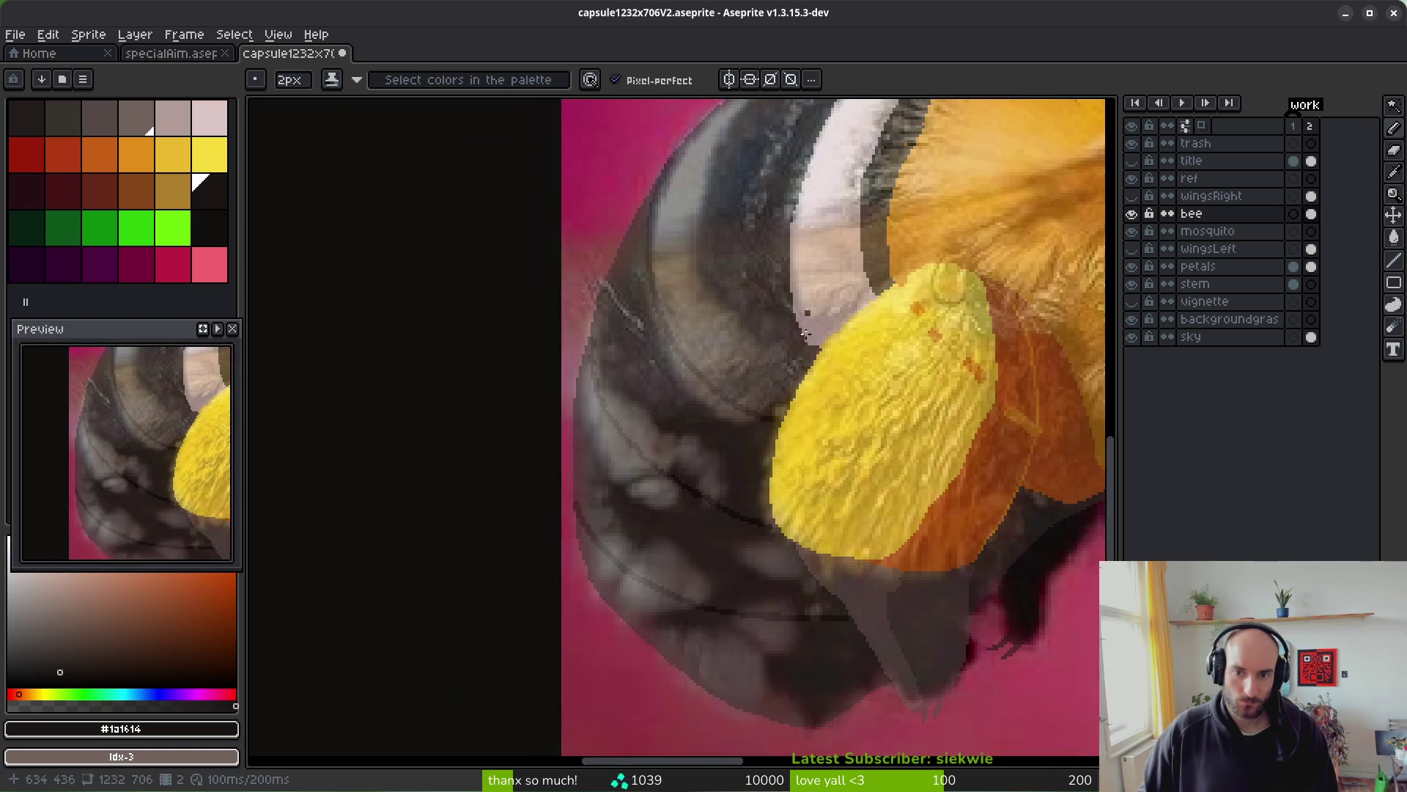
pyautogui.scroll(1, 761, 502)
pyautogui.rightClick(1219, 213)
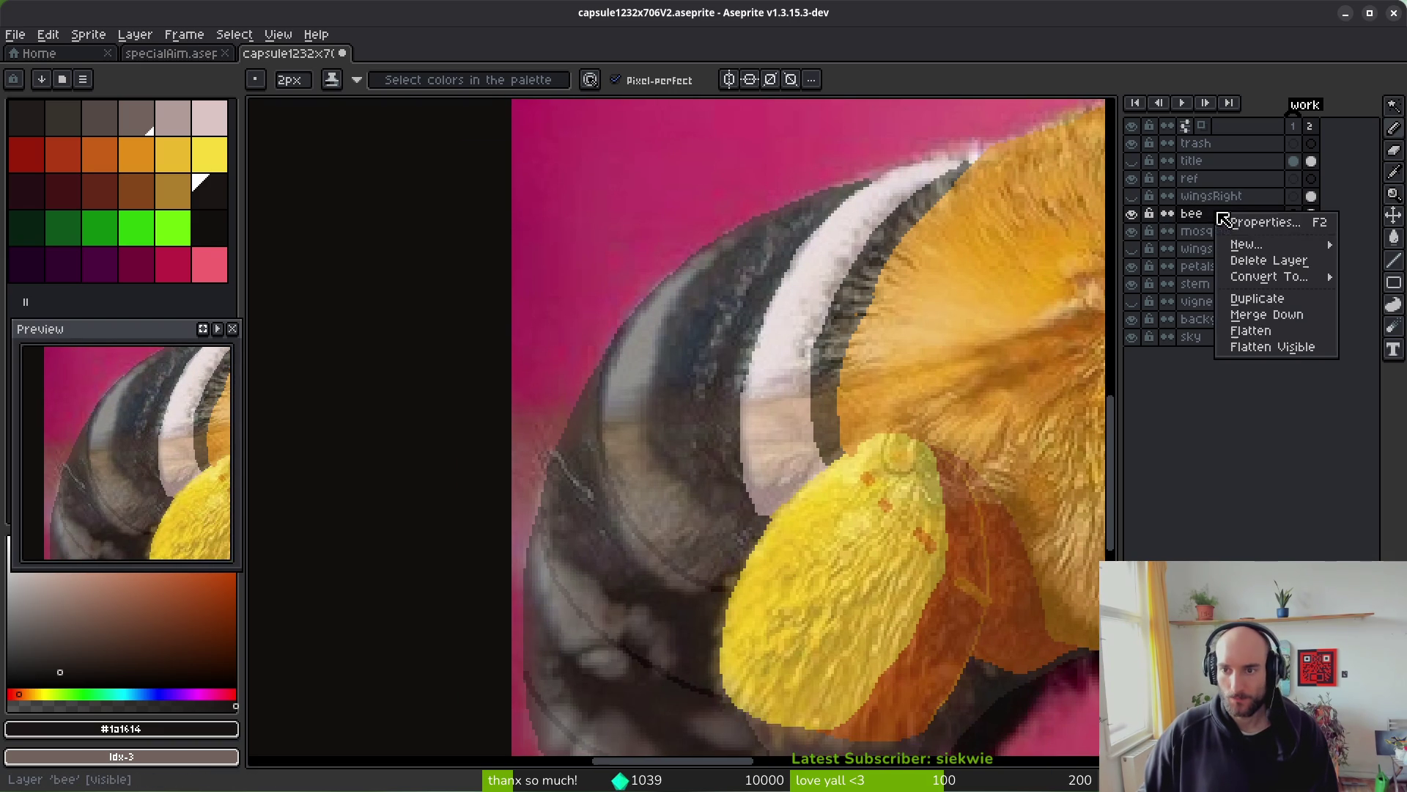
pyautogui.click(1246, 220)
pyautogui.moveTo(1182, 506); pyautogui.dragTo(1359, 510)
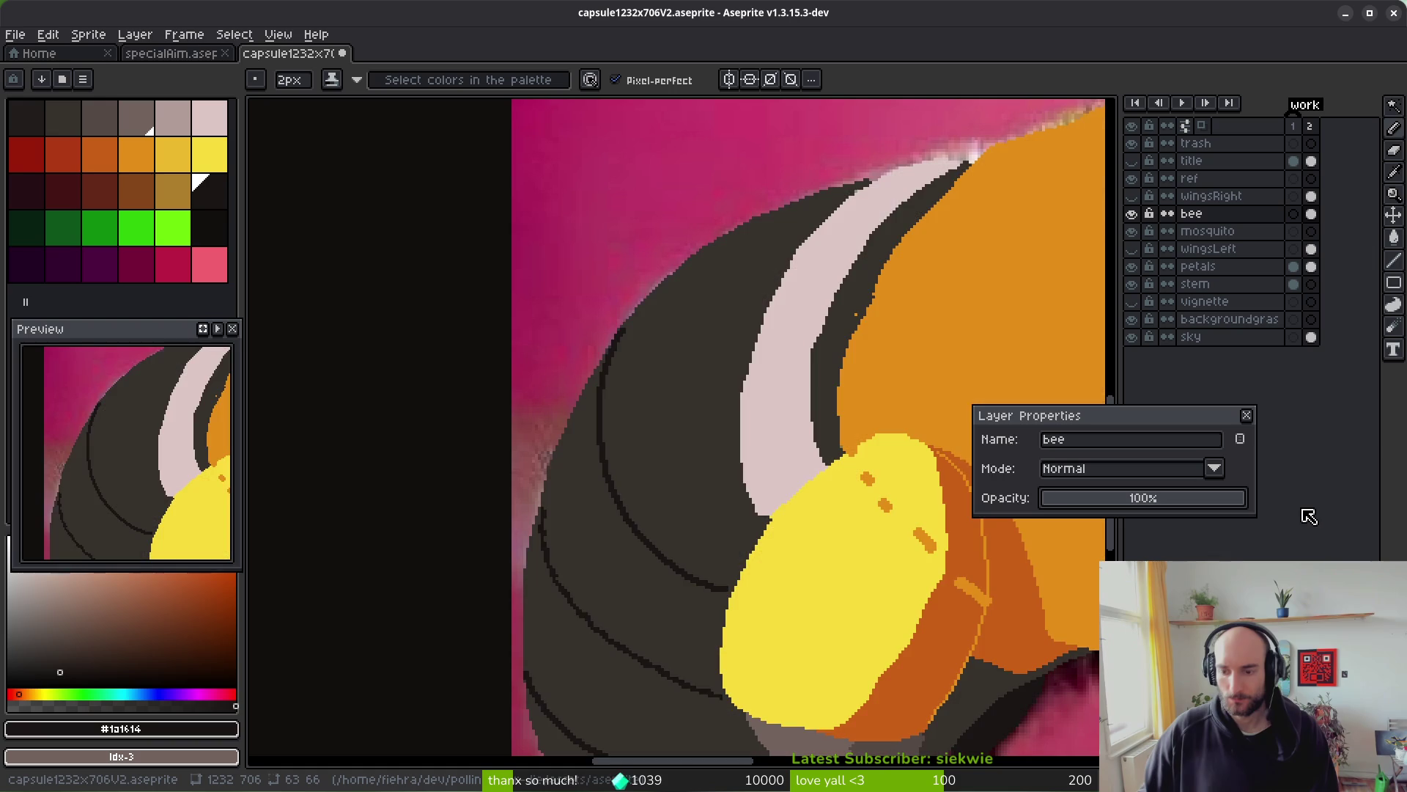
# - Close the layer properties and toggle the bee layer to compare it with the photo
pyautogui.press('Return')
pyautogui.scroll(-1, 672, 244)
pyautogui.scroll(-1, 704, 357)
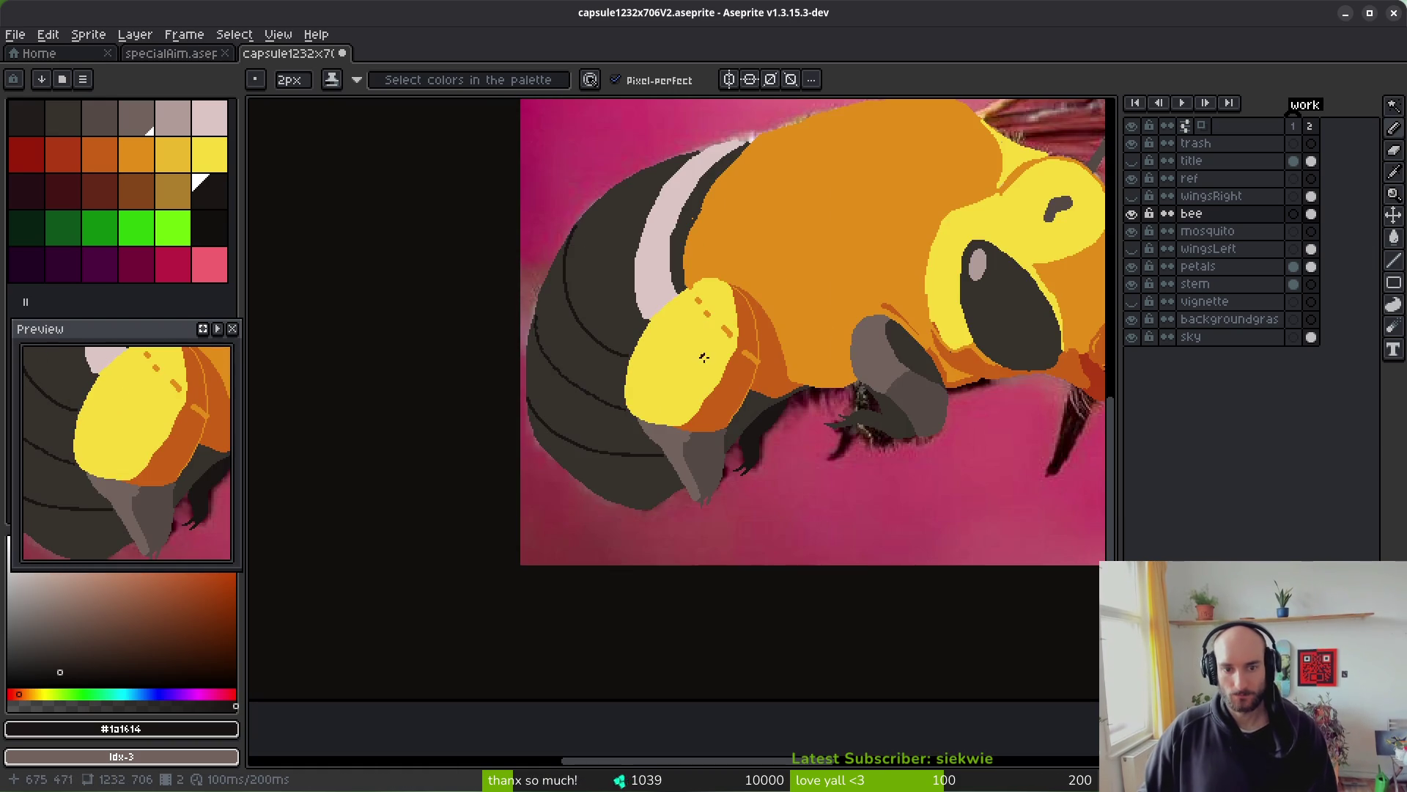
pyautogui.scroll(1, 806, 242)
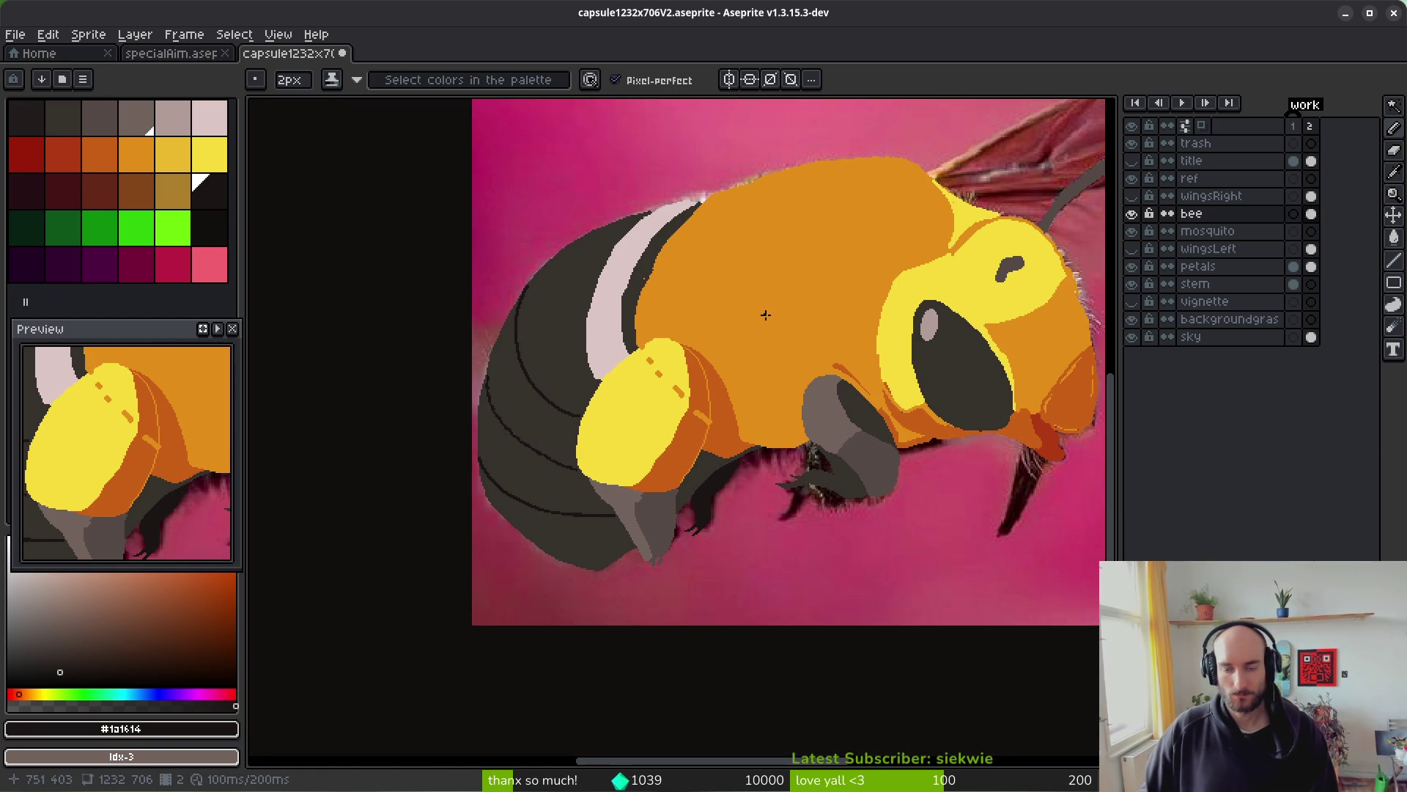
pyautogui.click(1133, 214)
pyautogui.click(1134, 214)
pyautogui.click(1133, 214)
pyautogui.click(1133, 213)
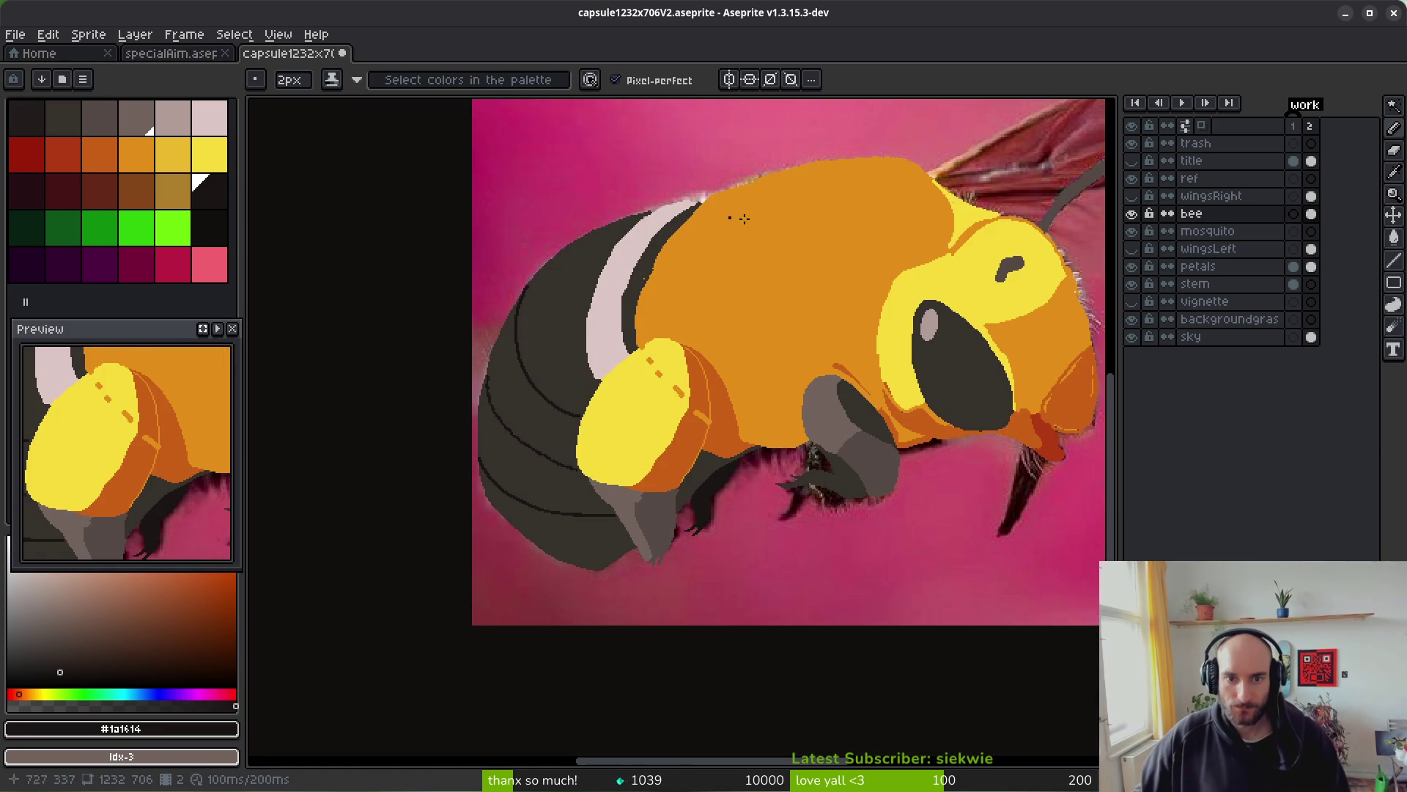
pyautogui.scroll(4, 744, 218)
# - Touch up the dark stripe edge and erase stray orange pixels along the bee's edge
pyautogui.keyDown('alt'); pyautogui.click(693, 396); pyautogui.keyUp('alt')
pyautogui.click(733, 354)
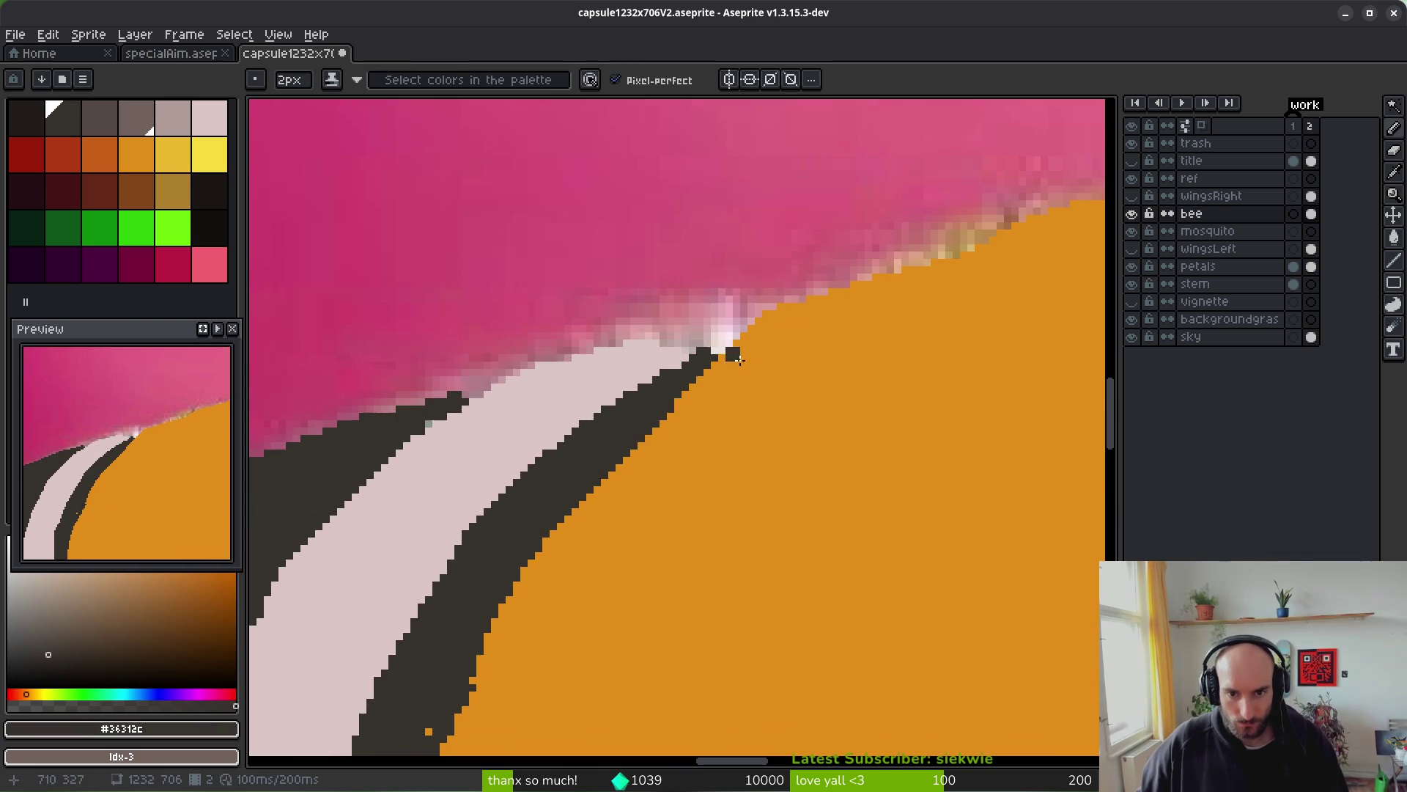
pyautogui.click(582, 485)
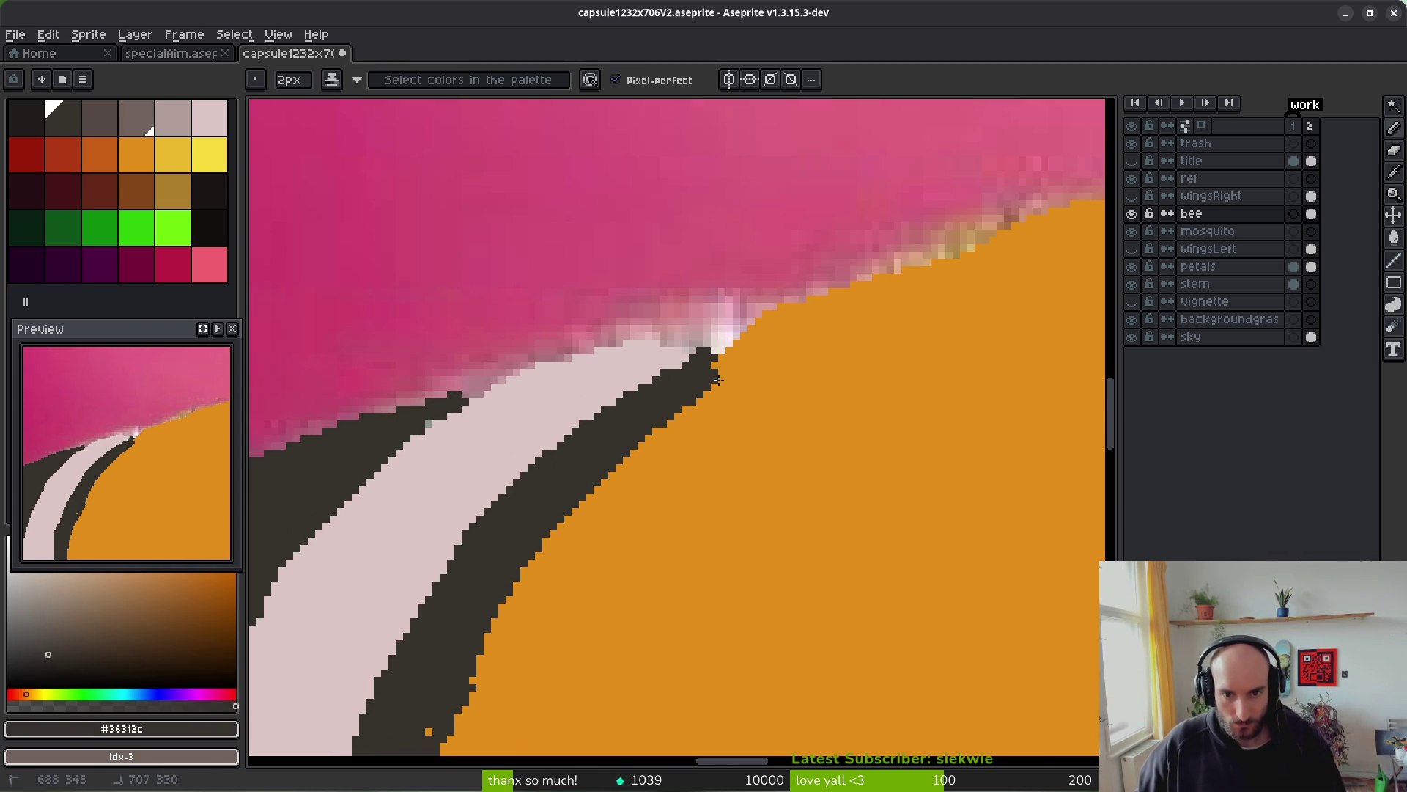
pyautogui.press('e')
pyautogui.moveTo(744, 357); pyautogui.dragTo(764, 313)
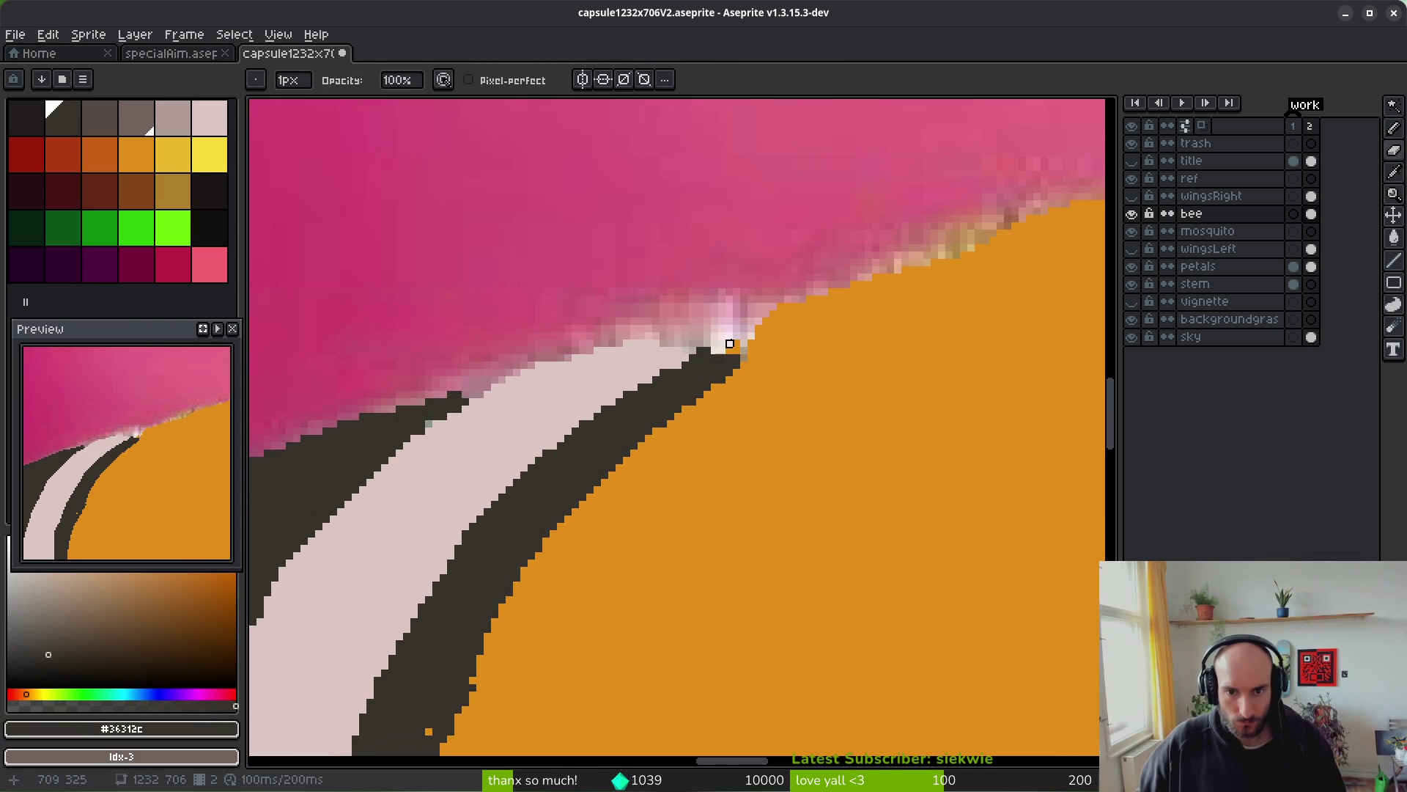
pyautogui.click(737, 344)
pyautogui.scroll(-3, 817, 298)
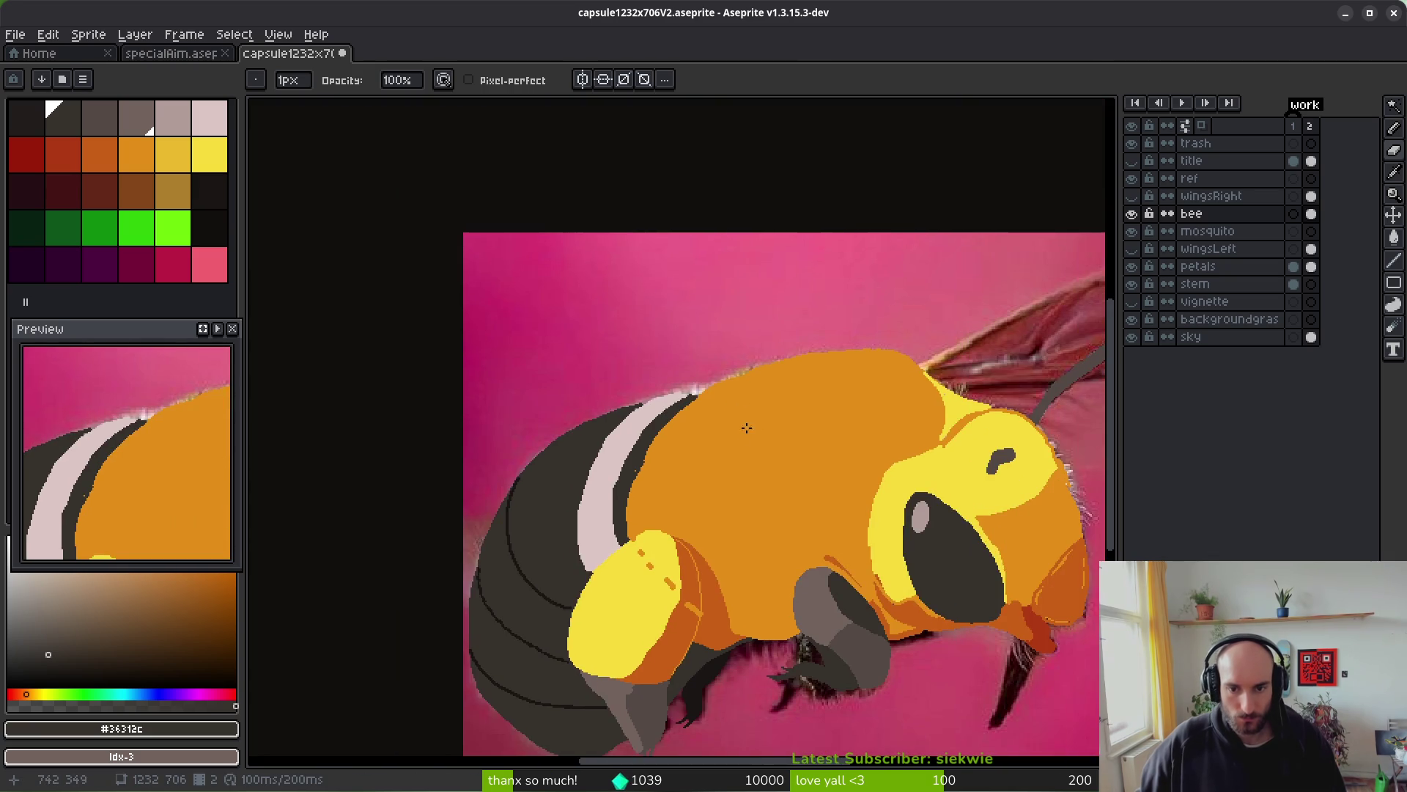
pyautogui.scroll(3, 729, 440)
# - Pick the orange body colour and hide the petals layer behind the bee
pyautogui.press('b')
pyautogui.keyDown('alt'); pyautogui.click(543, 439); pyautogui.keyUp('alt')
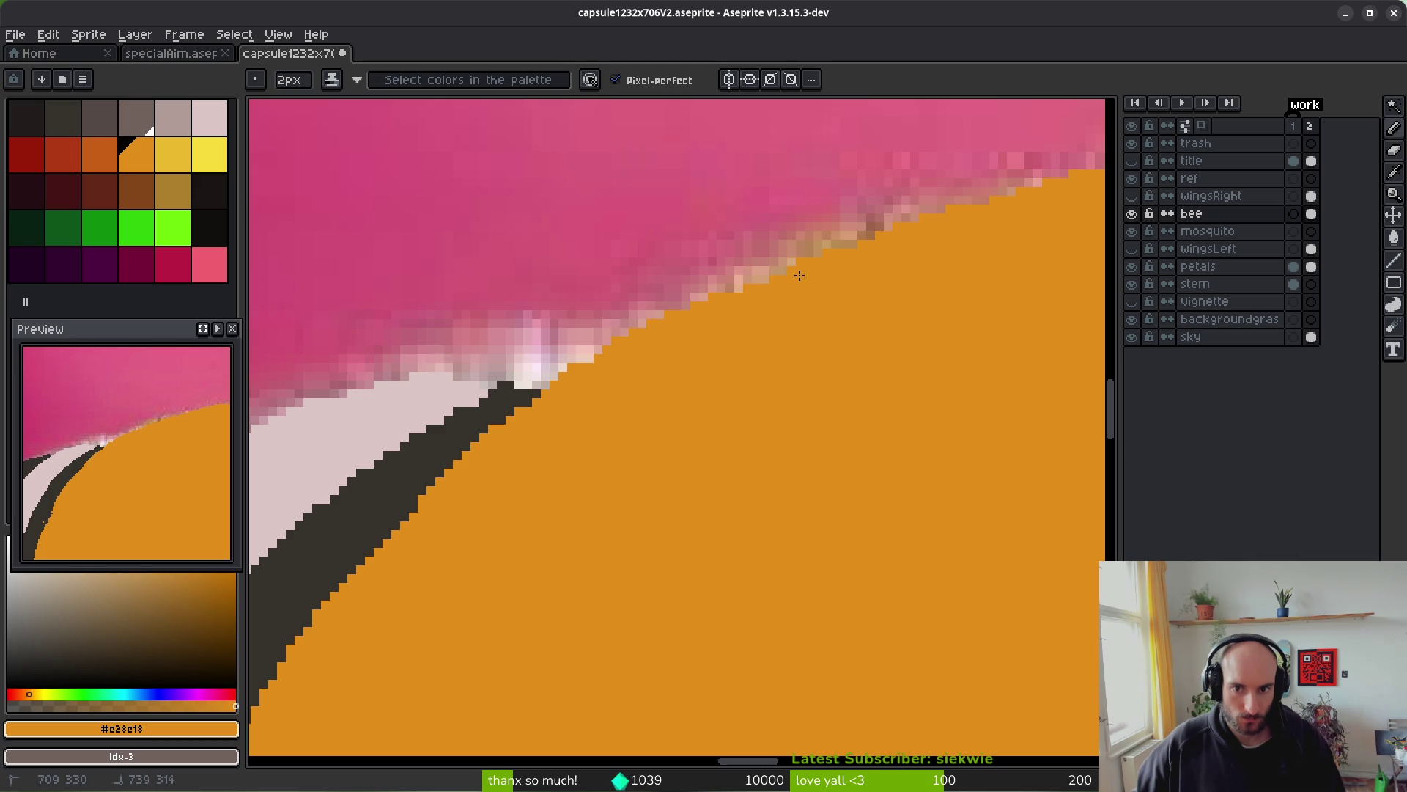
pyautogui.hscroll(5, 911, 393)
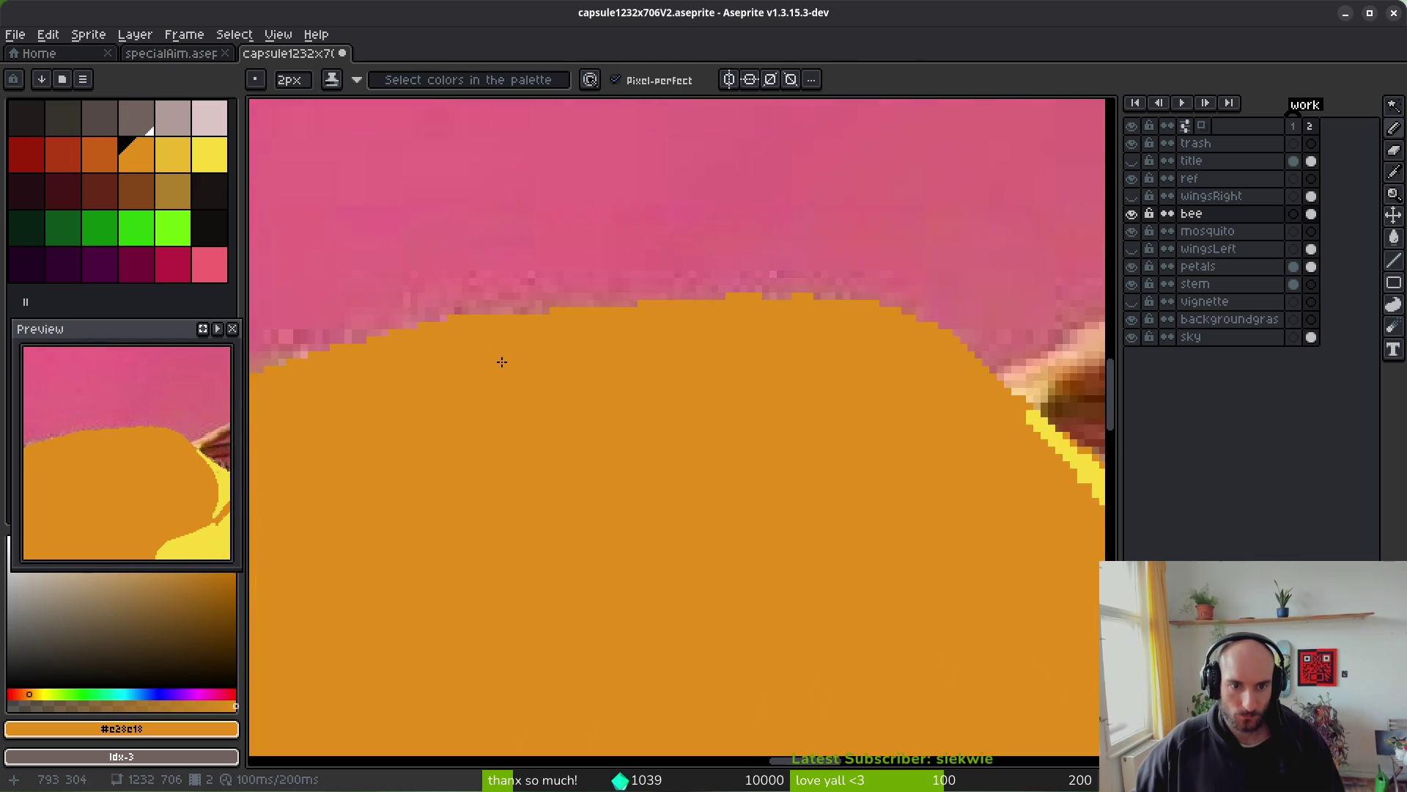
pyautogui.press('e')
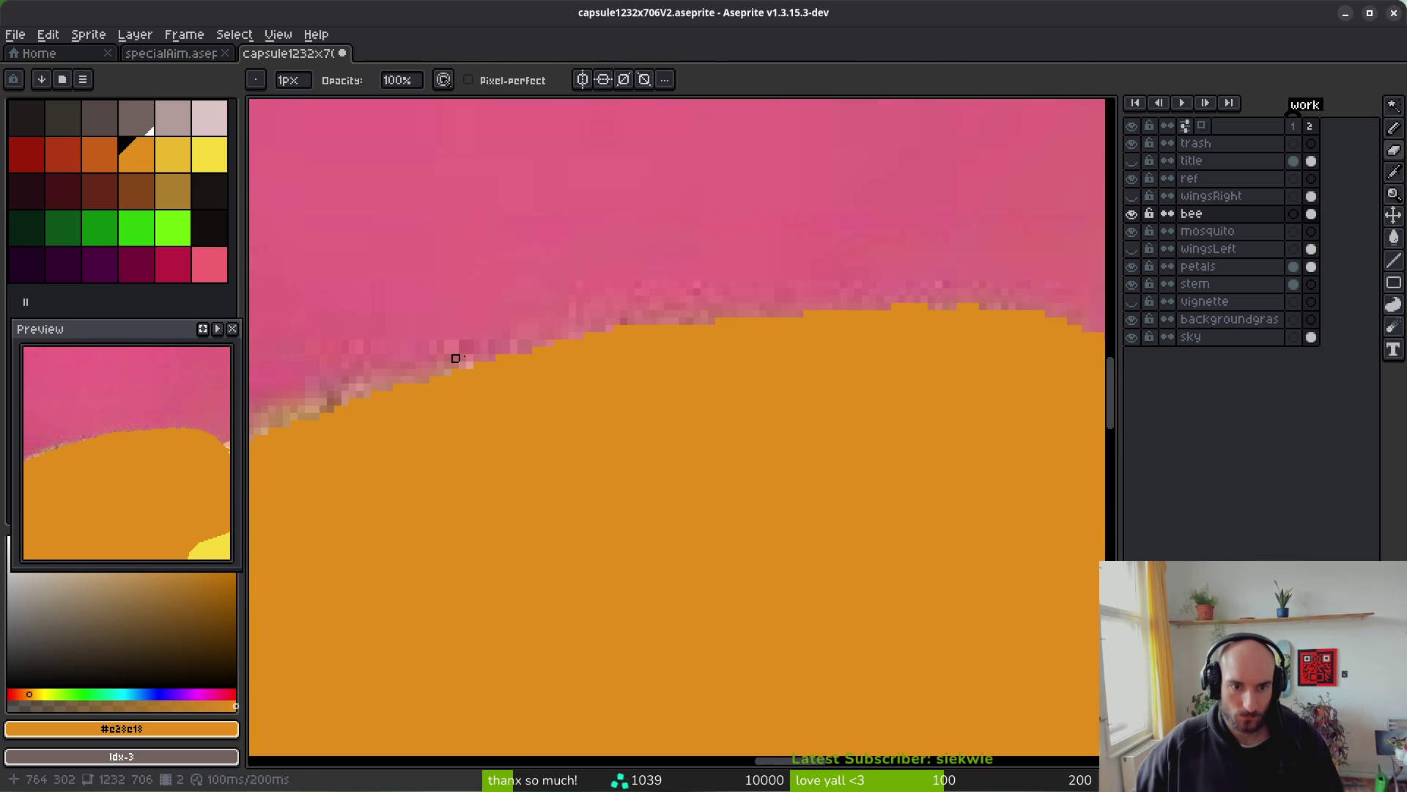
pyautogui.press('b')
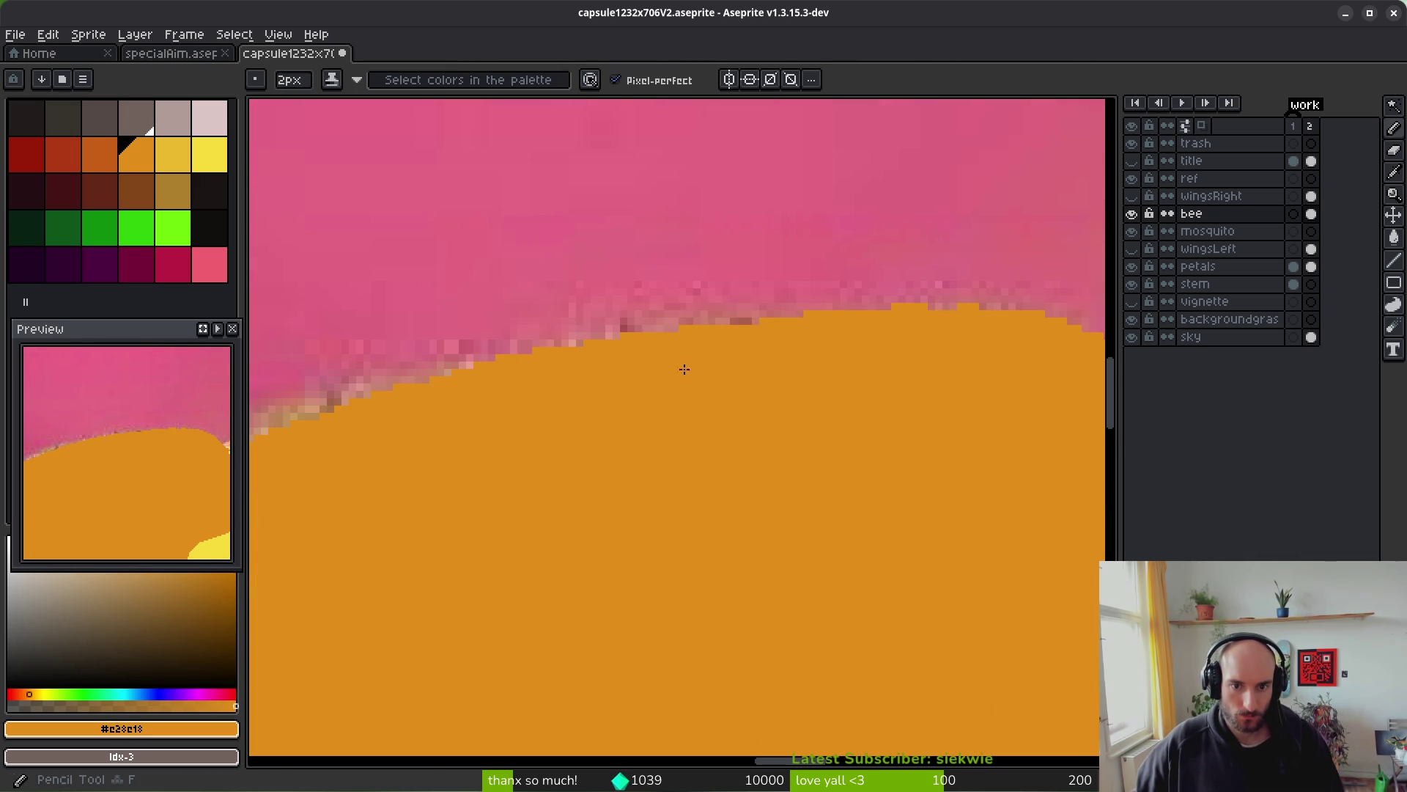
pyautogui.scroll(1, 664, 384)
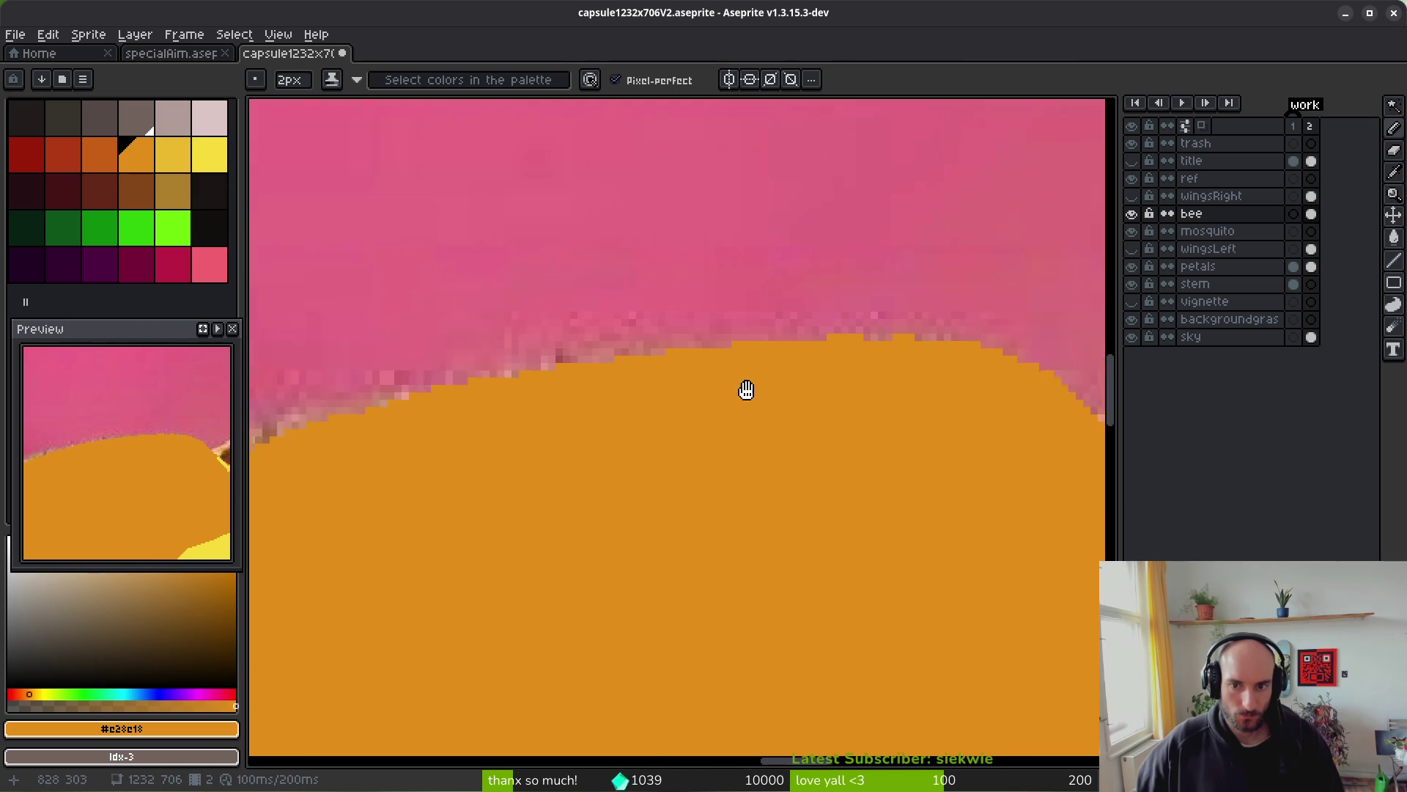
pyautogui.scroll(-2, 743, 389)
pyautogui.scroll(1, 740, 403)
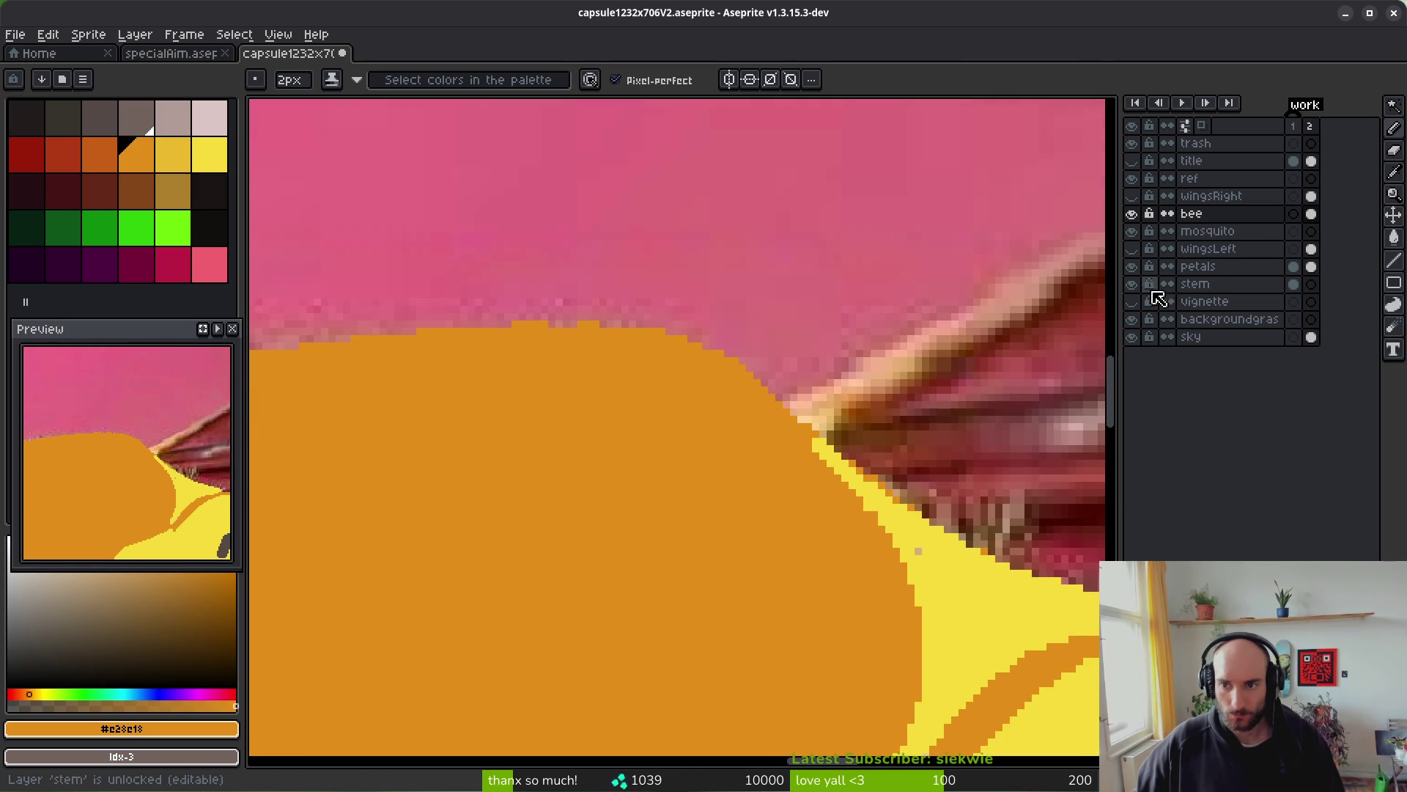
pyautogui.click(1134, 270)
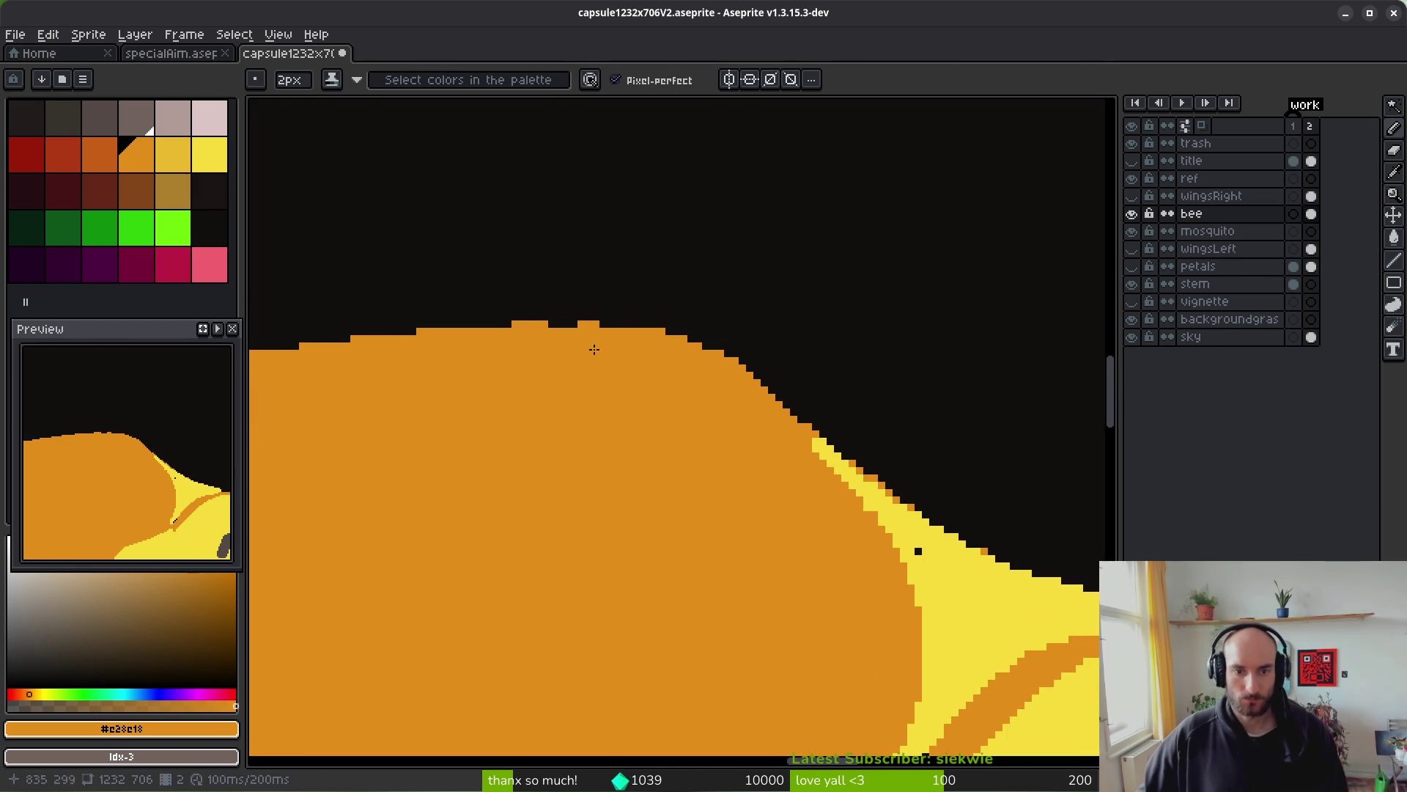
# - Erase the thorax's top-edge bumps, then fill its steps and dark edge pixels orange
pyautogui.press('e')
pyautogui.scroll(1, 549, 315)
pyautogui.moveTo(501, 325); pyautogui.dragTo(795, 337)
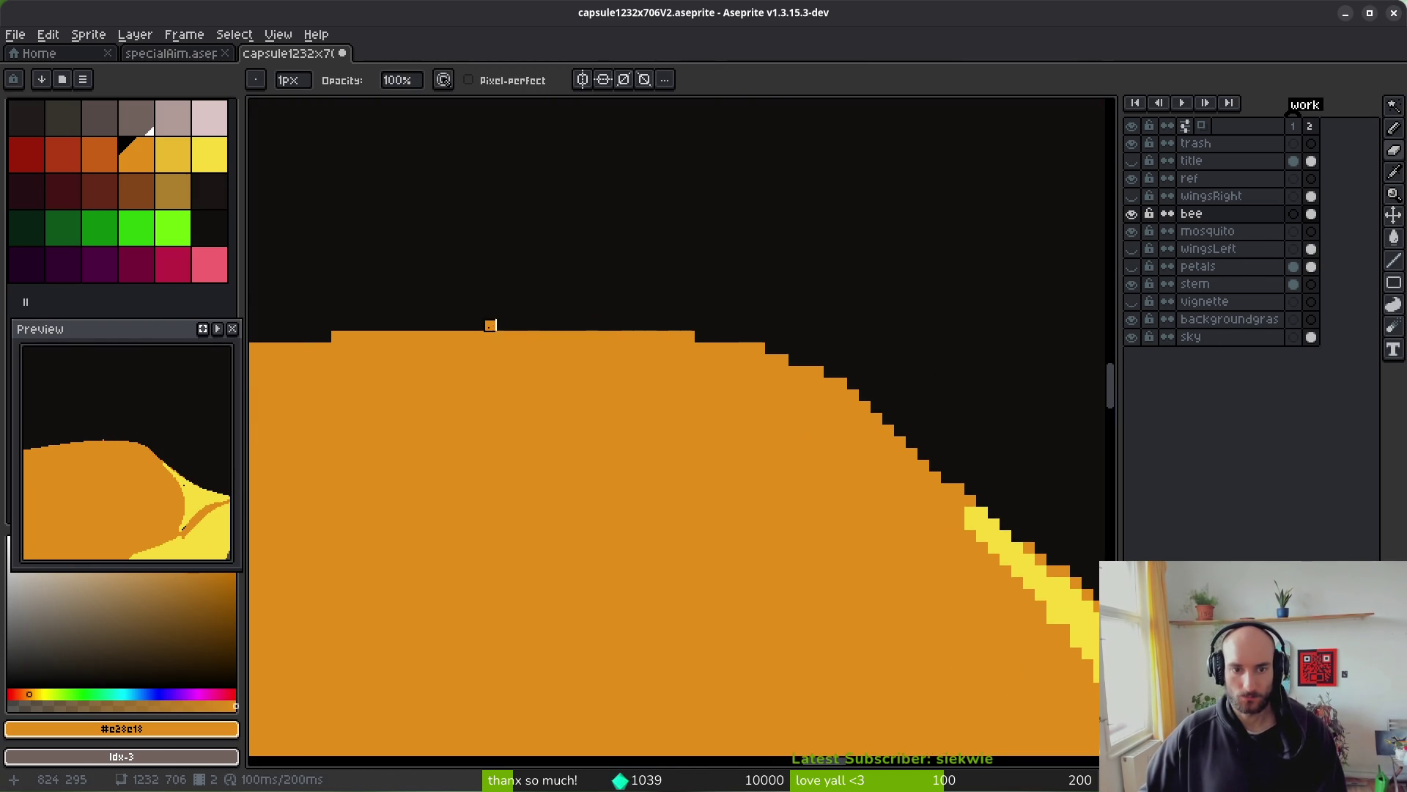
pyautogui.moveTo(665, 336); pyautogui.dragTo(916, 434)
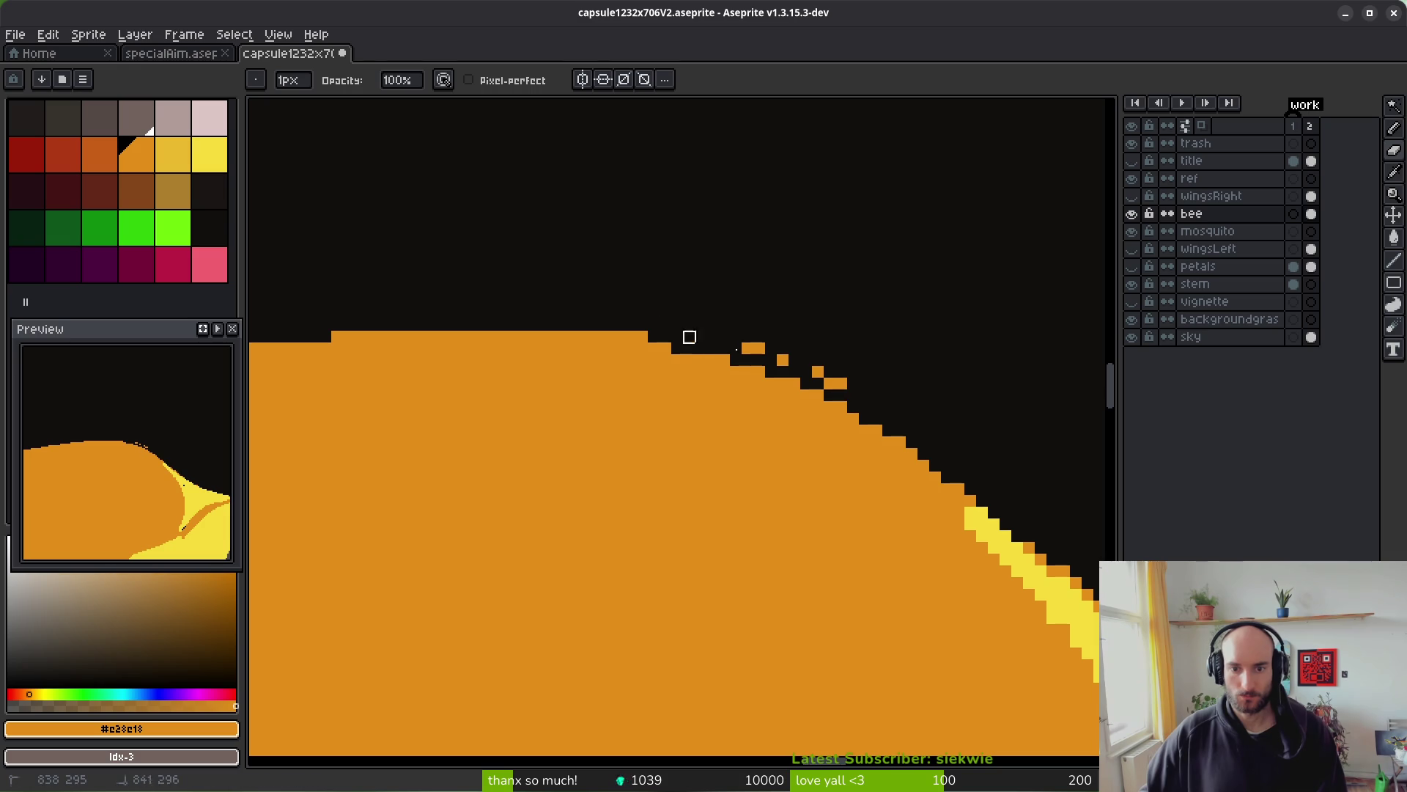
pyautogui.press('b')
pyautogui.click(683, 348)
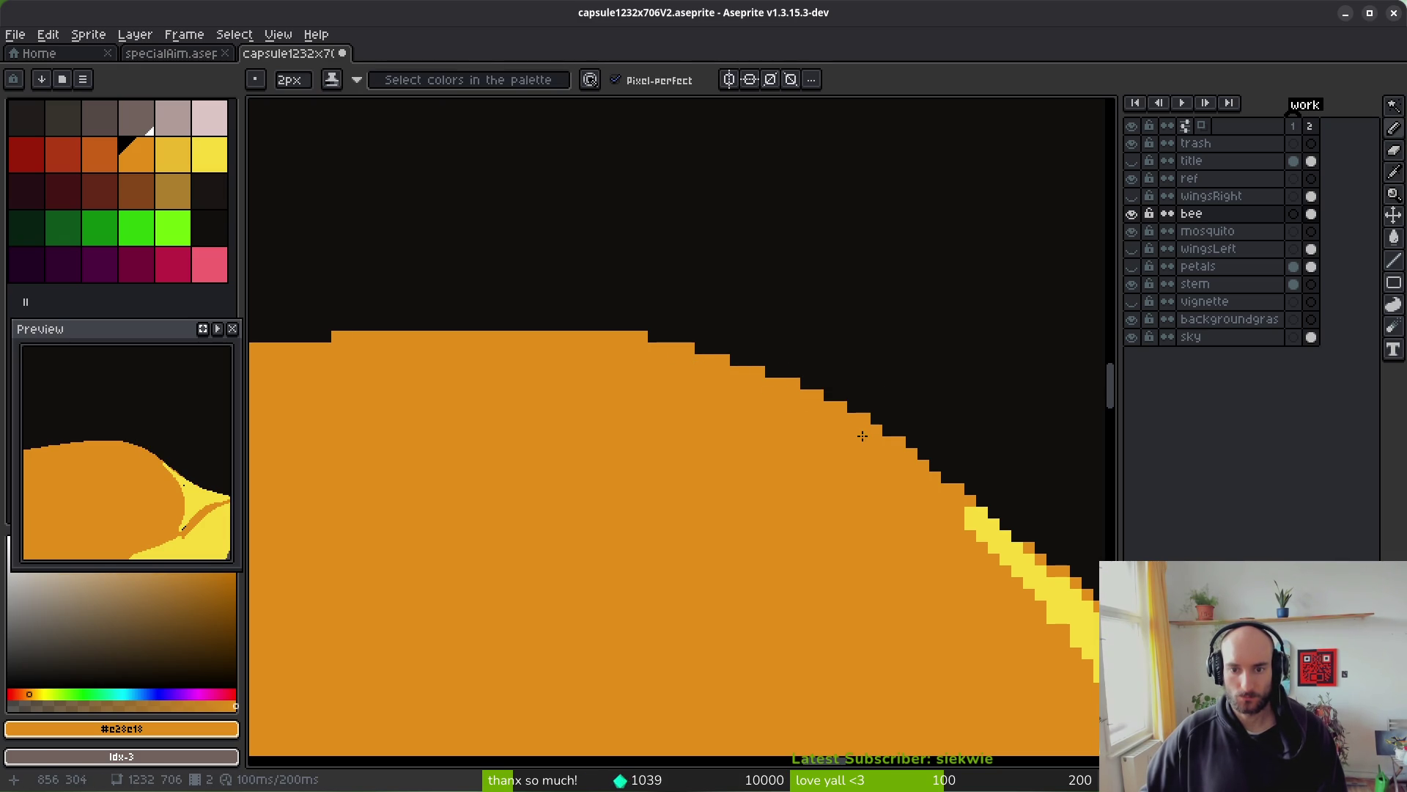
pyautogui.scroll(-3, 862, 436)
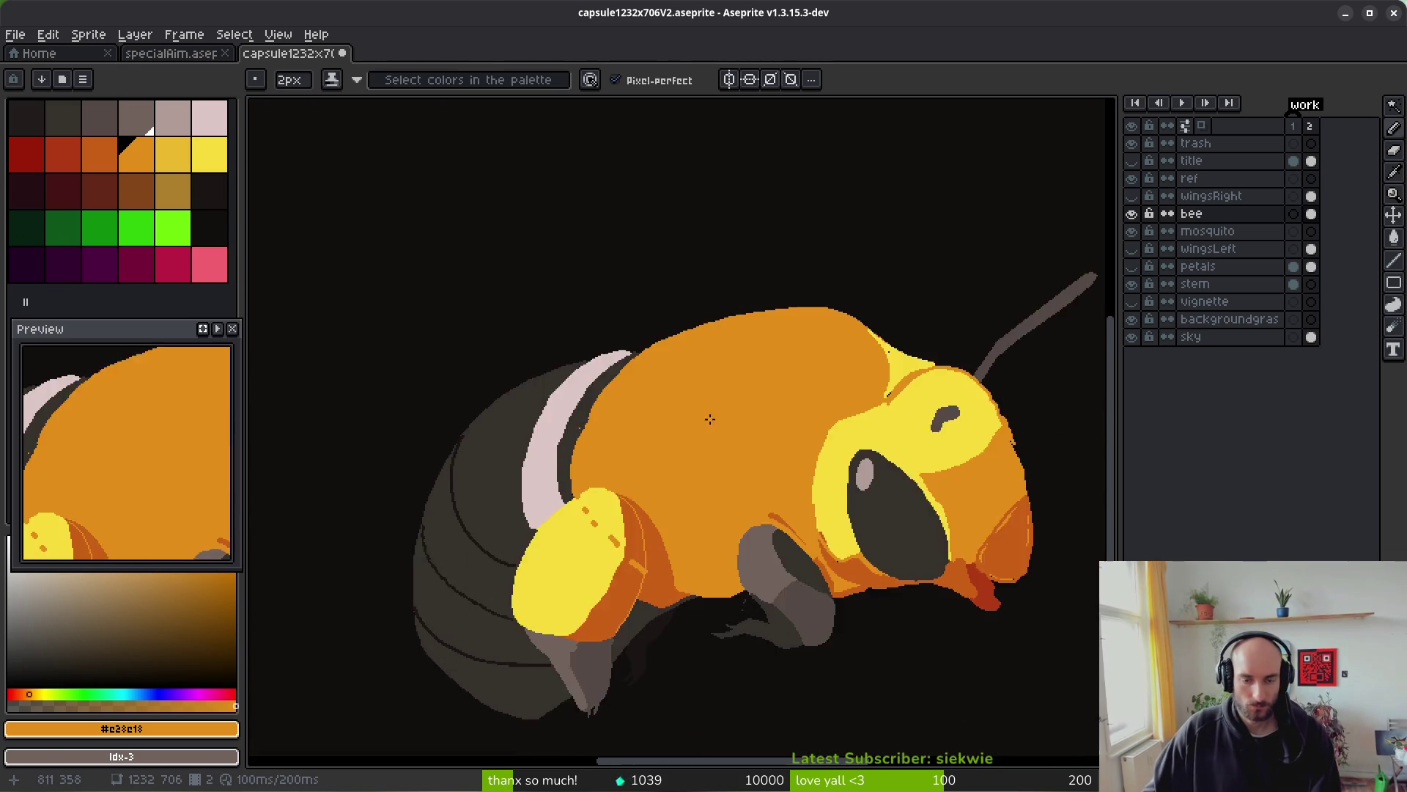
pyautogui.scroll(4, 710, 418)
pyautogui.moveTo(579, 359); pyautogui.dragTo(505, 481)
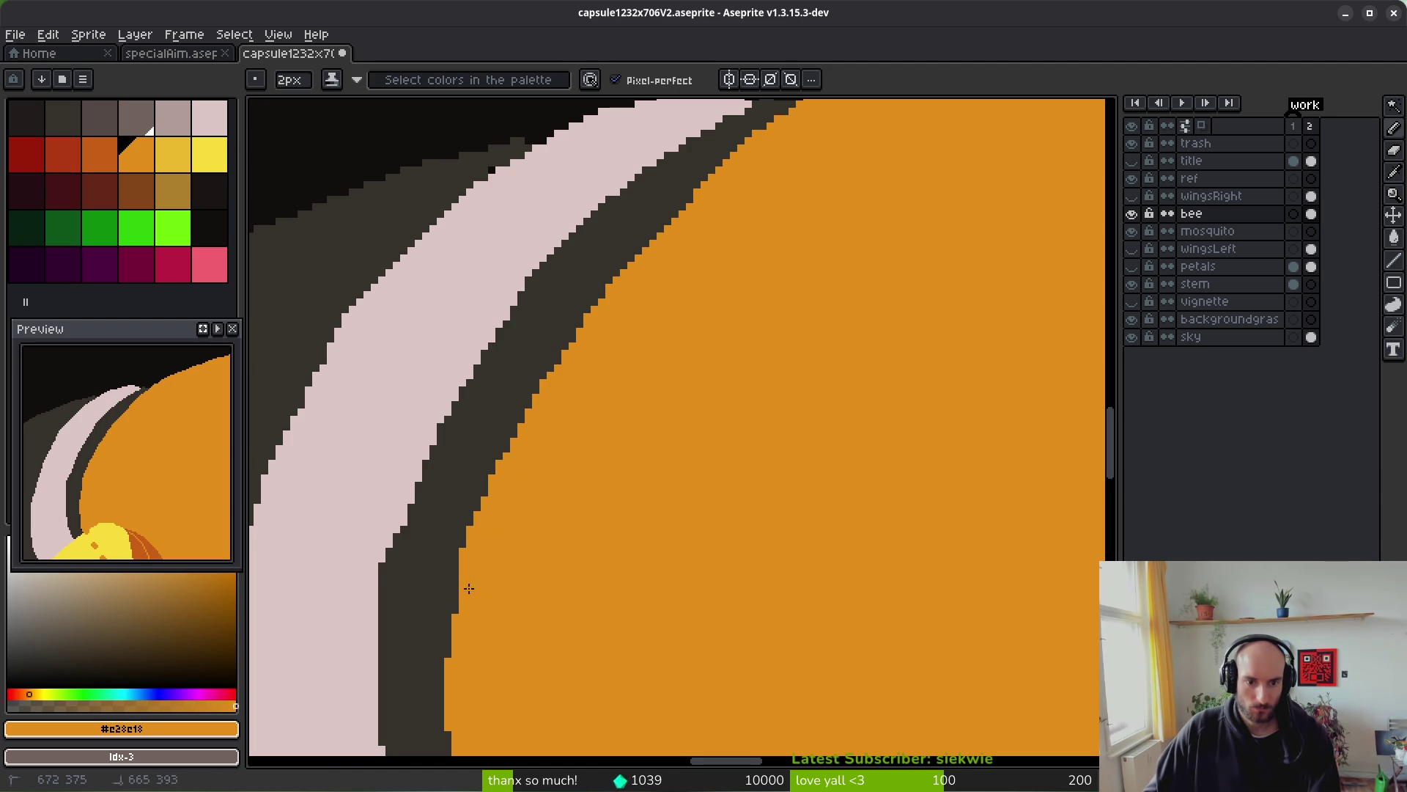
# - Sample the pale pink and draw a curved pink outline on the abdomen tip
pyautogui.scroll(-1, 496, 337)
pyautogui.keyDown('alt'); pyautogui.click(496, 336); pyautogui.keyUp('alt')
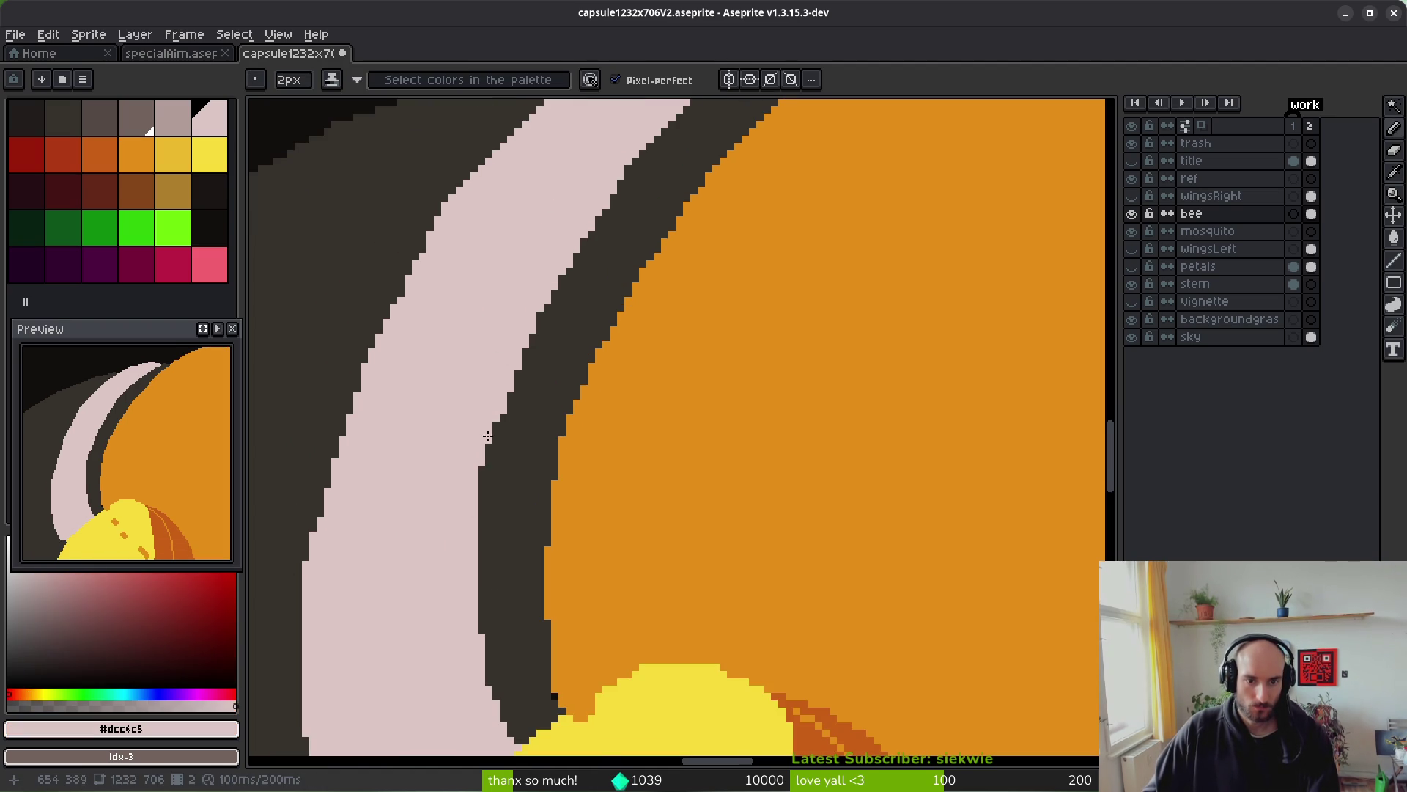
pyautogui.scroll(-1, 614, 428)
pyautogui.scroll(-5, 614, 428)
pyautogui.hscroll(-3, 614, 428)
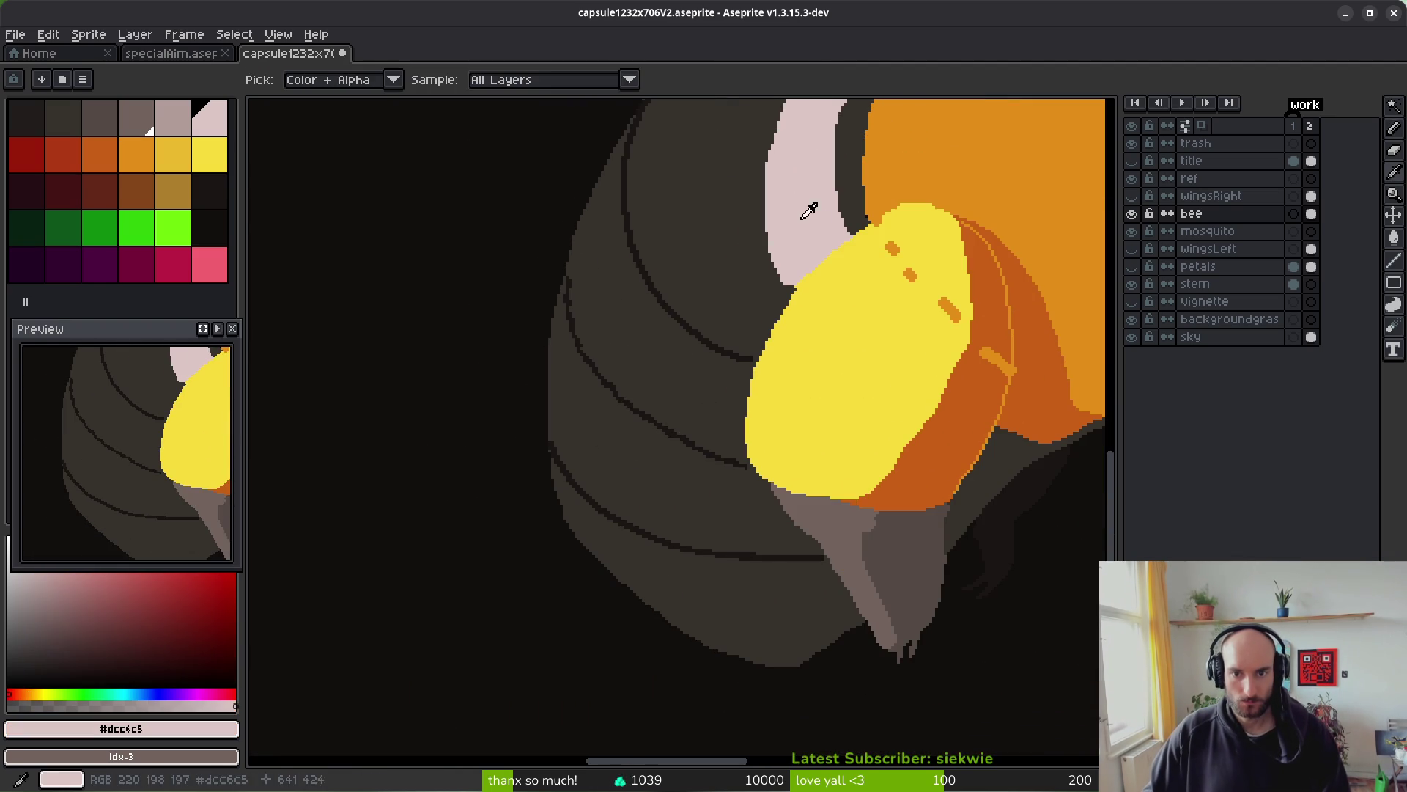
pyautogui.scroll(2, 729, 547)
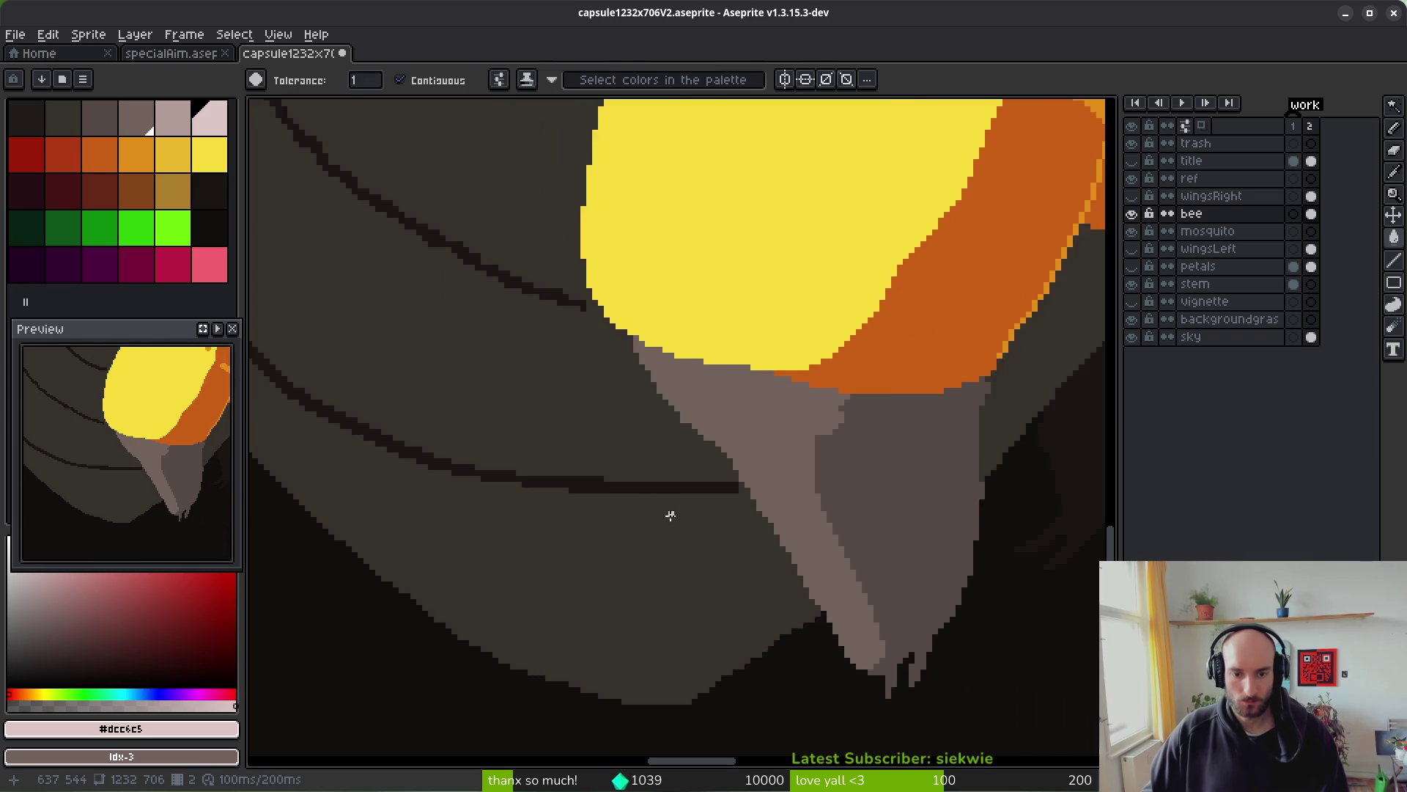
pyautogui.scroll(1, 660, 514)
pyautogui.press('b')
pyautogui.scroll(1, 669, 493)
pyautogui.moveTo(652, 397)
pyautogui.mouseDown()
pyautogui.moveTo(612, 546)
pyautogui.moveTo(629, 678)
pyautogui.moveTo(655, 699)
pyautogui.mouseUp()
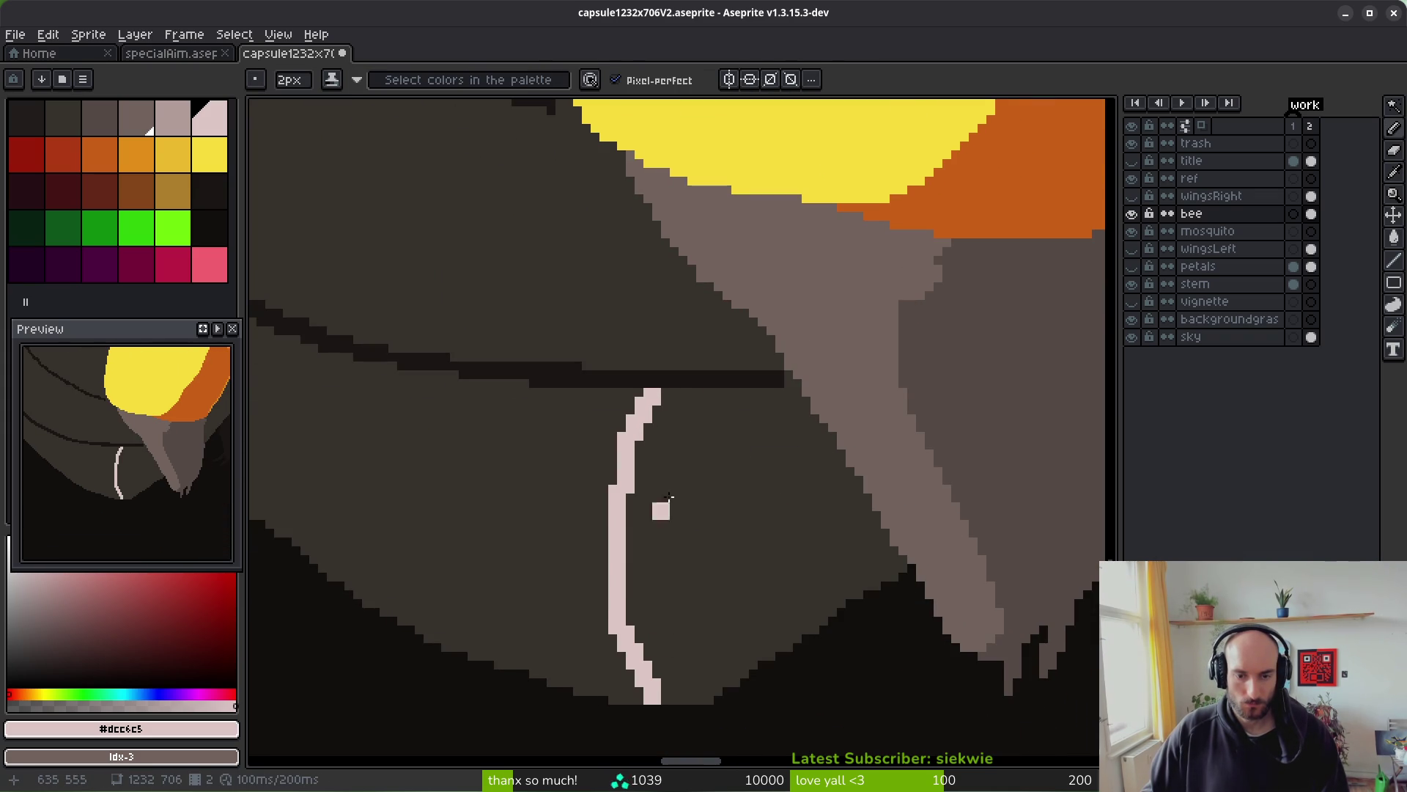
pyautogui.moveTo(673, 397)
pyautogui.mouseDown()
pyautogui.moveTo(654, 505)
pyautogui.moveTo(655, 529)
pyautogui.moveTo(656, 436)
pyautogui.moveTo(673, 675)
pyautogui.mouseUp()
pyautogui.hotkey('ctrl', 'z')
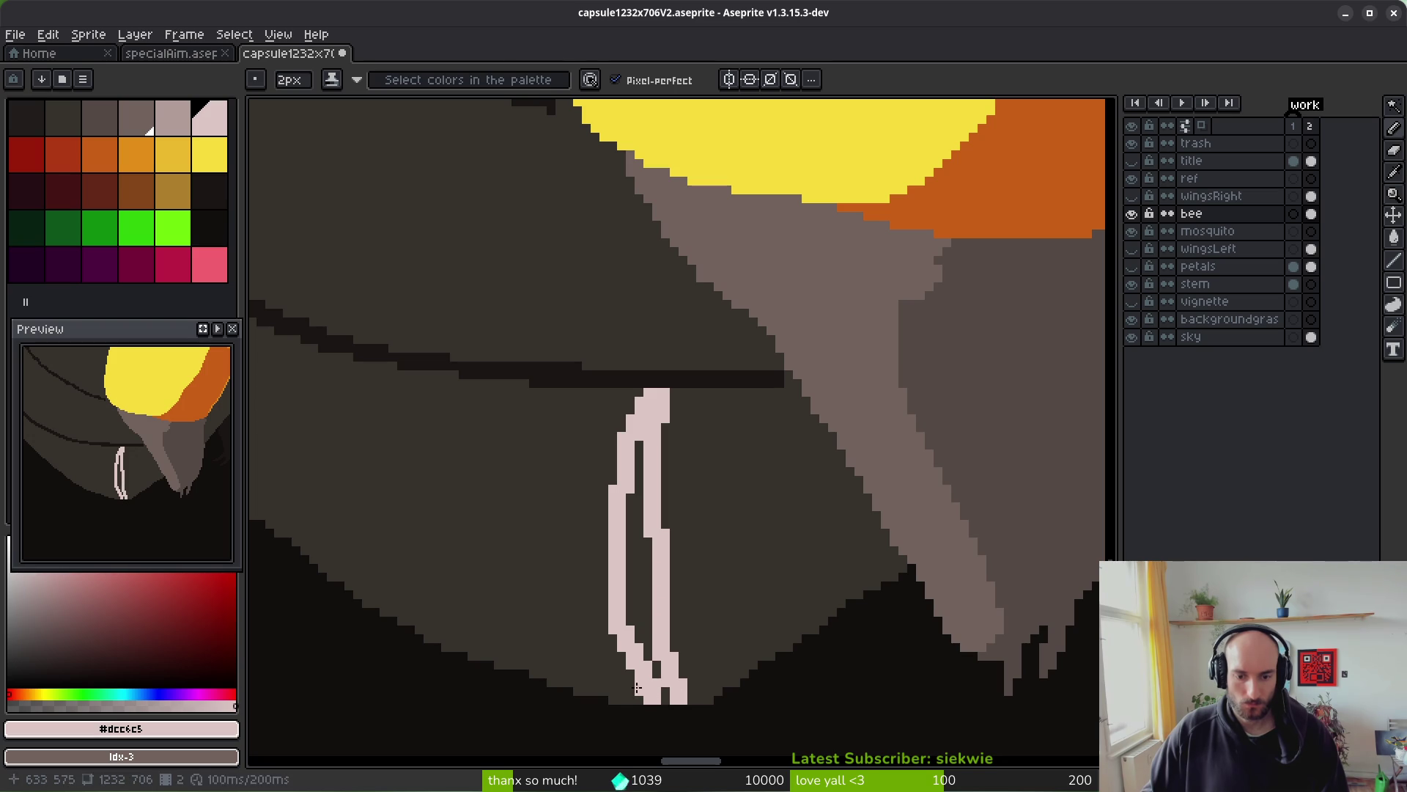
# - Bucket-fill the areas left of and inside the pink loop with pale pink
pyautogui.press('g')
pyautogui.click(575, 566)
pyautogui.click(638, 572)
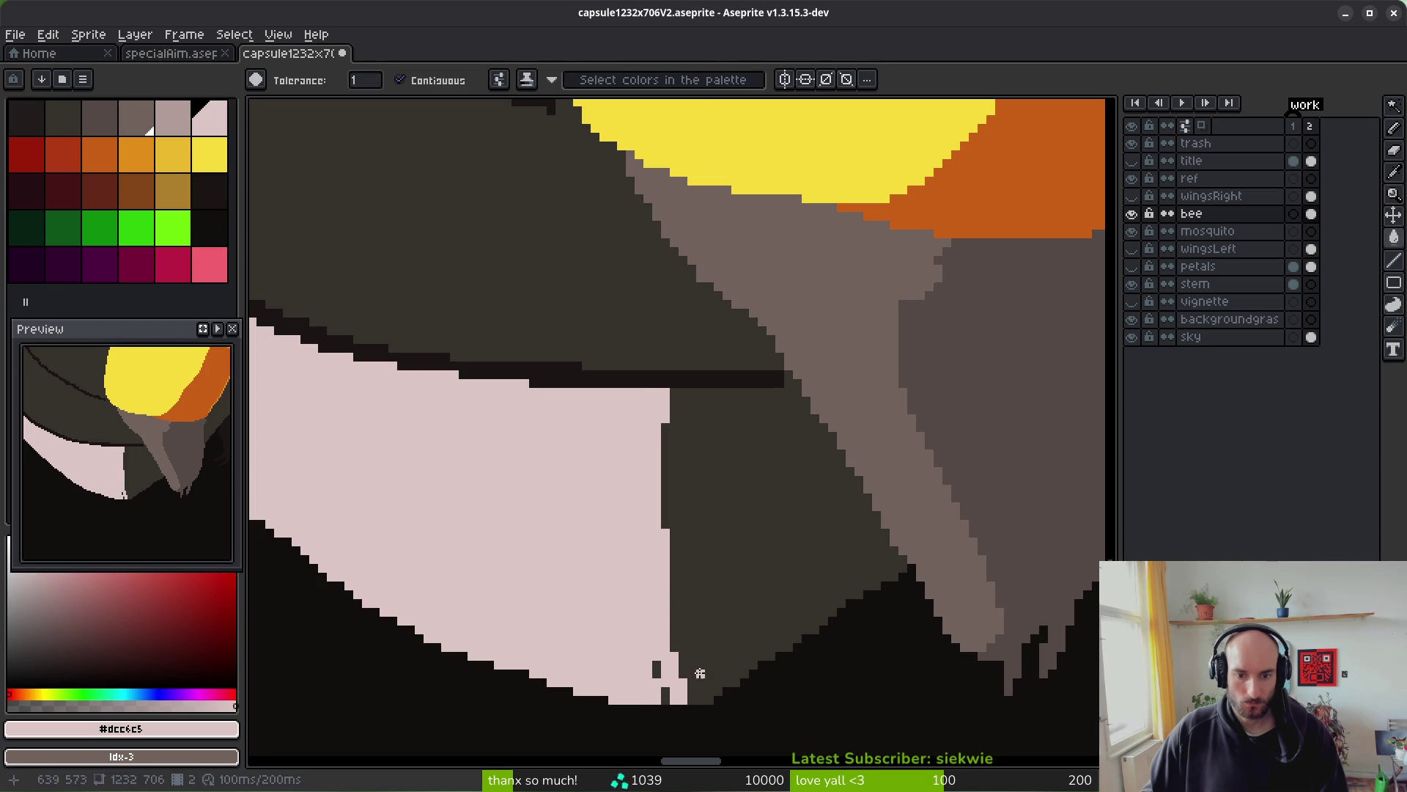
pyautogui.scroll(-2, 644, 653)
# - Draw a thin pale pink line down the dark gap beside the thorax
pyautogui.press('b')
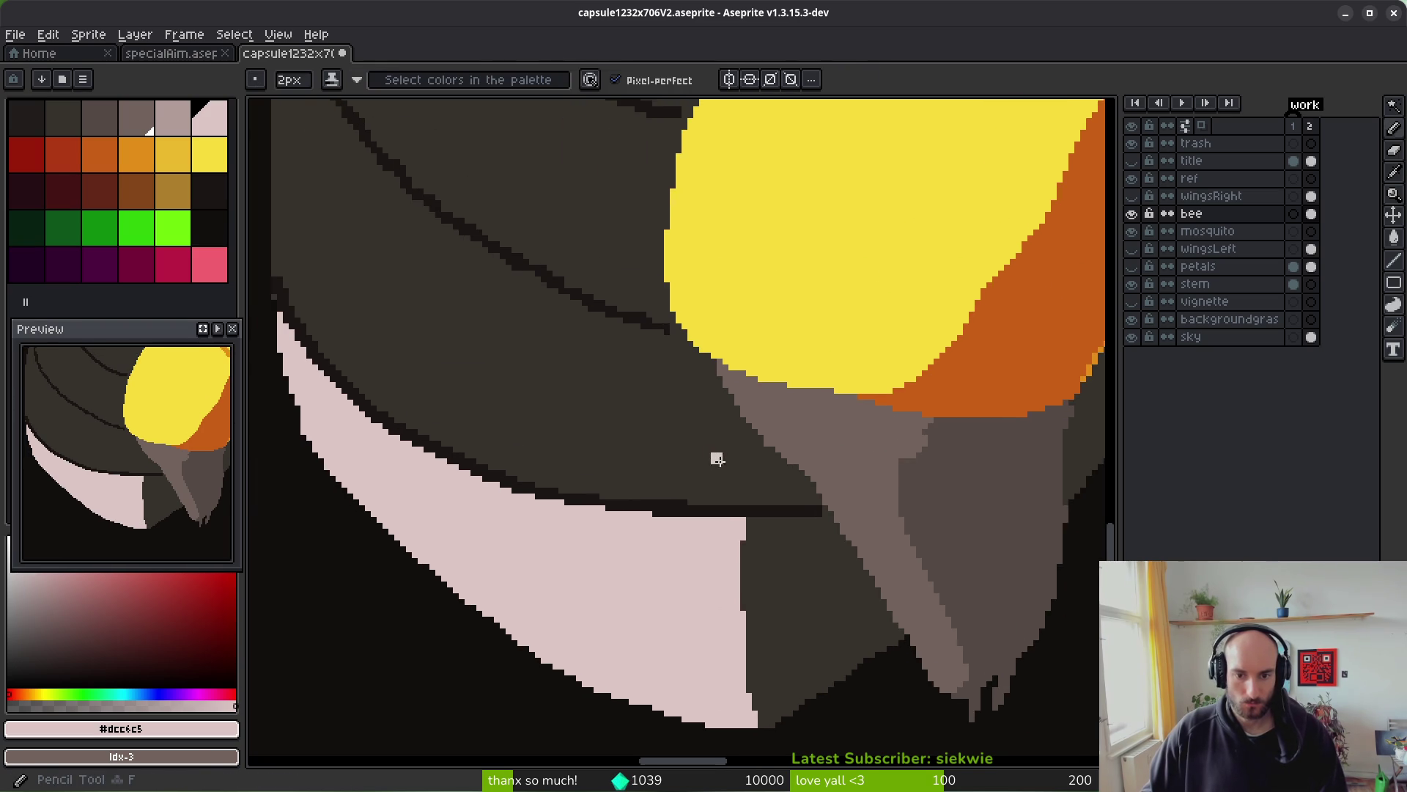
pyautogui.scroll(1, 718, 459)
pyautogui.moveTo(747, 406); pyautogui.dragTo(744, 482)
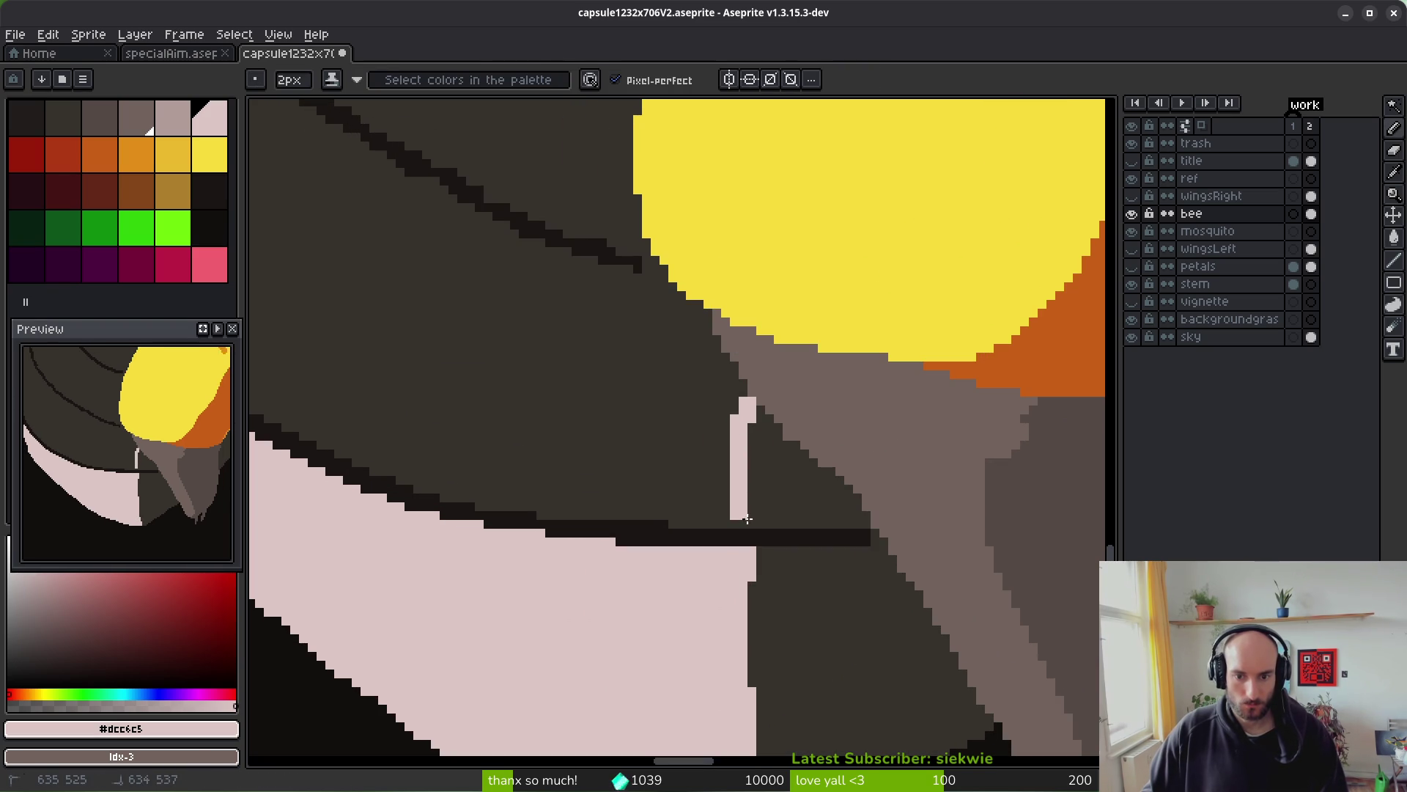
pyautogui.hotkey('ctrl', 'z')
pyautogui.moveTo(729, 369); pyautogui.dragTo(732, 383)
pyautogui.moveTo(731, 458); pyautogui.dragTo(730, 475)
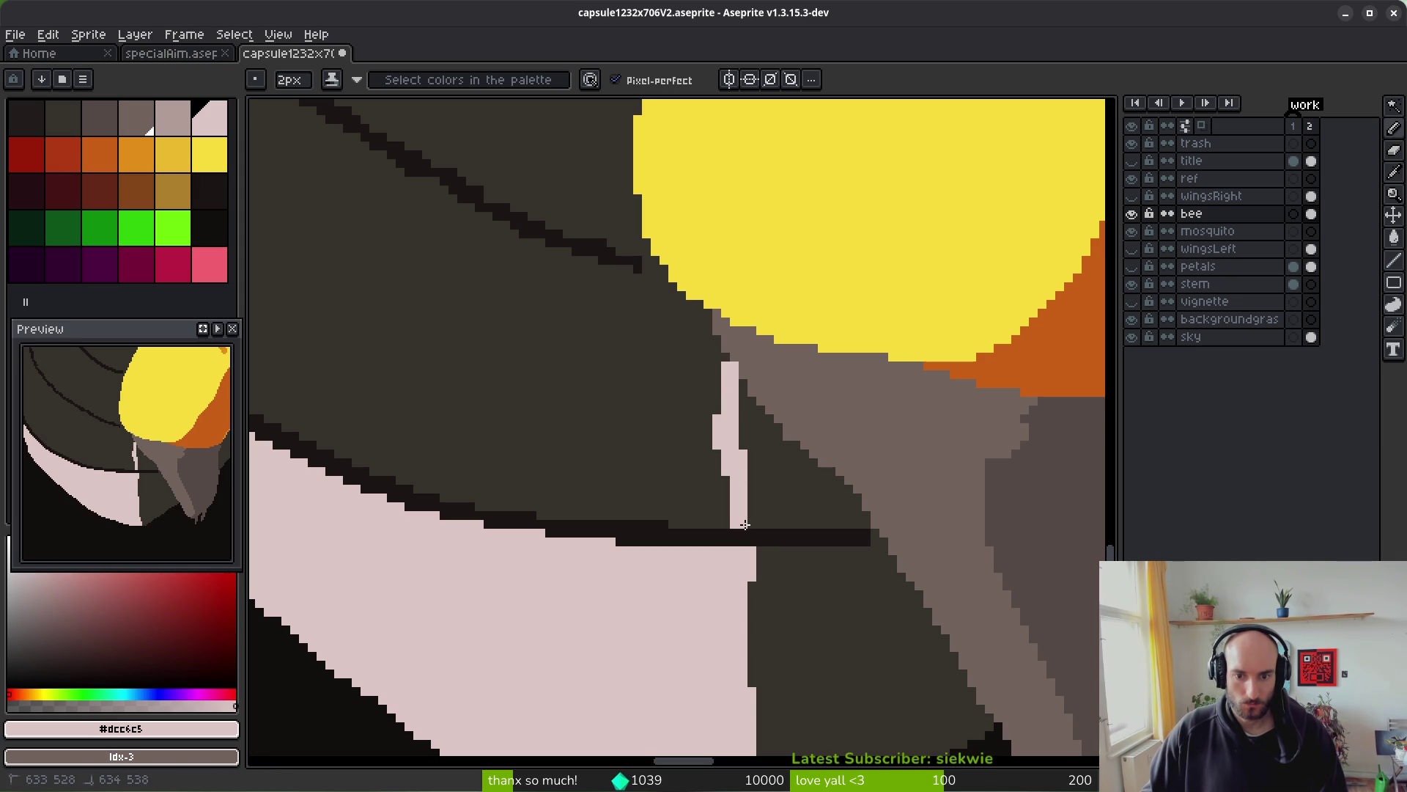
# - Fill the dark band between the curves with pale pink
pyautogui.press('g')
pyautogui.scroll(-2, 544, 402)
pyautogui.scroll(2, 543, 403)
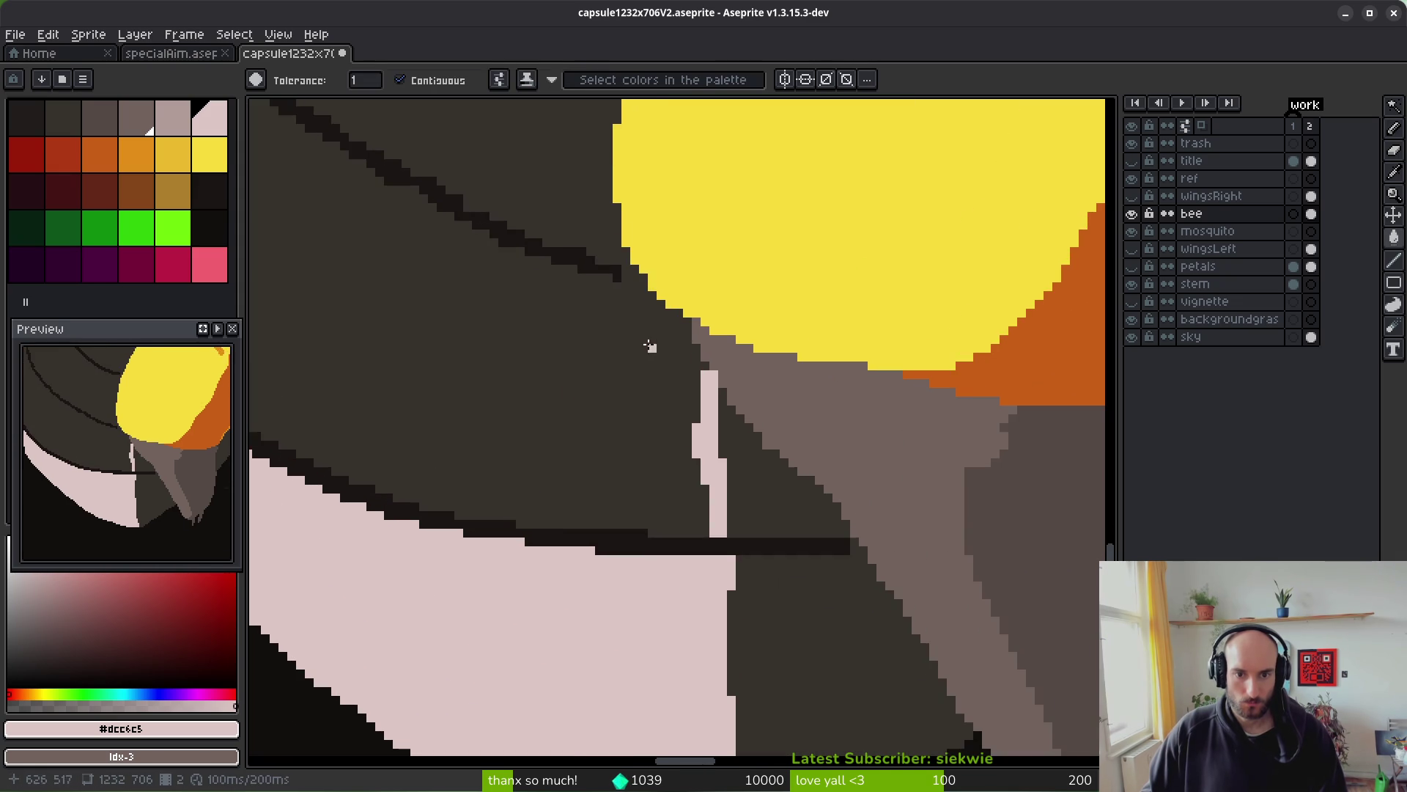
pyautogui.click(622, 280)
pyautogui.hotkey('ctrl', 'z')
pyautogui.press('f')
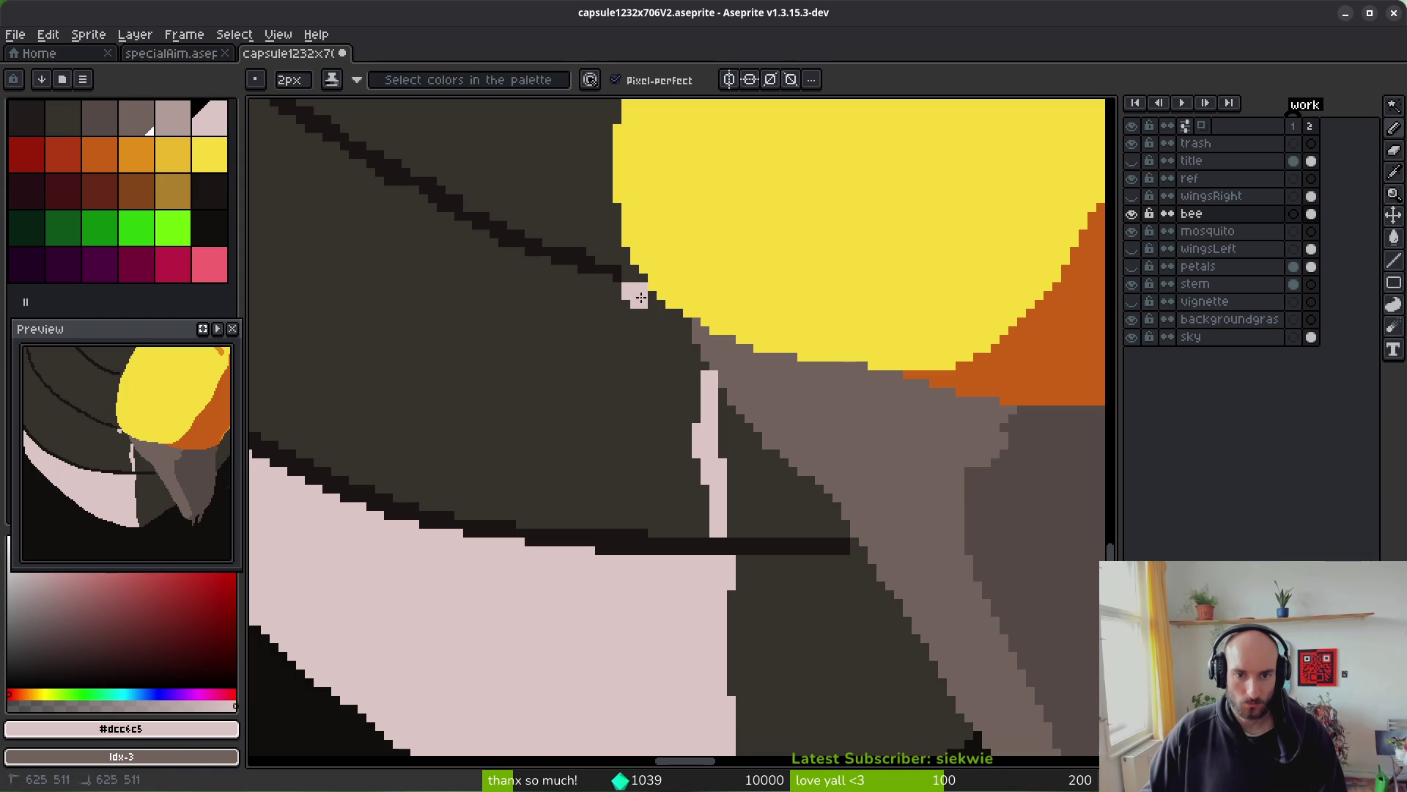
pyautogui.scroll(-2, 541, 378)
pyautogui.scroll(2, 679, 471)
pyautogui.press('g')
pyautogui.click(628, 466)
pyautogui.scroll(-4, 660, 487)
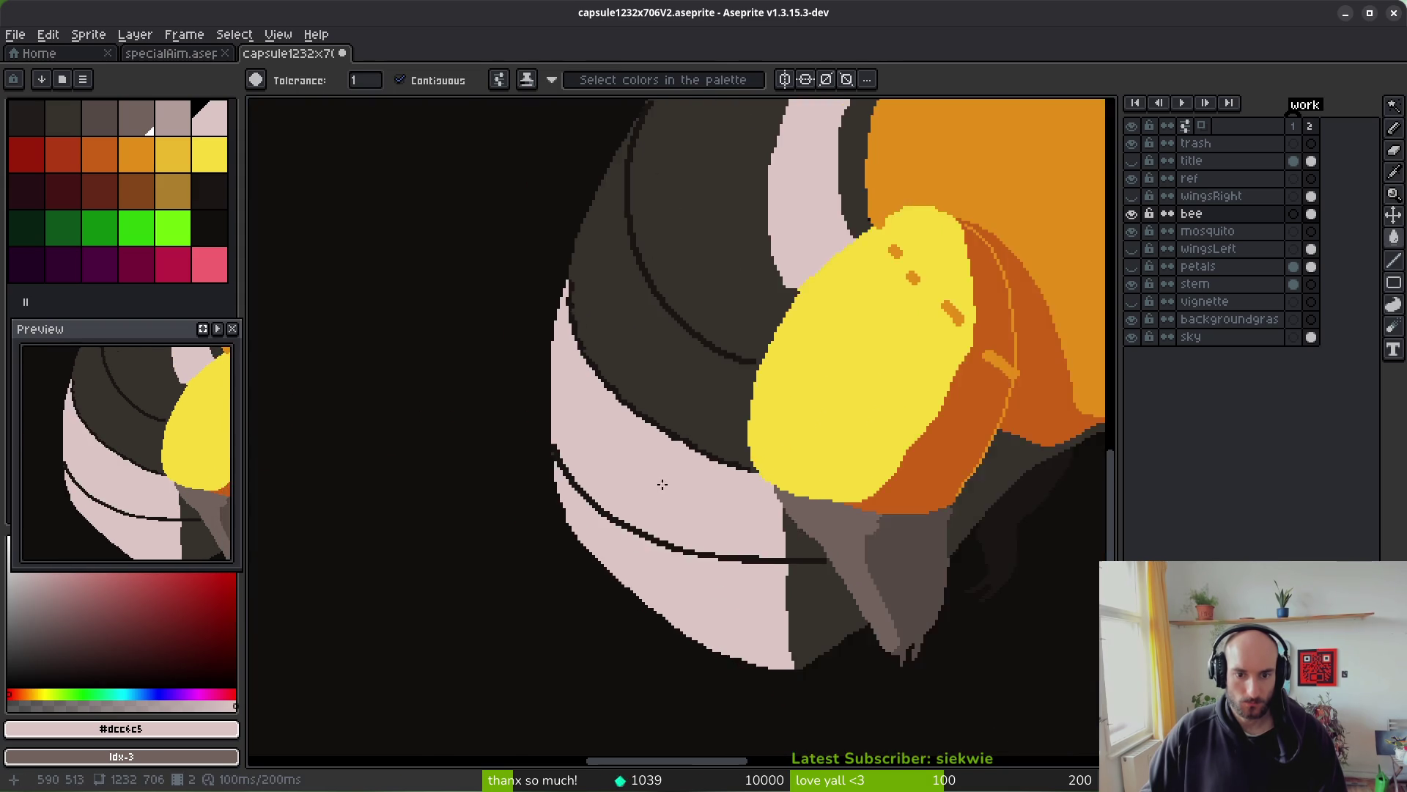
# - Fill the rear abdomen band and a leftover gap pixel with golden orange
pyautogui.scroll(3, 664, 495)
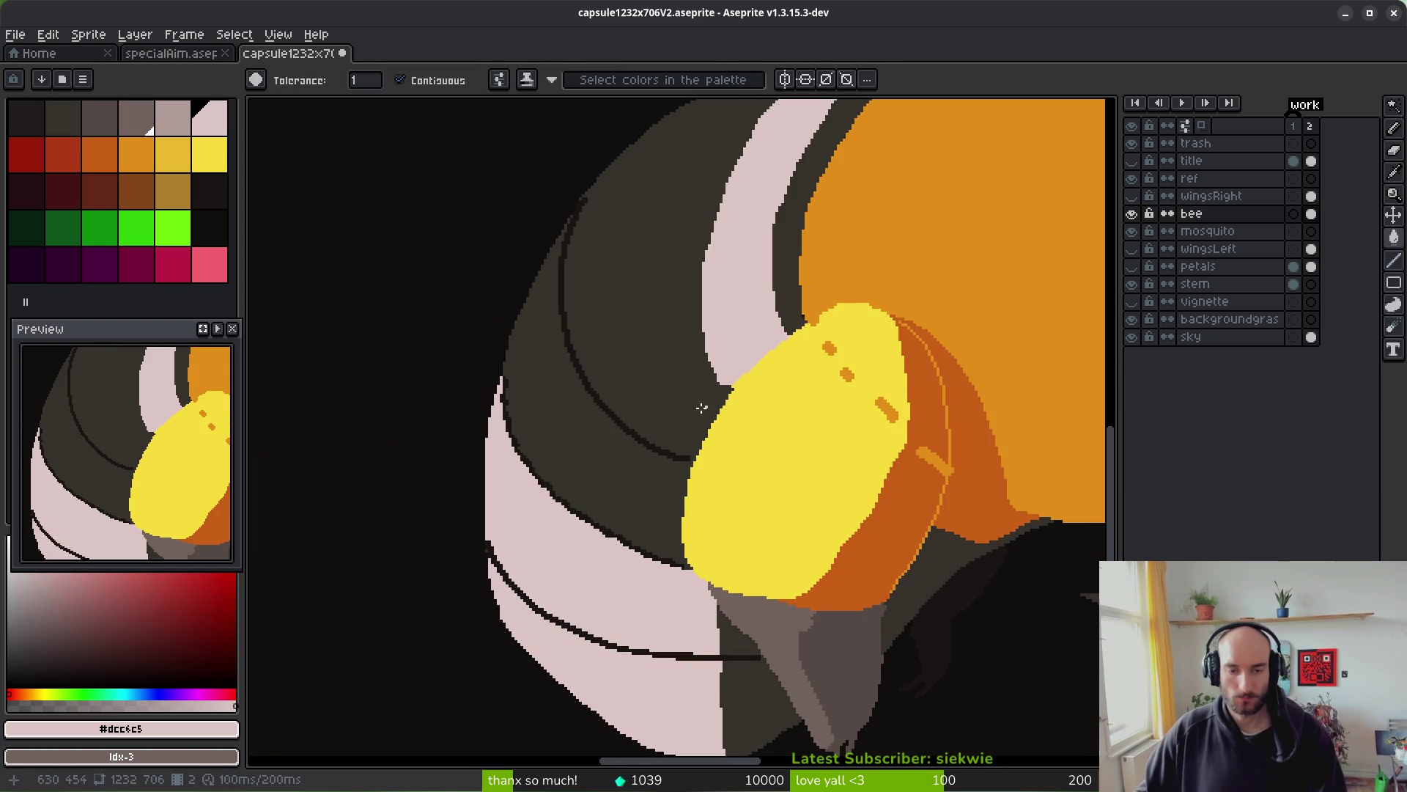
pyautogui.hscroll(2, 829, 441)
pyautogui.hscroll(3, 660, 366)
pyautogui.click(173, 154)
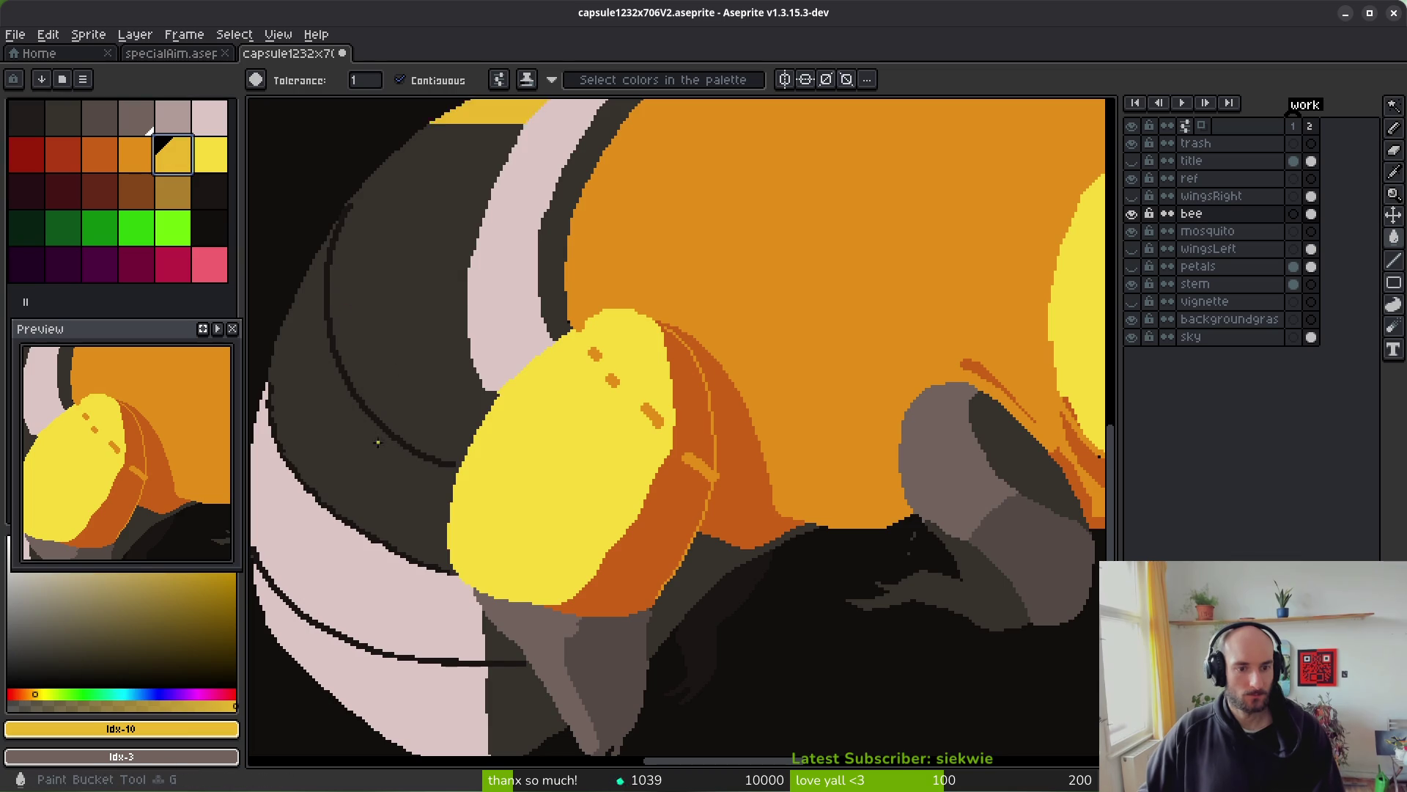
pyautogui.scroll(3, 502, 481)
pyautogui.click(463, 467)
pyautogui.press('g')
pyautogui.scroll(-3, 387, 502)
pyautogui.hscroll(-3, 387, 502)
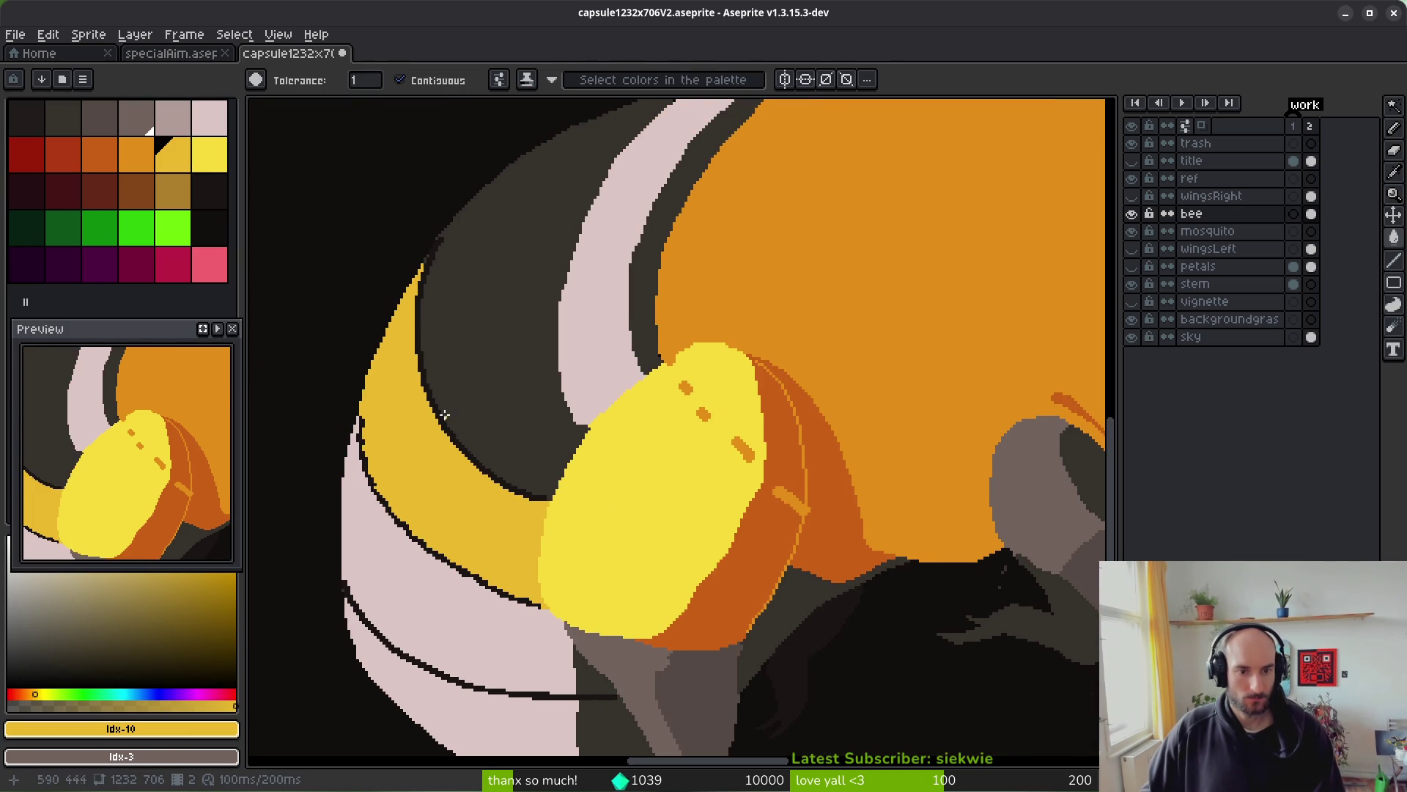
pyautogui.scroll(5, 443, 284)
pyautogui.click(491, 535)
# - Fill the neighbouring dark band near-black and hide the sky layer
pyautogui.scroll(-5, 518, 469)
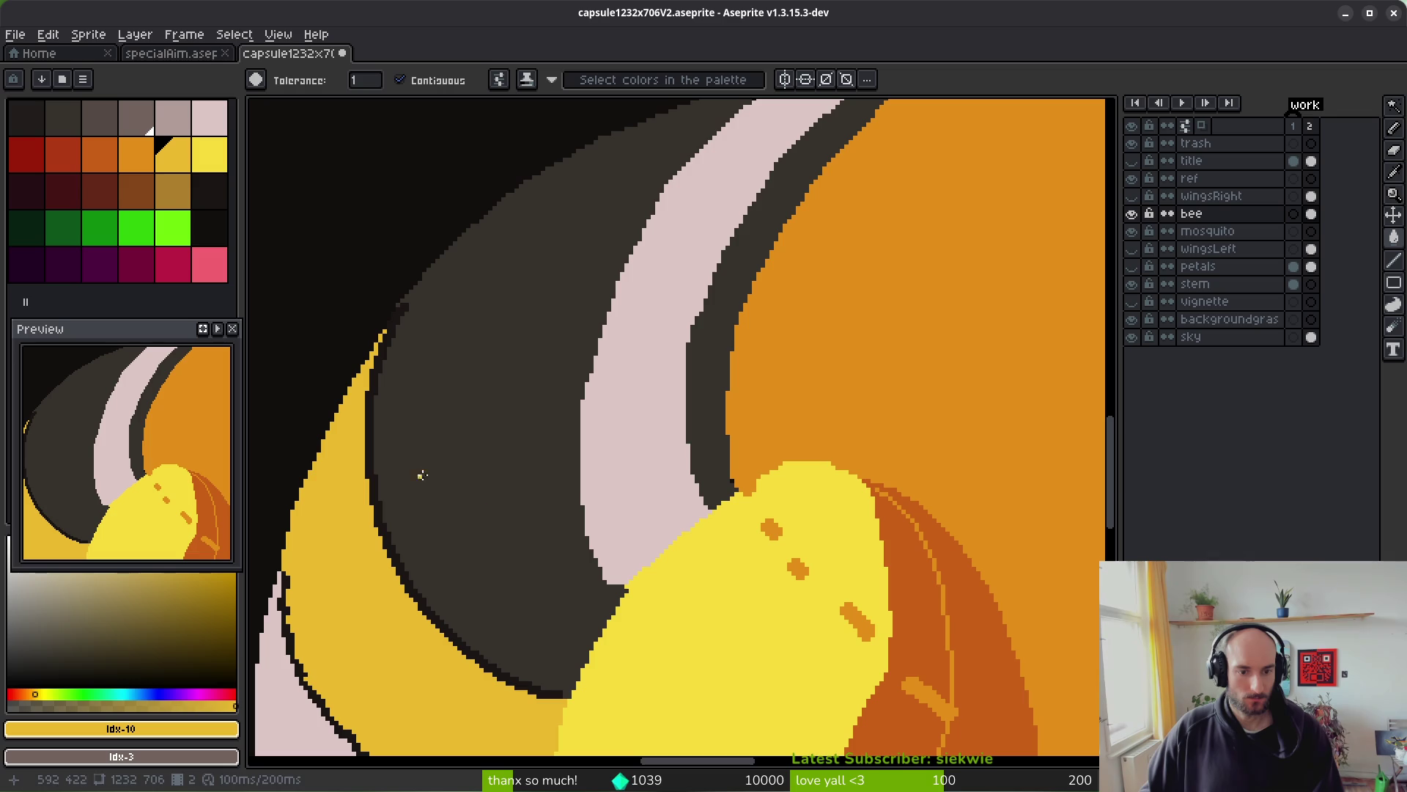
pyautogui.click(170, 191)
pyautogui.click(209, 228)
pyautogui.click(497, 438)
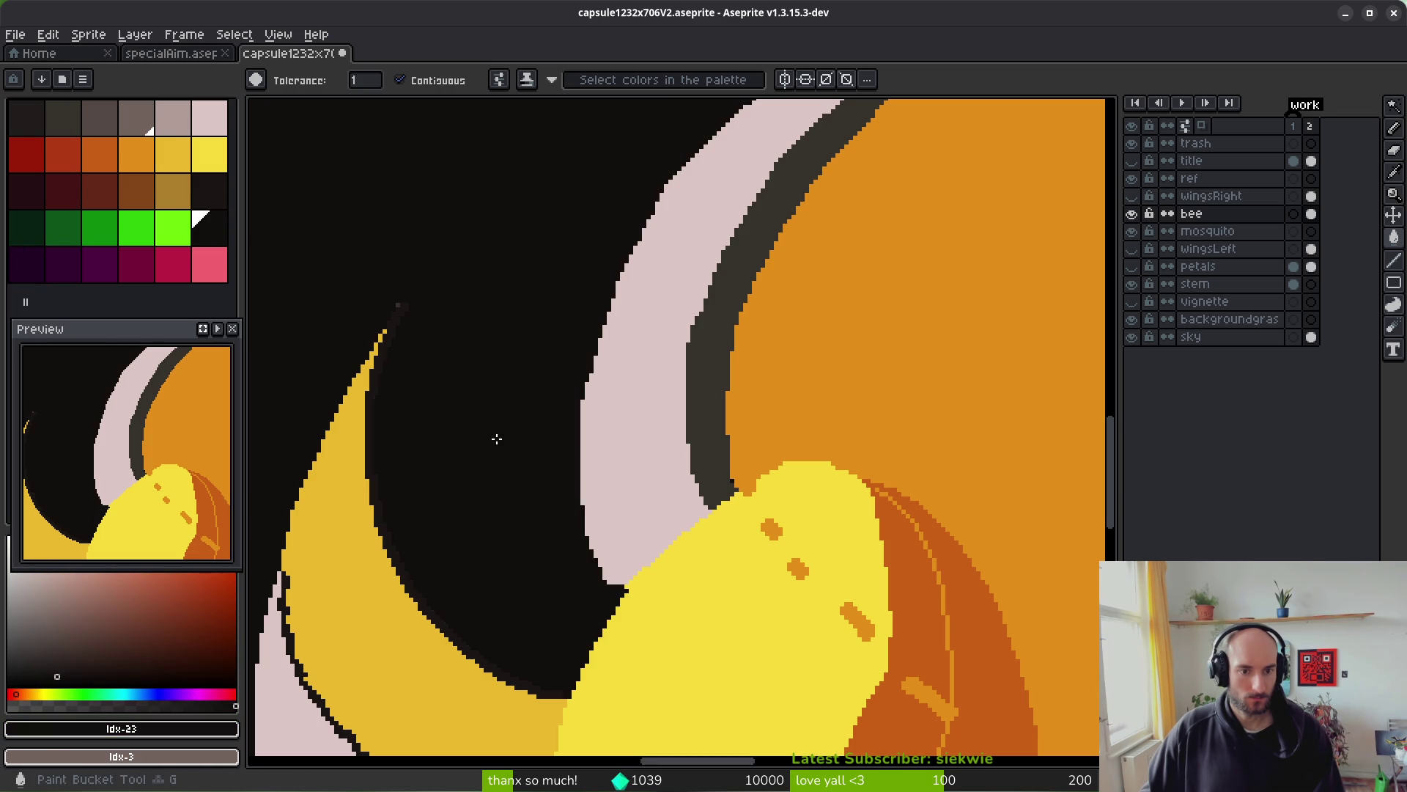
pyautogui.click(1132, 337)
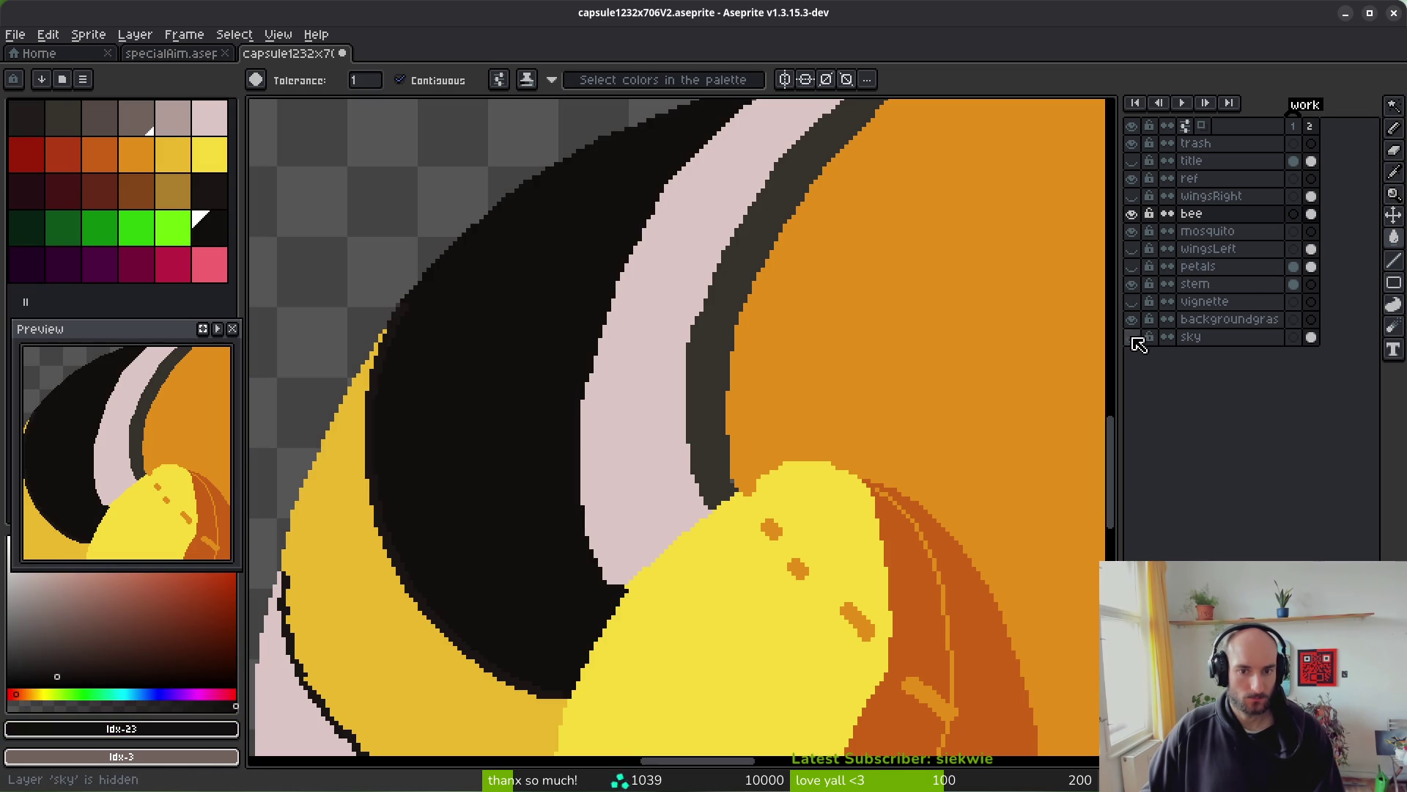
# - Fill the pale band beside the orange body near-black and show the petals layer again
pyautogui.scroll(-3, 586, 344)
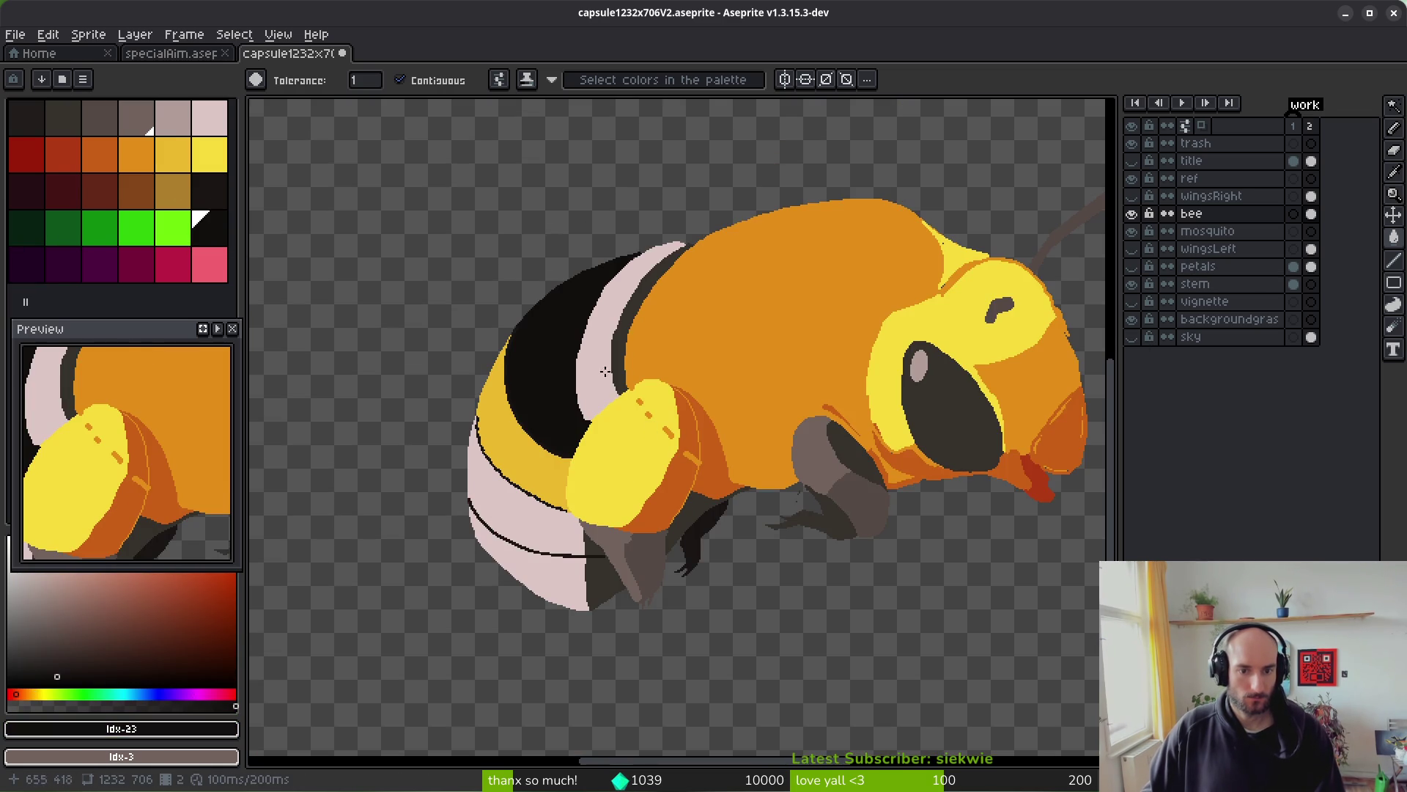
pyautogui.scroll(3, 596, 412)
pyautogui.scroll(2, 558, 435)
pyautogui.click(210, 191)
pyautogui.click(596, 352)
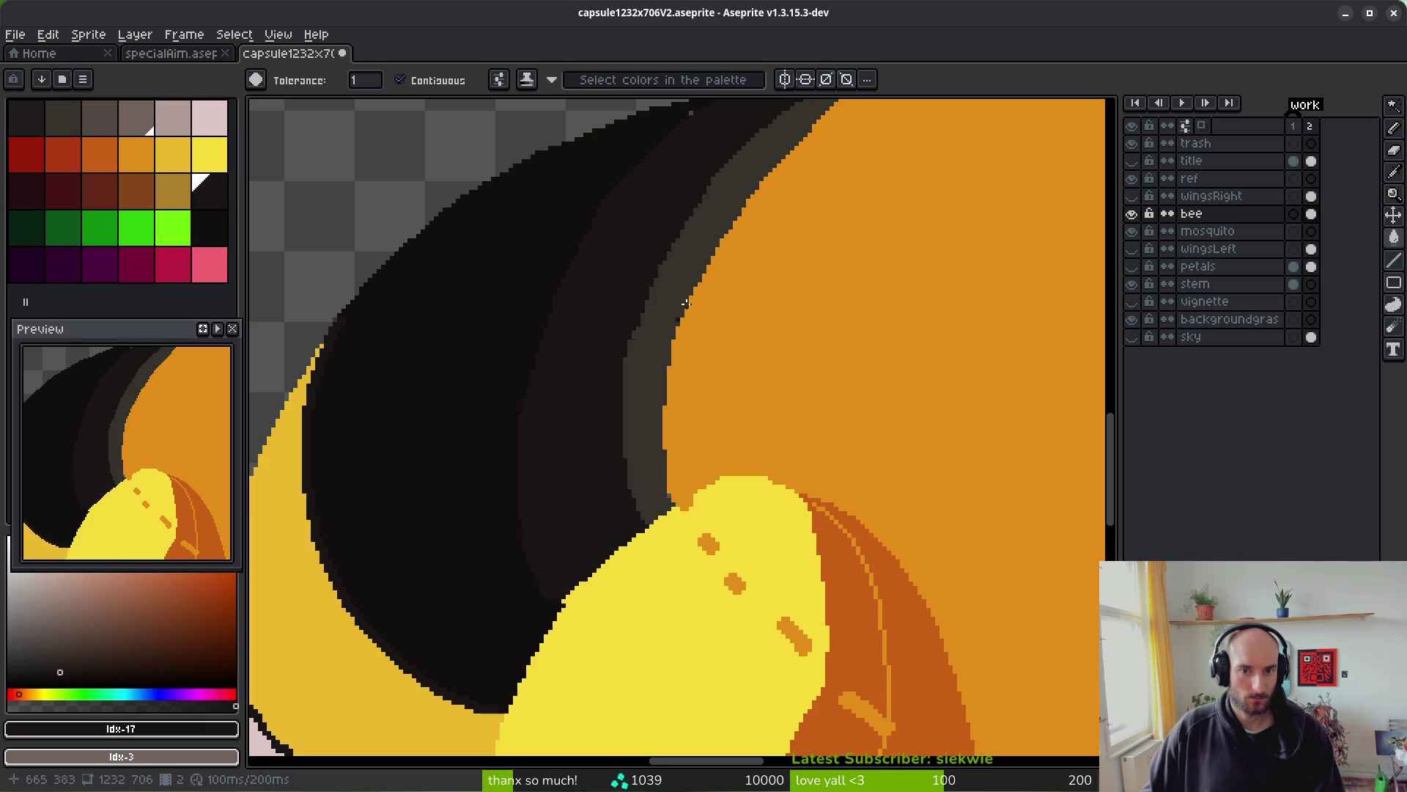
pyautogui.scroll(-2, 685, 303)
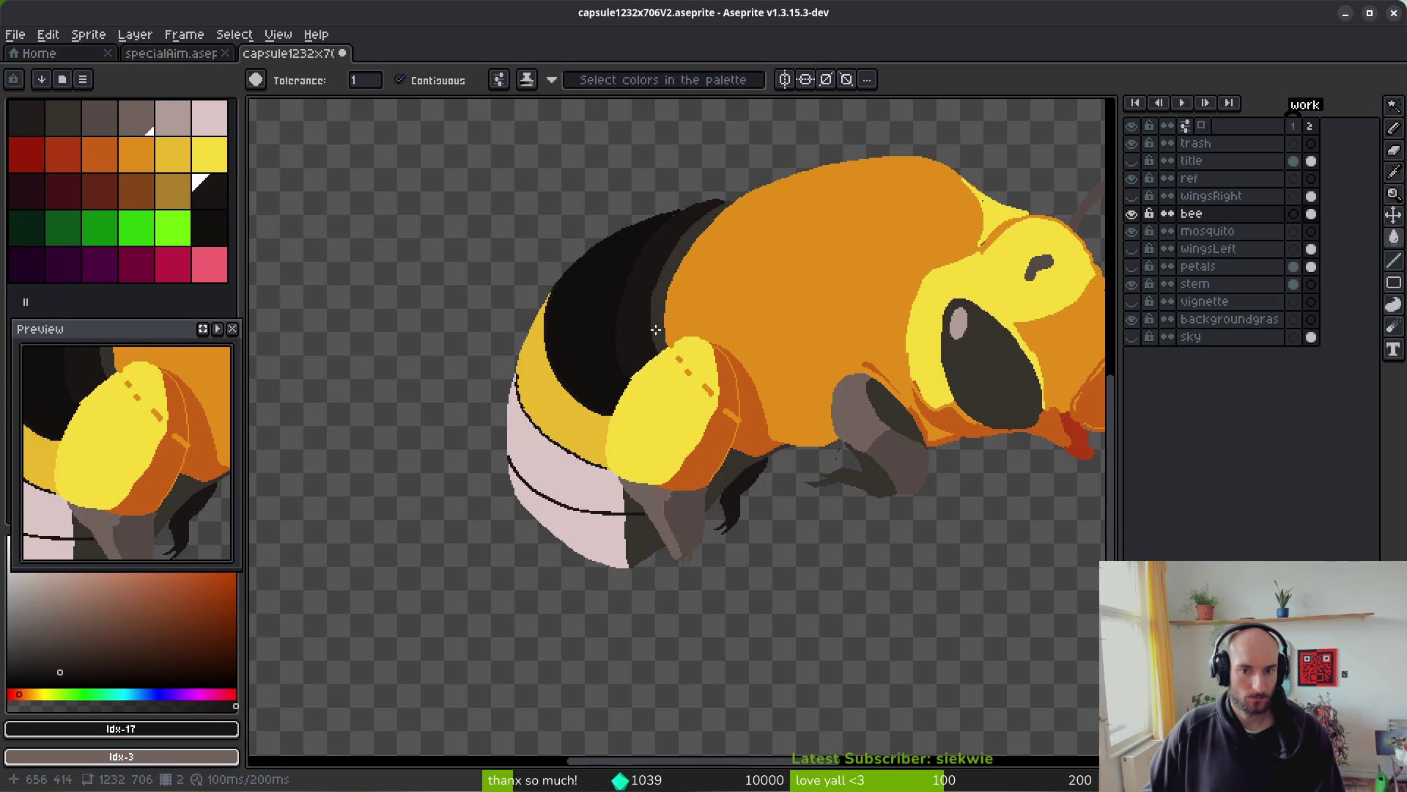
pyautogui.scroll(1, 683, 312)
pyautogui.hscroll(1, 683, 312)
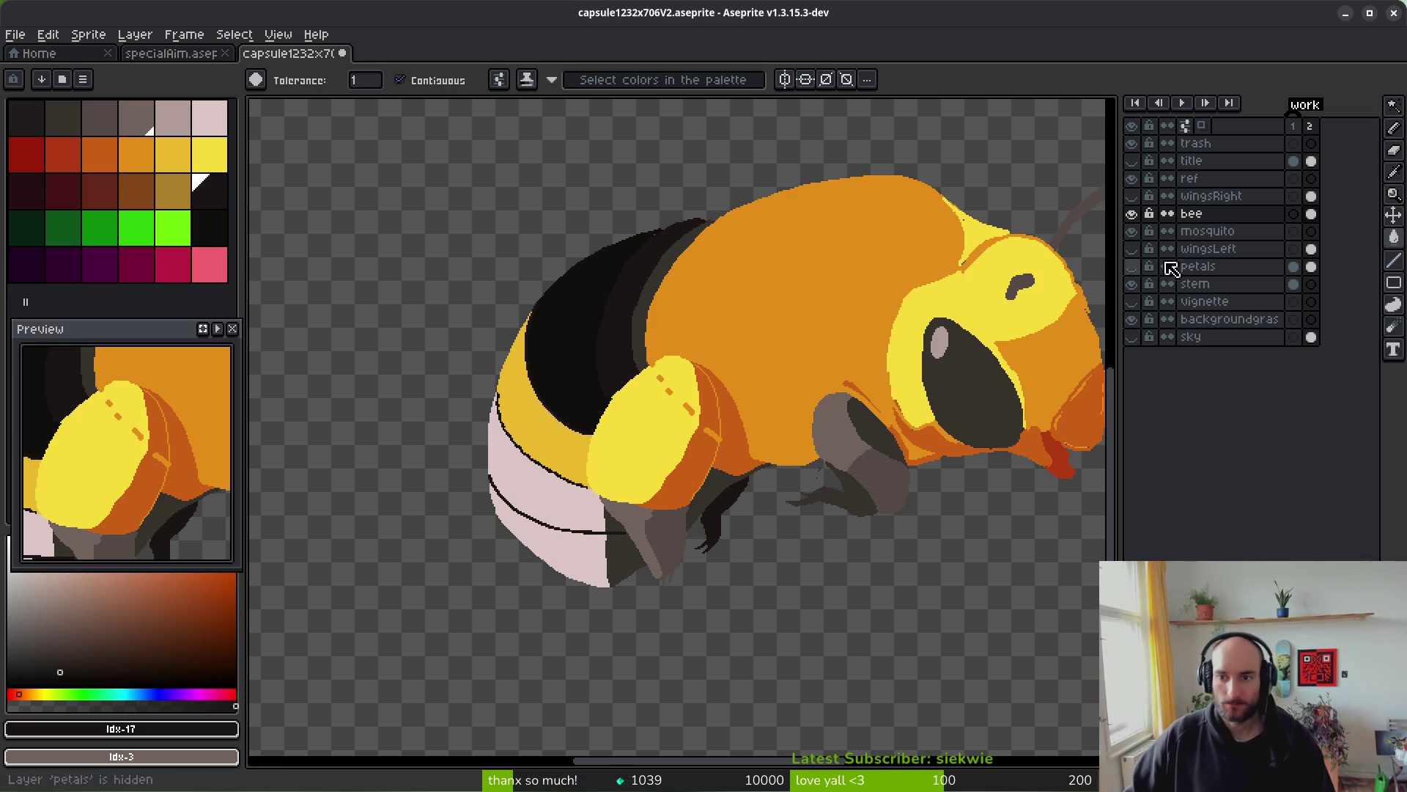
pyautogui.click(1141, 266)
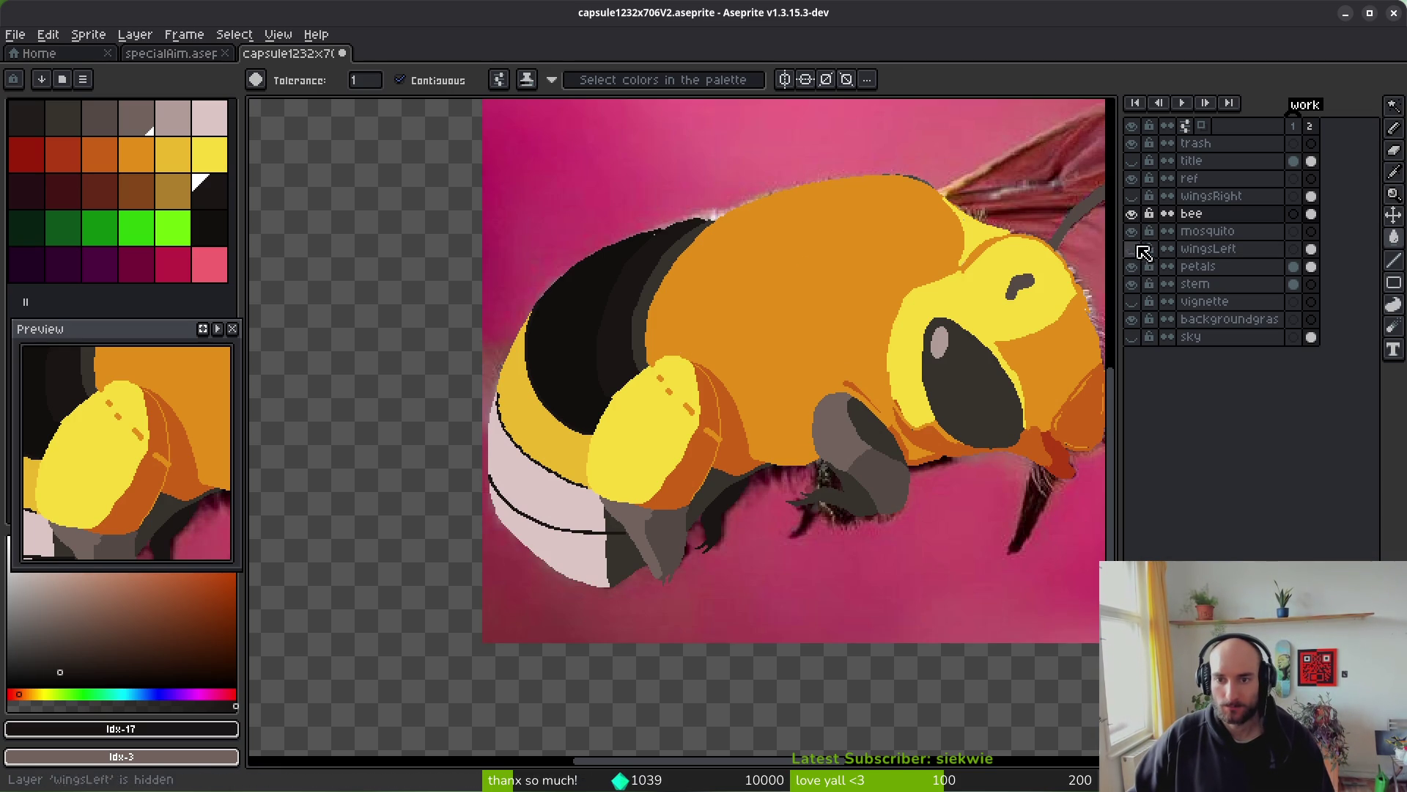
# - On the petals layer, magic-wand select the stray scattered marks across the canvas and delete them
pyautogui.scroll(2, 796, 366)
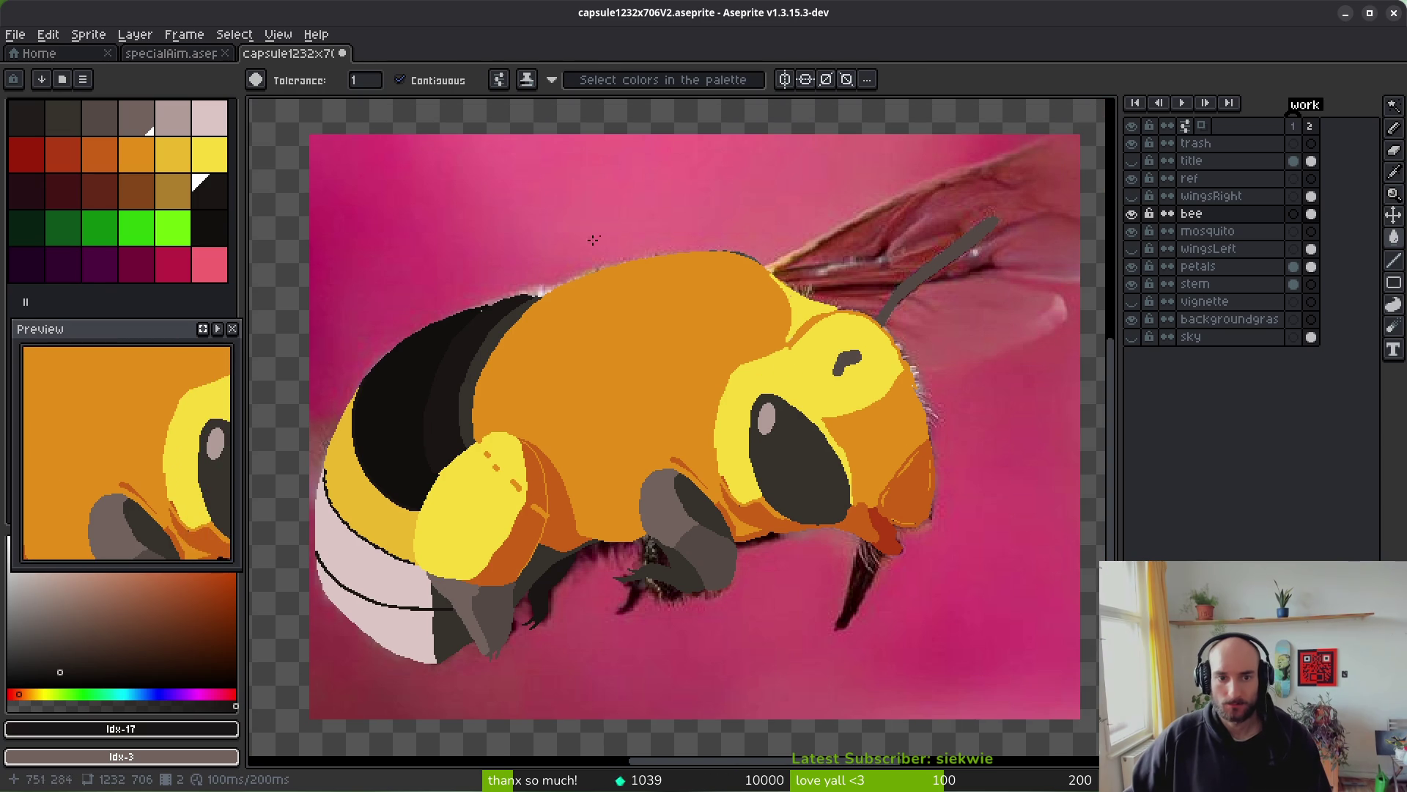
pyautogui.press('w')
pyautogui.click(533, 225)
pyautogui.hotkey('ctrl', 'd')
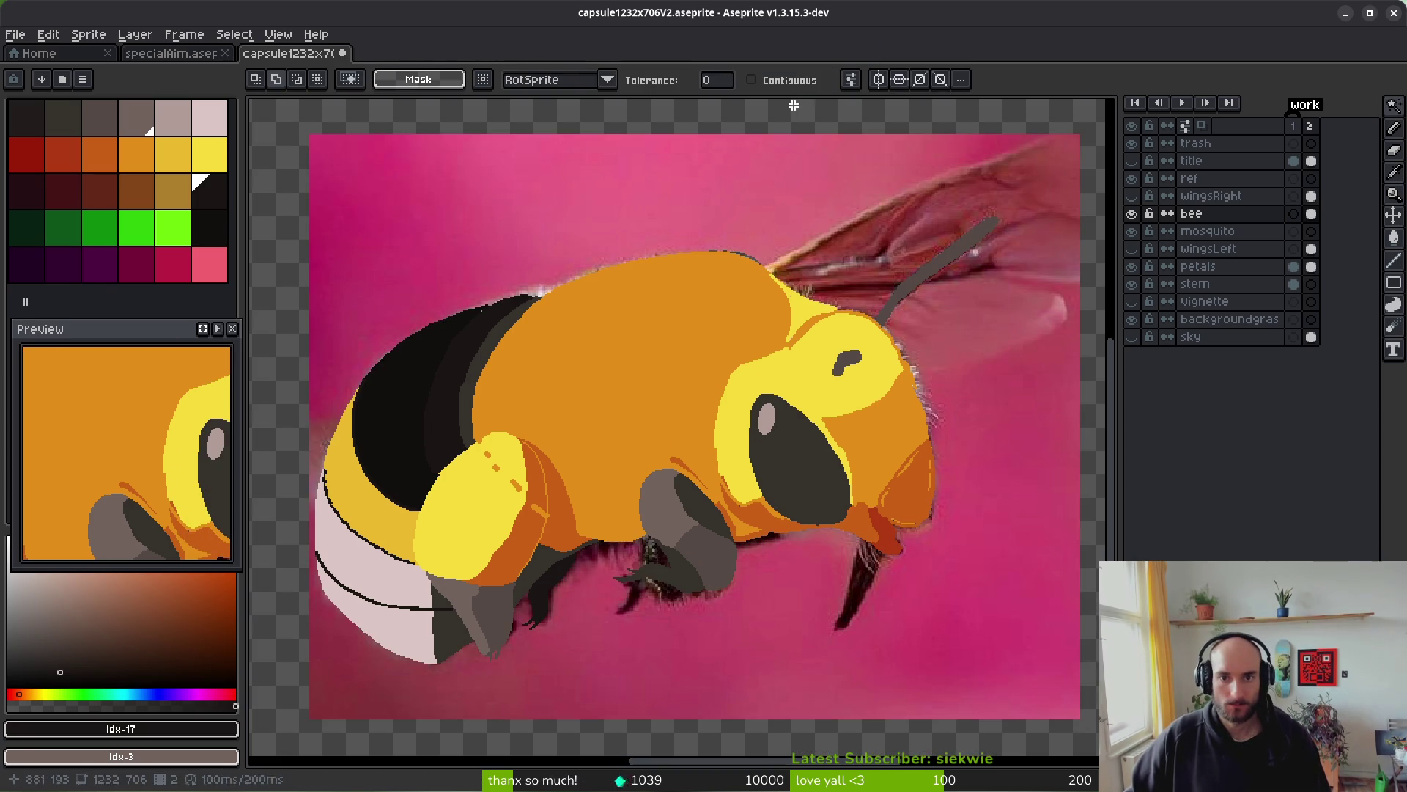
pyautogui.click(1312, 266)
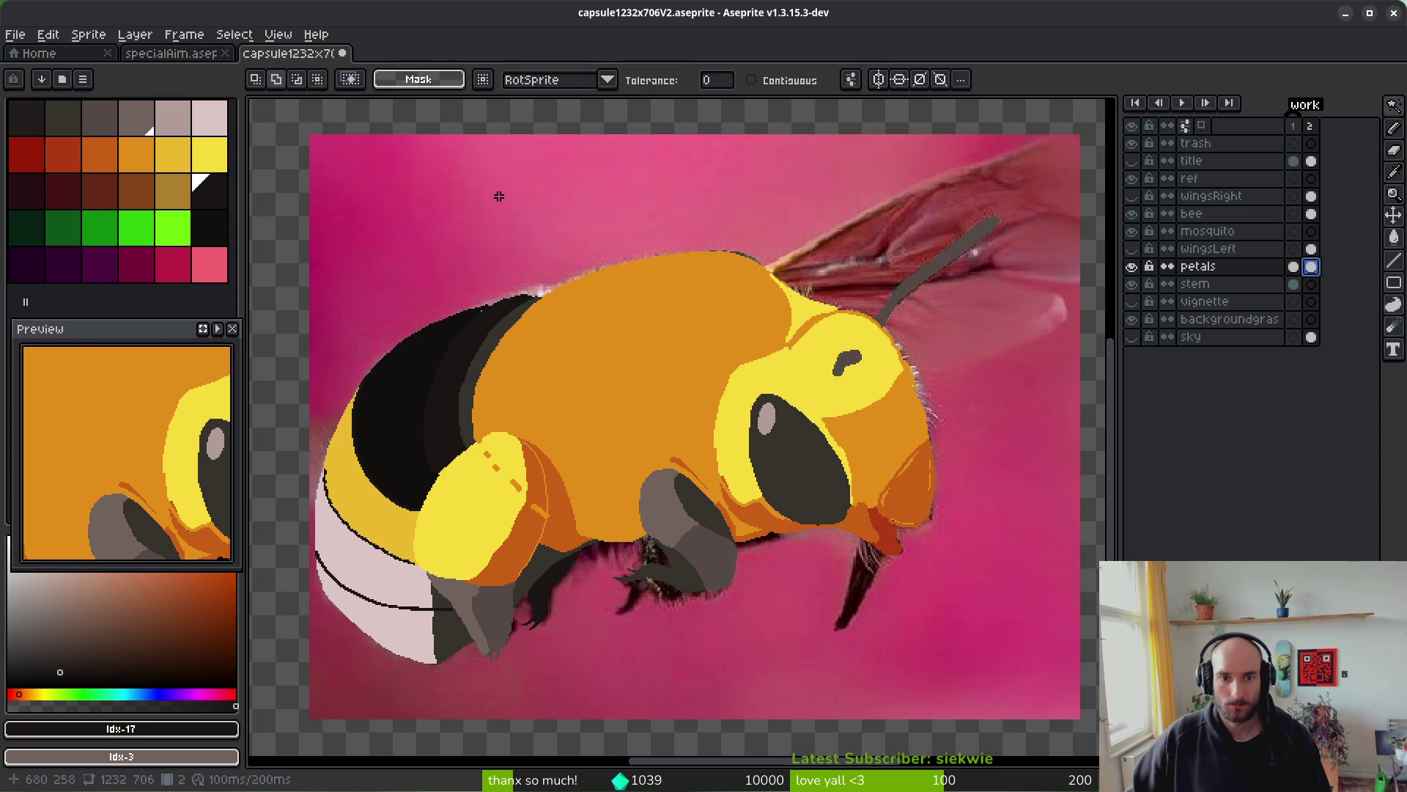
pyautogui.click(525, 205)
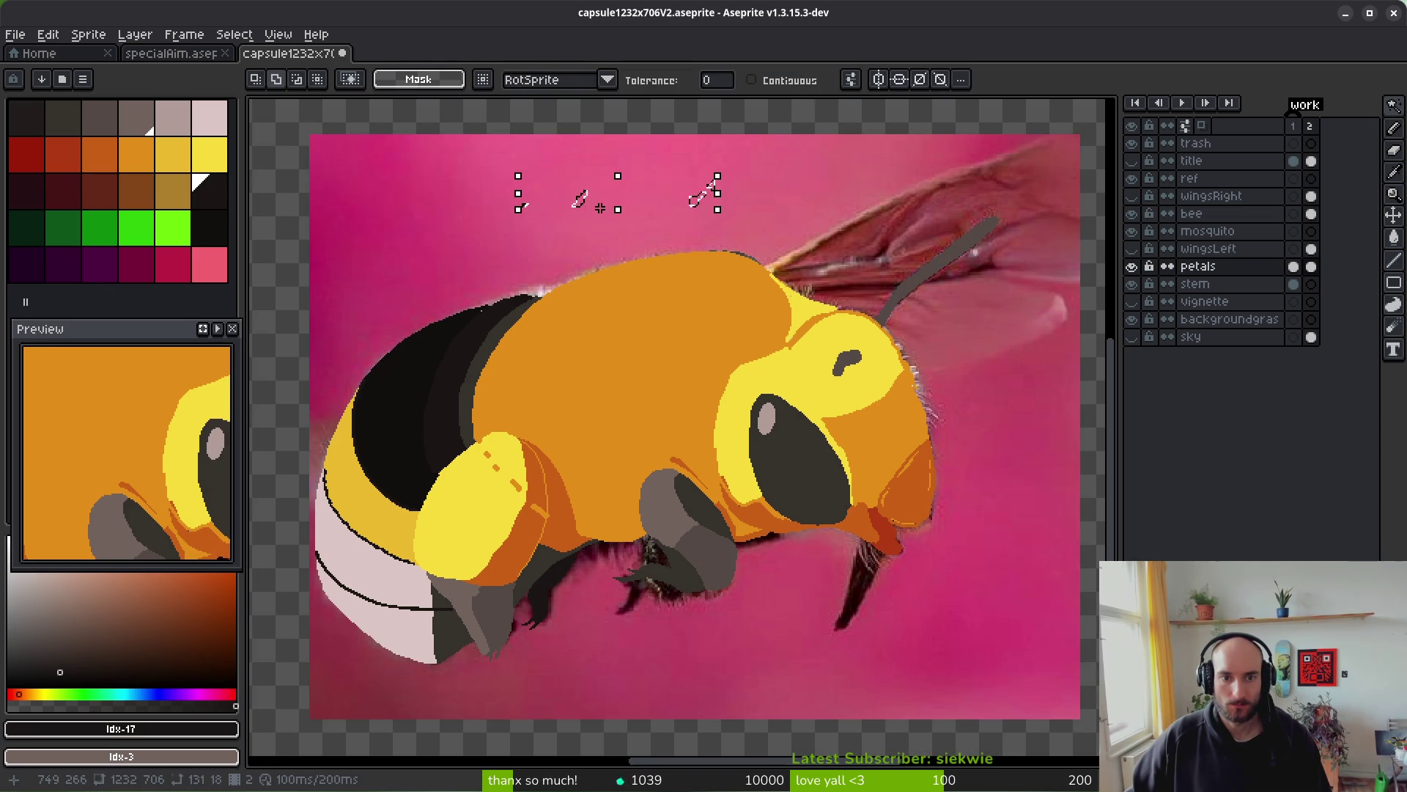
pyautogui.click(799, 85)
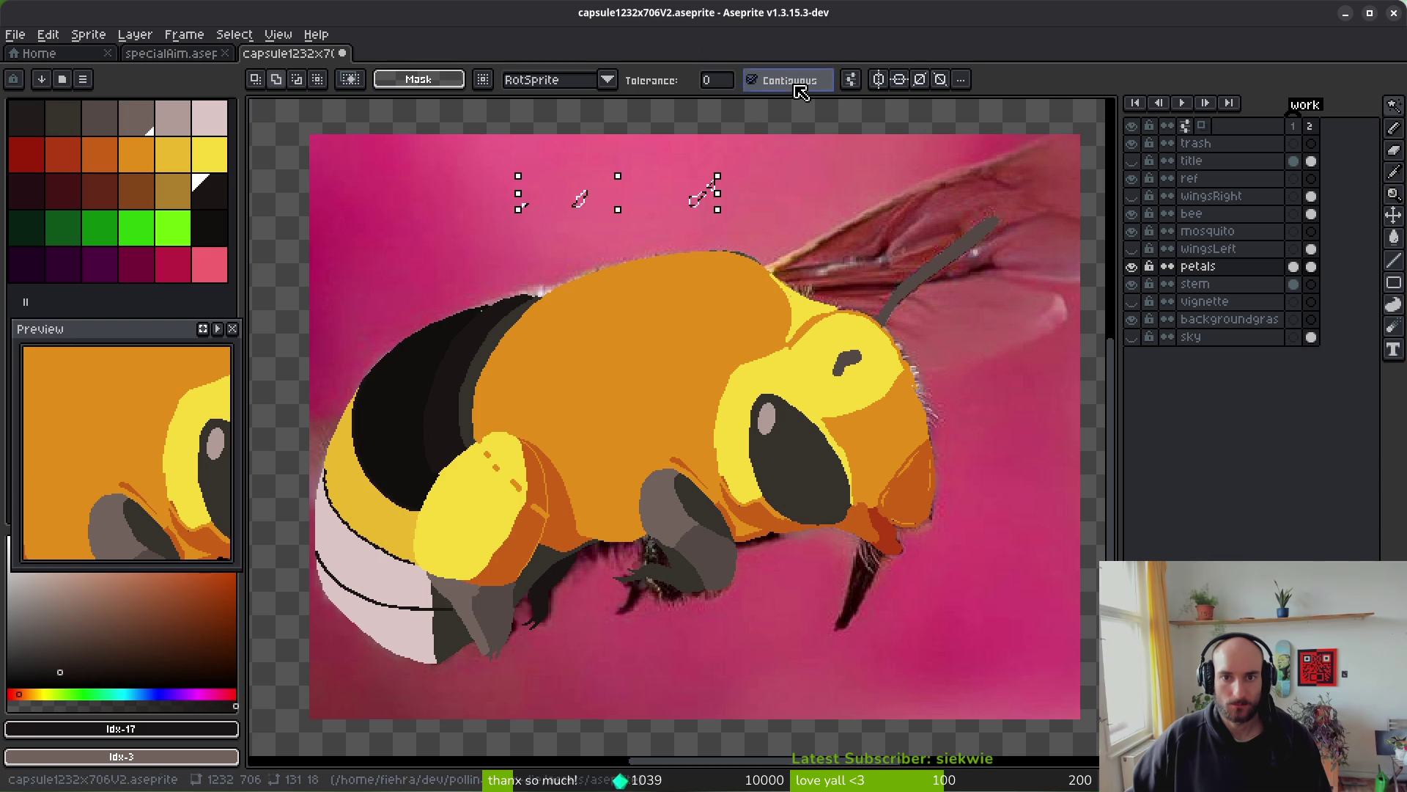
pyautogui.click(982, 595)
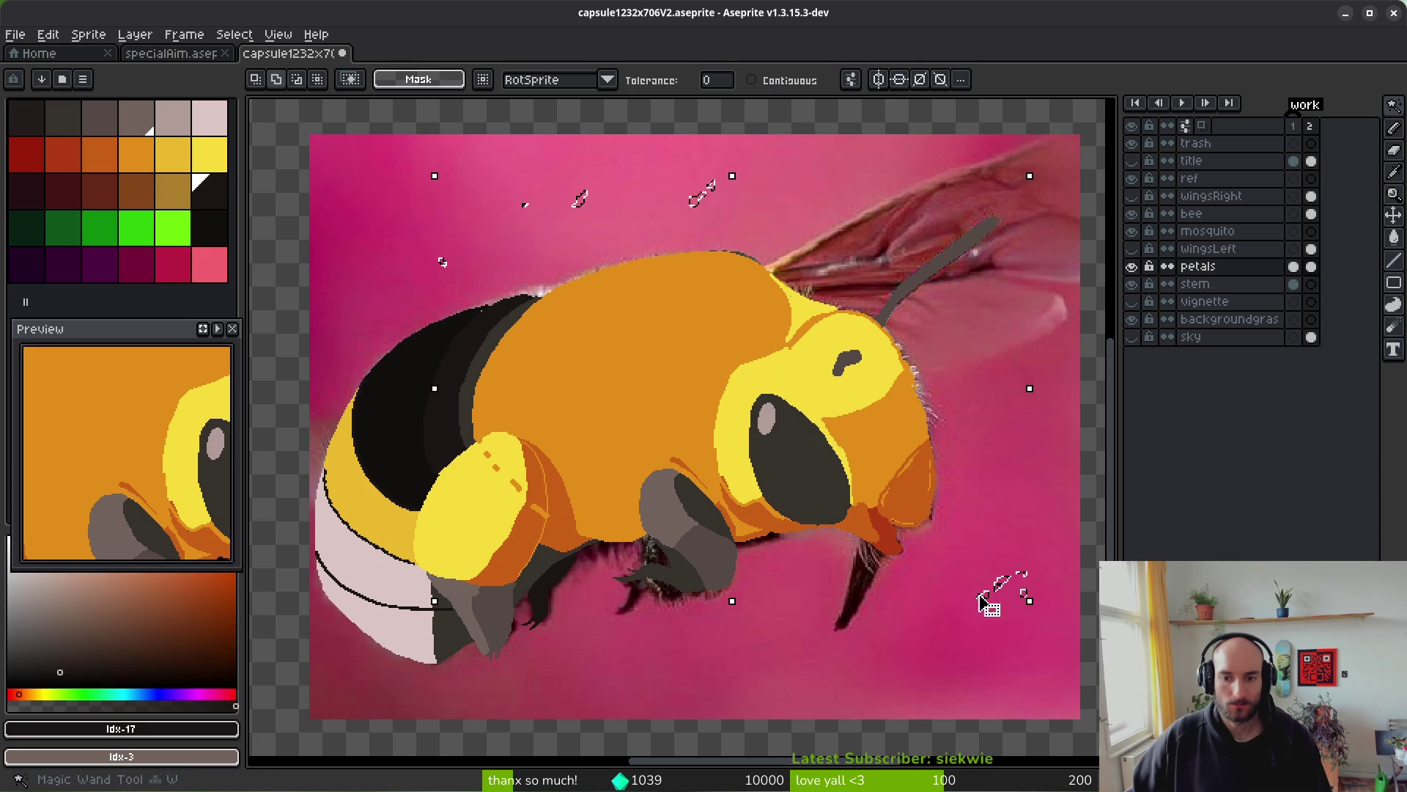
pyautogui.click(953, 620)
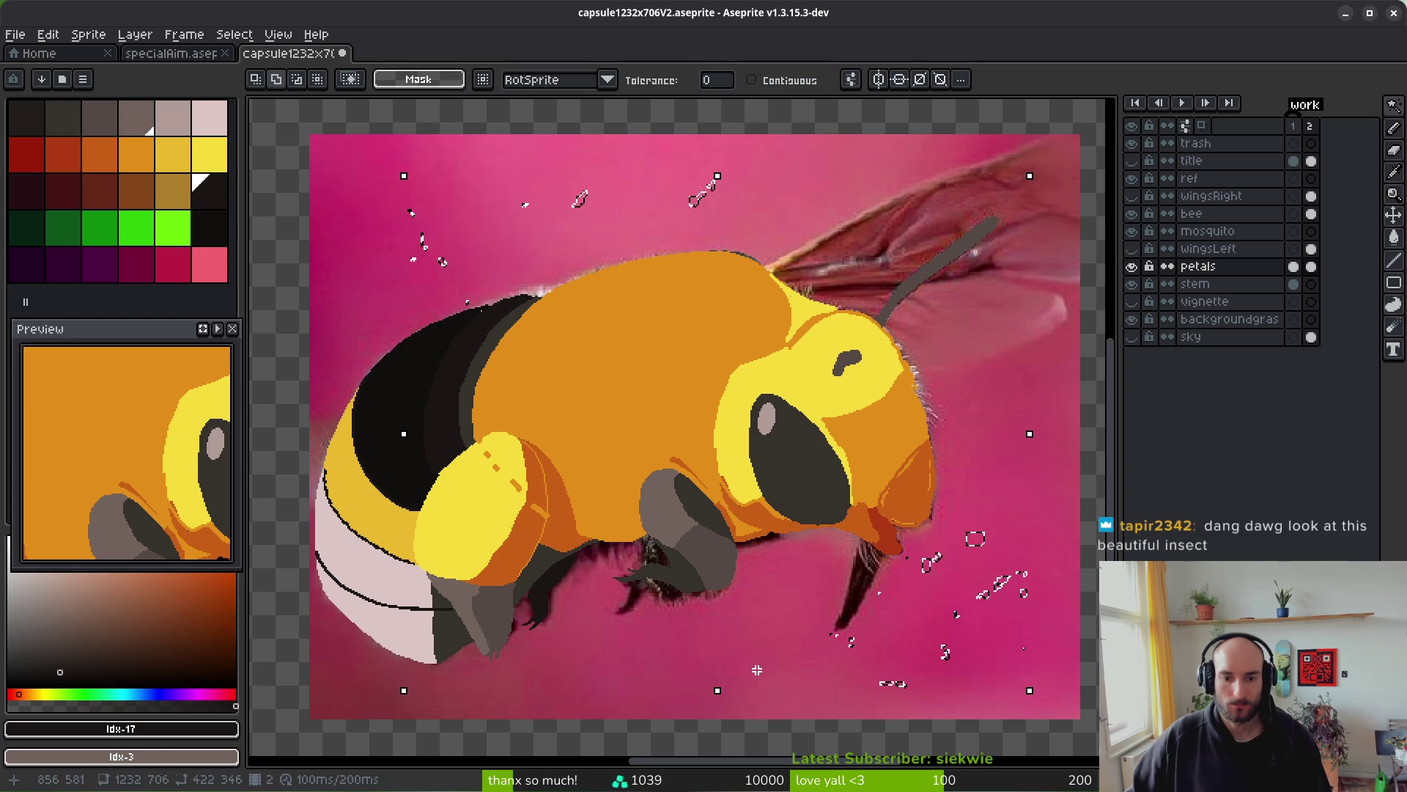
pyautogui.press('Delete')
# - Sample the backdrop pinks and set the background colour to black from the canvas
pyautogui.keyDown('alt'); pyautogui.click(546, 200); pyautogui.keyUp('alt')
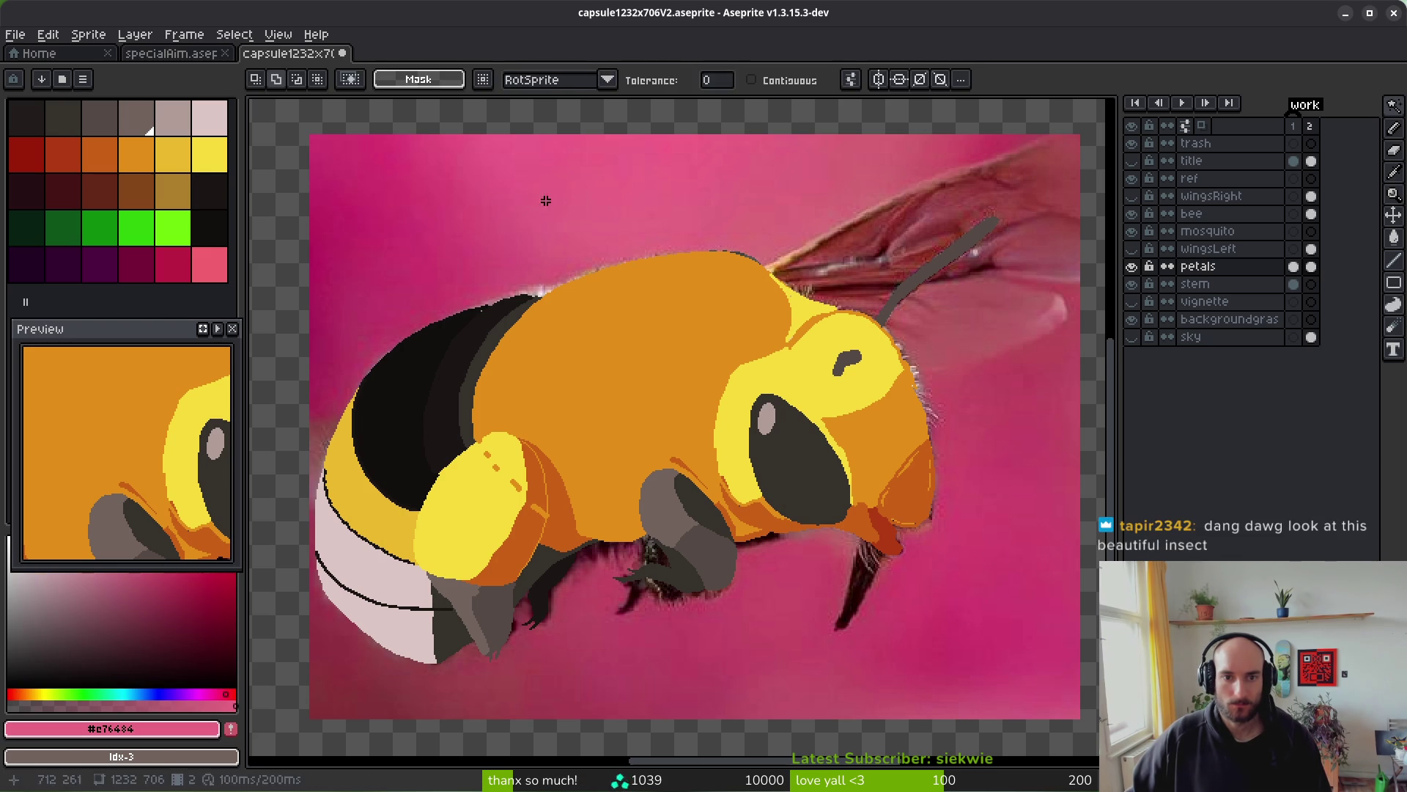
pyautogui.keyDown('alt'); pyautogui.click(393, 270); pyautogui.keyUp('alt')
pyautogui.press('alt')
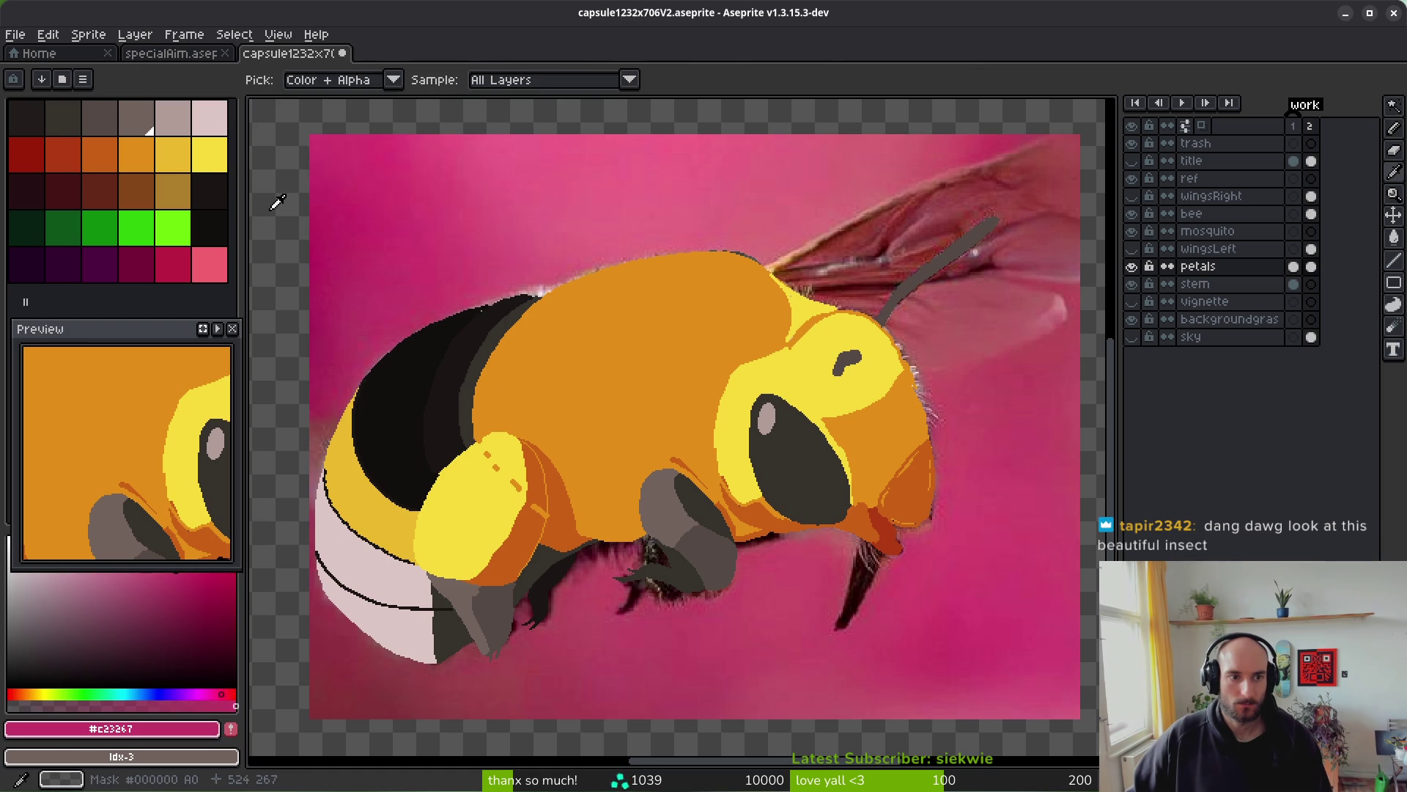
pyautogui.keyDown('alt'); pyautogui.rightClick(210, 228); pyautogui.keyUp('alt')
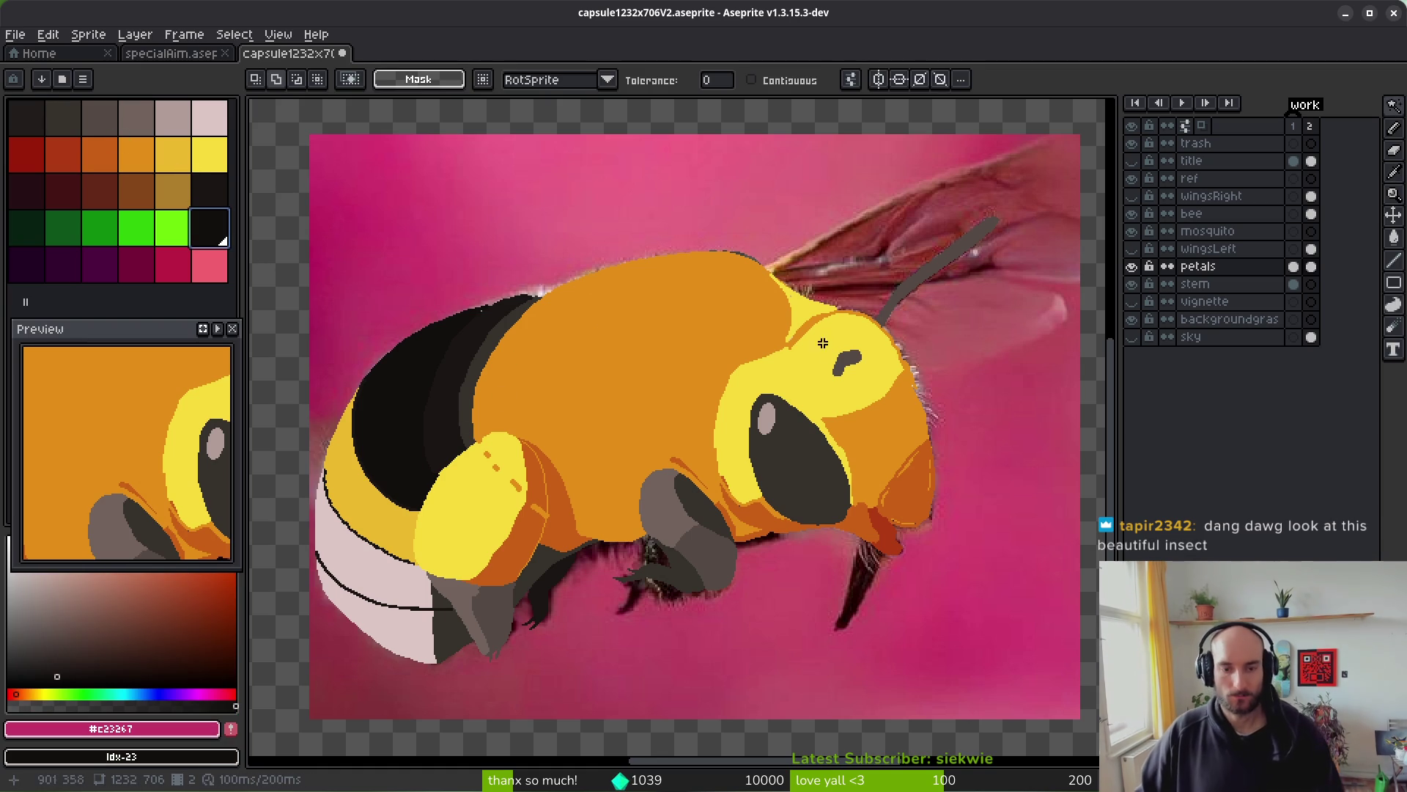
pyautogui.hotkey('shift', 'r')
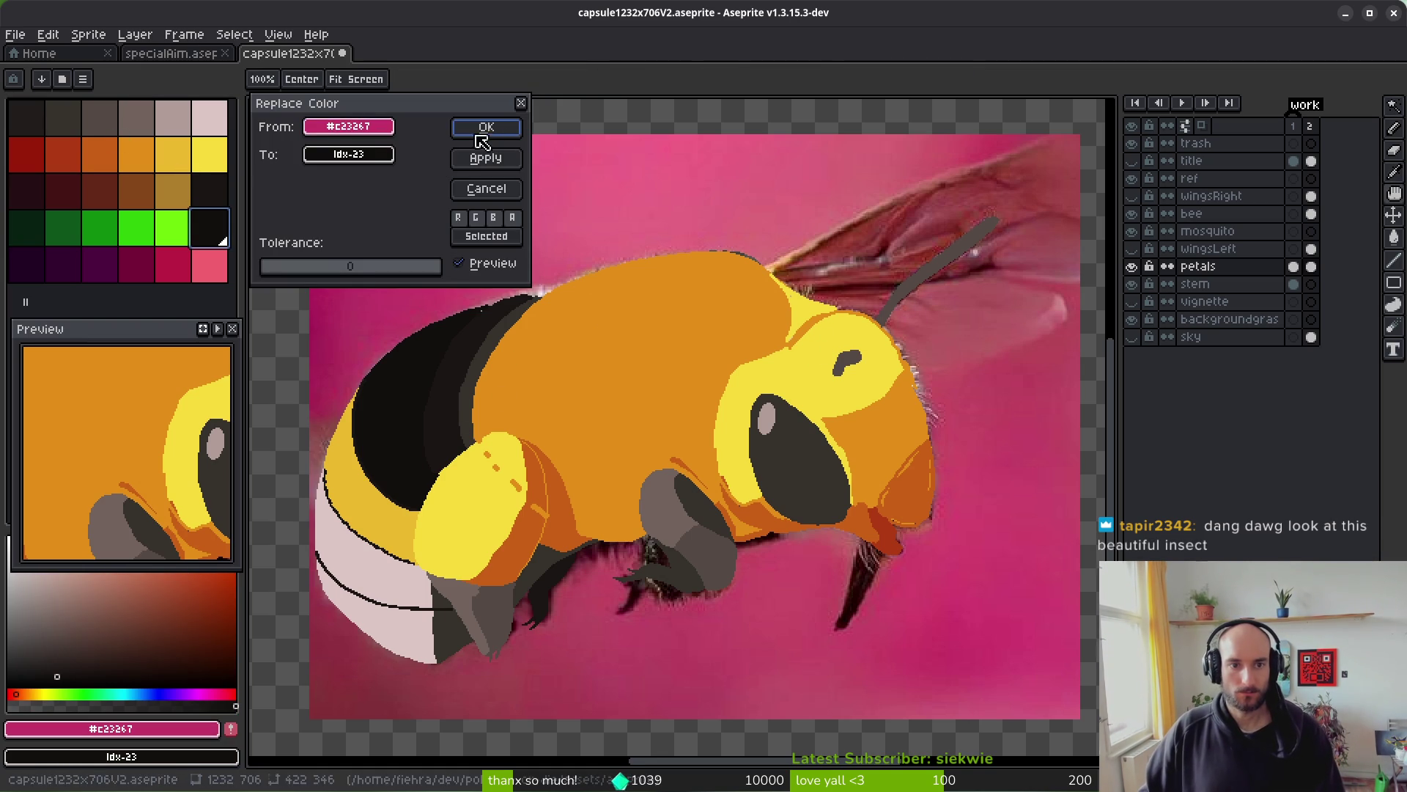
# - Replace the pink with black at raised tolerance, delete it to transparency, and hide the bee layer
pyautogui.moveTo(322, 274)
pyautogui.mouseDown()
pyautogui.moveTo(311, 277)
pyautogui.moveTo(340, 276)
pyautogui.moveTo(264, 282)
pyautogui.moveTo(321, 289)
pyautogui.mouseUp()
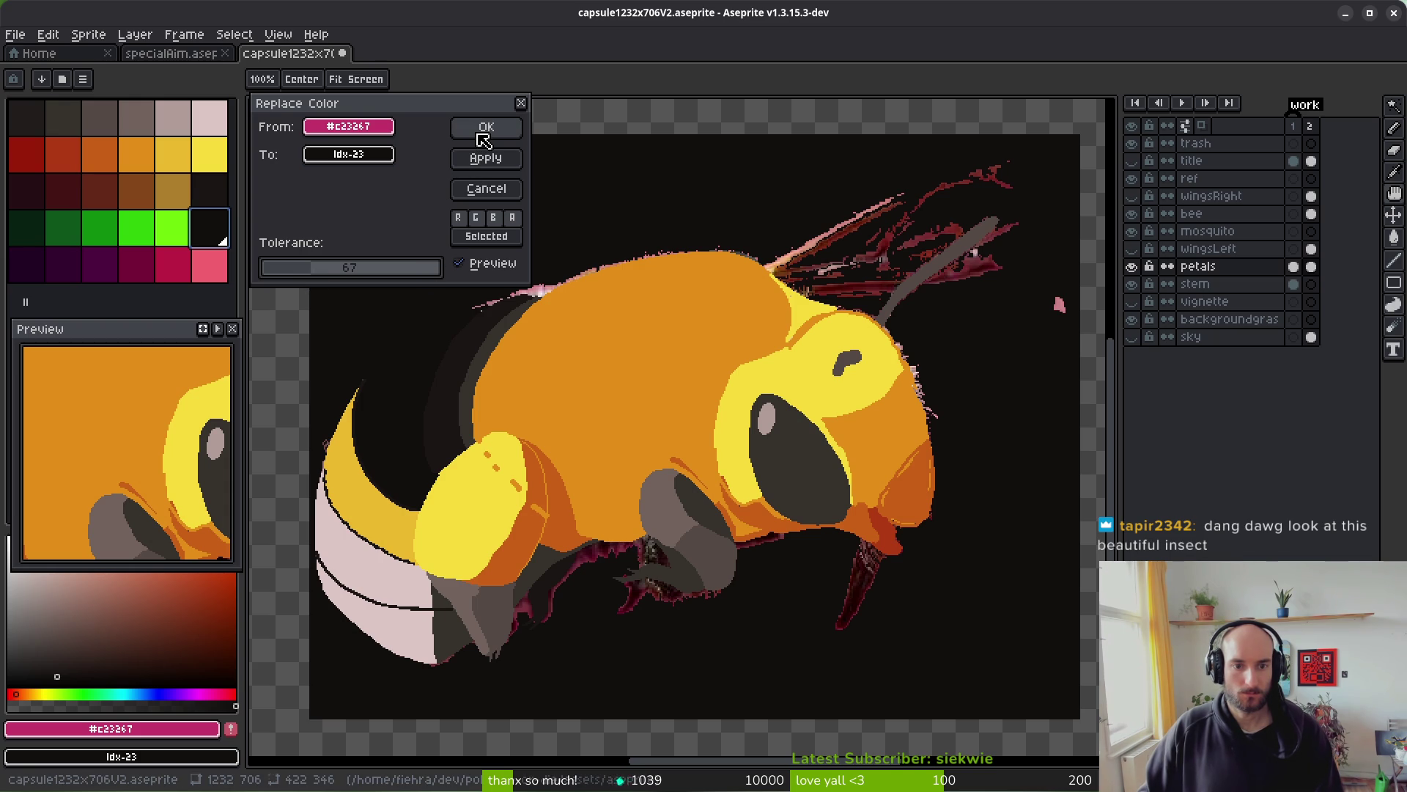
pyautogui.click(484, 131)
pyautogui.click(768, 297)
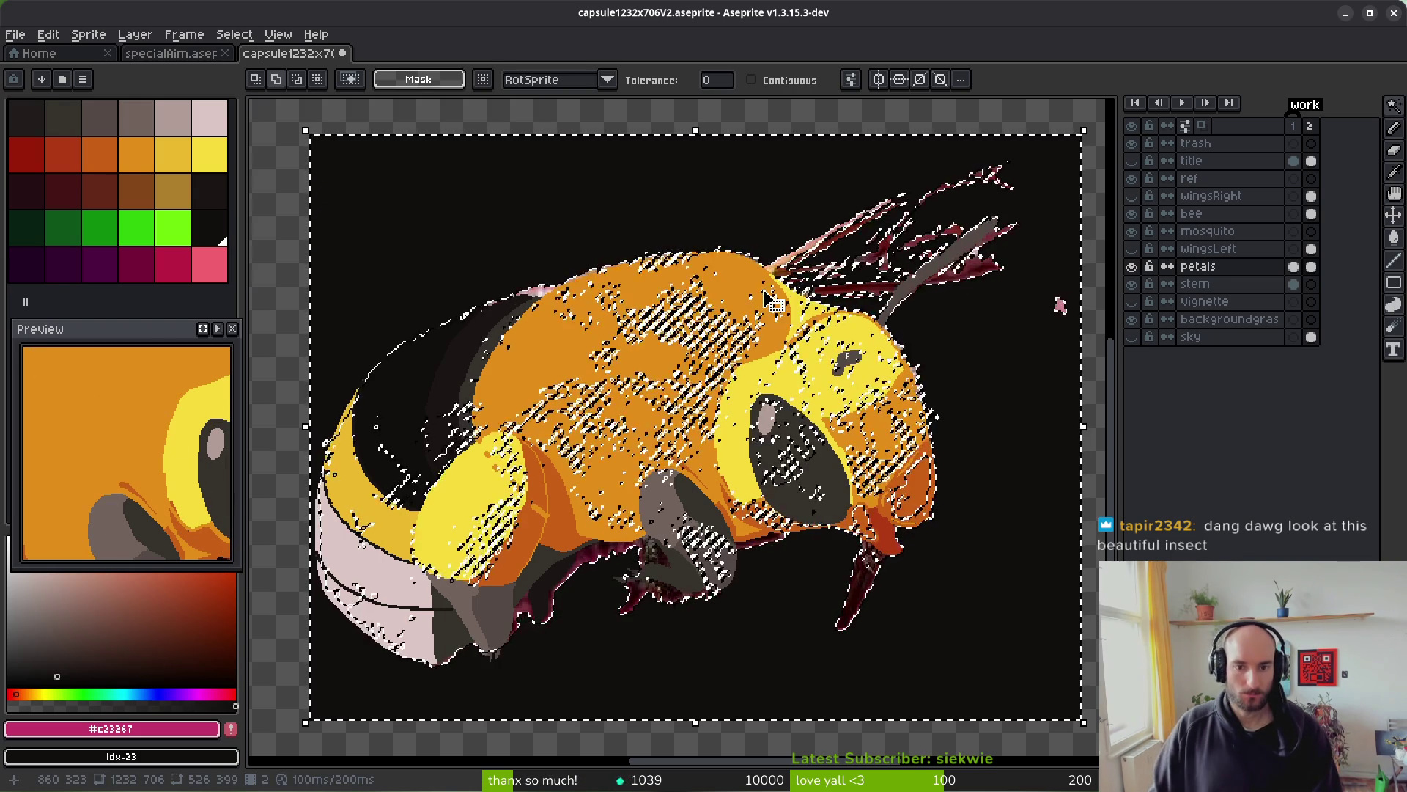
pyautogui.press('Delete')
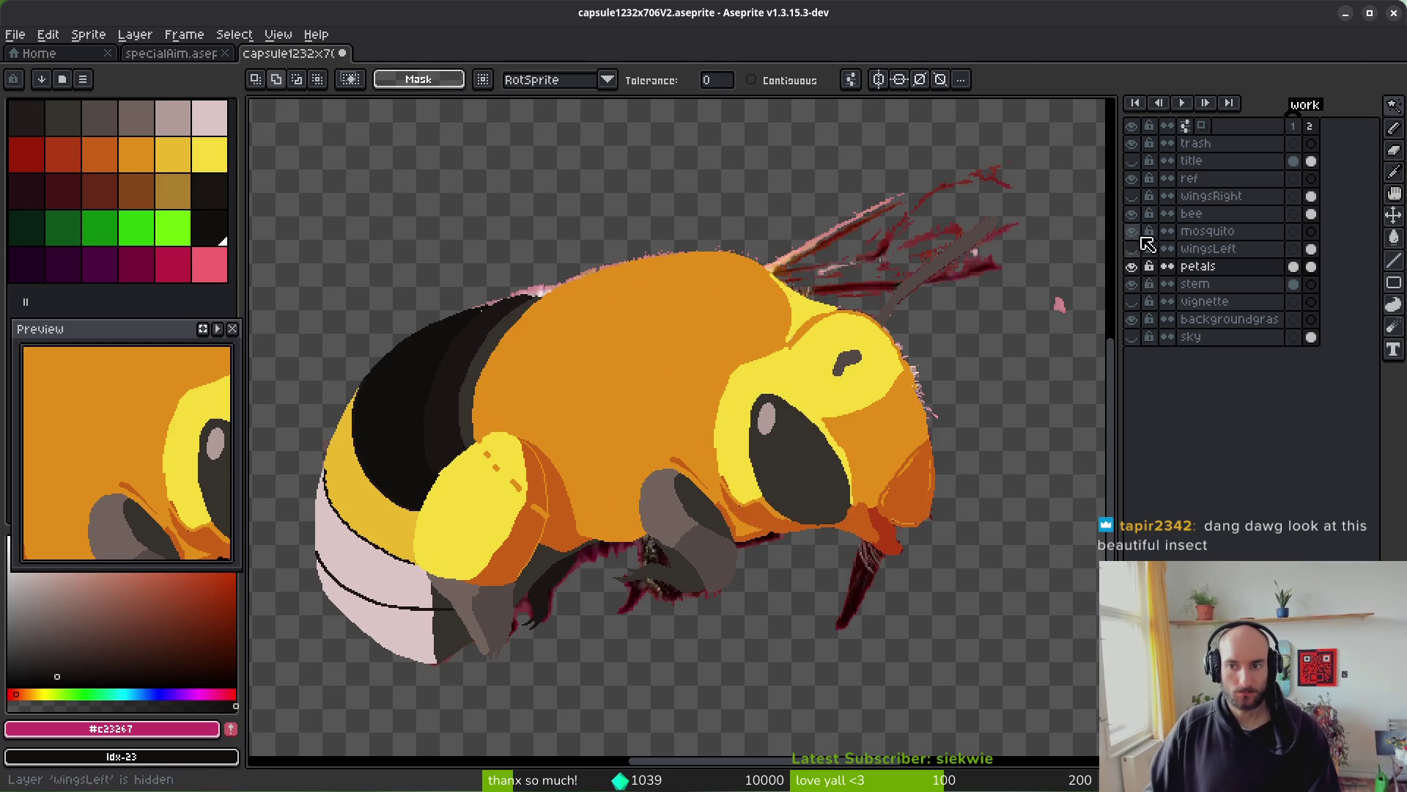
pyautogui.click(1135, 214)
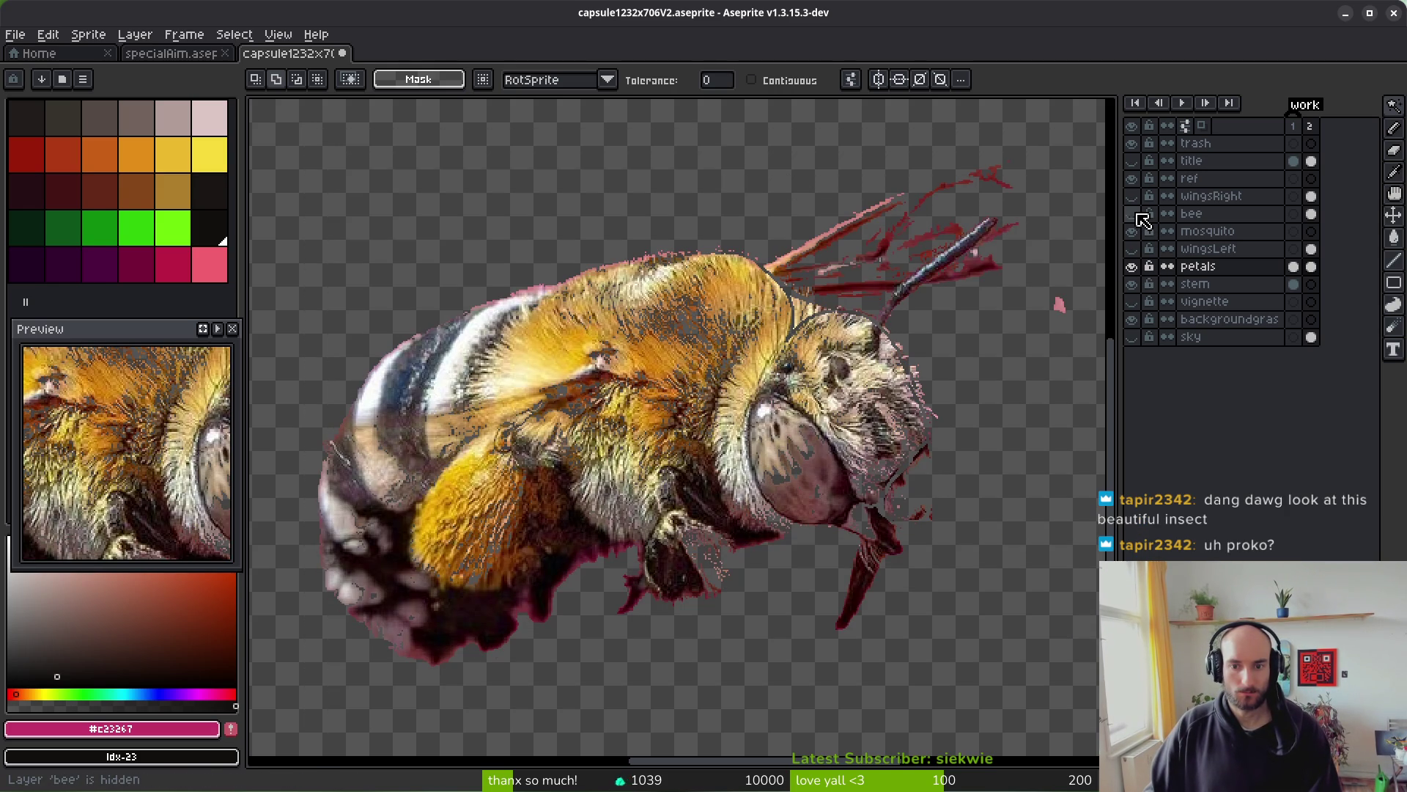
# - Show the bee layer again, save the file, and switch to the browser
pyautogui.click(1133, 214)
pyautogui.hotkey('ctrl', 's')
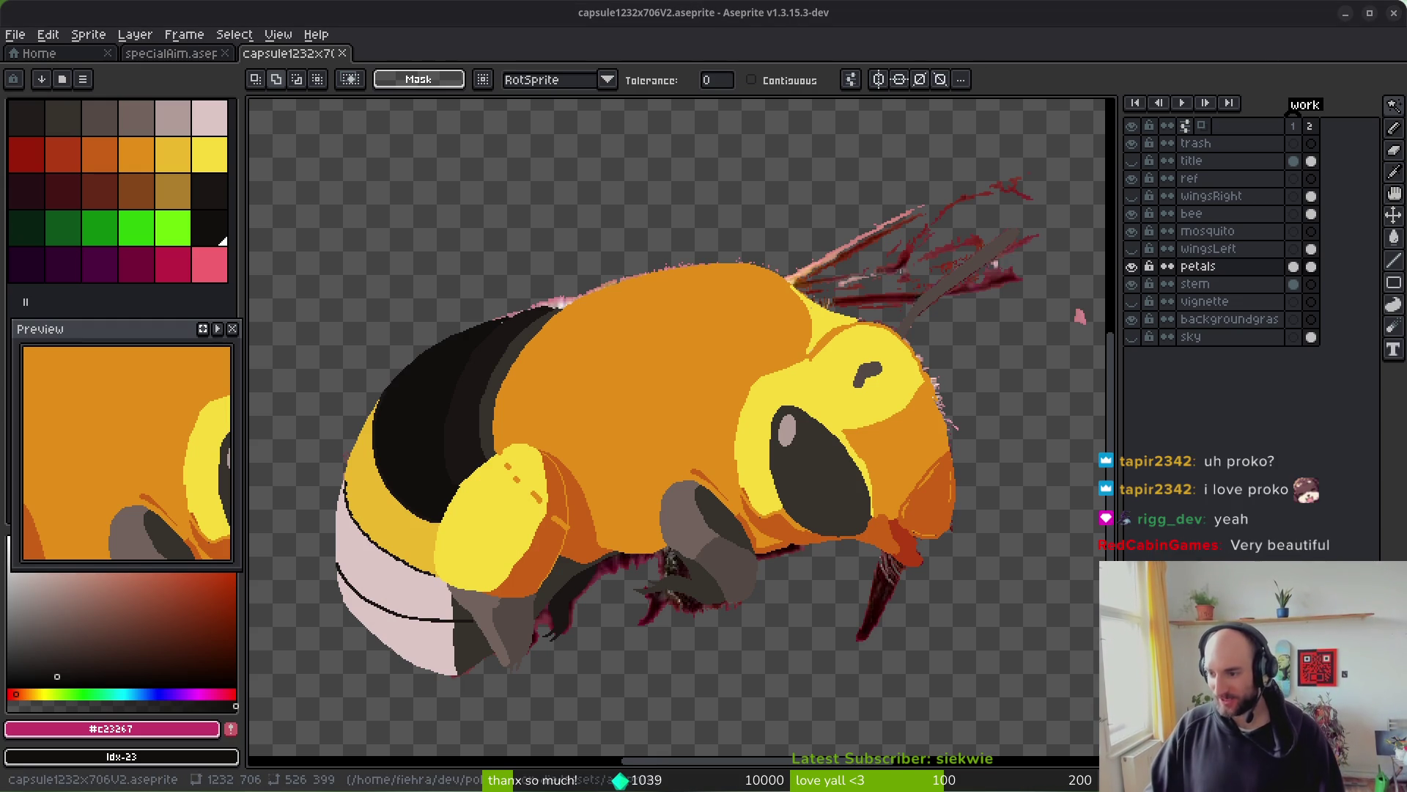
pyautogui.press('Return')
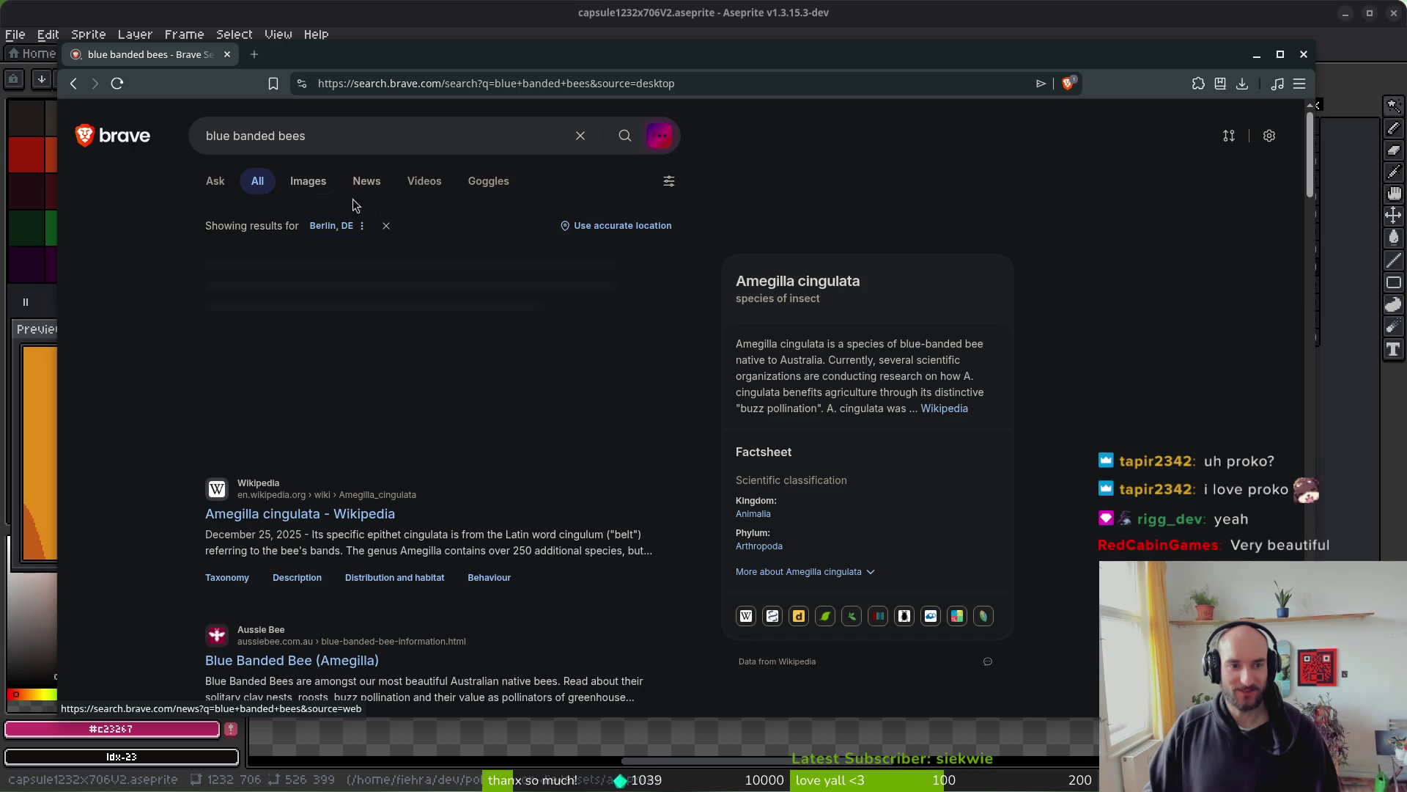
# - Browse blue banded bees image results, previewing the male blue banded bees Getty Images photo
pyautogui.click(308, 181)
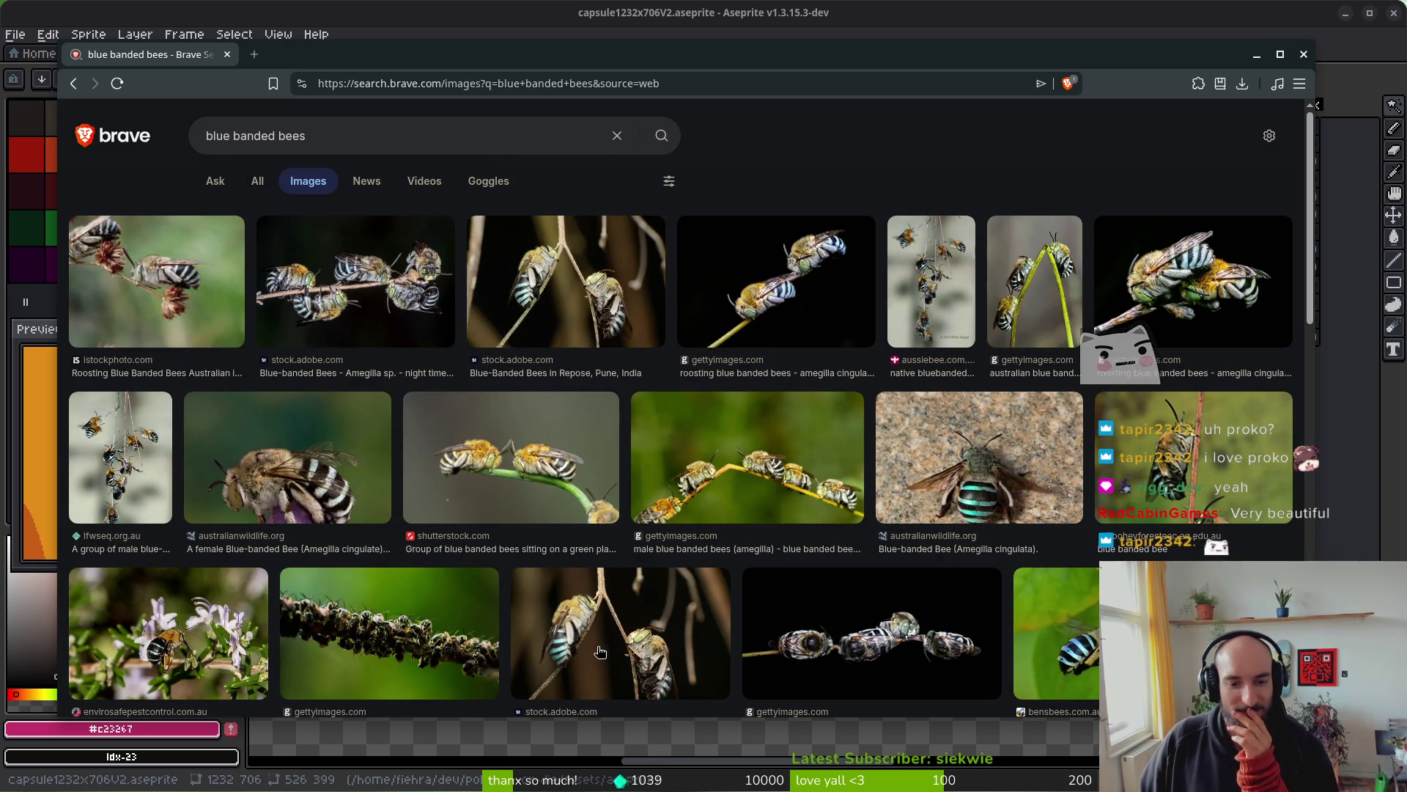
pyautogui.click(371, 635)
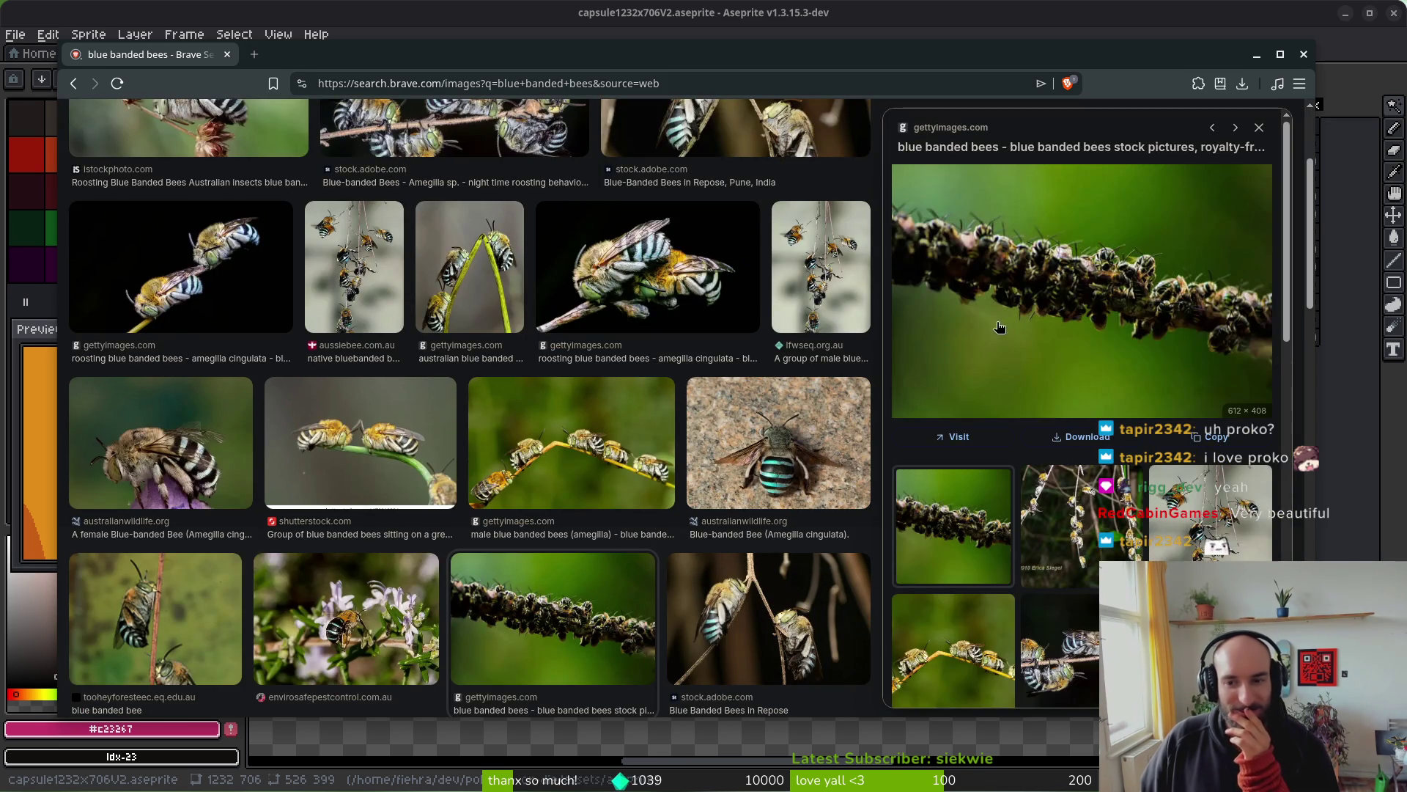
pyautogui.click(1259, 128)
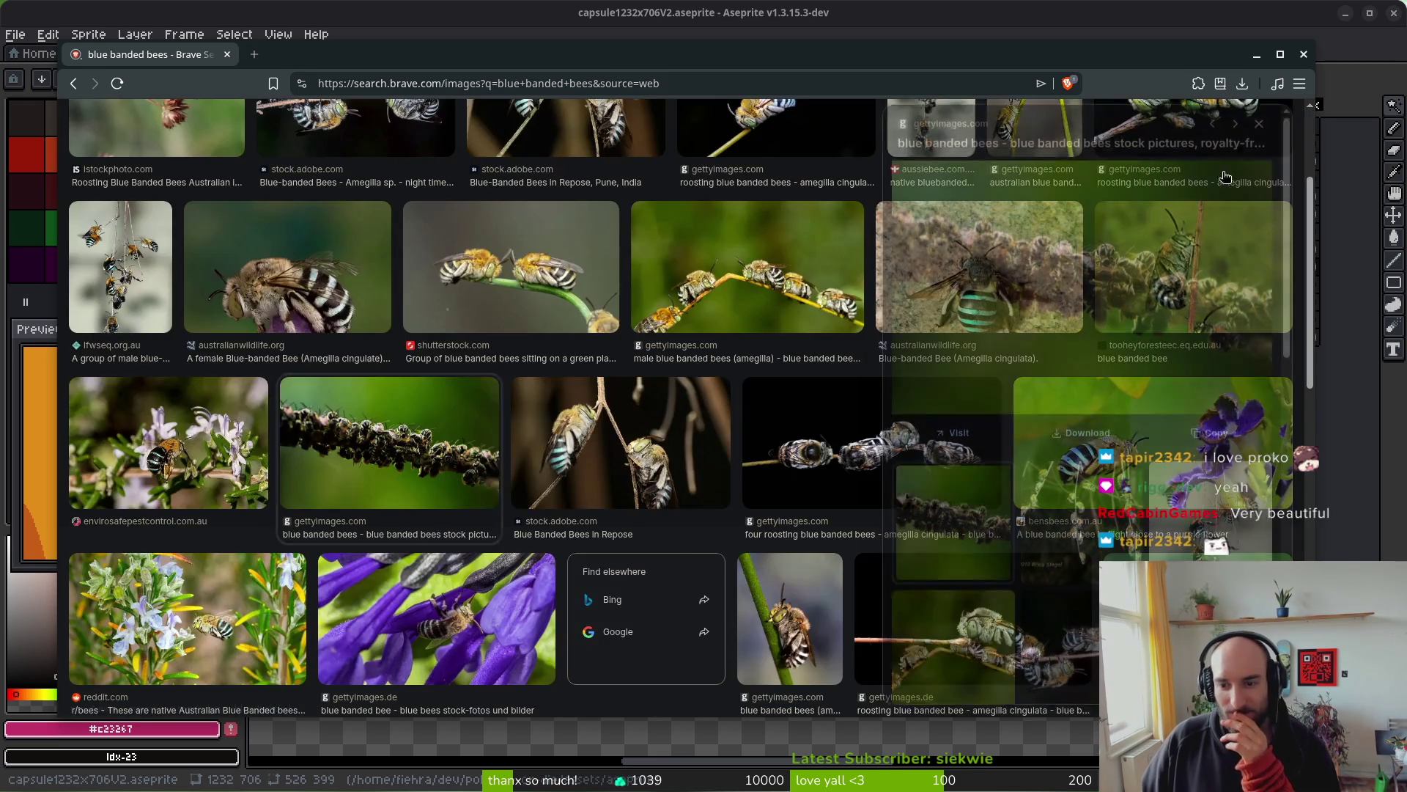
pyautogui.scroll(1, 513, 396)
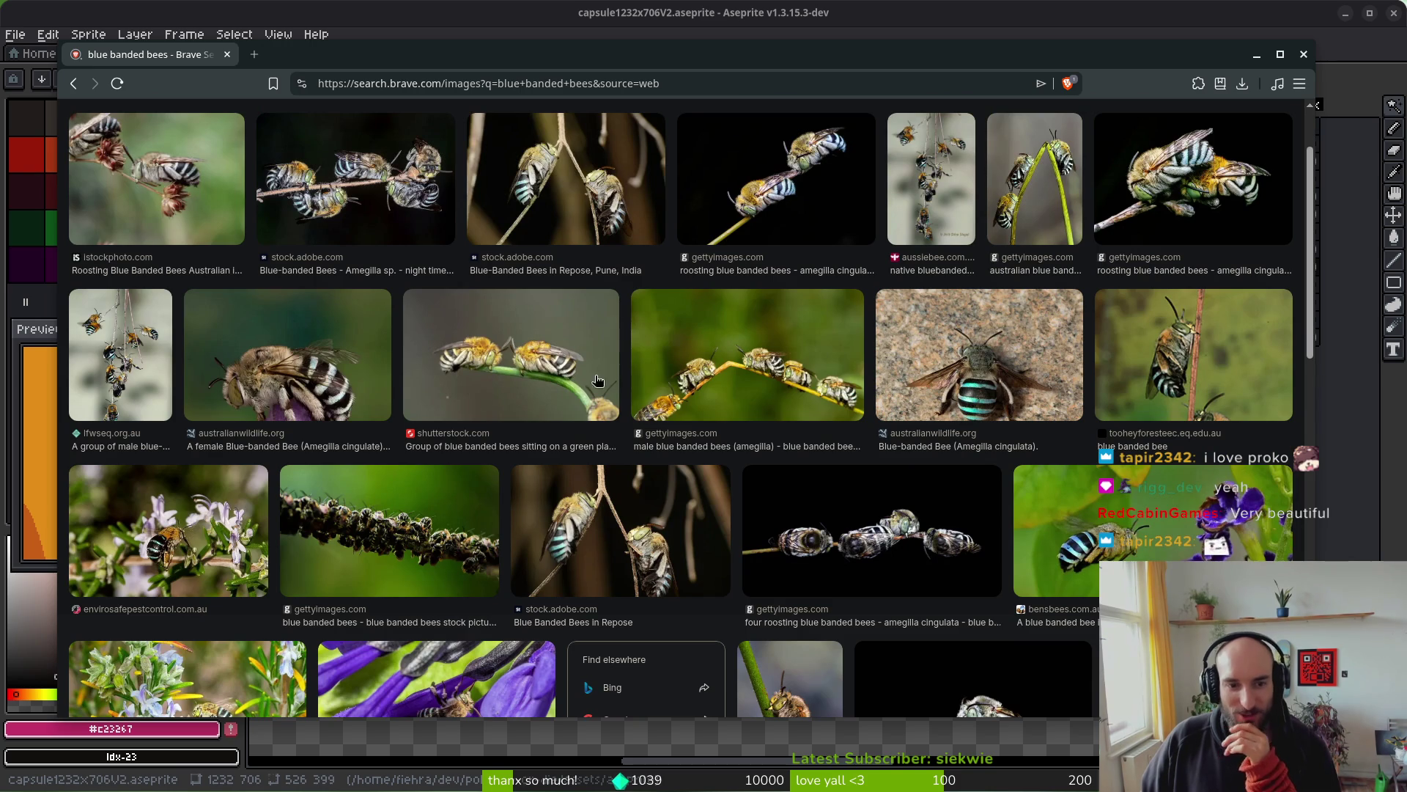
pyautogui.click(711, 386)
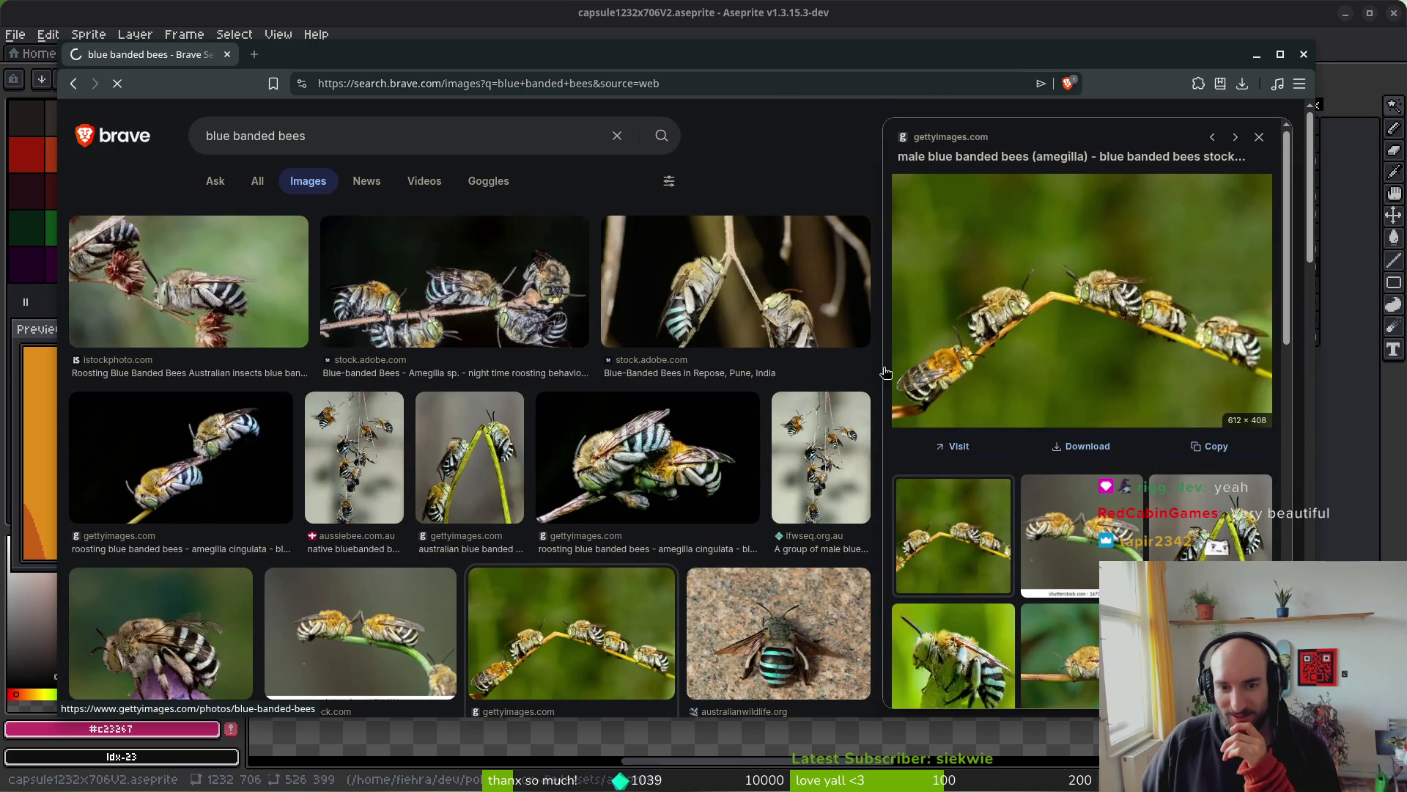
pyautogui.click(1040, 340)
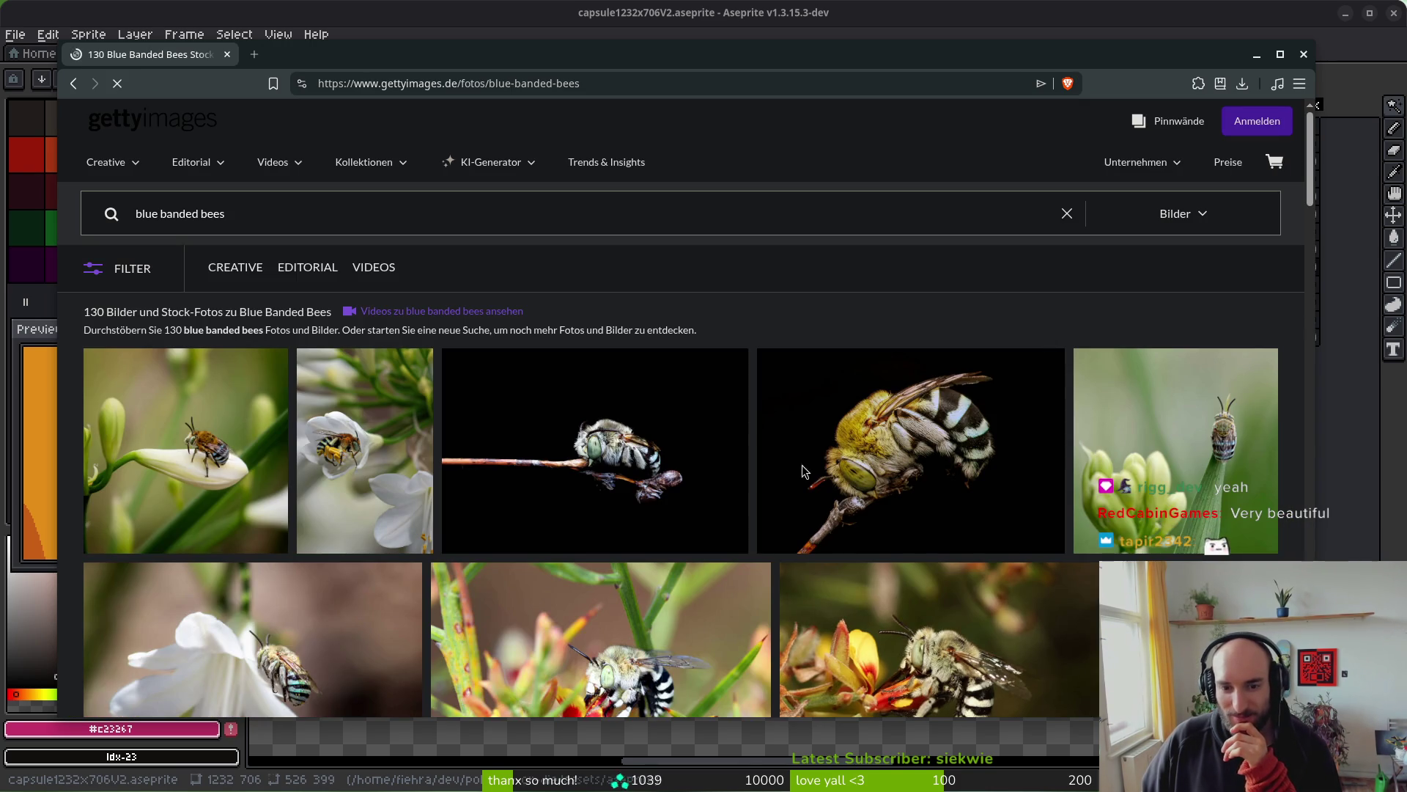
pyautogui.scroll(-2, 902, 485)
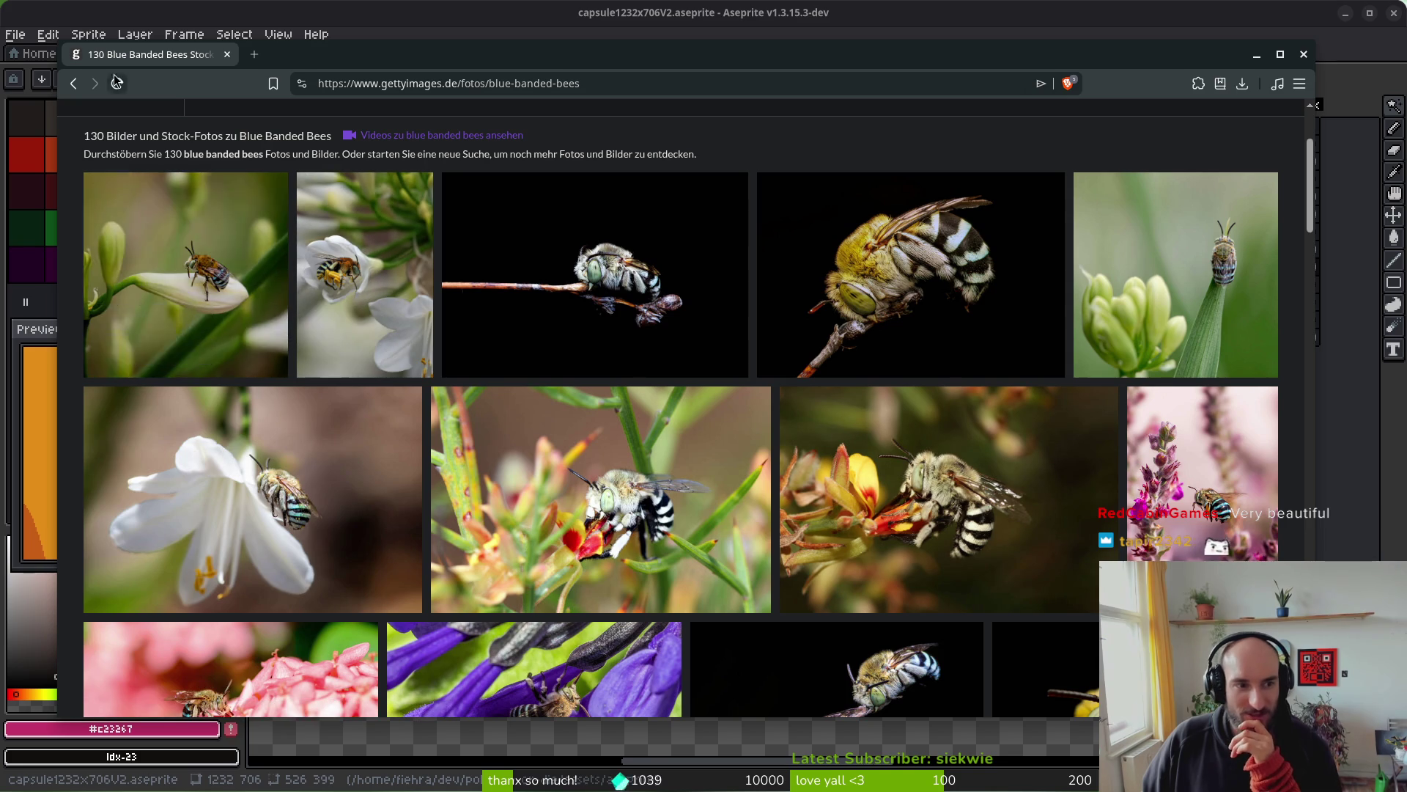
pyautogui.click(72, 85)
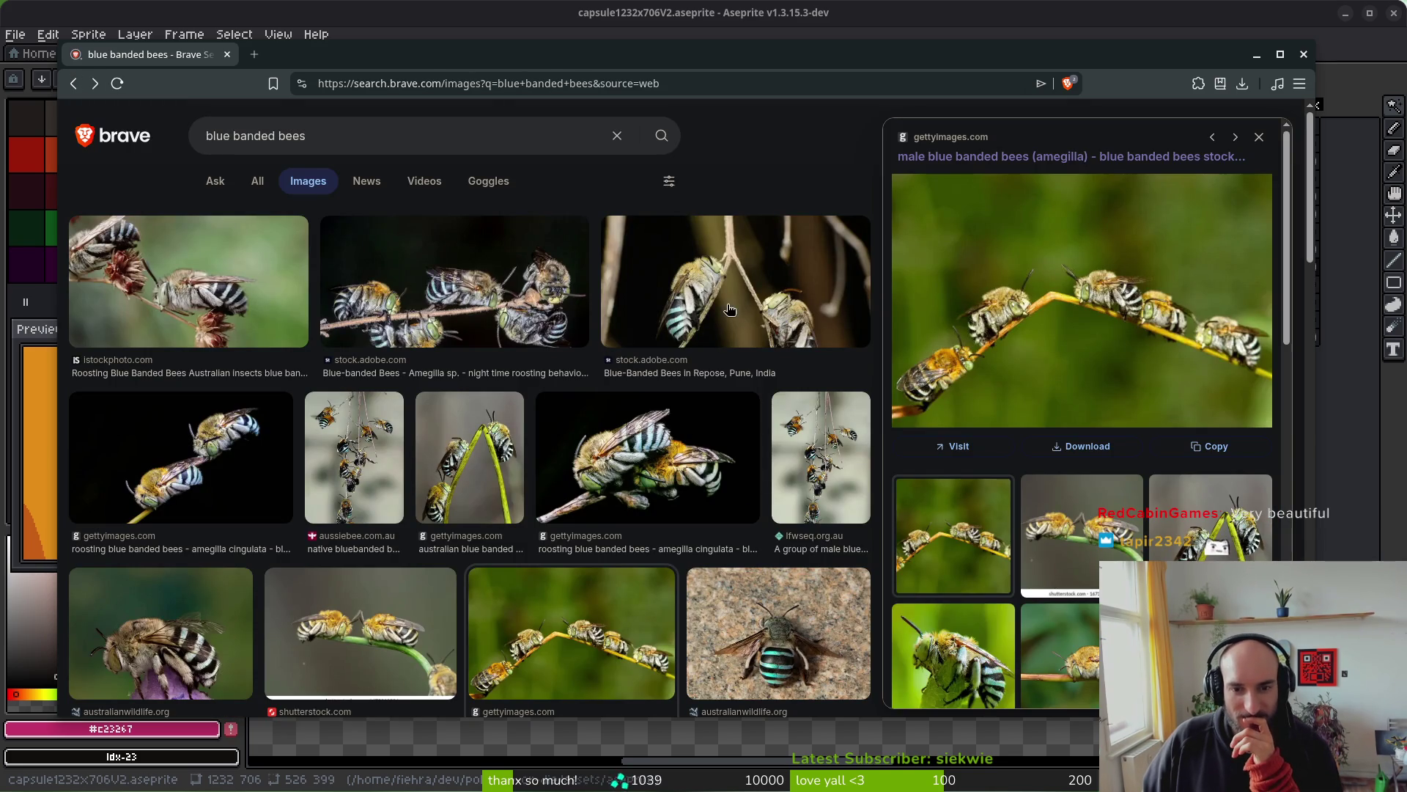
pyautogui.click(364, 143)
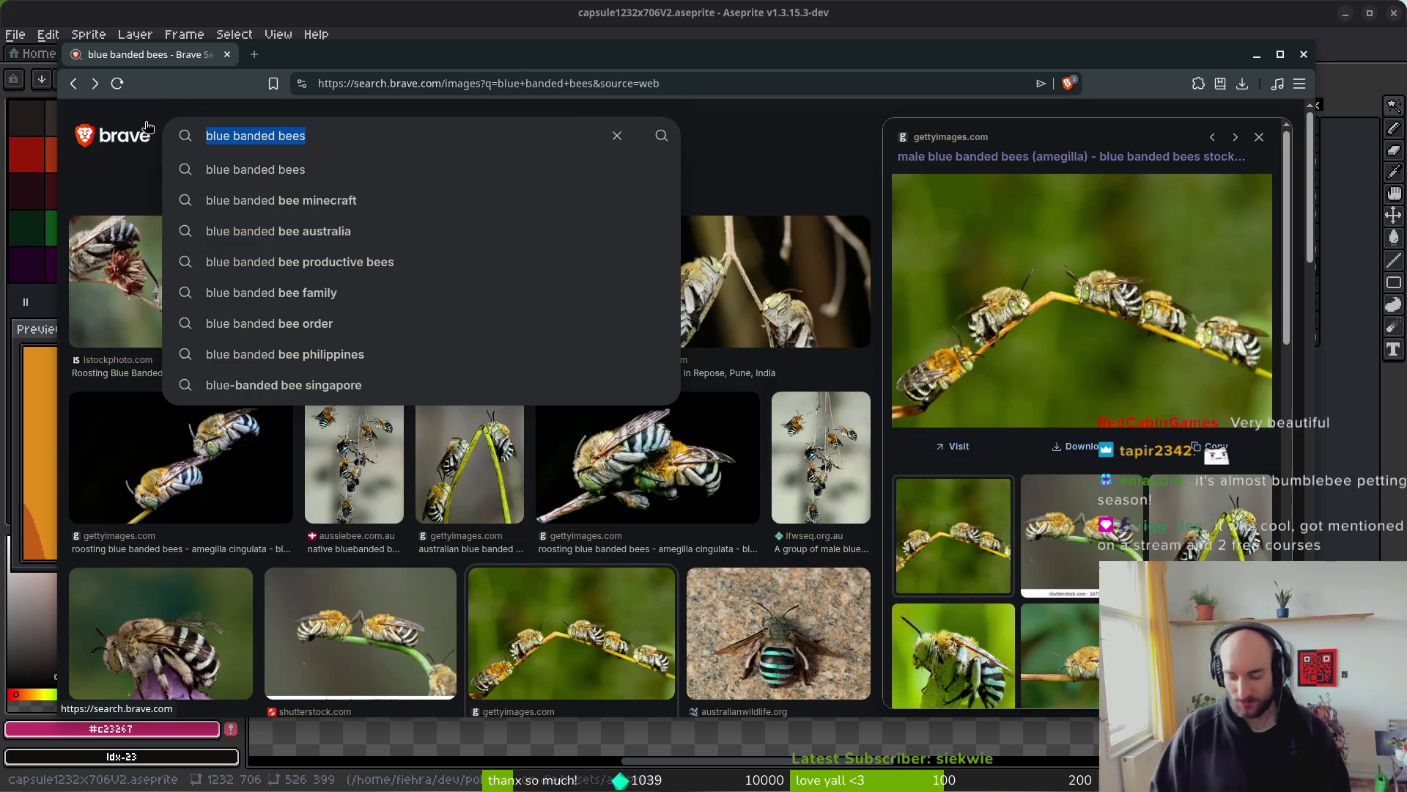
# - Search 'banded cuckoo bee', change the query to 'neon cuckoo bee', and preview the reddit photo
pyautogui.write('ba')
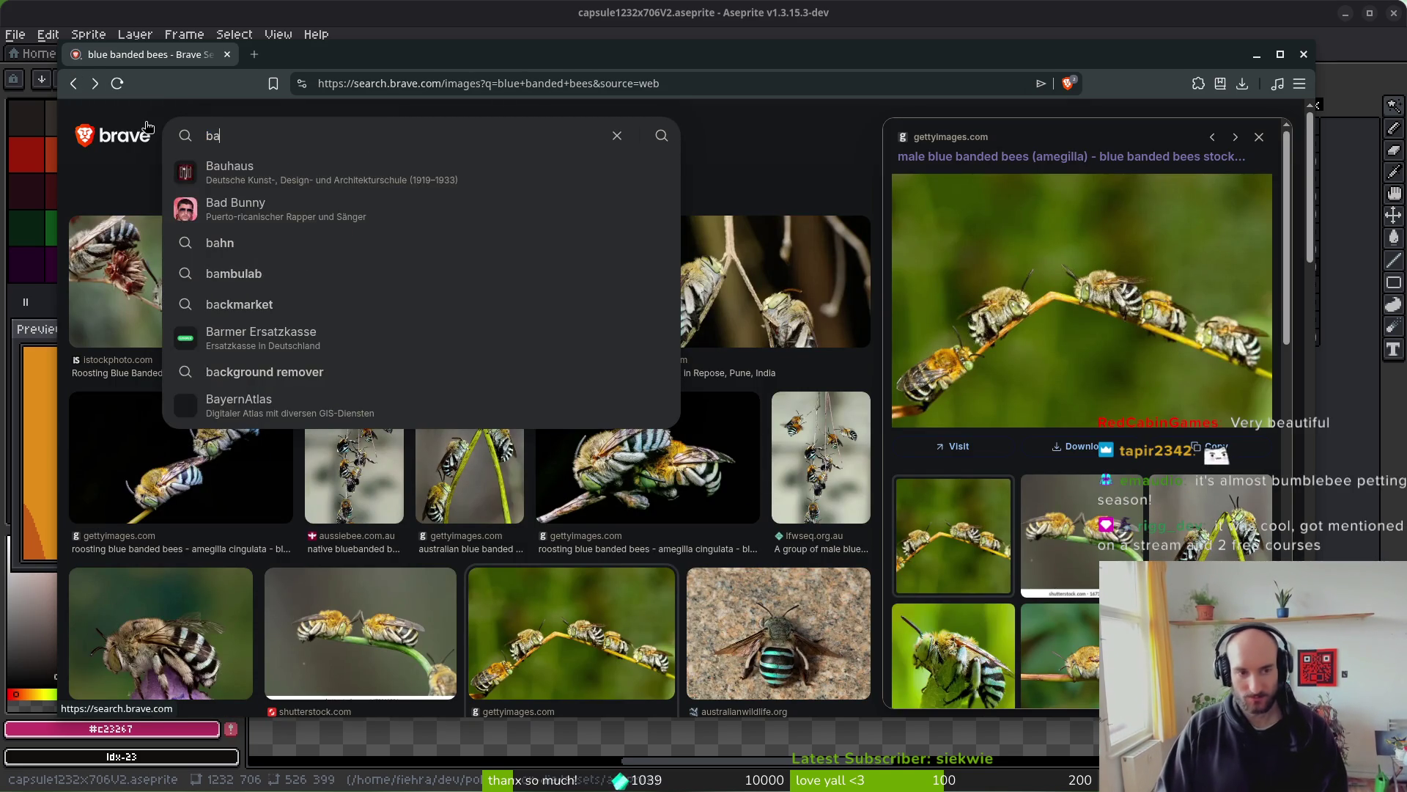
pyautogui.write('nded coo')
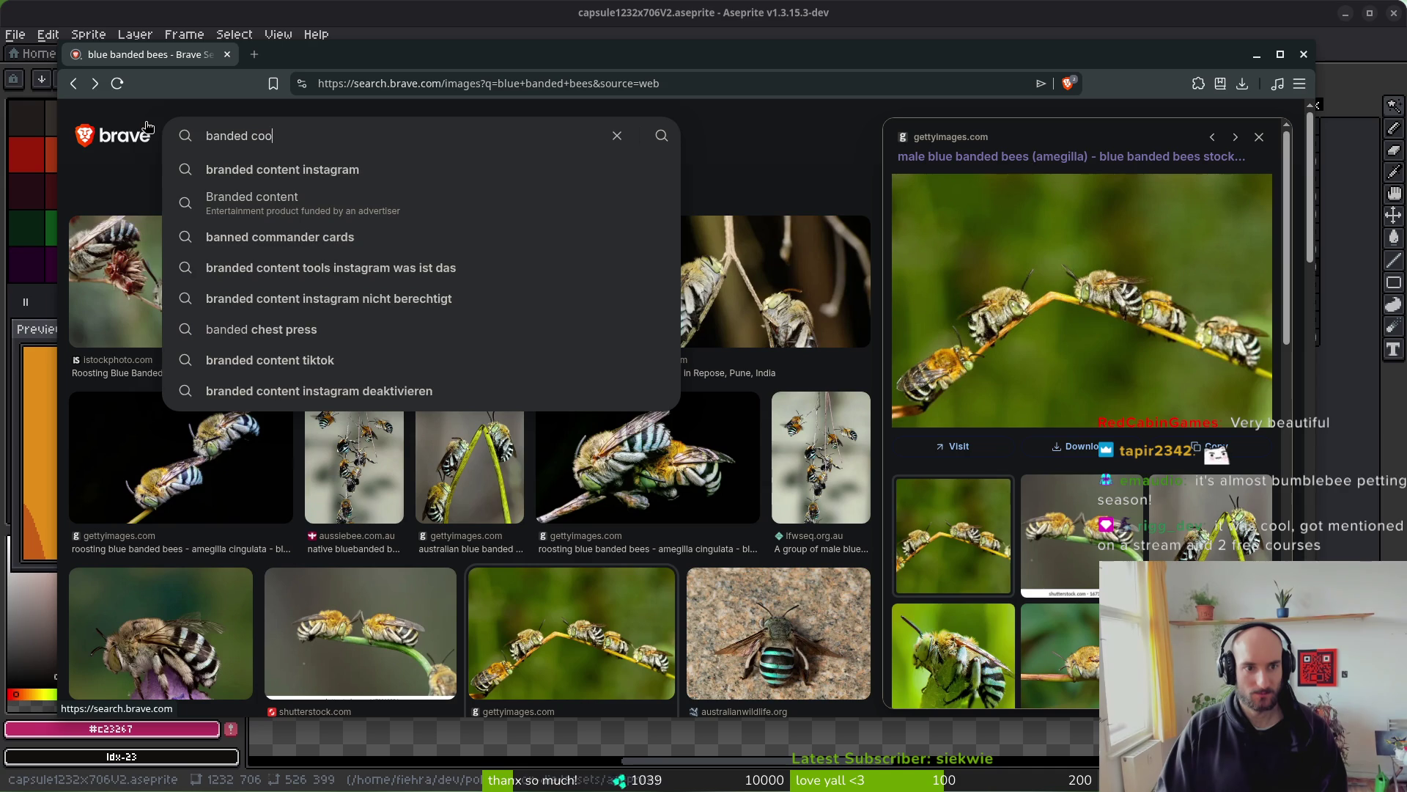
pyautogui.write('ko be')
pyautogui.press('Return')
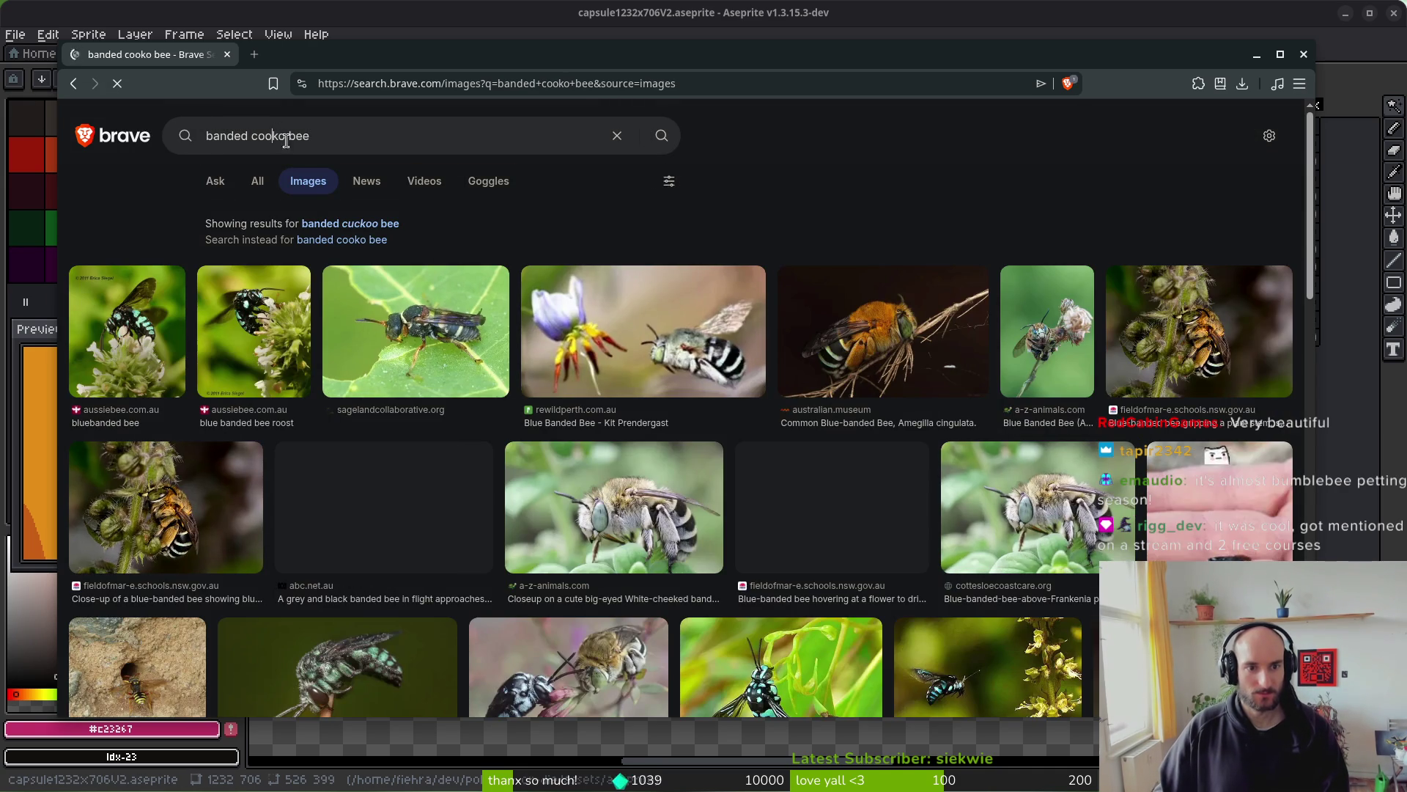
pyautogui.click(350, 224)
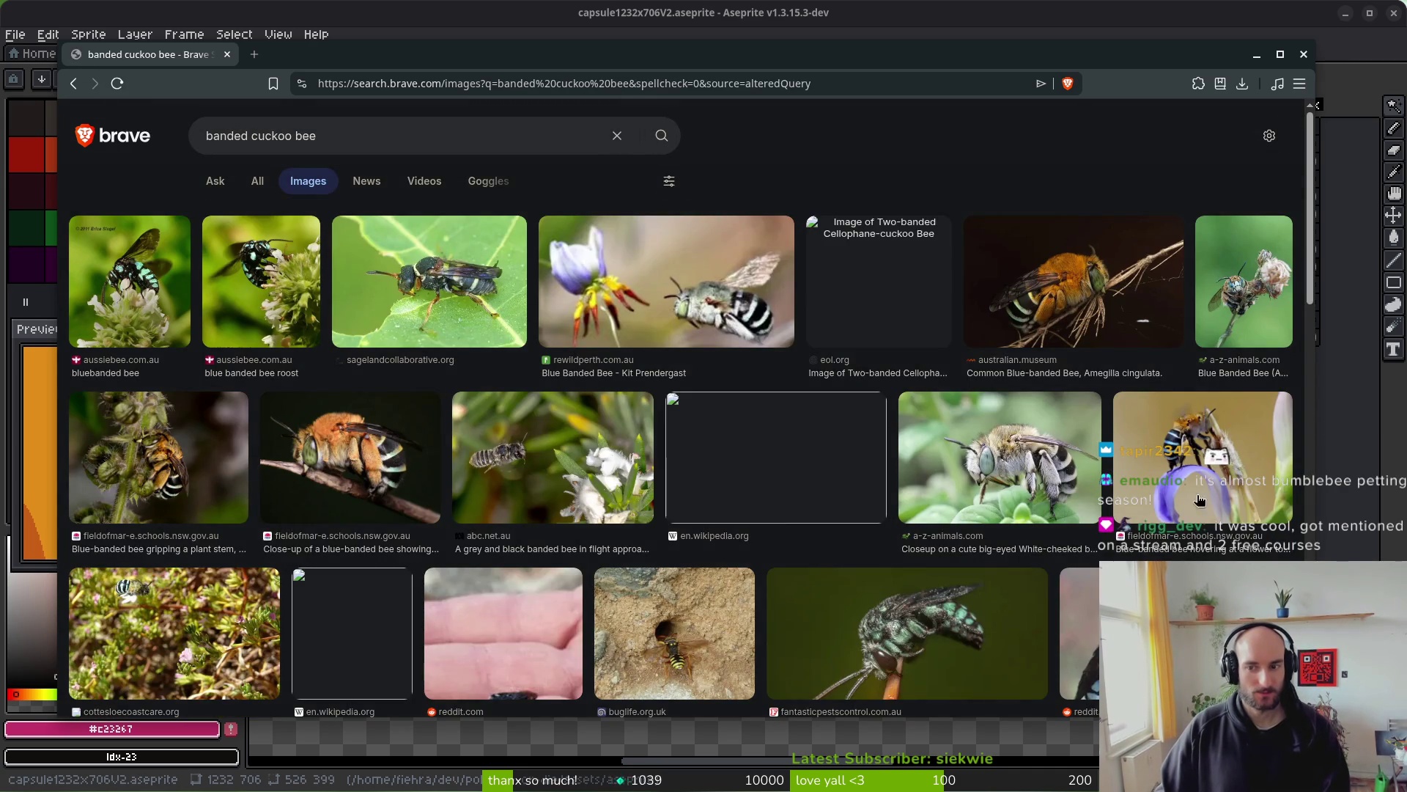
pyautogui.scroll(-2, 680, 416)
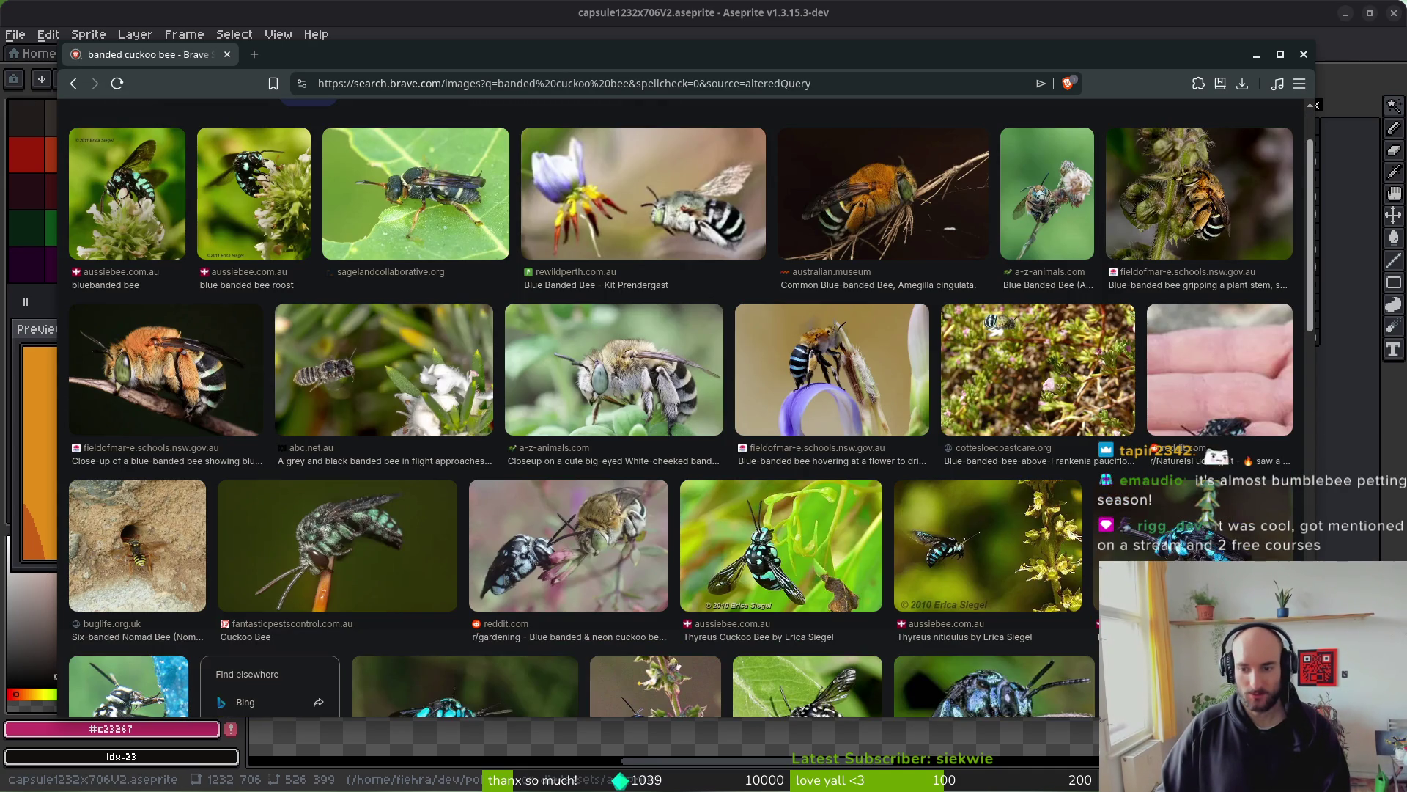
pyautogui.scroll(-3, 967, 600)
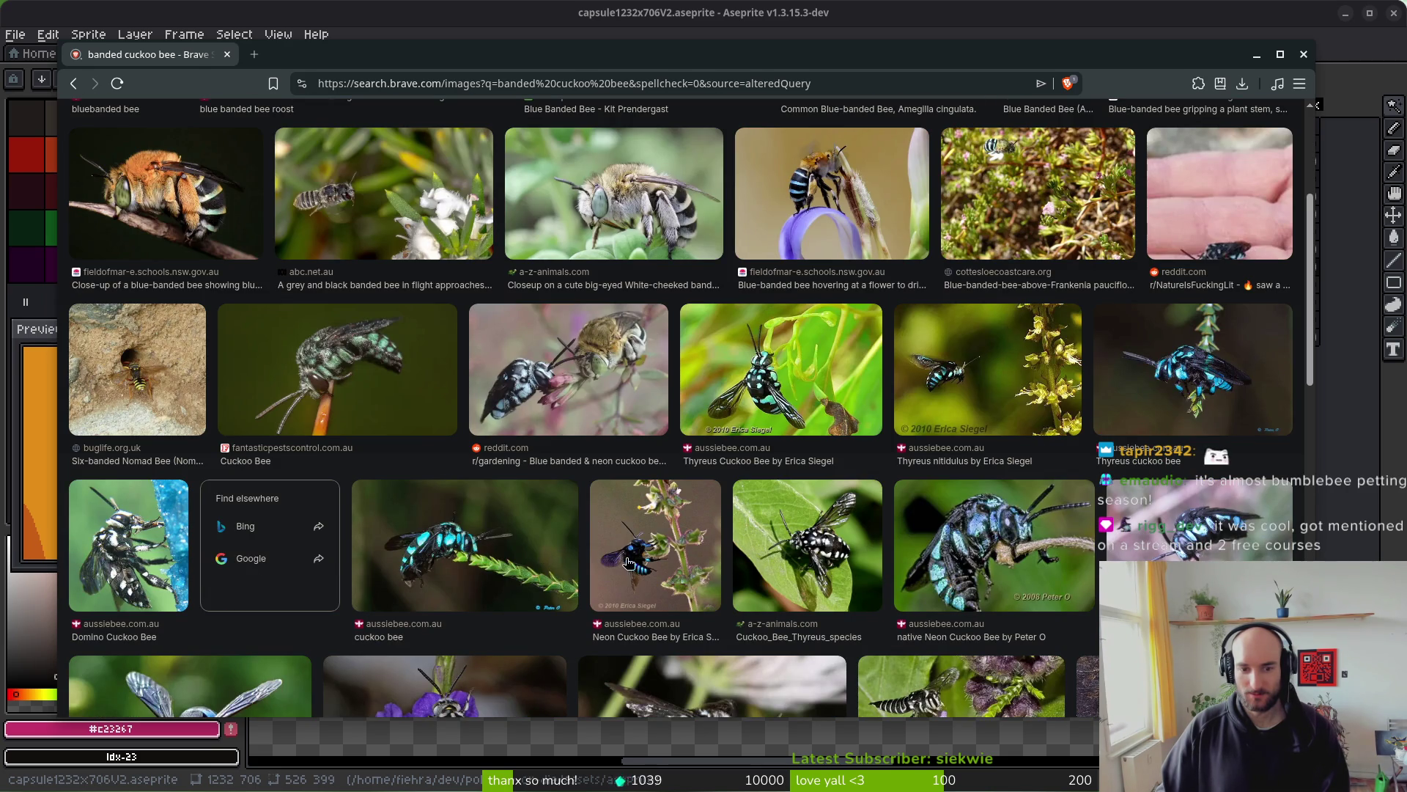
pyautogui.scroll(4, 533, 519)
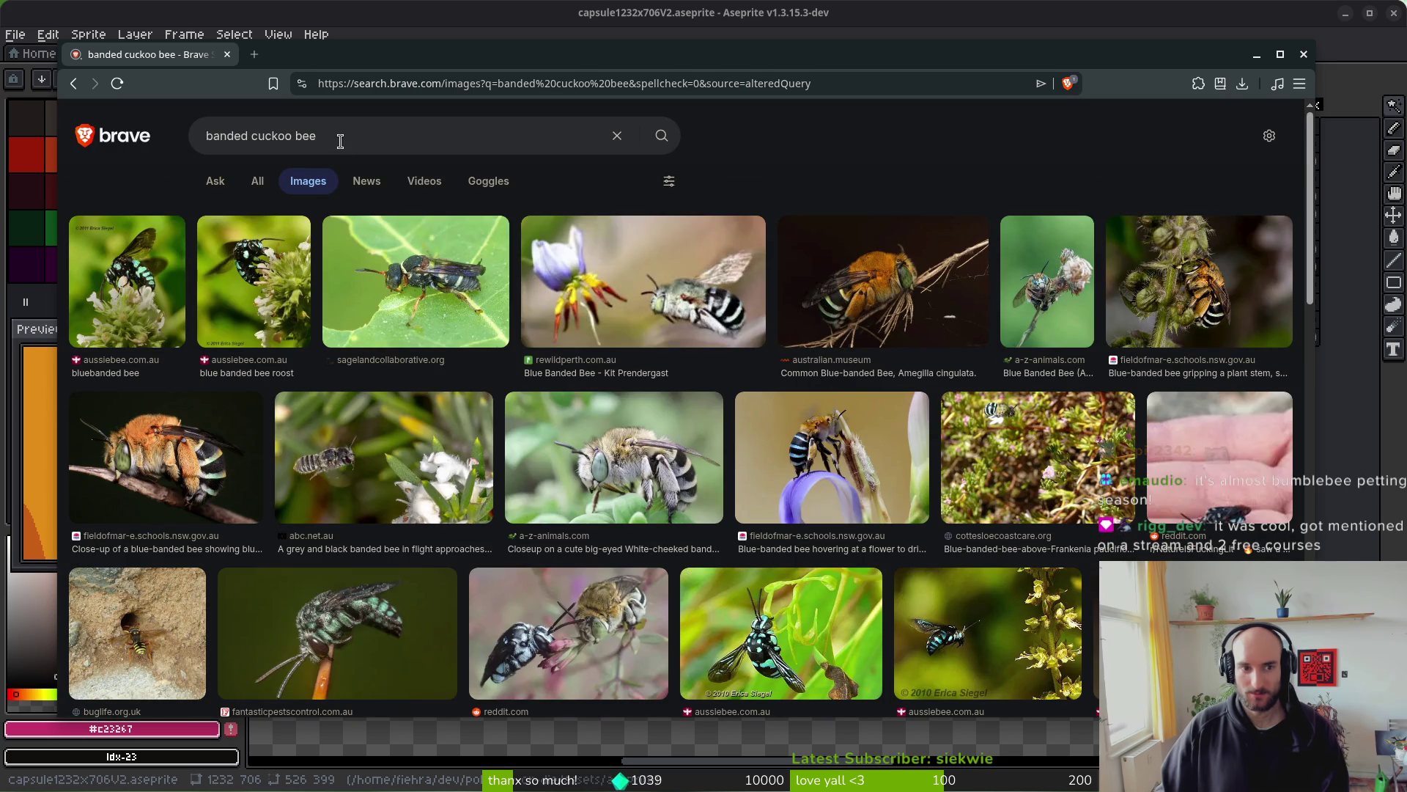
pyautogui.doubleClick(249, 134)
pyautogui.write('neon')
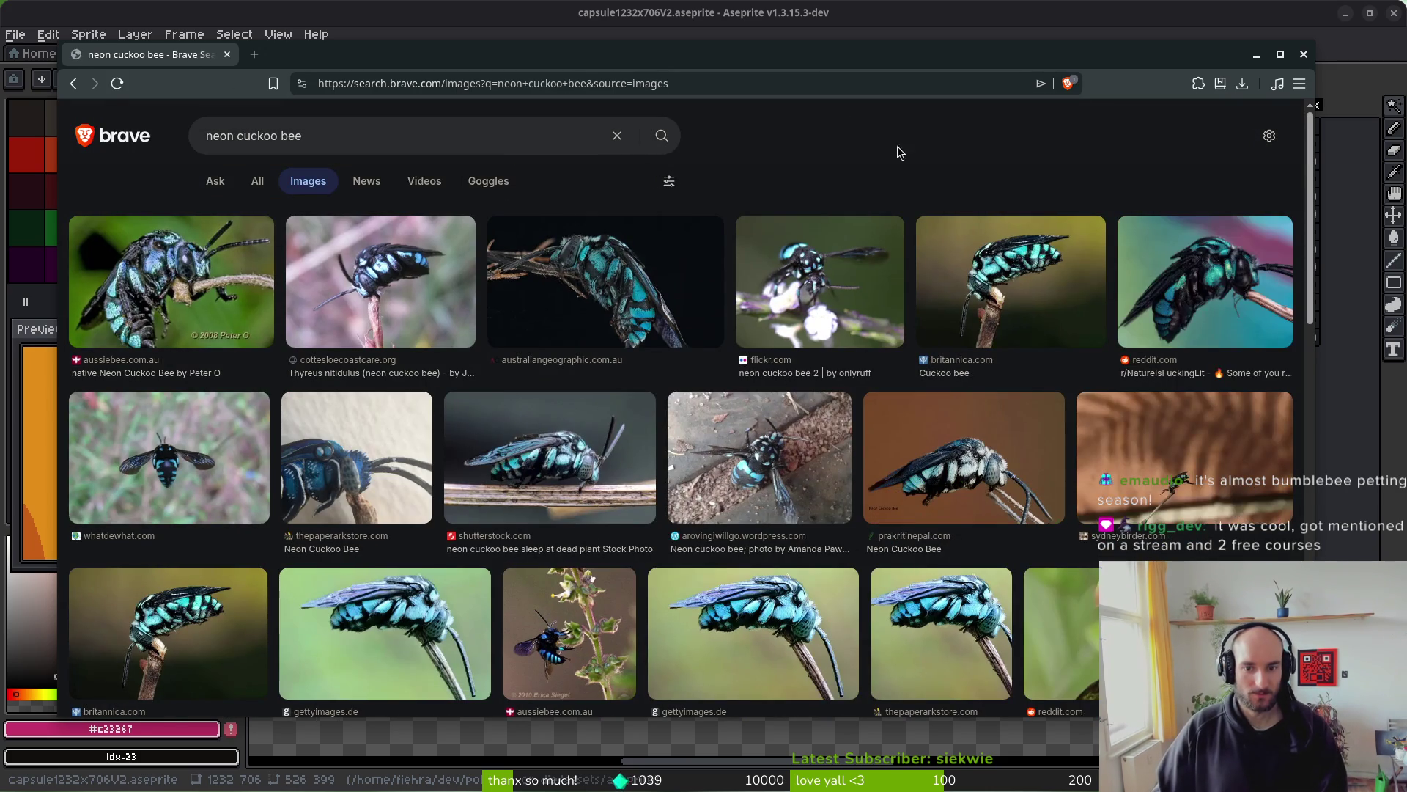
pyautogui.click(1181, 296)
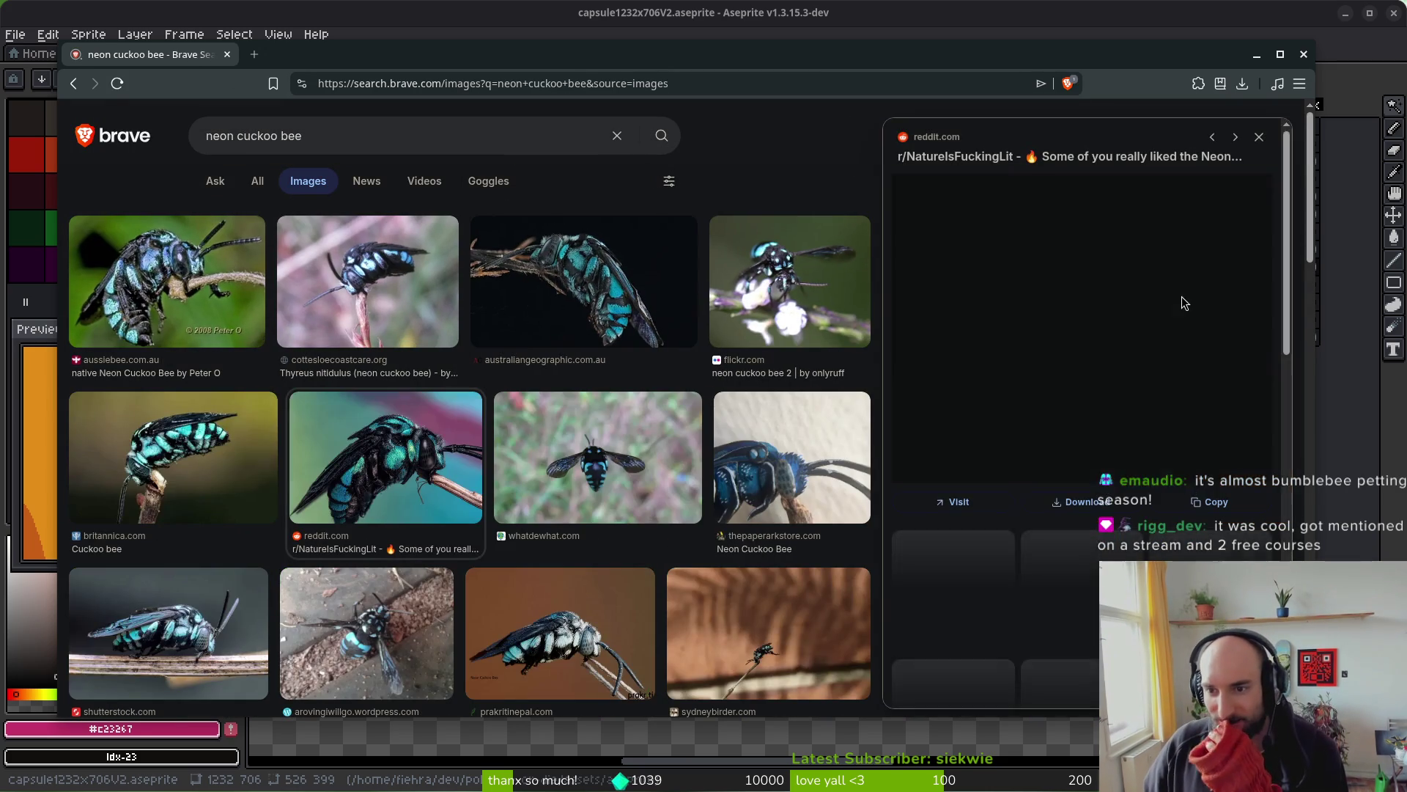
# - Open the Reddit post with the neon cuckoo bee and enlarge and zoom its photo
pyautogui.click(1076, 347)
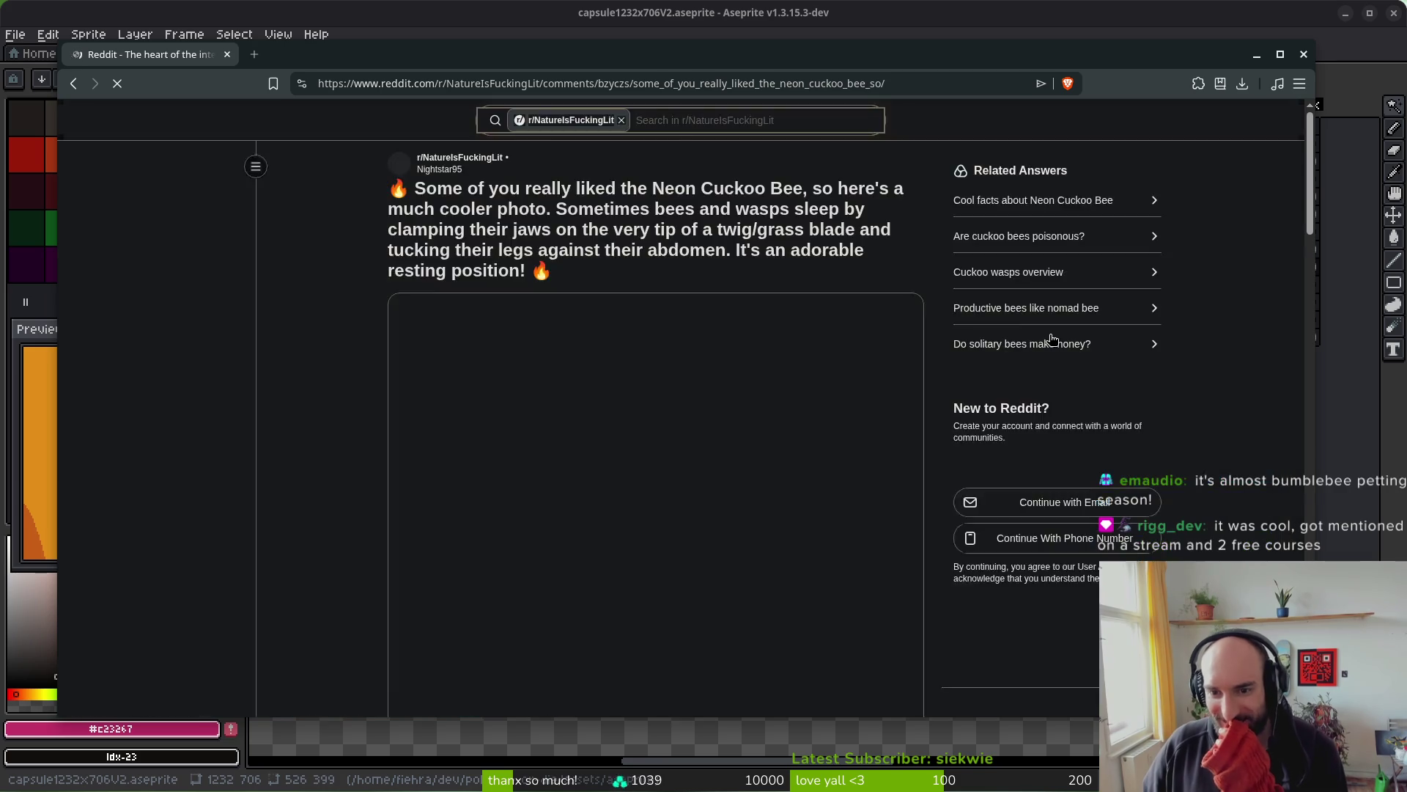
pyautogui.click(990, 342)
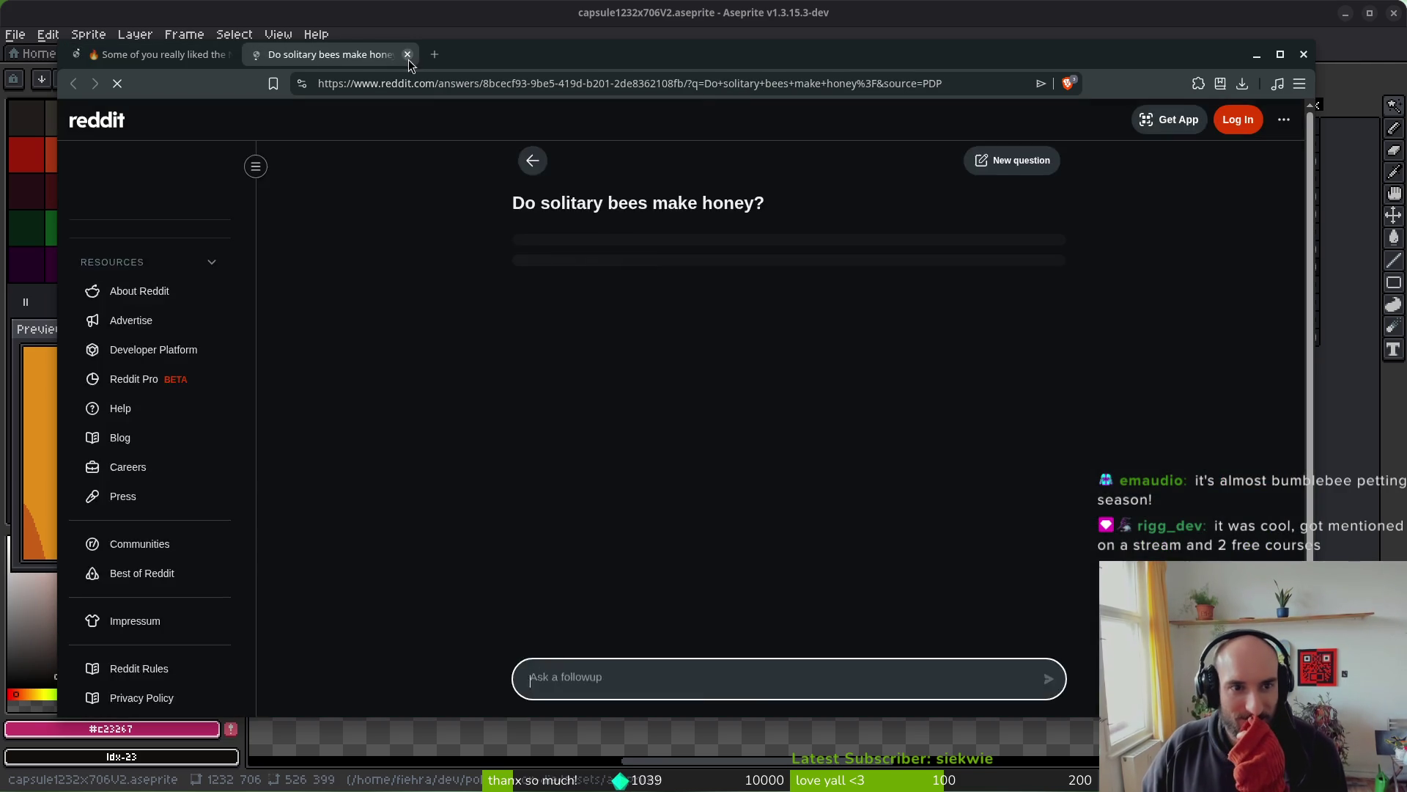
pyautogui.click(407, 54)
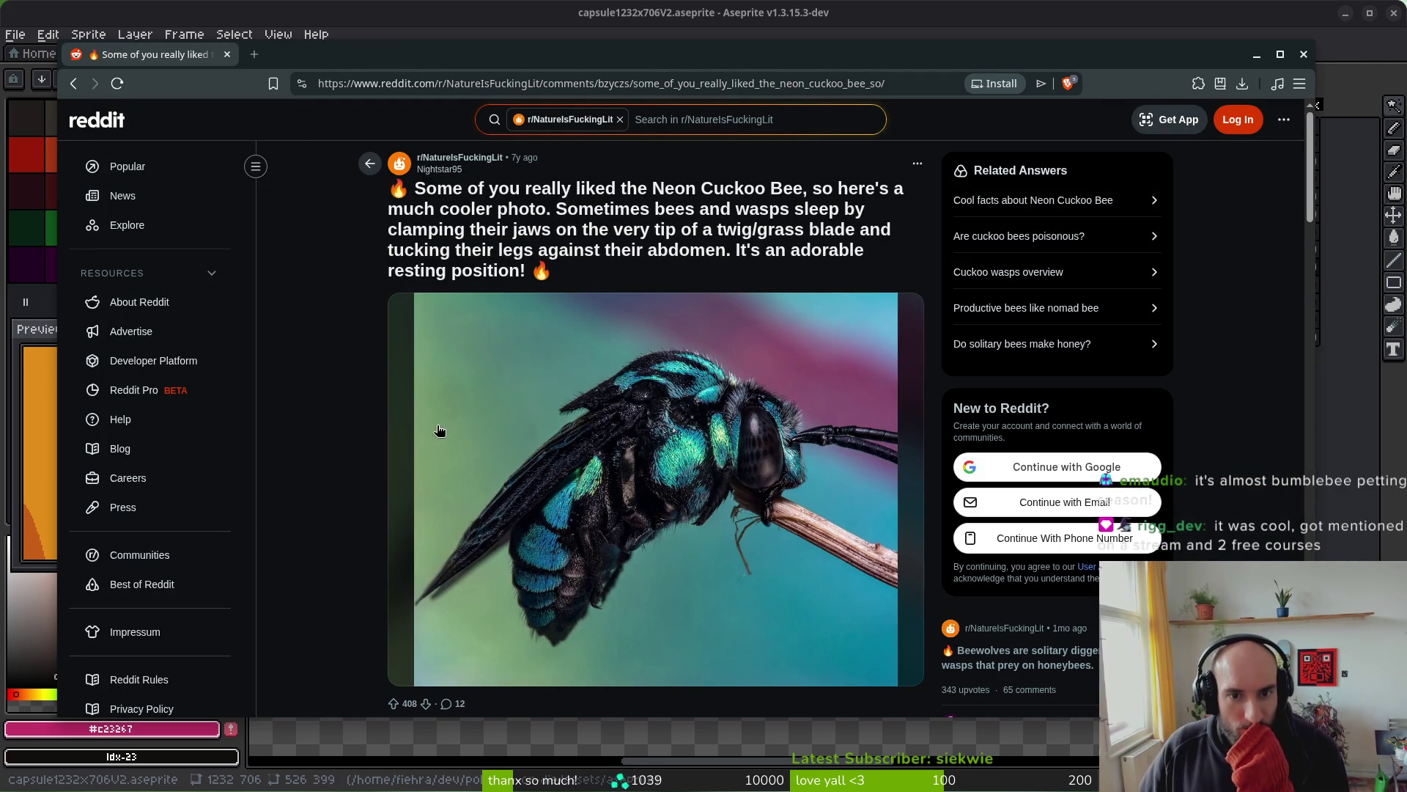
pyautogui.scroll(-1, 388, 425)
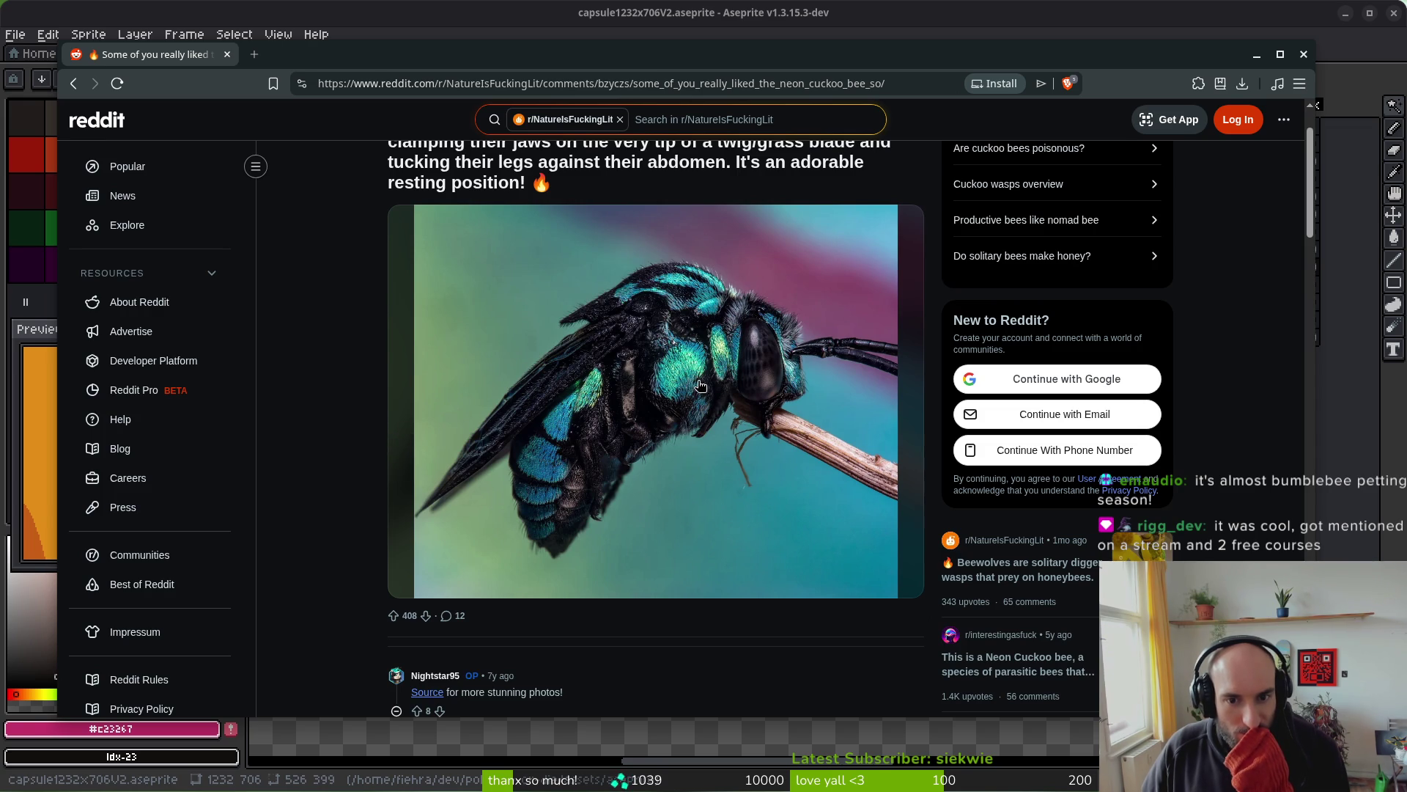
pyautogui.click(776, 363)
pyautogui.click(719, 362)
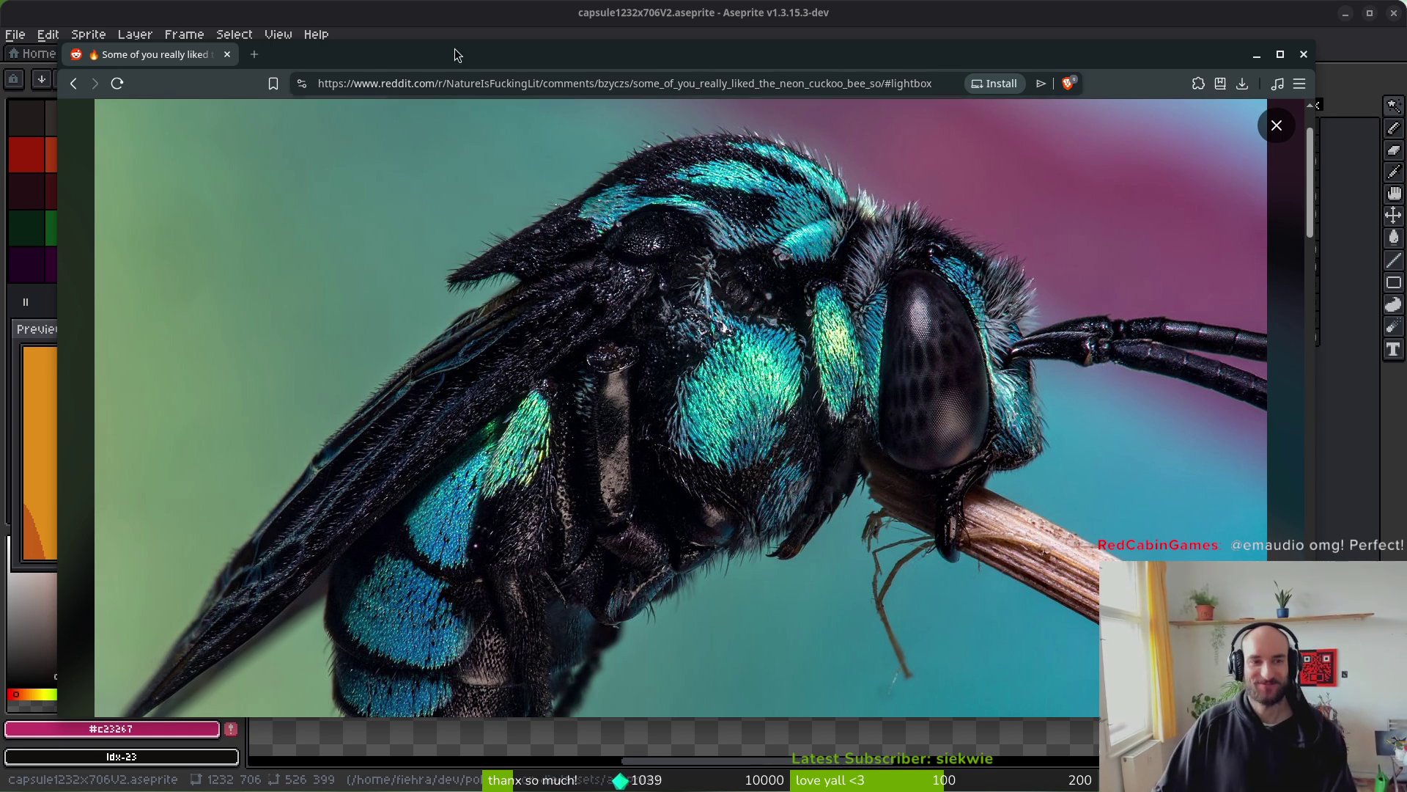
# - Leave the enlarged photo and go back to the neon cuckoo bee image results
pyautogui.hotkey('alt', 'Left')
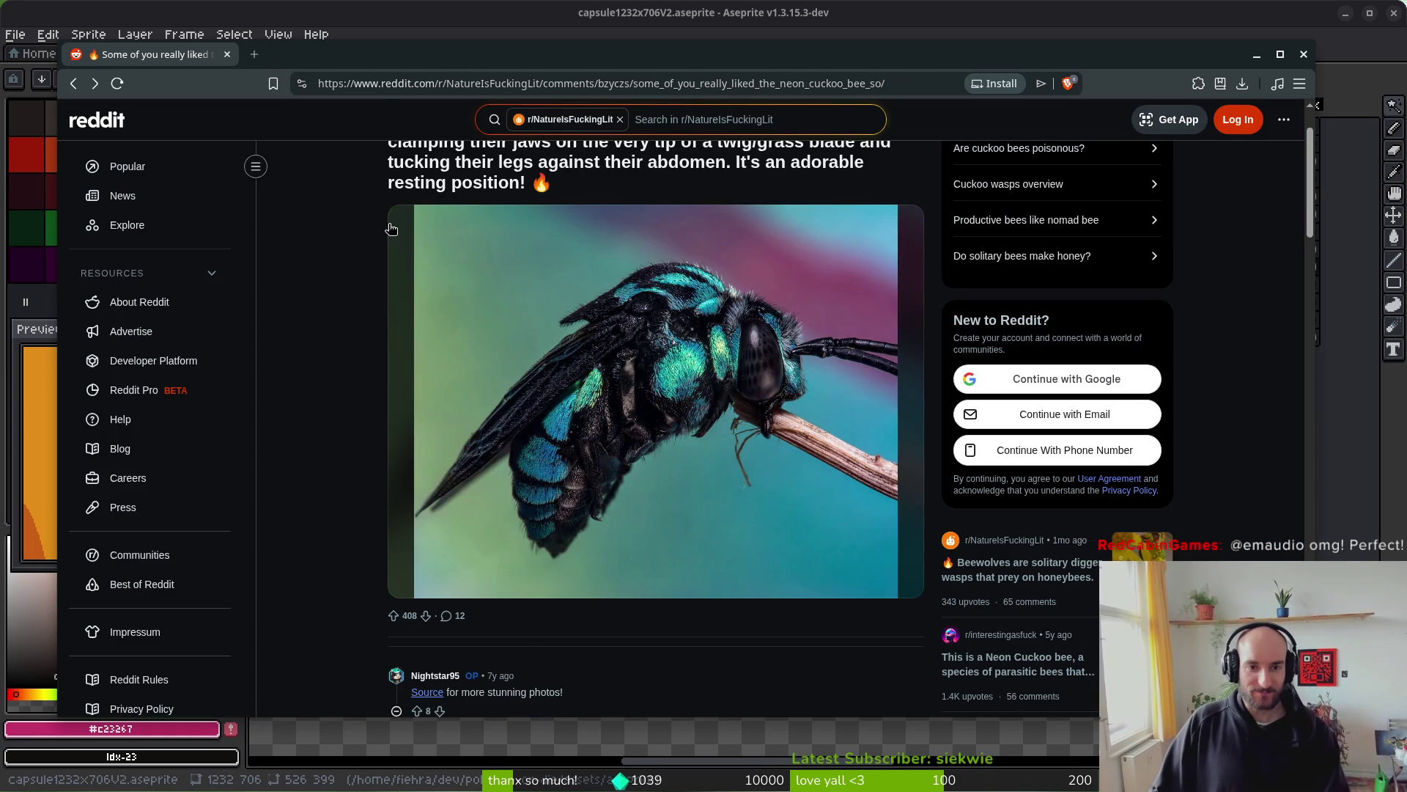
pyautogui.hotkey('alt', 'Left')
pyautogui.click(365, 130)
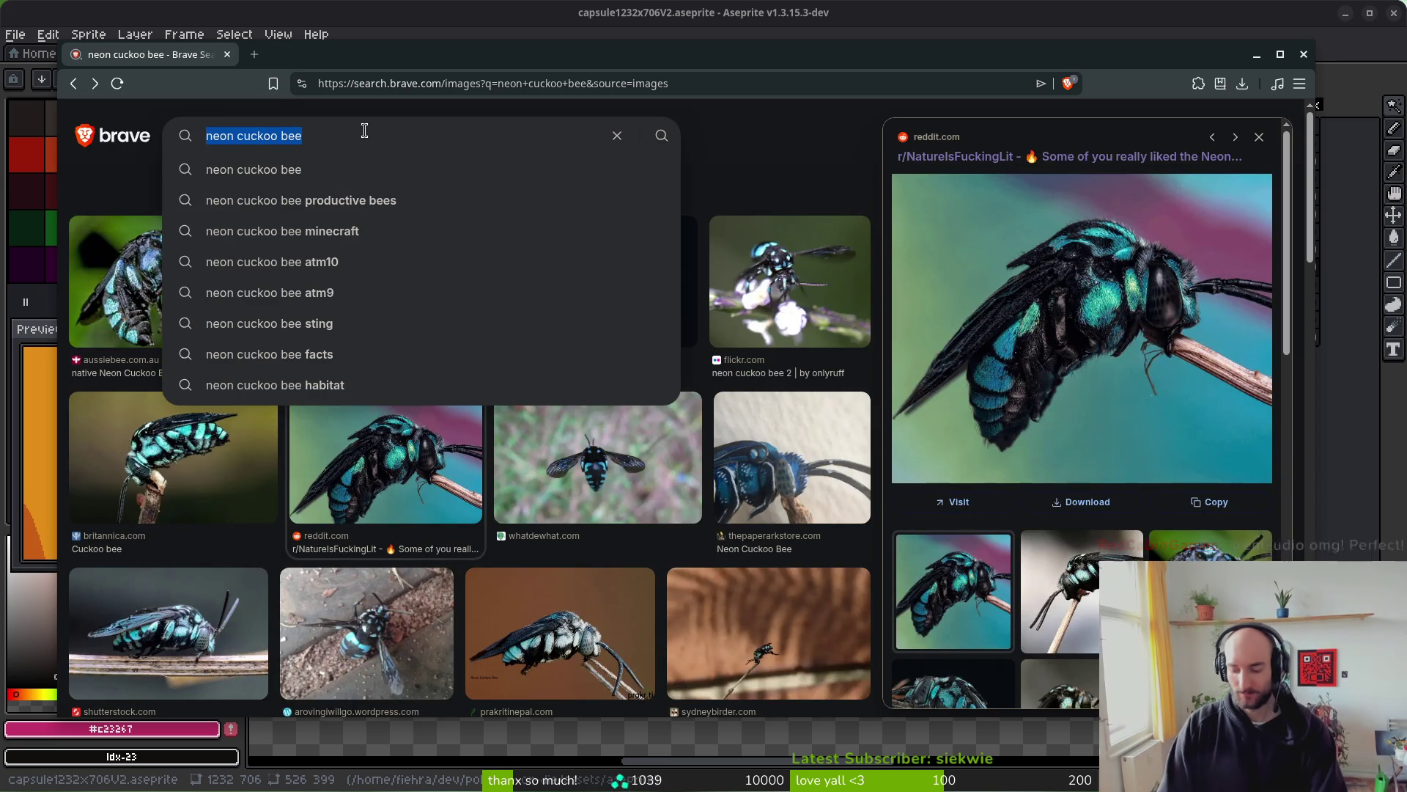
# - Search for 'green bee' and scroll through the results
pyautogui.write('green bee')
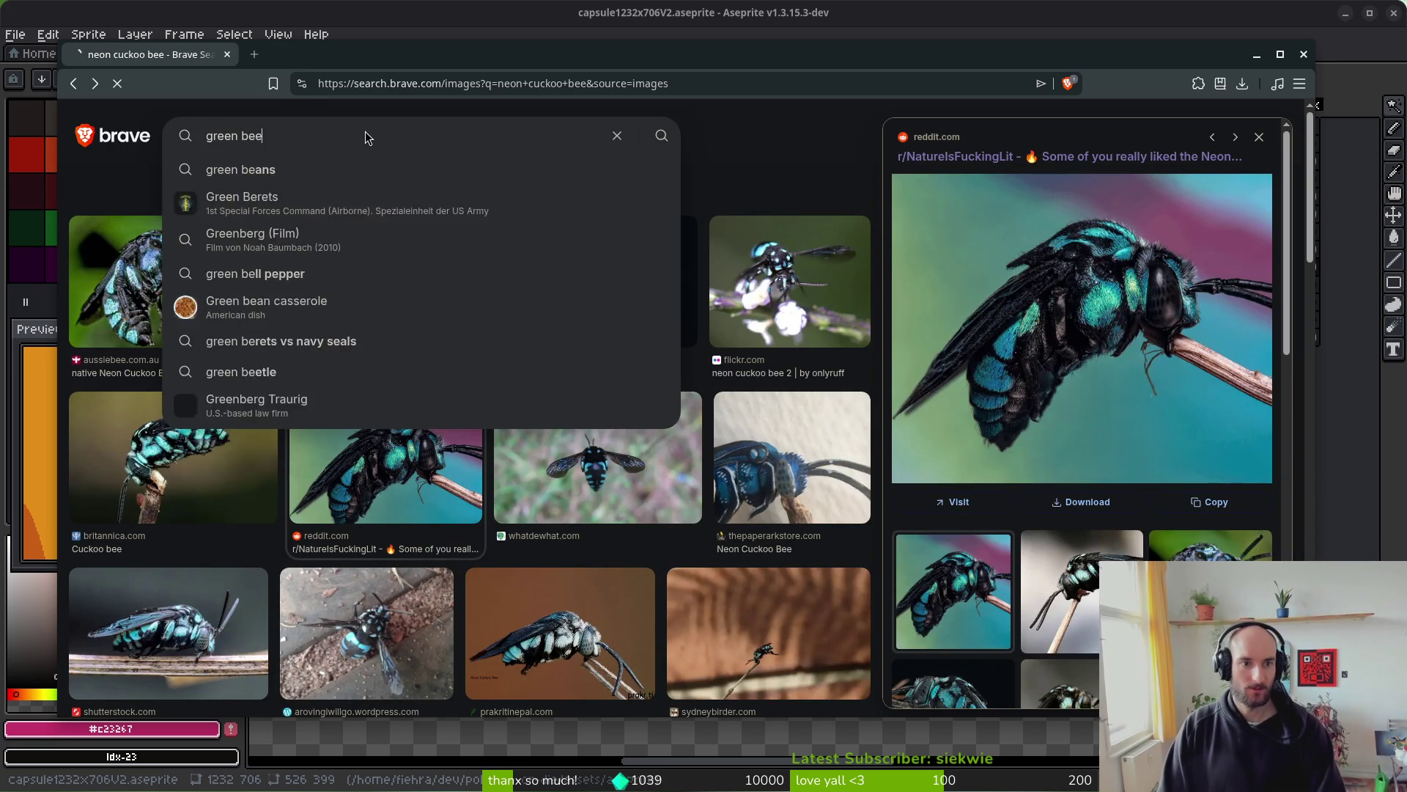
pyautogui.press('Return')
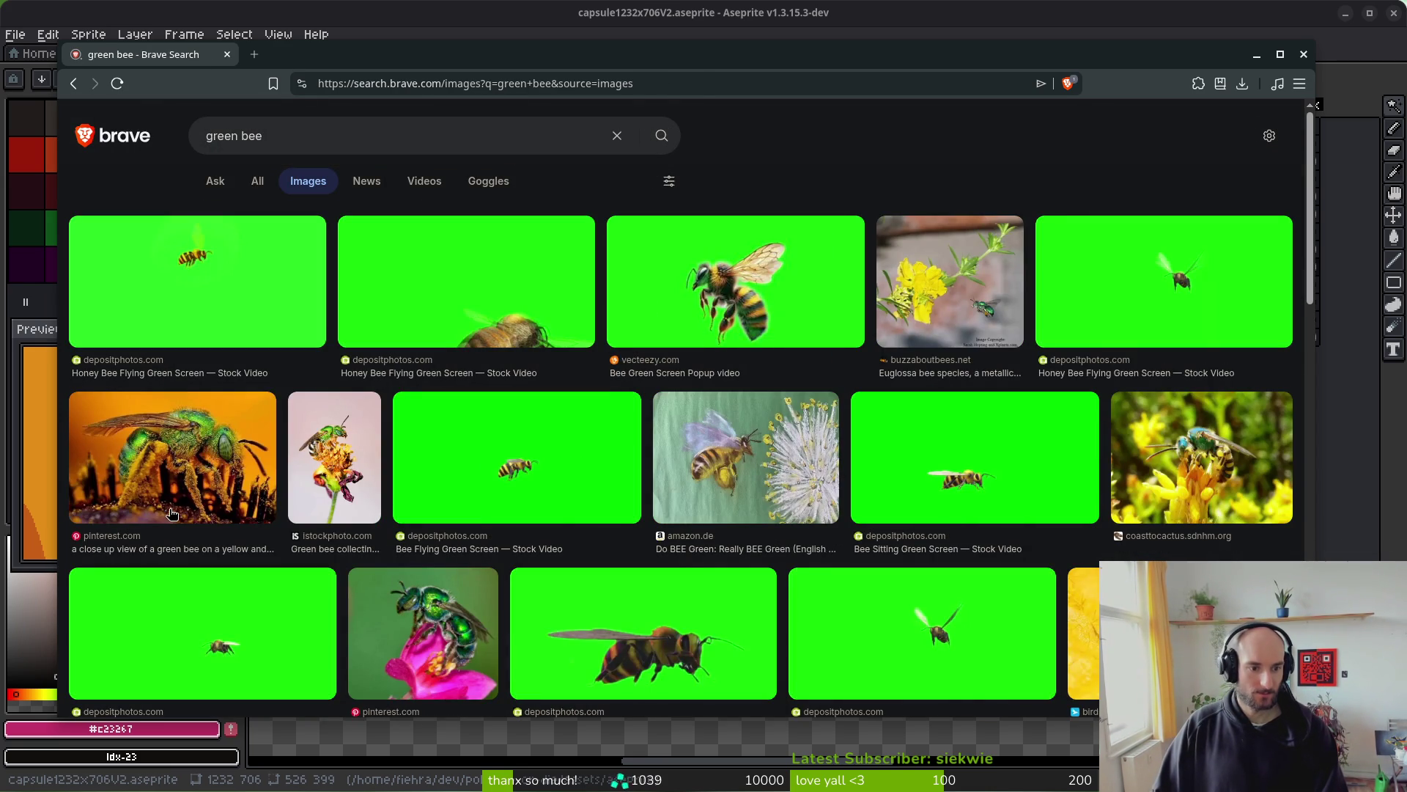
pyautogui.scroll(-2, 433, 605)
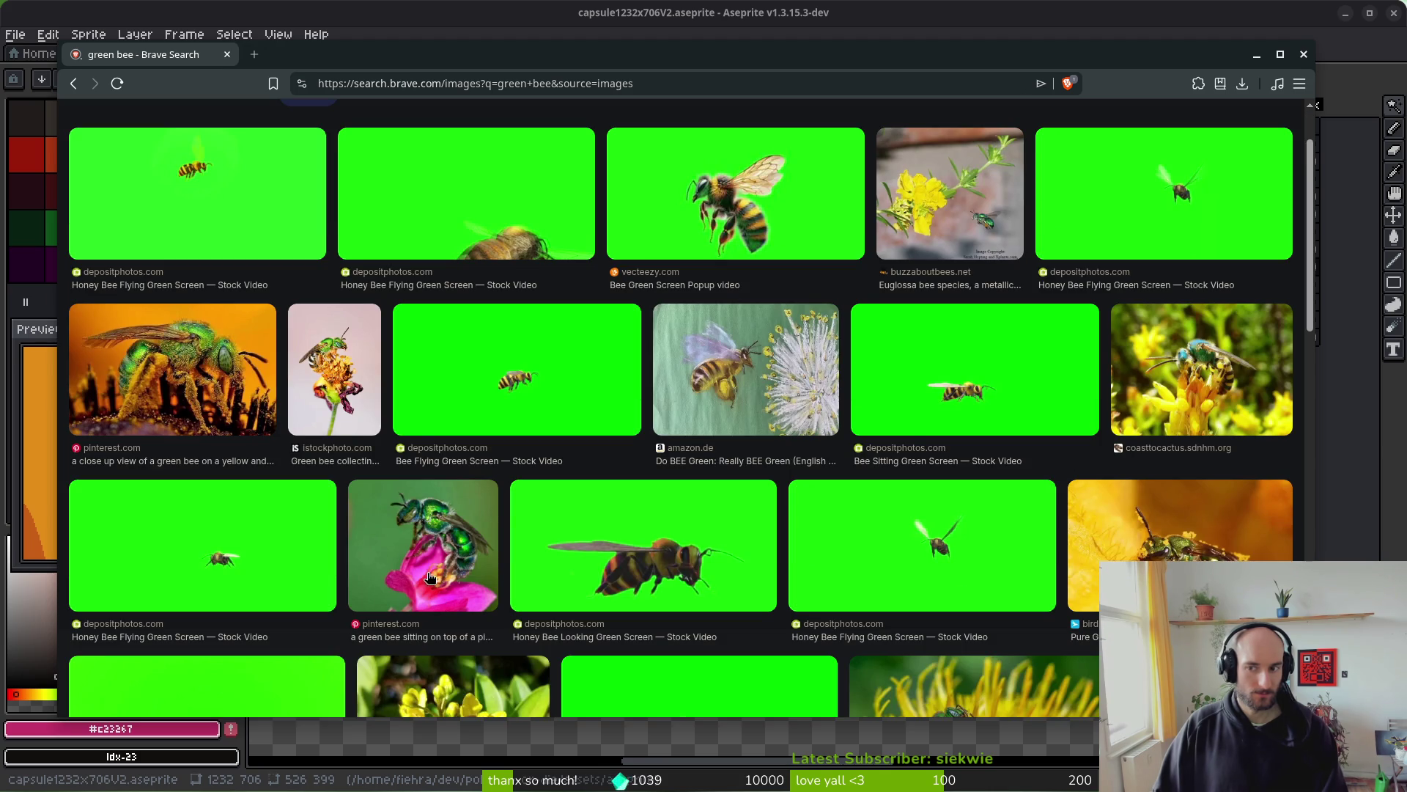
pyautogui.scroll(2, 1041, 416)
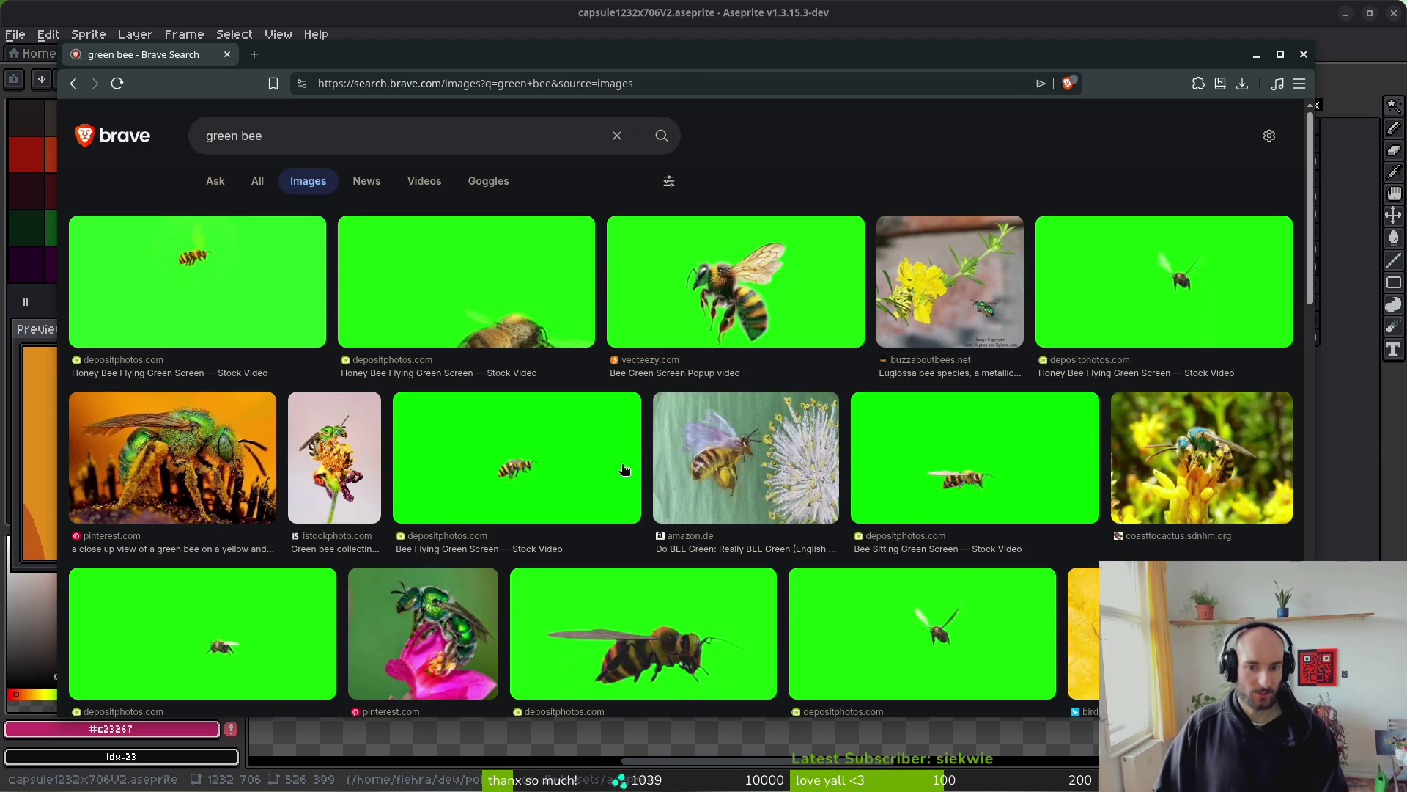
pyautogui.scroll(-5, 283, 455)
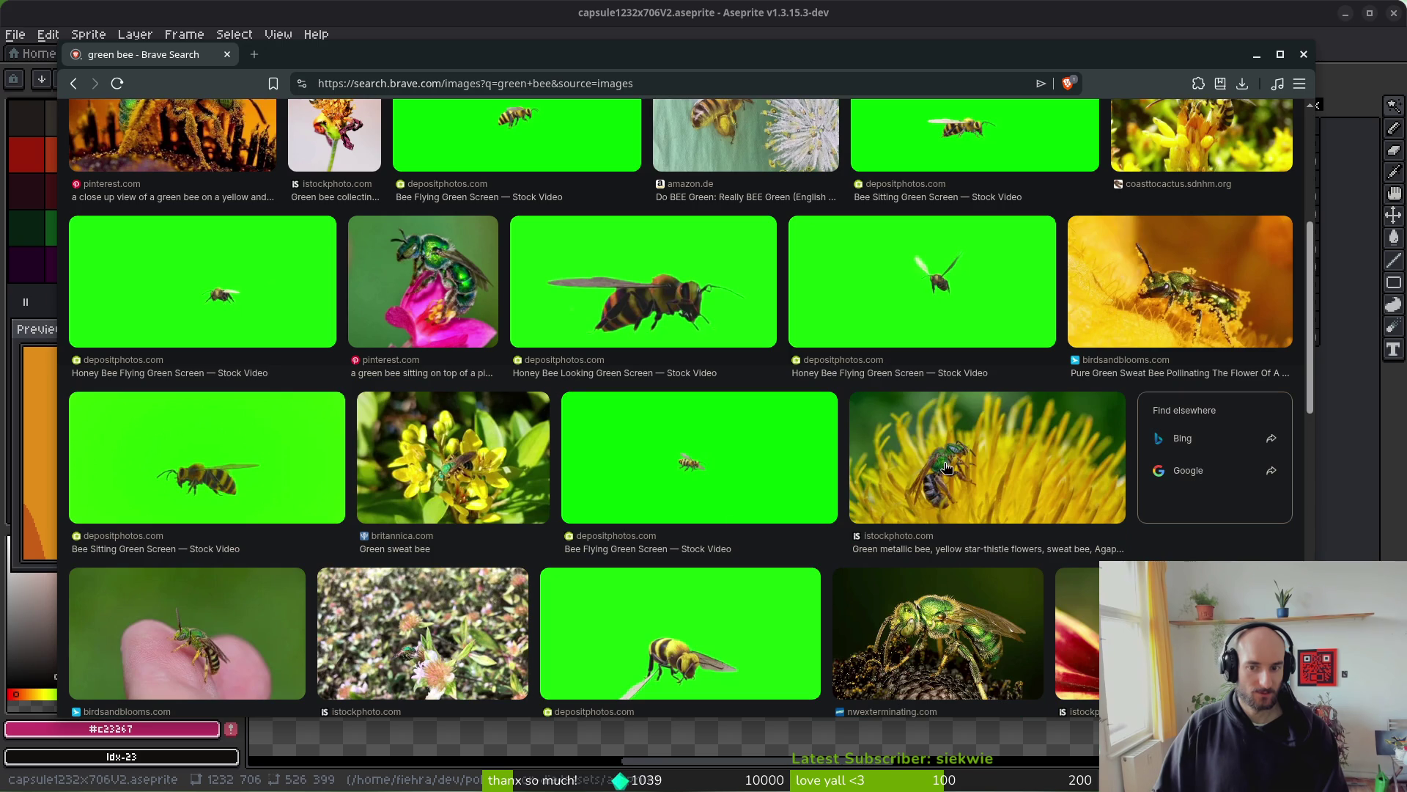
pyautogui.scroll(-3, 945, 513)
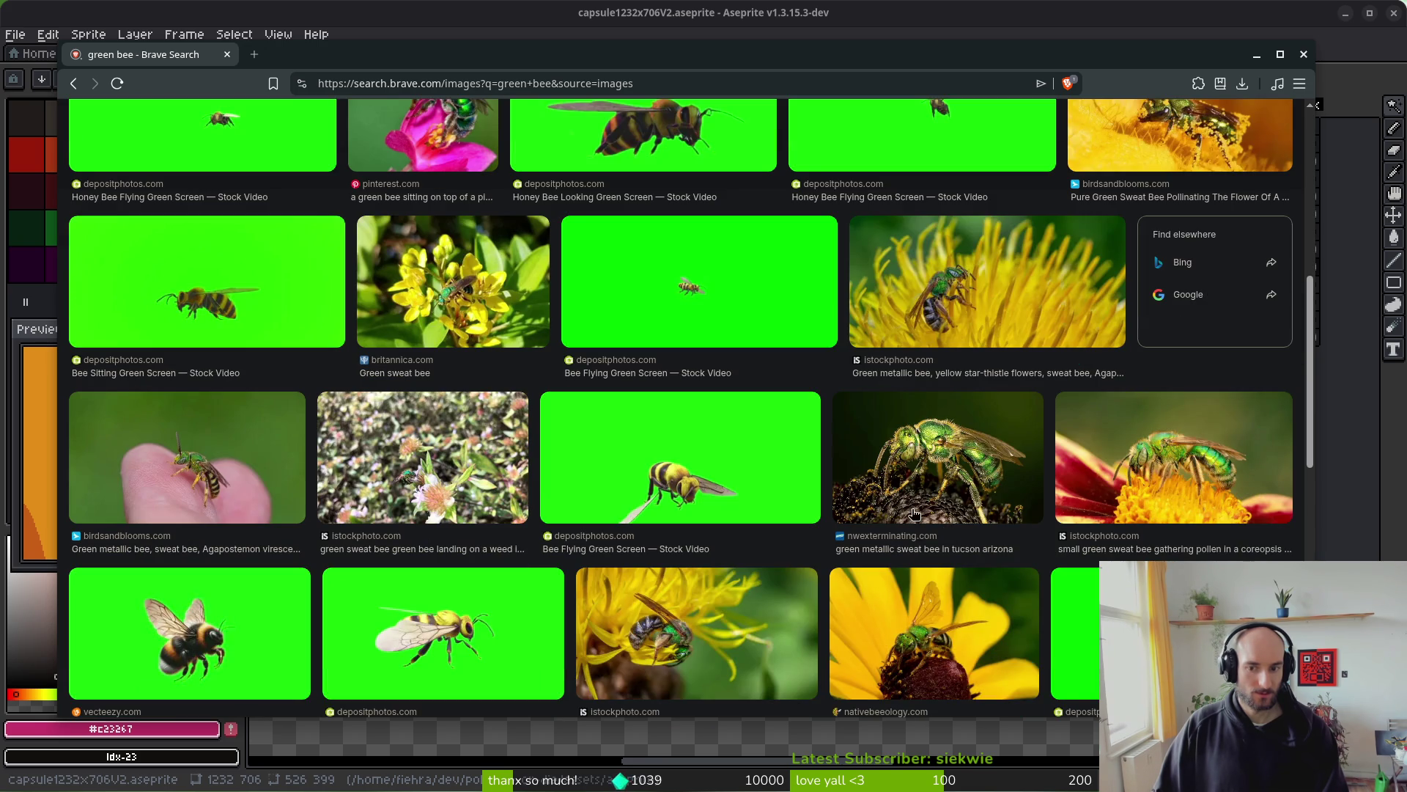
# - Search for 'sweat bee' and browse its image results
pyautogui.click(430, 83)
pyautogui.write('swe')
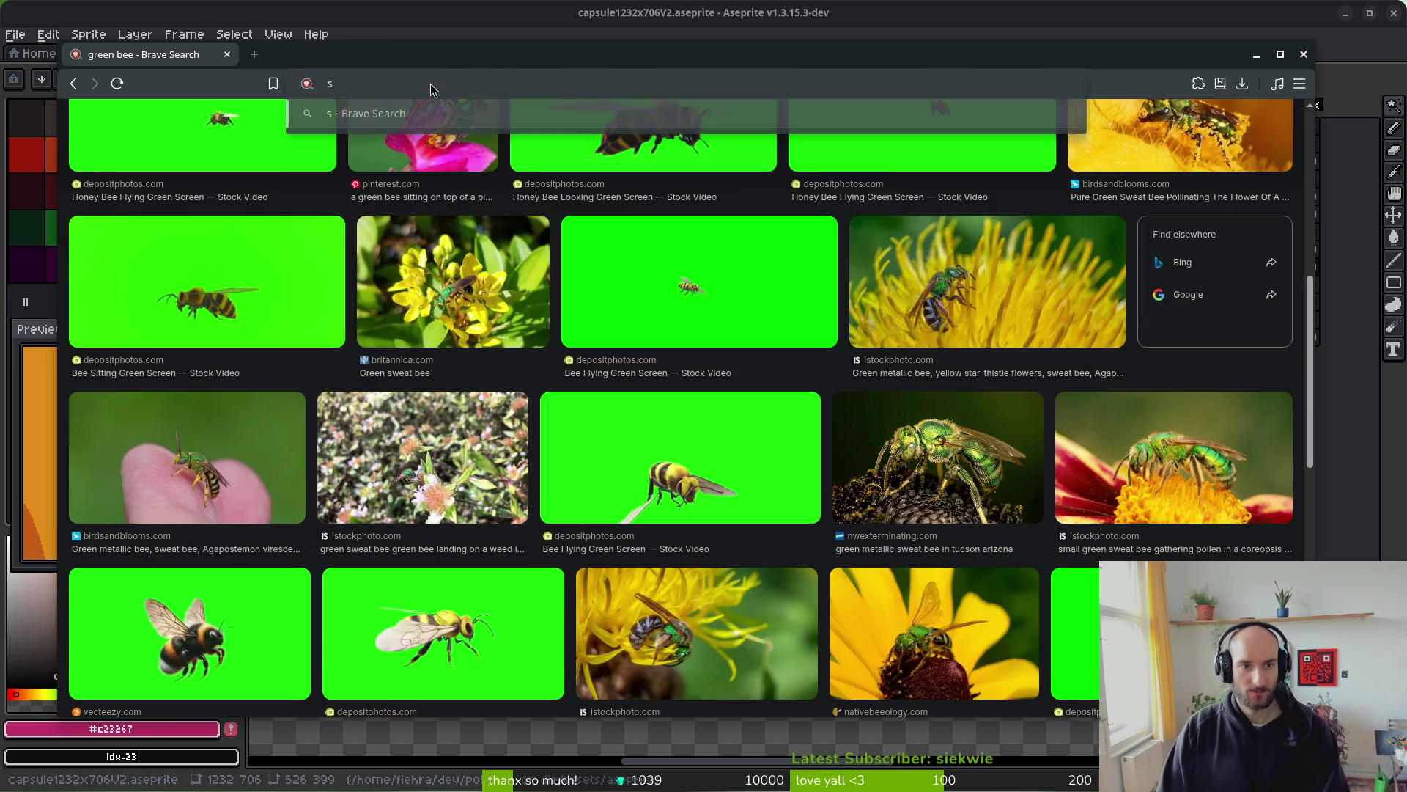
pyautogui.write('at bee')
pyautogui.press('Return')
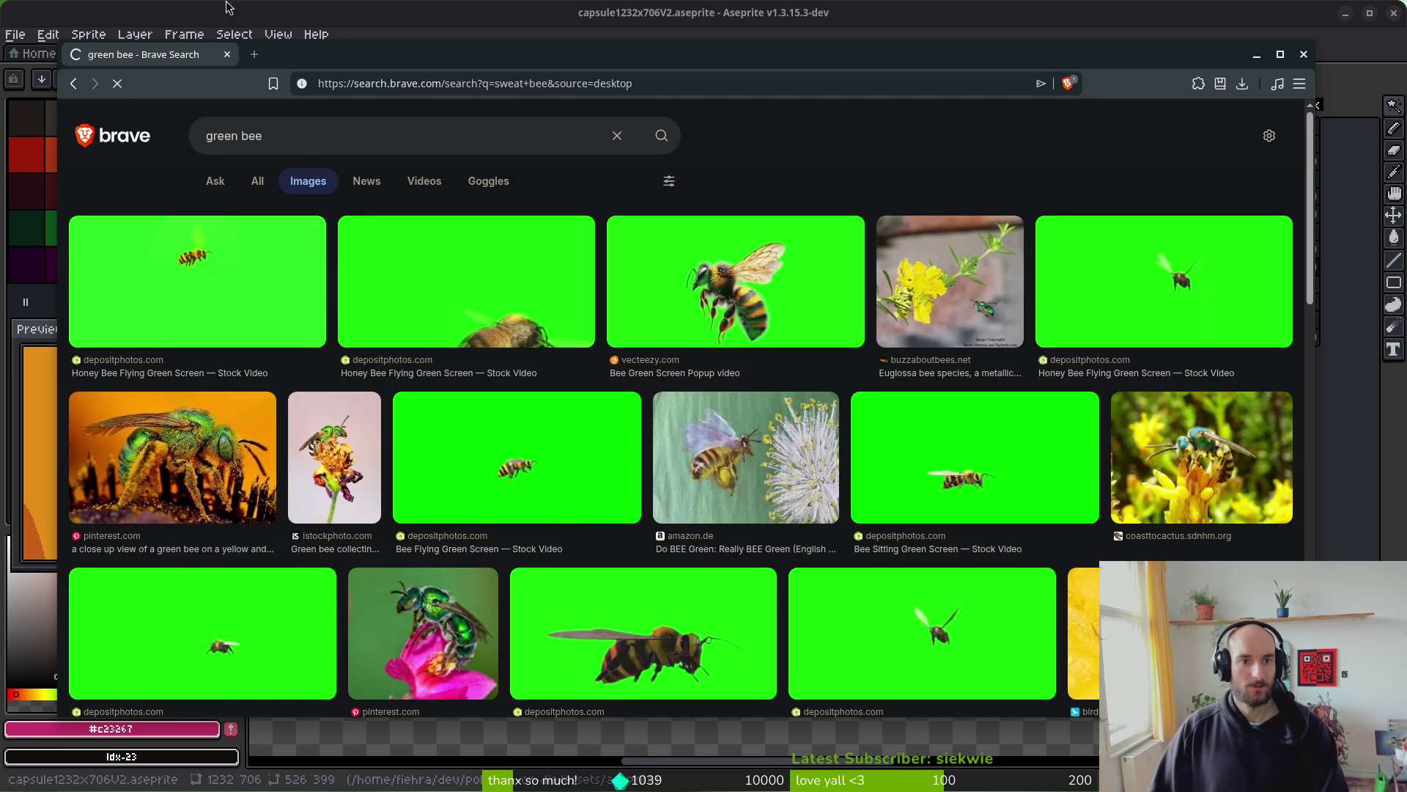
pyautogui.click(307, 181)
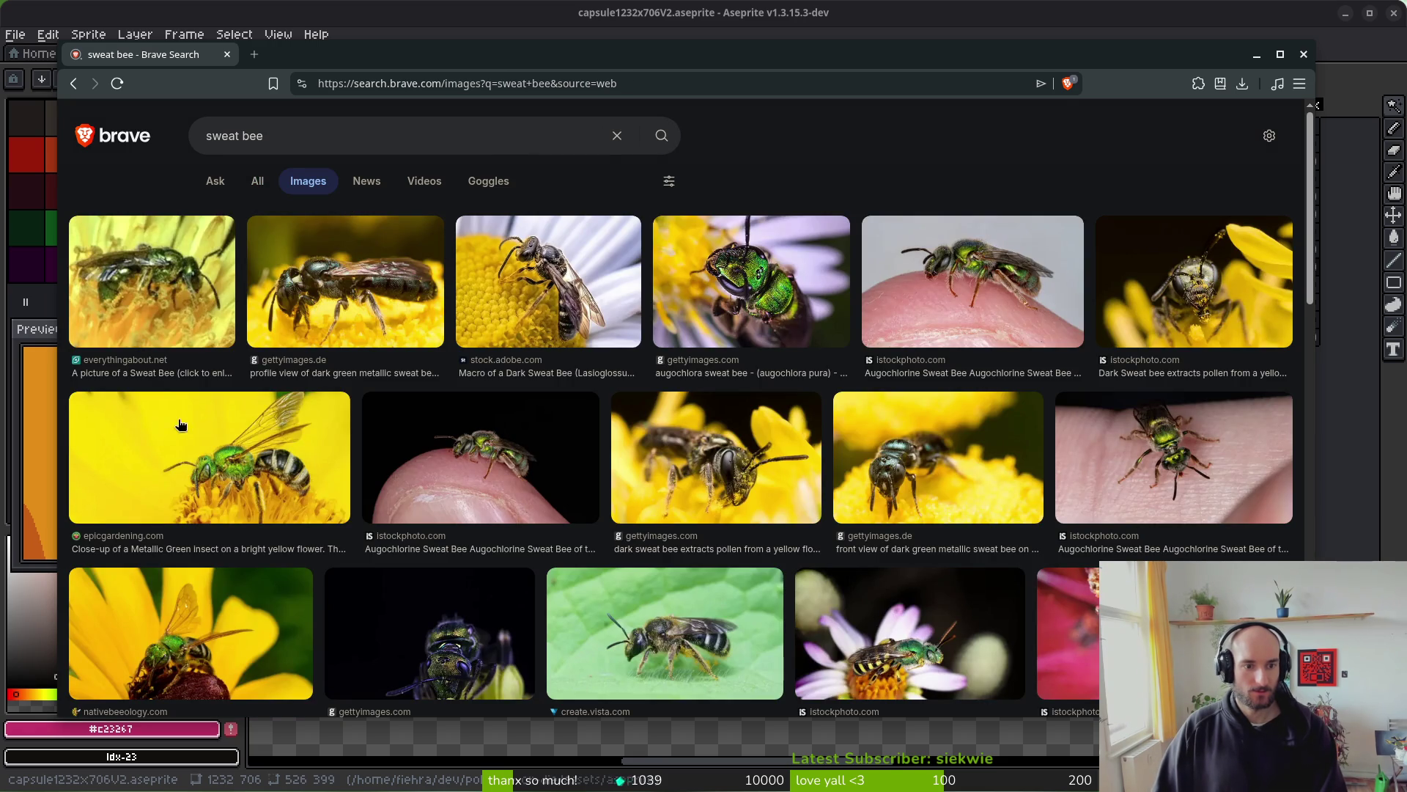
pyautogui.scroll(-2, 761, 480)
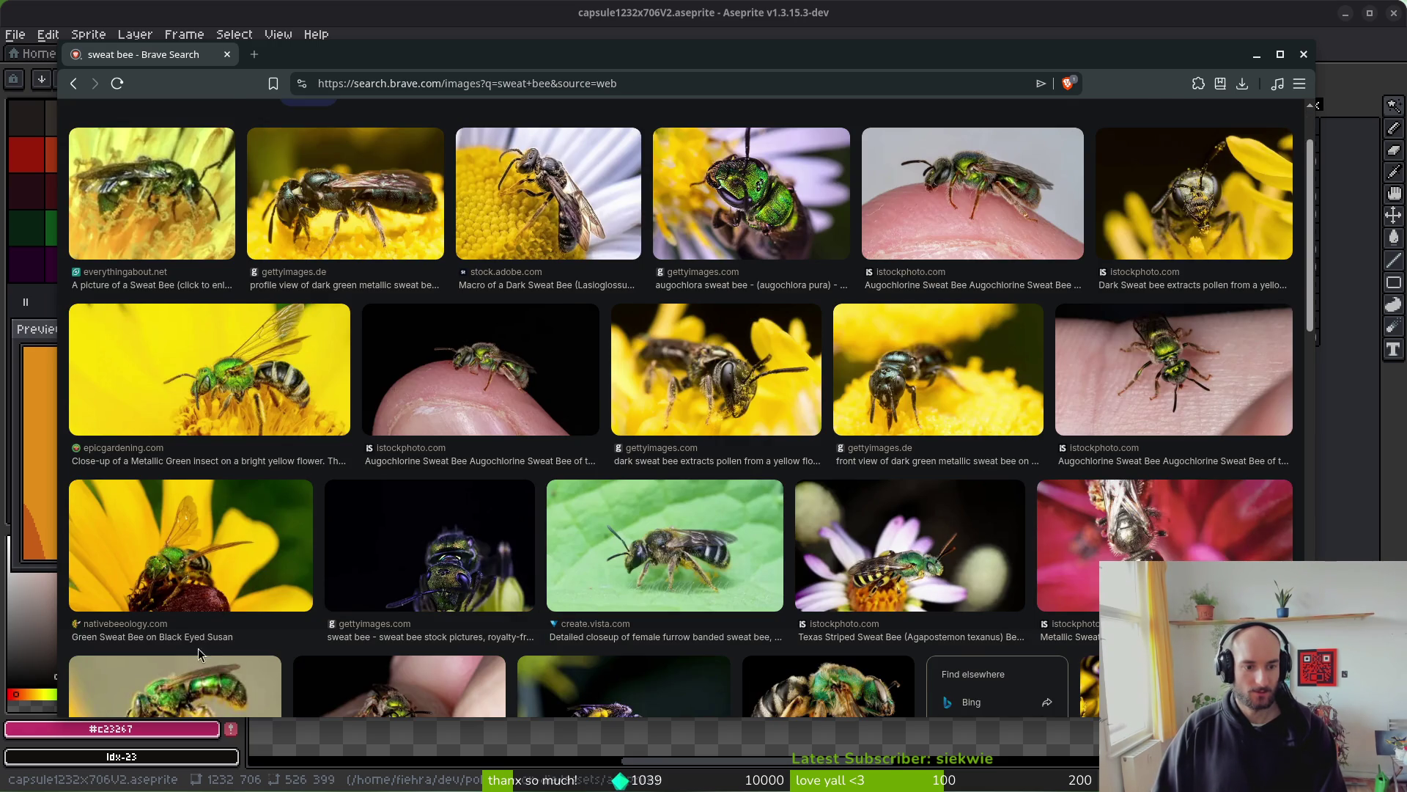
pyautogui.scroll(-2, 198, 648)
pyautogui.scroll(4, 625, 235)
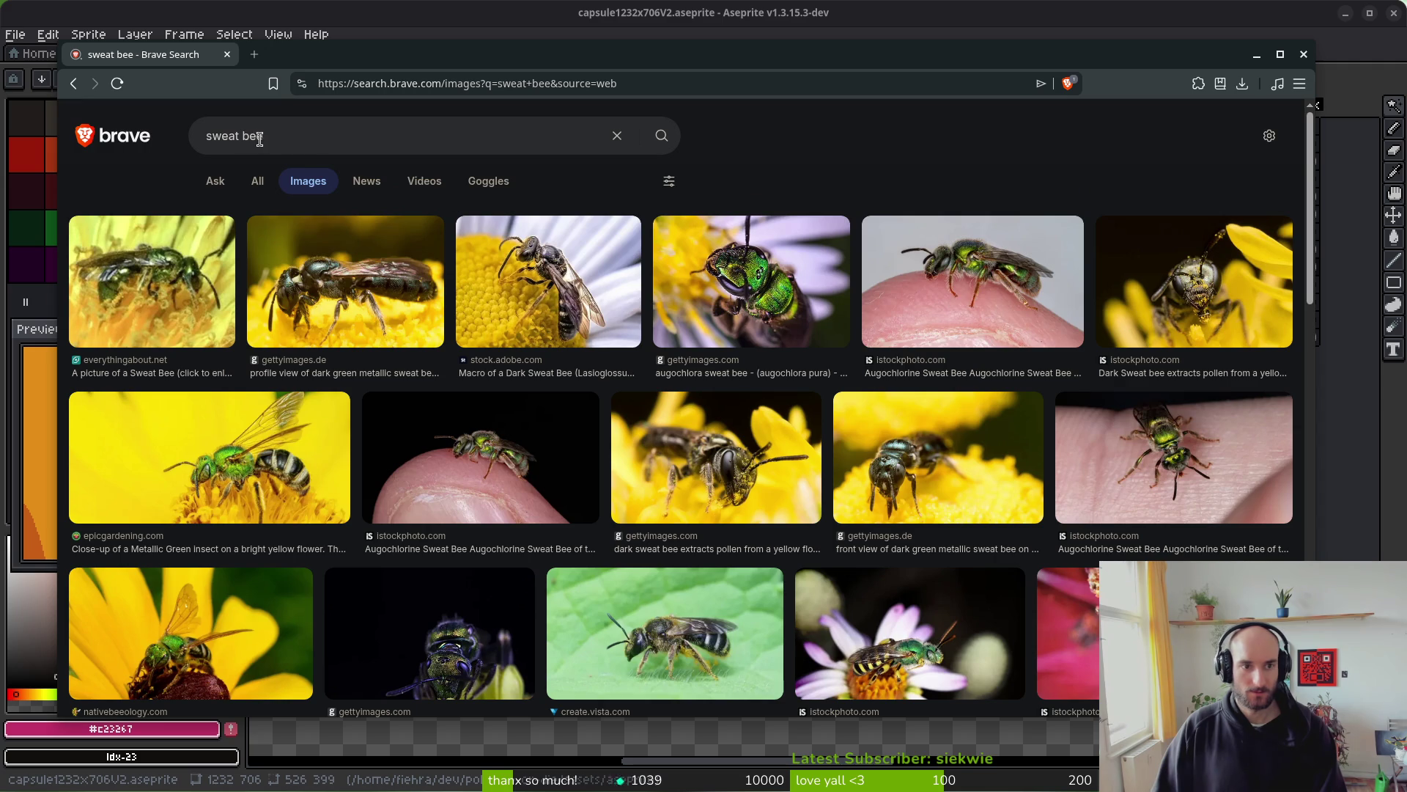
# - Refine the query to 'green sweat bee' and scroll through the image results
pyautogui.click(210, 137)
pyautogui.write('green')
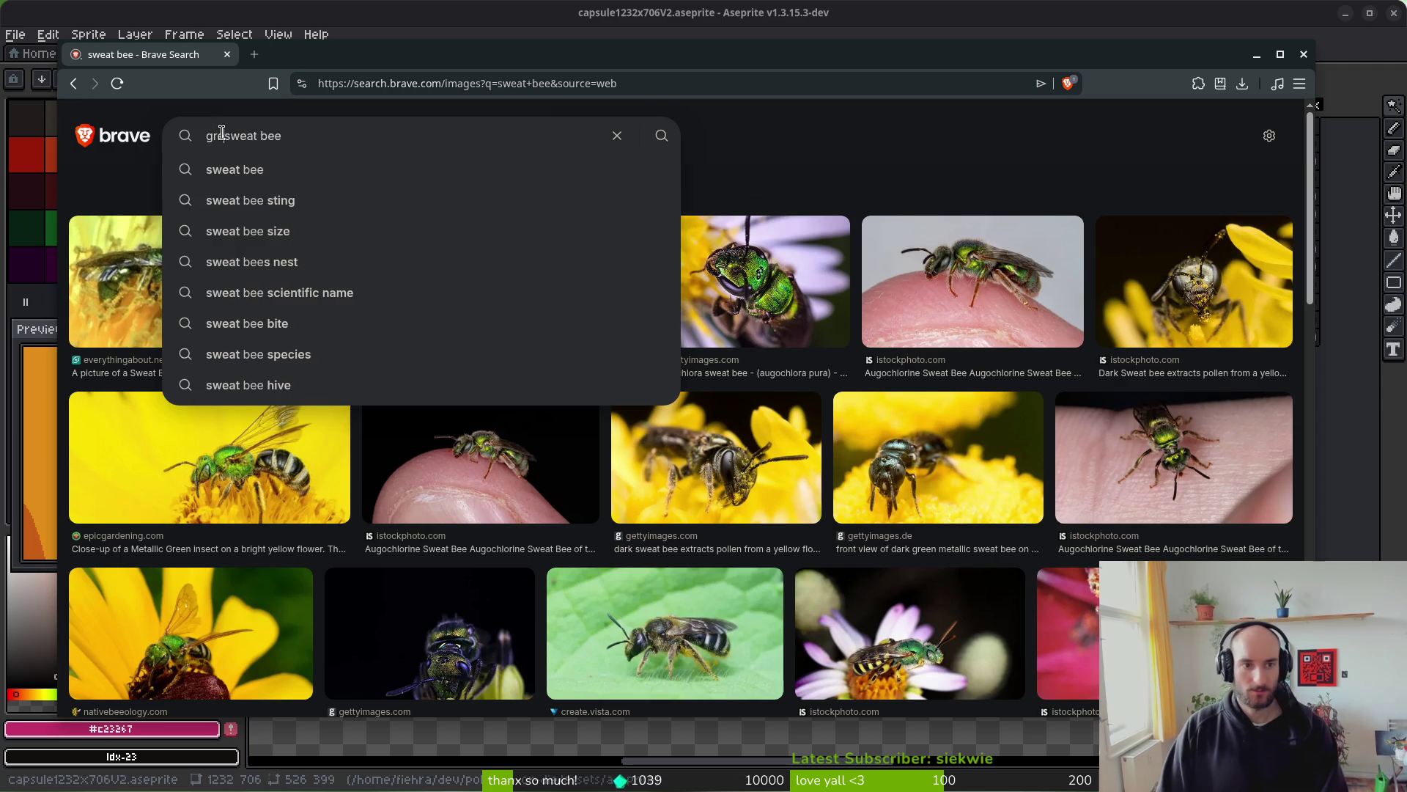
pyautogui.press('Return')
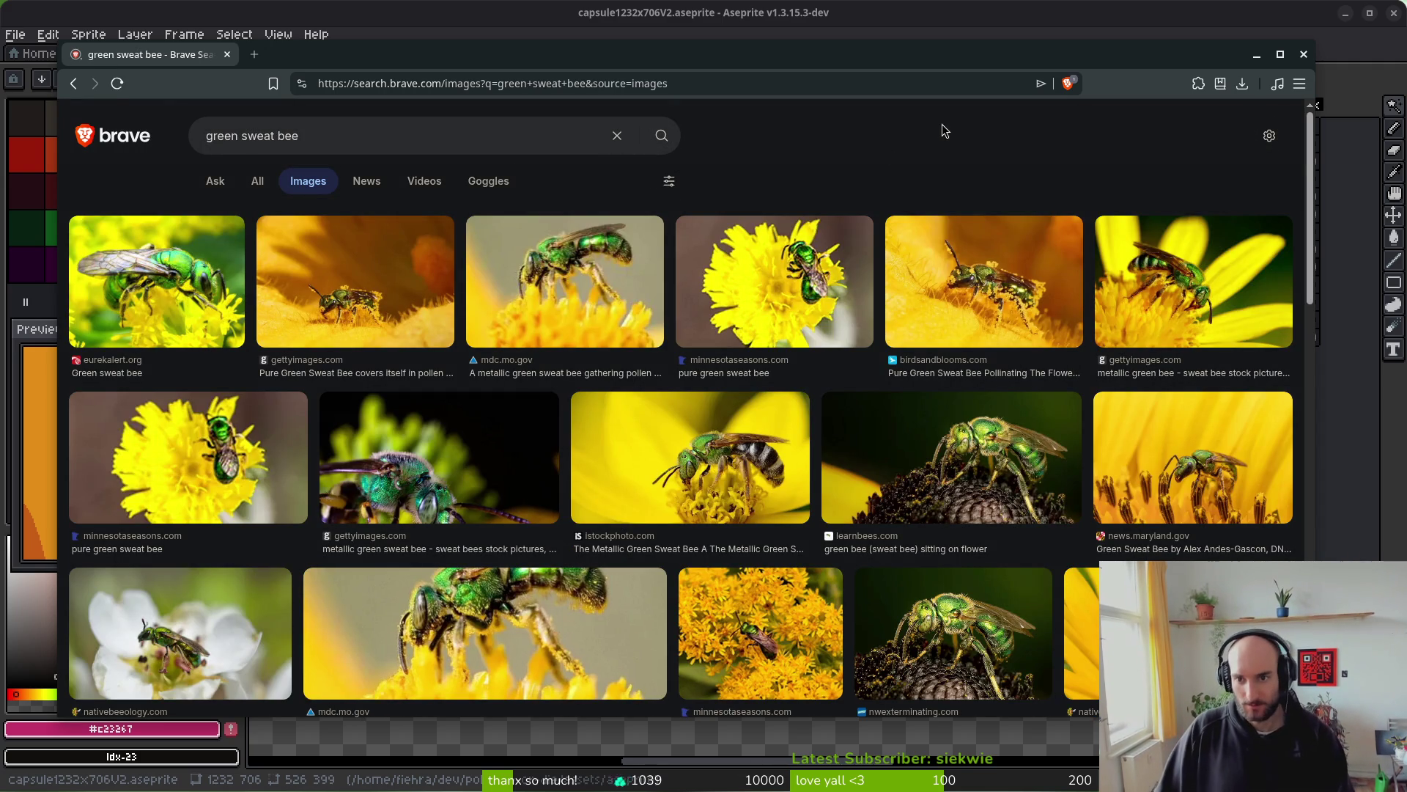
pyautogui.scroll(-3, 999, 427)
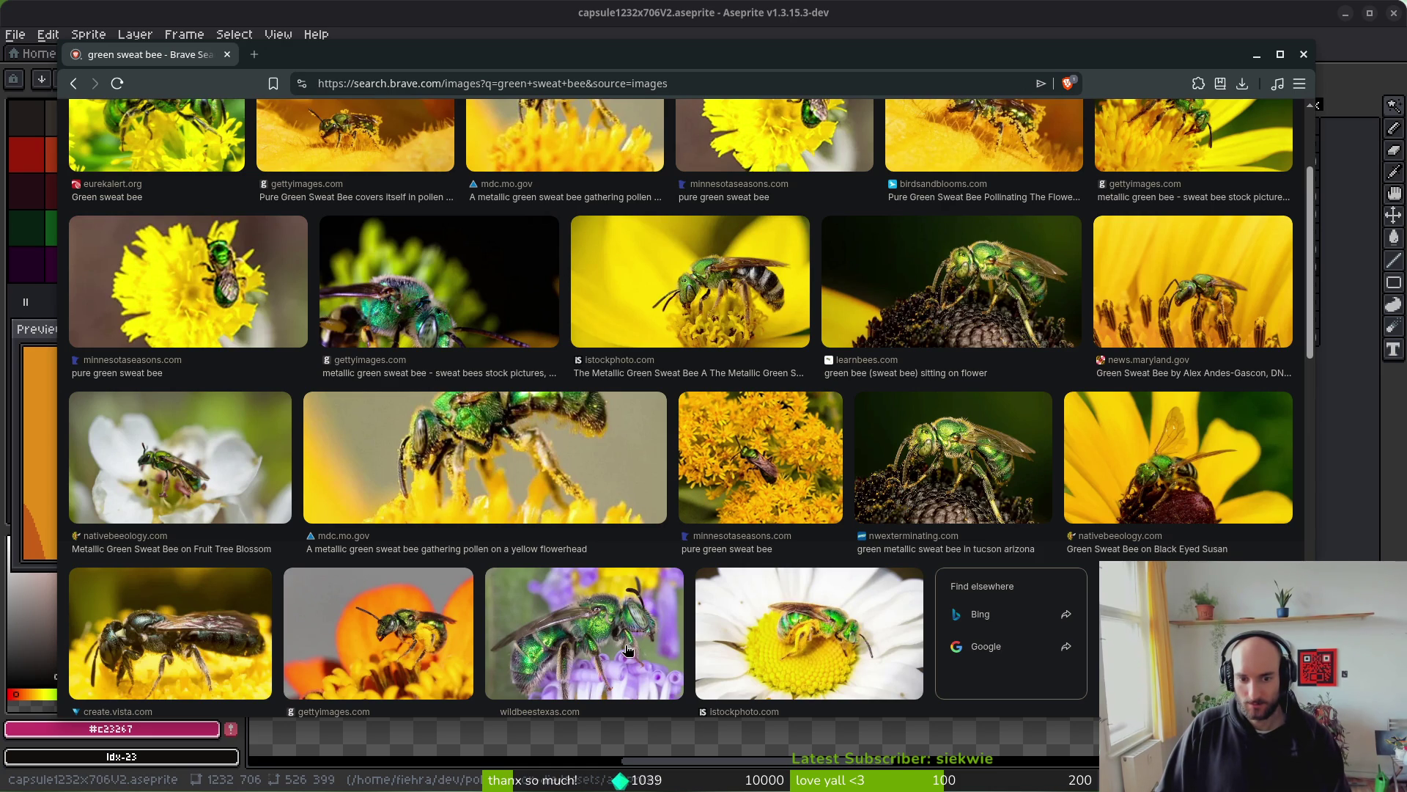
pyautogui.scroll(-4, 628, 650)
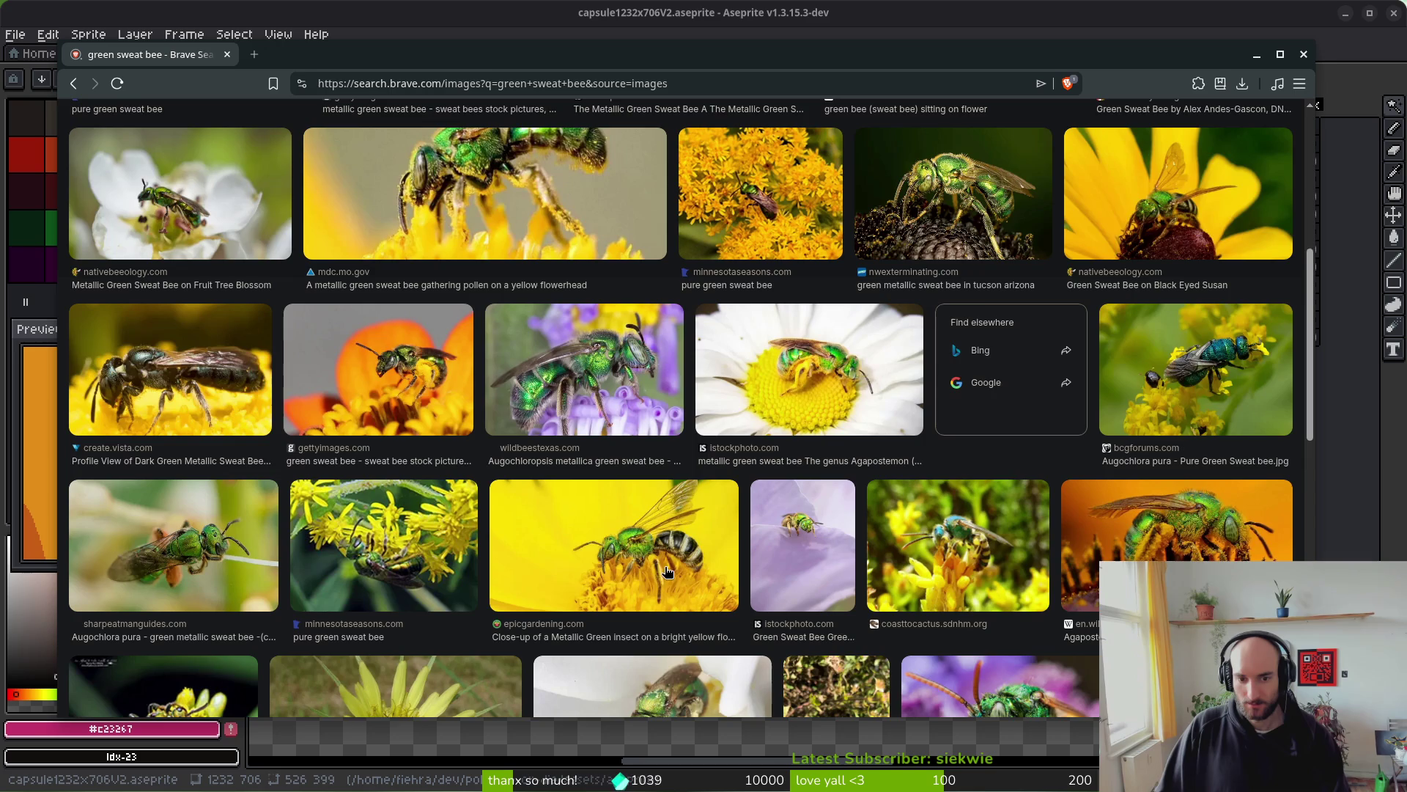
pyautogui.scroll(-3, 645, 565)
pyautogui.scroll(-3, 1023, 569)
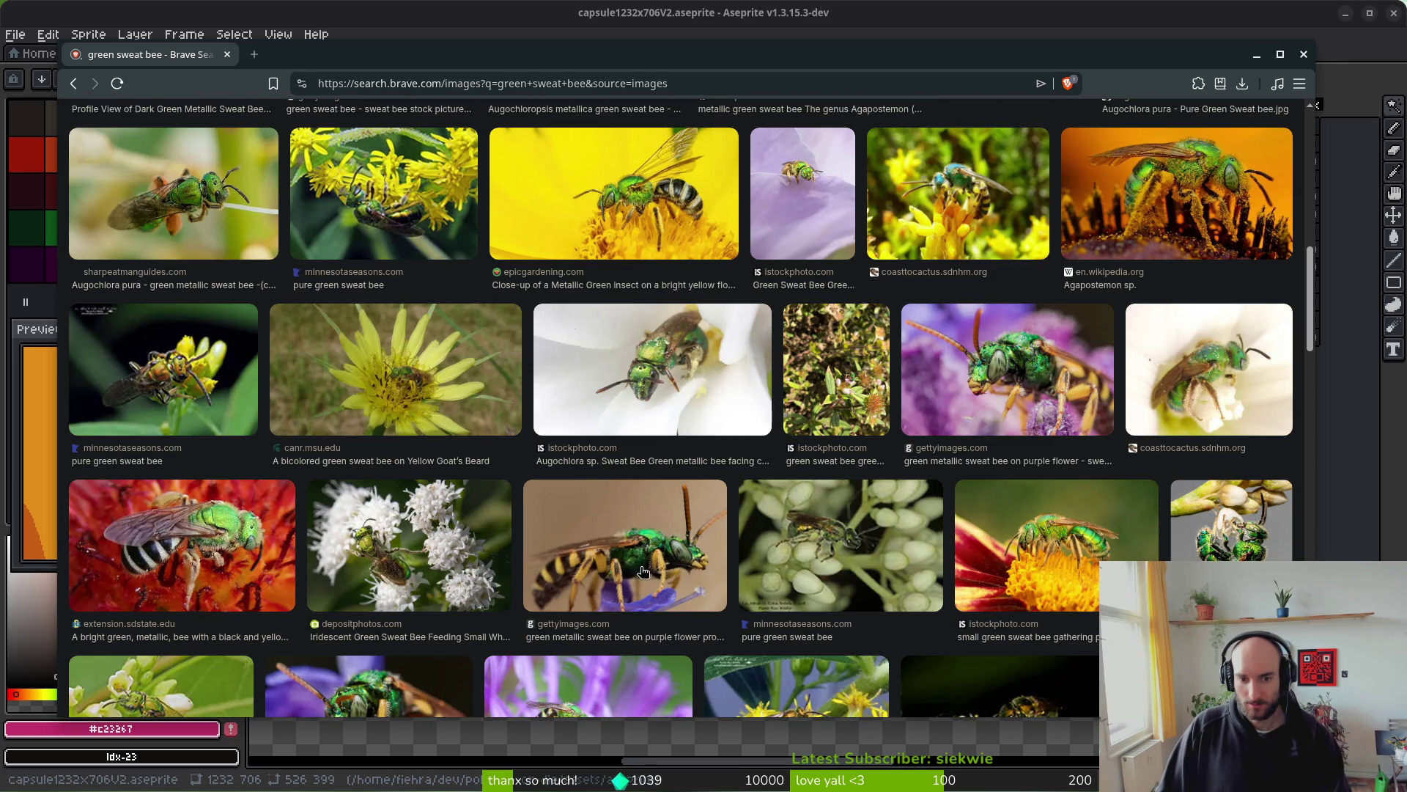
pyautogui.scroll(-3, 642, 572)
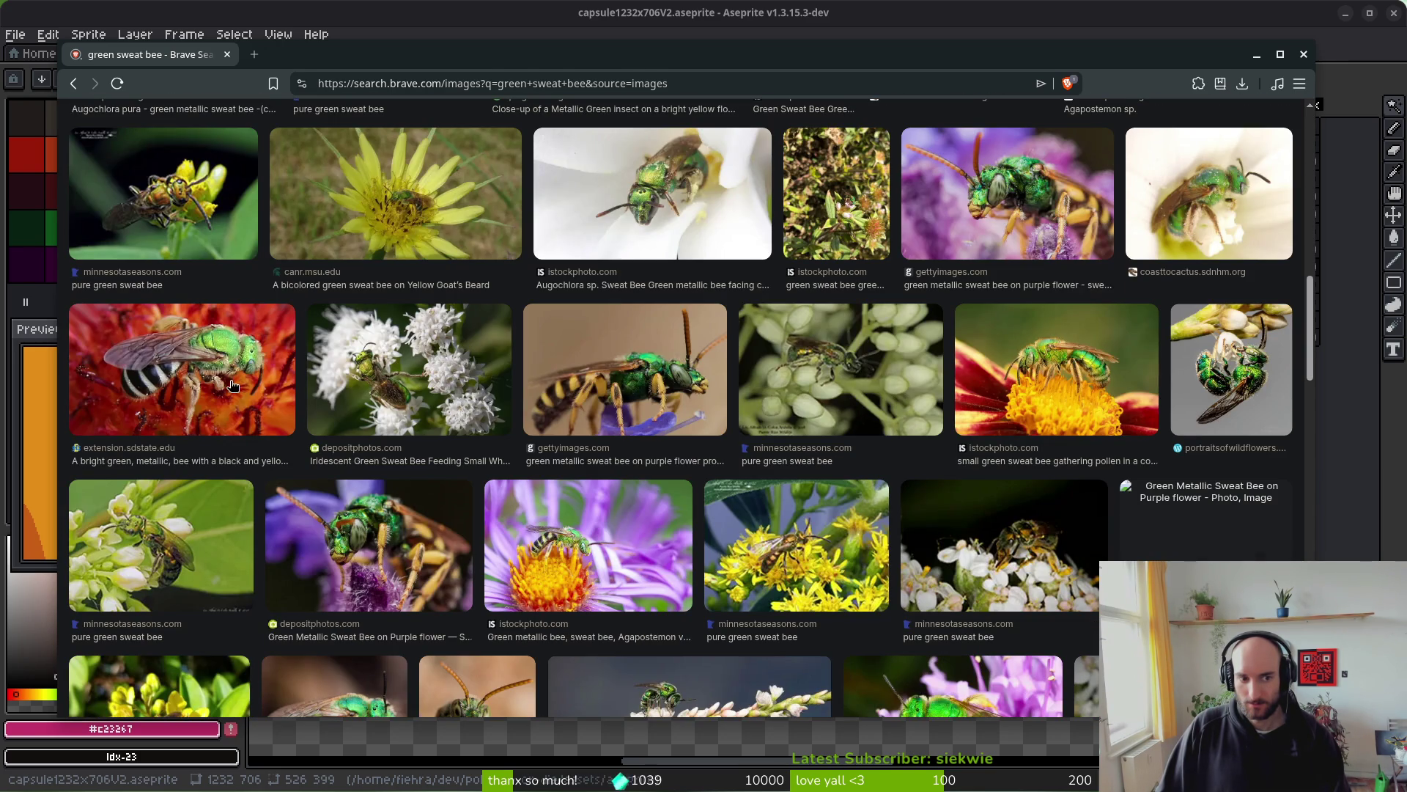
# - Close the bee image results tab and exit fullscreen playback of the bee video
pyautogui.click(227, 54)
pyautogui.moveTo(697, 439); pyautogui.dragTo(710, 390)
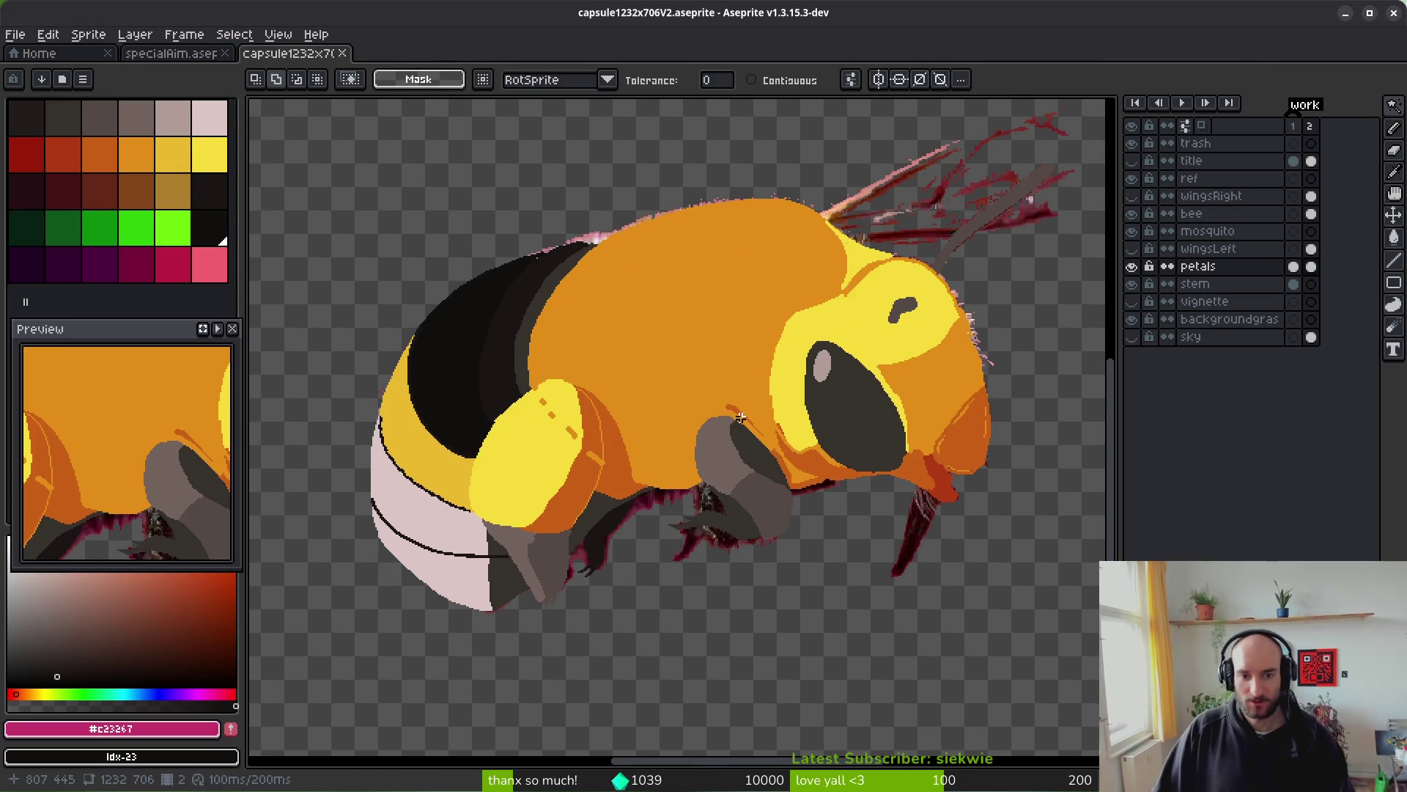
pyautogui.hscroll(-5, 806, 454)
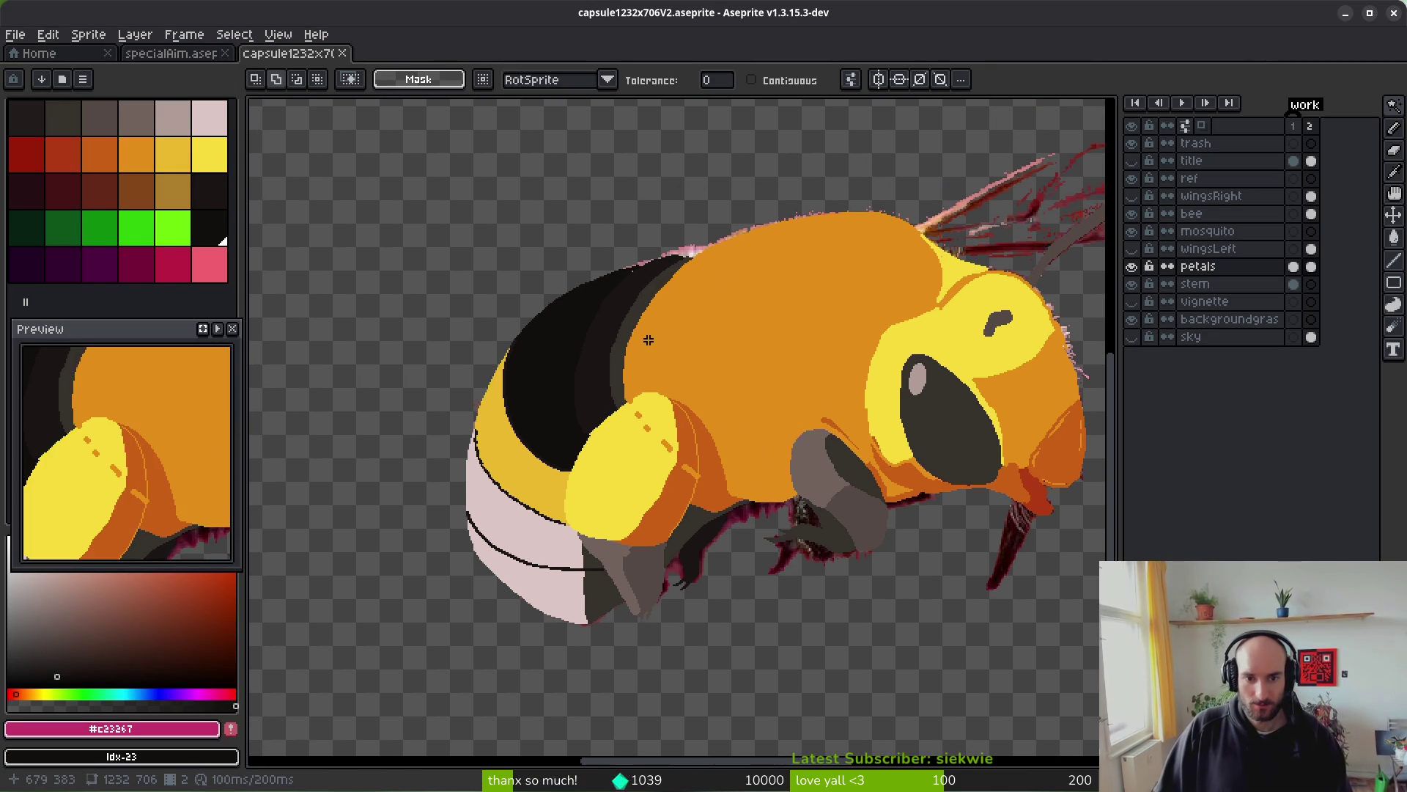
pyautogui.scroll(1, 732, 276)
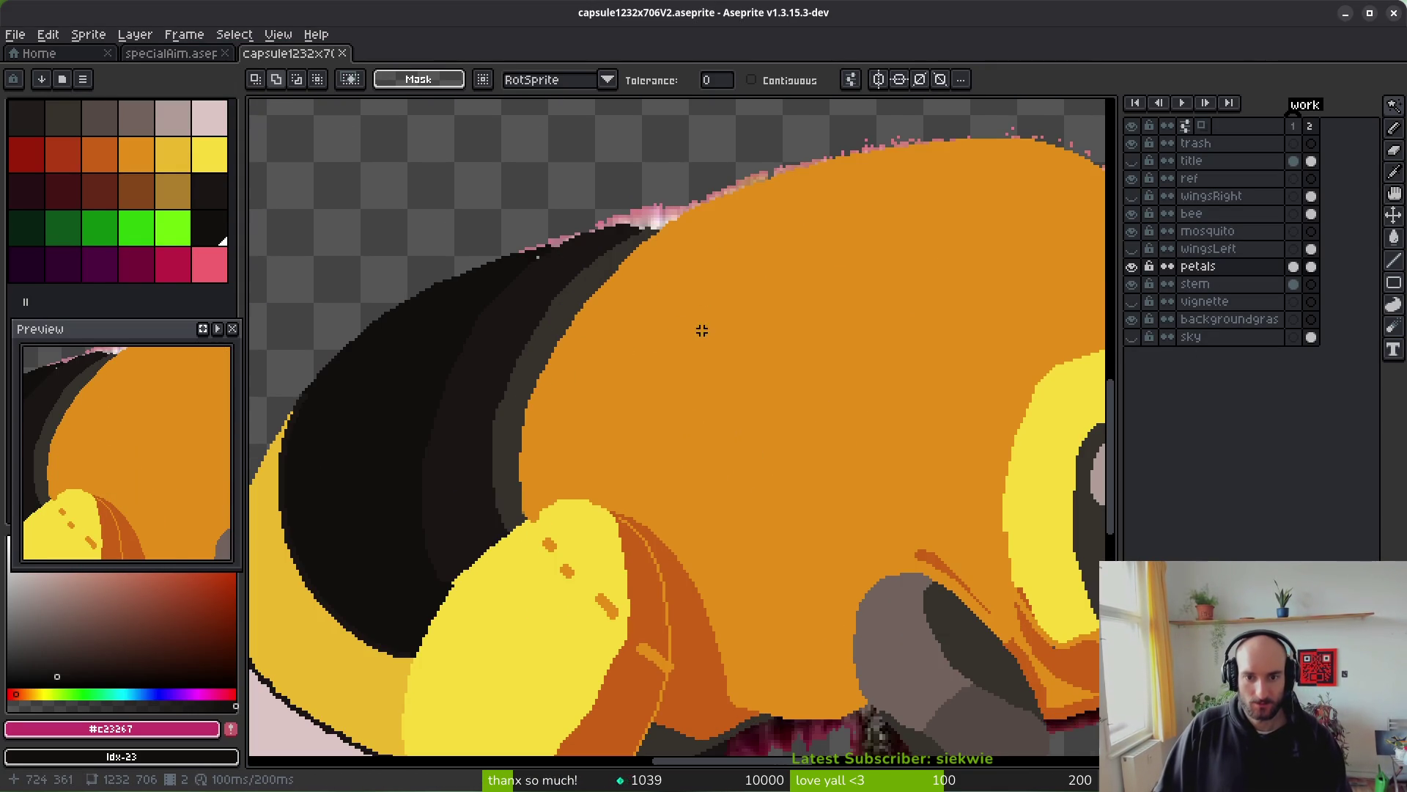
pyautogui.scroll(-1, 697, 327)
pyautogui.hotkey('alt', 'Tab')
pyautogui.press('Escape')
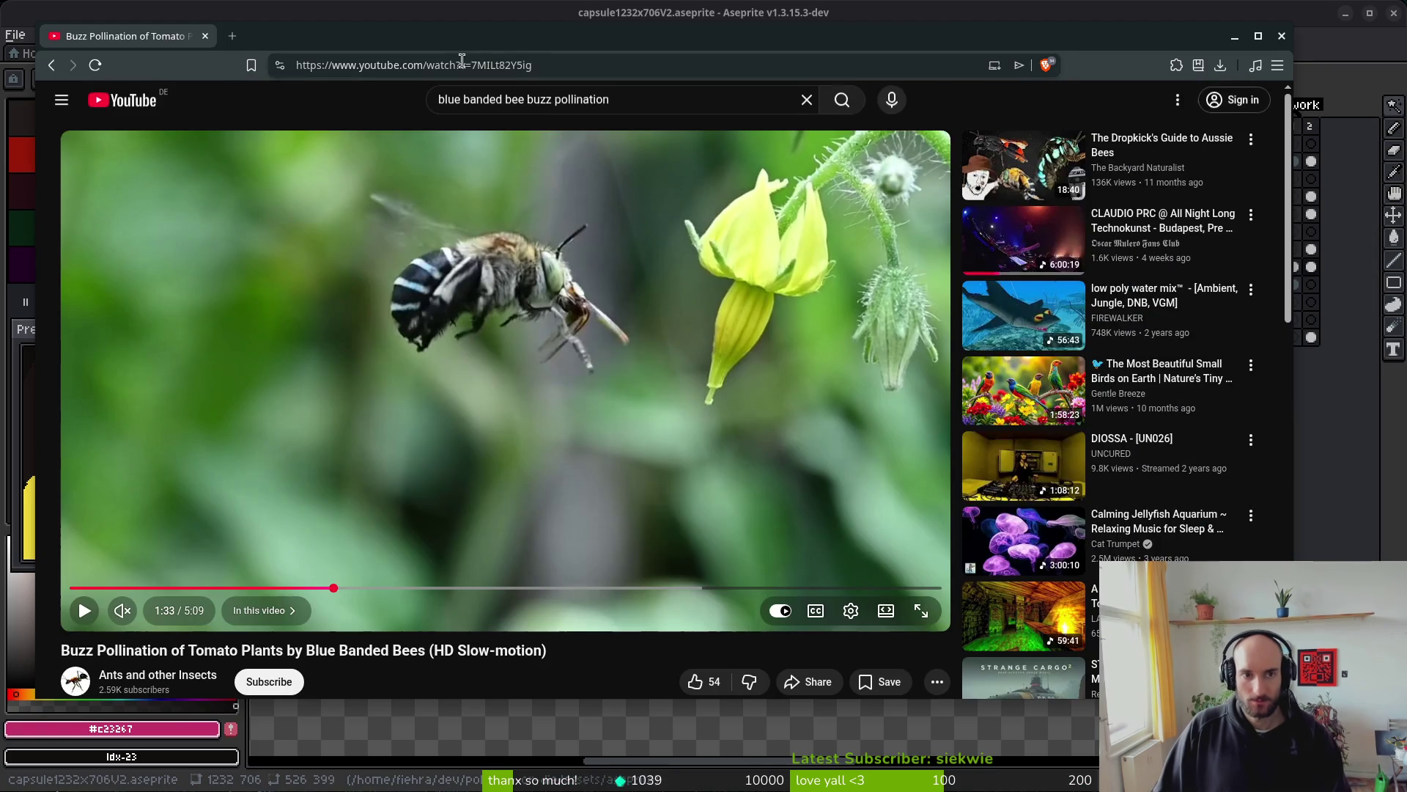
# - Run a web search for 'bumblebee', then bring up the Files manager
pyautogui.click(512, 63)
pyautogui.write('bumblebee&source=desktop')
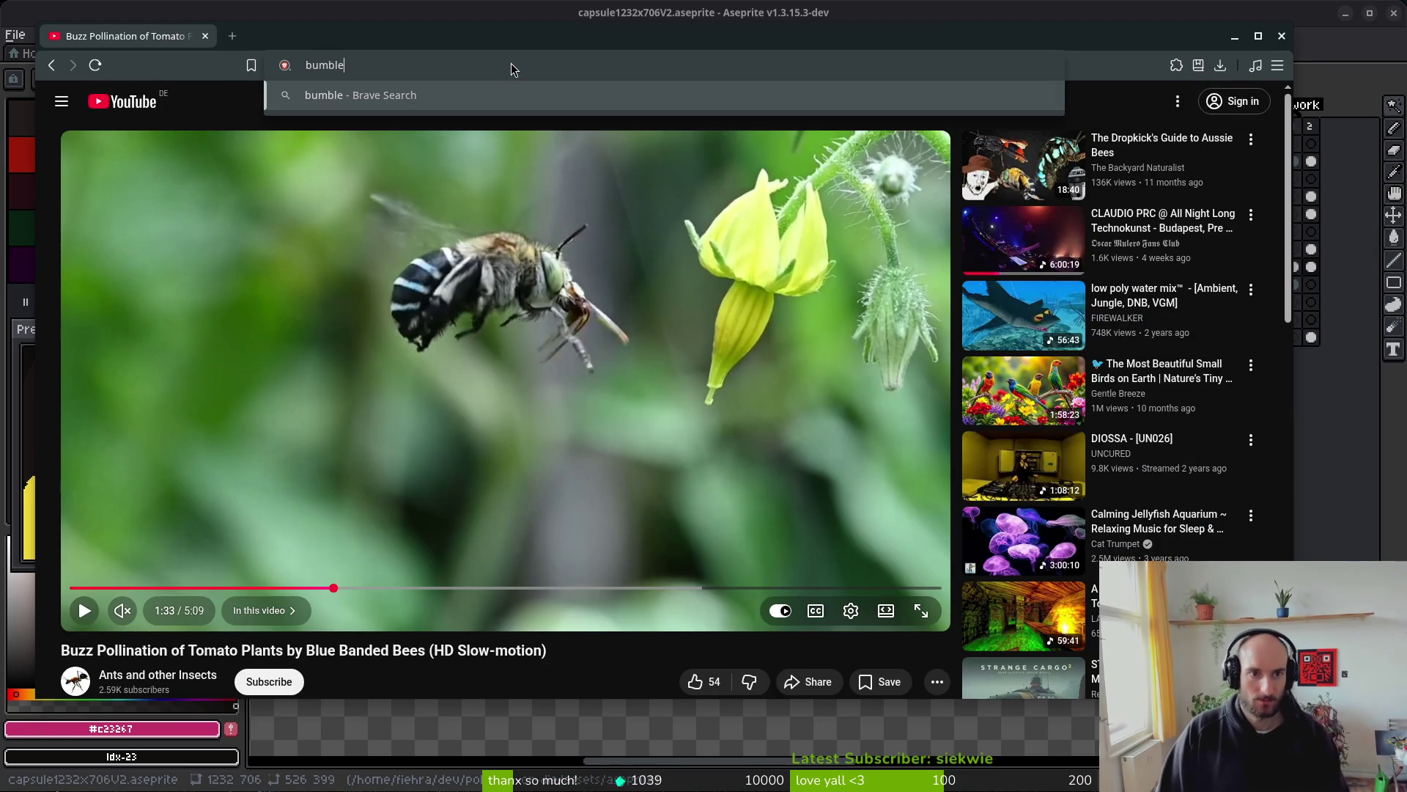
pyautogui.press('Return')
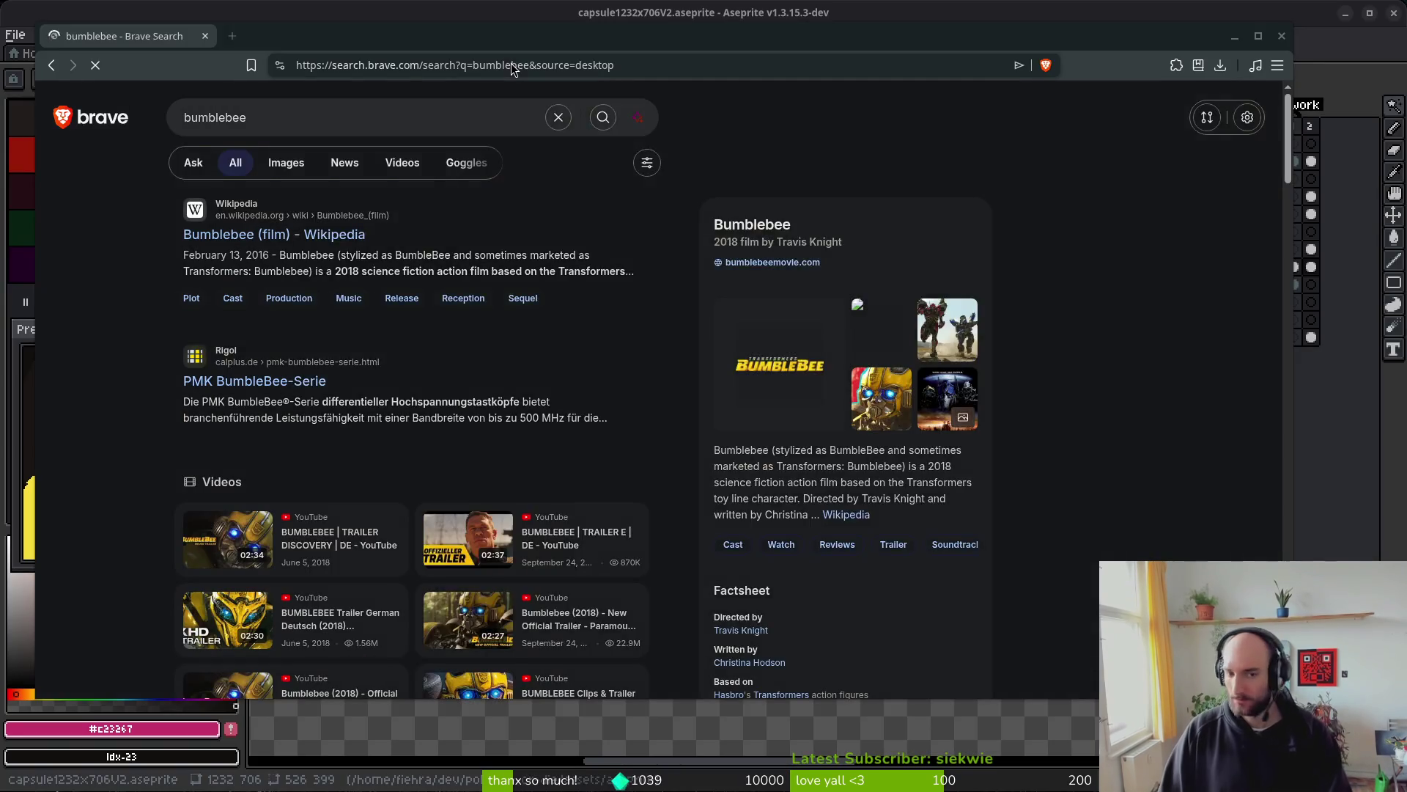
pyautogui.press('super+e')
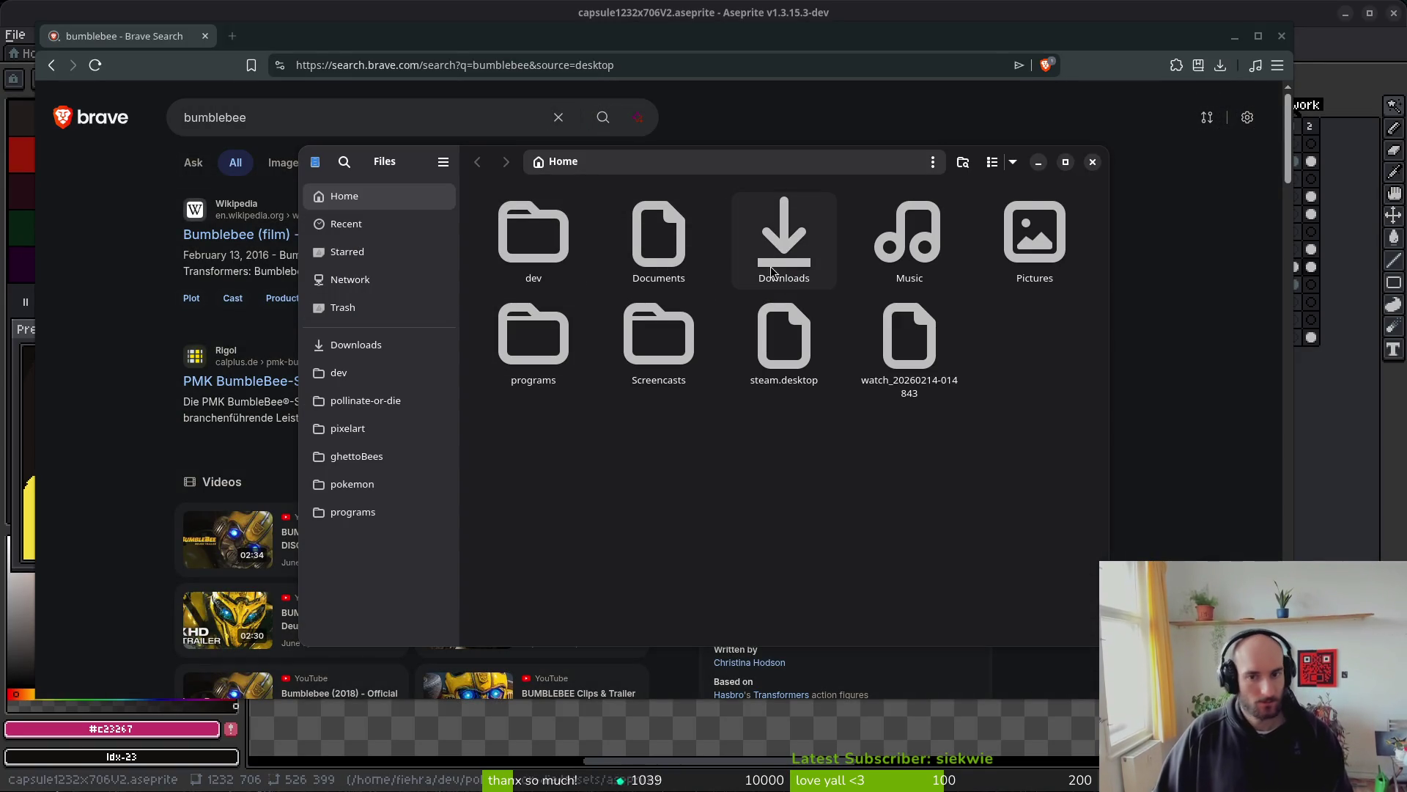
# - Navigate to dev > pollinate-or-die > assets > inspiration in Files
pyautogui.click(388, 372)
pyautogui.click(405, 400)
pyautogui.doubleClick(659, 234)
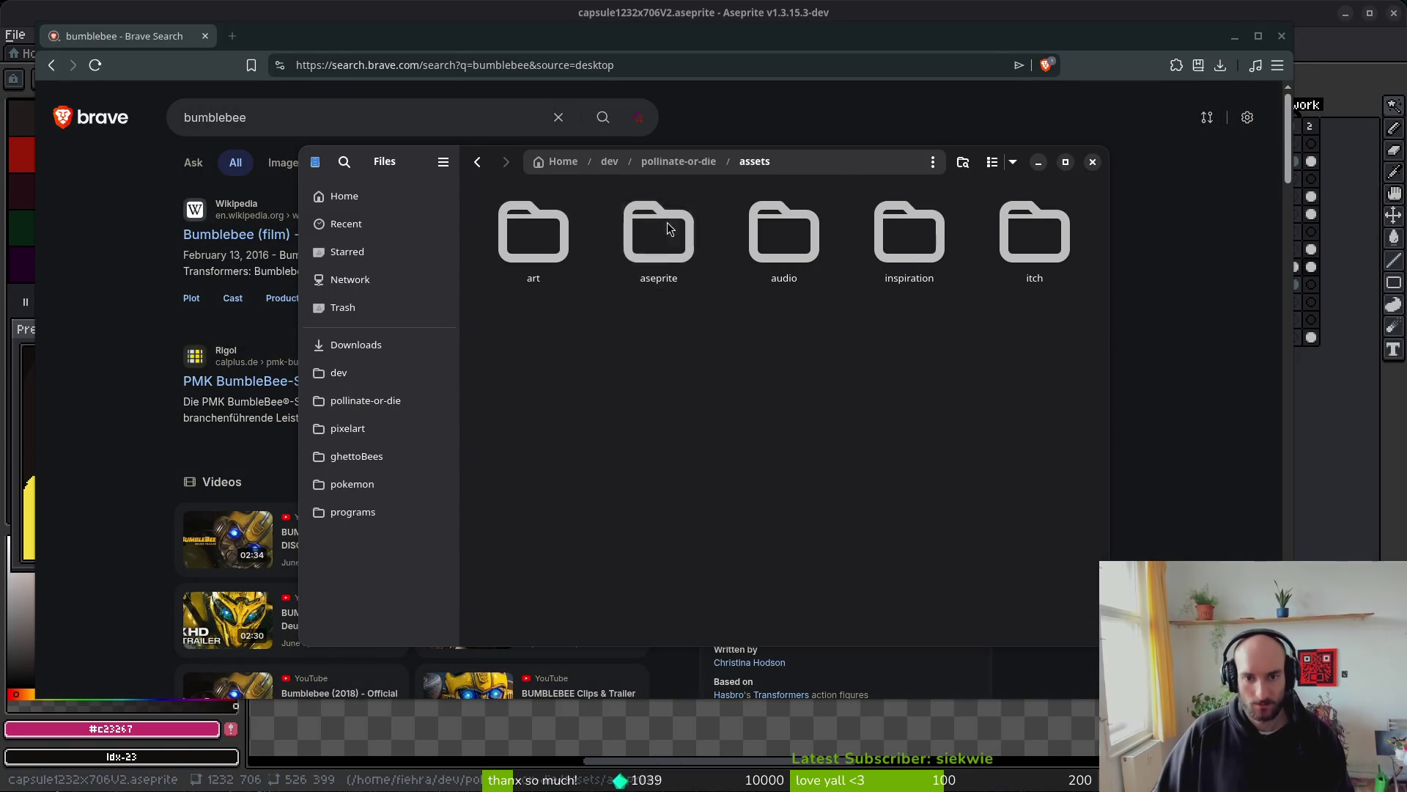
pyautogui.doubleClick(909, 235)
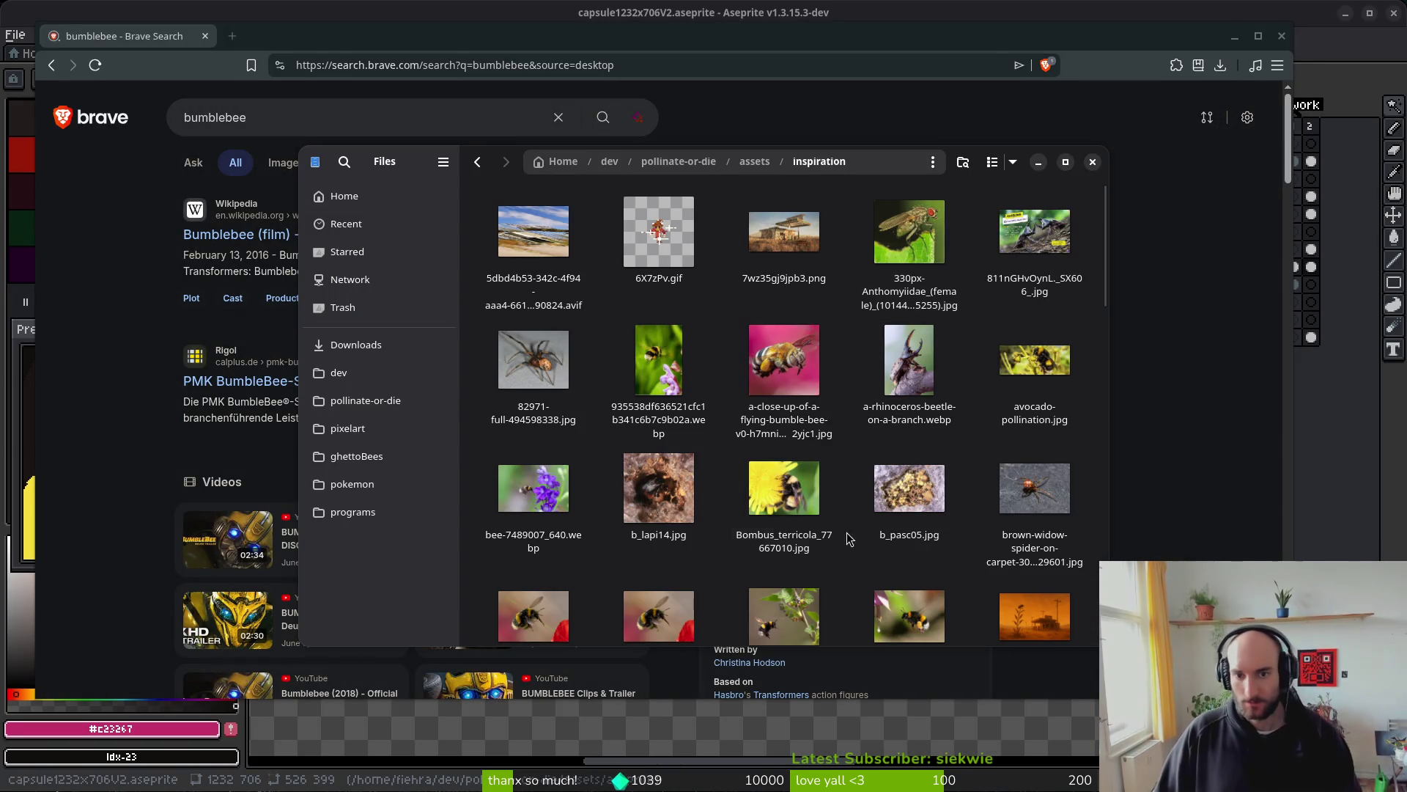
# - Preview the flying bumblebee, avocado pollination and Bombus_terricola photos, then return to Aseprite
pyautogui.doubleClick(697, 425)
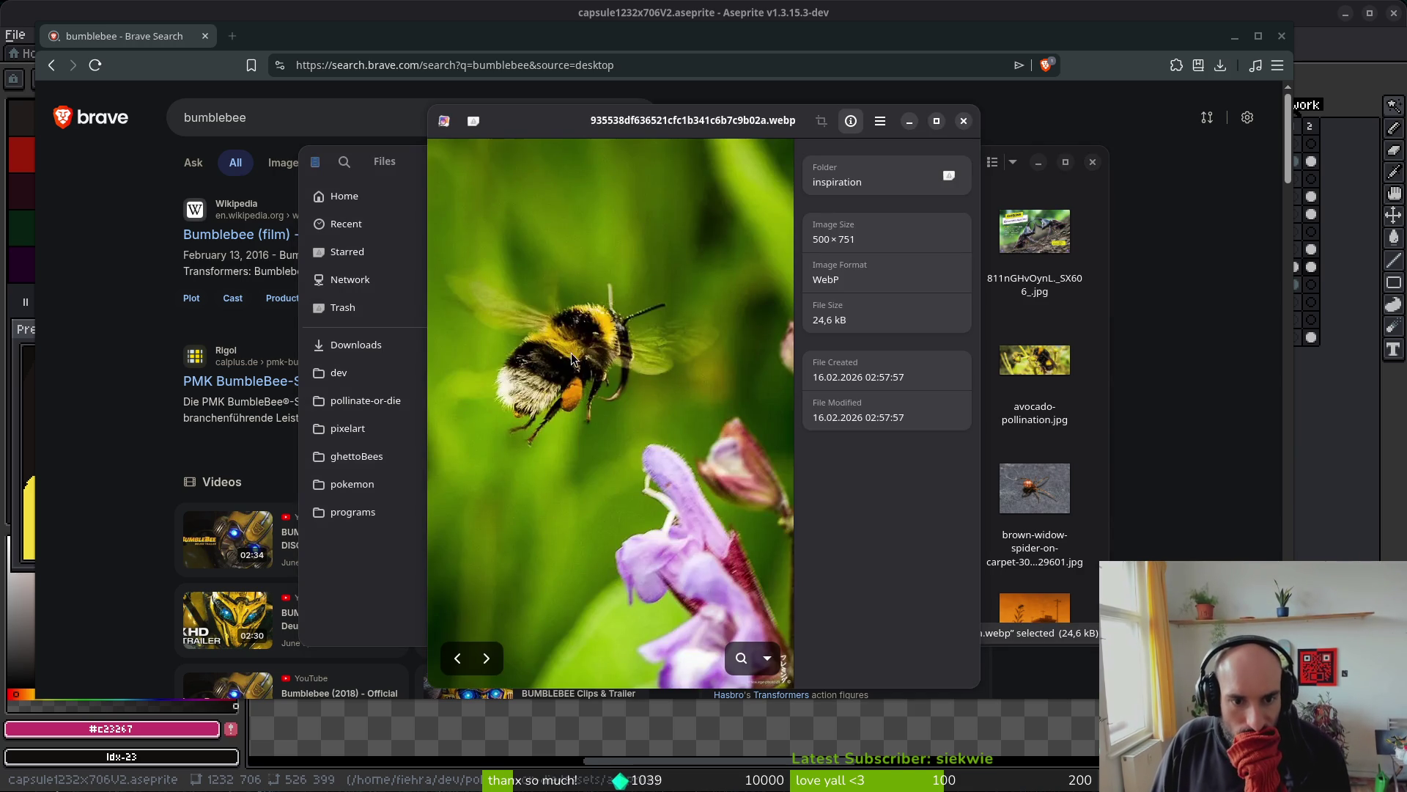
pyautogui.click(963, 121)
pyautogui.doubleClick(1049, 366)
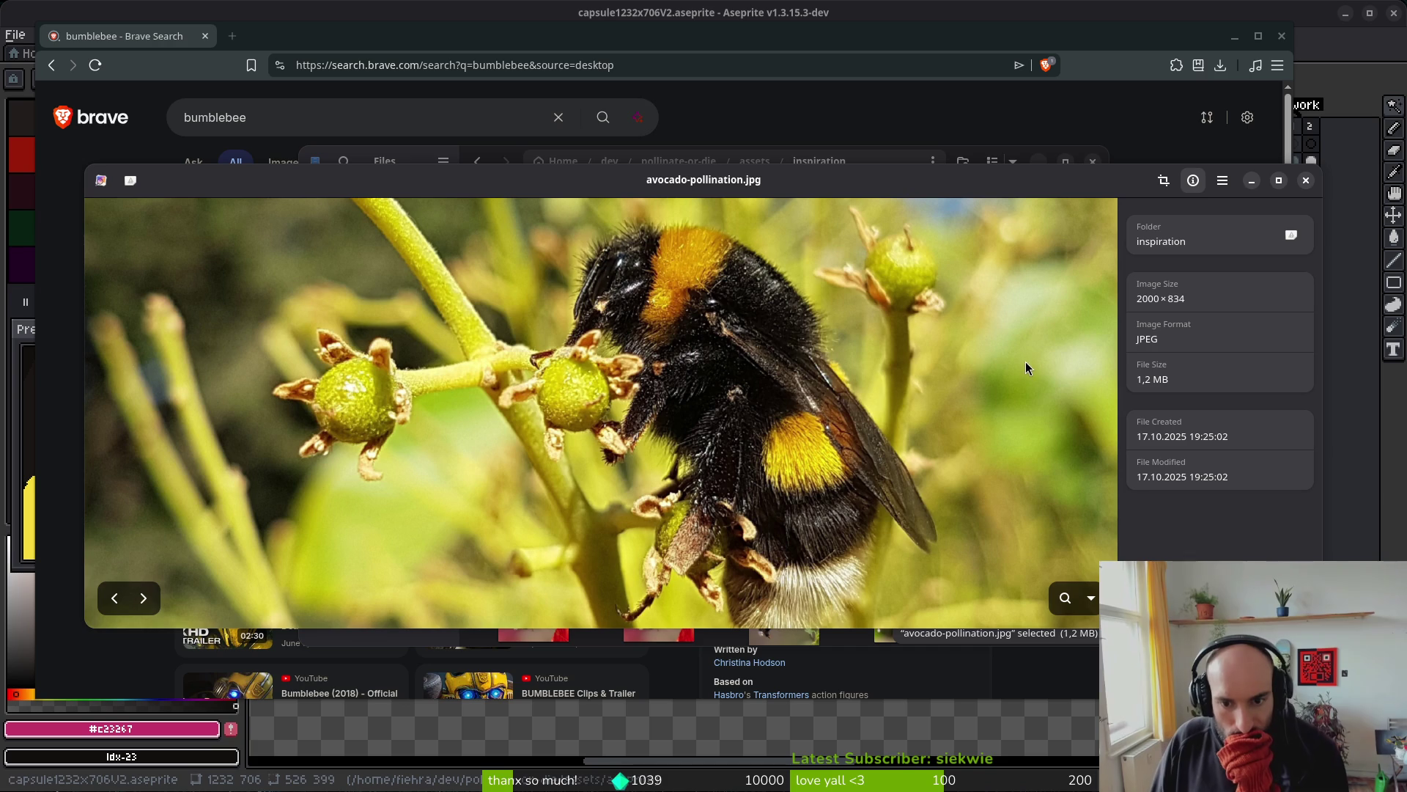
pyautogui.click(1306, 182)
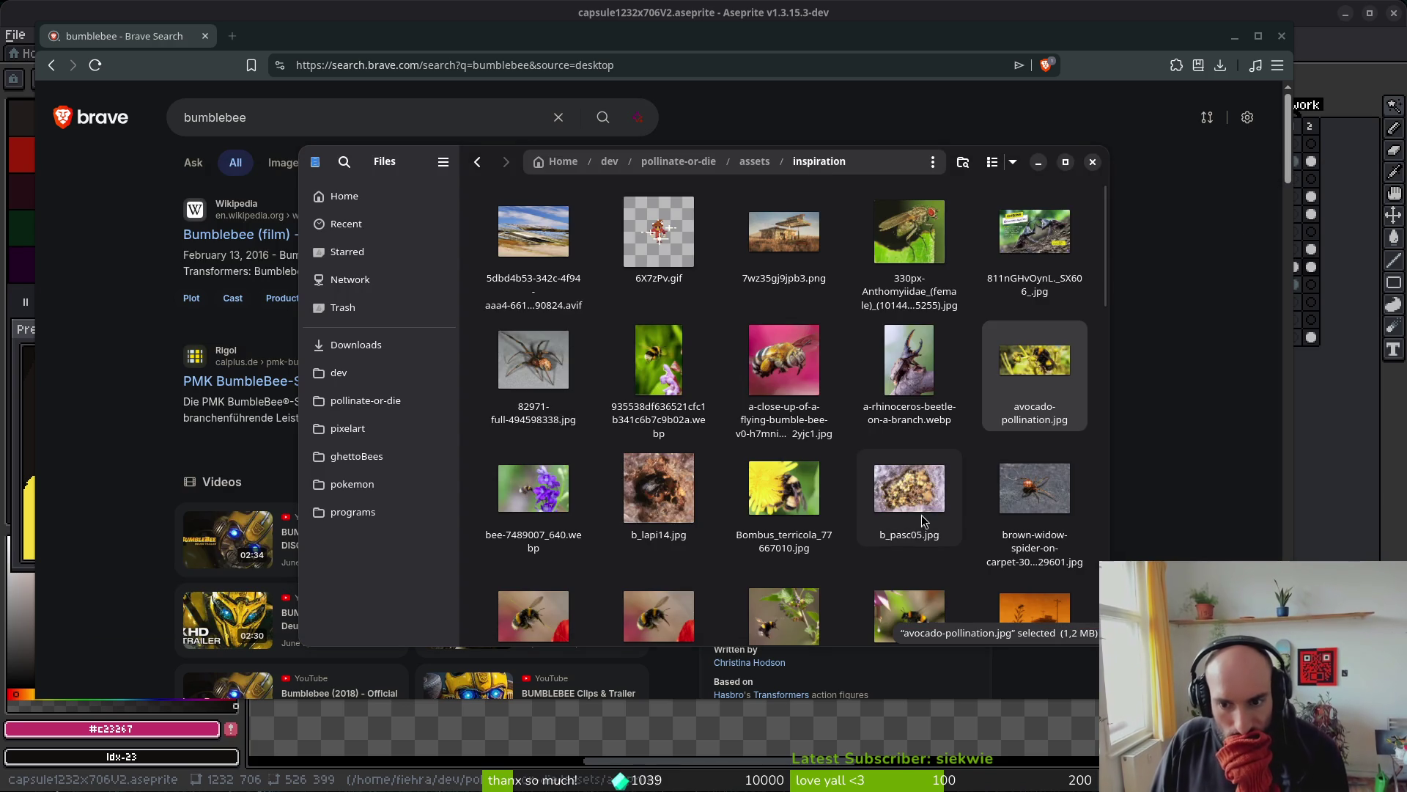
pyautogui.doubleClick(802, 491)
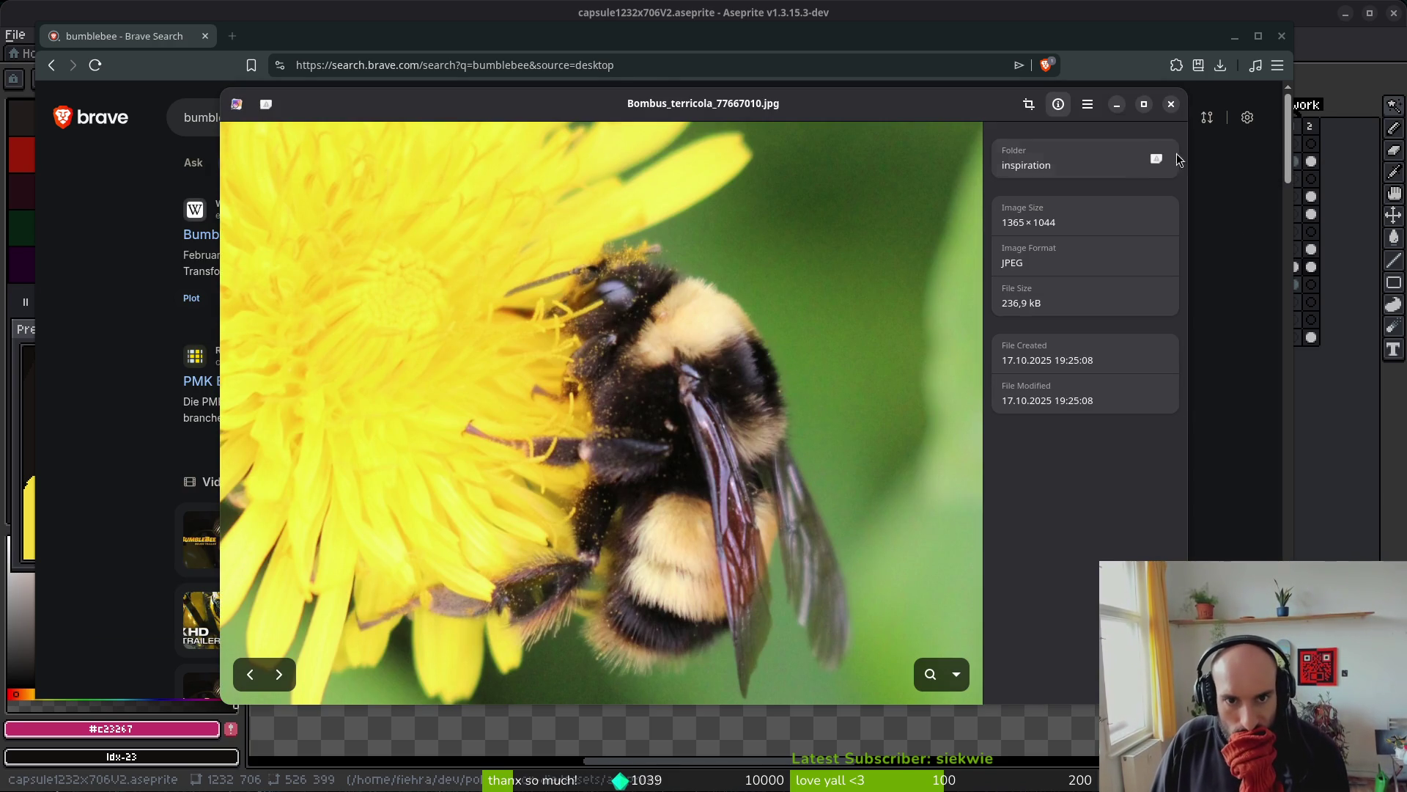
pyautogui.click(1170, 104)
pyautogui.scroll(-1, 729, 524)
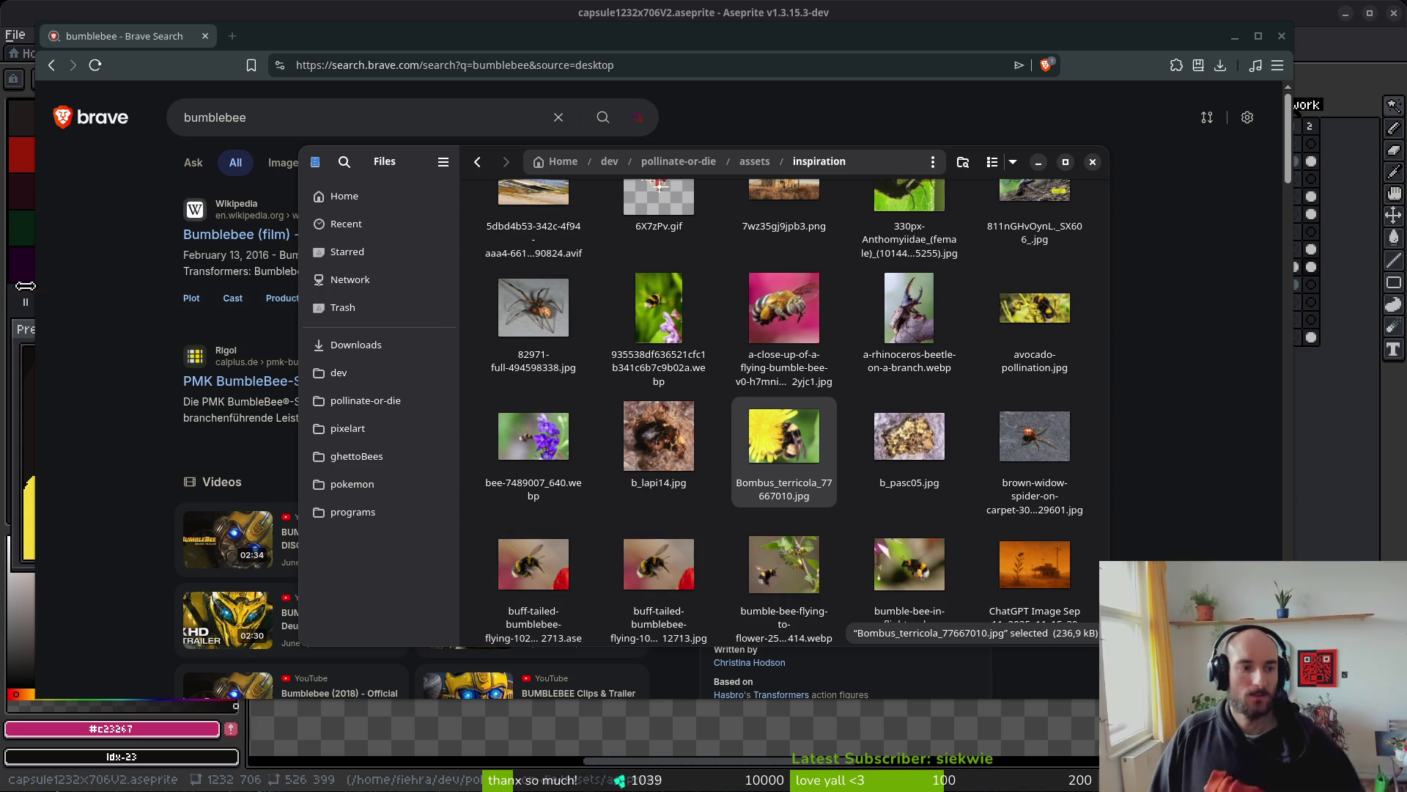
pyautogui.click(241, 11)
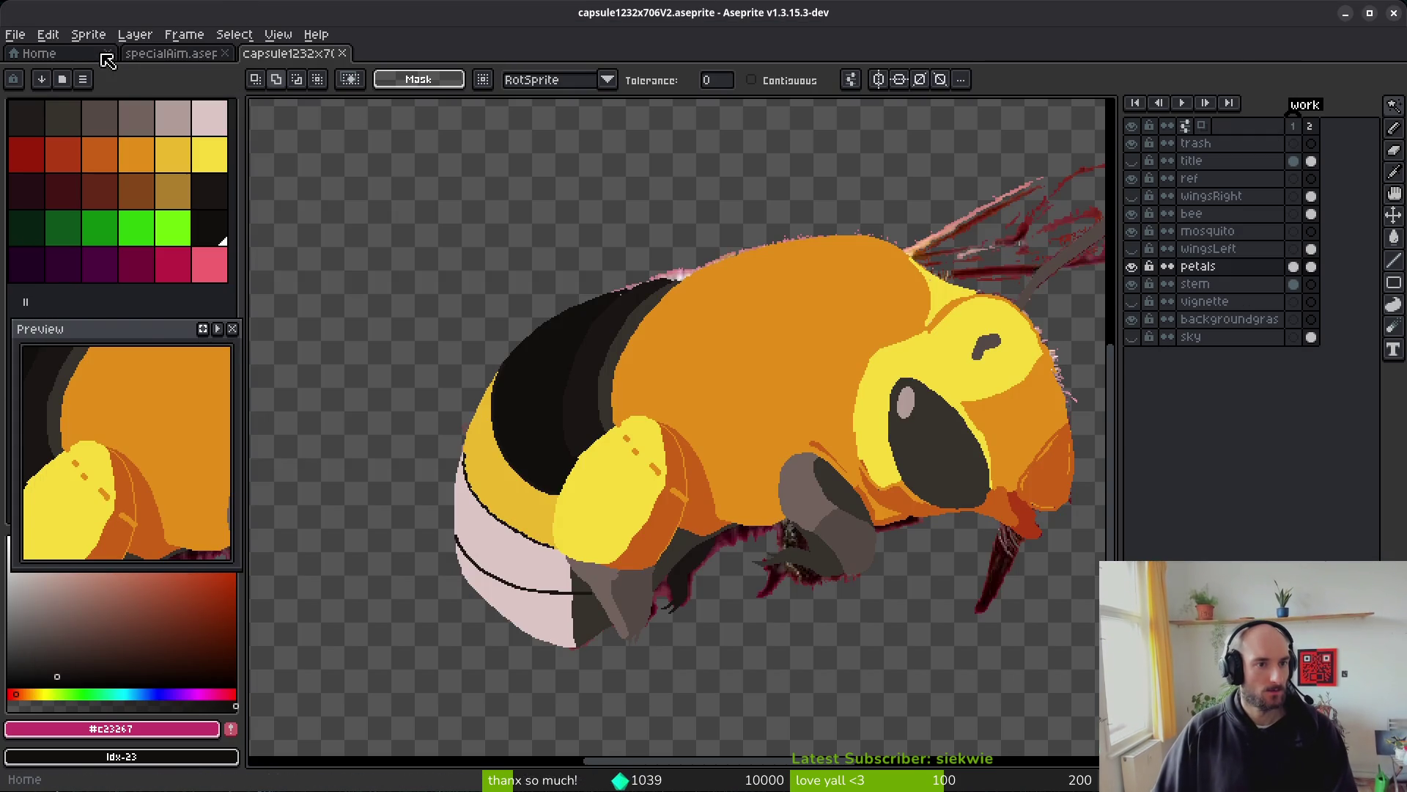
# - Open bumblebeeUpdated.aseprite from recent files, check the reference photos, then return to capsule1232x706V2
pyautogui.click(73, 54)
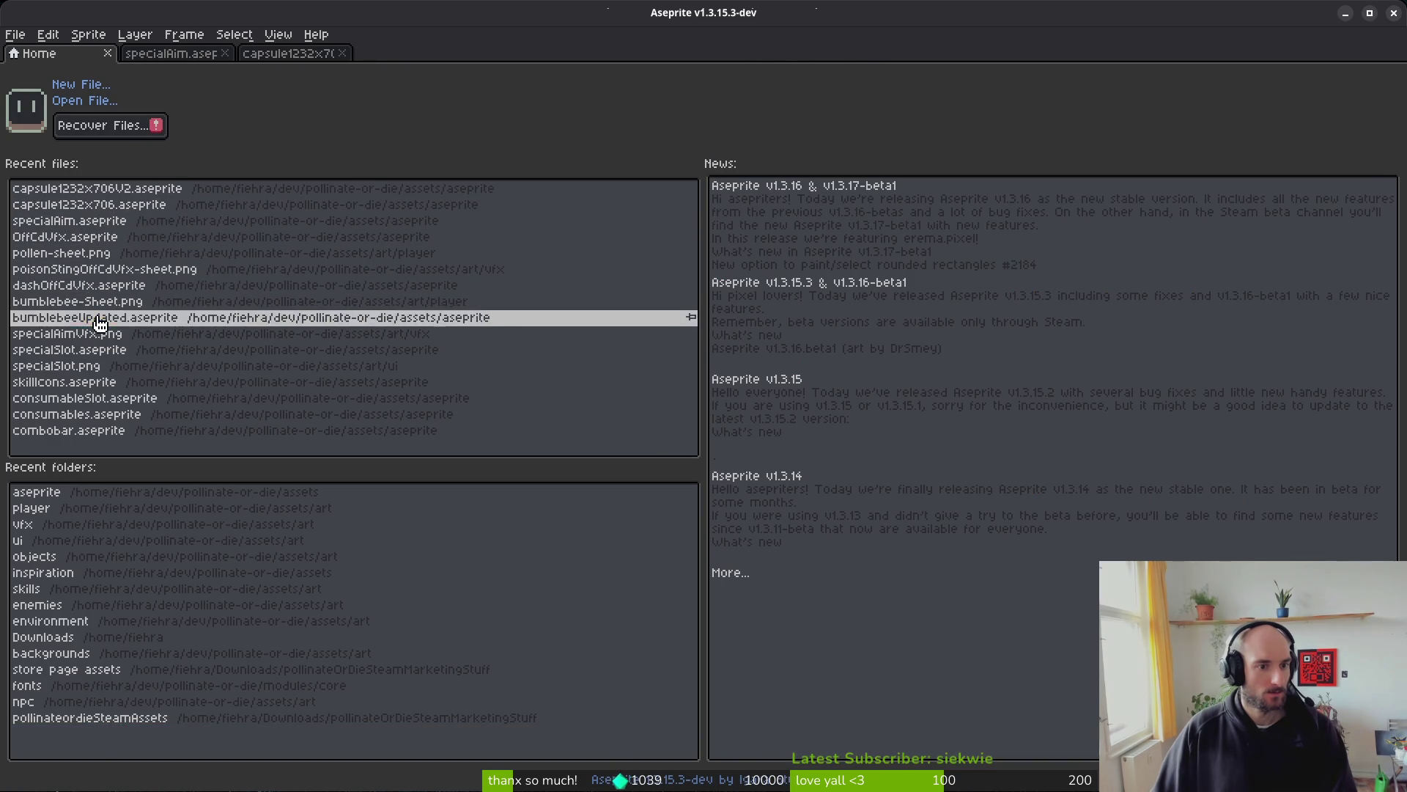
pyautogui.click(88, 317)
pyautogui.scroll(1, 671, 459)
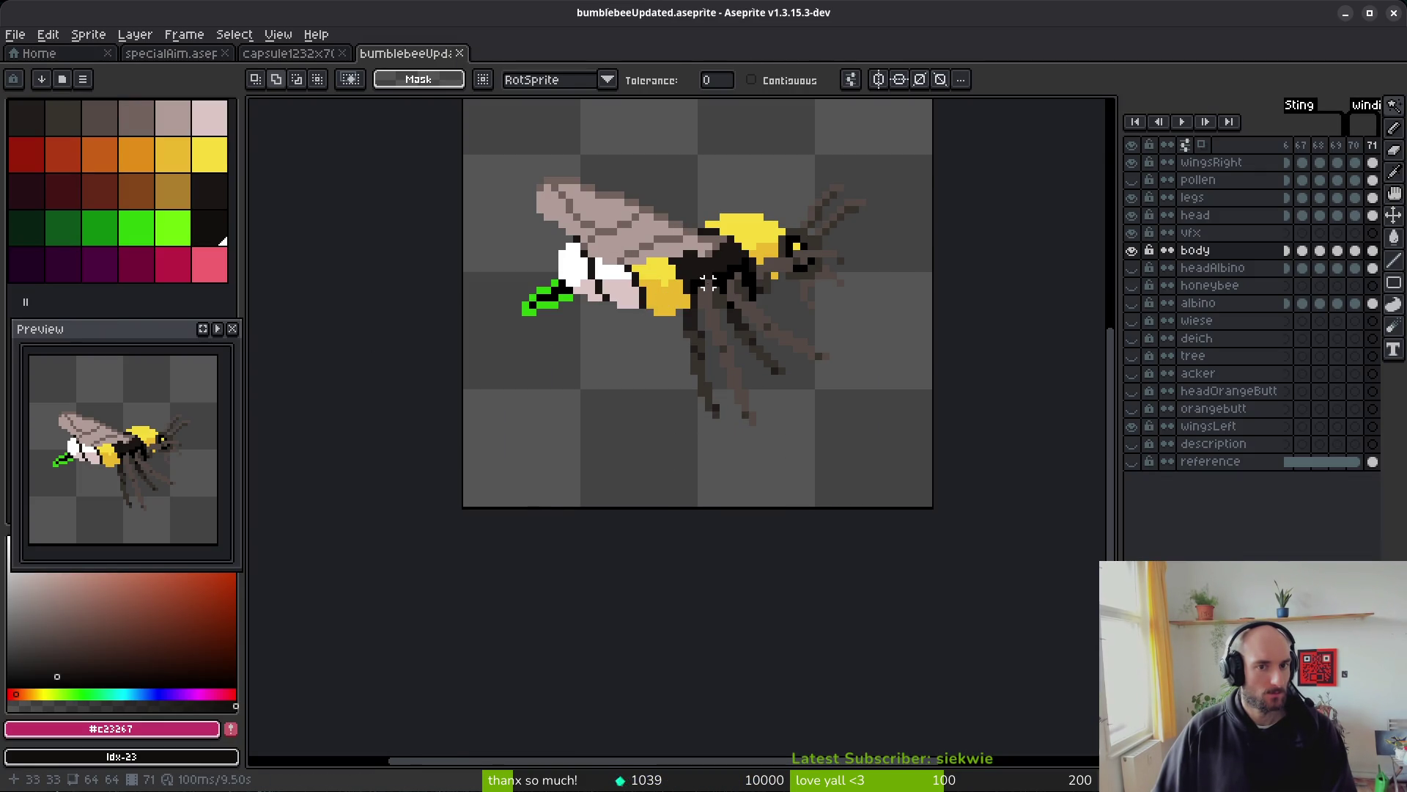
pyautogui.hotkey('alt', 'Tab')
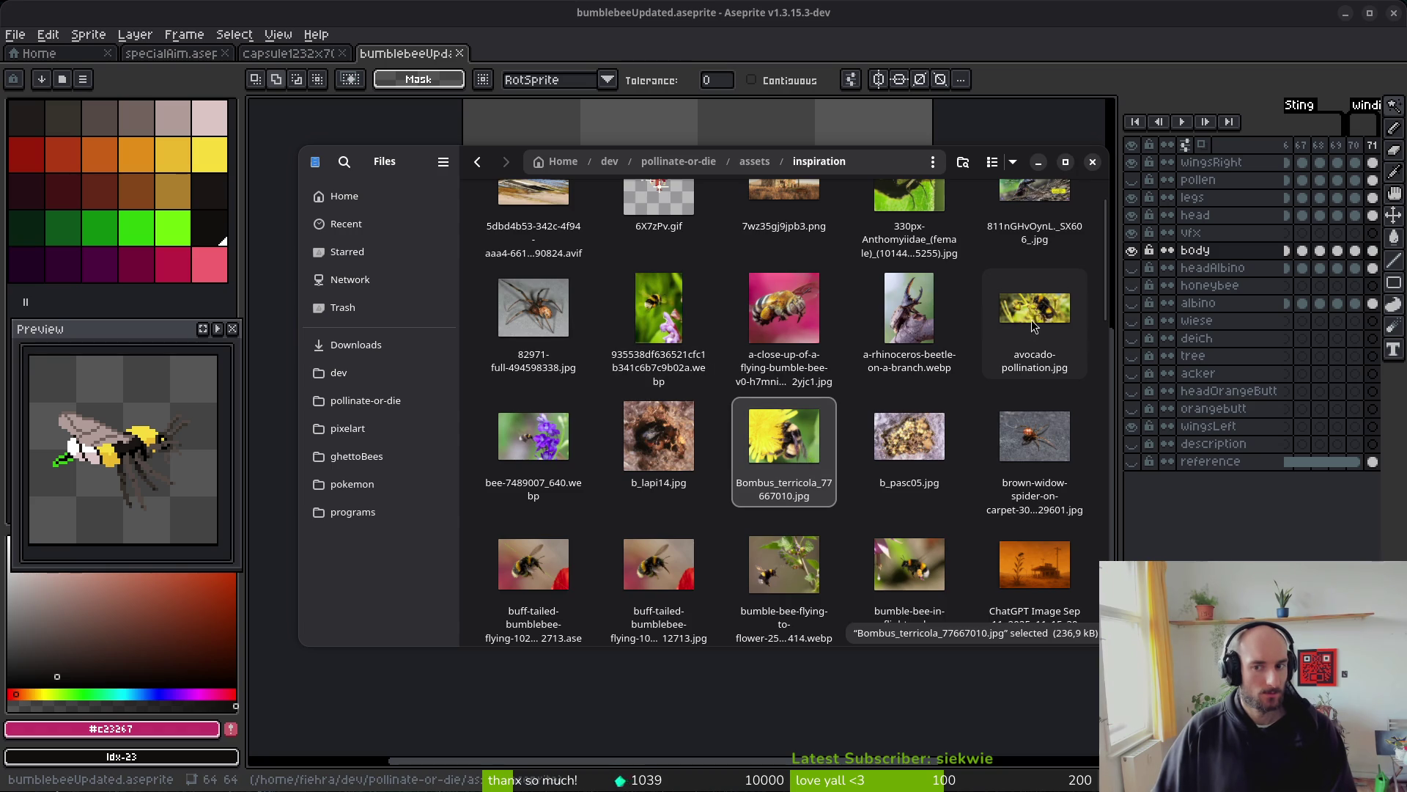
pyautogui.hotkey('alt', 'Tab')
pyautogui.hotkey('alt', 'Tab')
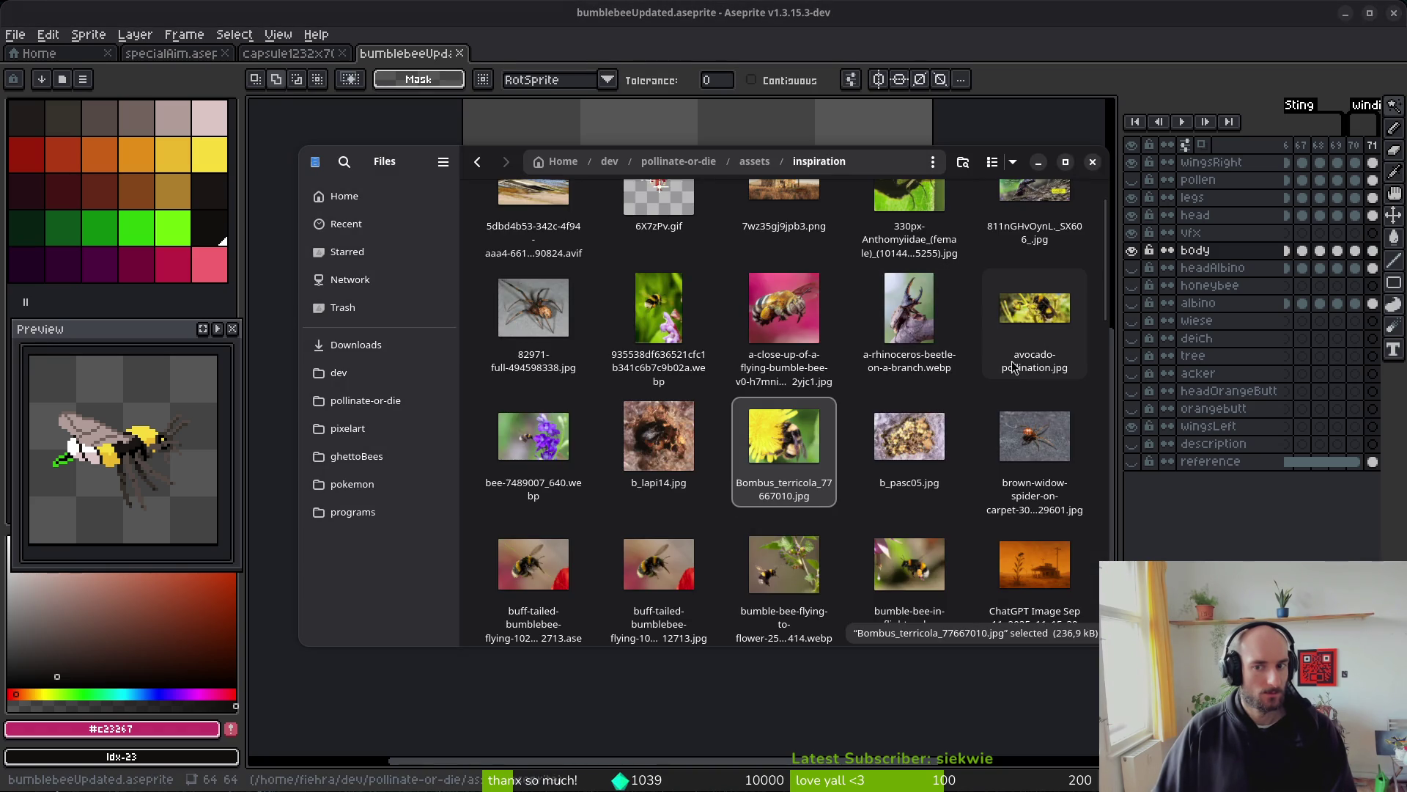
pyautogui.hotkey('alt', 'Tab')
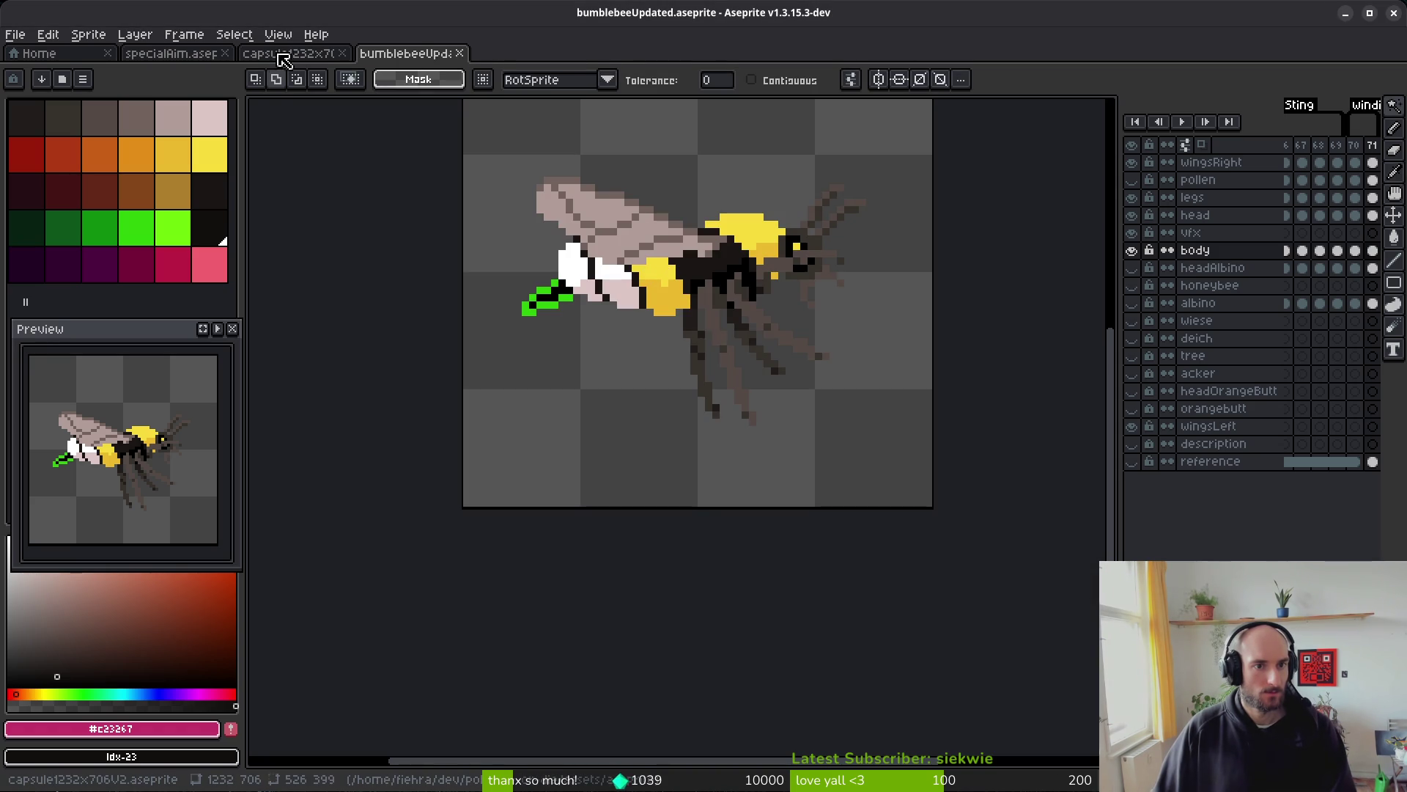
pyautogui.click(167, 54)
pyautogui.click(289, 53)
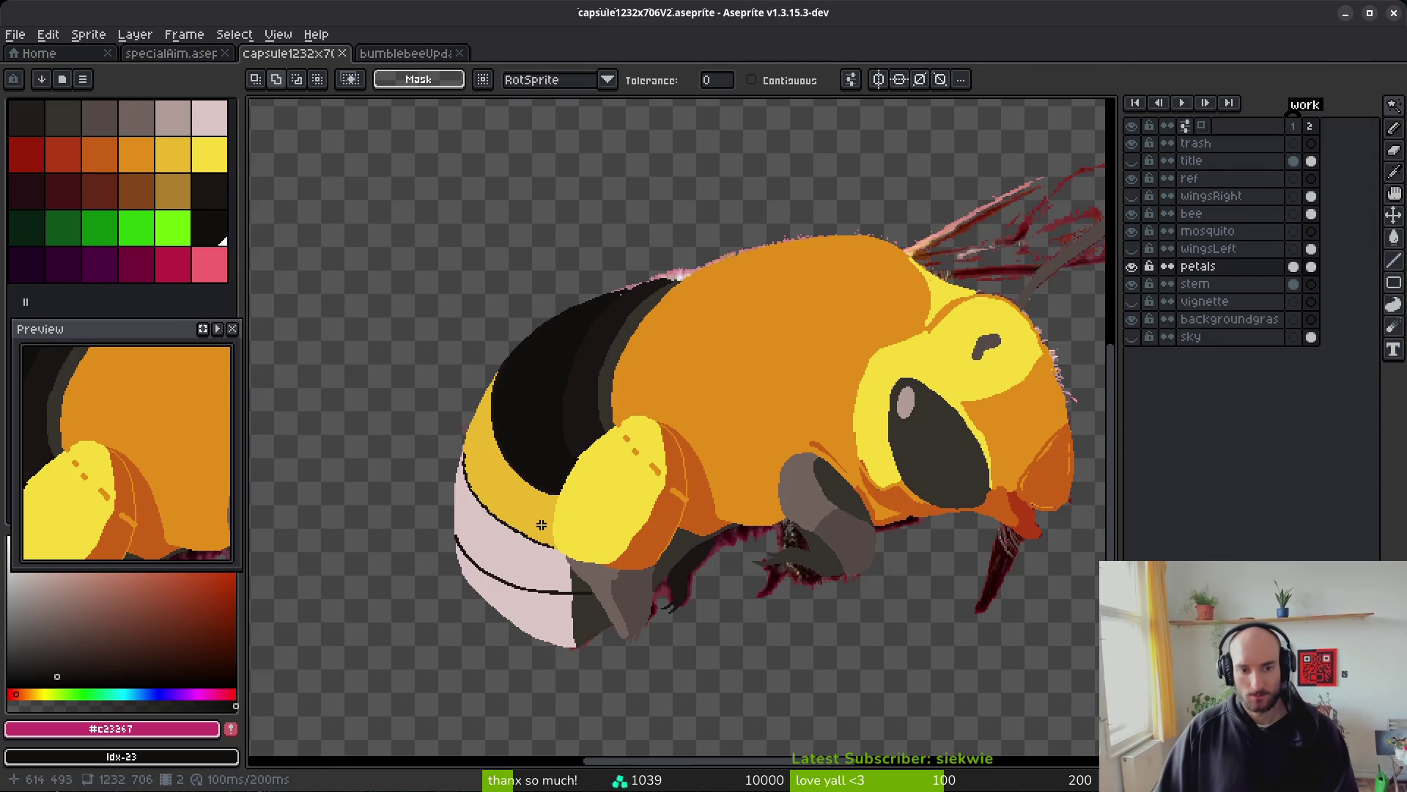
# - On the bee layer, bucket-fill the yellow abdomen band with bright green
pyautogui.scroll(3, 586, 381)
pyautogui.scroll(-3, 584, 379)
pyautogui.scroll(4, 571, 388)
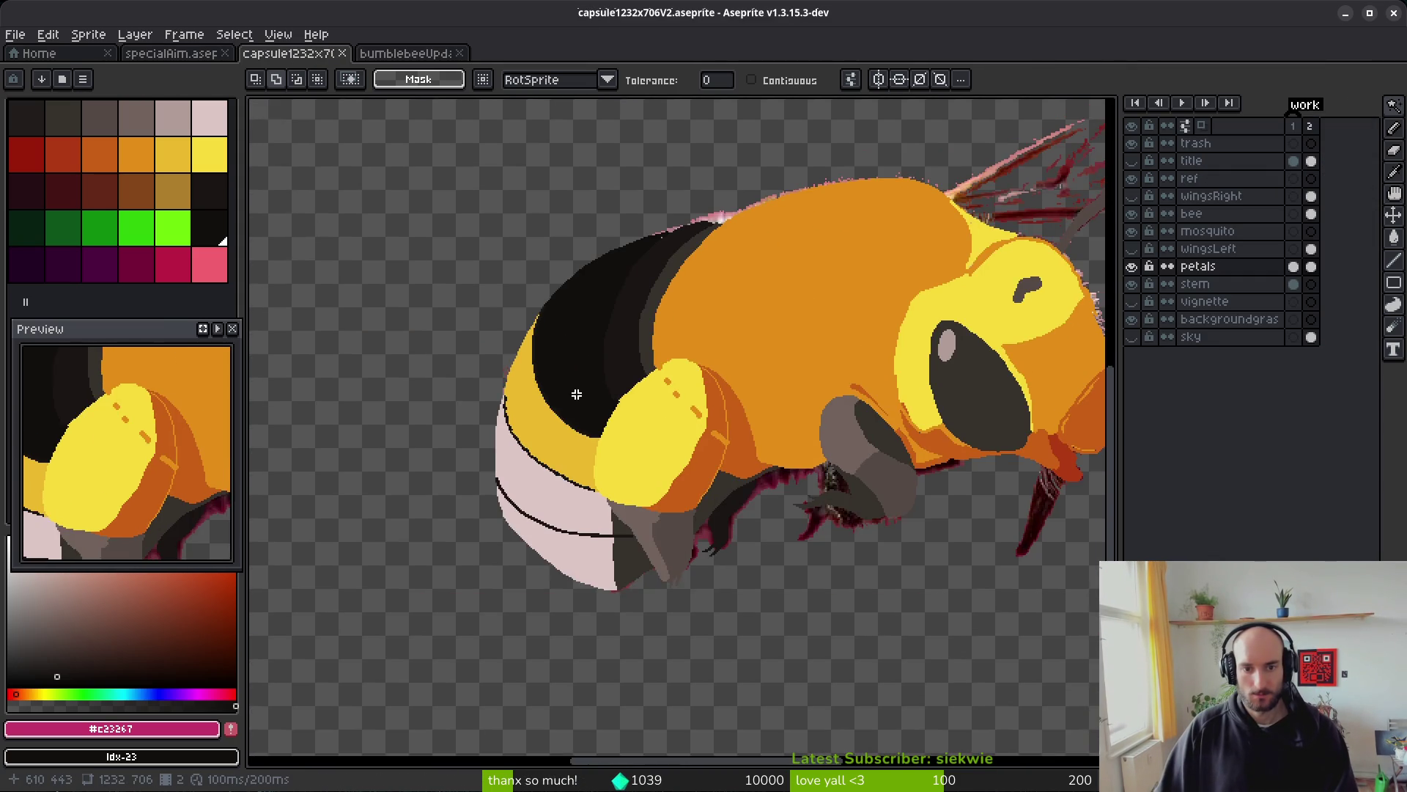
pyautogui.moveTo(574, 426); pyautogui.dragTo(609, 395)
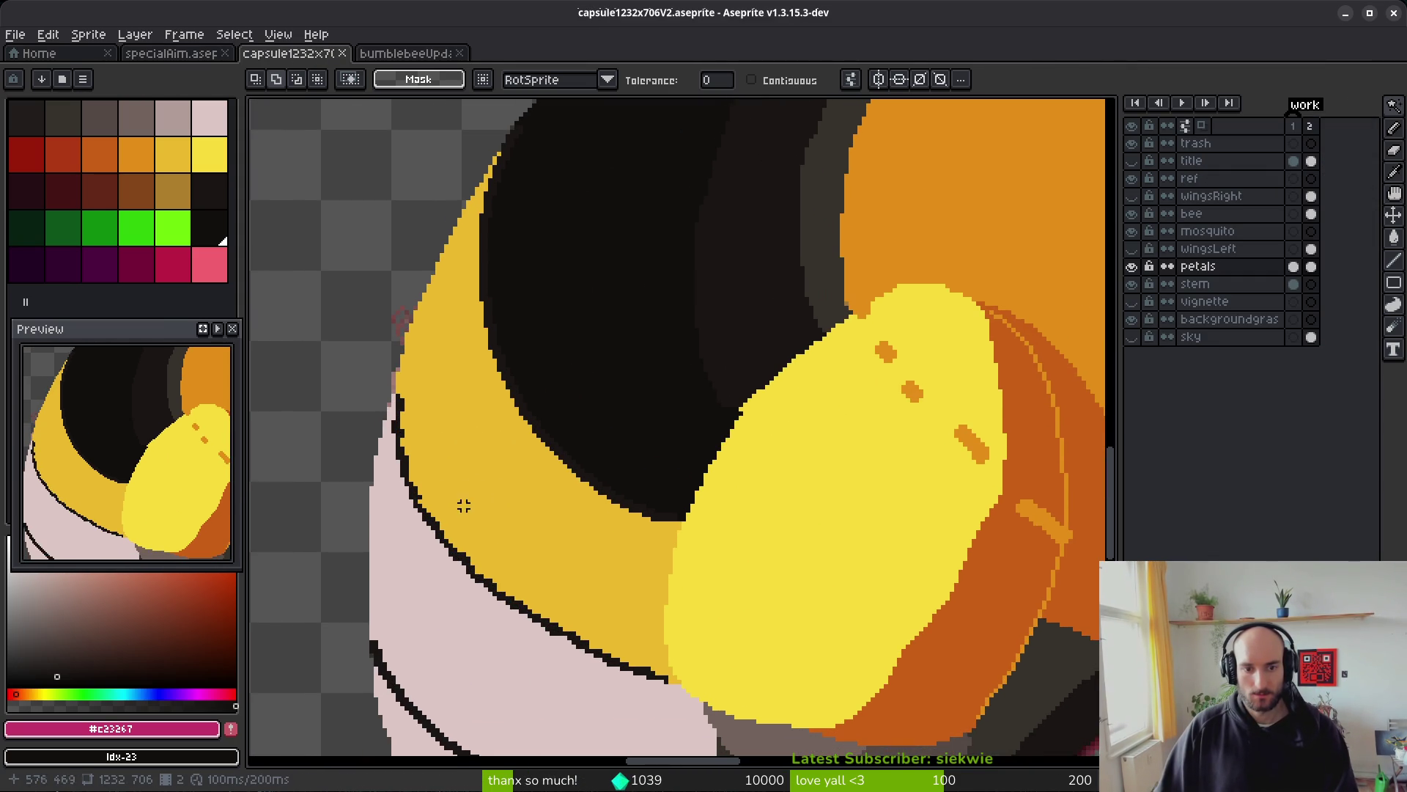
pyautogui.hotkey('shift', 'r')
pyautogui.press('Escape')
pyautogui.click(141, 234)
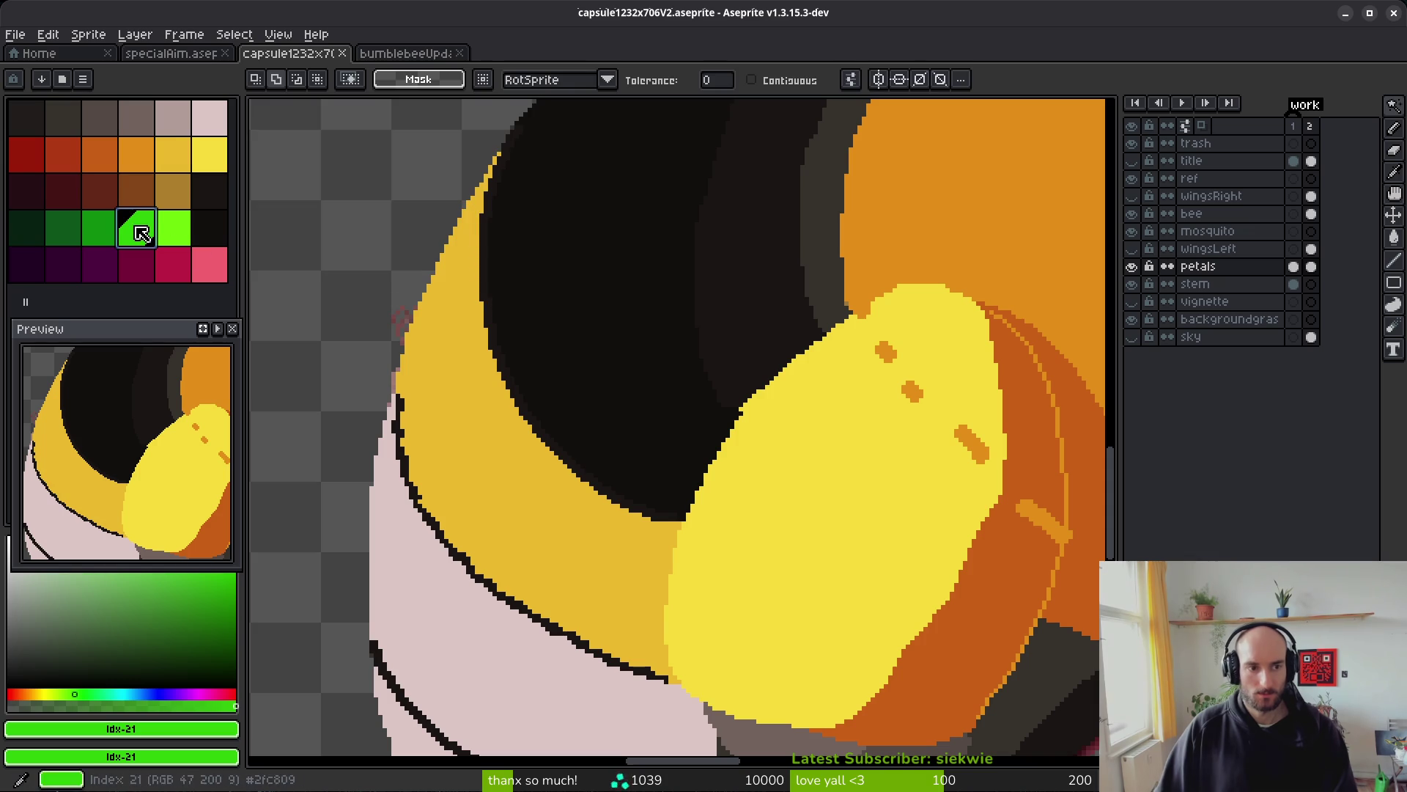
pyautogui.click(1311, 214)
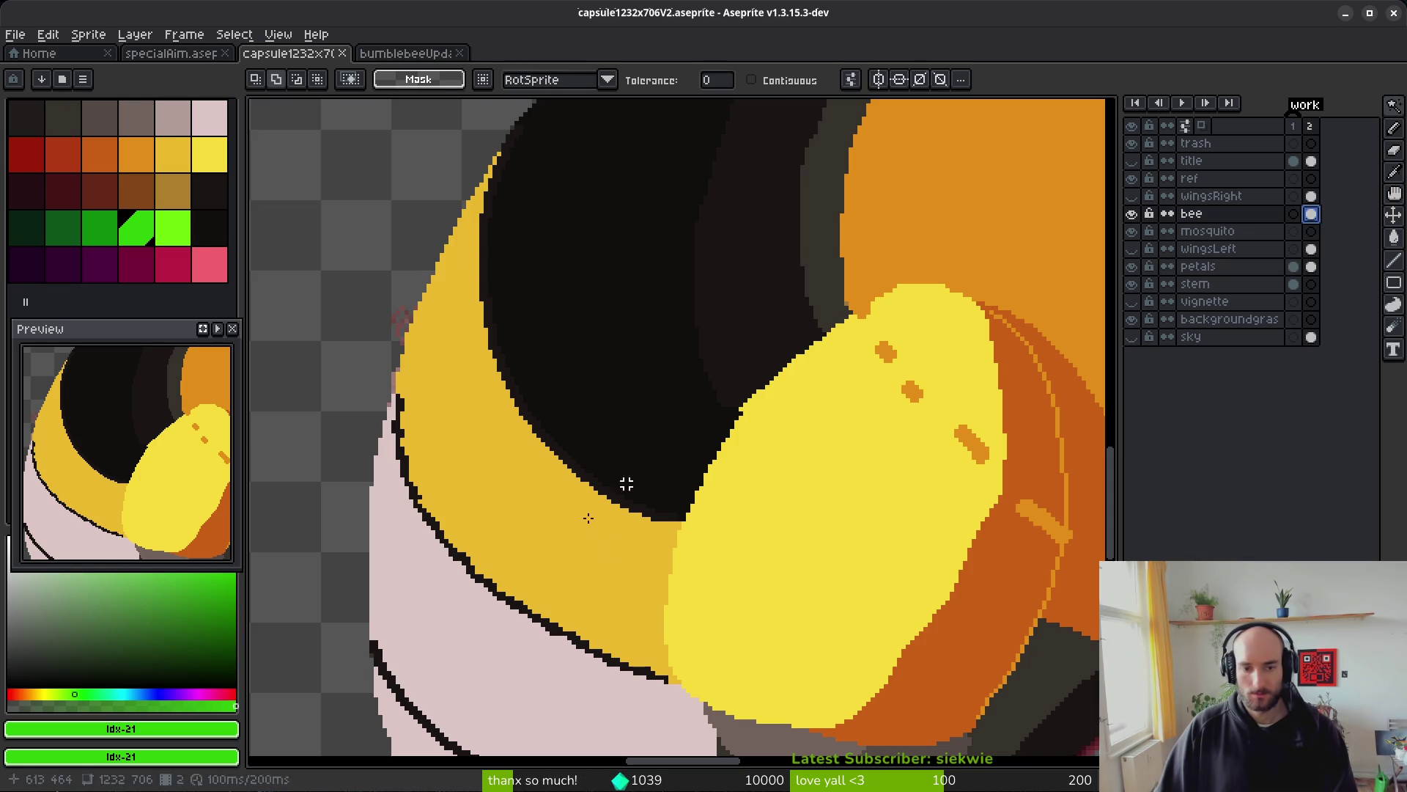
pyautogui.press('g')
pyautogui.click(631, 581)
pyautogui.scroll(1, 920, 421)
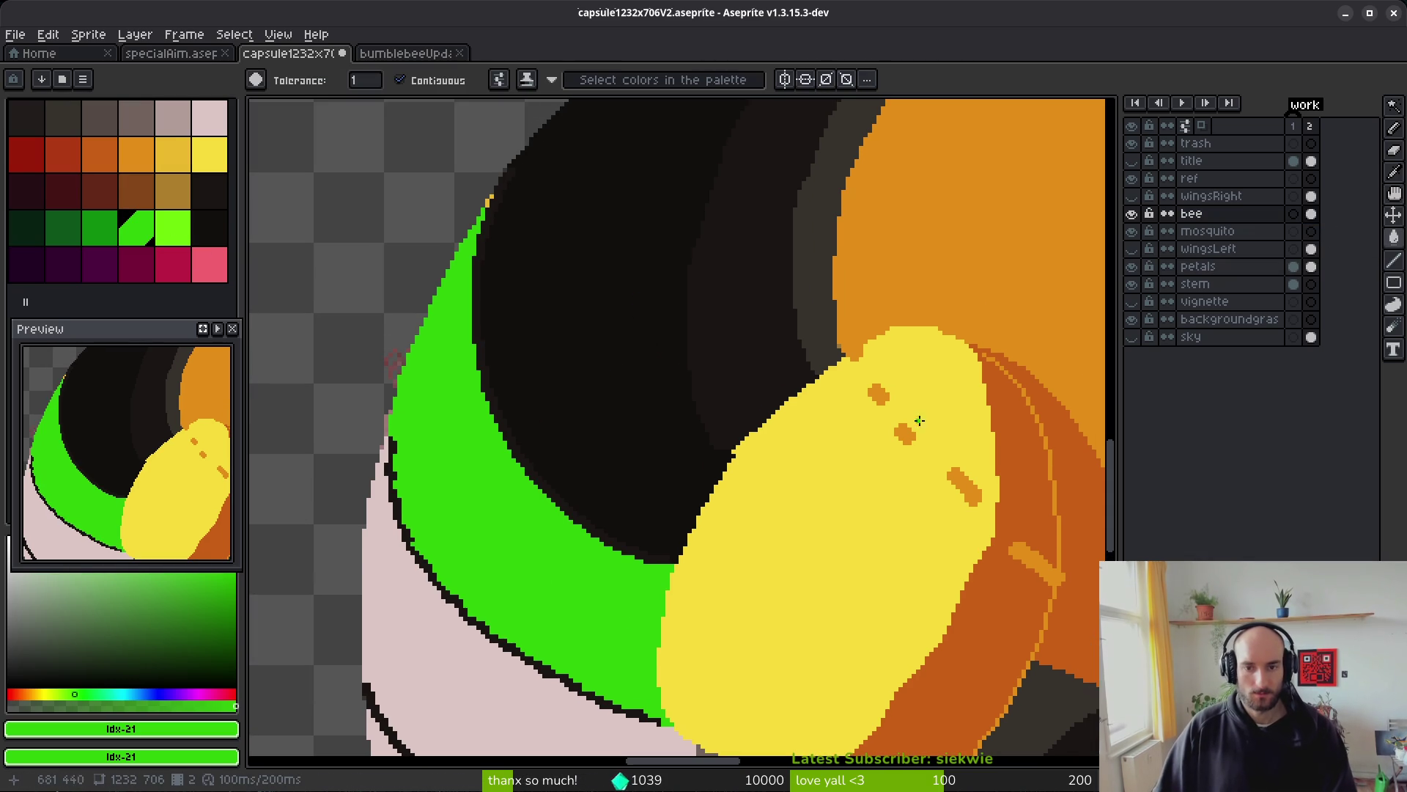
# - Try filling the dark band with golden yellow Idx-10, then undo it
pyautogui.click(168, 156)
pyautogui.click(630, 394)
pyautogui.scroll(-2, 733, 318)
pyautogui.moveTo(734, 318); pyautogui.dragTo(721, 345)
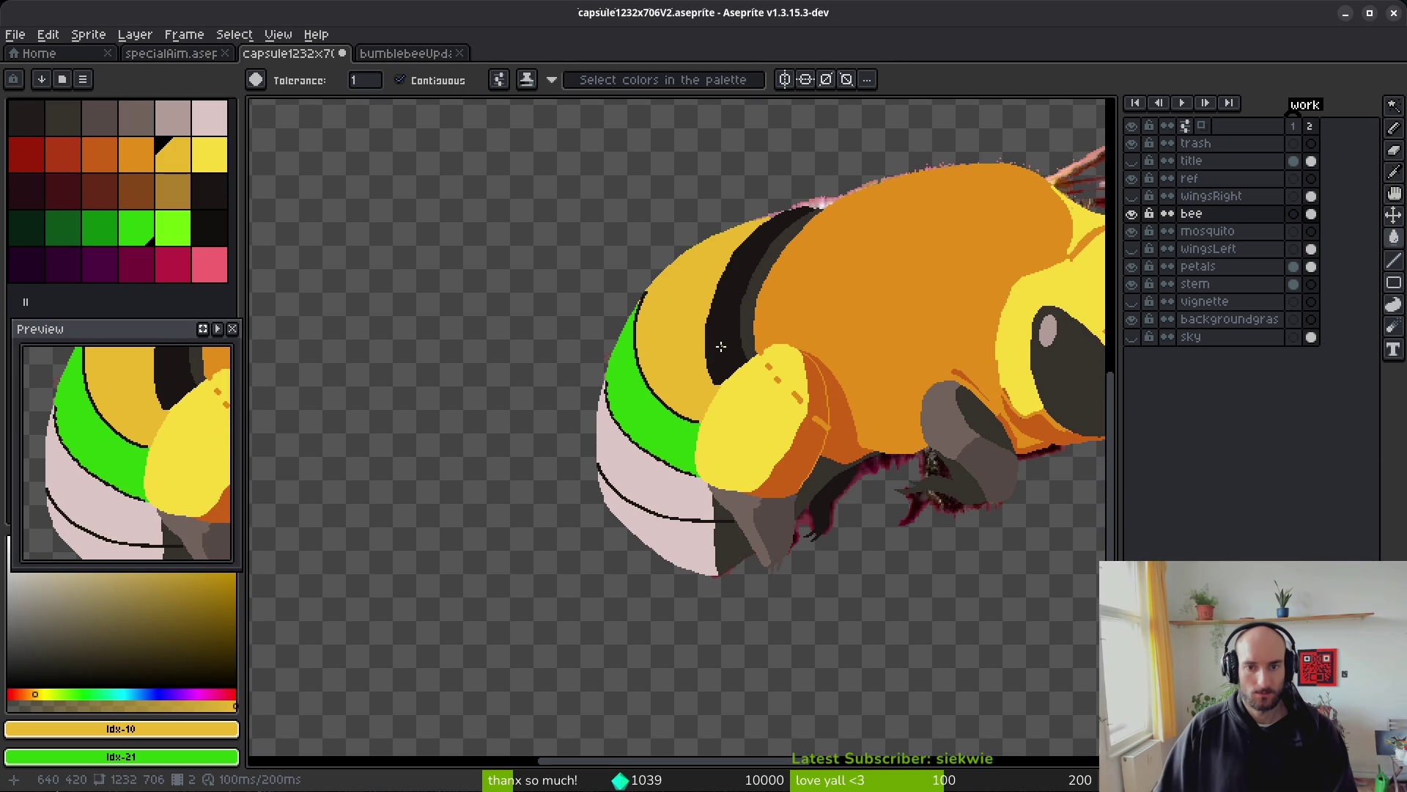
pyautogui.scroll(3, 729, 334)
pyautogui.scroll(-2, 716, 298)
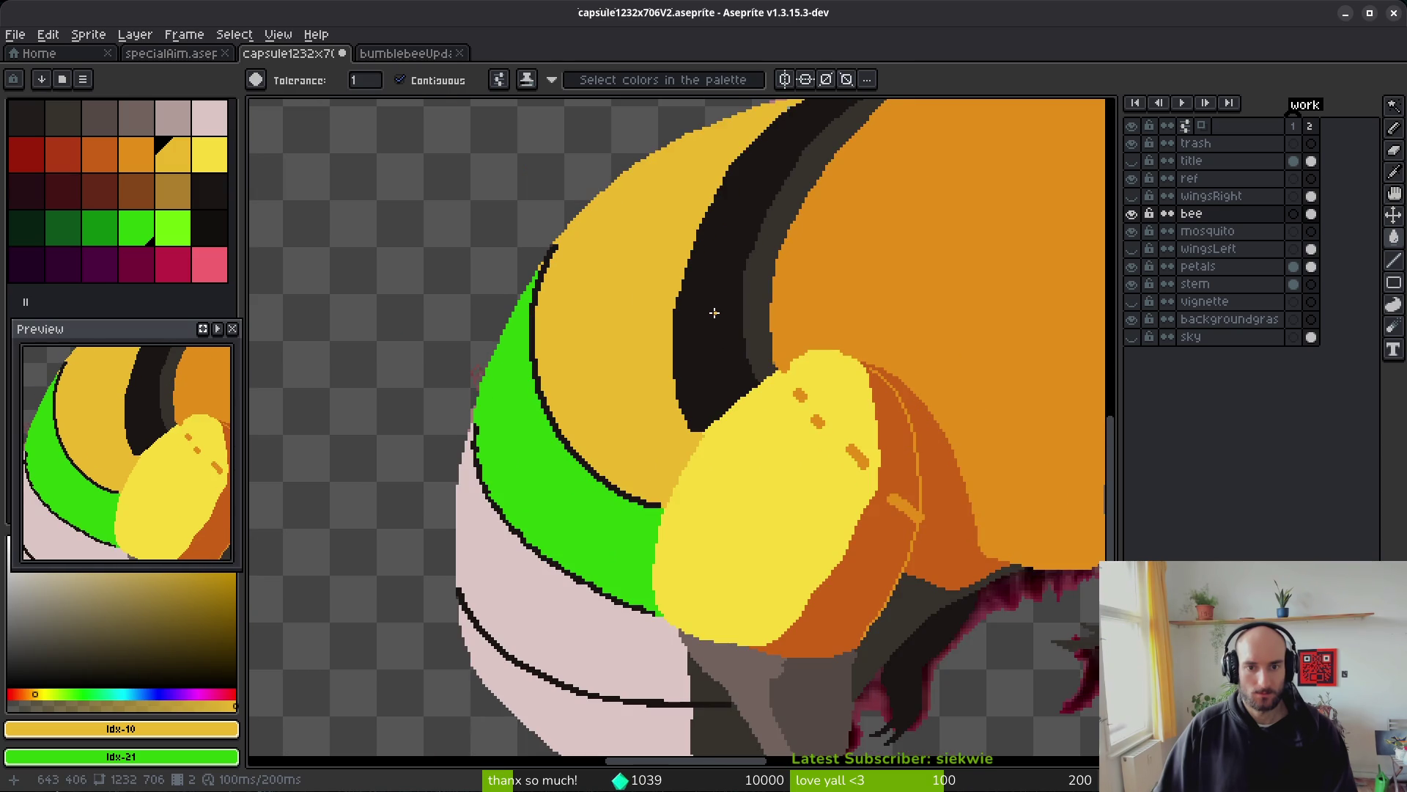
pyautogui.scroll(-3, 720, 263)
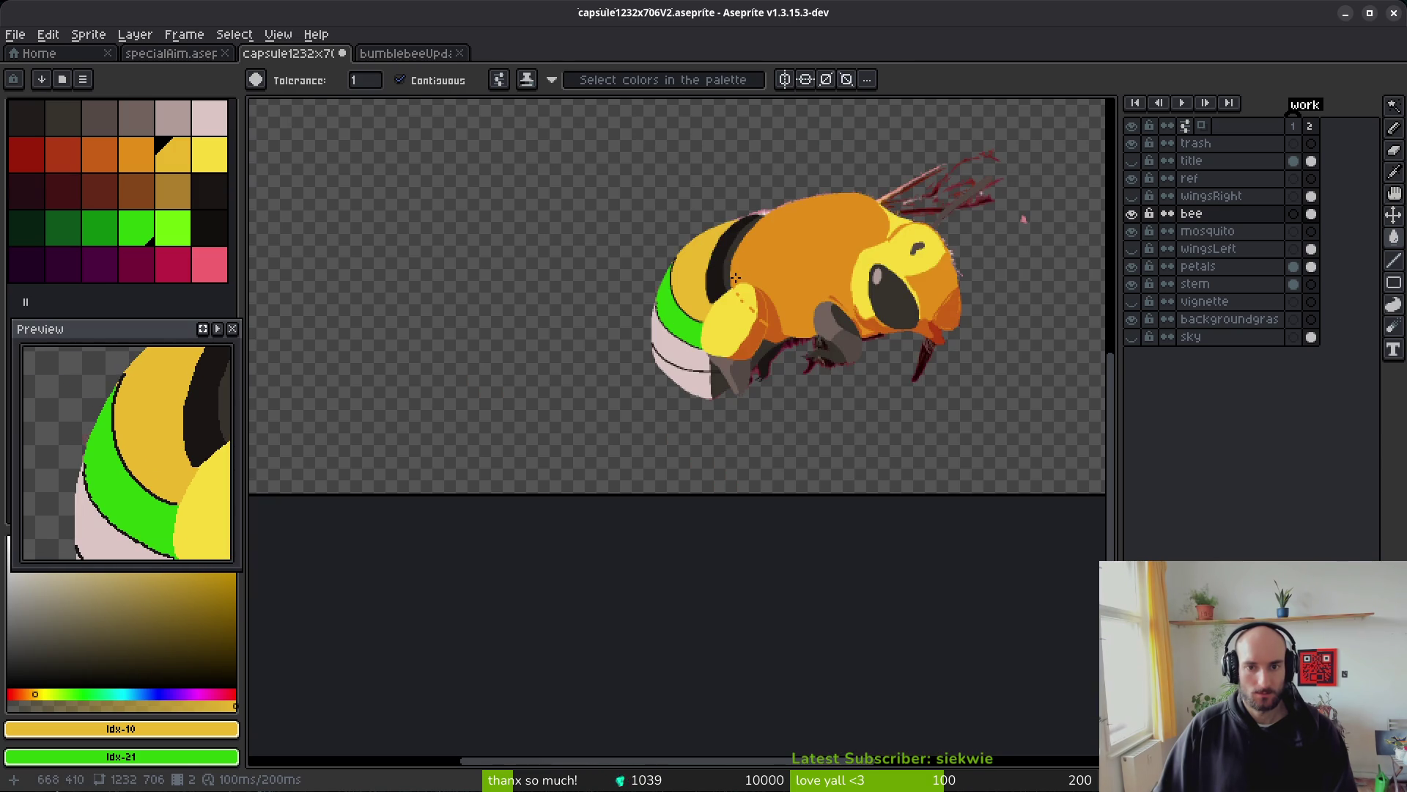
pyautogui.scroll(2, 723, 281)
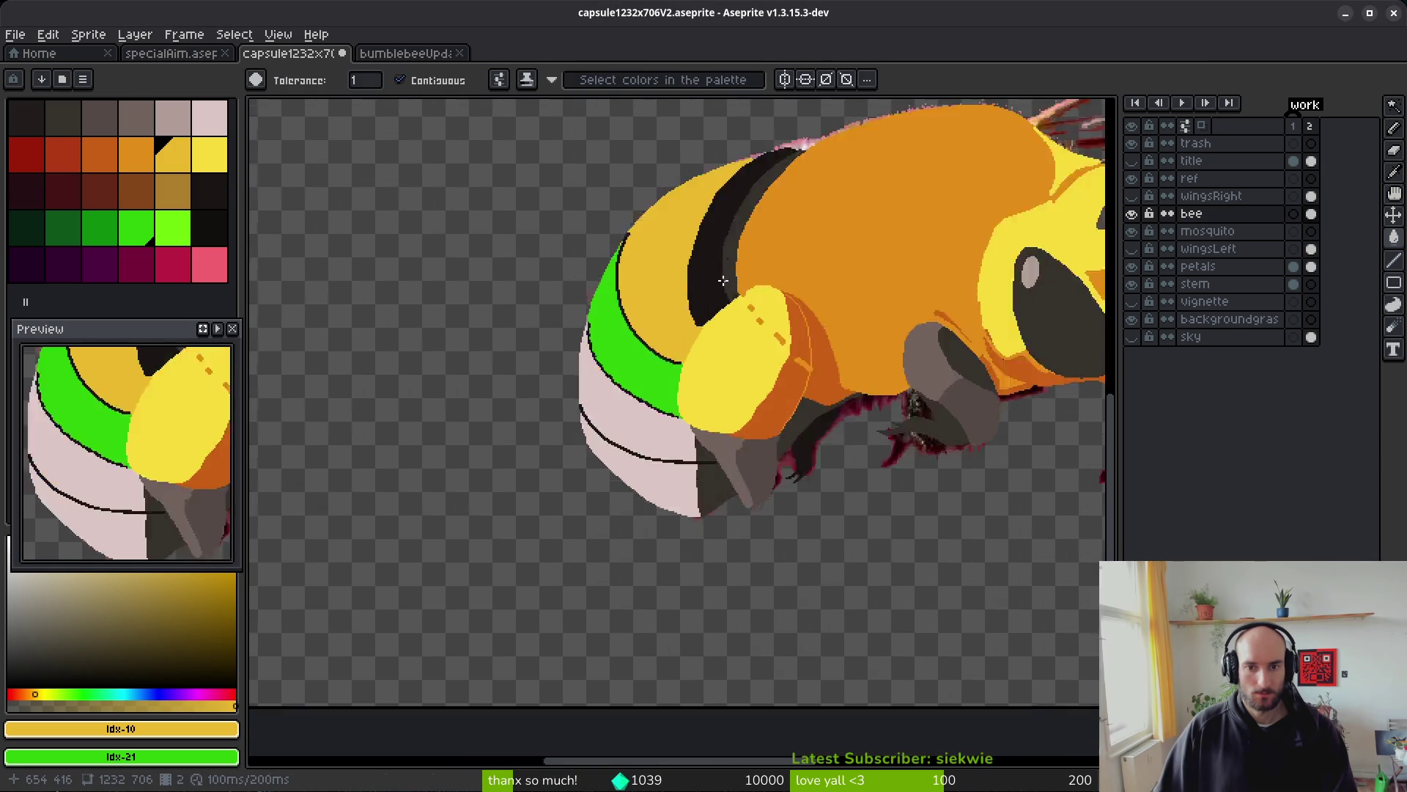
pyautogui.scroll(3, 724, 280)
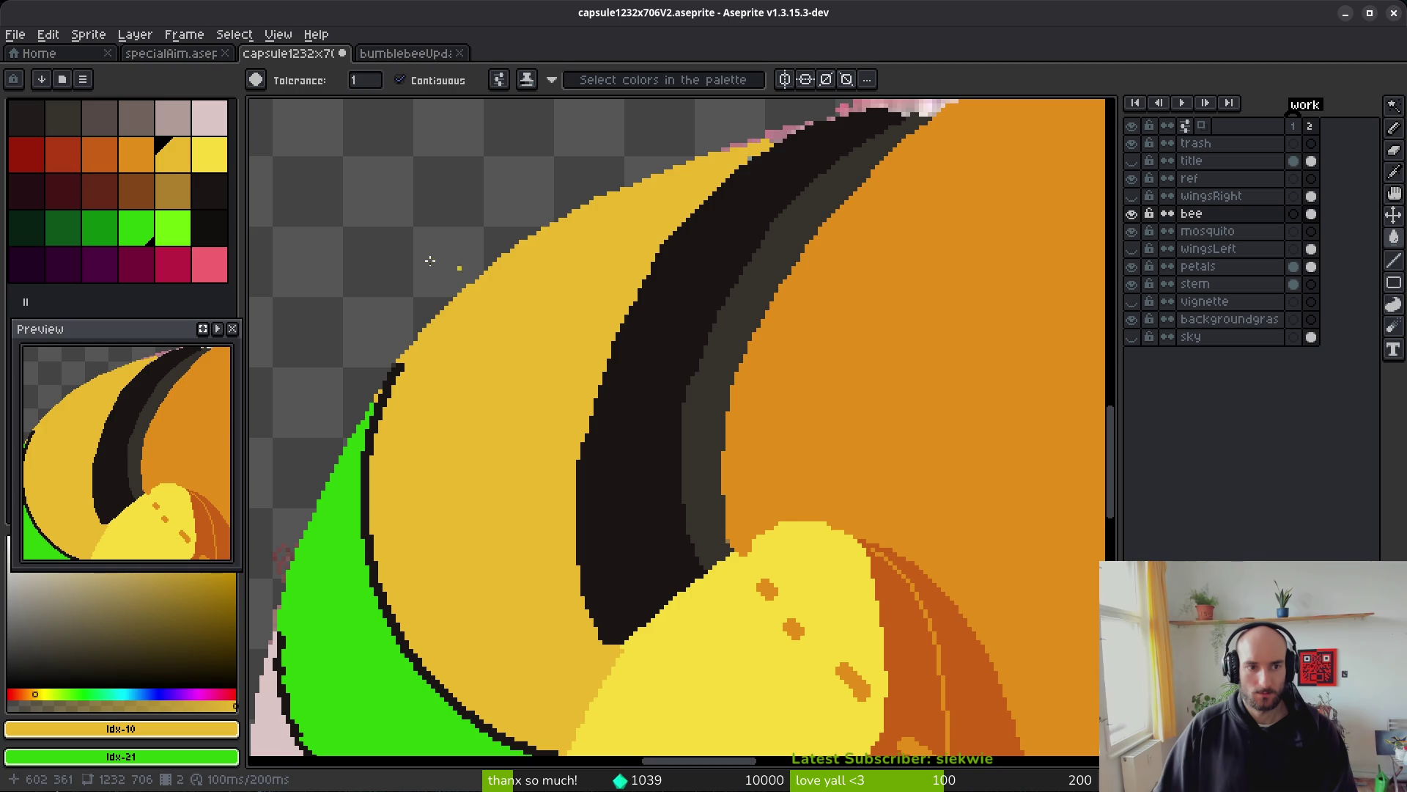
pyautogui.hotkey('ctrl', 'z')
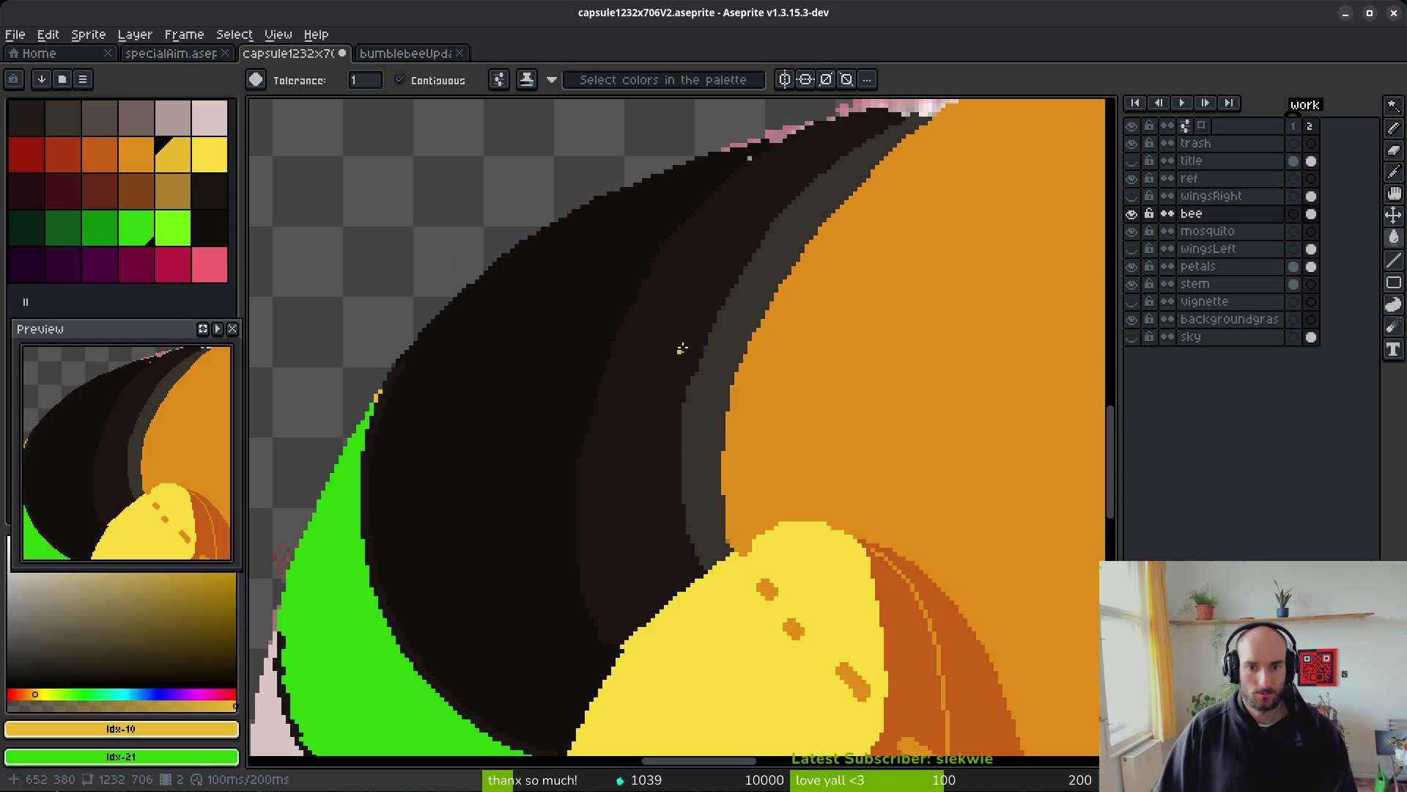
# - Test orange Idx-9 on the grey band and golden yellow on the dark band, then undo
pyautogui.click(137, 154)
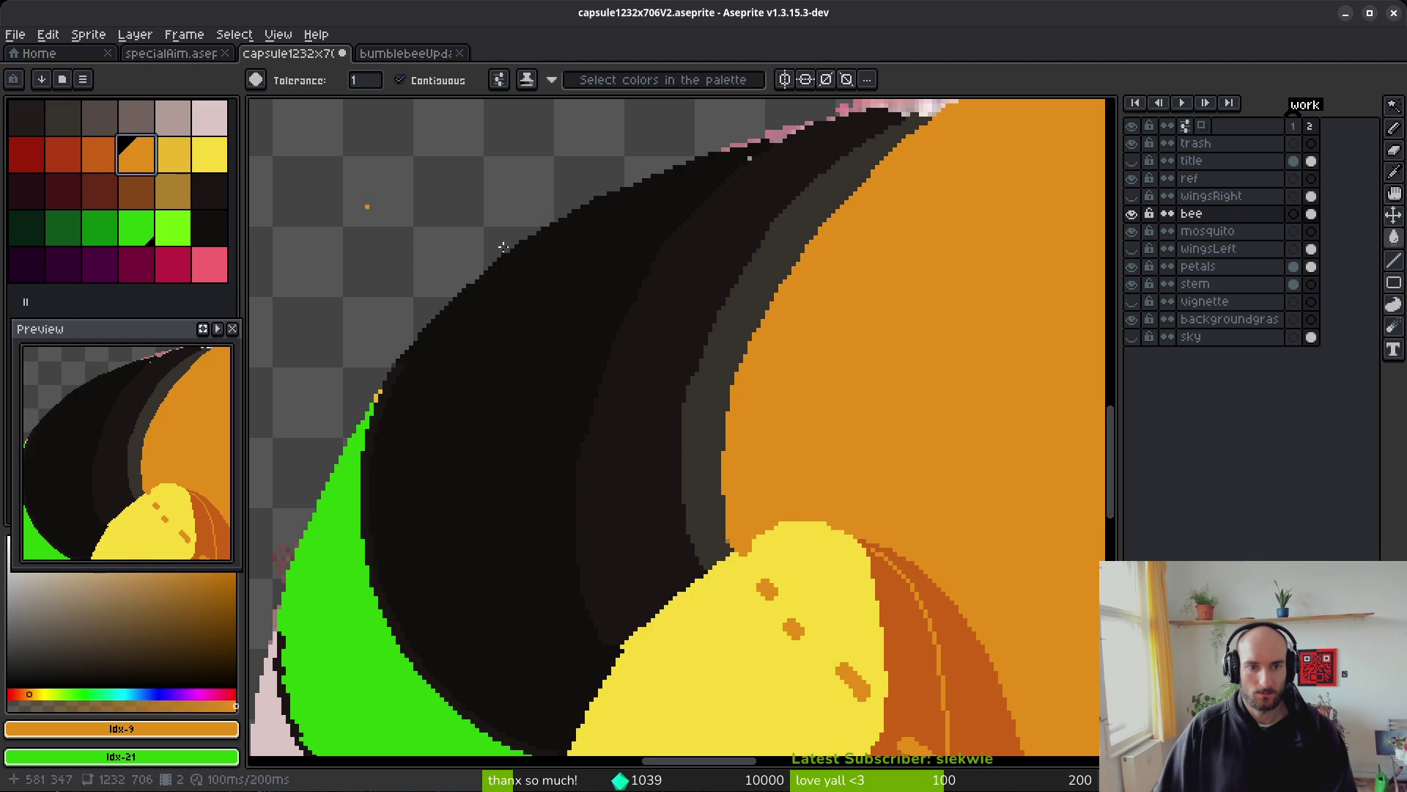
pyautogui.rightClick(176, 150)
pyautogui.click(731, 304)
pyautogui.rightClick(697, 283)
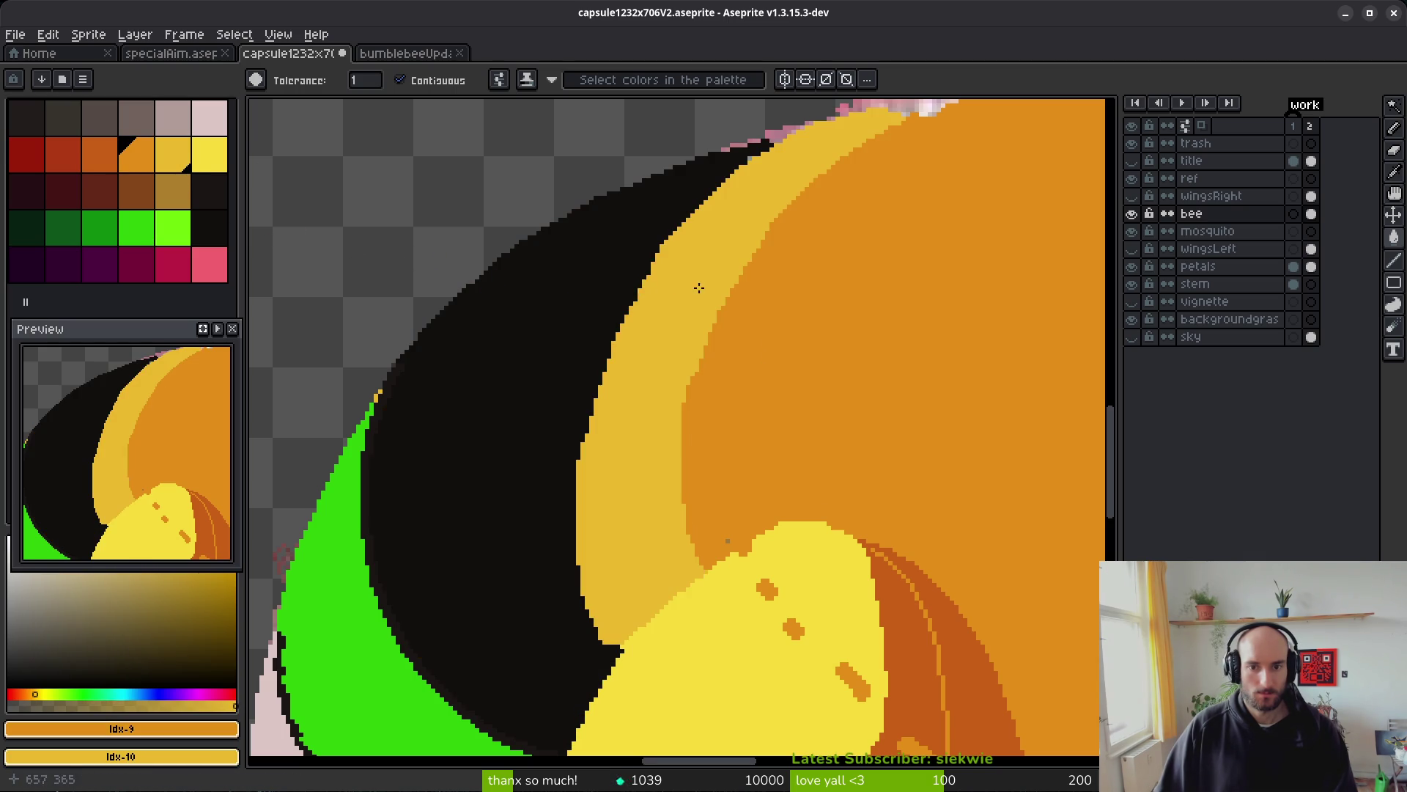
pyautogui.hotkey('ctrl', 'z')
pyautogui.hotkey('ctrl', 'z')
pyautogui.hscroll(4, 911, 355)
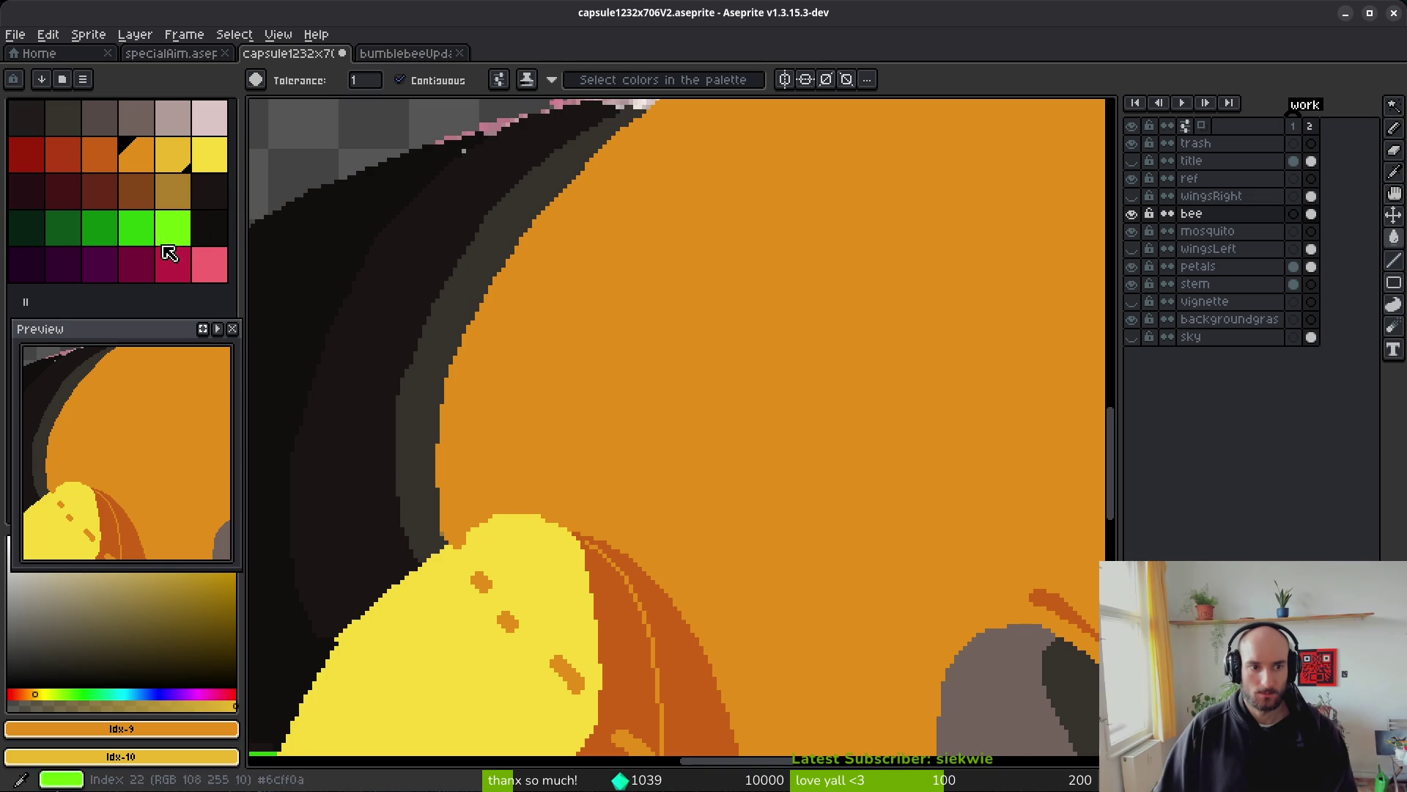
# - Fill the body green Idx-21, grey band orange, dark band golden yellow, black band bright yellow Idx-11
pyautogui.click(137, 231)
pyautogui.click(827, 364)
pyautogui.click(137, 154)
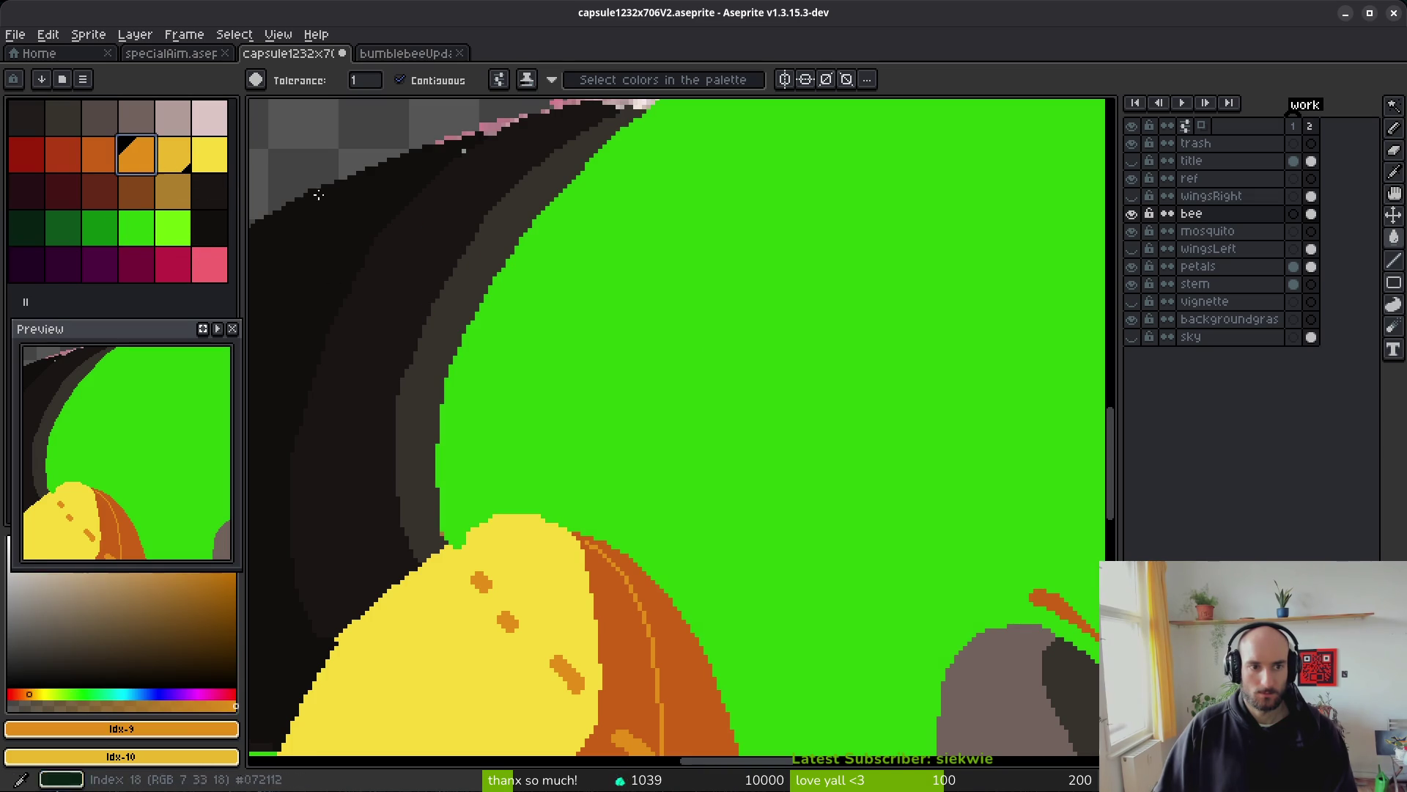
pyautogui.click(443, 274)
pyautogui.rightClick(408, 270)
pyautogui.hscroll(-4, 409, 269)
pyautogui.press('0')
pyautogui.press('0')
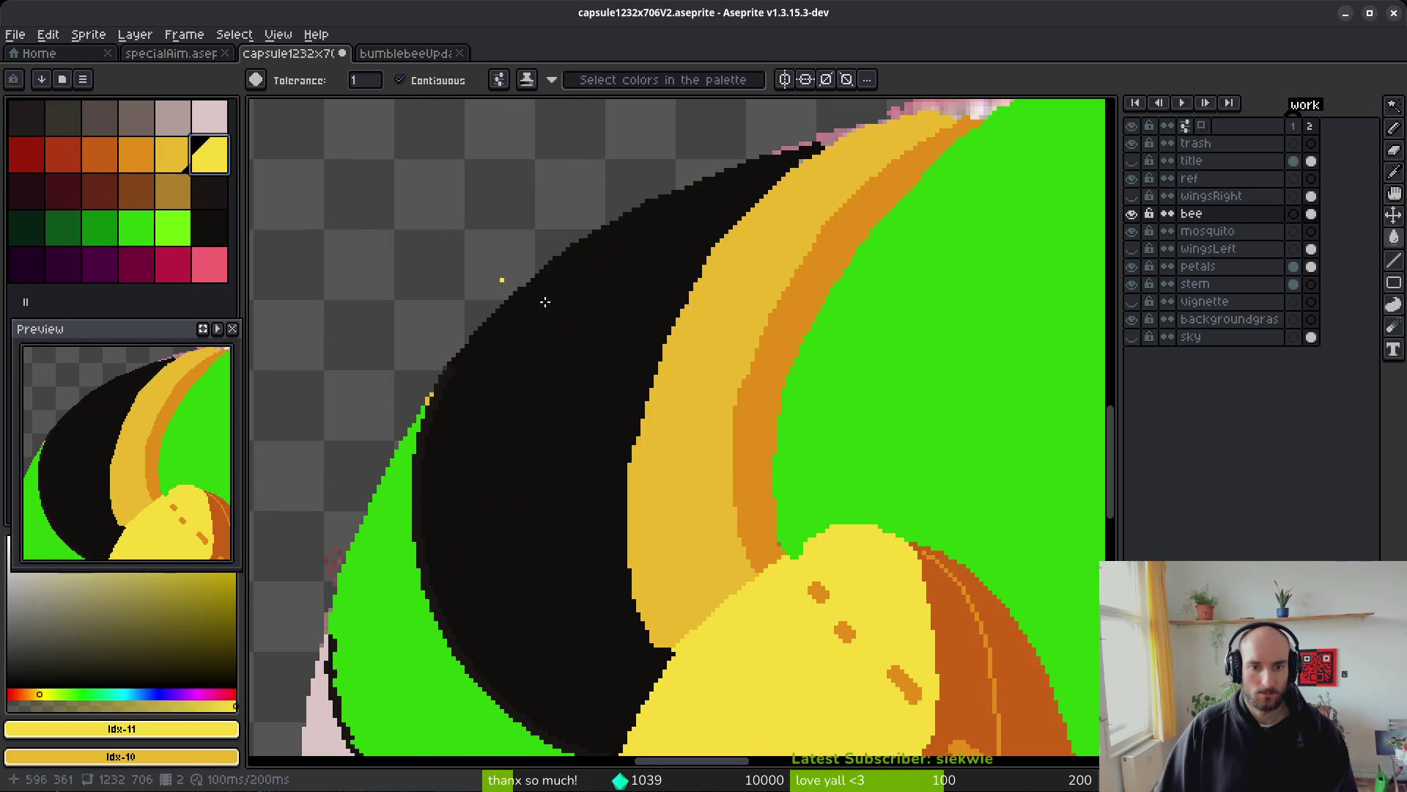
pyautogui.click(618, 377)
pyautogui.scroll(-4, 618, 378)
pyautogui.scroll(4, 708, 385)
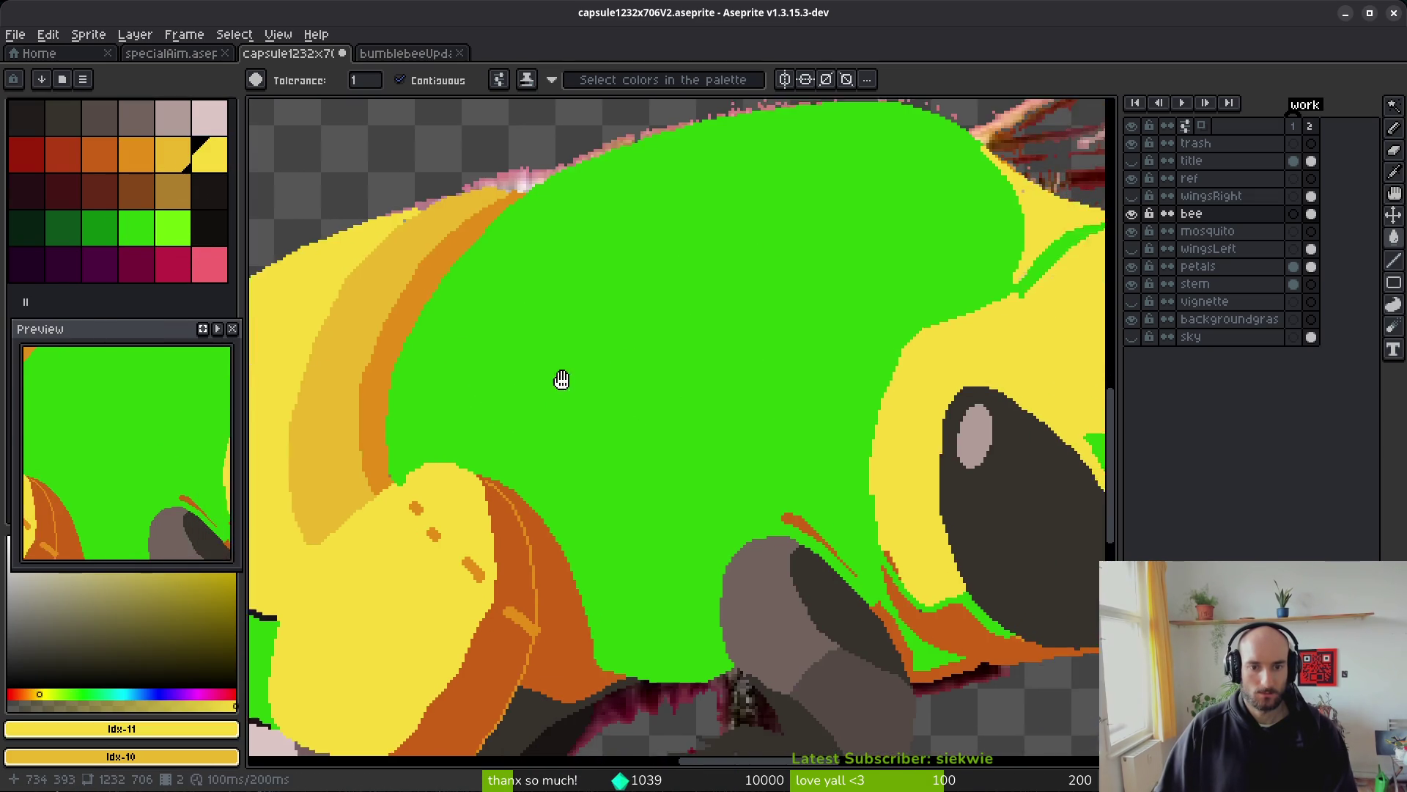
# - Try filling the green body with black Idx-23, then undo it
pyautogui.click(218, 232)
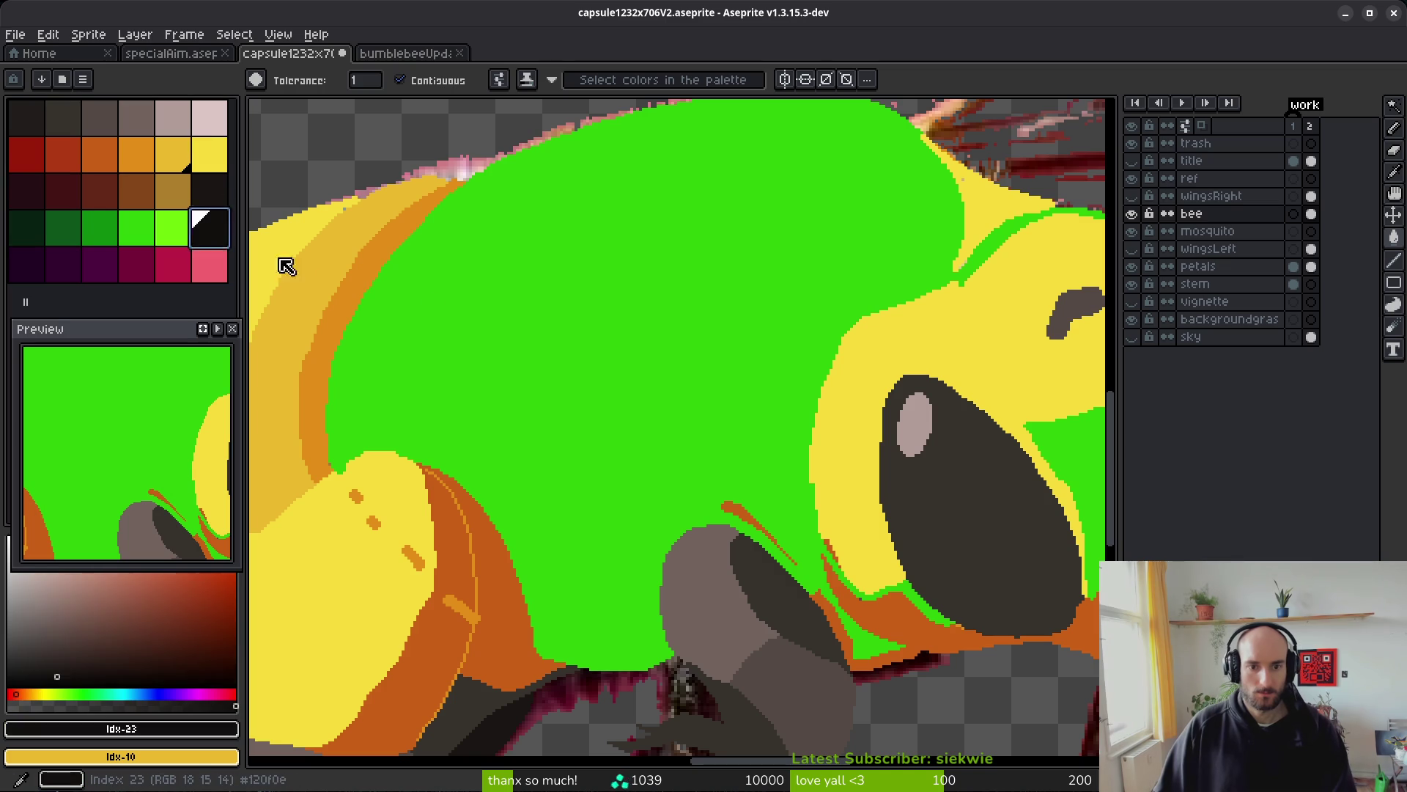
pyautogui.click(716, 380)
pyautogui.scroll(-4, 699, 390)
pyautogui.hotkey('ctrl', 'z')
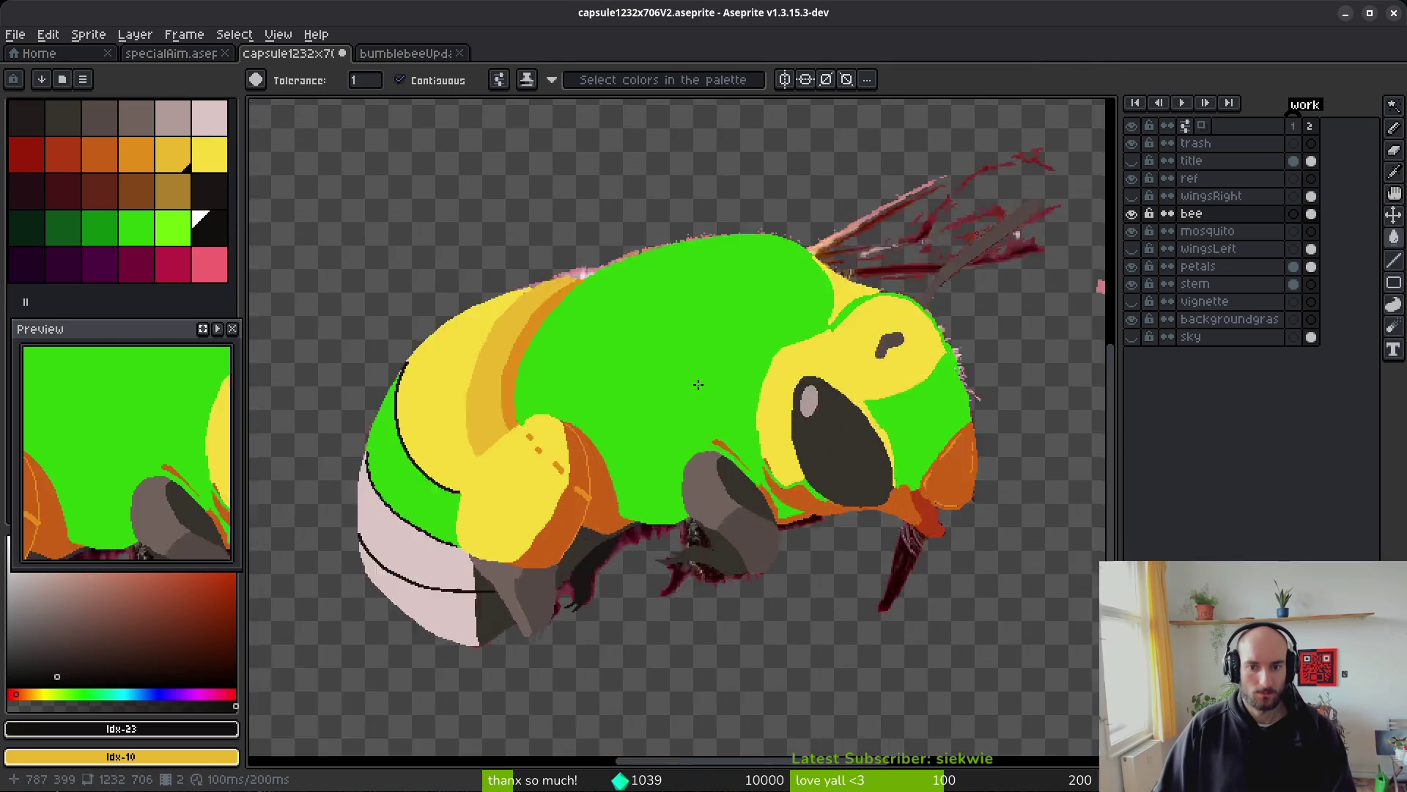
pyautogui.scroll(3, 699, 388)
pyautogui.moveTo(707, 392)
pyautogui.mouseDown()
pyautogui.moveTo(550, 359)
pyautogui.moveTo(531, 408)
pyautogui.mouseUp()
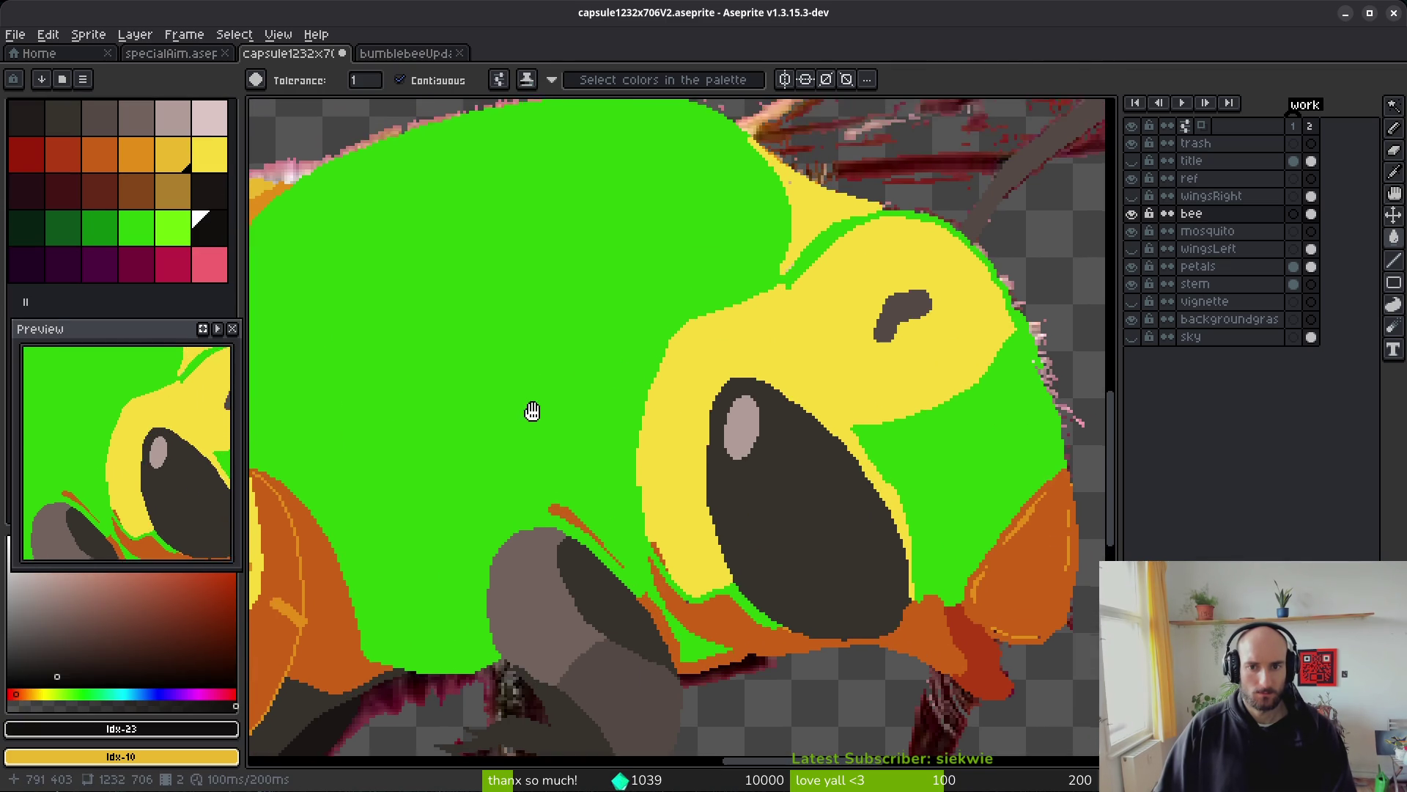
pyautogui.scroll(3, 740, 292)
# - Pencil black pixels along the green–yellow edge, briefly filling the body black and back to green
pyautogui.press('b')
pyautogui.click(784, 303)
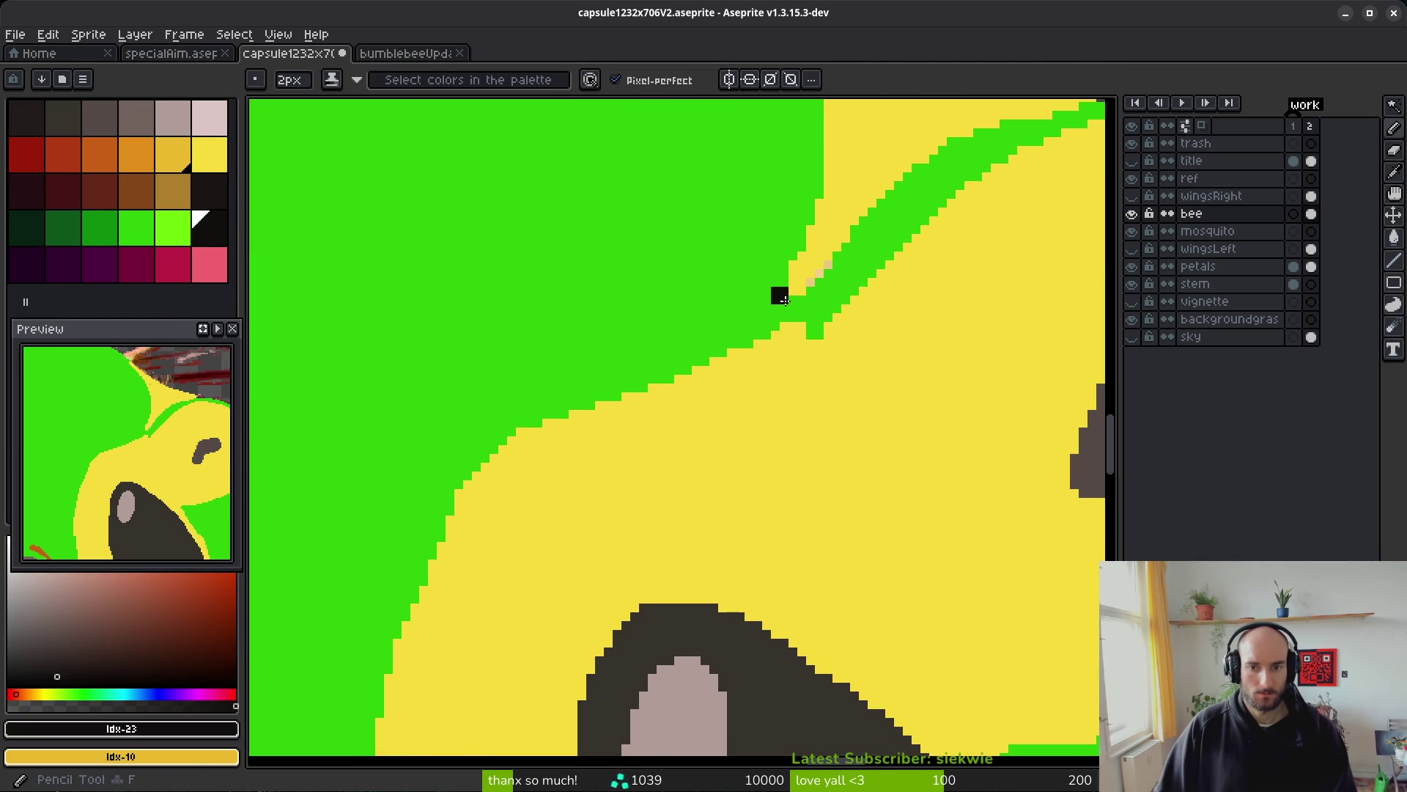
pyautogui.click(782, 314)
pyautogui.scroll(-5, 503, 298)
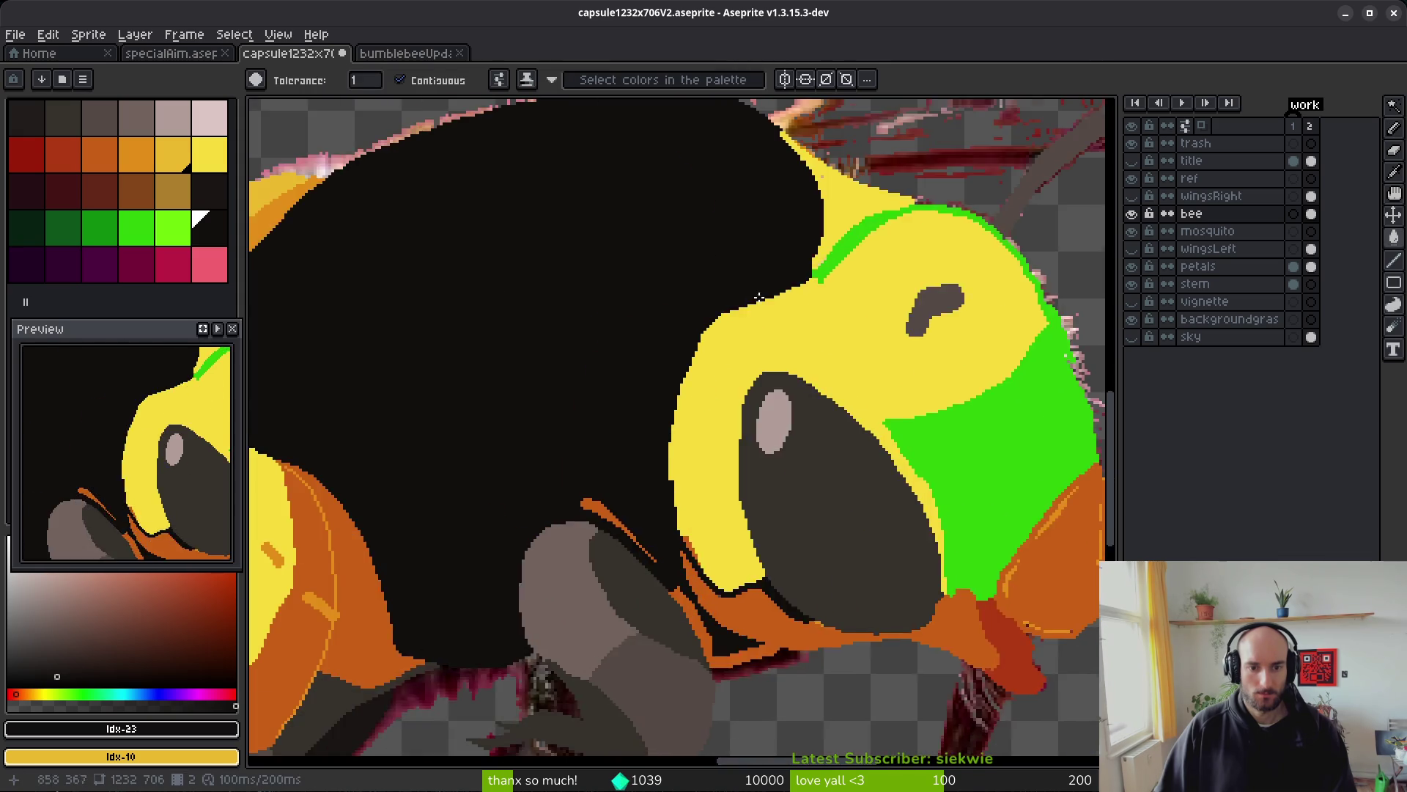
pyautogui.click(627, 329)
pyautogui.scroll(3, 627, 329)
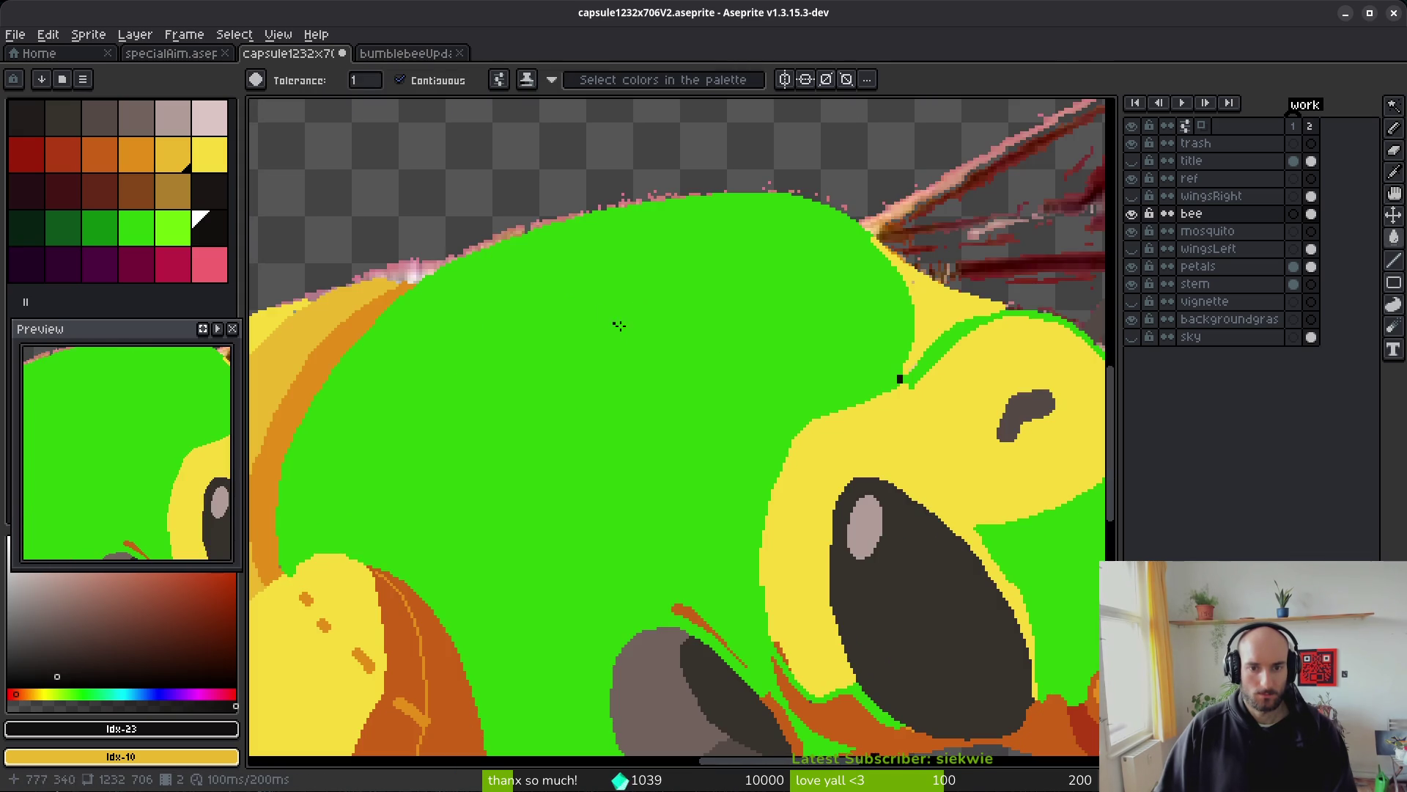
# - Open the Bombus terricola reference photo, then return to the sprite
pyautogui.hotkey('ctrl', 'o')
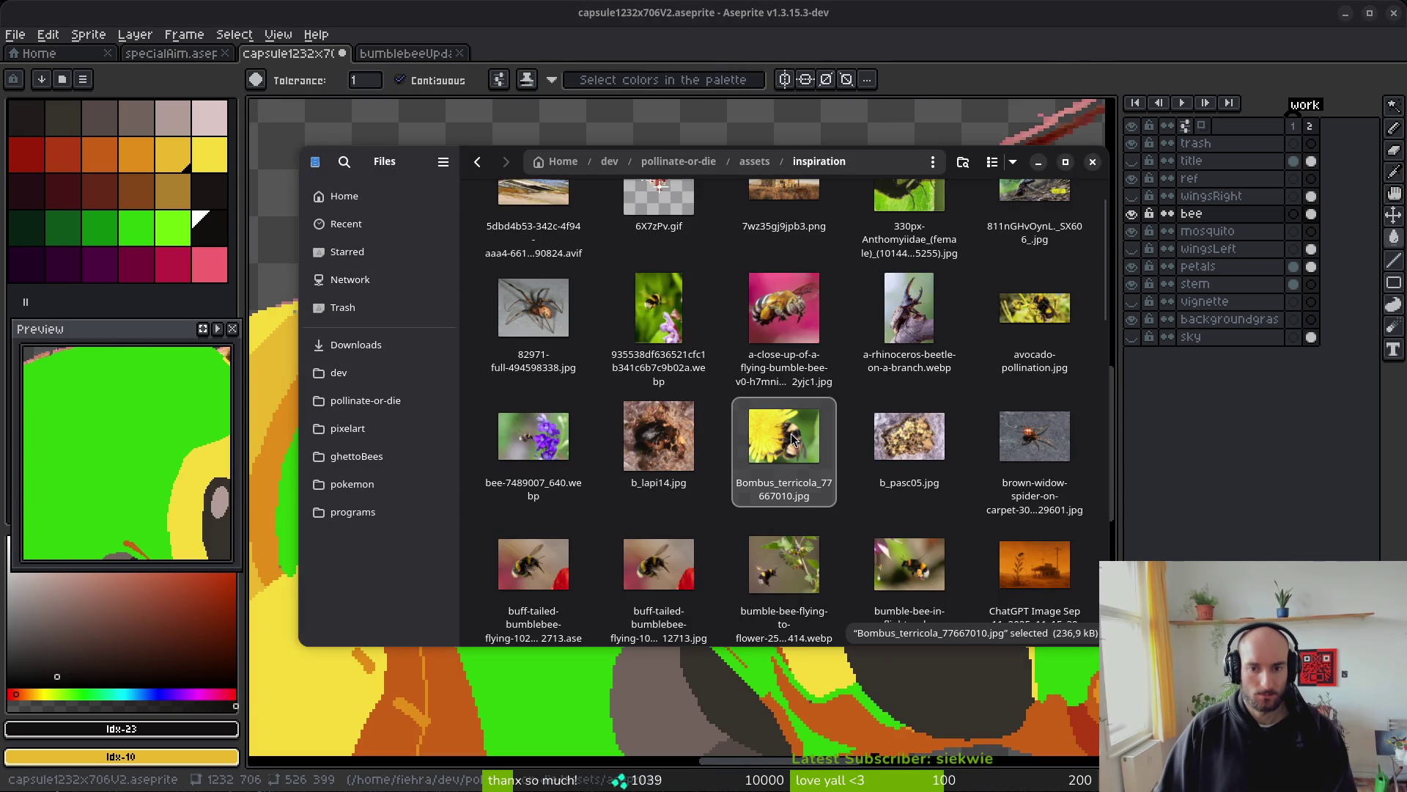
pyautogui.doubleClick(790, 433)
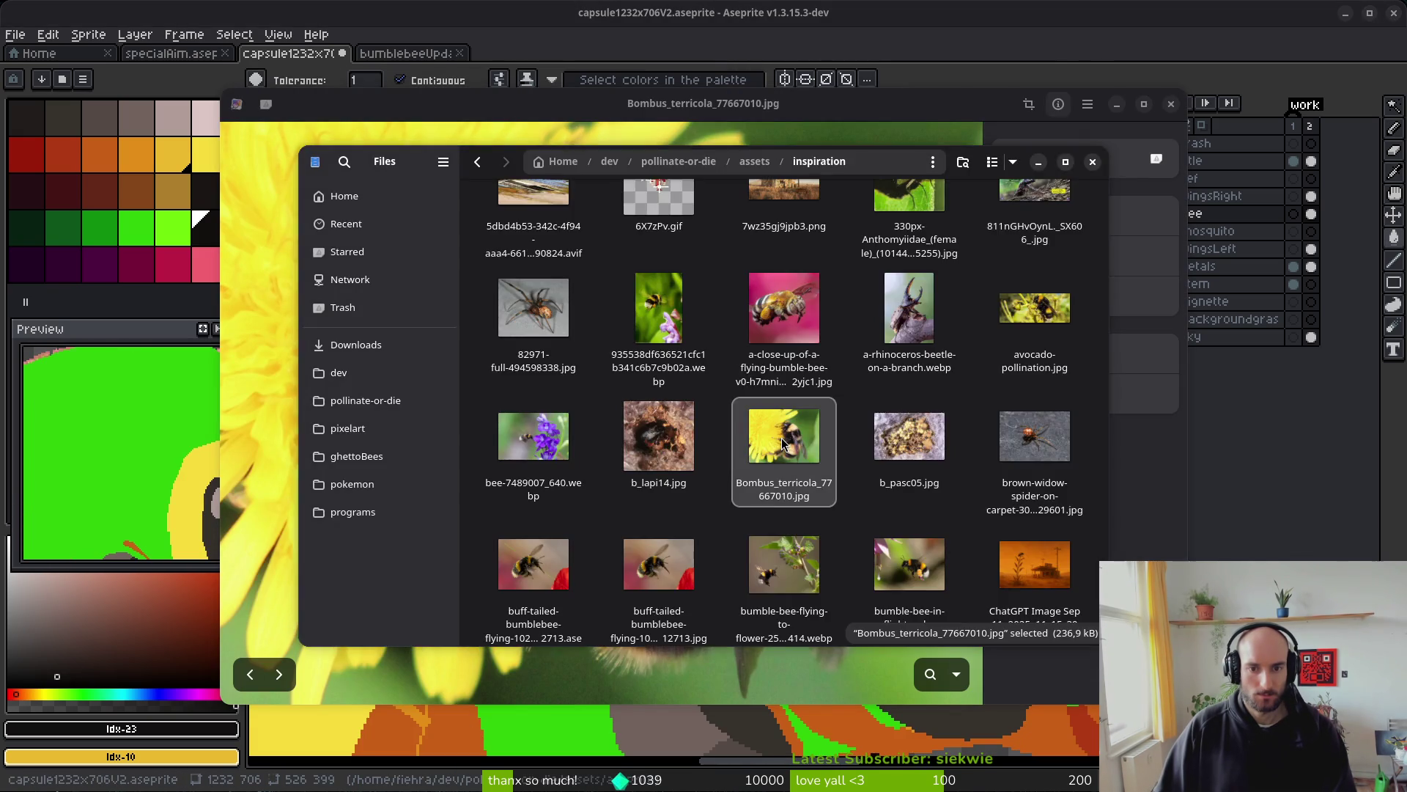
pyautogui.hotkey('alt', 'Tab')
pyautogui.scroll(-3, 659, 383)
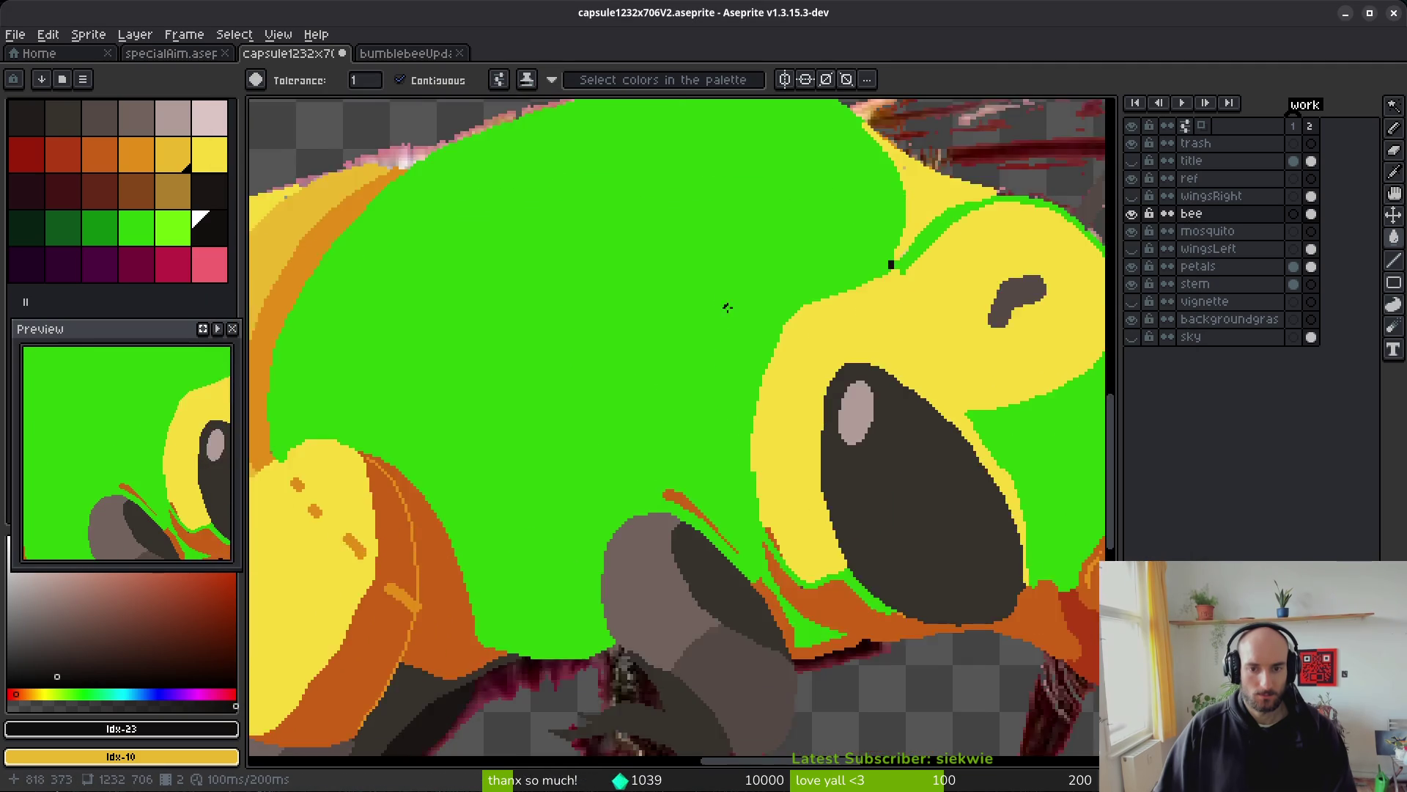
# - Select the yellow-orange colour with the Pencil and toggle the bee layer to compare against the reference
pyautogui.scroll(-2, 728, 304)
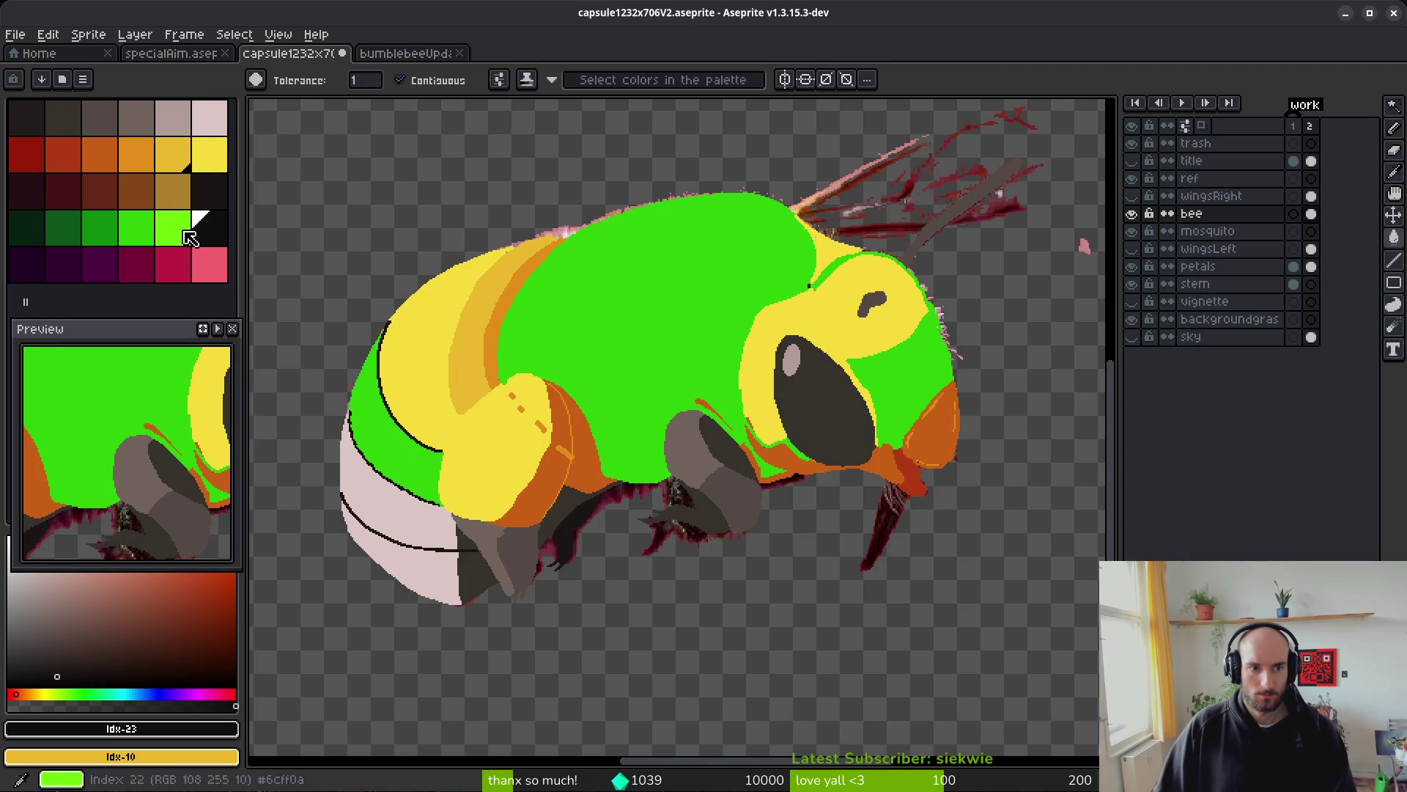
pyautogui.scroll(3, 684, 306)
pyautogui.click(173, 154)
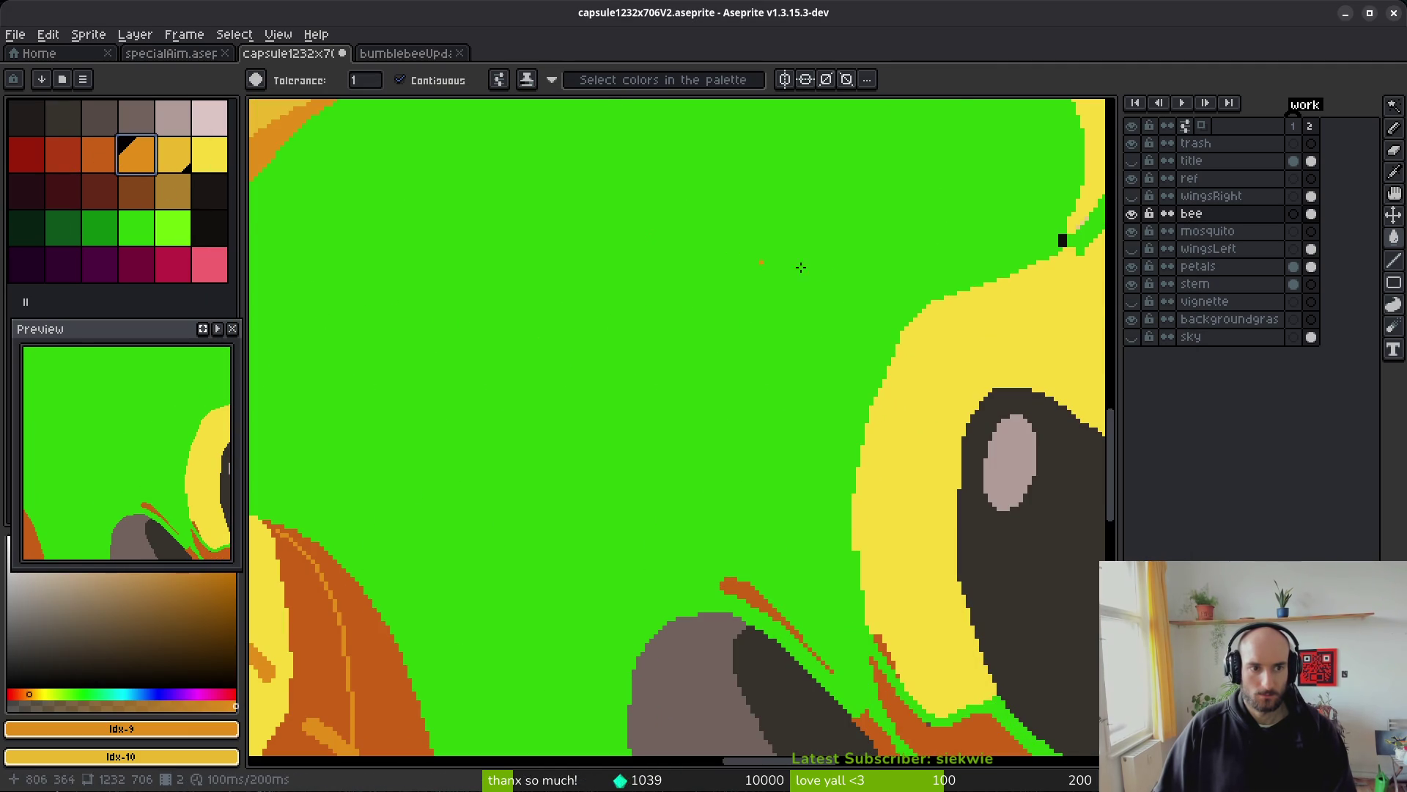
pyautogui.scroll(-1, 806, 266)
pyautogui.hscroll(2, 831, 305)
pyautogui.press('b')
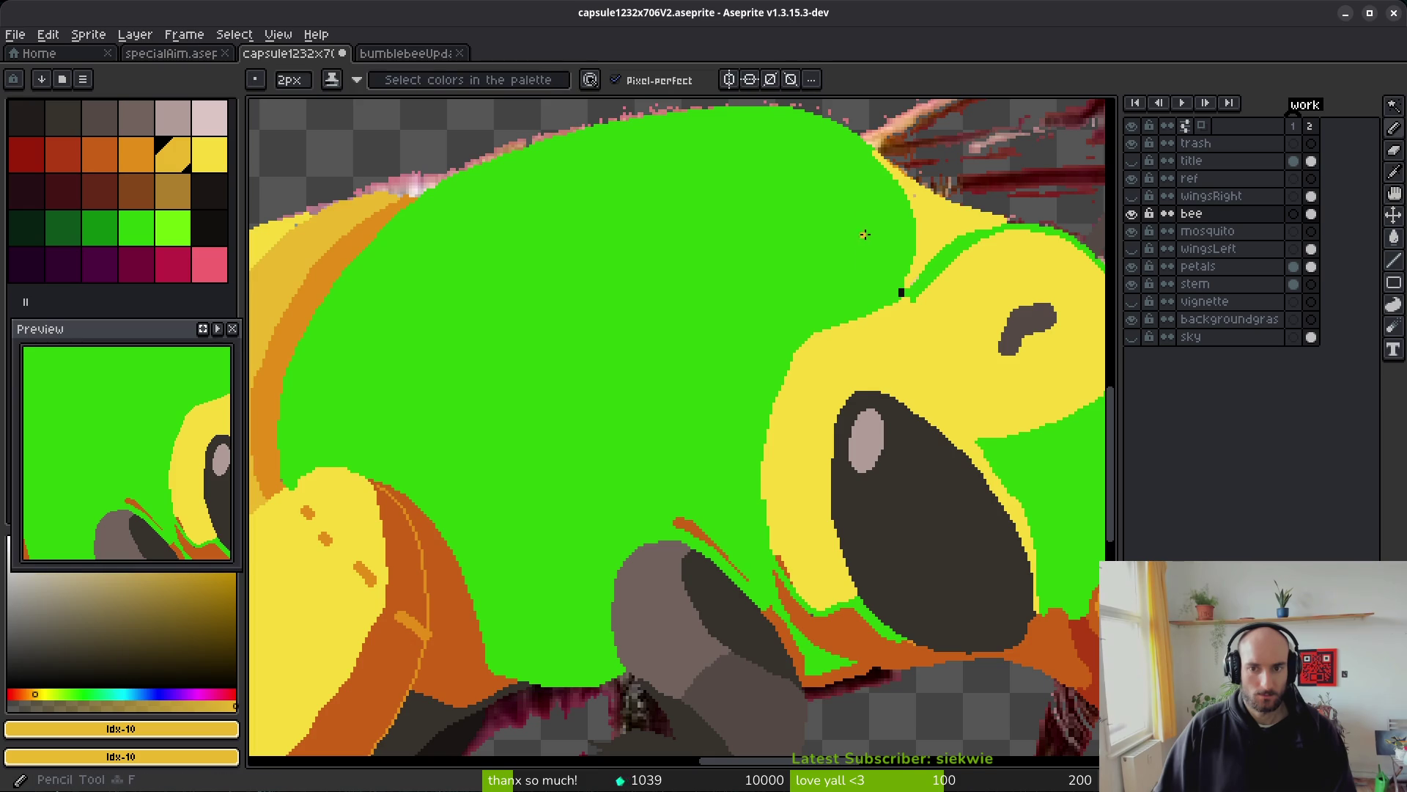
pyautogui.click(1132, 214)
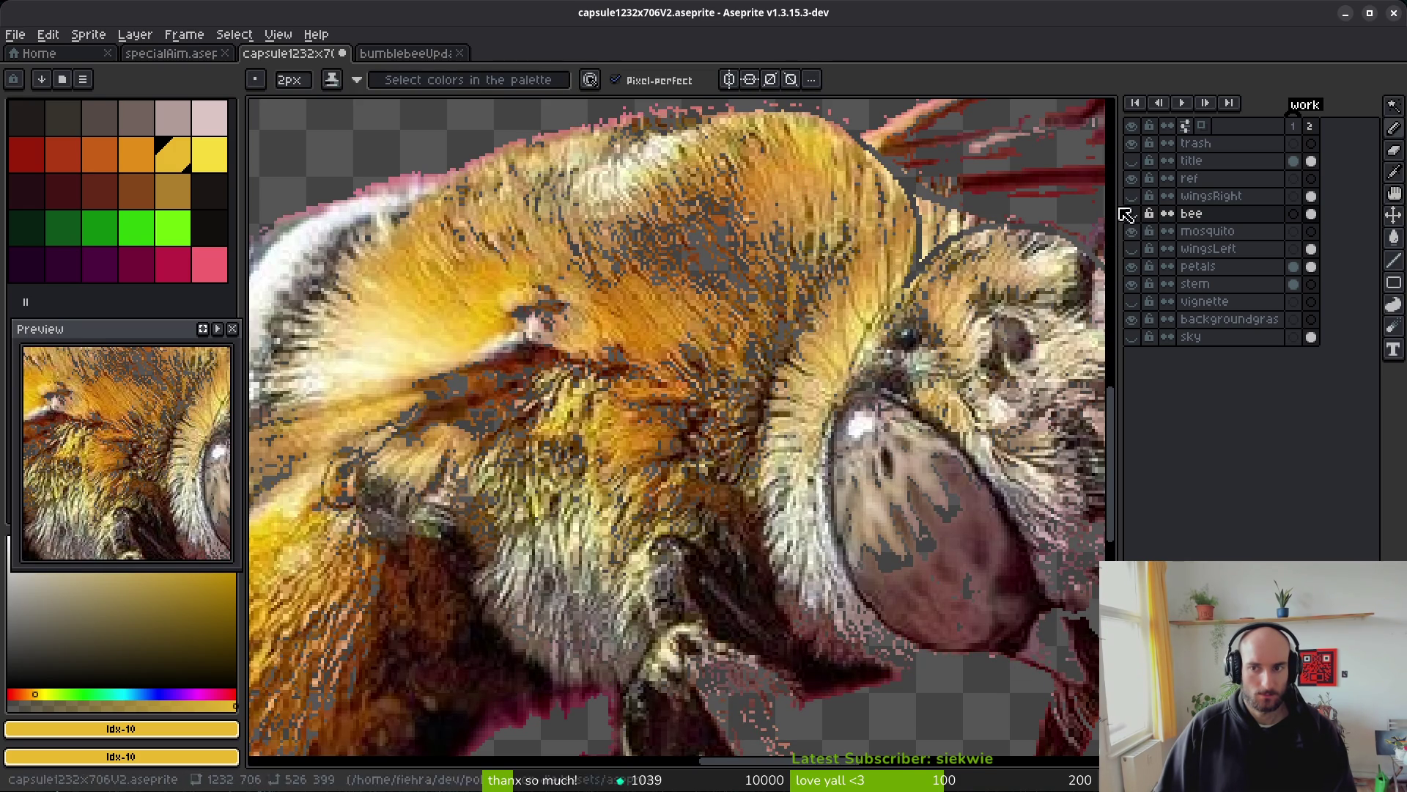
pyautogui.click(1136, 217)
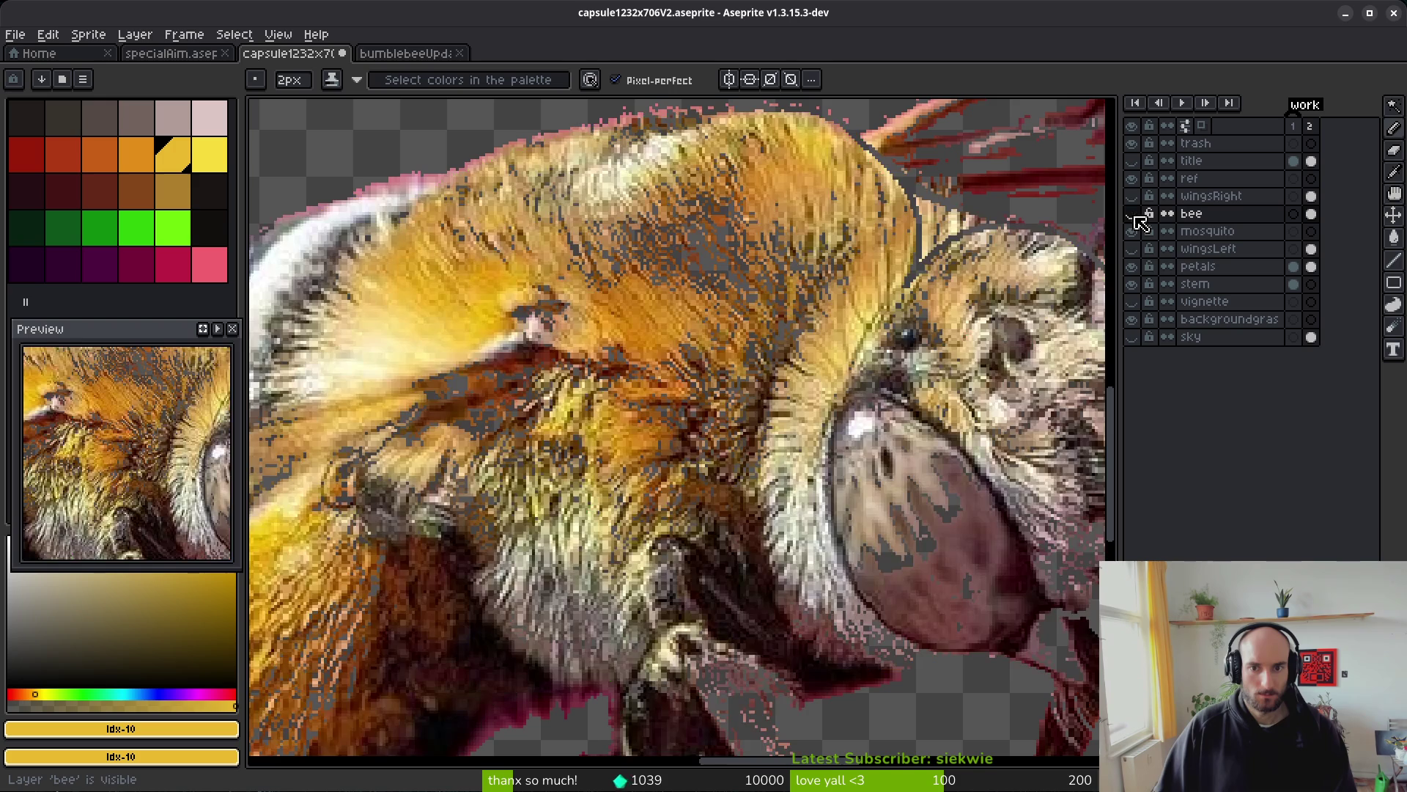
pyautogui.click(1136, 218)
# - Draw a long orange outline stroke down the bee's green body
pyautogui.scroll(1, 659, 132)
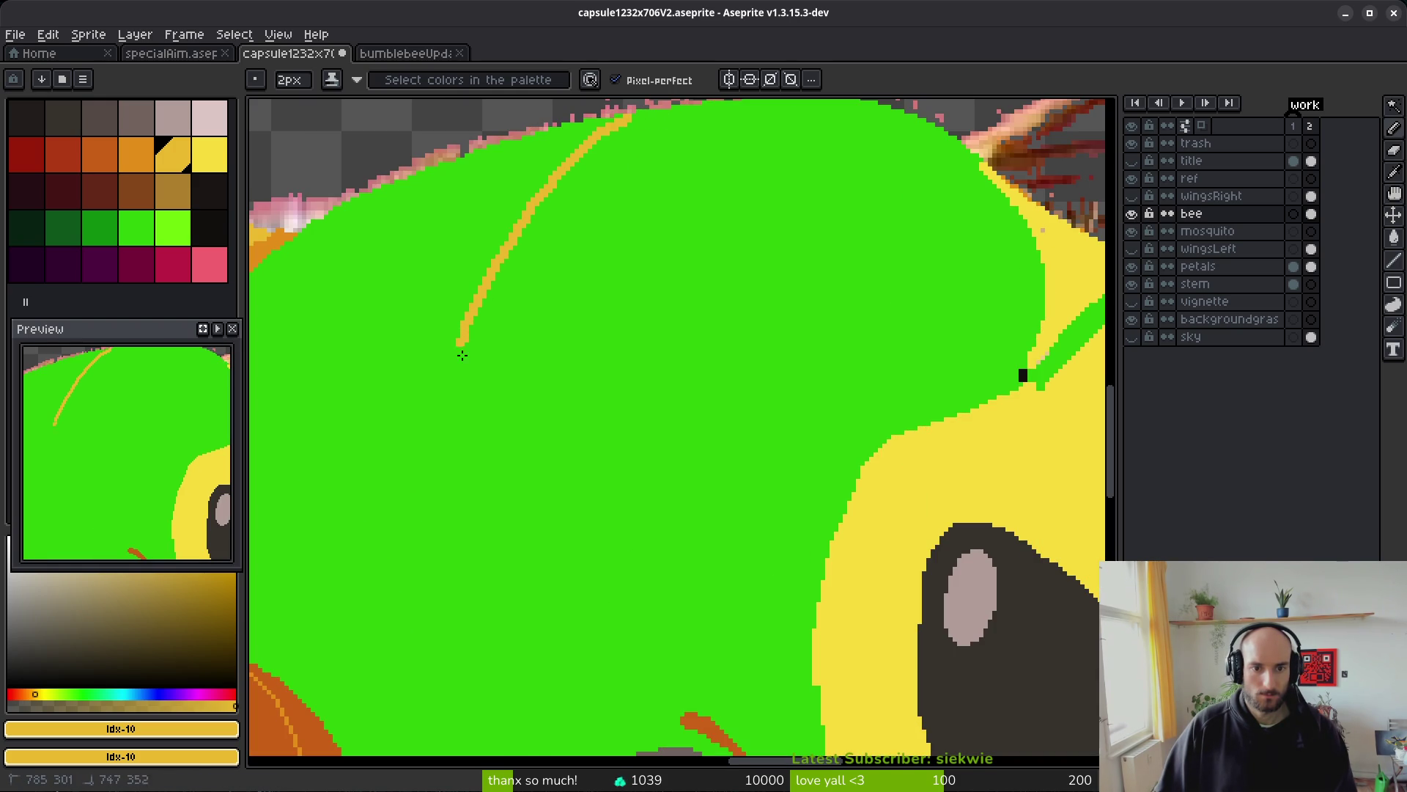
pyautogui.moveTo(464, 501)
pyautogui.mouseDown()
pyautogui.moveTo(522, 219)
pyautogui.moveTo(470, 260)
pyautogui.moveTo(431, 261)
pyautogui.mouseUp()
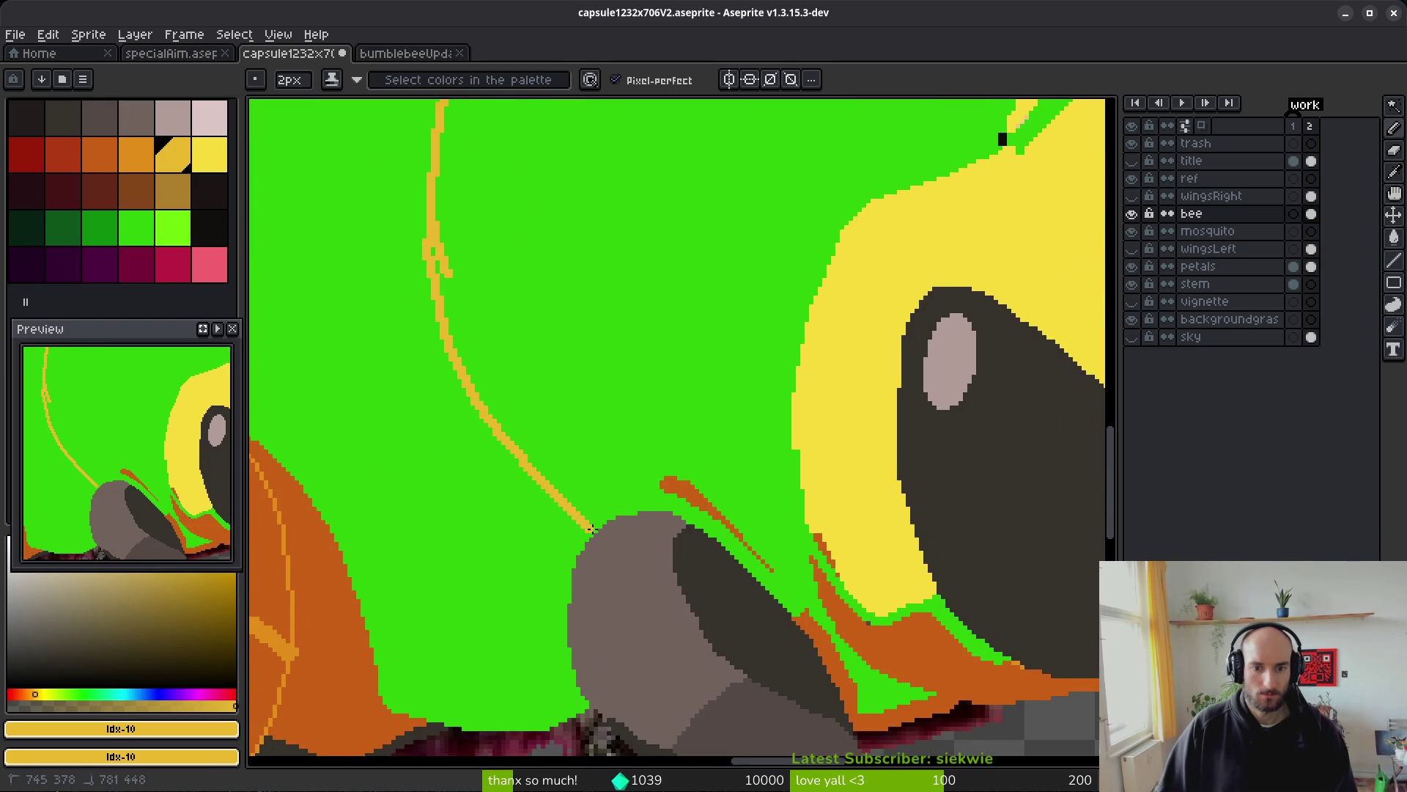
pyautogui.scroll(-3, 597, 506)
pyautogui.scroll(3, 772, 275)
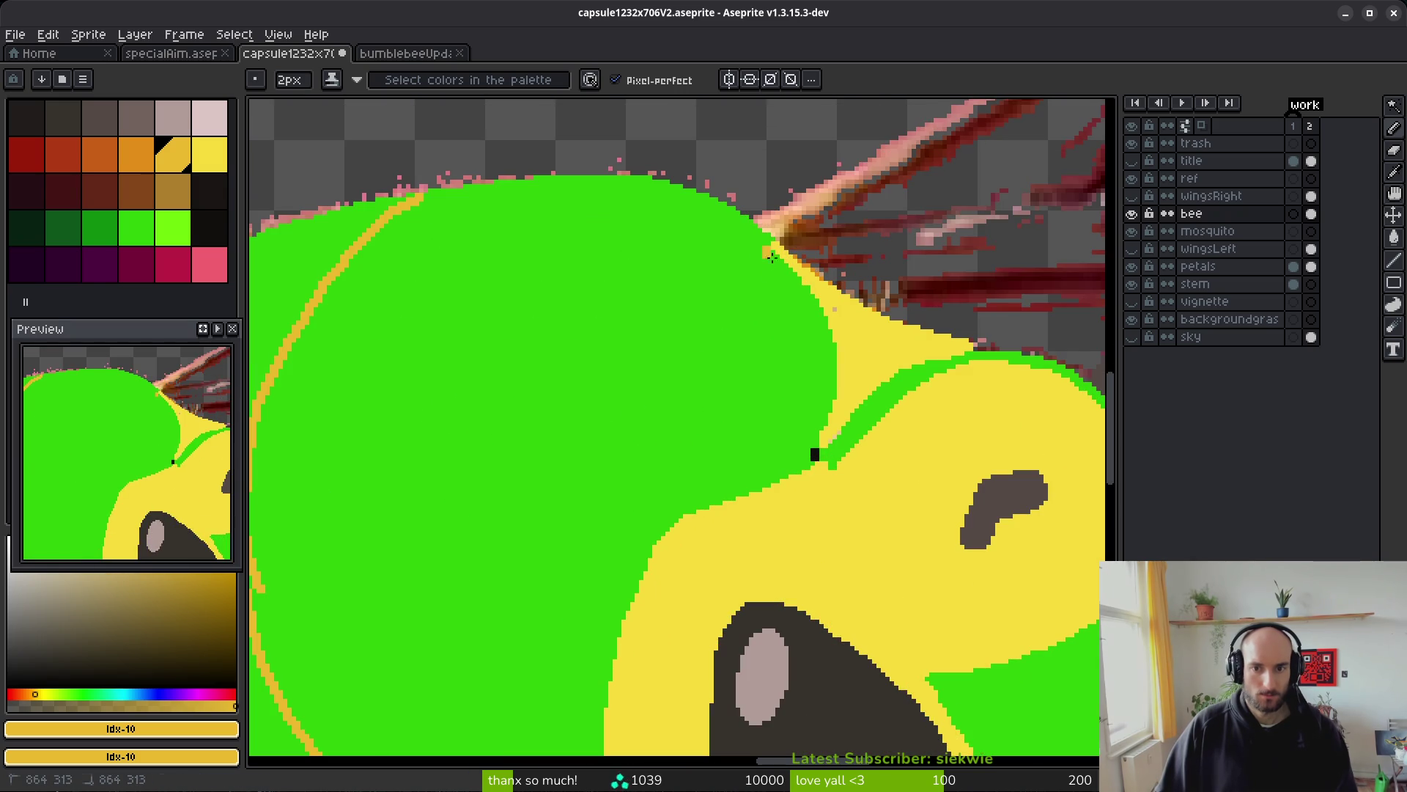
pyautogui.moveTo(781, 325)
pyautogui.mouseDown()
pyautogui.moveTo(675, 471)
pyautogui.moveTo(629, 506)
pyautogui.mouseUp()
pyautogui.moveTo(628, 506); pyautogui.dragTo(670, 328)
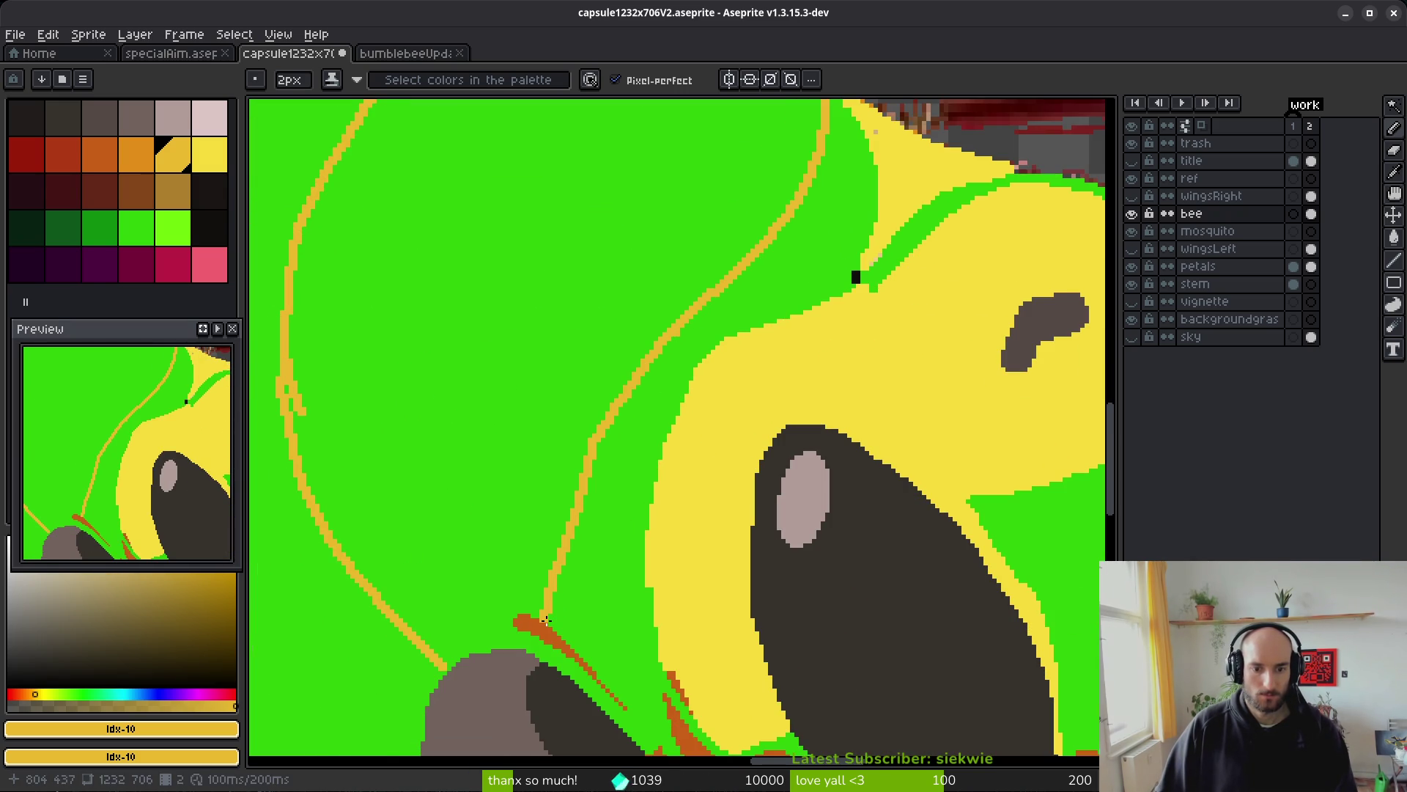
pyautogui.scroll(2, 516, 639)
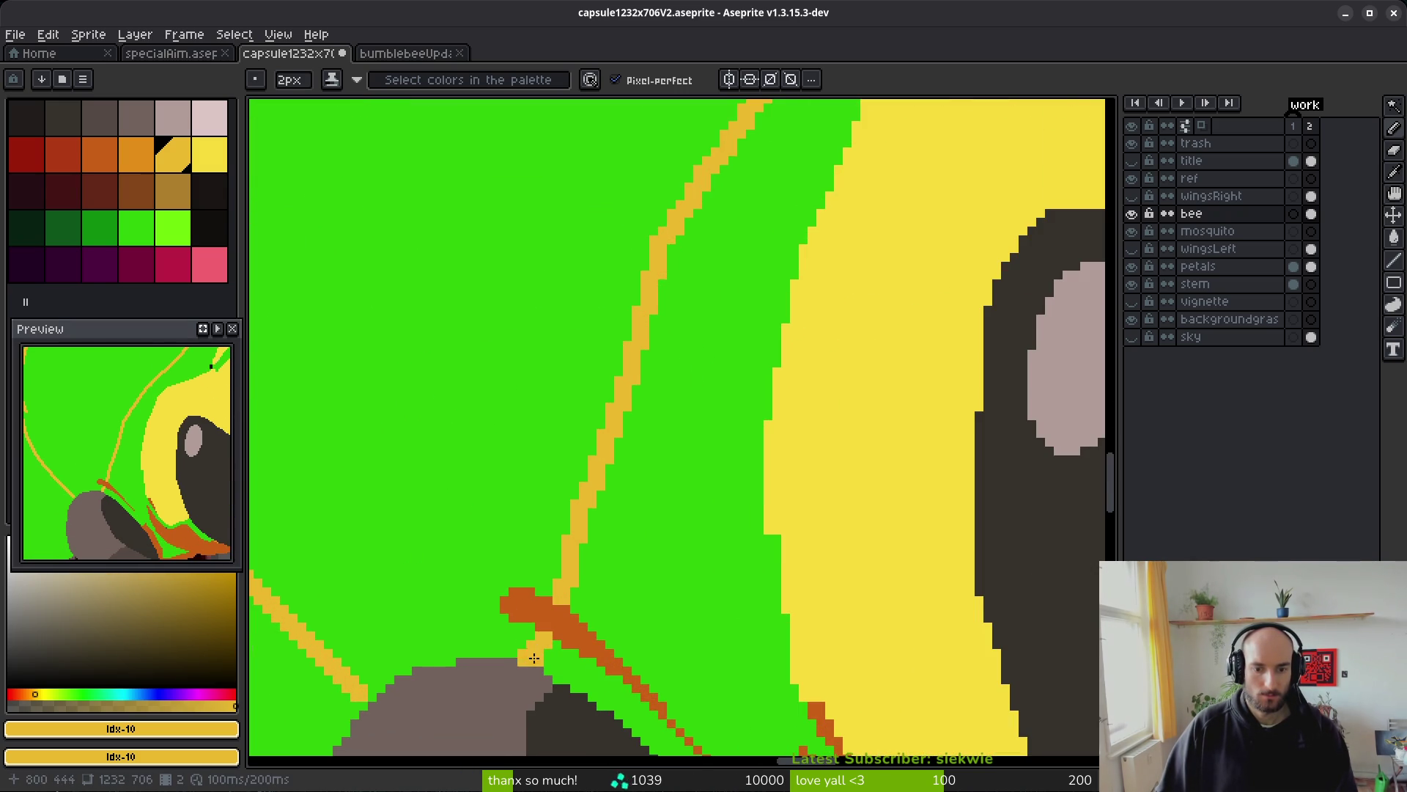
pyautogui.scroll(-3, 616, 305)
pyautogui.scroll(2, 534, 404)
# - Bucket-fill the outlined body area golden and choose the darker orange for its edge
pyautogui.press('g')
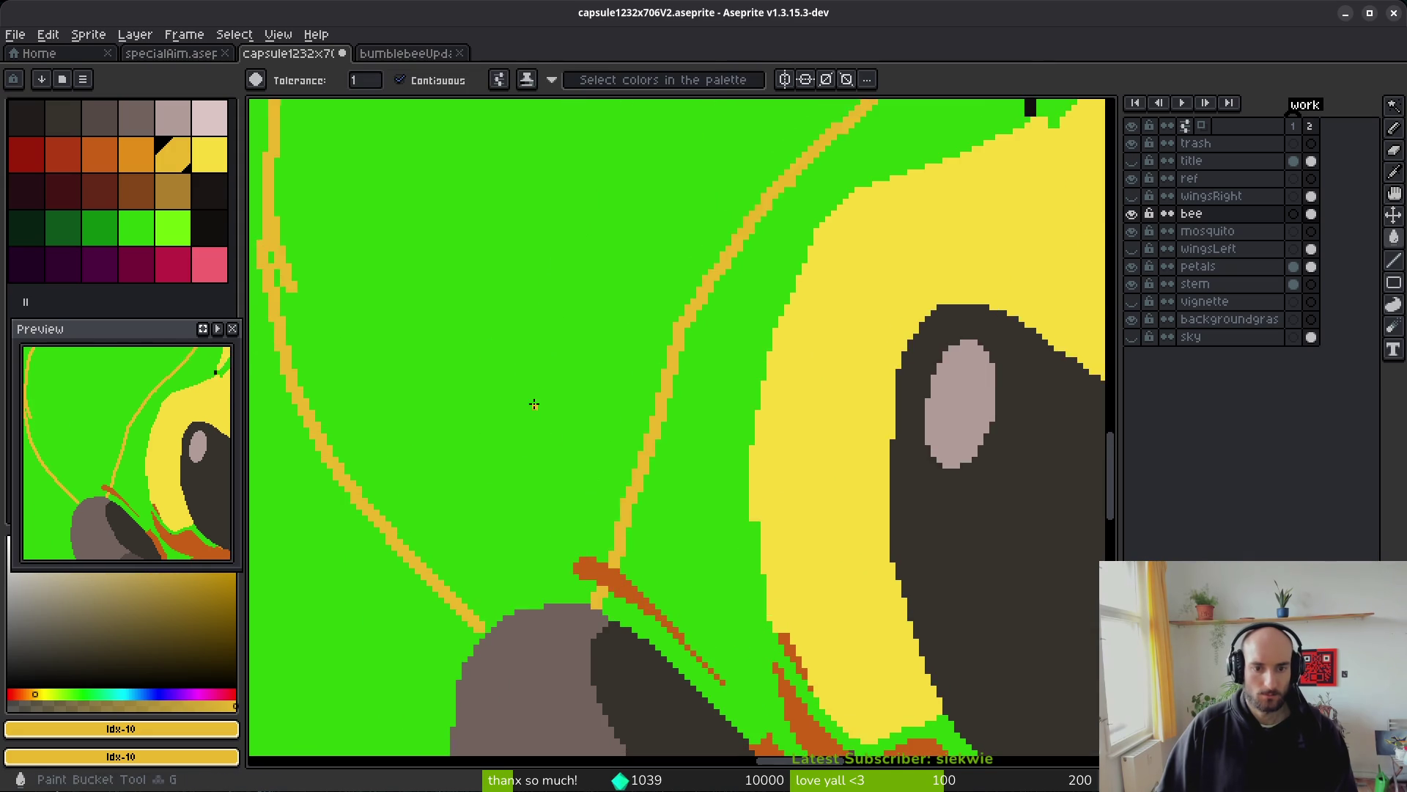
pyautogui.click(533, 404)
pyautogui.scroll(-1, 550, 503)
pyautogui.click(137, 155)
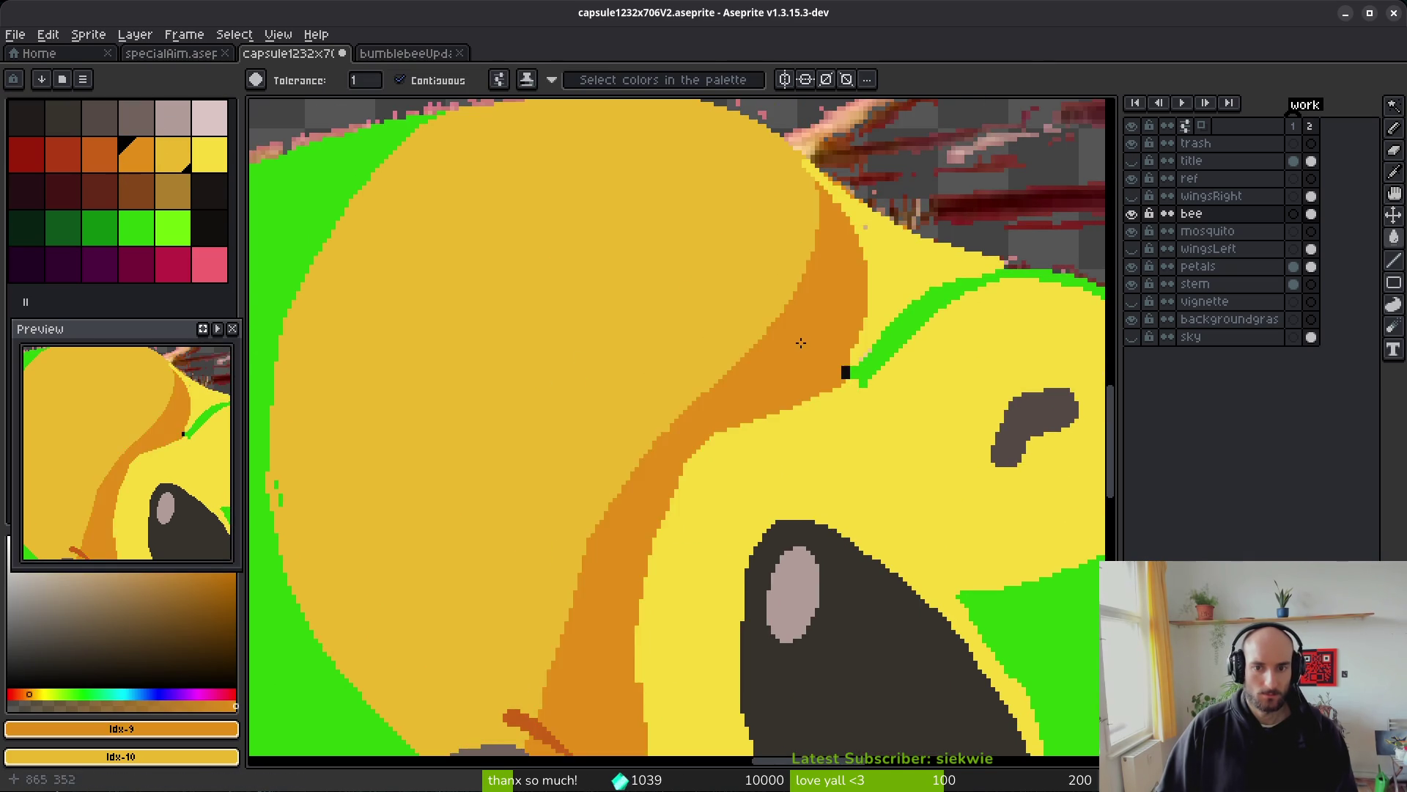
pyautogui.scroll(-4, 776, 387)
pyautogui.scroll(4, 768, 426)
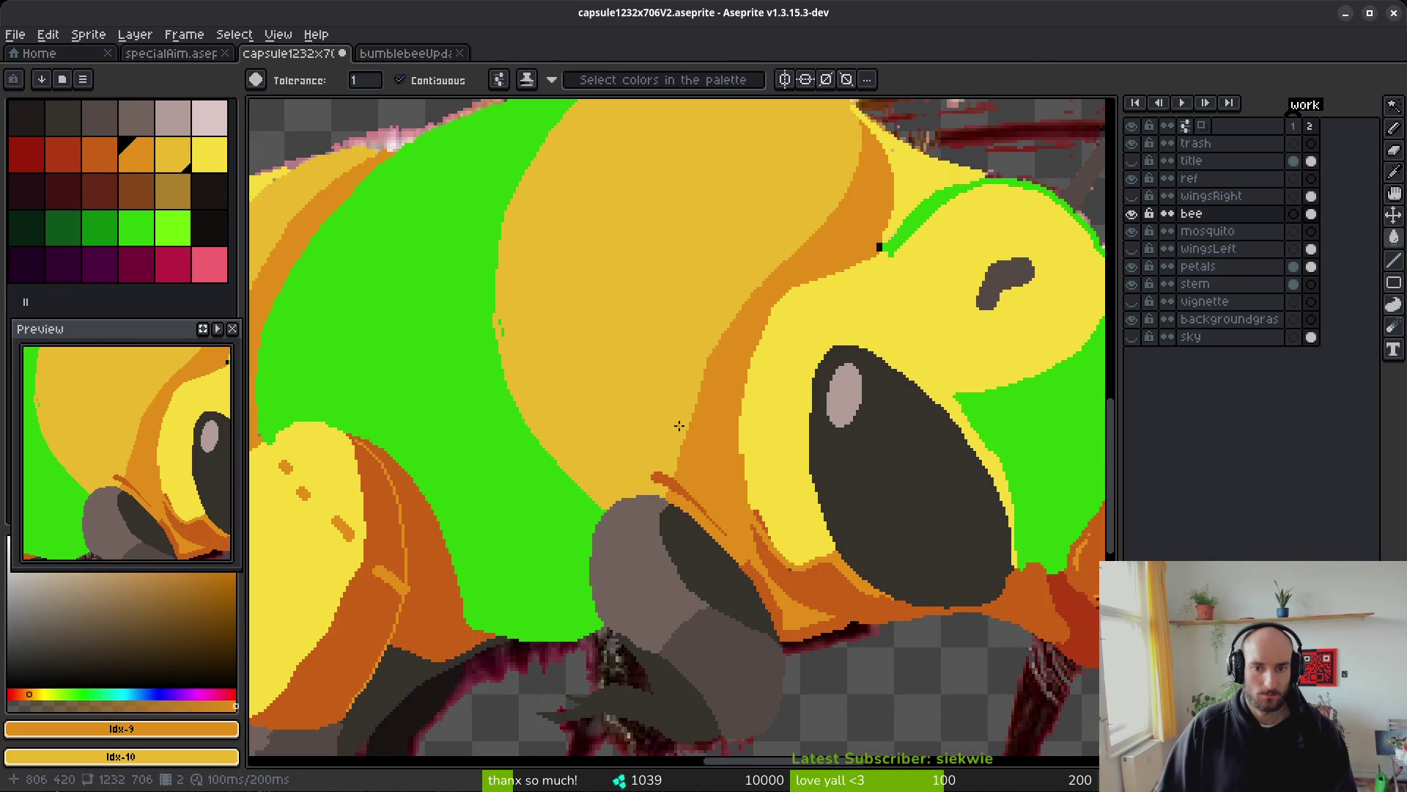
pyautogui.scroll(2, 679, 425)
pyautogui.scroll(-4, 571, 346)
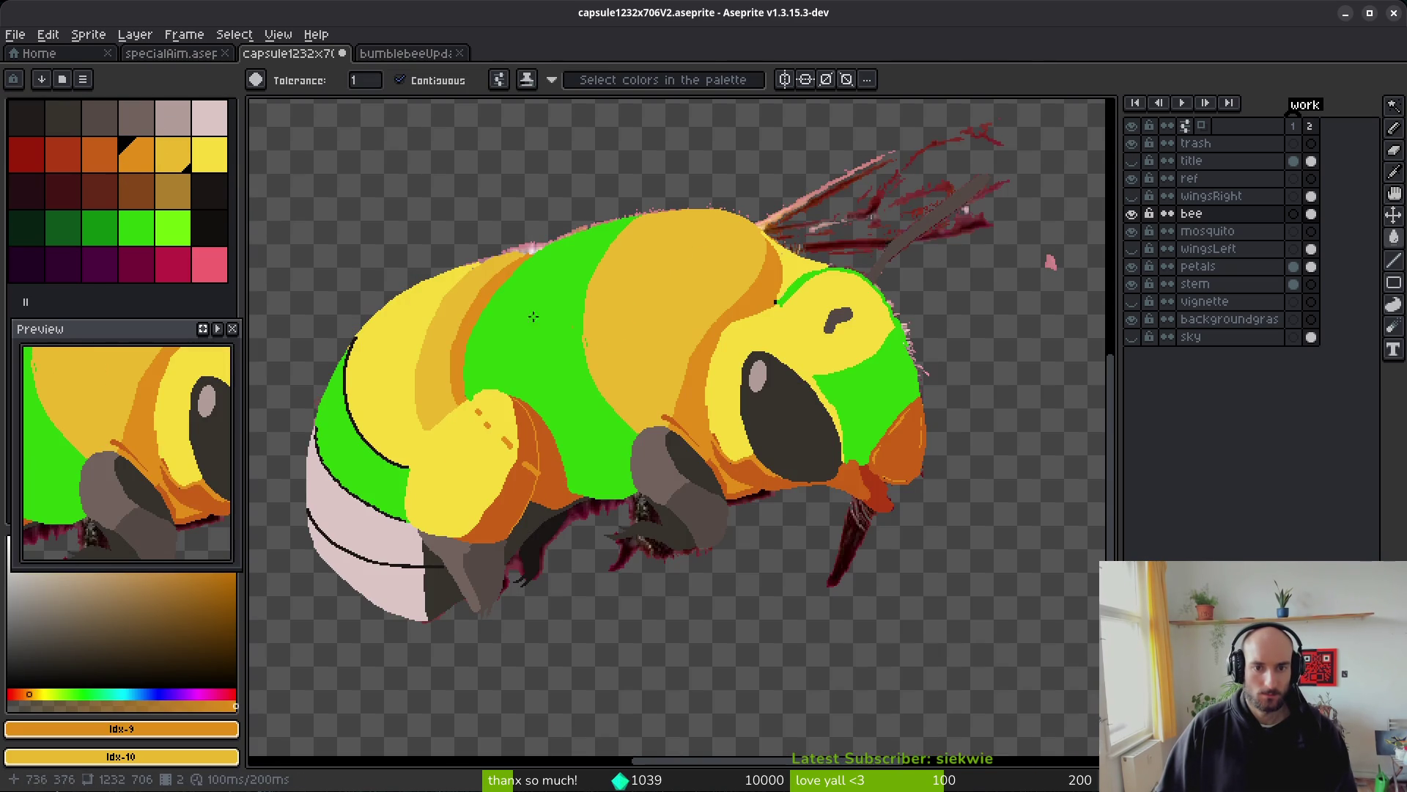
# - Sketch pale-yellow highlight strokes with the Pencil, including a V shape, on the golden band
pyautogui.click(218, 161)
pyautogui.scroll(5, 654, 294)
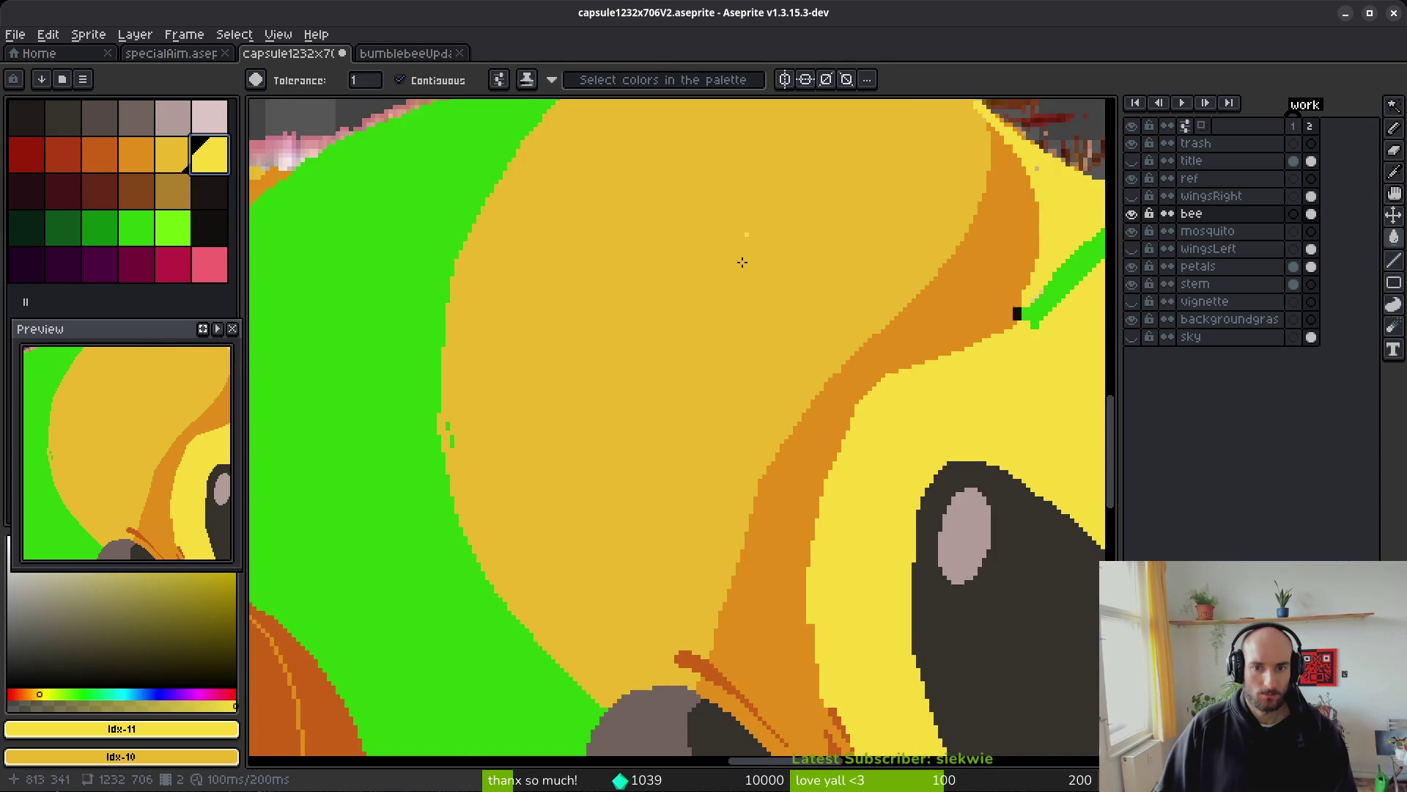
pyautogui.scroll(-3, 742, 262)
pyautogui.press('b')
pyautogui.scroll(3, 760, 217)
pyautogui.moveTo(492, 229)
pyautogui.mouseDown()
pyautogui.moveTo(659, 205)
pyautogui.moveTo(776, 280)
pyautogui.moveTo(487, 432)
pyautogui.mouseUp()
pyautogui.scroll(2, 924, 131)
pyautogui.moveTo(948, 110)
pyautogui.mouseDown()
pyautogui.moveTo(713, 323)
pyautogui.moveTo(559, 597)
pyautogui.moveTo(494, 509)
pyautogui.moveTo(511, 318)
pyautogui.mouseUp()
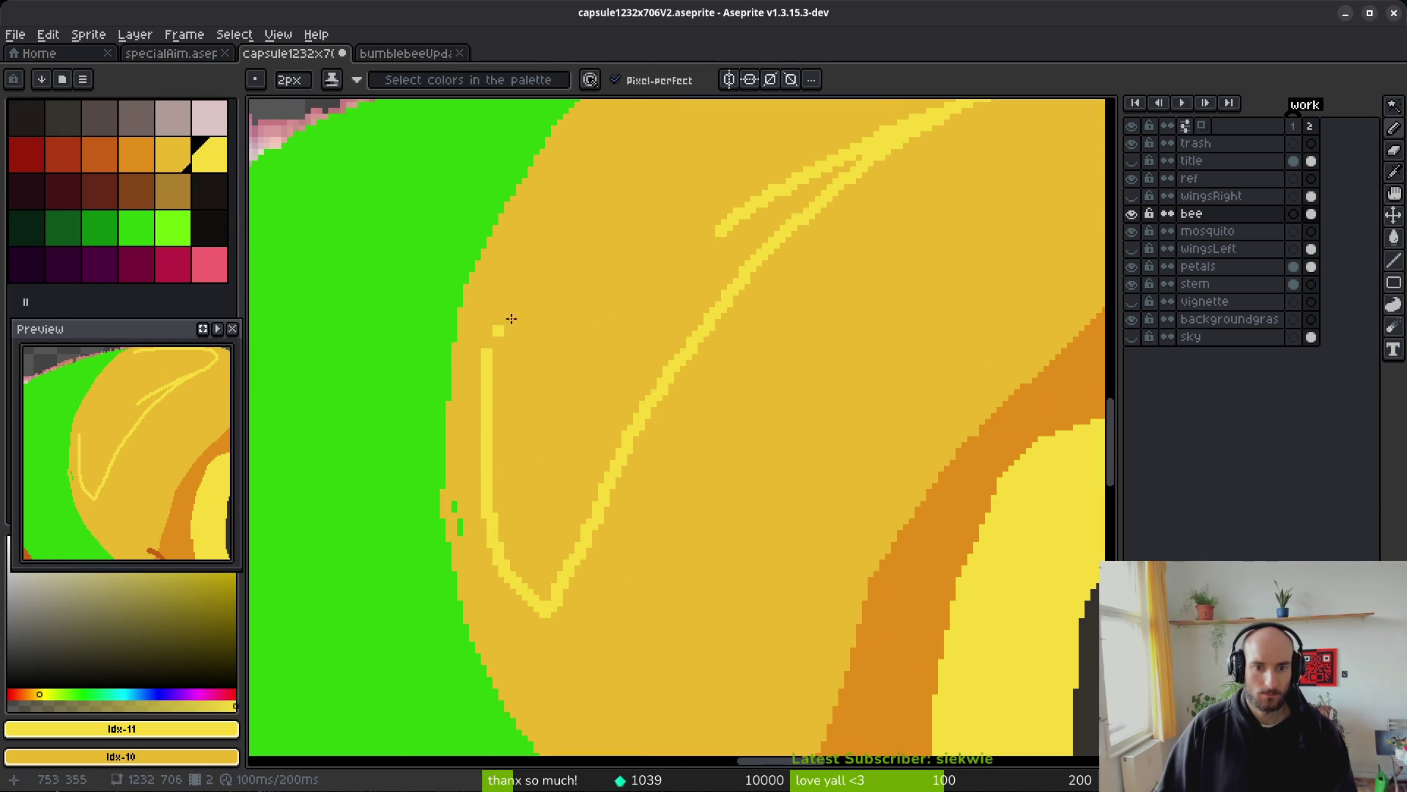
pyautogui.scroll(-2, 510, 318)
pyautogui.scroll(2, 572, 220)
# - Redraw the pale-yellow highlight along the green edge, discarding a stray wing fill
pyautogui.moveTo(638, 257)
pyautogui.mouseDown()
pyautogui.moveTo(521, 371)
pyautogui.moveTo(443, 529)
pyautogui.mouseUp()
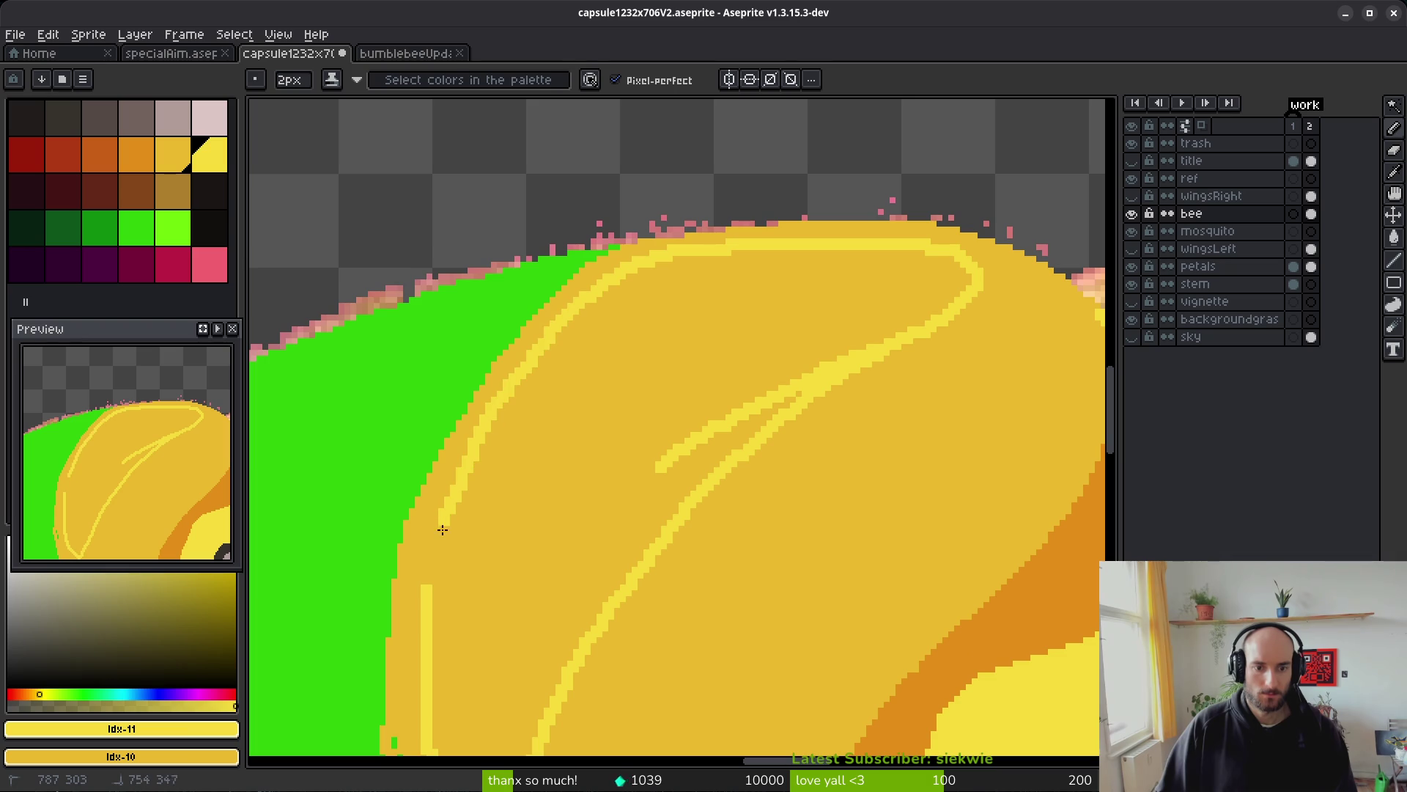
pyautogui.scroll(-3, 499, 424)
pyautogui.hotkey('ctrl', 'z')
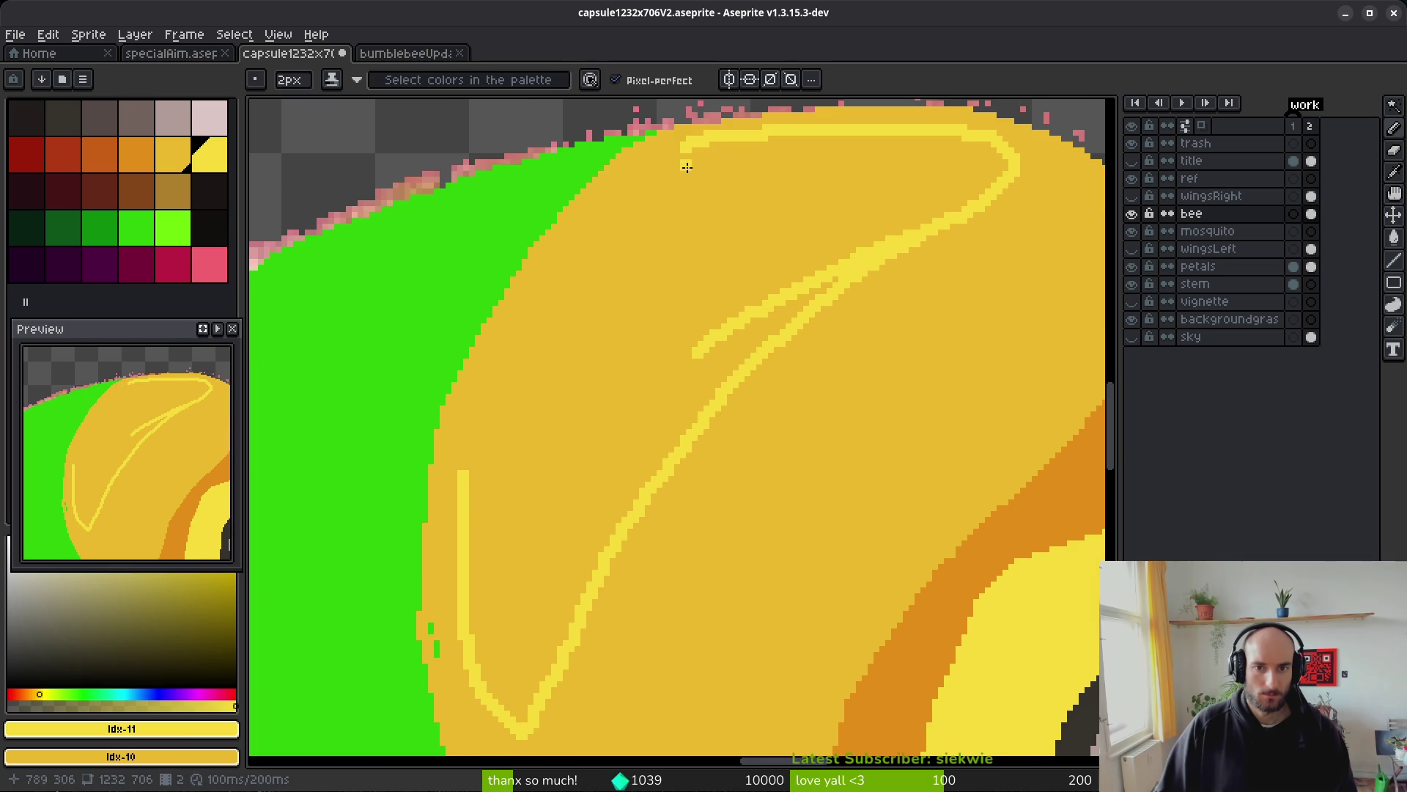
pyautogui.moveTo(704, 143)
pyautogui.mouseDown()
pyautogui.moveTo(612, 213)
pyautogui.moveTo(519, 355)
pyautogui.mouseUp()
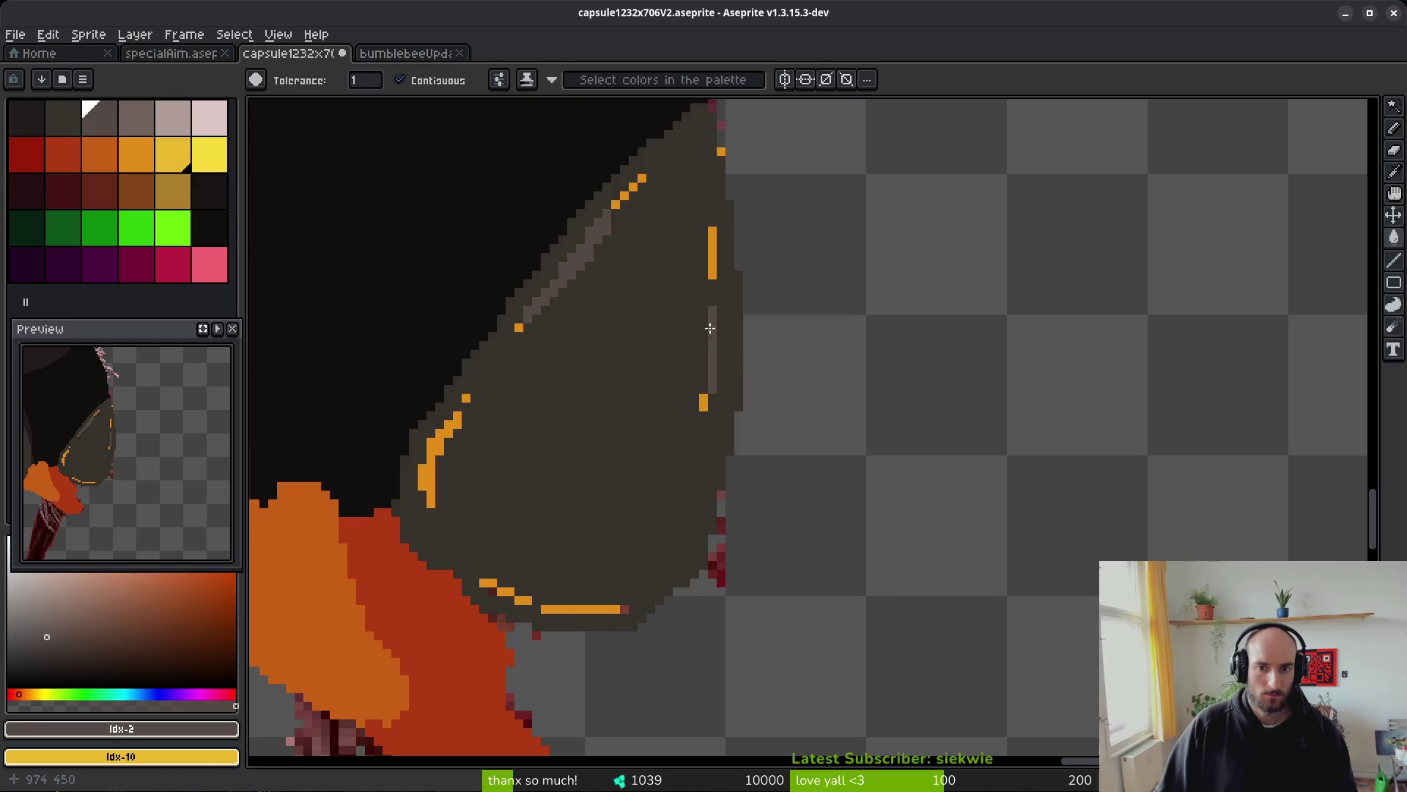
pyautogui.click(716, 269)
pyautogui.hotkey('ctrl', 'z')
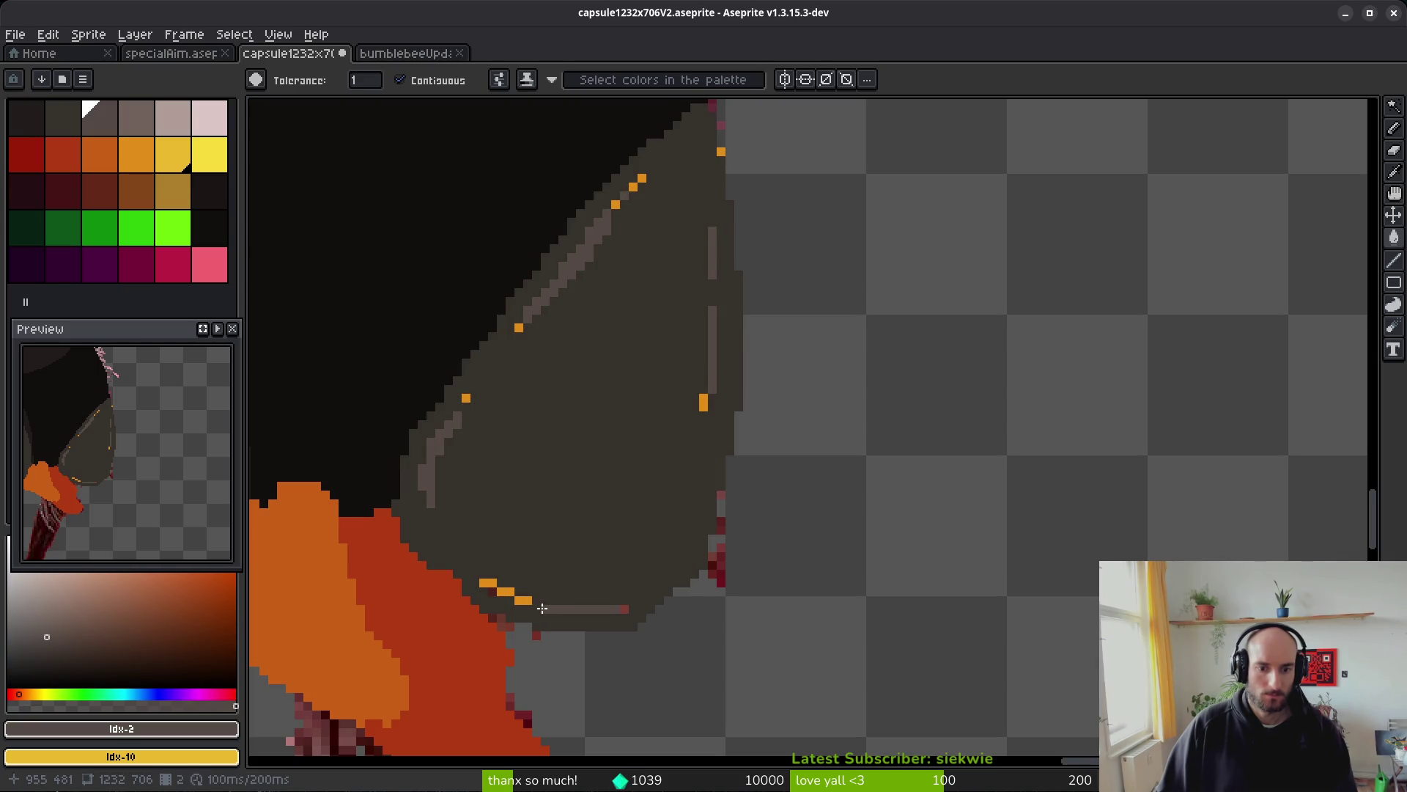
# - Sample the near-black colour and test a dark fill on the red-orange mouthpart, then revert it
pyautogui.scroll(-4, 504, 594)
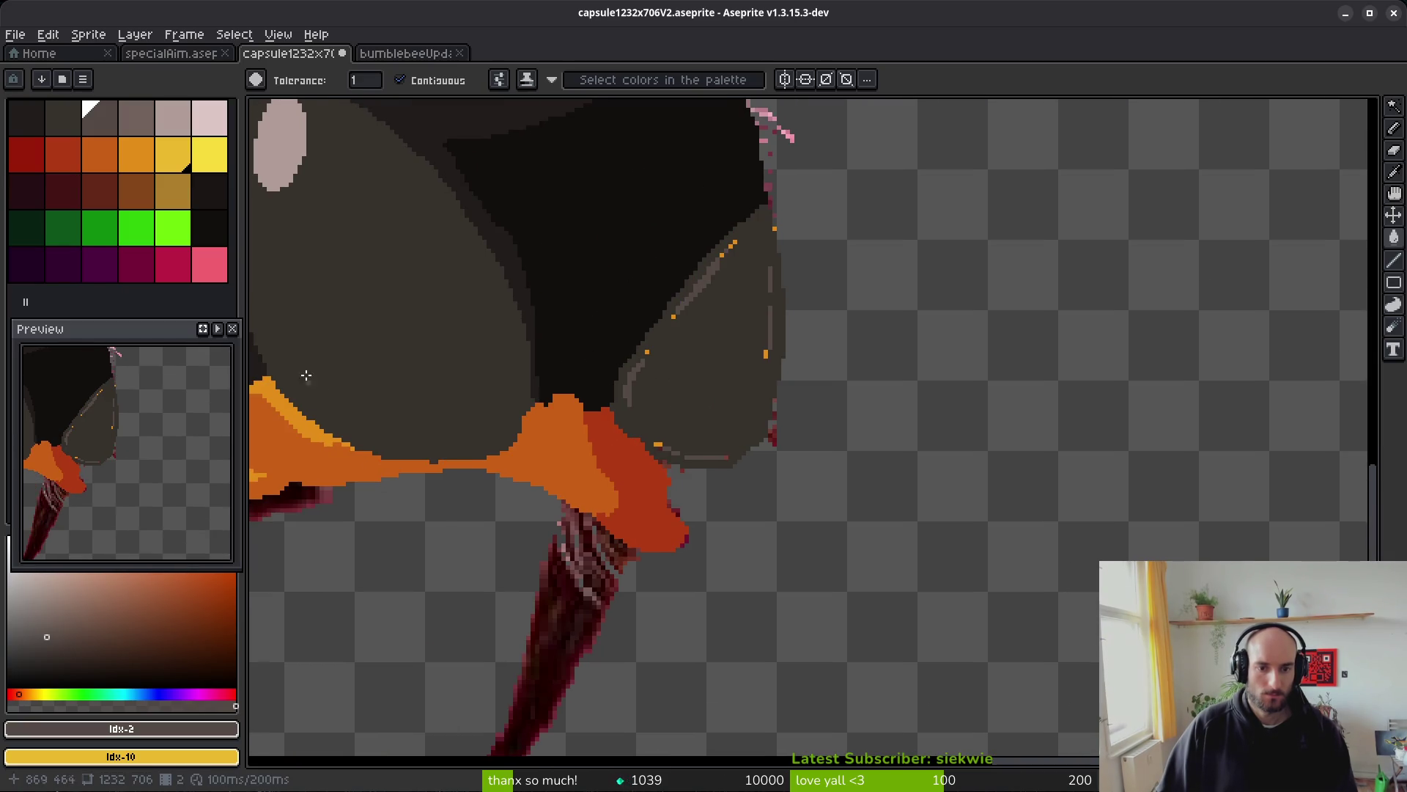
pyautogui.scroll(1, 885, 413)
pyautogui.keyDown('alt'); pyautogui.click(885, 410); pyautogui.keyUp('alt')
pyautogui.scroll(1, 887, 414)
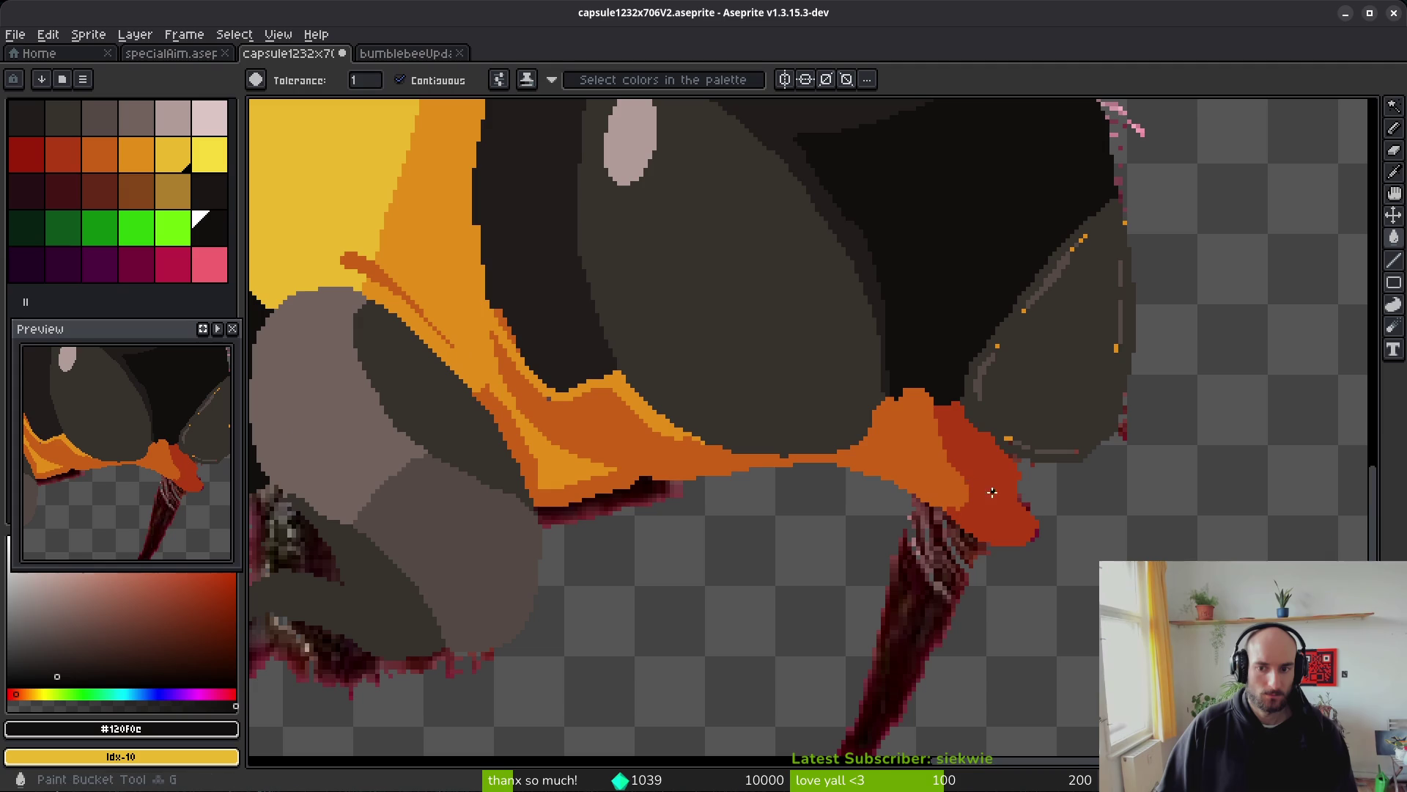
pyautogui.click(978, 484)
pyautogui.scroll(-3, 880, 498)
pyautogui.hotkey('ctrl', 'z')
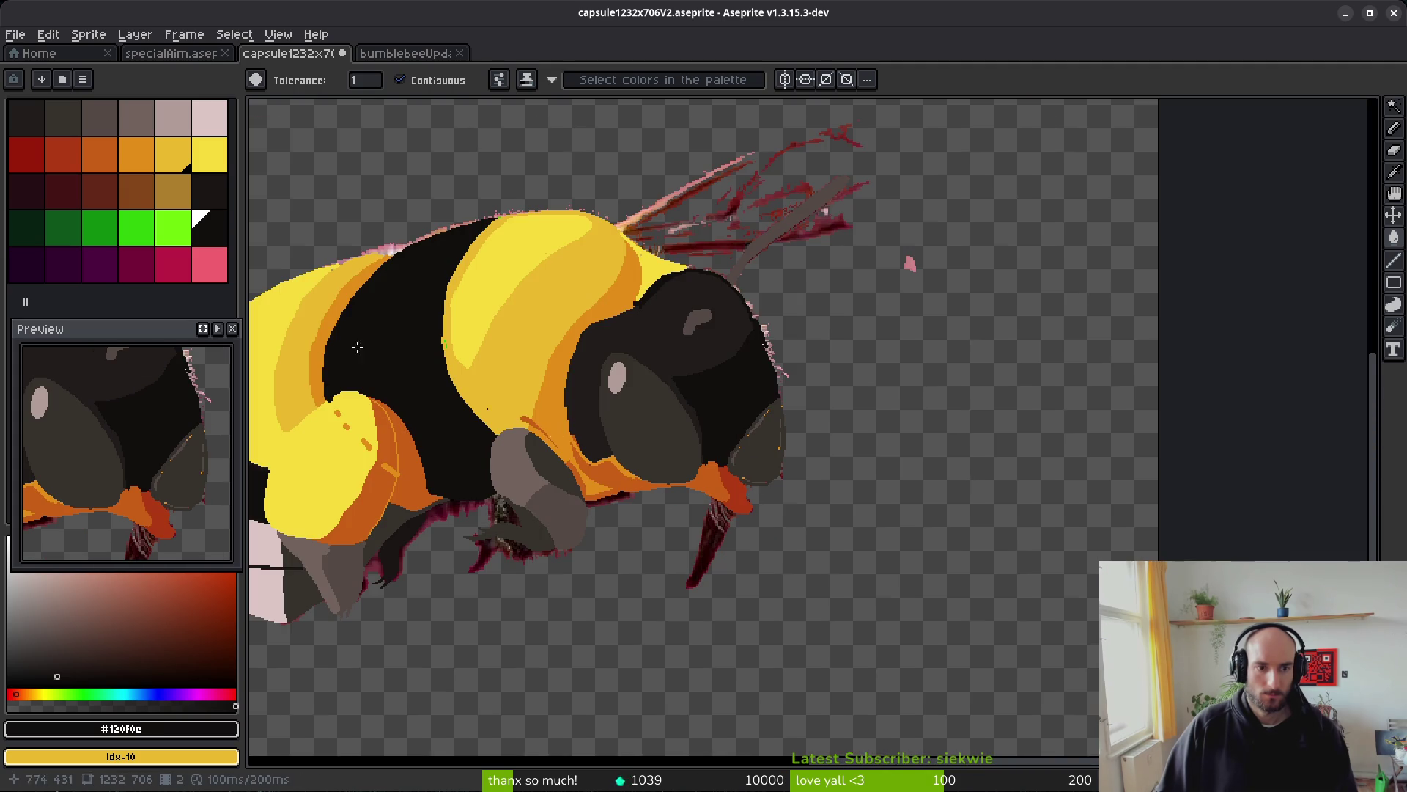
# - Check the reference photo and try a grey fill on the leg patch, then revert it
pyautogui.hotkey('alt', 'Tab')
pyautogui.hotkey('alt', 'Tab')
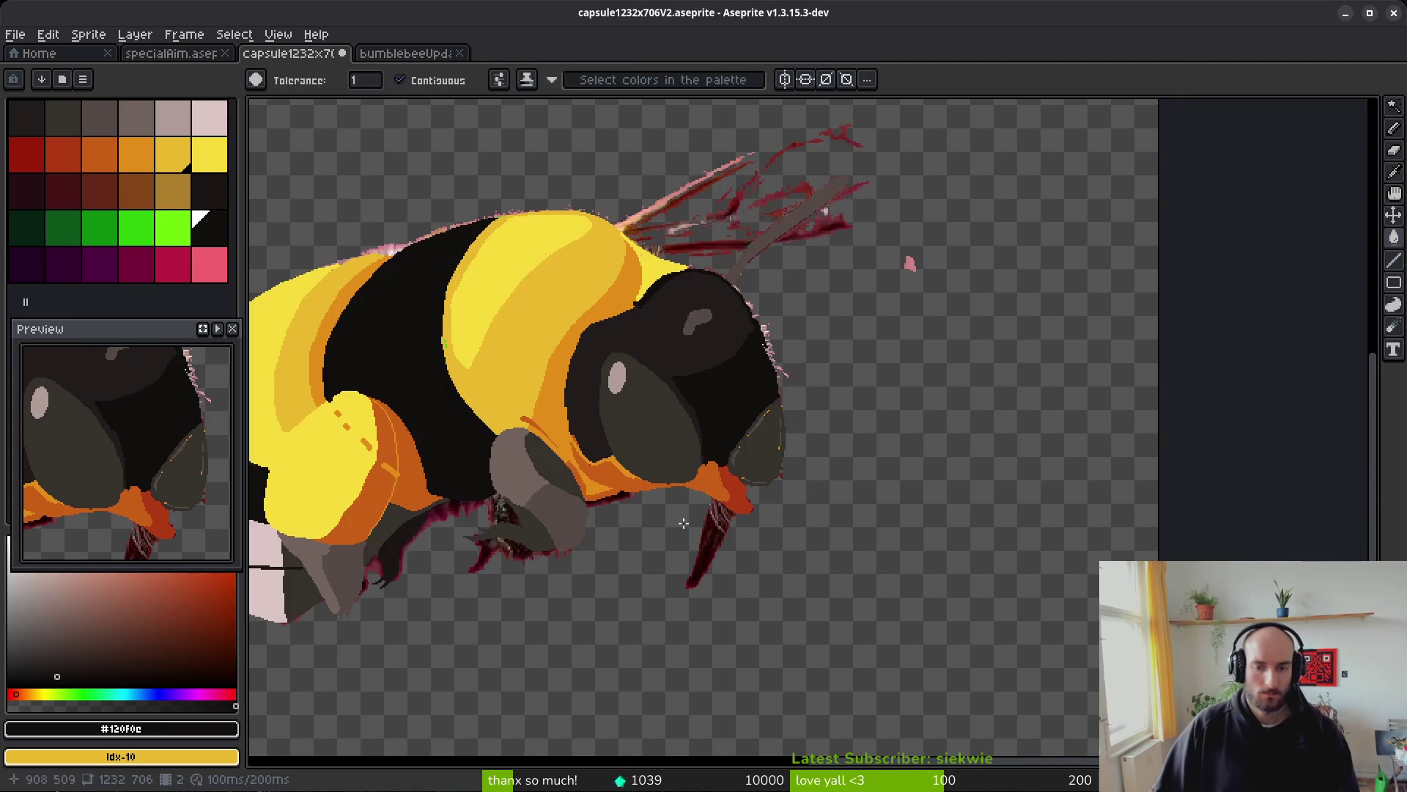
pyautogui.scroll(2, 720, 496)
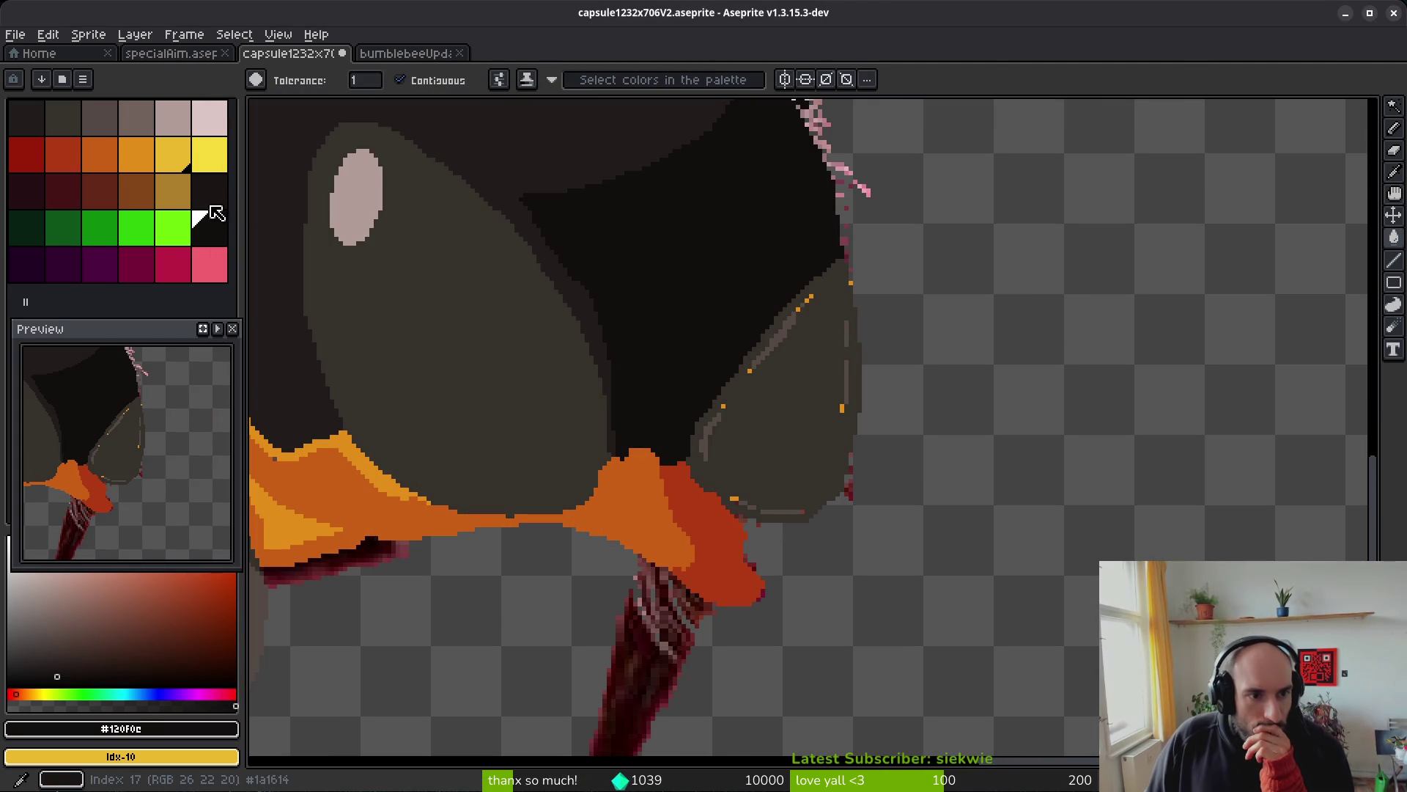
pyautogui.click(99, 117)
pyautogui.click(700, 529)
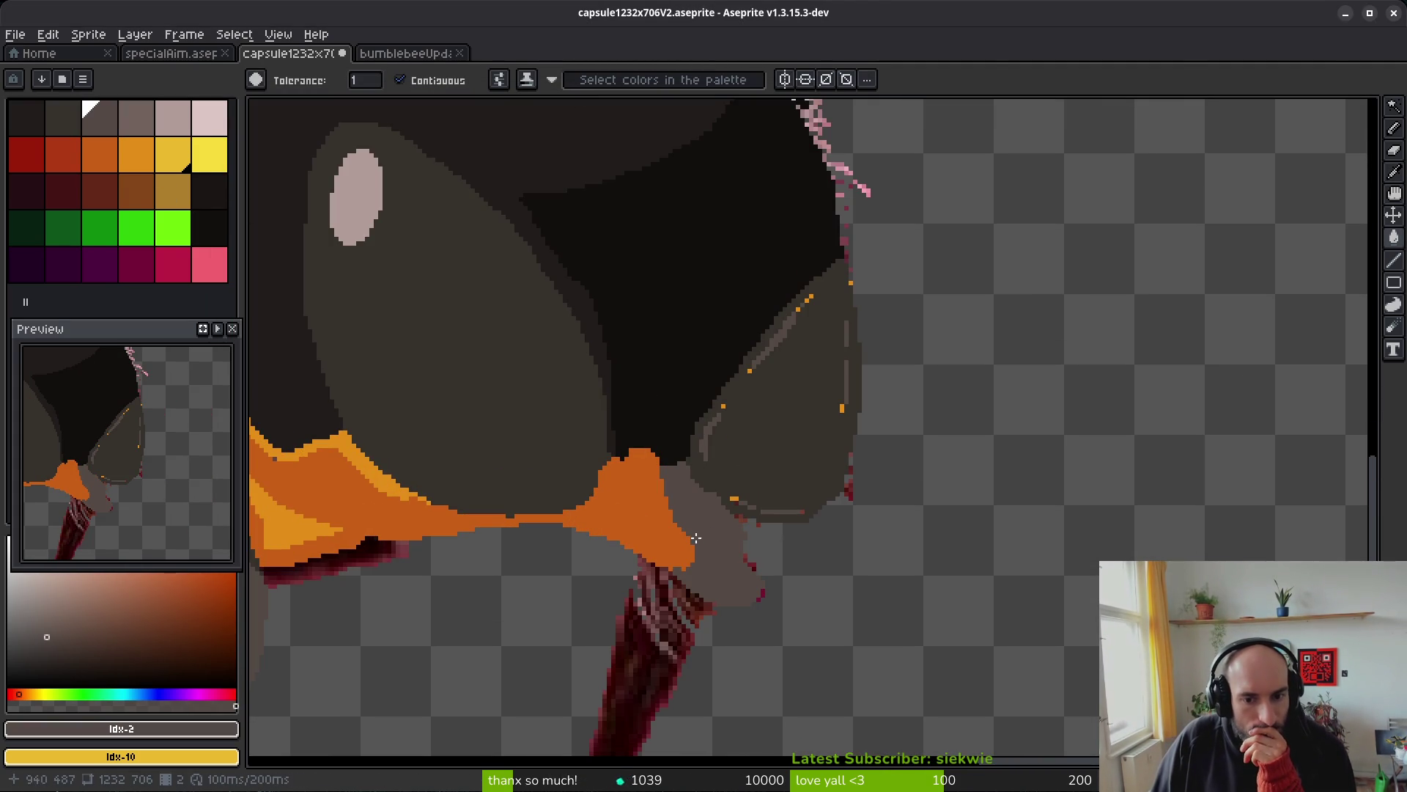
pyautogui.hotkey('ctrl', 'z')
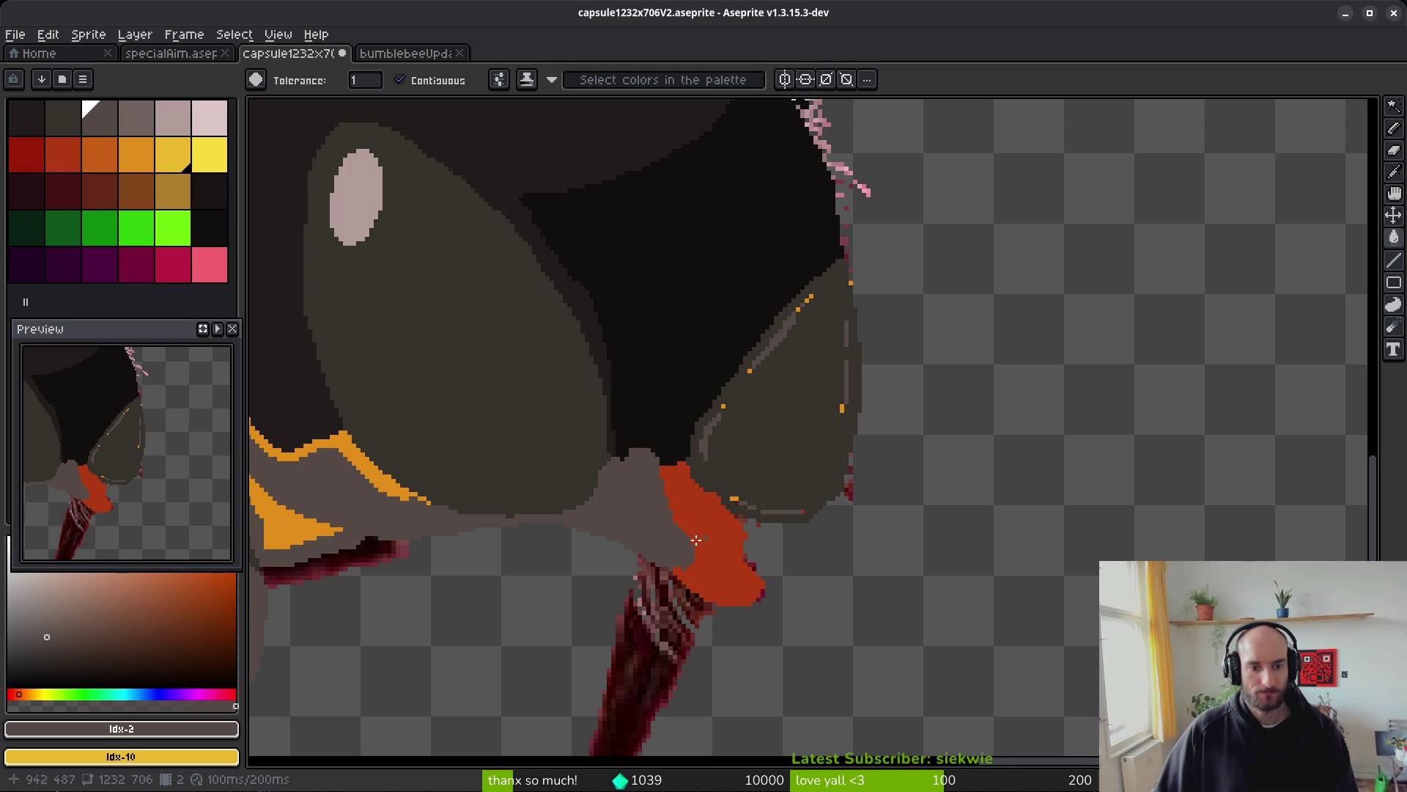
pyautogui.scroll(-5, 685, 518)
pyautogui.scroll(4, 682, 518)
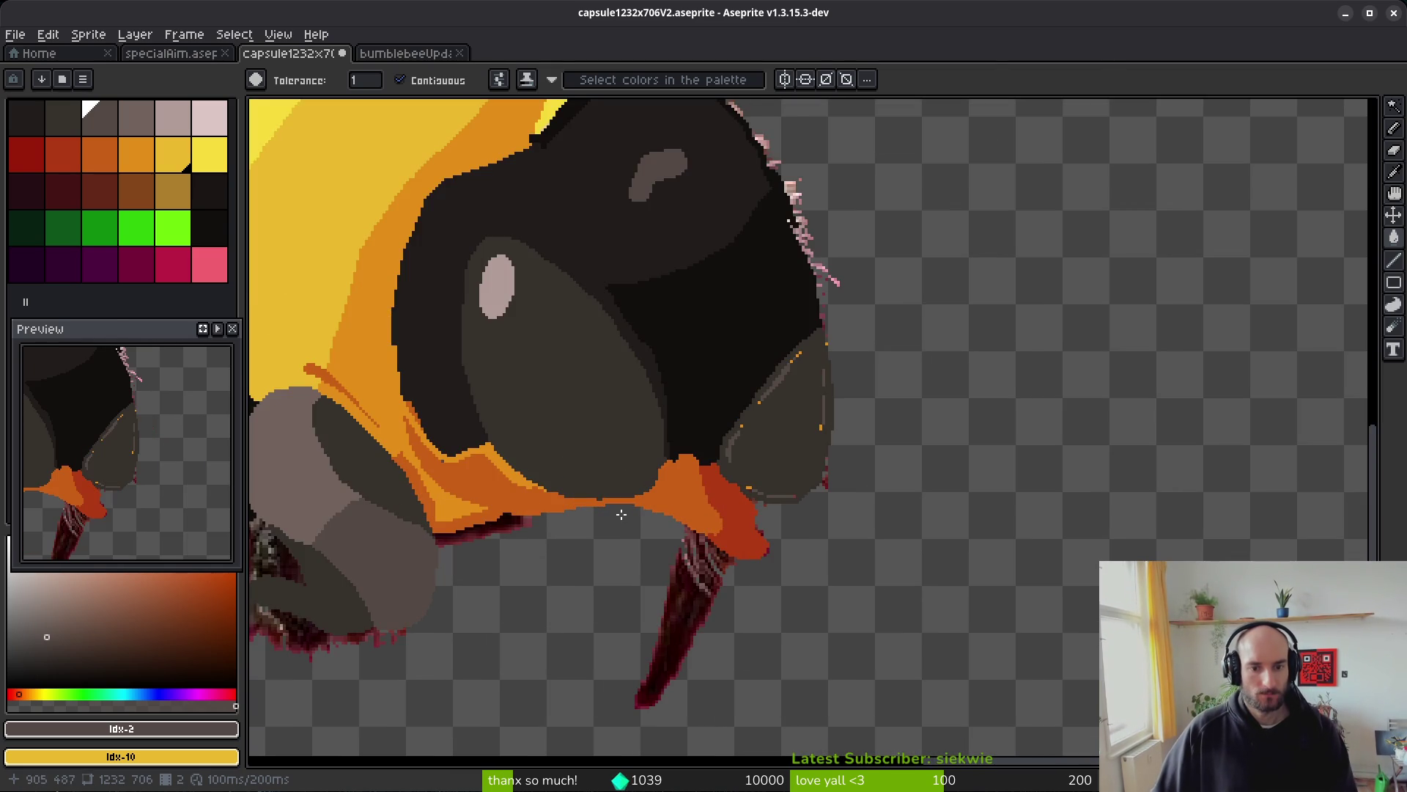
# - Fill the orange strip and patch under the eye with a dark palette colour
pyautogui.keyDown('alt'); pyautogui.click(664, 396); pyautogui.keyUp('alt')
pyautogui.click(569, 502)
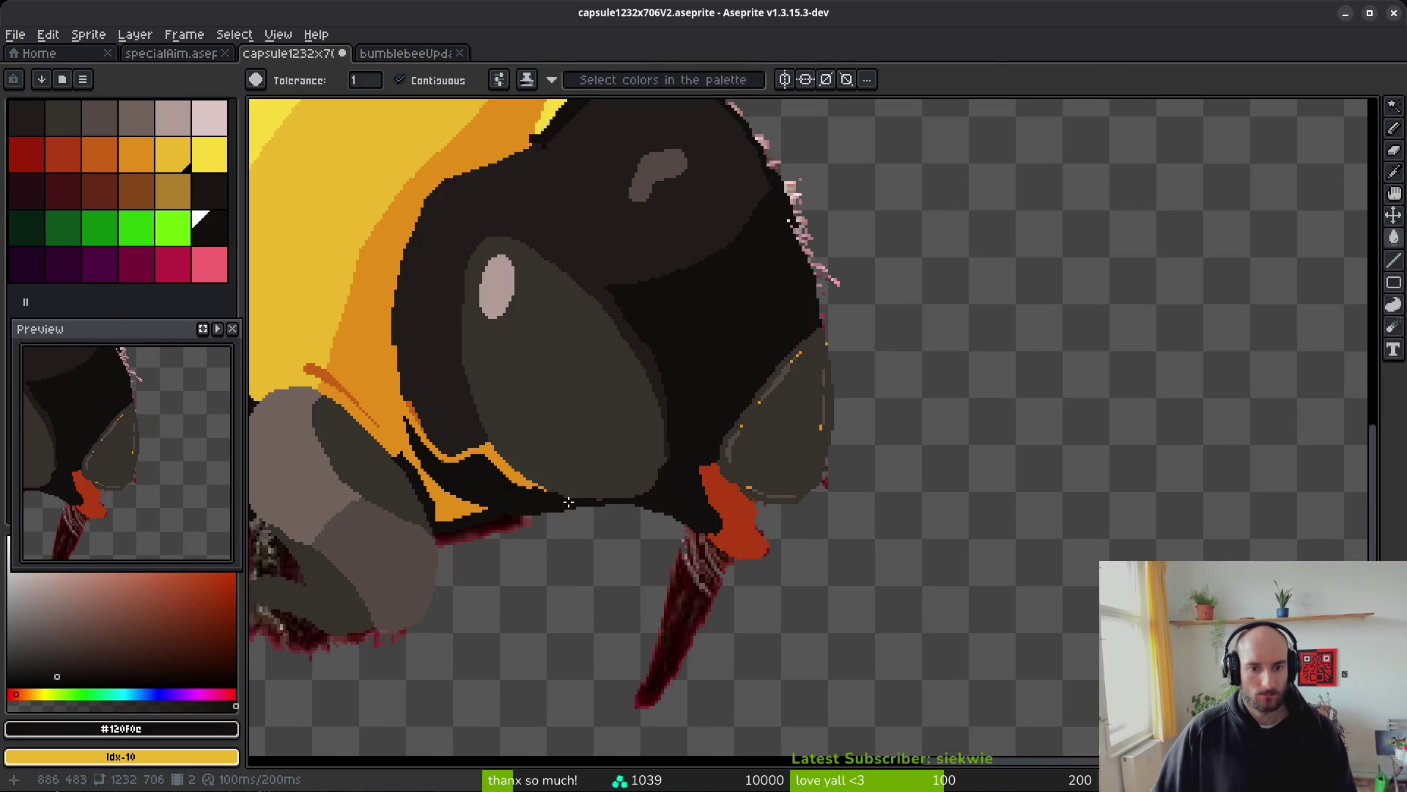
pyautogui.hotkey('ctrl', 'z')
pyautogui.hotkey('ctrl', 'y')
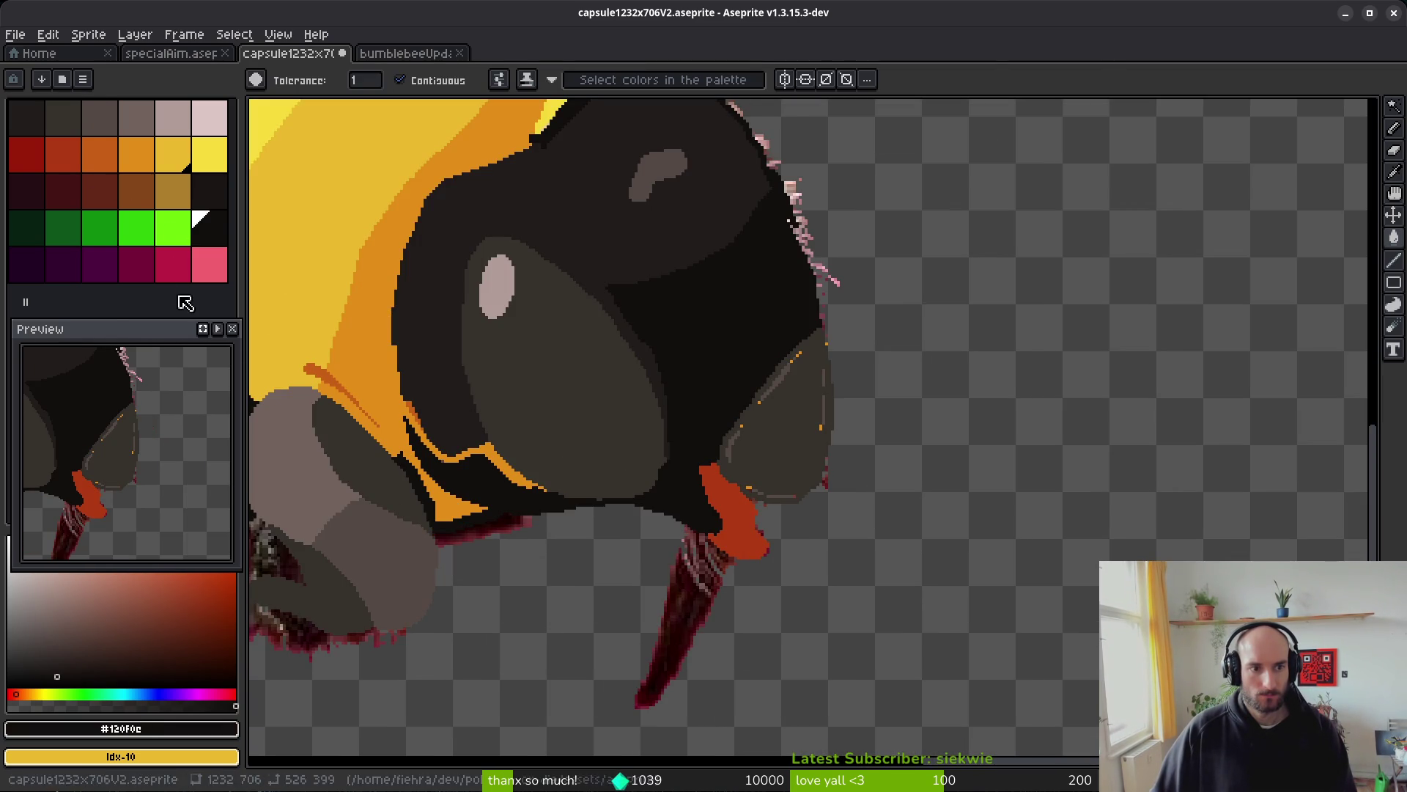
pyautogui.hotkey('ctrl', 'z')
pyautogui.click(211, 192)
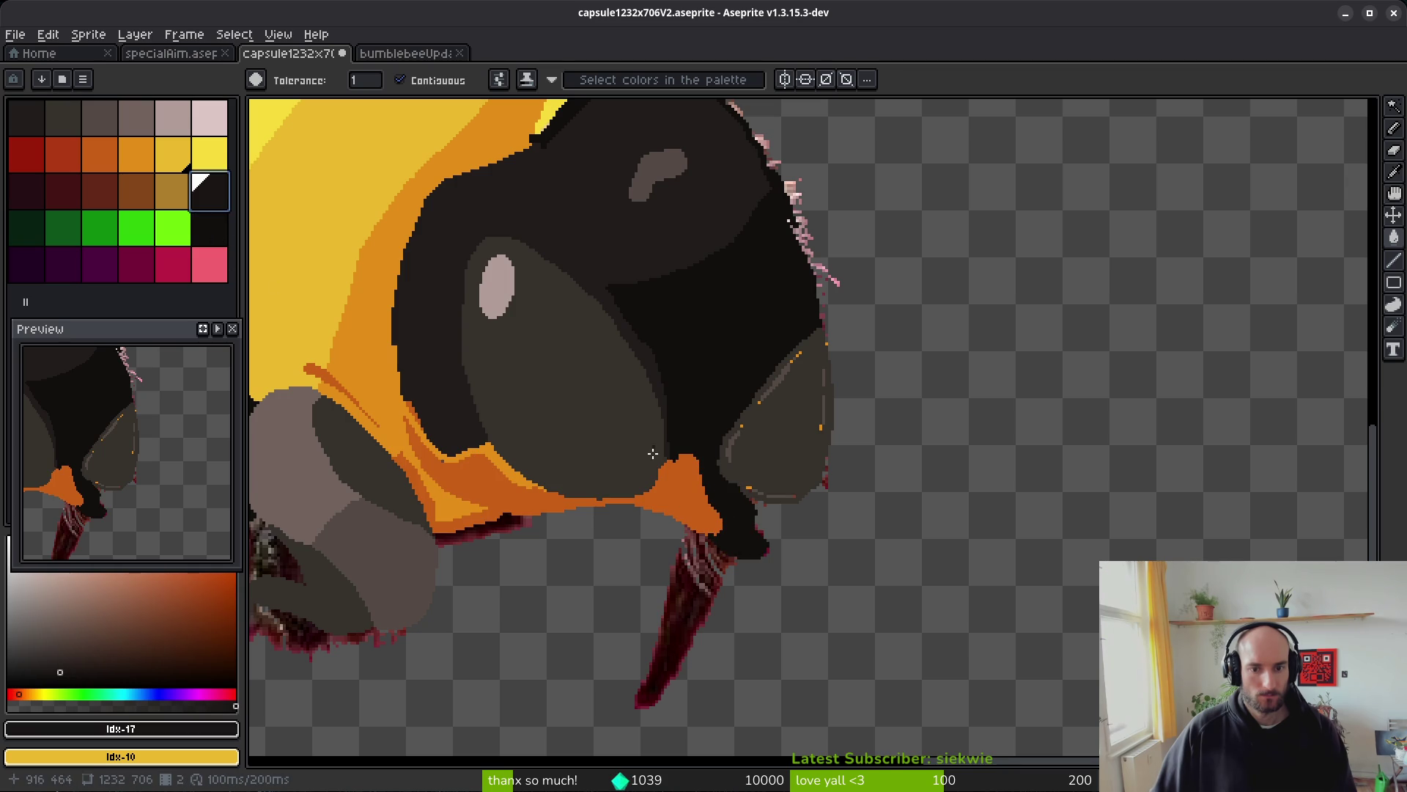
pyautogui.click(680, 506)
# - Sample dark #201c1a from the head and paint dark pixels along the orange edge
pyautogui.scroll(3, 679, 529)
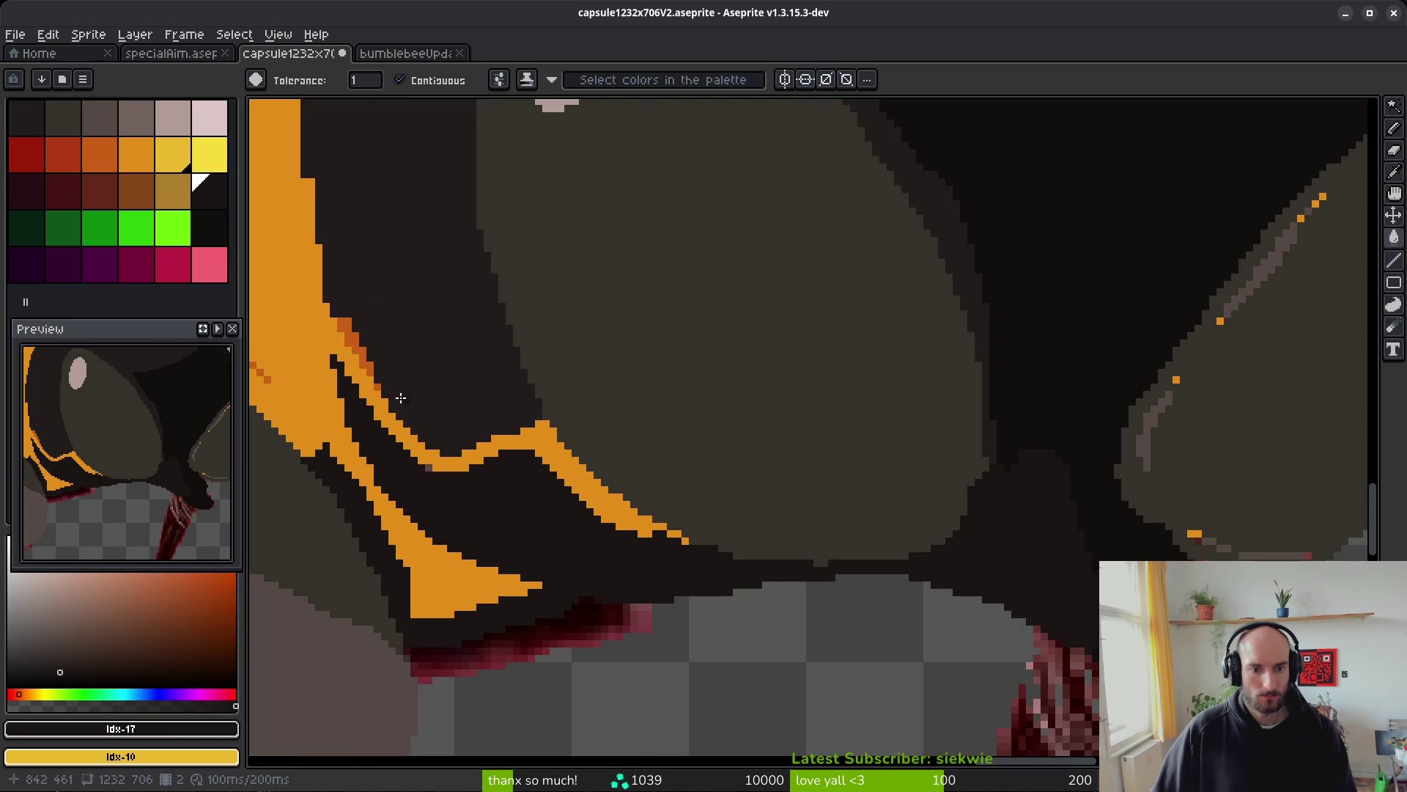
pyautogui.scroll(1, 608, 416)
pyautogui.moveTo(608, 415); pyautogui.dragTo(669, 428)
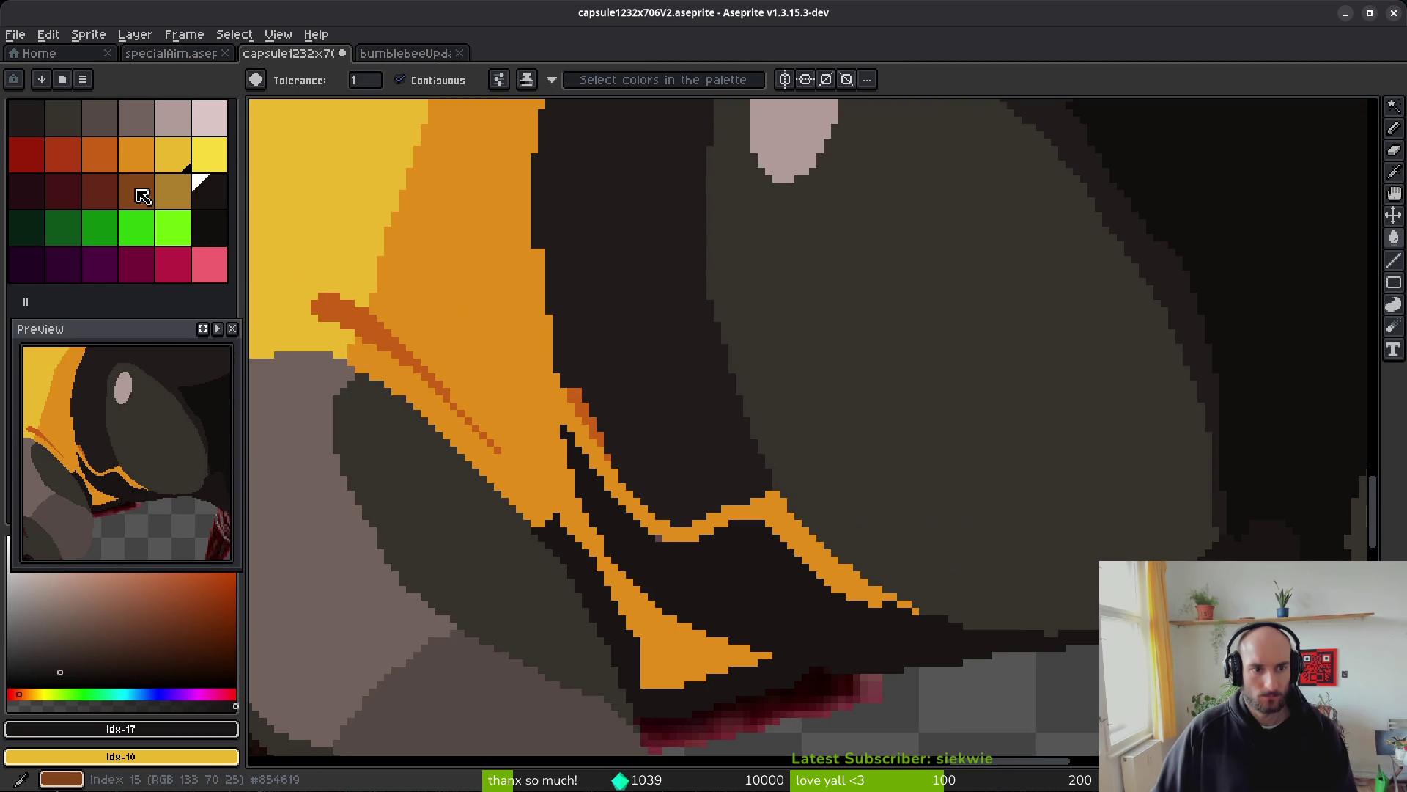
pyautogui.keyDown('alt'); pyautogui.click(632, 438); pyautogui.keyUp('alt')
pyautogui.scroll(1, 601, 433)
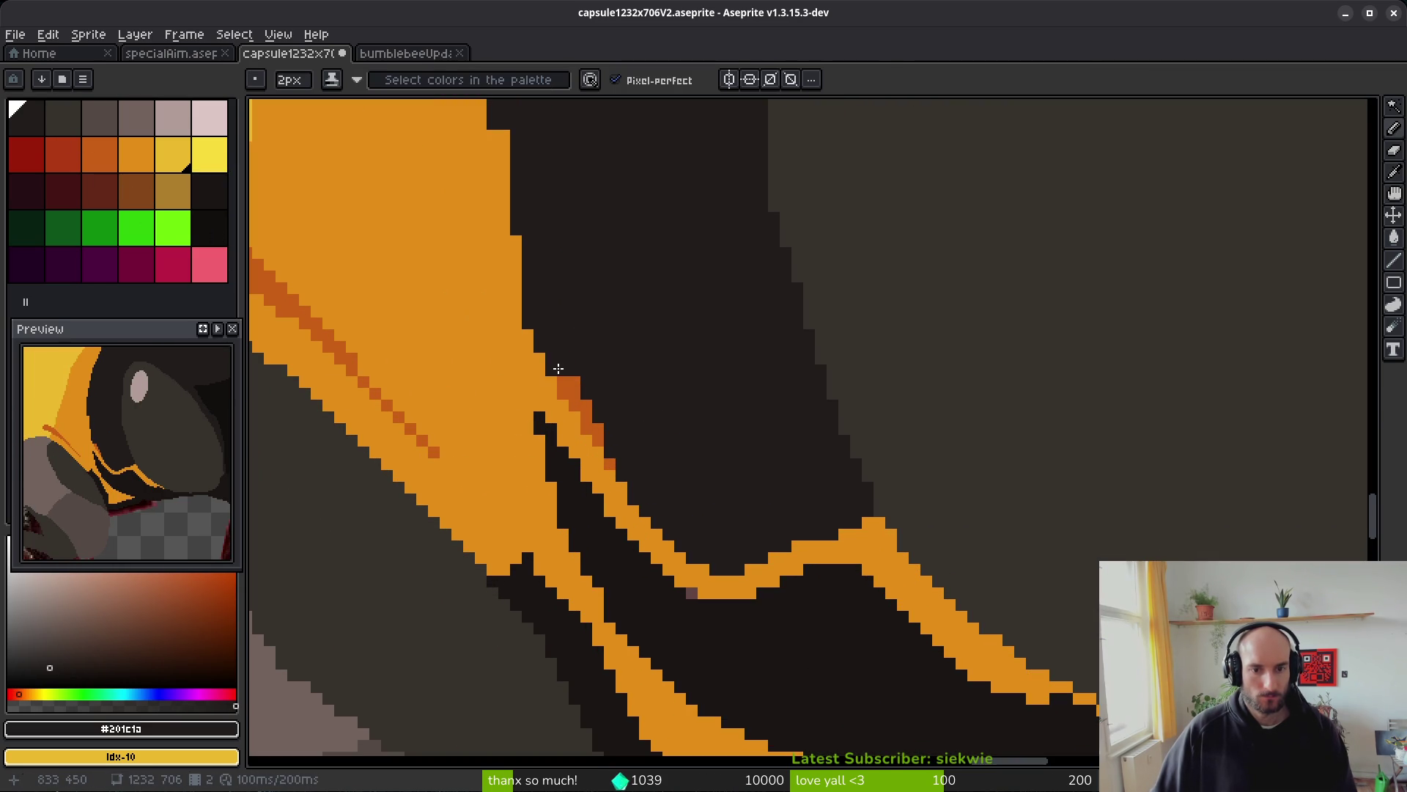
pyautogui.moveTo(551, 380); pyautogui.dragTo(543, 429)
# - Flood-fill the thin orange line and streak dark, then pencil over stray orange pixels
pyautogui.press('g')
pyautogui.click(620, 510)
pyautogui.click(577, 403)
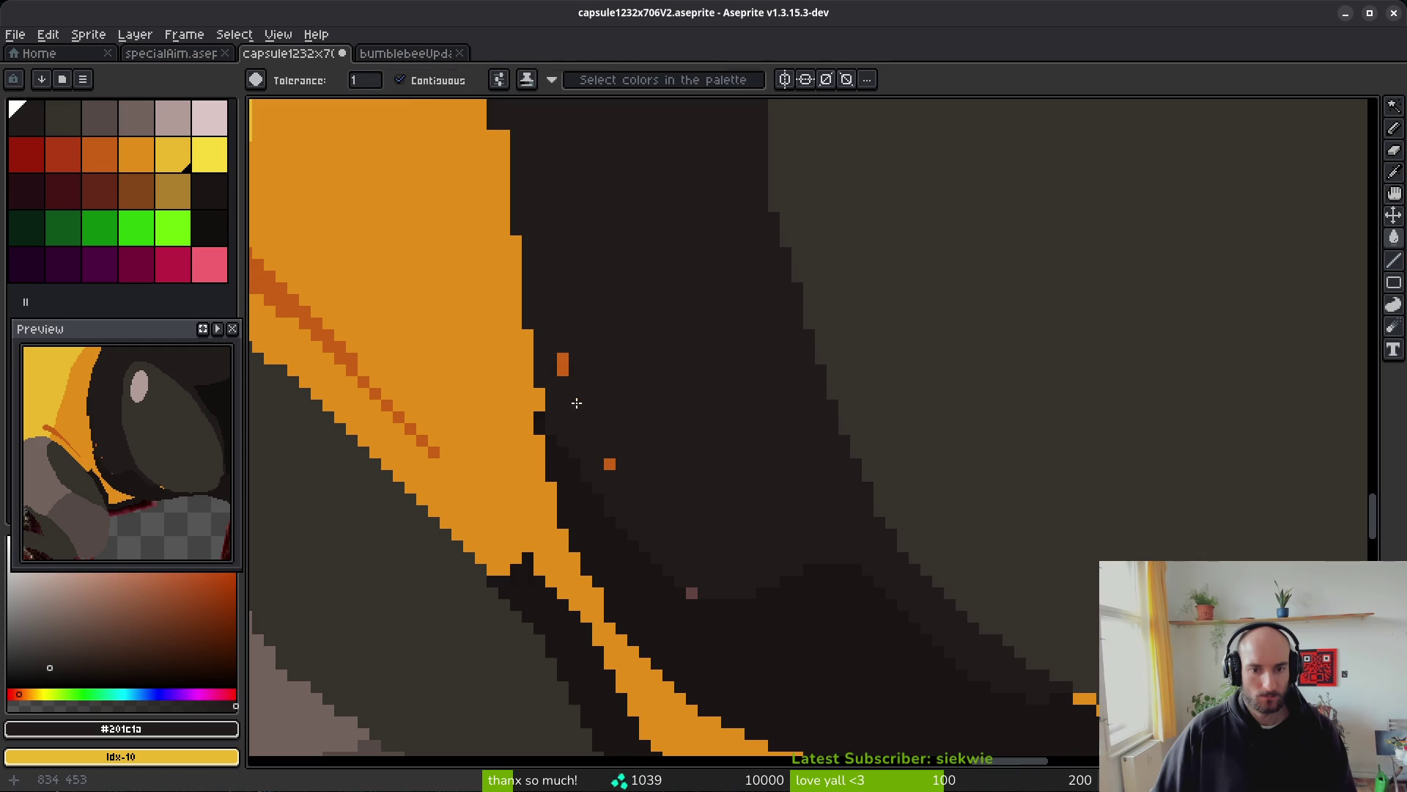
pyautogui.press('b')
pyautogui.click(542, 400)
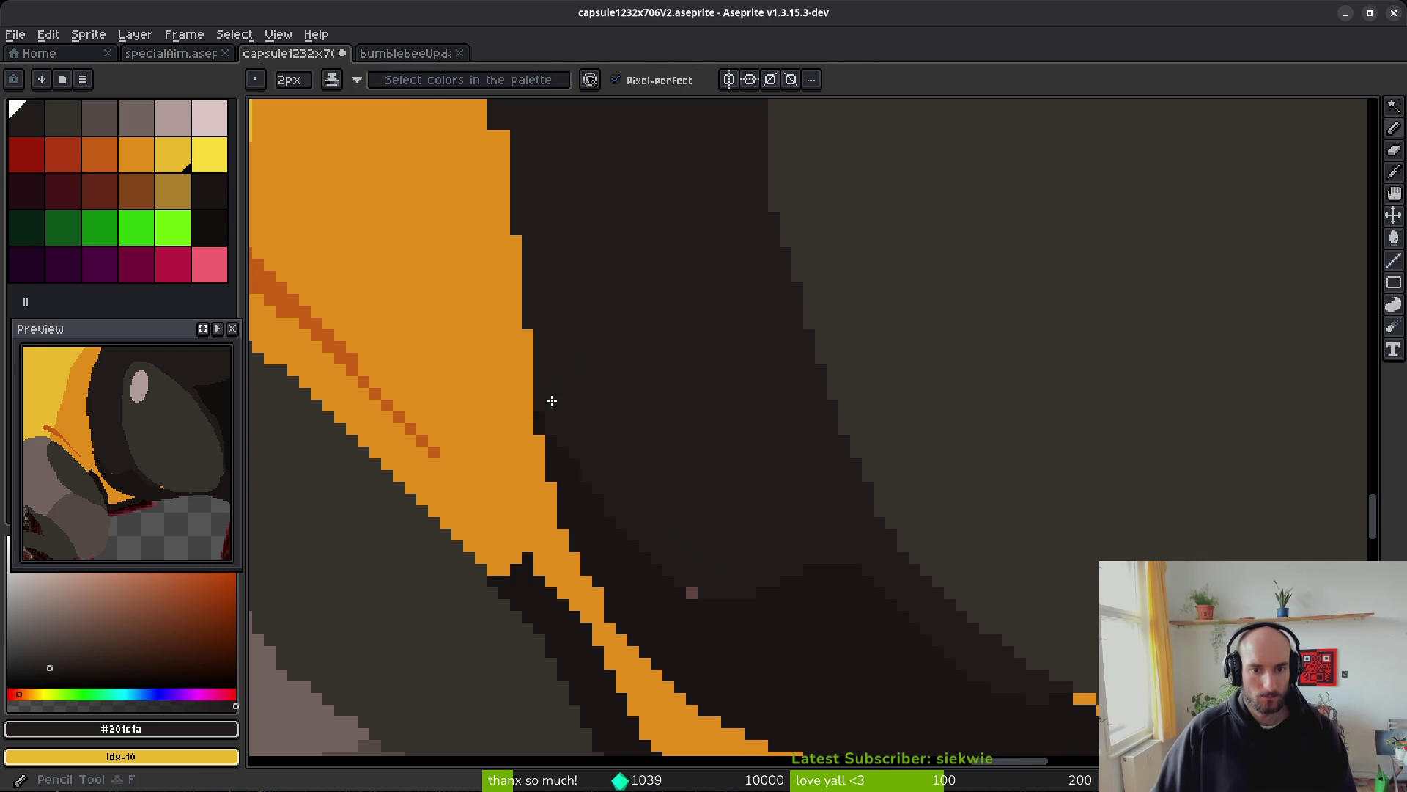
pyautogui.scroll(-3, 546, 399)
pyautogui.scroll(4, 730, 493)
pyautogui.click(898, 502)
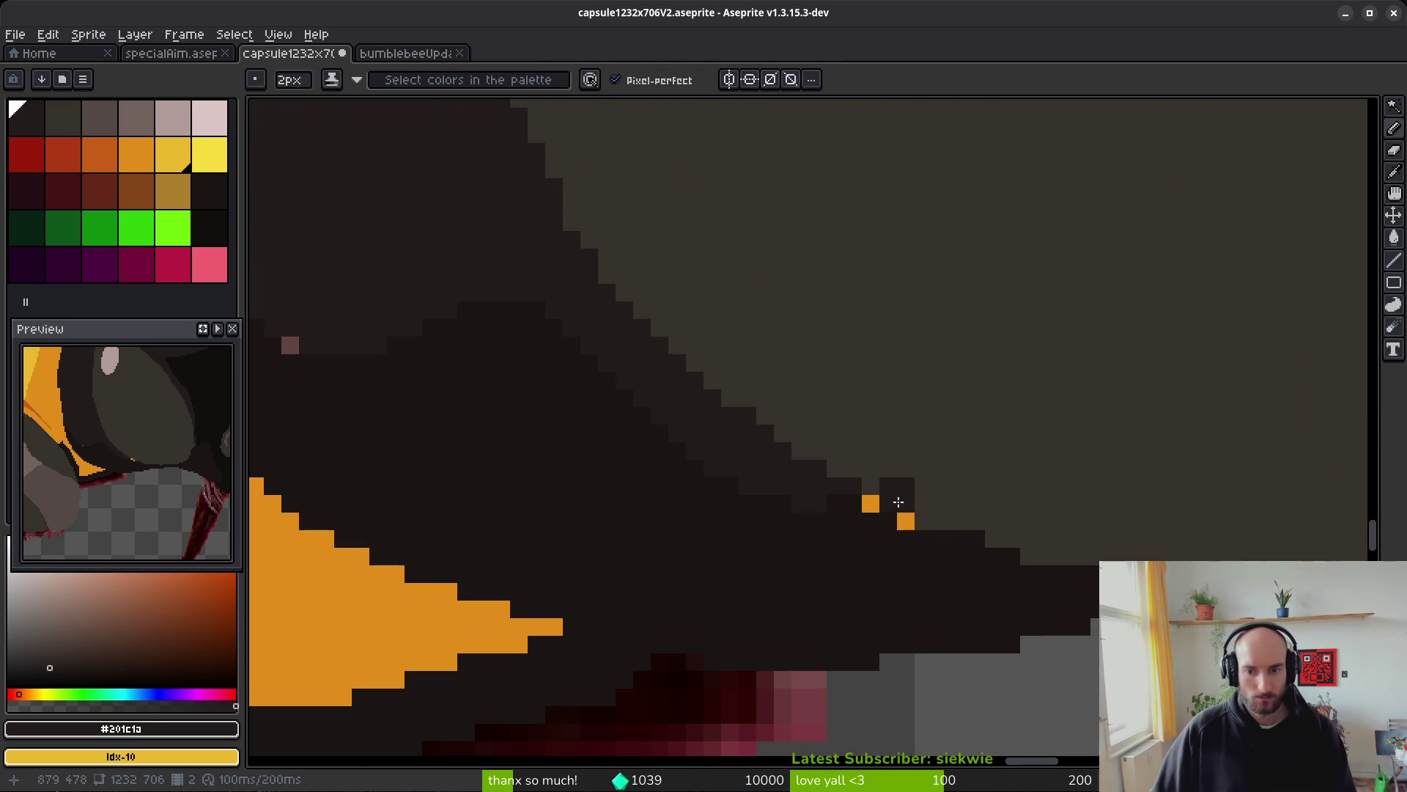
pyautogui.scroll(-1, 879, 504)
# - With a 1px brush, darken an edge pixel and draw a #1a1614 line along the orange edge
pyautogui.press('-')
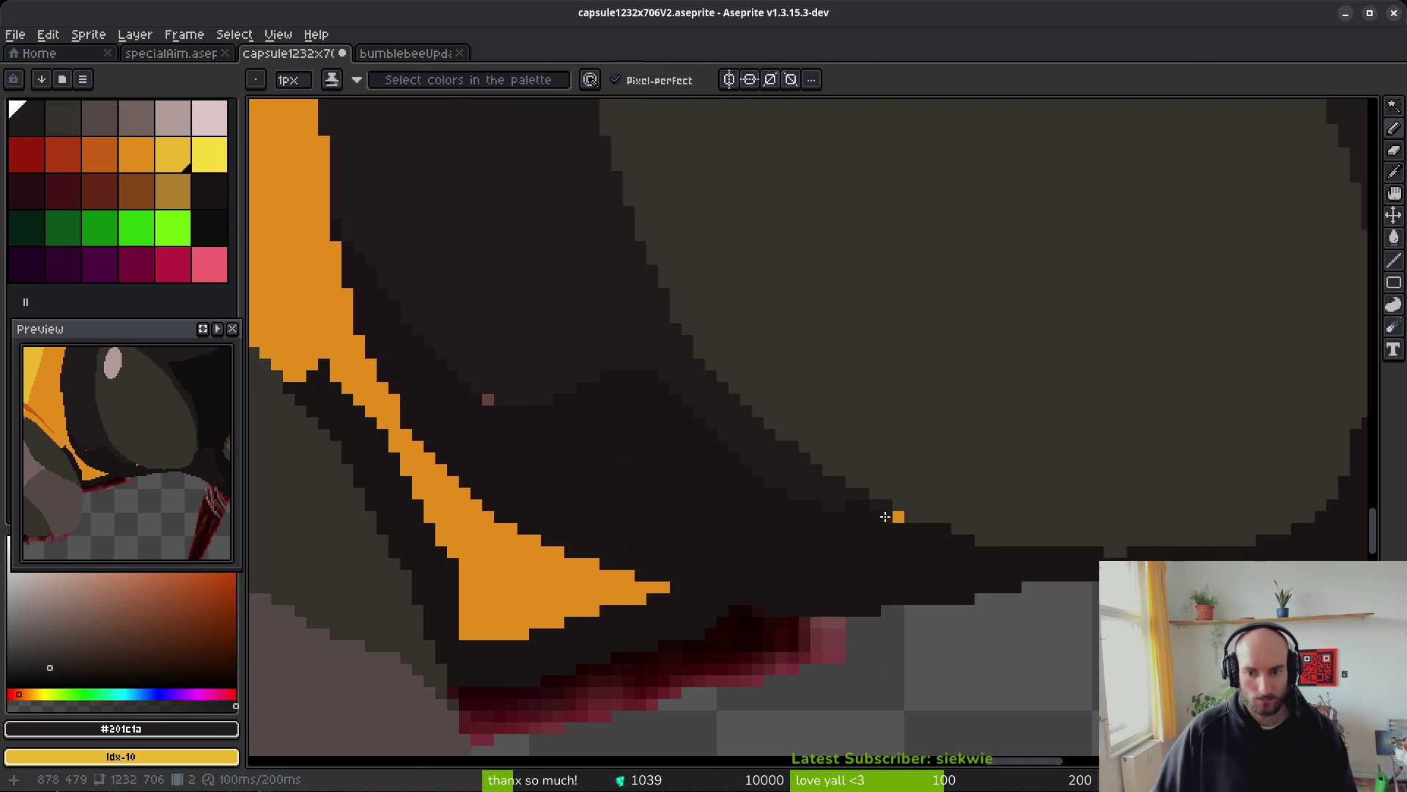
pyautogui.click(905, 521)
pyautogui.scroll(-1, 754, 512)
pyautogui.scroll(2, 591, 433)
pyautogui.keyDown('alt'); pyautogui.click(541, 416); pyautogui.keyUp('alt')
pyautogui.scroll(-4, 541, 417)
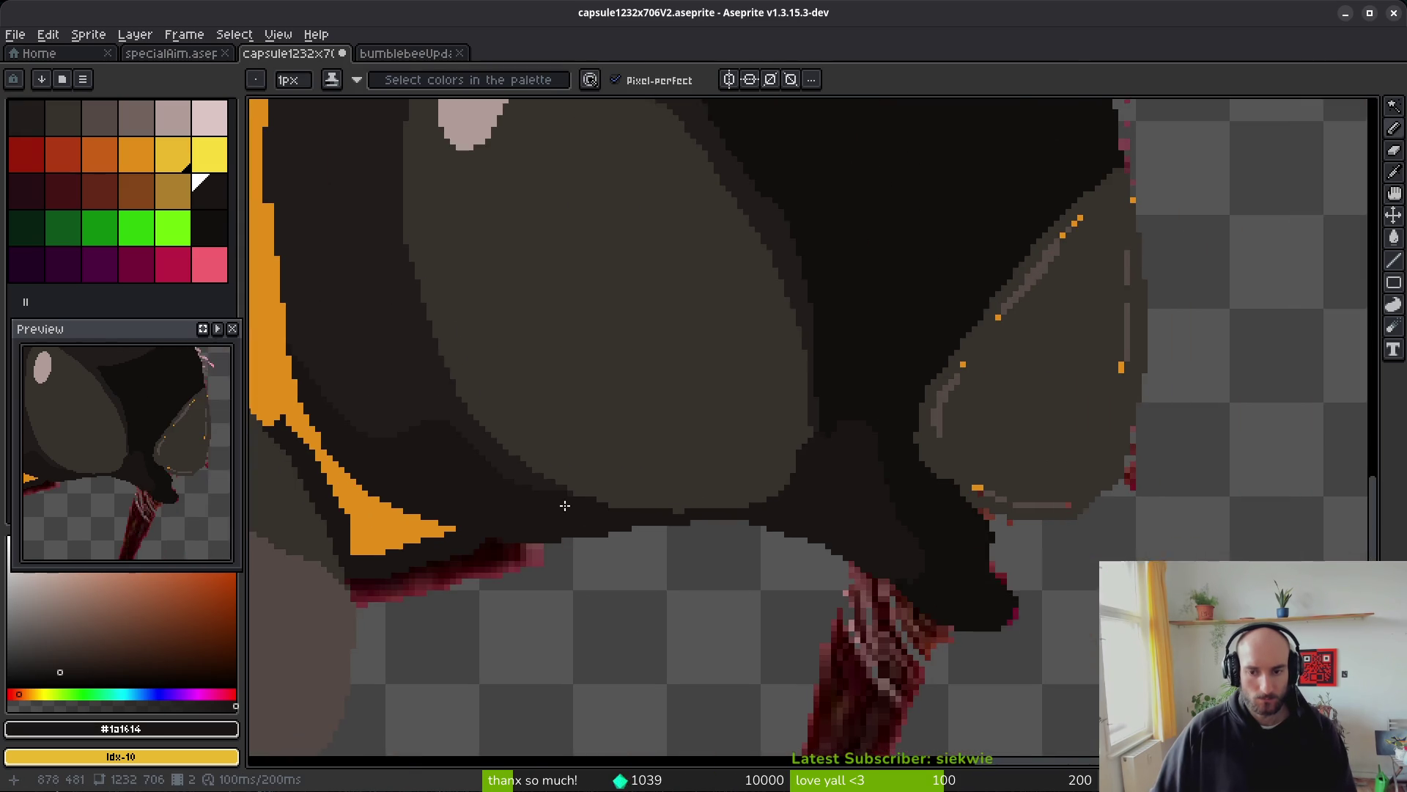
pyautogui.scroll(3, 732, 500)
pyautogui.scroll(-3, 767, 525)
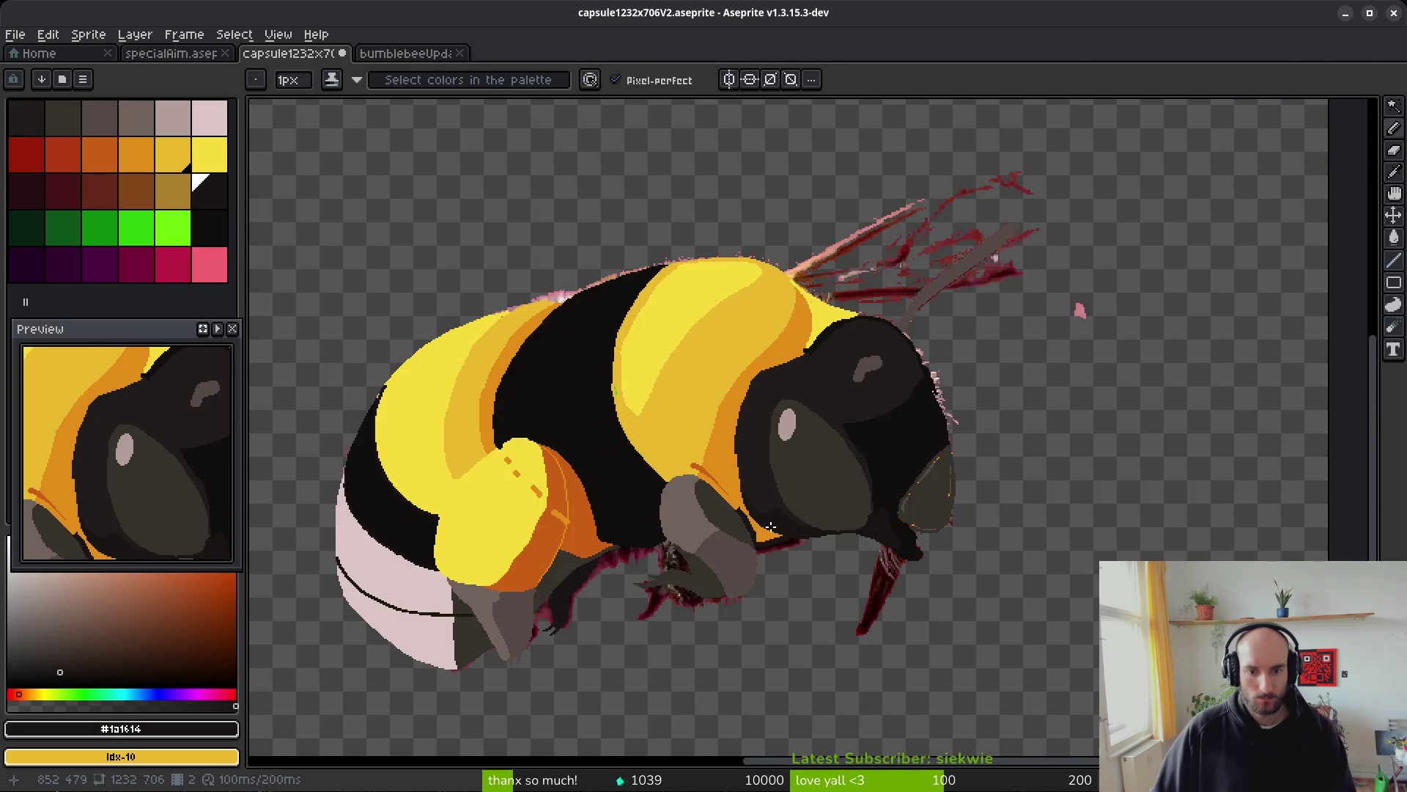
pyautogui.scroll(4, 763, 512)
pyautogui.scroll(3, 711, 485)
pyautogui.moveTo(655, 370); pyautogui.dragTo(599, 529)
# - Flood-fill the remaining orange strip dark and recentre the view on the bee
pyautogui.press('g')
pyautogui.click(659, 539)
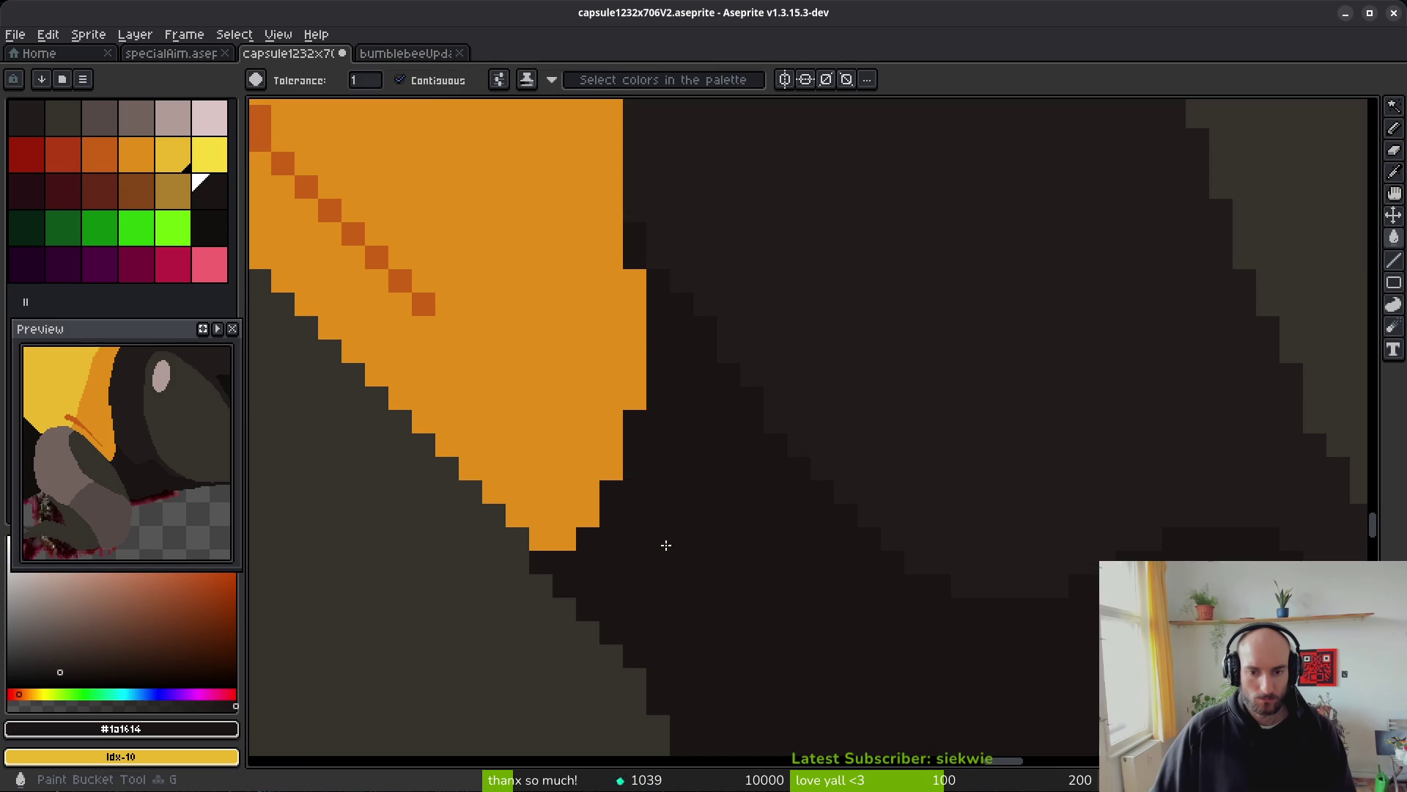
pyautogui.scroll(-4, 694, 575)
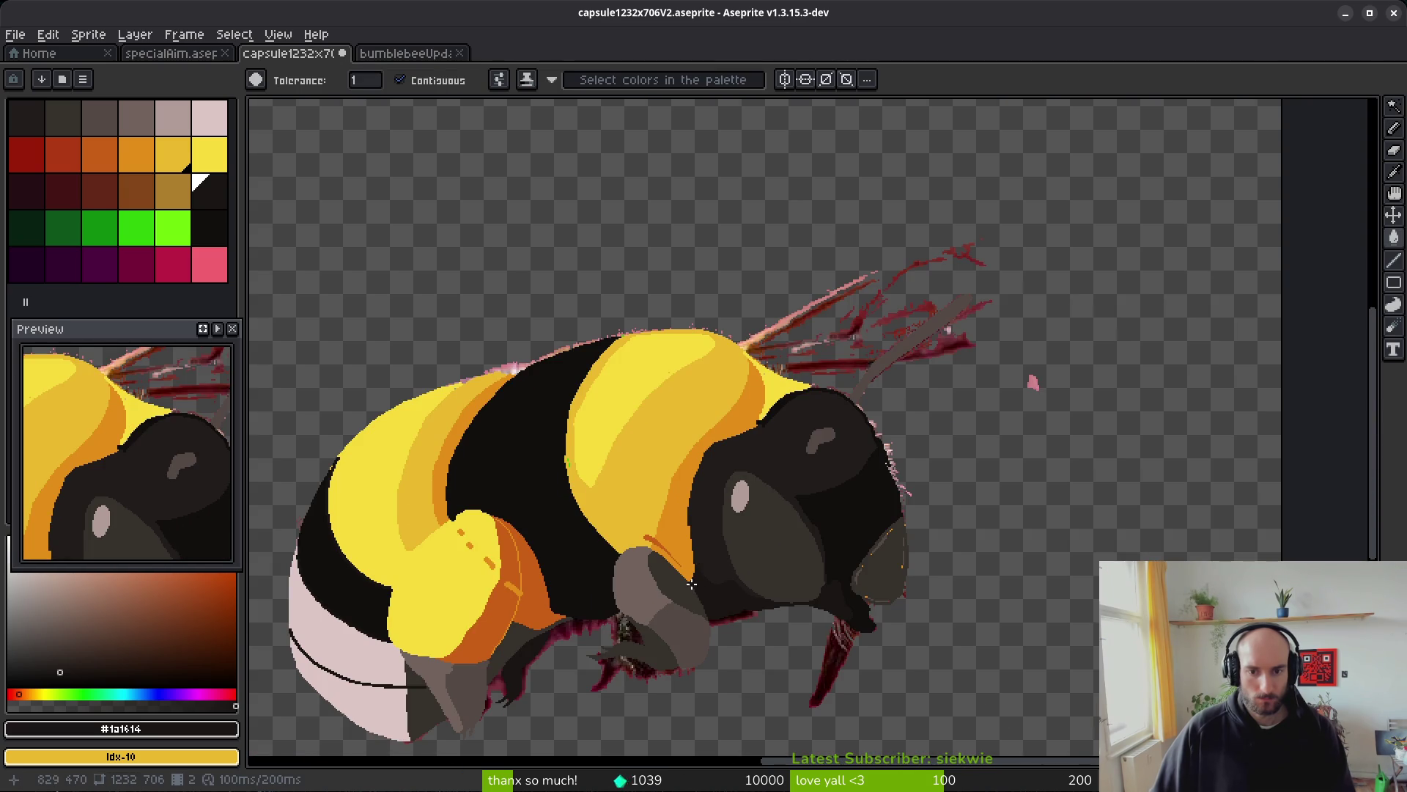
pyautogui.scroll(-2, 691, 583)
pyautogui.scroll(-1, 689, 557)
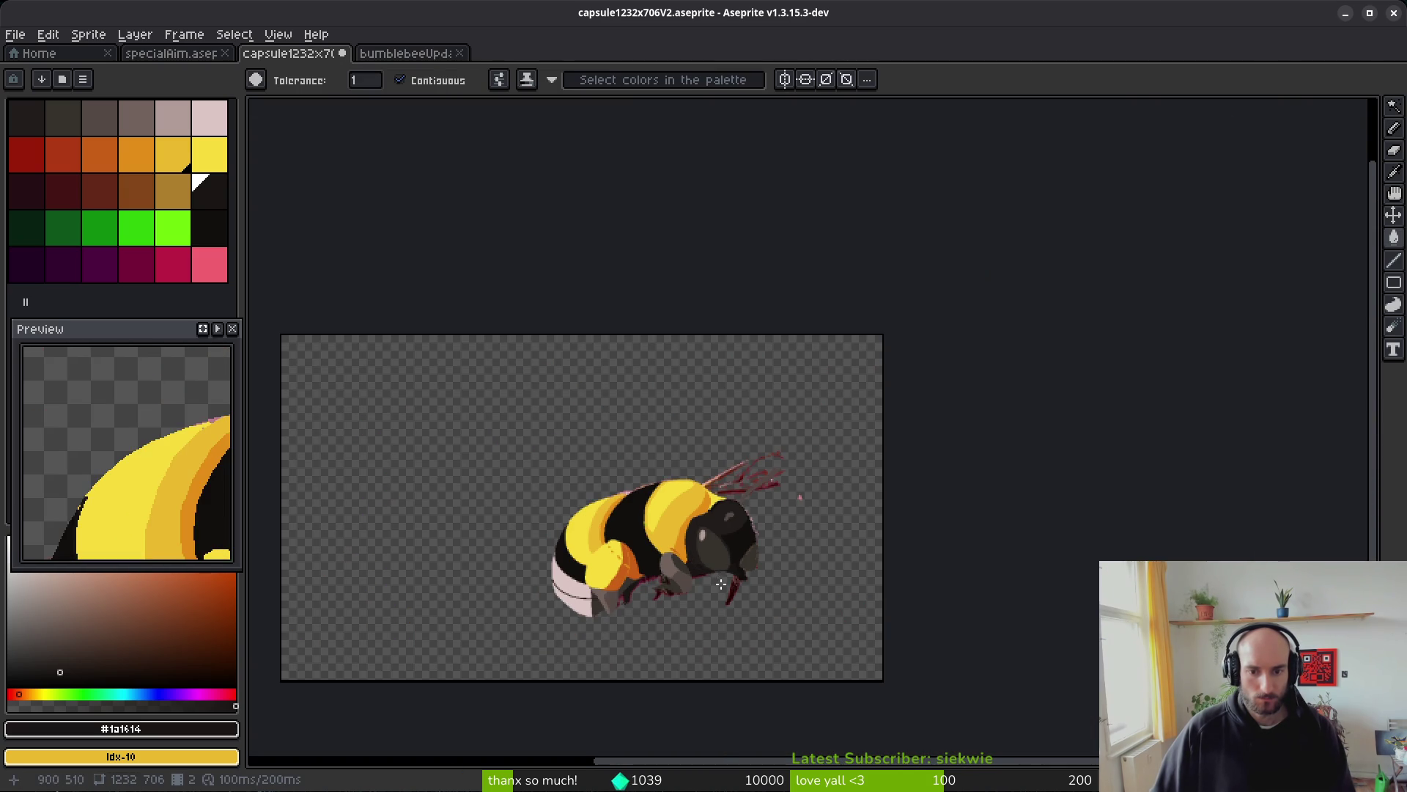
pyautogui.scroll(3, 698, 577)
pyautogui.moveTo(729, 526); pyautogui.dragTo(707, 526)
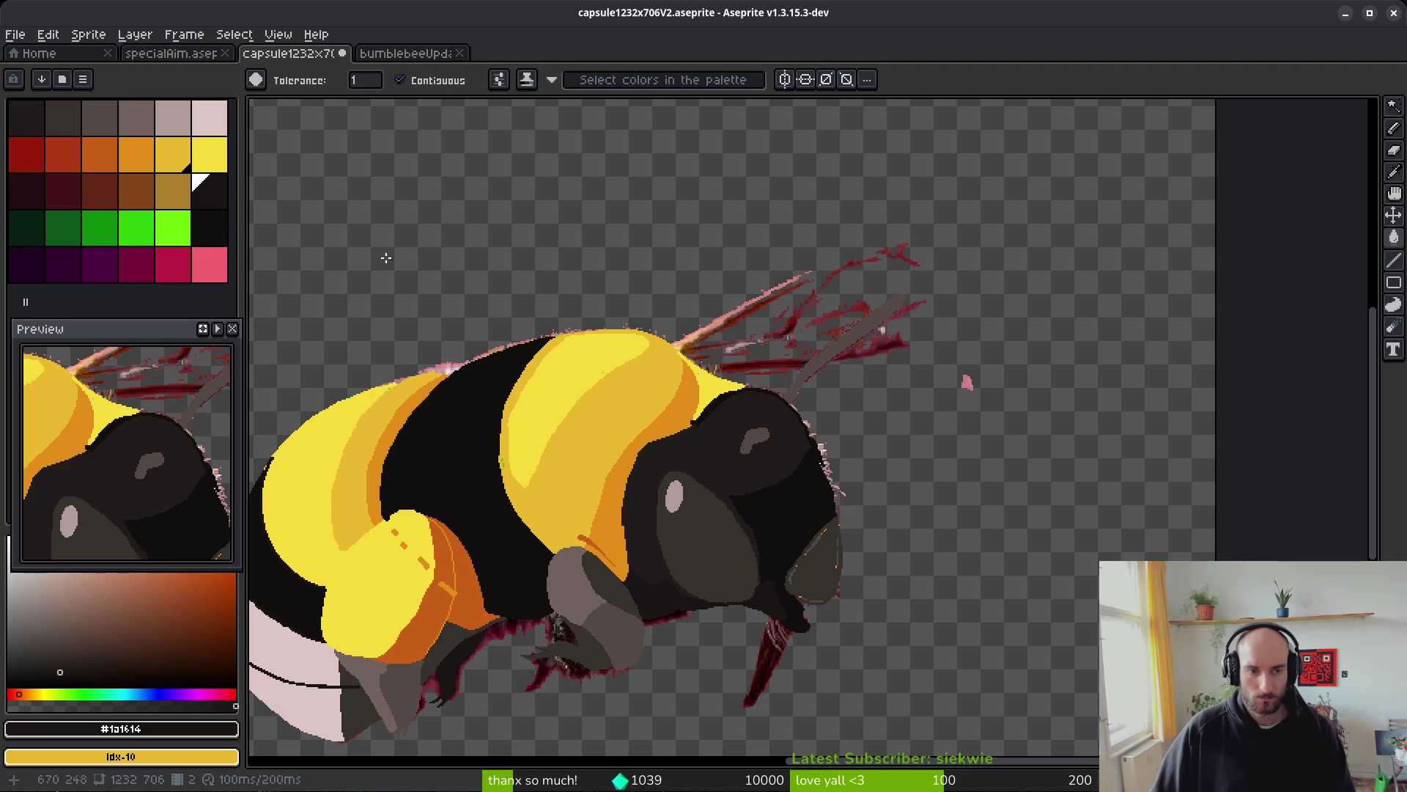
pyautogui.press('Tab')
# - Show the wingsRight and wingsLeft layers and toggle the sky layer on and off to preview
pyautogui.click(1132, 196)
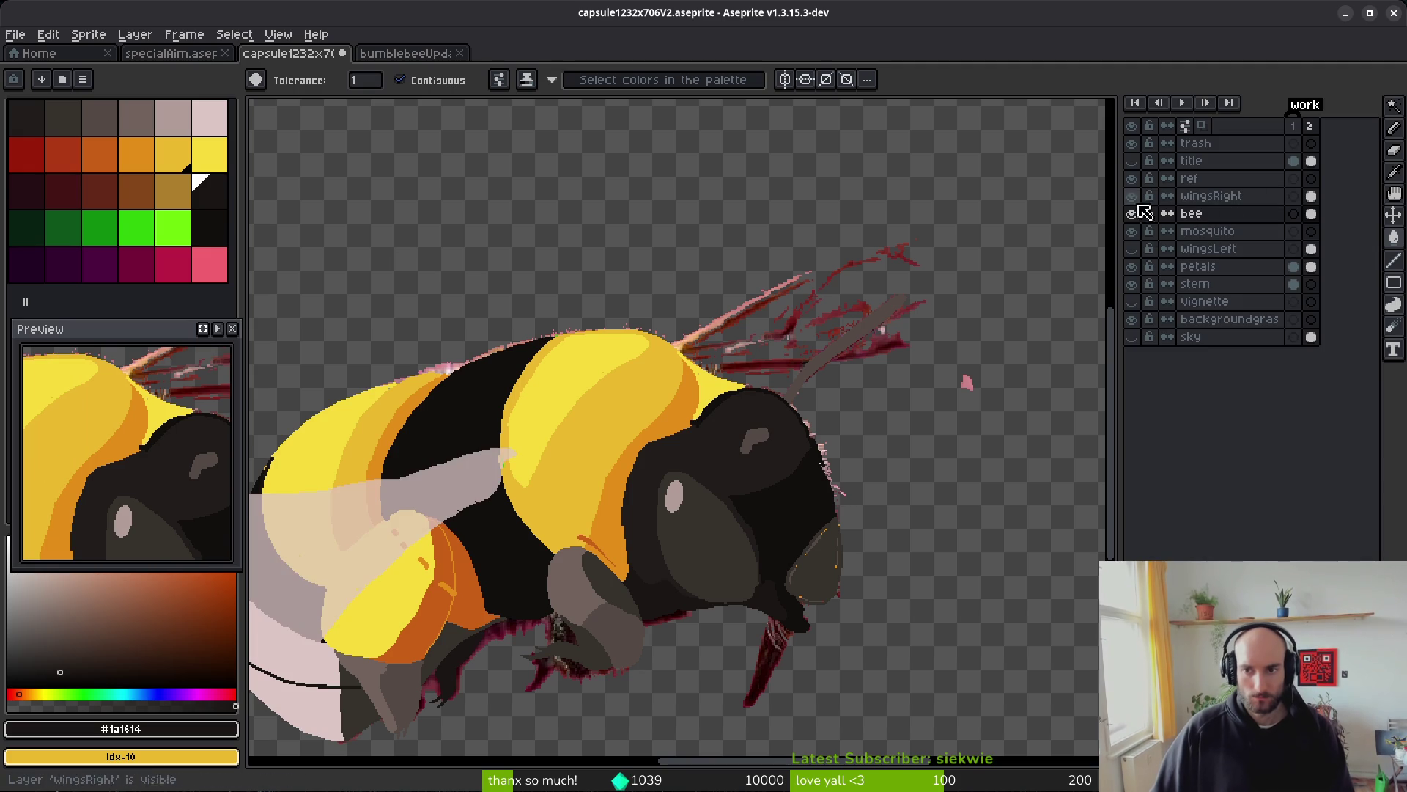
pyautogui.click(1132, 249)
pyautogui.scroll(-4, 796, 519)
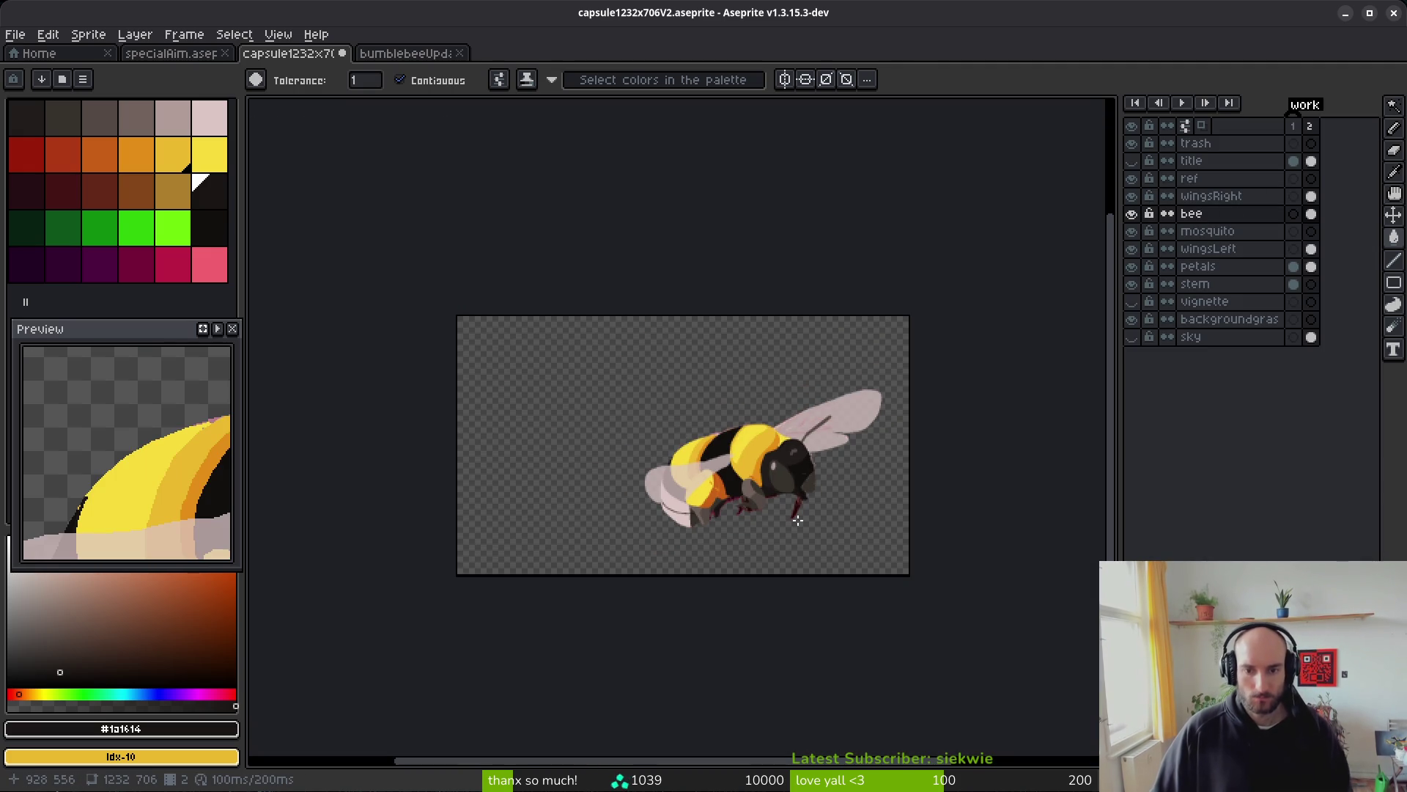
pyautogui.click(1132, 338)
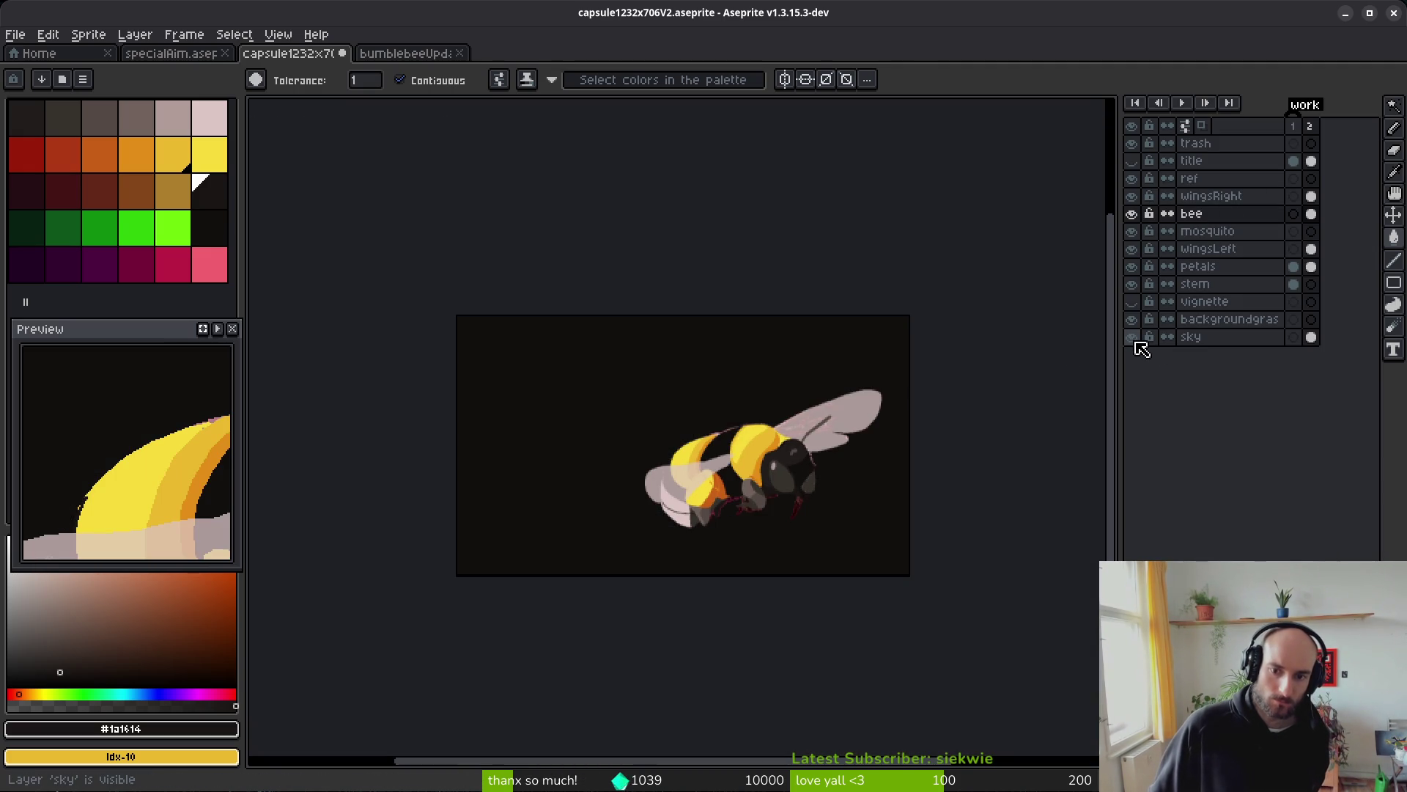
pyautogui.click(1132, 337)
pyautogui.click(1132, 337)
pyautogui.click(1133, 337)
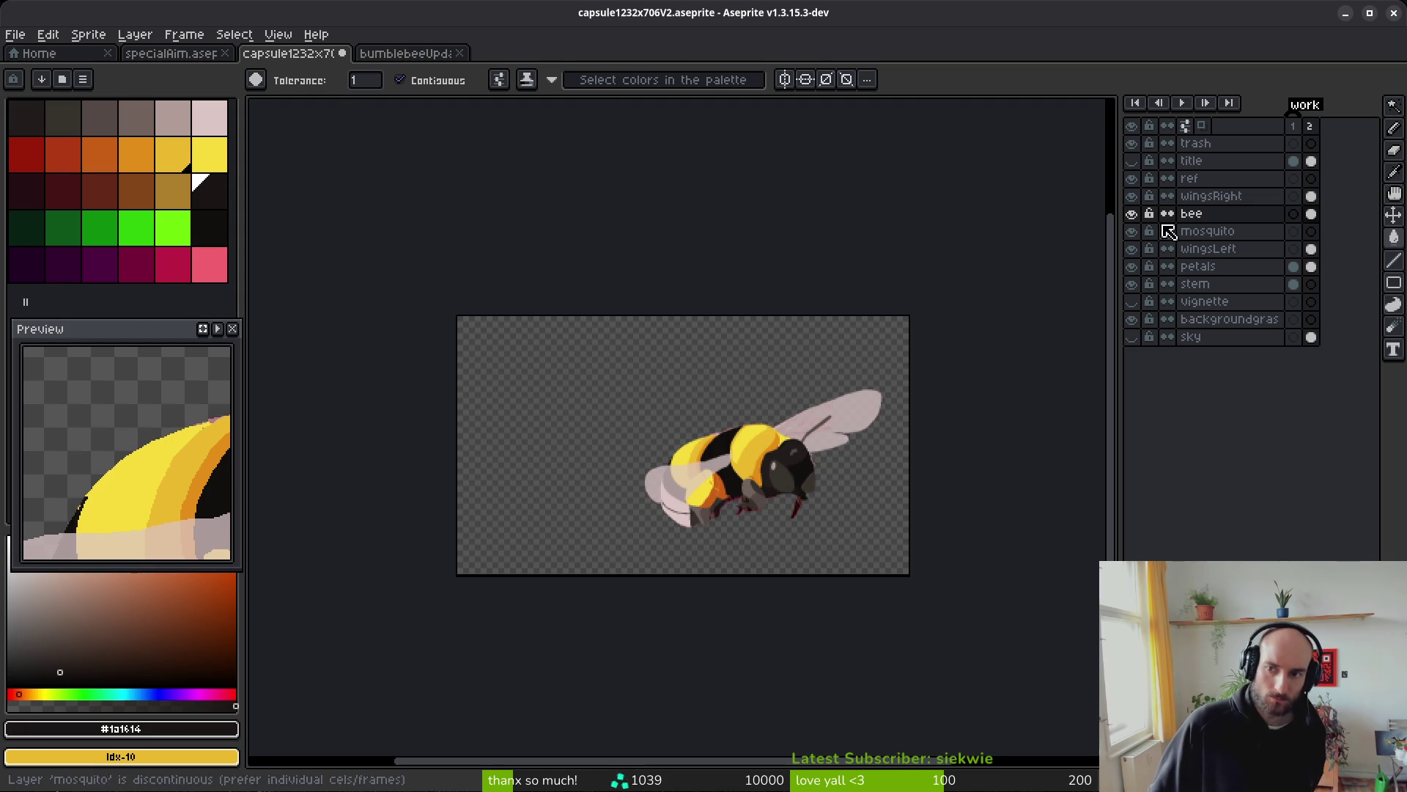
# - Toggle the bee layer off and back on, then hide both wing layers
pyautogui.click(1132, 213)
pyautogui.click(1132, 213)
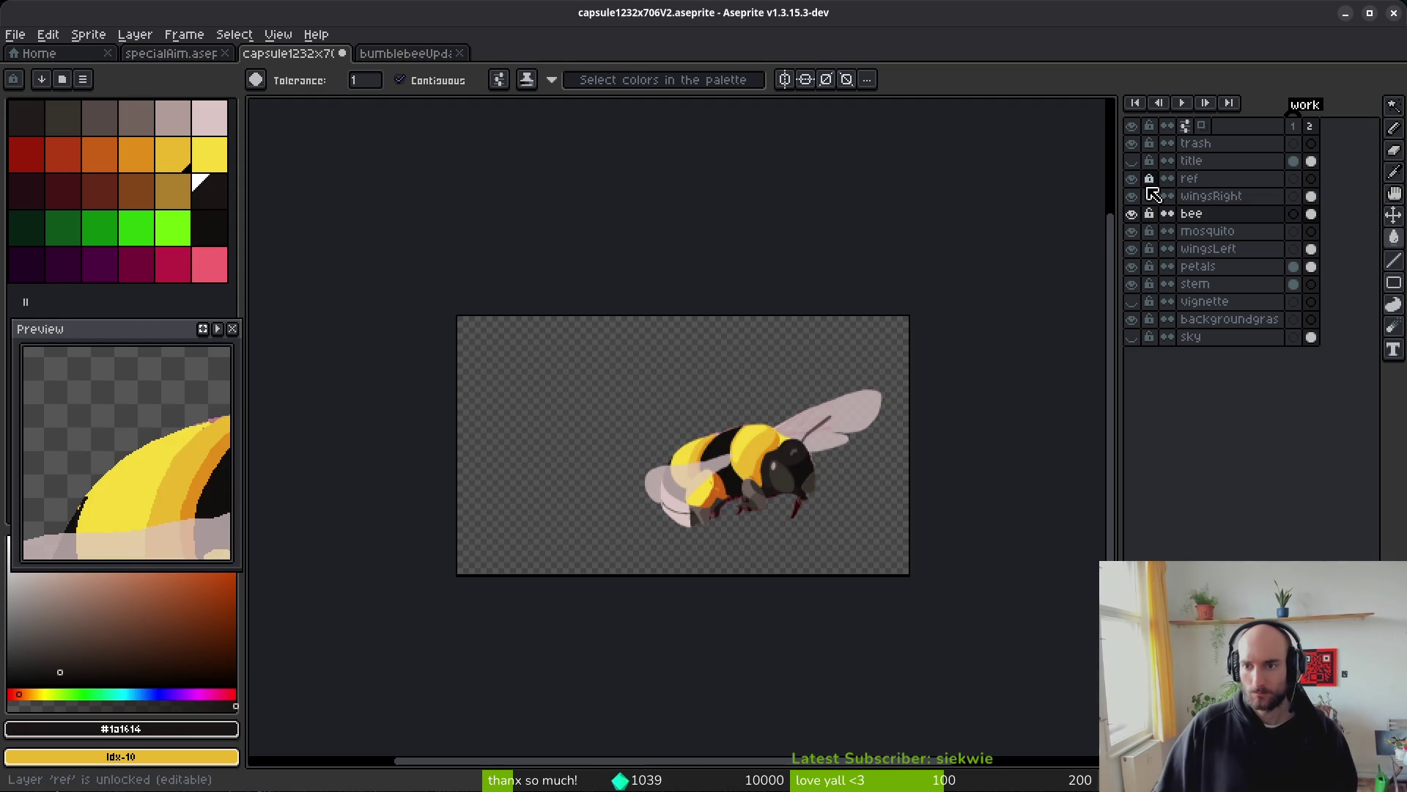
pyautogui.click(1132, 196)
pyautogui.click(1132, 249)
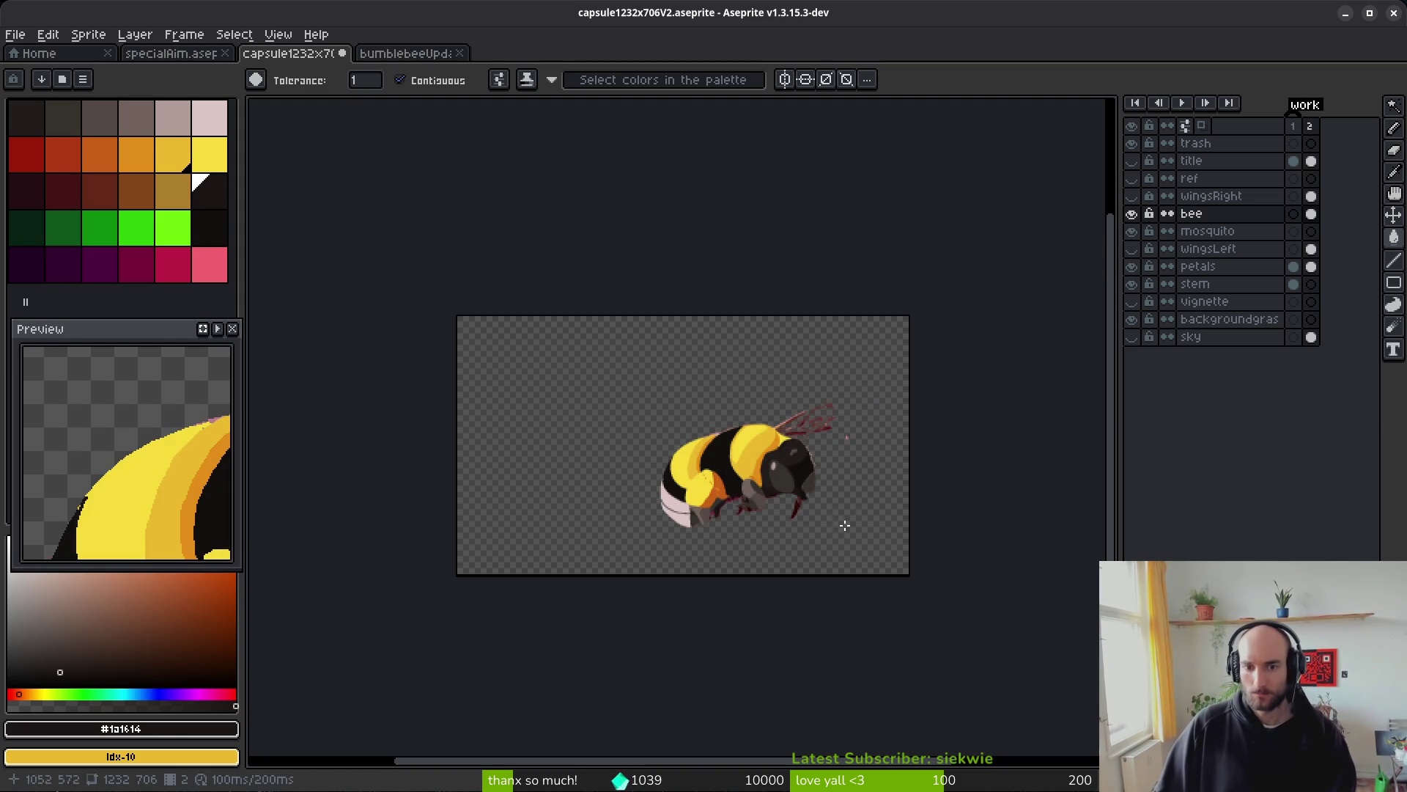
pyautogui.scroll(5, 806, 513)
# - Fill the grey area below the leg line with a lighter palette grey
pyautogui.moveTo(584, 465)
pyautogui.mouseDown()
pyautogui.moveTo(762, 508)
pyautogui.moveTo(802, 459)
pyautogui.mouseUp()
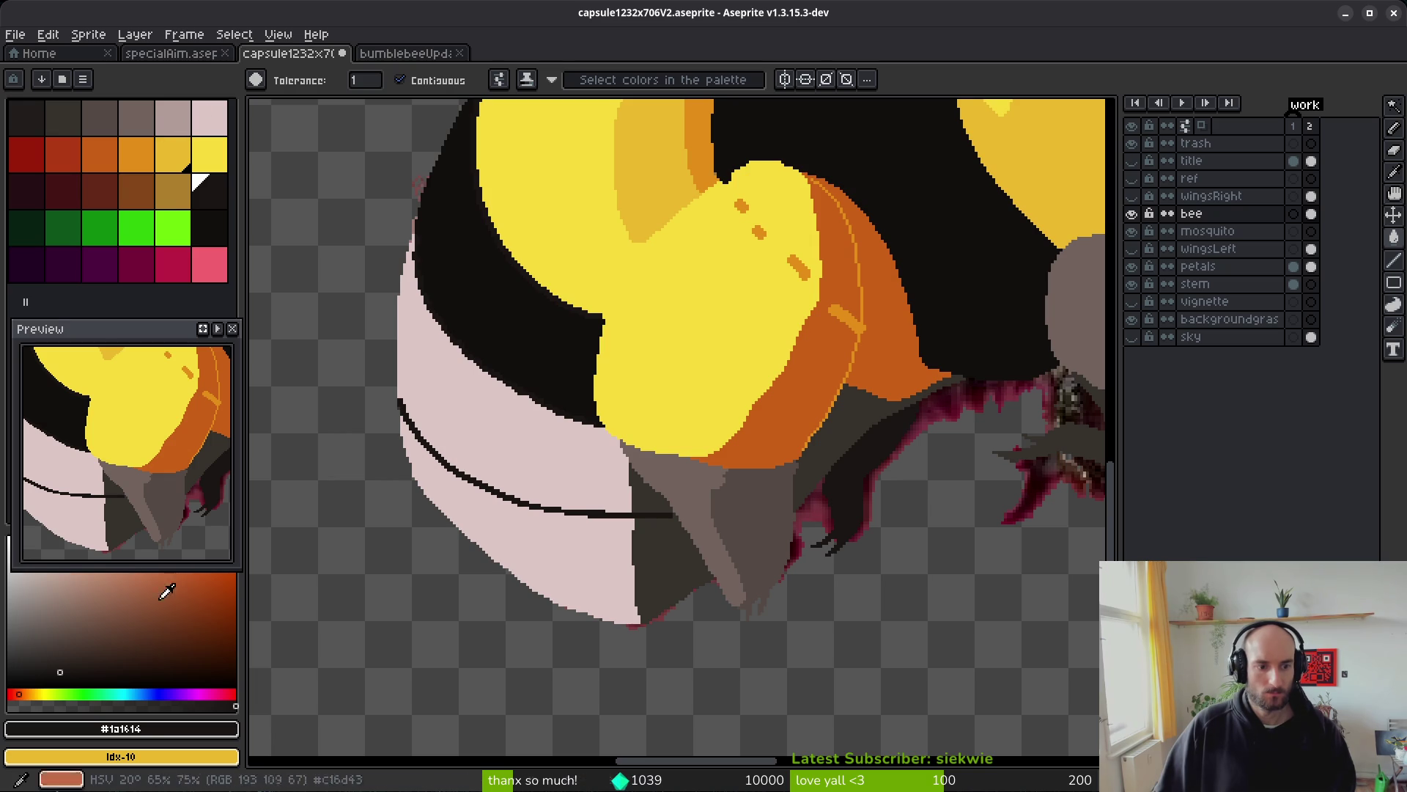
pyautogui.click(173, 117)
pyautogui.click(657, 559)
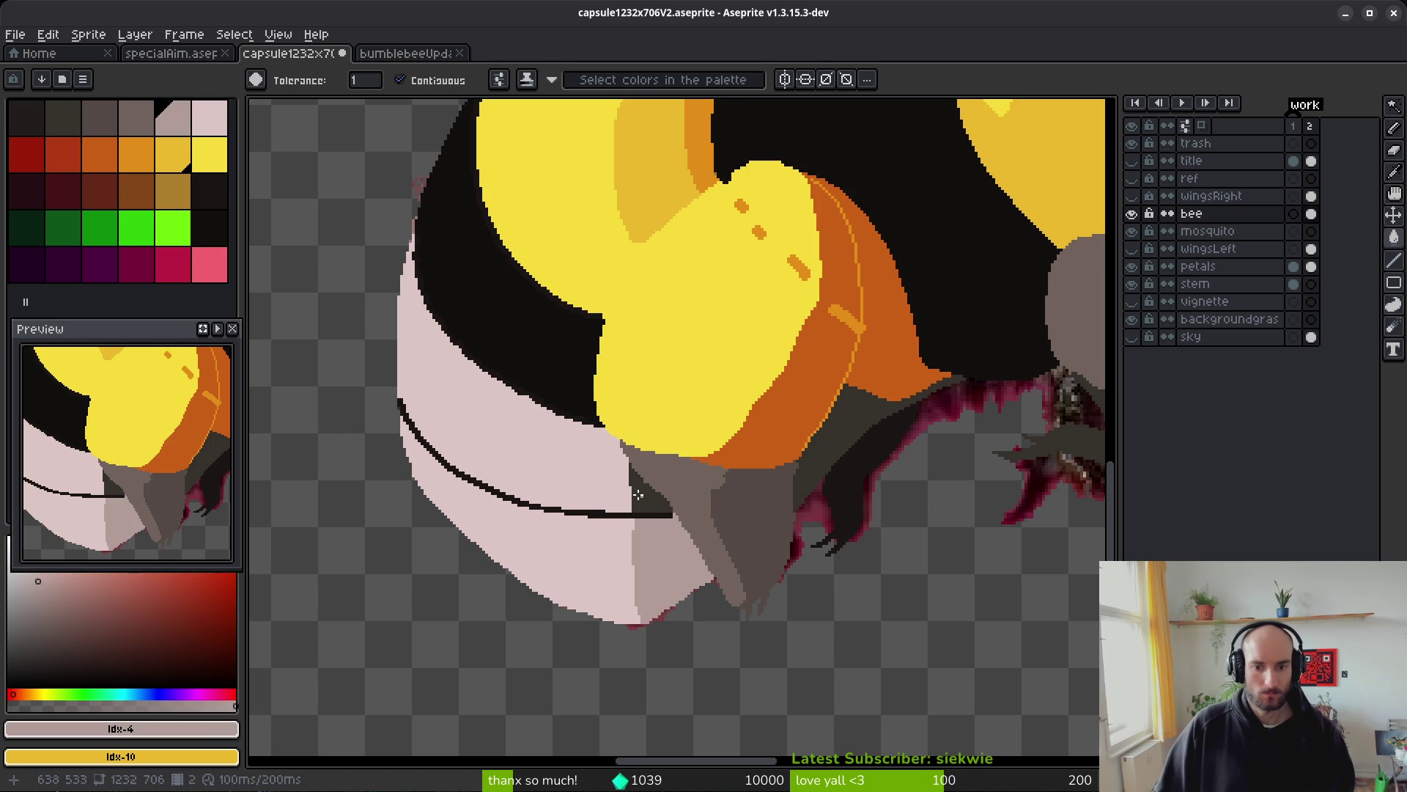
pyautogui.scroll(-4, 842, 559)
pyautogui.scroll(5, 842, 560)
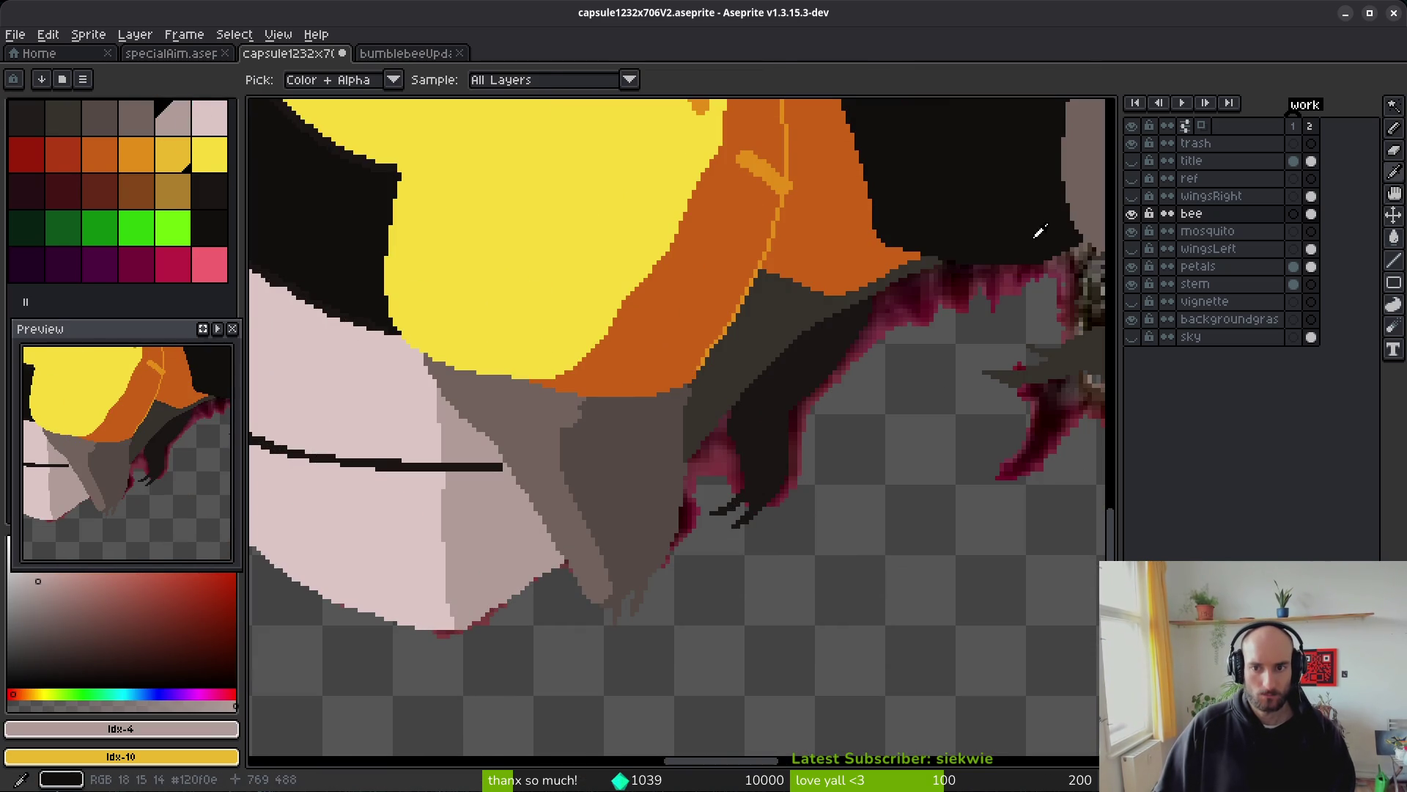
pyautogui.scroll(5, 634, 569)
pyautogui.scroll(-1, 998, 431)
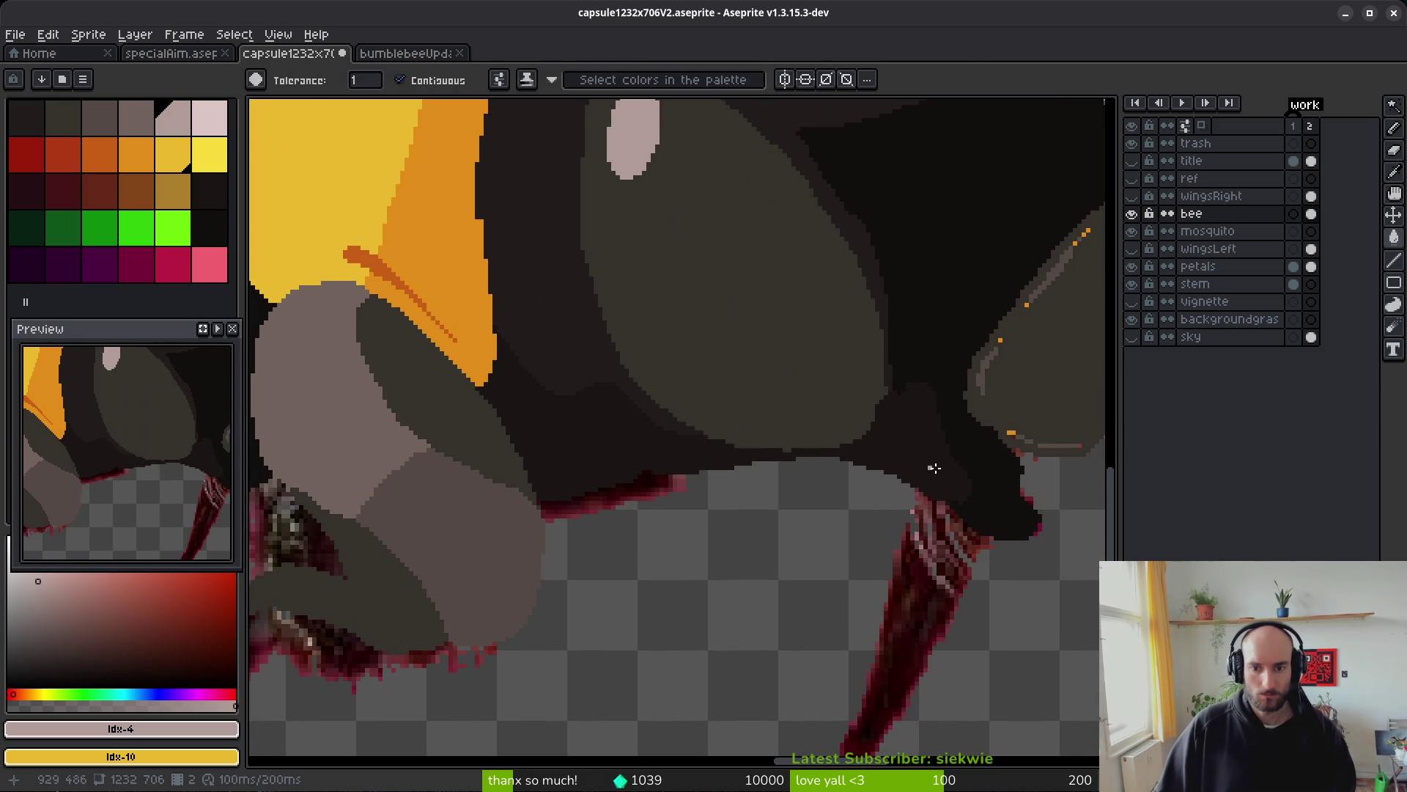
# - Try a near-black #120f0c fill on the leg, then revert it
pyautogui.keyDown('alt'); pyautogui.click(974, 442); pyautogui.keyUp('alt')
pyautogui.scroll(1, 726, 411)
pyautogui.click(447, 568)
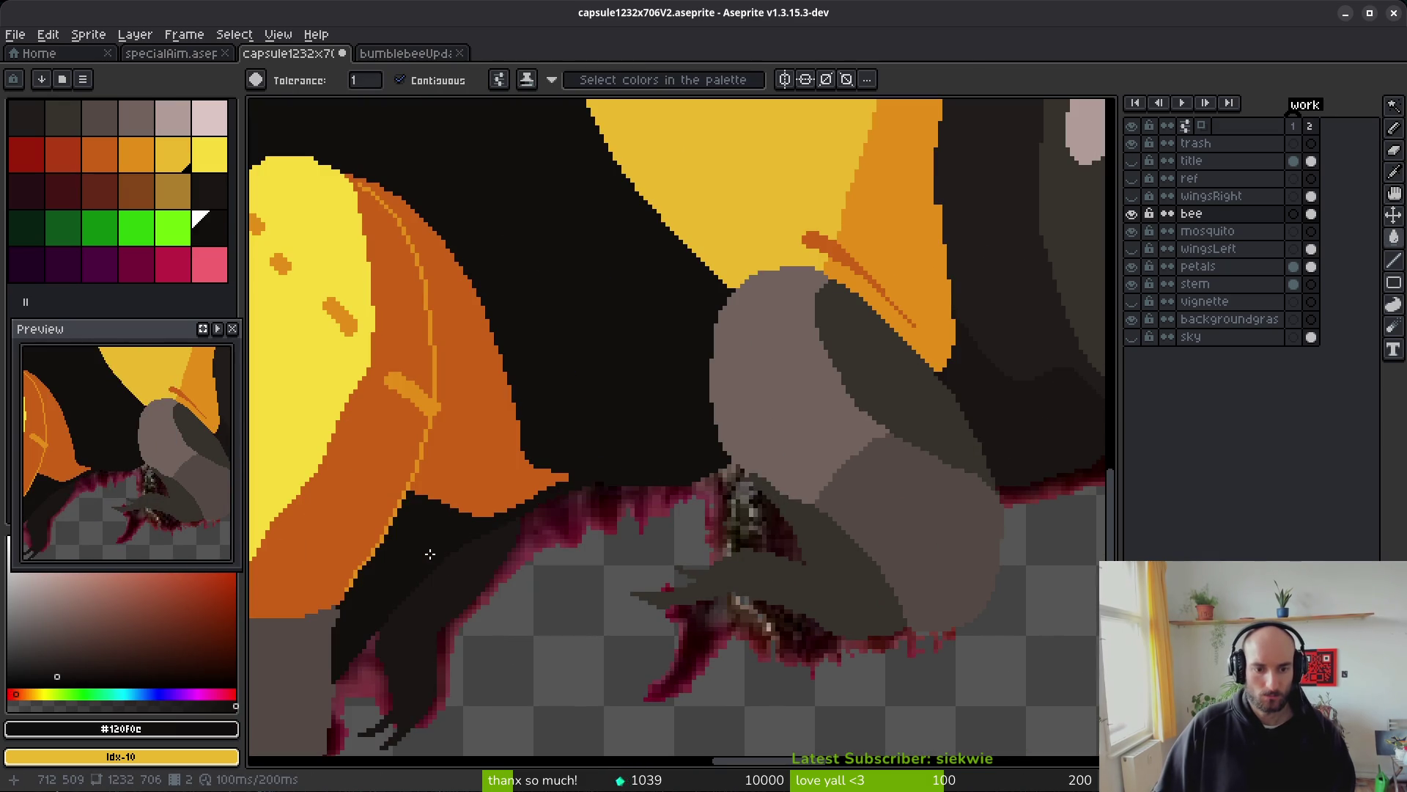
pyautogui.hotkey('ctrl', 'z')
pyautogui.scroll(-3, 513, 557)
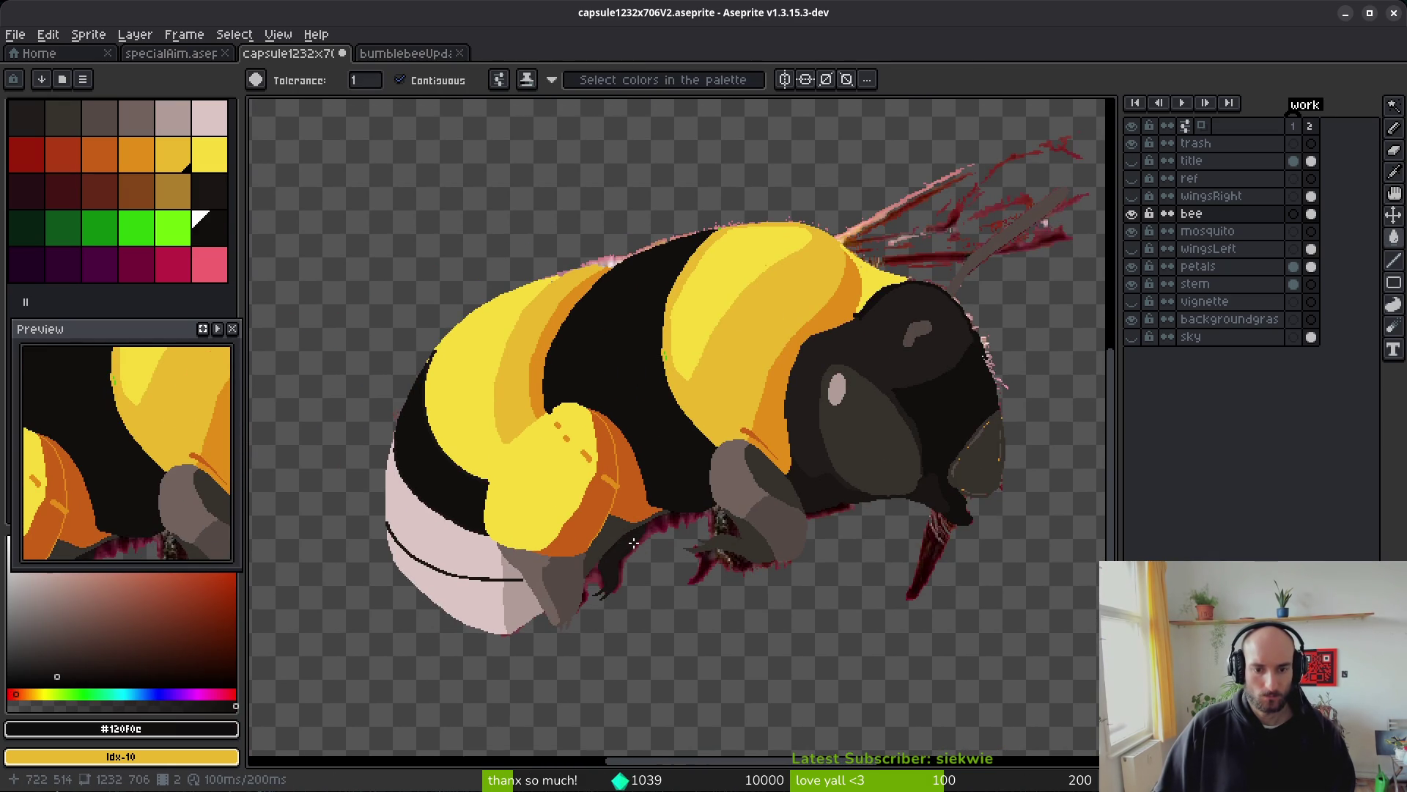
pyautogui.press('Tab')
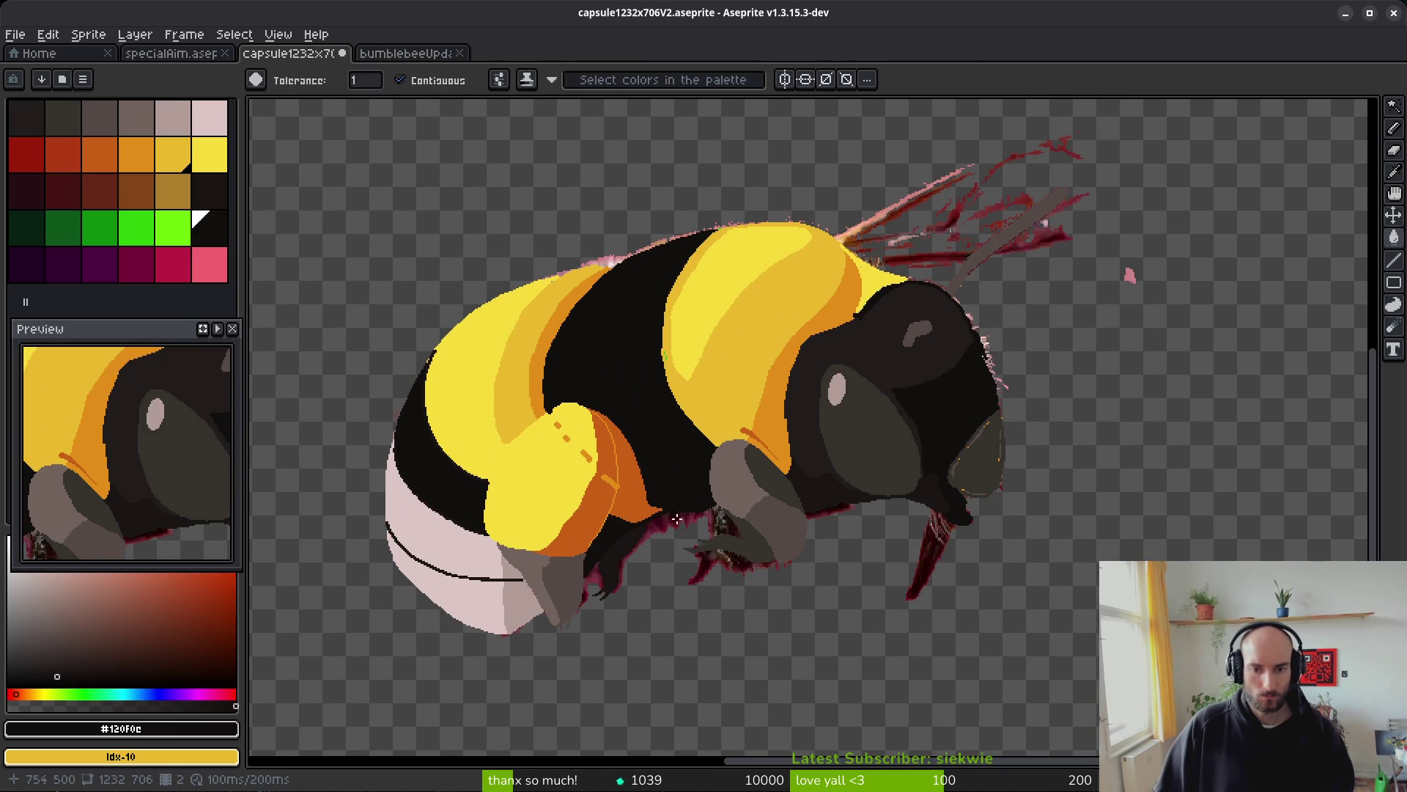
pyautogui.scroll(1, 675, 519)
pyautogui.scroll(-2, 671, 522)
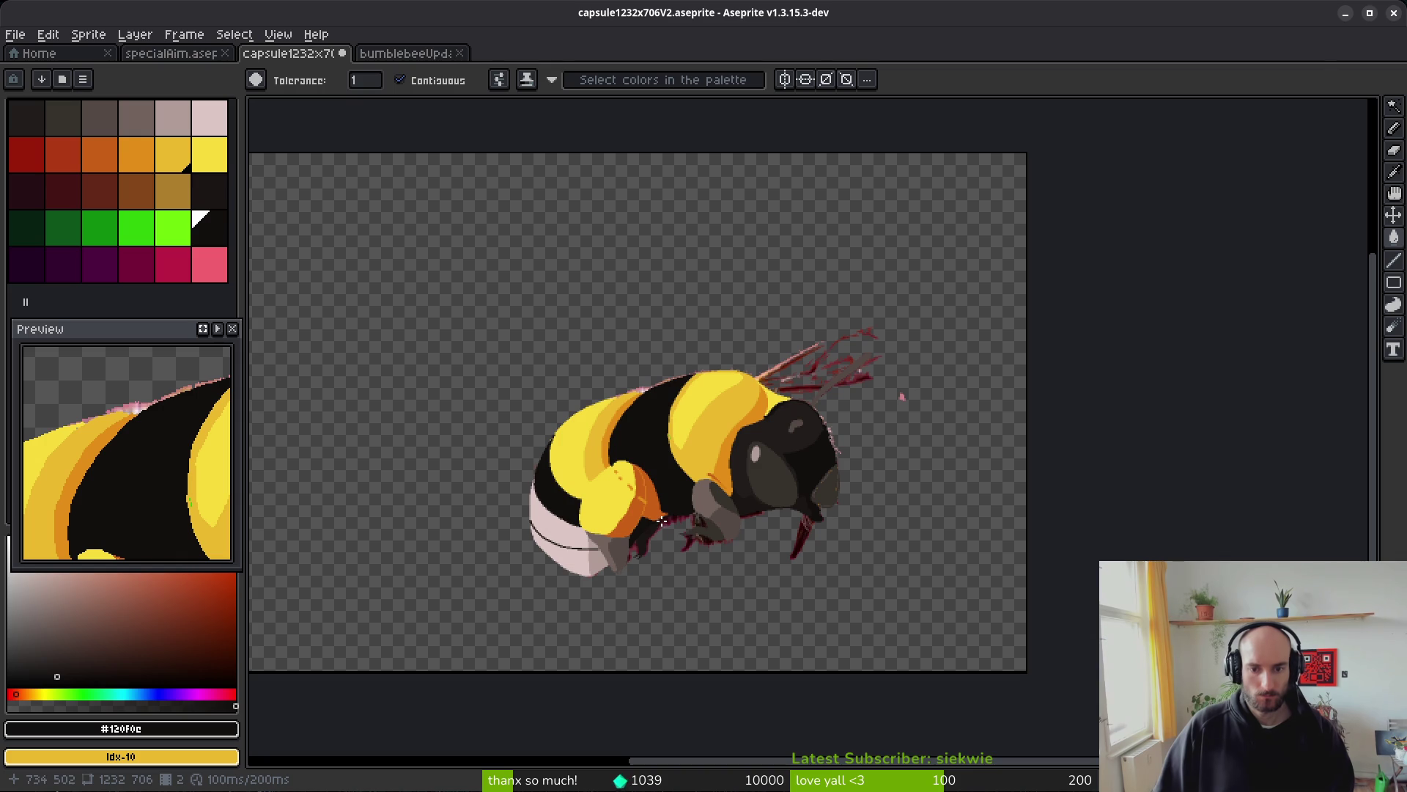
pyautogui.scroll(3, 668, 508)
# - Close off the orange area with a short grey pencil line and fill it grey
pyautogui.keyDown('alt'); pyautogui.click(913, 377); pyautogui.keyUp('alt')
pyautogui.click(509, 437)
pyautogui.hotkey('ctrl', 'z')
pyautogui.scroll(2, 499, 383)
pyautogui.press('b')
pyautogui.moveTo(574, 276); pyautogui.dragTo(546, 308)
pyautogui.press('g')
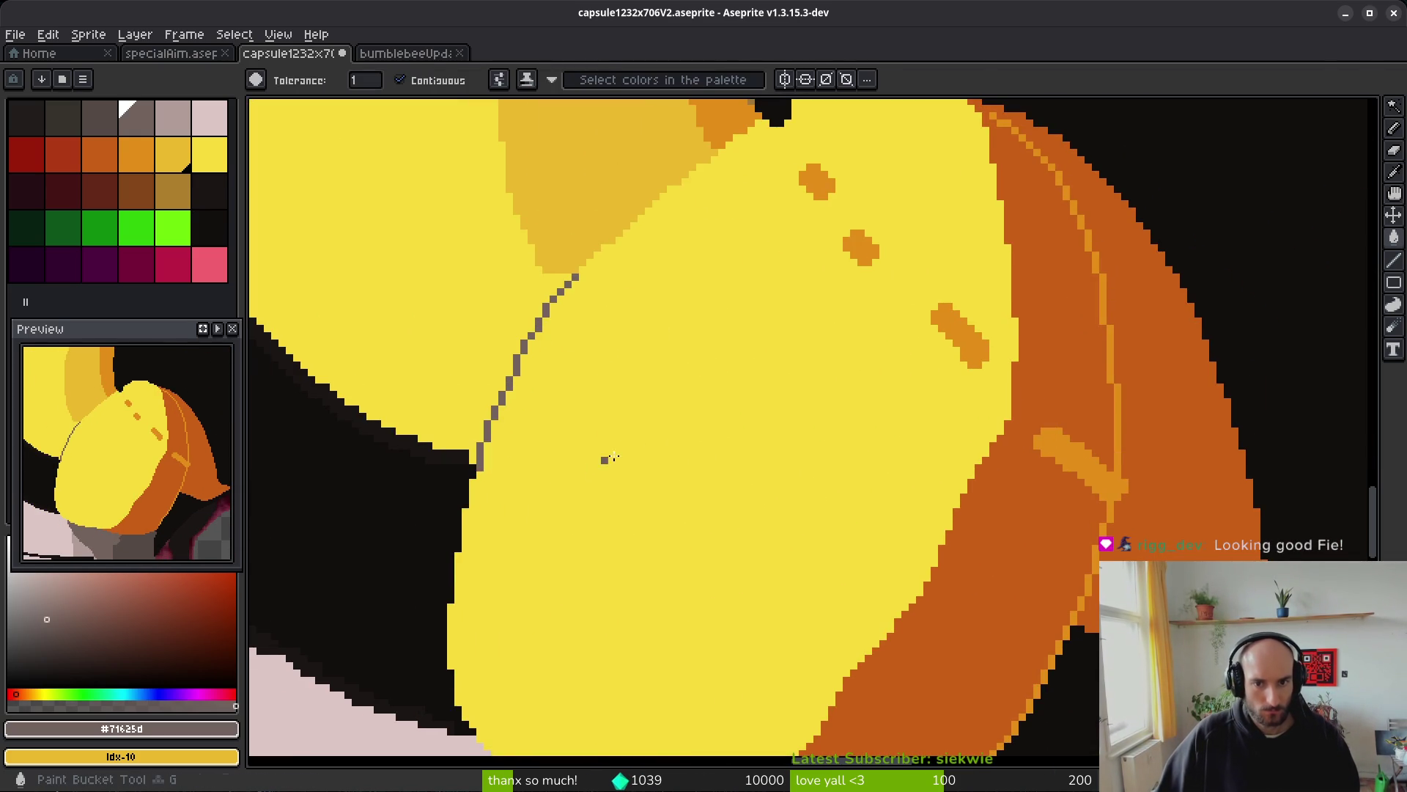
pyautogui.click(603, 459)
pyautogui.scroll(-2, 723, 424)
# - Fill the area beside the orange band with the darkest grey #36312c
pyautogui.keyDown('alt'); pyautogui.click(1092, 482); pyautogui.keyUp('alt')
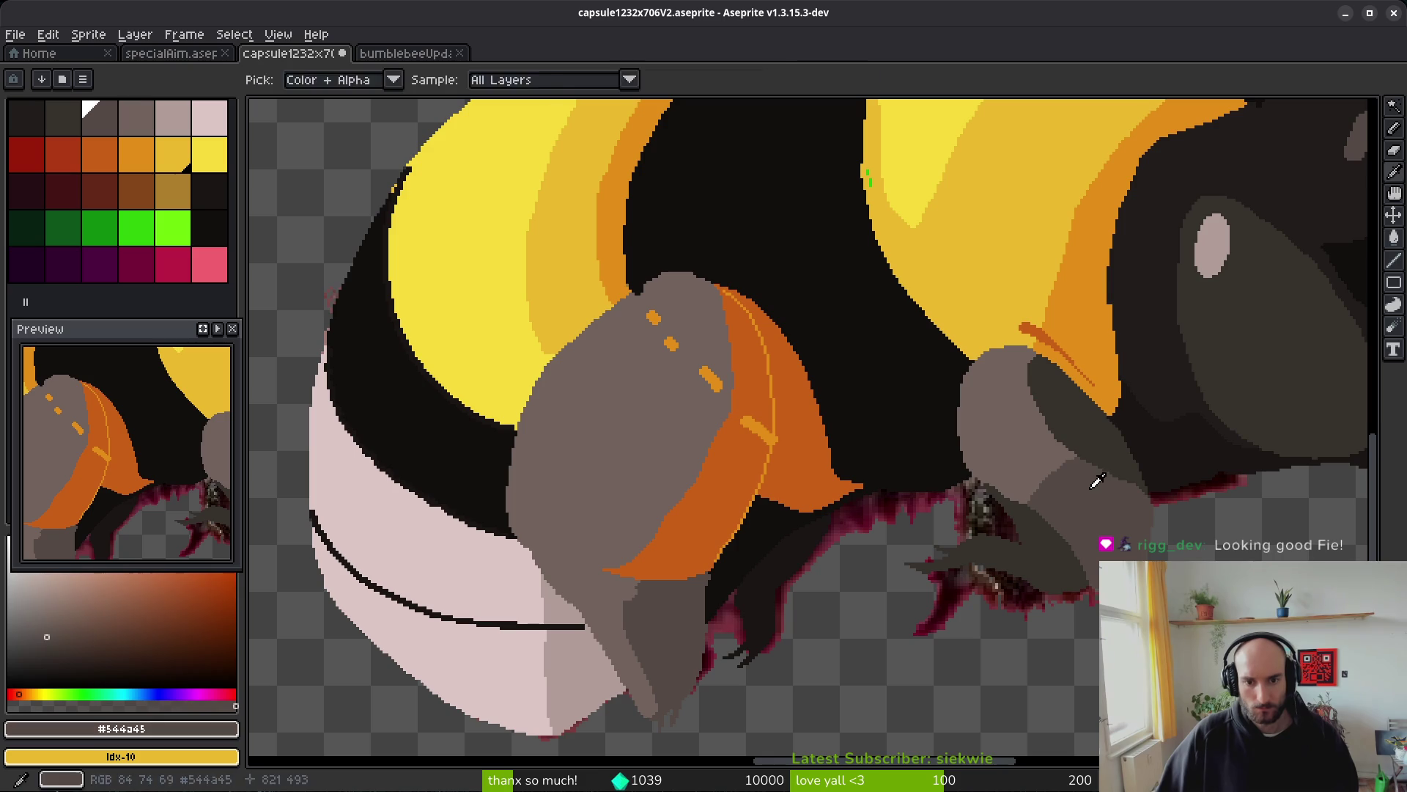
pyautogui.click(735, 473)
pyautogui.keyDown('alt'); pyautogui.click(1084, 408); pyautogui.keyUp('alt')
pyautogui.hotkey('ctrl', 'z')
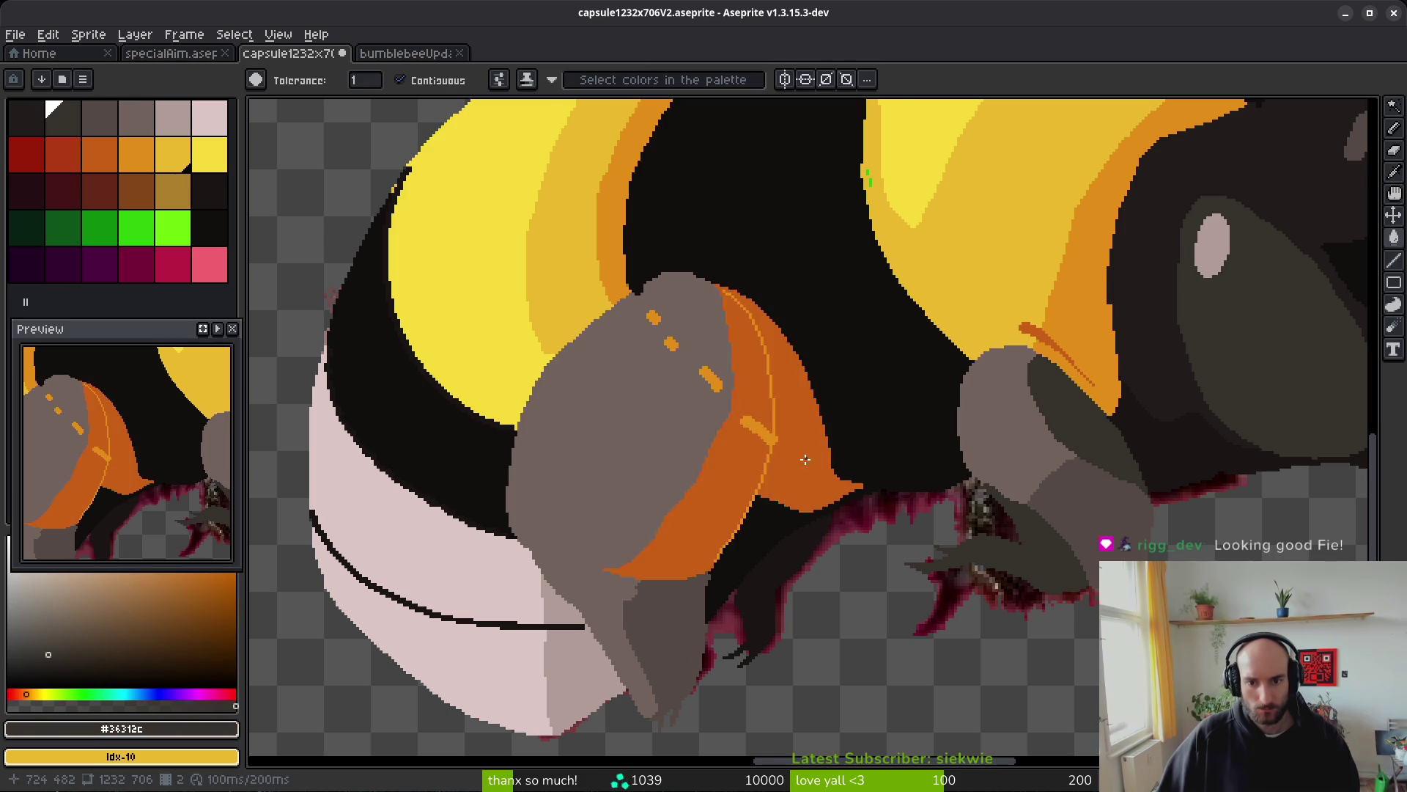
pyautogui.scroll(3, 764, 337)
pyautogui.press('g')
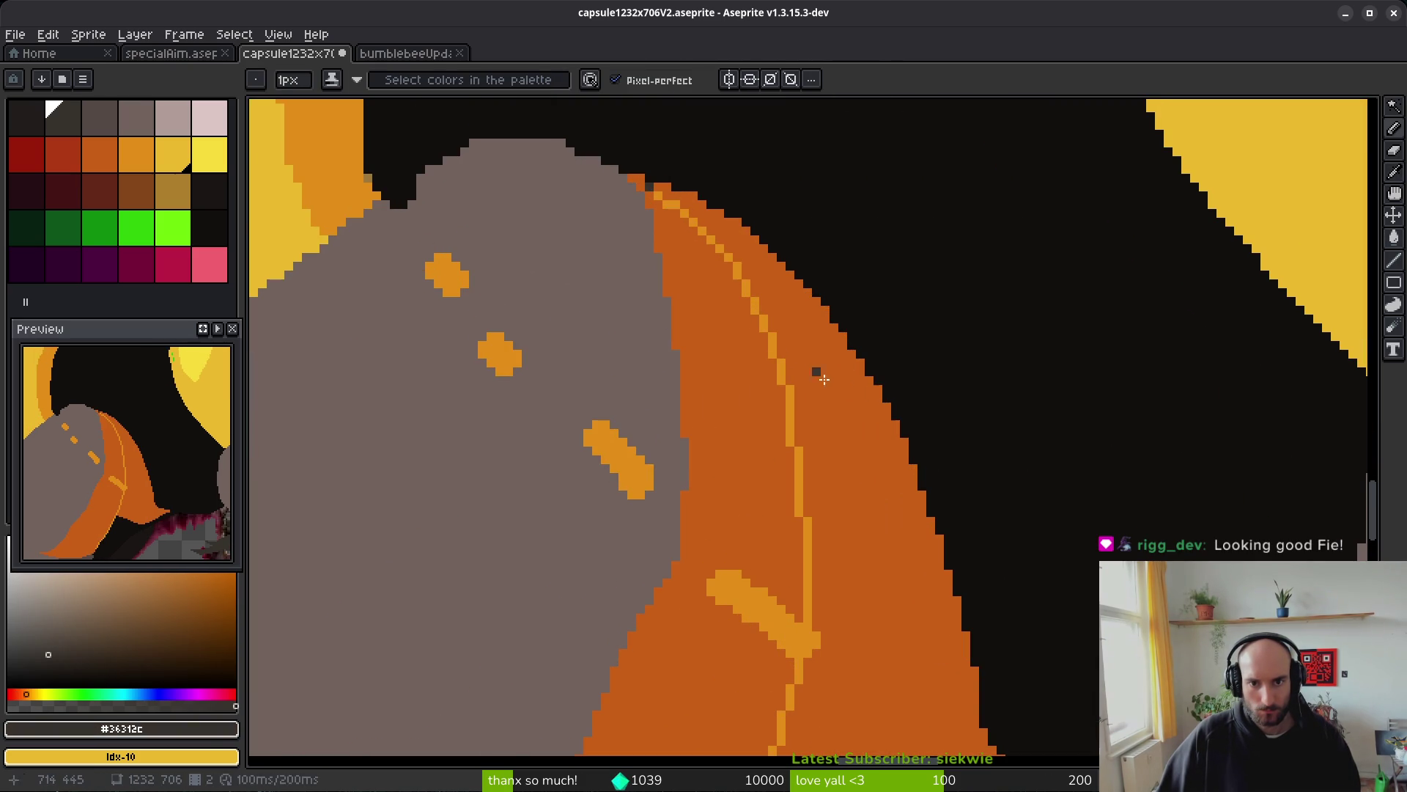
pyautogui.scroll(-2, 817, 371)
pyautogui.click(842, 492)
pyautogui.scroll(-2, 1310, 477)
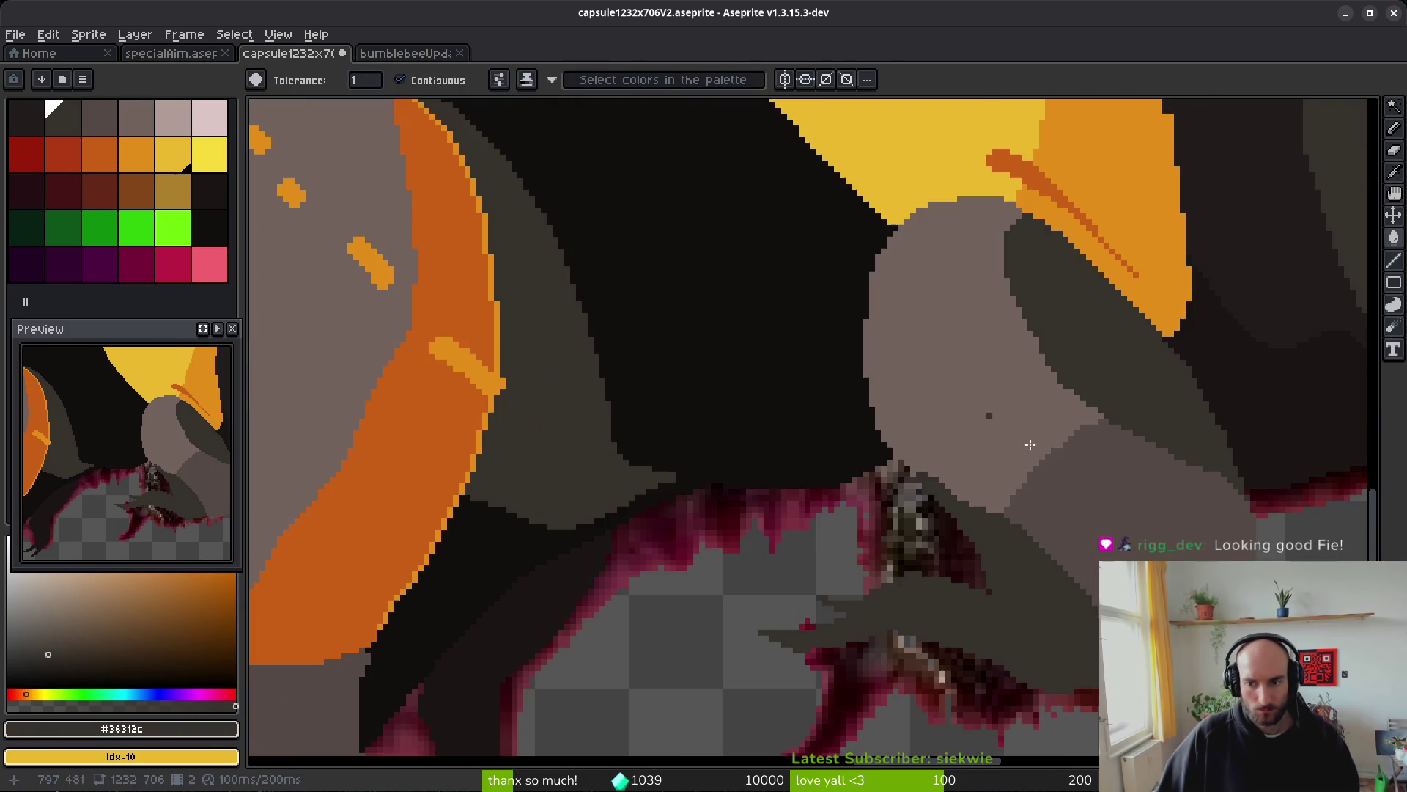
# - Paint over the orange speckles on the leg with light grey #71625d
pyautogui.keyDown('alt'); pyautogui.click(339, 425); pyautogui.keyUp('alt')
pyautogui.scroll(2, 464, 487)
pyautogui.scroll(-3, 464, 487)
pyautogui.scroll(4, 569, 386)
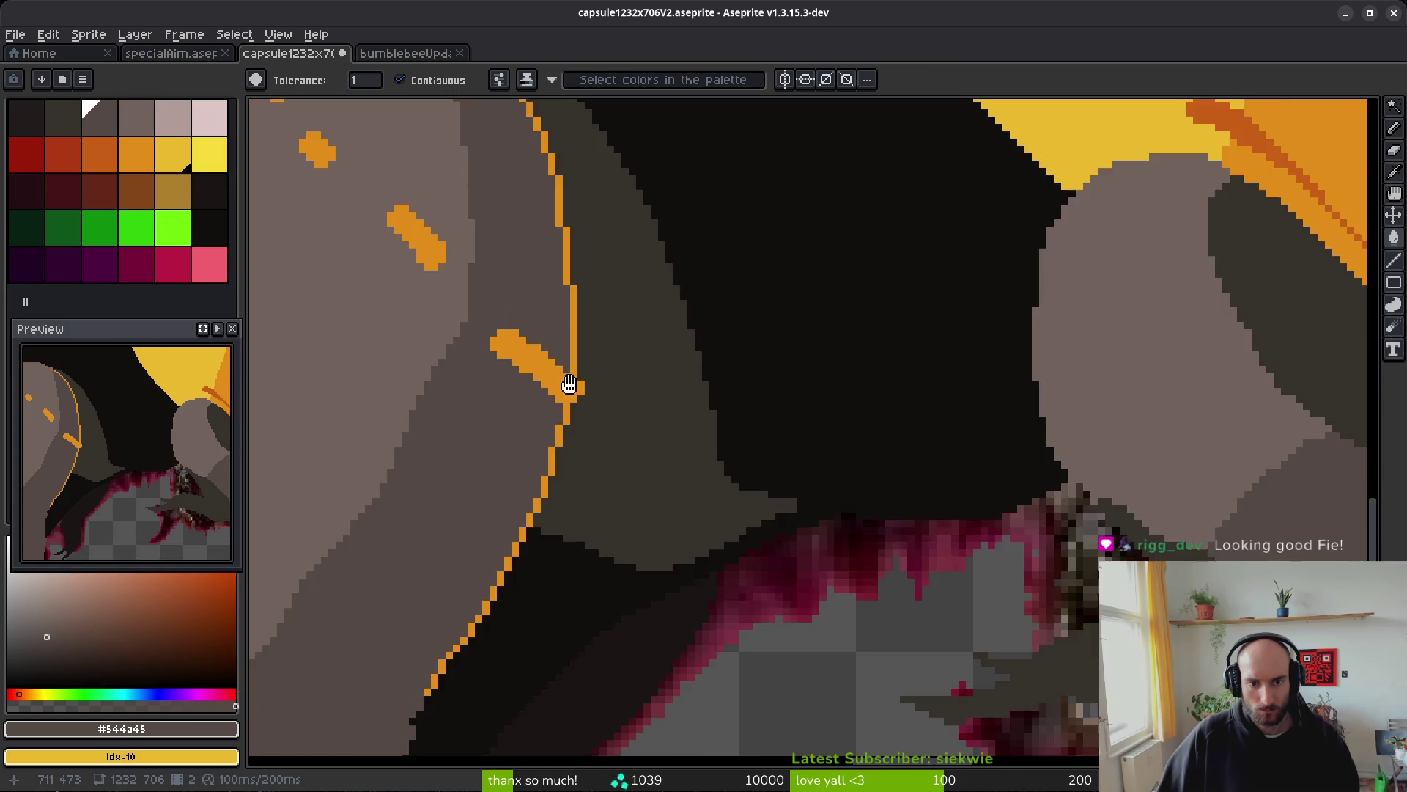
pyautogui.scroll(-1, 596, 462)
pyautogui.scroll(3, 535, 412)
pyautogui.keyDown('alt'); pyautogui.click(538, 410); pyautogui.keyUp('alt')
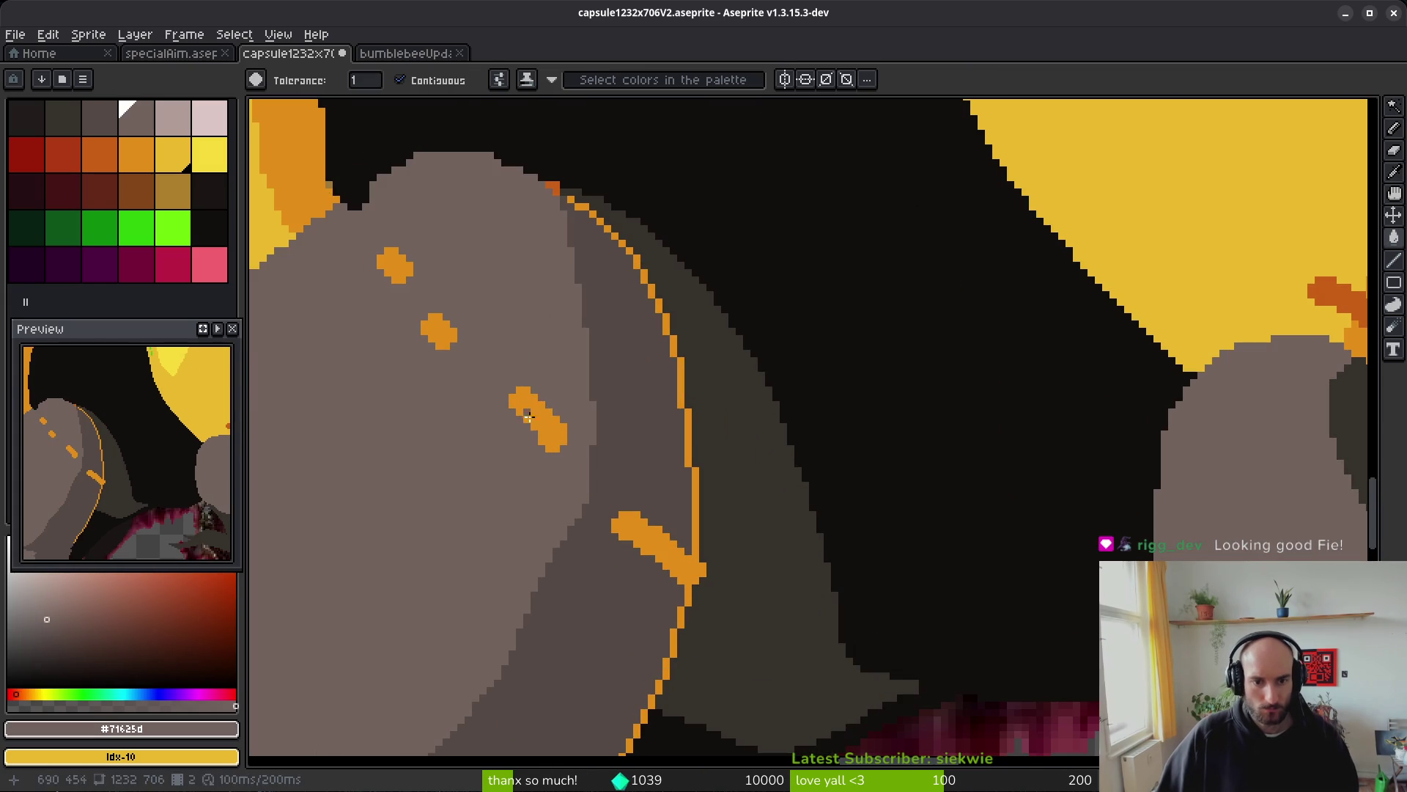
pyautogui.keyDown('alt'); pyautogui.click(645, 476); pyautogui.keyUp('alt')
pyautogui.click(659, 543)
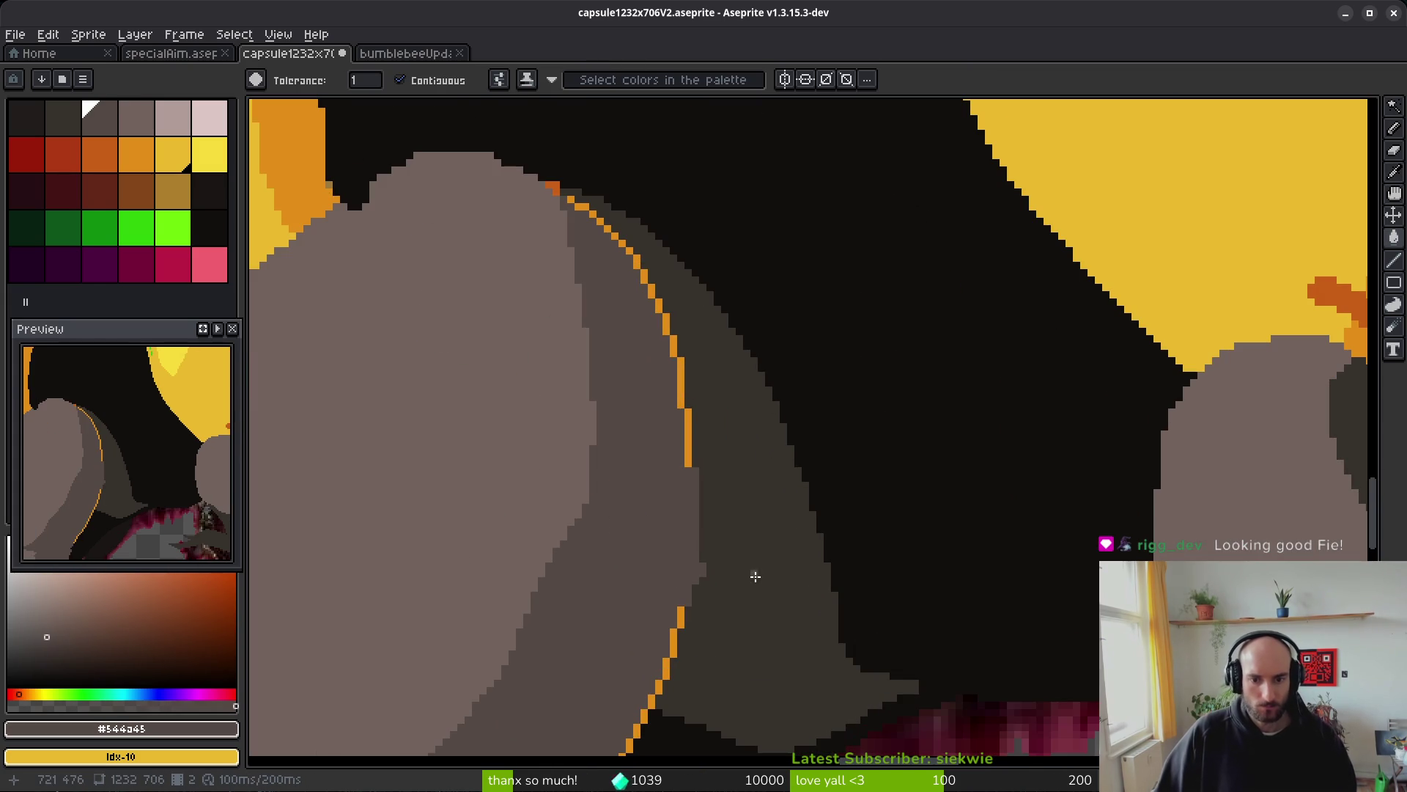
pyautogui.press('q')
pyautogui.scroll(-3, 735, 301)
# - Replace the front leg's orange edge #c28c18 with dark grey #544a45 and save the file
pyautogui.moveTo(735, 297)
pyautogui.mouseDown()
pyautogui.moveTo(708, 236)
pyautogui.moveTo(594, 445)
pyautogui.moveTo(748, 455)
pyautogui.moveTo(735, 301)
pyautogui.mouseUp()
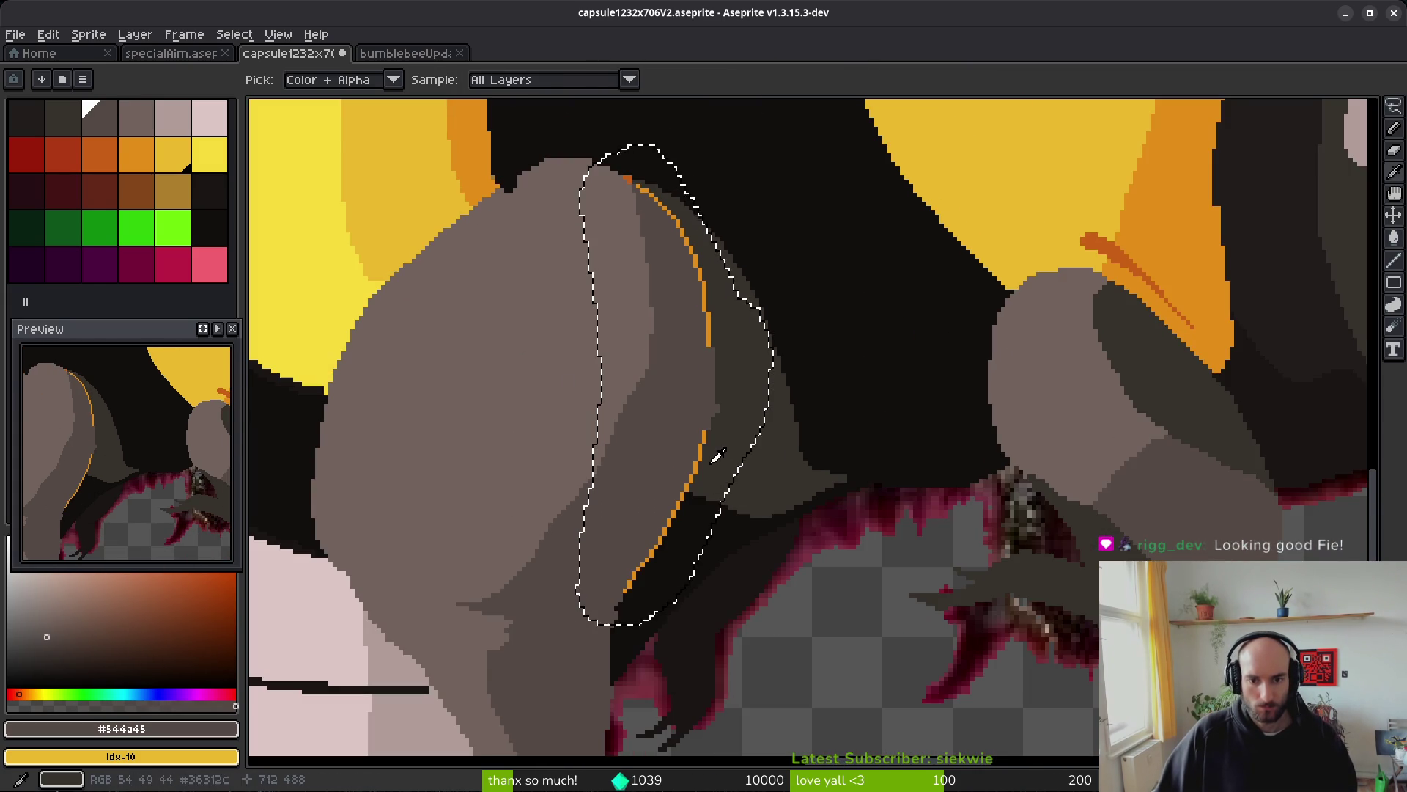
pyautogui.keyDown('alt'); pyautogui.click(702, 451); pyautogui.keyUp('alt')
pyautogui.scroll(2, 716, 395)
pyautogui.keyDown('alt'); pyautogui.rightClick(631, 371); pyautogui.keyUp('alt')
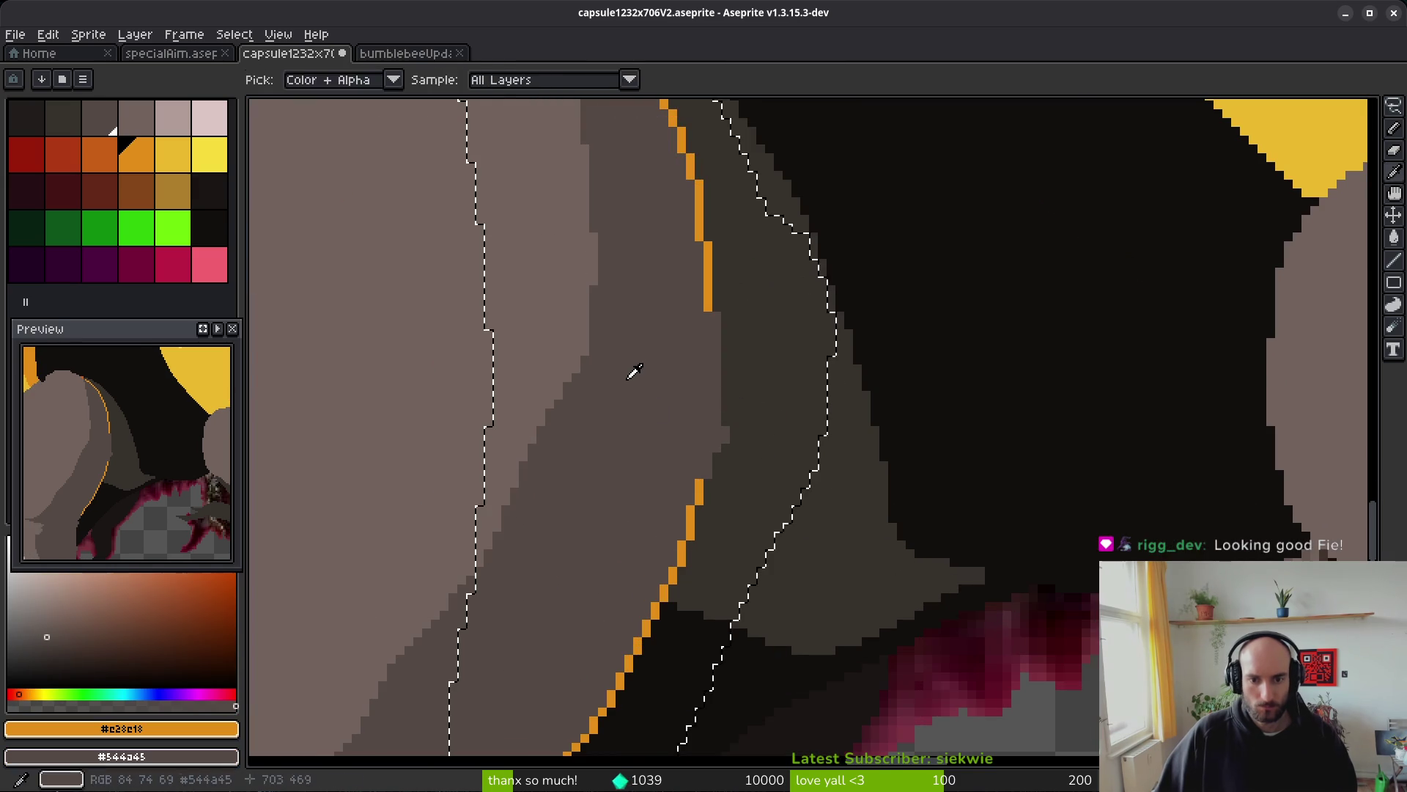
pyautogui.hotkey('shift', 'r')
pyautogui.click(486, 127)
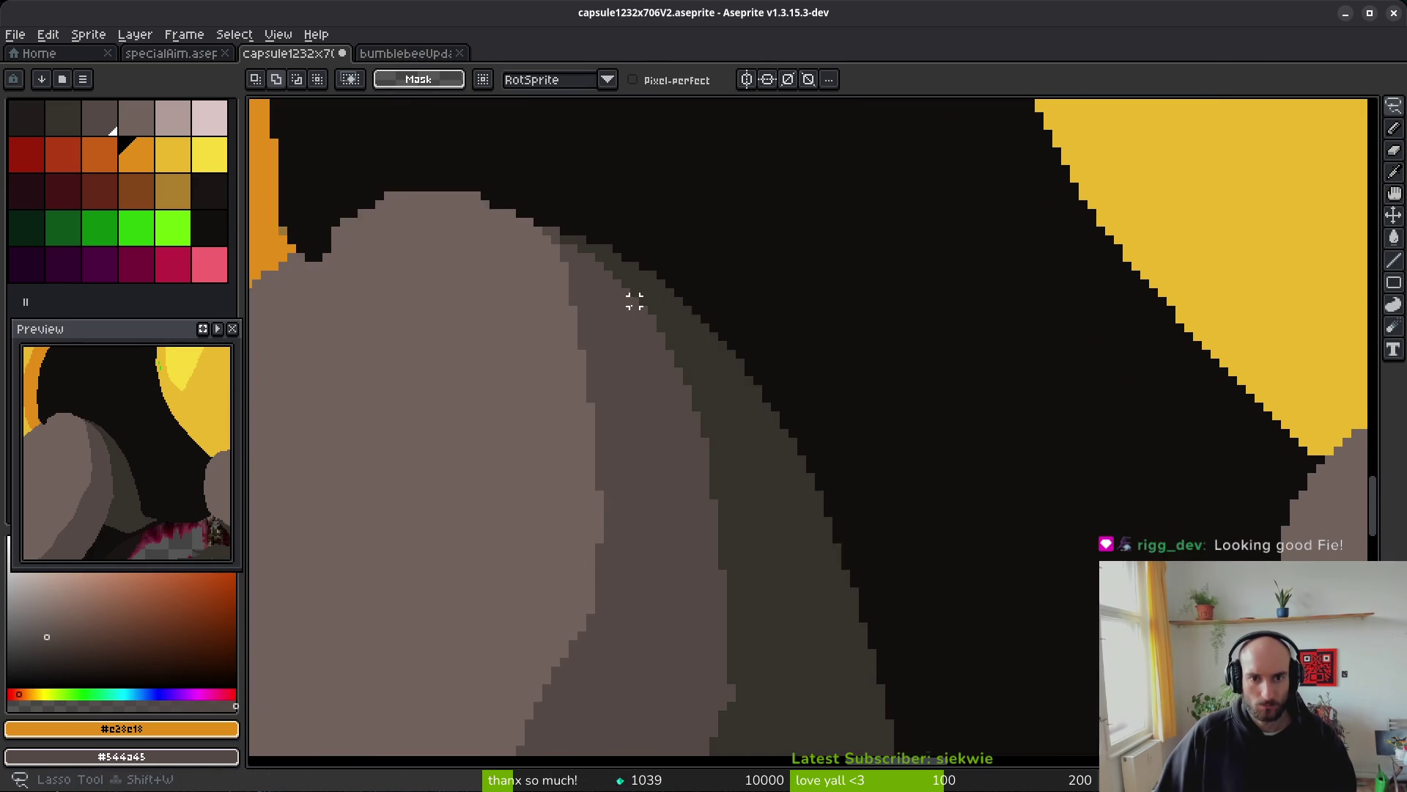
pyautogui.scroll(-3, 583, 277)
pyautogui.hotkey('ctrl', 's')
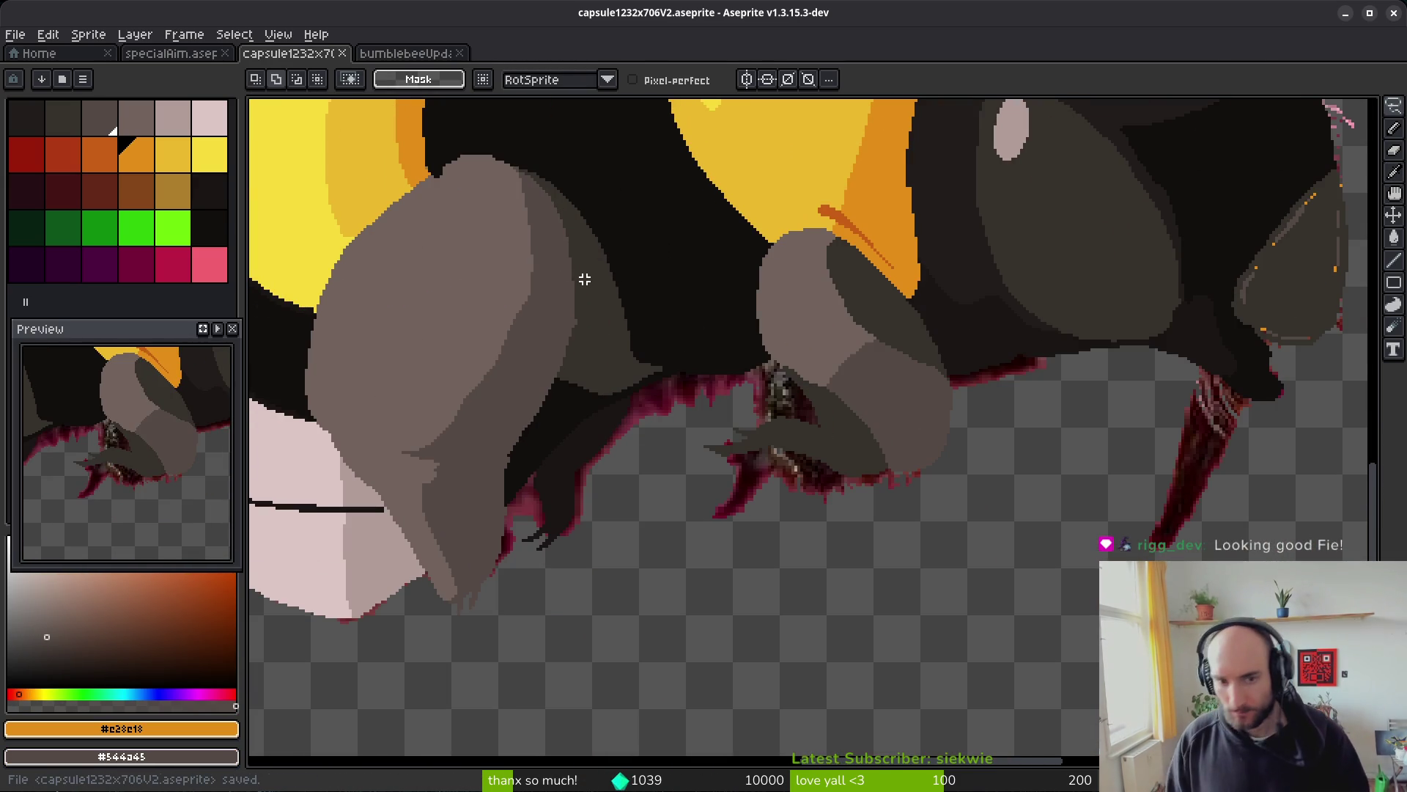
# - Reopen Replace Color, dismiss it without changes, and return to the pencil tool
pyautogui.scroll(-4, 722, 414)
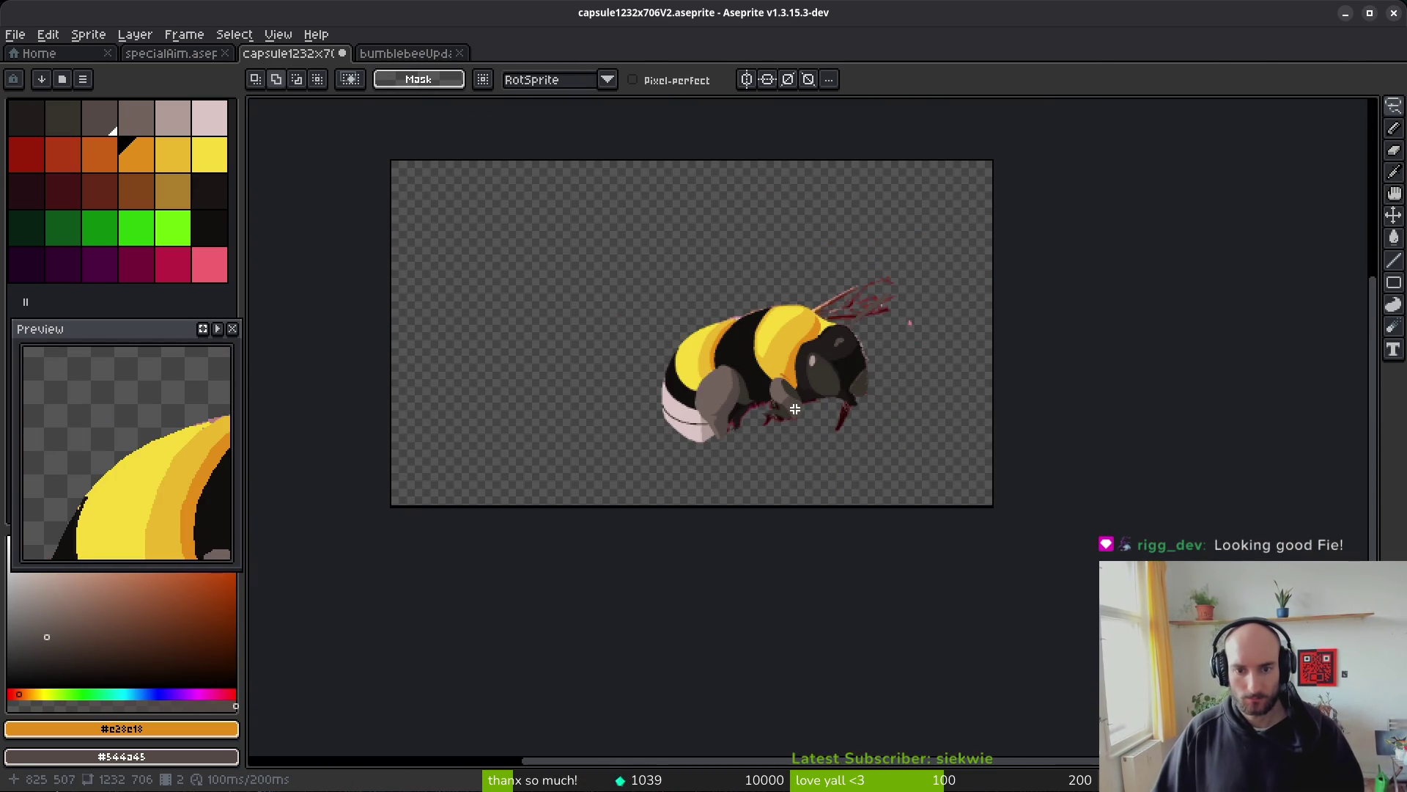
pyautogui.press('b')
pyautogui.scroll(4, 809, 411)
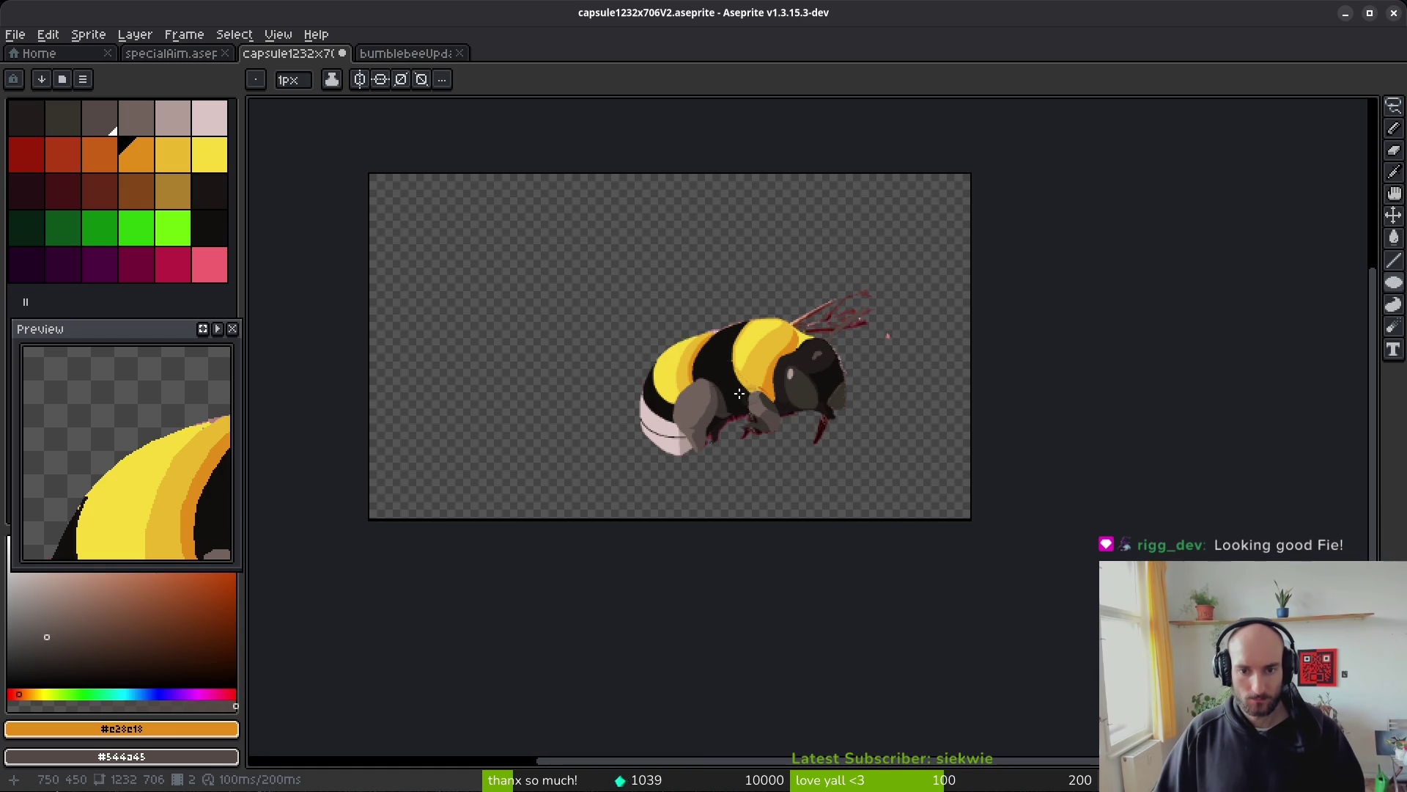
pyautogui.press('i')
pyautogui.hotkey('shift', 'r')
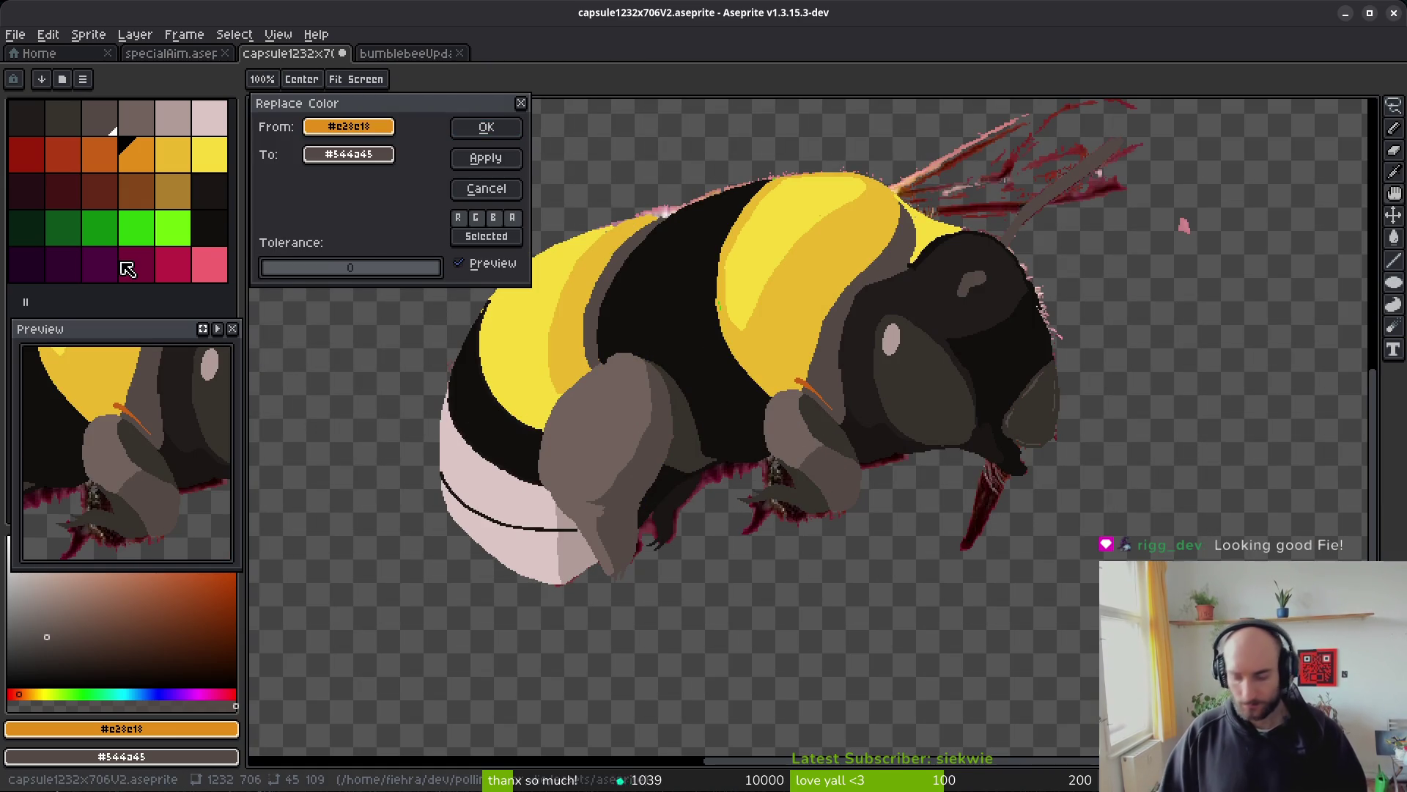
pyautogui.press('Return')
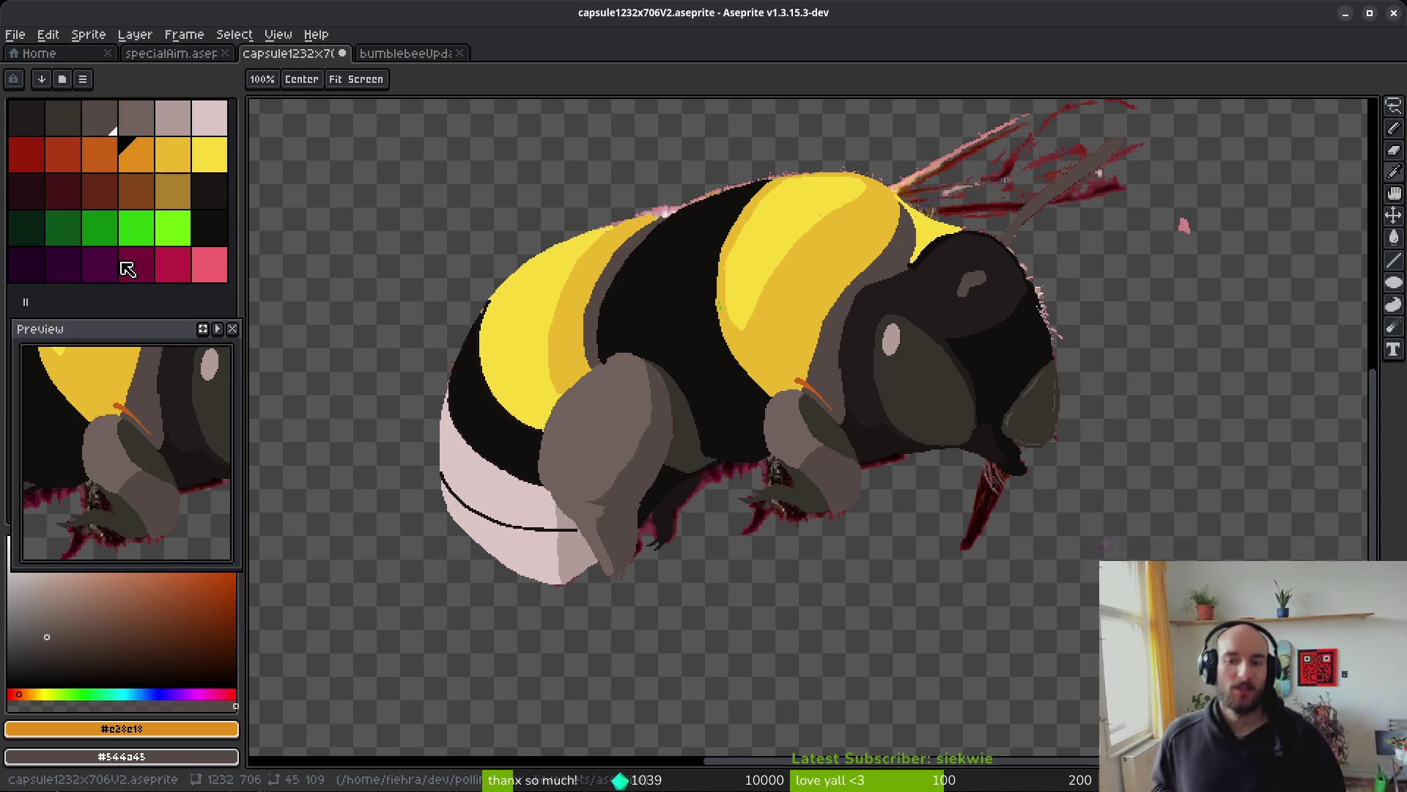
pyautogui.press('-')
pyautogui.press('-')
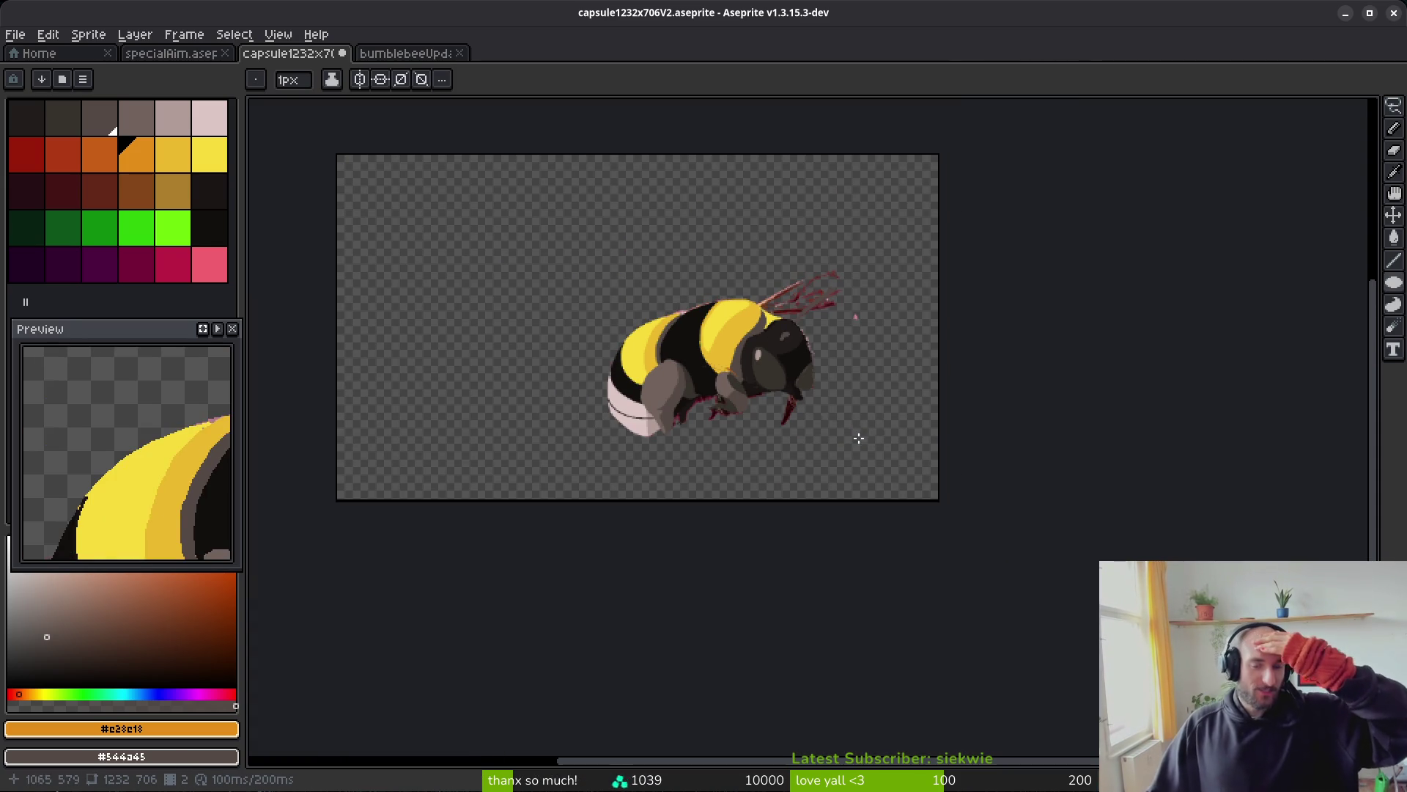
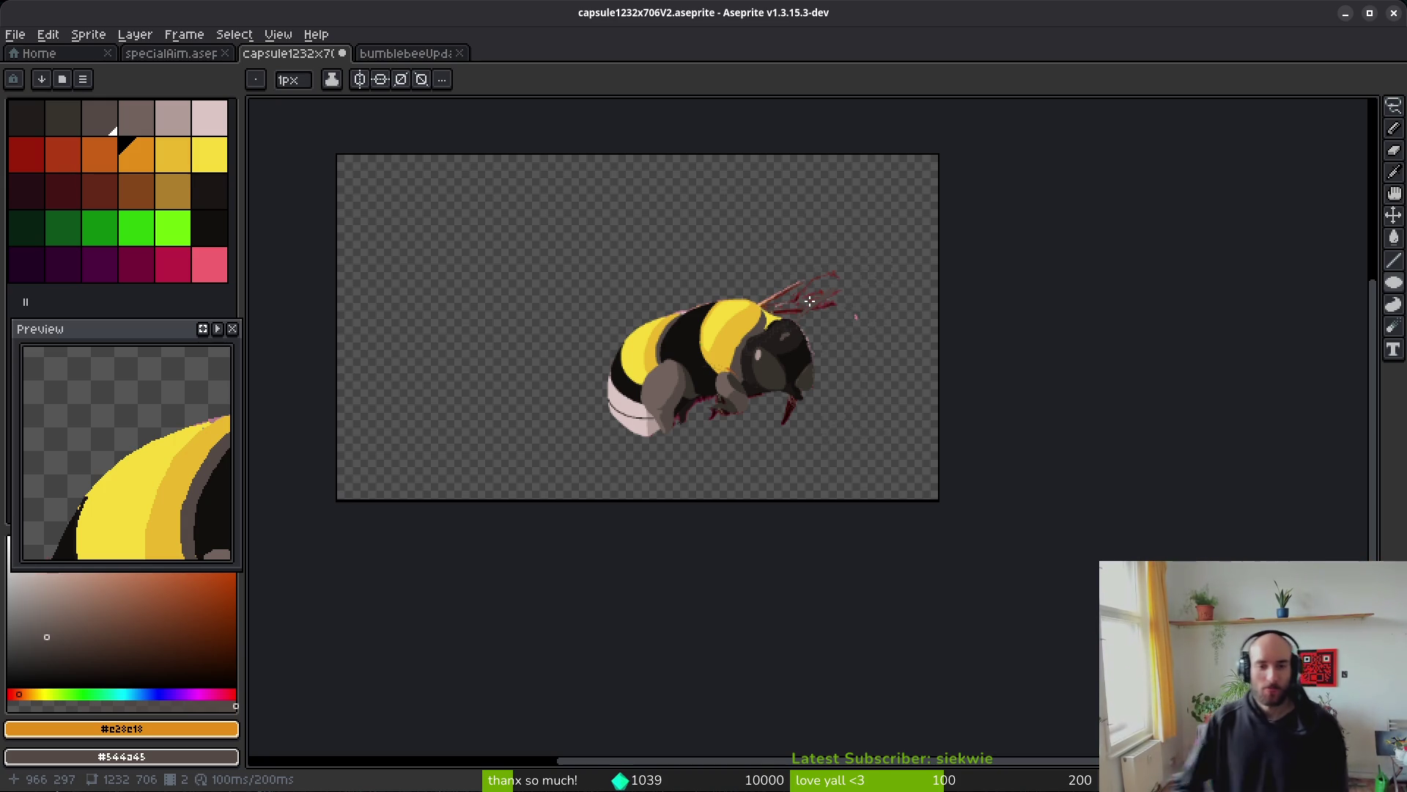
# - Cancel an accidental bee transform, show the timeline, and toggle the wingsLeft layer's visibility
pyautogui.scroll(-1, 845, 468)
pyautogui.scroll(2, 845, 467)
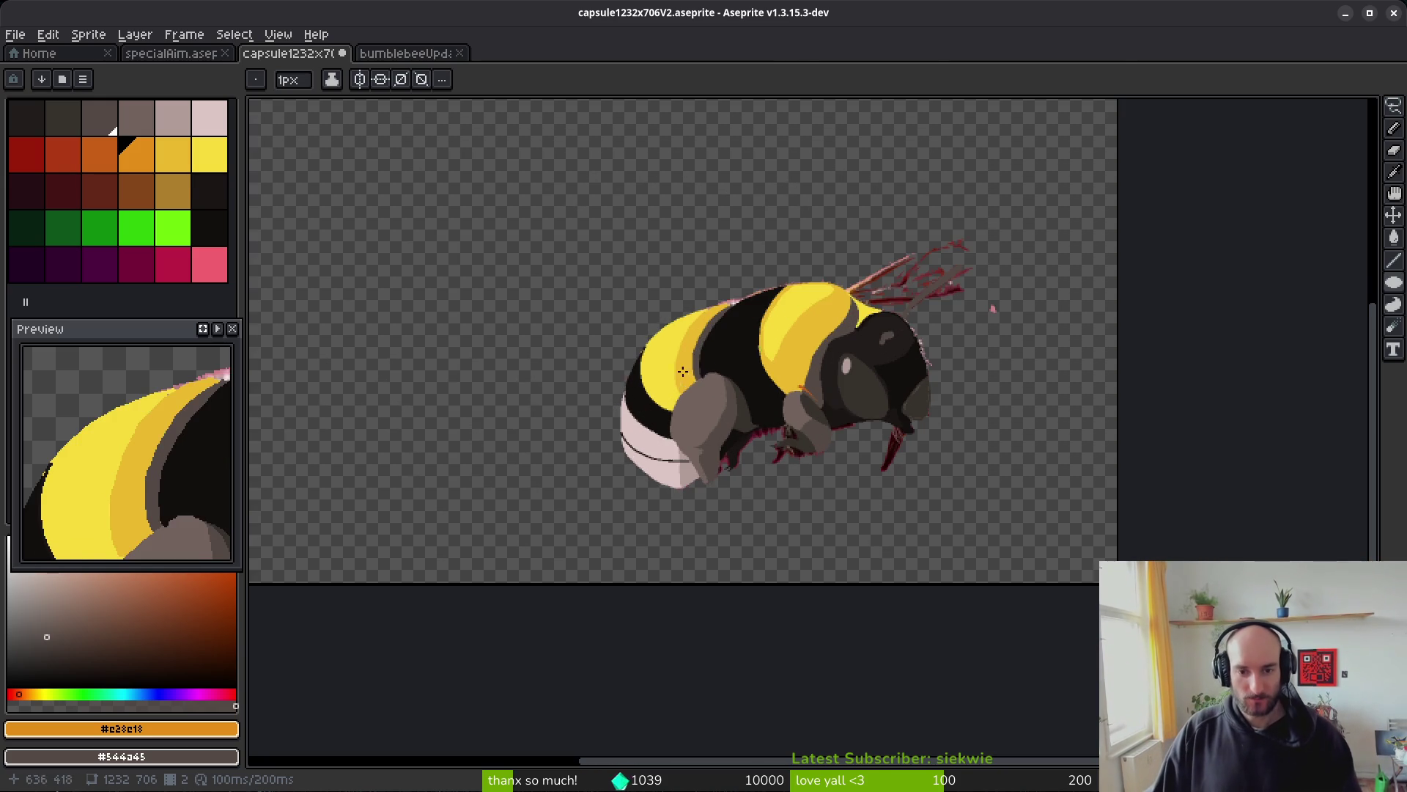
pyautogui.press('m')
pyautogui.hotkey('ctrl', 'shift', 'd')
pyautogui.click(760, 411)
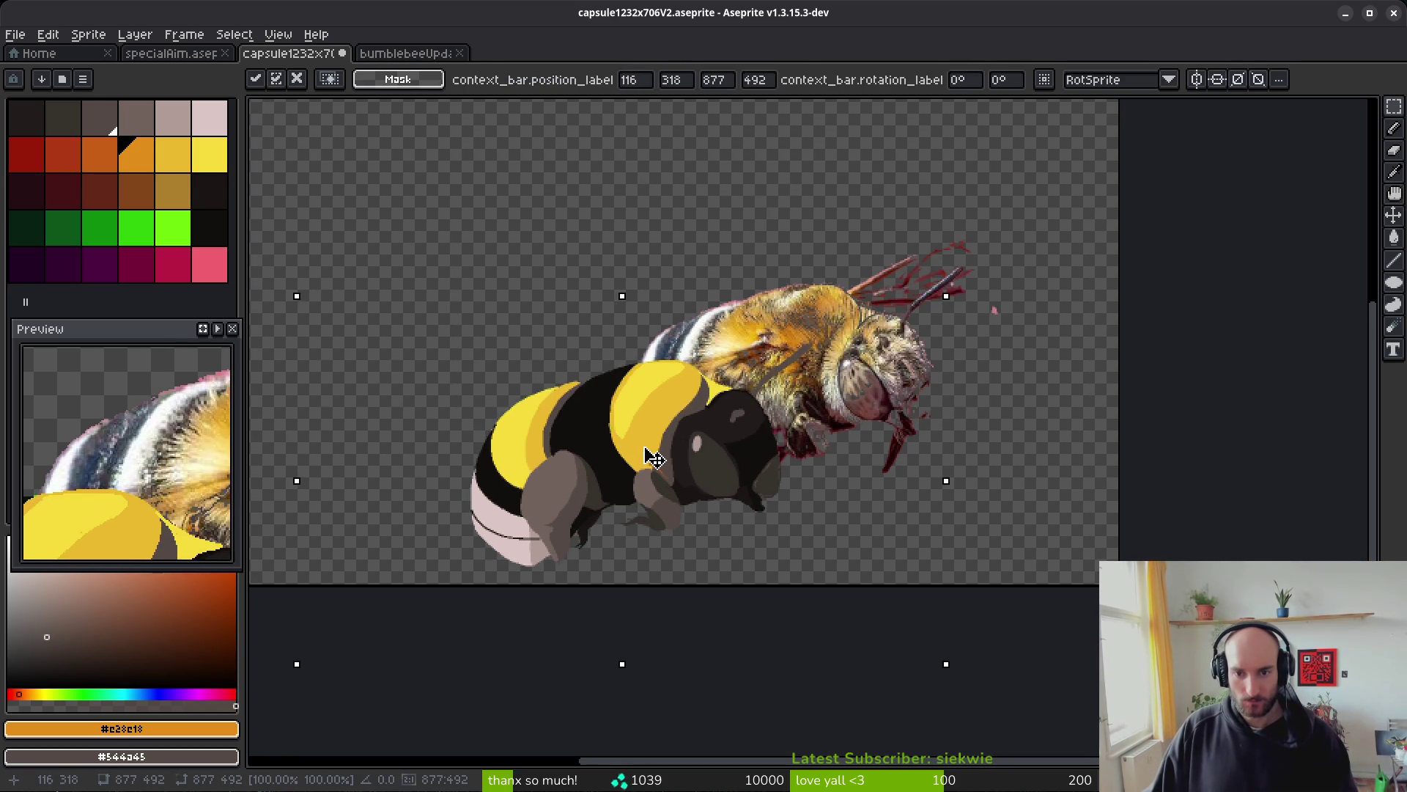
pyautogui.press('Escape')
pyautogui.press('Tab')
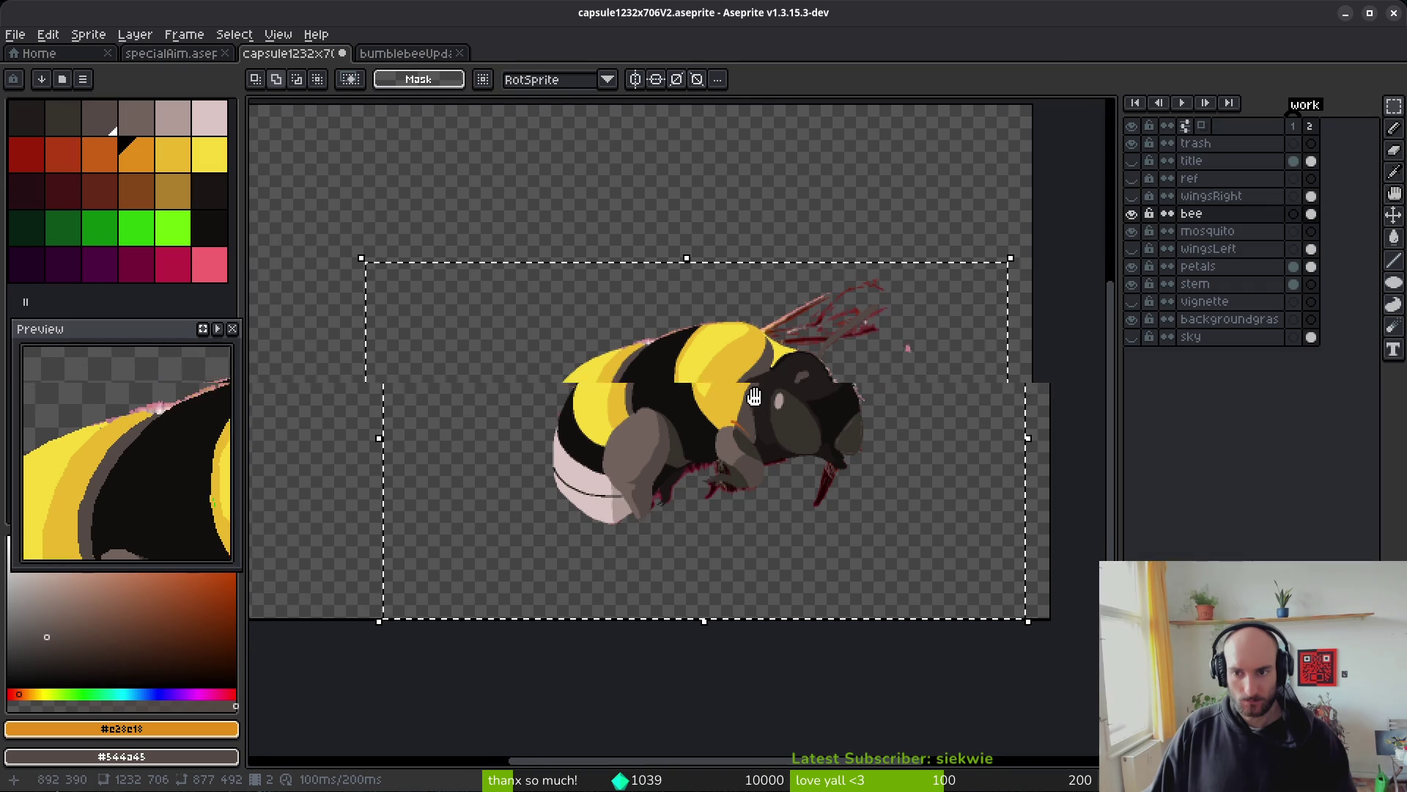
pyautogui.hotkey('ctrl', 'd')
pyautogui.click(1132, 249)
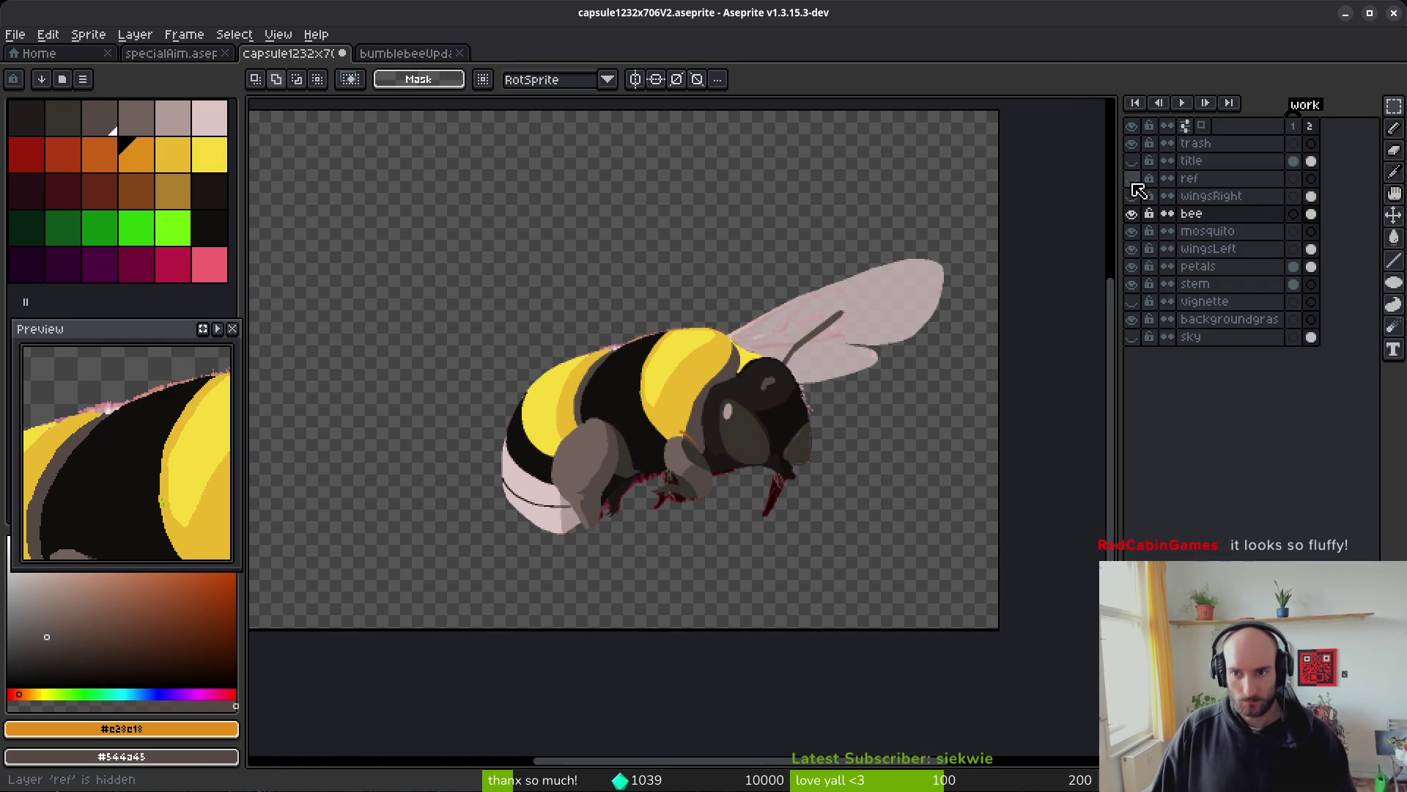
pyautogui.click(1132, 213)
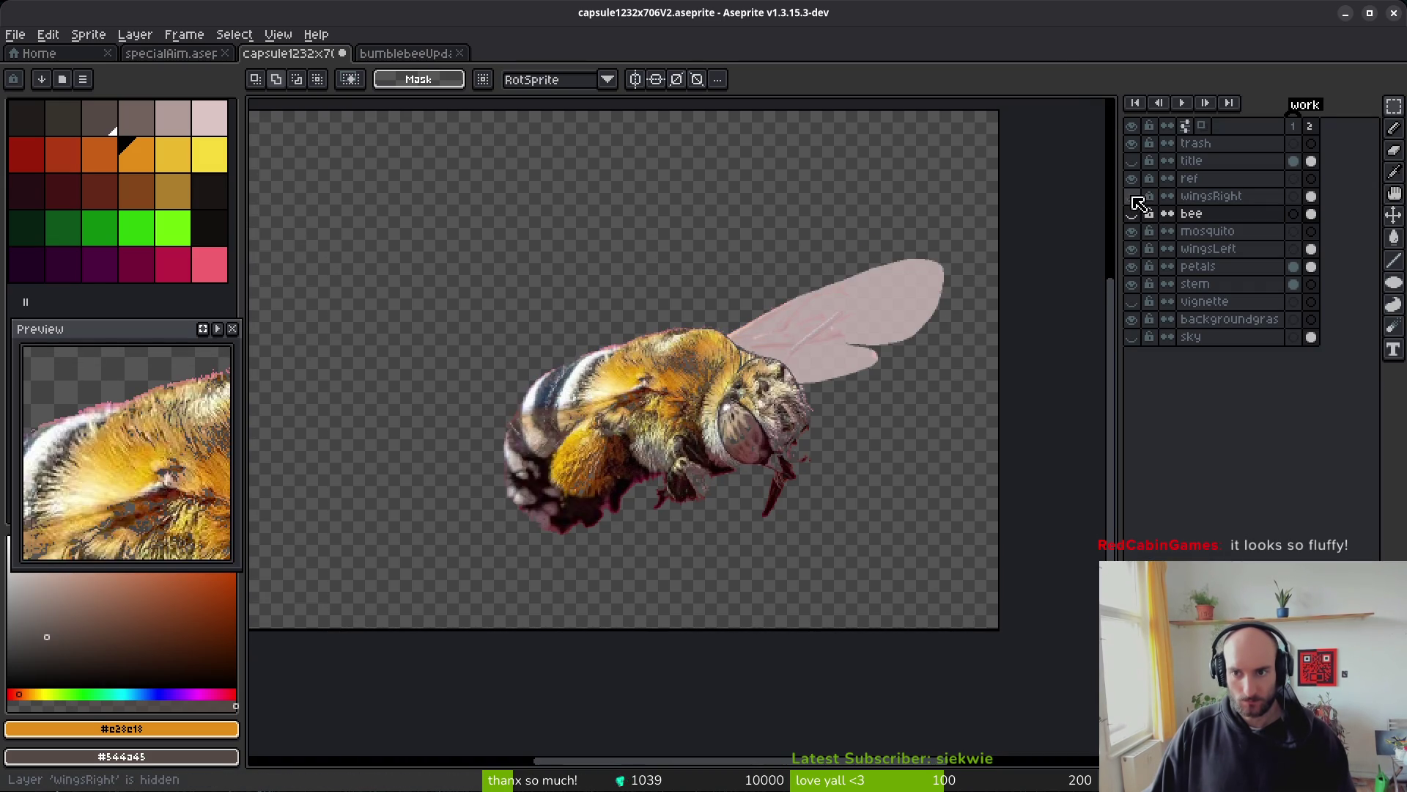
# - Delete the ref, trash, vignette and backgroundgrass layers
pyautogui.click(1226, 183)
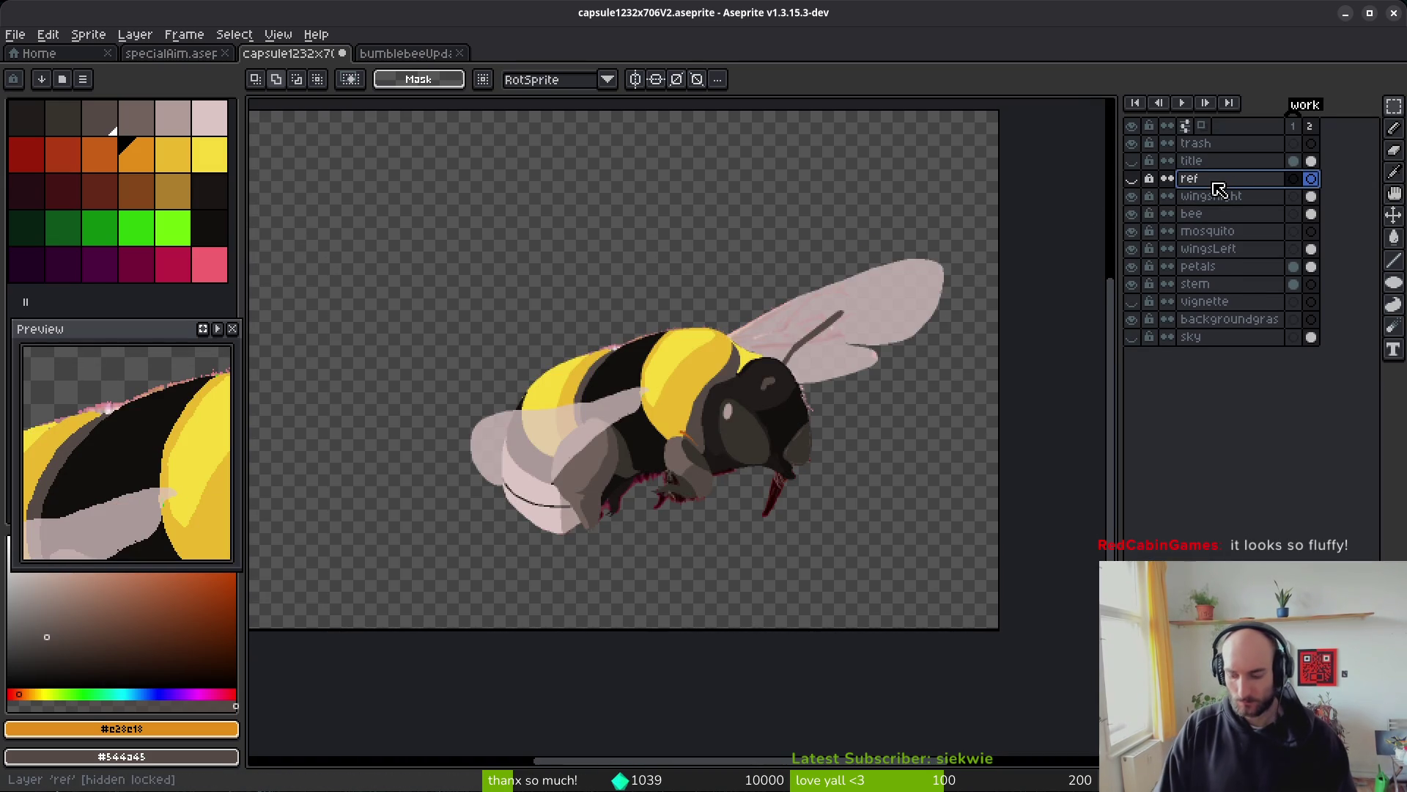
pyautogui.press('Delete')
pyautogui.click(1224, 147)
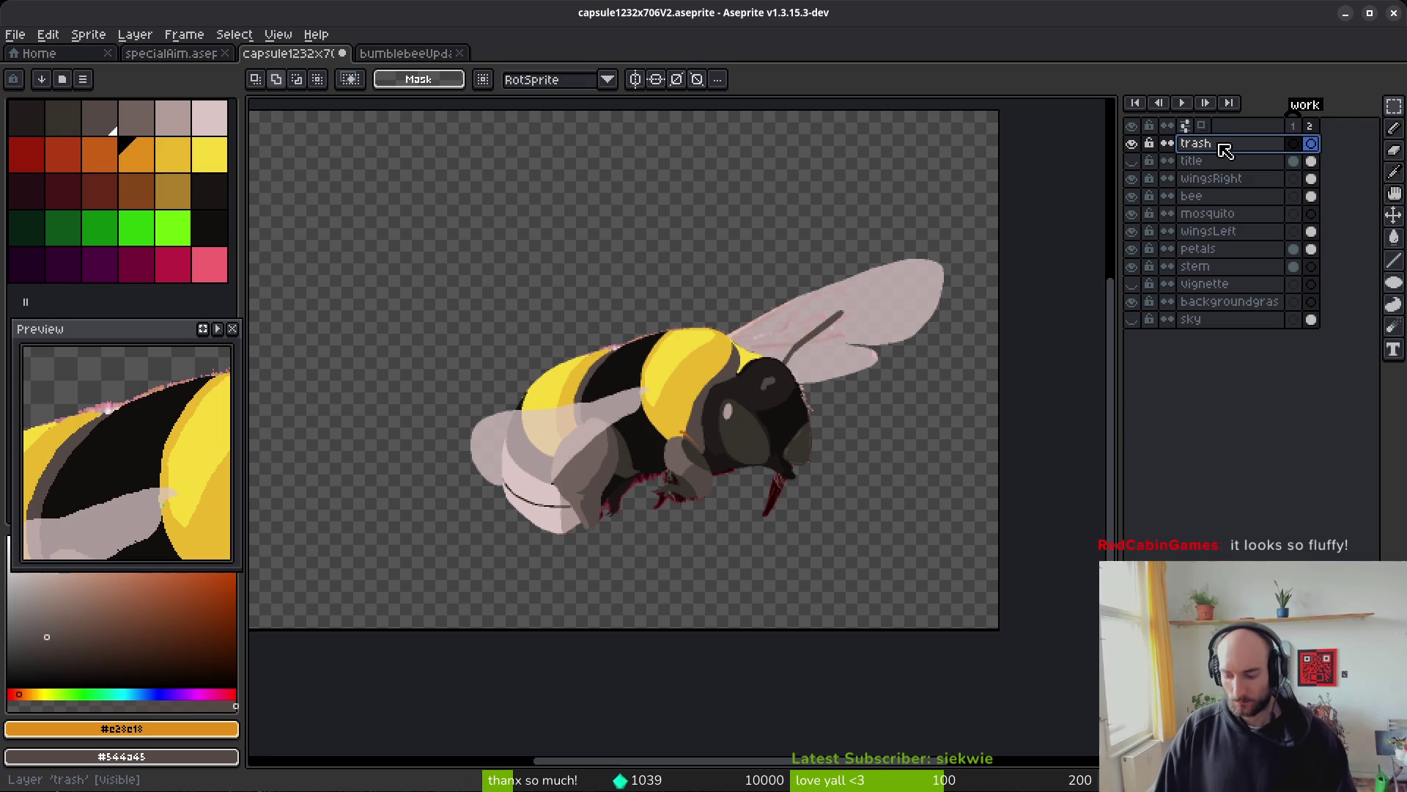
pyautogui.press('Delete')
pyautogui.click(1242, 266)
pyautogui.press('Delete')
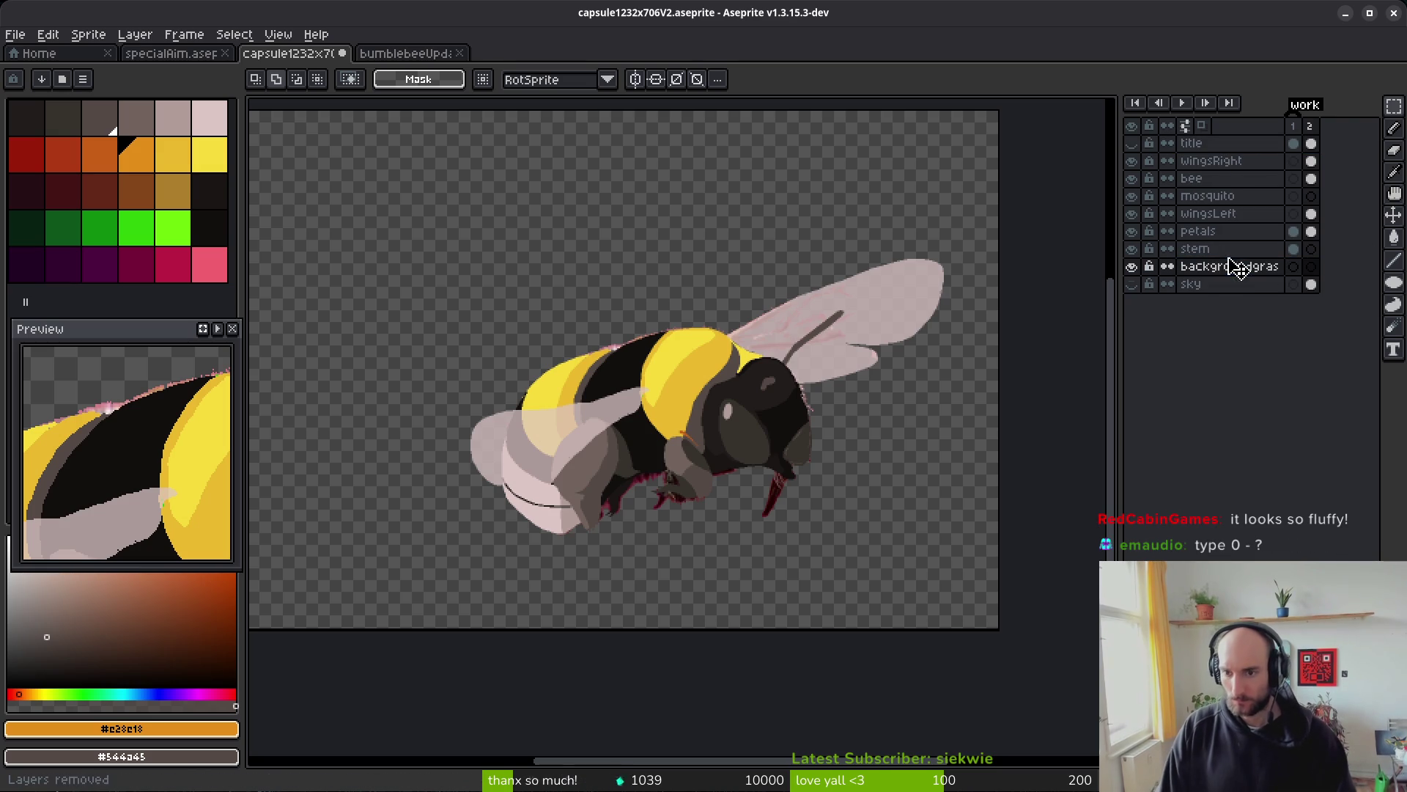
pyautogui.click(1275, 270)
pyautogui.press('Delete')
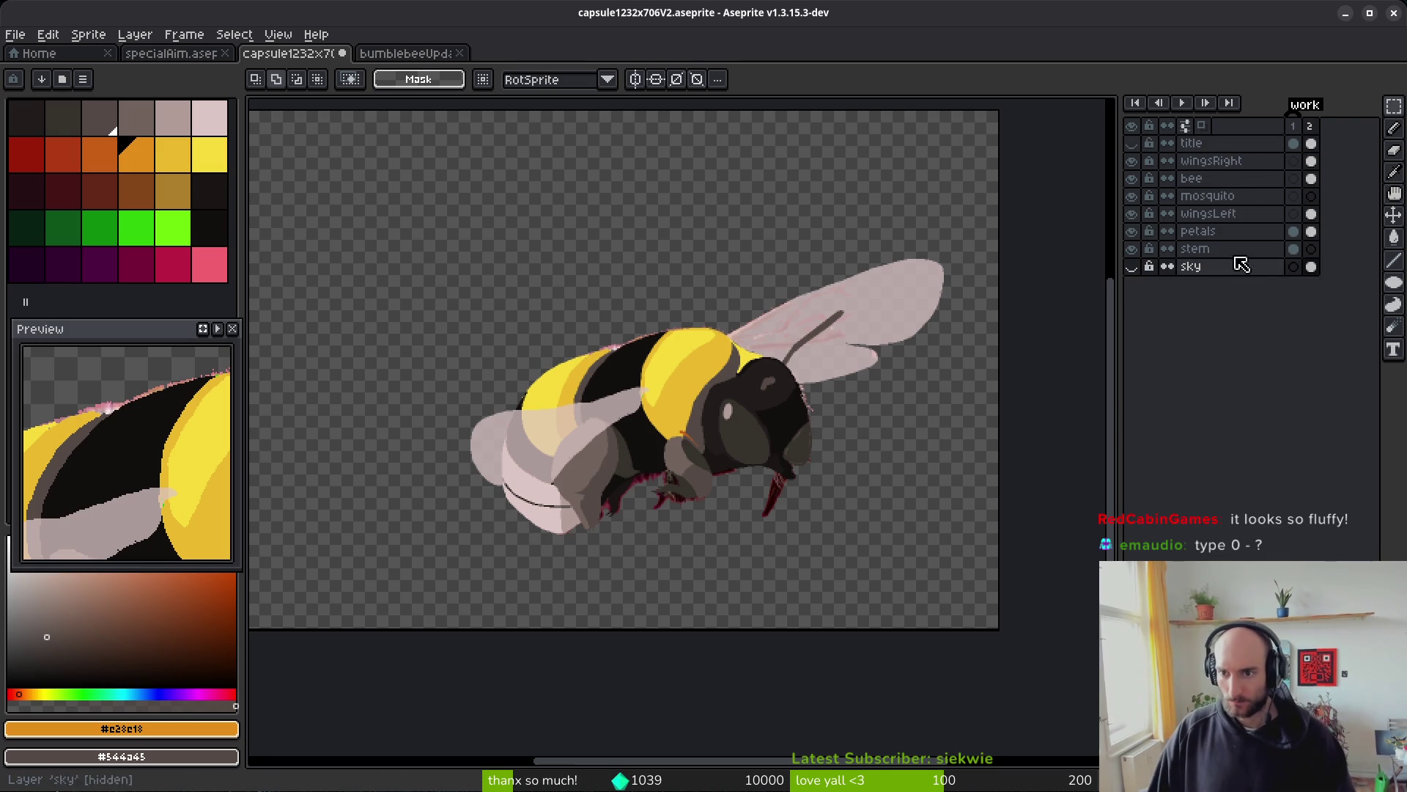
pyautogui.click(1293, 250)
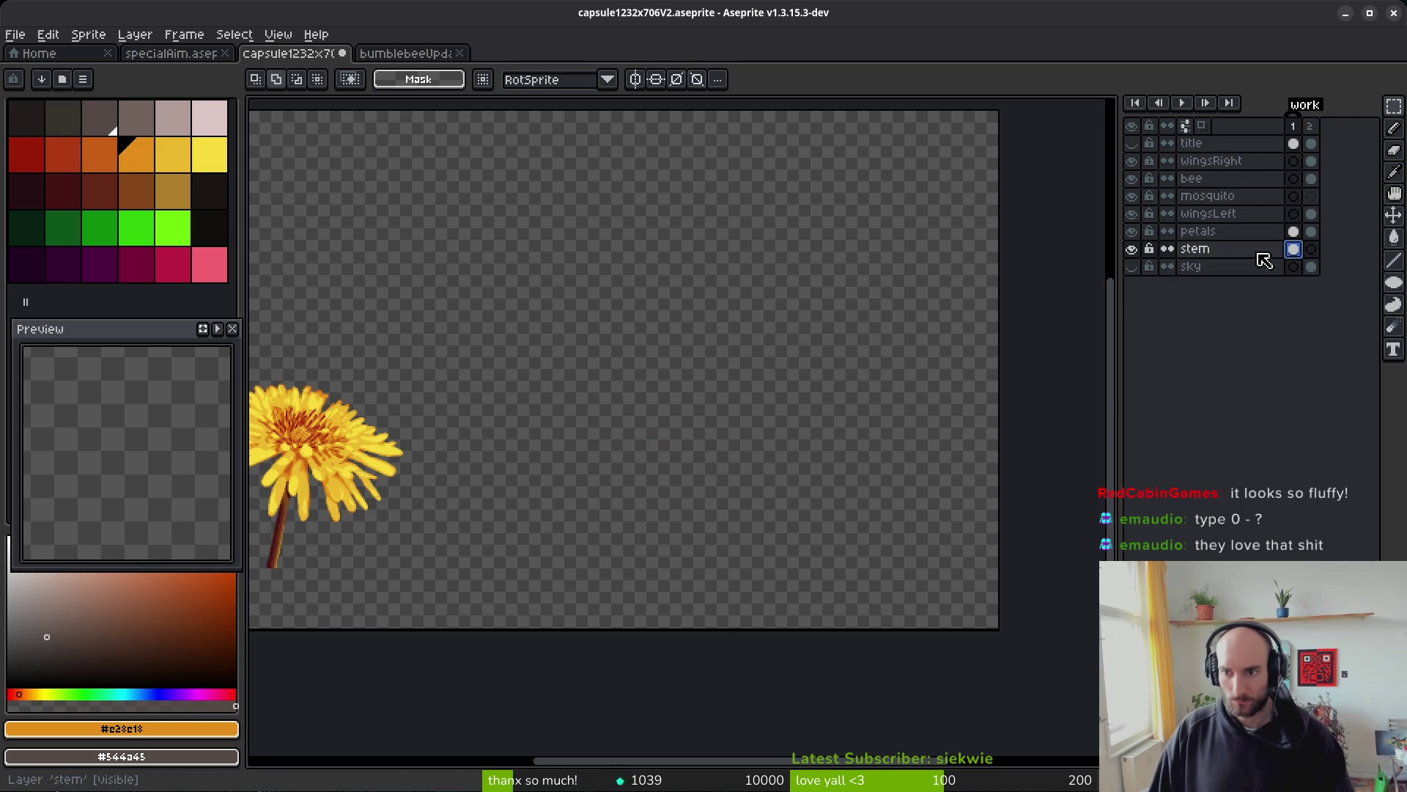
# - Try moving the stem and petals between layers, then undo the transfers
pyautogui.press('1')
pyautogui.moveTo(566, 413); pyautogui.dragTo(965, 628)
pyautogui.press('Delete')
pyautogui.click(1294, 232)
pyautogui.hotkey('ctrl', 'v')
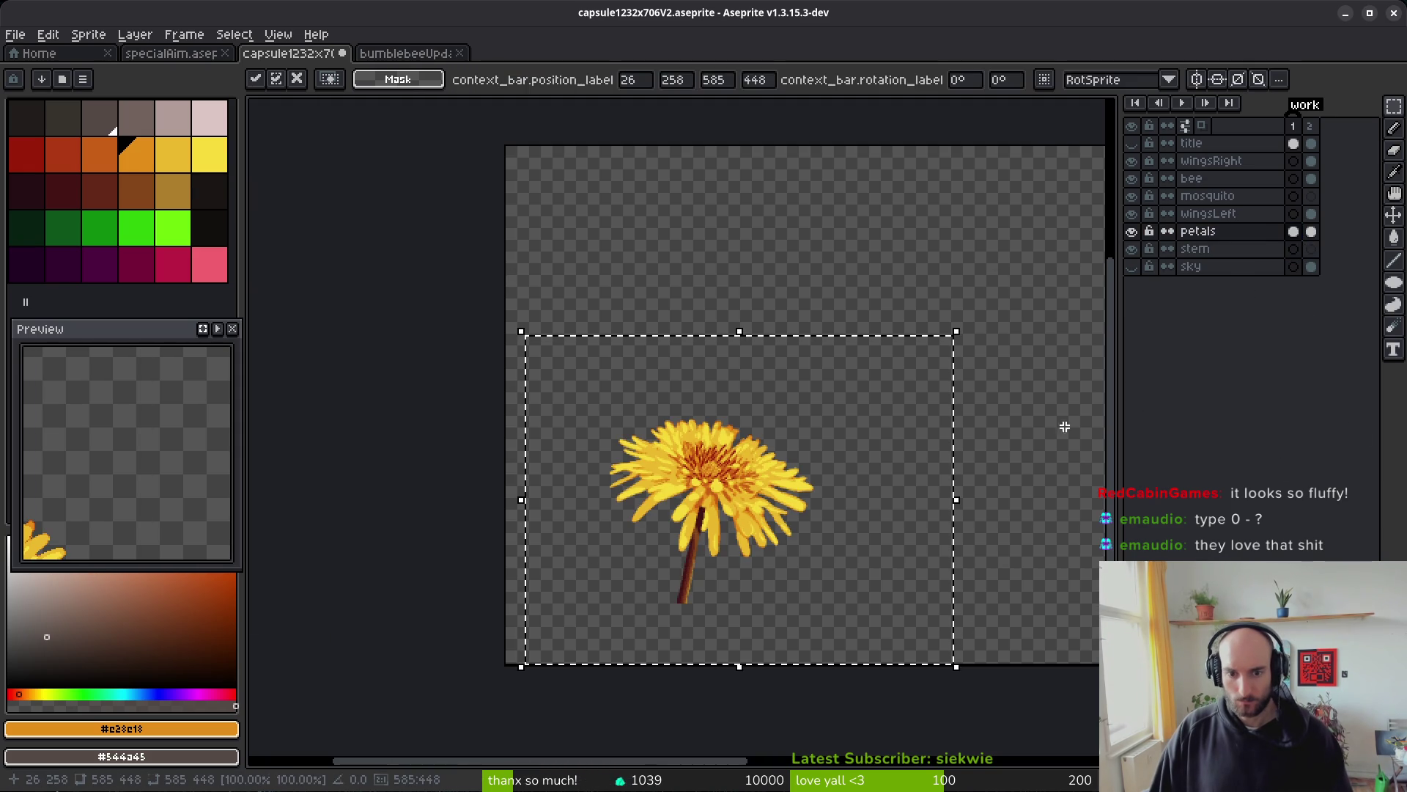
pyautogui.press('Return')
pyautogui.hotkey('ctrl', 'z')
pyautogui.hotkey('ctrl', 'z')
pyautogui.moveTo(538, 336); pyautogui.dragTo(1020, 651)
pyautogui.hotkey('ctrl', 'x')
pyautogui.click(1294, 249)
pyautogui.hotkey('ctrl', 'v')
pyautogui.hotkey('ctrl', 'z')
pyautogui.hotkey('ctrl', 'z')
pyautogui.hotkey('ctrl', 'z')
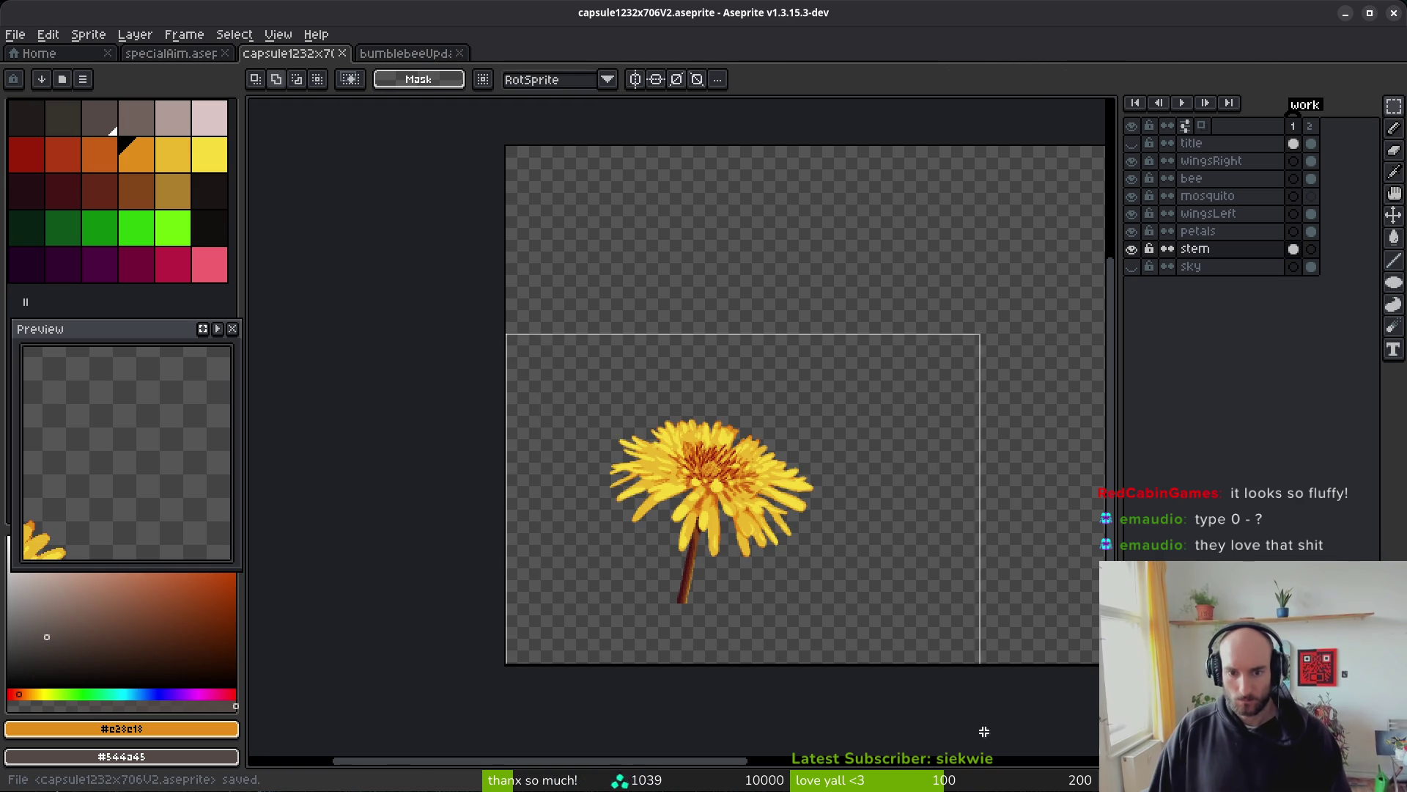
# - Paste the stem onto the petals layer, merge the two, and name the layer 'flower'
pyautogui.hotkey('ctrl', 'x')
pyautogui.click(1309, 232)
pyautogui.hotkey('ctrl', 'v')
pyautogui.press('Return')
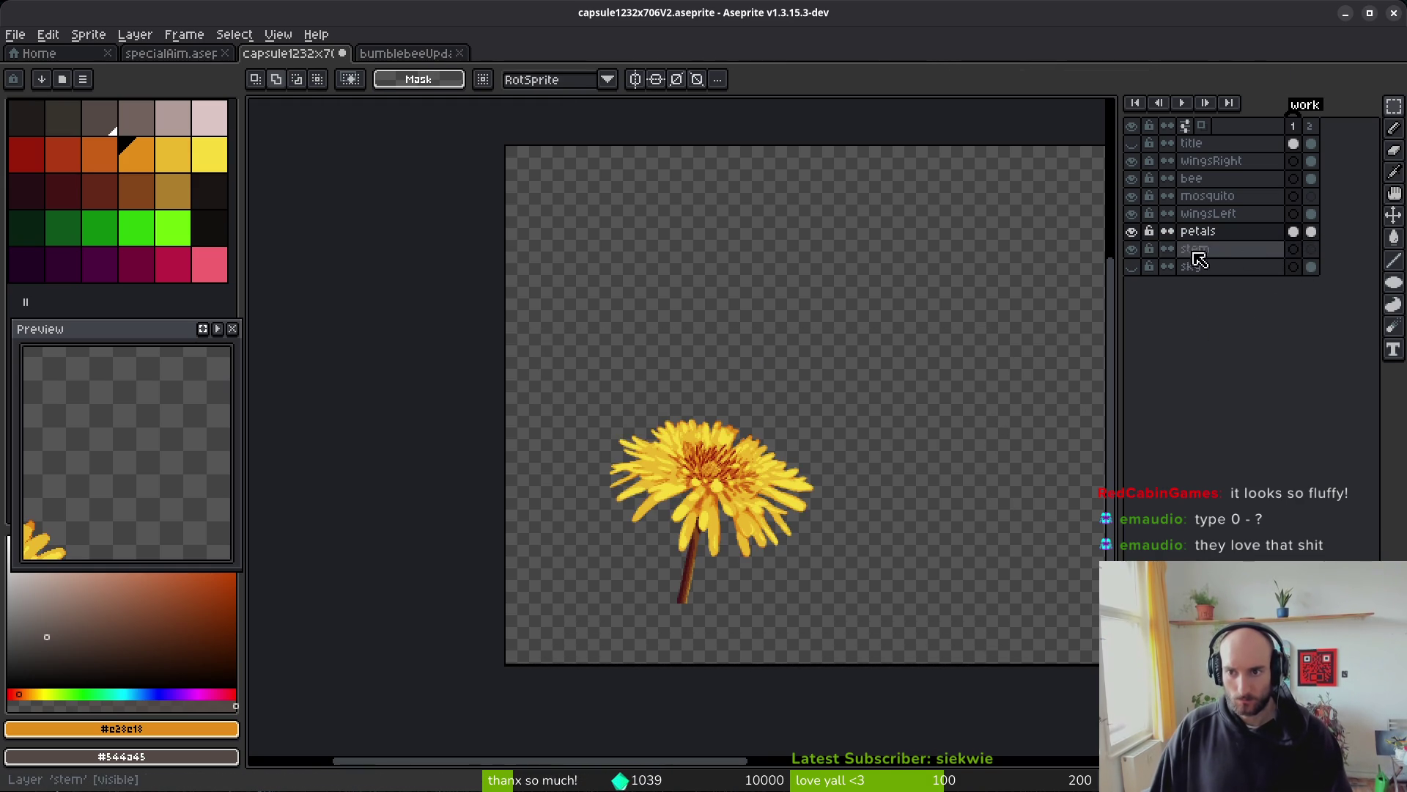
pyautogui.click(1210, 249)
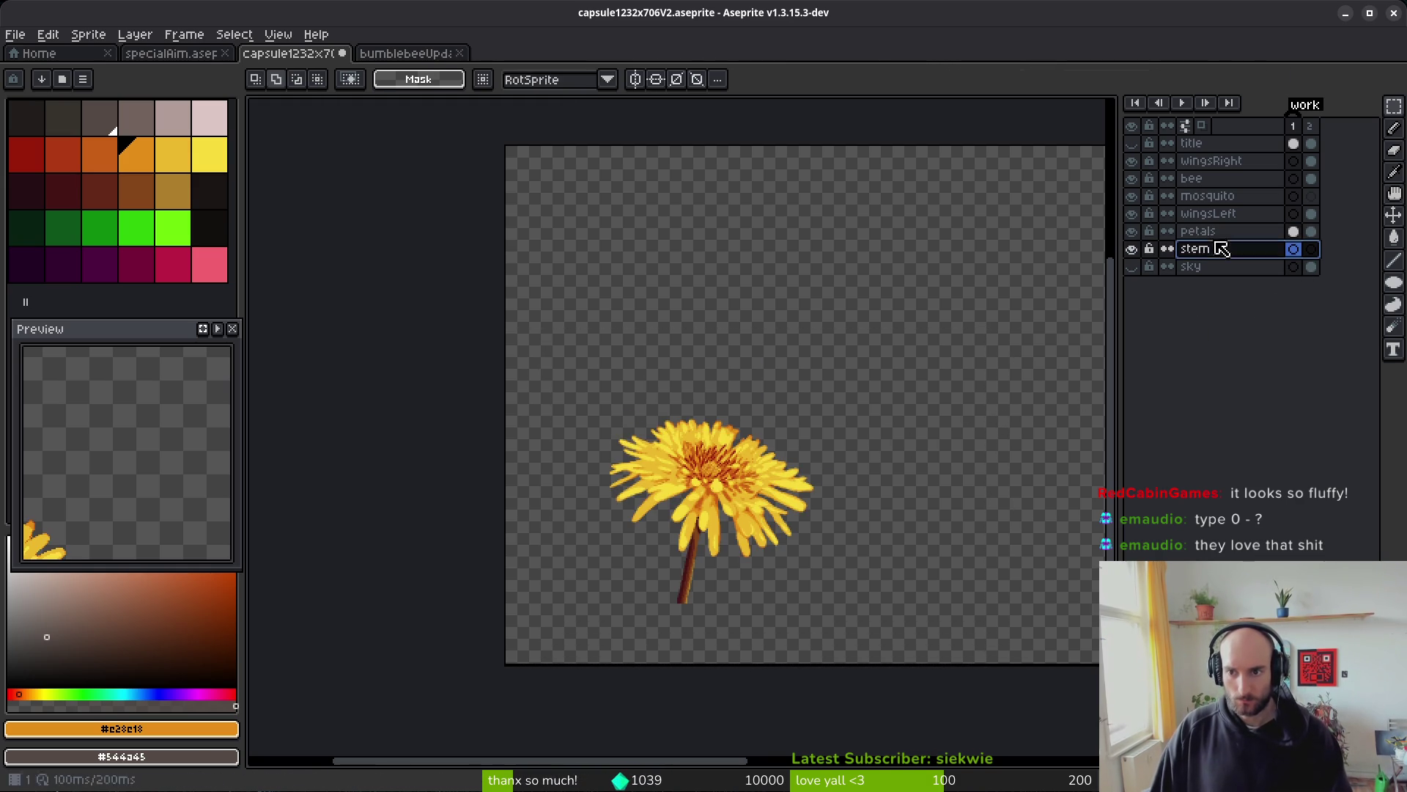
pyautogui.click(1256, 231)
pyautogui.hotkey('ctrl', 'e')
pyautogui.doubleClick(1262, 231)
pyautogui.write('flower')
pyautogui.press('Return')
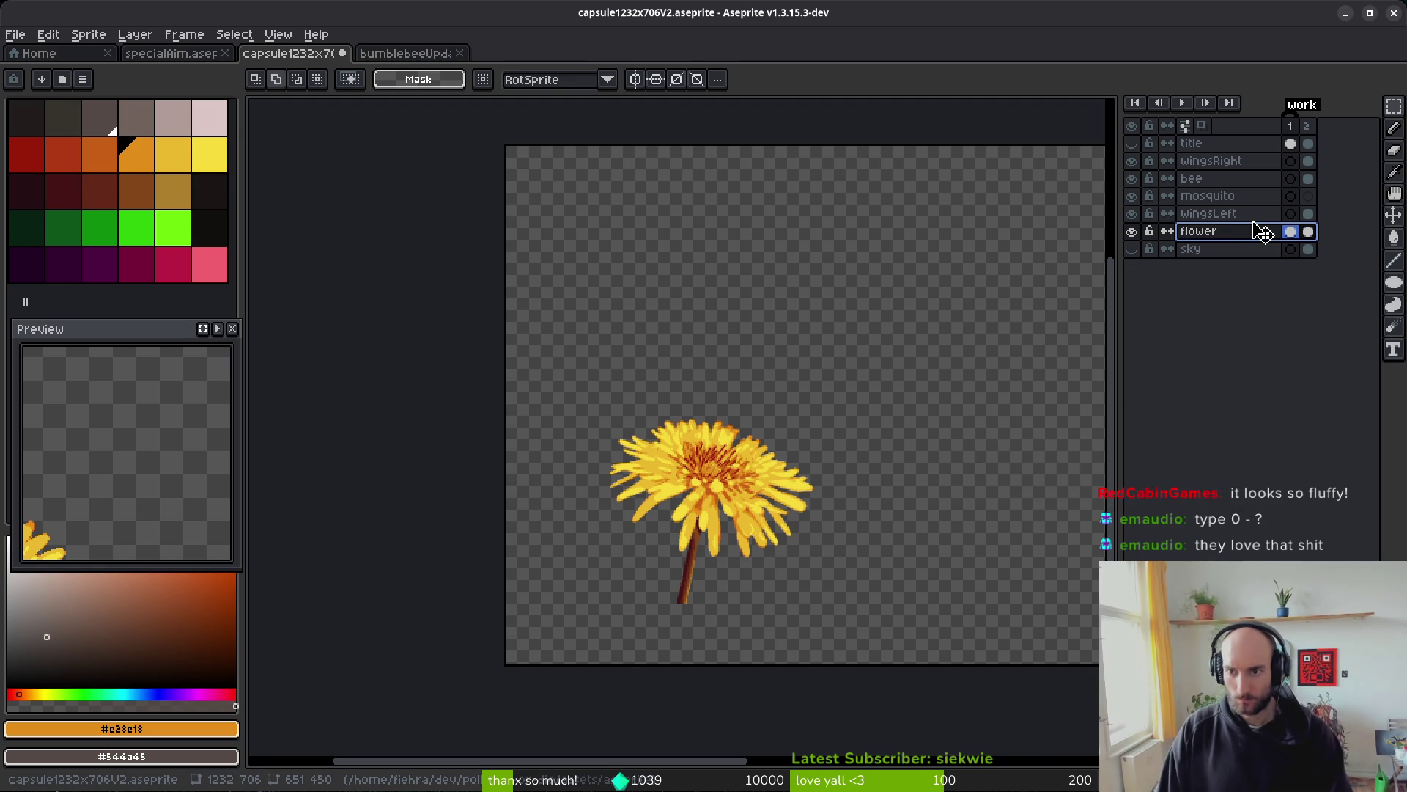
# - Show the POLLINATE OR DIE! title layer and re-paste the flower in place
pyautogui.click(1131, 143)
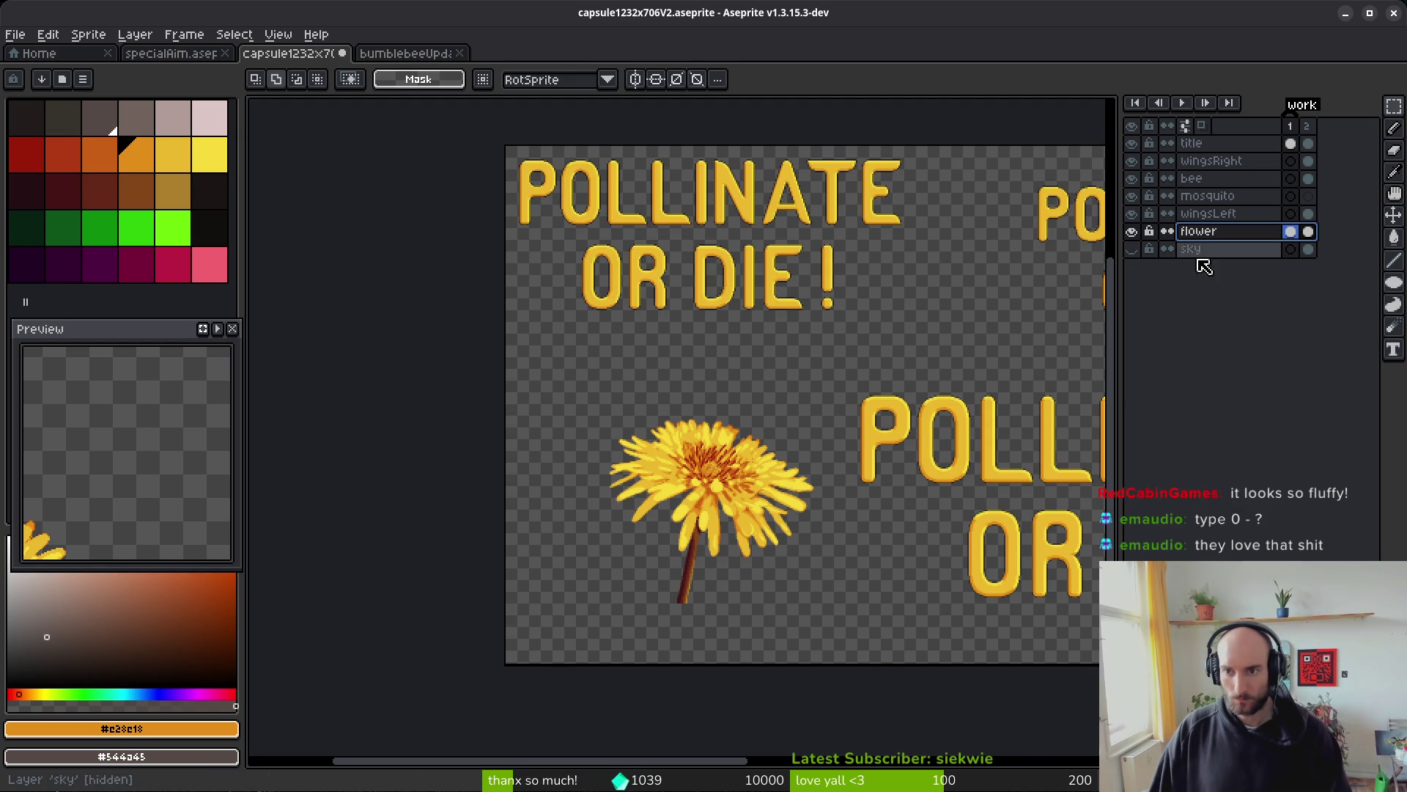
pyautogui.moveTo(514, 351); pyautogui.dragTo(829, 664)
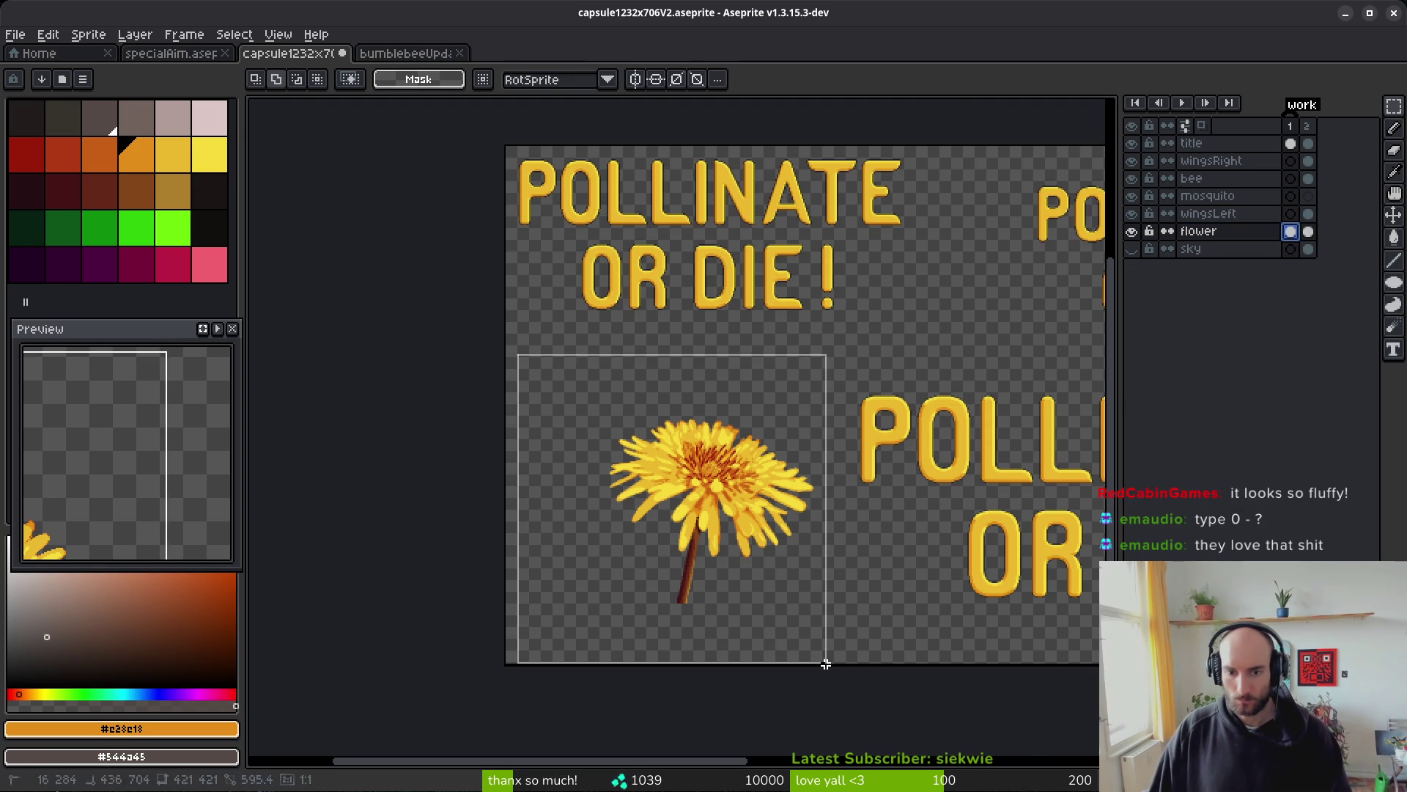
pyautogui.hotkey('ctrl', 'x')
pyautogui.hotkey('ctrl', 'v')
pyautogui.click(1294, 237)
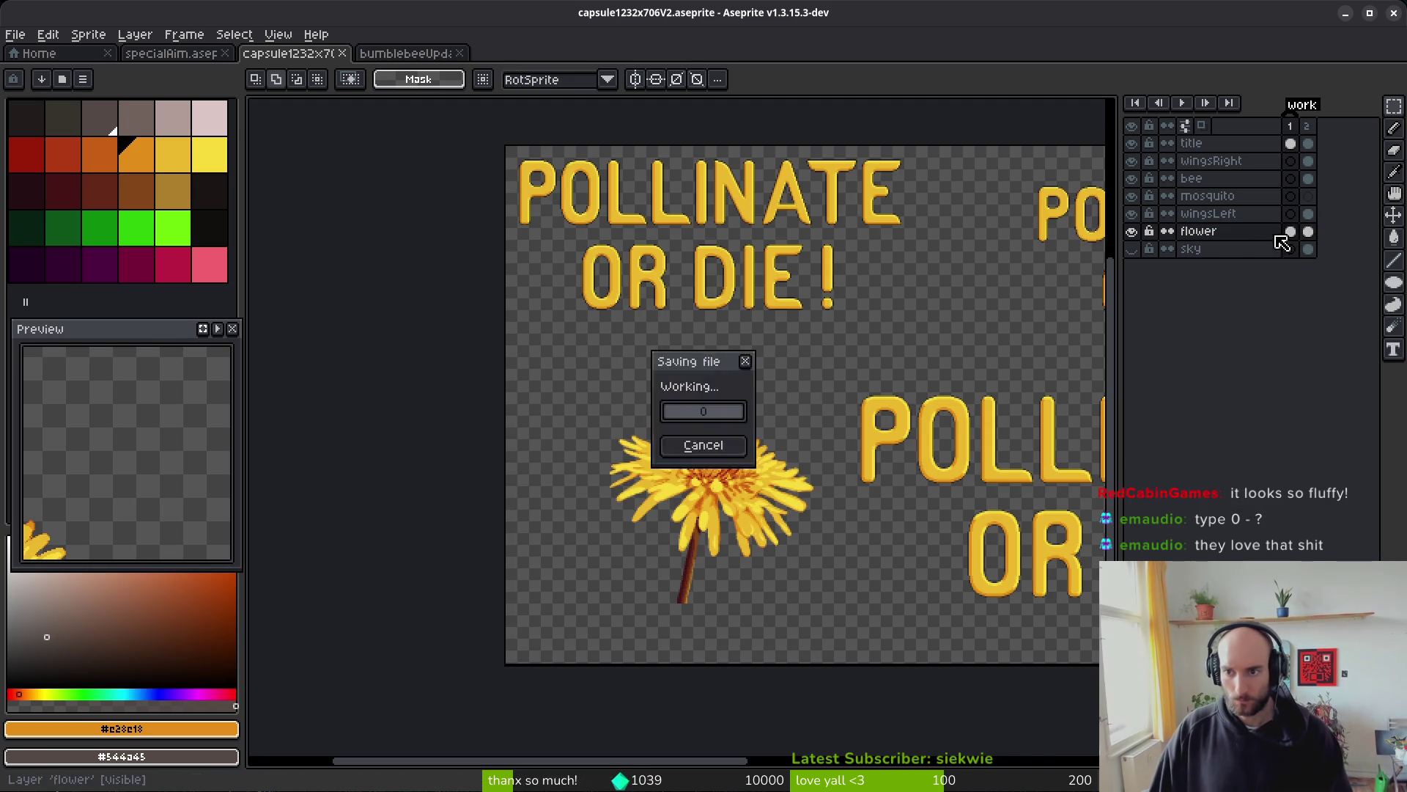
pyautogui.click(1133, 231)
pyautogui.click(1132, 232)
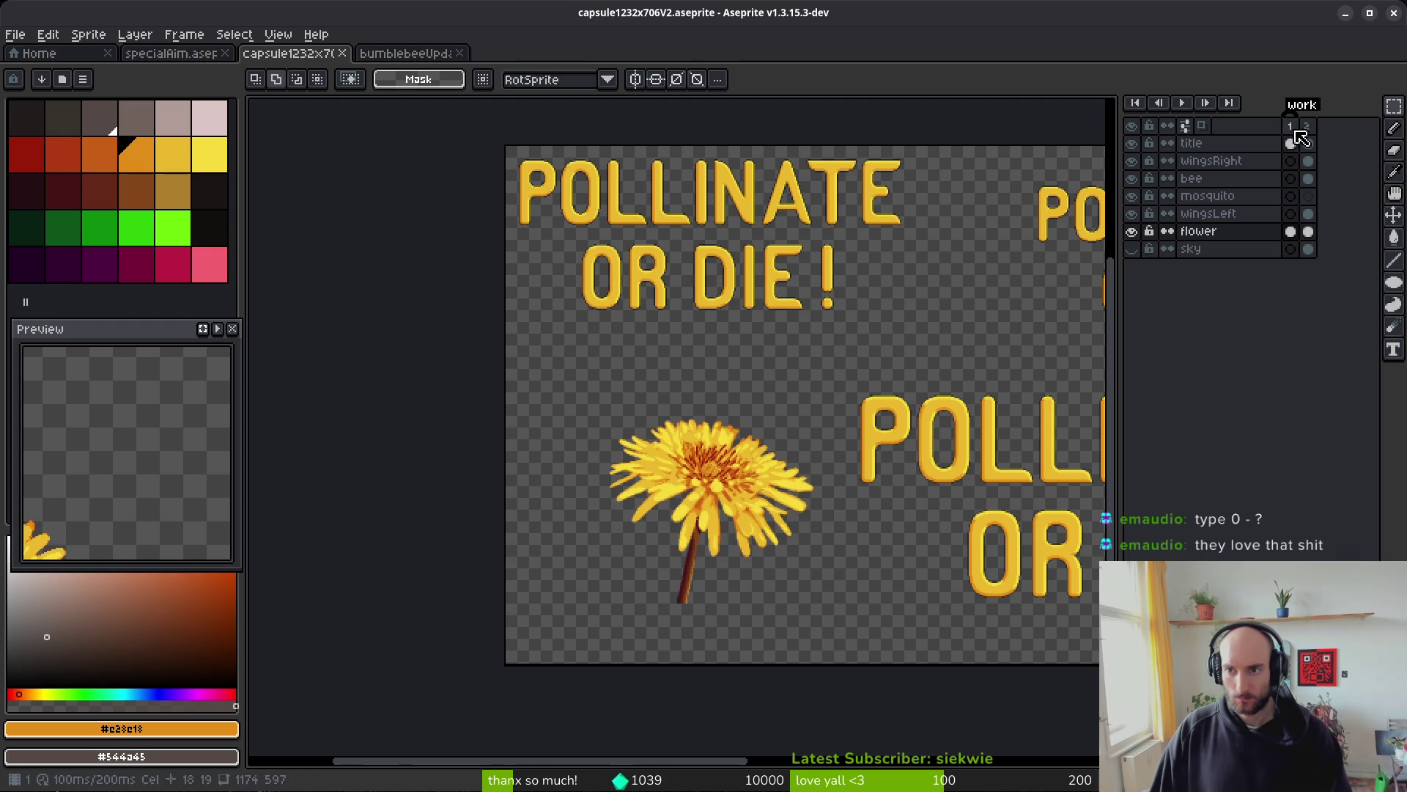
# - Rename the flower layer to 'ref'
pyautogui.click(1306, 126)
pyautogui.click(1133, 231)
pyautogui.moveTo(819, 350); pyautogui.dragTo(460, 314)
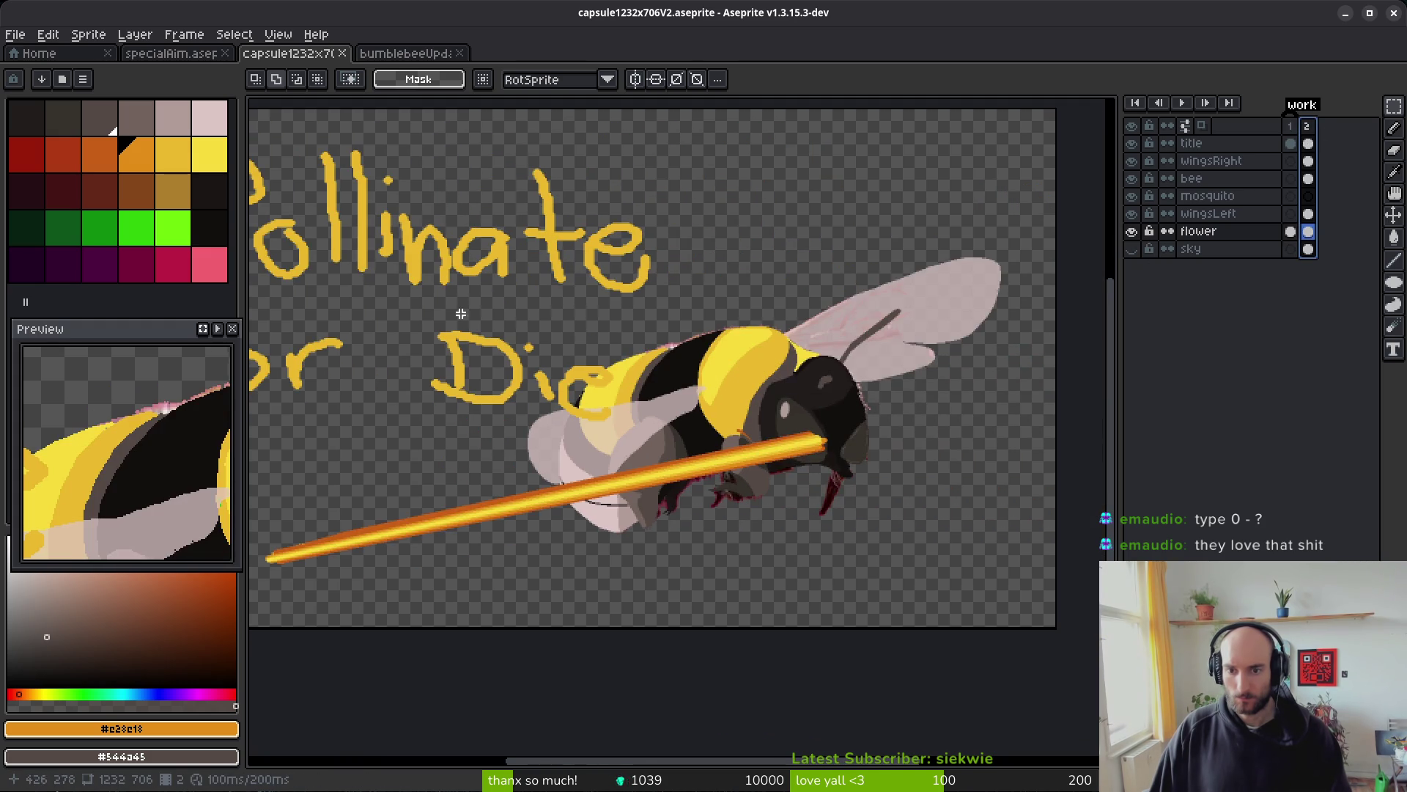
pyautogui.click(1133, 232)
pyautogui.click(1132, 231)
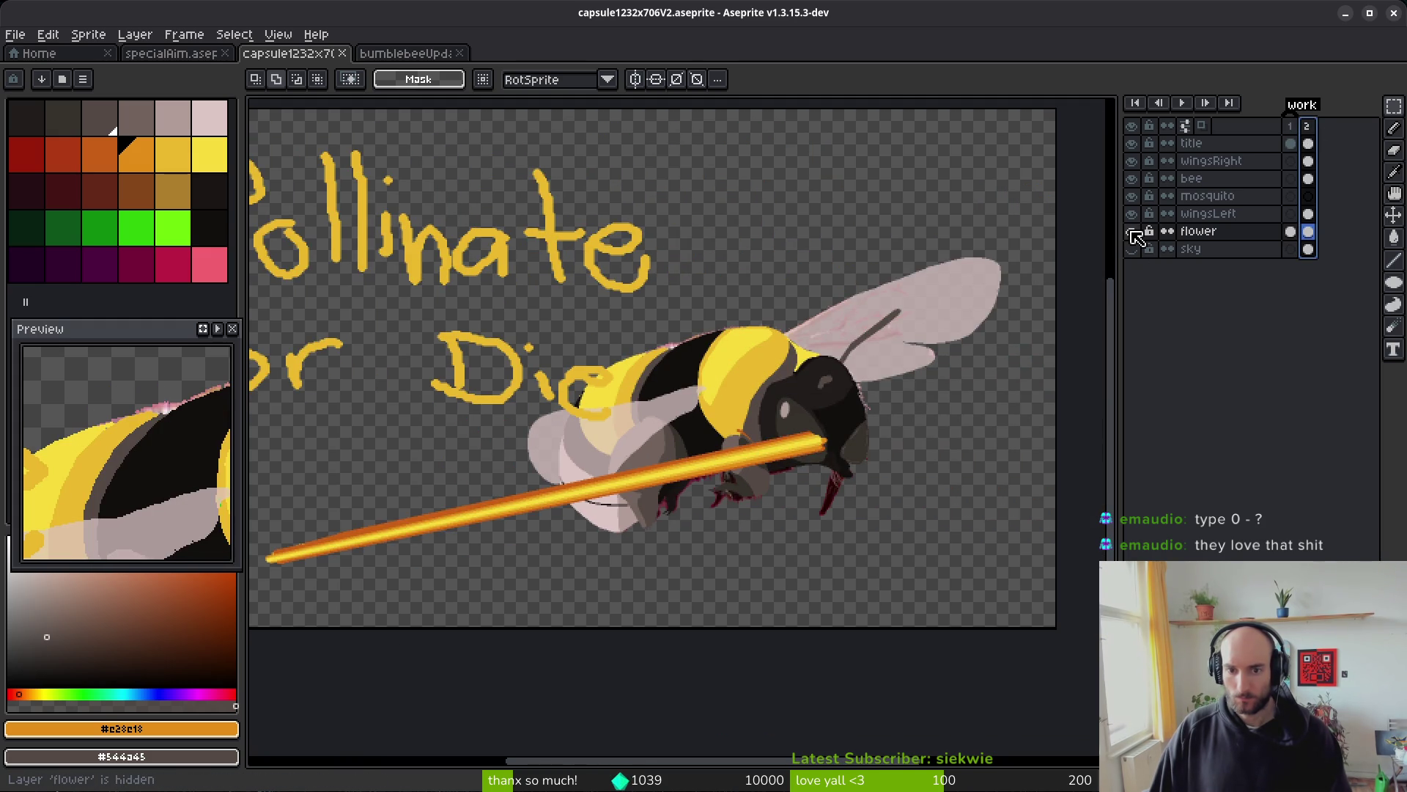
pyautogui.doubleClick(1211, 231)
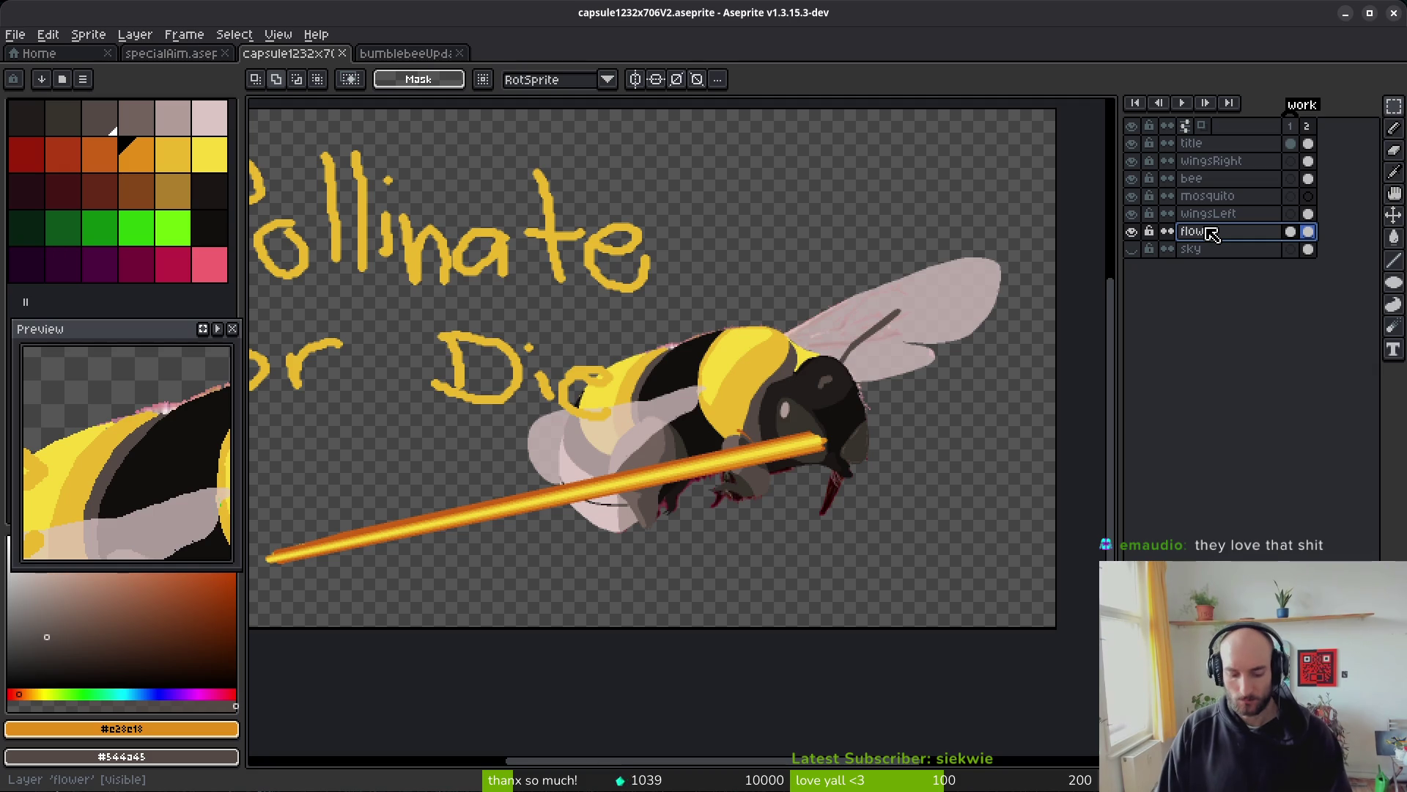
pyautogui.write('ref')
pyautogui.press('Return')
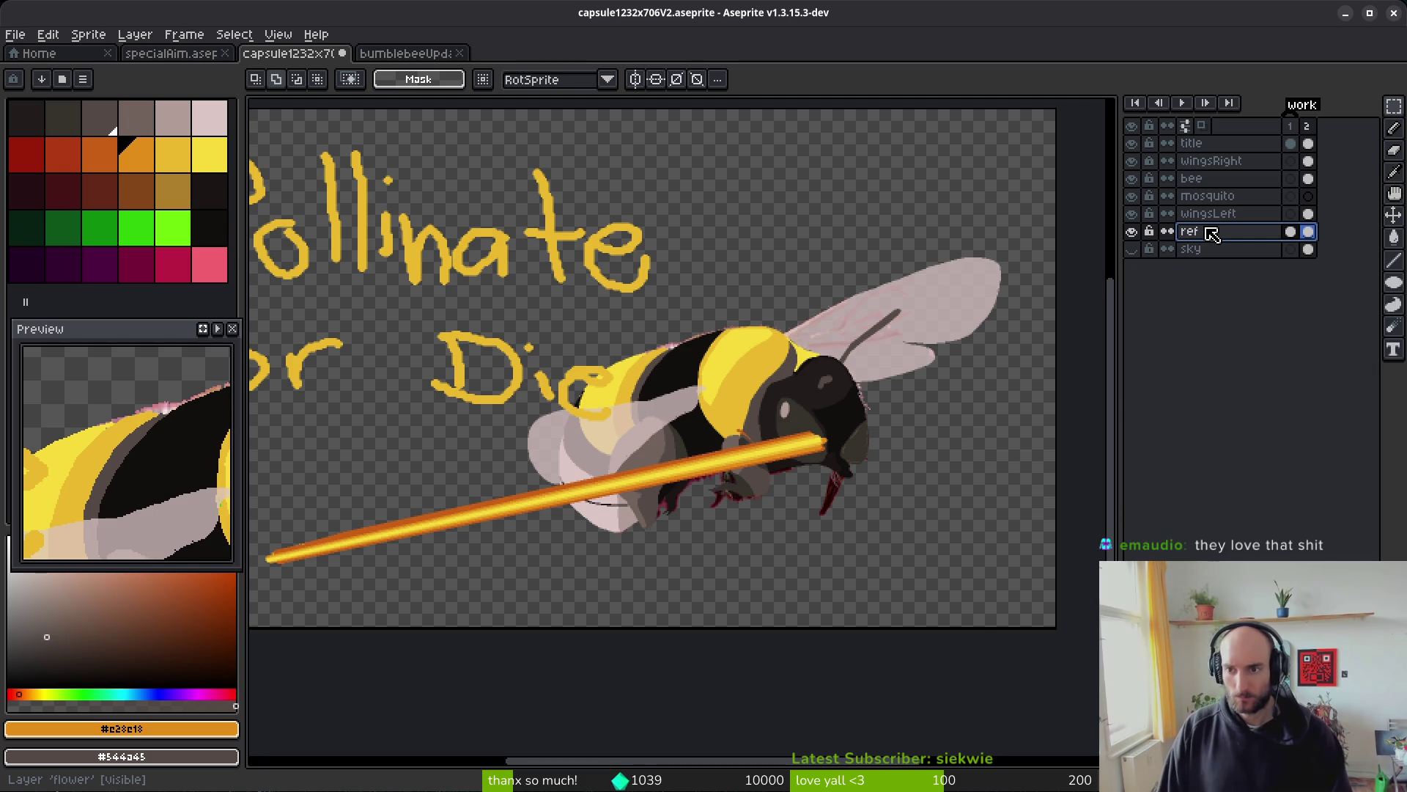
# - Move the dandelion from the ref layer onto the title layer, shifted slightly left
pyautogui.click(1292, 231)
pyautogui.scroll(1, 660, 439)
pyautogui.moveTo(541, 345)
pyautogui.mouseDown()
pyautogui.moveTo(810, 591)
pyautogui.moveTo(777, 593)
pyautogui.mouseUp()
pyautogui.hotkey('ctrl', 'x')
pyautogui.click(1231, 144)
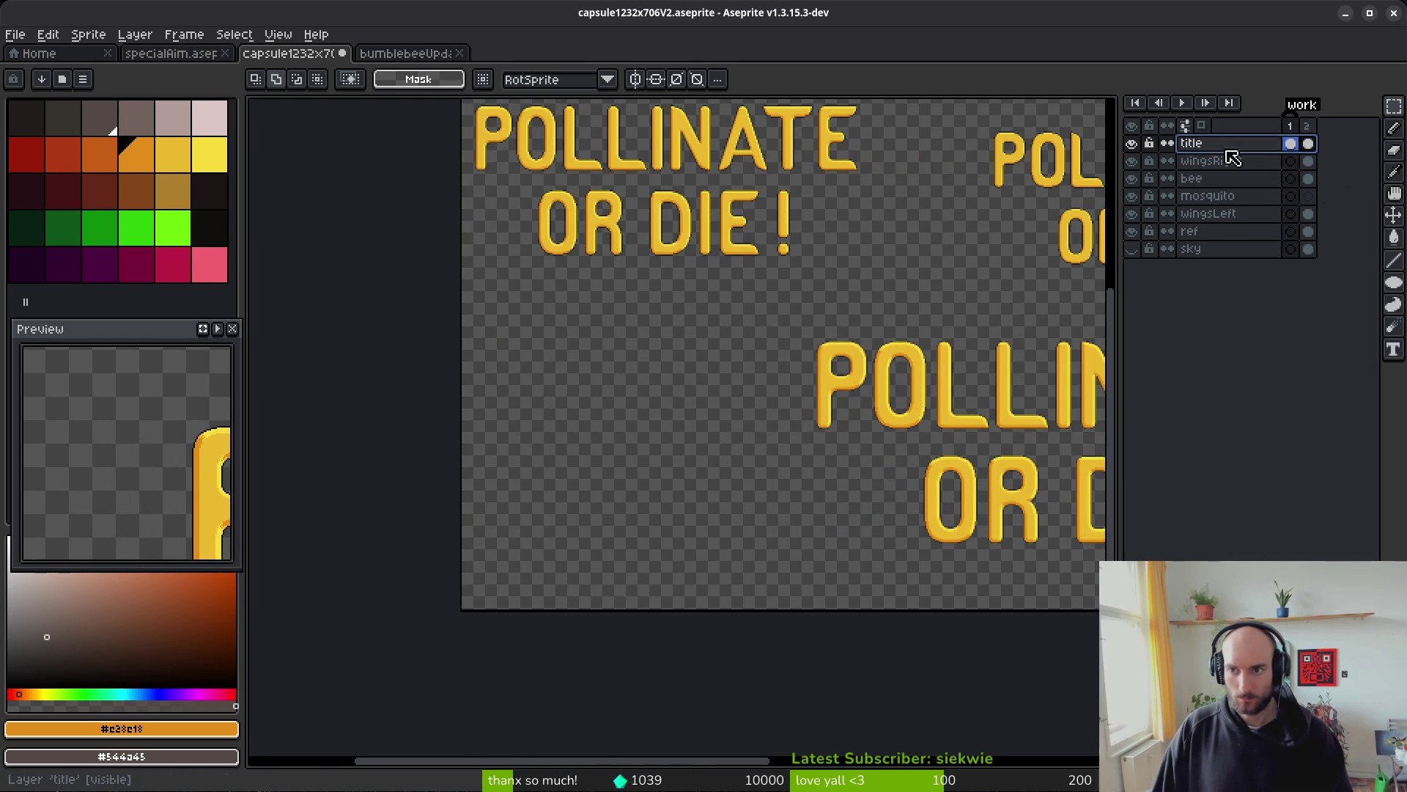
pyautogui.hotkey('ctrl', 'v')
pyautogui.moveTo(686, 451); pyautogui.dragTo(654, 461)
pyautogui.press('Return')
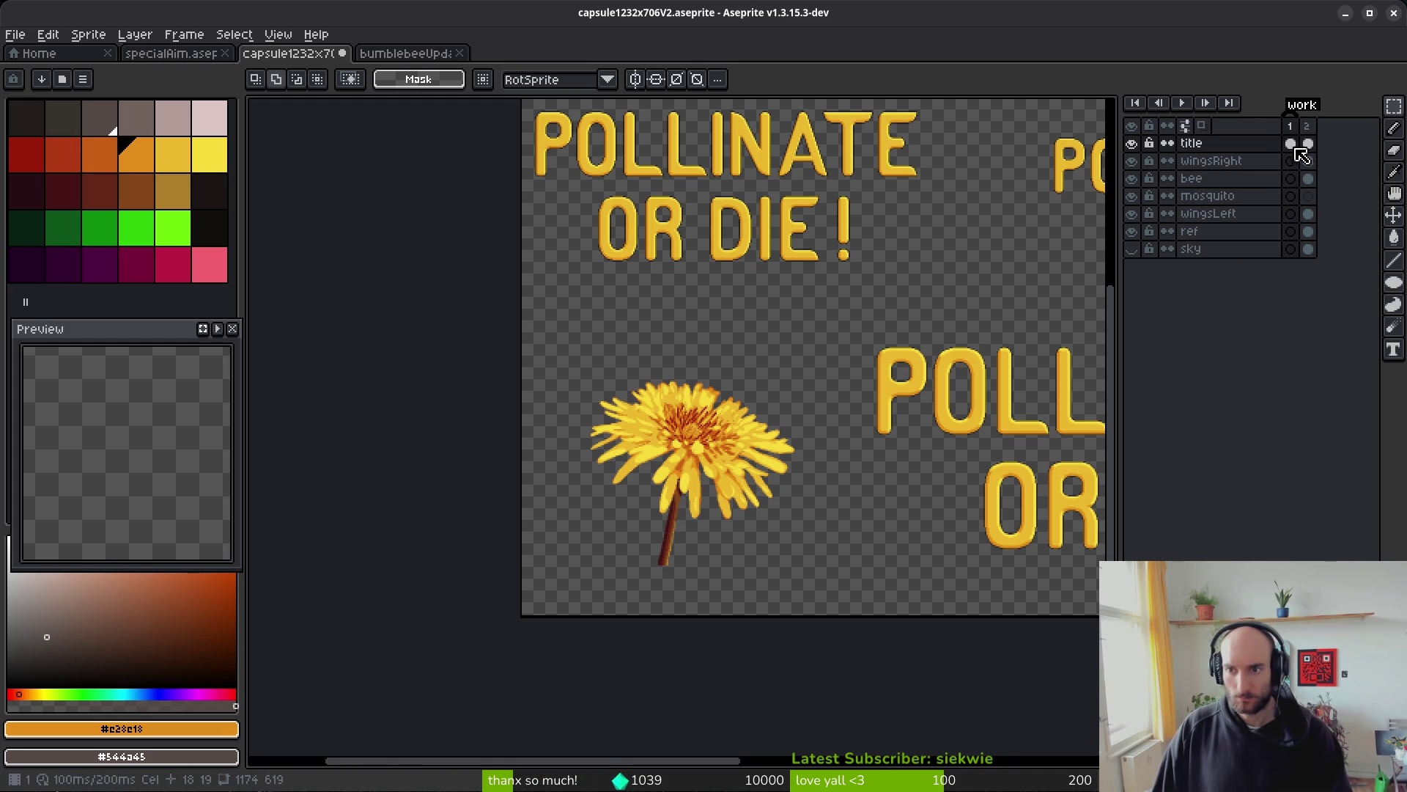
# - Hide the sky layer on frame 2 and save capsule1232x706V2.aseprite
pyautogui.scroll(-3, 836, 293)
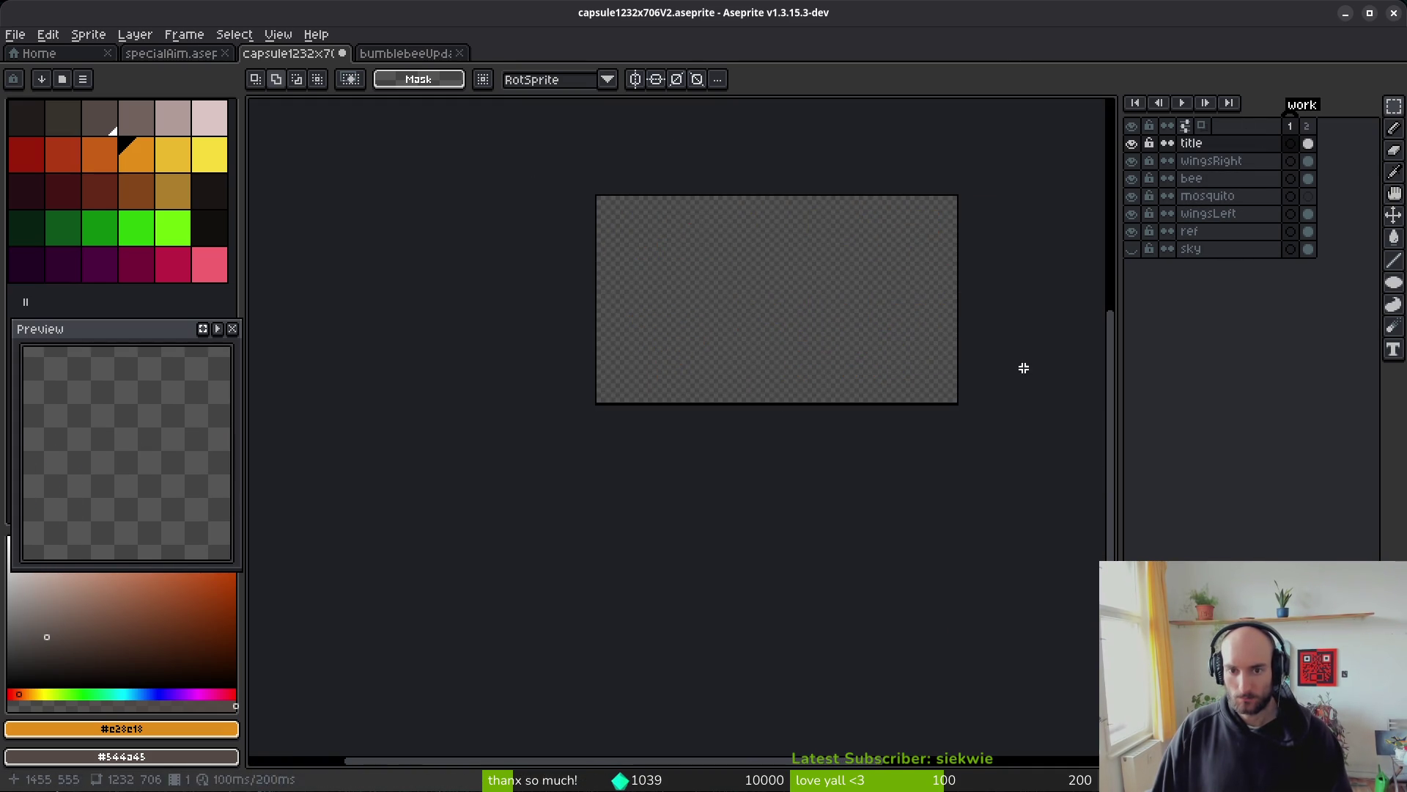
pyautogui.click(1290, 233)
pyautogui.press('Escape')
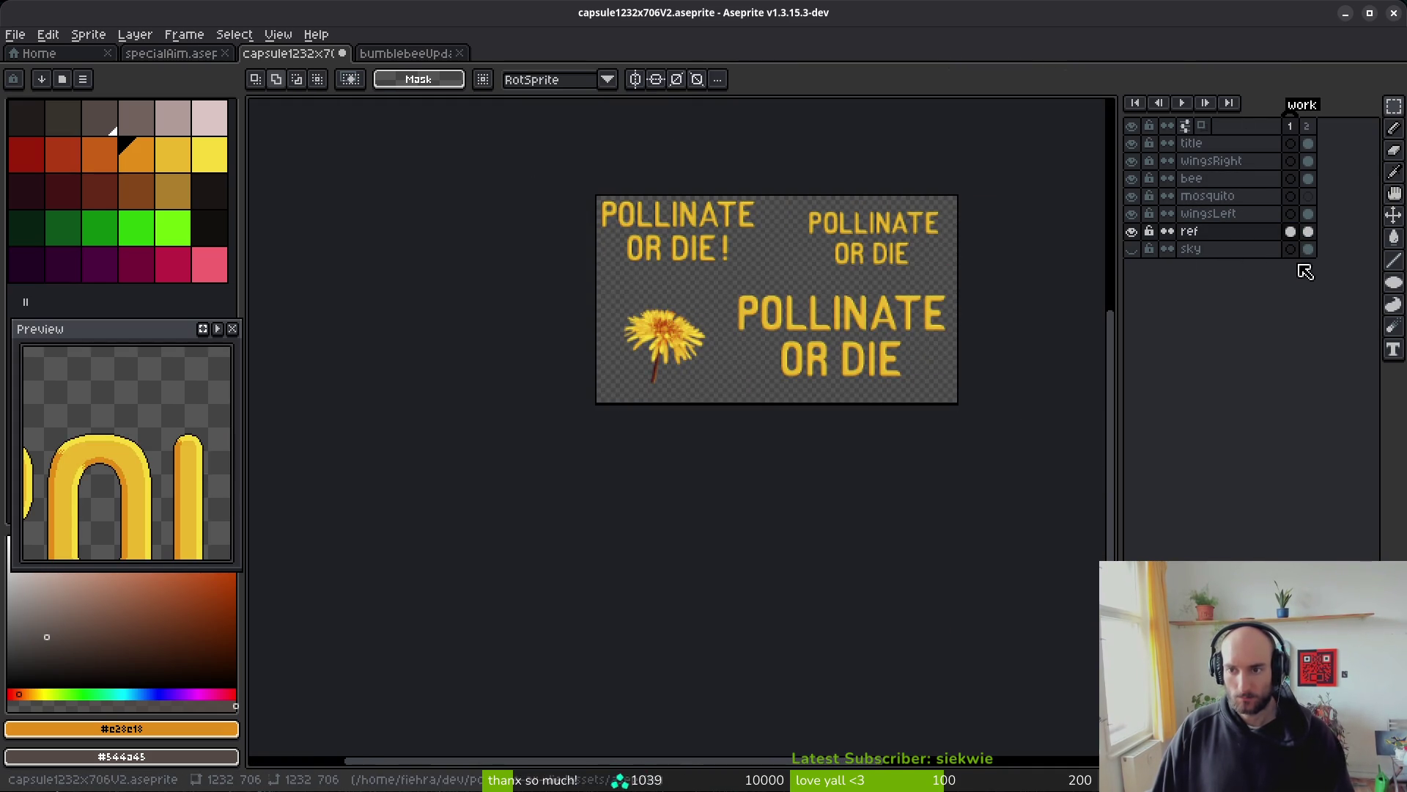
pyautogui.click(1141, 252)
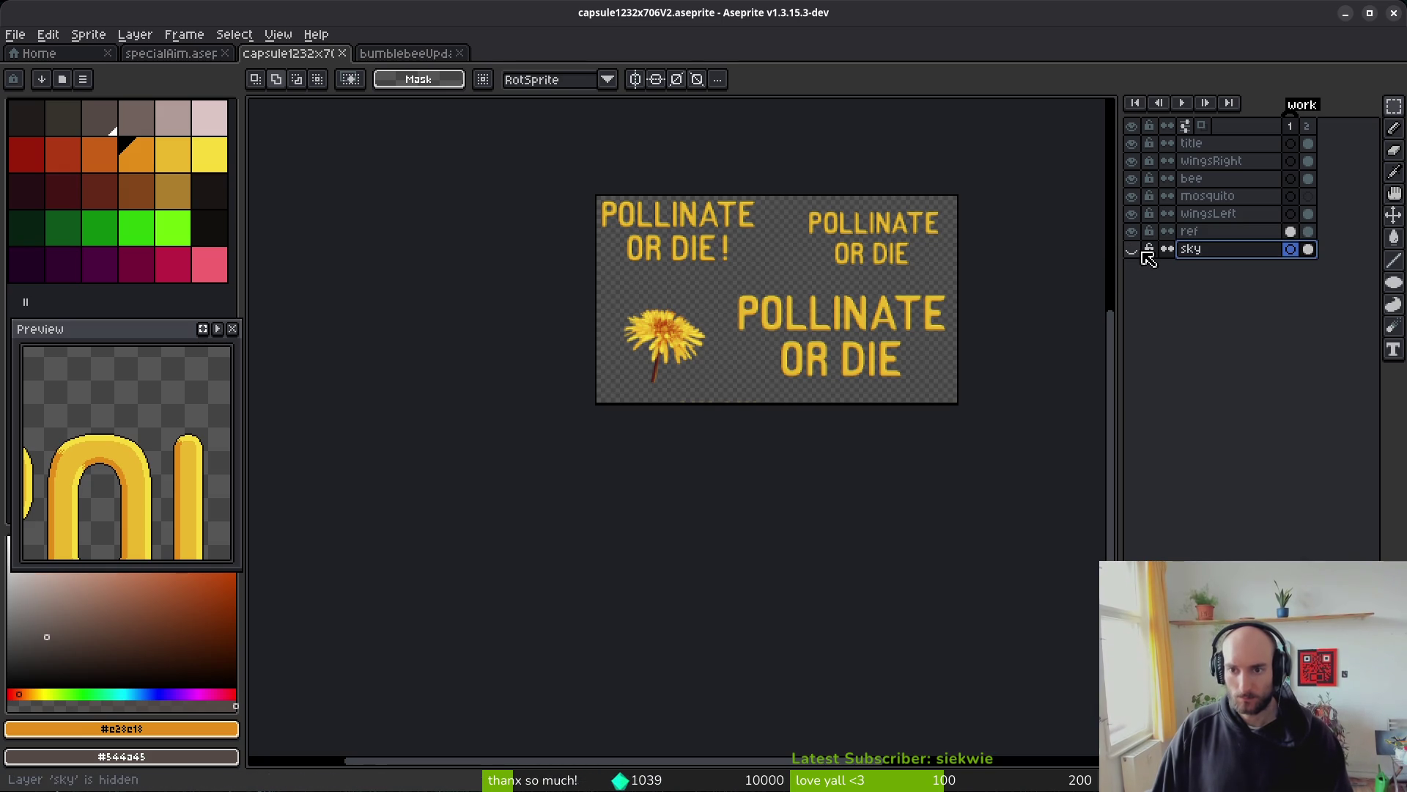
pyautogui.click(1309, 213)
pyautogui.click(1133, 257)
pyautogui.click(1134, 256)
pyautogui.click(1133, 255)
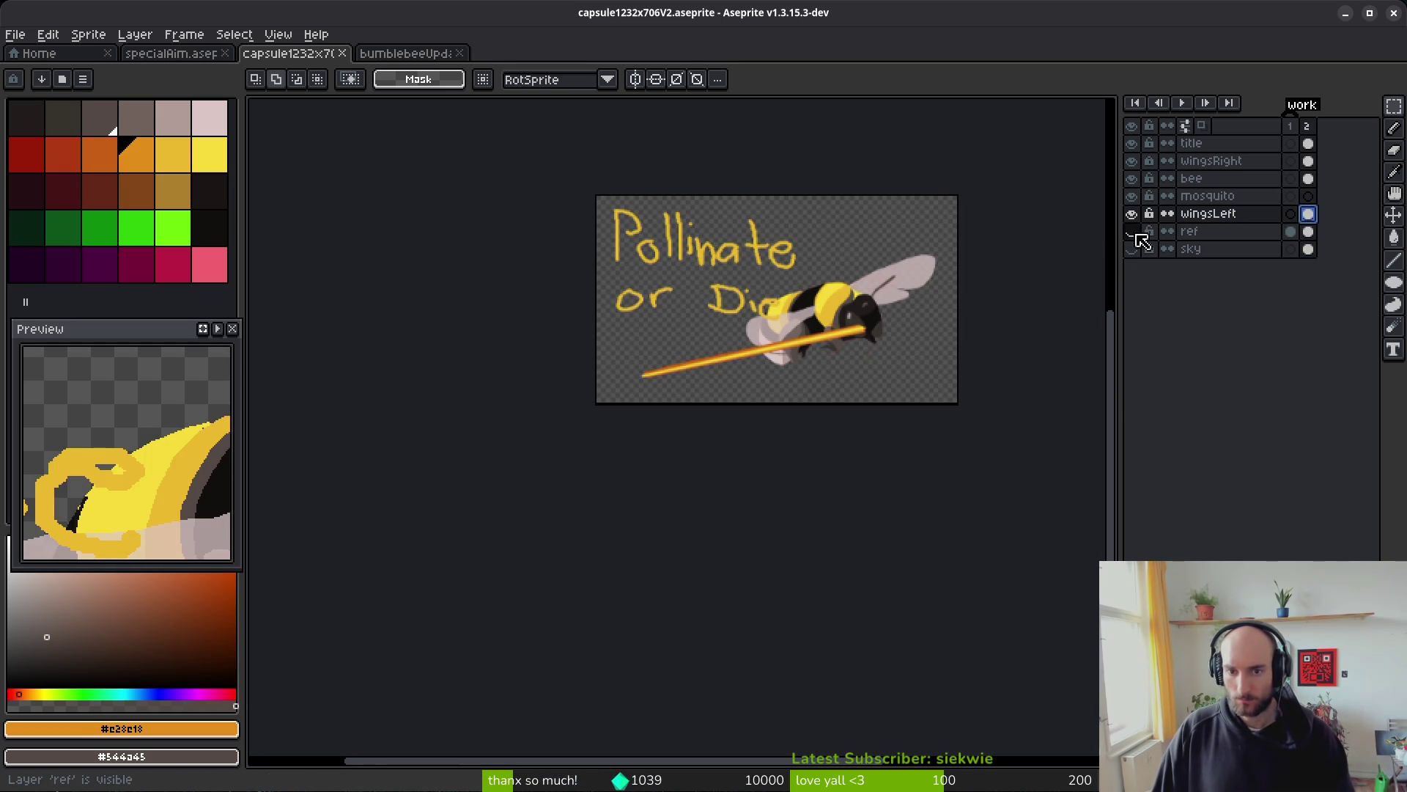
pyautogui.hotkey('ctrl', 's')
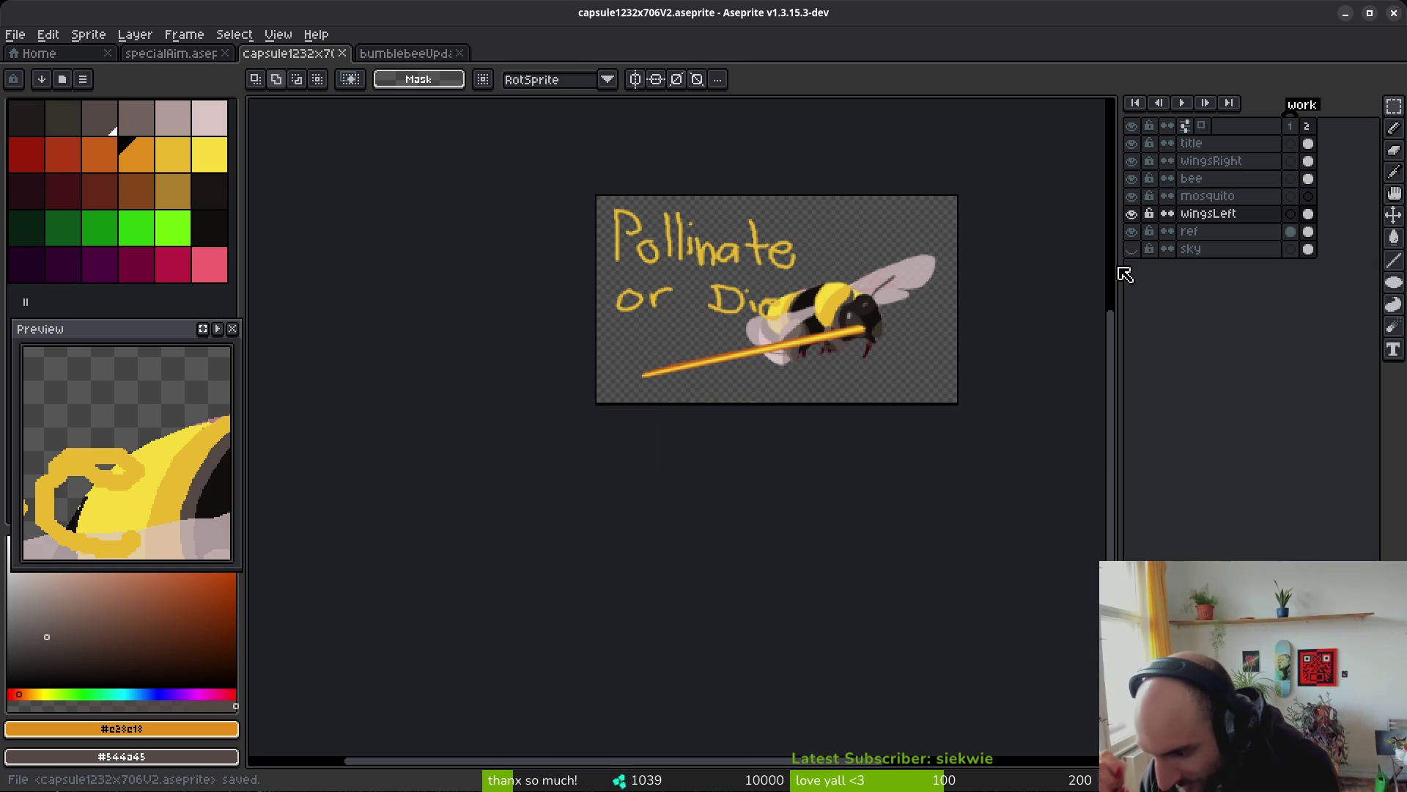
pyautogui.scroll(2, 848, 251)
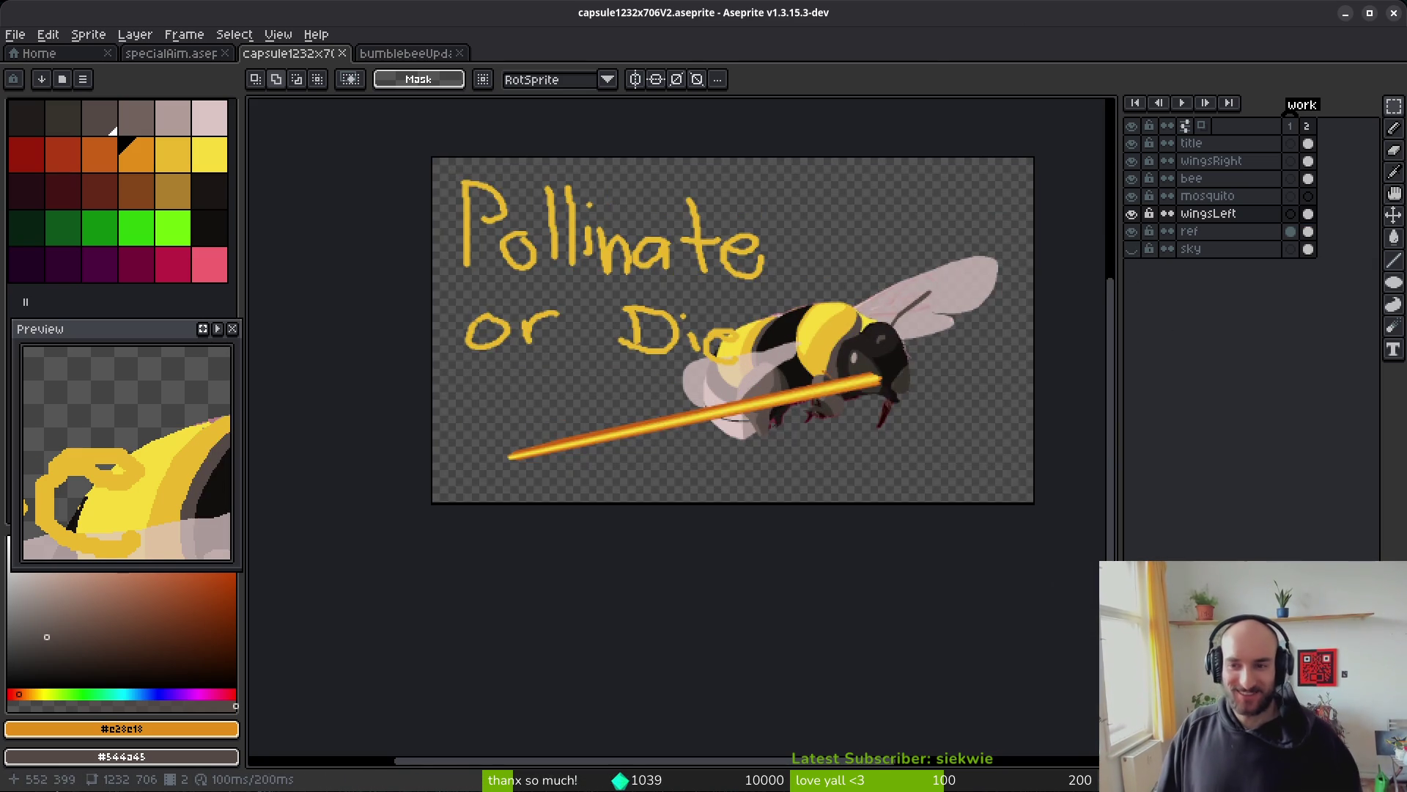
# - Hide the ref layer's red leg marks and the Pollinate or Die title text
pyautogui.click(1134, 233)
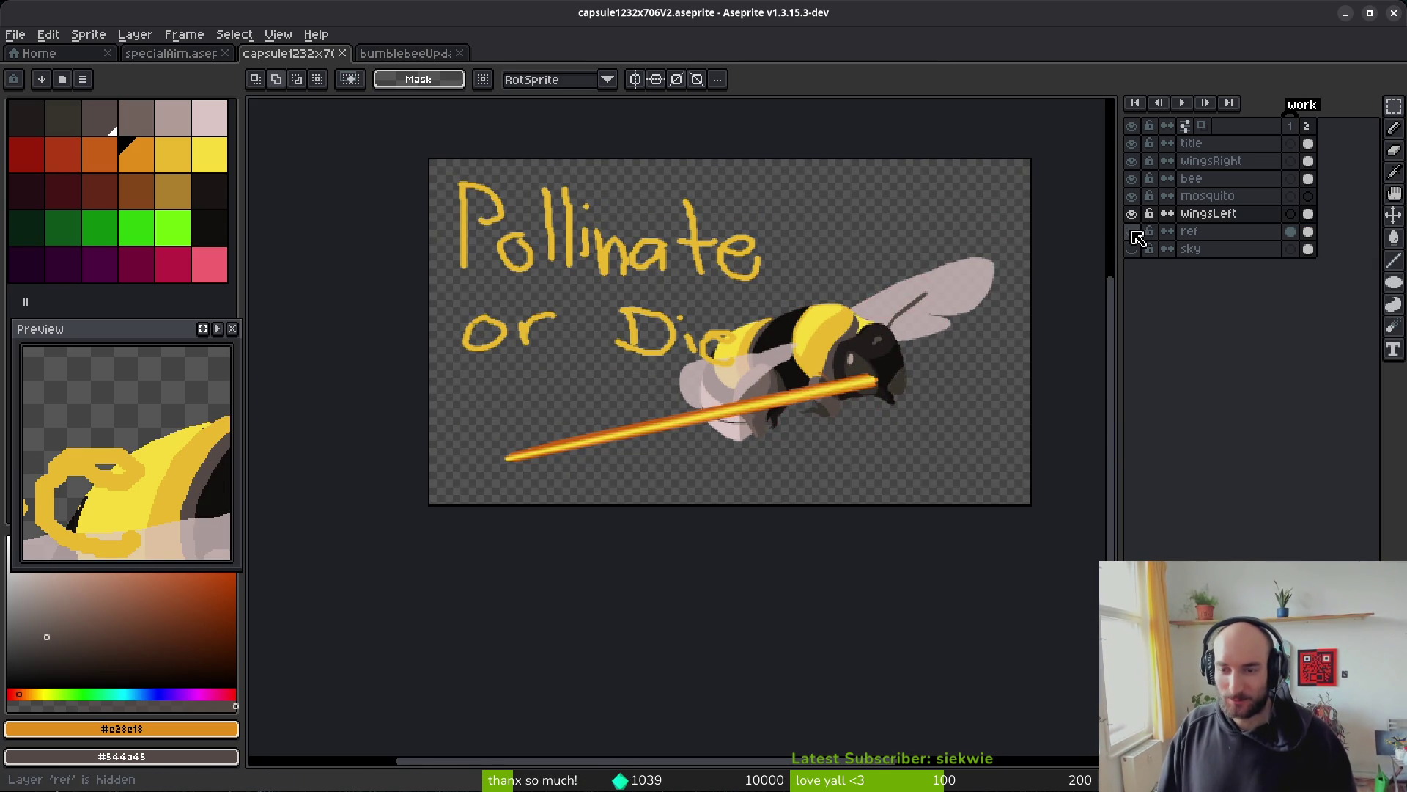
pyautogui.click(1133, 144)
pyautogui.scroll(3, 752, 384)
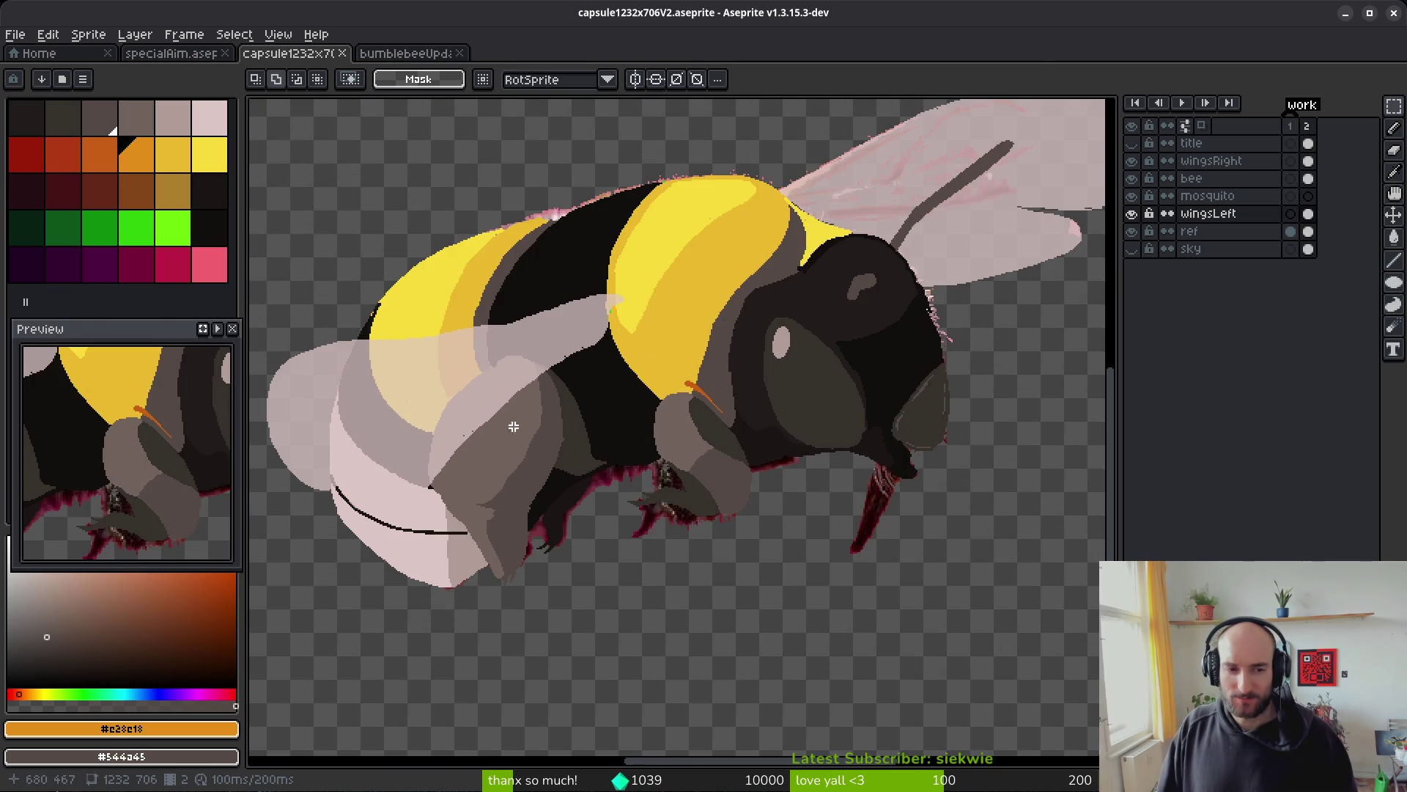
pyautogui.moveTo(482, 474); pyautogui.dragTo(643, 431)
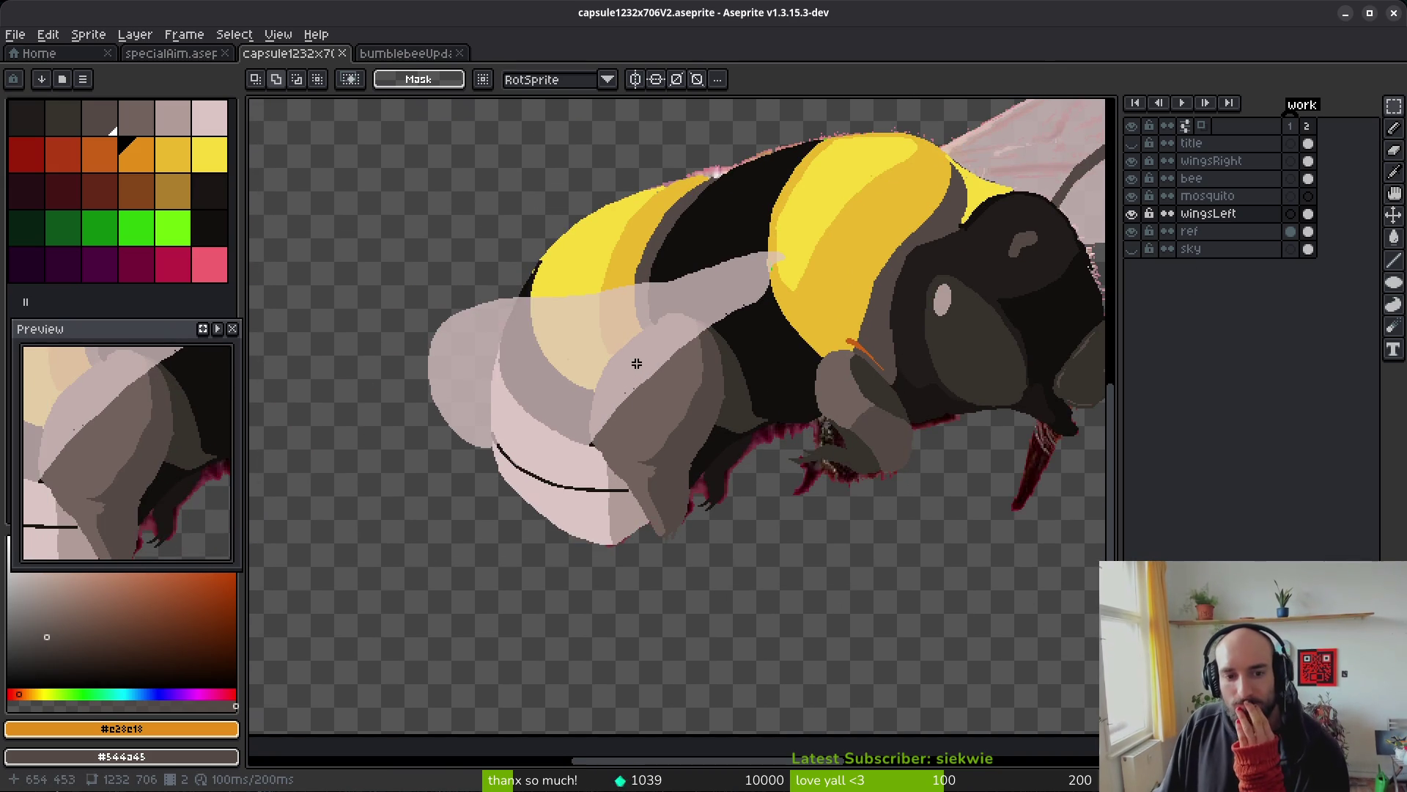
pyautogui.scroll(-2, 637, 364)
pyautogui.scroll(2, 782, 327)
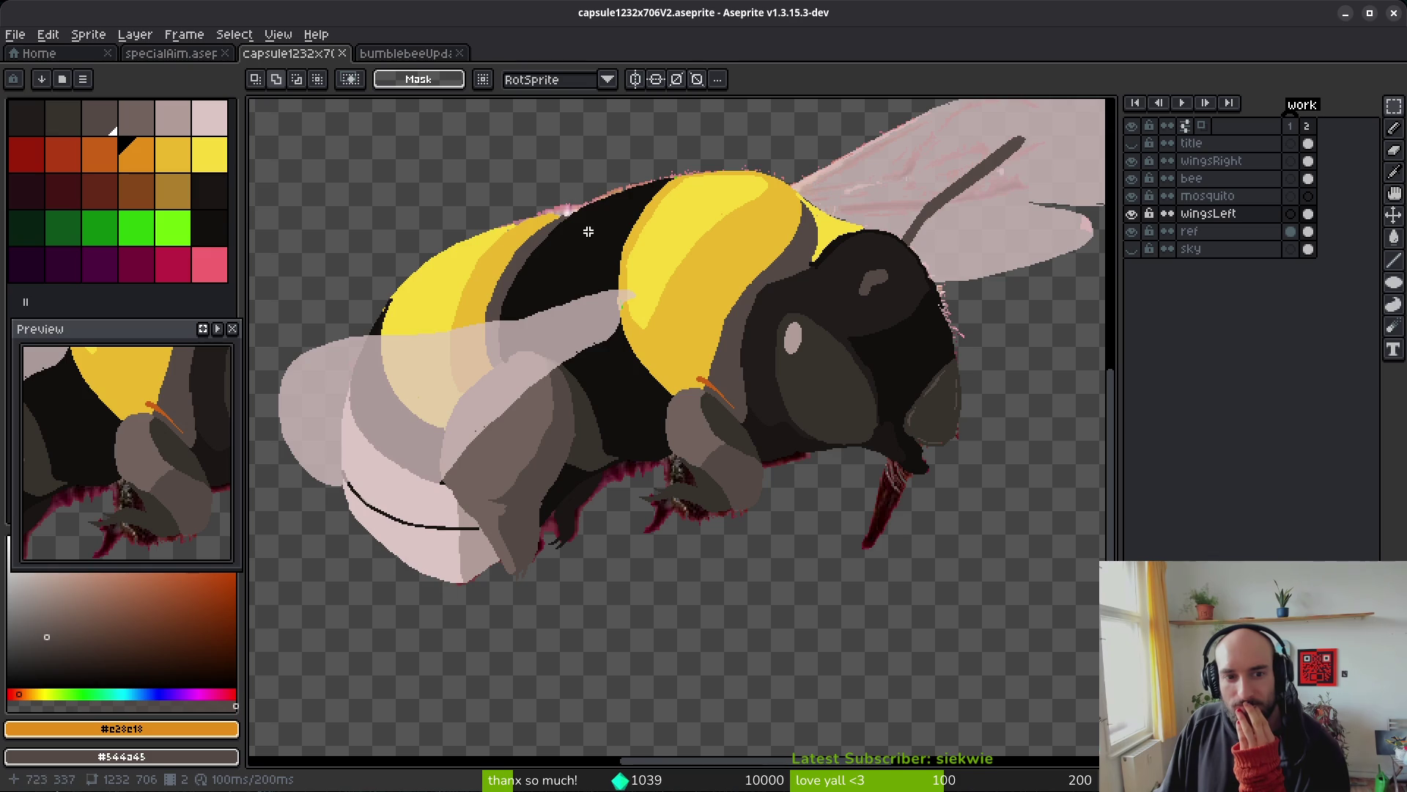
# - Toggle the ref, wingsLeft and bee layers to compare against the reference photo
pyautogui.click(1137, 236)
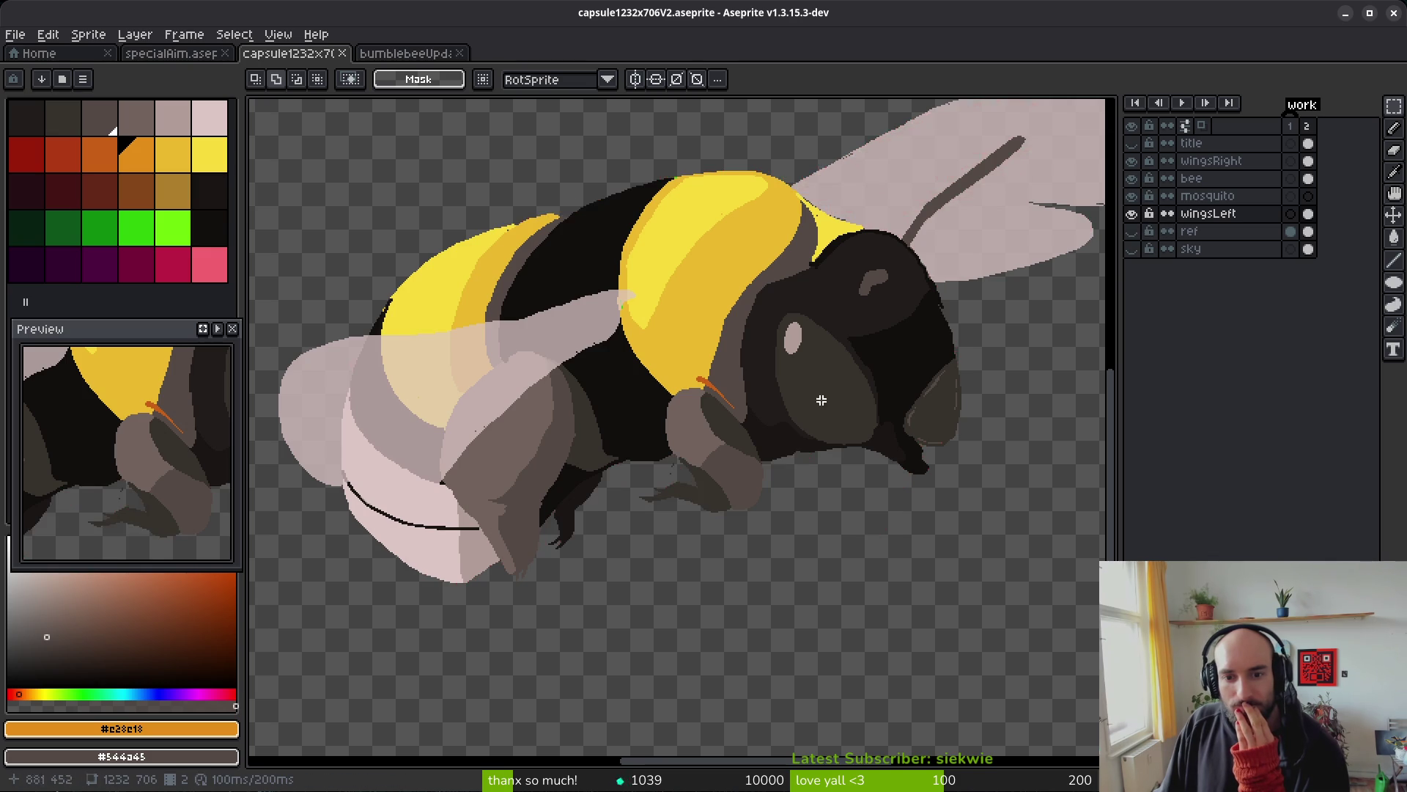
pyautogui.scroll(-2, 858, 449)
pyautogui.scroll(2, 887, 417)
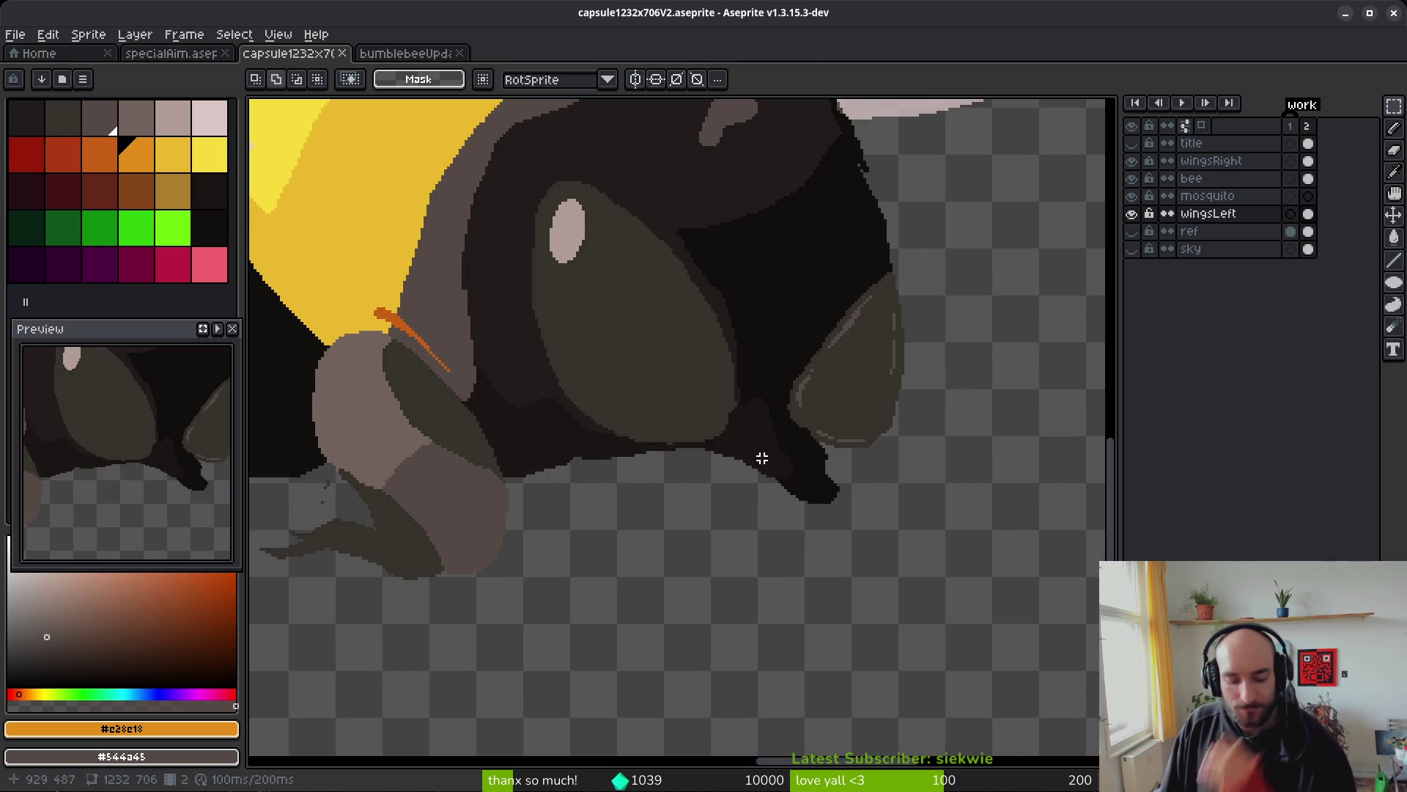
pyautogui.click(1136, 232)
pyautogui.click(1136, 214)
pyautogui.click(1134, 185)
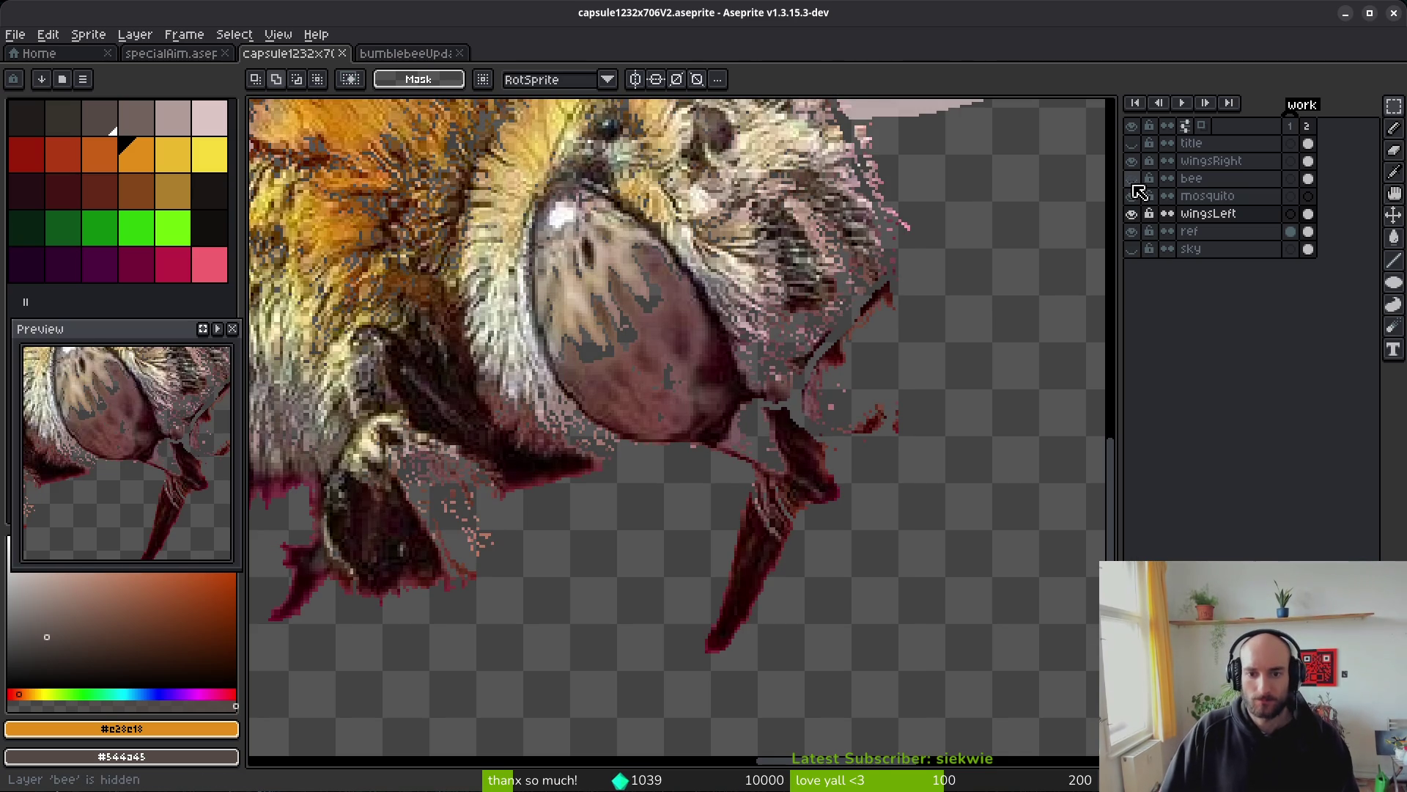
pyautogui.click(1134, 183)
# - Close the Bombus terricola photo and study a close-up flying bumblebee photo from the inspiration folder
pyautogui.hotkey('alt', 'Tab')
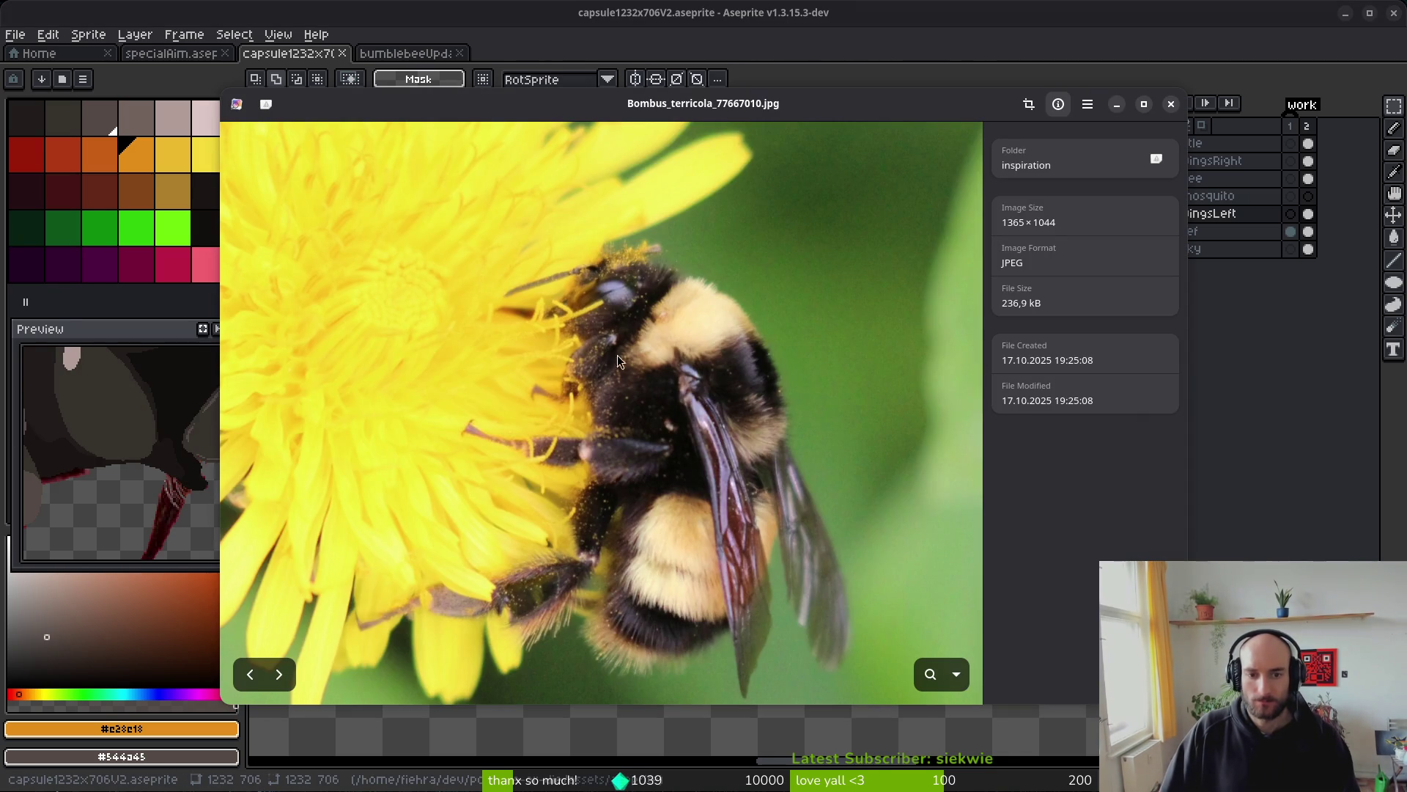
pyautogui.click(1213, 138)
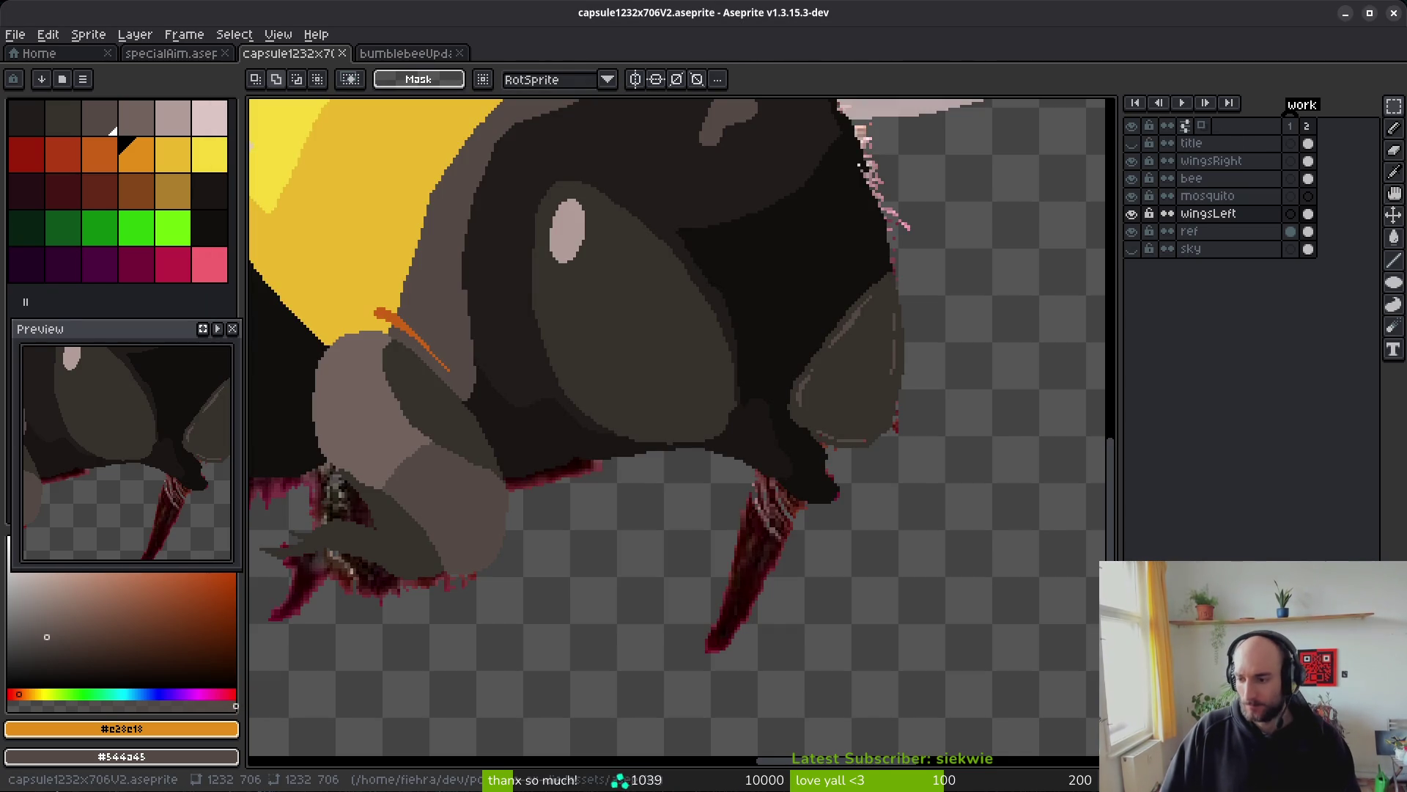
pyautogui.hotkey('alt', 'Tab')
pyautogui.doubleClick(794, 359)
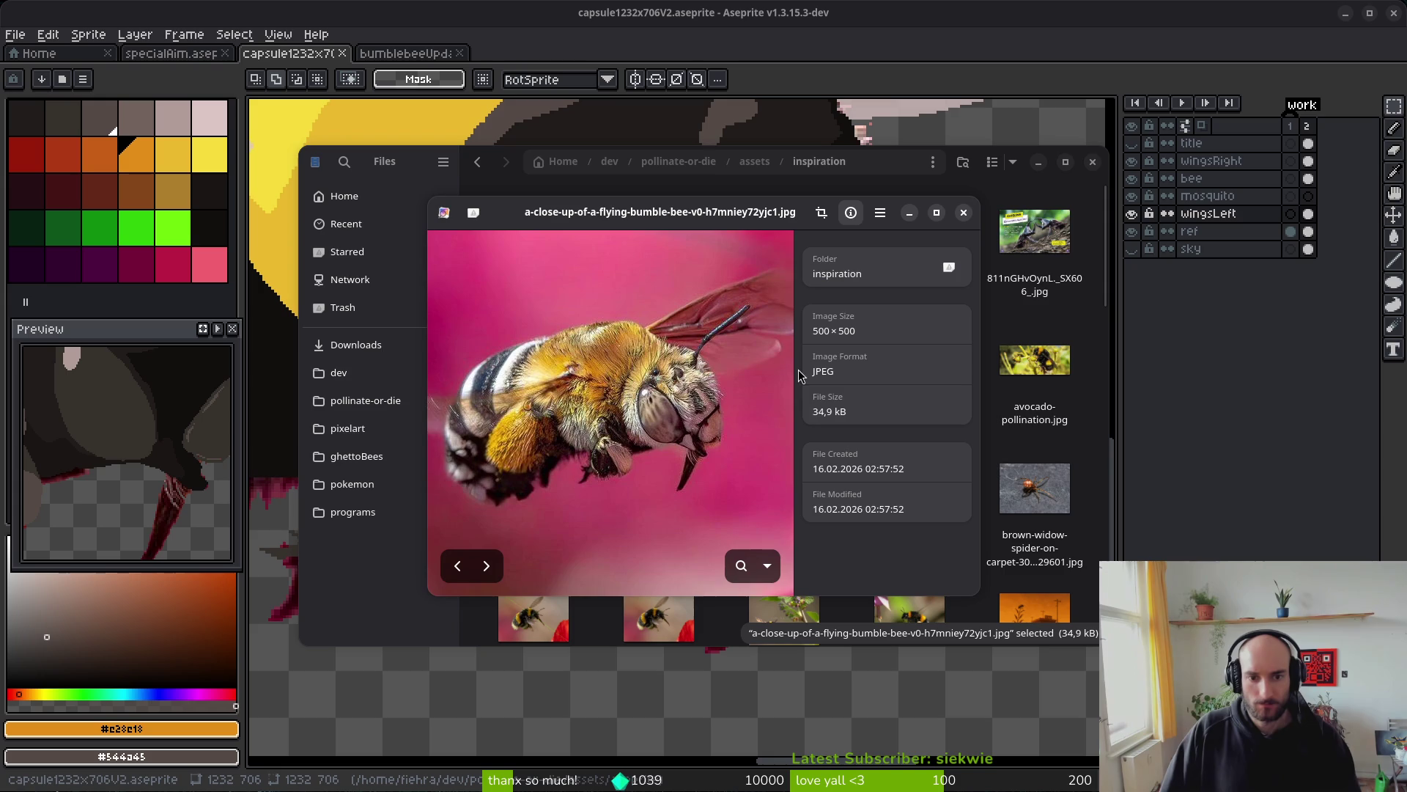
pyautogui.scroll(2, 706, 450)
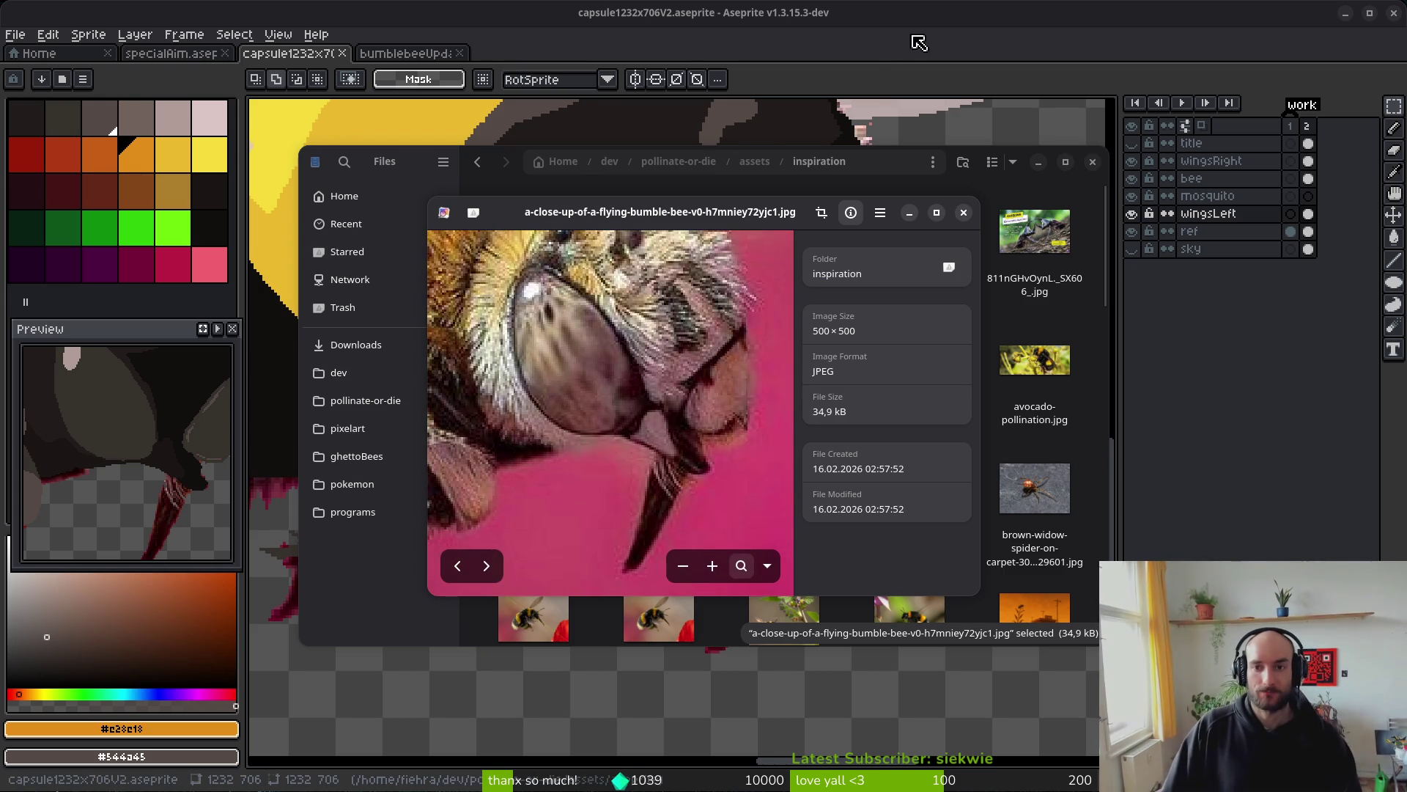
pyautogui.hotkey('alt', 'Tab')
pyautogui.press('e')
pyautogui.scroll(3, 806, 464)
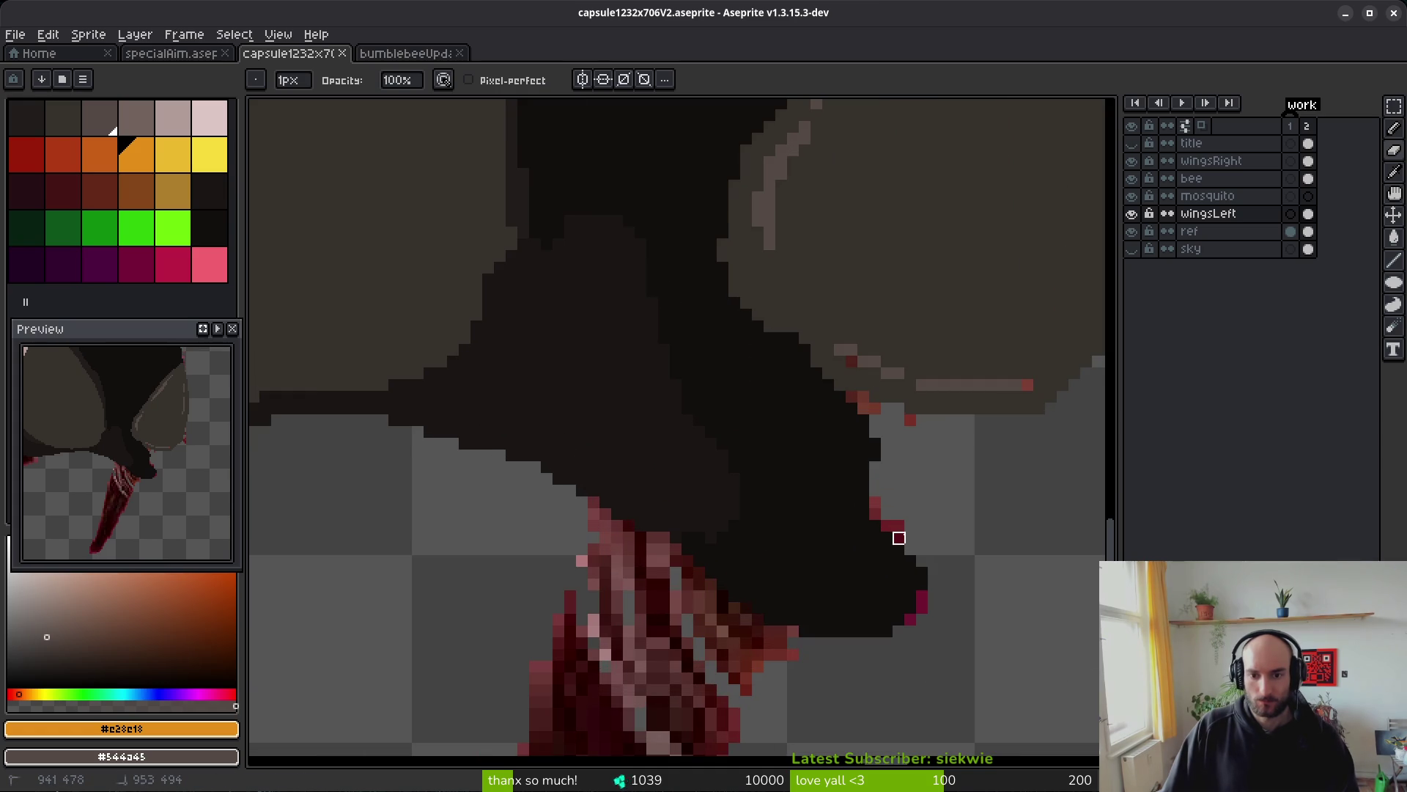
# - Erase stray dark pixels under the head on the bee layer
pyautogui.click(1309, 179)
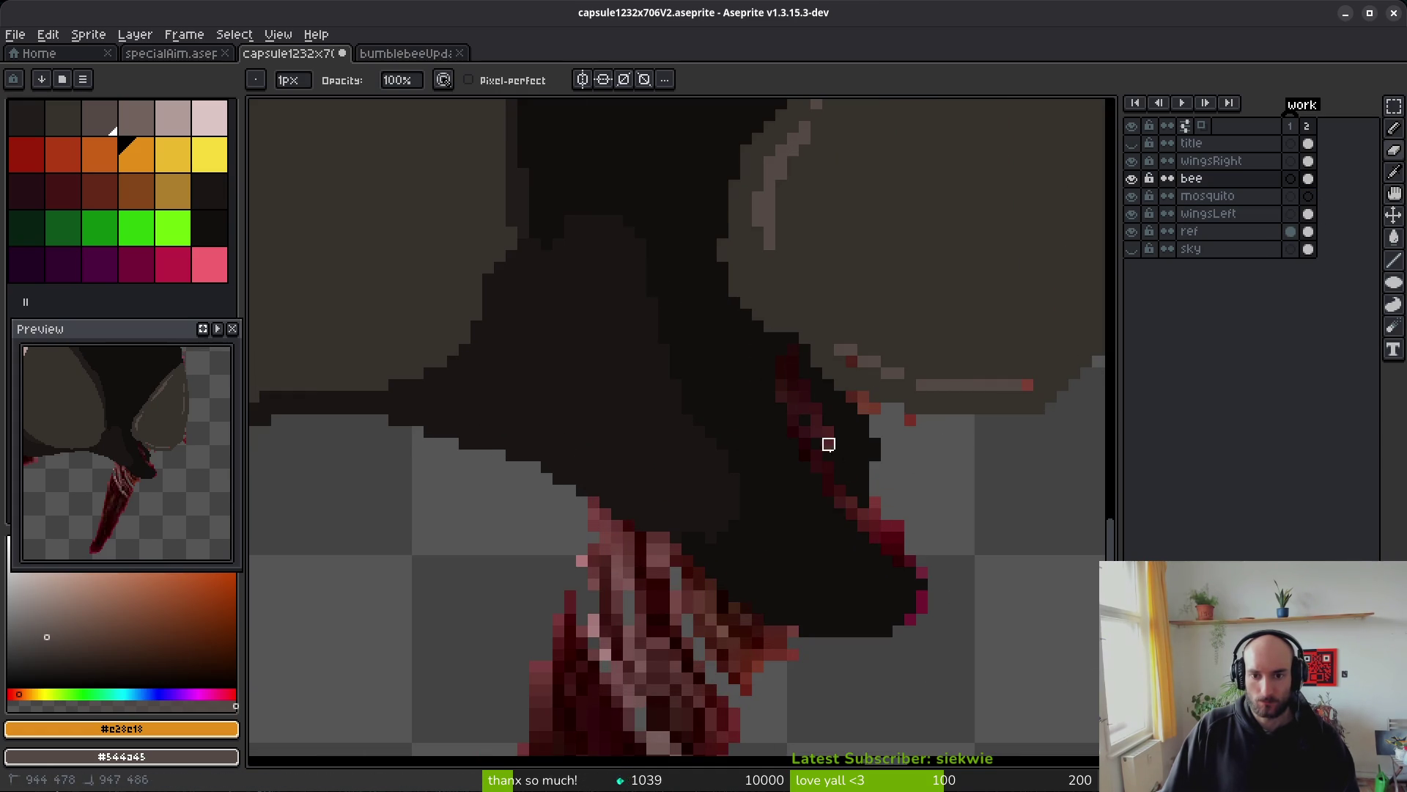
pyautogui.scroll(2, 806, 355)
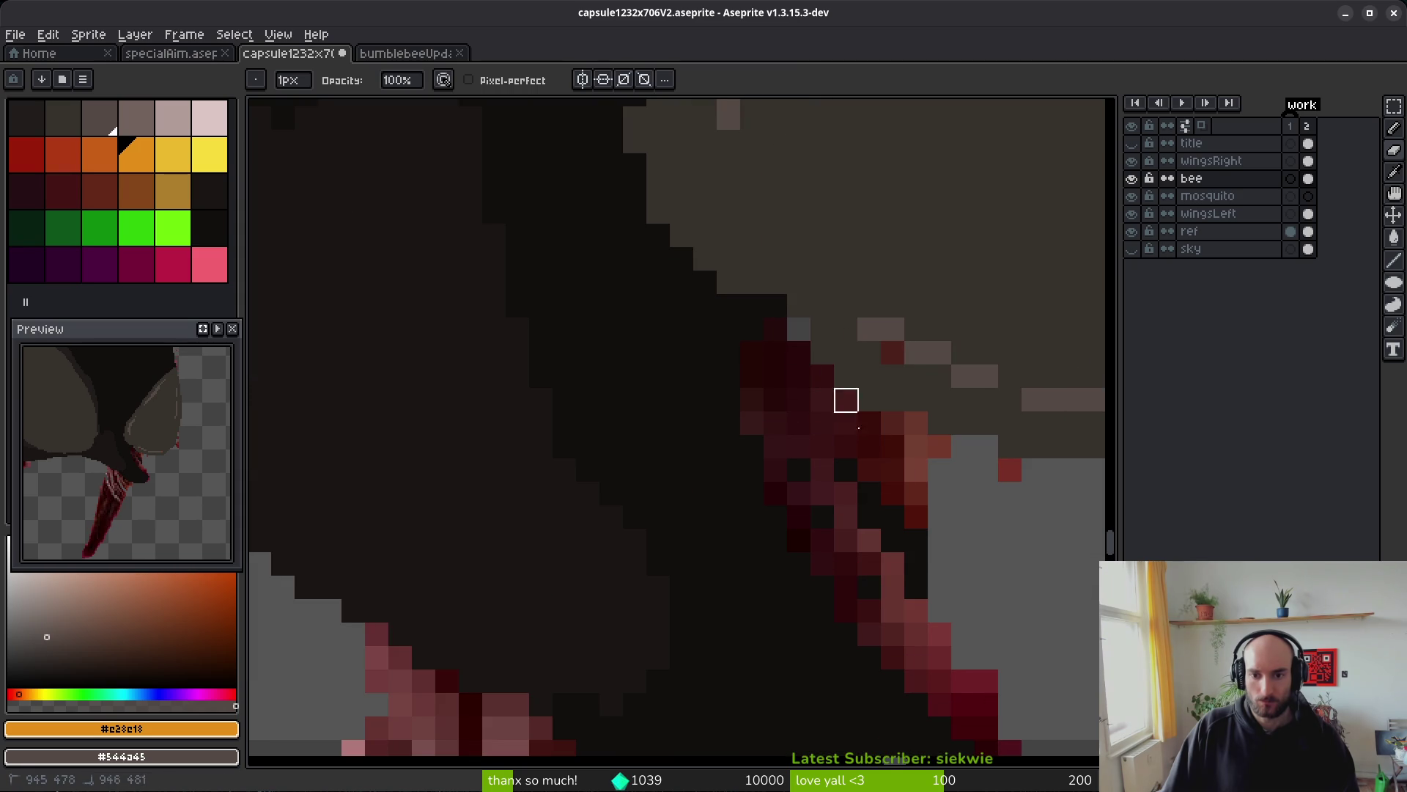
pyautogui.moveTo(845, 399); pyautogui.dragTo(893, 564)
pyautogui.scroll(-6, 870, 565)
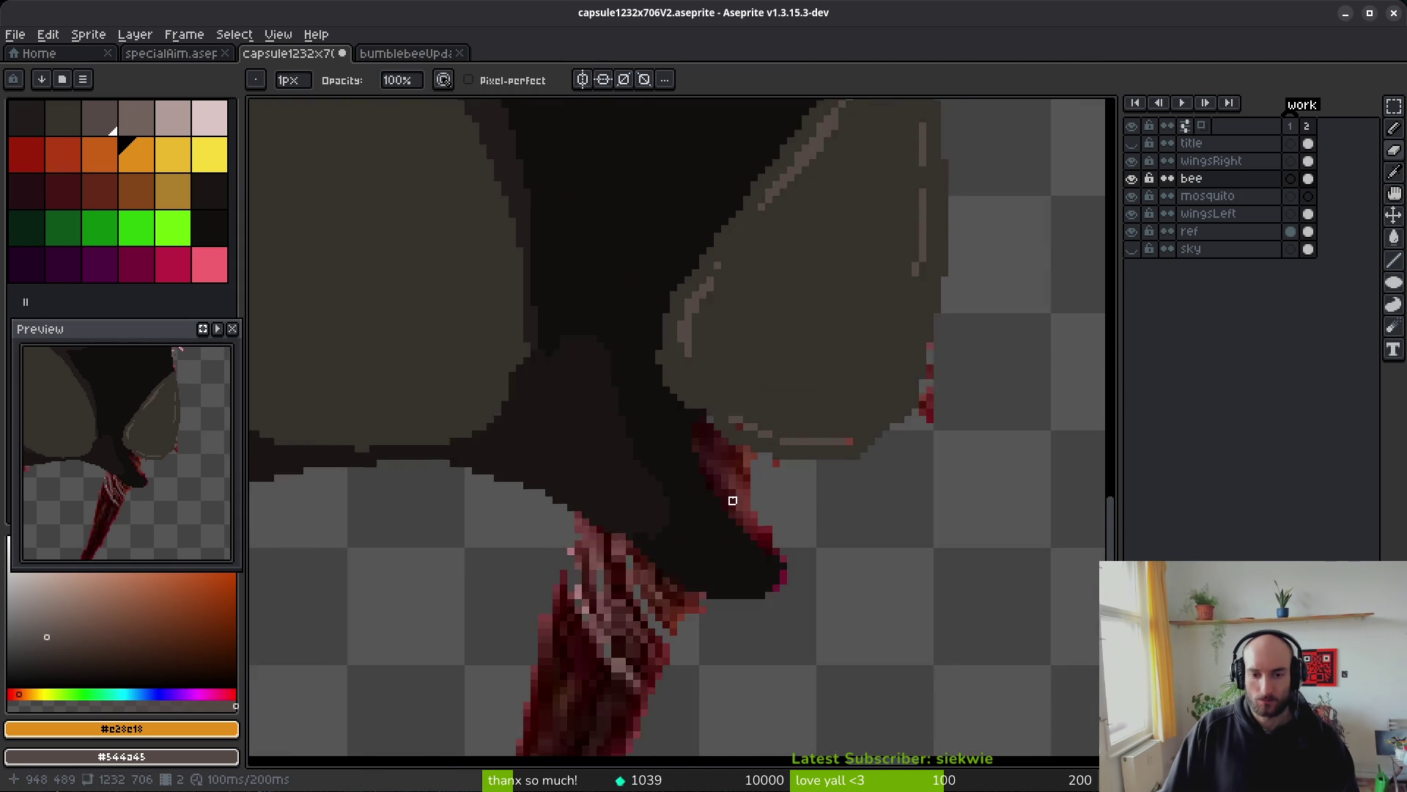
pyautogui.scroll(2, 696, 527)
pyautogui.scroll(-4, 664, 506)
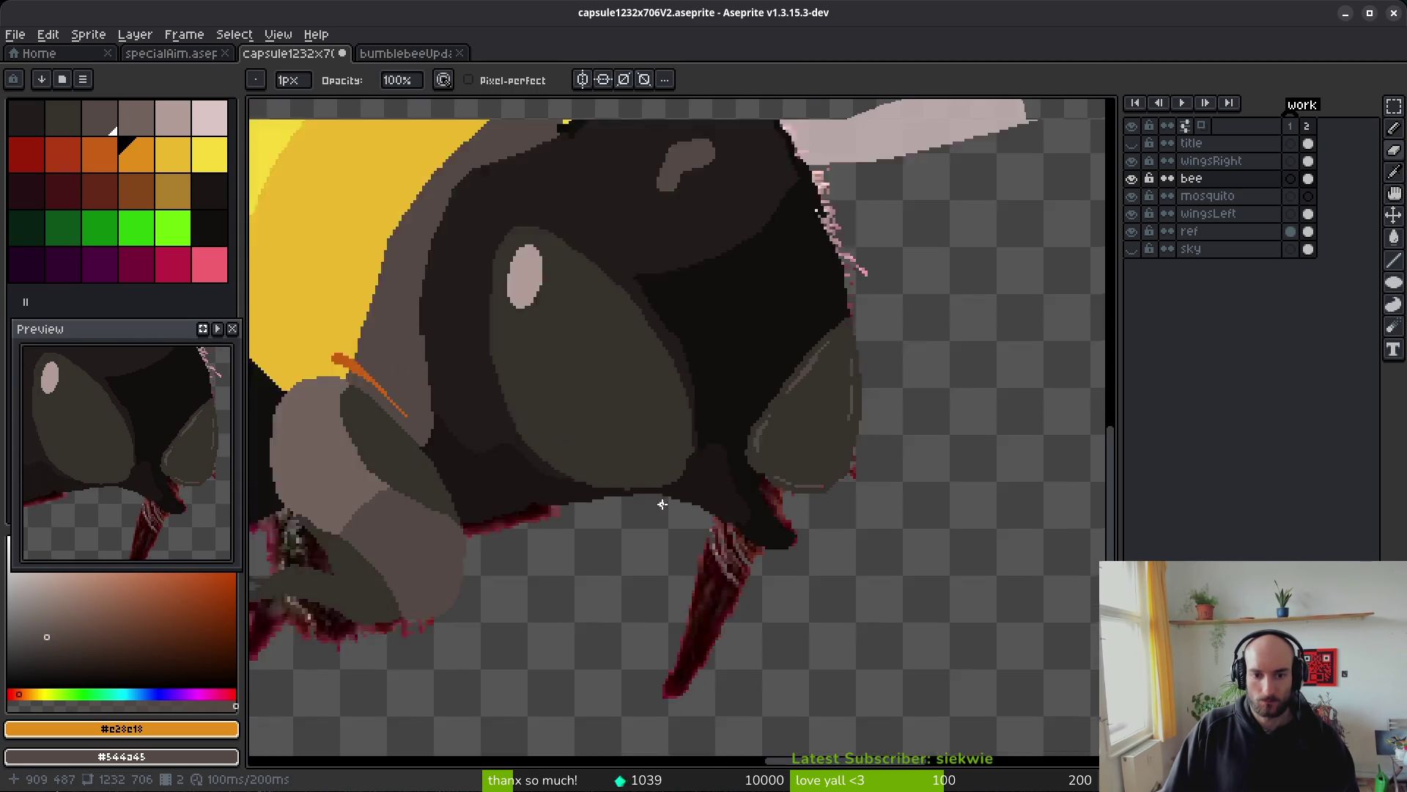
pyautogui.scroll(4, 705, 493)
pyautogui.scroll(-2, 705, 493)
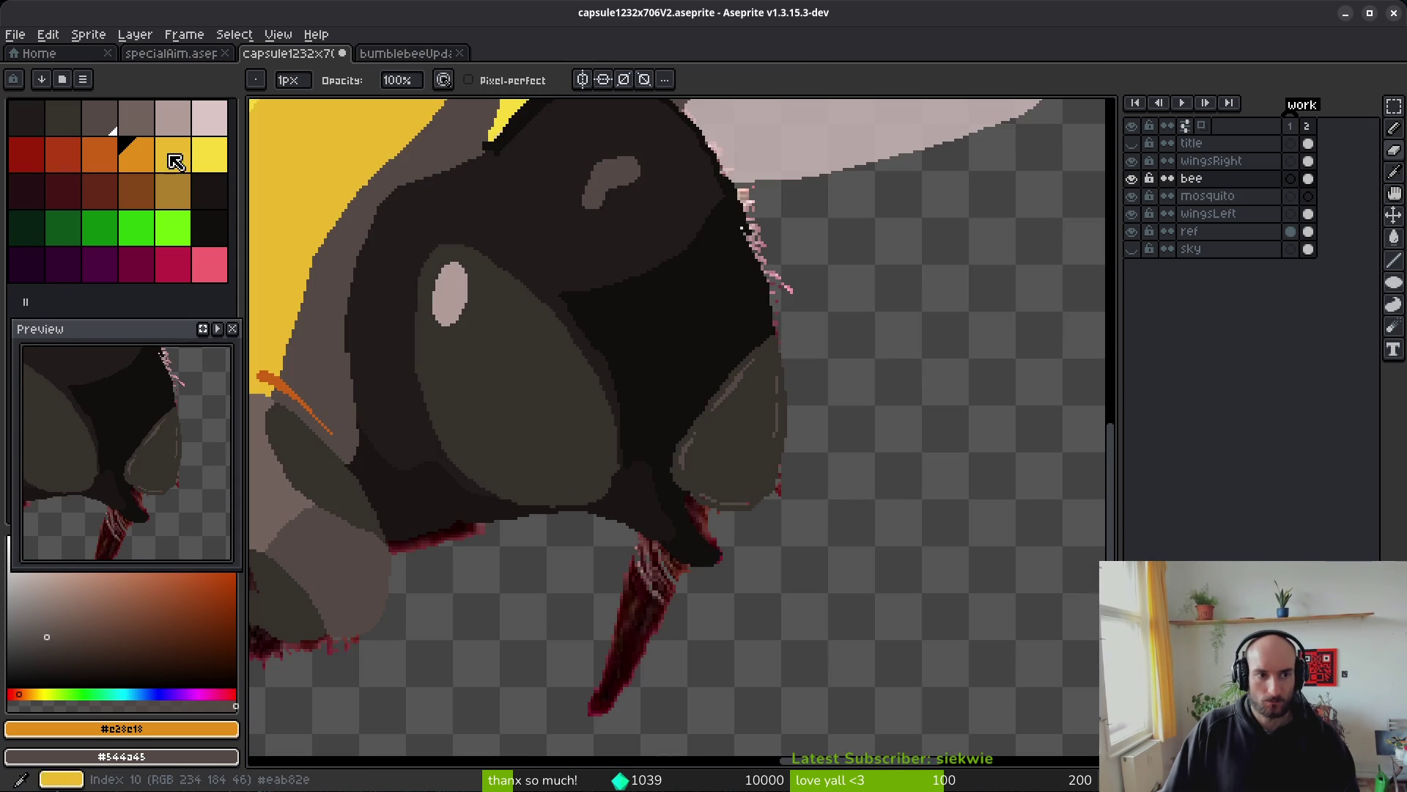
# - Fill the dark gap at the mandible base with pale pink
pyautogui.click(178, 129)
pyautogui.scroll(3, 657, 550)
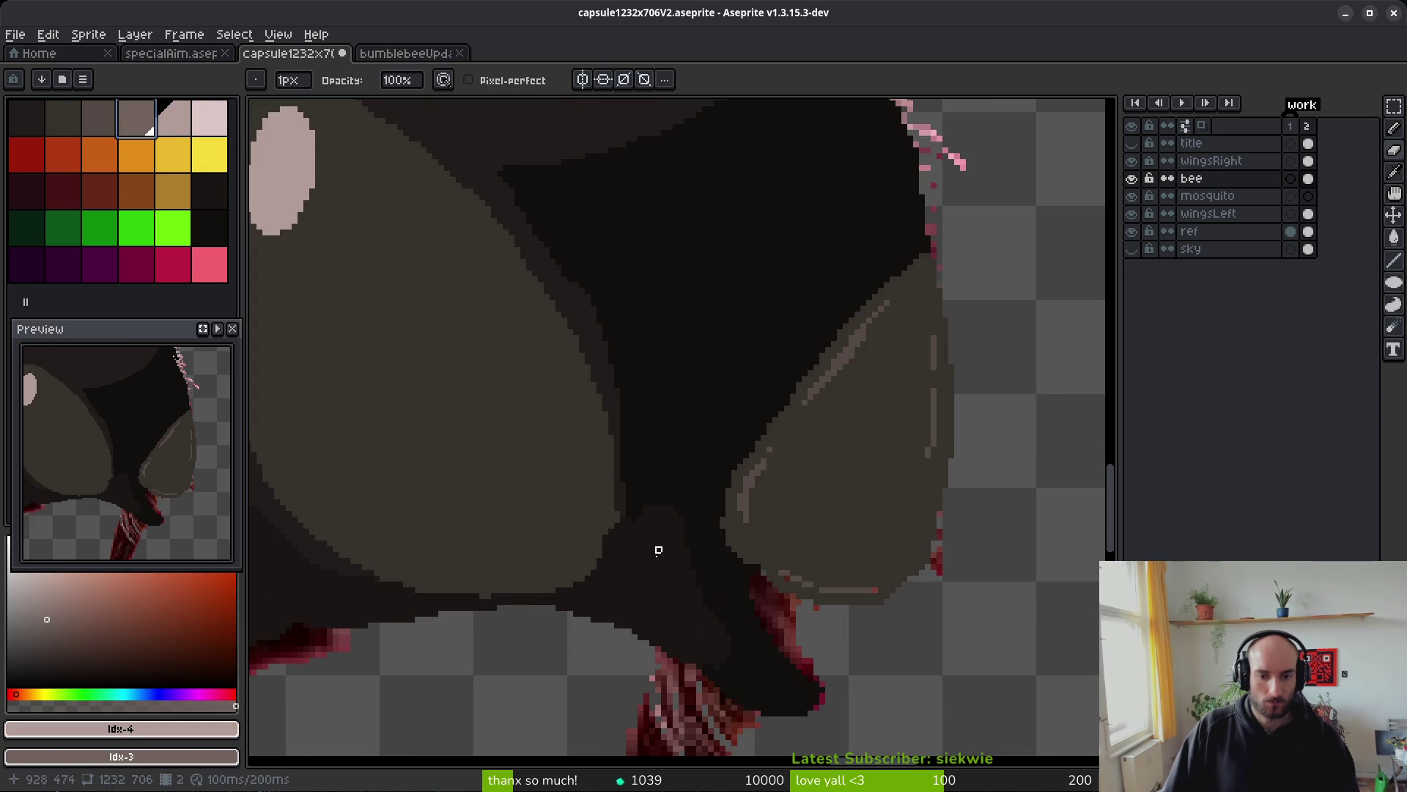
pyautogui.press('g')
pyautogui.scroll(2, 535, 565)
pyautogui.click(536, 553)
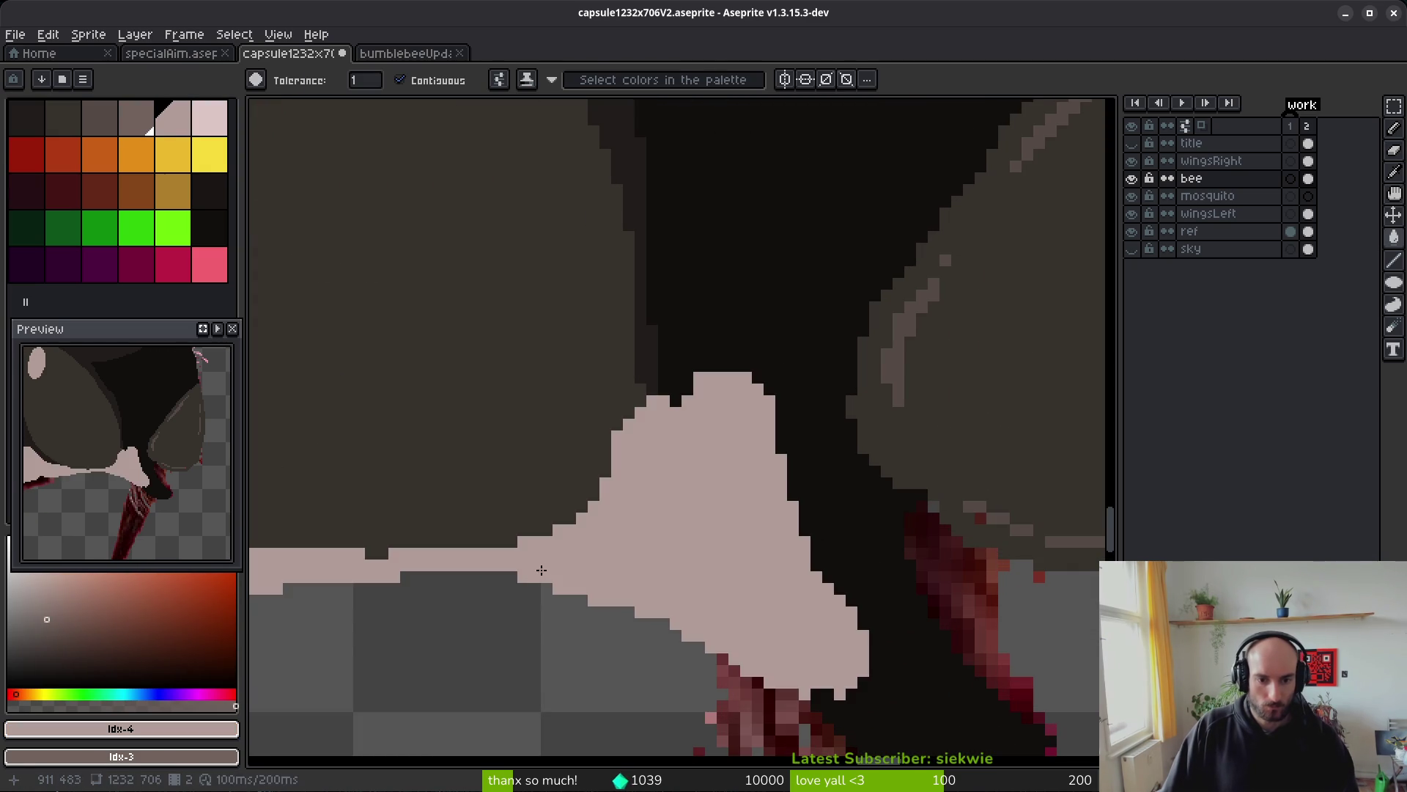
# - Undo the overspread fill and flood-fill the dark gap under the head with pale pink
pyautogui.hotkey('ctrl', 'z')
pyautogui.press('b')
pyautogui.press('g')
pyautogui.click(654, 388)
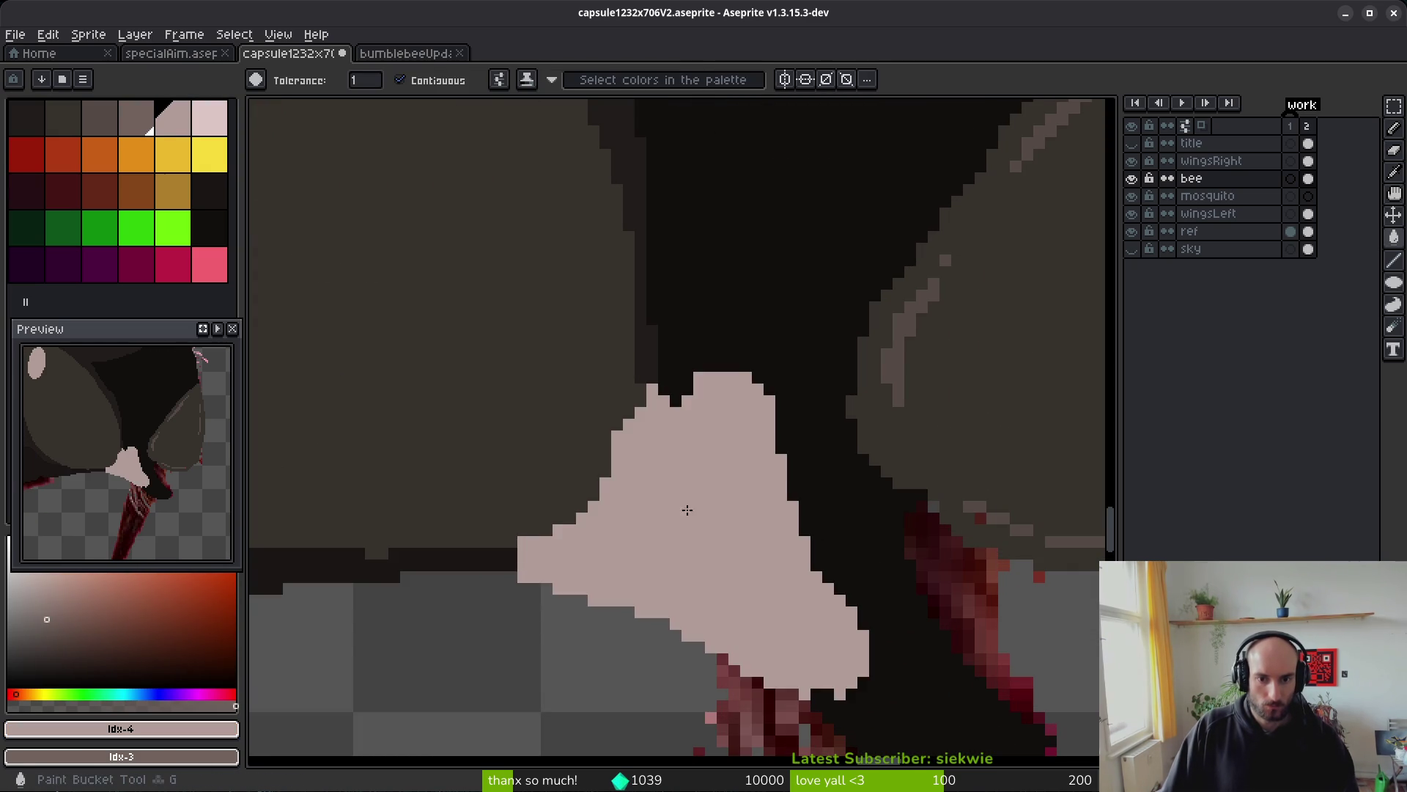
pyautogui.scroll(1, 685, 502)
# - Pencil pale pink into the mouthpart: a single pixel, a diagonal line and a short column
pyautogui.press('b')
pyautogui.click(650, 291)
pyautogui.moveTo(593, 145); pyautogui.dragTo(872, 490)
pyautogui.scroll(-2, 792, 437)
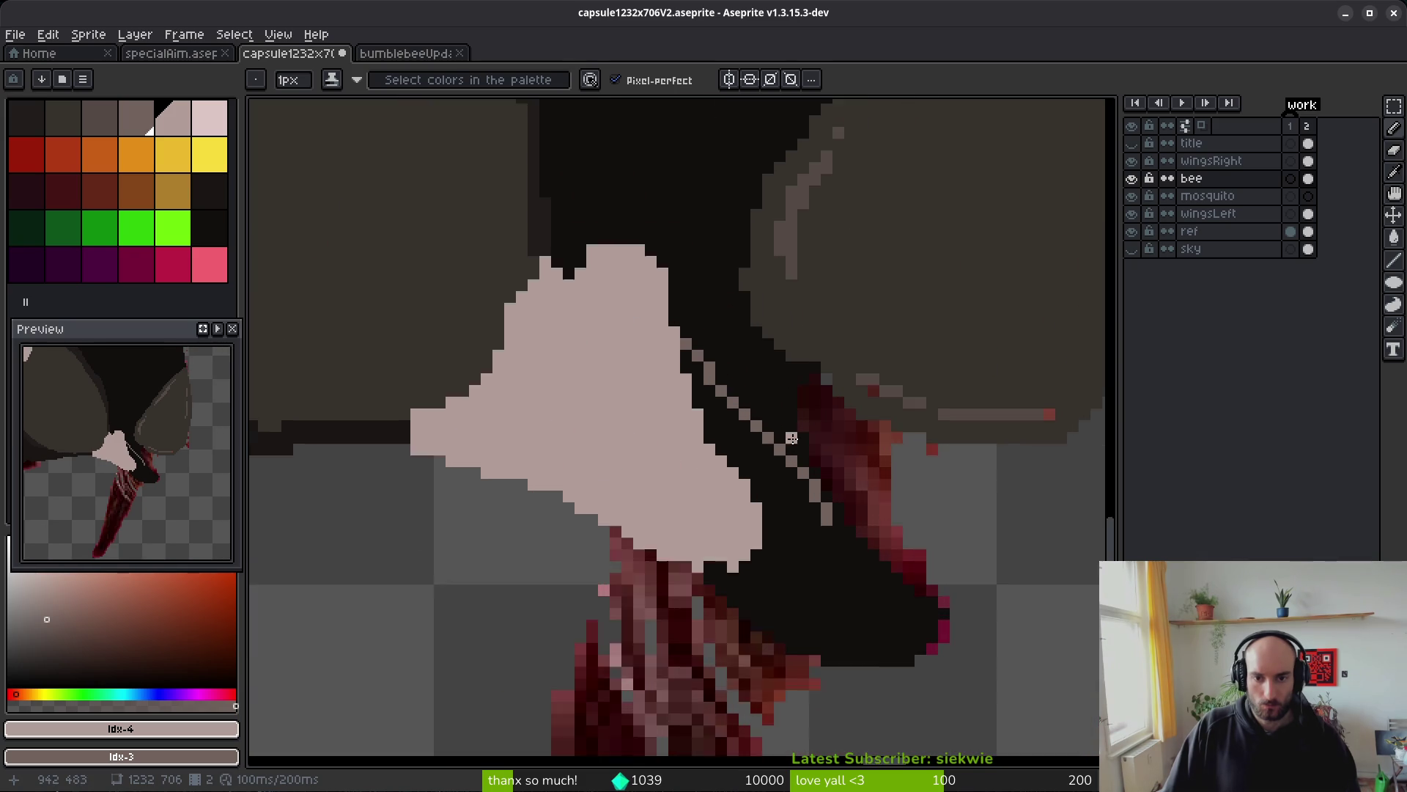
pyautogui.scroll(3, 792, 438)
pyautogui.moveTo(645, 220)
pyautogui.mouseDown()
pyautogui.moveTo(590, 410)
pyautogui.moveTo(614, 417)
pyautogui.mouseUp()
pyautogui.scroll(1, 566, 594)
# - Fill the black gap with pale pink pixels and extend the pink along its edge
pyautogui.moveTo(524, 382)
pyautogui.mouseDown()
pyautogui.moveTo(439, 377)
pyautogui.moveTo(522, 522)
pyautogui.mouseUp()
pyautogui.moveTo(566, 482); pyautogui.dragTo(625, 451)
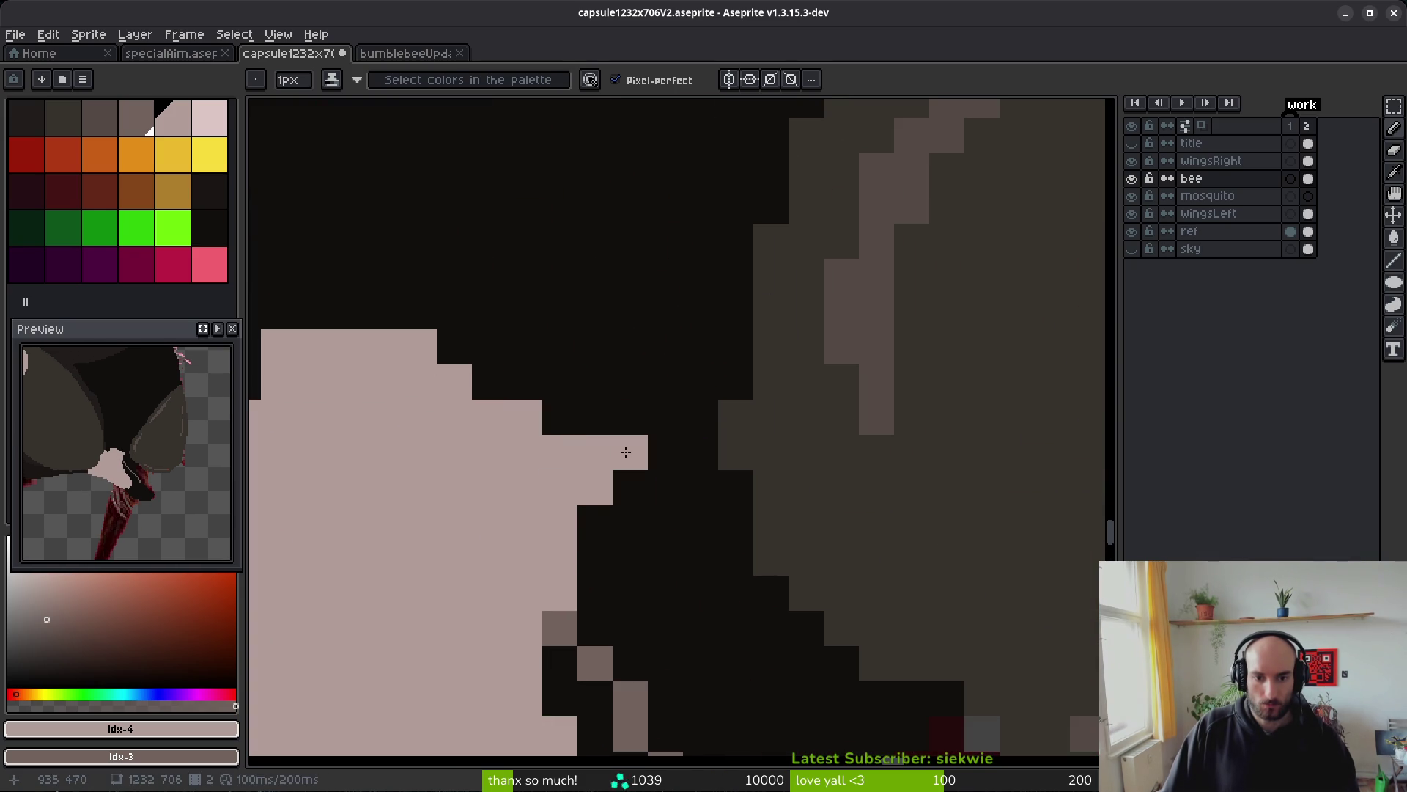
pyautogui.scroll(-3, 582, 376)
pyautogui.click(493, 269)
pyautogui.scroll(-1, 499, 271)
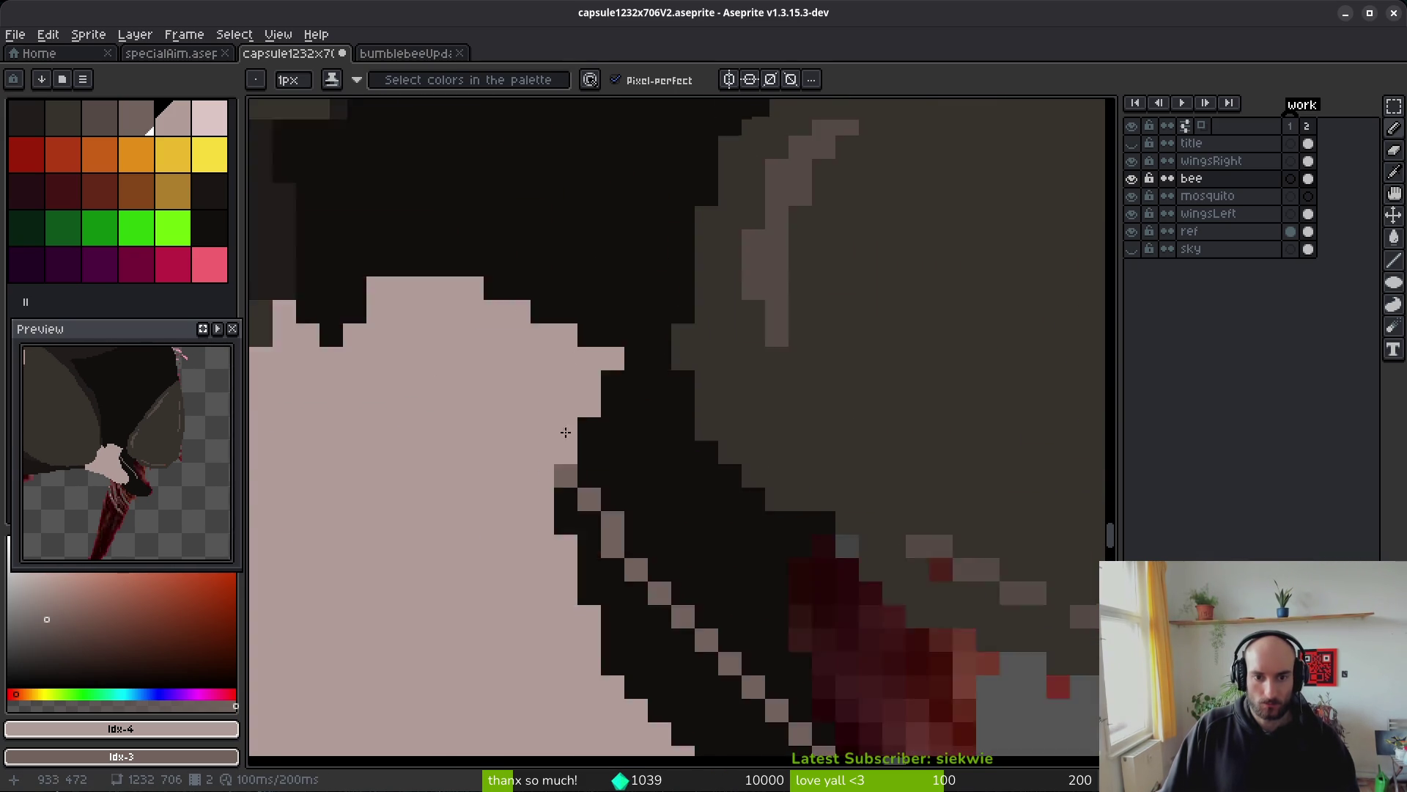
pyautogui.scroll(1, 565, 431)
# - Paint a grey column along the mandible edge and fill the black pocket with grey
pyautogui.moveTo(666, 279)
pyautogui.mouseDown()
pyautogui.moveTo(685, 416)
pyautogui.moveTo(769, 594)
pyautogui.mouseUp()
pyautogui.click(663, 454)
pyautogui.moveTo(630, 439); pyautogui.dragTo(630, 348)
pyautogui.press('g')
pyautogui.click(691, 584)
pyautogui.moveTo(691, 584); pyautogui.dragTo(690, 568)
pyautogui.scroll(-1, 690, 569)
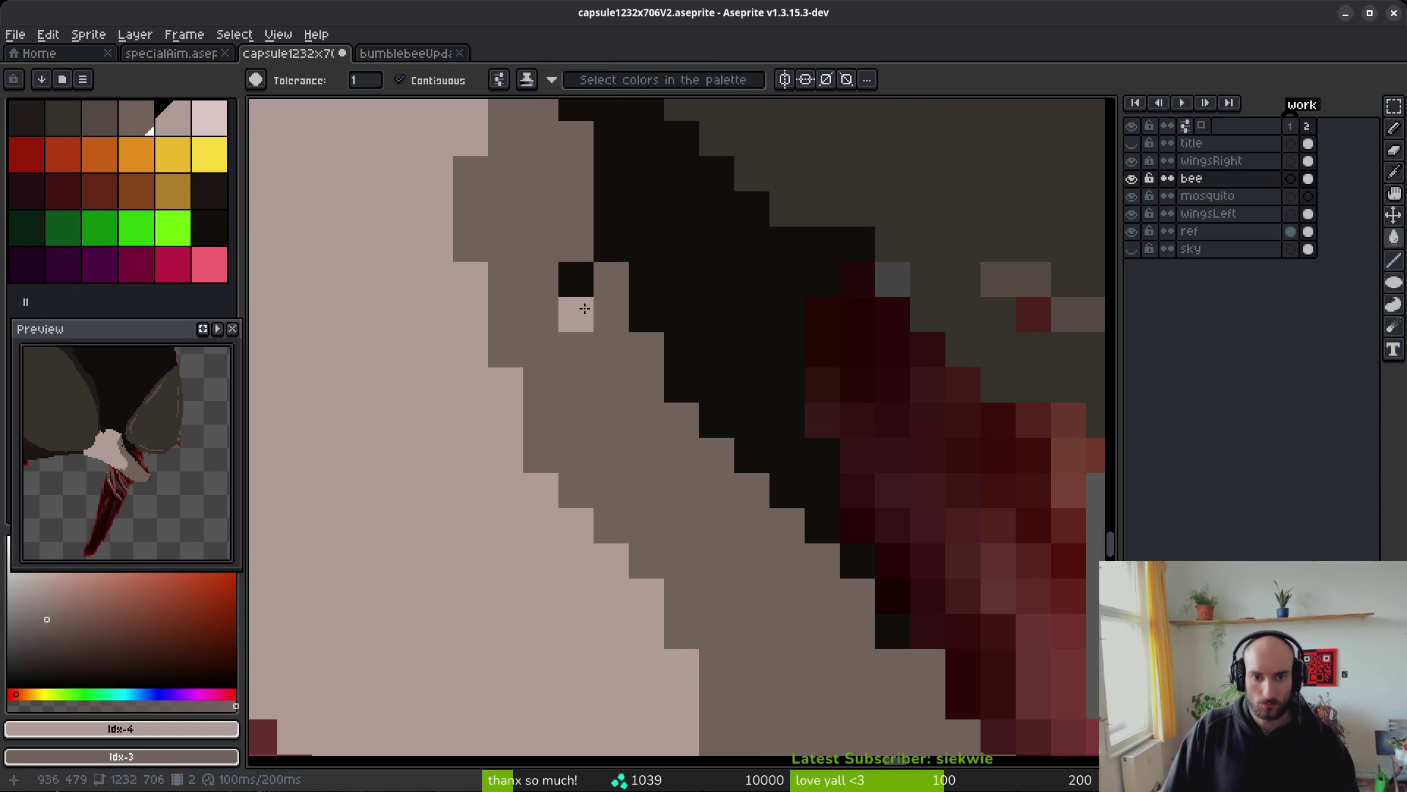
pyautogui.scroll(-2, 575, 304)
pyautogui.scroll(2, 758, 561)
pyautogui.scroll(2, 758, 560)
# - Erase the stray black pixels along the mandible's lower edge
pyautogui.press('e')
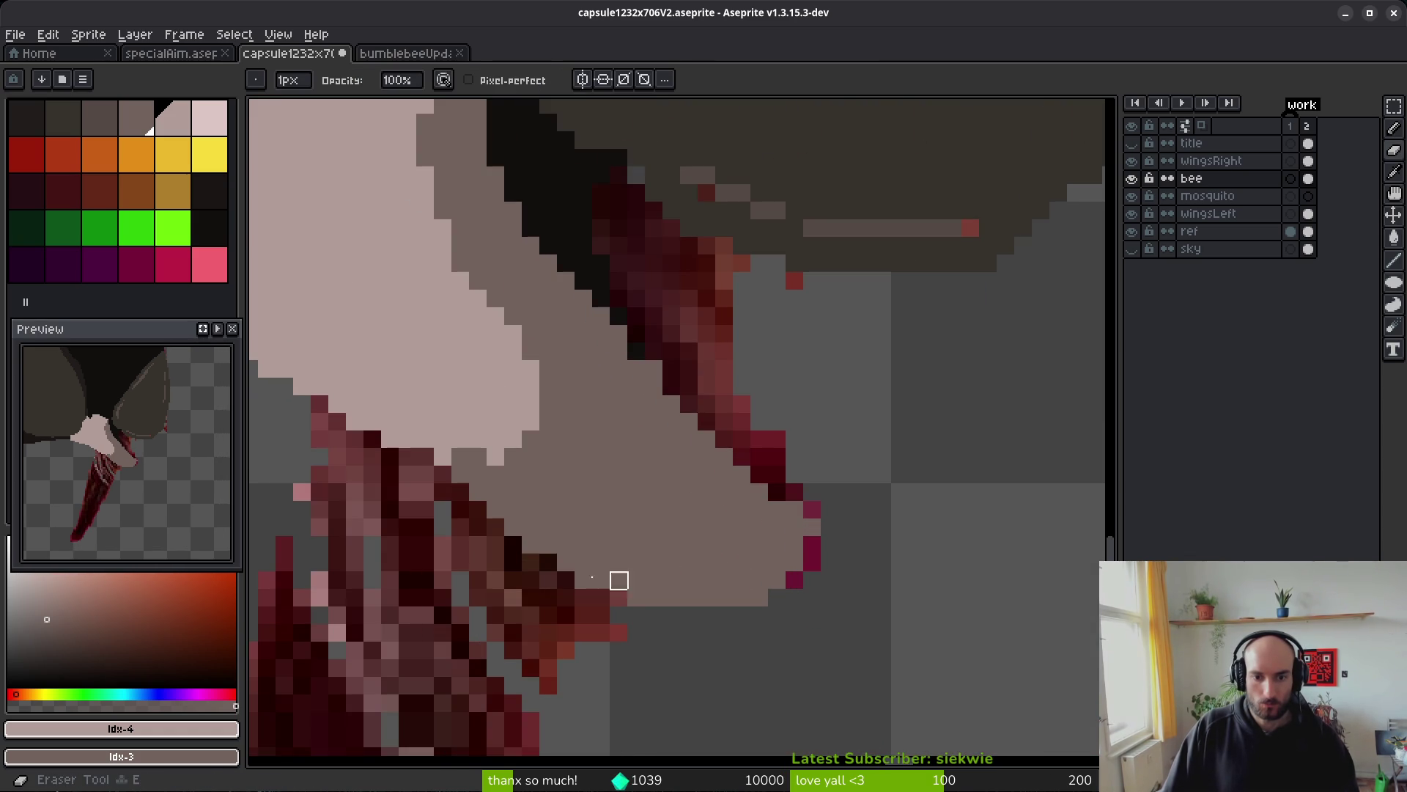
pyautogui.moveTo(513, 527); pyautogui.dragTo(754, 597)
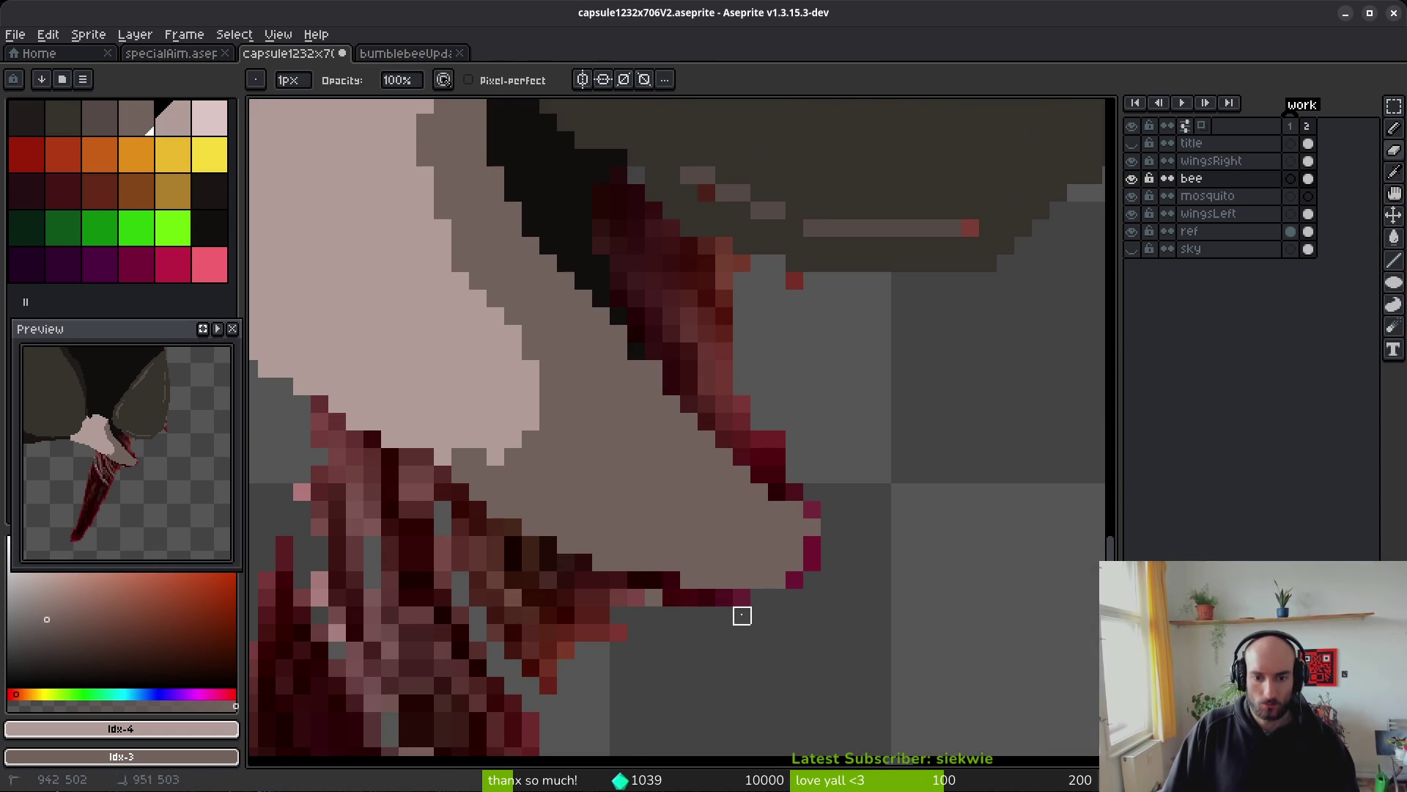
pyautogui.moveTo(583, 209); pyautogui.dragTo(601, 282)
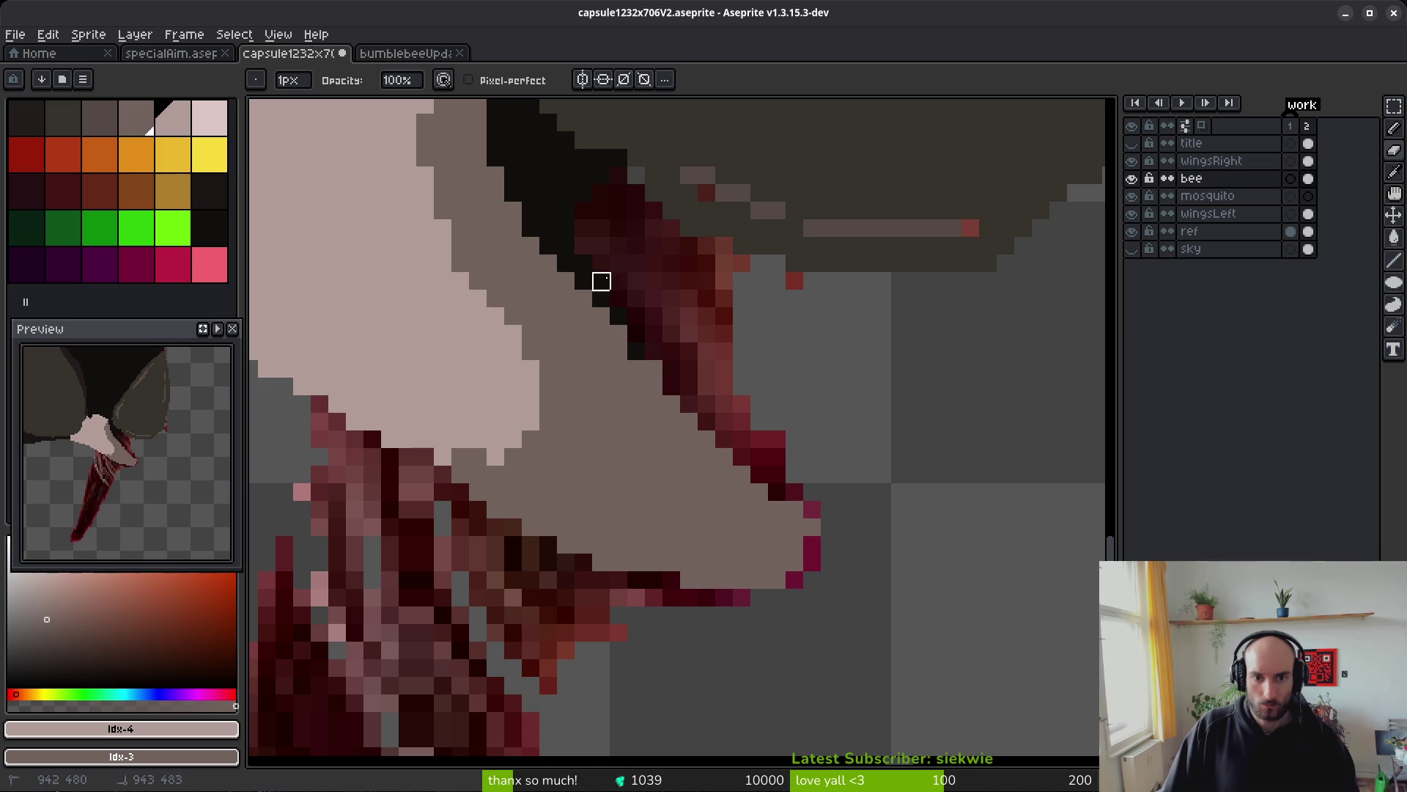
pyautogui.moveTo(653, 370); pyautogui.dragTo(742, 475)
pyautogui.press('b')
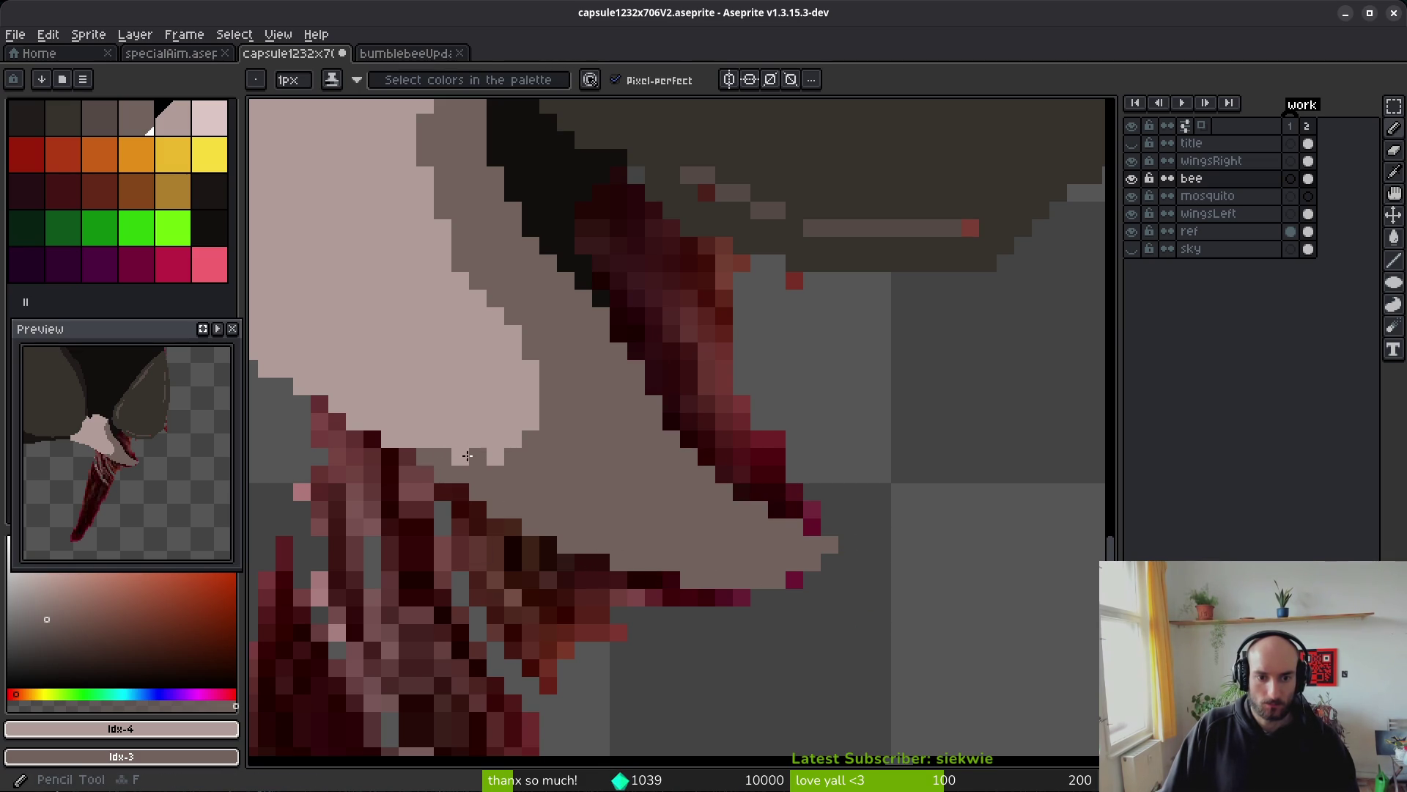
# - Recolour two stray dark-red pixels on the mouthpart's edge
pyautogui.scroll(-1, 527, 359)
pyautogui.scroll(1, 534, 326)
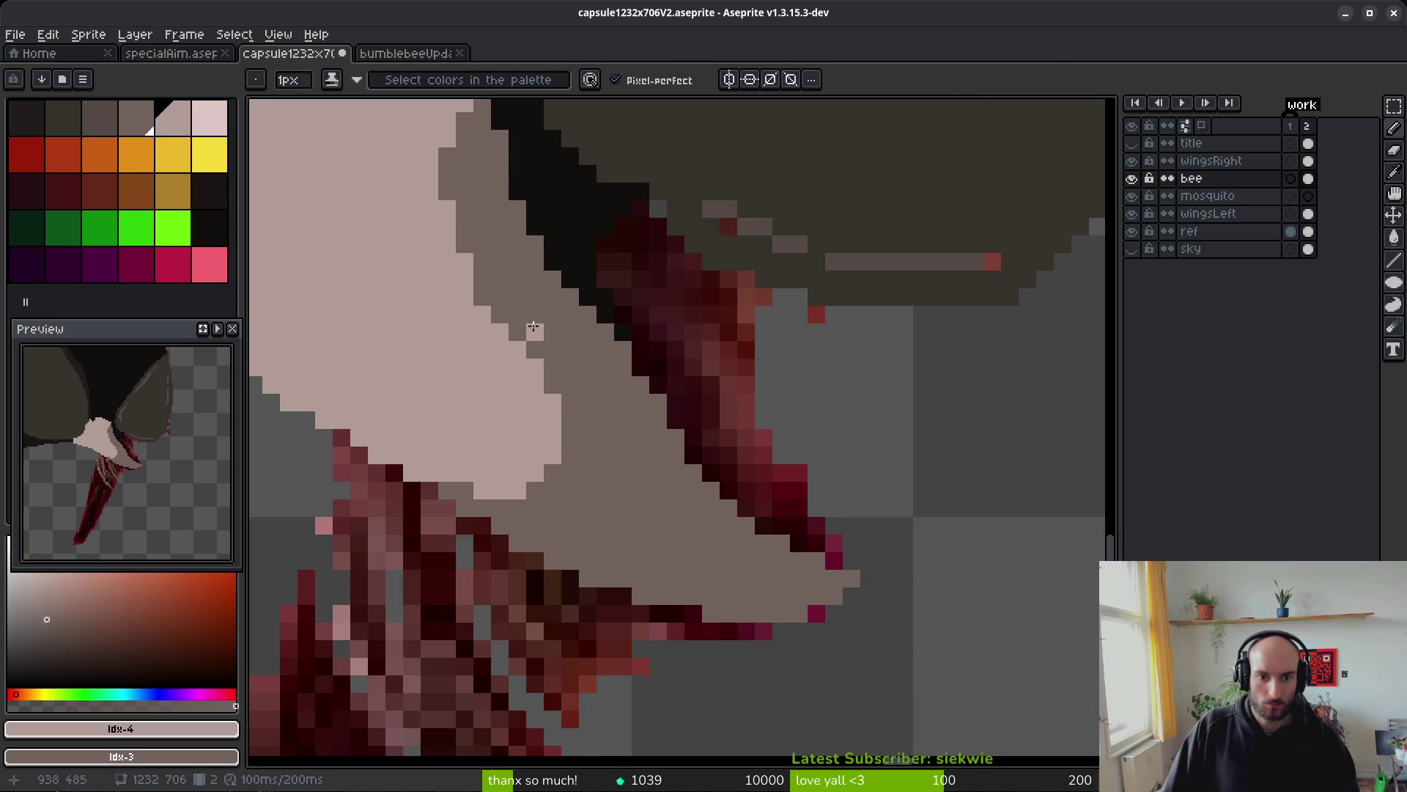
pyautogui.scroll(1, 543, 404)
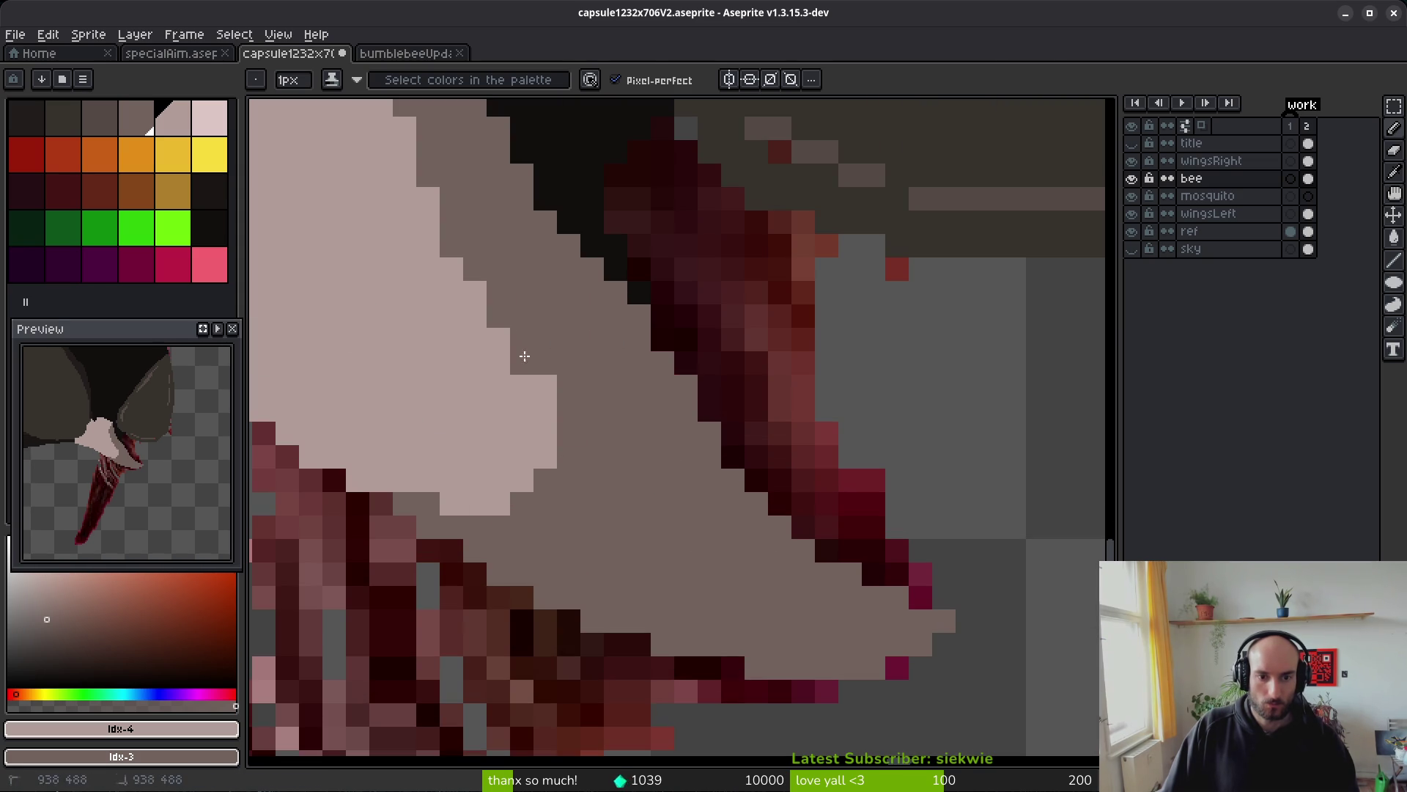
pyautogui.hscroll(-5, 630, 574)
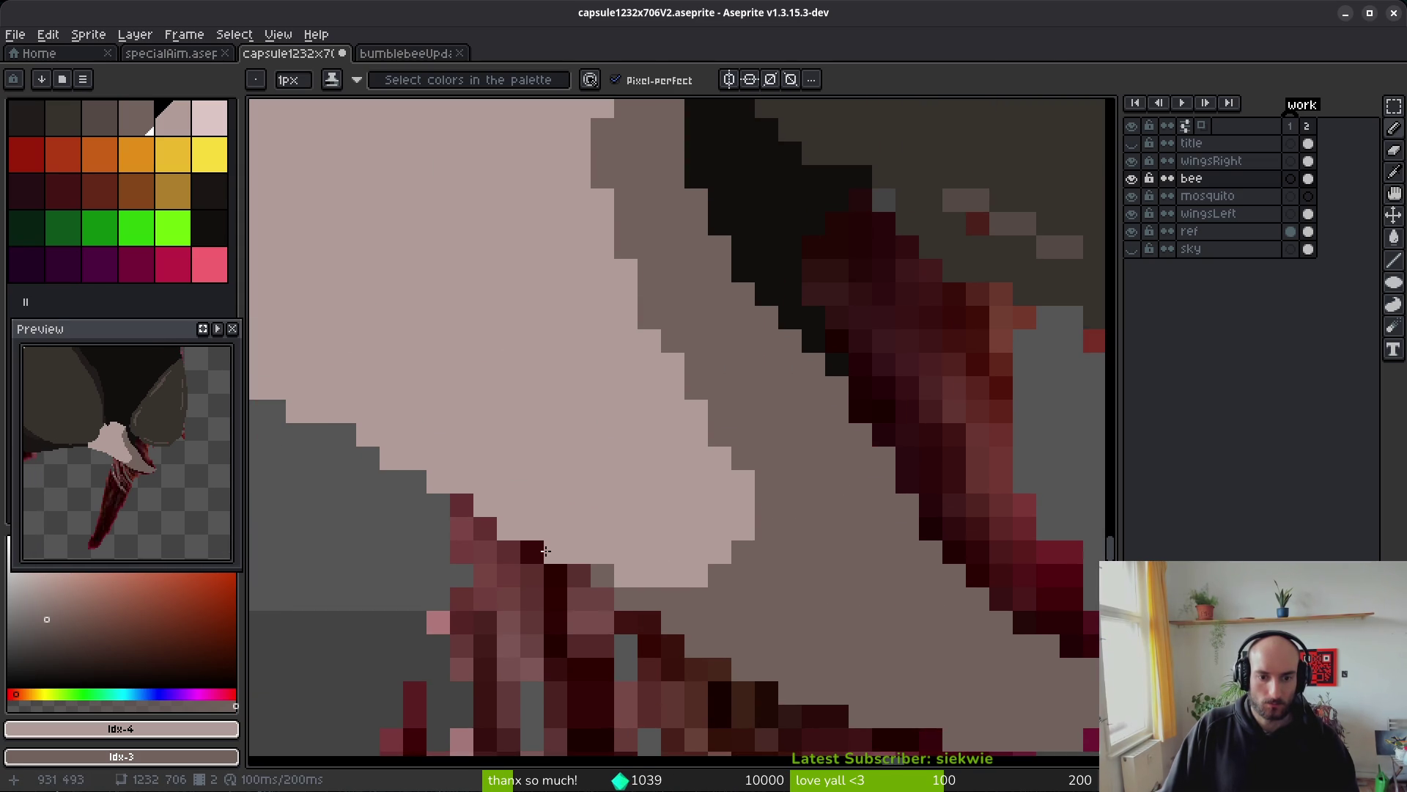
pyautogui.click(555, 552)
pyautogui.click(461, 504)
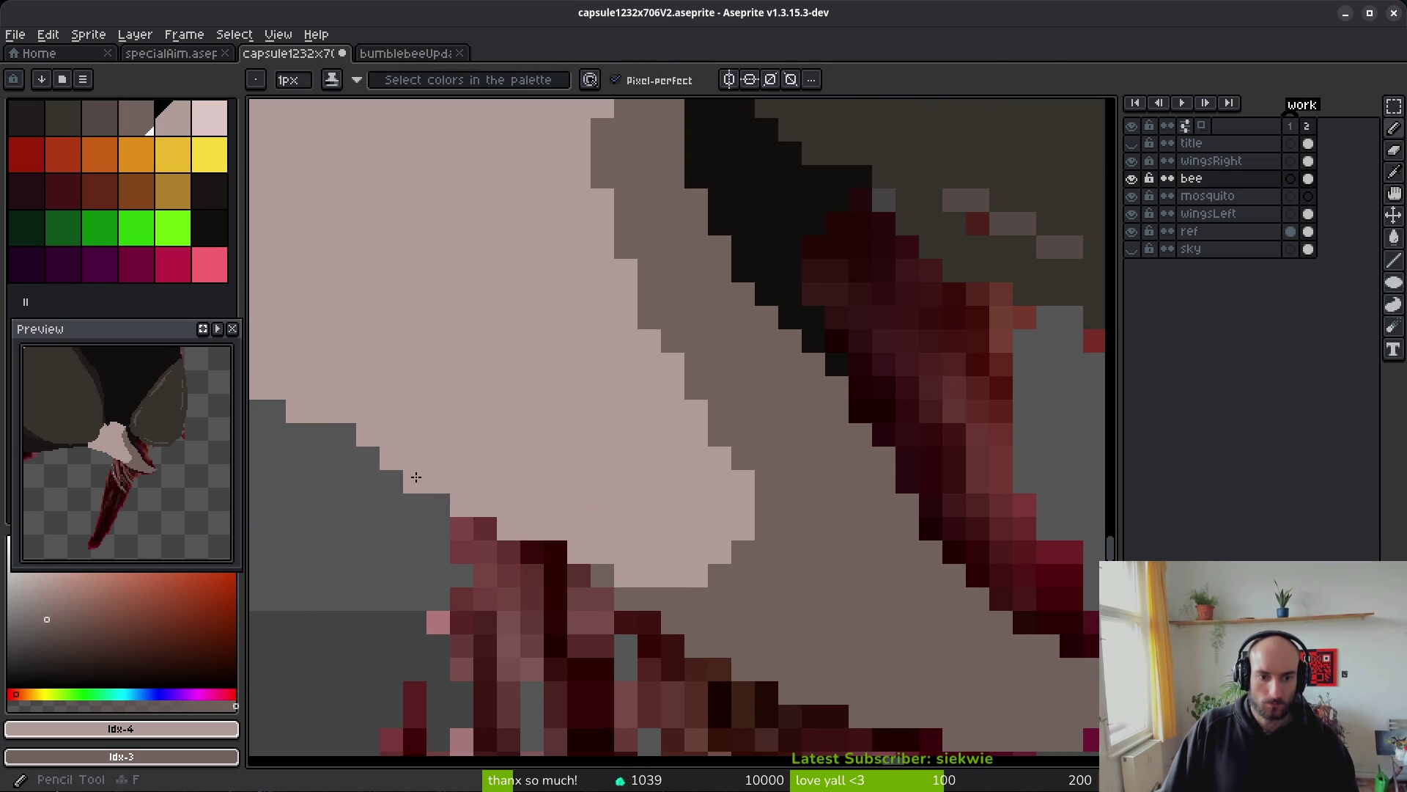
pyautogui.scroll(-2, 352, 431)
pyautogui.scroll(4, 531, 464)
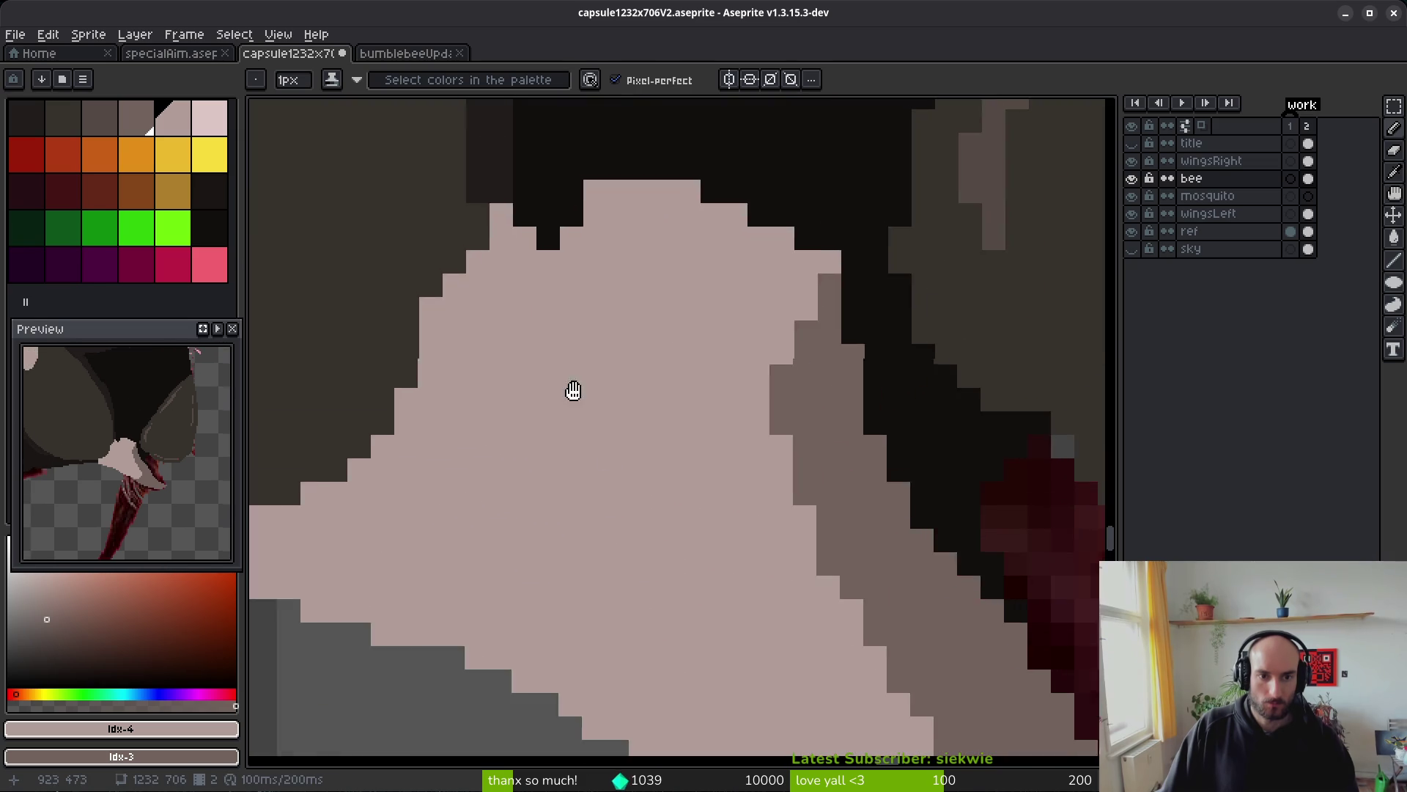
# - Paint the dark-red stray pixel and the pink notches with dark brown #36312c
pyautogui.press('e')
pyautogui.click(424, 294)
pyautogui.keyDown('alt'); pyautogui.click(463, 340); pyautogui.keyUp('alt')
pyautogui.press('b')
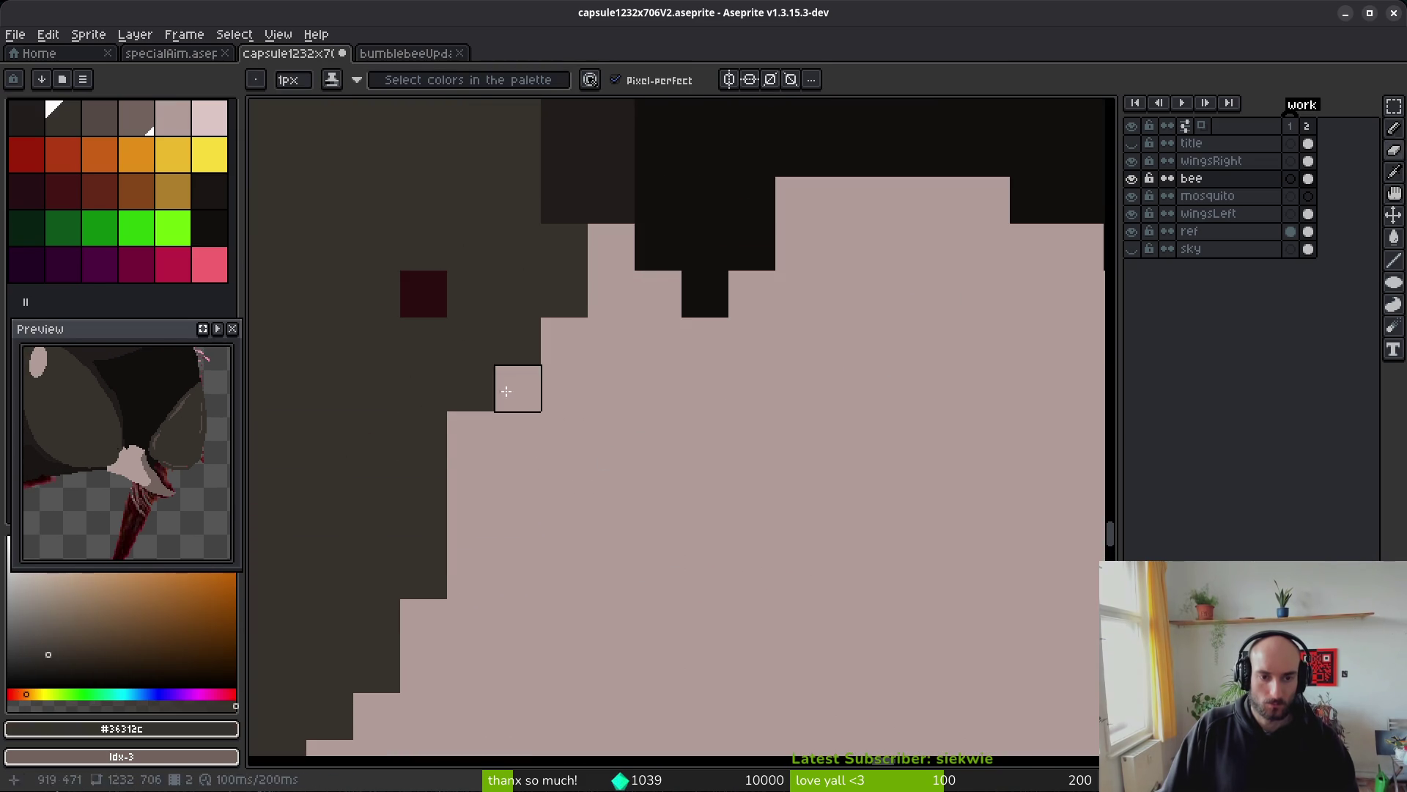
pyautogui.click(424, 294)
pyautogui.moveTo(470, 434); pyautogui.dragTo(470, 481)
pyautogui.click(517, 387)
# - Paint the pink edge pixels with near-black #120f0c
pyautogui.scroll(-1, 589, 359)
pyautogui.scroll(-1, 589, 359)
pyautogui.click(680, 447)
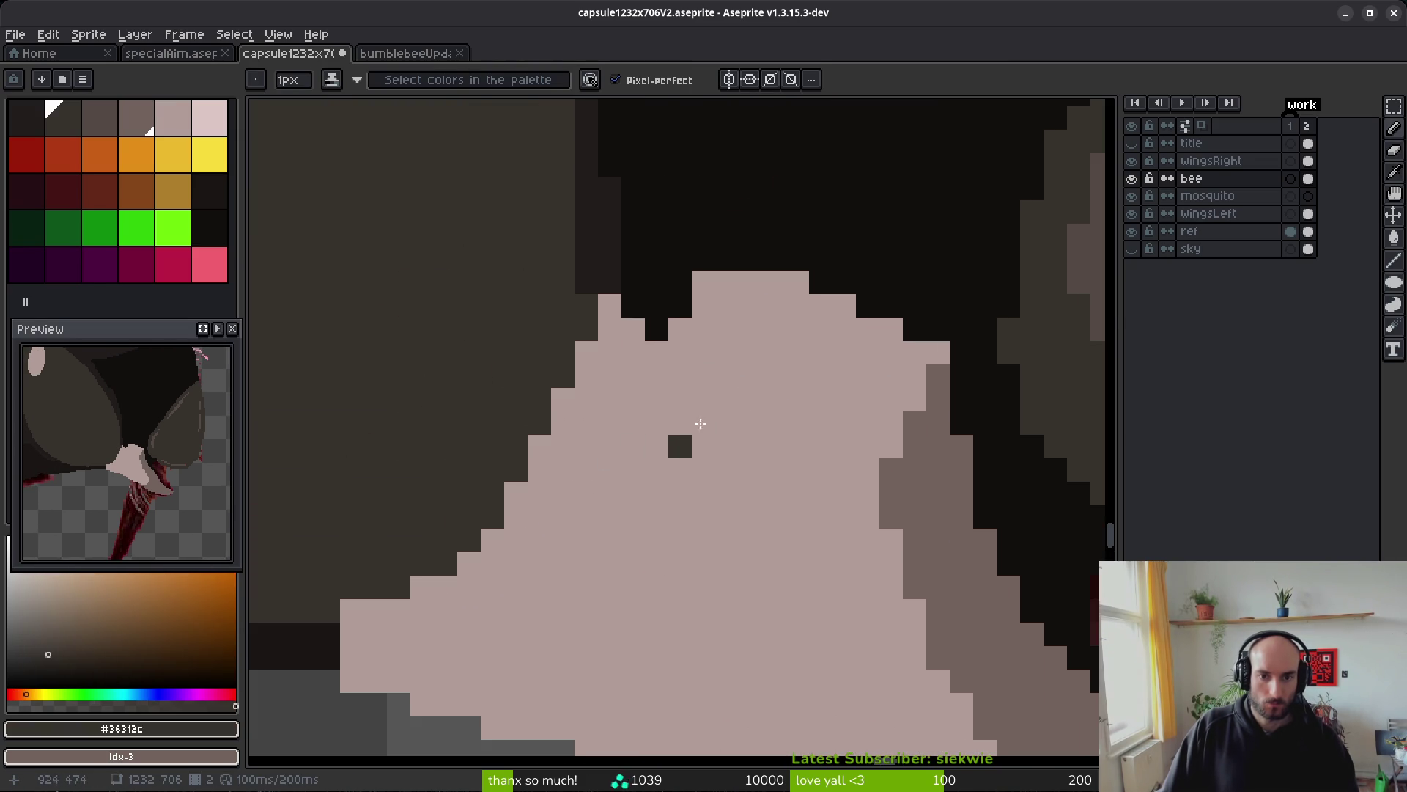
pyautogui.keyDown('alt'); pyautogui.click(669, 305); pyautogui.keyUp('alt')
pyautogui.moveTo(579, 379); pyautogui.dragTo(604, 379)
pyautogui.scroll(1, 561, 397)
pyautogui.scroll(-2, 560, 396)
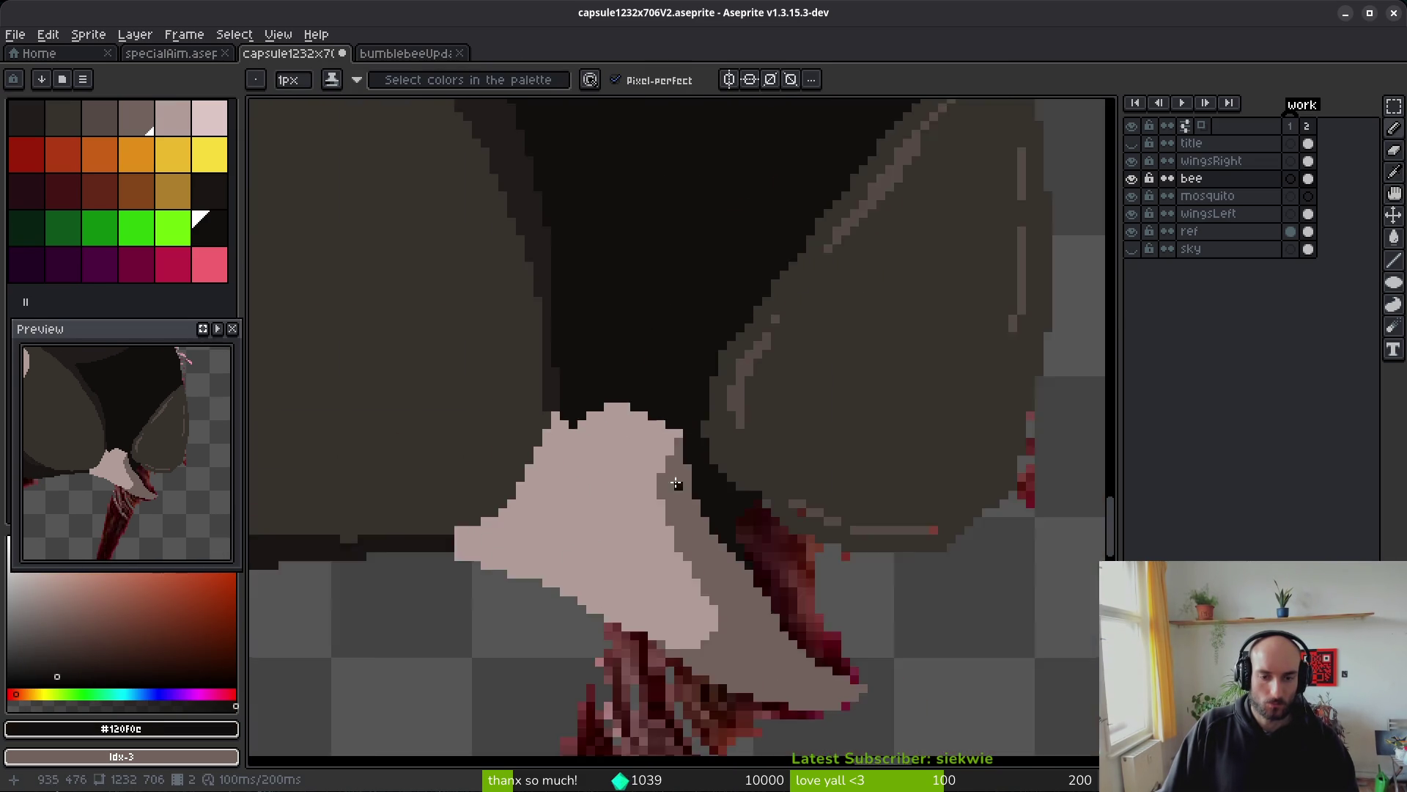
pyautogui.scroll(3, 626, 523)
# - Darken the pink pixel row with #1a1614, leaving its leftmost cell grey
pyautogui.keyDown('alt'); pyautogui.click(586, 514); pyautogui.keyUp('alt')
pyautogui.moveTo(616, 557); pyautogui.dragTo(689, 559)
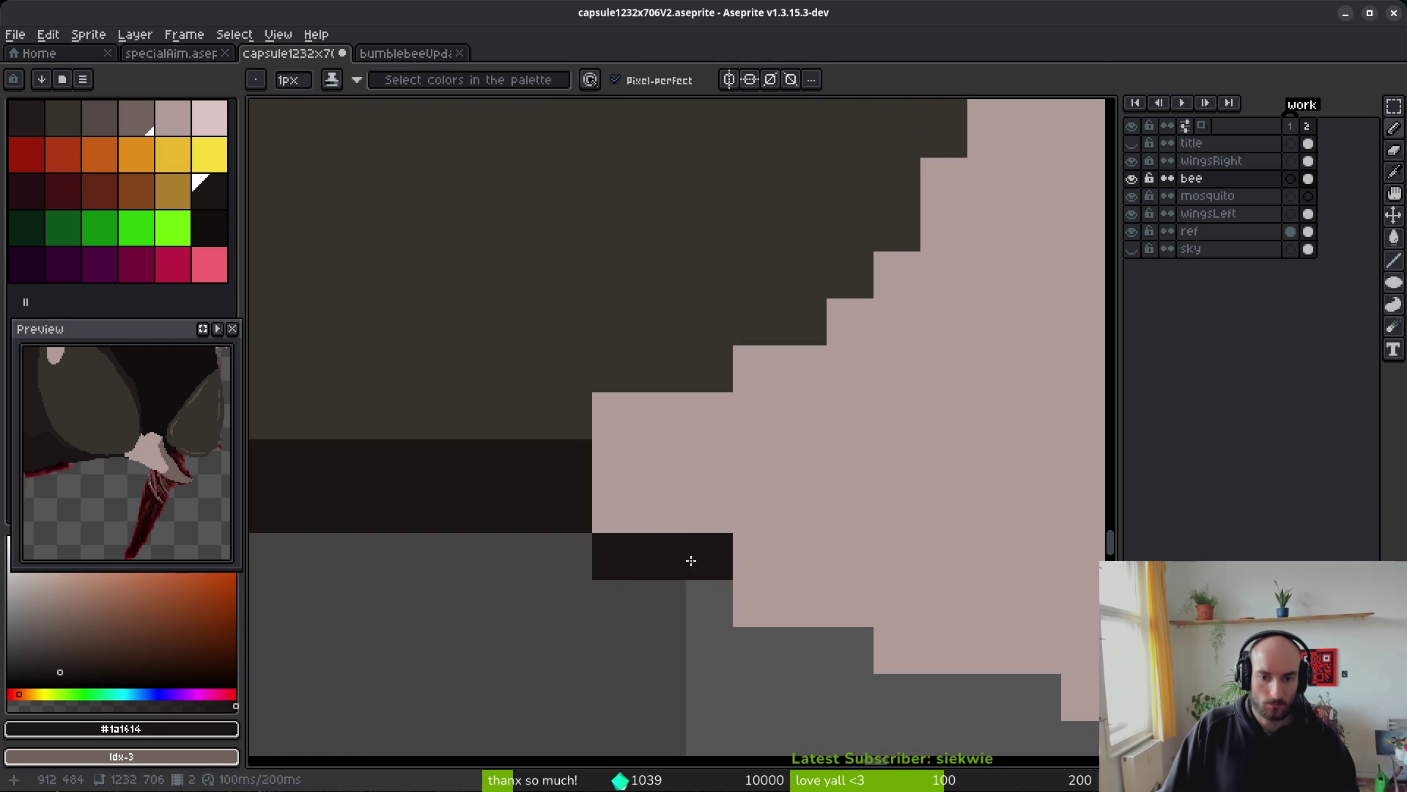
pyautogui.rightClick(613, 556)
pyautogui.click(606, 513)
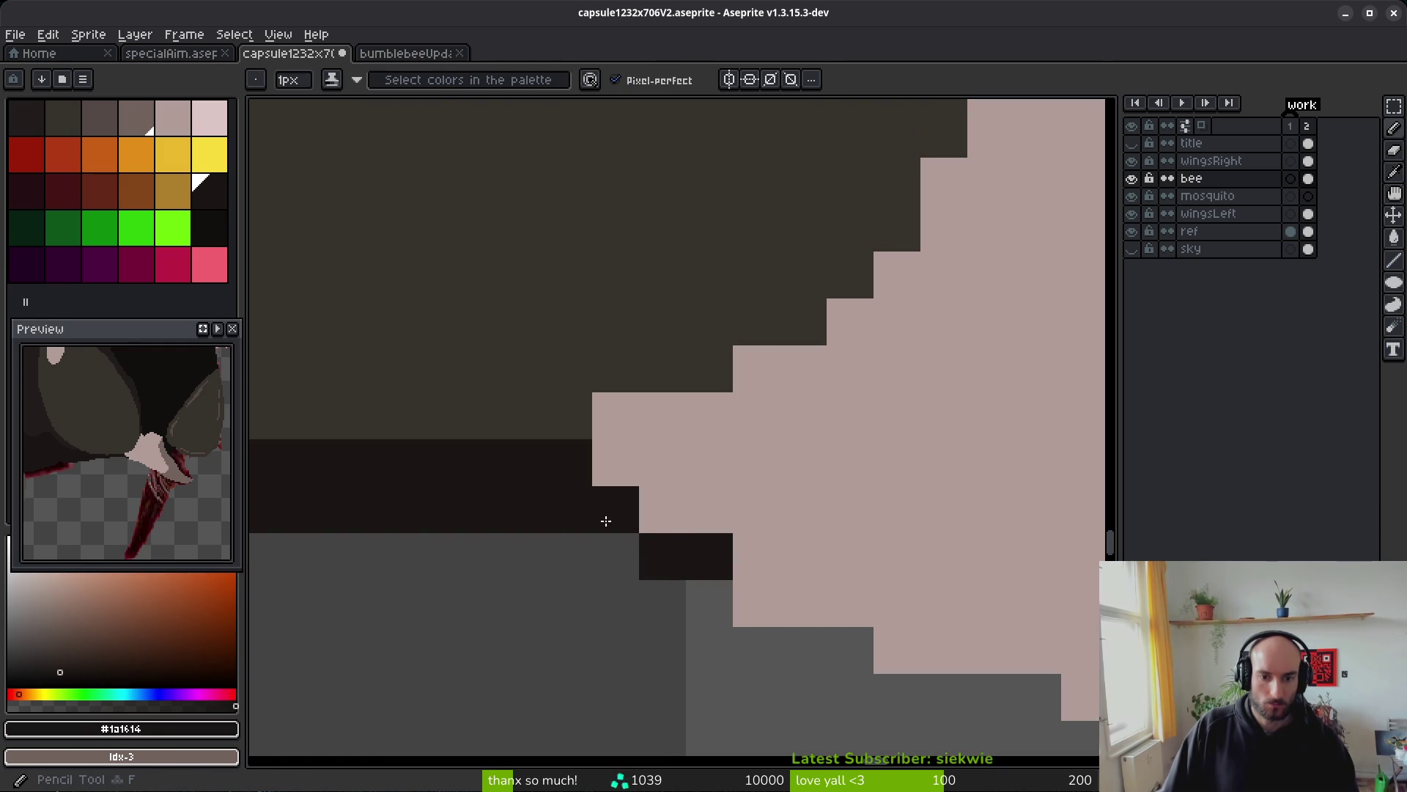
# - Paint two remaining pink steps dark brown #36312c
pyautogui.keyDown('alt'); pyautogui.click(637, 349); pyautogui.keyUp('alt')
pyautogui.click(615, 415)
pyautogui.click(741, 367)
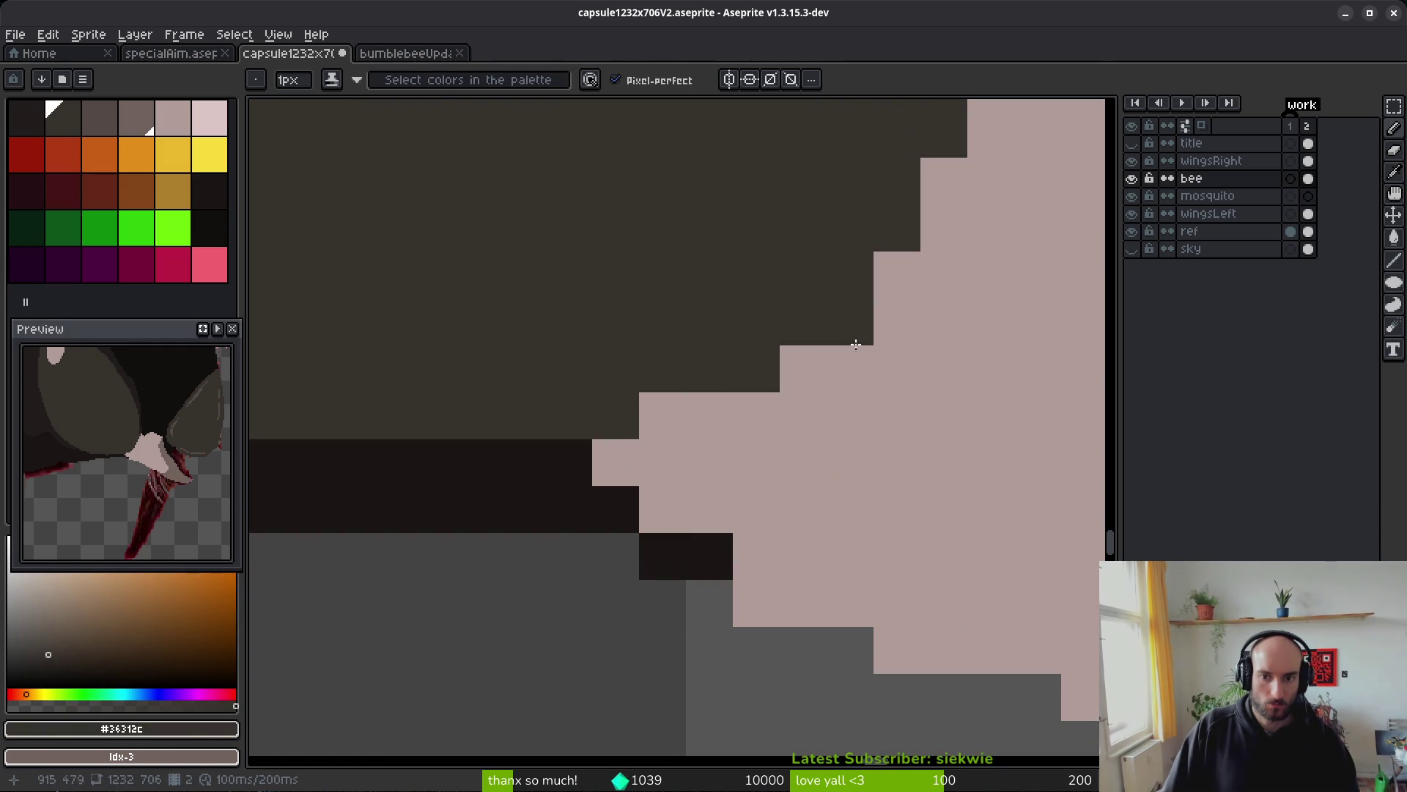
pyautogui.scroll(-1, 850, 323)
pyautogui.scroll(1, 876, 513)
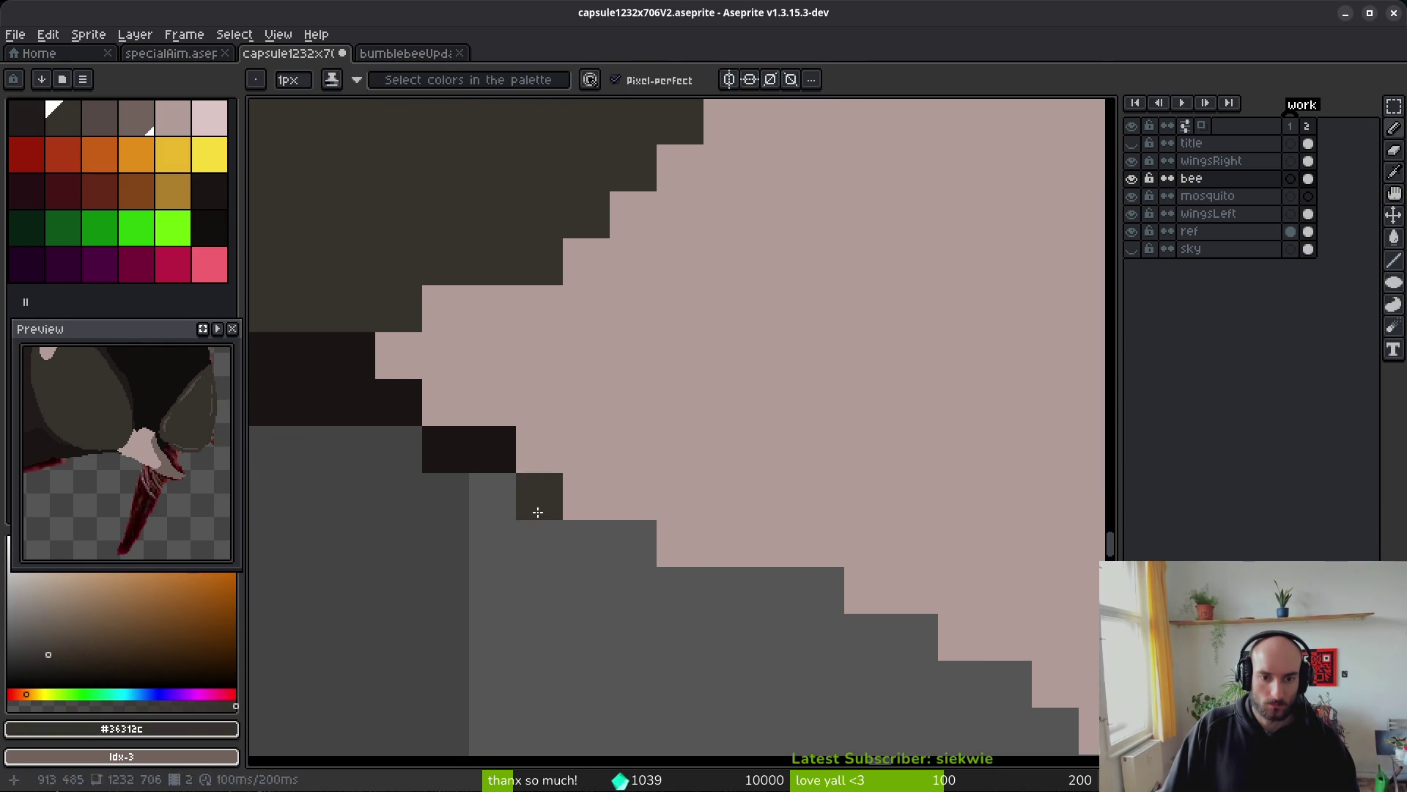
# - Inspect the mouthpart and repaint a stray pixel with pale pink #b19d99
pyautogui.press('e')
pyautogui.scroll(-2, 633, 593)
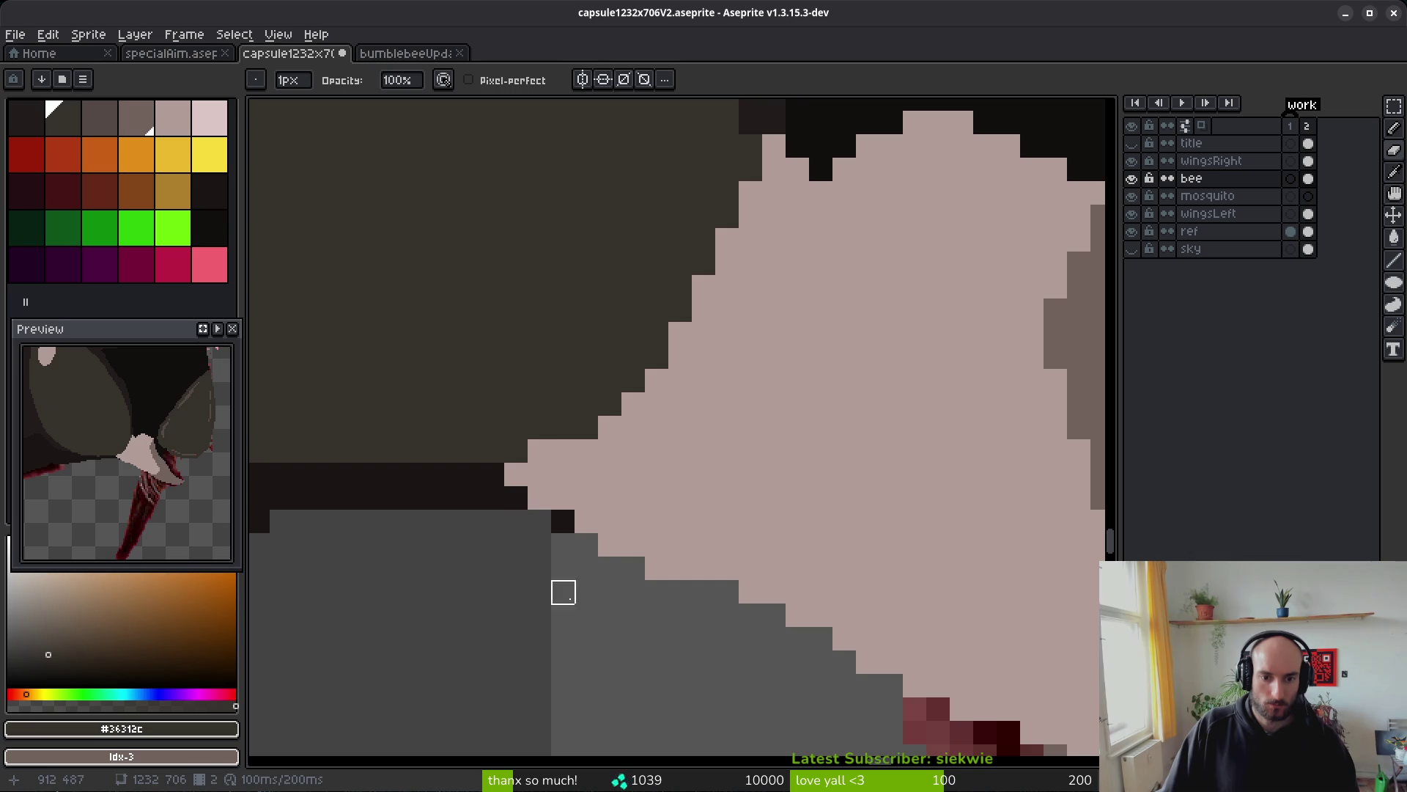
pyautogui.scroll(-1, 606, 624)
pyautogui.scroll(-1, 605, 631)
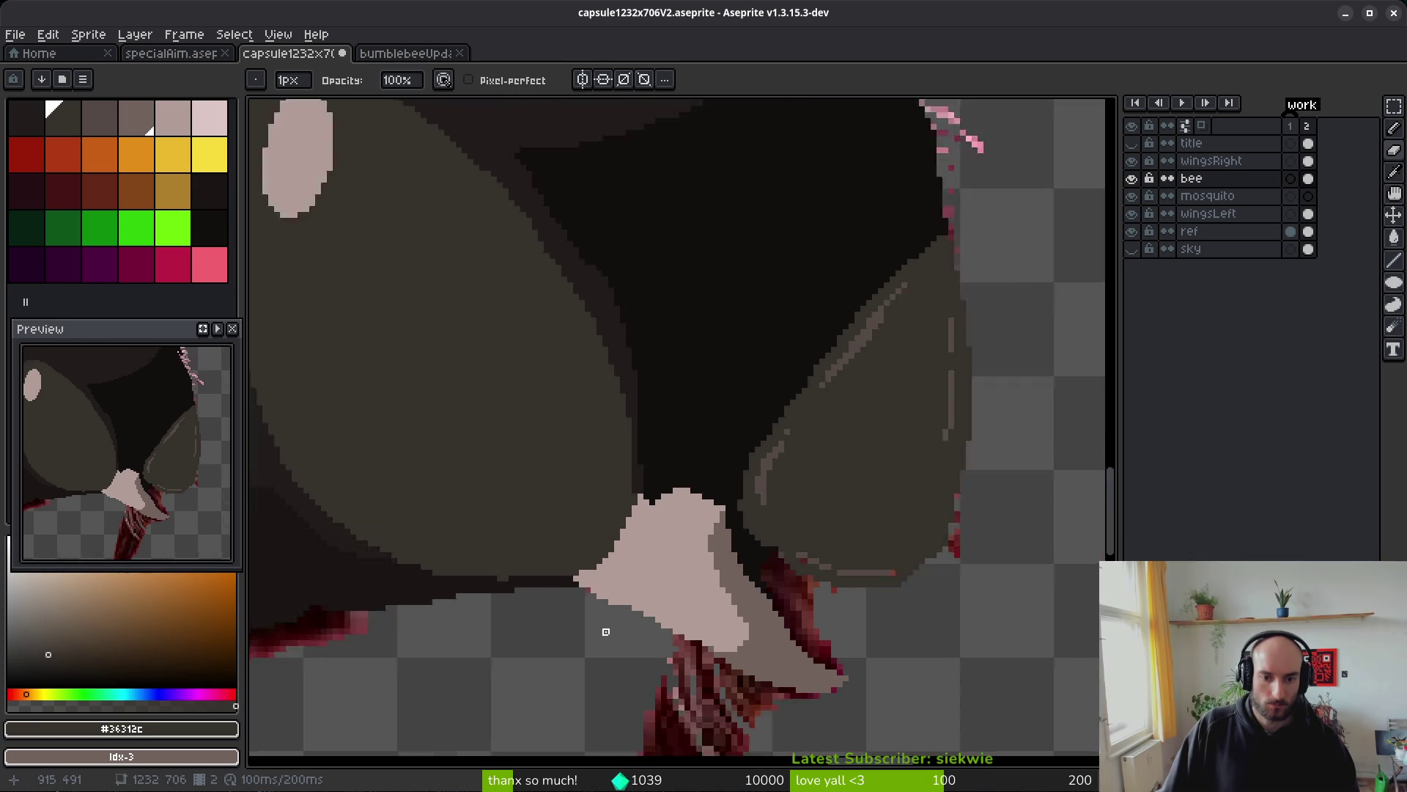
pyautogui.scroll(2, 603, 628)
pyautogui.scroll(-1, 559, 509)
pyautogui.scroll(1, 615, 575)
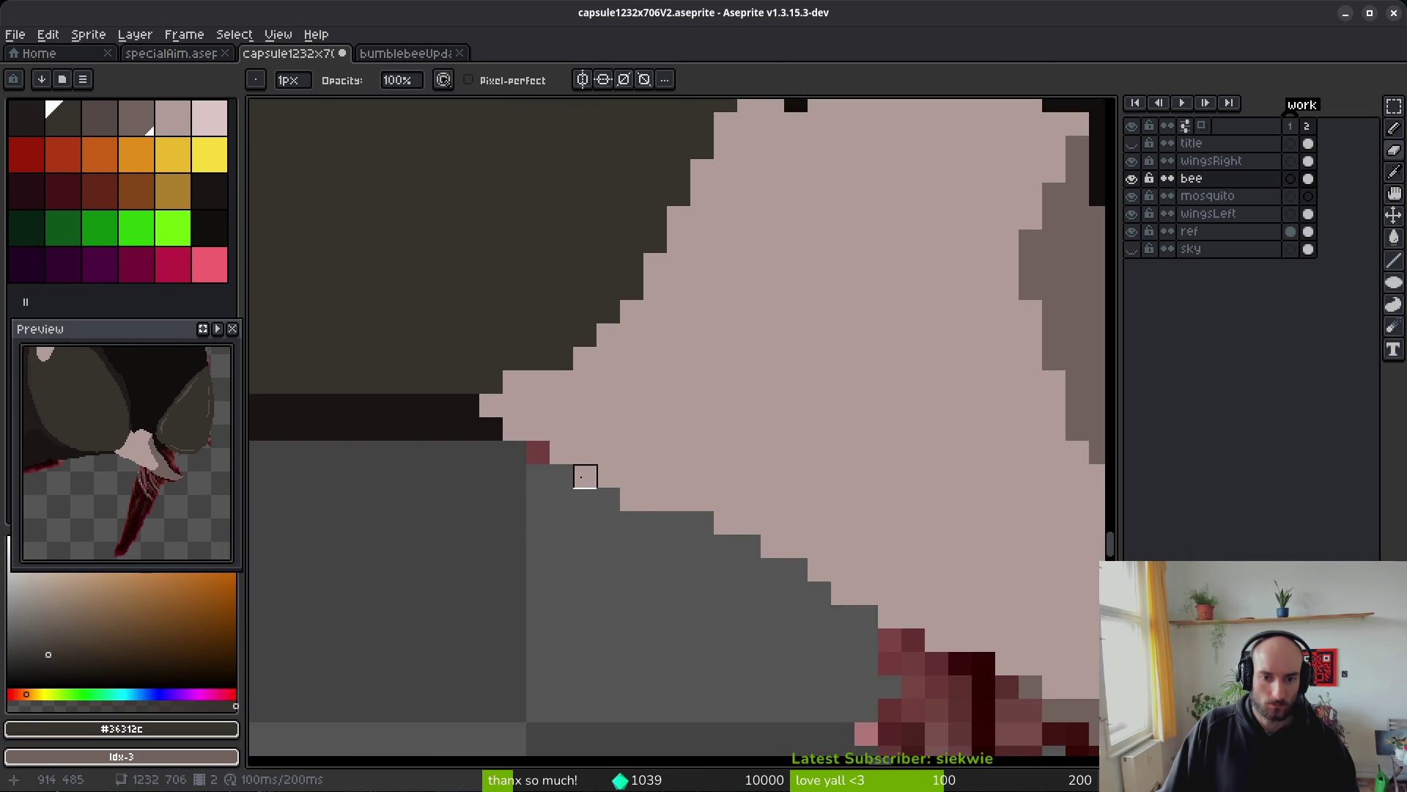
pyautogui.scroll(-2, 656, 523)
pyautogui.scroll(1, 674, 576)
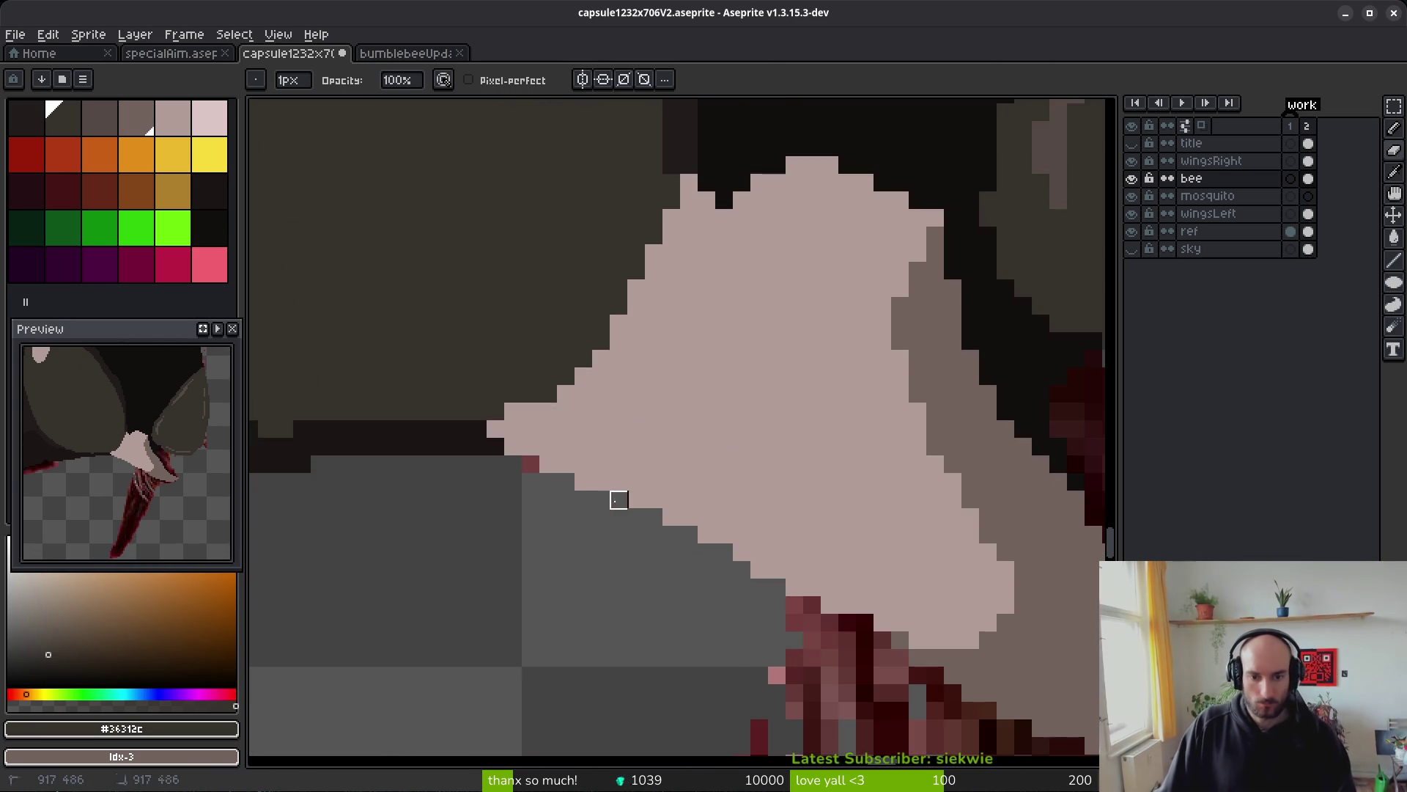
pyautogui.scroll(-1, 654, 594)
pyautogui.scroll(2, 655, 593)
pyautogui.keyDown('alt'); pyautogui.click(667, 498); pyautogui.keyUp('alt')
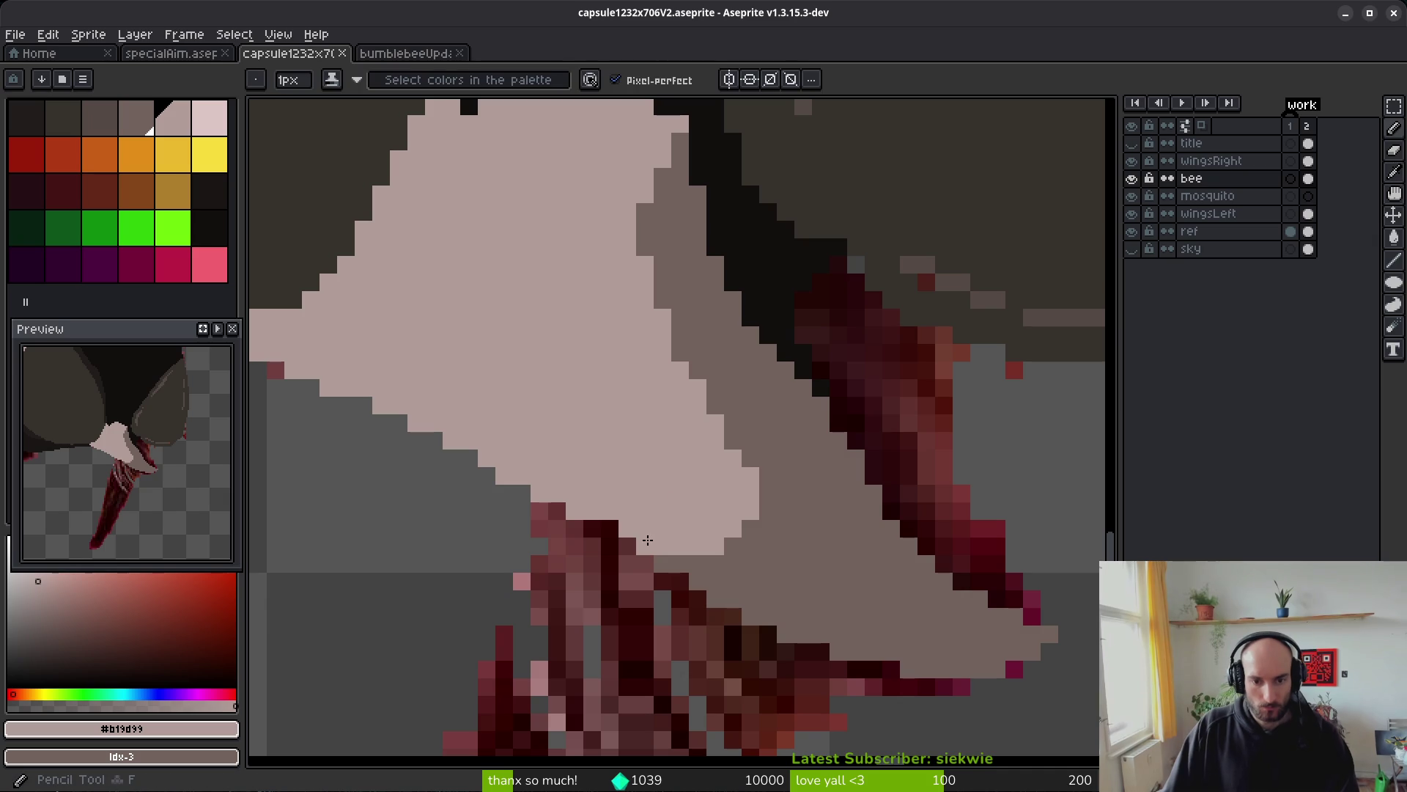
pyautogui.click(646, 548)
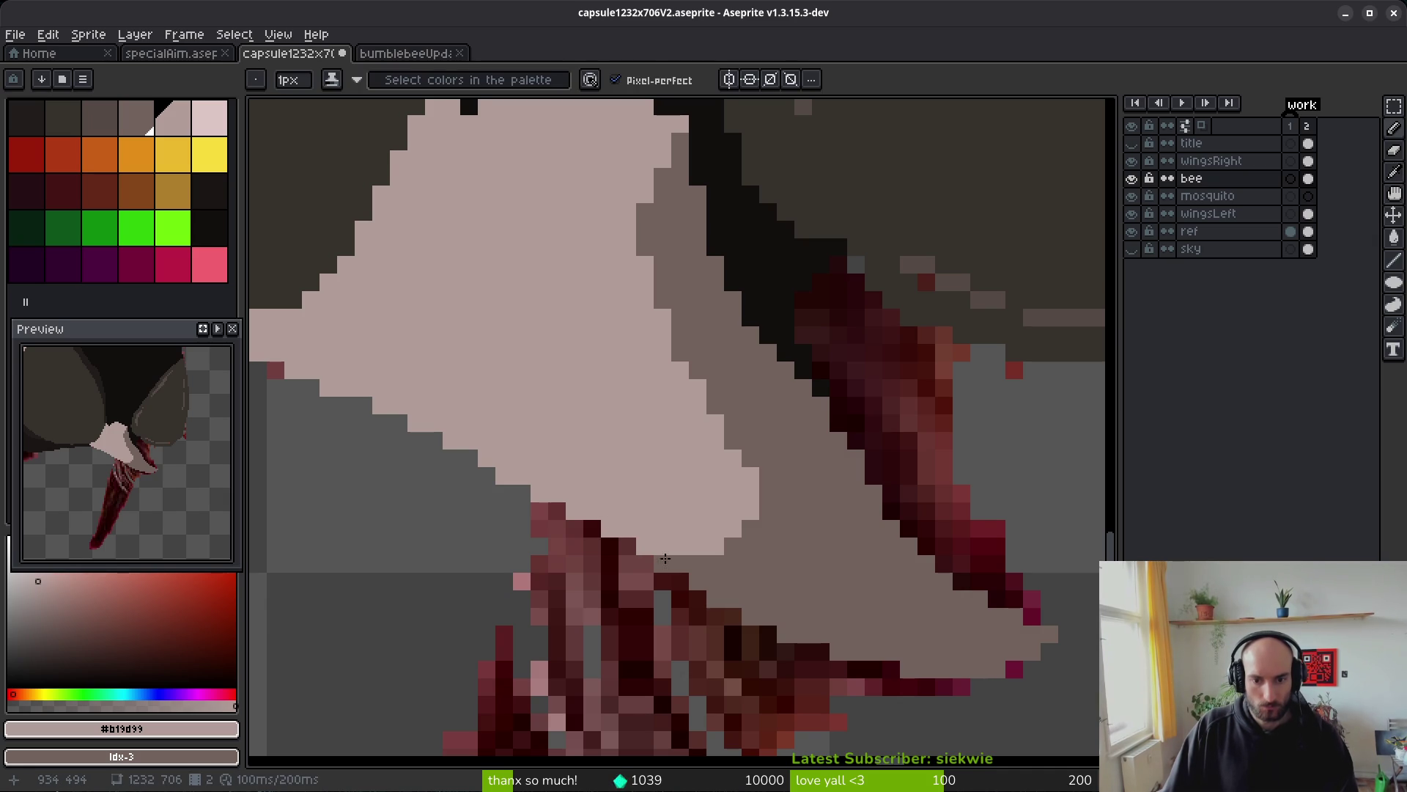
pyautogui.moveTo(664, 558); pyautogui.dragTo(562, 493)
# - Save the capsule1232x706V2 file
pyautogui.press('e')
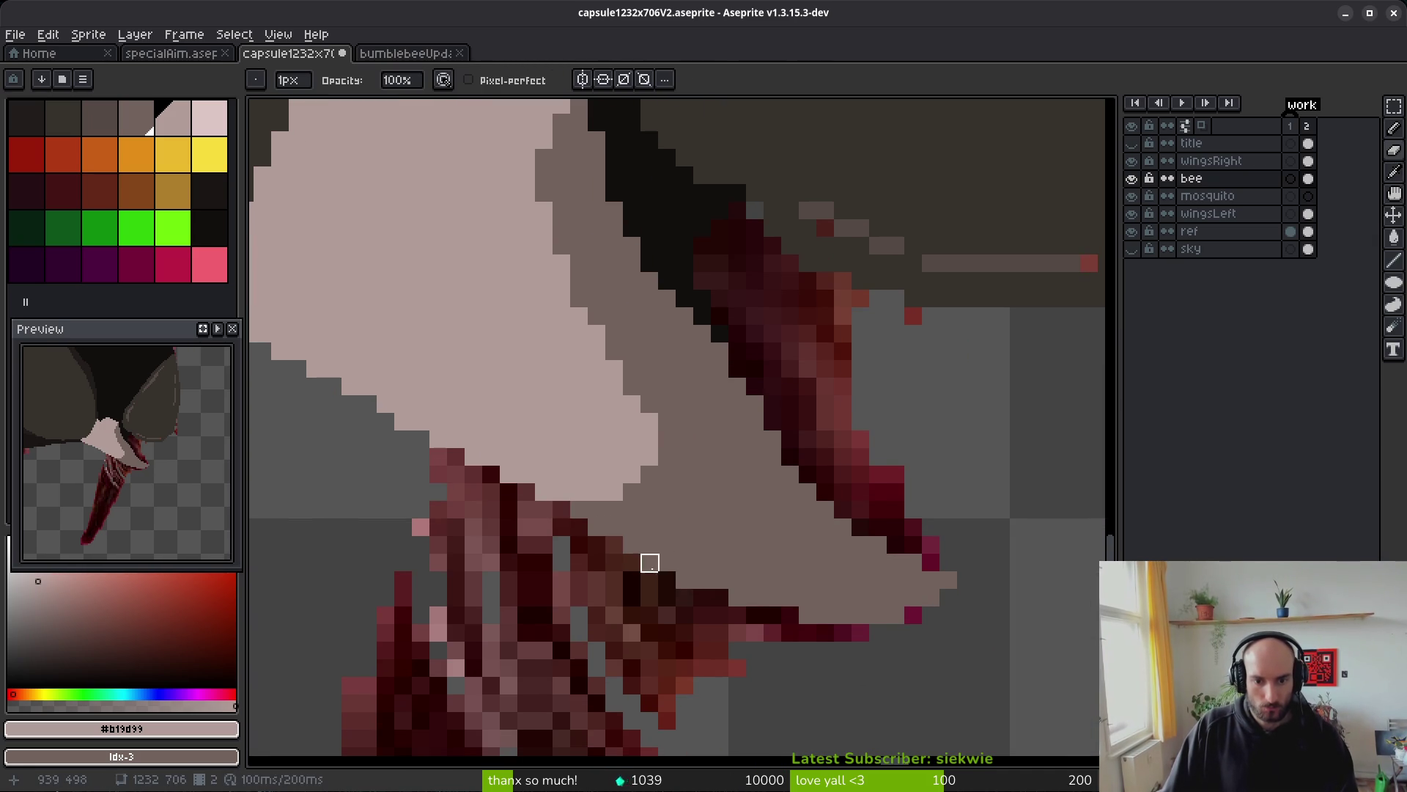
pyautogui.scroll(-1, 908, 626)
pyautogui.hotkey('ctrl', 's')
pyautogui.scroll(2, 768, 486)
pyautogui.scroll(-5, 733, 522)
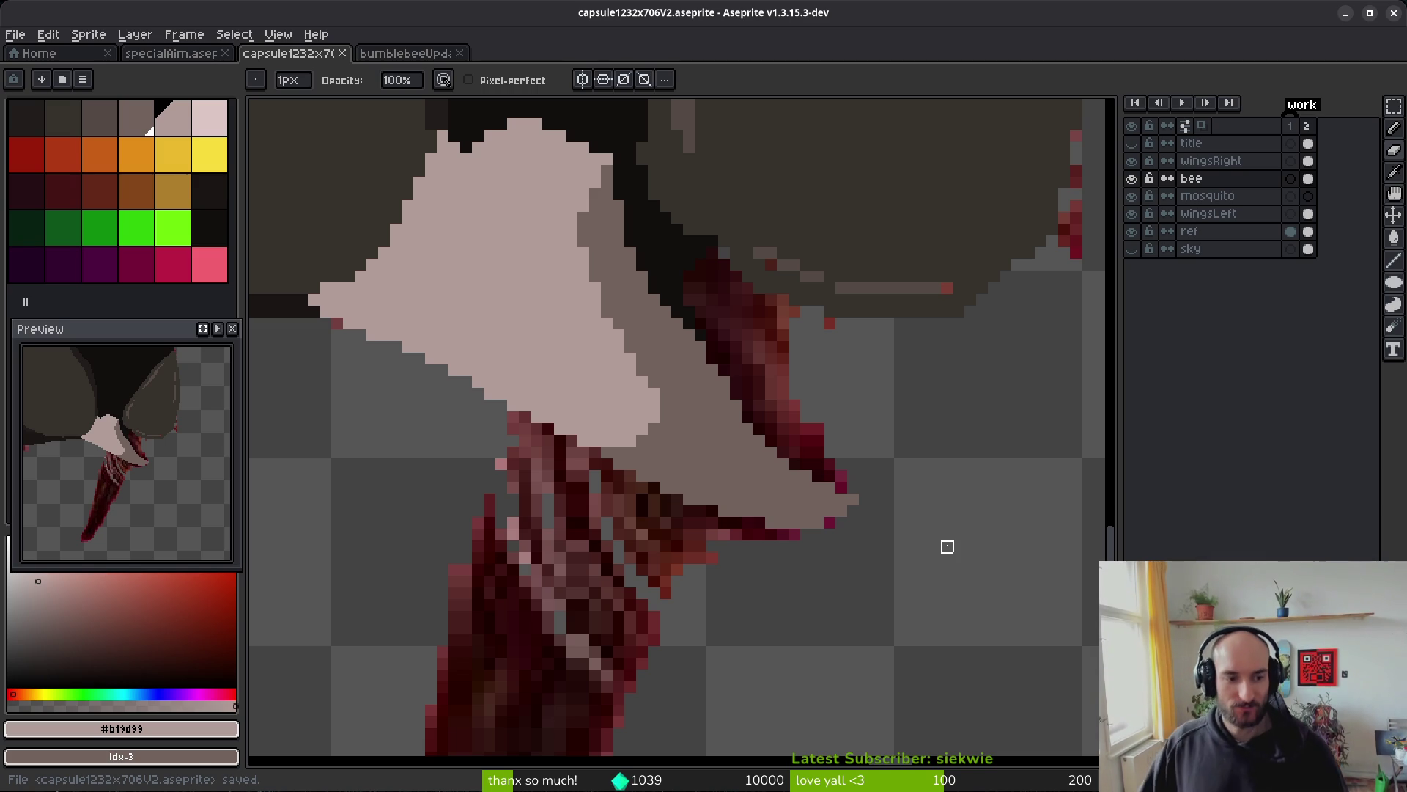
pyautogui.scroll(-3, 725, 410)
pyautogui.scroll(1, 724, 368)
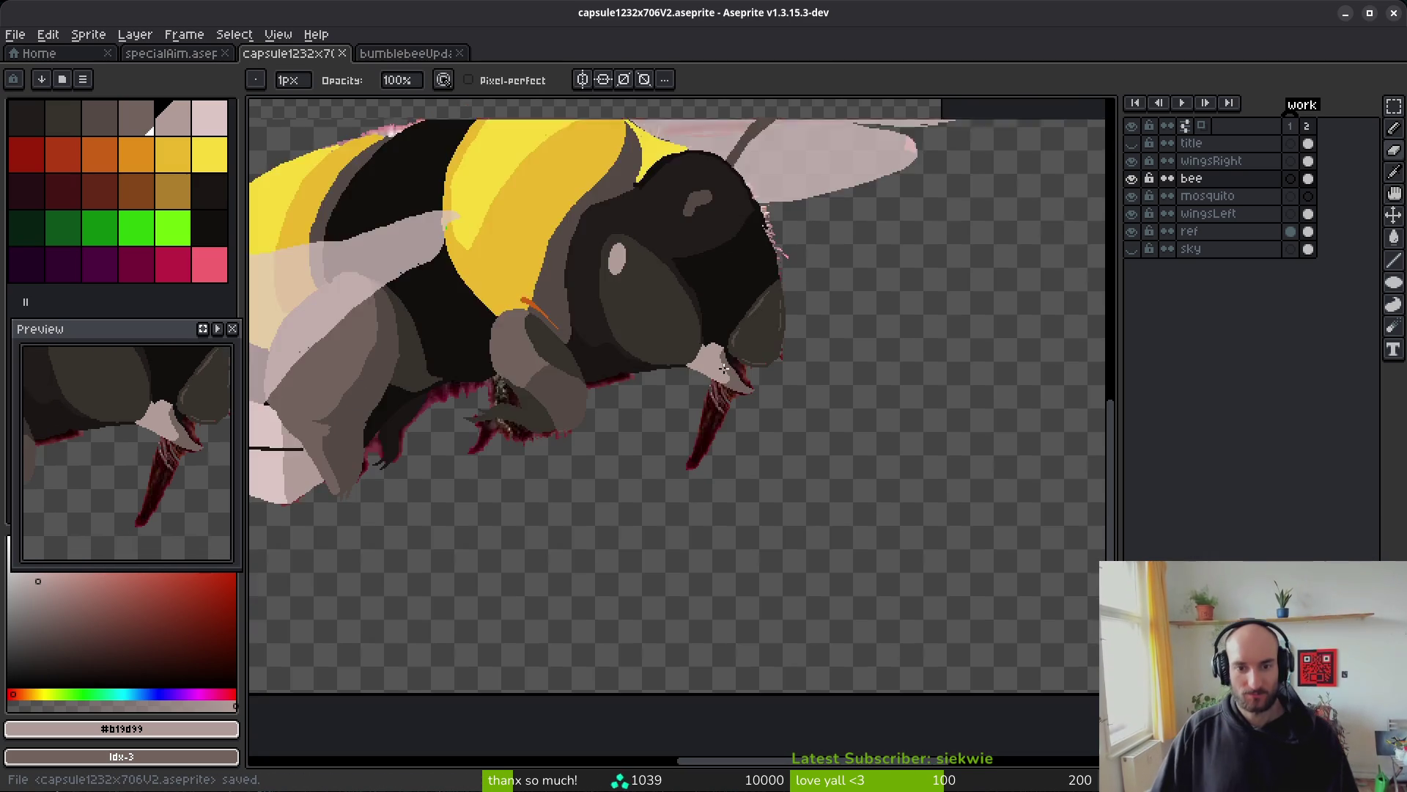
pyautogui.scroll(-2, 723, 368)
pyautogui.hscroll(-2, 777, 469)
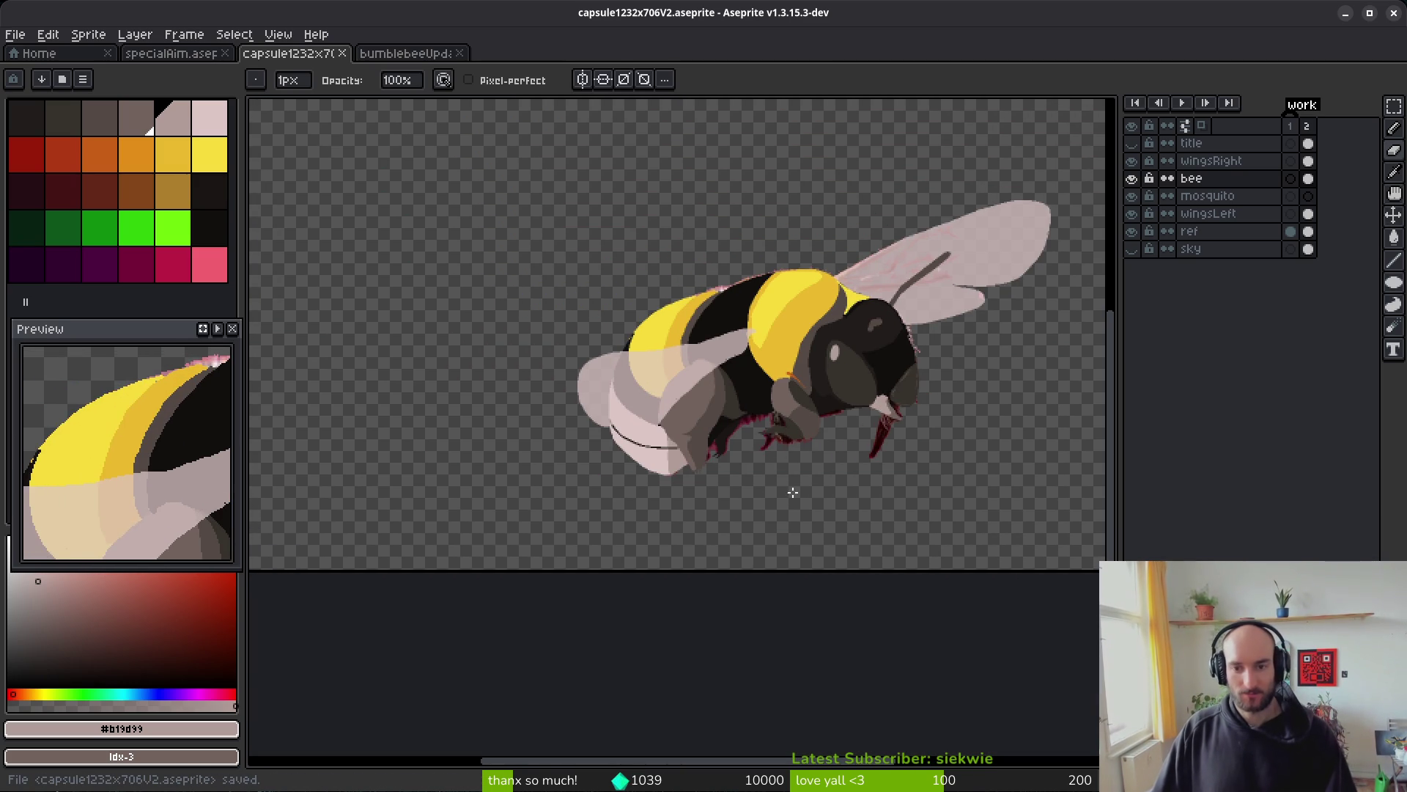
pyautogui.scroll(1, 711, 380)
pyautogui.scroll(3, 716, 372)
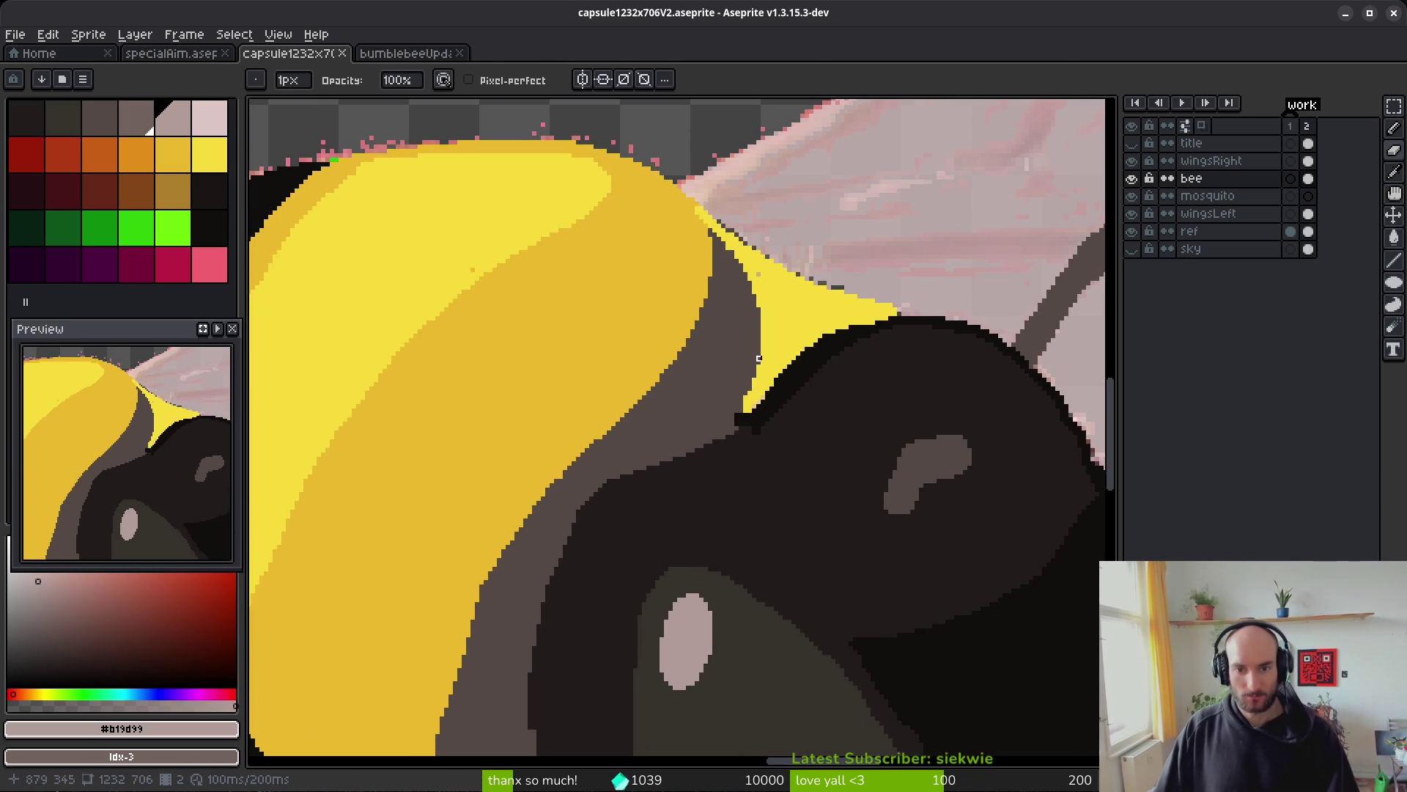
pyautogui.scroll(-3, 715, 374)
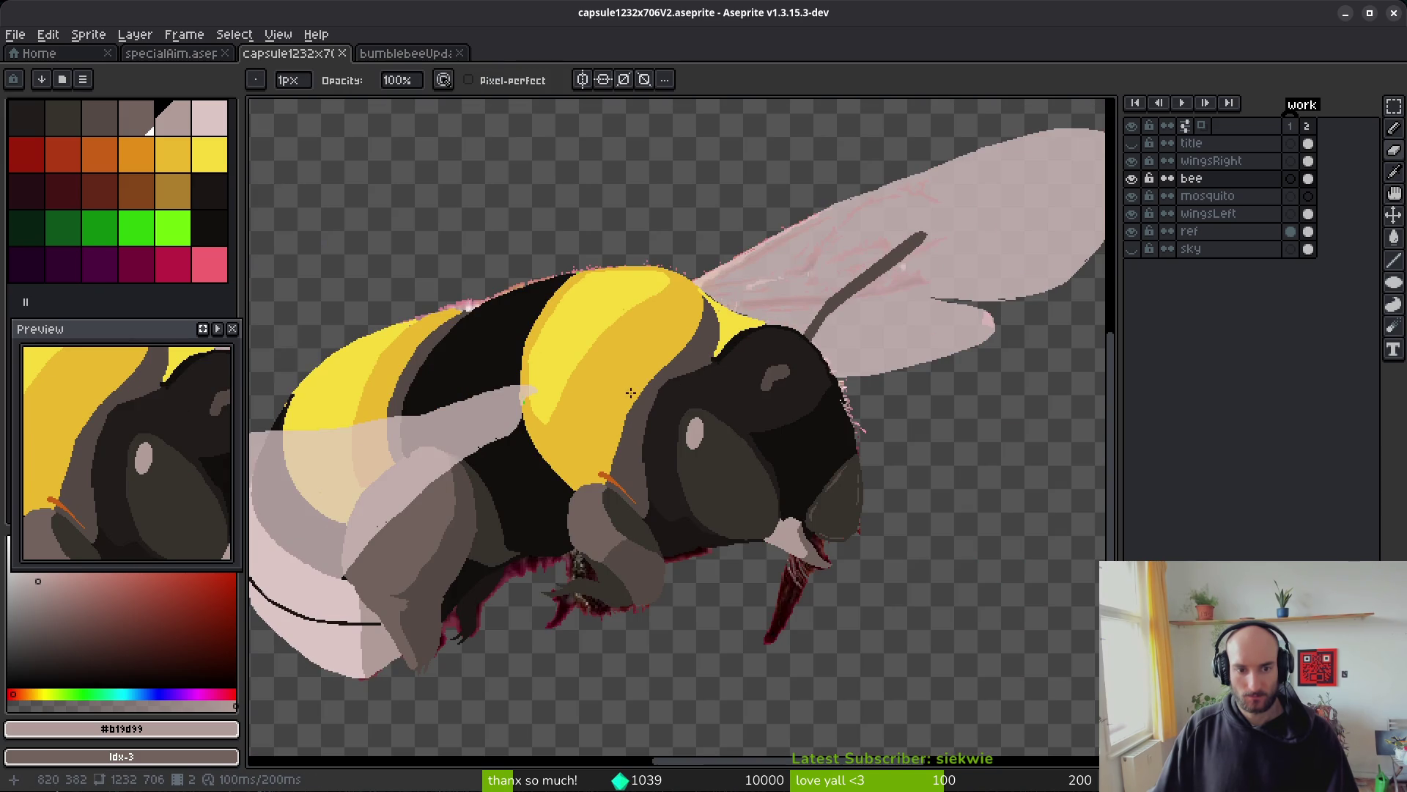
pyautogui.scroll(2, 628, 340)
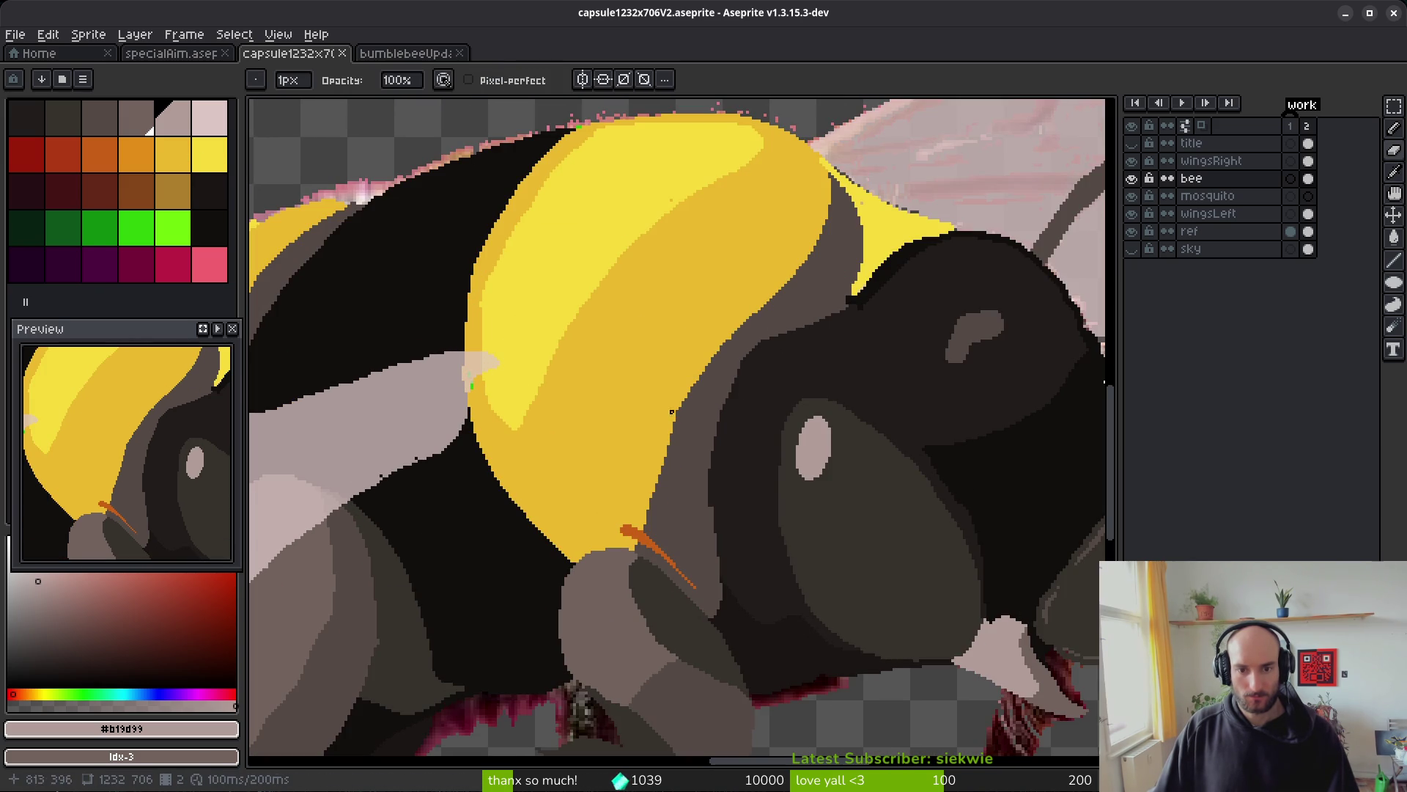
# - Flood-fill the grey band beside the yellow stripe and the area next to the head orange
pyautogui.click(137, 154)
pyautogui.press('g')
pyautogui.click(693, 433)
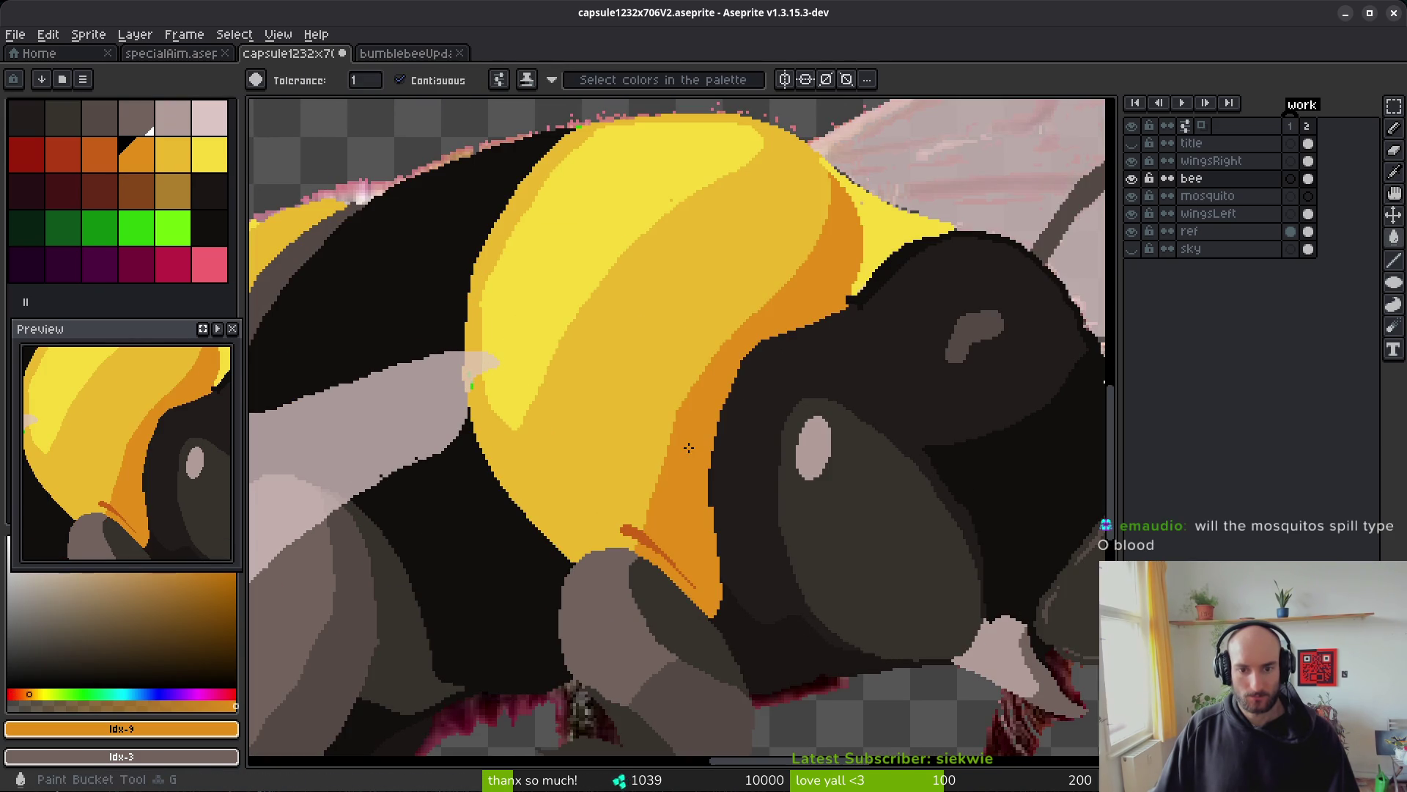
pyautogui.scroll(-3, 703, 415)
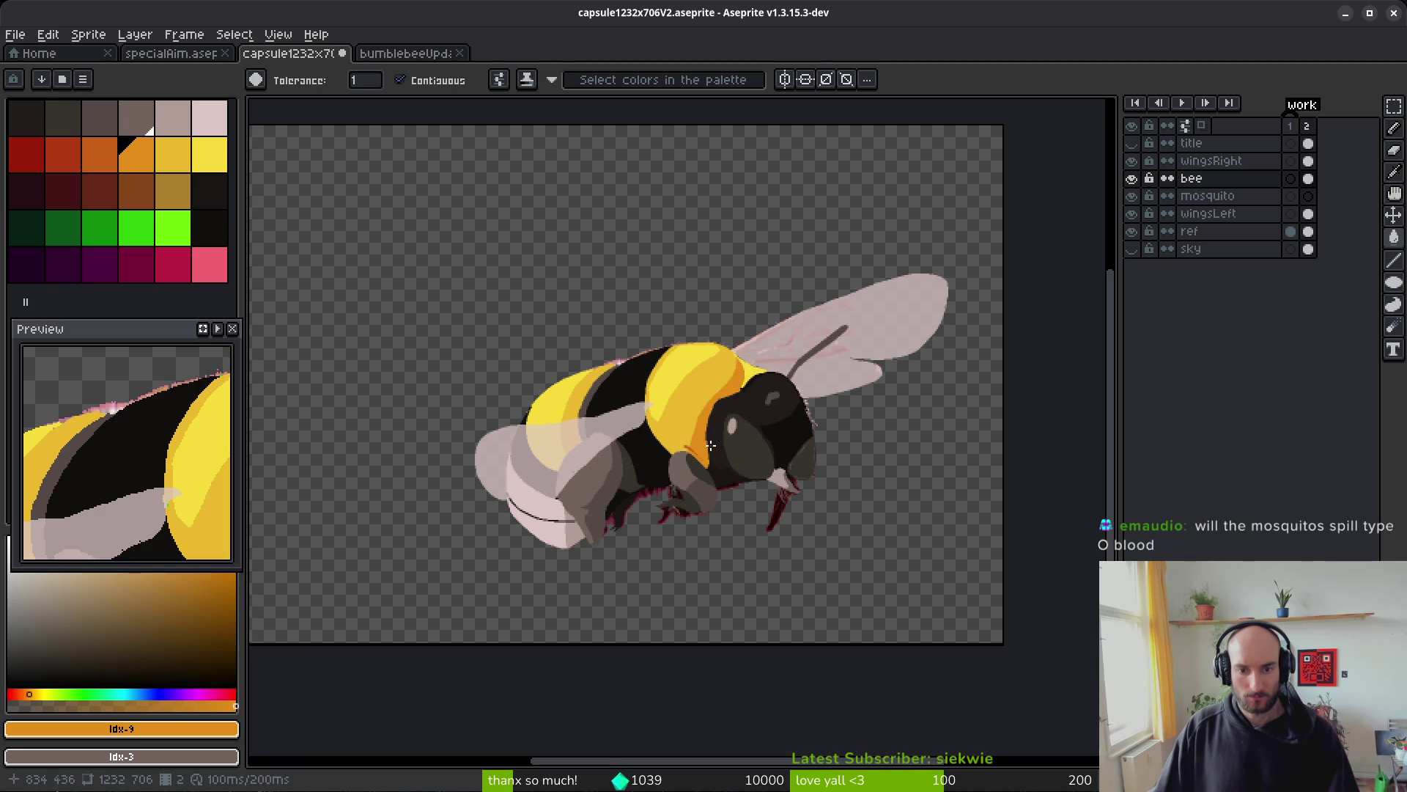
pyautogui.scroll(3, 731, 426)
pyautogui.click(811, 438)
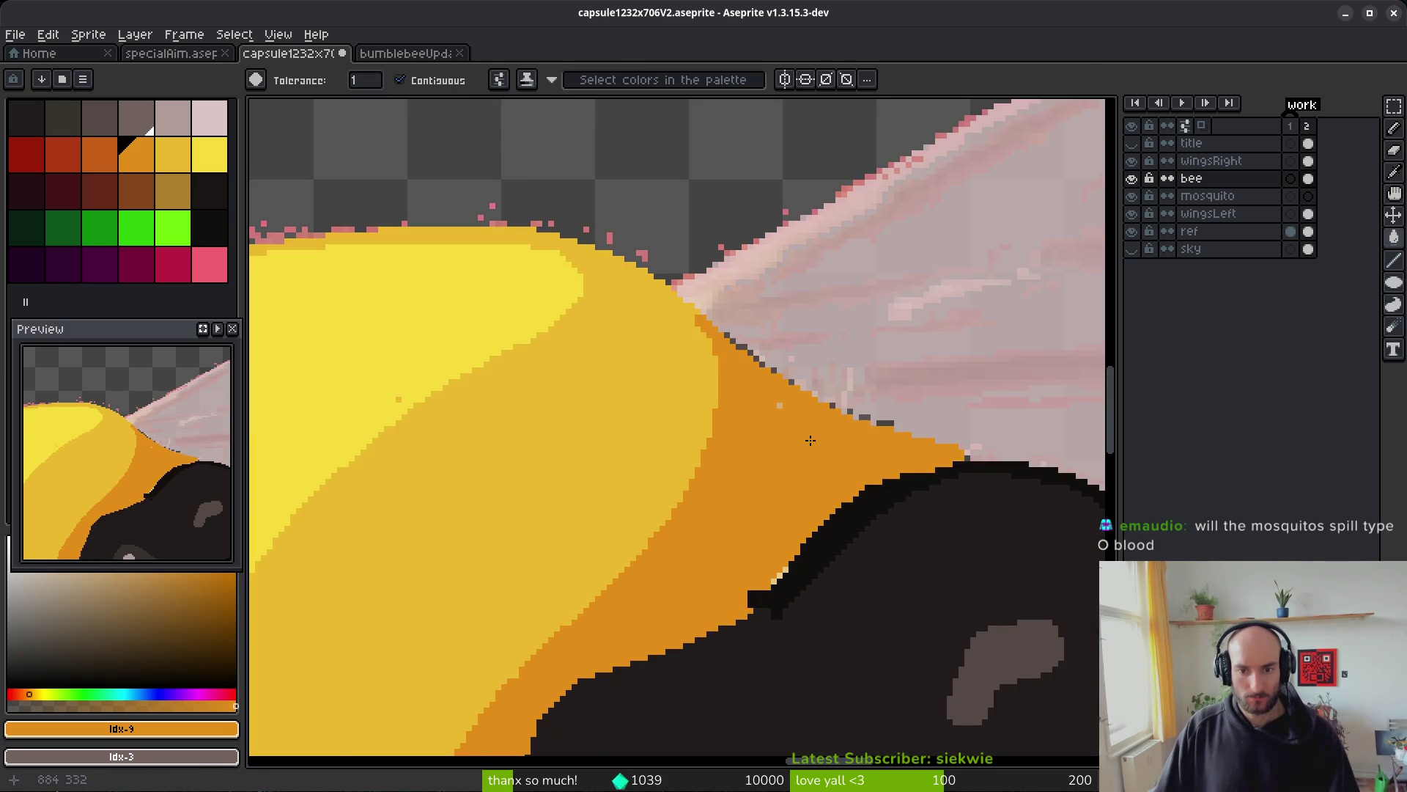
pyautogui.scroll(-1, 854, 492)
pyautogui.scroll(-3, 866, 512)
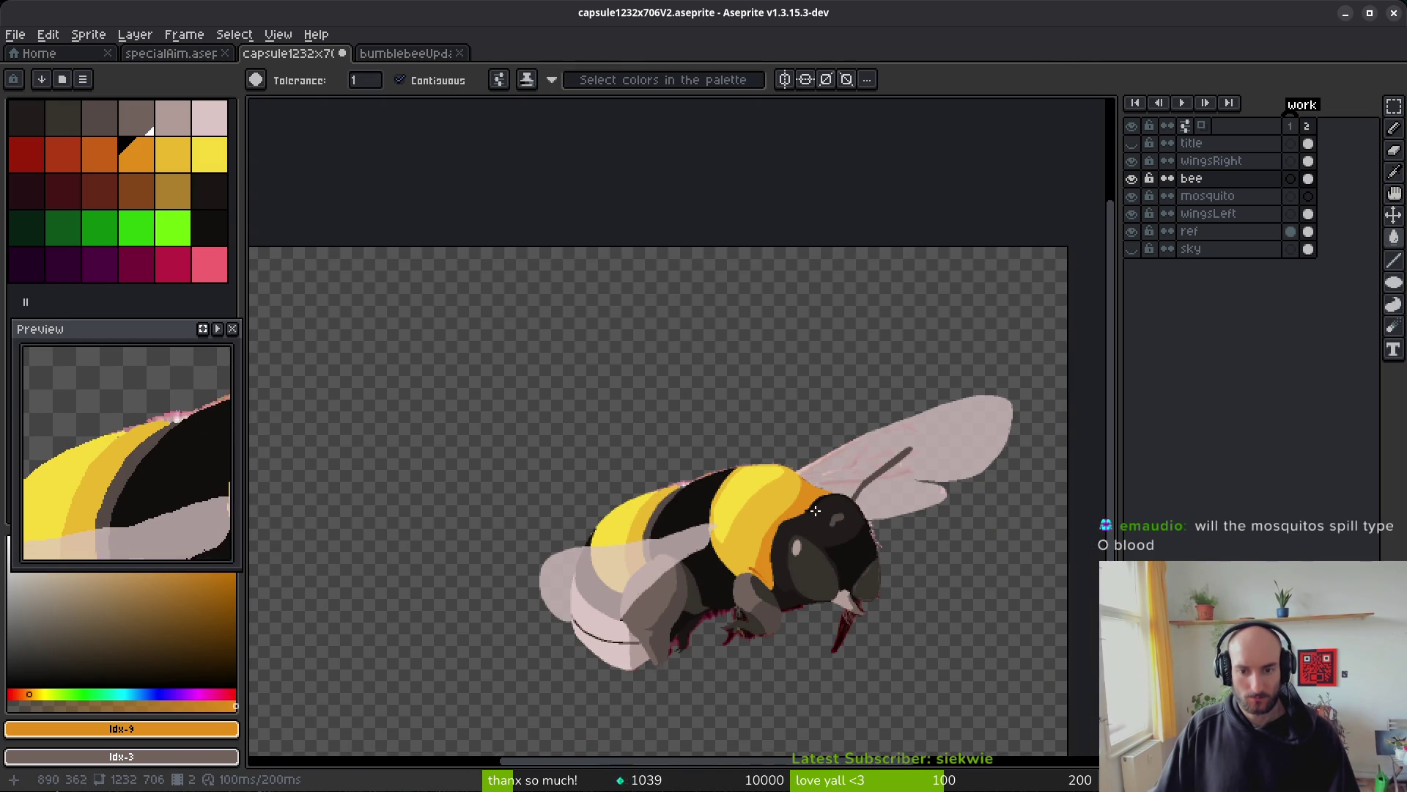
pyautogui.scroll(4, 821, 506)
# - Draw a yellow #cab82e staircase along the orange/wing edge and fill the enclosed area yellow
pyautogui.keyDown('alt'); pyautogui.click(698, 387); pyautogui.keyUp('alt')
pyautogui.scroll(3, 698, 386)
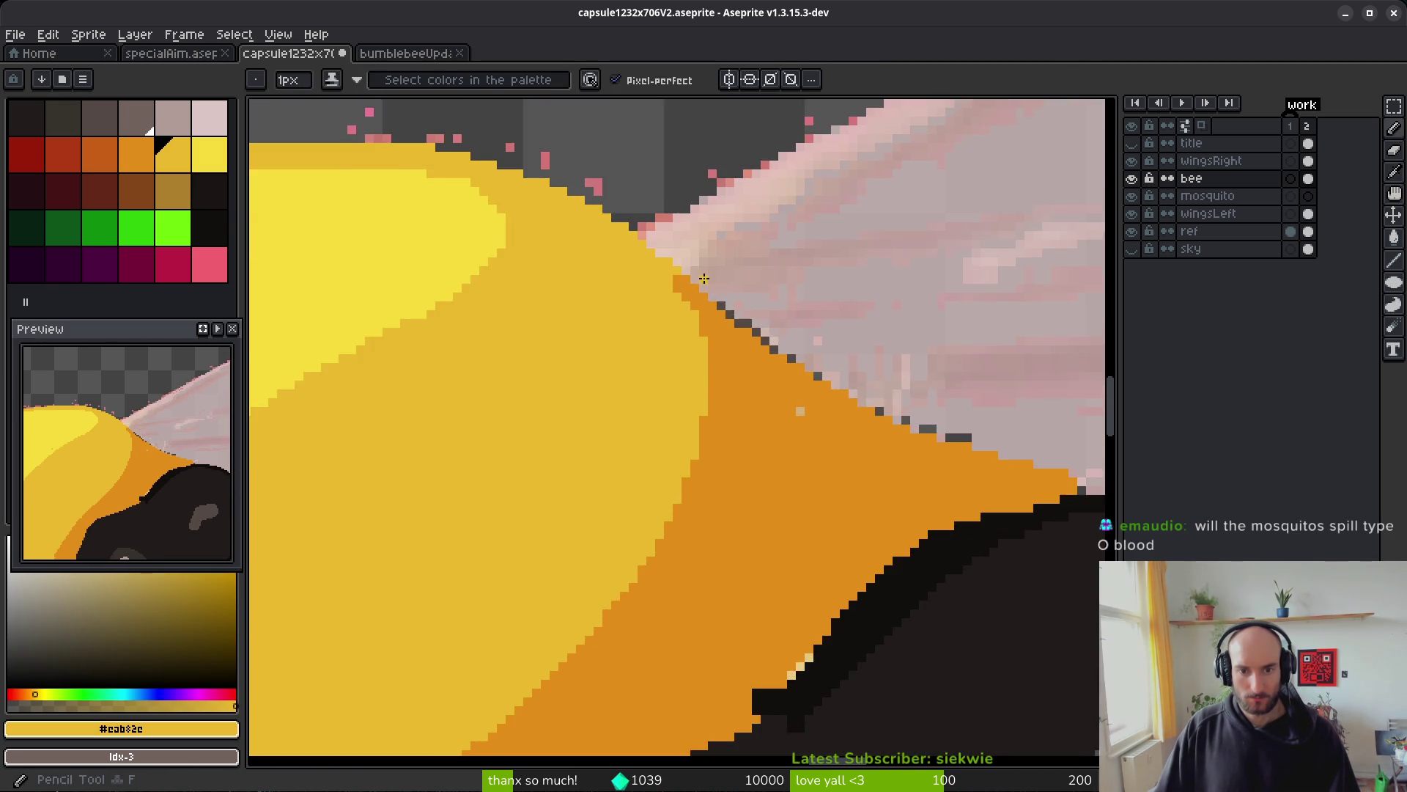
pyautogui.press('b')
pyautogui.moveTo(696, 293)
pyautogui.mouseDown()
pyautogui.moveTo(837, 444)
pyautogui.moveTo(715, 659)
pyautogui.mouseUp()
pyautogui.press('g')
pyautogui.click(795, 480)
pyautogui.press('b')
pyautogui.moveTo(709, 295)
pyautogui.mouseDown()
pyautogui.moveTo(799, 387)
pyautogui.moveTo(691, 323)
pyautogui.moveTo(709, 345)
pyautogui.mouseUp()
# - Turn two stray orange edge pixels yellow
pyautogui.scroll(-2, 732, 480)
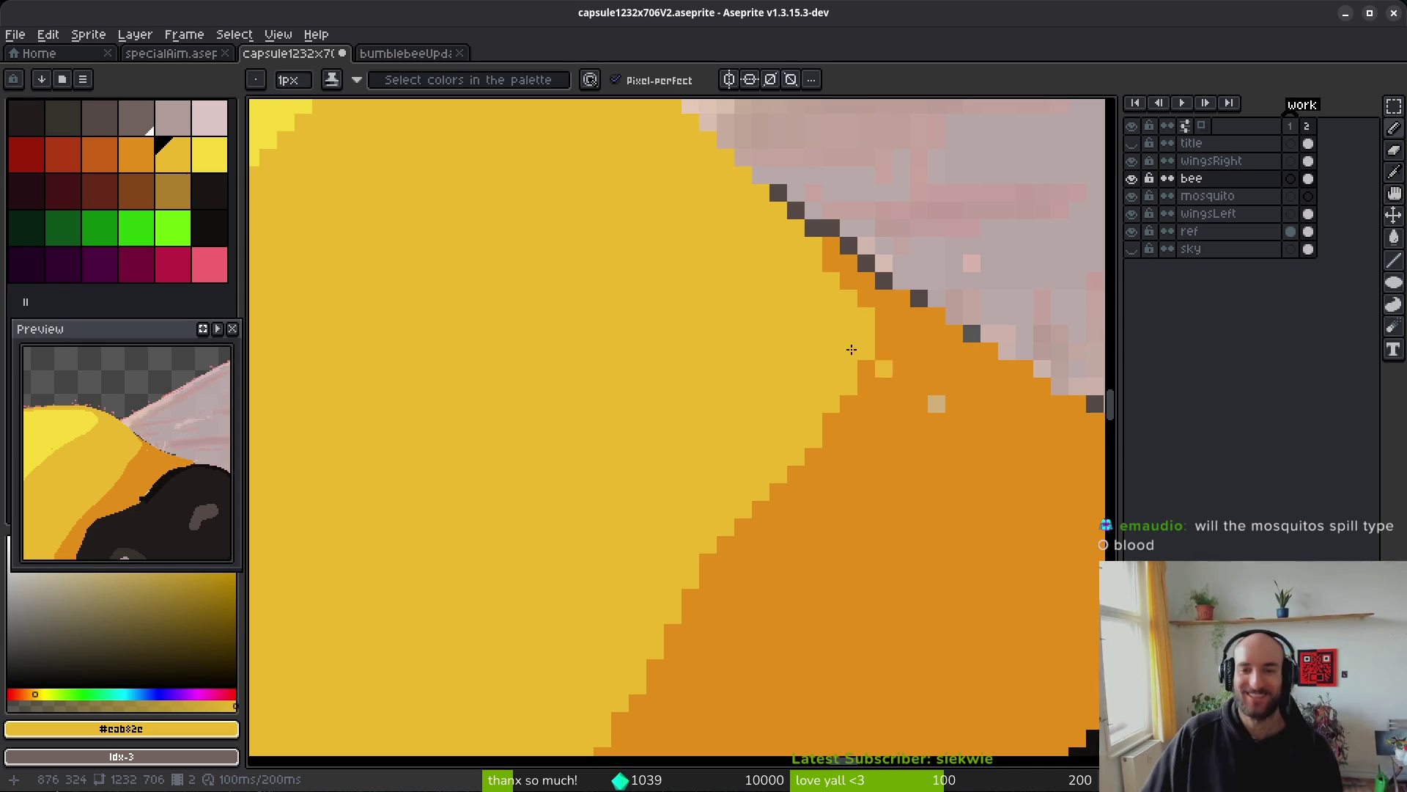
pyautogui.click(832, 263)
pyautogui.click(849, 281)
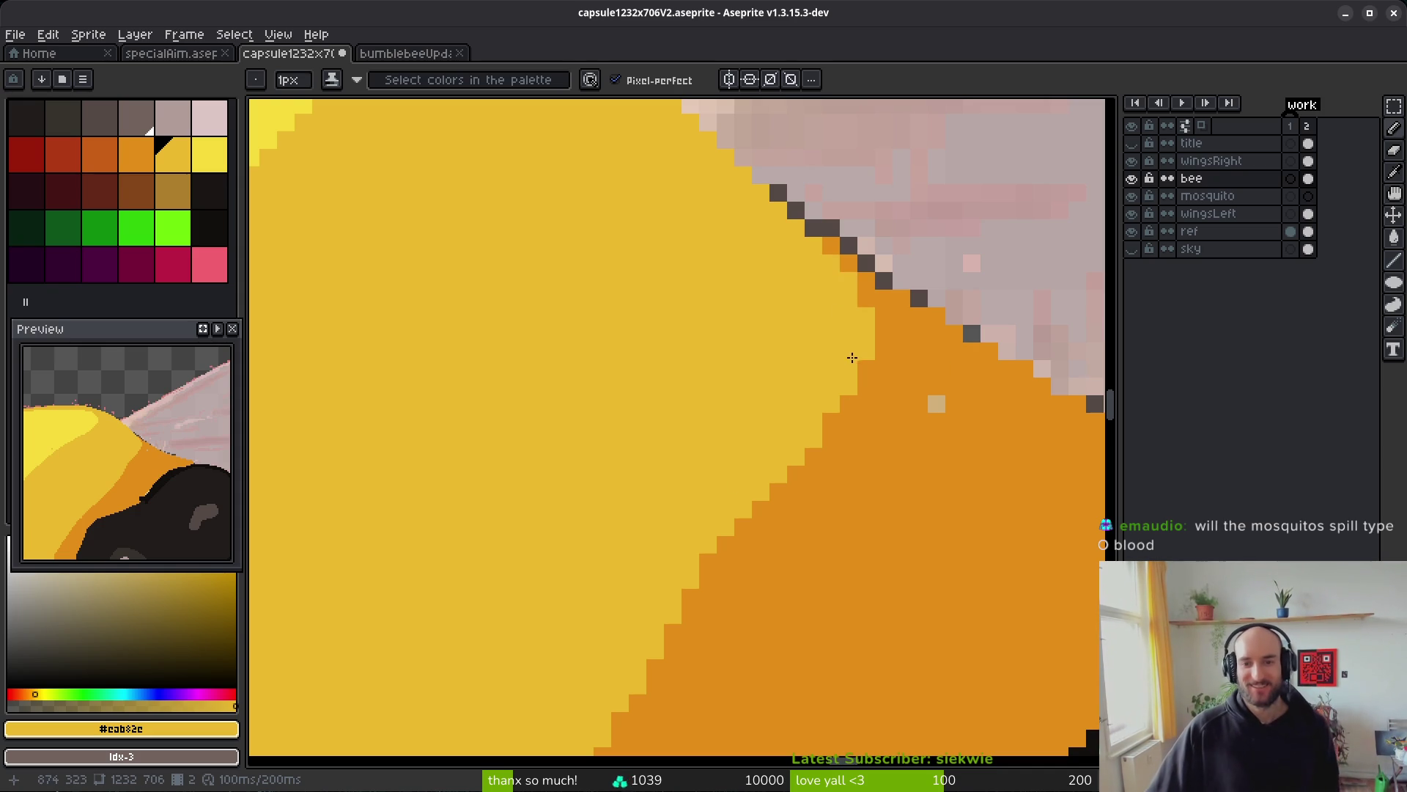
pyautogui.hscroll(2, 871, 364)
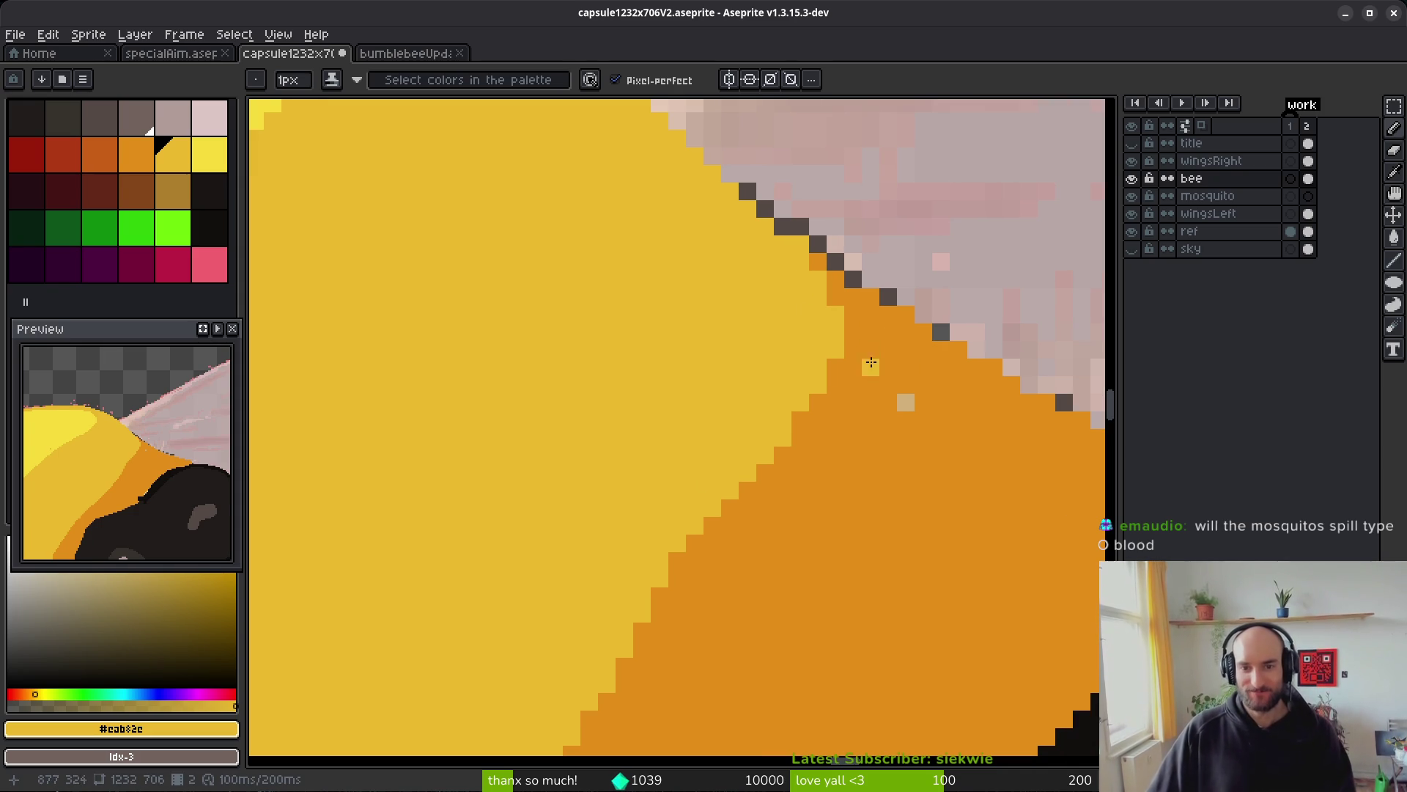
pyautogui.scroll(-1, 792, 386)
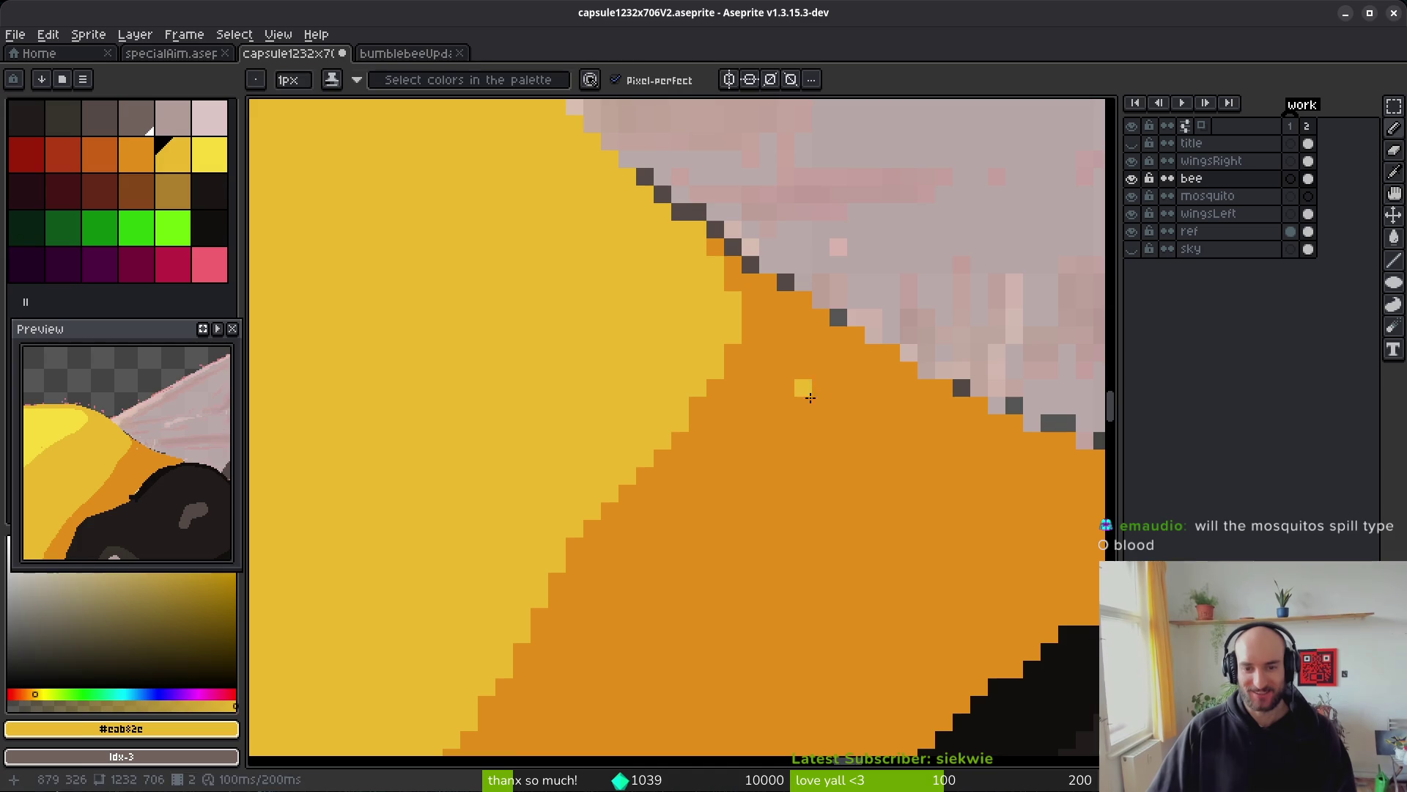
# - Paint light stray edge pixels and the black notch with the orange band colour
pyautogui.keyDown('alt'); pyautogui.click(804, 386); pyautogui.keyUp('alt')
pyautogui.scroll(-4, 785, 467)
pyautogui.scroll(4, 785, 468)
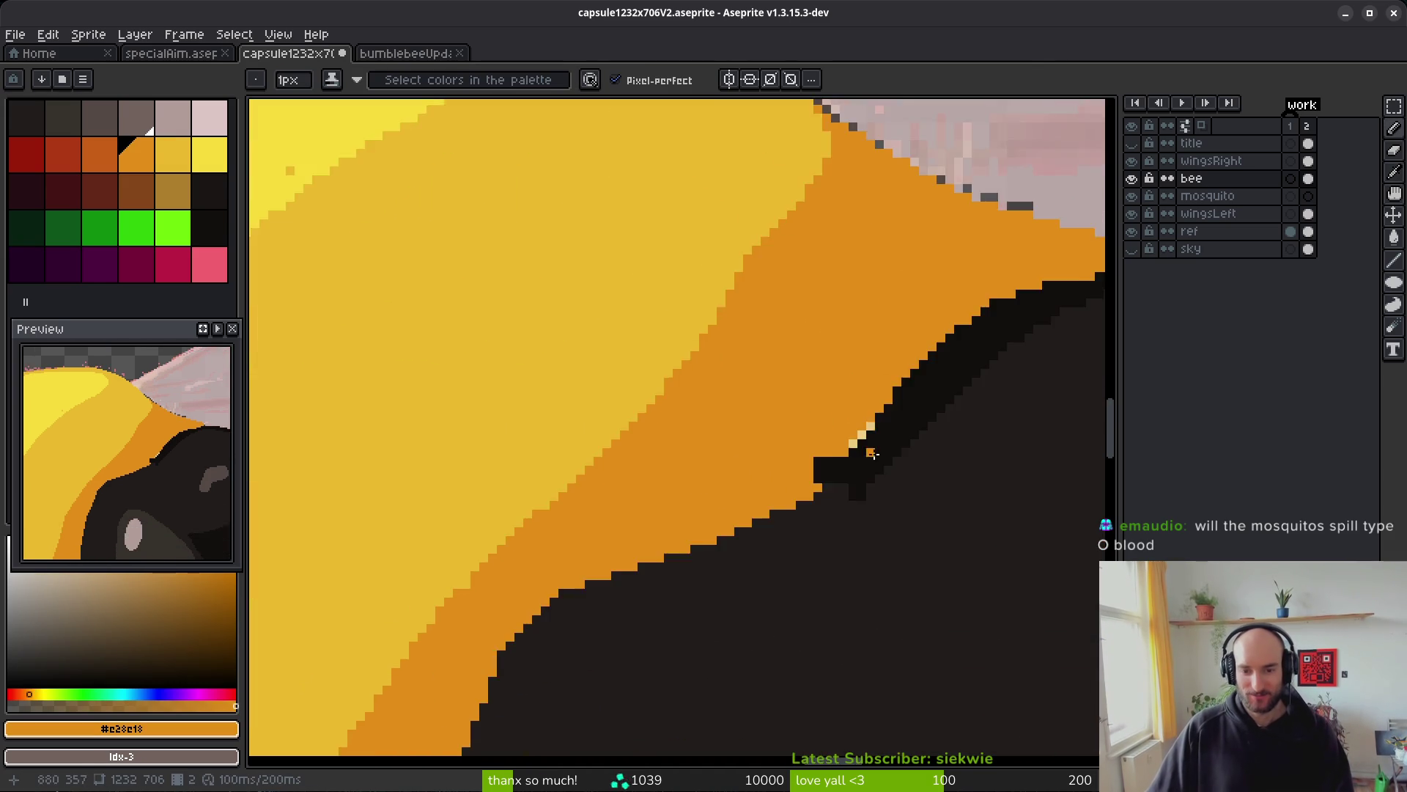
pyautogui.moveTo(836, 394)
pyautogui.mouseDown()
pyautogui.moveTo(711, 517)
pyautogui.moveTo(906, 279)
pyautogui.mouseUp()
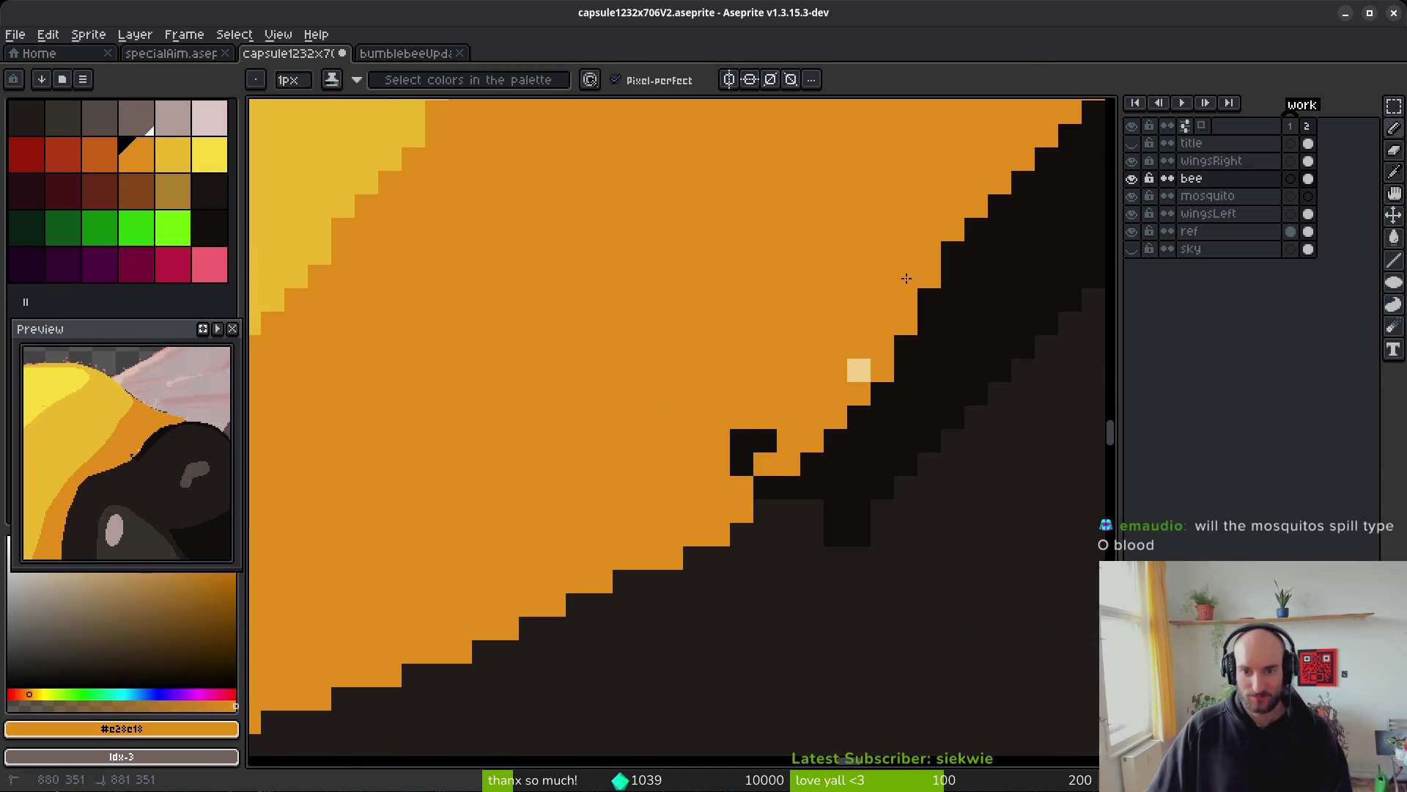
pyautogui.click(742, 464)
pyautogui.click(765, 488)
pyautogui.scroll(-4, 870, 503)
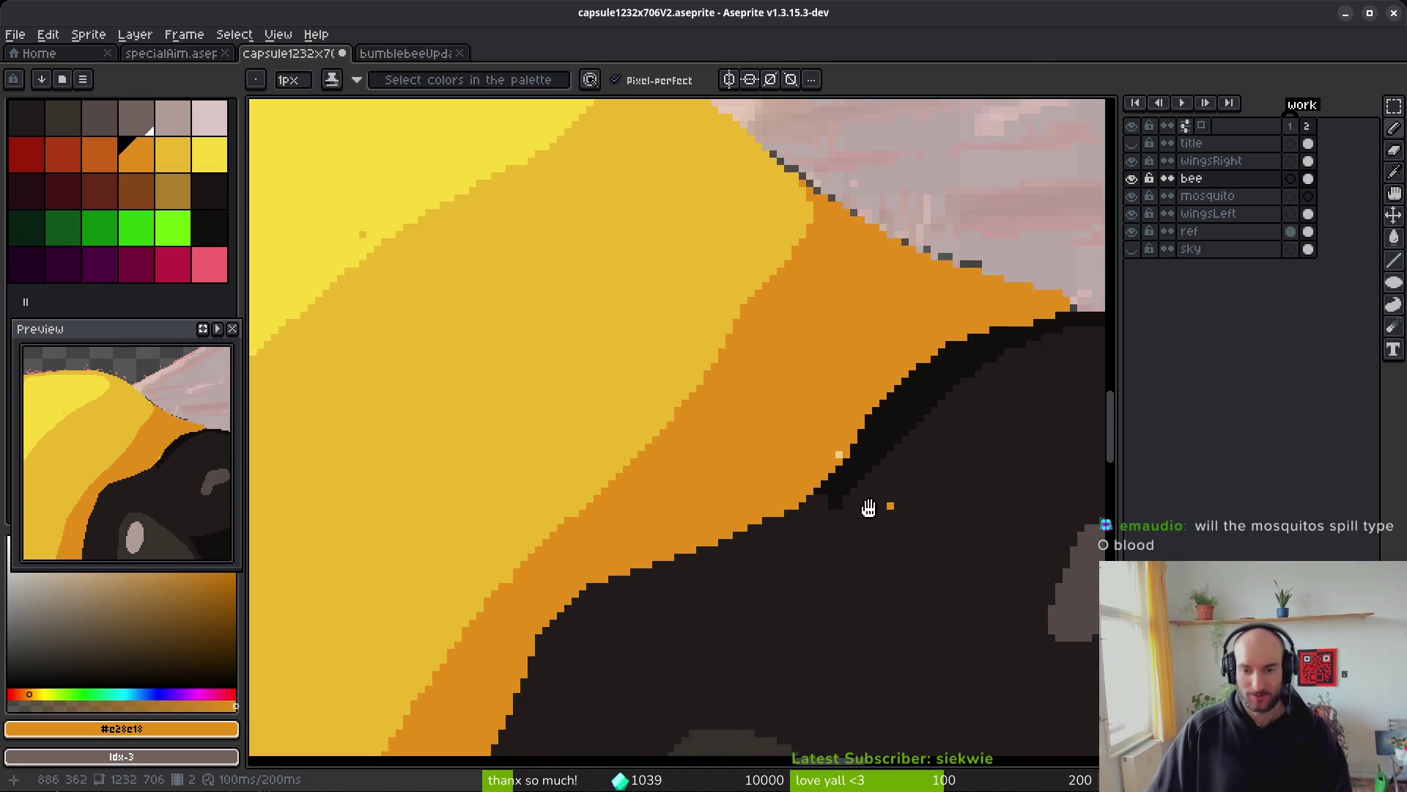
pyautogui.scroll(3, 624, 497)
# - Fix the orange/black boundary, painting stray pixels black or orange as needed
pyautogui.keyDown('alt'); pyautogui.click(590, 476); pyautogui.keyUp('alt')
pyautogui.click(617, 405)
pyautogui.scroll(2, 609, 506)
pyautogui.keyDown('alt'); pyautogui.click(455, 480); pyautogui.keyUp('alt')
pyautogui.click(599, 561)
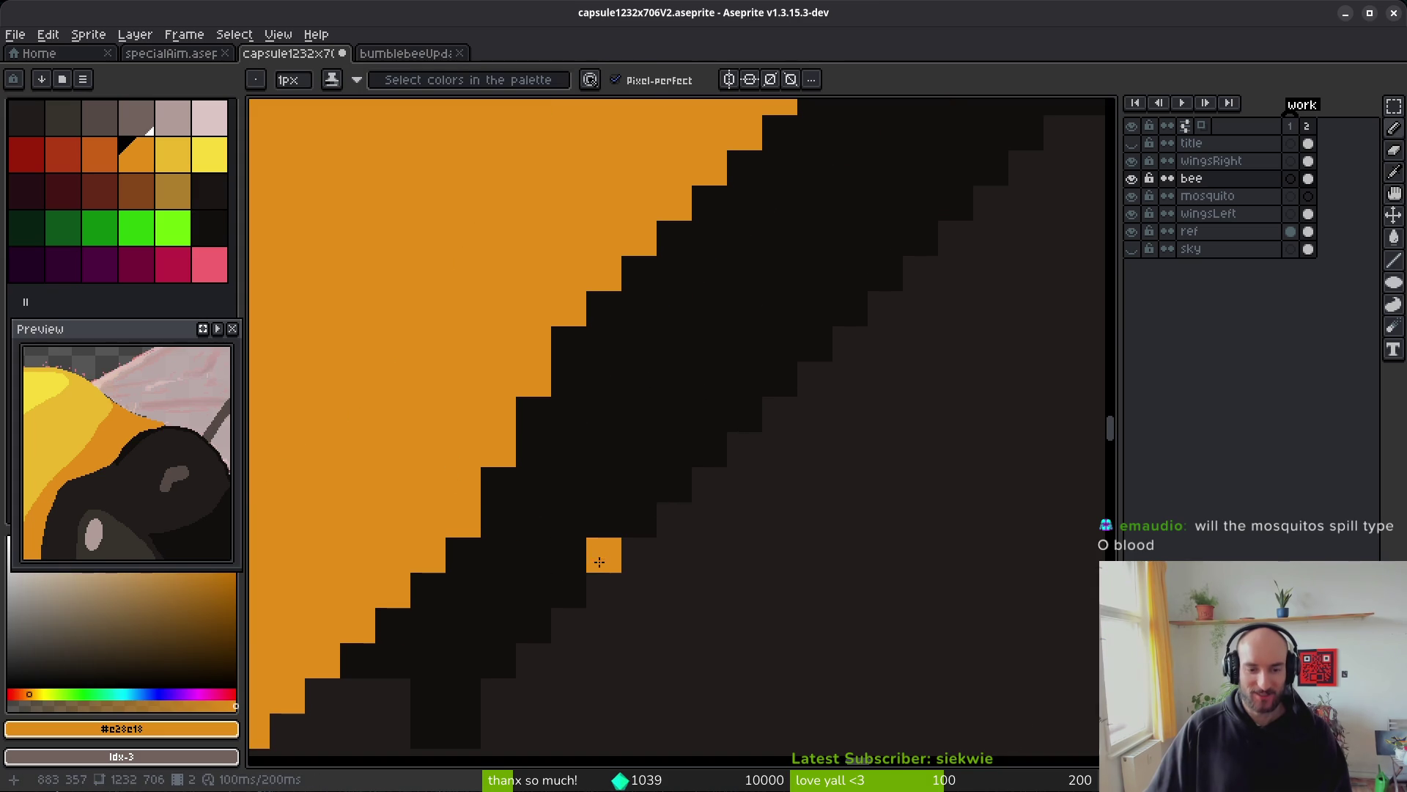
pyautogui.keyDown('alt'); pyautogui.click(623, 464); pyautogui.keyUp('alt')
pyautogui.moveTo(697, 393)
pyautogui.mouseDown()
pyautogui.moveTo(810, 289)
pyautogui.moveTo(817, 311)
pyautogui.moveTo(853, 288)
pyautogui.mouseUp()
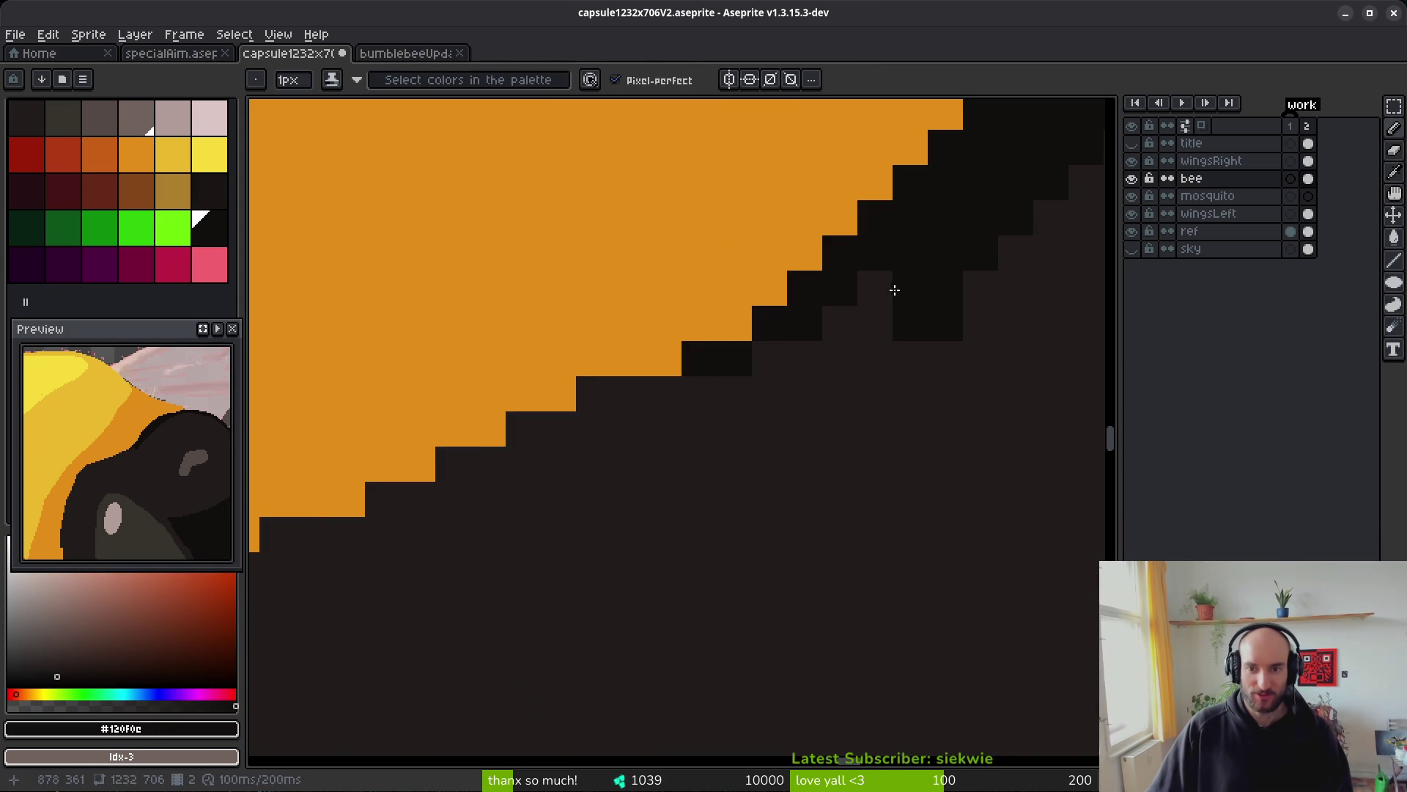
# - Repaint the black step pixels with the dark grey head colour
pyautogui.keyDown('alt'); pyautogui.click(920, 362); pyautogui.keyUp('alt')
pyautogui.moveTo(920, 333); pyautogui.dragTo(947, 289)
pyautogui.scroll(-3, 949, 381)
pyautogui.scroll(1, 843, 420)
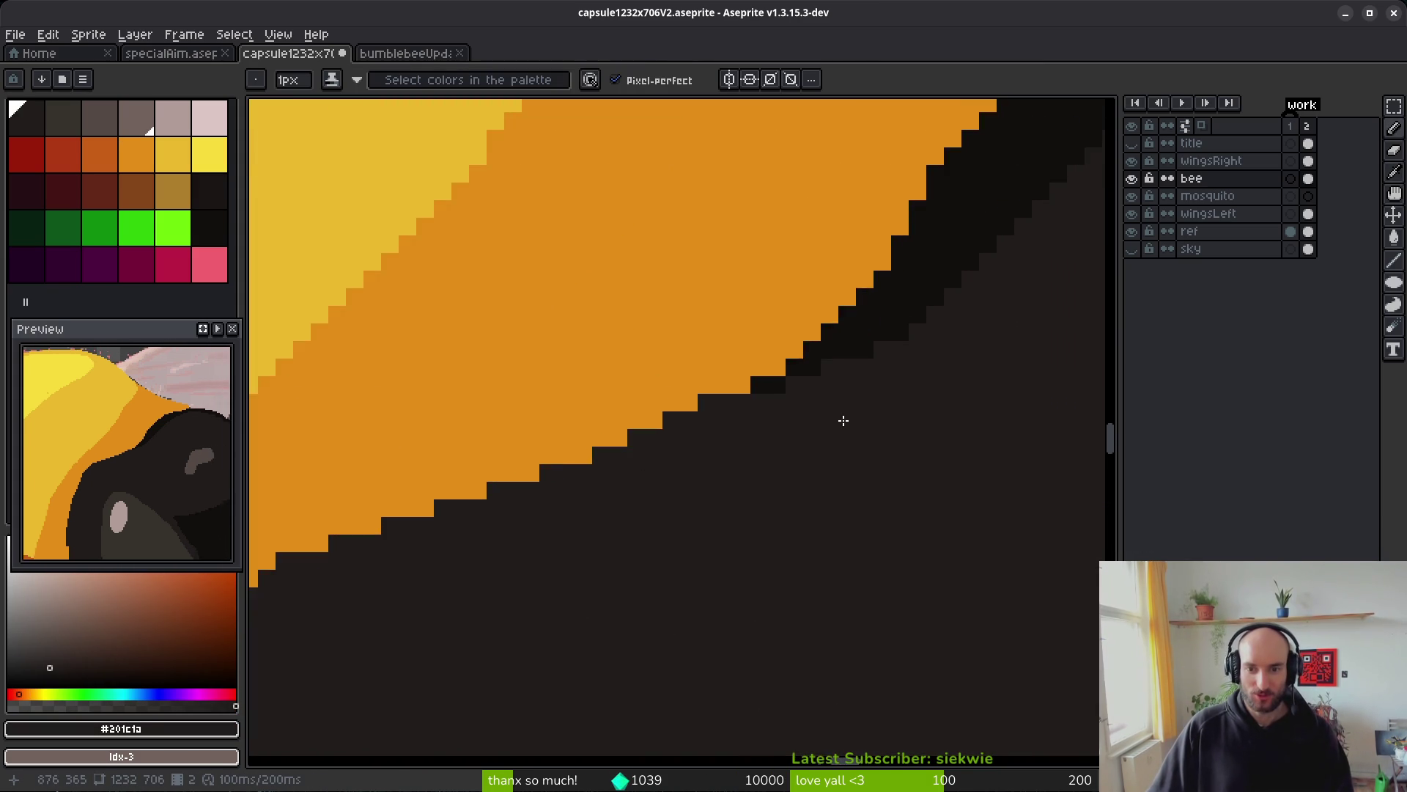
# - Hide the bee layer to view the reference photo
pyautogui.scroll(-4, 843, 420)
pyautogui.scroll(2, 879, 436)
pyautogui.scroll(-2, 872, 373)
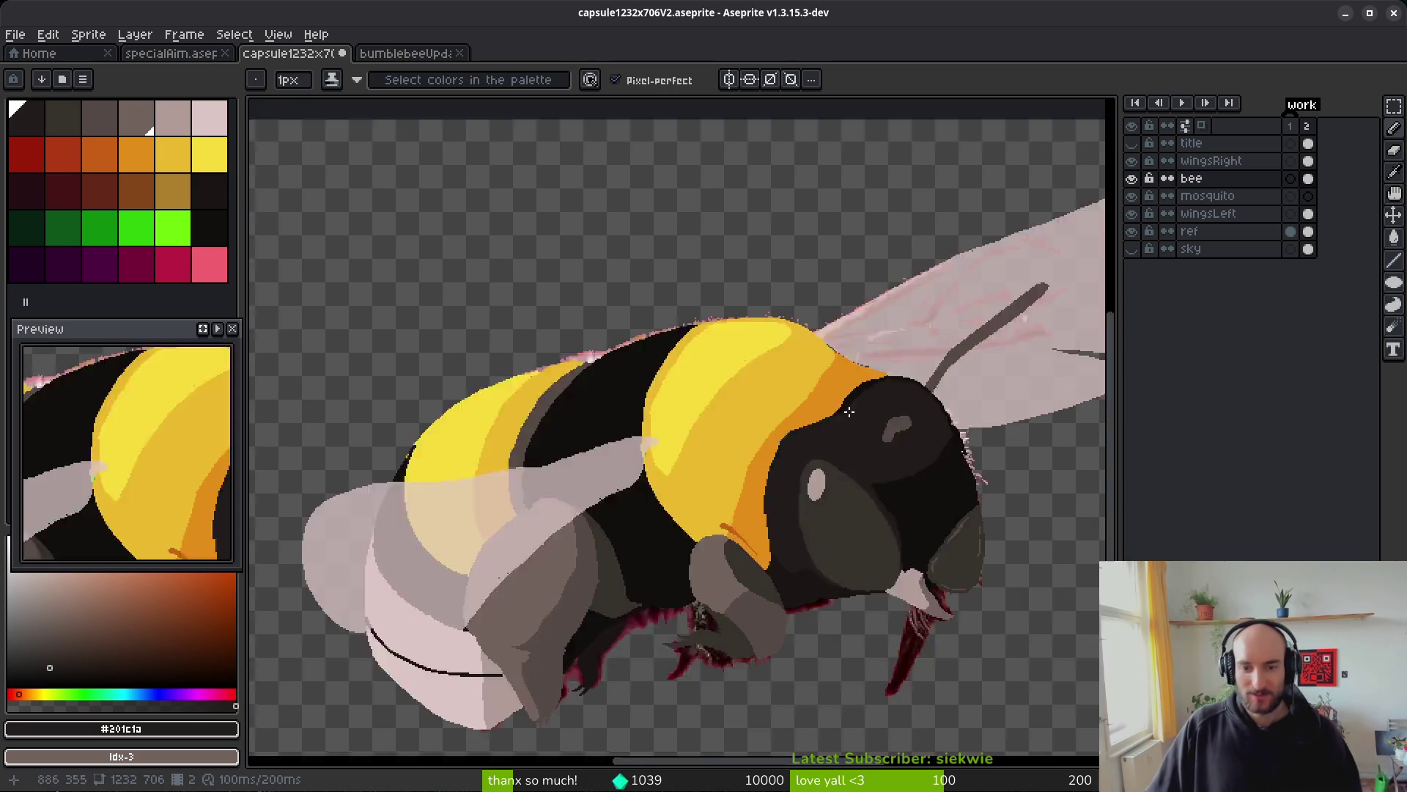
pyautogui.scroll(-2, 849, 412)
pyautogui.scroll(5, 748, 425)
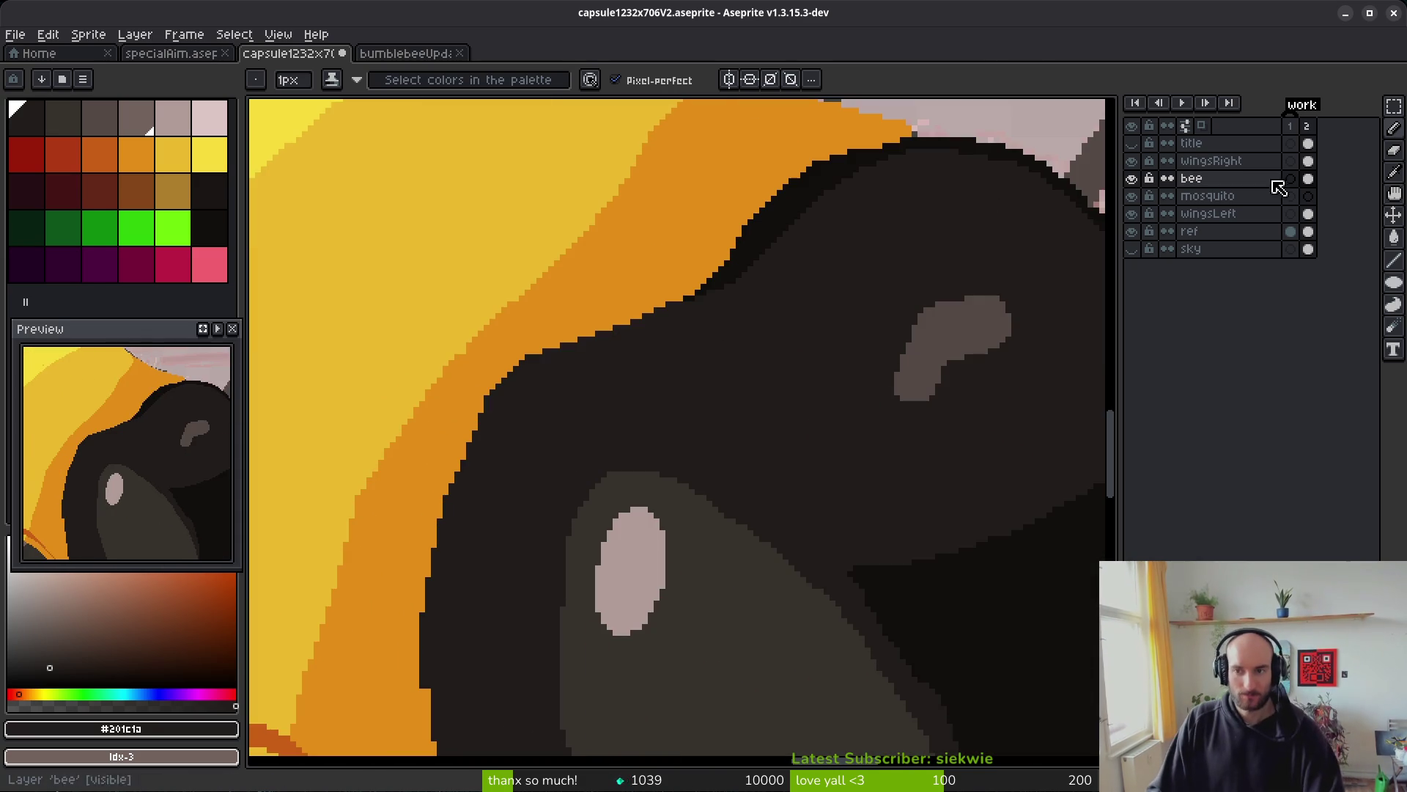
pyautogui.click(1131, 178)
pyautogui.click(1132, 178)
pyautogui.click(1132, 179)
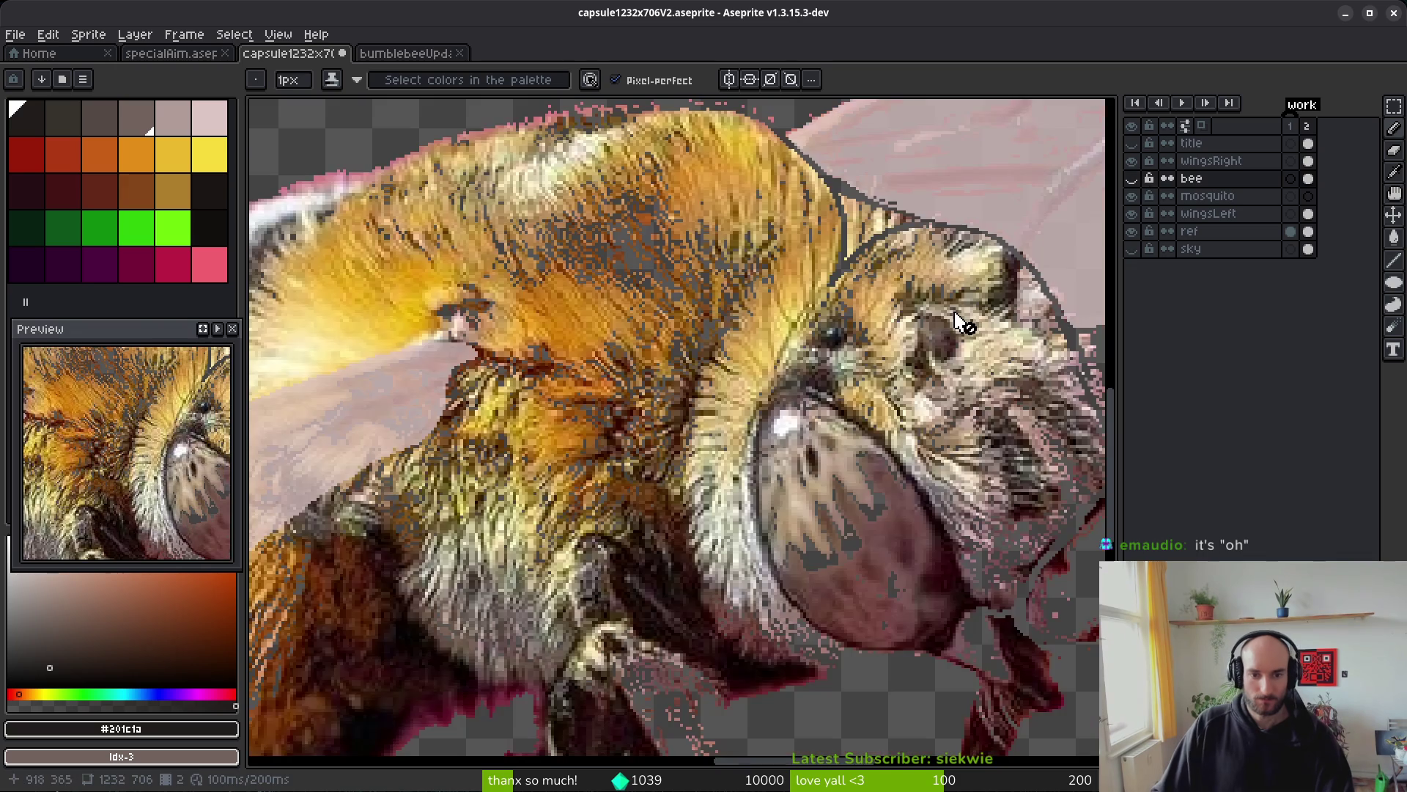
pyautogui.click(1134, 178)
pyautogui.click(1135, 179)
pyautogui.hotkey('alt', 'Tab')
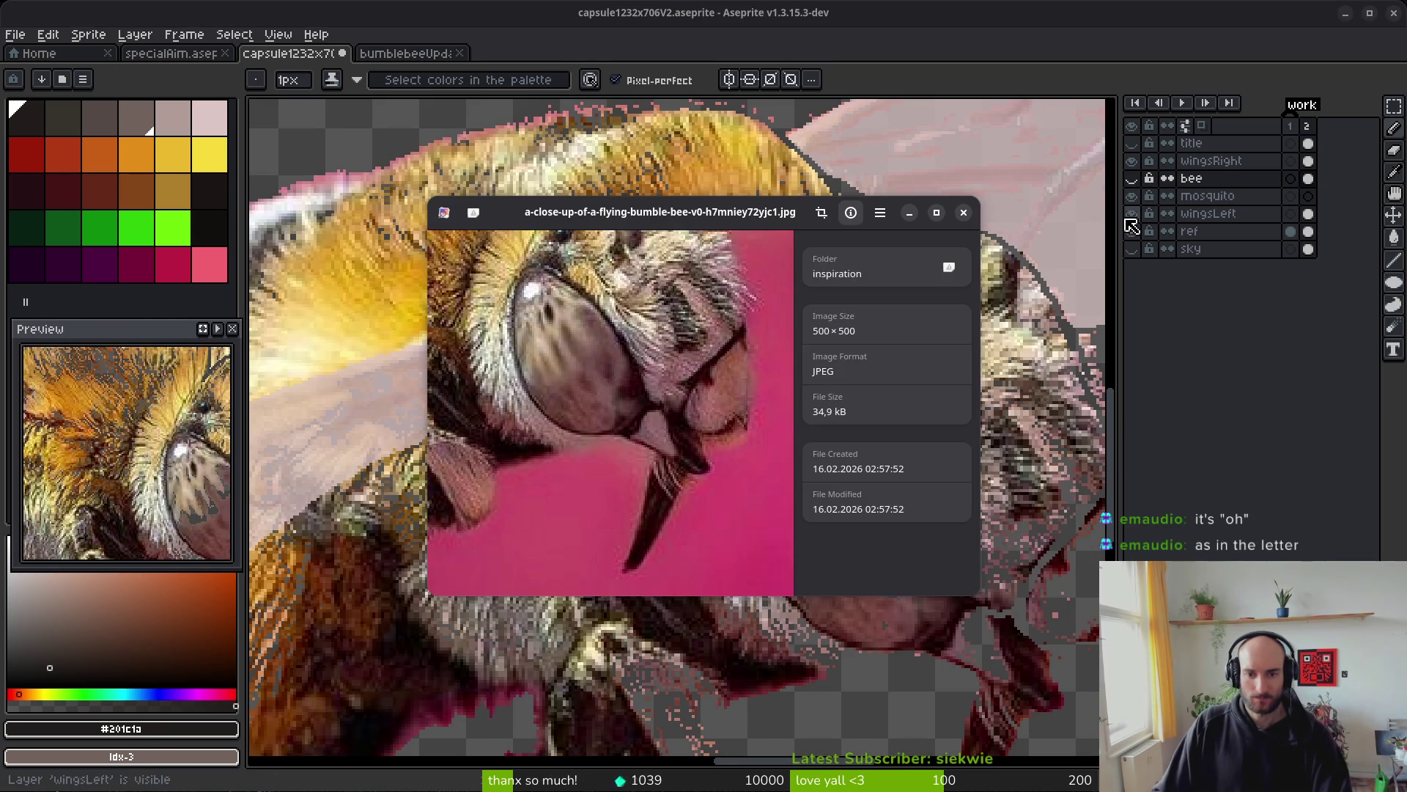
pyautogui.moveTo(643, 335); pyautogui.dragTo(642, 469)
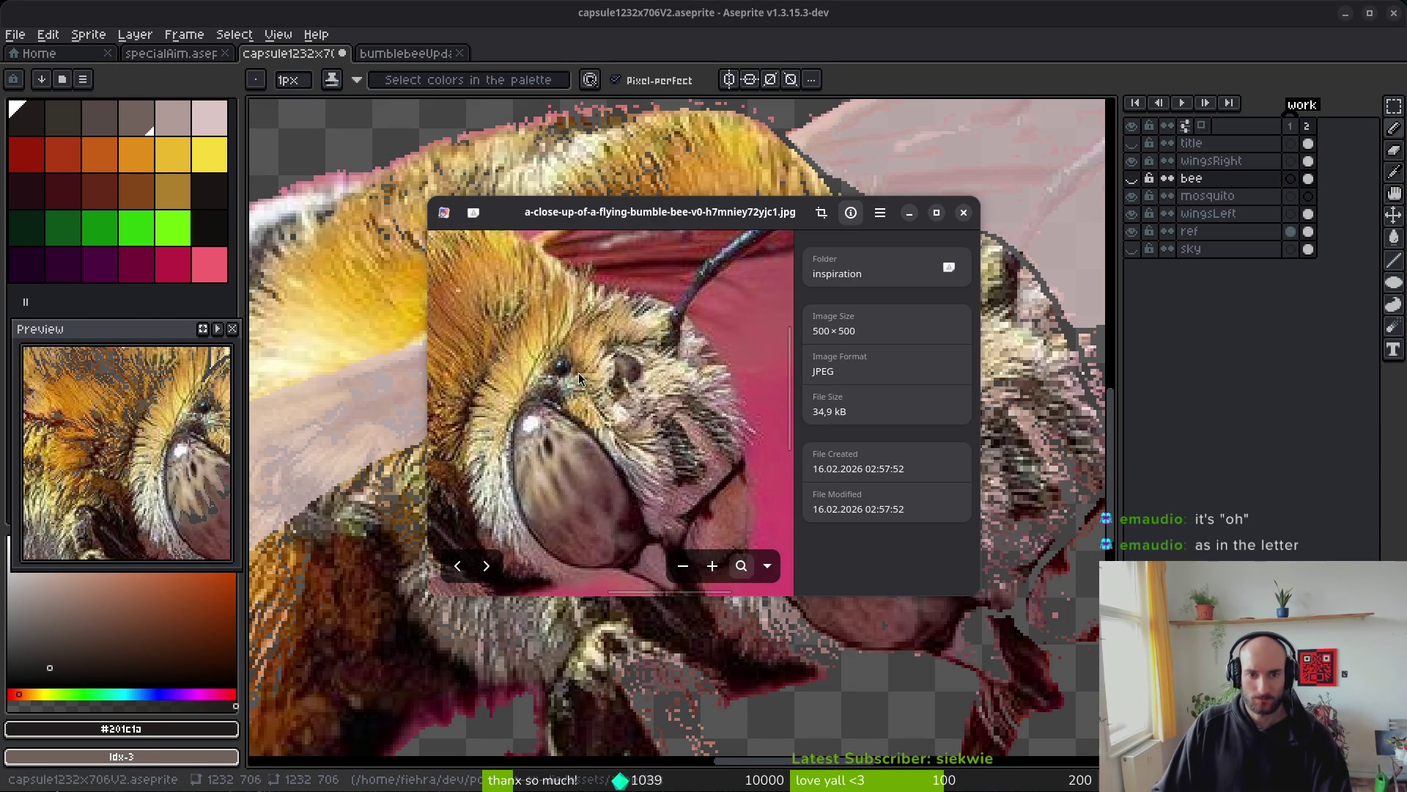
pyautogui.hotkey('alt', 'Tab')
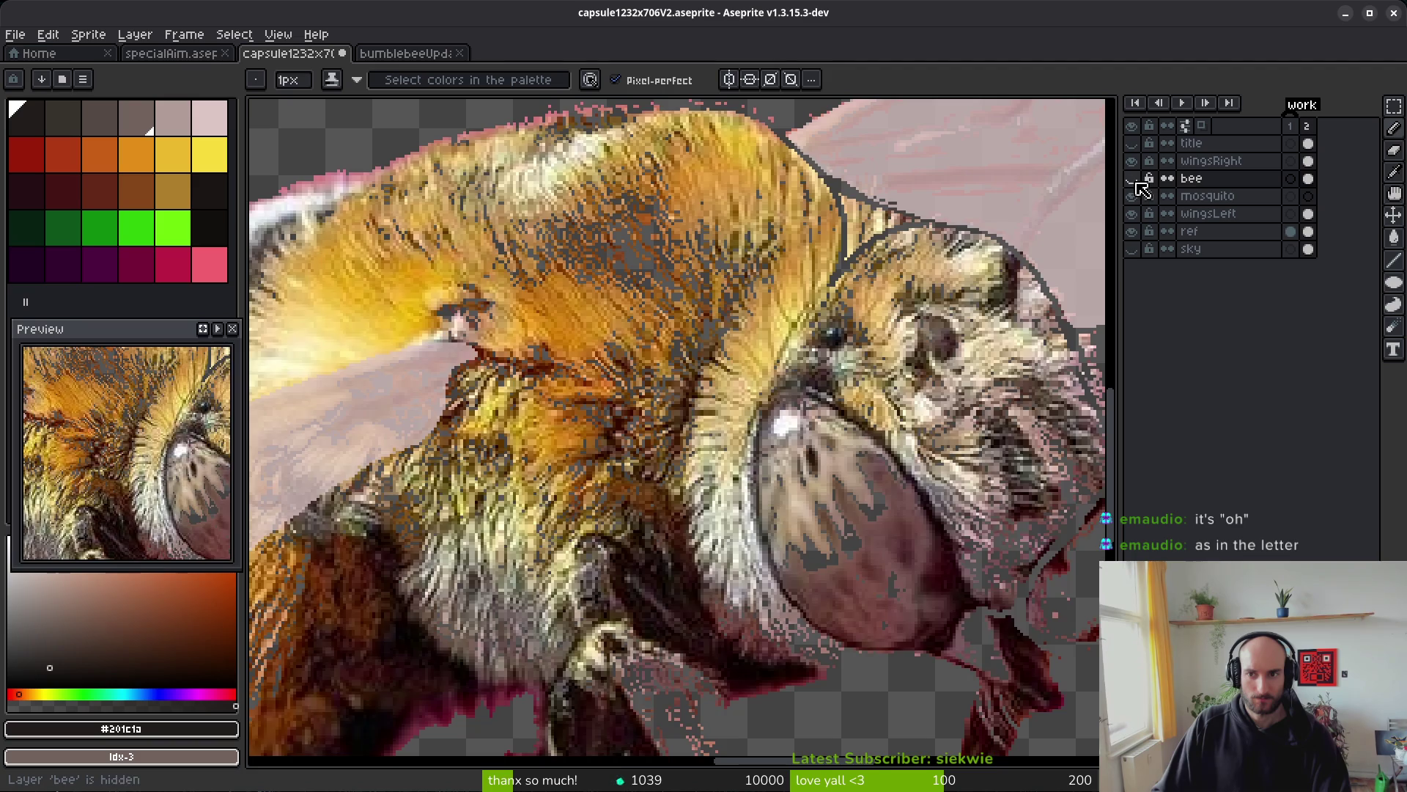
pyautogui.click(1132, 178)
pyautogui.hotkey('alt', 'Tab')
pyautogui.hotkey('alt', 'Tab')
pyautogui.hotkey('alt', 'Tab')
pyautogui.hotkey('alt', 'Tab')
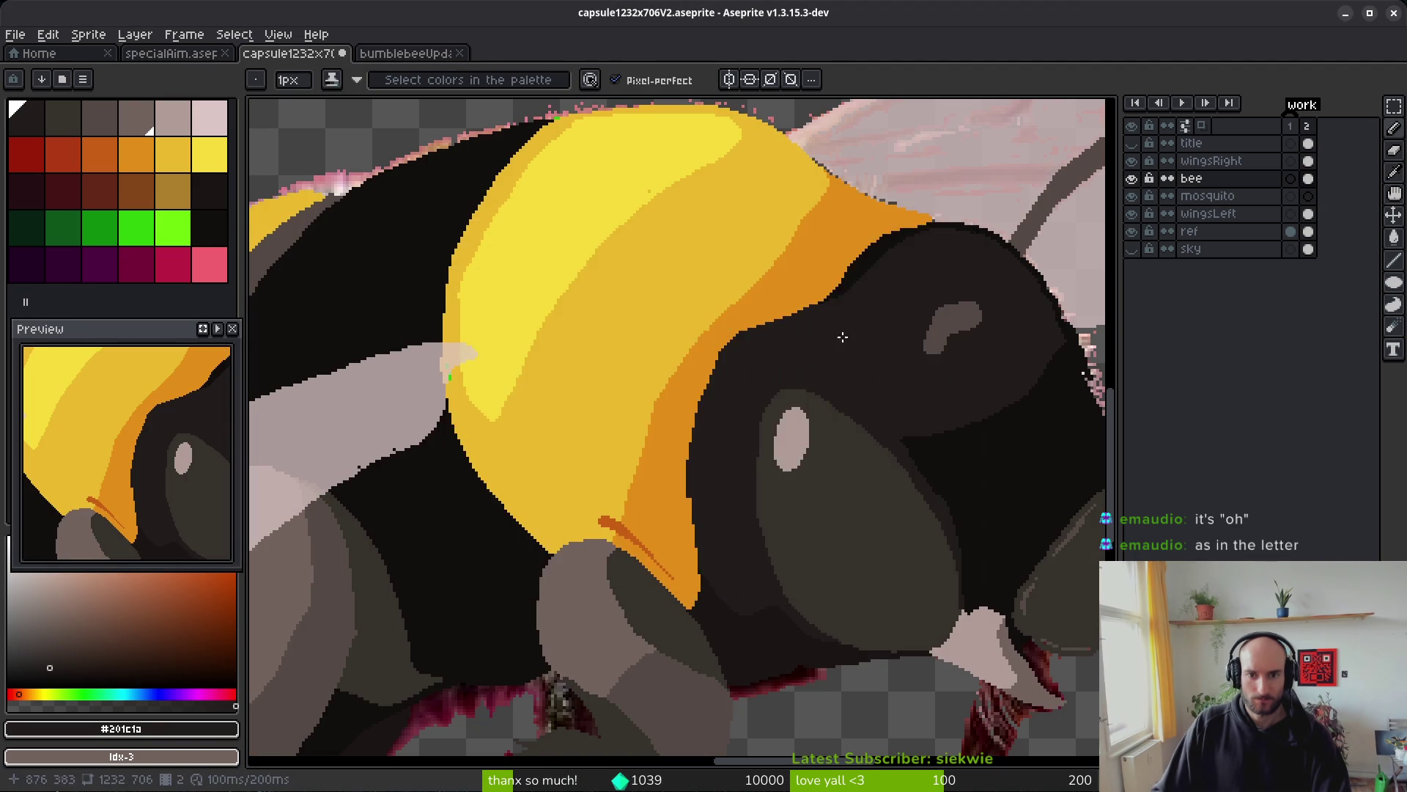
# - Try a dark stroke along the orange band, undo it, and place one dark pixel on its edge
pyautogui.scroll(1, 746, 397)
pyautogui.scroll(2, 518, 462)
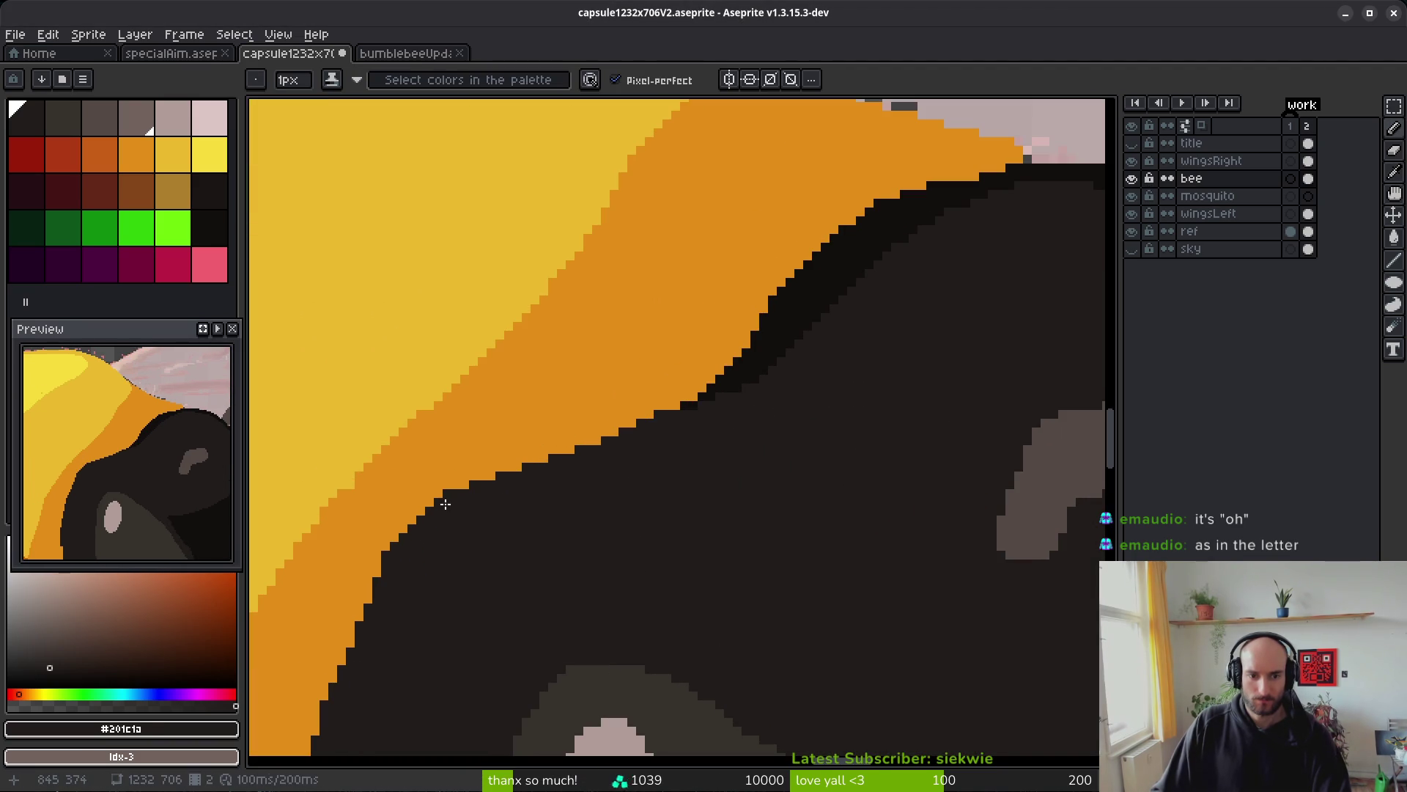
pyautogui.moveTo(518, 409); pyautogui.dragTo(584, 348)
pyautogui.hotkey('ctrl', 'z')
pyautogui.click(623, 360)
# - With near-black and a 4px brush, paint thick strokes into the orange band to reshape the head
pyautogui.keyDown('alt'); pyautogui.click(952, 193); pyautogui.keyUp('alt')
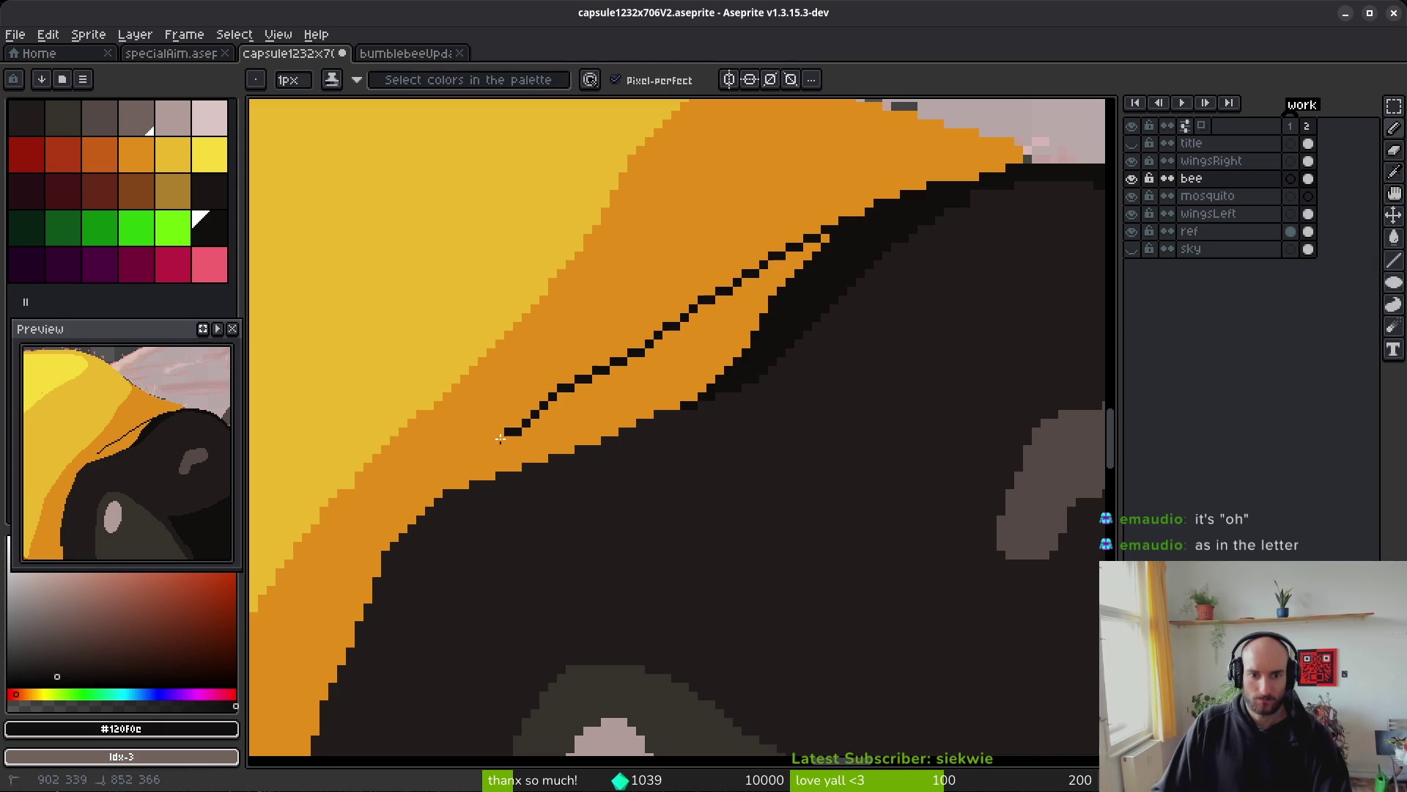
pyautogui.click(821, 241)
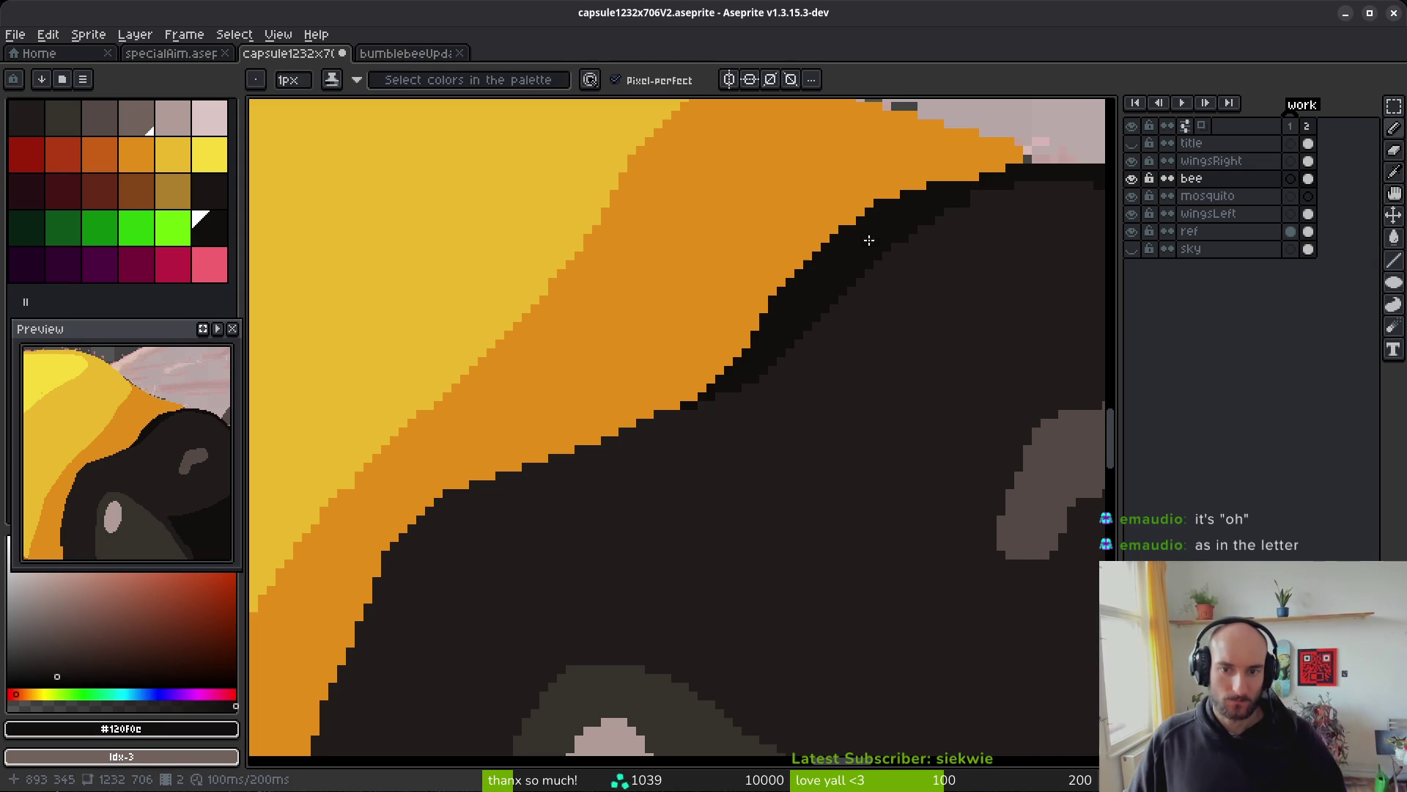
pyautogui.scroll(1, 855, 271)
pyautogui.press('+')
pyautogui.press('+')
pyautogui.press('+')
pyautogui.moveTo(865, 186)
pyautogui.mouseDown()
pyautogui.moveTo(330, 579)
pyautogui.moveTo(430, 486)
pyautogui.moveTo(559, 416)
pyautogui.mouseUp()
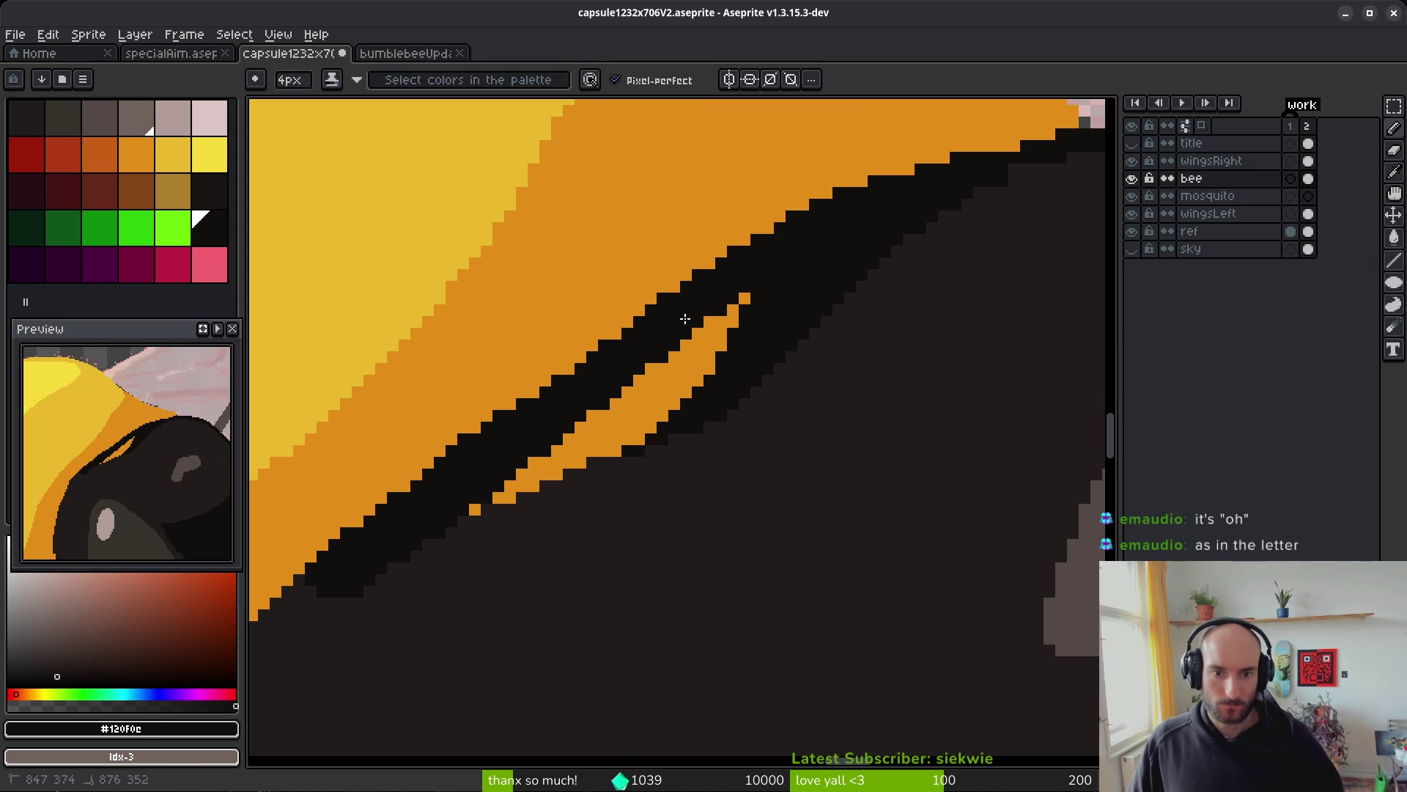
pyautogui.moveTo(737, 299)
pyautogui.mouseDown()
pyautogui.moveTo(503, 477)
pyautogui.moveTo(660, 408)
pyautogui.moveTo(433, 508)
pyautogui.mouseUp()
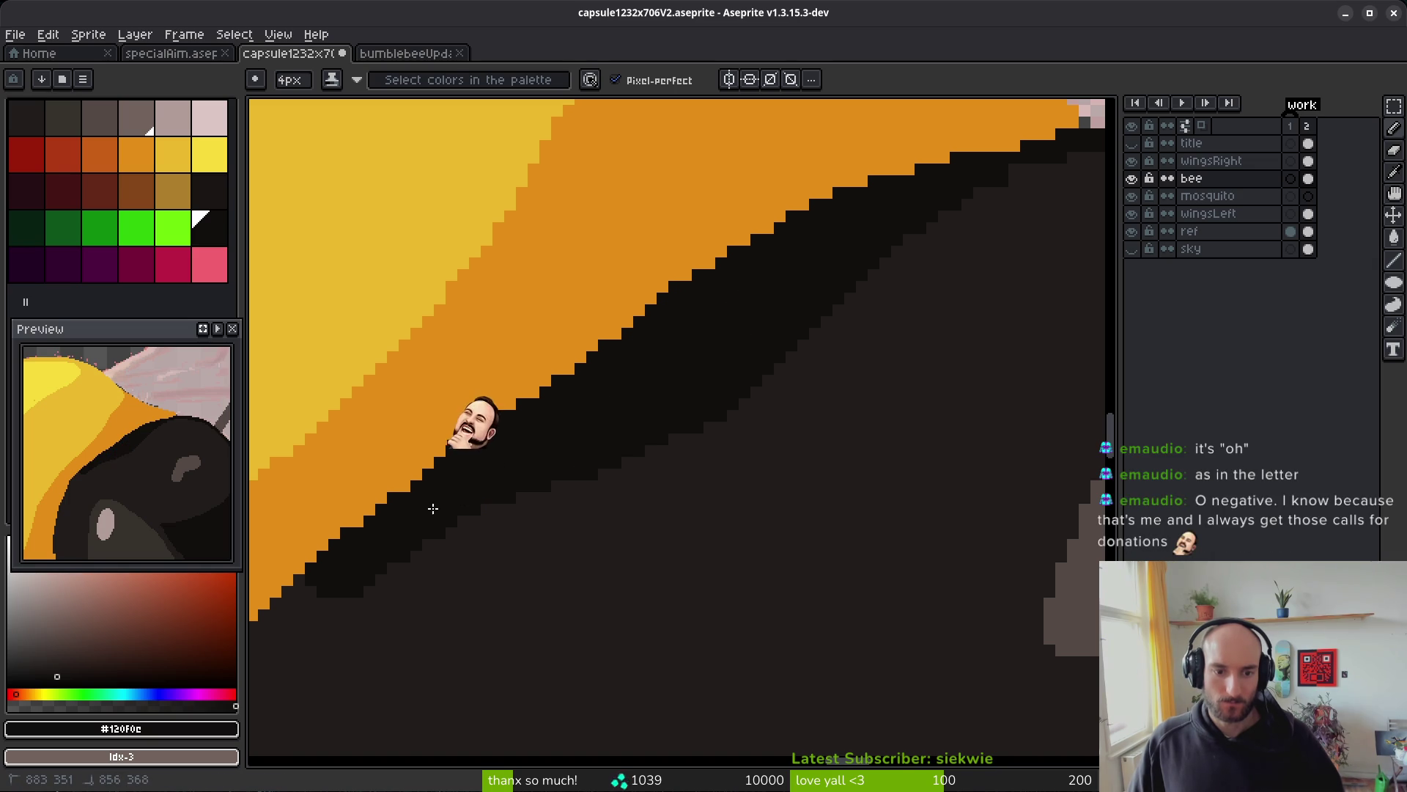
pyautogui.scroll(-5, 433, 507)
# - Blend the black outline band into the dark grey head colour
pyautogui.keyDown('alt'); pyautogui.click(763, 478); pyautogui.keyUp('alt')
pyautogui.scroll(3, 873, 358)
pyautogui.moveTo(895, 308); pyautogui.dragTo(503, 541)
pyautogui.moveTo(811, 396); pyautogui.dragTo(608, 508)
pyautogui.scroll(-3, 733, 455)
pyautogui.scroll(3, 785, 481)
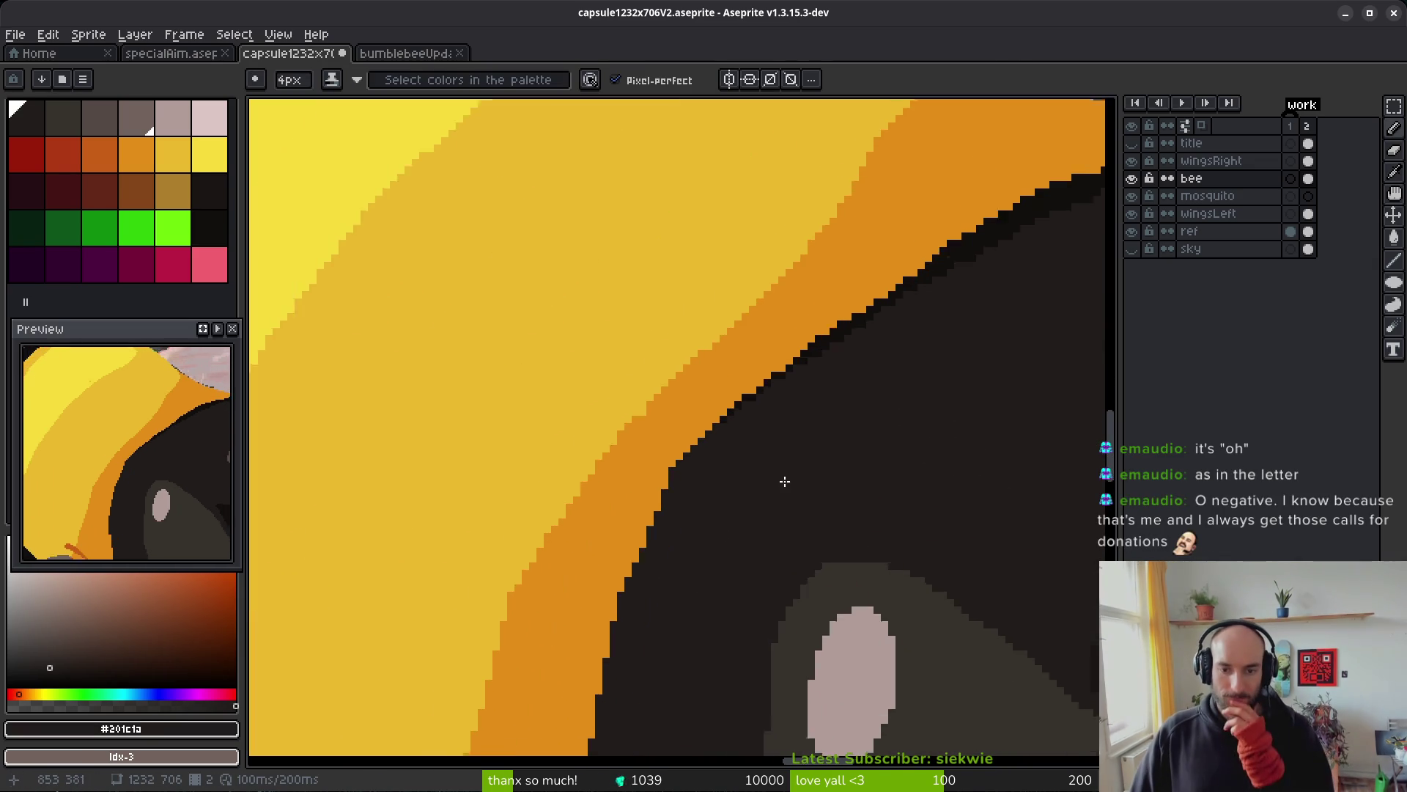
# - Push the orange edge back over stray dark pixels and save the bee file
pyautogui.keyDown('alt'); pyautogui.click(674, 401); pyautogui.keyUp('alt')
pyautogui.moveTo(631, 477); pyautogui.dragTo(669, 450)
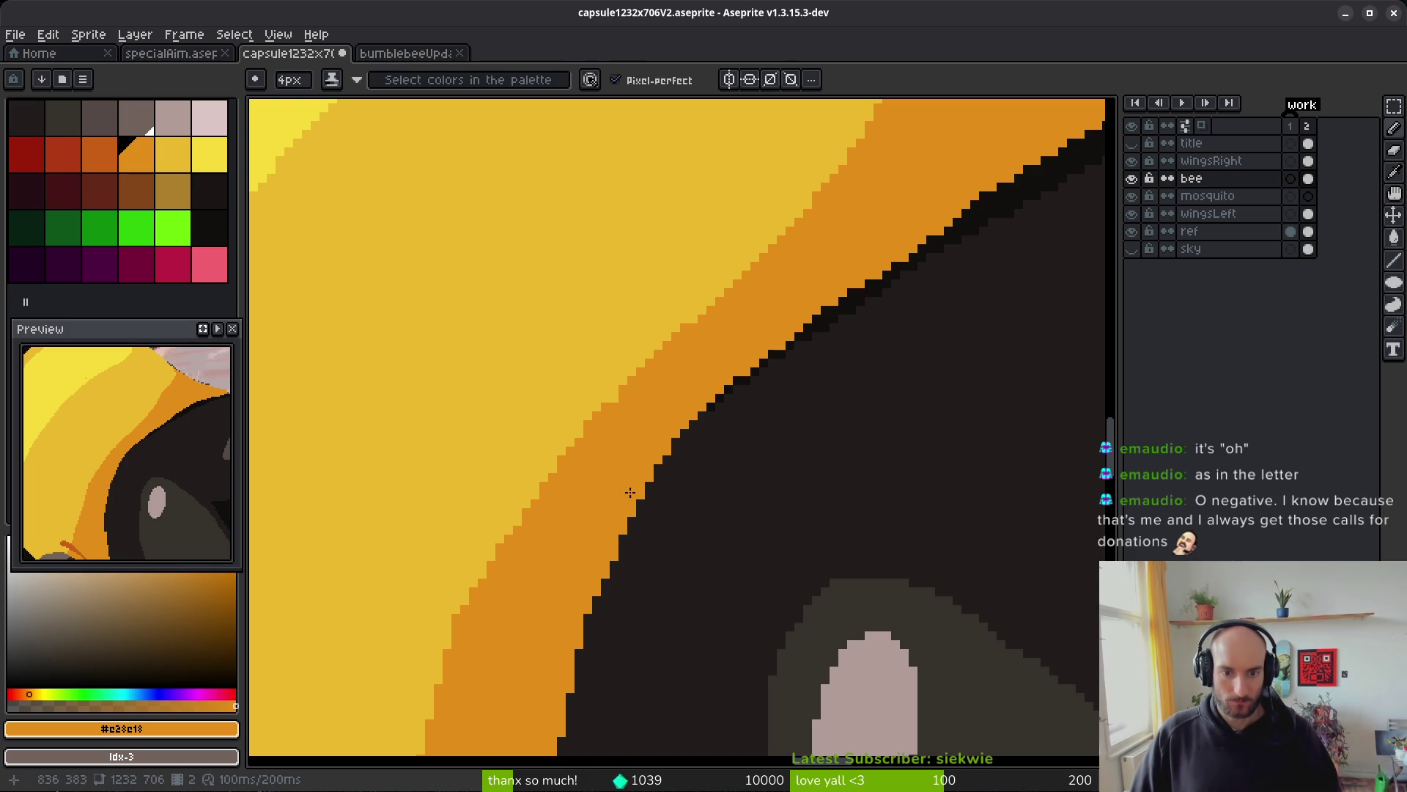
pyautogui.scroll(-4, 794, 509)
pyautogui.hotkey('ctrl', 's')
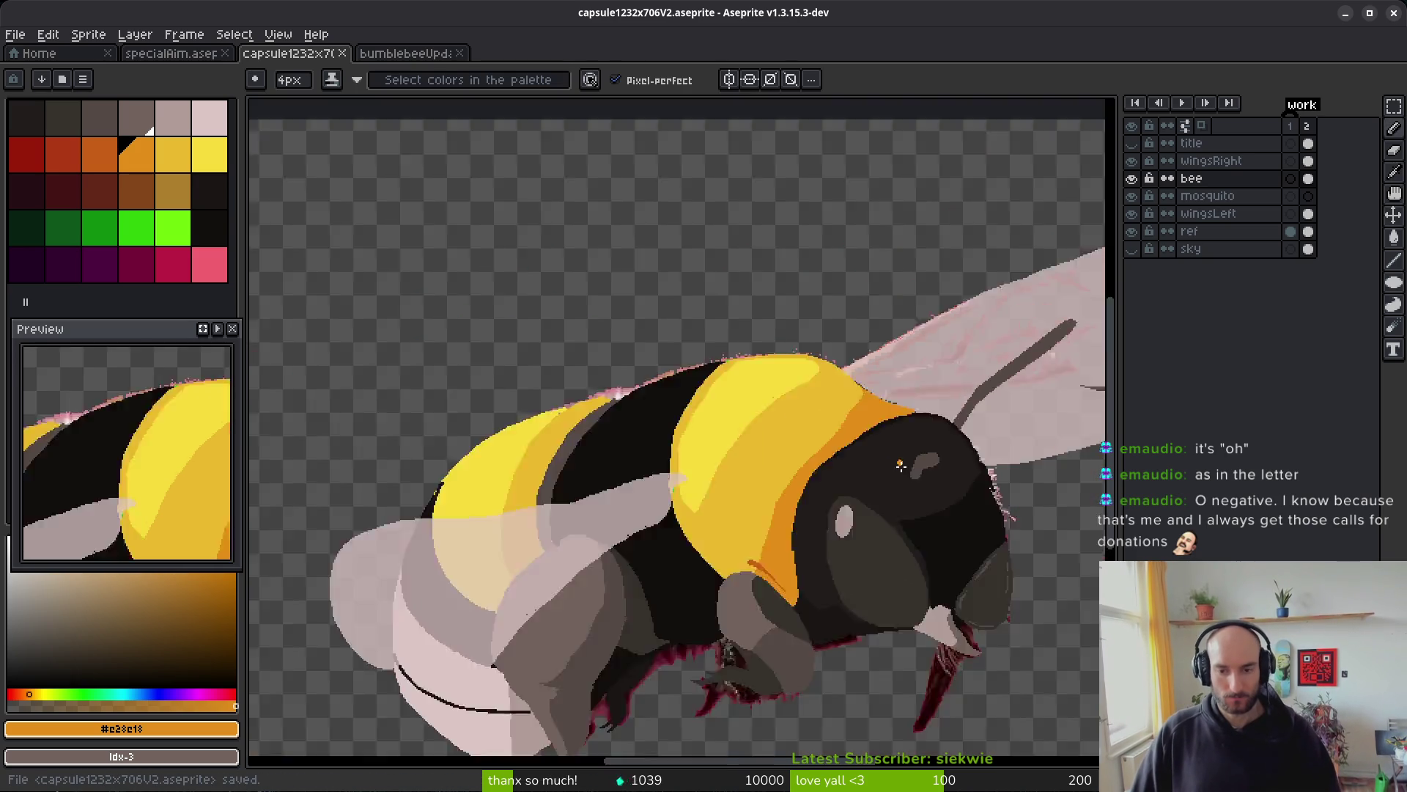
pyautogui.scroll(-2, 900, 465)
pyautogui.scroll(6, 731, 401)
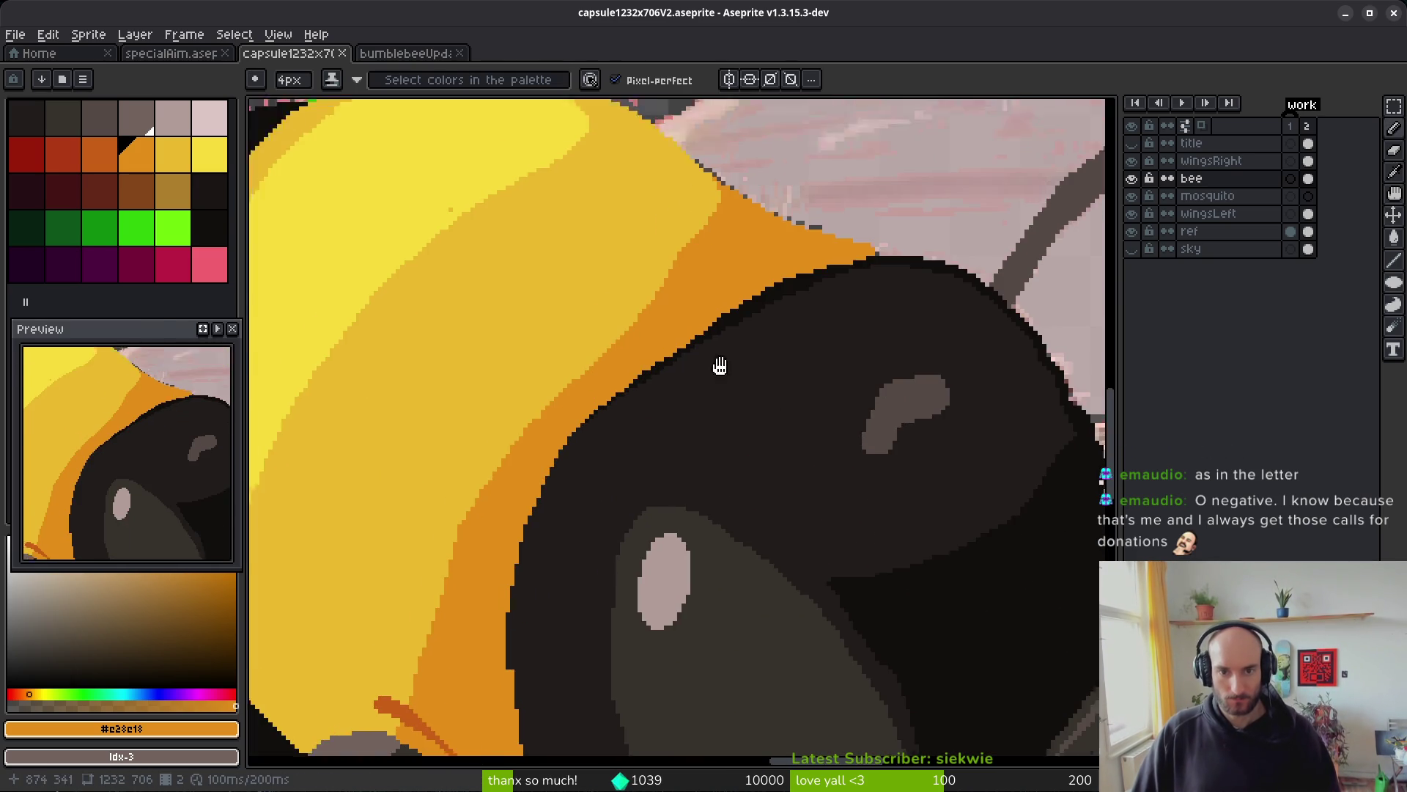
# - Inspect the bee's top edge and head outline, sampling yellow and near-black, then save
pyautogui.moveTo(719, 366); pyautogui.dragTo(740, 522)
pyautogui.keyDown('alt'); pyautogui.click(504, 338); pyautogui.keyUp('alt')
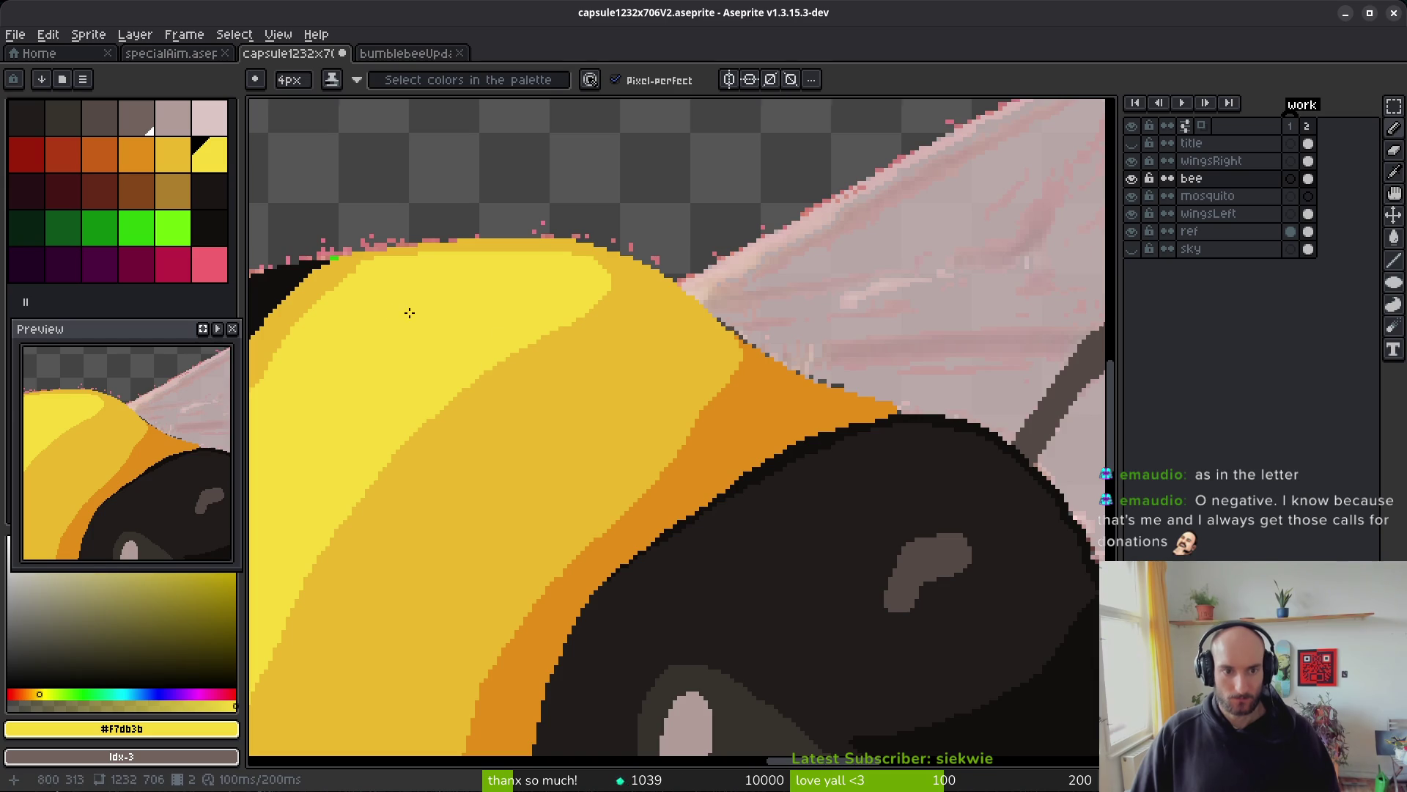
pyautogui.moveTo(408, 308); pyautogui.dragTo(911, 351)
pyautogui.scroll(2, 911, 352)
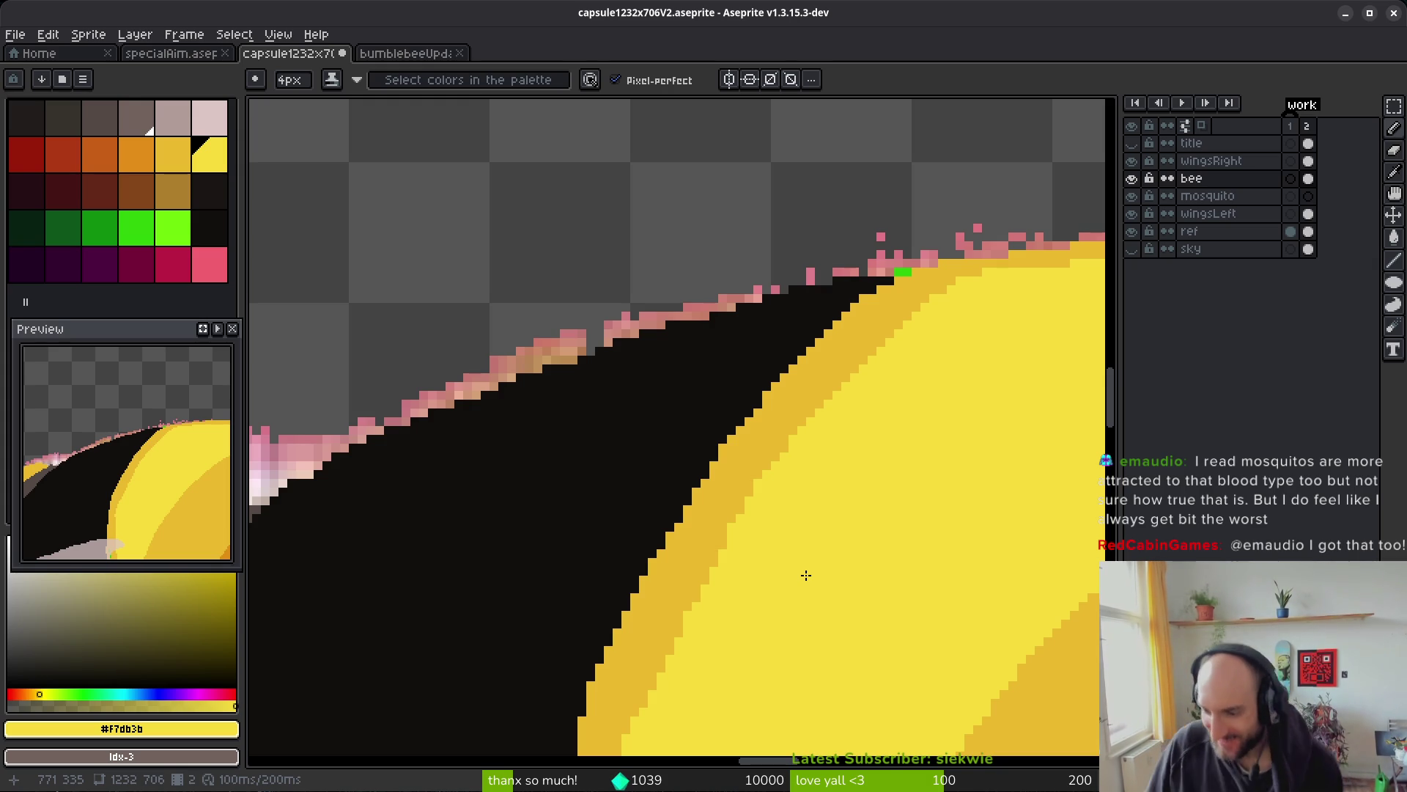
pyautogui.scroll(3, 843, 418)
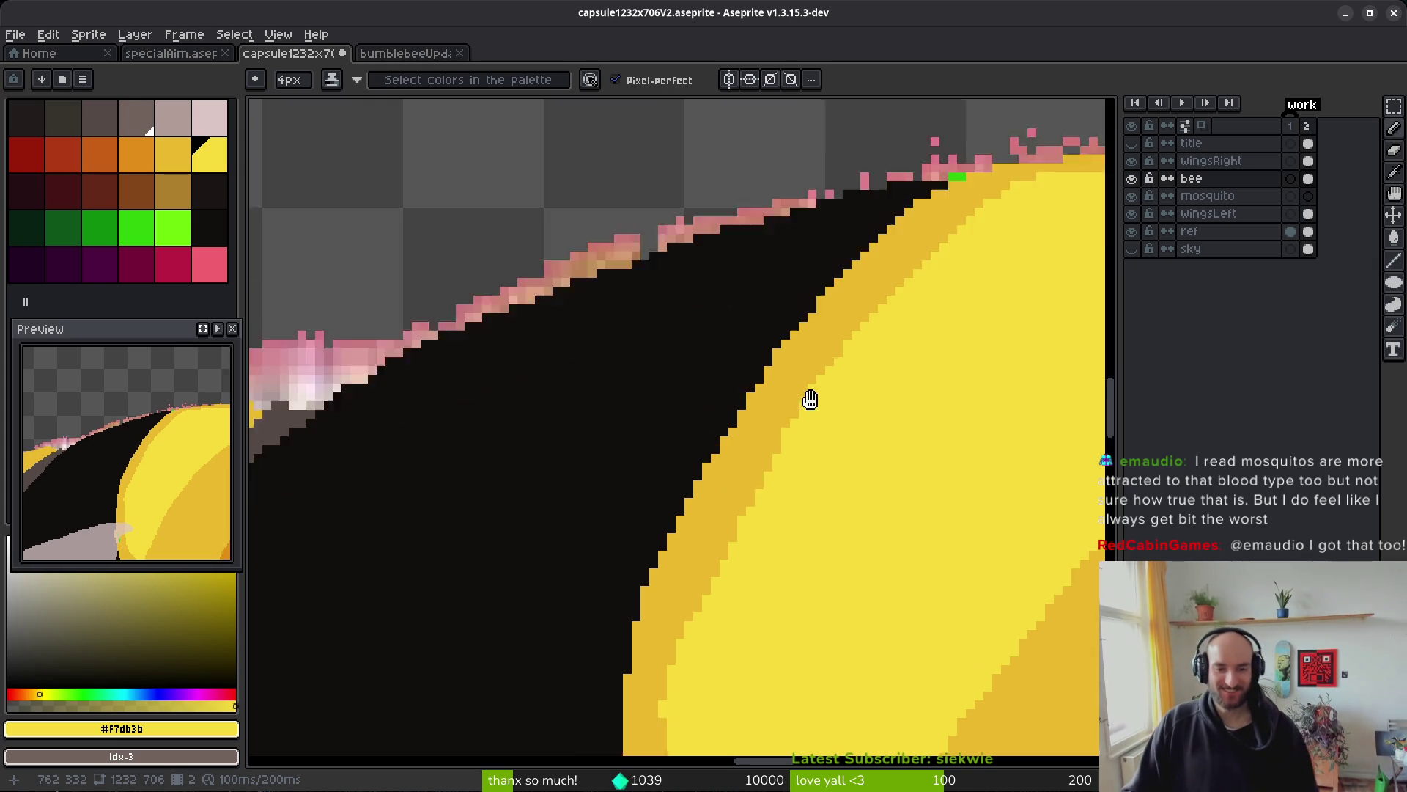
pyautogui.scroll(1, 838, 437)
pyautogui.keyDown('alt'); pyautogui.click(665, 376); pyautogui.keyUp('alt')
pyautogui.scroll(3, 669, 373)
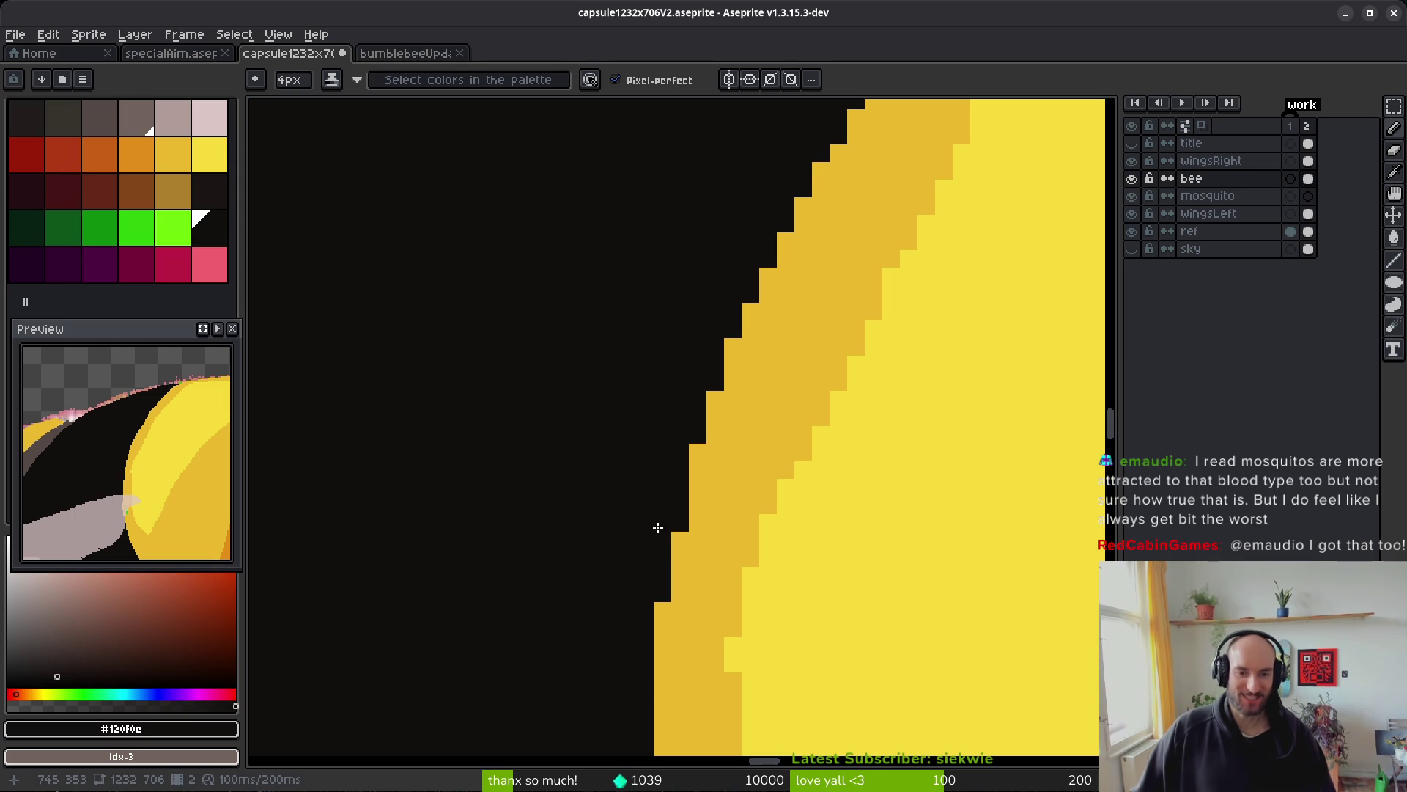
pyautogui.scroll(-3, 640, 610)
pyautogui.hotkey('ctrl', 's')
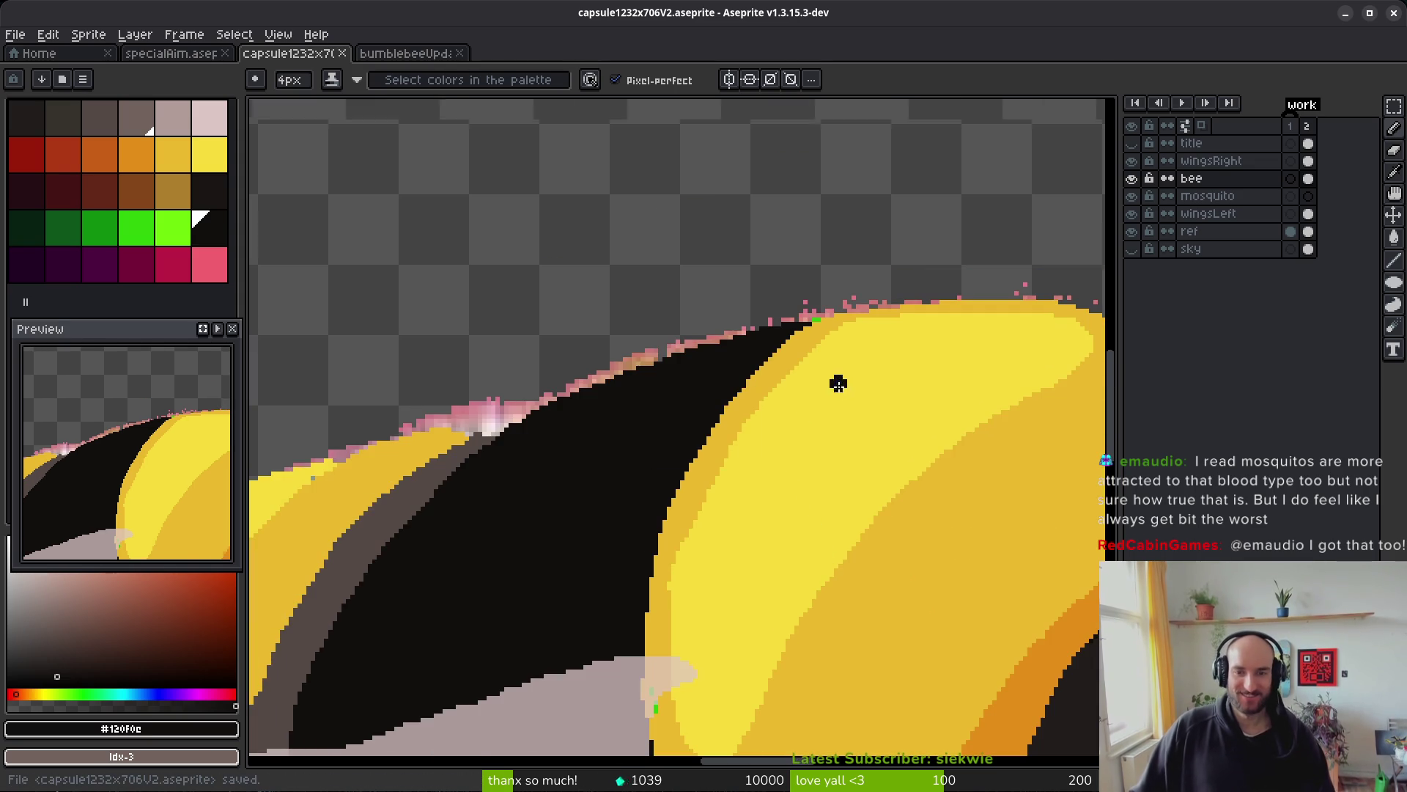
# - Paint over the stray green pixel on the top edge with a 1px brush and save
pyautogui.scroll(1, 825, 400)
pyautogui.press('f')
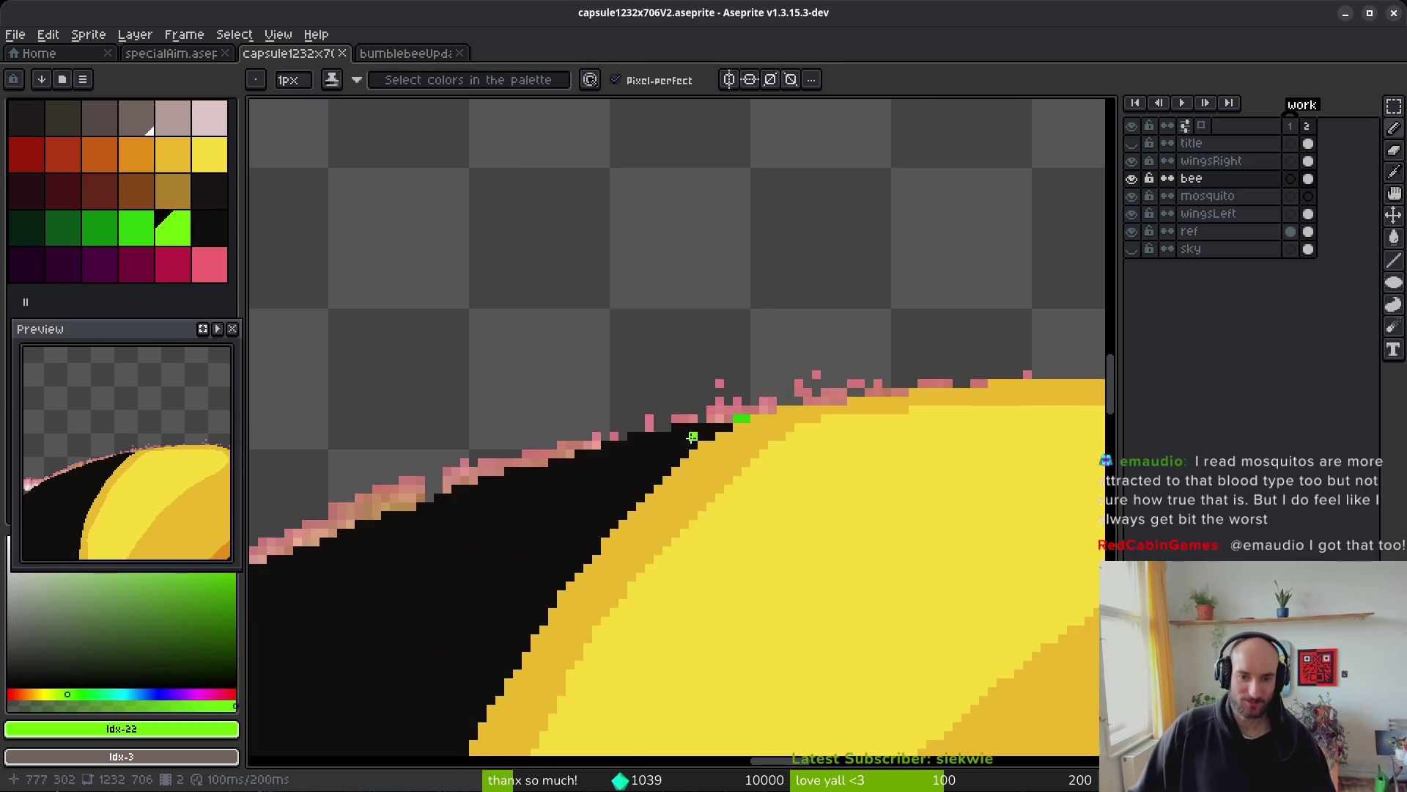
pyautogui.press('-')
pyautogui.press('-')
pyautogui.press('-')
pyautogui.scroll(3, 760, 425)
pyautogui.click(700, 418)
pyautogui.scroll(1, 662, 414)
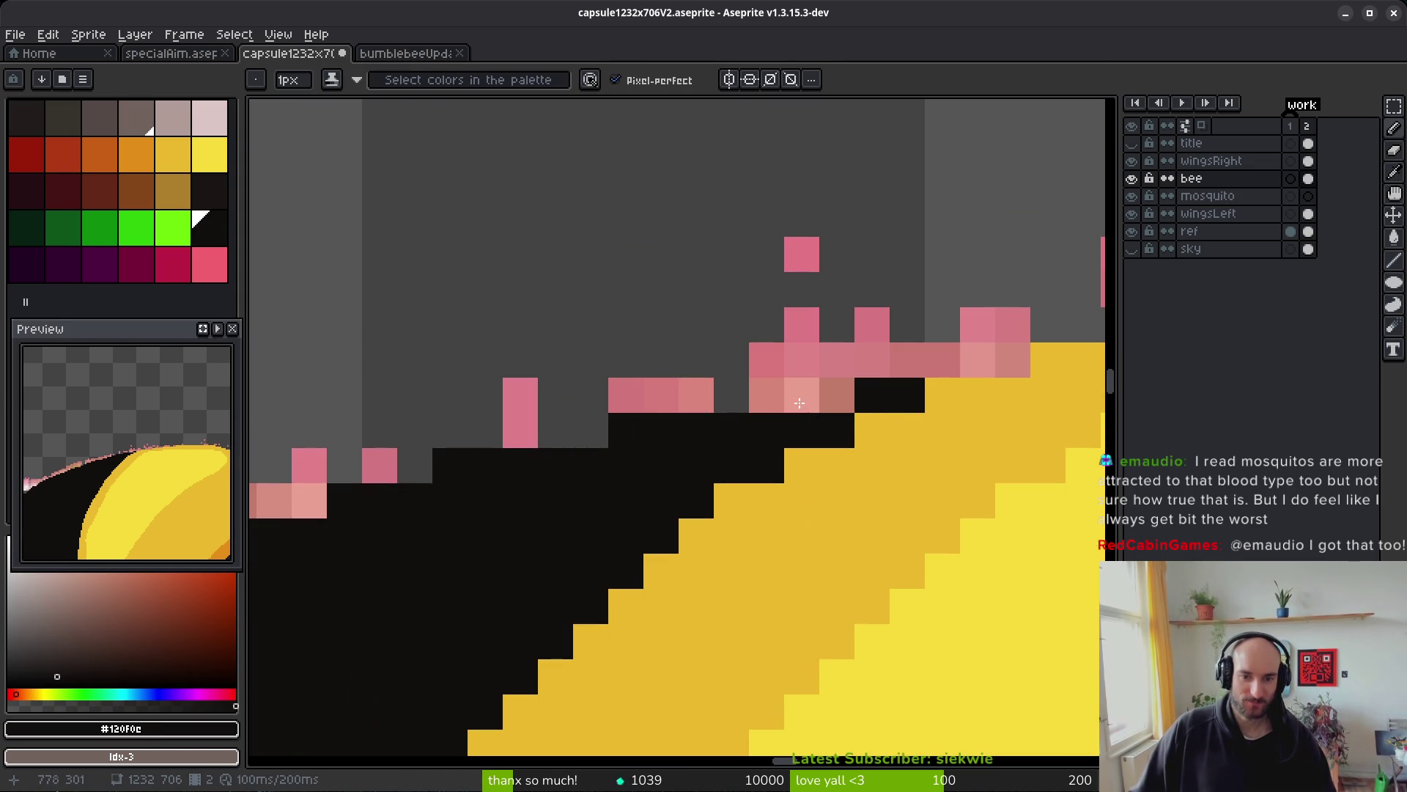
pyautogui.scroll(-6, 710, 462)
pyautogui.hotkey('ctrl', 's')
# - Fill the leftover grey band with orange
pyautogui.scroll(6, 729, 402)
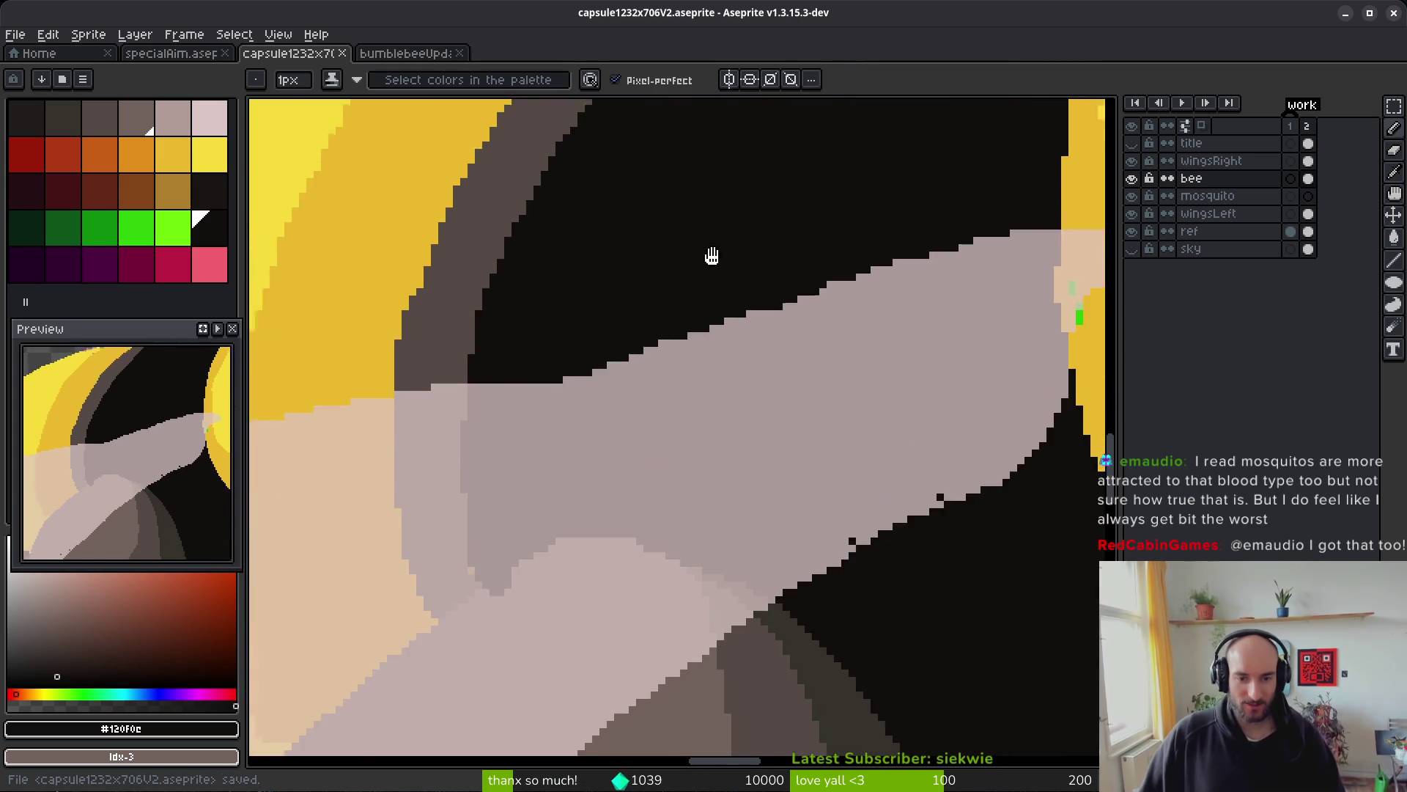
pyautogui.scroll(-1, 696, 269)
pyautogui.scroll(2, 704, 308)
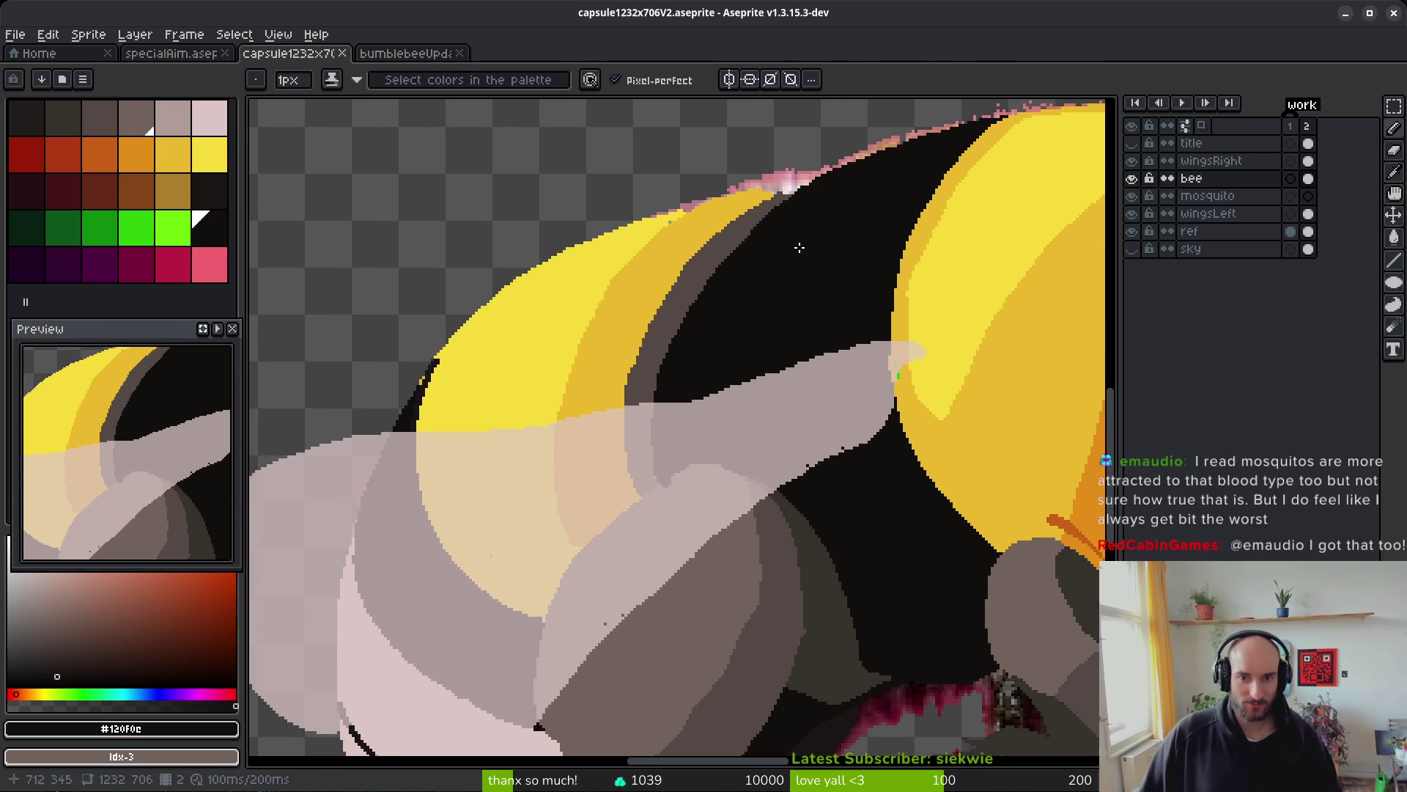
pyautogui.scroll(-1, 723, 329)
pyautogui.scroll(1, 723, 330)
pyautogui.scroll(-1, 634, 376)
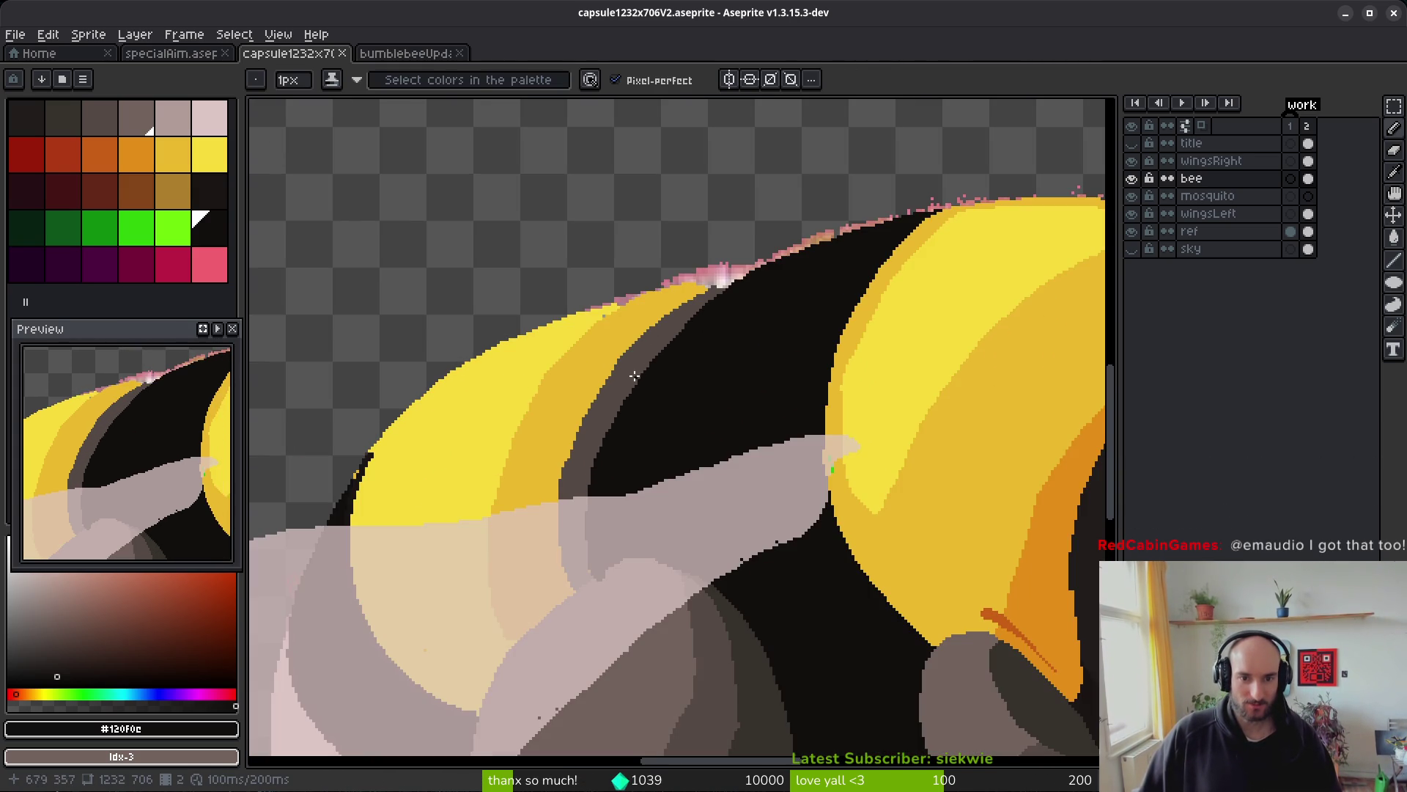
pyautogui.keyDown('alt'); pyautogui.click(1063, 521); pyautogui.keyUp('alt')
pyautogui.press('g')
pyautogui.click(629, 424)
pyautogui.scroll(-5, 623, 421)
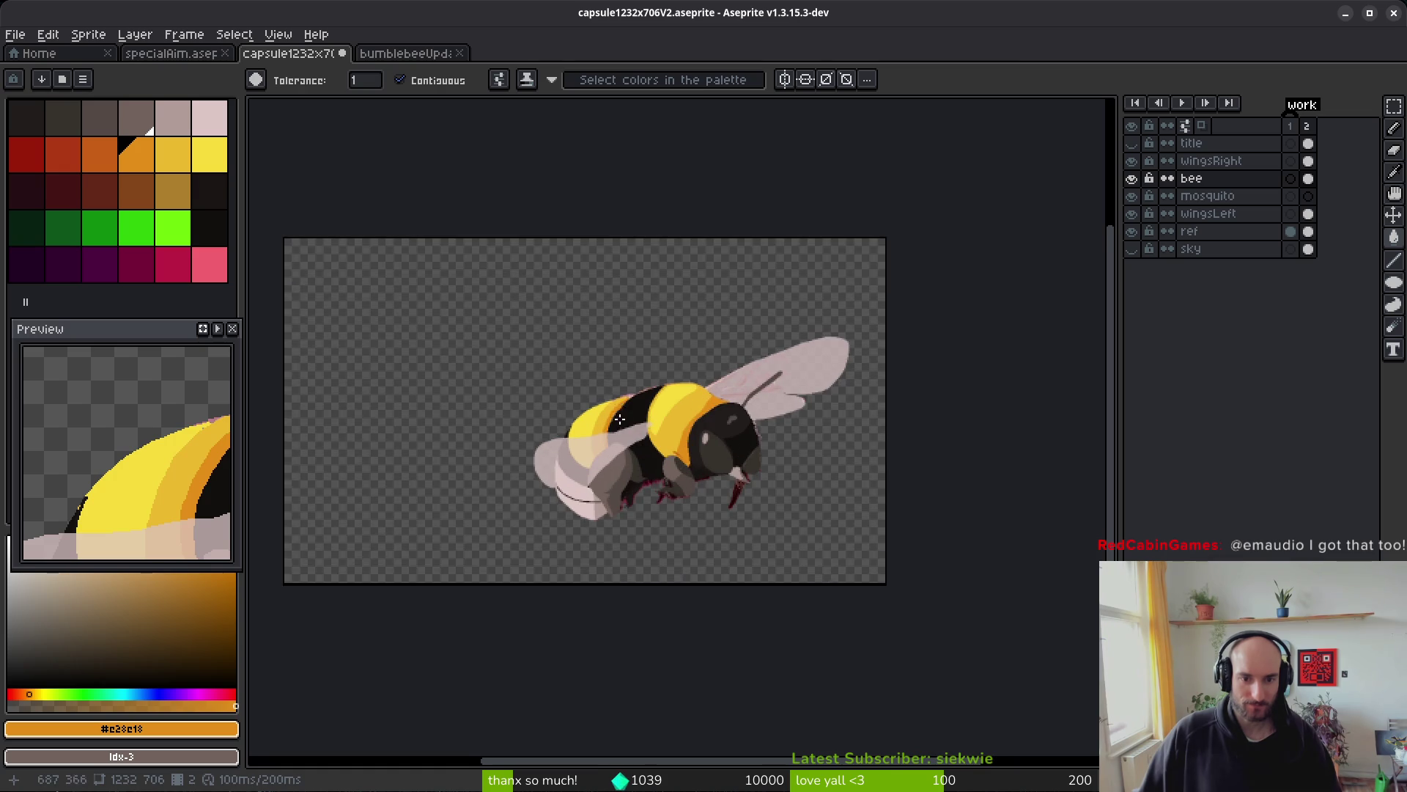
# - Draw a #201c1a dark line along the head's lower edge, extending it toward the wing
pyautogui.scroll(2, 620, 419)
pyautogui.scroll(3, 754, 414)
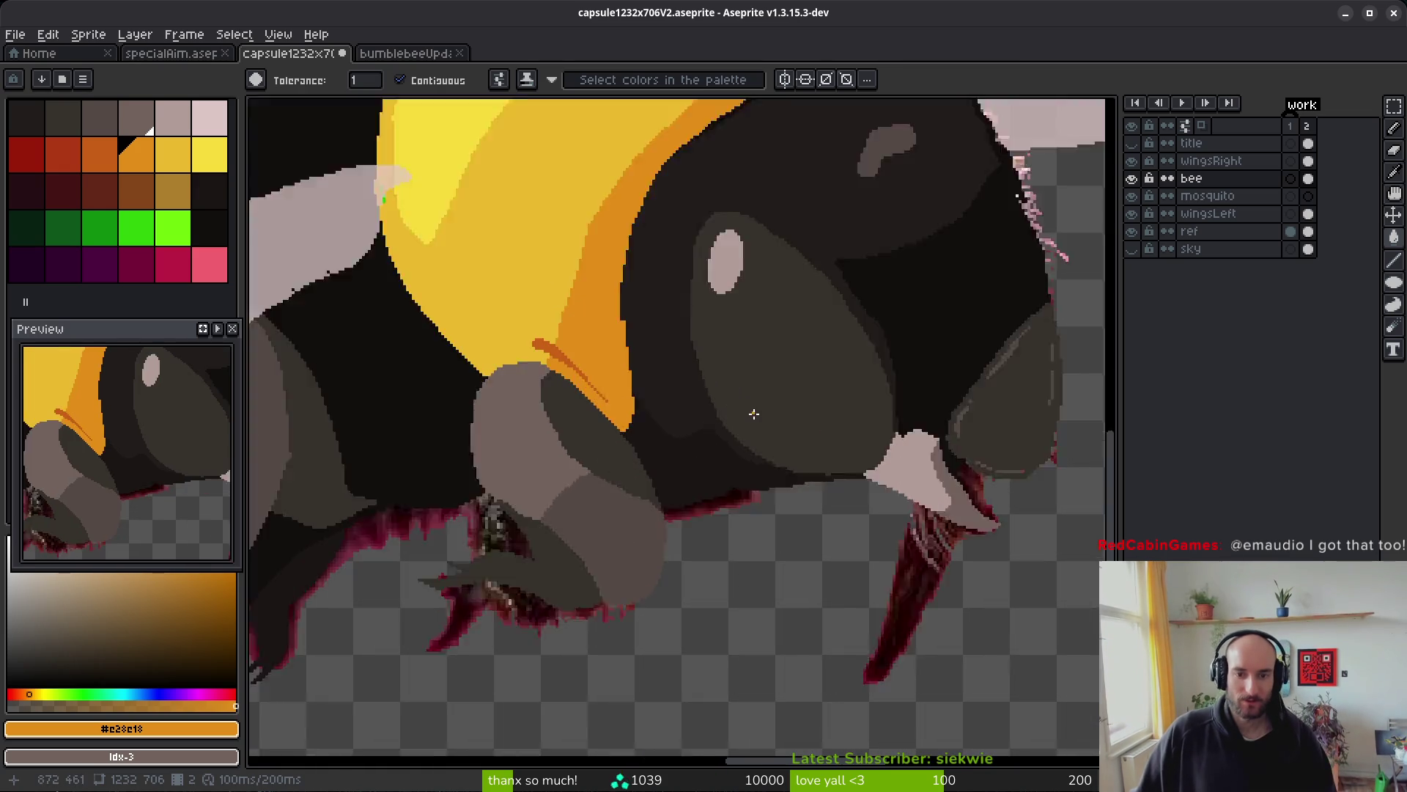
pyautogui.scroll(1, 733, 418)
pyautogui.scroll(1, 590, 383)
pyautogui.scroll(1, 720, 465)
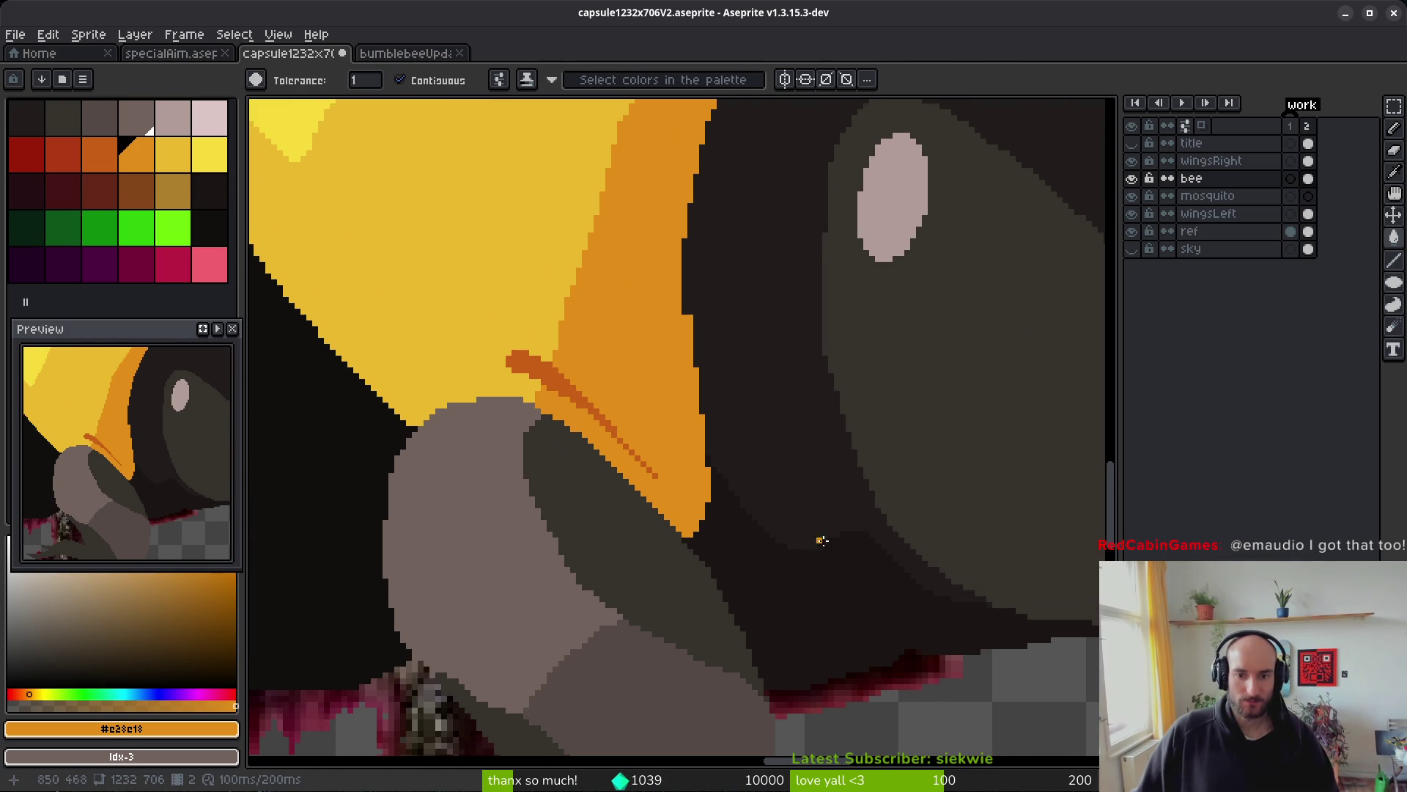
pyautogui.keyDown('alt'); pyautogui.click(850, 546); pyautogui.keyUp('alt')
pyautogui.press('b')
pyautogui.scroll(3, 848, 569)
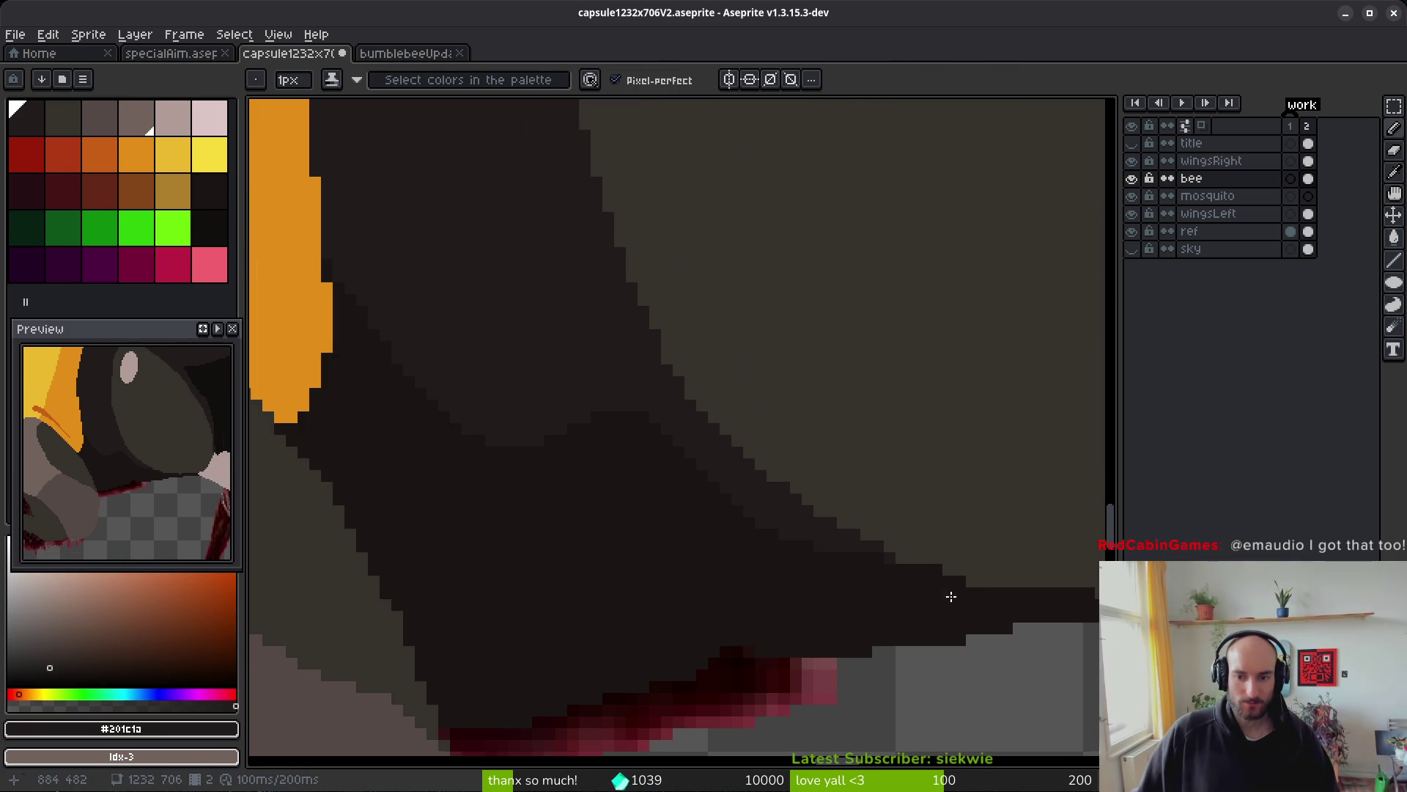
pyautogui.moveTo(985, 593); pyautogui.dragTo(863, 590)
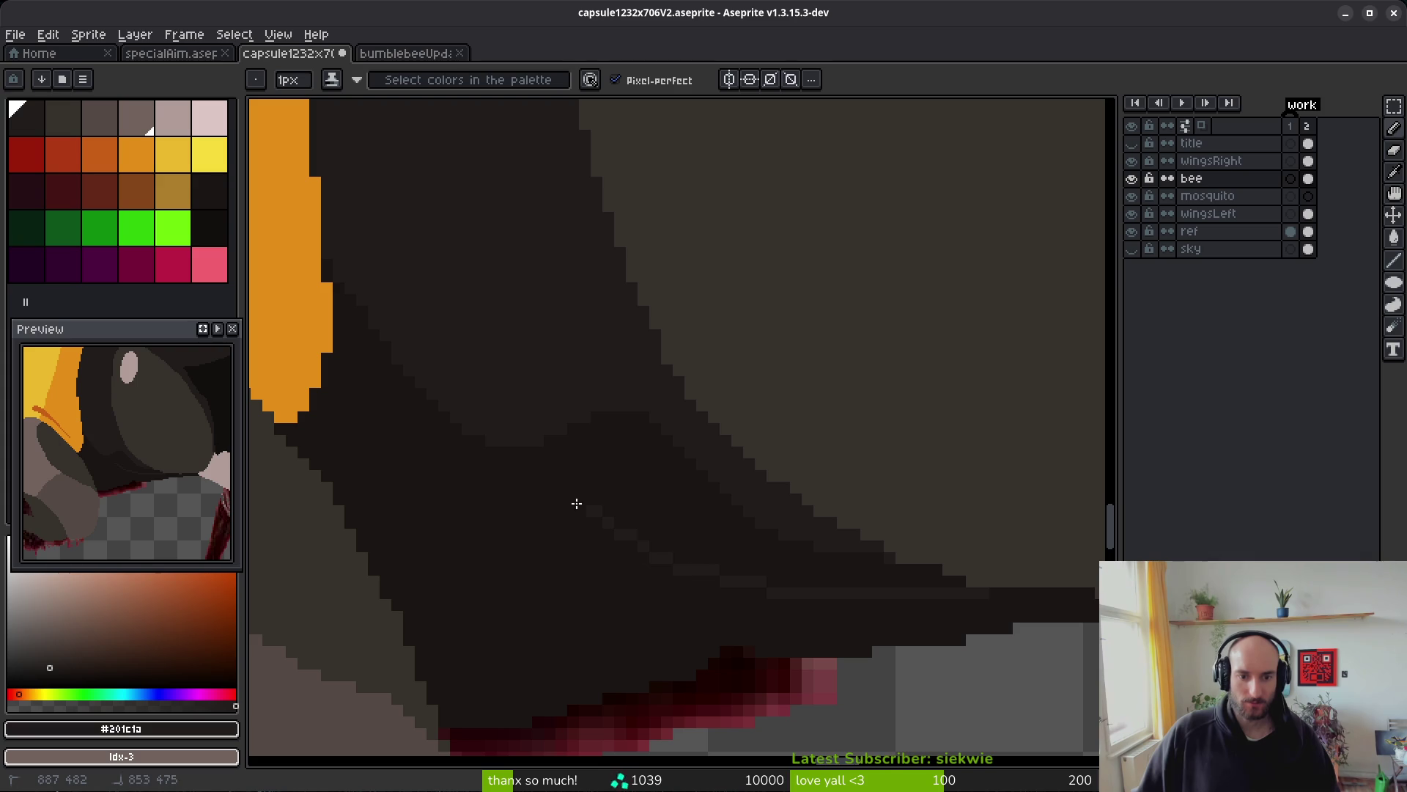
pyautogui.scroll(2, 807, 587)
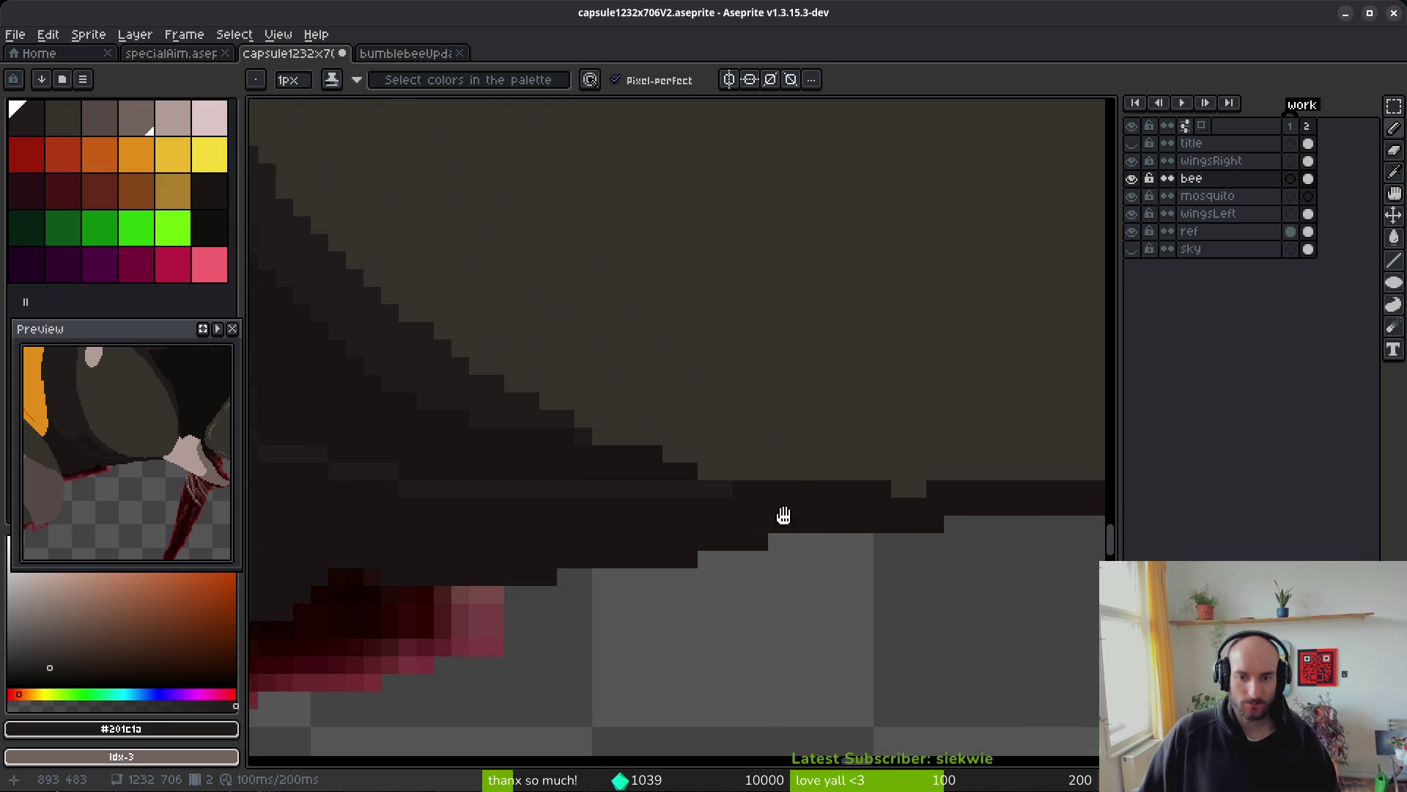
pyautogui.moveTo(289, 471); pyautogui.dragTo(578, 510)
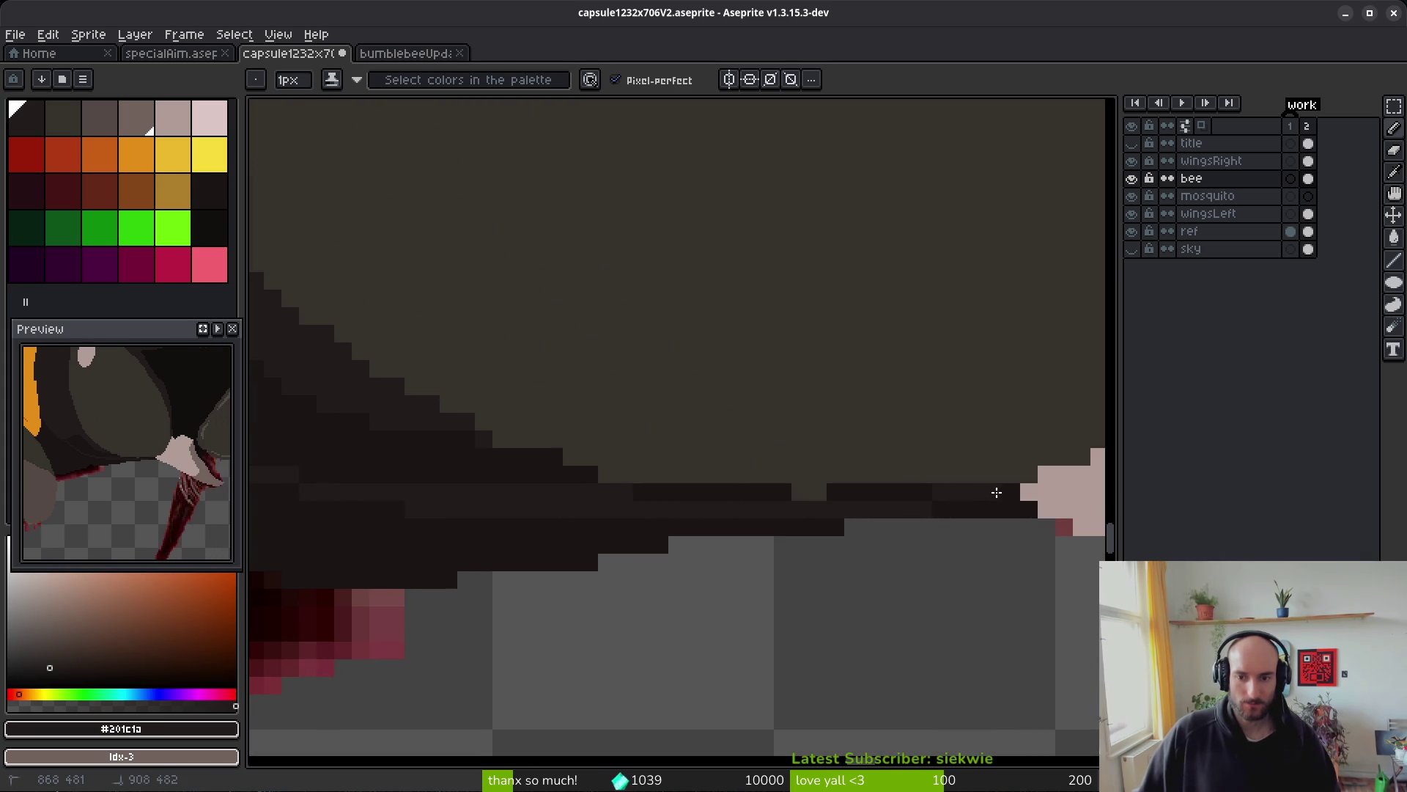
# - Try flood-filling the area above the new line dark, then undo it
pyautogui.press('g')
pyautogui.click(811, 495)
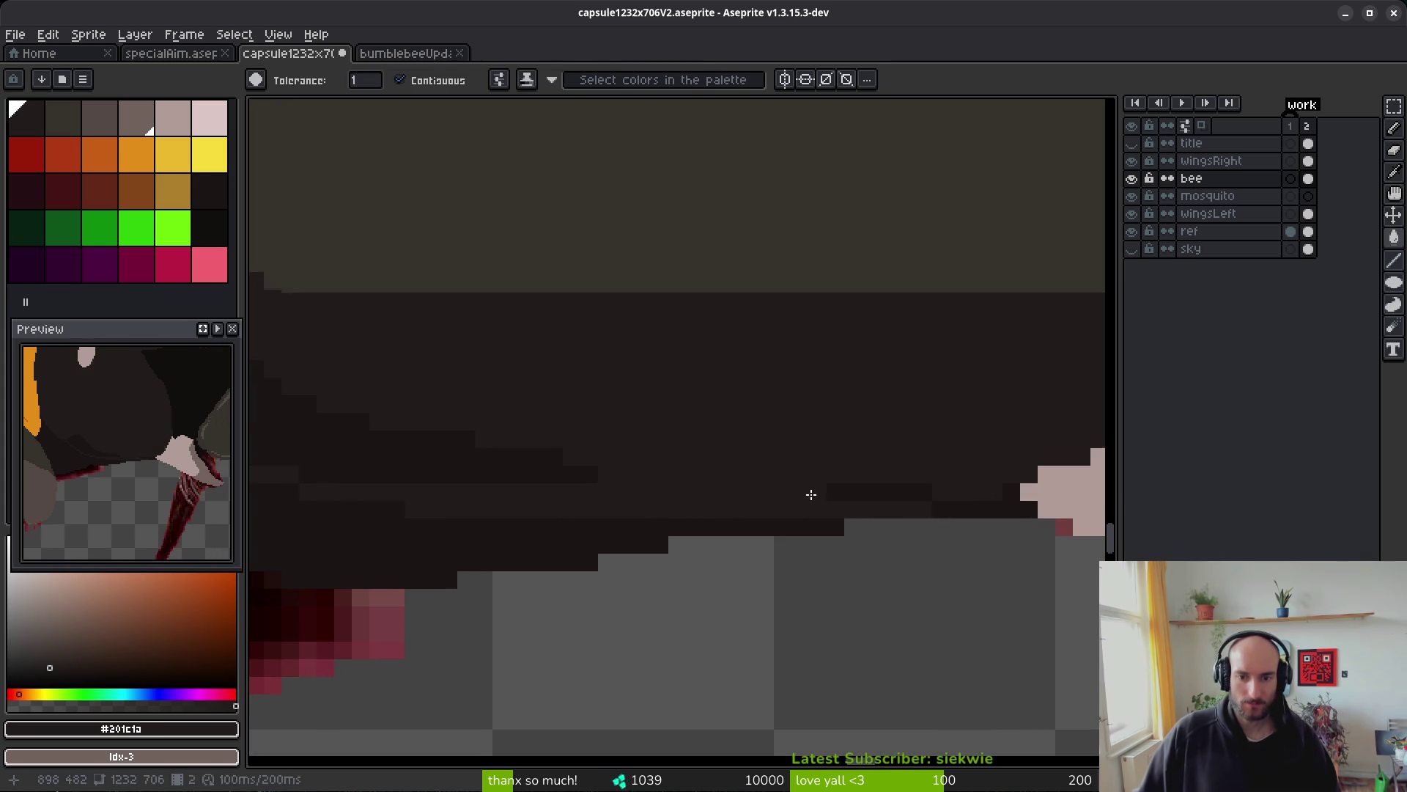
pyautogui.hotkey('ctrl', 'z')
pyautogui.press('b')
pyautogui.scroll(-1, 917, 499)
pyautogui.press('g')
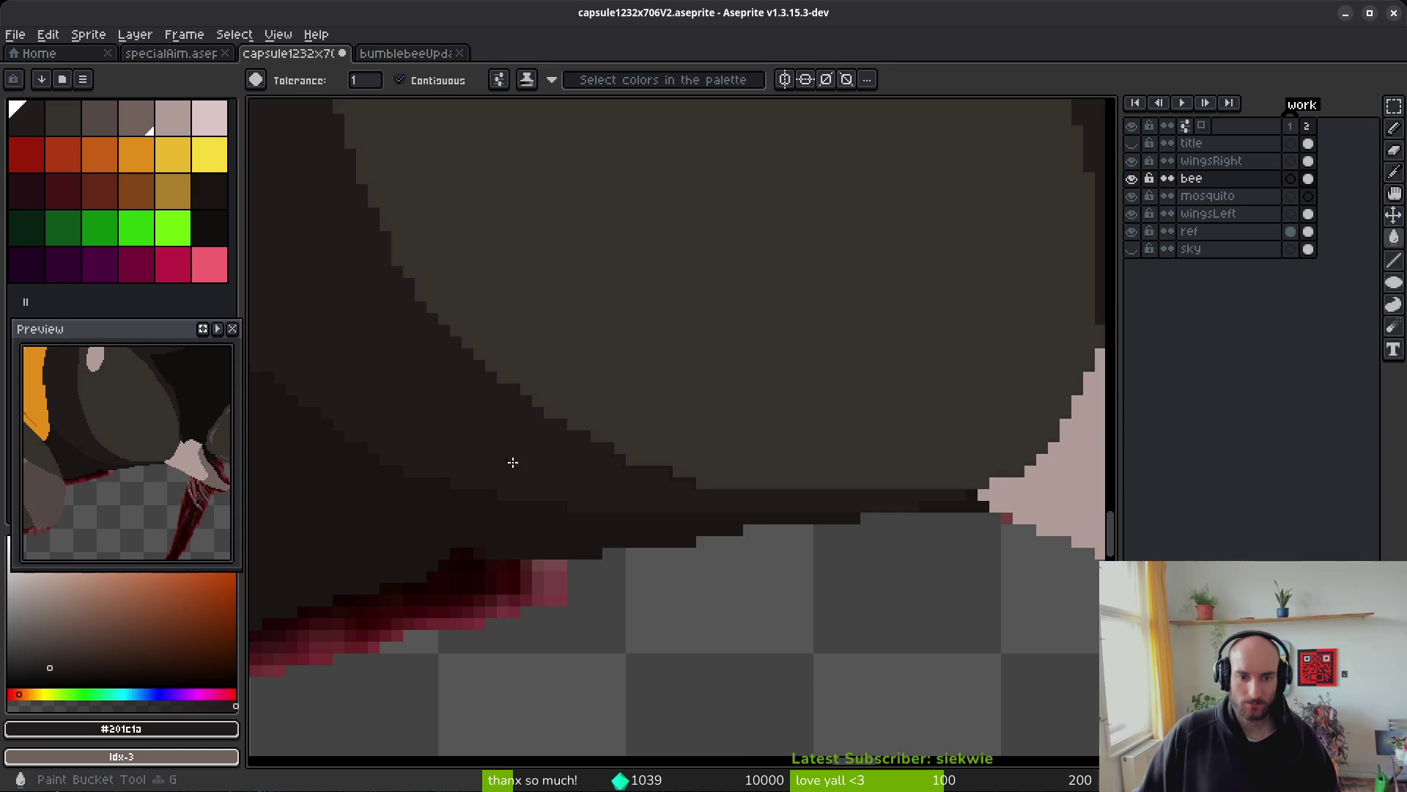
pyautogui.scroll(-3, 528, 477)
pyautogui.scroll(2, 736, 504)
pyautogui.scroll(1, 649, 513)
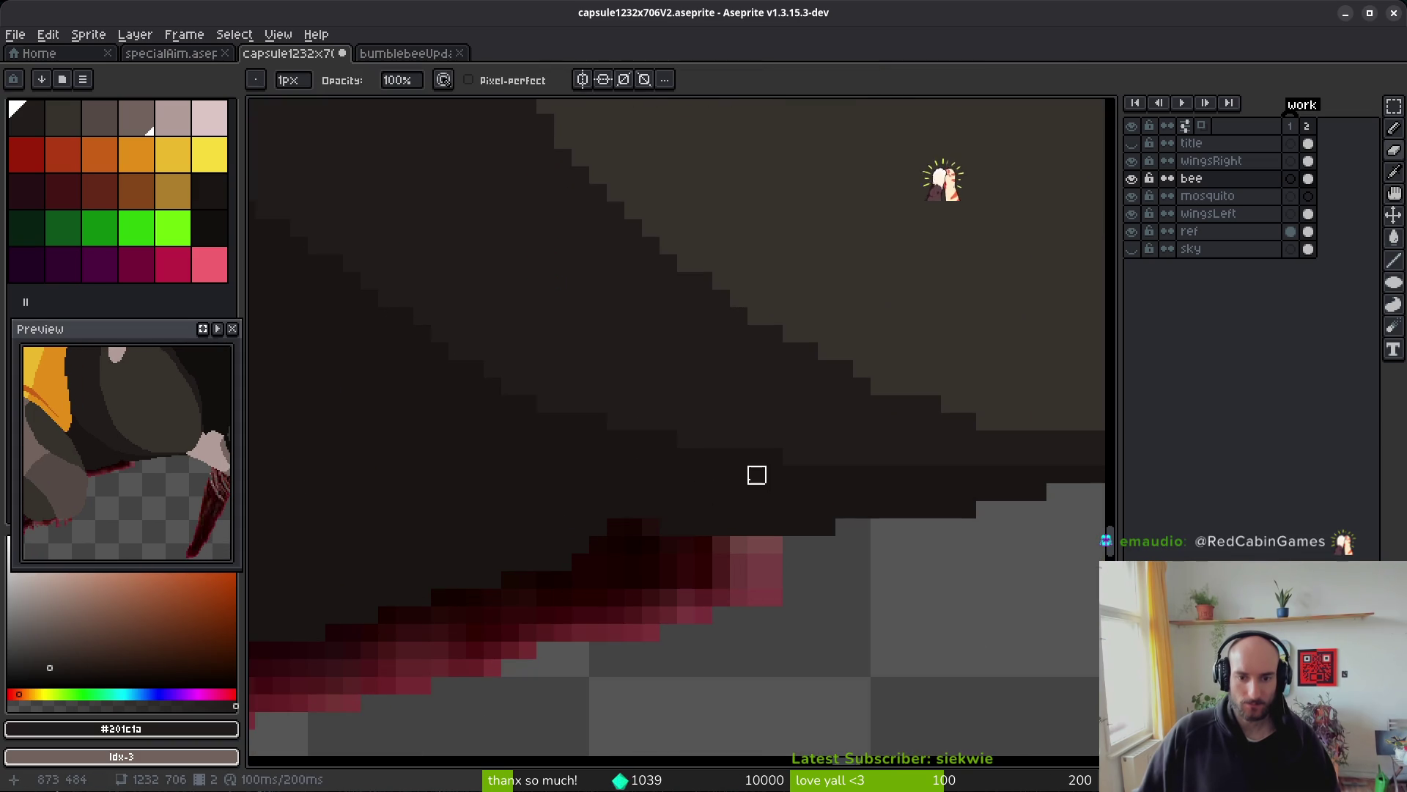
pyautogui.scroll(1, 535, 509)
# - Erase stray dark pixels along the head's lower edge
pyautogui.moveTo(430, 492)
pyautogui.mouseDown()
pyautogui.moveTo(446, 544)
pyautogui.moveTo(339, 543)
pyautogui.moveTo(465, 528)
pyautogui.moveTo(835, 528)
pyautogui.moveTo(744, 506)
pyautogui.moveTo(973, 490)
pyautogui.moveTo(798, 491)
pyautogui.moveTo(913, 491)
pyautogui.mouseUp()
pyautogui.scroll(-1, 921, 543)
pyautogui.scroll(-1, 741, 556)
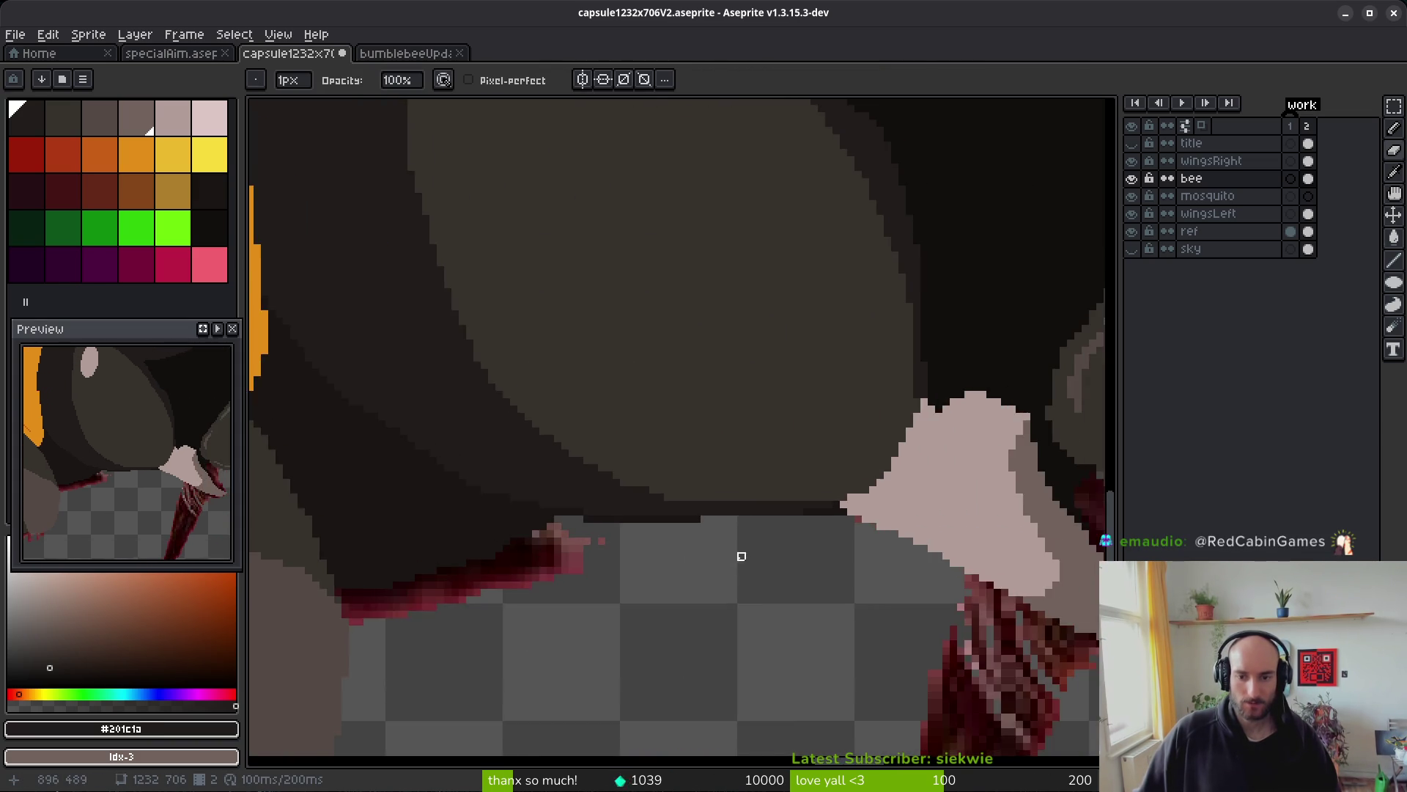
pyautogui.scroll(-1, 760, 556)
pyautogui.scroll(3, 760, 556)
pyautogui.moveTo(736, 476); pyautogui.dragTo(823, 493)
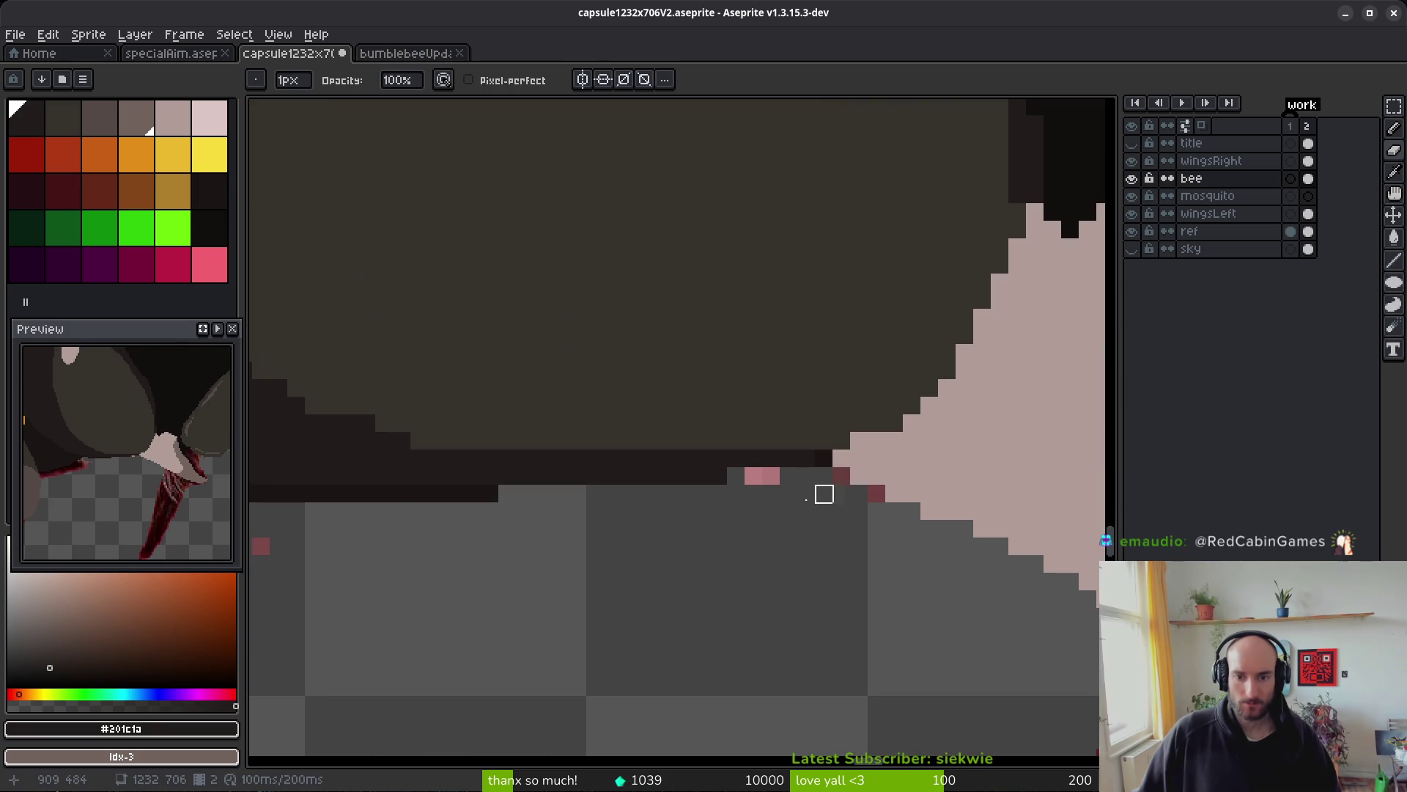
pyautogui.scroll(2, 817, 493)
# - Sample the tusk #b19d99 and brown #36312c colours, and paint a short brown stroke on the head
pyautogui.press('i')
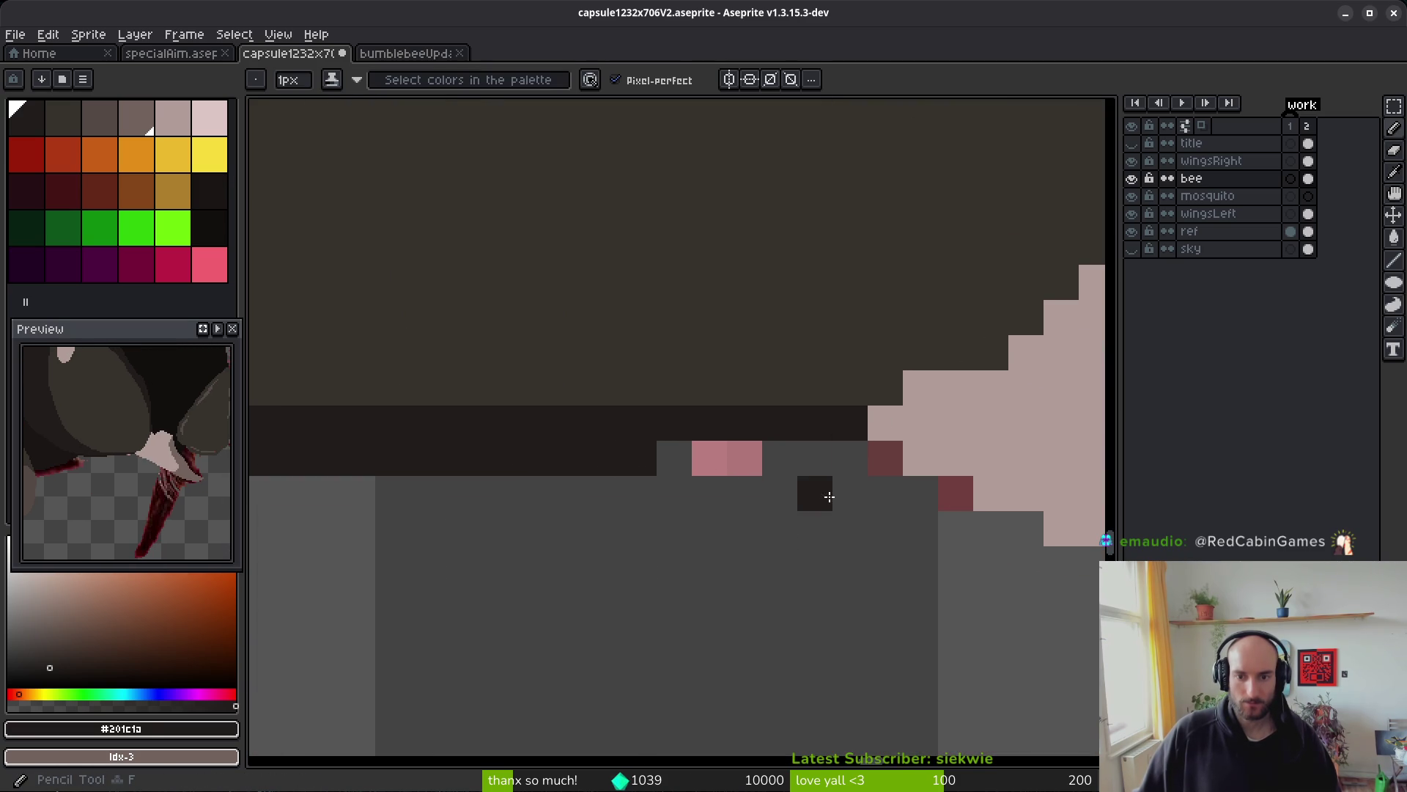
pyautogui.scroll(-2, 828, 513)
pyautogui.scroll(1, 865, 469)
pyautogui.click(819, 432)
pyautogui.scroll(-4, 819, 432)
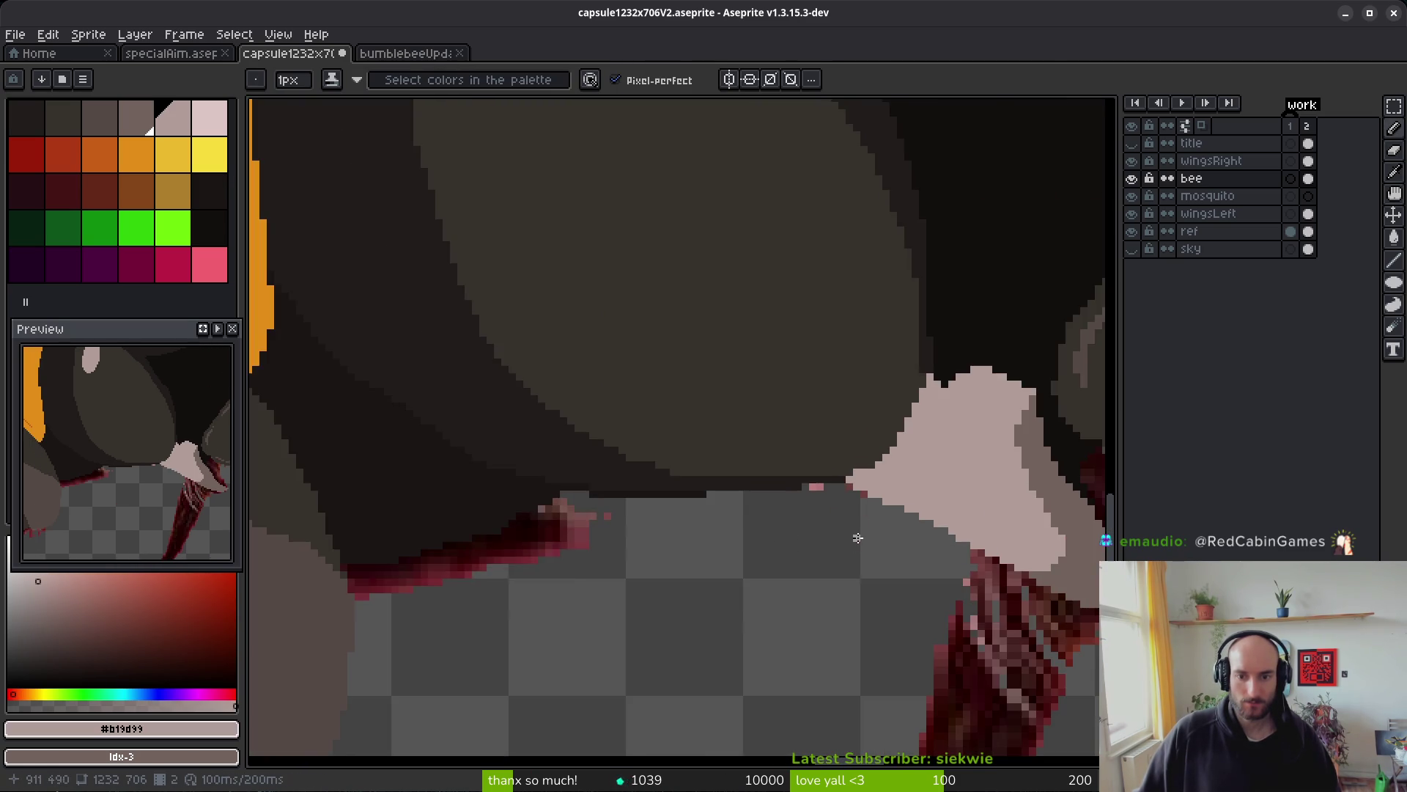
pyautogui.scroll(3, 883, 532)
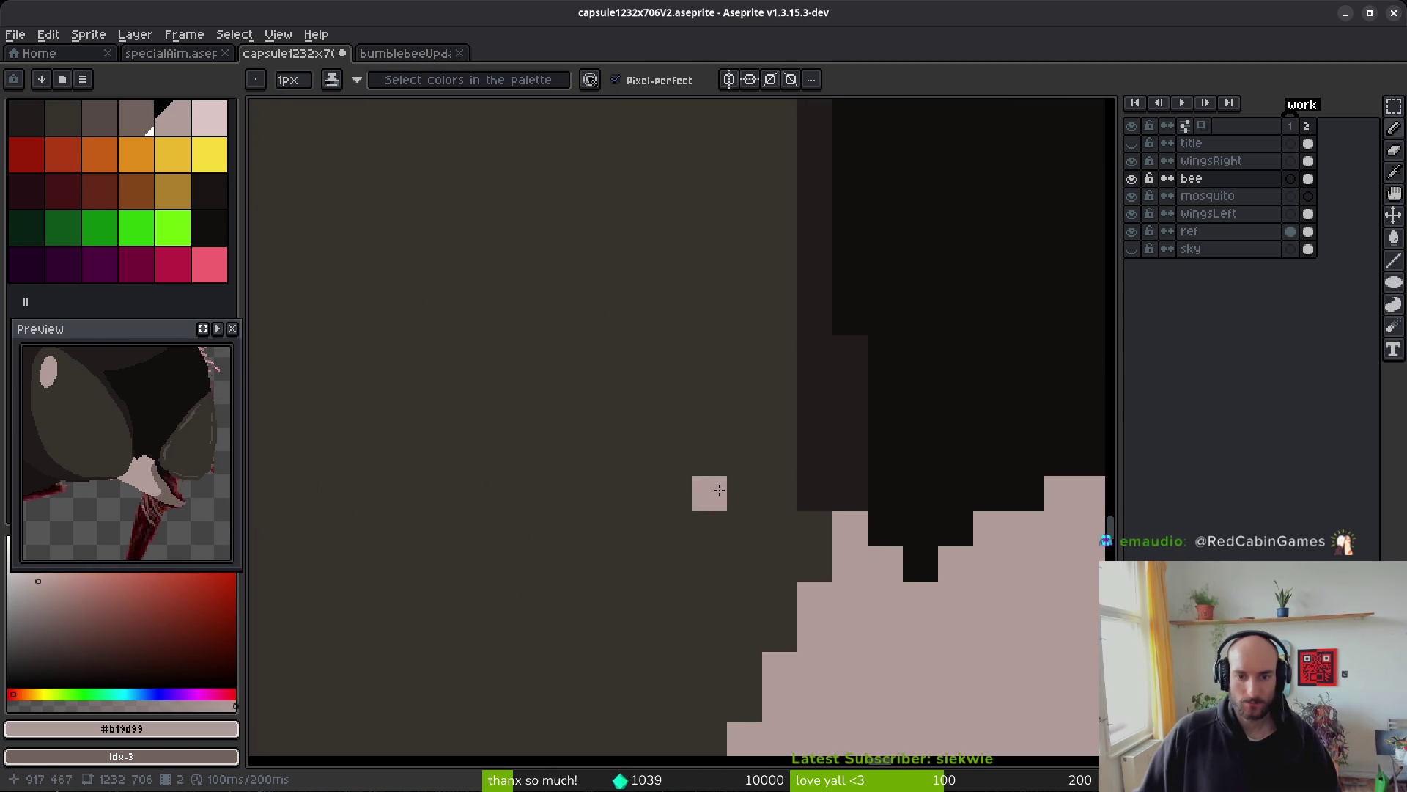
pyautogui.keyDown('alt'); pyautogui.click(708, 493); pyautogui.keyUp('alt')
pyautogui.moveTo(828, 405); pyautogui.dragTo(826, 513)
pyautogui.scroll(-3, 826, 513)
pyautogui.scroll(1, 794, 519)
pyautogui.scroll(1, 750, 487)
pyautogui.scroll(-2, 804, 496)
pyautogui.scroll(-2, 723, 488)
pyautogui.scroll(4, 673, 487)
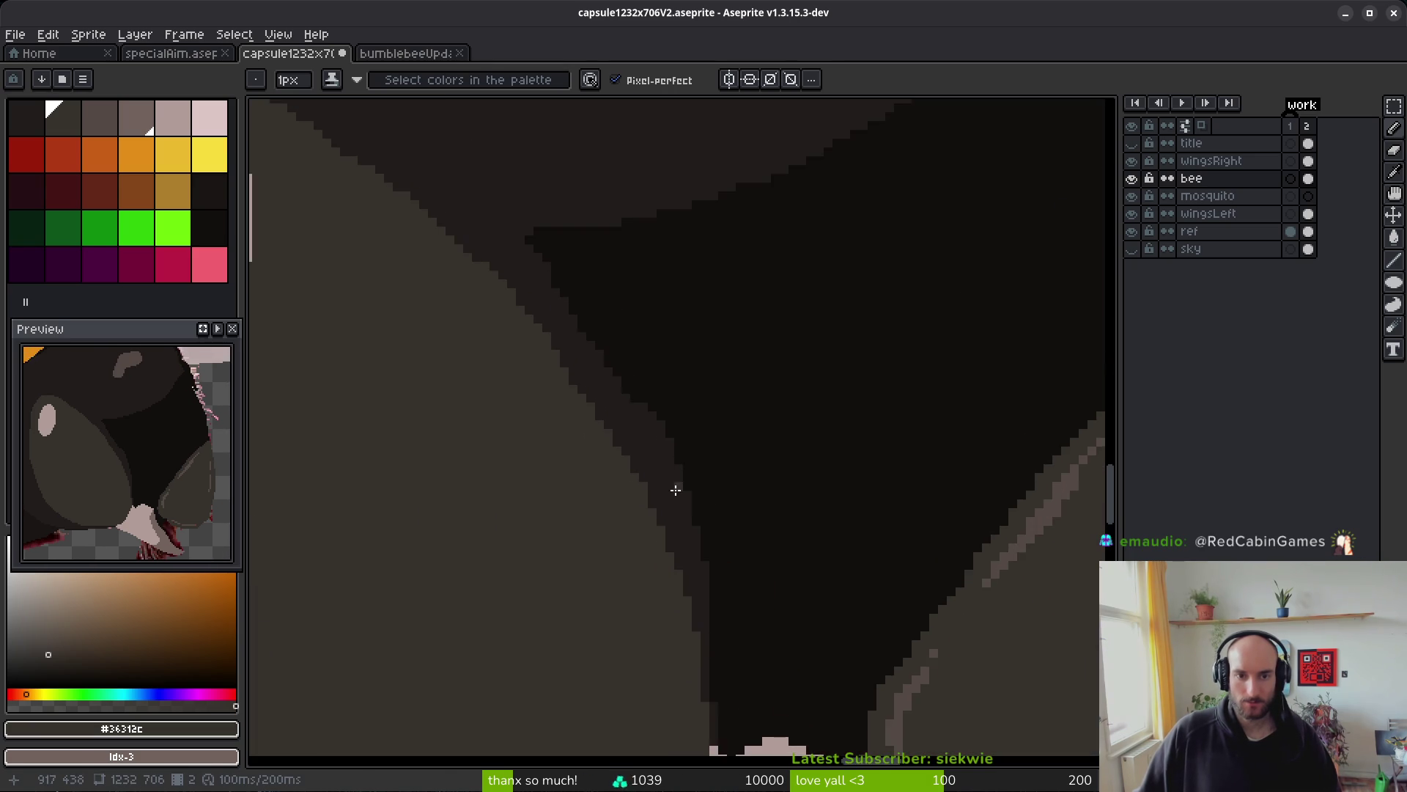
# - Sample near-black #120f0c and paint dark pixels along the head's shading edge
pyautogui.keyDown('alt'); pyautogui.click(618, 310); pyautogui.keyUp('alt')
pyautogui.moveTo(603, 429); pyautogui.dragTo(678, 556)
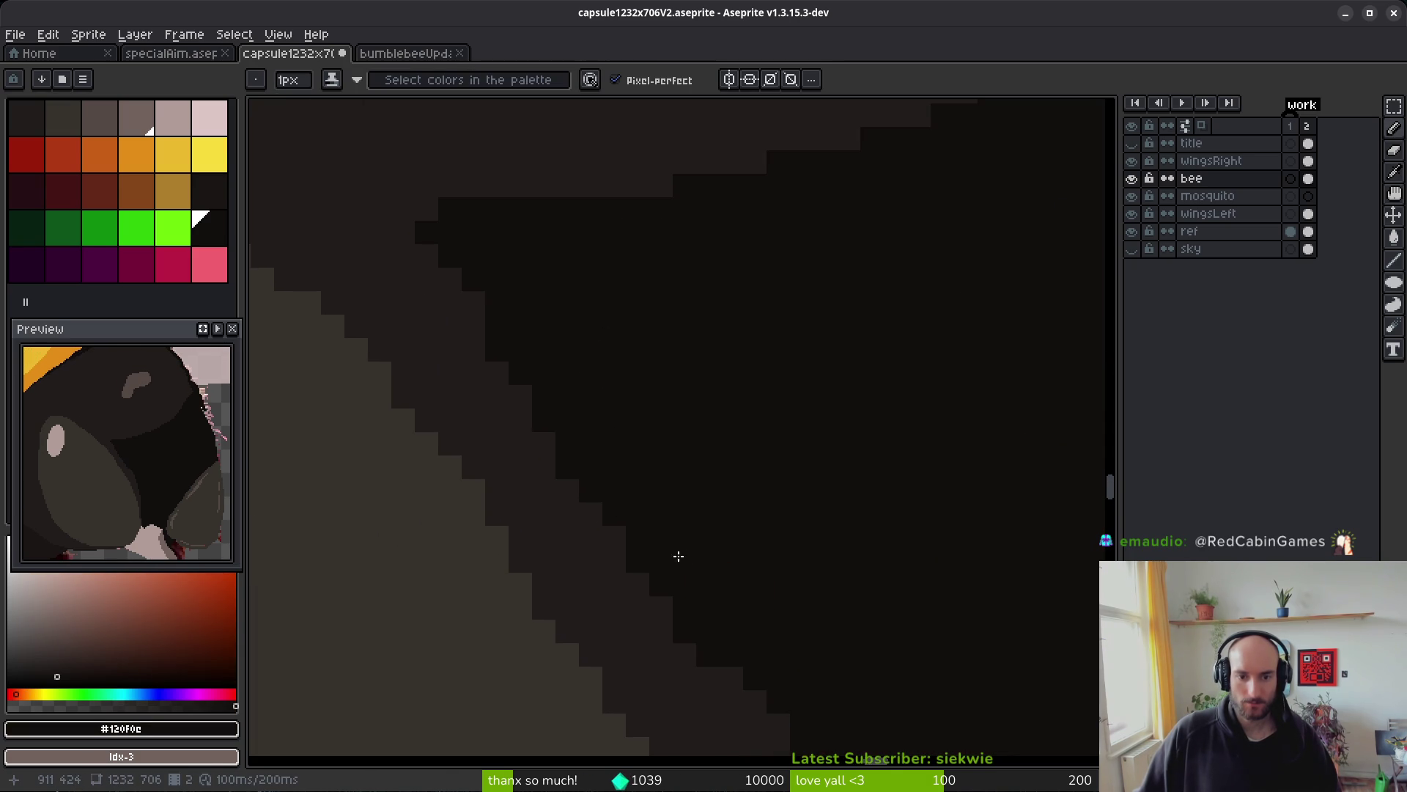
pyautogui.scroll(-4, 726, 499)
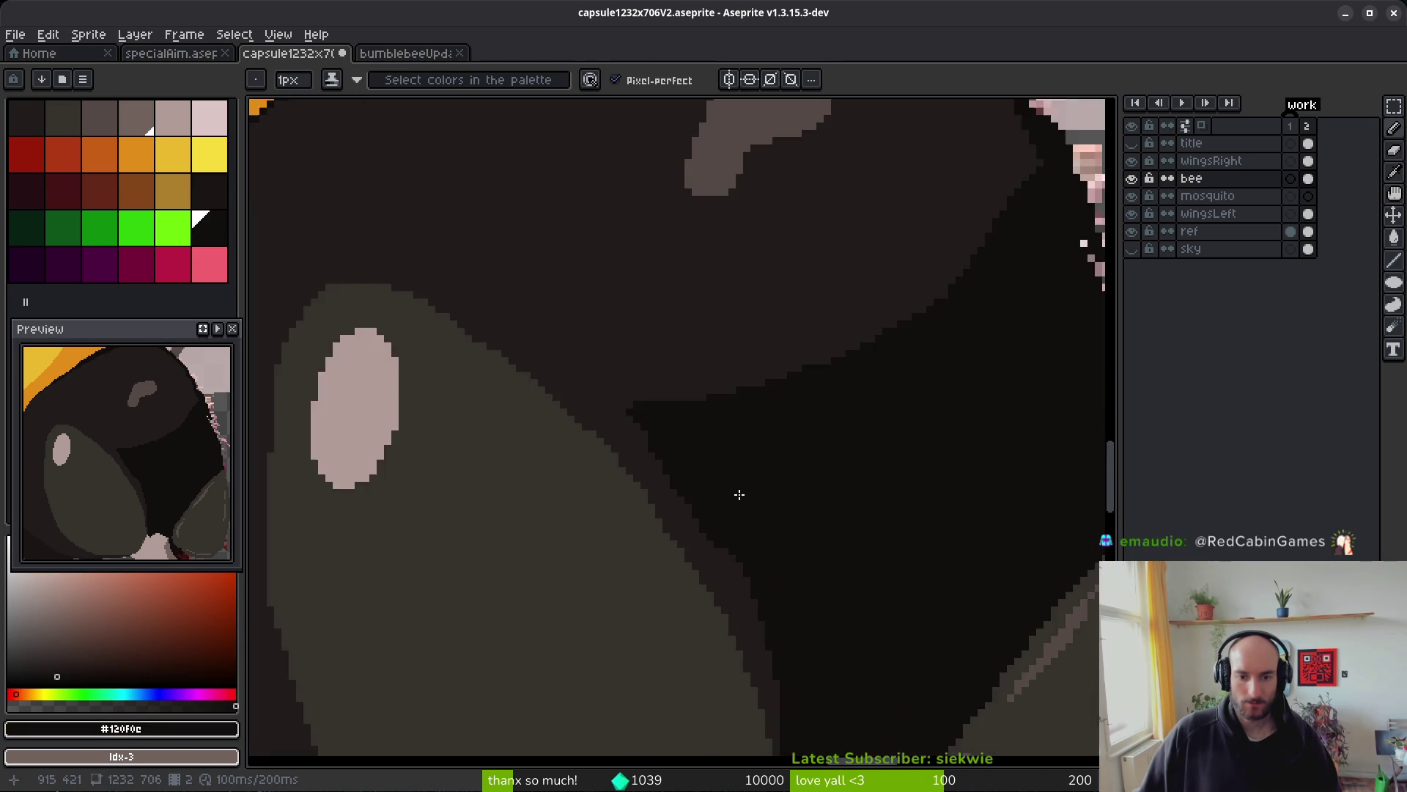
pyautogui.scroll(4, 696, 465)
pyautogui.scroll(1, 521, 342)
pyautogui.moveTo(521, 342); pyautogui.dragTo(433, 265)
pyautogui.click(415, 281)
pyautogui.click(485, 316)
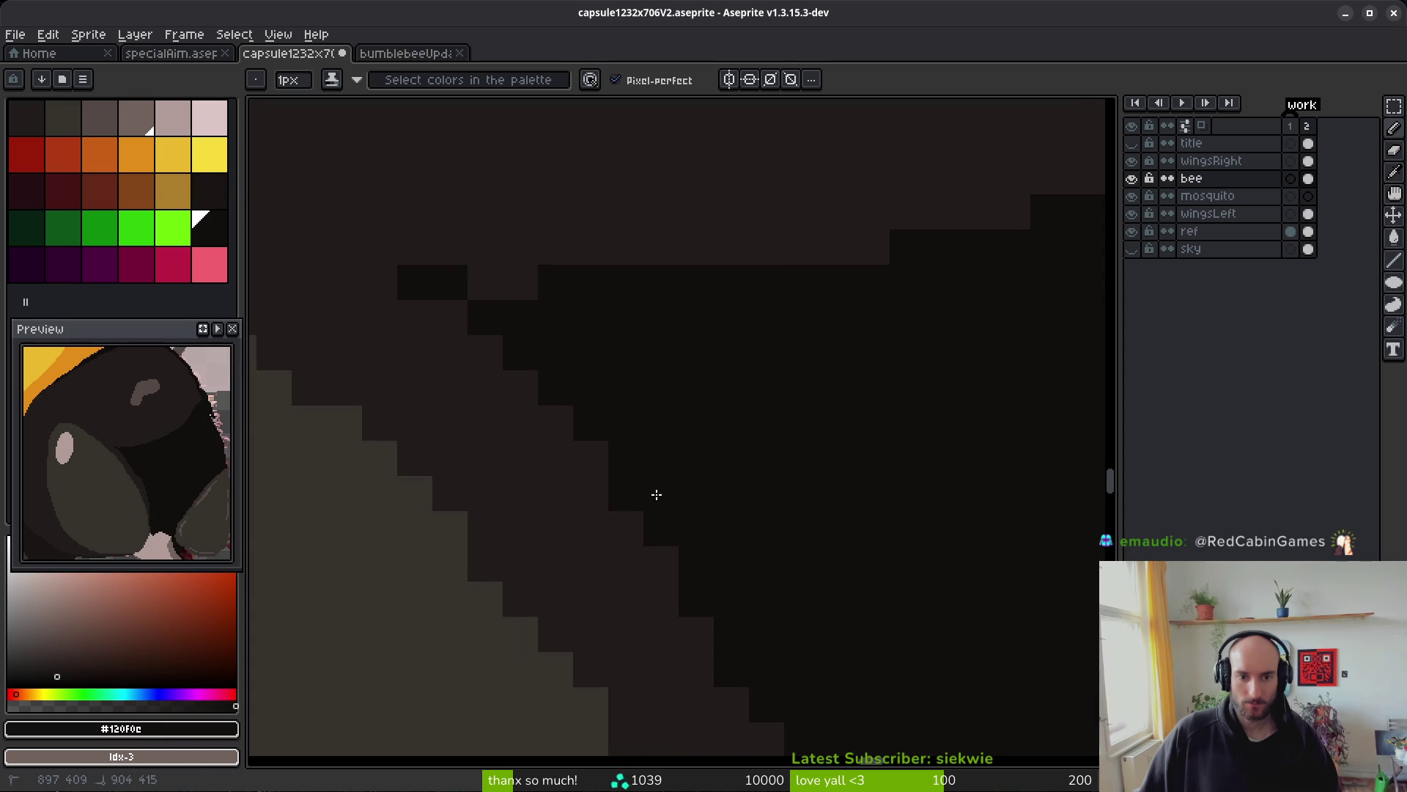
# - Repaint a row of dark pixels light, add a single dark pixel, and save the sprite
pyautogui.press('i')
pyautogui.keyDown('alt'); pyautogui.click(584, 209); pyautogui.keyUp('alt')
pyautogui.moveTo(546, 281); pyautogui.dragTo(703, 282)
pyautogui.keyDown('alt'); pyautogui.click(496, 308); pyautogui.keyUp('alt')
pyautogui.click(485, 281)
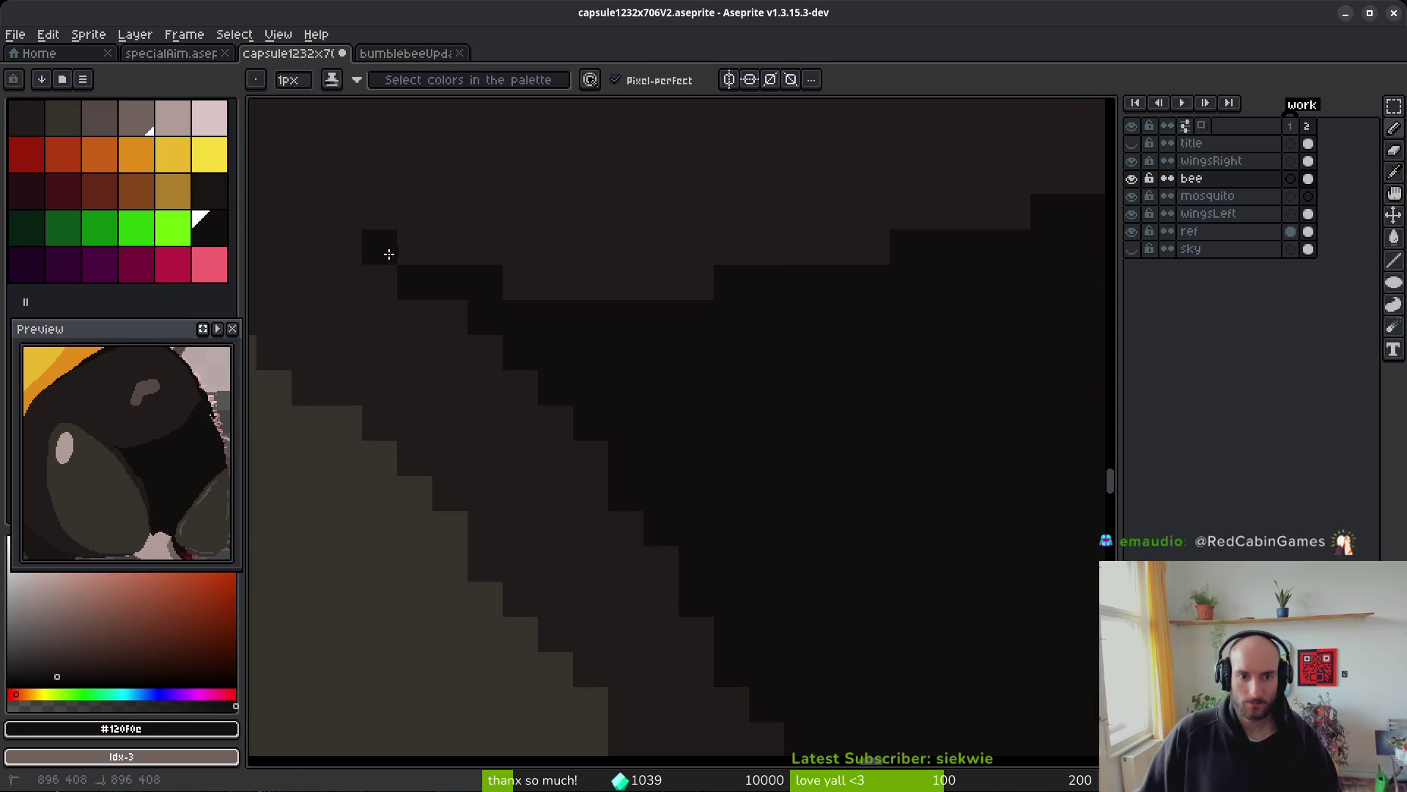
pyautogui.scroll(-4, 807, 498)
pyautogui.scroll(-2, 783, 442)
pyautogui.hotkey('ctrl', 's')
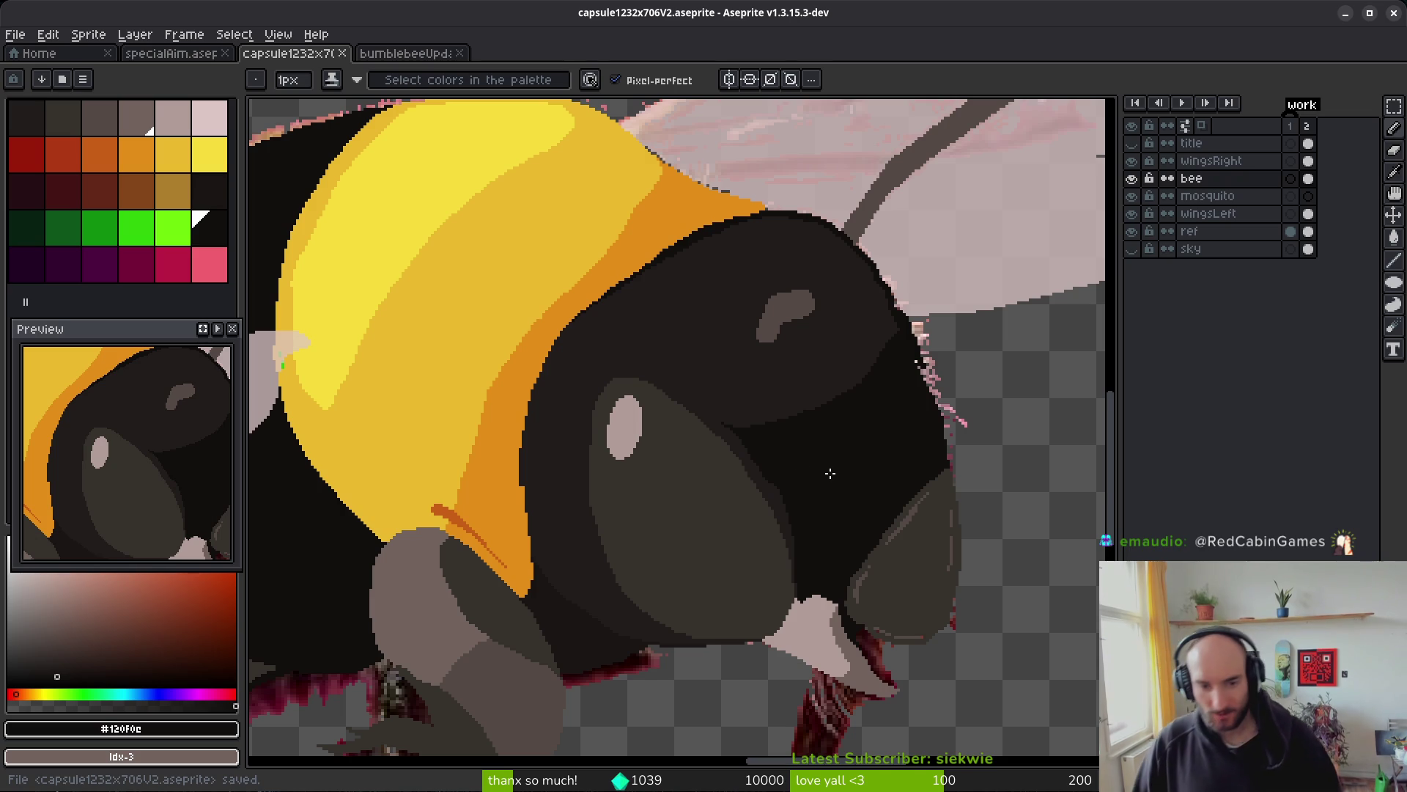
pyautogui.scroll(-2, 726, 412)
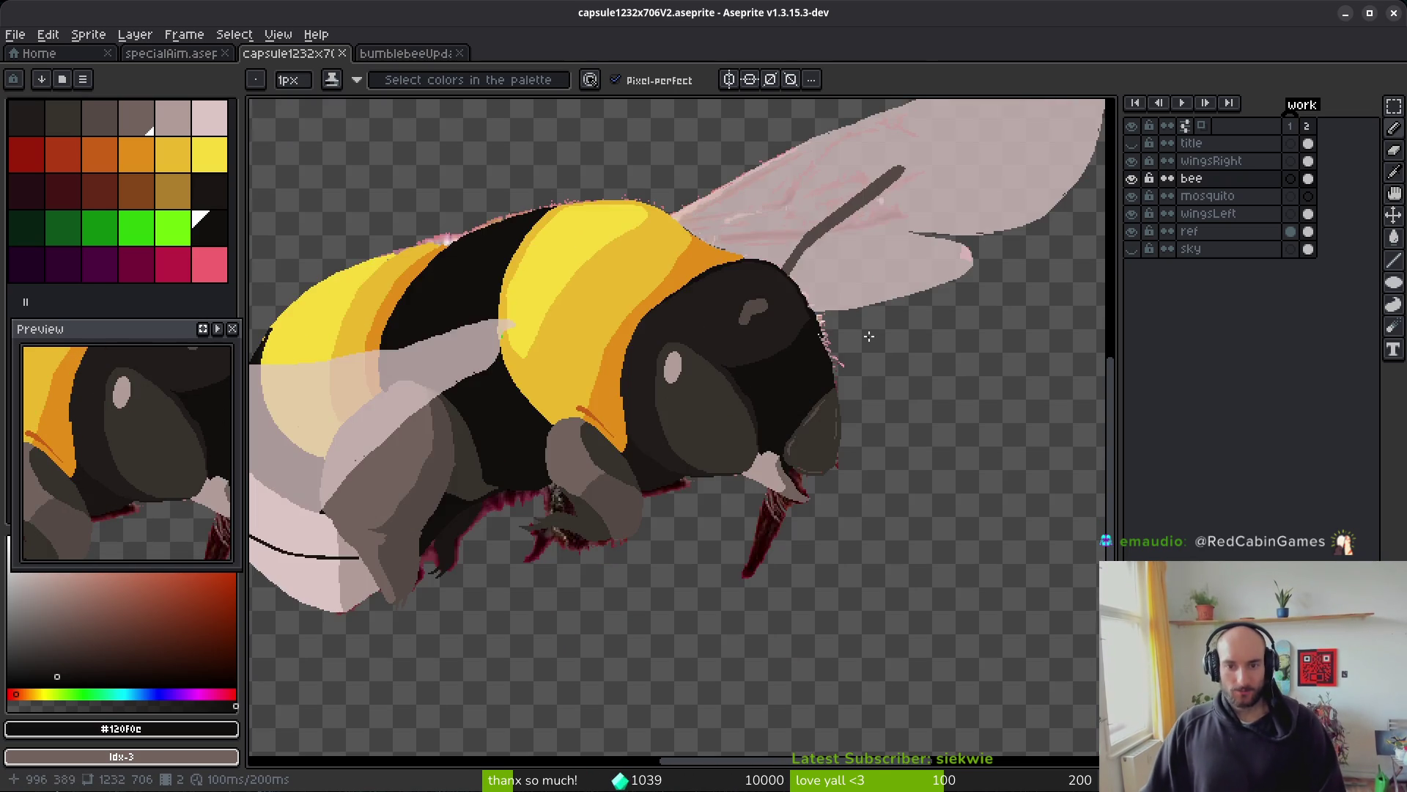
pyautogui.scroll(5, 862, 333)
# - Darken stray pink pixels on the fuzz edge, undoing the last change
pyautogui.press('g')
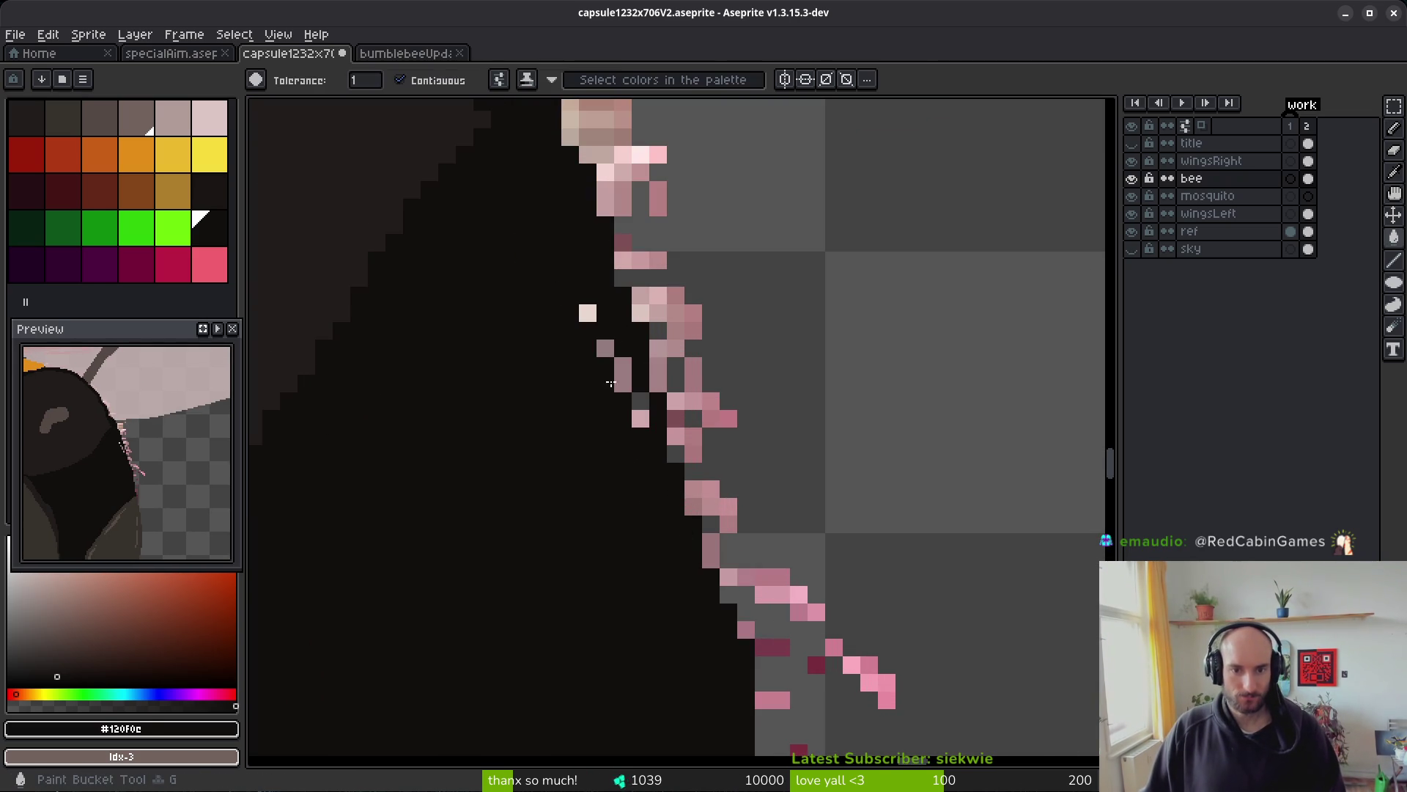
pyautogui.press('b')
pyautogui.moveTo(640, 418); pyautogui.dragTo(613, 321)
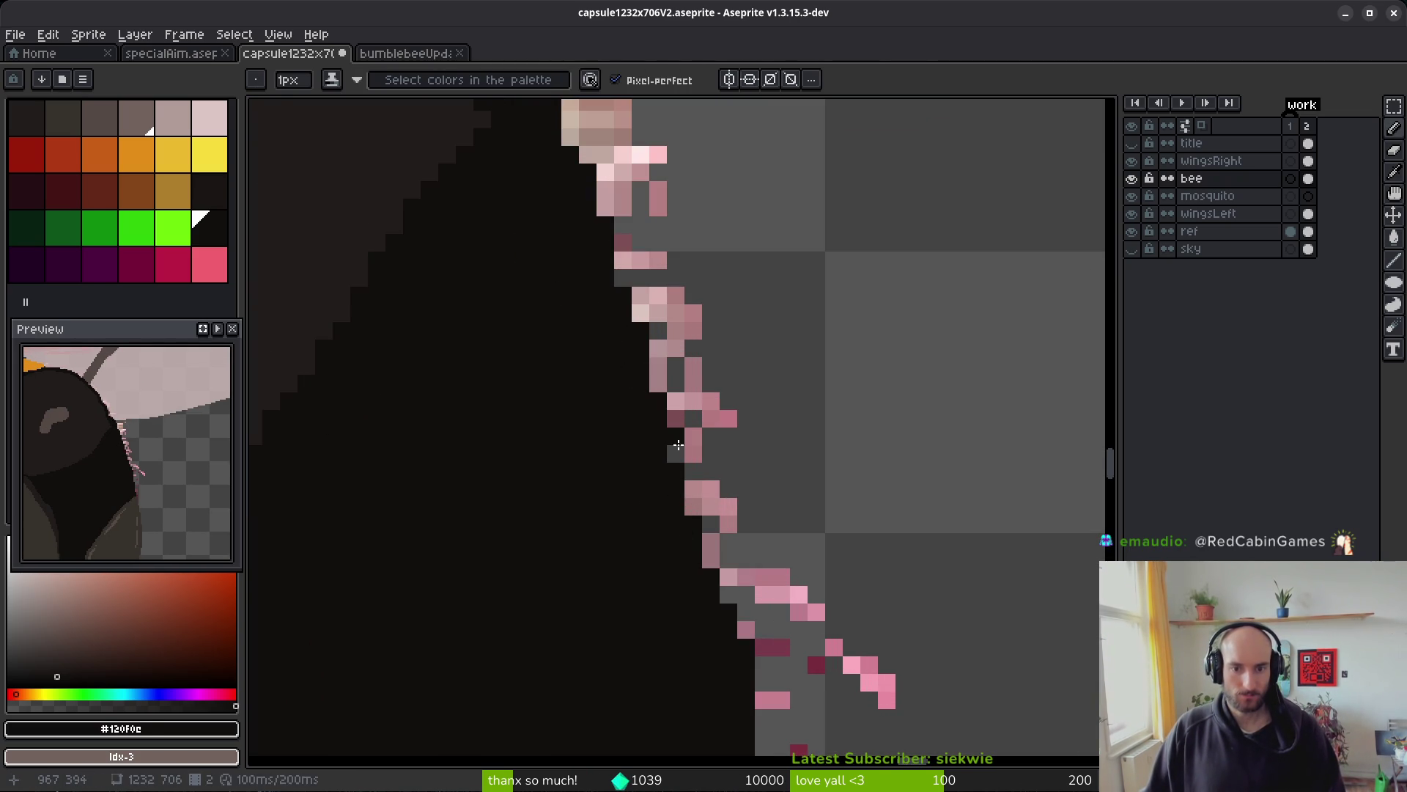
pyautogui.click(657, 383)
pyautogui.click(711, 558)
pyautogui.hotkey('ctrl', 'z')
pyautogui.press('e')
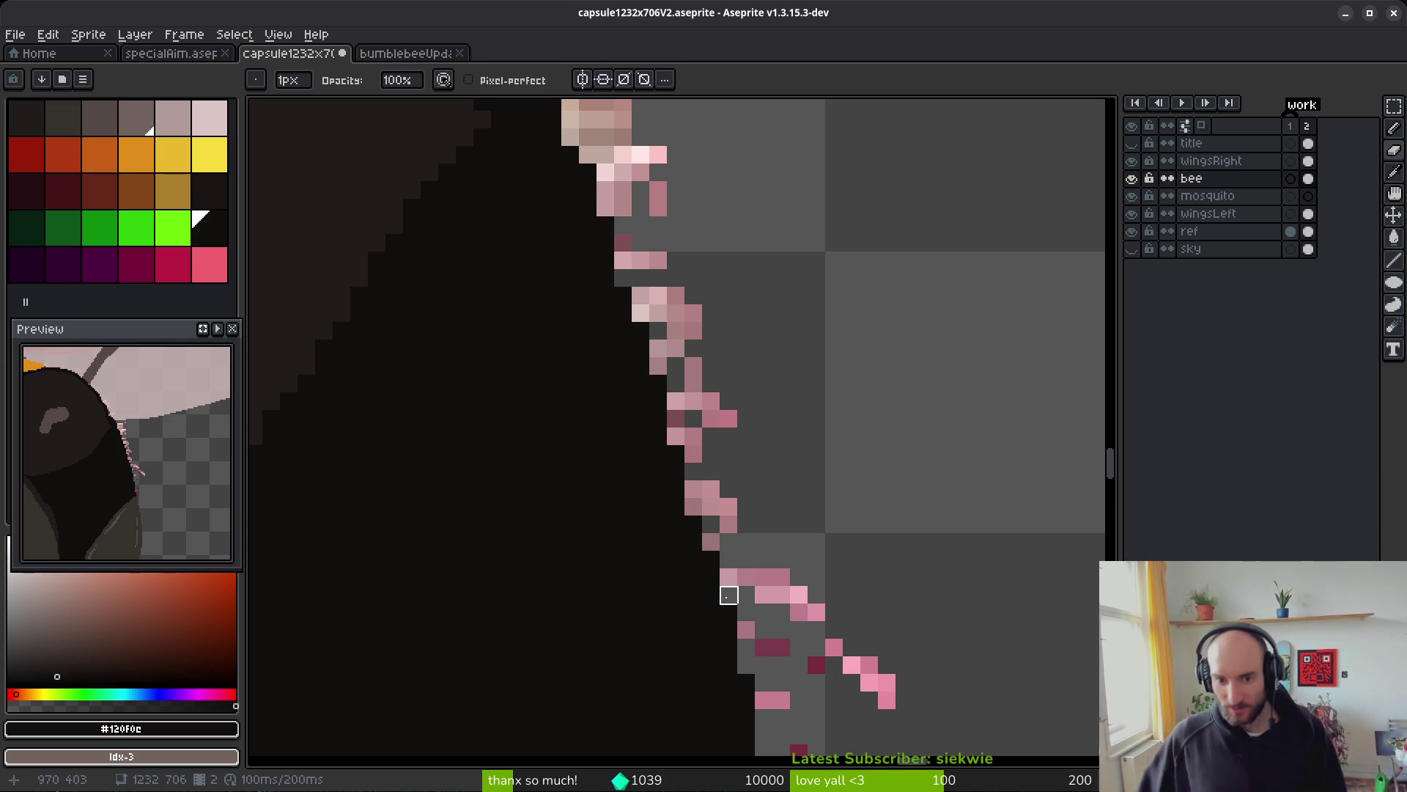
# - Save the bee artwork and show all open windows in the overview
pyautogui.hotkey('ctrl', 's')
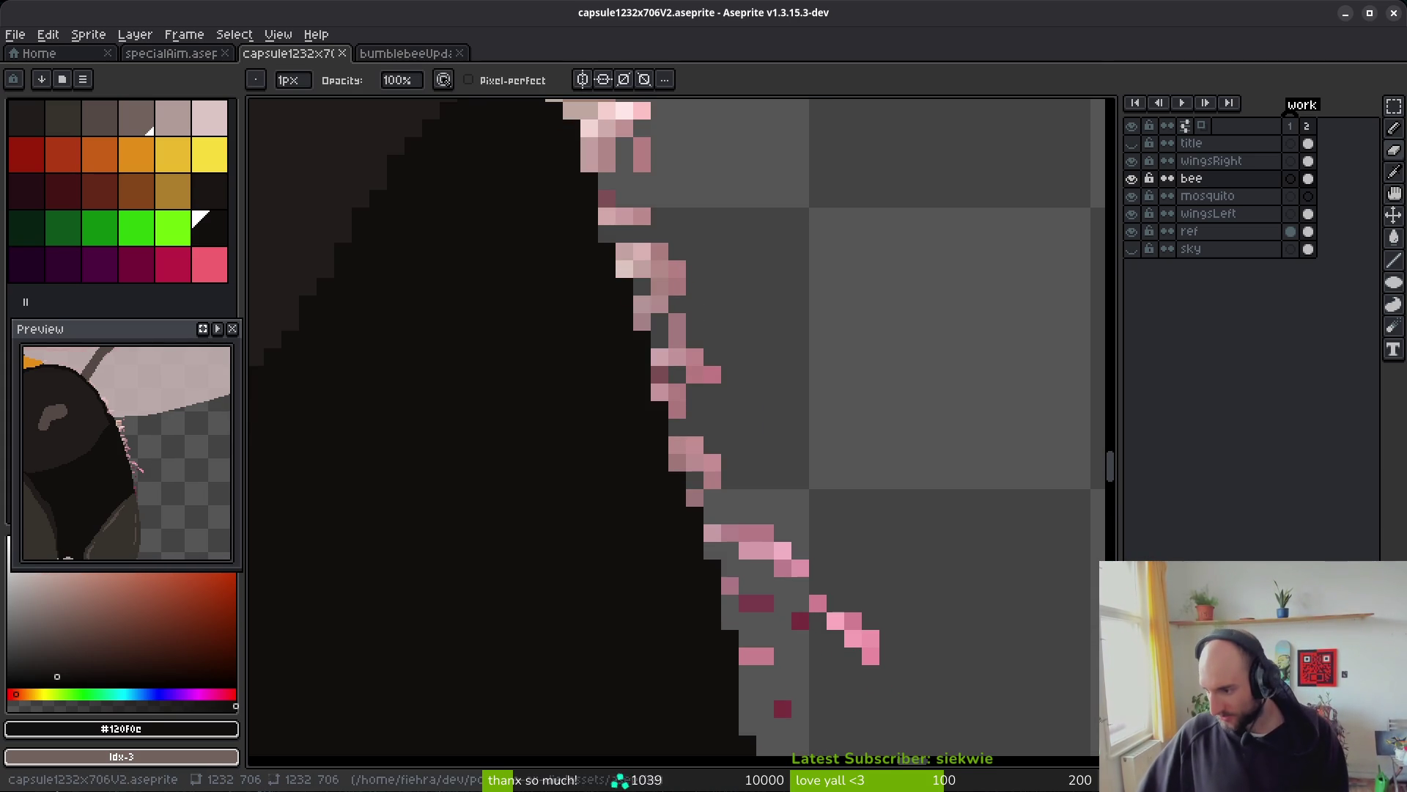
pyautogui.hotkey('alt', 'Tab')
pyautogui.press('super')
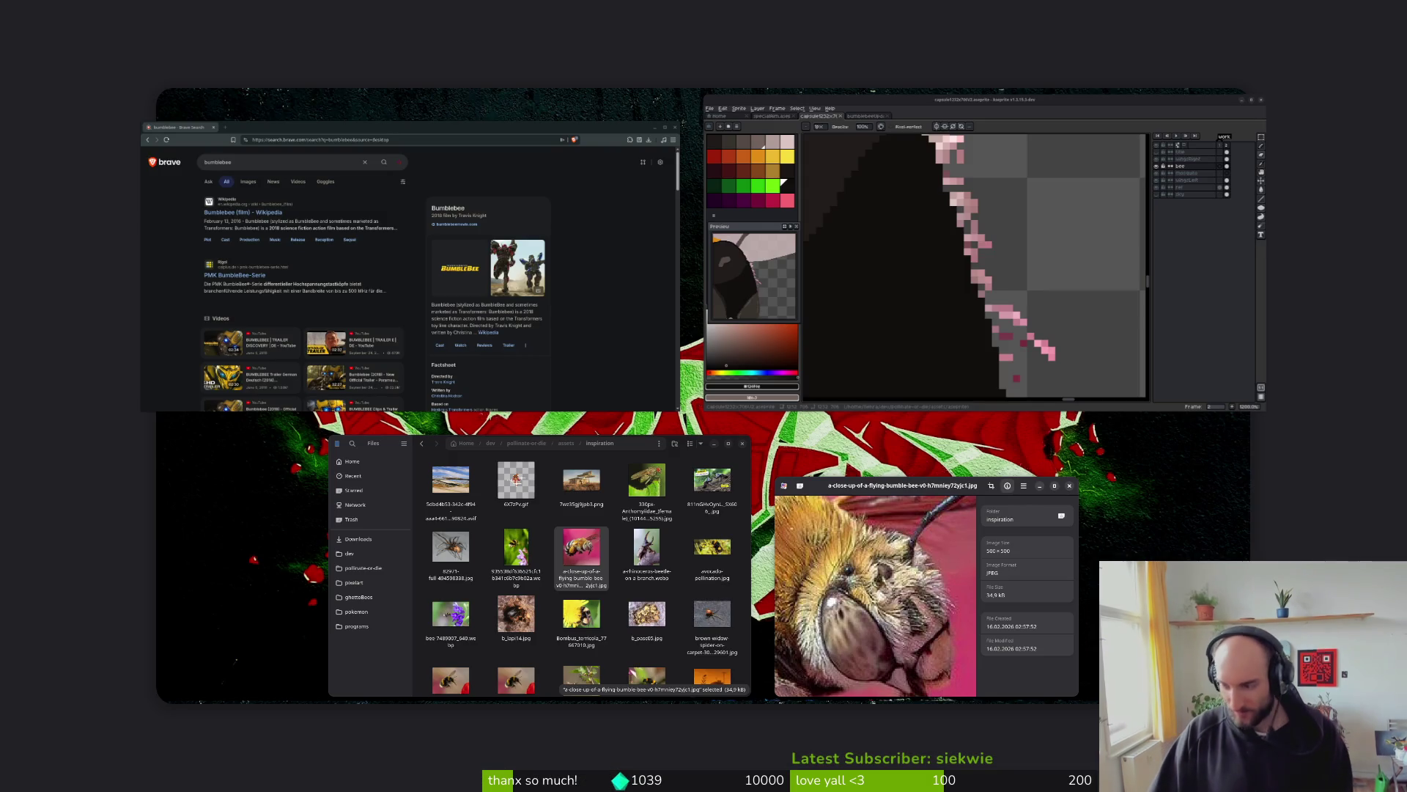
# - Close the overview to reveal the reference photo, then switch to the Godot pollinateOrDie editor
pyautogui.press('super')
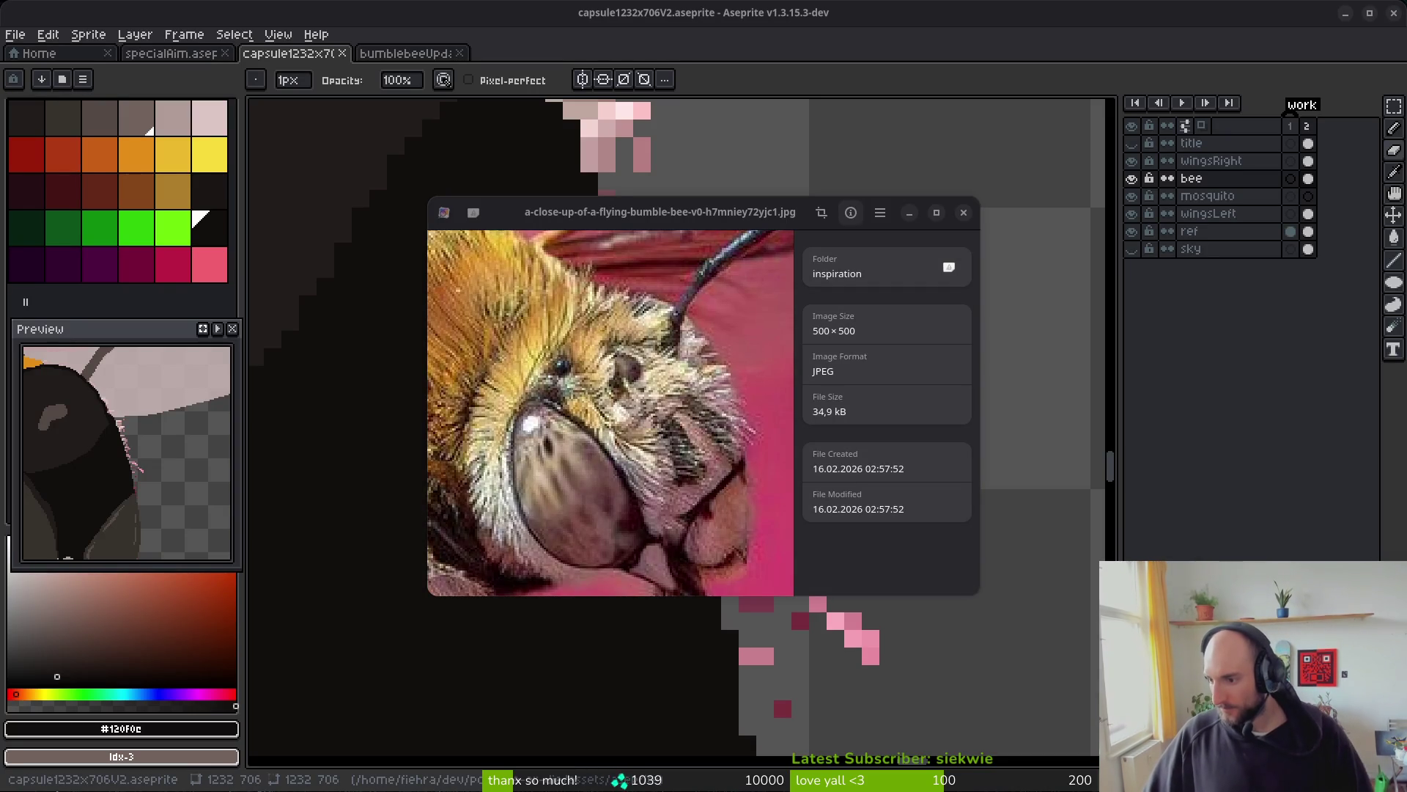
pyautogui.hotkey('alt', 'Tab')
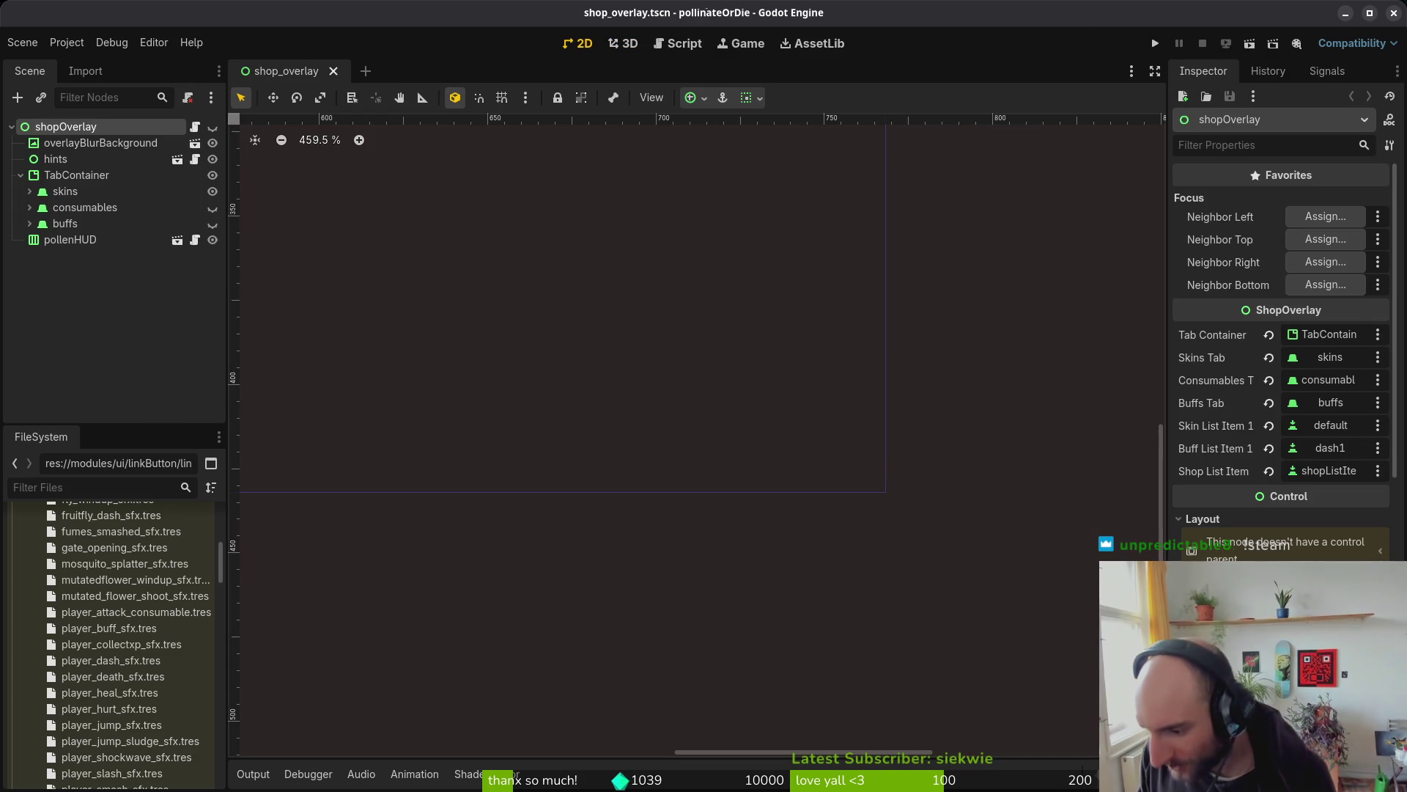
# - Run the game, switch its language to Chinese in Settings, and continue into play
pyautogui.click(1155, 45)
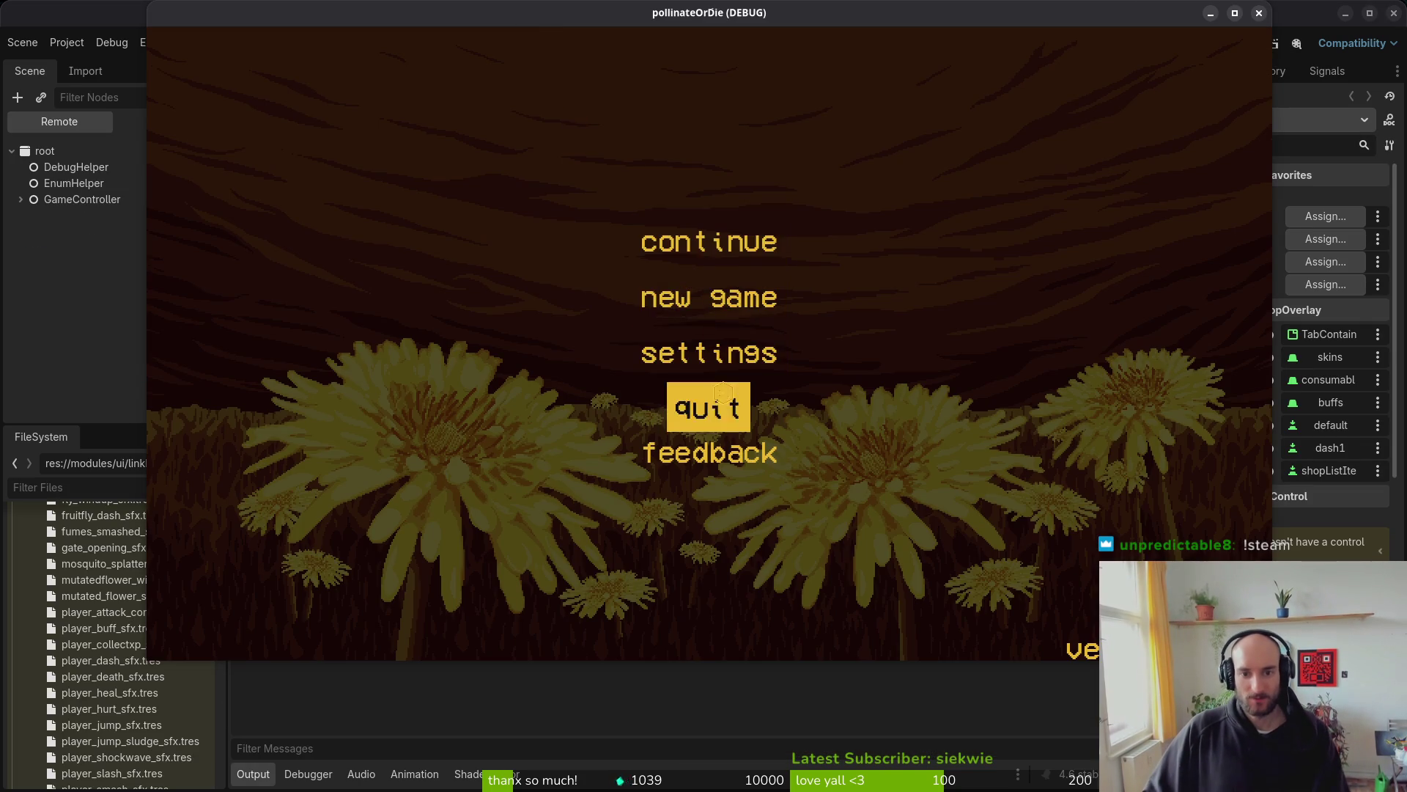
pyautogui.click(708, 352)
pyautogui.click(939, 183)
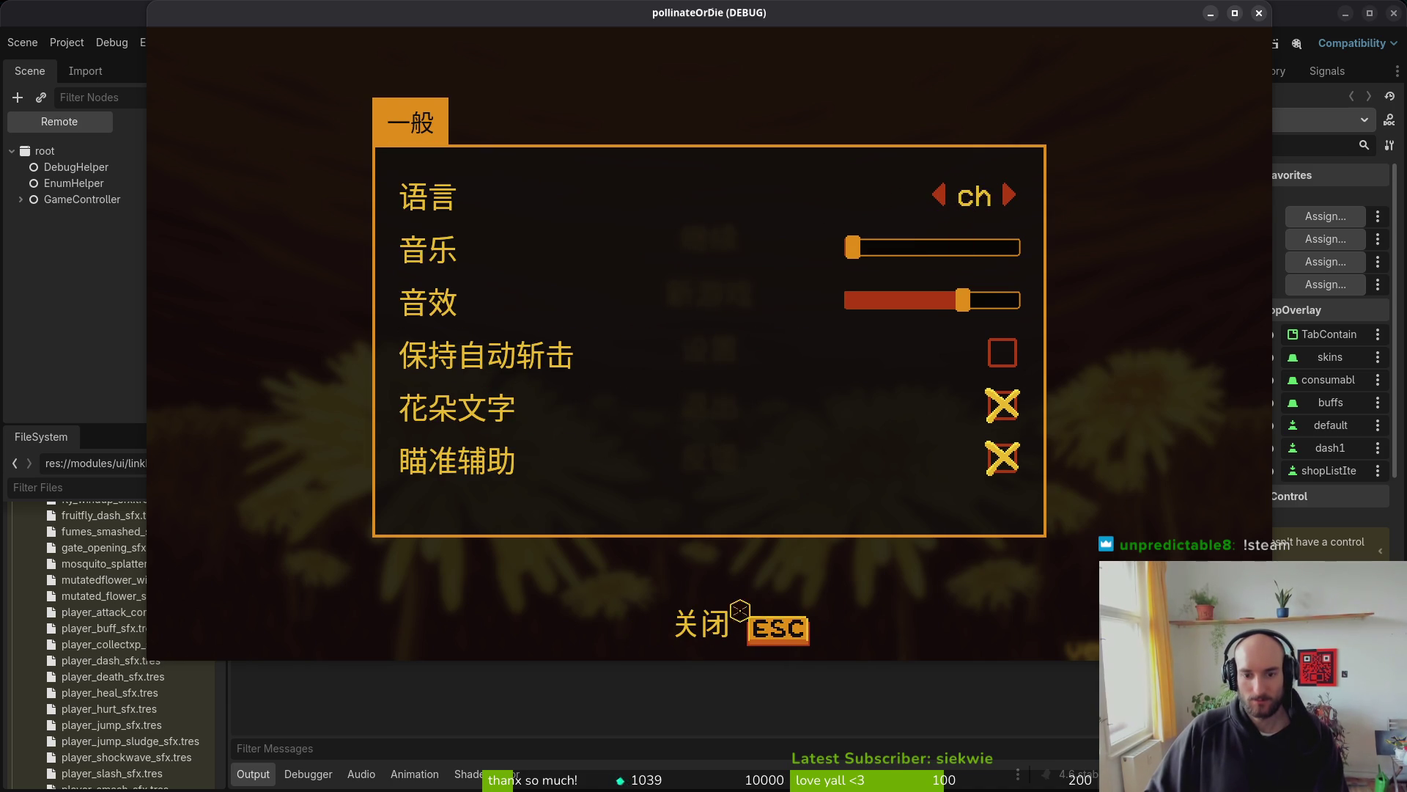
pyautogui.click(735, 620)
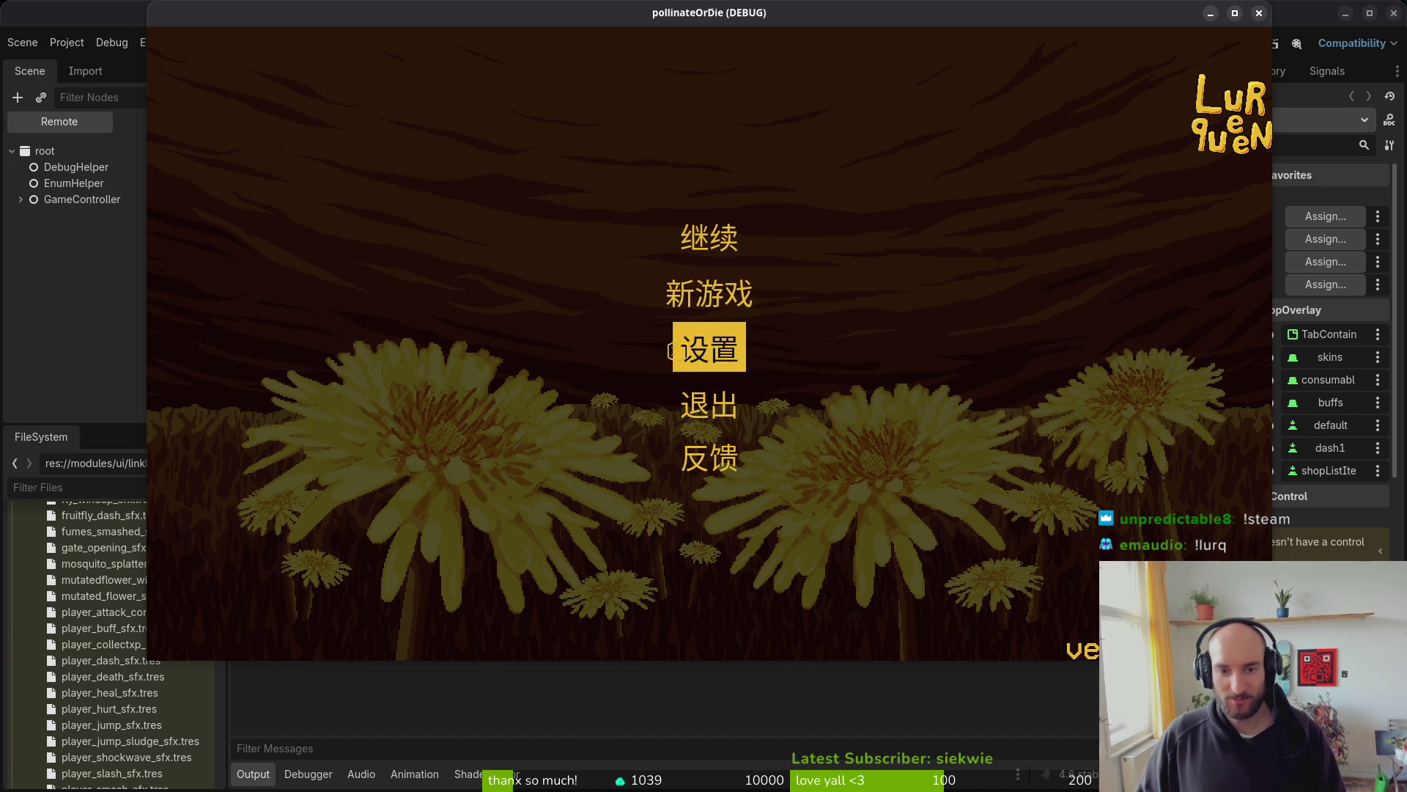
pyautogui.click(709, 236)
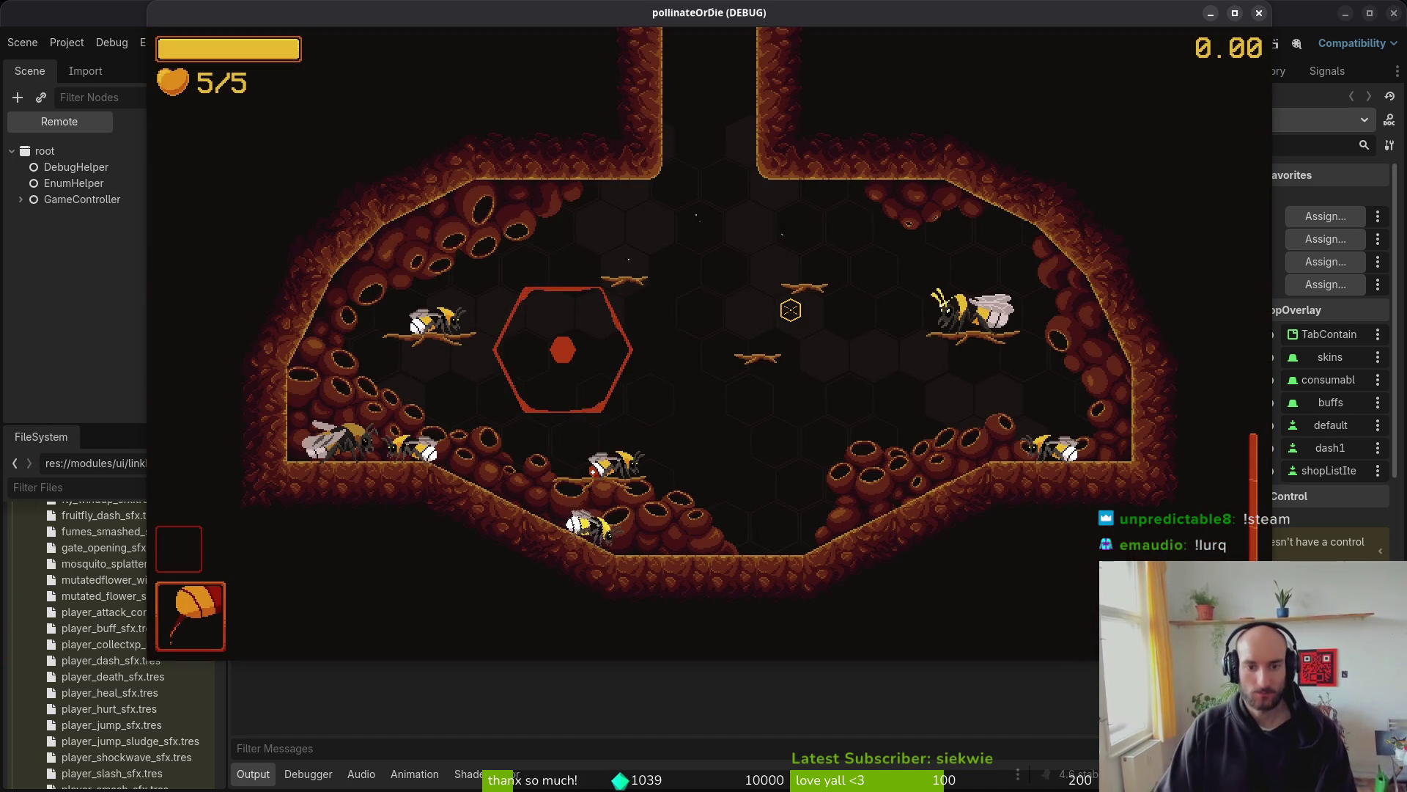
# - Check the in-game shop's consumables tab and the statistics overlay
pyautogui.press('Tab')
pyautogui.press('e')
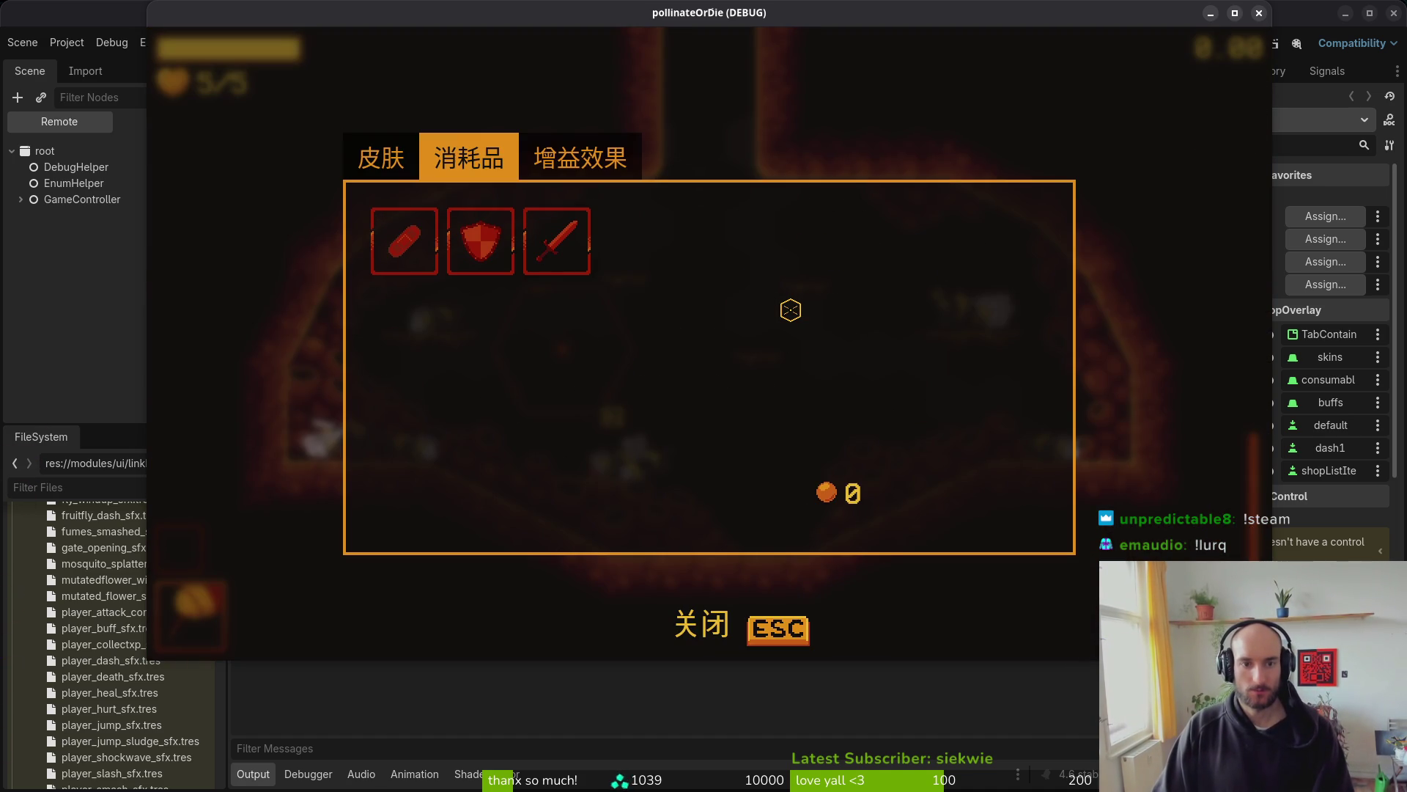
pyautogui.press('Escape')
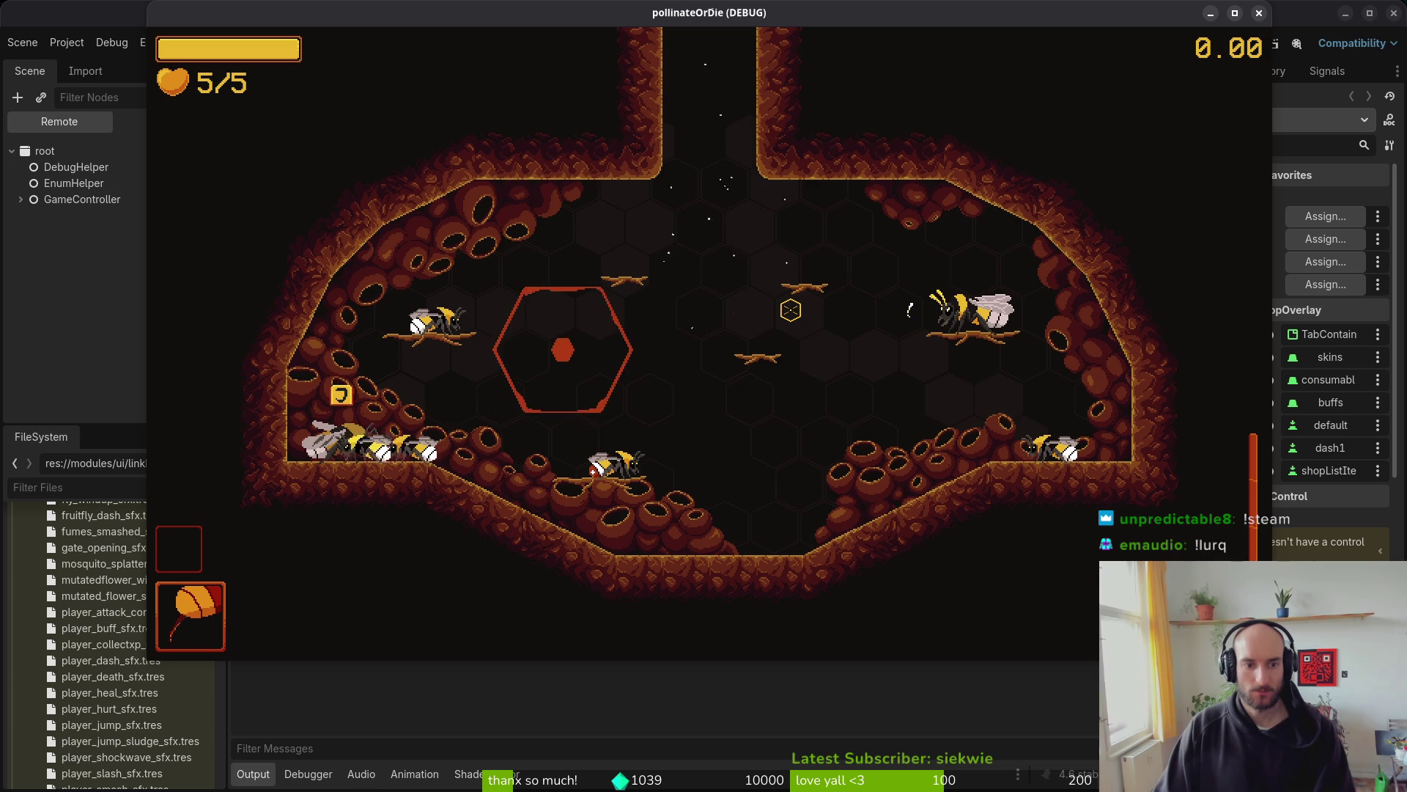
pyautogui.press('Escape')
pyautogui.press('e')
pyautogui.press('Escape')
# - Fly the bee to the NPC and browse the upgrade tree descriptions
pyautogui.press('d')
pyautogui.press('e')
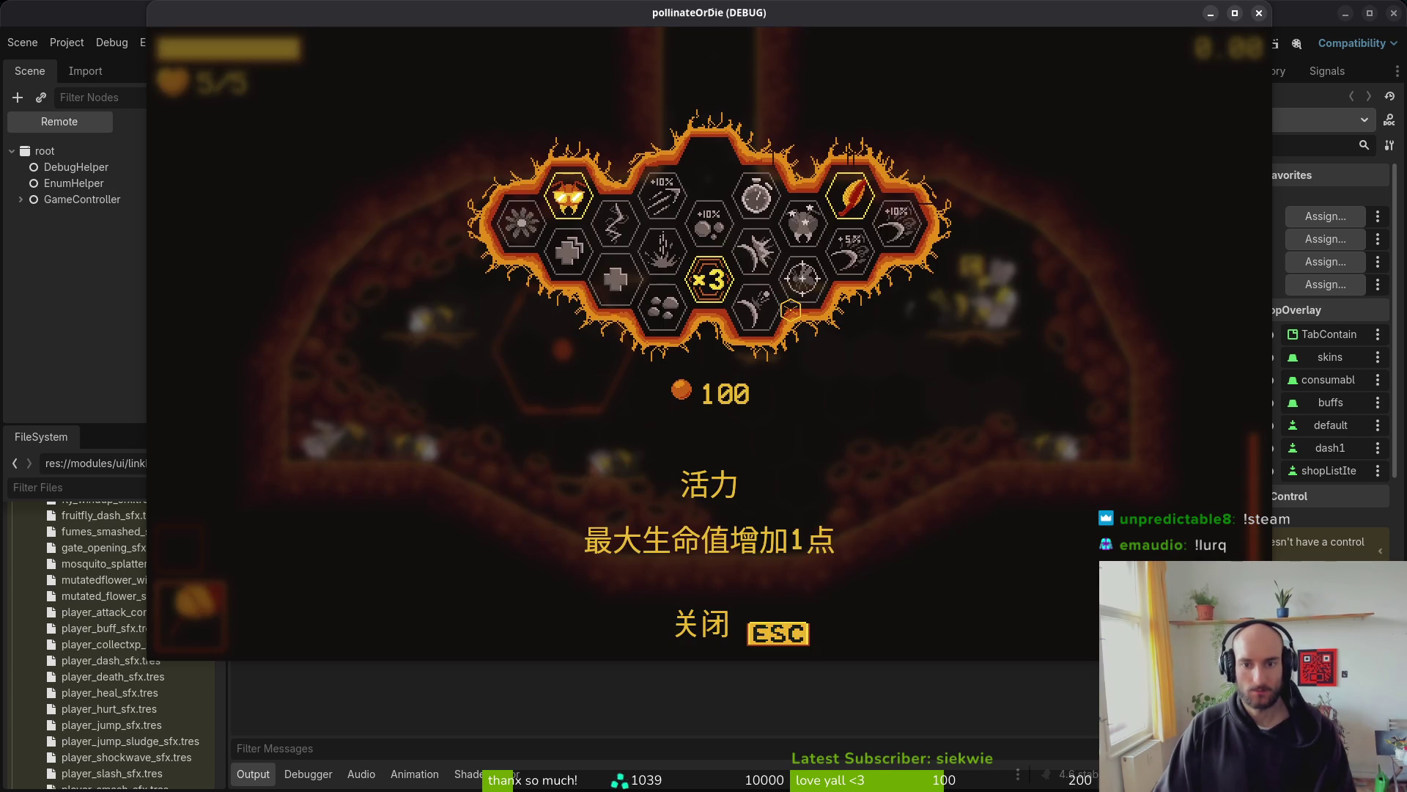
pyautogui.press('d')
pyautogui.press('d')
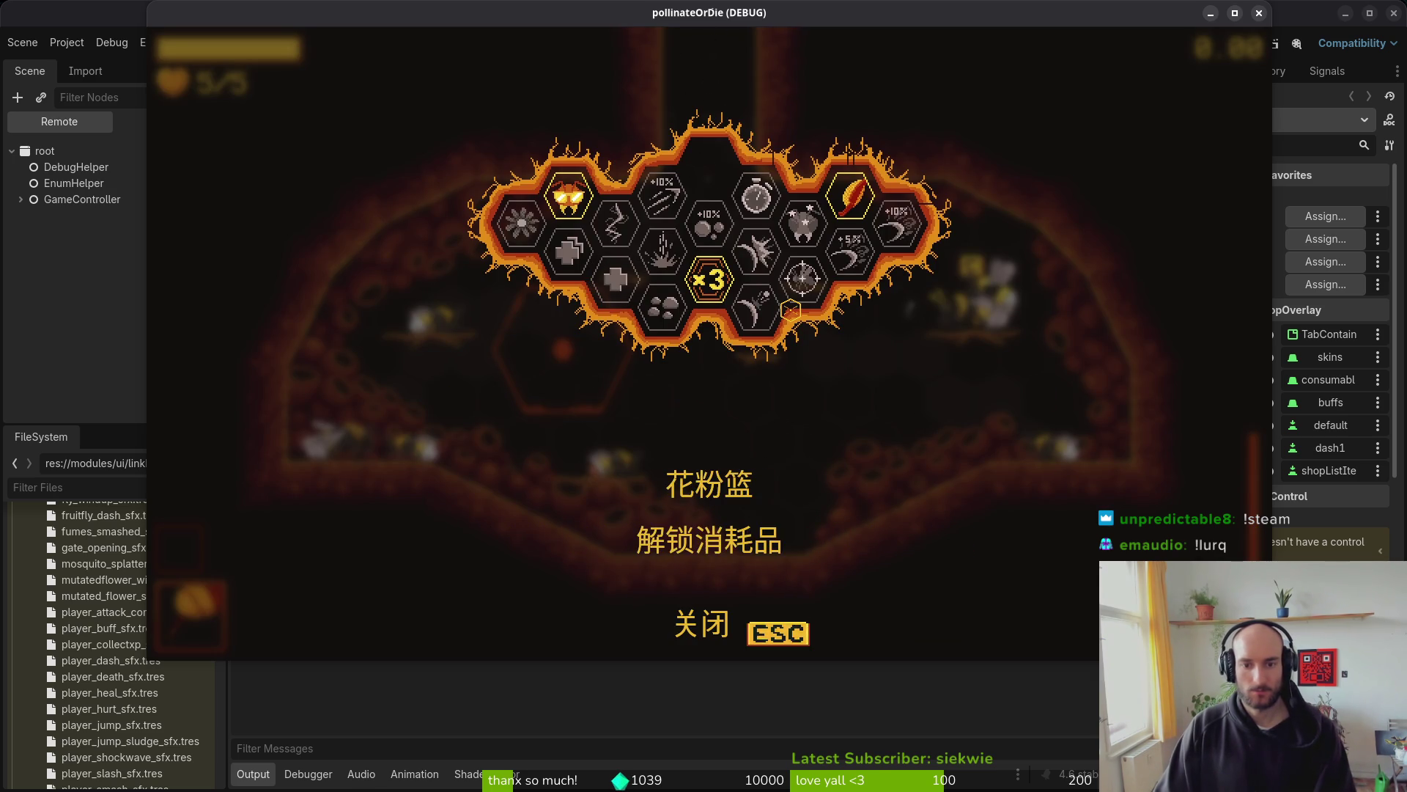
pyautogui.press('Escape')
pyautogui.press('Escape')
# - Check the pause menu's settings and debugging panels, then resume gameplay
pyautogui.press('s')
pyautogui.press('s')
pyautogui.press('e')
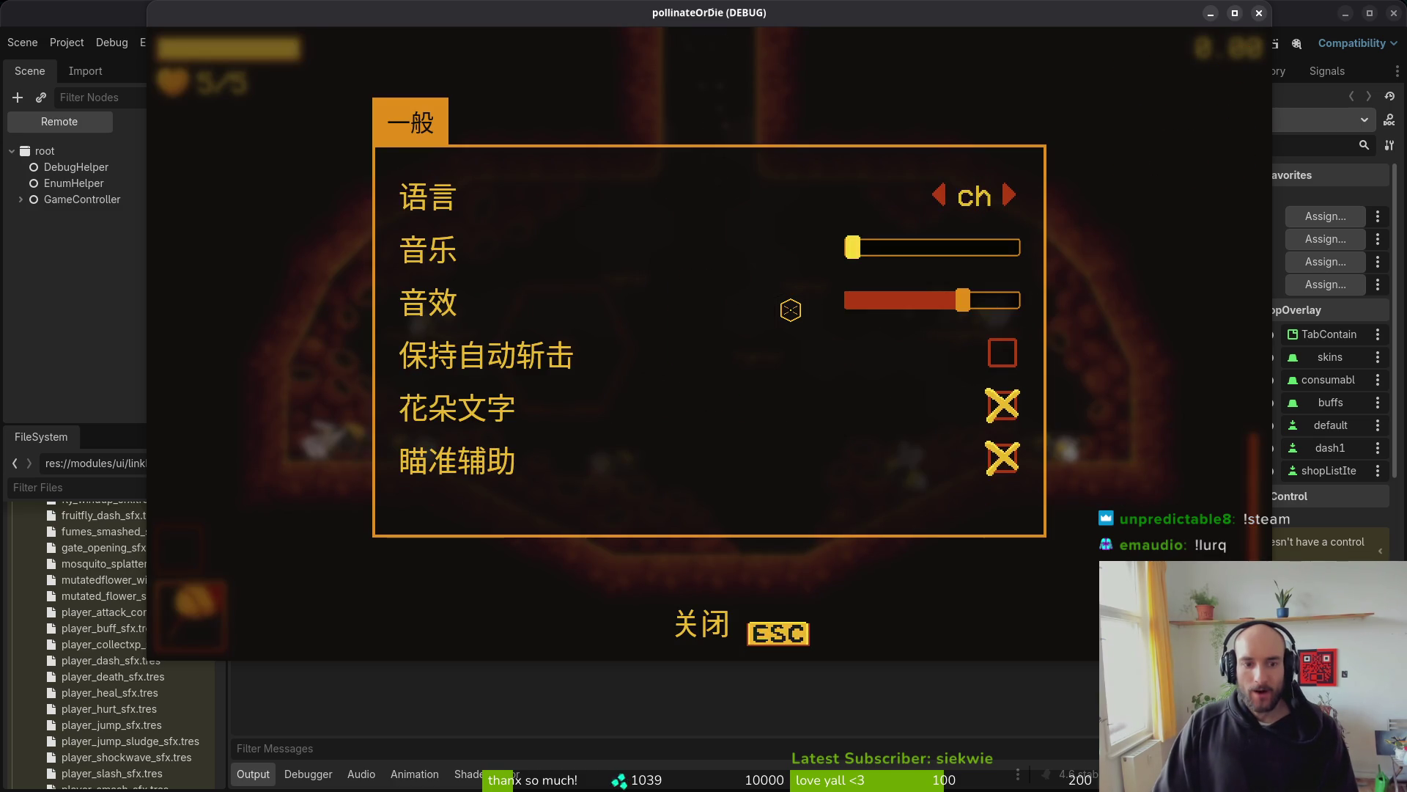
pyautogui.press('Escape')
pyautogui.press('s')
pyautogui.press('e')
pyautogui.press('Escape')
pyautogui.press('Escape')
pyautogui.press('Escape')
pyautogui.press('Tab')
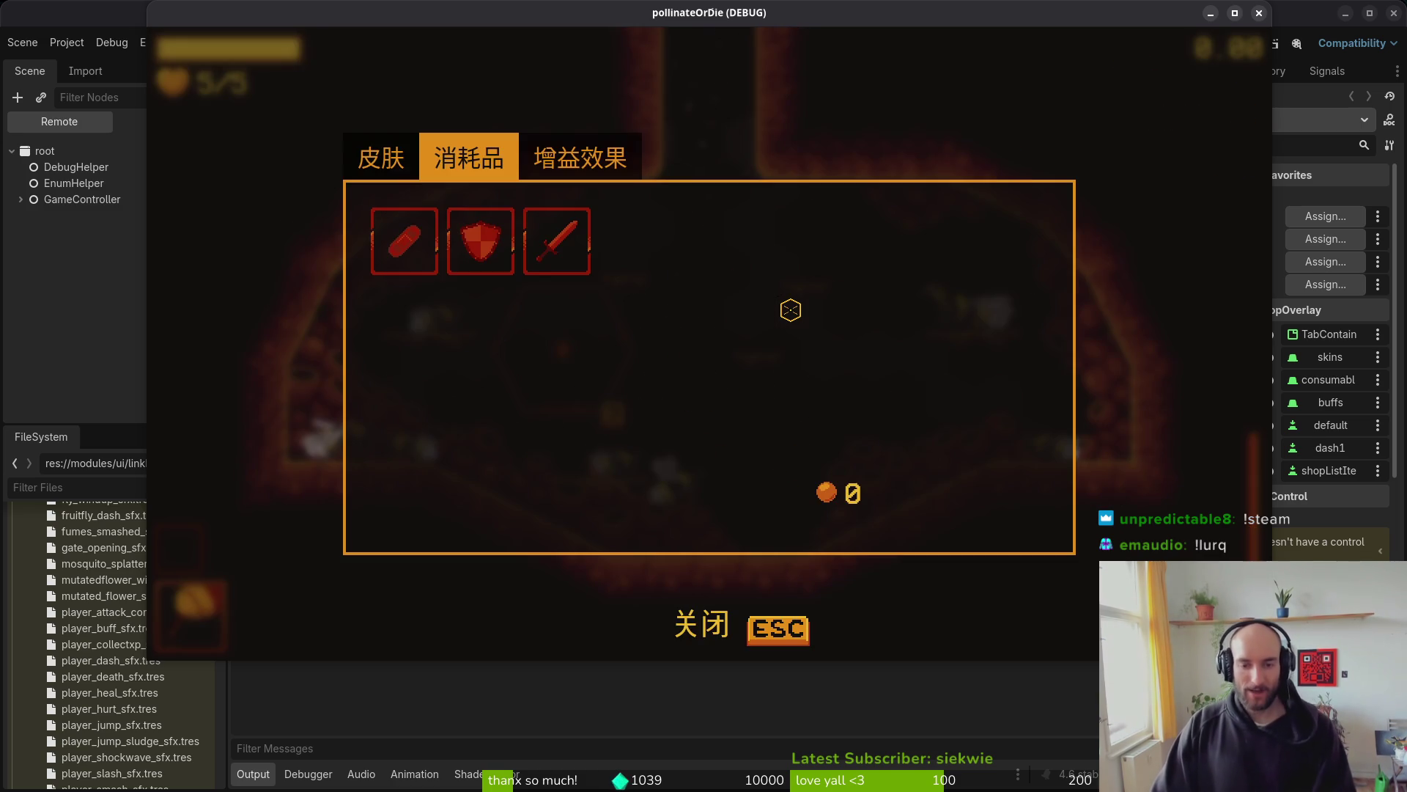
pyautogui.press('Escape')
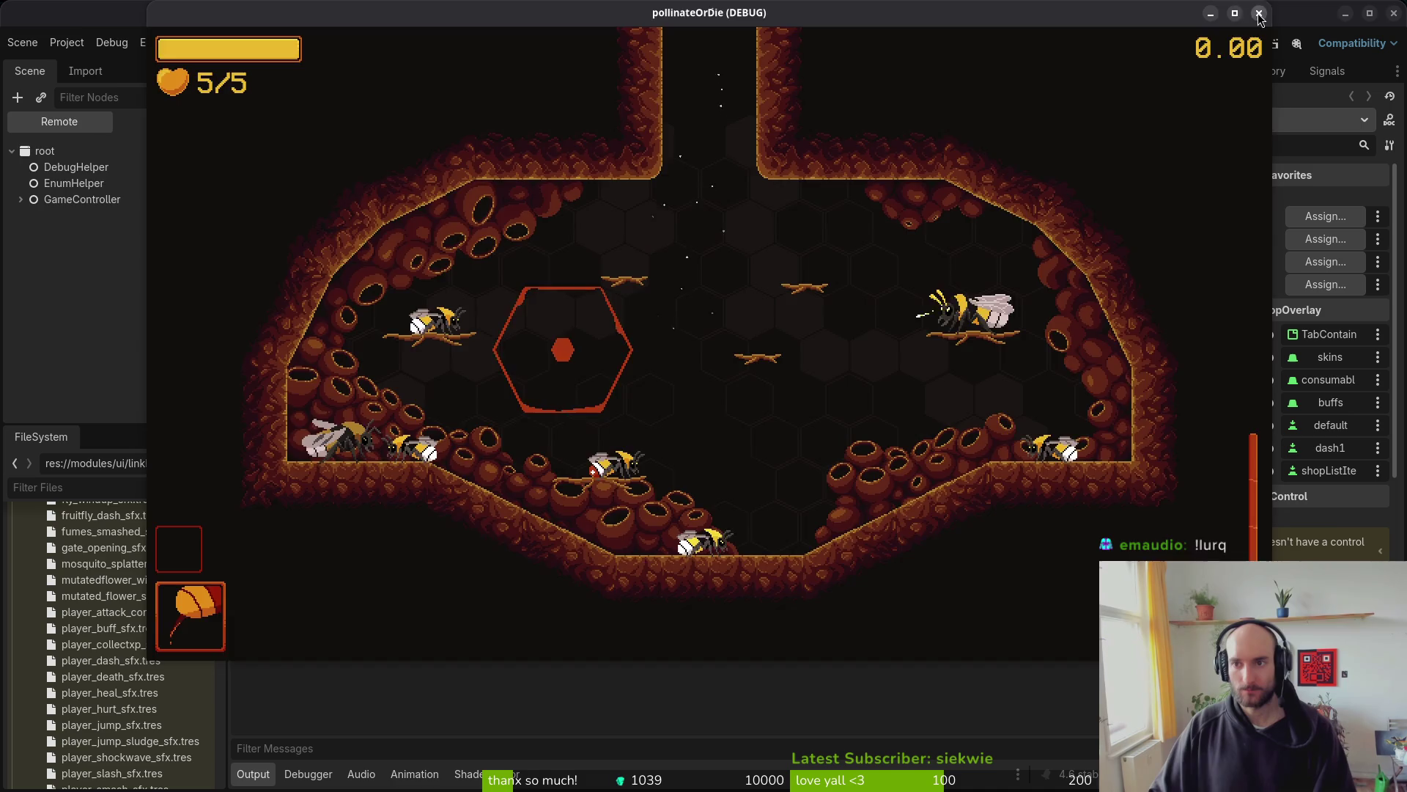
# - Stop the game, save the shop overlay scene, and close the bee reference photo
pyautogui.press('F8')
pyautogui.hotkey('ctrl', 's')
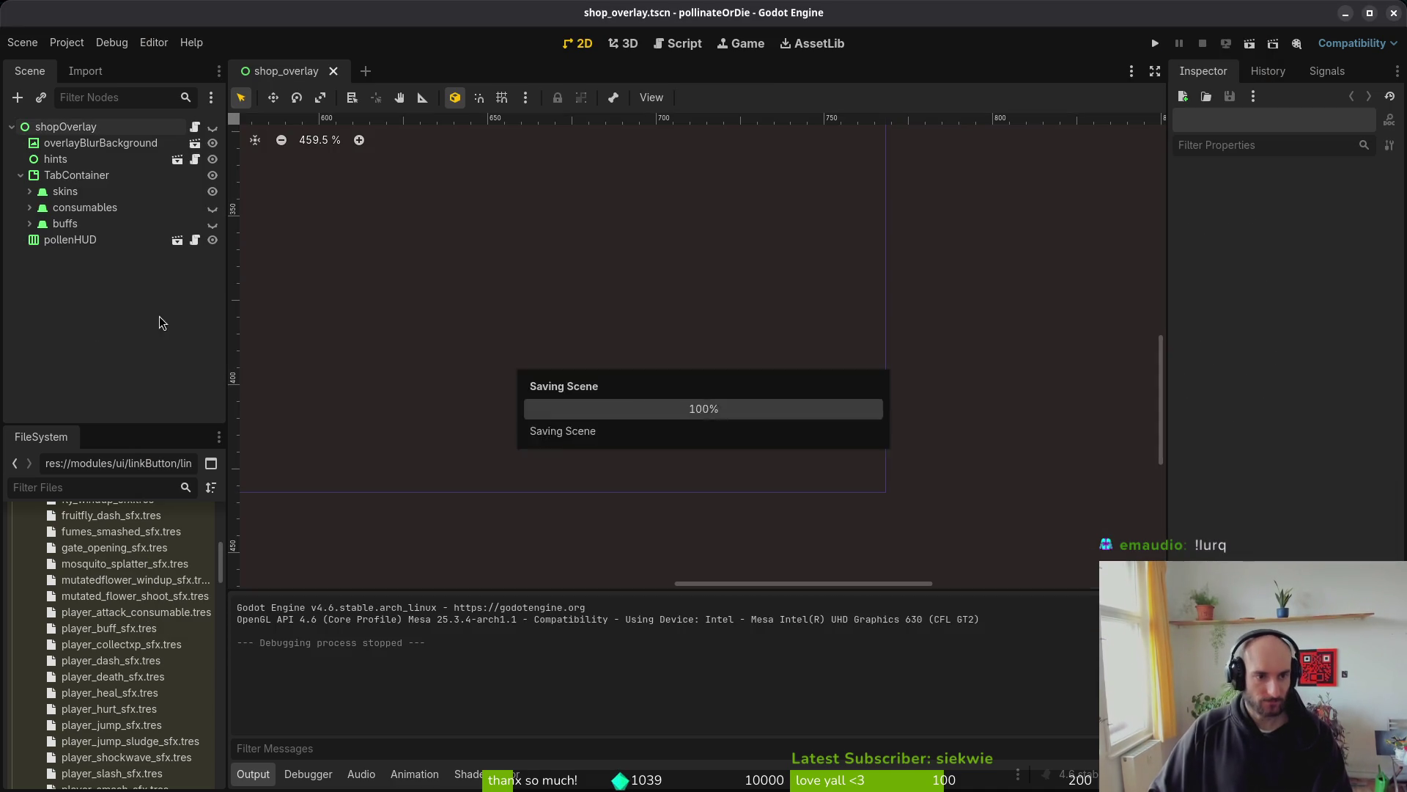
pyautogui.hotkey('alt', 'Tab')
pyautogui.click(963, 213)
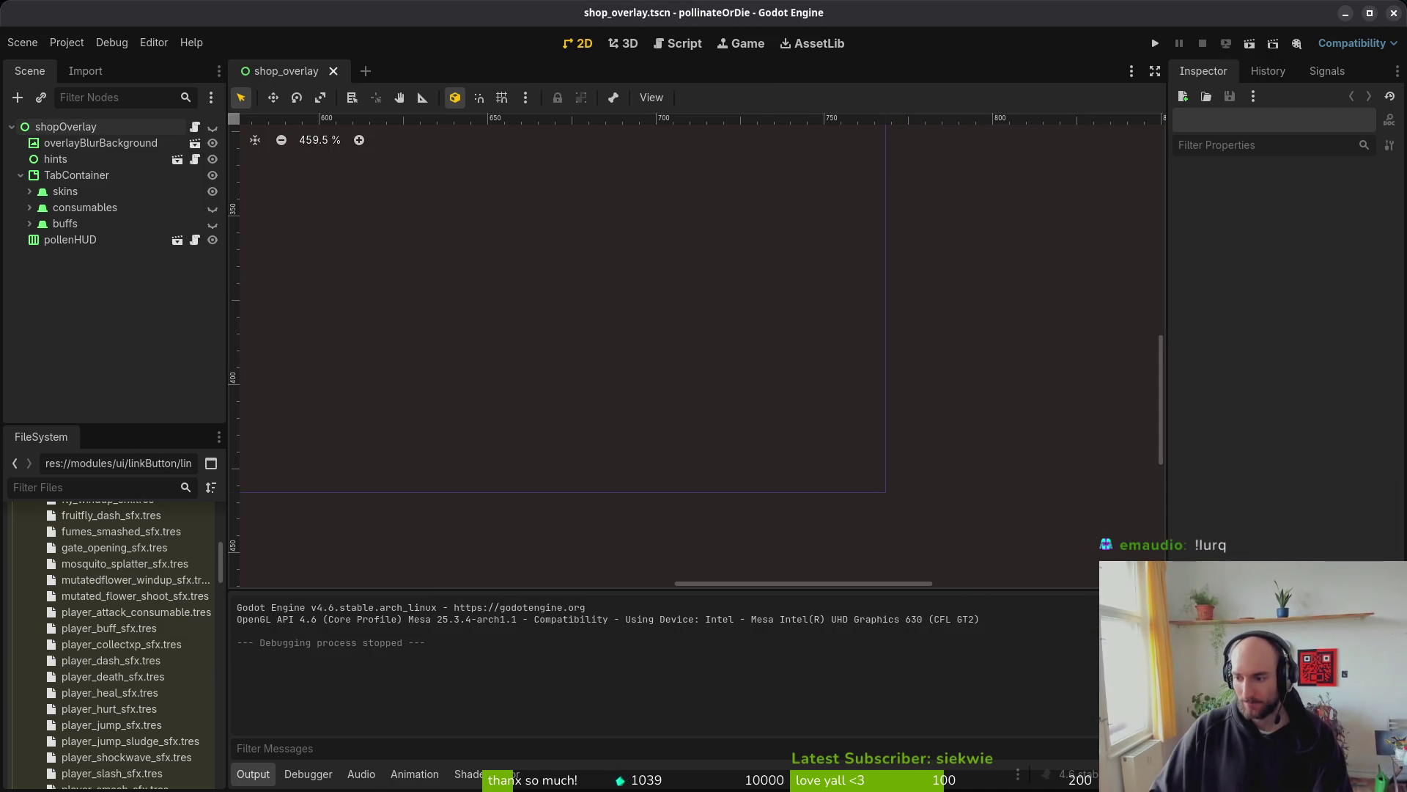
pyautogui.hotkey('alt', 'Tab')
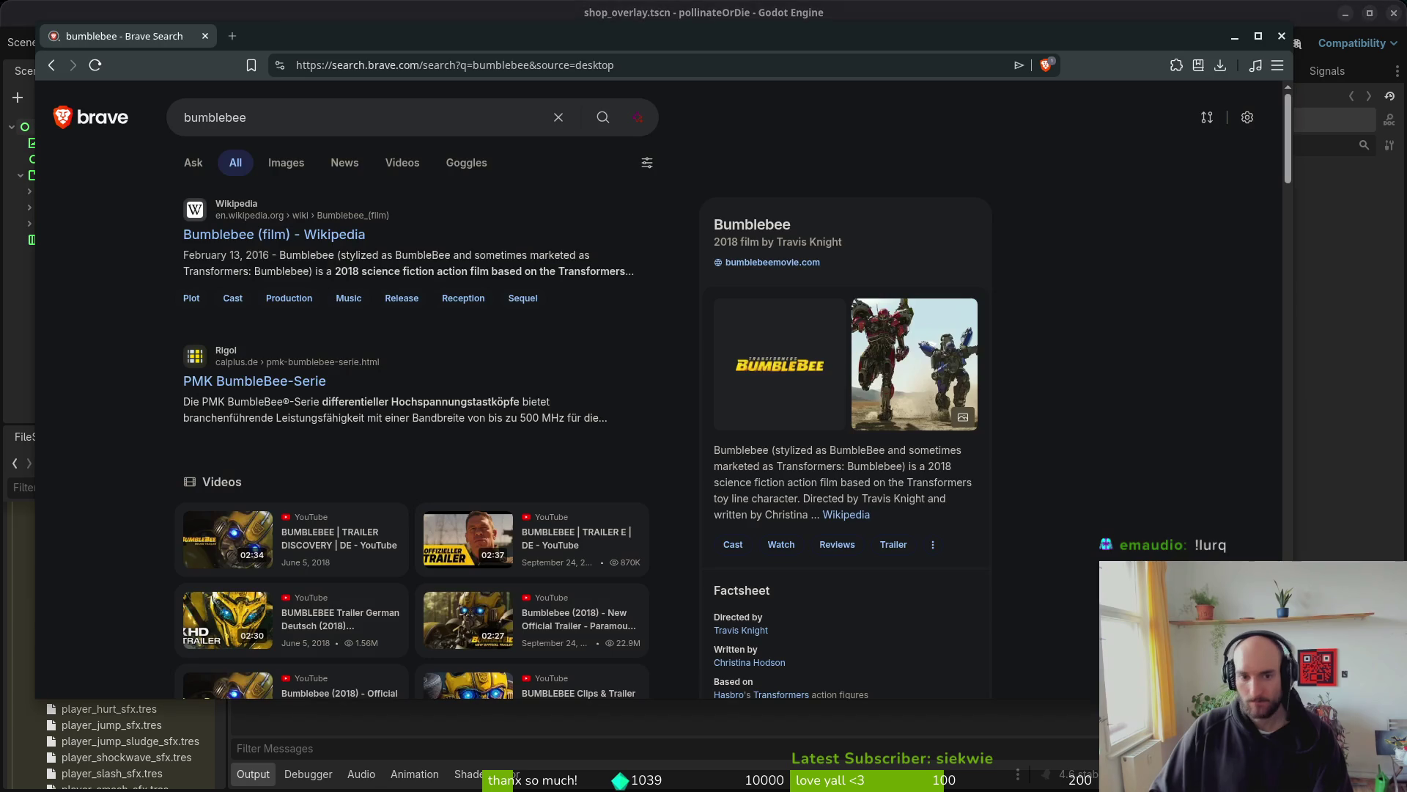
# - Switch from the Brave bumblebee results back to the Godot editor
pyautogui.hotkey('alt', 'Tab')
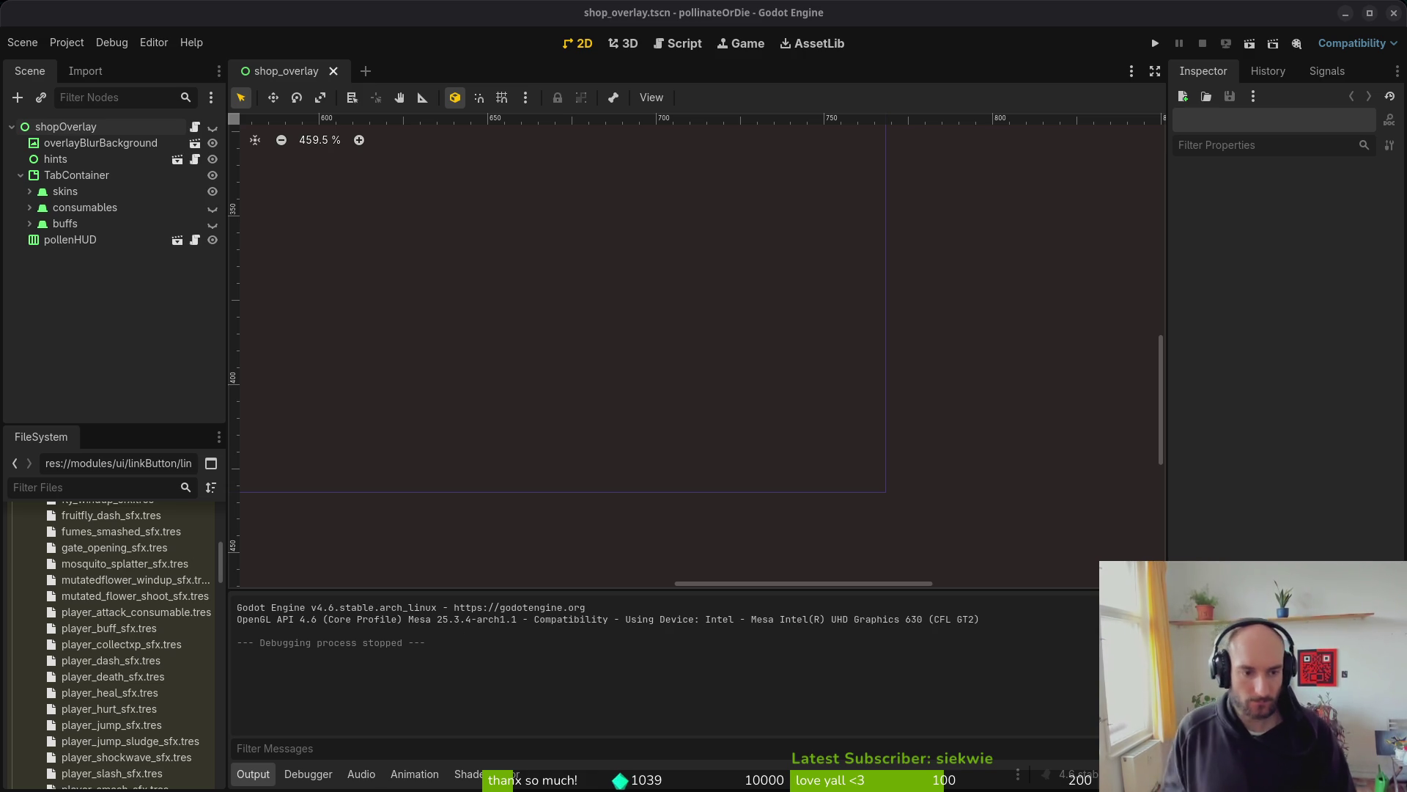
# - Fold the TabContainer node, save and close Godot, and close the file browser over Aseprite
pyautogui.click(21, 175)
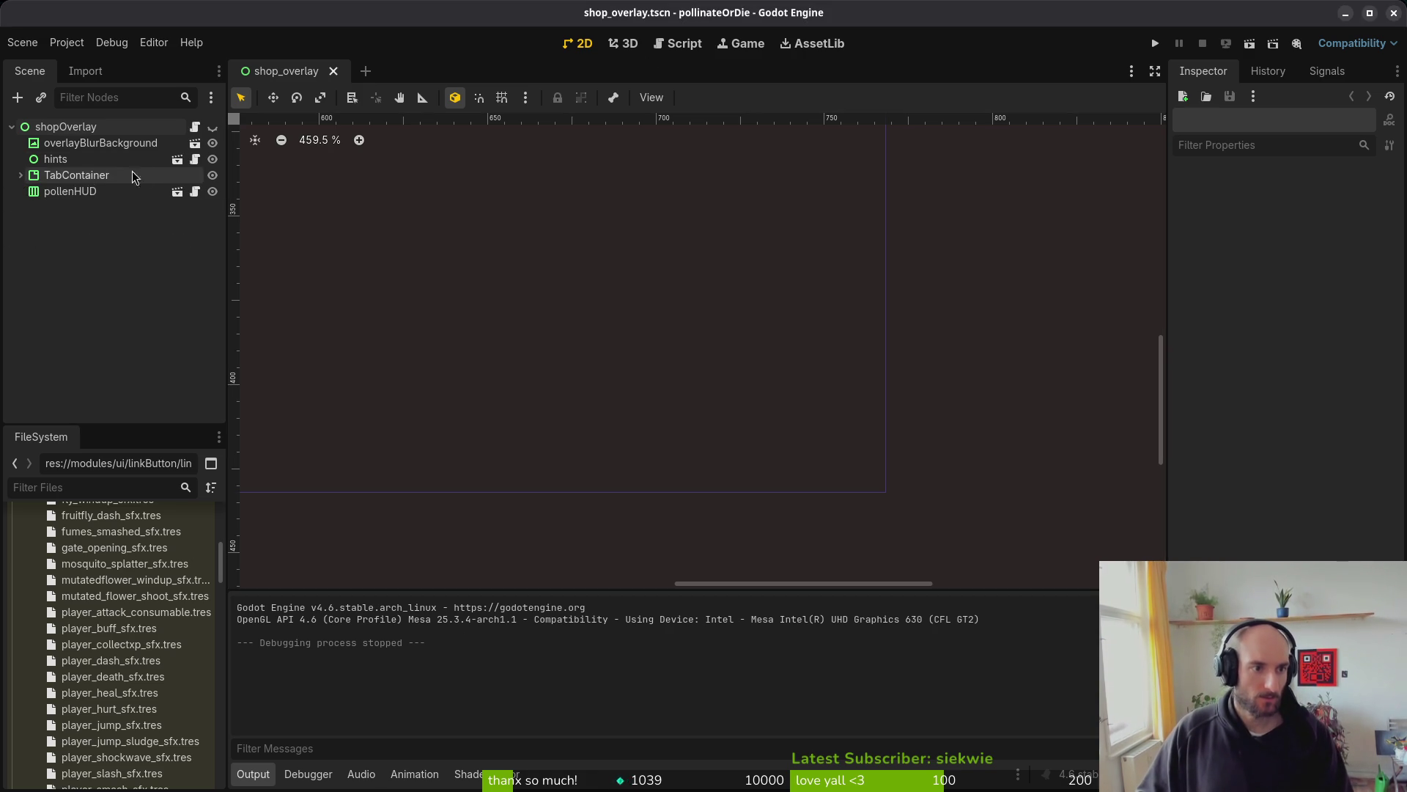
pyautogui.click(1394, 13)
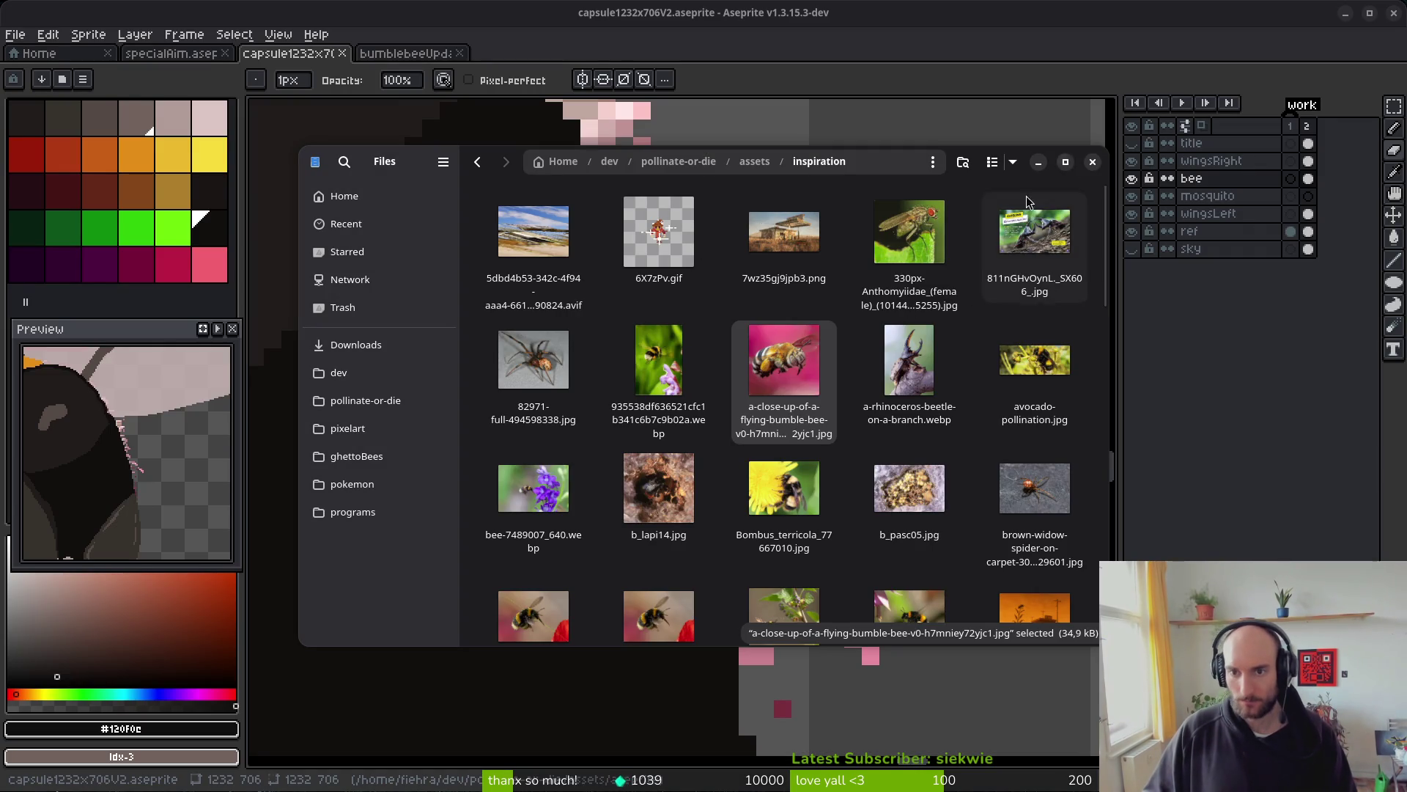
pyautogui.click(1092, 162)
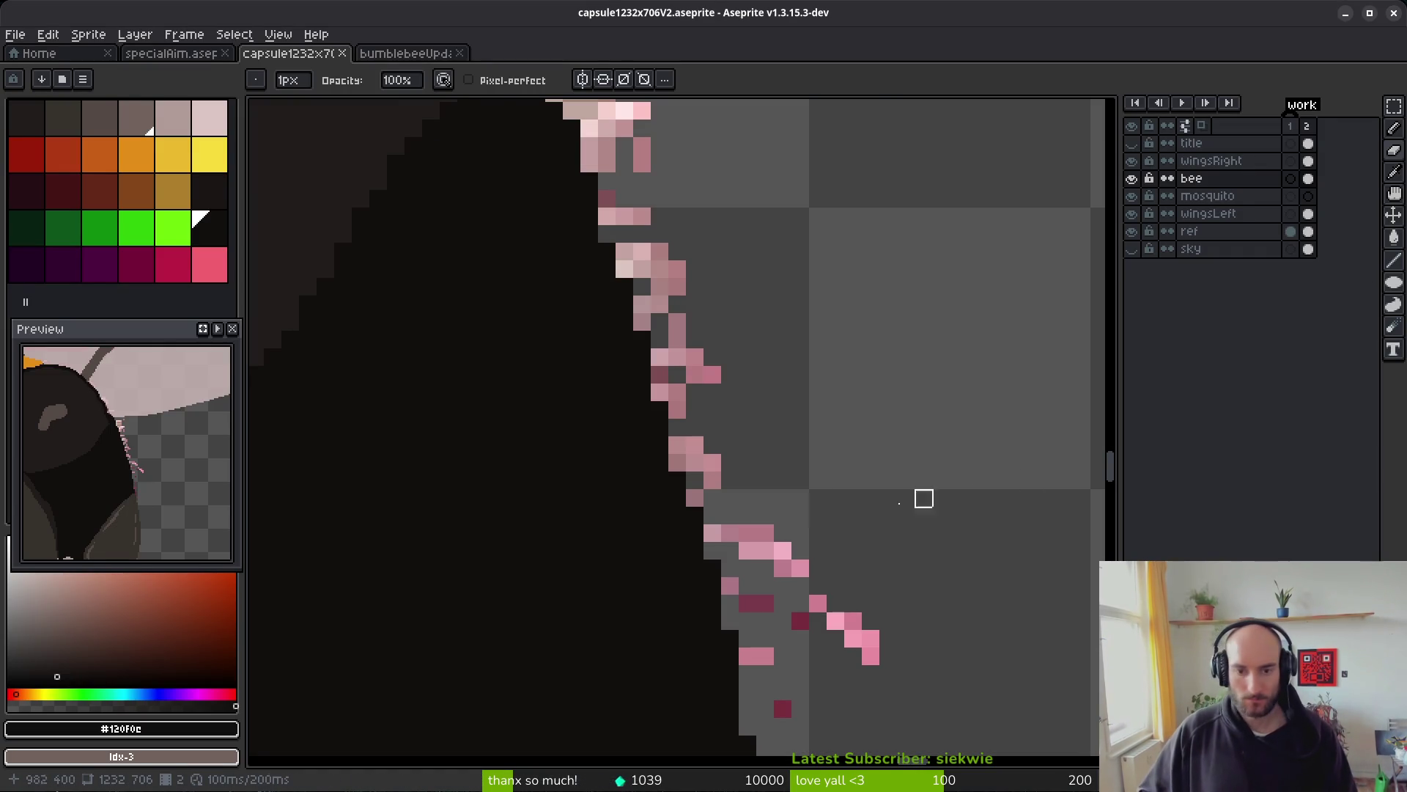
# - Zoom to the bee's legs and eyedrop the pale wing colour #c2aeac
pyautogui.scroll(-5, 723, 439)
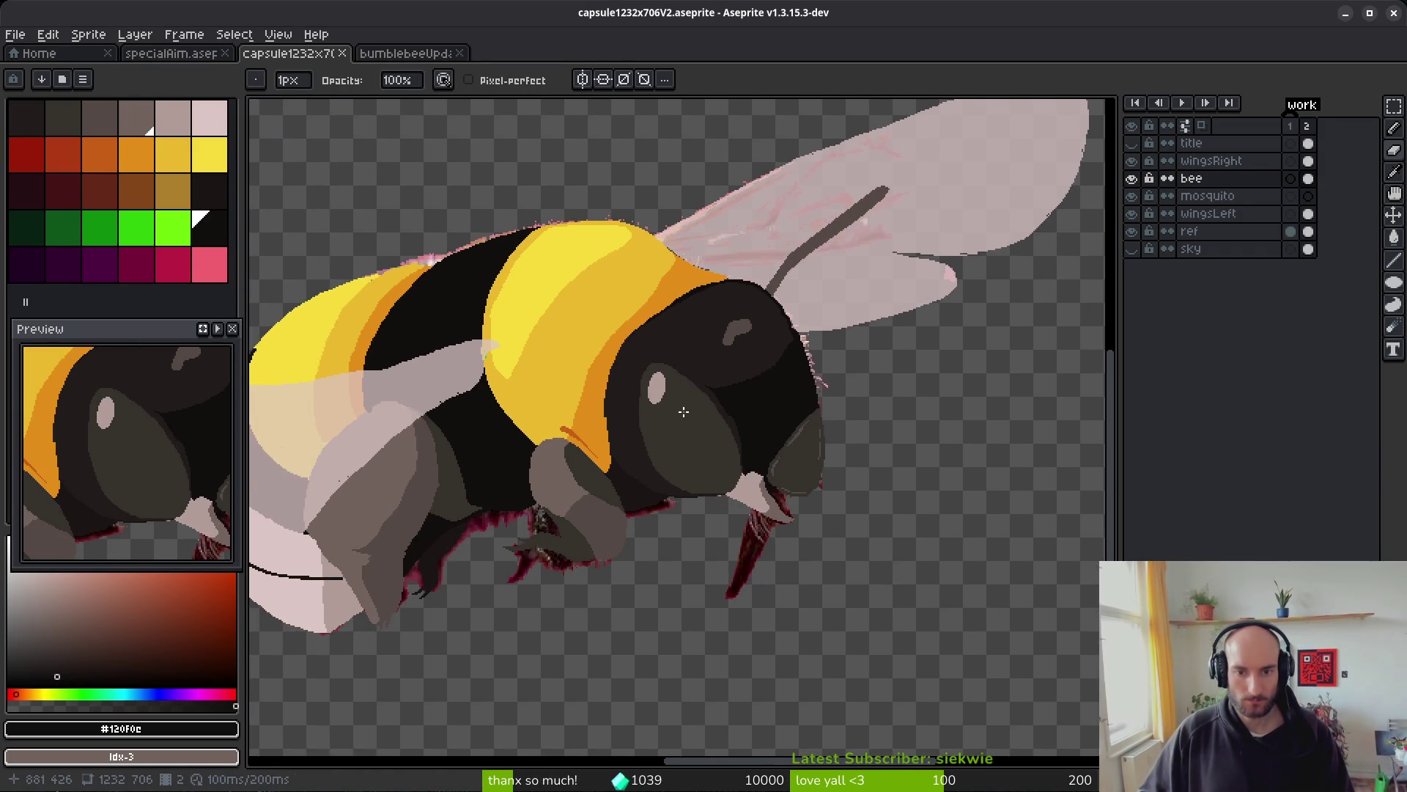
pyautogui.moveTo(683, 411); pyautogui.dragTo(721, 406)
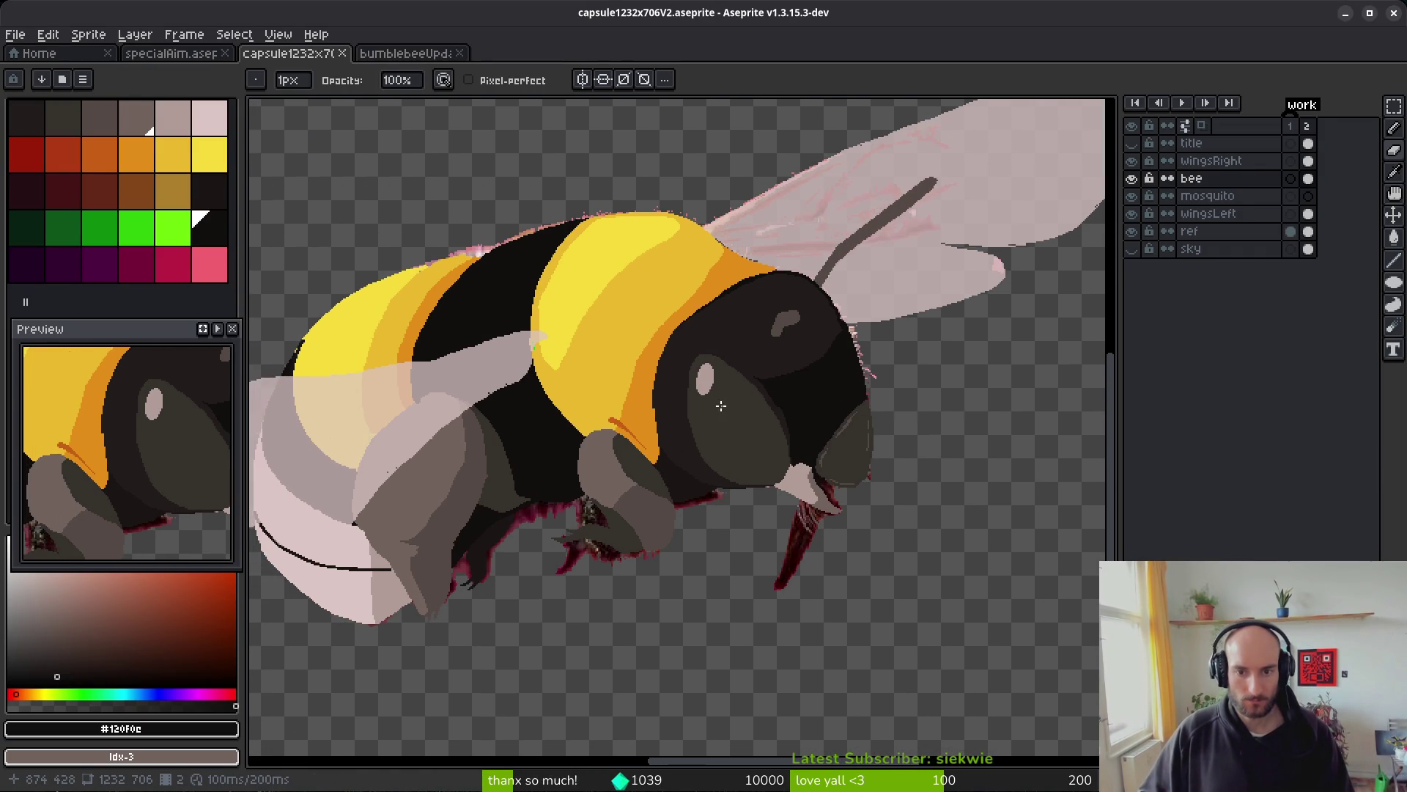
pyautogui.hscroll(-5, 723, 386)
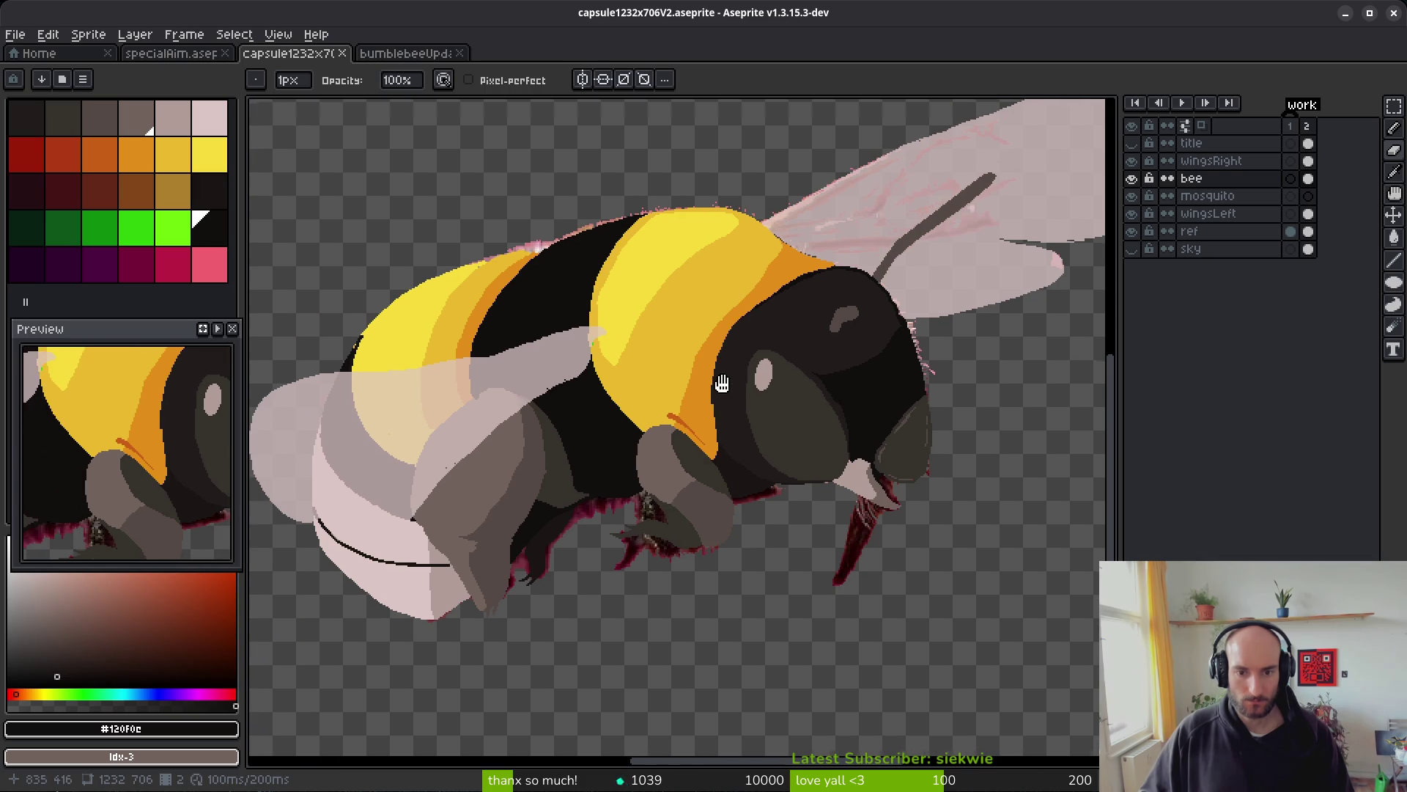
pyautogui.scroll(-2, 669, 403)
pyautogui.scroll(4, 732, 389)
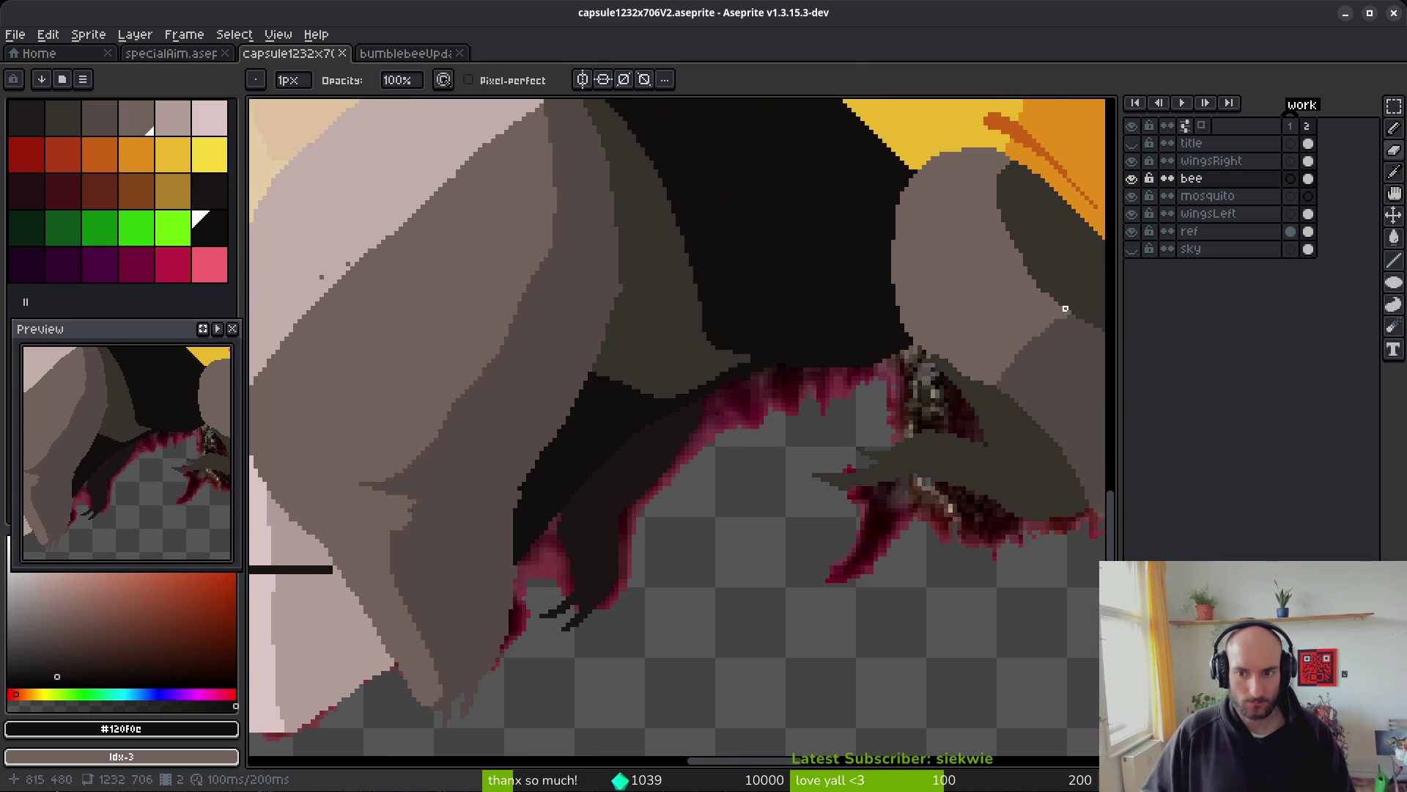
pyautogui.scroll(-2, 945, 388)
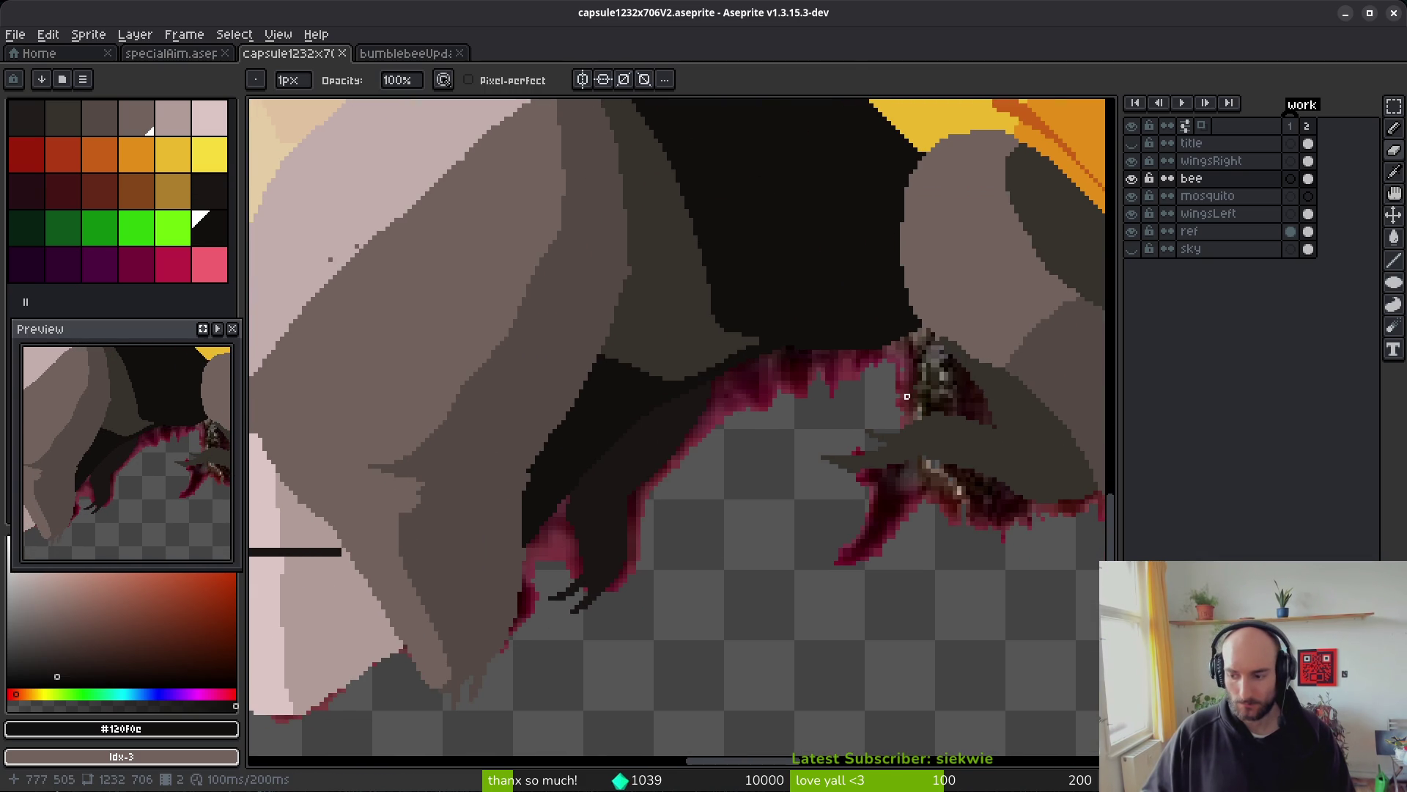
pyautogui.keyDown('alt'); pyautogui.click(1082, 273); pyautogui.keyUp('alt')
pyautogui.hscroll(-5, 664, 293)
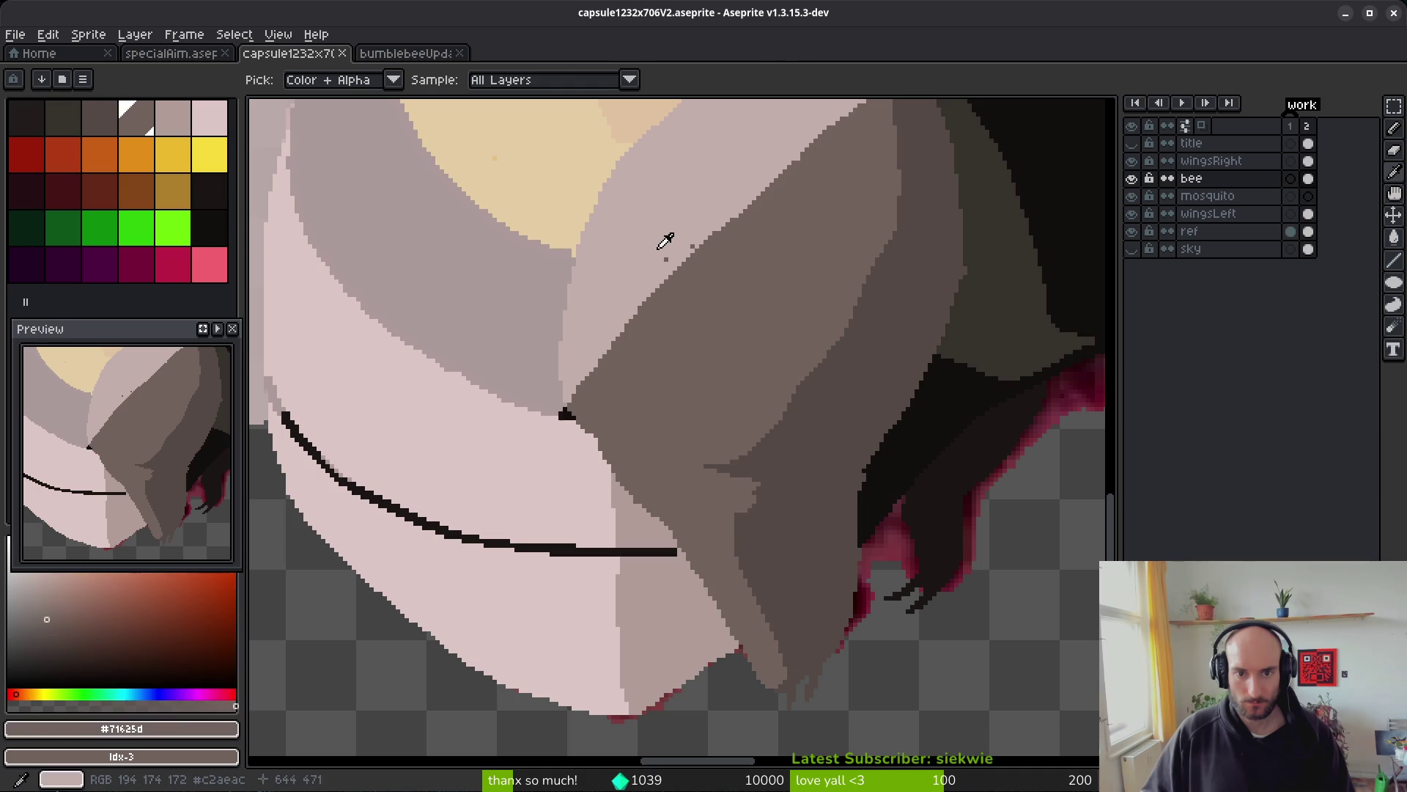
pyautogui.keyDown('alt'); pyautogui.click(665, 240); pyautogui.keyUp('alt')
# - On the wingsRight layer, pencil pale #c2aeac pixels into the wing near the legs
pyautogui.scroll(3, 665, 238)
pyautogui.click(659, 228)
pyautogui.hotkey('ctrl', 'z')
pyautogui.press('Up')
pyautogui.click(660, 227)
pyautogui.click(741, 204)
pyautogui.hotkey('ctrl', 'z')
pyautogui.click(659, 228)
pyautogui.scroll(-2, 637, 315)
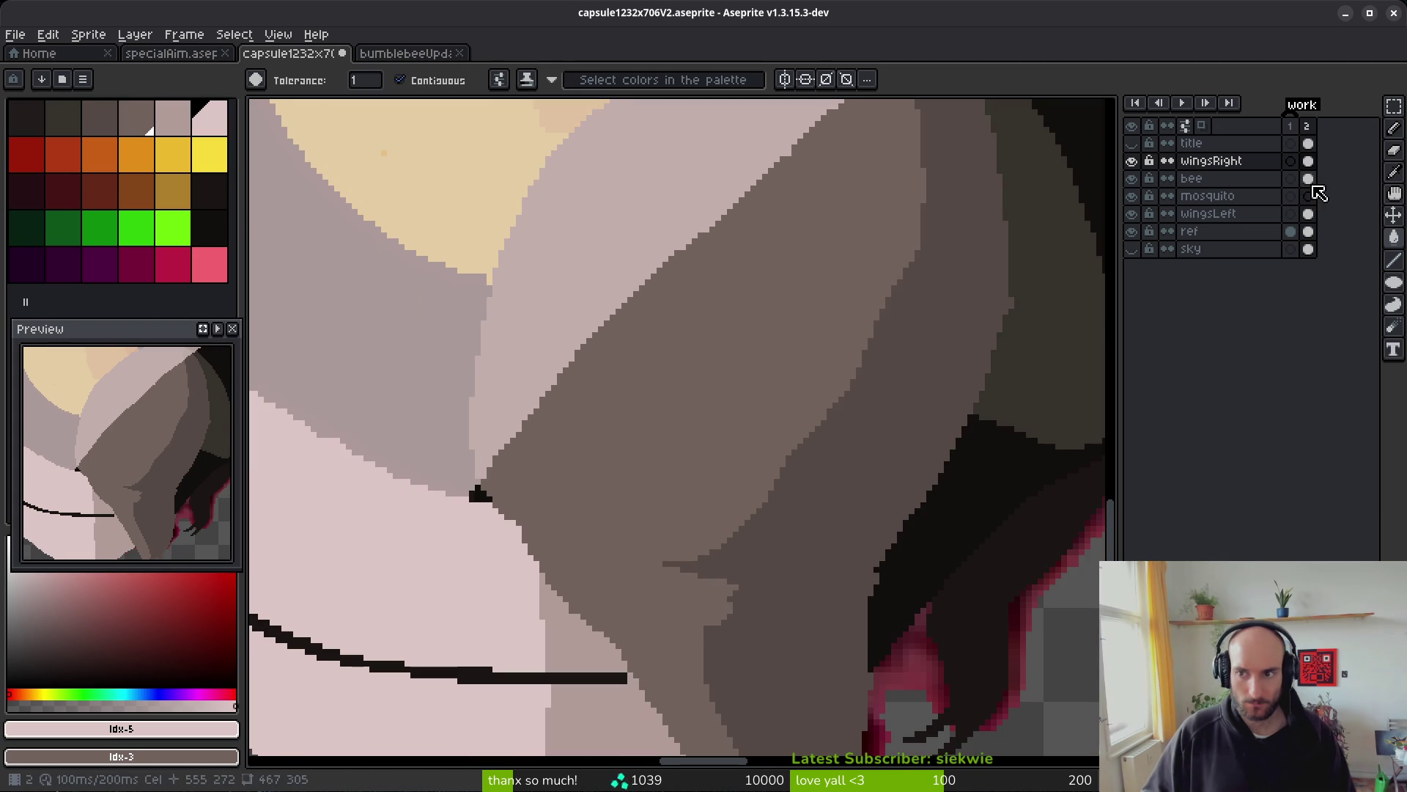
# - Save the artwork and hide the wingsRight and wingsLeft layers
pyautogui.click(1311, 180)
pyautogui.hotkey('ctrl', 's')
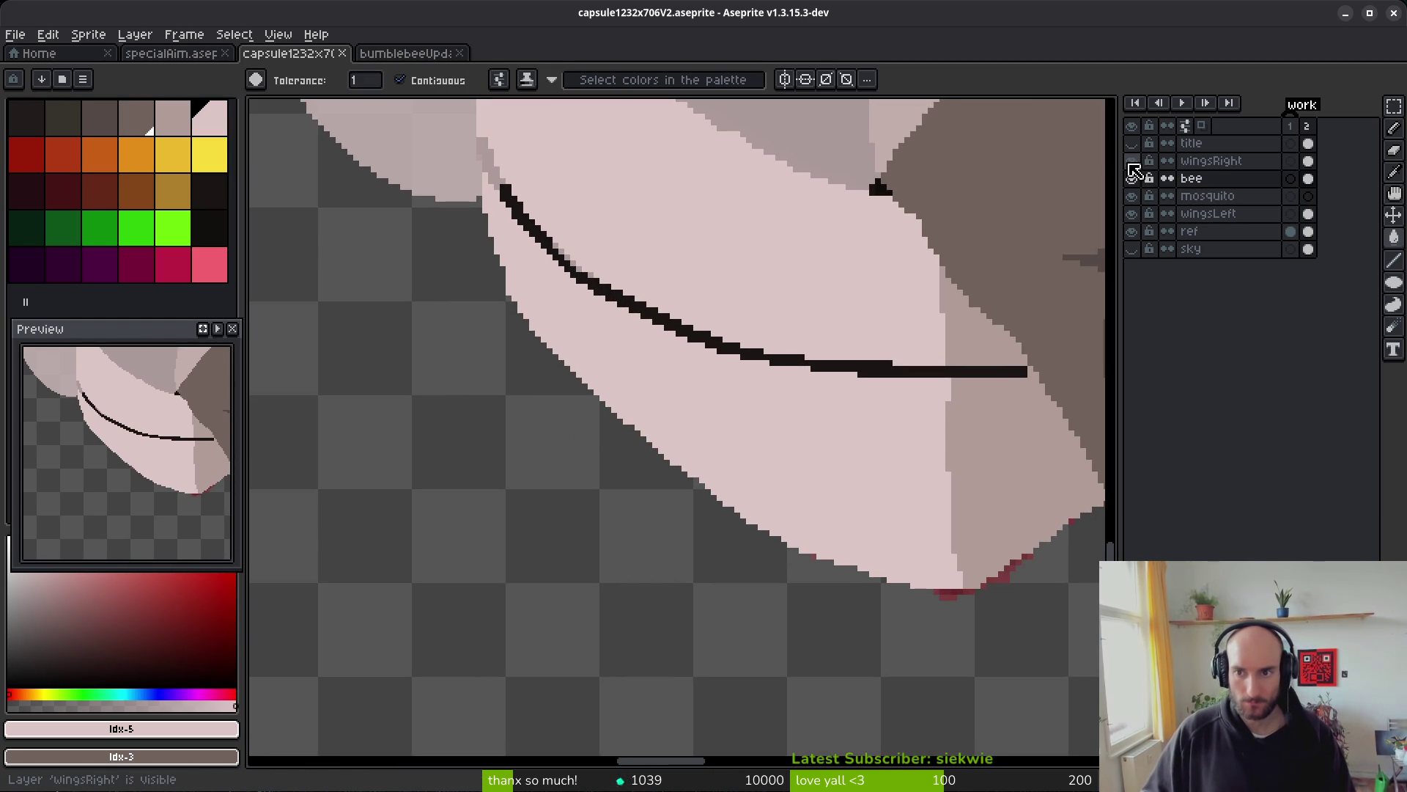
pyautogui.click(1132, 161)
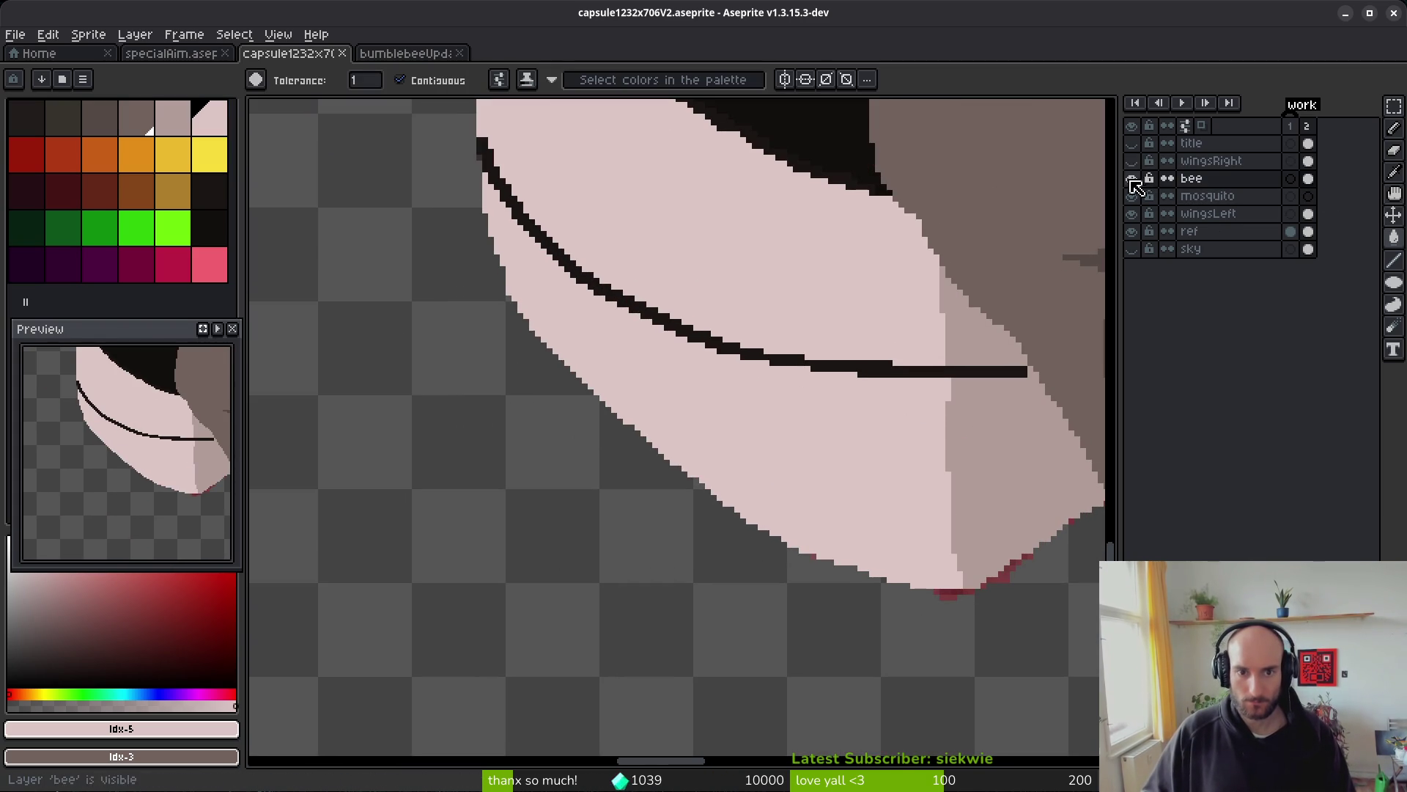
pyautogui.click(1132, 213)
# - Pencil pale pink along the bee's diagonal lower edge and bucket-fill the gaps
pyautogui.scroll(2, 760, 366)
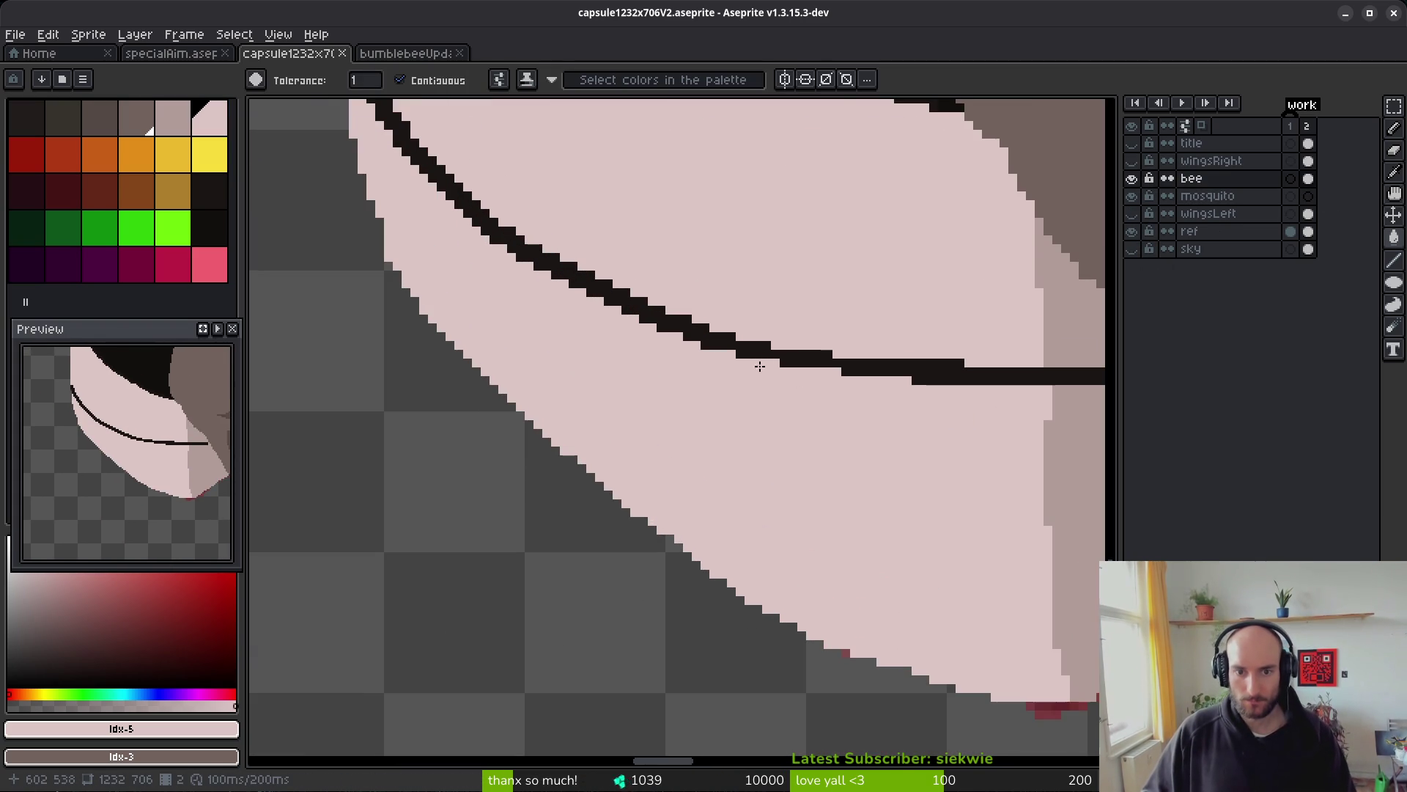
pyautogui.scroll(2, 691, 435)
pyautogui.scroll(3, 601, 371)
pyautogui.press('b')
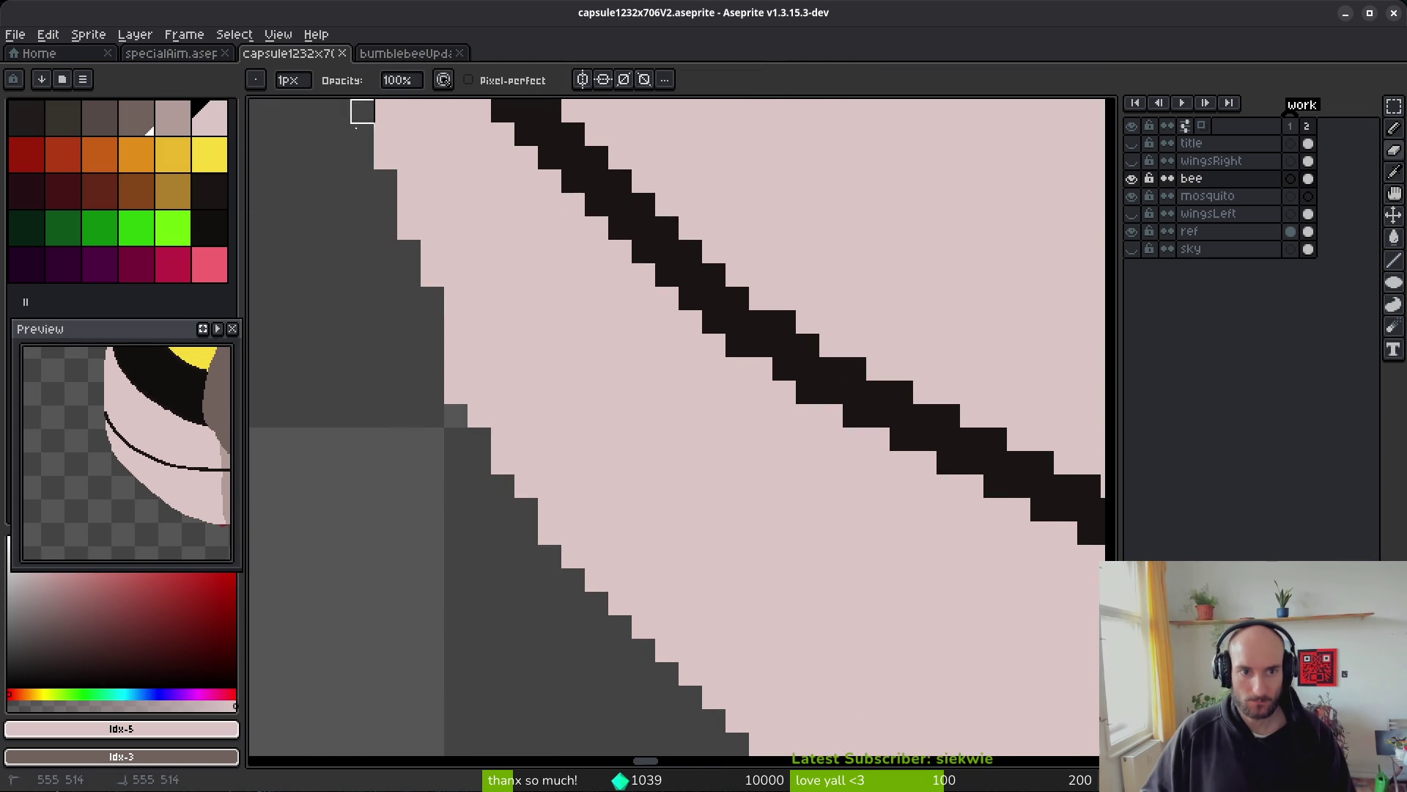
pyautogui.scroll(-4, 584, 481)
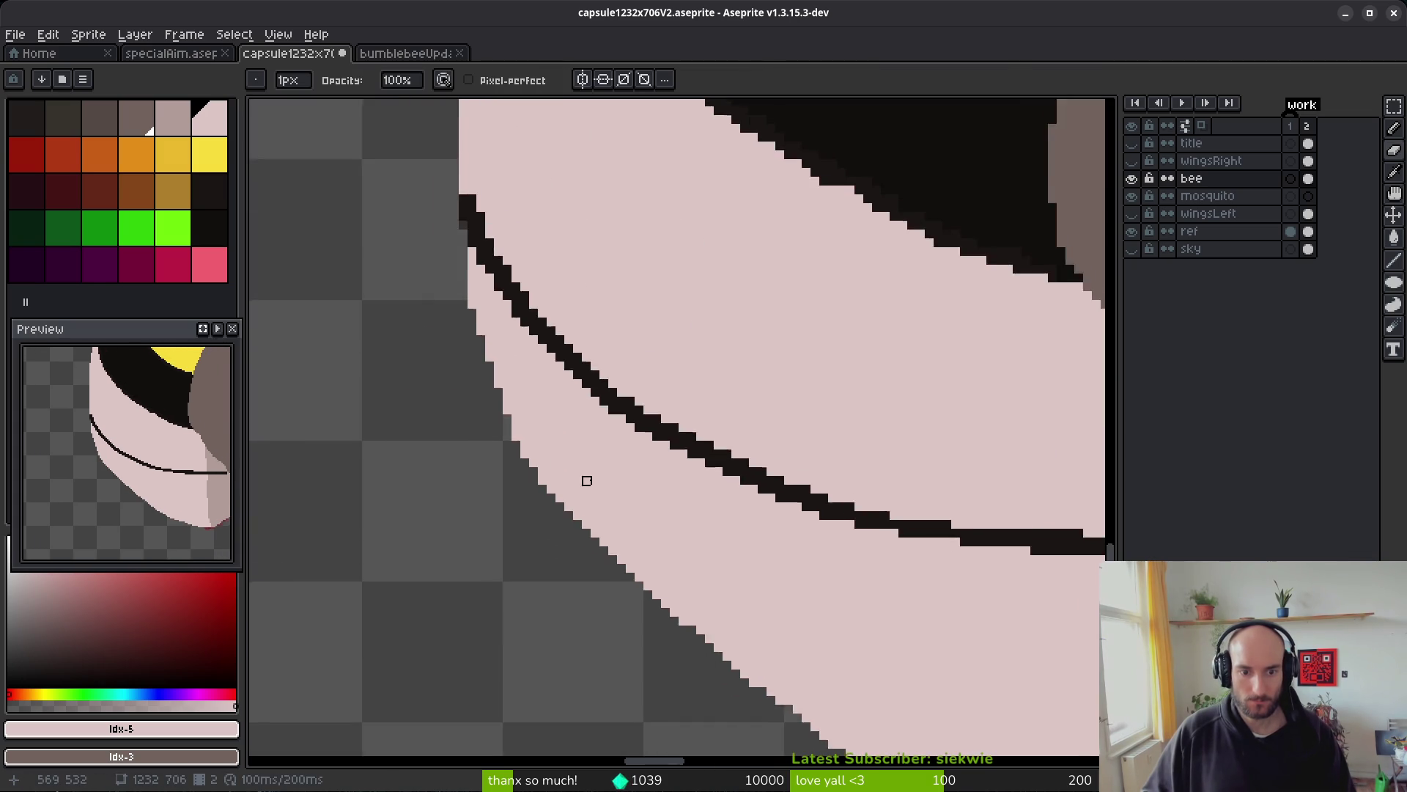
pyautogui.scroll(3, 571, 418)
pyautogui.scroll(-3, 654, 412)
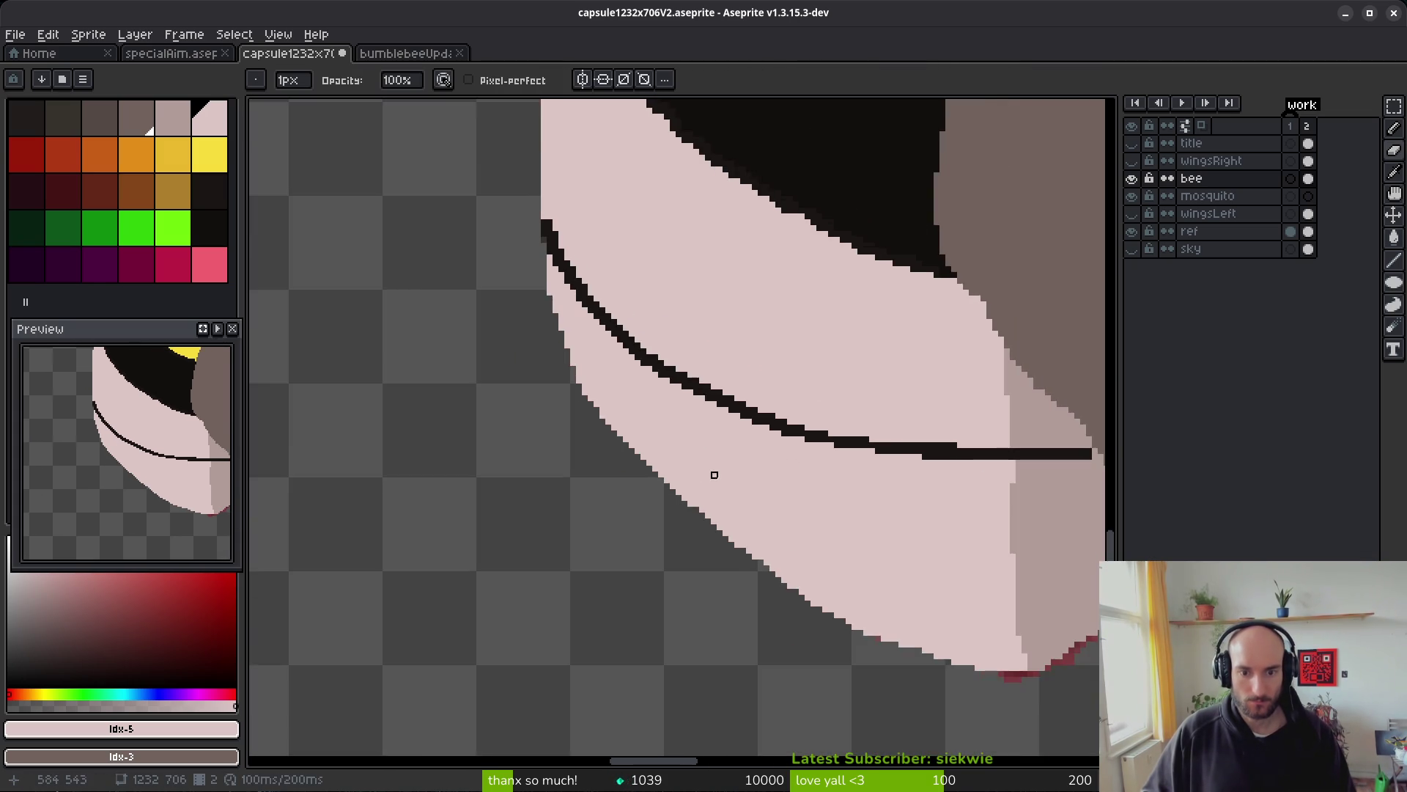
pyautogui.scroll(2, 647, 396)
pyautogui.keyDown('alt'); pyautogui.click(537, 324); pyautogui.keyUp('alt')
pyautogui.moveTo(496, 324)
pyautogui.mouseDown()
pyautogui.moveTo(525, 377)
pyautogui.moveTo(625, 476)
pyautogui.moveTo(825, 597)
pyautogui.mouseUp()
pyautogui.press('g')
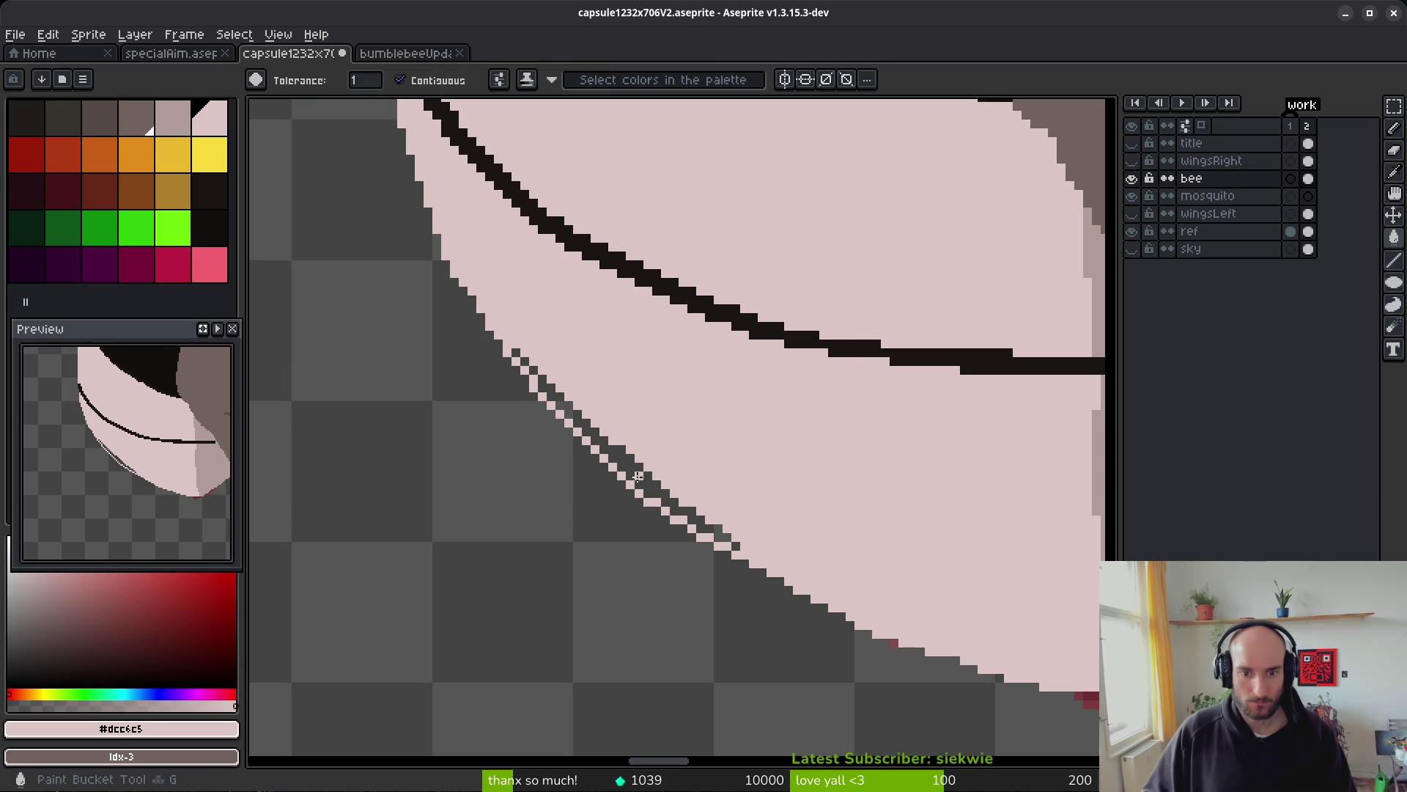
pyautogui.click(646, 458)
# - Erase stray fringe pixels on the lower edge and touch it up with greyish pink #b19d99
pyautogui.scroll(-2, 733, 513)
pyautogui.scroll(3, 715, 545)
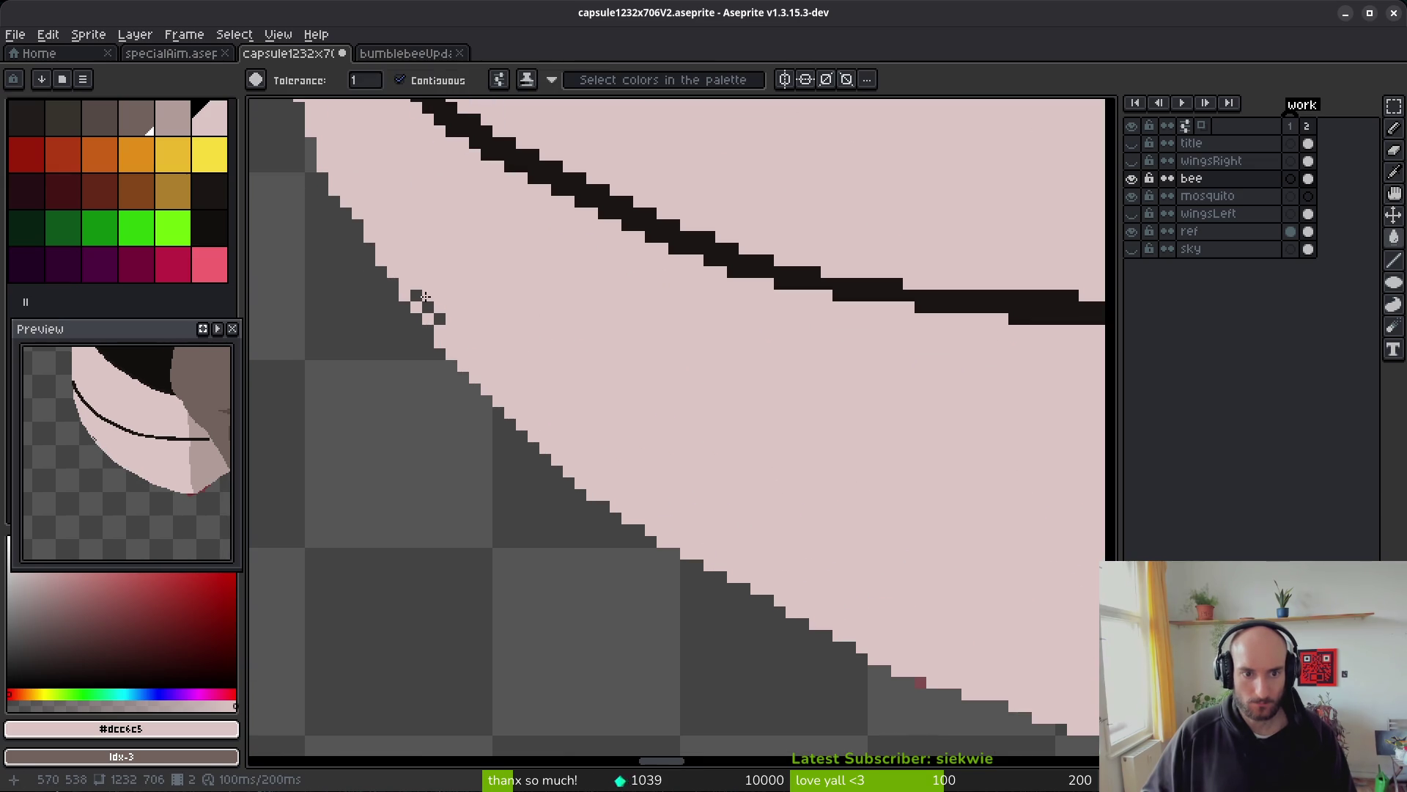
pyautogui.scroll(-3, 565, 364)
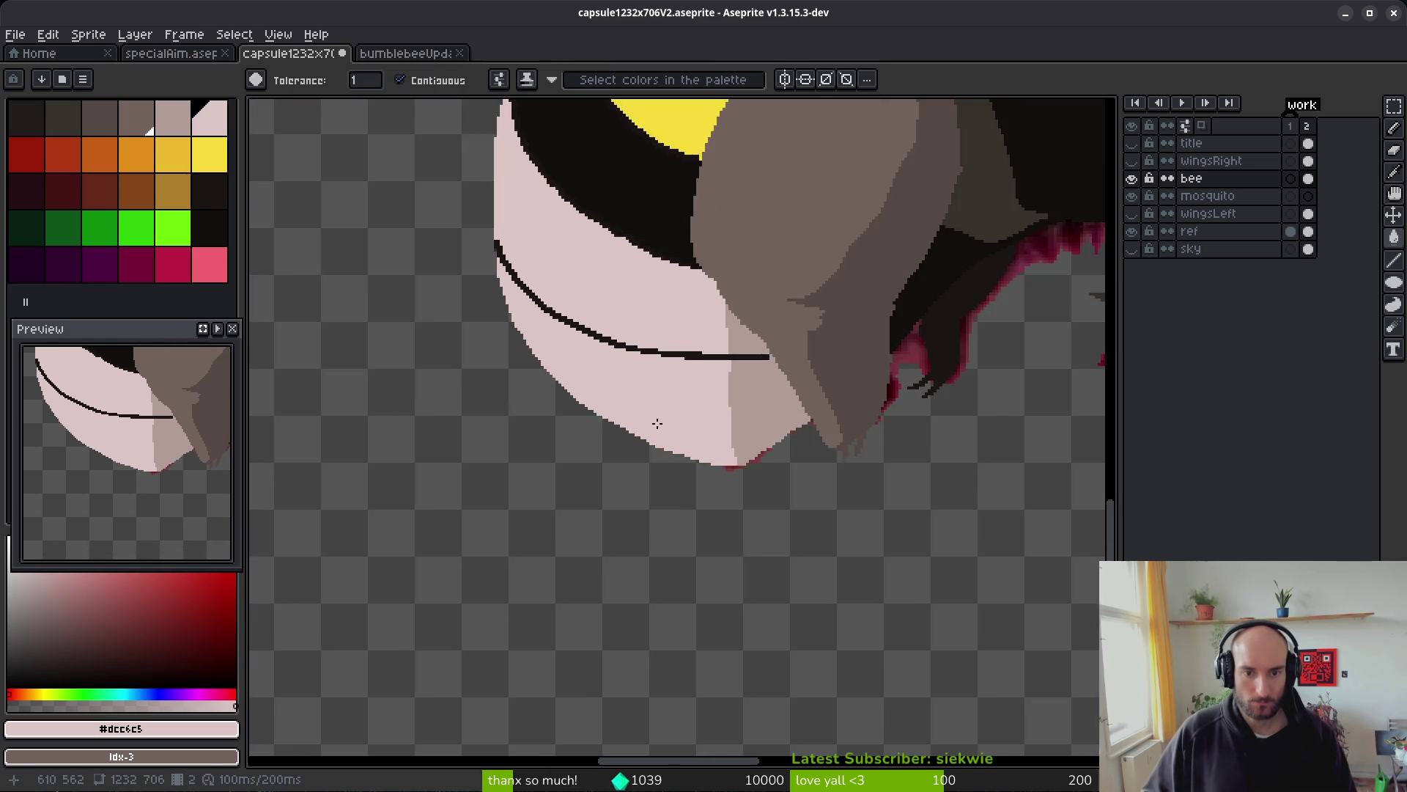
pyautogui.scroll(3, 645, 411)
pyautogui.press('e')
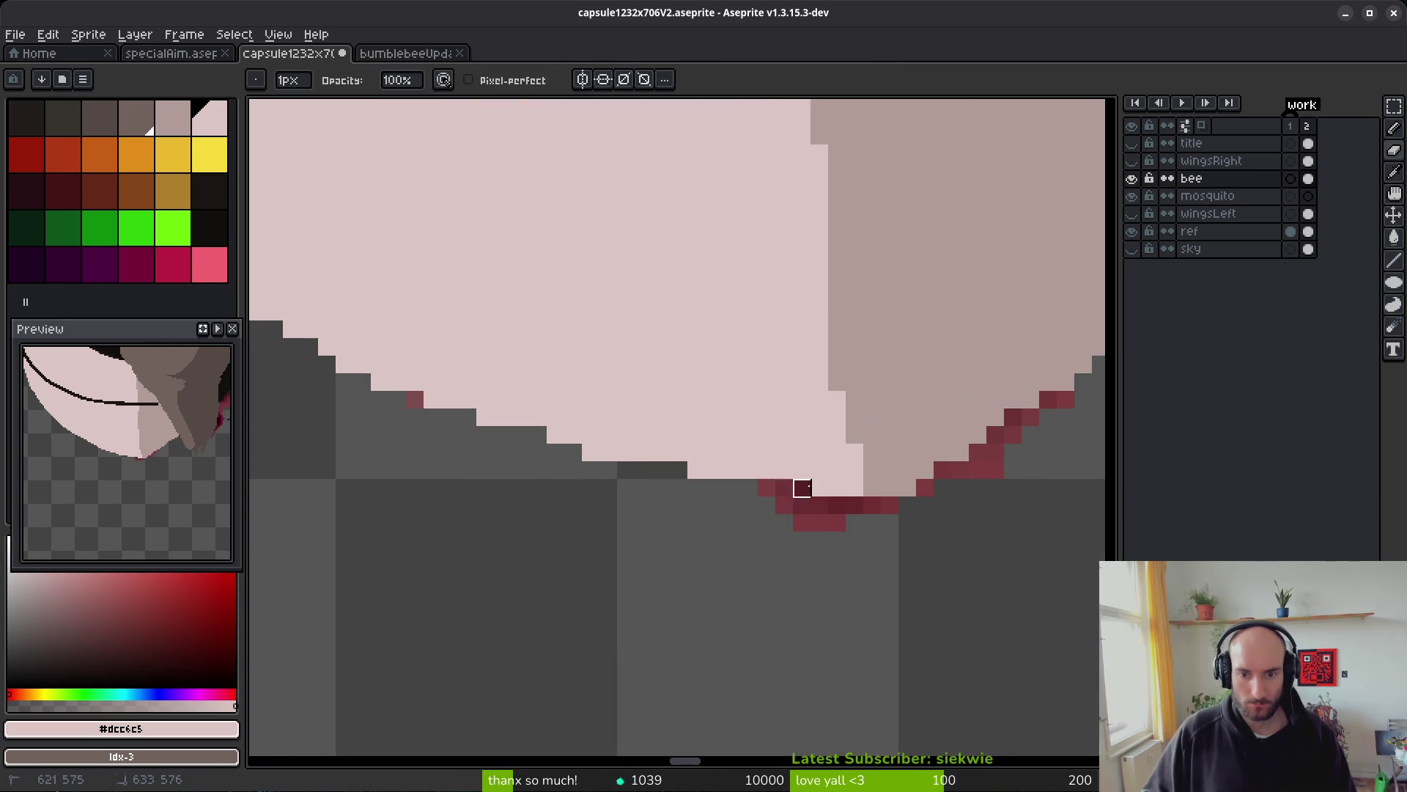
pyautogui.scroll(-3, 1030, 452)
pyautogui.scroll(3, 619, 547)
pyautogui.moveTo(652, 529); pyautogui.dragTo(673, 530)
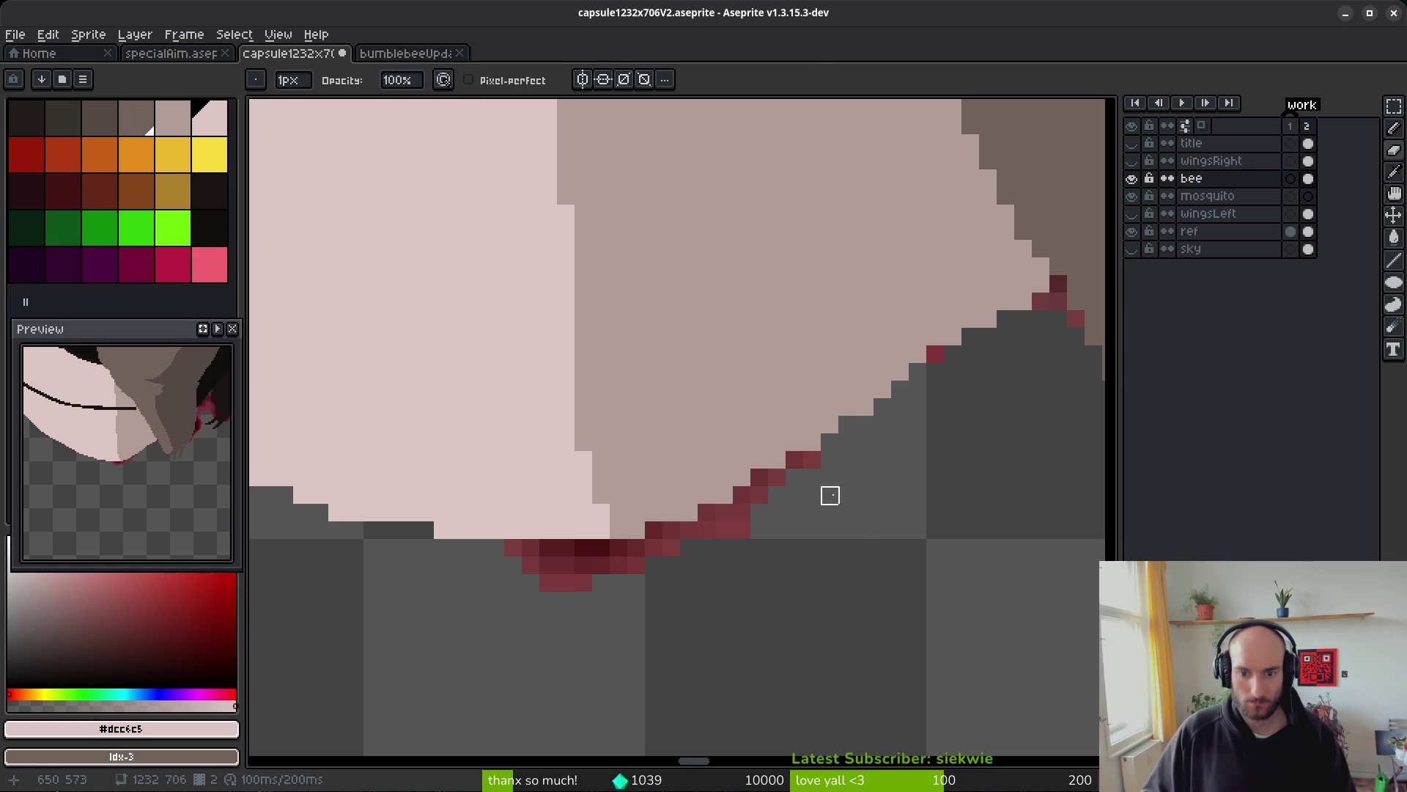
pyautogui.press('b')
pyautogui.keyDown('alt'); pyautogui.click(775, 418); pyautogui.keyUp('alt')
pyautogui.click(794, 459)
pyautogui.click(846, 440)
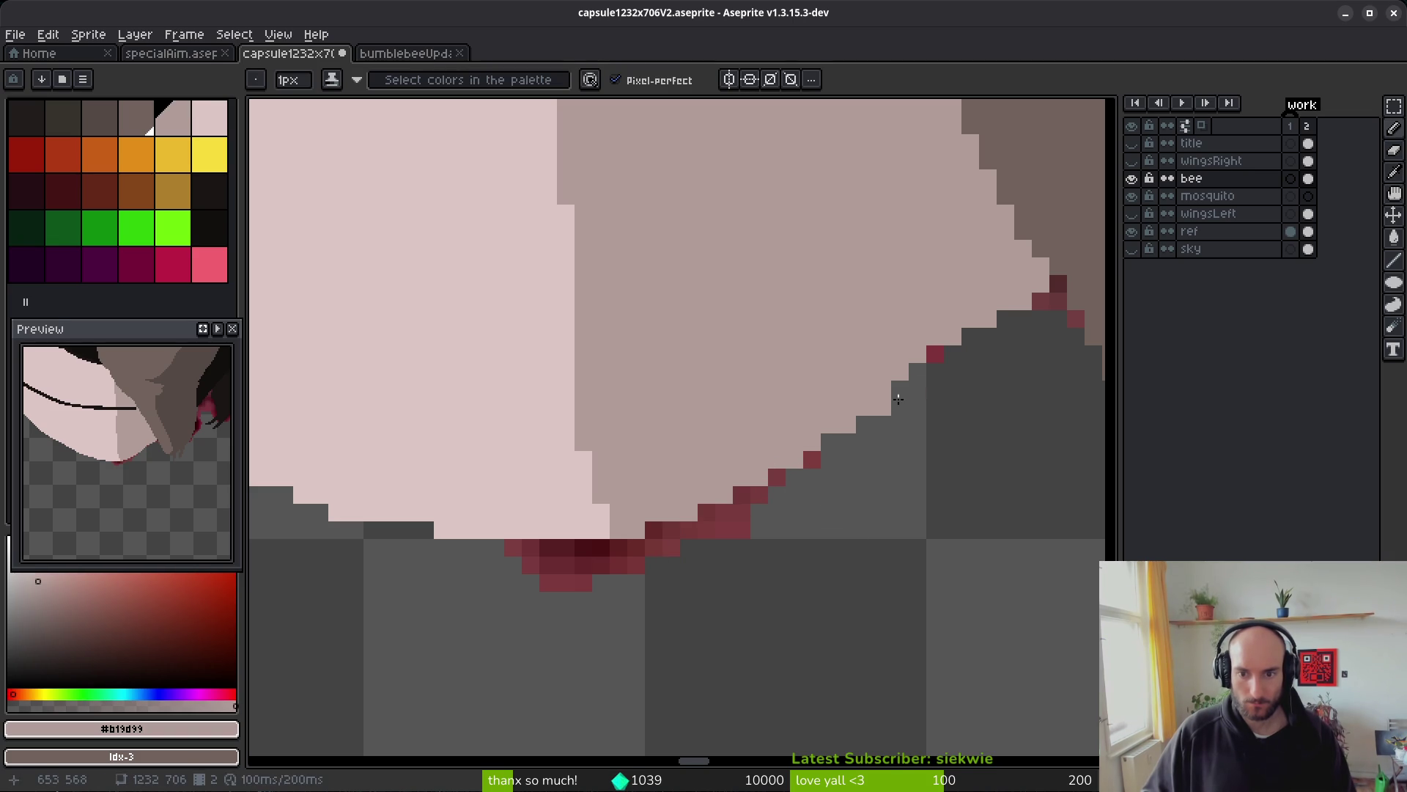
pyautogui.scroll(-4, 967, 366)
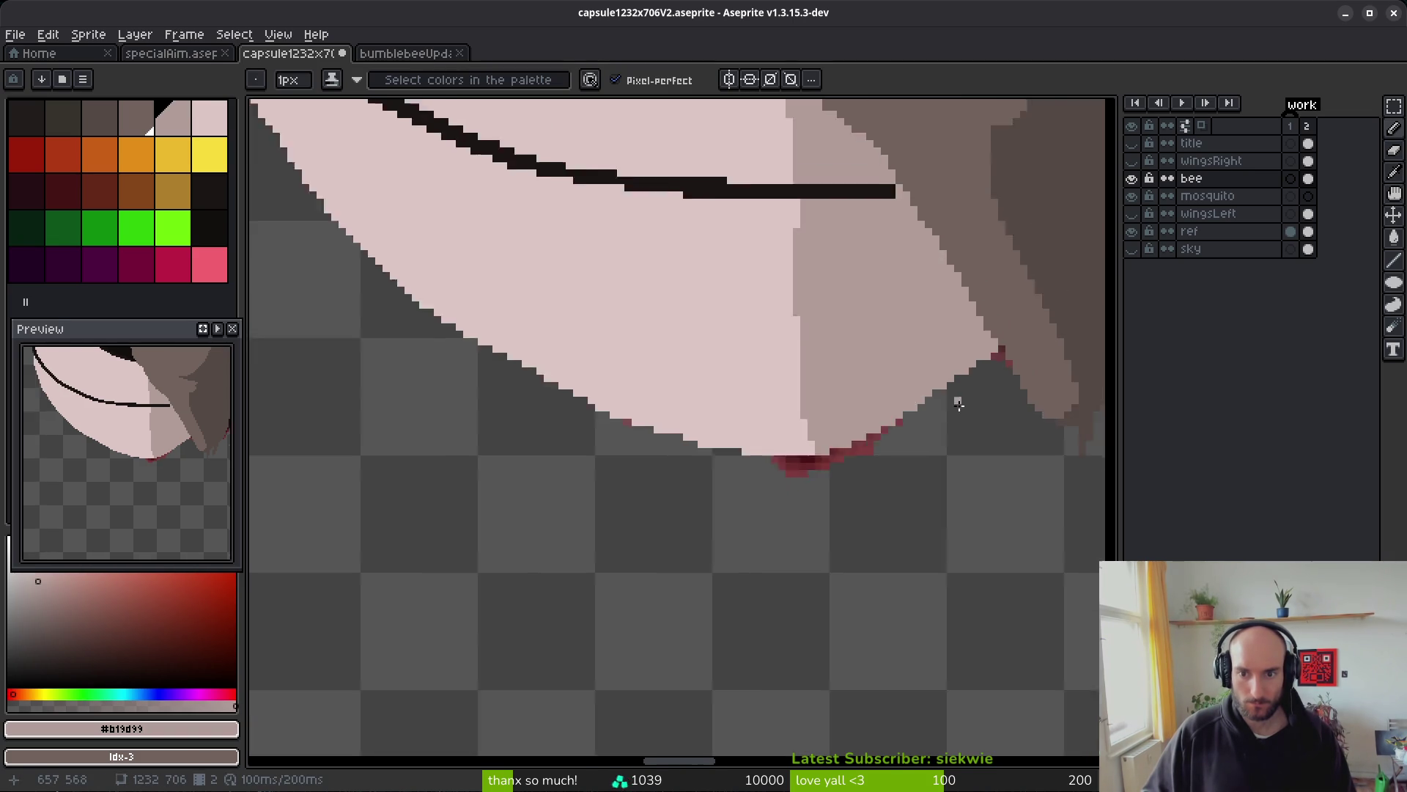
pyautogui.scroll(3, 943, 440)
pyautogui.scroll(2, 708, 419)
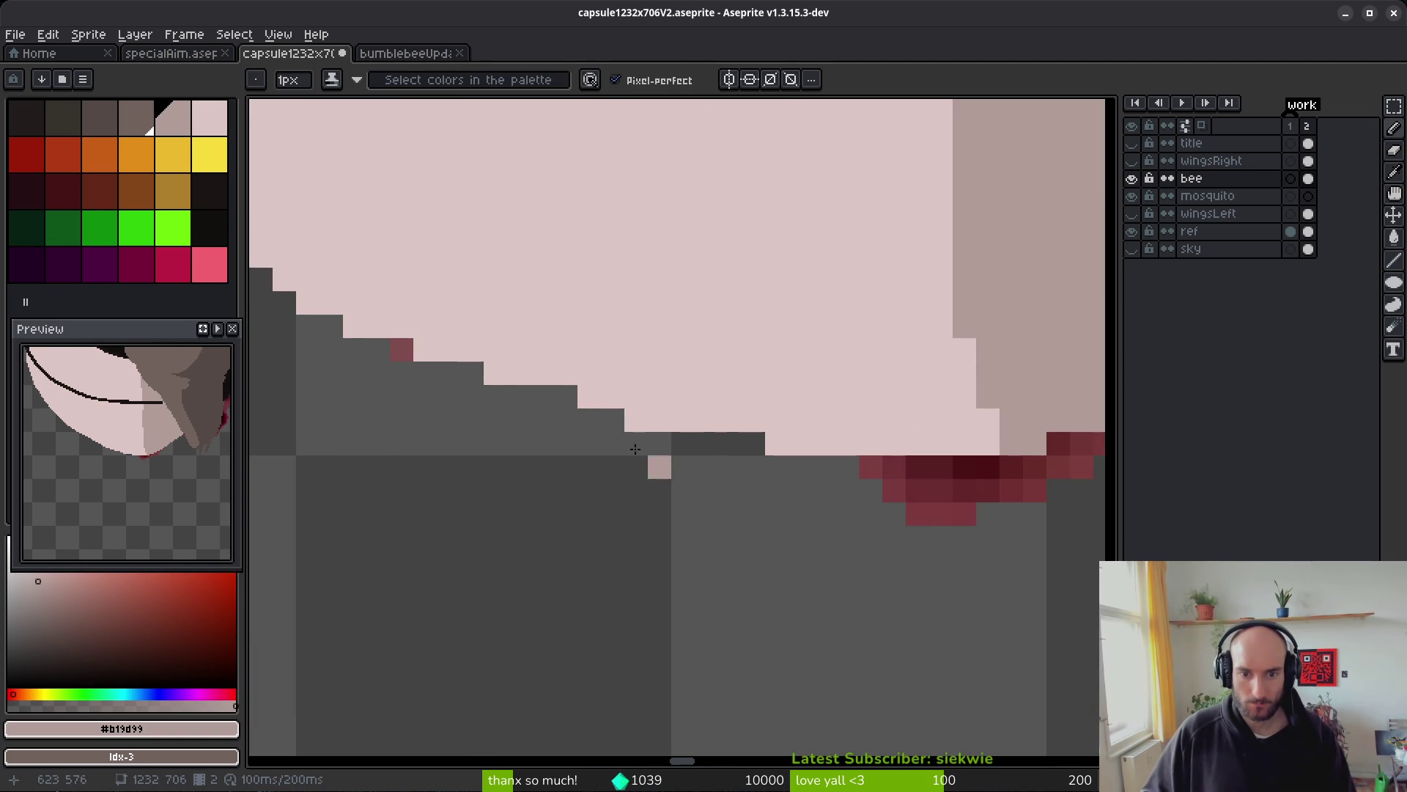
# - Eyedrop pale pink #dcc6c5 and refine the edge, alternating between Eraser and Pencil
pyautogui.keyDown('alt'); pyautogui.click(584, 384); pyautogui.keyUp('alt')
pyautogui.press('e')
pyautogui.scroll(-5, 636, 420)
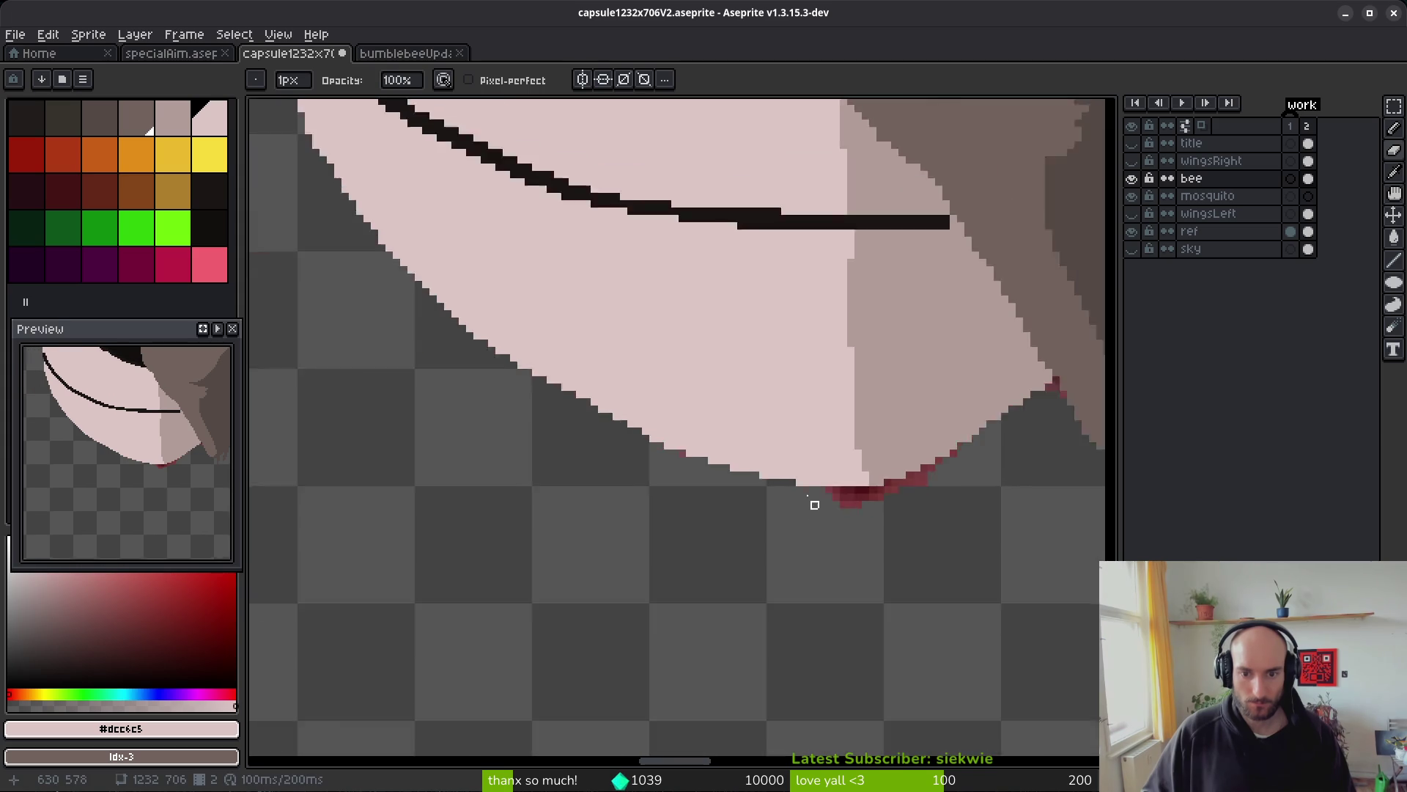
pyautogui.scroll(5, 813, 496)
pyautogui.scroll(-4, 785, 477)
pyautogui.scroll(2, 770, 526)
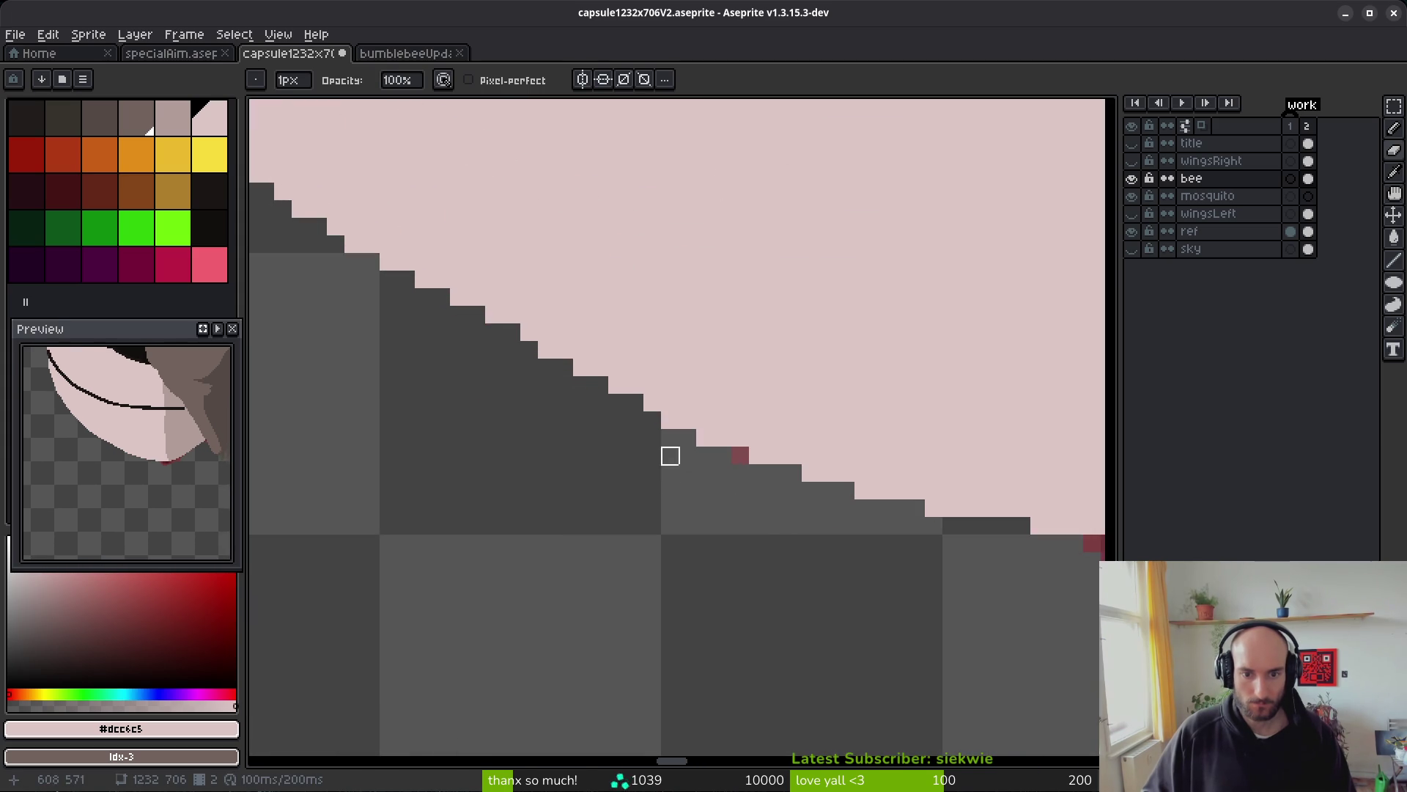
pyautogui.scroll(1, 878, 437)
pyautogui.scroll(-4, 738, 332)
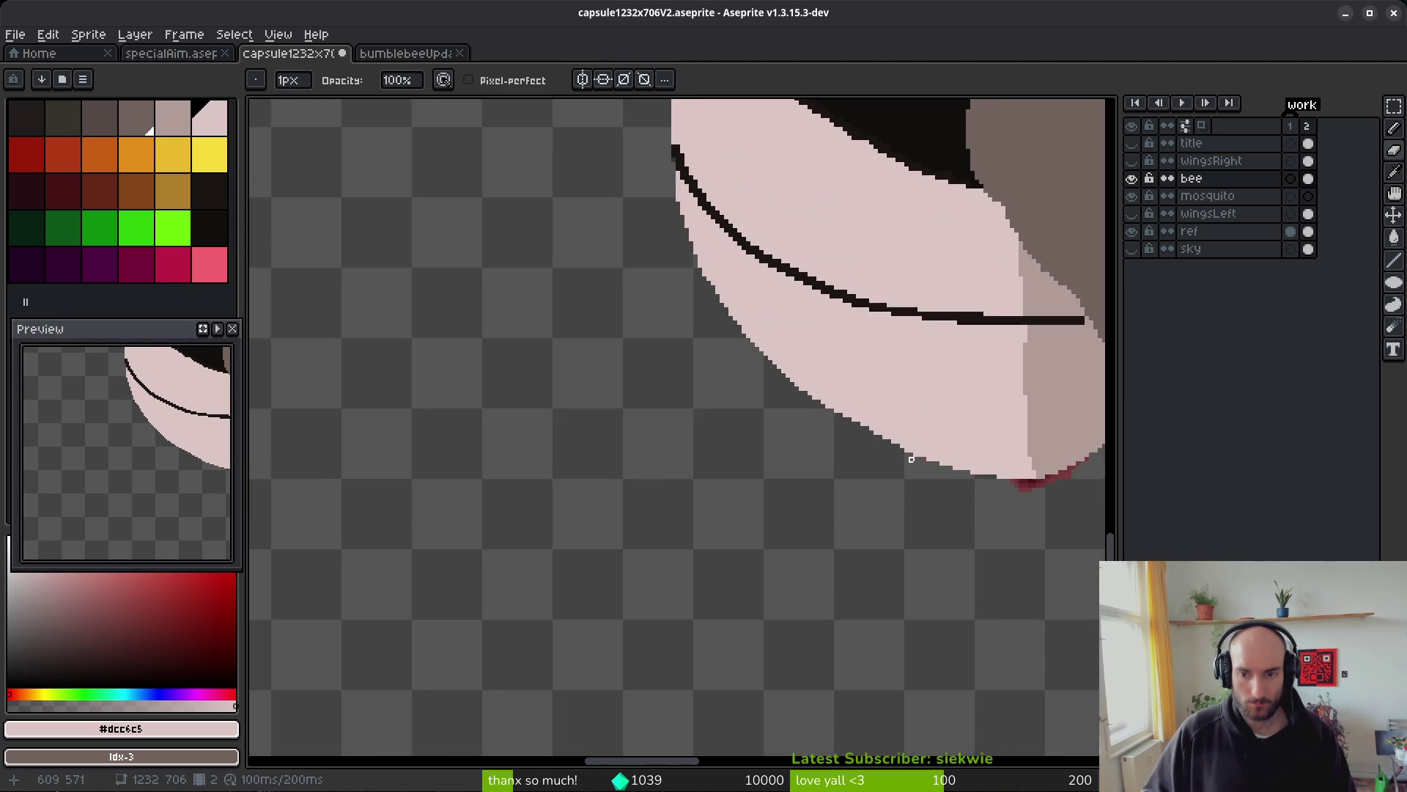
pyautogui.scroll(4, 912, 469)
pyautogui.scroll(2, 660, 396)
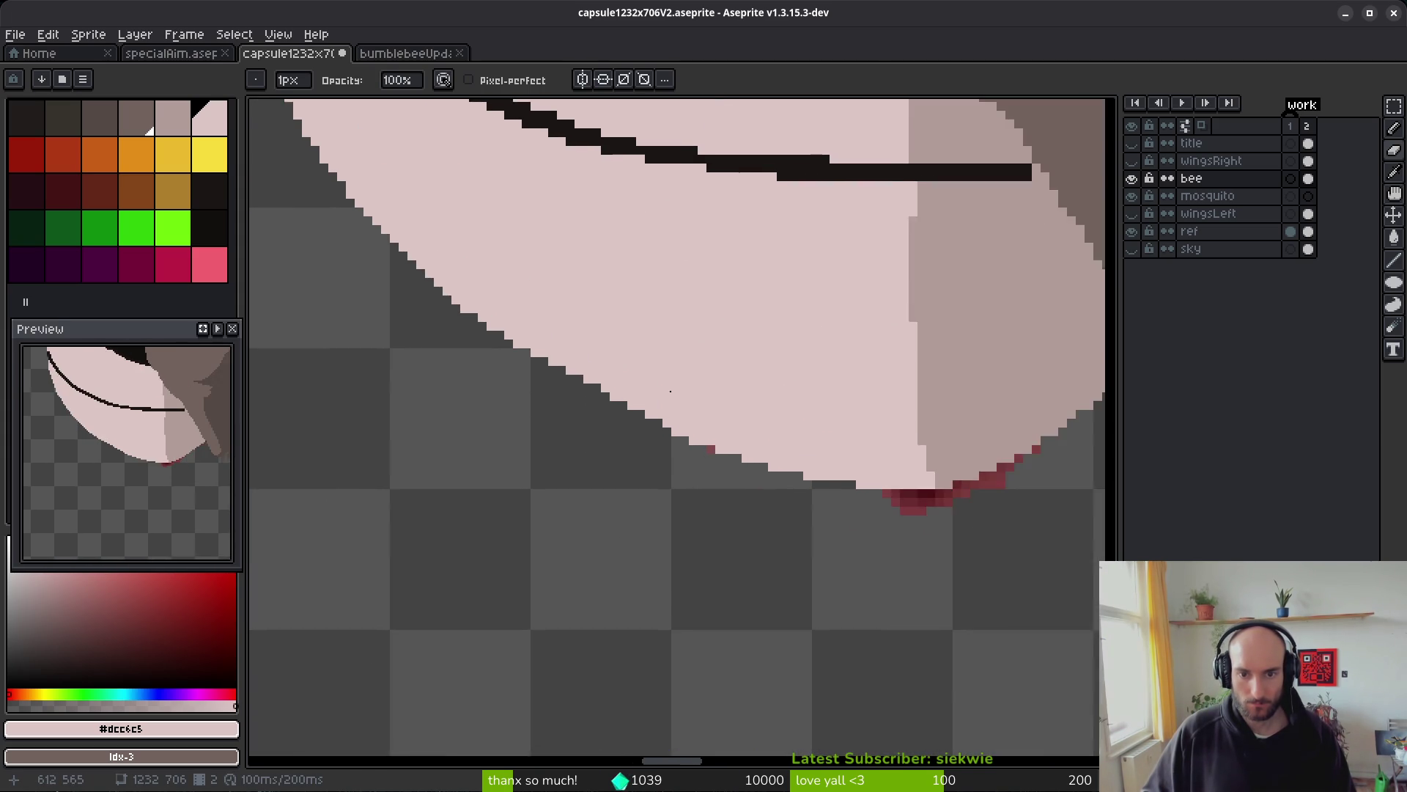
pyautogui.press('b')
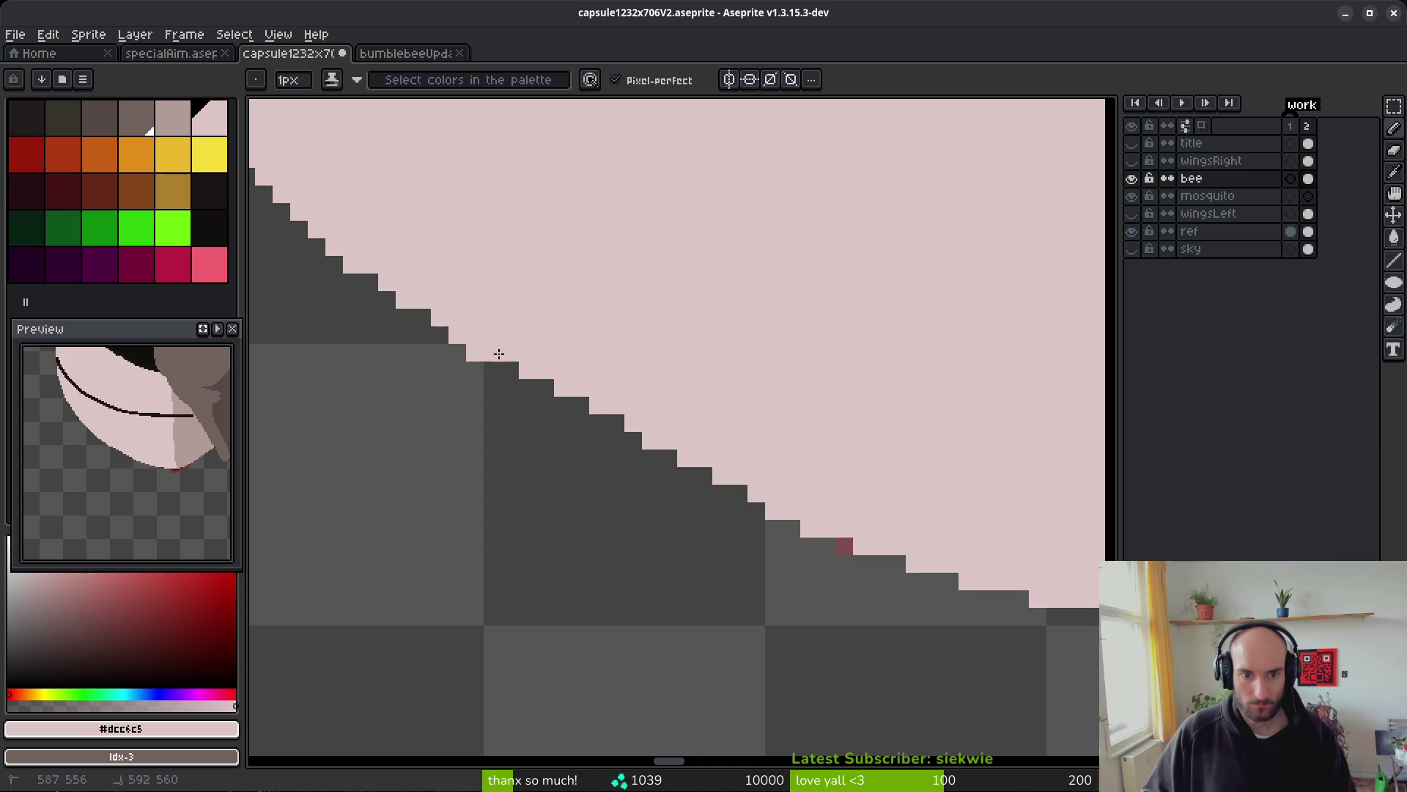
pyautogui.scroll(-3, 733, 447)
pyautogui.scroll(1, 824, 484)
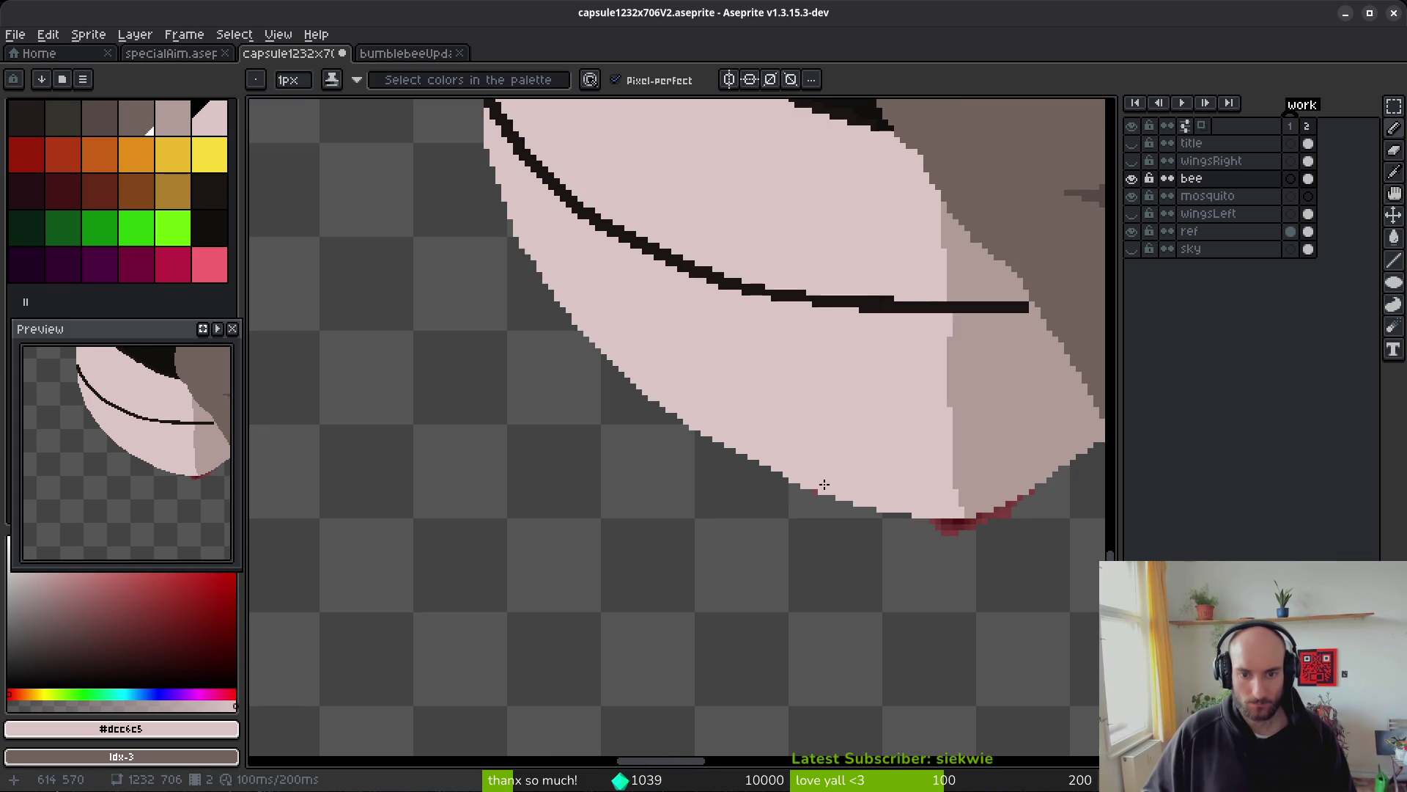
pyautogui.scroll(2, 743, 513)
pyautogui.press('e')
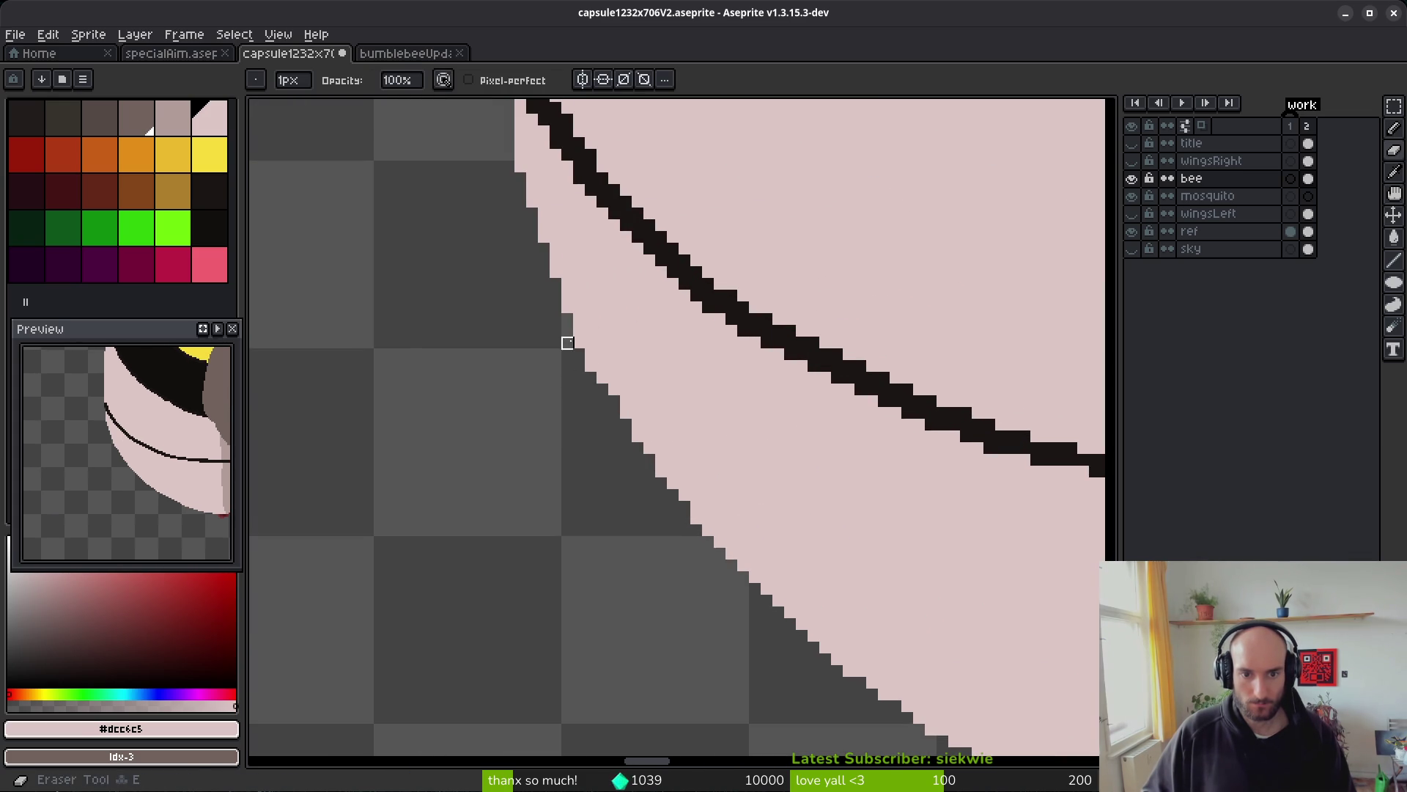
pyautogui.press('b')
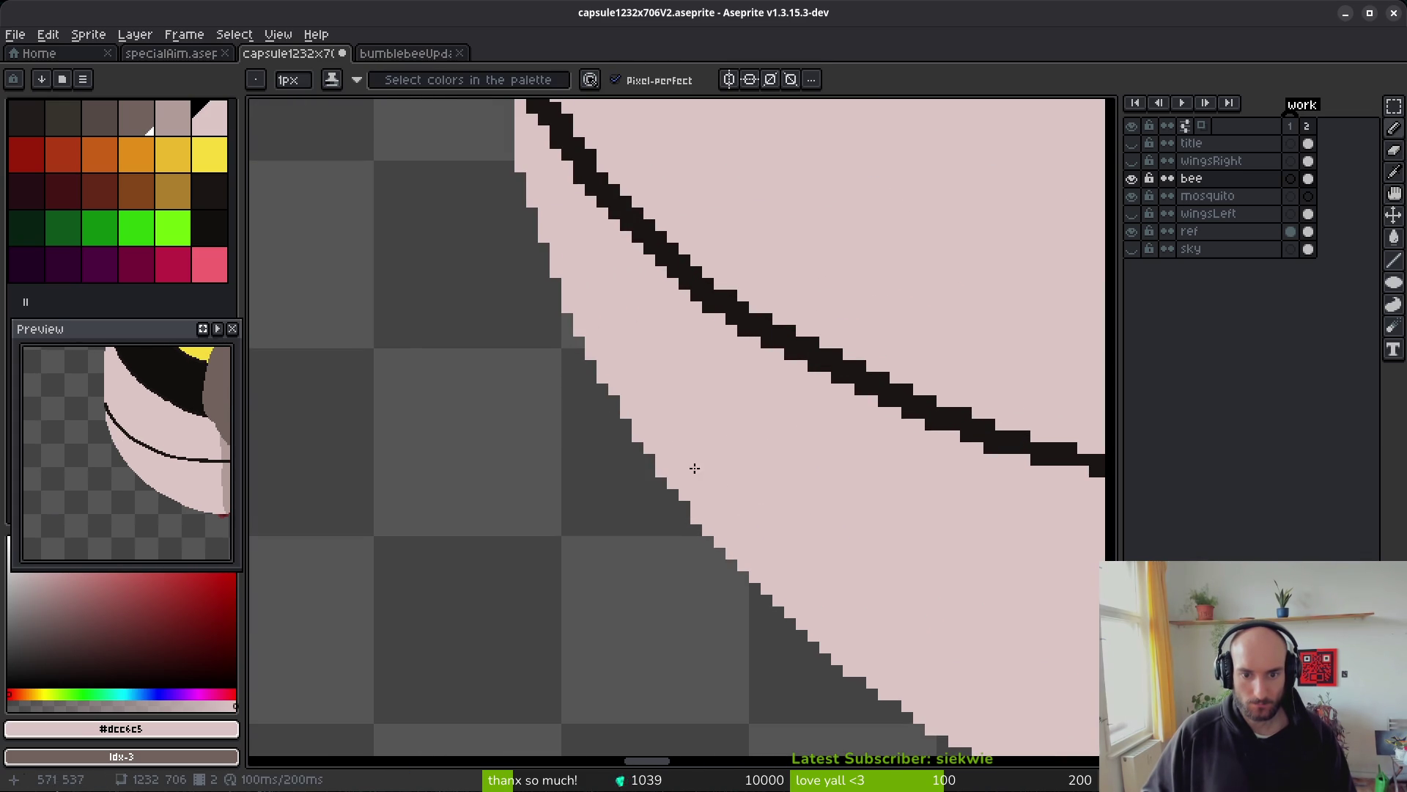
pyautogui.scroll(-3, 694, 465)
pyautogui.scroll(1, 694, 425)
pyautogui.scroll(4, 694, 425)
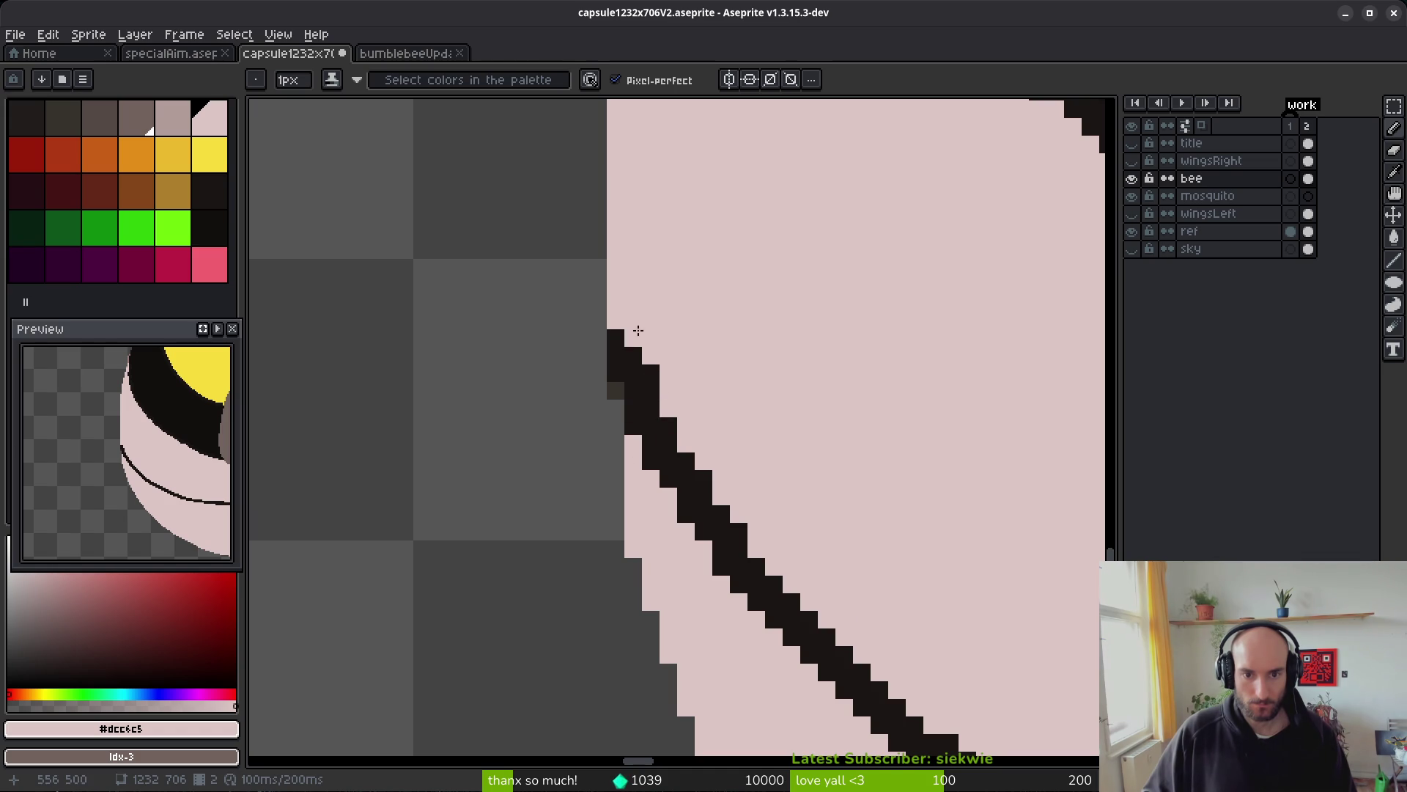
# - Extend the black #1a1614 outline to the mouthpart's edge, repainting stray stair-step pixels pink
pyautogui.keyDown('alt'); pyautogui.click(615, 338); pyautogui.keyUp('alt')
pyautogui.click(605, 316)
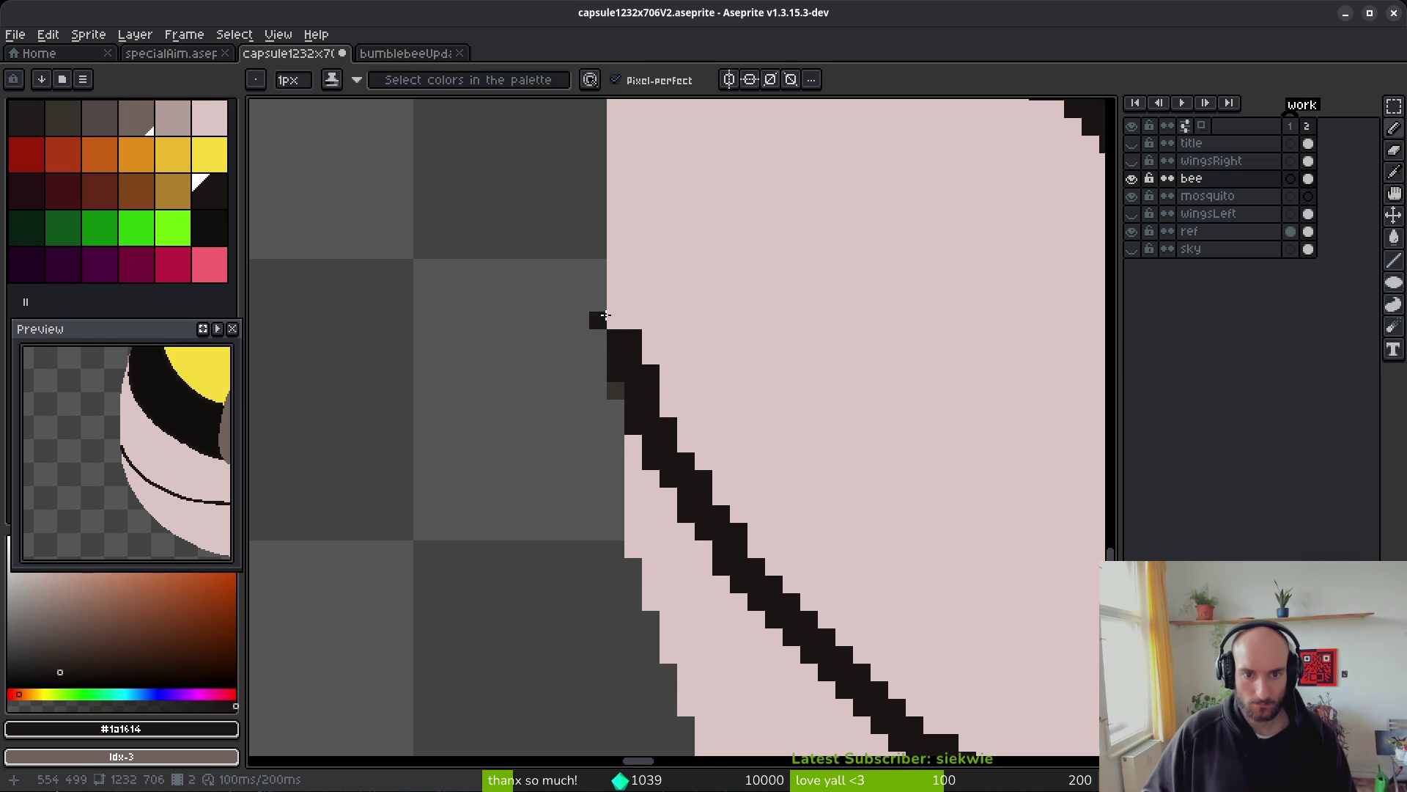
pyautogui.keyDown('alt'); pyautogui.click(659, 324); pyautogui.keyUp('alt')
pyautogui.click(633, 337)
pyautogui.scroll(-1, 782, 478)
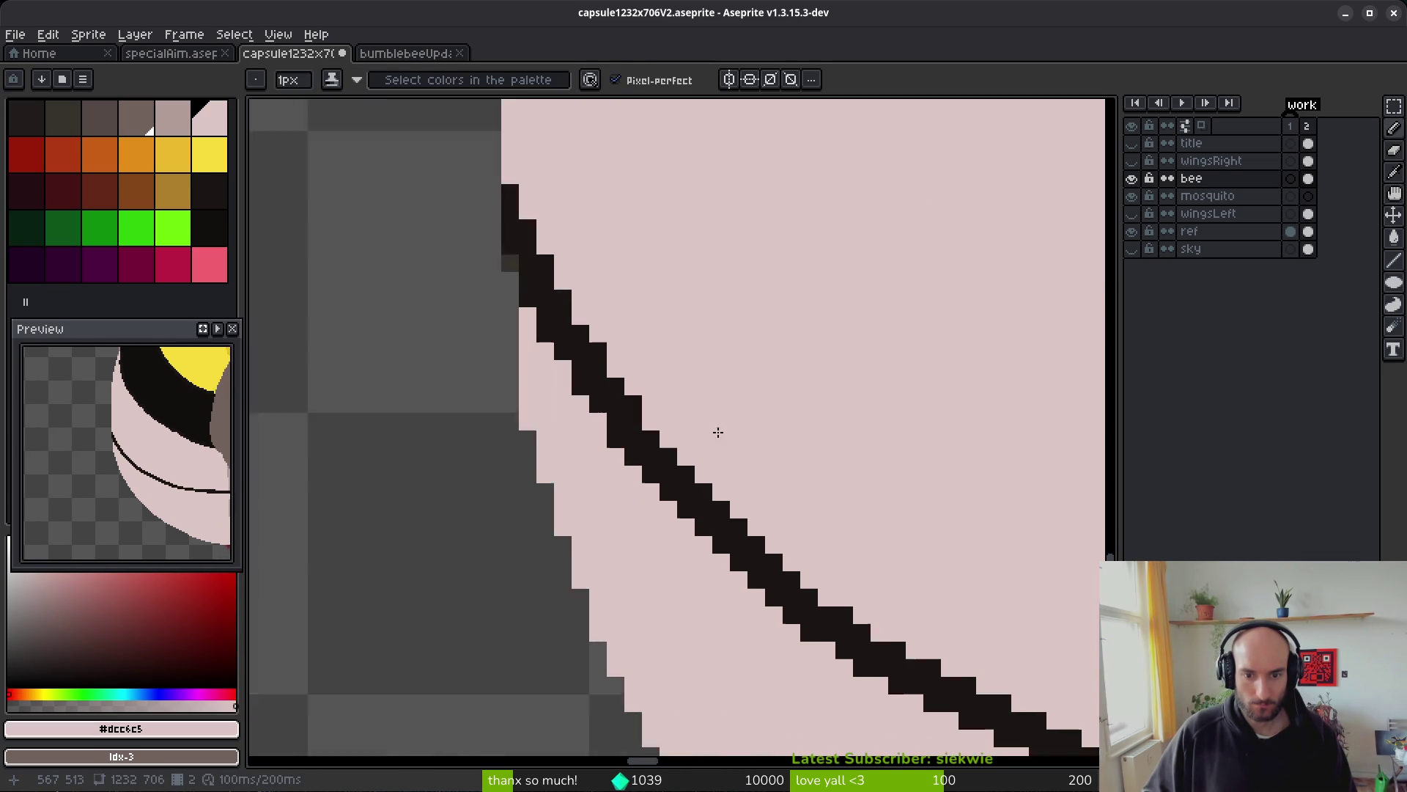
pyautogui.scroll(2, 628, 411)
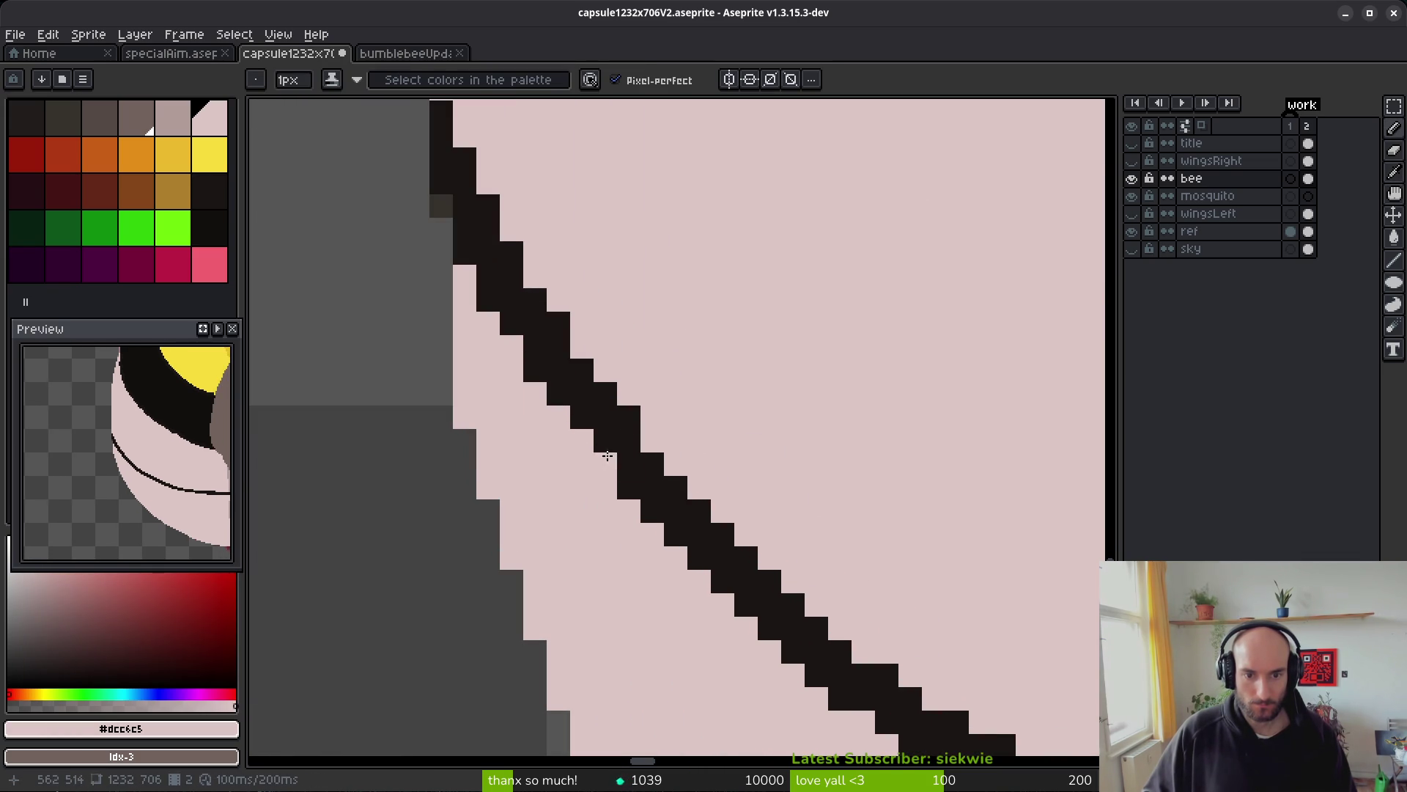
pyautogui.scroll(-3, 817, 524)
pyautogui.scroll(2, 807, 529)
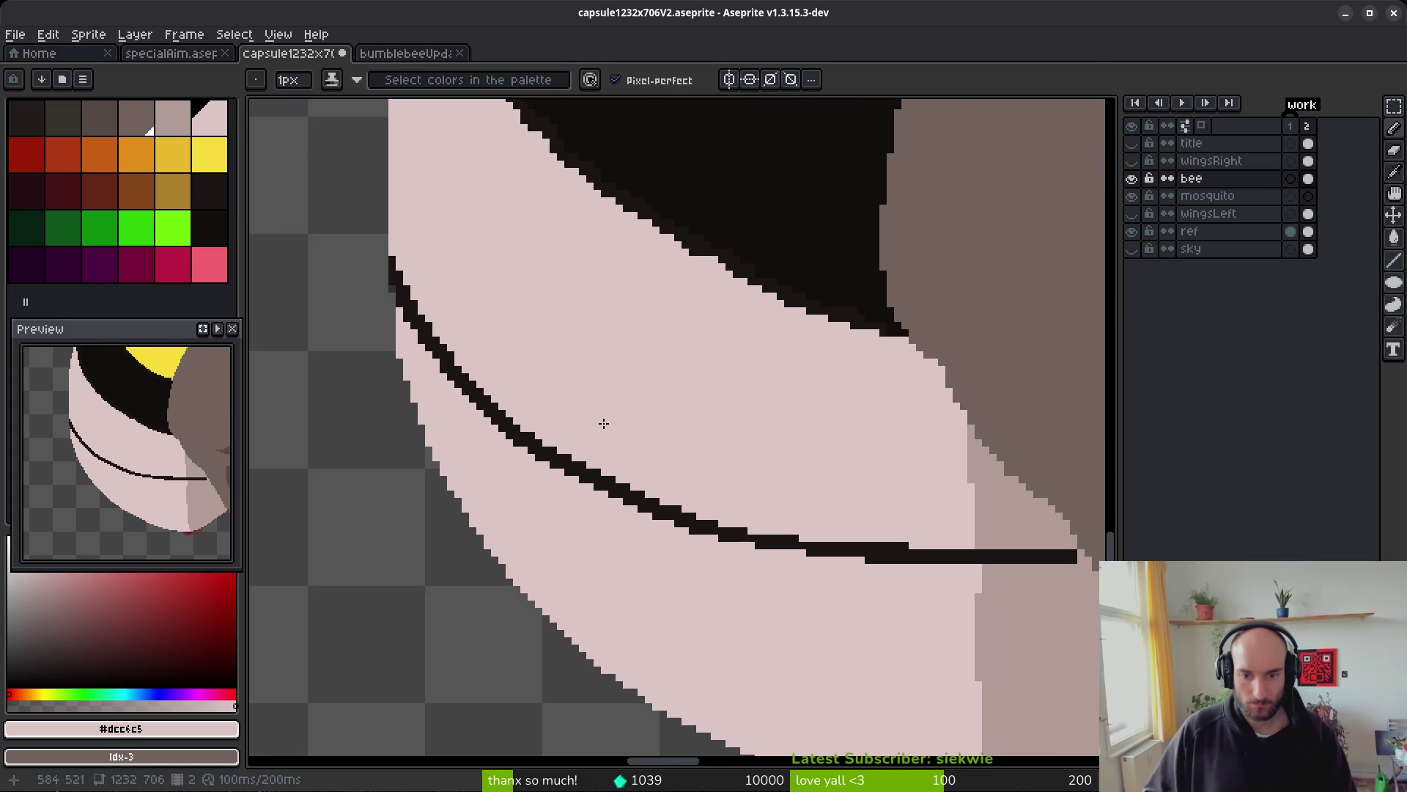
pyautogui.scroll(2, 660, 433)
pyautogui.click(601, 418)
pyautogui.rightClick(456, 370)
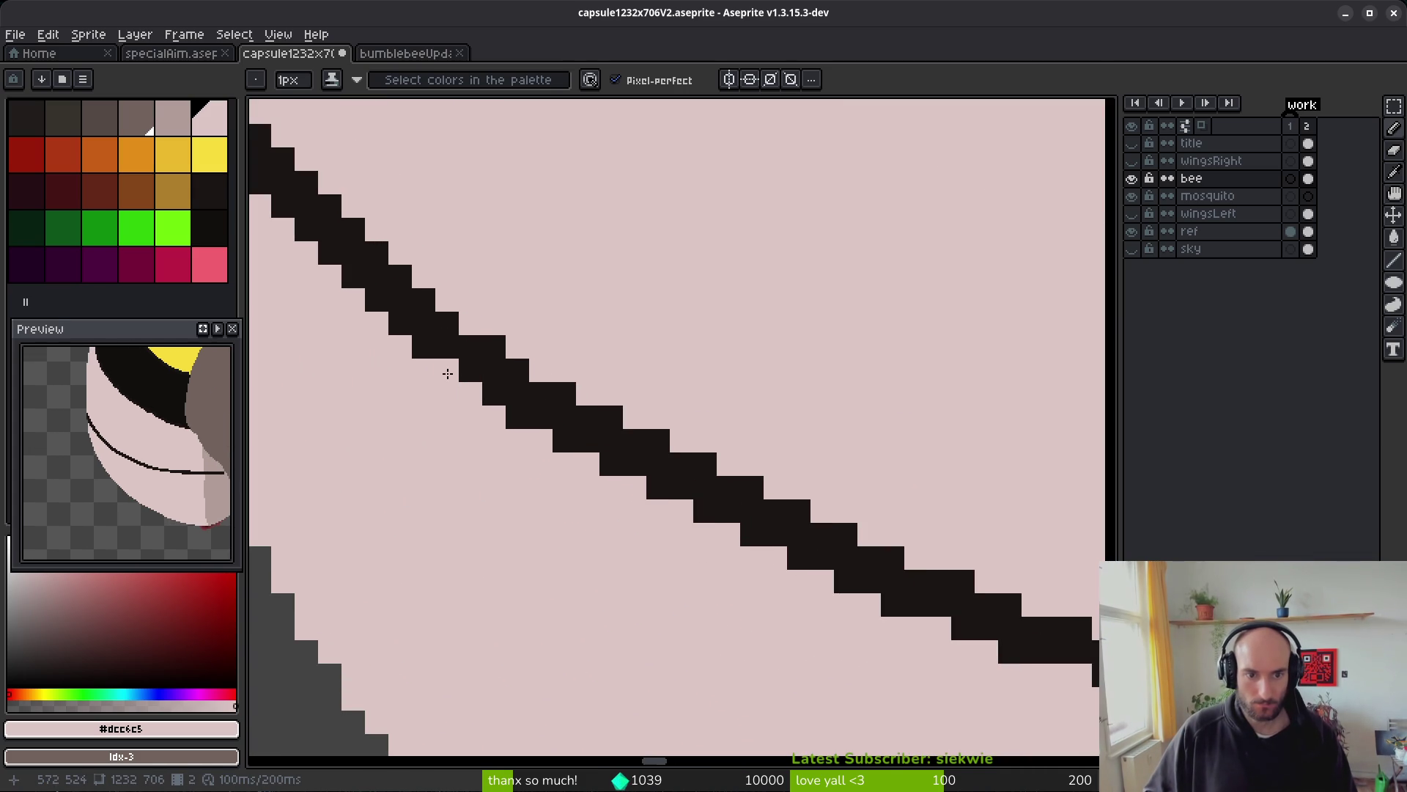
# - Even out the stair-stepped outline by setting pixels to black or pale pink
pyautogui.keyDown('alt'); pyautogui.click(455, 370); pyautogui.keyUp('alt')
pyautogui.rightClick(444, 370)
pyautogui.click(470, 323)
pyautogui.rightClick(499, 344)
pyautogui.click(498, 344)
pyautogui.rightClick(541, 394)
pyautogui.click(540, 393)
pyautogui.scroll(-3, 560, 390)
pyautogui.scroll(2, 436, 321)
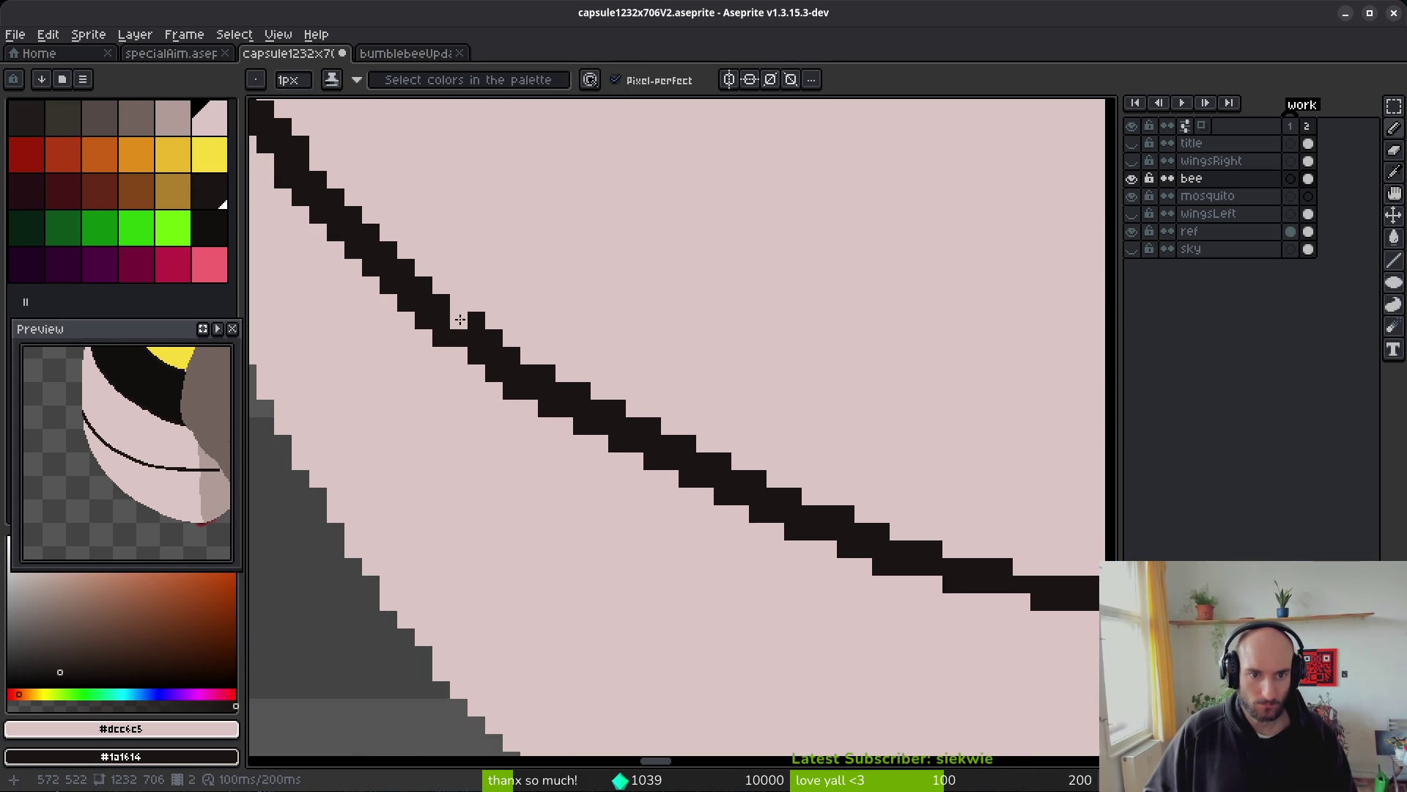
# - Fill gaps in the black outline and turn extra or stray outline pixels pale pink
pyautogui.click(529, 391)
pyautogui.click(529, 355)
pyautogui.rightClick(547, 409)
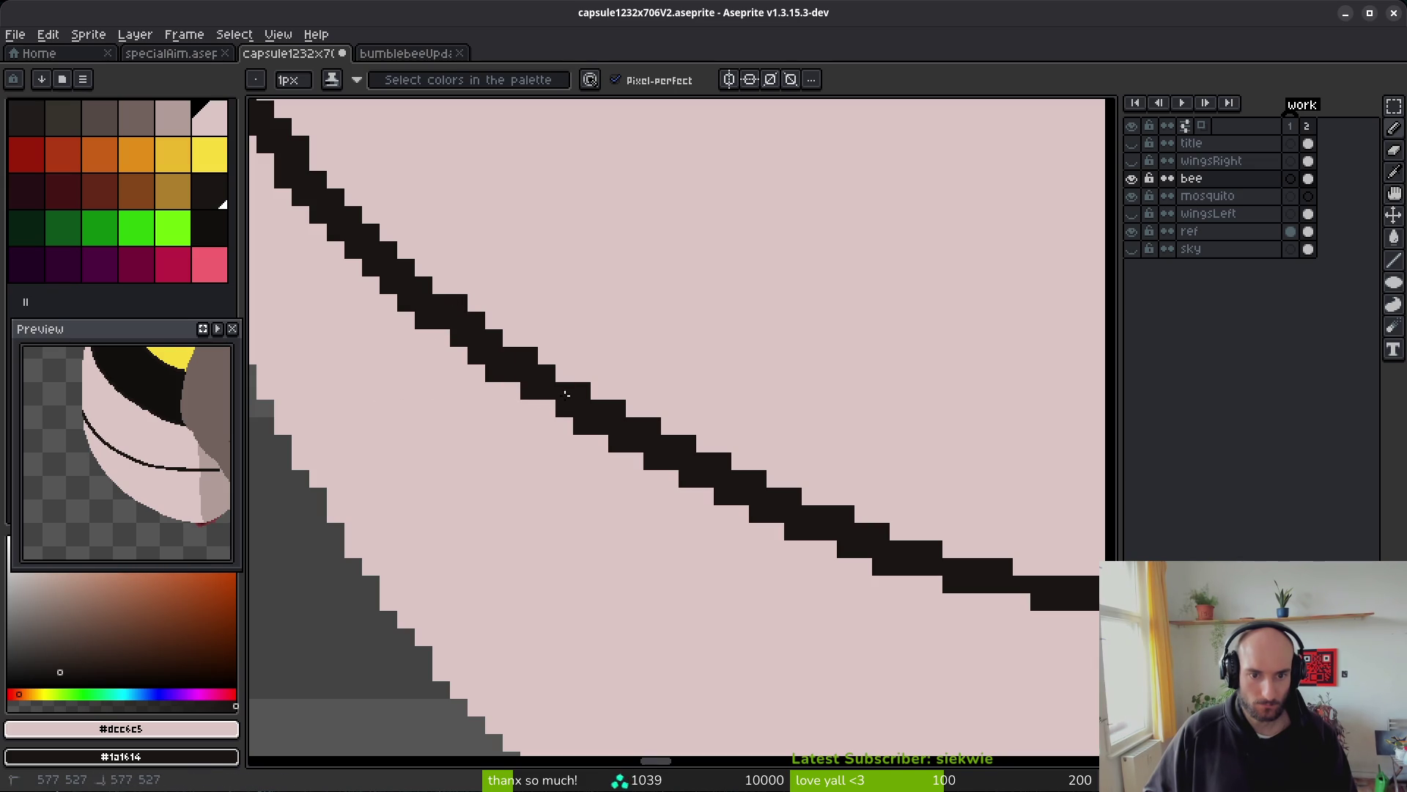
pyautogui.click(579, 408)
pyautogui.rightClick(582, 425)
pyautogui.rightClick(599, 408)
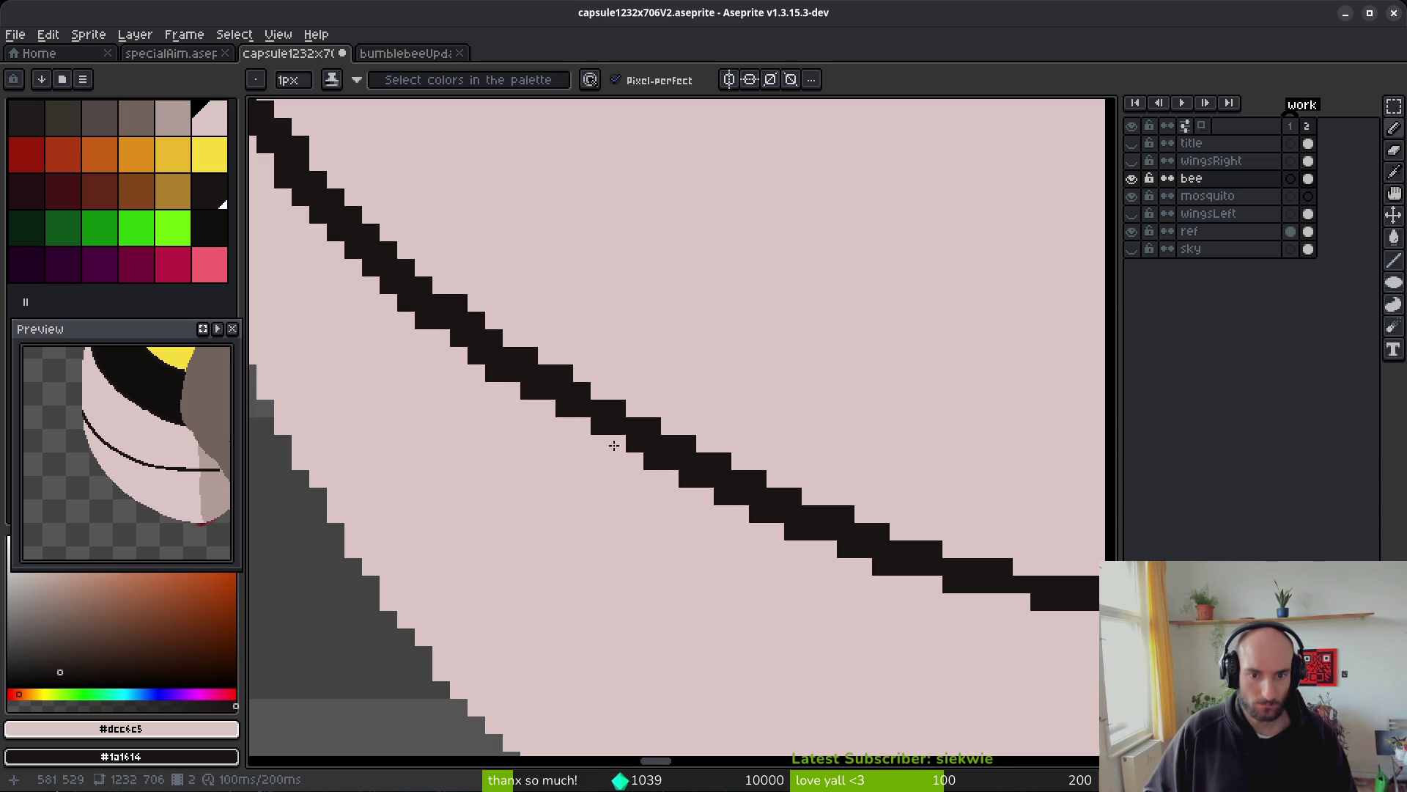
pyautogui.rightClick(795, 529)
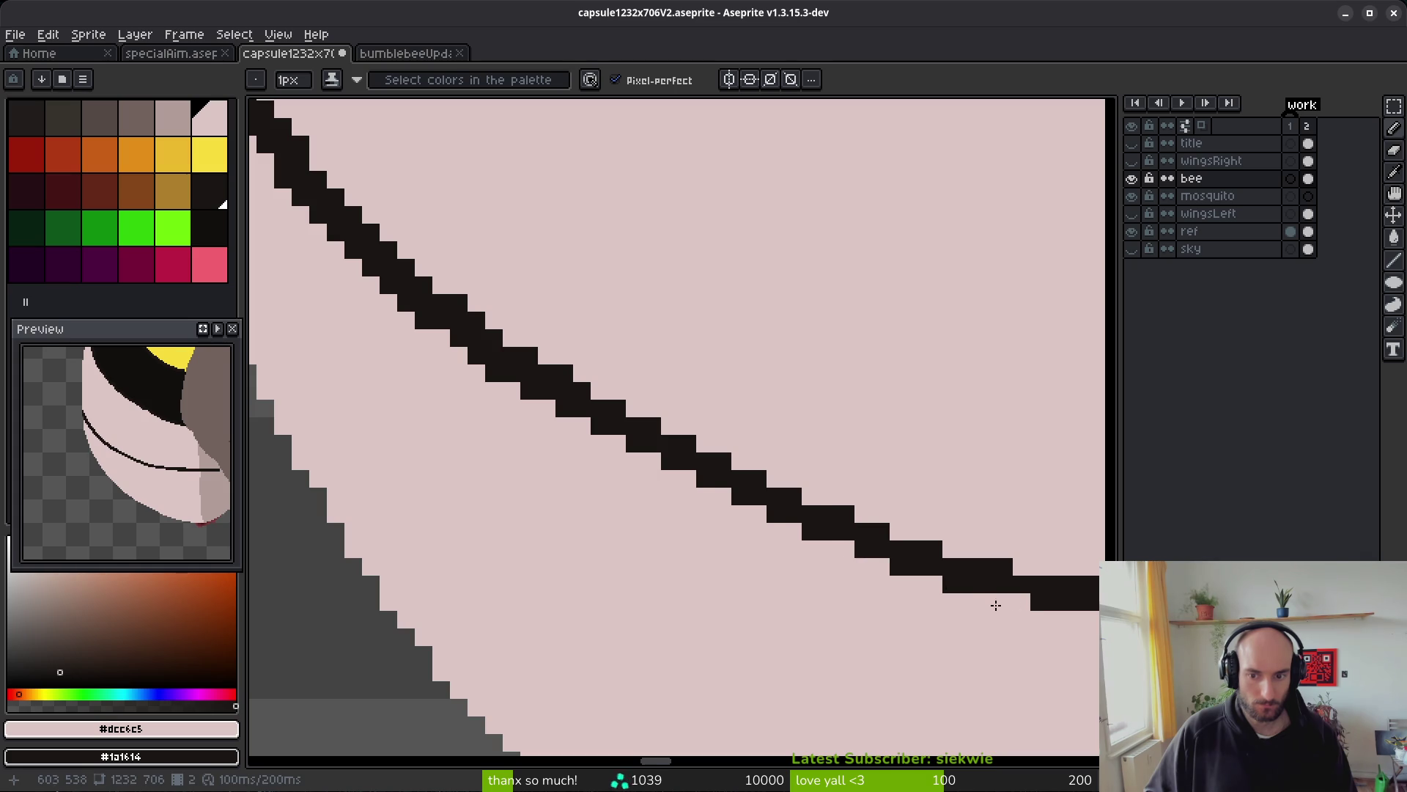
# - Paint pale pink over the dark belly line's left end along the body edge
pyautogui.scroll(-2, 996, 605)
pyautogui.scroll(3, 778, 528)
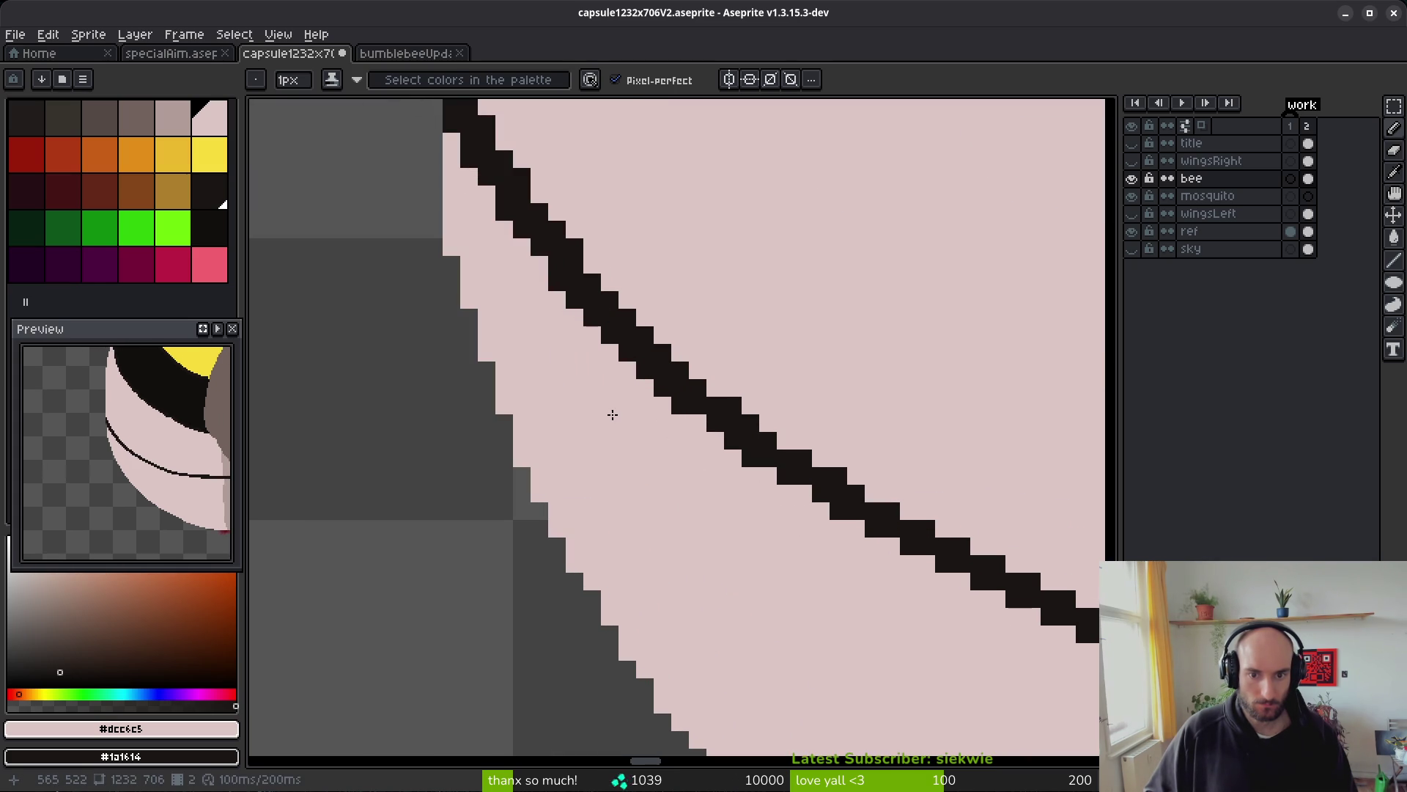
pyautogui.scroll(-4, 738, 404)
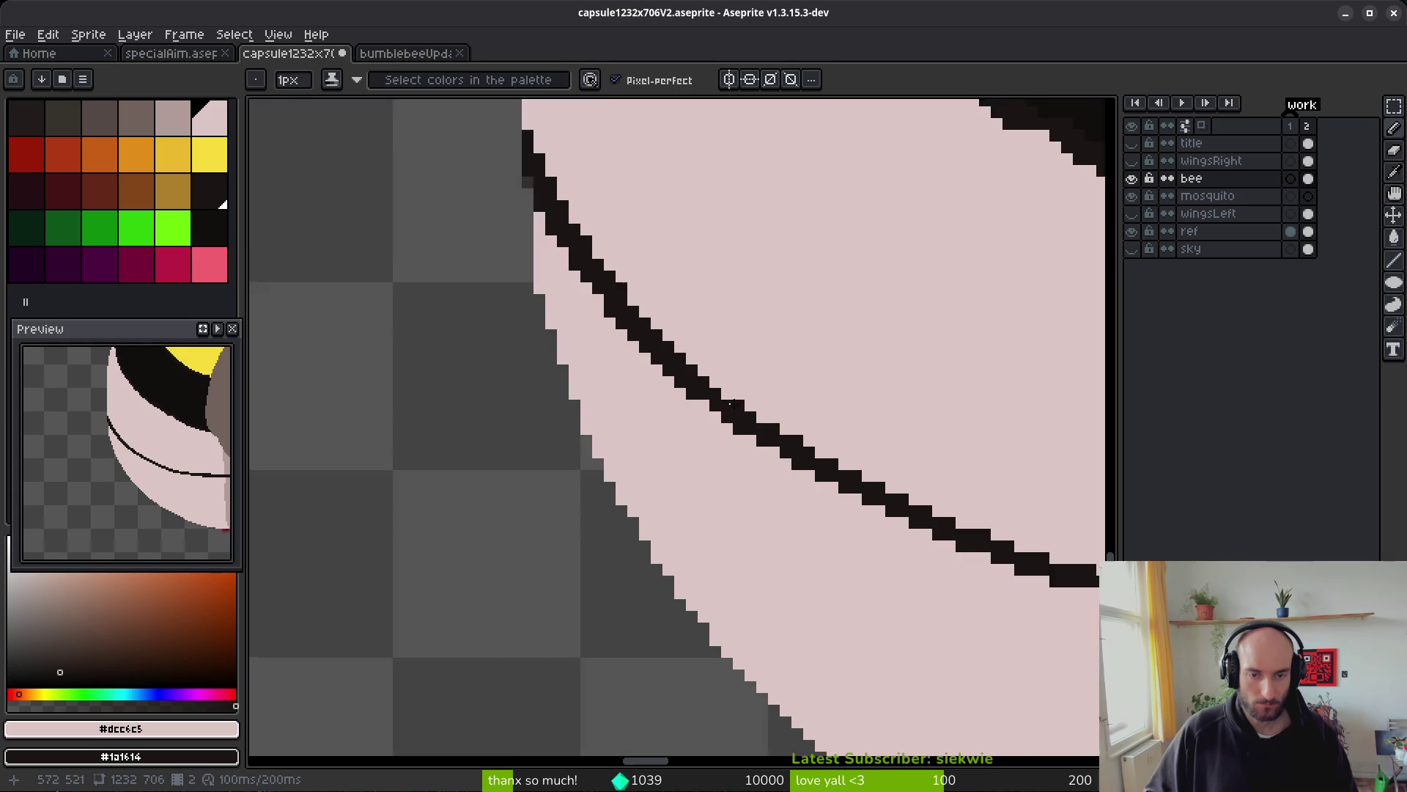
pyautogui.scroll(-2, 800, 470)
pyautogui.scroll(4, 777, 440)
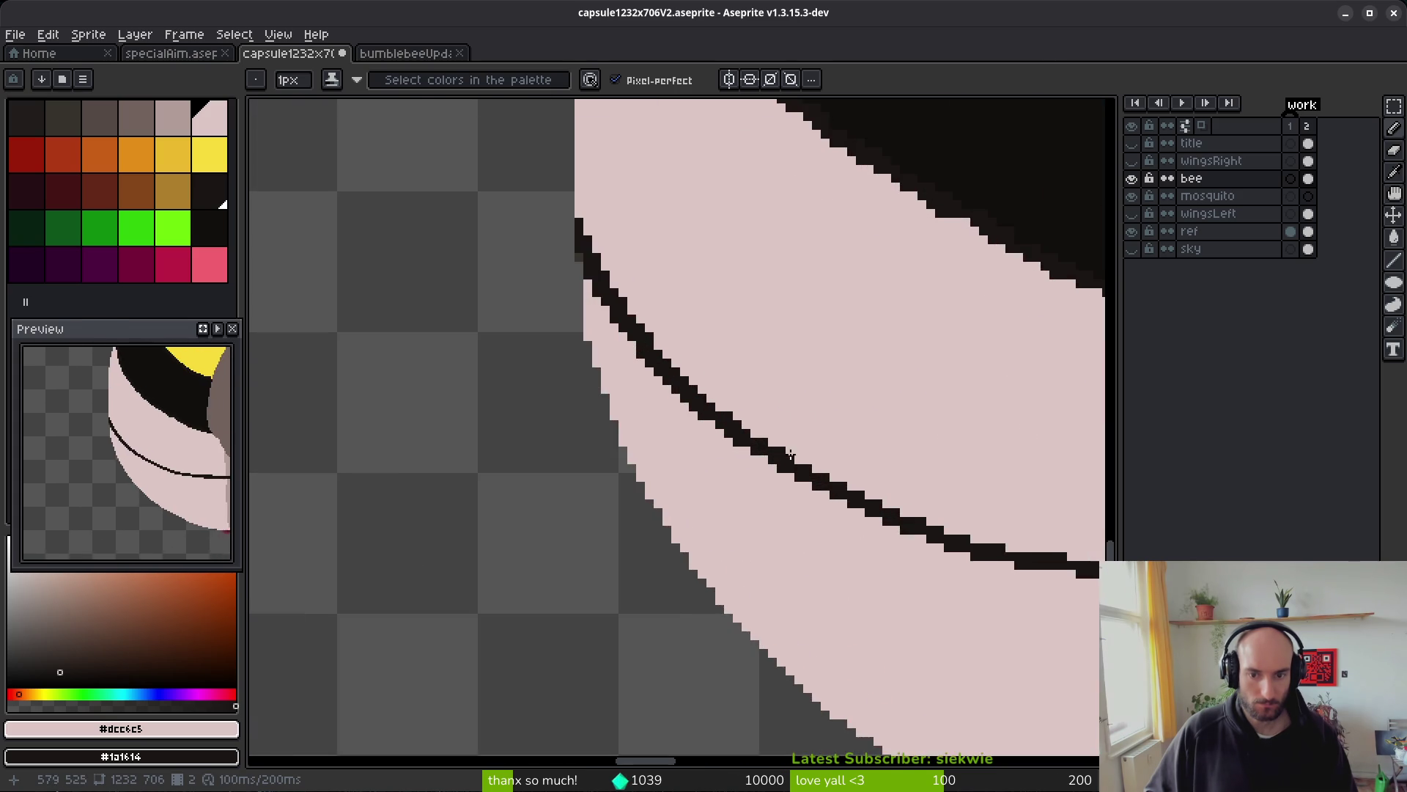
pyautogui.scroll(1, 671, 351)
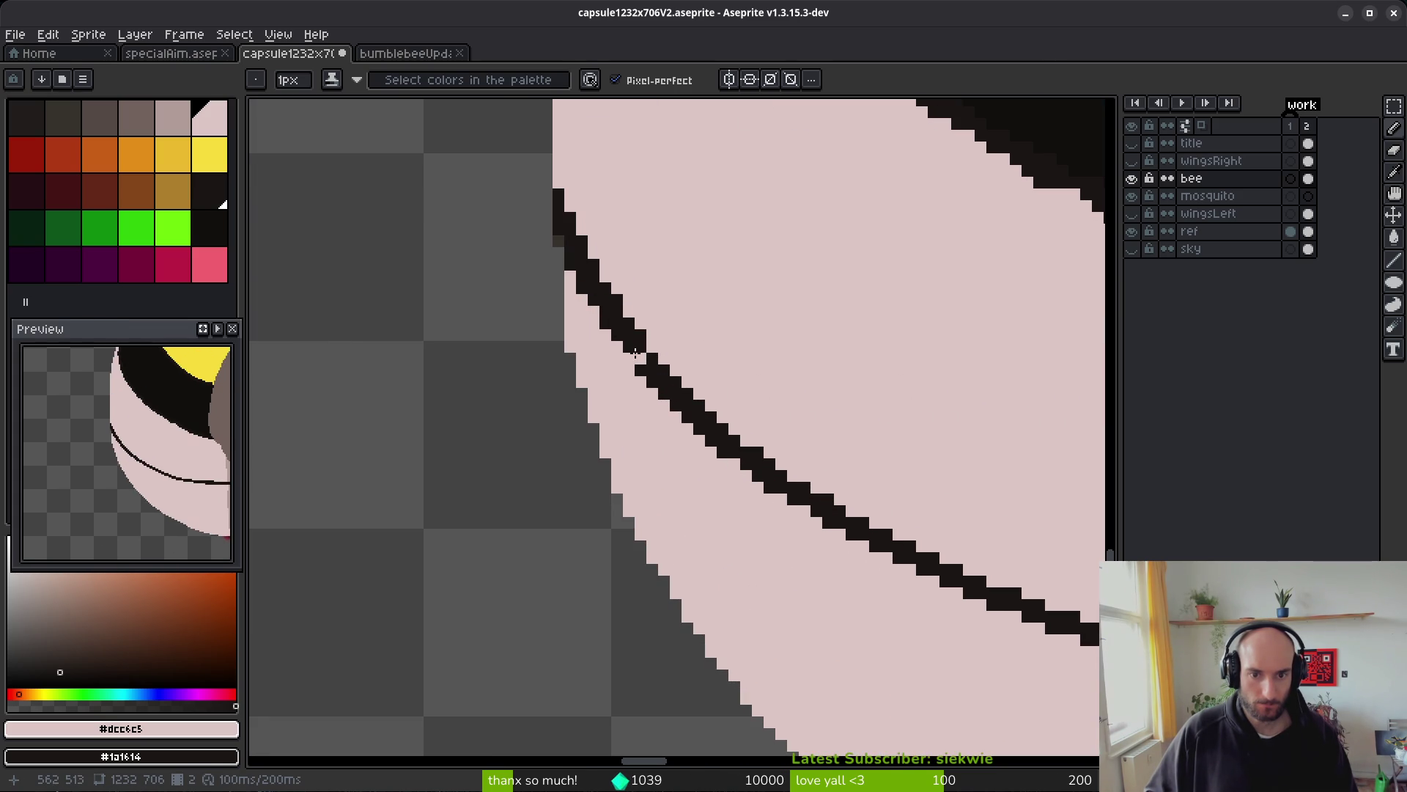
pyautogui.scroll(-3, 654, 302)
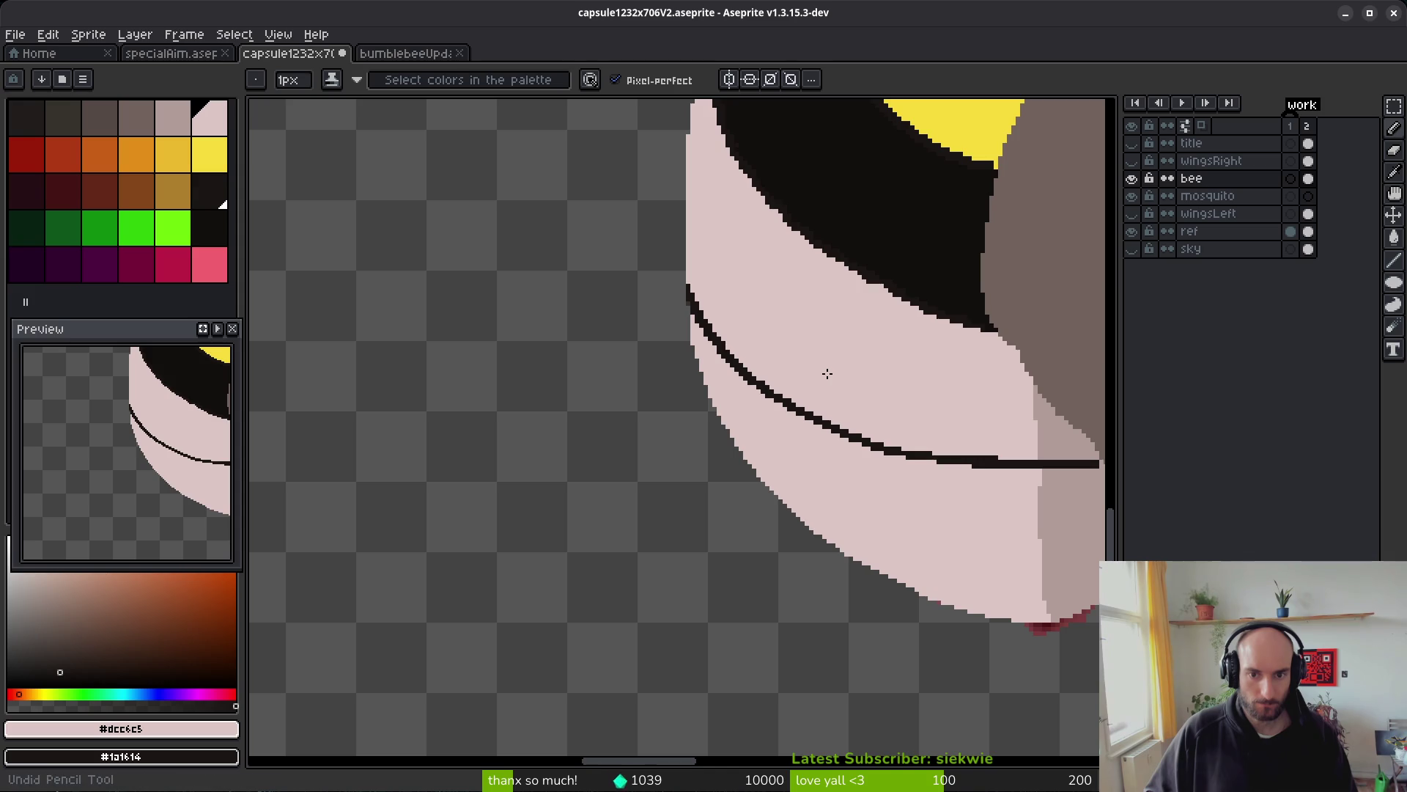
pyautogui.scroll(-4, 827, 378)
pyautogui.scroll(4, 842, 397)
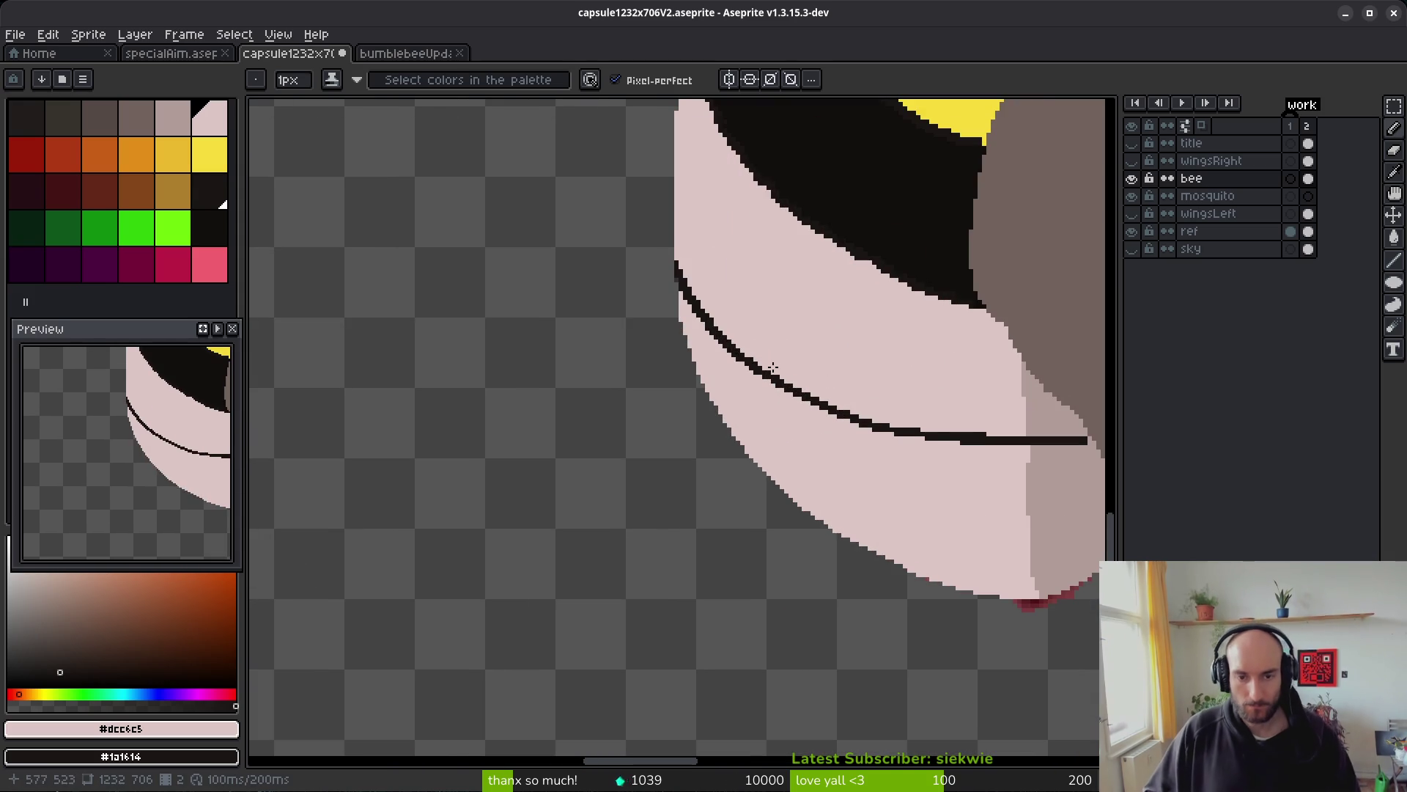
pyautogui.scroll(3, 813, 371)
pyautogui.moveTo(674, 258); pyautogui.dragTo(693, 307)
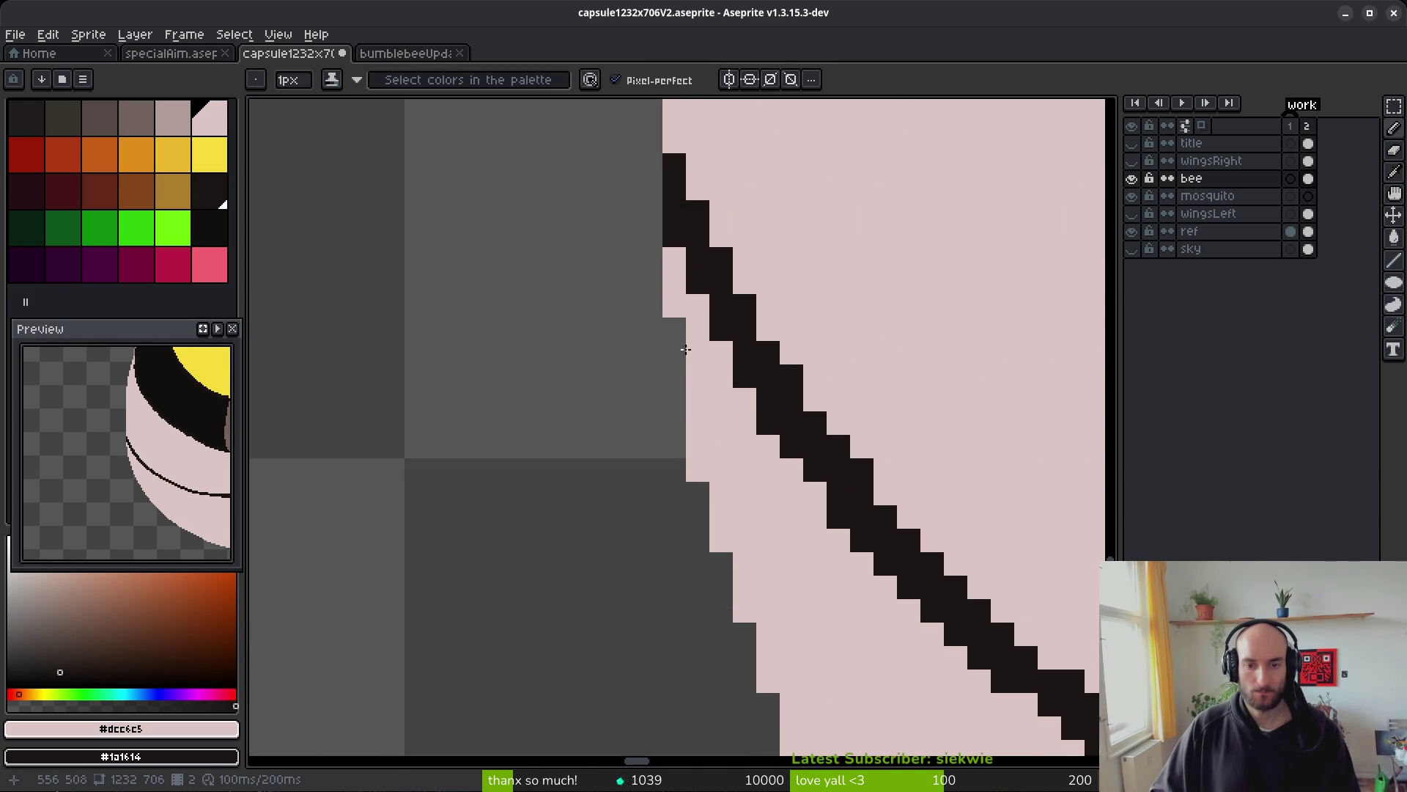
pyautogui.click(678, 329)
pyautogui.scroll(-5, 740, 403)
pyautogui.scroll(2, 813, 466)
pyautogui.scroll(1, 611, 452)
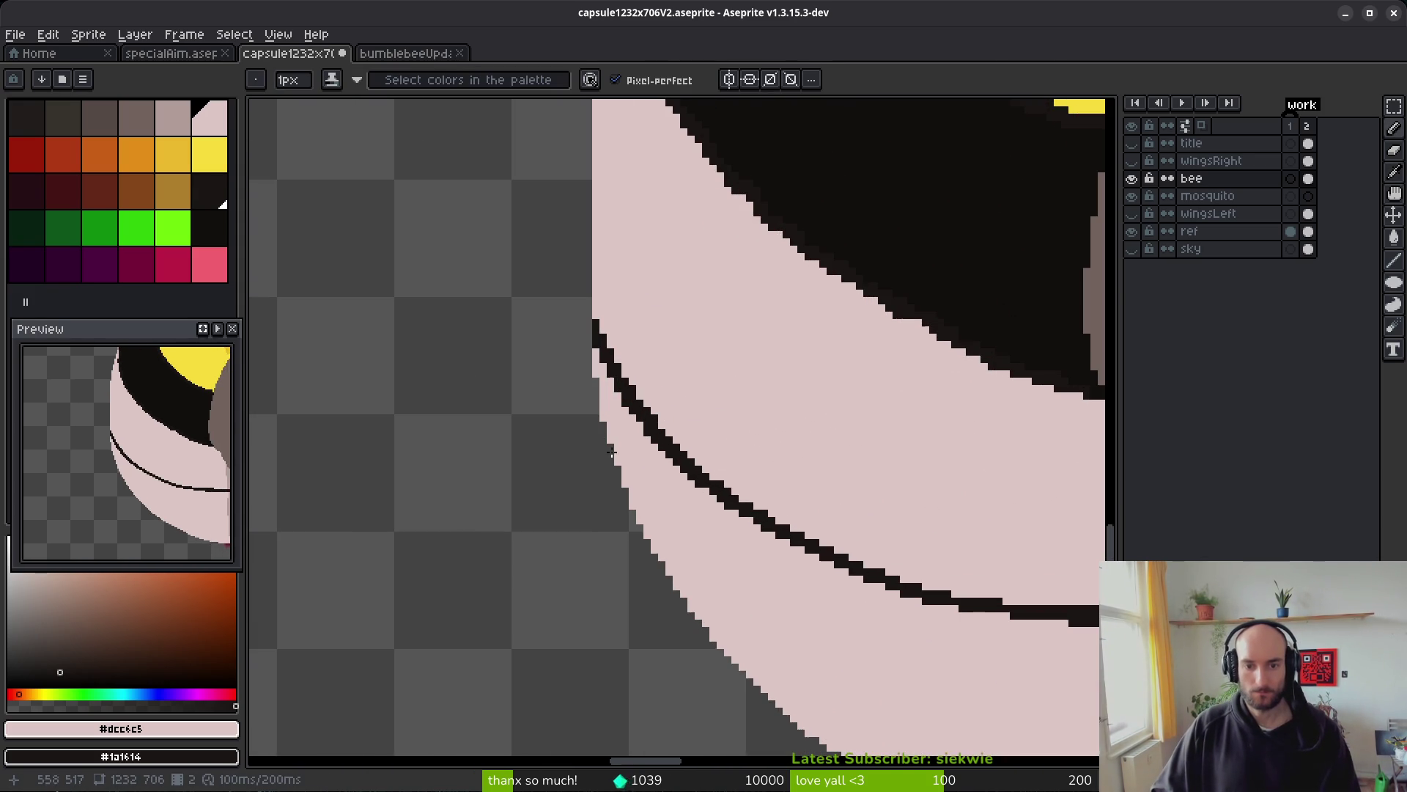
# - Save the bee file with Ctrl+S
pyautogui.hotkey('ctrl', 's')
pyautogui.scroll(-1, 733, 483)
pyautogui.scroll(1, 813, 429)
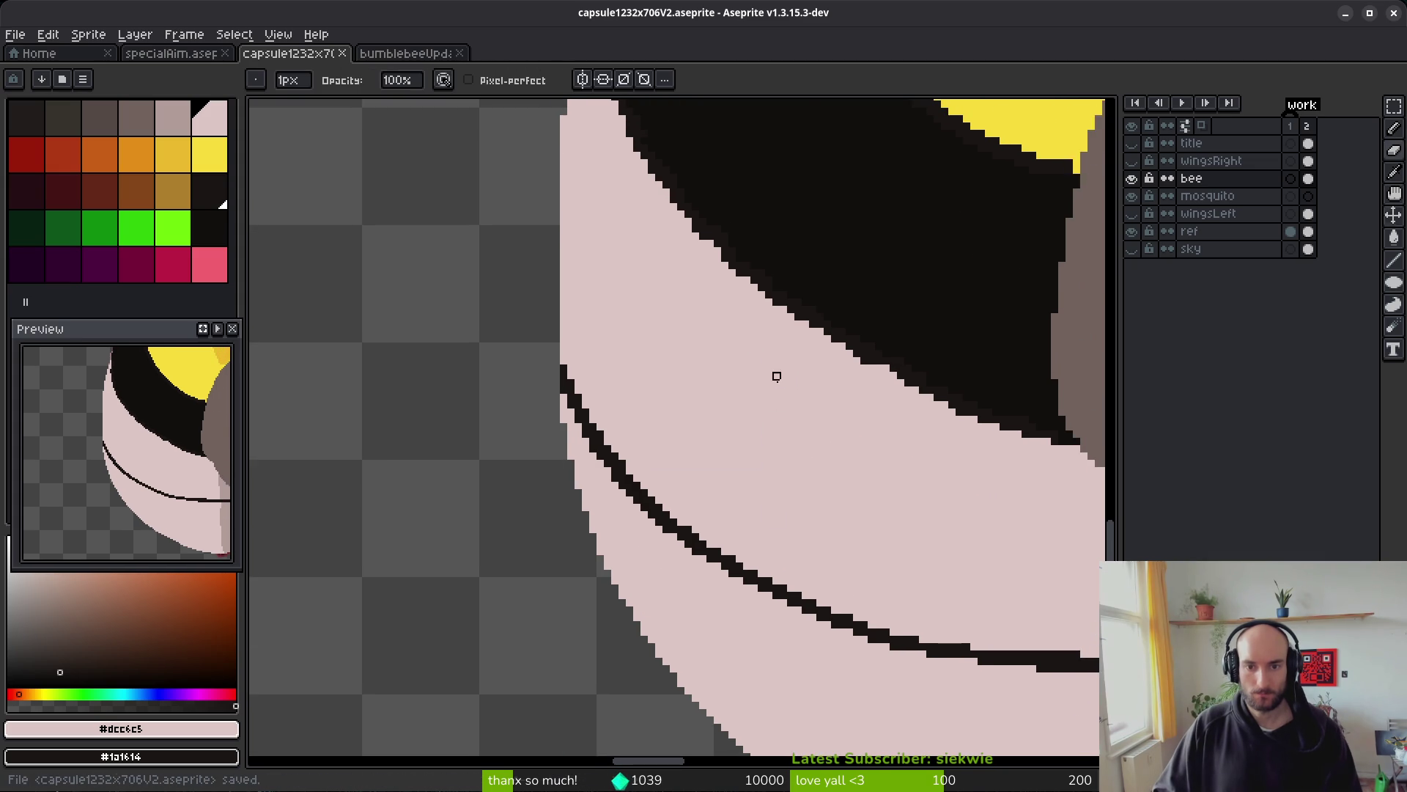
pyautogui.scroll(1, 733, 411)
pyautogui.scroll(1, 616, 381)
# - Remove pale pixels from the belly's stepped left edge and paint that edge column dark
pyautogui.click(616, 358)
pyautogui.click(604, 405)
pyautogui.moveTo(591, 449); pyautogui.dragTo(591, 476)
pyautogui.moveTo(580, 570); pyautogui.dragTo(581, 476)
pyautogui.keyDown('alt'); pyautogui.click(662, 405); pyautogui.keyUp('alt')
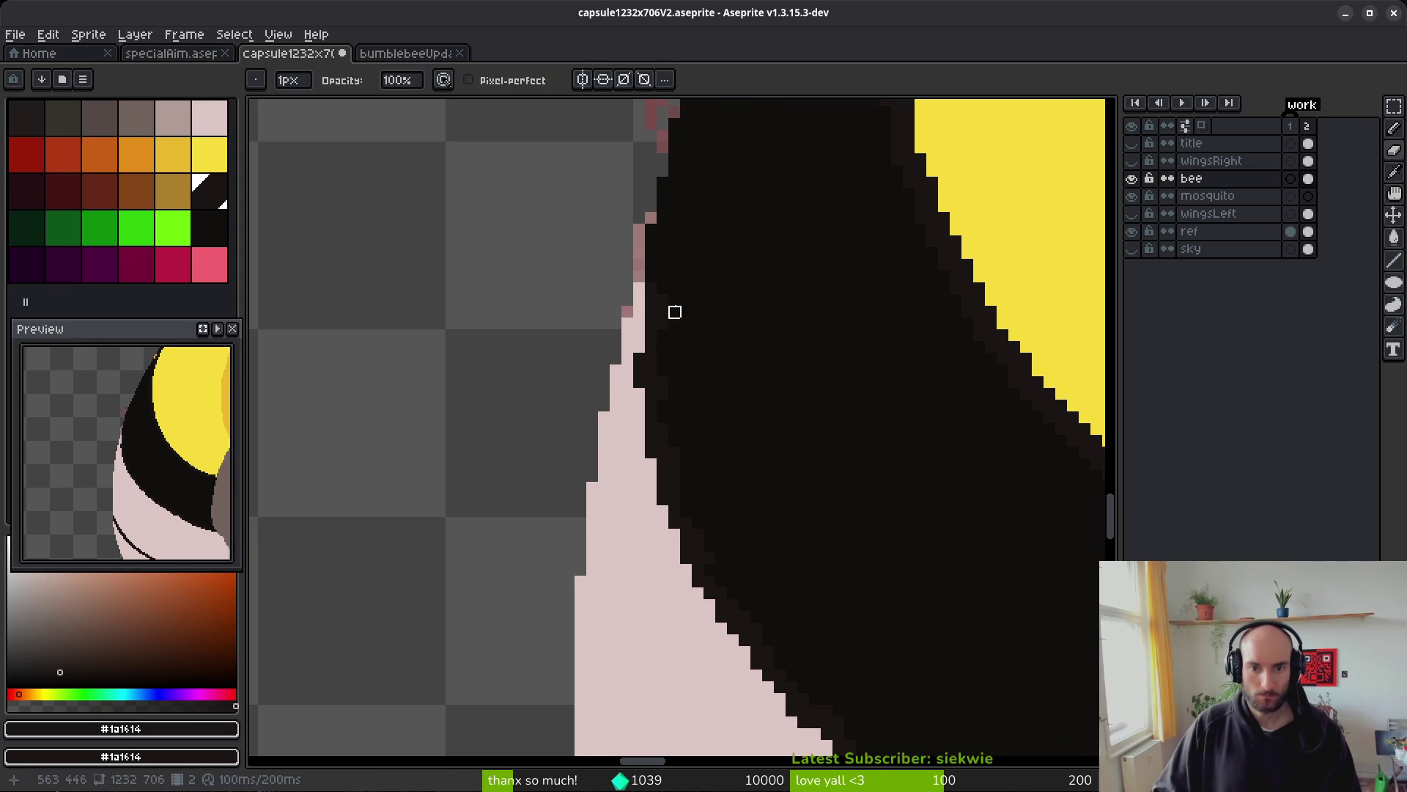
pyautogui.scroll(2, 638, 349)
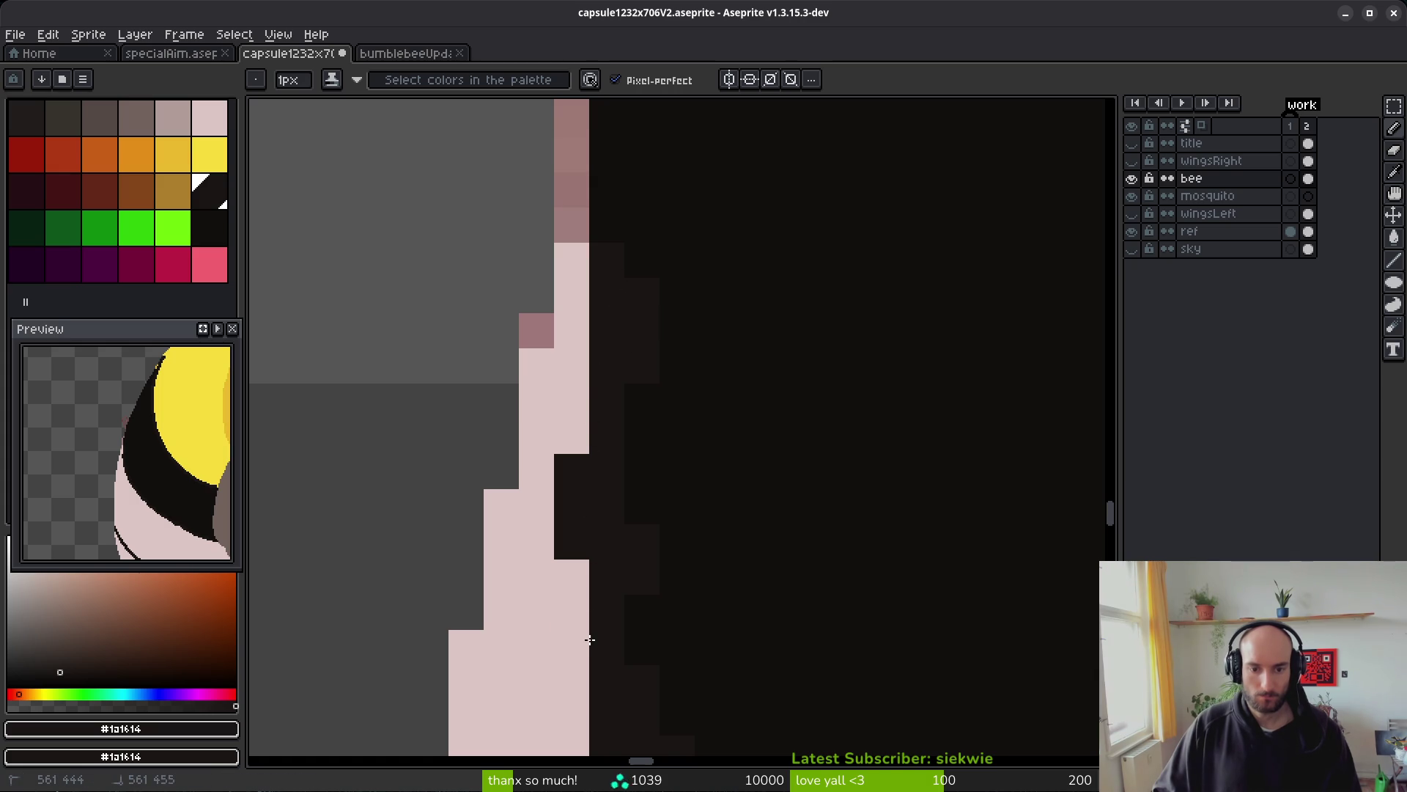
pyautogui.moveTo(583, 640); pyautogui.dragTo(579, 568)
# - Paint the pale fringe column beside the head with the darker head colour
pyautogui.keyDown('alt'); pyautogui.click(659, 258); pyautogui.keyUp('alt')
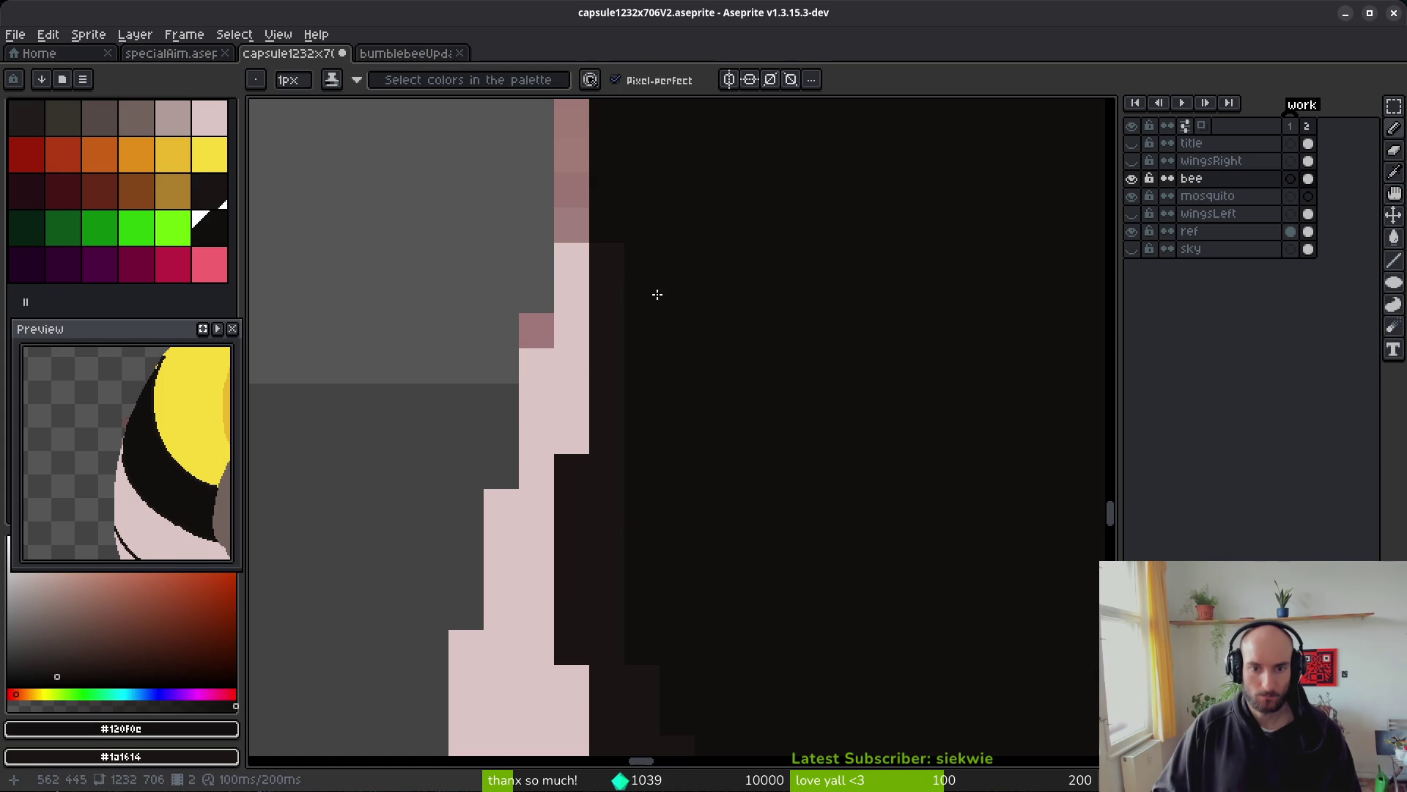
pyautogui.scroll(-3, 657, 294)
pyautogui.scroll(2, 662, 349)
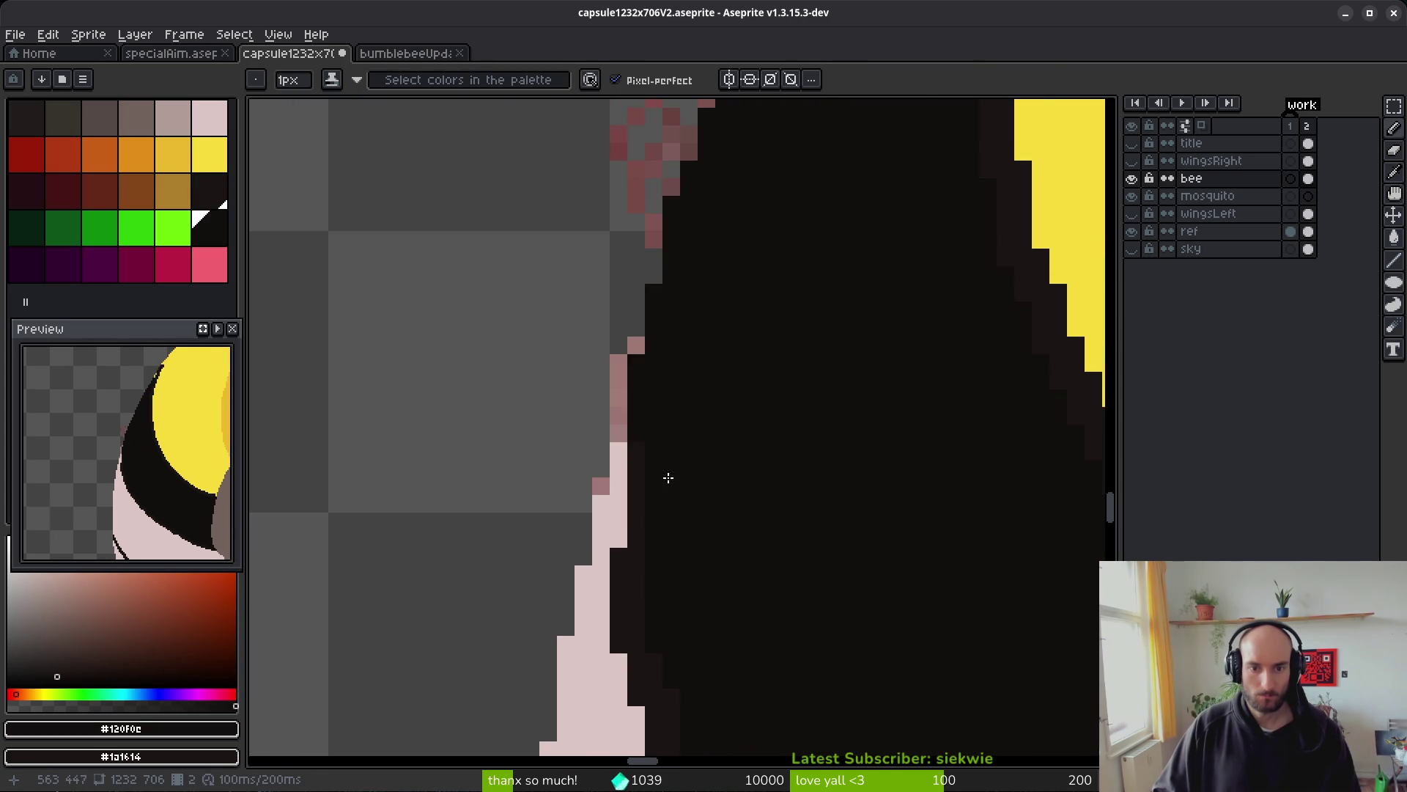
pyautogui.scroll(2, 663, 476)
pyautogui.moveTo(605, 447); pyautogui.dragTo(606, 641)
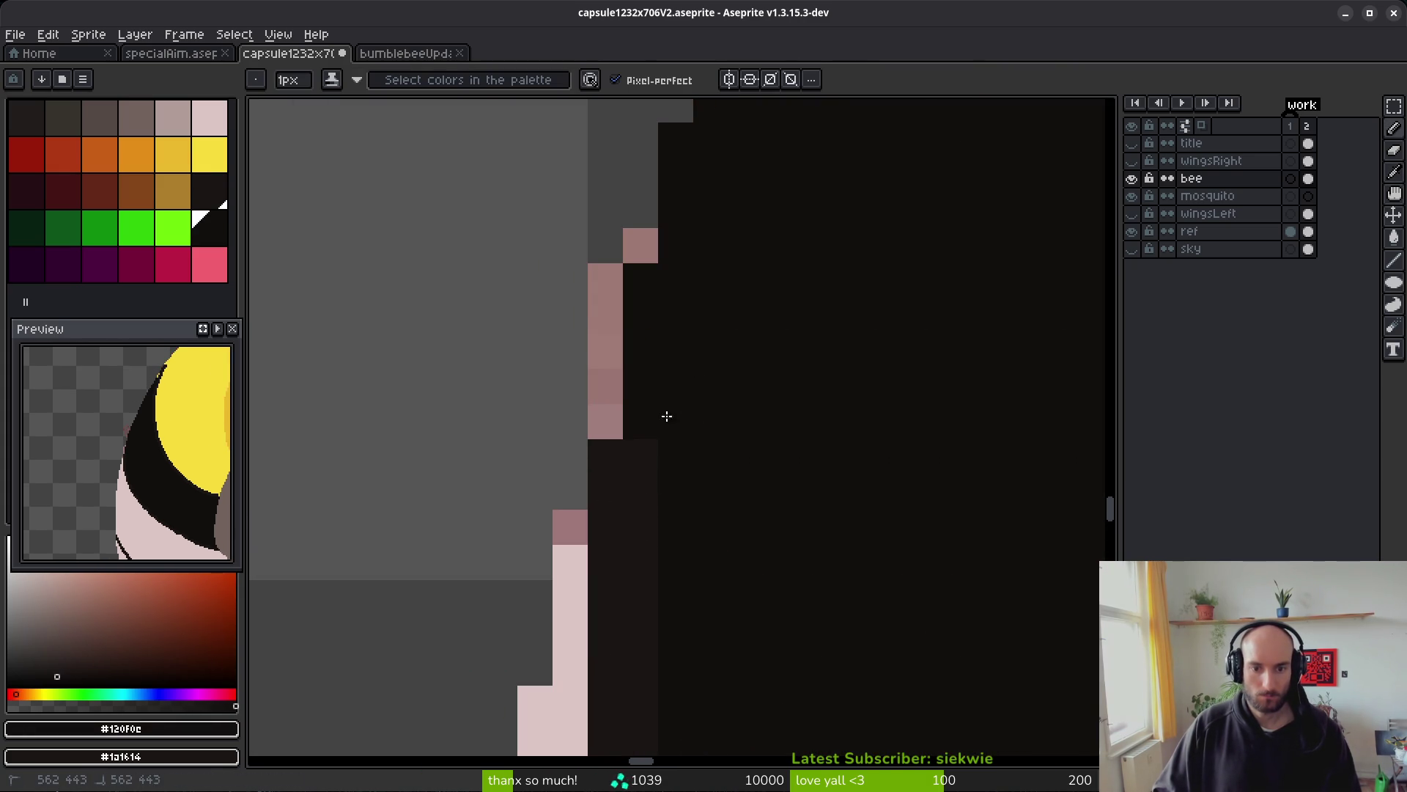
pyautogui.scroll(-3, 634, 422)
pyautogui.scroll(2, 684, 424)
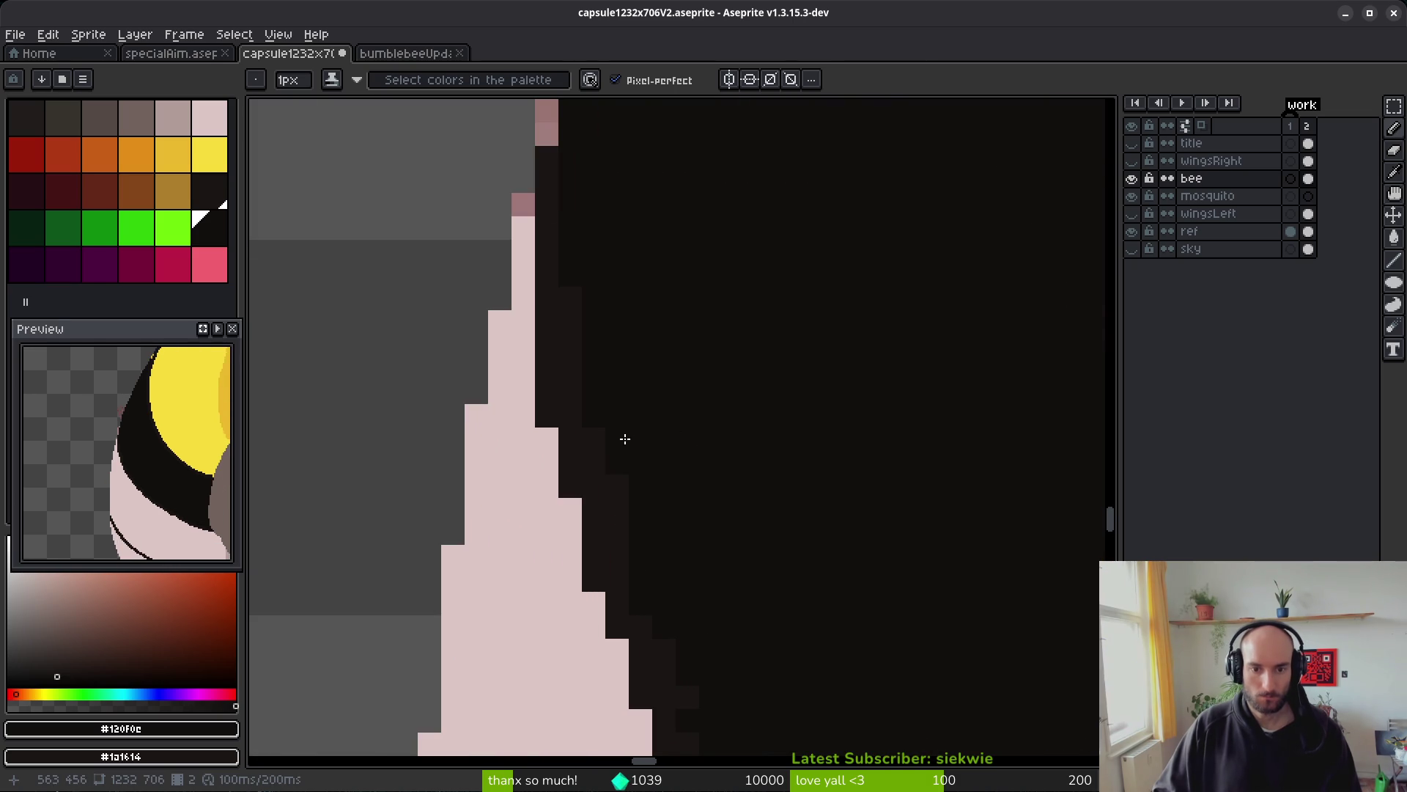
pyautogui.scroll(-1, 627, 460)
pyautogui.scroll(1, 657, 631)
# - Darken the stray pink pixels along the head's staircase edge with the dark outline colour
pyautogui.keyDown('alt'); pyautogui.click(563, 395); pyautogui.keyUp('alt')
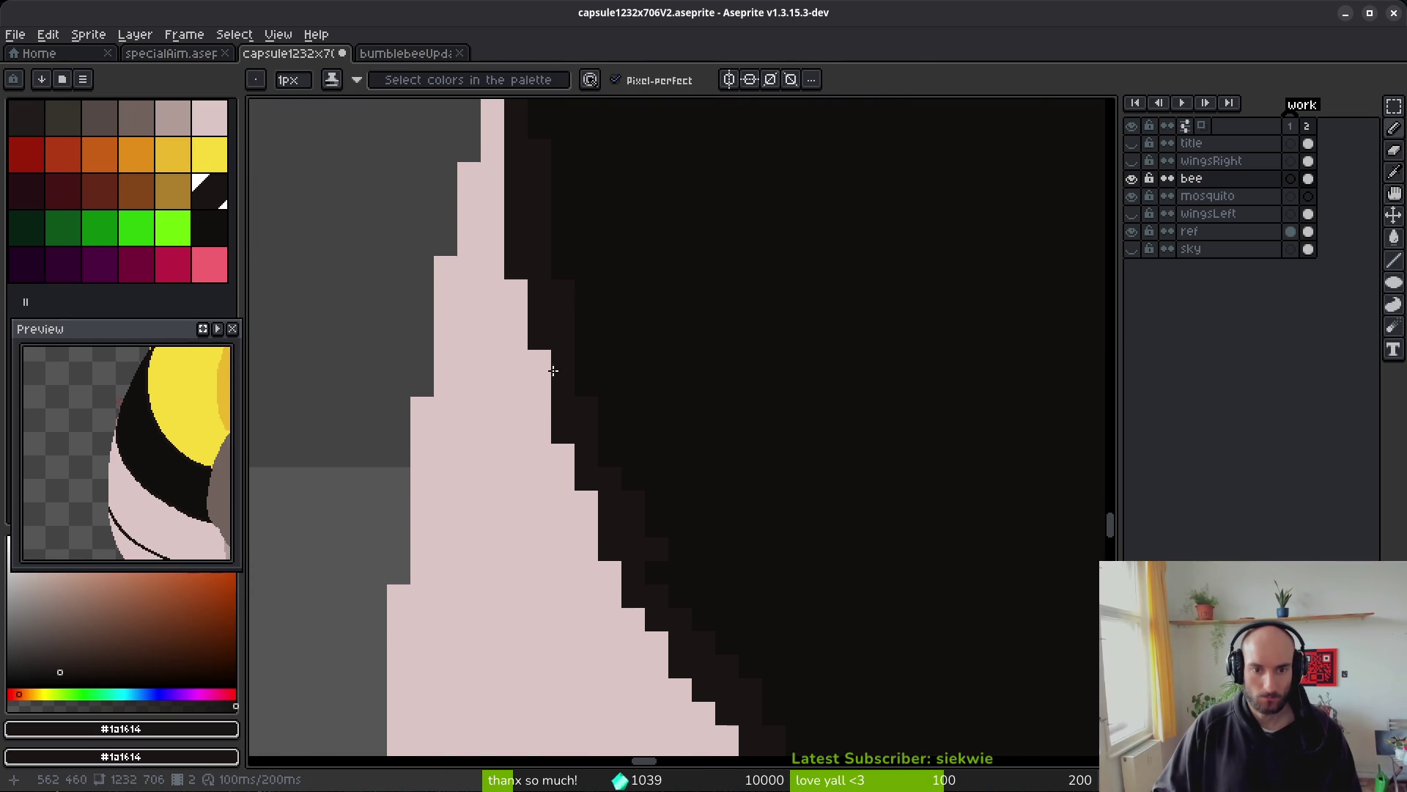
pyautogui.click(540, 362)
pyautogui.click(571, 449)
pyautogui.scroll(-4, 623, 447)
pyautogui.scroll(1, 662, 436)
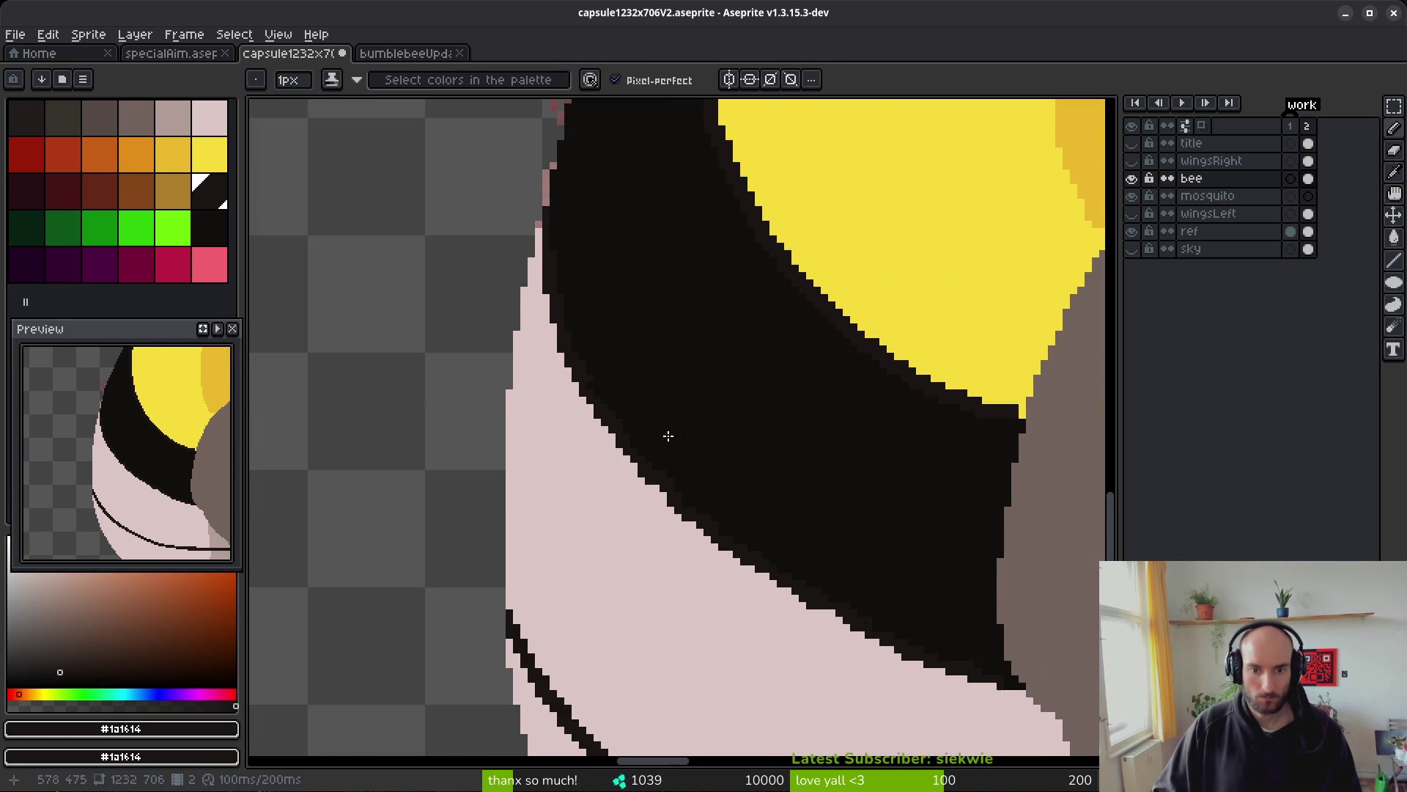
pyautogui.scroll(3, 587, 433)
pyautogui.click(538, 429)
pyautogui.click(535, 399)
pyautogui.click(559, 428)
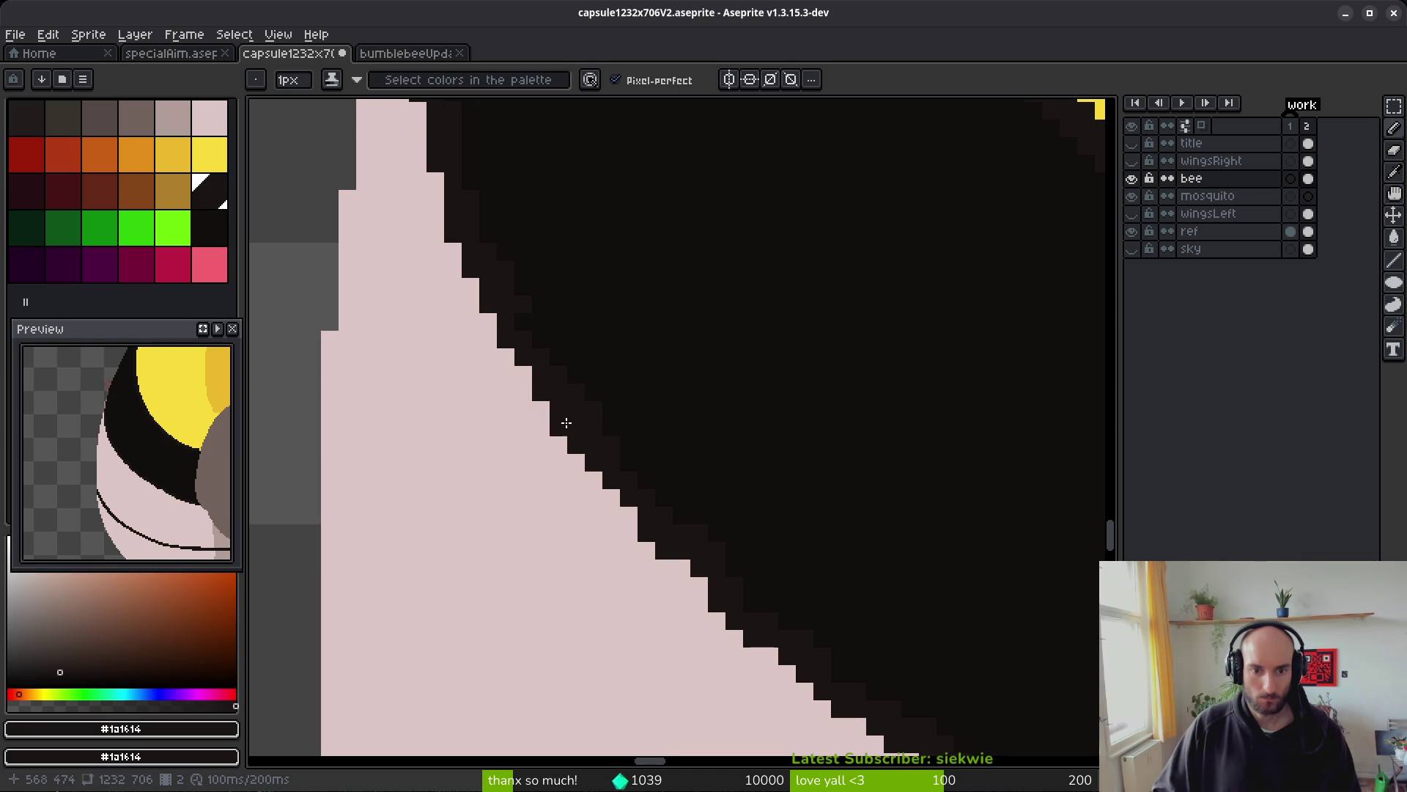
pyautogui.scroll(-5, 790, 466)
pyautogui.scroll(4, 807, 466)
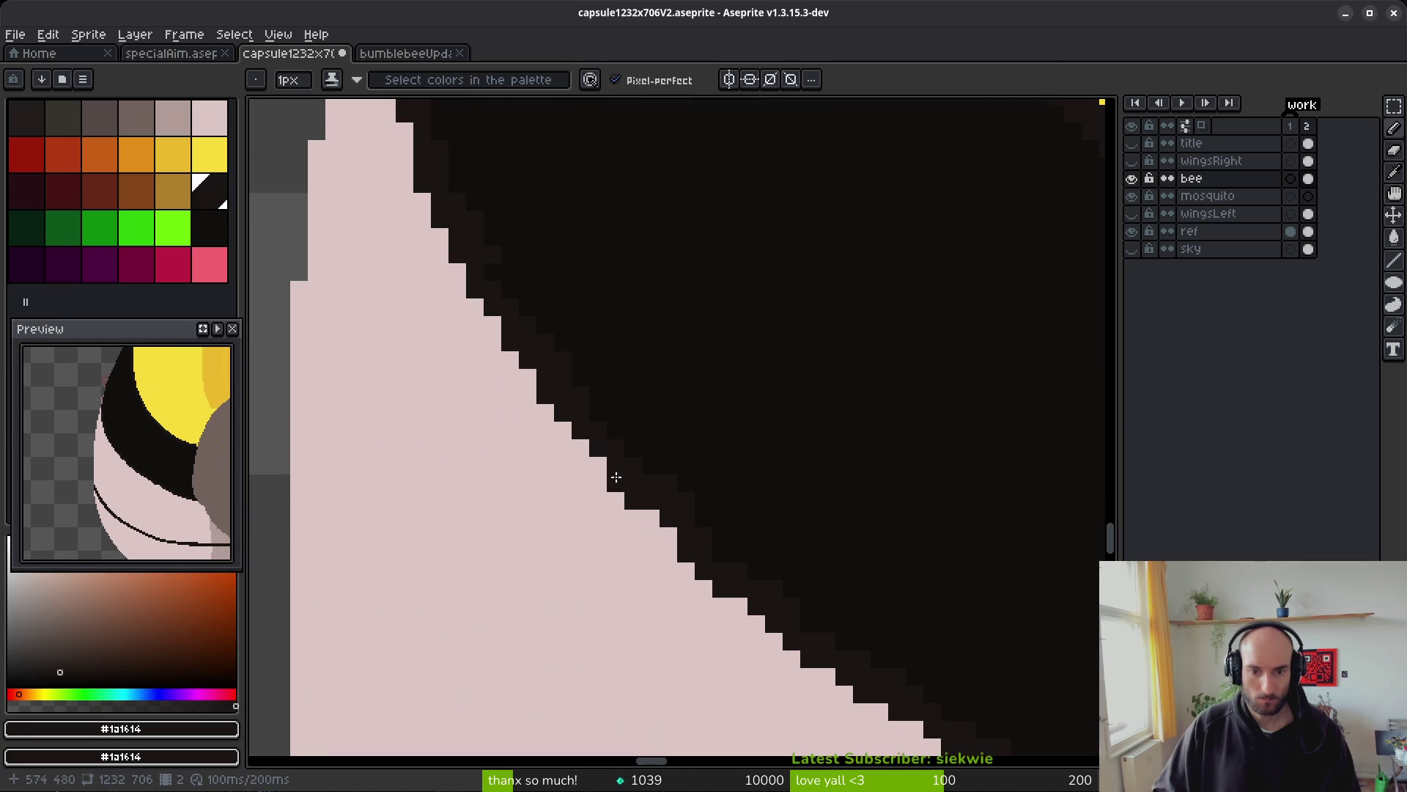
pyautogui.scroll(-2, 823, 540)
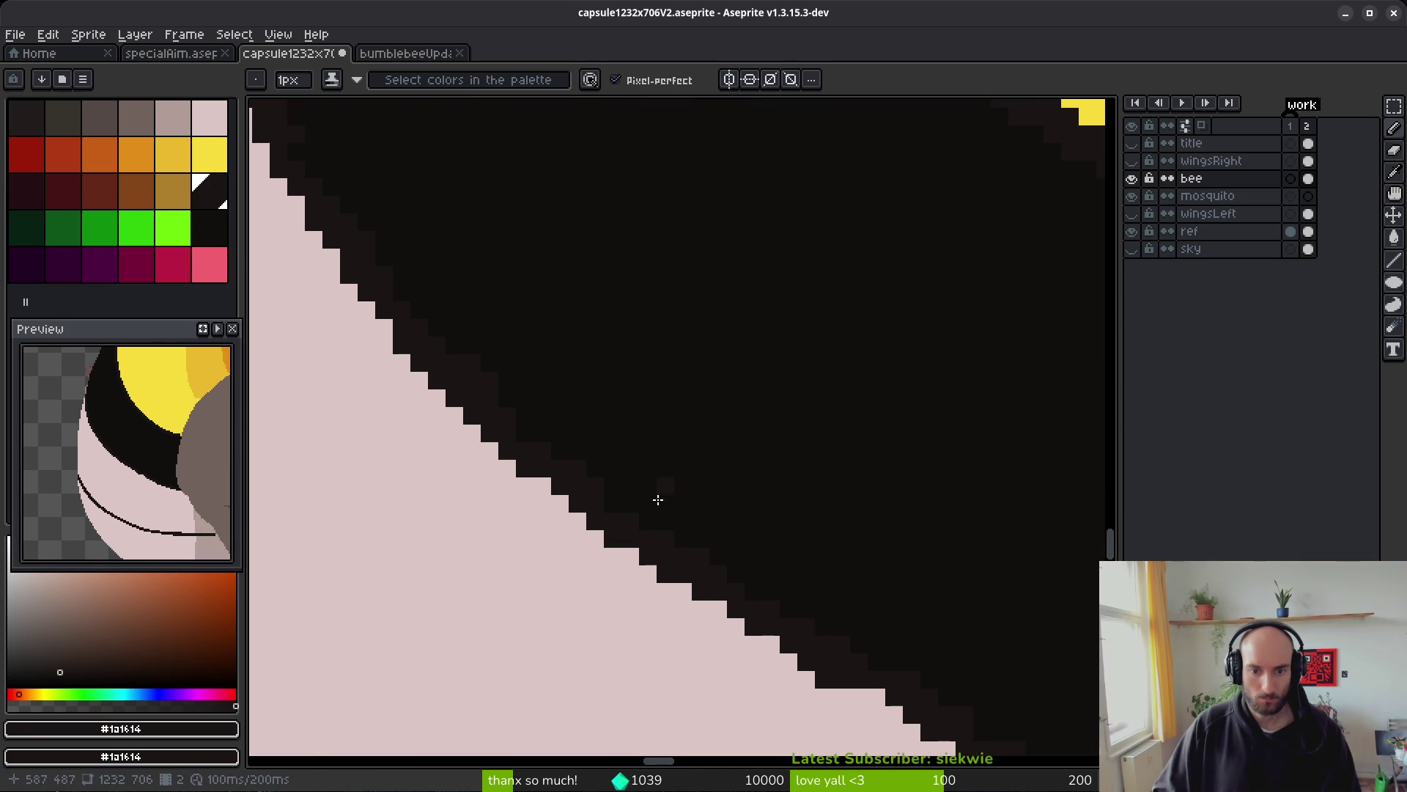
pyautogui.scroll(2, 569, 346)
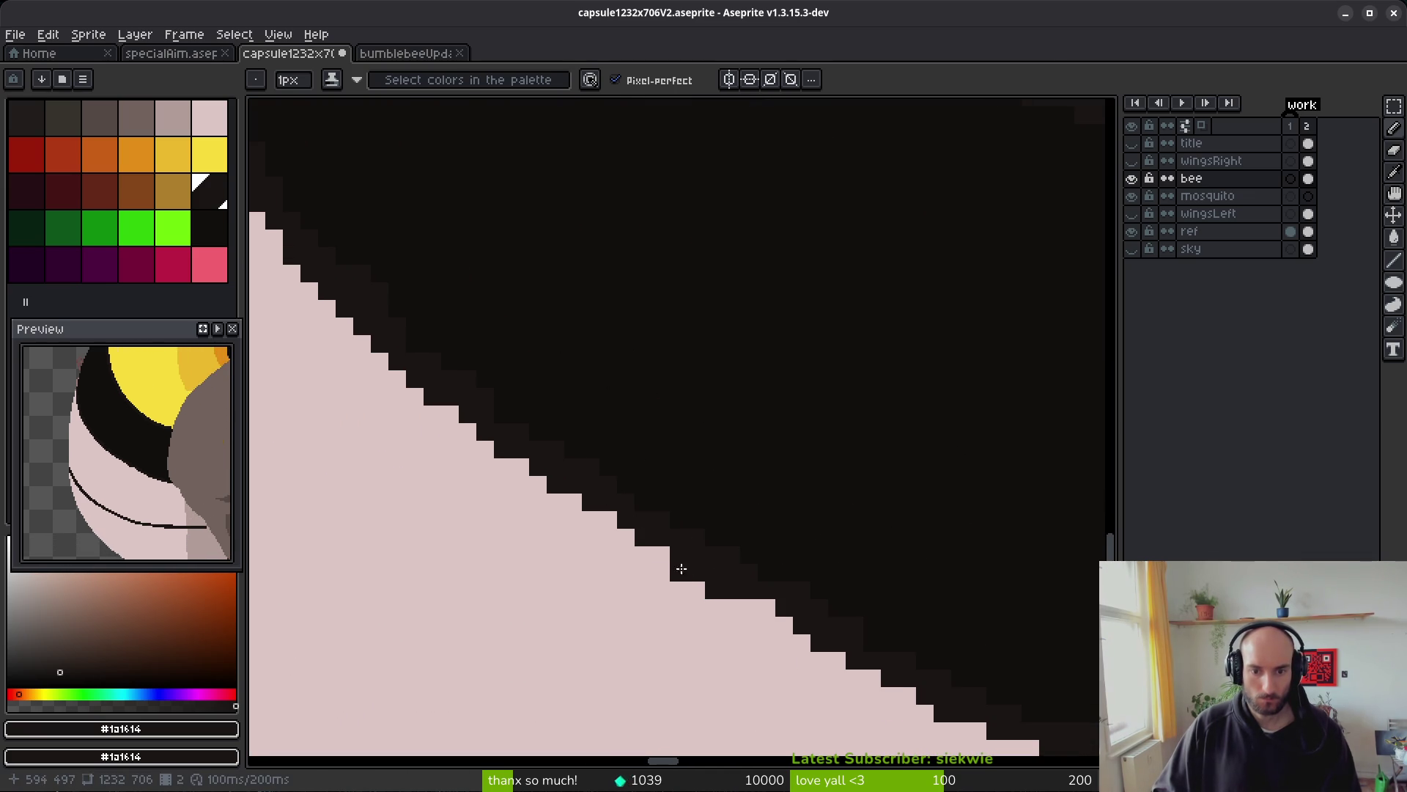
# - Try a pale pink pixel on the boundary, undo it, and return to the dark outline colour
pyautogui.keyDown('alt'); pyautogui.click(714, 590); pyautogui.keyUp('alt')
pyautogui.click(717, 594)
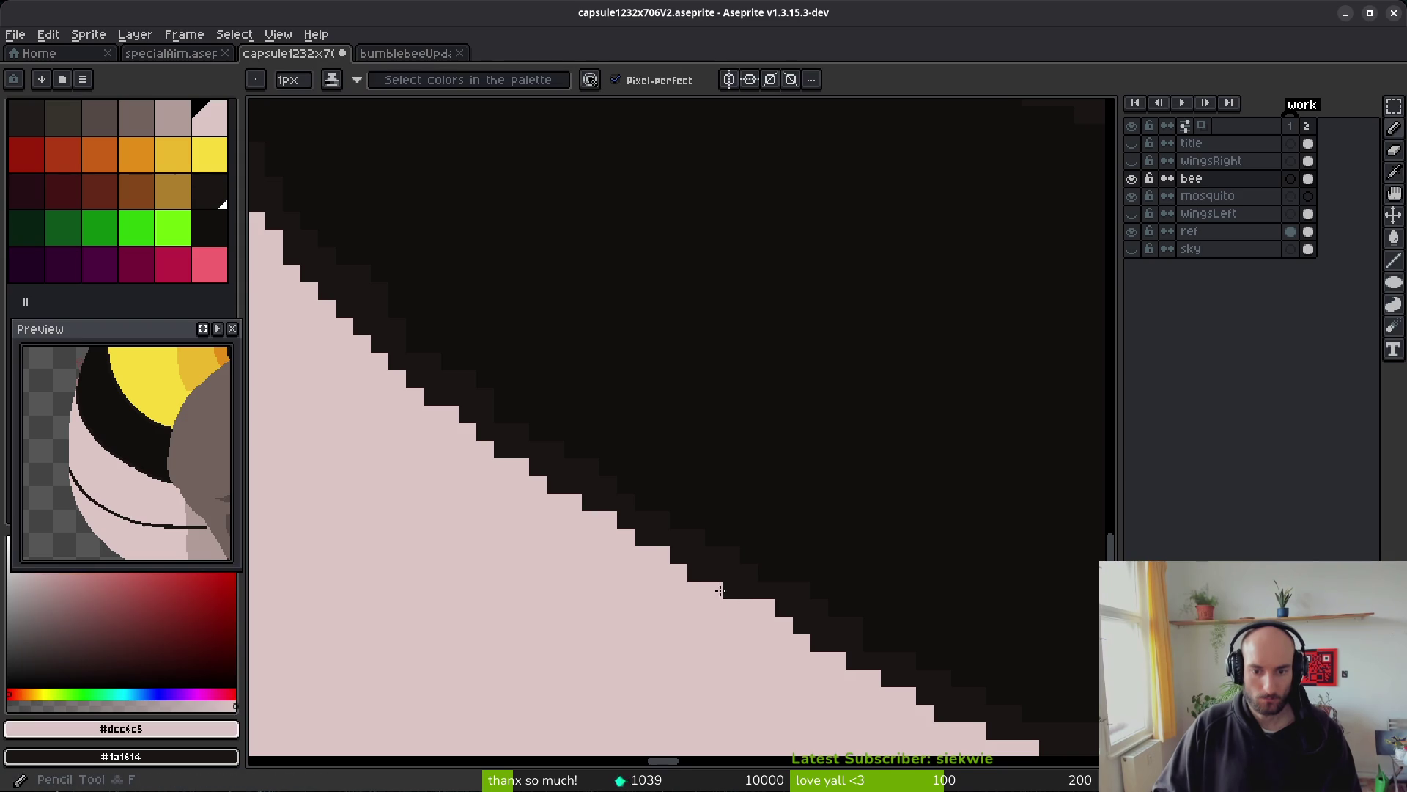
pyautogui.scroll(-2, 699, 511)
pyautogui.hotkey('ctrl', 'z')
pyautogui.press('x')
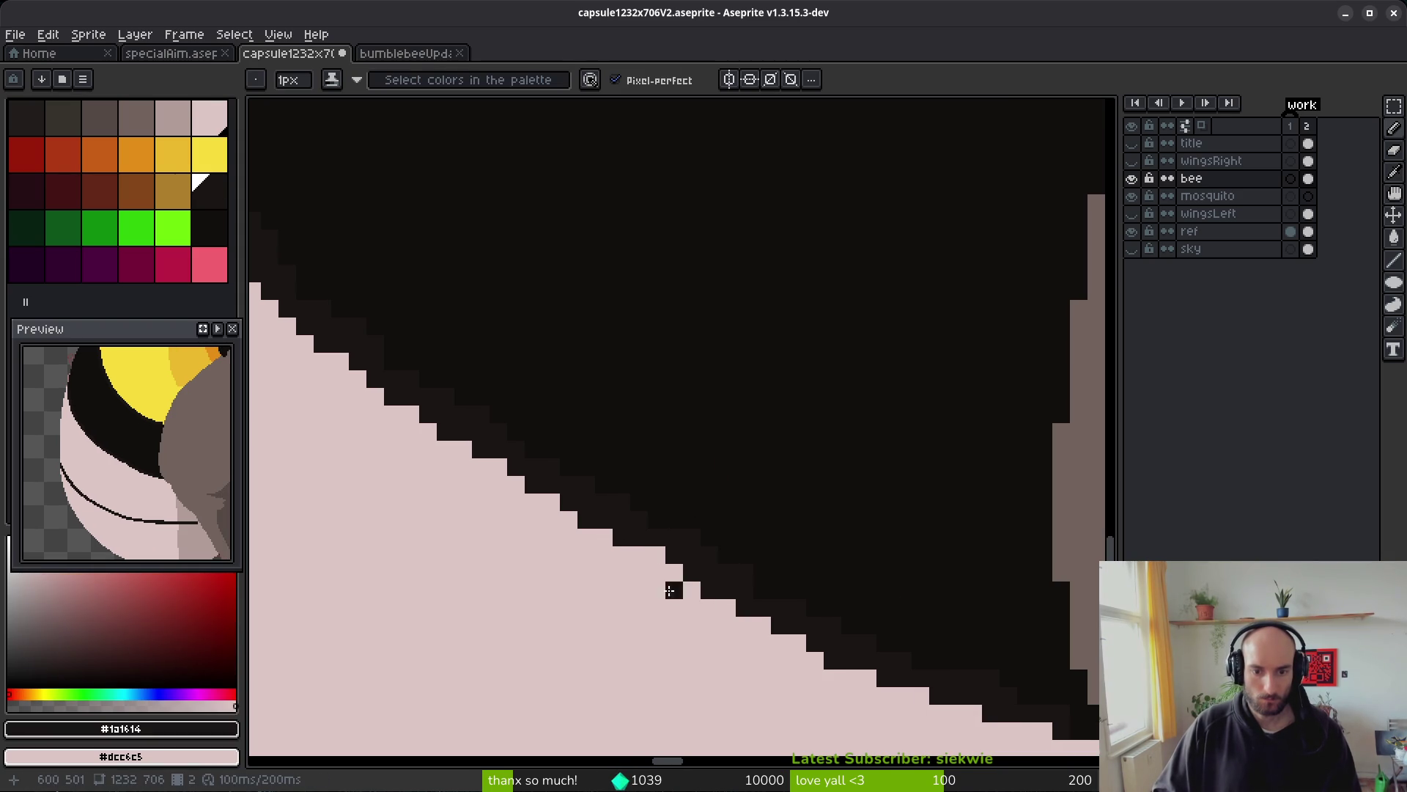
pyautogui.scroll(-3, 598, 562)
pyautogui.scroll(2, 602, 573)
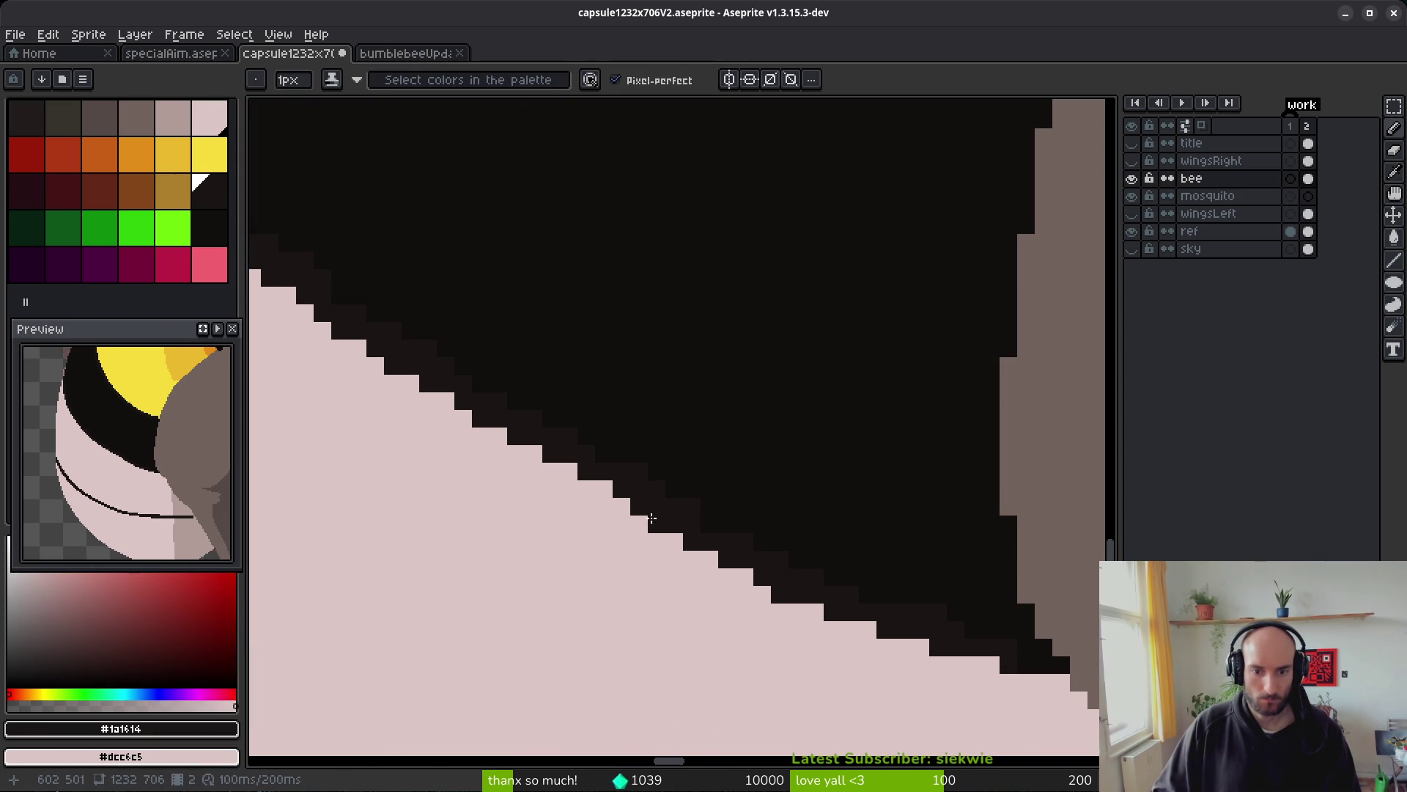
# - Add dark pixels to fill gaps along the pink–black boundary
pyautogui.click(658, 539)
pyautogui.scroll(-1, 738, 374)
pyautogui.scroll(-2, 660, 462)
pyautogui.scroll(3, 619, 413)
pyautogui.click(619, 412)
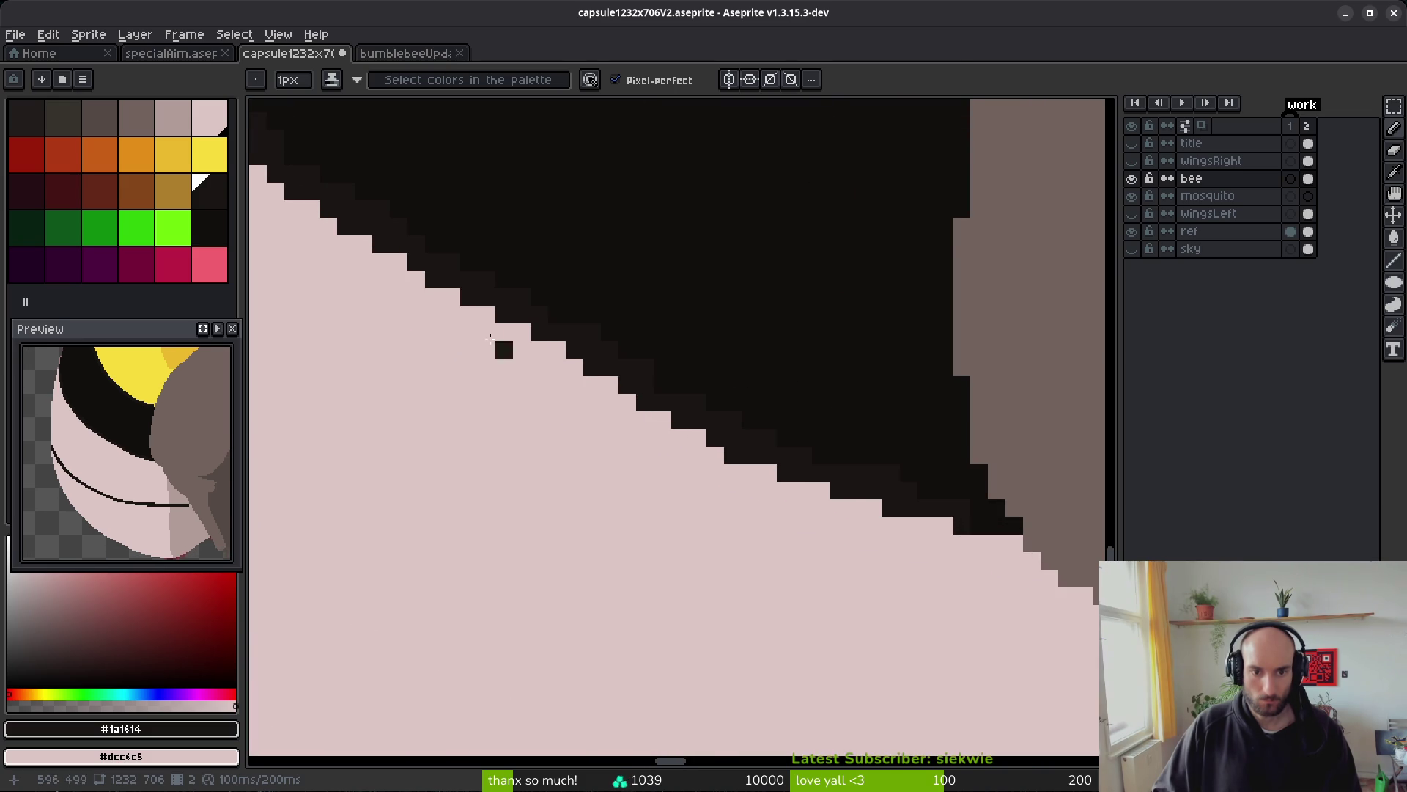
pyautogui.scroll(-5, 490, 338)
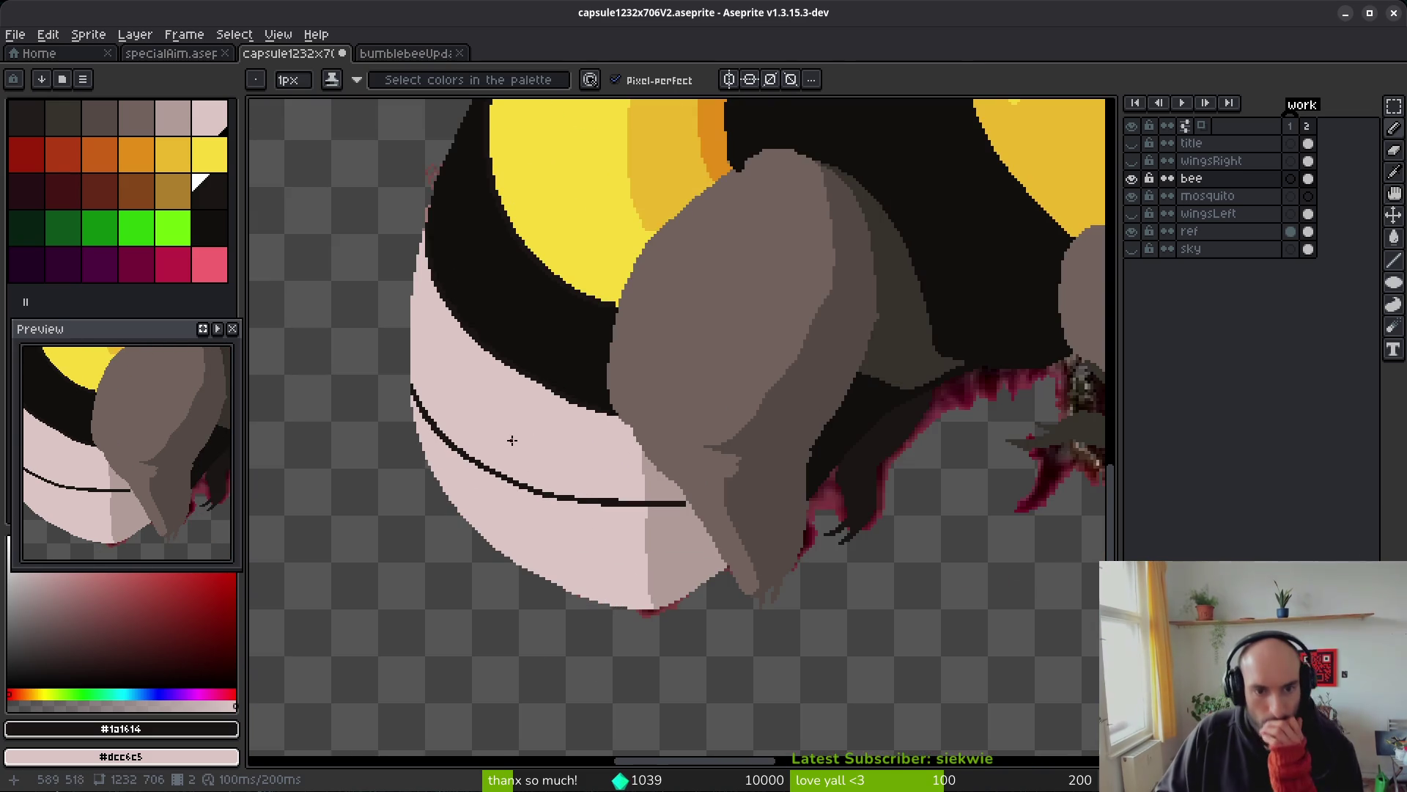
pyautogui.scroll(5, 505, 432)
pyautogui.scroll(1, 490, 457)
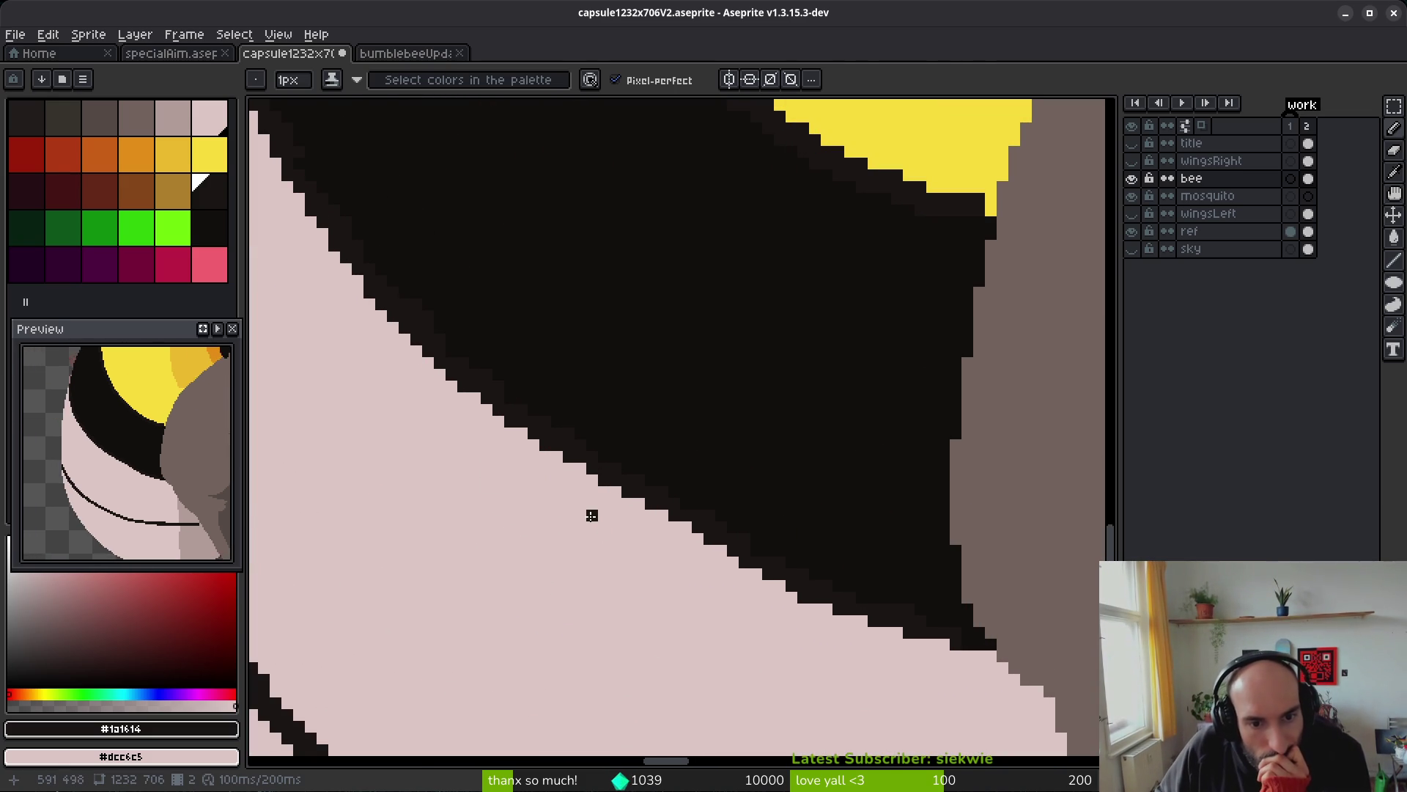
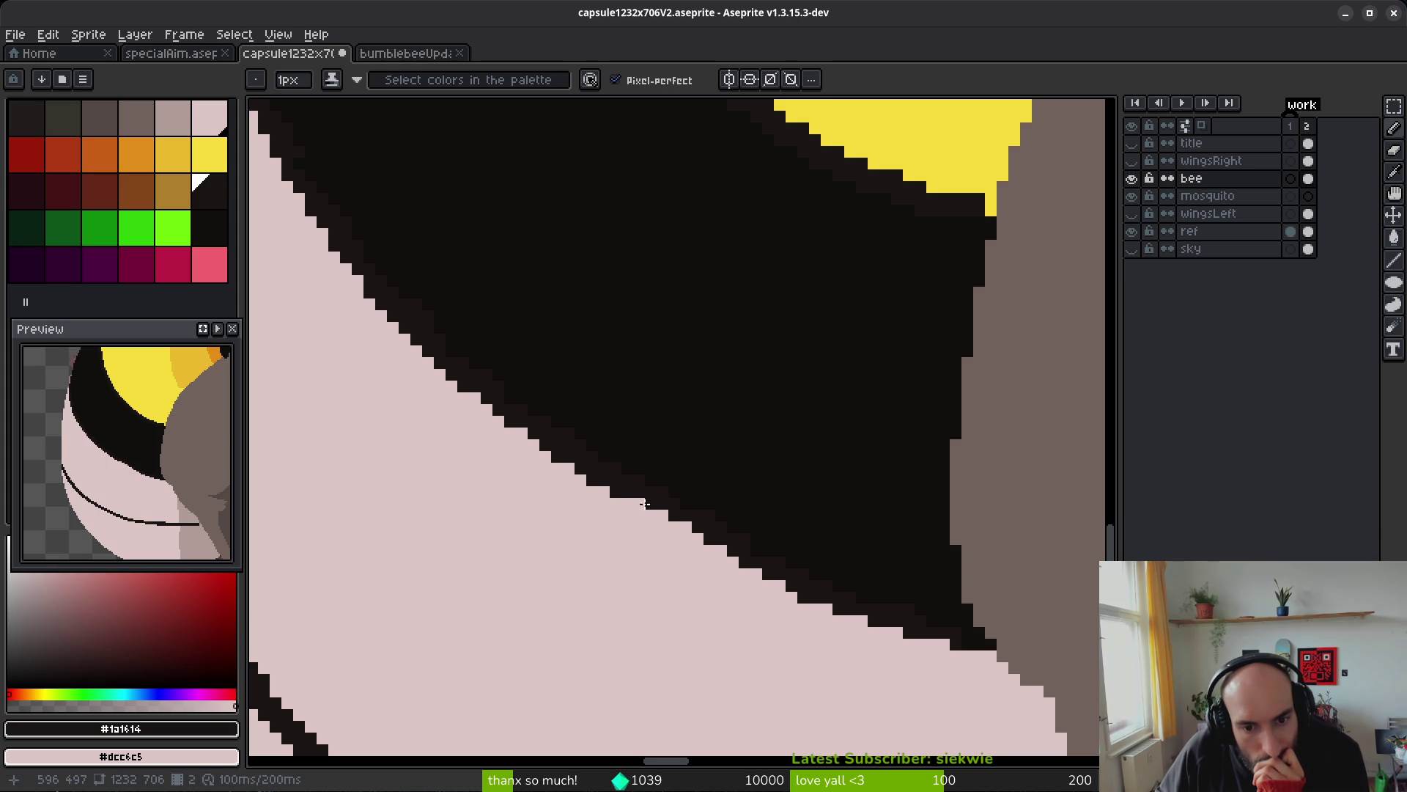
# - Extend the dark outline and recolour stray pixels along the pale segment's upper edge
pyautogui.click(662, 516)
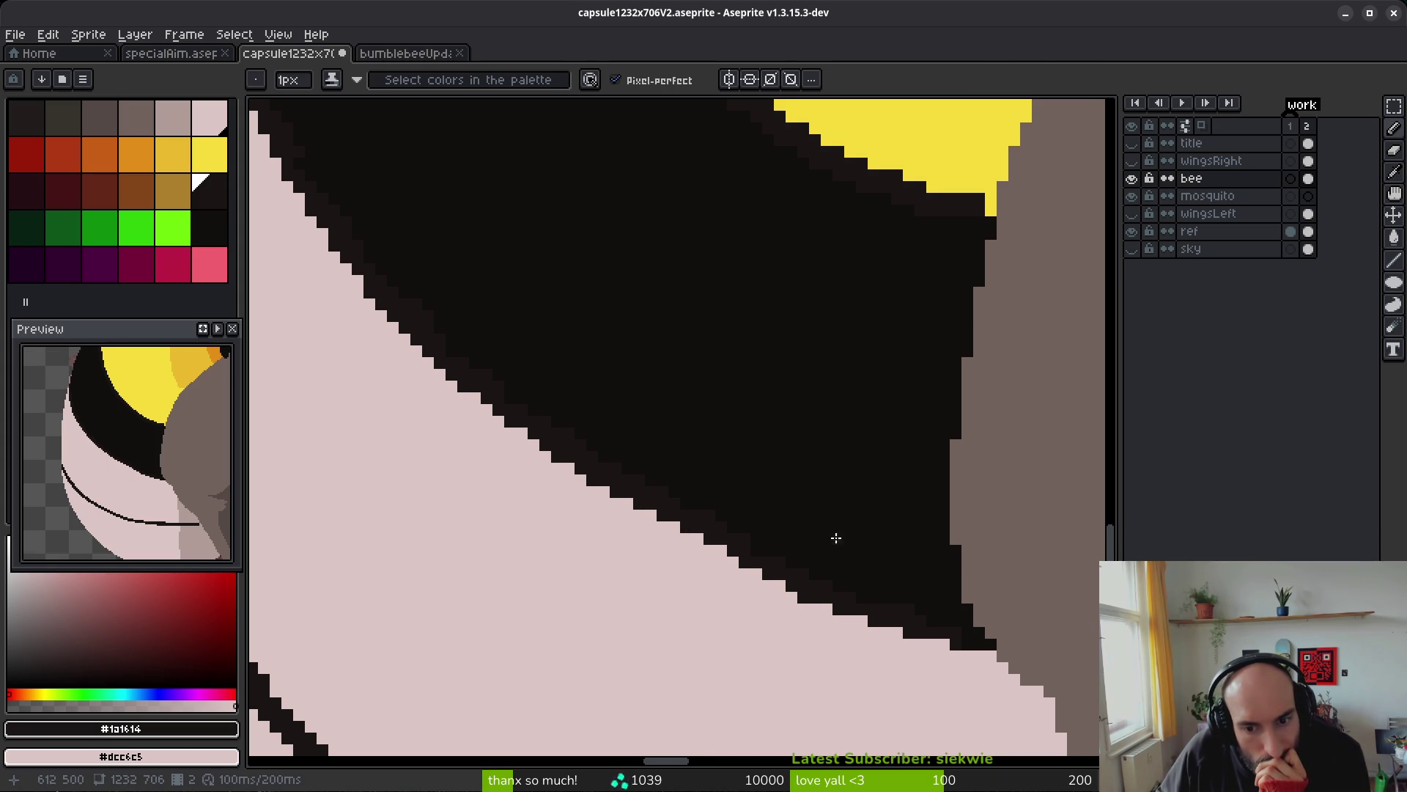
pyautogui.scroll(-1, 836, 538)
pyautogui.scroll(1, 702, 554)
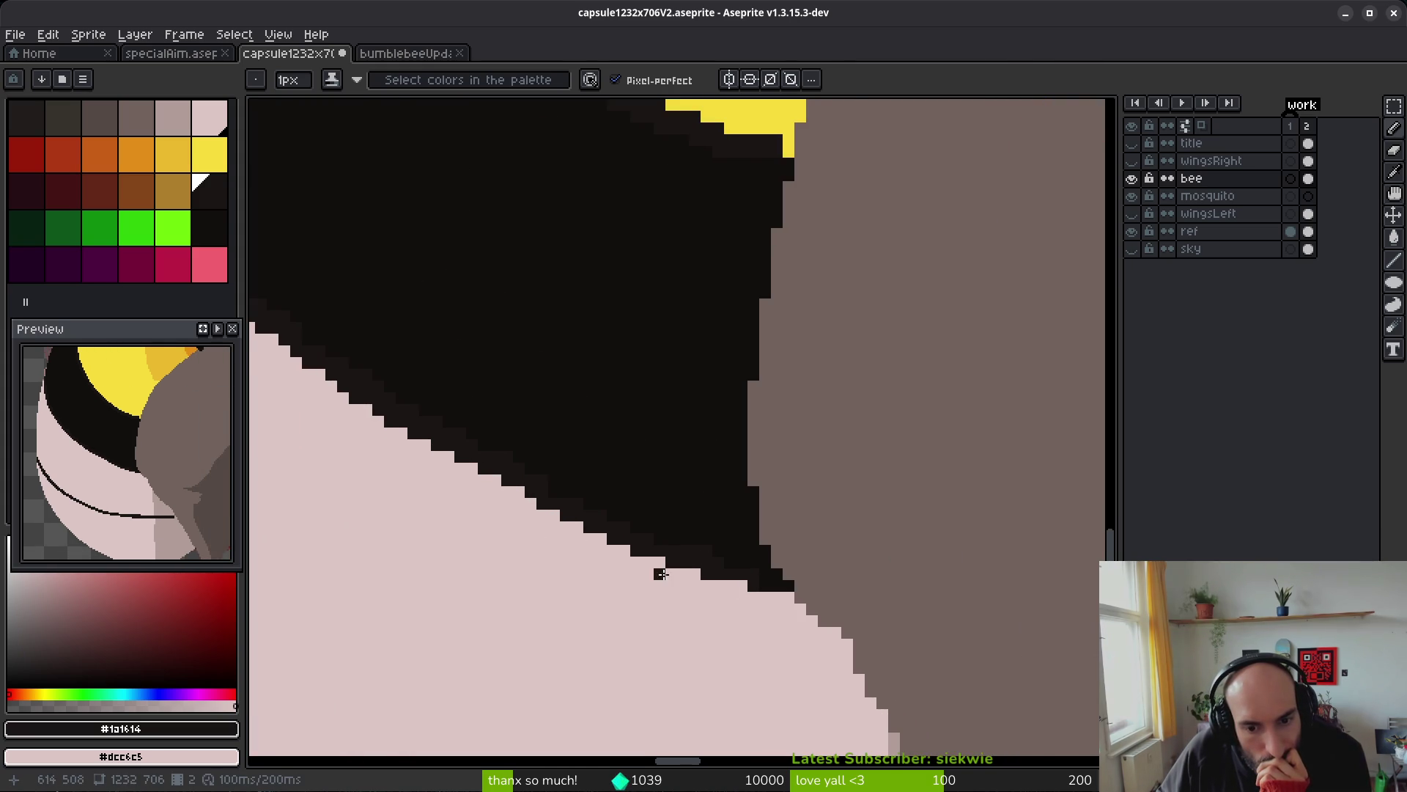
pyautogui.scroll(1, 661, 574)
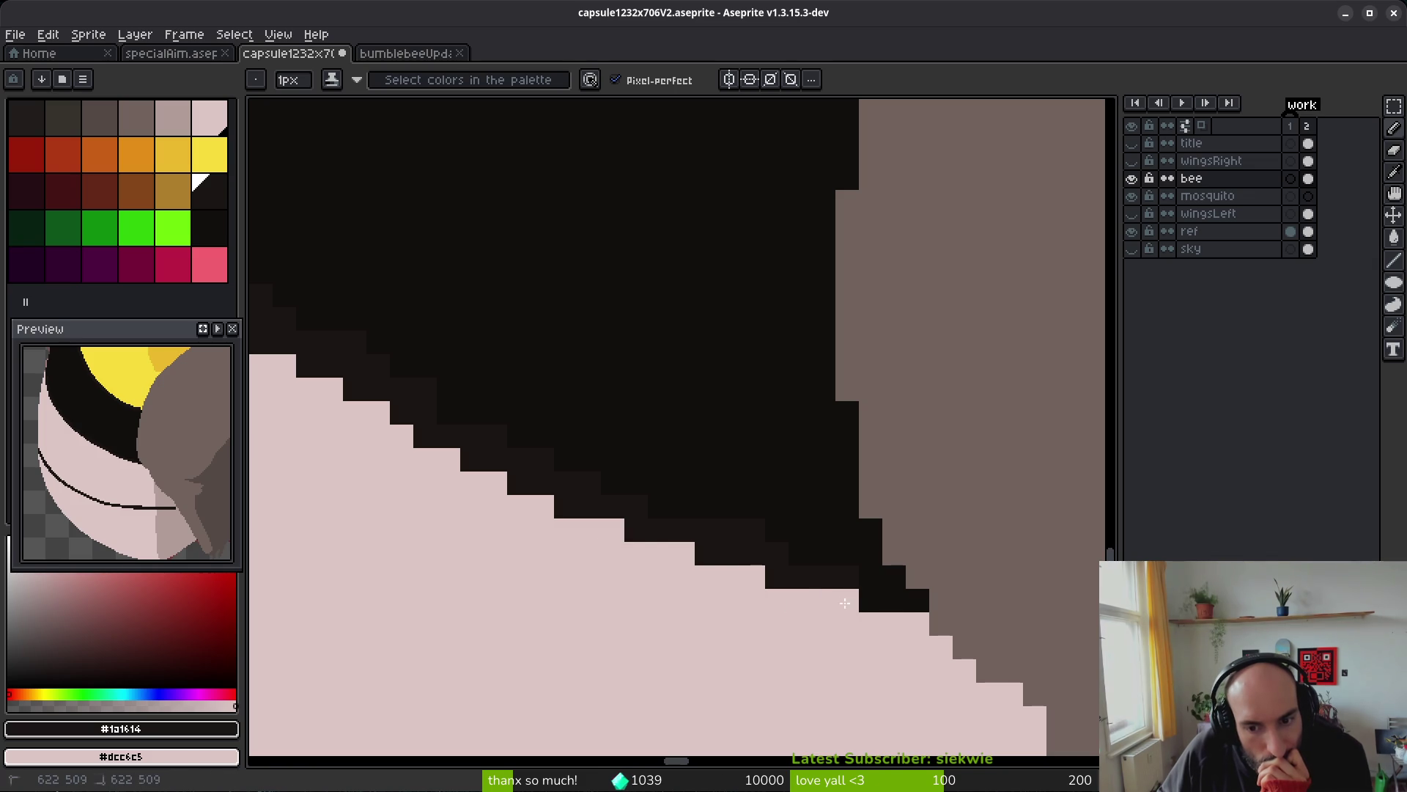
pyautogui.moveTo(818, 559); pyautogui.dragTo(798, 556)
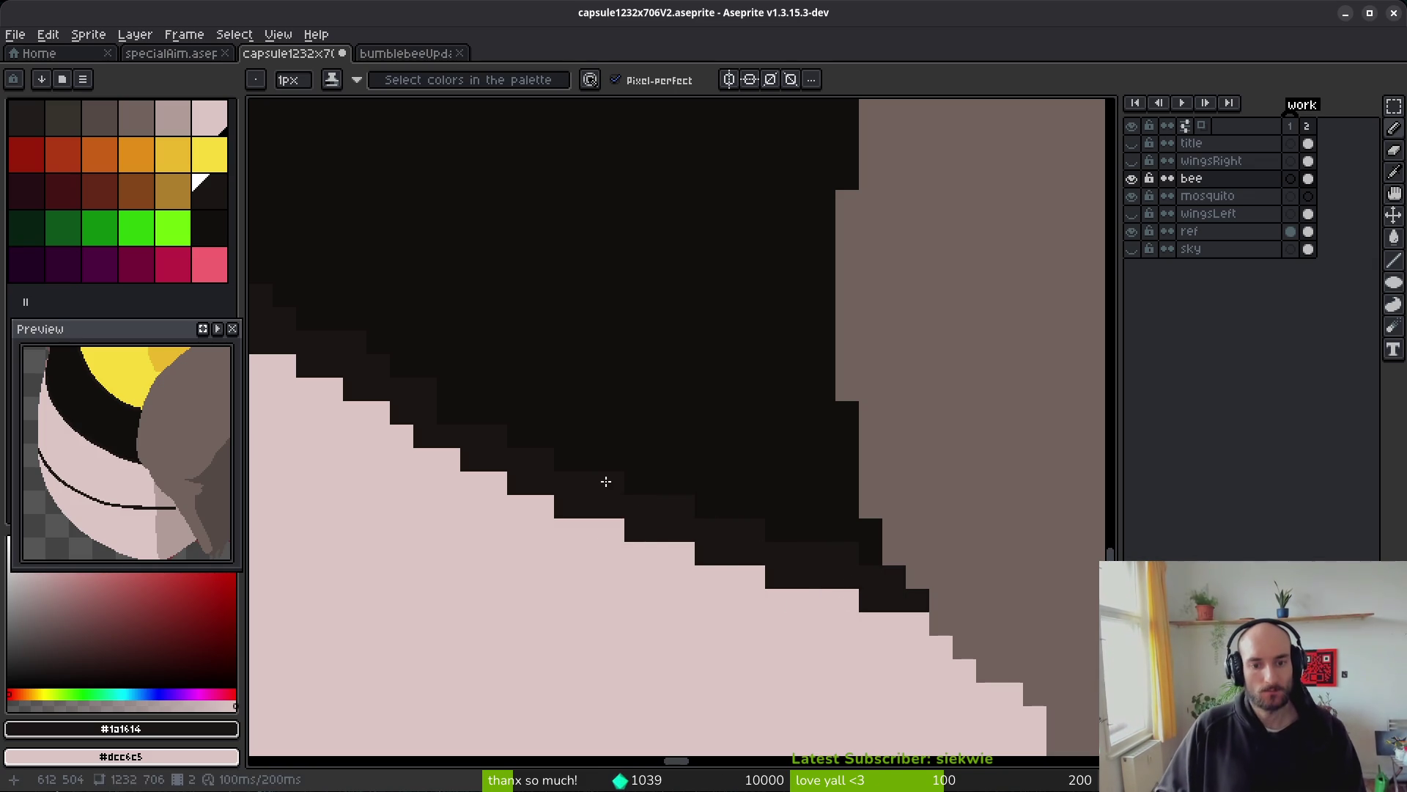
pyautogui.scroll(-3, 506, 466)
pyautogui.scroll(3, 487, 456)
pyautogui.scroll(-1, 824, 520)
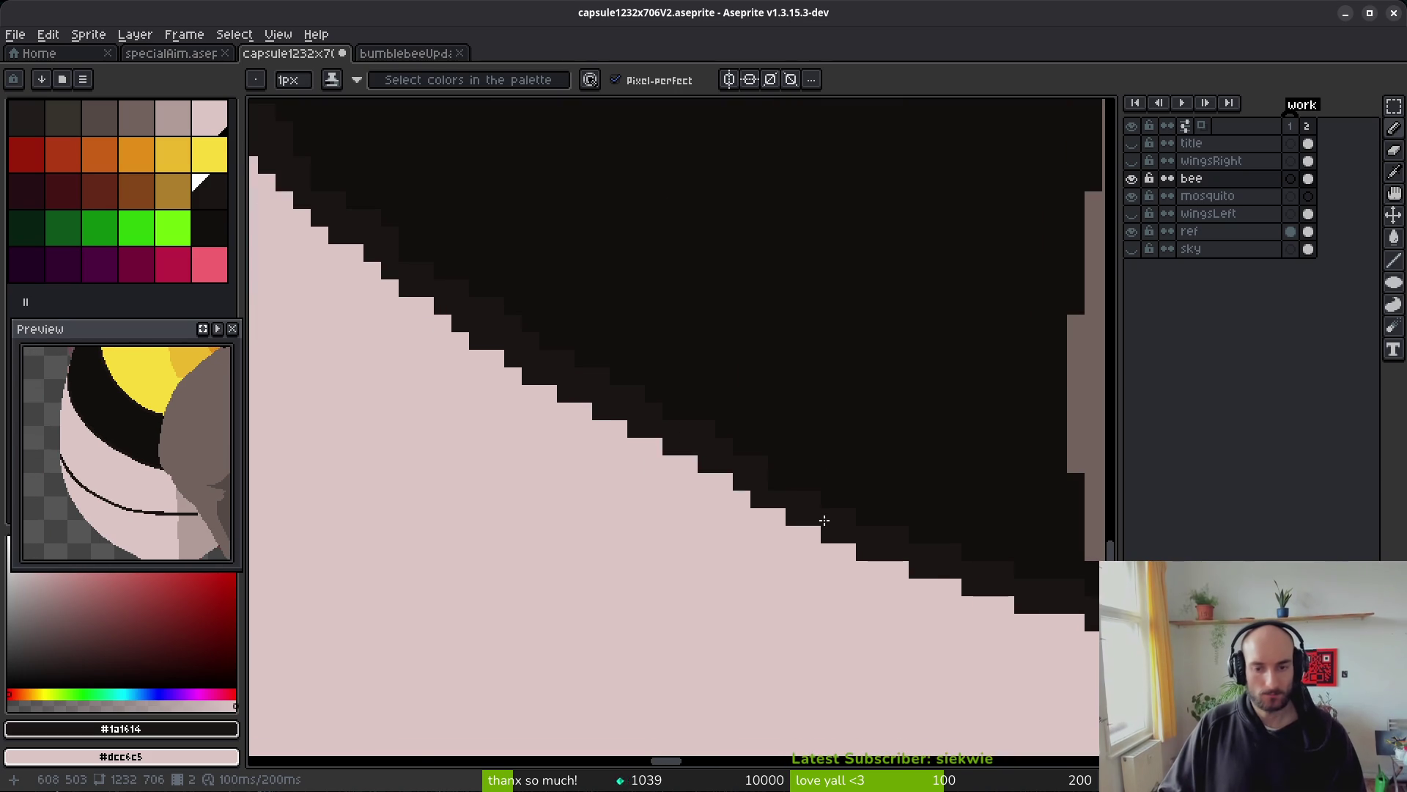
# - Add one more dark outline pixel, then draw a short green line on the band
pyautogui.click(687, 480)
pyautogui.scroll(-2, 592, 381)
pyautogui.click(99, 227)
pyautogui.moveTo(543, 427); pyautogui.dragTo(596, 422)
# - Fill the black abdomen band solid green with the Paint Bucket
pyautogui.press('g')
pyautogui.click(634, 456)
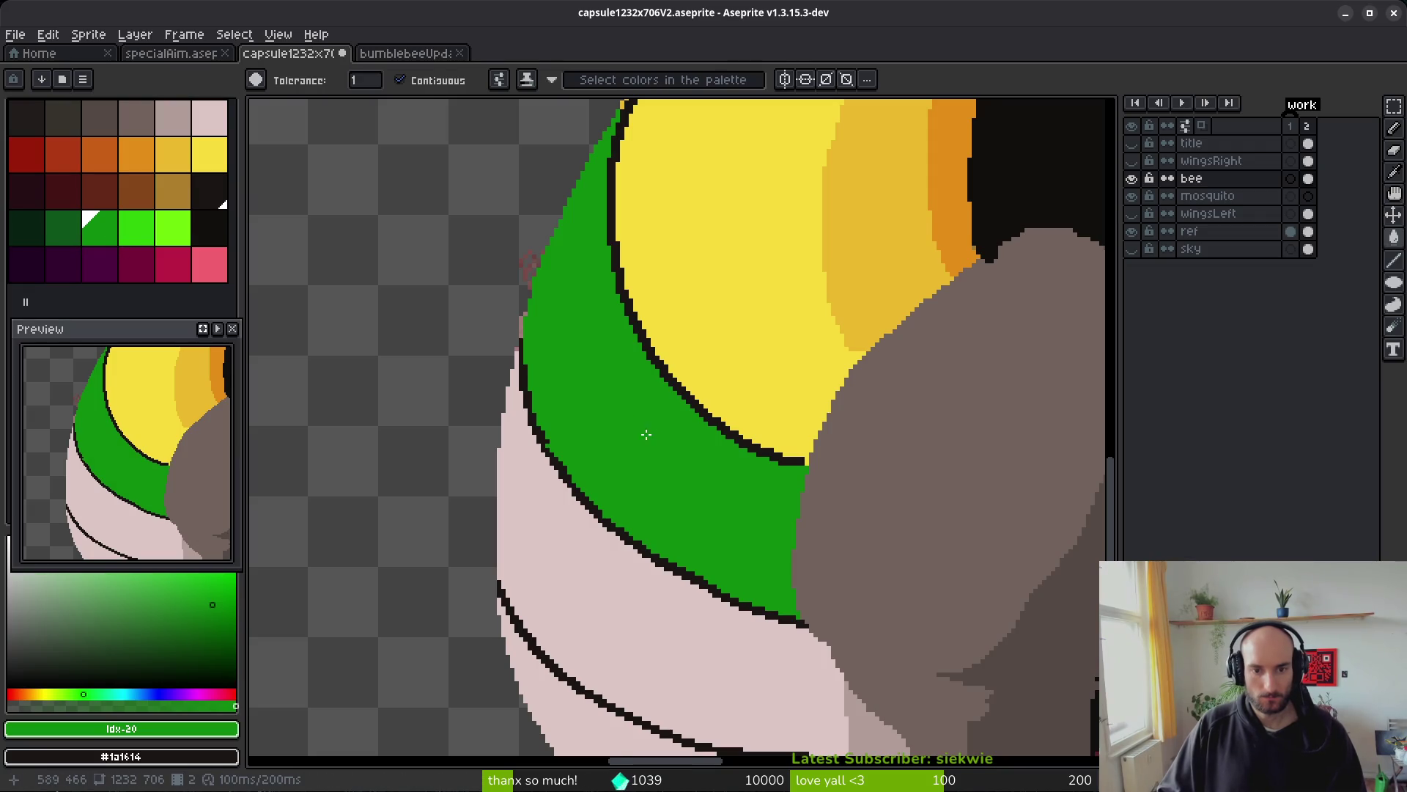
pyautogui.scroll(3, 645, 436)
pyautogui.hotkey('ctrl', 'z')
pyautogui.scroll(2, 733, 442)
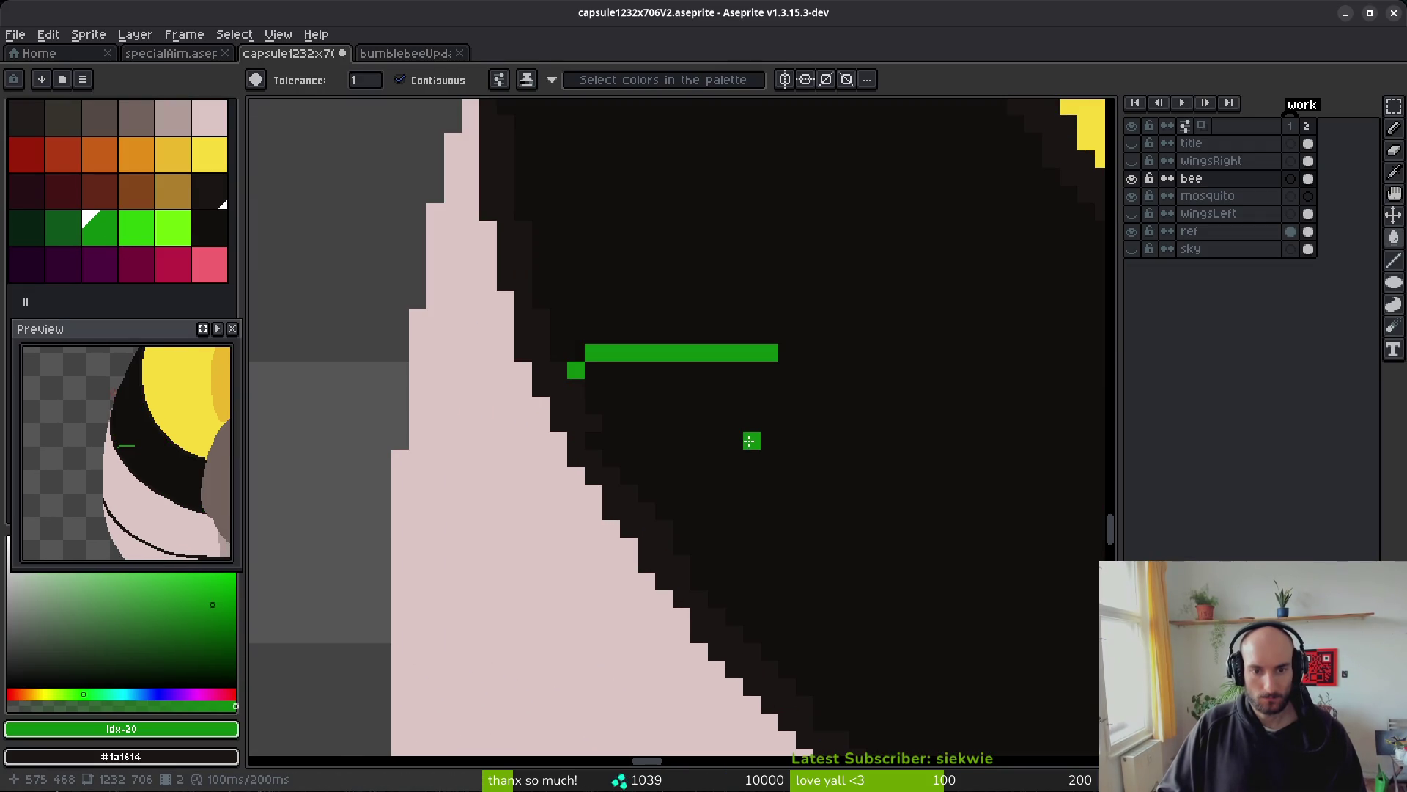
pyautogui.click(749, 441)
# - Return to the Pencil and add a dark pixel to the outline beneath the band
pyautogui.keyDown('alt'); pyautogui.click(575, 393); pyautogui.keyUp('alt')
pyautogui.scroll(2, 586, 418)
pyautogui.press('b')
pyautogui.scroll(-3, 769, 577)
pyautogui.scroll(3, 770, 577)
pyautogui.keyDown('alt'); pyautogui.click(674, 517); pyautogui.keyUp('alt')
pyautogui.scroll(-2, 779, 532)
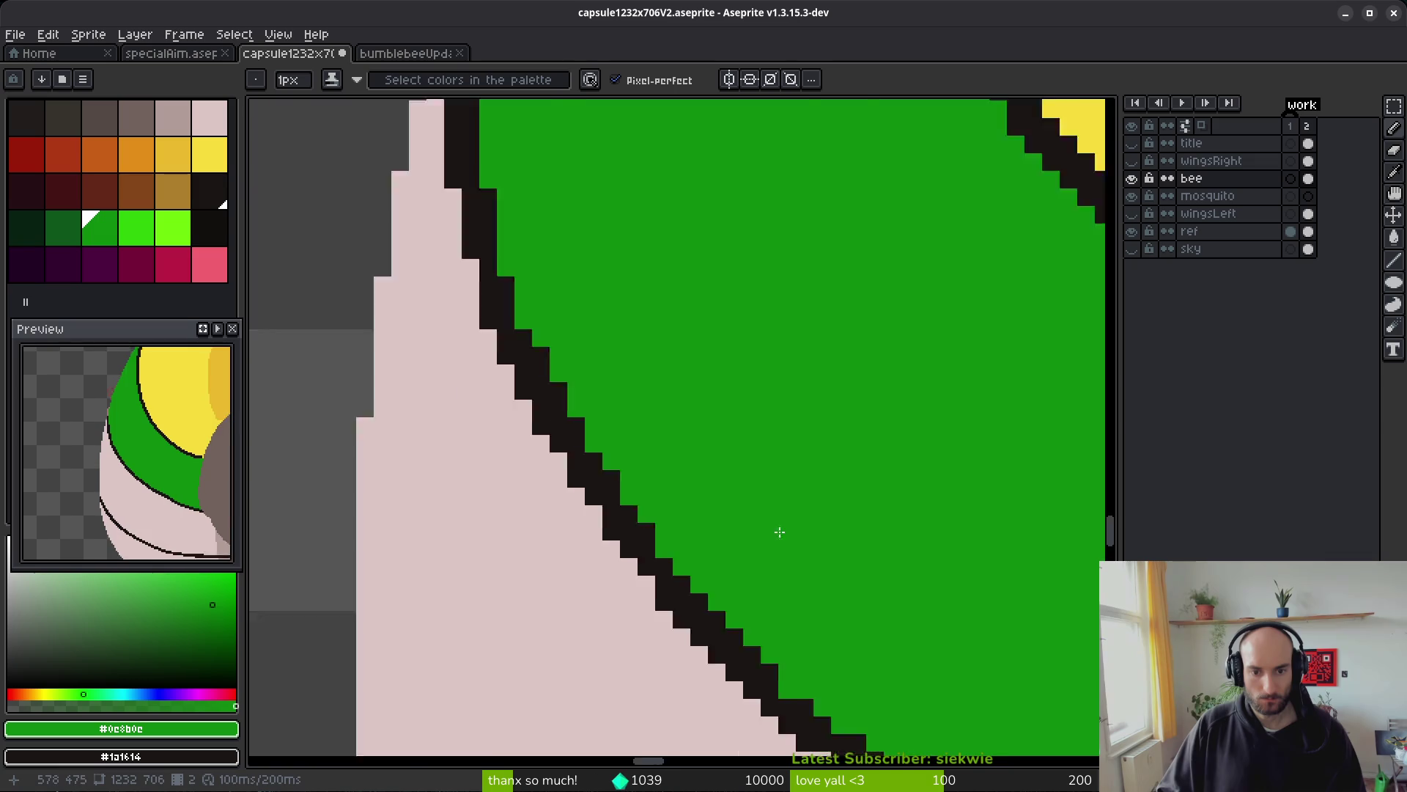
pyautogui.scroll(-2, 585, 359)
pyautogui.scroll(3, 560, 461)
pyautogui.keyDown('alt'); pyautogui.click(559, 471); pyautogui.keyUp('alt')
pyautogui.click(547, 475)
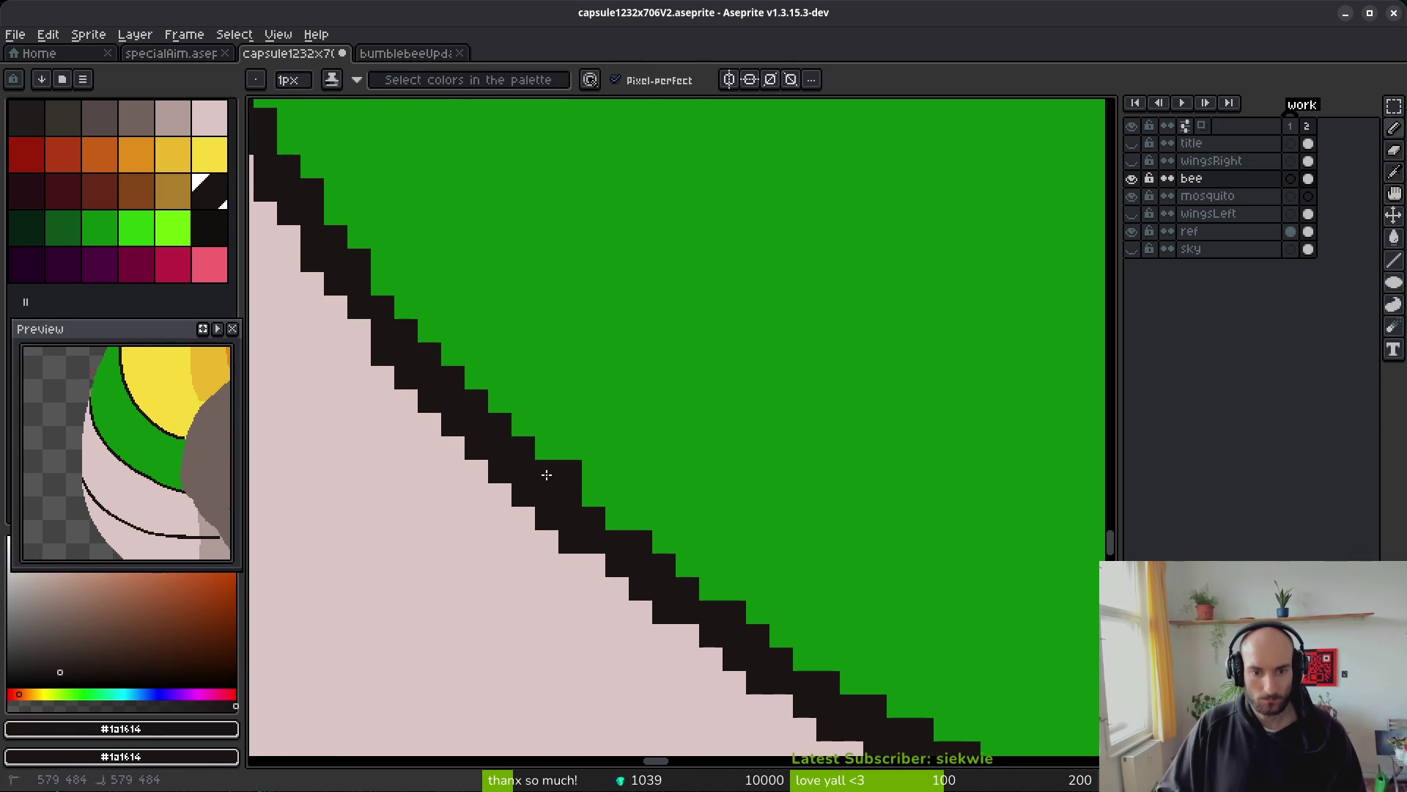
# - Smooth the lower outline by painting stray pixels green and adding dark pixels
pyautogui.keyDown('alt'); pyautogui.click(557, 449); pyautogui.keyUp('alt')
pyautogui.scroll(-3, 563, 425)
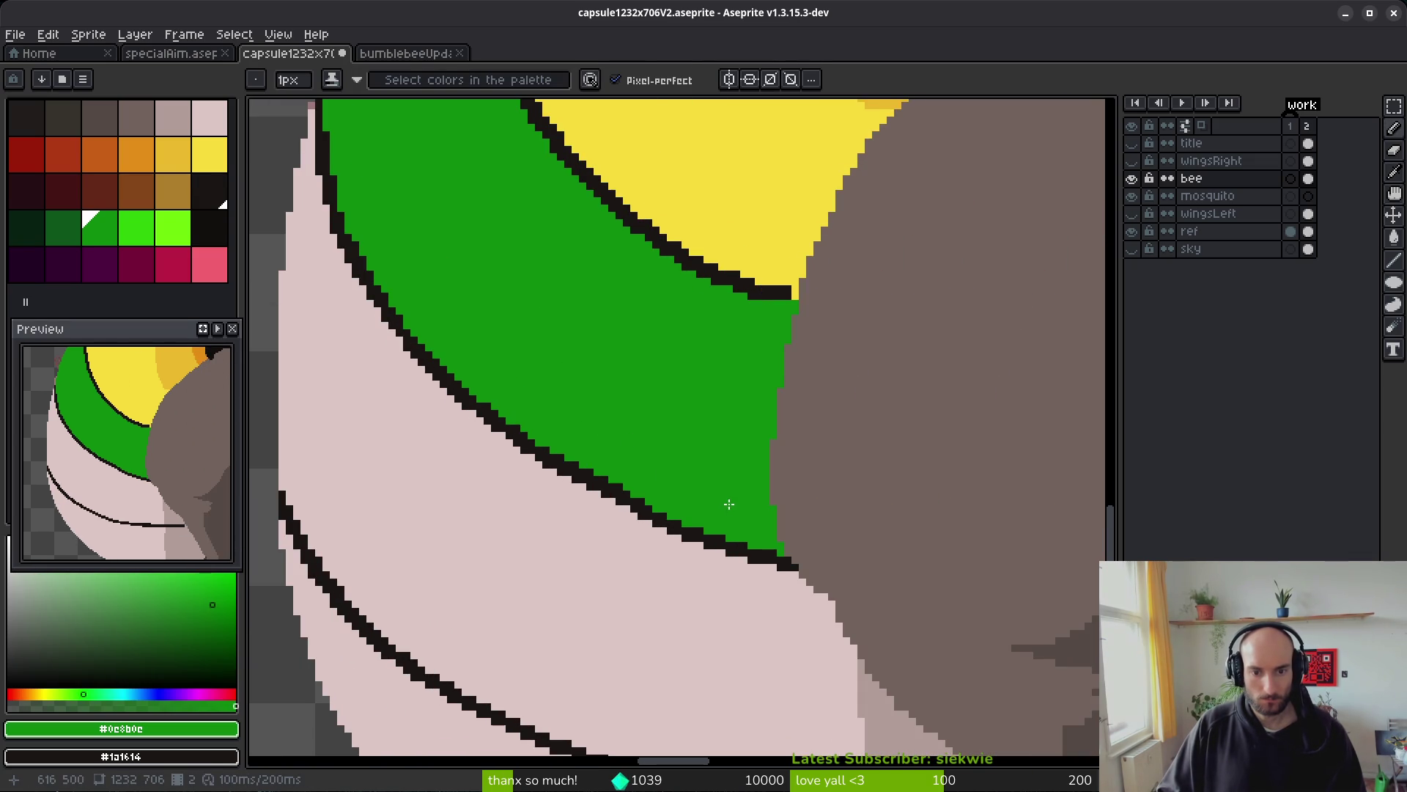
pyautogui.scroll(-4, 660, 493)
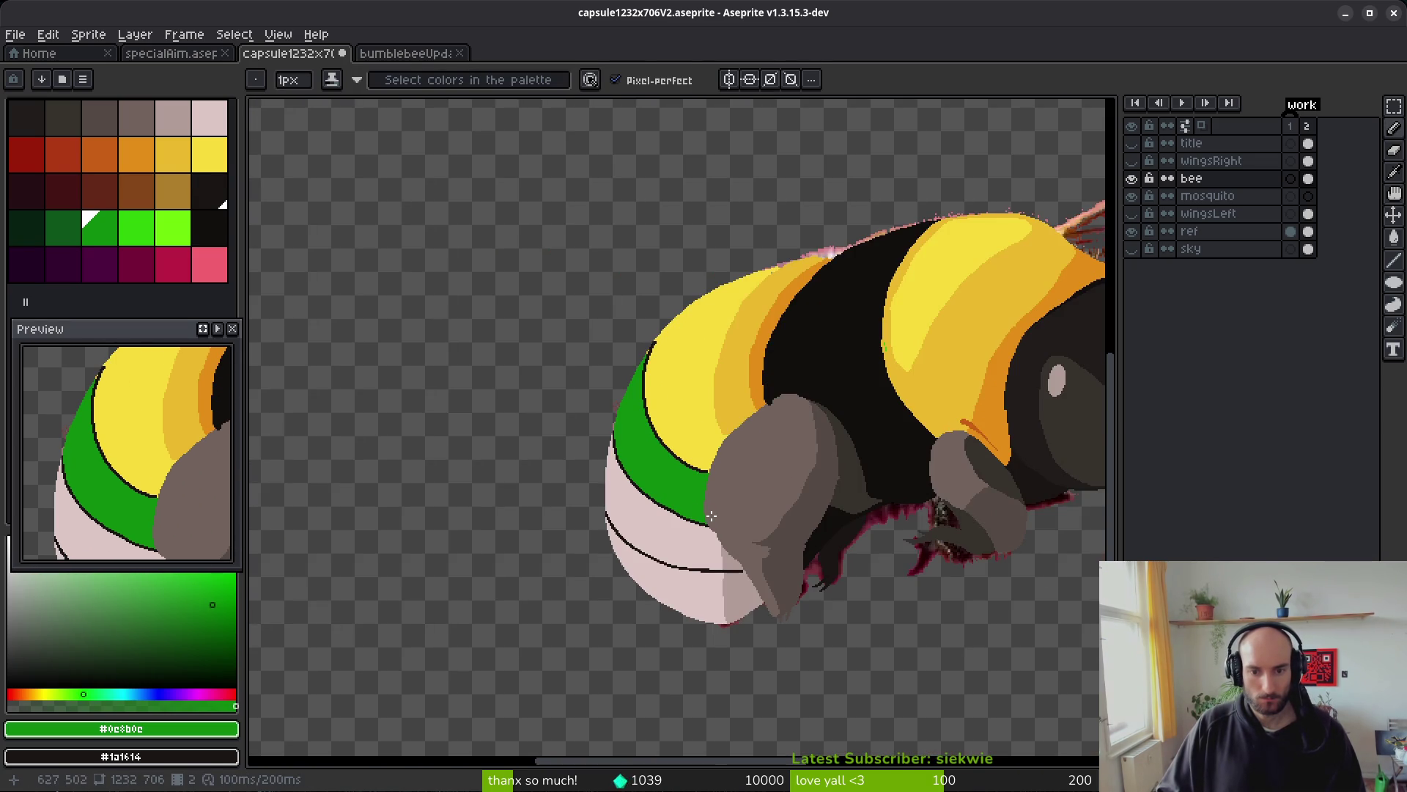
pyautogui.scroll(5, 704, 513)
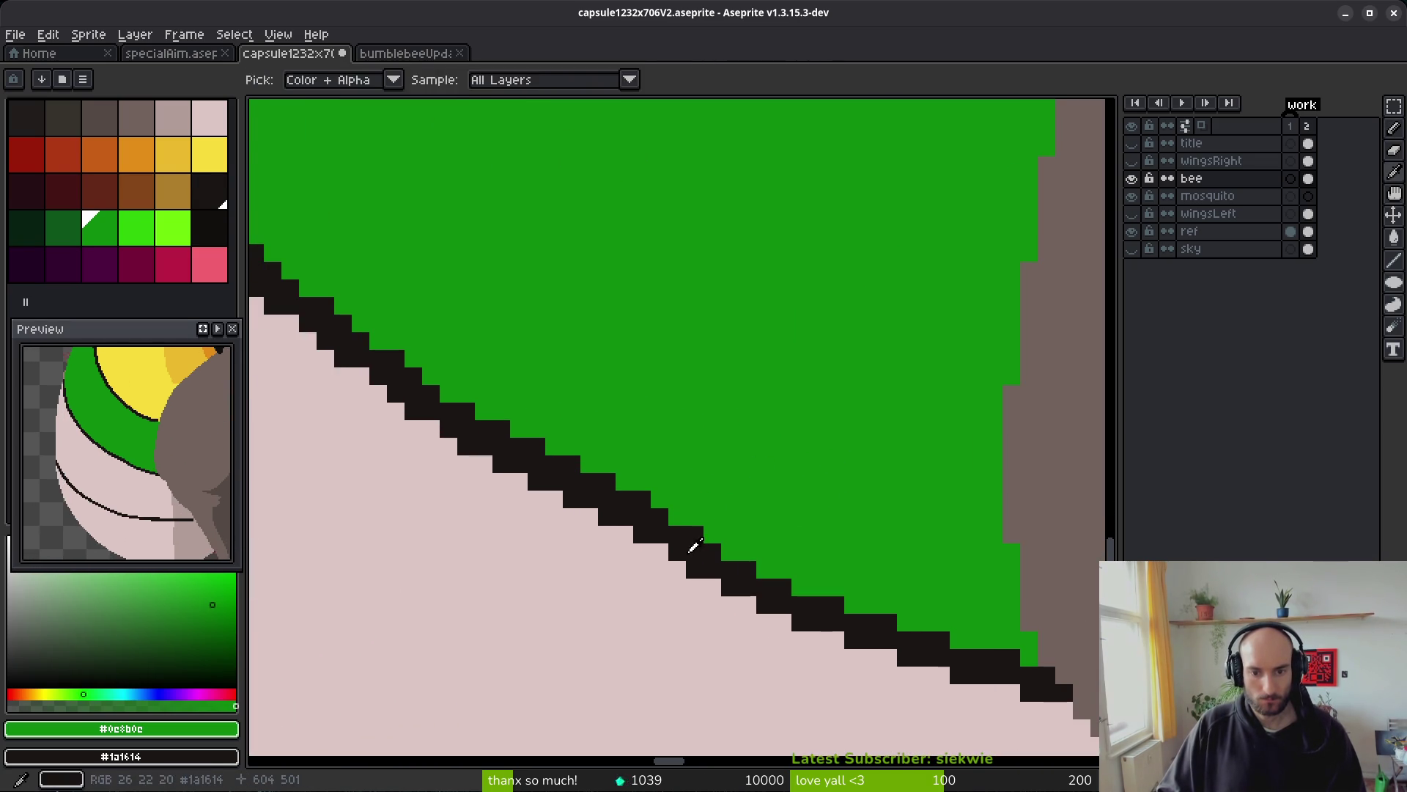
pyautogui.keyDown('alt'); pyautogui.click(689, 550); pyautogui.keyUp('alt')
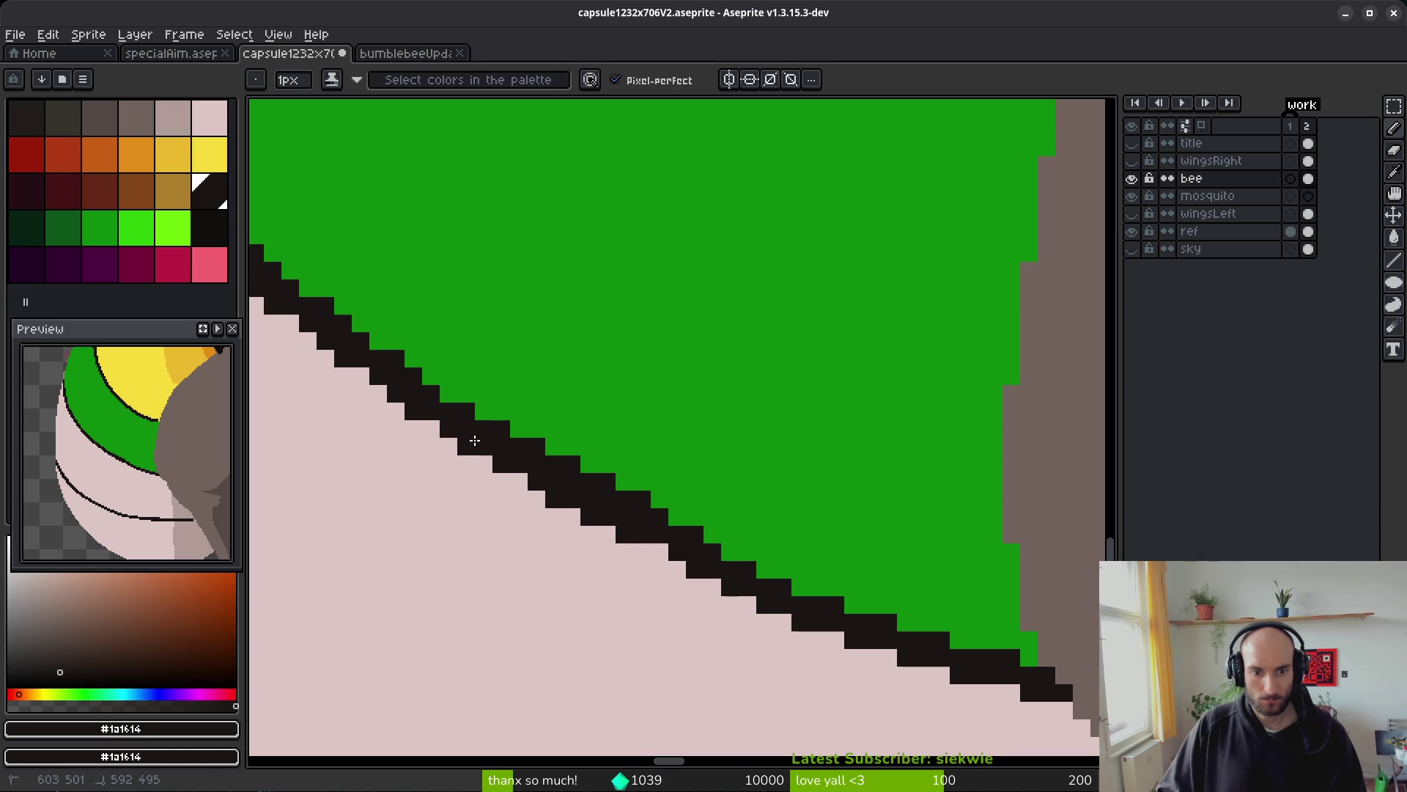
pyautogui.keyDown('alt'); pyautogui.click(573, 463); pyautogui.keyUp('alt')
pyautogui.click(713, 551)
pyautogui.keyDown('alt'); pyautogui.click(645, 521); pyautogui.keyUp('alt')
pyautogui.click(660, 552)
pyautogui.keyDown('alt'); pyautogui.click(726, 497); pyautogui.keyUp('alt')
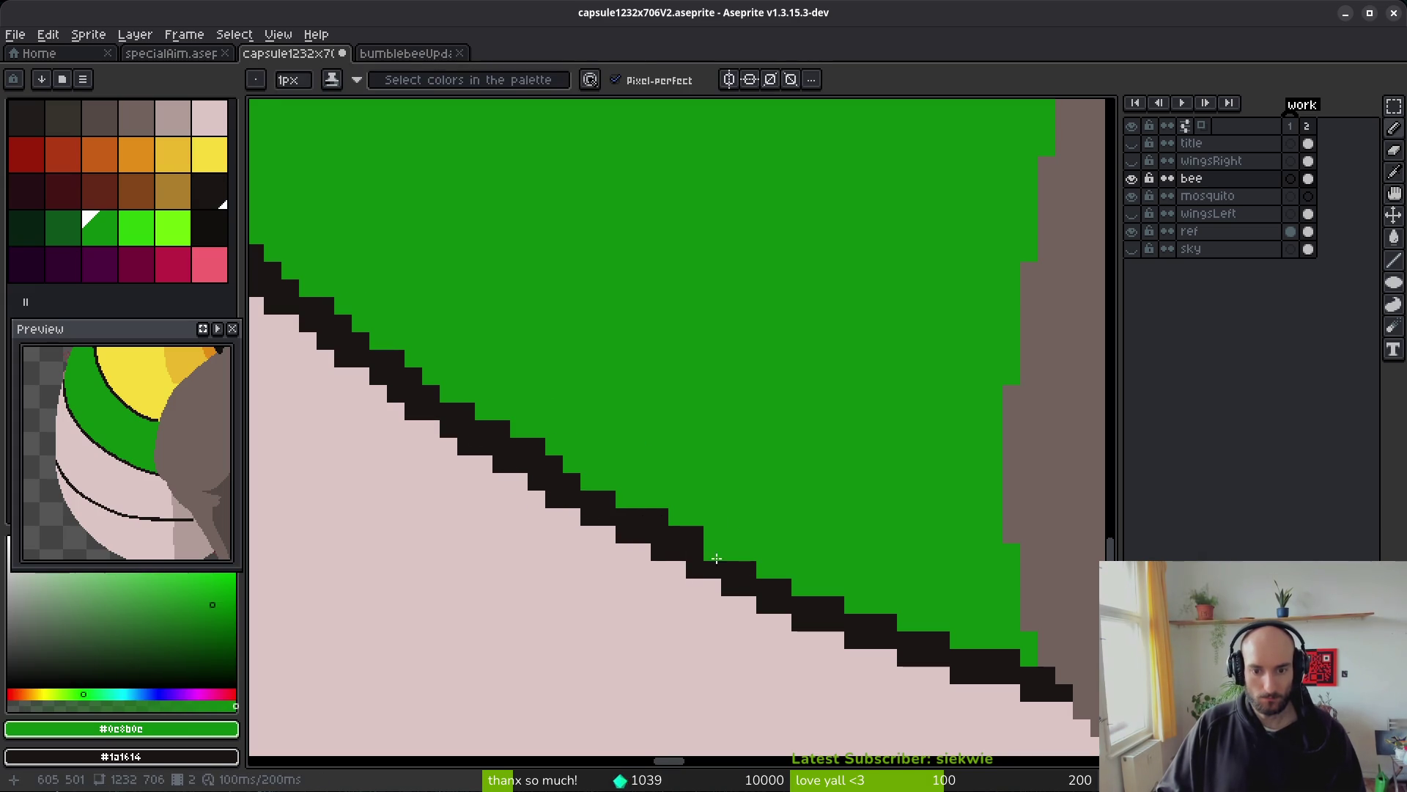
pyautogui.scroll(-2, 710, 424)
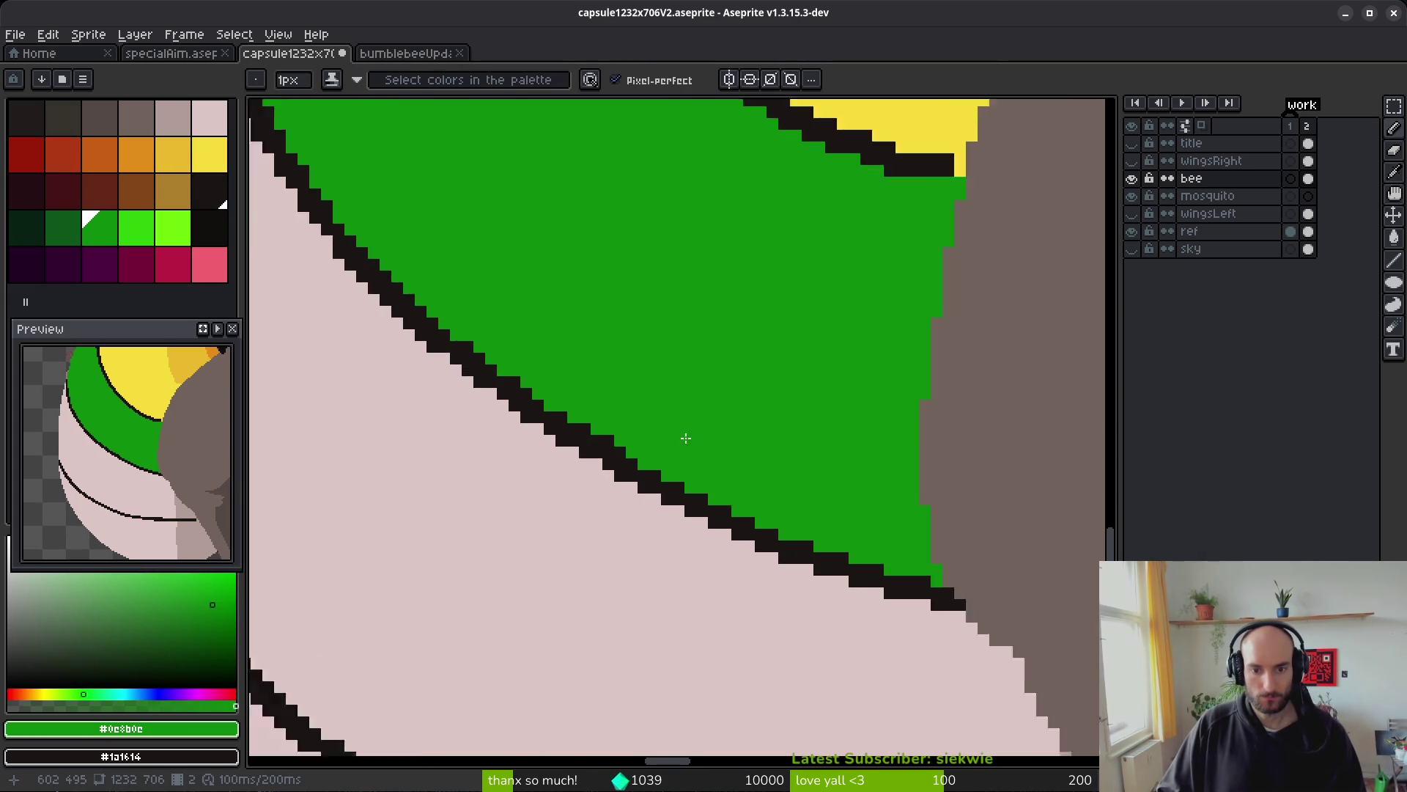
pyautogui.scroll(2, 713, 454)
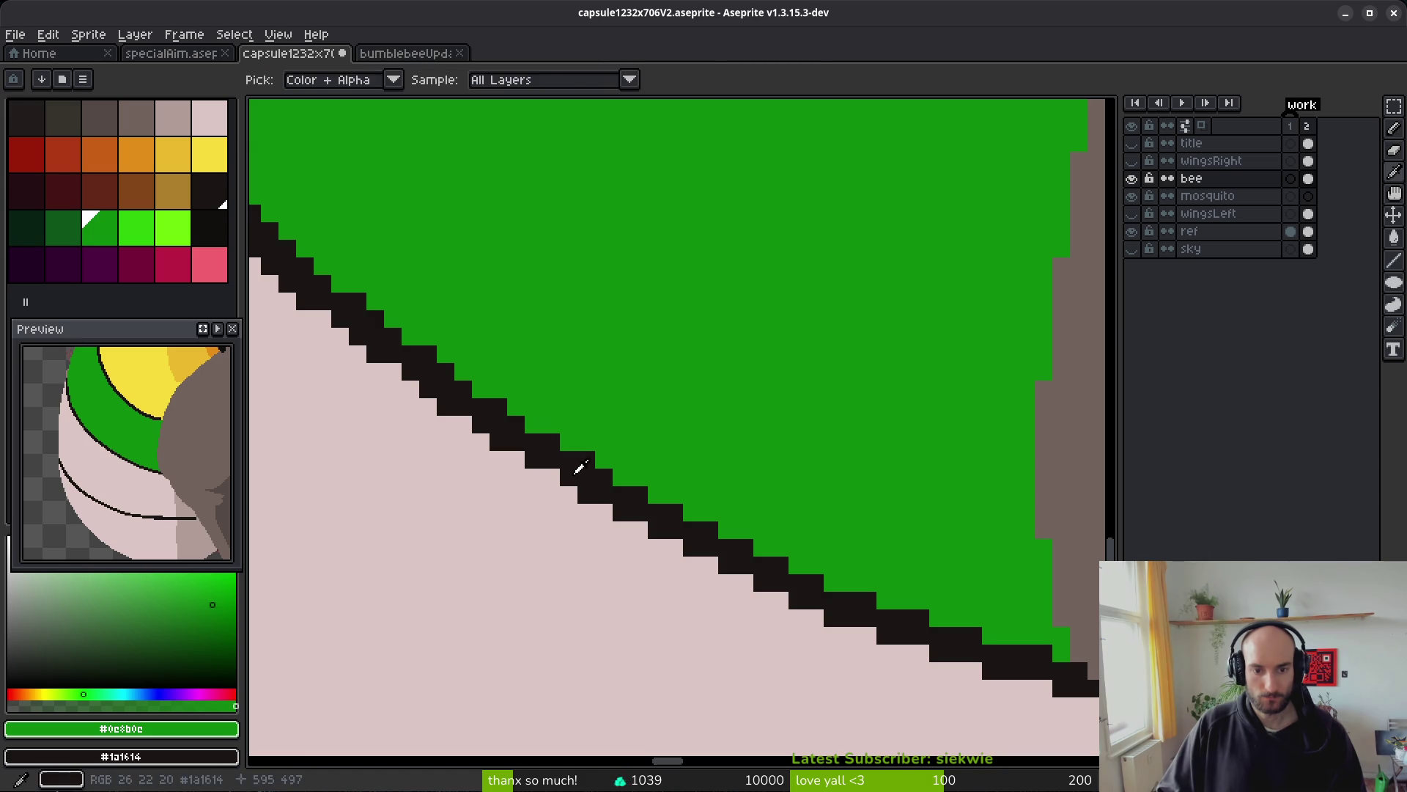
pyautogui.scroll(-4, 706, 454)
pyautogui.scroll(-2, 660, 368)
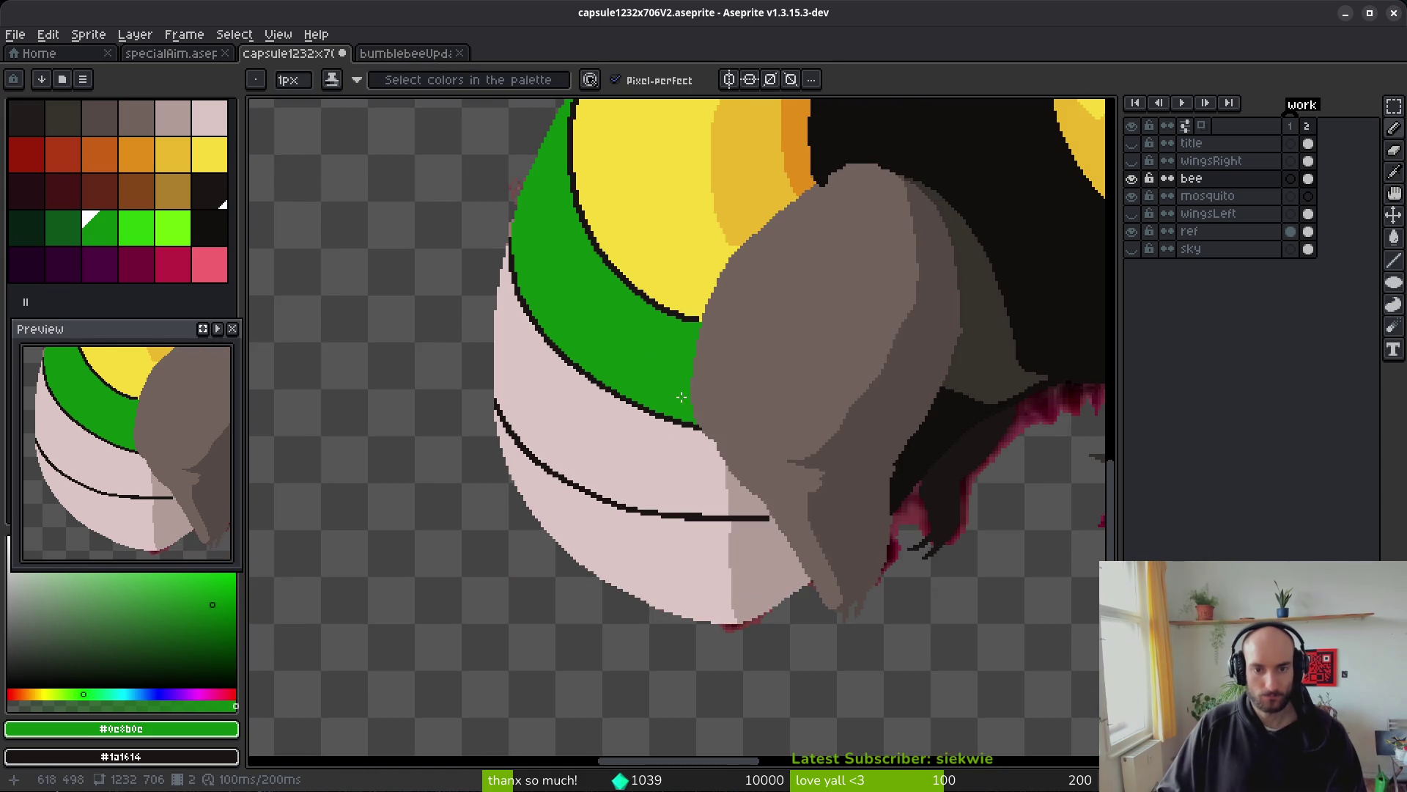
pyautogui.scroll(3, 628, 353)
pyautogui.scroll(3, 628, 353)
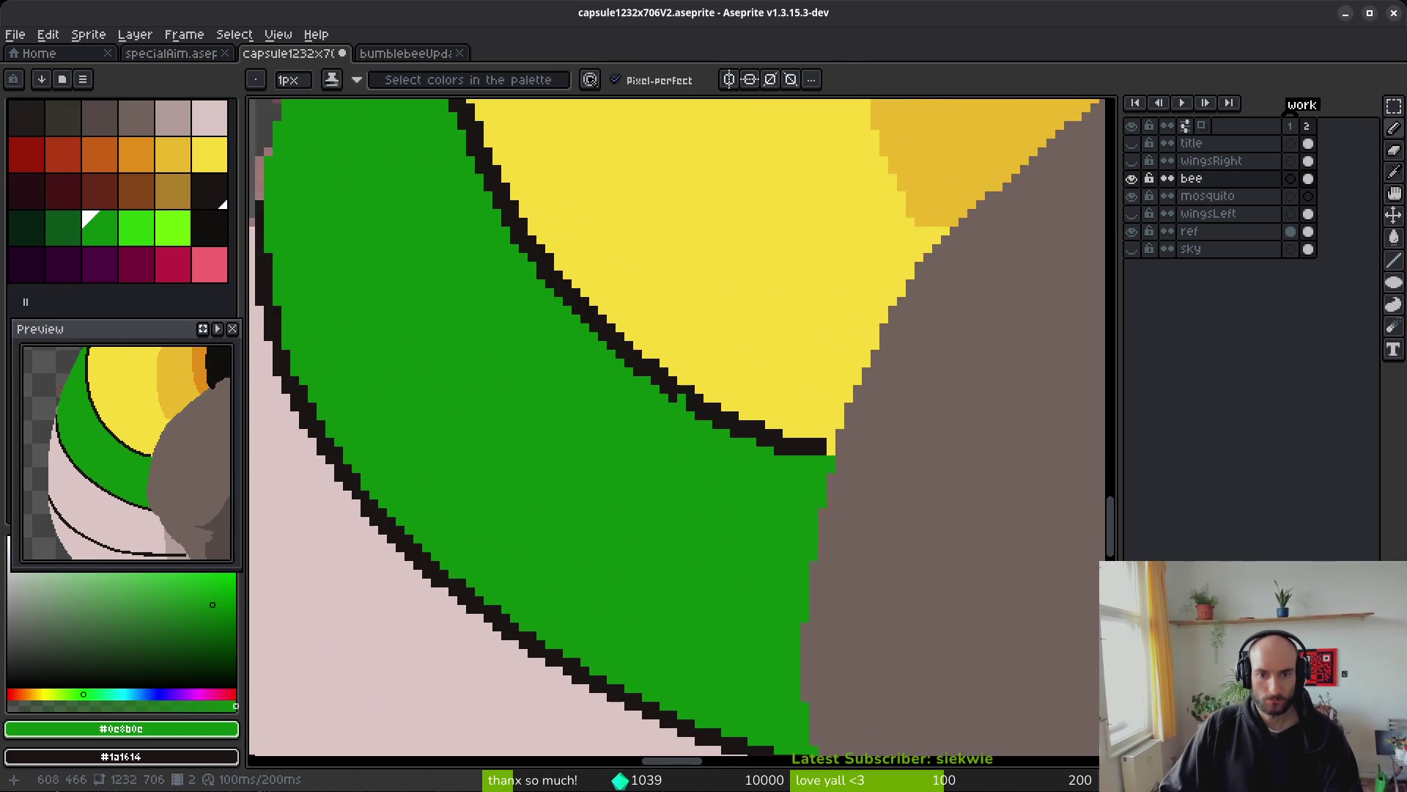
# - Thicken the dark outline between the green band and yellow stripe
pyautogui.keyDown('alt'); pyautogui.click(571, 371); pyautogui.keyUp('alt')
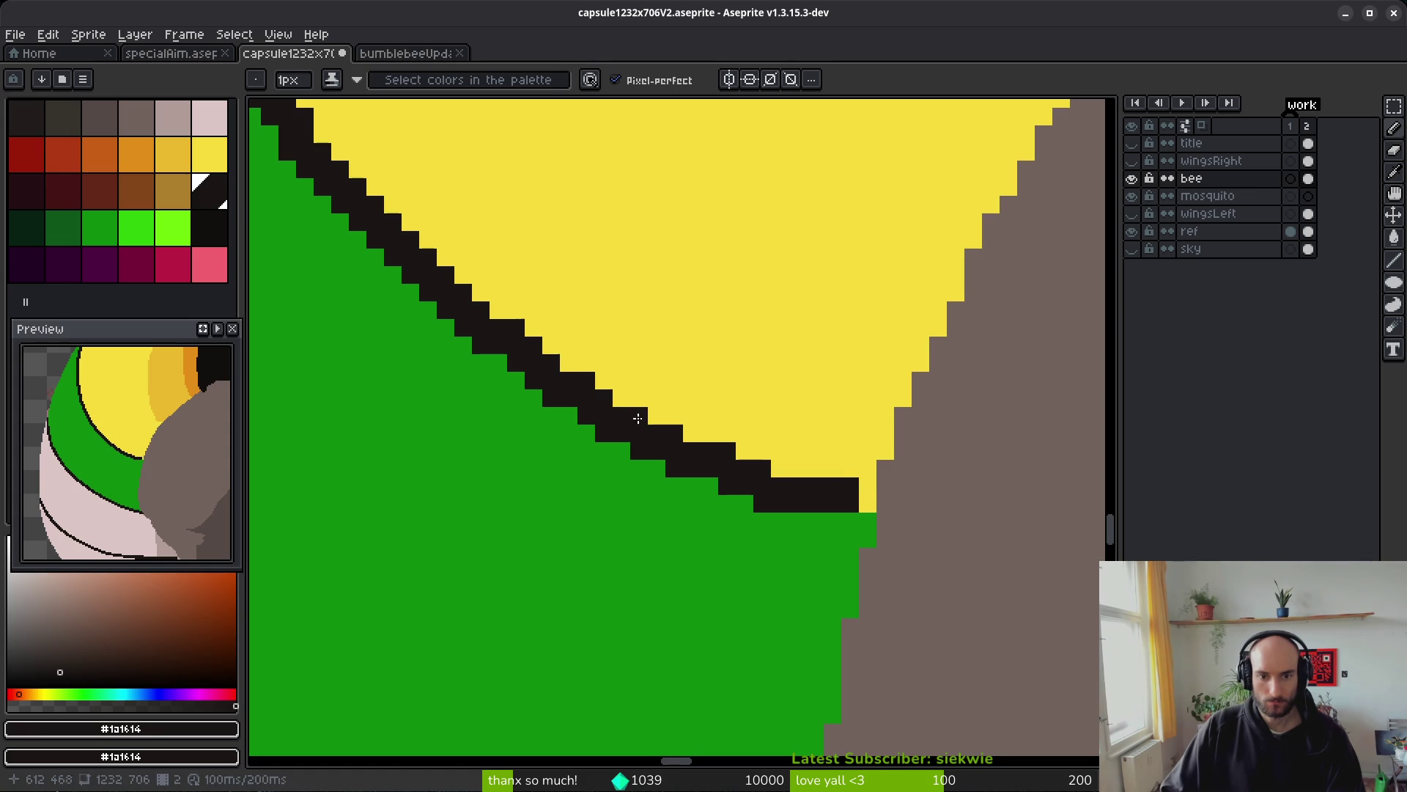
pyautogui.moveTo(621, 398)
pyautogui.mouseDown()
pyautogui.moveTo(868, 477)
pyautogui.moveTo(849, 488)
pyautogui.mouseUp()
pyautogui.moveTo(654, 439); pyautogui.dragTo(586, 405)
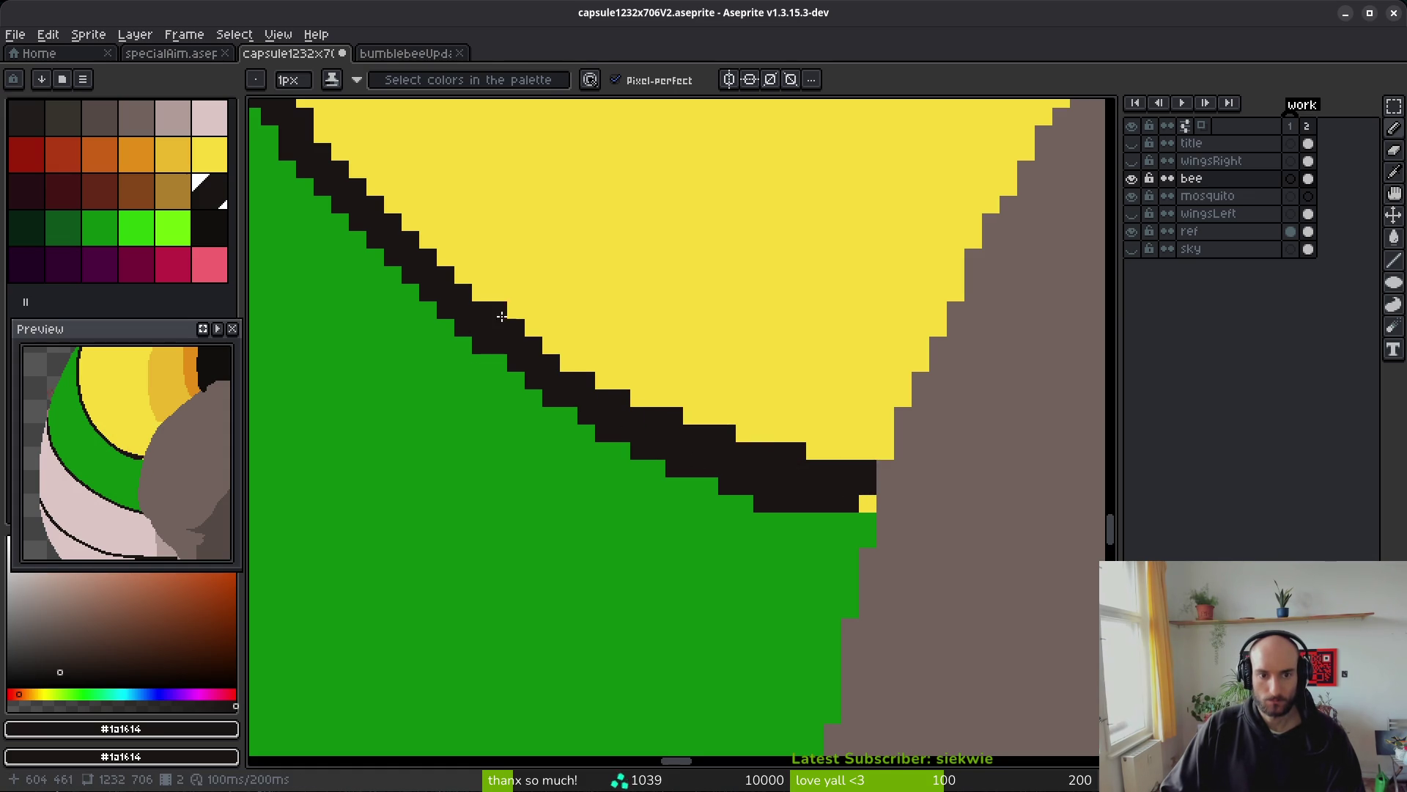
# - Thin the outline by painting stray dark and yellow pixels green
pyautogui.keyDown('alt'); pyautogui.click(518, 382); pyautogui.keyUp('alt')
pyautogui.moveTo(659, 457)
pyautogui.mouseDown()
pyautogui.moveTo(768, 489)
pyautogui.moveTo(711, 496)
pyautogui.mouseUp()
pyautogui.click(865, 503)
pyautogui.click(586, 415)
pyautogui.click(727, 468)
pyautogui.click(674, 450)
pyautogui.scroll(-4, 675, 485)
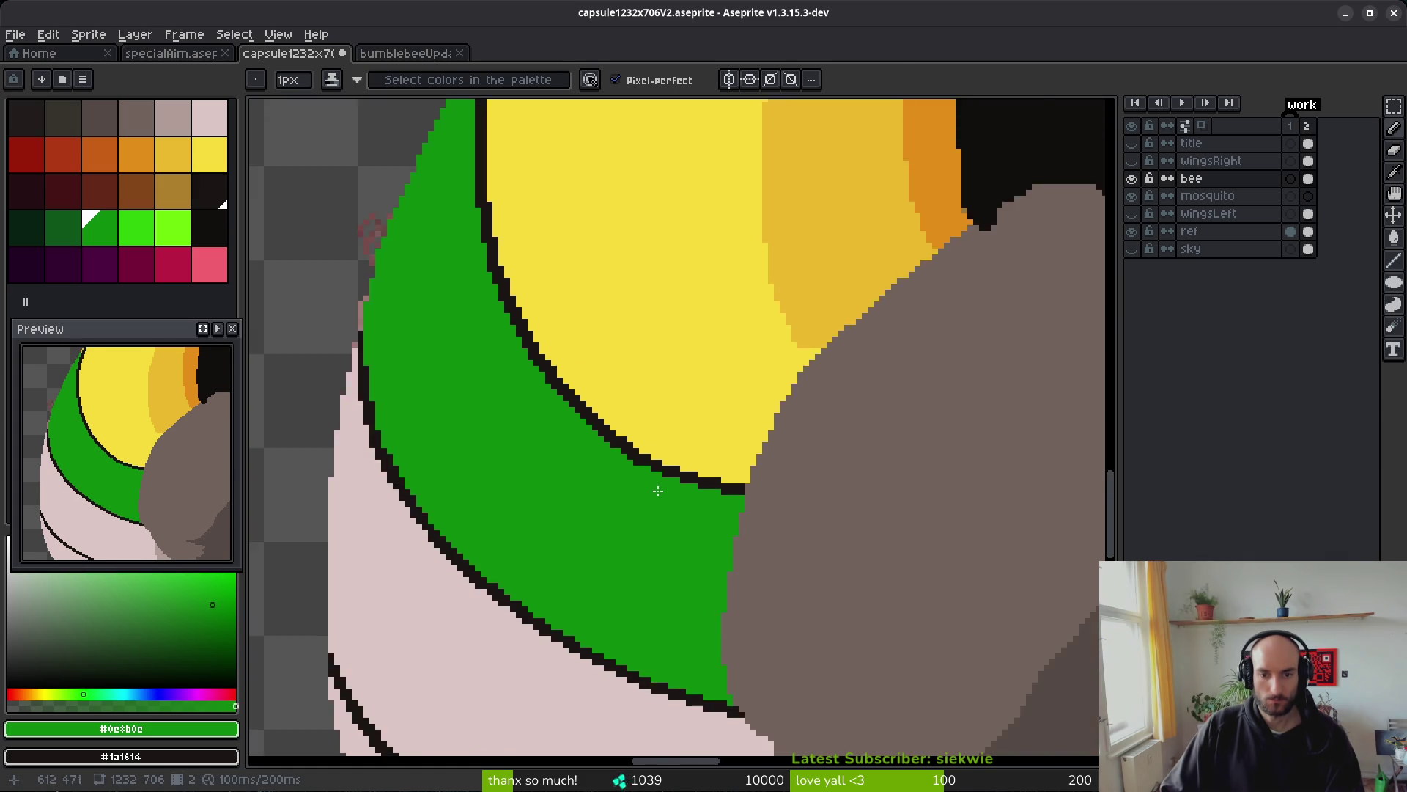
pyautogui.scroll(2, 657, 491)
pyautogui.scroll(3, 620, 470)
# - Push the outline one pixel into the green and paint yellow over its upper edge
pyautogui.keyDown('alt'); pyautogui.click(628, 399); pyautogui.keyUp('alt')
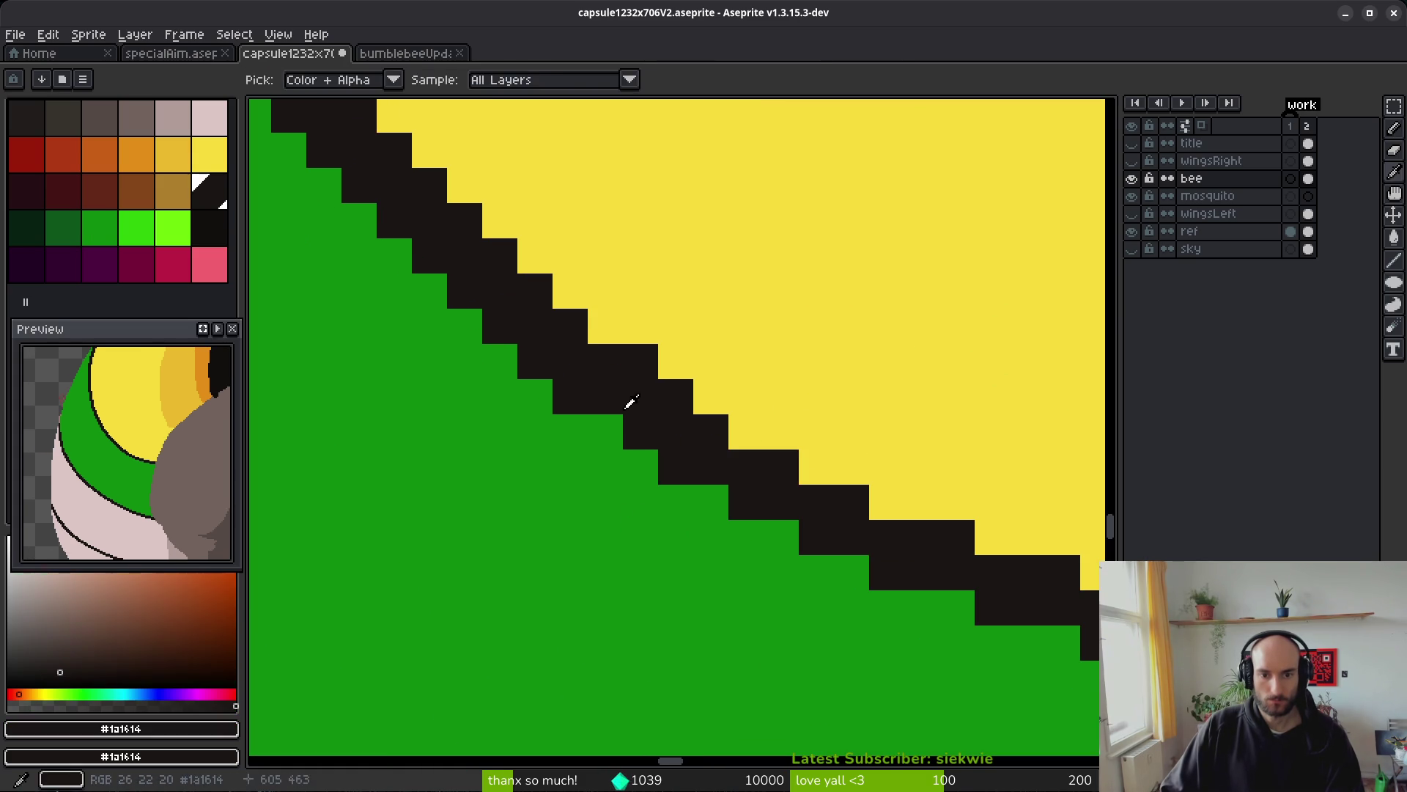
pyautogui.keyDown('alt'); pyautogui.click(634, 365); pyautogui.keyUp('alt')
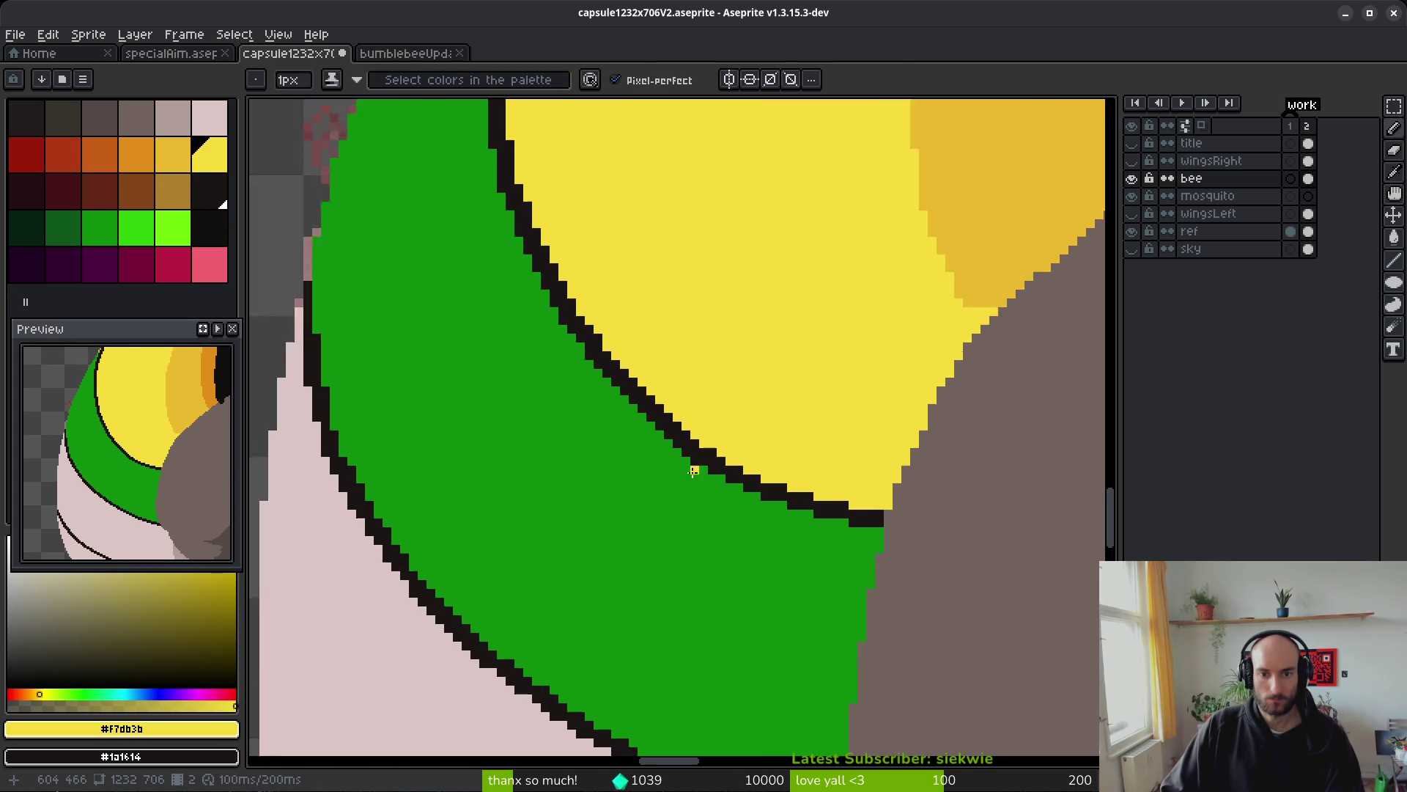
pyautogui.scroll(4, 691, 465)
pyautogui.keyDown('alt'); pyautogui.click(665, 540); pyautogui.keyUp('alt')
pyautogui.moveTo(665, 541); pyautogui.dragTo(345, 241)
pyautogui.keyDown('alt'); pyautogui.click(481, 318); pyautogui.keyUp('alt')
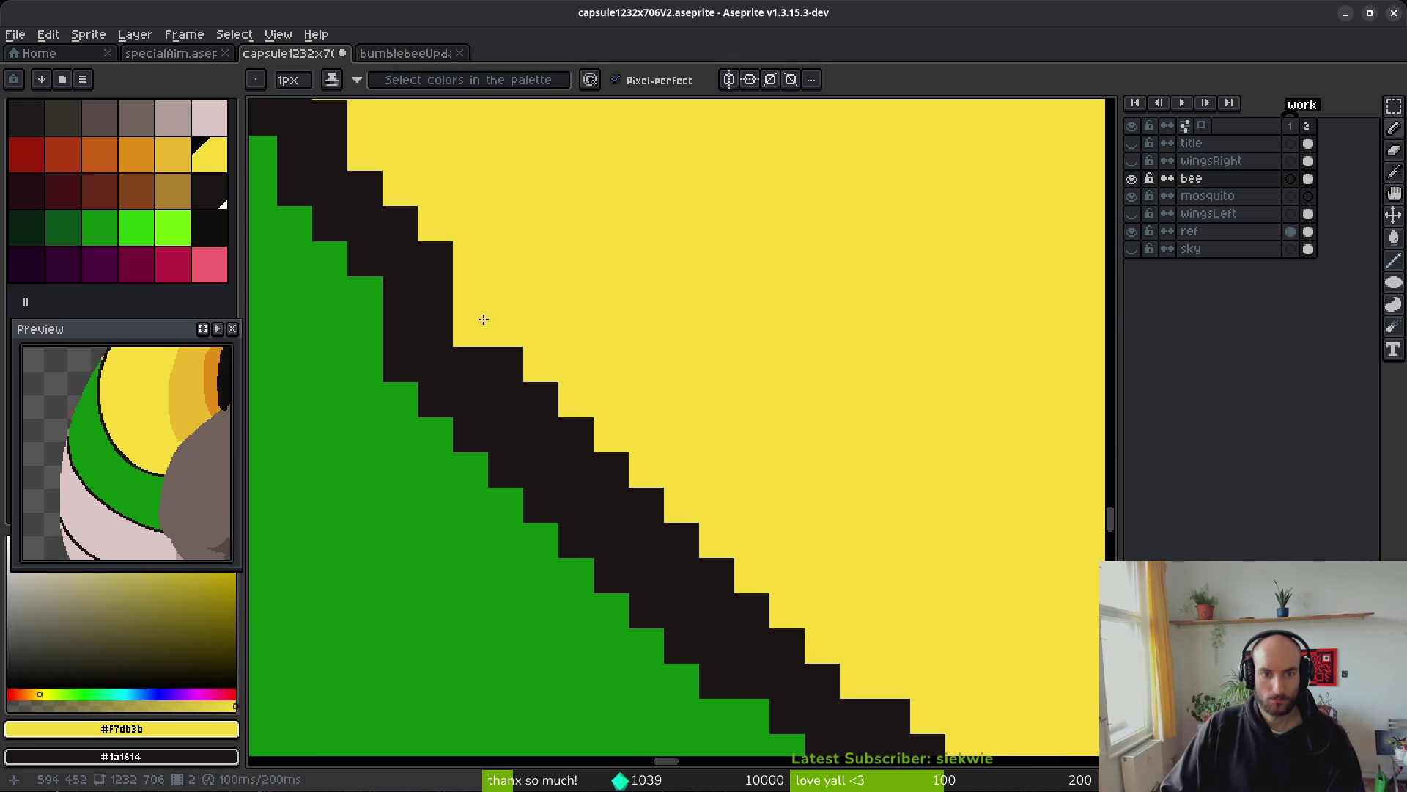
pyautogui.moveTo(481, 318); pyautogui.dragTo(692, 514)
pyautogui.click(757, 597)
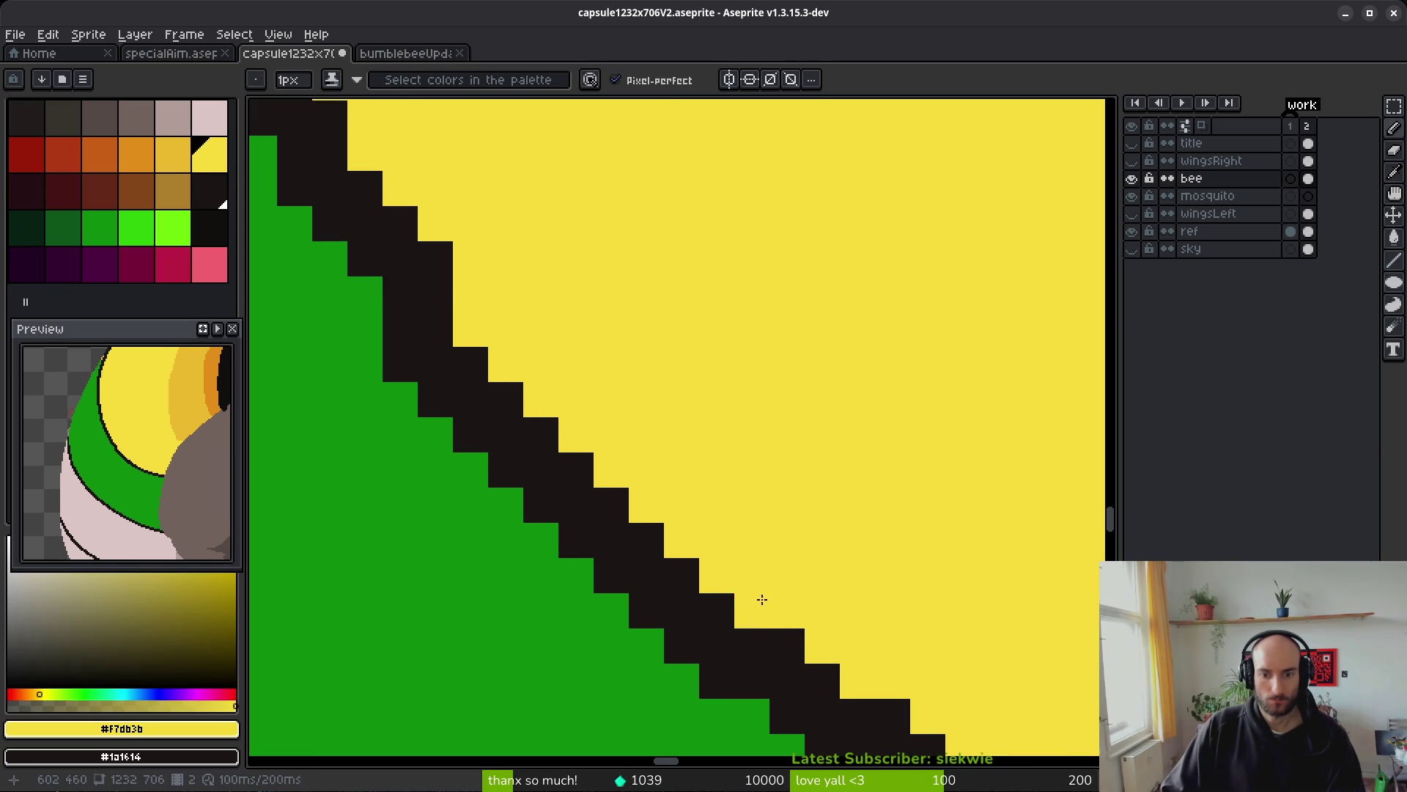
pyautogui.scroll(-3, 866, 590)
pyautogui.scroll(2, 827, 561)
# - Cover jagged pixels with green and redraw the dark outline as a clean diagonal
pyautogui.keyDown('alt'); pyautogui.click(629, 477); pyautogui.keyUp('alt')
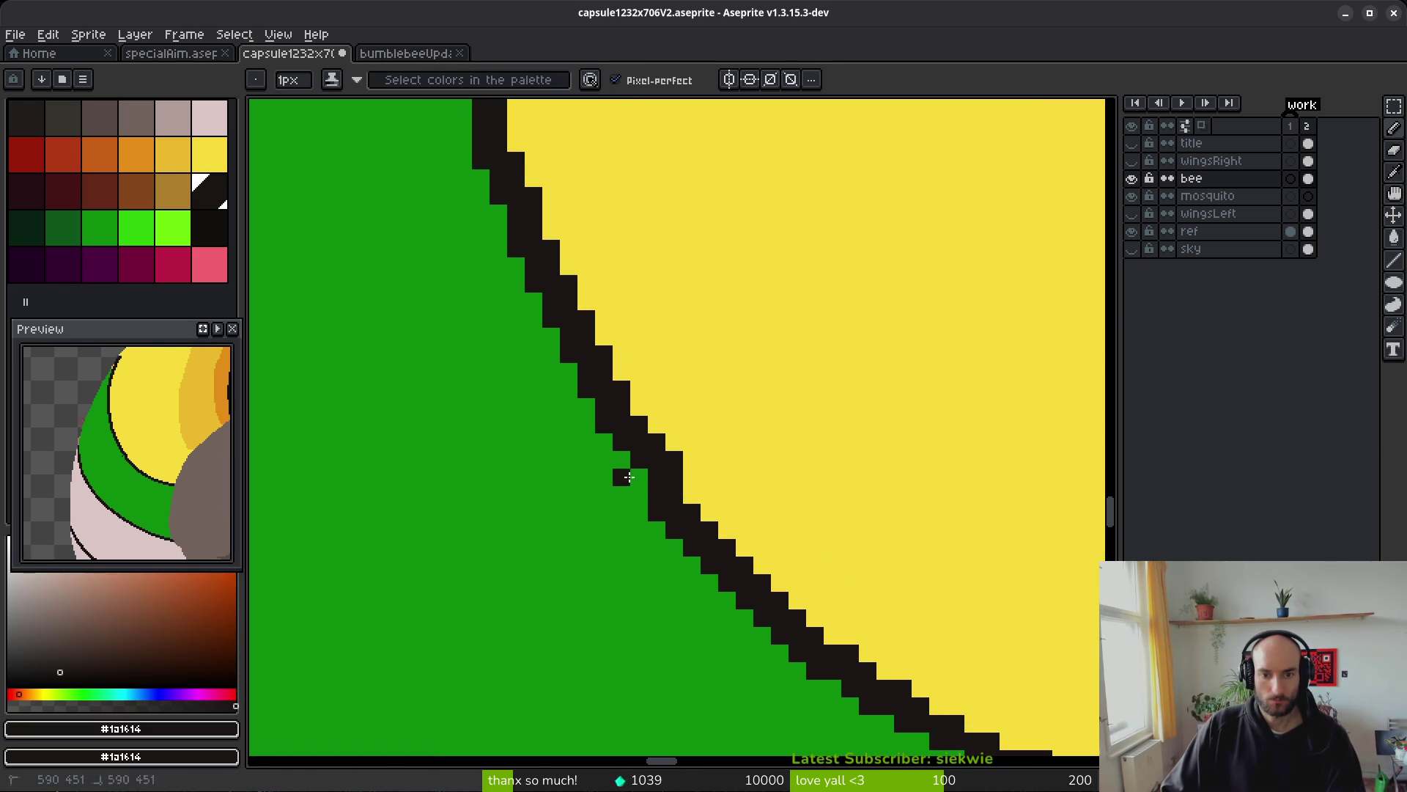
pyautogui.moveTo(611, 437)
pyautogui.mouseDown()
pyautogui.moveTo(550, 330)
pyautogui.moveTo(564, 380)
pyautogui.mouseUp()
pyautogui.click(631, 495)
pyautogui.keyDown('alt'); pyautogui.click(626, 494); pyautogui.keyUp('alt')
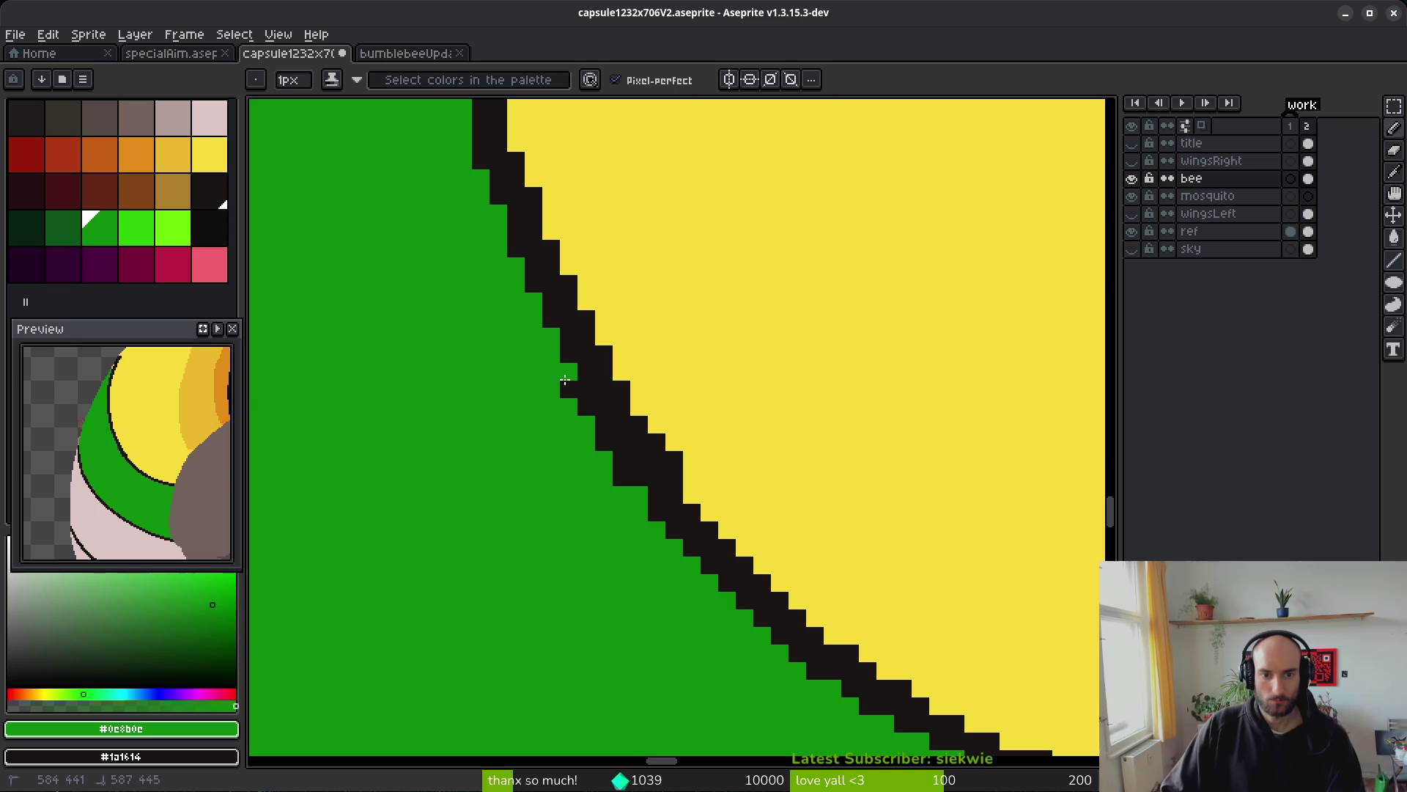
pyautogui.moveTo(652, 510); pyautogui.dragTo(704, 572)
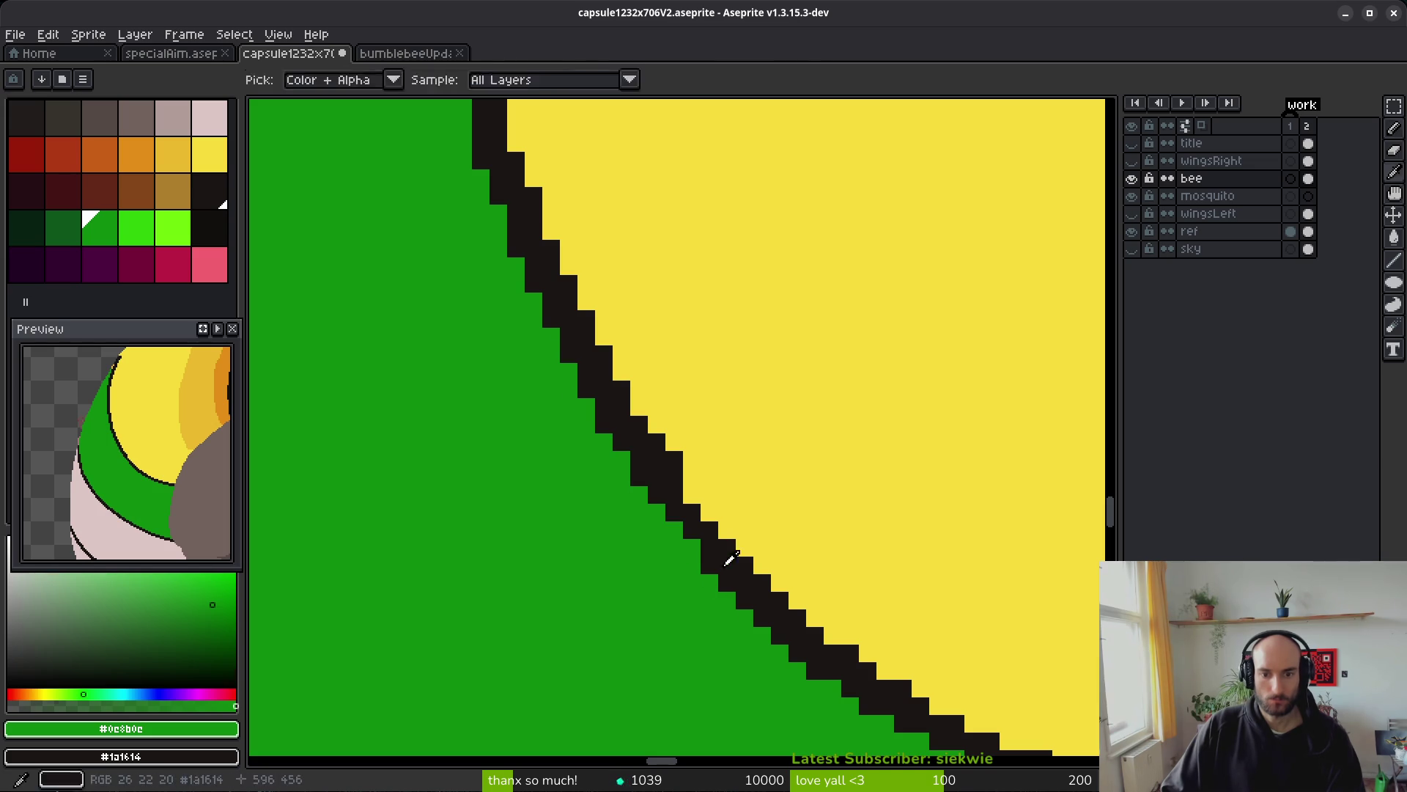
pyautogui.keyDown('alt'); pyautogui.click(728, 559); pyautogui.keyUp('alt')
pyautogui.moveTo(677, 473); pyautogui.dragTo(707, 536)
pyautogui.scroll(-4, 731, 531)
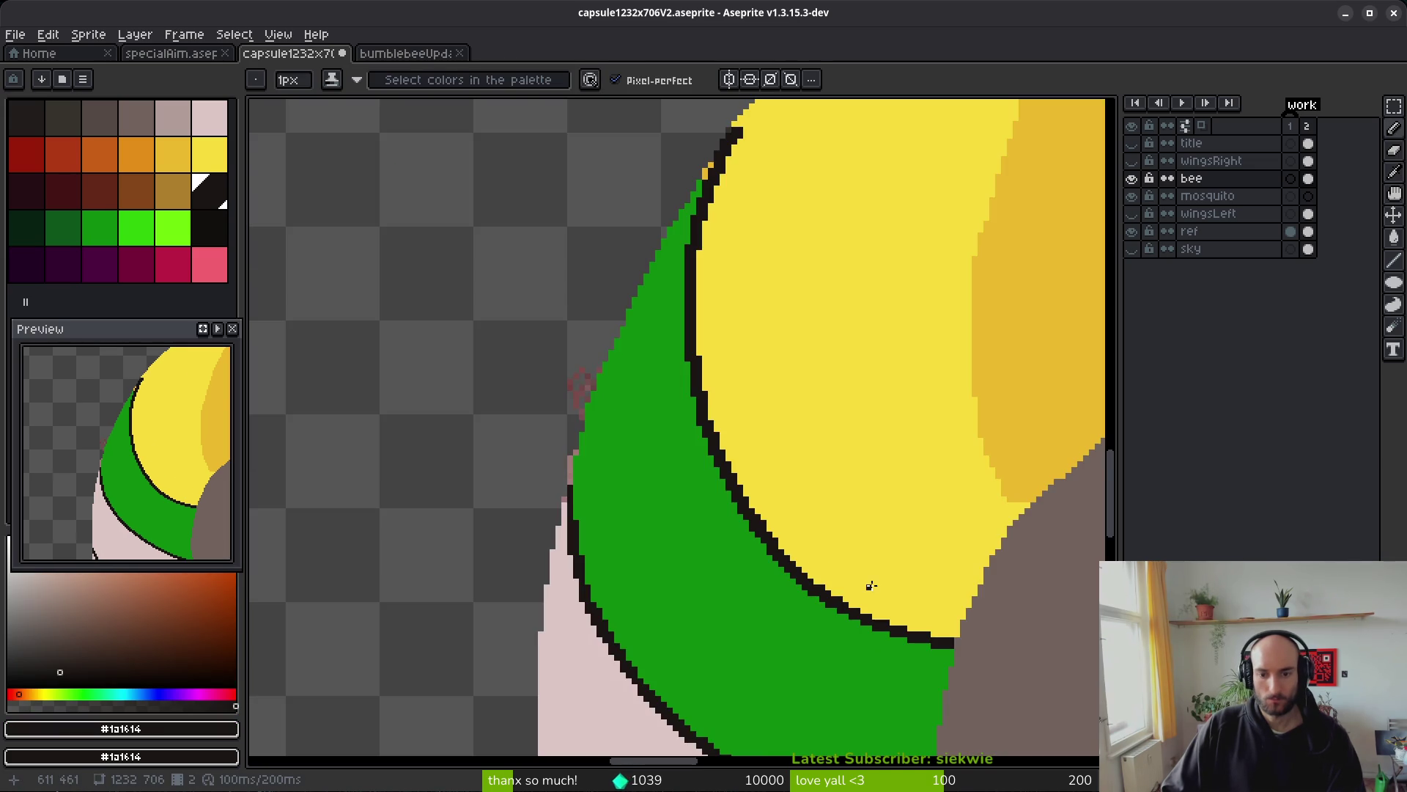
# - Paint the dark outline along the yellow body's upper outer edge yellow
pyautogui.scroll(2, 766, 446)
pyautogui.moveTo(766, 446); pyautogui.dragTo(506, 440)
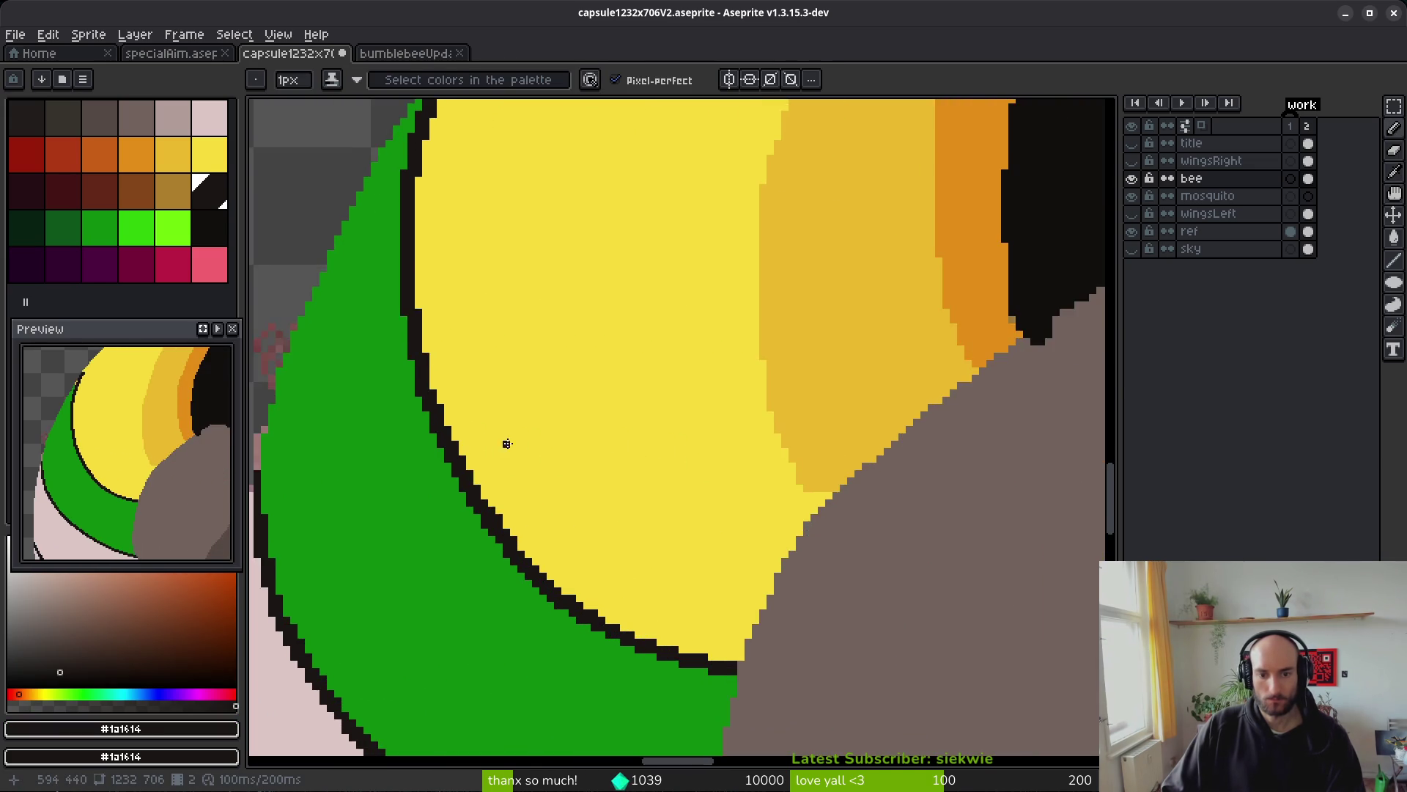
pyautogui.scroll(4, 506, 440)
pyautogui.scroll(3, 584, 443)
pyautogui.keyDown('alt'); pyautogui.click(433, 418); pyautogui.keyUp('alt')
pyautogui.keyDown('alt'); pyautogui.click(569, 439); pyautogui.keyUp('alt')
pyautogui.scroll(-5, 690, 548)
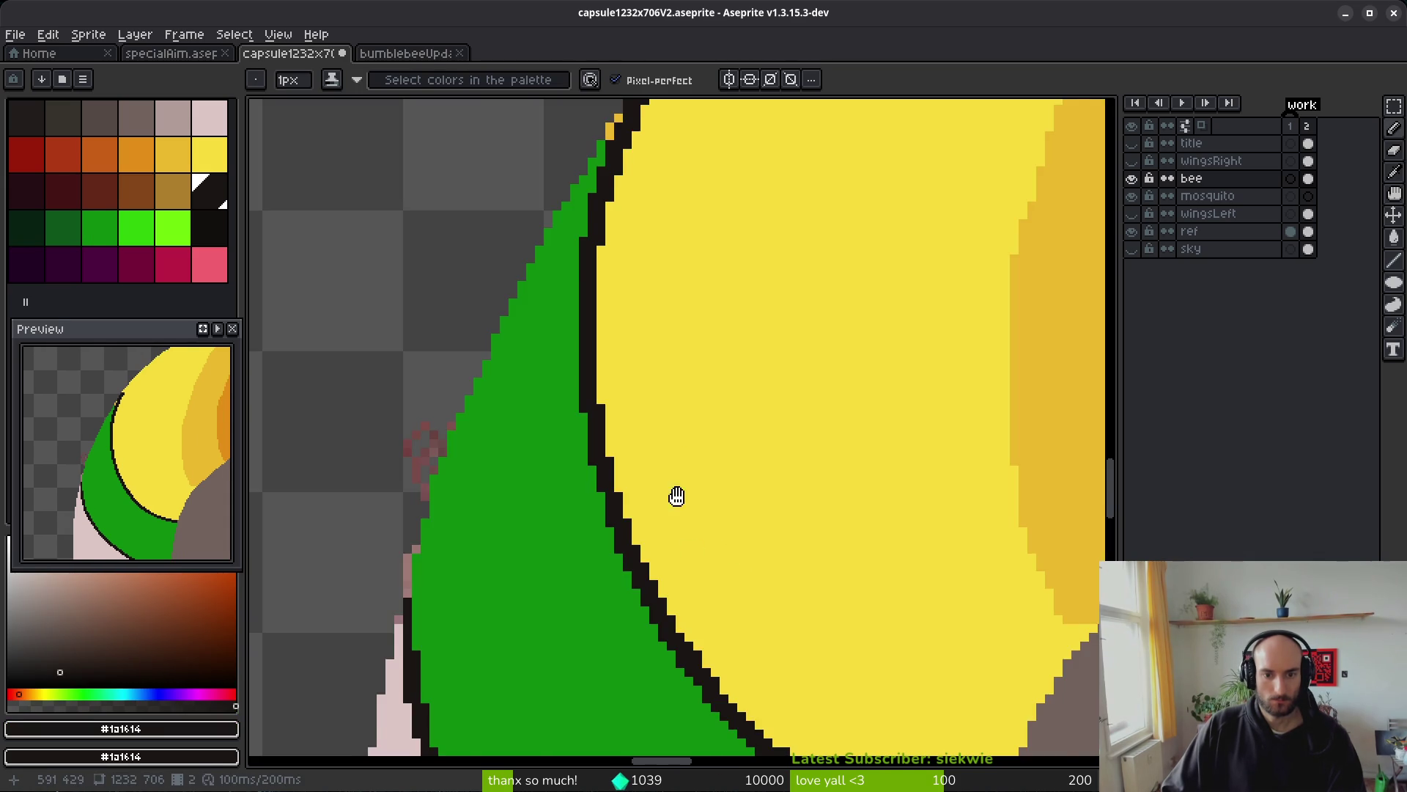
pyautogui.scroll(-1, 676, 496)
pyautogui.scroll(2, 587, 528)
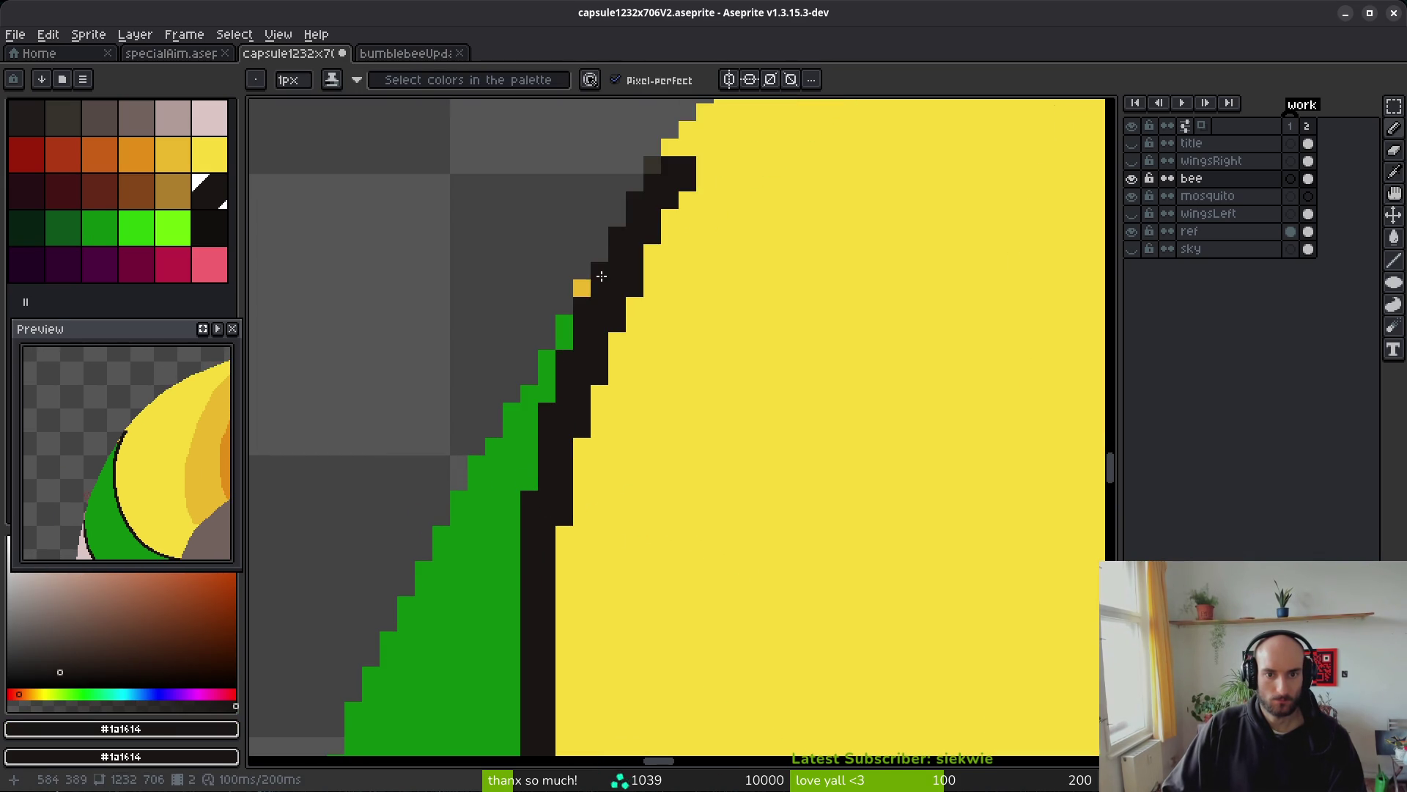
pyautogui.scroll(2, 663, 333)
pyautogui.keyDown('alt'); pyautogui.click(694, 217); pyautogui.keyUp('alt')
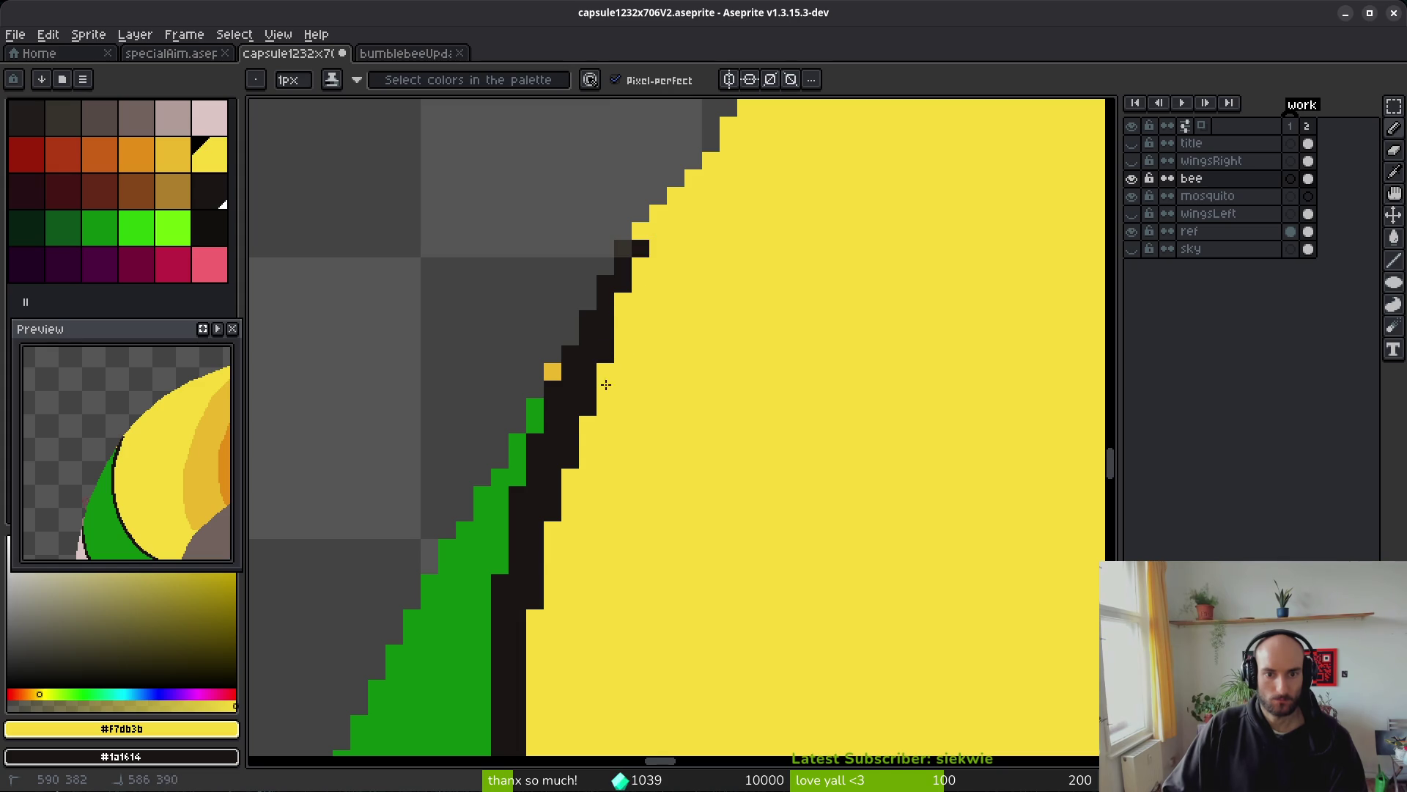
pyautogui.moveTo(573, 495)
pyautogui.mouseDown()
pyautogui.moveTo(553, 512)
pyautogui.moveTo(618, 316)
pyautogui.mouseUp()
pyautogui.click(623, 283)
pyautogui.click(640, 247)
pyautogui.click(622, 265)
# - Fill the gaps along the staircase edge with yellow pixels
pyautogui.scroll(-2, 745, 360)
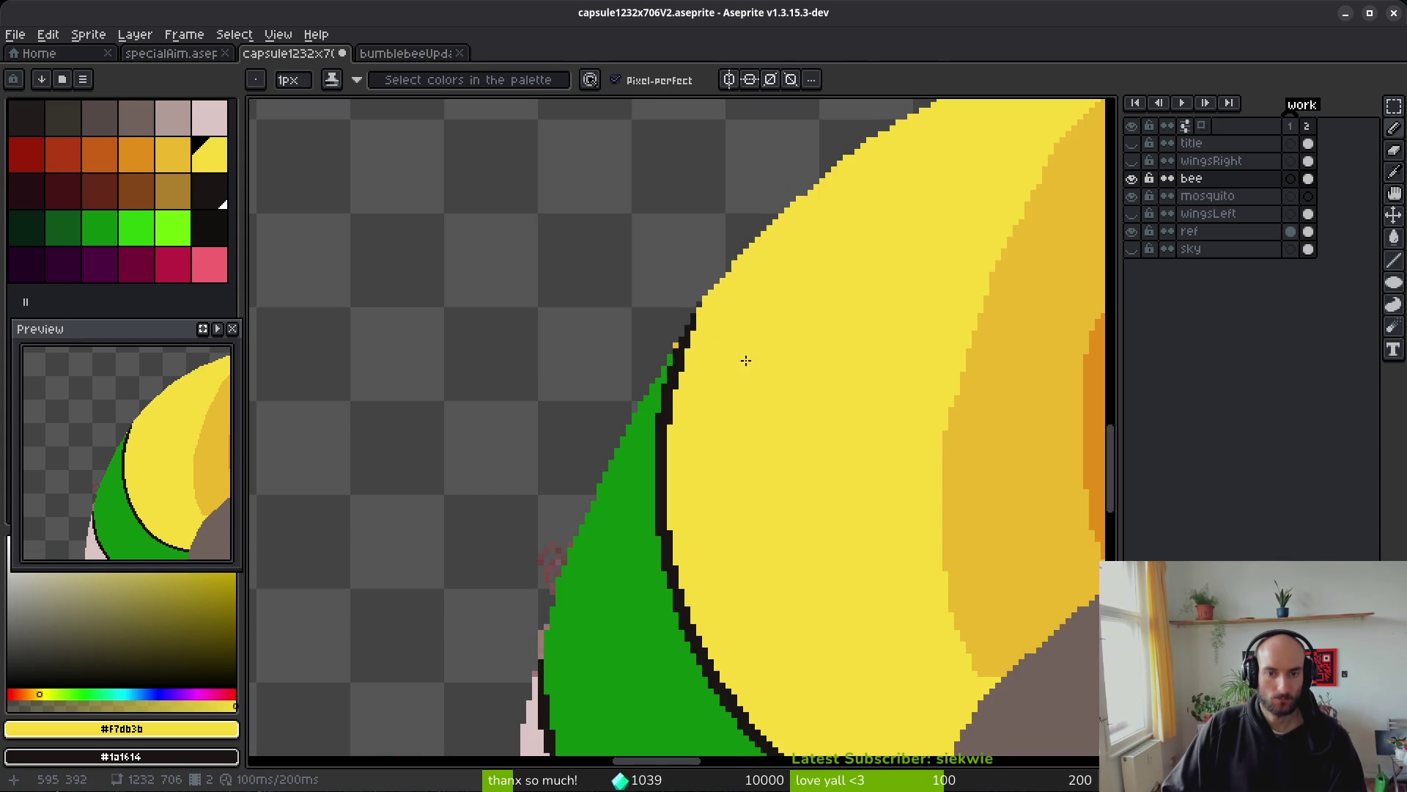
pyautogui.scroll(1, 730, 382)
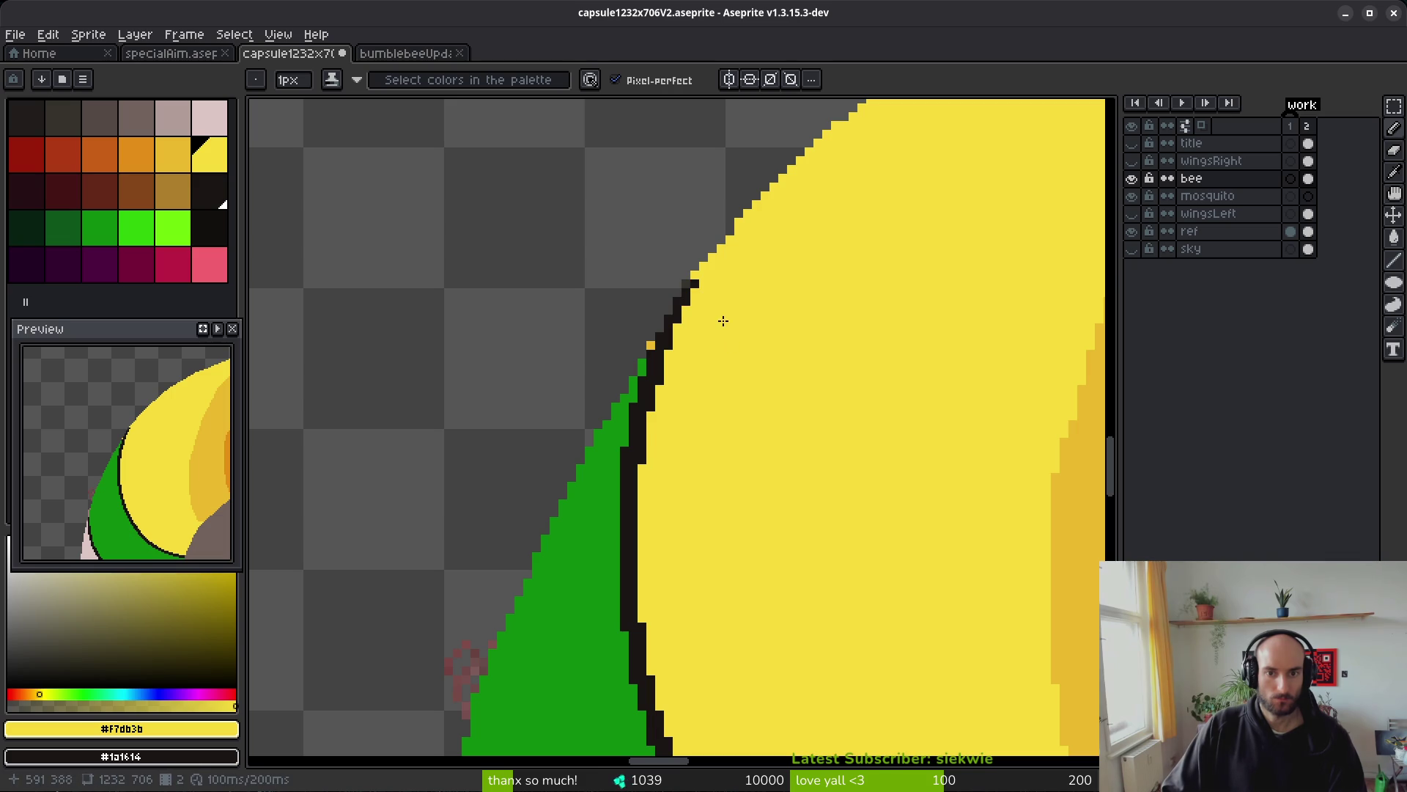
pyautogui.scroll(2, 730, 307)
pyautogui.press('b')
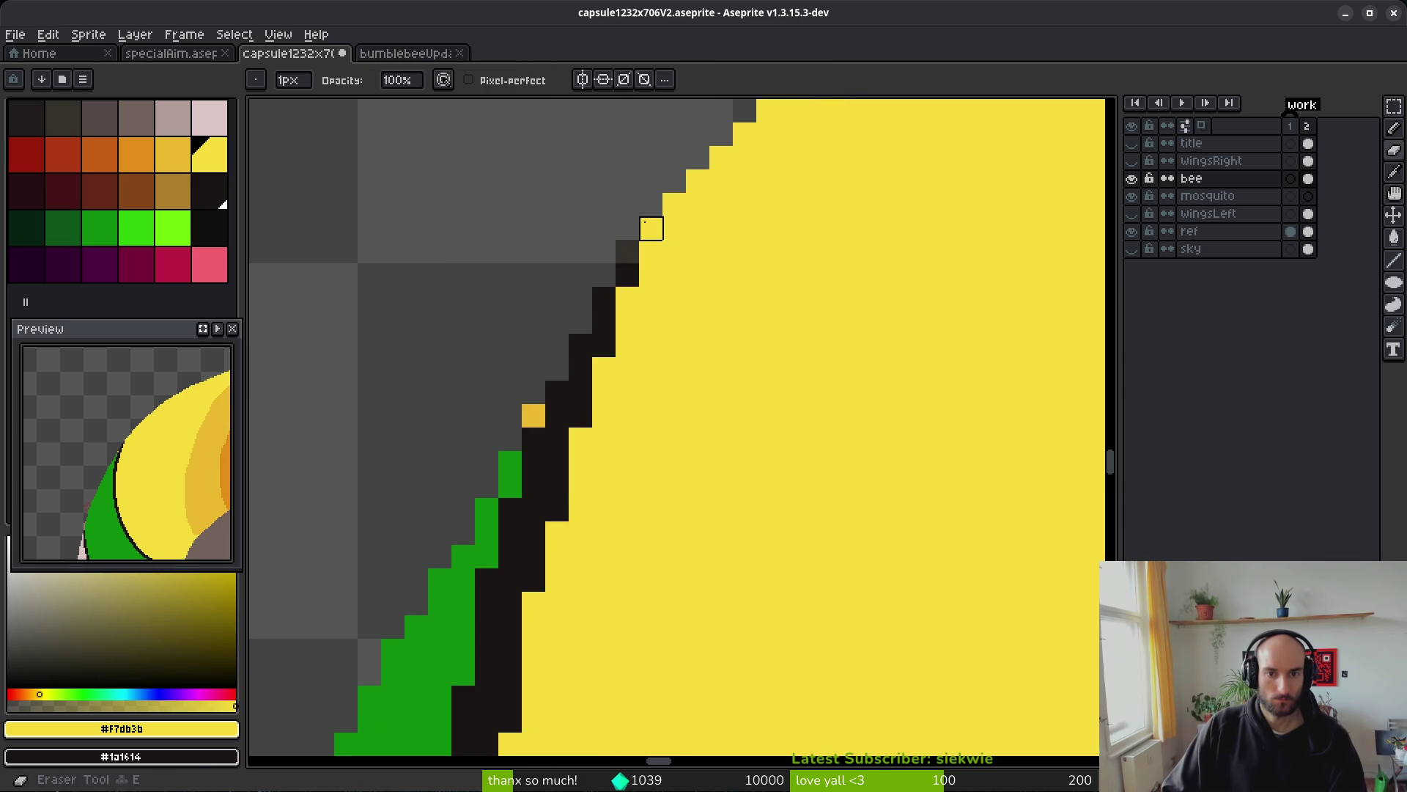
pyautogui.scroll(-3, 745, 297)
pyautogui.scroll(-1, 744, 308)
pyautogui.scroll(2, 801, 277)
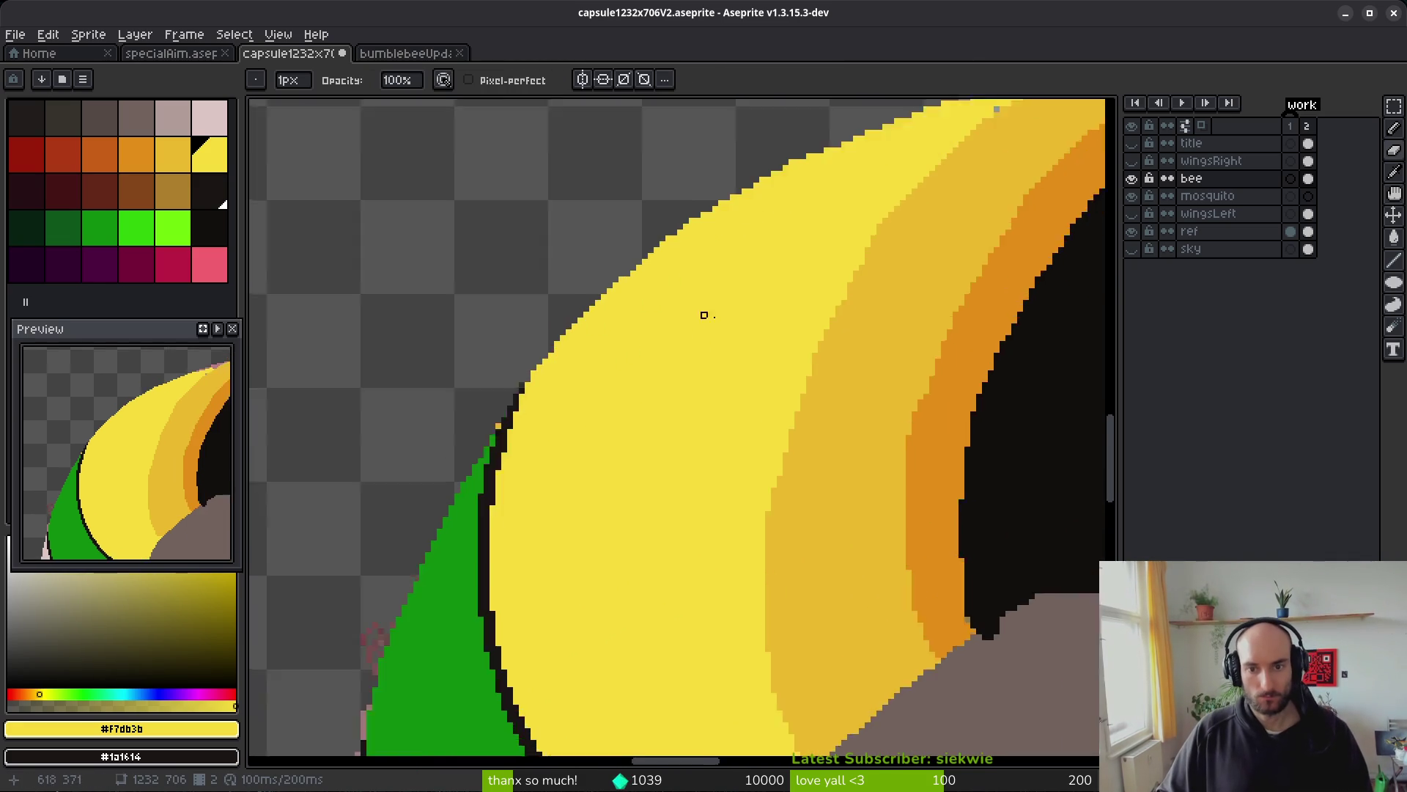
pyautogui.scroll(-1, 569, 509)
pyautogui.scroll(3, 513, 520)
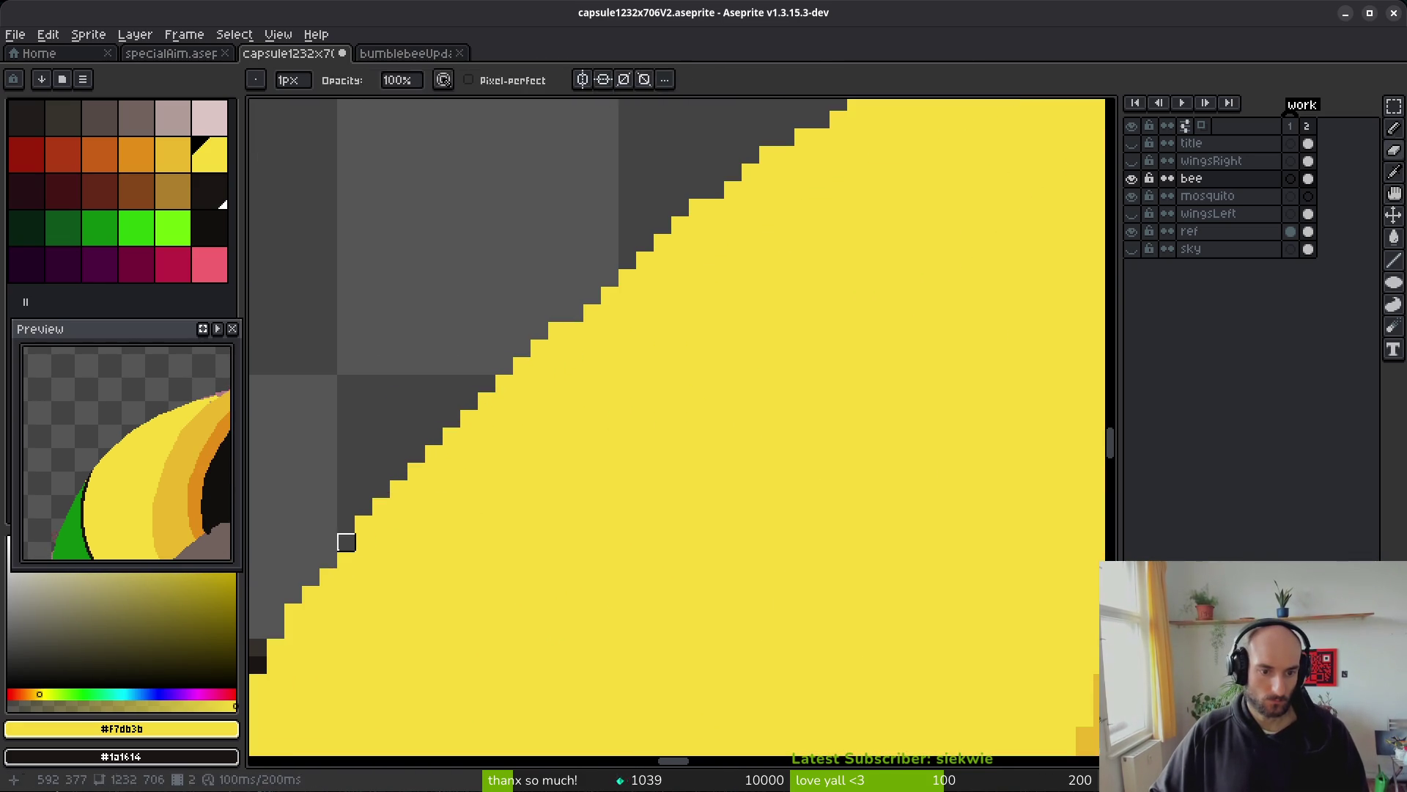
pyautogui.press('f')
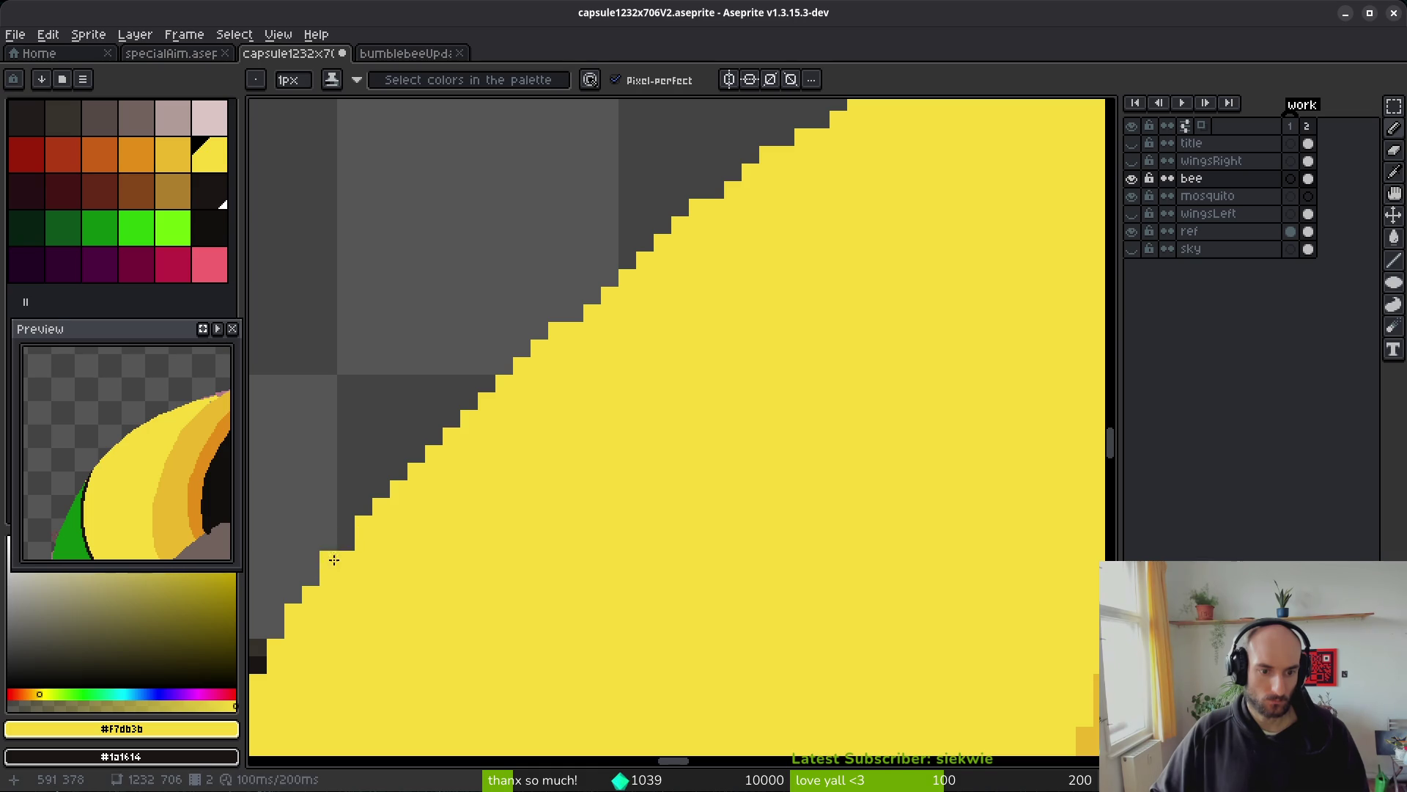
pyautogui.moveTo(325, 570)
pyautogui.mouseDown()
pyautogui.moveTo(472, 398)
pyautogui.moveTo(640, 325)
pyautogui.mouseUp()
pyautogui.scroll(-1, 640, 326)
pyautogui.moveTo(440, 534); pyautogui.dragTo(540, 417)
pyautogui.scroll(-3, 646, 518)
pyautogui.scroll(3, 675, 477)
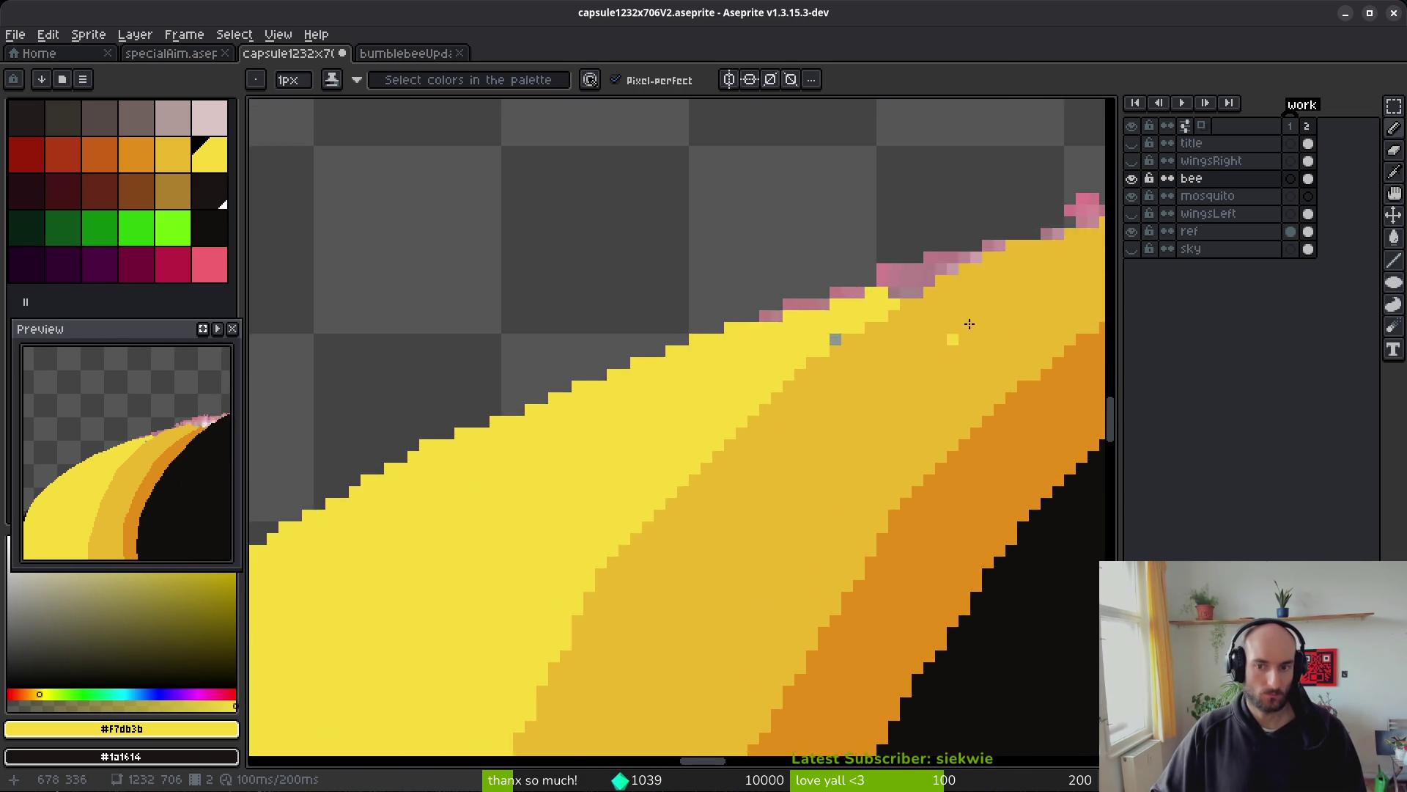
# - Recolour the remaining grey and pink edge pixels yellow
pyautogui.click(549, 468)
pyautogui.scroll(-4, 679, 487)
pyautogui.scroll(3, 621, 403)
pyautogui.moveTo(621, 403); pyautogui.dragTo(694, 384)
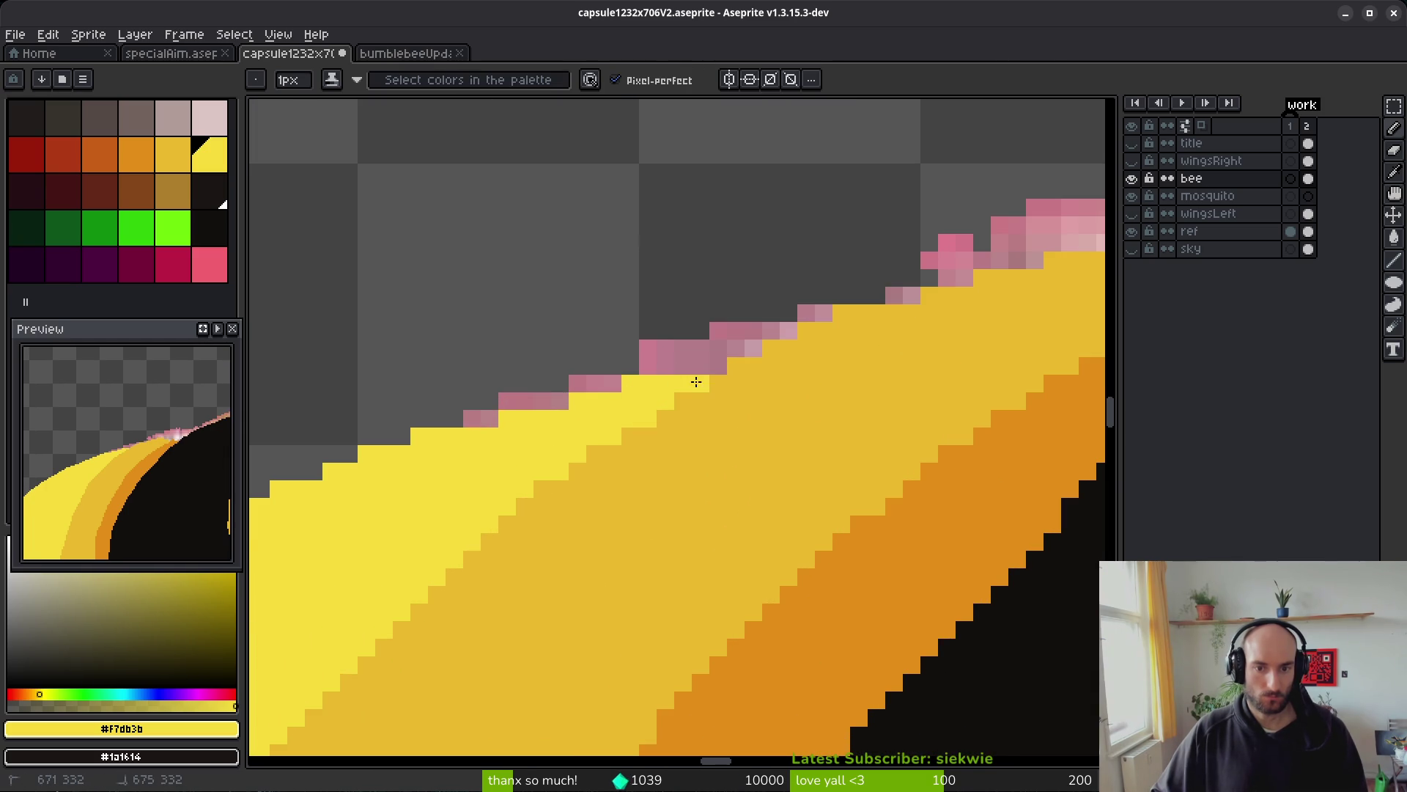
pyautogui.click(717, 367)
pyautogui.scroll(-3, 661, 441)
pyautogui.scroll(3, 657, 474)
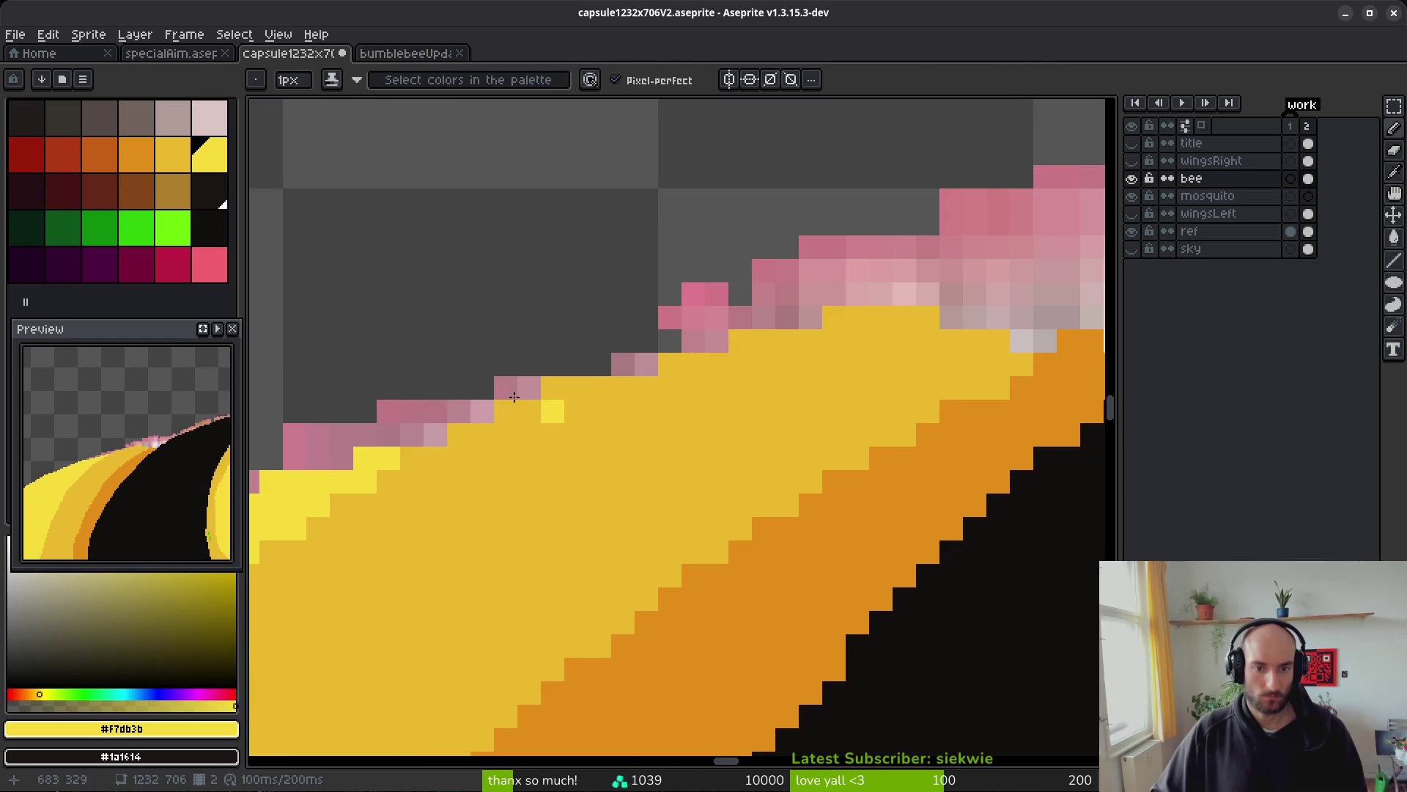
# - Hide the ref layer, erase stray top-edge pixels, and patch band-edge gaps with ochre
pyautogui.press('e')
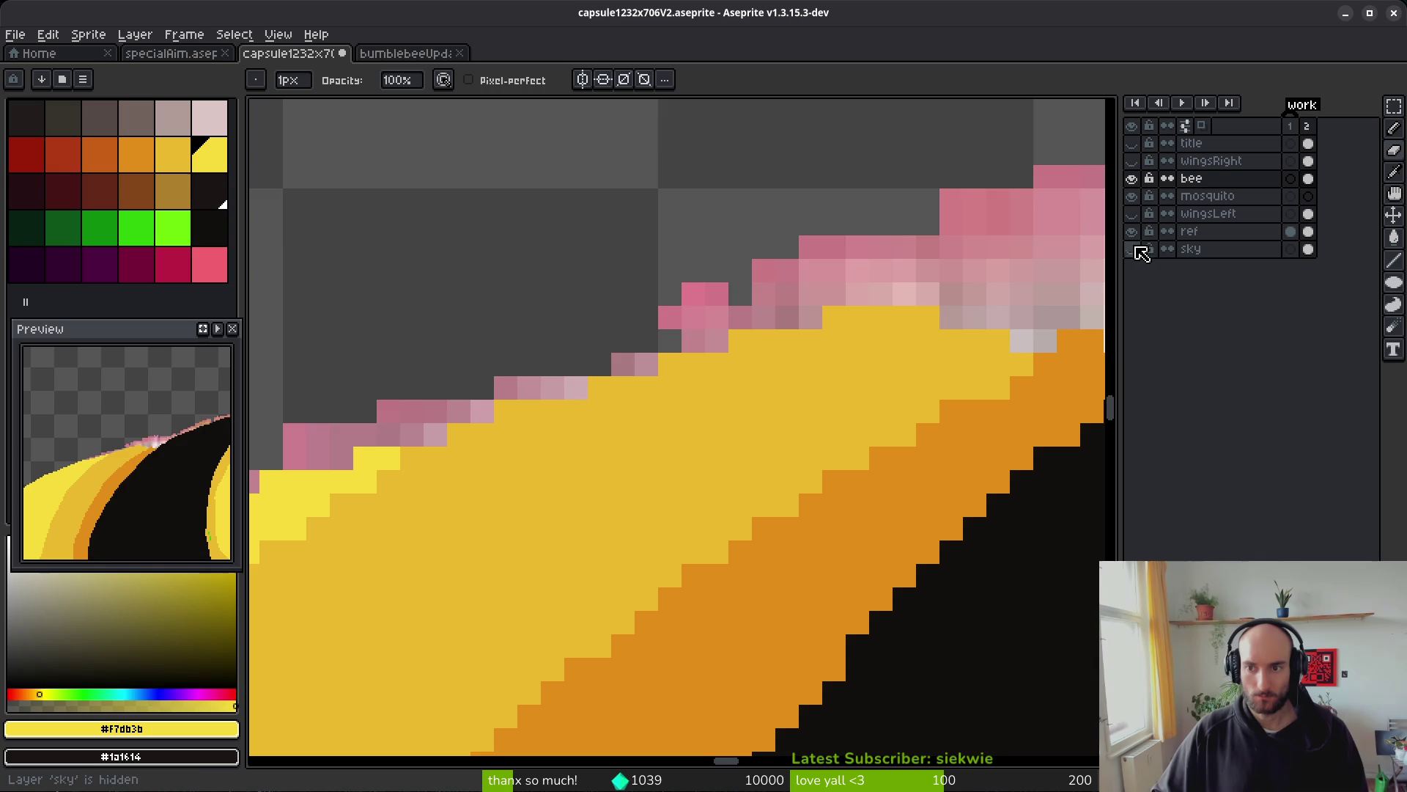
pyautogui.click(1132, 231)
pyautogui.moveTo(482, 389); pyautogui.dragTo(931, 317)
pyautogui.hscroll(3, 806, 330)
pyautogui.keyDown('alt'); pyautogui.click(716, 348); pyautogui.keyUp('alt')
pyautogui.press('b')
pyautogui.click(770, 355)
pyautogui.click(840, 402)
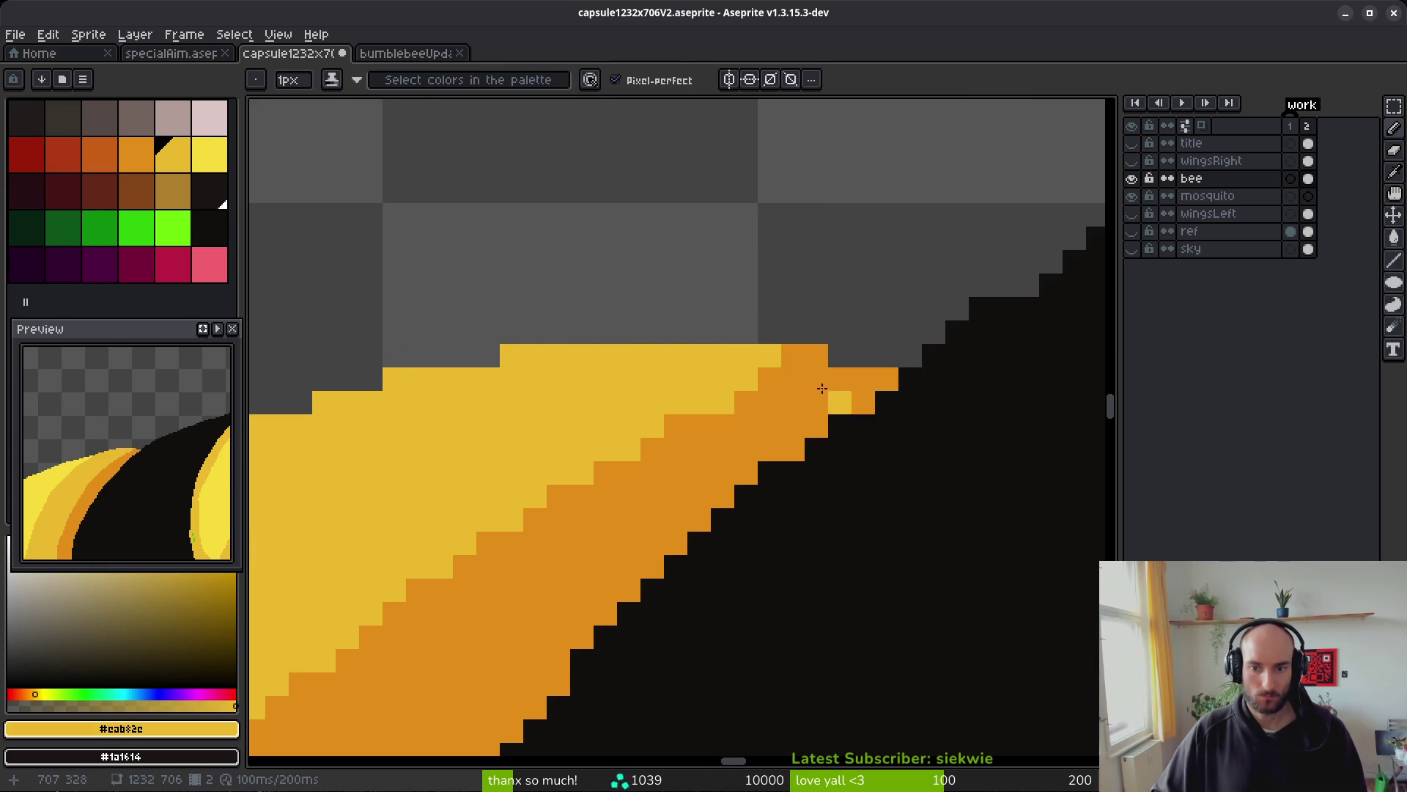
# - Redraw the light yellow–ochre boundary as a clean staircase, replacing one undone bad stroke
pyautogui.scroll(-2, 694, 393)
pyautogui.scroll(2, 733, 388)
pyautogui.keyDown('alt'); pyautogui.click(744, 389); pyautogui.keyUp('alt')
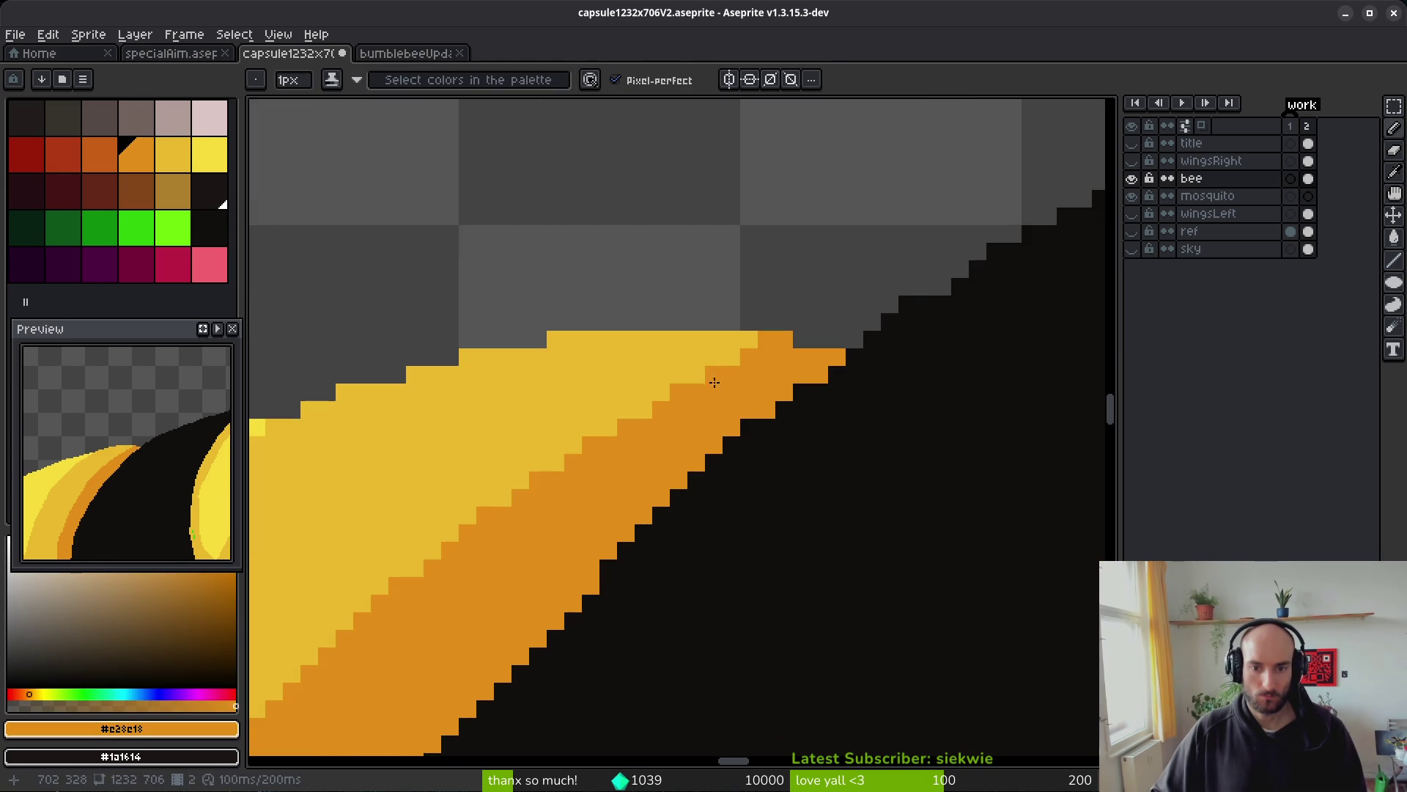
pyautogui.scroll(-2, 716, 377)
pyautogui.scroll(2, 686, 364)
pyautogui.keyDown('alt'); pyautogui.click(640, 318); pyautogui.keyUp('alt')
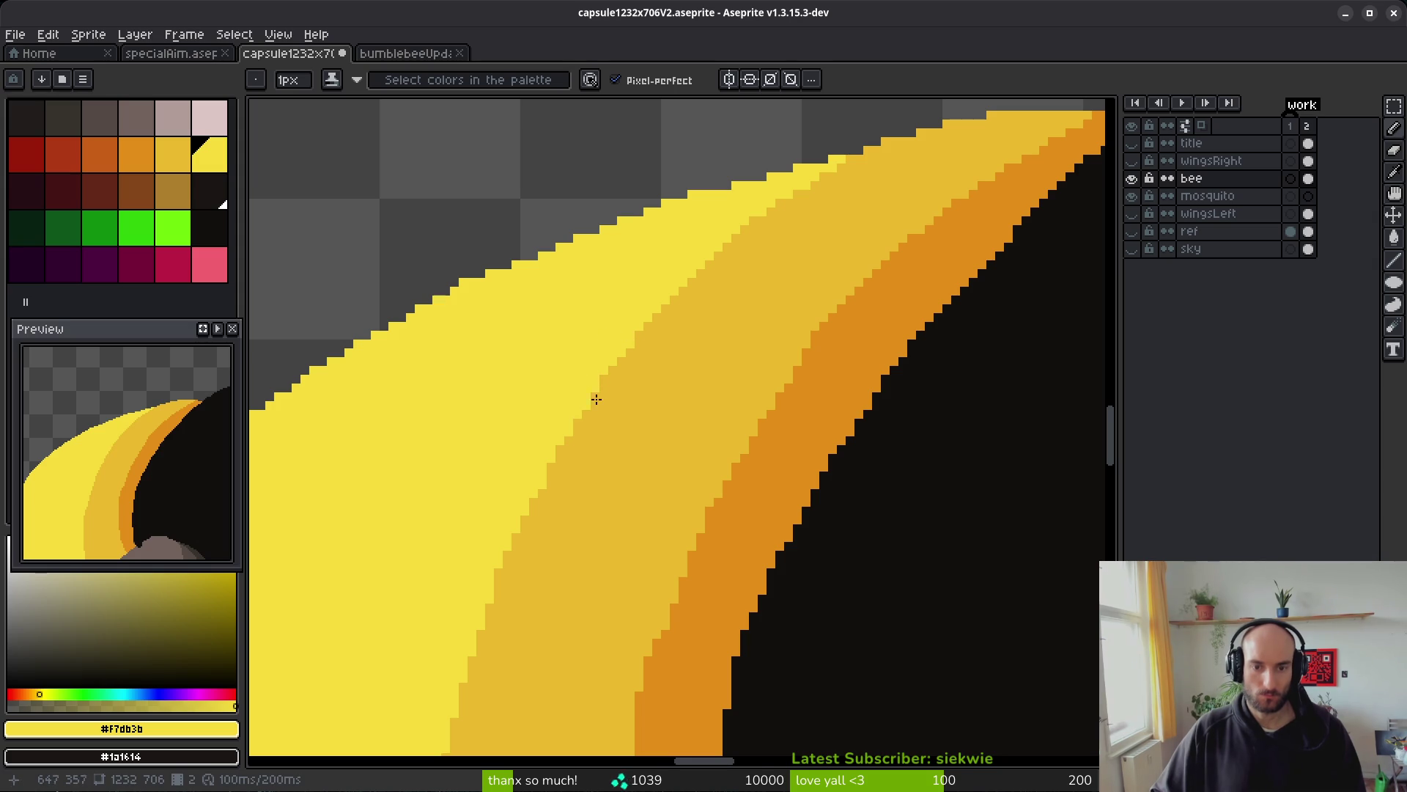
pyautogui.scroll(-2, 668, 340)
pyautogui.scroll(2, 668, 340)
pyautogui.scroll(2, 569, 368)
pyautogui.moveTo(606, 245); pyautogui.dragTo(577, 423)
pyautogui.hotkey('ctrl', 'z')
pyautogui.moveTo(597, 219)
pyautogui.mouseDown()
pyautogui.moveTo(565, 465)
pyautogui.moveTo(565, 377)
pyautogui.moveTo(556, 426)
pyautogui.mouseUp()
# - Turn stray pixels yellow and extend the ochre edge down toward the grey leg
pyautogui.scroll(-3, 560, 288)
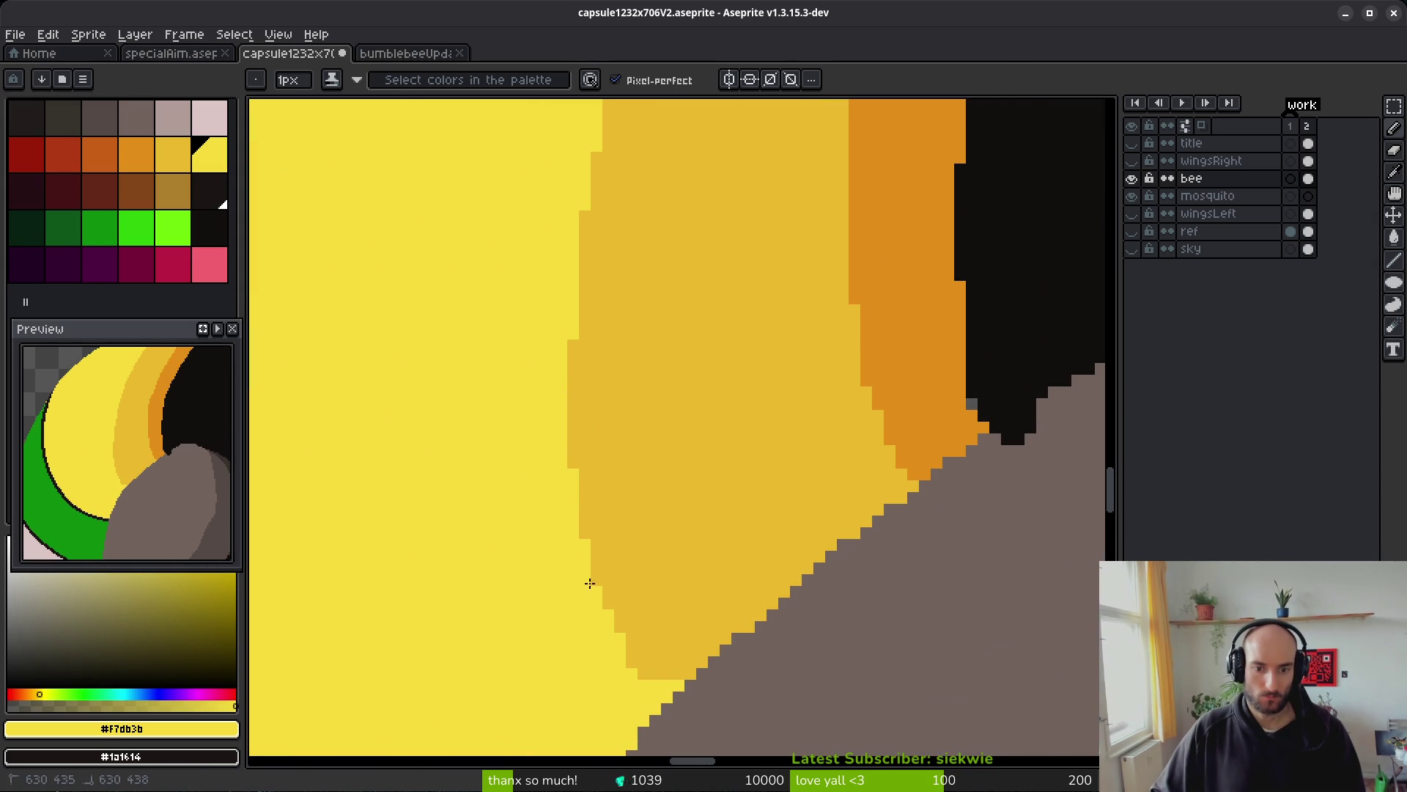
pyautogui.scroll(2, 556, 513)
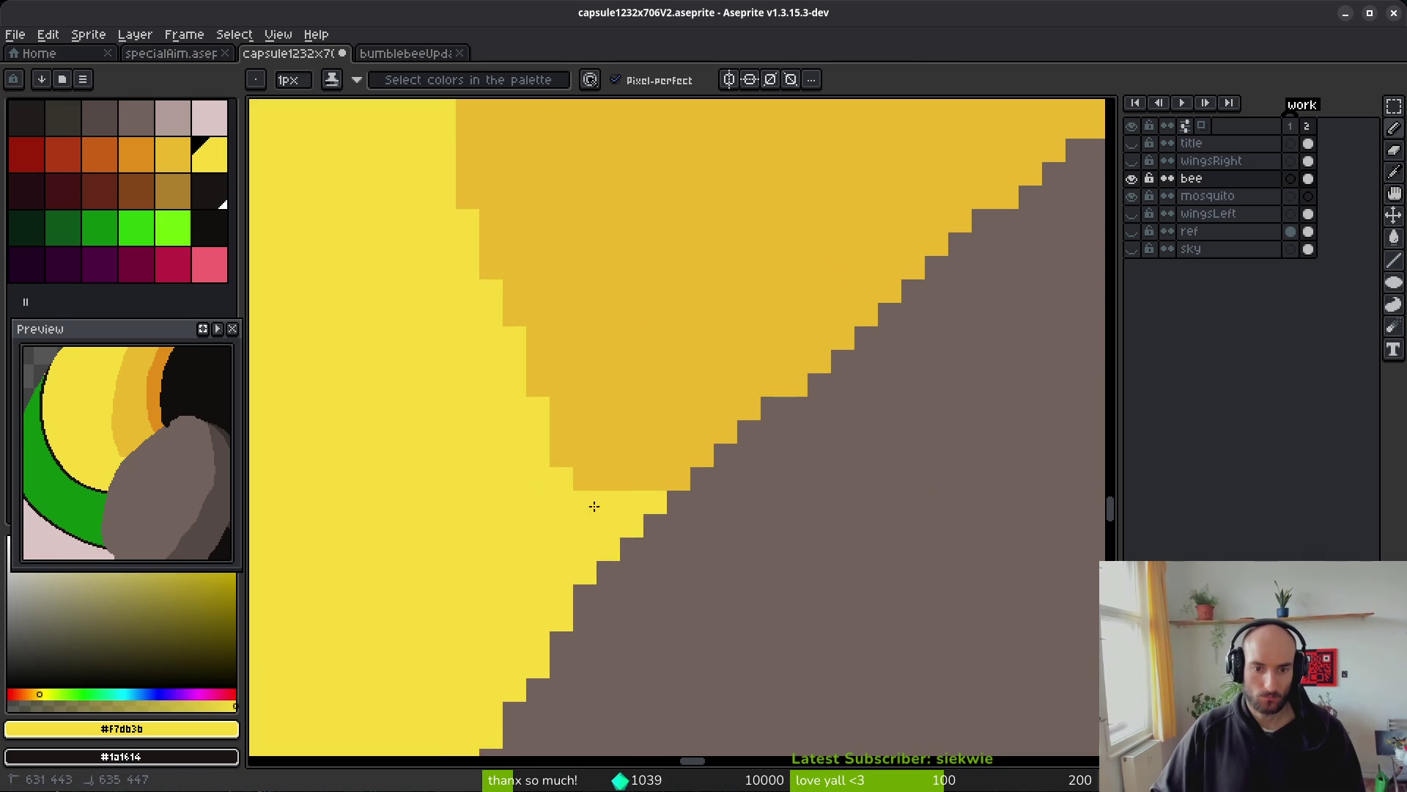
pyautogui.click(608, 478)
pyautogui.click(607, 385)
pyautogui.keyDown('alt'); pyautogui.click(561, 410); pyautogui.keyUp('alt')
pyautogui.click(585, 454)
pyautogui.moveTo(608, 477); pyautogui.dragTo(656, 502)
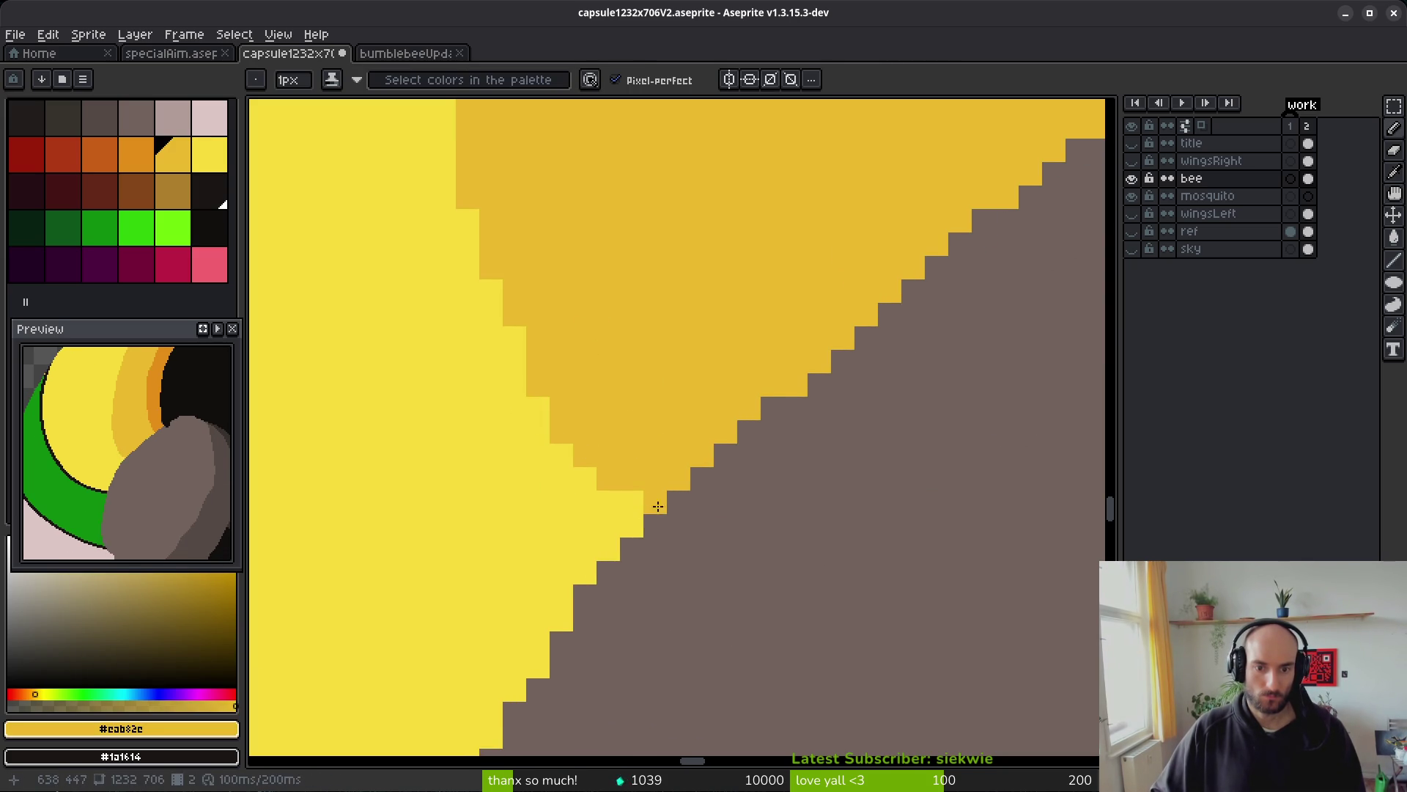
pyautogui.click(631, 501)
pyautogui.scroll(-8, 681, 485)
pyautogui.scroll(5, 705, 379)
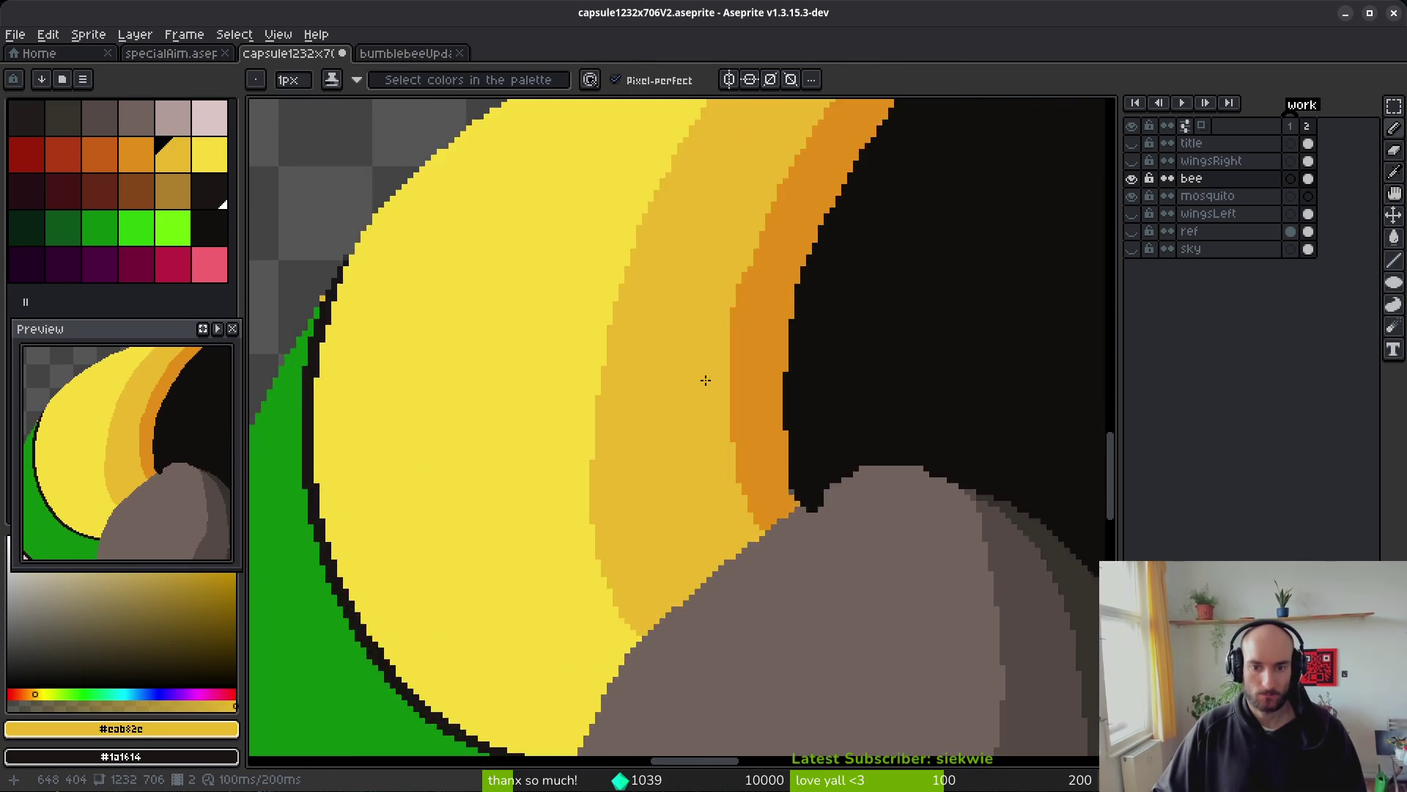
# - Sample the green band colour and try an eraser trim on the yellow edge, then undo it
pyautogui.scroll(-2, 705, 379)
pyautogui.scroll(-1, 593, 330)
pyautogui.scroll(3, 584, 375)
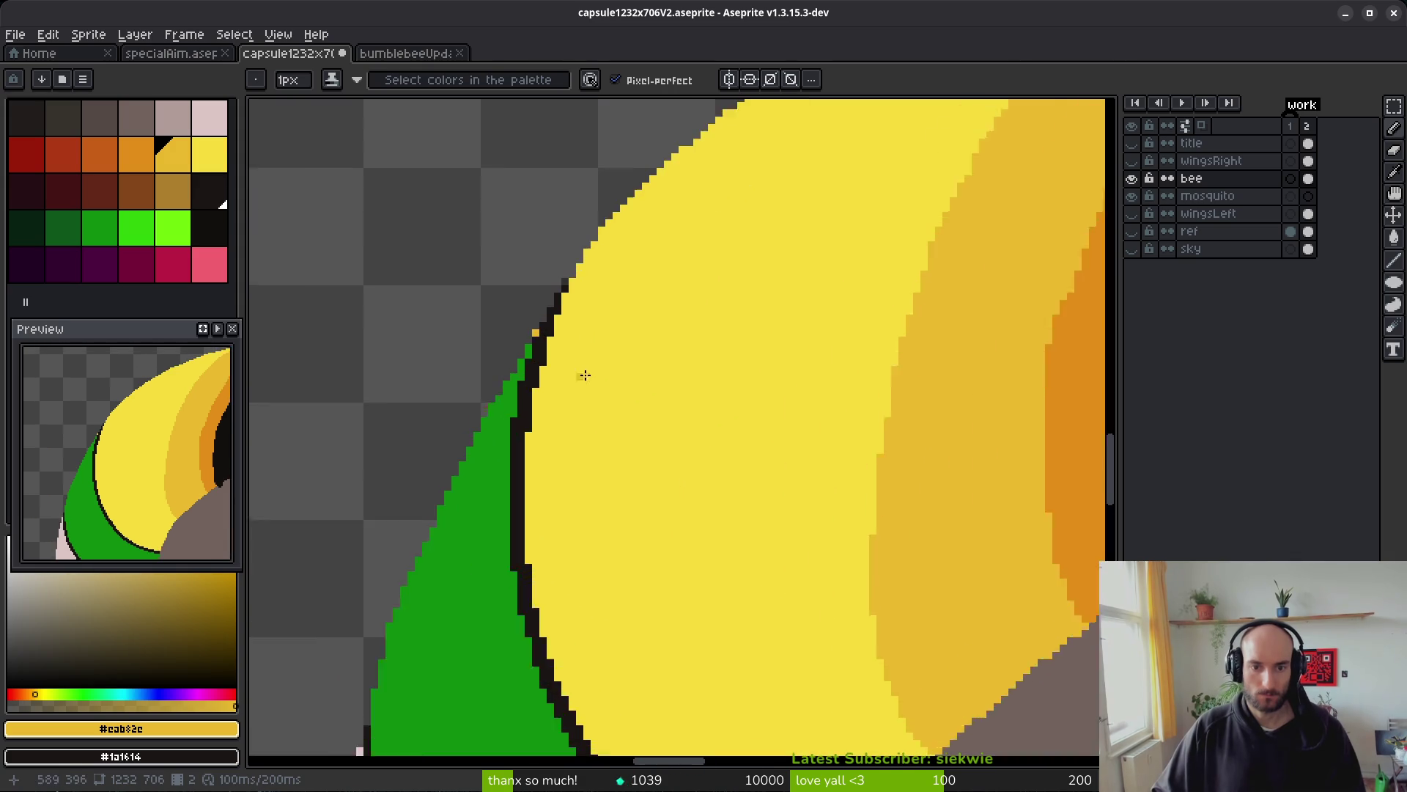
pyautogui.keyDown('alt'); pyautogui.click(528, 350); pyautogui.keyUp('alt')
pyautogui.scroll(-2, 624, 408)
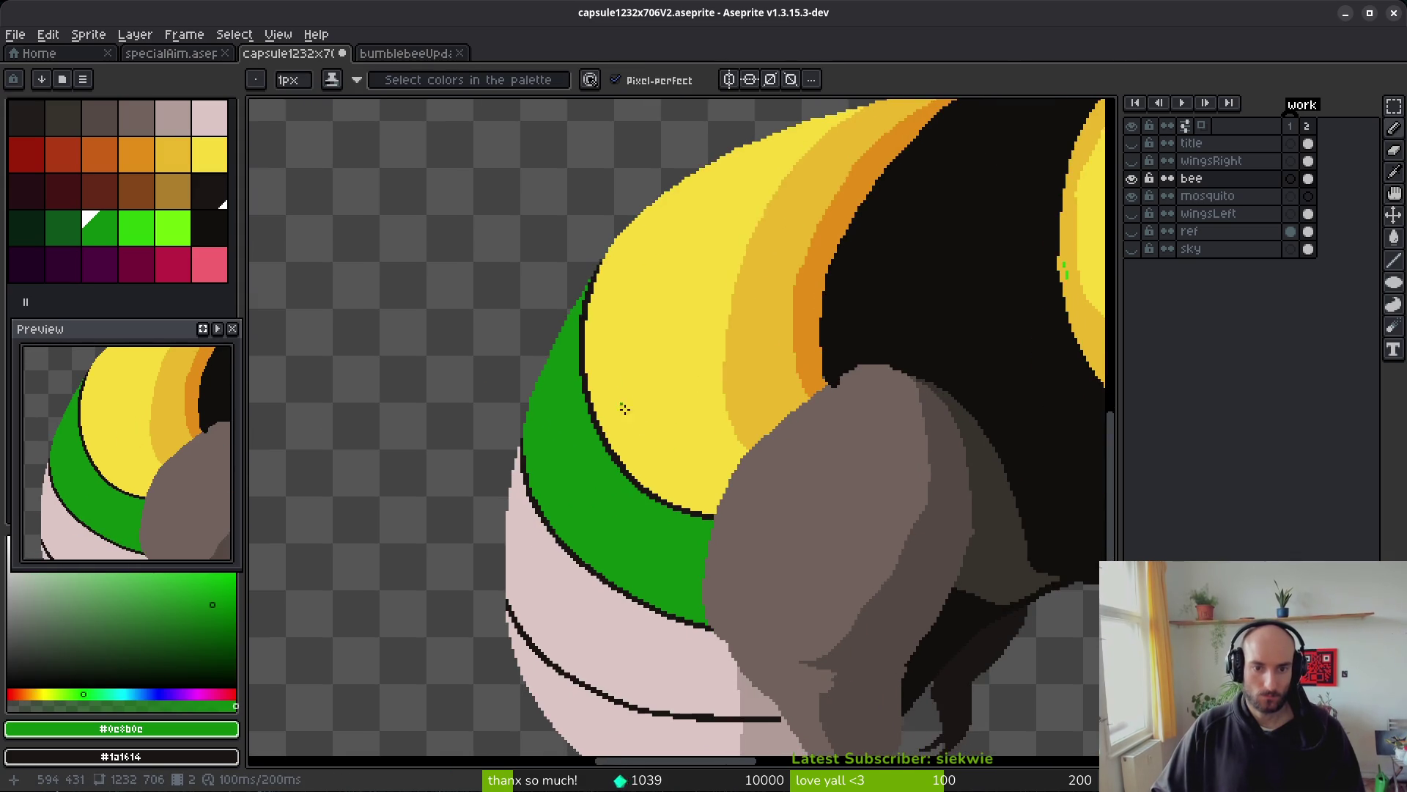
pyautogui.scroll(1, 614, 323)
pyautogui.scroll(-2, 716, 443)
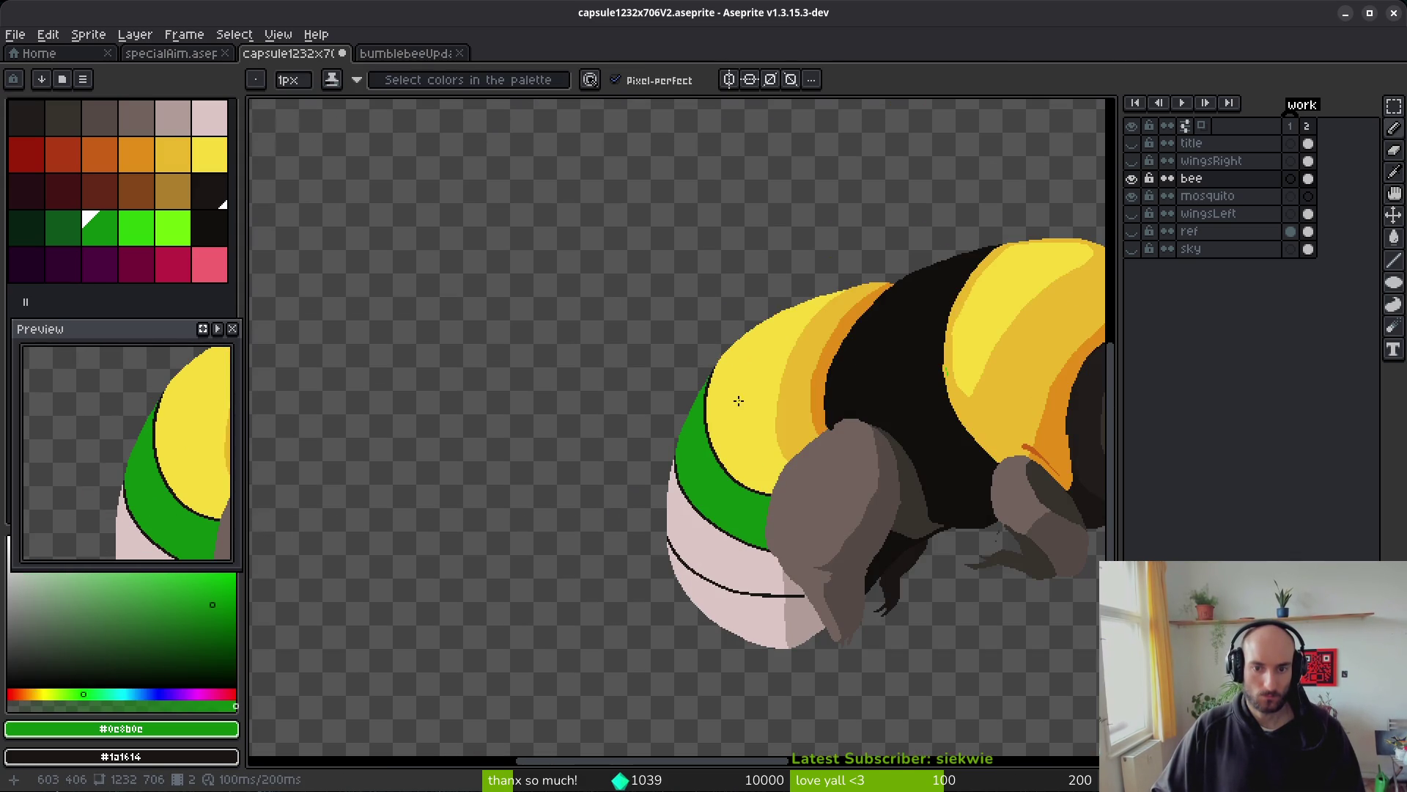
pyautogui.scroll(3, 739, 400)
pyautogui.scroll(1, 802, 222)
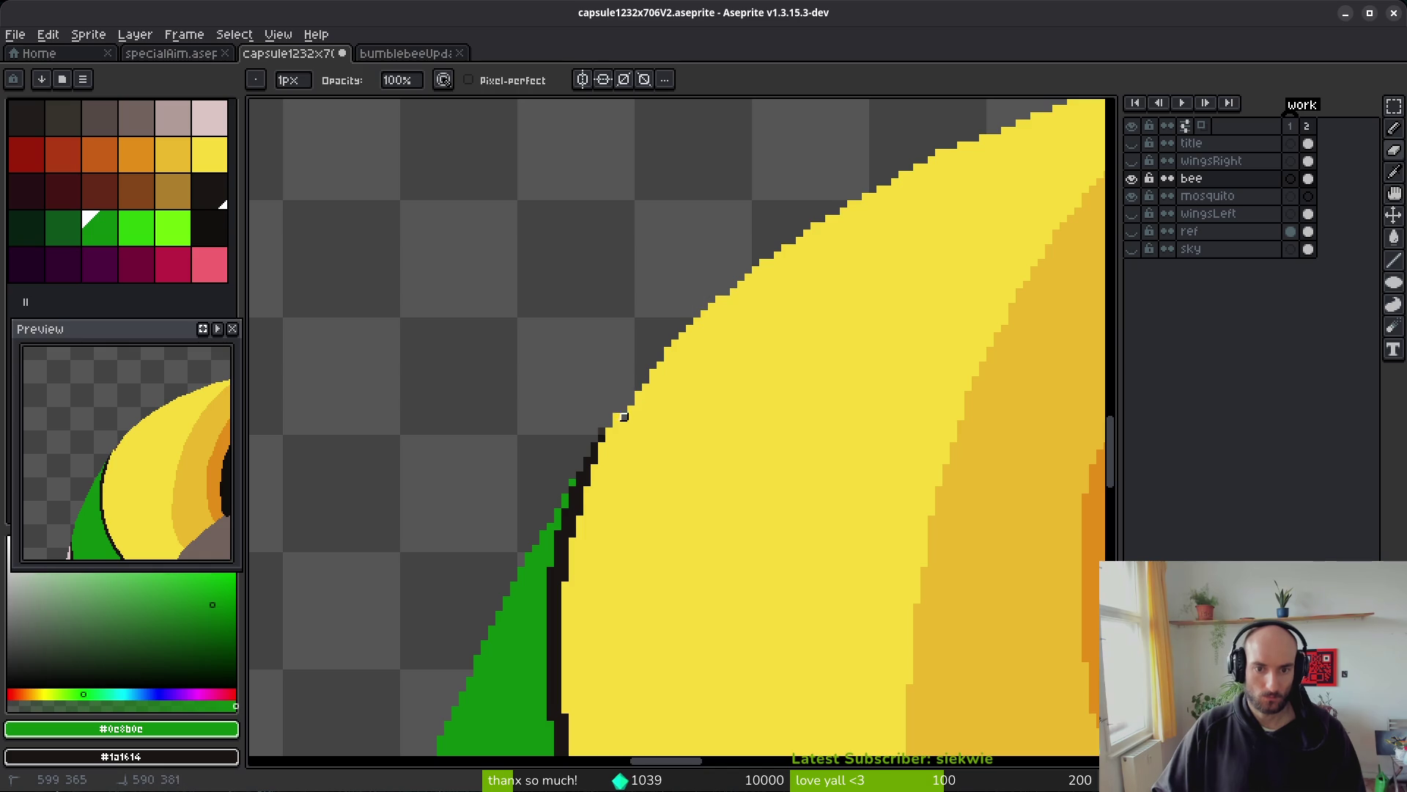
pyautogui.moveTo(543, 534); pyautogui.dragTo(602, 431)
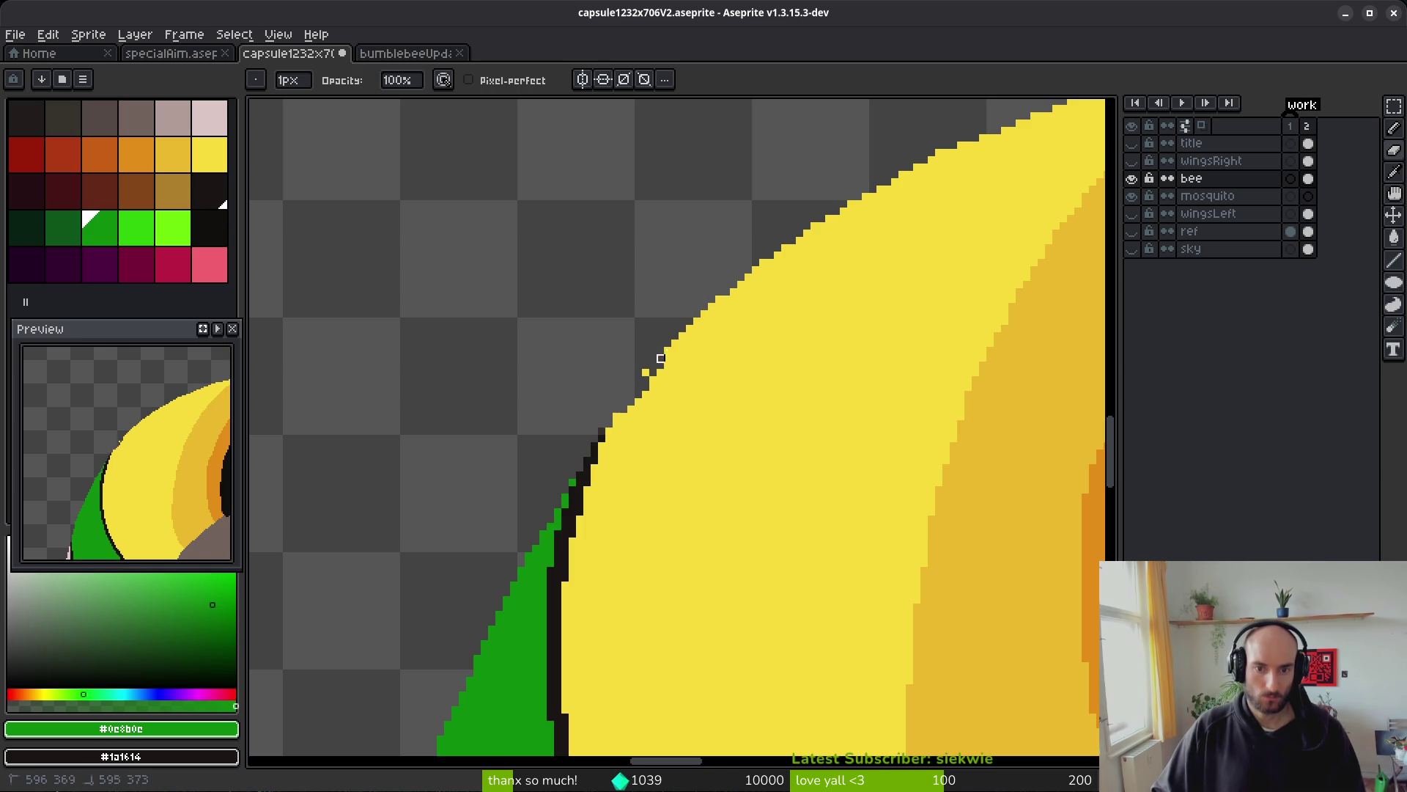
pyautogui.hotkey('ctrl', 'z')
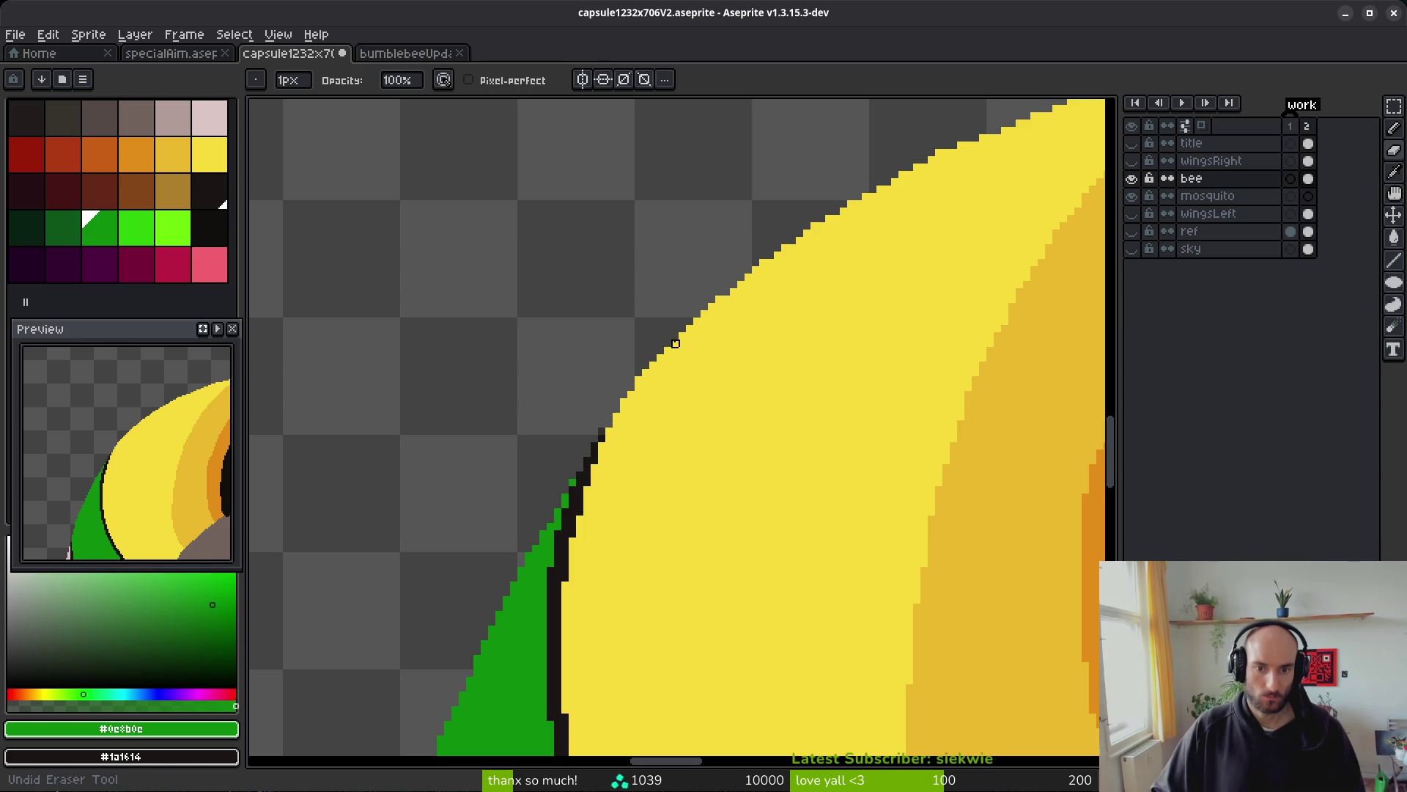
# - Fill the stair-step gaps along the yellow stripe's upper-left edge with yellow #f7db3b
pyautogui.keyDown('alt'); pyautogui.click(648, 382); pyautogui.keyUp('alt')
pyautogui.press('b')
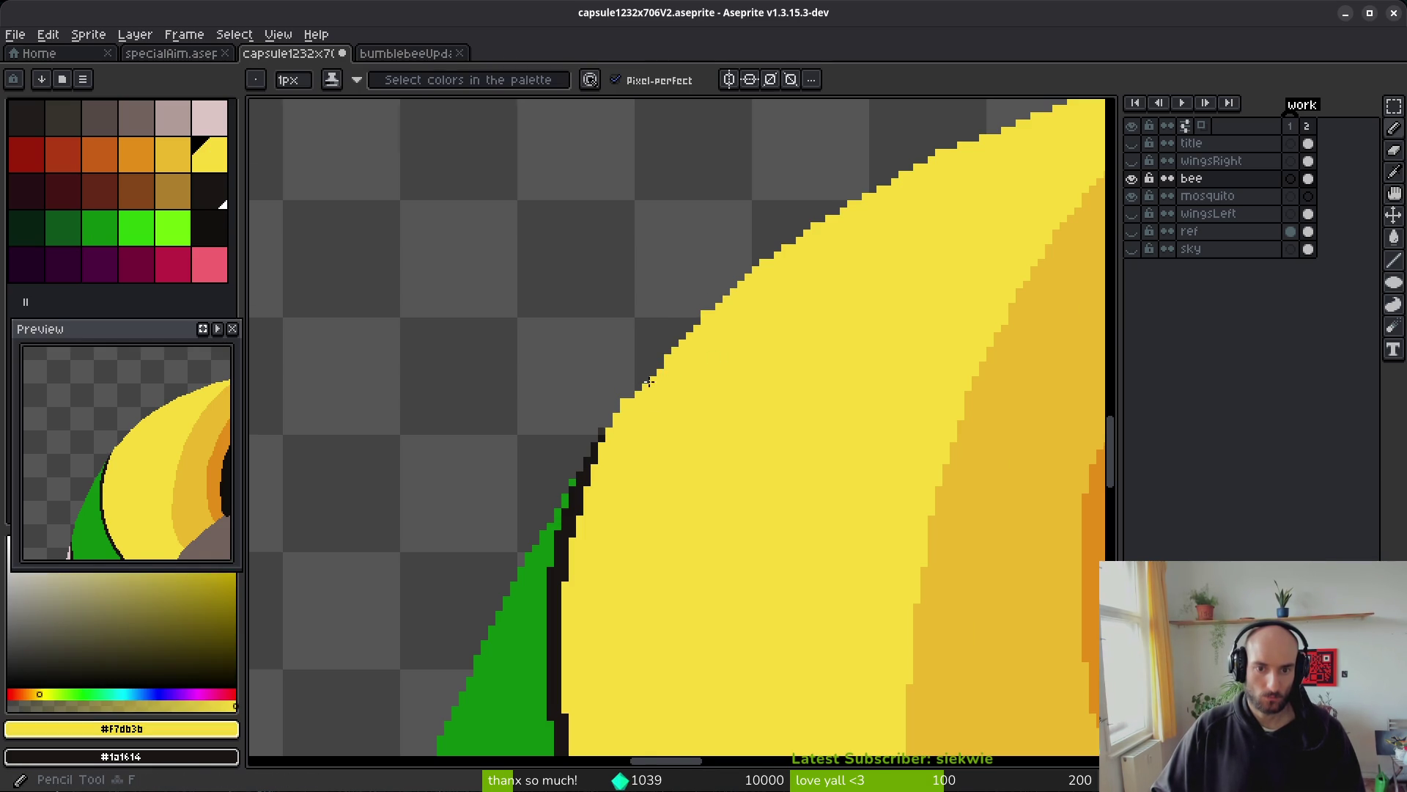
pyautogui.scroll(4, 649, 382)
pyautogui.moveTo(603, 408)
pyautogui.mouseDown()
pyautogui.moveTo(757, 267)
pyautogui.moveTo(687, 308)
pyautogui.mouseUp()
pyautogui.scroll(-4, 797, 422)
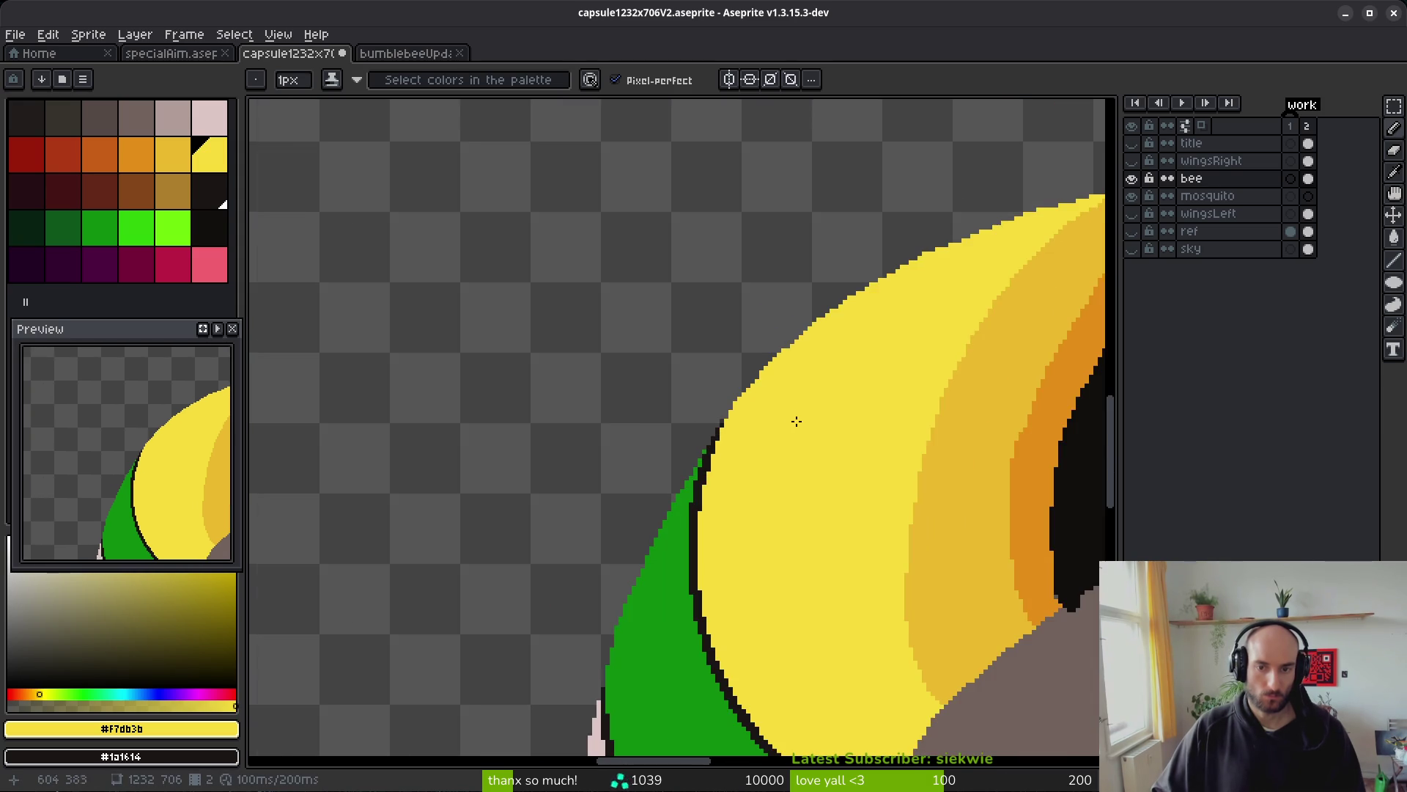
pyautogui.scroll(3, 773, 373)
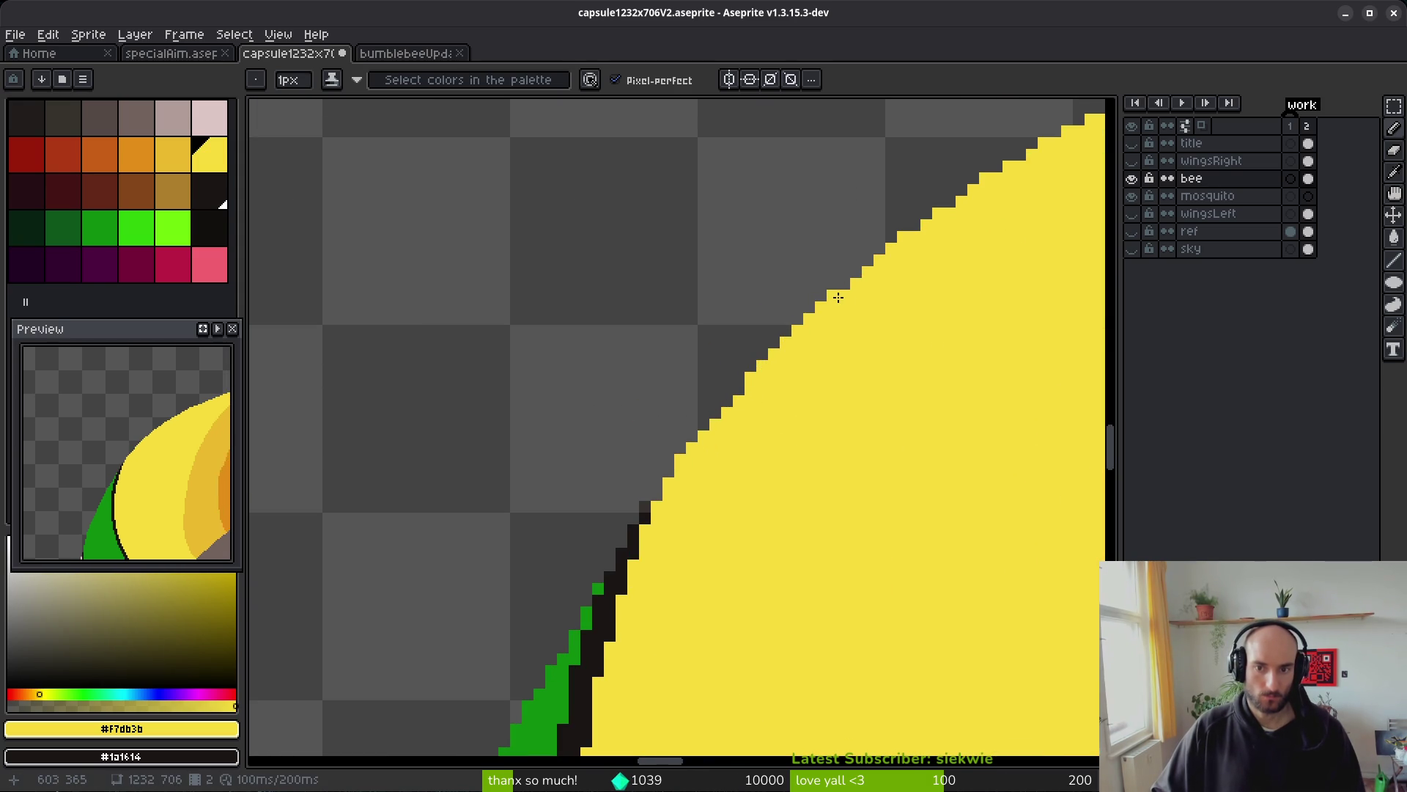
pyautogui.scroll(-4, 917, 401)
pyautogui.scroll(2, 735, 396)
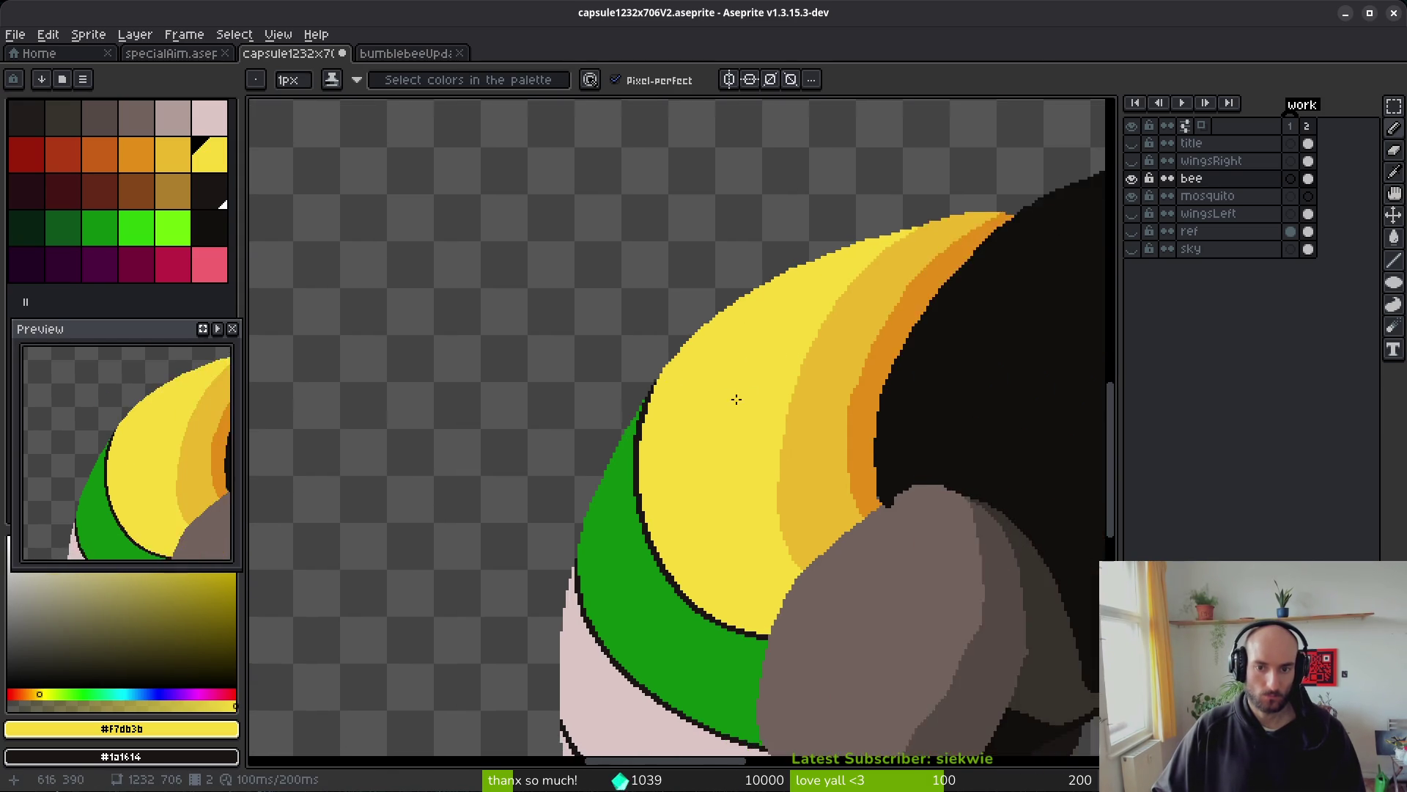
pyautogui.scroll(-5, 717, 330)
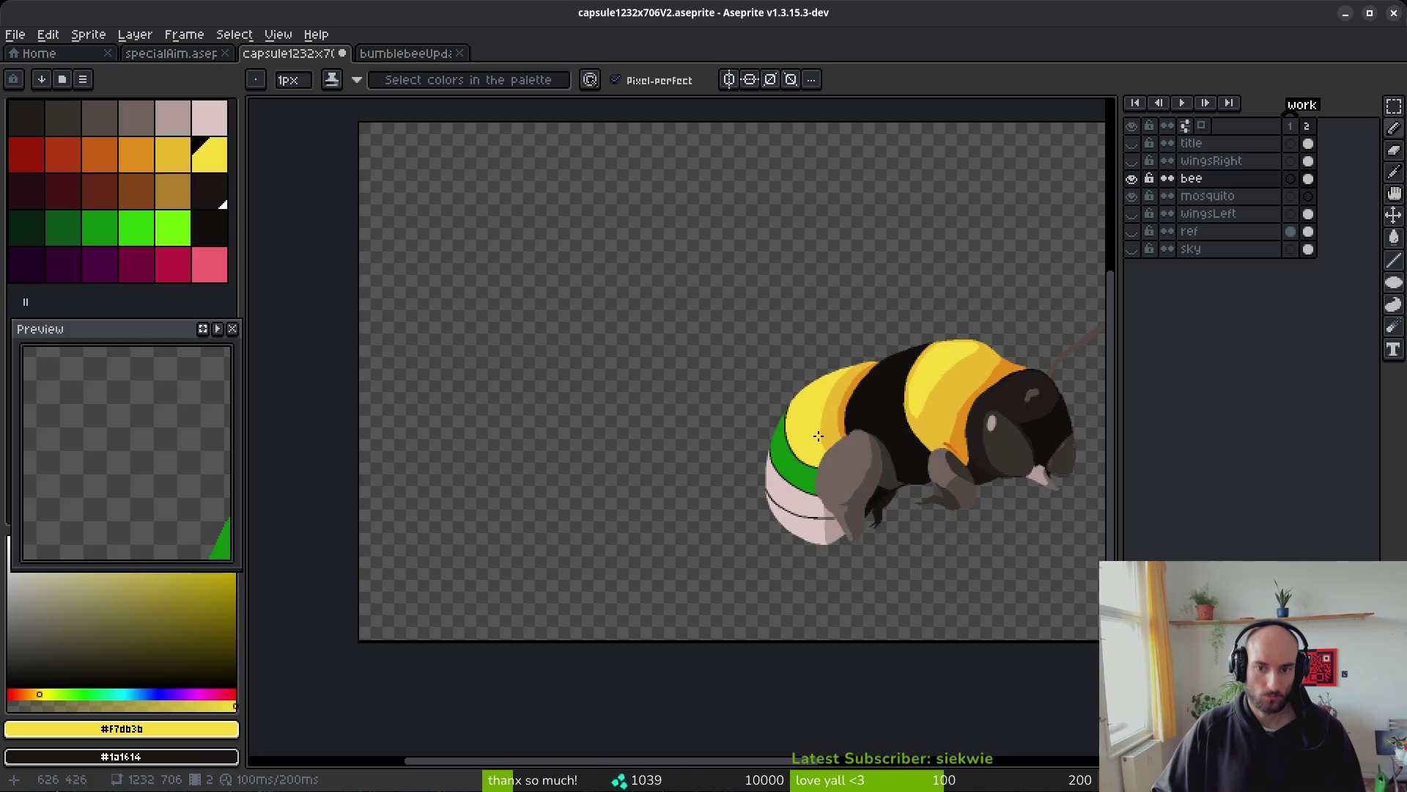
pyautogui.scroll(6, 818, 435)
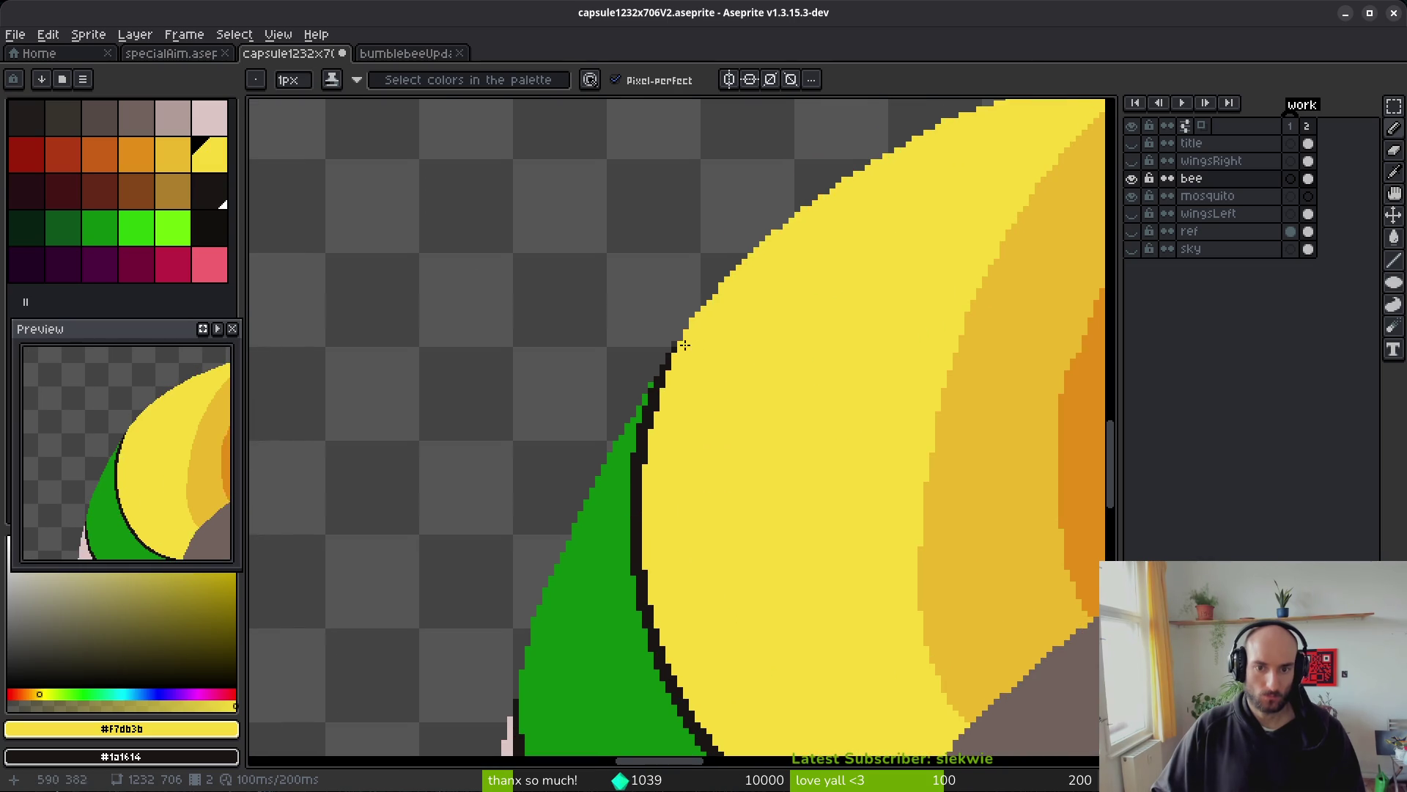
pyautogui.scroll(2, 684, 345)
pyautogui.press('e')
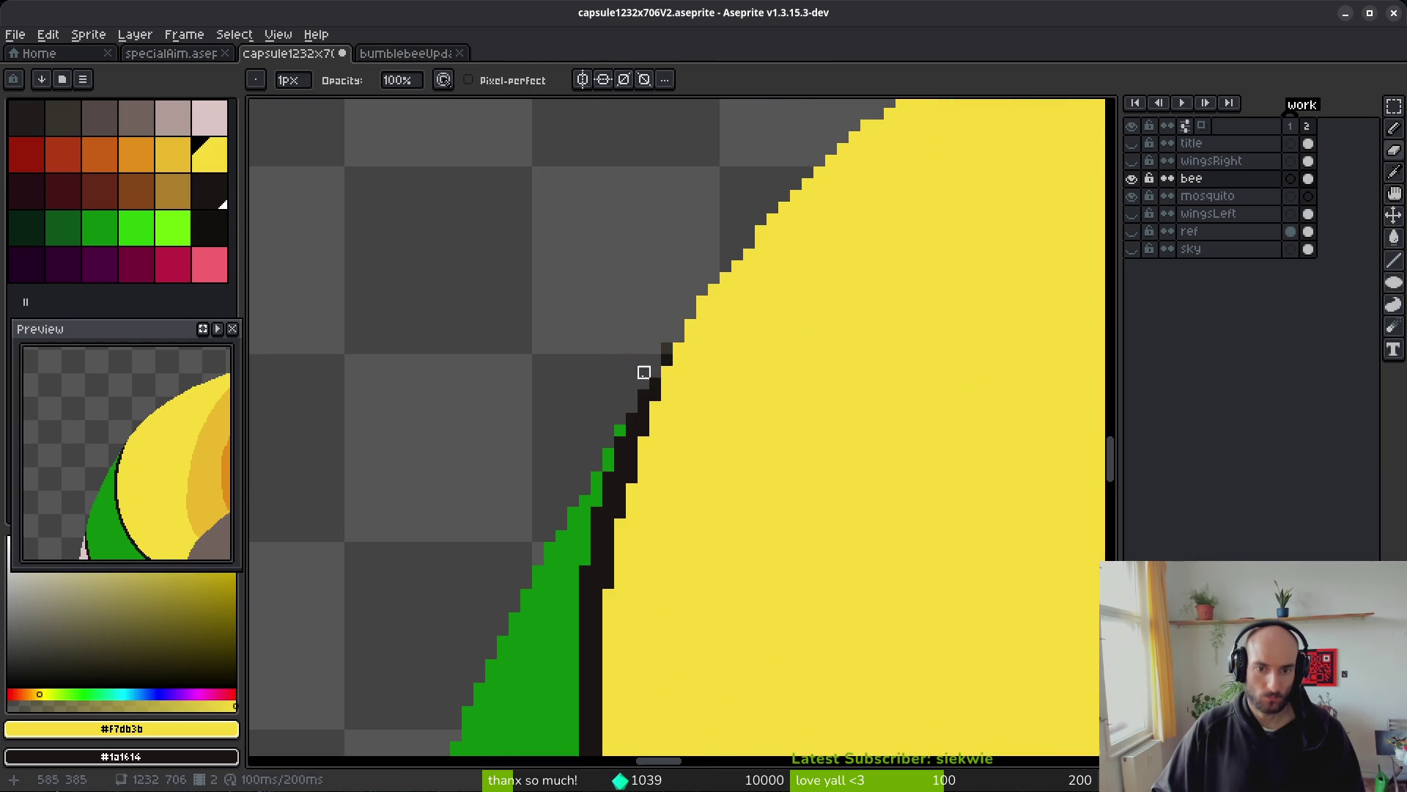
pyautogui.moveTo(633, 420); pyautogui.dragTo(597, 477)
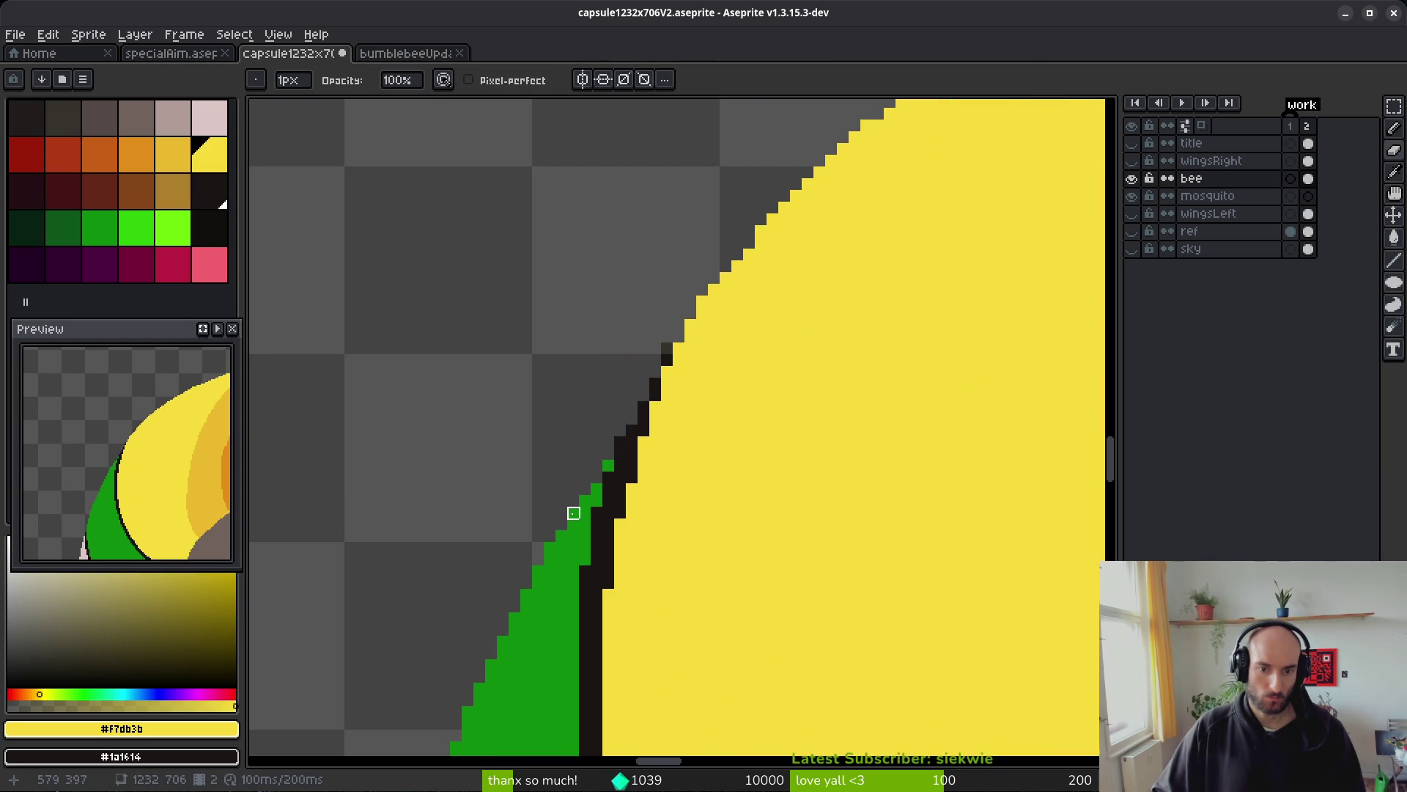
pyautogui.scroll(-3, 691, 556)
pyautogui.hotkey('ctrl', 'z')
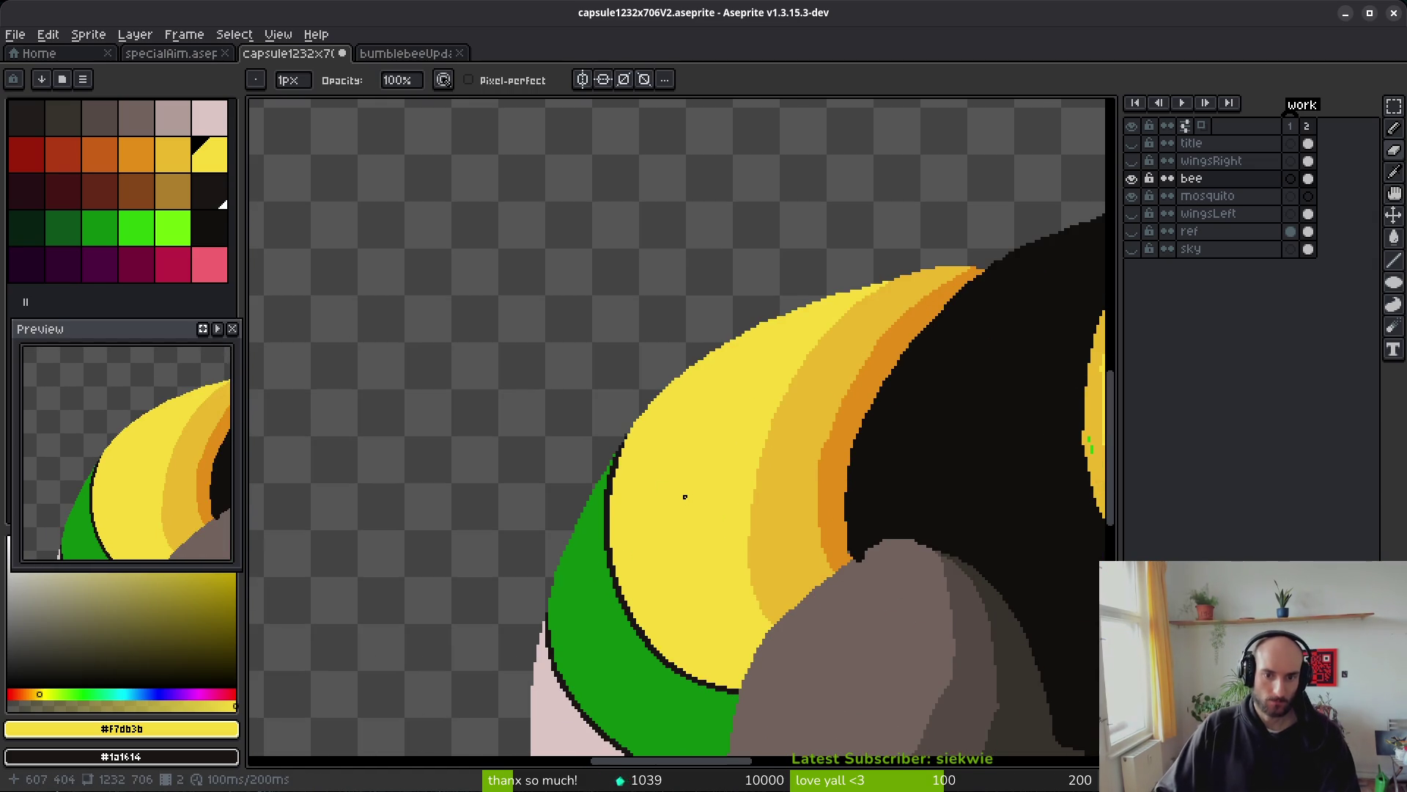
pyautogui.scroll(-2, 687, 484)
pyautogui.scroll(4, 654, 503)
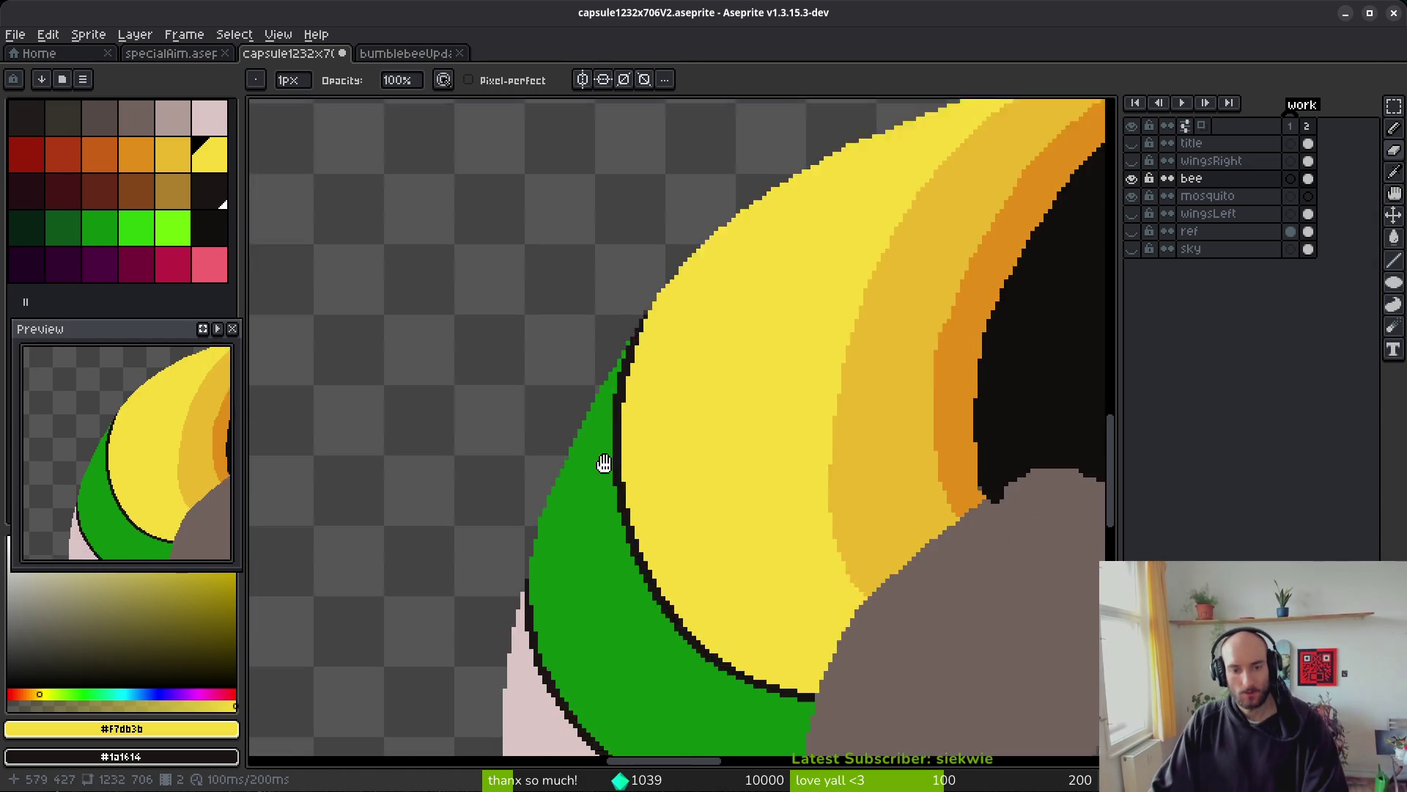
pyautogui.scroll(2, 569, 468)
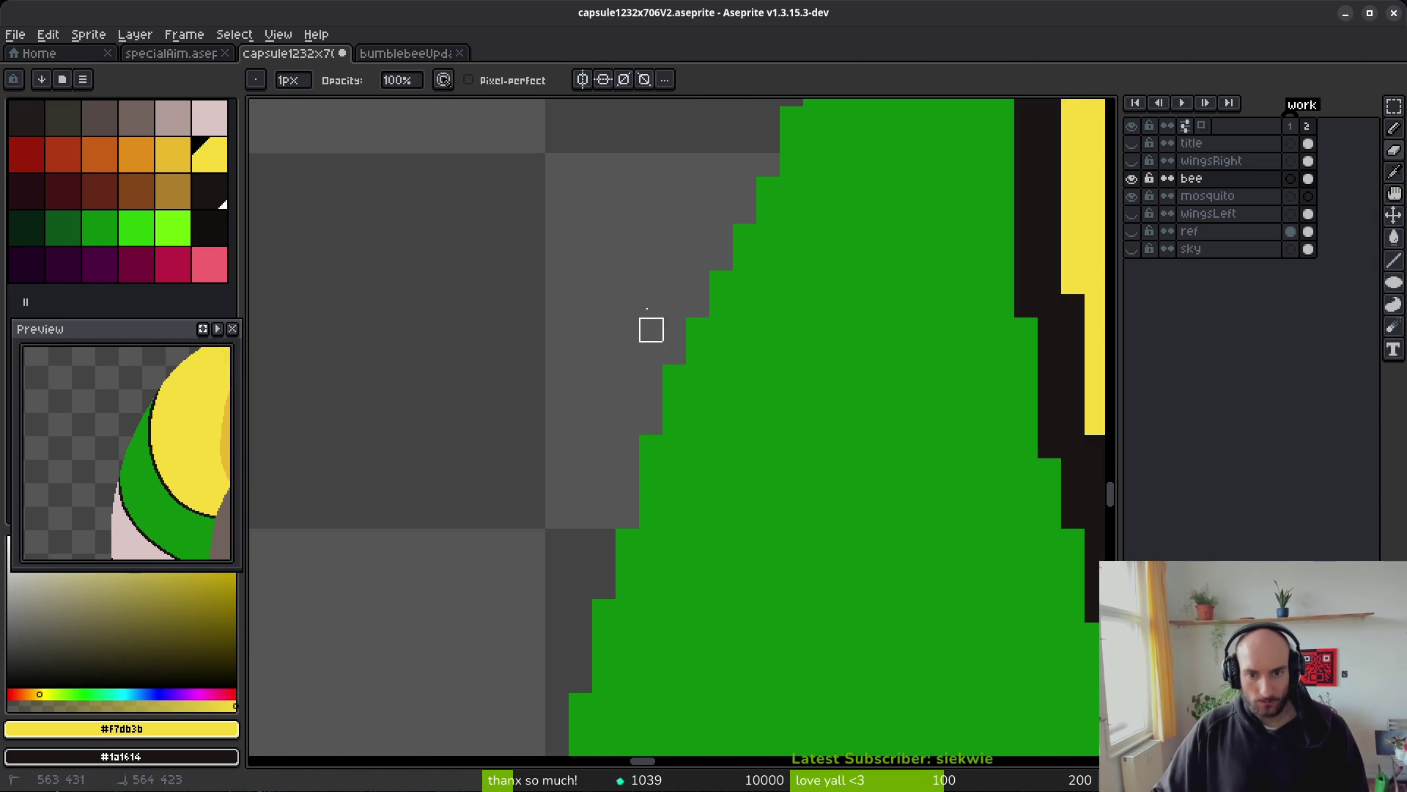
pyautogui.scroll(-3, 698, 516)
pyautogui.scroll(3, 760, 546)
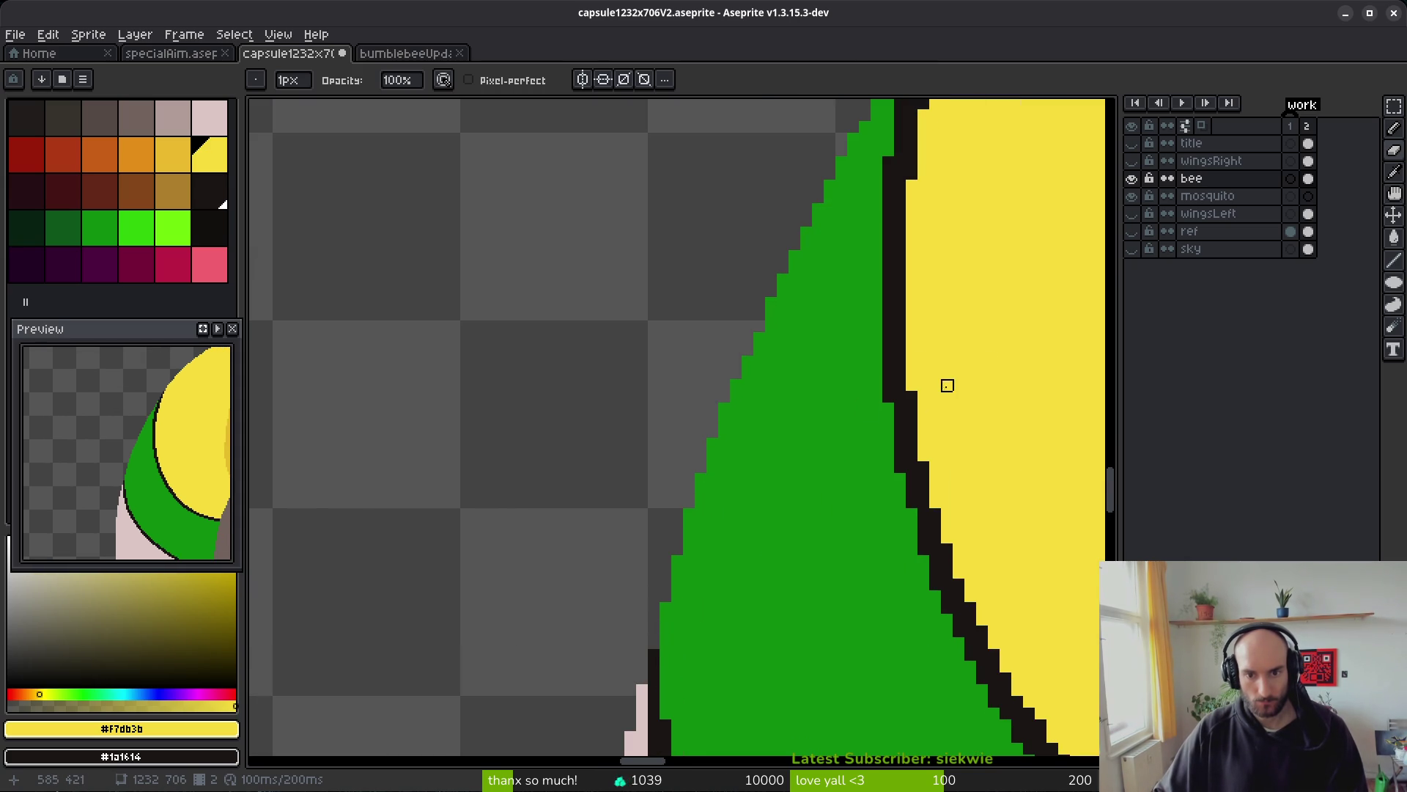
pyautogui.scroll(-3, 771, 385)
pyautogui.scroll(2, 723, 384)
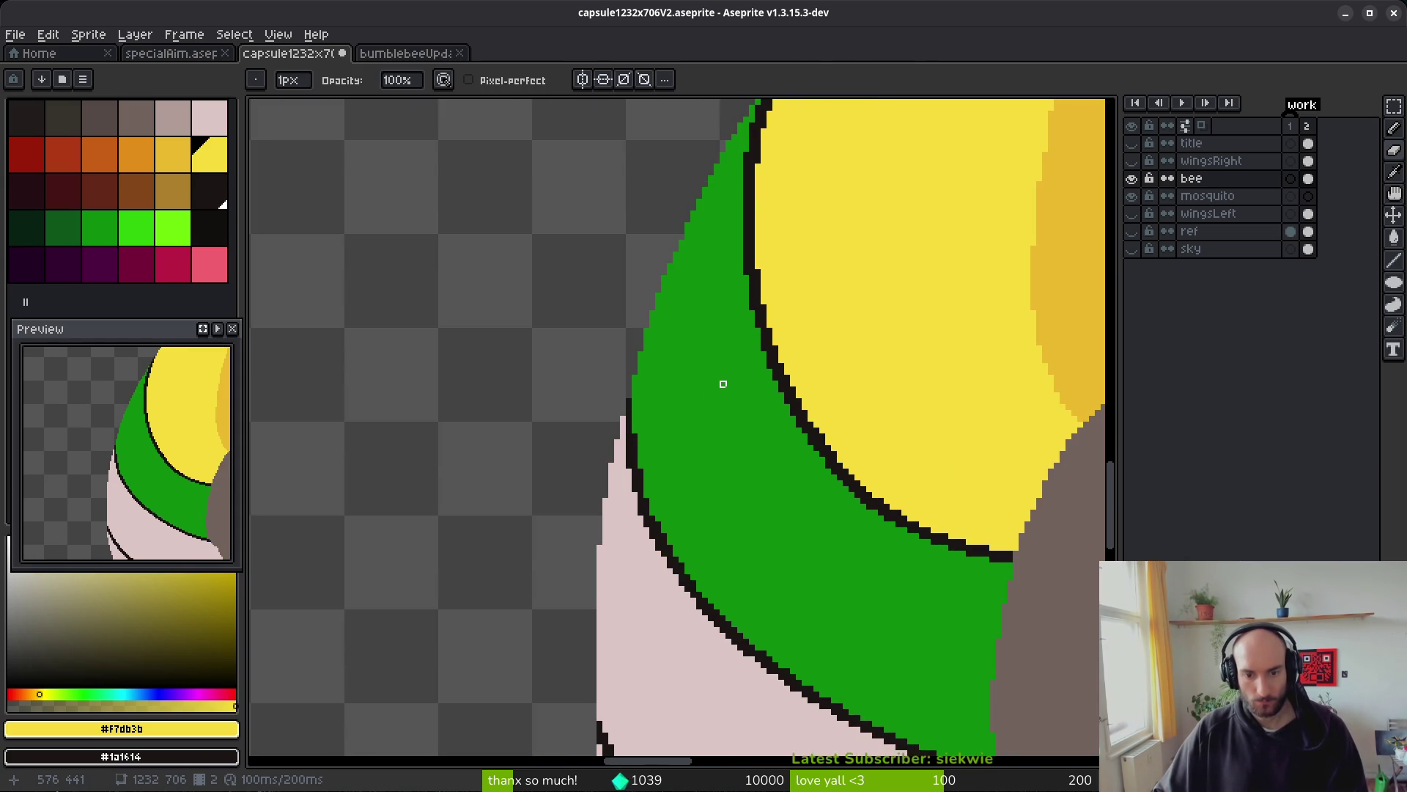
pyautogui.scroll(-2, 674, 301)
pyautogui.scroll(2, 628, 215)
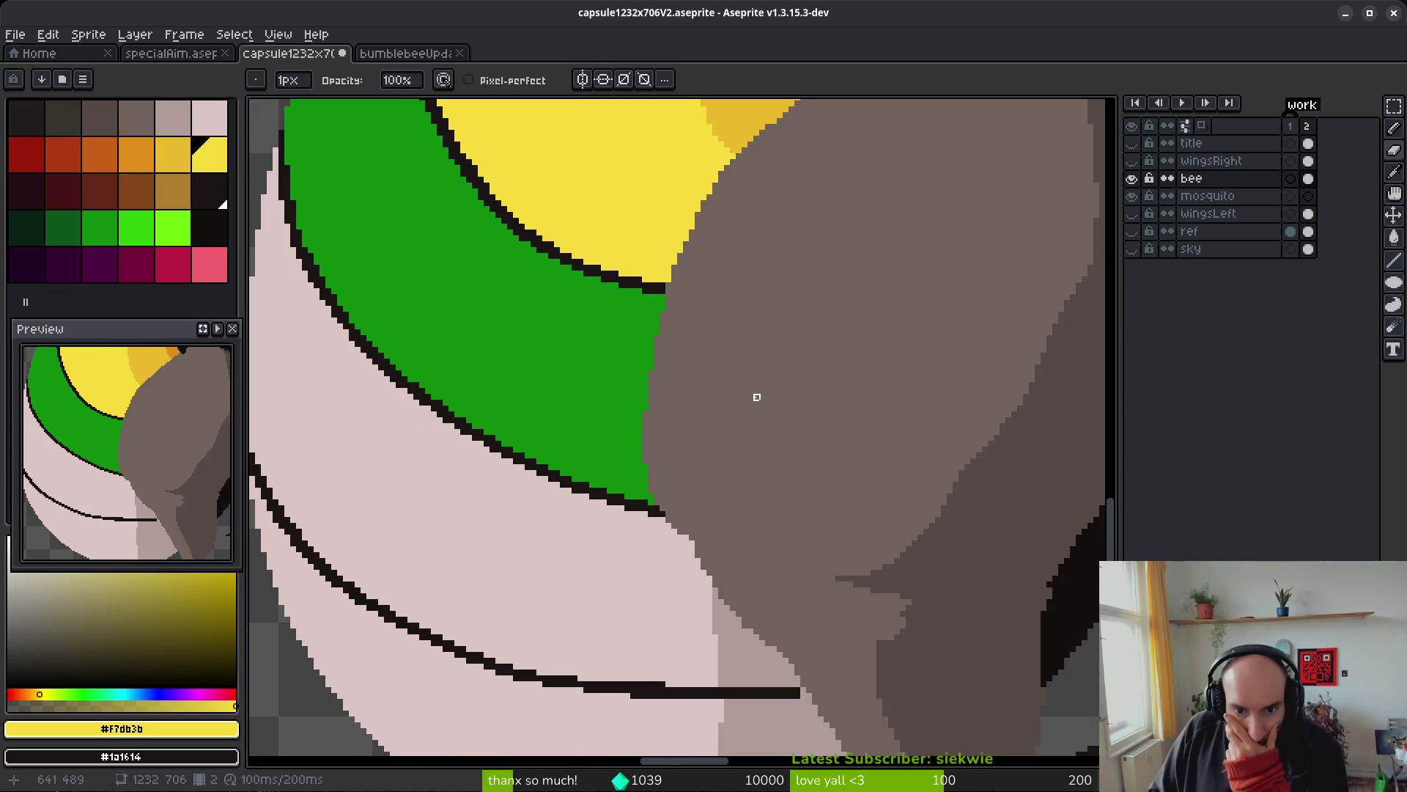
# - Draw a continuous dark grey line down the leg's left edge
pyautogui.scroll(-4, 757, 397)
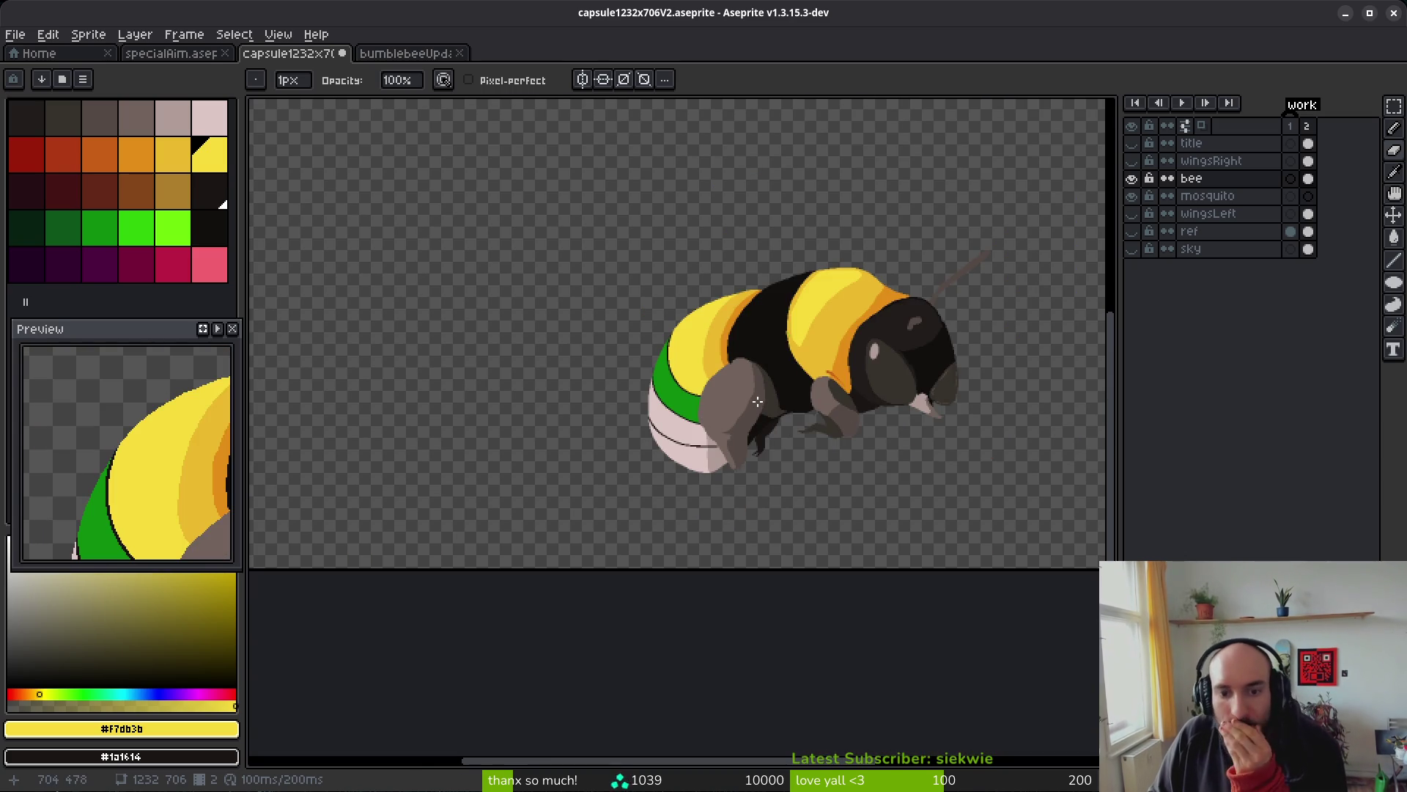
pyautogui.scroll(4, 753, 403)
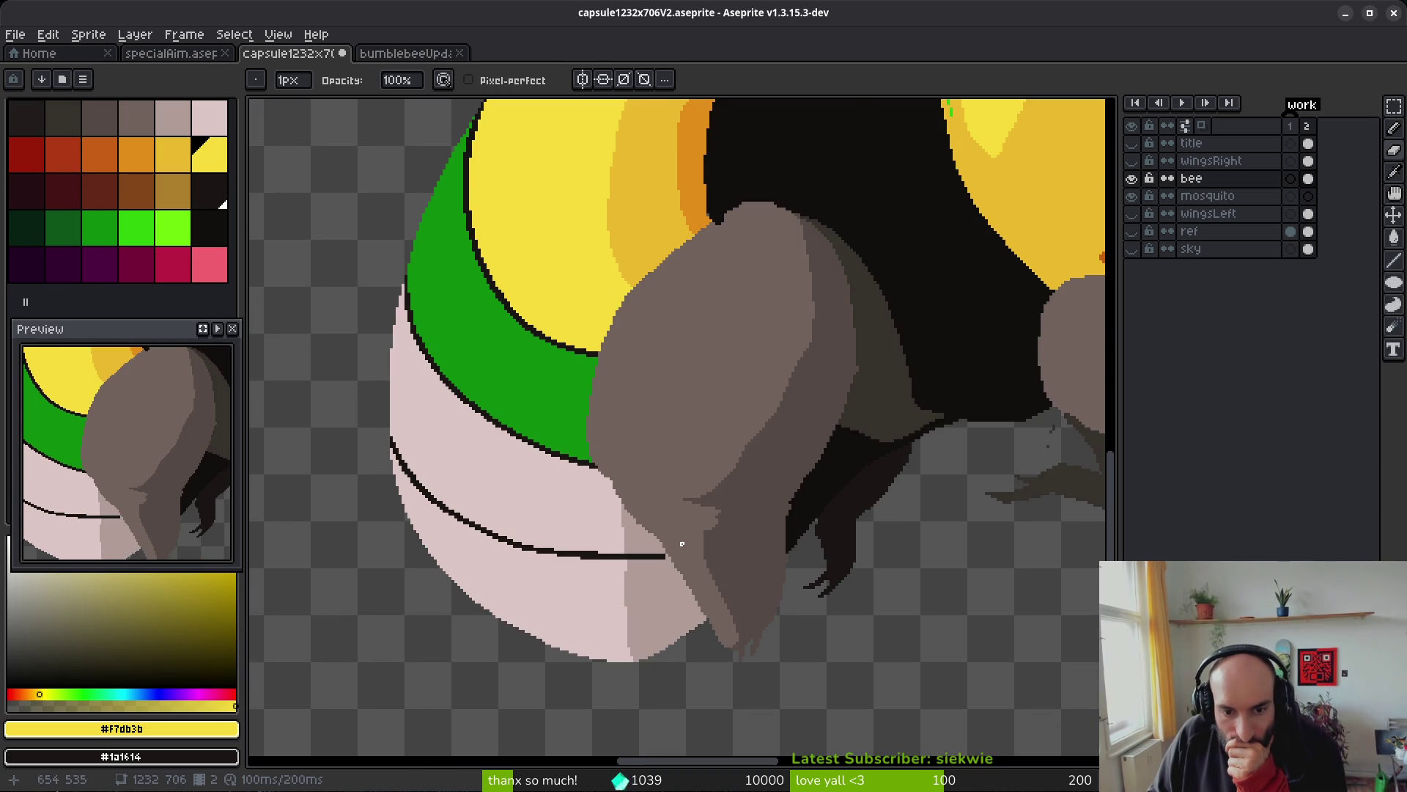
pyautogui.scroll(1, 732, 399)
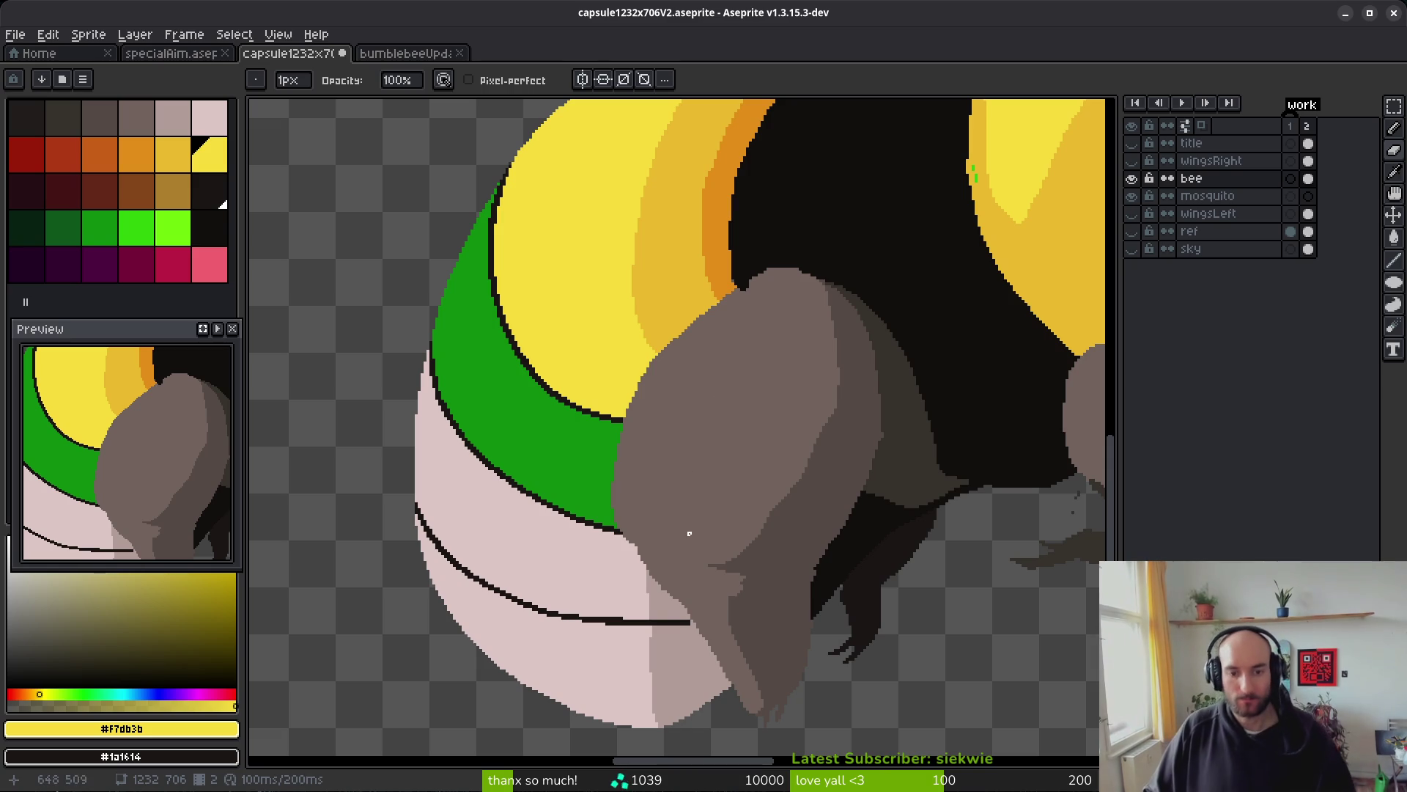
pyautogui.scroll(2, 742, 382)
pyautogui.scroll(2, 794, 136)
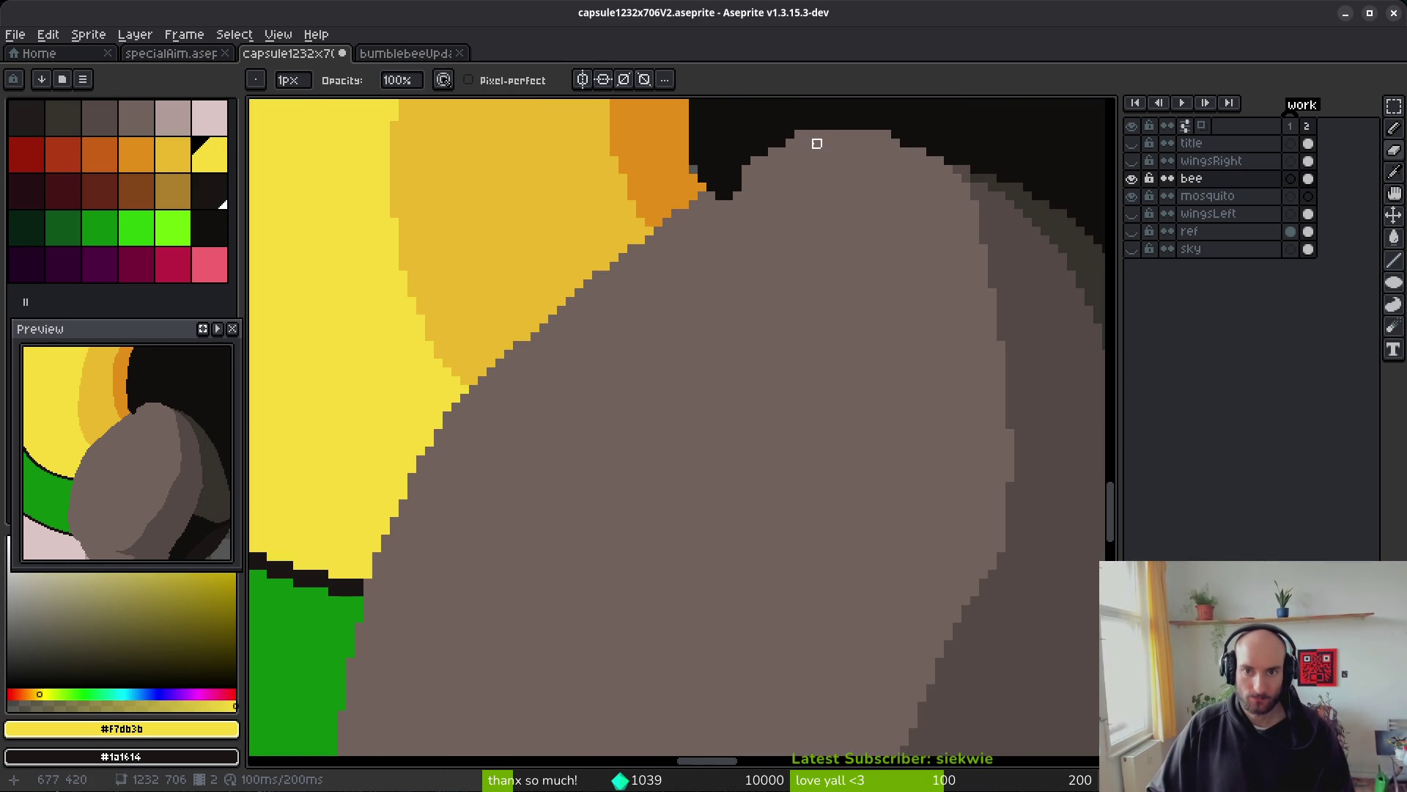
pyautogui.moveTo(711, 231); pyautogui.dragTo(516, 544)
pyautogui.moveTo(515, 544)
pyautogui.mouseDown()
pyautogui.moveTo(618, 380)
pyautogui.moveTo(606, 305)
pyautogui.moveTo(553, 499)
pyautogui.moveTo(562, 660)
pyautogui.moveTo(578, 493)
pyautogui.mouseUp()
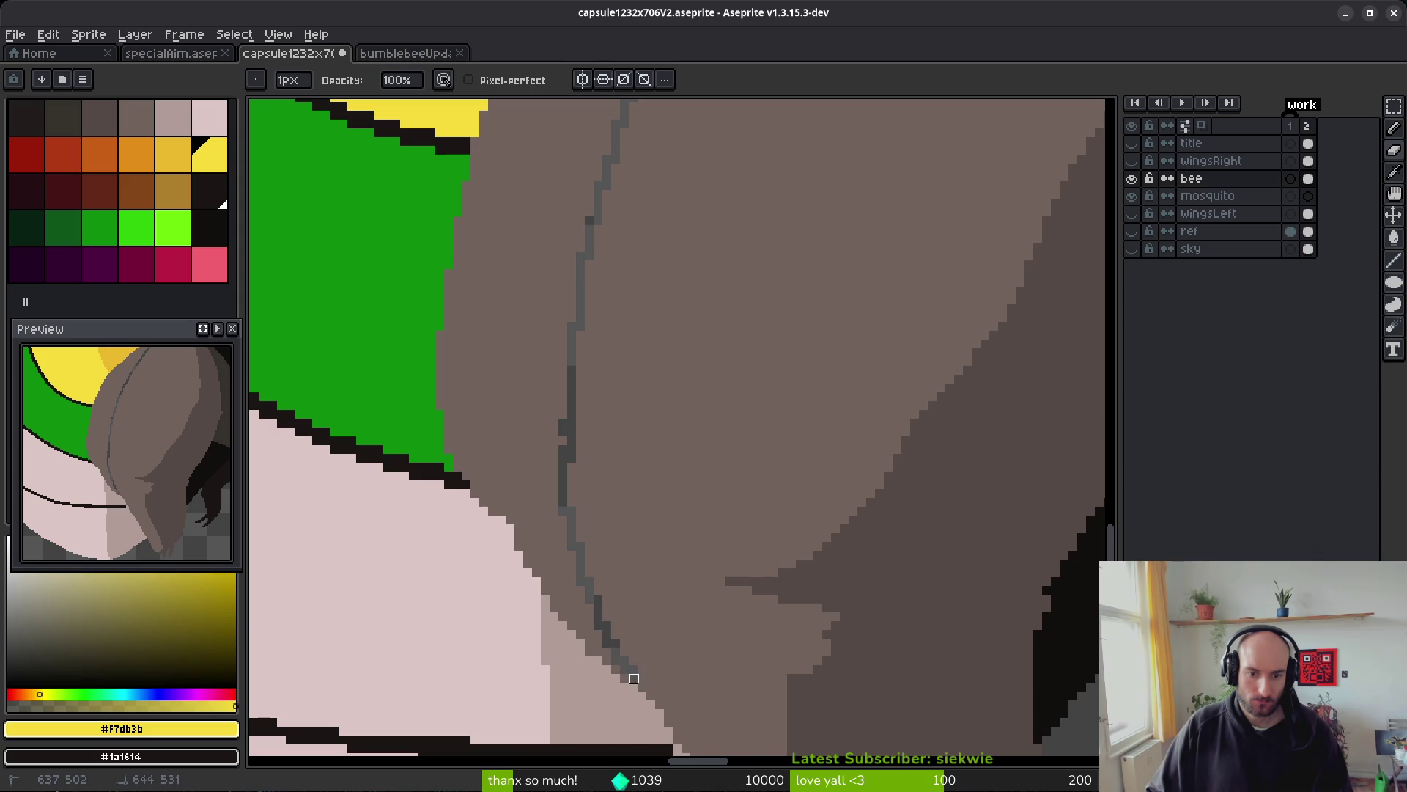
pyautogui.scroll(-2, 697, 606)
pyautogui.scroll(2, 575, 411)
pyautogui.moveTo(565, 428); pyautogui.dragTo(564, 472)
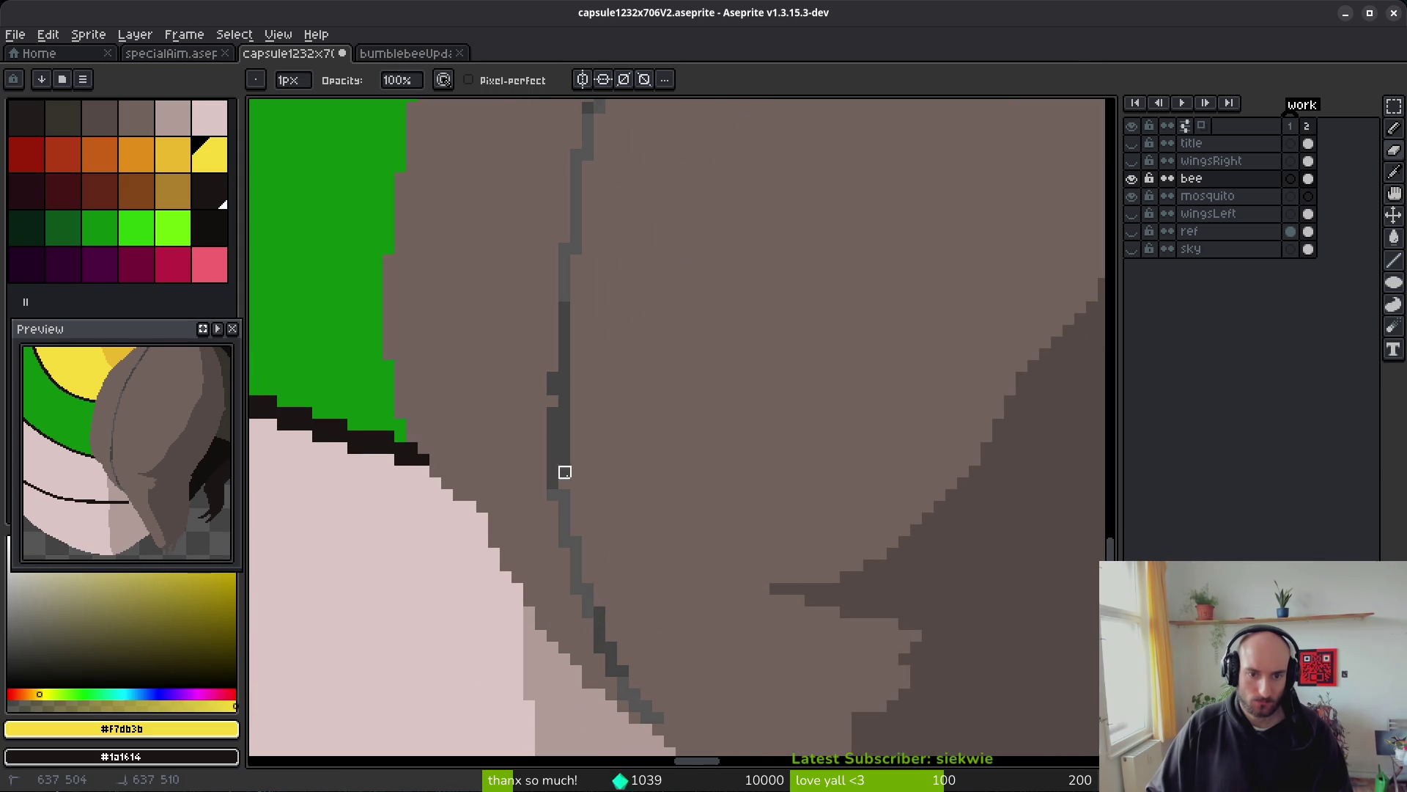
# - Pick the pale pinkish-grey #b19d99 from the body and fill the leg line with it
pyautogui.moveTo(763, 678); pyautogui.dragTo(748, 494)
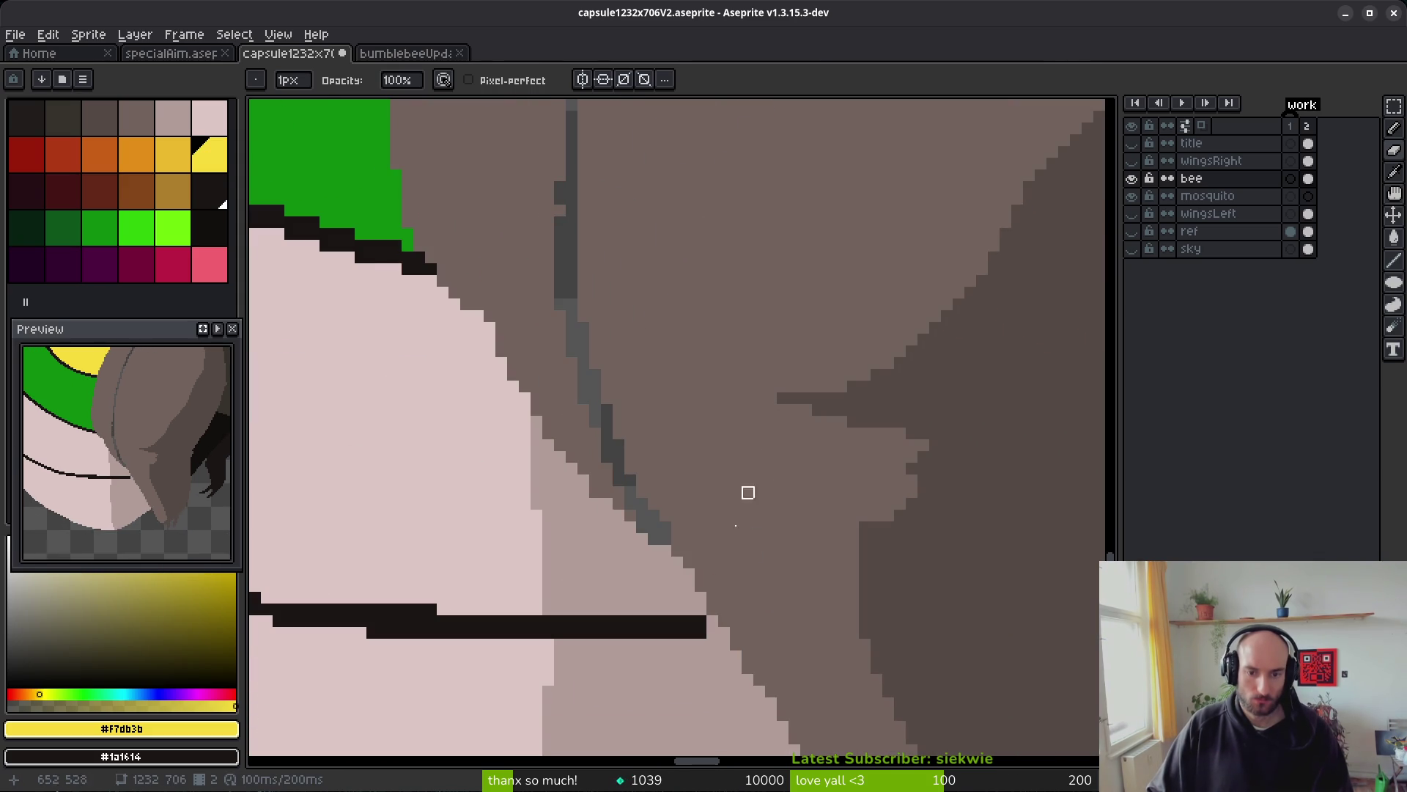
pyautogui.press('f')
pyautogui.keyDown('alt'); pyautogui.click(644, 525); pyautogui.keyUp('alt')
pyautogui.press('g')
pyautogui.click(642, 520)
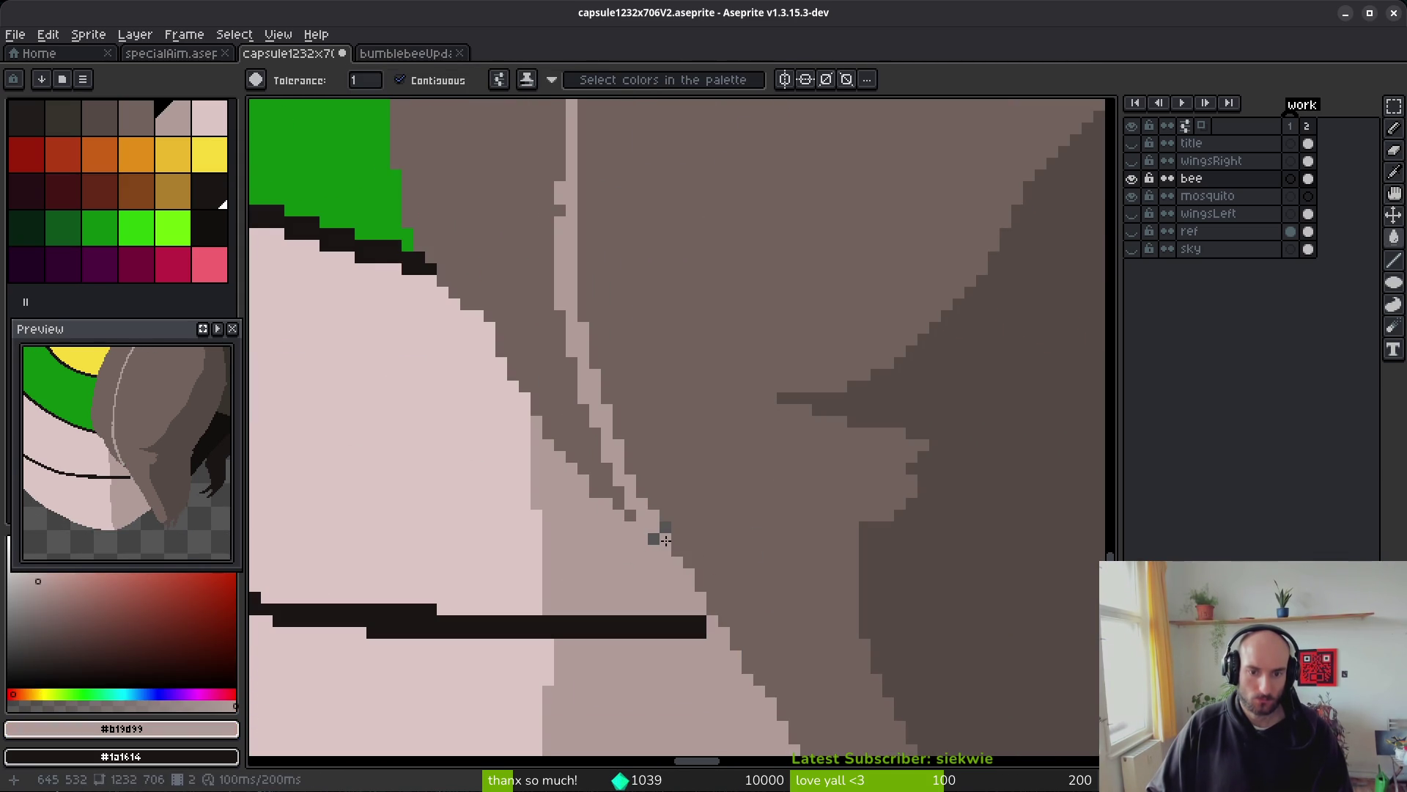
# - Sample the dark outline colour and draw a short dark stroke on the leg outline
pyautogui.scroll(-3, 660, 554)
pyautogui.scroll(1, 659, 547)
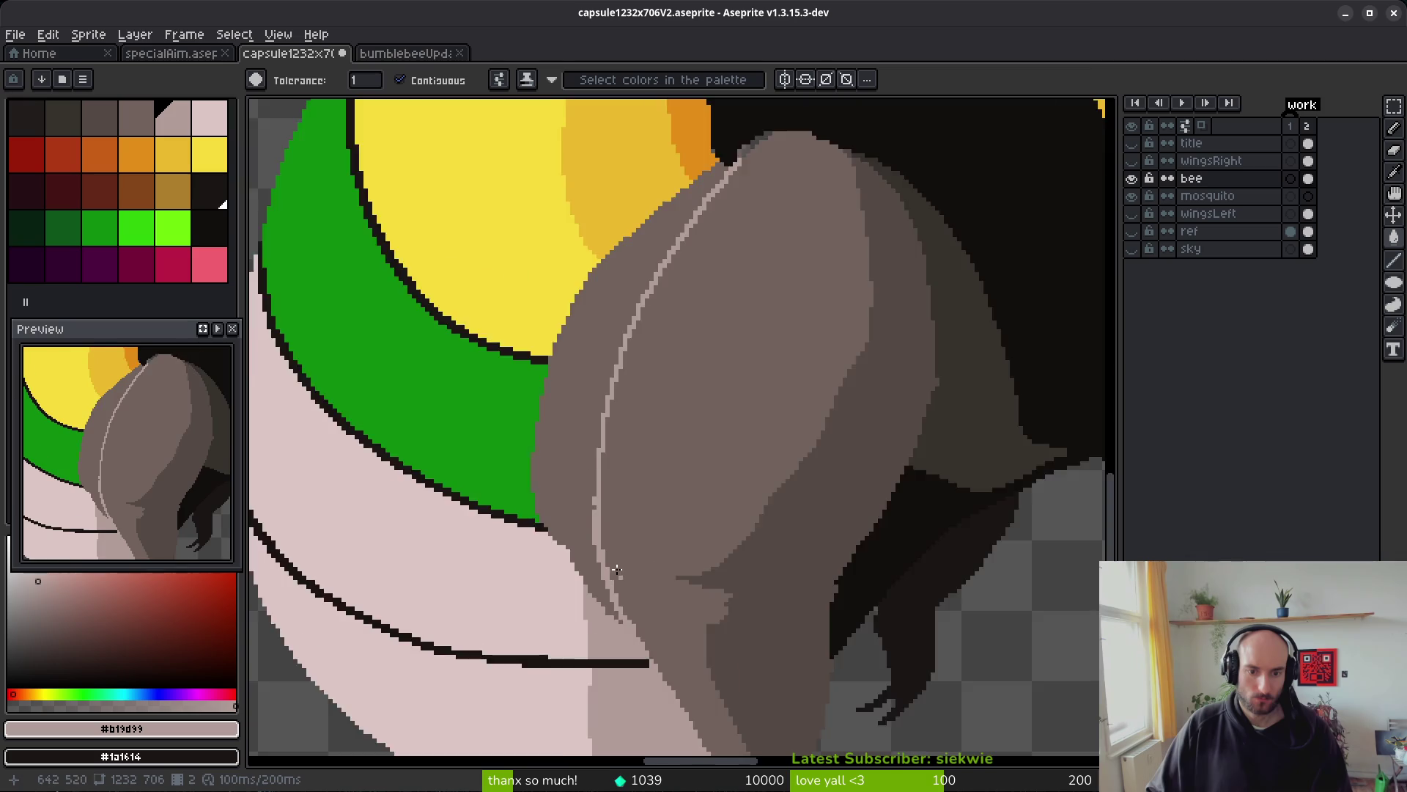
pyautogui.scroll(2, 616, 569)
pyautogui.press('i')
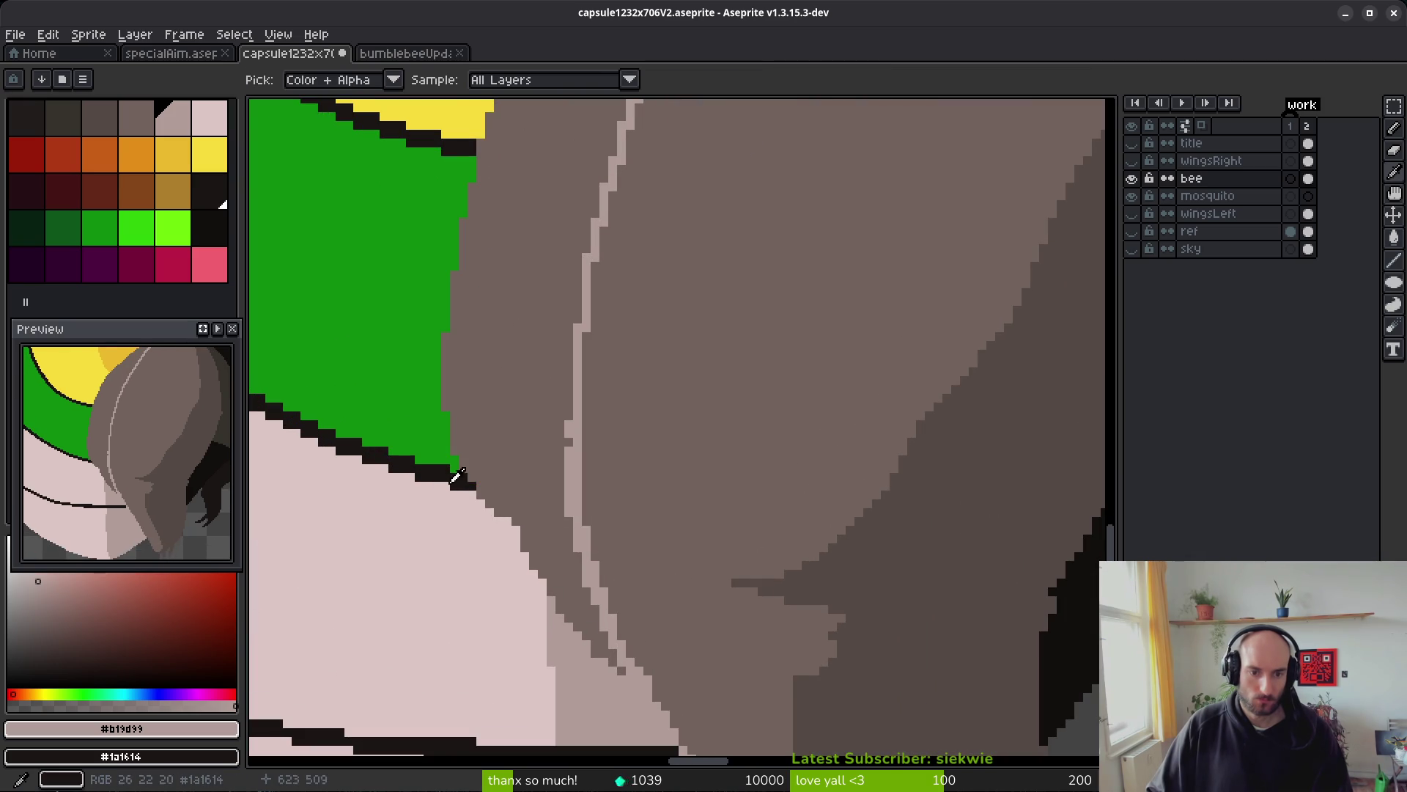
pyautogui.click(461, 477)
pyautogui.press('f')
pyautogui.moveTo(567, 503); pyautogui.dragTo(584, 502)
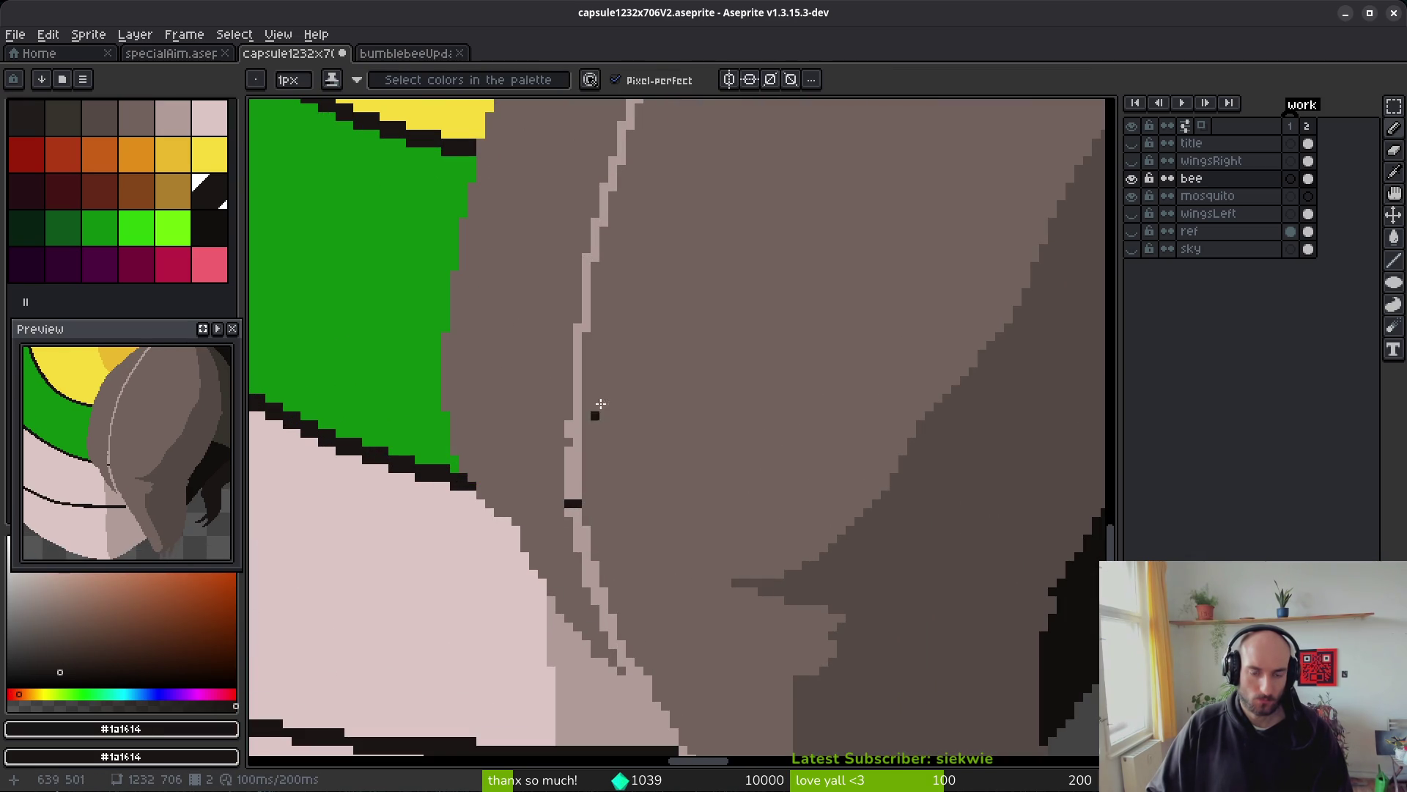
pyautogui.moveTo(601, 403); pyautogui.dragTo(709, 523)
# - Fill the green abdomen band with the darkest palette colour
pyautogui.press('i')
pyautogui.click(220, 233)
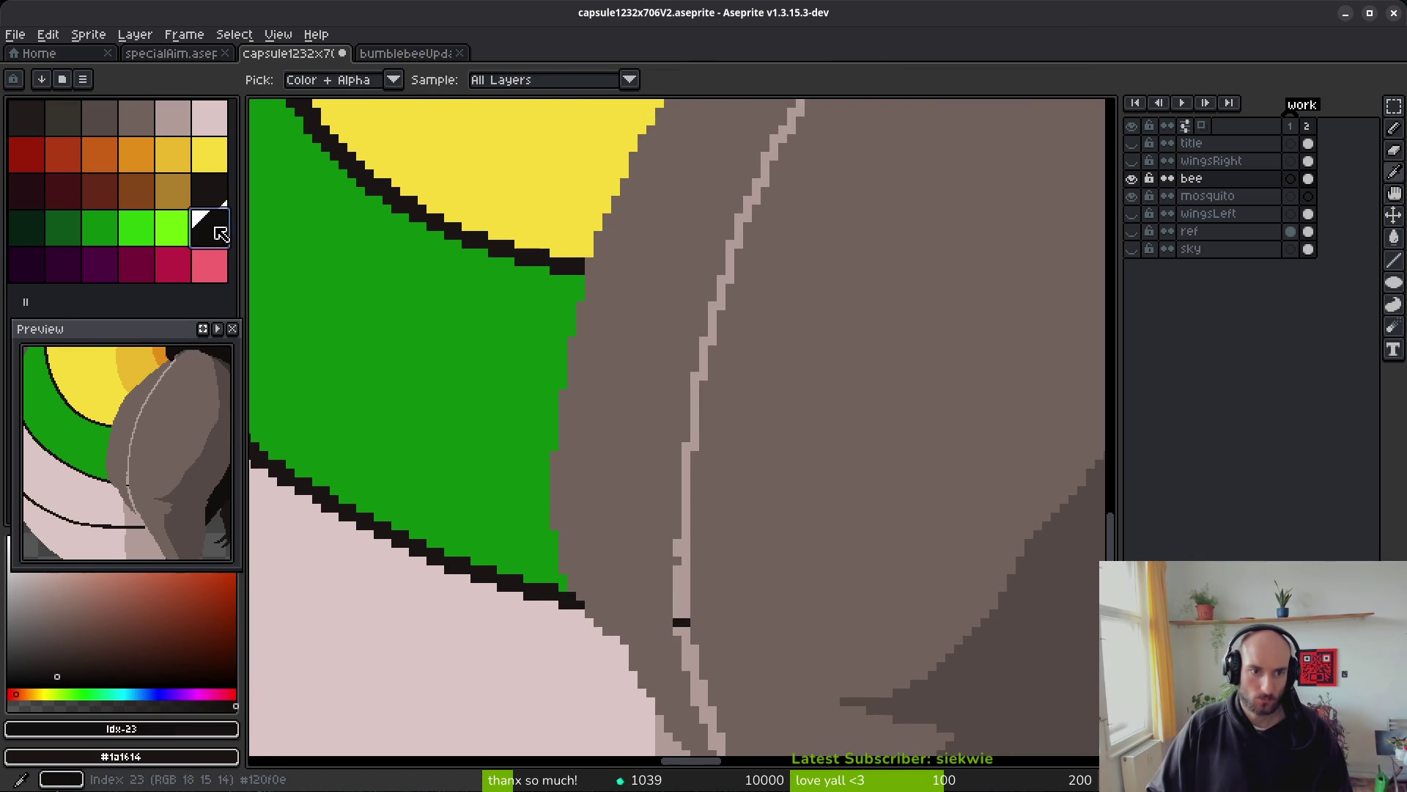
pyautogui.press('g')
pyautogui.click(421, 361)
pyautogui.scroll(-2, 656, 471)
pyautogui.scroll(2, 651, 409)
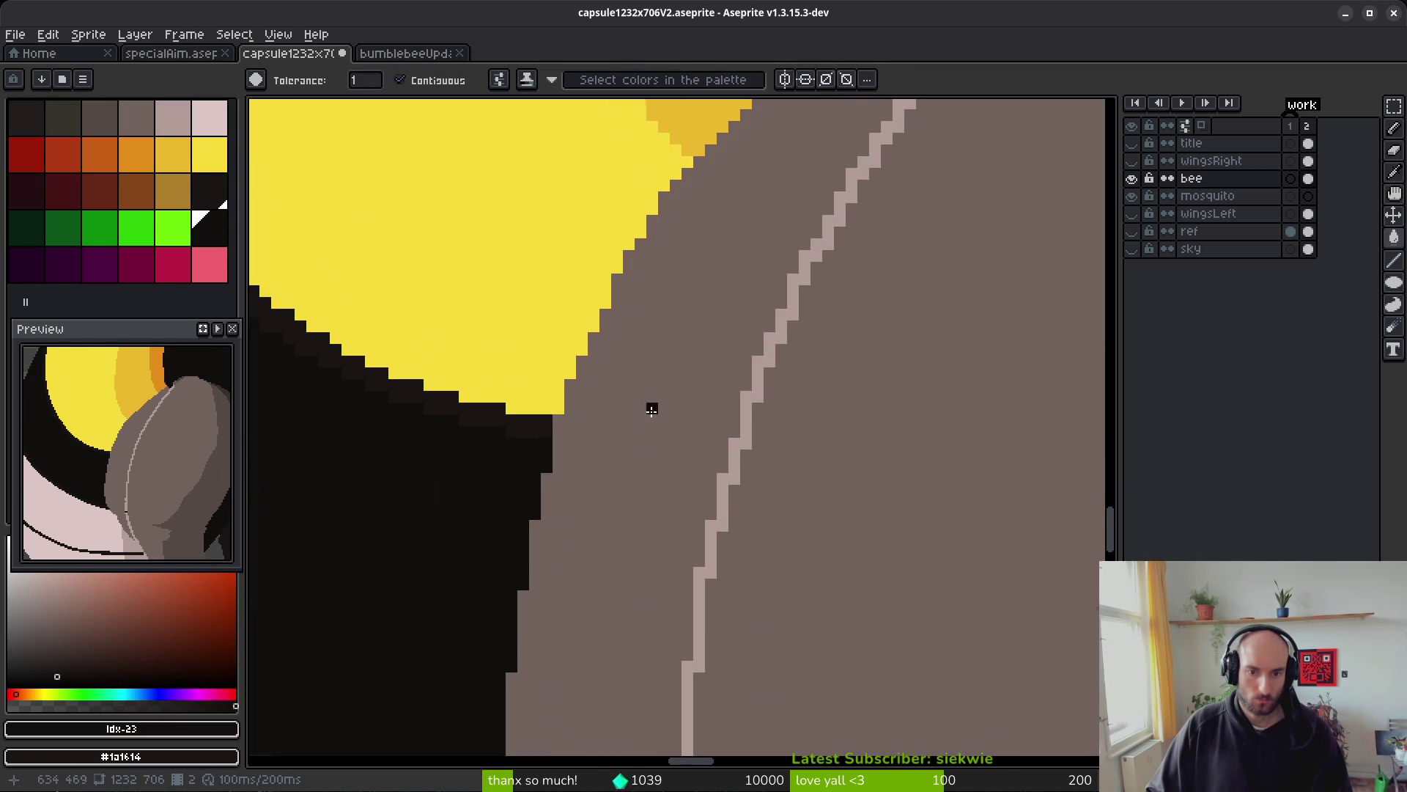
# - Draw dark outline strokes along the leg edge, redrawing one misplaced stroke lower down
pyautogui.press('b')
pyautogui.click(568, 443)
pyautogui.moveTo(704, 461); pyautogui.dragTo(727, 466)
pyautogui.keyDown('alt'); pyautogui.click(546, 422); pyautogui.keyUp('alt')
pyautogui.moveTo(553, 420); pyautogui.dragTo(677, 429)
pyautogui.hotkey('ctrl', 'z')
pyautogui.moveTo(555, 431); pyautogui.dragTo(637, 433)
pyautogui.moveTo(724, 439)
pyautogui.mouseDown()
pyautogui.moveTo(561, 420)
pyautogui.moveTo(601, 421)
pyautogui.mouseUp()
# - Fill the grey gap between the dark outline strokes with the dark colour
pyautogui.press('g')
pyautogui.click(691, 448)
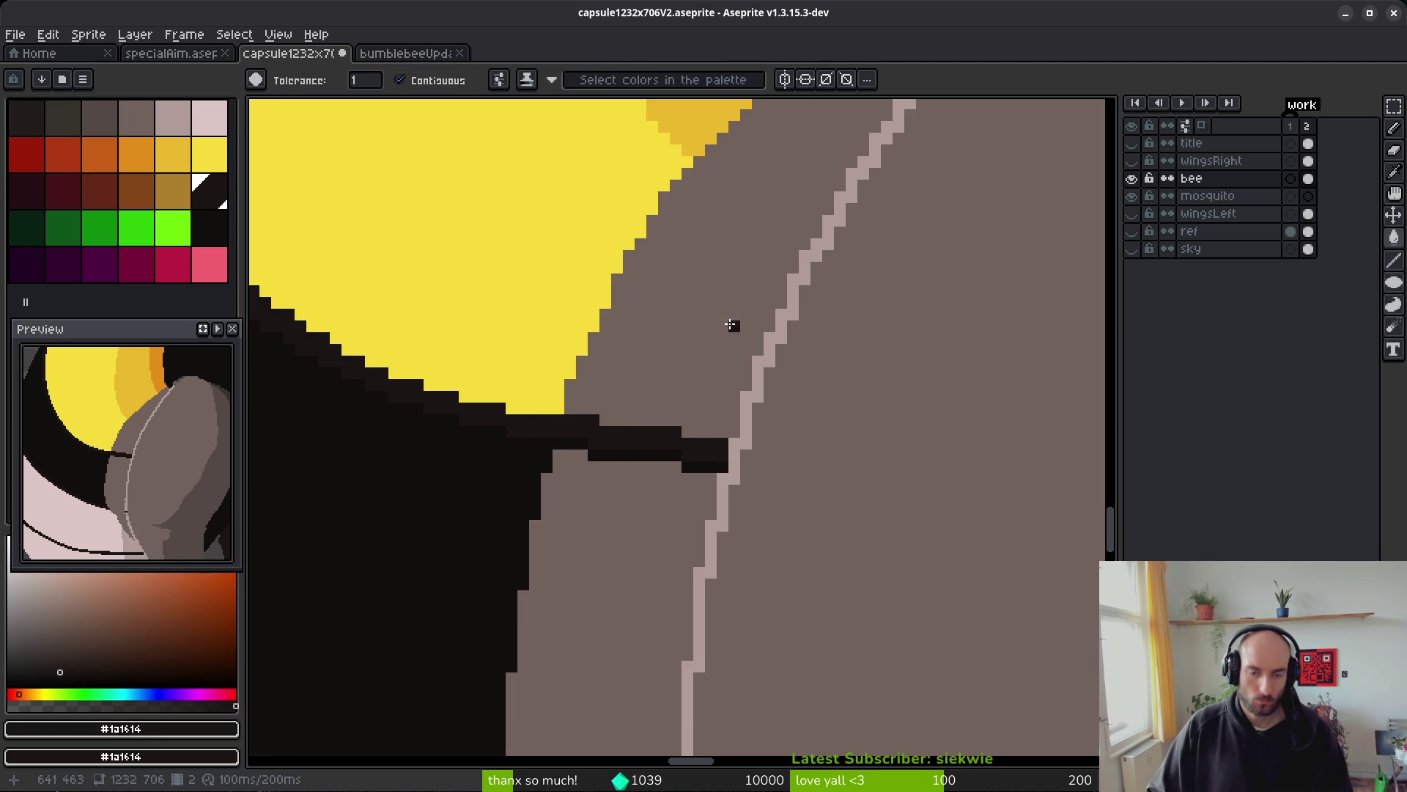
pyautogui.scroll(-2, 640, 546)
pyautogui.scroll(3, 813, 308)
pyautogui.press('b')
pyautogui.keyDown('alt'); pyautogui.click(754, 257); pyautogui.keyUp('alt')
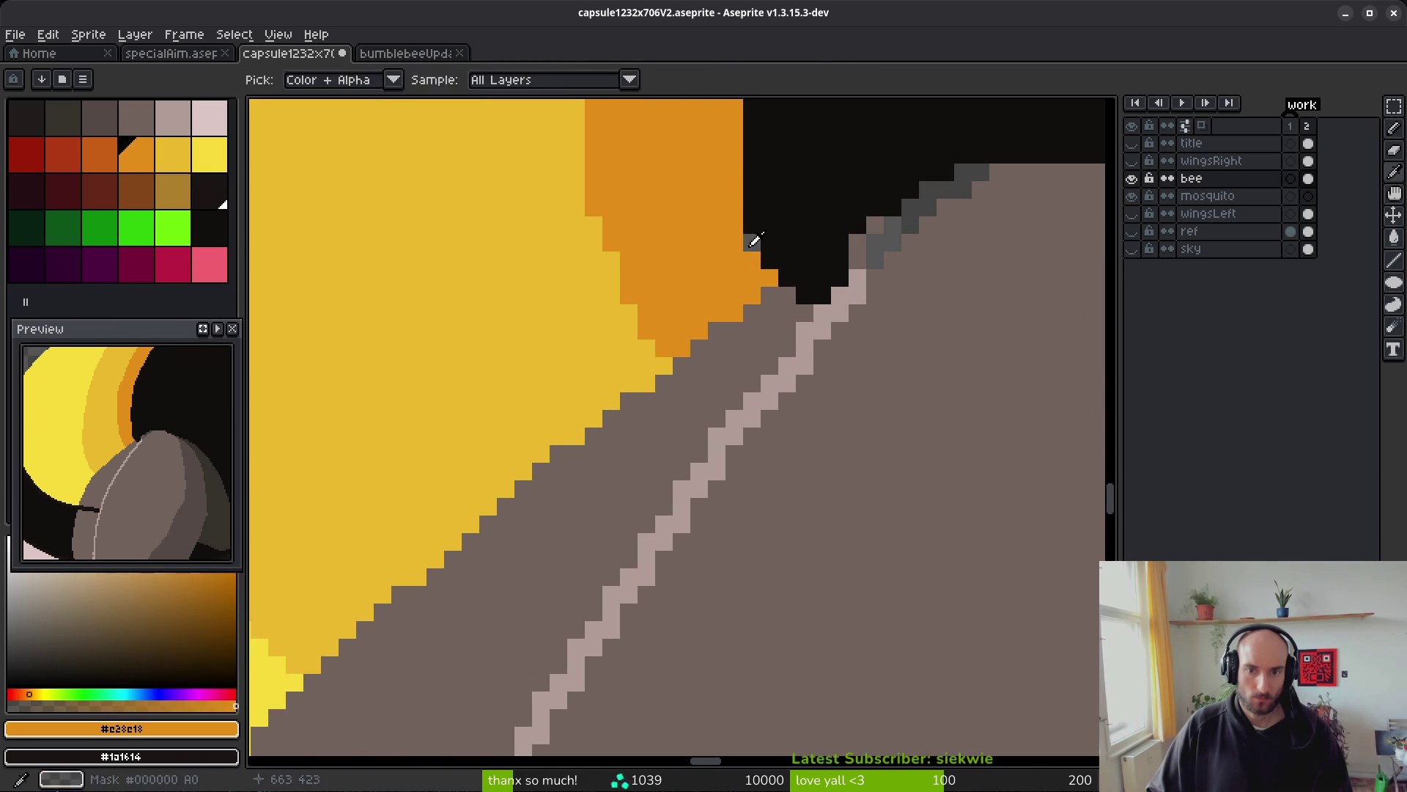
# - Add an orange pixel at the leg edge; try yellow strokes and a fill, then undo them
pyautogui.click(733, 377)
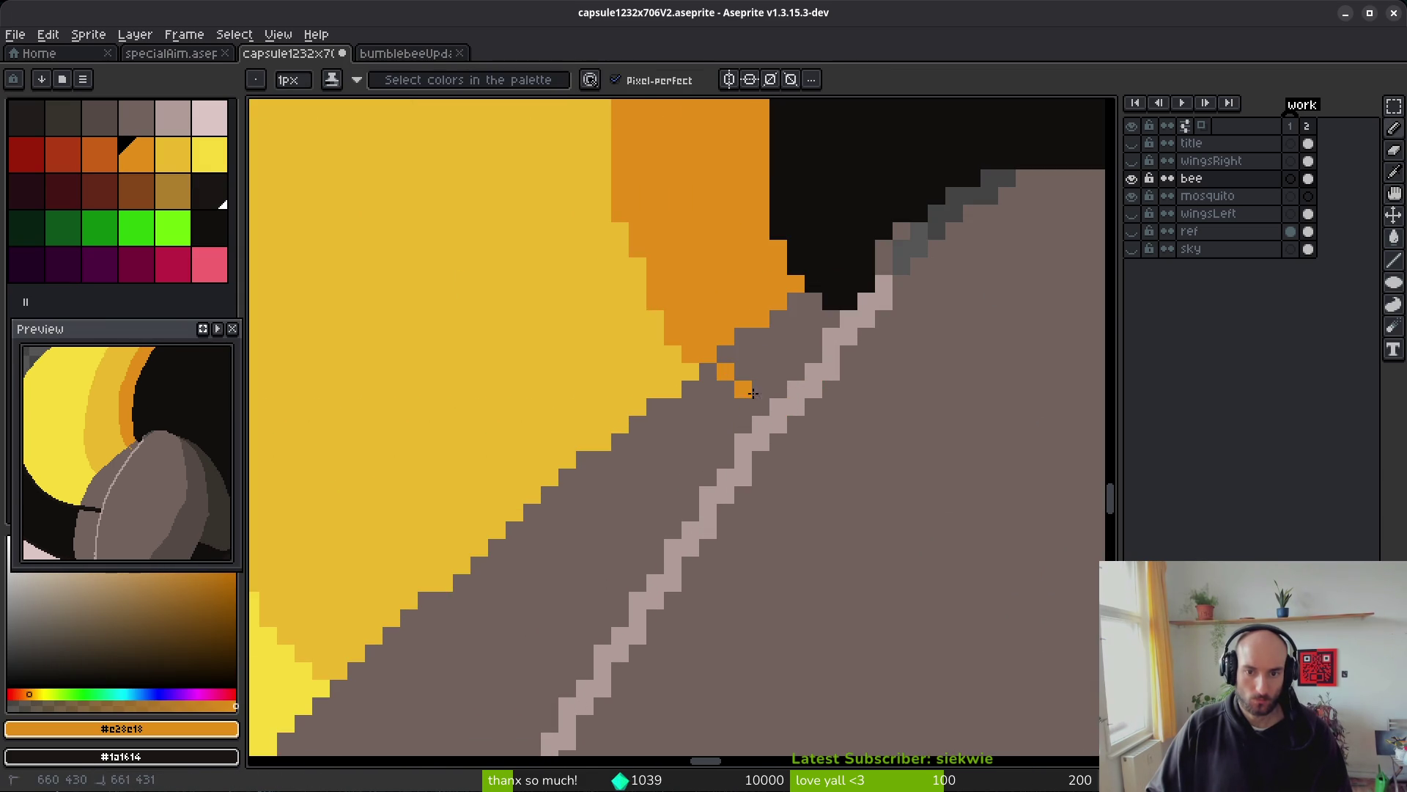
pyautogui.keyDown('alt'); pyautogui.click(513, 450); pyautogui.keyUp('alt')
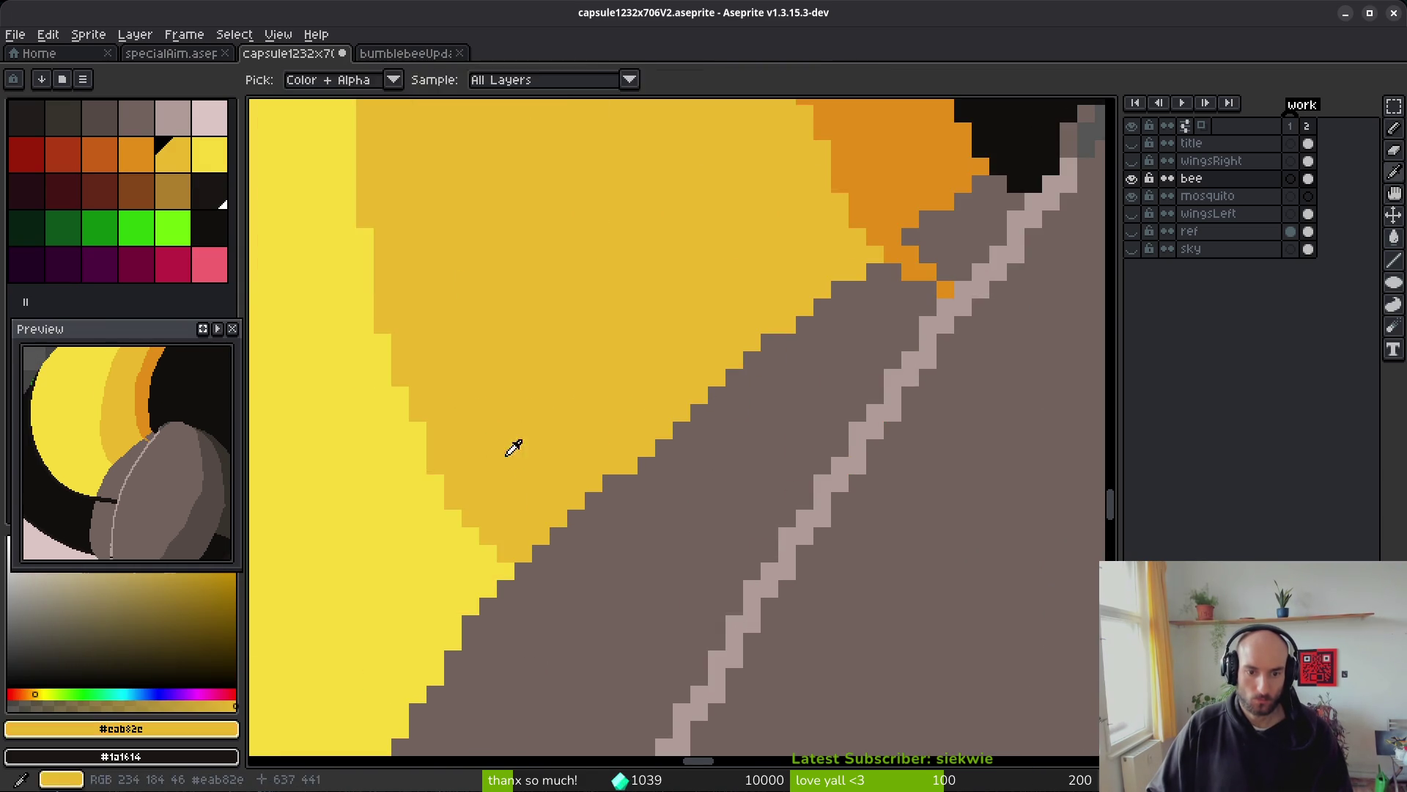
pyautogui.scroll(2, 660, 513)
pyautogui.click(472, 423)
pyautogui.moveTo(508, 458)
pyautogui.mouseDown()
pyautogui.moveTo(588, 473)
pyautogui.moveTo(788, 564)
pyautogui.mouseUp()
pyautogui.scroll(-2, 770, 561)
pyautogui.press('g')
pyautogui.click(627, 441)
pyautogui.hotkey('ctrl', 'z')
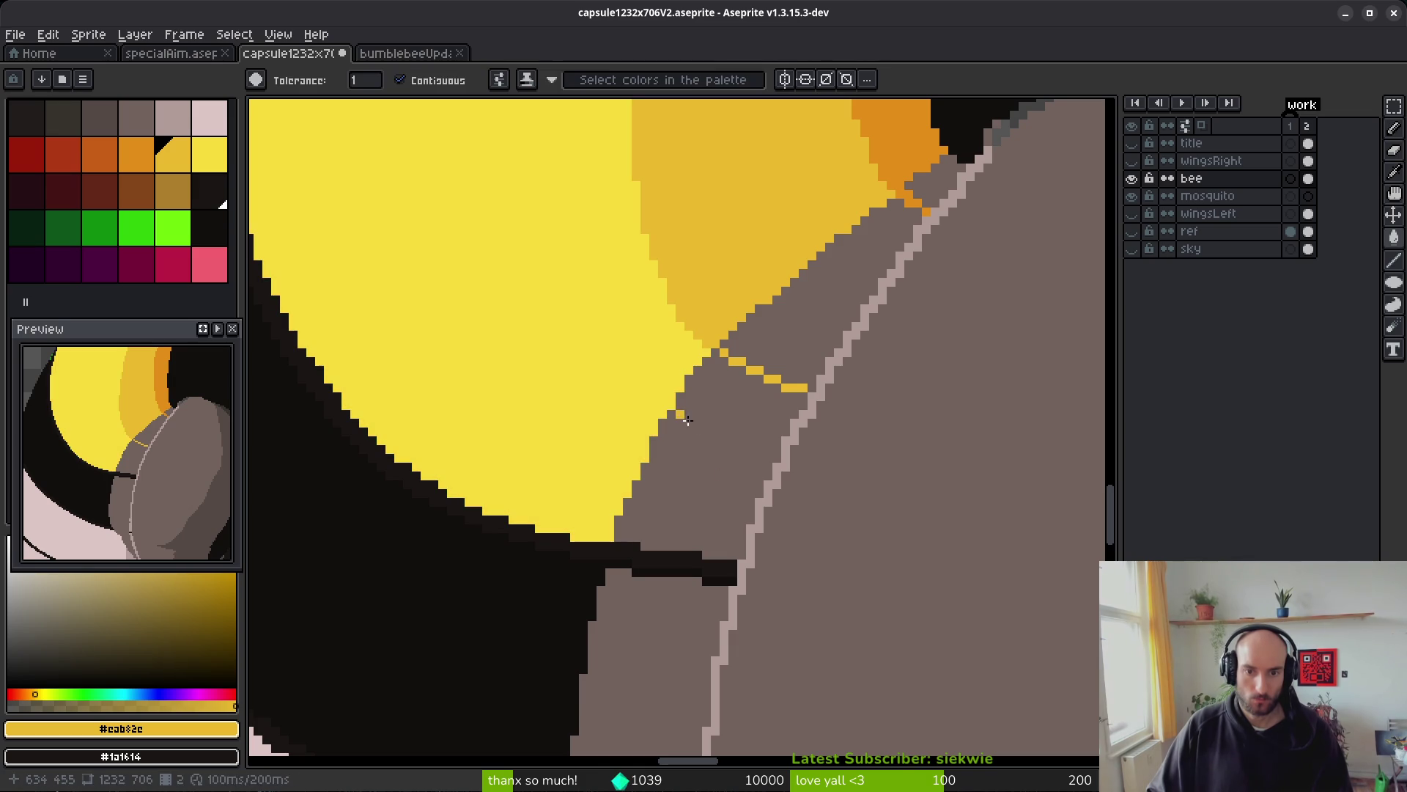
pyautogui.hotkey('ctrl', 'z')
# - Try a black fill on the grey area beside the outline, then undo it
pyautogui.keyDown('alt'); pyautogui.click(936, 181); pyautogui.keyUp('alt')
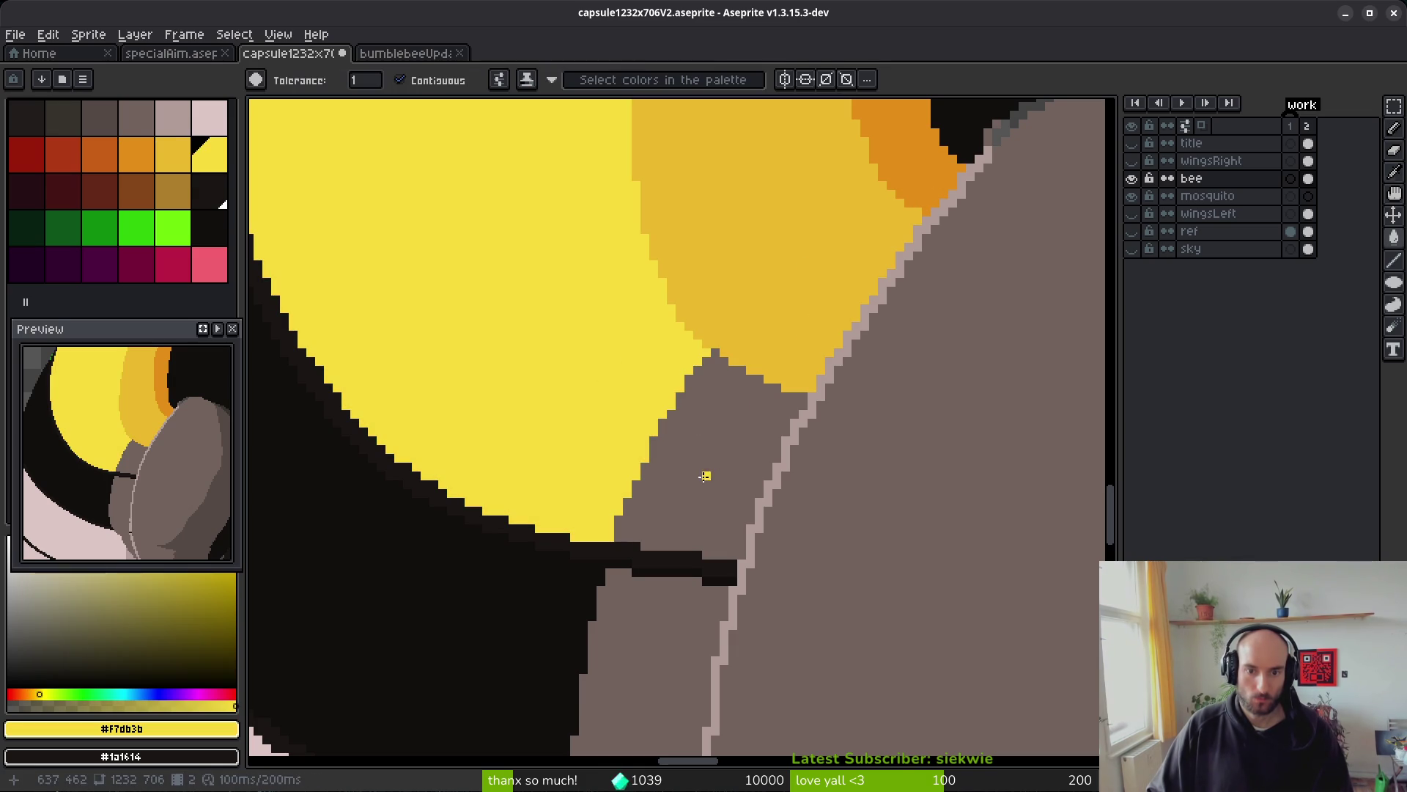
pyautogui.moveTo(706, 472); pyautogui.dragTo(647, 223)
pyautogui.keyDown('alt'); pyautogui.click(513, 396); pyautogui.keyUp('alt')
pyautogui.click(534, 408)
pyautogui.hotkey('ctrl', 'z')
# - Draw two dark #1a1614 outline rows under the leg
pyautogui.scroll(2, 585, 518)
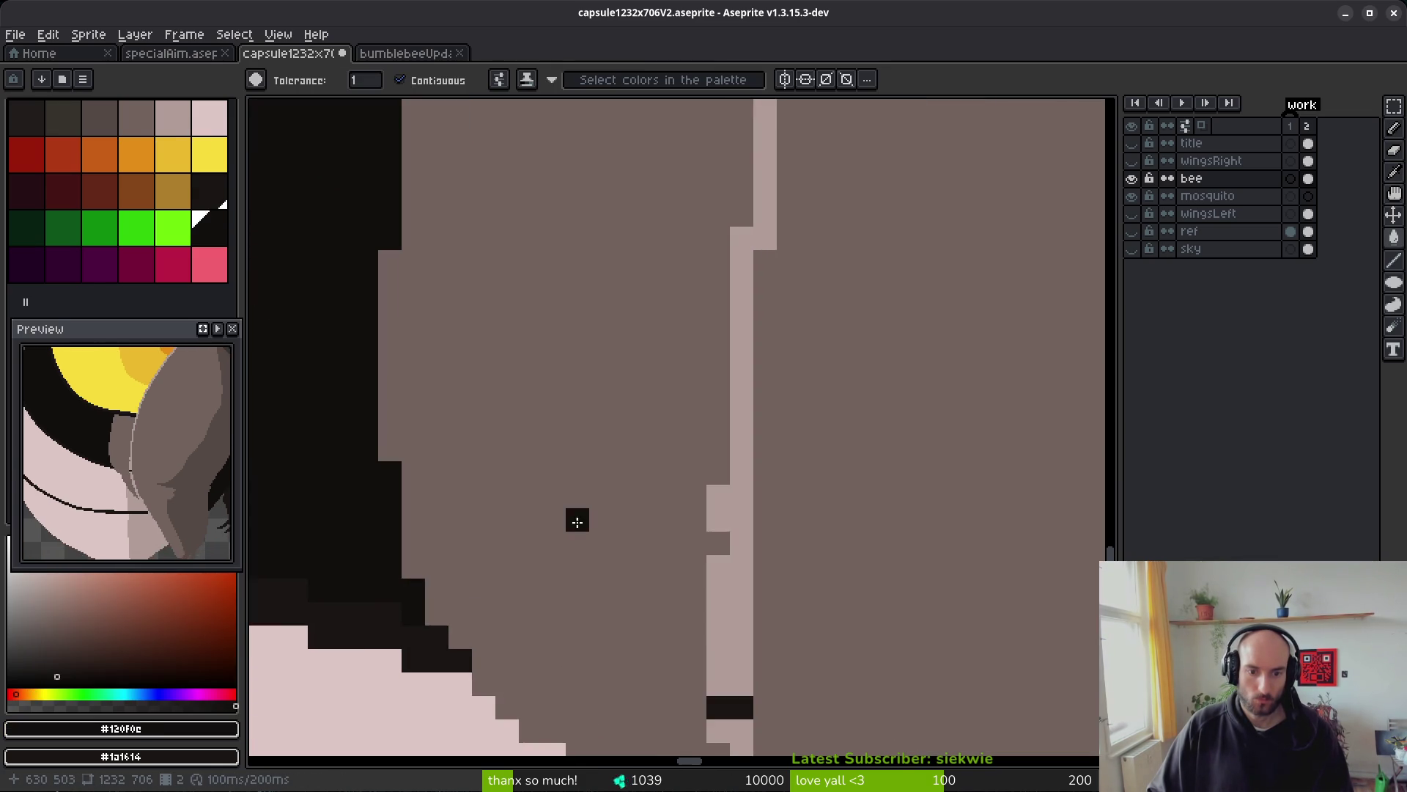
pyautogui.press('b')
pyautogui.keyDown('alt'); pyautogui.click(579, 454); pyautogui.keyUp('alt')
pyautogui.moveTo(594, 472); pyautogui.dragTo(823, 509)
pyautogui.click(608, 462)
pyautogui.moveTo(608, 463)
pyautogui.mouseDown()
pyautogui.moveTo(763, 496)
pyautogui.moveTo(579, 443)
pyautogui.mouseUp()
pyautogui.scroll(-5, 579, 444)
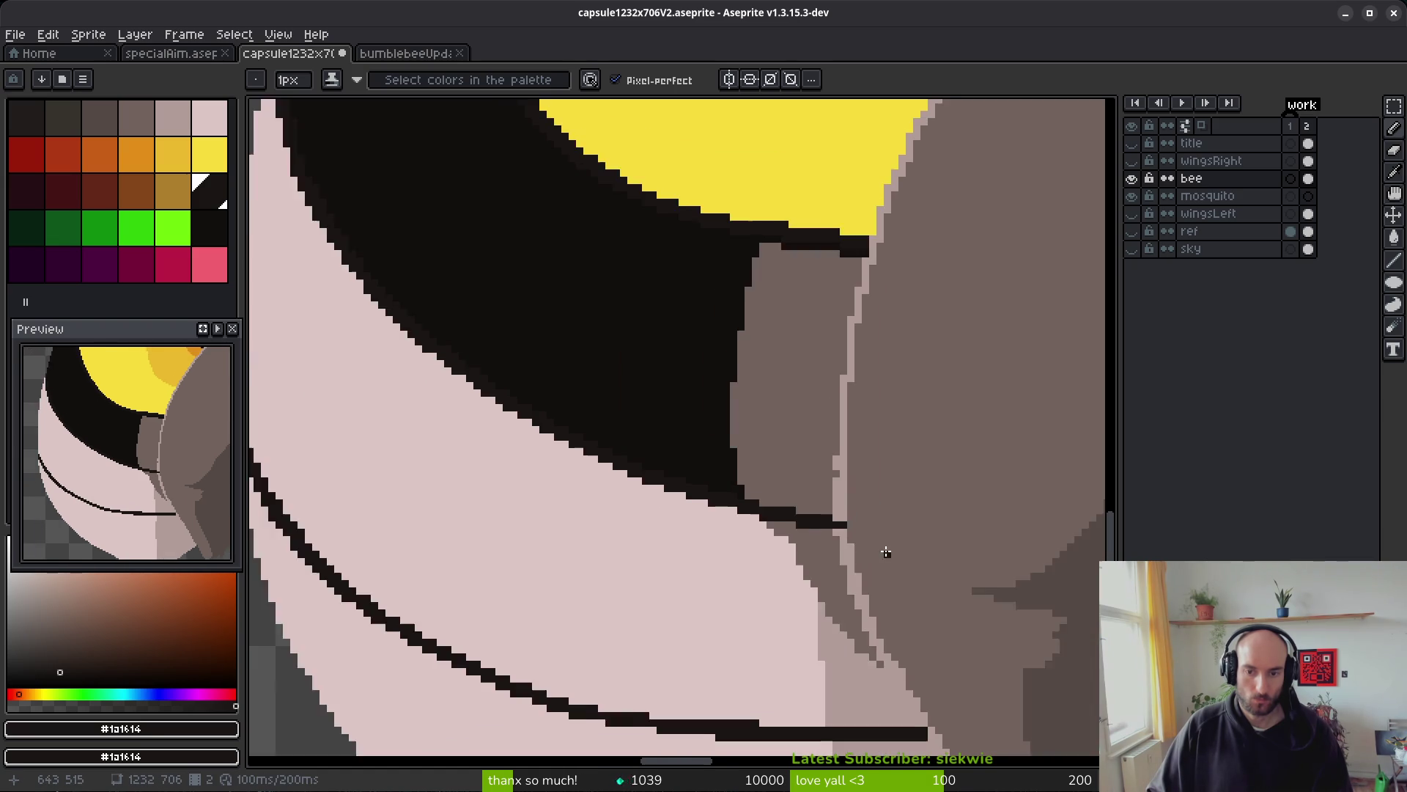
# - Recolour the diagonal band light pink #dcc6c5 and the adjacent strip muted pink #b19d99
pyautogui.scroll(3, 693, 525)
pyautogui.scroll(-3, 763, 415)
pyautogui.scroll(2, 757, 444)
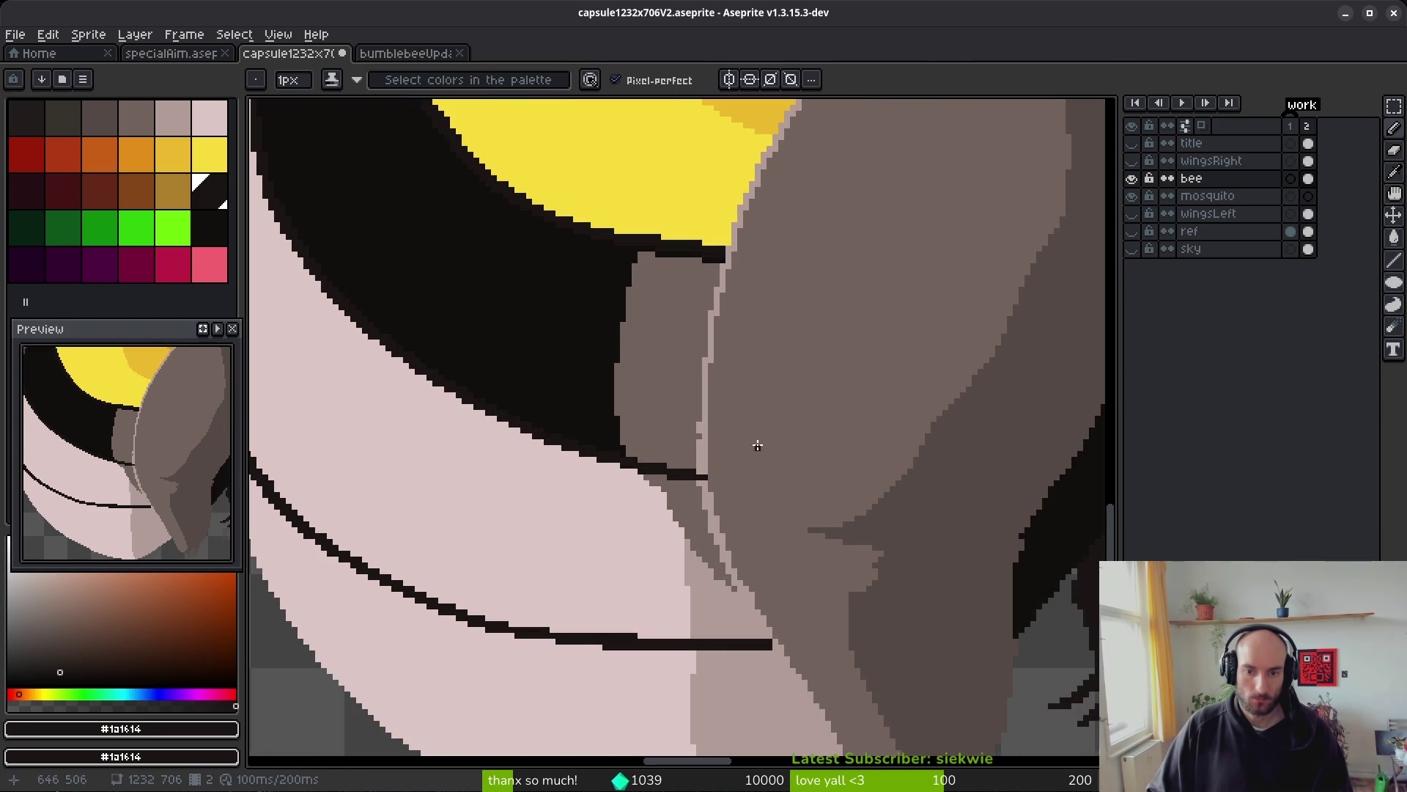
pyautogui.keyDown('alt'); pyautogui.click(641, 447); pyautogui.keyUp('alt')
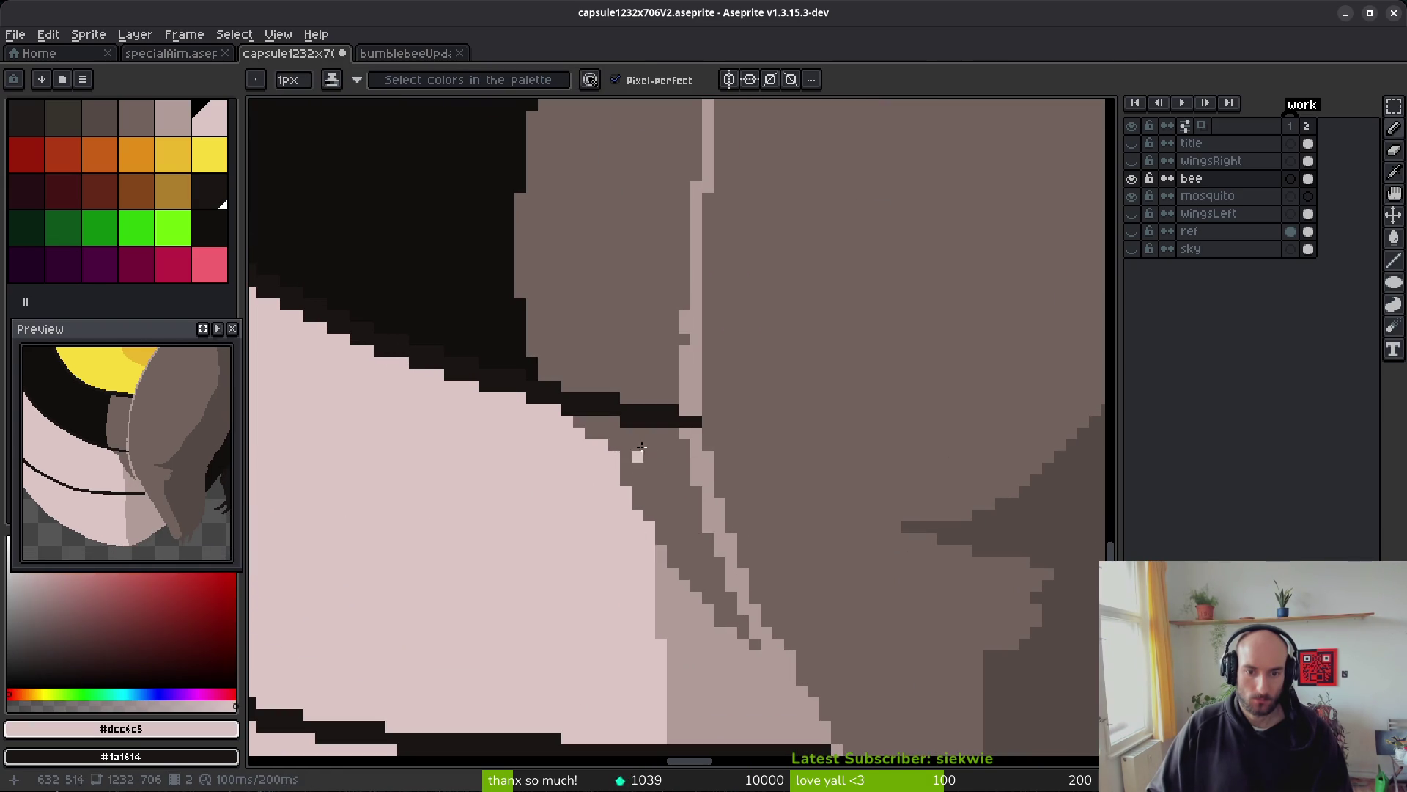
pyautogui.press('g')
pyautogui.click(647, 486)
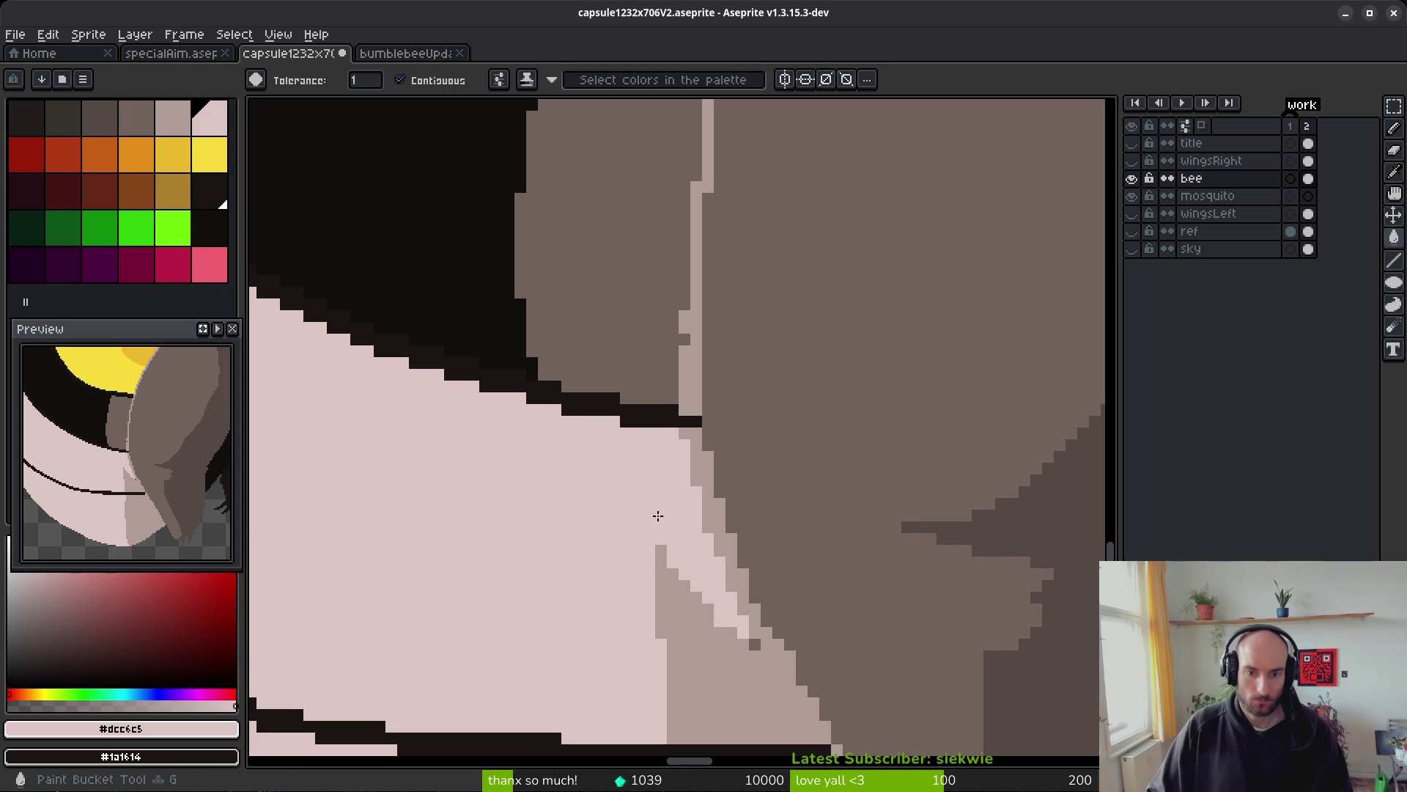
pyautogui.press('b')
pyautogui.keyDown('alt'); pyautogui.click(656, 464); pyautogui.keyUp('alt')
pyautogui.press('g')
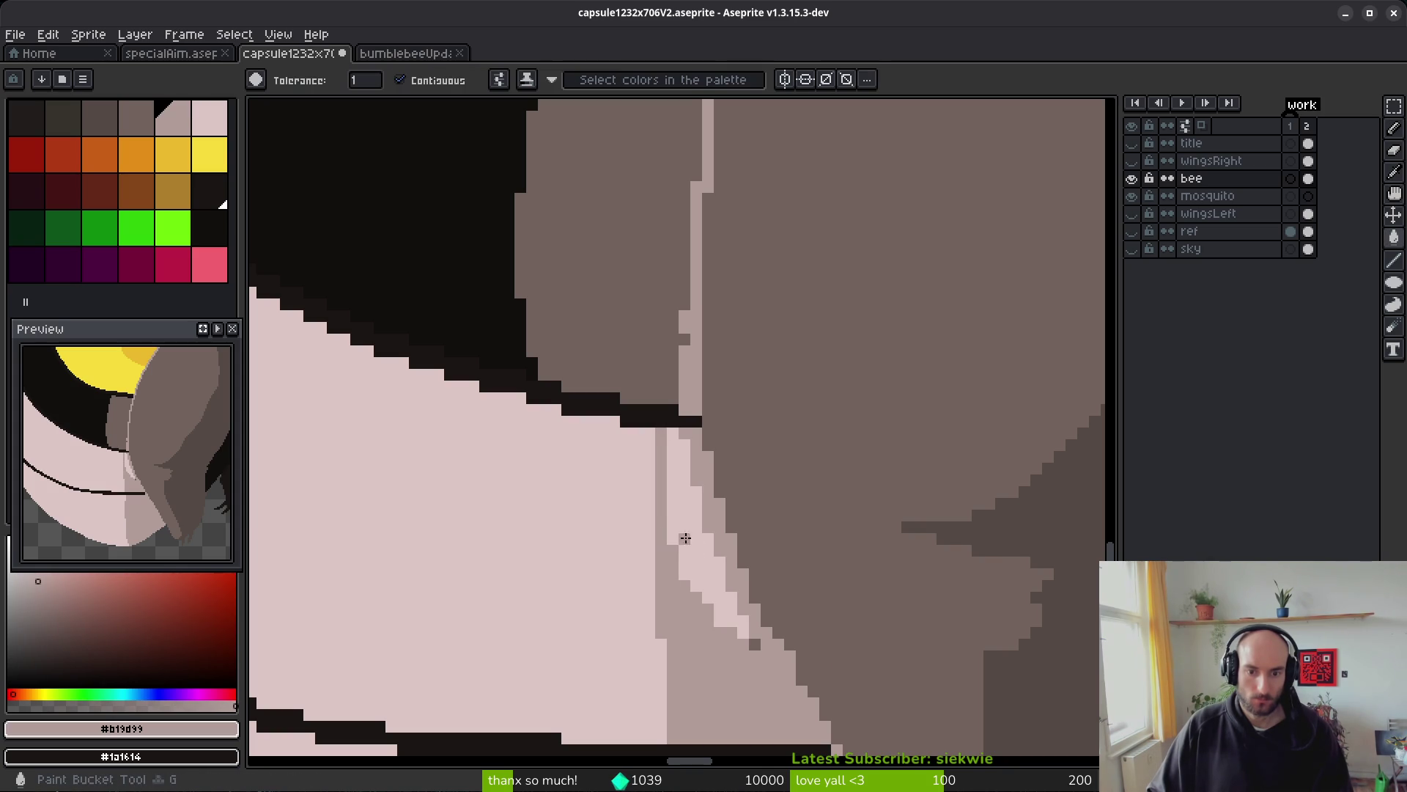
pyautogui.click(685, 539)
# - Fill the thin pink strip by the band and the light strip beside the leg with dark #120f0c
pyautogui.scroll(-1, 735, 602)
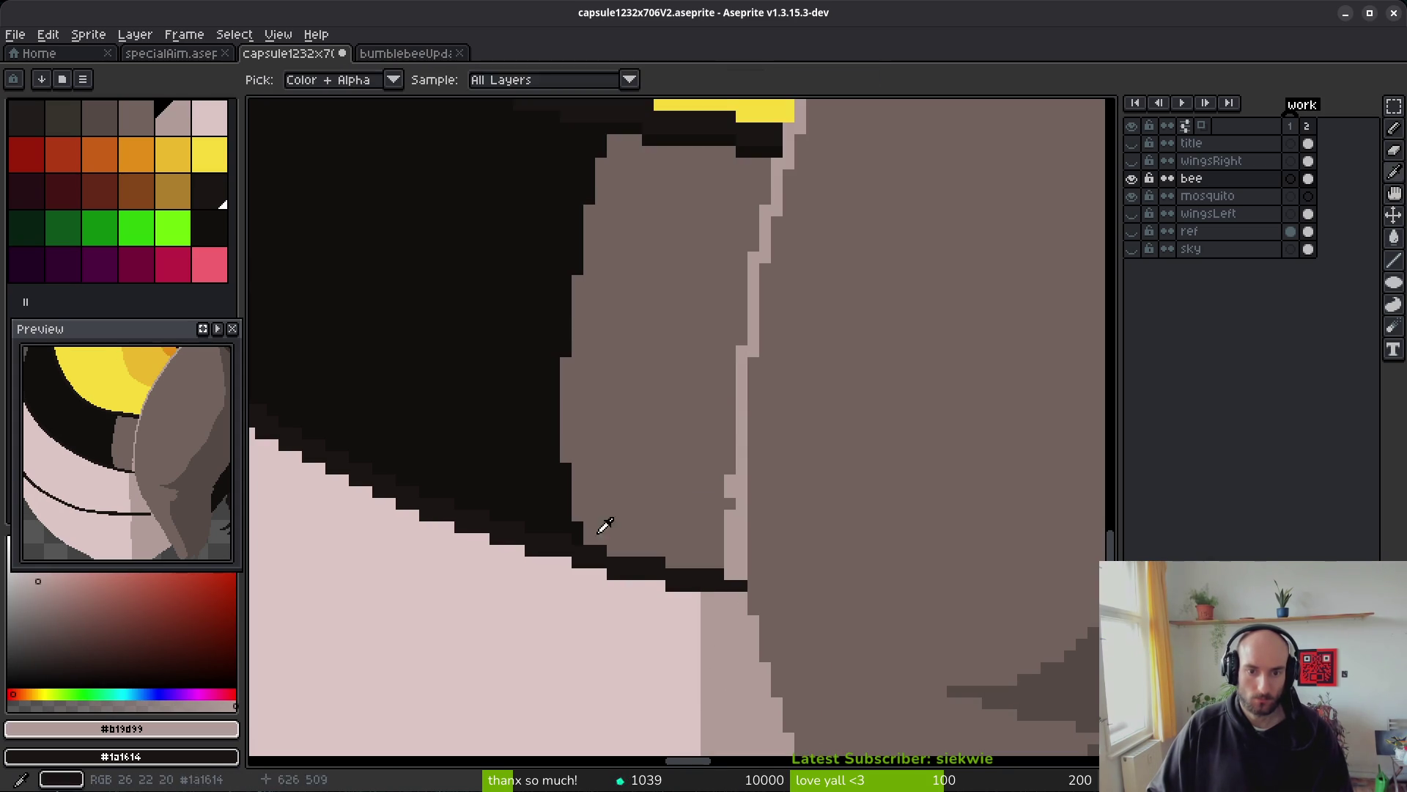
pyautogui.keyDown('alt'); pyautogui.click(609, 524); pyautogui.keyUp('alt')
pyautogui.scroll(-2, 682, 376)
pyautogui.scroll(3, 694, 422)
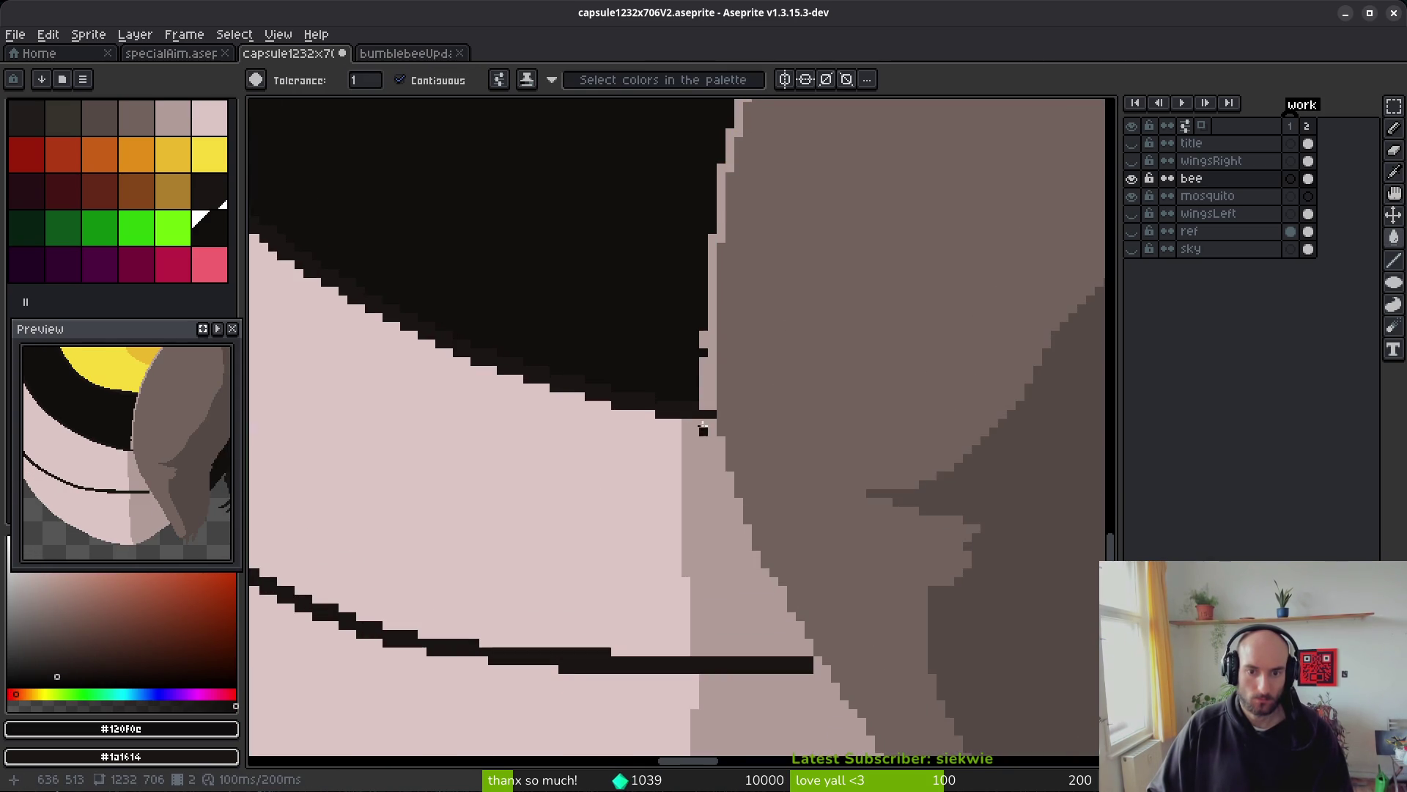
pyautogui.click(709, 380)
pyautogui.scroll(-2, 705, 345)
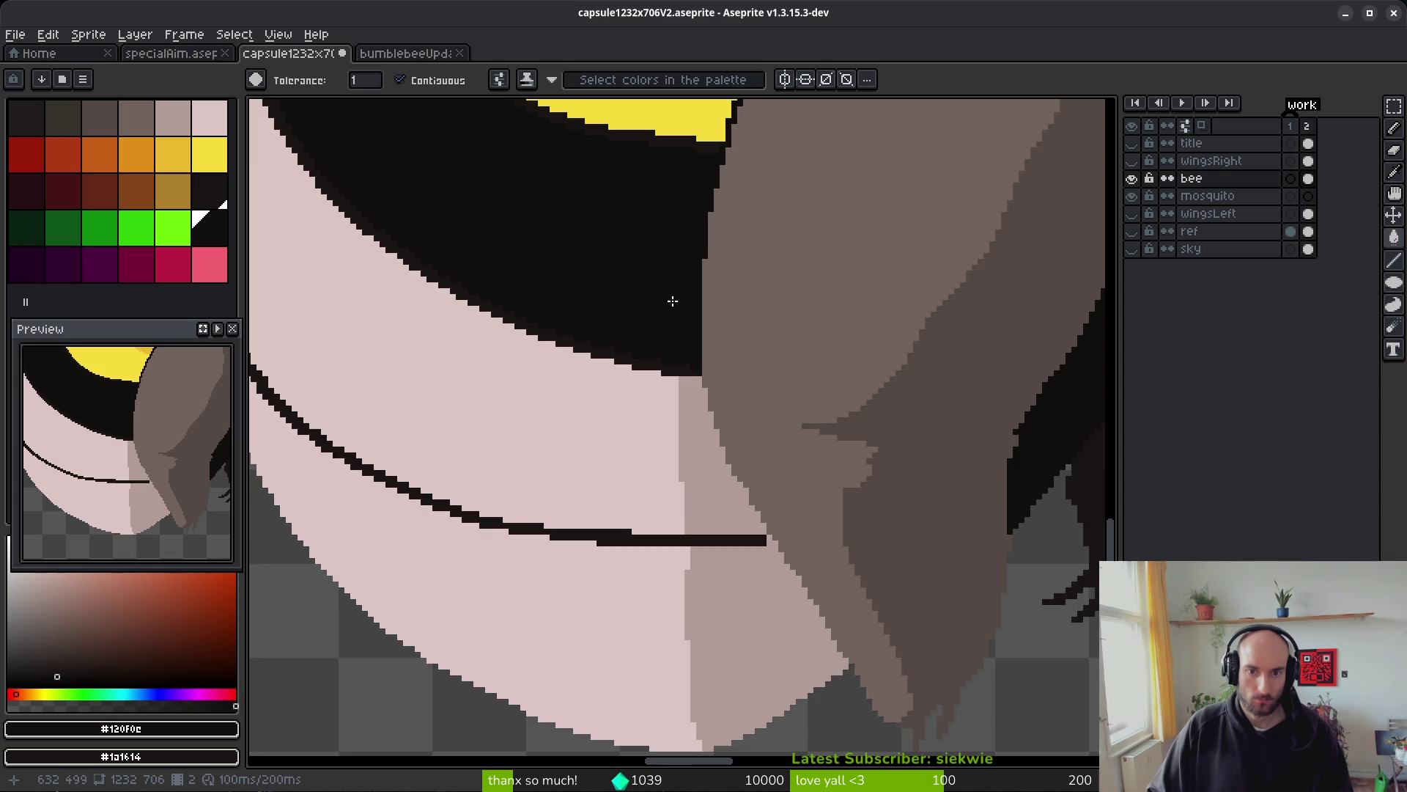
pyautogui.scroll(2, 726, 452)
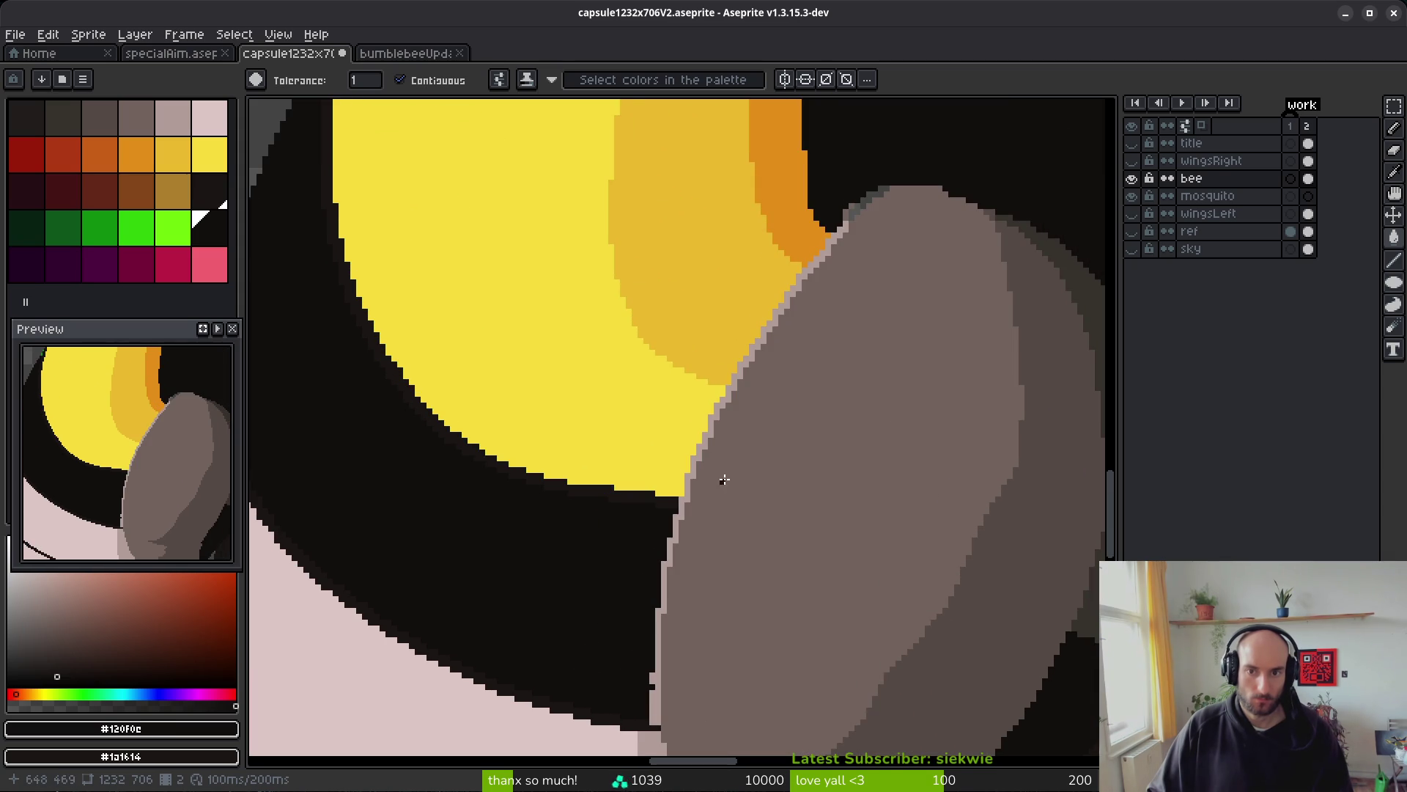
pyautogui.scroll(1, 671, 531)
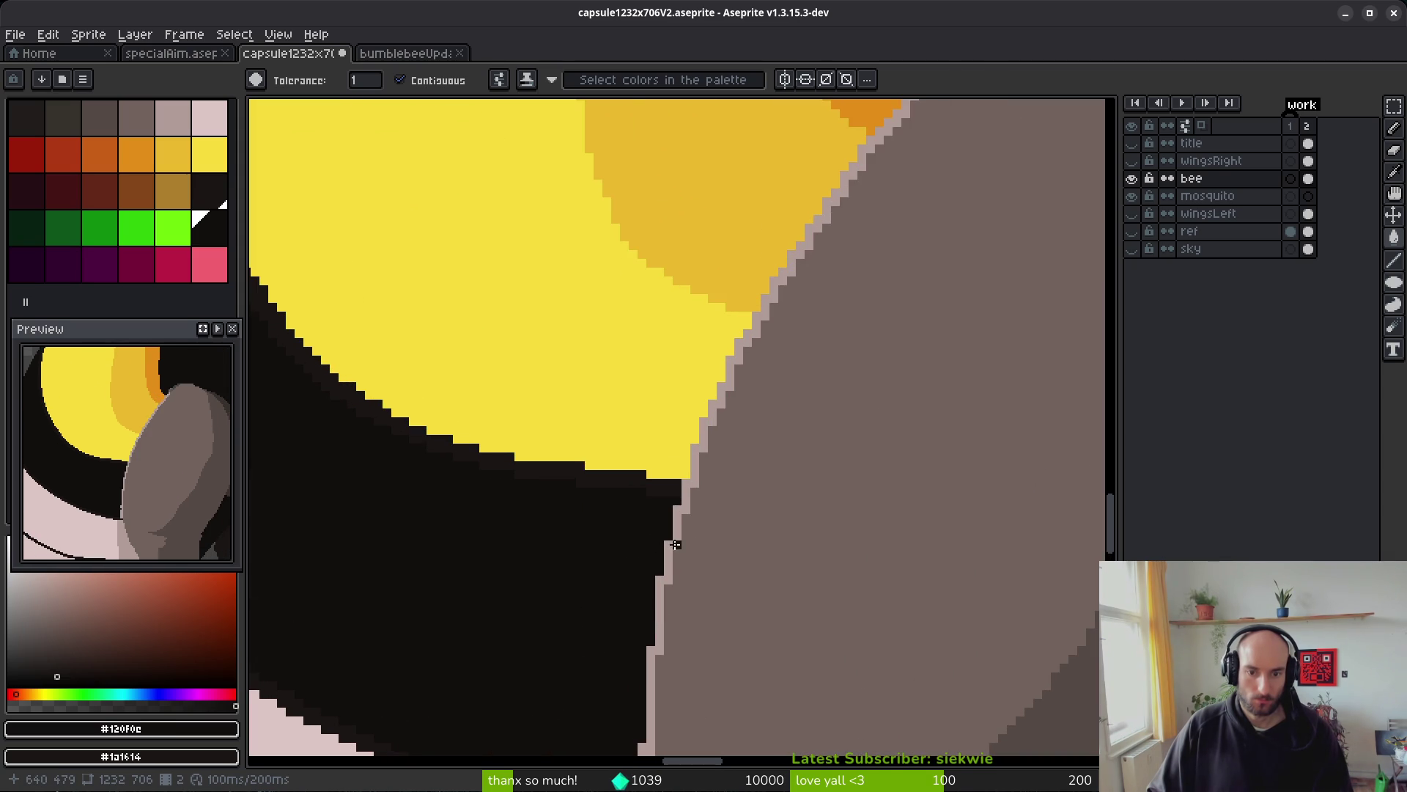
pyautogui.click(675, 543)
# - Paint one black pixel on the leg edge bright yellow
pyautogui.scroll(1, 653, 440)
pyautogui.keyDown('alt'); pyautogui.click(653, 440); pyautogui.keyUp('alt')
pyautogui.scroll(2, 663, 499)
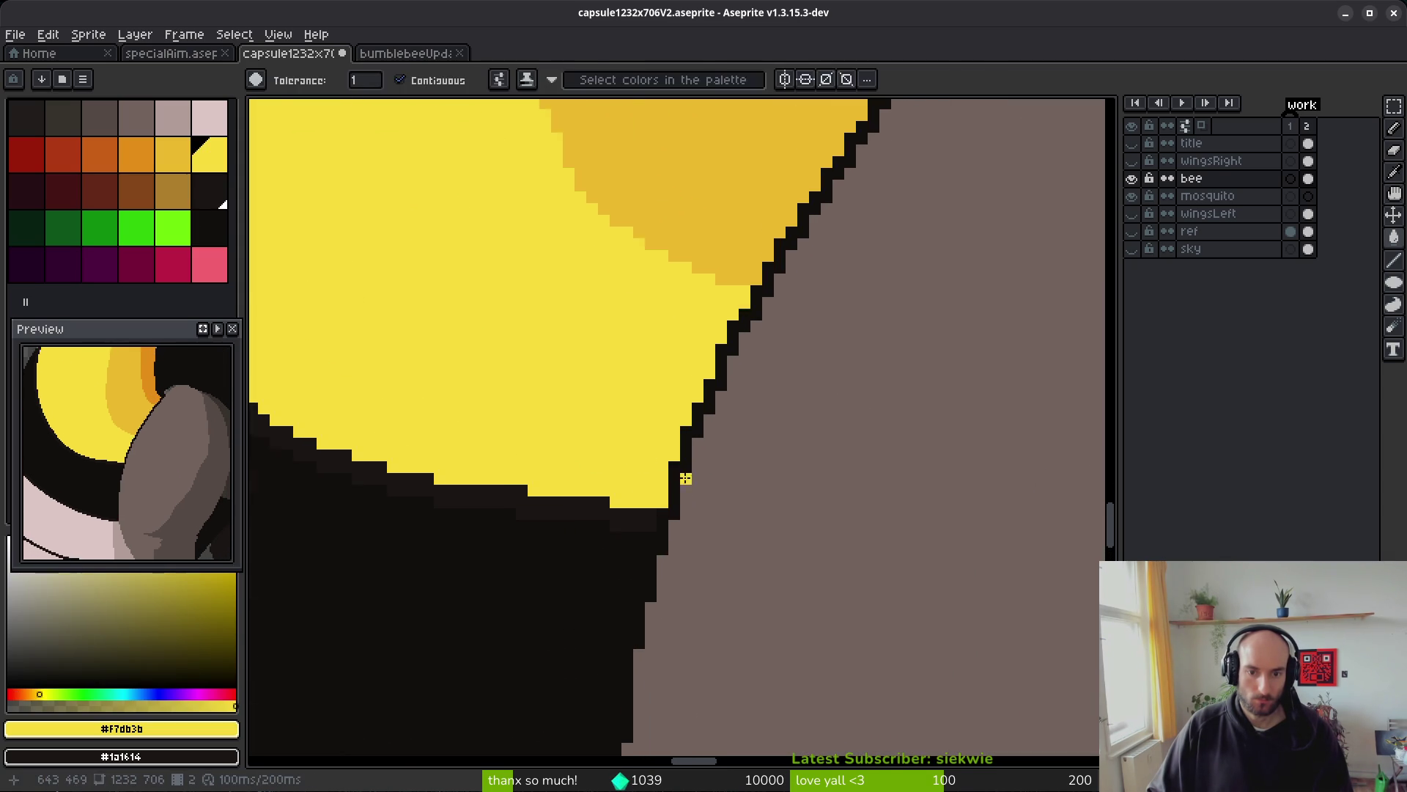
pyautogui.press('b')
pyautogui.click(673, 474)
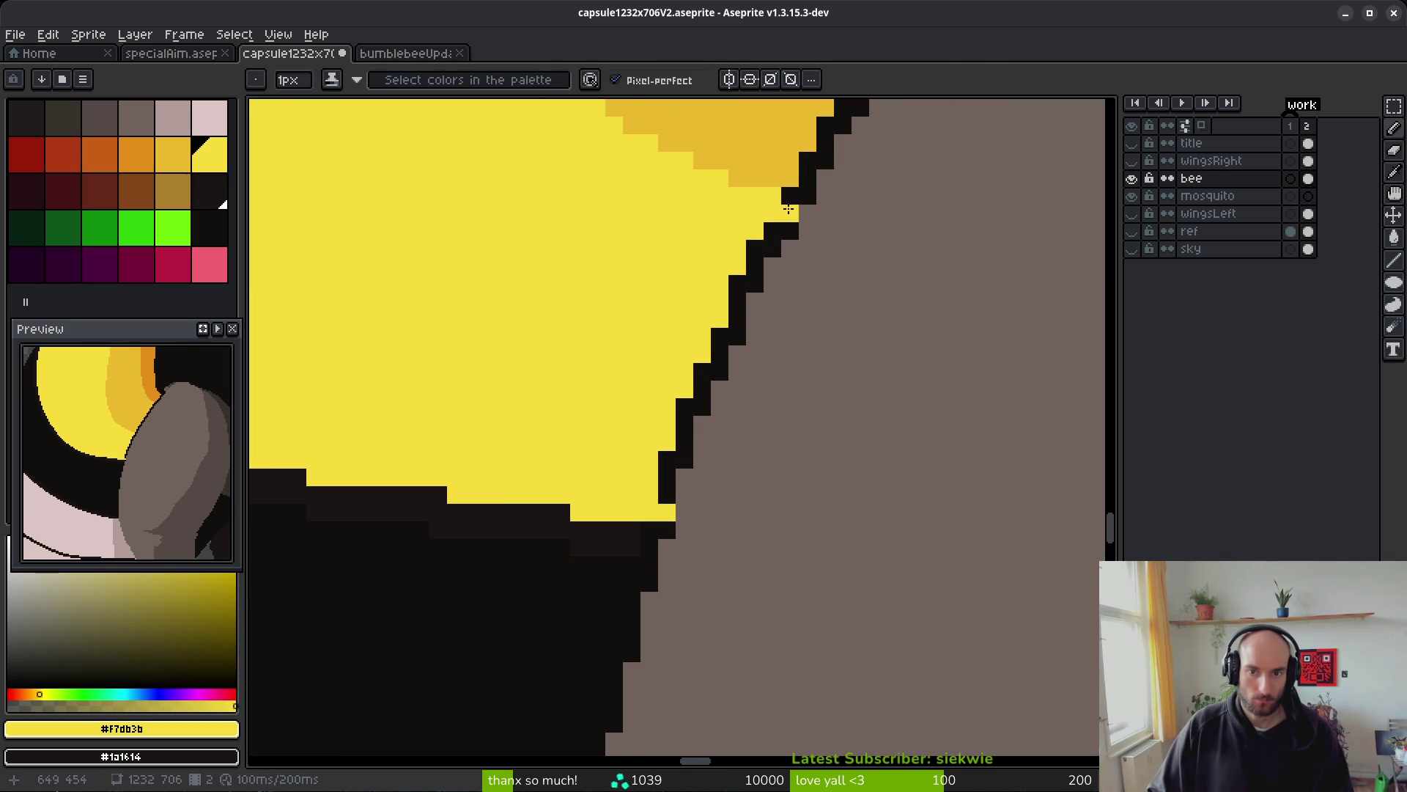
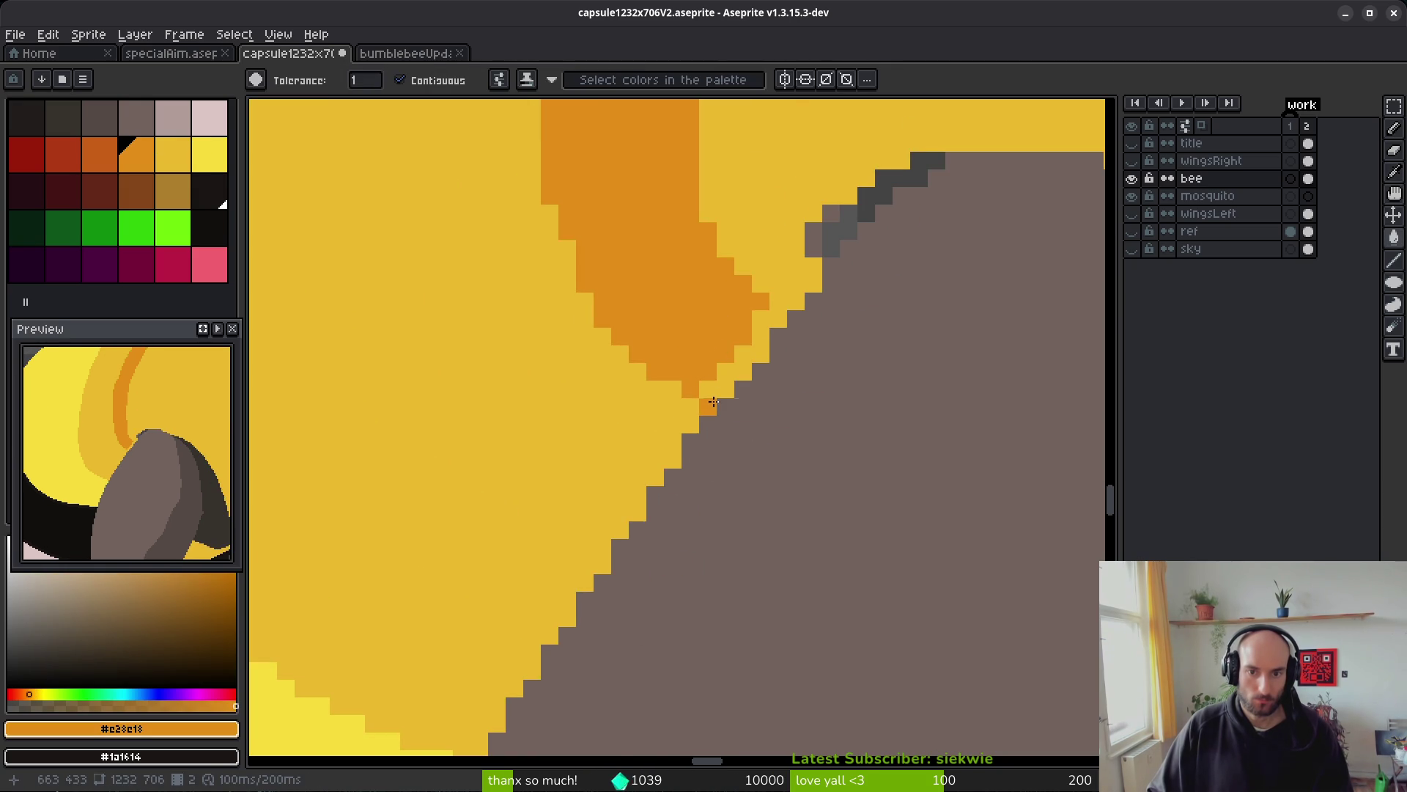
# - Undo the yellow fill on the outline and try an orange fill by the wing
pyautogui.hotkey('ctrl', 'z')
pyautogui.scroll(-3, 848, 440)
pyautogui.scroll(2, 779, 399)
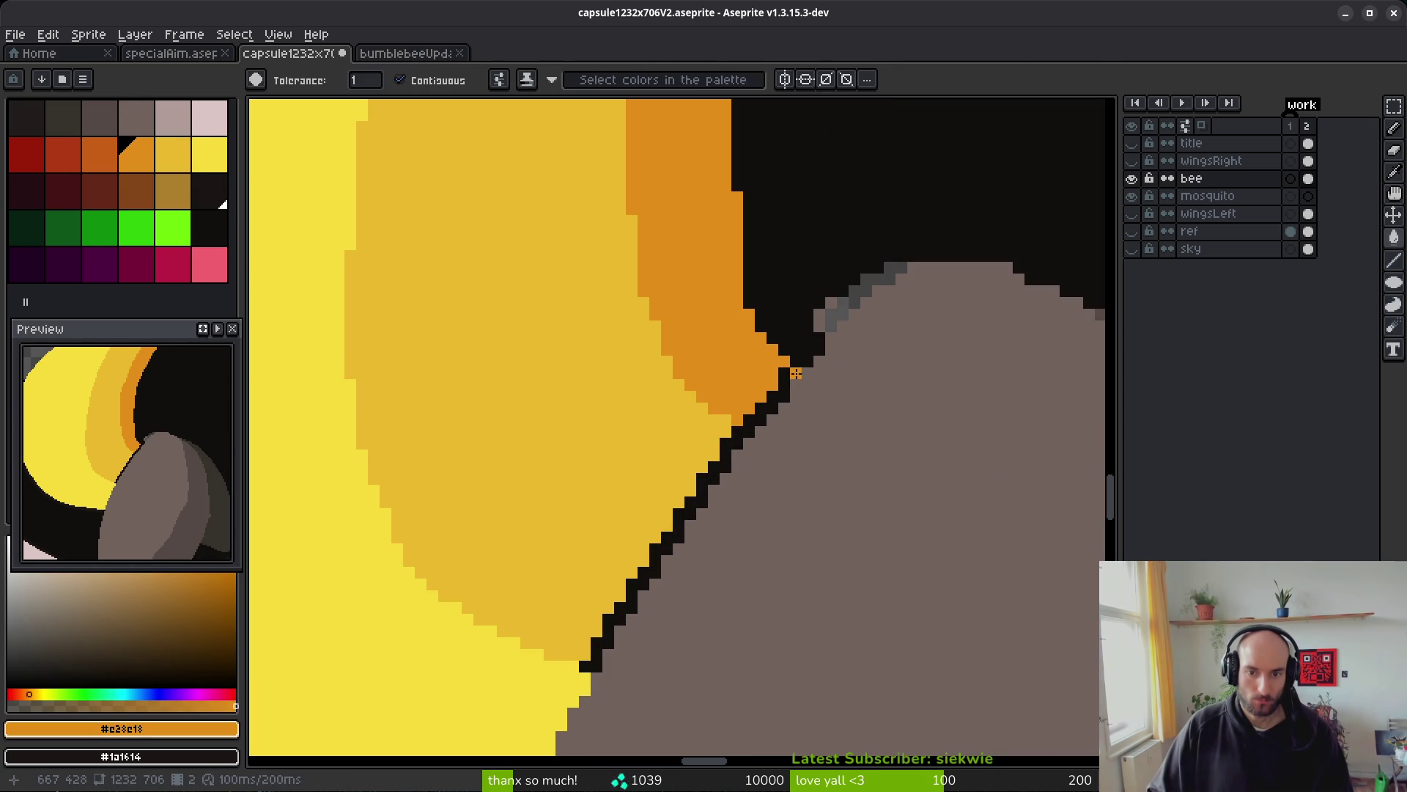
pyautogui.click(796, 374)
pyautogui.press('Tab')
pyautogui.scroll(-4, 850, 395)
pyautogui.press('Tab')
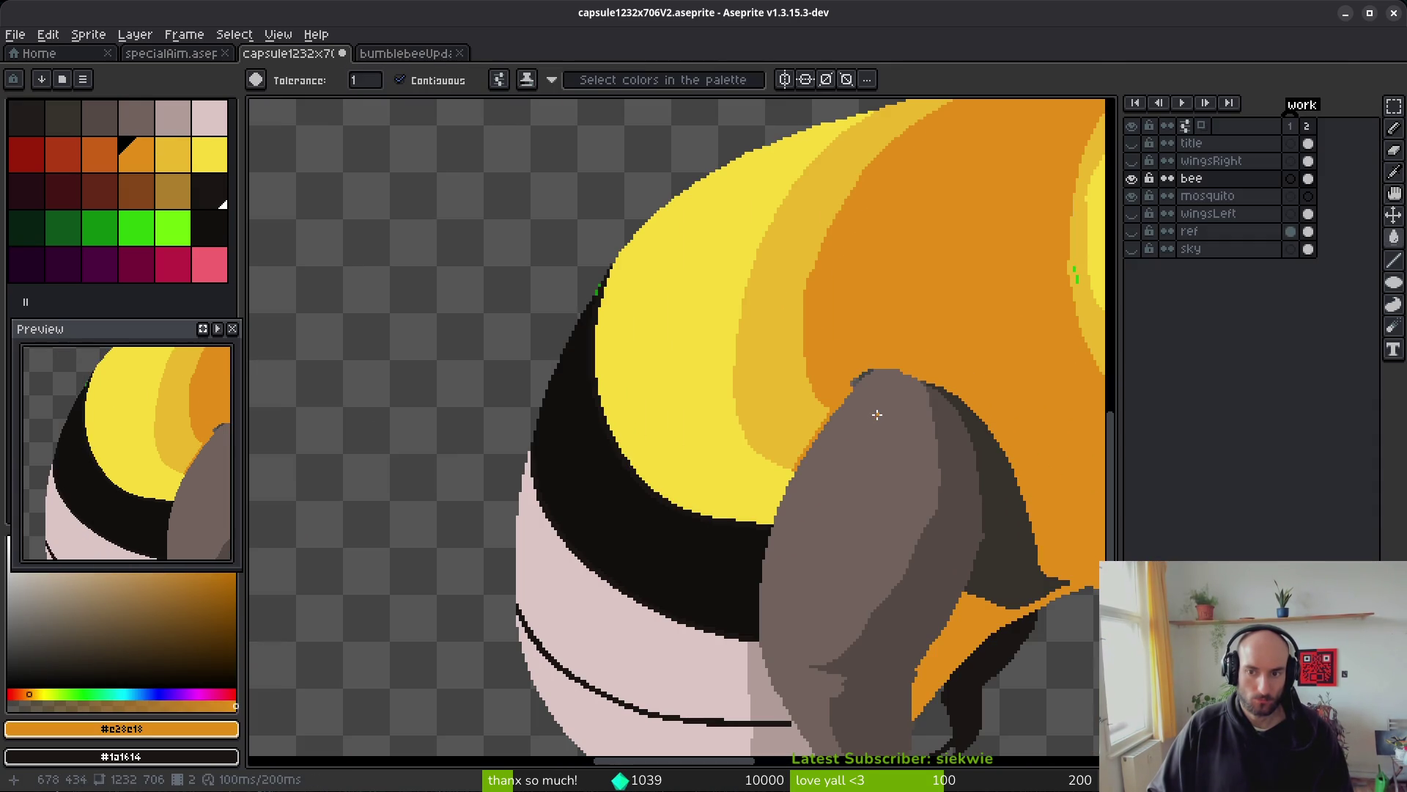
# - Step through undo/redo history, settling on the wing's restored black outline
pyautogui.hotkey('ctrl', 'z')
pyautogui.scroll(1, 868, 432)
pyautogui.hotkey('ctrl', 'z')
pyautogui.hotkey('ctrl', 'y')
pyautogui.hotkey('ctrl', 'z')
pyautogui.hotkey('ctrl', 'y')
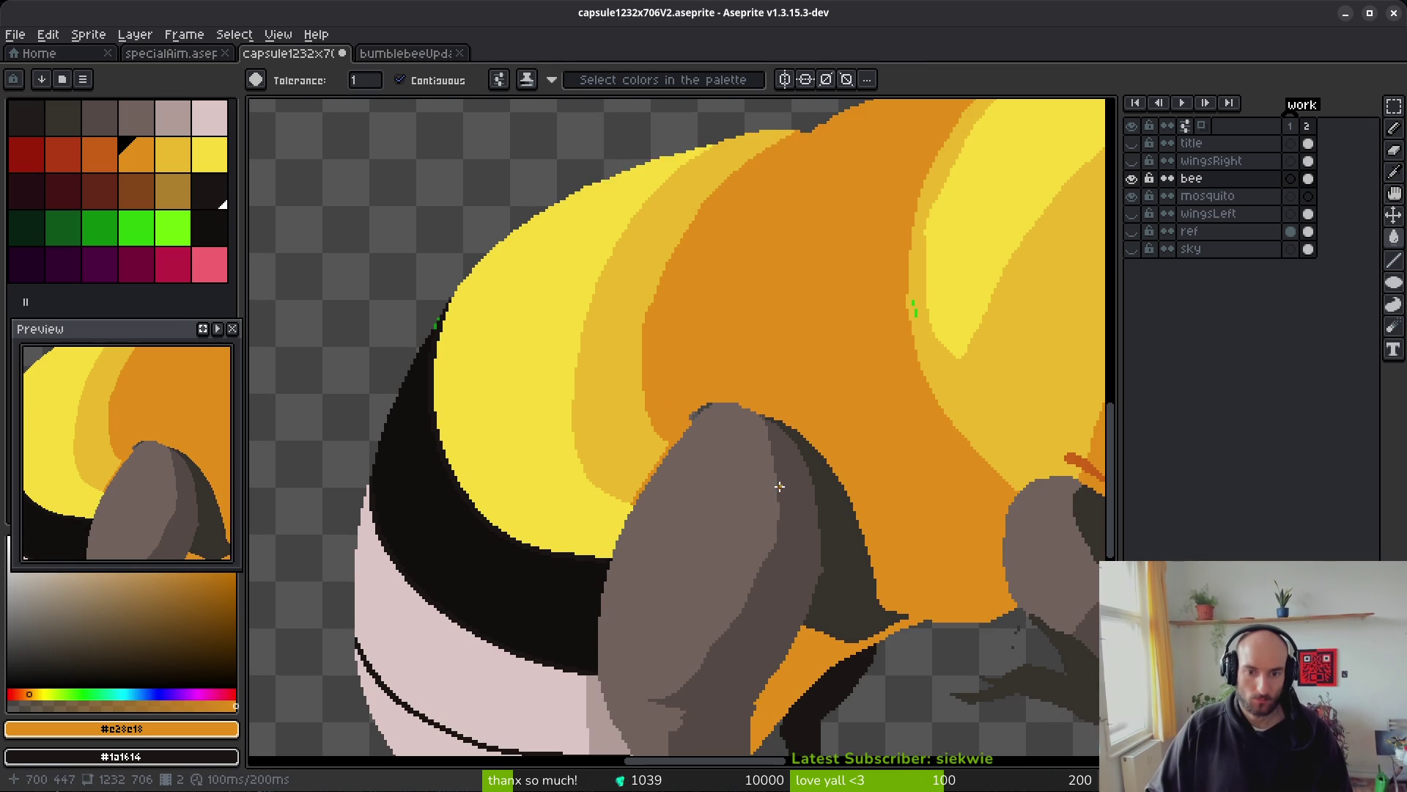
pyautogui.hotkey('ctrl', 'z')
pyautogui.scroll(5, 746, 462)
pyautogui.hotkey('ctrl', 'y')
pyautogui.hotkey('ctrl', 'z')
# - With the Pencil and sampled yellow, paint yellow pixels along the band's edge
pyautogui.press('b')
pyautogui.press('g')
pyautogui.click(598, 445)
pyautogui.scroll(-2, 839, 370)
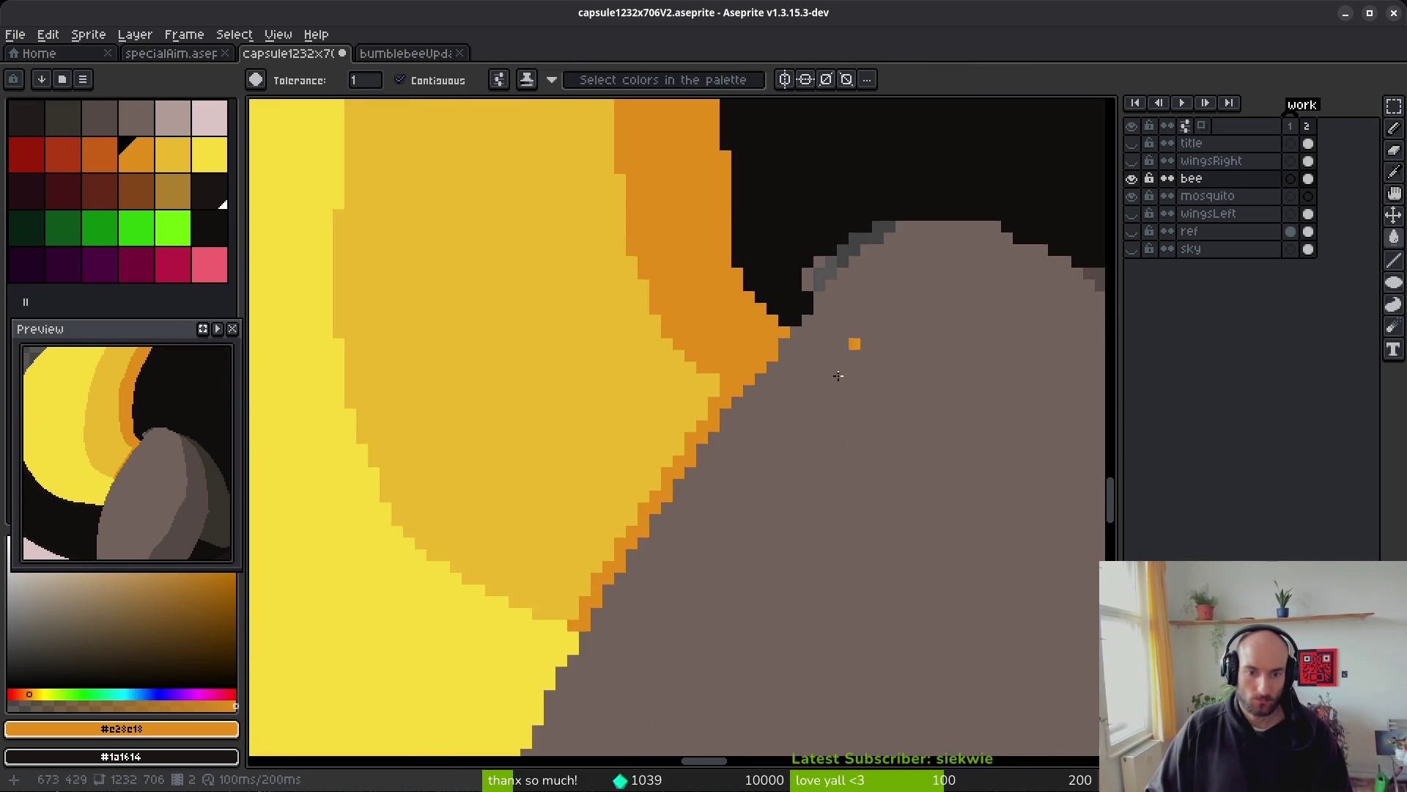
pyautogui.keyDown('alt'); pyautogui.click(716, 402); pyautogui.keyUp('alt')
pyautogui.scroll(1, 730, 377)
pyautogui.press('b')
pyautogui.click(729, 370)
# - Fill the lower orange edge with yellow, then try an orange fill and undo it
pyautogui.press('g')
pyautogui.click(697, 403)
pyautogui.scroll(-2, 697, 403)
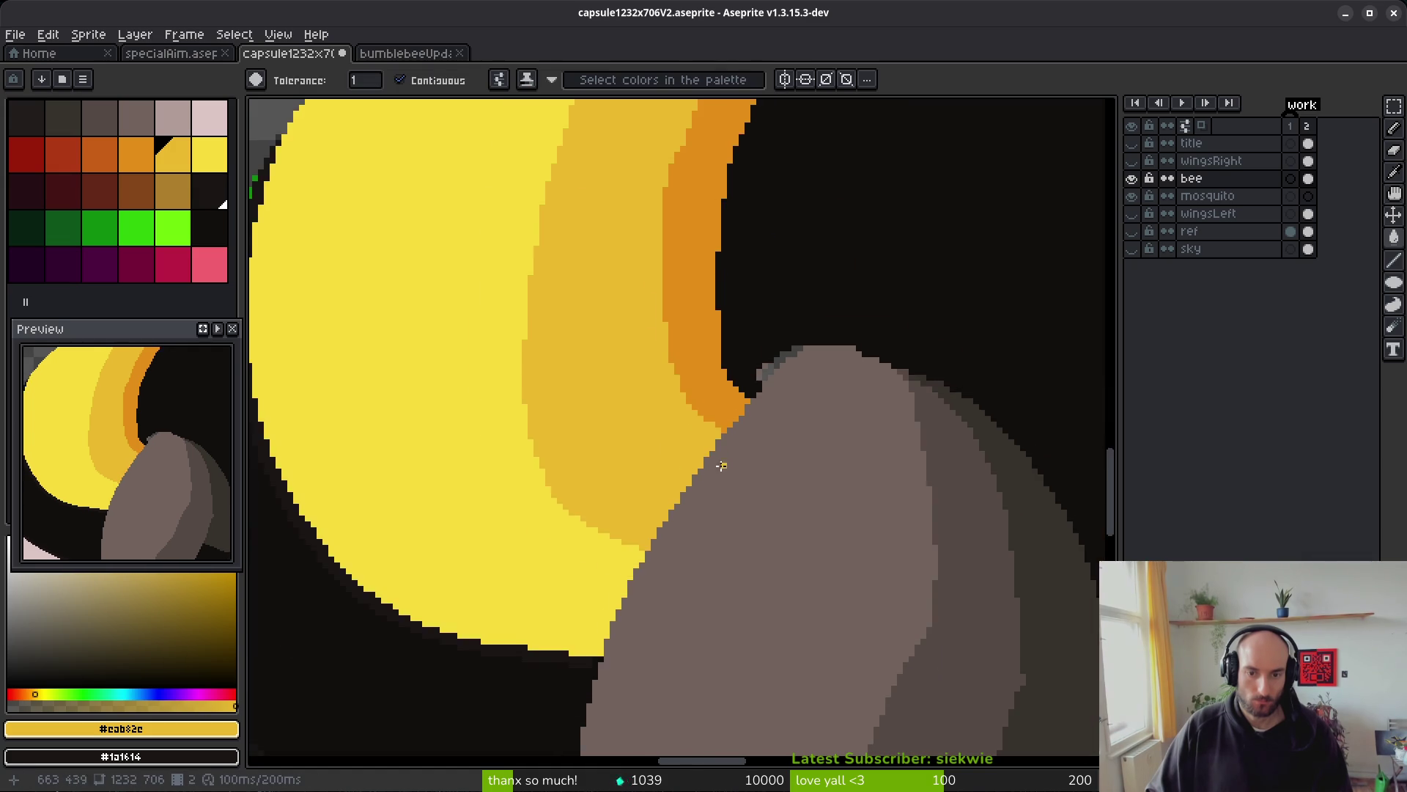
pyautogui.scroll(1, 715, 440)
pyautogui.keyDown('alt'); pyautogui.click(706, 330); pyautogui.keyUp('alt')
pyautogui.click(692, 375)
pyautogui.hotkey('ctrl', 'z')
# - Pencil orange pixels along the band's edge by the wing, then sample the darker yellow
pyautogui.press('b')
pyautogui.moveTo(684, 371); pyautogui.dragTo(700, 381)
pyautogui.scroll(-4, 735, 367)
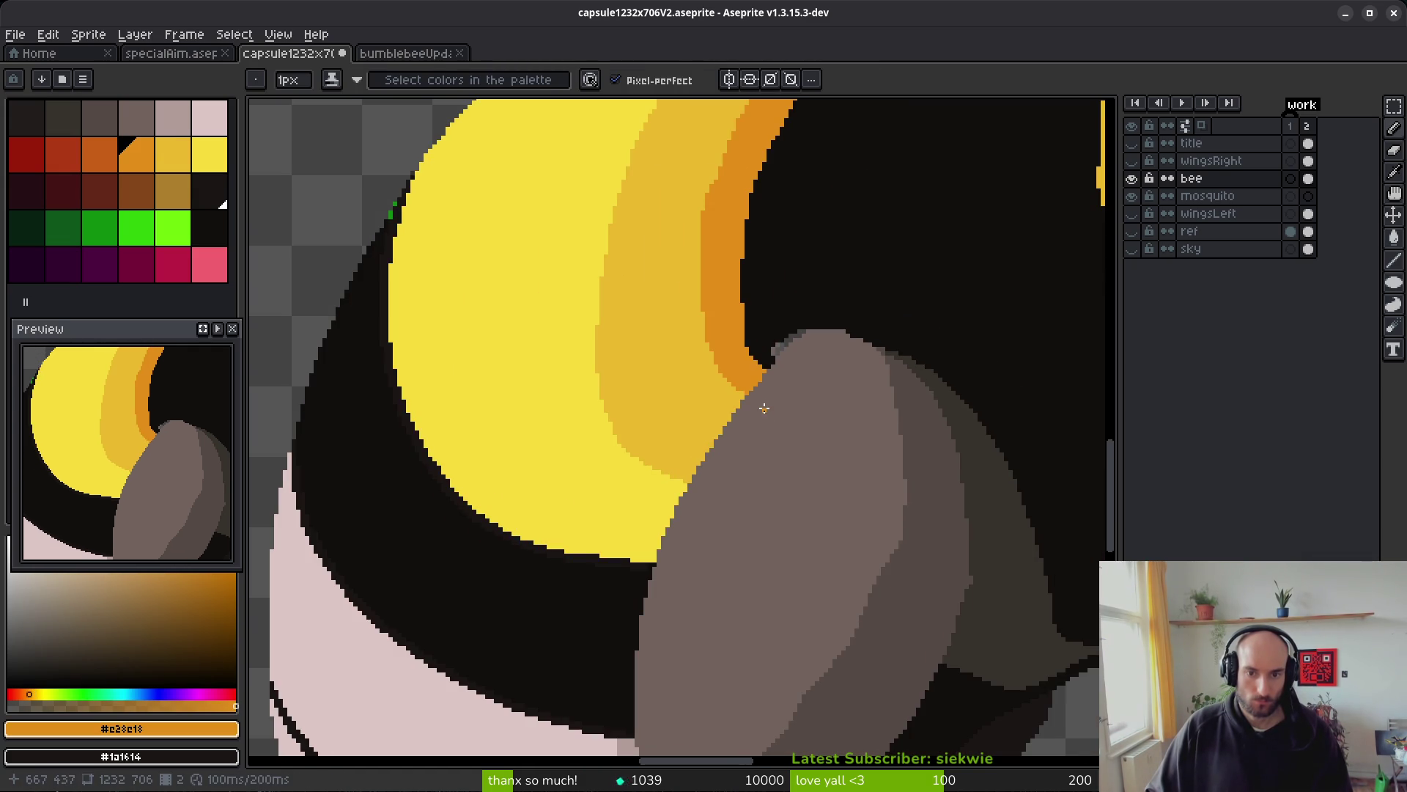
pyautogui.scroll(3, 763, 403)
pyautogui.keyDown('alt'); pyautogui.click(693, 372); pyautogui.keyUp('alt')
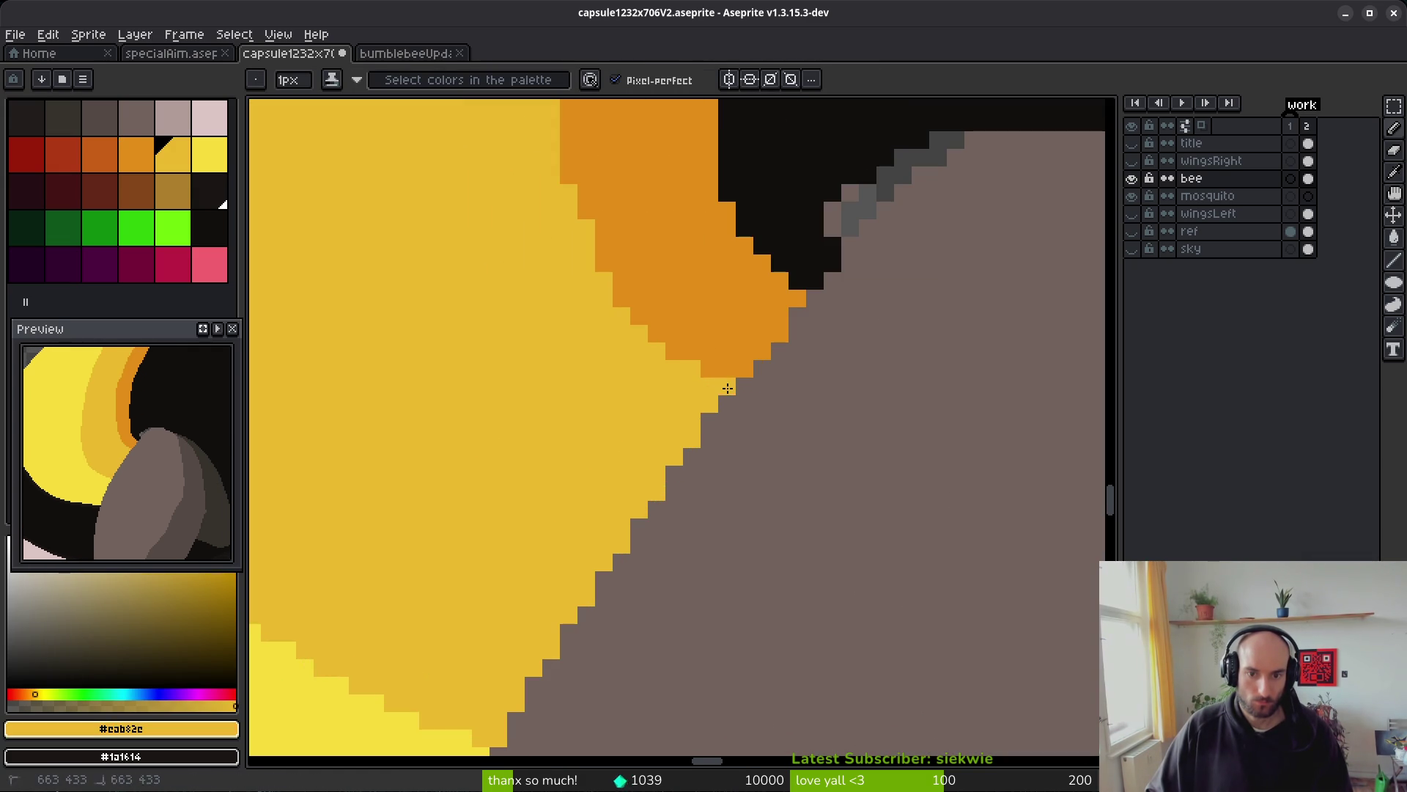
pyautogui.scroll(-3, 680, 412)
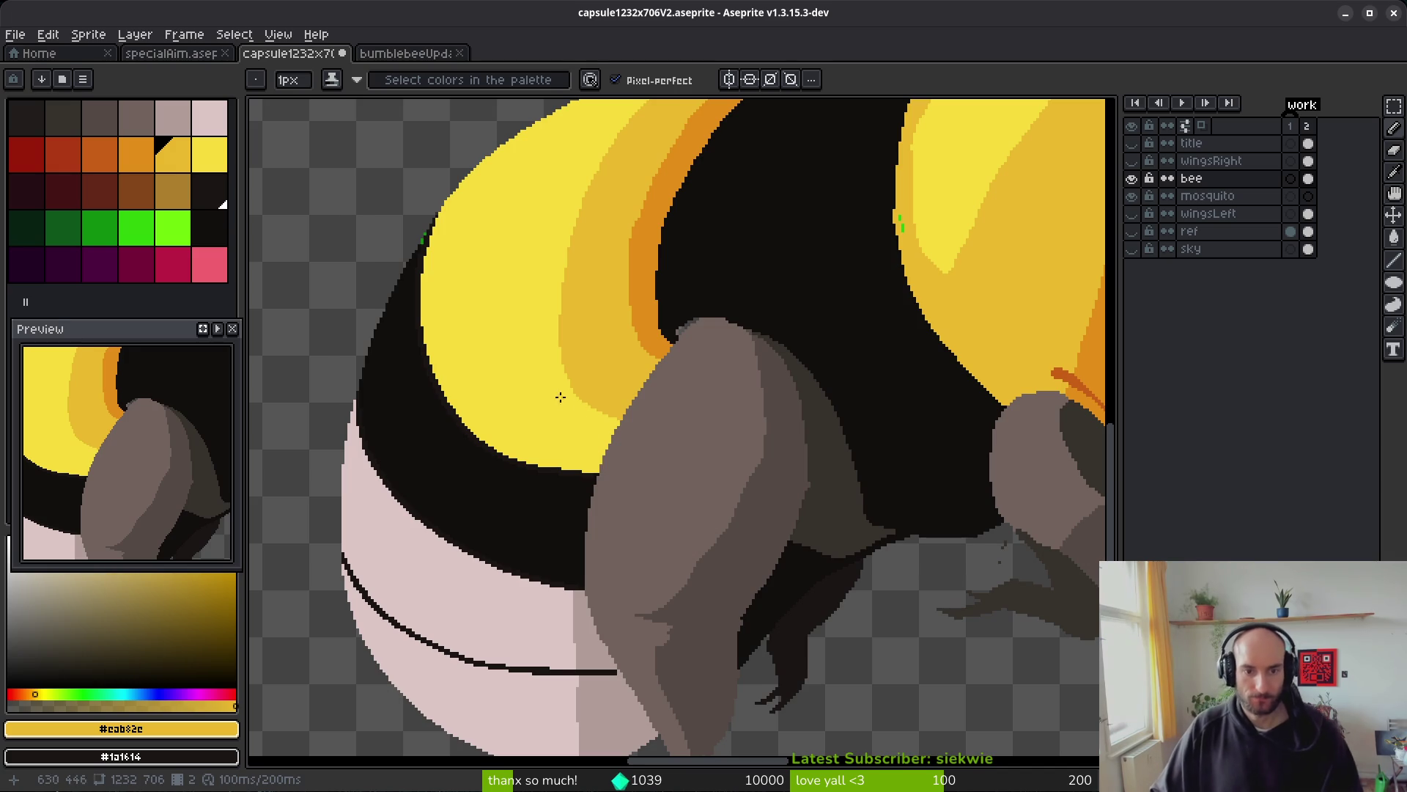
pyautogui.scroll(-1, 562, 383)
pyautogui.scroll(2, 726, 383)
pyautogui.scroll(-5, 713, 389)
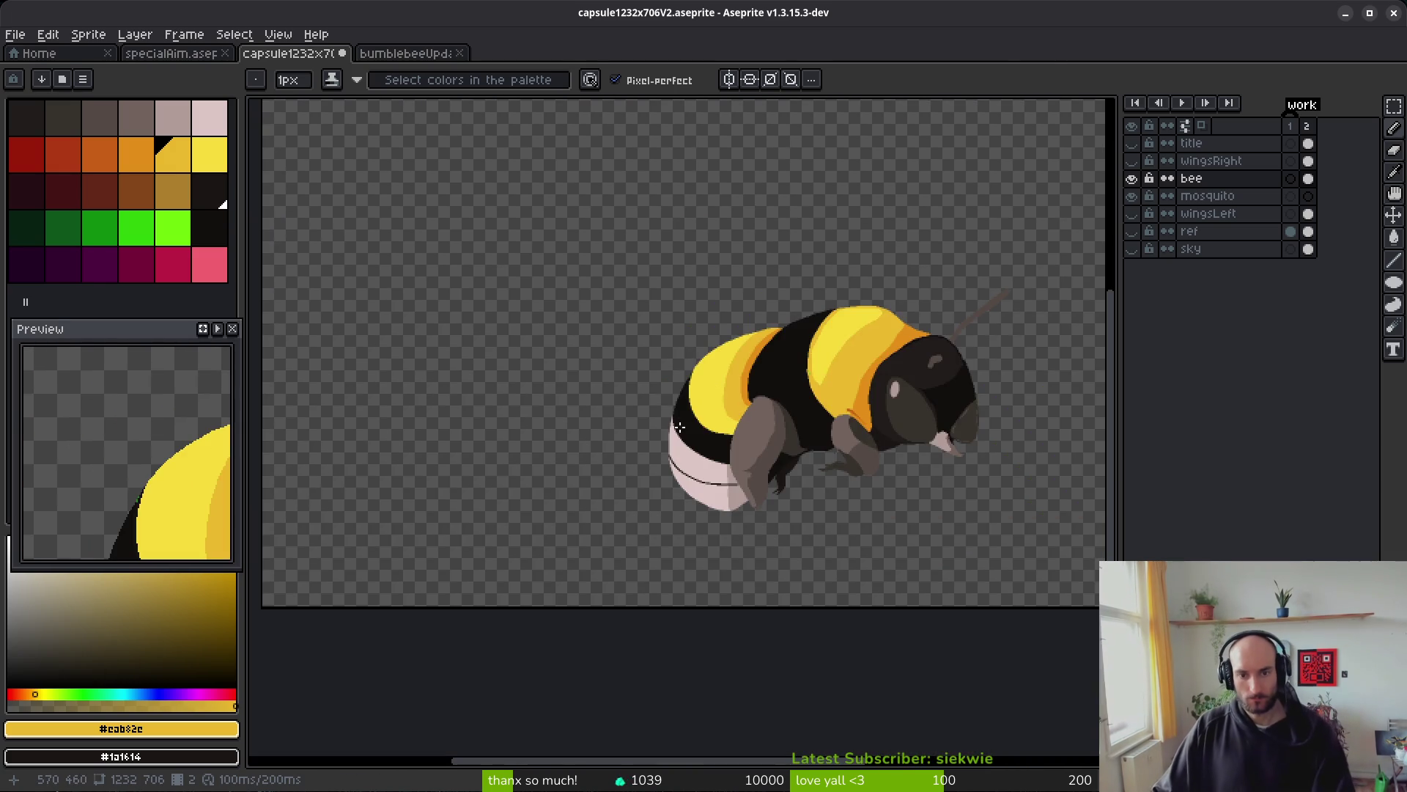
# - Zoom in on the front band and sample its bright yellow as the drawing colour
pyautogui.scroll(4, 689, 396)
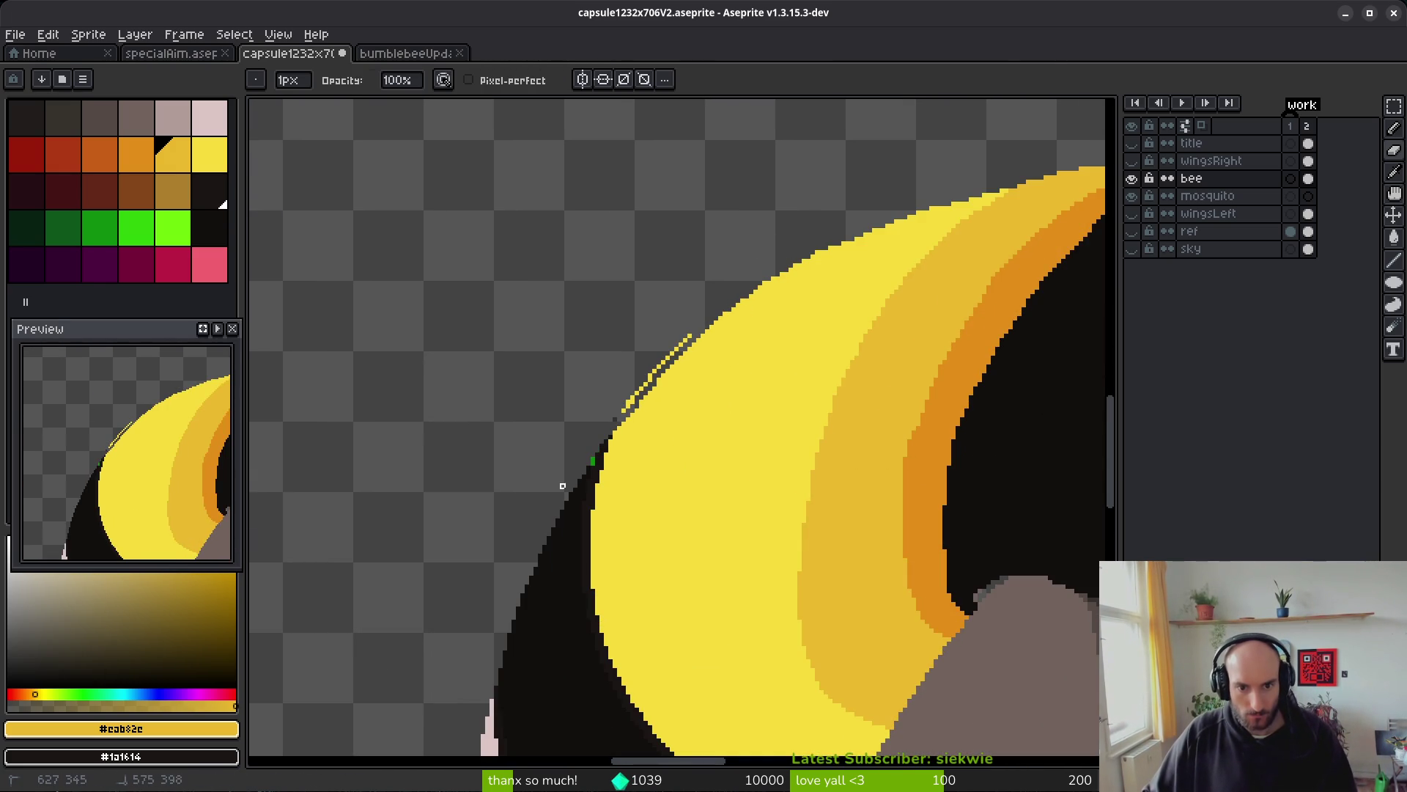
pyautogui.scroll(2, 694, 314)
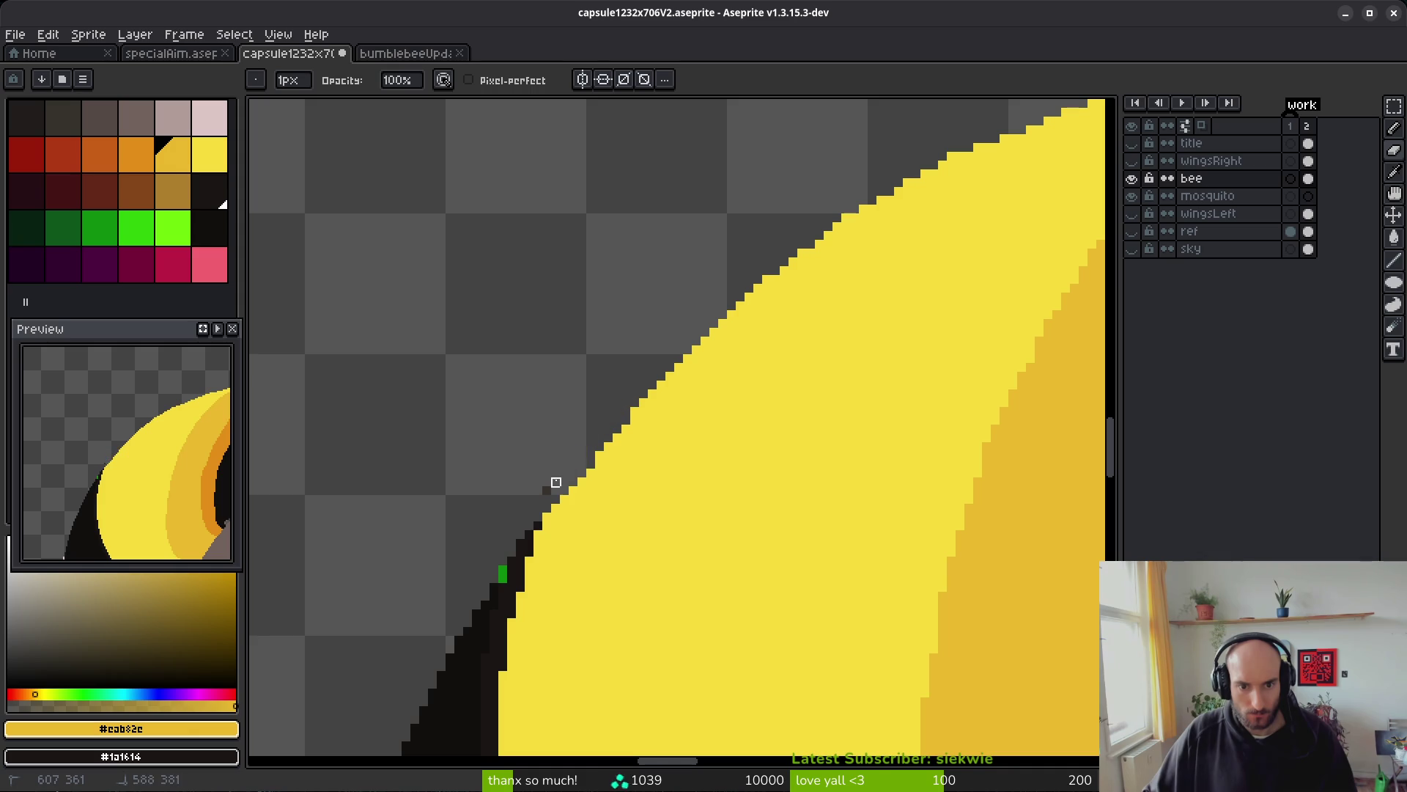
pyautogui.scroll(-6, 619, 429)
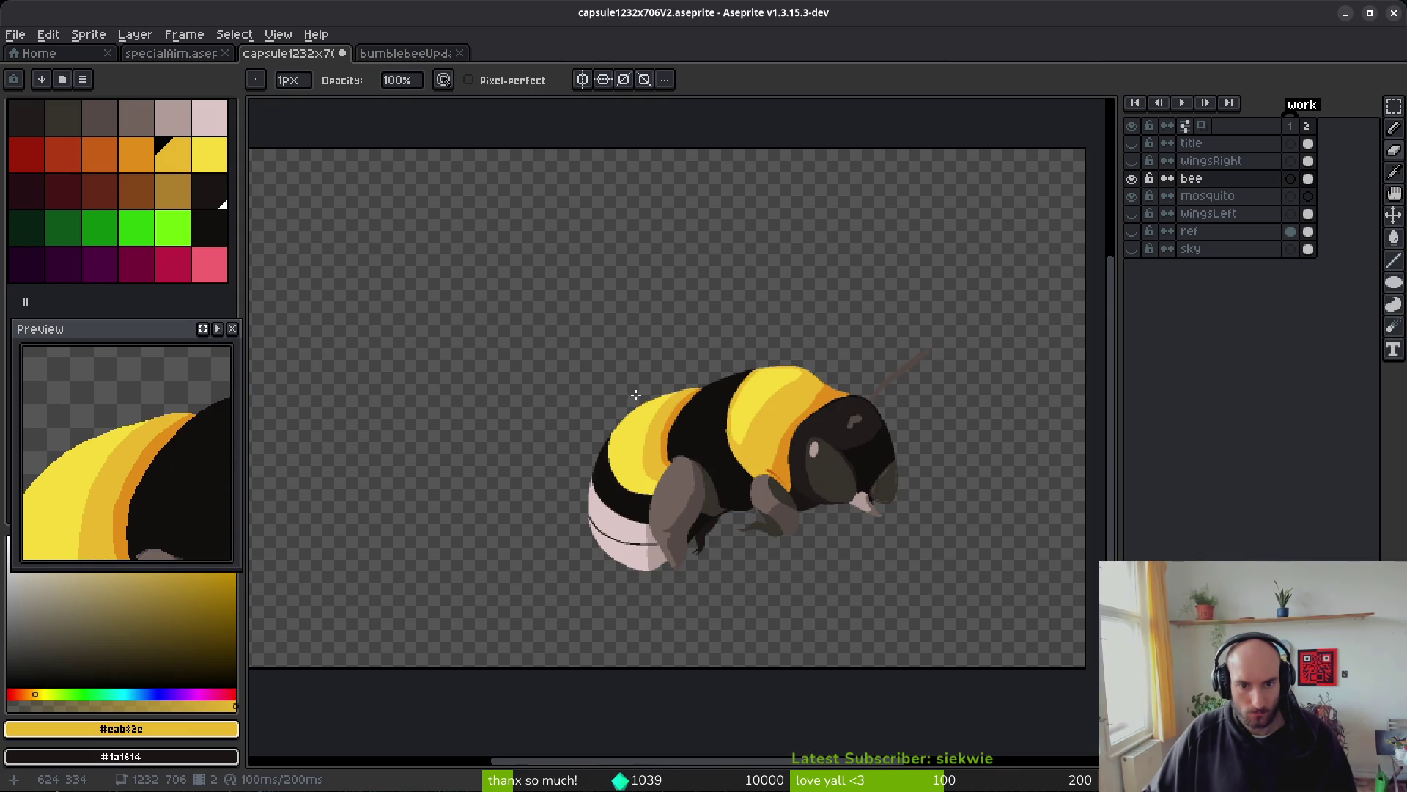
pyautogui.scroll(6, 636, 395)
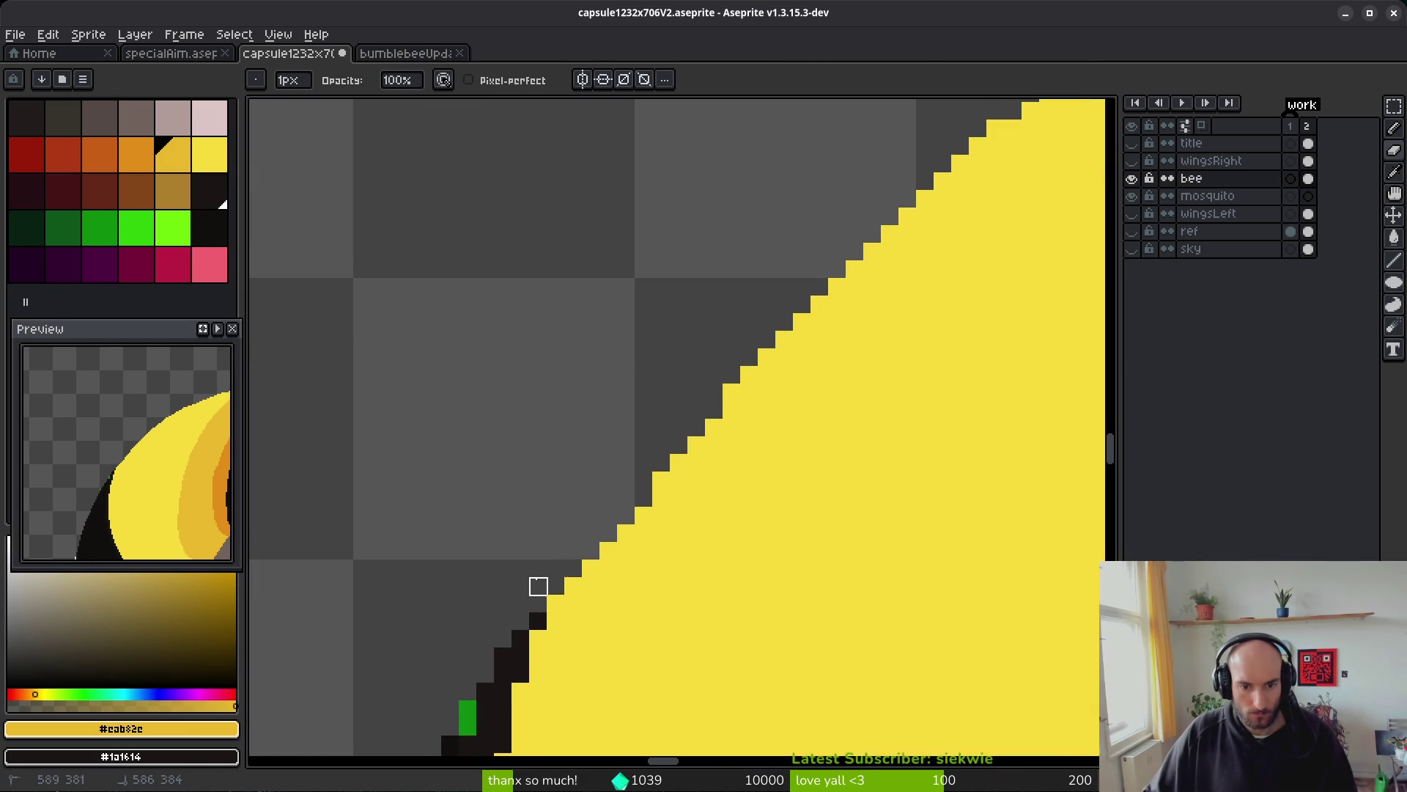
pyautogui.scroll(-2, 556, 502)
pyautogui.scroll(2, 582, 525)
pyautogui.keyDown('alt'); pyautogui.click(581, 525); pyautogui.keyUp('alt')
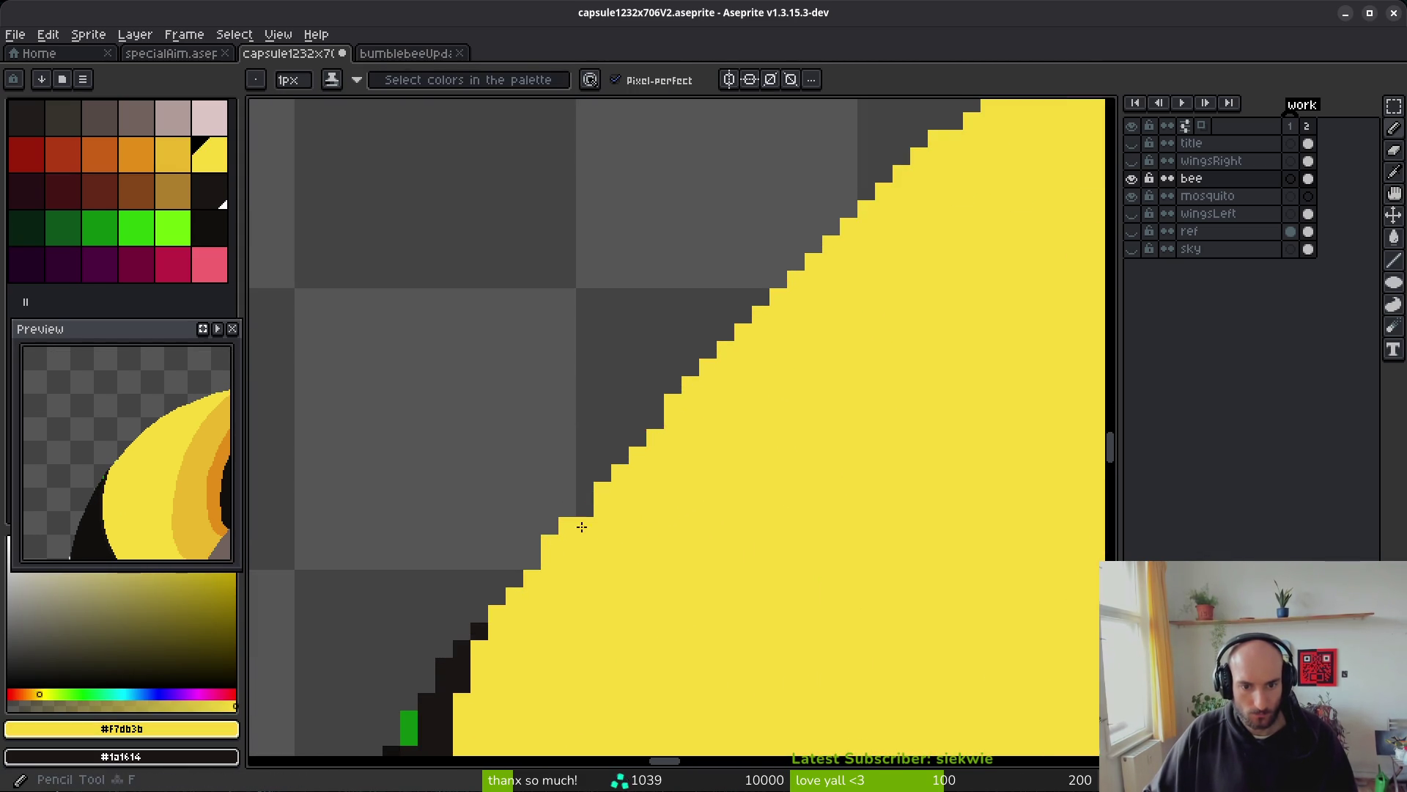
# - Sample the pale belly pink as the drawing colour
pyautogui.scroll(-2, 660, 517)
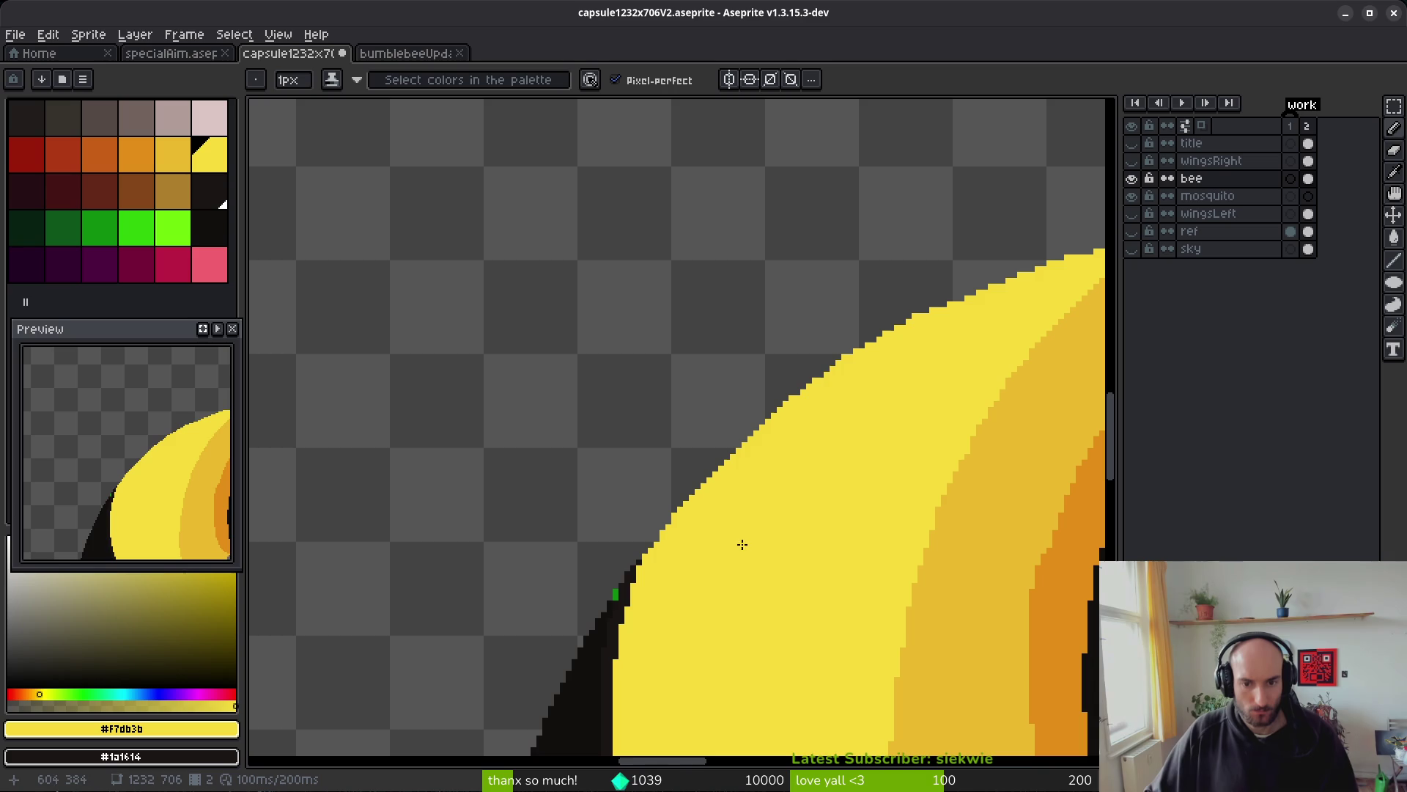
pyautogui.scroll(-2, 777, 477)
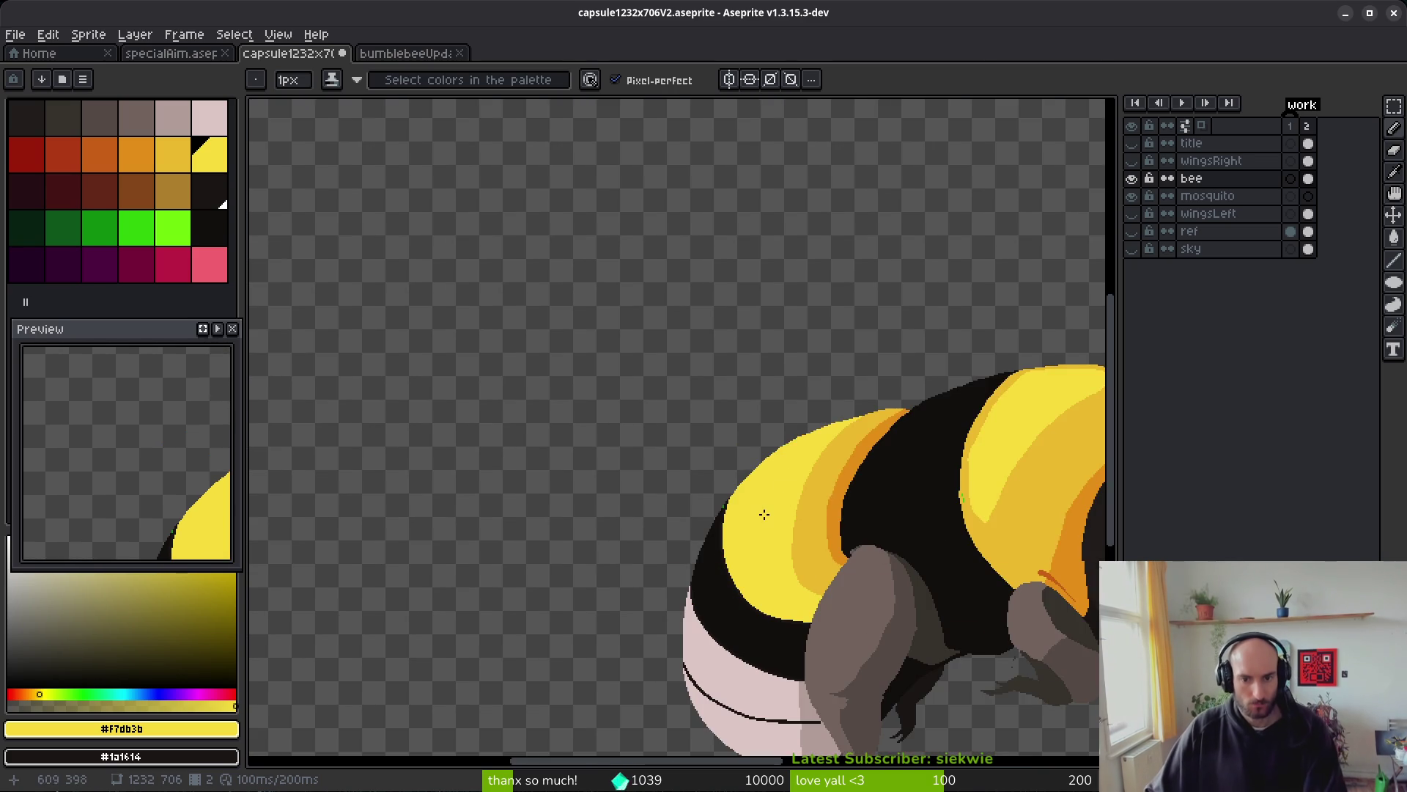
pyautogui.scroll(-2, 764, 515)
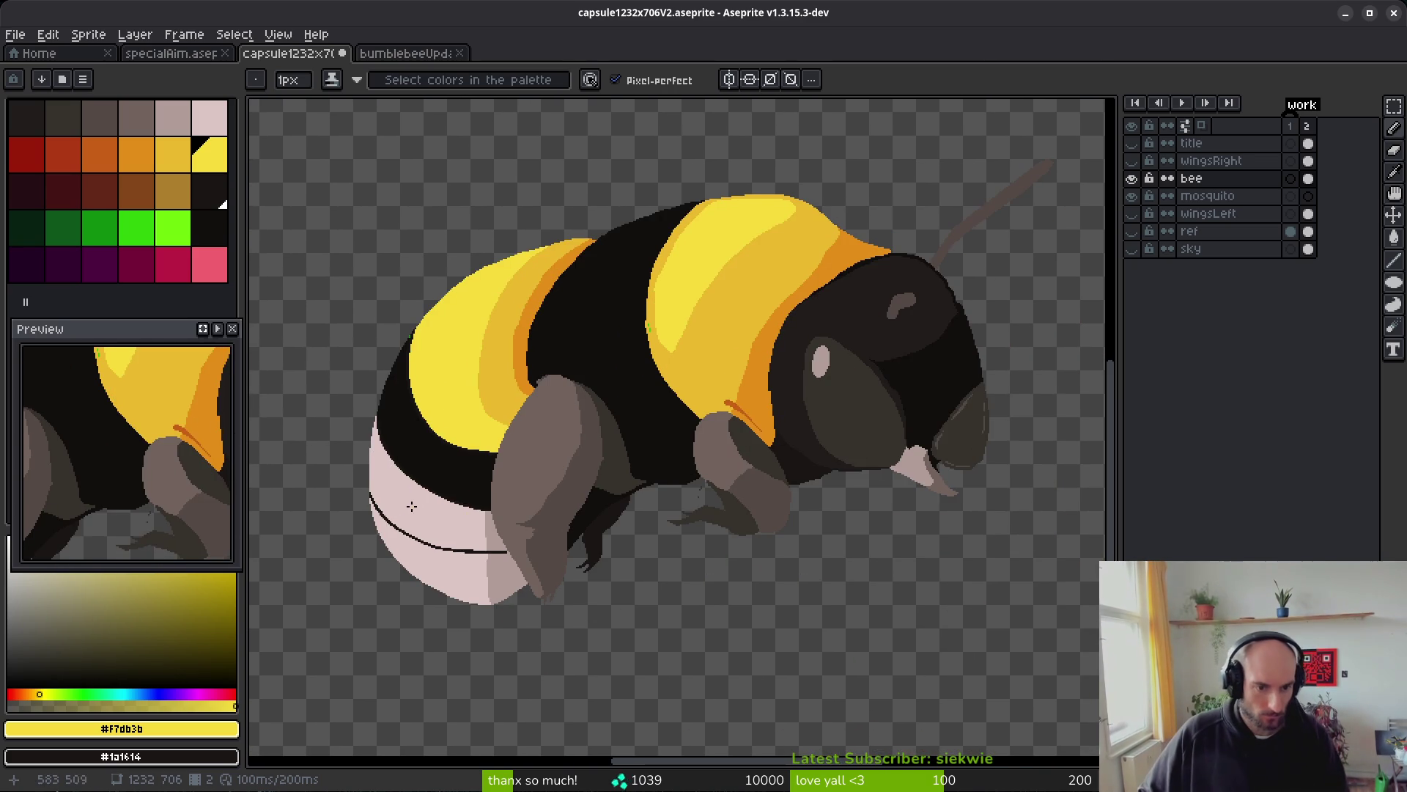
pyautogui.scroll(3, 513, 525)
pyautogui.scroll(-1, 628, 462)
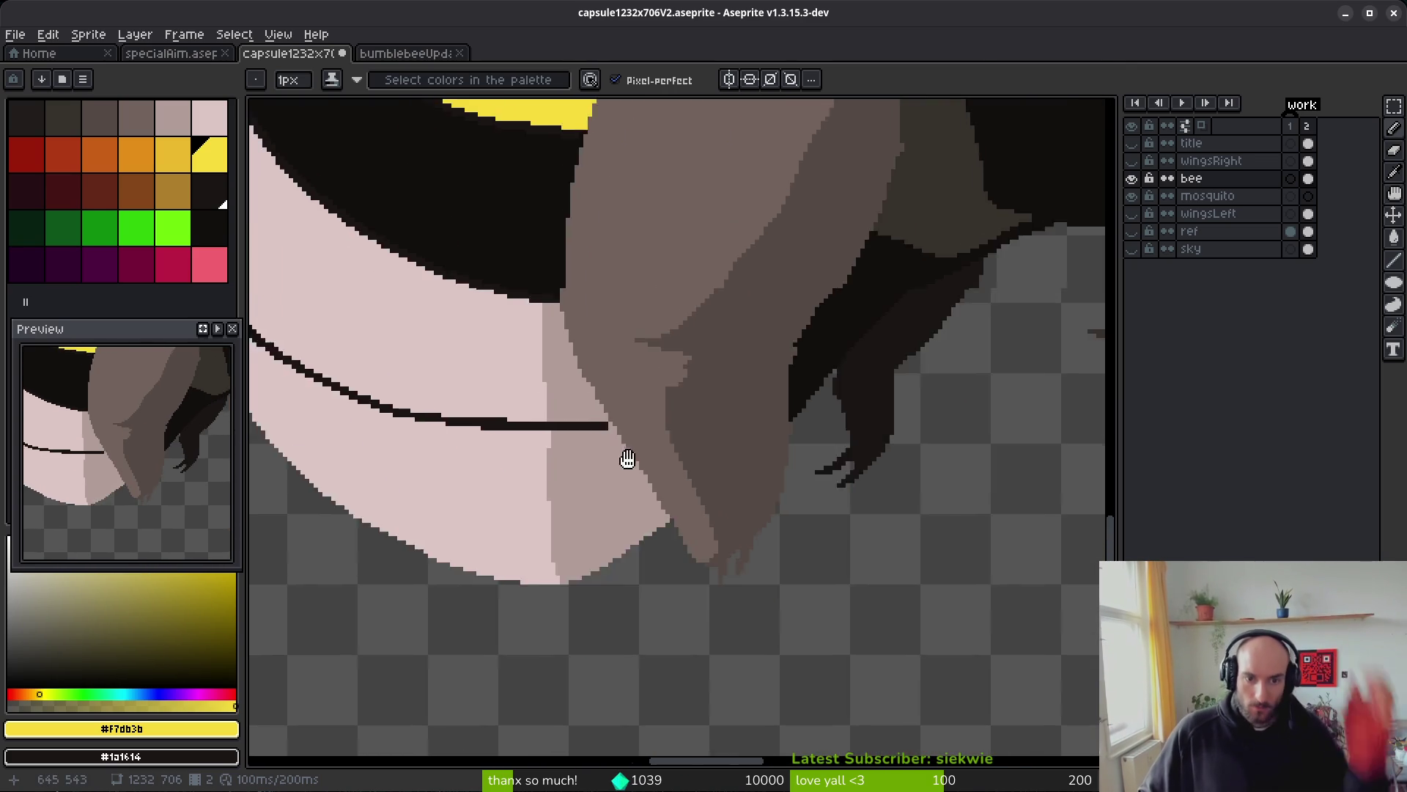
pyautogui.scroll(1, 614, 427)
pyautogui.keyDown('alt'); pyautogui.click(614, 428); pyautogui.keyUp('alt')
# - Repaint the greyish belly-edge pixels pale pink, undoing a stray fill of the grey area
pyautogui.moveTo(700, 279); pyautogui.dragTo(676, 432)
pyautogui.moveTo(680, 323); pyautogui.dragTo(696, 289)
pyautogui.press('g')
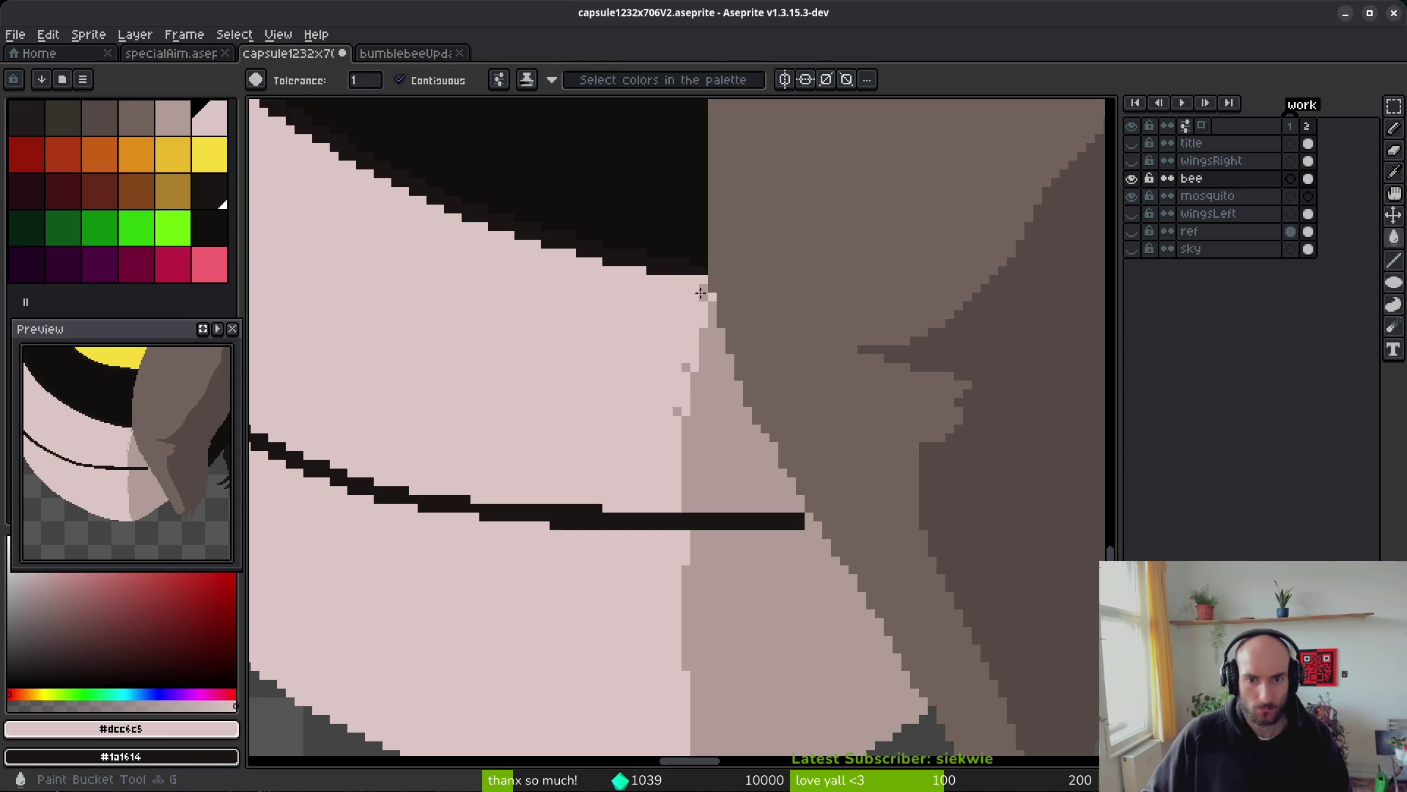
pyautogui.click(692, 384)
pyautogui.hotkey('ctrl', 'z')
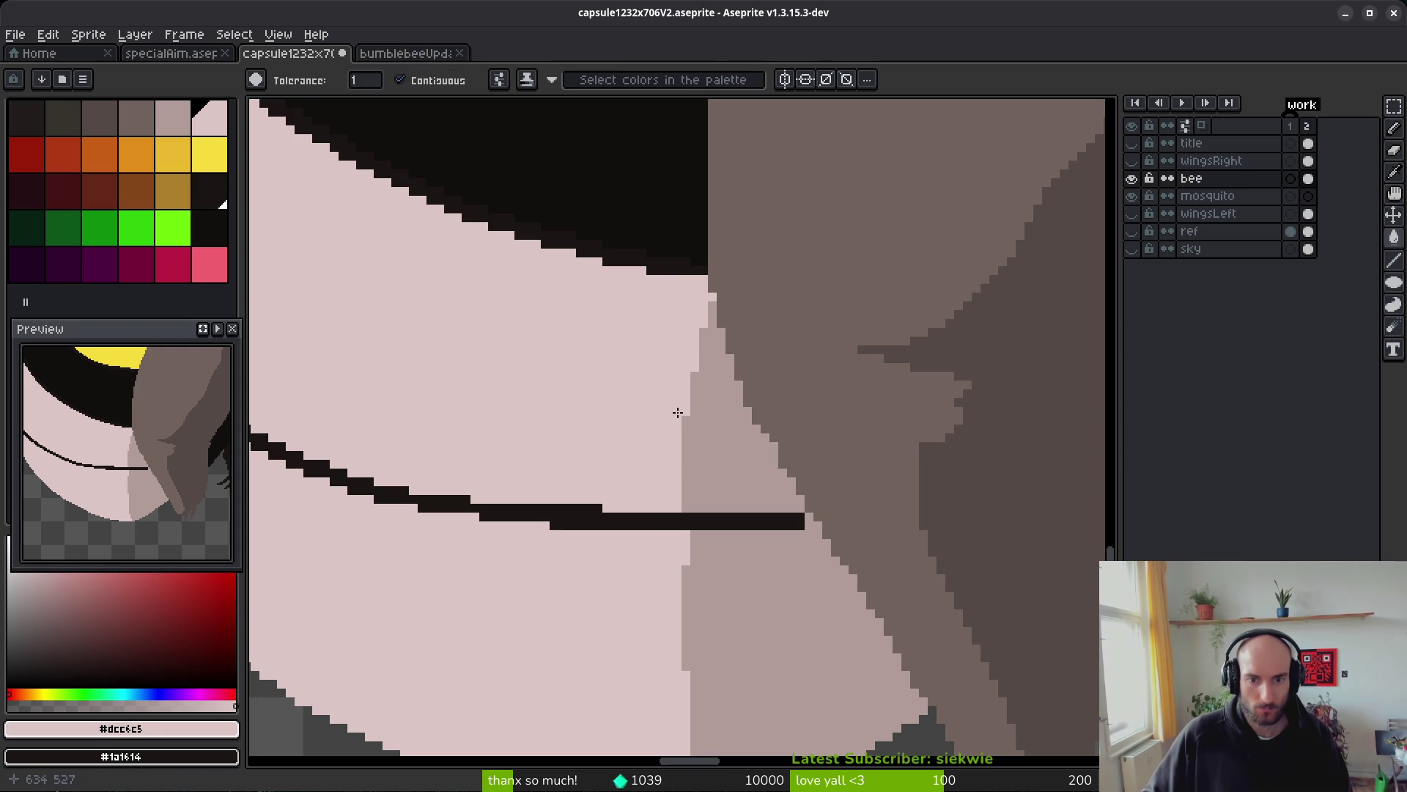
# - With the Pencil, notch the grey edge with pale pink pixels and extend the light belly area
pyautogui.scroll(-2, 710, 571)
pyautogui.keyDown('alt'); pyautogui.click(697, 503); pyautogui.keyUp('alt')
pyautogui.press('b')
pyautogui.scroll(3, 662, 373)
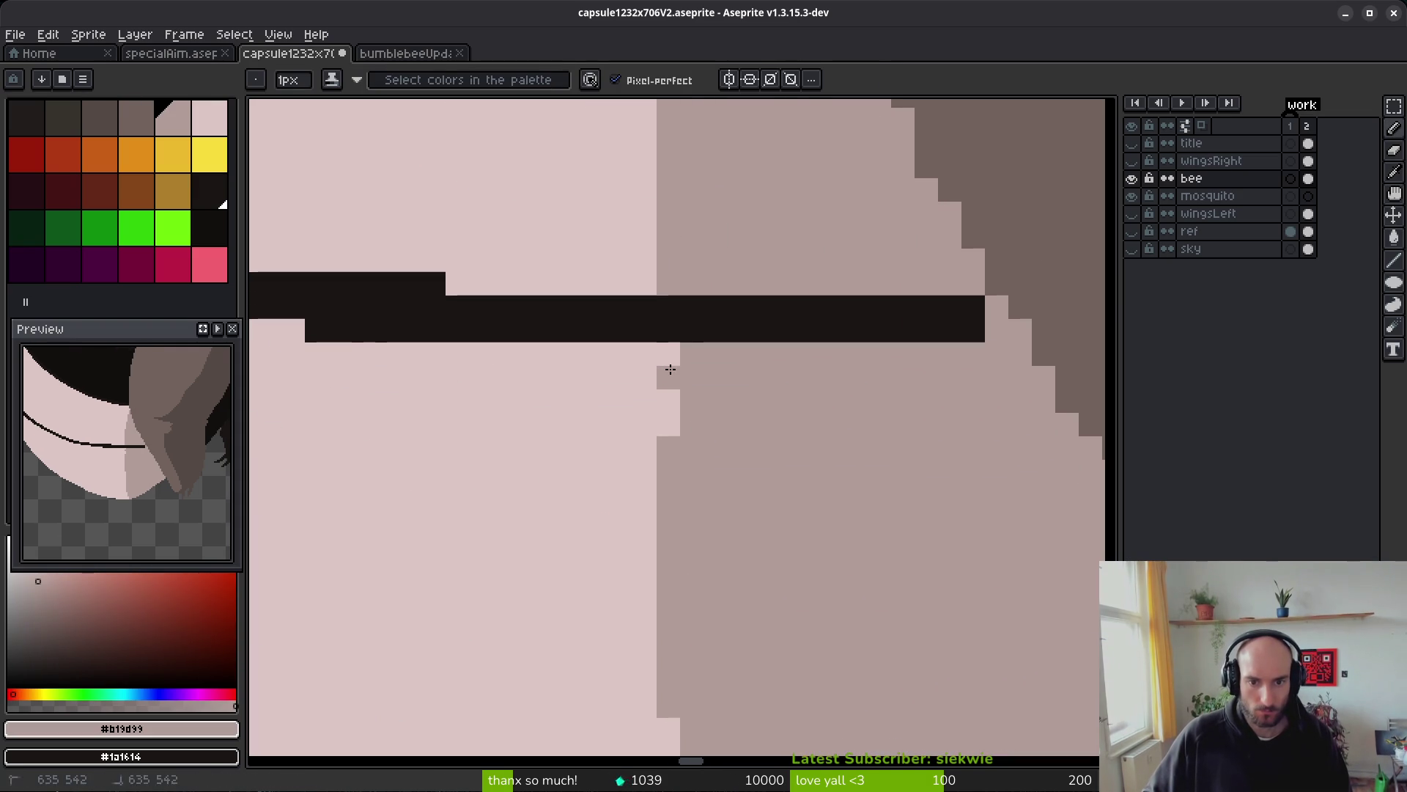
pyautogui.scroll(-2, 727, 534)
pyautogui.scroll(2, 483, 361)
pyautogui.keyDown('alt'); pyautogui.click(484, 361); pyautogui.keyUp('alt')
pyautogui.click(545, 350)
pyautogui.scroll(-2, 644, 381)
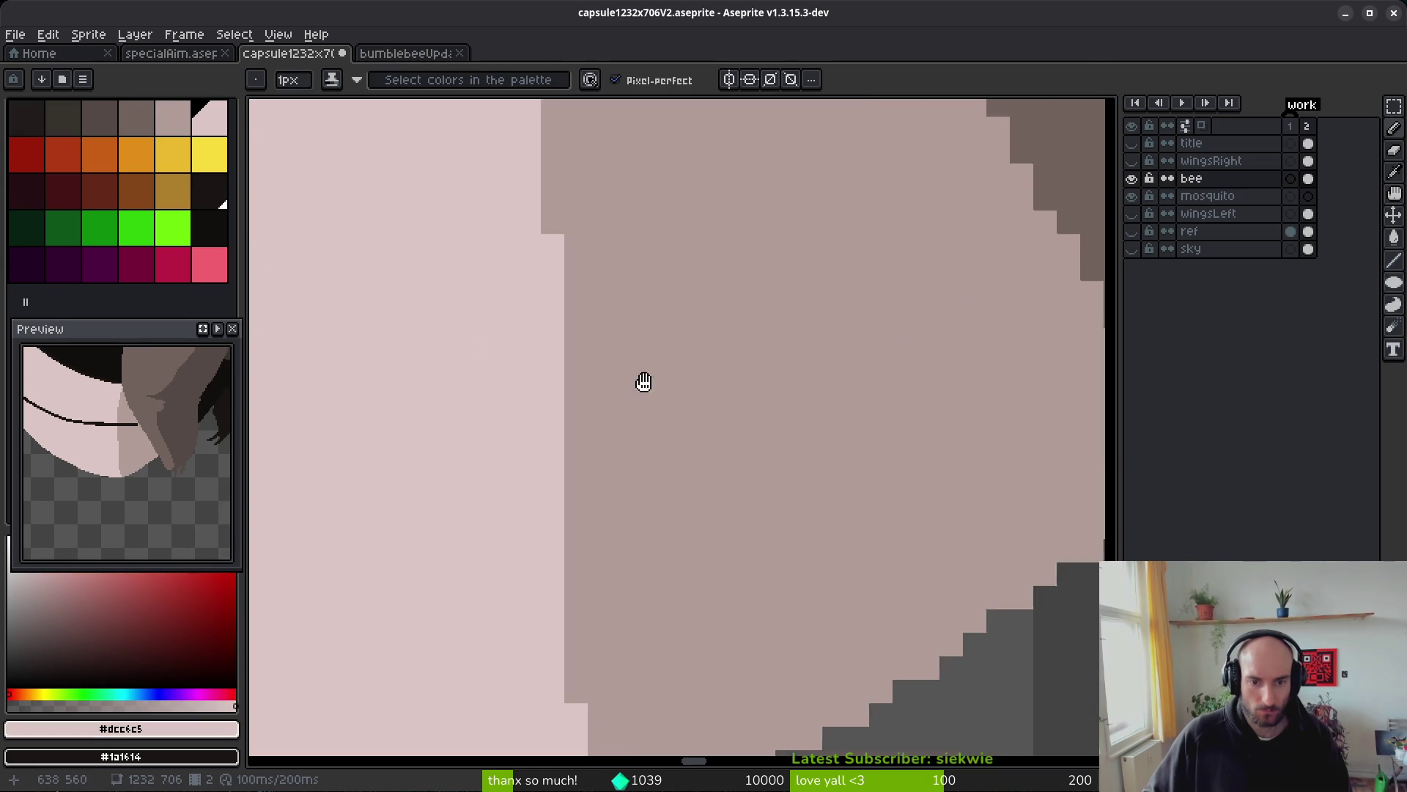
pyautogui.scroll(2, 638, 504)
pyautogui.click(592, 409)
pyautogui.moveTo(592, 399)
pyautogui.mouseDown()
pyautogui.moveTo(606, 612)
pyautogui.moveTo(645, 717)
pyautogui.moveTo(664, 720)
pyautogui.mouseUp()
# - Paint the shadow tone along the light/shadow boundary down the belly edge, filling the remaining light pixels
pyautogui.scroll(-3, 833, 610)
pyautogui.scroll(-2, 797, 529)
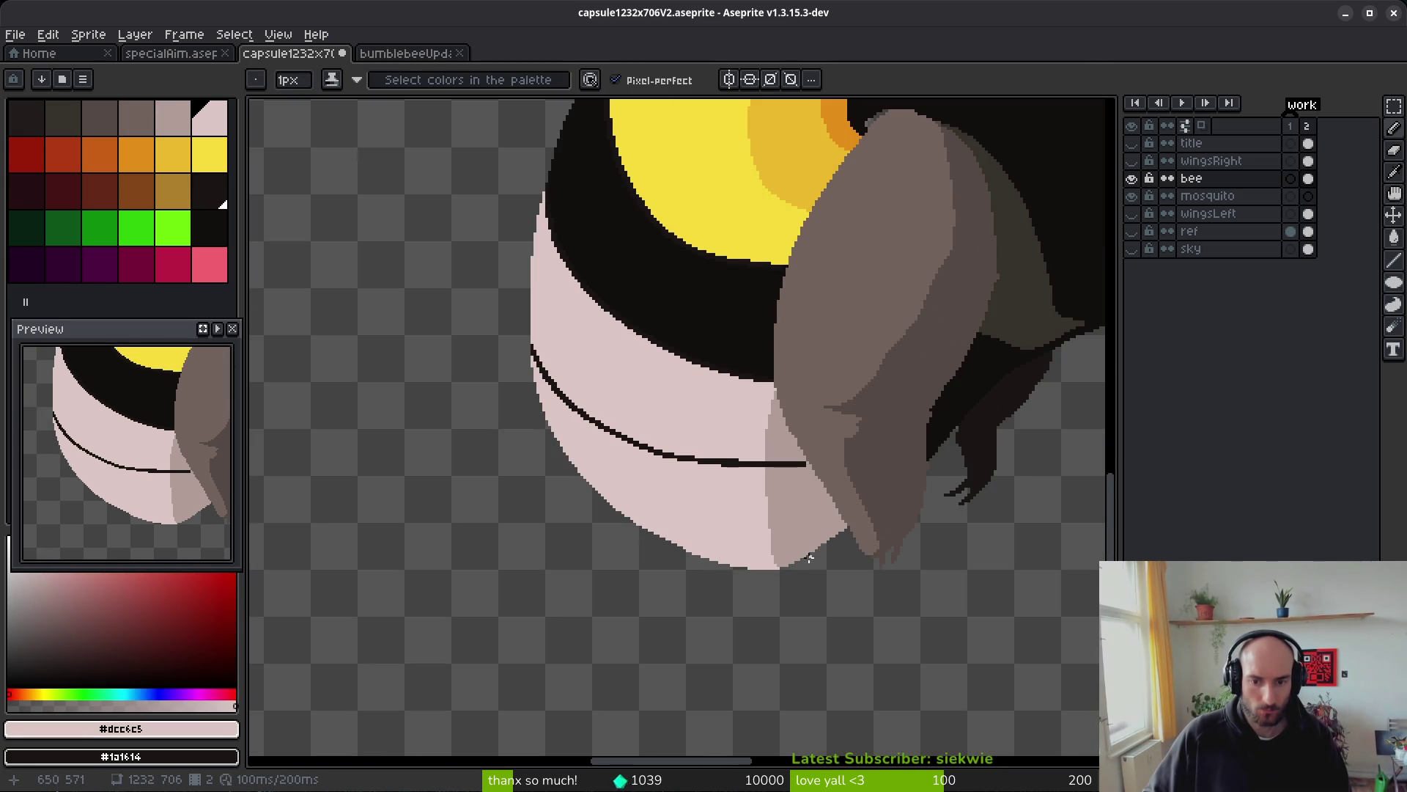
pyautogui.scroll(1, 654, 496)
pyautogui.scroll(-3, 654, 496)
pyautogui.scroll(4, 711, 480)
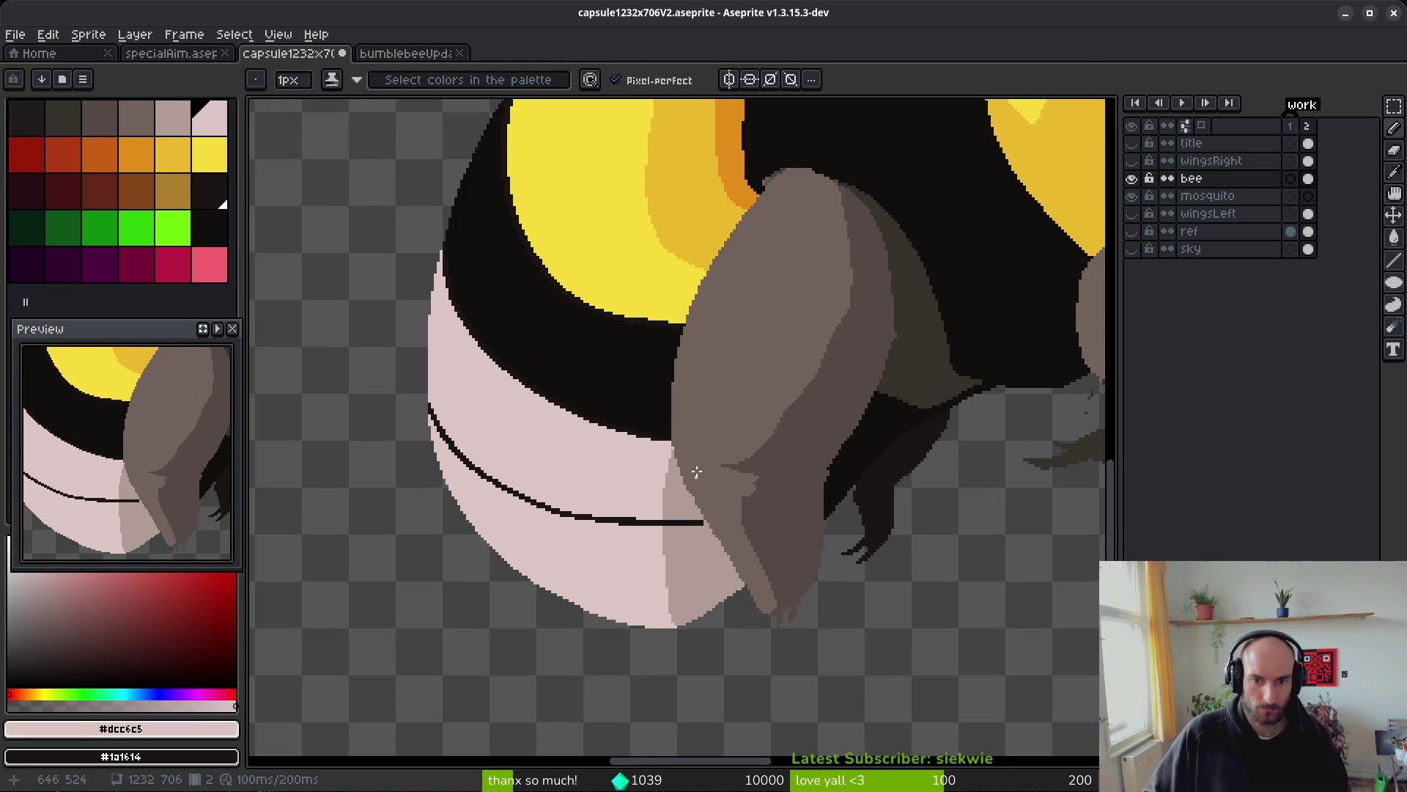
pyautogui.scroll(1, 675, 459)
pyautogui.scroll(2, 631, 525)
pyautogui.scroll(-3, 671, 549)
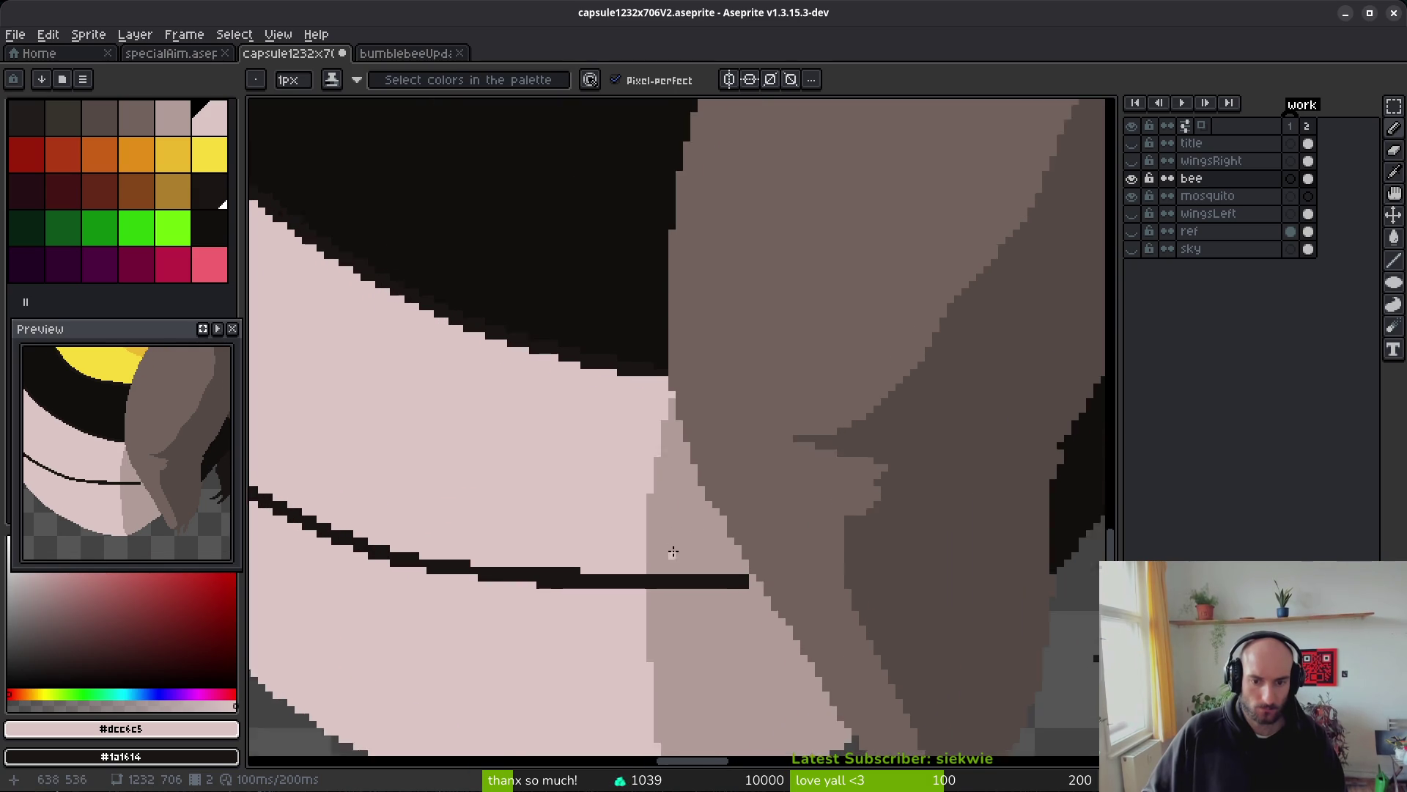
pyautogui.keyDown('alt'); pyautogui.click(679, 513); pyautogui.keyUp('alt')
pyautogui.scroll(2, 640, 449)
pyautogui.scroll(-2, 641, 449)
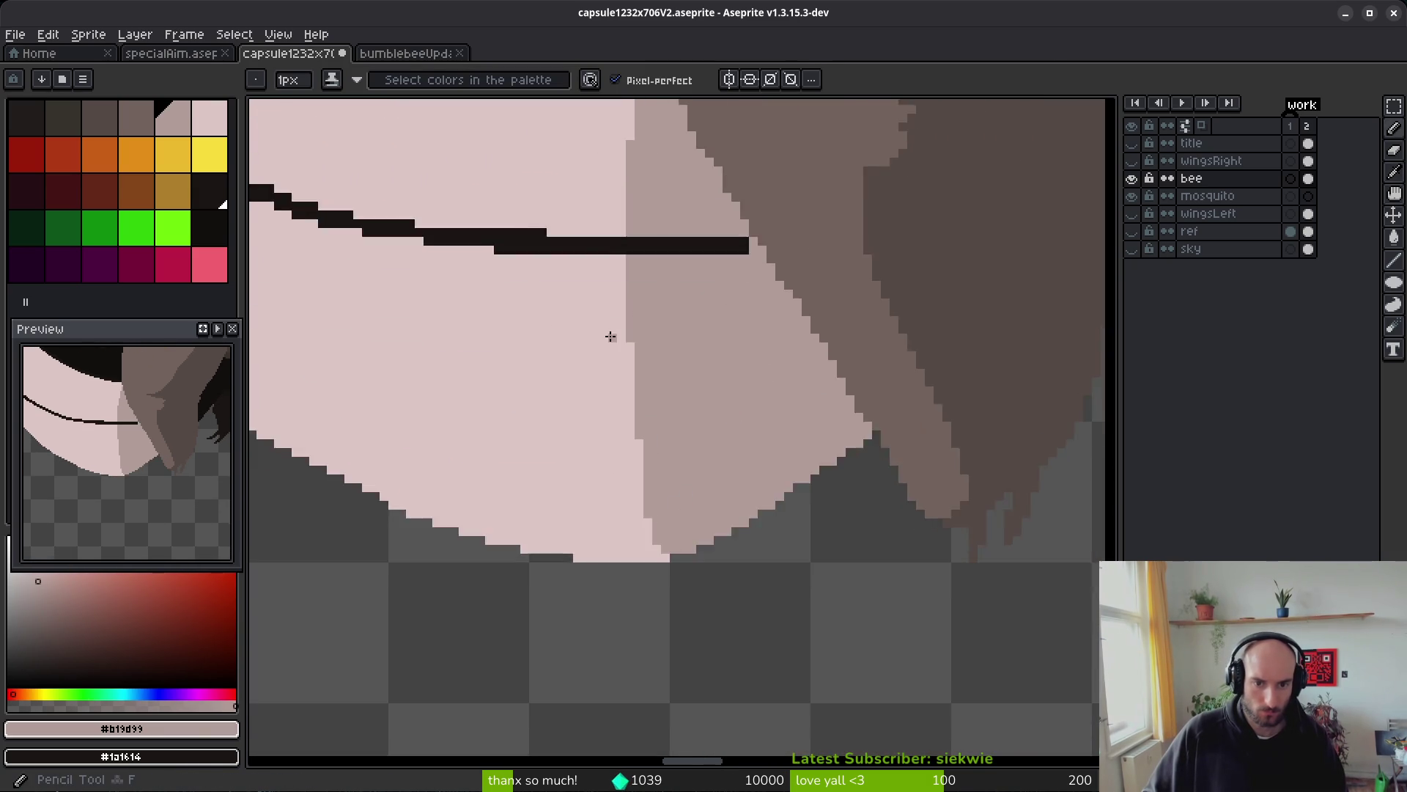
pyautogui.scroll(2, 609, 336)
pyautogui.moveTo(629, 184); pyautogui.dragTo(649, 436)
pyautogui.moveTo(613, 182)
pyautogui.mouseDown()
pyautogui.moveTo(658, 668)
pyautogui.moveTo(697, 485)
pyautogui.moveTo(667, 544)
pyautogui.mouseUp()
pyautogui.keyDown('alt'); pyautogui.click(663, 543); pyautogui.keyUp('alt')
pyautogui.scroll(3, 723, 577)
pyautogui.keyDown('alt'); pyautogui.click(655, 540); pyautogui.keyUp('alt')
pyautogui.click(656, 540)
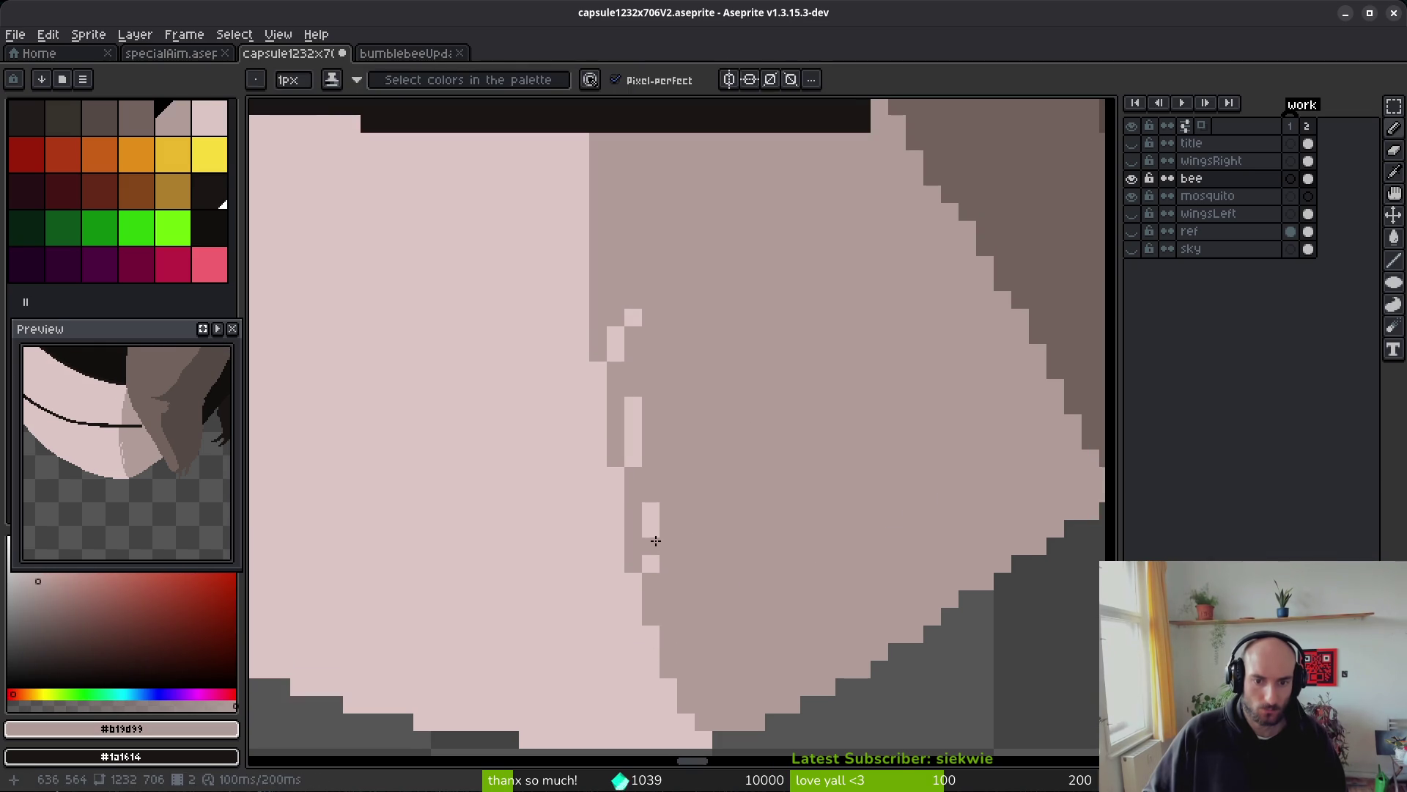
pyautogui.click(651, 560)
pyautogui.press('g')
pyautogui.click(634, 440)
# - Sample the light pink and try filling the shadow with it, then undo and return to the Pencil
pyautogui.scroll(-3, 745, 381)
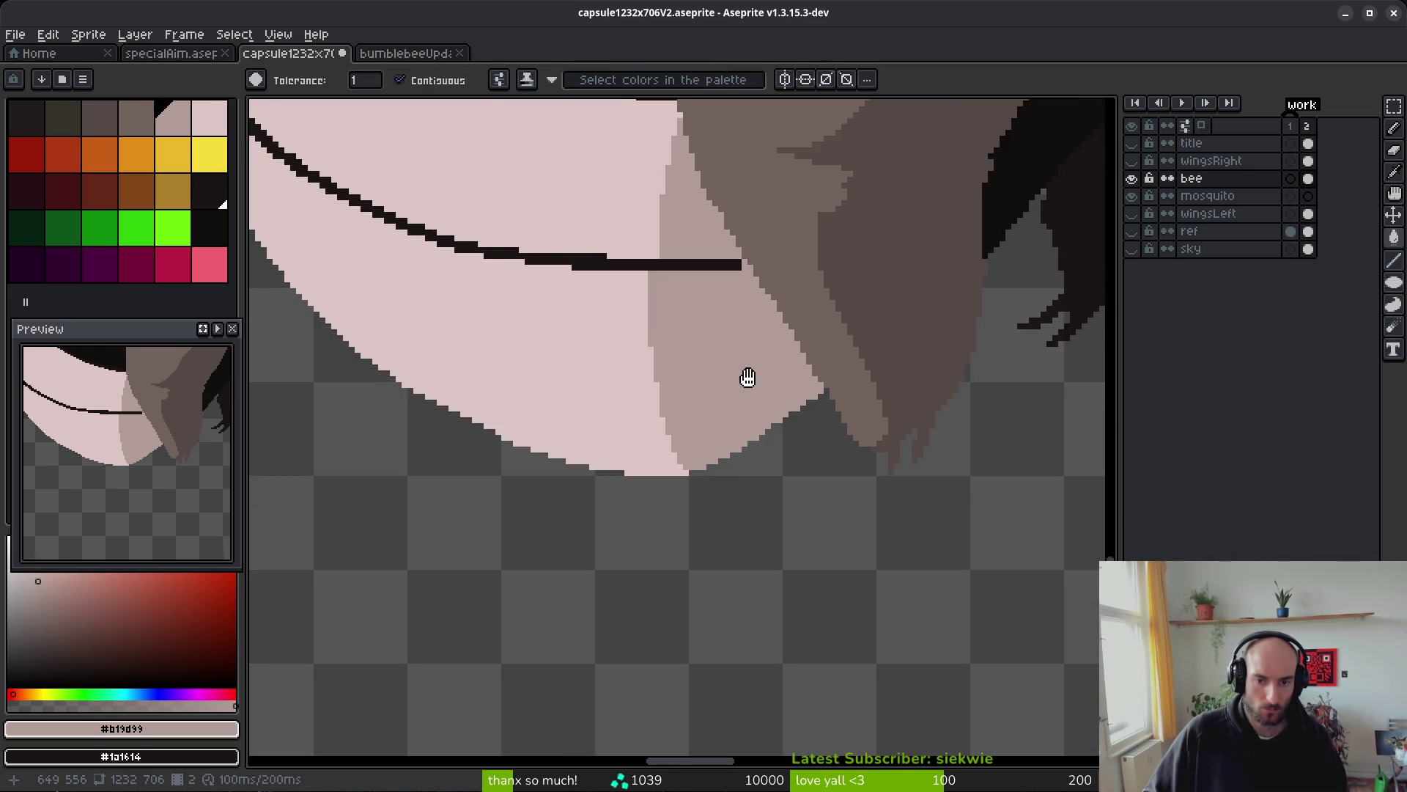
pyautogui.scroll(2, 695, 466)
pyautogui.keyDown('alt'); pyautogui.click(606, 524); pyautogui.keyUp('alt')
pyautogui.scroll(2, 638, 520)
pyautogui.scroll(1, 638, 520)
pyautogui.click(684, 515)
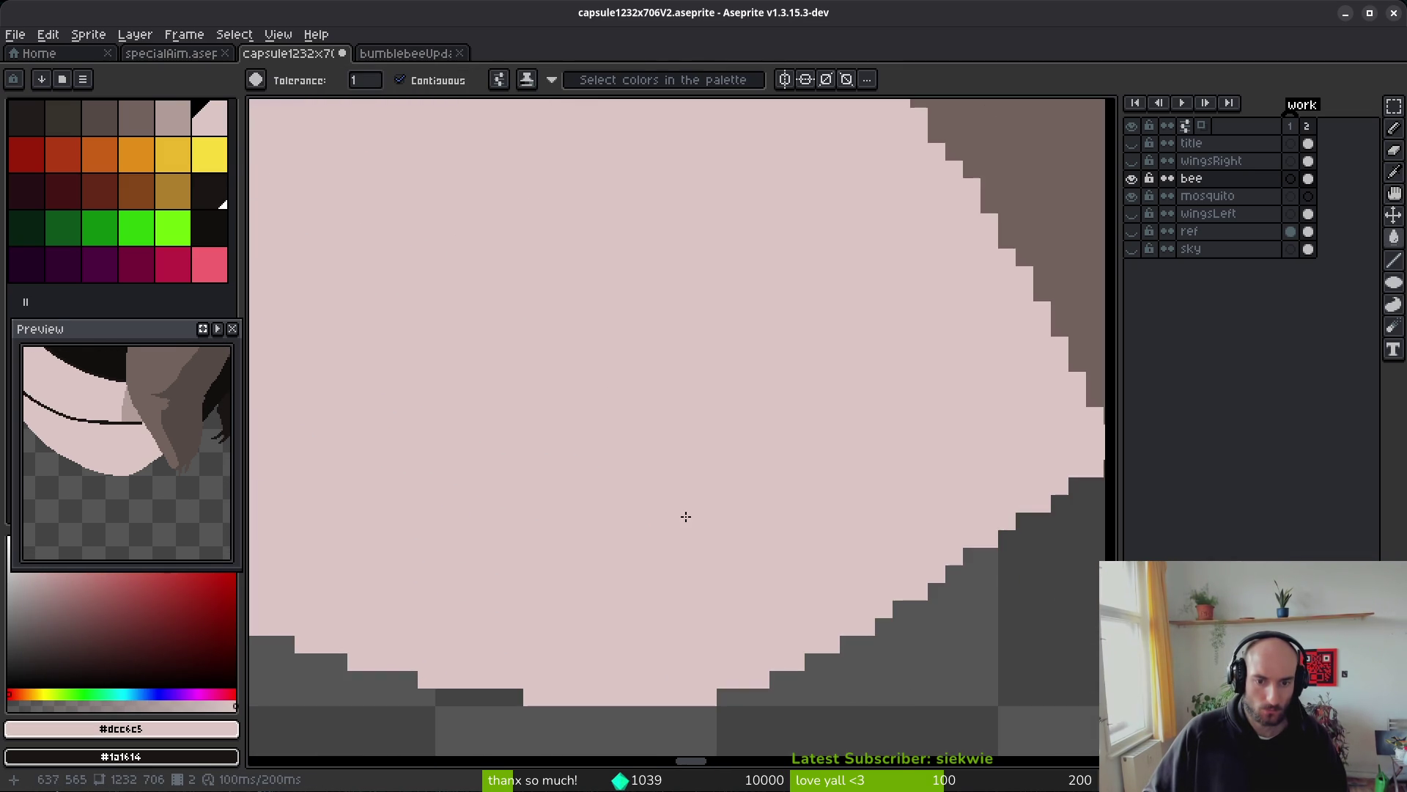
pyautogui.hotkey('ctrl', 'z')
pyautogui.press('b')
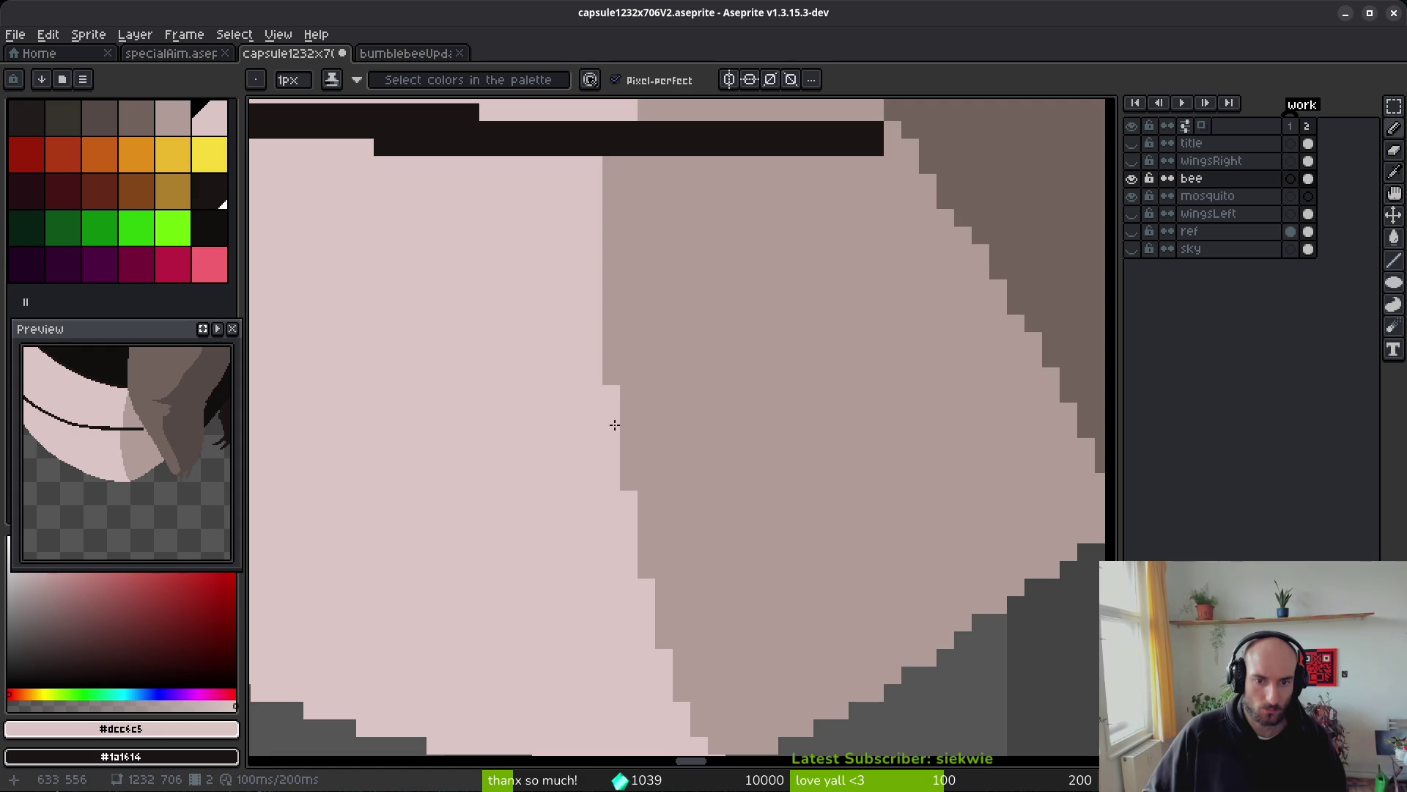
# - Widen the pinkish shadow down its left edge and fill the gap pixels
pyautogui.scroll(5, 755, 512)
pyautogui.keyDown('alt'); pyautogui.click(682, 477); pyautogui.keyUp('alt')
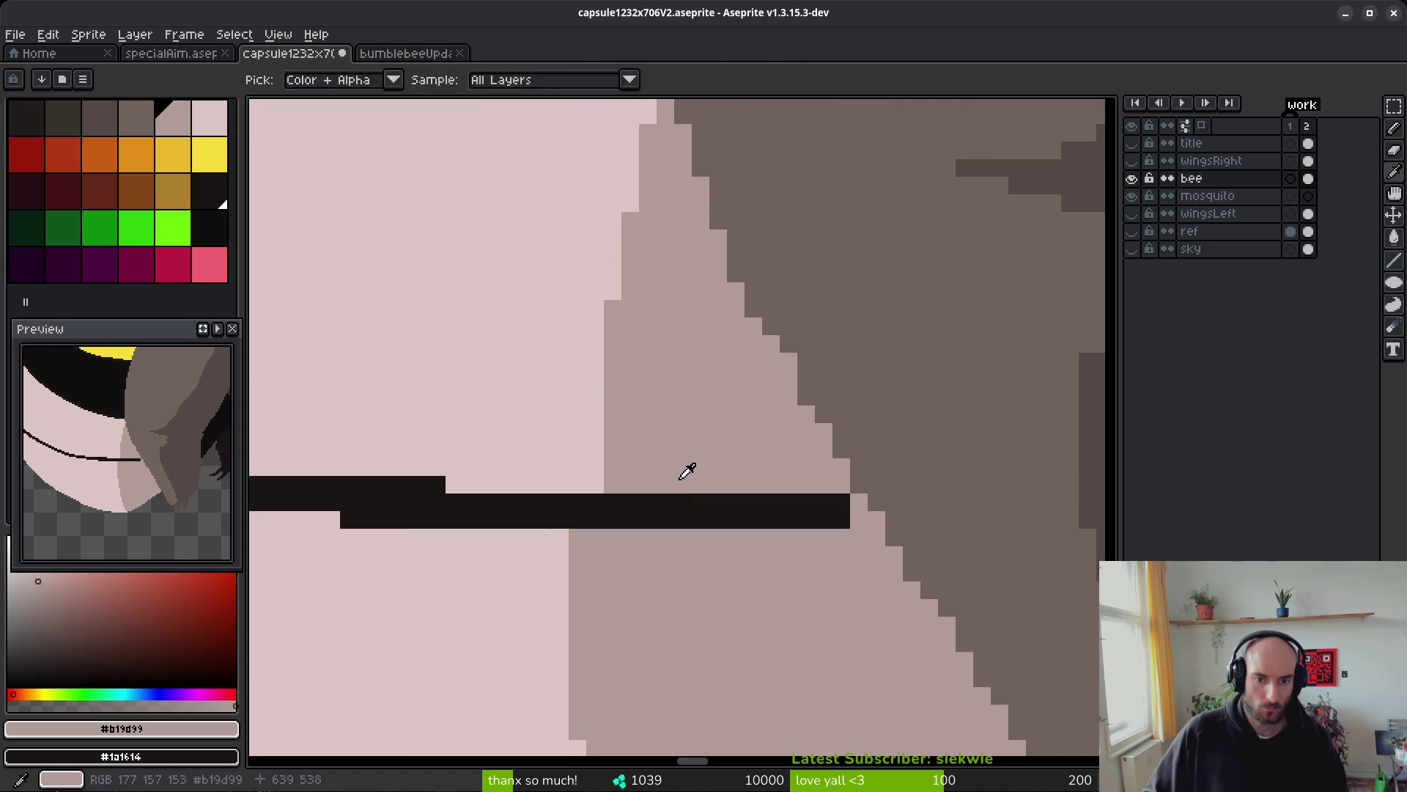
pyautogui.moveTo(576, 379)
pyautogui.mouseDown()
pyautogui.moveTo(576, 520)
pyautogui.moveTo(576, 390)
pyautogui.mouseUp()
pyautogui.hotkey('ctrl', 'z')
pyautogui.click(594, 378)
pyautogui.scroll(3, 652, 571)
pyautogui.moveTo(660, 266)
pyautogui.mouseDown()
pyautogui.moveTo(606, 393)
pyautogui.moveTo(592, 620)
pyautogui.mouseUp()
pyautogui.click(628, 401)
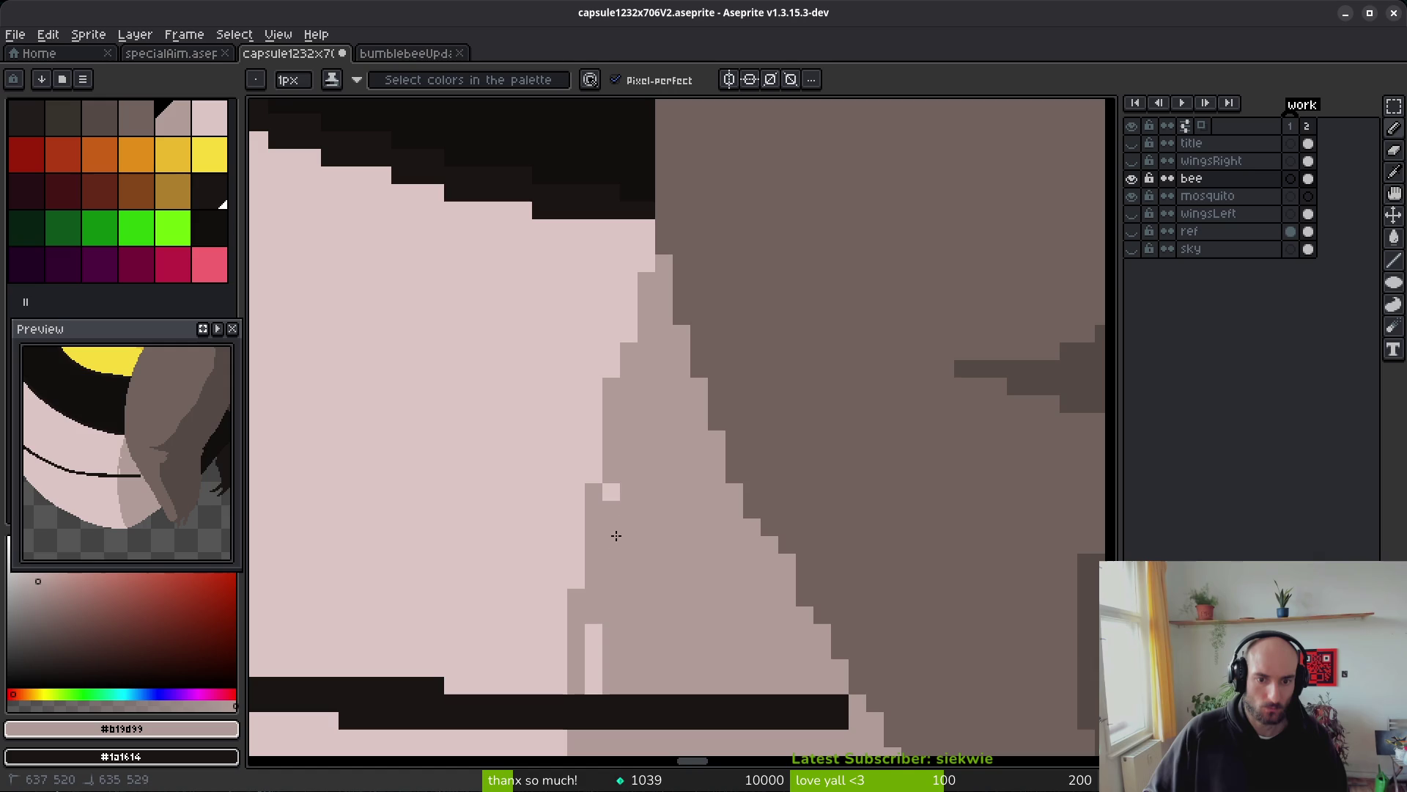
pyautogui.scroll(-2, 609, 584)
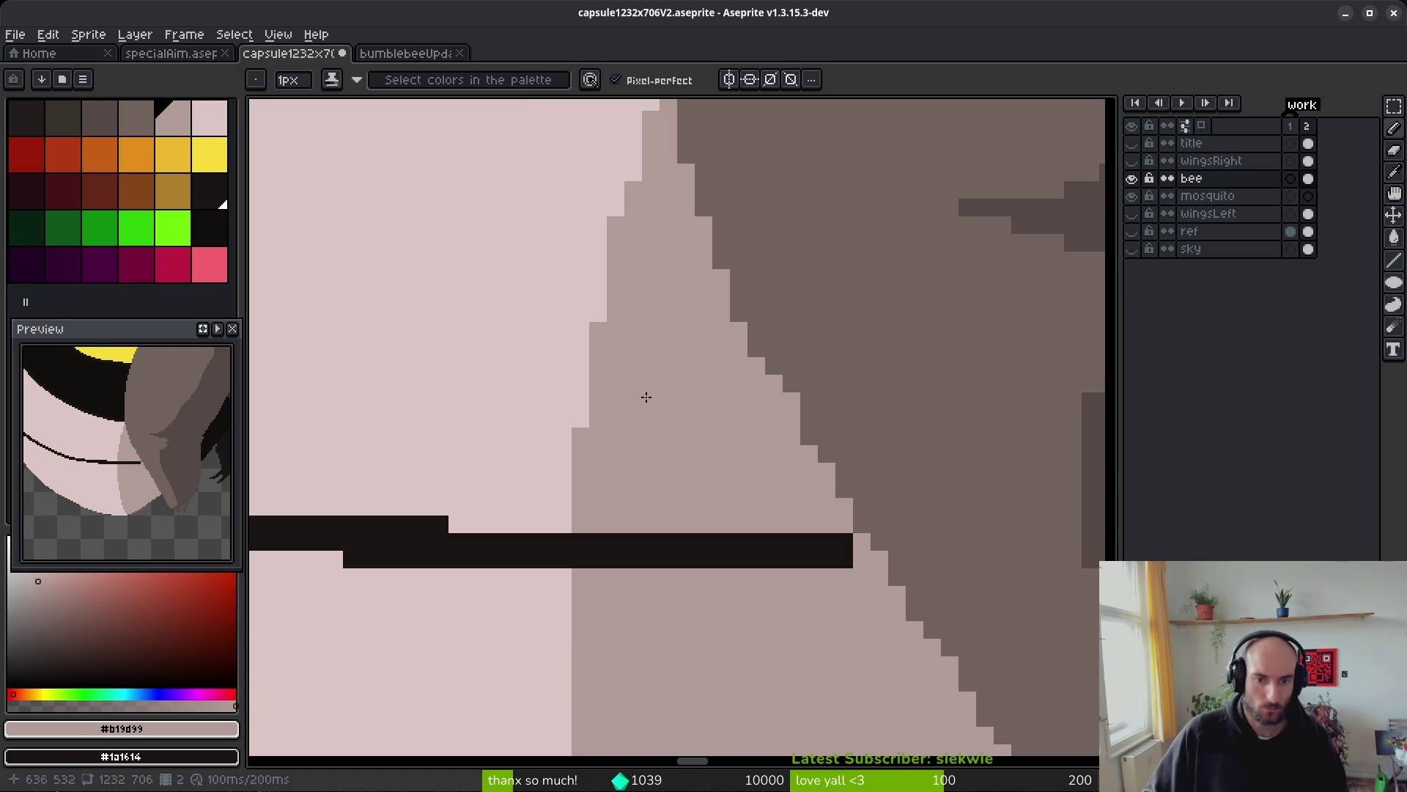
pyautogui.scroll(3, 645, 396)
# - Paint stray shadow steps light pink and smooth the abdomen's lower outline
pyautogui.keyDown('alt'); pyautogui.click(569, 398); pyautogui.keyUp('alt')
pyautogui.click(604, 455)
pyautogui.click(604, 441)
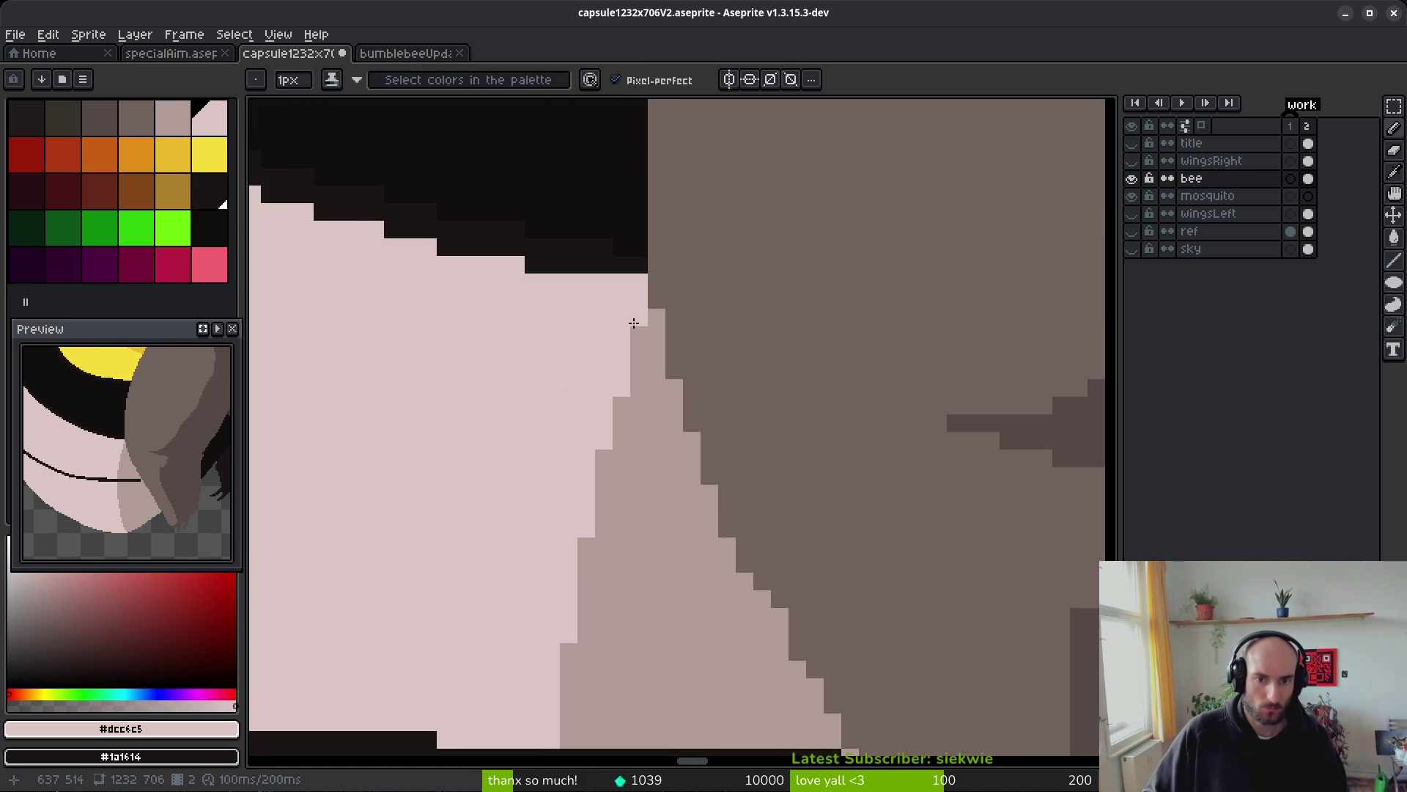
pyautogui.click(585, 564)
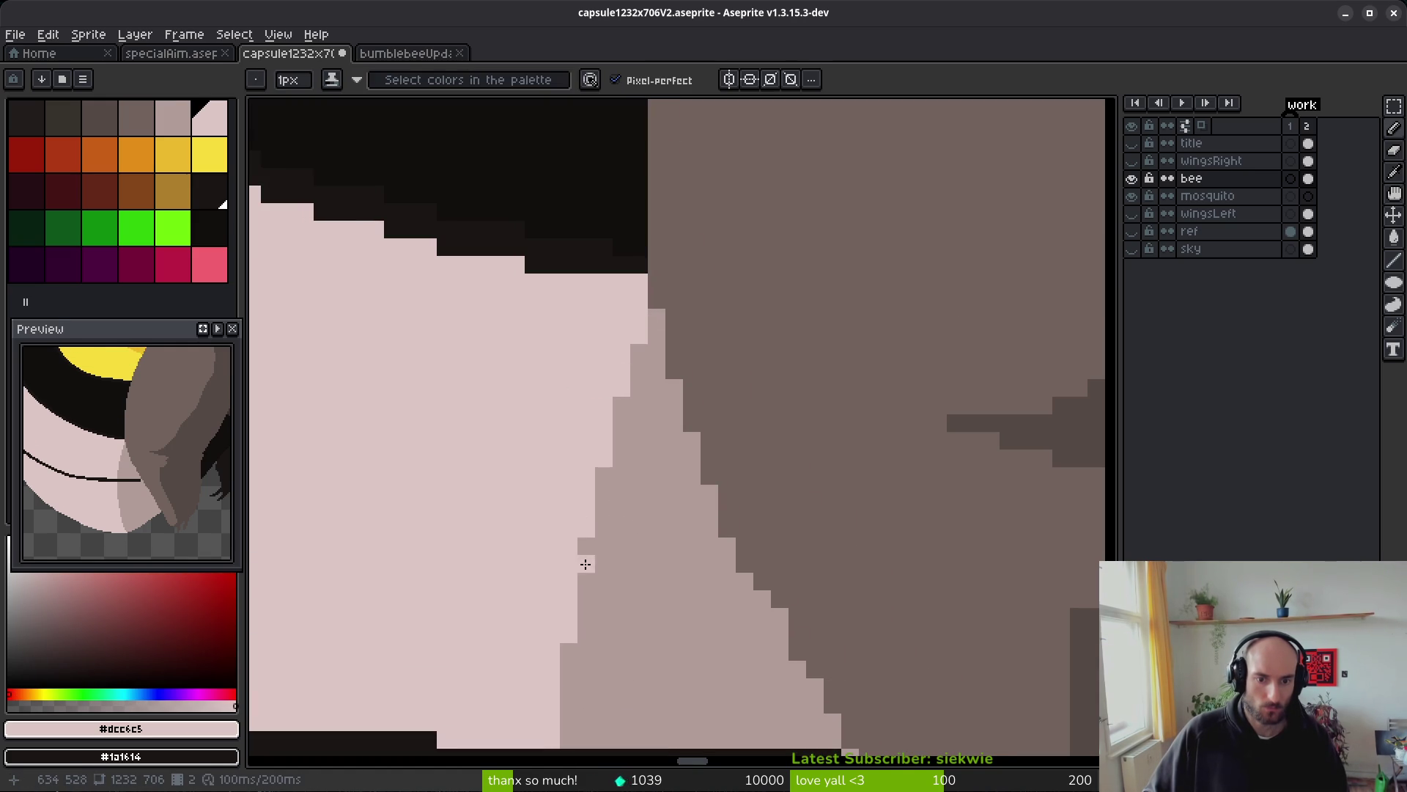
pyautogui.scroll(-2, 645, 518)
pyautogui.scroll(2, 660, 553)
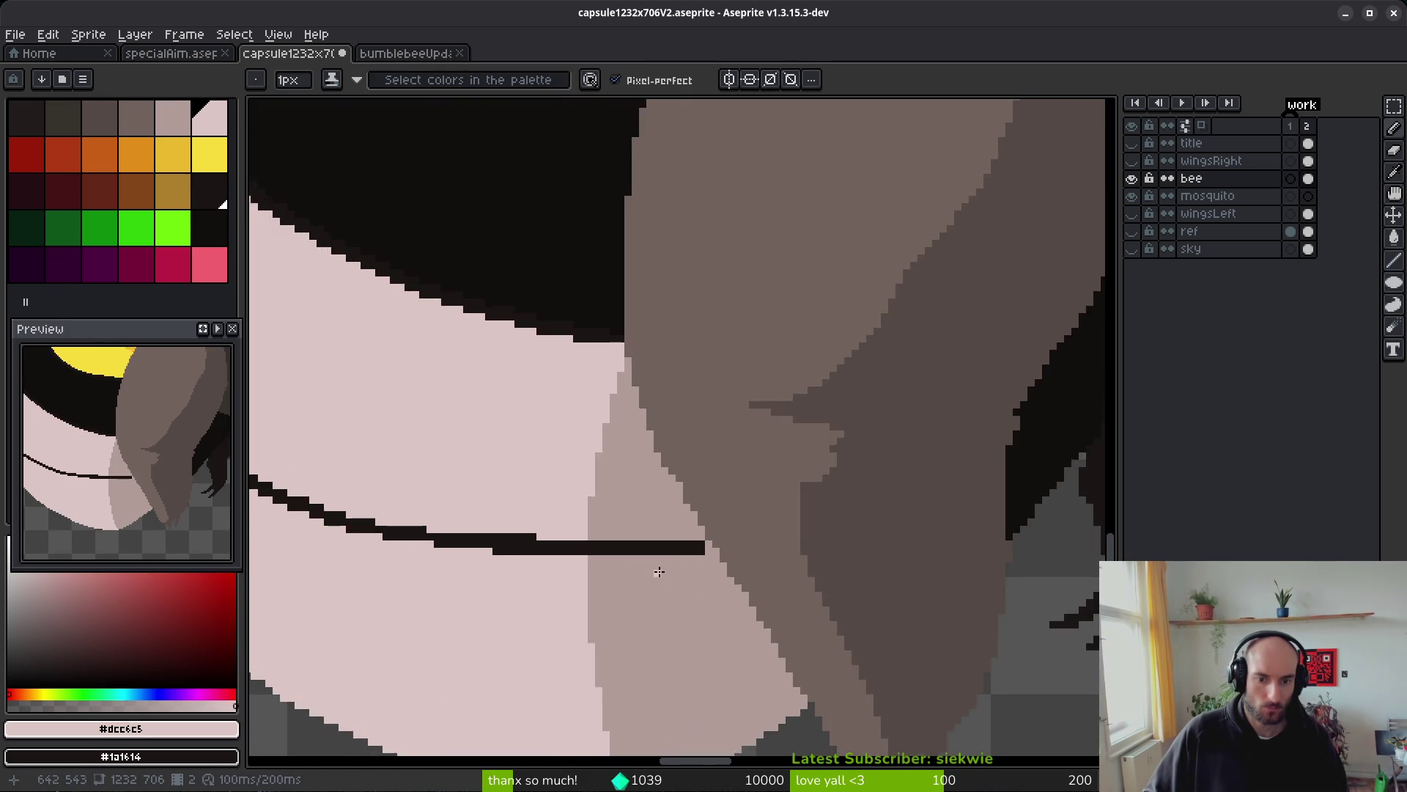
pyautogui.scroll(1, 584, 520)
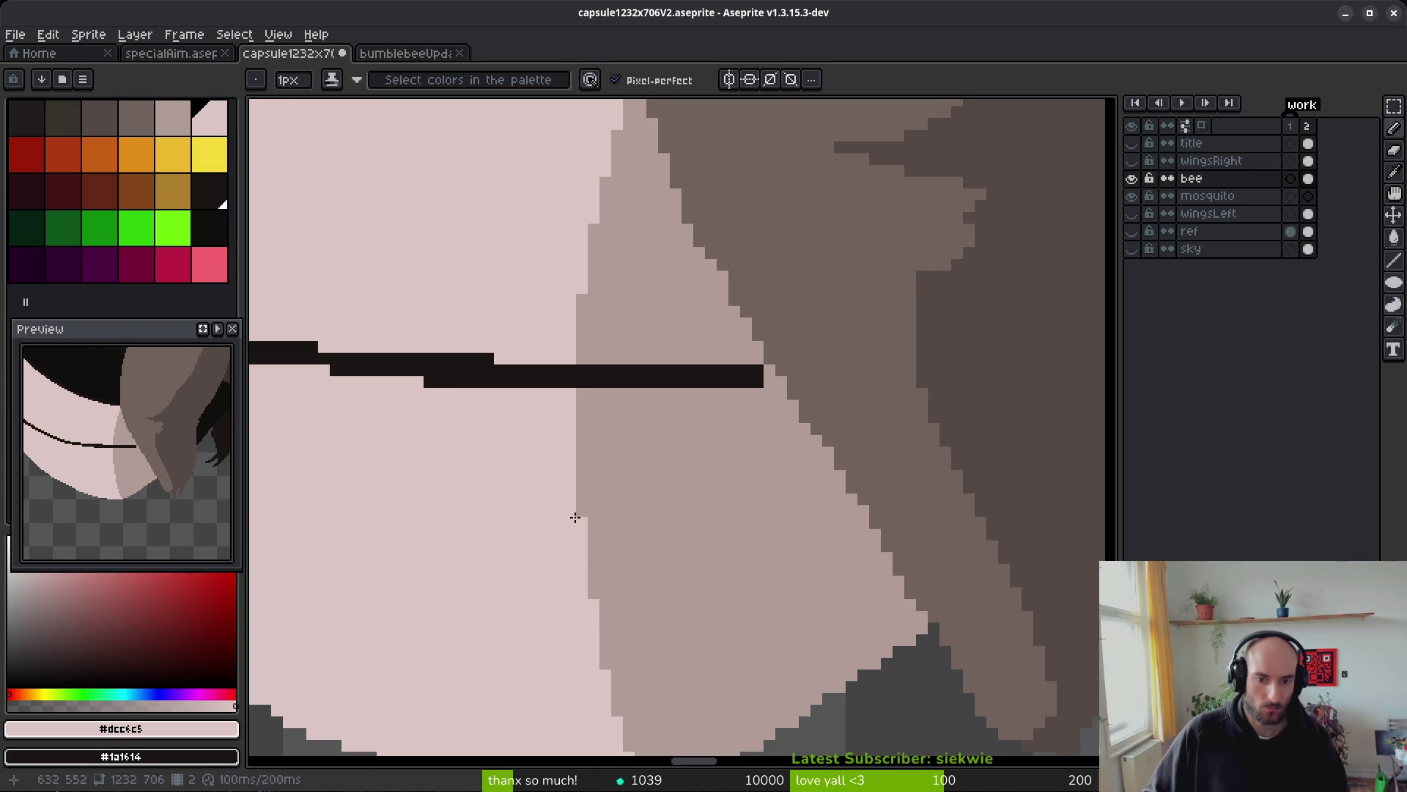
pyautogui.scroll(-2, 673, 573)
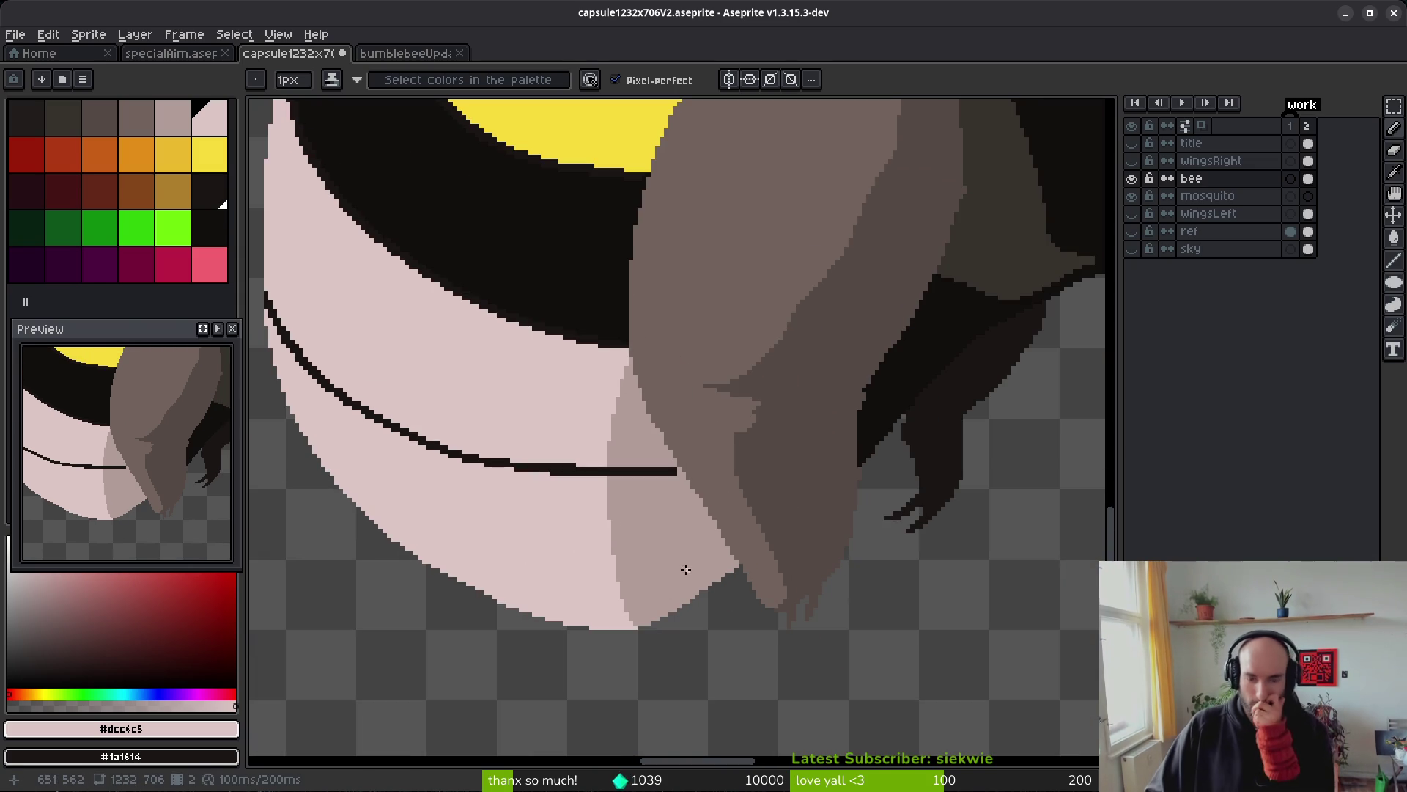
pyautogui.scroll(-2, 629, 513)
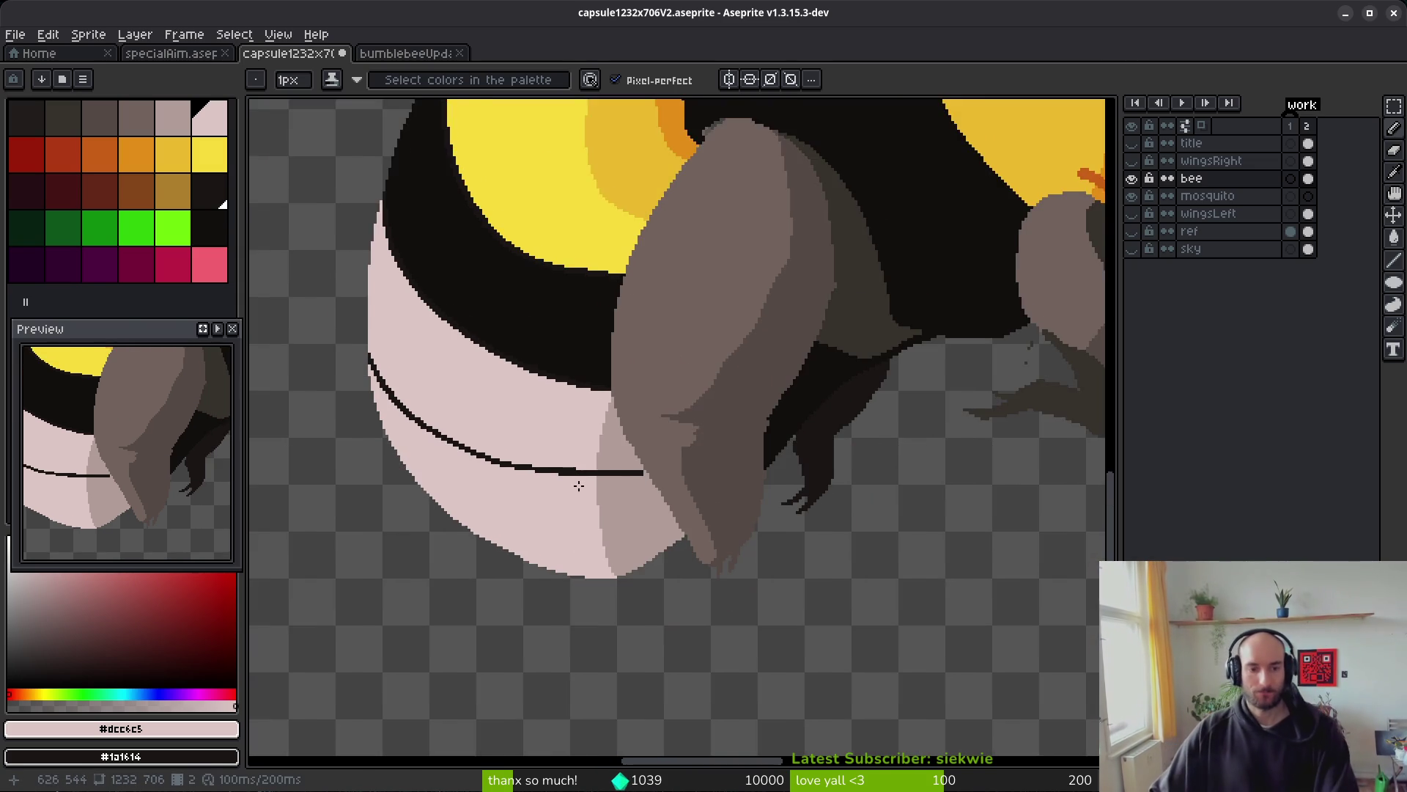
pyautogui.scroll(4, 746, 416)
pyautogui.scroll(2, 746, 417)
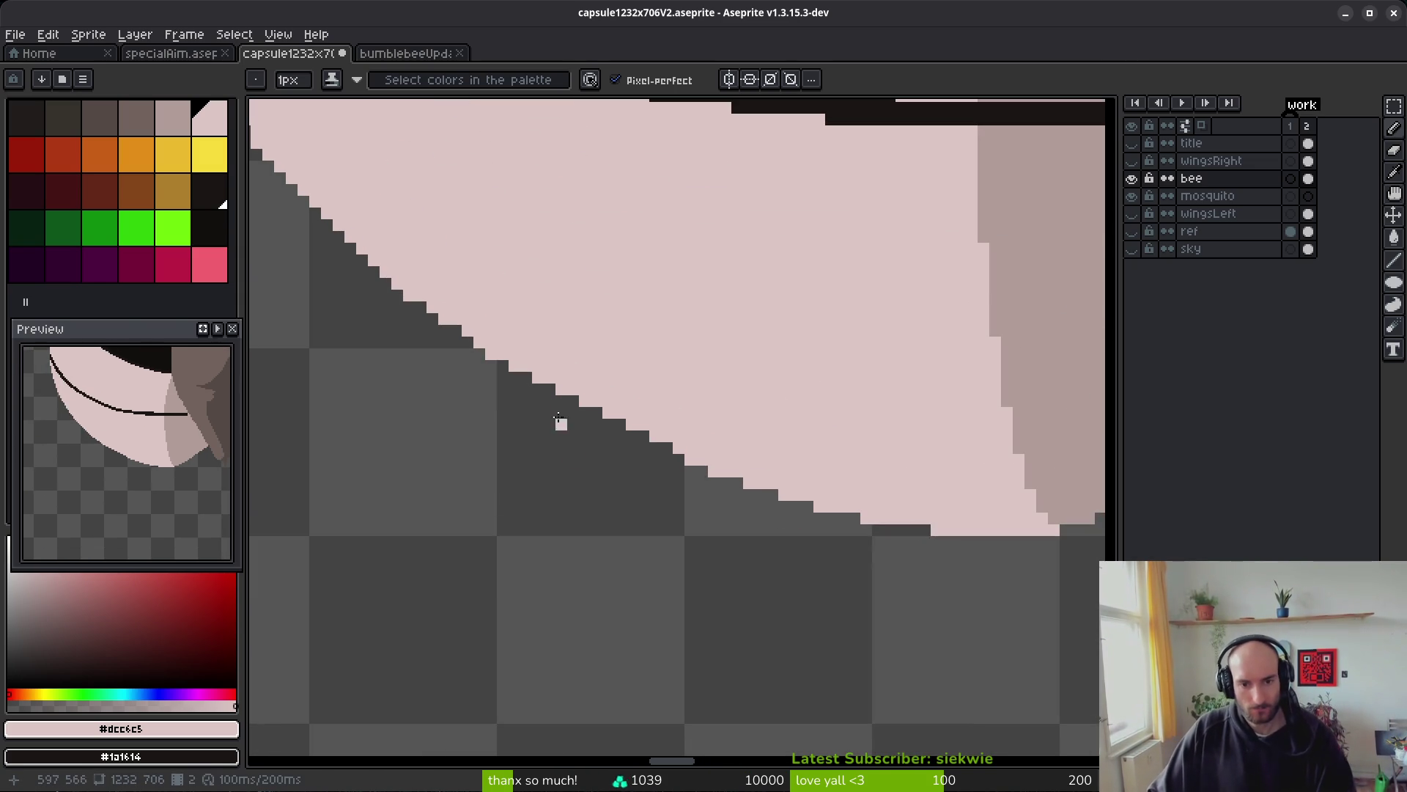
pyautogui.moveTo(497, 353); pyautogui.dragTo(517, 368)
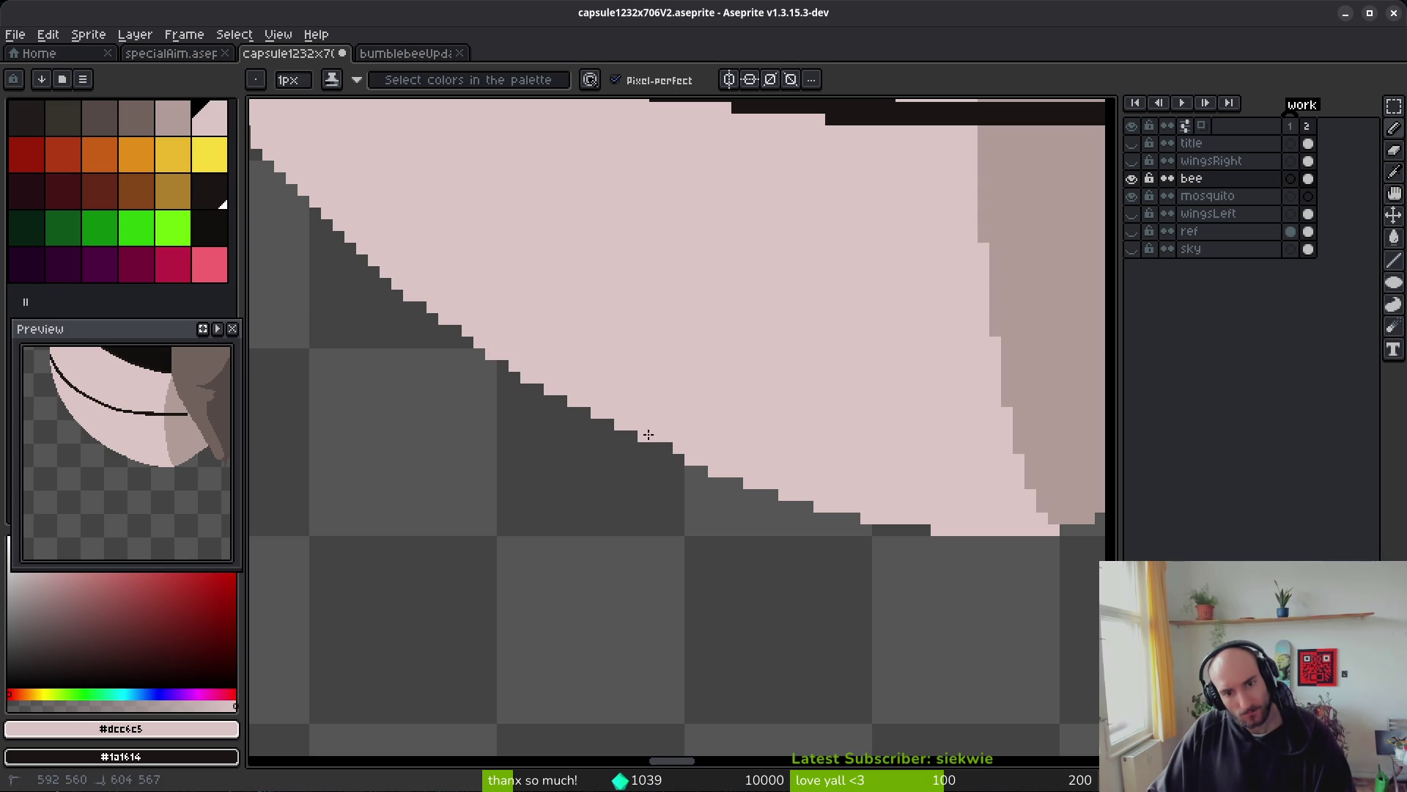
# - Fill the jagged shadow edge near the wing tip with the shadow colour
pyautogui.scroll(-2, 663, 445)
pyautogui.moveTo(763, 433); pyautogui.dragTo(754, 440)
pyautogui.scroll(-1, 754, 440)
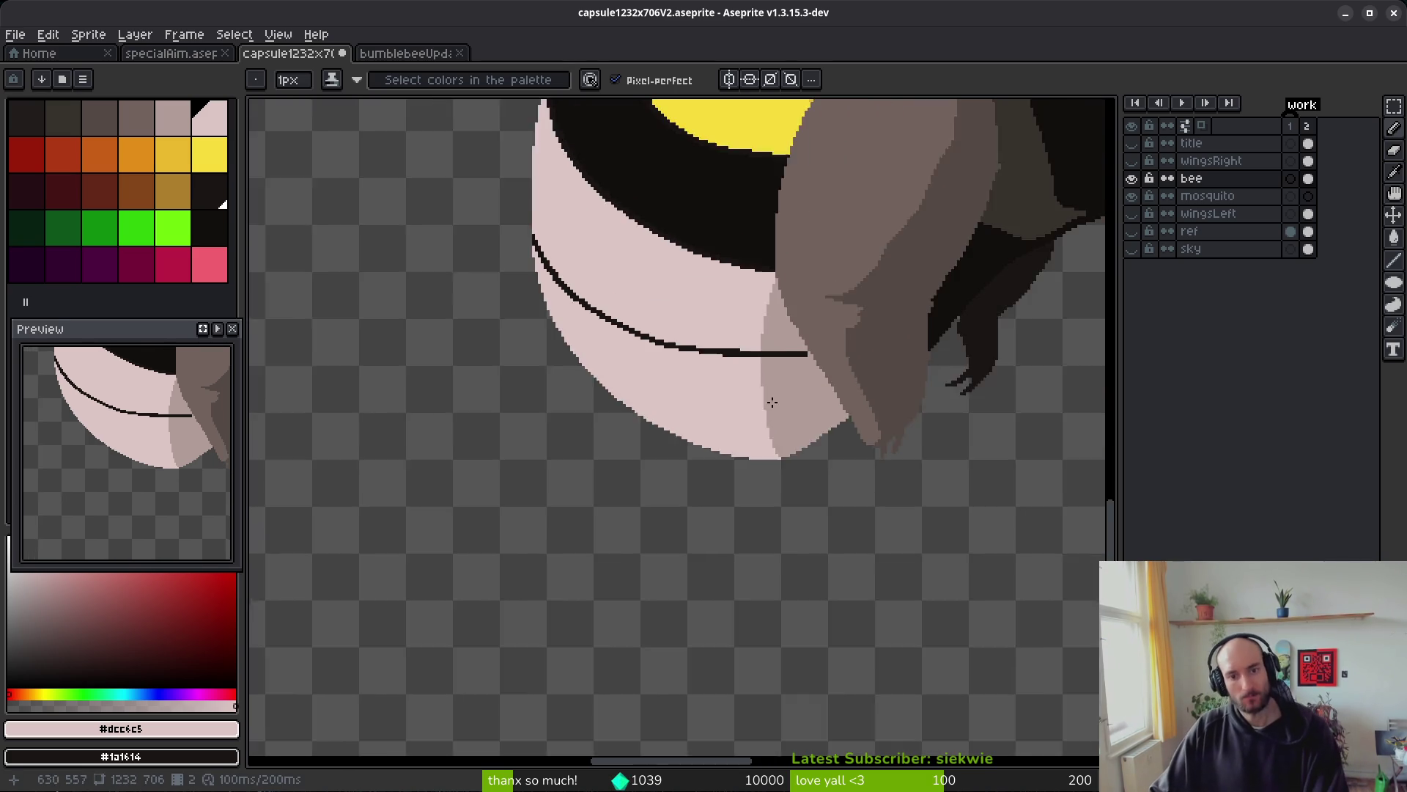
pyautogui.scroll(1, 773, 408)
pyautogui.scroll(6, 772, 408)
pyautogui.keyDown('alt'); pyautogui.click(766, 433); pyautogui.keyUp('alt')
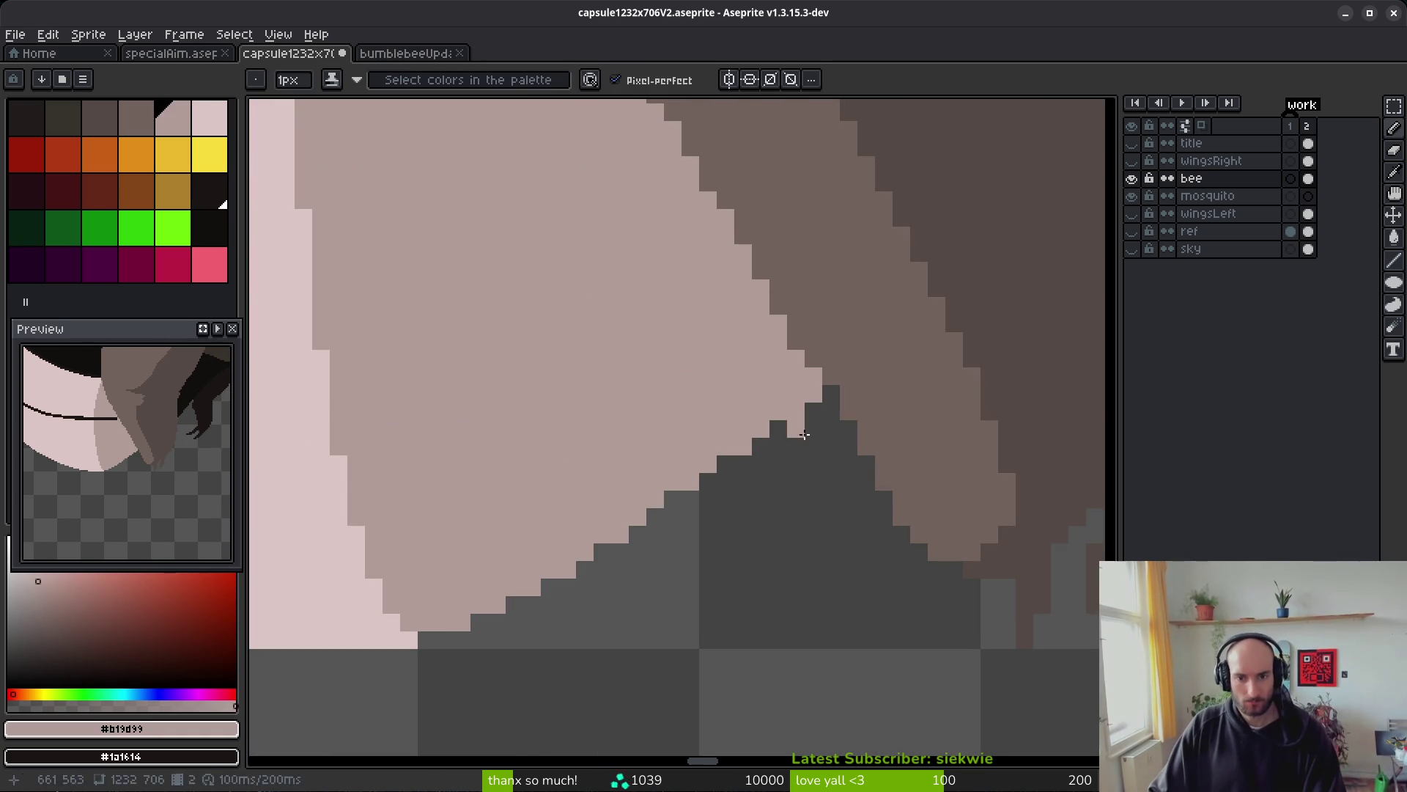
pyautogui.moveTo(783, 423); pyautogui.dragTo(698, 496)
pyautogui.moveTo(579, 569); pyautogui.dragTo(606, 550)
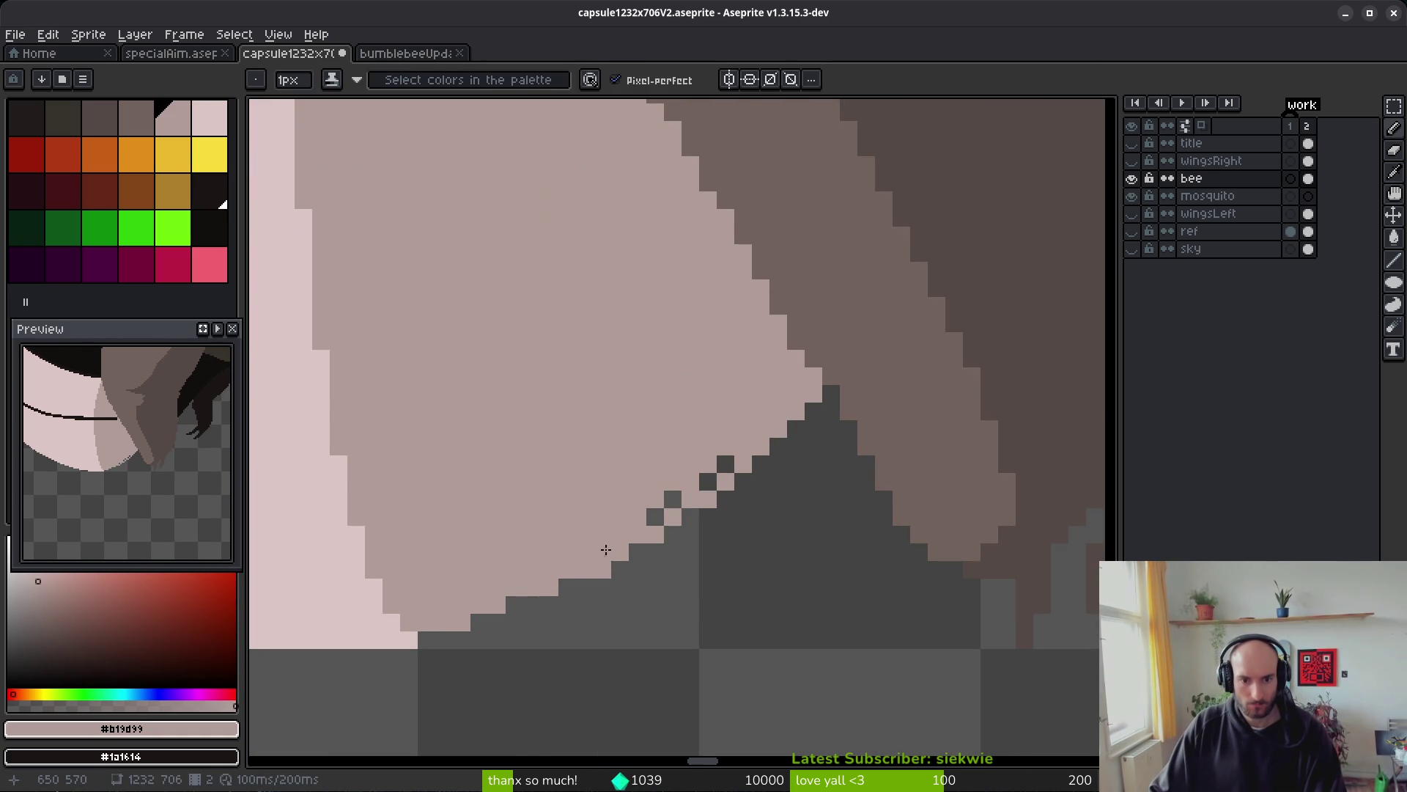
pyautogui.click(708, 481)
# - Erase the stray pixels and staircase below the shadow edge with the Eraser
pyautogui.press('e')
pyautogui.click(708, 499)
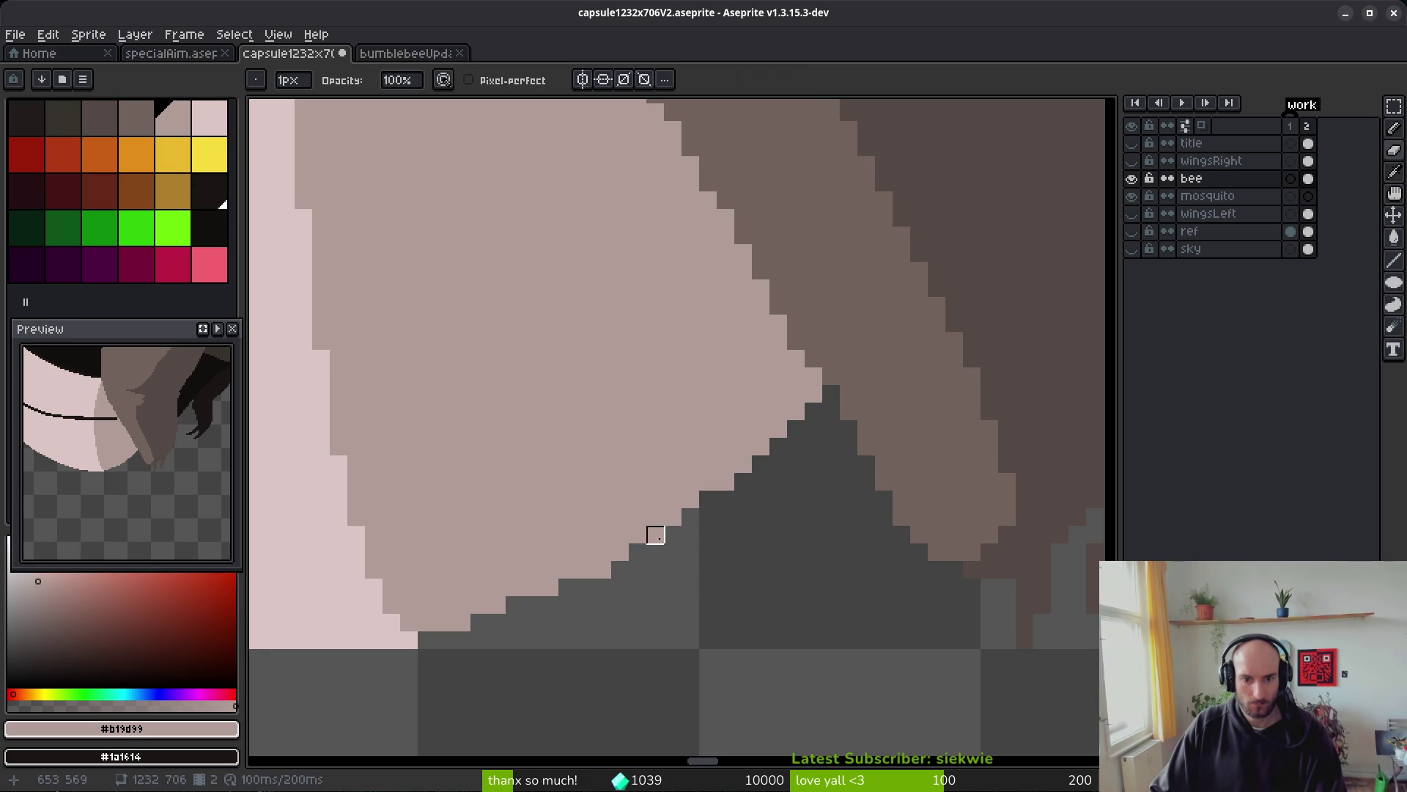
pyautogui.scroll(-4, 533, 640)
pyautogui.scroll(5, 584, 610)
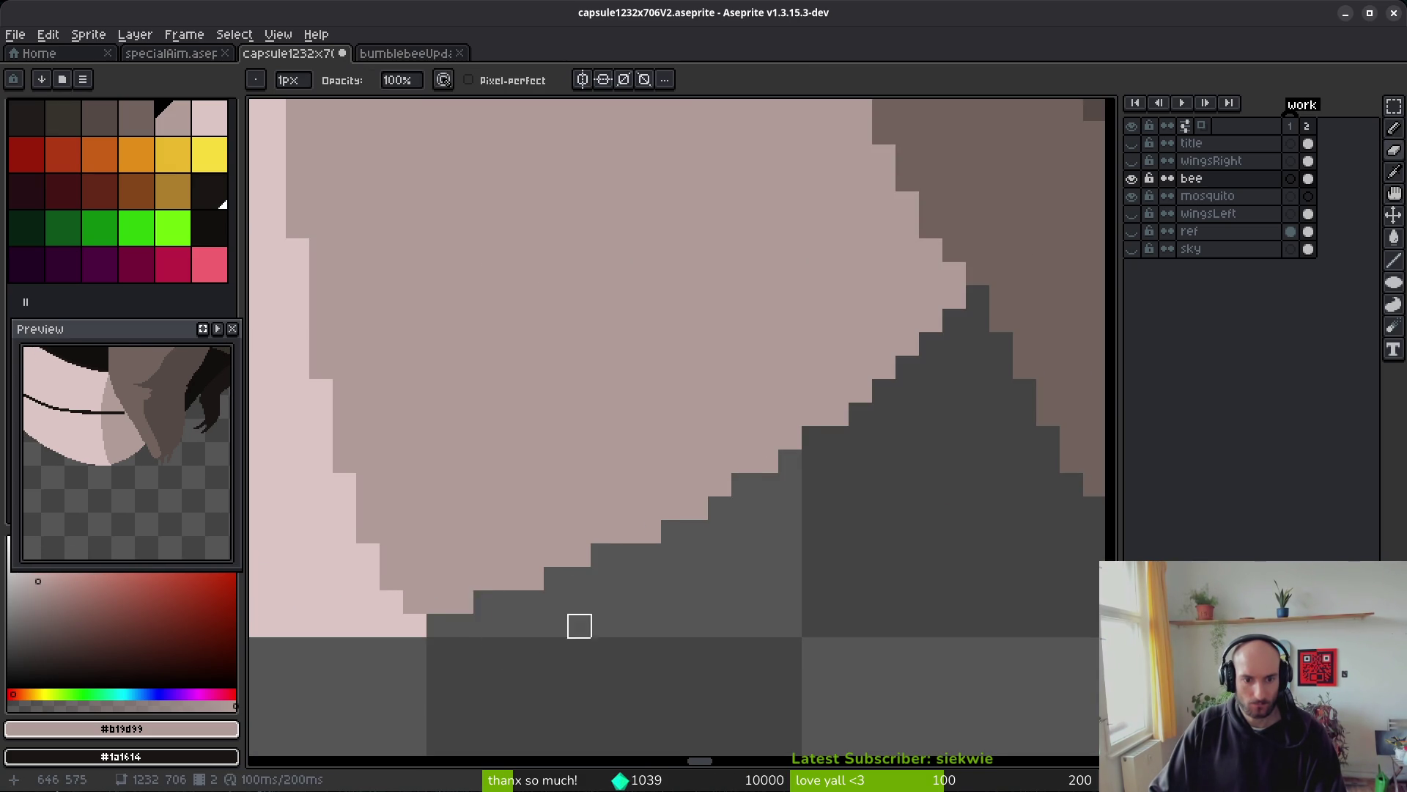
pyautogui.scroll(-3, 579, 626)
pyautogui.scroll(2, 557, 638)
pyautogui.scroll(2, 543, 503)
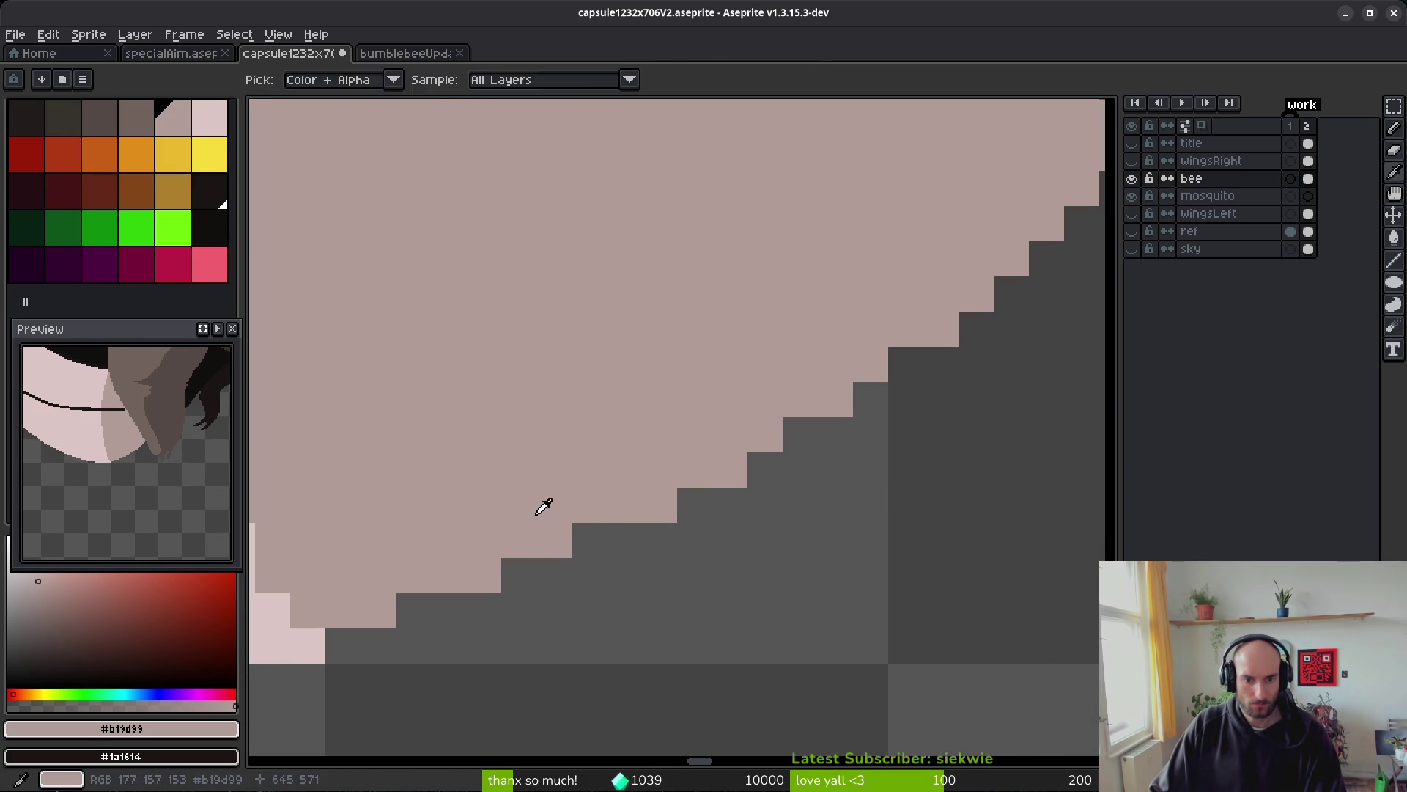
pyautogui.press('b')
pyautogui.scroll(-3, 878, 534)
pyautogui.scroll(-1, 807, 543)
pyautogui.scroll(-1, 721, 571)
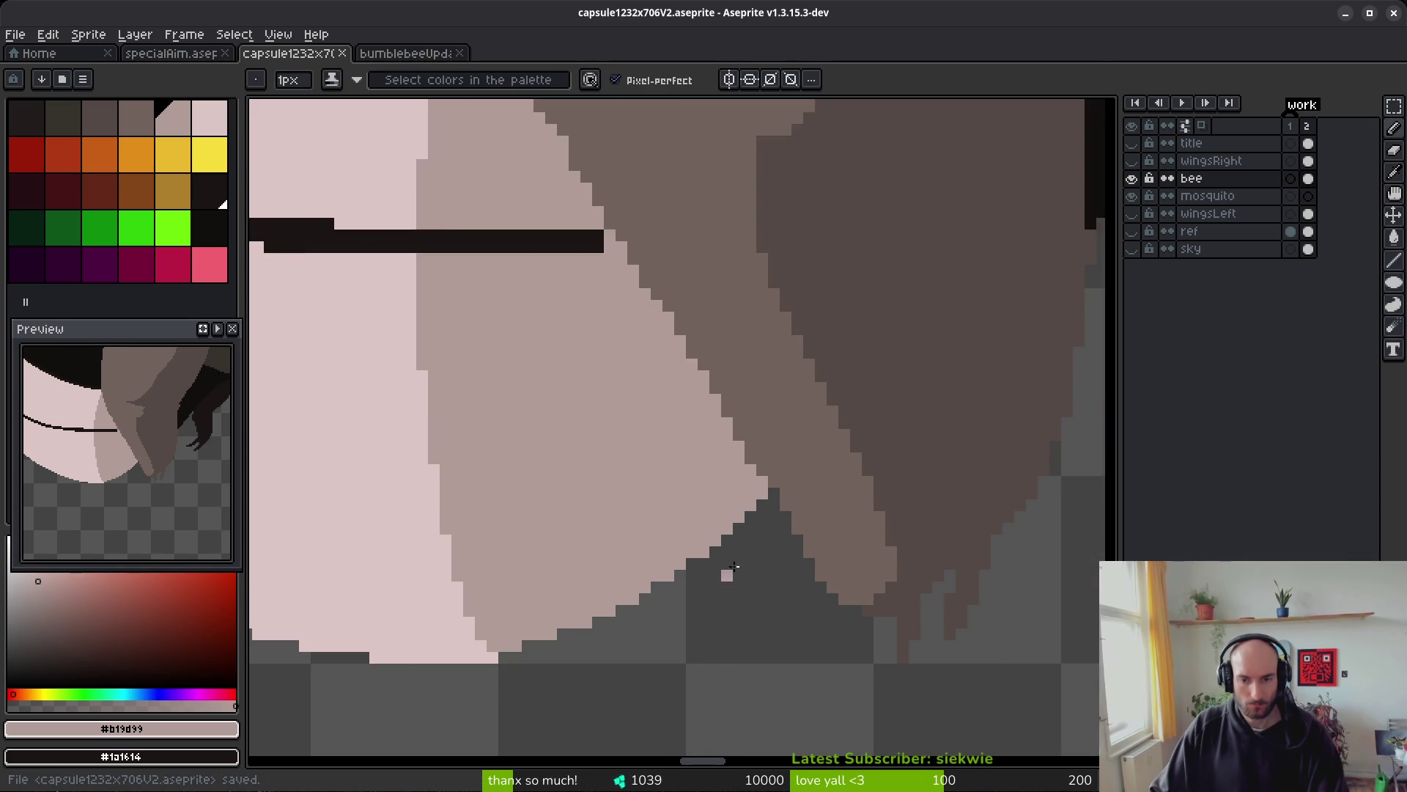
pyautogui.scroll(5, 815, 370)
pyautogui.press('e')
pyautogui.moveTo(785, 408); pyautogui.dragTo(645, 550)
pyautogui.scroll(-5, 821, 585)
pyautogui.scroll(3, 842, 574)
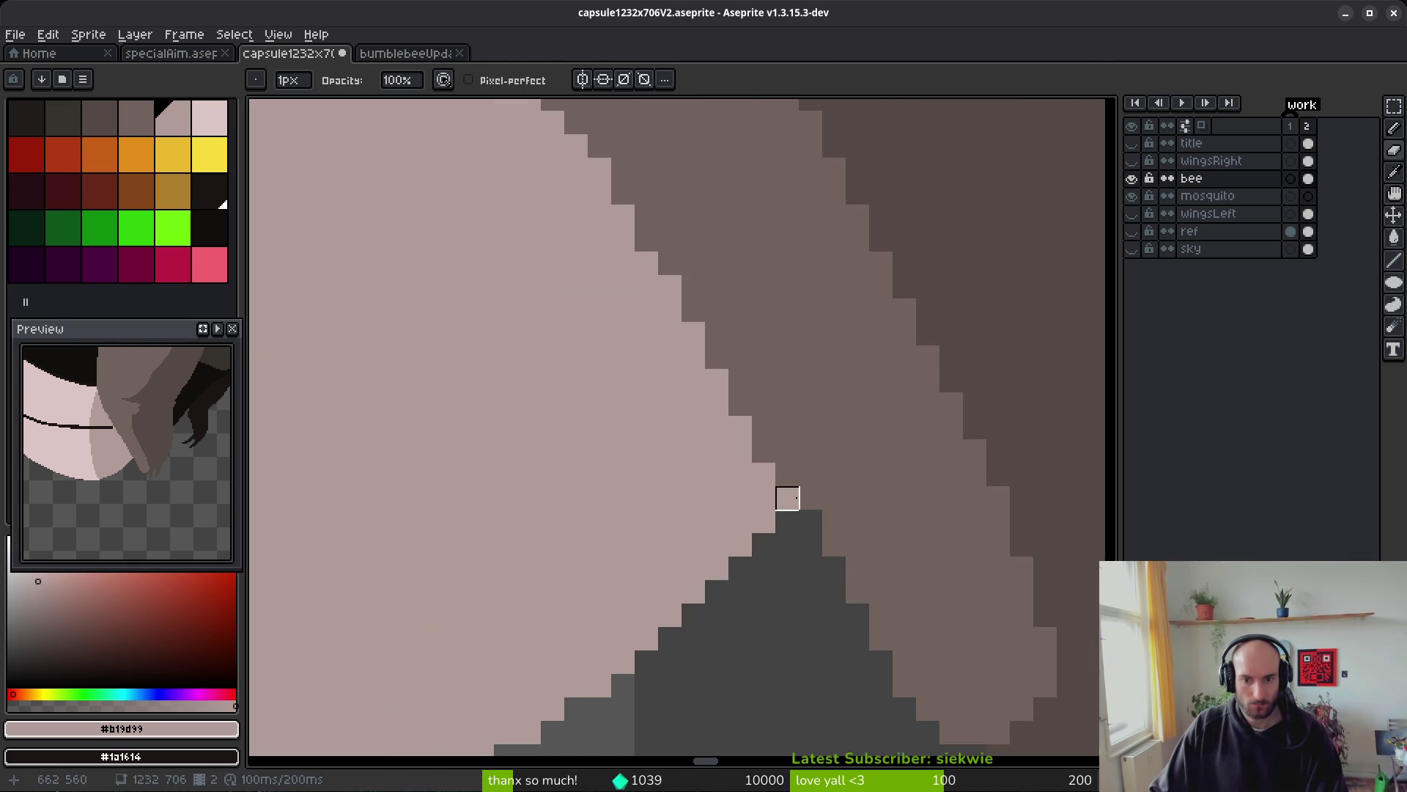
pyautogui.scroll(-3, 789, 497)
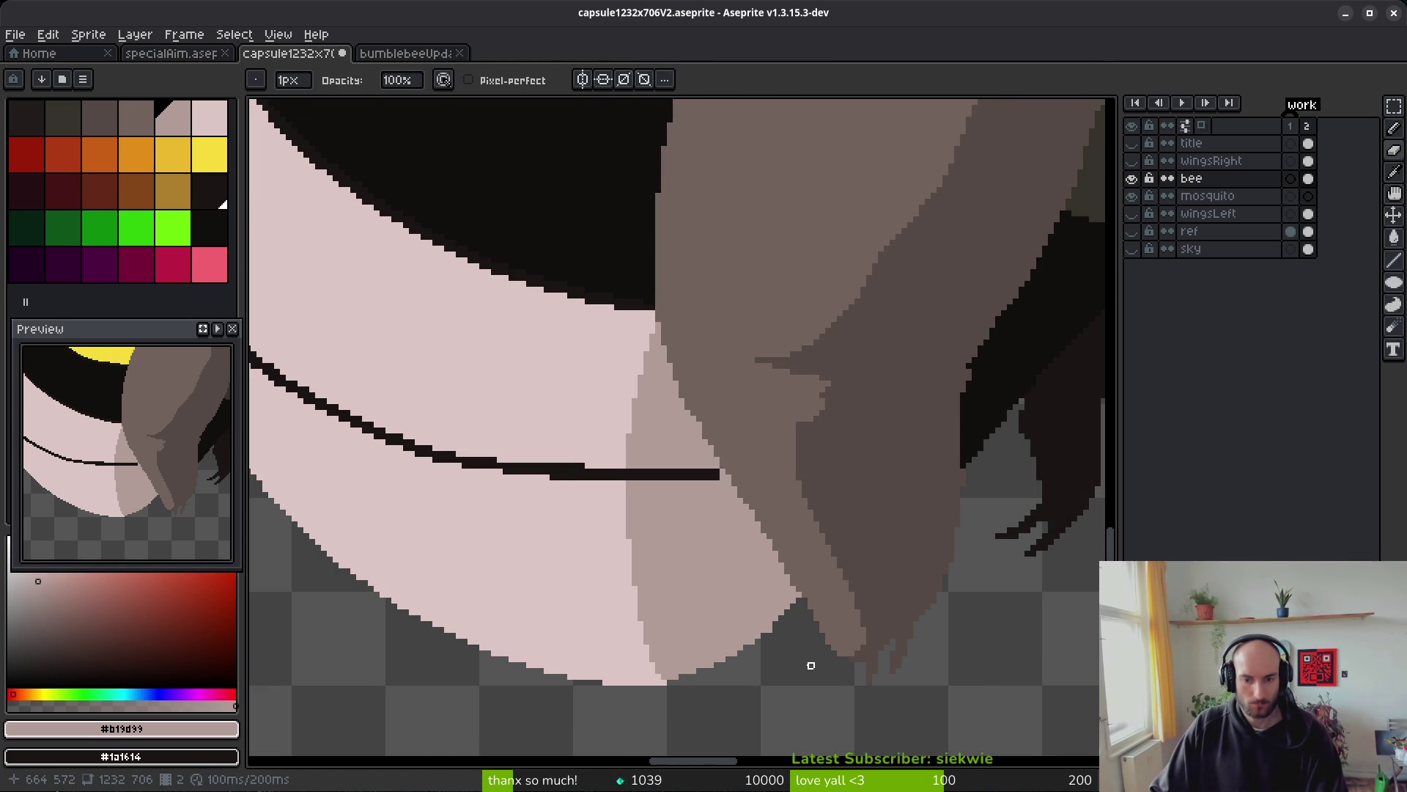
# - Draw two light lines along the leg's edge and bucket-fill the enclosed gap light pink
pyautogui.scroll(-4, 812, 624)
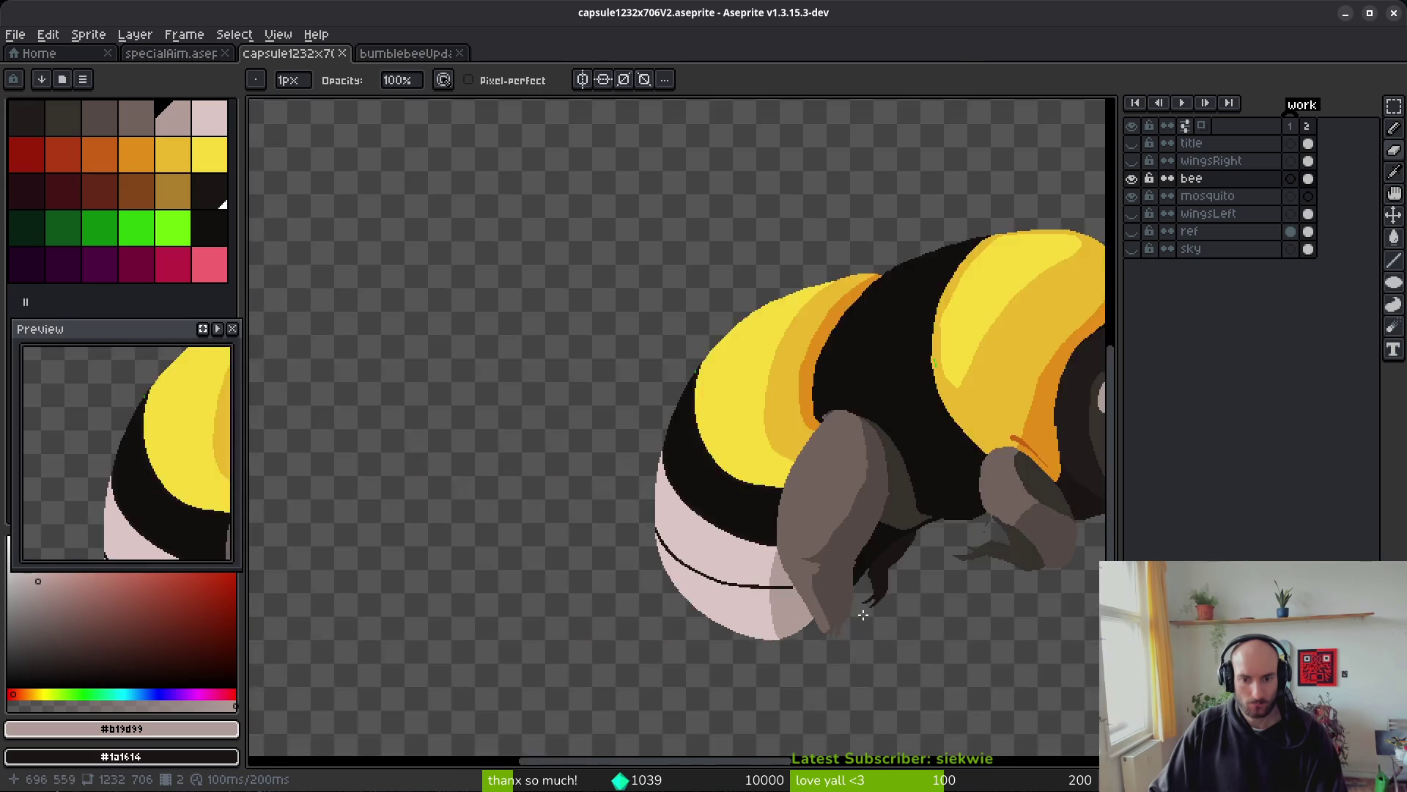
pyautogui.scroll(3, 772, 598)
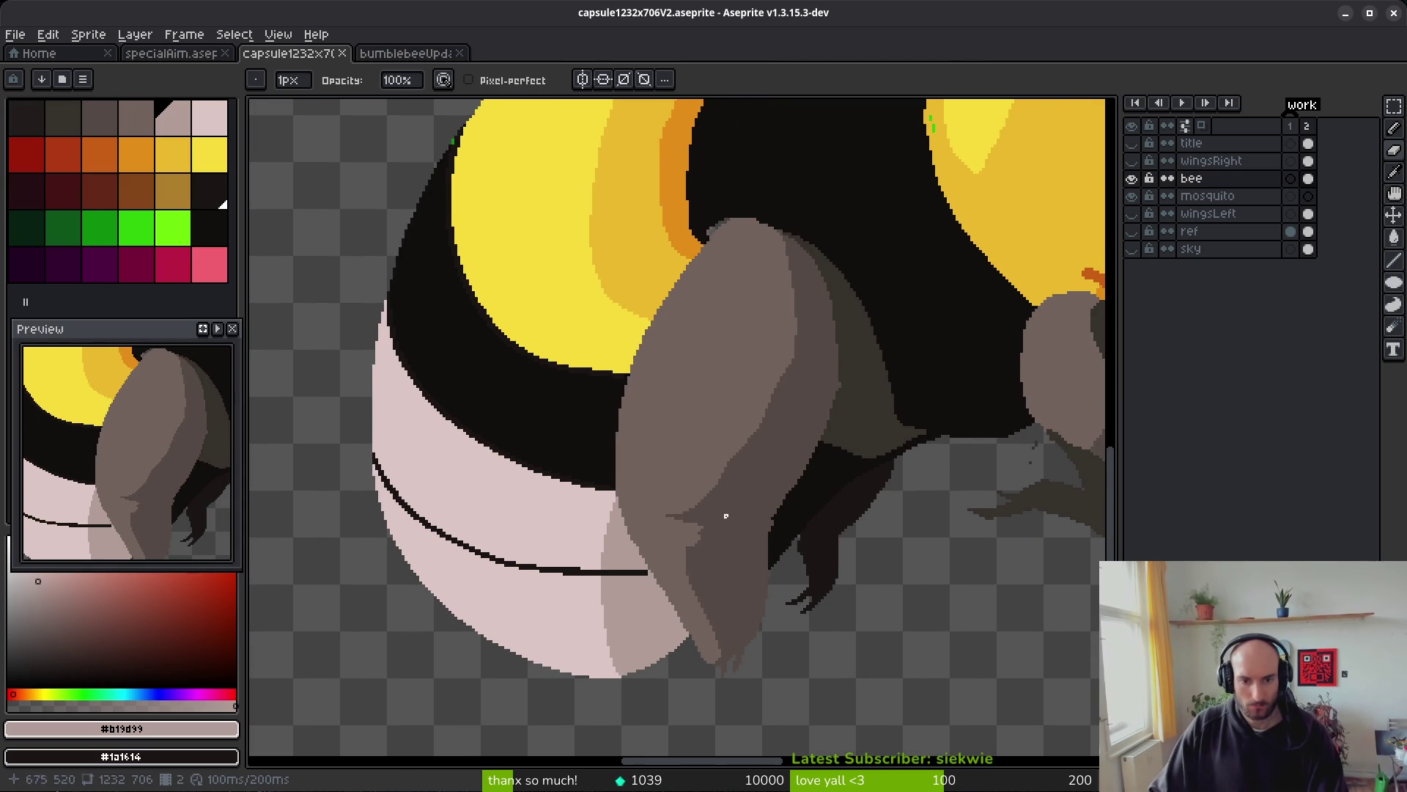
pyautogui.scroll(2, 725, 516)
pyautogui.scroll(1, 601, 547)
pyautogui.scroll(2, 645, 483)
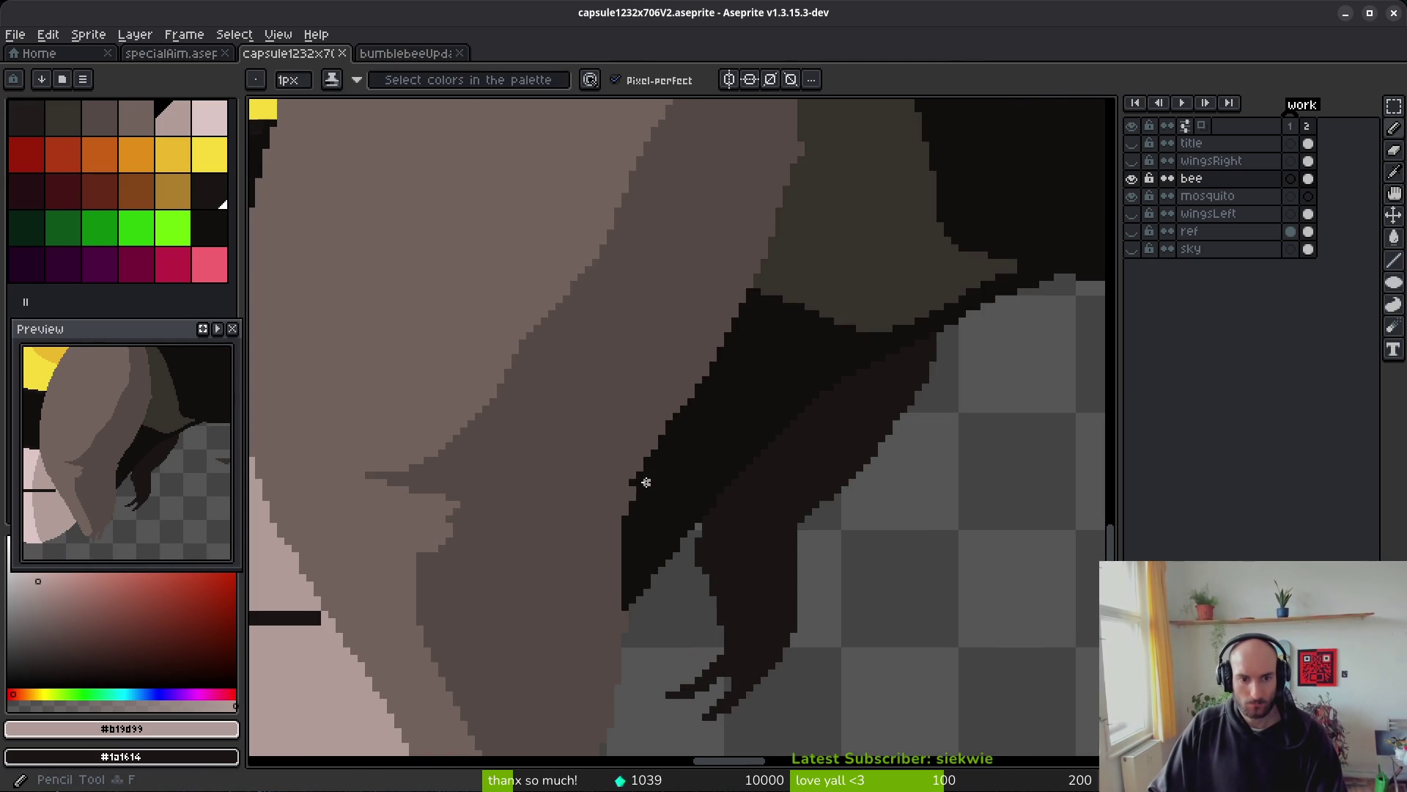
pyautogui.moveTo(641, 477); pyautogui.dragTo(703, 524)
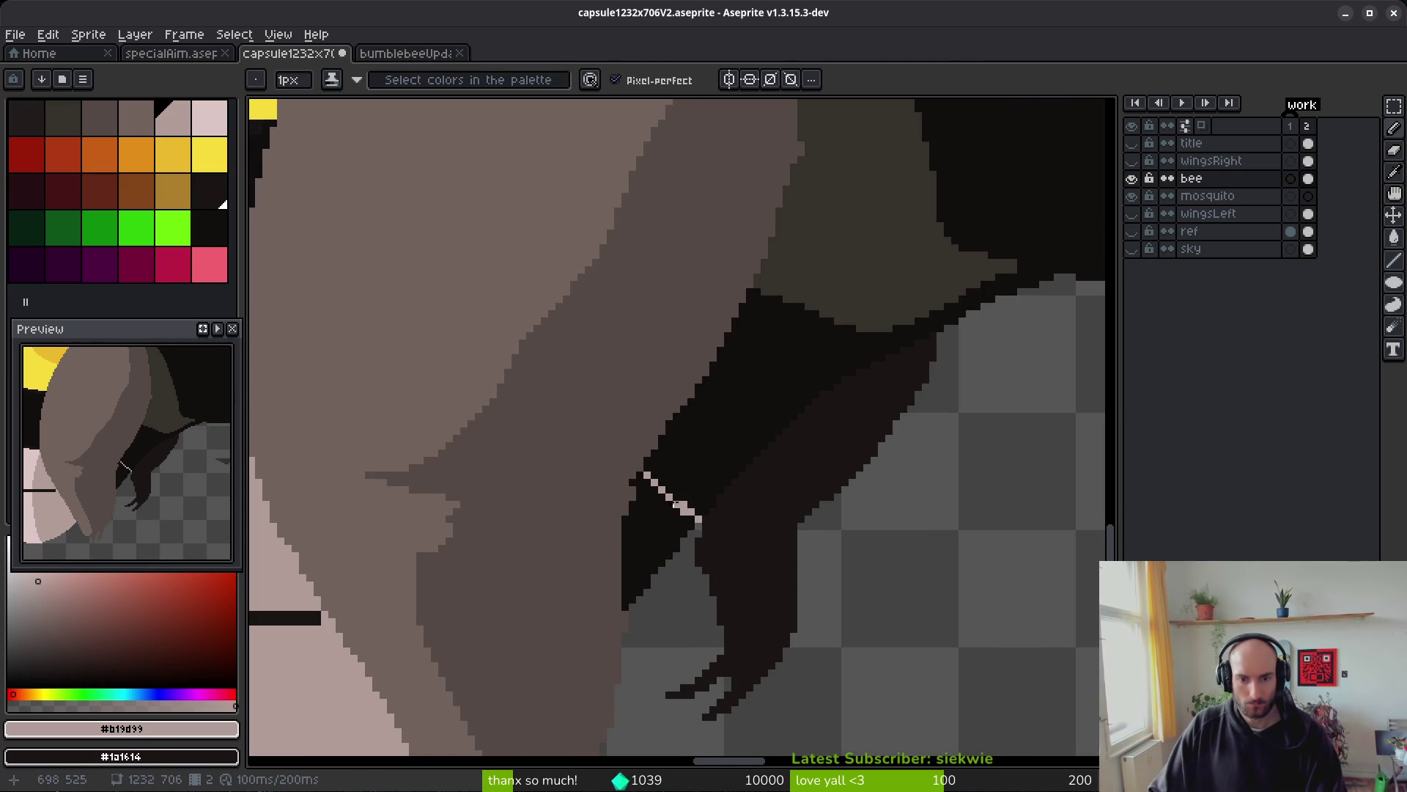
pyautogui.scroll(1, 670, 475)
pyautogui.moveTo(640, 467); pyautogui.dragTo(716, 523)
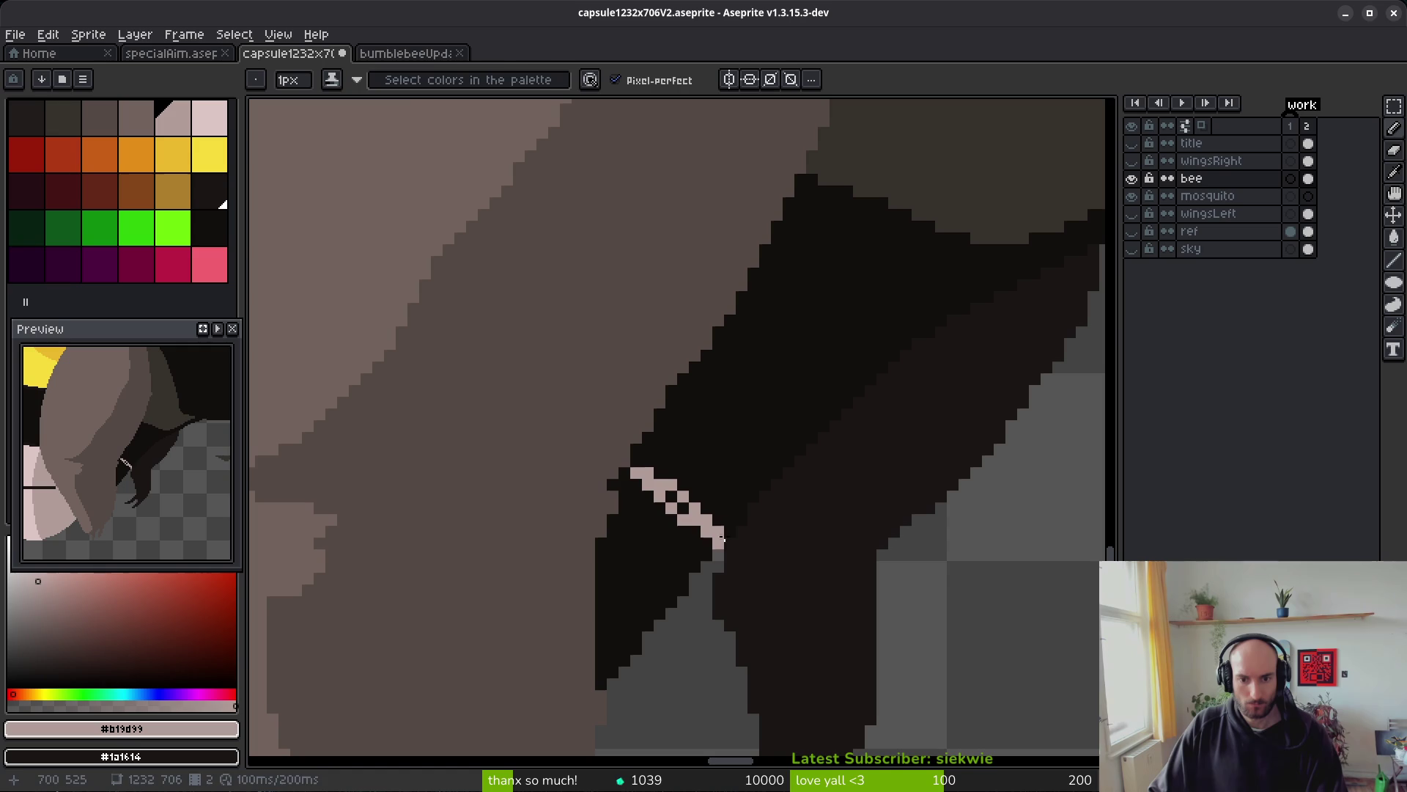
pyautogui.press('g')
pyautogui.click(658, 560)
pyautogui.scroll(-1, 680, 505)
pyautogui.scroll(1, 660, 503)
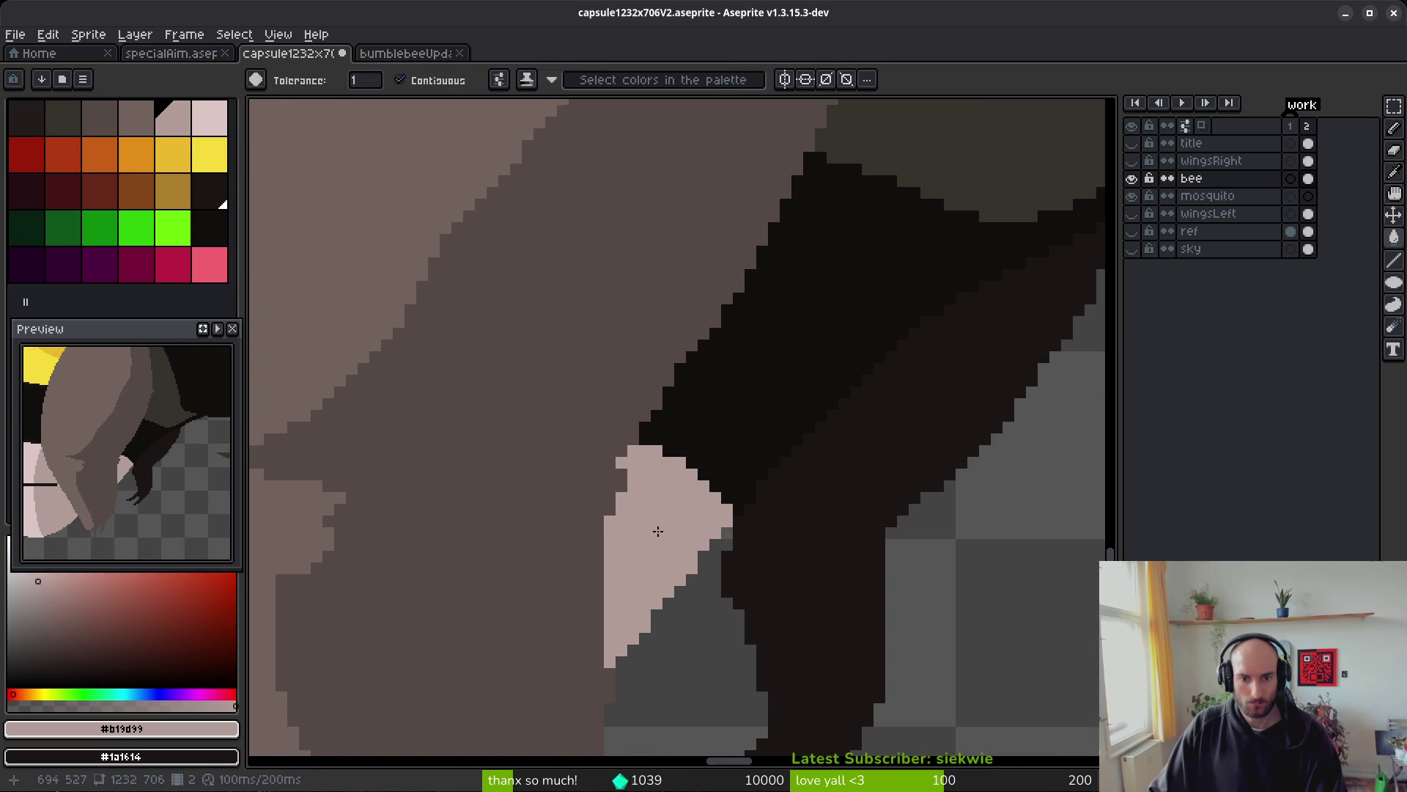
pyautogui.press('b')
# - Paint the dark brown arm colour over the pink patch's edge, darkening its left side
pyautogui.keyDown('alt'); pyautogui.click(612, 500); pyautogui.keyUp('alt')
pyautogui.moveTo(635, 485); pyautogui.dragTo(620, 485)
pyautogui.keyDown('alt'); pyautogui.click(616, 477); pyautogui.keyUp('alt')
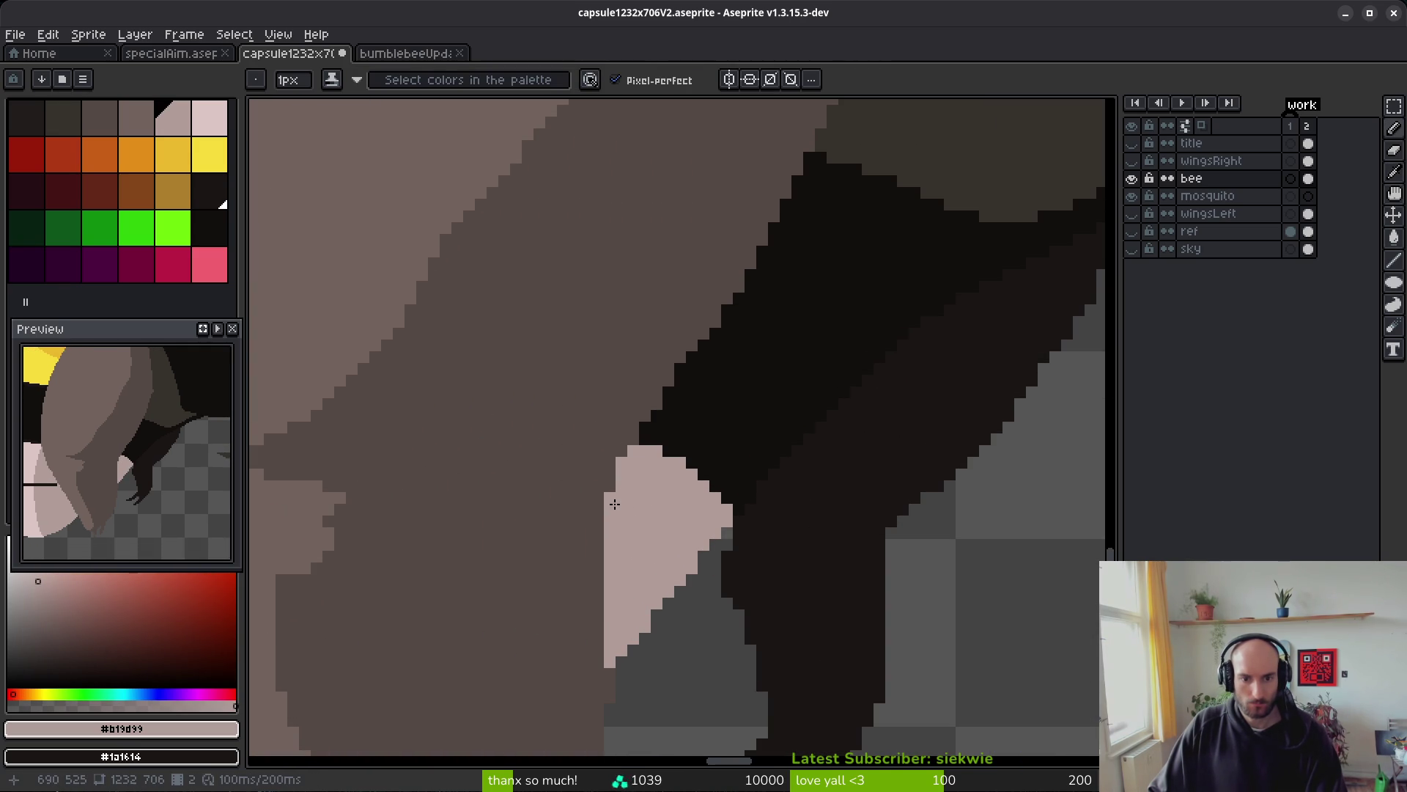
pyautogui.scroll(-1, 628, 599)
pyautogui.scroll(1, 597, 465)
pyautogui.keyDown('alt'); pyautogui.click(597, 465); pyautogui.keyUp('alt')
pyautogui.moveTo(641, 463); pyautogui.dragTo(641, 551)
pyautogui.scroll(-1, 642, 579)
pyautogui.scroll(-1, 642, 579)
pyautogui.scroll(-1, 643, 579)
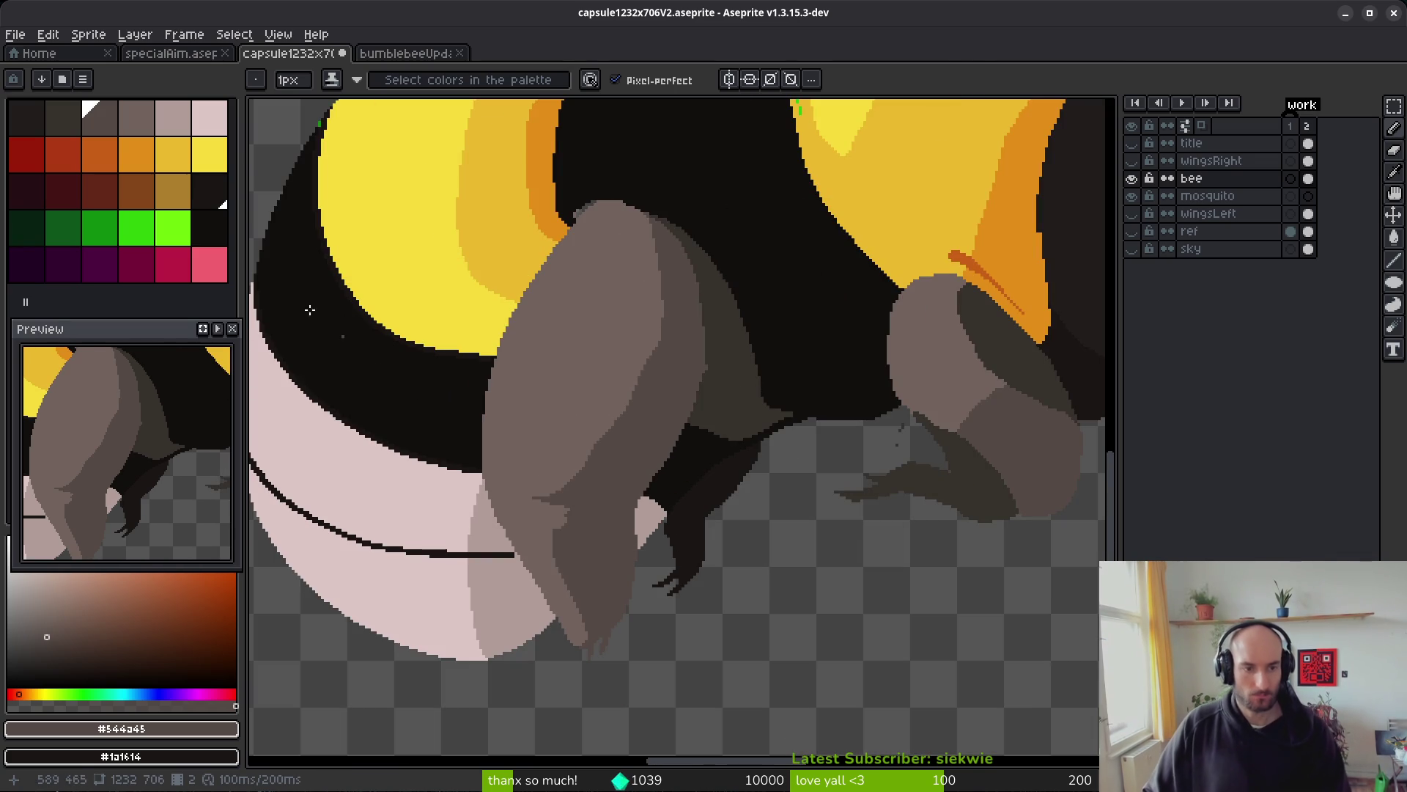
# - Bucket-fill the pink abdomen band and the band below the stripe with white
pyautogui.click(173, 118)
pyautogui.scroll(2, 560, 399)
pyautogui.press('g')
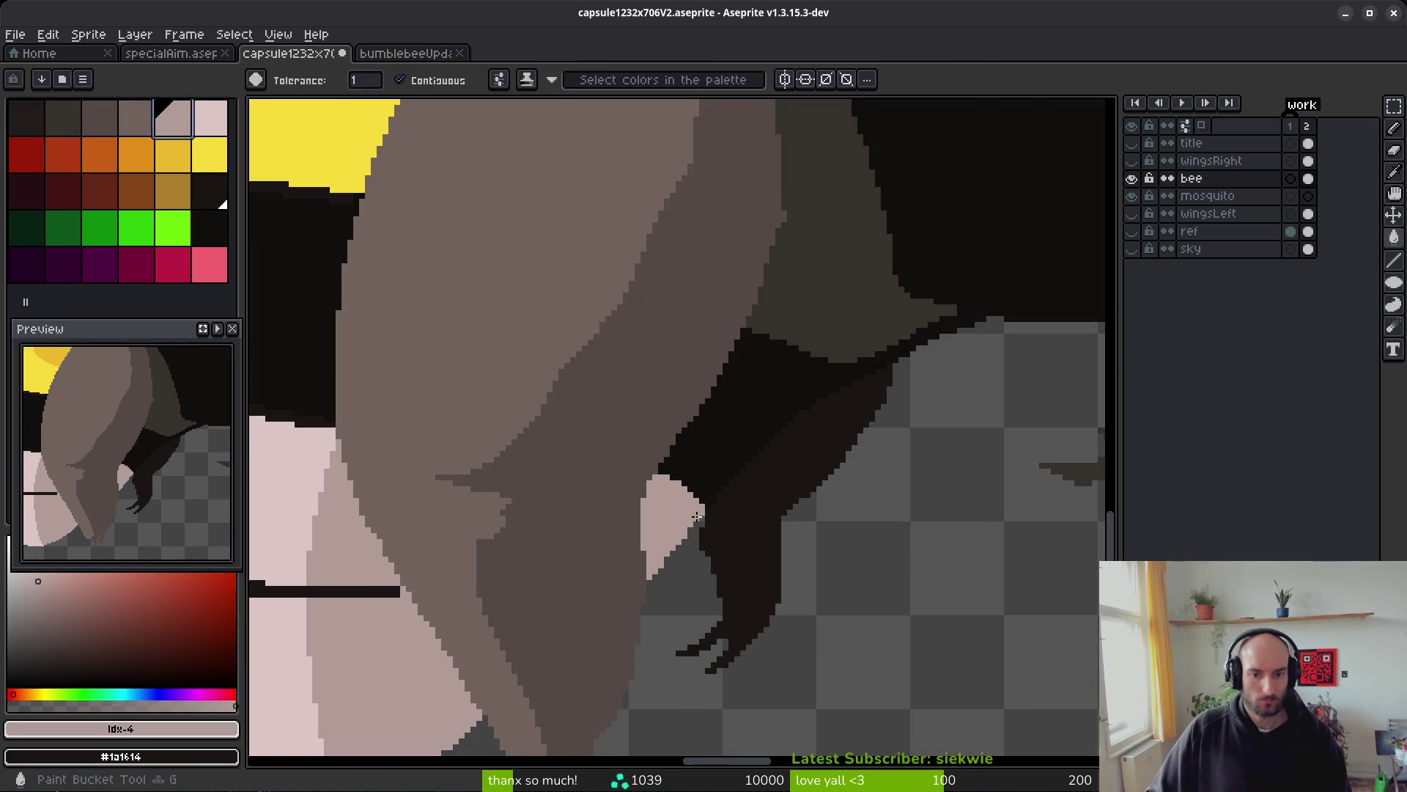
pyautogui.scroll(-2, 469, 410)
pyautogui.scroll(1, 384, 411)
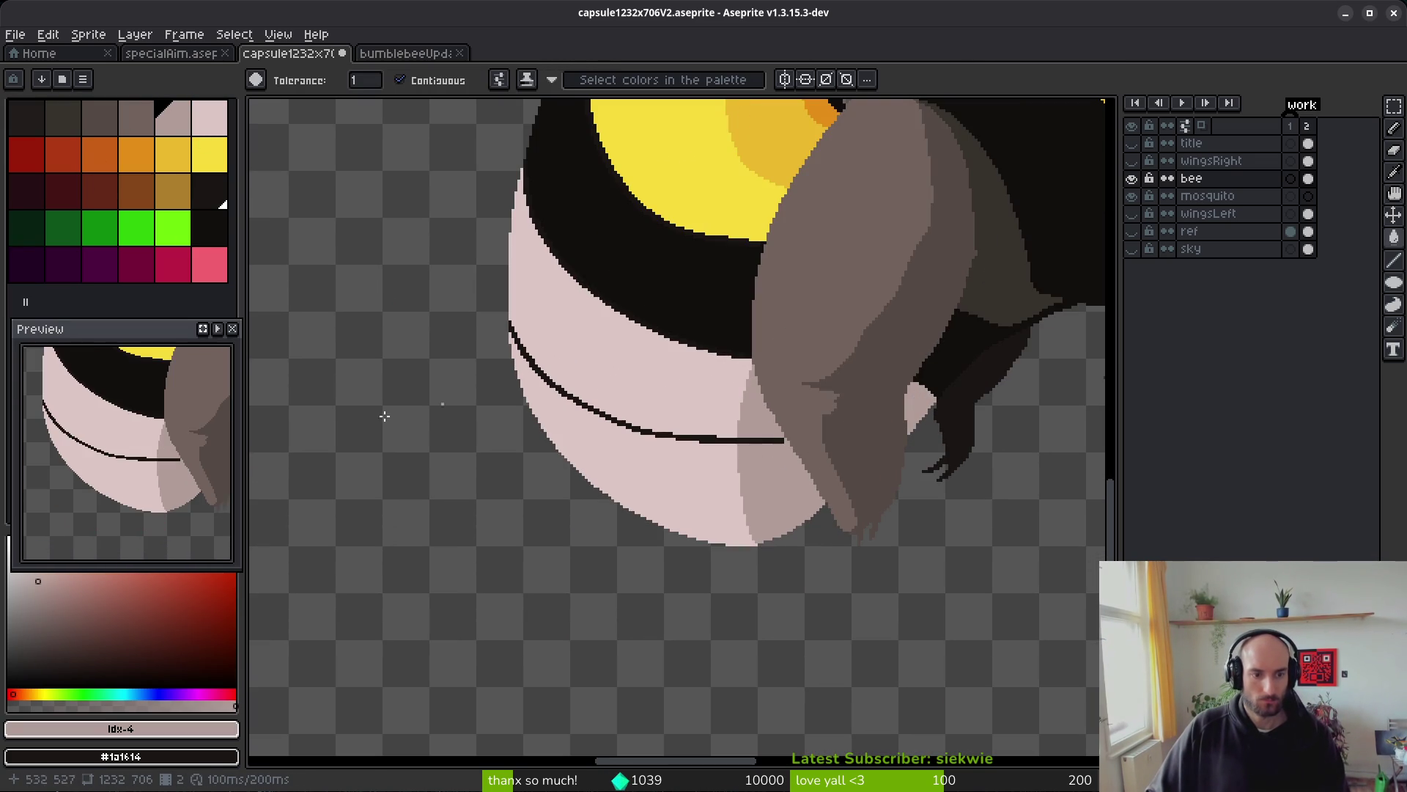
pyautogui.press('x')
pyautogui.click(678, 380)
pyautogui.click(645, 476)
pyautogui.moveTo(823, 443); pyautogui.dragTo(515, 398)
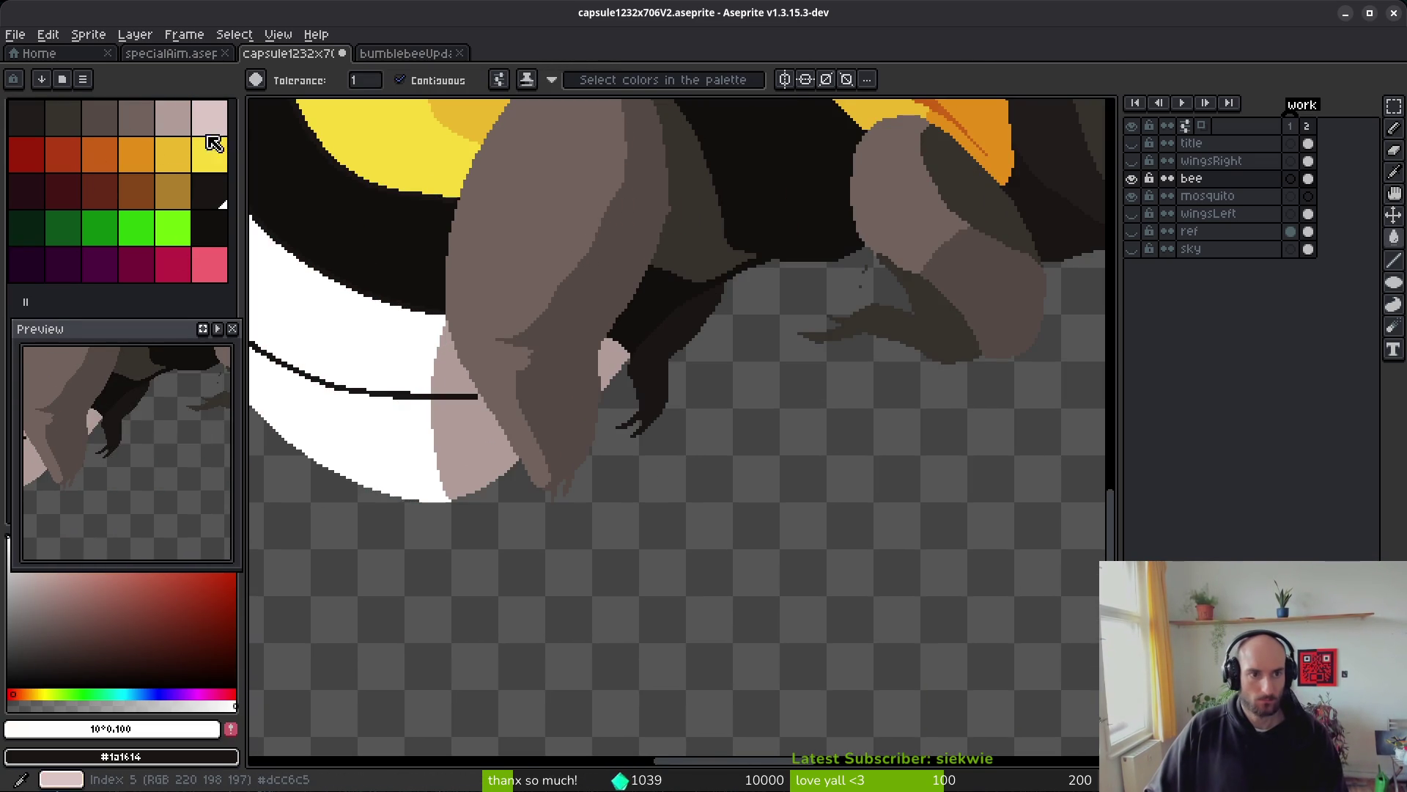
# - Fill the pink patches left of the leg with the lighter palette pink
pyautogui.click(209, 118)
pyautogui.click(484, 445)
pyautogui.click(455, 359)
pyautogui.scroll(2, 586, 388)
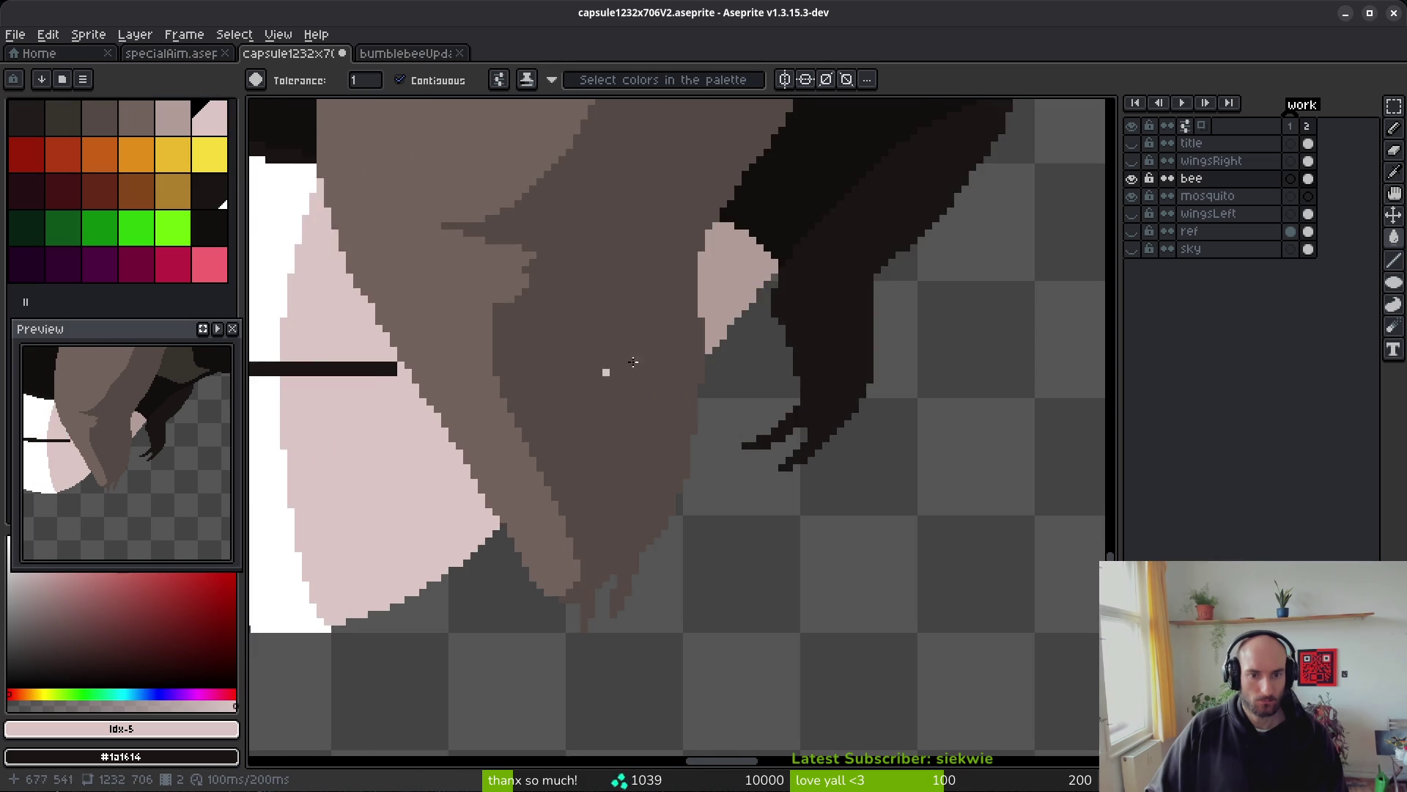
# - Undo an accidental dark #1a1614 fill below the stripe and return to the 1px Pencil
pyautogui.click(173, 117)
pyautogui.hscroll(-3, 735, 392)
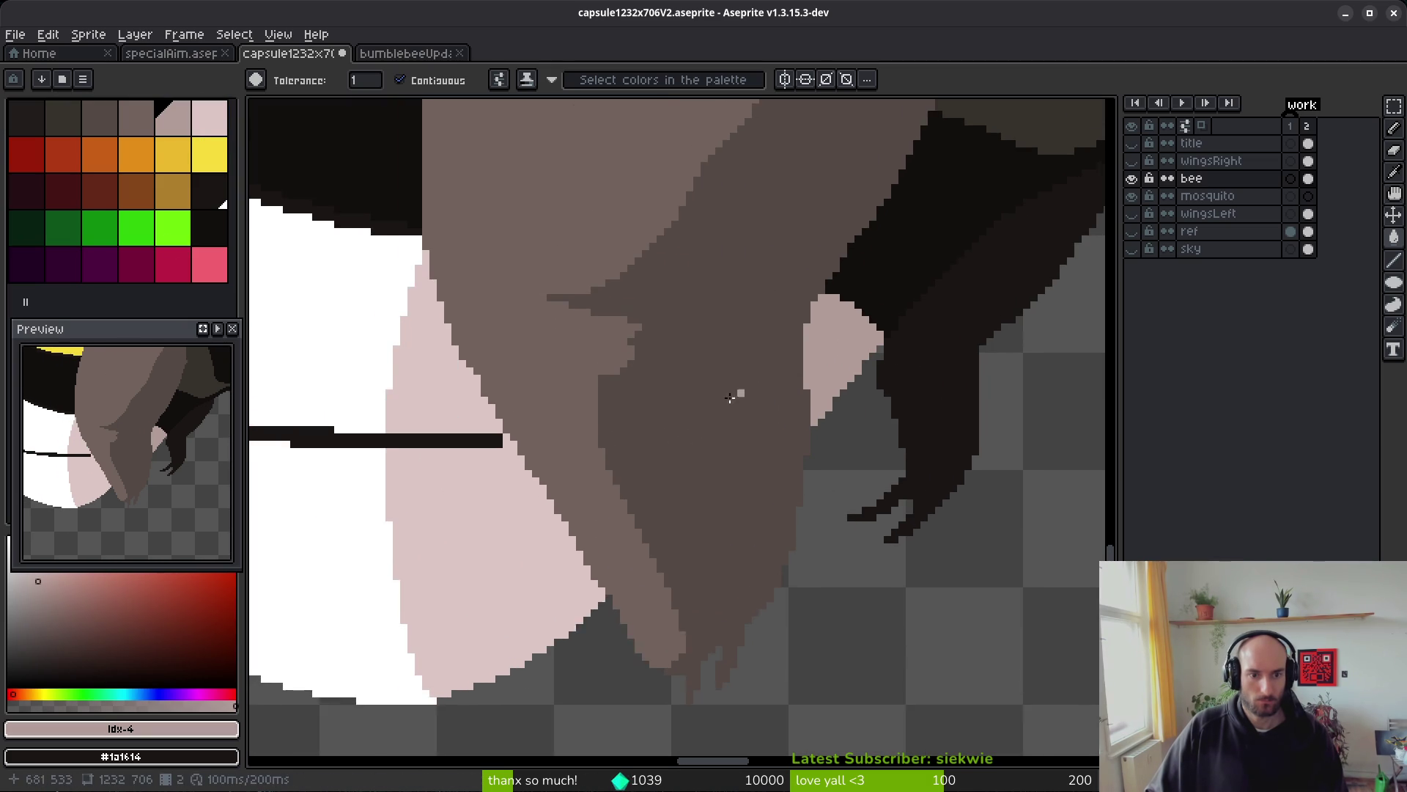
pyautogui.scroll(1, 501, 461)
pyautogui.keyDown('alt'); pyautogui.click(501, 447); pyautogui.keyUp('alt')
pyautogui.scroll(1, 506, 443)
pyautogui.click(512, 448)
pyautogui.hotkey('ctrl', 'z')
pyautogui.press('b')
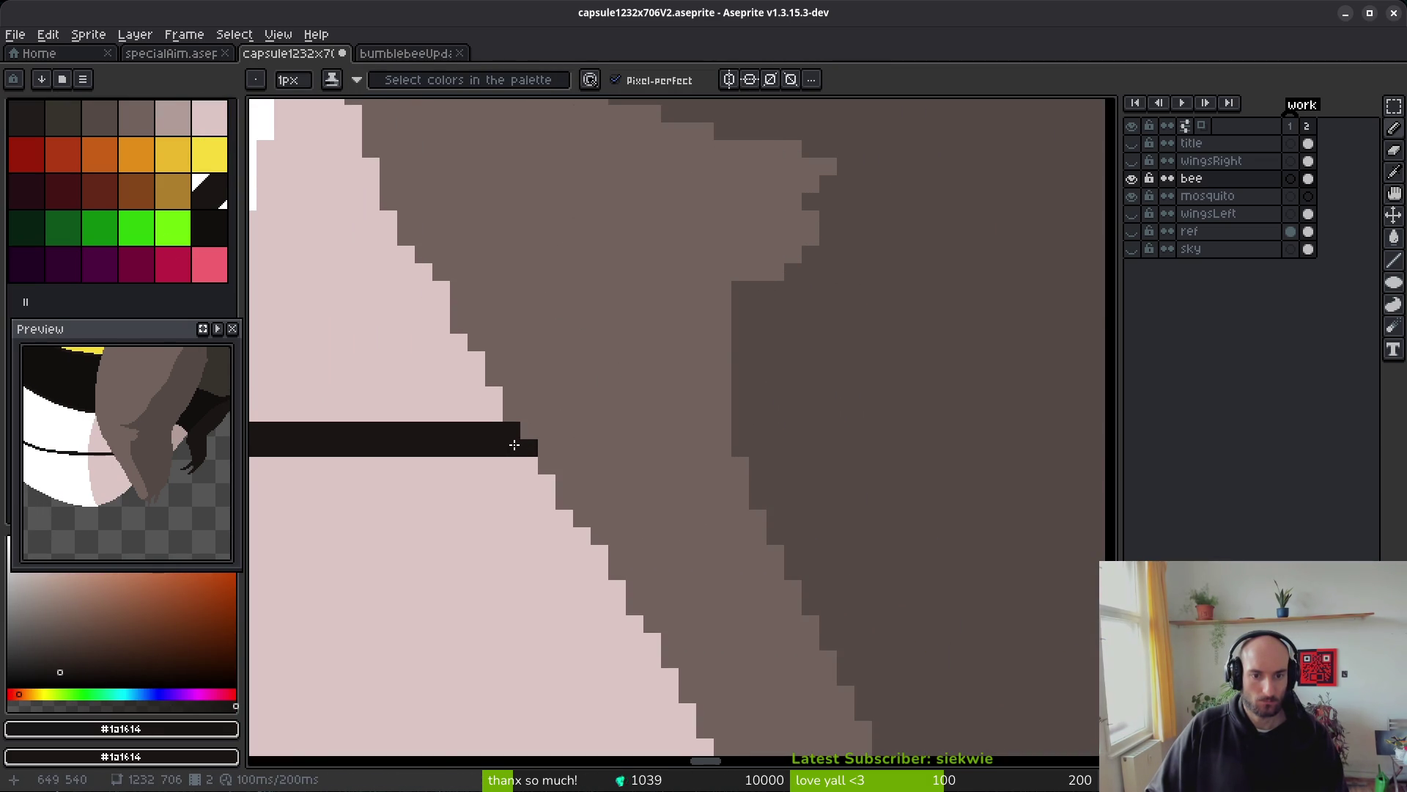
pyautogui.scroll(-3, 513, 476)
pyautogui.scroll(-3, 509, 519)
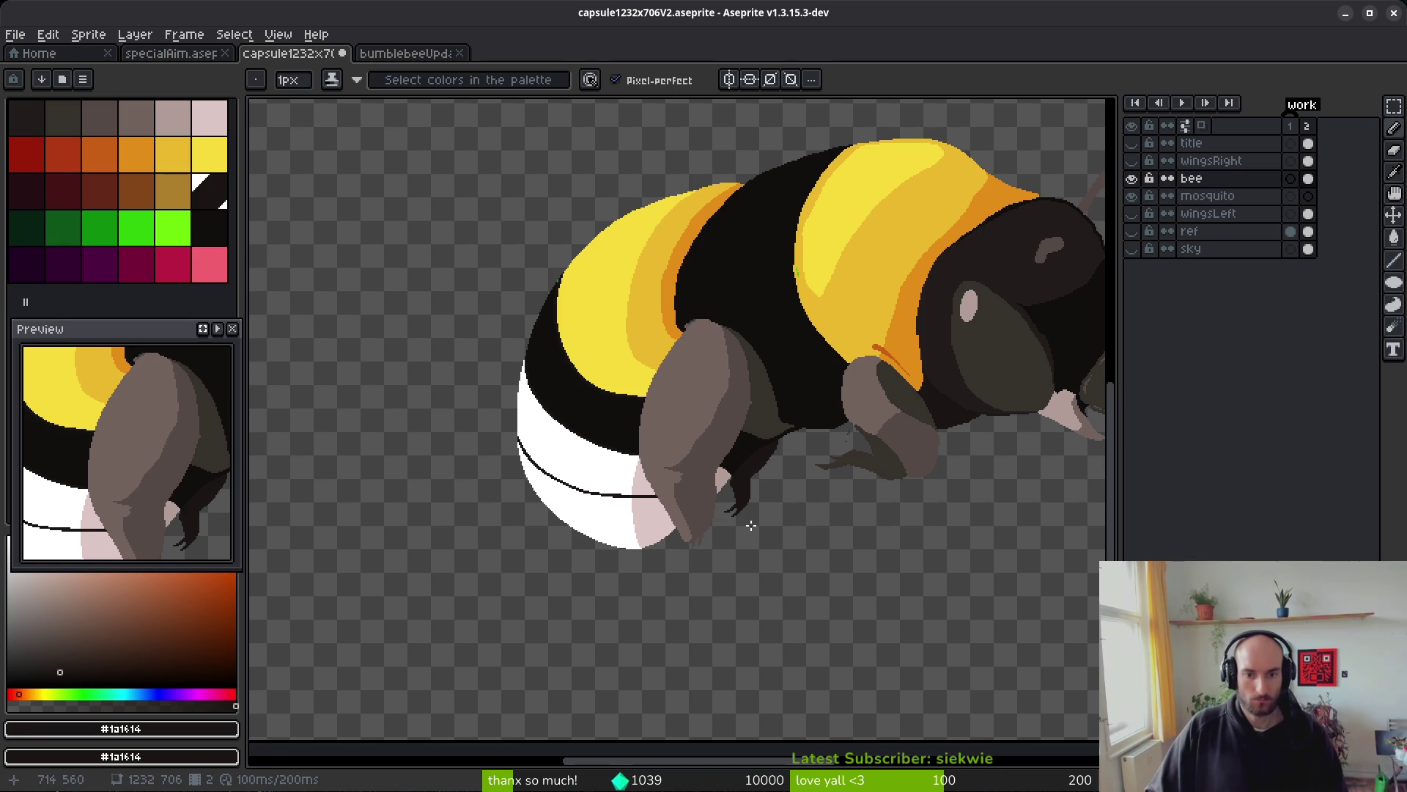
# - Zoom in on the band edge, pick the near-black, and undo the yellow stair-step line
pyautogui.scroll(-3, 692, 512)
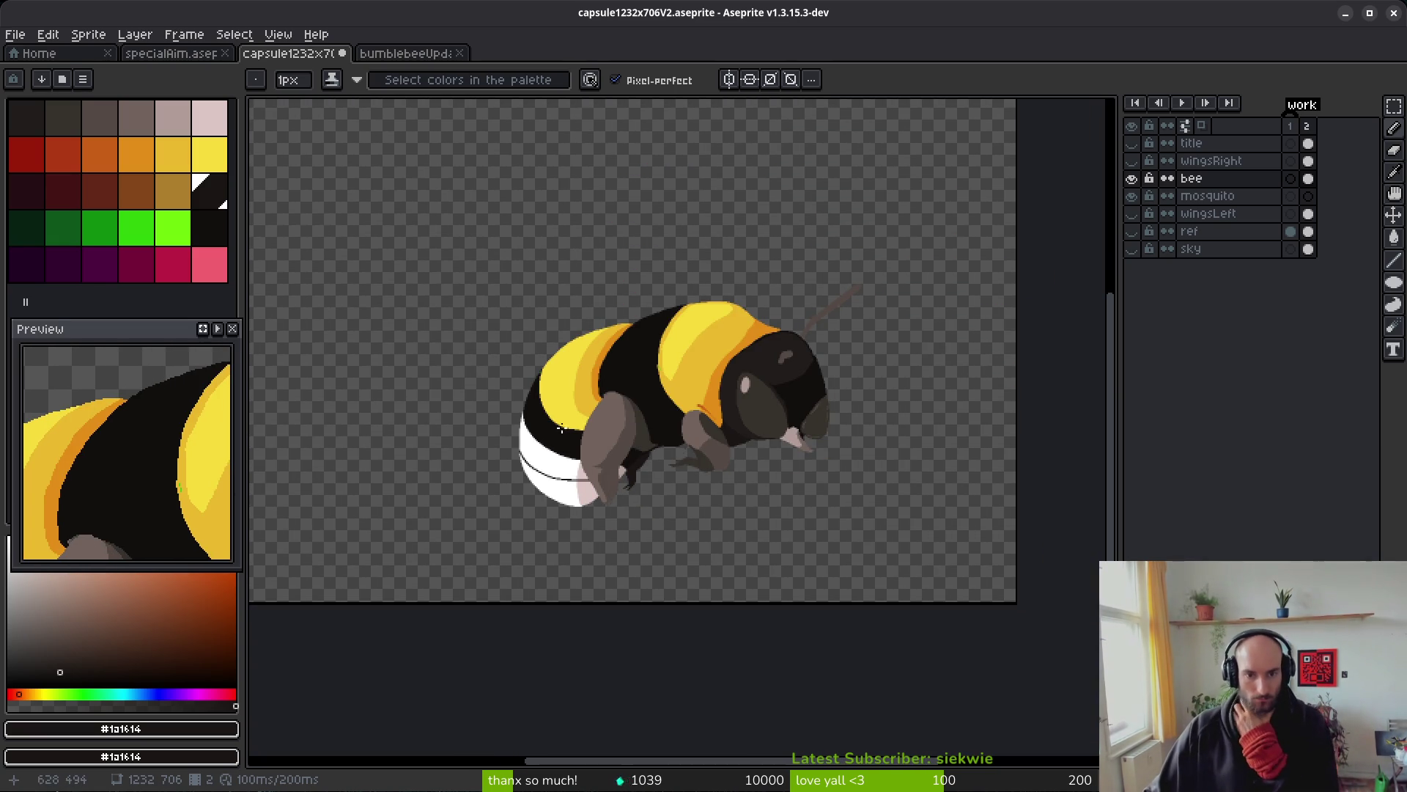
pyautogui.scroll(5, 603, 420)
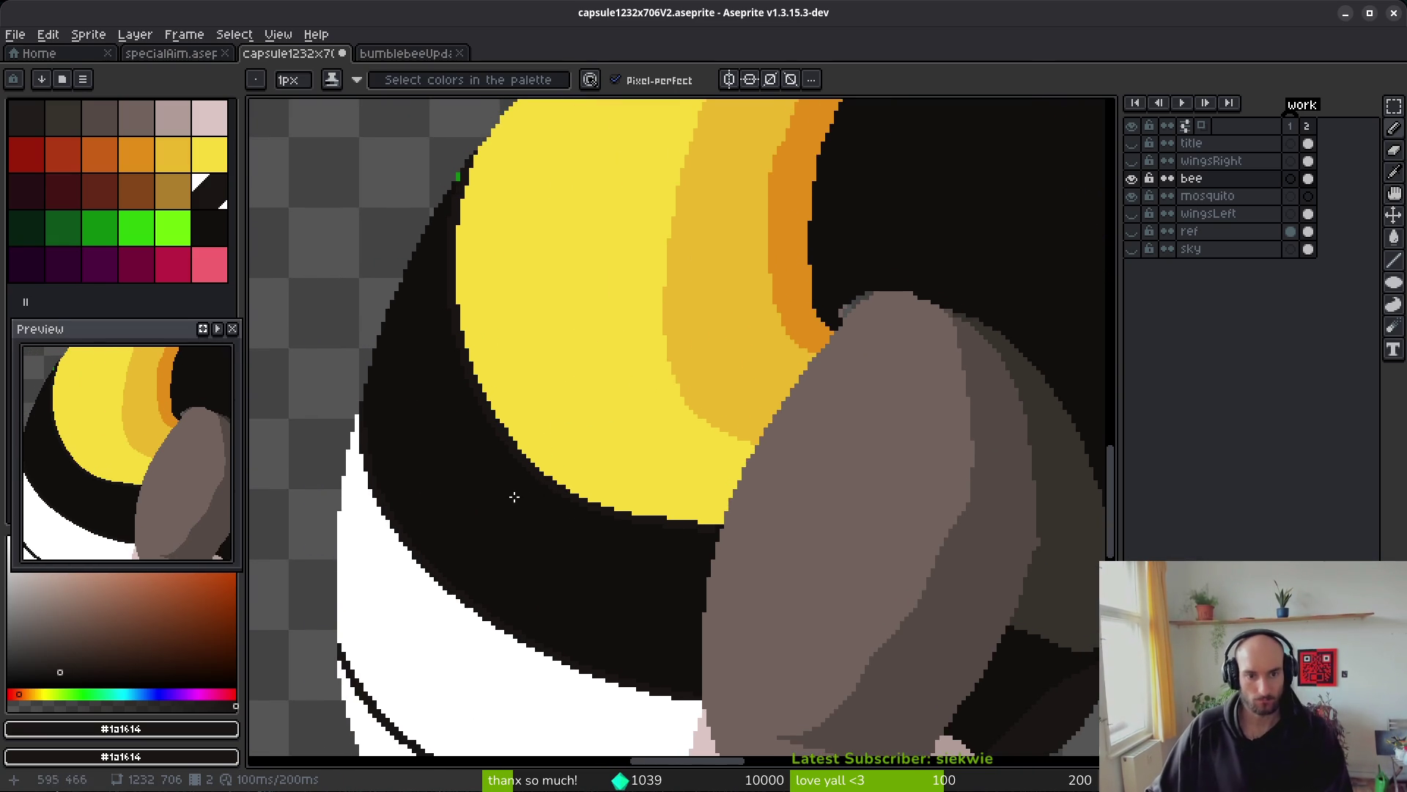
pyautogui.scroll(1, 528, 522)
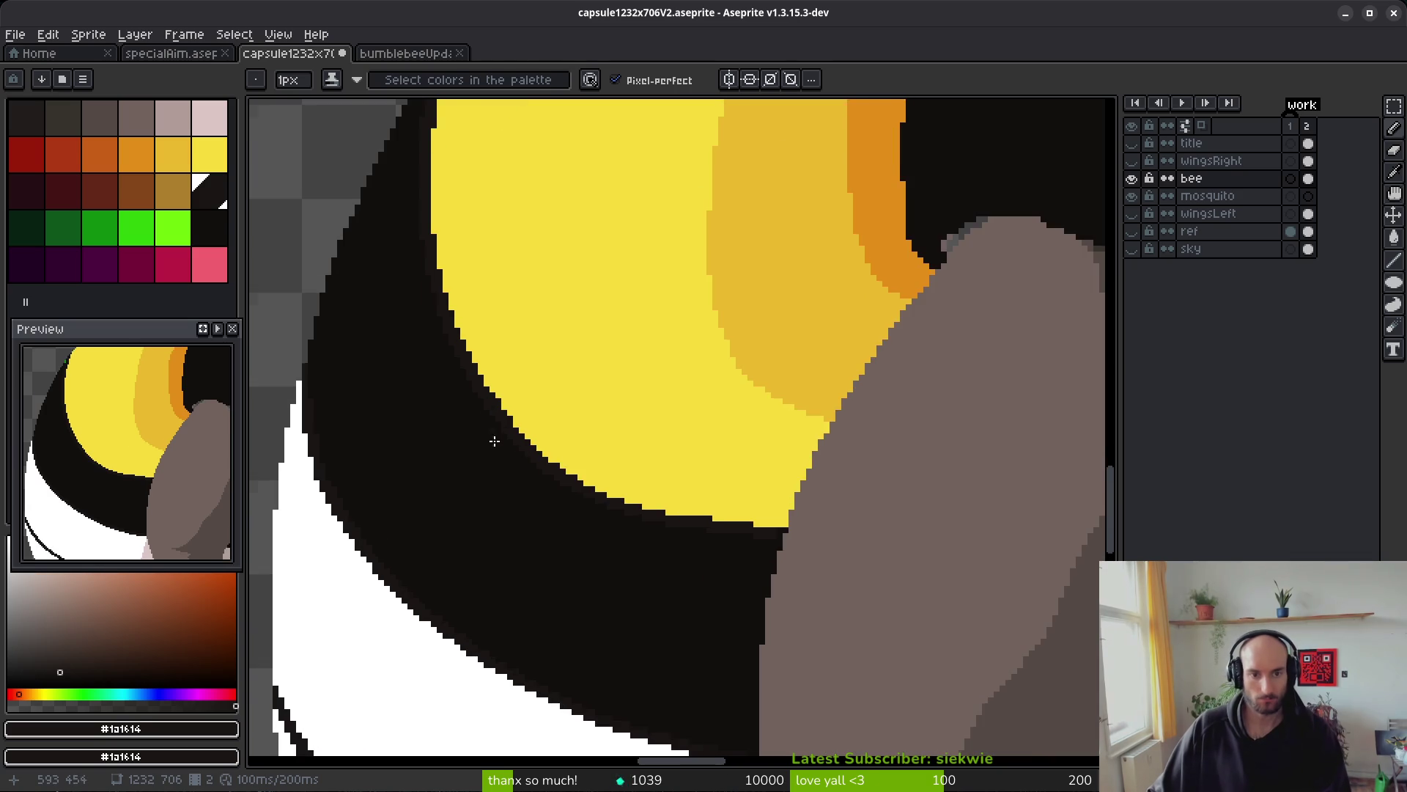
pyautogui.scroll(-2, 494, 440)
pyautogui.keyDown('alt'); pyautogui.click(449, 459); pyautogui.keyUp('alt')
pyautogui.scroll(2, 449, 459)
pyautogui.scroll(-2, 494, 439)
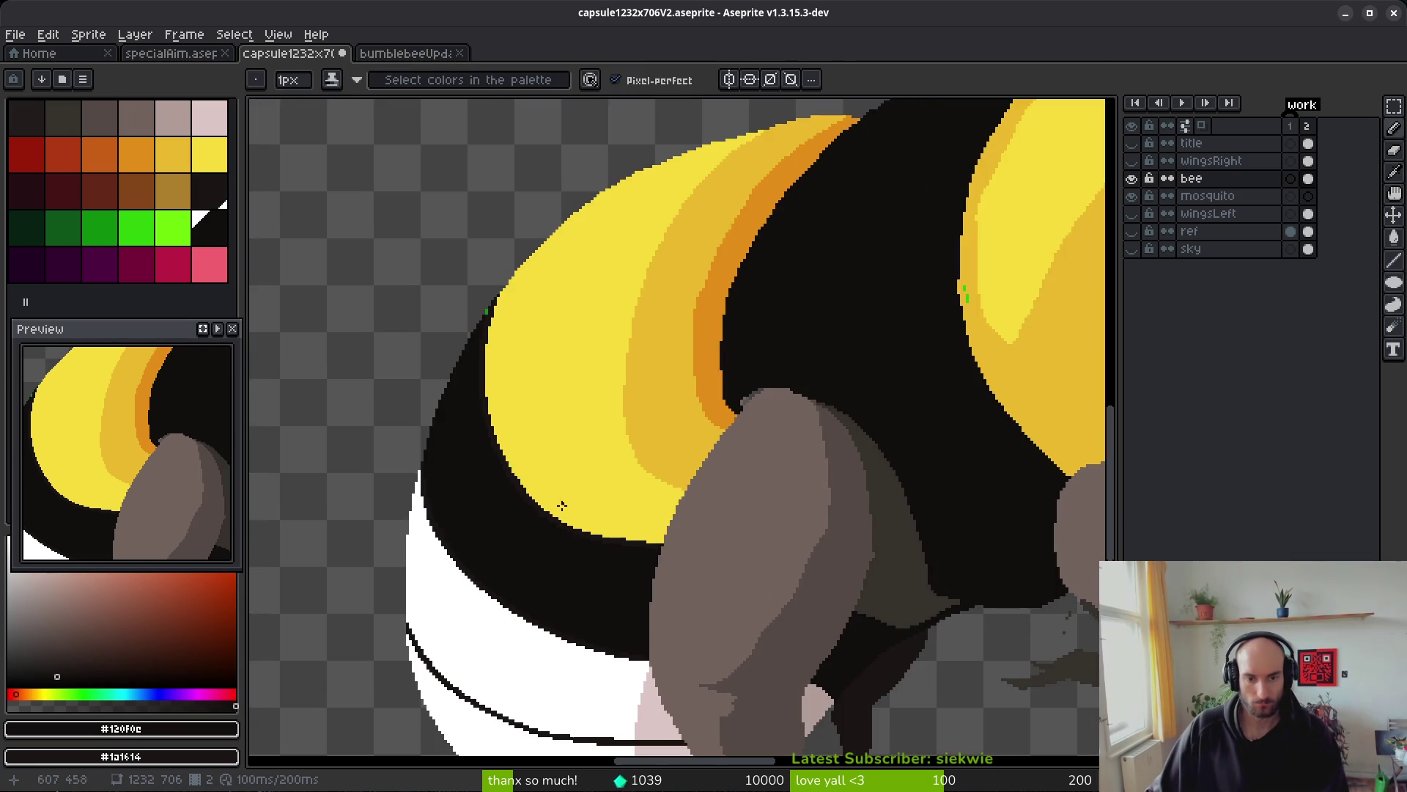
pyautogui.scroll(-5, 577, 507)
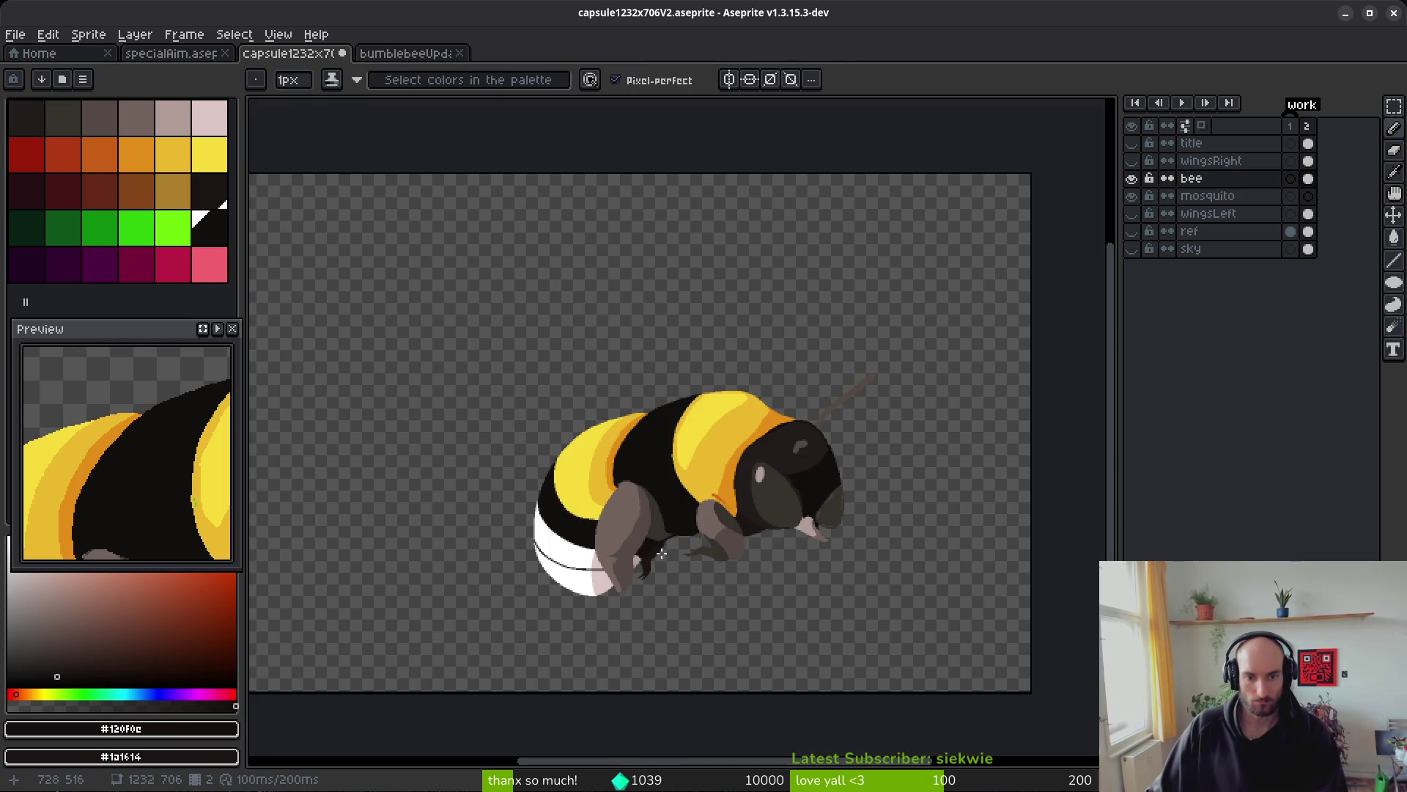
pyautogui.scroll(3, 661, 554)
pyautogui.scroll(2, 593, 524)
pyautogui.press('b')
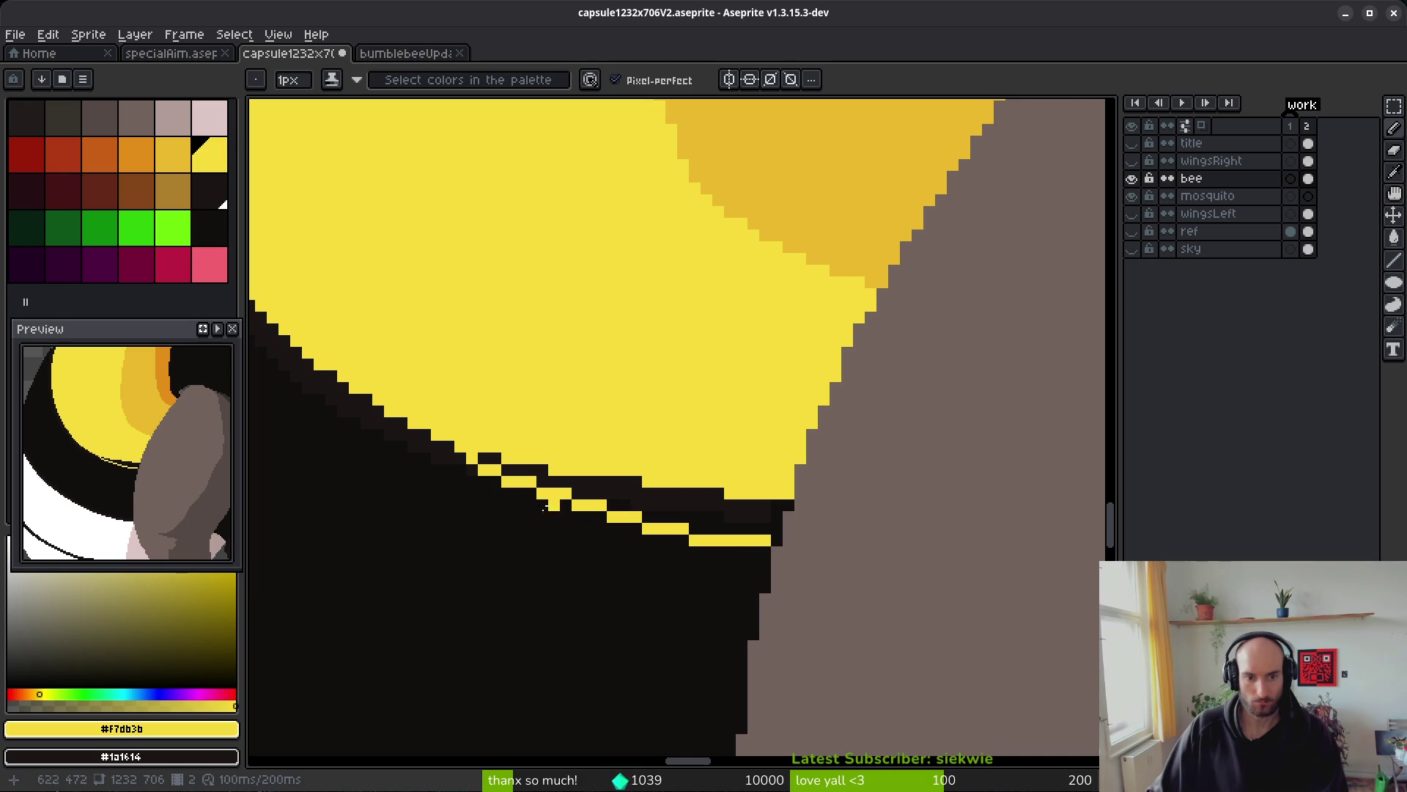
pyautogui.hotkey('ctrl', 'z')
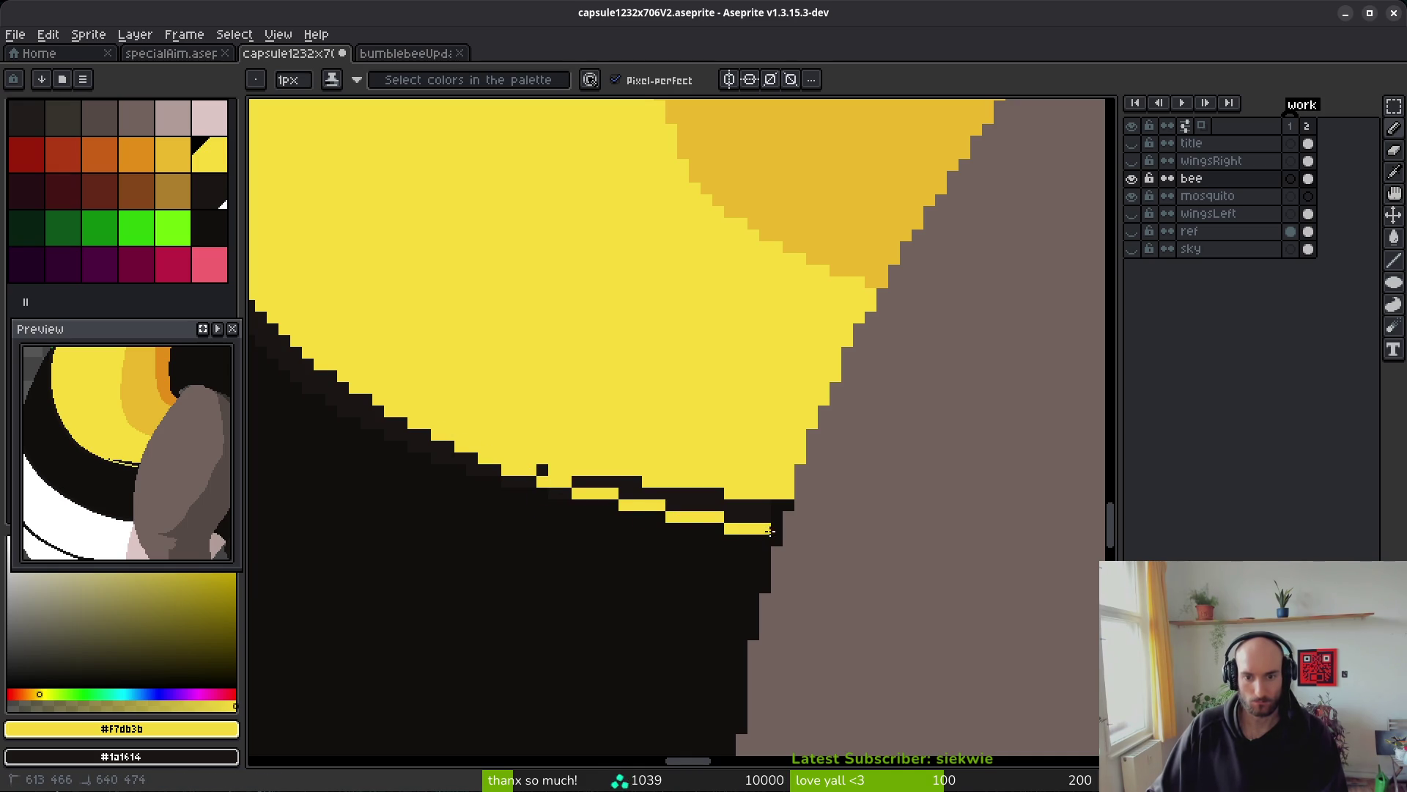
# - Draw a dark #1a1614 pixel row along the yellow band's lower edge
pyautogui.scroll(1, 512, 485)
pyautogui.keyDown('alt'); pyautogui.click(383, 435); pyautogui.keyUp('alt')
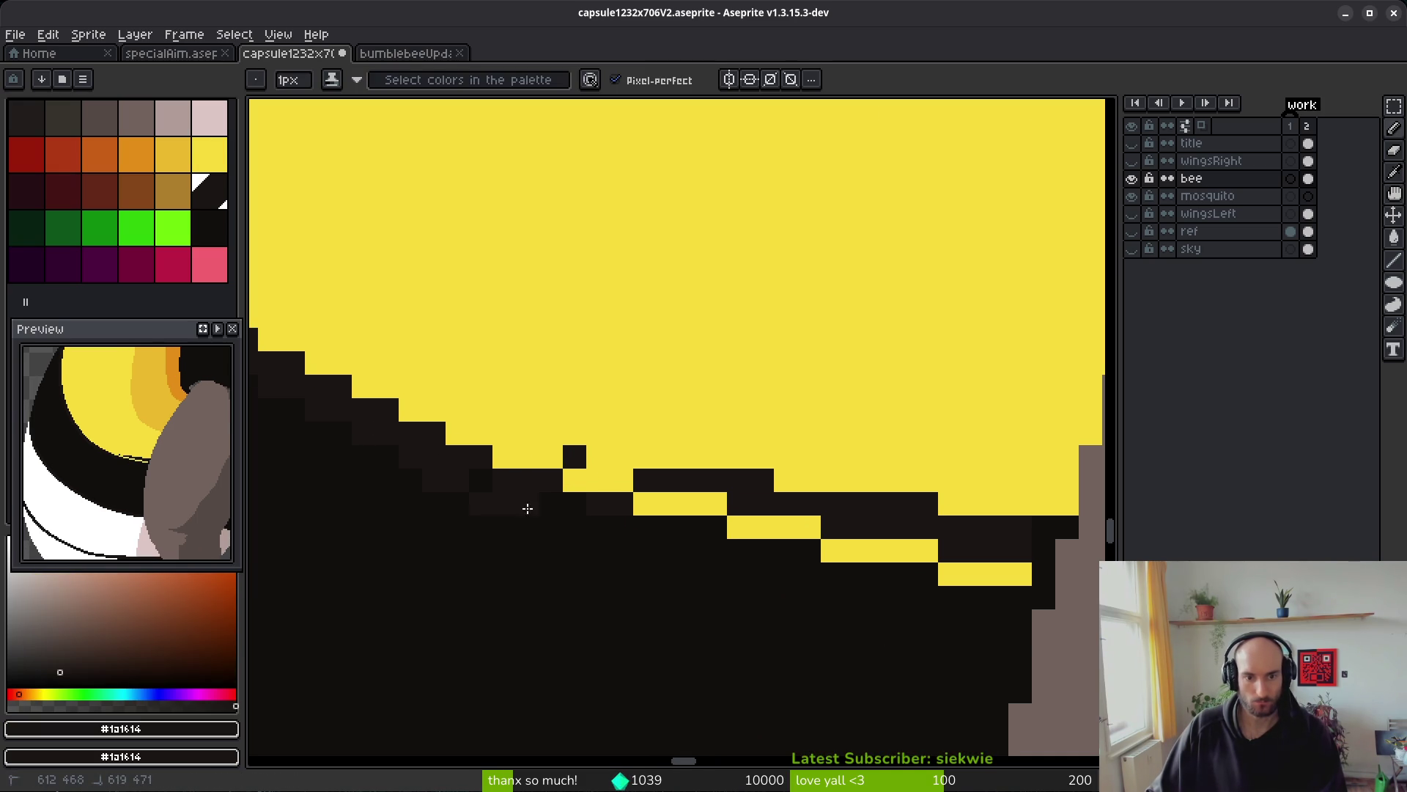
pyautogui.moveTo(1021, 620); pyautogui.dragTo(945, 620)
# - Fill the dark stair pockets and a stray dark pixel with yellow #f7db3b
pyautogui.keyDown('alt'); pyautogui.click(1039, 577); pyautogui.keyUp('alt')
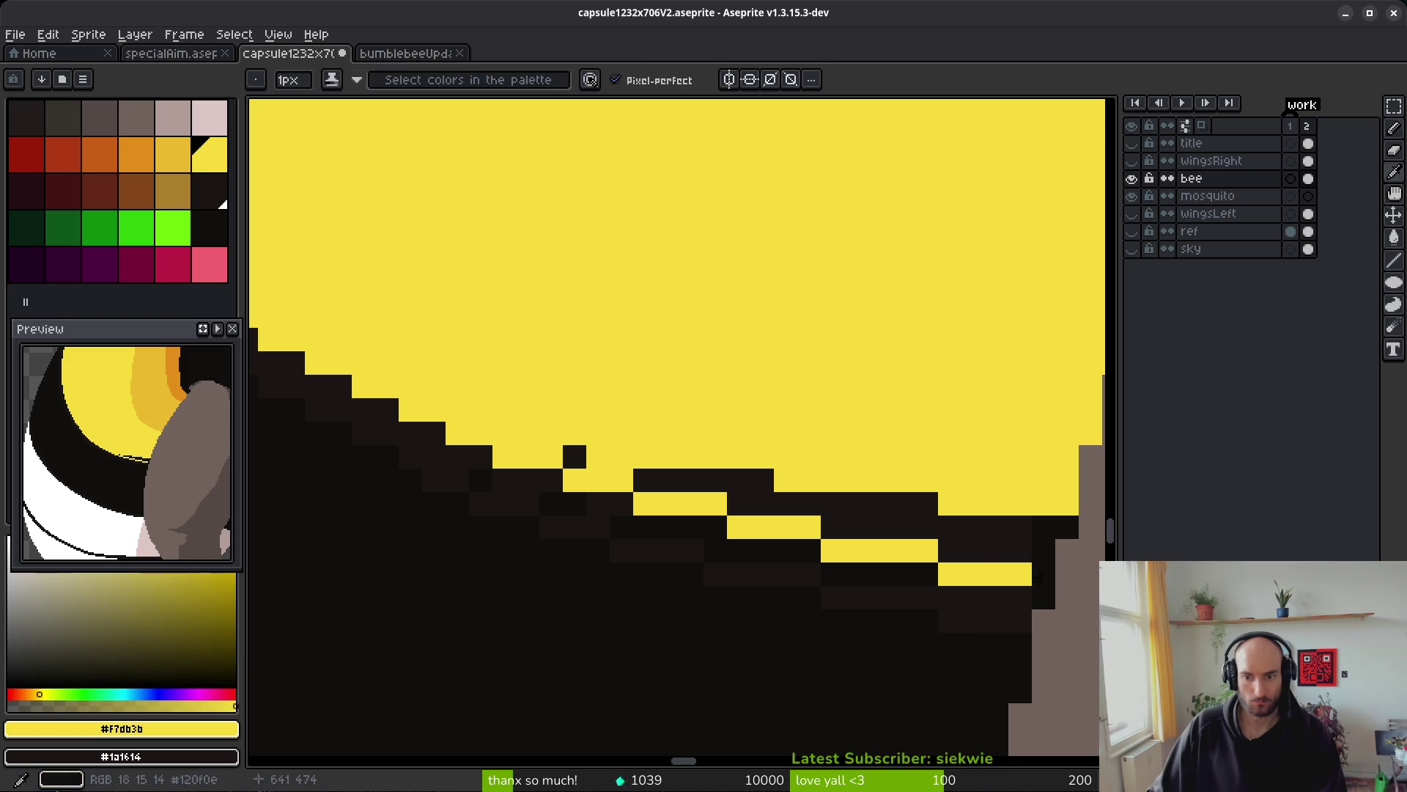
pyautogui.press('g')
pyautogui.click(990, 542)
pyautogui.click(1044, 532)
pyautogui.click(576, 452)
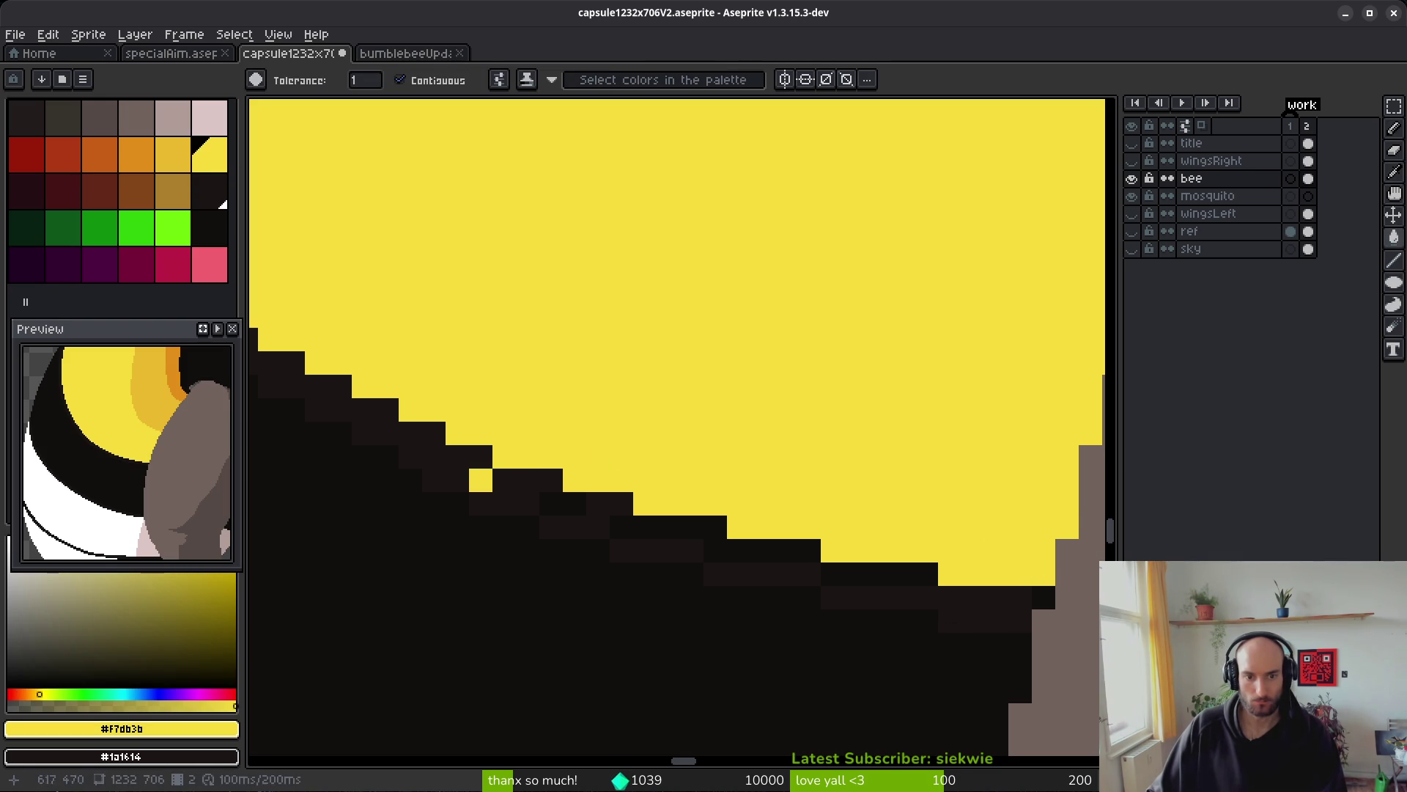
pyautogui.keyDown('alt'); pyautogui.click(476, 481); pyautogui.keyUp('alt')
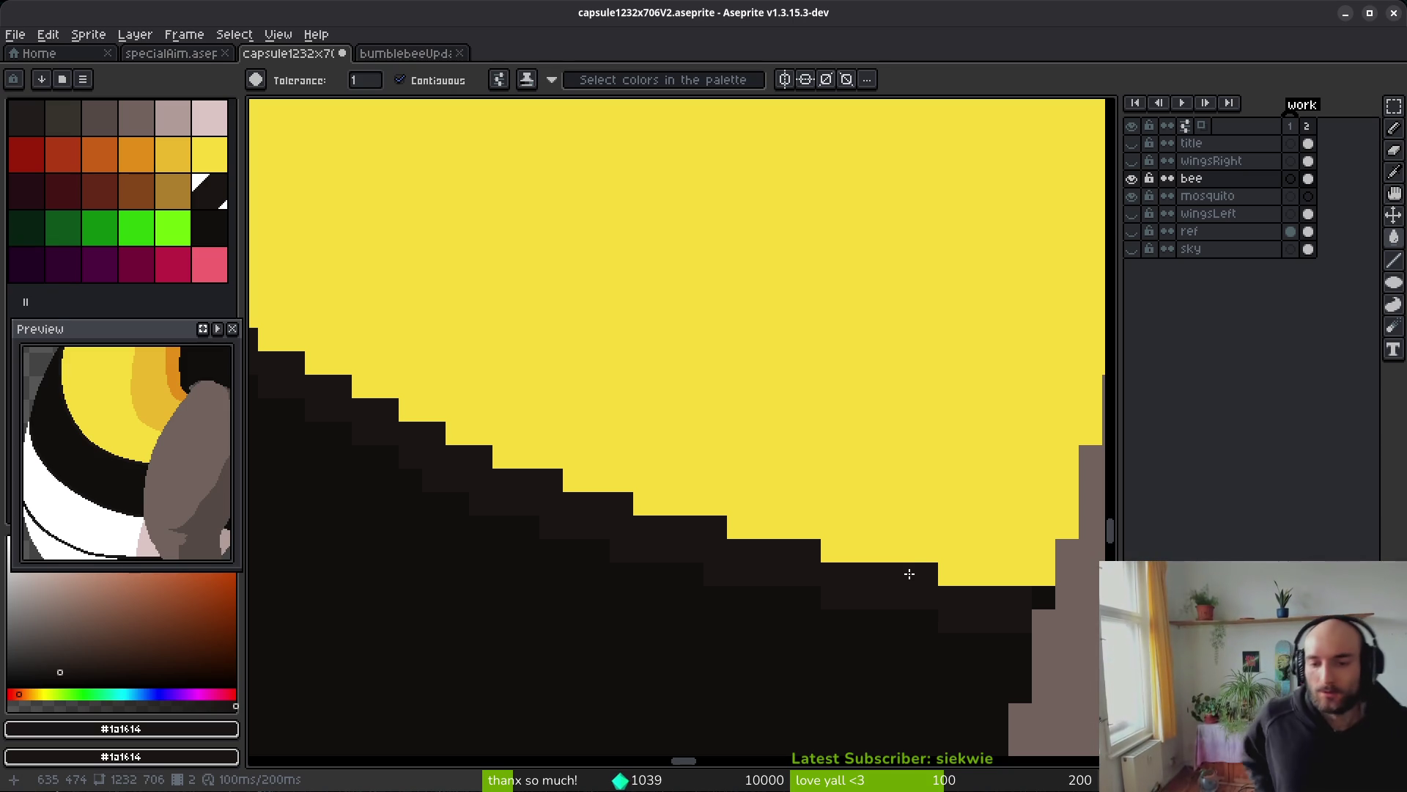
# - Darken the stray grey pixels along the arm's stepped edge and top row
pyautogui.scroll(-3, 911, 571)
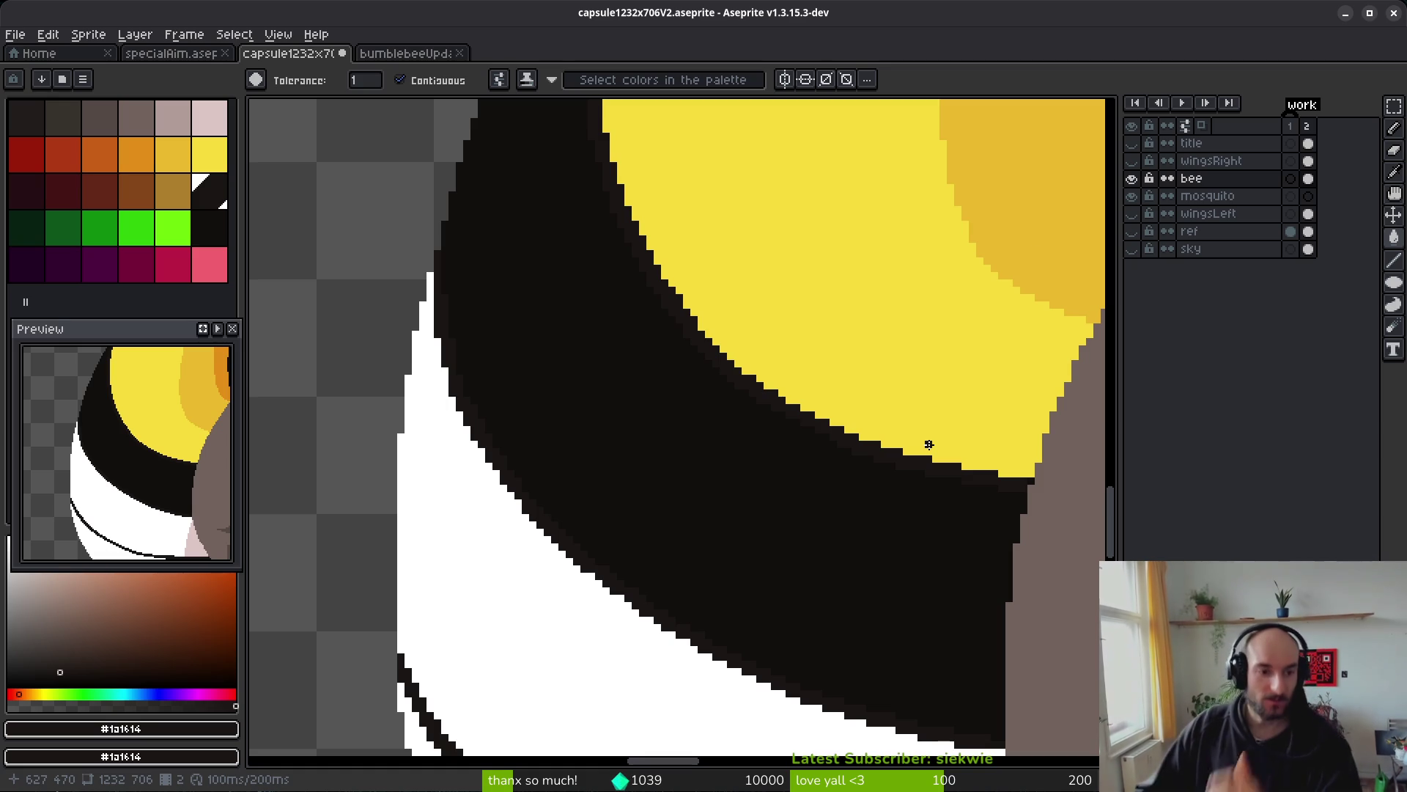
pyautogui.scroll(-2, 826, 289)
pyautogui.scroll(5, 787, 479)
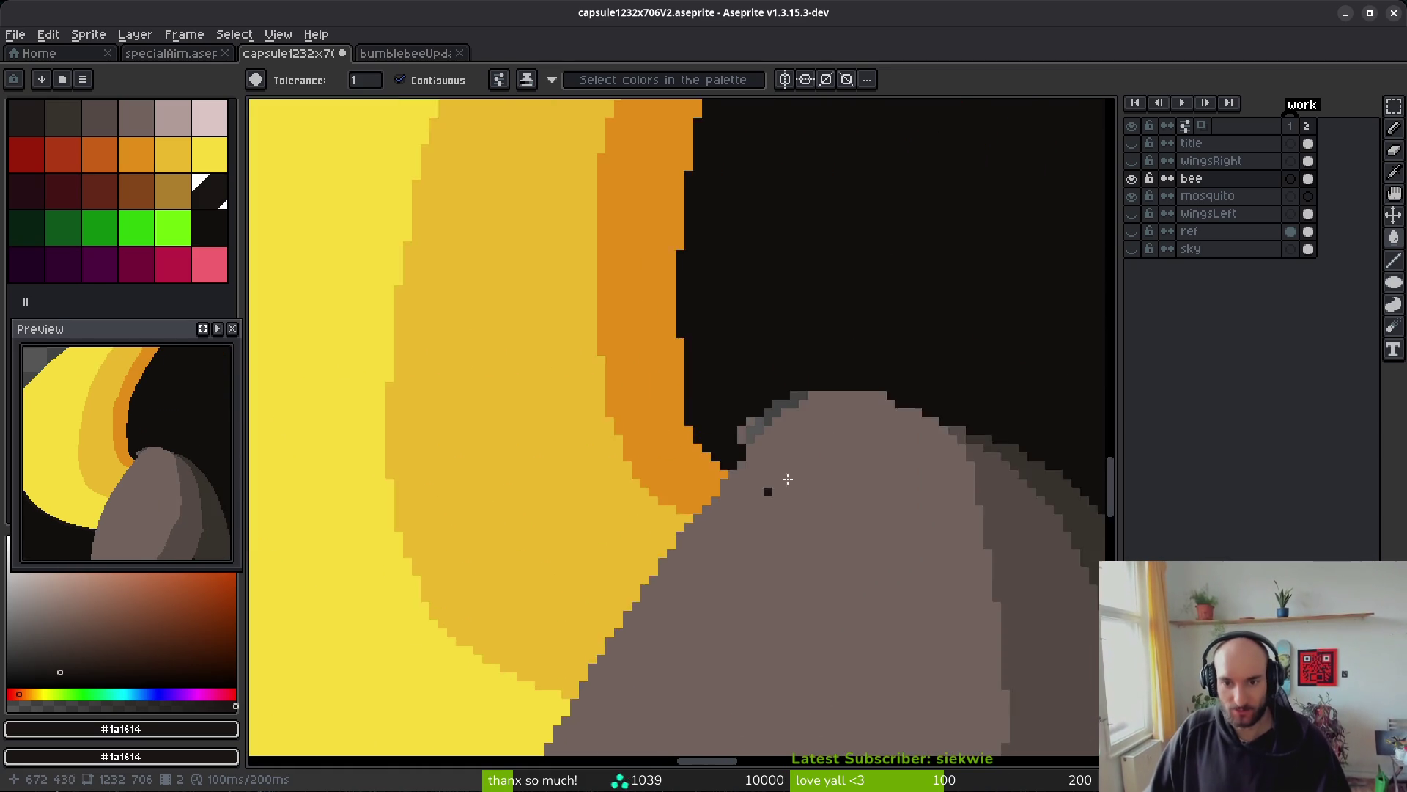
pyautogui.scroll(3, 788, 478)
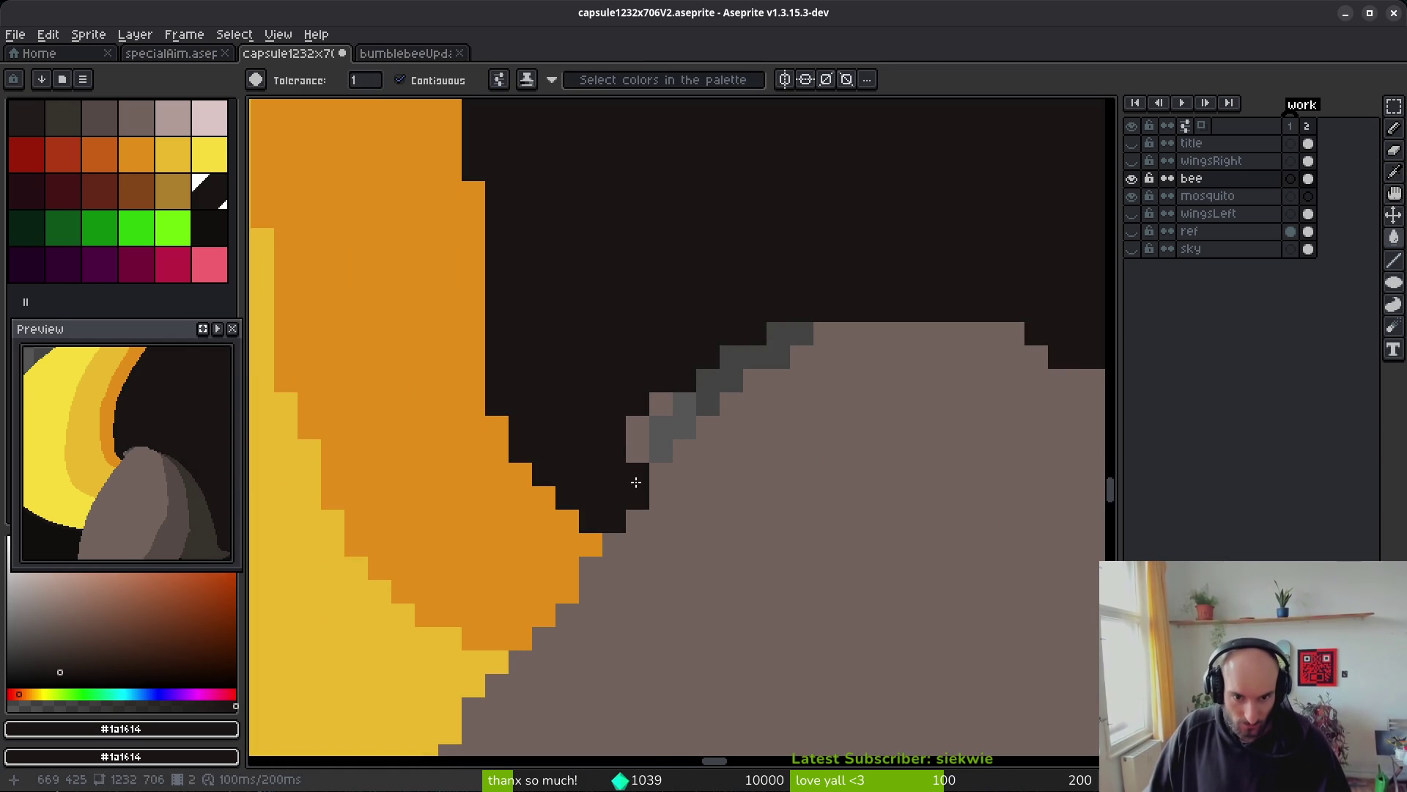
pyautogui.press('b')
pyautogui.moveTo(622, 459)
pyautogui.mouseDown()
pyautogui.moveTo(705, 408)
pyautogui.moveTo(650, 445)
pyautogui.mouseUp()
pyautogui.moveTo(776, 385); pyautogui.dragTo(701, 425)
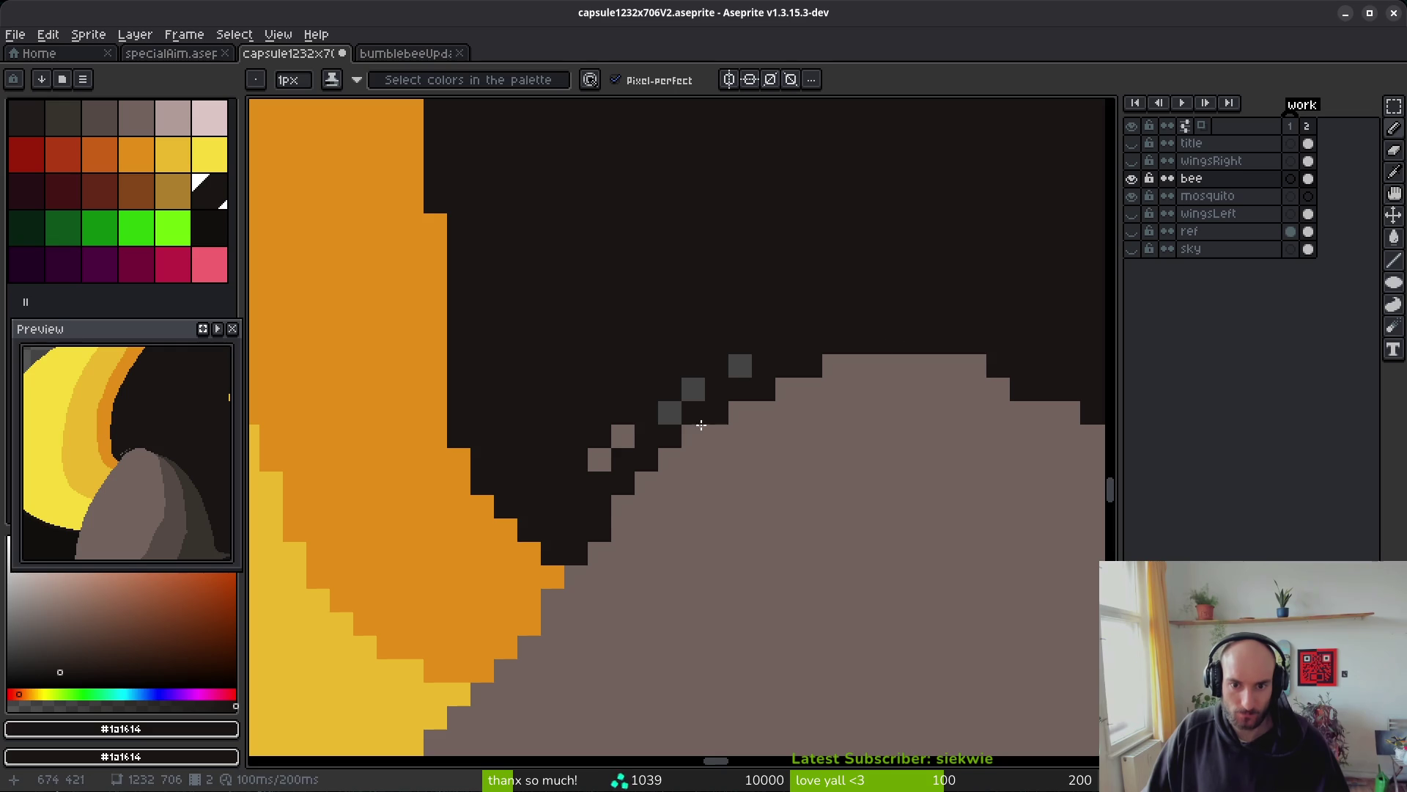
pyautogui.moveTo(620, 496); pyautogui.dragTo(700, 376)
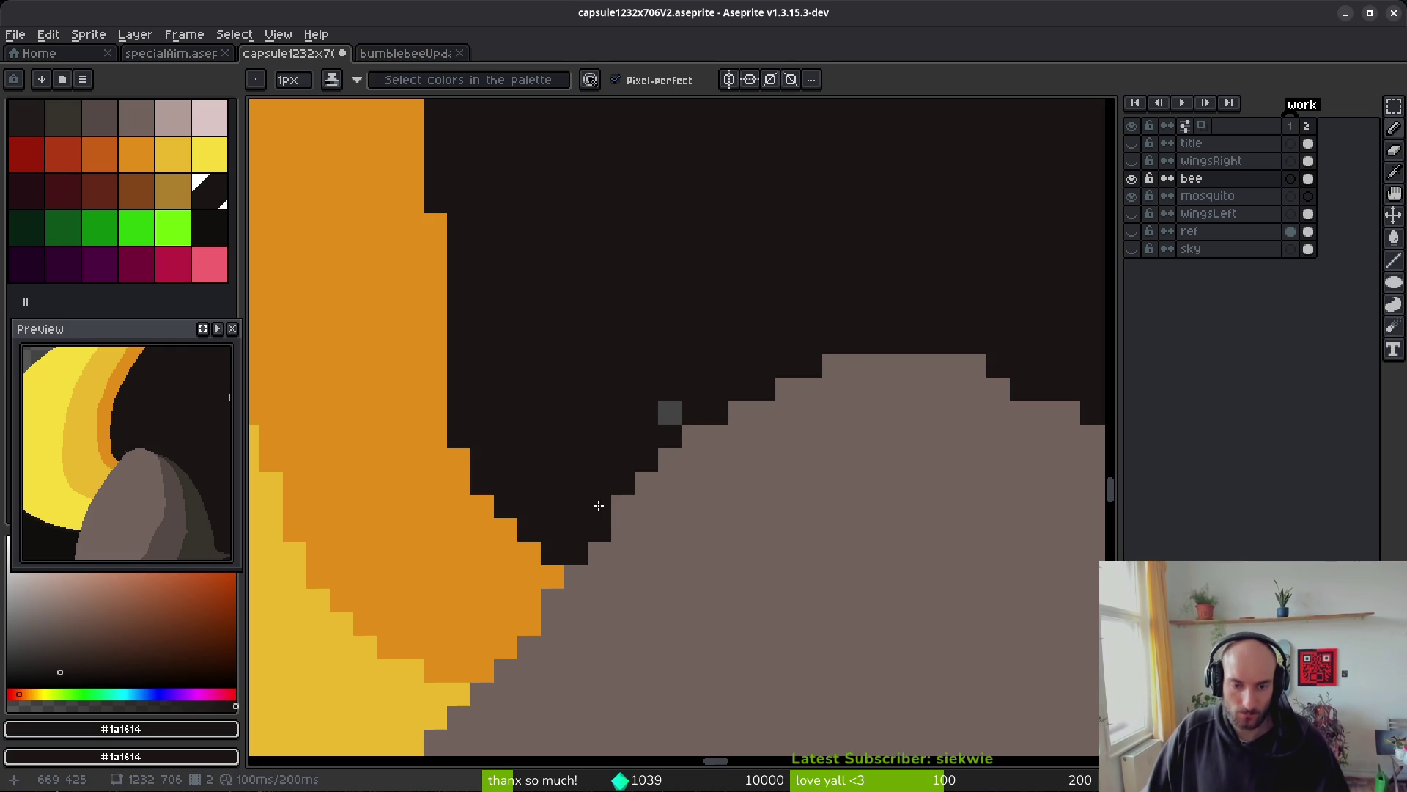
pyautogui.moveTo(787, 389); pyautogui.dragTo(725, 406)
pyautogui.moveTo(833, 366); pyautogui.dragTo(906, 364)
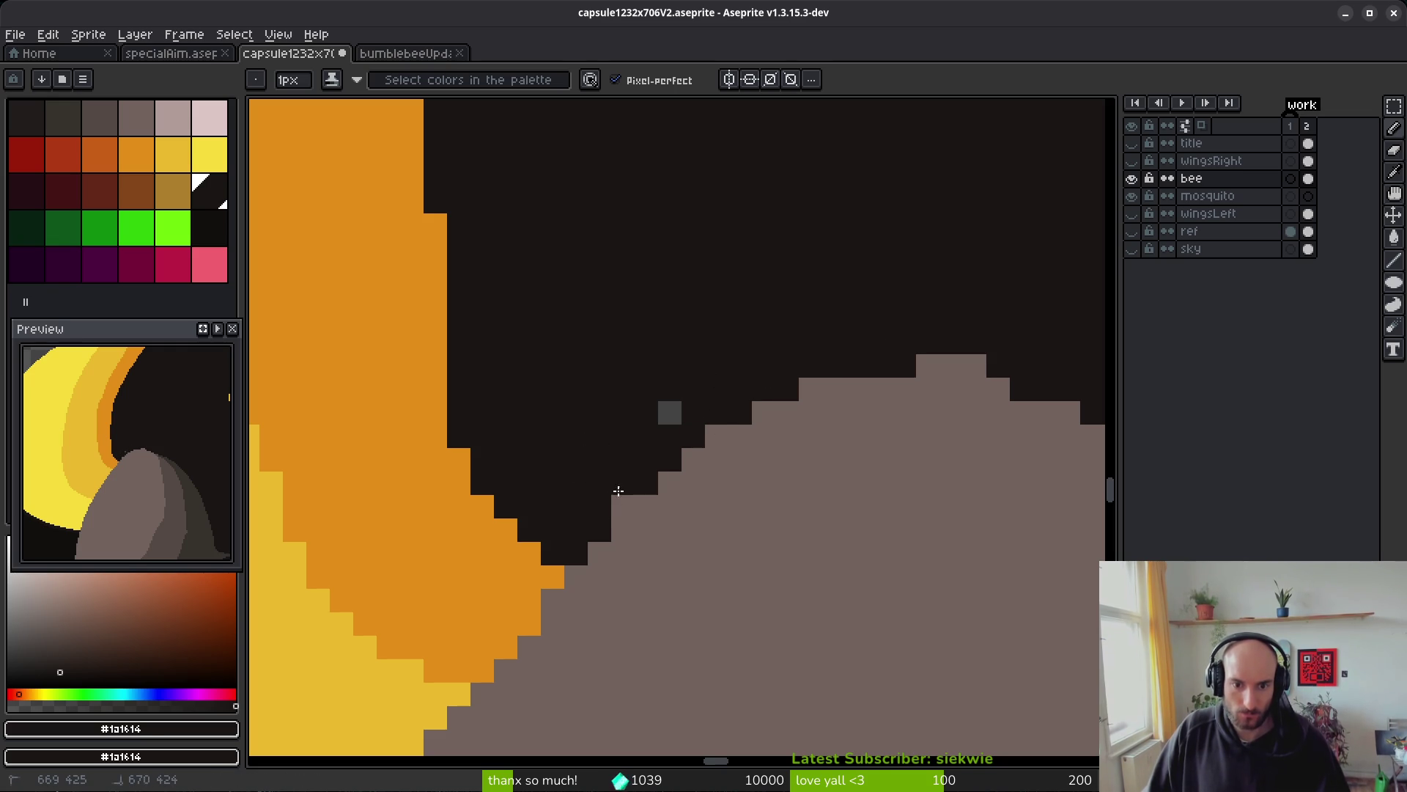
pyautogui.scroll(-2, 666, 398)
pyautogui.scroll(3, 726, 493)
# - Repaint the arm's top cells in grey #71625d and an edge cell in darker grey #544d45
pyautogui.keyDown('alt'); pyautogui.click(726, 493); pyautogui.keyUp('alt')
pyautogui.moveTo(692, 353); pyautogui.dragTo(716, 352)
pyautogui.scroll(-2, 870, 503)
pyautogui.scroll(2, 854, 446)
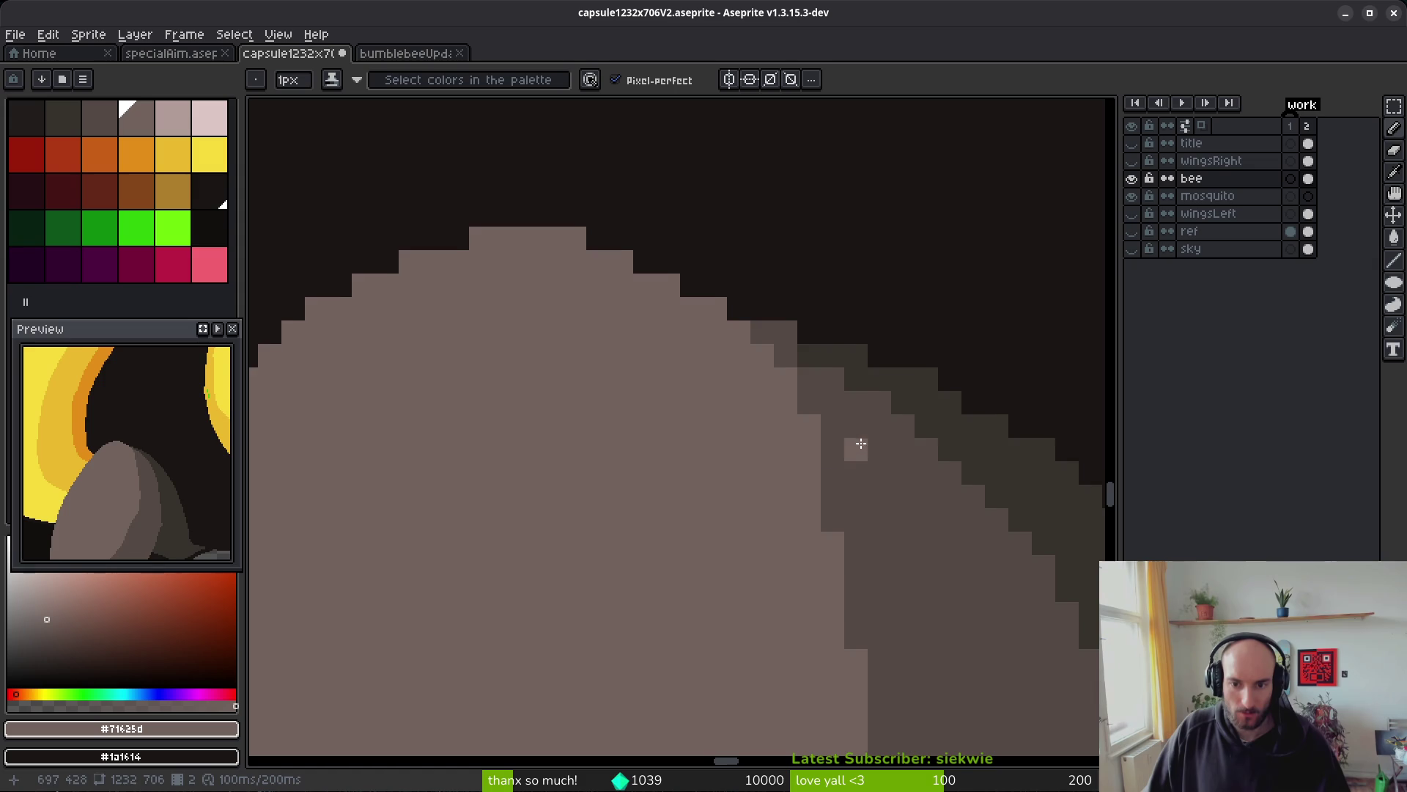
pyautogui.click(784, 392)
pyautogui.keyDown('alt'); pyautogui.click(813, 449); pyautogui.keyUp('alt')
pyautogui.click(779, 390)
pyautogui.scroll(-2, 762, 382)
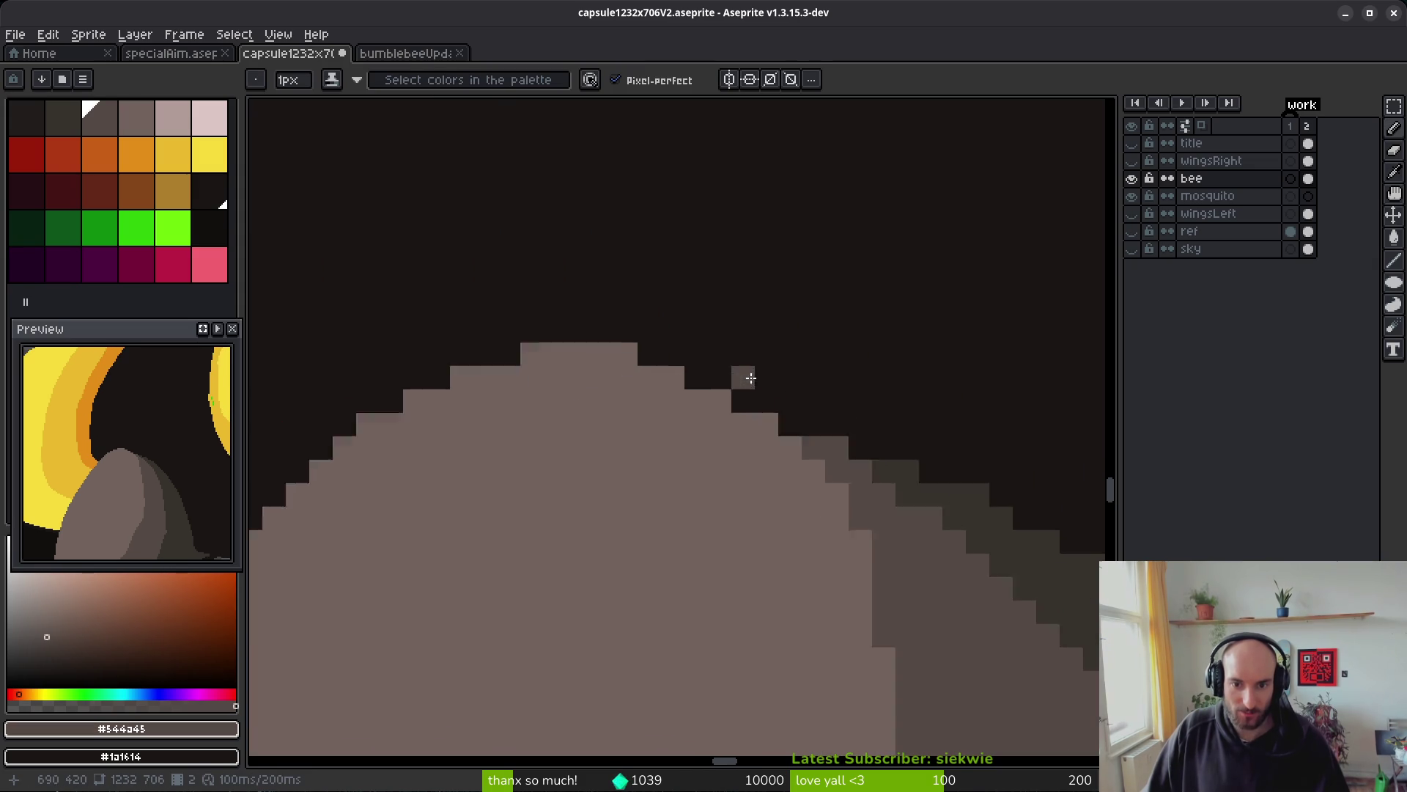
pyautogui.scroll(4, 745, 374)
pyautogui.scroll(-2, 798, 444)
pyautogui.scroll(1, 741, 446)
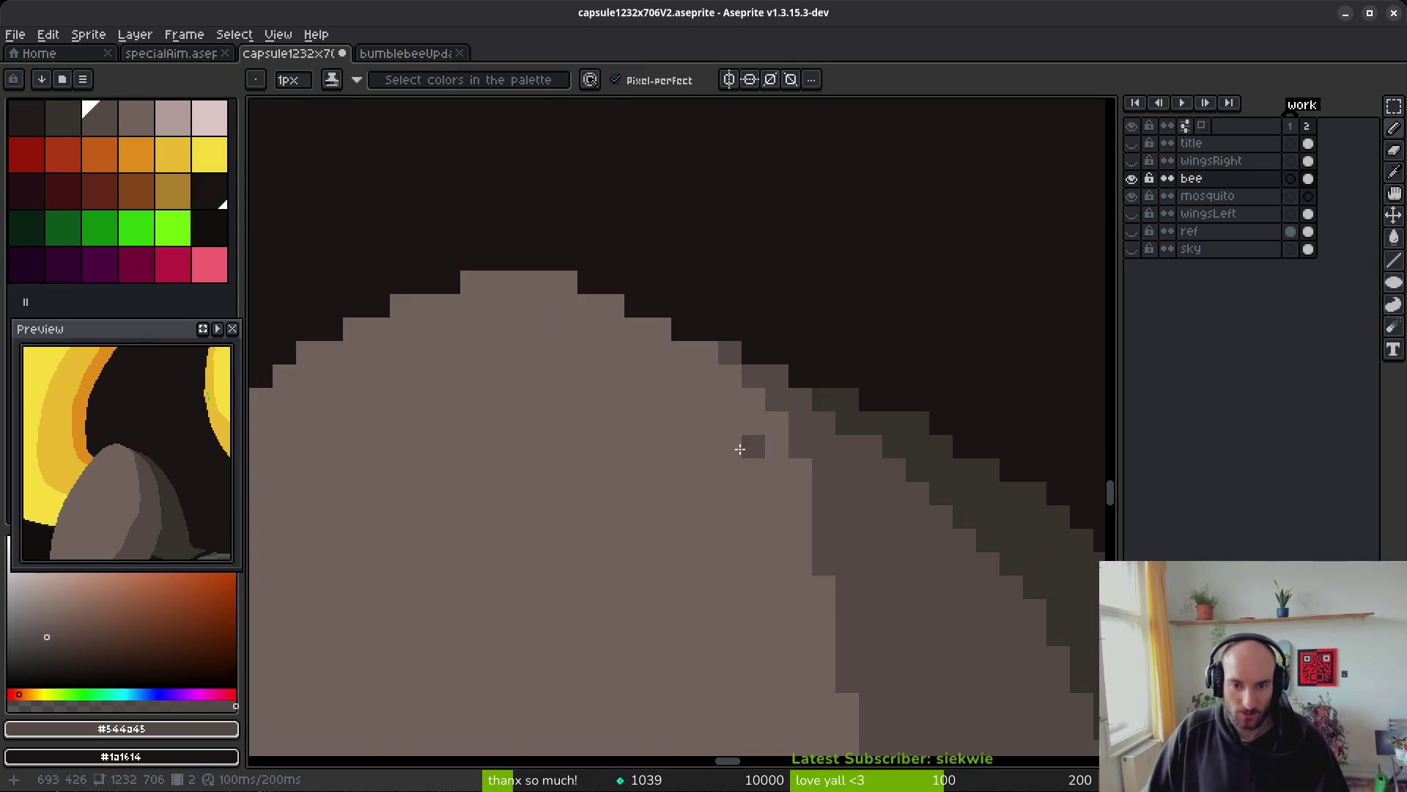
# - Add grey #71625d pixels to the arm's top edge and smooth its stair edge
pyautogui.keyDown('alt'); pyautogui.click(673, 336); pyautogui.keyUp('alt')
pyautogui.click(634, 305)
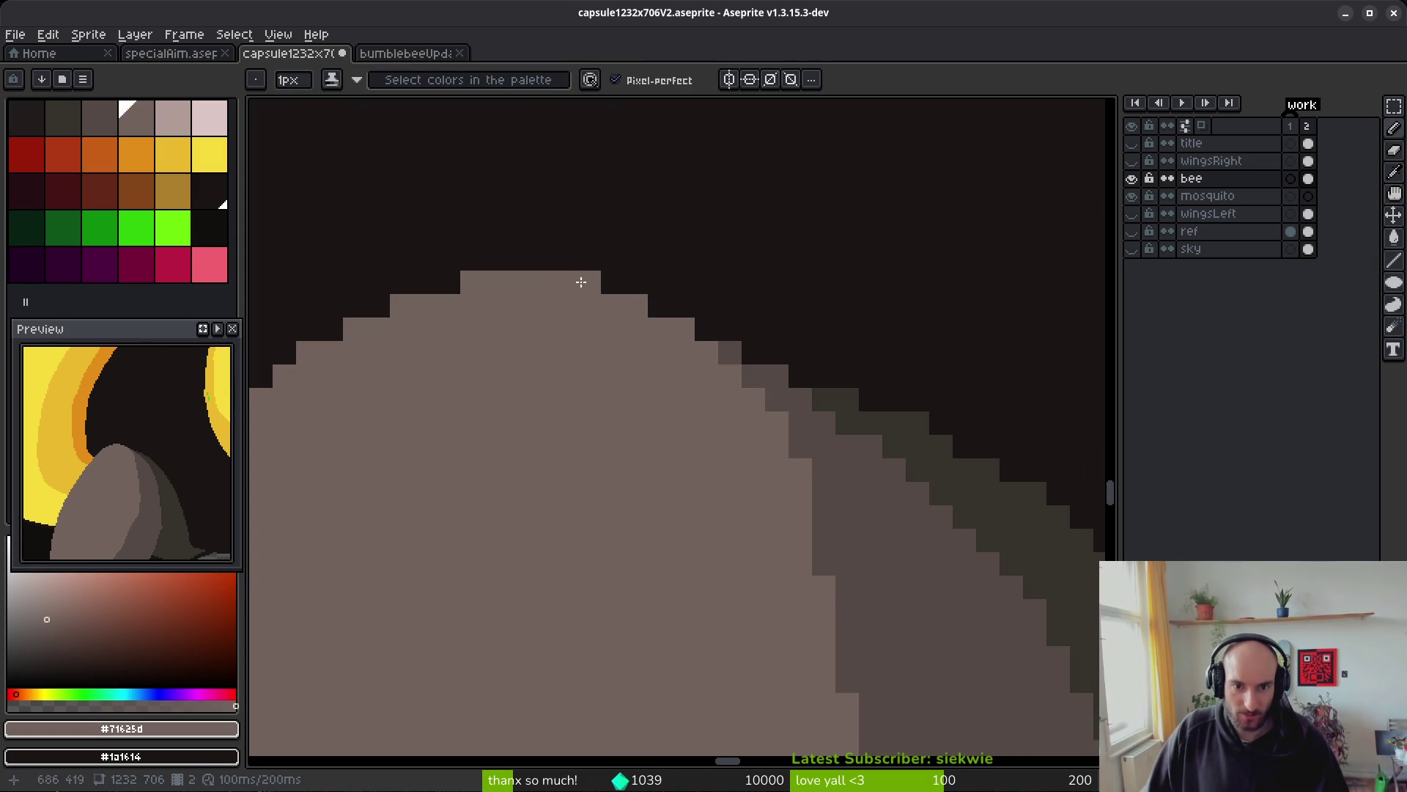
pyautogui.scroll(-2, 762, 440)
pyautogui.scroll(2, 706, 433)
pyautogui.click(600, 310)
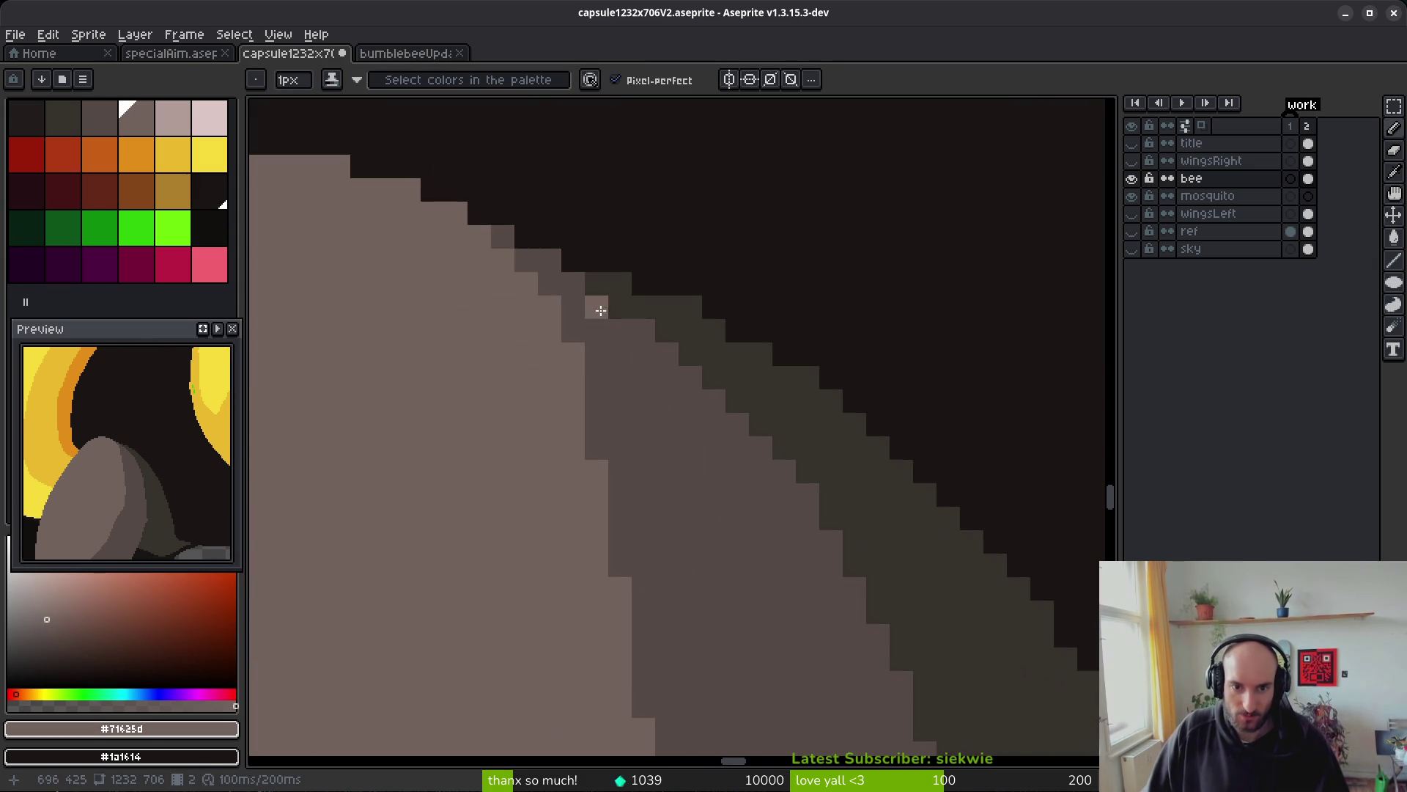
pyautogui.keyDown('alt'); pyautogui.click(621, 374); pyautogui.keyUp('alt')
pyautogui.scroll(-3, 643, 418)
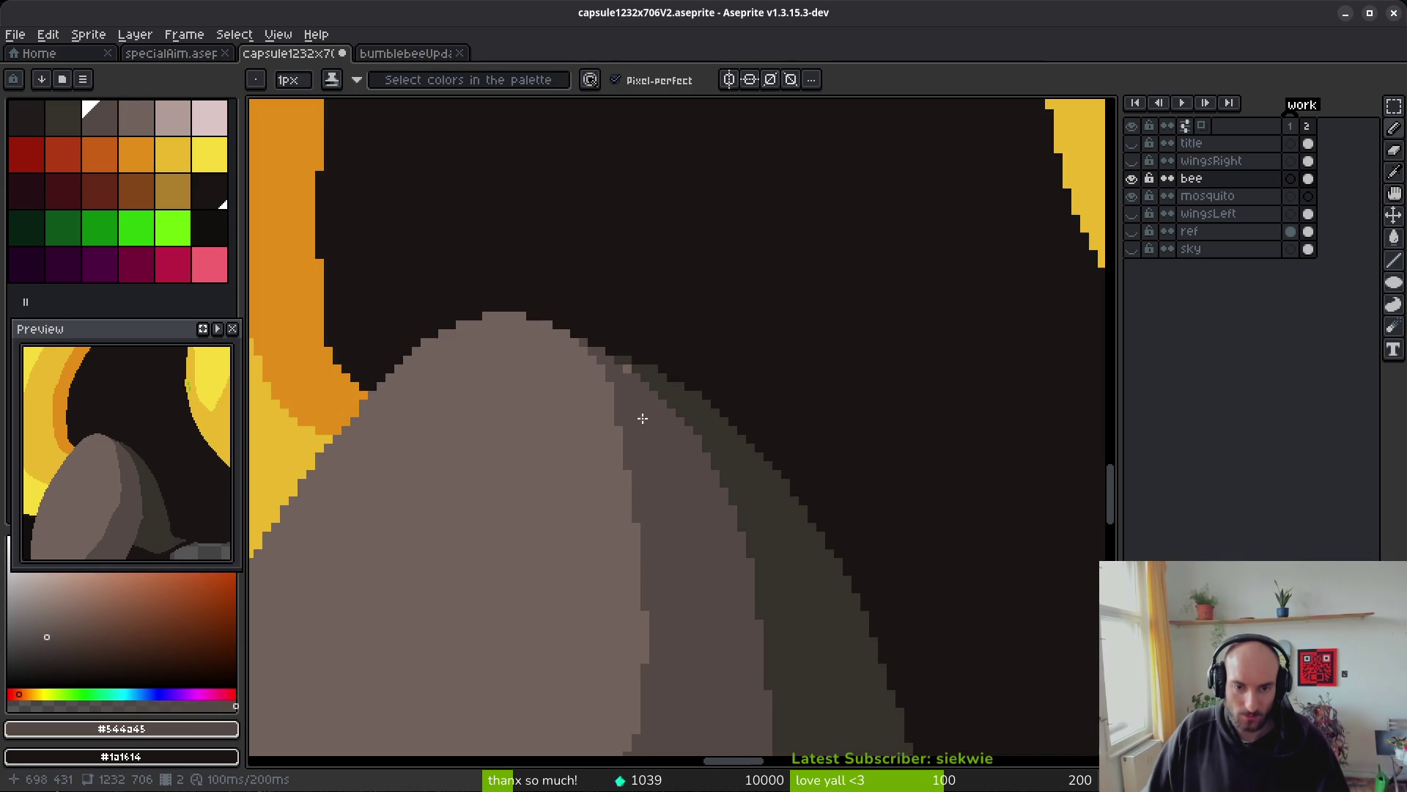
pyautogui.scroll(3, 645, 448)
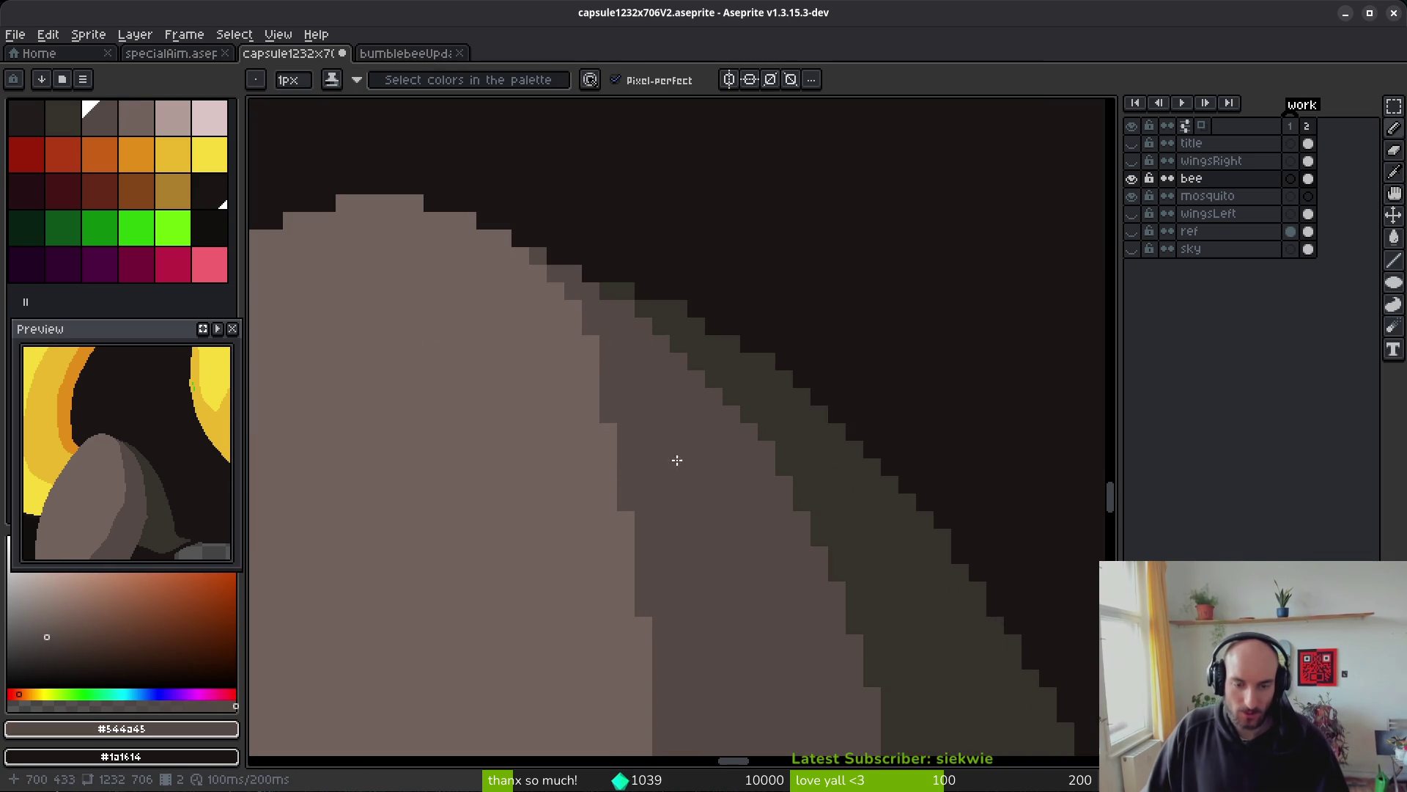
pyautogui.scroll(-3, 675, 439)
pyautogui.scroll(3, 678, 513)
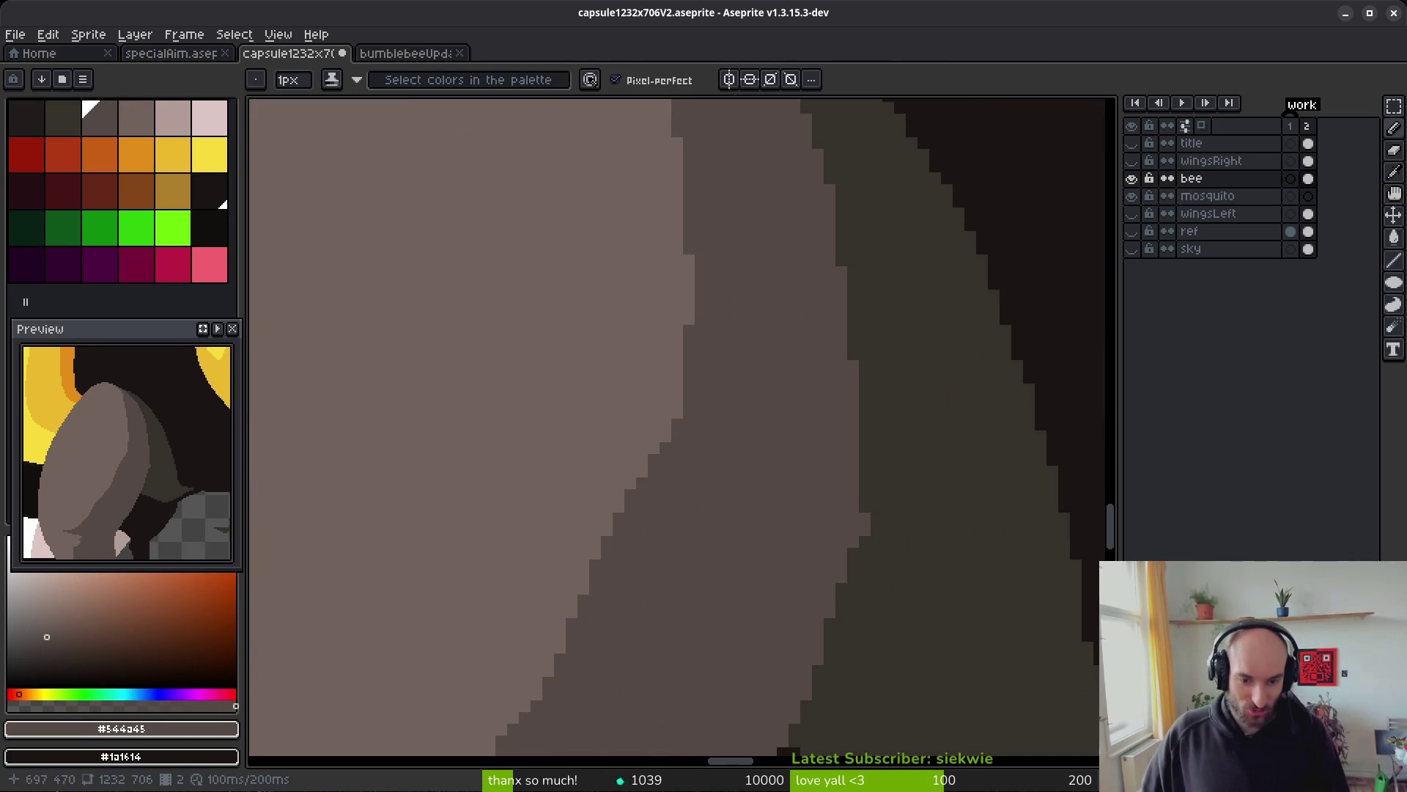
pyautogui.hscroll(-2, 706, 449)
pyautogui.keyDown('alt'); pyautogui.click(706, 449); pyautogui.keyUp('alt')
pyautogui.moveTo(687, 486)
pyautogui.mouseDown()
pyautogui.moveTo(608, 673)
pyautogui.moveTo(633, 610)
pyautogui.moveTo(625, 625)
pyautogui.mouseUp()
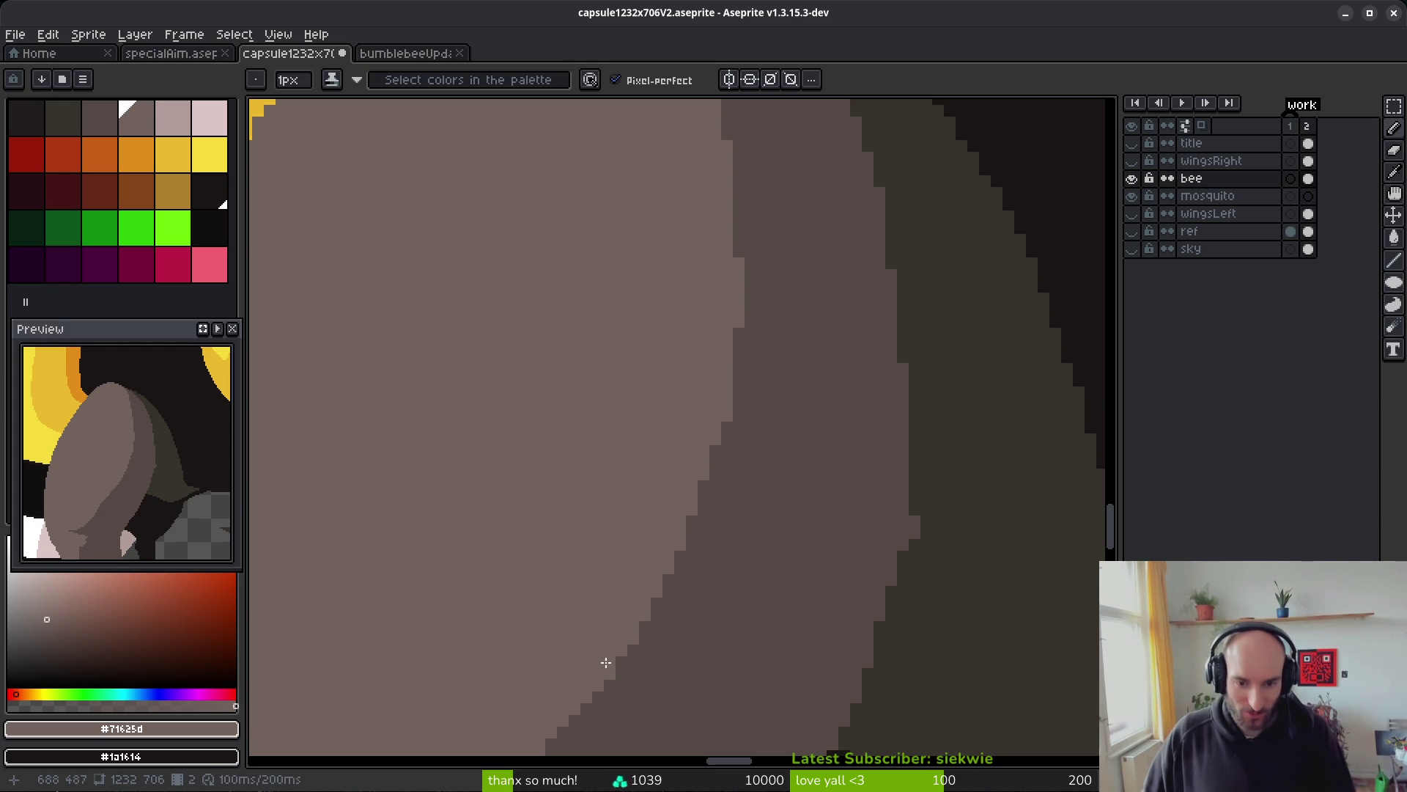
# - Darken a stray light pixel with the dark shade #36312c
pyautogui.scroll(-3, 656, 543)
pyautogui.scroll(3, 738, 491)
pyautogui.keyDown('alt'); pyautogui.click(829, 480); pyautogui.keyUp('alt')
pyautogui.scroll(2, 770, 470)
pyautogui.moveTo(770, 470); pyautogui.dragTo(767, 553)
pyautogui.scroll(-3, 747, 477)
pyautogui.scroll(2, 650, 487)
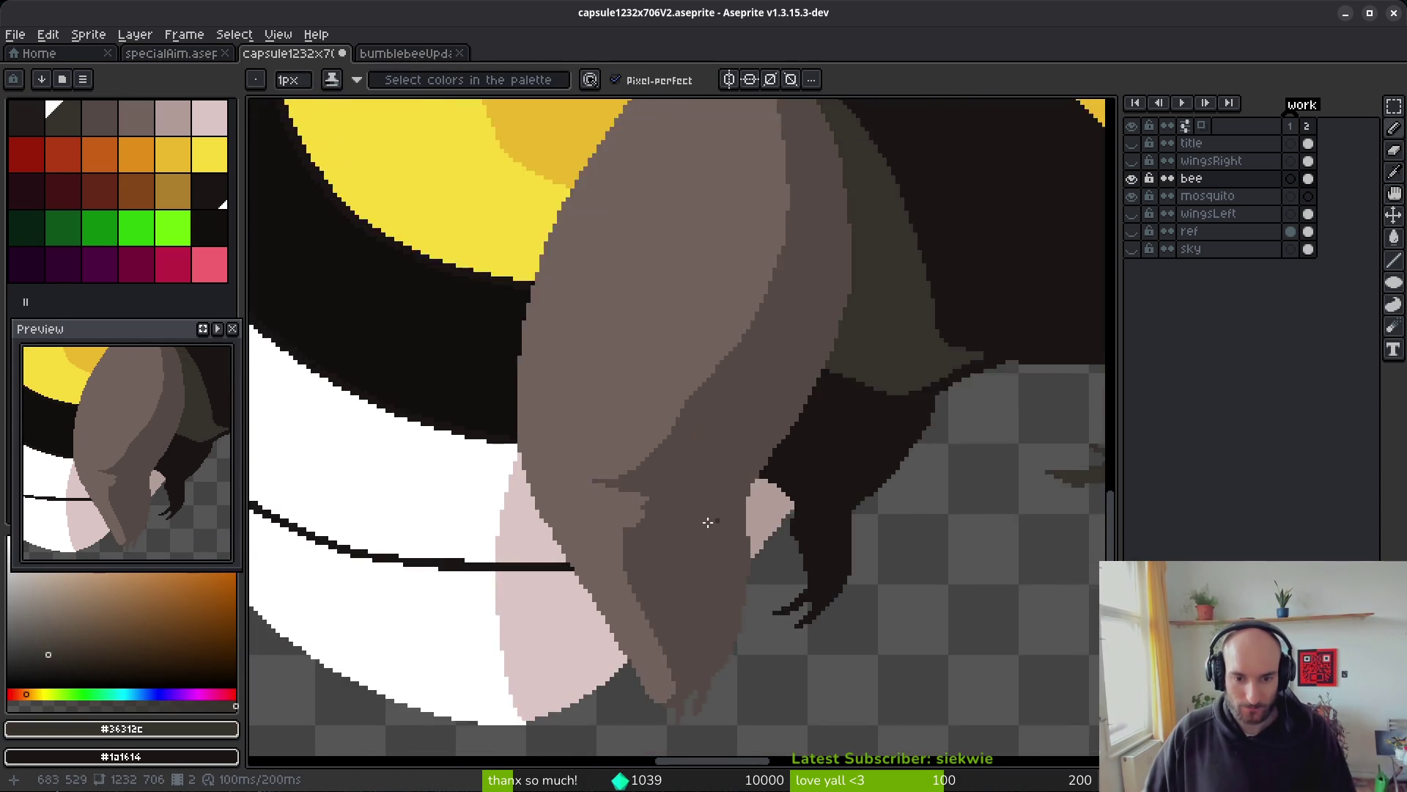
pyautogui.scroll(2, 708, 522)
# - Repaint the leg's stray pixels, dark brown over the grey stripe and a longer light brown edge
pyautogui.keyDown('alt'); pyautogui.click(619, 365); pyautogui.keyUp('alt')
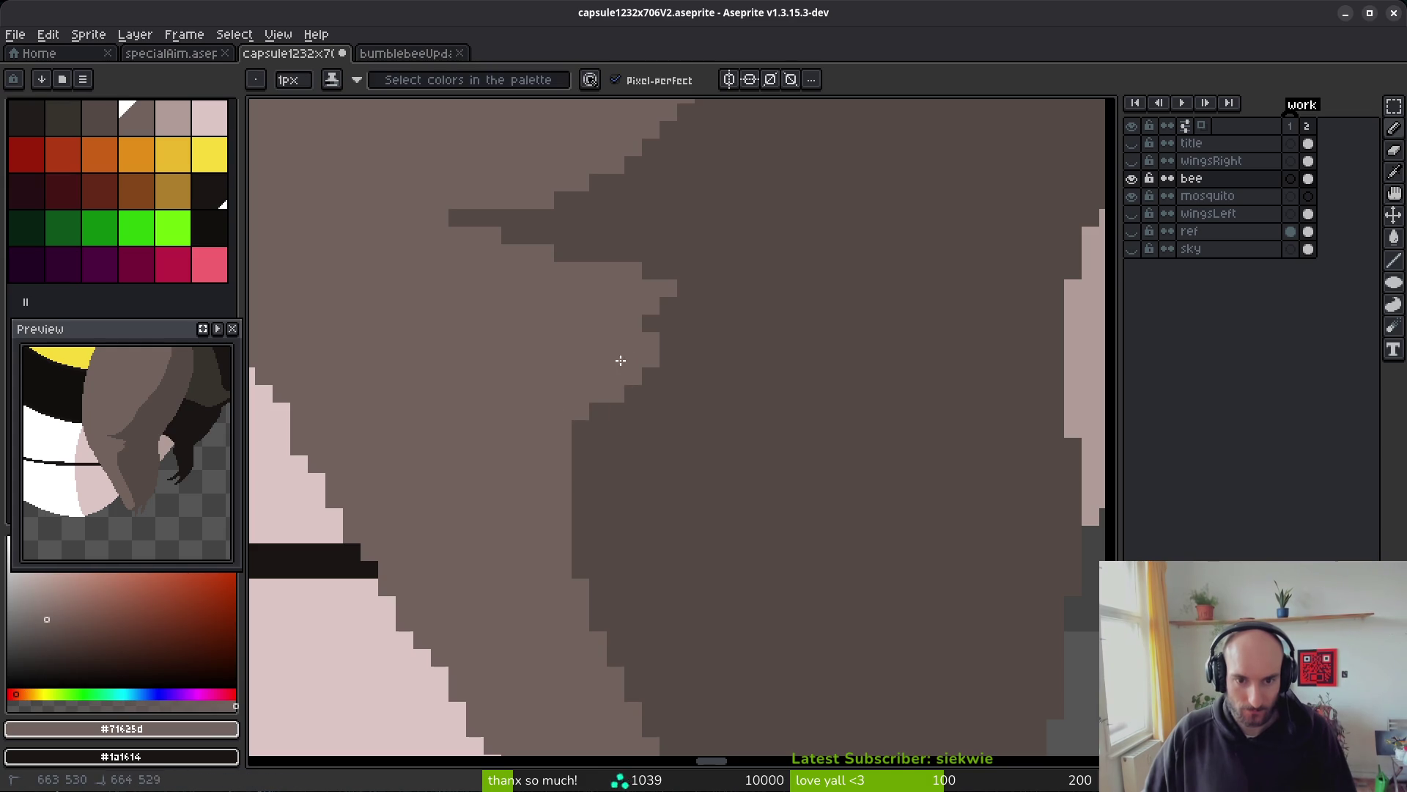
pyautogui.keyDown('alt'); pyautogui.click(719, 236); pyautogui.keyUp('alt')
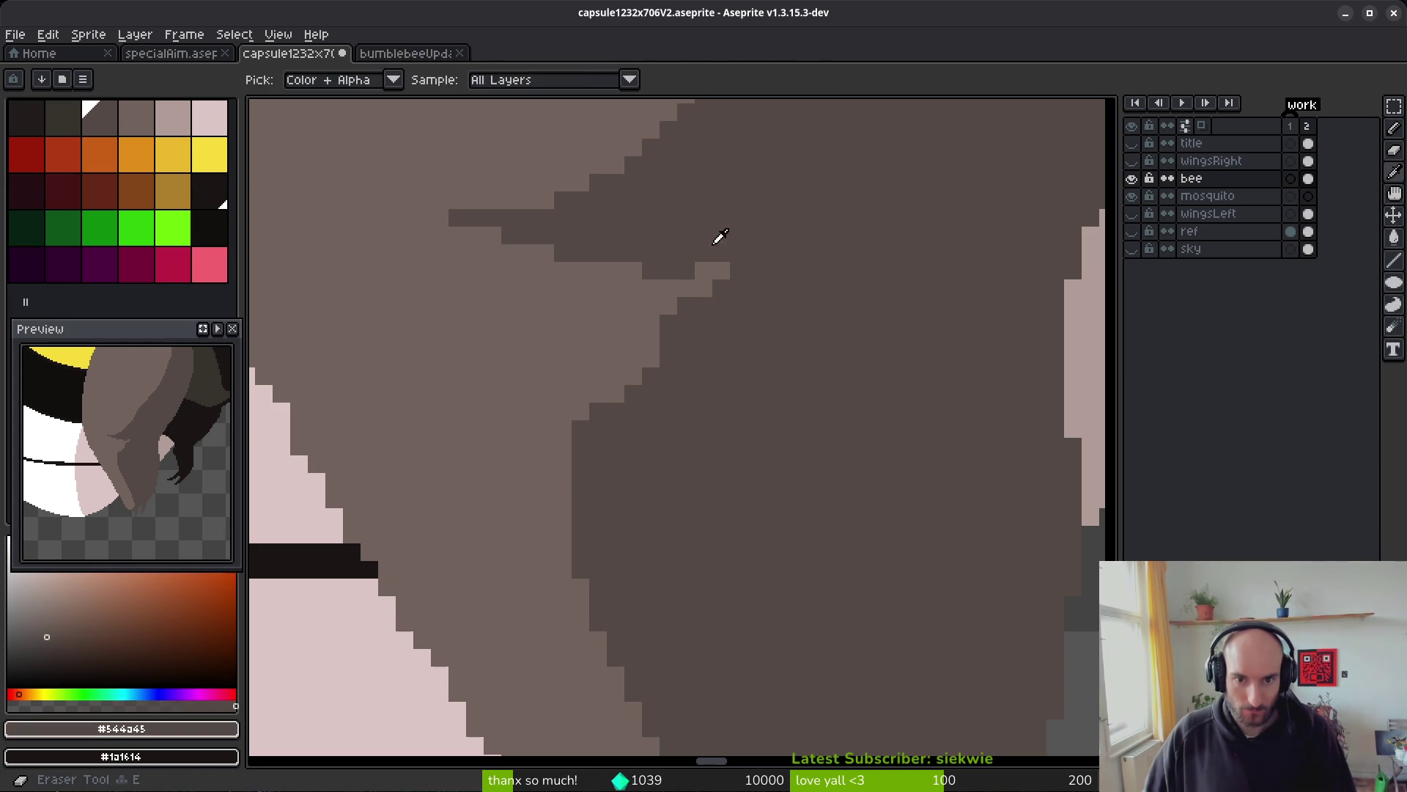
pyautogui.click(711, 270)
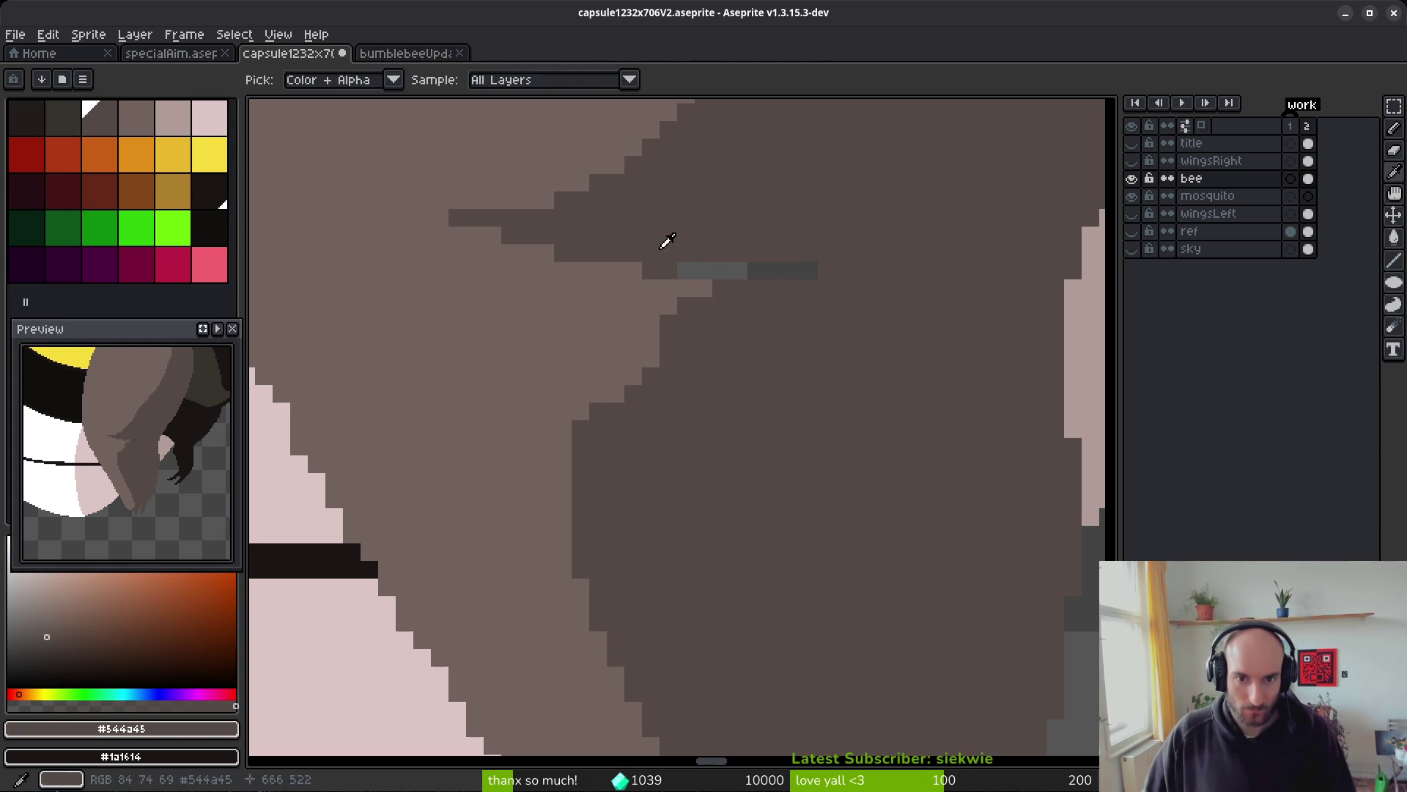
pyautogui.moveTo(686, 271); pyautogui.dragTo(817, 270)
pyautogui.keyDown('alt'); pyautogui.click(670, 286); pyautogui.keyUp('alt')
pyautogui.moveTo(717, 288); pyautogui.dragTo(796, 269)
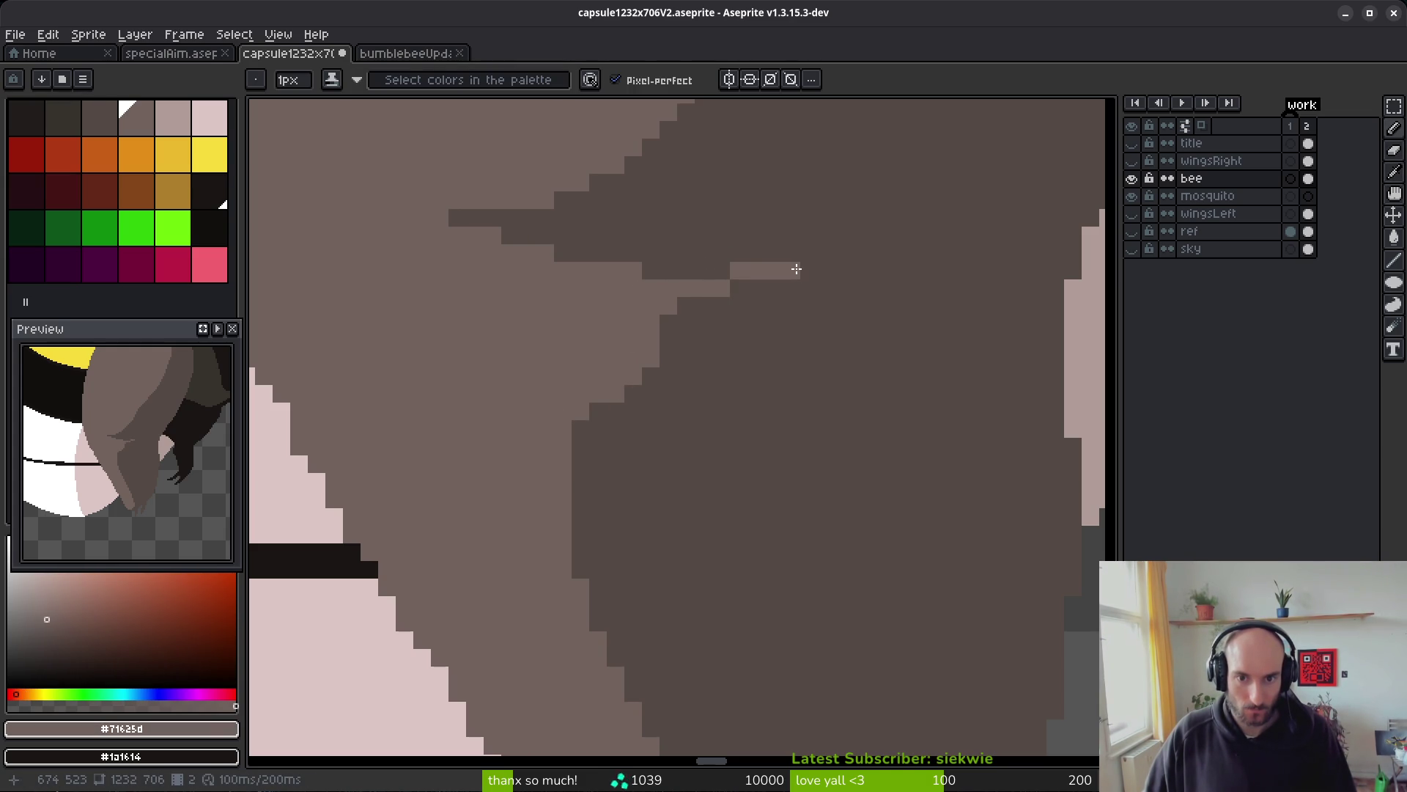
pyautogui.keyDown('alt'); pyautogui.click(755, 255); pyautogui.keyUp('alt')
pyautogui.click(731, 267)
# - Save the sprite with Ctrl+S
pyautogui.scroll(-3, 766, 366)
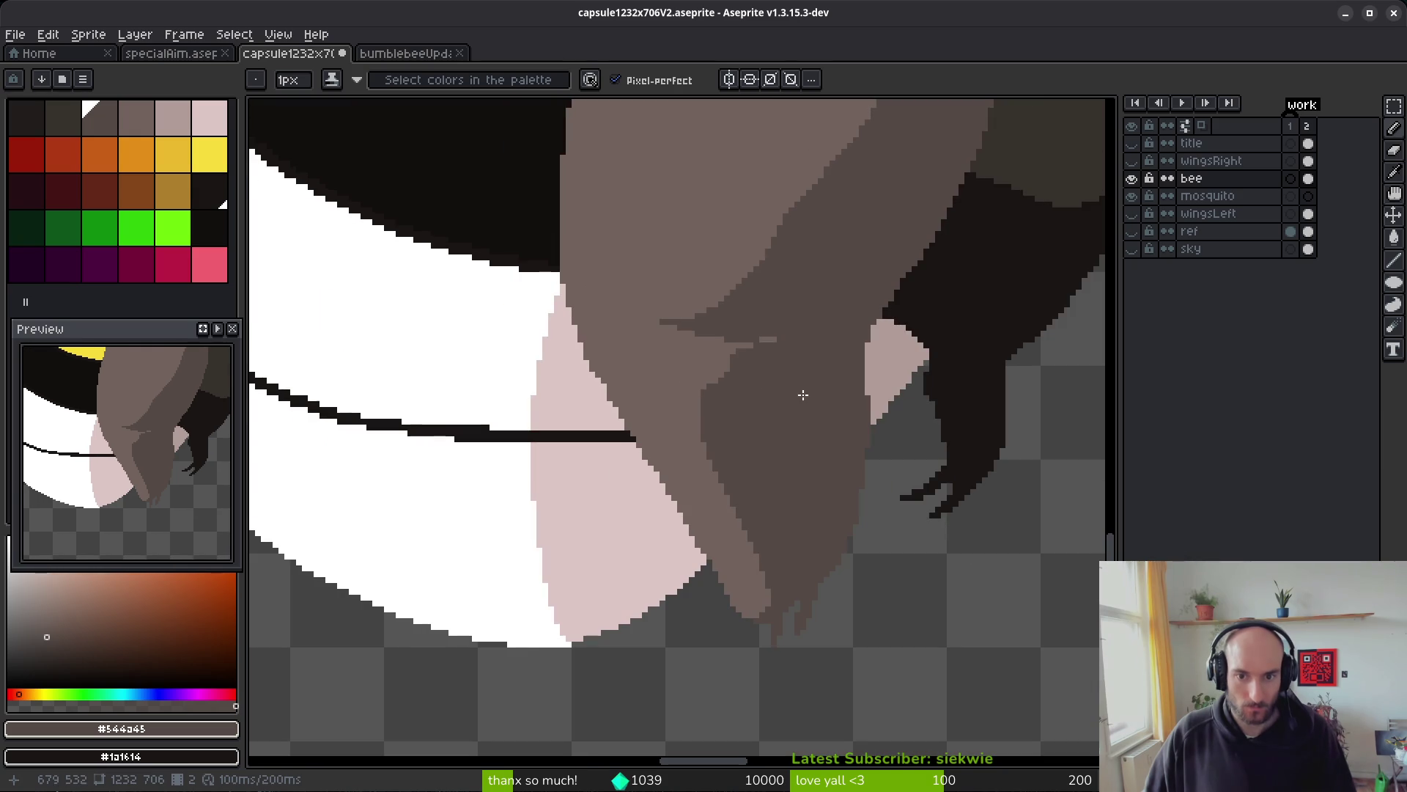
pyautogui.scroll(1, 781, 396)
pyautogui.scroll(-1, 794, 425)
pyautogui.scroll(-2, 745, 393)
pyautogui.hotkey('ctrl', 's')
pyautogui.scroll(1, 843, 367)
pyautogui.scroll(2, 637, 450)
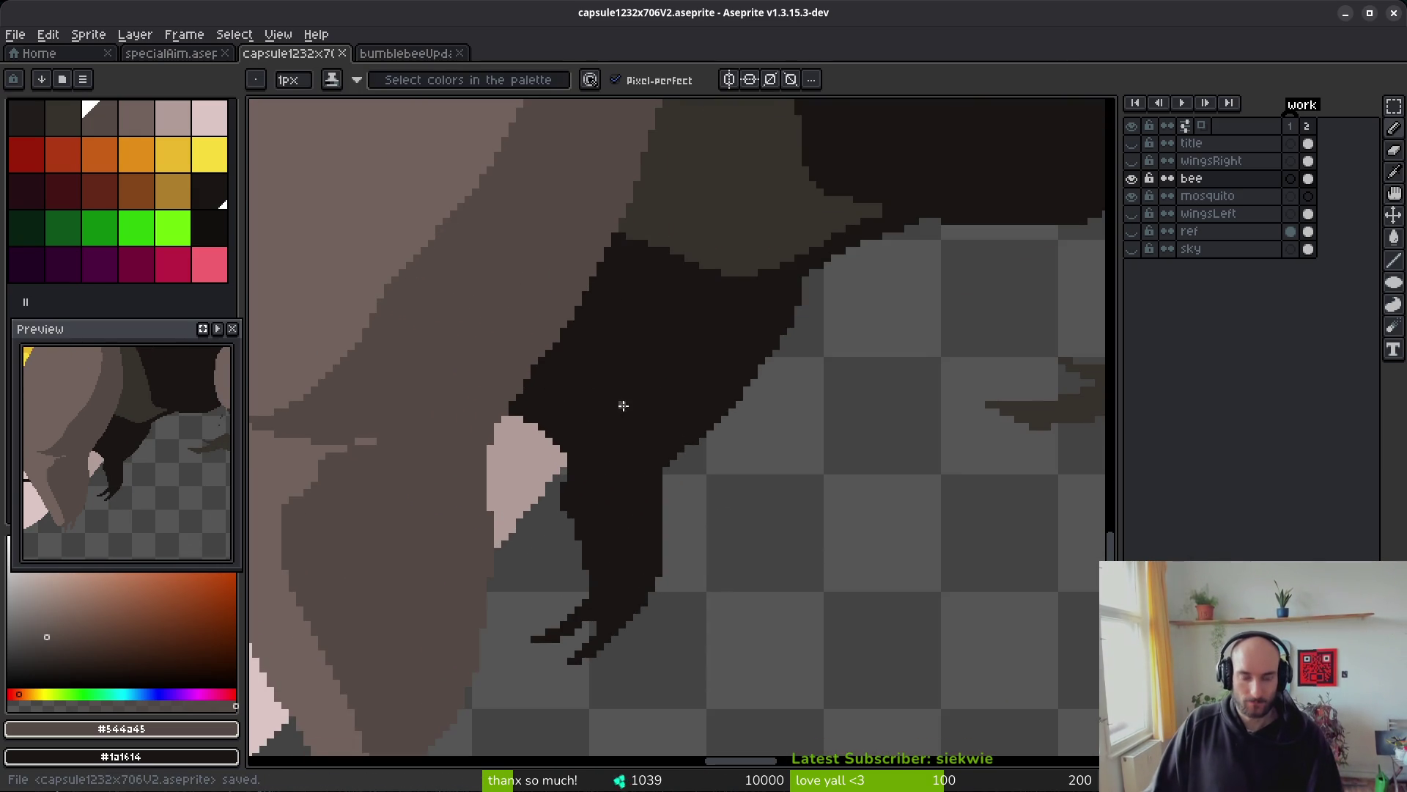
# - Draw a near-black diagonal shading line across the bee's leg
pyautogui.scroll(-3, 769, 392)
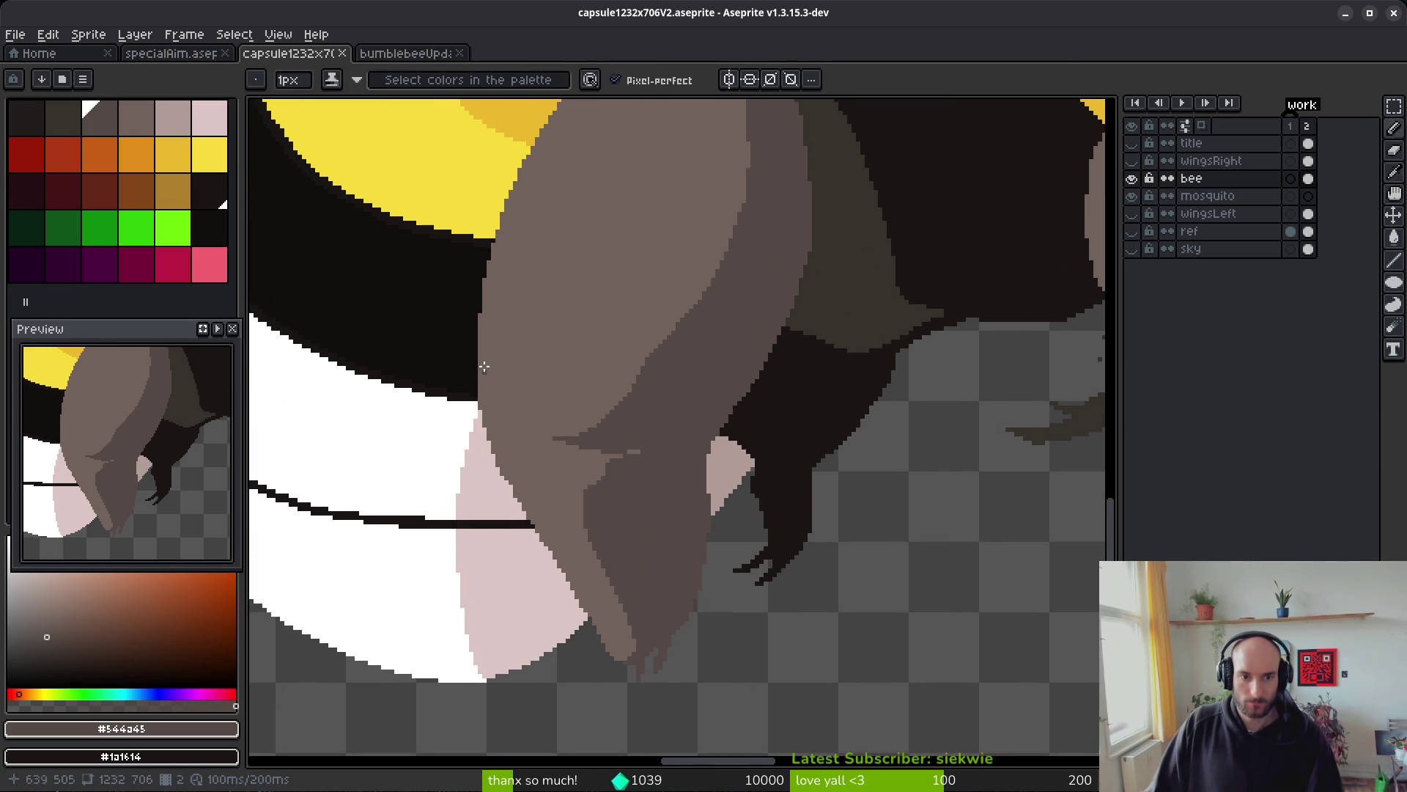
pyautogui.keyDown('alt'); pyautogui.click(485, 367); pyautogui.keyUp('alt')
pyautogui.scroll(3, 684, 403)
pyautogui.scroll(1, 911, 493)
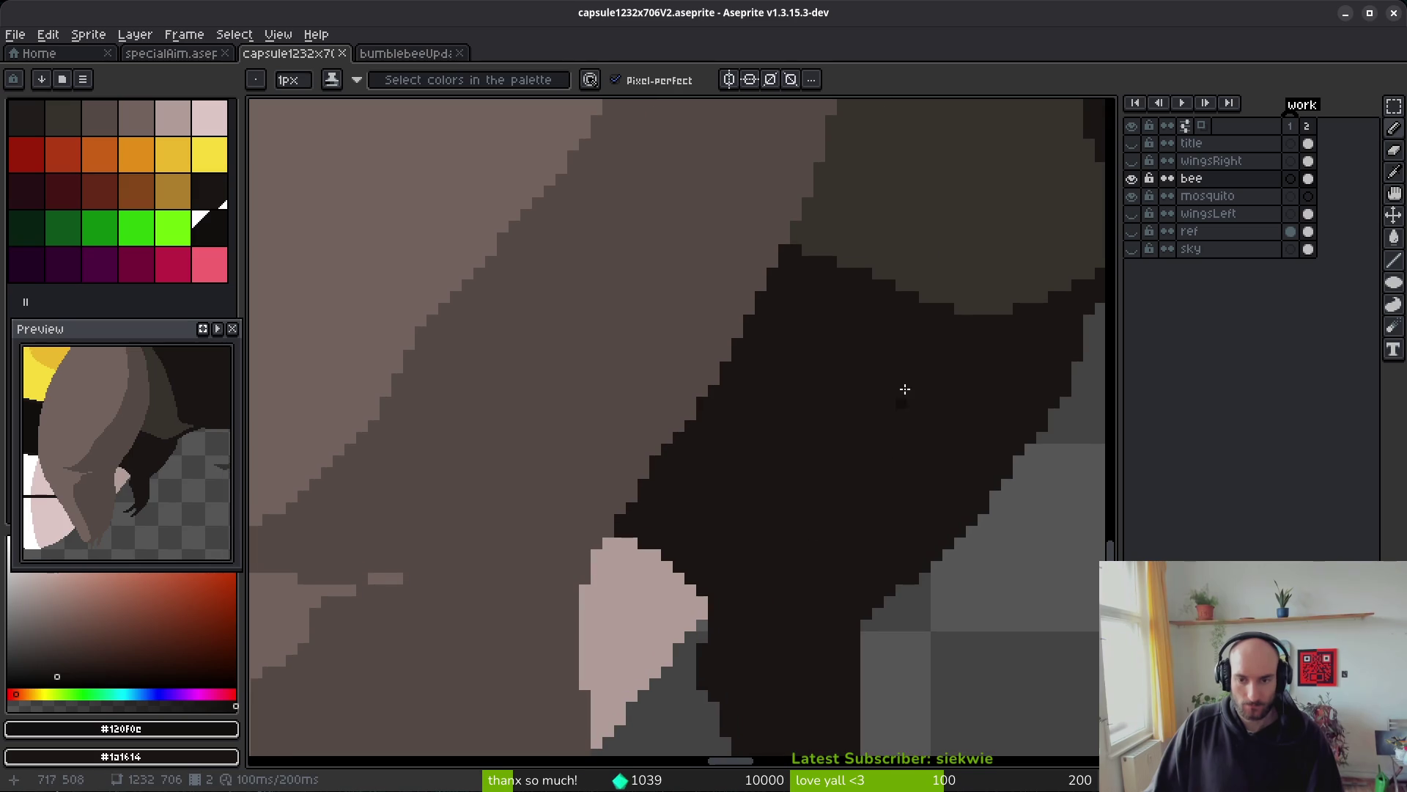
pyautogui.moveTo(996, 323); pyautogui.dragTo(954, 360)
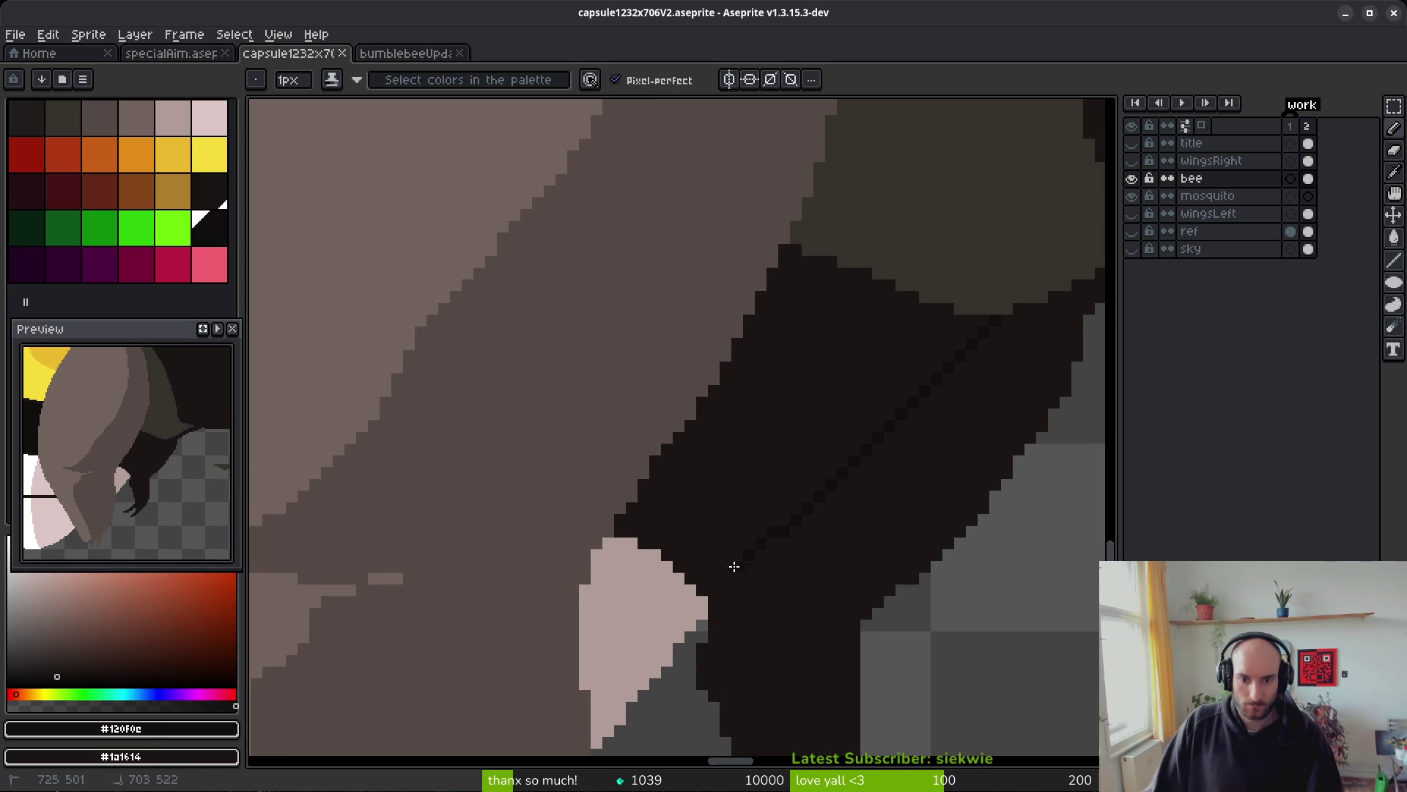
pyautogui.keyDown('shift'); pyautogui.click(719, 591); pyautogui.keyUp('shift')
# - Flood-fill part of the leg and pick the dark brown from its edge
pyautogui.press('g')
pyautogui.scroll(-4, 870, 380)
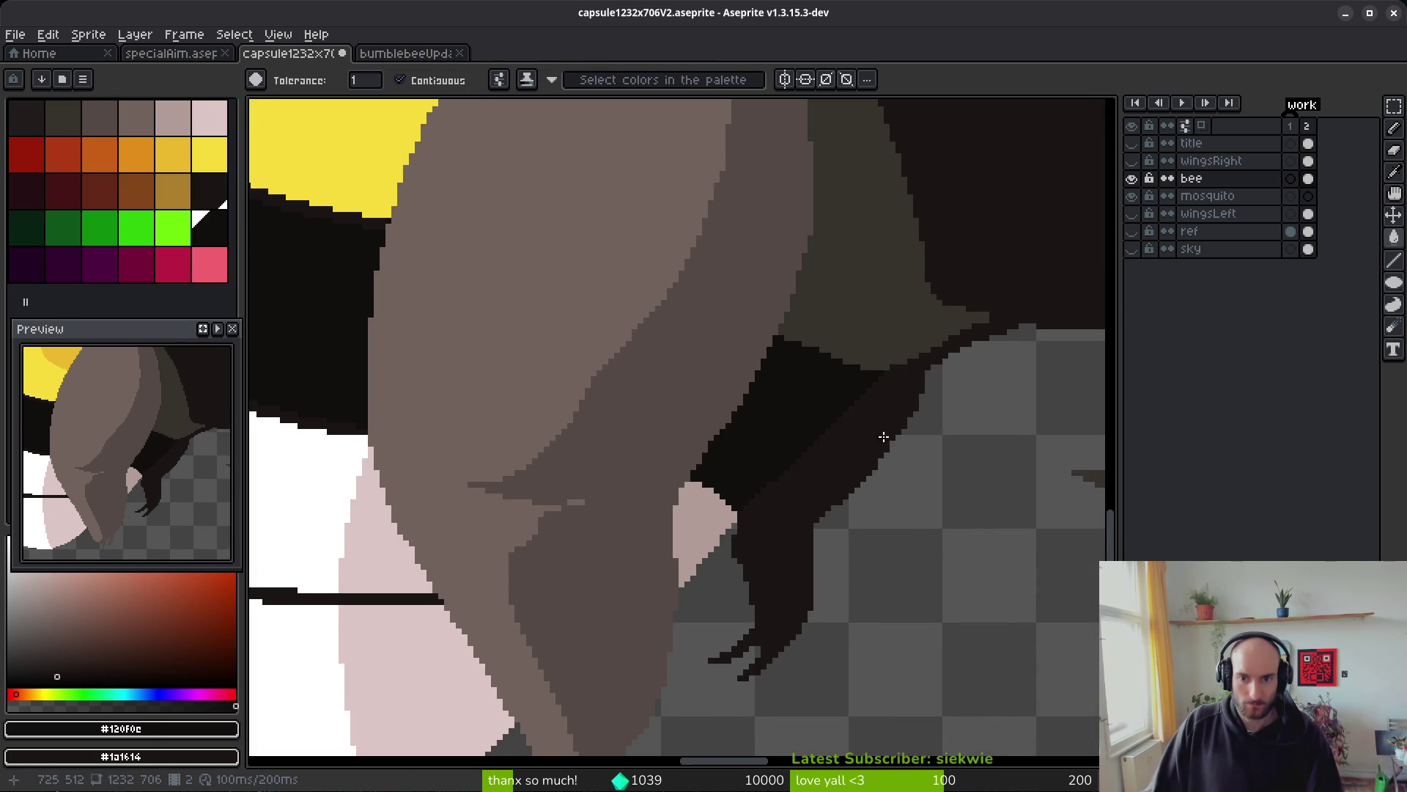
pyautogui.moveTo(892, 473); pyautogui.dragTo(805, 491)
pyautogui.scroll(4, 807, 467)
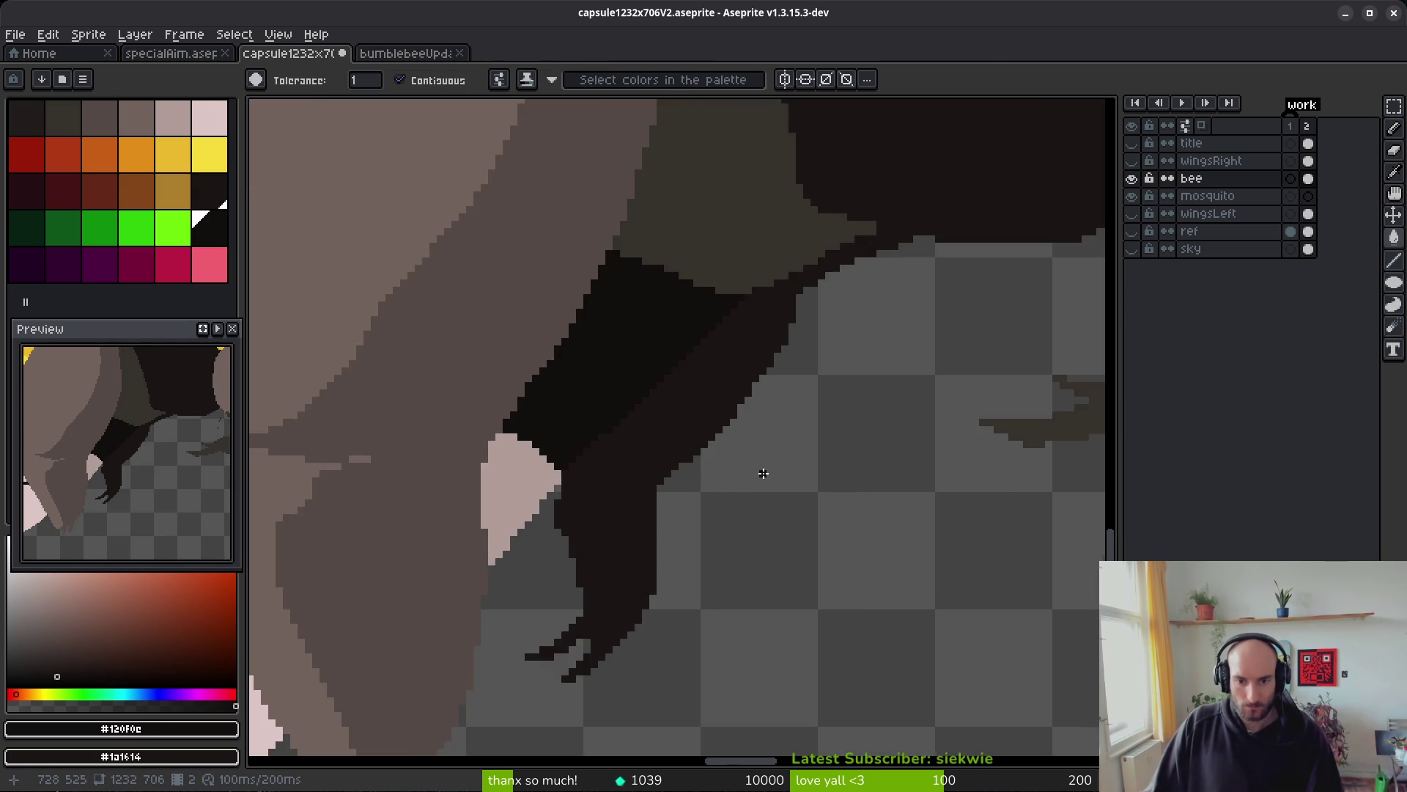
pyautogui.scroll(-1, 786, 357)
pyautogui.keyDown('alt'); pyautogui.click(968, 305); pyautogui.keyUp('alt')
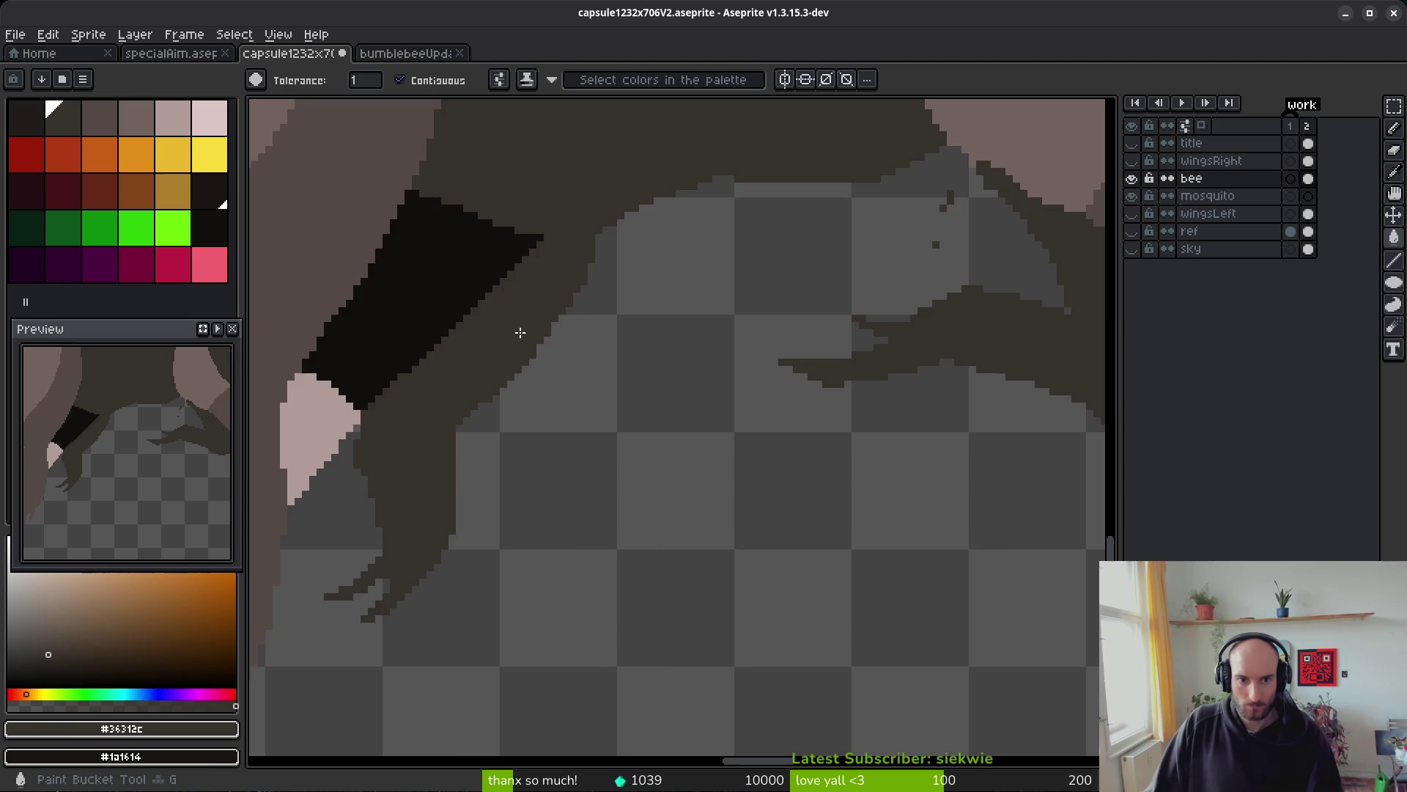
pyautogui.scroll(-1, 574, 371)
pyautogui.scroll(3, 581, 324)
pyautogui.scroll(3, 581, 324)
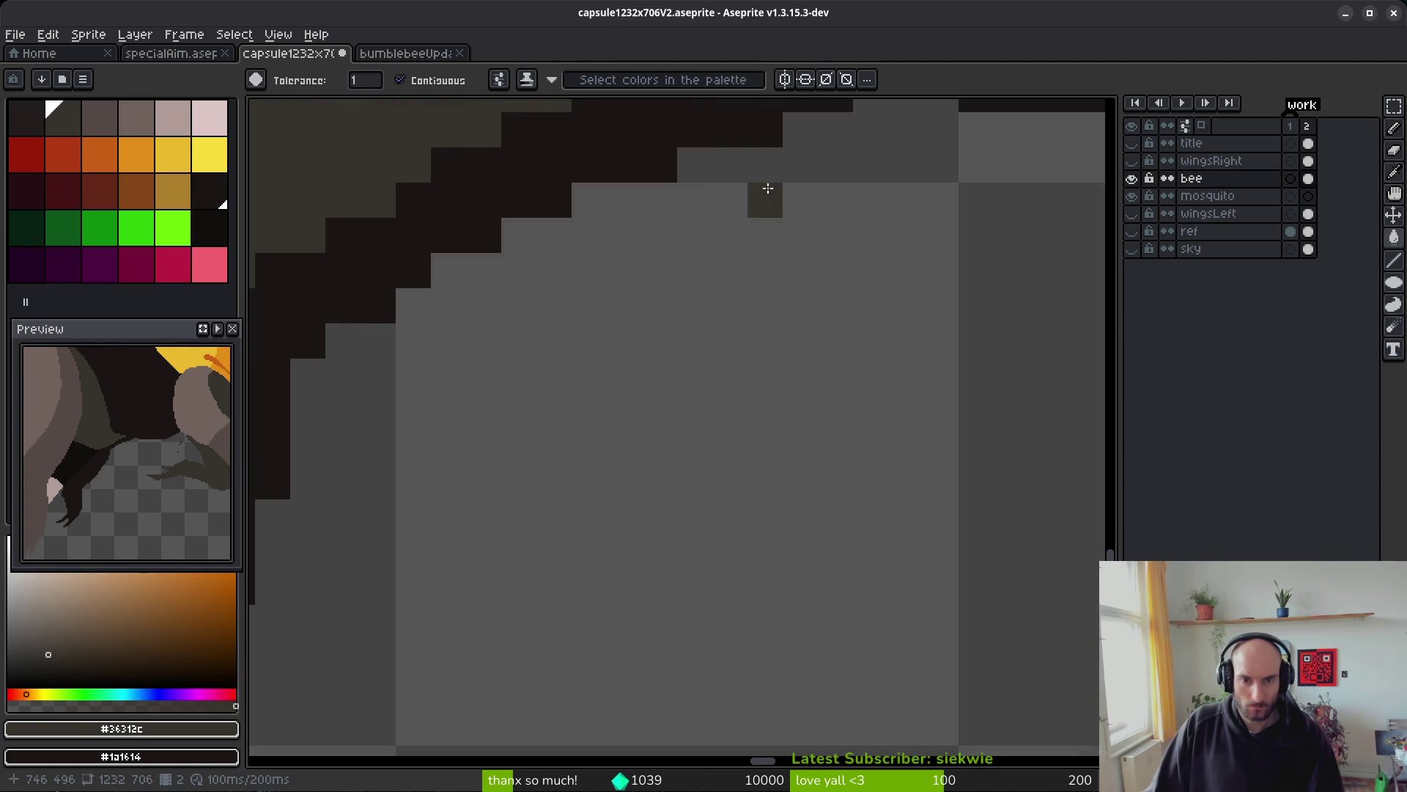
pyautogui.press('b')
pyautogui.scroll(-5, 609, 421)
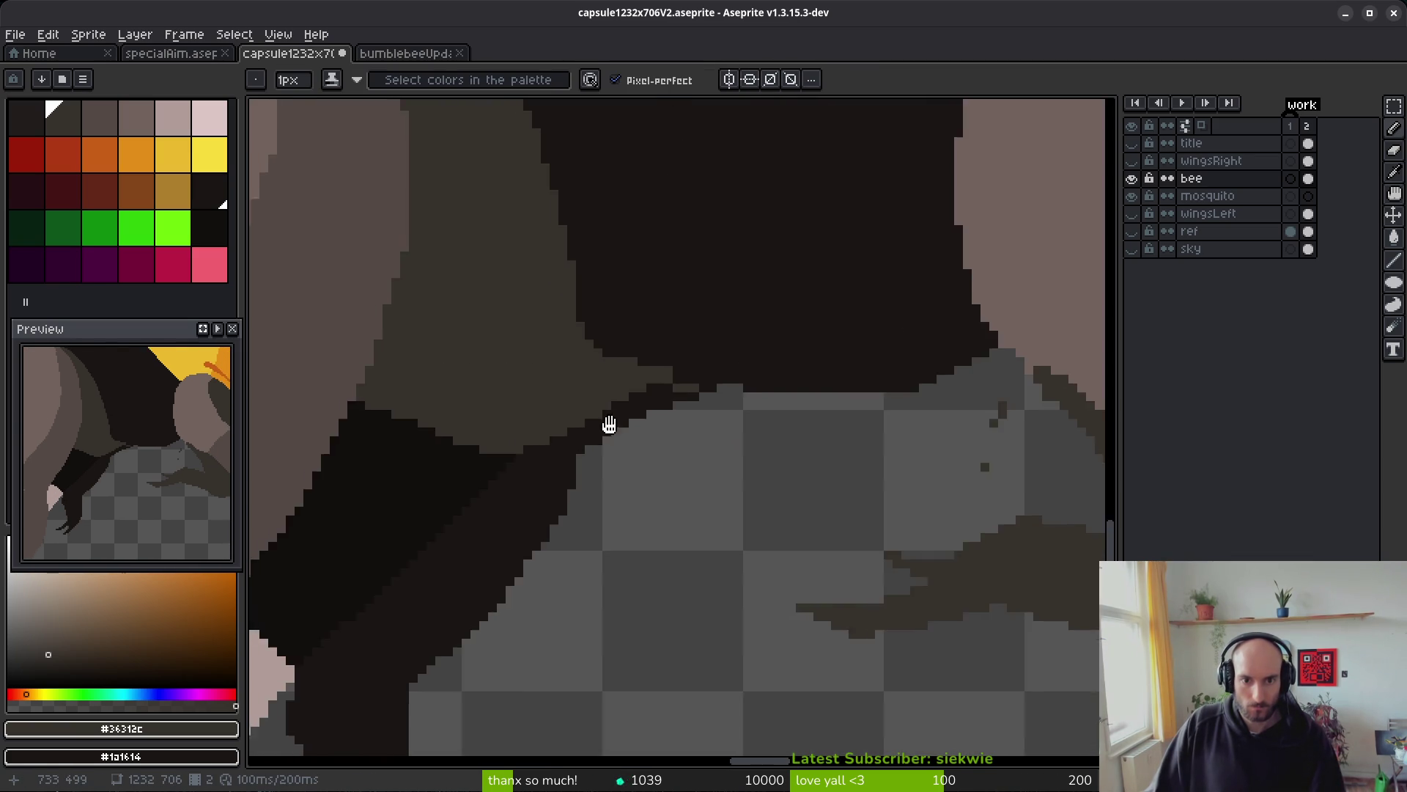
pyautogui.scroll(-2, 716, 459)
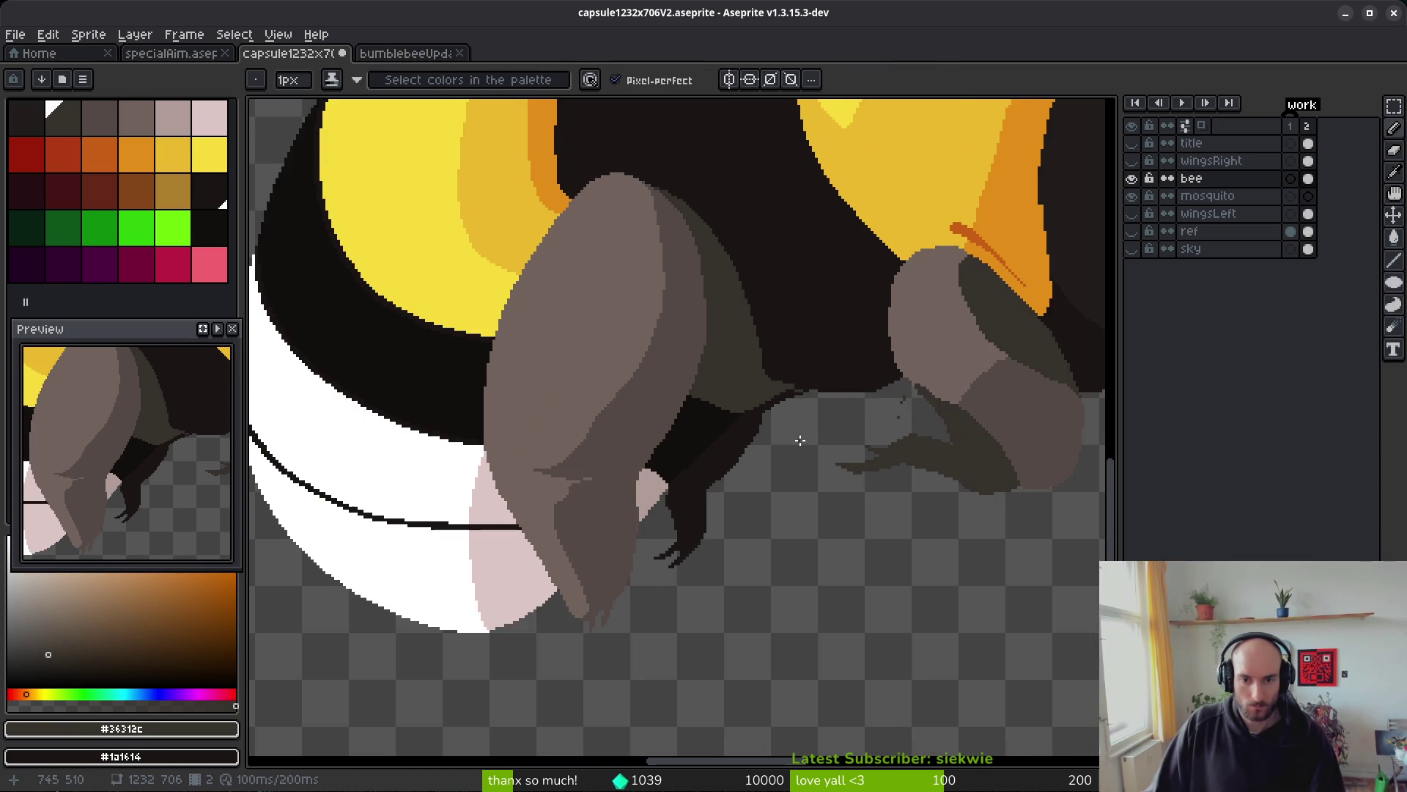
pyautogui.scroll(1, 752, 463)
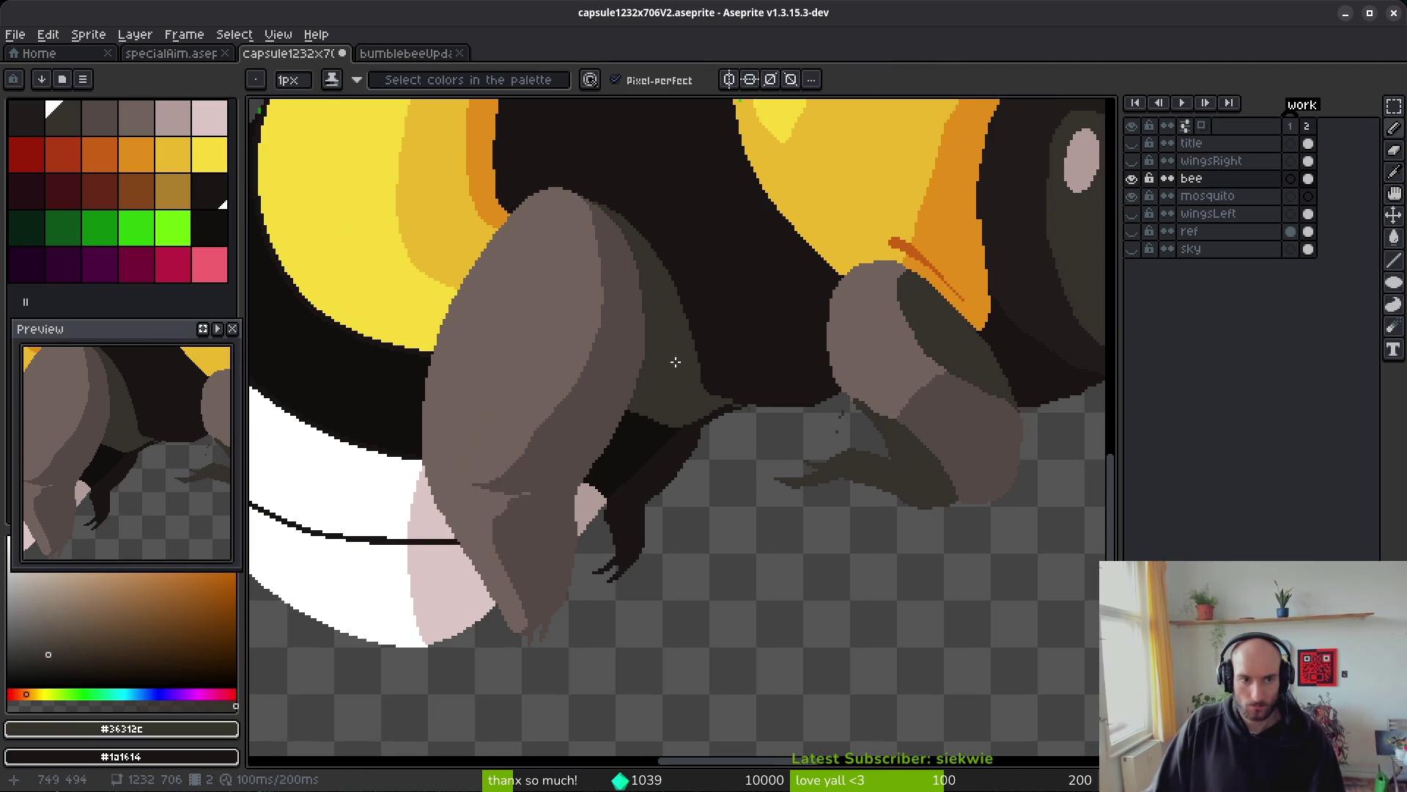
# - Clear a stray brown pixel on the leg edge with a transparent fill
pyautogui.click(36, 107)
pyautogui.press('g')
pyautogui.scroll(2, 663, 465)
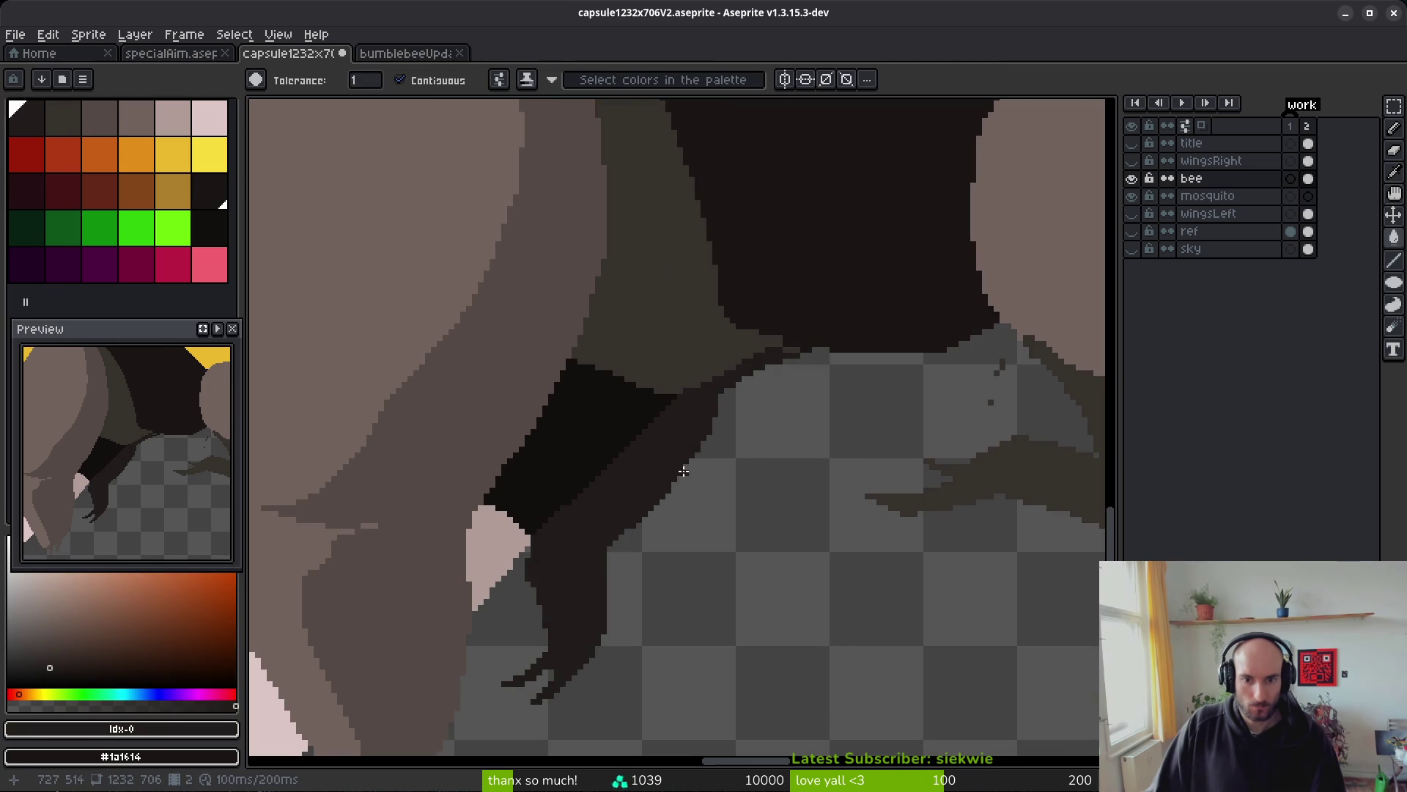
pyautogui.scroll(3, 742, 409)
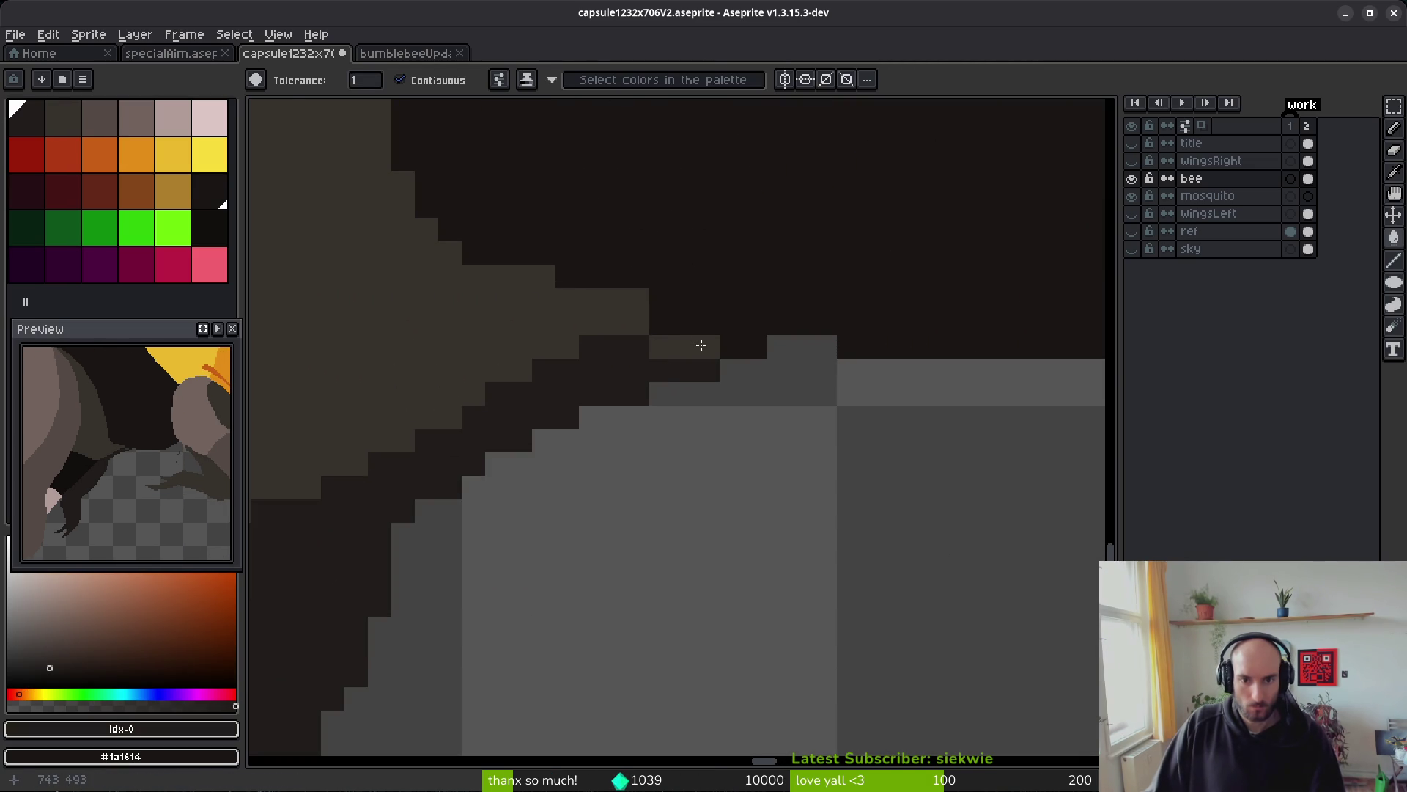
pyautogui.click(663, 349)
# - Paint dark brown pixels along the leg's edge, then darken them with the darker leg colour
pyautogui.press('b')
pyautogui.keyDown('alt'); pyautogui.click(546, 353); pyautogui.keyUp('alt')
pyautogui.moveTo(546, 354)
pyautogui.mouseDown()
pyautogui.moveTo(728, 336)
pyautogui.moveTo(704, 323)
pyautogui.mouseUp()
pyautogui.keyDown('alt'); pyautogui.click(716, 252); pyautogui.keyUp('alt')
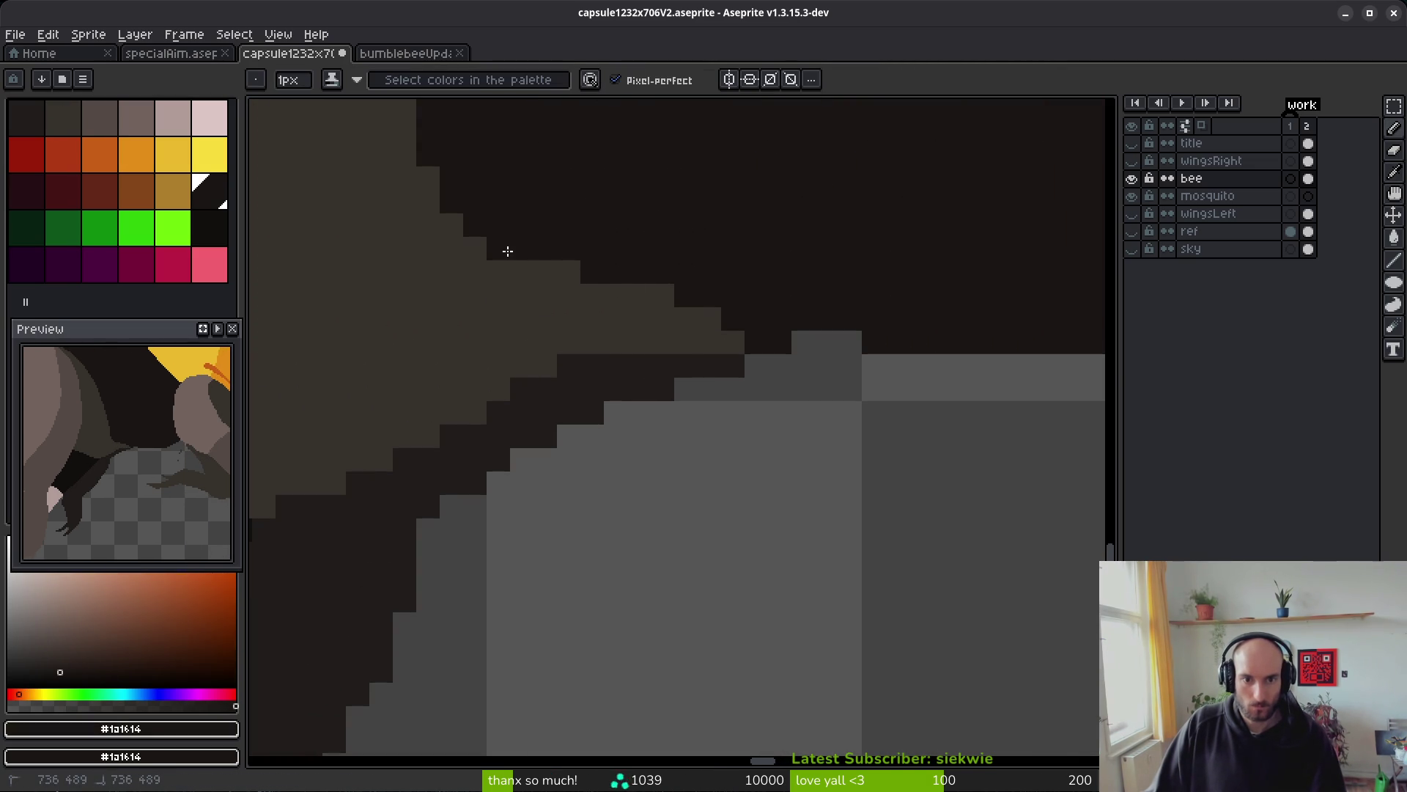
pyautogui.moveTo(507, 251); pyautogui.dragTo(687, 305)
# - Bring the leg edge back into view and set near-black #120f0e as the drawing colour
pyautogui.scroll(-2, 751, 345)
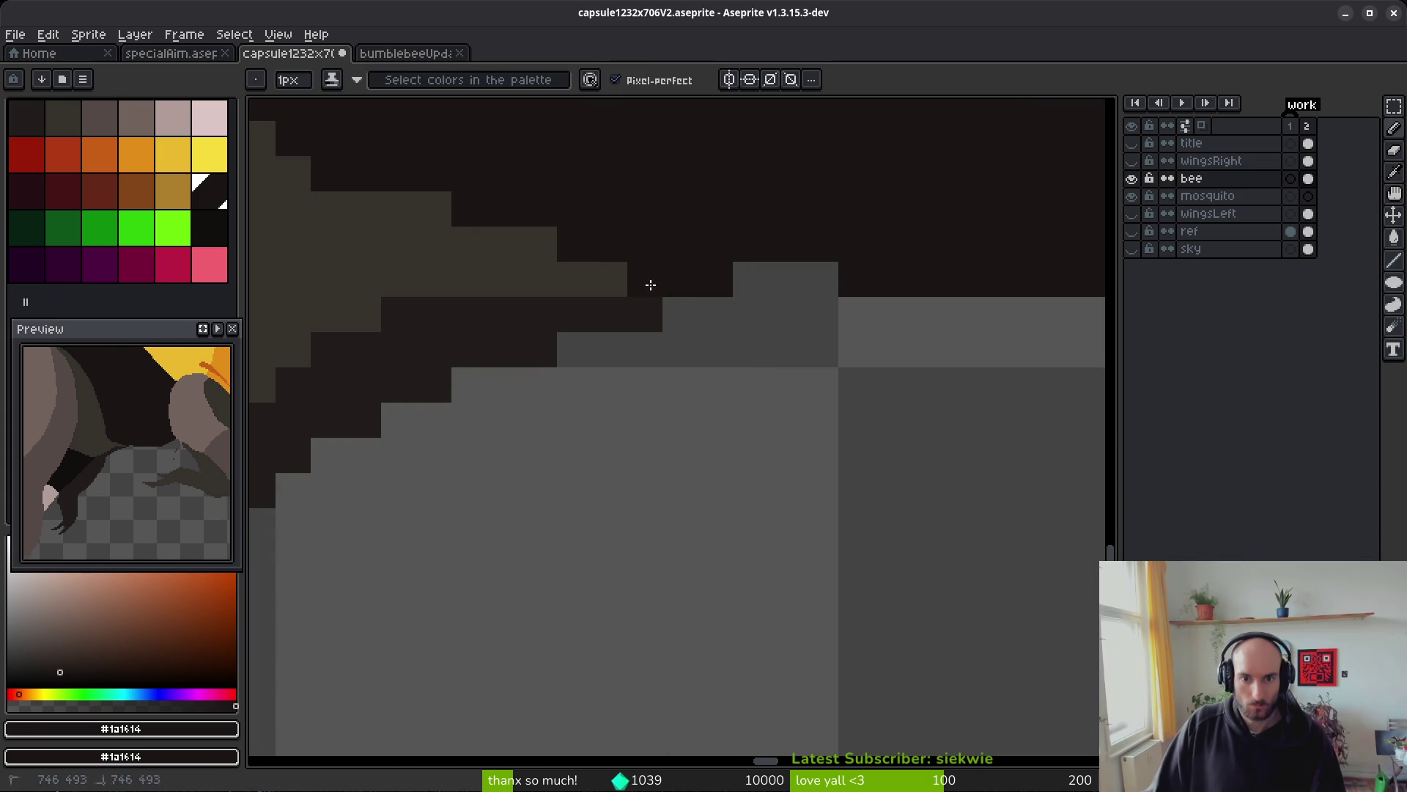
pyautogui.scroll(-2, 747, 361)
pyautogui.moveTo(748, 361)
pyautogui.mouseDown()
pyautogui.moveTo(732, 439)
pyautogui.moveTo(559, 314)
pyautogui.mouseUp()
pyautogui.keyDown('alt'); pyautogui.click(560, 314); pyautogui.keyUp('alt')
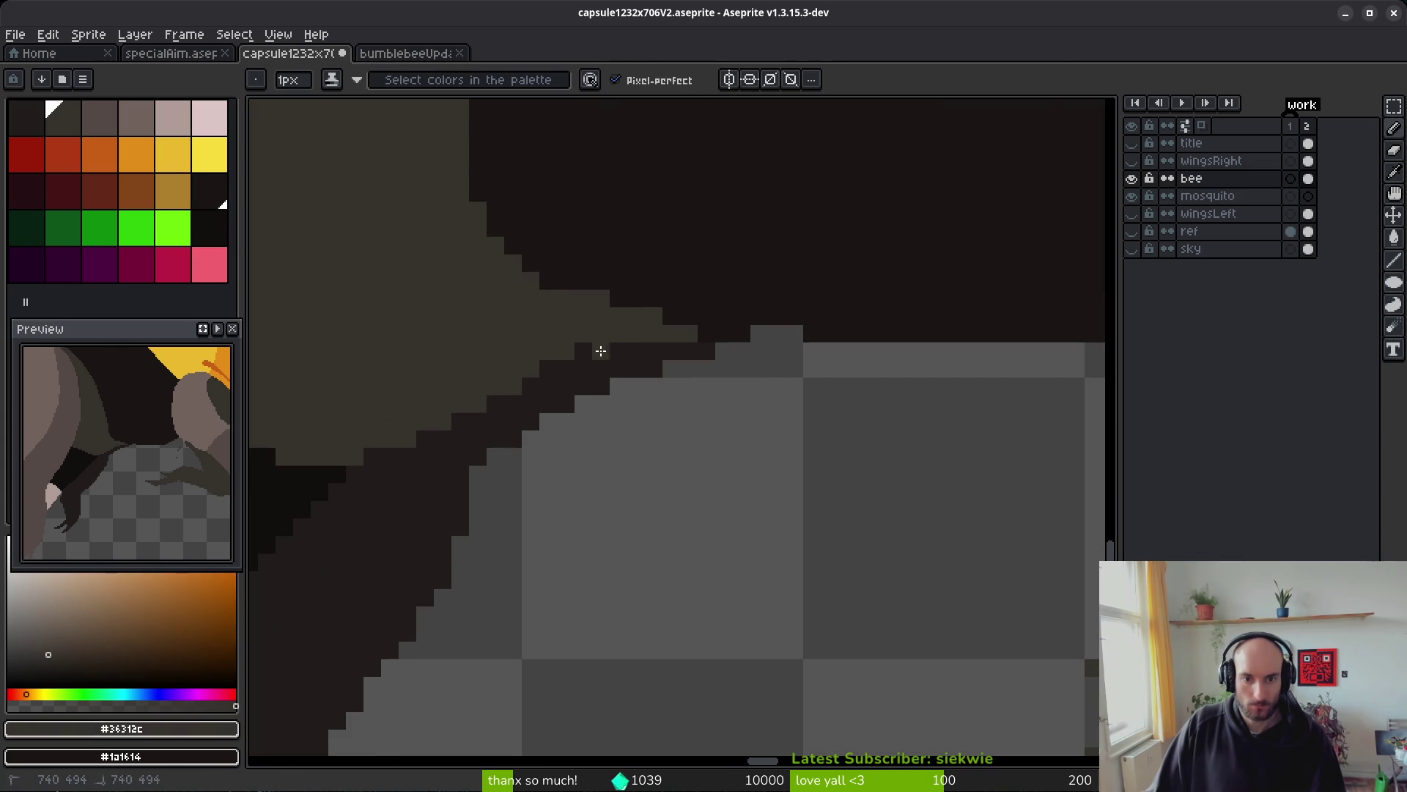
pyautogui.scroll(-1, 552, 396)
pyautogui.scroll(4, 469, 436)
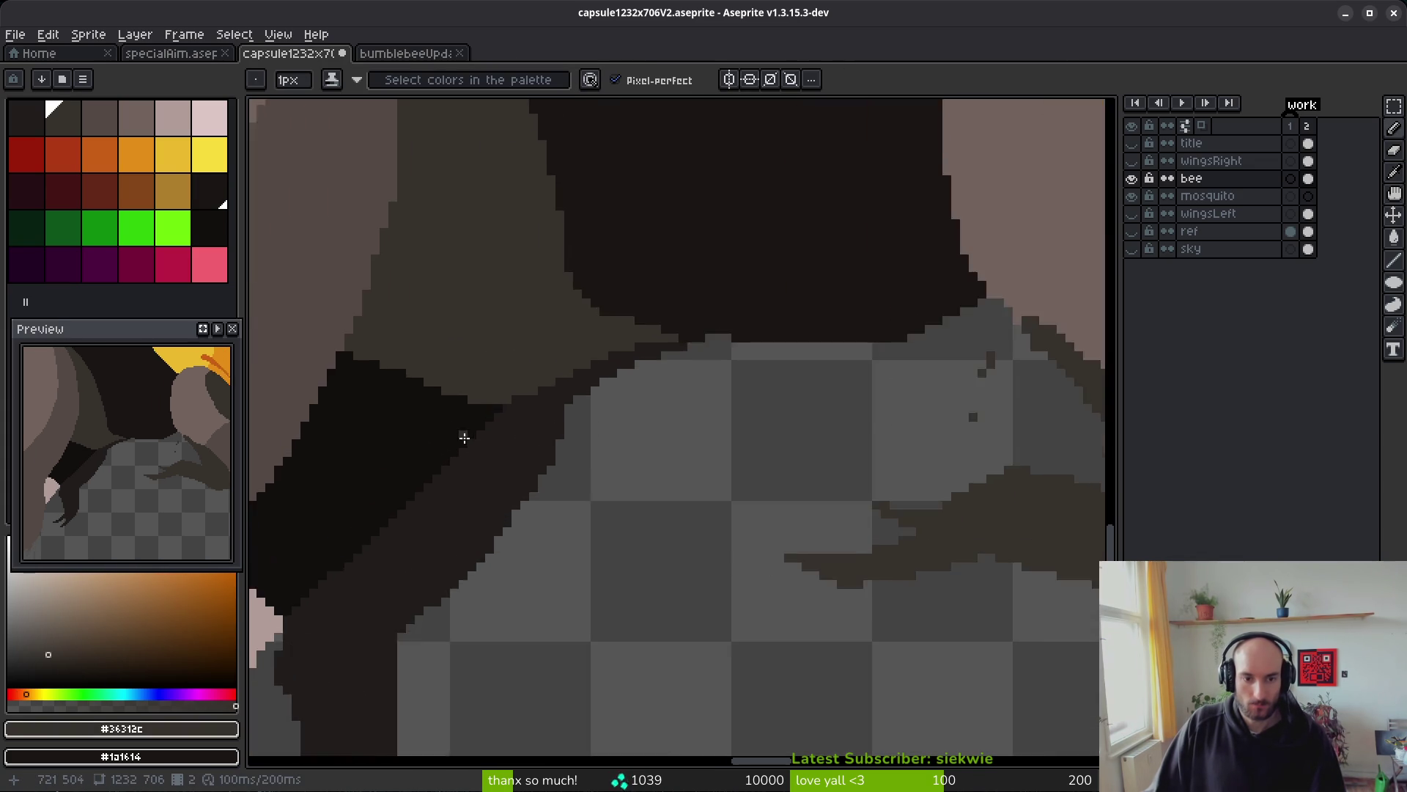
pyautogui.scroll(-2, 685, 475)
pyautogui.scroll(2, 685, 475)
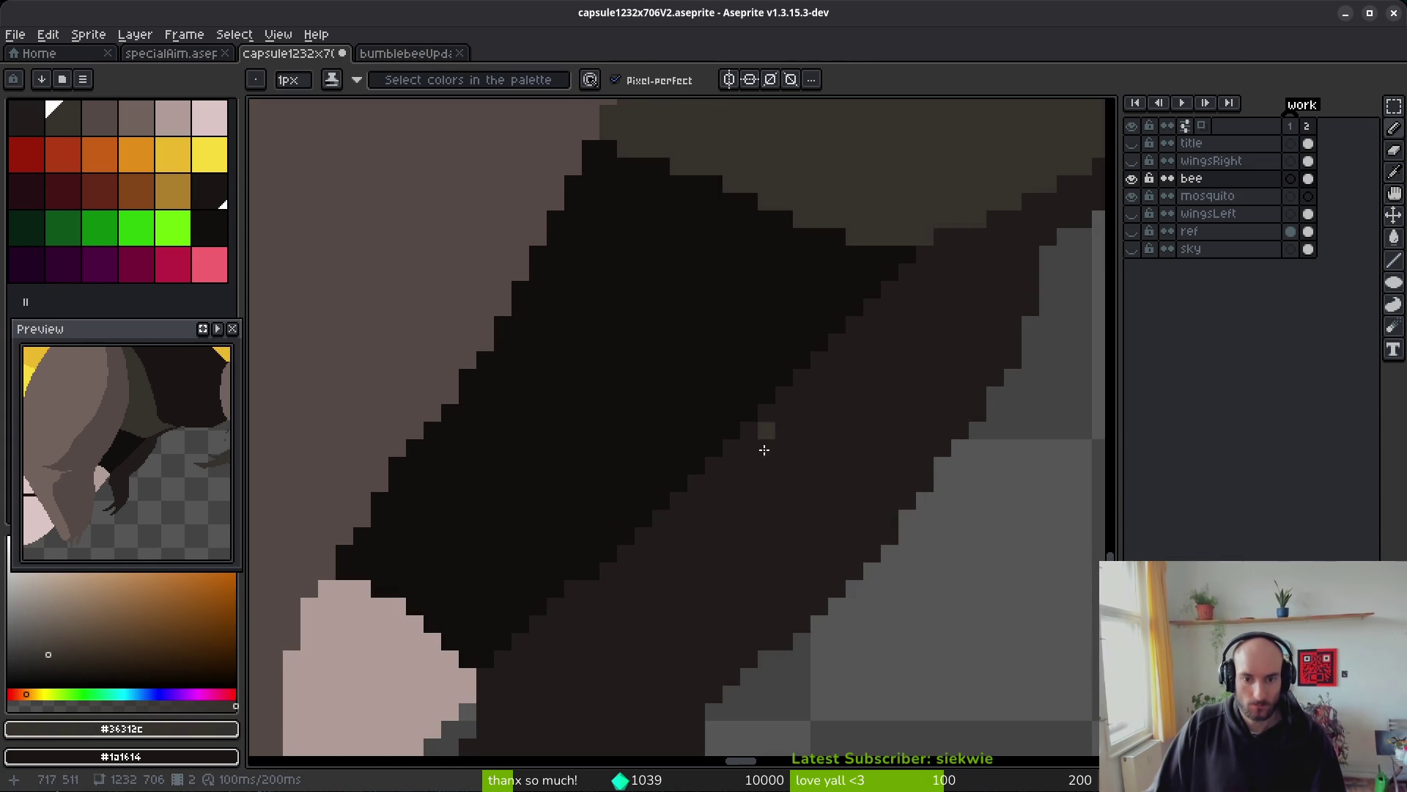
pyautogui.keyDown('alt'); pyautogui.click(890, 297); pyautogui.keyUp('alt')
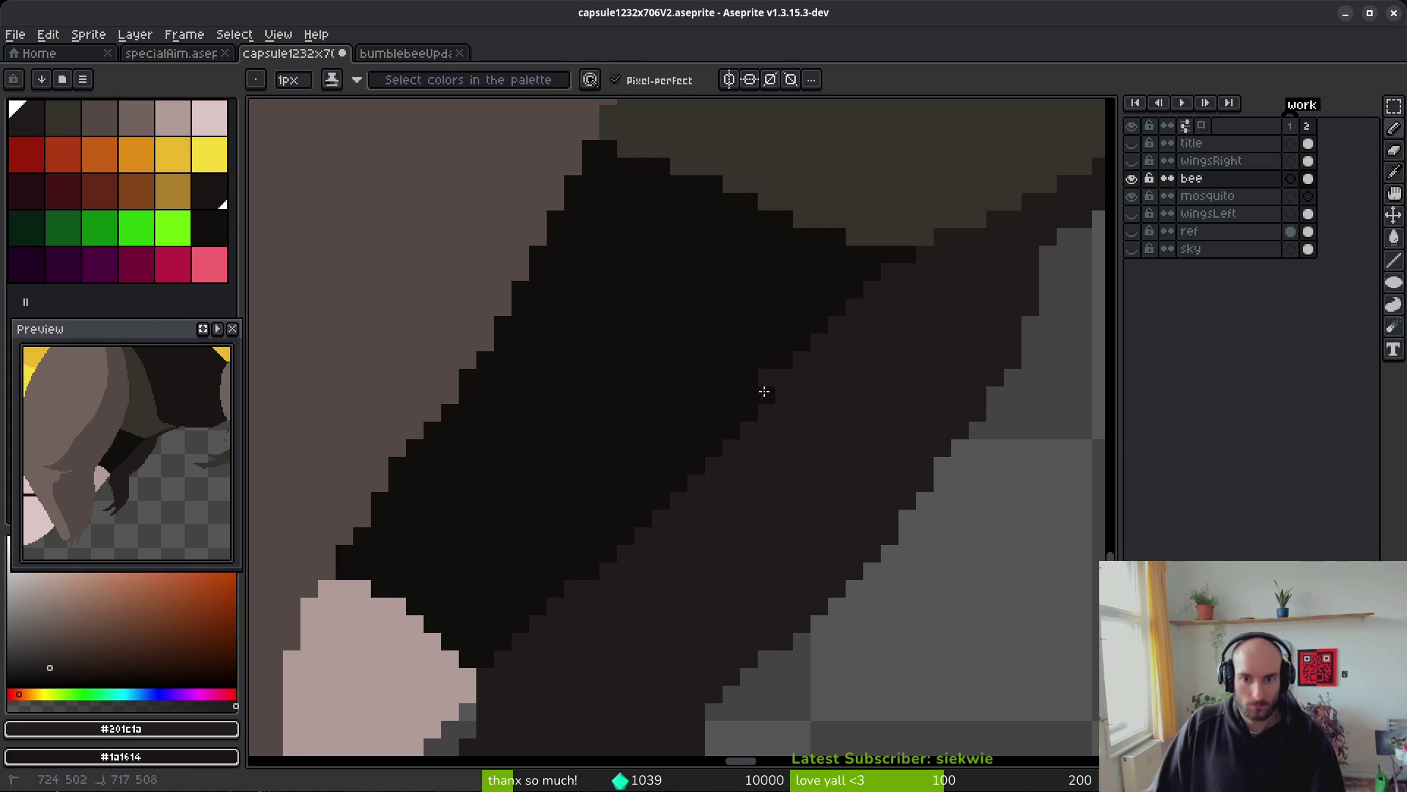
pyautogui.scroll(-3, 764, 497)
pyautogui.scroll(3, 744, 506)
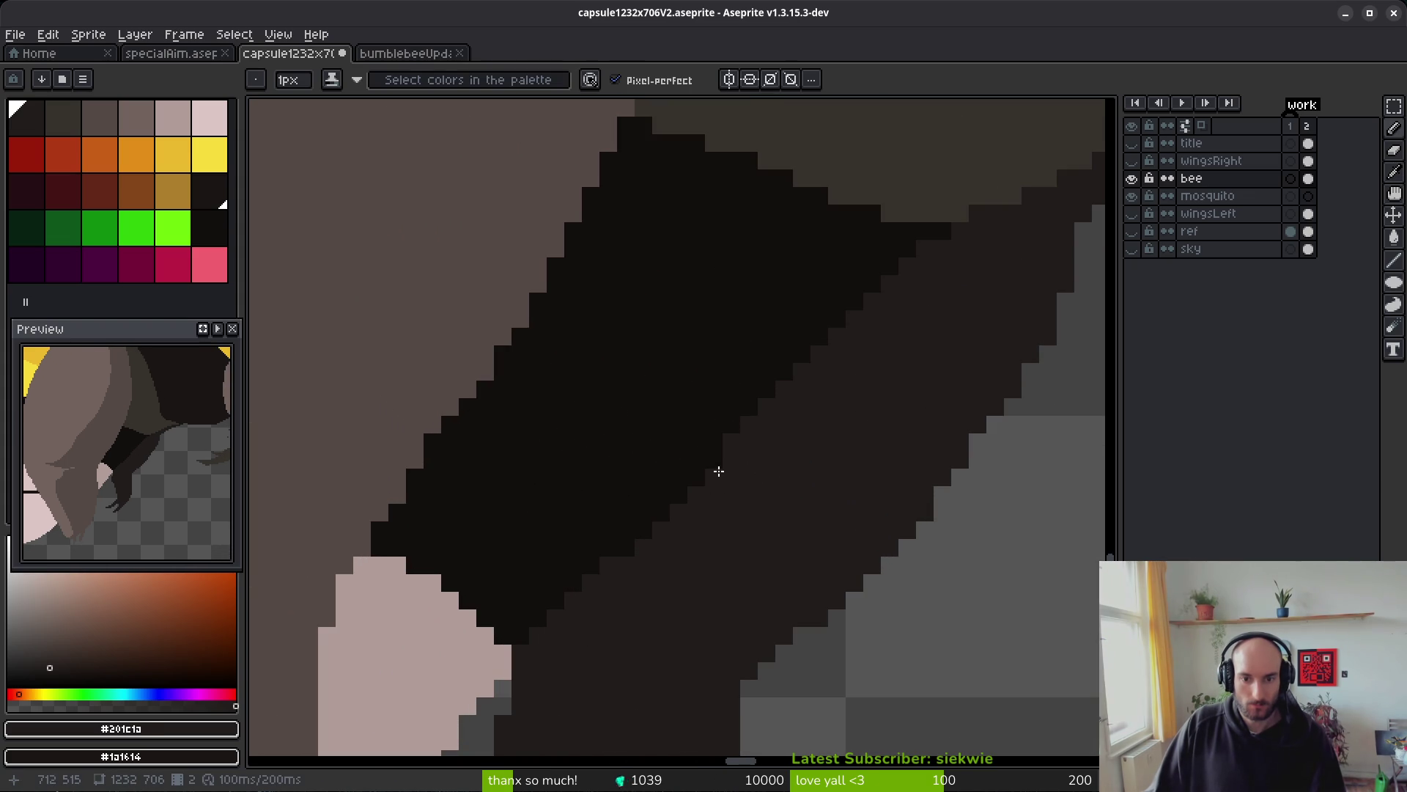
pyautogui.keyDown('alt'); pyautogui.click(713, 455); pyautogui.keyUp('alt')
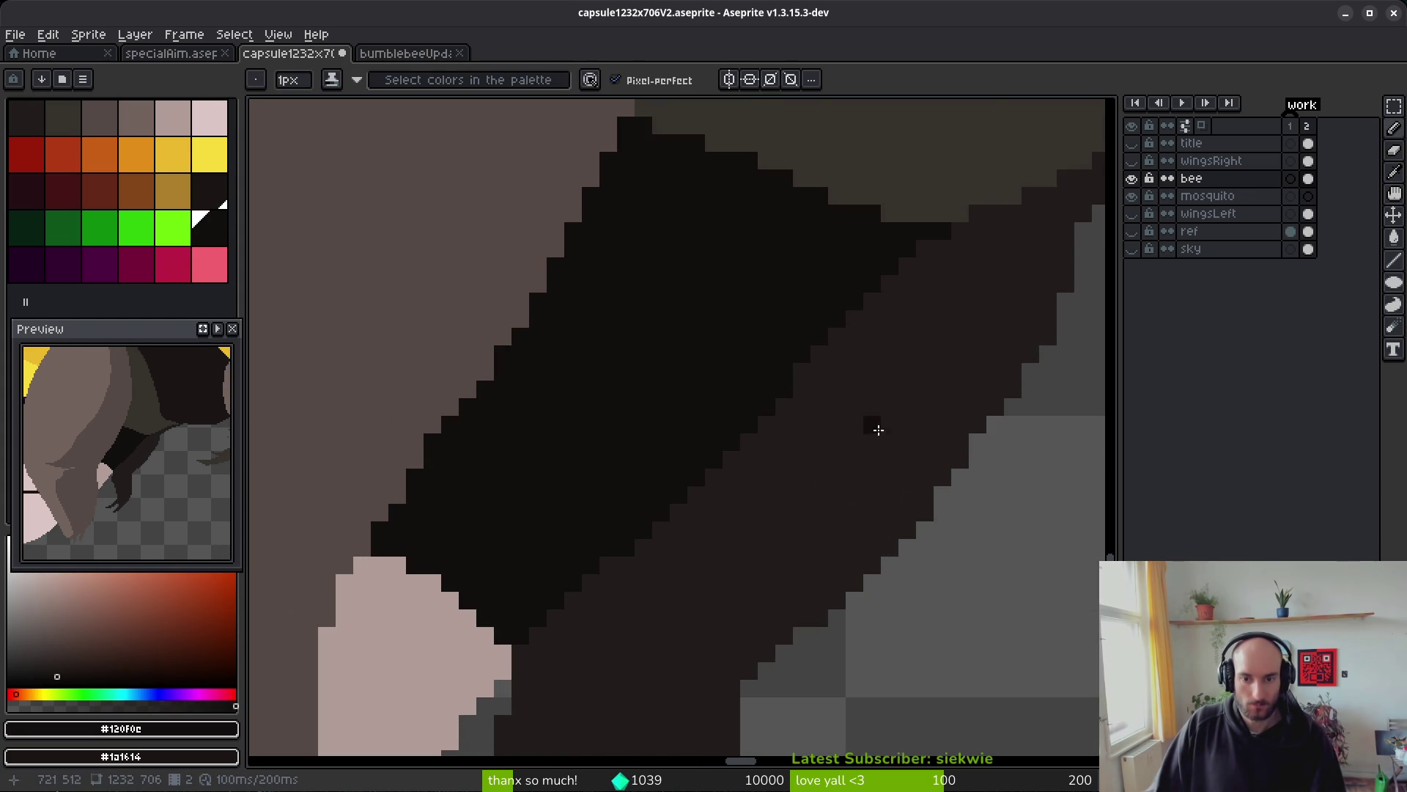
pyautogui.scroll(-3, 850, 454)
pyautogui.scroll(4, 741, 541)
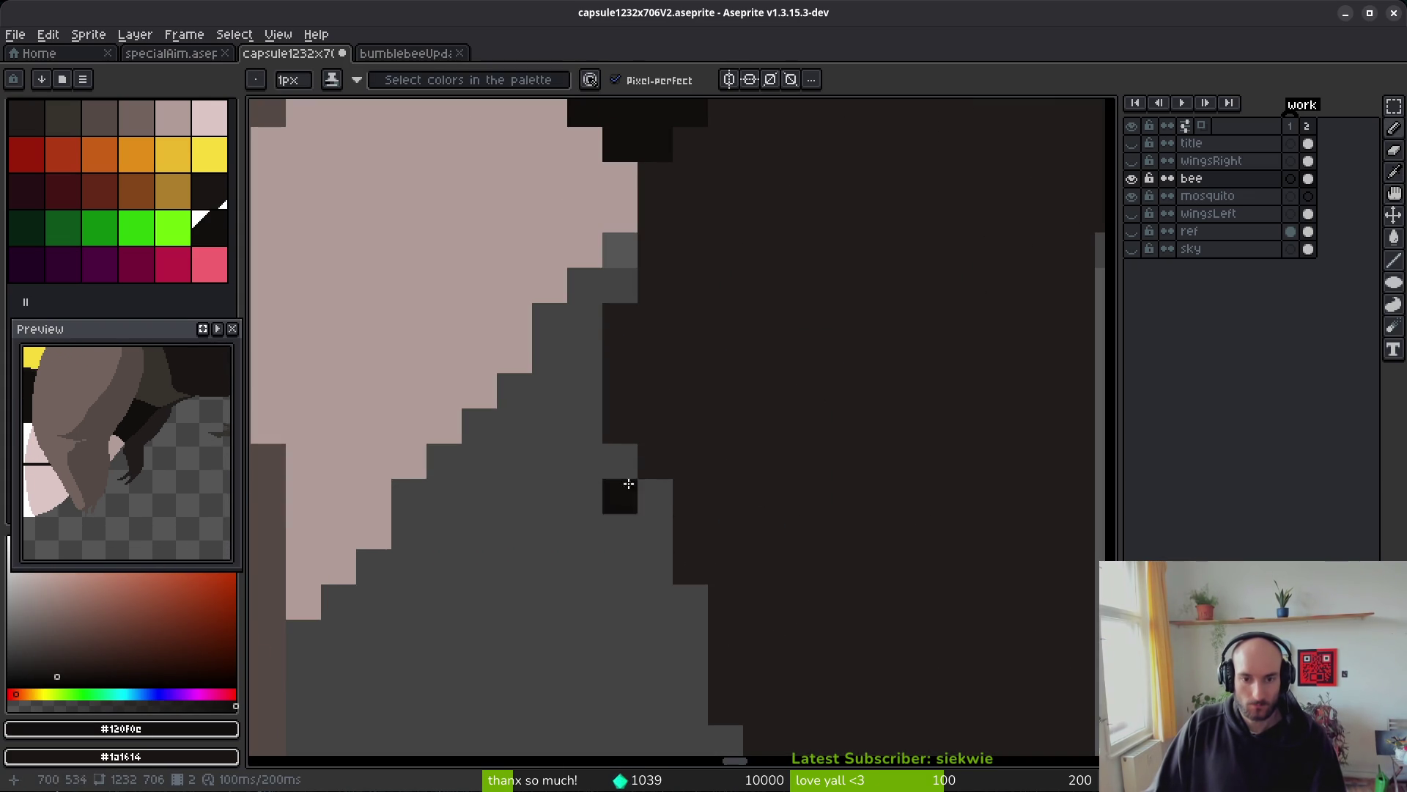
# - Darken a grey leg-edge pixel, erase stray dark pixels, and draw a dark line along the leg
pyautogui.keyDown('alt'); pyautogui.click(655, 310); pyautogui.keyUp('alt')
pyautogui.hotkey('alt', 'f')
pyautogui.press('Escape')
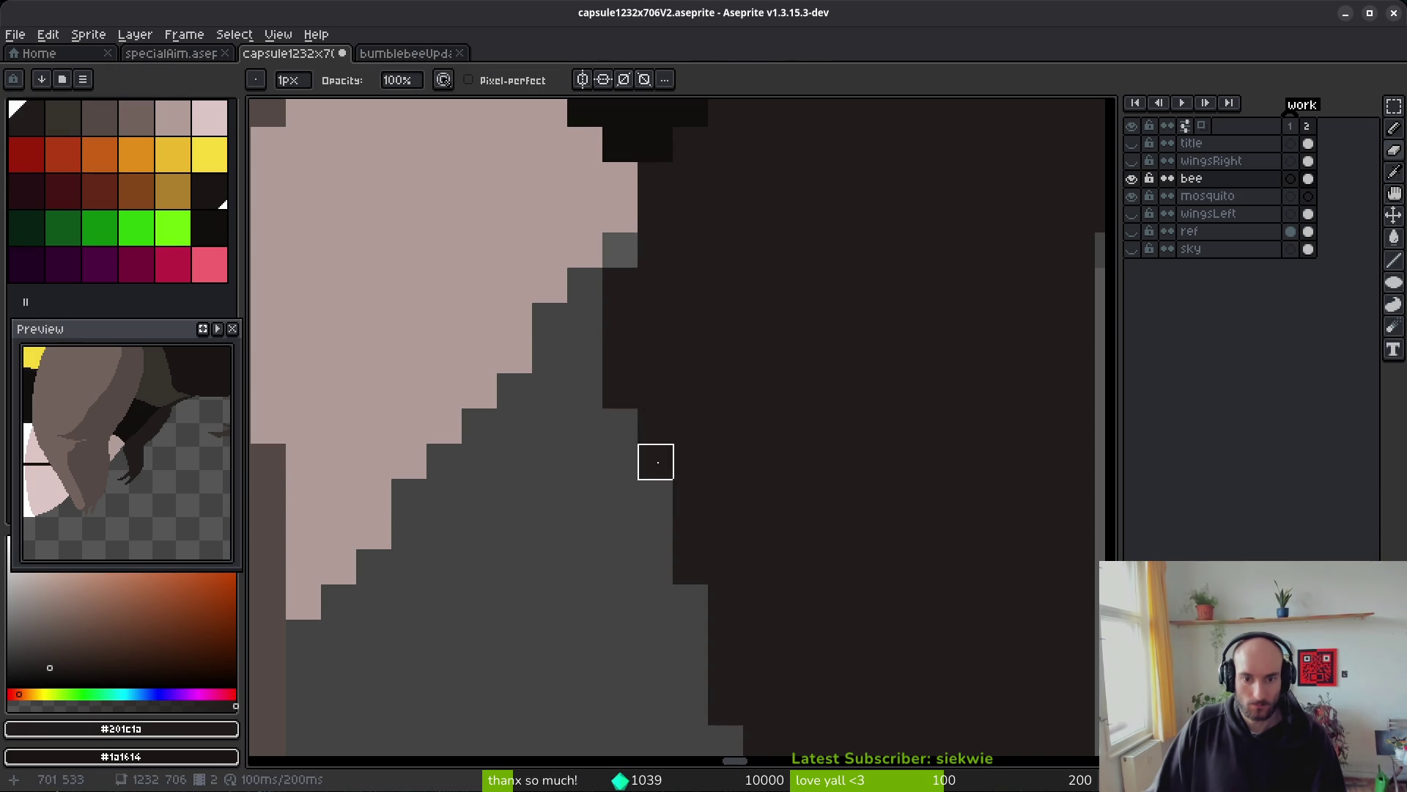
pyautogui.click(656, 497)
pyautogui.scroll(-2, 606, 433)
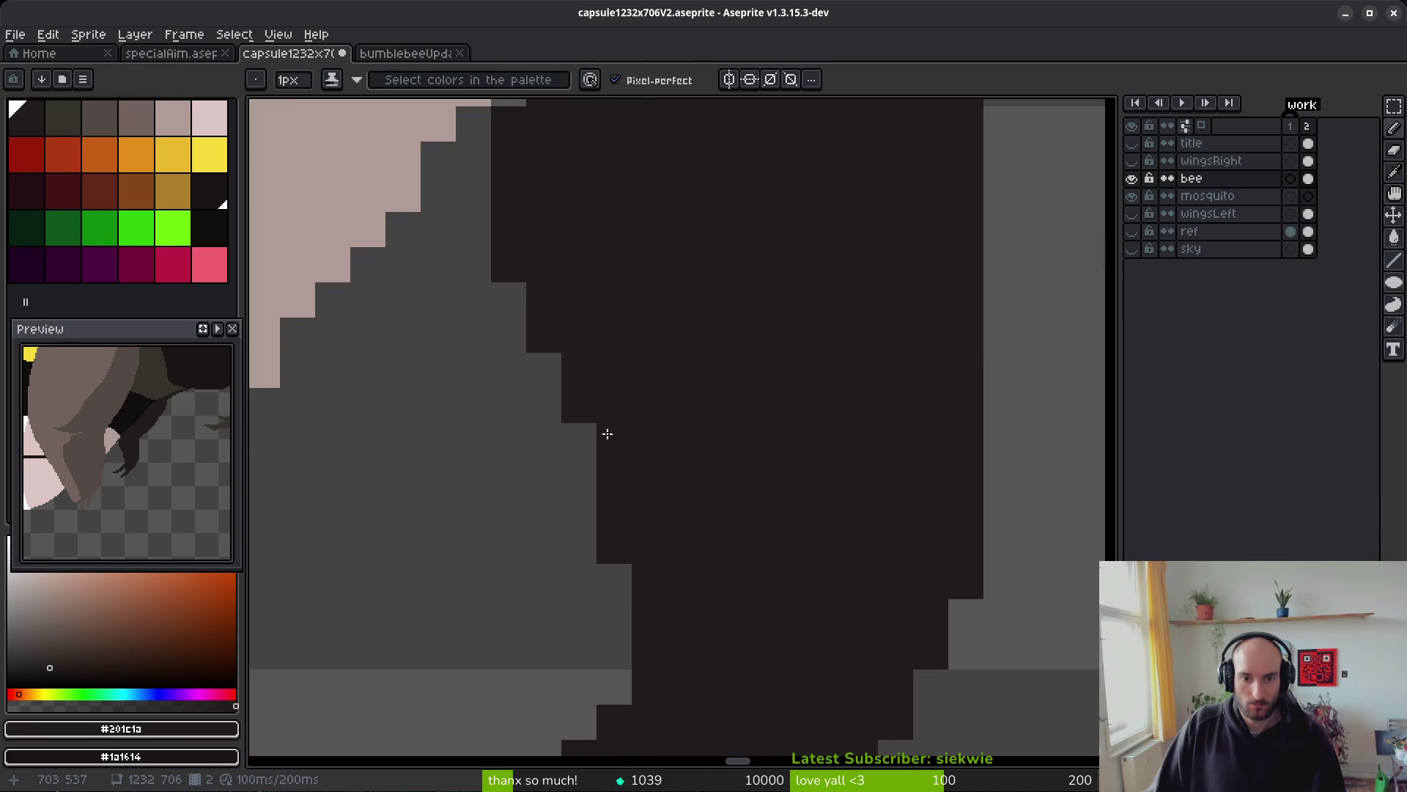
pyautogui.scroll(-2, 703, 520)
pyautogui.scroll(3, 707, 526)
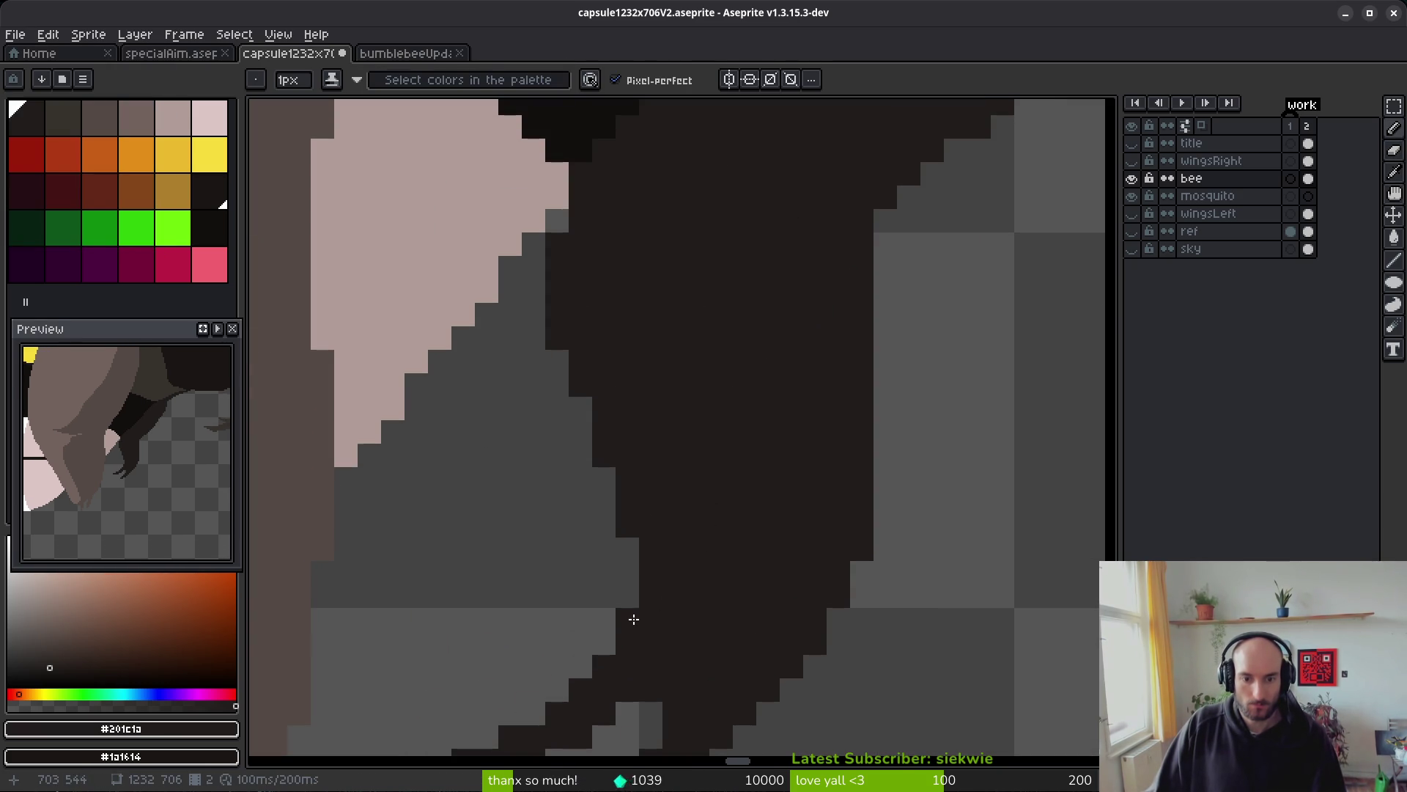
pyautogui.scroll(-2, 628, 613)
pyautogui.press('e')
pyautogui.scroll(-2, 762, 494)
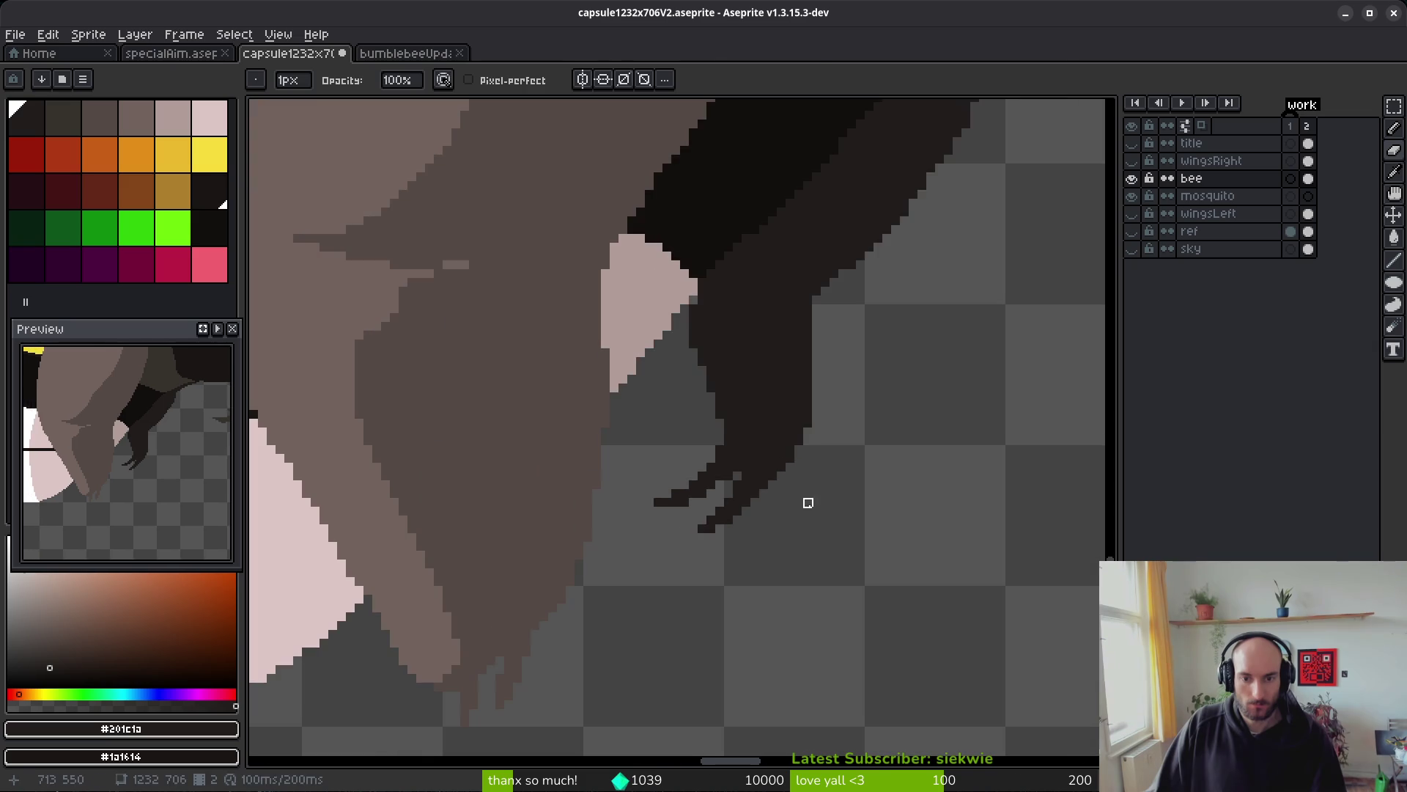
pyautogui.scroll(3, 813, 470)
pyautogui.moveTo(781, 350)
pyautogui.mouseDown()
pyautogui.moveTo(767, 480)
pyautogui.moveTo(732, 449)
pyautogui.moveTo(766, 552)
pyautogui.mouseUp()
pyautogui.scroll(-3, 782, 592)
pyautogui.scroll(1, 720, 553)
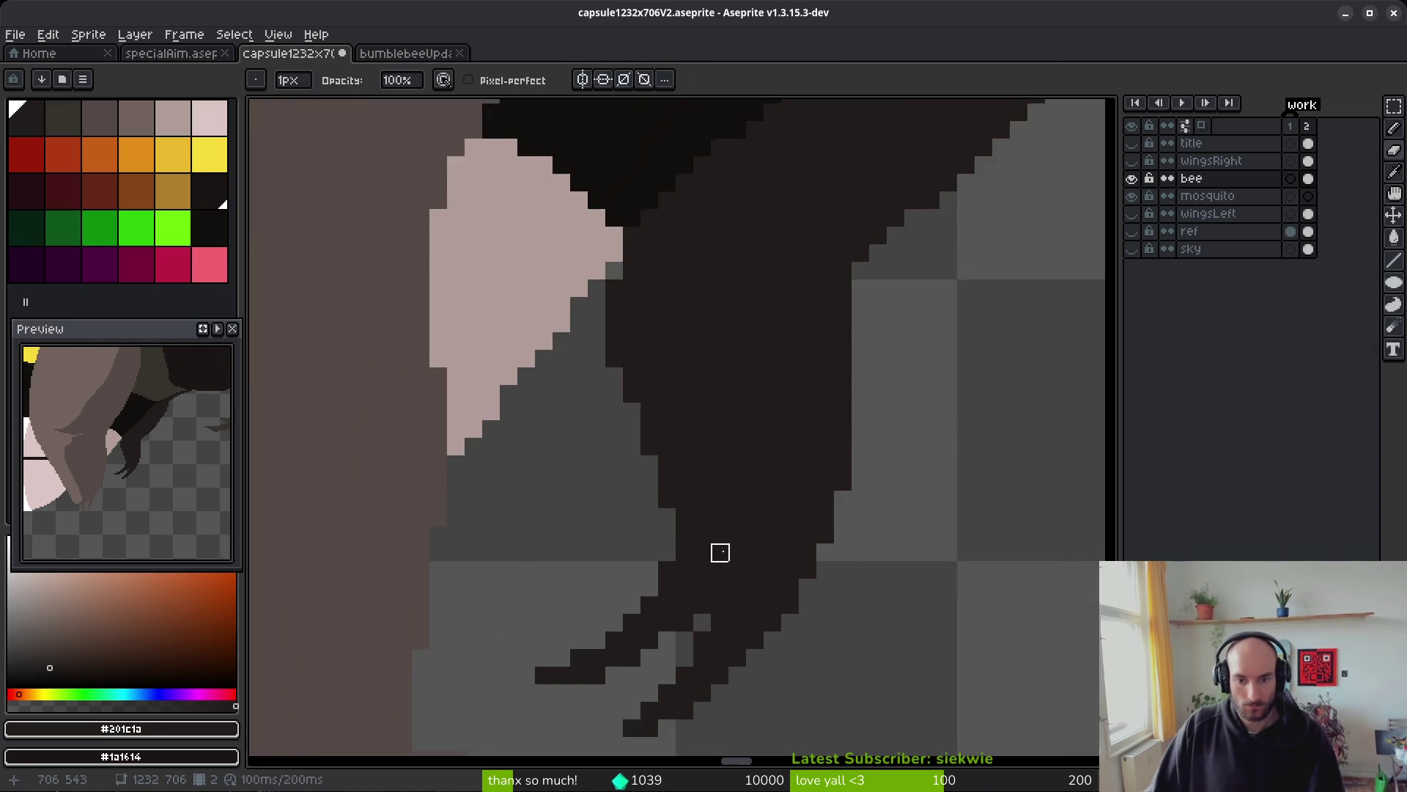
pyautogui.scroll(-4, 754, 475)
pyautogui.scroll(3, 758, 519)
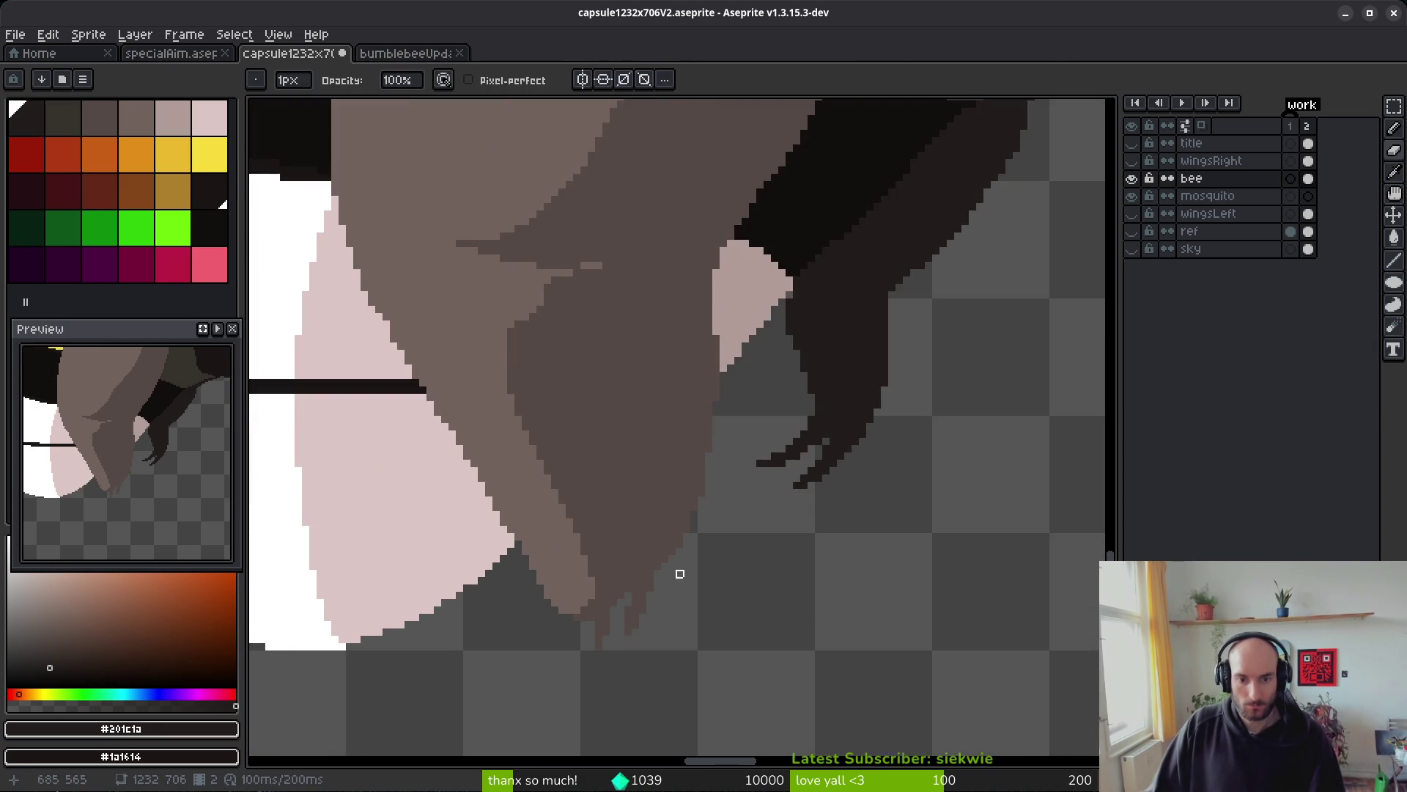
pyautogui.scroll(2, 544, 559)
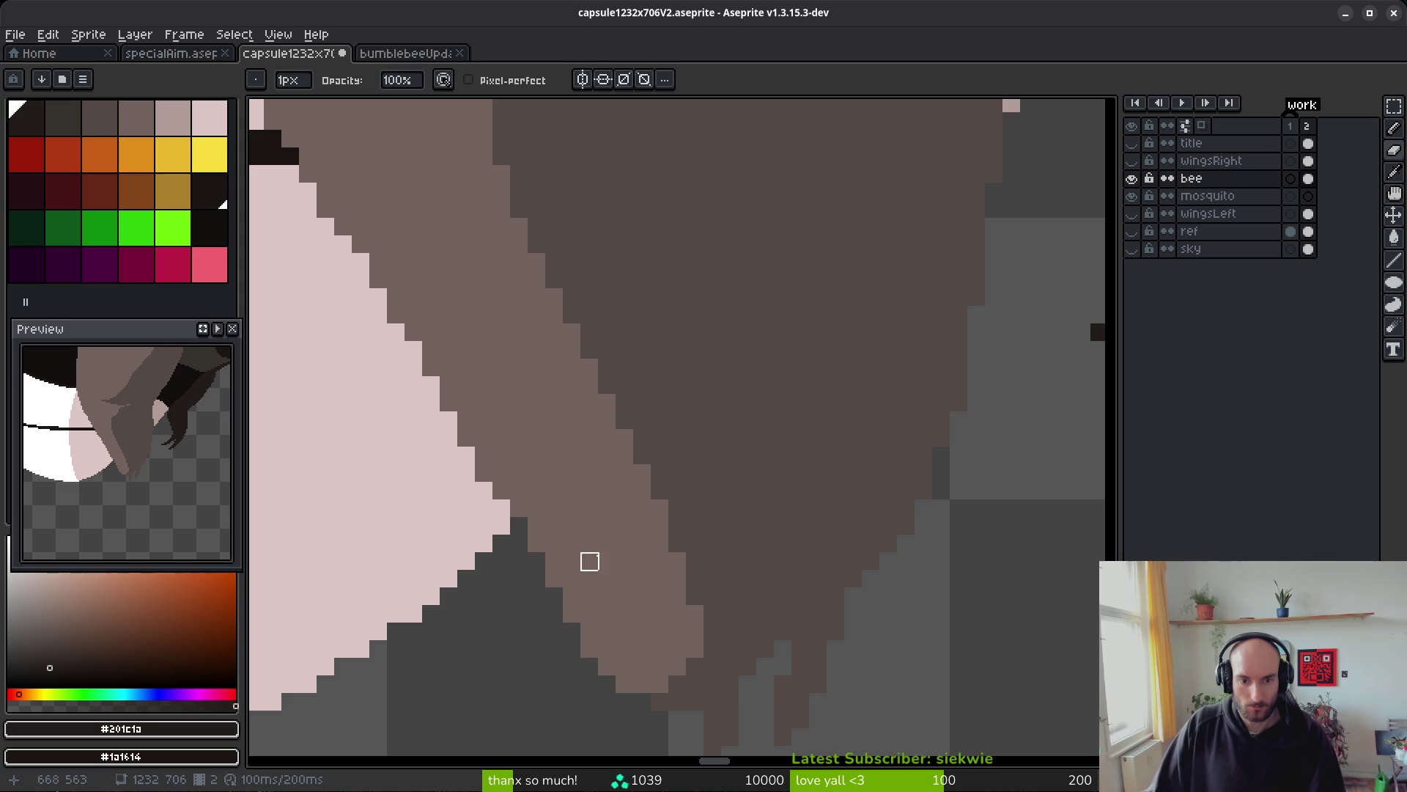
pyautogui.moveTo(491, 455)
pyautogui.mouseDown()
pyautogui.moveTo(678, 702)
pyautogui.moveTo(535, 524)
pyautogui.moveTo(607, 596)
pyautogui.mouseUp()
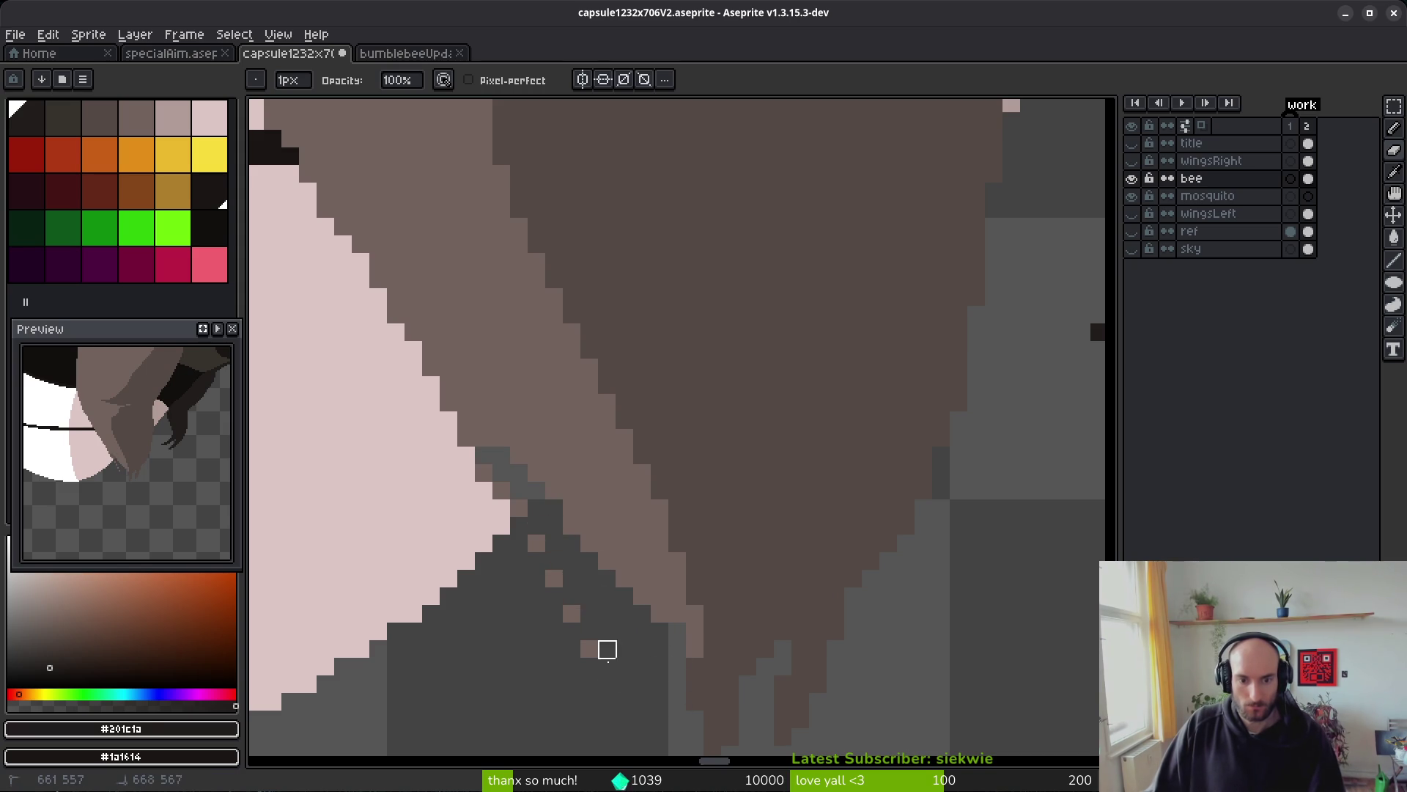
pyautogui.scroll(2, 779, 619)
# - Fill the stray grey and brown pixels beside the leg with pale pink, undoing the oversized fill
pyautogui.keyDown('alt'); pyautogui.click(810, 590); pyautogui.keyUp('alt')
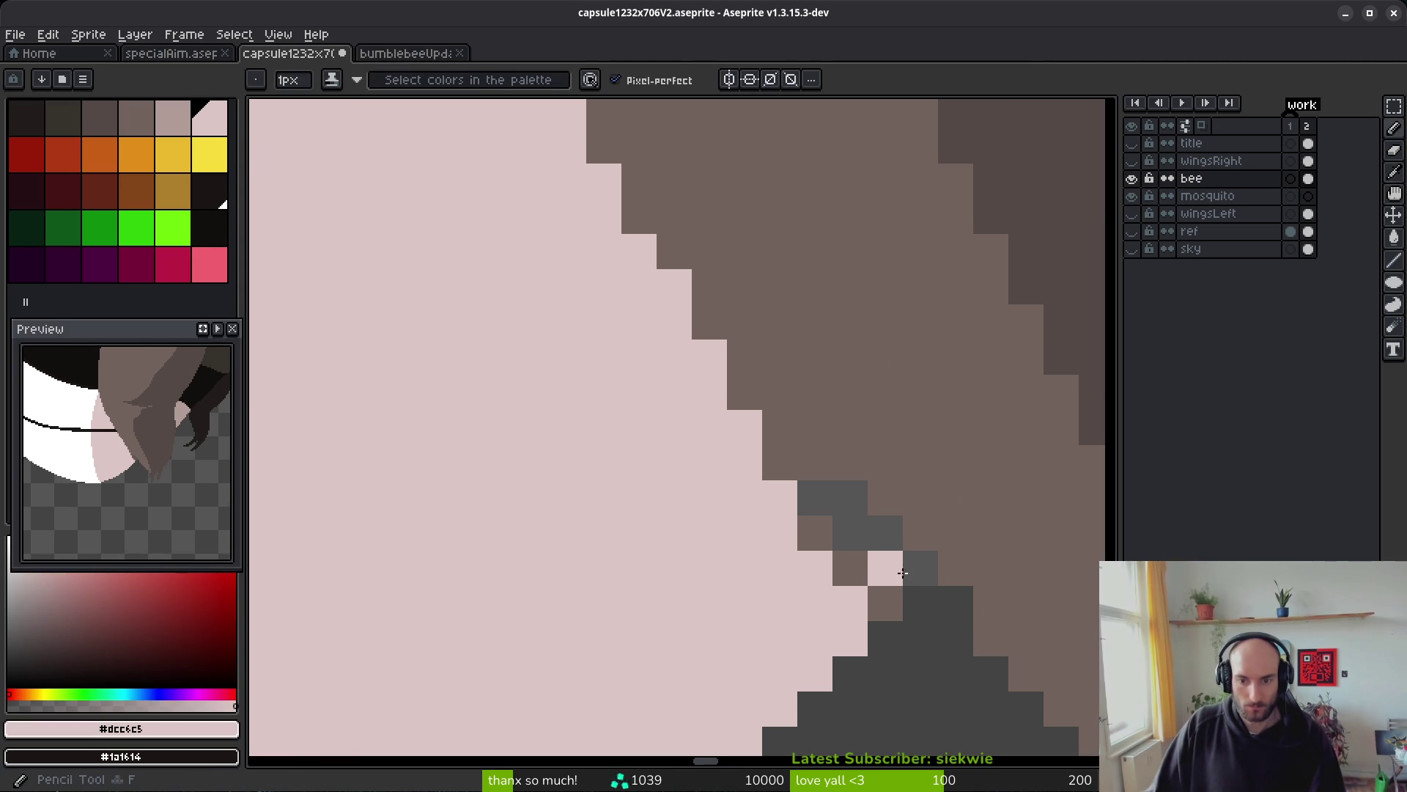
pyautogui.press('g')
pyautogui.click(854, 534)
pyautogui.click(815, 533)
pyautogui.click(842, 565)
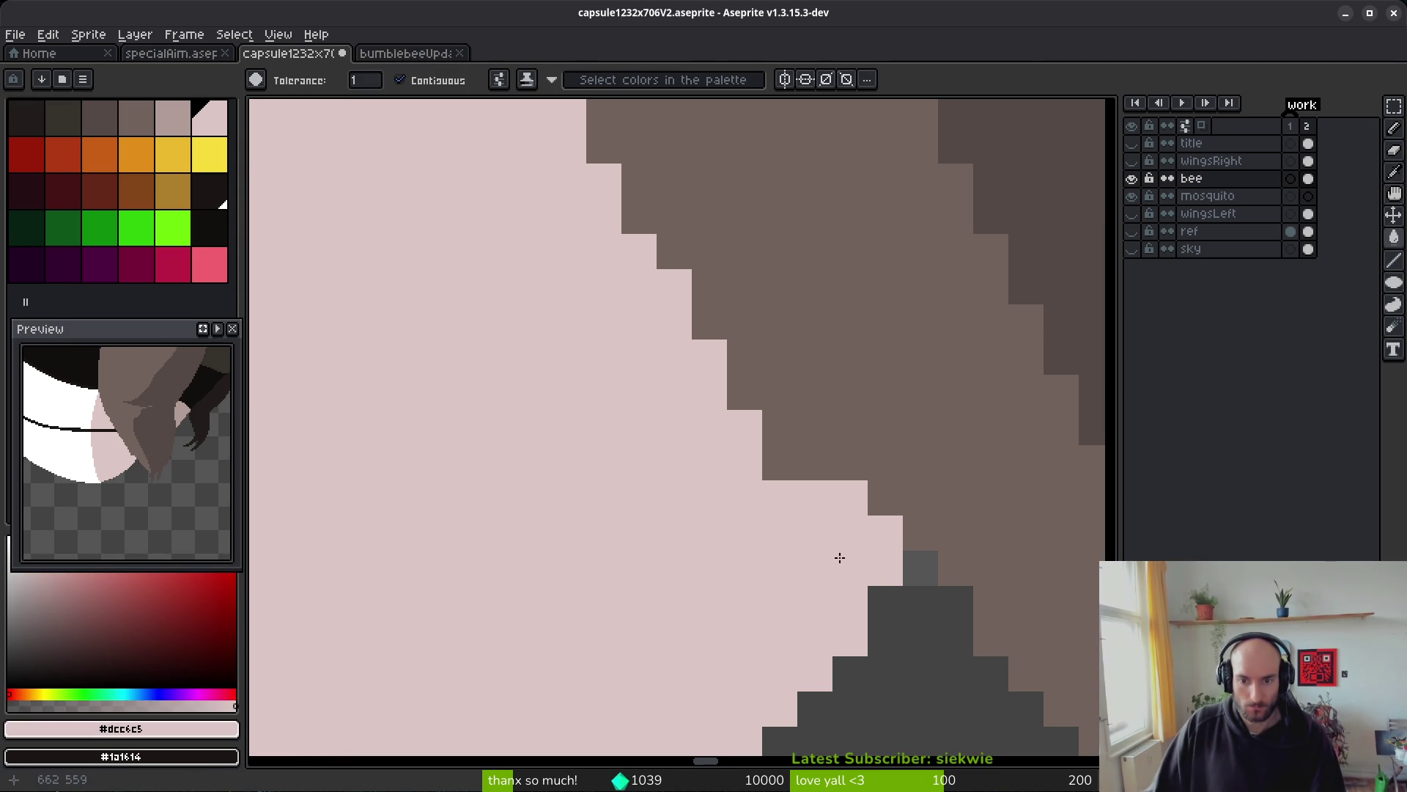
pyautogui.click(780, 462)
pyautogui.click(768, 453)
pyautogui.scroll(-1, 768, 454)
pyautogui.hotkey('ctrl', 'z')
# - Repaint brown pixels along the diagonal edge pink and fill a line-enclosed area pink
pyautogui.press('b')
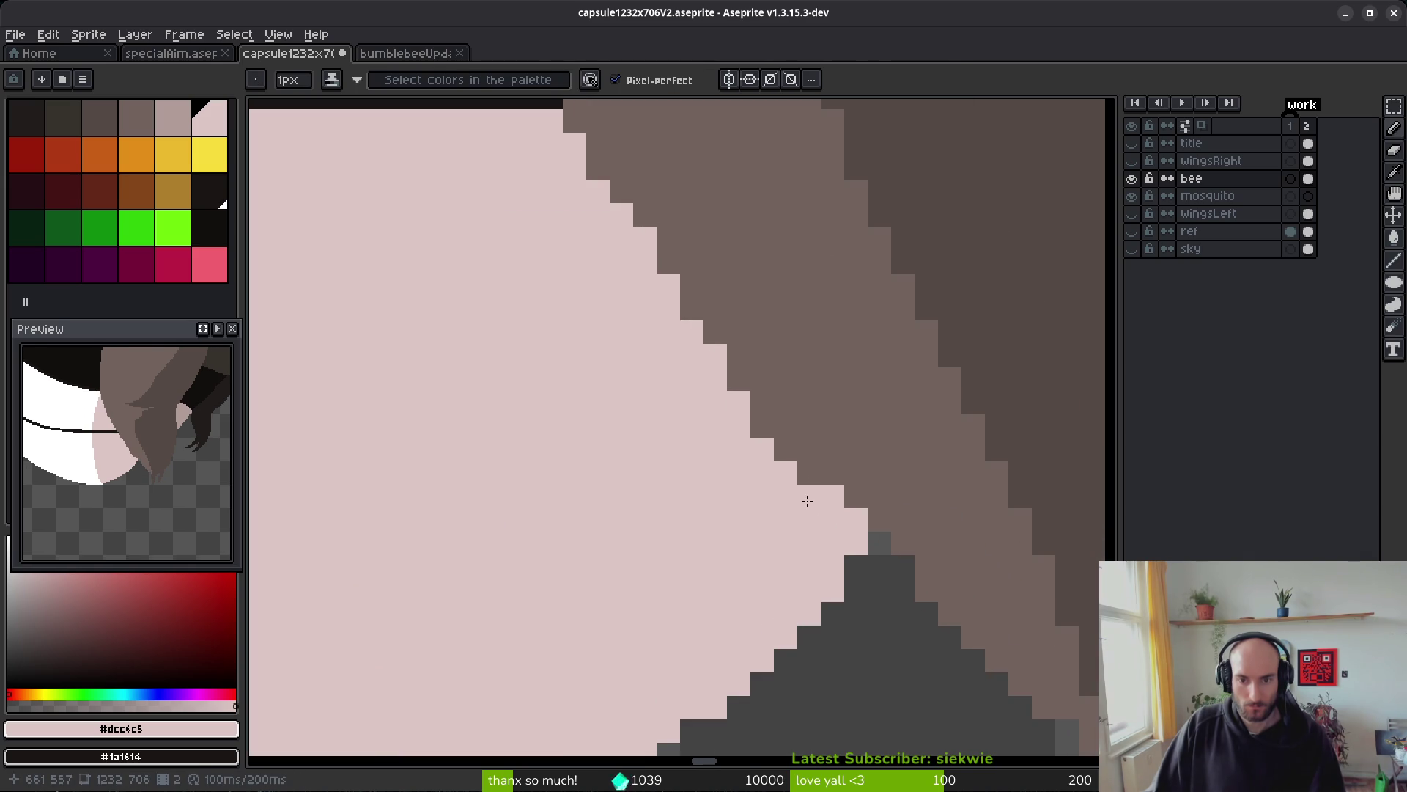
pyautogui.scroll(-1, 814, 516)
pyautogui.scroll(1, 777, 502)
pyautogui.moveTo(735, 333); pyautogui.dragTo(839, 494)
pyautogui.scroll(-3, 832, 476)
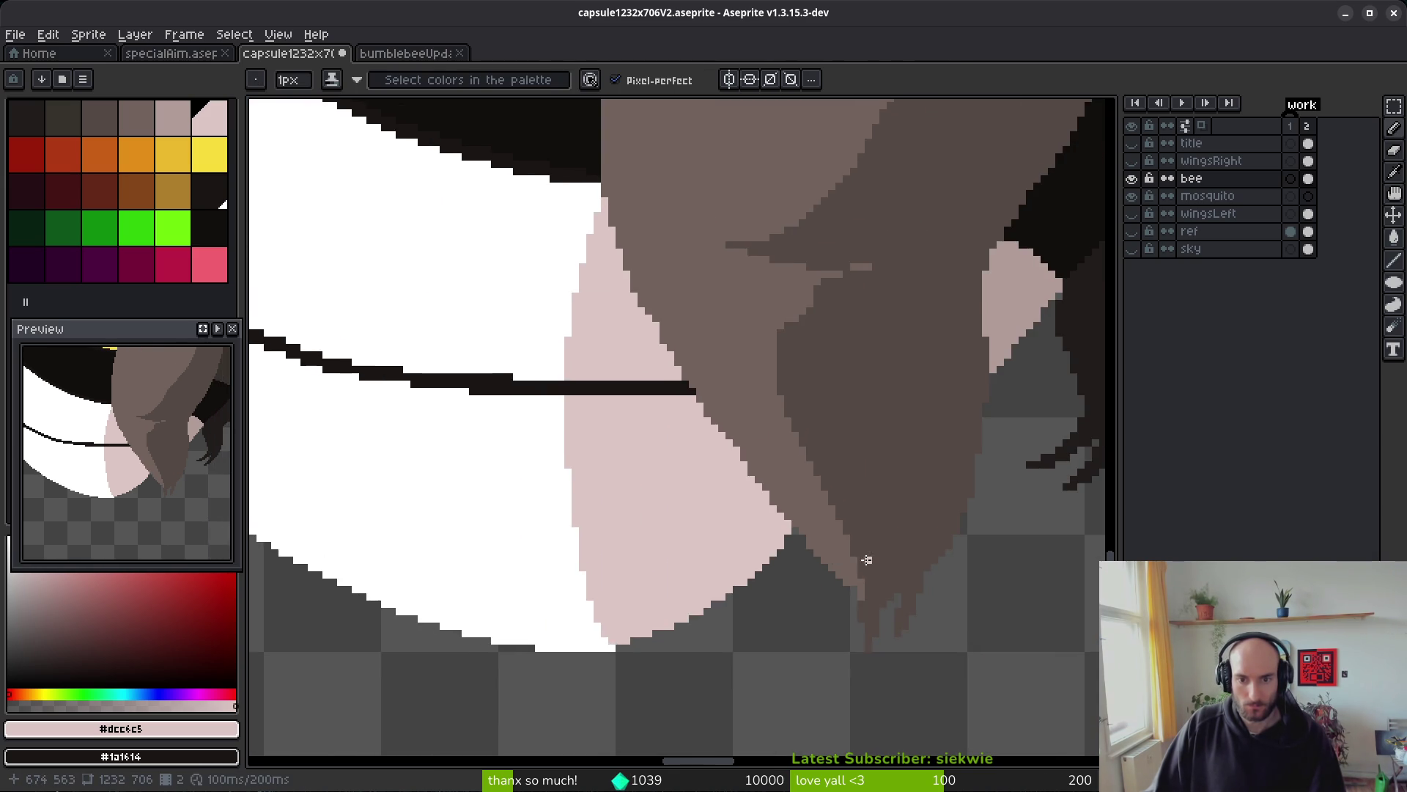
pyautogui.moveTo(865, 560); pyautogui.dragTo(765, 481)
pyautogui.scroll(-3, 806, 487)
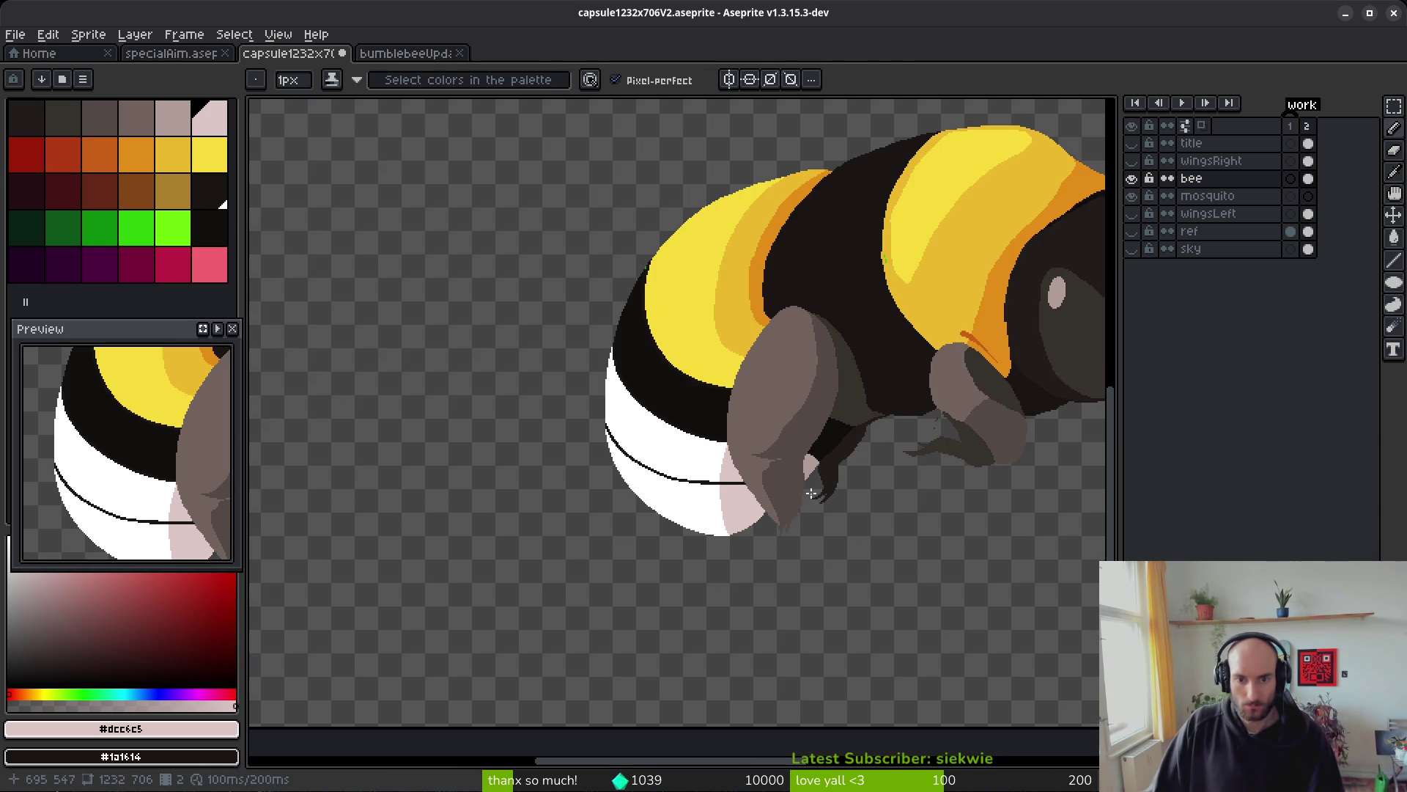
pyautogui.moveTo(870, 510); pyautogui.dragTo(786, 506)
pyautogui.scroll(4, 688, 462)
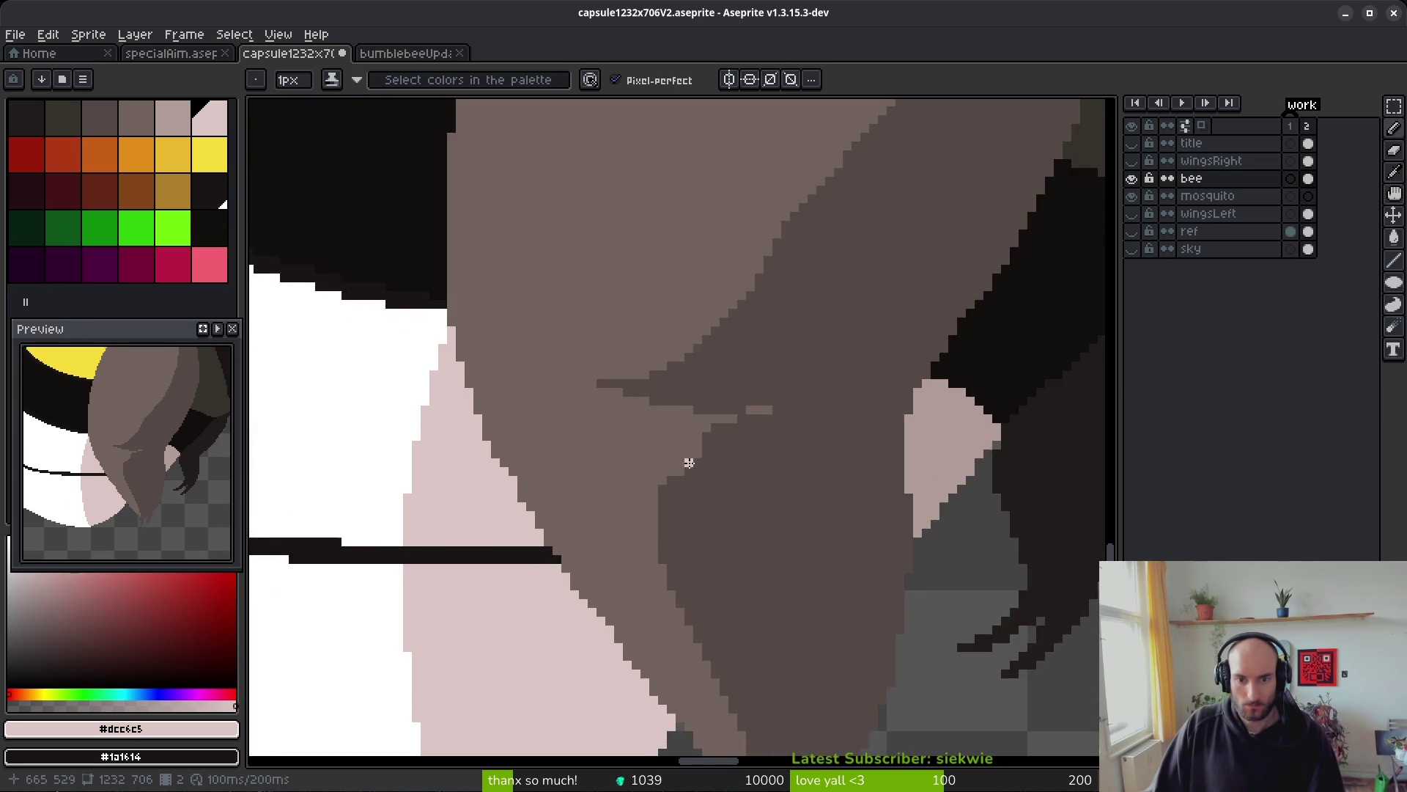
pyautogui.scroll(1, 525, 402)
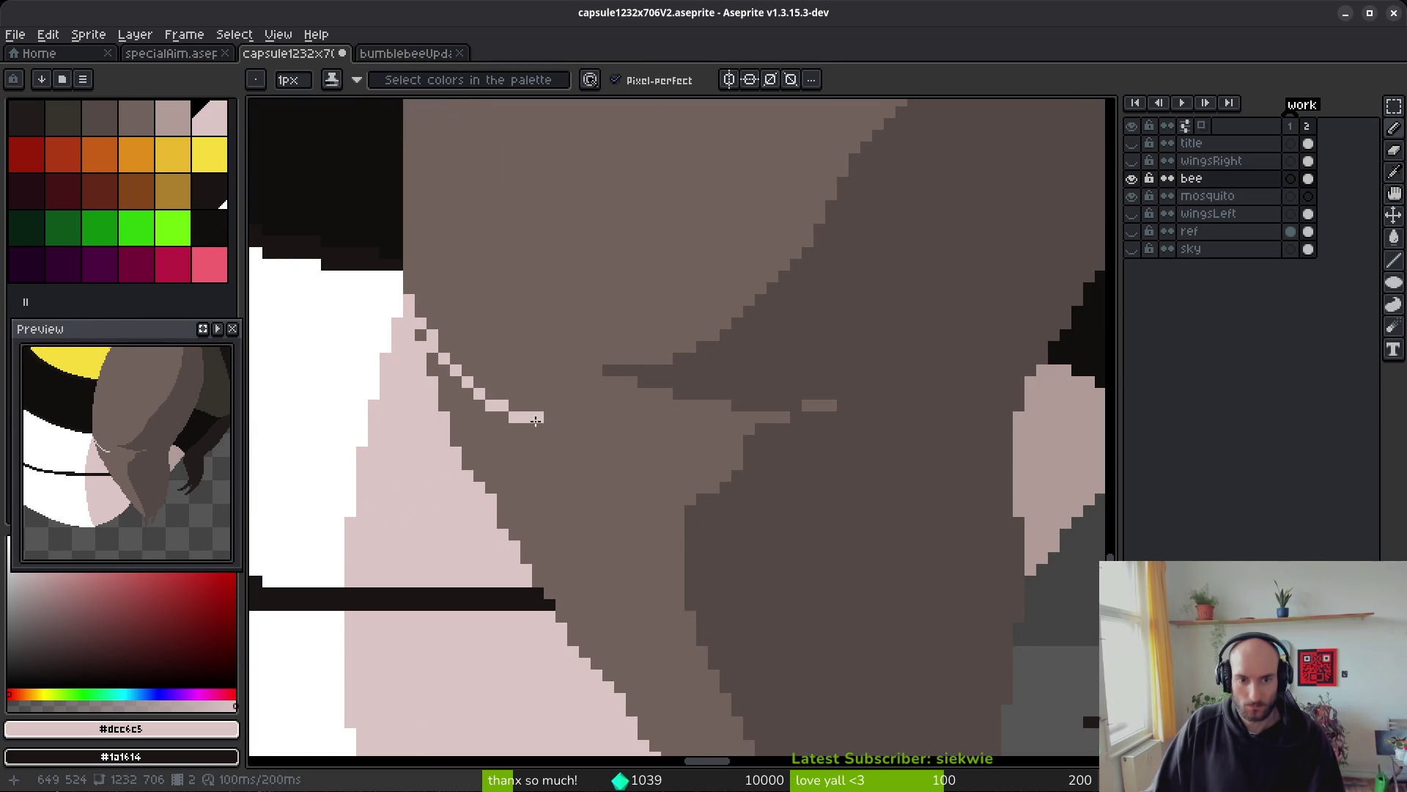
pyautogui.moveTo(536, 420); pyautogui.dragTo(542, 529)
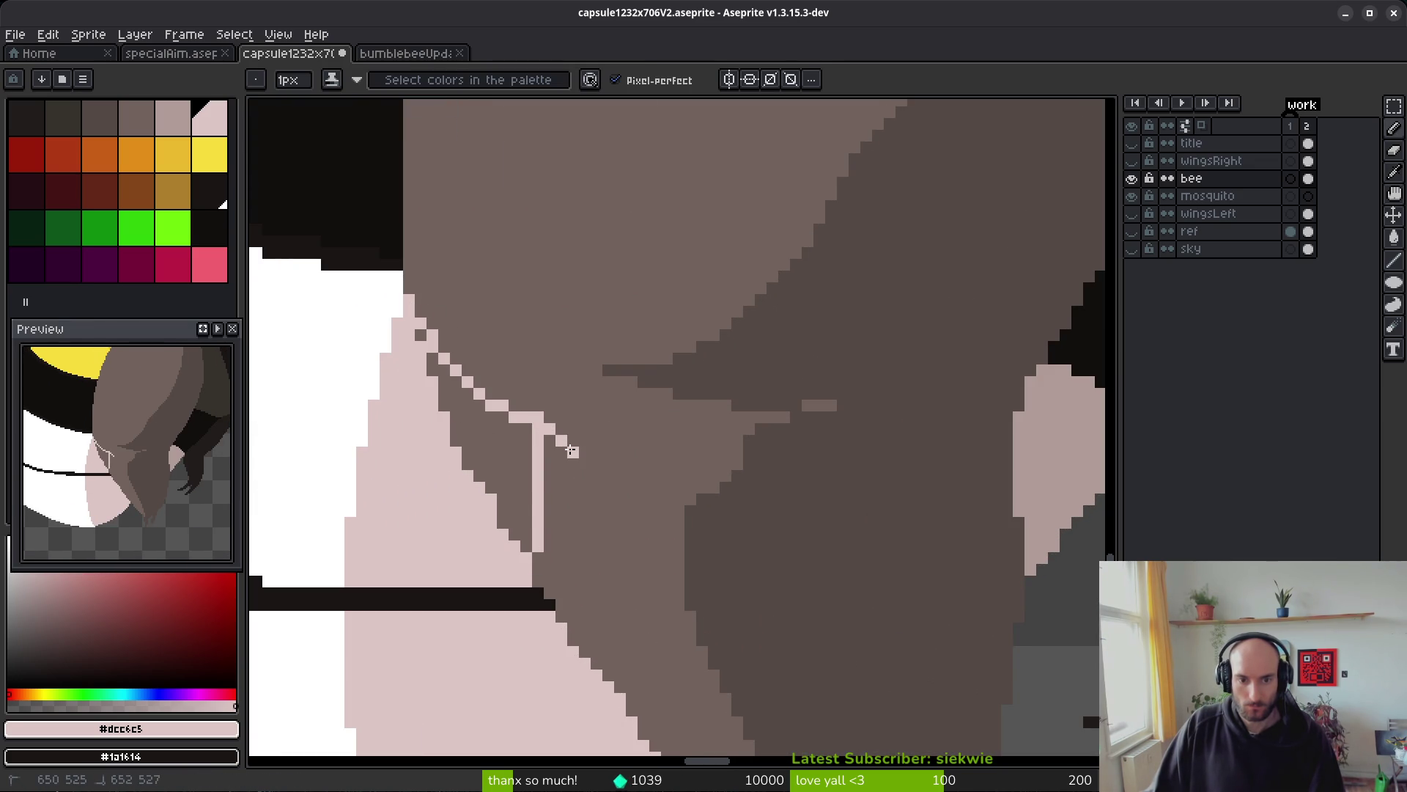
pyautogui.press('g')
pyautogui.click(501, 475)
pyautogui.press('Return')
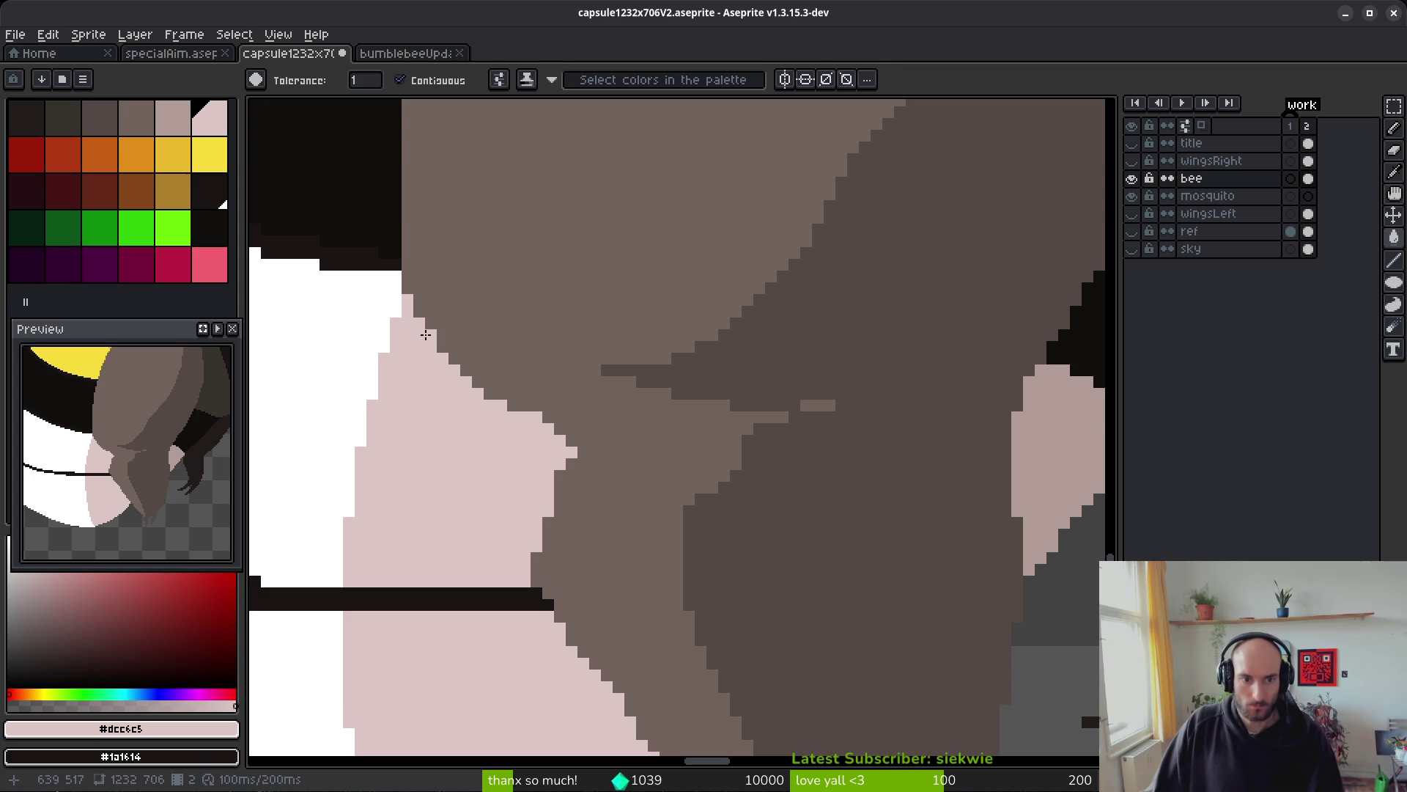
# - Paint stray pink pixels near the edge brown, discarding a mis-drawn pink stroke
pyautogui.keyDown('alt'); pyautogui.click(416, 300); pyautogui.keyUp('alt')
pyautogui.press('f')
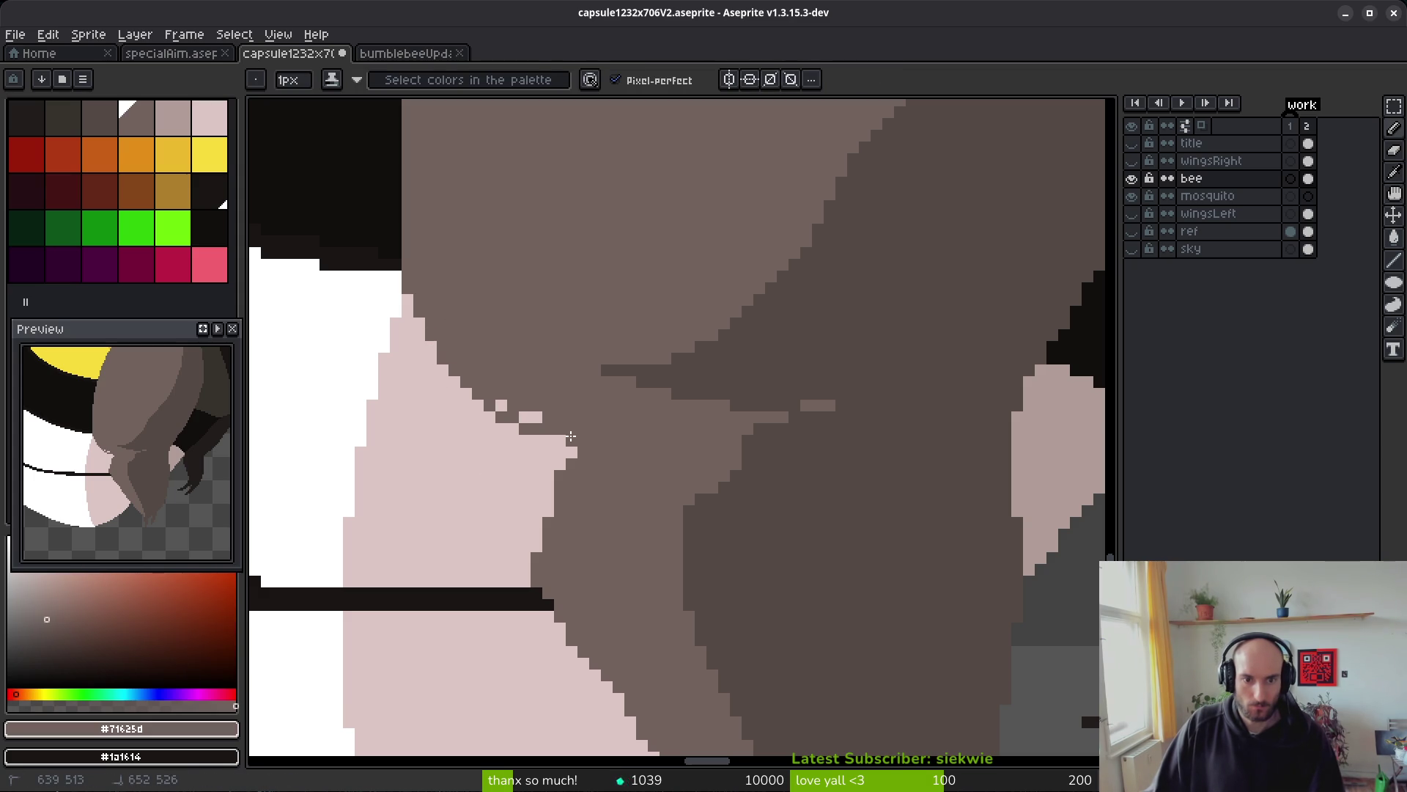
pyautogui.click(491, 402)
pyautogui.click(531, 418)
pyautogui.keyDown('alt'); pyautogui.click(465, 383); pyautogui.keyUp('alt')
pyautogui.moveTo(440, 353); pyautogui.dragTo(471, 381)
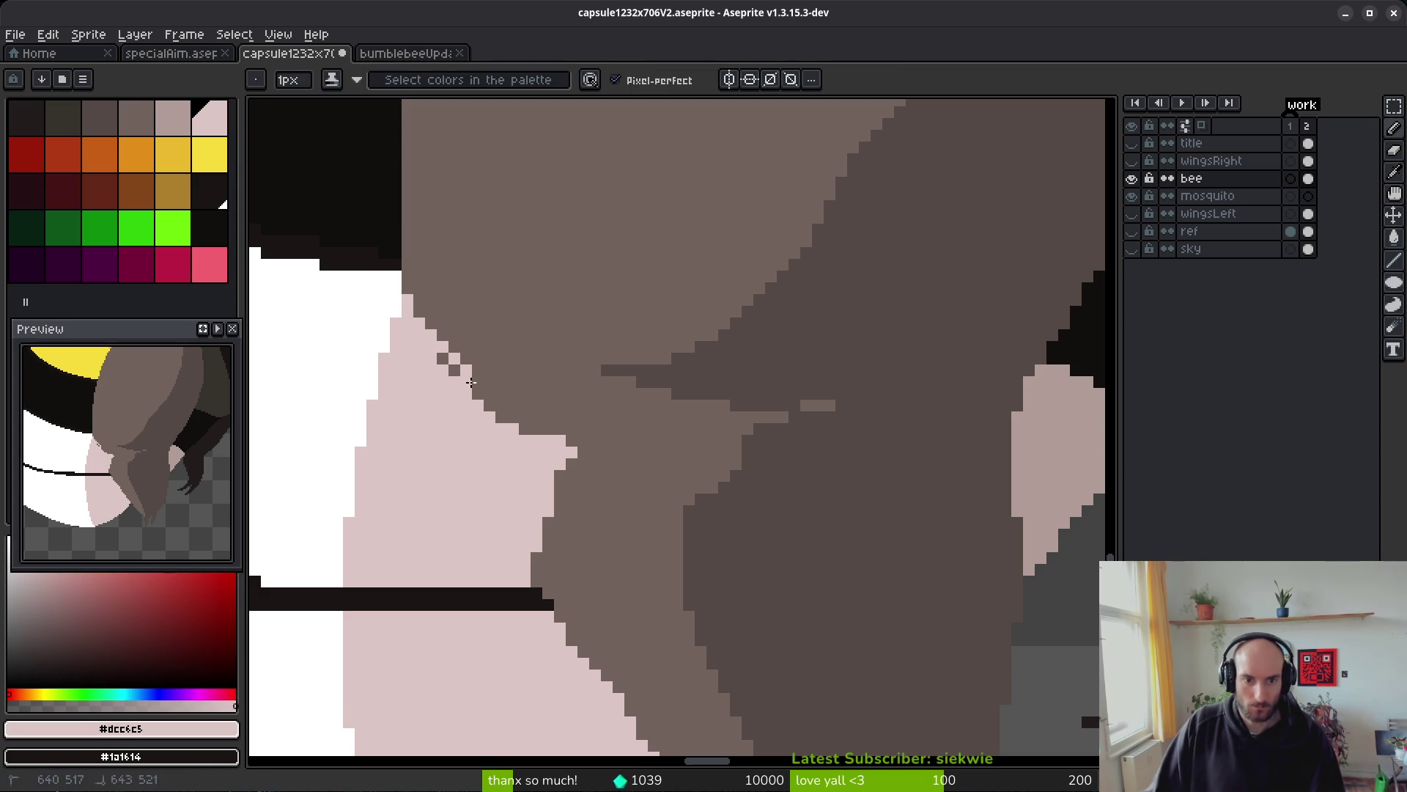
pyautogui.hotkey('ctrl', 'z')
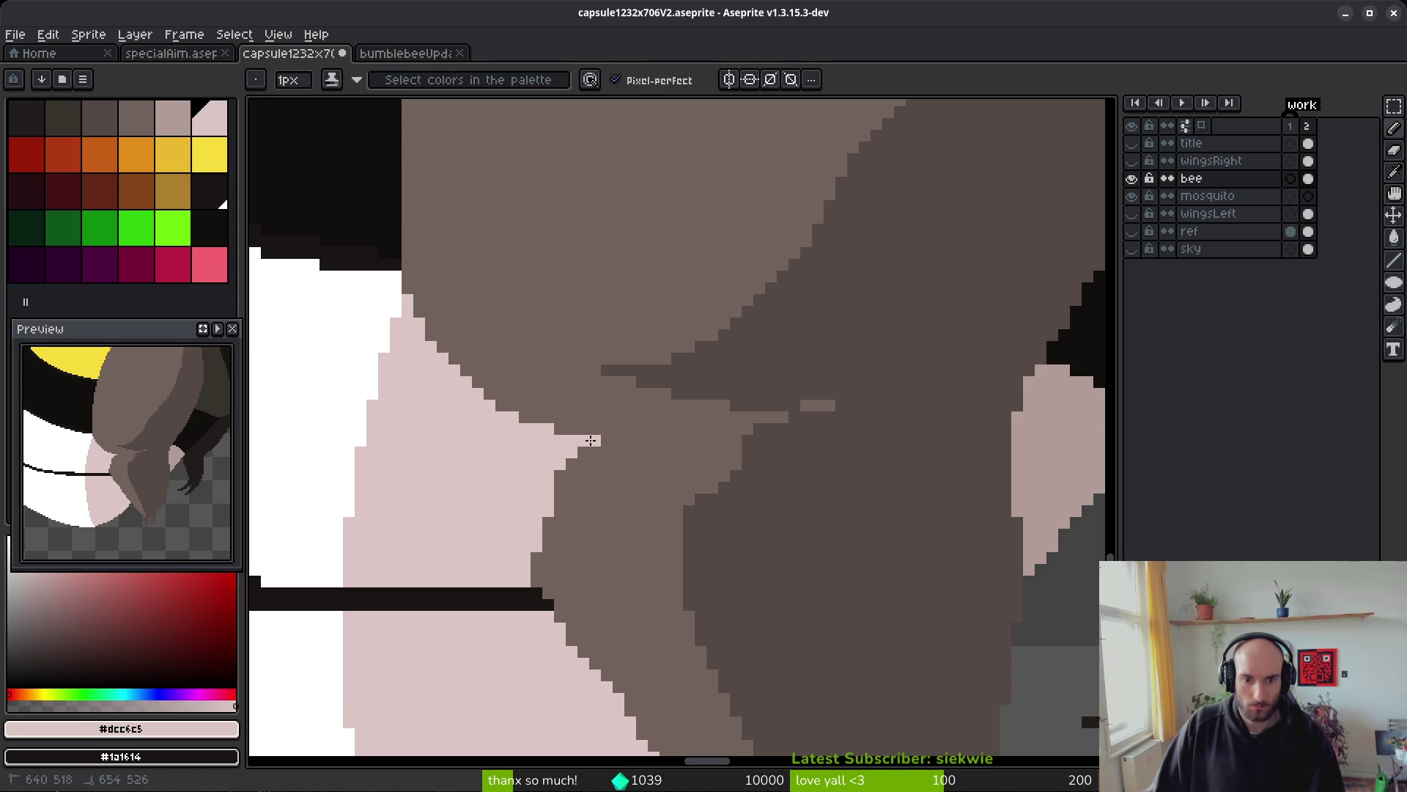
pyautogui.scroll(-1, 542, 482)
# - Shape the pink staircase along the pink/brown edge and extend the black stripe one step
pyautogui.keyDown('alt'); pyautogui.click(560, 469); pyautogui.keyUp('alt')
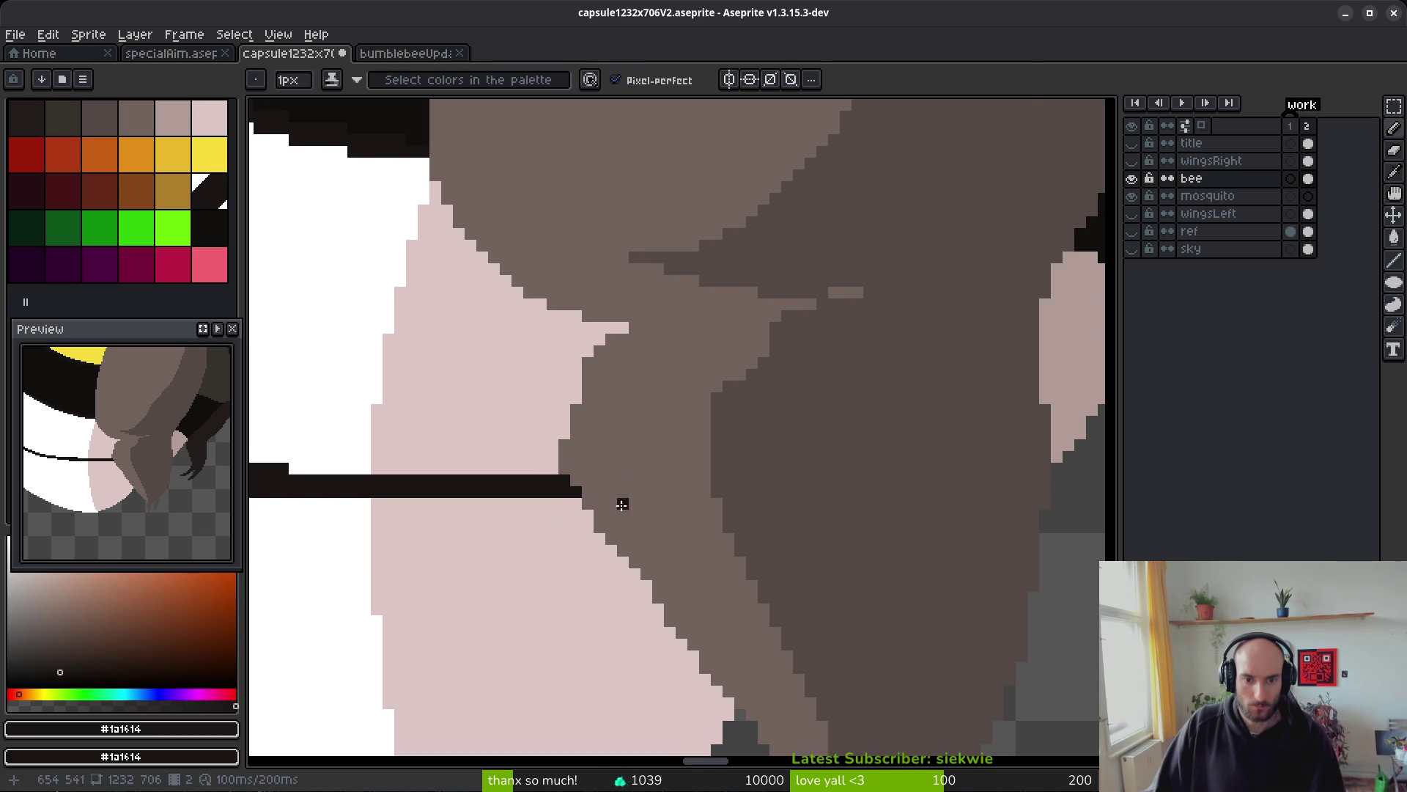
pyautogui.scroll(3, 454, 371)
pyautogui.keyDown('alt'); pyautogui.click(453, 372); pyautogui.keyUp('alt')
pyautogui.moveTo(529, 385)
pyautogui.mouseDown()
pyautogui.moveTo(529, 242)
pyautogui.moveTo(493, 346)
pyautogui.mouseUp()
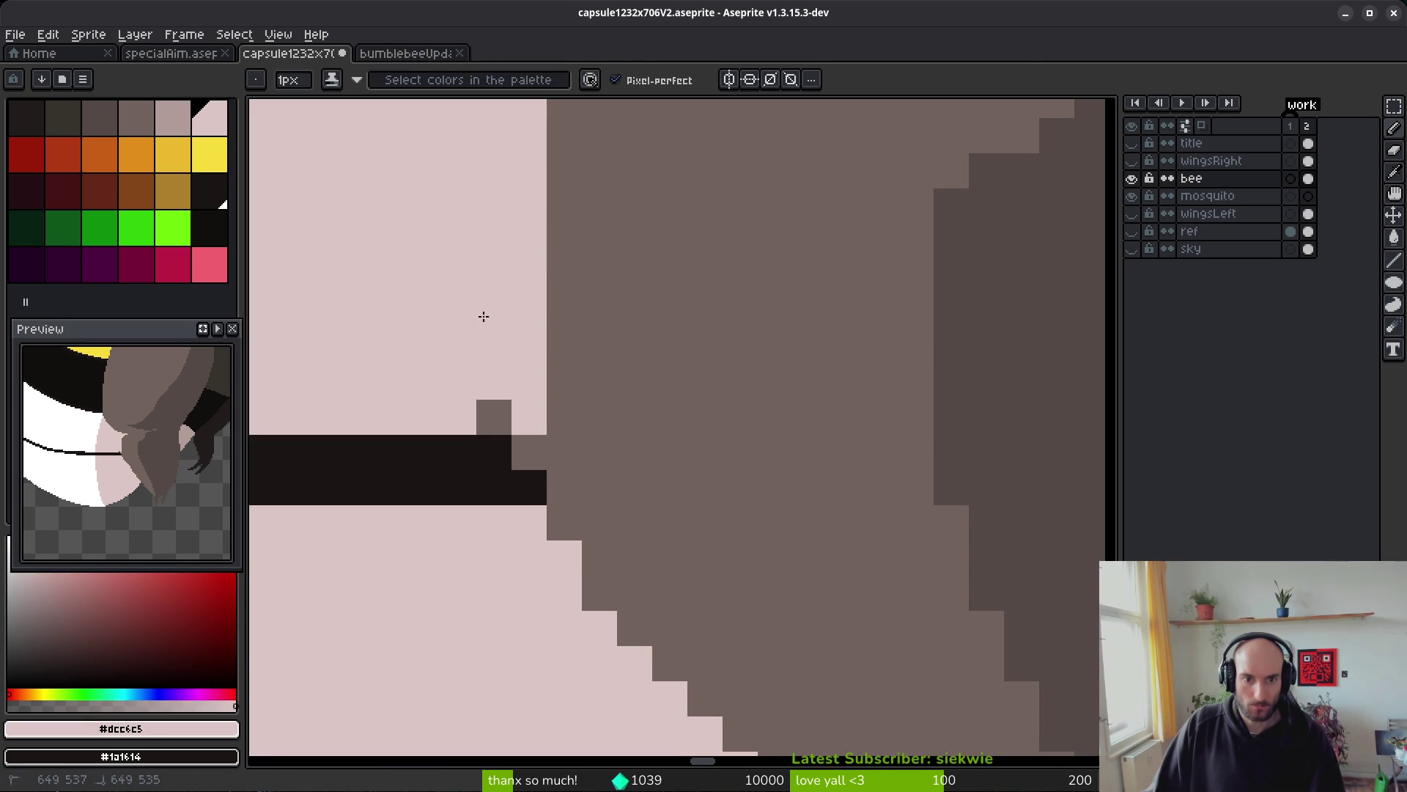
pyautogui.click(493, 416)
pyautogui.keyDown('alt'); pyautogui.click(491, 469); pyautogui.keyUp('alt')
pyautogui.moveTo(529, 452)
pyautogui.mouseDown()
pyautogui.moveTo(550, 449)
pyautogui.moveTo(631, 633)
pyautogui.mouseUp()
pyautogui.keyDown('alt'); pyautogui.click(552, 550); pyautogui.keyUp('alt')
pyautogui.click(669, 662)
pyautogui.scroll(-2, 782, 694)
pyautogui.scroll(5, 613, 408)
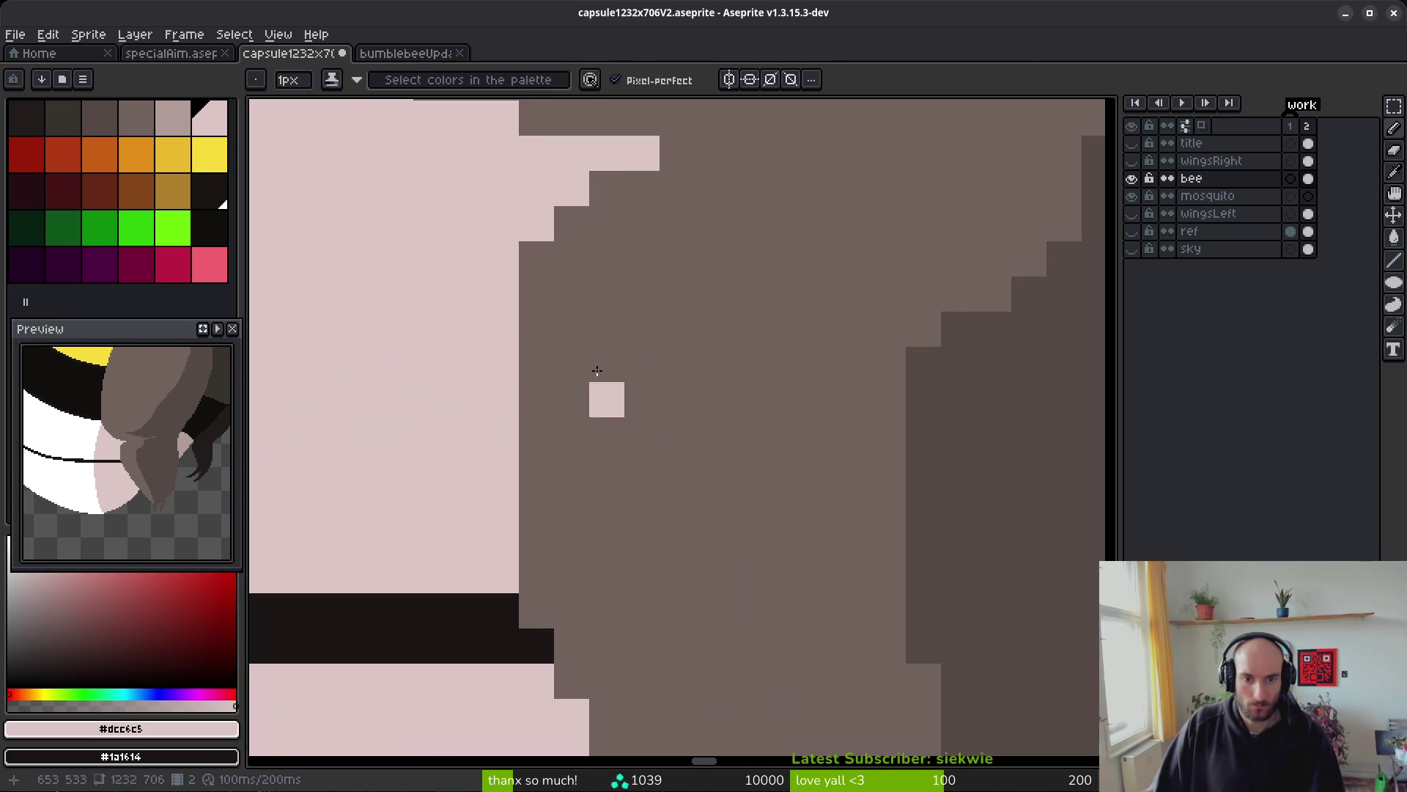
pyautogui.moveTo(572, 224); pyautogui.dragTo(537, 400)
pyautogui.scroll(-1, 644, 335)
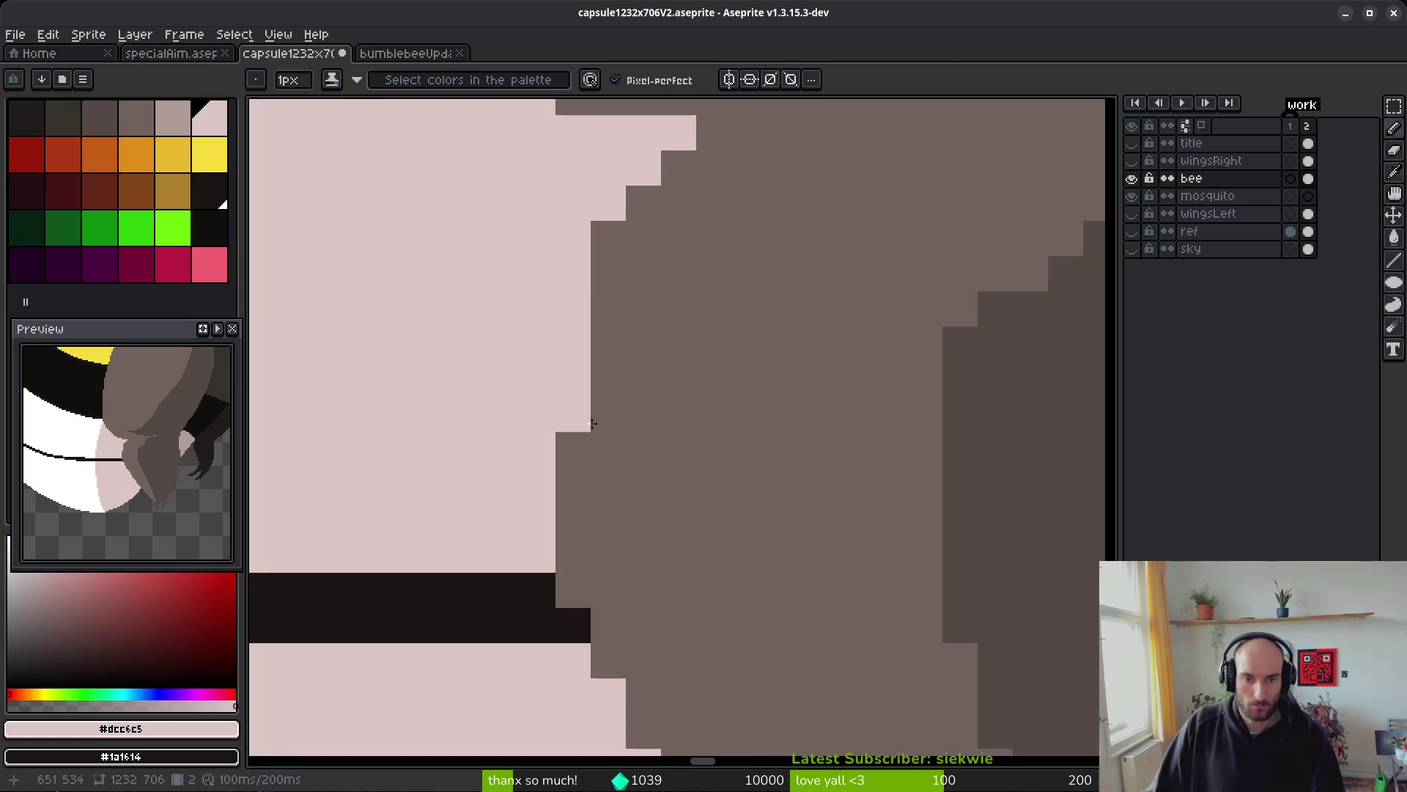
# - Touch up the remaining brown edge cells with pale pink #dcc6c5 to finish the staircase
pyautogui.keyDown('alt'); pyautogui.click(581, 430); pyautogui.keyUp('alt')
pyautogui.scroll(-3, 675, 466)
pyautogui.scroll(3, 737, 477)
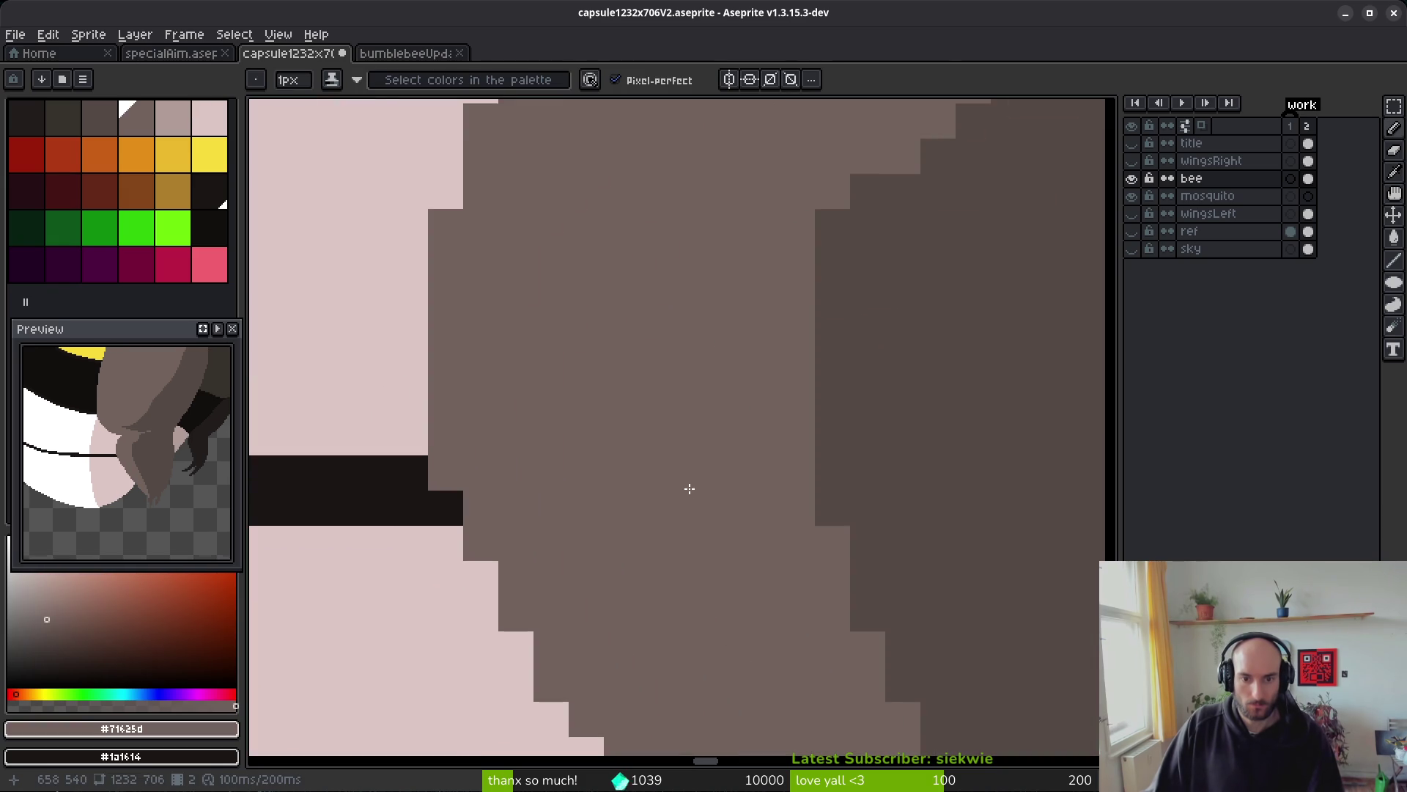
pyautogui.keyDown('alt'); pyautogui.click(440, 477); pyautogui.keyUp('alt')
pyautogui.scroll(-2, 545, 434)
pyautogui.keyDown('alt'); pyautogui.click(454, 410); pyautogui.keyUp('alt')
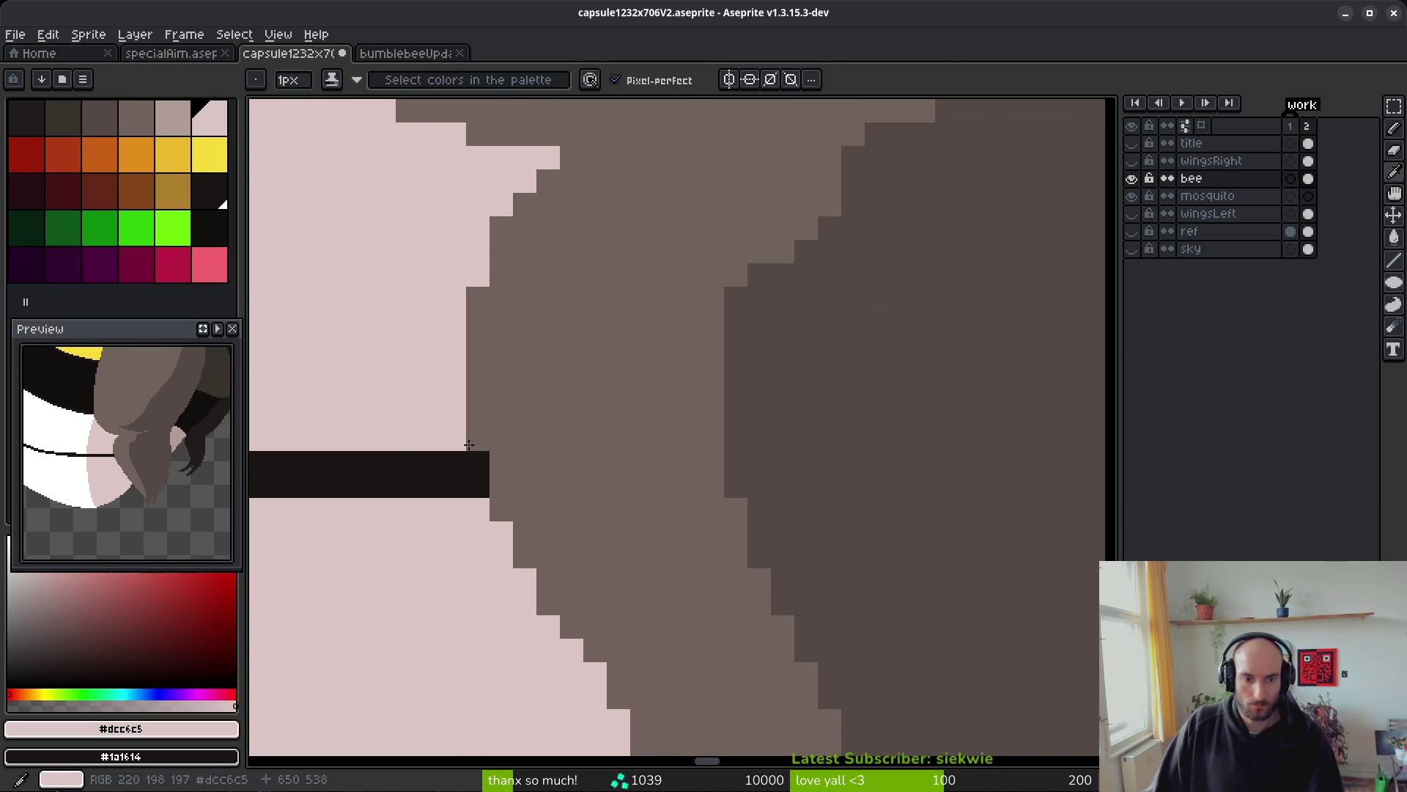
pyautogui.click(478, 439)
pyautogui.click(502, 510)
pyautogui.scroll(-3, 685, 622)
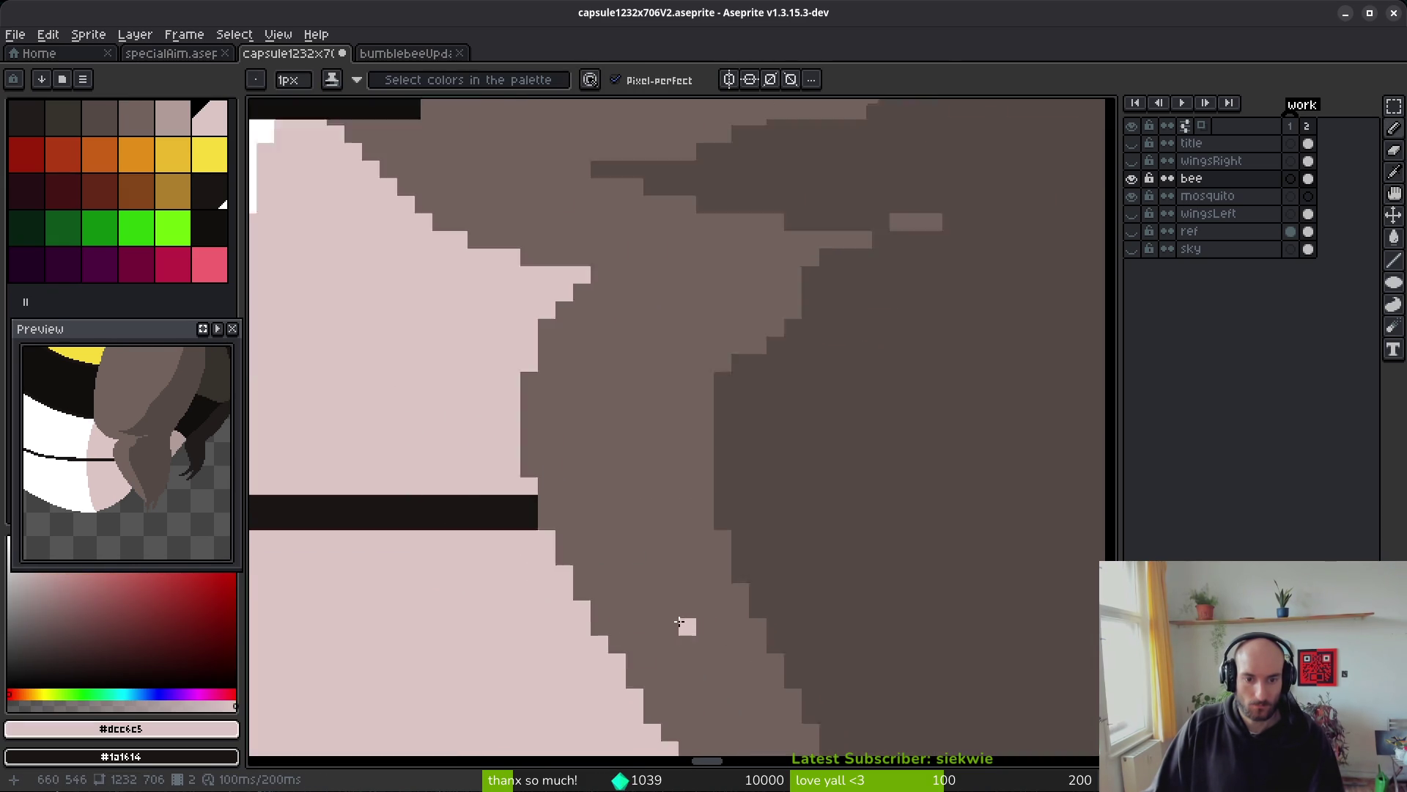
pyautogui.scroll(2, 705, 578)
pyautogui.click(455, 418)
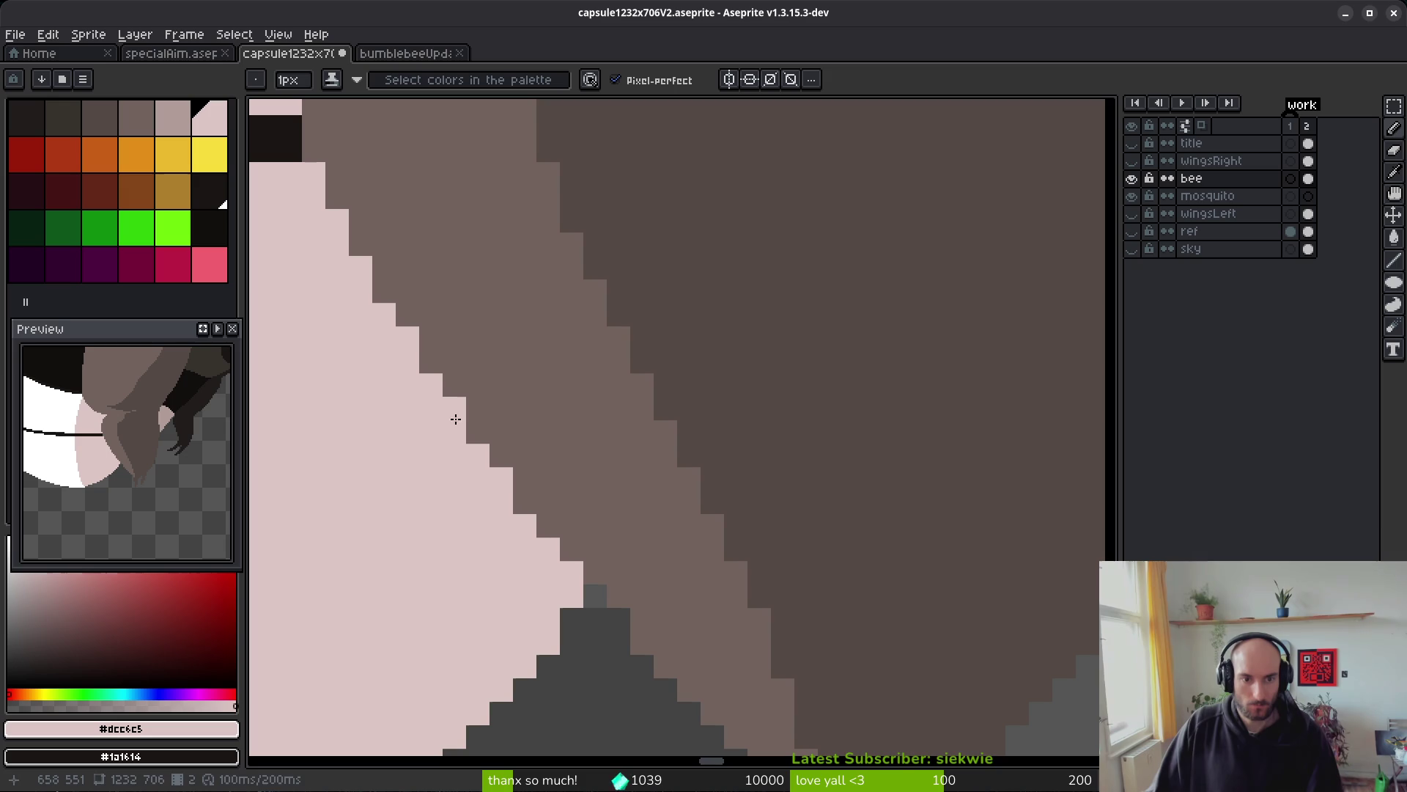
pyautogui.click(477, 438)
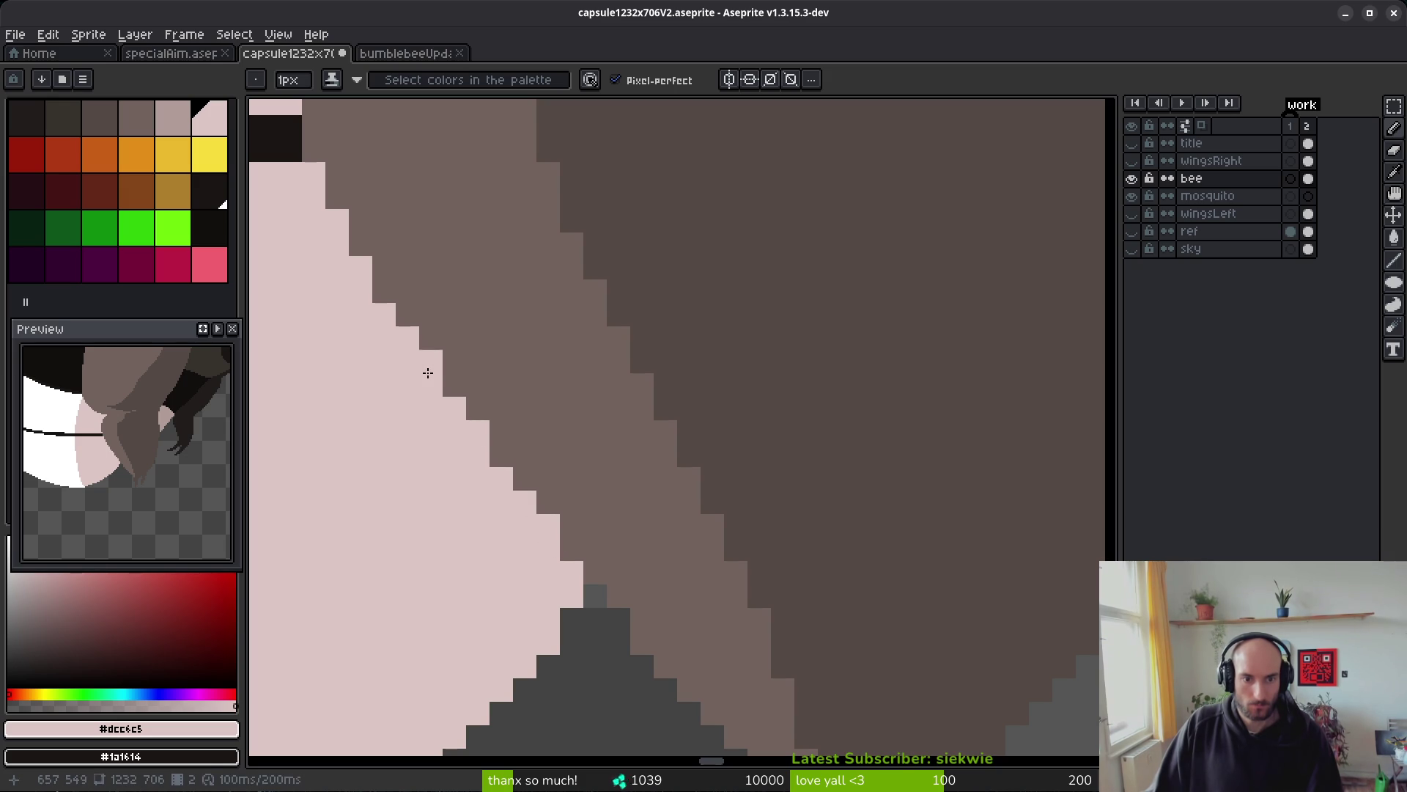
pyautogui.scroll(-3, 473, 429)
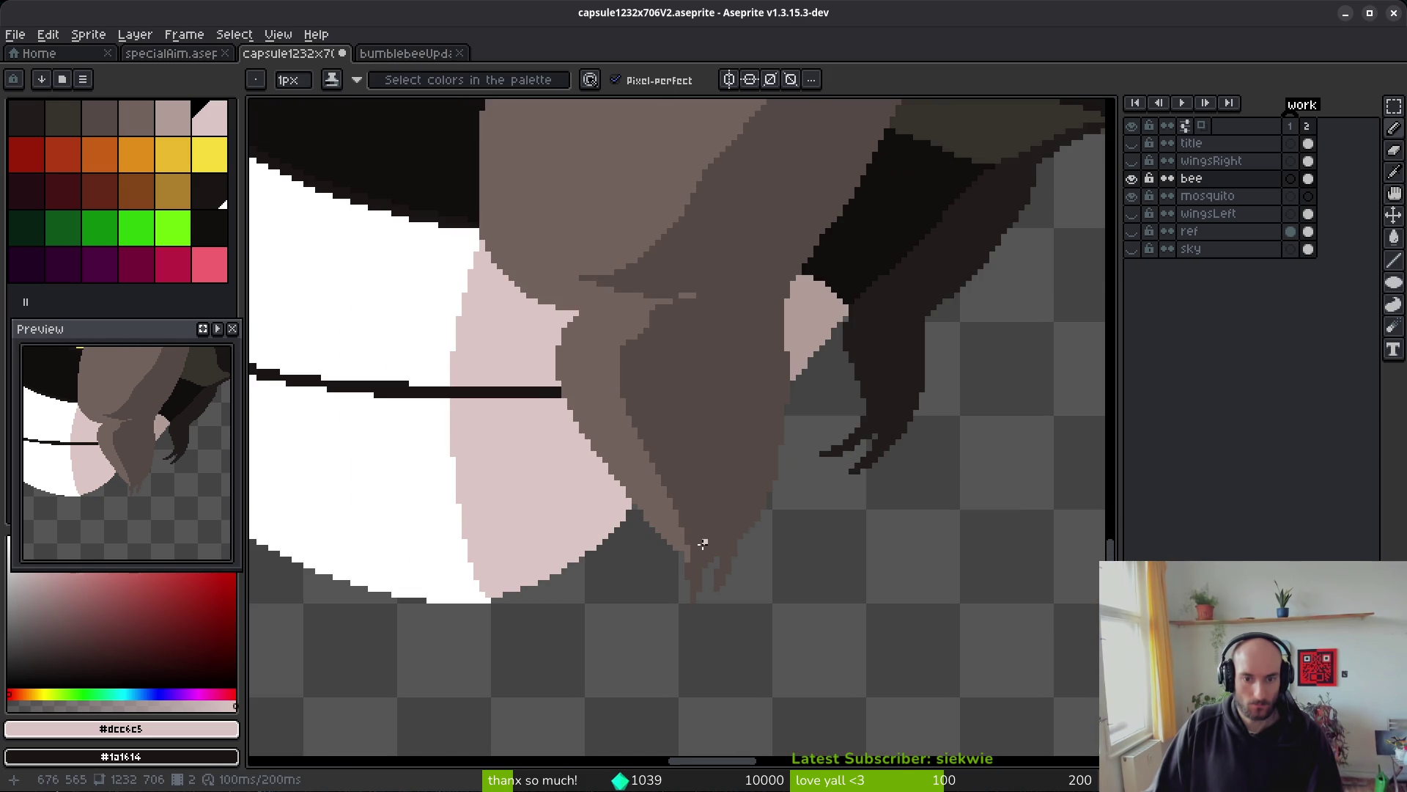
pyautogui.scroll(5, 785, 255)
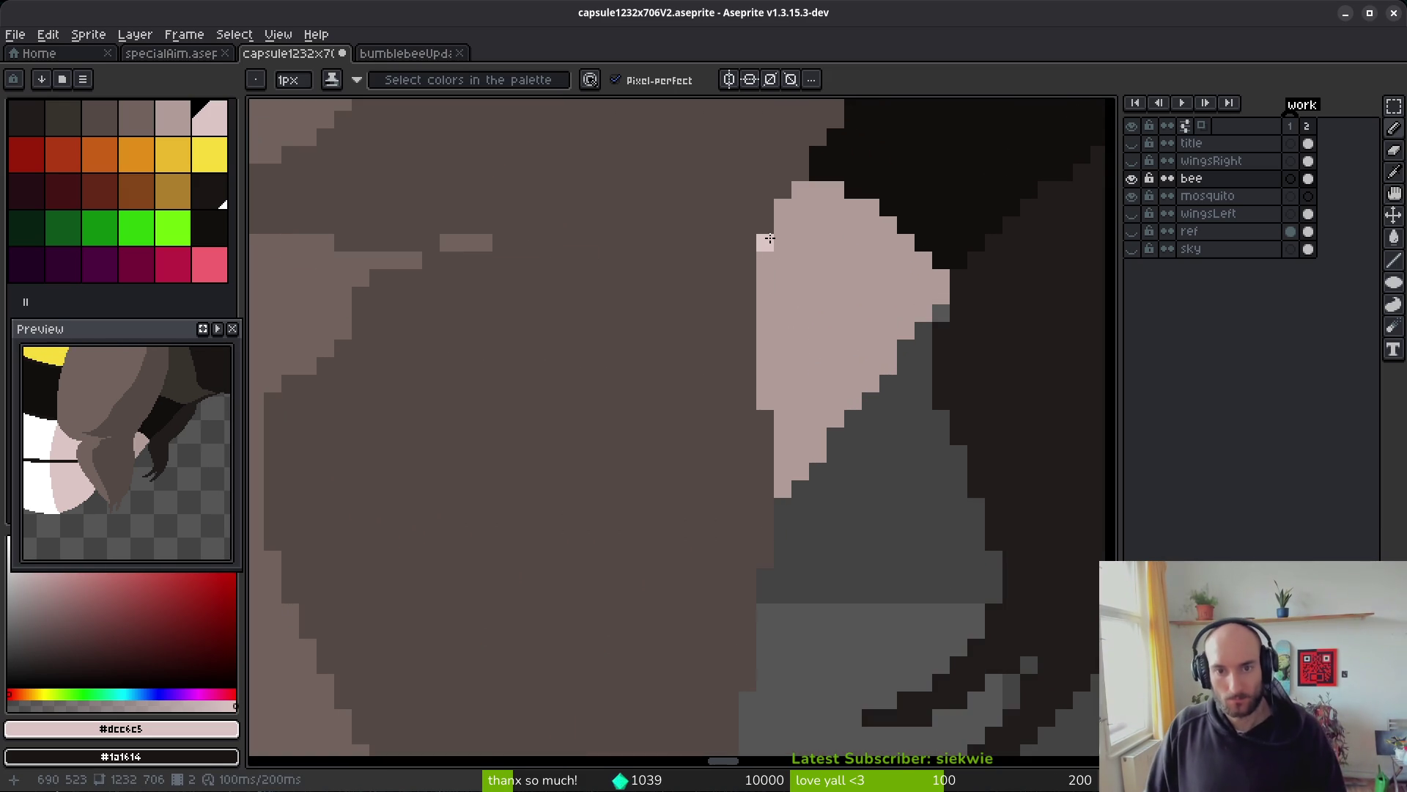
pyautogui.scroll(-4, 770, 238)
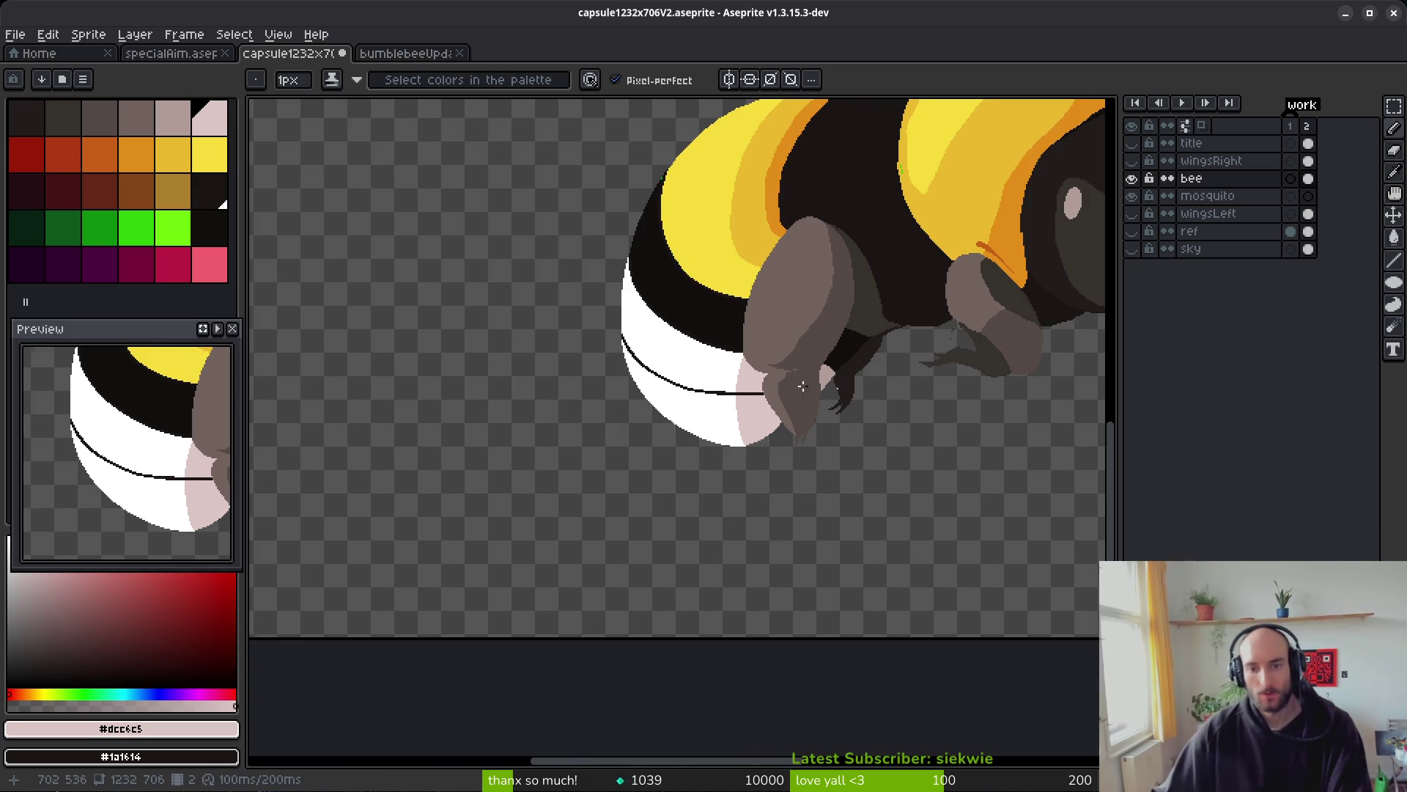
pyautogui.scroll(-2, 802, 386)
pyautogui.scroll(5, 634, 449)
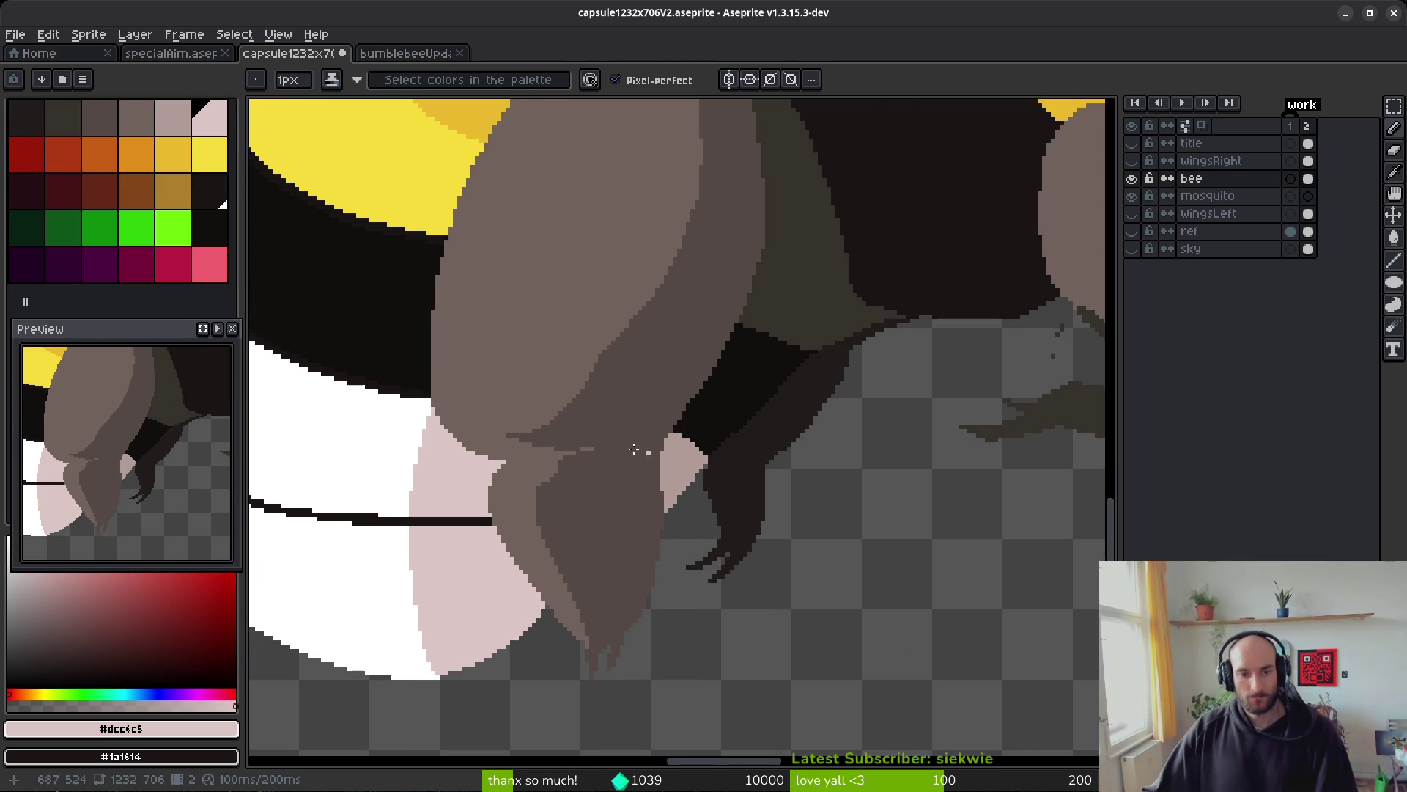
pyautogui.scroll(3, 634, 449)
# - Thicken the dark outline along the leg edge after reverting a mistaken erase
pyautogui.press('e')
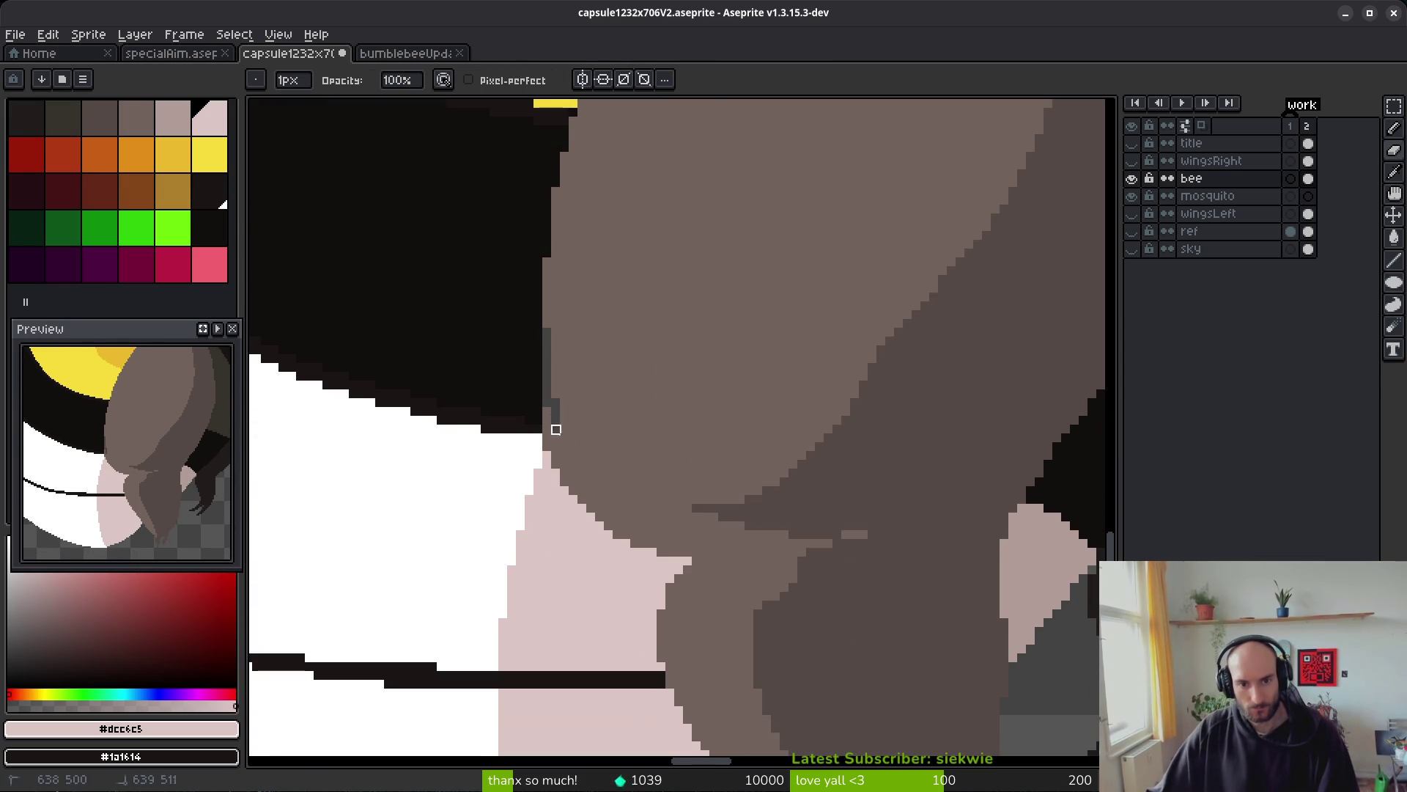
pyautogui.scroll(2, 679, 544)
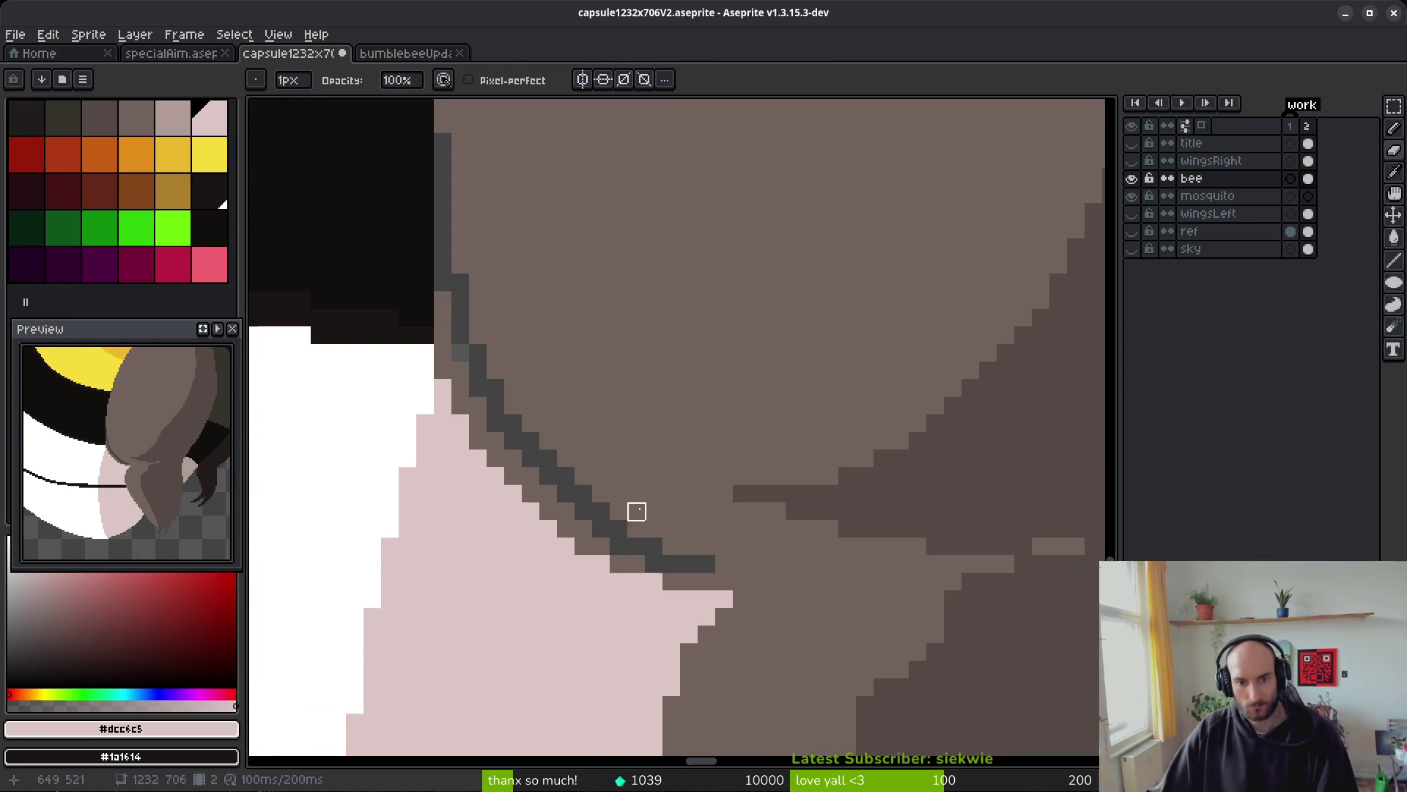
pyautogui.moveTo(442, 245); pyautogui.dragTo(513, 386)
pyautogui.hotkey('ctrl', 'z')
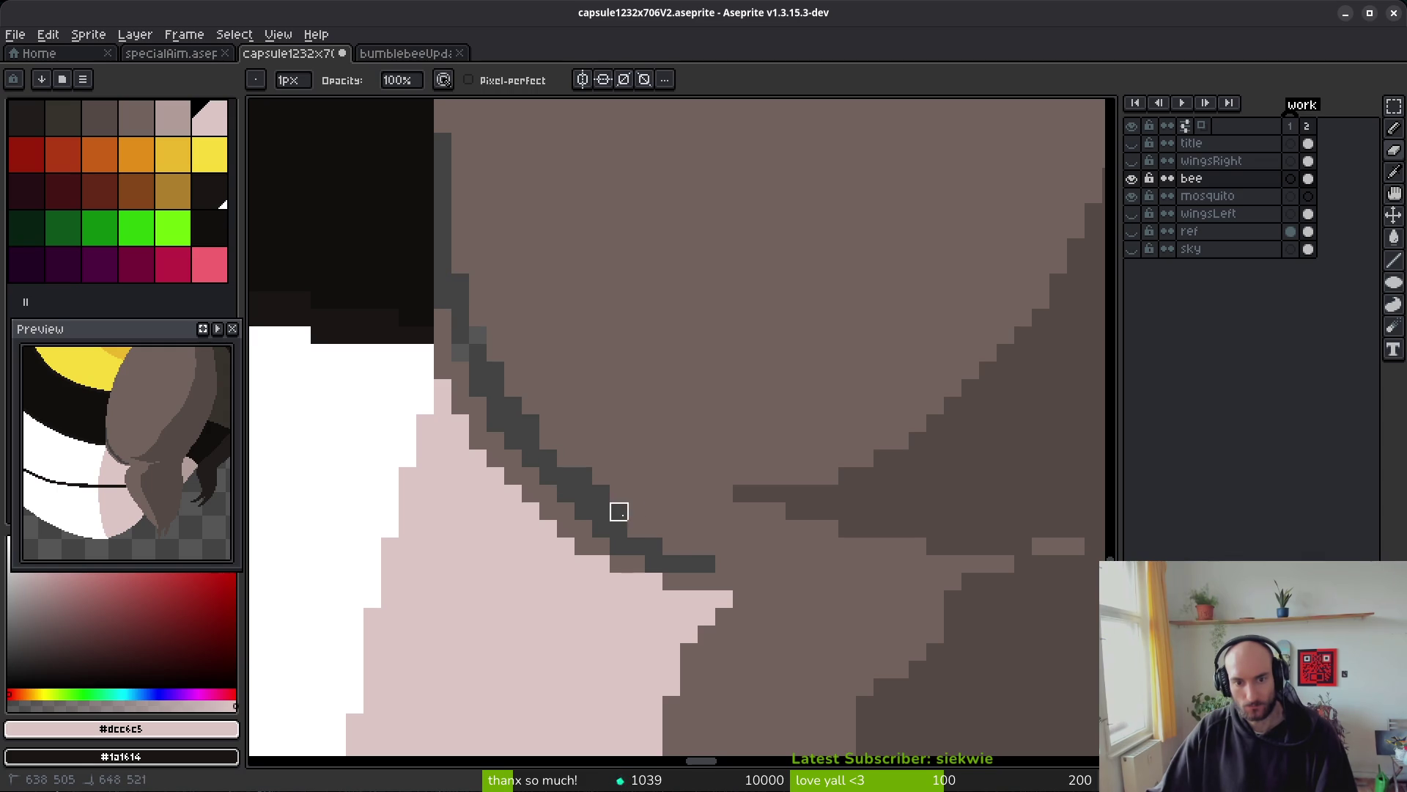
pyautogui.moveTo(618, 512); pyautogui.dragTo(724, 547)
# - Recolour the grey band, grey leg outline and stray brown pixels beside the leg pink
pyautogui.press('g')
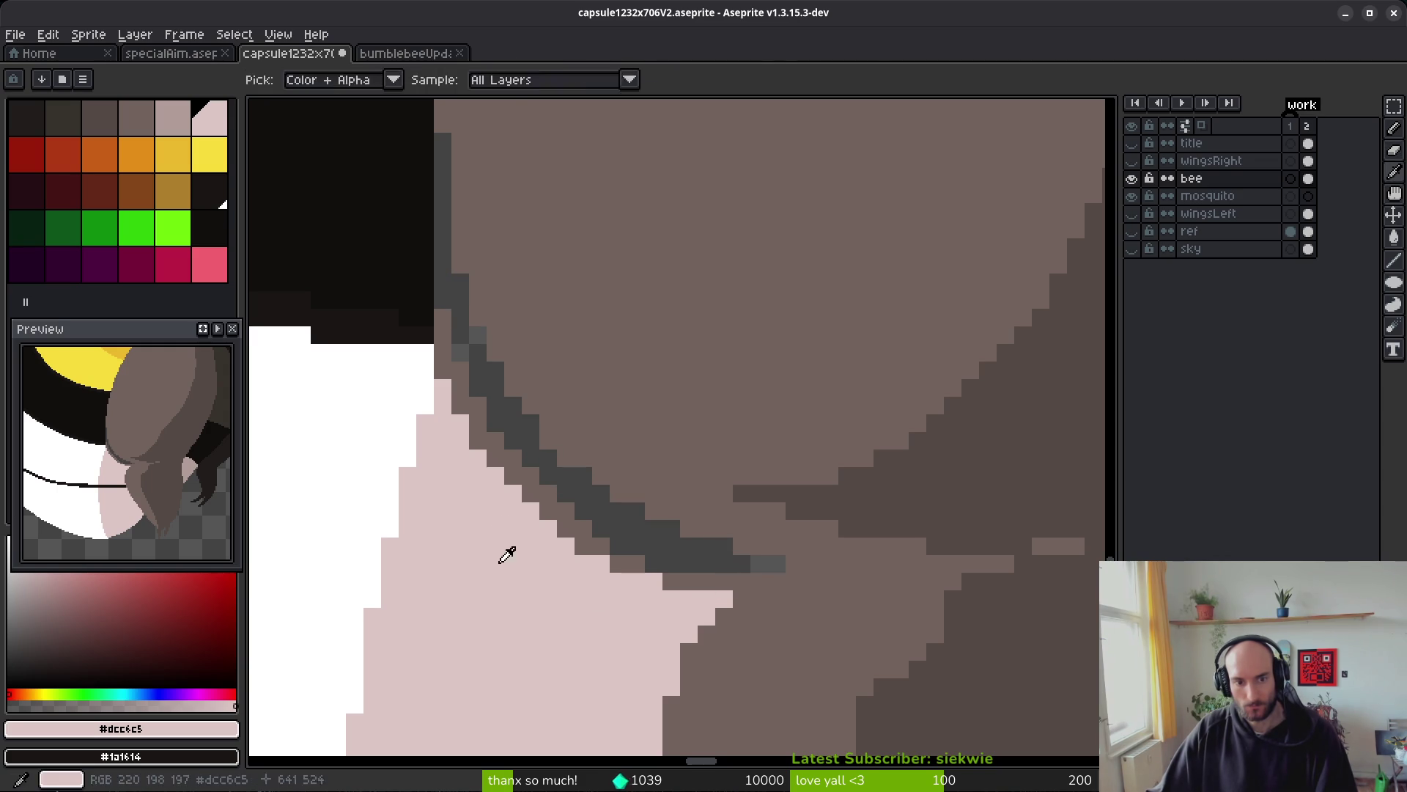
pyautogui.click(572, 513)
pyautogui.click(619, 564)
pyautogui.click(696, 579)
pyautogui.hotkey('ctrl', 'z')
pyautogui.press('f')
pyautogui.click(664, 579)
pyautogui.click(757, 578)
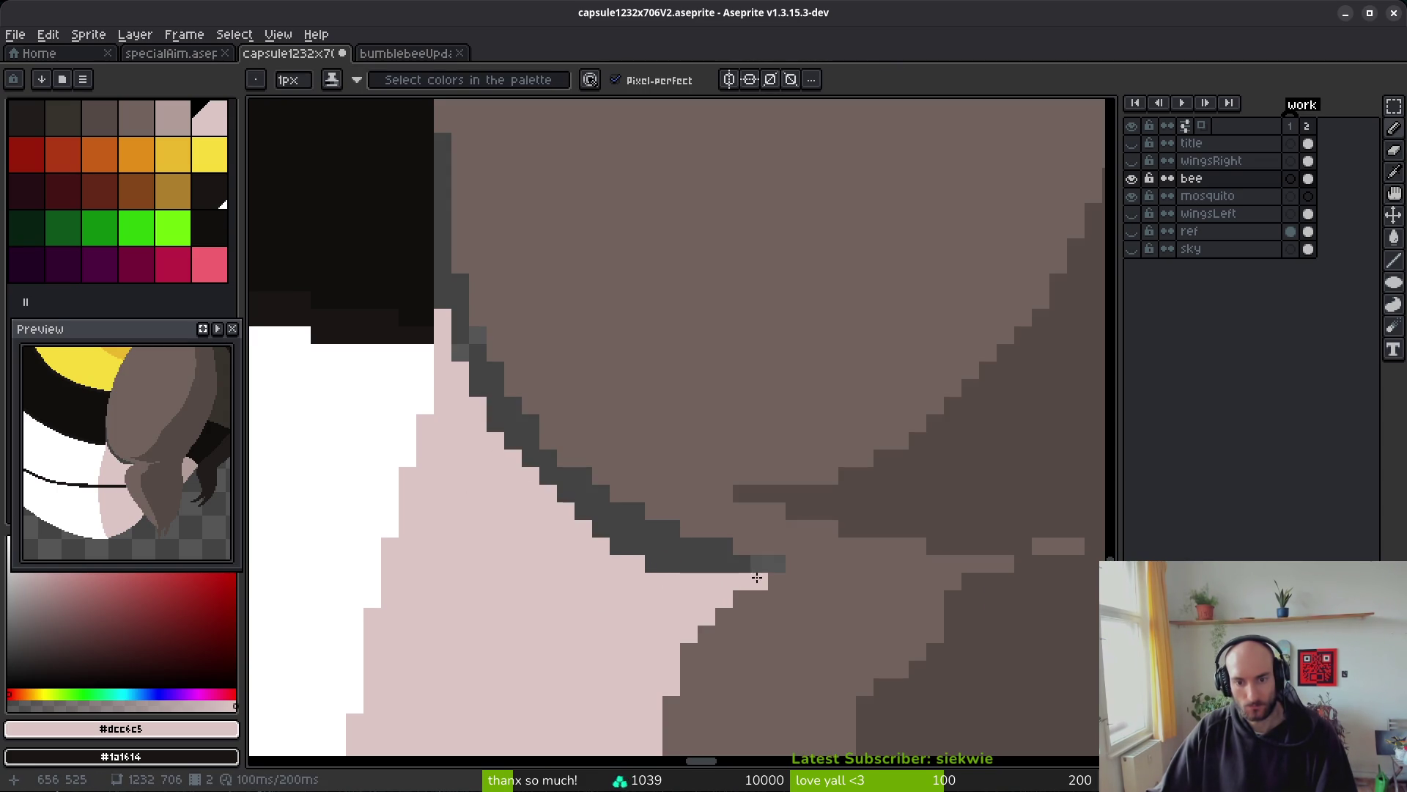
pyautogui.scroll(-3, 743, 579)
pyautogui.scroll(2, 747, 587)
pyautogui.press('g')
pyautogui.click(669, 568)
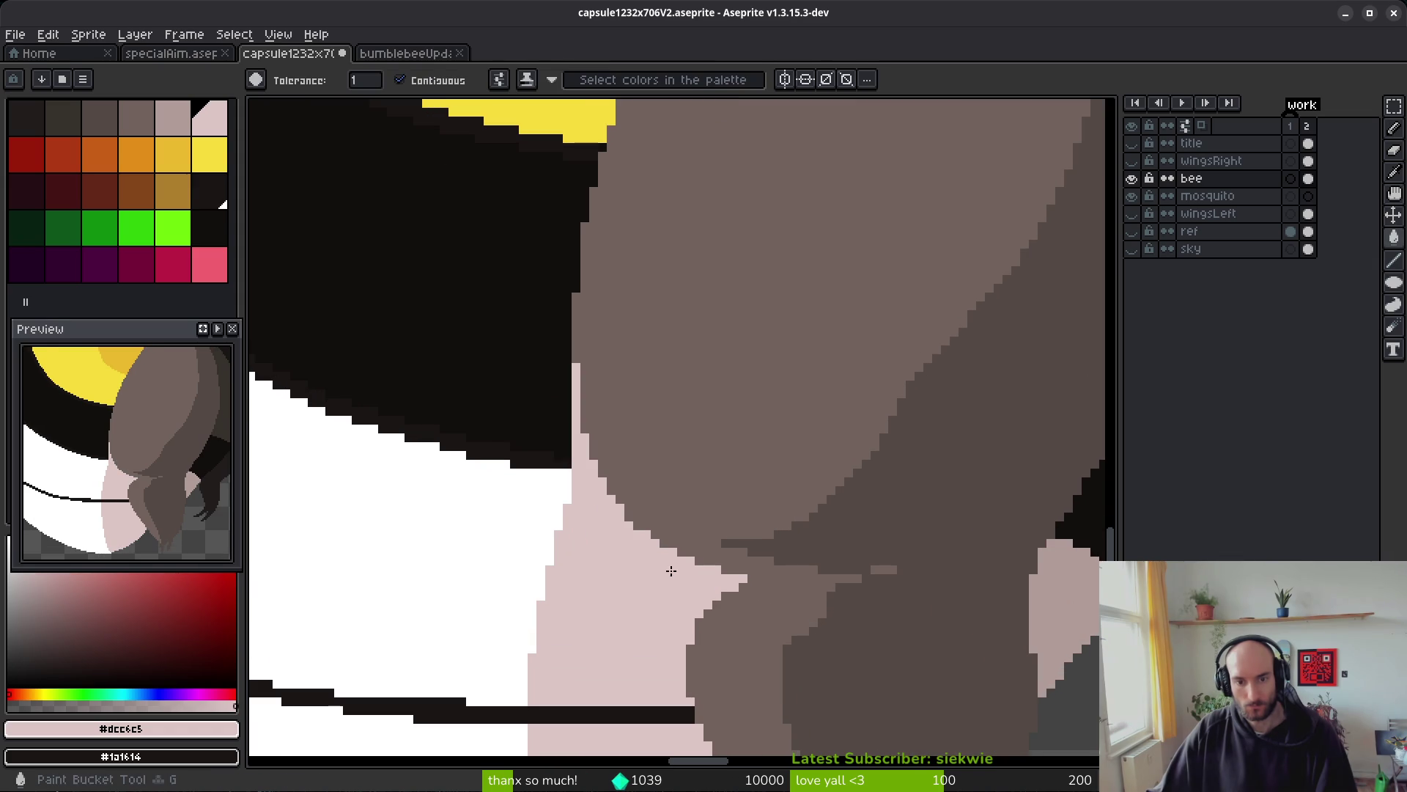
pyautogui.scroll(1, 548, 458)
pyautogui.scroll(1, 548, 458)
# - Step the black band's lower edge down with near-black pixels and fill the thin pink column black
pyautogui.keyDown('alt'); pyautogui.click(557, 454); pyautogui.keyUp('alt')
pyautogui.press('b')
pyautogui.moveTo(614, 458)
pyautogui.mouseDown()
pyautogui.moveTo(667, 480)
pyautogui.moveTo(564, 481)
pyautogui.mouseUp()
pyautogui.keyDown('alt'); pyautogui.click(593, 411); pyautogui.keyUp('alt')
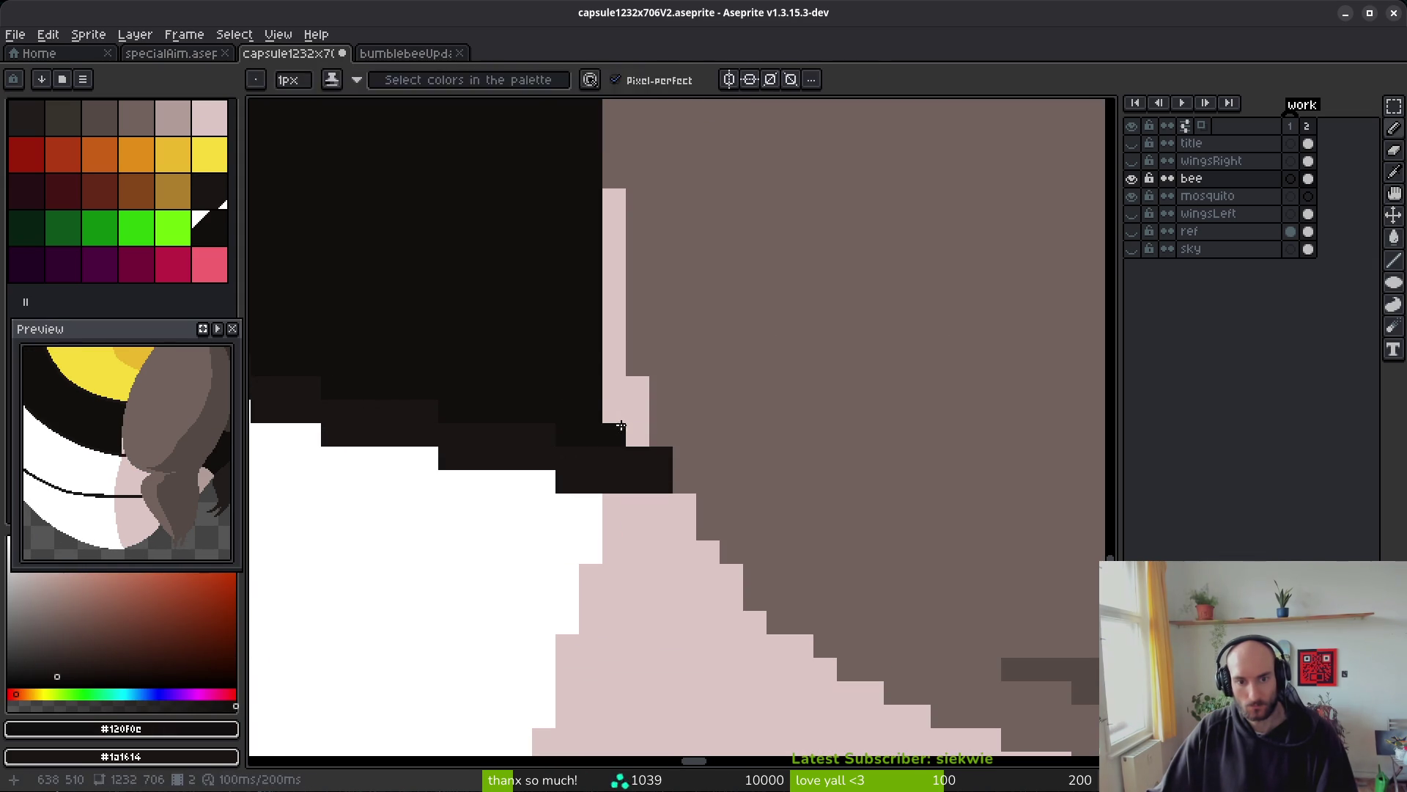
pyautogui.press('g')
pyautogui.click(626, 407)
pyautogui.scroll(-3, 627, 407)
pyautogui.scroll(2, 631, 444)
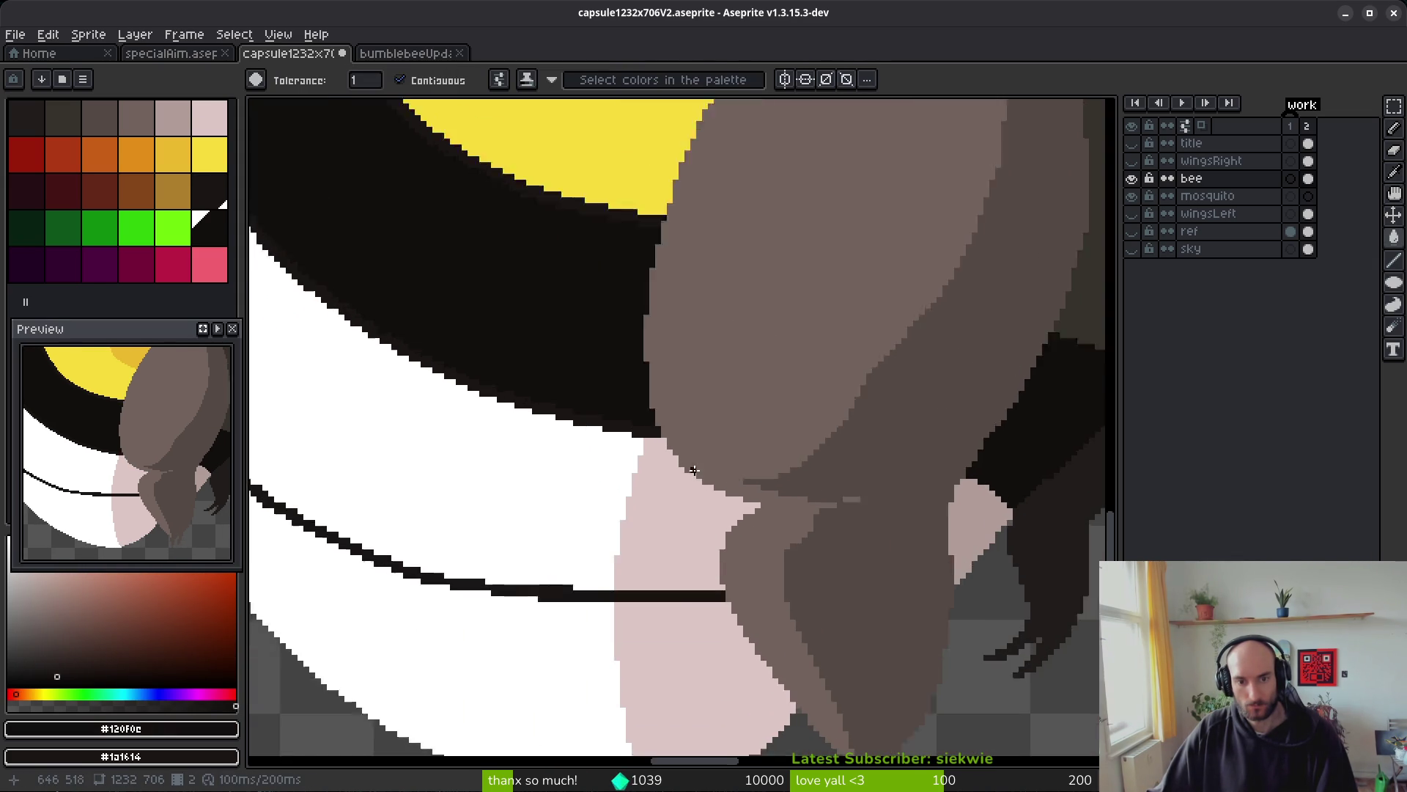
pyautogui.scroll(-3, 632, 444)
pyautogui.scroll(3, 587, 454)
# - Revert a trial white fill of the pink leg area and save the sprite
pyautogui.keyDown('alt'); pyautogui.click(556, 461); pyautogui.keyUp('alt')
pyautogui.click(634, 508)
pyautogui.hotkey('ctrl', 'z')
pyautogui.press('b')
pyautogui.scroll(-2, 638, 425)
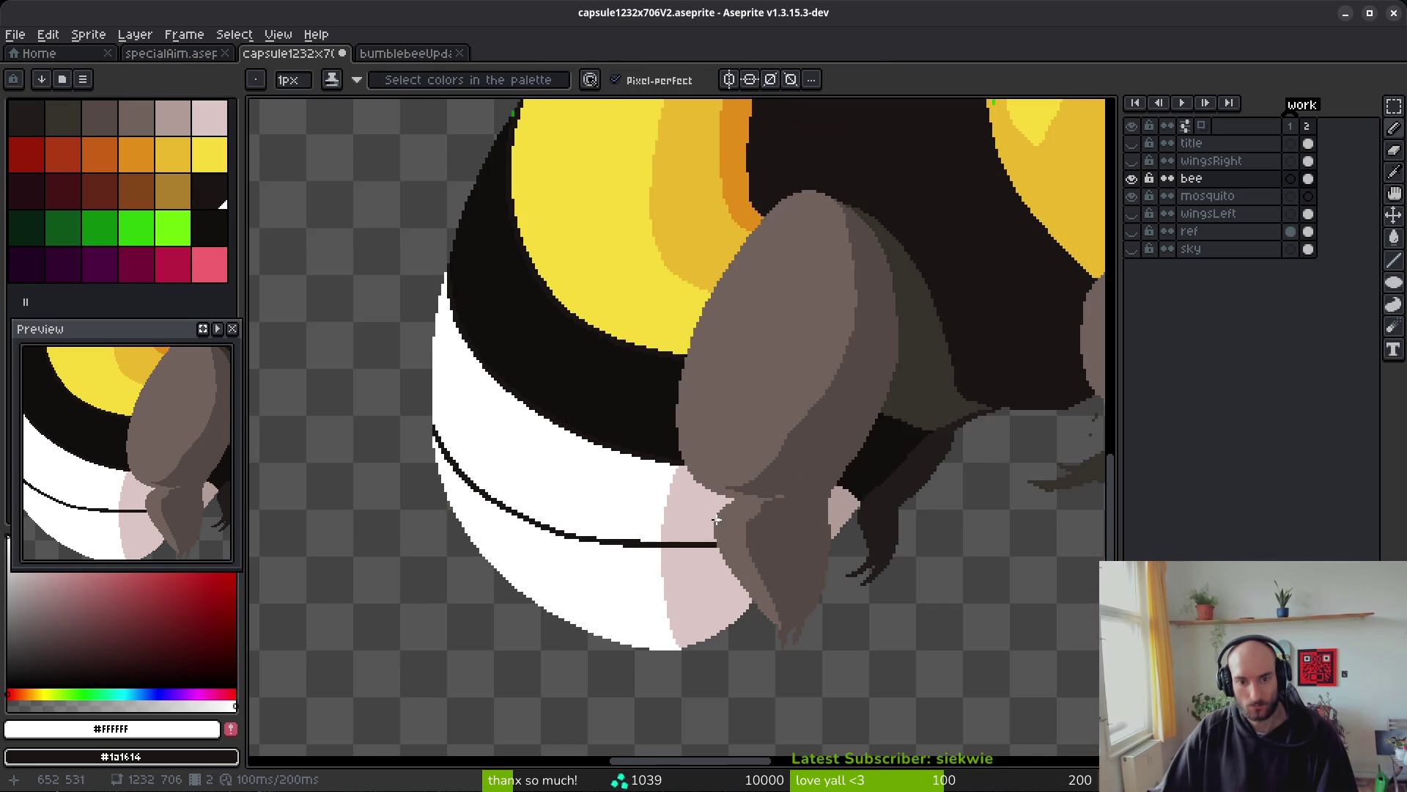
pyautogui.scroll(-1, 707, 515)
pyautogui.hotkey('ctrl', 's')
pyautogui.hscroll(3, 730, 491)
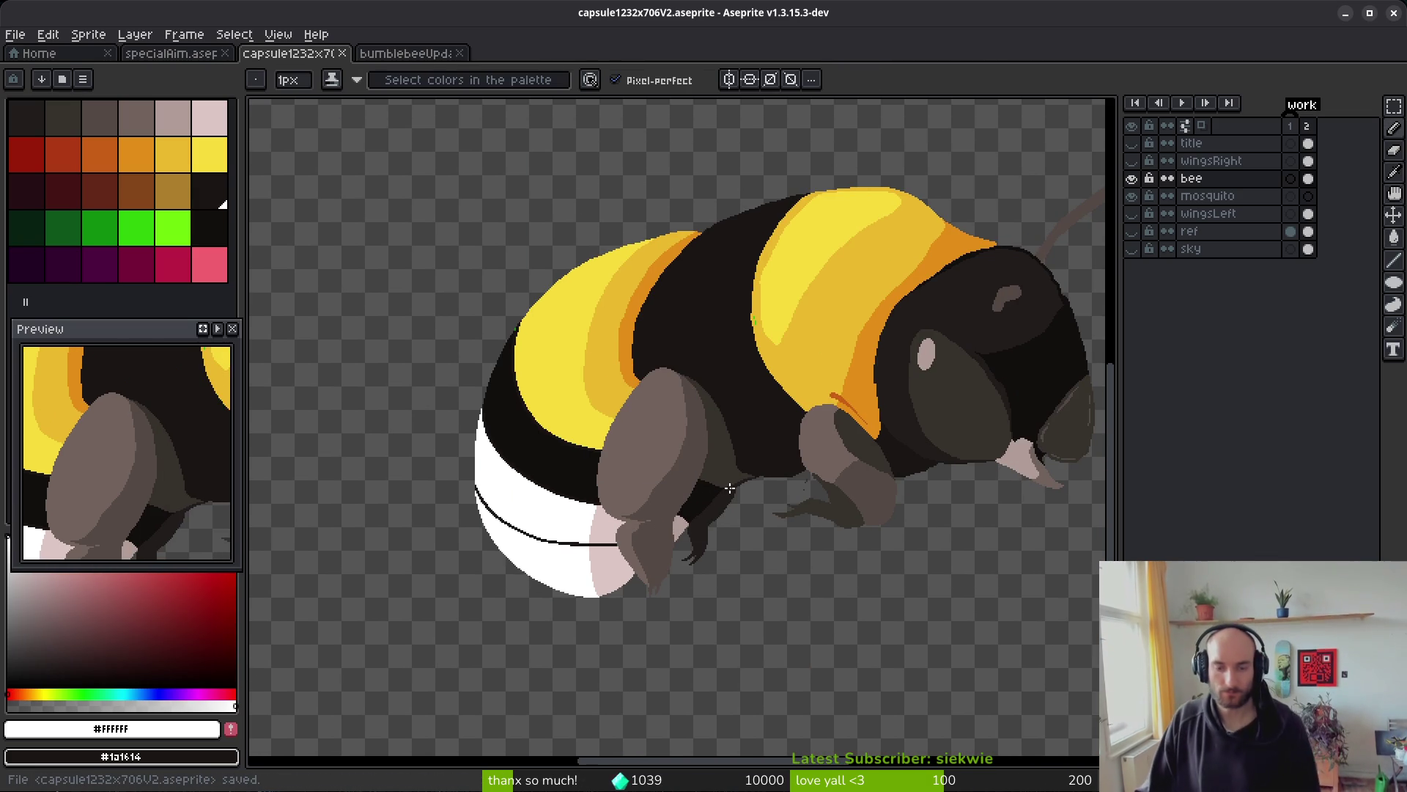
# - Fill the orange stripe near the front leg and paint over the dark diagonal pixels in orange
pyautogui.scroll(4, 729, 487)
pyautogui.scroll(2, 725, 456)
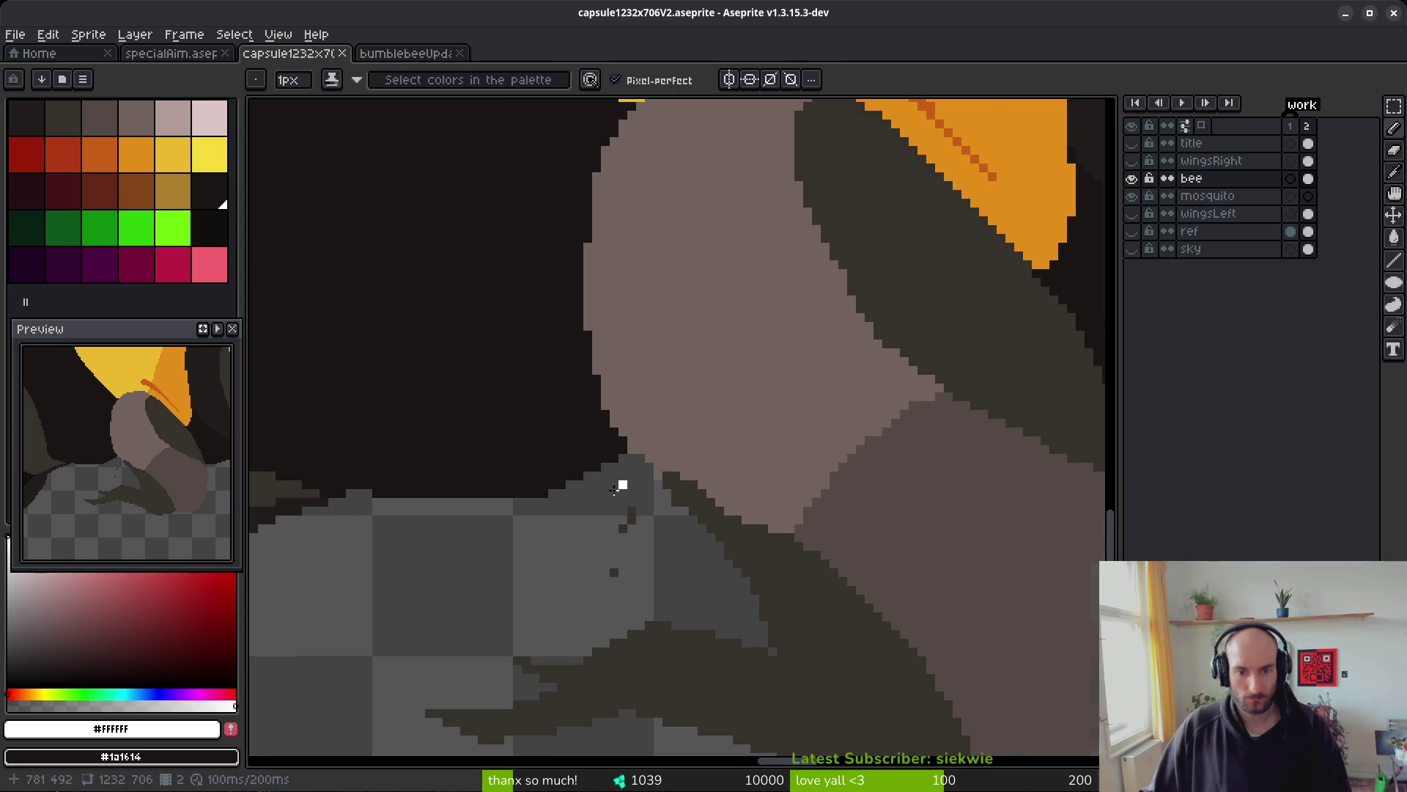
pyautogui.press('e')
pyautogui.scroll(-2, 679, 486)
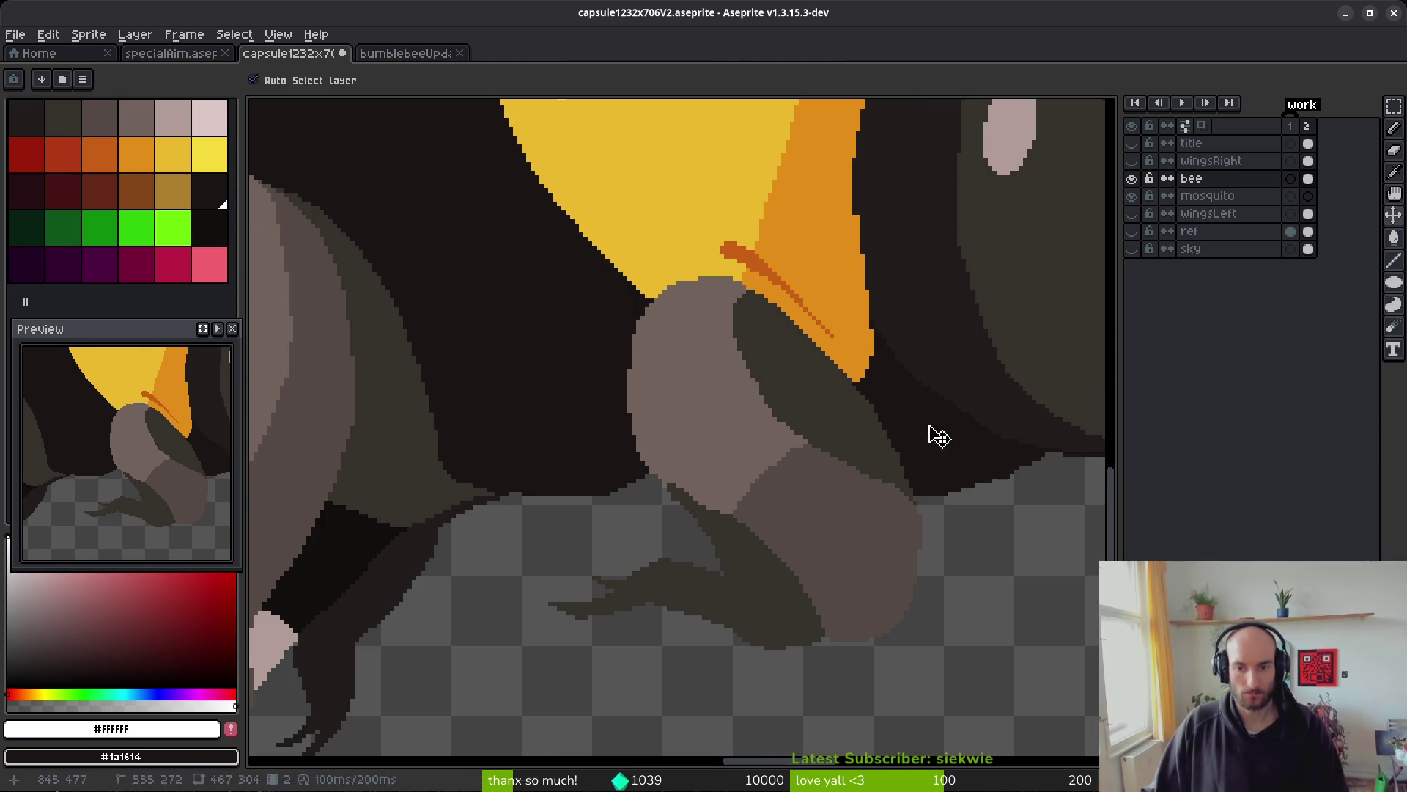
pyautogui.scroll(3, 864, 476)
pyautogui.scroll(2, 746, 409)
pyautogui.keyDown('alt'); pyautogui.click(746, 409); pyautogui.keyUp('alt')
pyautogui.press('g')
pyautogui.click(618, 494)
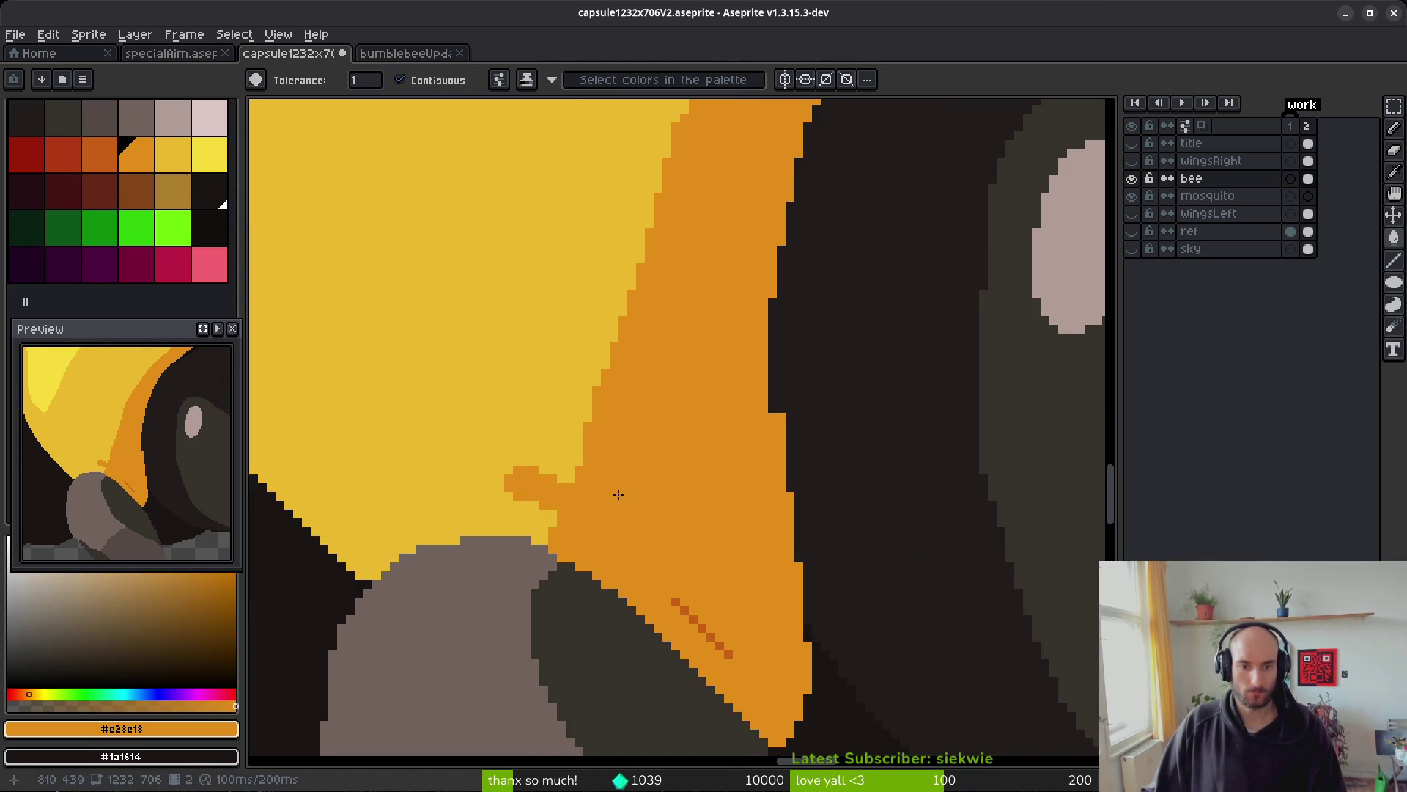
pyautogui.scroll(3, 659, 513)
pyautogui.press('b')
pyautogui.moveTo(752, 611); pyautogui.dragTo(565, 411)
# - Recolour the orange pixels along the band's edge yellow
pyautogui.scroll(-3, 592, 362)
pyautogui.scroll(3, 659, 367)
pyautogui.keyDown('alt'); pyautogui.click(717, 380); pyautogui.keyUp('alt')
pyautogui.moveTo(762, 522); pyautogui.dragTo(682, 609)
pyautogui.press('g')
pyautogui.click(644, 553)
# - Cover the stray green pixels and the band's left edge with yellow
pyautogui.press('b')
pyautogui.scroll(-2, 730, 538)
pyautogui.scroll(-2, 647, 440)
pyautogui.scroll(4, 477, 425)
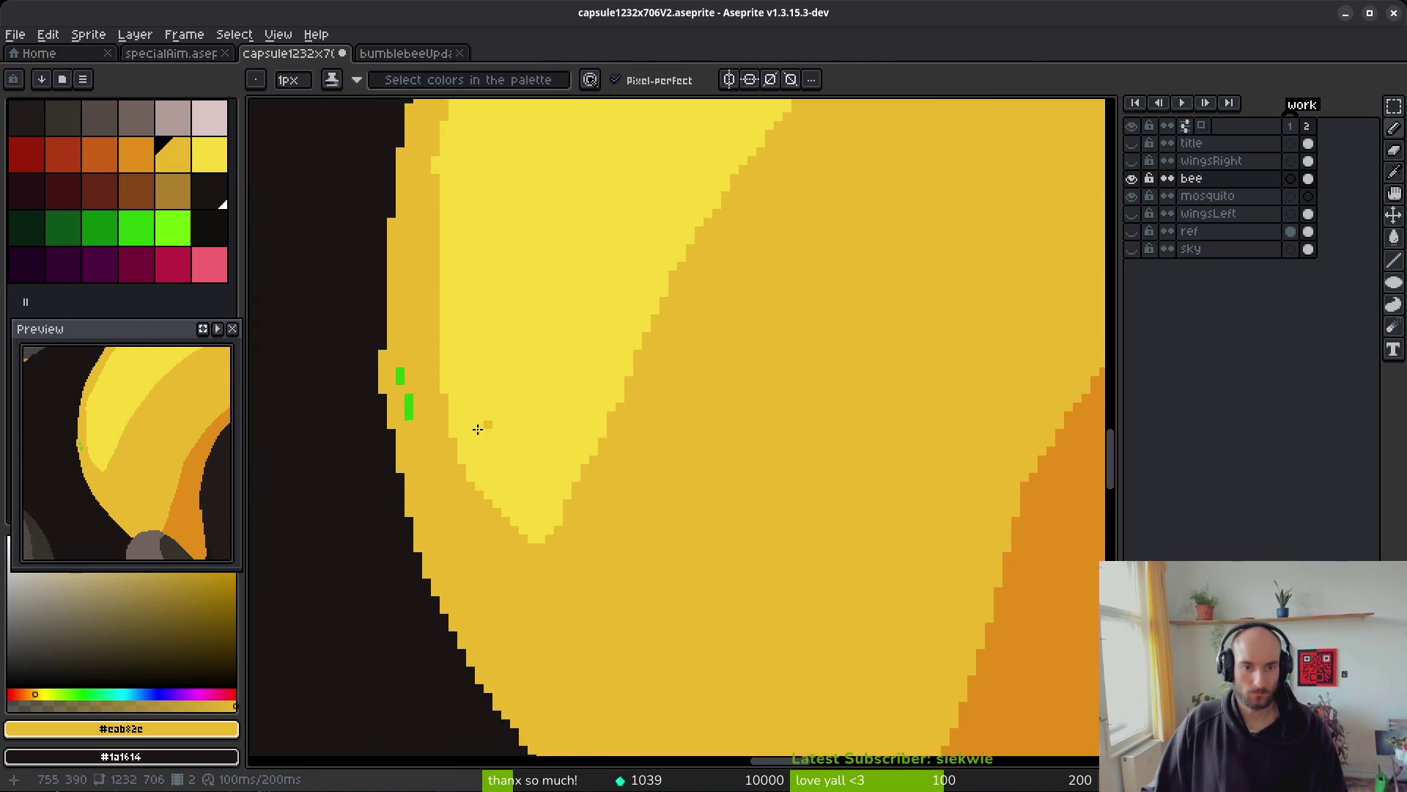
pyautogui.click(684, 296)
pyautogui.moveTo(720, 400); pyautogui.dragTo(719, 480)
pyautogui.scroll(-2, 740, 373)
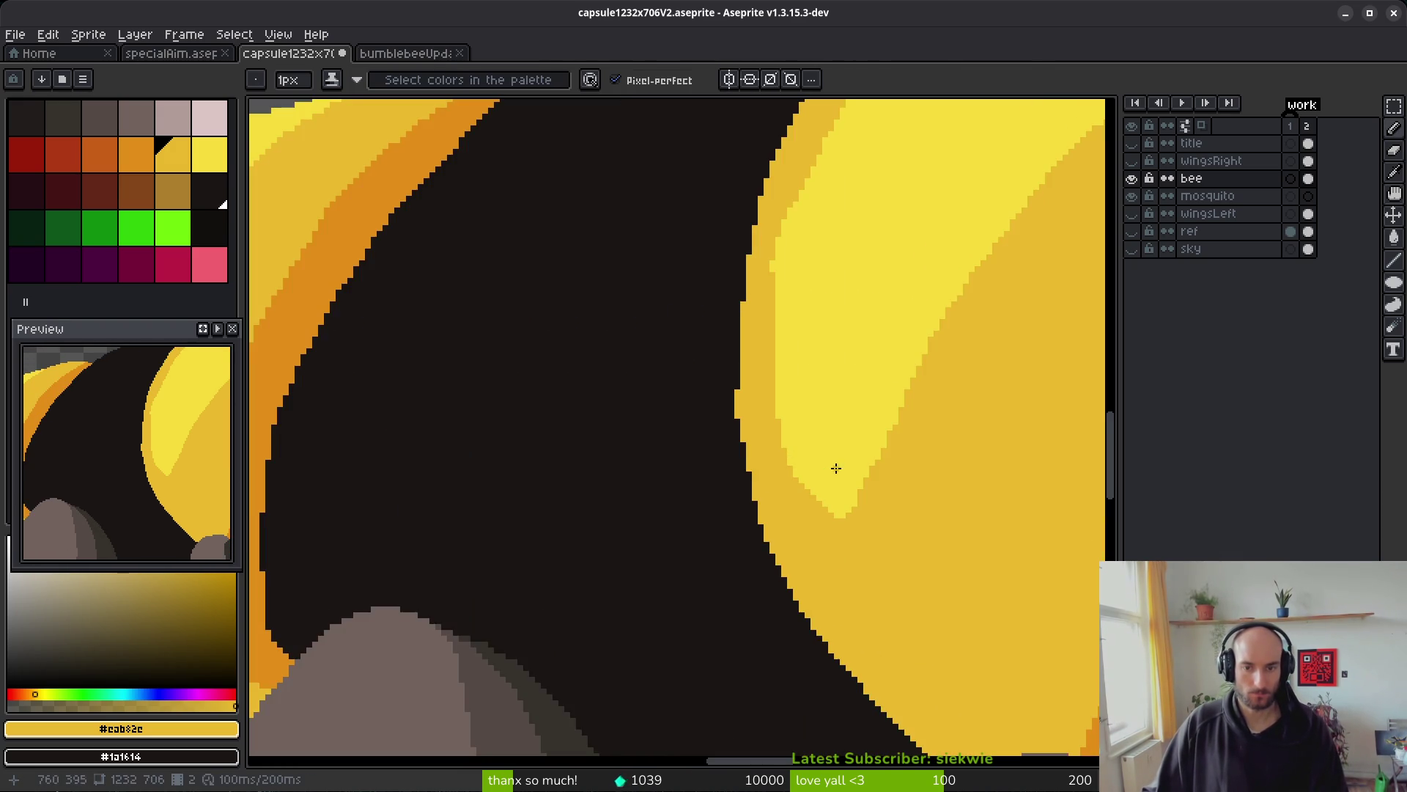
pyautogui.scroll(4, 751, 371)
pyautogui.moveTo(655, 297); pyautogui.dragTo(655, 461)
# - Bucket-fill the rear band's light-yellow area with mid yellow
pyautogui.scroll(-4, 771, 221)
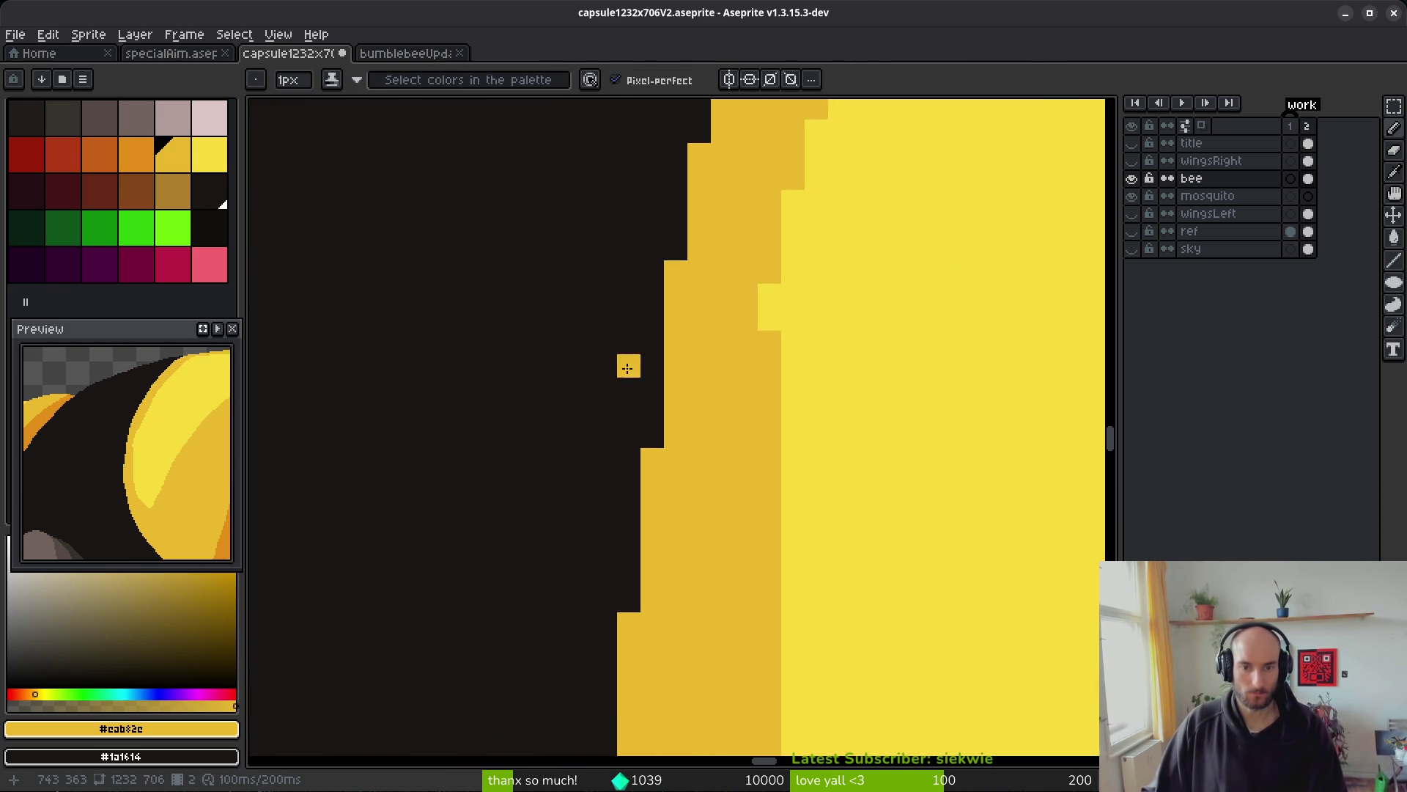
pyautogui.scroll(2, 788, 383)
pyautogui.scroll(-2, 740, 401)
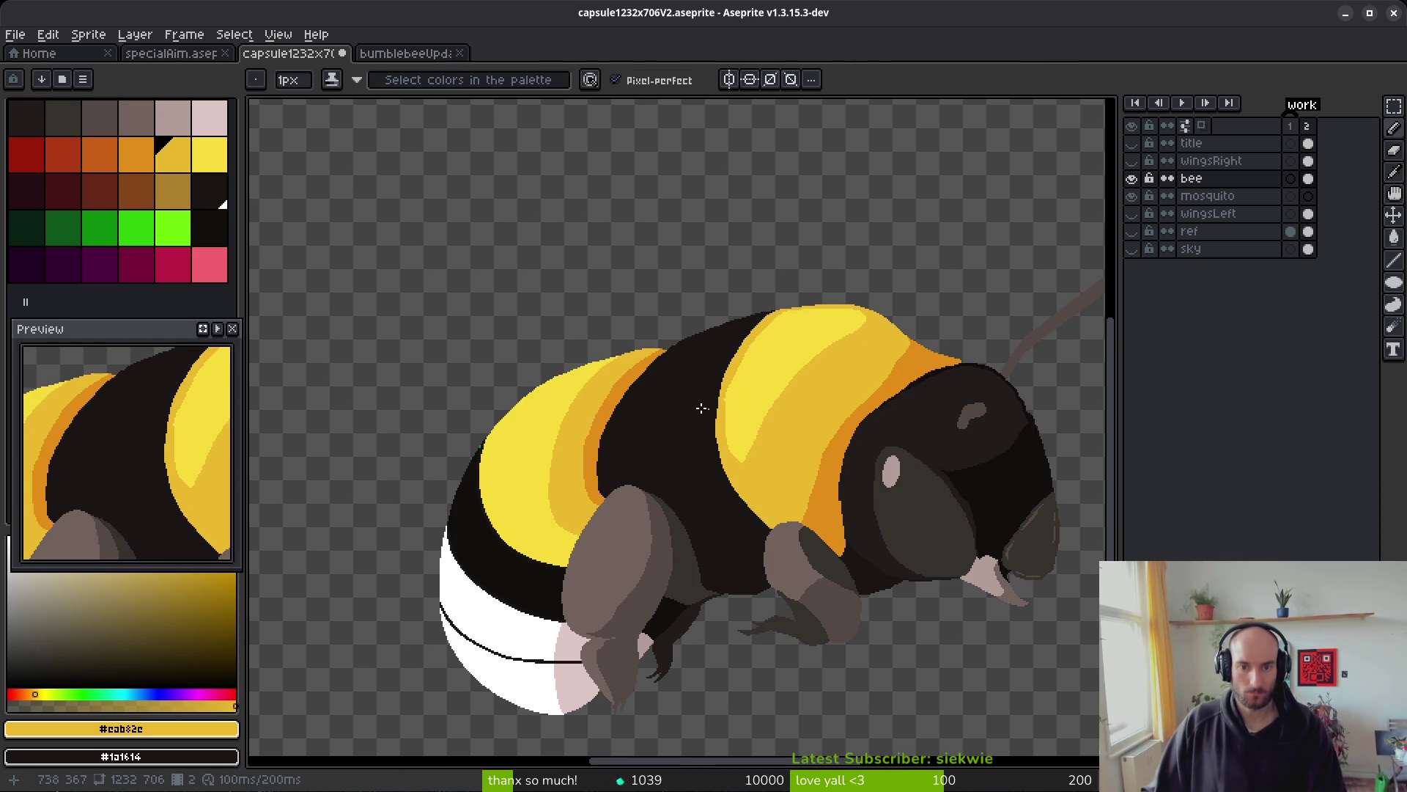
pyautogui.scroll(3, 562, 455)
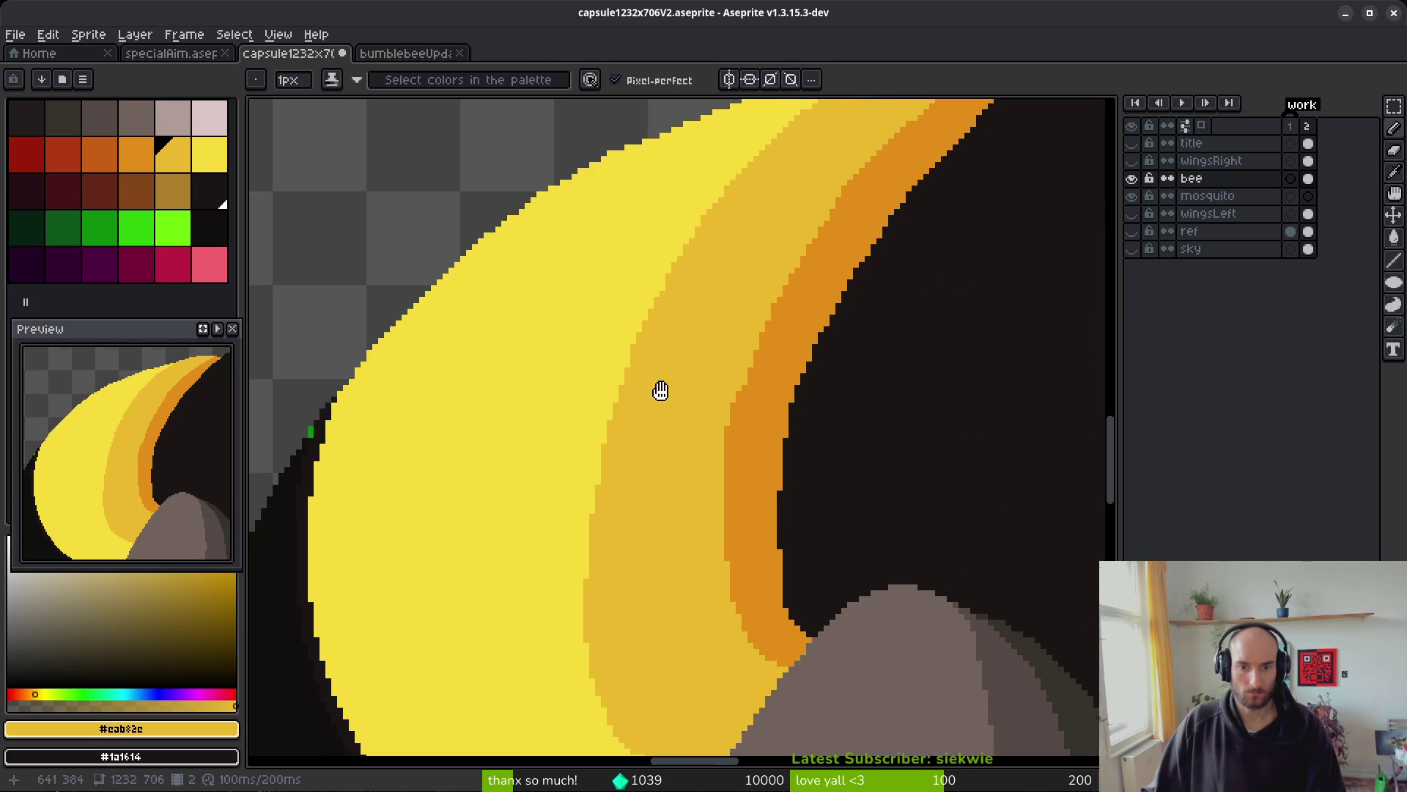
pyautogui.press('g')
pyautogui.click(521, 462)
# - Fill a stray green pixel with the near-black edge colour
pyautogui.scroll(5, 665, 449)
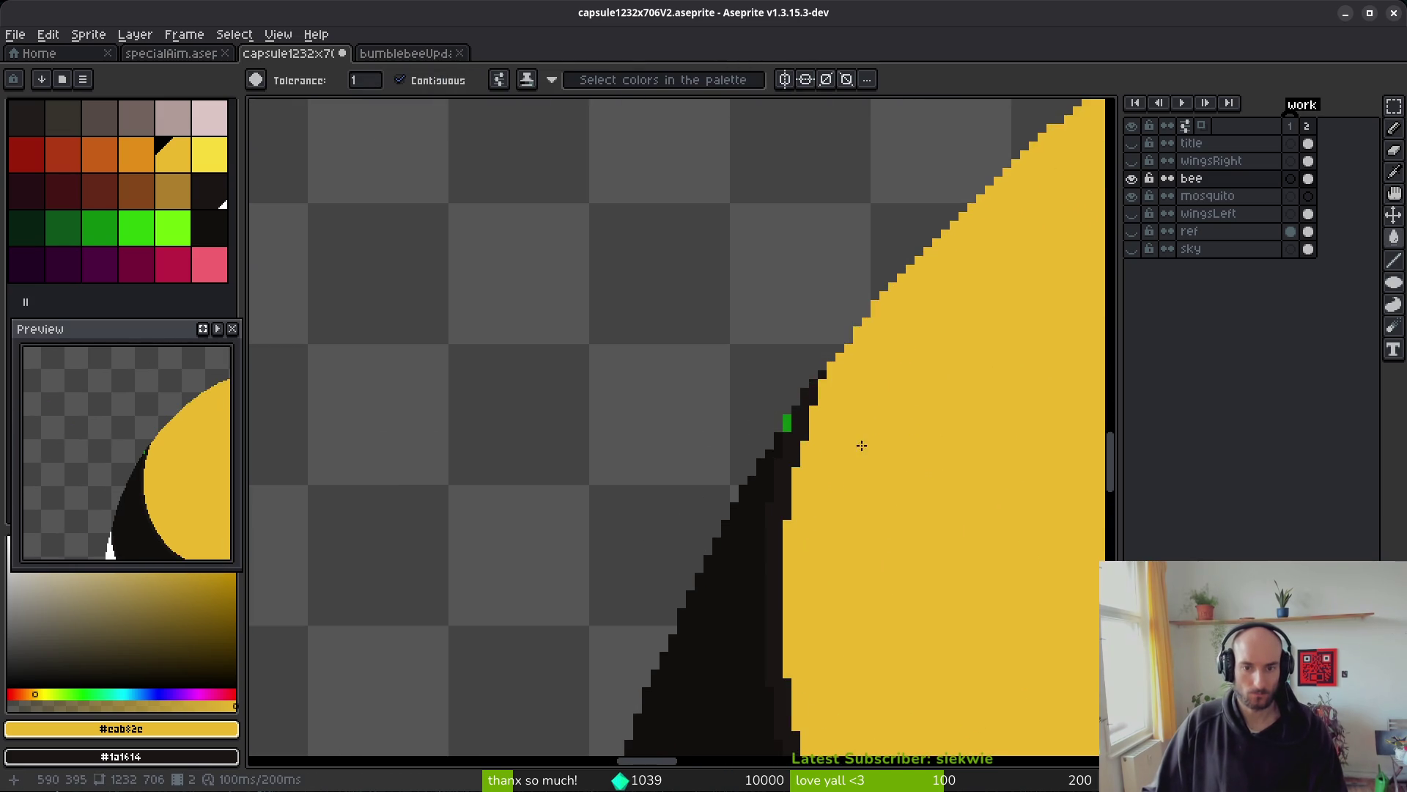
pyautogui.keyDown('alt'); pyautogui.click(761, 410); pyautogui.keyUp('alt')
pyautogui.click(763, 392)
# - Start a bright-yellow highlight stroke along the rear yellow band
pyautogui.scroll(-4, 763, 411)
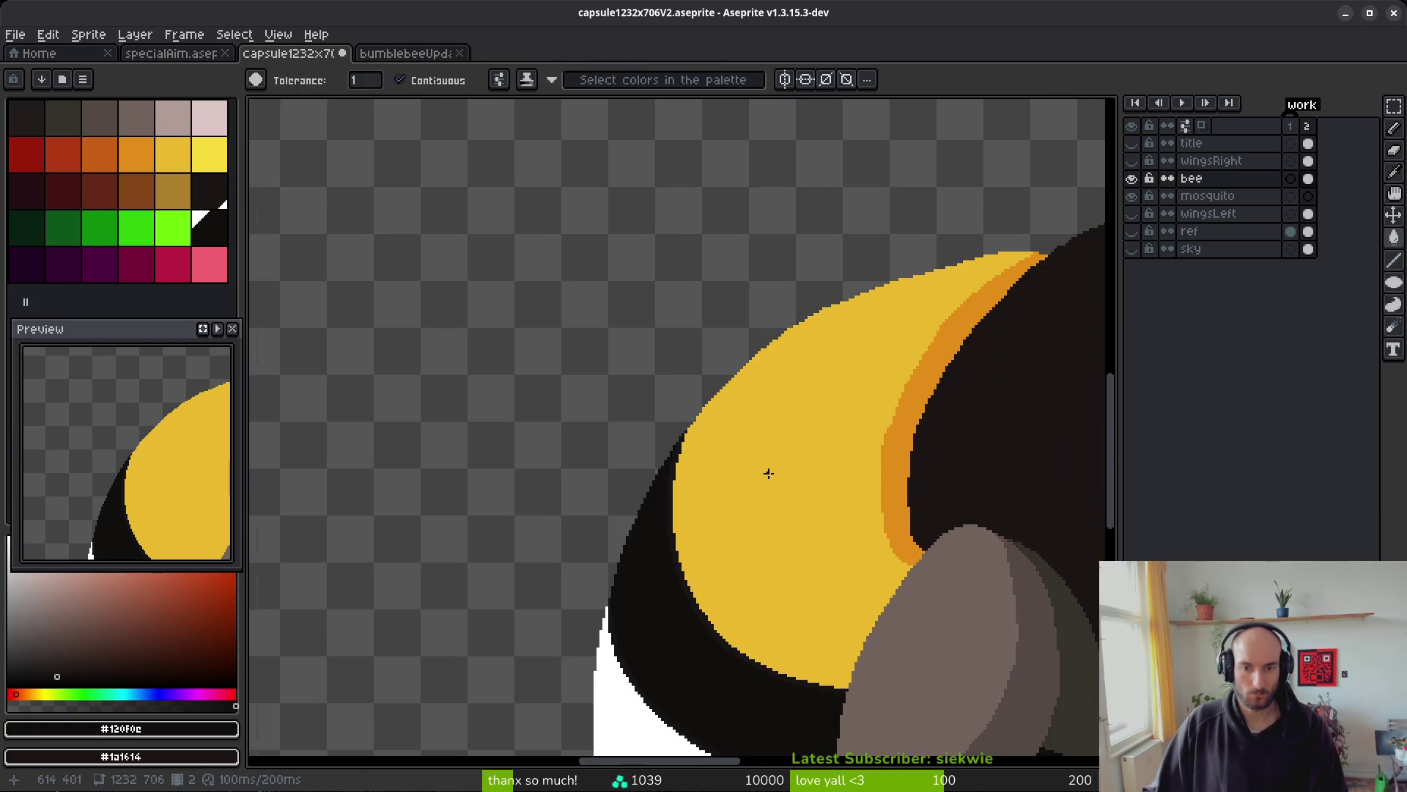
pyautogui.scroll(3, 795, 412)
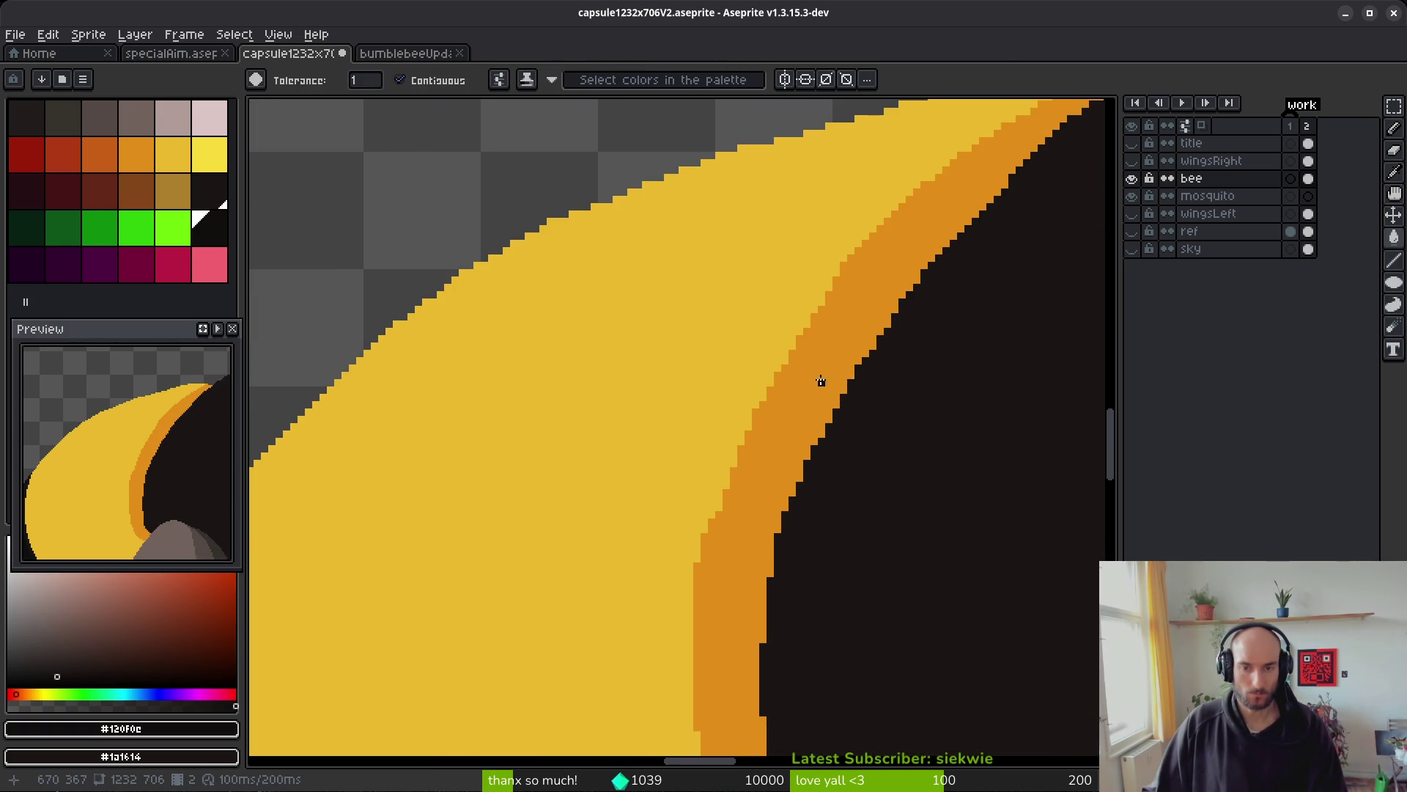
pyautogui.scroll(-2, 821, 381)
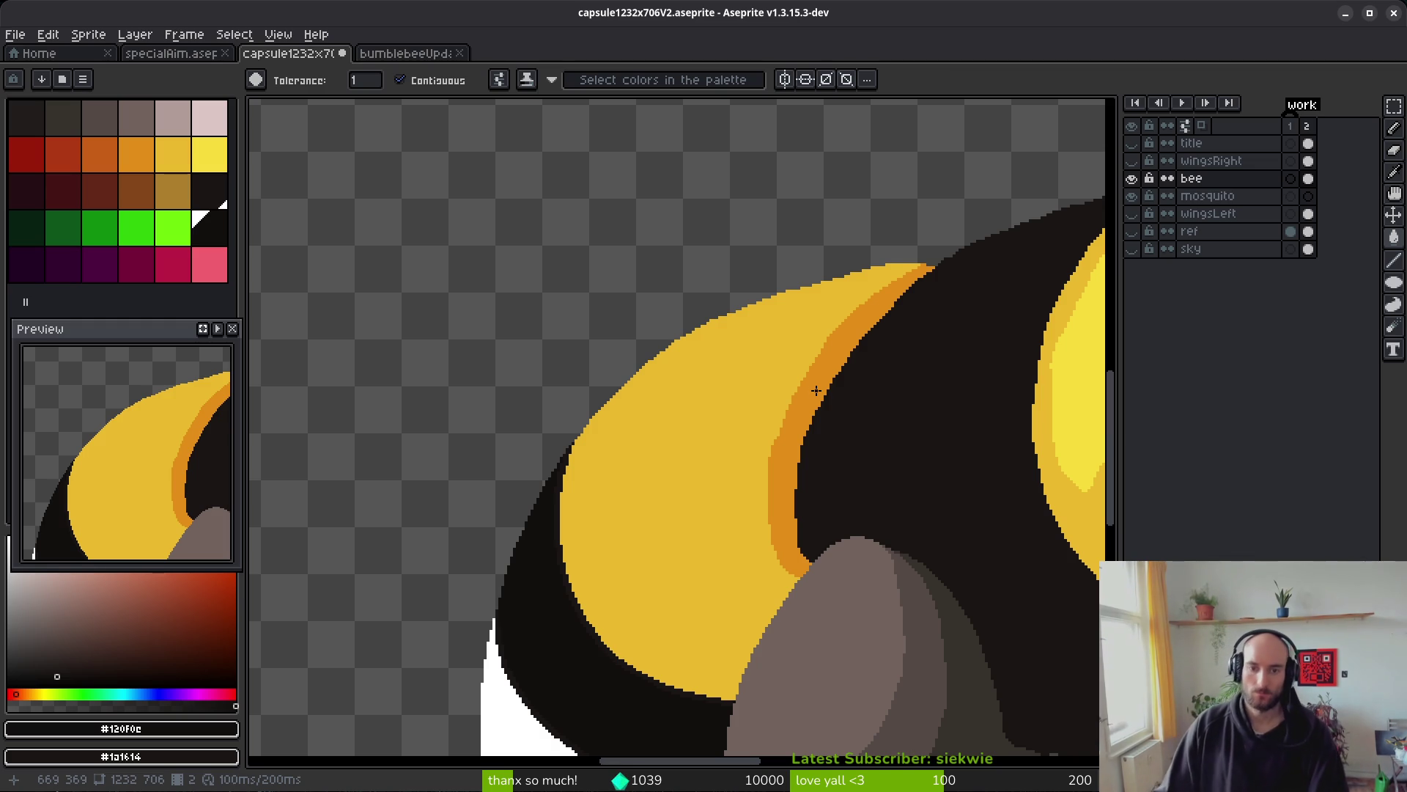
pyautogui.click(207, 158)
pyautogui.press('b')
pyautogui.scroll(4, 842, 293)
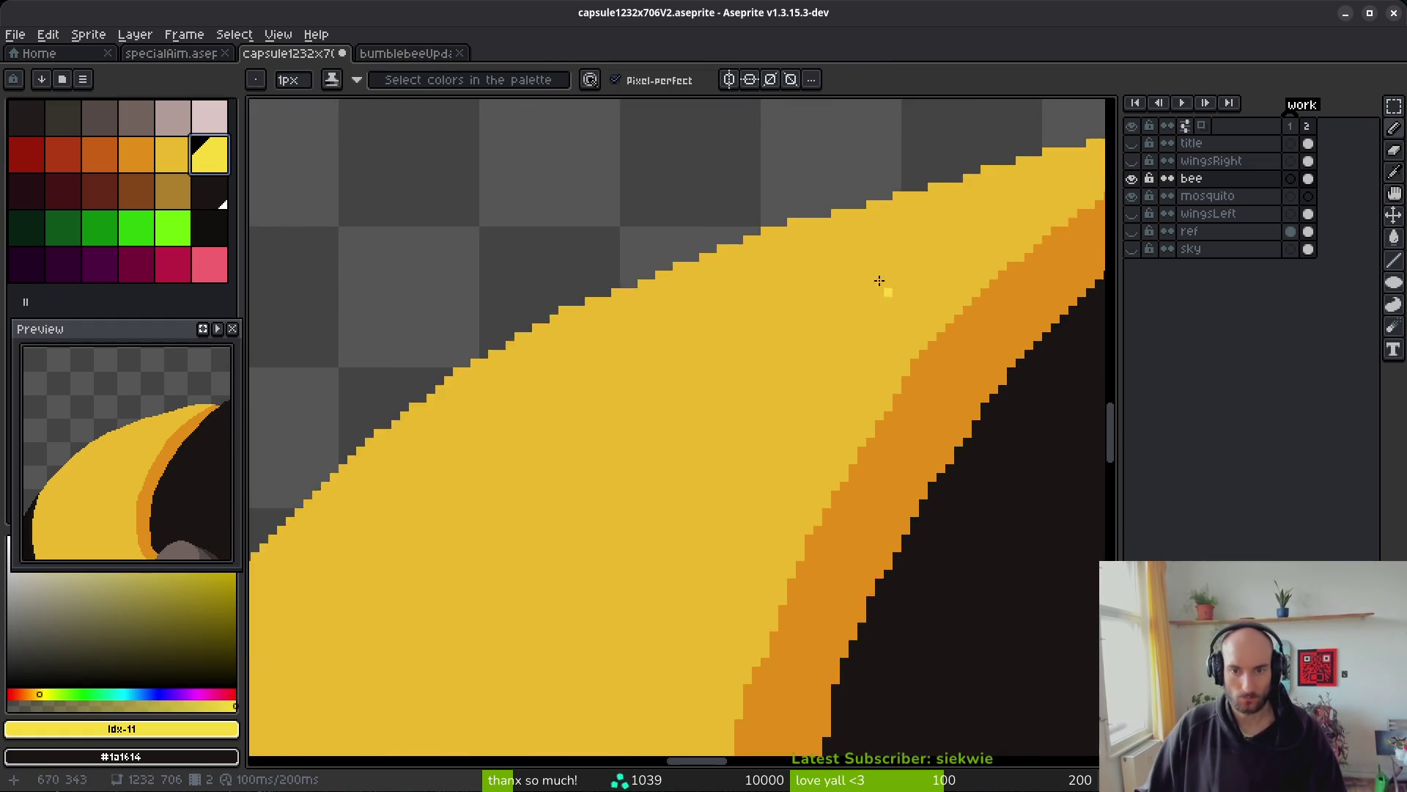
pyautogui.moveTo(838, 267); pyautogui.dragTo(617, 336)
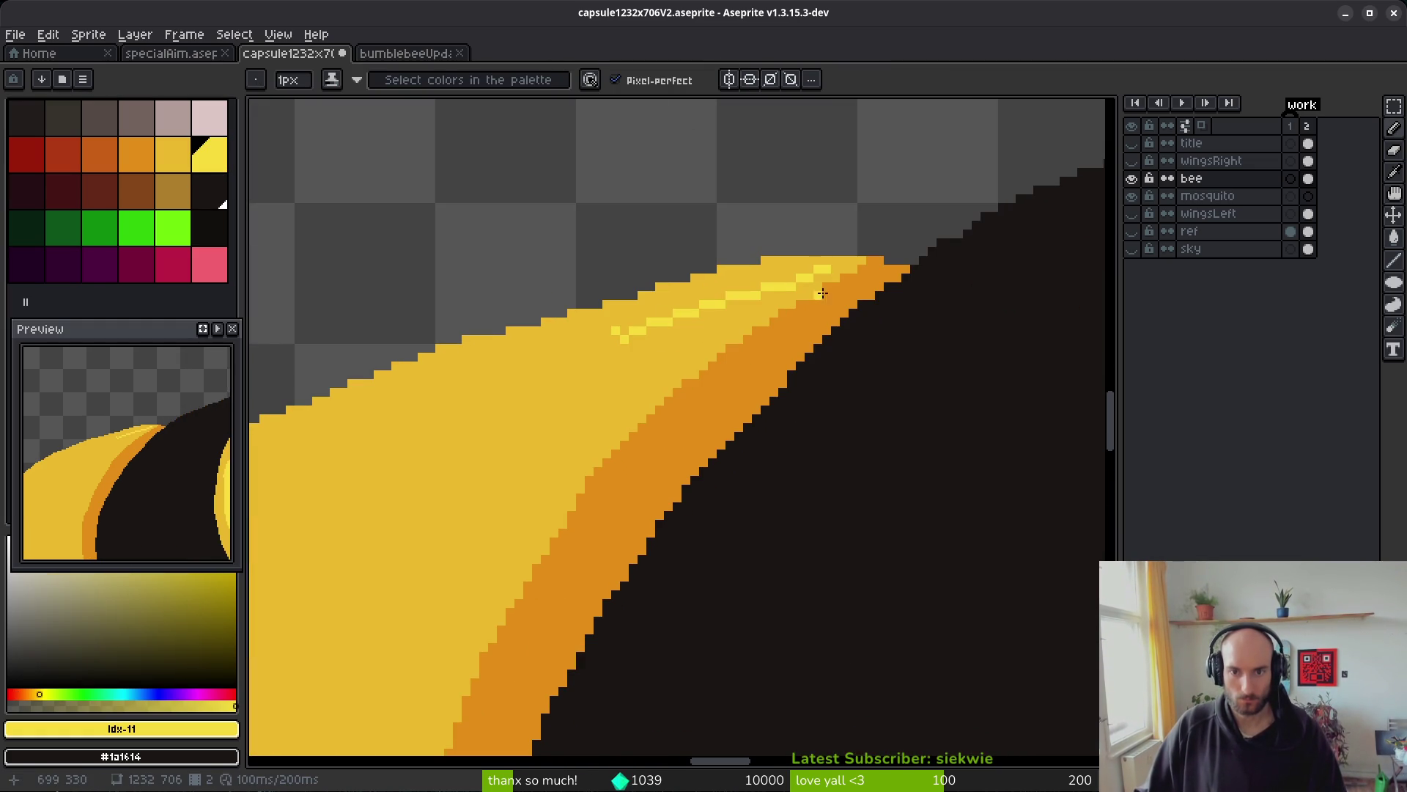
# - Paint the orange pixels at the band tip mid yellow
pyautogui.scroll(3, 831, 267)
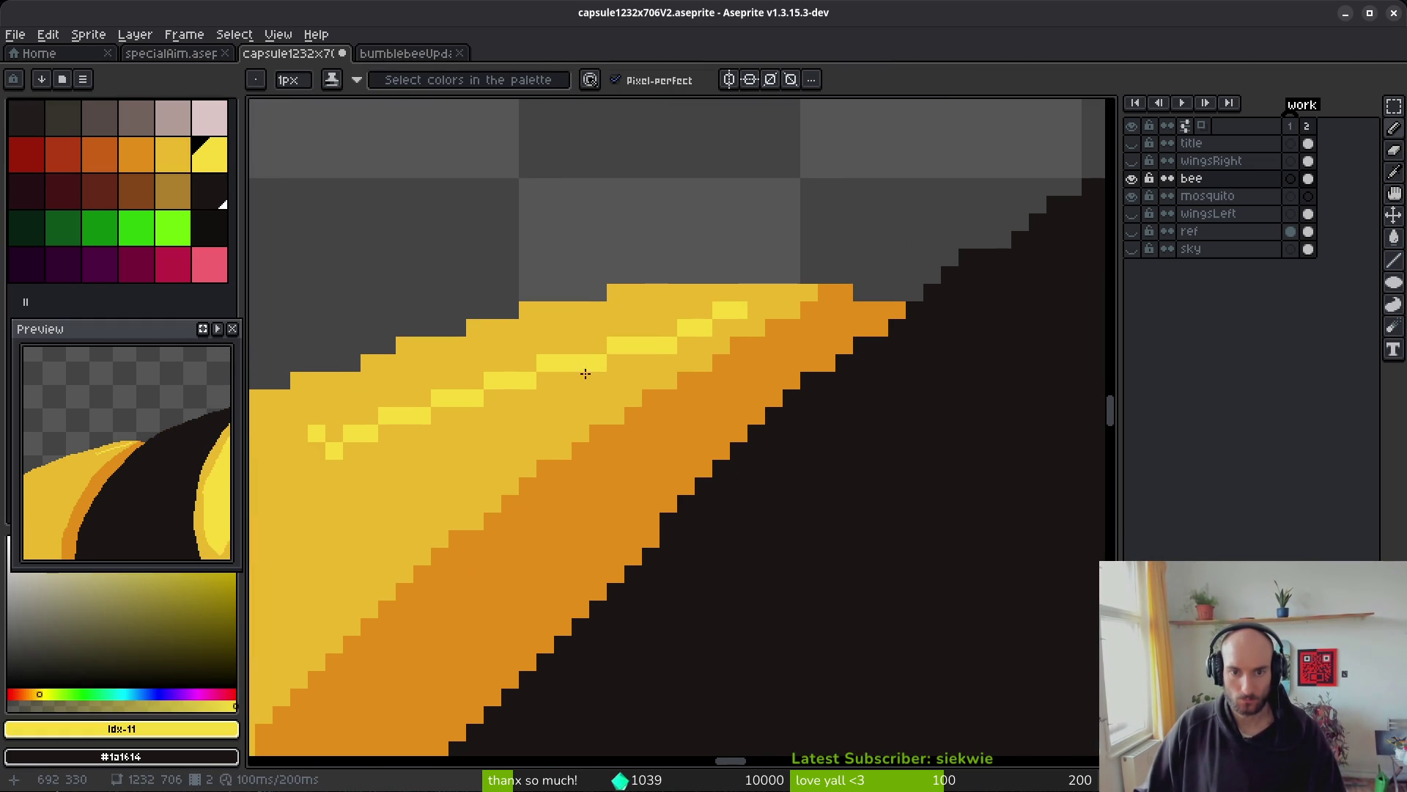
pyautogui.keyDown('alt'); pyautogui.click(647, 371); pyautogui.keyUp('alt')
pyautogui.moveTo(721, 362)
pyautogui.mouseDown()
pyautogui.moveTo(879, 309)
pyautogui.moveTo(799, 323)
pyautogui.mouseUp()
pyautogui.click(722, 363)
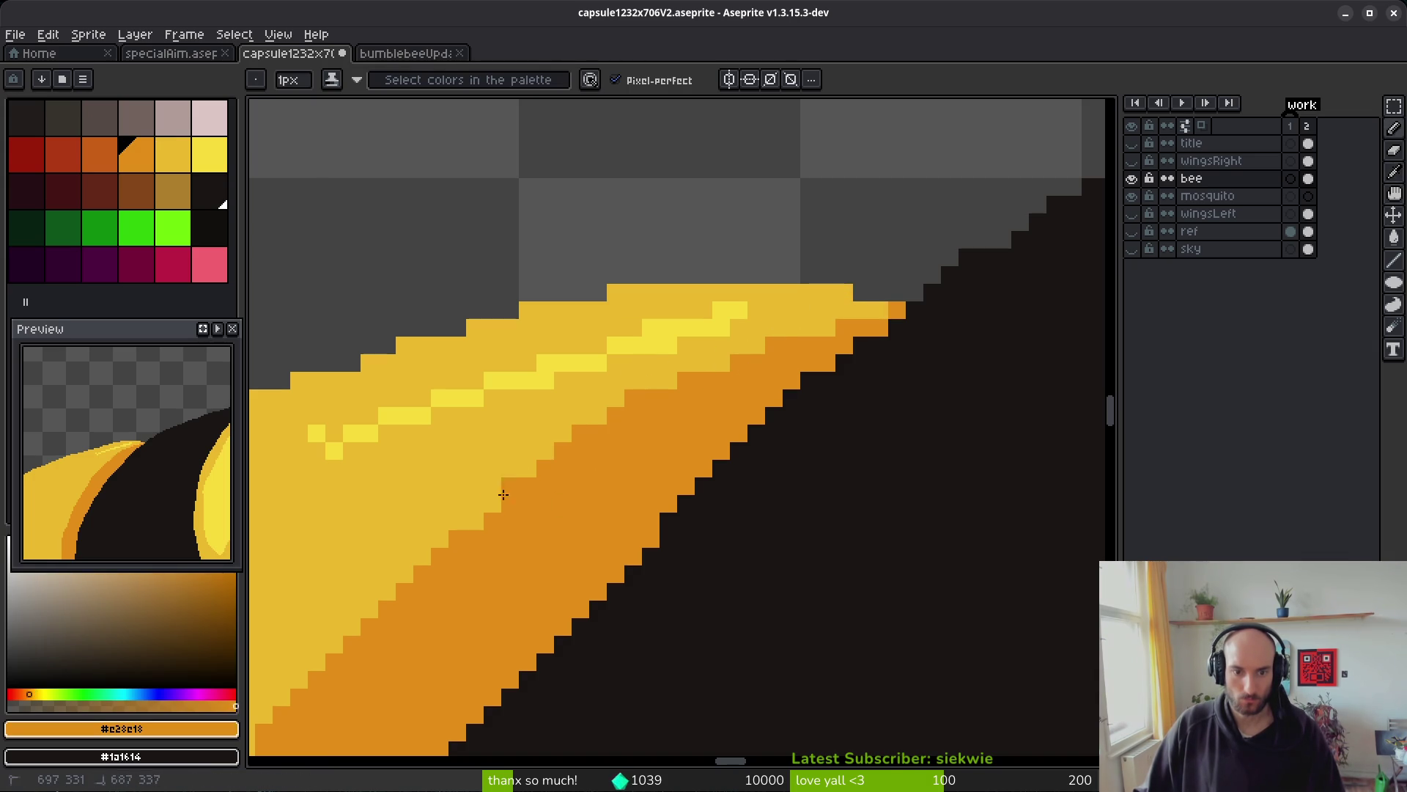
# - Extend the bright-yellow highlight leftward along the band's top and down into a curve
pyautogui.keyDown('alt'); pyautogui.click(616, 345); pyautogui.keyUp('alt')
pyautogui.moveTo(622, 330); pyautogui.dragTo(734, 315)
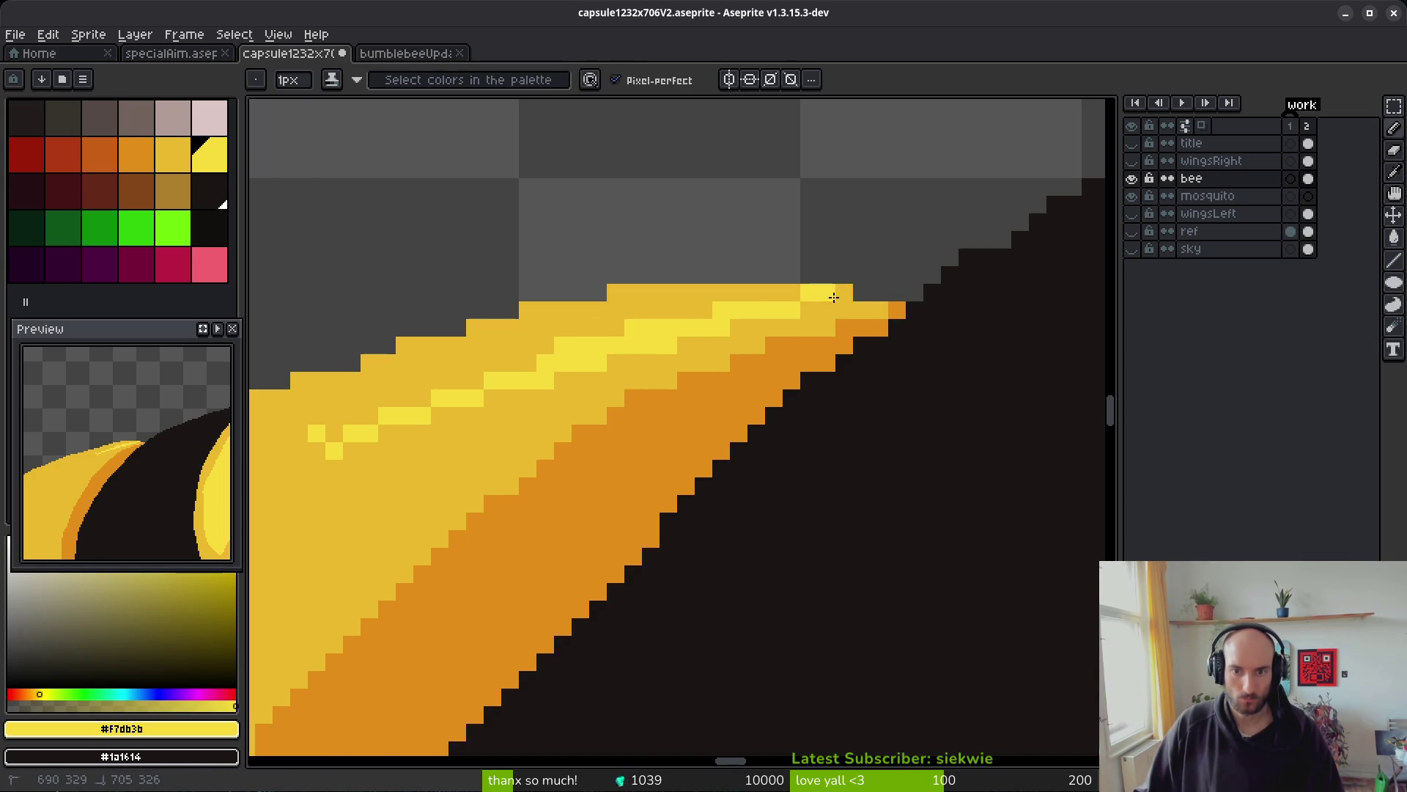
pyautogui.click(788, 302)
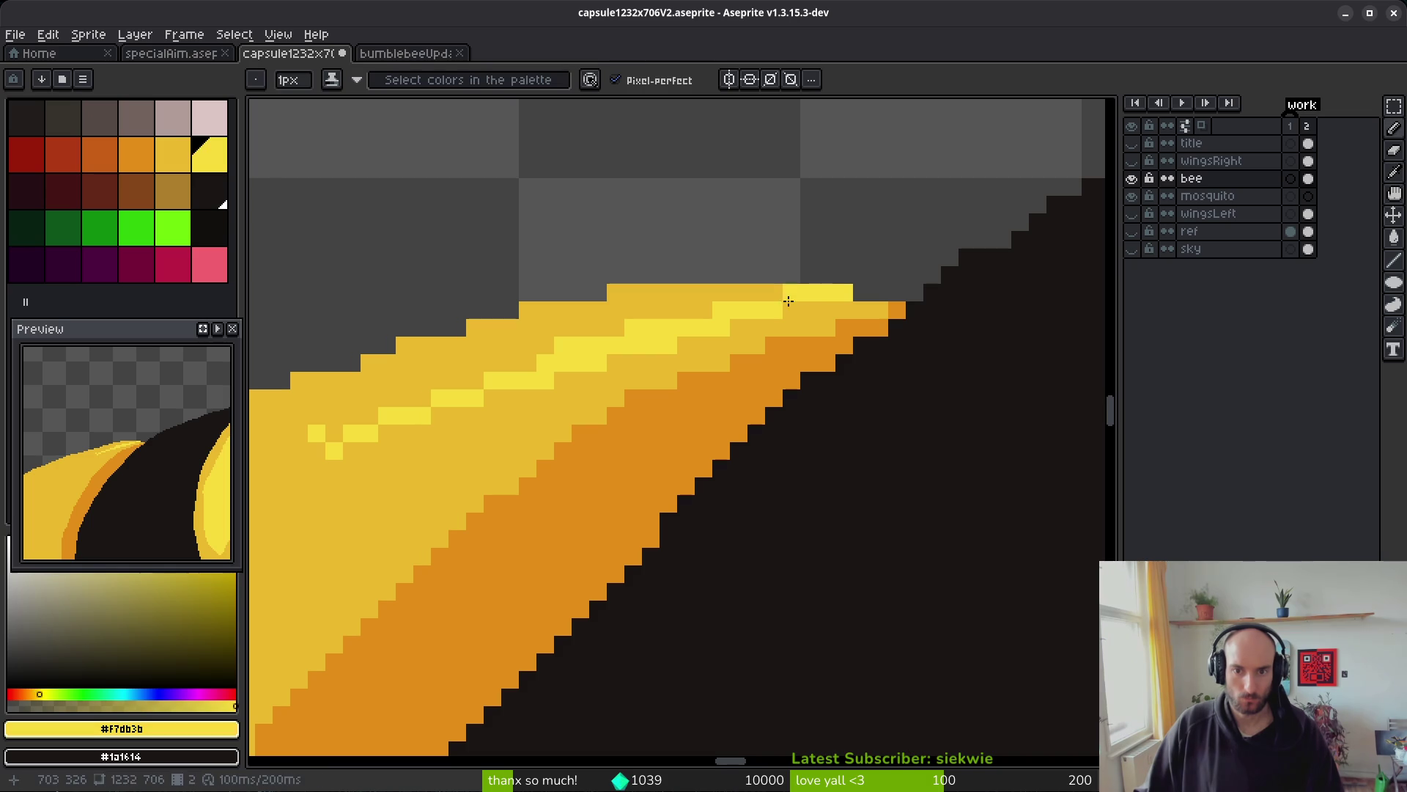
pyautogui.moveTo(521, 375)
pyautogui.mouseDown()
pyautogui.moveTo(776, 326)
pyautogui.moveTo(660, 384)
pyautogui.moveTo(516, 485)
pyautogui.mouseUp()
pyautogui.scroll(-2, 535, 465)
pyautogui.scroll(2, 665, 343)
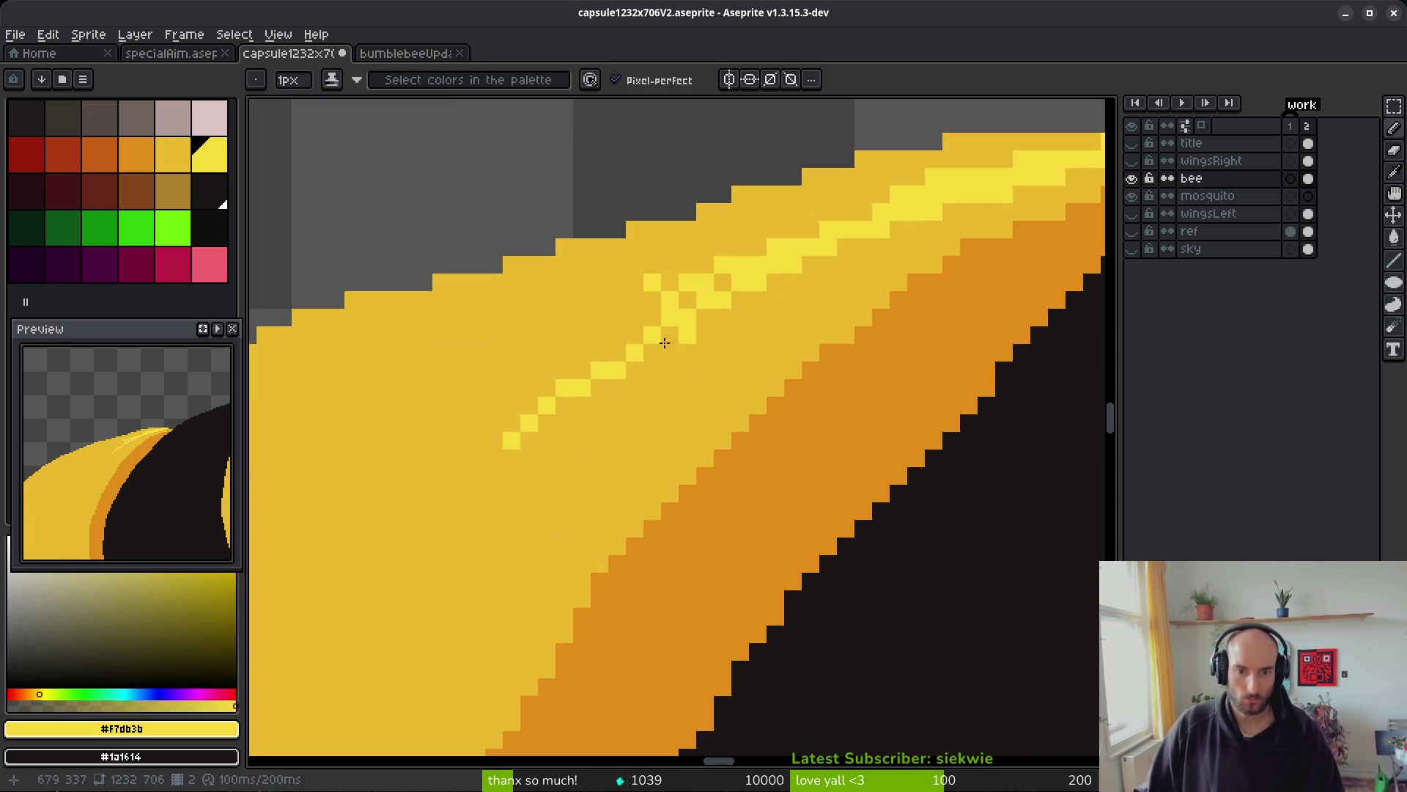
pyautogui.moveTo(547, 409); pyautogui.dragTo(400, 539)
pyautogui.scroll(-5, 400, 535)
pyautogui.scroll(1, 682, 395)
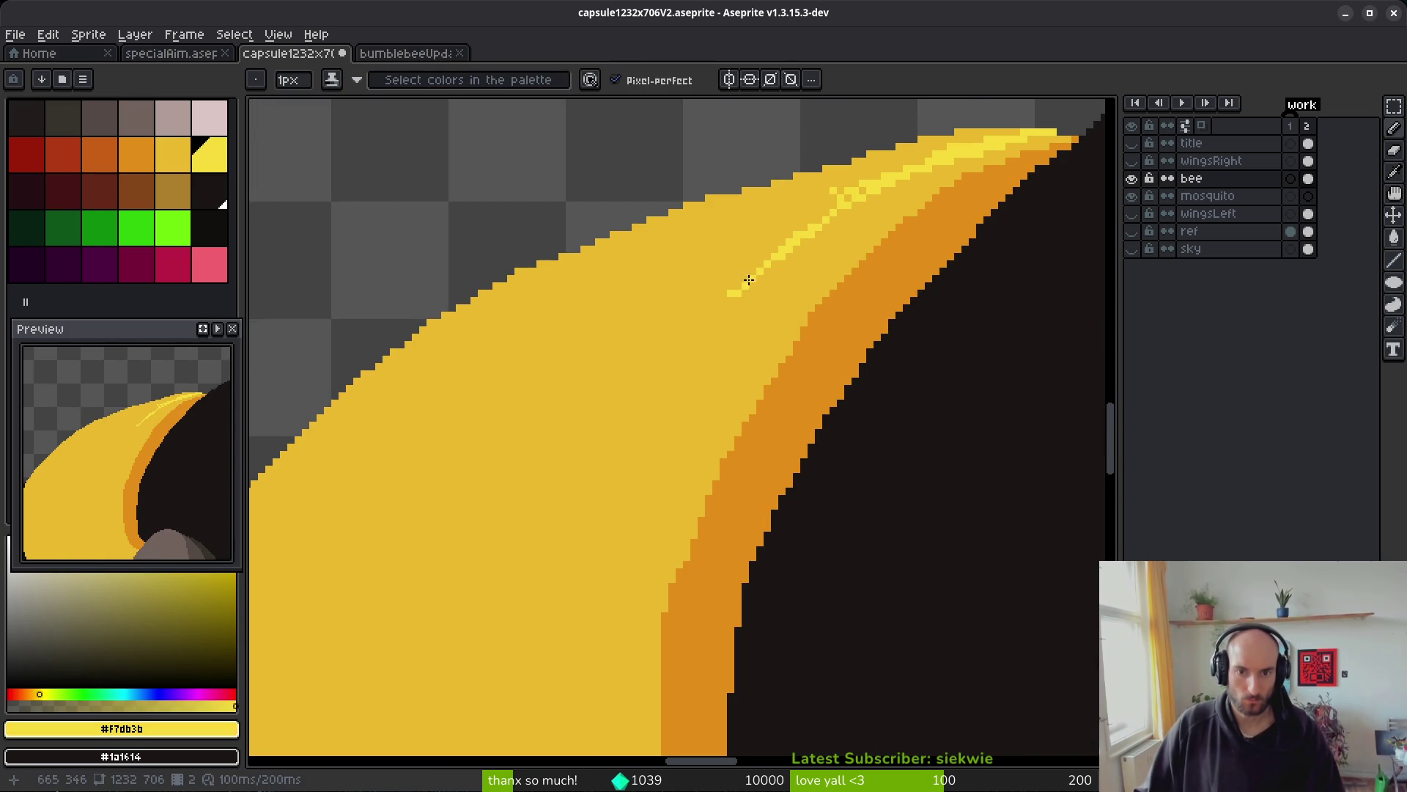
pyautogui.scroll(-3, 628, 430)
pyautogui.scroll(3, 712, 330)
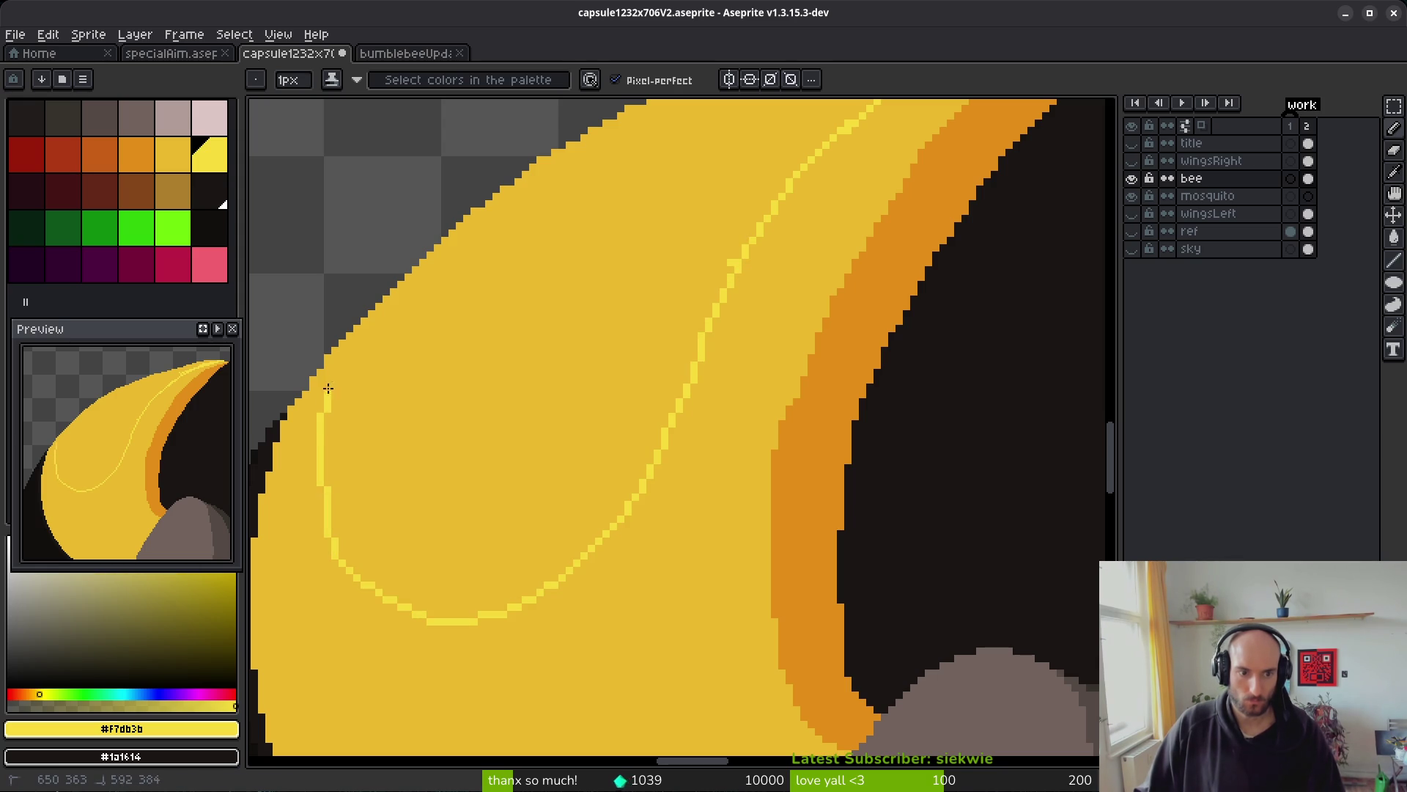
# - Bucket-fill inside the existing bright outline with bright yellow
pyautogui.press('g')
pyautogui.click(496, 408)
pyautogui.scroll(-3, 532, 396)
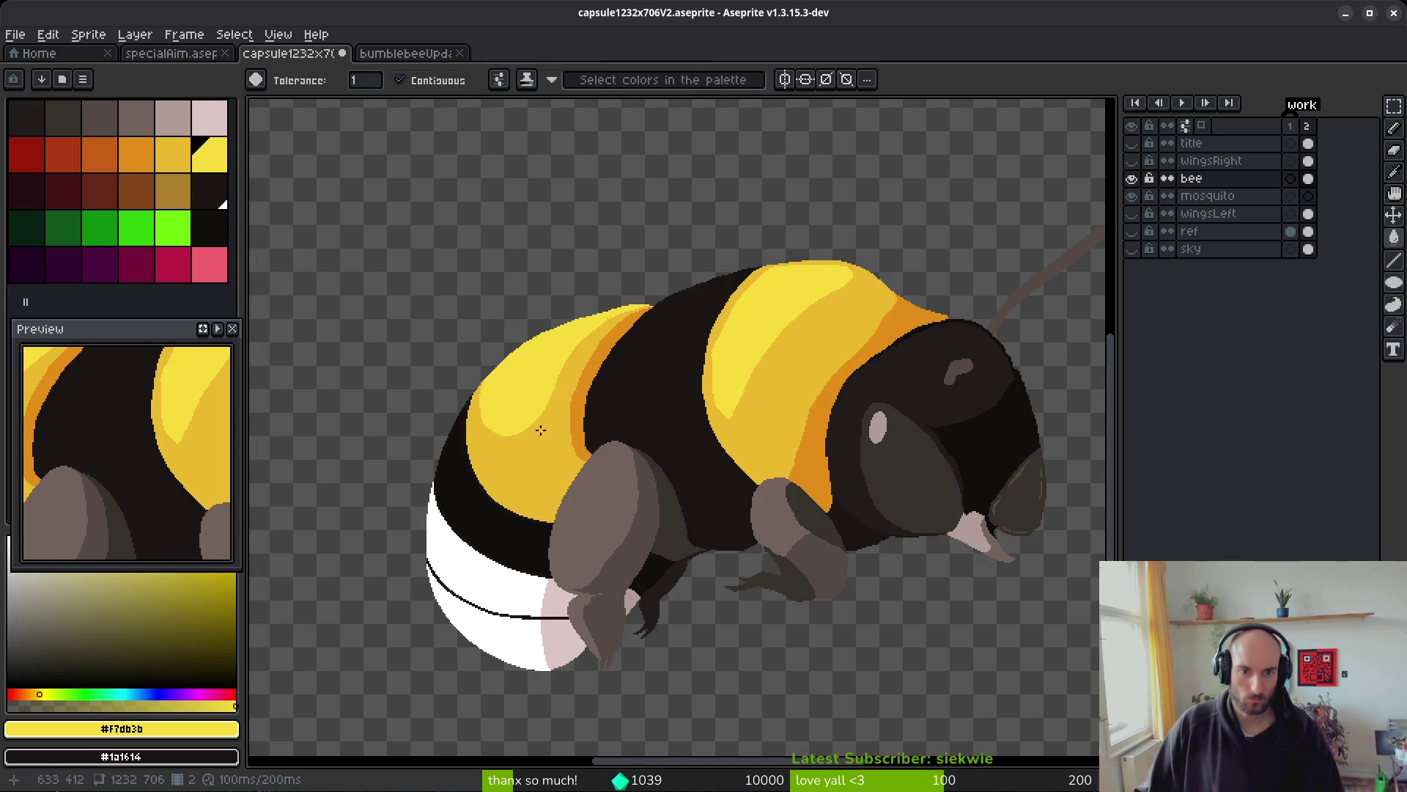
pyautogui.scroll(4, 516, 440)
pyautogui.press('b')
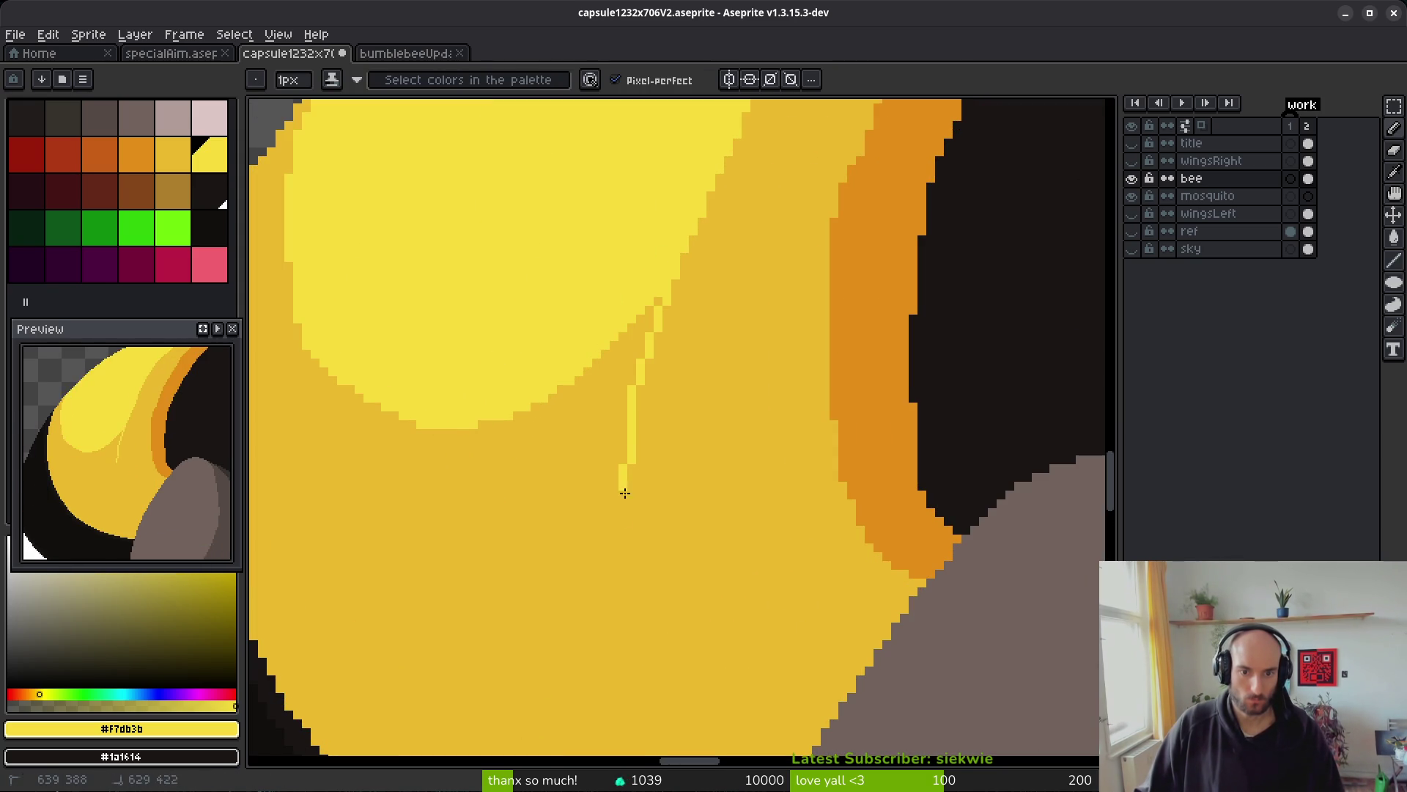
# - Outline a larger U-shaped highlight area in bright yellow
pyautogui.scroll(-3, 628, 525)
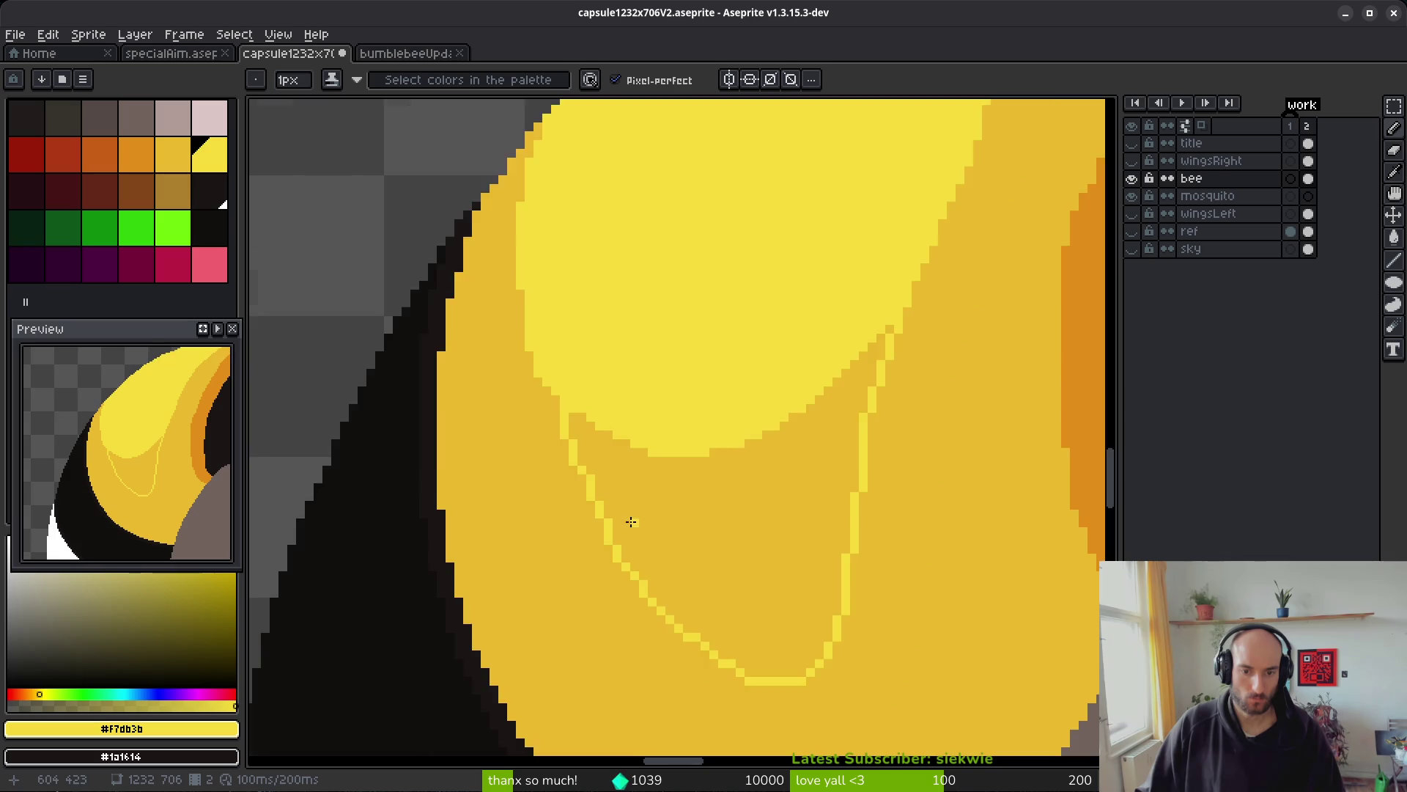
pyautogui.scroll(4, 518, 376)
pyautogui.scroll(-1, 484, 252)
pyautogui.scroll(1, 484, 251)
pyautogui.moveTo(505, 234)
pyautogui.mouseDown()
pyautogui.moveTo(593, 543)
pyautogui.moveTo(643, 620)
pyautogui.mouseUp()
pyautogui.scroll(1, 532, 265)
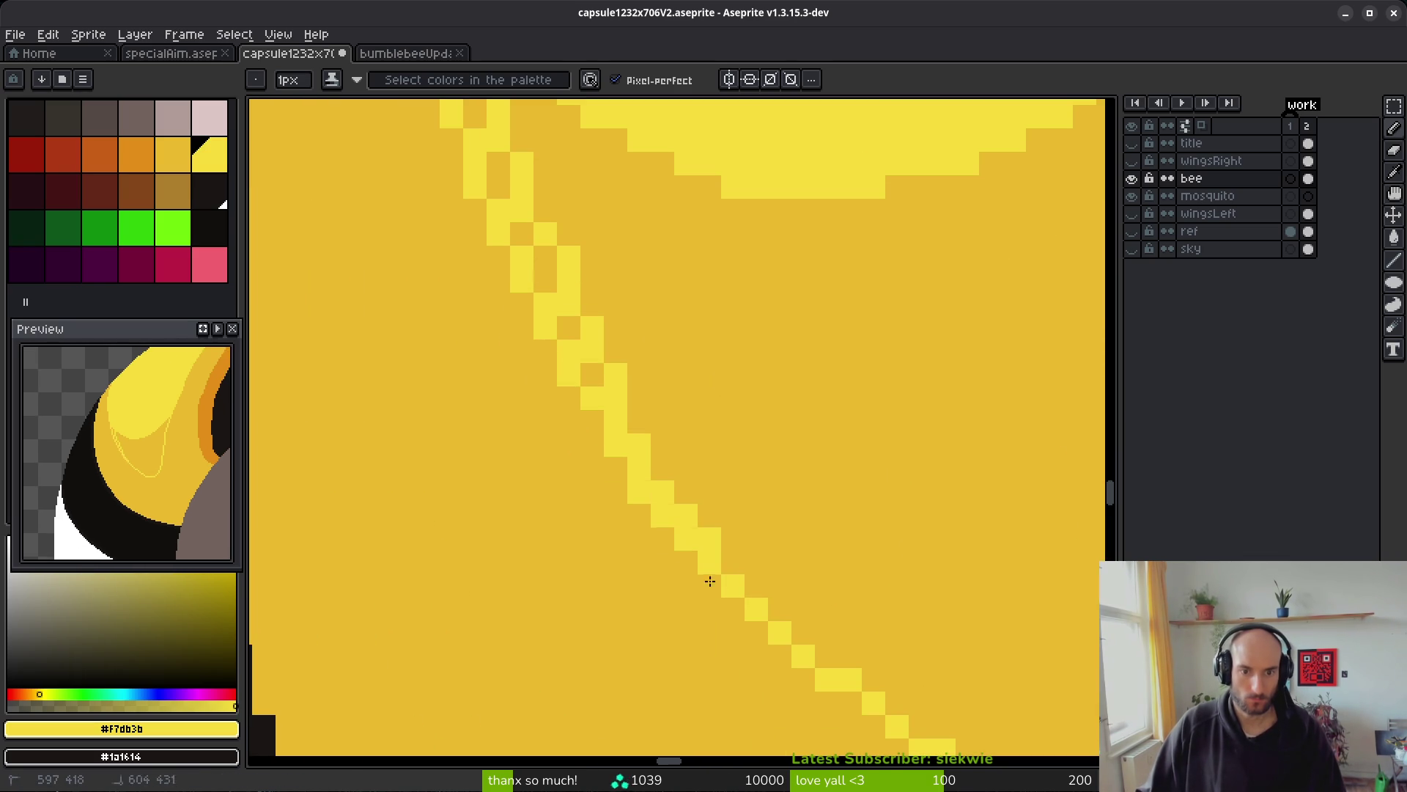
pyautogui.scroll(-3, 532, 271)
pyautogui.hscroll(2, 532, 271)
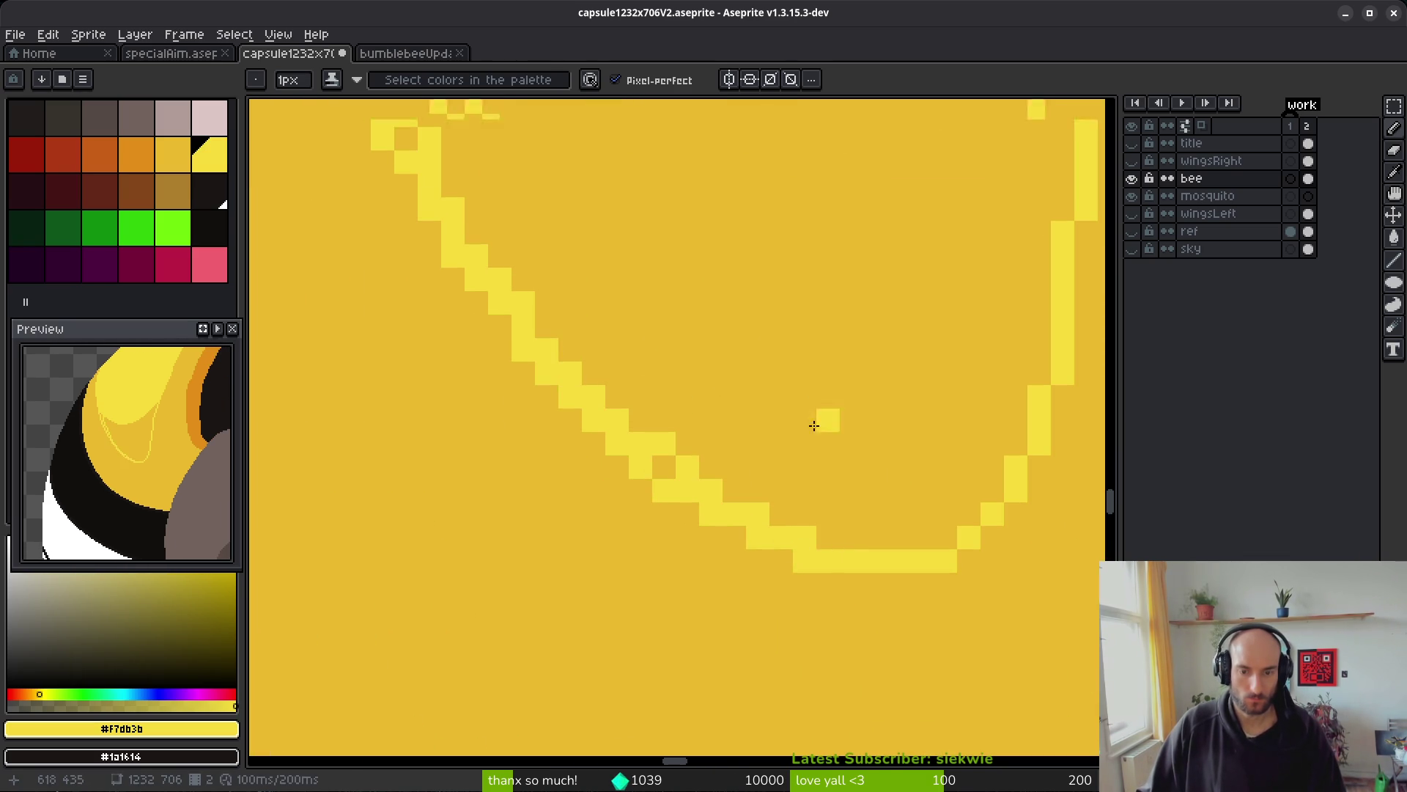
# - Fill the newly outlined highlight loop solid bright yellow
pyautogui.press('g')
pyautogui.click(823, 418)
pyautogui.scroll(-5, 763, 320)
pyautogui.scroll(7, 589, 230)
pyautogui.scroll(2, 716, 559)
pyautogui.scroll(-3, 578, 248)
pyautogui.press('b')
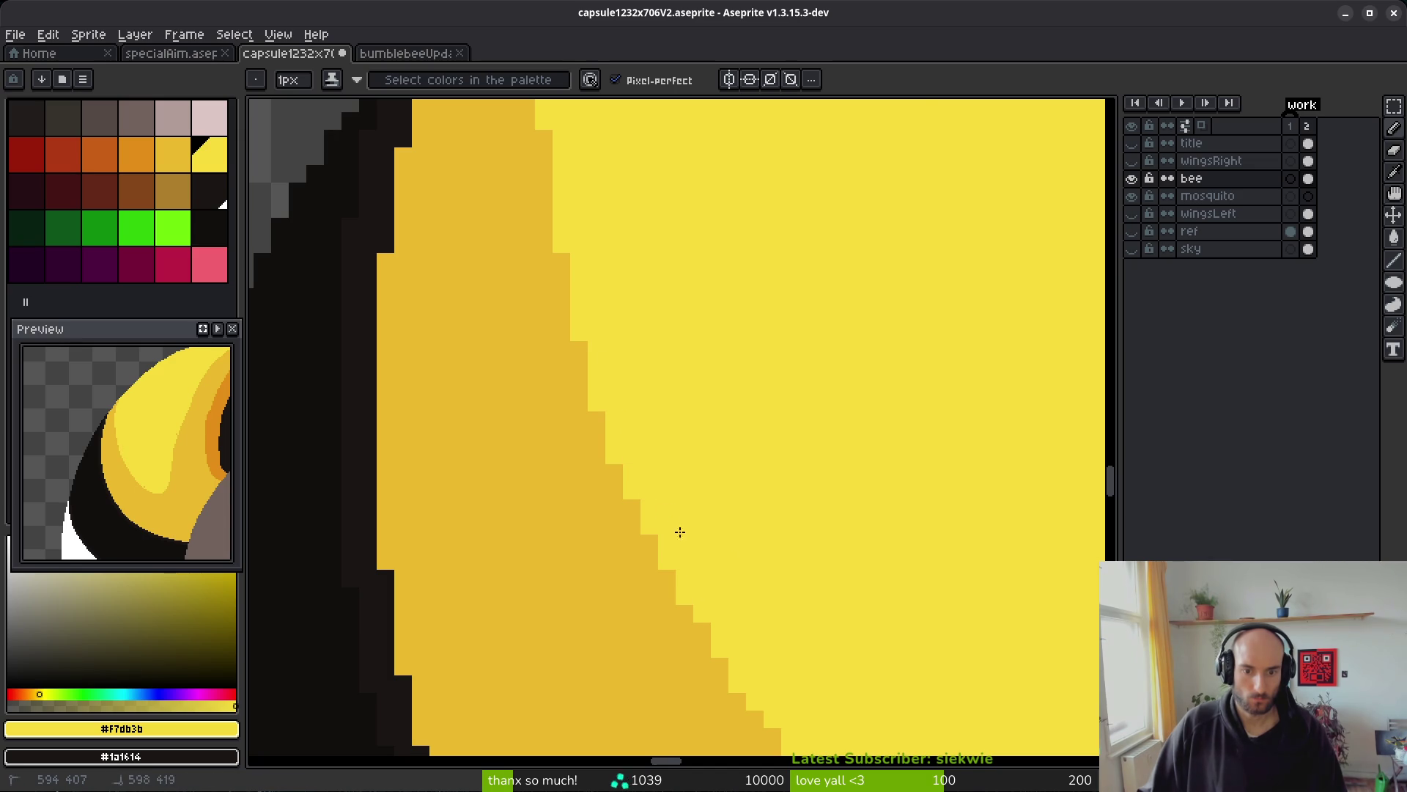
pyautogui.scroll(-3, 680, 532)
pyautogui.scroll(3, 631, 376)
pyautogui.scroll(-3, 685, 520)
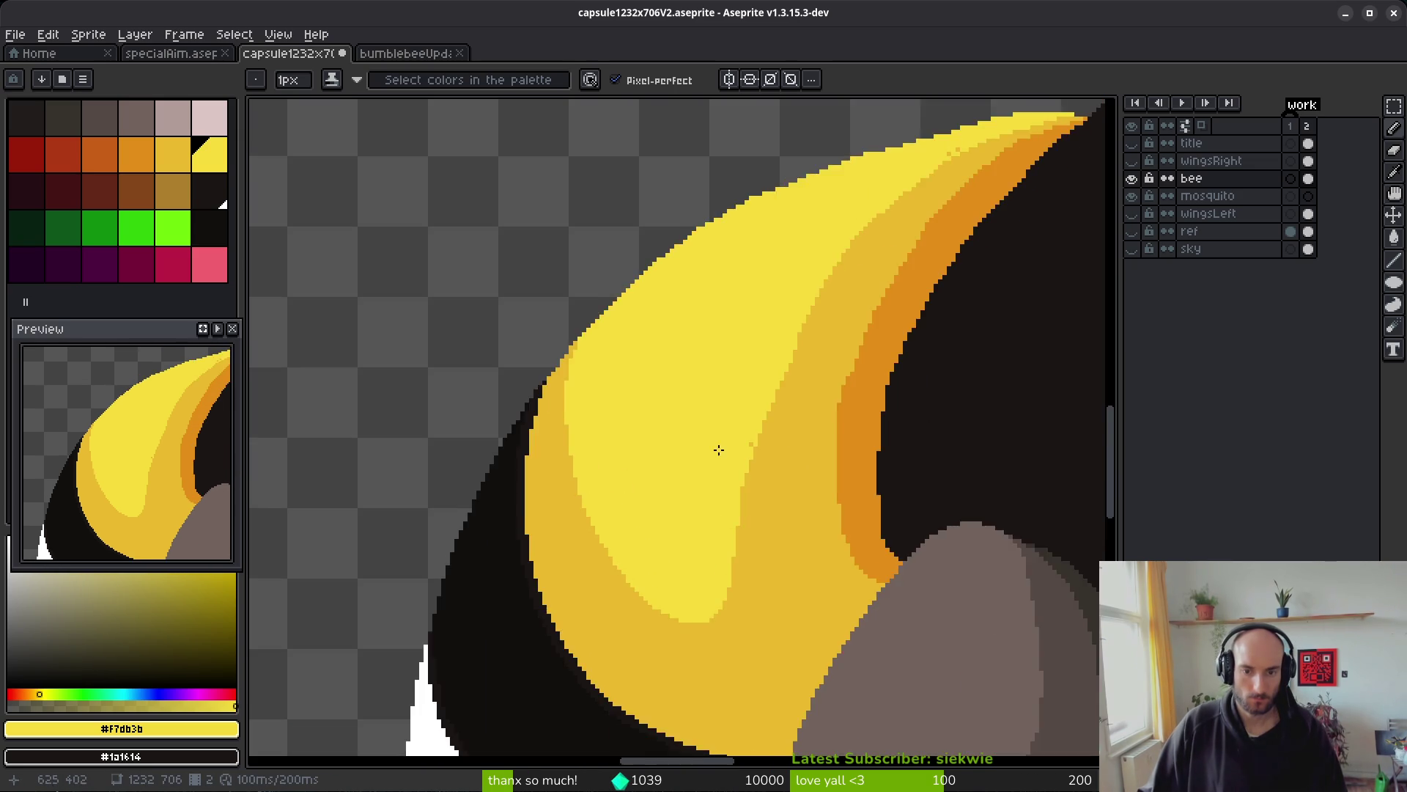
pyautogui.scroll(2, 788, 440)
# - Redraw the light/dark yellow border in light yellow as a clean pixel staircase
pyautogui.keyDown('alt'); pyautogui.click(904, 256); pyautogui.keyUp('alt')
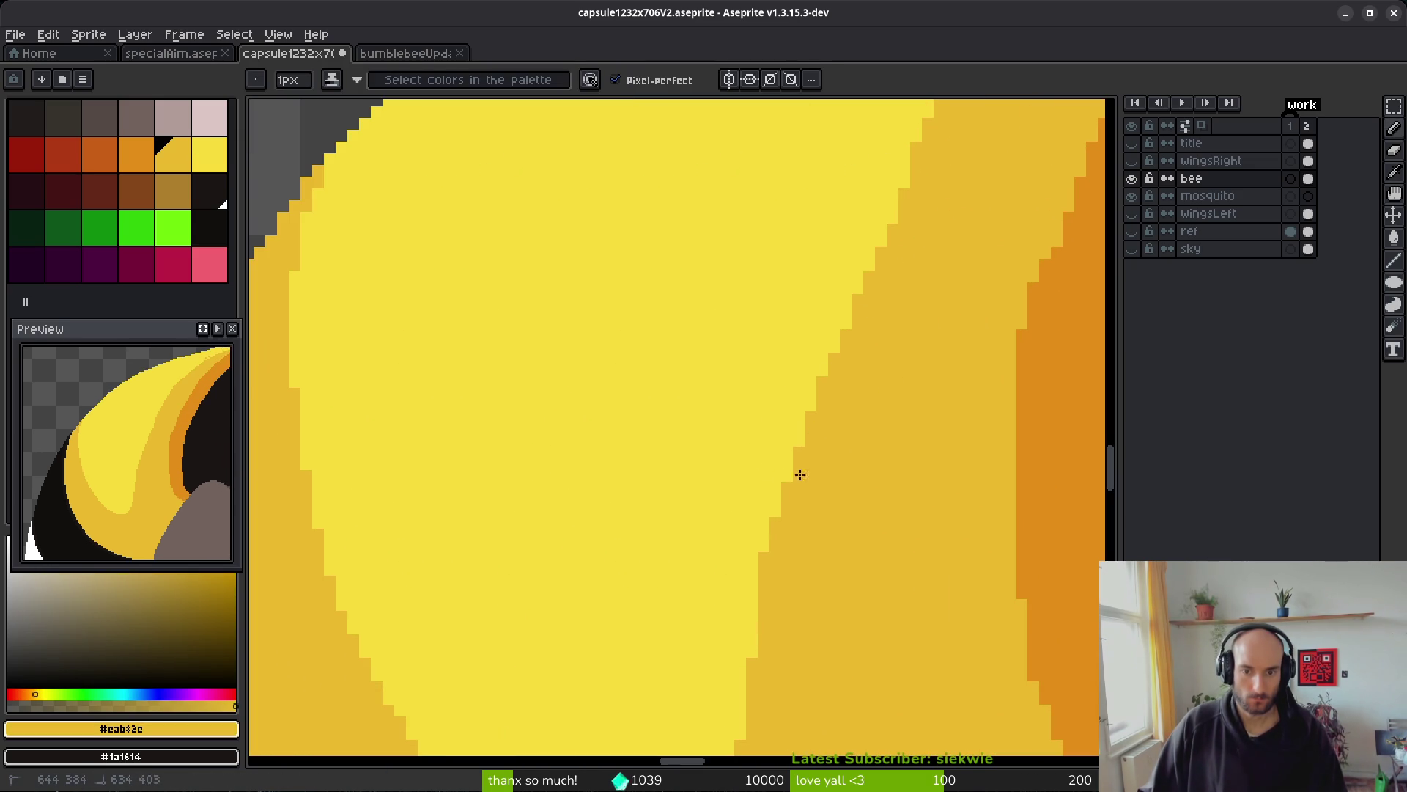
pyautogui.scroll(-3, 883, 439)
pyautogui.scroll(3, 766, 480)
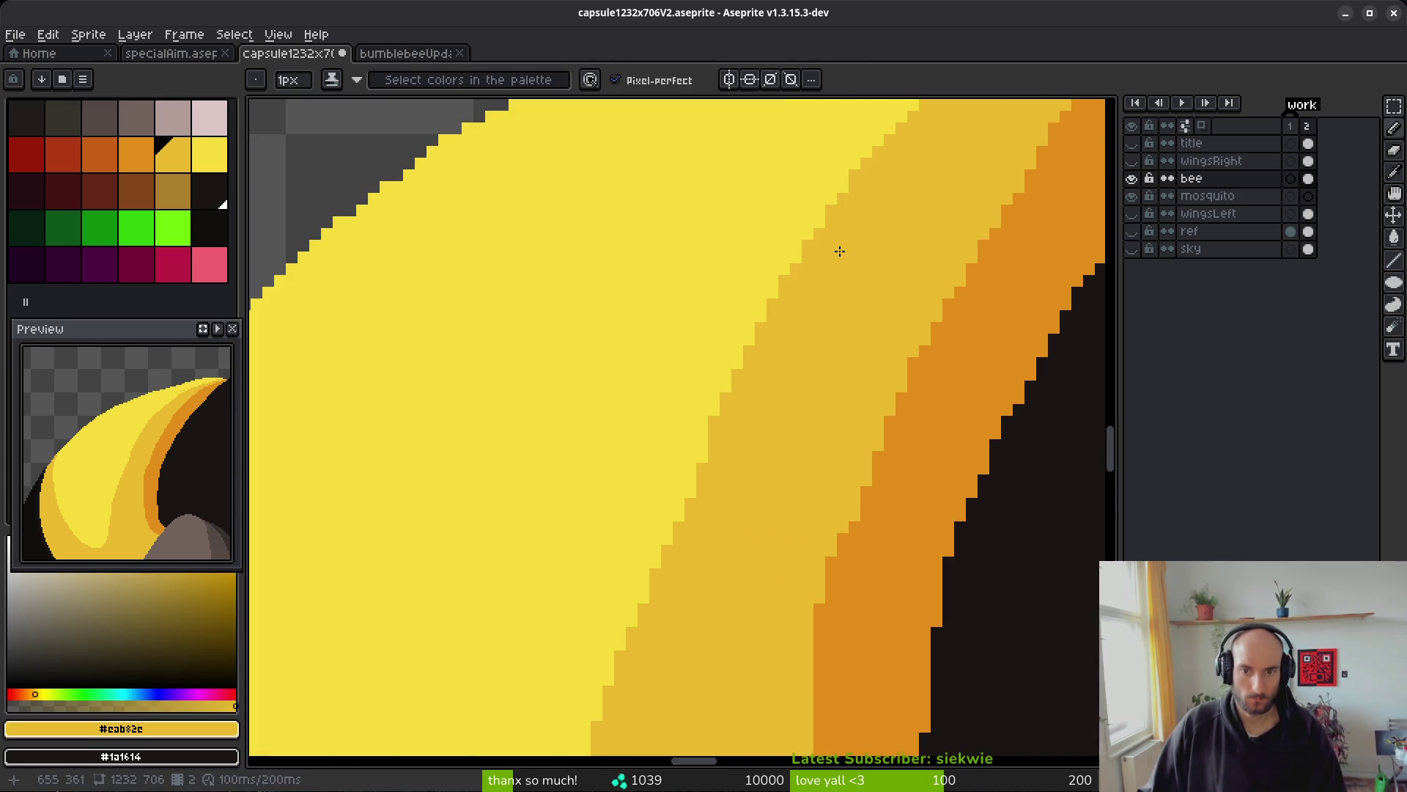
pyautogui.scroll(-3, 718, 476)
pyautogui.scroll(3, 831, 299)
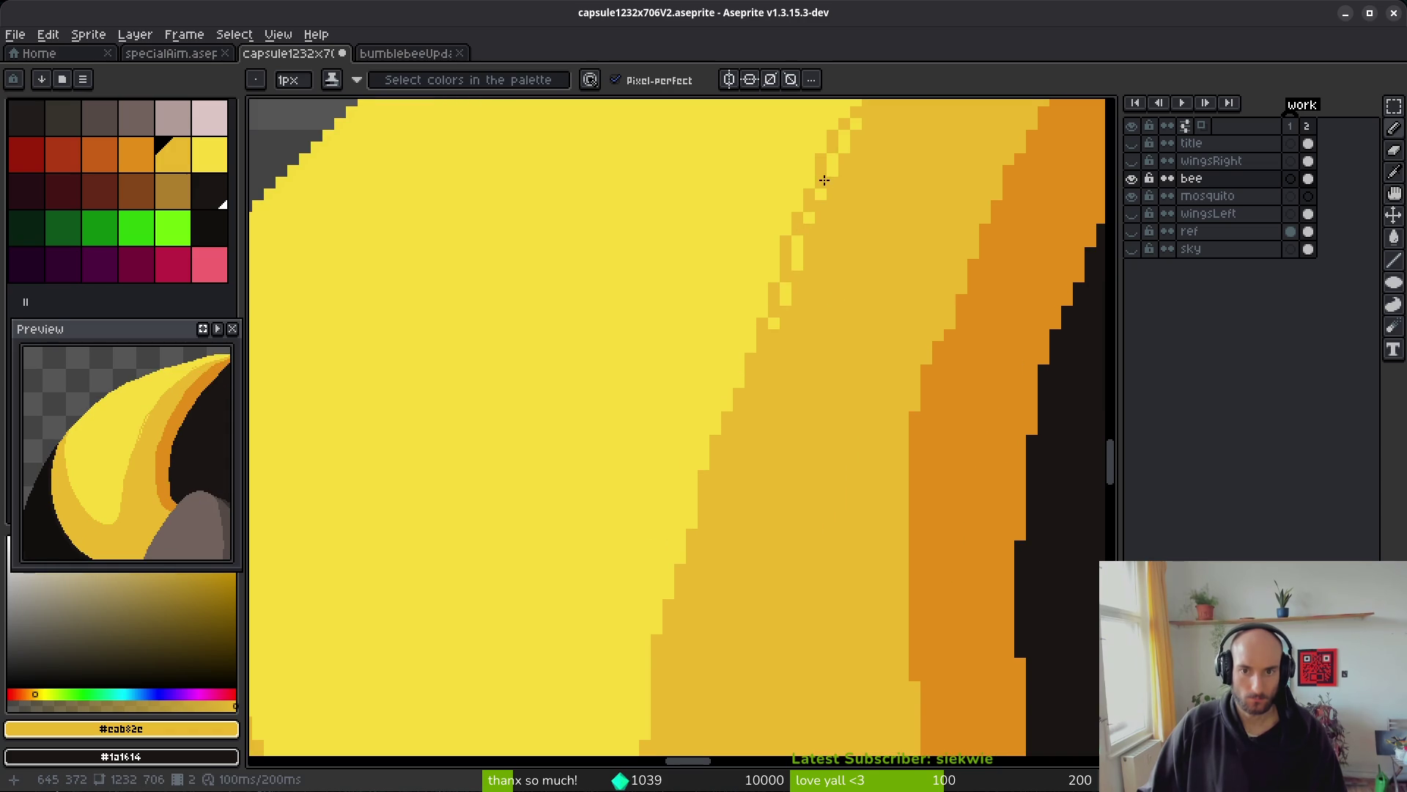
pyautogui.scroll(-3, 659, 664)
pyautogui.scroll(3, 762, 583)
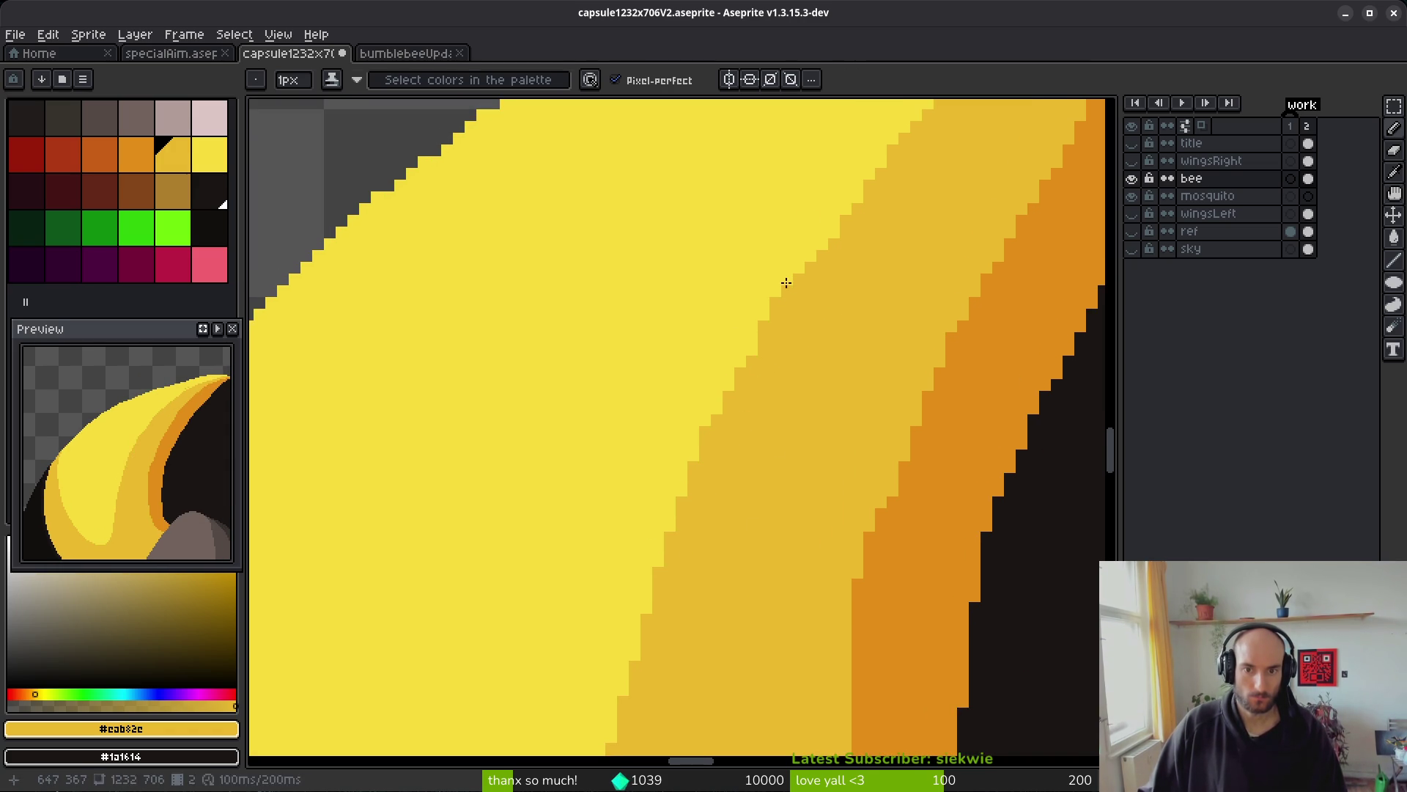
pyautogui.keyDown('alt'); pyautogui.click(829, 226); pyautogui.keyUp('alt')
pyautogui.moveTo(750, 373); pyautogui.dragTo(828, 204)
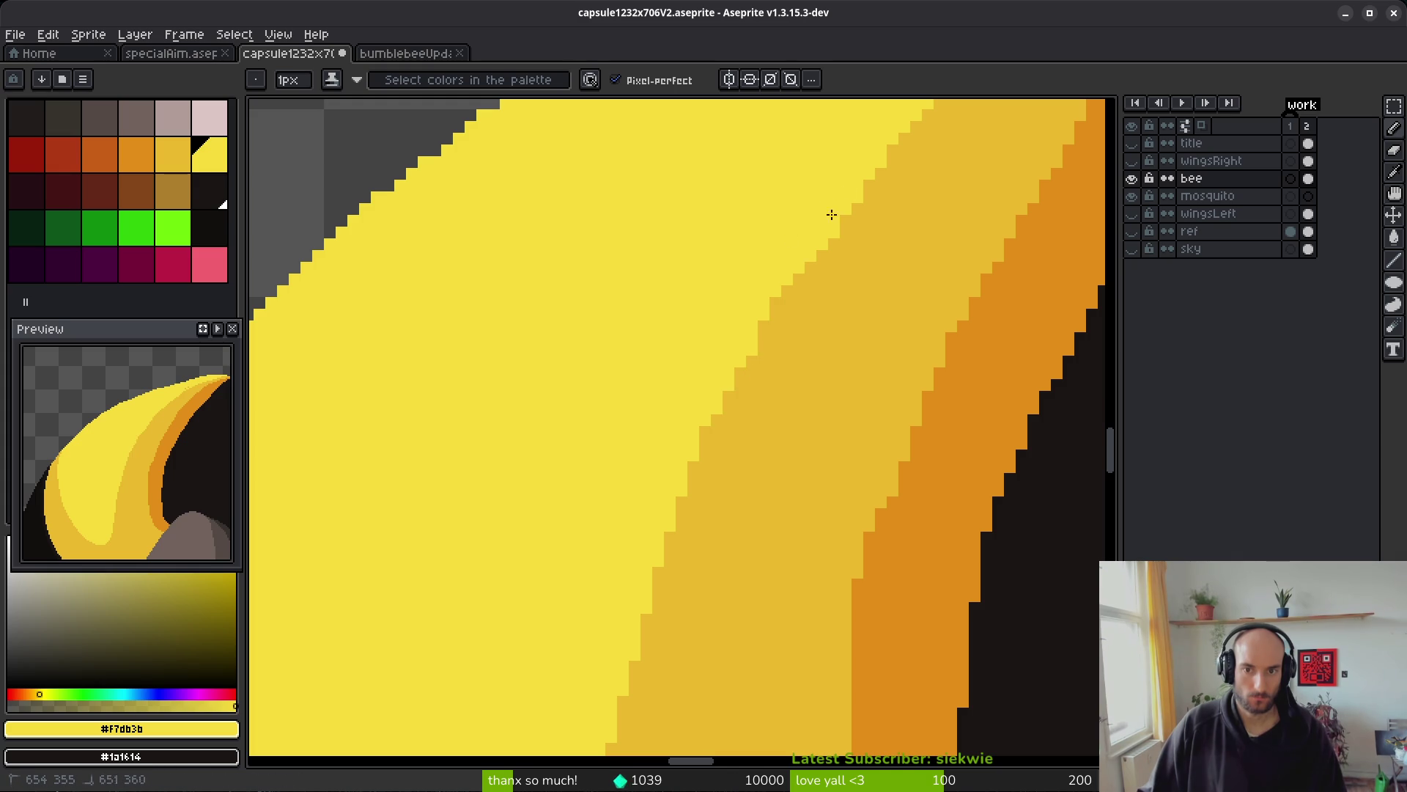
pyautogui.moveTo(755, 350); pyautogui.dragTo(773, 216)
pyautogui.moveTo(757, 347); pyautogui.dragTo(802, 276)
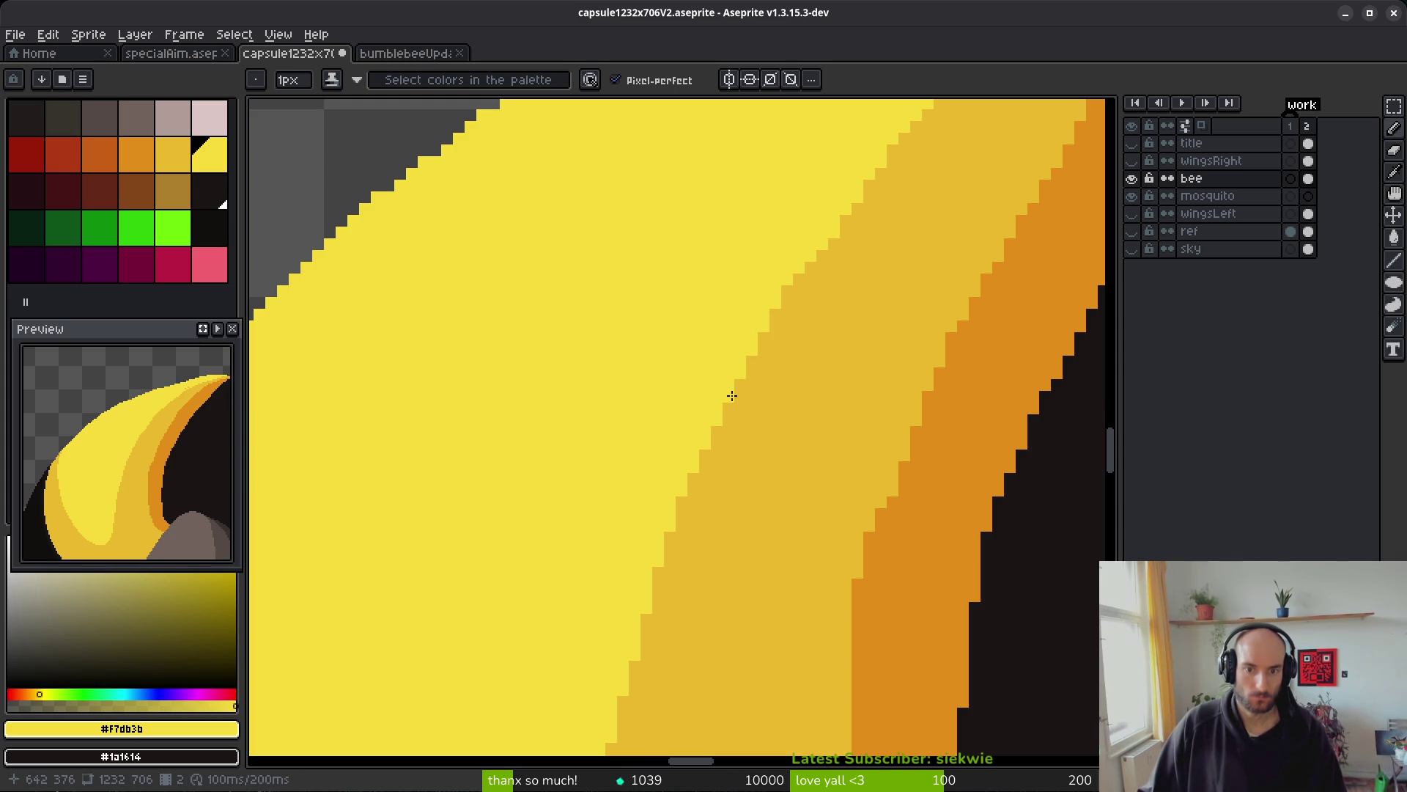
# - Sample the mid yellow, then the bright yellow, from the band
pyautogui.scroll(-3, 785, 383)
pyautogui.scroll(3, 767, 416)
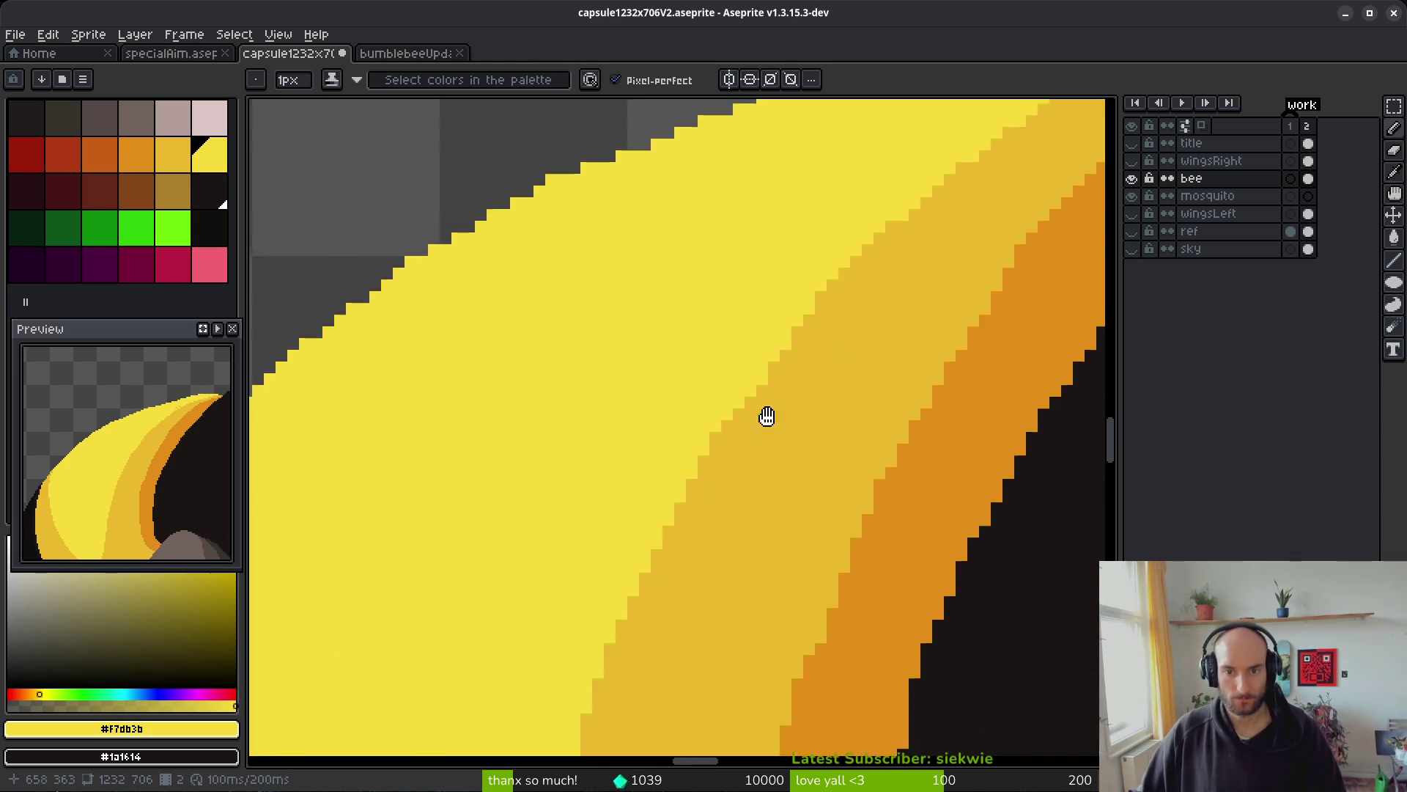
pyautogui.scroll(-3, 767, 417)
pyautogui.keyDown('alt'); pyautogui.click(527, 481); pyautogui.keyUp('alt')
pyautogui.scroll(3, 512, 490)
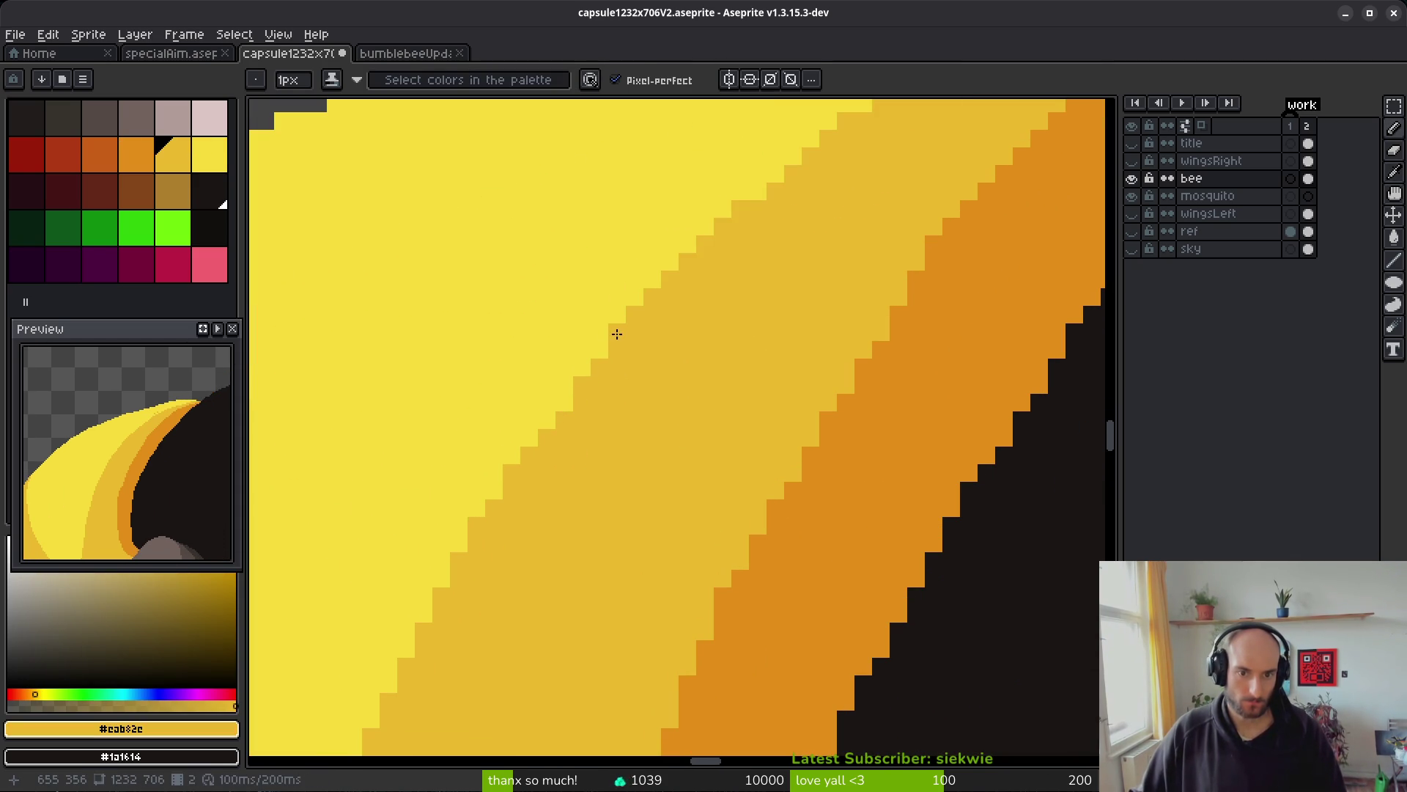
pyautogui.scroll(-3, 571, 404)
pyautogui.scroll(3, 673, 360)
pyautogui.keyDown('alt'); pyautogui.click(673, 359); pyautogui.keyUp('alt')
pyautogui.scroll(1, 674, 359)
pyautogui.scroll(1, 675, 317)
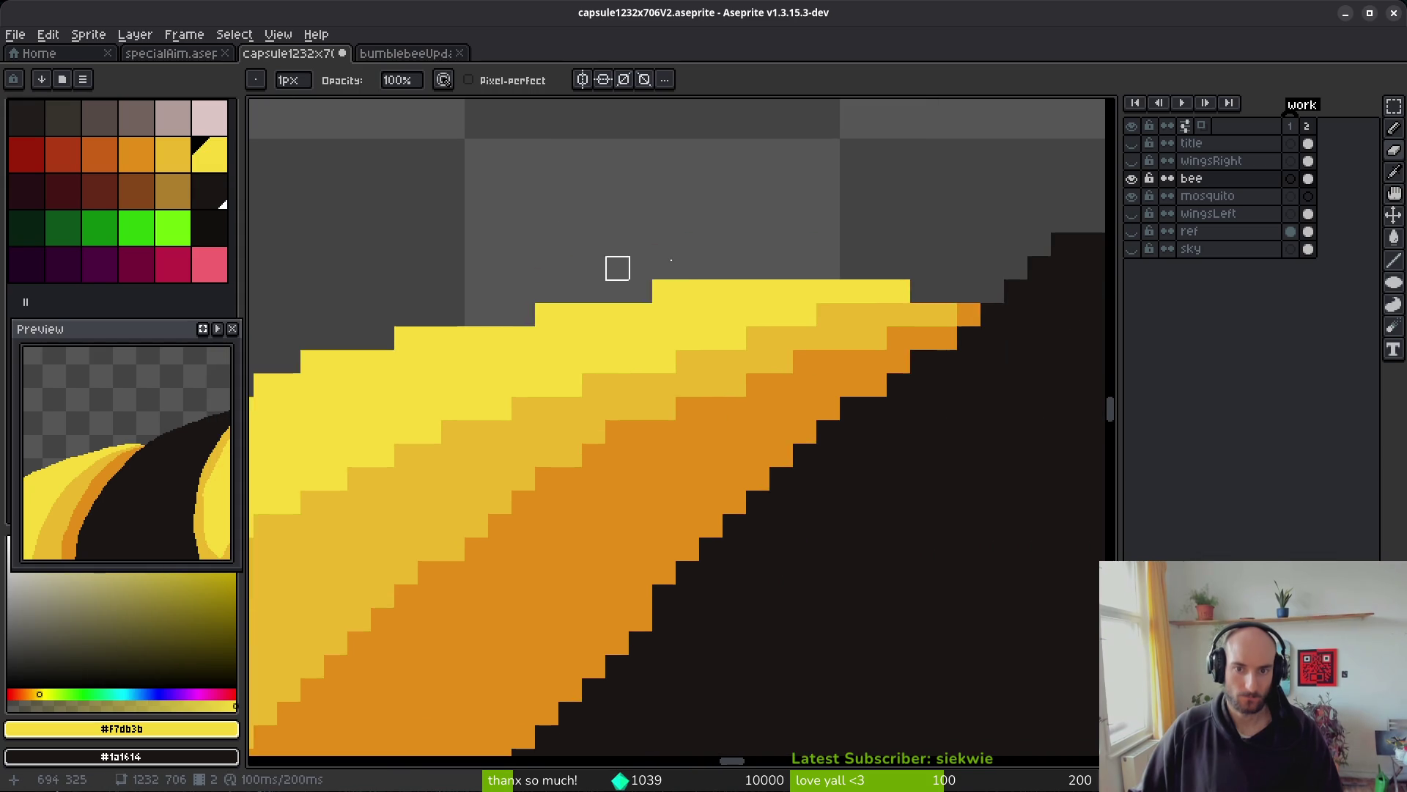
# - Erase stray top-edge pixels on the tapering tip and add five yellow pixels to even its steps
pyautogui.moveTo(664, 291); pyautogui.dragTo(687, 290)
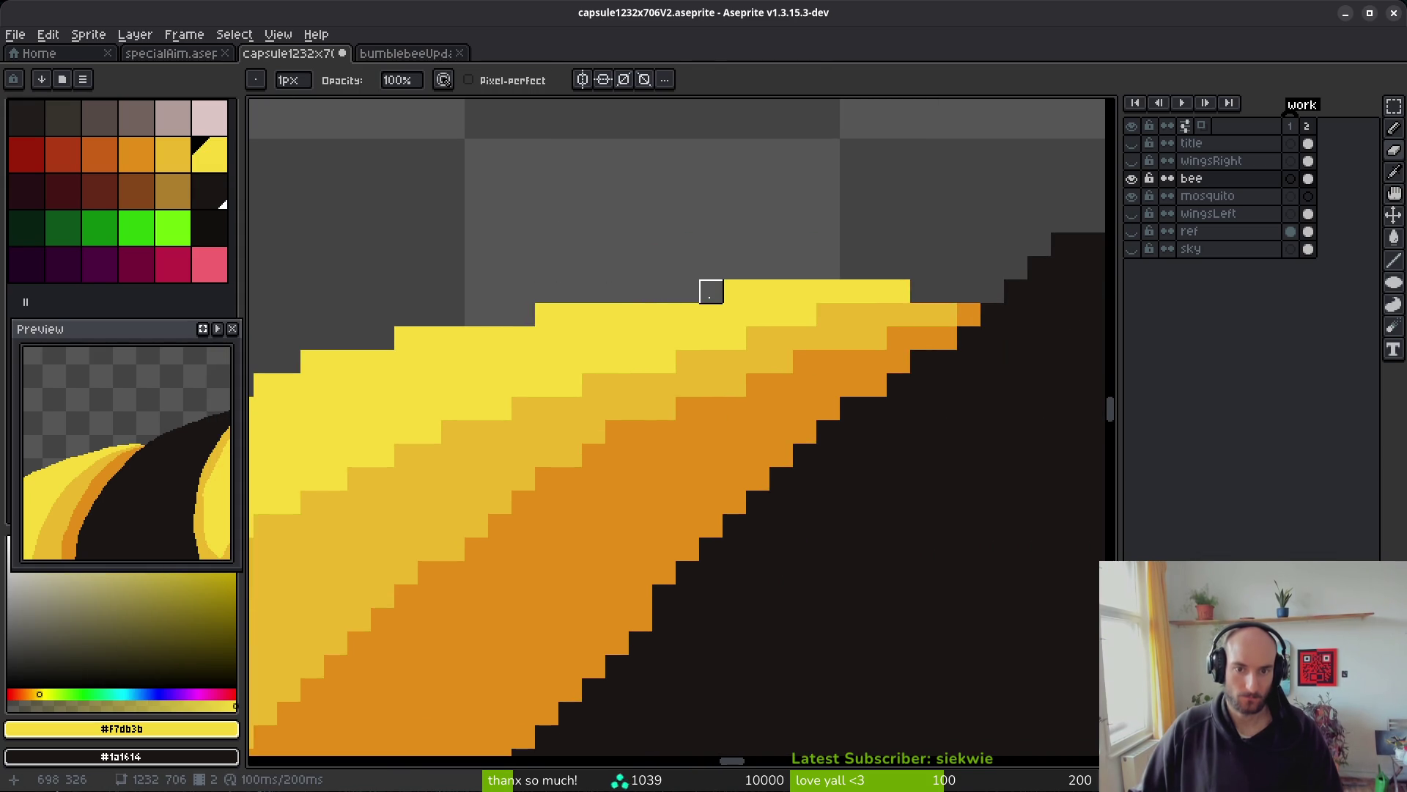
pyautogui.press('b')
pyautogui.scroll(-3, 691, 323)
pyautogui.scroll(2, 763, 390)
pyautogui.click(775, 321)
pyautogui.click(705, 338)
pyautogui.click(614, 359)
pyautogui.click(582, 373)
pyautogui.click(511, 388)
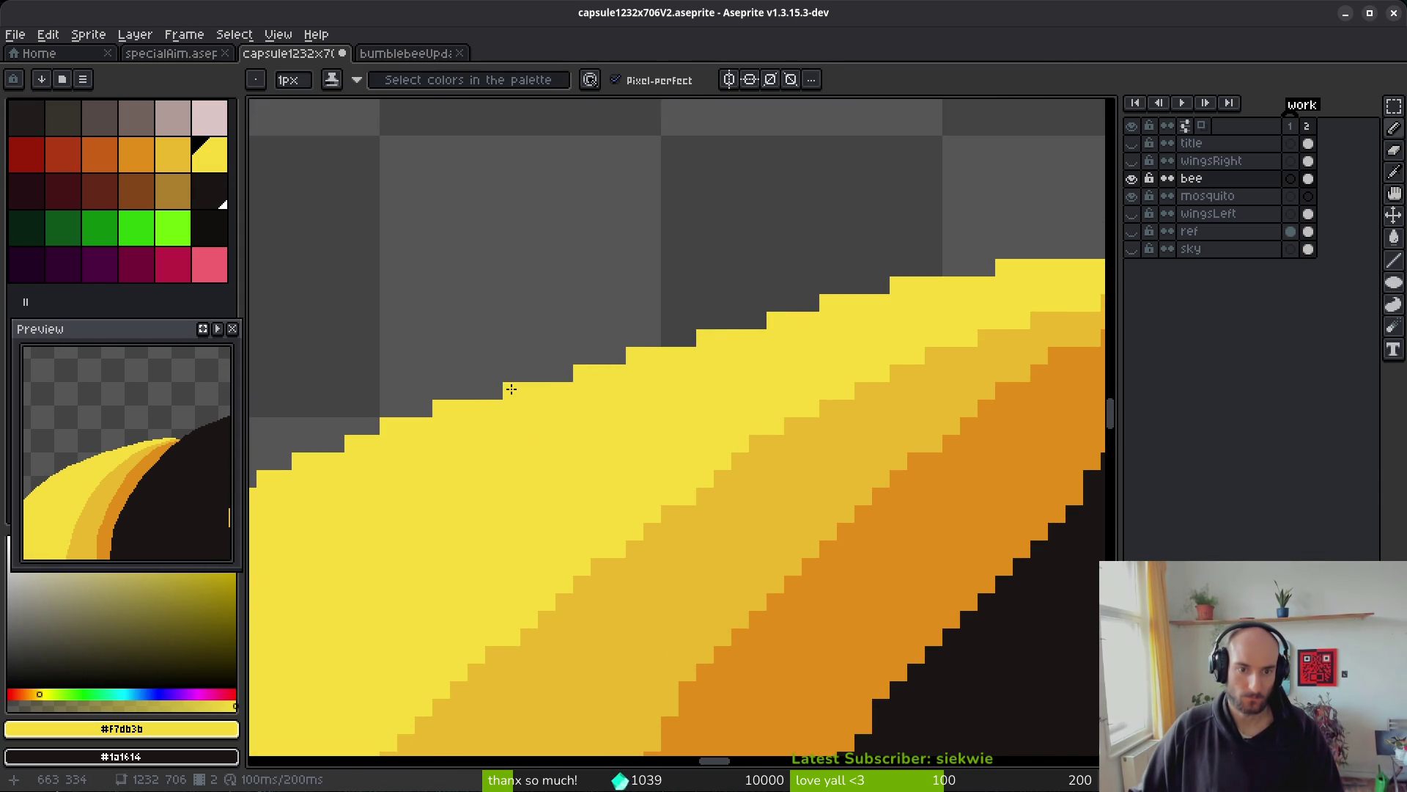
pyautogui.scroll(-3, 757, 323)
# - Shade a diagonal across the bands in mid yellow, then undo the messy stroke
pyautogui.press('e')
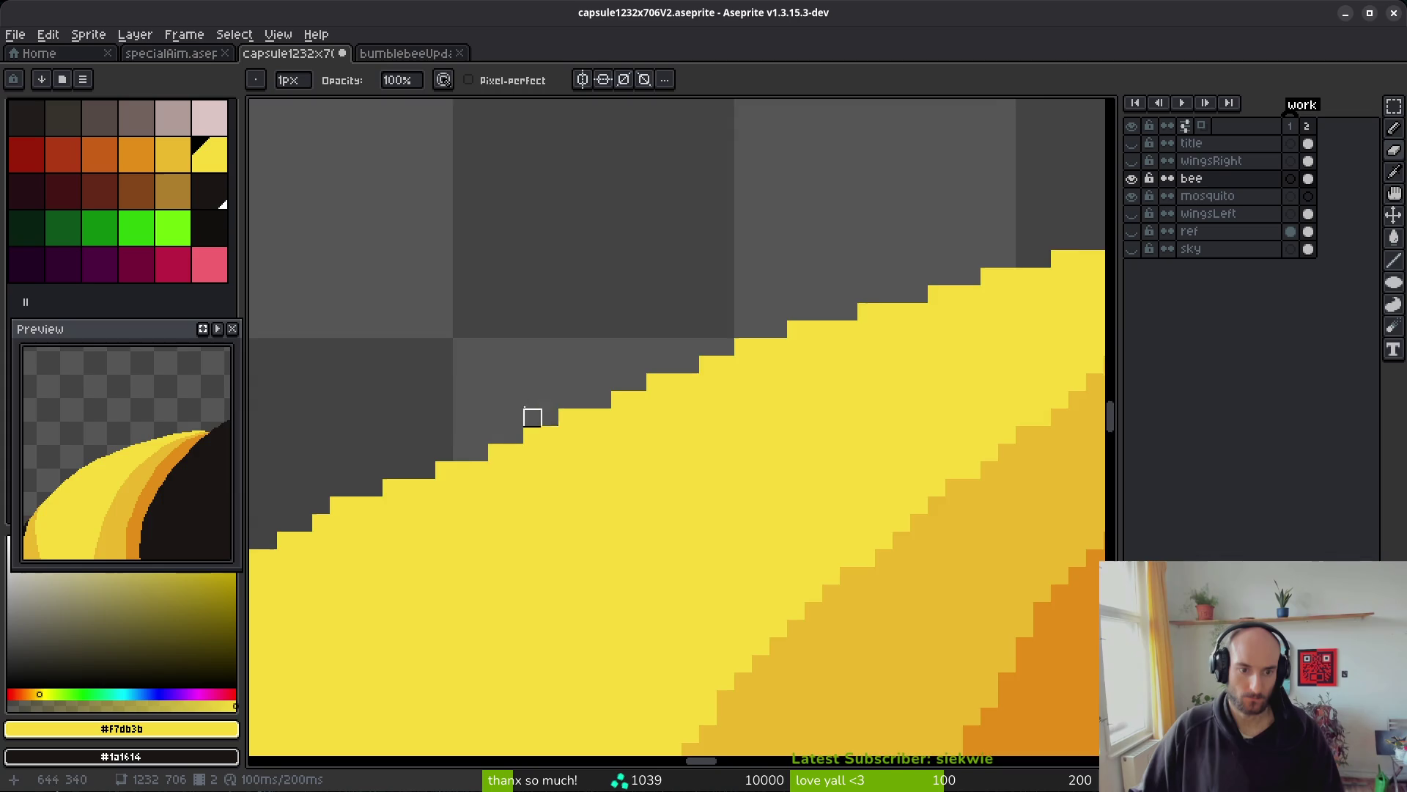
pyautogui.scroll(1, 395, 459)
pyautogui.scroll(-2, 543, 443)
pyautogui.scroll(1, 720, 446)
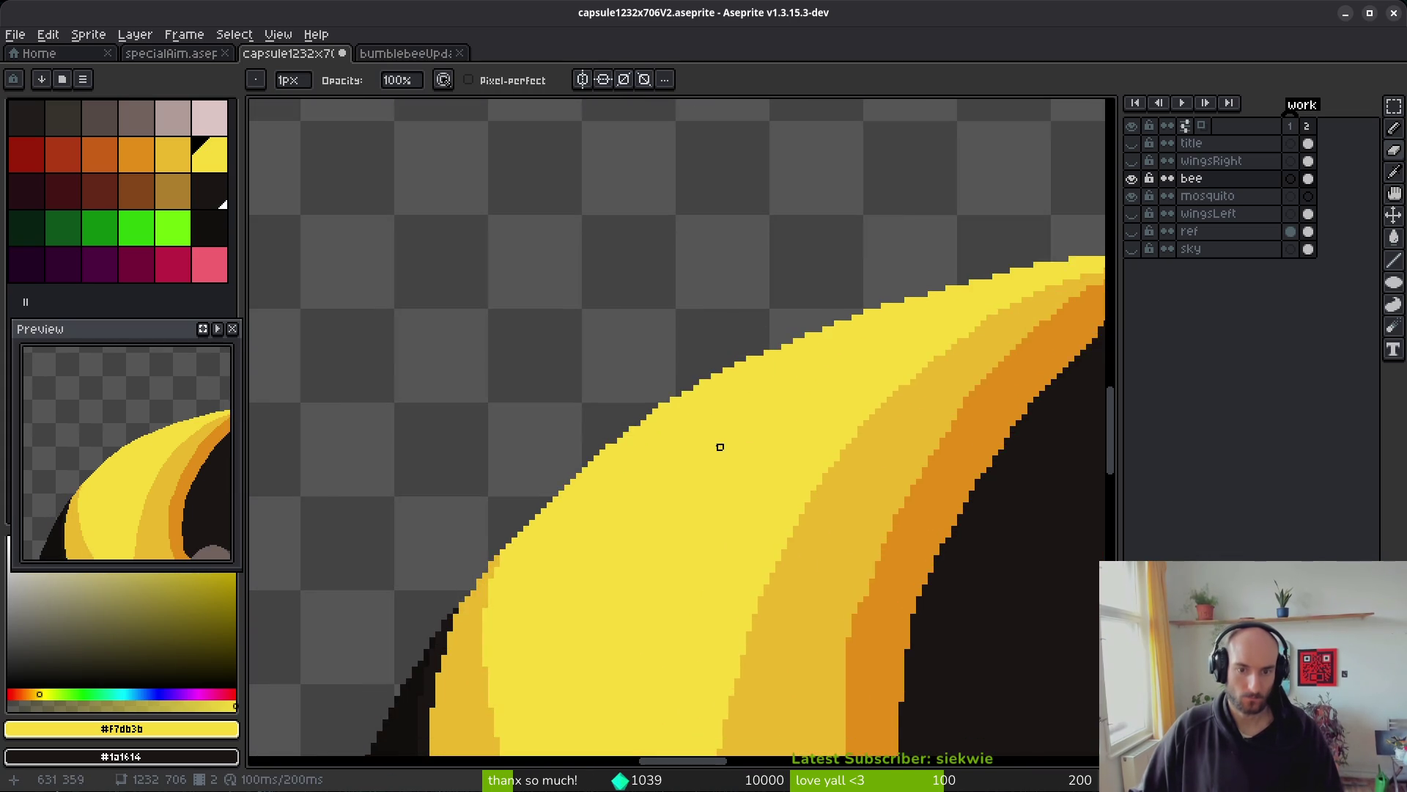
pyautogui.scroll(2, 792, 345)
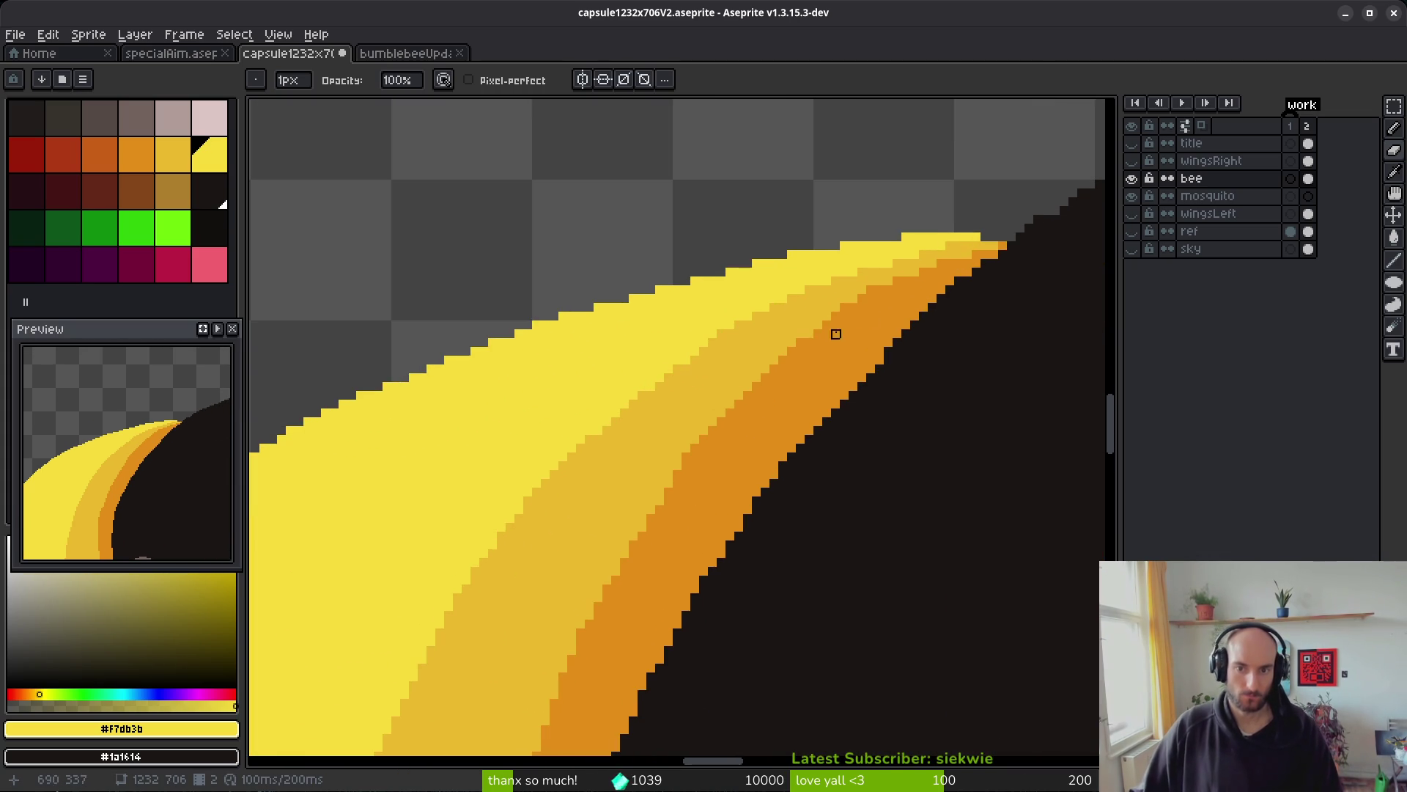
pyautogui.scroll(2, 835, 334)
pyautogui.press('b')
pyautogui.keyDown('alt'); pyautogui.click(716, 324); pyautogui.keyUp('alt')
pyautogui.moveTo(993, 272)
pyautogui.mouseDown()
pyautogui.moveTo(972, 292)
pyautogui.moveTo(850, 316)
pyautogui.mouseUp()
pyautogui.moveTo(937, 310)
pyautogui.mouseDown()
pyautogui.moveTo(799, 344)
pyautogui.moveTo(570, 492)
pyautogui.moveTo(453, 597)
pyautogui.mouseUp()
pyautogui.hotkey('ctrl', 'z')
# - Darken pixels along the band diagonals and recolour a lone orange pixel band yellow
pyautogui.moveTo(936, 313)
pyautogui.mouseDown()
pyautogui.moveTo(778, 345)
pyautogui.moveTo(672, 407)
pyautogui.mouseUp()
pyautogui.moveTo(857, 322); pyautogui.dragTo(525, 528)
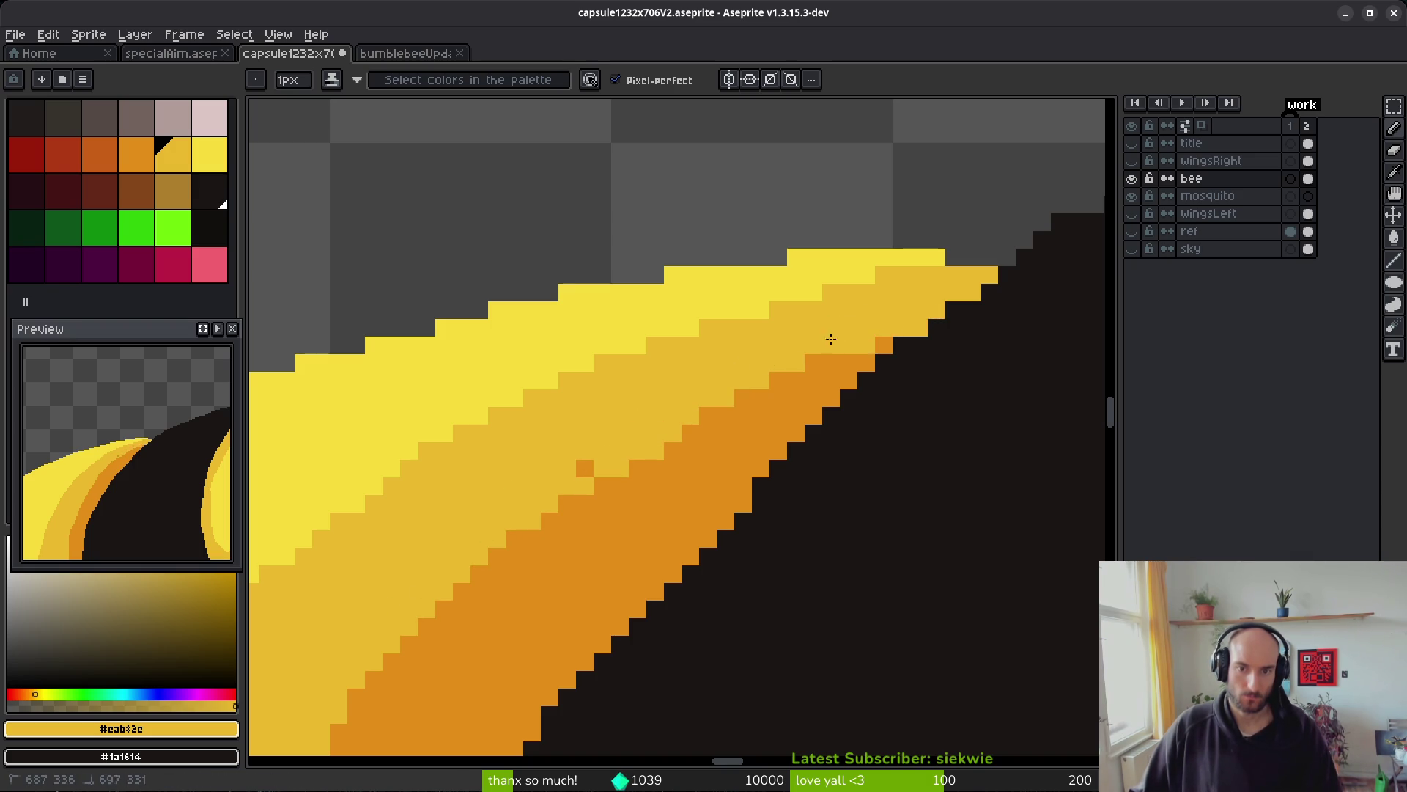
pyautogui.click(584, 467)
# - Sample the orange from the band and pencil a diagonal staircase along its lower edge
pyautogui.scroll(-5, 609, 509)
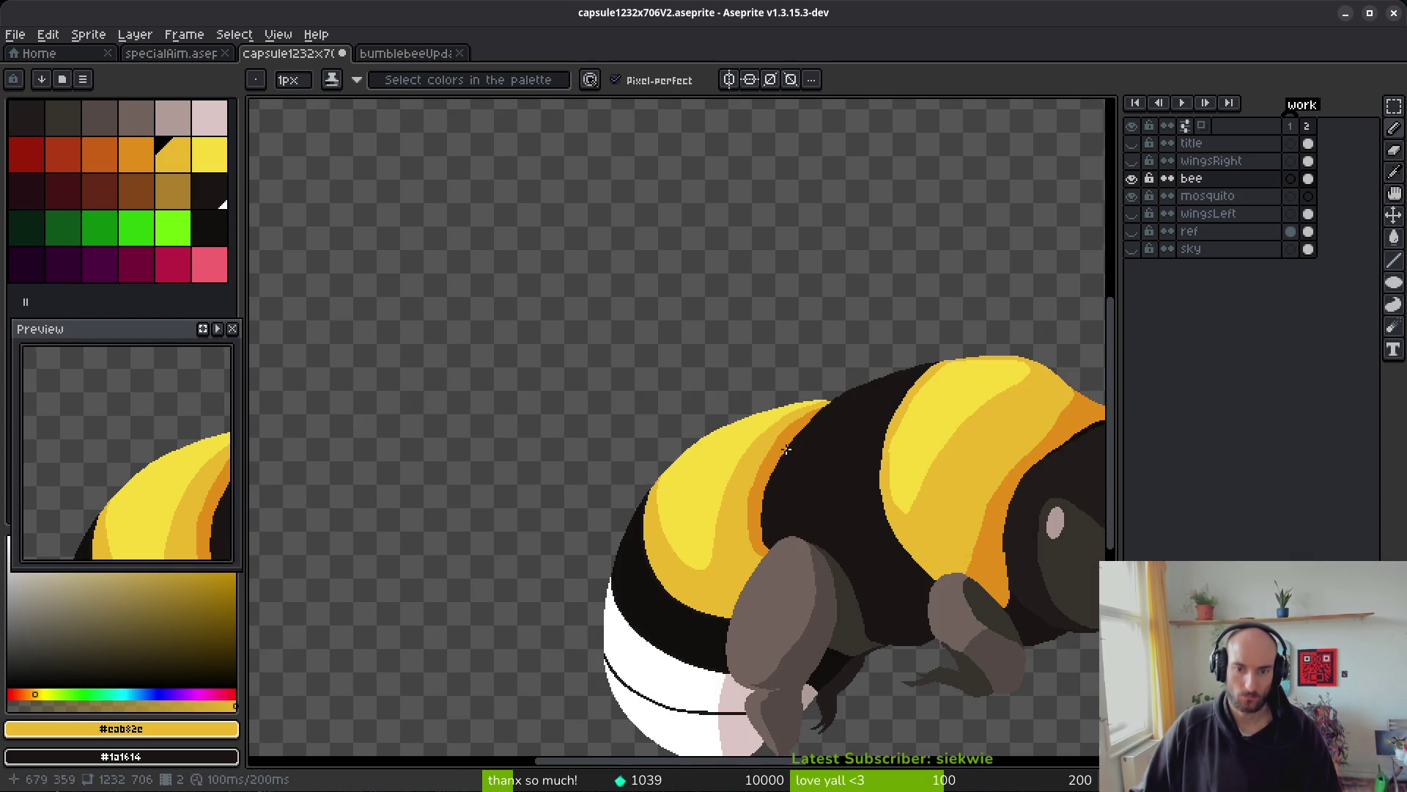
pyautogui.scroll(3, 838, 414)
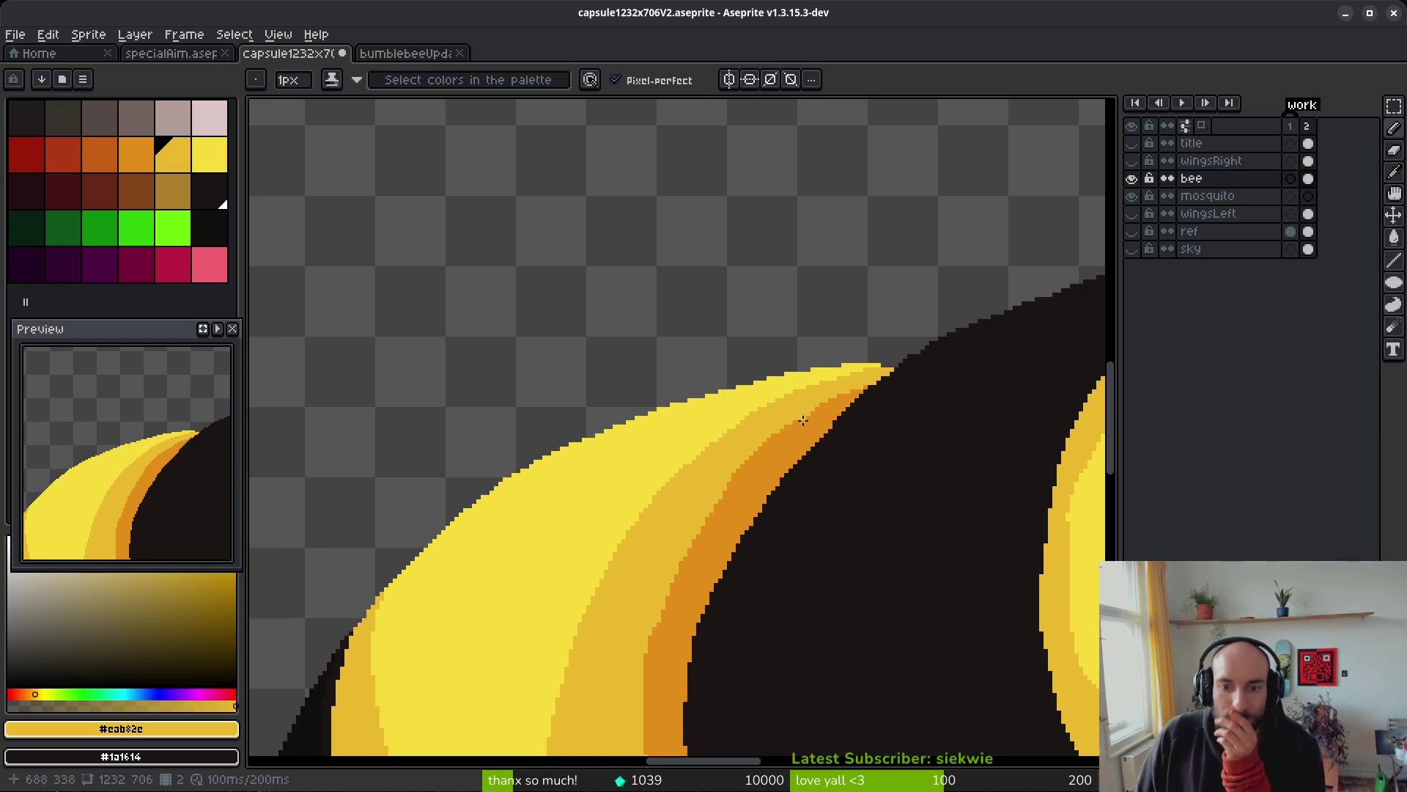
pyautogui.scroll(5, 837, 414)
pyautogui.keyDown('alt'); pyautogui.click(725, 371); pyautogui.keyUp('alt')
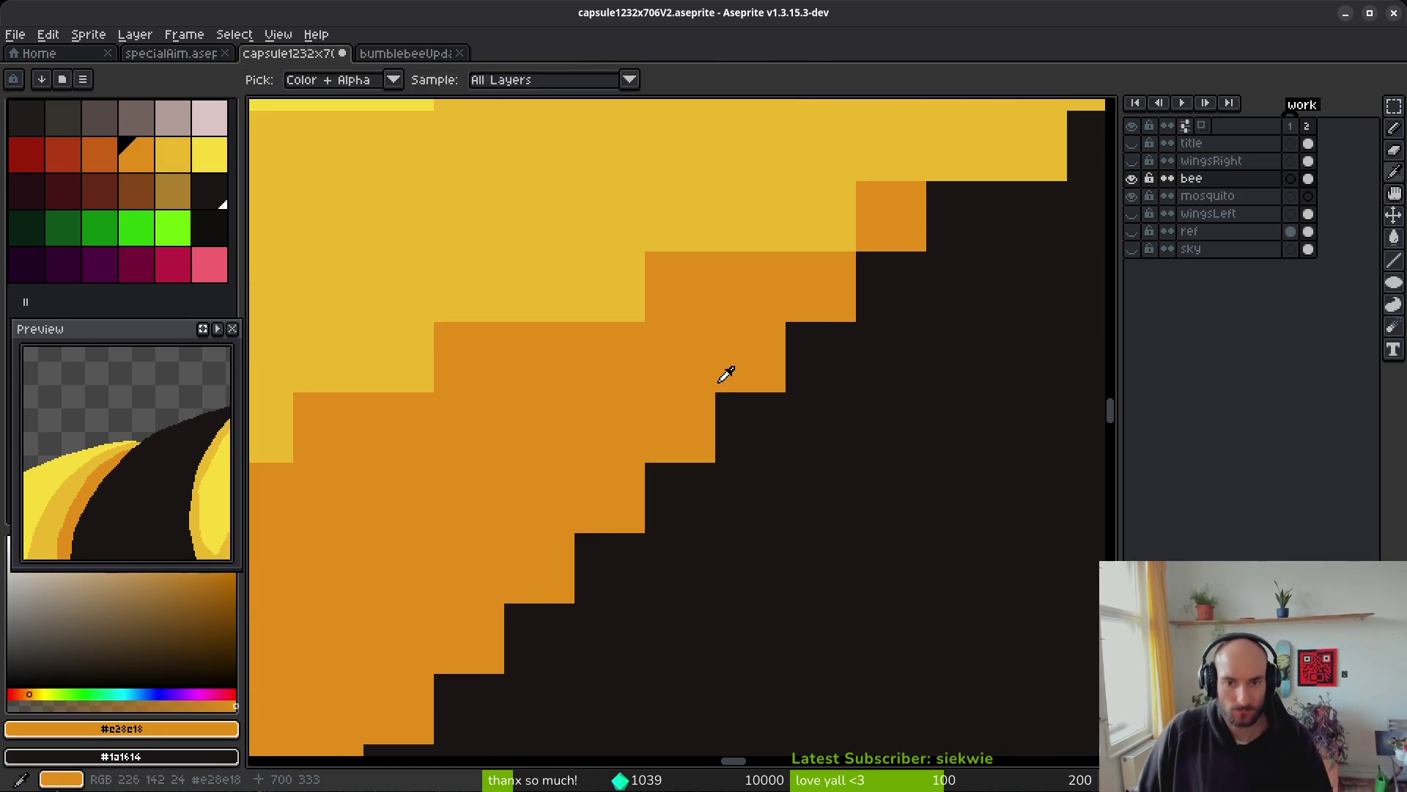
pyautogui.scroll(1, 877, 360)
pyautogui.scroll(-4, 878, 360)
pyautogui.scroll(1, 931, 319)
pyautogui.moveTo(881, 331); pyautogui.dragTo(695, 423)
# - Add six single orange pixels to even out the staircase along the band edge
pyautogui.click(552, 484)
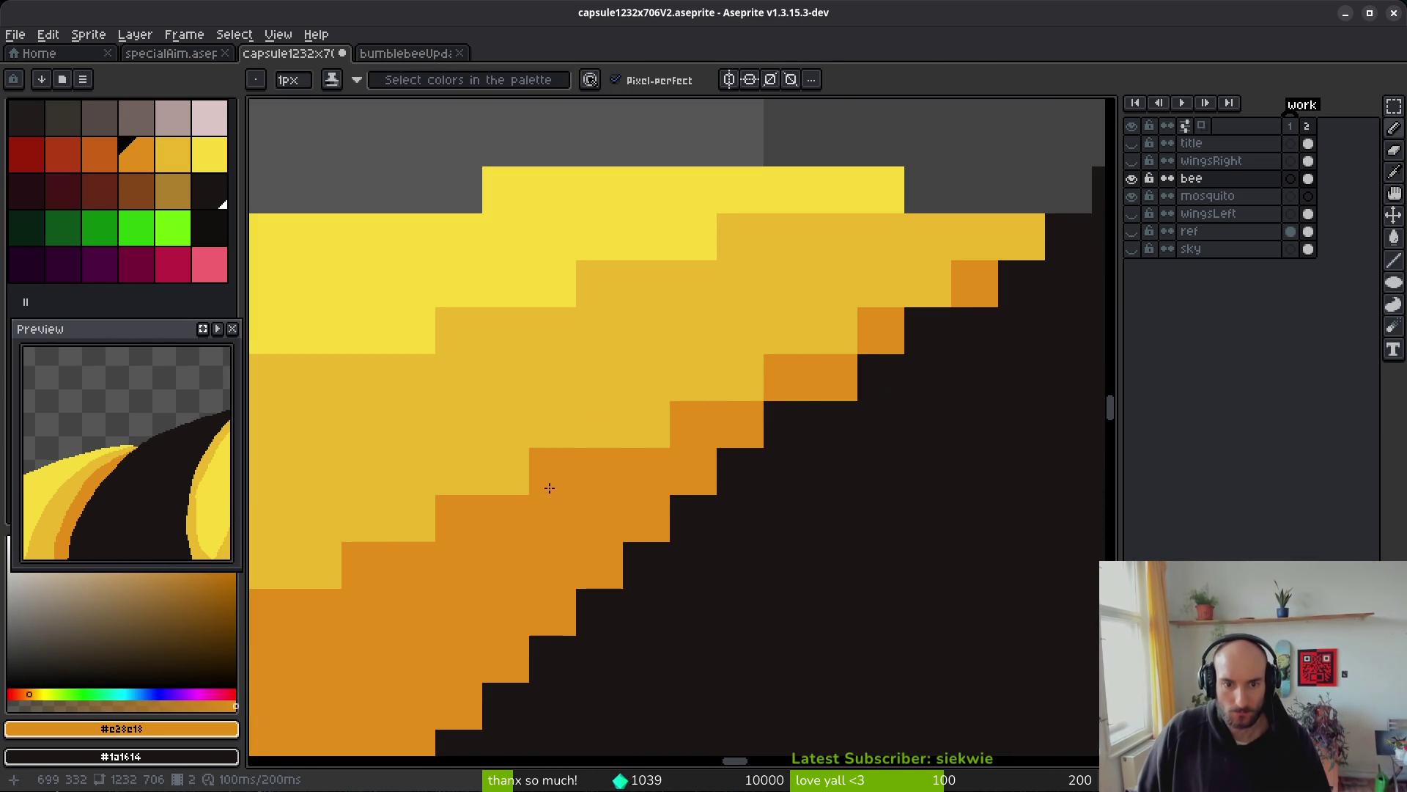
pyautogui.click(645, 438)
pyautogui.click(739, 381)
pyautogui.click(828, 341)
pyautogui.click(944, 302)
pyautogui.click(1022, 237)
pyautogui.scroll(-4, 1037, 443)
pyautogui.scroll(1, 951, 456)
pyautogui.scroll(2, 951, 455)
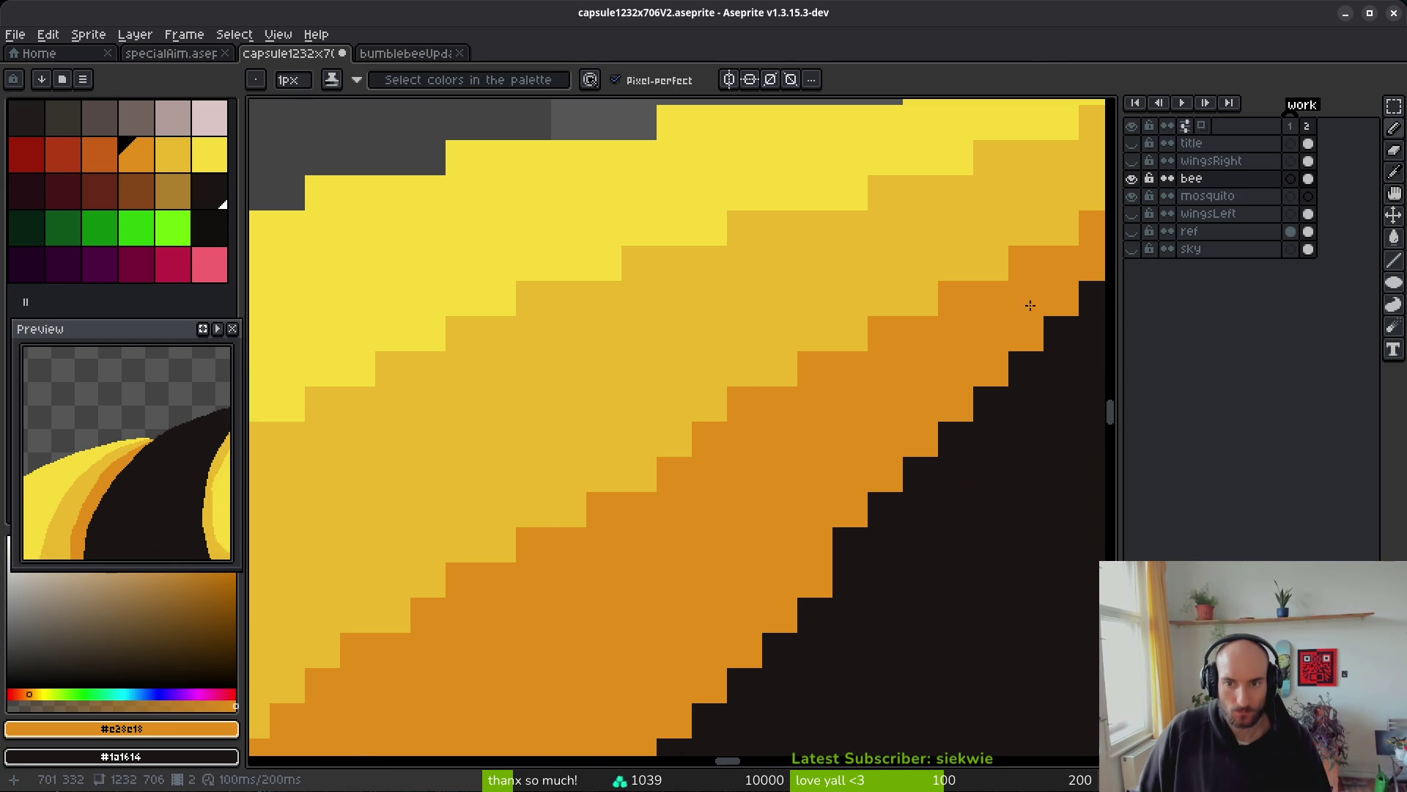
pyautogui.scroll(-3, 631, 488)
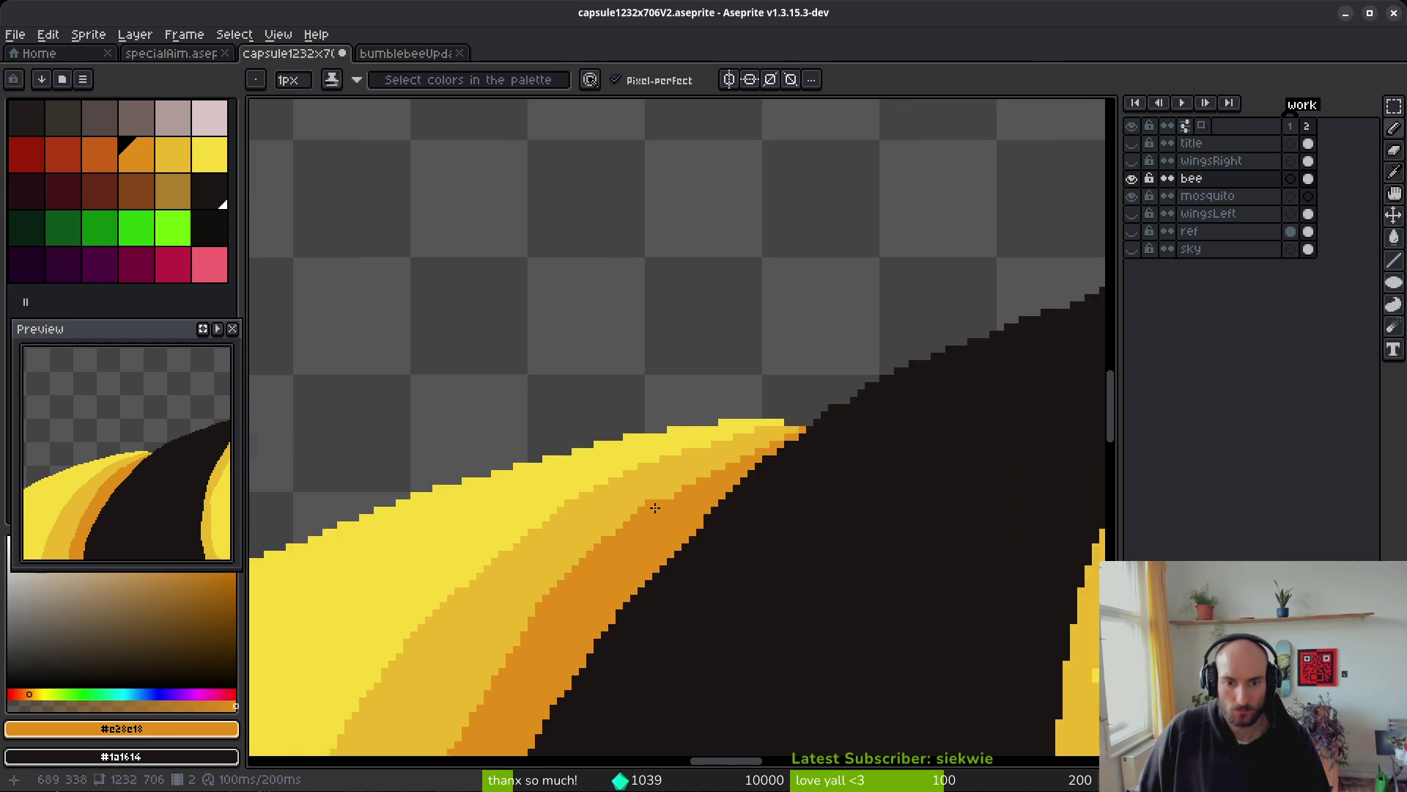
pyautogui.scroll(2, 650, 503)
# - Switch to the eraser, then sample the mid-yellow and the dark outline colour from the canvas
pyautogui.press('e')
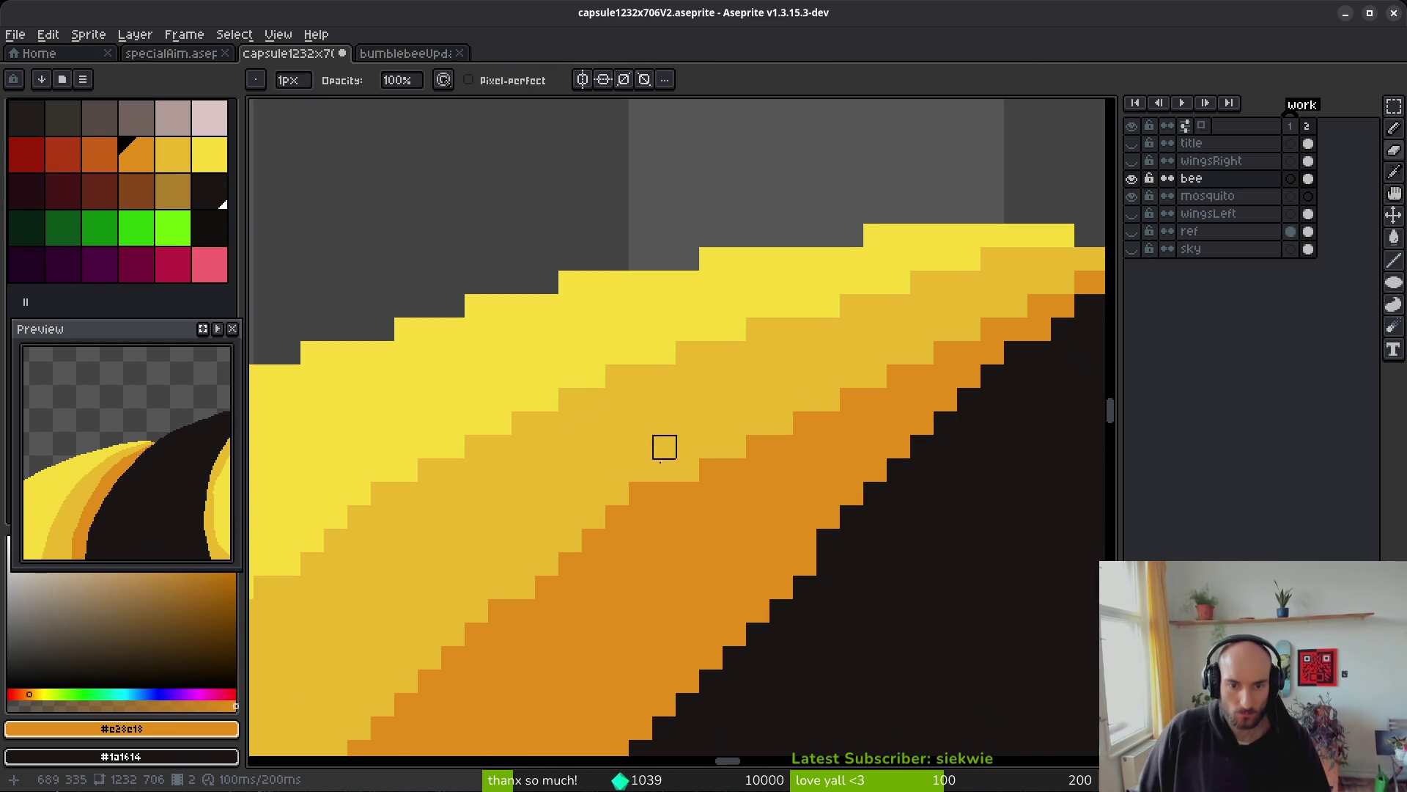
pyautogui.hotkey('alt', 'f')
pyautogui.keyDown('alt'); pyautogui.click(735, 410); pyautogui.keyUp('alt')
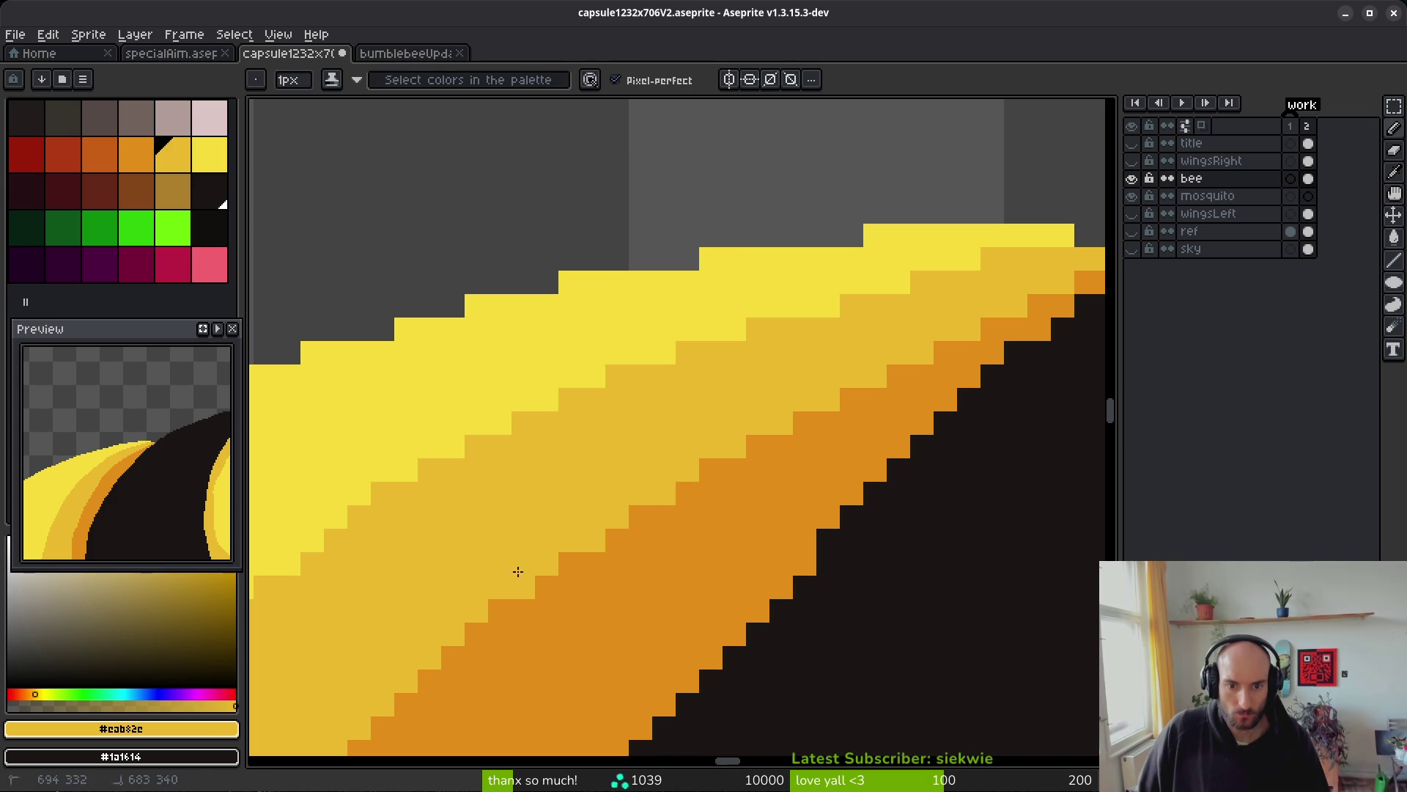
pyautogui.scroll(-3, 504, 580)
pyautogui.scroll(2, 638, 523)
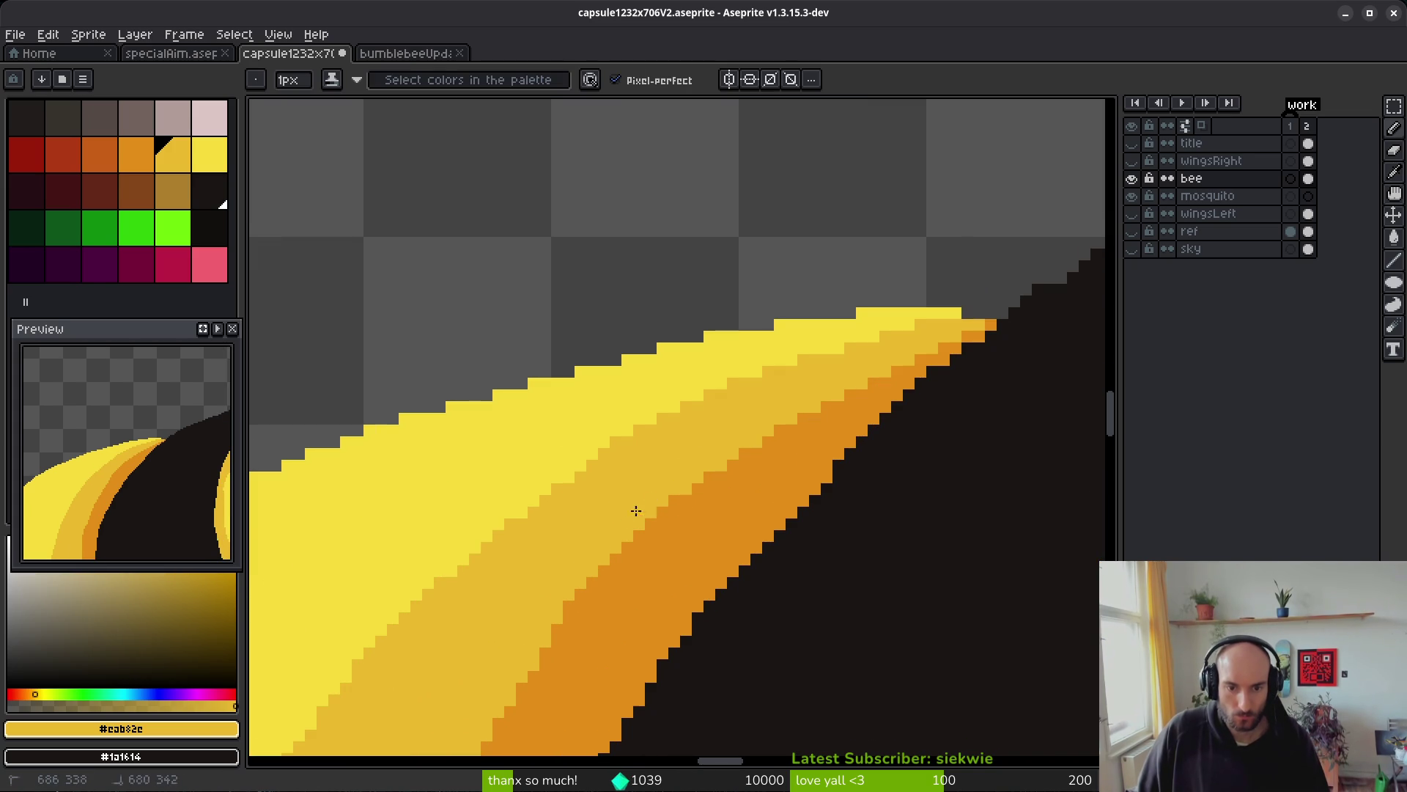
pyautogui.scroll(1, 667, 497)
pyautogui.scroll(-2, 804, 525)
pyautogui.keyDown('alt'); pyautogui.click(868, 367); pyautogui.keyUp('alt')
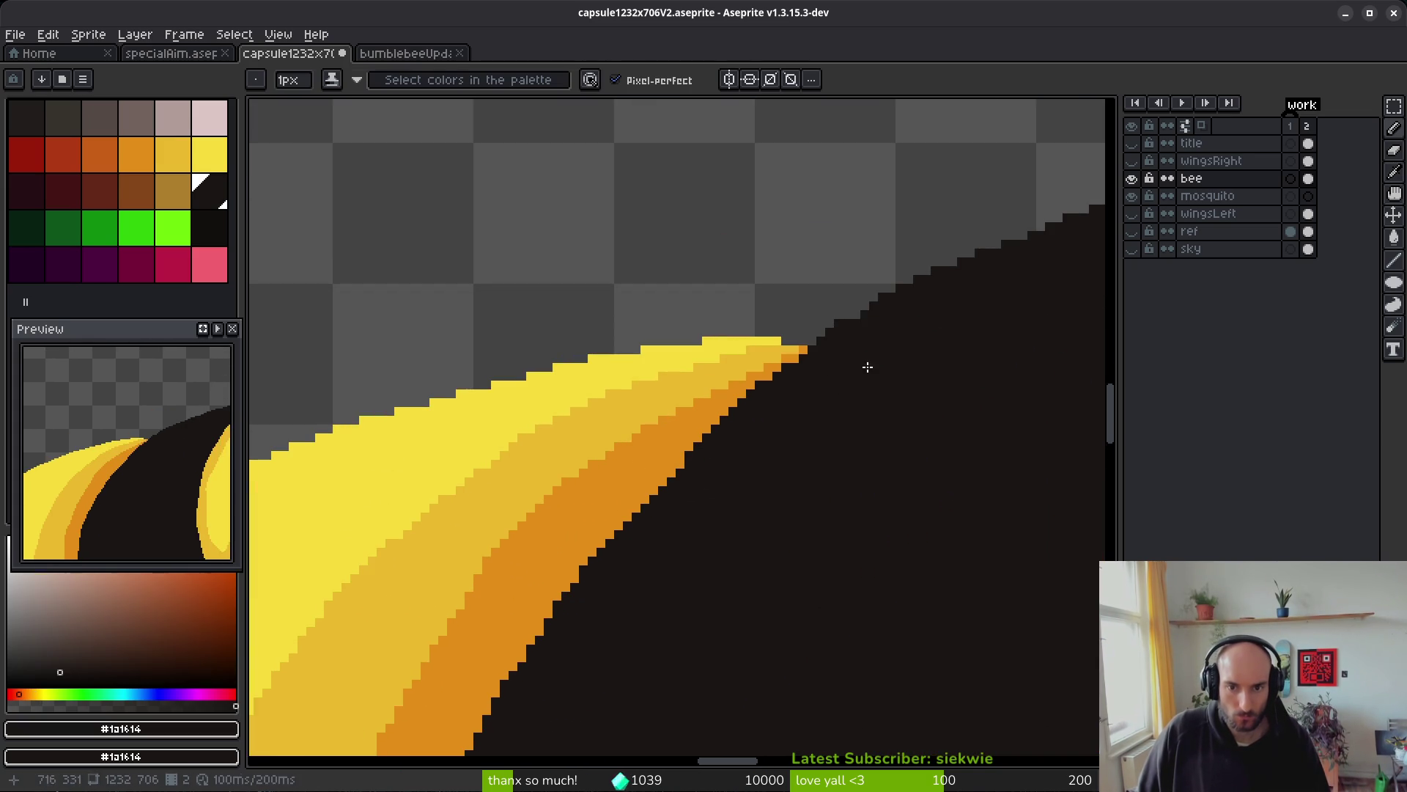
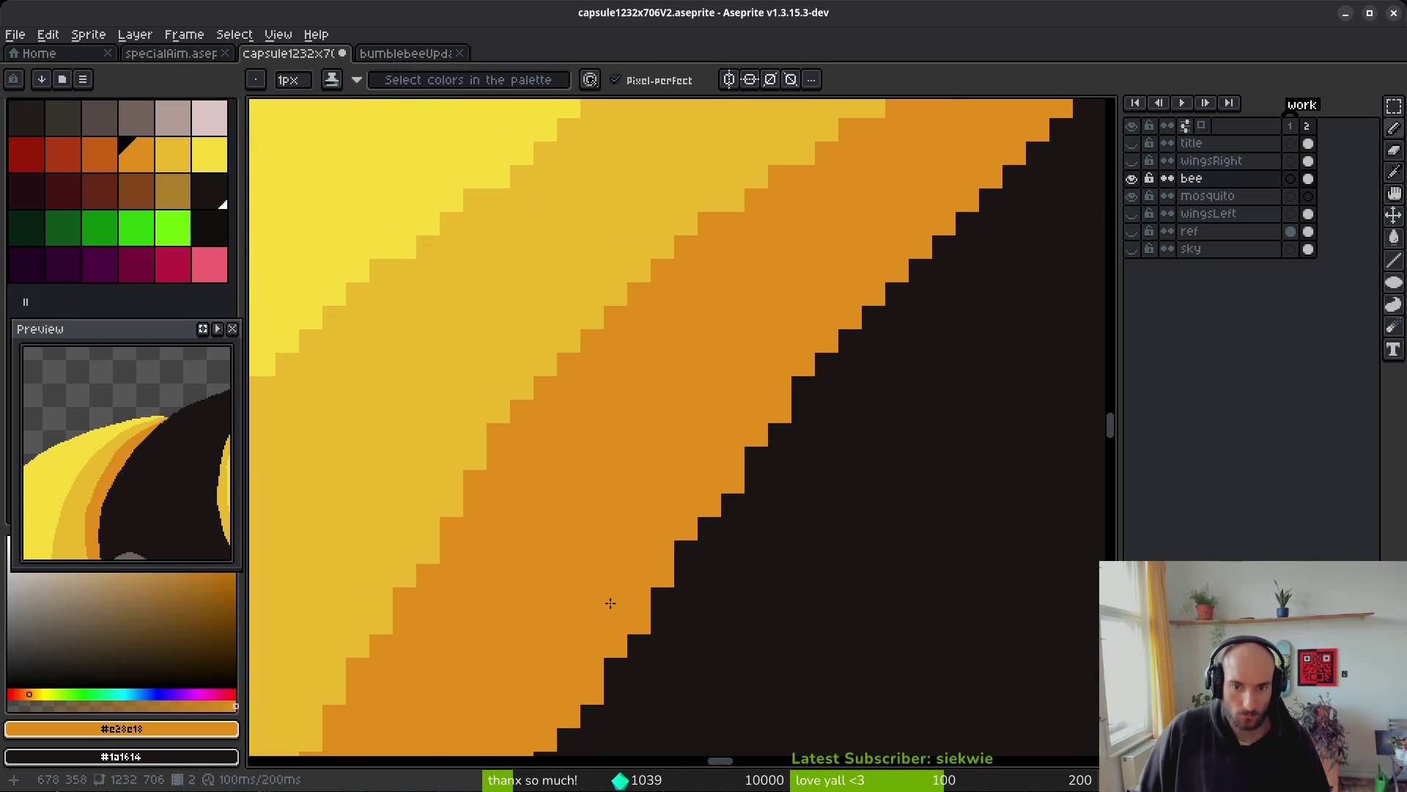
# - Paint #e28c18 orange over the stray dark pixels down the orange/black edge
pyautogui.scroll(-3, 767, 559)
pyautogui.scroll(2, 720, 569)
pyautogui.scroll(-3, 803, 410)
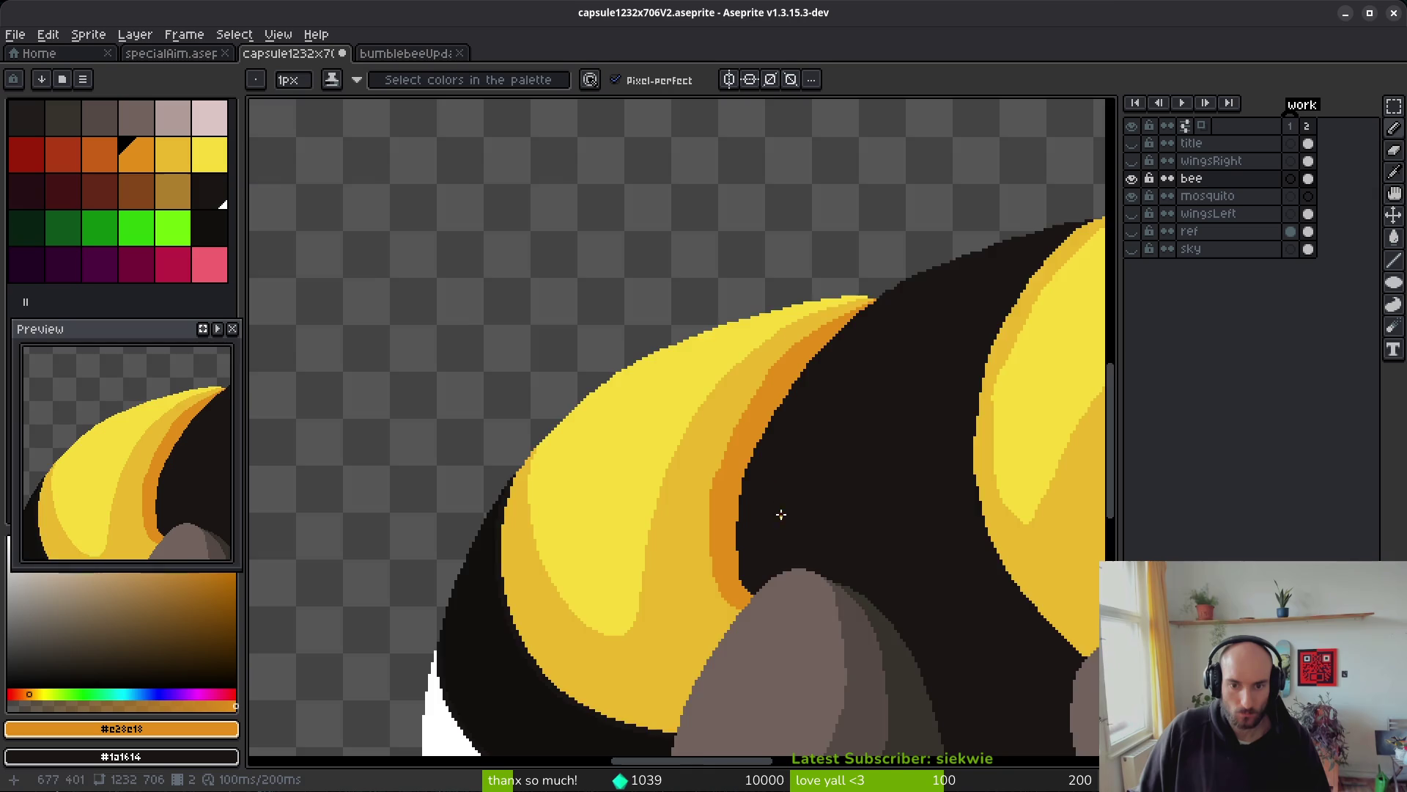
pyautogui.scroll(3, 779, 513)
pyautogui.scroll(1, 715, 360)
pyautogui.moveTo(728, 441)
pyautogui.mouseDown()
pyautogui.moveTo(642, 738)
pyautogui.moveTo(714, 503)
pyautogui.mouseUp()
pyautogui.moveTo(726, 395); pyautogui.dragTo(638, 721)
pyautogui.scroll(-5, 638, 721)
pyautogui.moveTo(761, 289)
pyautogui.mouseDown()
pyautogui.moveTo(734, 463)
pyautogui.moveTo(671, 677)
pyautogui.mouseUp()
# - Cover the dark pixels on the stepped edge near the grey leg with orange
pyautogui.scroll(-3, 671, 677)
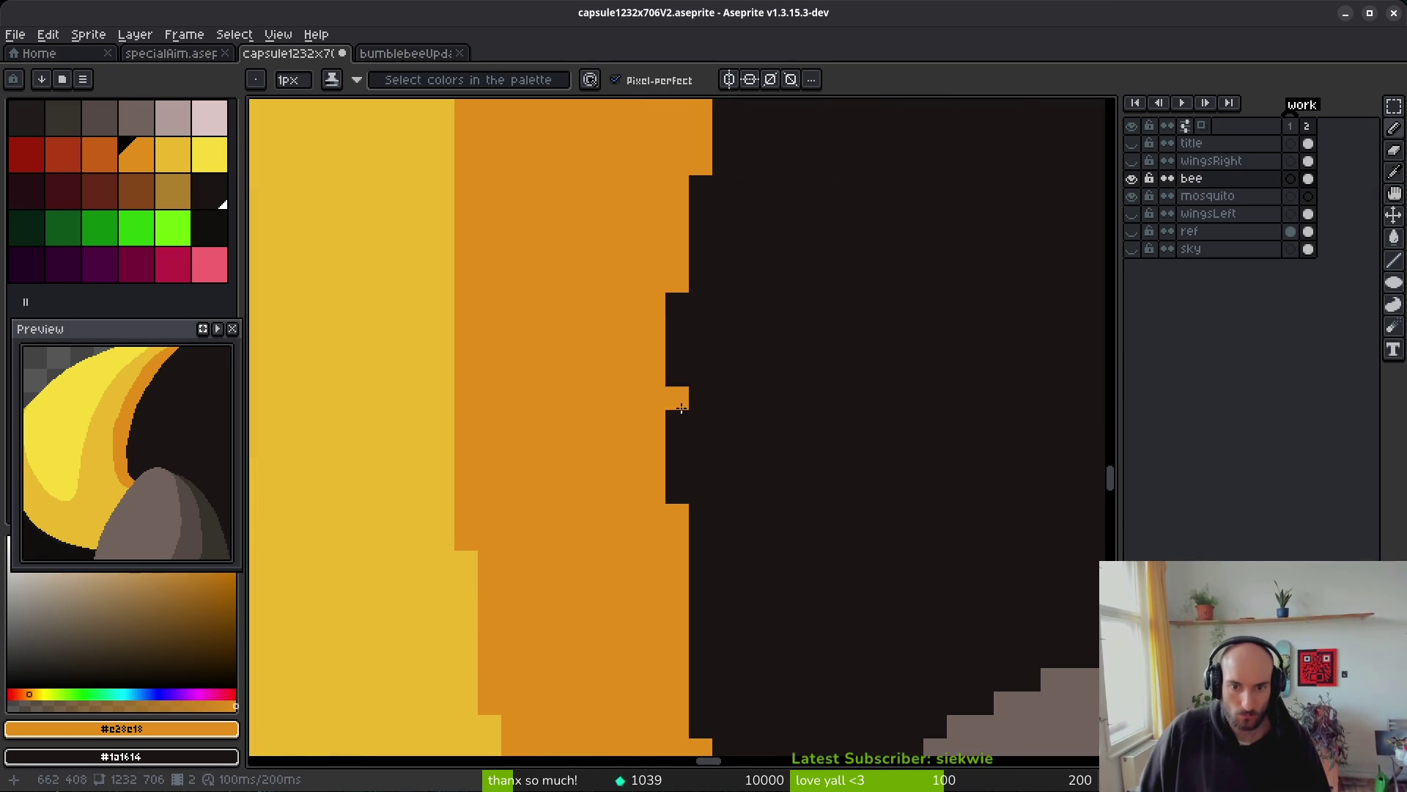
pyautogui.scroll(-3, 670, 276)
pyautogui.scroll(2, 630, 465)
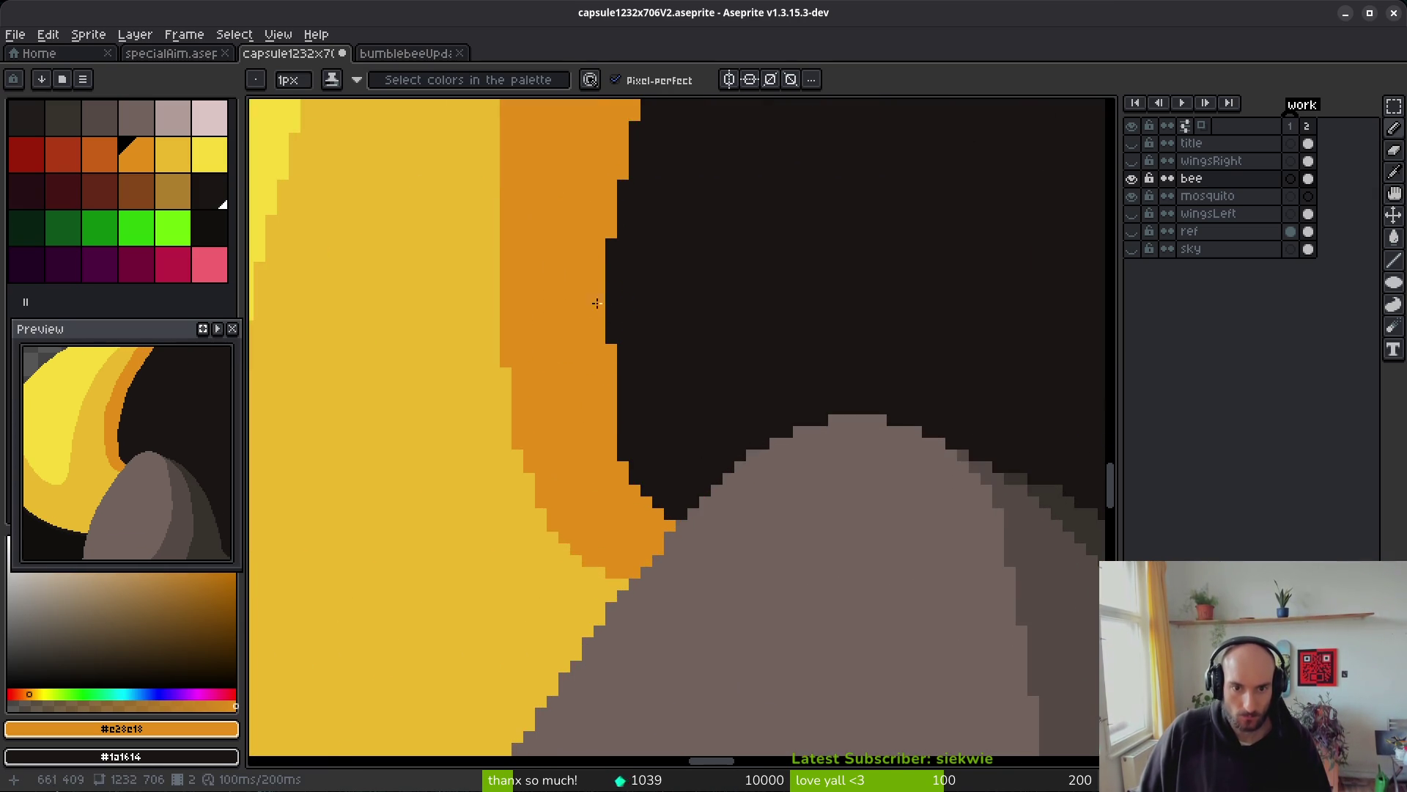
pyautogui.scroll(1, 597, 302)
pyautogui.moveTo(690, 564)
pyautogui.mouseDown()
pyautogui.moveTo(691, 645)
pyautogui.moveTo(726, 714)
pyautogui.mouseUp()
pyautogui.moveTo(782, 443); pyautogui.dragTo(583, 252)
pyautogui.moveTo(493, 357)
pyautogui.mouseDown()
pyautogui.moveTo(530, 469)
pyautogui.moveTo(596, 533)
pyautogui.mouseUp()
pyautogui.click(493, 391)
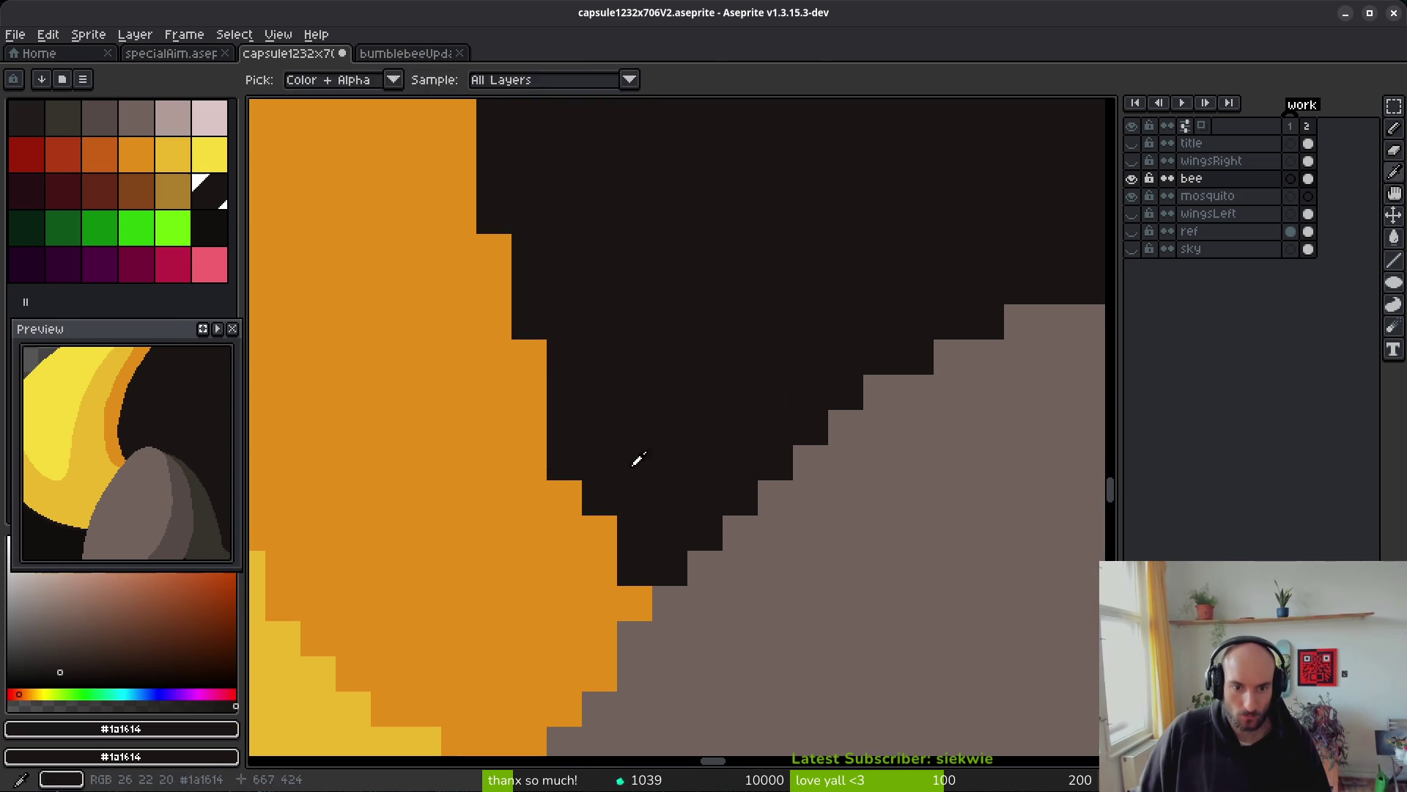
# - Eyedrop #e28c18 and repaint the remaining stair-edge pixels orange
pyautogui.keyDown('alt'); pyautogui.click(638, 462); pyautogui.keyUp('alt')
pyautogui.scroll(-2, 656, 504)
pyautogui.scroll(2, 655, 504)
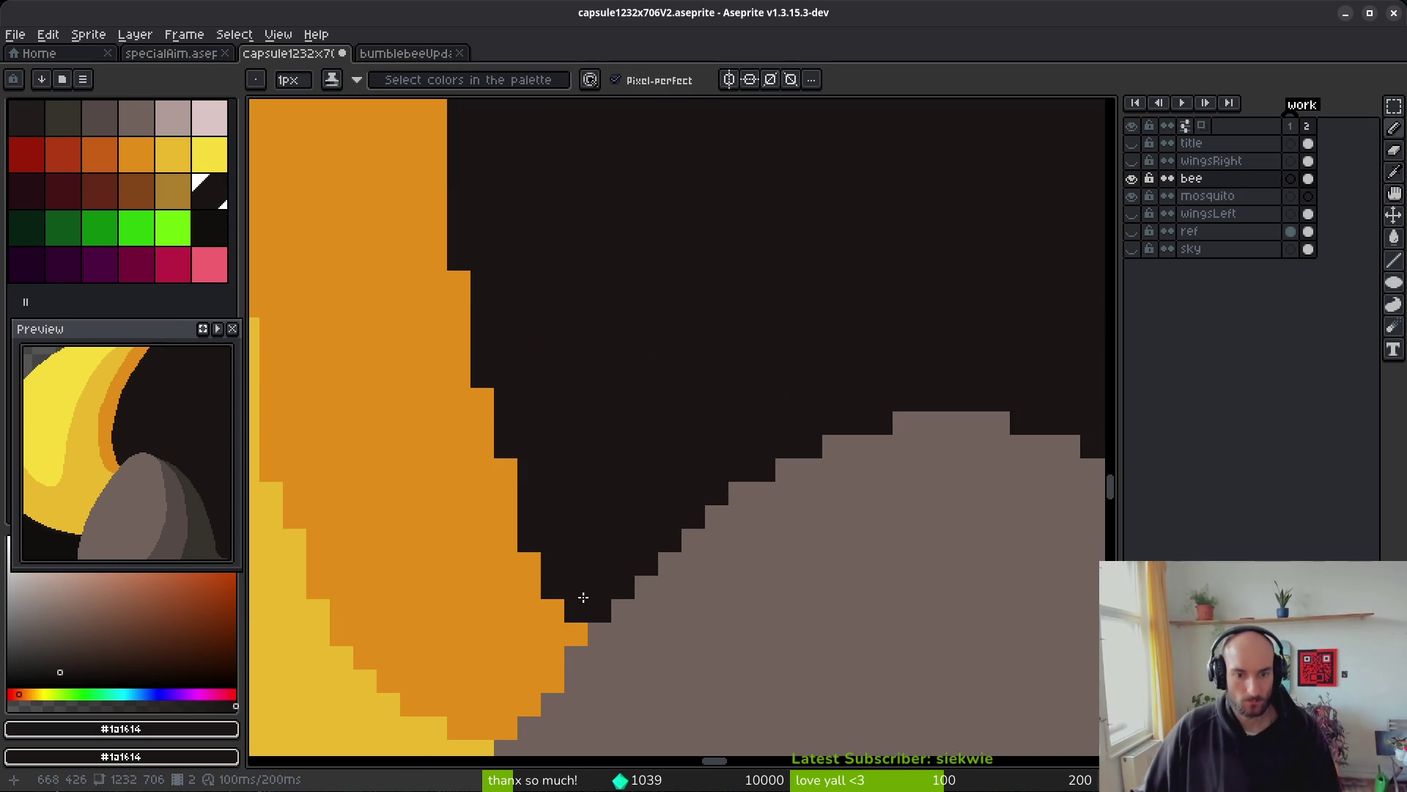
pyautogui.keyDown('alt'); pyautogui.click(563, 618); pyautogui.keyUp('alt')
pyautogui.click(553, 580)
pyautogui.click(530, 540)
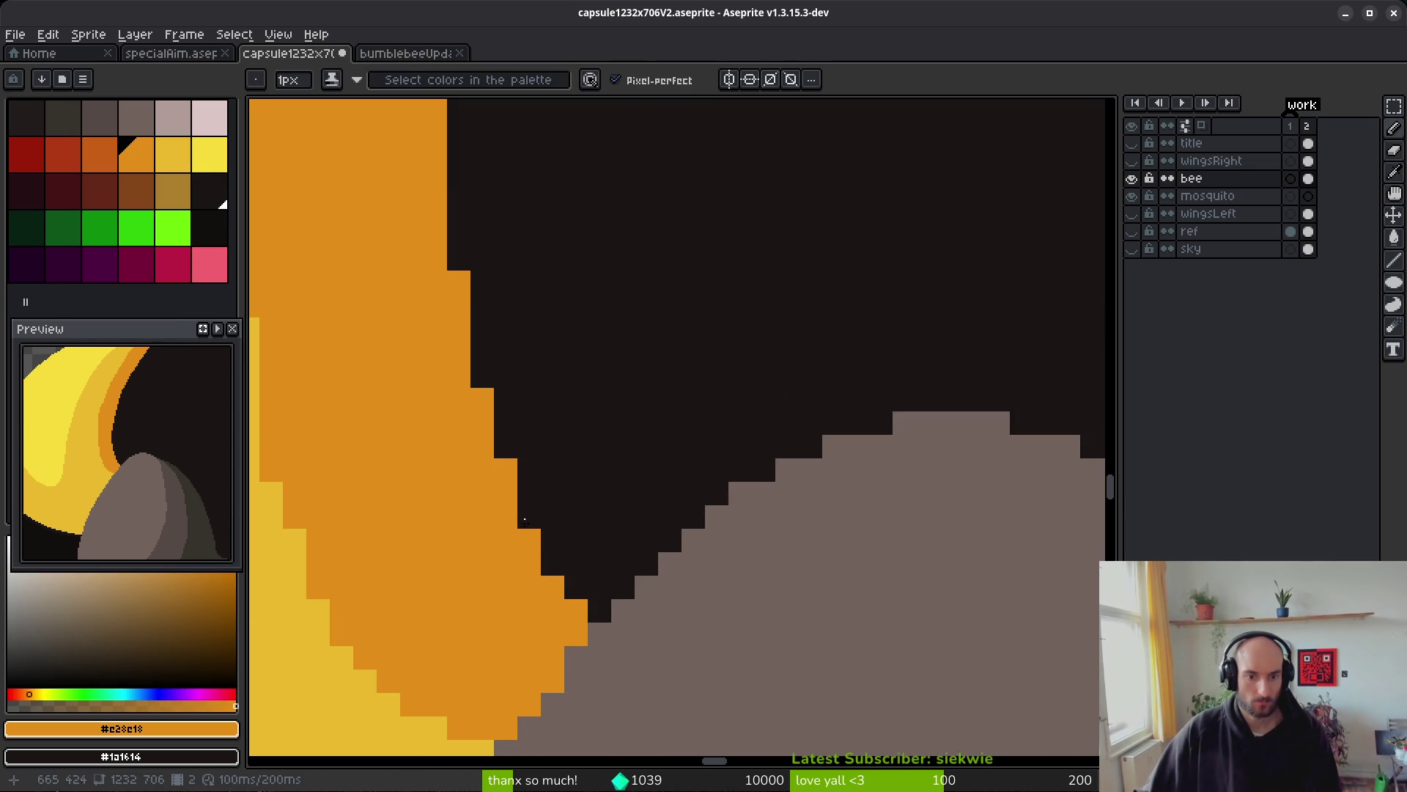
pyautogui.click(483, 374)
pyautogui.moveTo(459, 258); pyautogui.dragTo(462, 239)
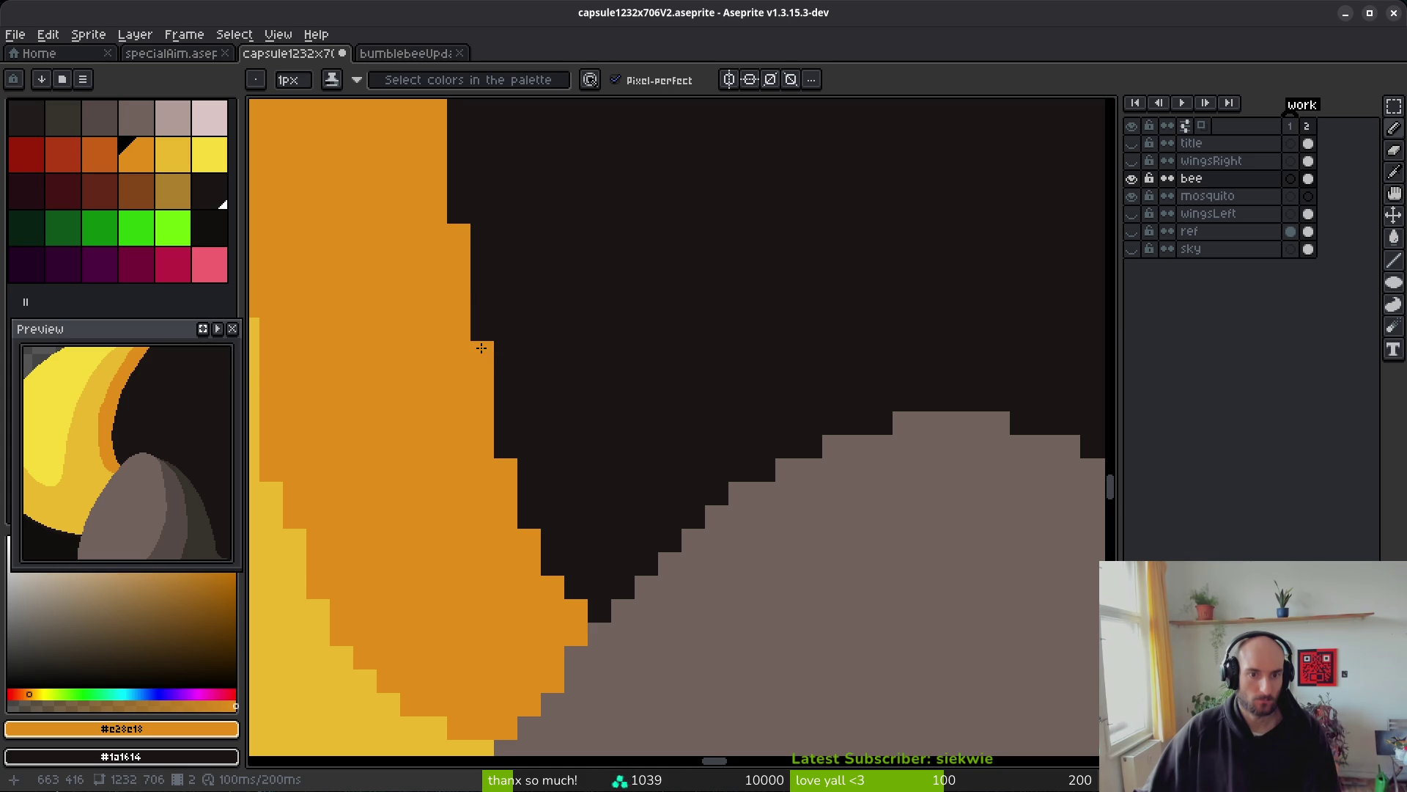
pyautogui.scroll(-3, 532, 517)
pyautogui.scroll(3, 639, 409)
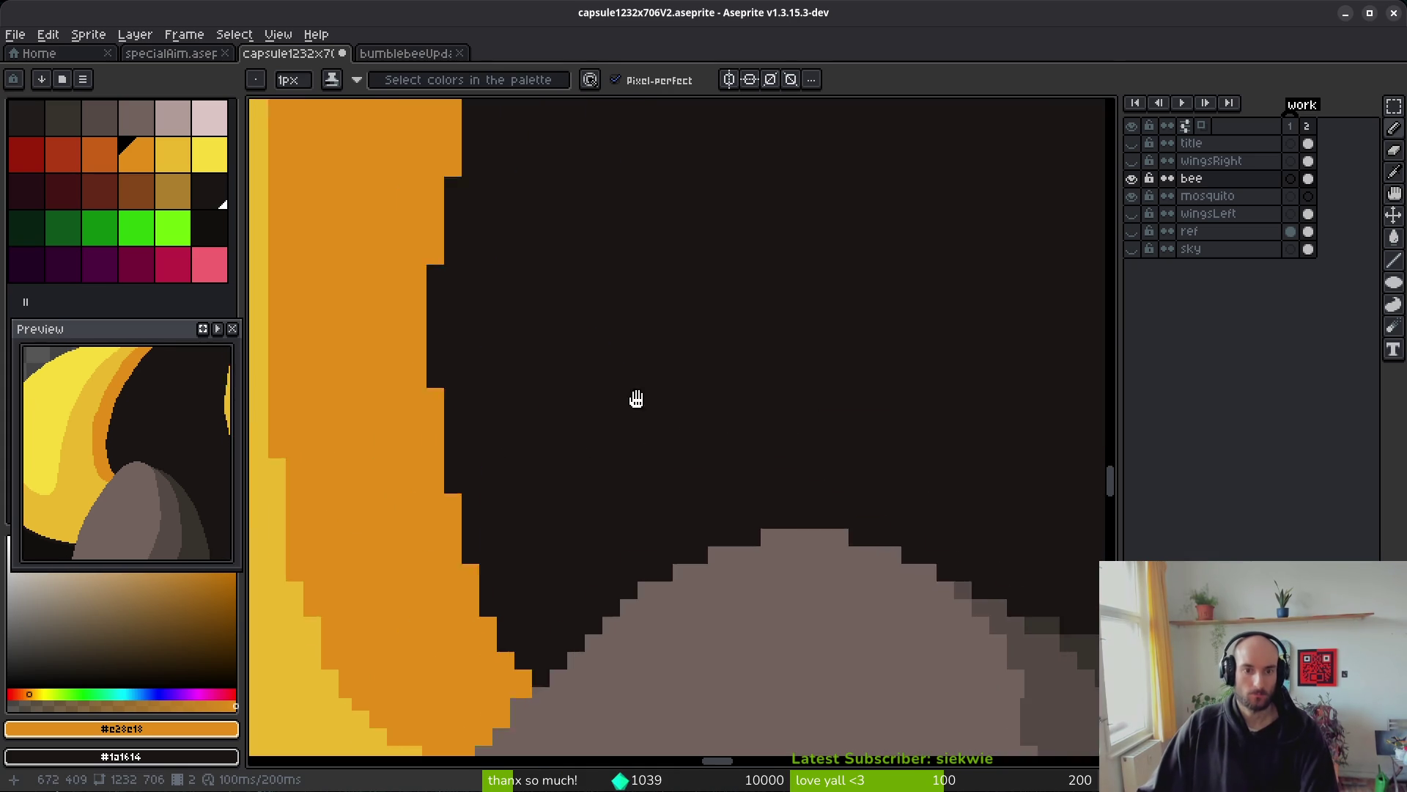
# - Eyedrop #1a1614 and darken four overhanging orange pixels along the edge
pyautogui.keyDown('alt'); pyautogui.click(550, 443); pyautogui.keyUp('alt')
pyautogui.click(503, 409)
pyautogui.click(519, 322)
pyautogui.click(535, 239)
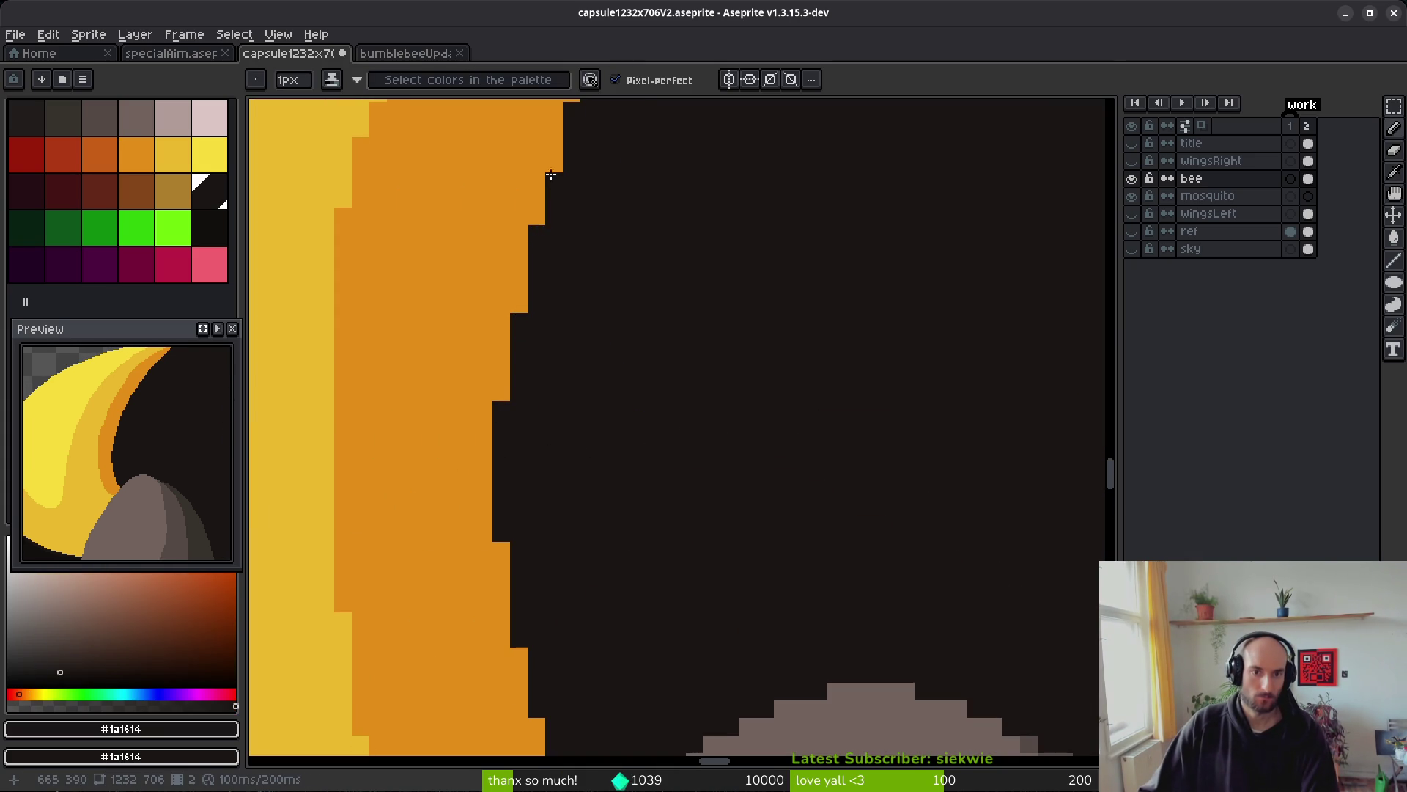
pyautogui.click(554, 167)
pyautogui.scroll(-2, 722, 235)
pyautogui.scroll(3, 708, 441)
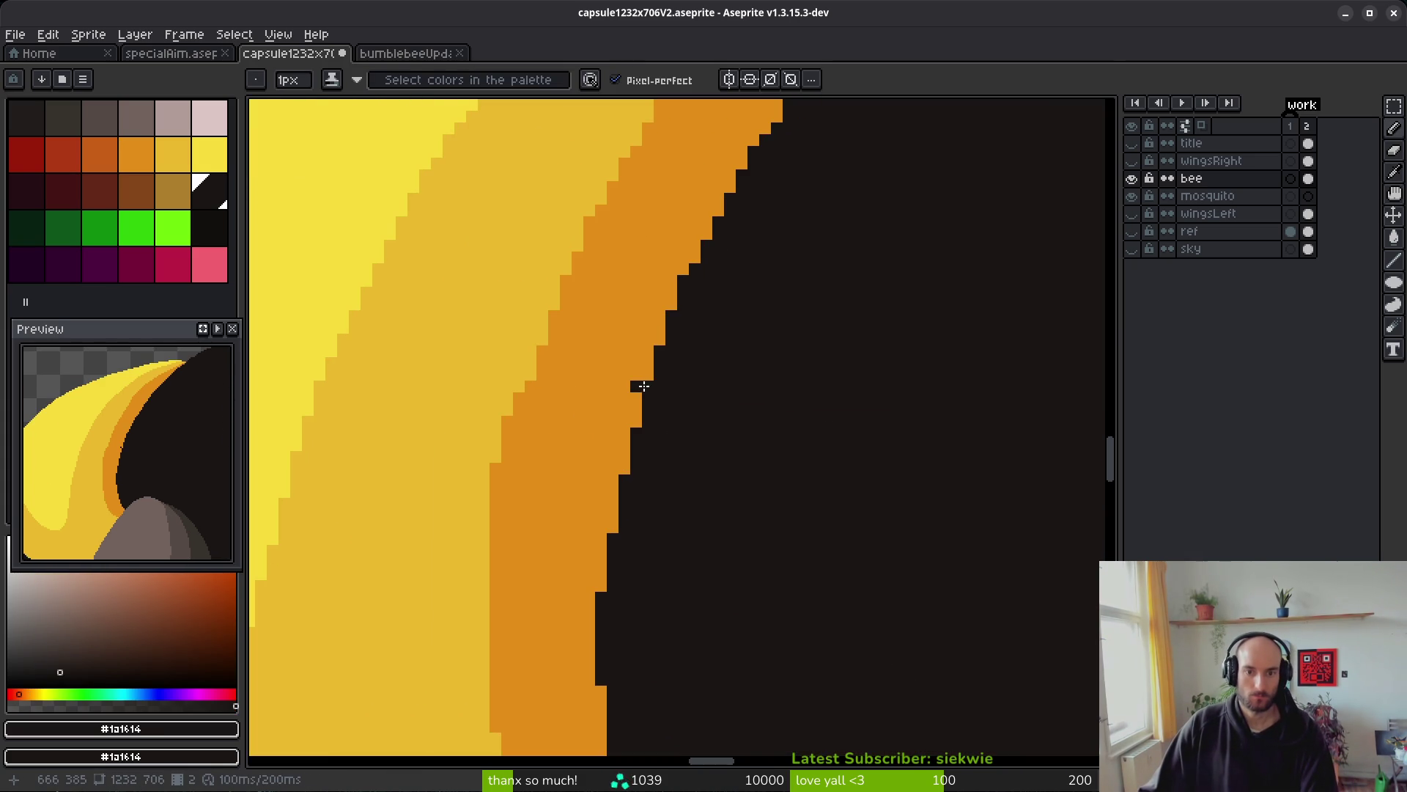
# - Eyedrop the yellow and pencil over the orange notches along the yellow/orange stripe edge
pyautogui.keyDown('alt'); pyautogui.click(638, 384); pyautogui.keyUp('alt')
pyautogui.scroll(-2, 716, 371)
pyautogui.scroll(-2, 716, 370)
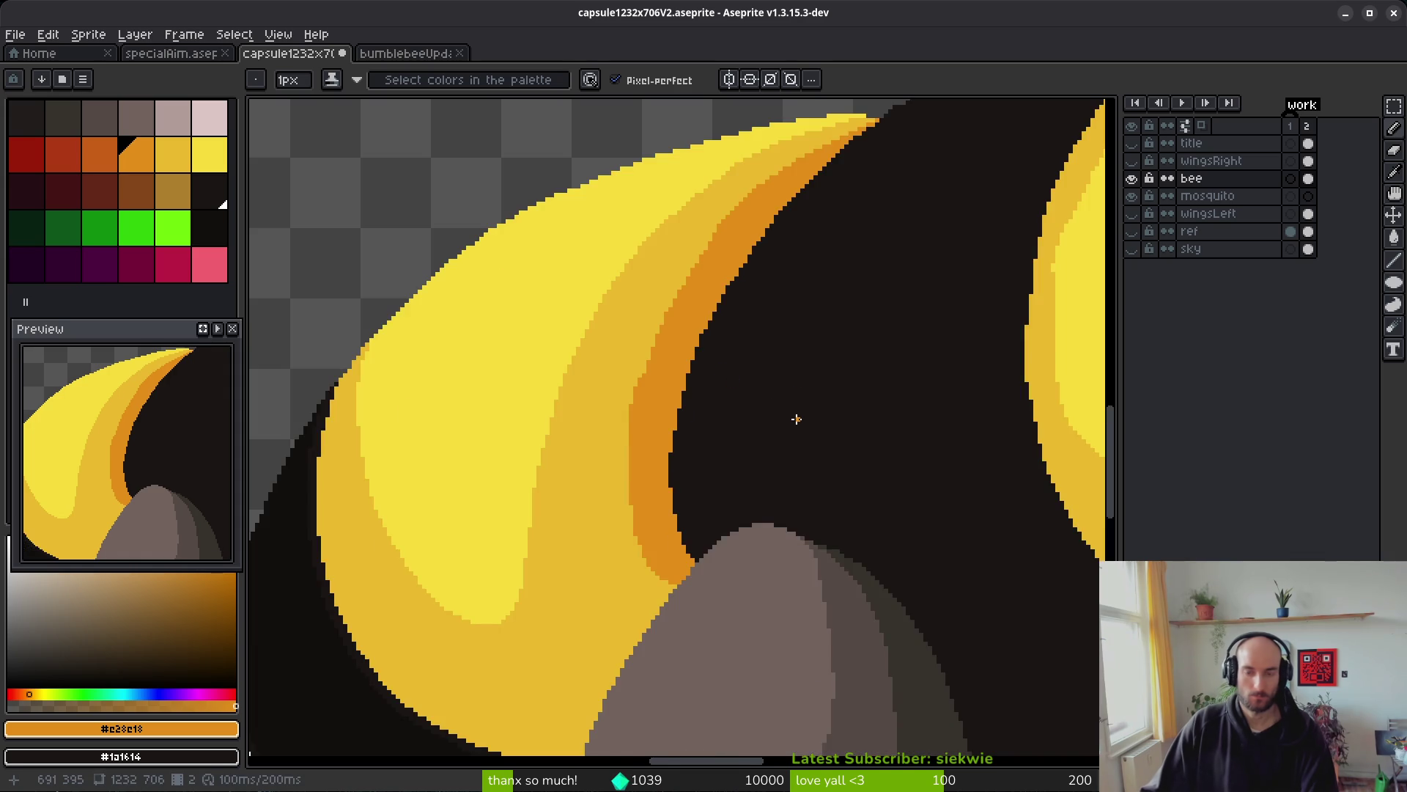
pyautogui.scroll(3, 597, 401)
pyautogui.scroll(-2, 620, 309)
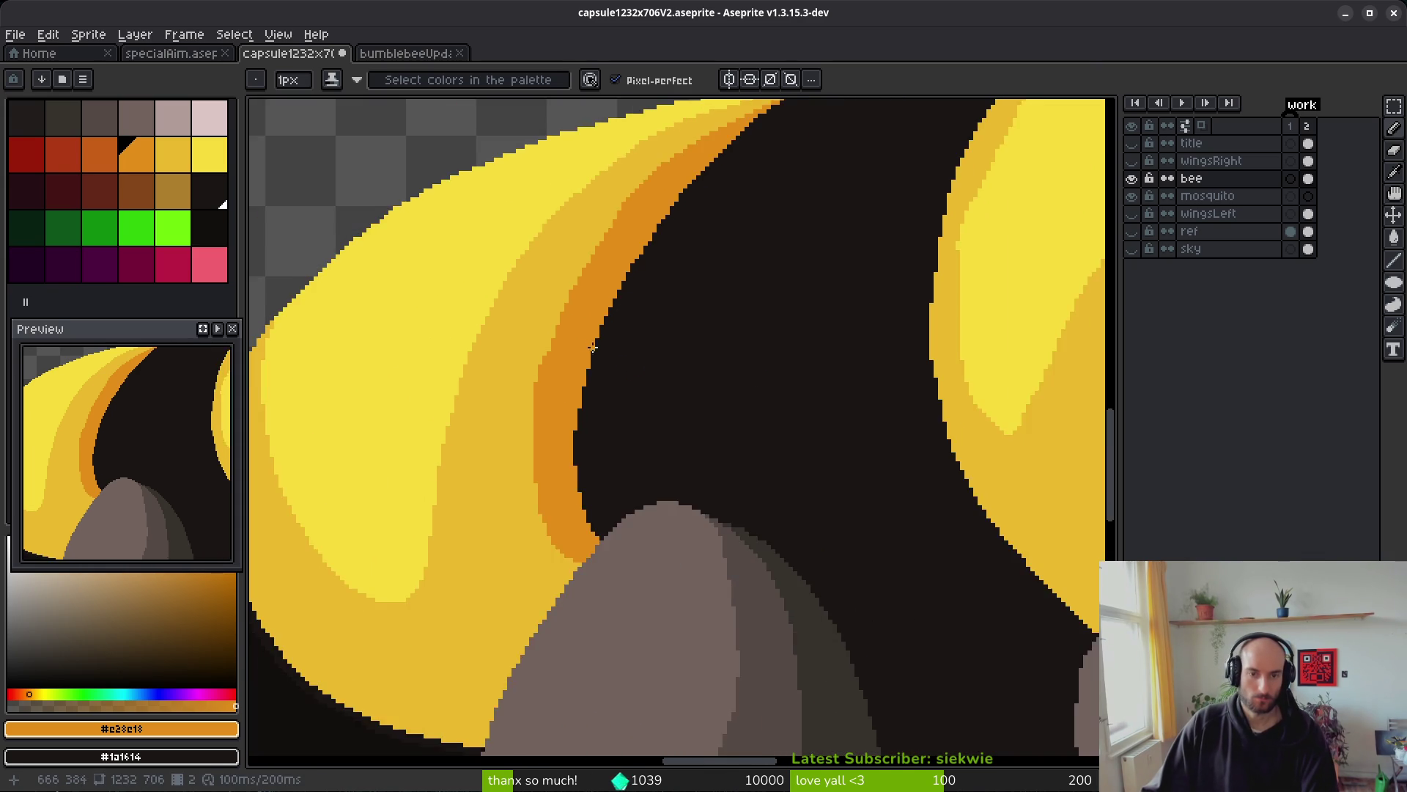
pyautogui.scroll(2, 612, 371)
pyautogui.keyDown('alt'); pyautogui.click(560, 345); pyautogui.keyUp('alt')
pyautogui.moveTo(548, 392)
pyautogui.mouseDown()
pyautogui.moveTo(522, 475)
pyautogui.moveTo(537, 491)
pyautogui.mouseUp()
pyautogui.click(533, 426)
pyautogui.keyDown('alt'); pyautogui.click(538, 484); pyautogui.keyUp('alt')
pyautogui.scroll(-1, 597, 488)
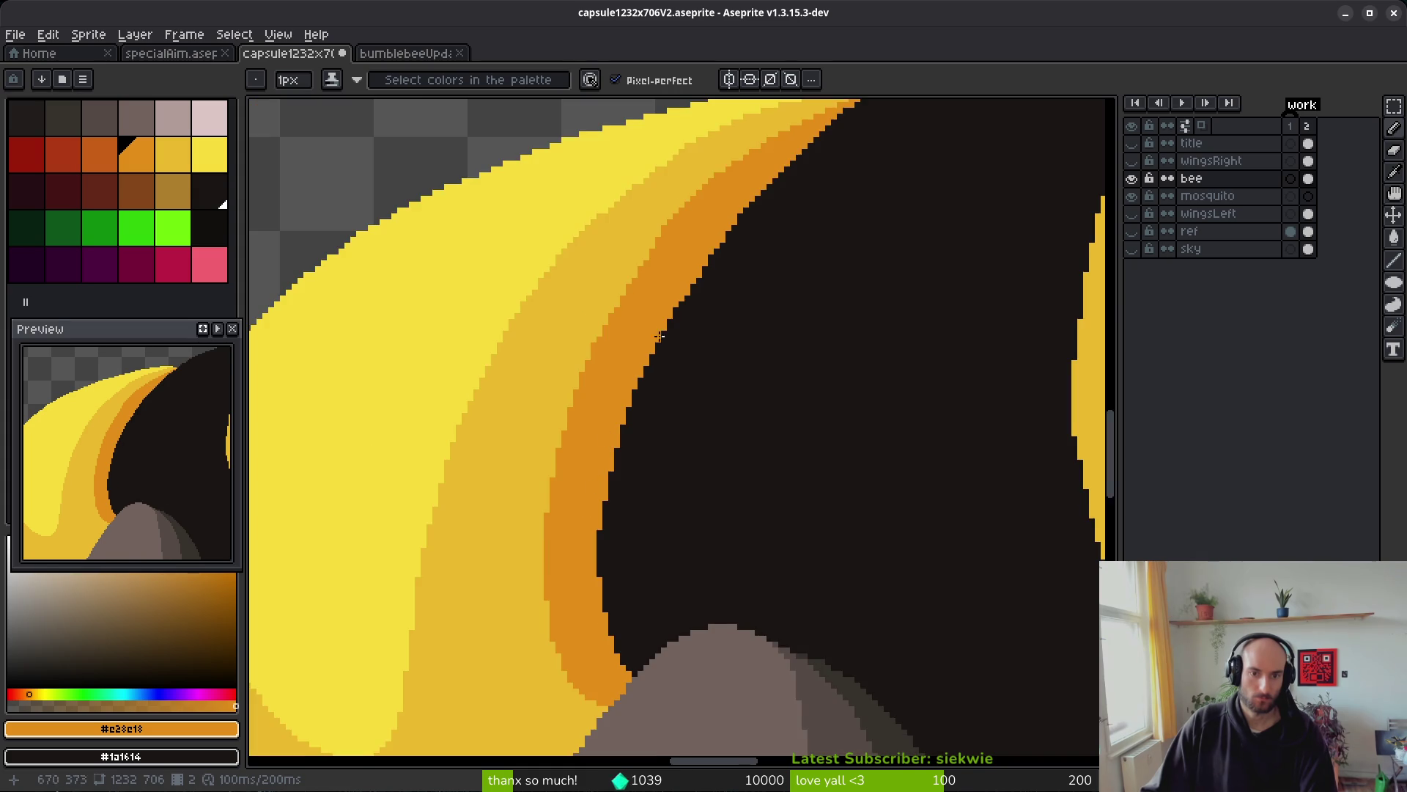
pyautogui.scroll(1, 578, 376)
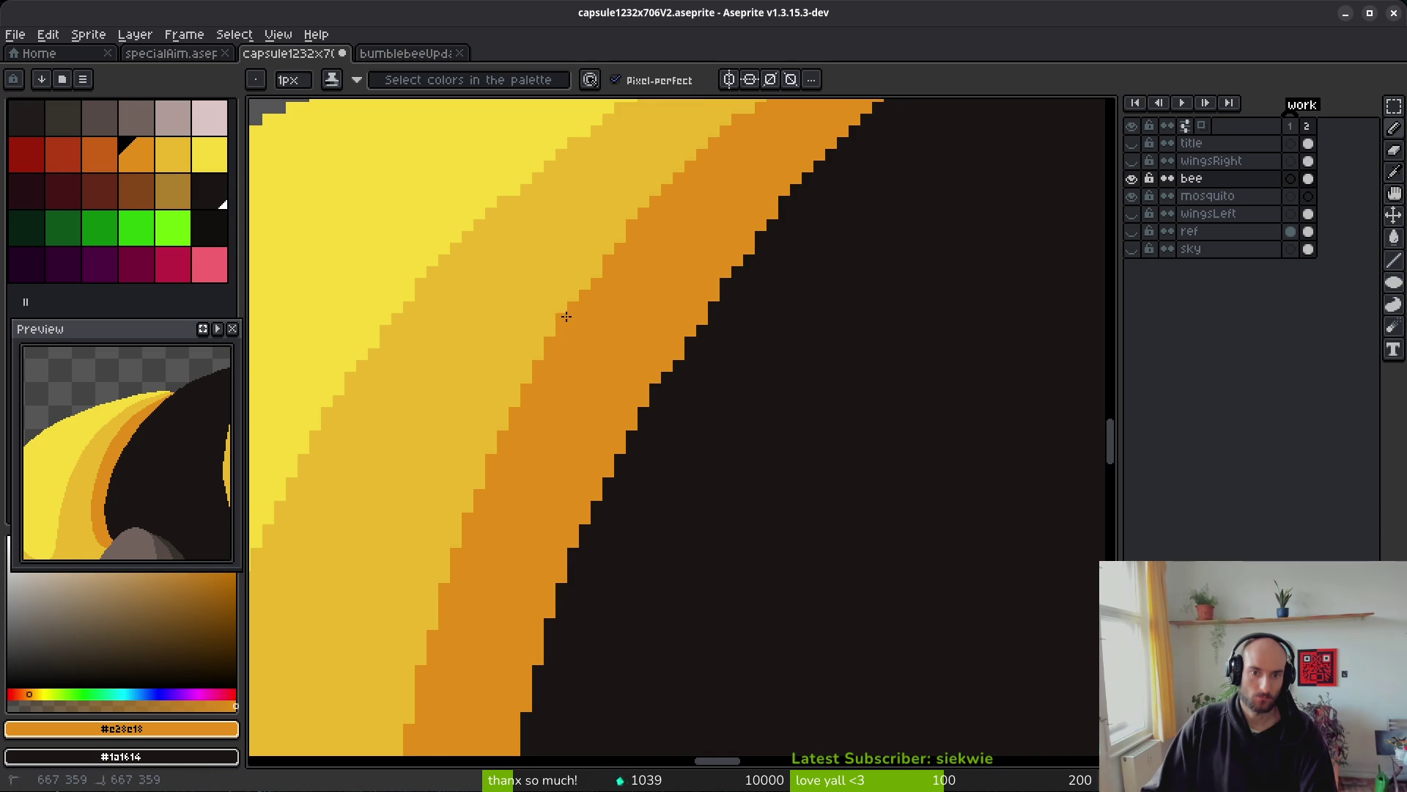
pyautogui.scroll(-2, 561, 344)
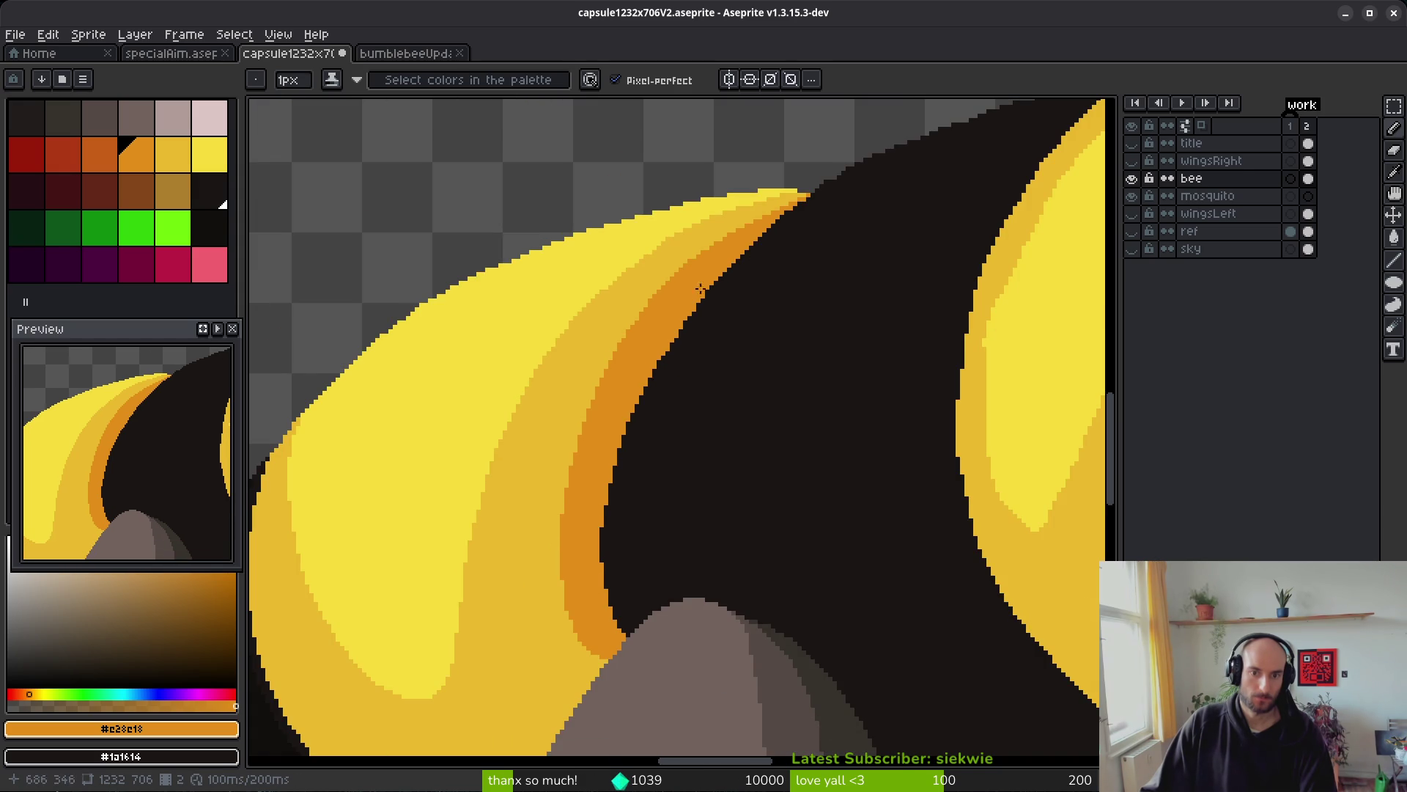
pyautogui.moveTo(582, 575)
pyautogui.mouseDown()
pyautogui.moveTo(613, 487)
pyautogui.moveTo(746, 449)
pyautogui.mouseUp()
pyautogui.scroll(-2, 746, 448)
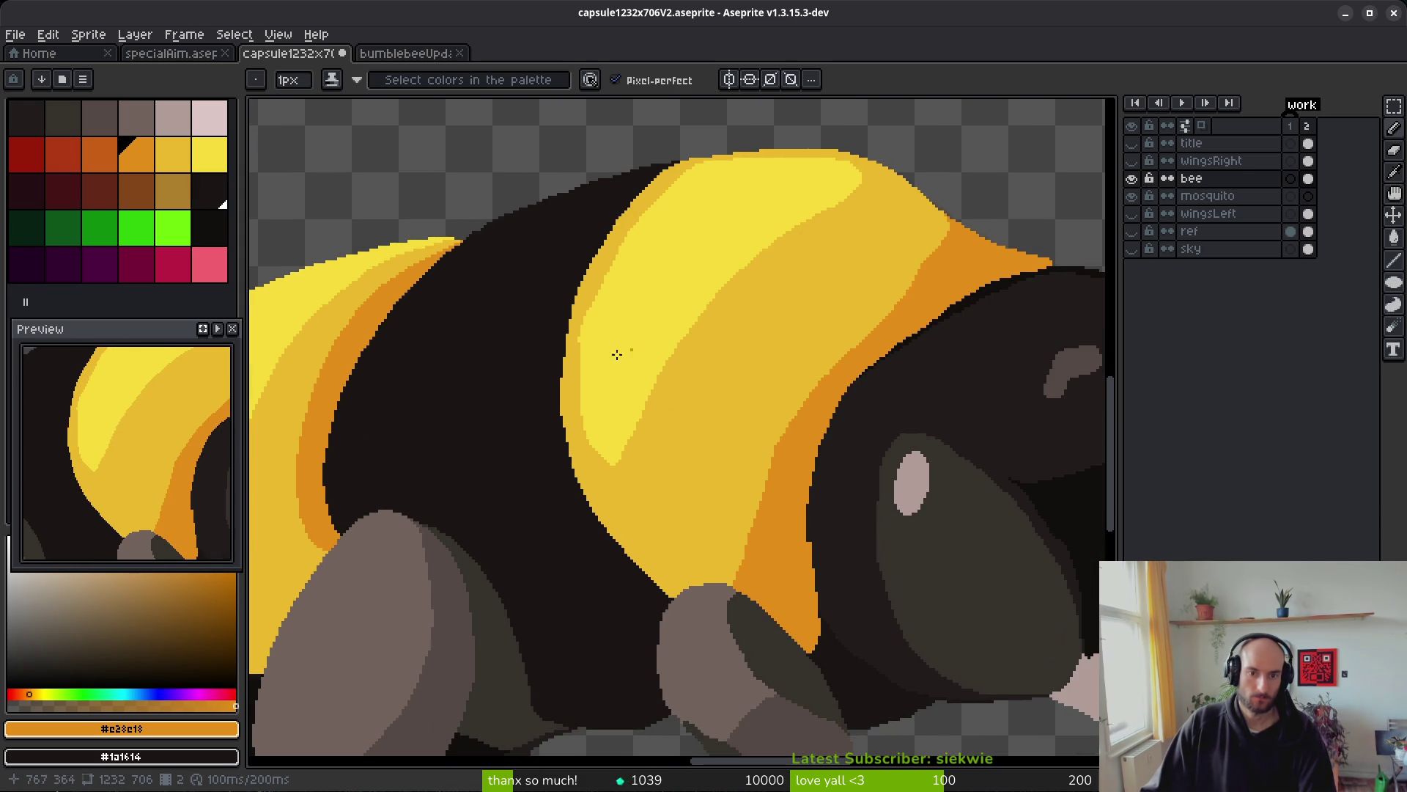
# - Zoom in and out on the bee to review its stripes, legs and tail
pyautogui.scroll(2, 750, 313)
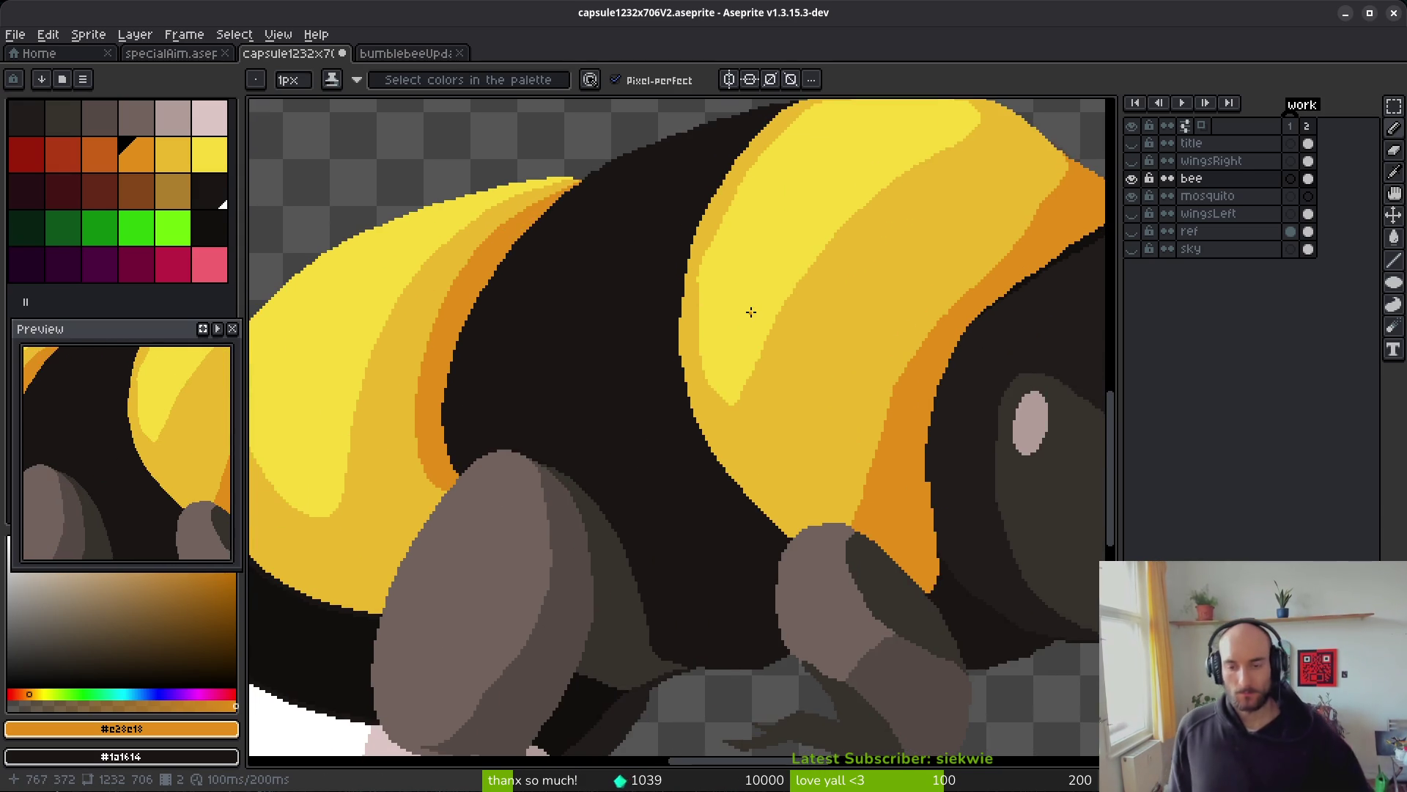
pyautogui.scroll(-1, 849, 356)
pyautogui.scroll(-1, 734, 352)
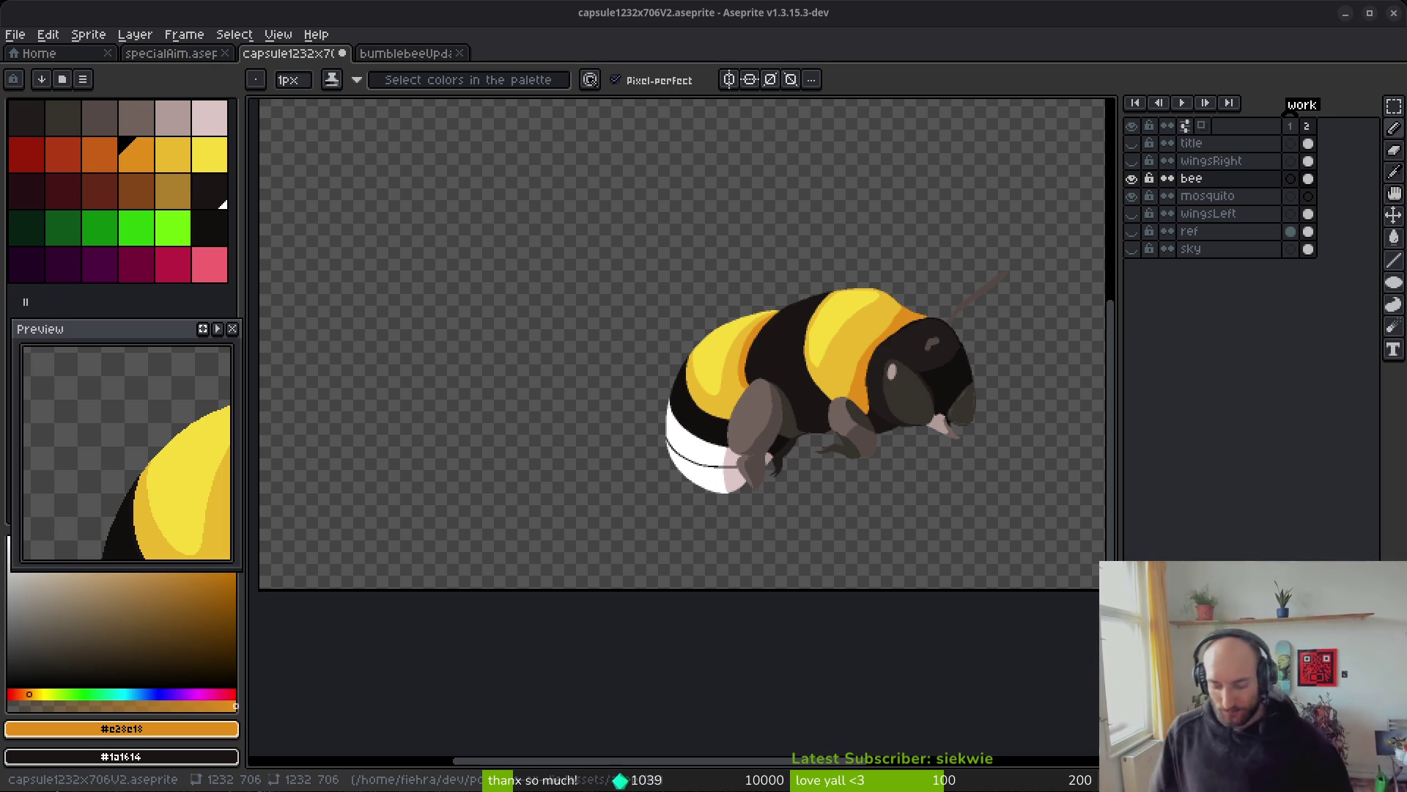
pyautogui.scroll(4, 843, 337)
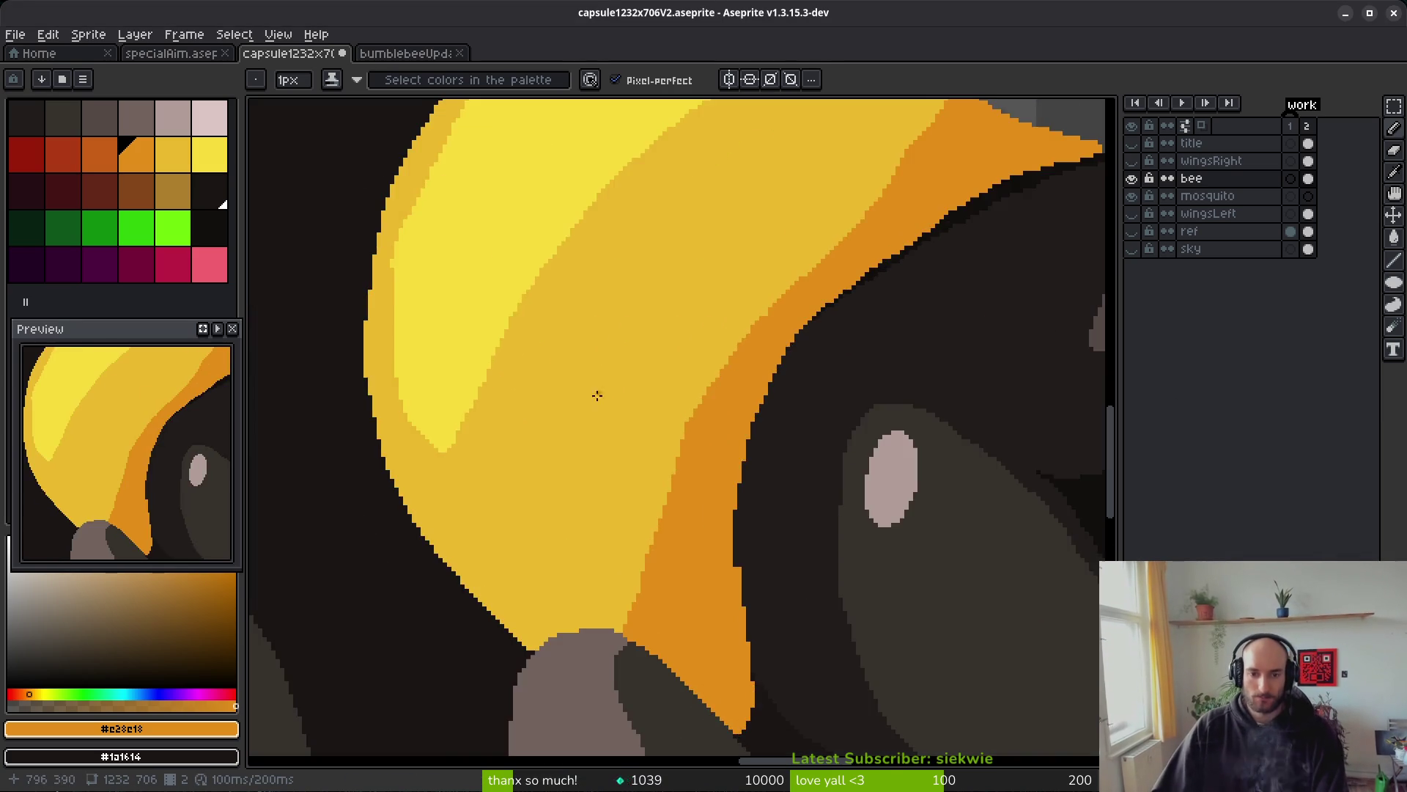
# - Trim the orange stripe tip by erasing pixels along its upper edge
pyautogui.scroll(-2, 799, 425)
pyautogui.scroll(2, 838, 275)
pyautogui.press('alt')
pyautogui.scroll(2, 892, 305)
pyautogui.scroll(2, 880, 289)
pyautogui.scroll(1, 922, 305)
pyautogui.scroll(-4, 922, 303)
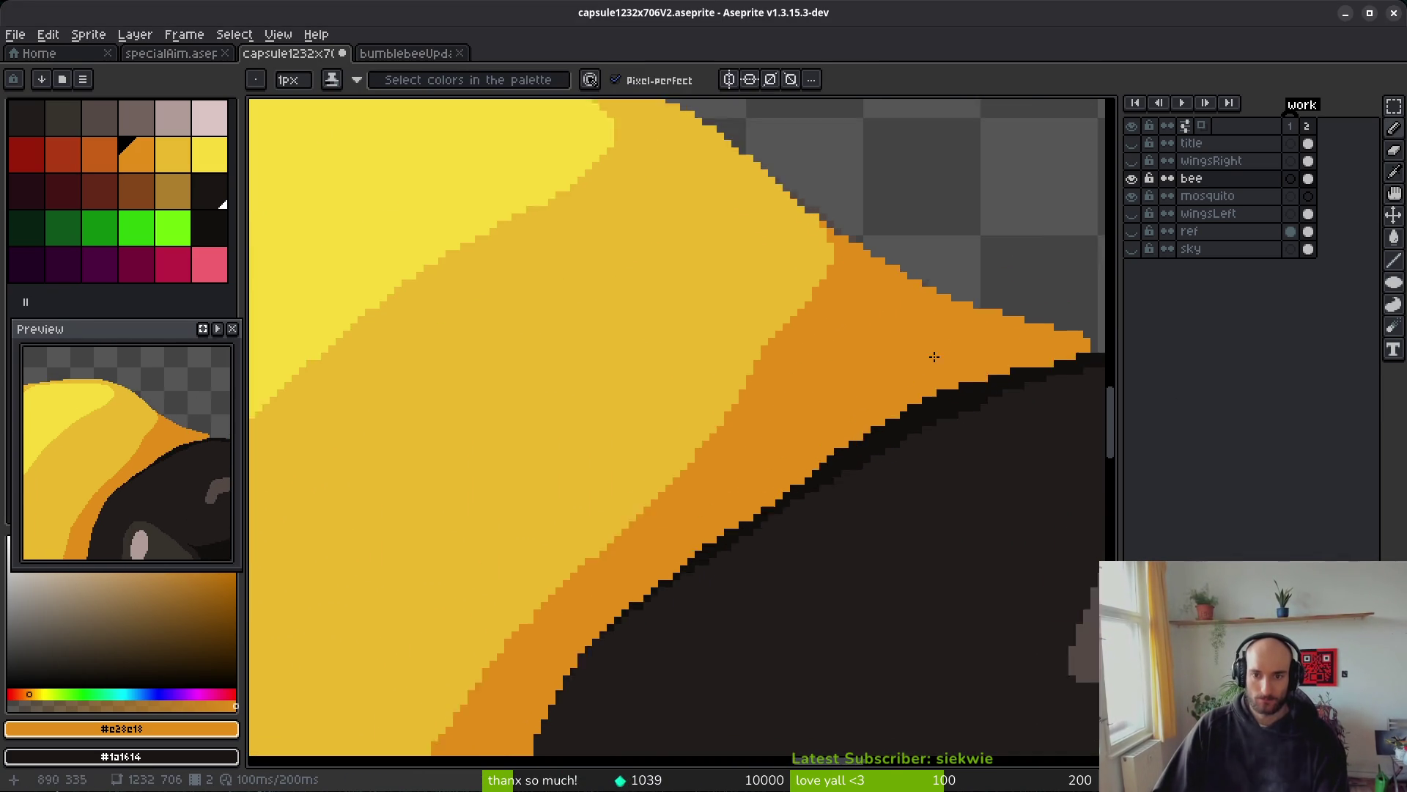
pyautogui.scroll(4, 836, 371)
pyautogui.scroll(2, 825, 356)
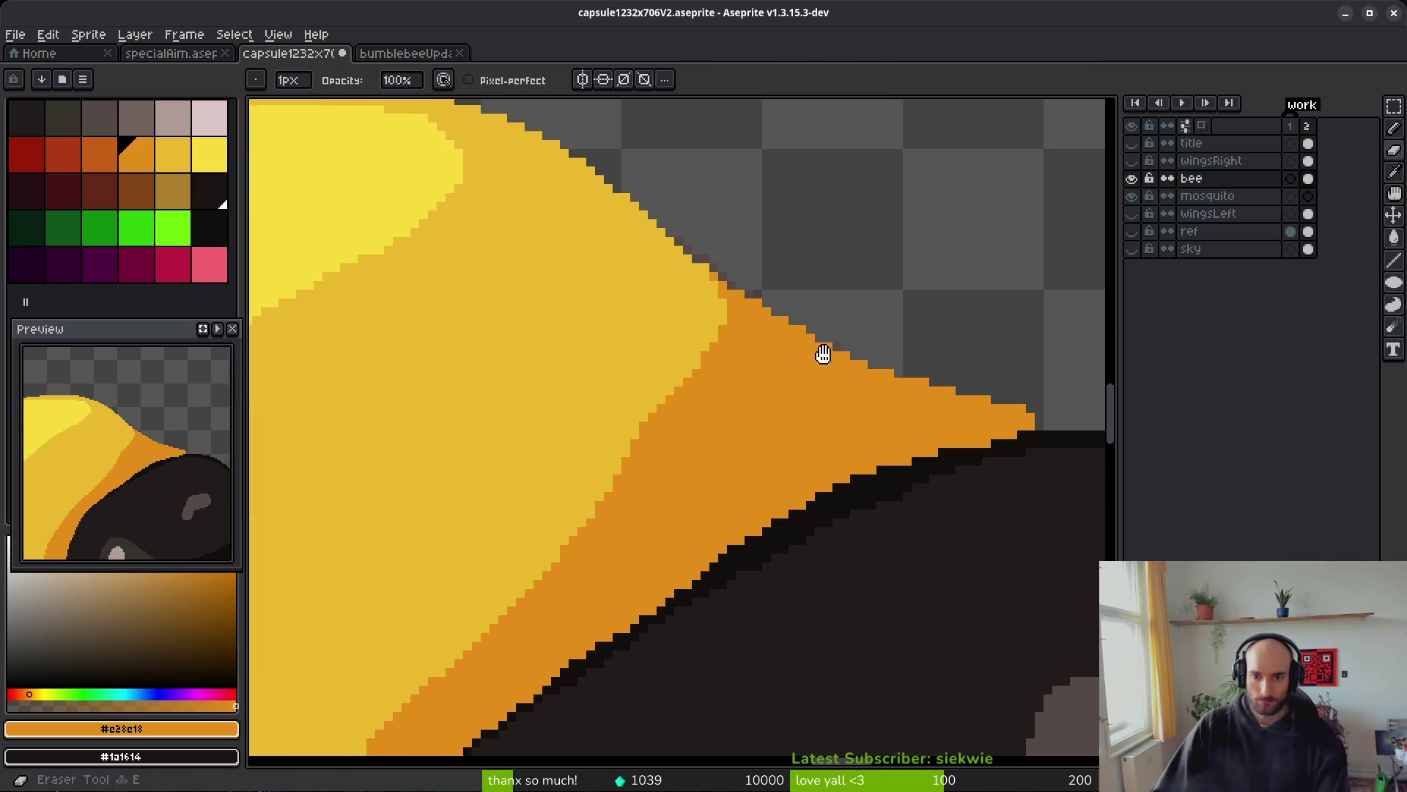
pyautogui.moveTo(810, 368); pyautogui.dragTo(876, 431)
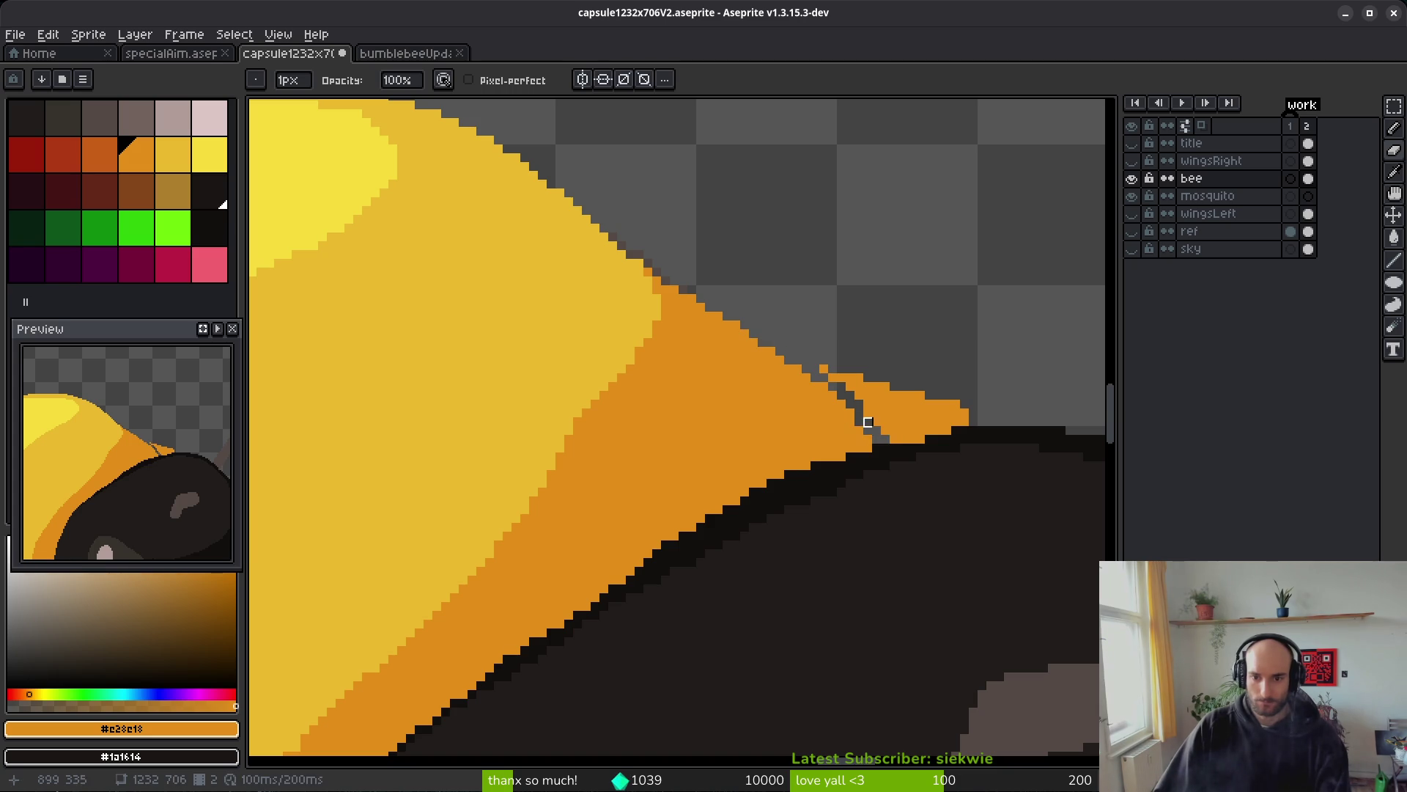
pyautogui.scroll(3, 865, 396)
pyautogui.moveTo(890, 534)
pyautogui.mouseDown()
pyautogui.moveTo(820, 437)
pyautogui.moveTo(631, 252)
pyautogui.mouseUp()
# - Remove the detached orange sliver and leftover stray orange pixels from the tip
pyautogui.press('b')
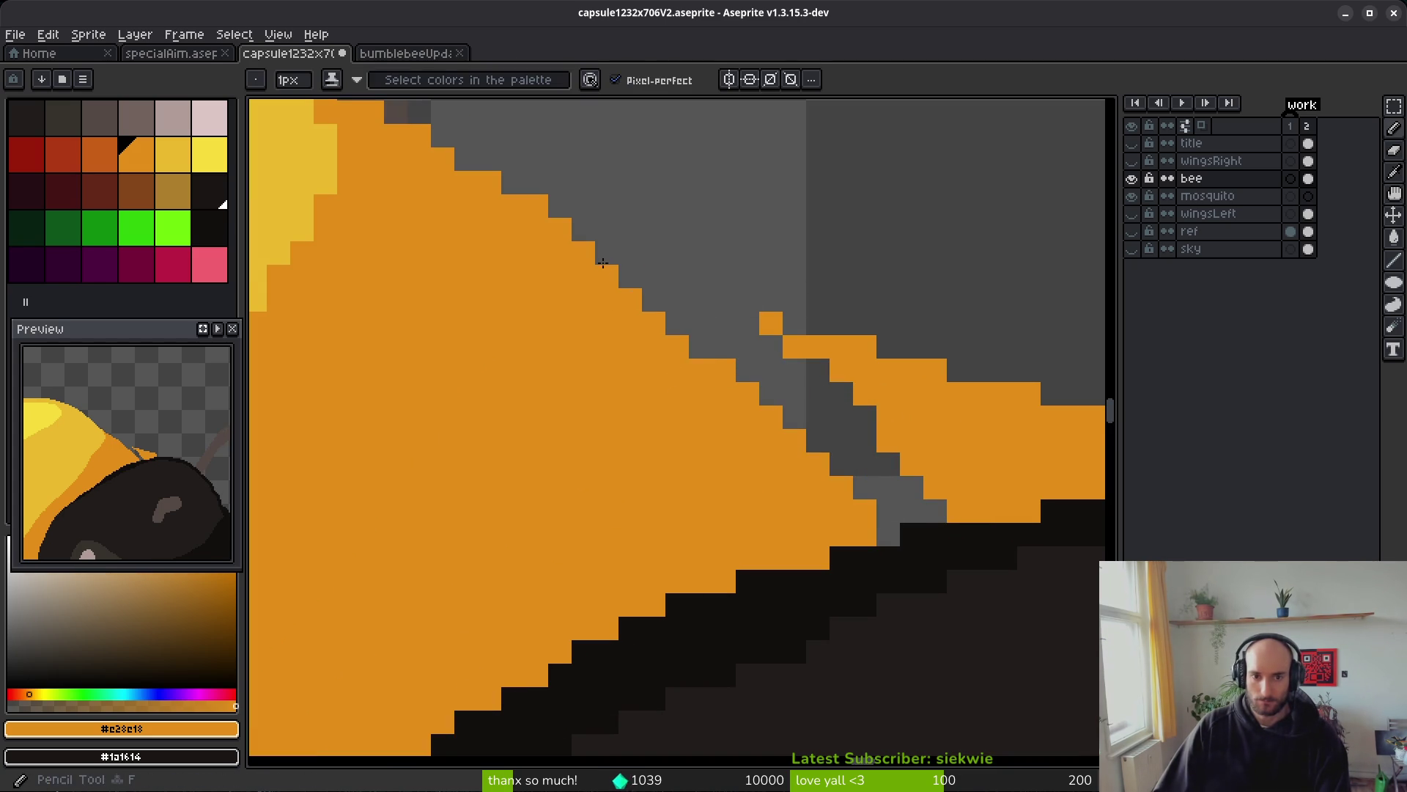
pyautogui.hscroll(5, 799, 403)
pyautogui.click(799, 403)
pyautogui.press('w')
pyautogui.click(650, 381)
pyautogui.hotkey('ctrl', 'd')
pyautogui.click(551, 366)
pyautogui.press('Delete')
pyautogui.hotkey('ctrl', 'z')
pyautogui.press('Delete')
pyautogui.hotkey('ctrl', 'd')
pyautogui.press('e')
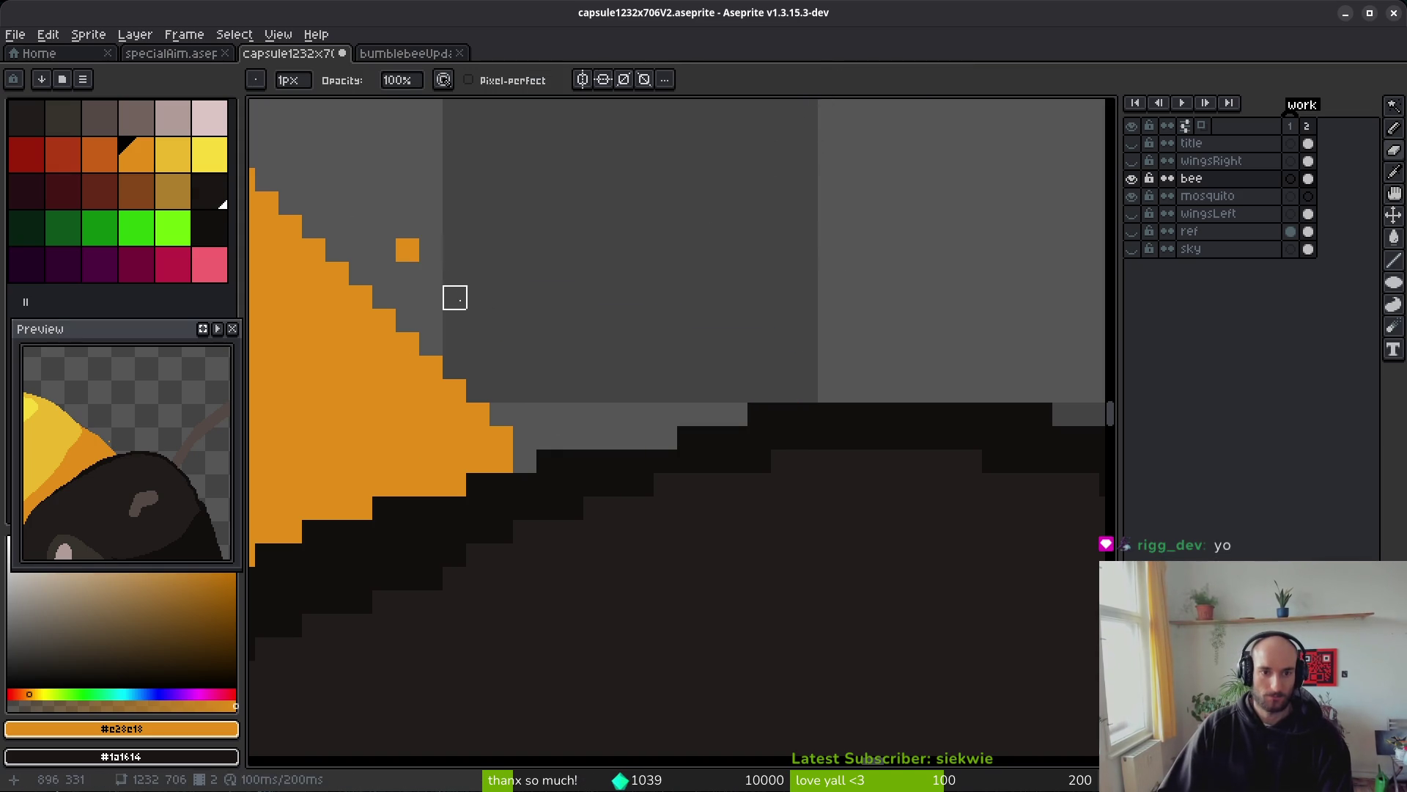
pyautogui.click(408, 249)
pyautogui.press('b')
pyautogui.click(480, 319)
pyautogui.hotkey('ctrl', 'z')
# - Extend the orange tip along the edge to smooth its outline
pyautogui.scroll(2, 491, 318)
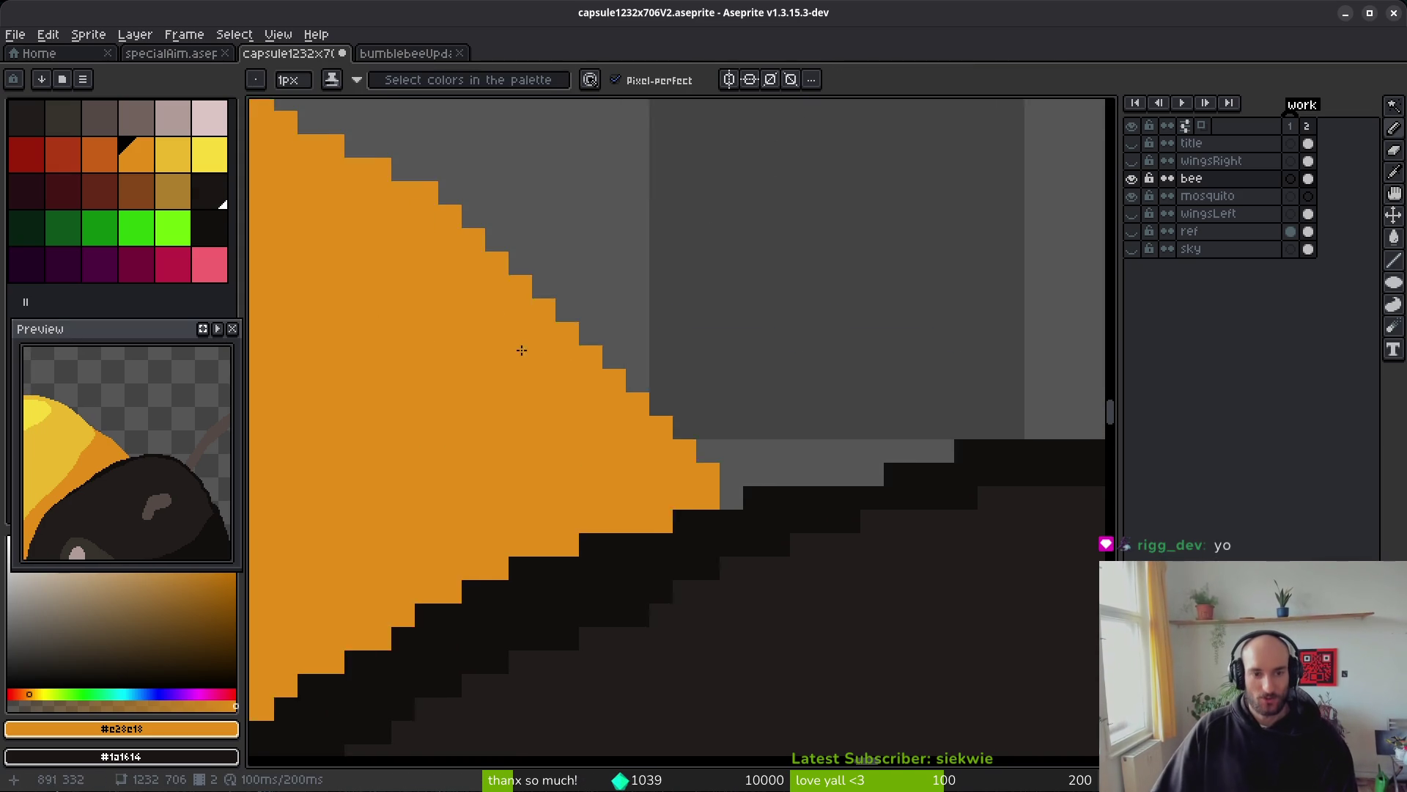
pyautogui.hscroll(-4, 522, 349)
pyautogui.moveTo(659, 408); pyautogui.dragTo(788, 565)
pyautogui.moveTo(579, 330); pyautogui.dragTo(551, 309)
pyautogui.hotkey('ctrl', 'z')
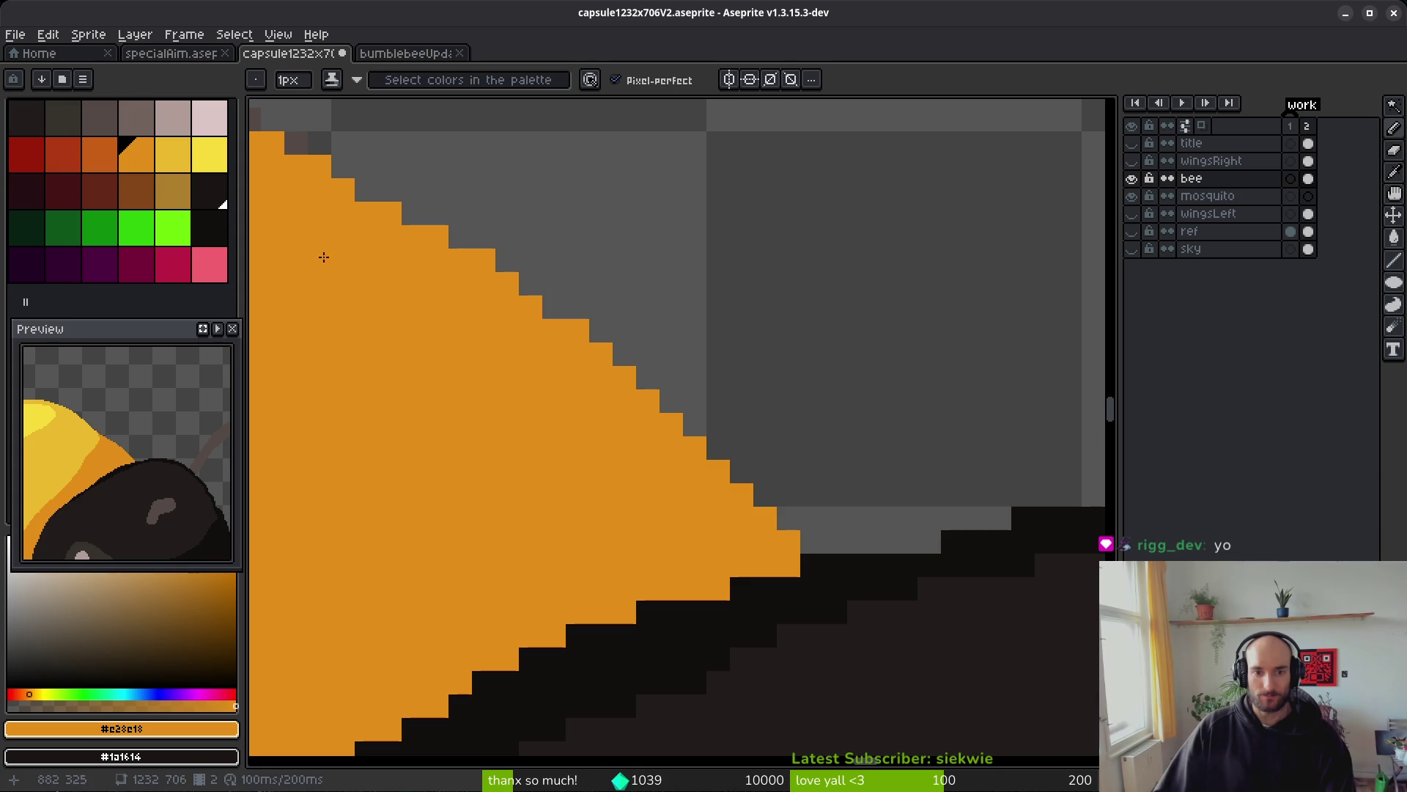
pyautogui.scroll(-4, 477, 323)
pyautogui.scroll(3, 449, 299)
# - Save the artwork as capsule1232x706V2.aseprite and switch to the browser
pyautogui.hotkey('ctrl', 's')
pyautogui.hscroll(-3, 565, 323)
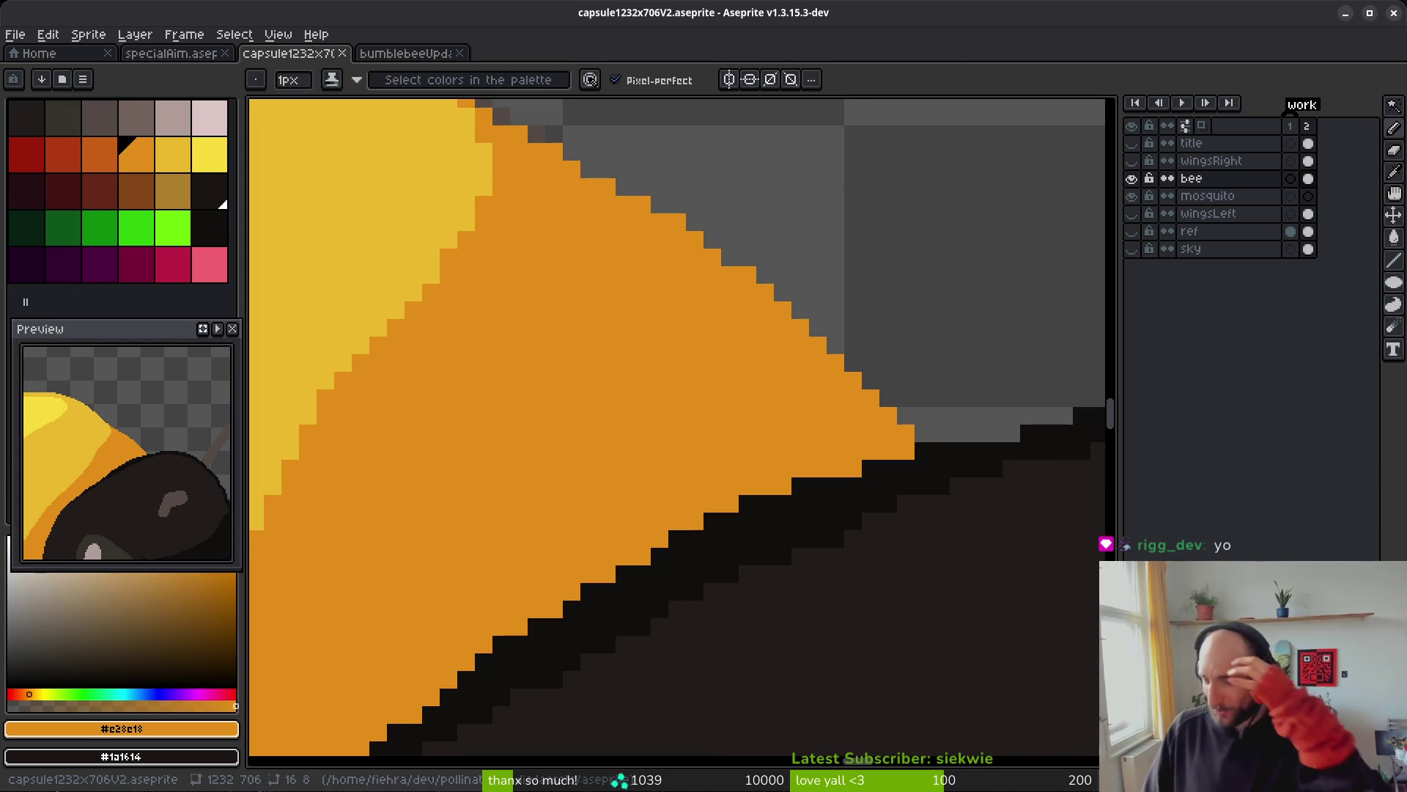
pyautogui.hotkey('ctrl', 's')
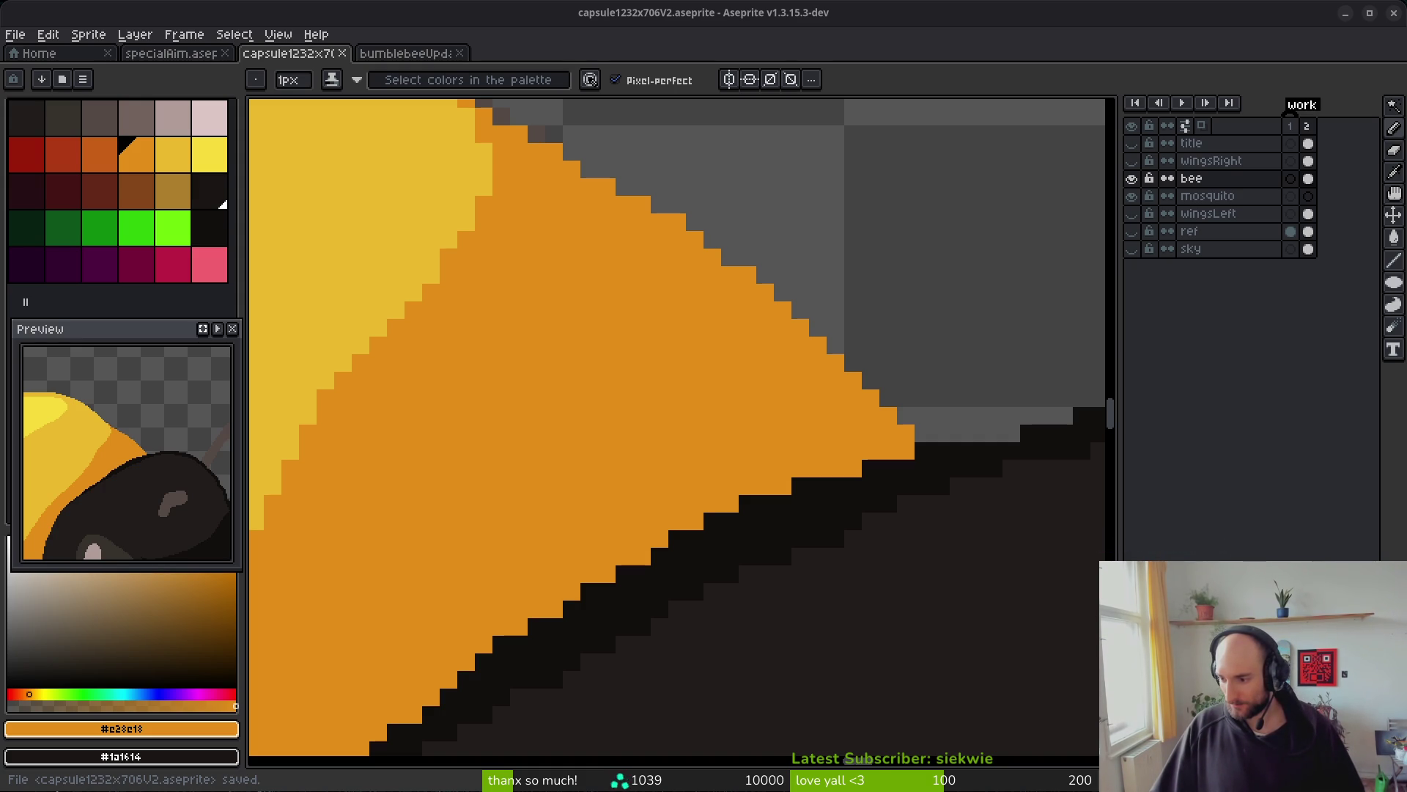
pyautogui.hotkey('alt', 'Tab')
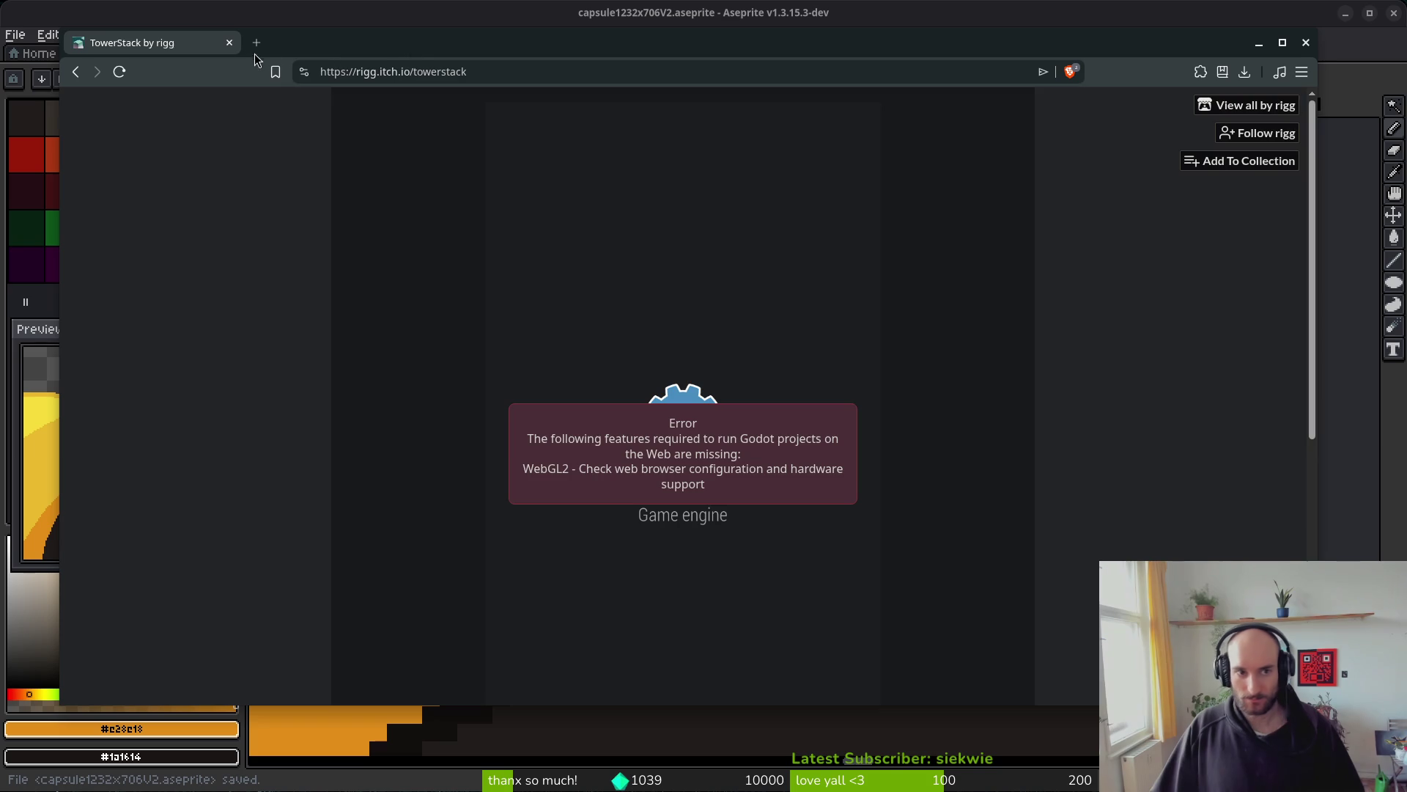
# - Try the pollinate or die game on fiehra.itch.io in a new tab, then close it
pyautogui.hotkey('ctrl', 't')
pyautogui.write('itch')
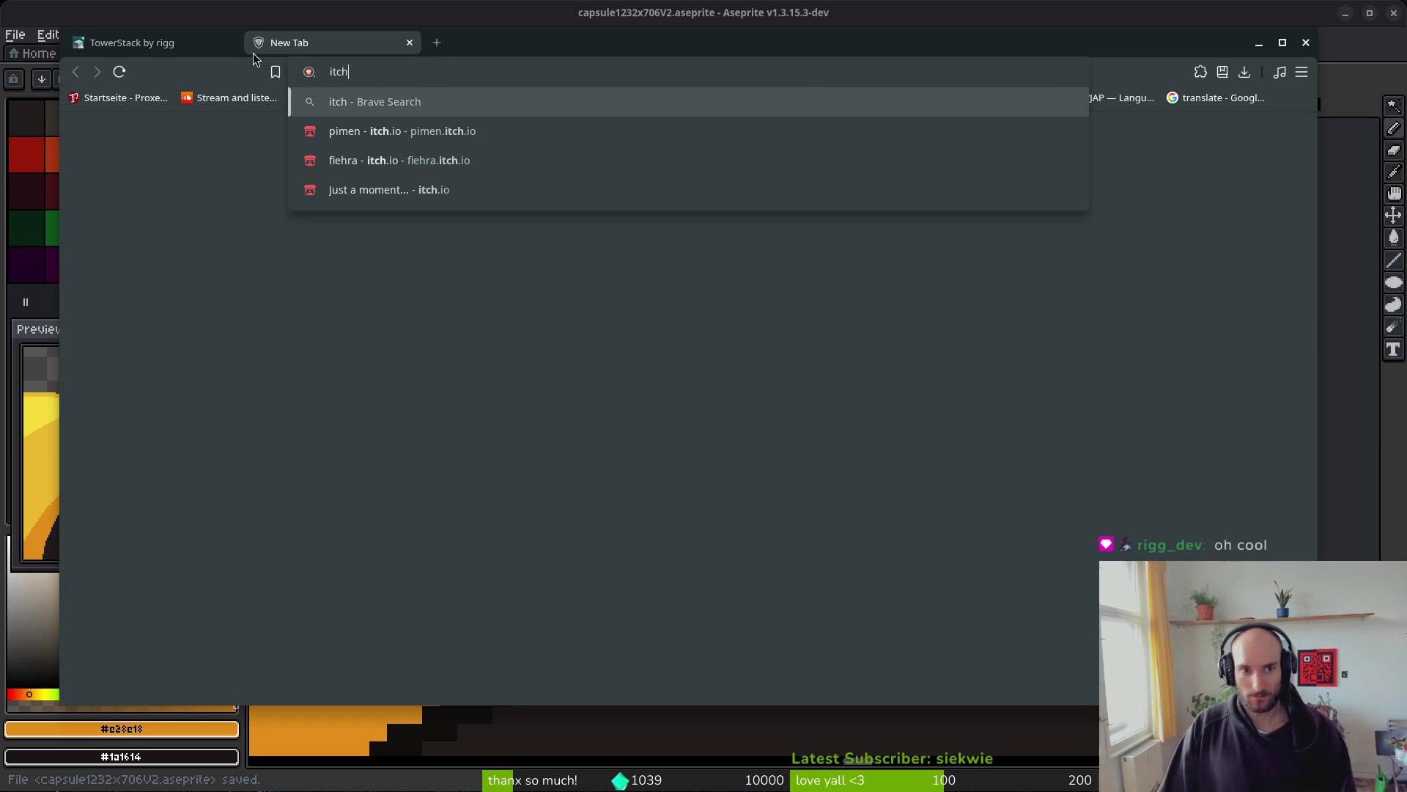
pyautogui.press('Down')
pyautogui.press('Down')
pyautogui.press('Return')
pyautogui.click(546, 431)
pyautogui.click(697, 272)
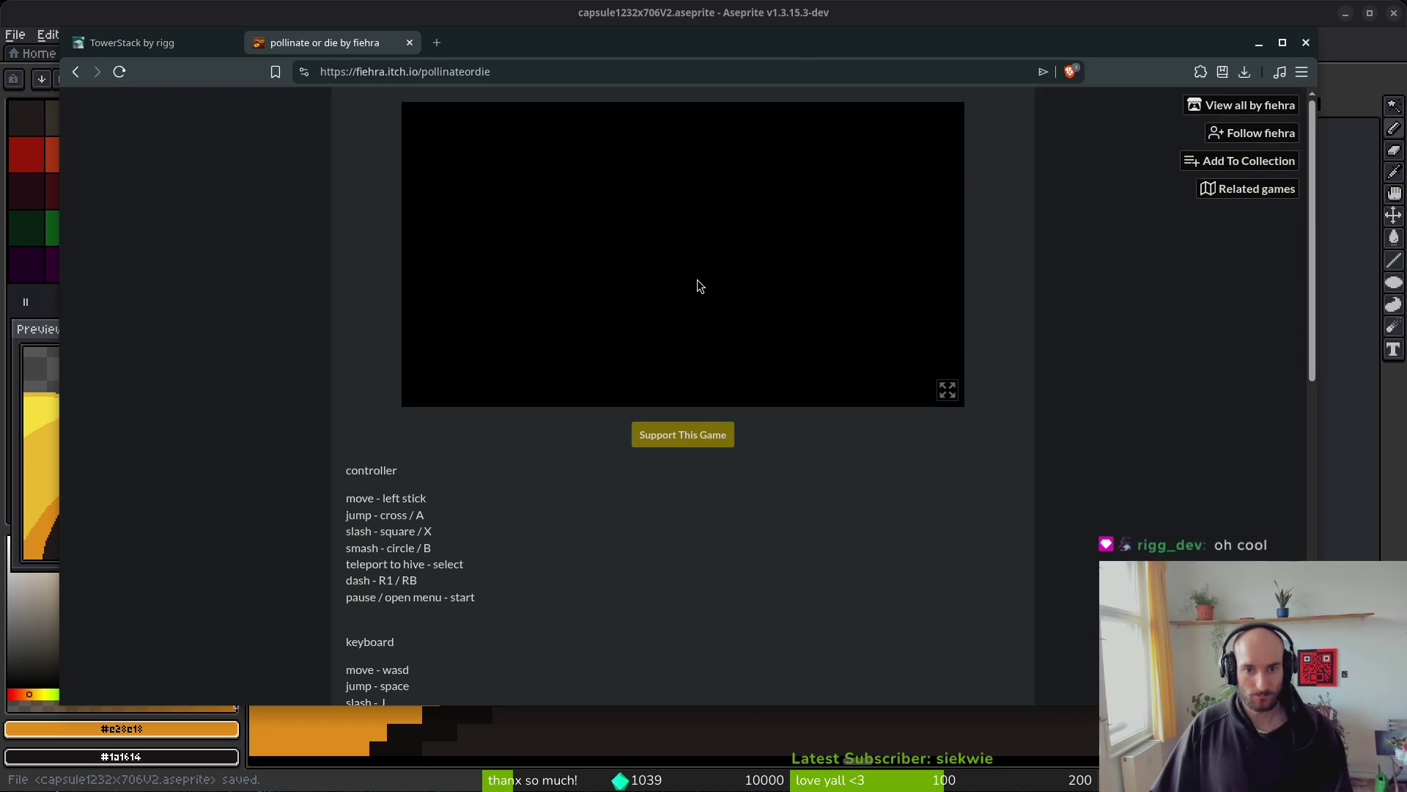
pyautogui.click(409, 43)
# - Enable 'Use graphics acceleration when available' in Brave's System settings and relaunch
pyautogui.click(1301, 71)
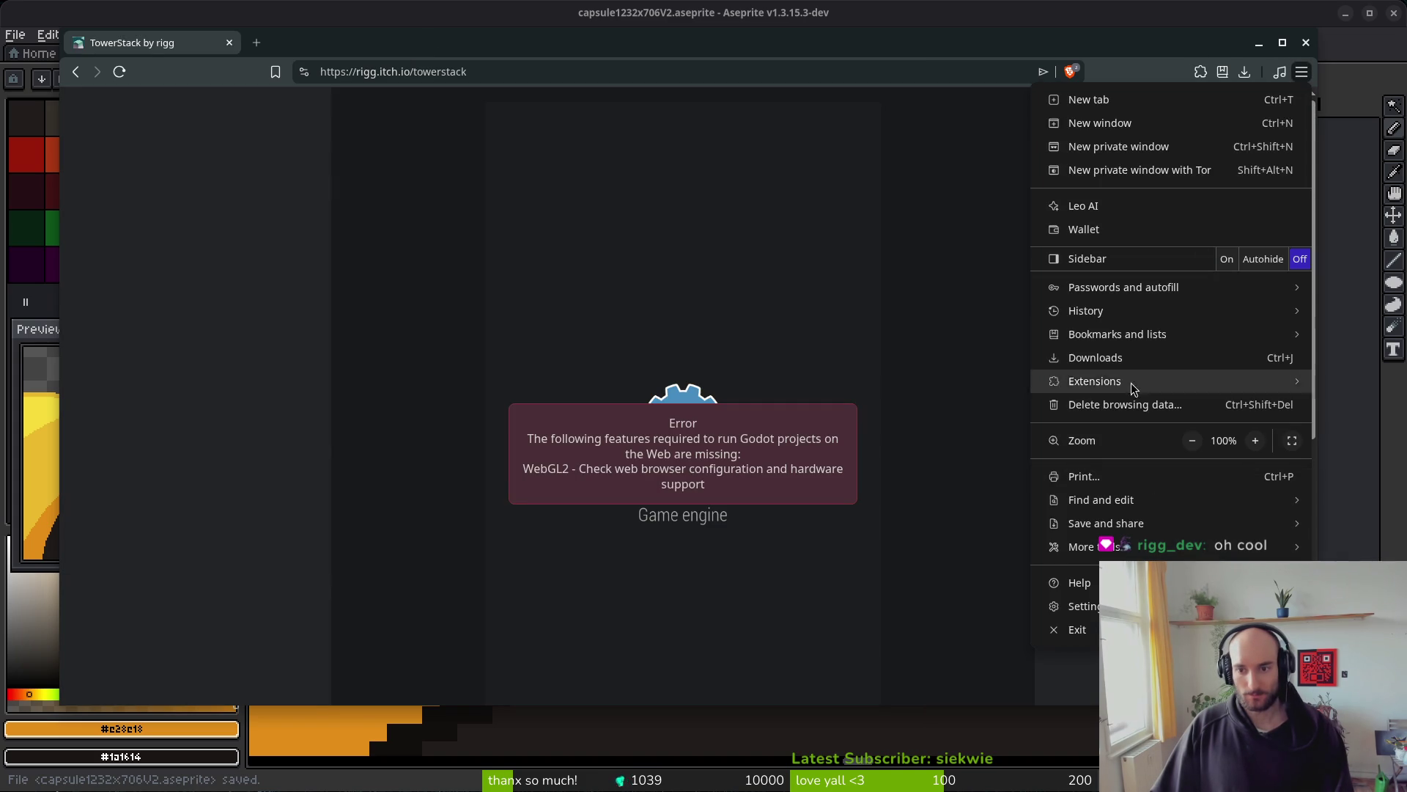
pyautogui.click(1092, 606)
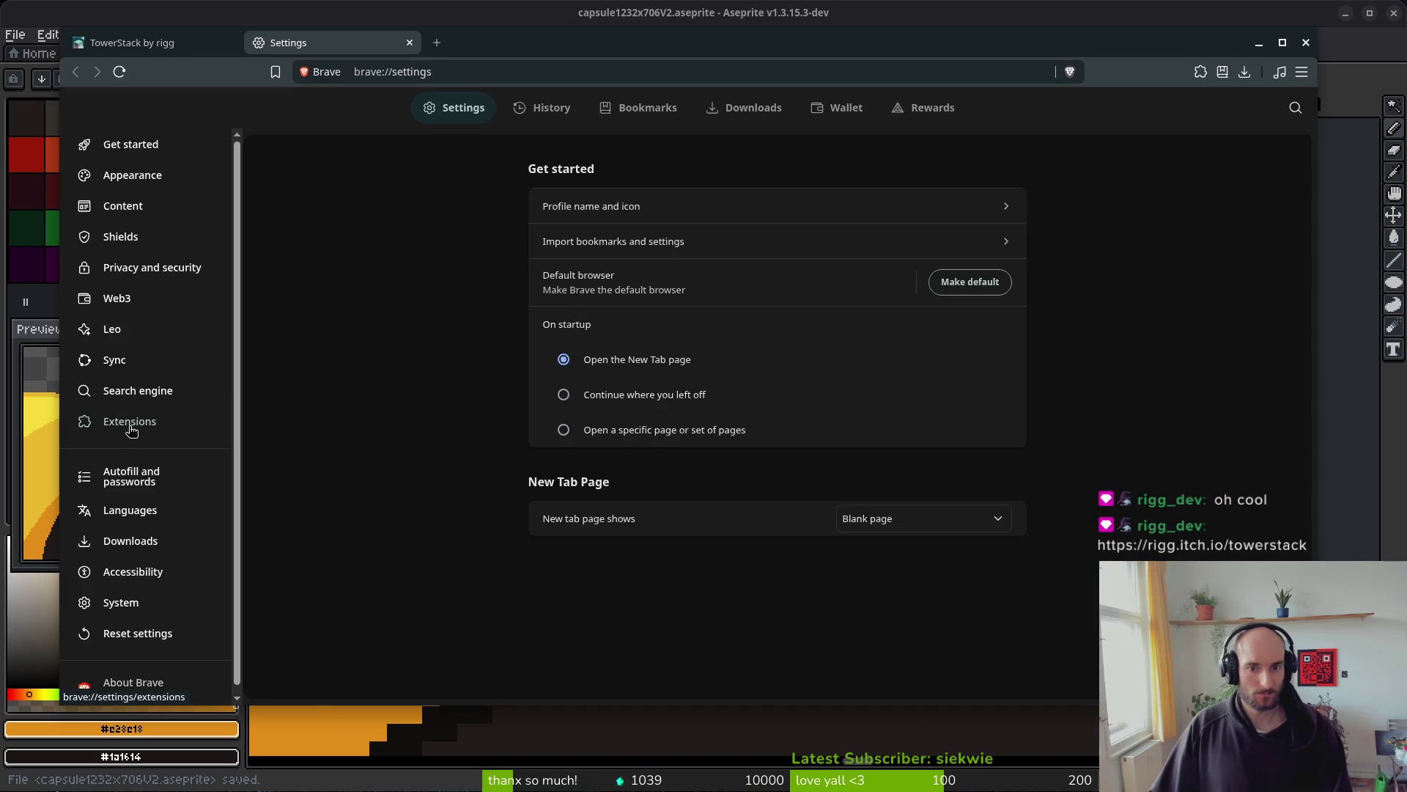
pyautogui.click(462, 115)
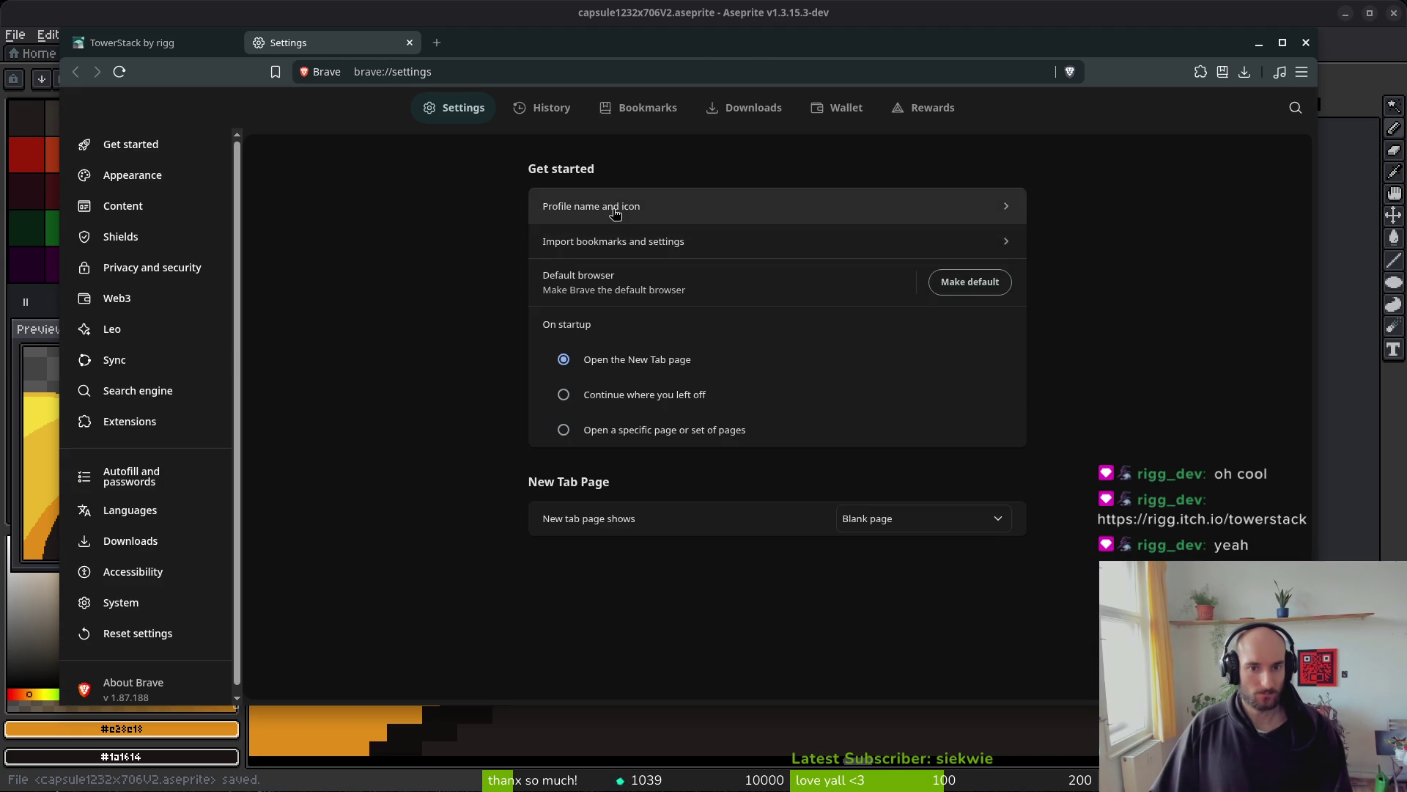
pyautogui.scroll(-1, 145, 568)
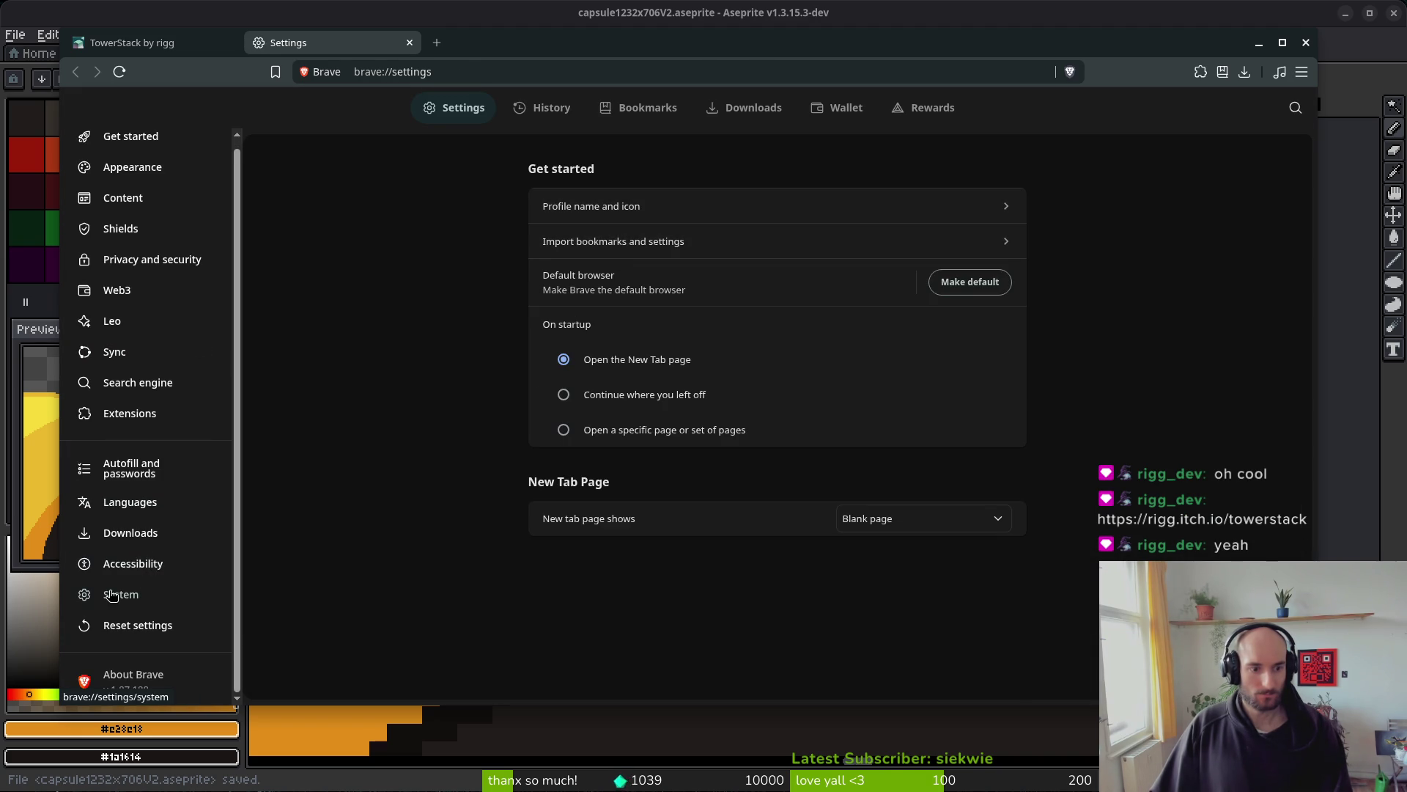
pyautogui.click(111, 595)
pyautogui.click(991, 278)
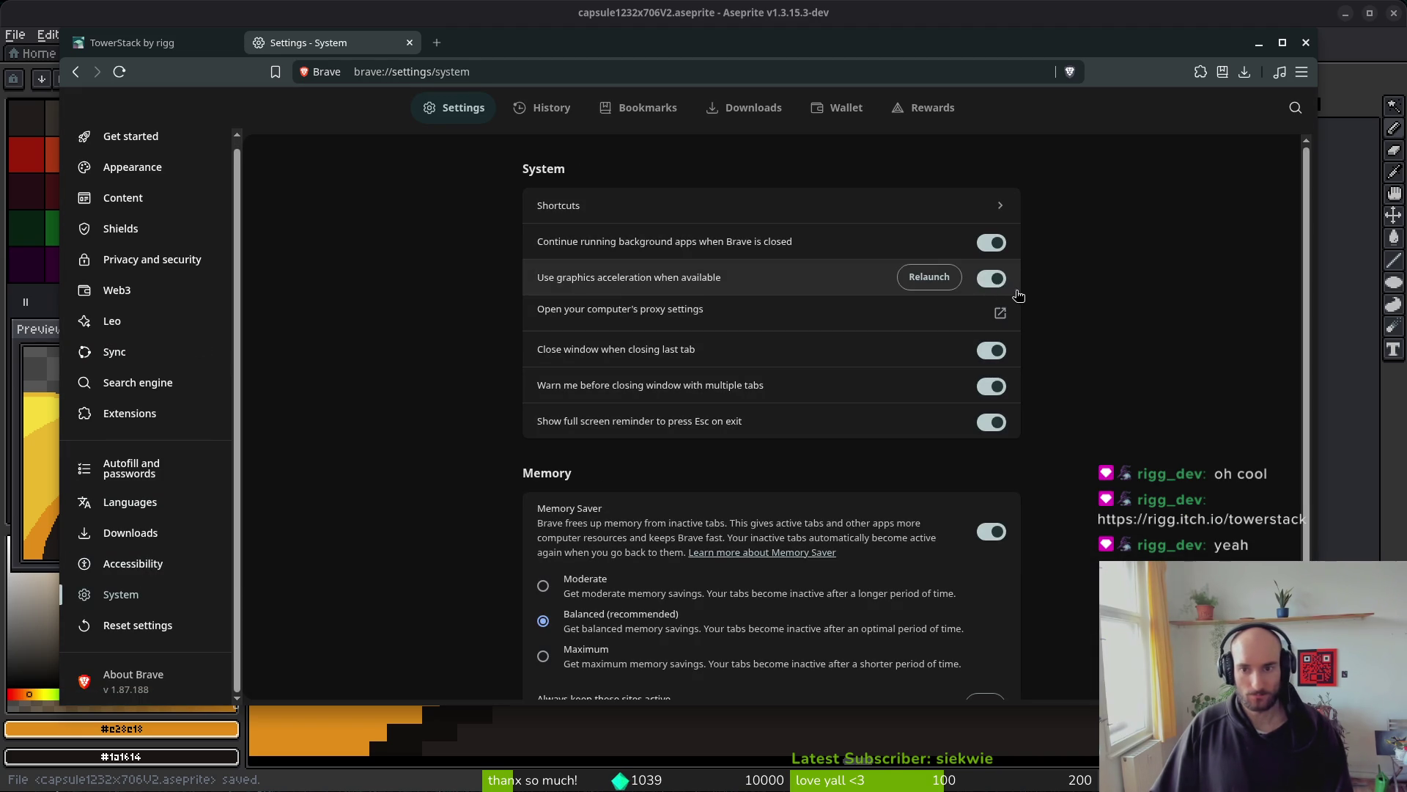
pyautogui.click(935, 282)
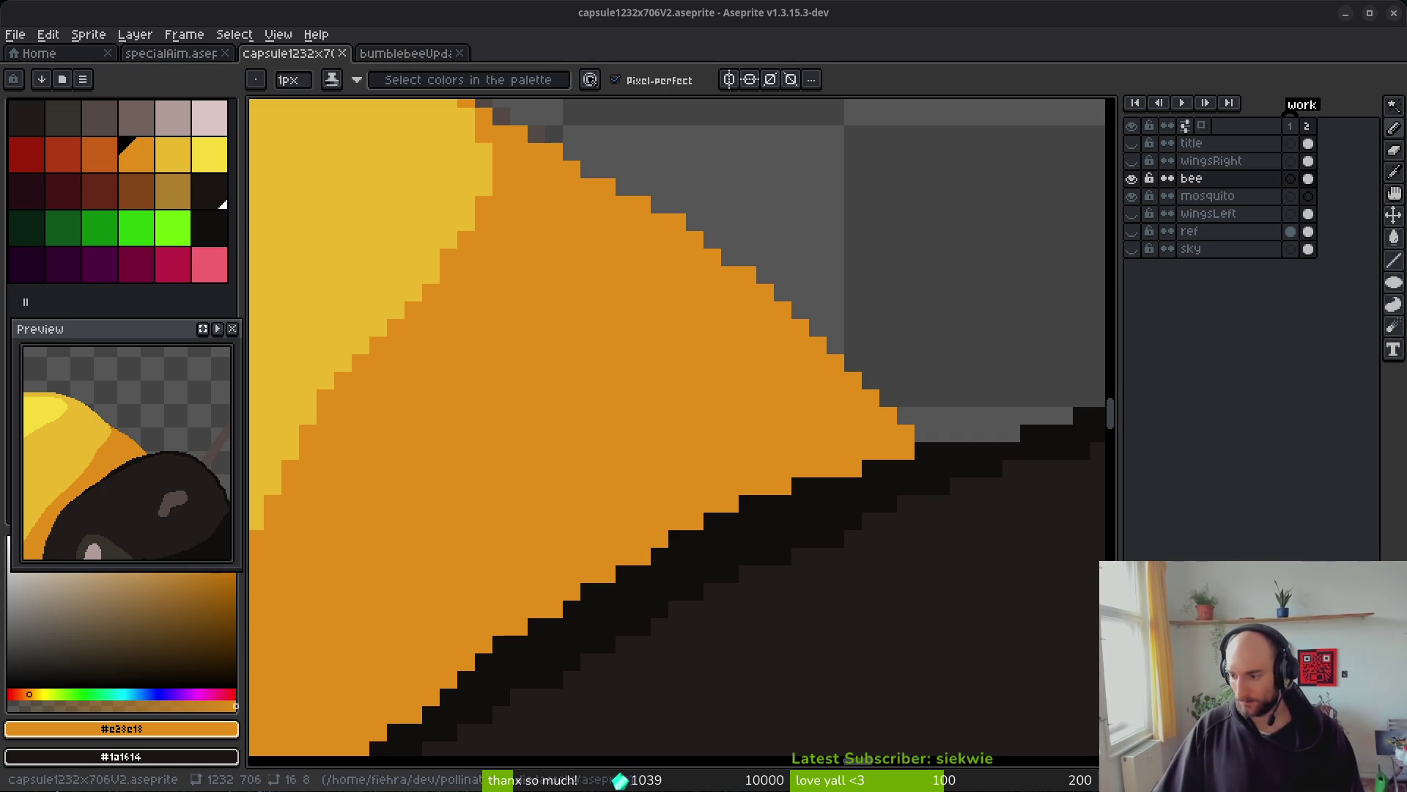
# - Reload the TowerStack page and close the settings tab
pyautogui.hotkey('alt', 'Tab')
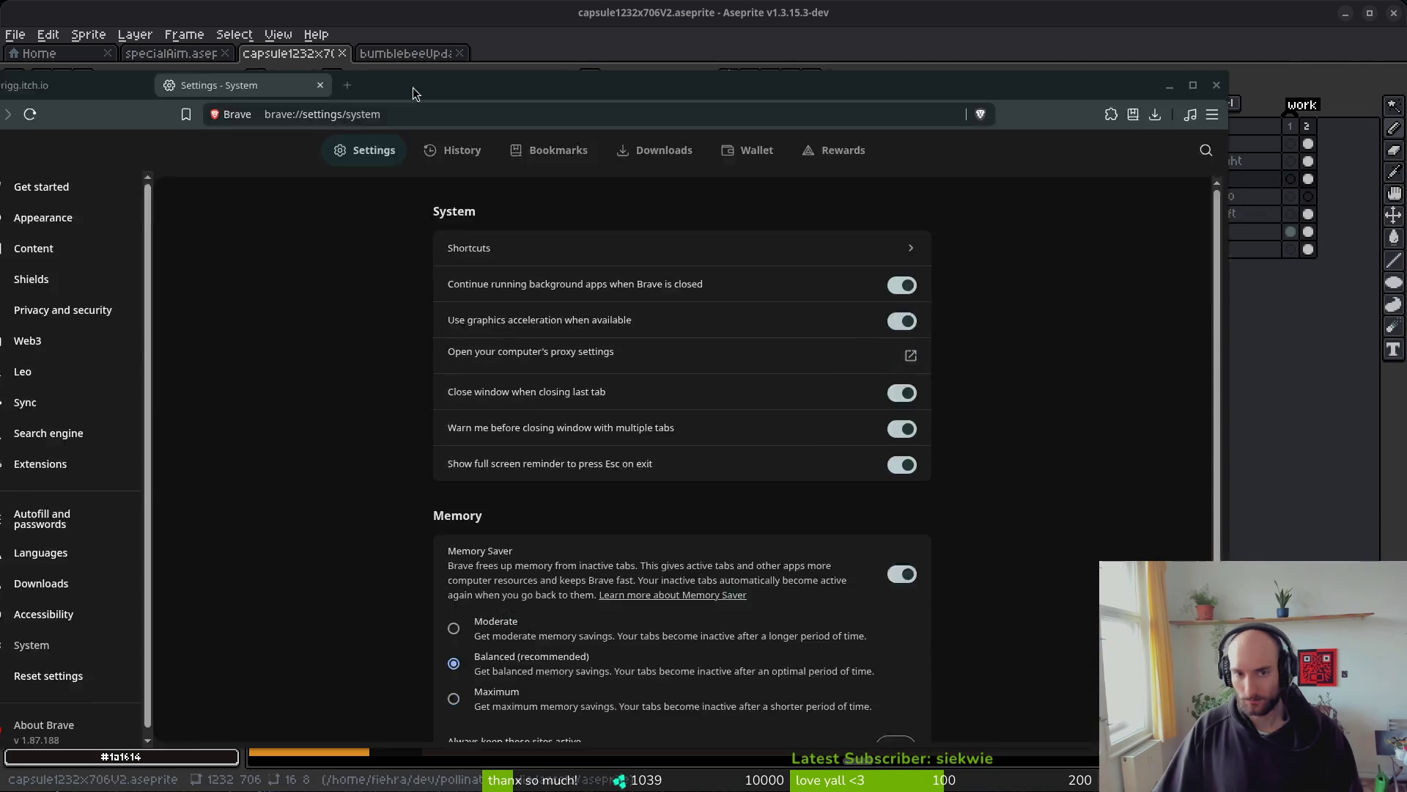
pyautogui.hotkey('ctrl', 'pageup')
pyautogui.press('F5')
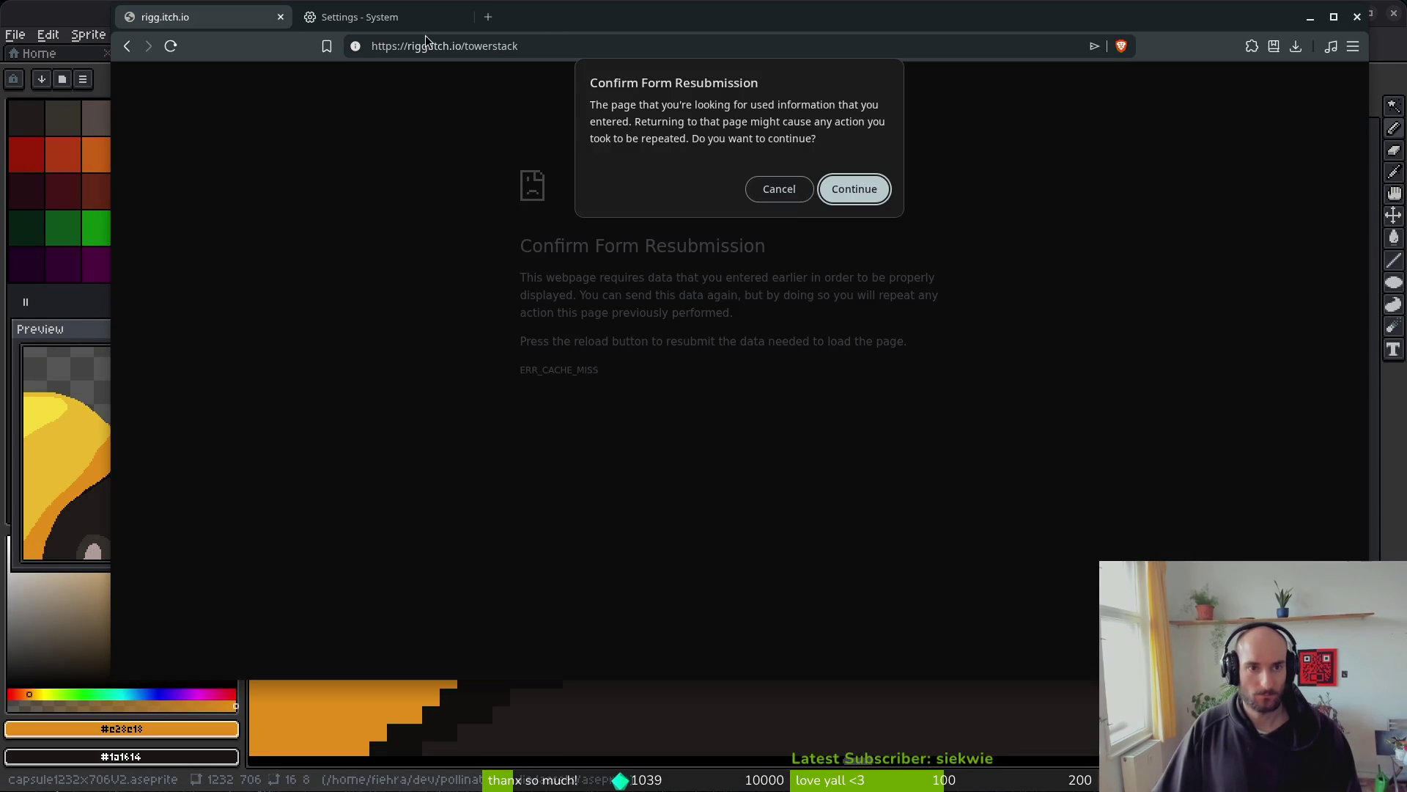
pyautogui.press('Return')
pyautogui.click(387, 24)
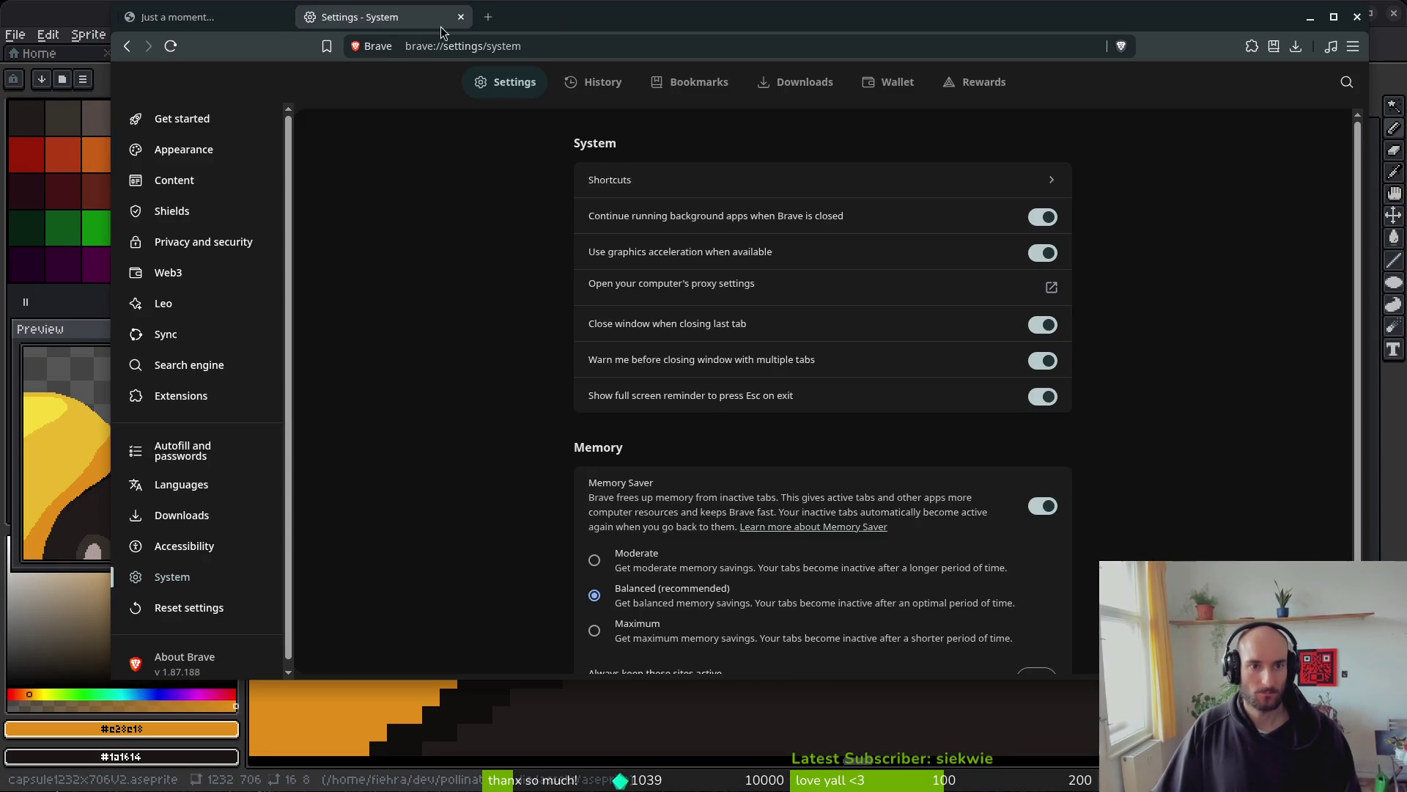
pyautogui.hotkey('ctrl', 'w')
# - Reposition the Brave window and maximize it to fill the screen
pyautogui.moveTo(569, 20); pyautogui.dragTo(520, 79)
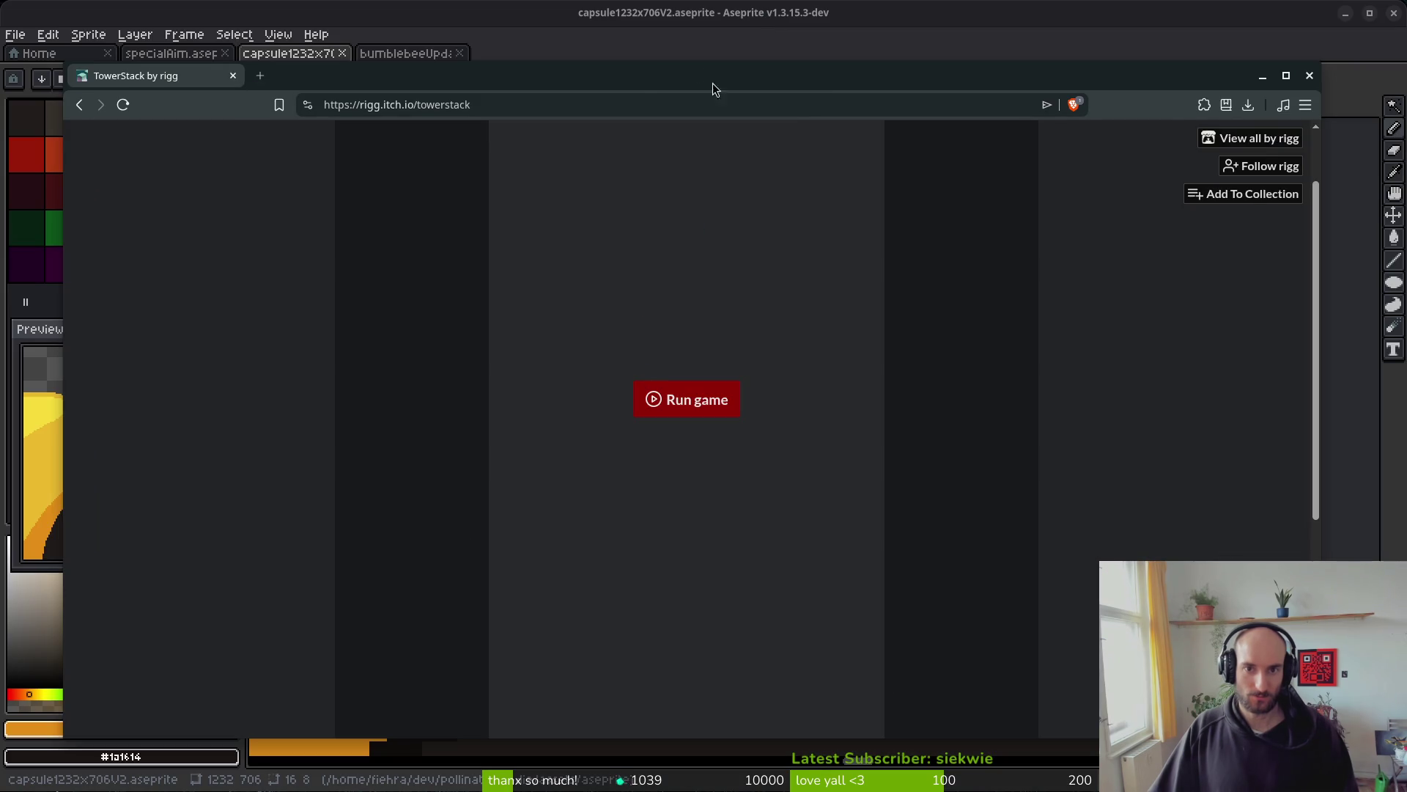
pyautogui.moveTo(584, 7); pyautogui.dragTo(596, 12)
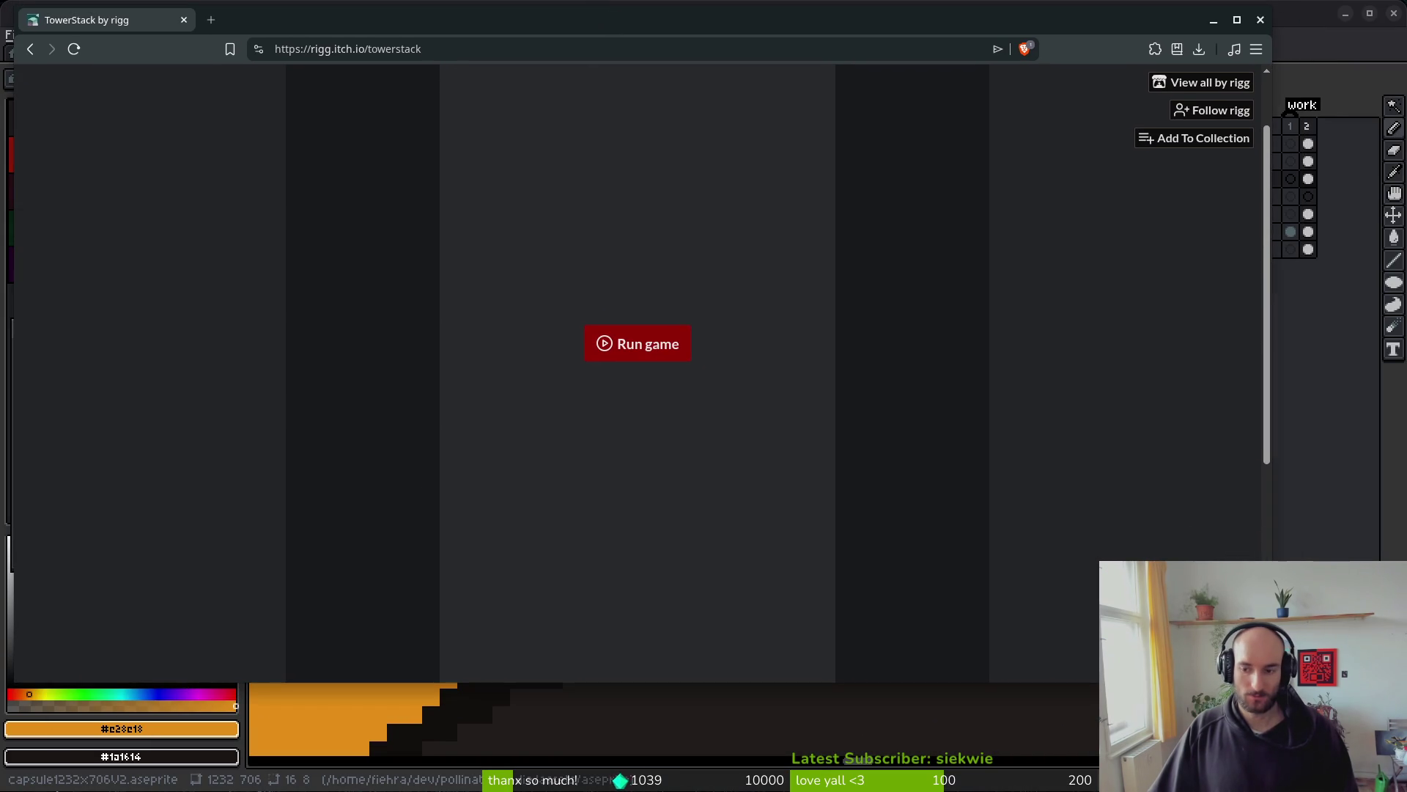
pyautogui.press('super+Up')
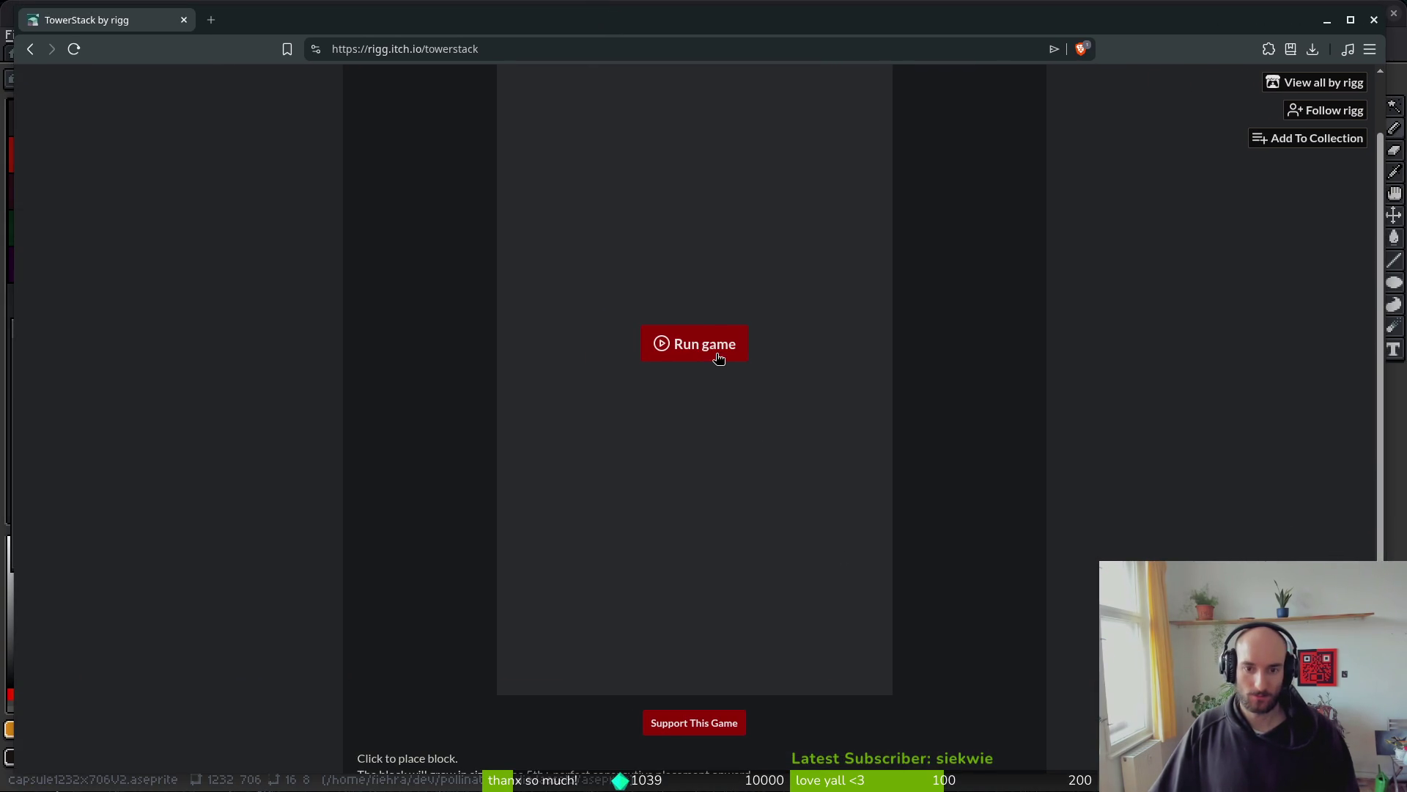
# - Start TowerStack, drop blocks with space up to a score of 35, then restart
pyautogui.click(718, 358)
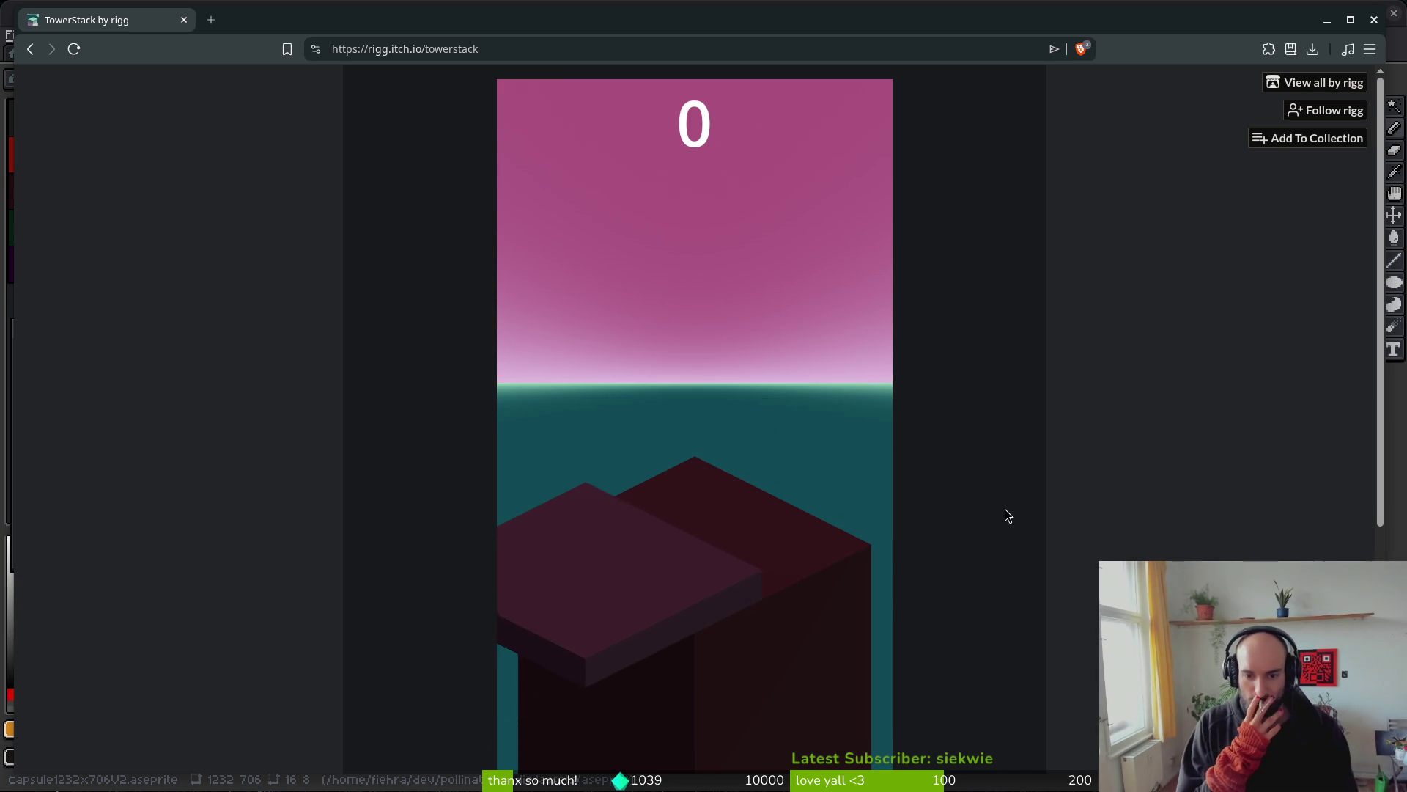
pyautogui.press('space')
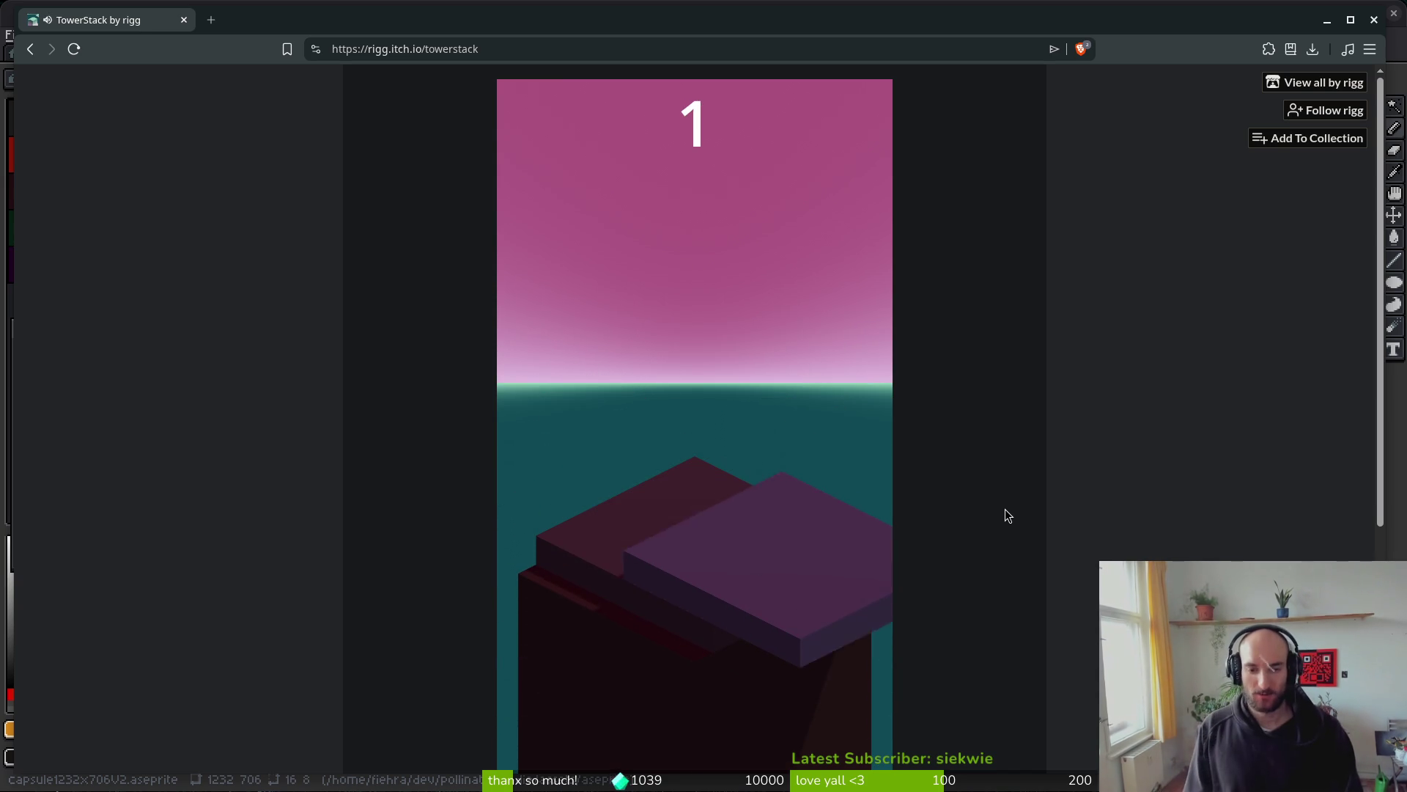
pyautogui.press('space')
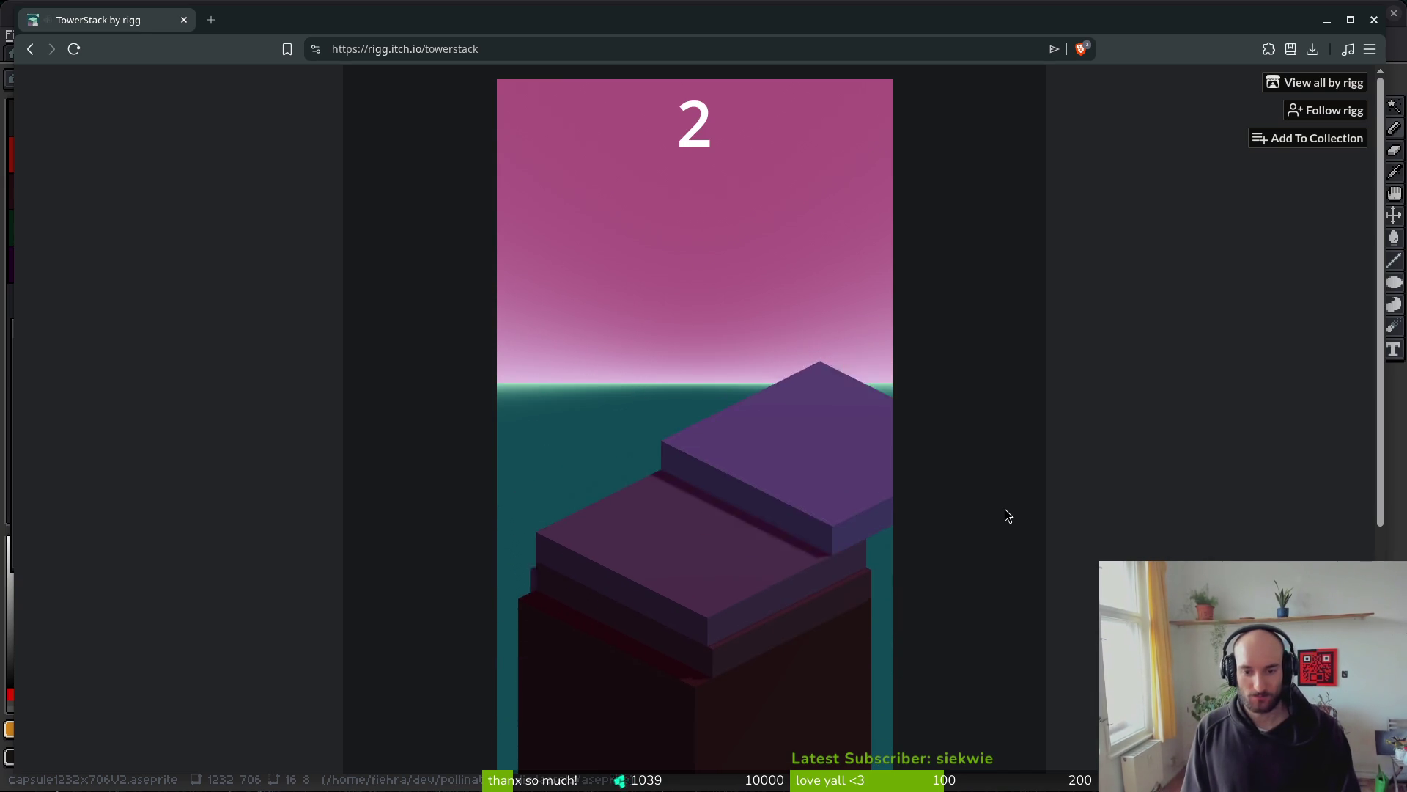
pyautogui.press('space')
pyautogui.press('space')
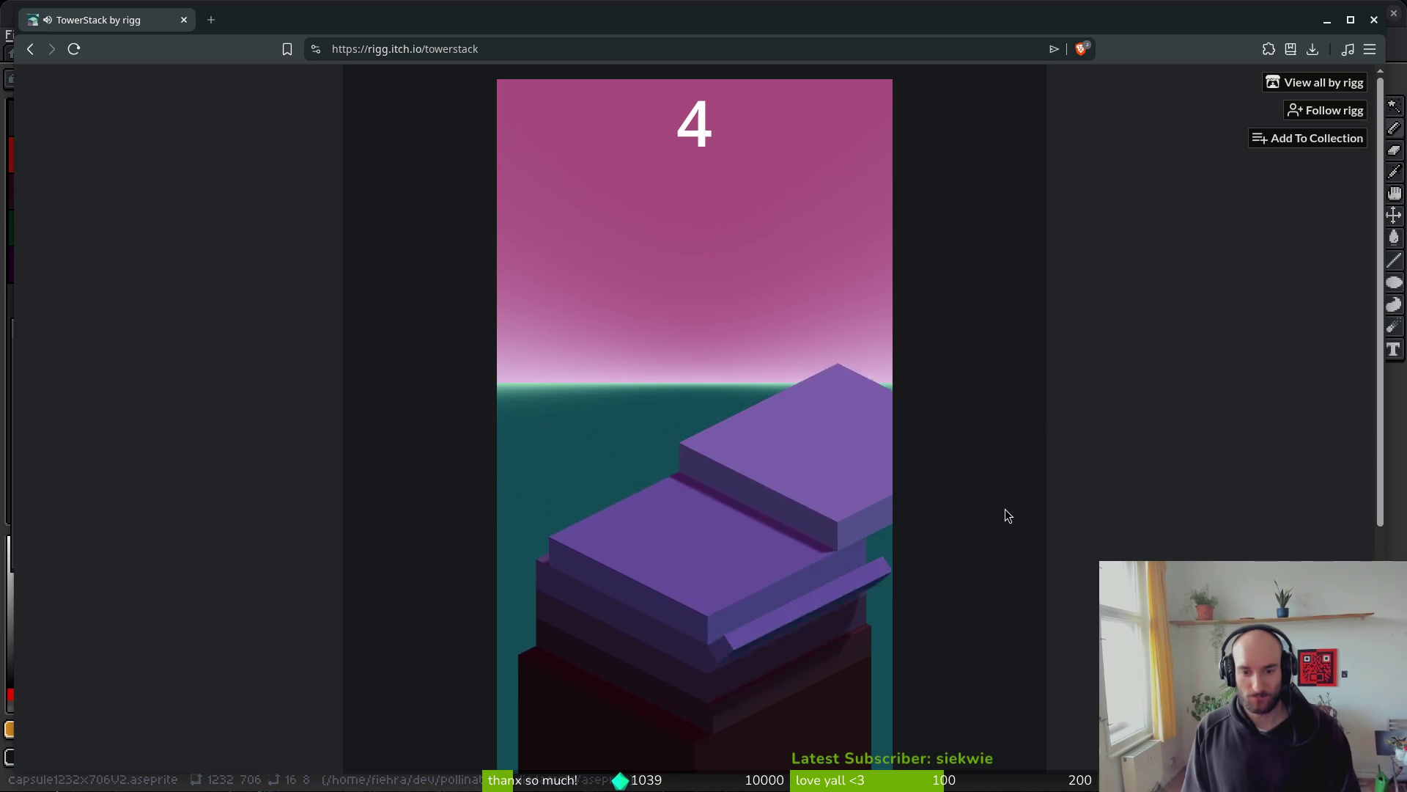
pyautogui.press('space')
pyautogui.press('space')
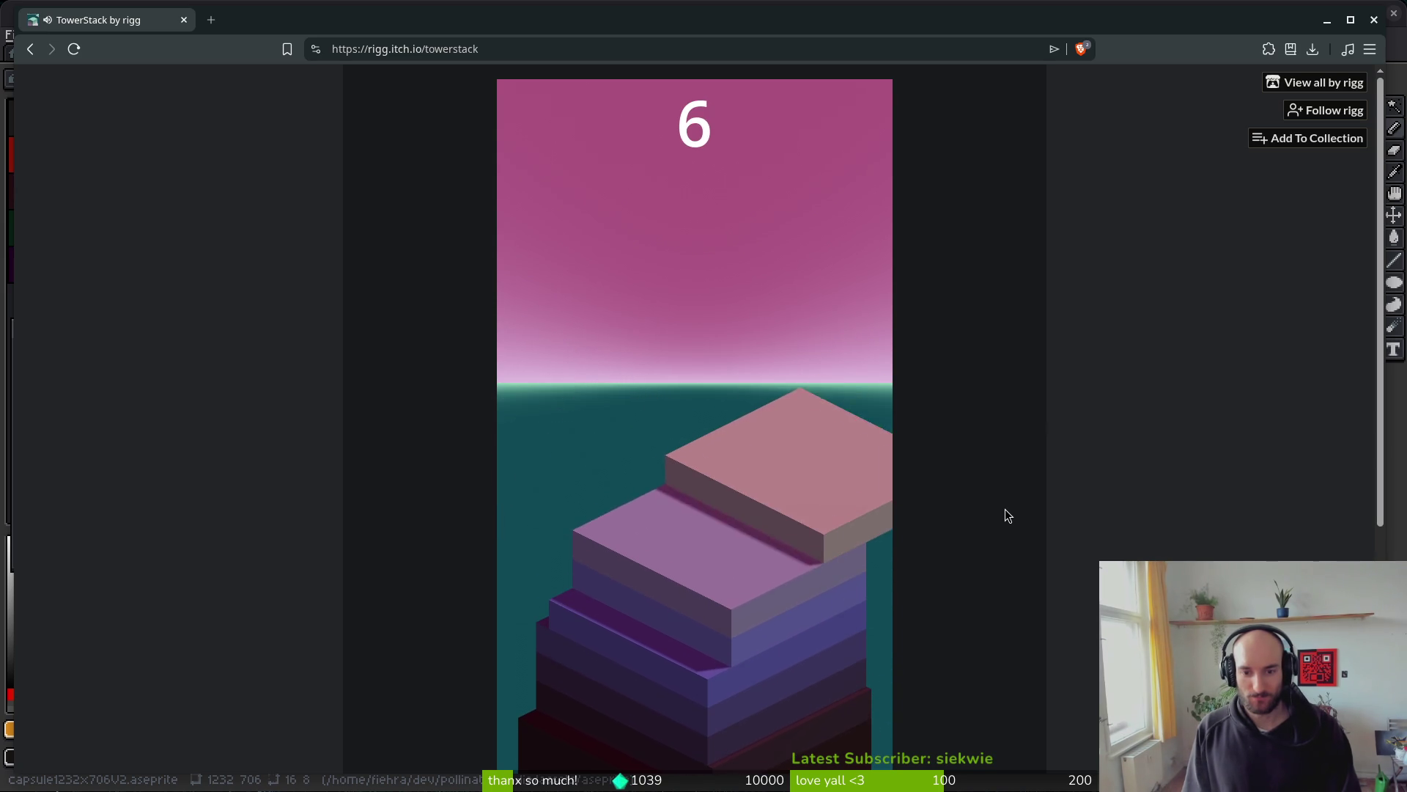
pyautogui.press('space')
pyautogui.press('space')
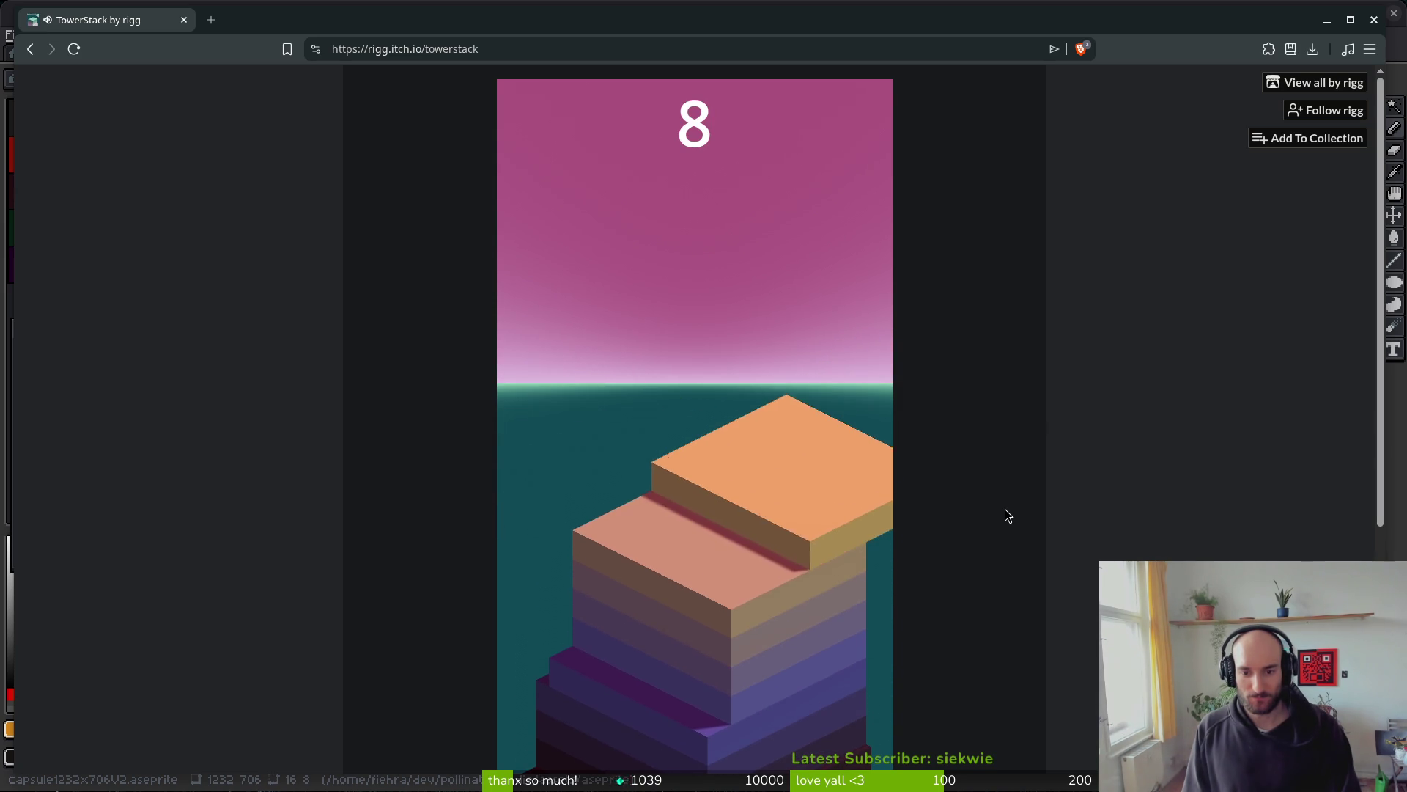
pyautogui.press('space')
pyautogui.press('space')
pyautogui.press('space')
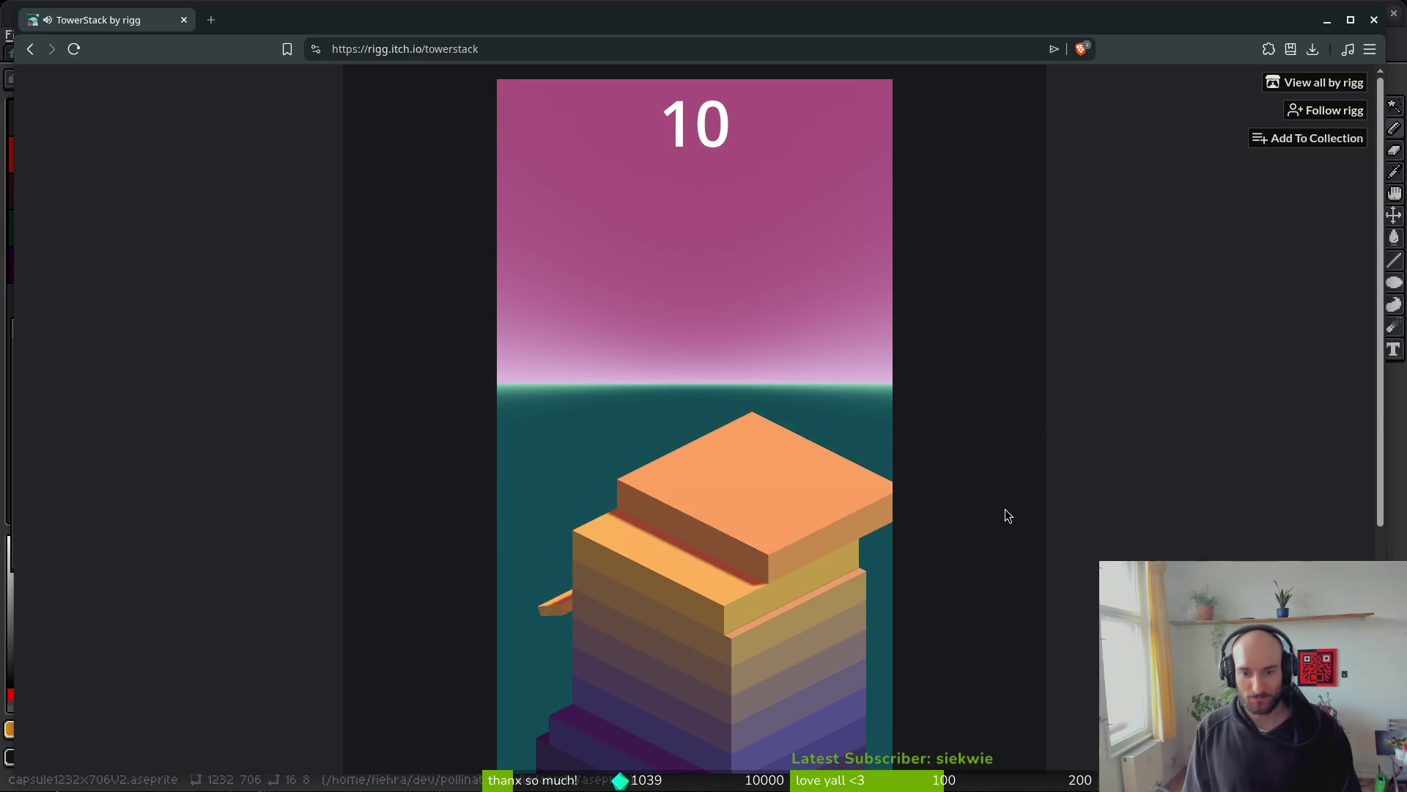
pyautogui.press('space')
pyautogui.press('space')
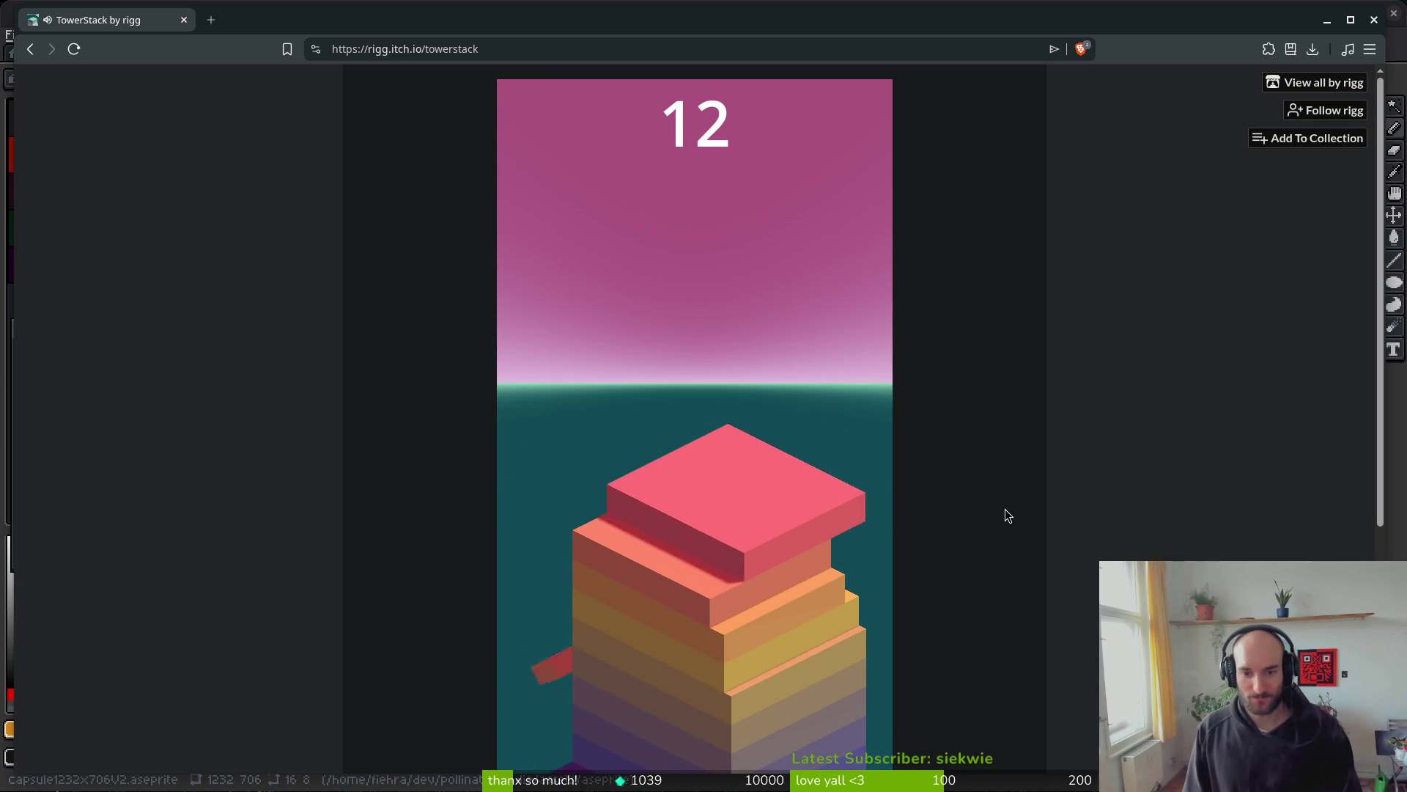
pyautogui.press('space')
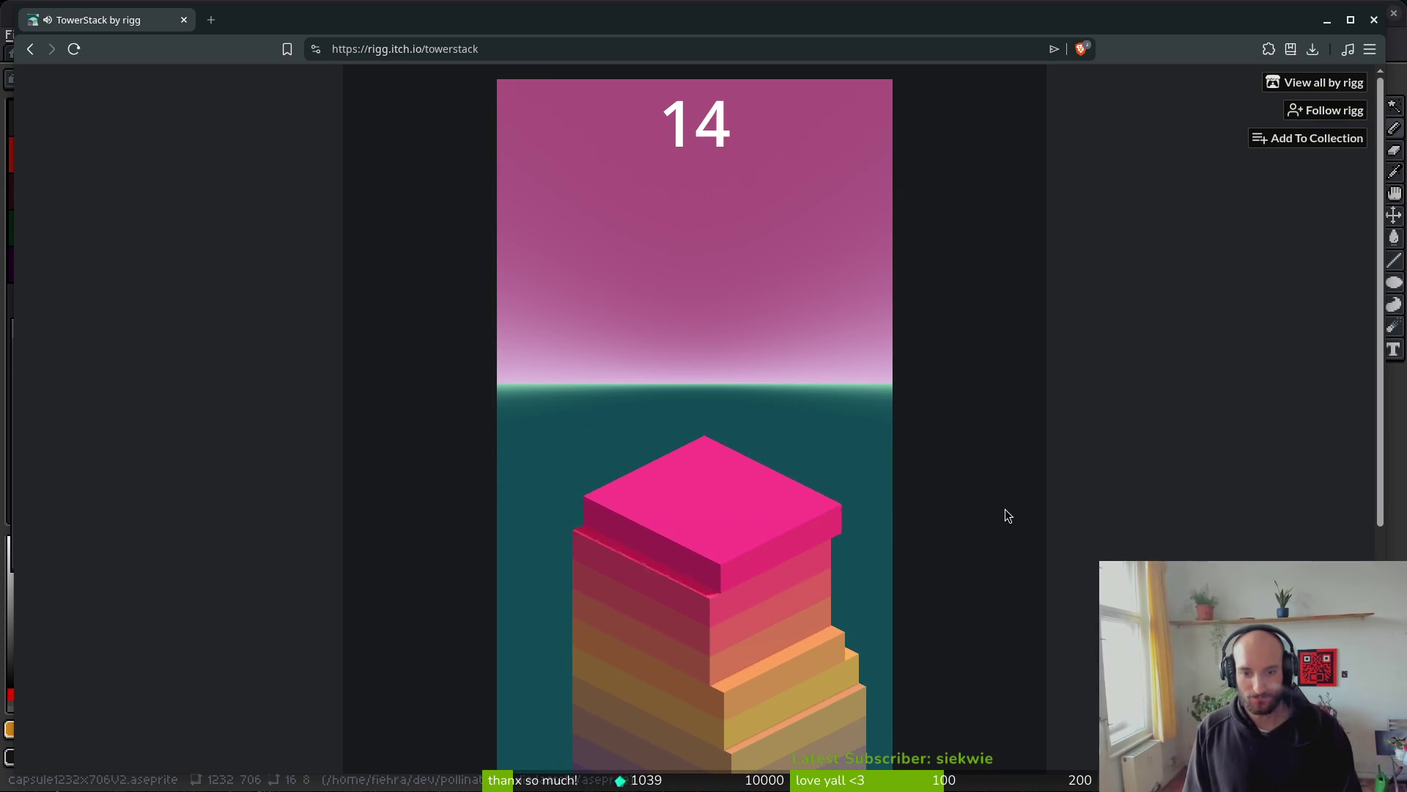
pyautogui.press('space')
pyautogui.press('space')
pyautogui.press('space')
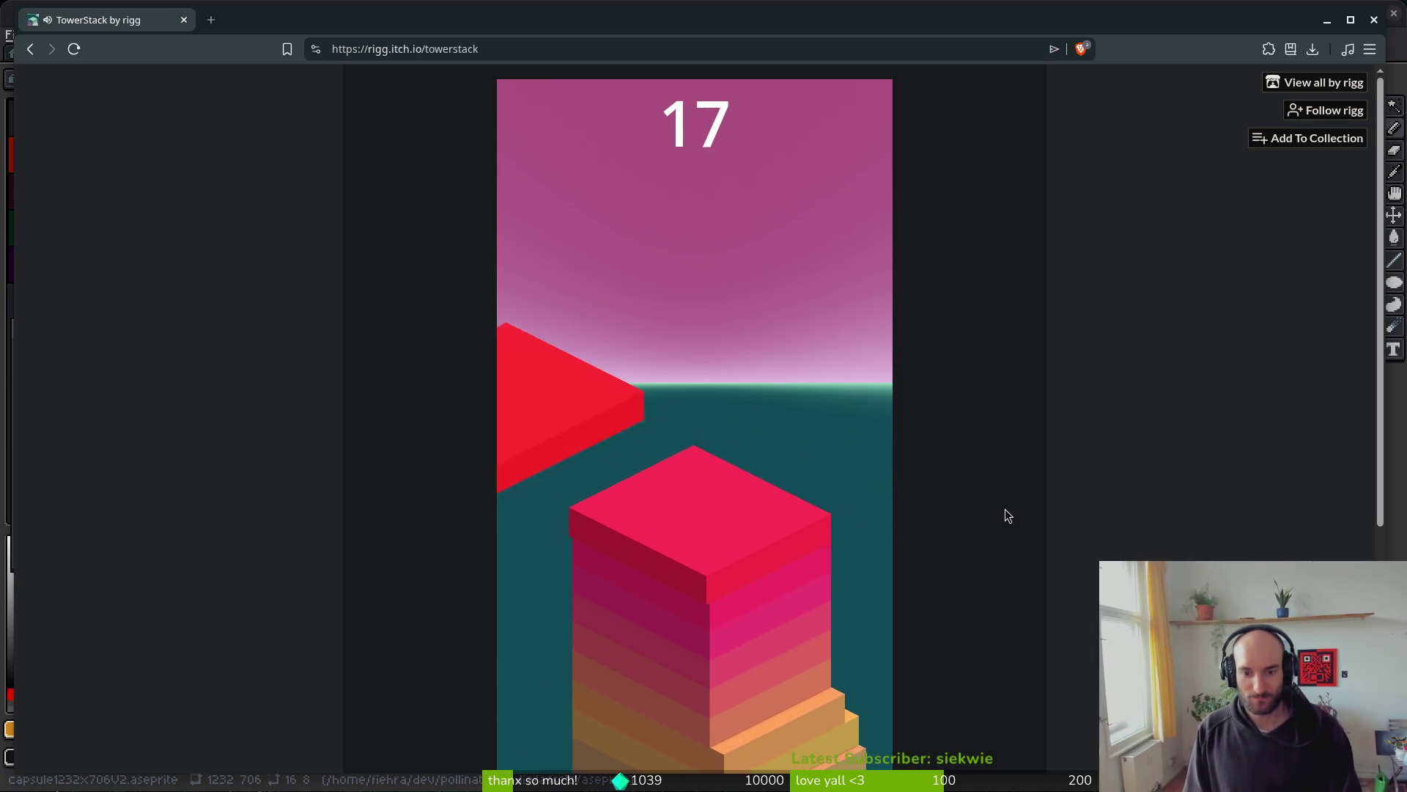
pyautogui.press('space')
pyautogui.press('space')
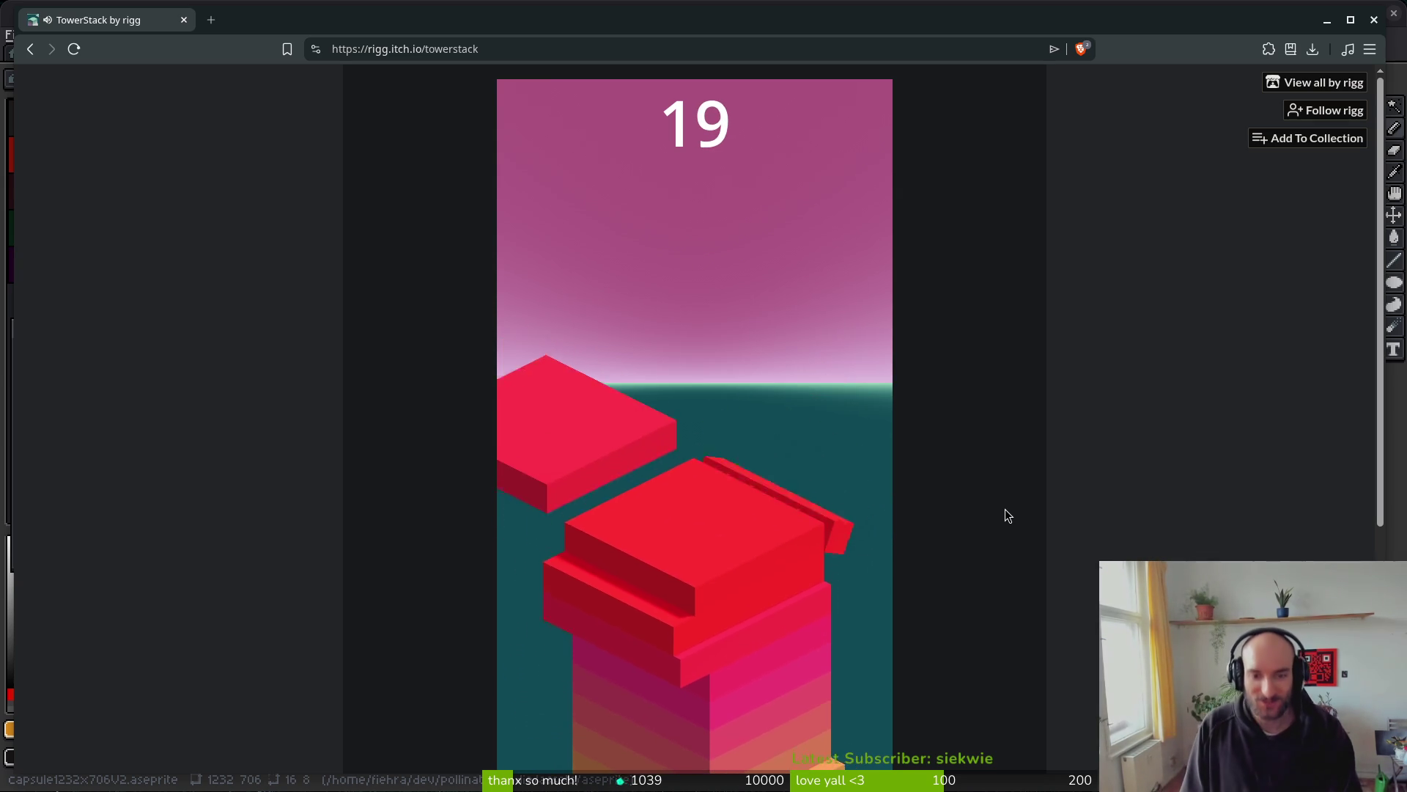
pyautogui.press('space')
pyautogui.press('space')
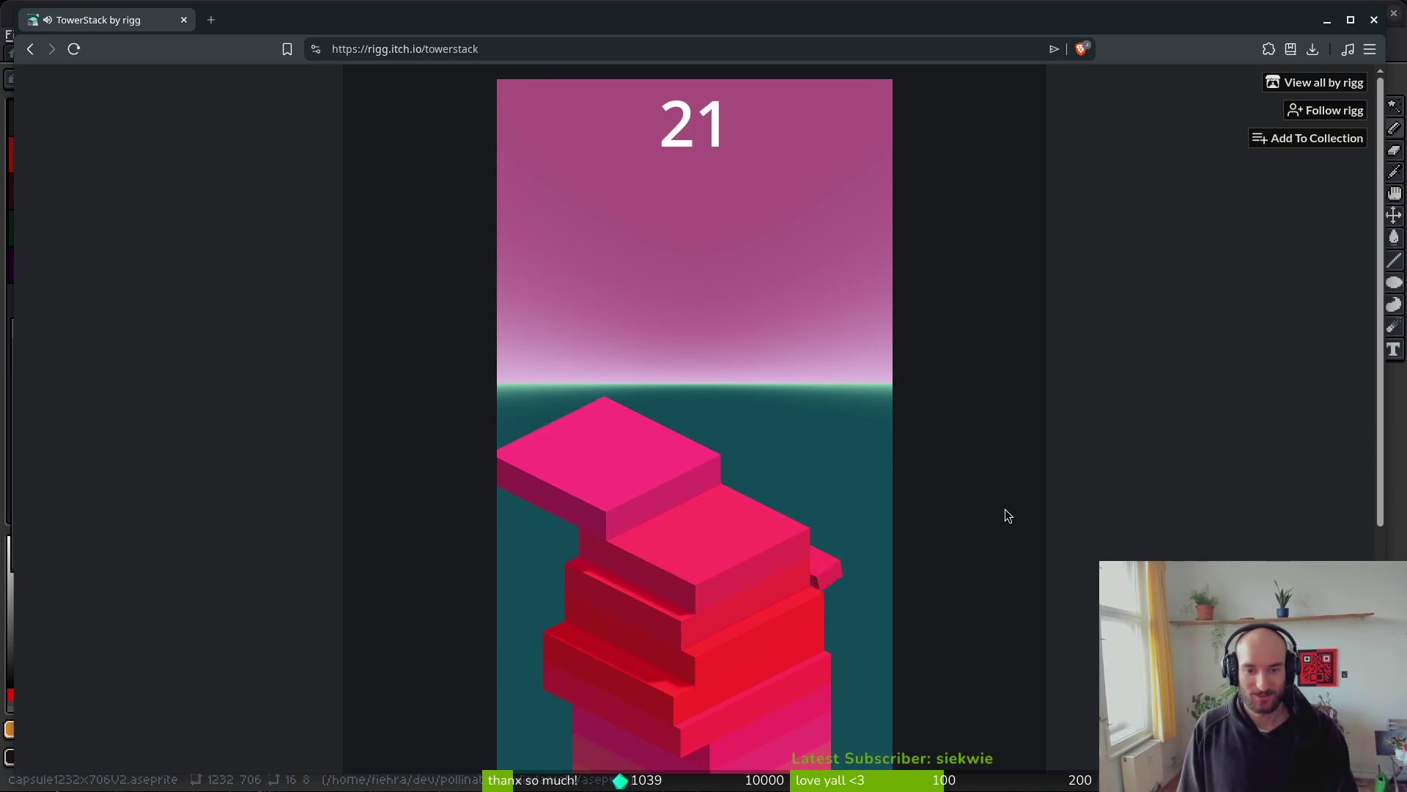
pyautogui.press('space')
pyautogui.press('space')
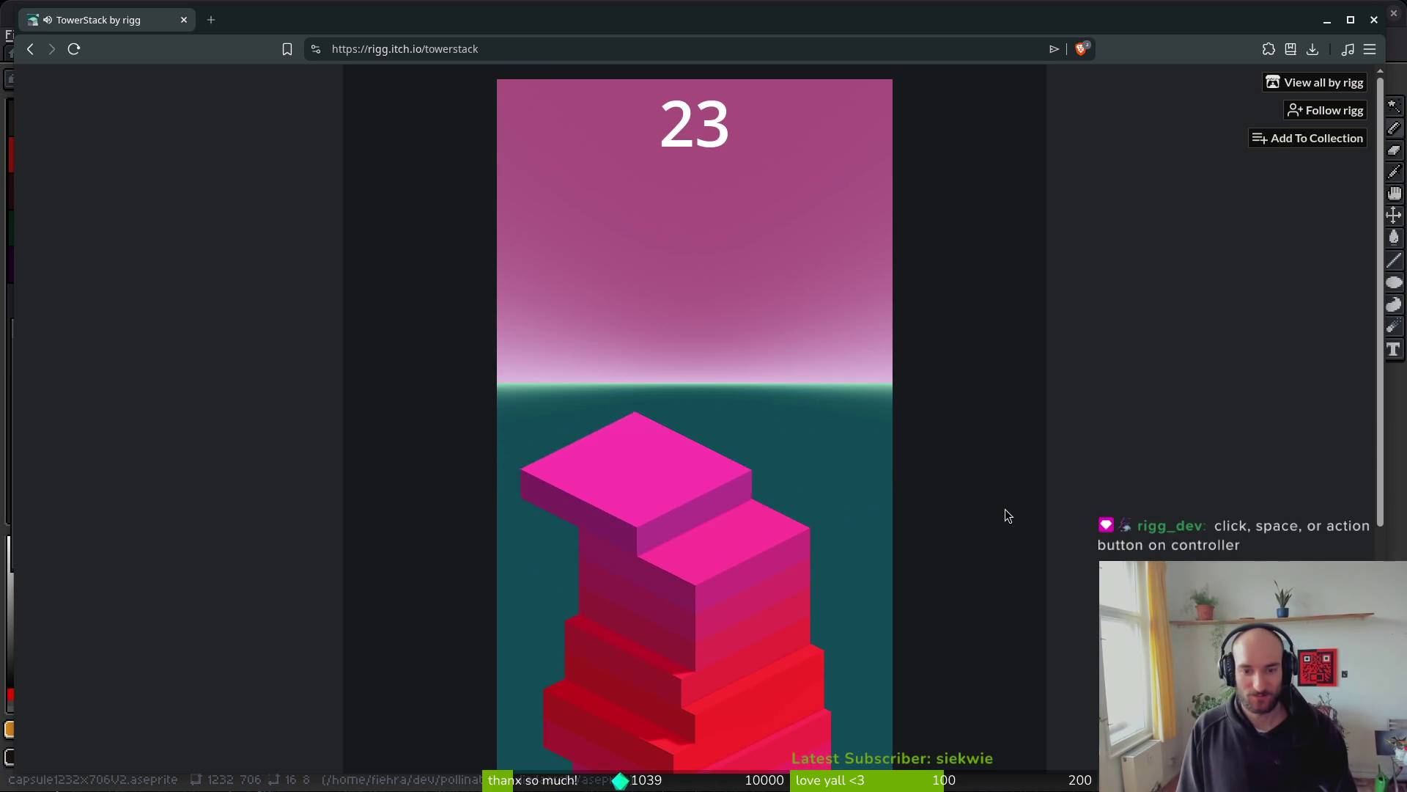
pyautogui.press('space')
pyautogui.press('space')
pyautogui.press('space')
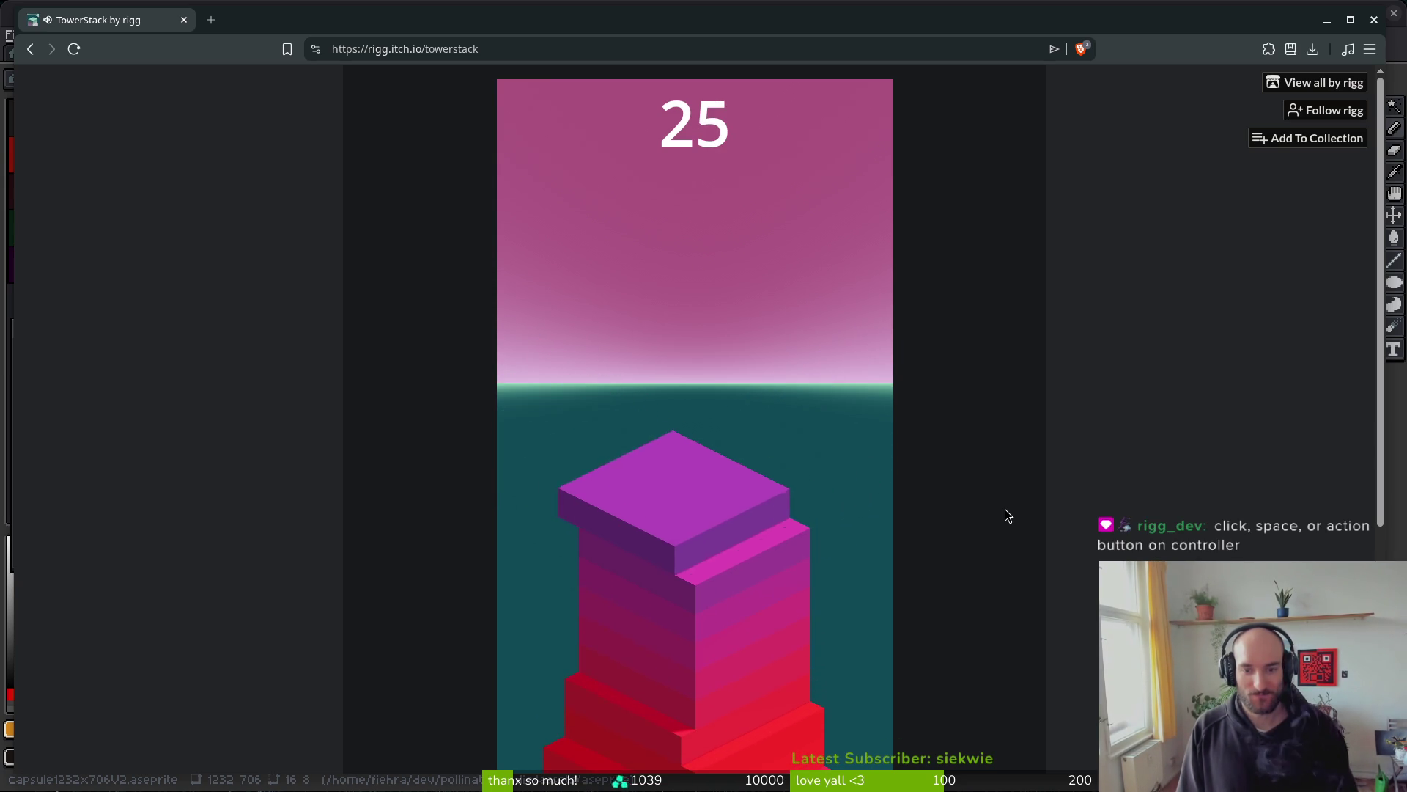
pyautogui.press('space')
pyautogui.press('space')
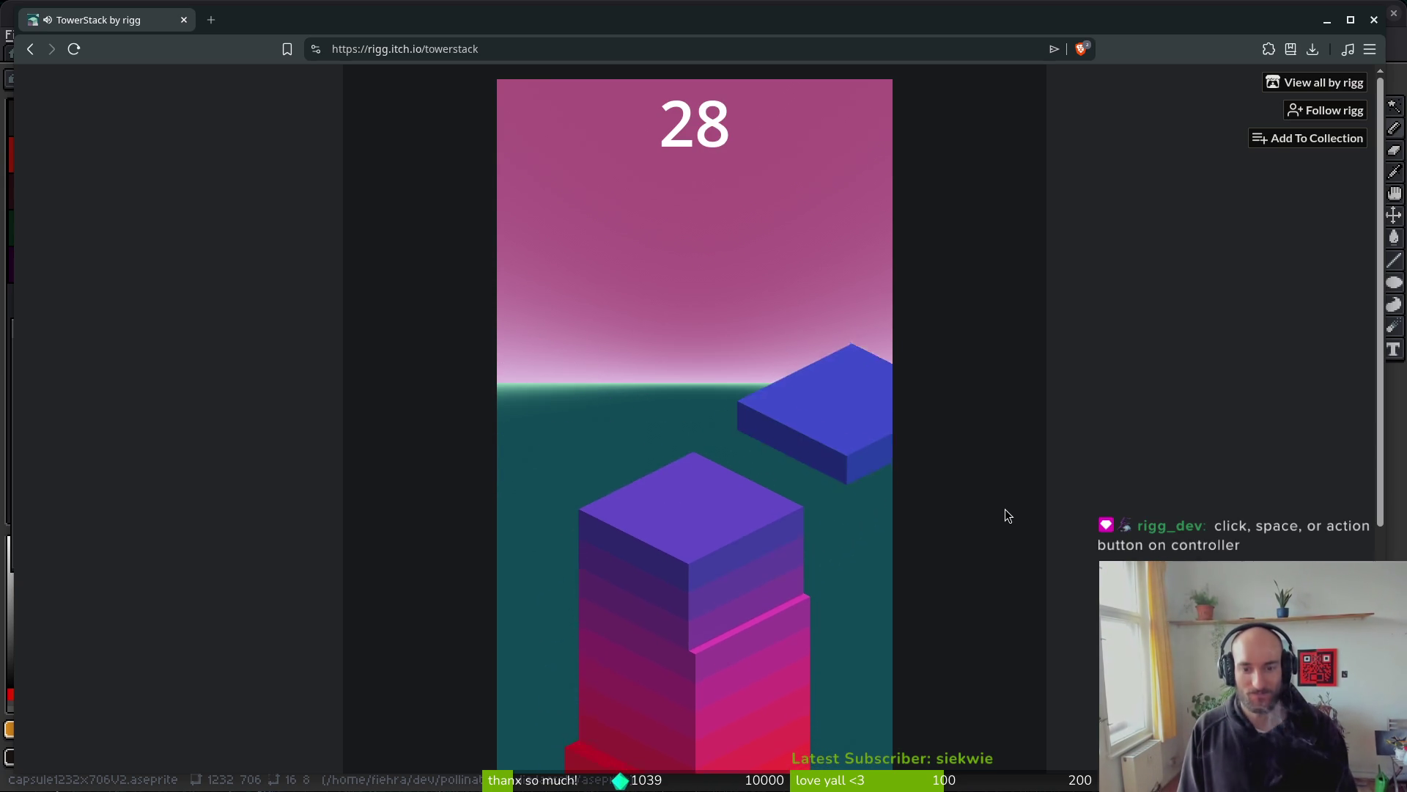
pyautogui.press('space')
pyautogui.press('space')
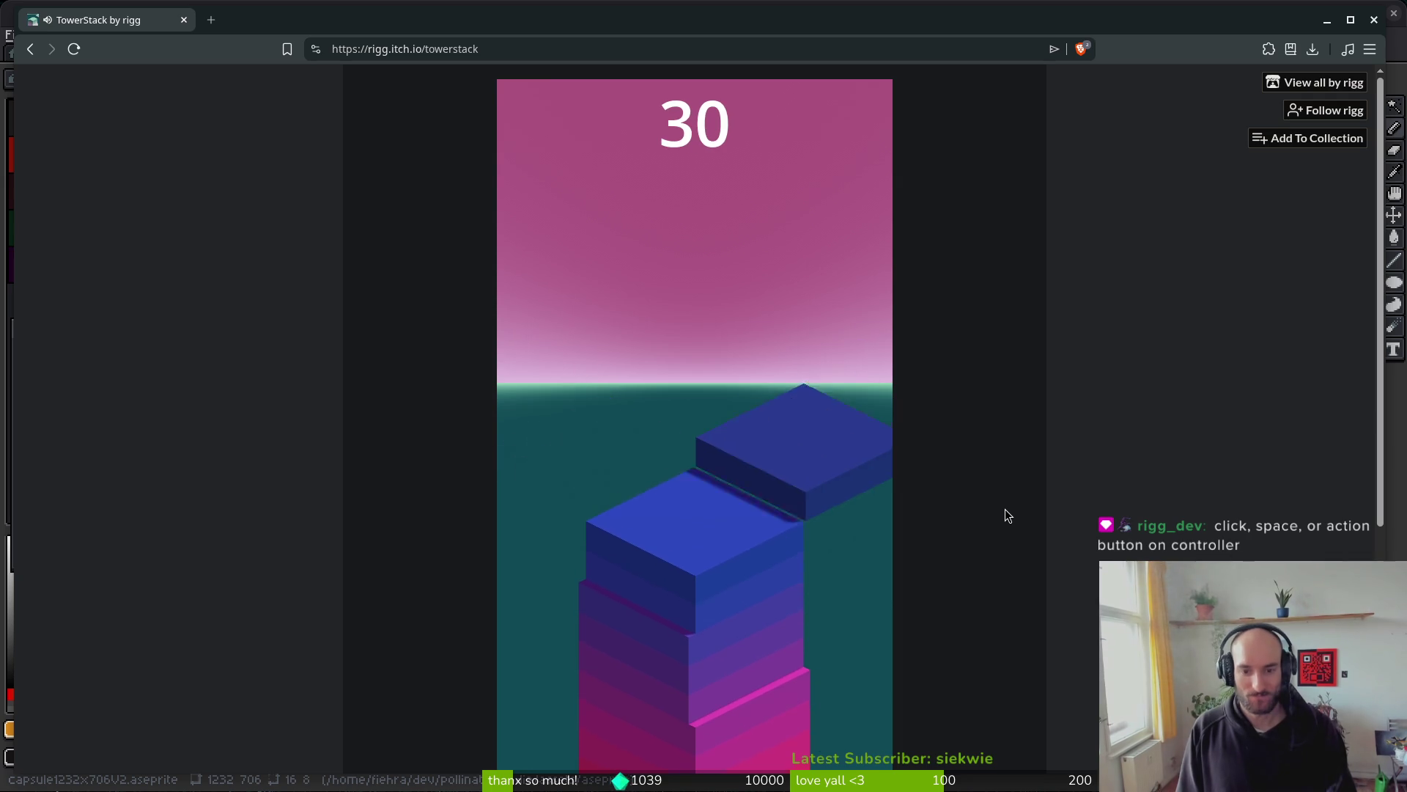
pyautogui.press('space')
pyautogui.press('space')
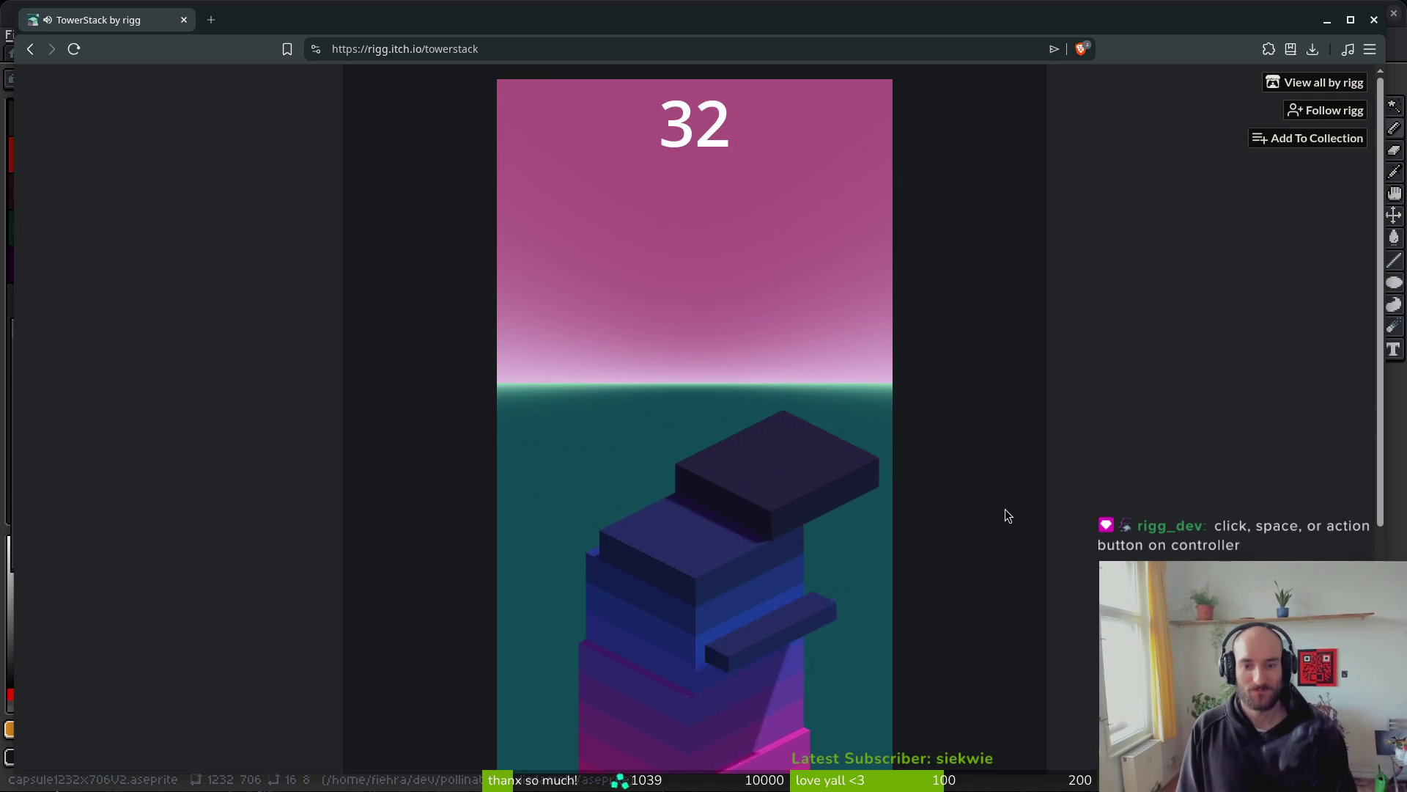
pyautogui.press('space')
pyautogui.press('space')
pyautogui.press('space')
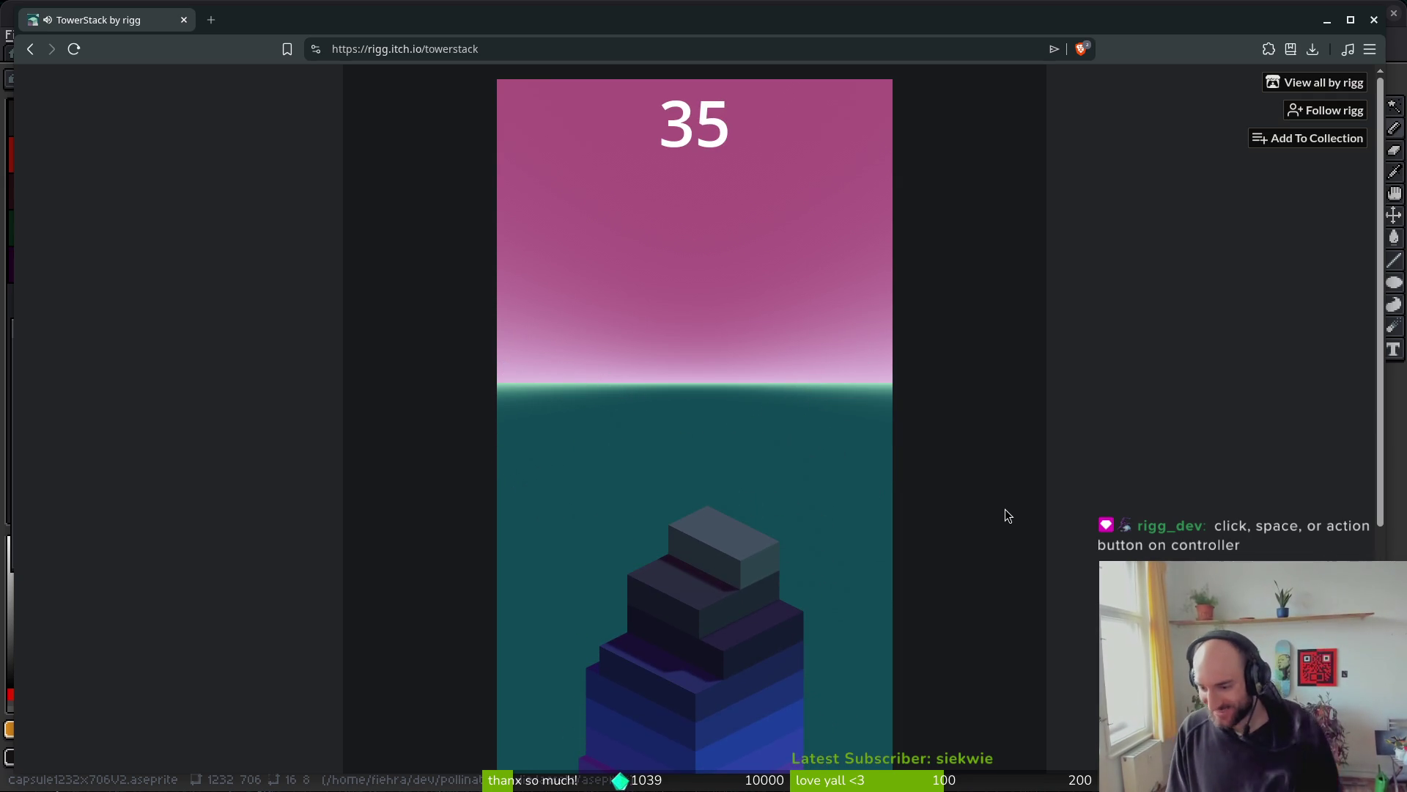
pyautogui.press('space')
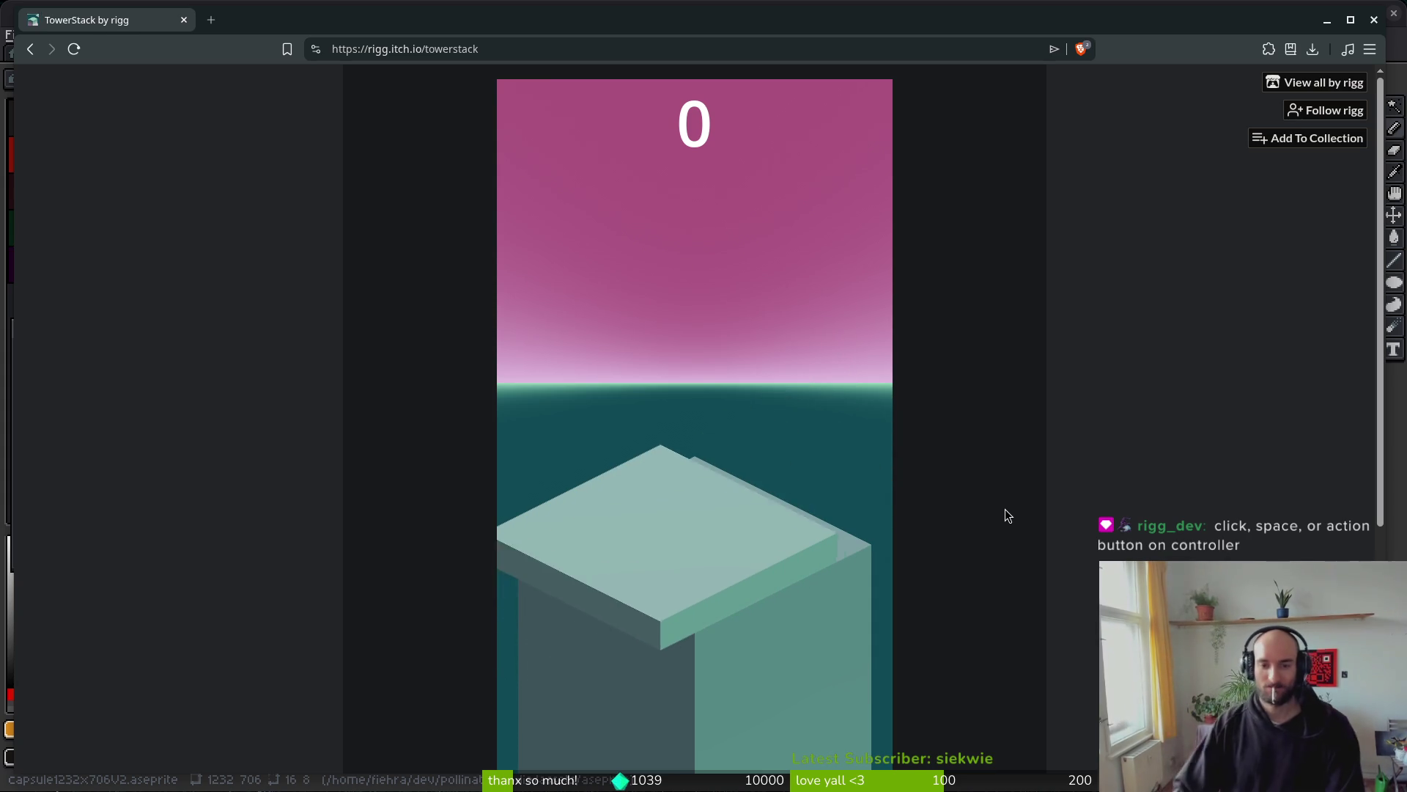
# - Drop each sliding block as it aligns over the tower, climbing to a score of 67
pyautogui.click(738, 550)
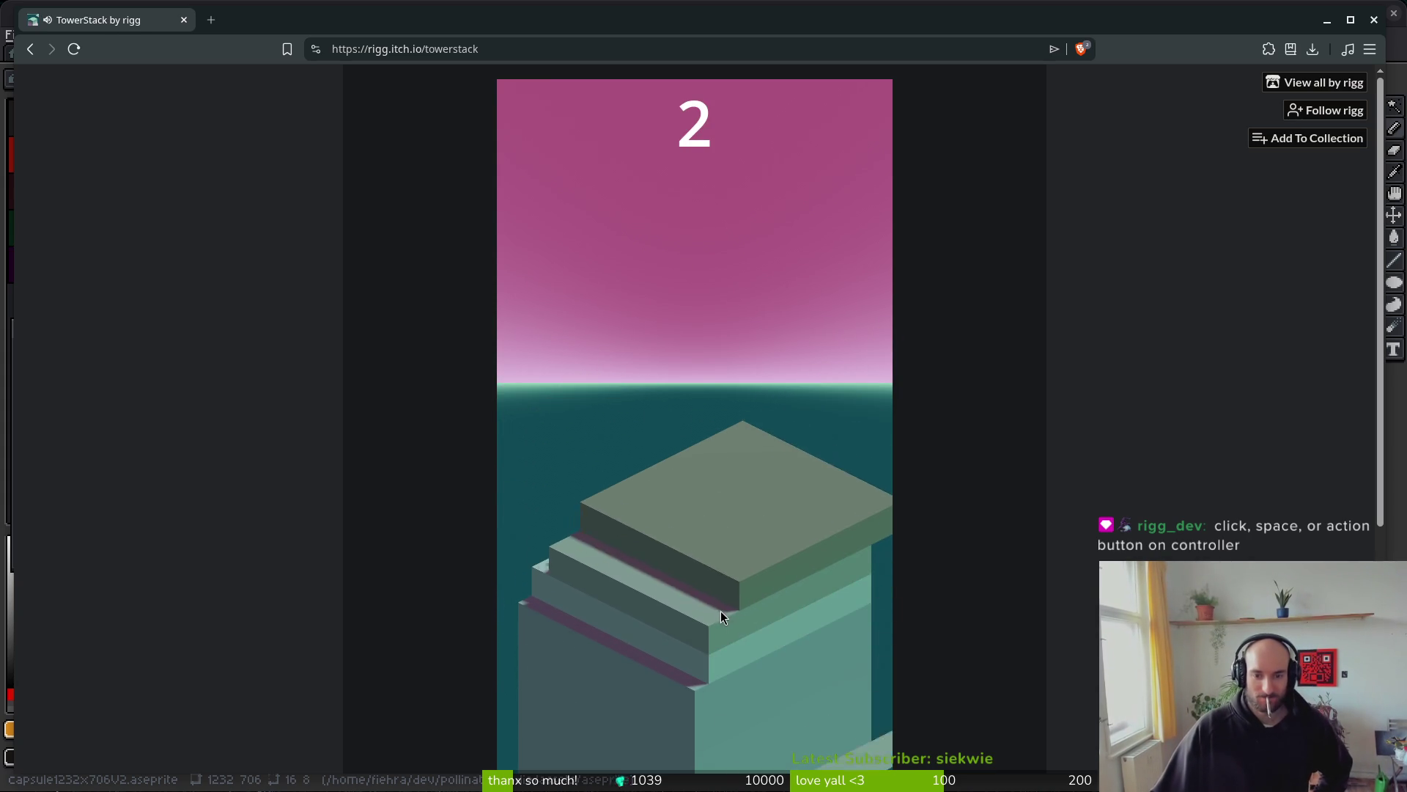
pyautogui.click(720, 609)
pyautogui.click(719, 610)
pyautogui.click(779, 630)
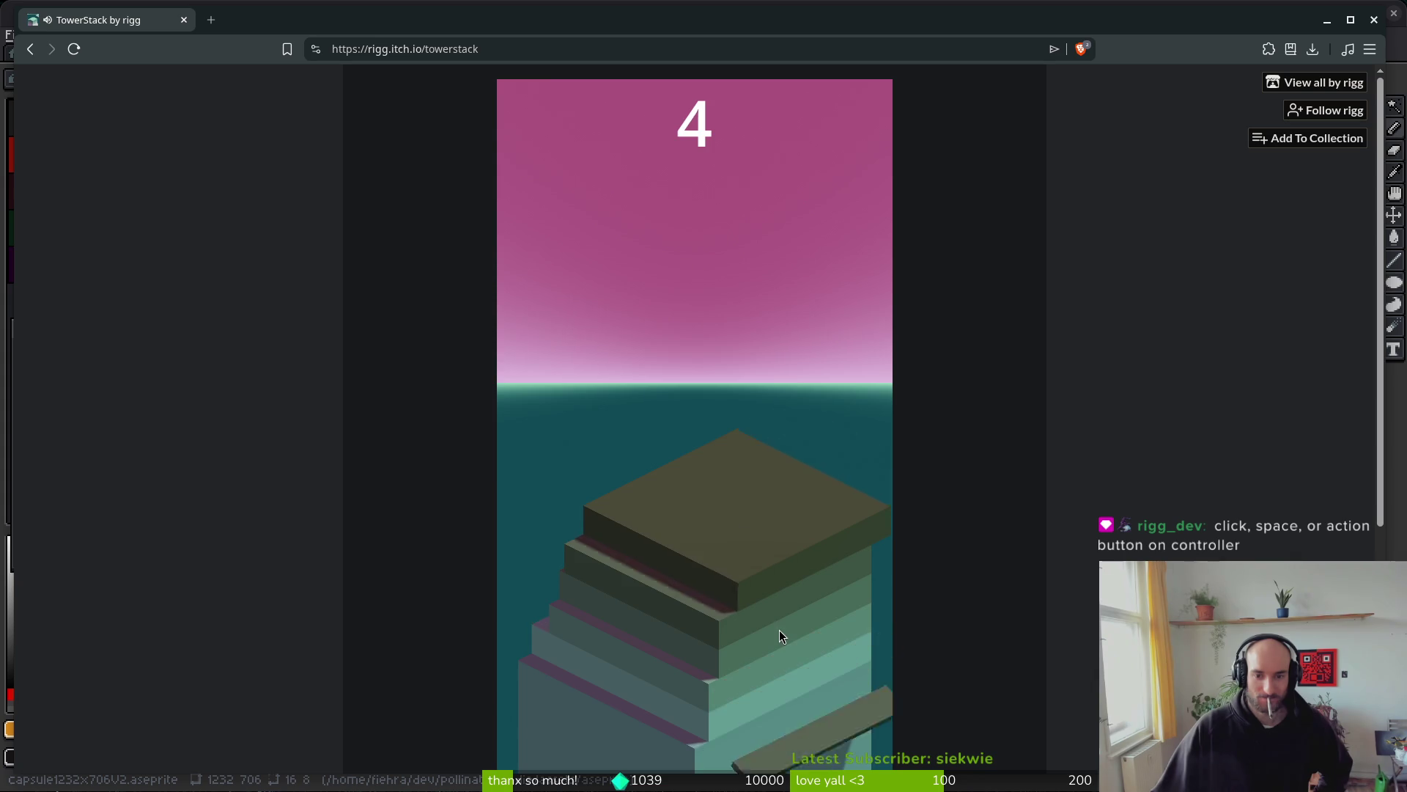
pyautogui.click(779, 632)
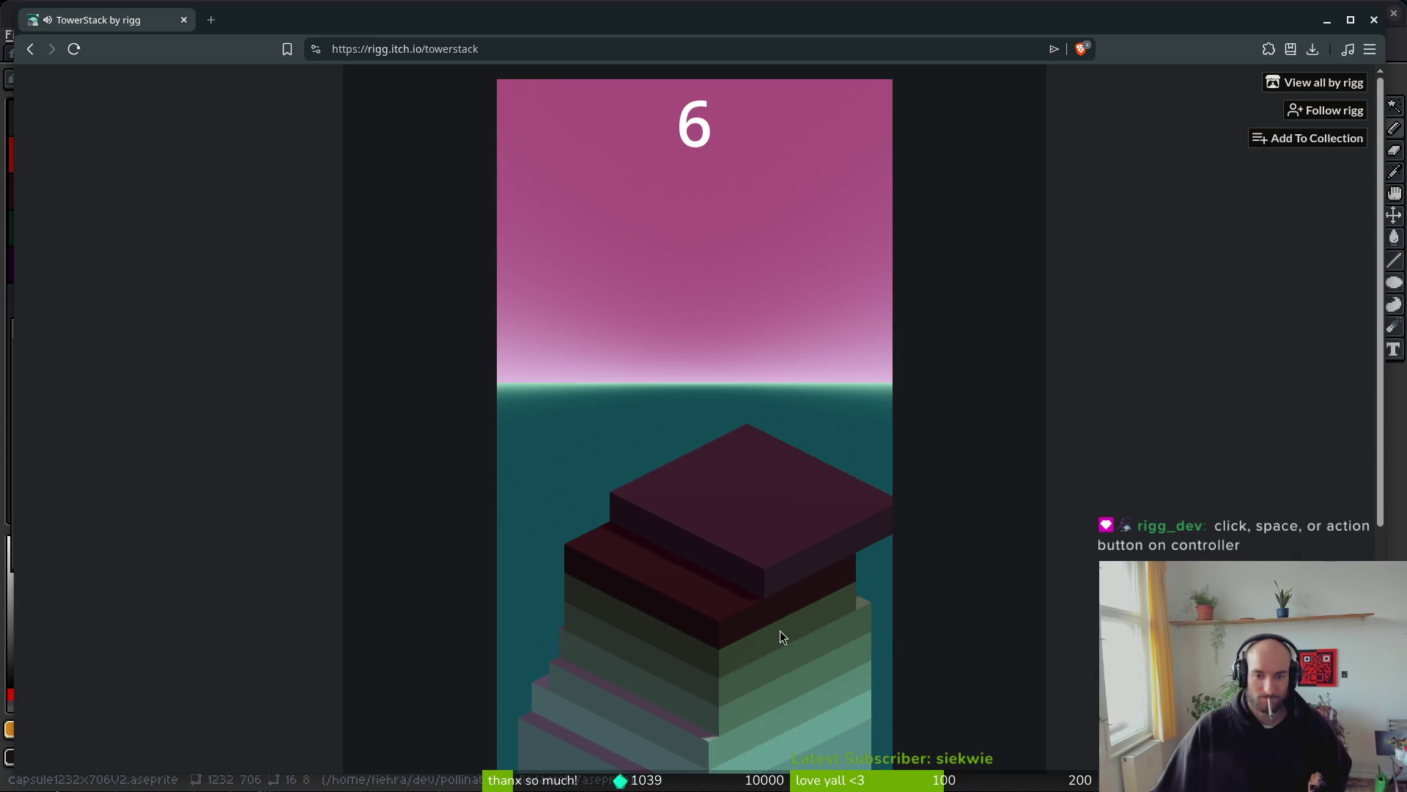
pyautogui.click(780, 631)
pyautogui.click(780, 630)
pyautogui.click(780, 630)
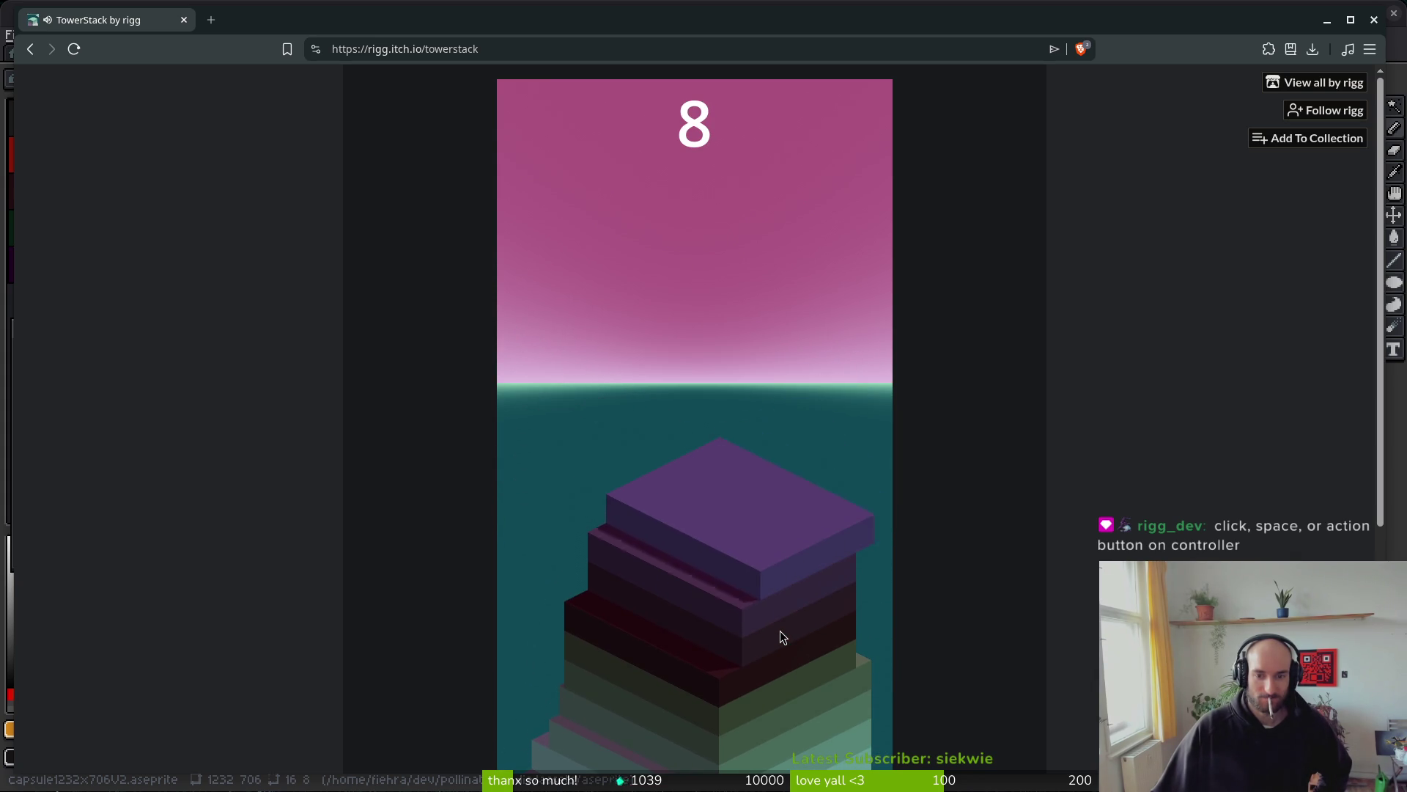
pyautogui.click(779, 630)
pyautogui.click(780, 629)
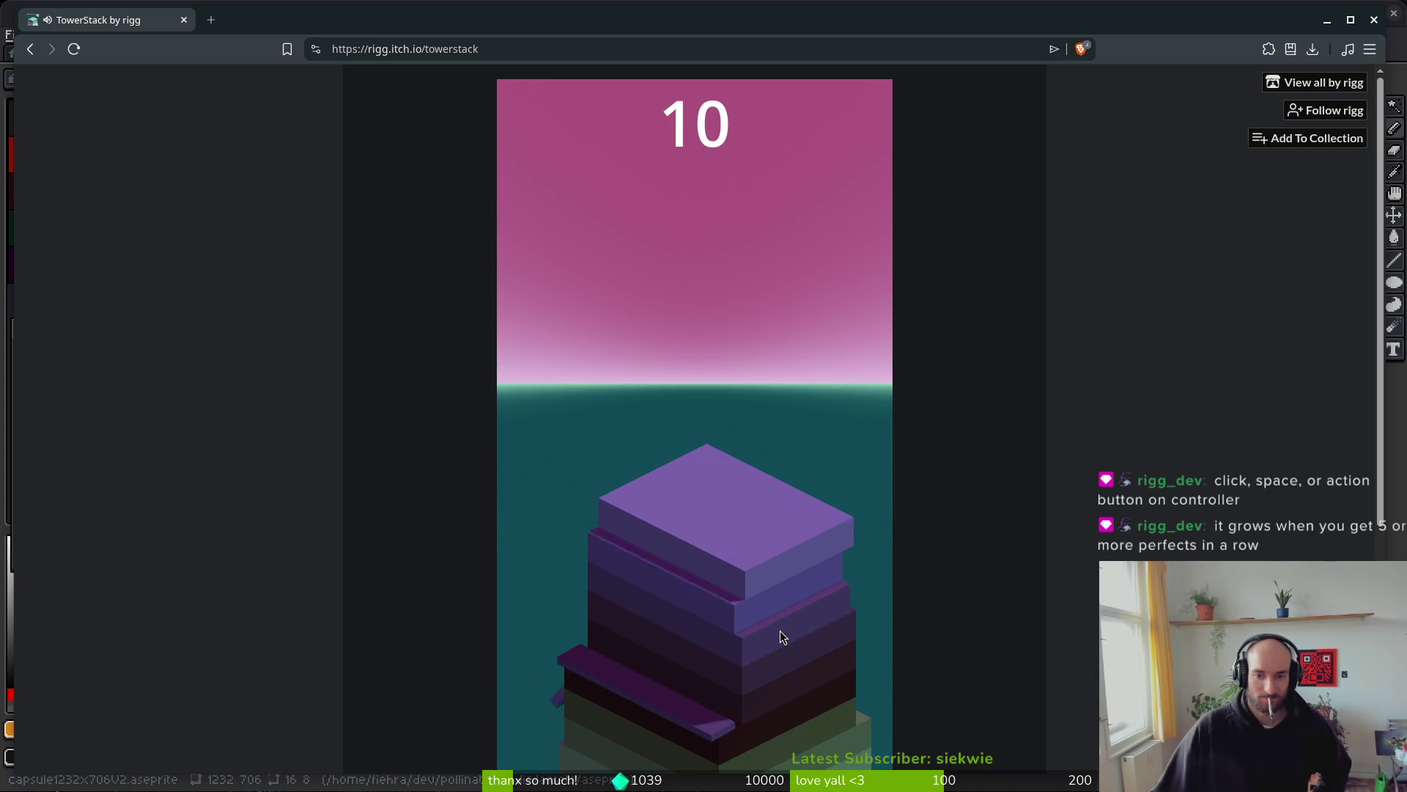
pyautogui.click(780, 630)
pyautogui.click(780, 631)
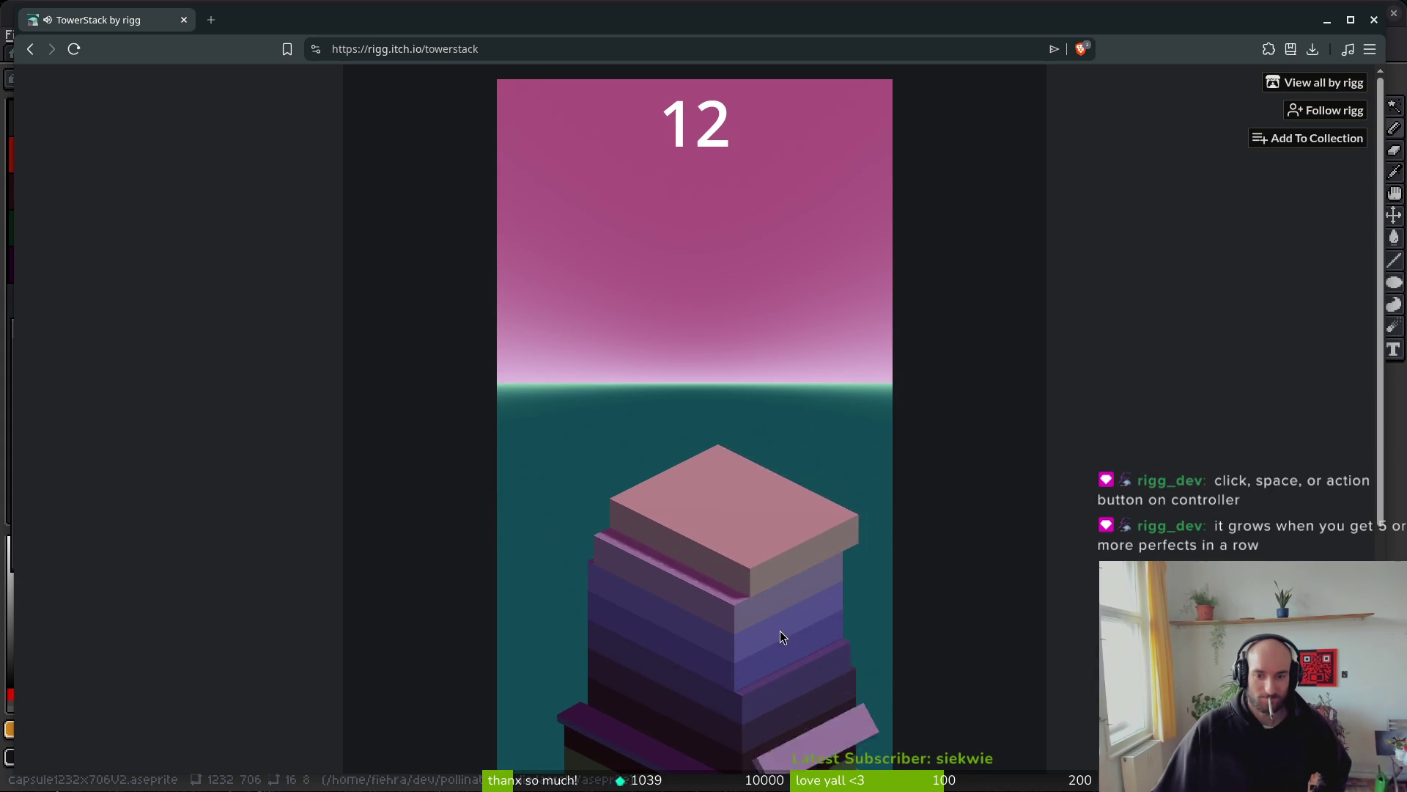
pyautogui.click(780, 630)
pyautogui.click(779, 631)
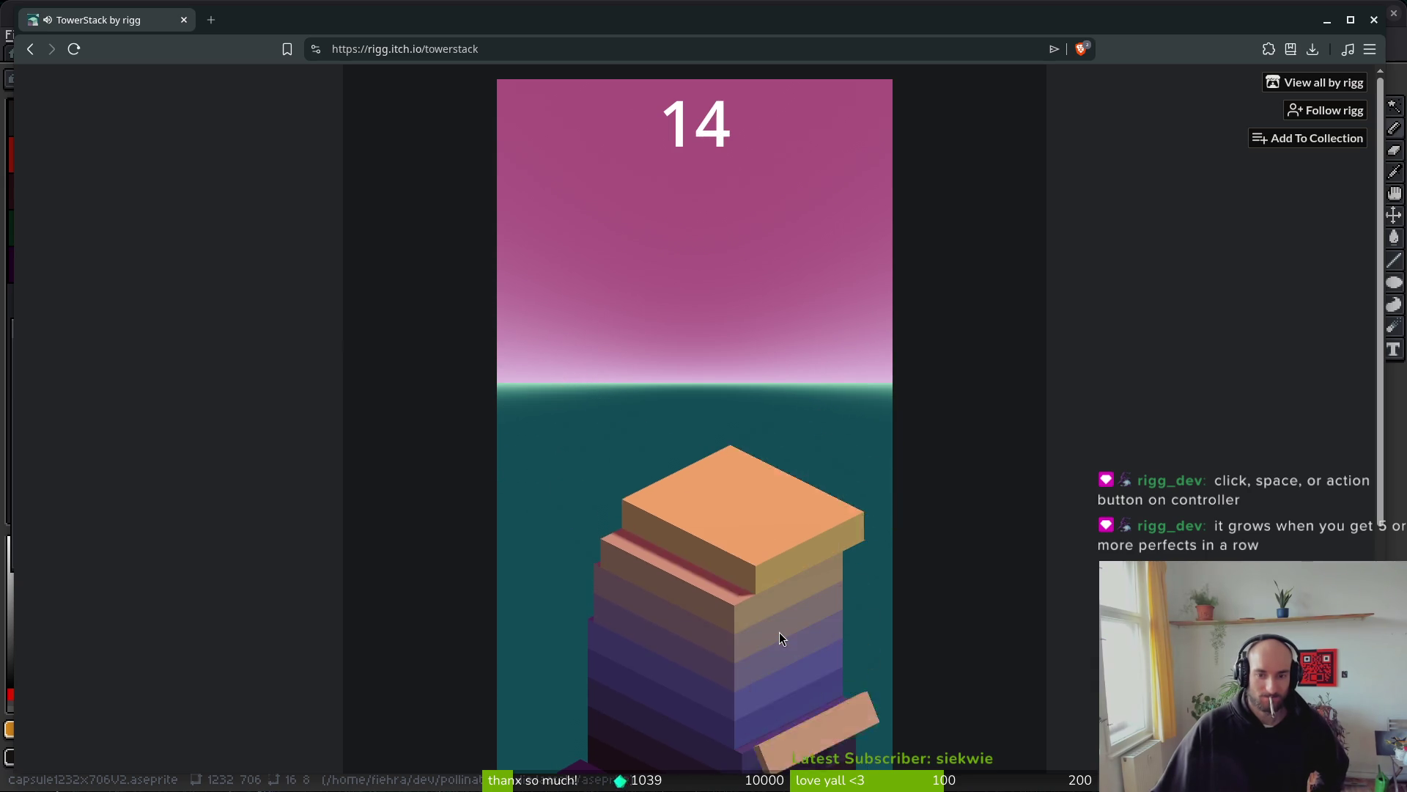
pyautogui.click(780, 632)
pyautogui.click(780, 633)
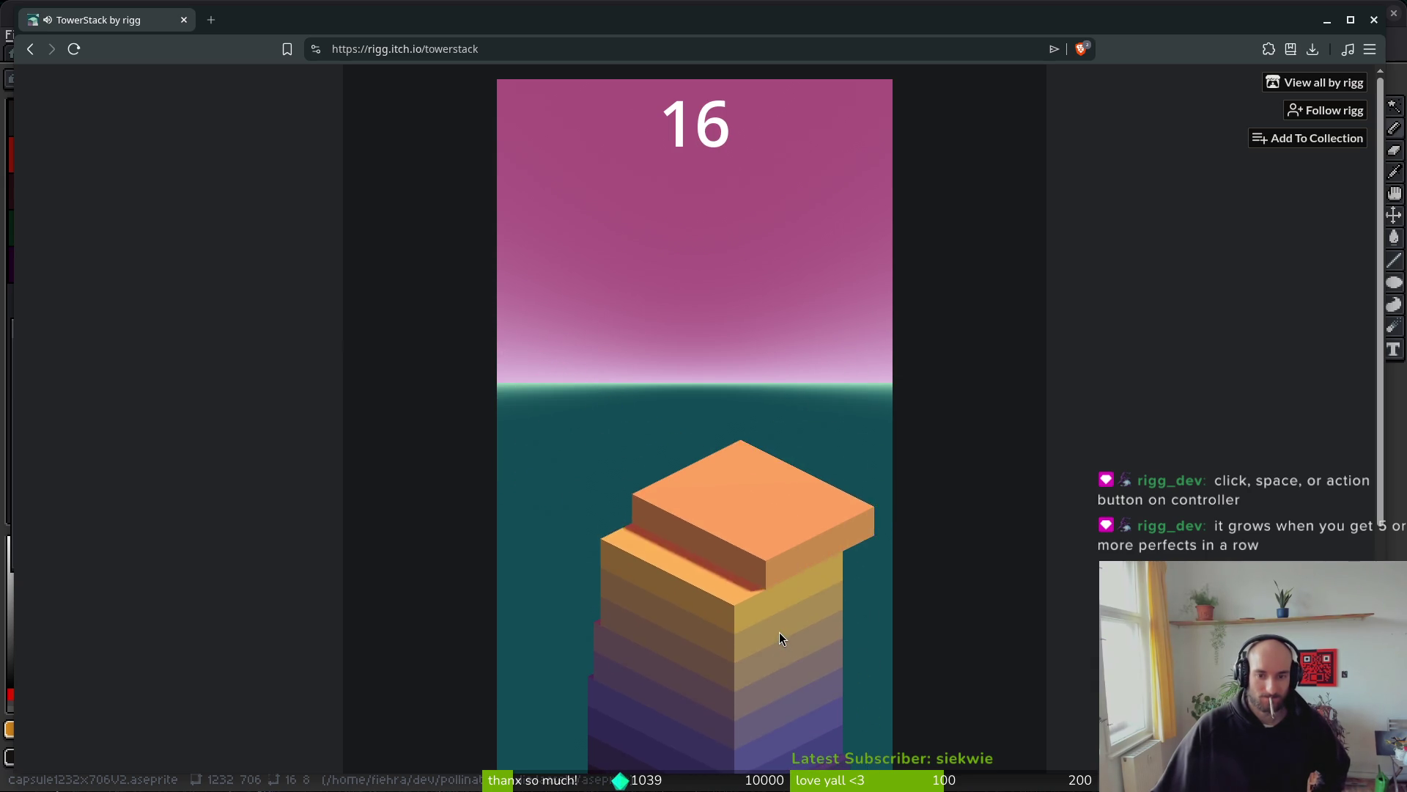
pyautogui.click(779, 632)
pyautogui.click(780, 632)
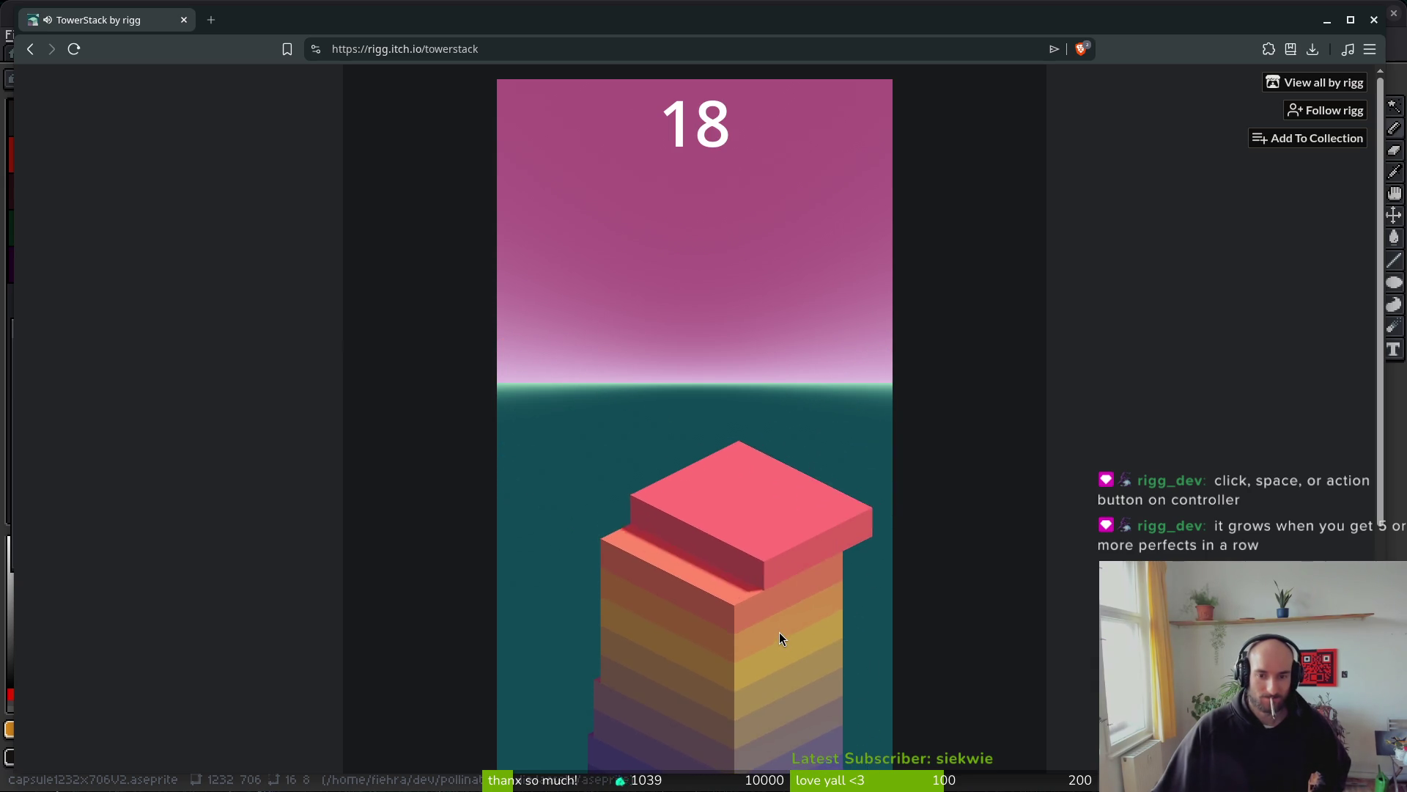
pyautogui.click(780, 631)
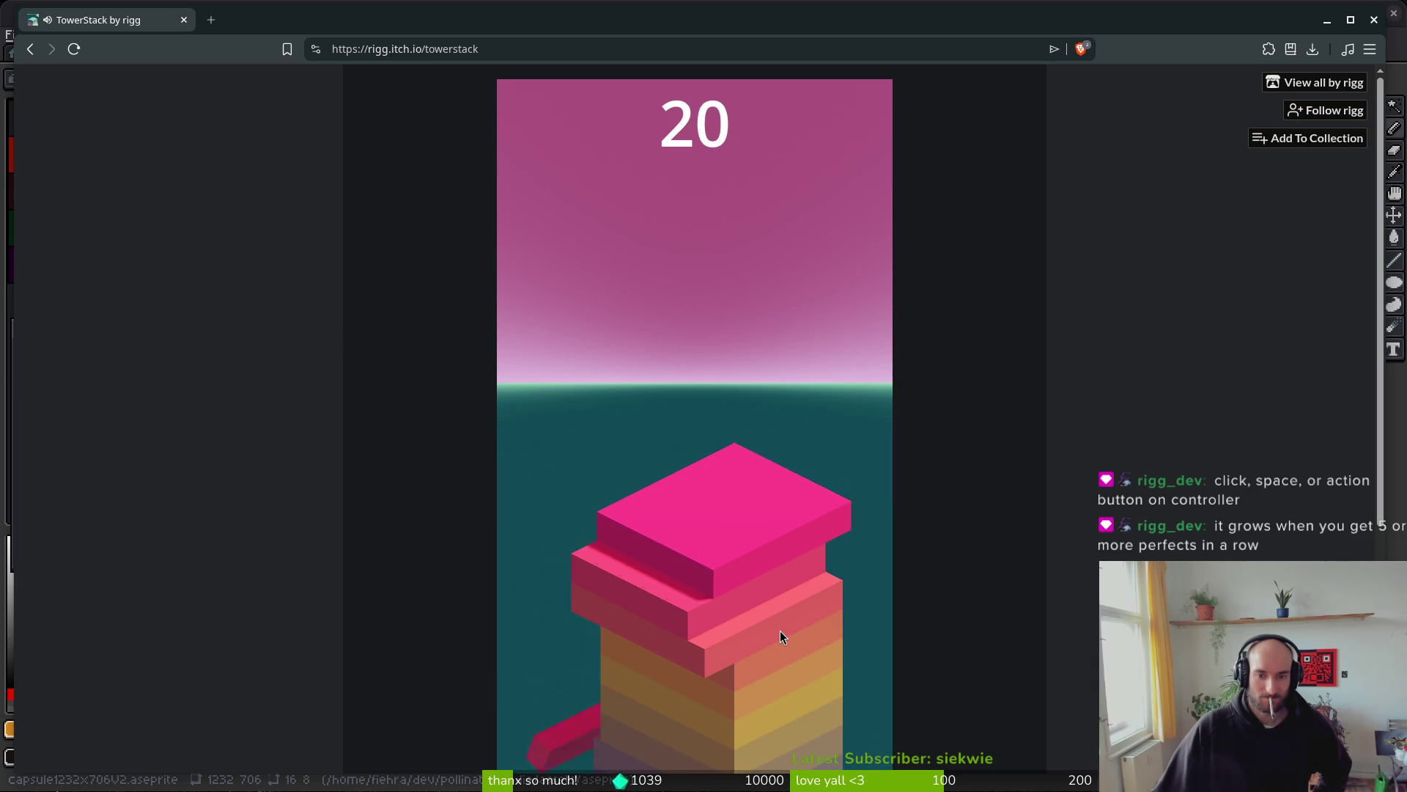
pyautogui.click(779, 630)
pyautogui.click(780, 631)
pyautogui.click(779, 631)
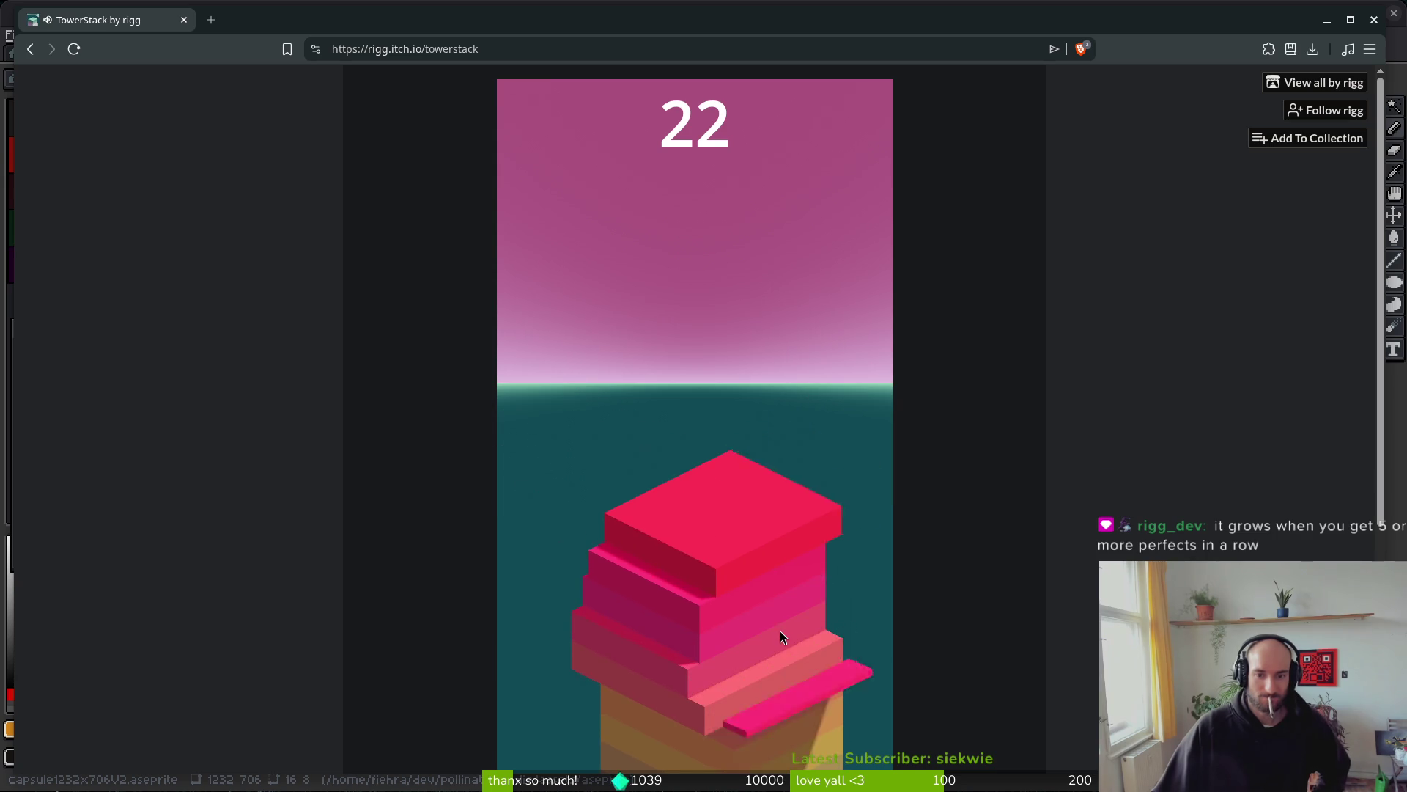
pyautogui.click(779, 630)
pyautogui.click(780, 631)
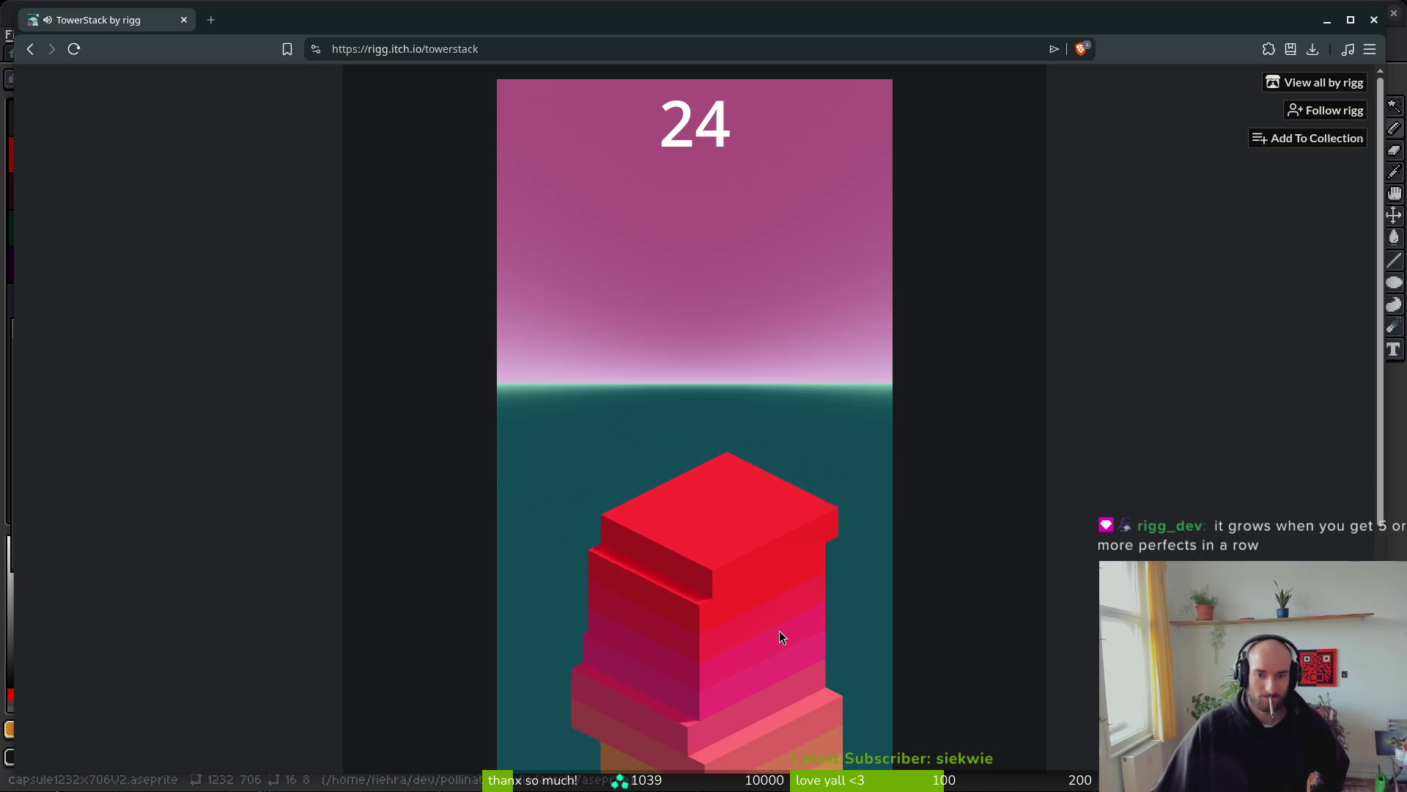
pyautogui.click(779, 629)
pyautogui.click(780, 631)
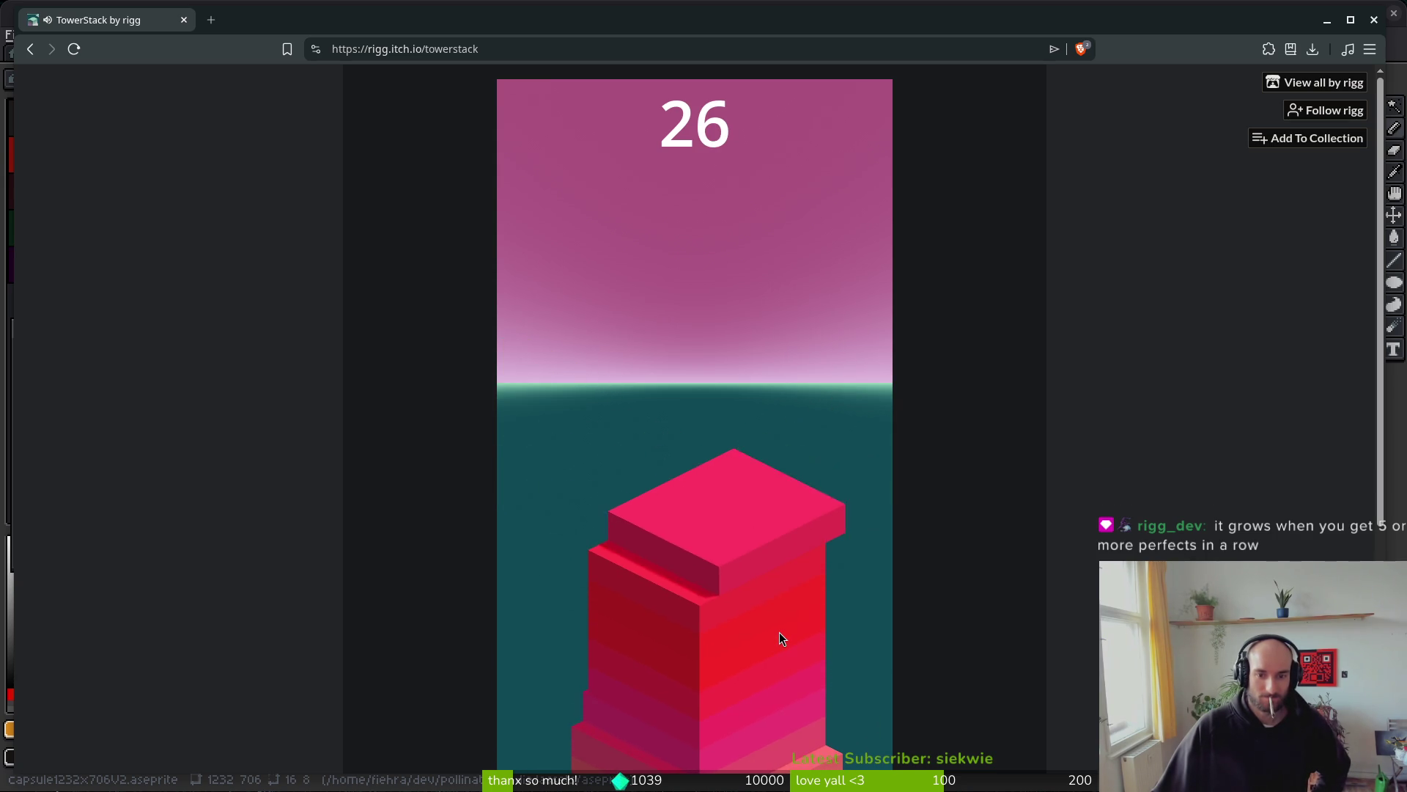
pyautogui.click(780, 633)
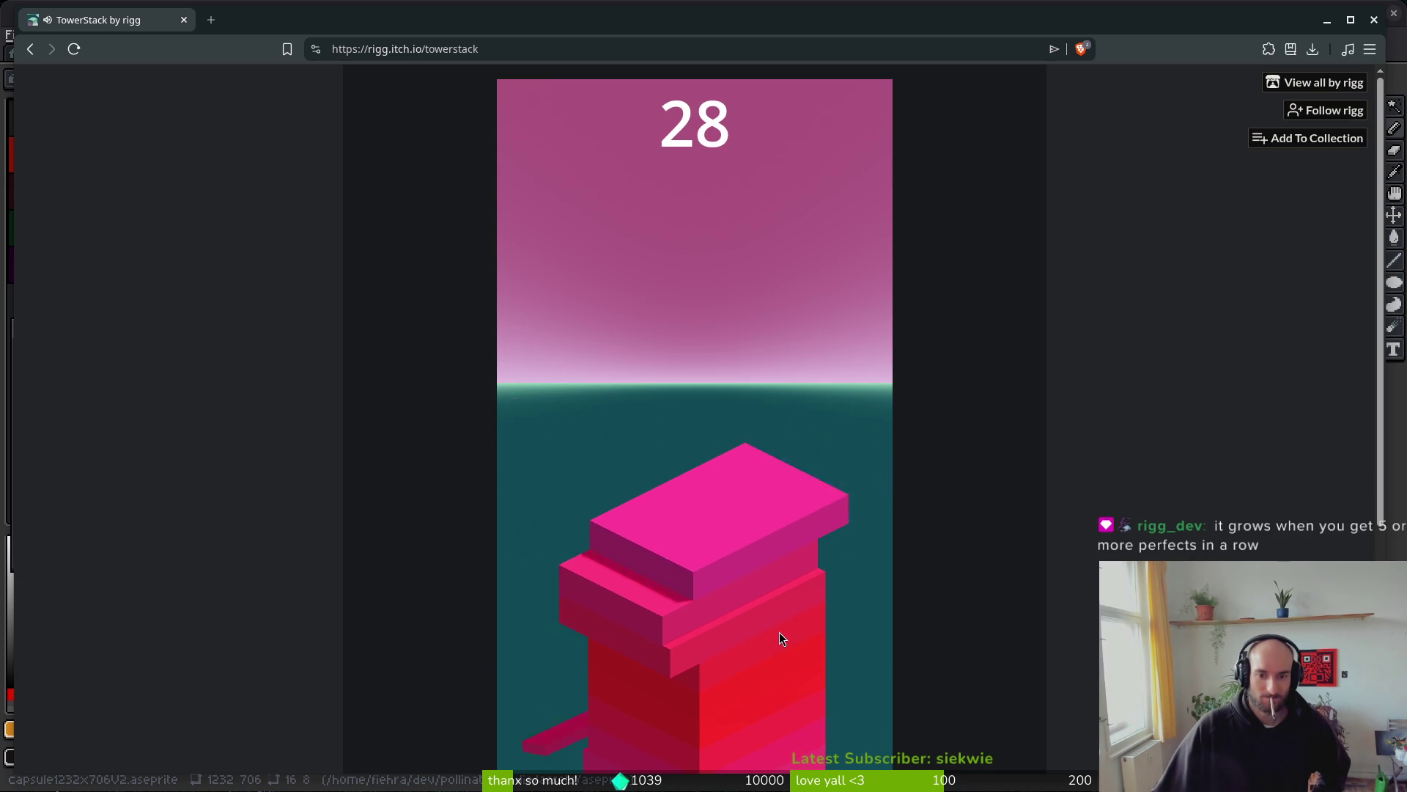
pyautogui.click(779, 633)
pyautogui.click(779, 633)
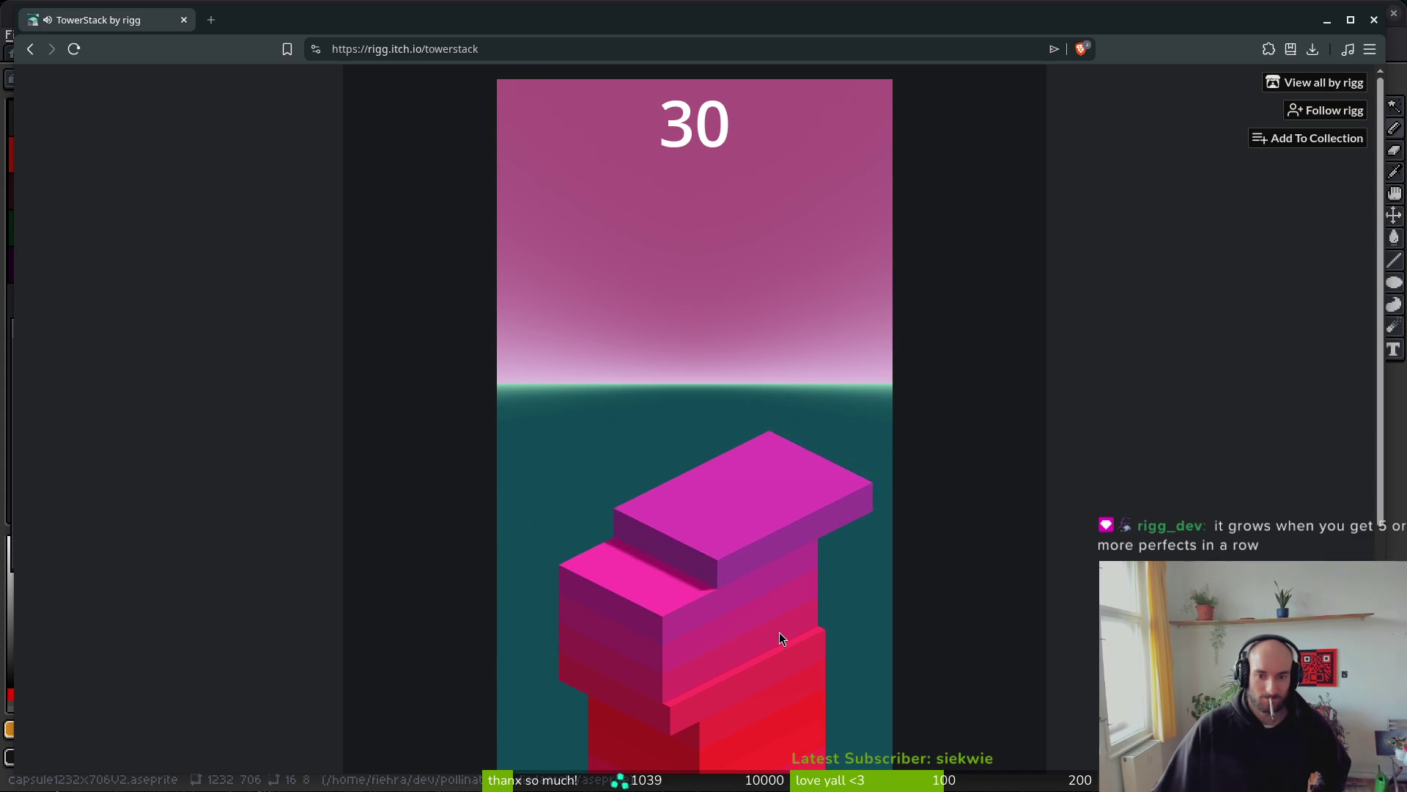
pyautogui.click(779, 631)
pyautogui.click(779, 633)
pyautogui.click(780, 633)
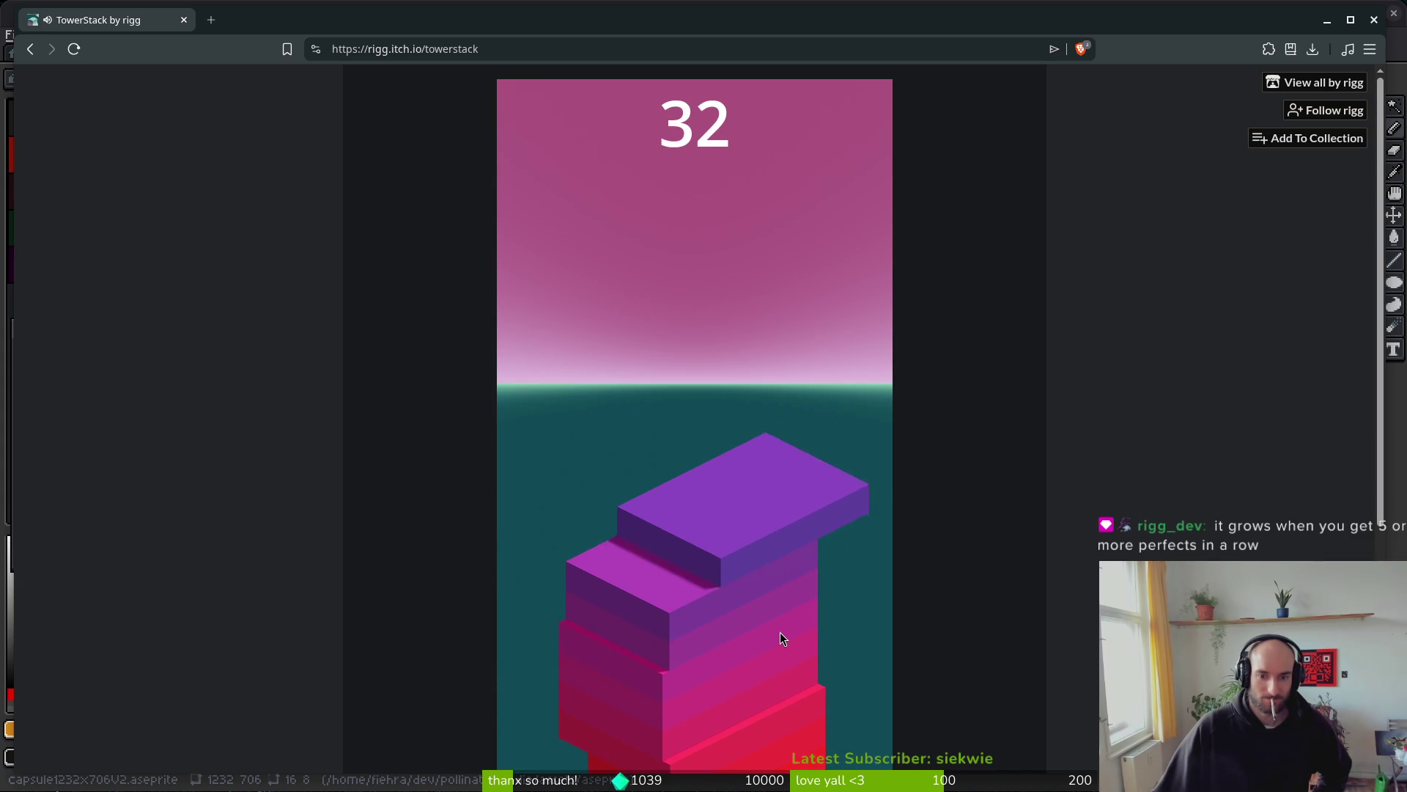
pyautogui.click(780, 632)
pyautogui.click(779, 633)
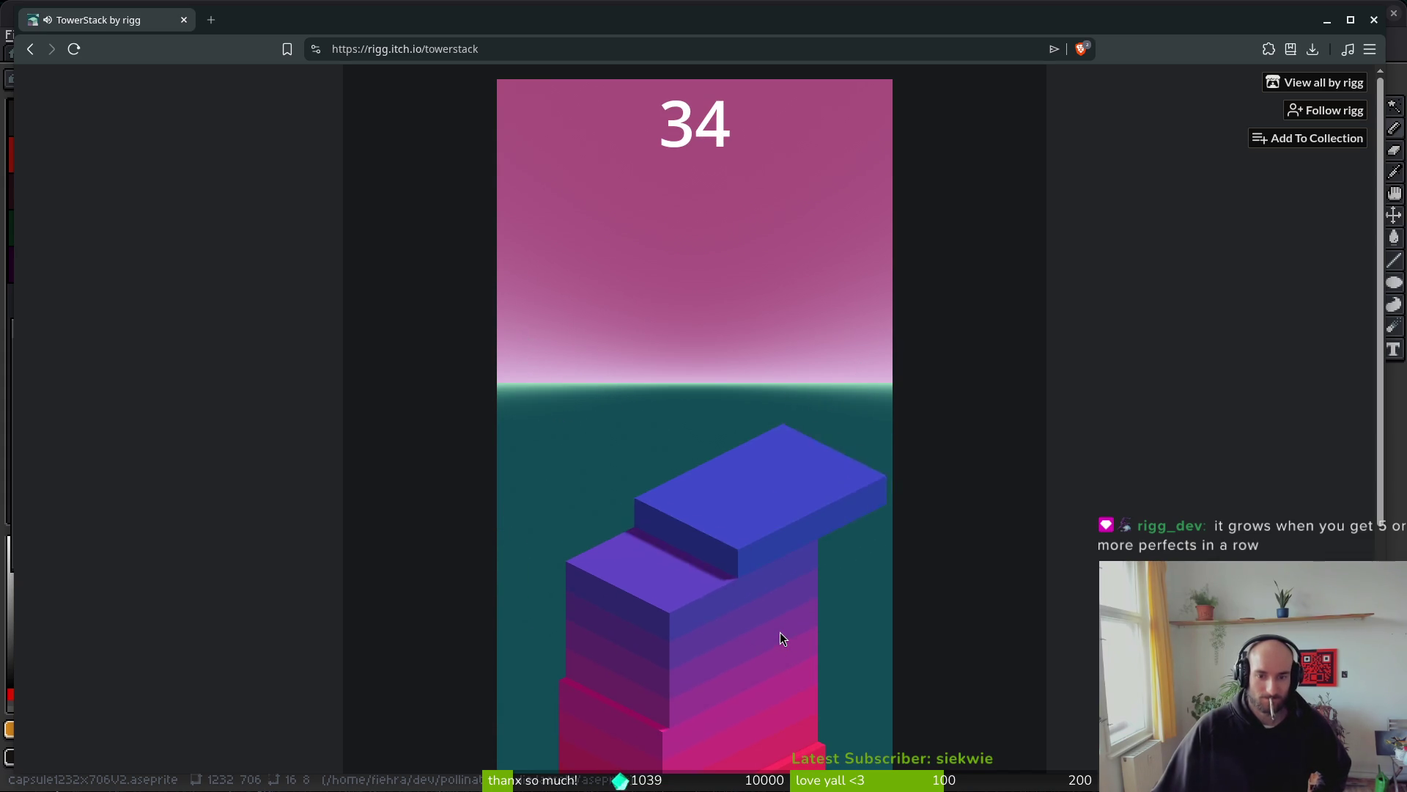
pyautogui.click(779, 632)
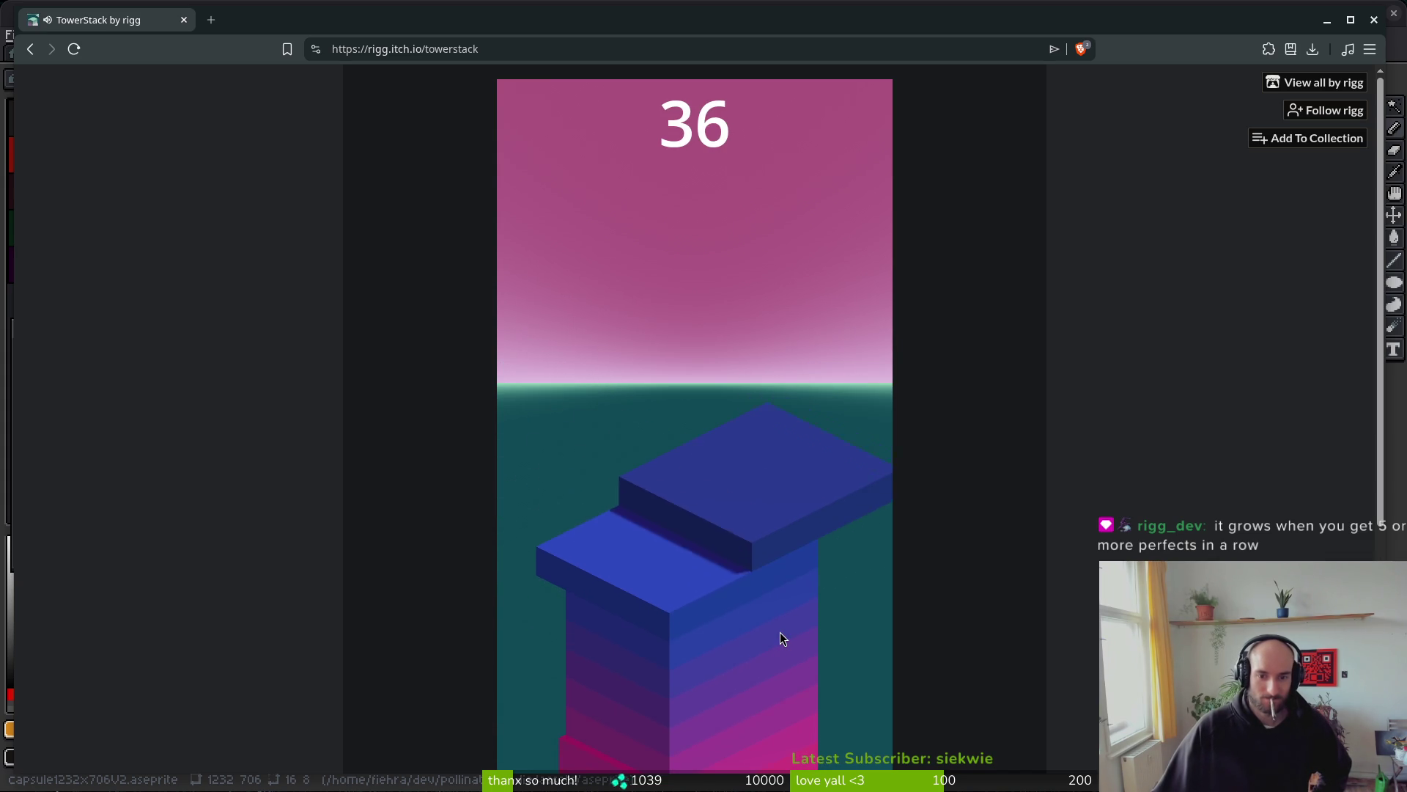
pyautogui.click(780, 637)
pyautogui.click(780, 638)
pyautogui.click(780, 632)
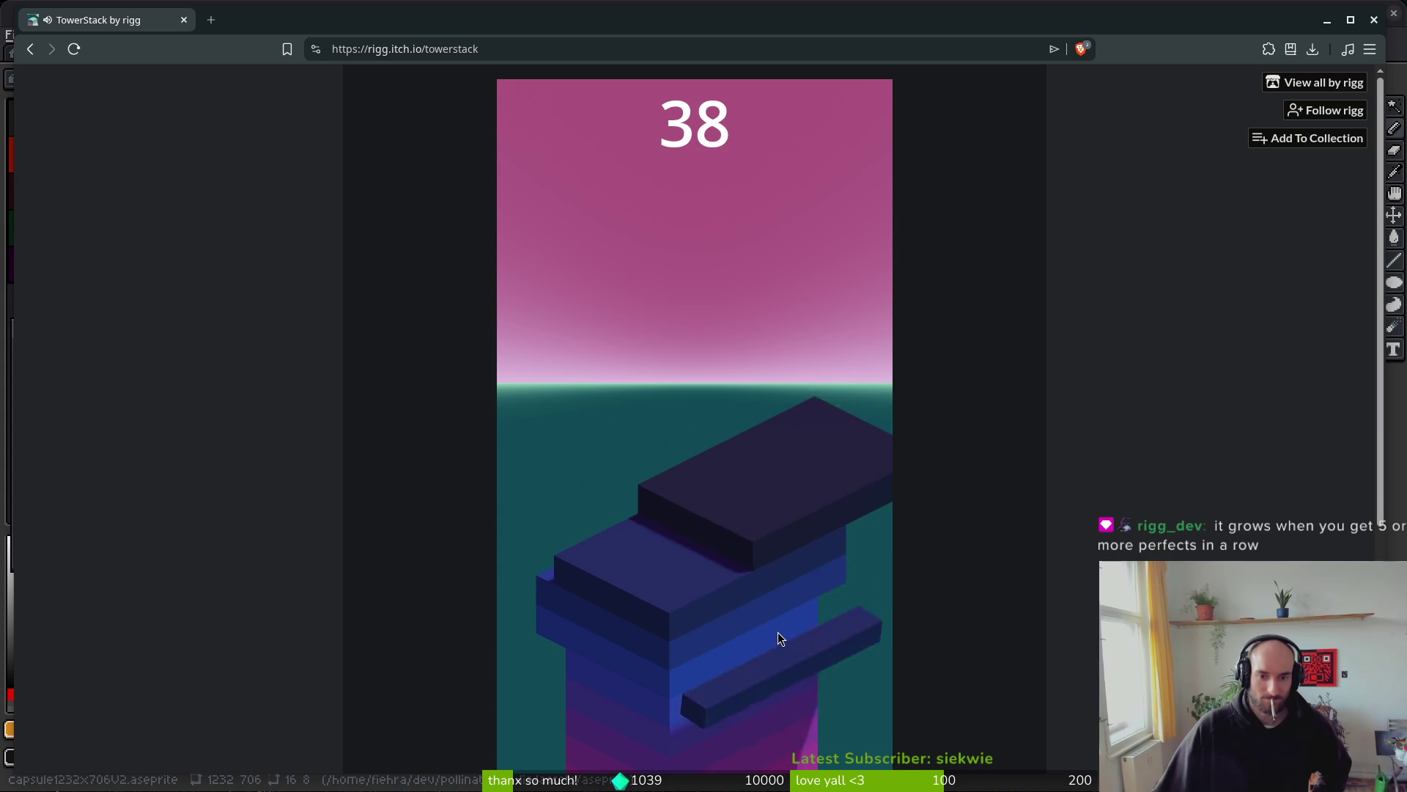
pyautogui.click(778, 632)
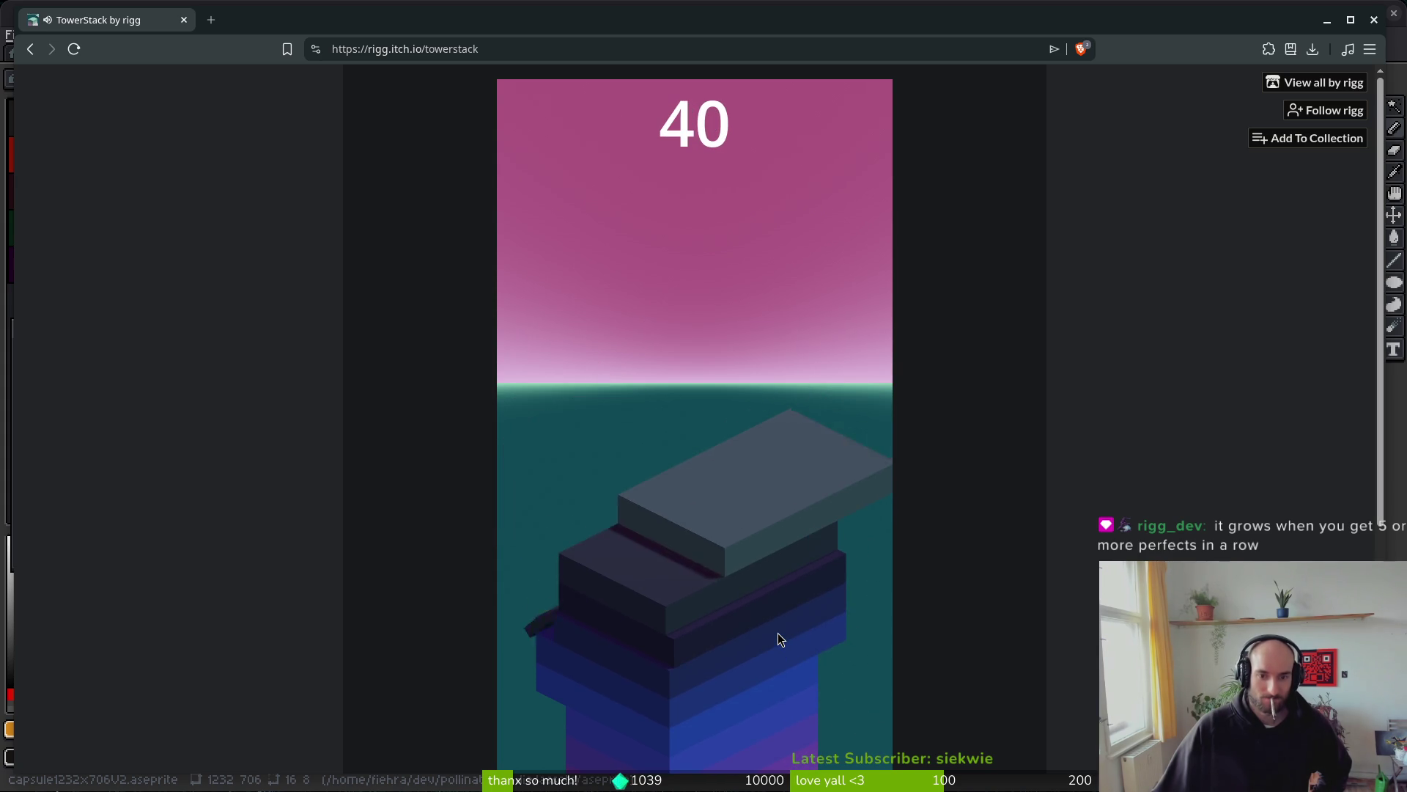
pyautogui.click(778, 639)
pyautogui.click(779, 639)
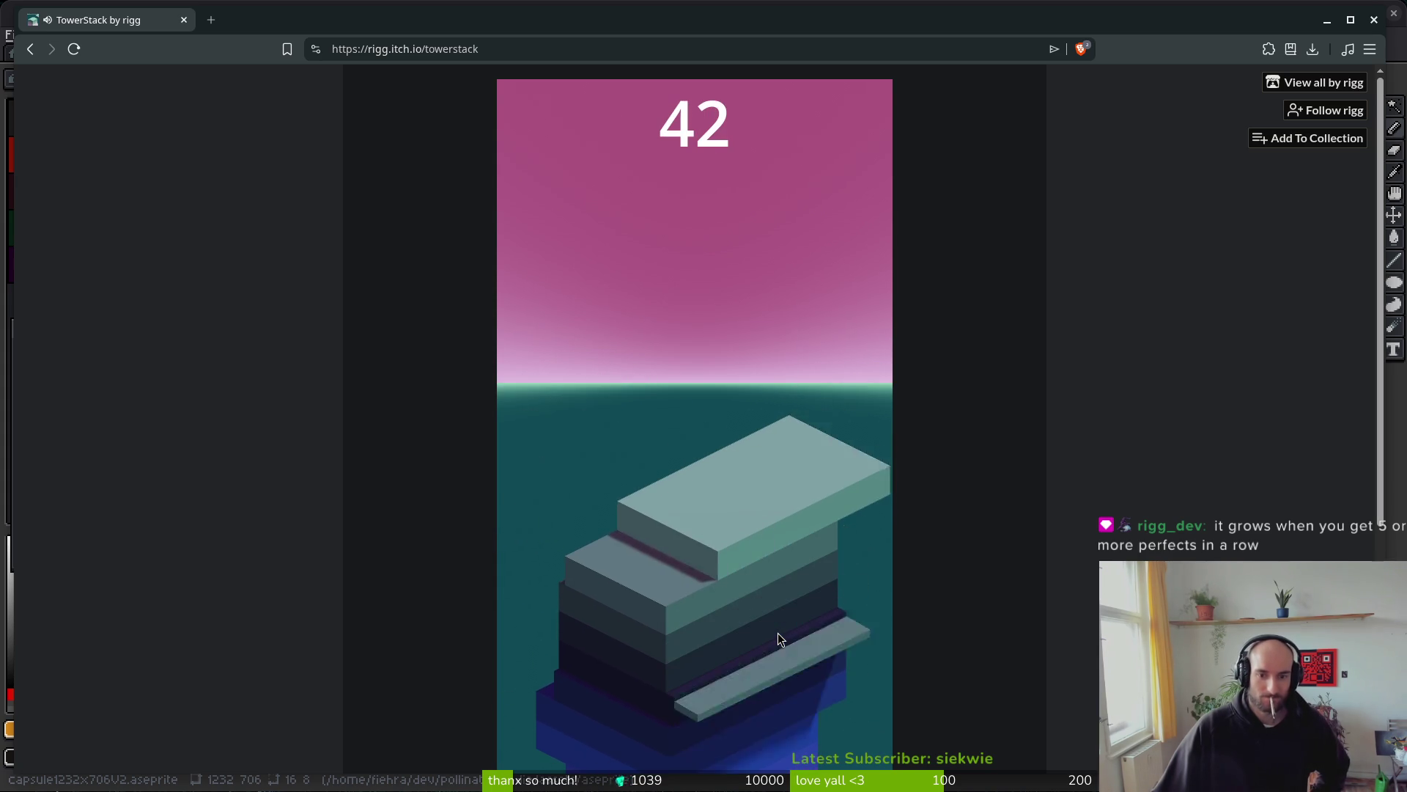
pyautogui.click(777, 634)
pyautogui.click(778, 633)
pyautogui.click(778, 638)
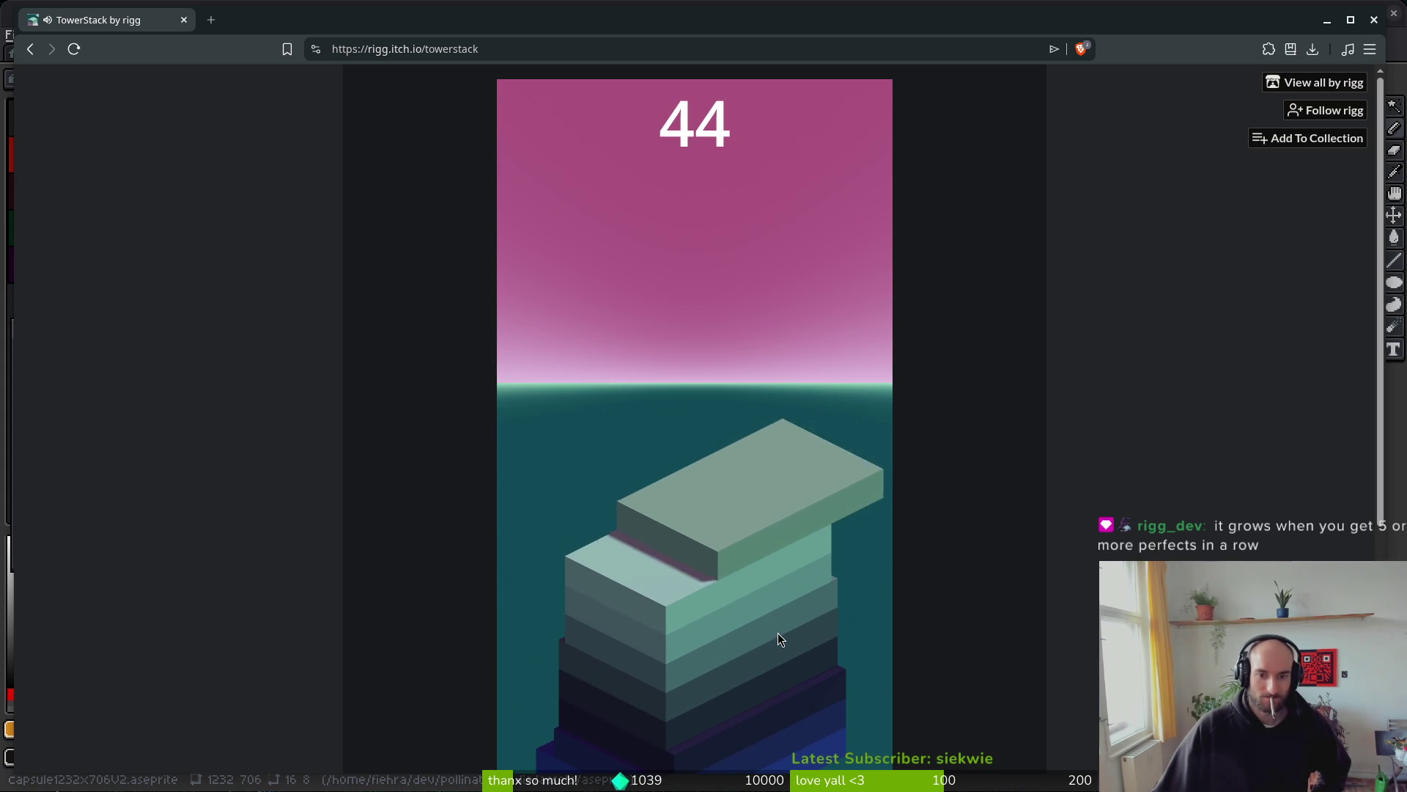
pyautogui.click(779, 639)
pyautogui.click(780, 634)
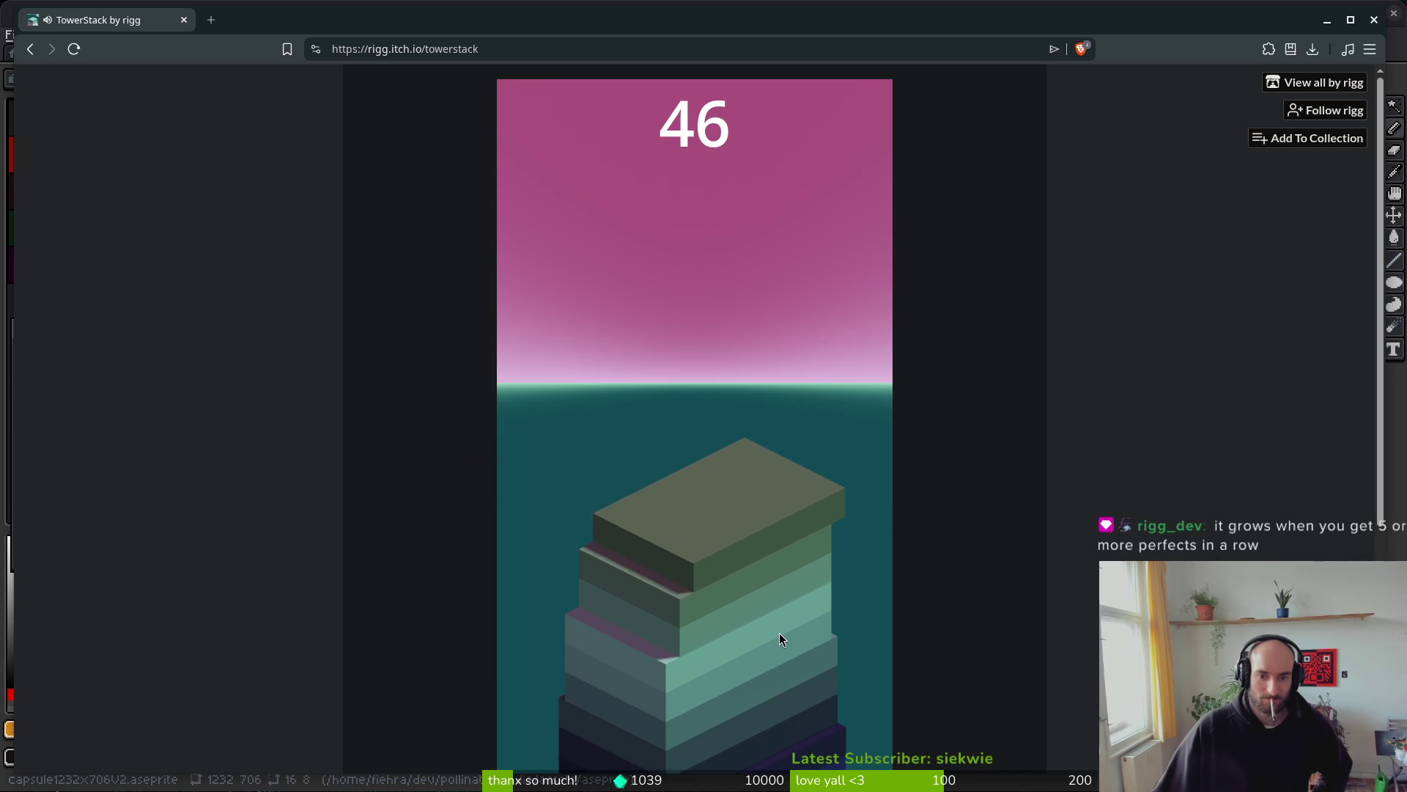
pyautogui.click(780, 634)
pyautogui.click(779, 639)
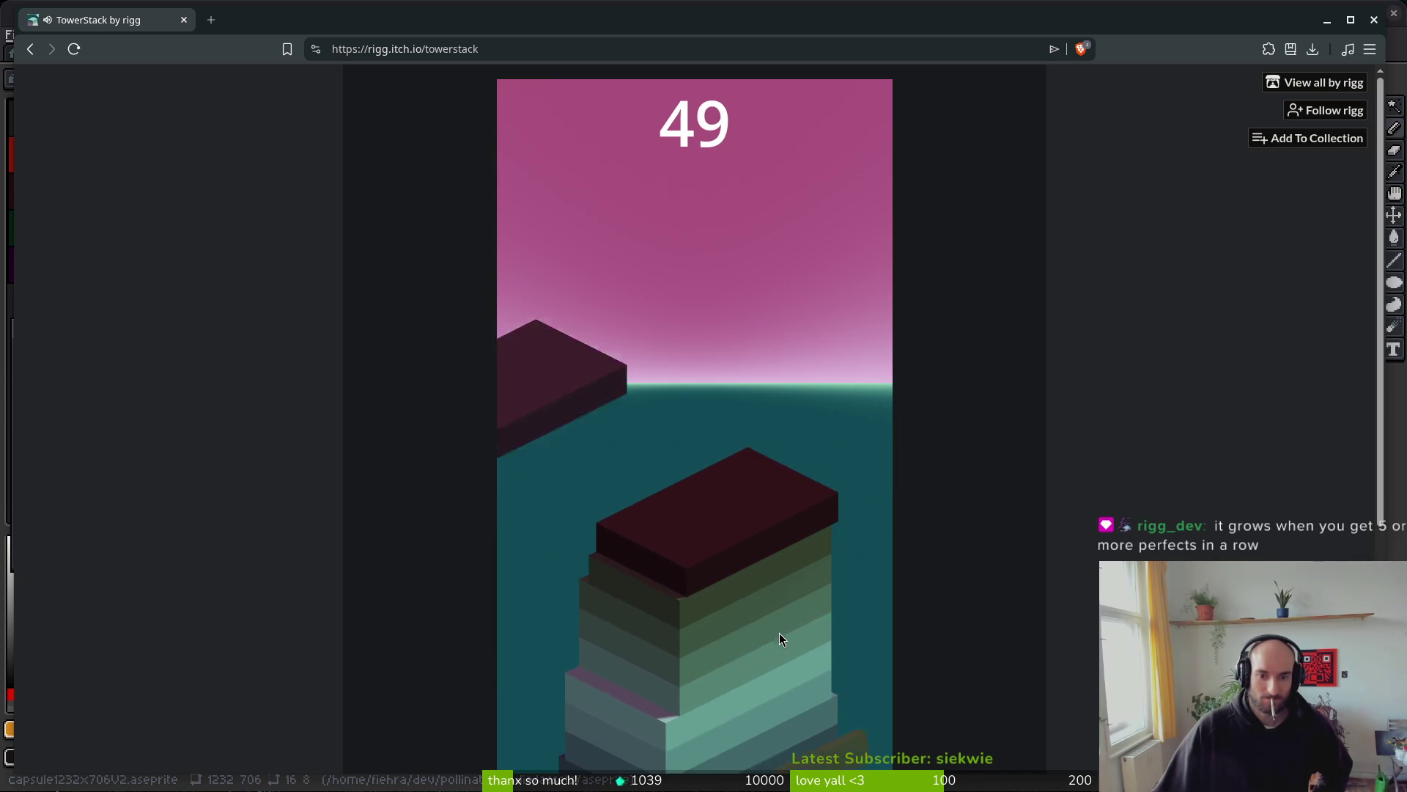
pyautogui.click(780, 639)
pyautogui.click(779, 633)
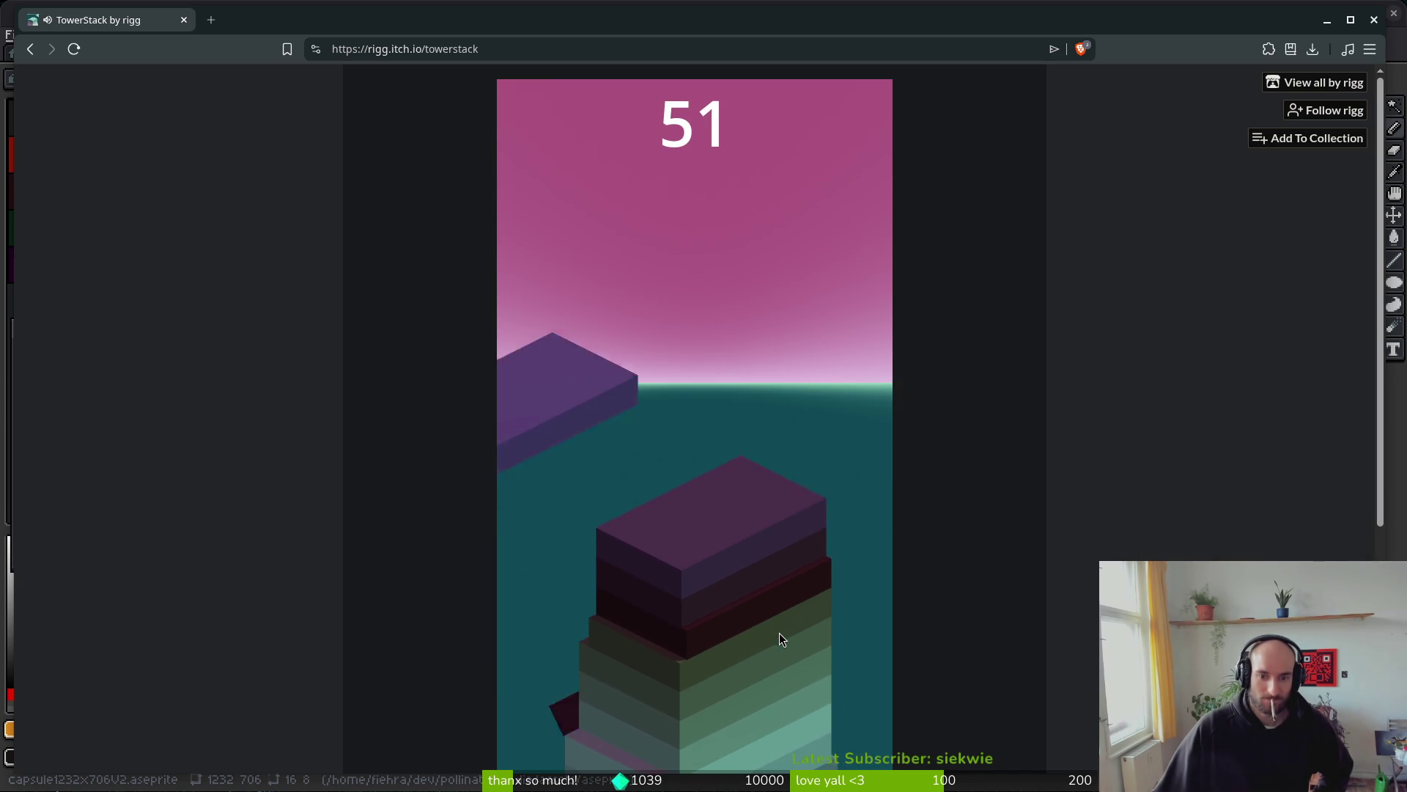
pyautogui.click(780, 633)
pyautogui.click(779, 635)
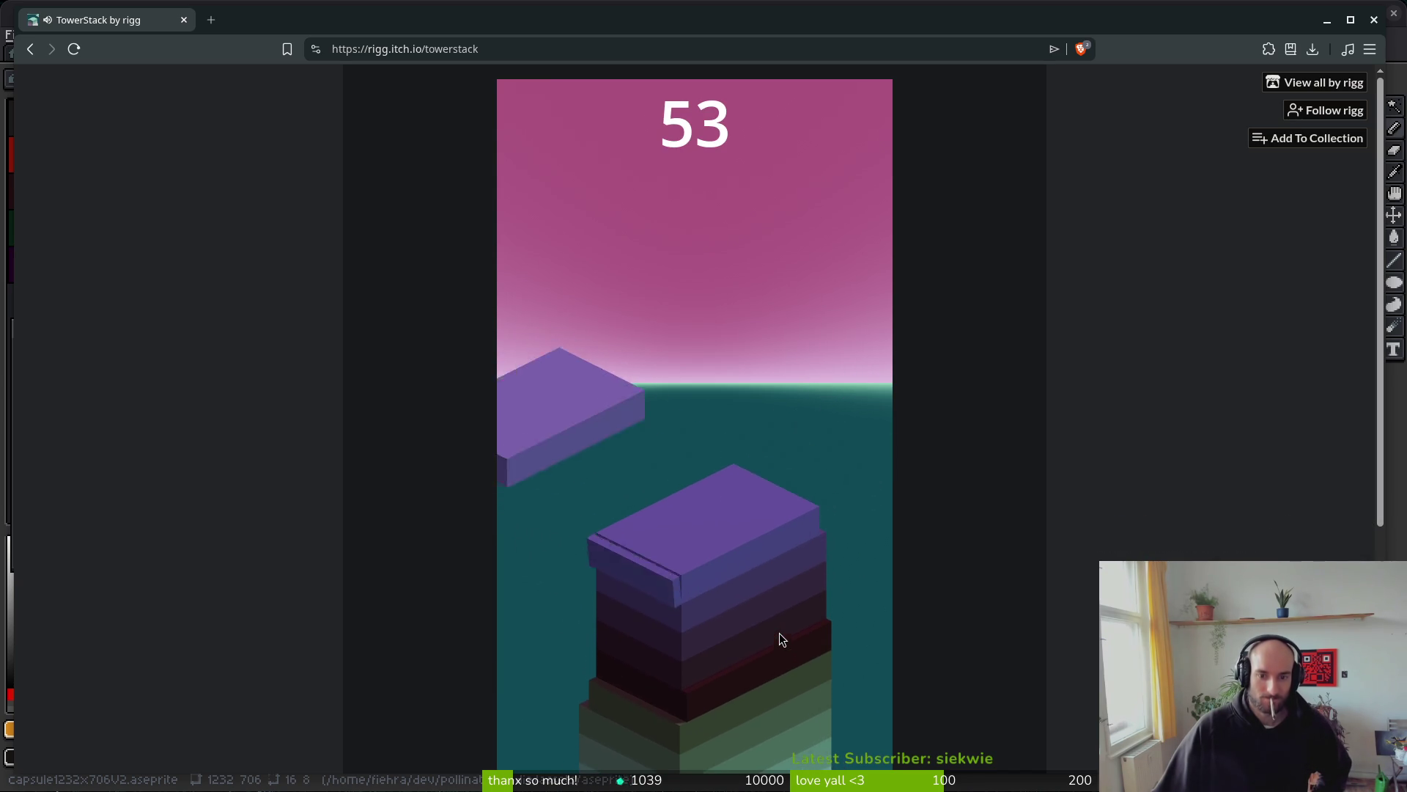
pyautogui.click(779, 635)
pyautogui.click(780, 636)
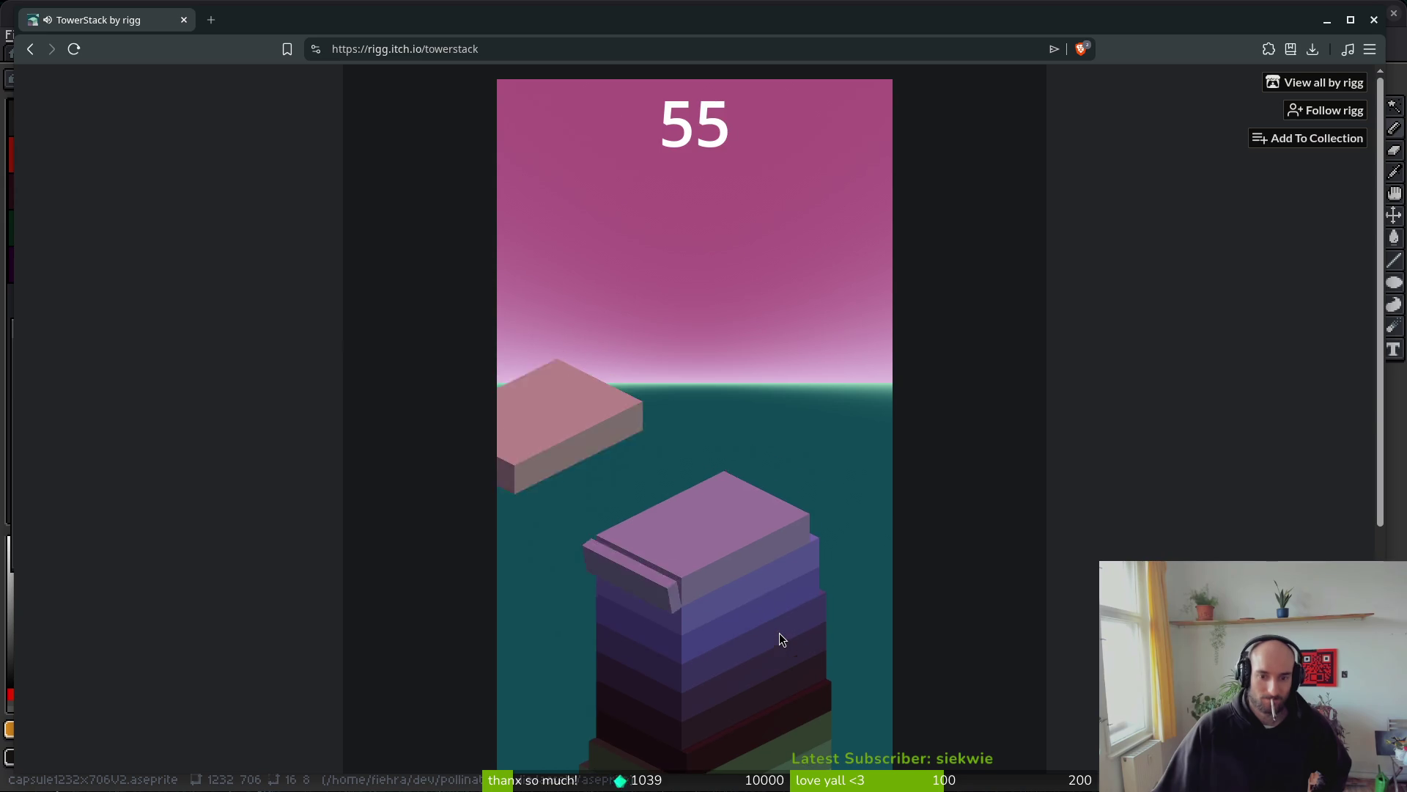
pyautogui.click(780, 635)
pyautogui.click(780, 634)
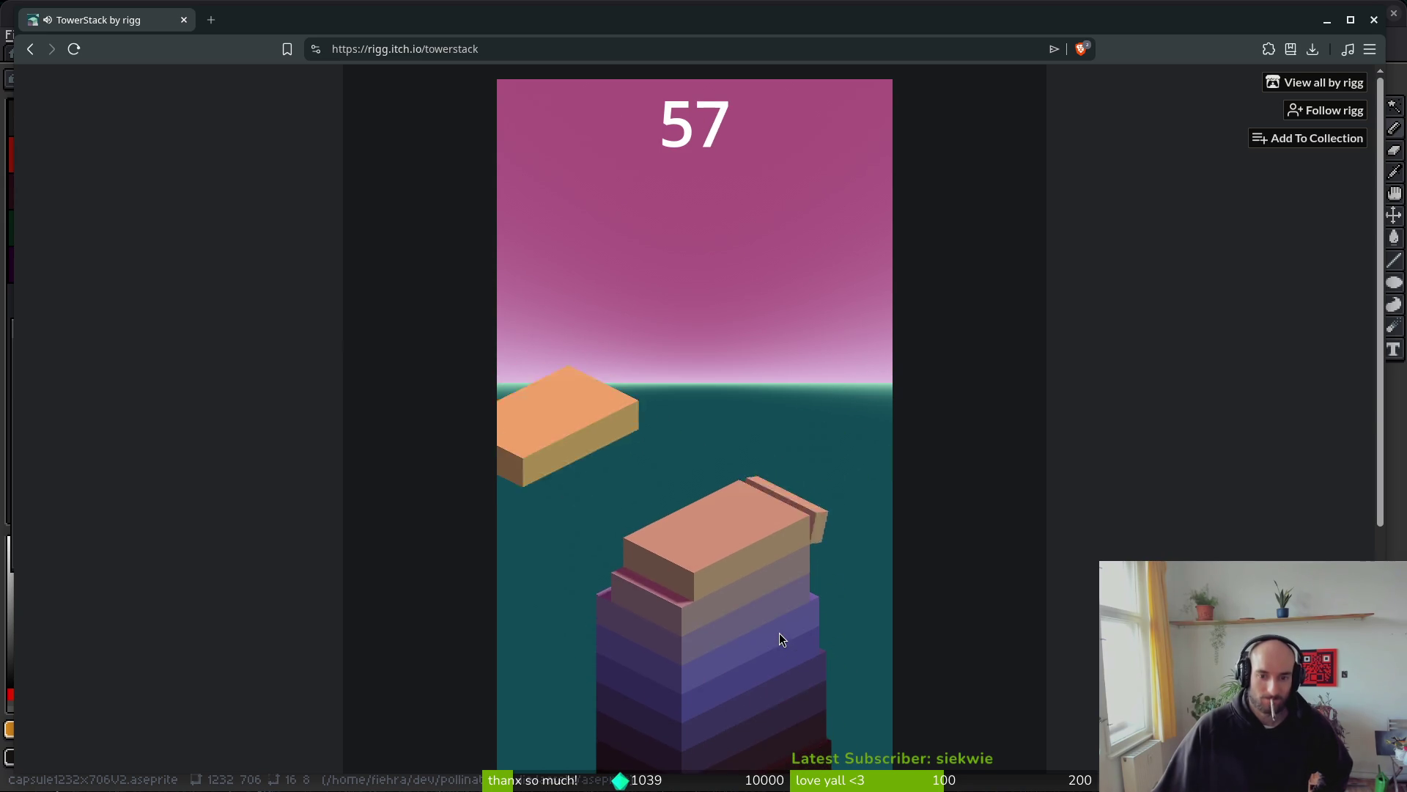
pyautogui.click(780, 635)
pyautogui.click(780, 634)
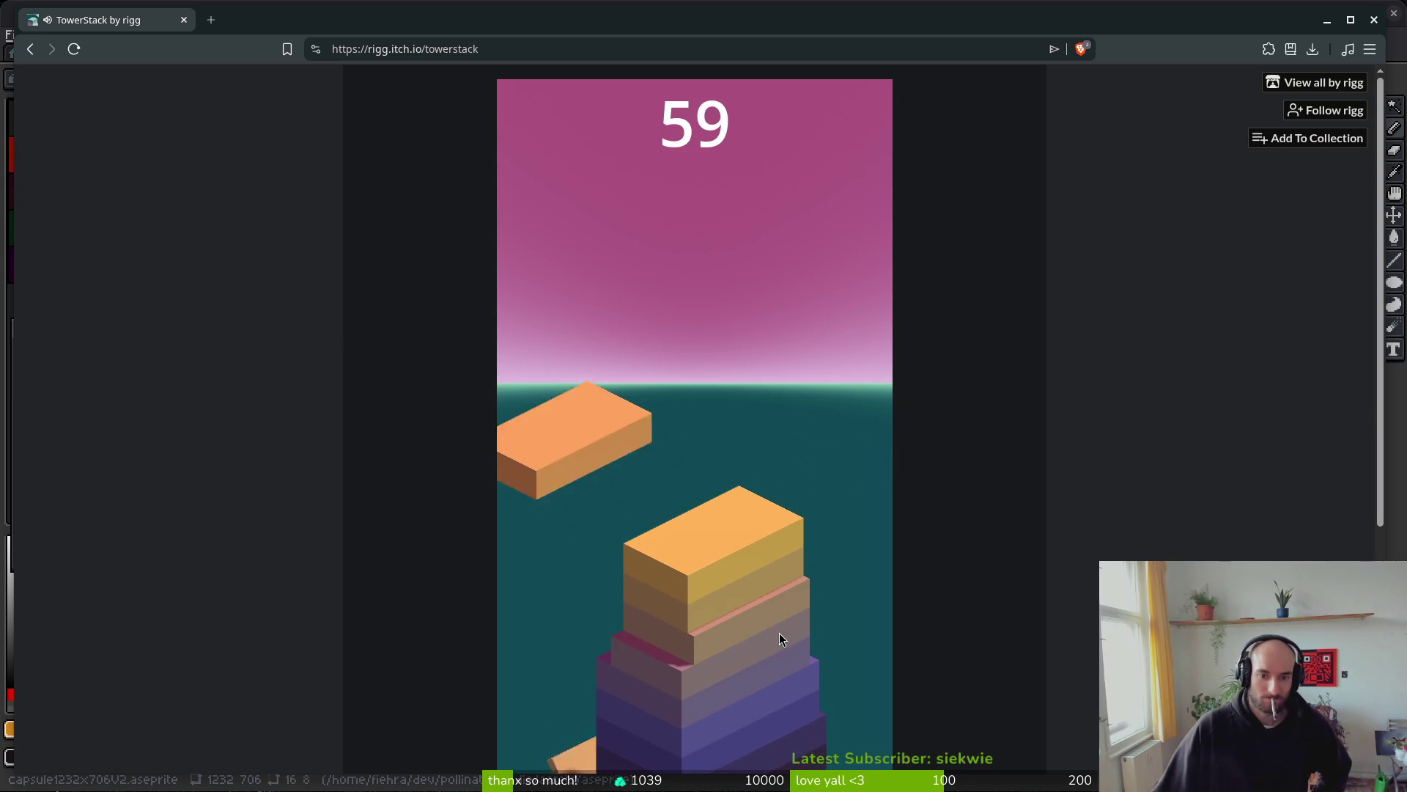
pyautogui.click(780, 634)
pyautogui.click(780, 632)
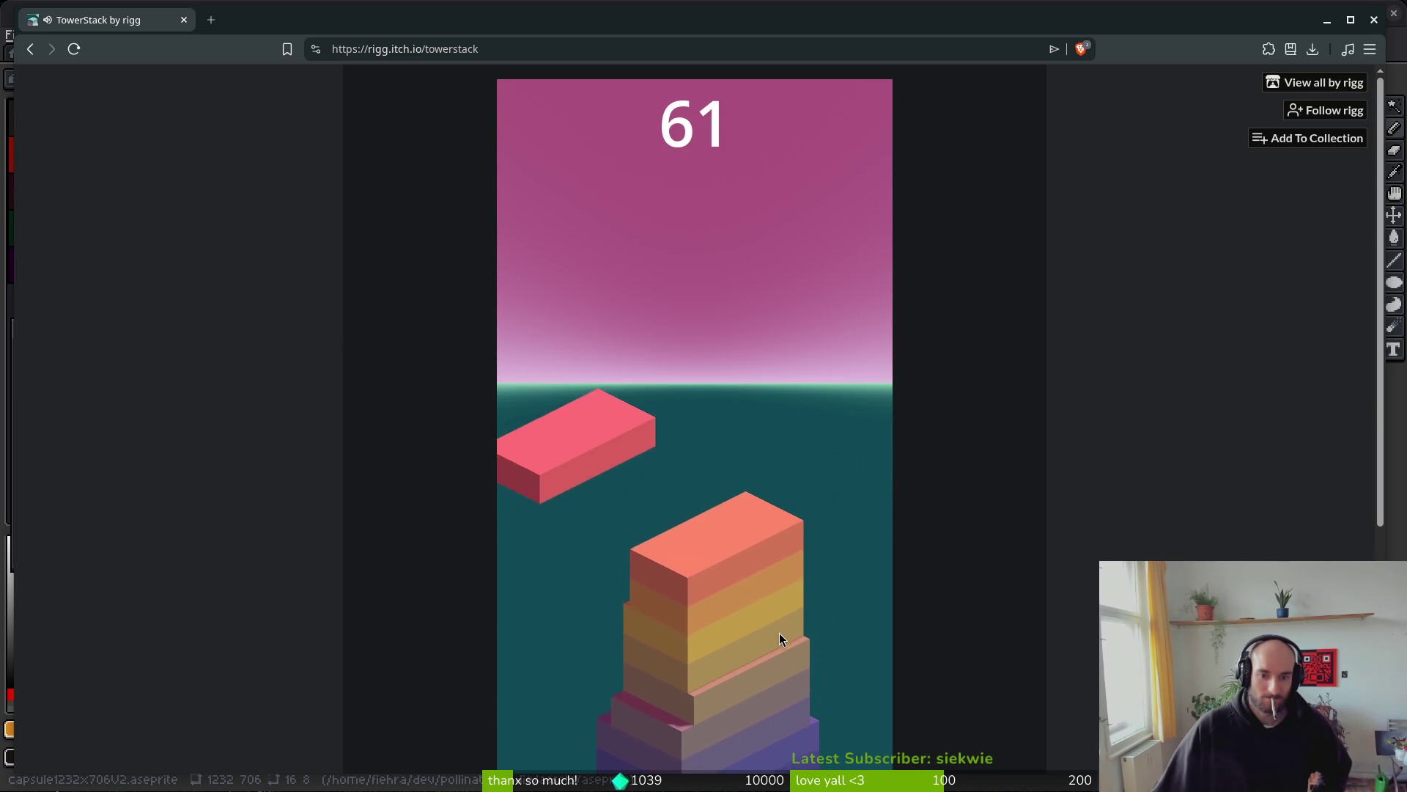
pyautogui.click(780, 632)
pyautogui.click(780, 633)
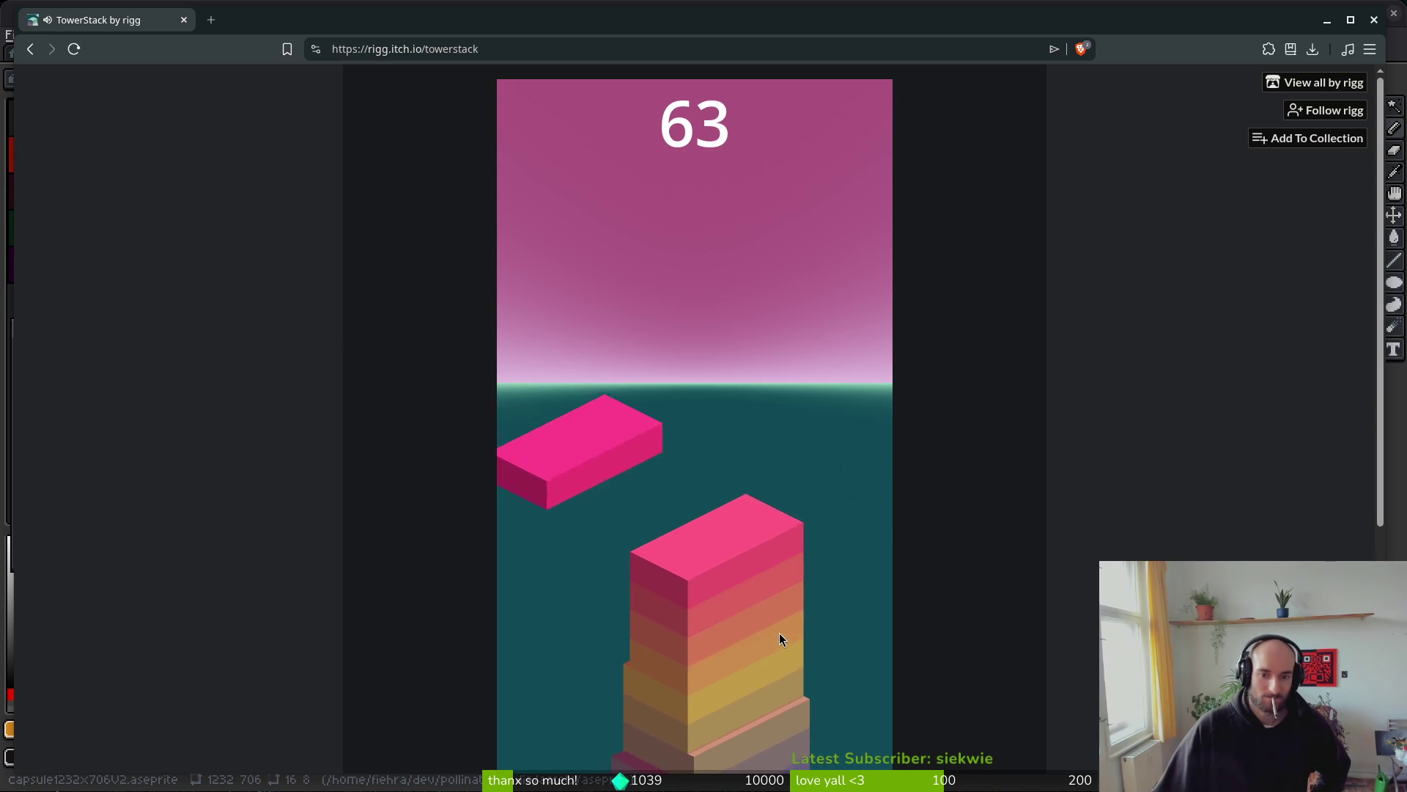
pyautogui.click(777, 635)
pyautogui.click(778, 634)
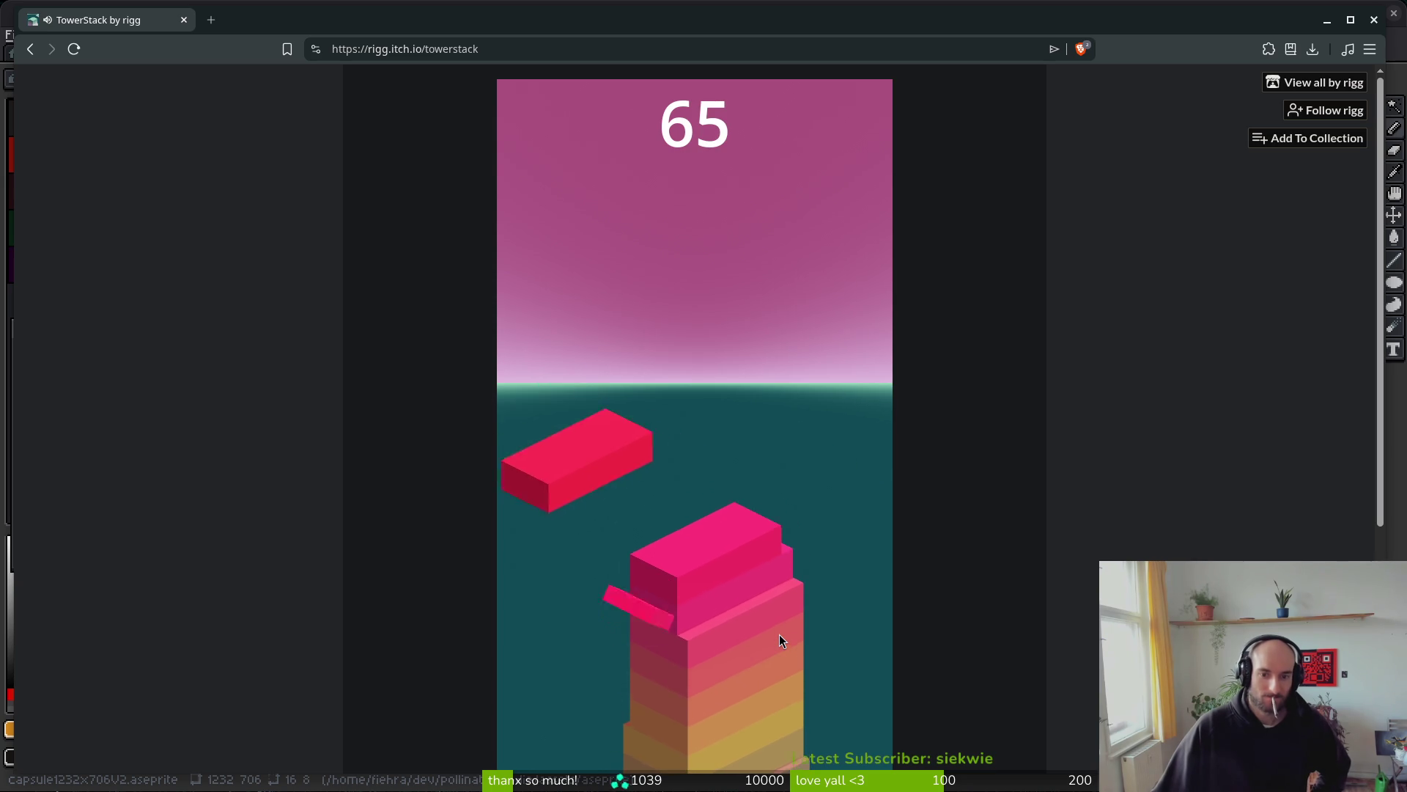
pyautogui.click(780, 635)
pyautogui.click(779, 635)
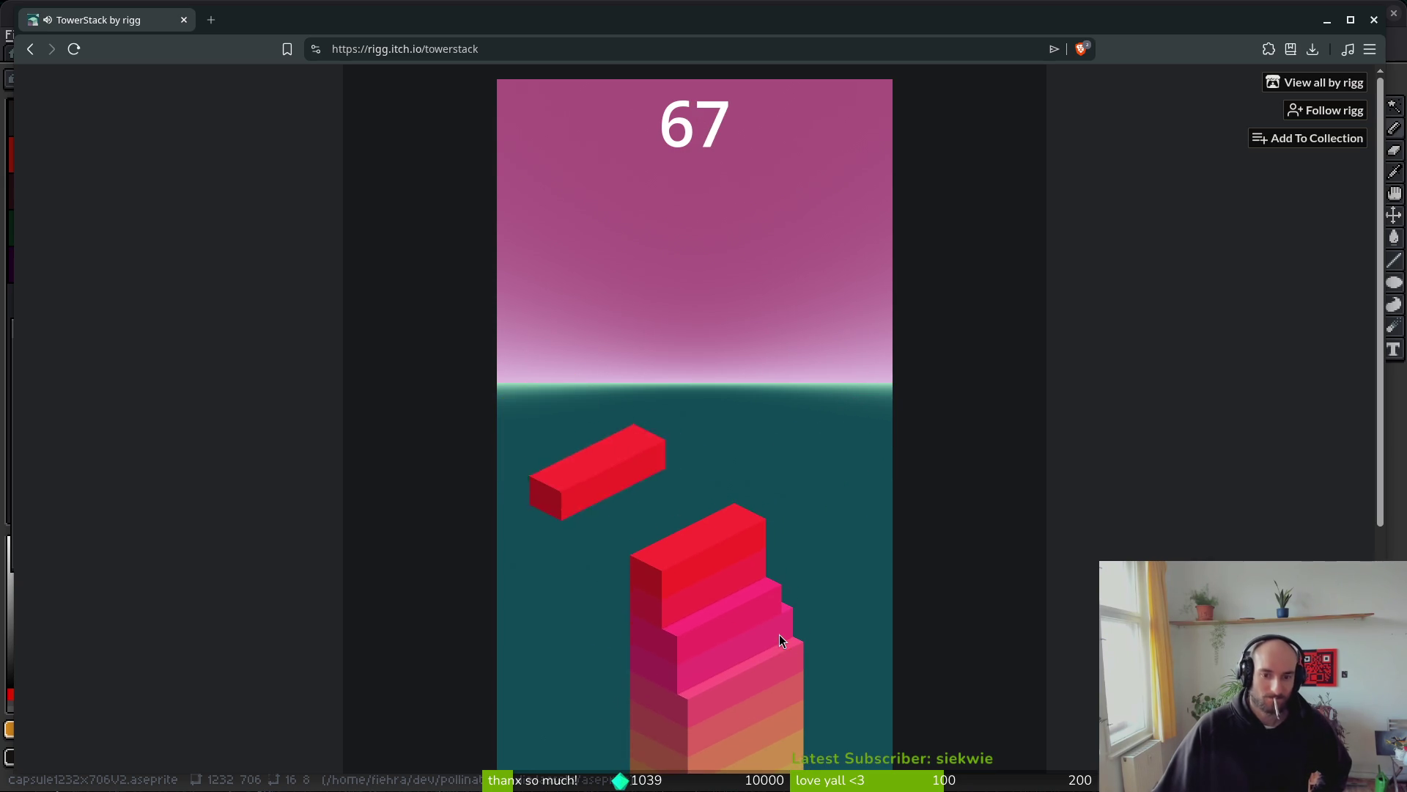
# - Keep dropping aligned blocks onto the tower to push the score higher
pyautogui.click(779, 632)
pyautogui.click(780, 632)
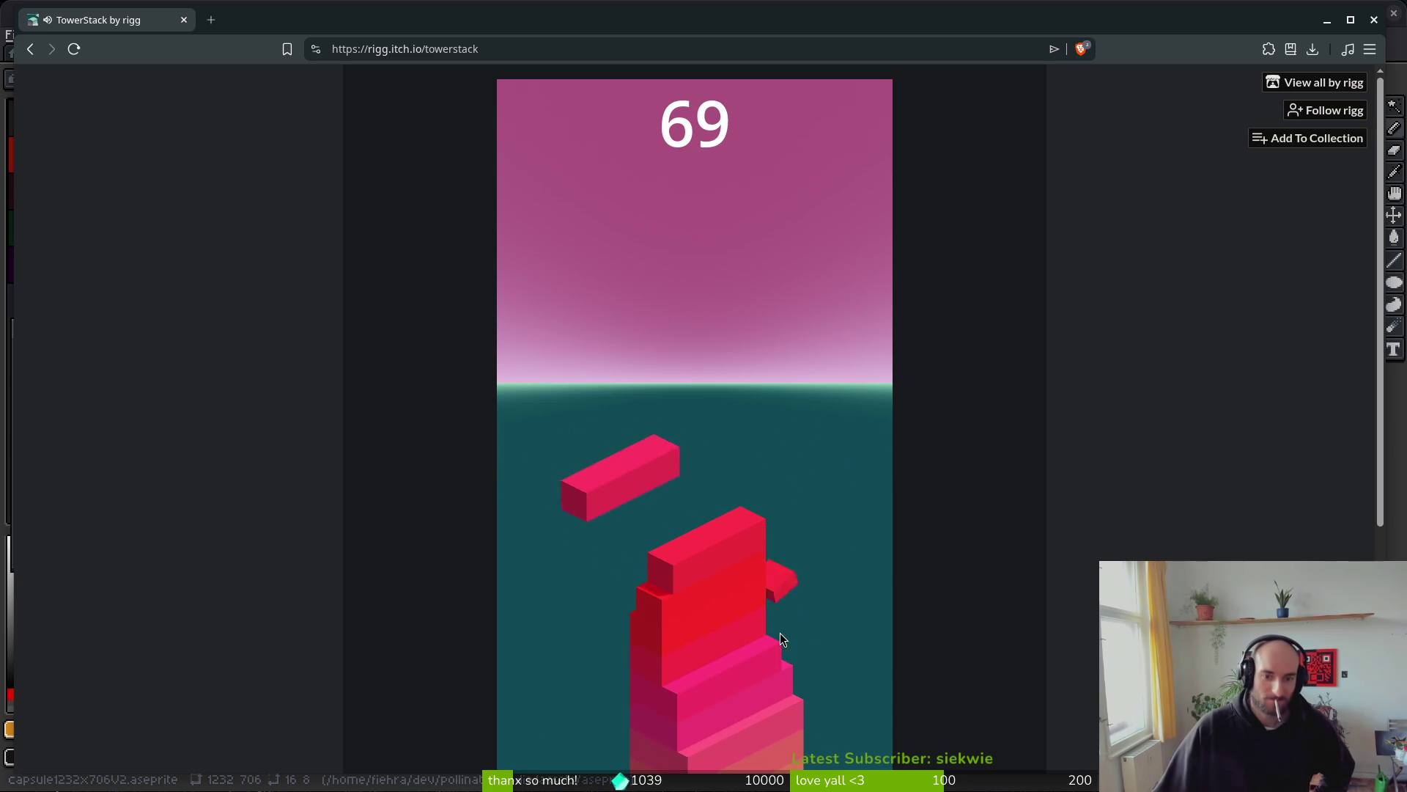
pyautogui.click(779, 634)
pyautogui.click(781, 635)
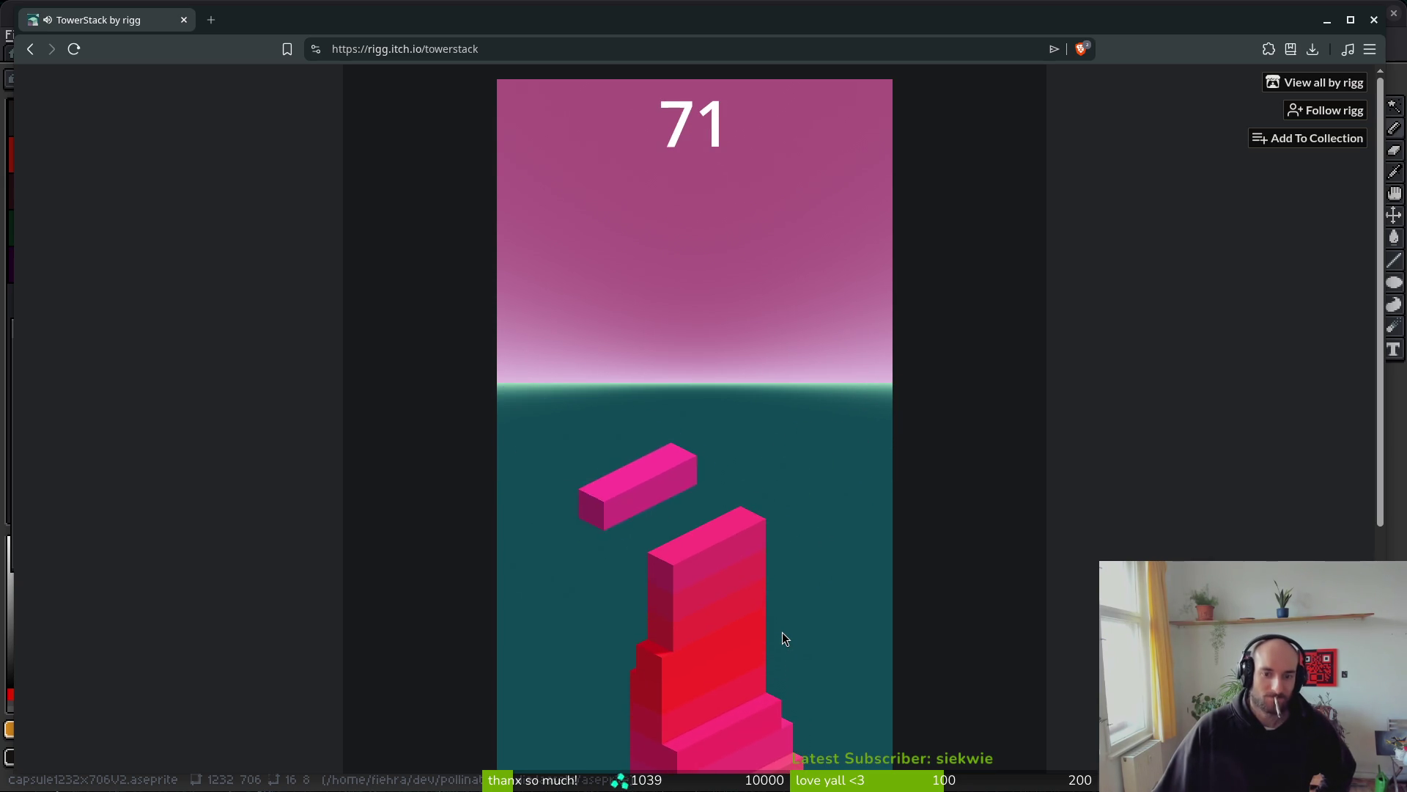
pyautogui.click(781, 634)
pyautogui.click(781, 634)
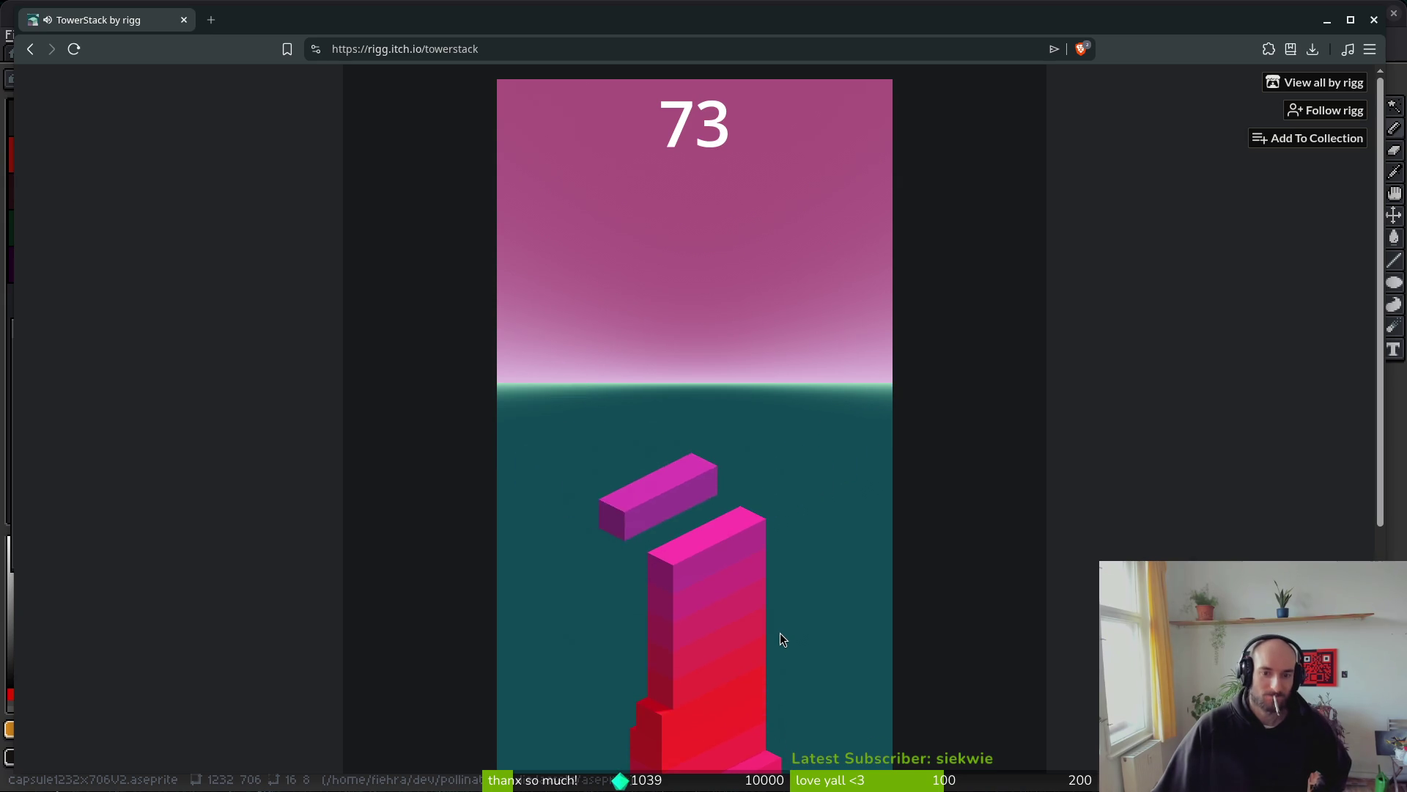
pyautogui.click(781, 634)
pyautogui.click(781, 634)
pyautogui.click(780, 634)
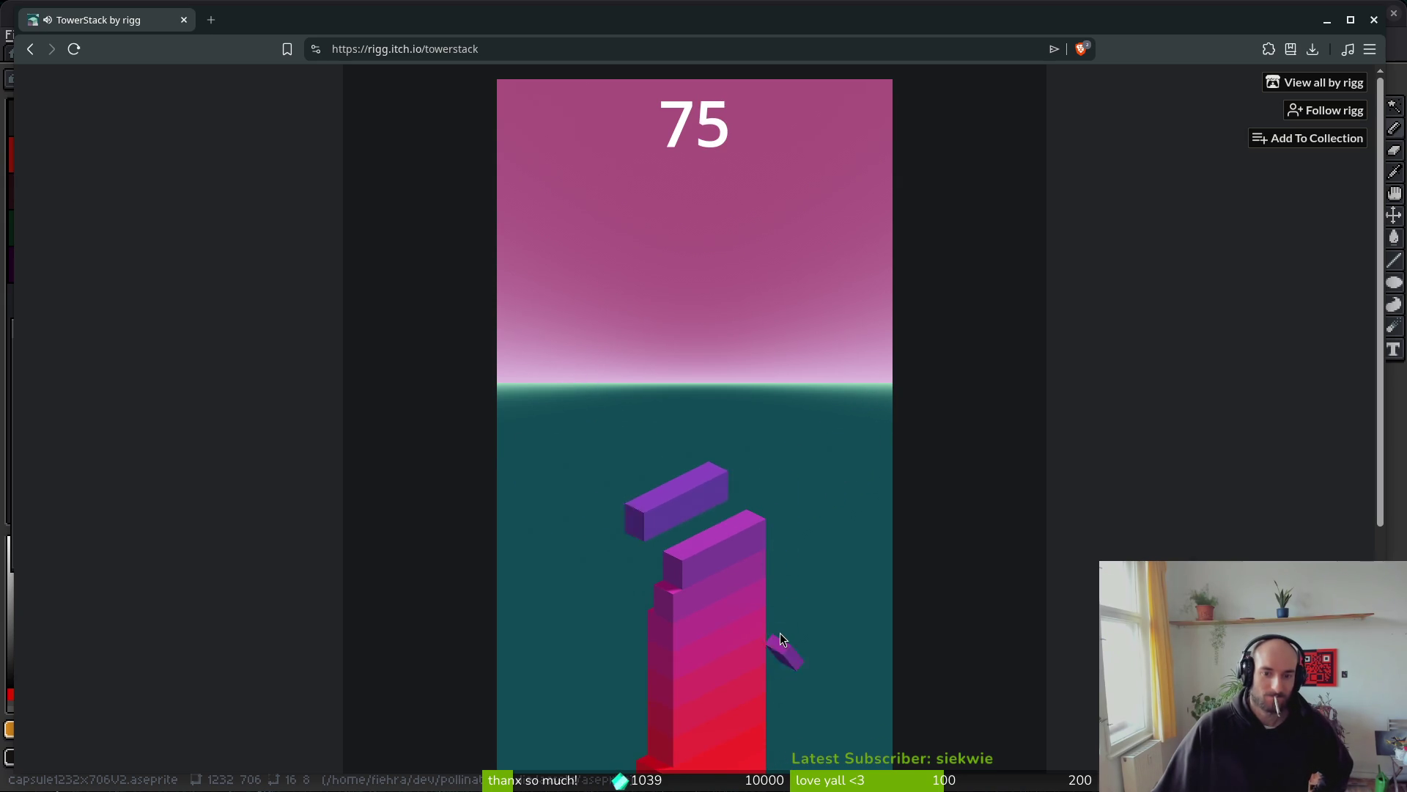
pyautogui.click(780, 635)
pyautogui.click(782, 638)
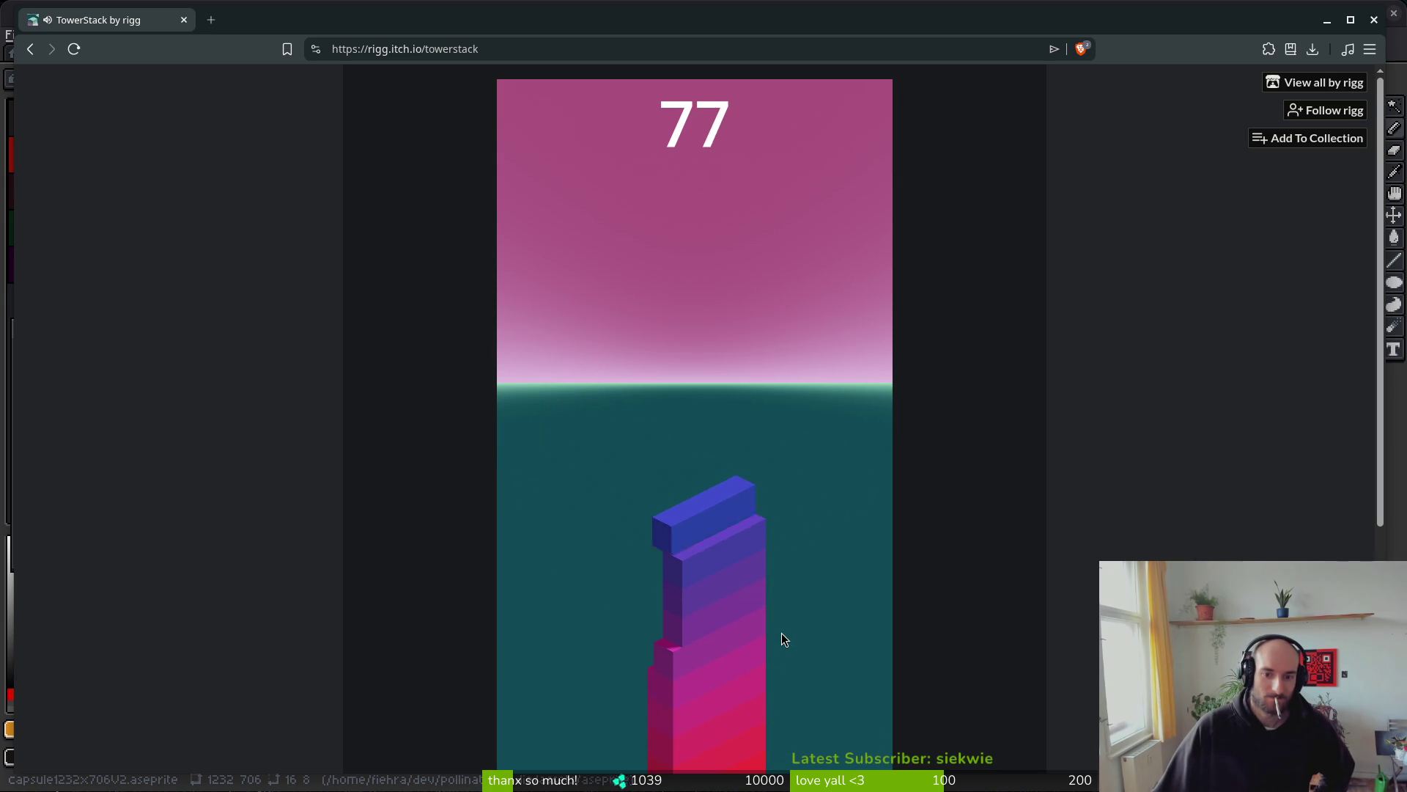
pyautogui.click(782, 637)
pyautogui.click(781, 633)
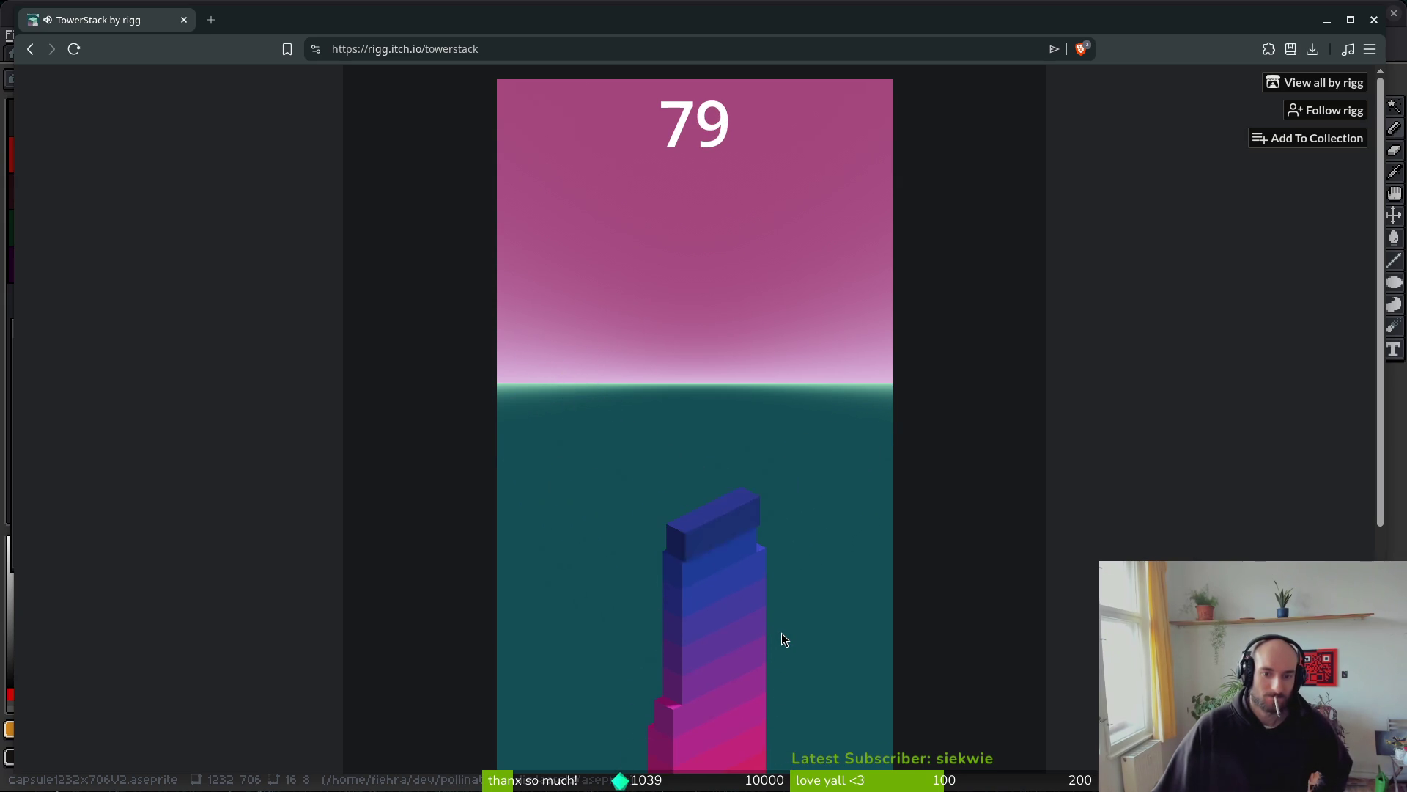
pyautogui.click(780, 636)
pyautogui.click(780, 641)
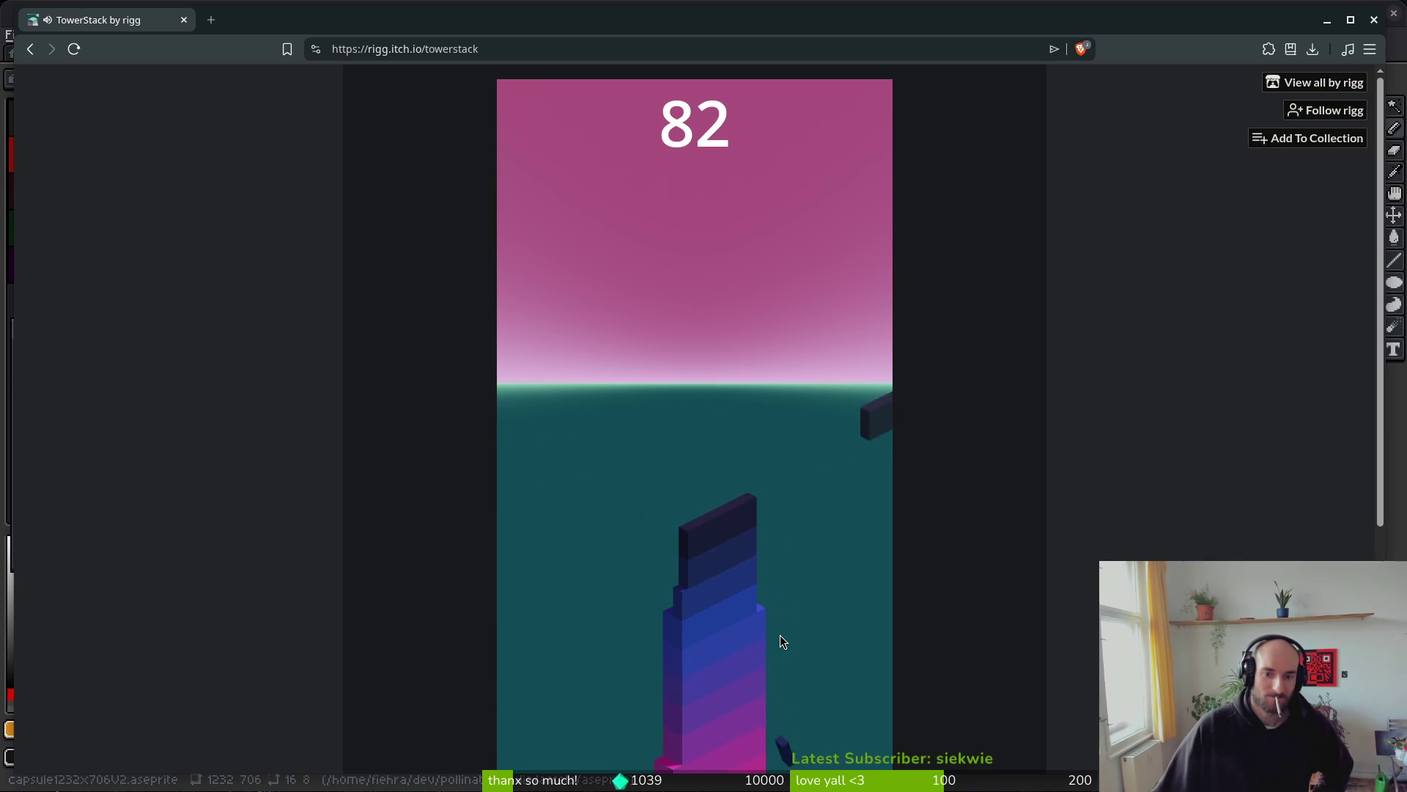
pyautogui.click(780, 640)
pyautogui.click(780, 637)
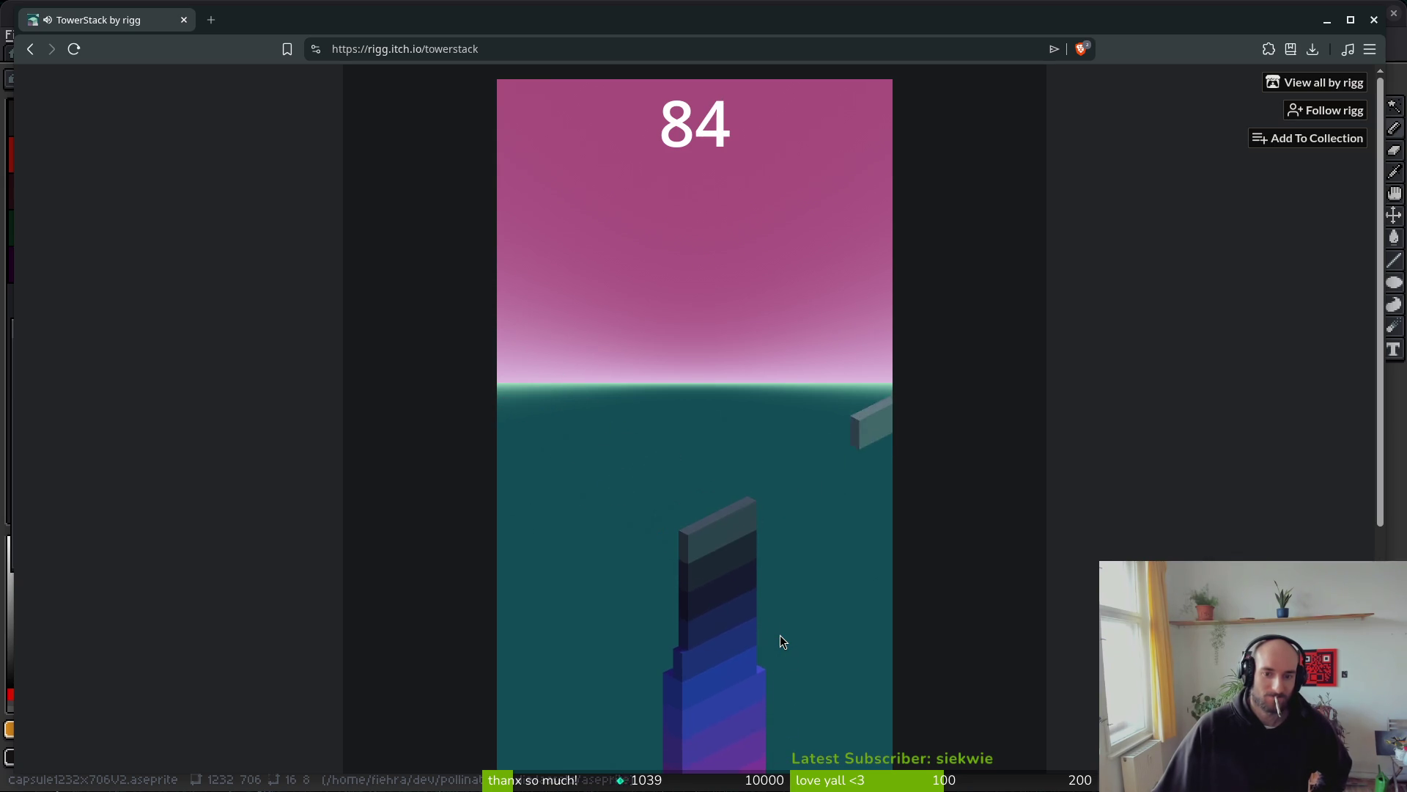
# - Stack the final blocks until a miss ends the run at 89, then start a new game at 0
pyautogui.click(780, 636)
pyautogui.click(780, 637)
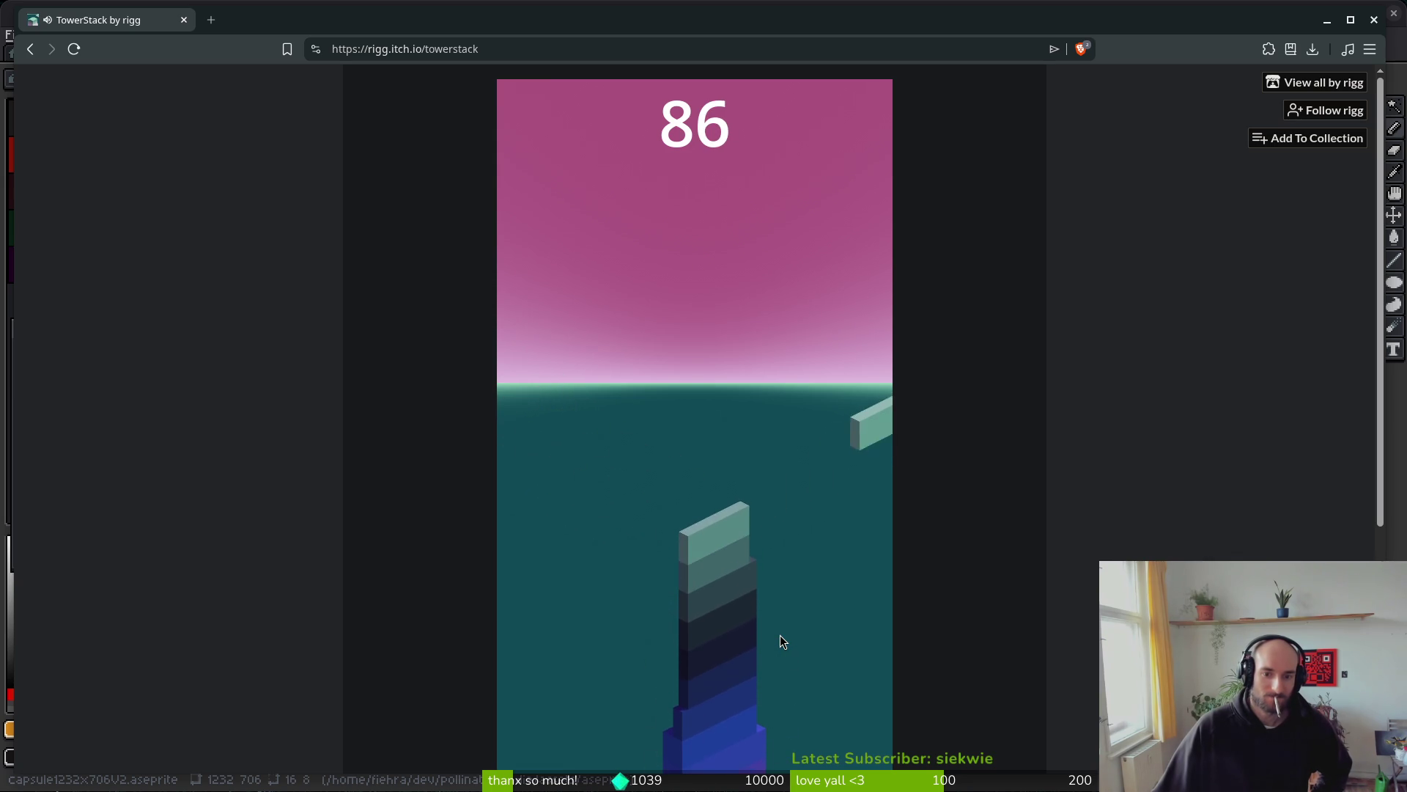
pyautogui.click(780, 637)
pyautogui.click(780, 637)
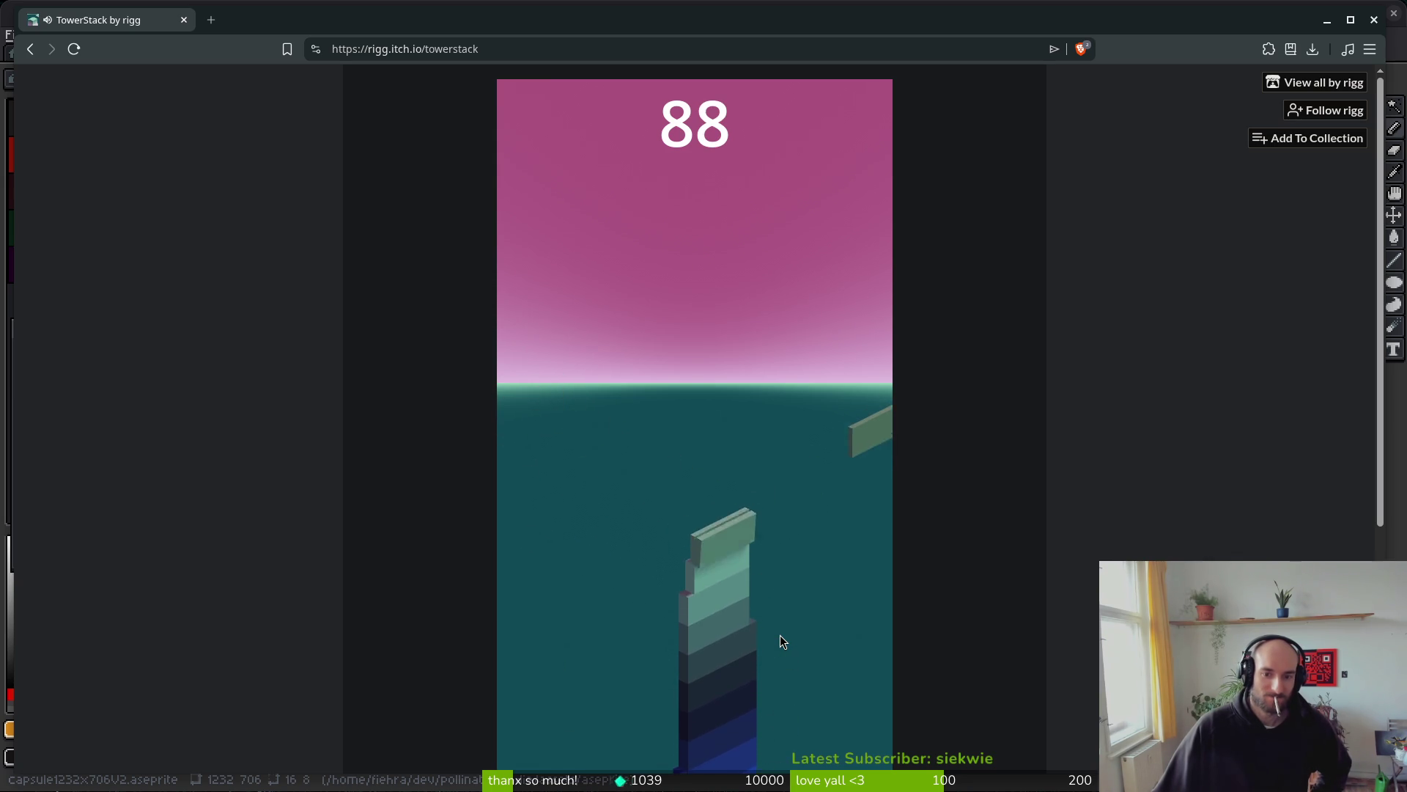
pyautogui.click(779, 637)
pyautogui.click(779, 634)
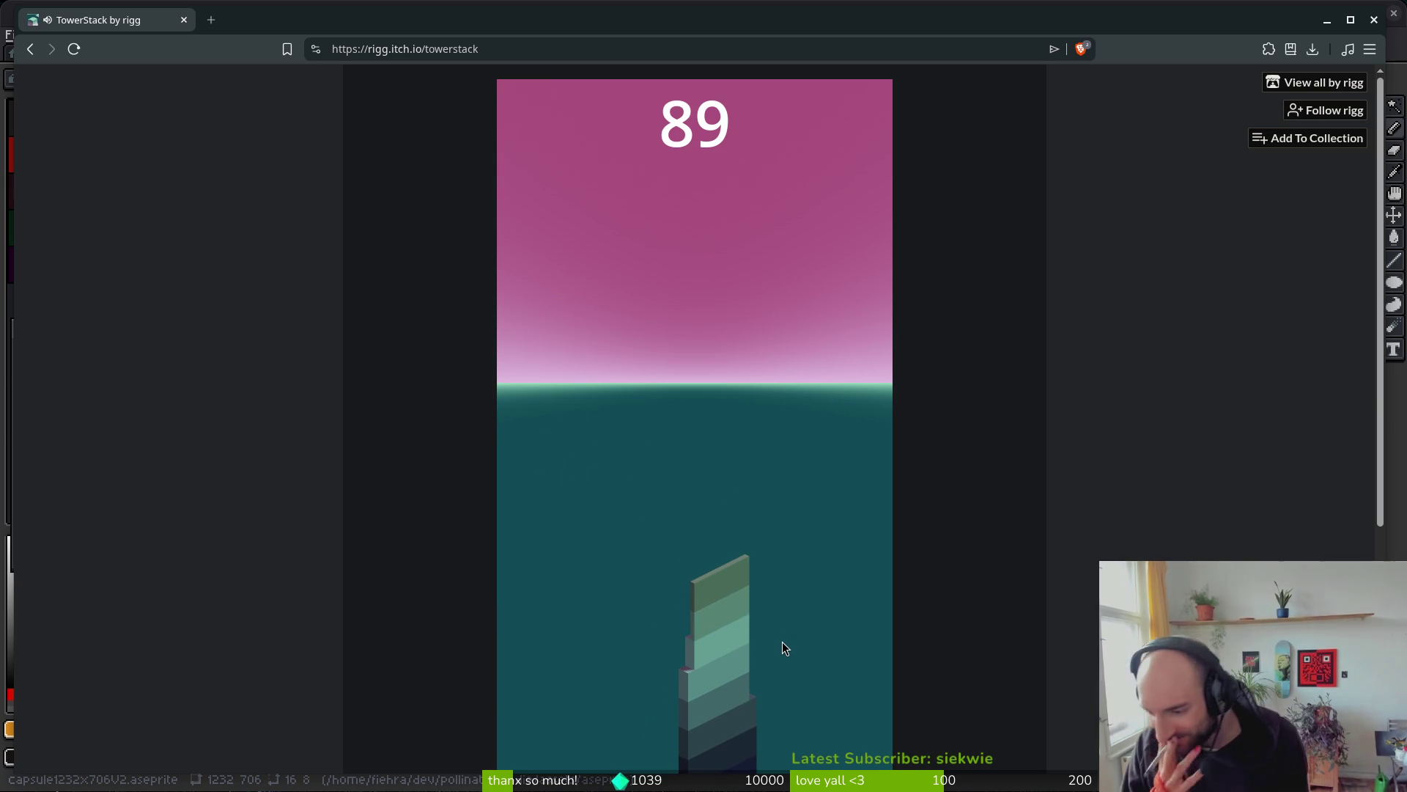
pyautogui.click(782, 642)
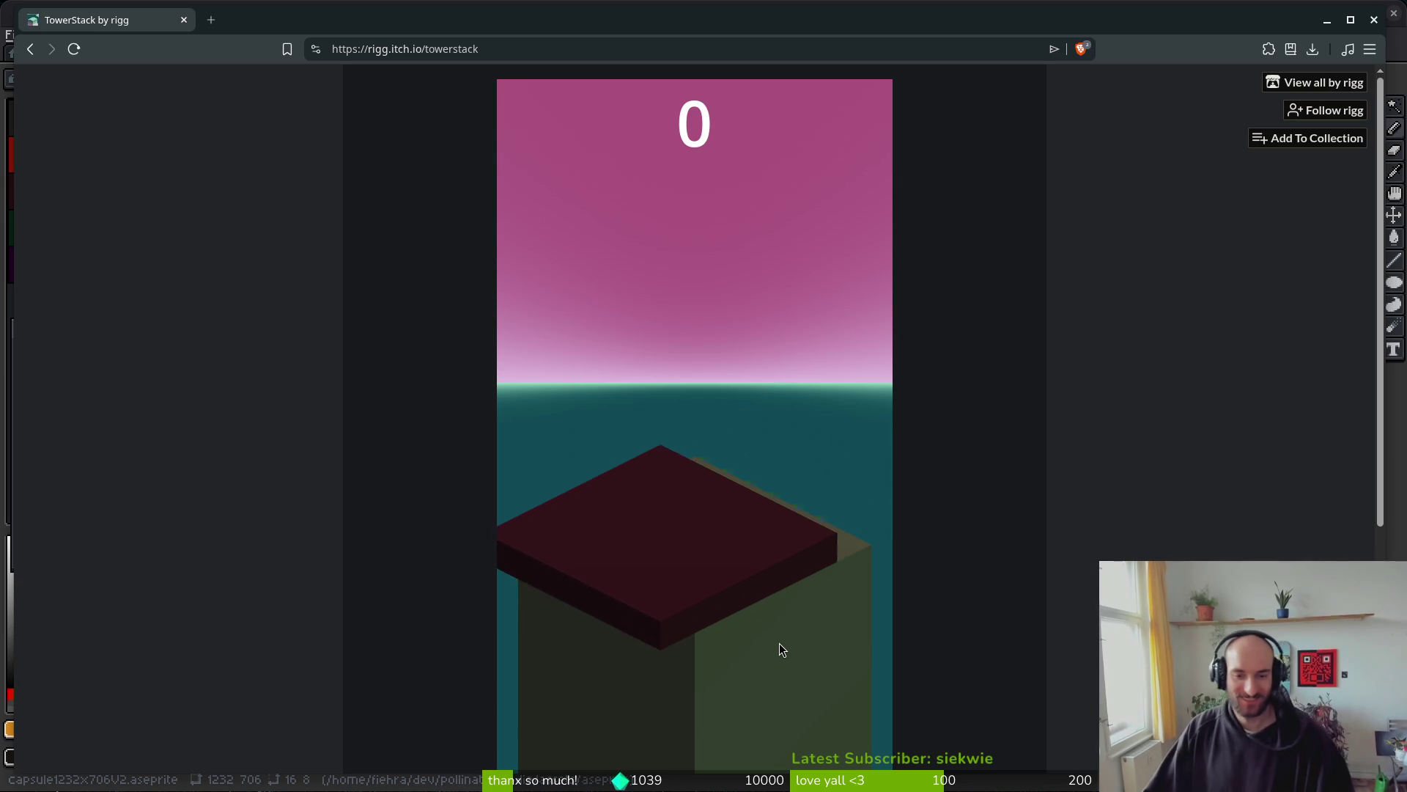
# - Drop blocks onto the new pink tower until the score reaches 35
pyautogui.click(762, 663)
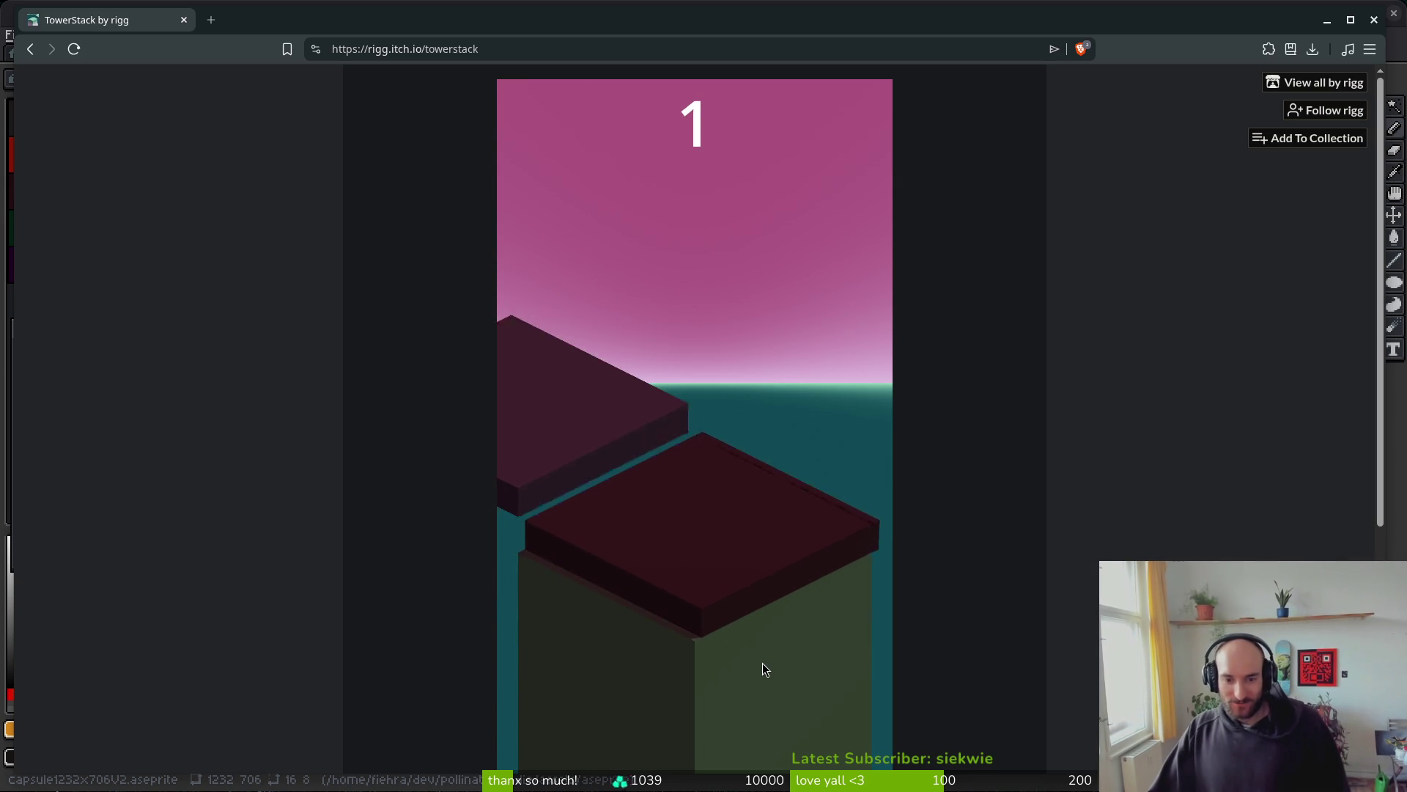
pyautogui.click(763, 663)
pyautogui.click(761, 663)
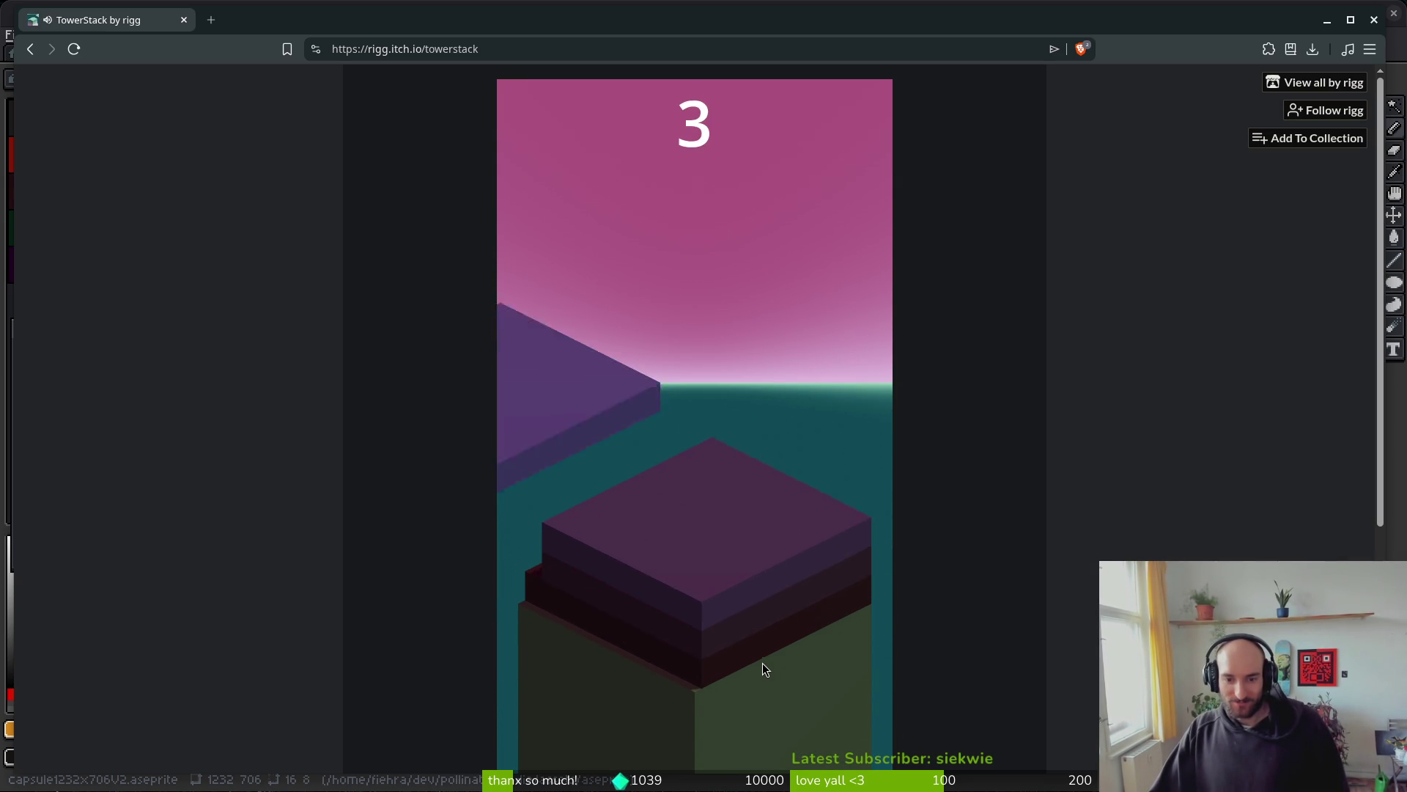
pyautogui.click(762, 662)
pyautogui.click(762, 663)
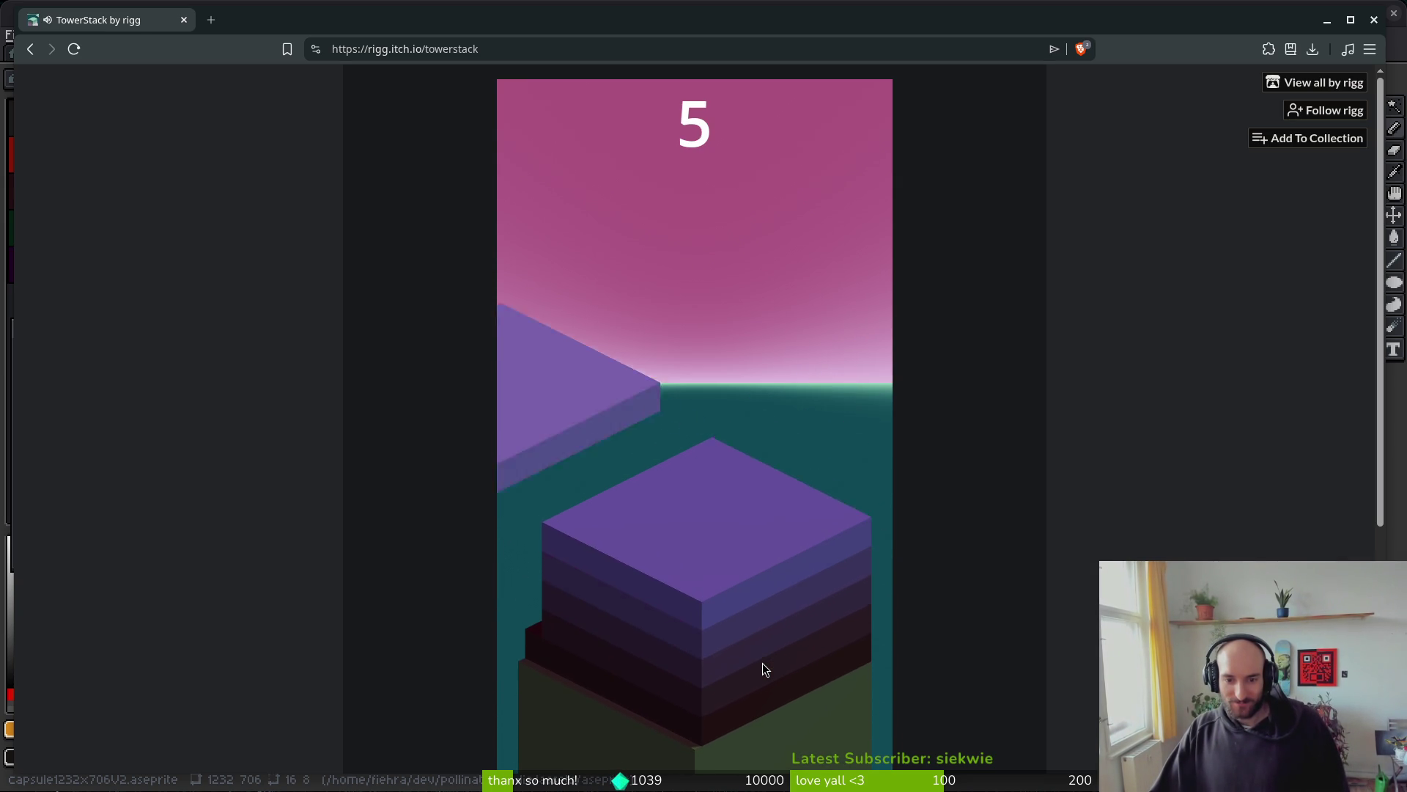
pyautogui.click(761, 662)
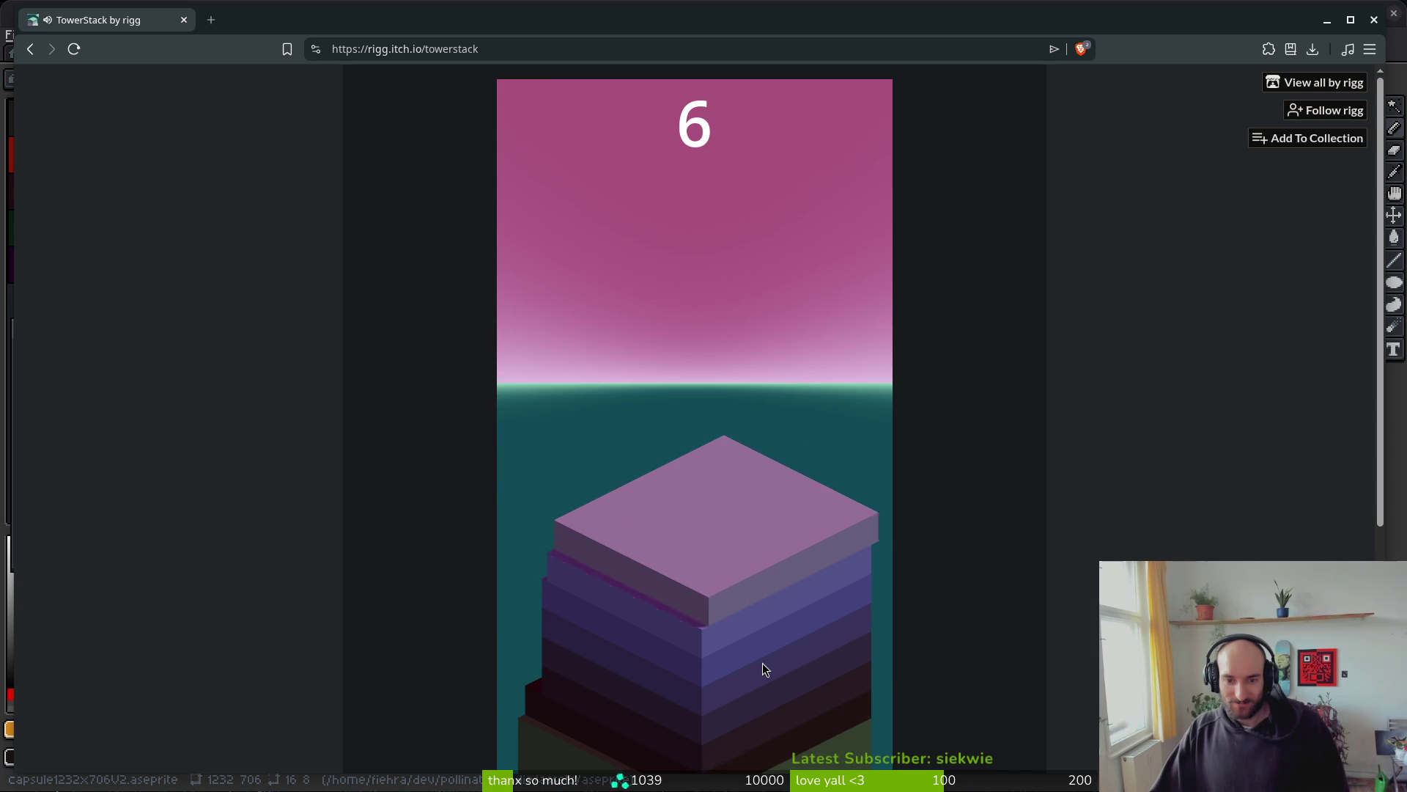
pyautogui.click(762, 664)
pyautogui.click(762, 663)
pyautogui.click(762, 664)
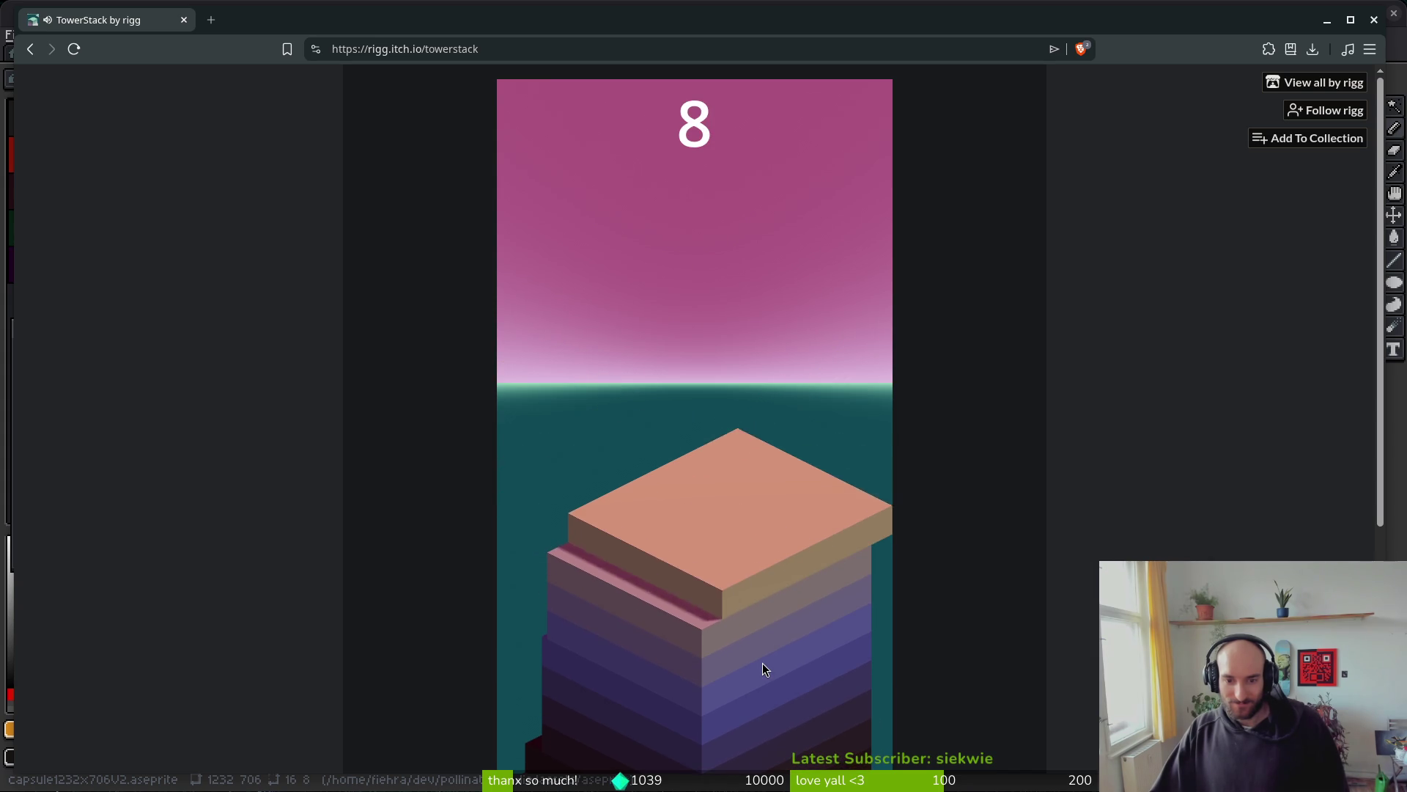
pyautogui.click(762, 663)
pyautogui.click(761, 663)
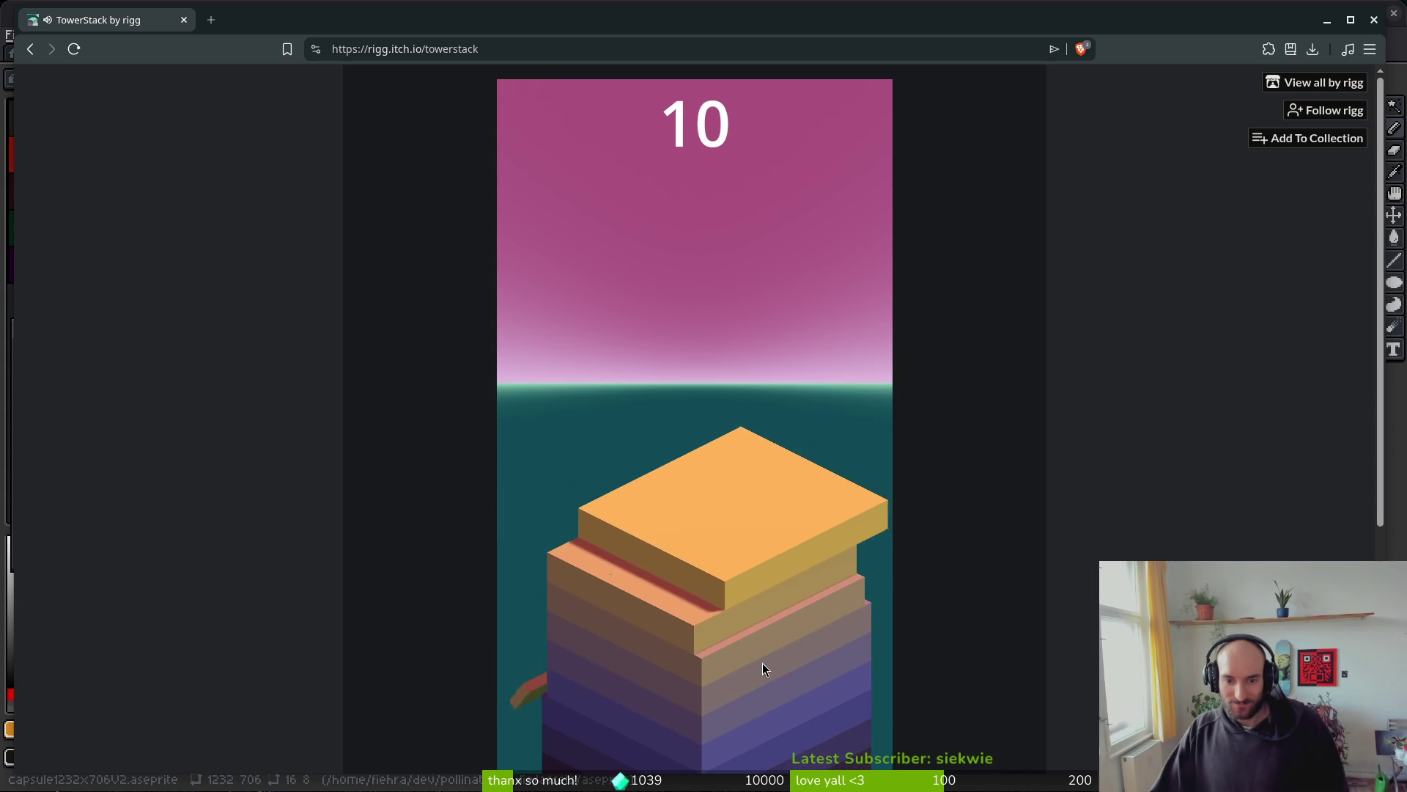
pyautogui.click(763, 663)
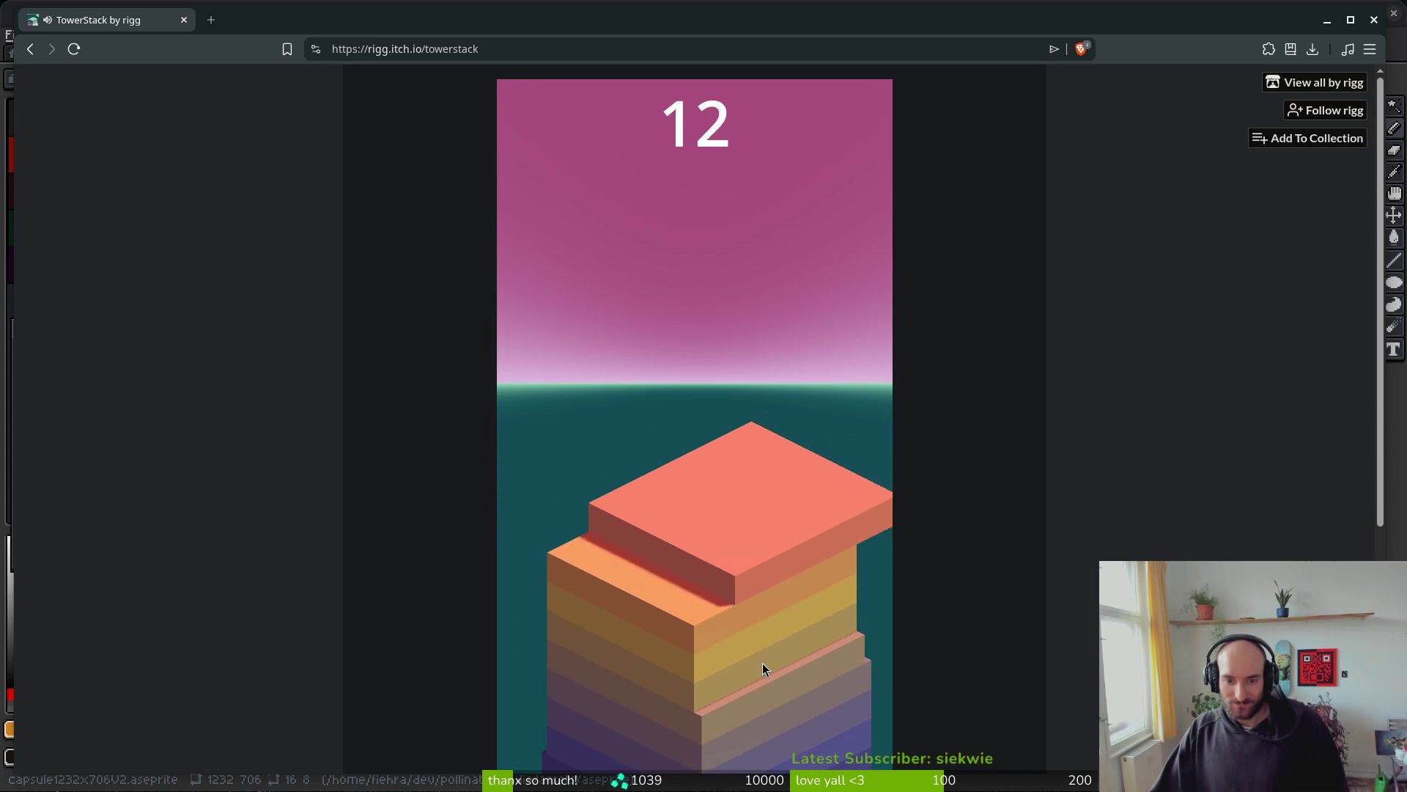
pyautogui.click(762, 663)
pyautogui.click(762, 663)
pyautogui.click(761, 662)
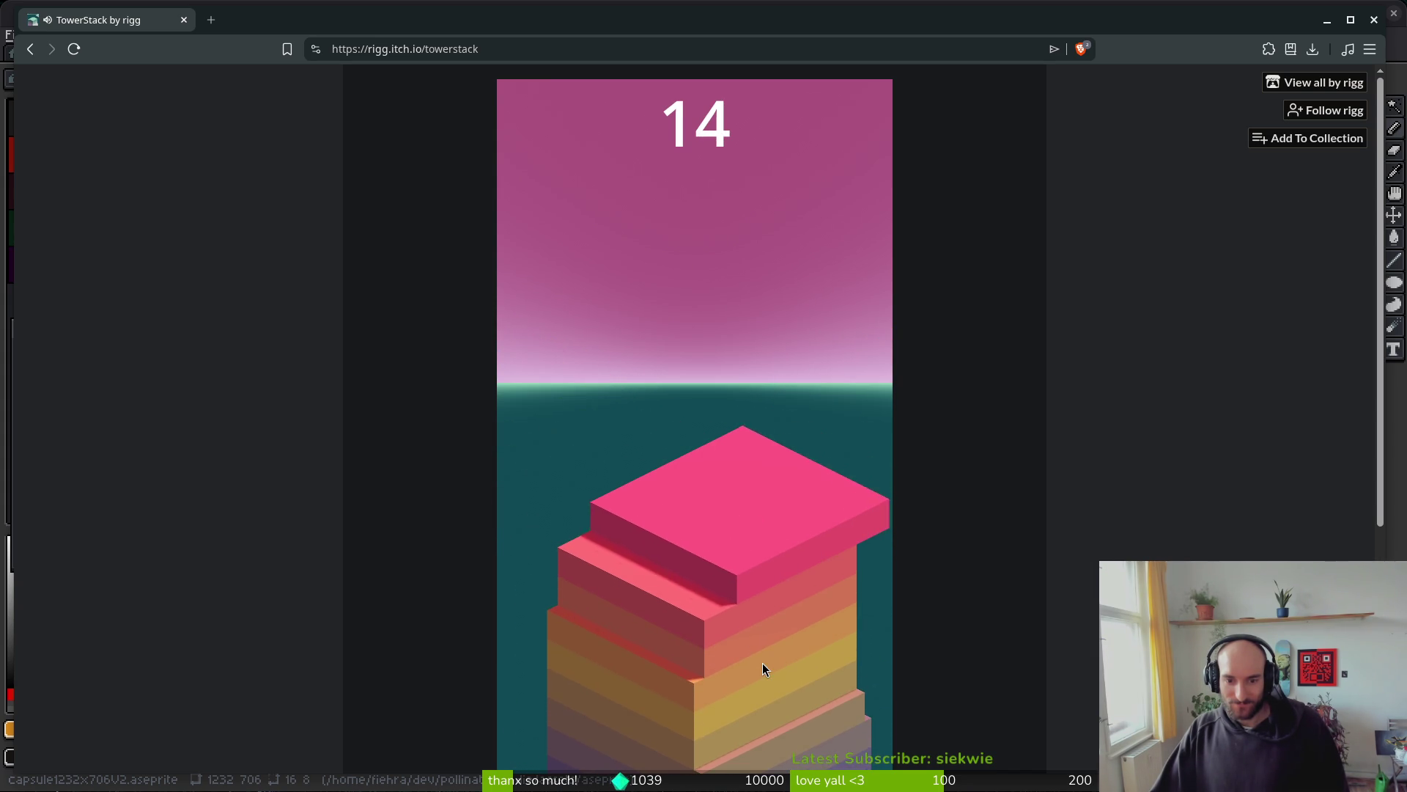
pyautogui.click(762, 663)
pyautogui.click(762, 663)
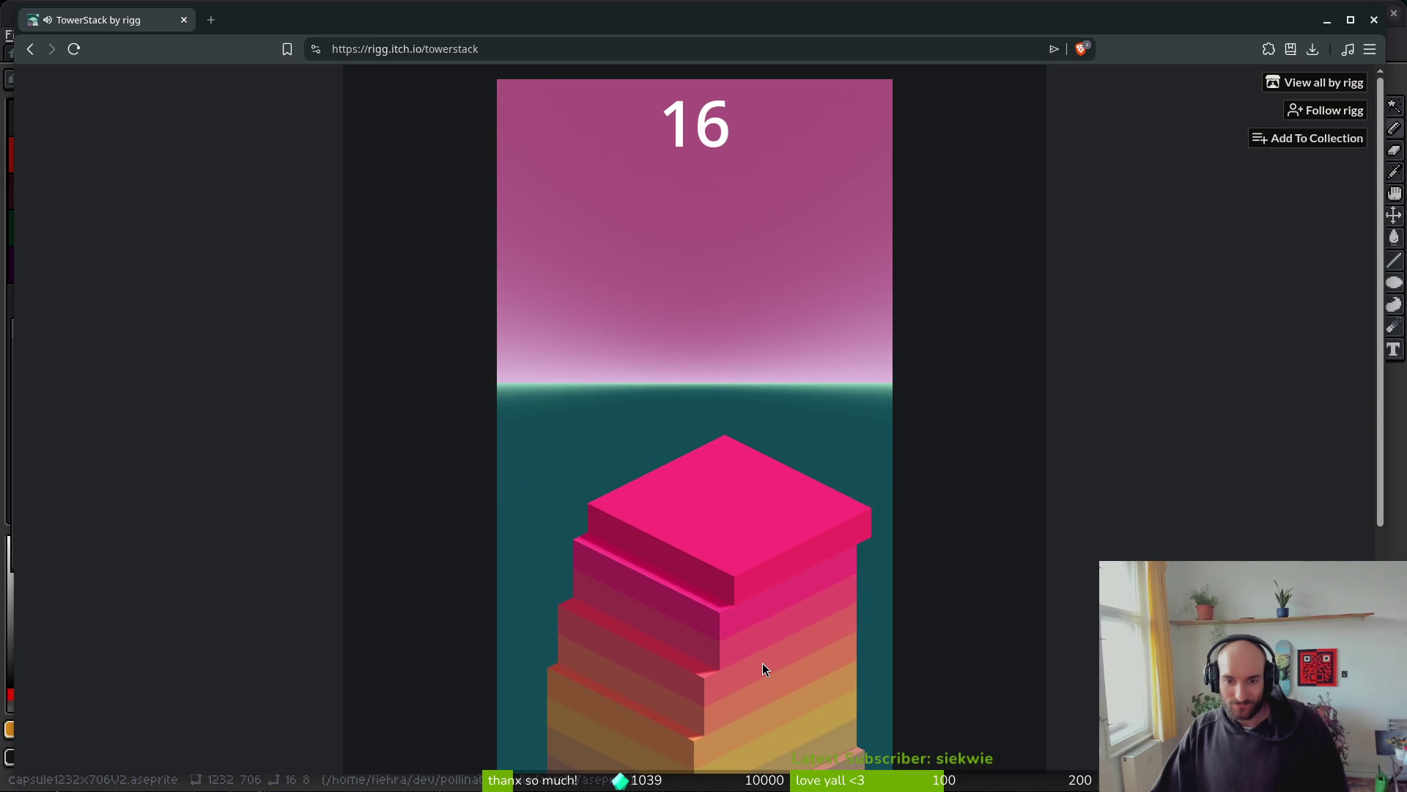
pyautogui.click(762, 663)
pyautogui.click(763, 662)
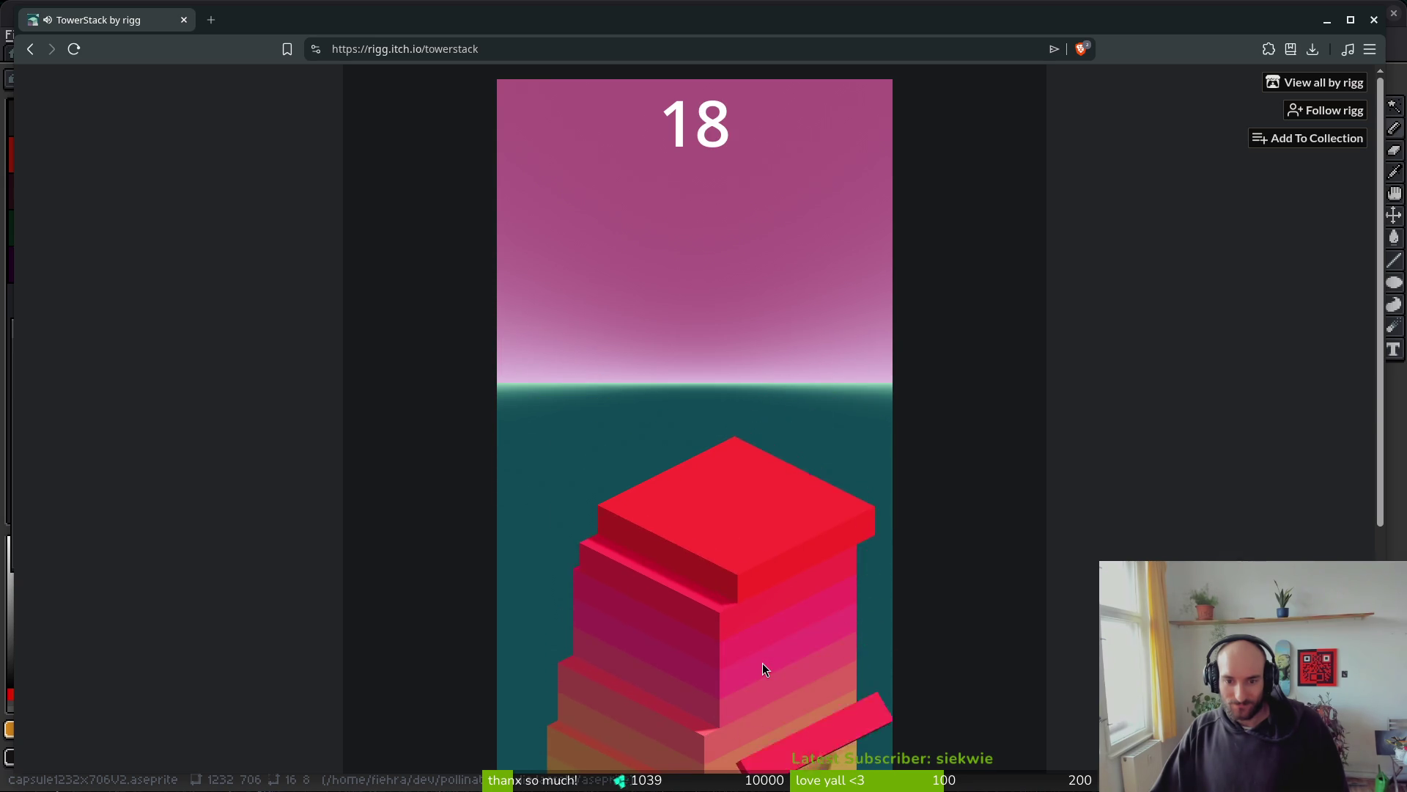
pyautogui.click(762, 663)
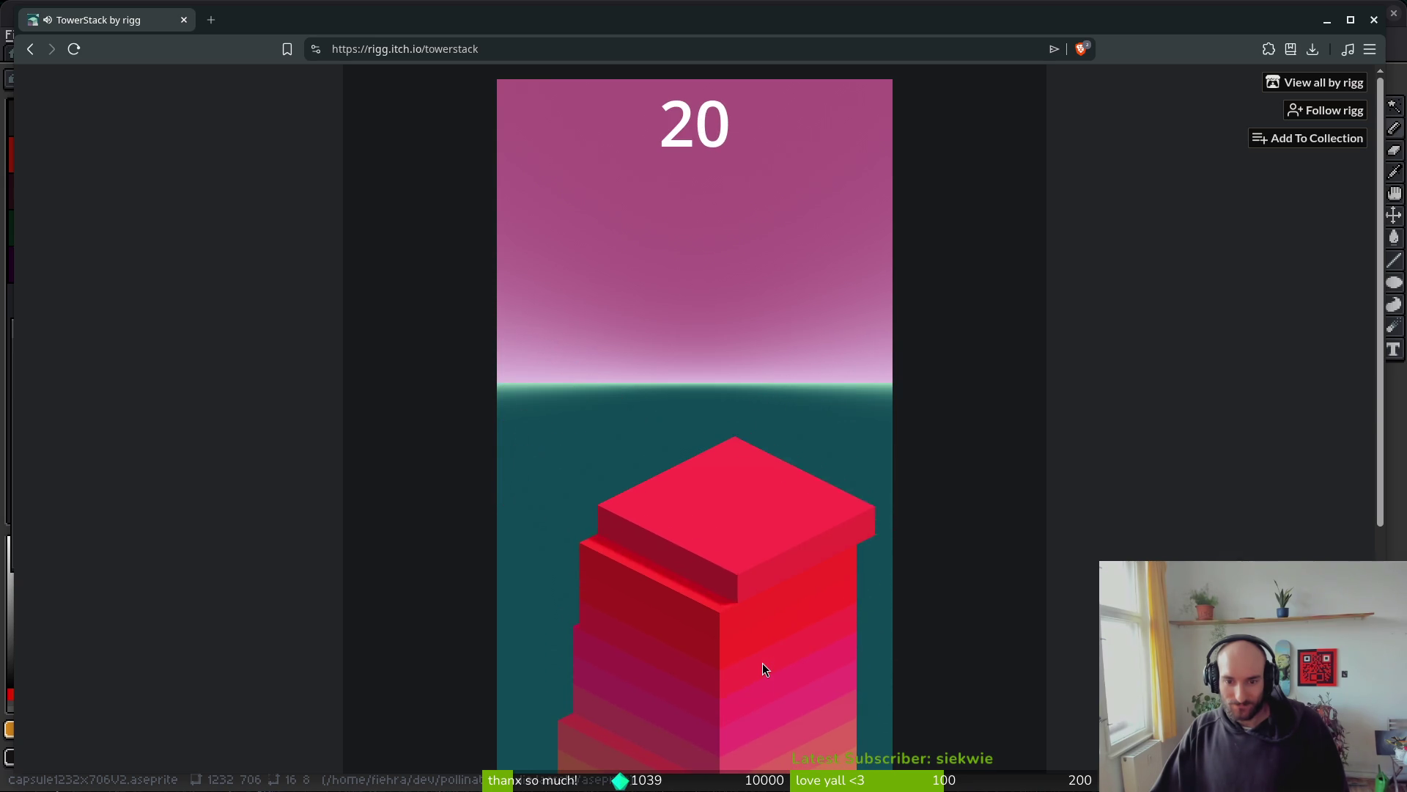
pyautogui.click(763, 663)
pyautogui.click(762, 663)
pyautogui.click(761, 663)
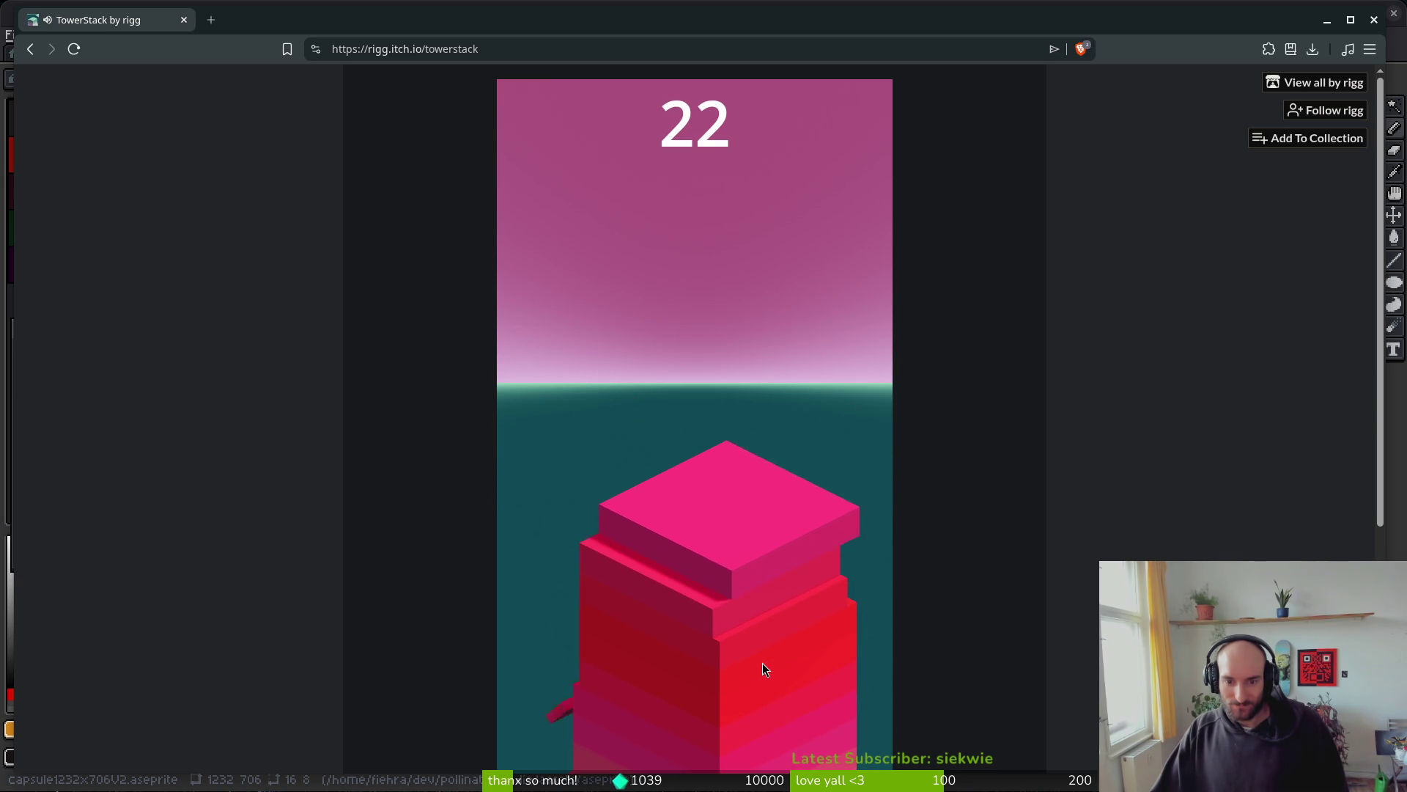
pyautogui.click(761, 663)
pyautogui.click(762, 663)
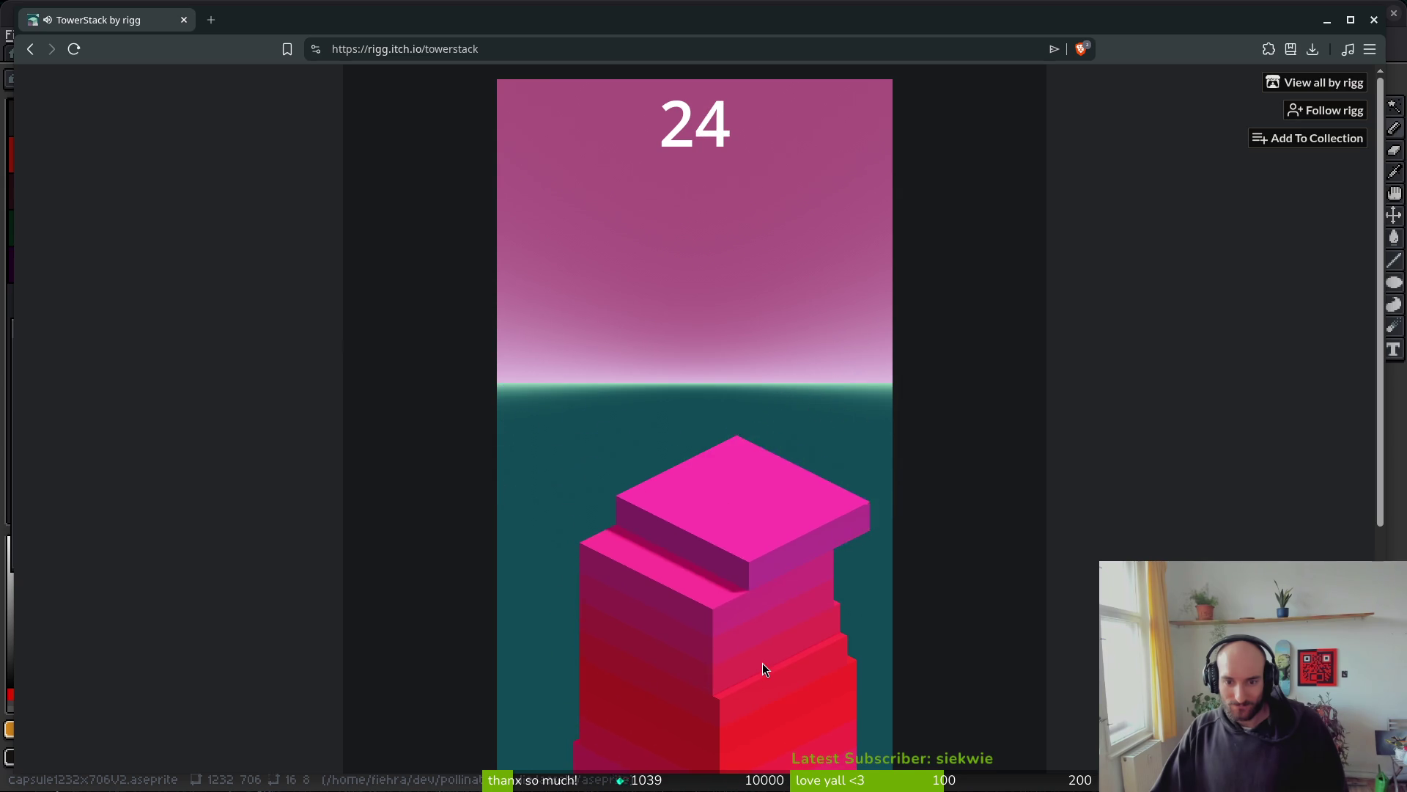
pyautogui.click(762, 663)
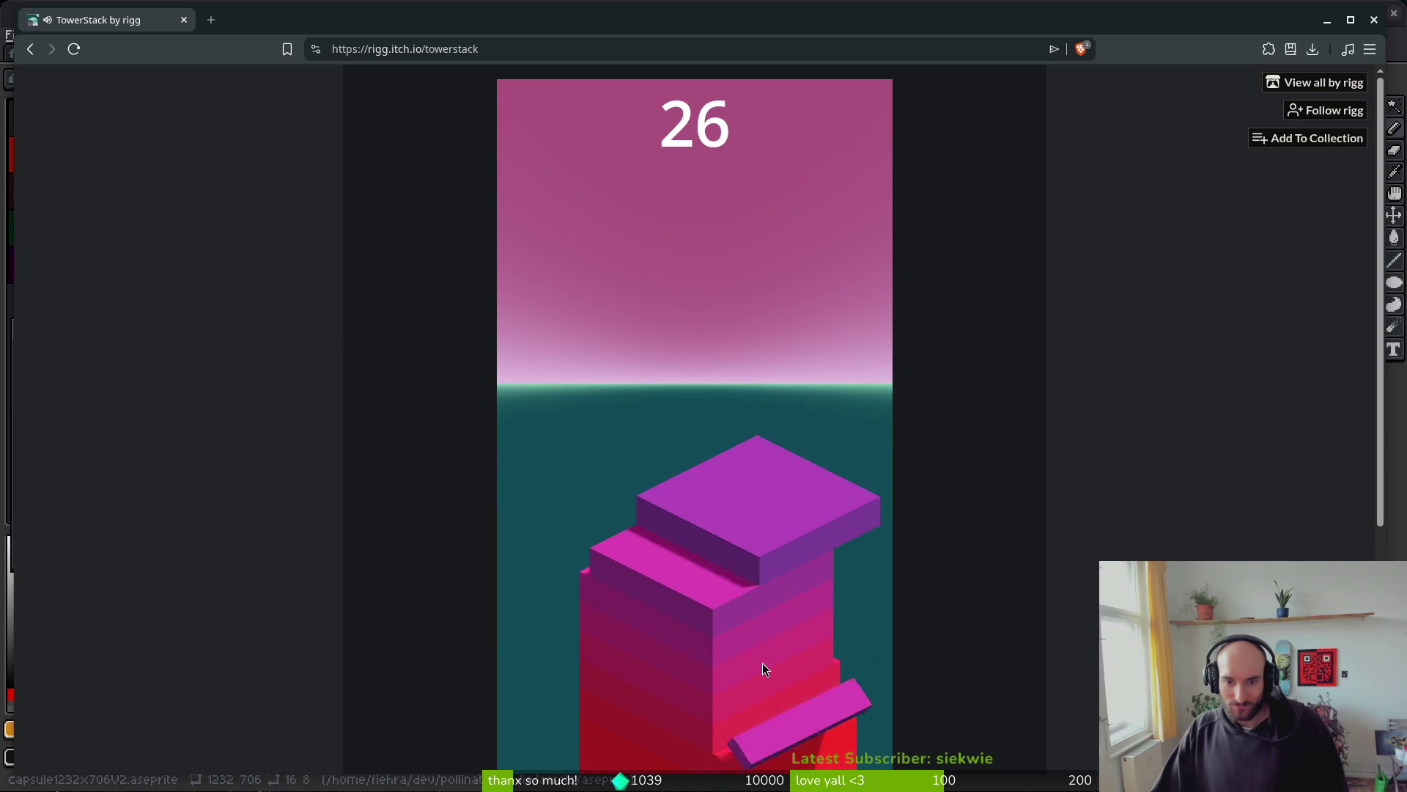
pyautogui.click(761, 663)
pyautogui.click(762, 663)
pyautogui.click(762, 662)
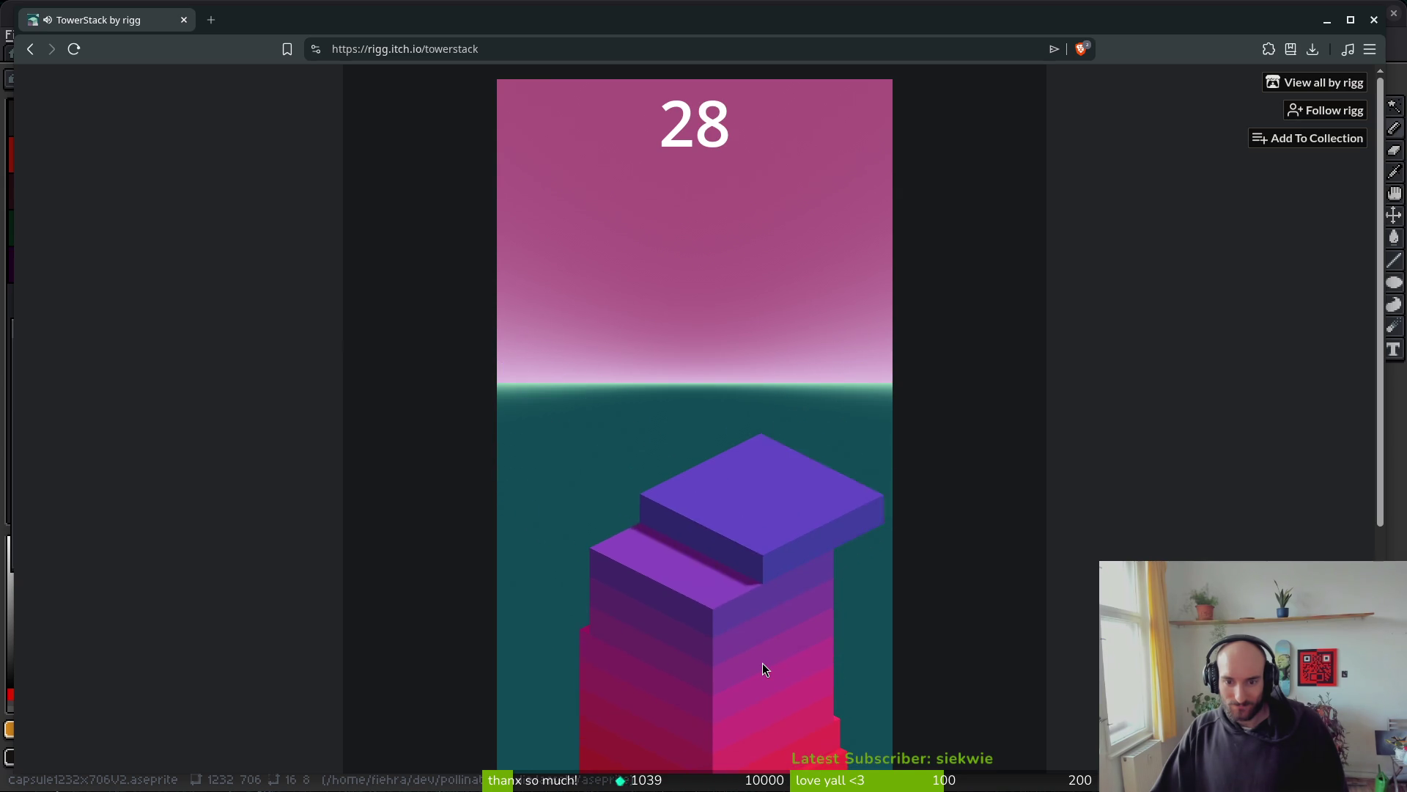
pyautogui.click(761, 663)
pyautogui.click(762, 663)
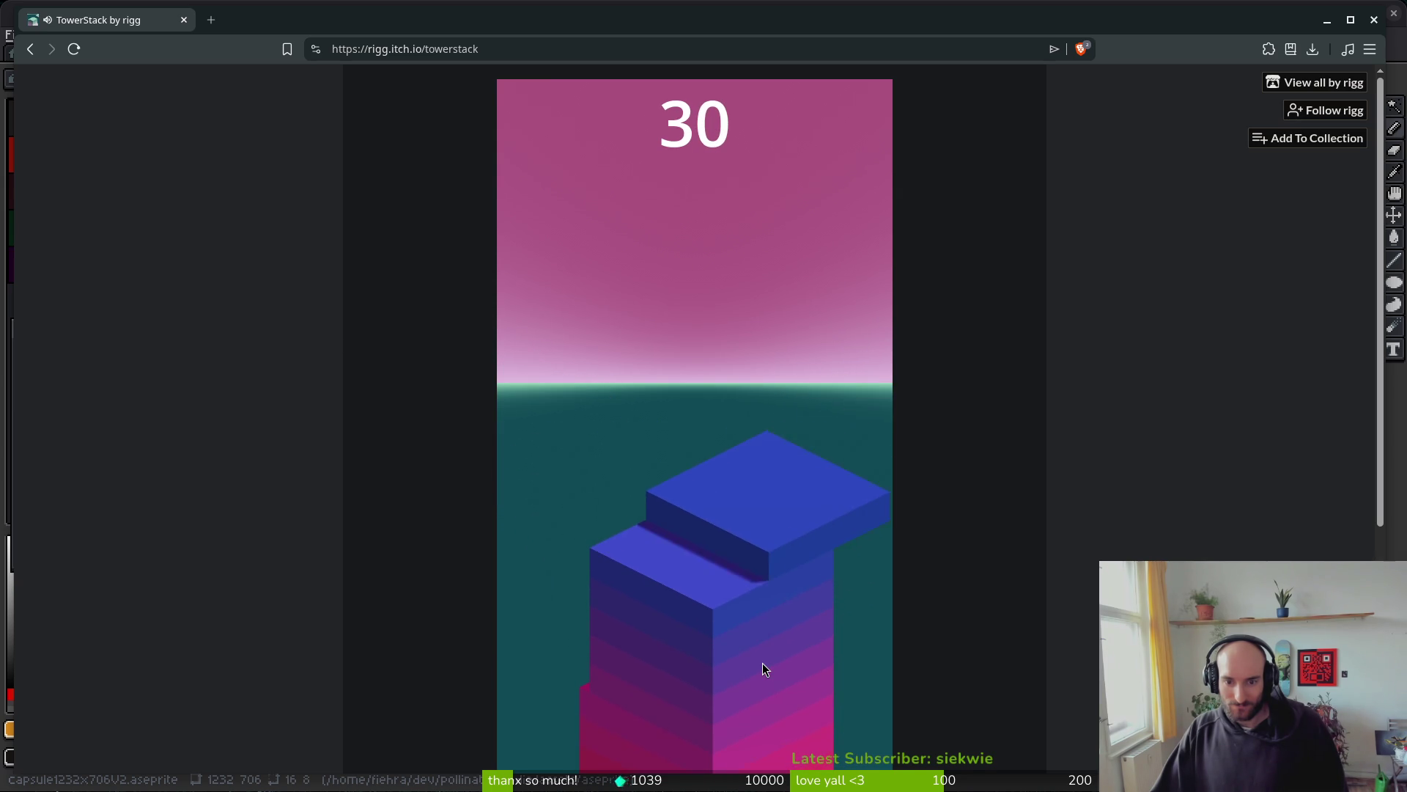
pyautogui.click(762, 663)
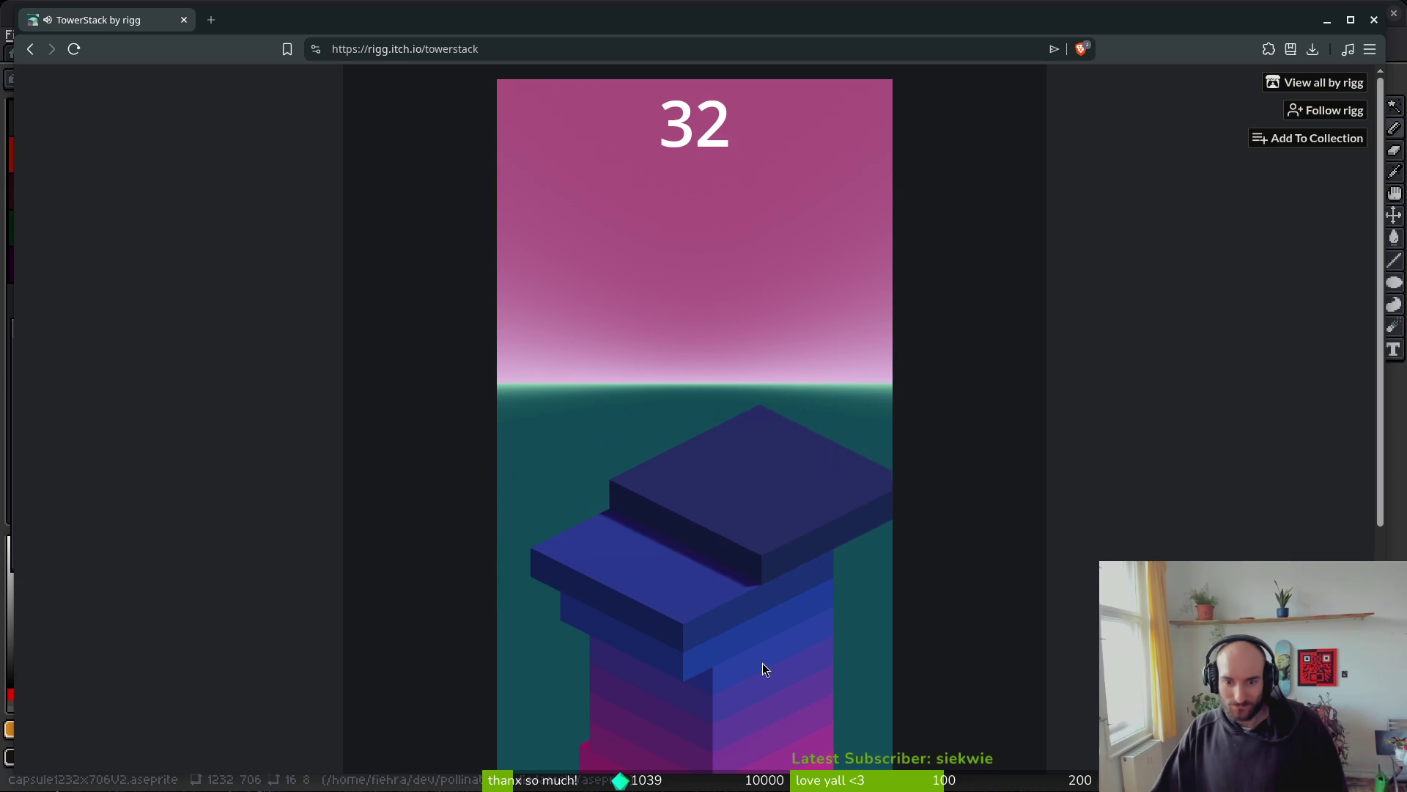
pyautogui.click(762, 665)
pyautogui.click(763, 672)
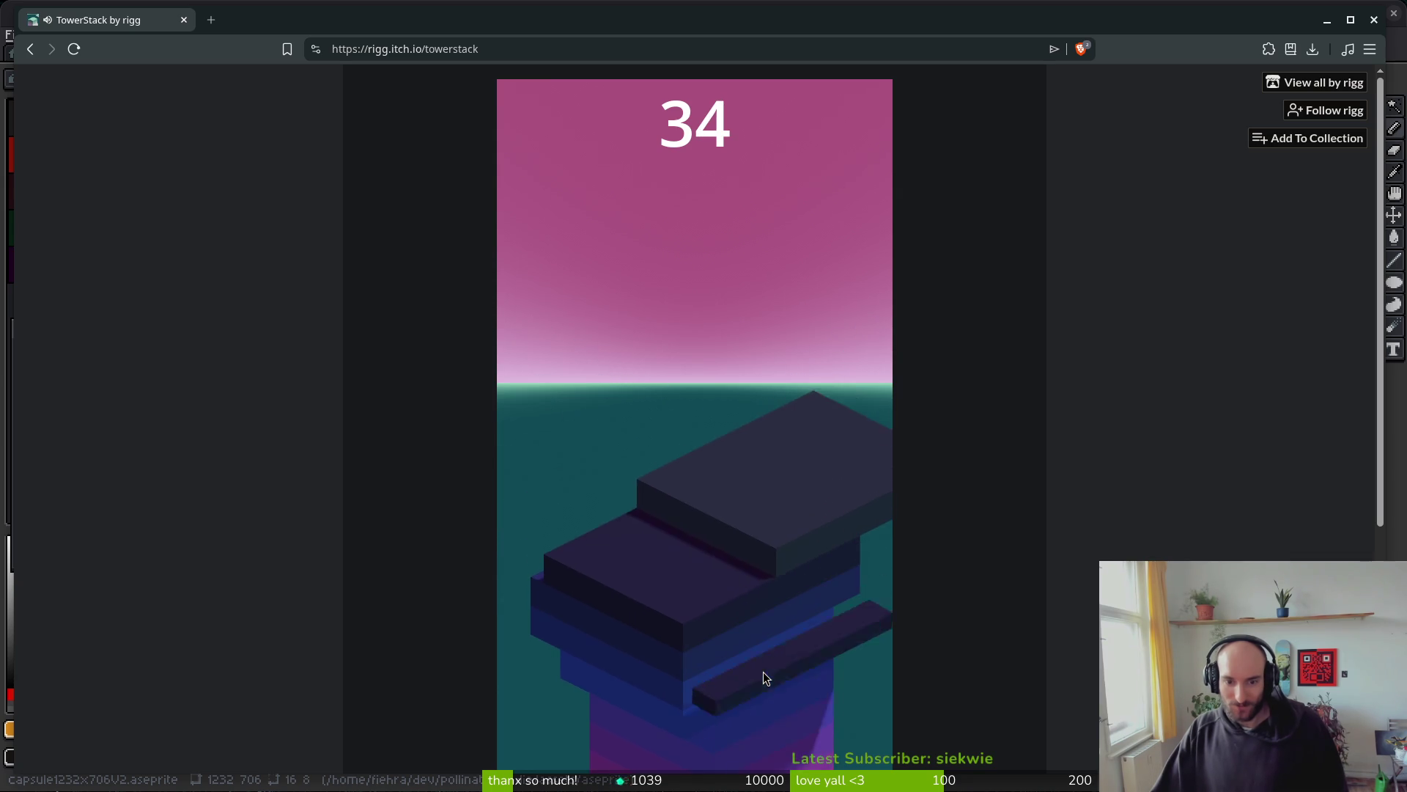
pyautogui.click(764, 672)
# - Keep stacking blocks as the tower narrows, pushing the score to 66
pyautogui.click(764, 672)
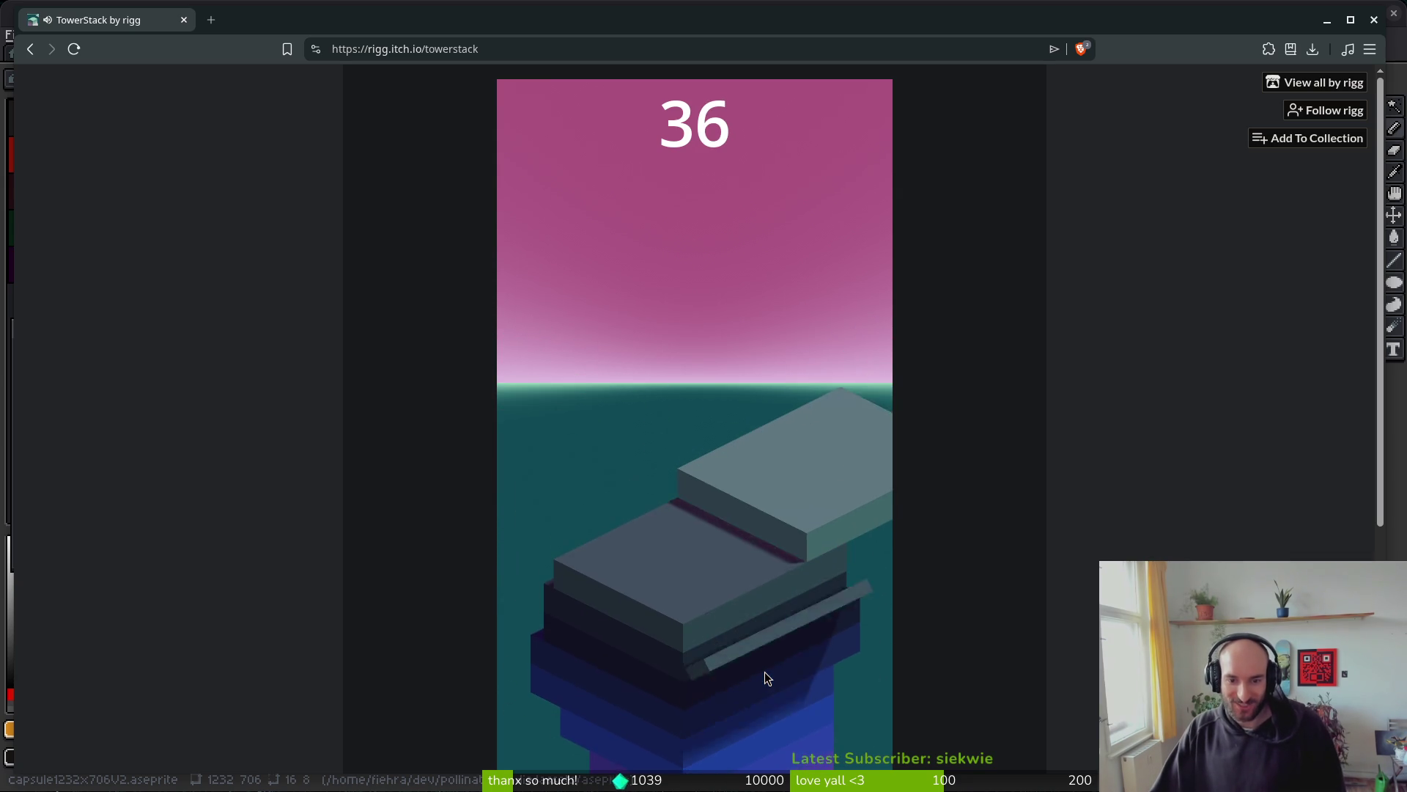
pyautogui.click(763, 672)
pyautogui.click(764, 672)
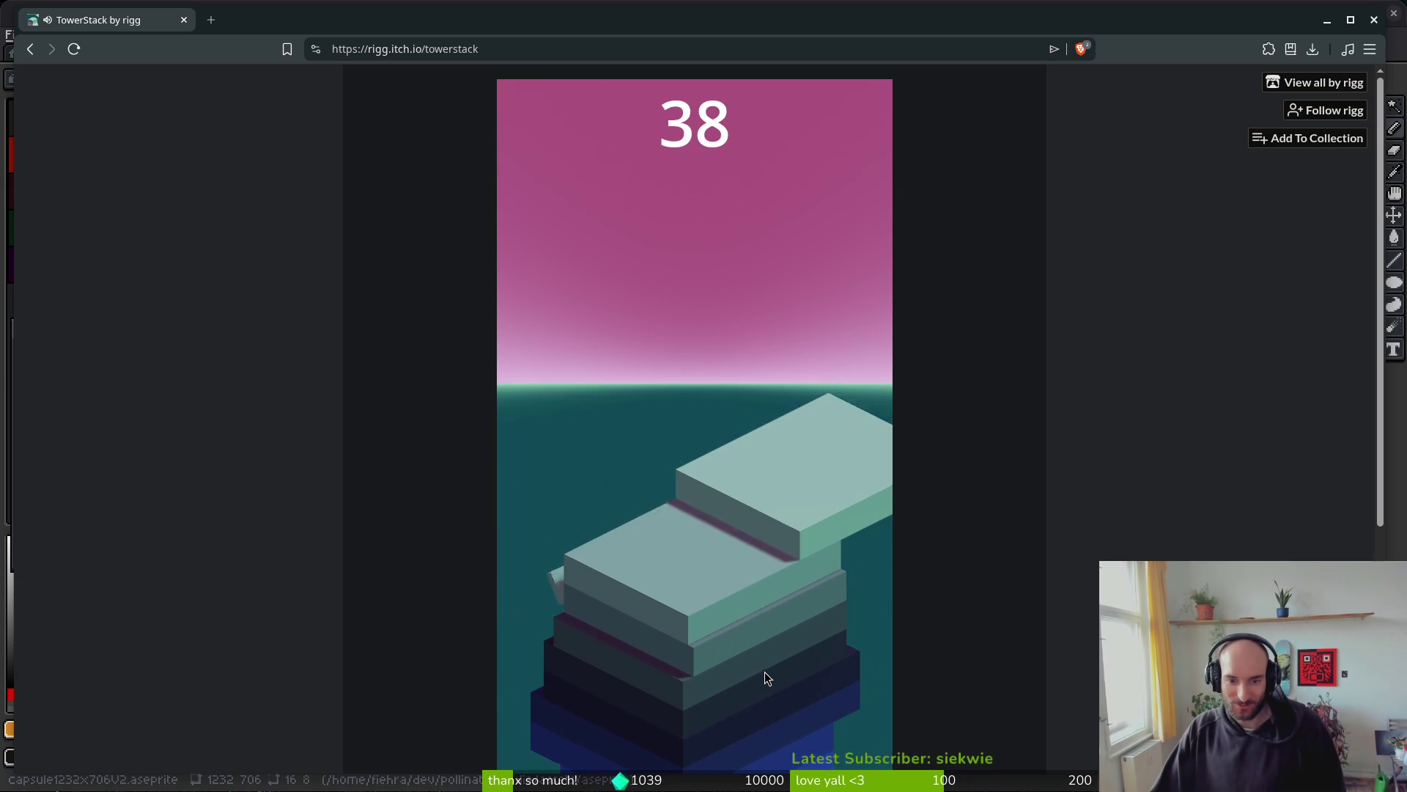
pyautogui.click(763, 673)
pyautogui.click(765, 672)
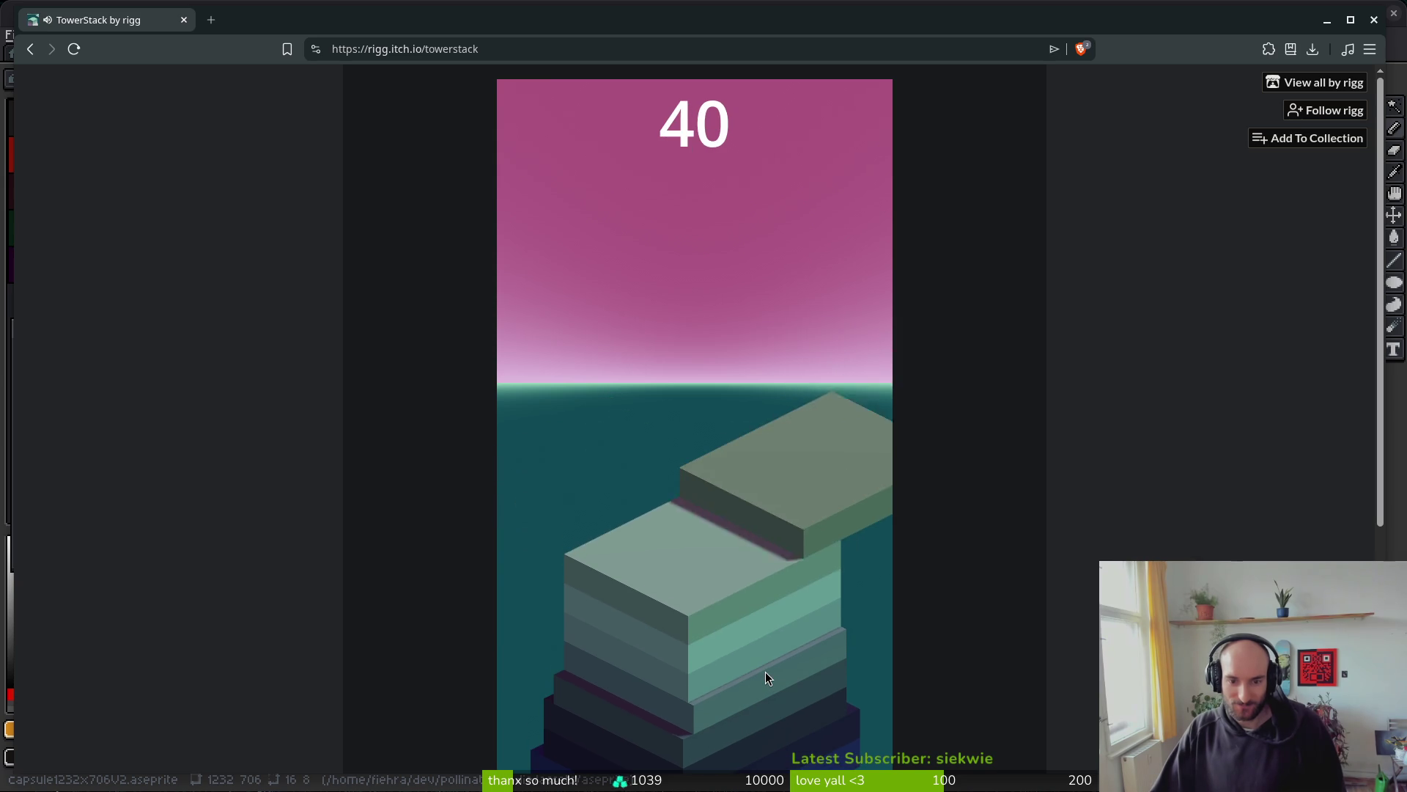
pyautogui.click(766, 672)
pyautogui.click(765, 672)
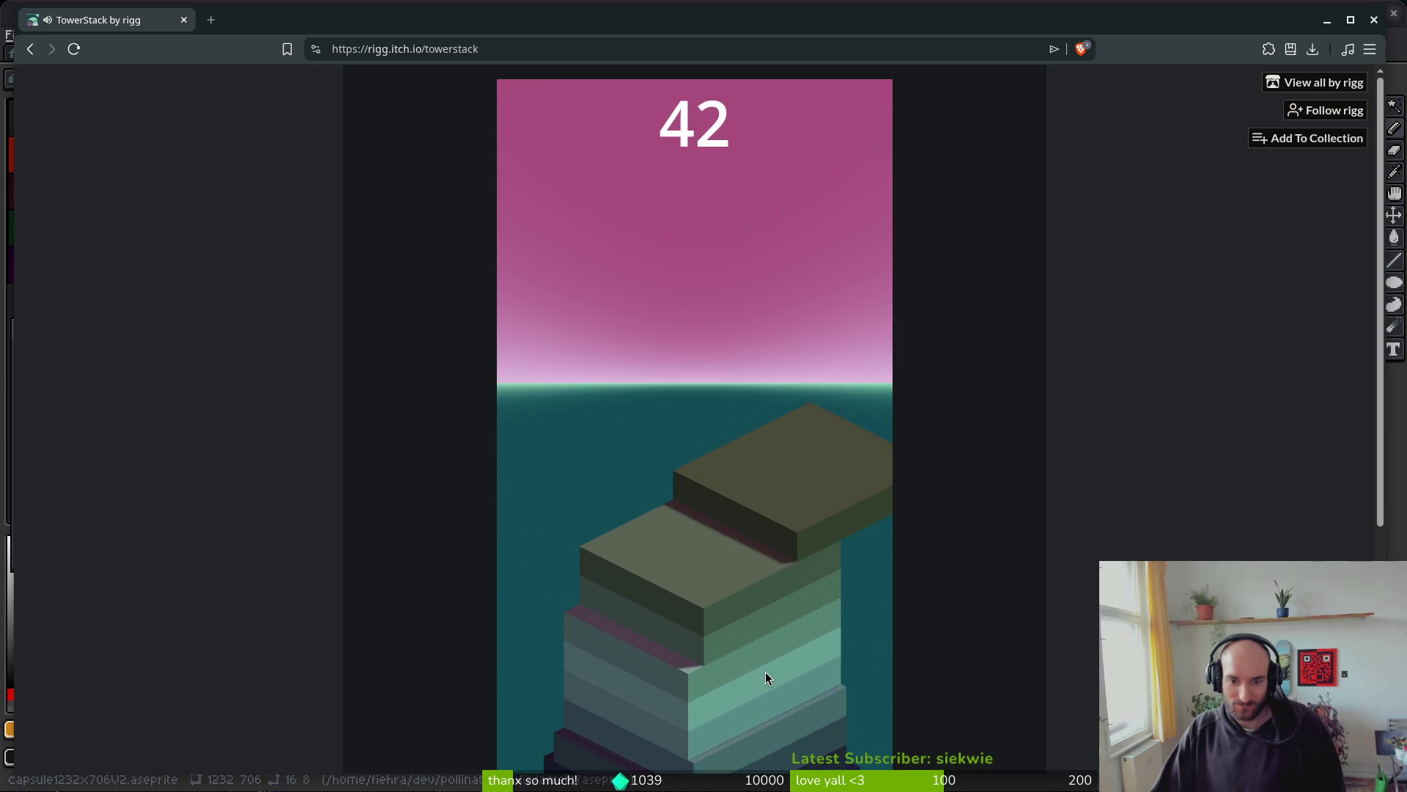
pyautogui.click(765, 672)
pyautogui.click(765, 672)
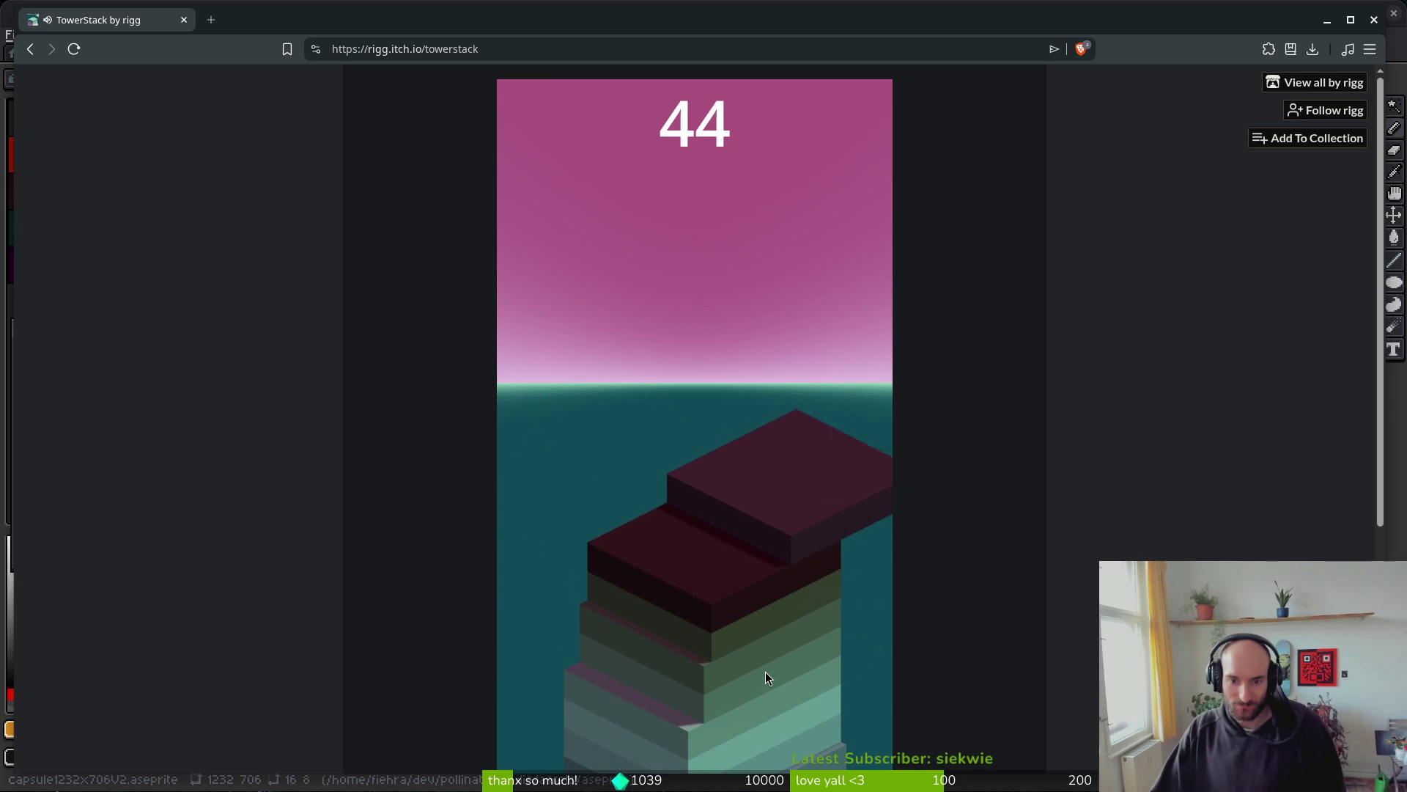
pyautogui.click(766, 672)
pyautogui.click(765, 673)
pyautogui.click(766, 672)
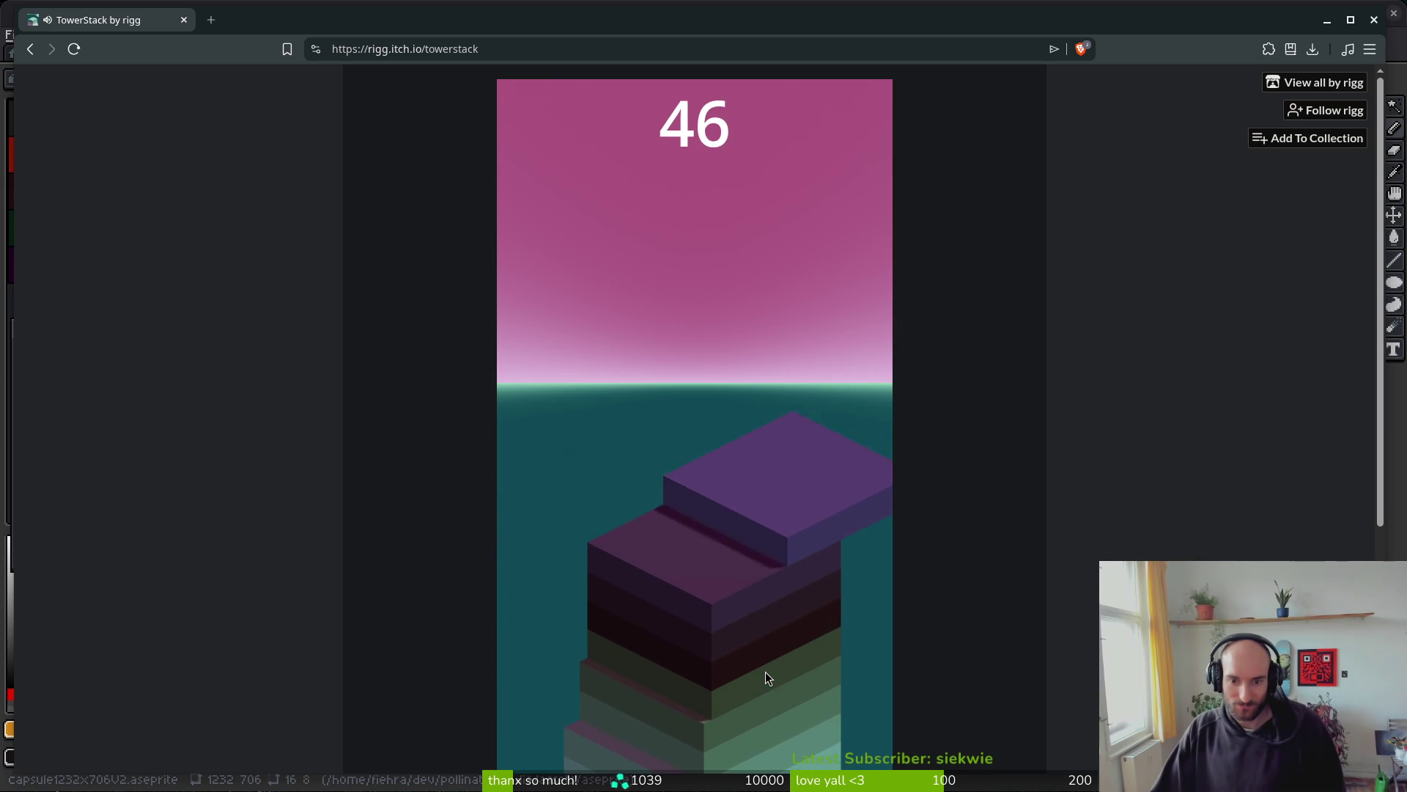
pyautogui.click(765, 671)
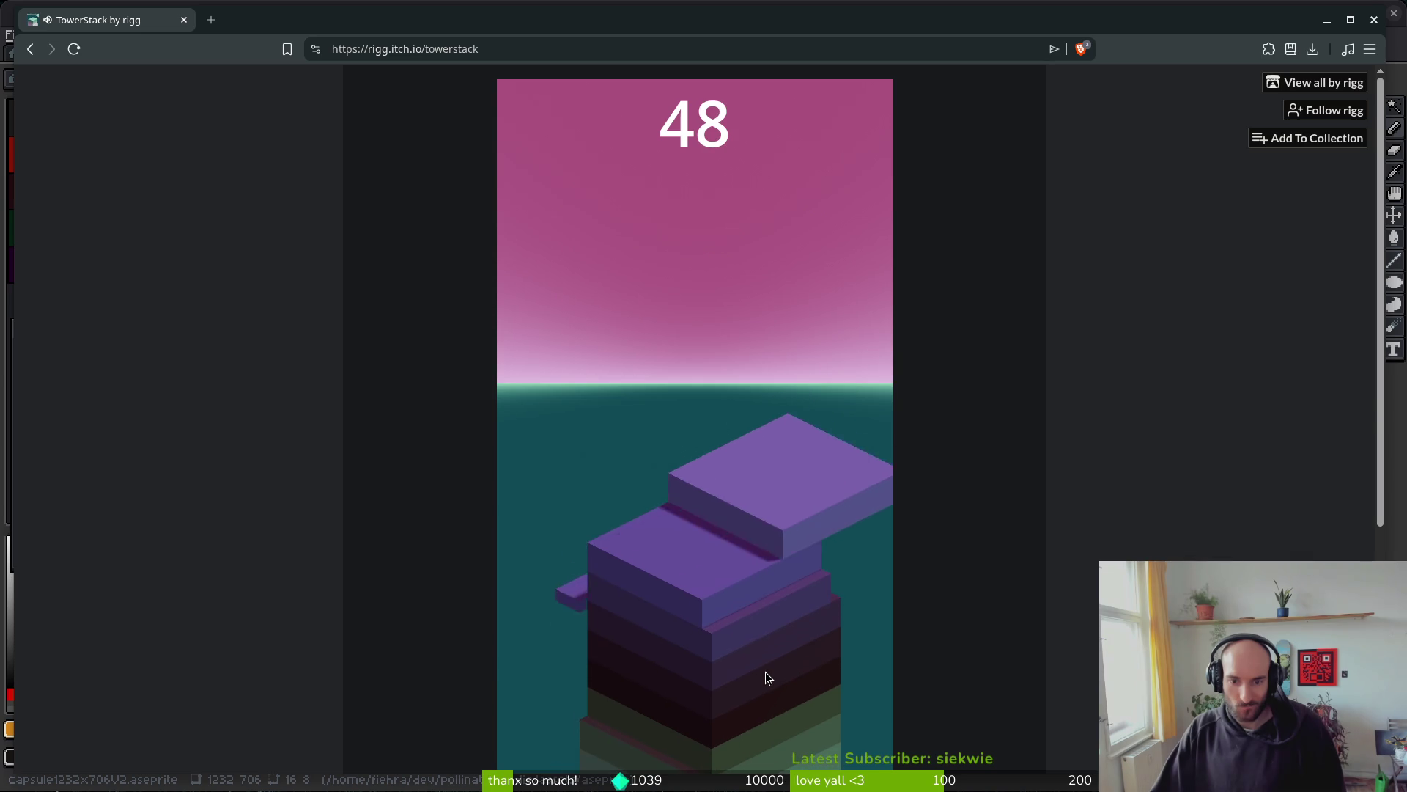
pyautogui.click(765, 672)
pyautogui.click(765, 672)
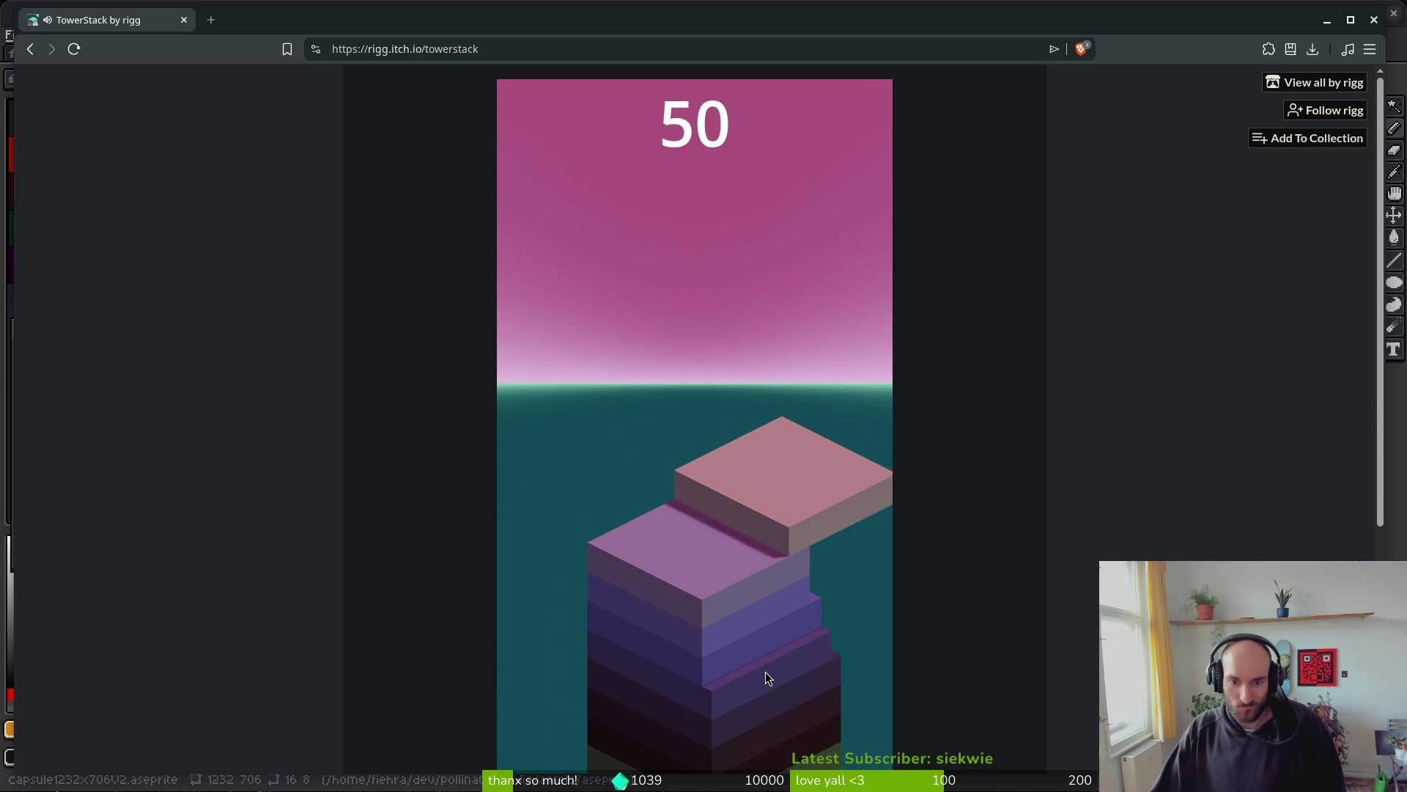
pyautogui.click(765, 671)
pyautogui.click(765, 673)
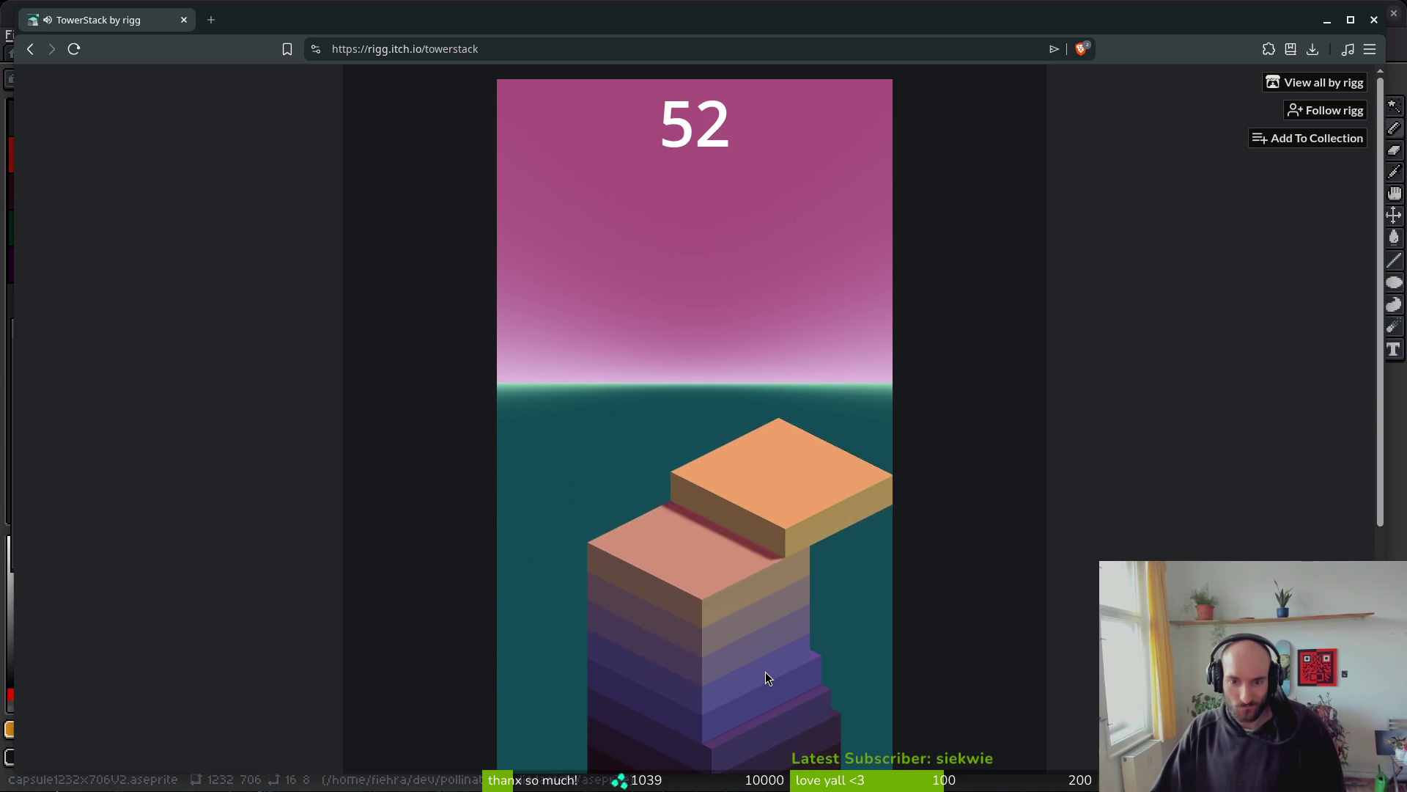
pyautogui.click(766, 672)
pyautogui.click(765, 671)
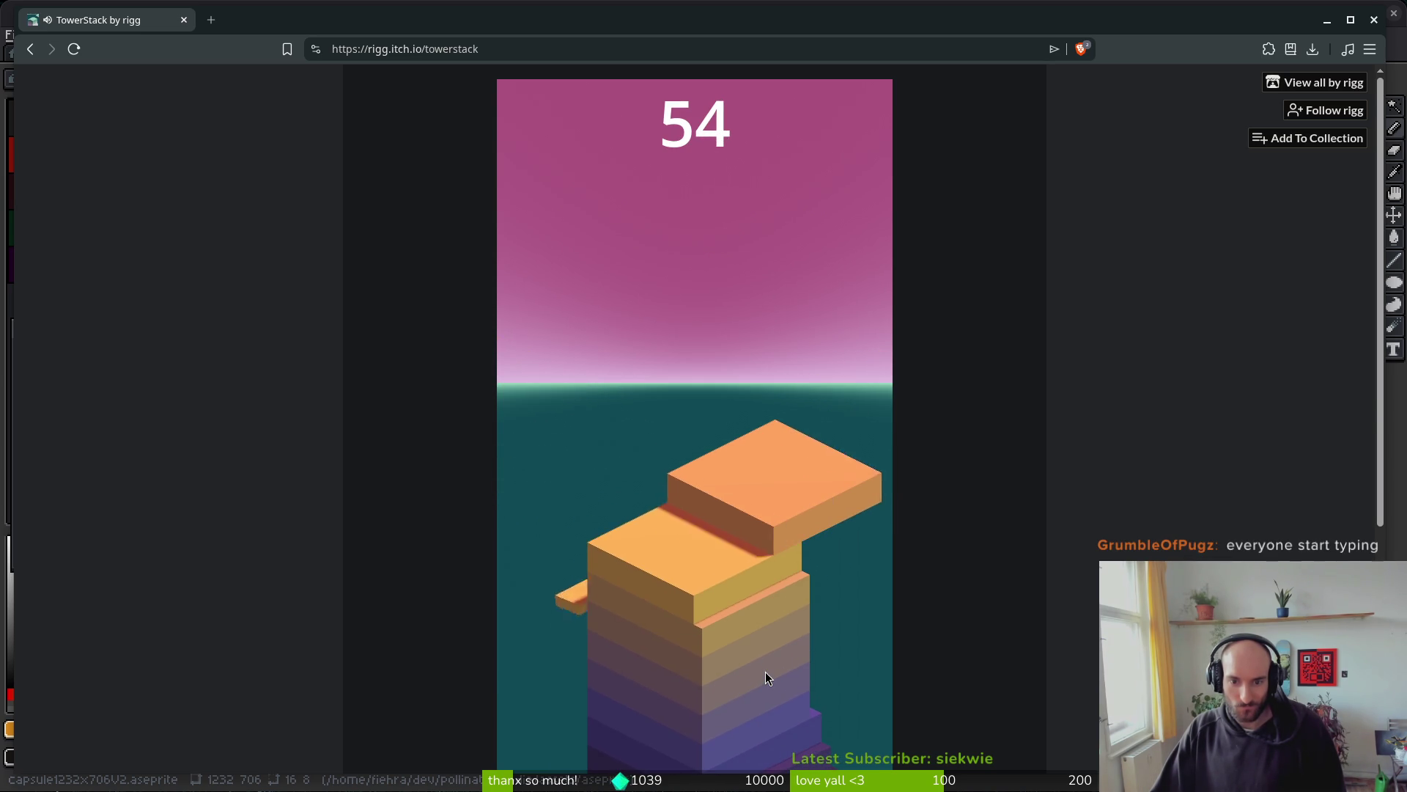
pyautogui.click(766, 671)
pyautogui.click(765, 672)
pyautogui.click(766, 672)
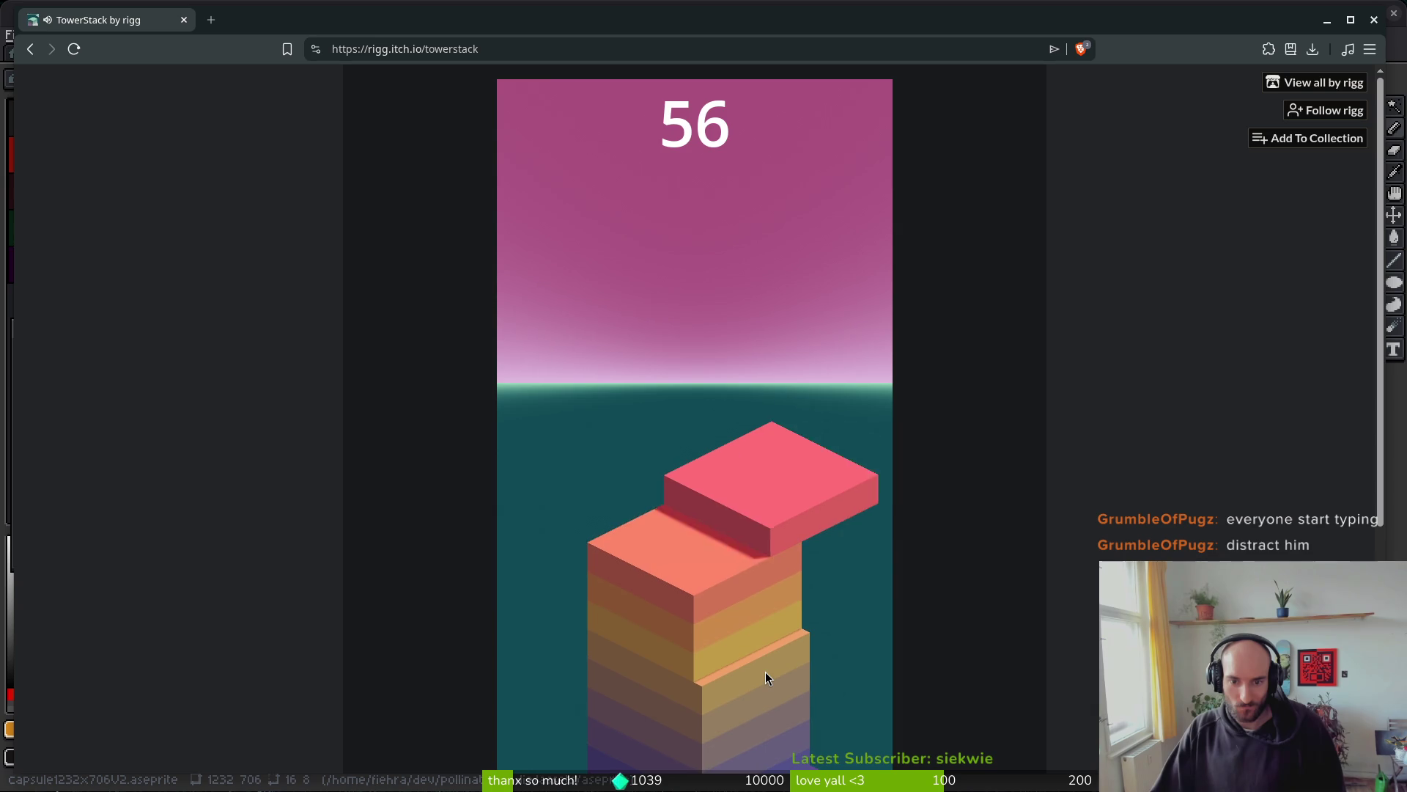
pyautogui.click(765, 672)
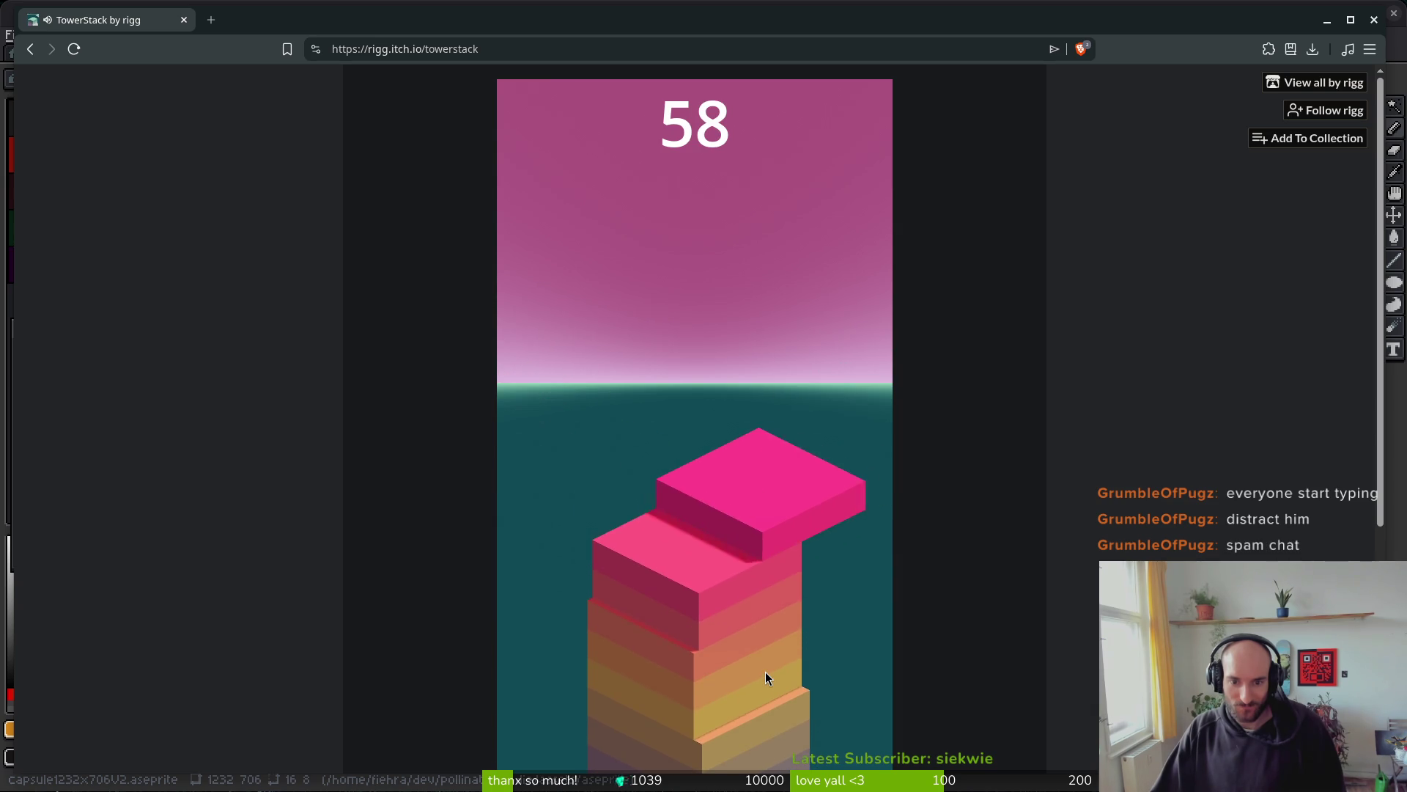
pyautogui.click(765, 672)
pyautogui.click(766, 671)
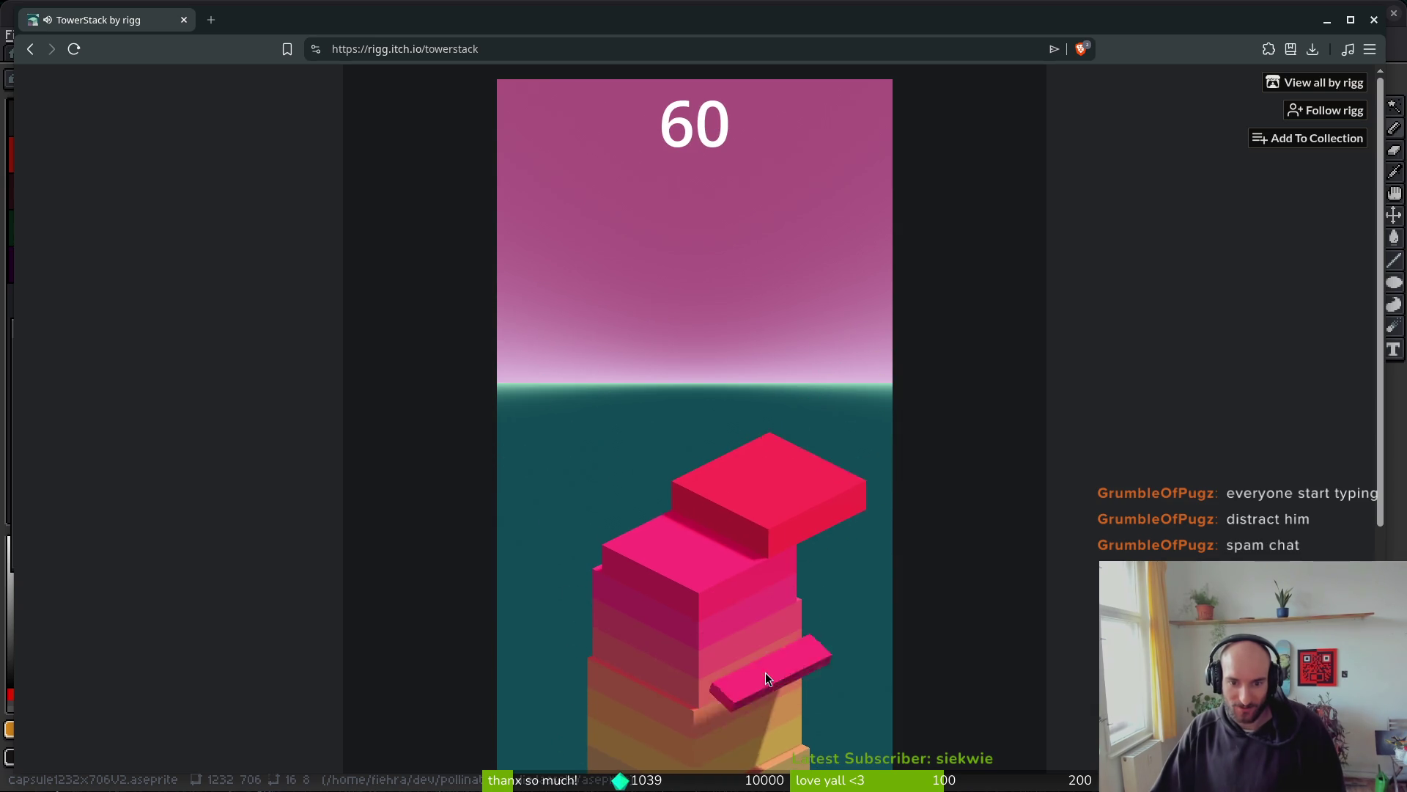
pyautogui.click(766, 672)
pyautogui.click(766, 672)
pyautogui.click(768, 675)
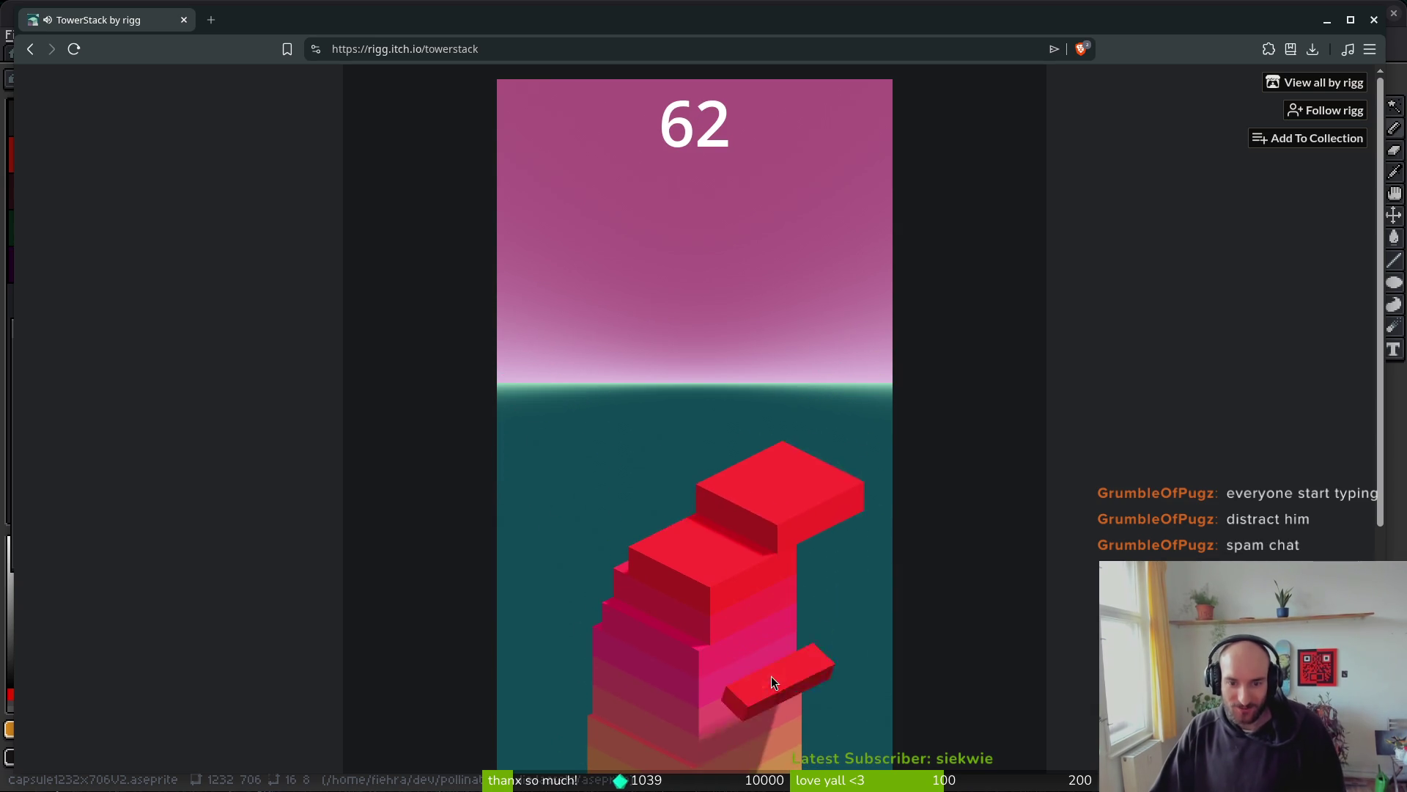
pyautogui.click(771, 681)
pyautogui.click(773, 683)
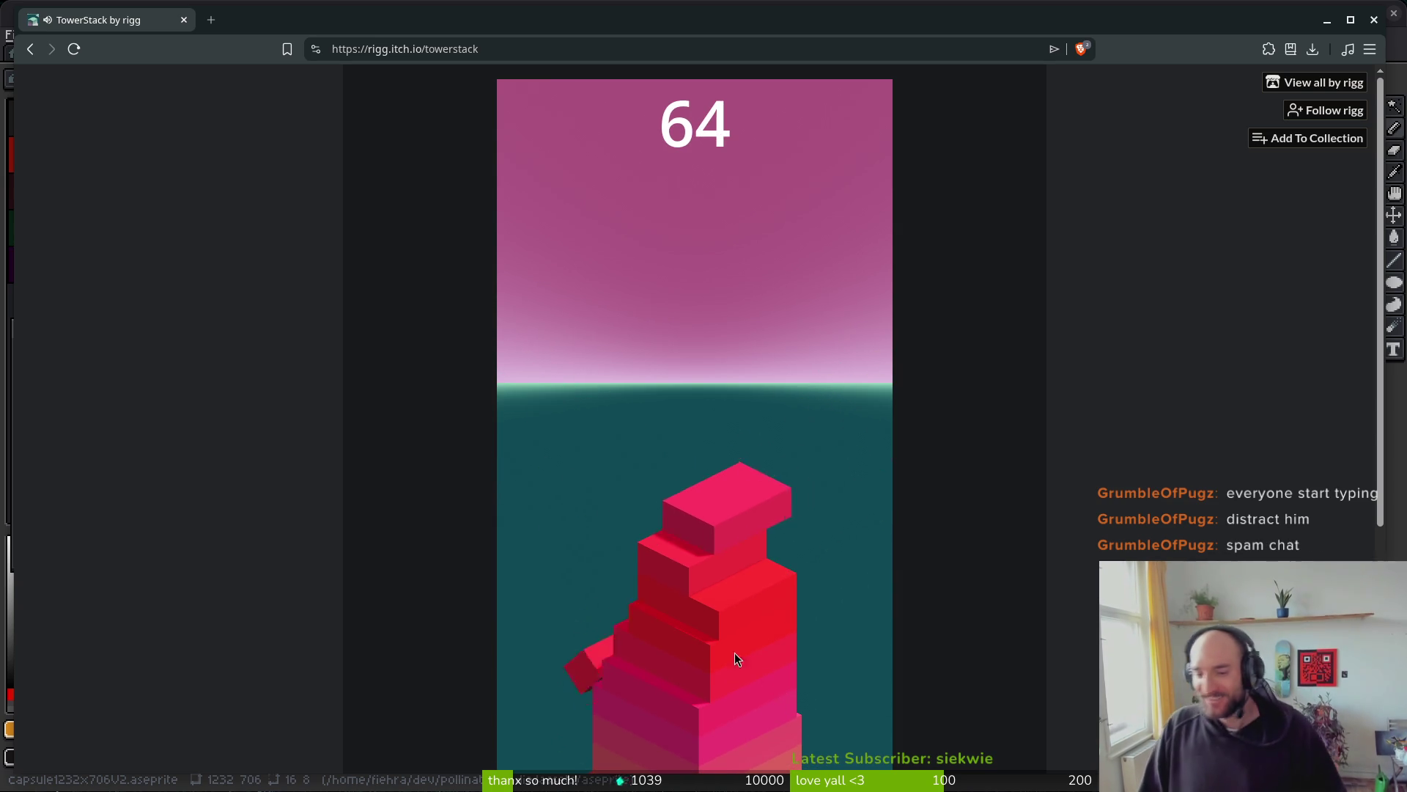
pyautogui.click(715, 615)
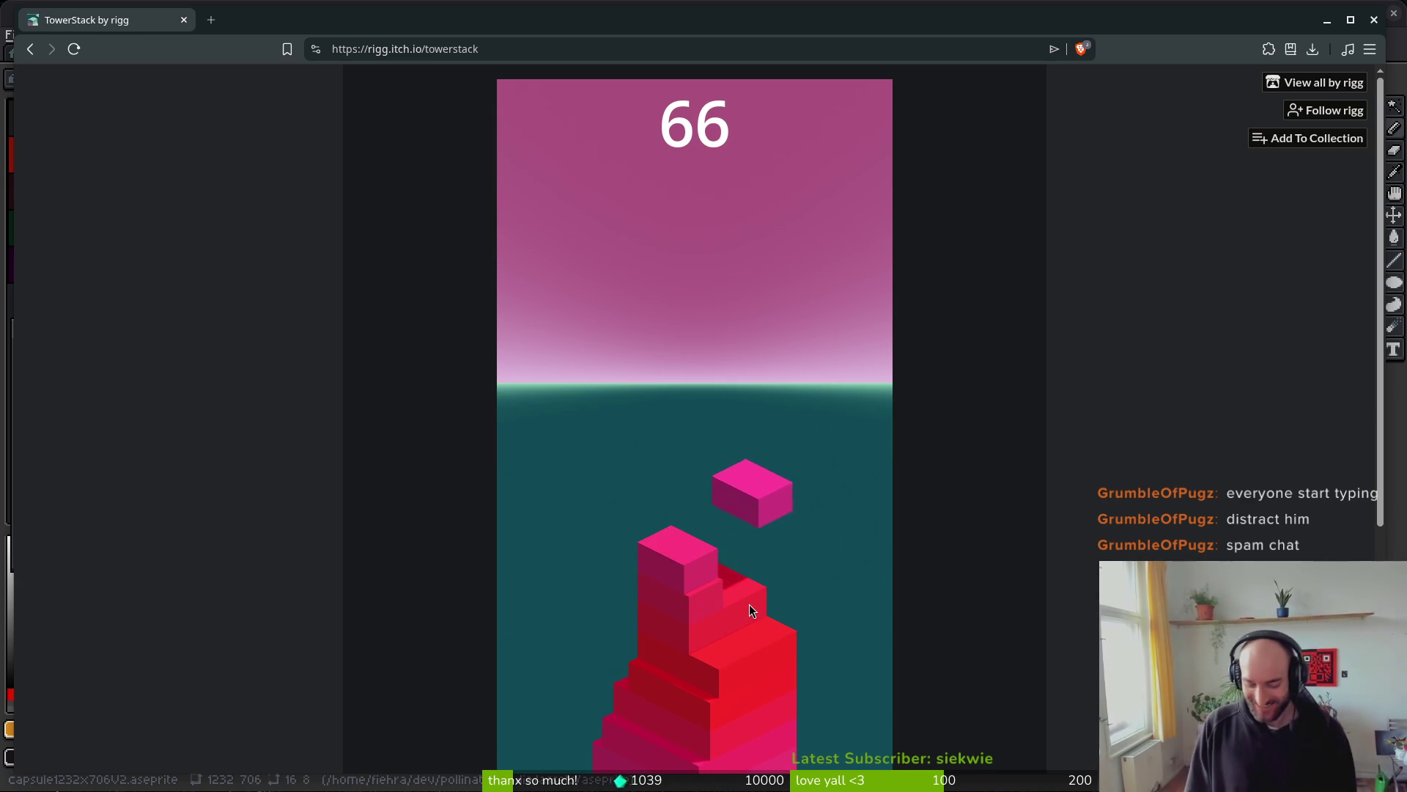
# - Drop the last block, which misses and ends the round at 66, then start a new game
pyautogui.click(705, 588)
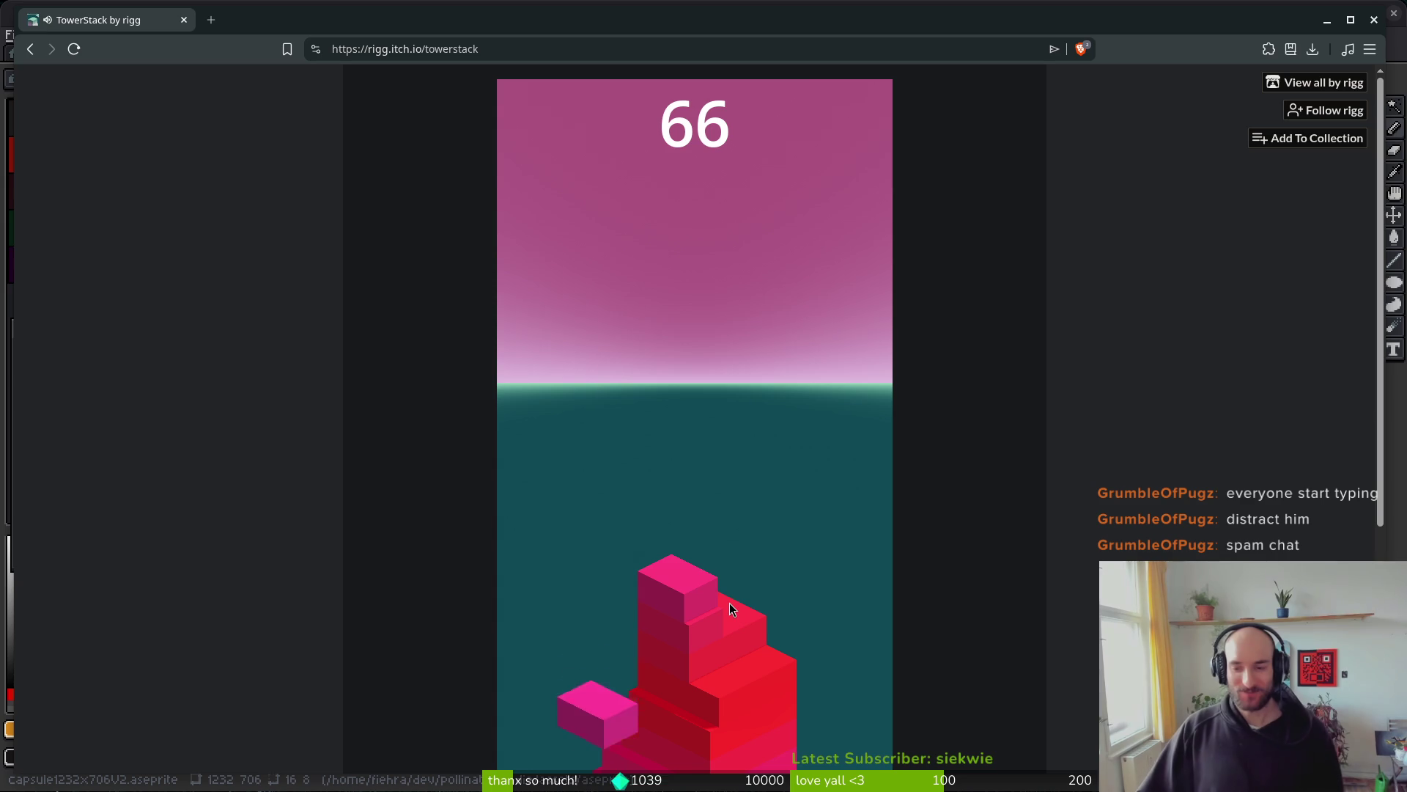
pyautogui.click(666, 591)
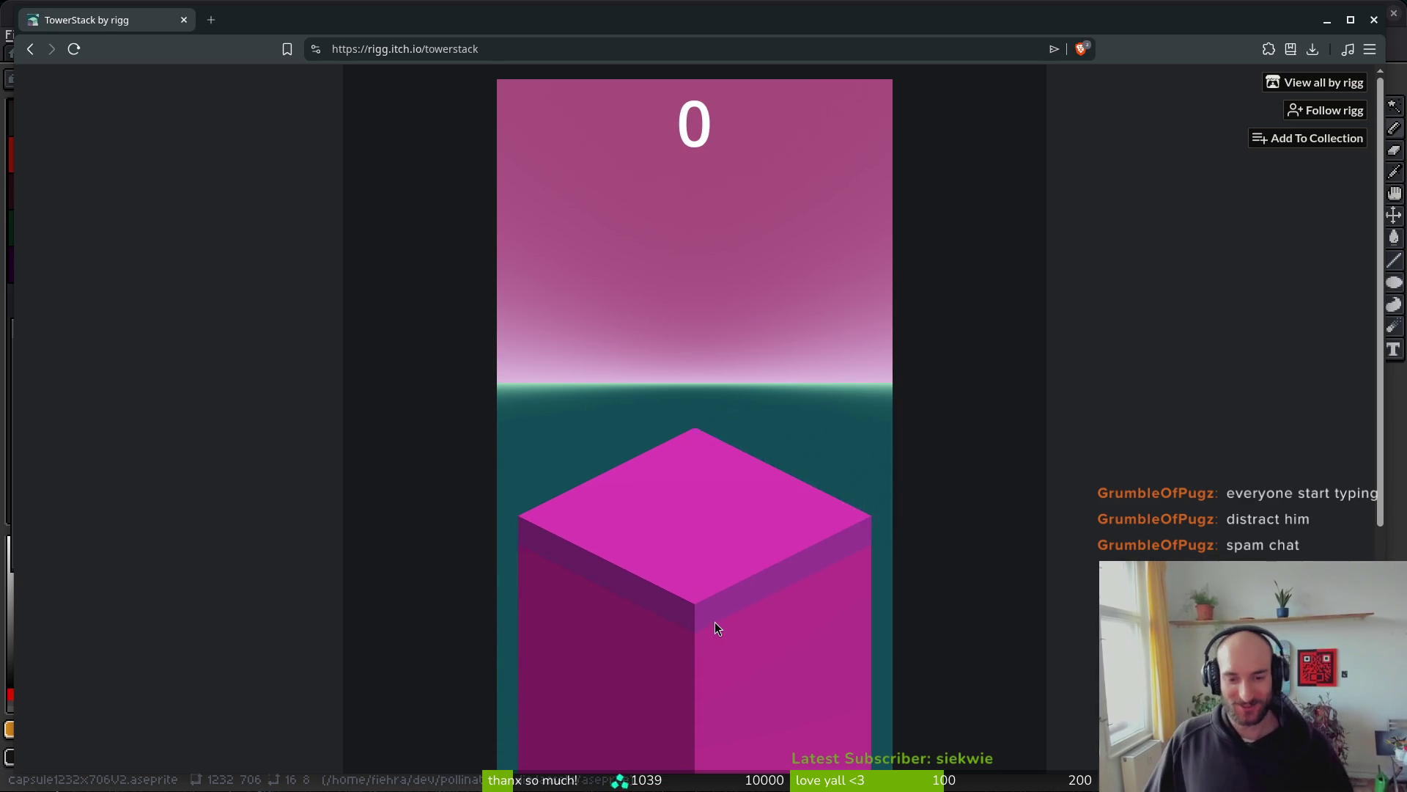
pyautogui.click(691, 577)
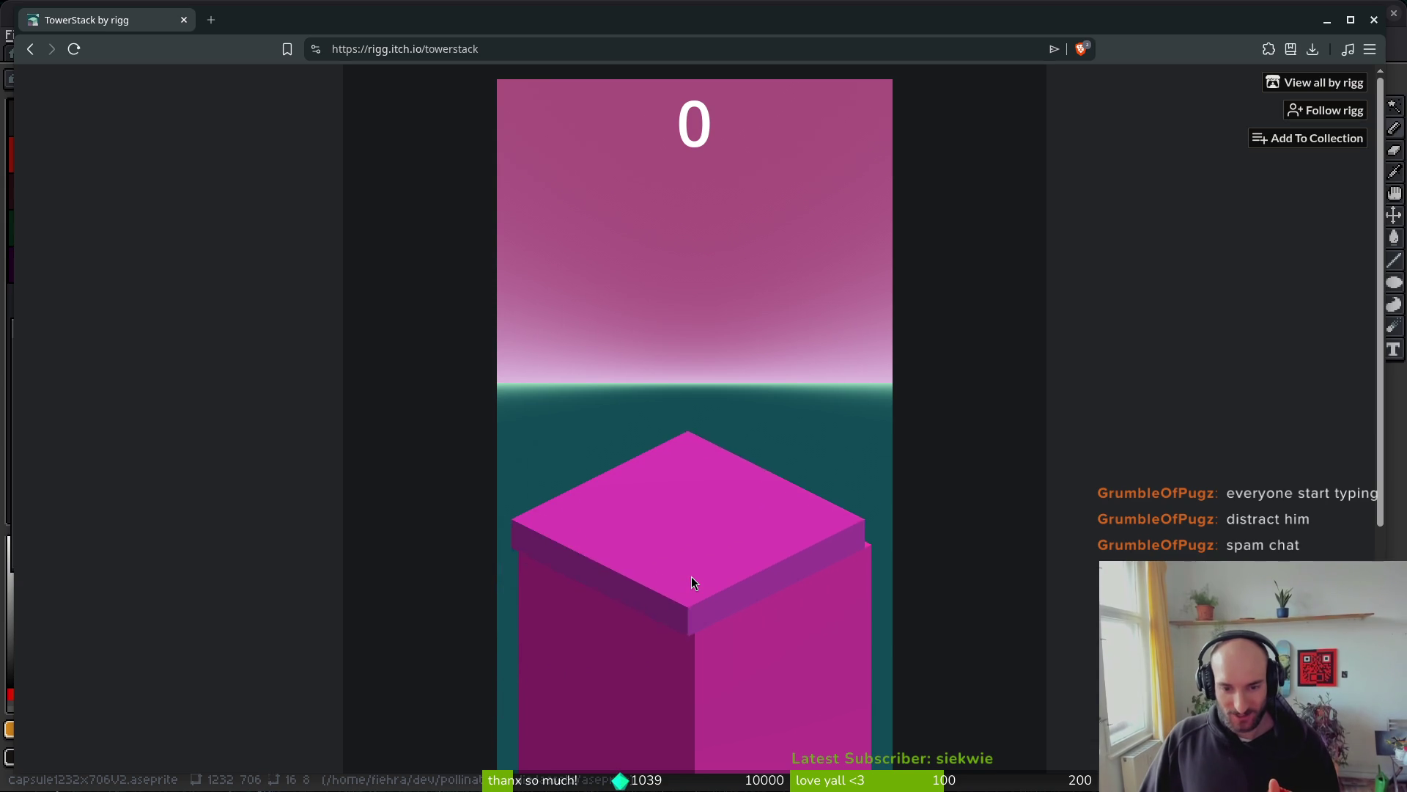
# - Keep dropping each sliding block onto the TowerStack tower as it lines up, building it steadily higher
pyautogui.click(692, 576)
pyautogui.click(691, 576)
pyautogui.click(692, 576)
pyautogui.click(692, 577)
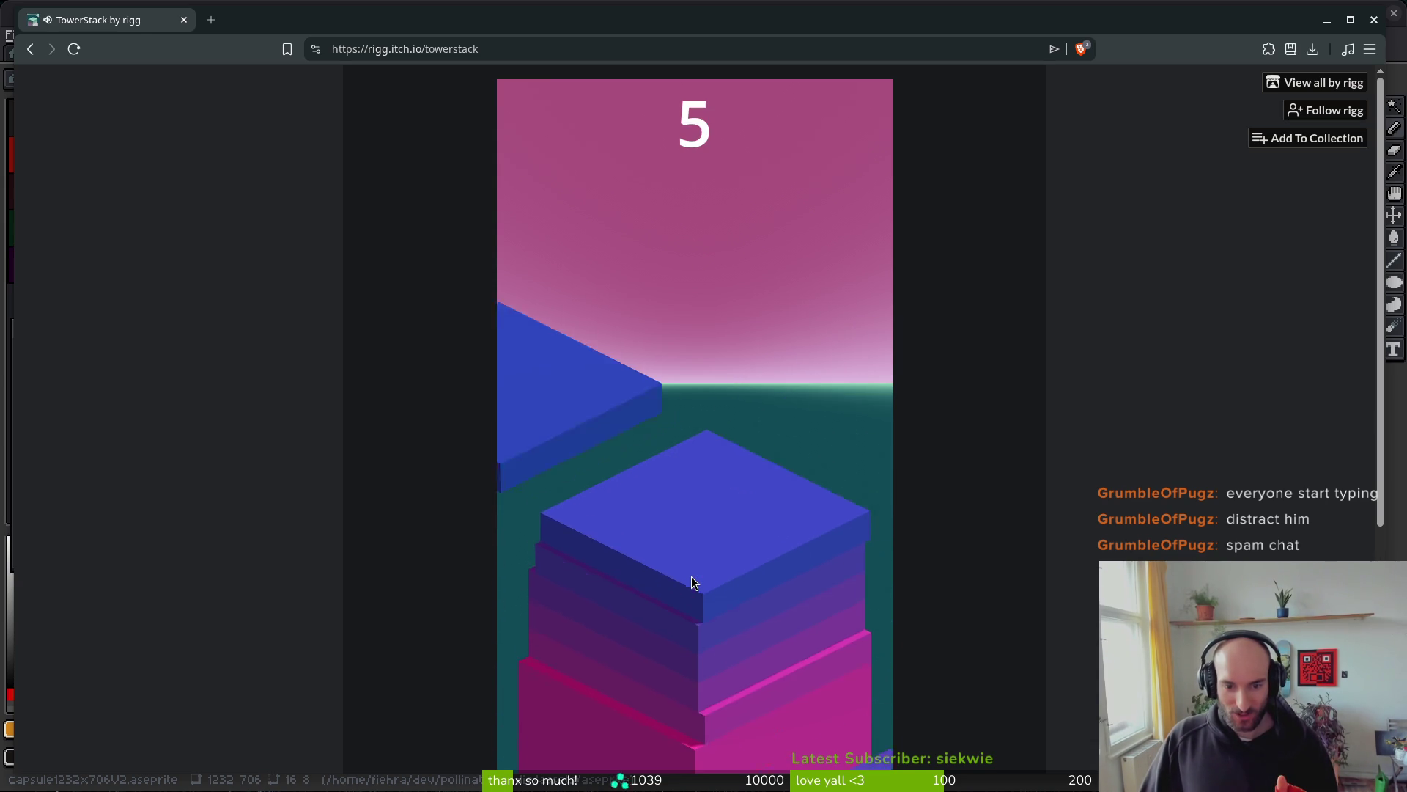
pyautogui.click(691, 577)
pyautogui.click(691, 576)
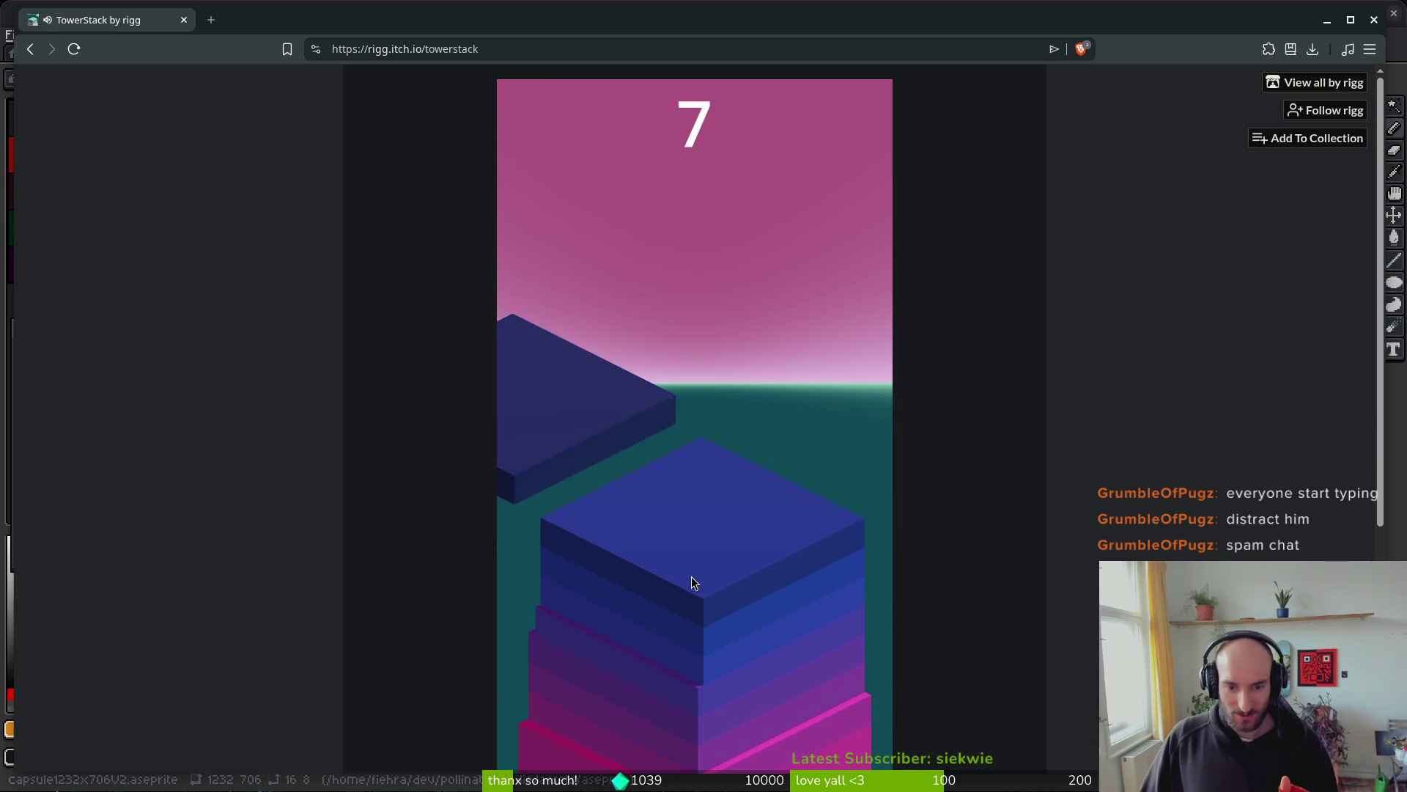
pyautogui.click(692, 577)
pyautogui.click(691, 576)
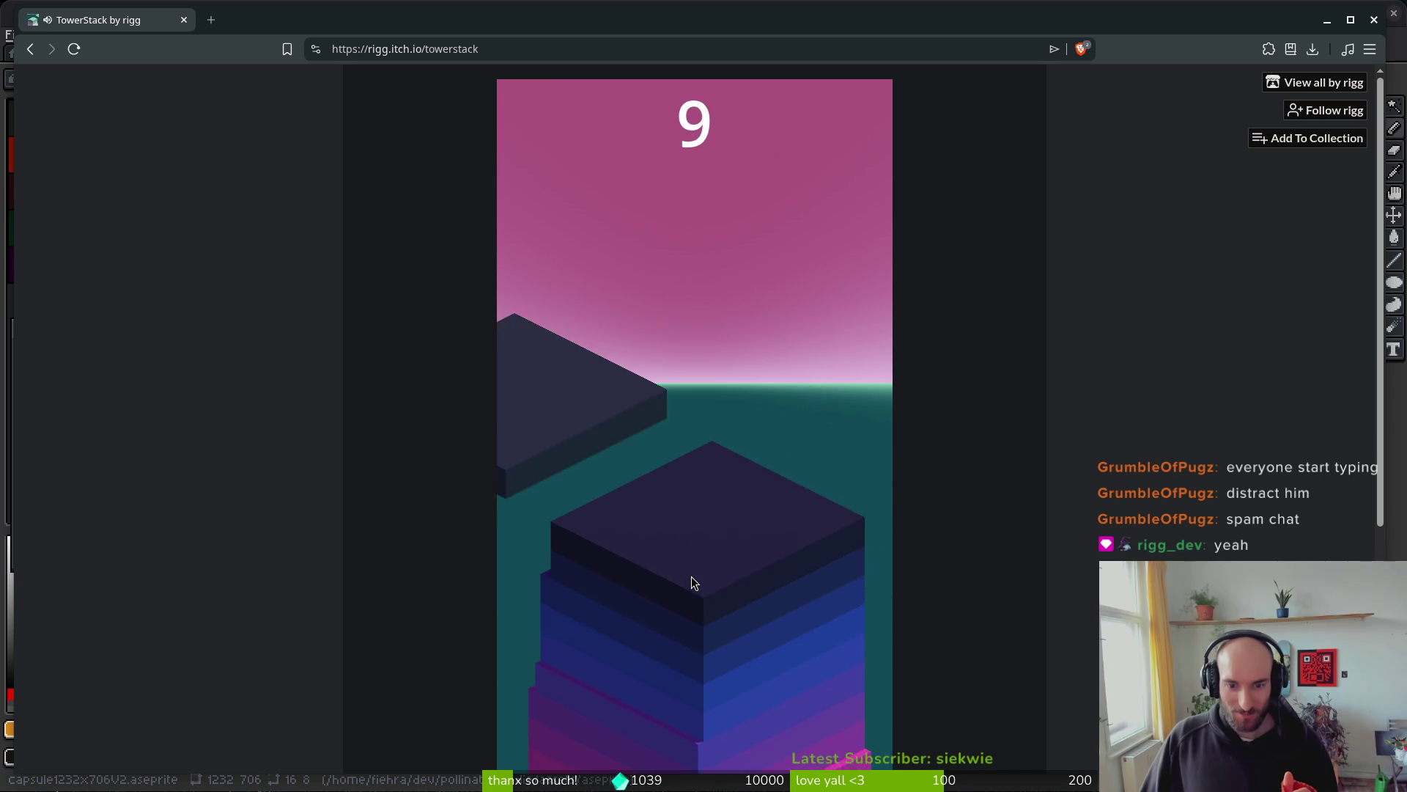
pyautogui.click(692, 576)
pyautogui.click(691, 577)
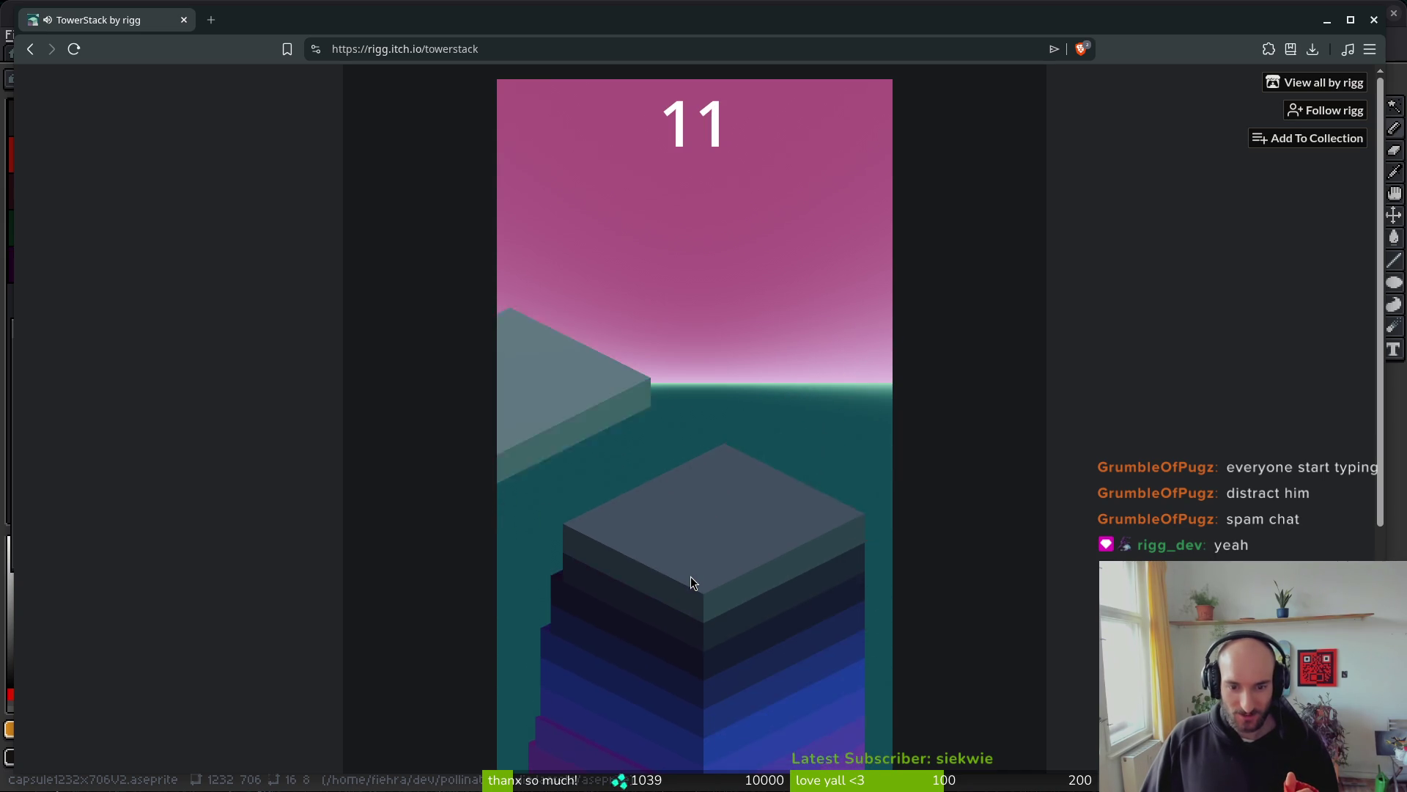
pyautogui.click(690, 577)
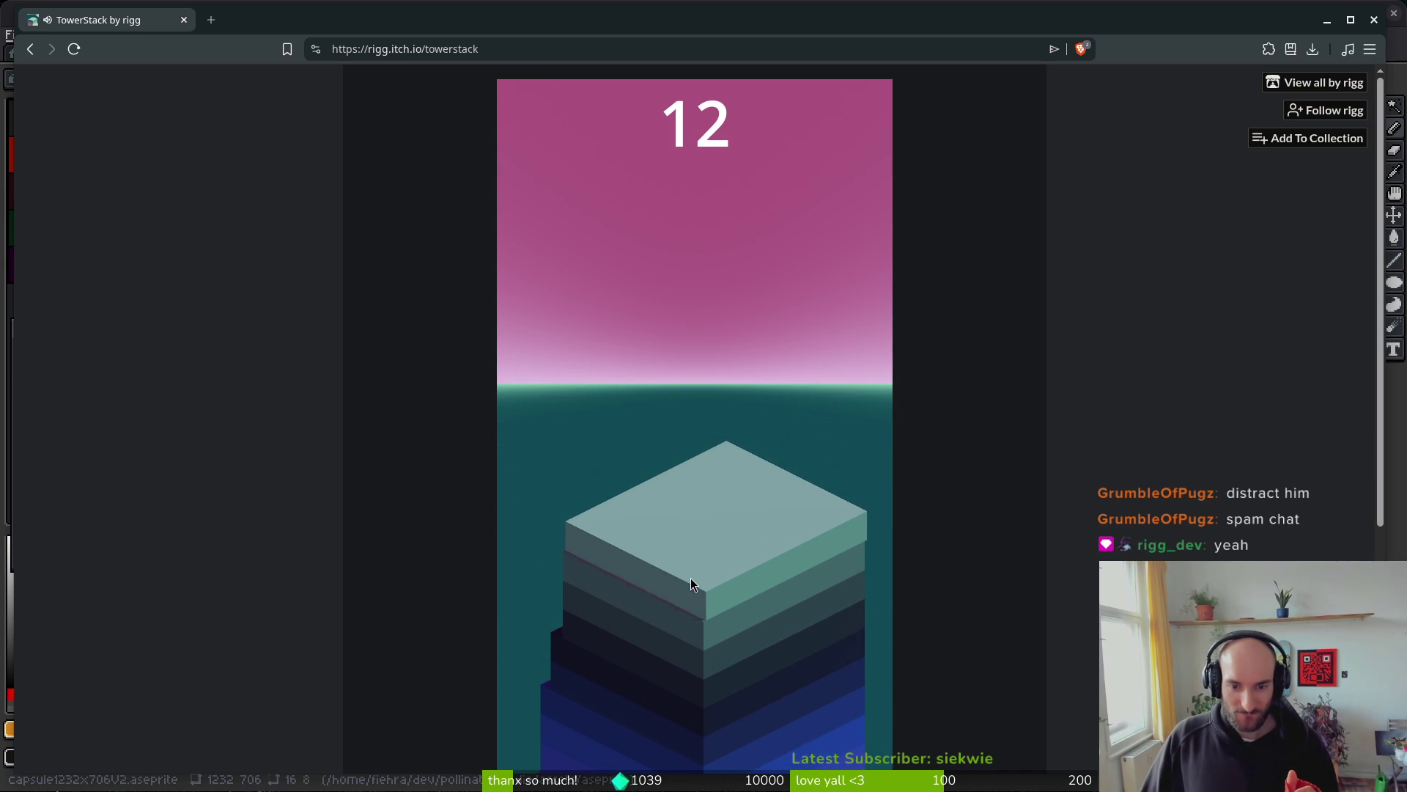
pyautogui.click(691, 577)
pyautogui.click(691, 577)
pyautogui.click(690, 576)
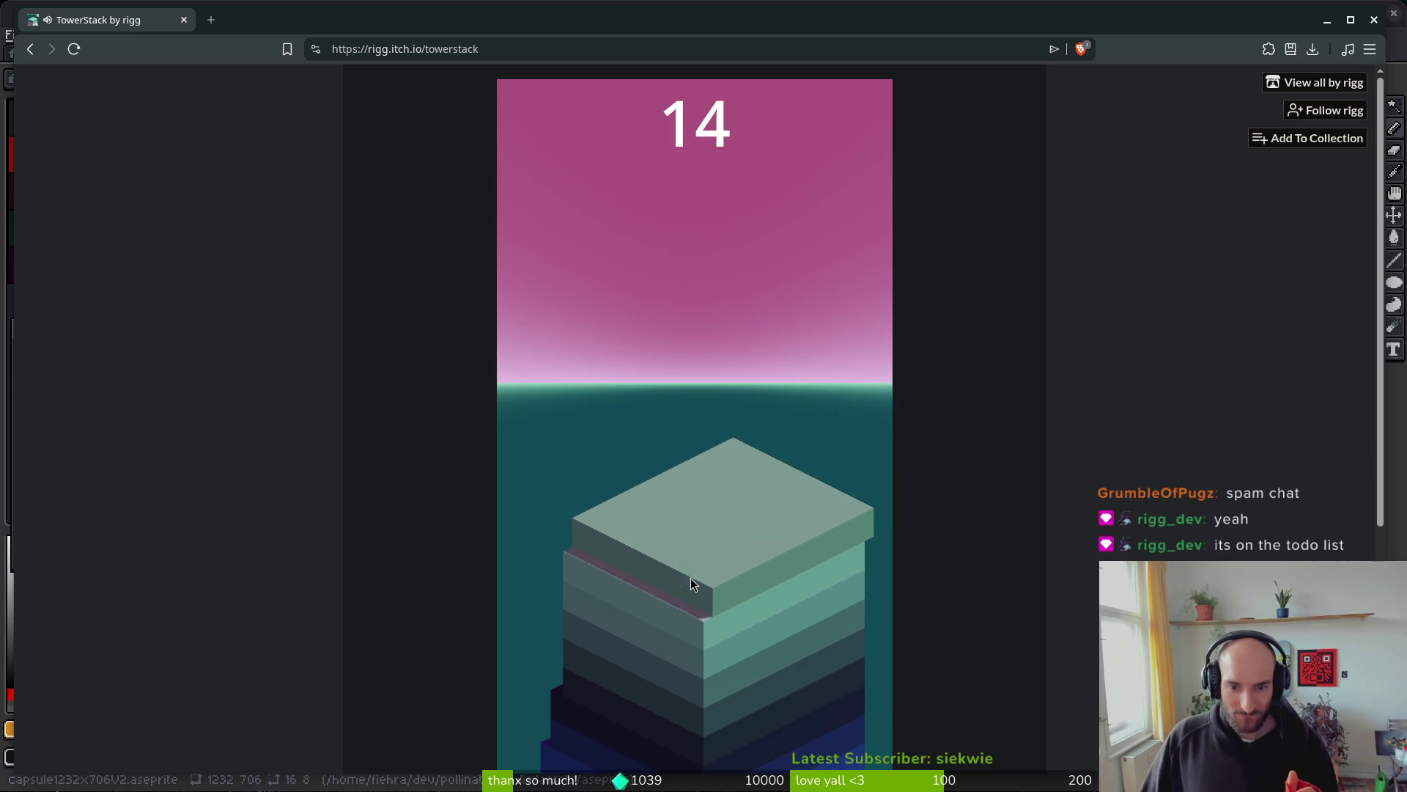
pyautogui.click(690, 577)
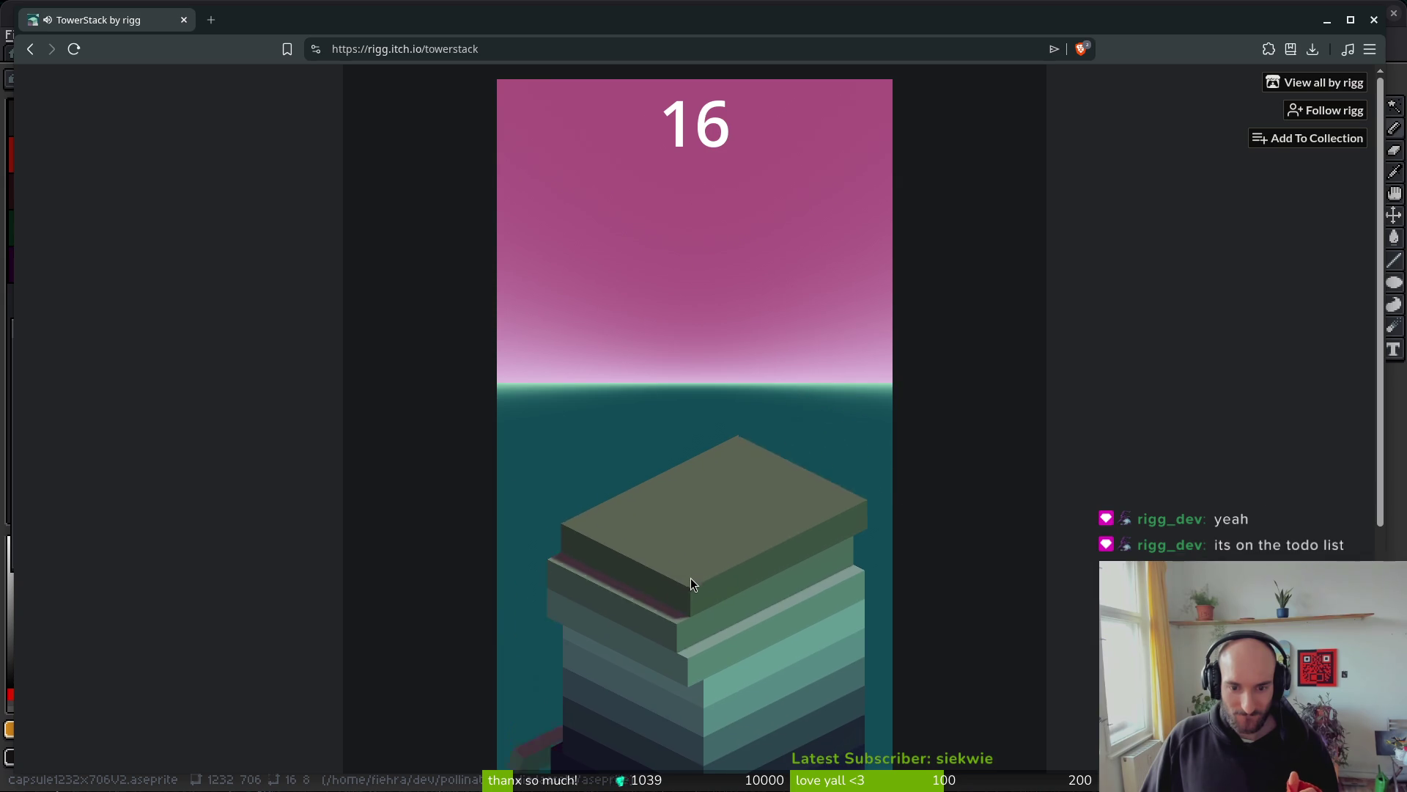
pyautogui.click(691, 577)
pyautogui.click(691, 578)
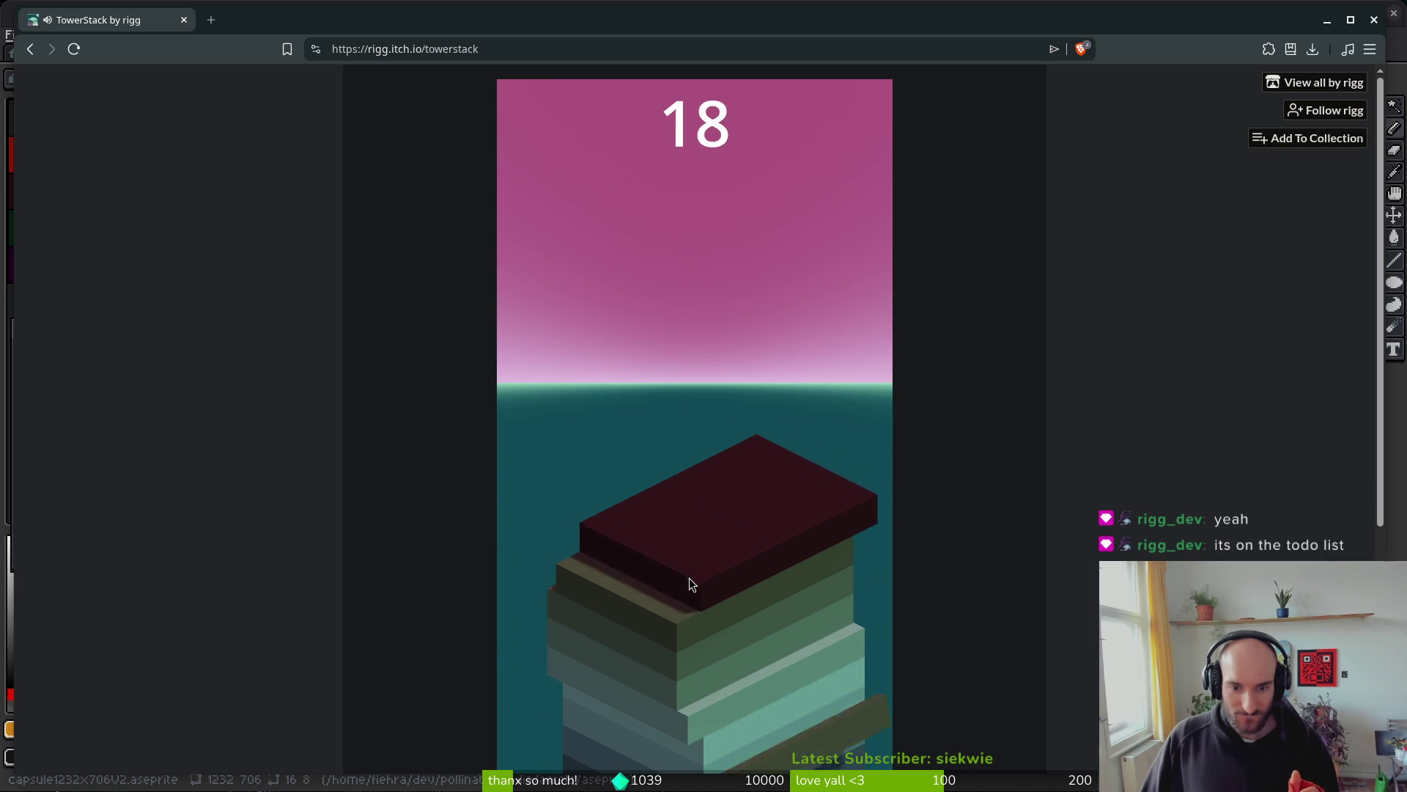
pyautogui.click(690, 578)
pyautogui.click(690, 578)
pyautogui.click(689, 578)
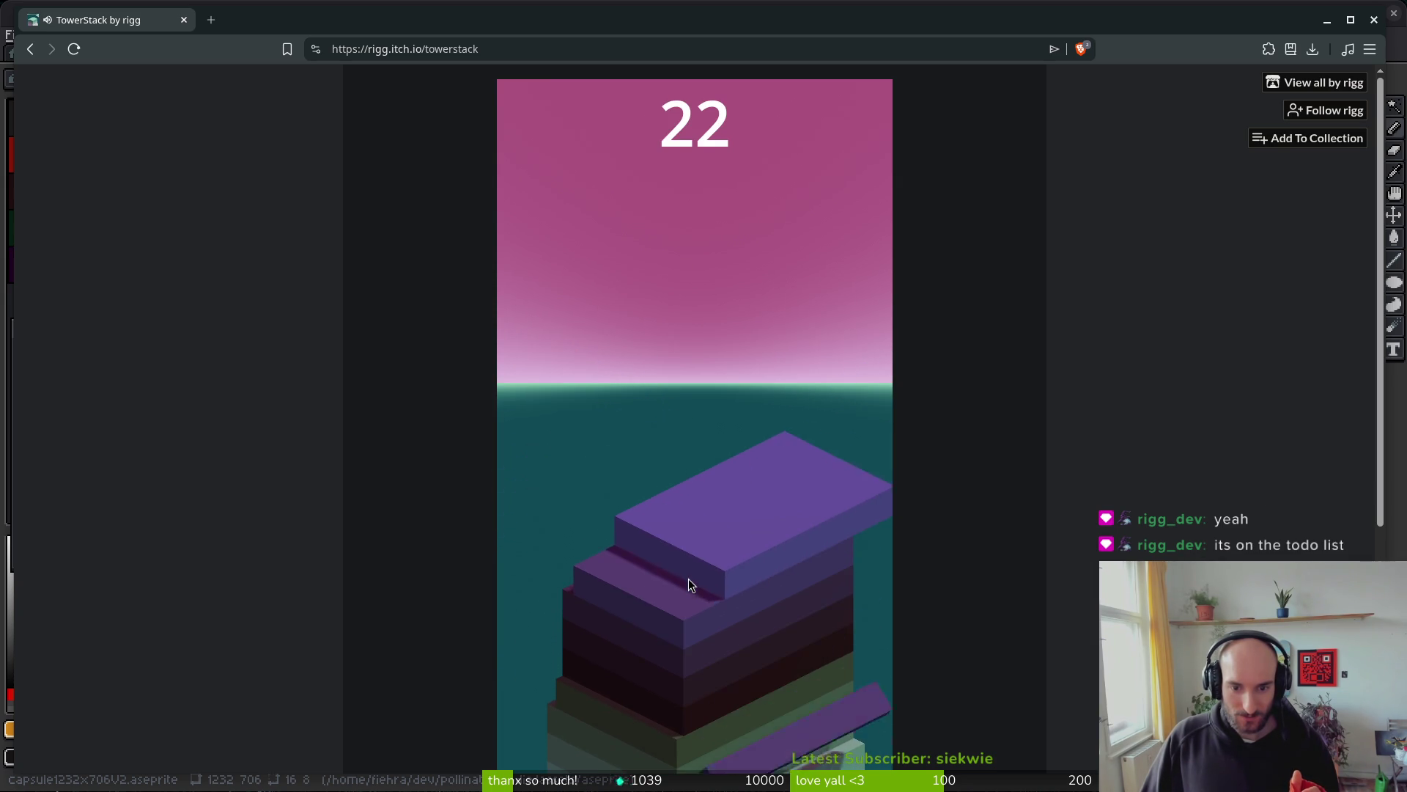
pyautogui.click(688, 579)
pyautogui.click(688, 579)
pyautogui.click(688, 580)
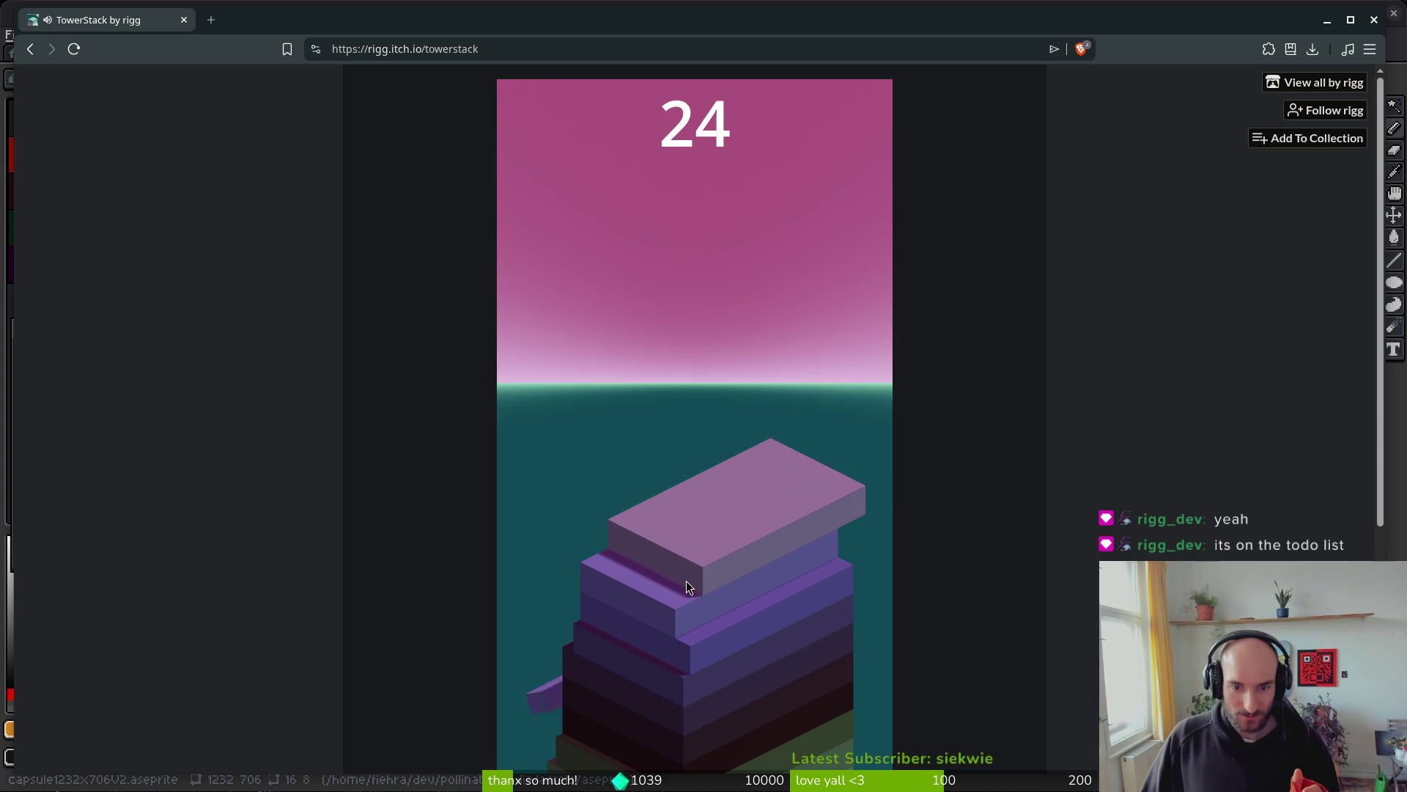
pyautogui.click(686, 581)
pyautogui.click(687, 581)
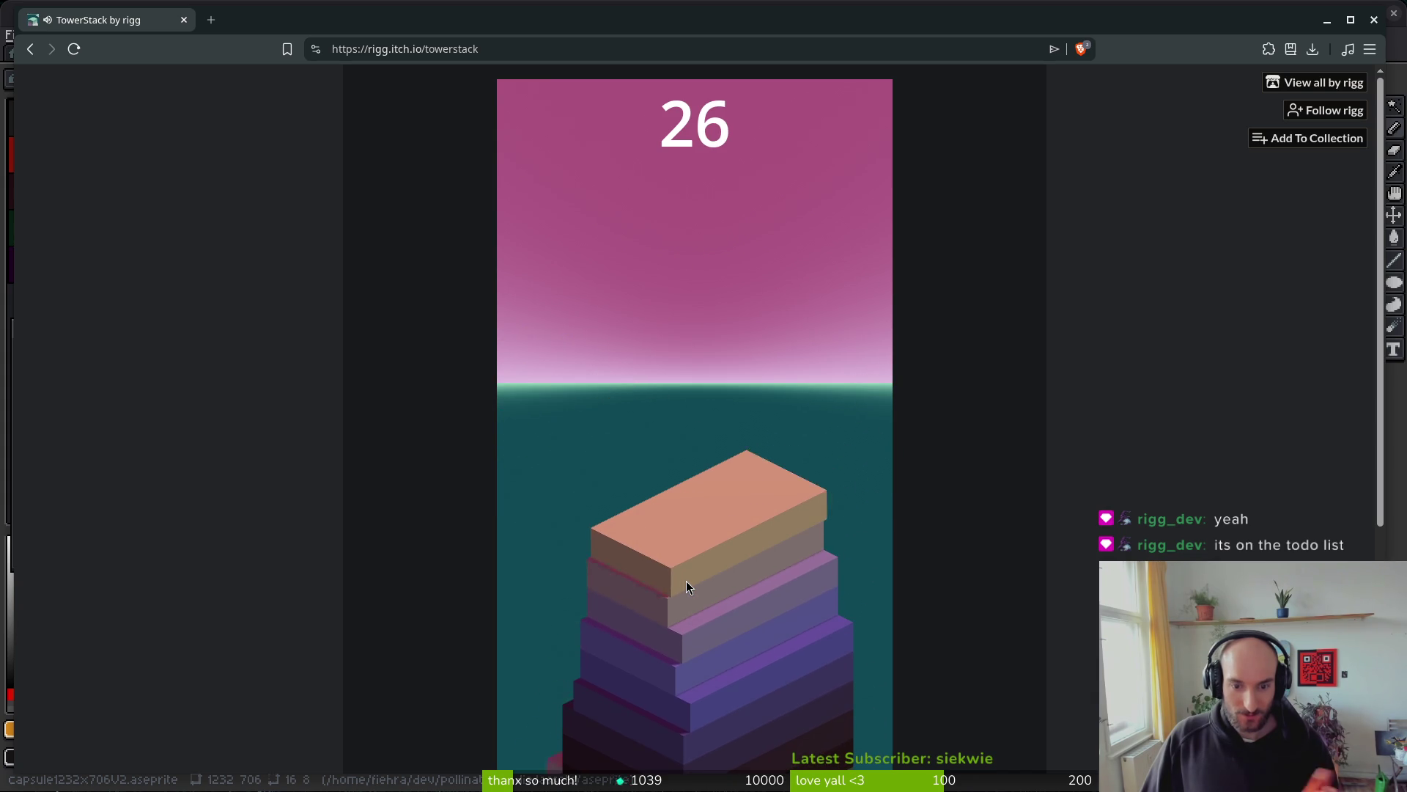
pyautogui.click(686, 582)
pyautogui.click(684, 582)
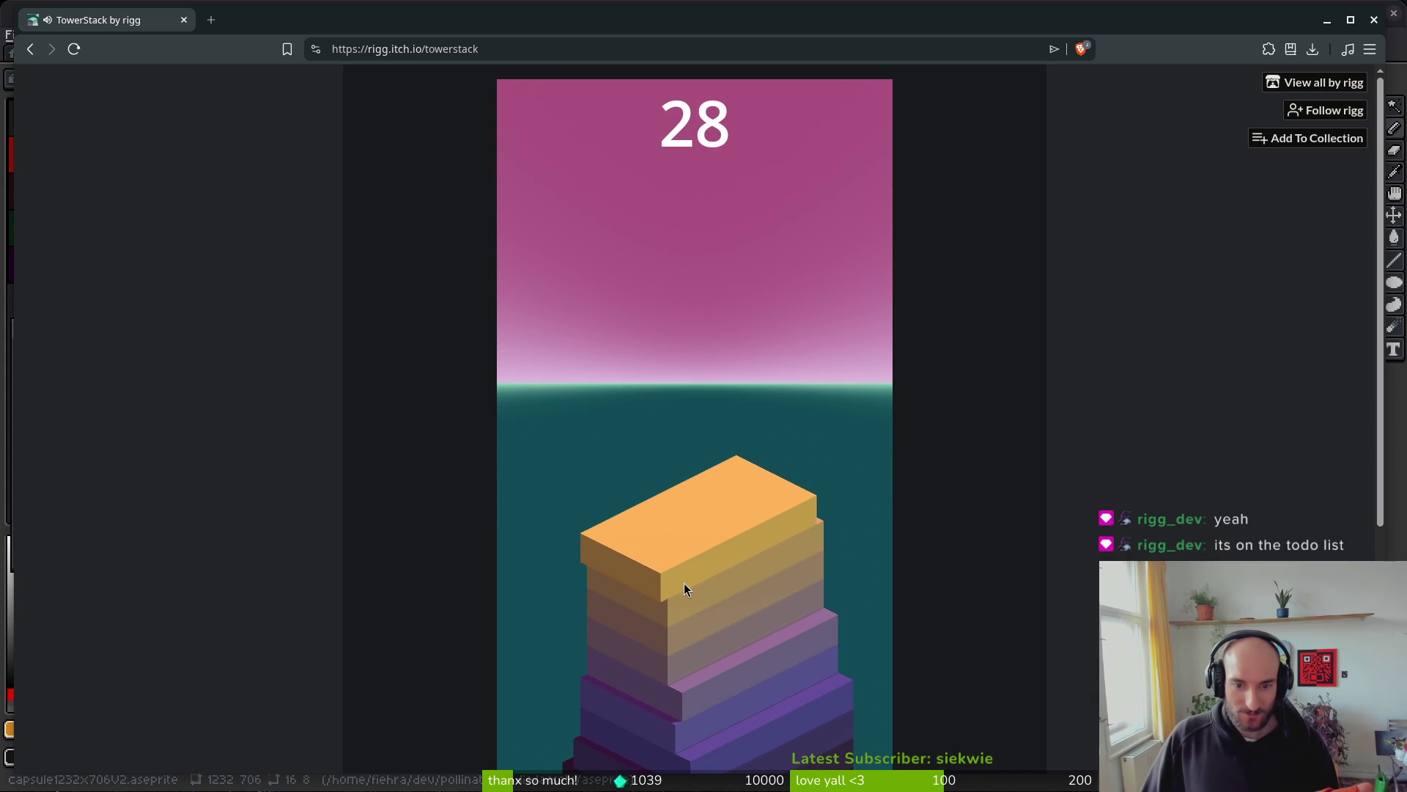
pyautogui.click(684, 583)
pyautogui.click(684, 583)
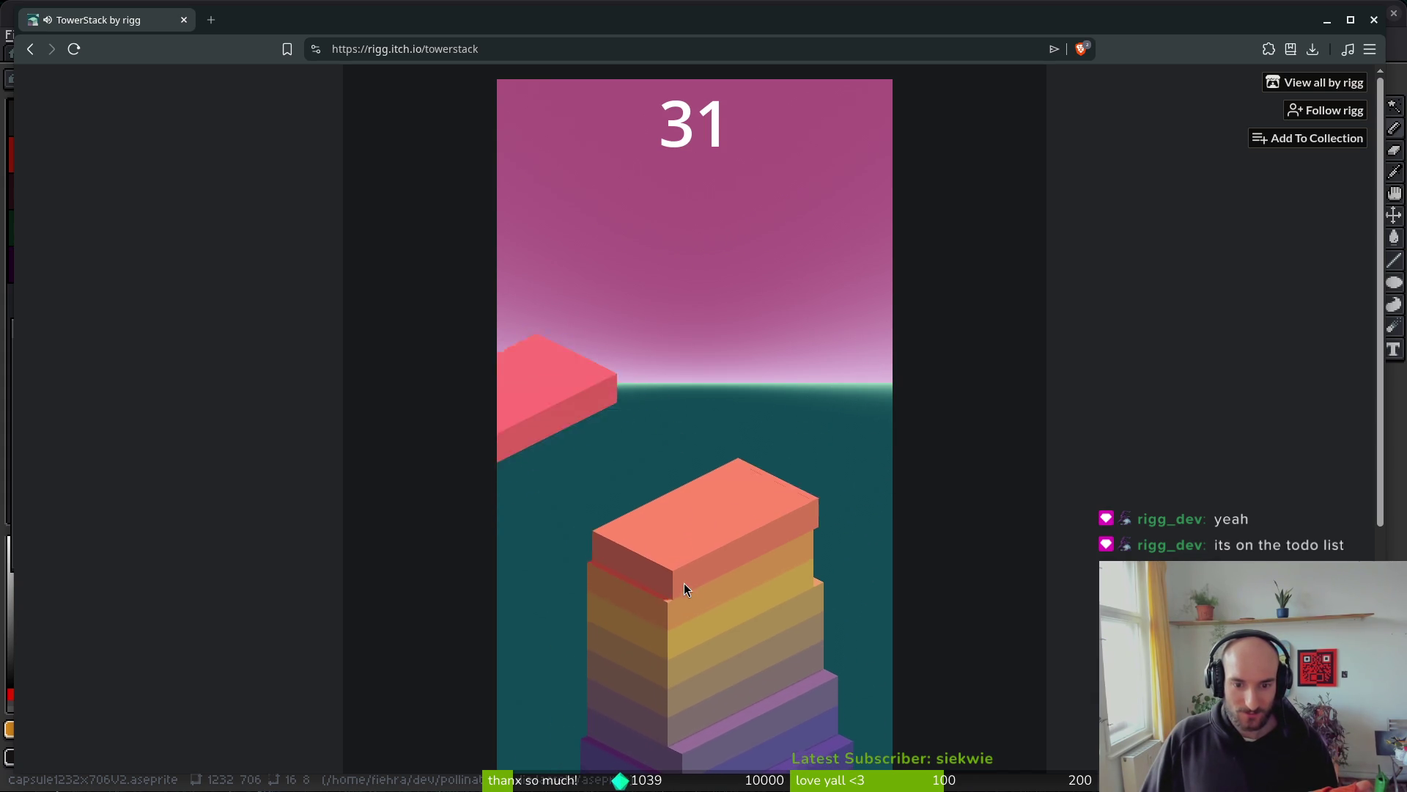
pyautogui.click(684, 583)
pyautogui.click(684, 584)
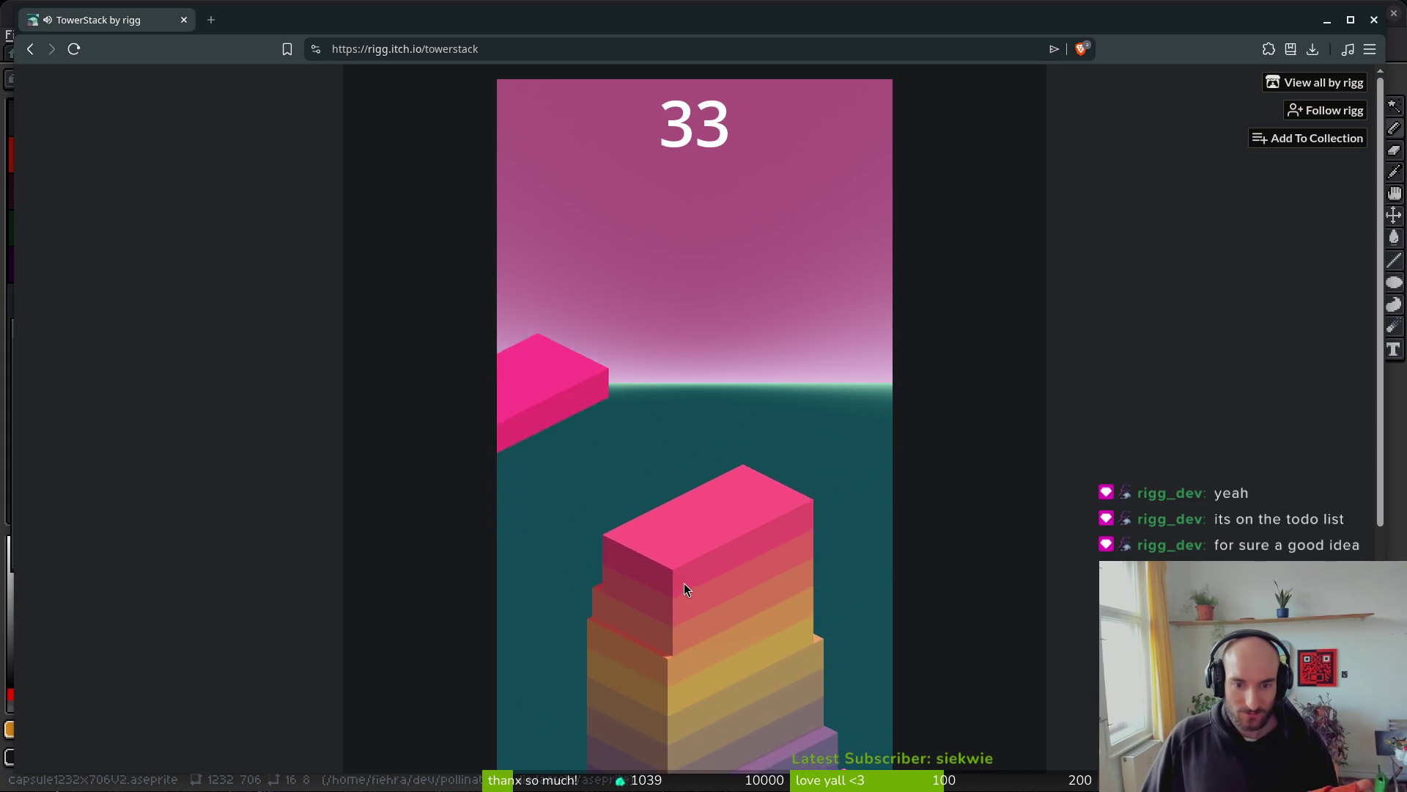
pyautogui.click(684, 583)
pyautogui.click(684, 583)
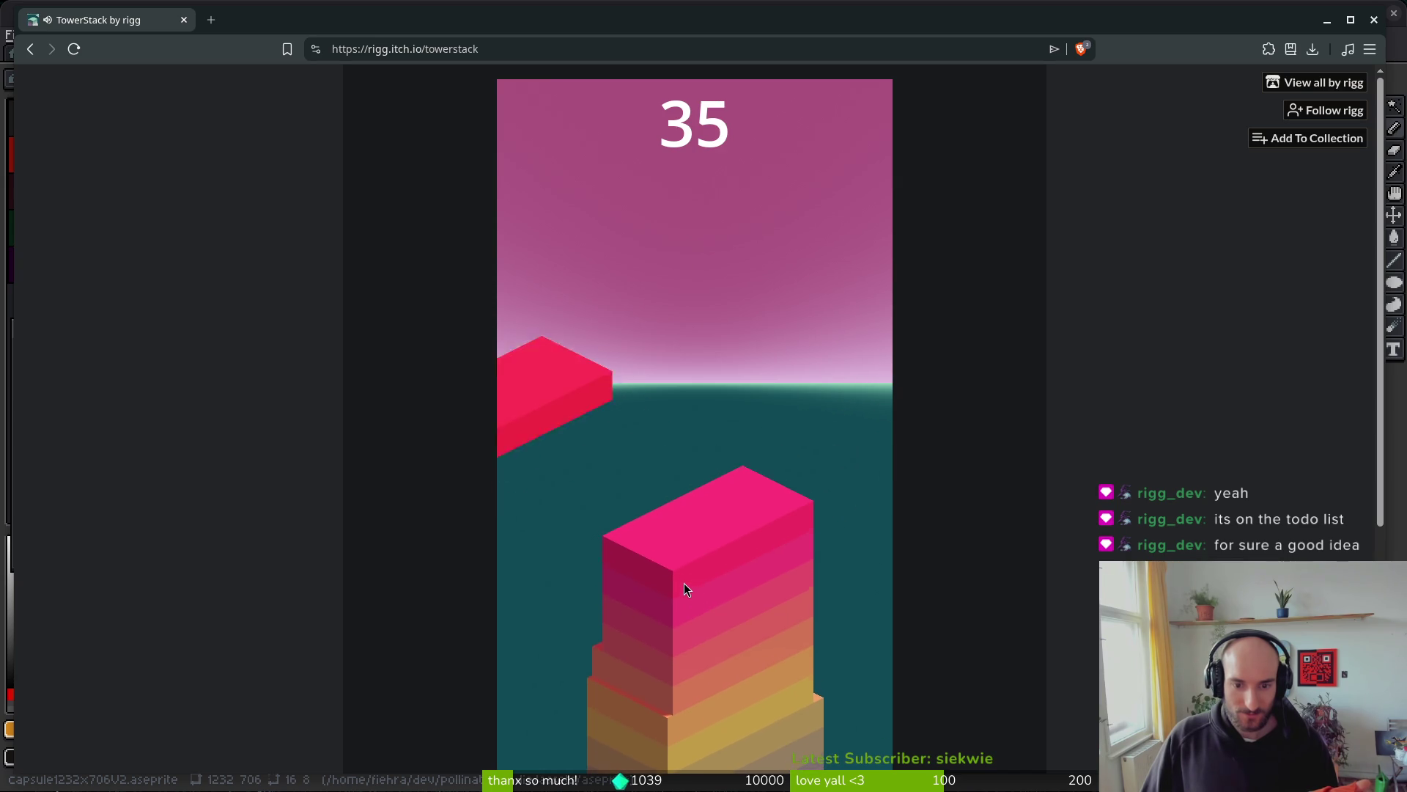
pyautogui.click(684, 584)
pyautogui.click(684, 582)
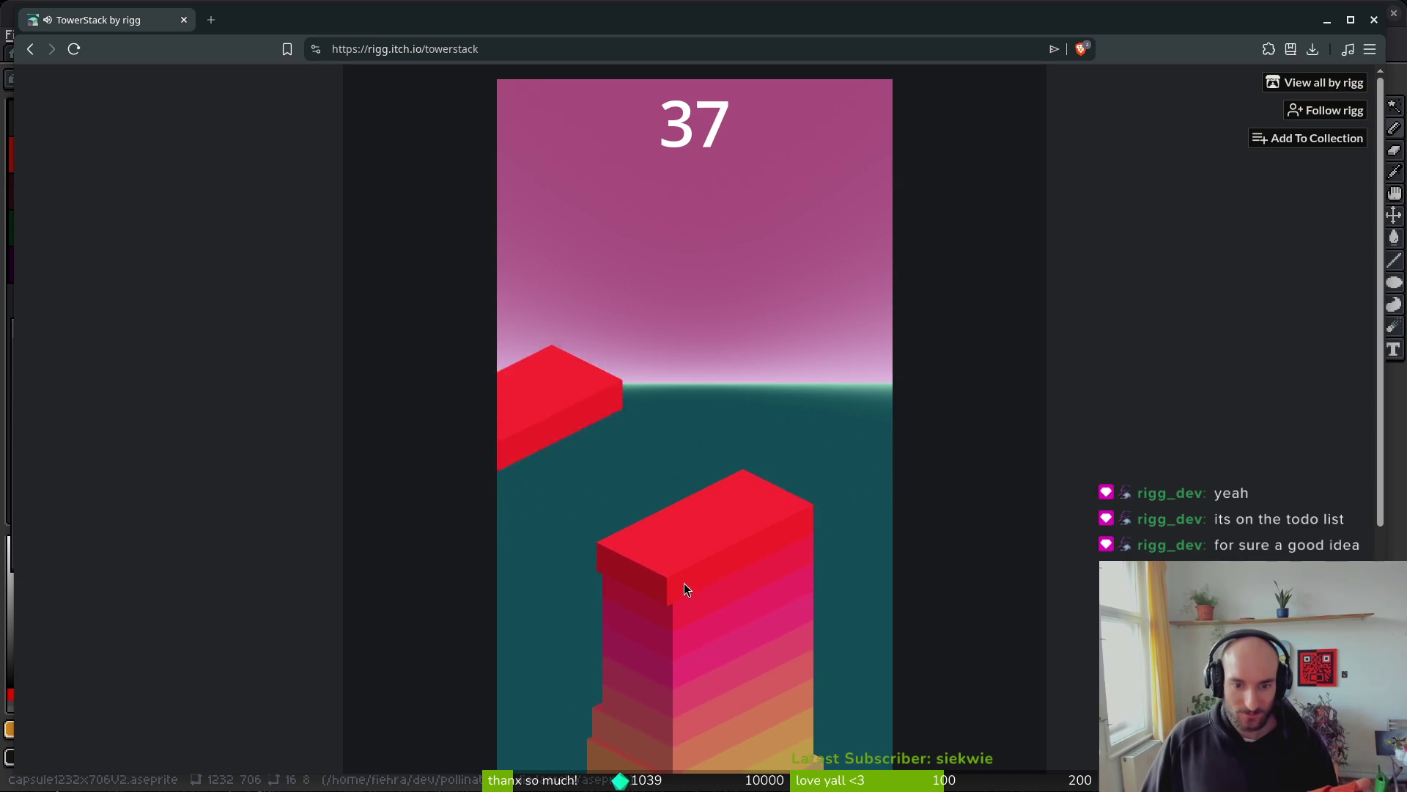
pyautogui.click(684, 582)
pyautogui.click(684, 583)
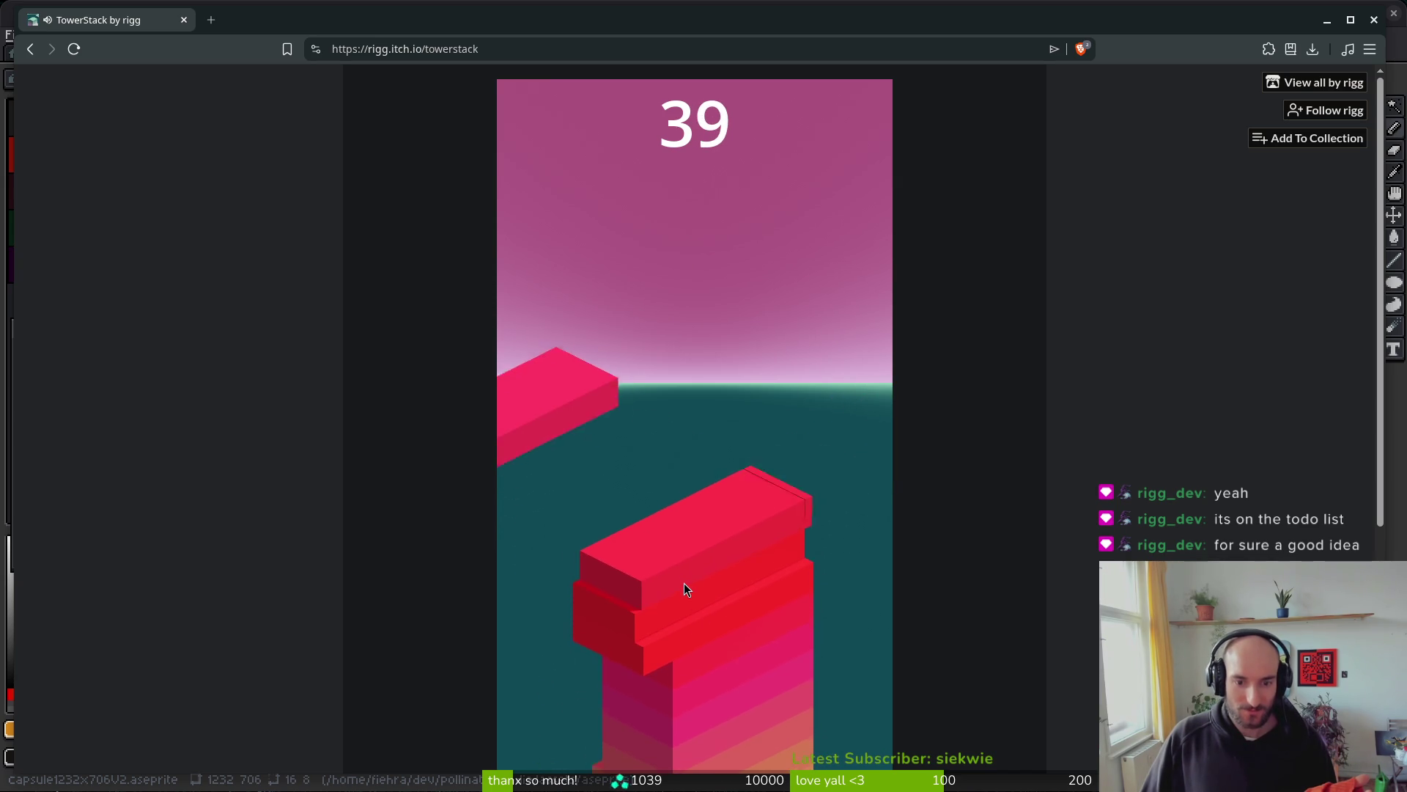
pyautogui.click(684, 583)
pyautogui.click(684, 583)
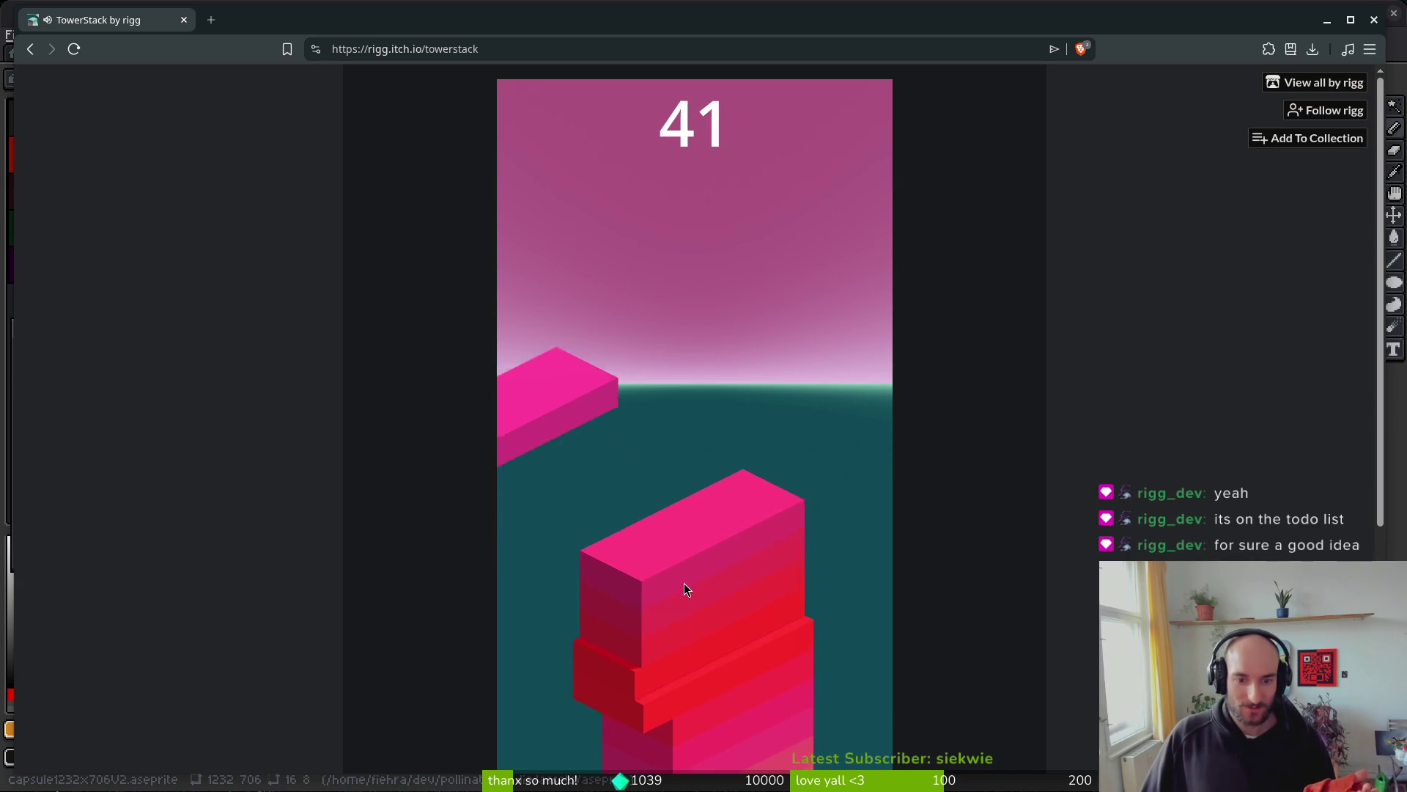
pyautogui.click(683, 583)
pyautogui.click(684, 584)
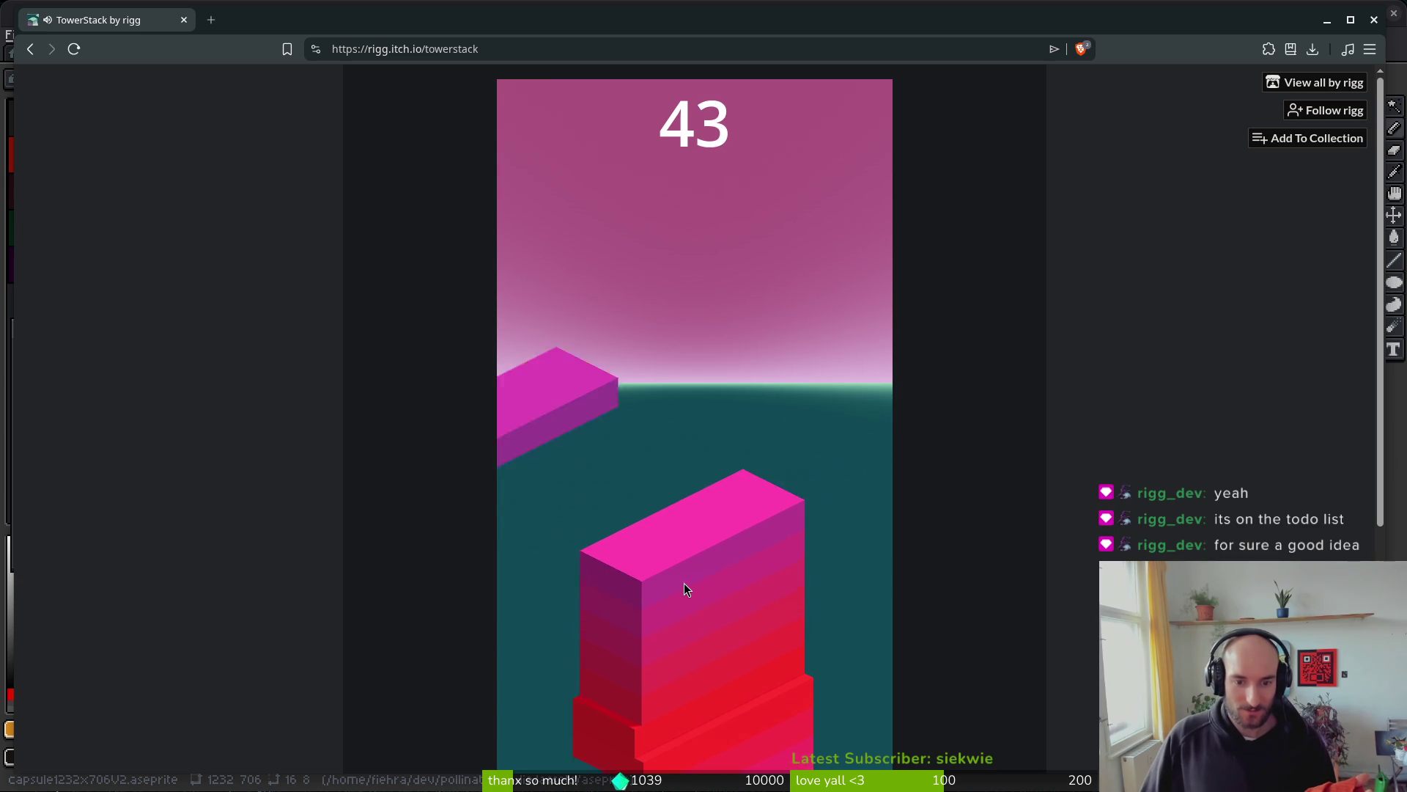
pyautogui.click(684, 583)
pyautogui.click(685, 583)
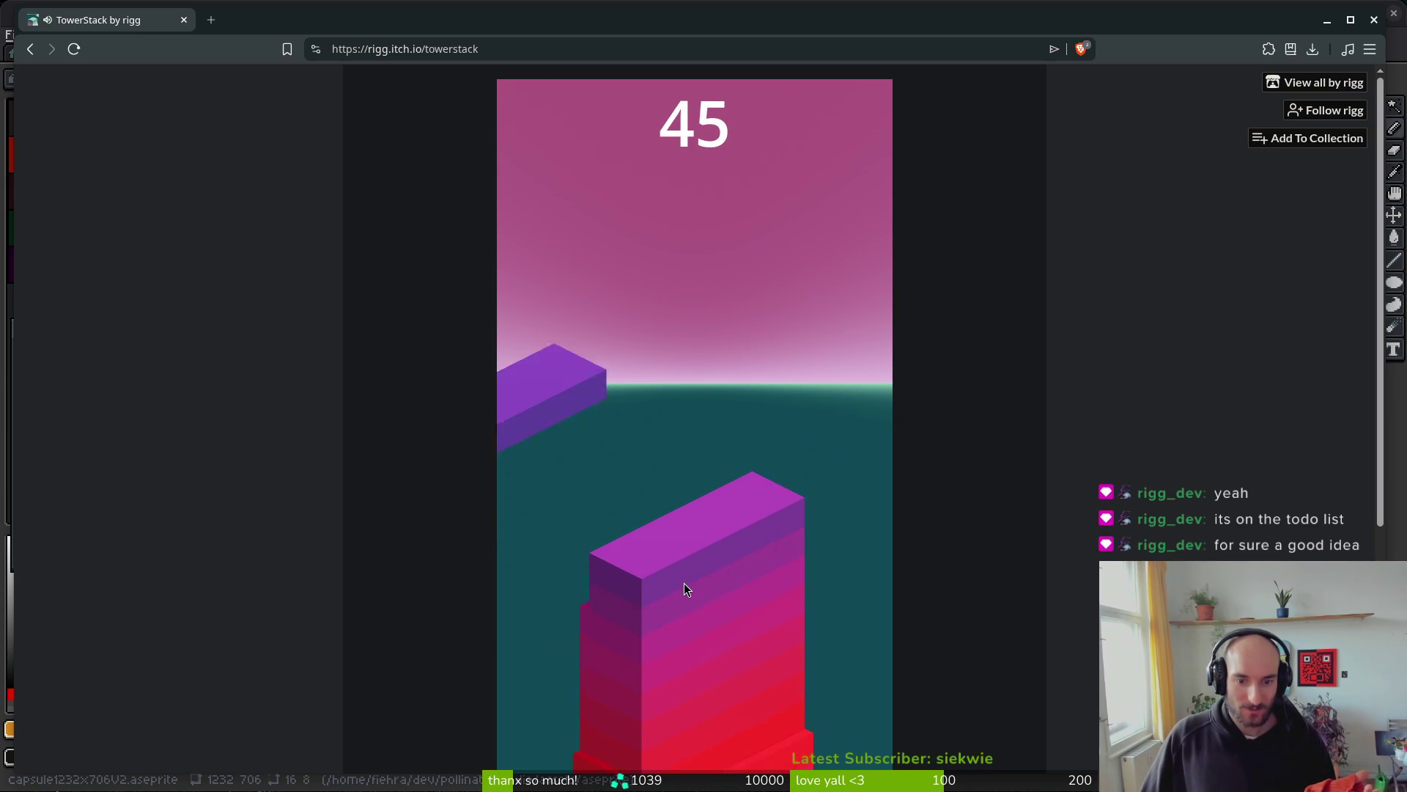
pyautogui.click(685, 582)
pyautogui.click(685, 583)
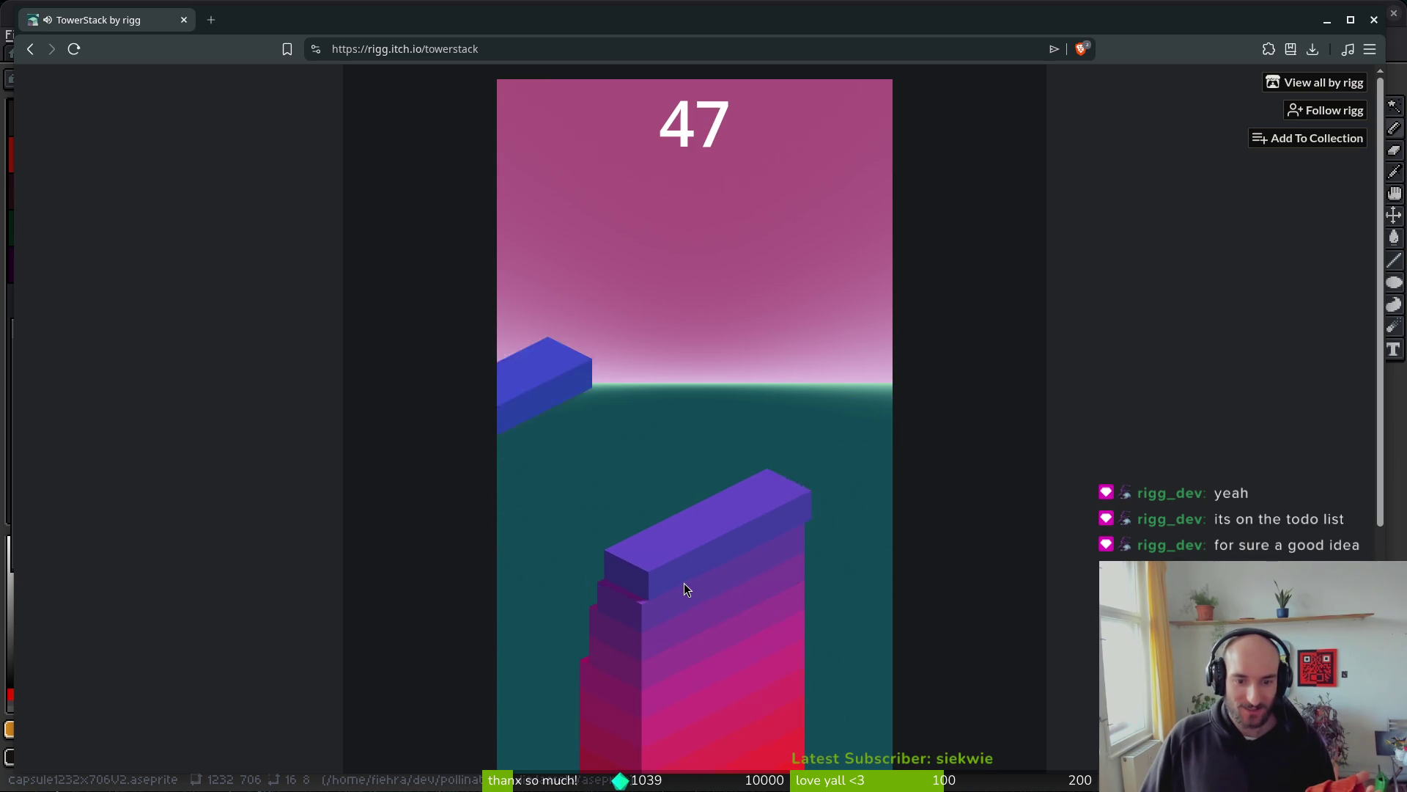
pyautogui.click(683, 583)
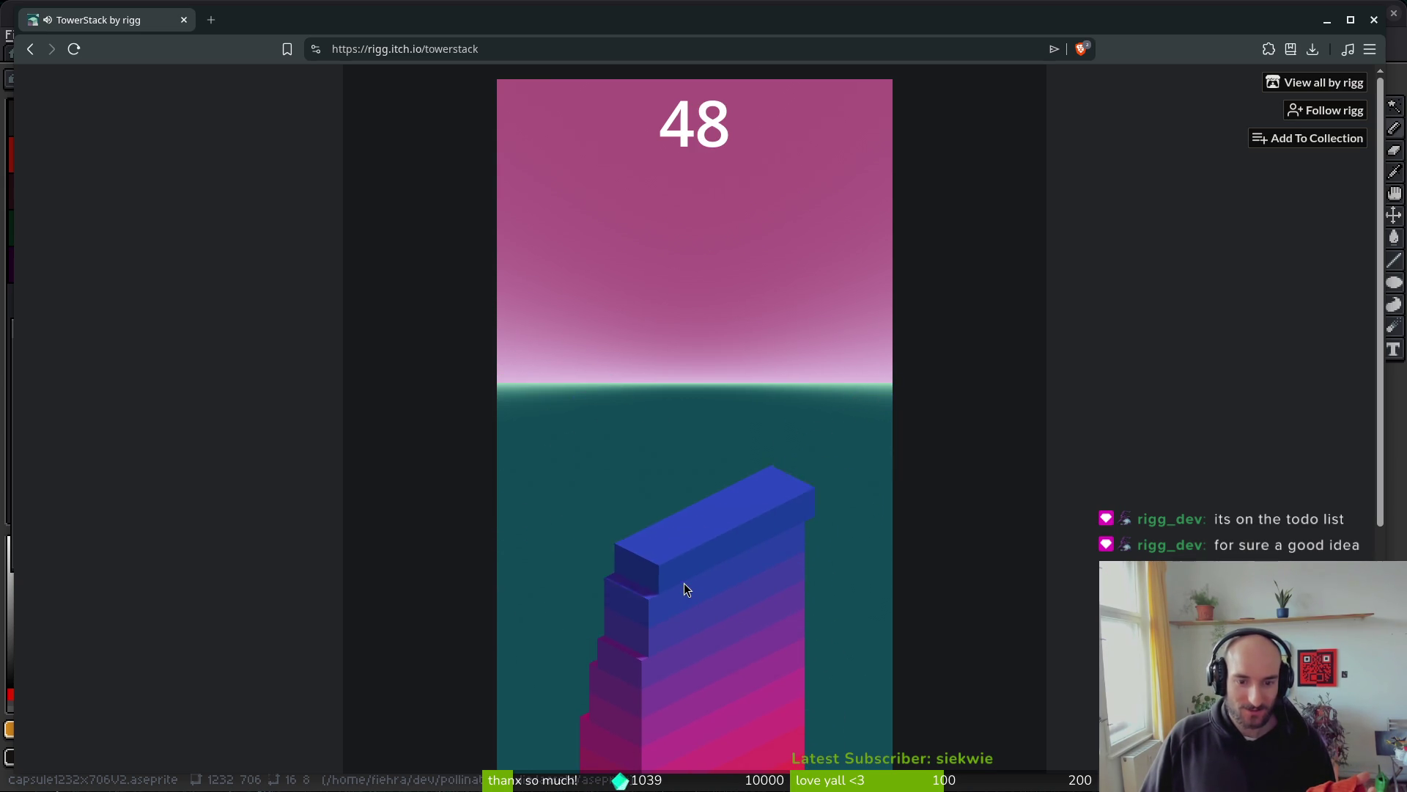
pyautogui.click(685, 582)
pyautogui.click(685, 583)
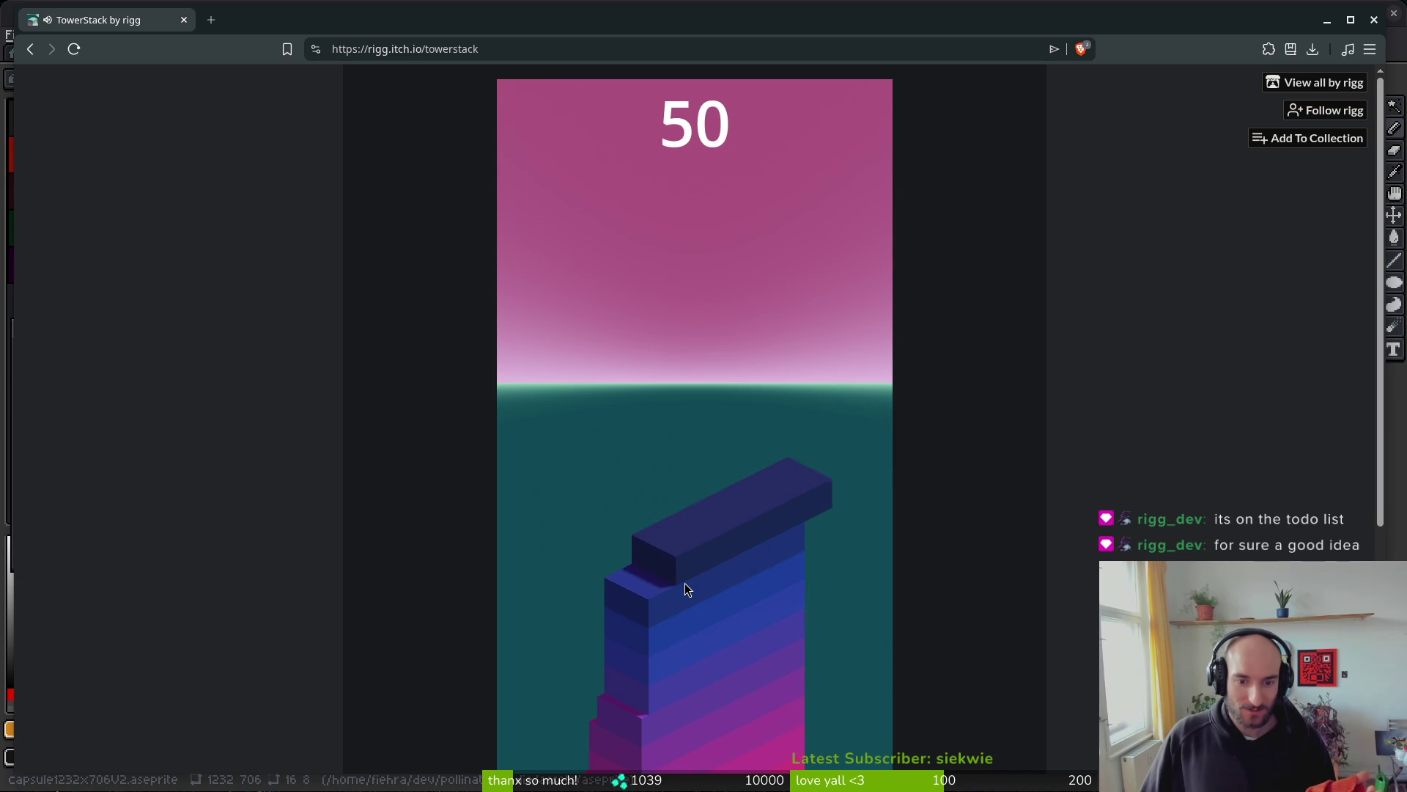
pyautogui.click(685, 583)
pyautogui.click(686, 583)
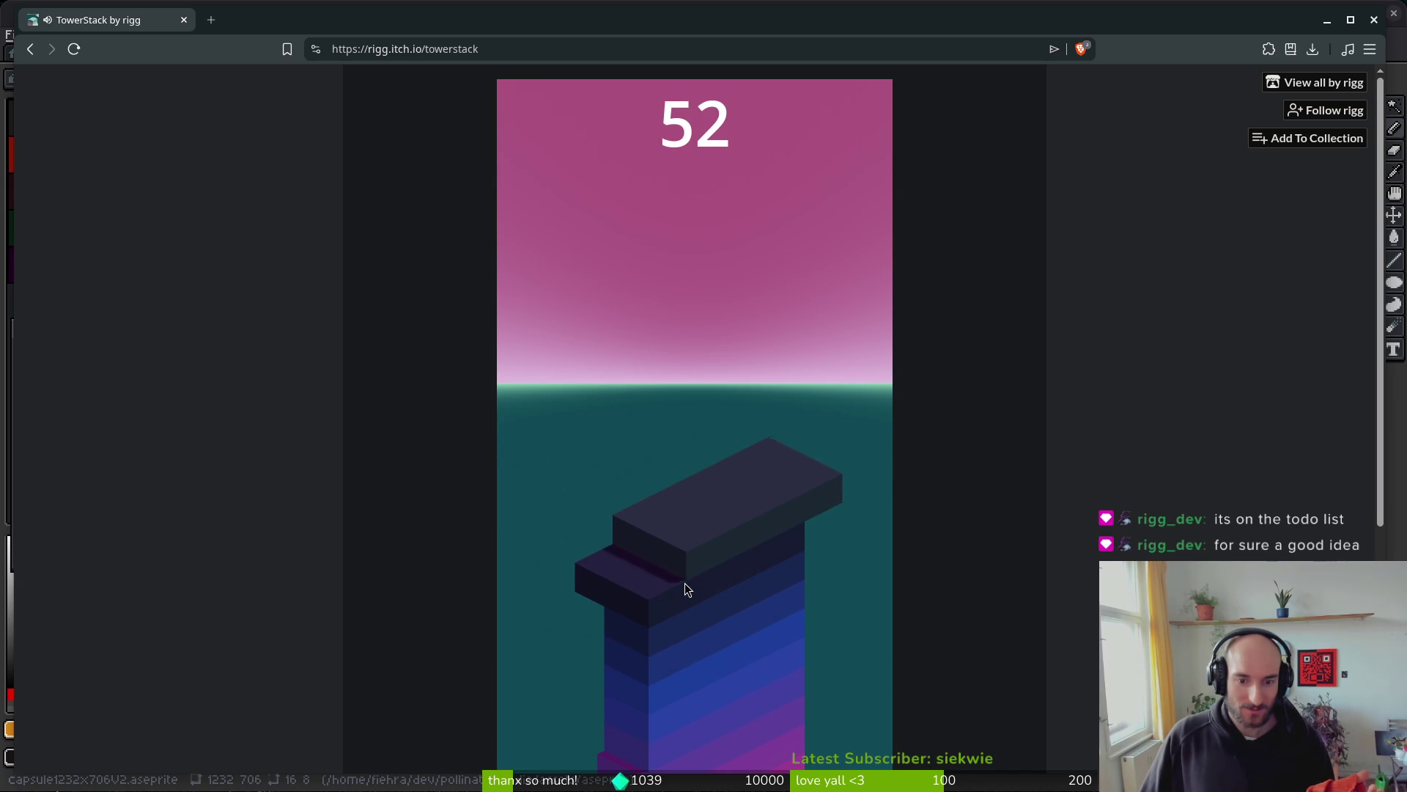
pyautogui.click(685, 584)
pyautogui.click(685, 582)
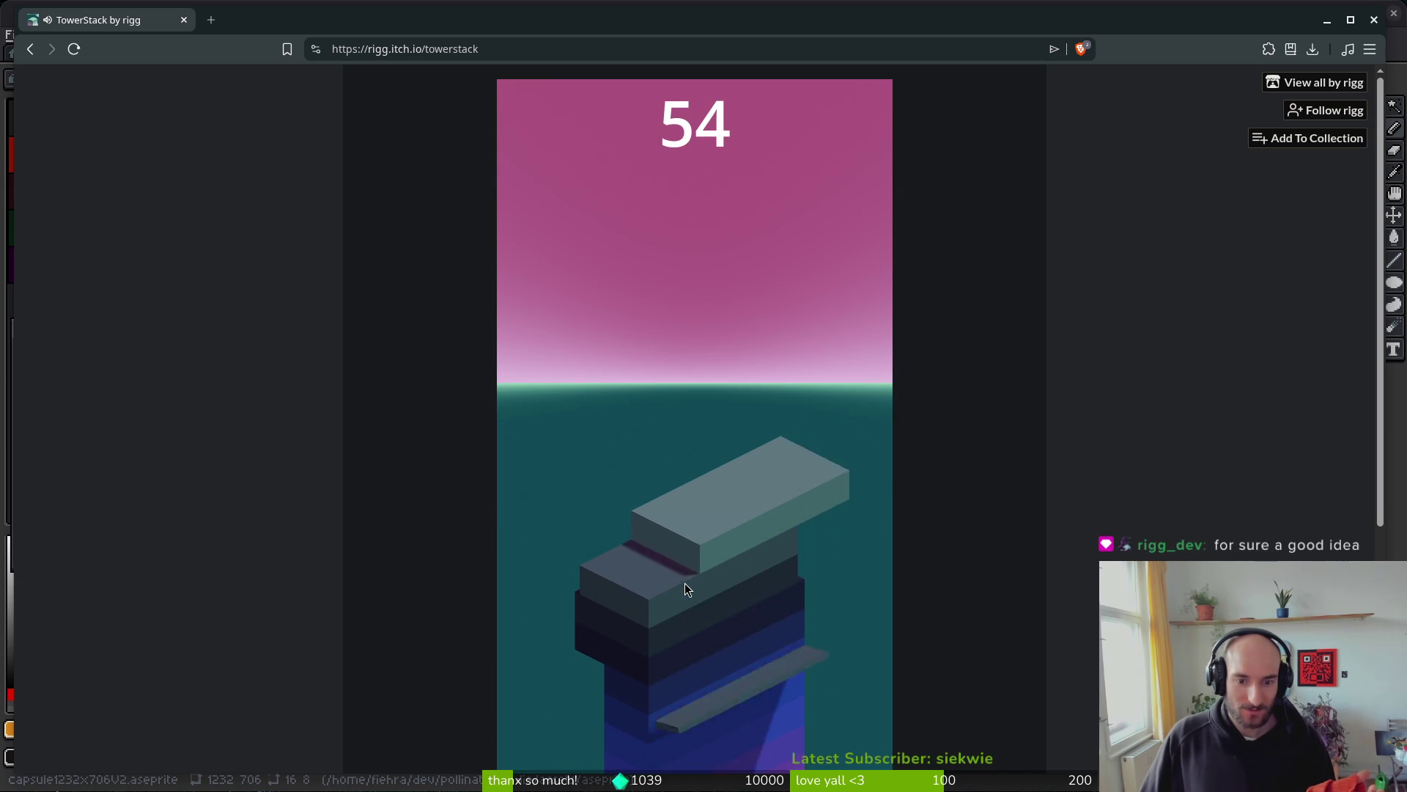
pyautogui.click(685, 583)
pyautogui.click(686, 583)
pyautogui.click(686, 584)
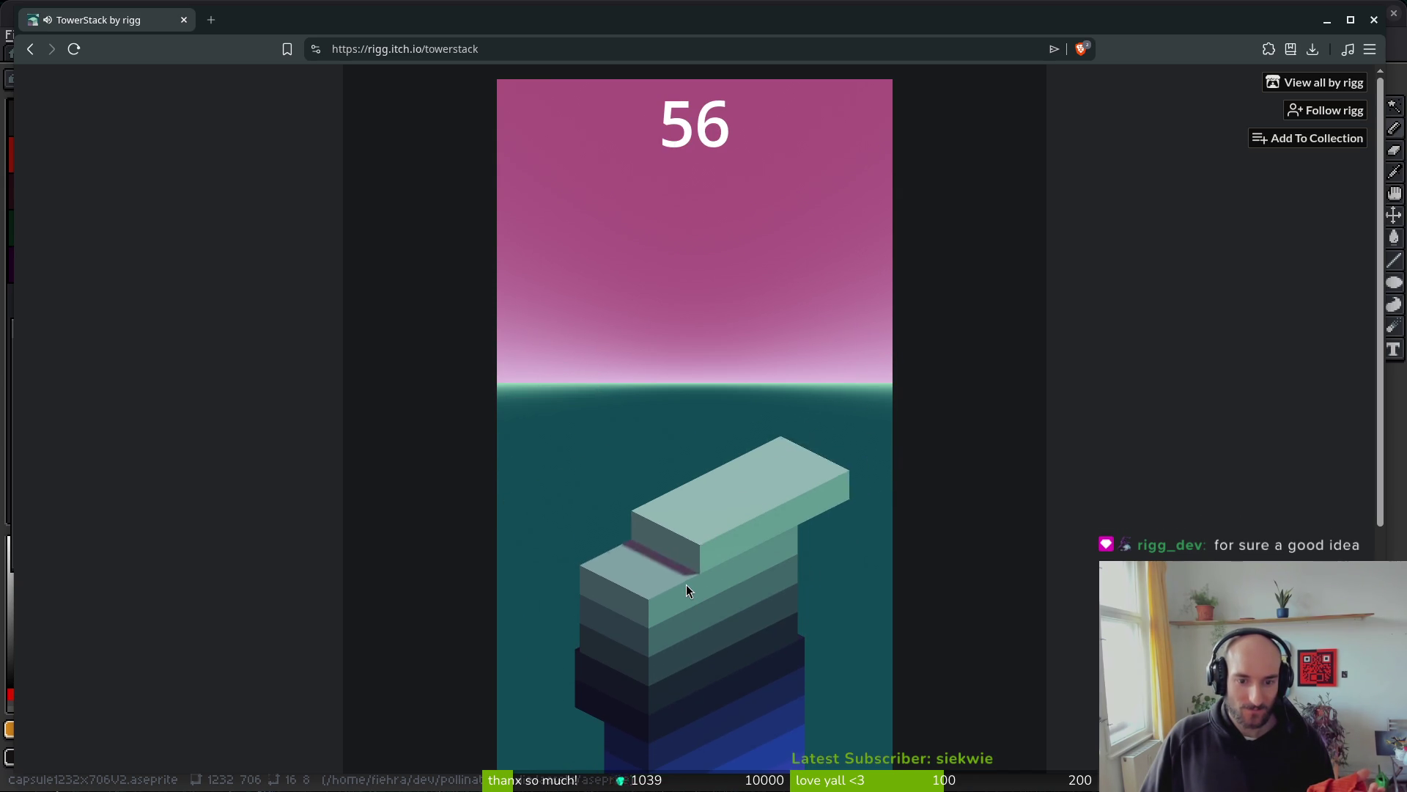
pyautogui.click(686, 584)
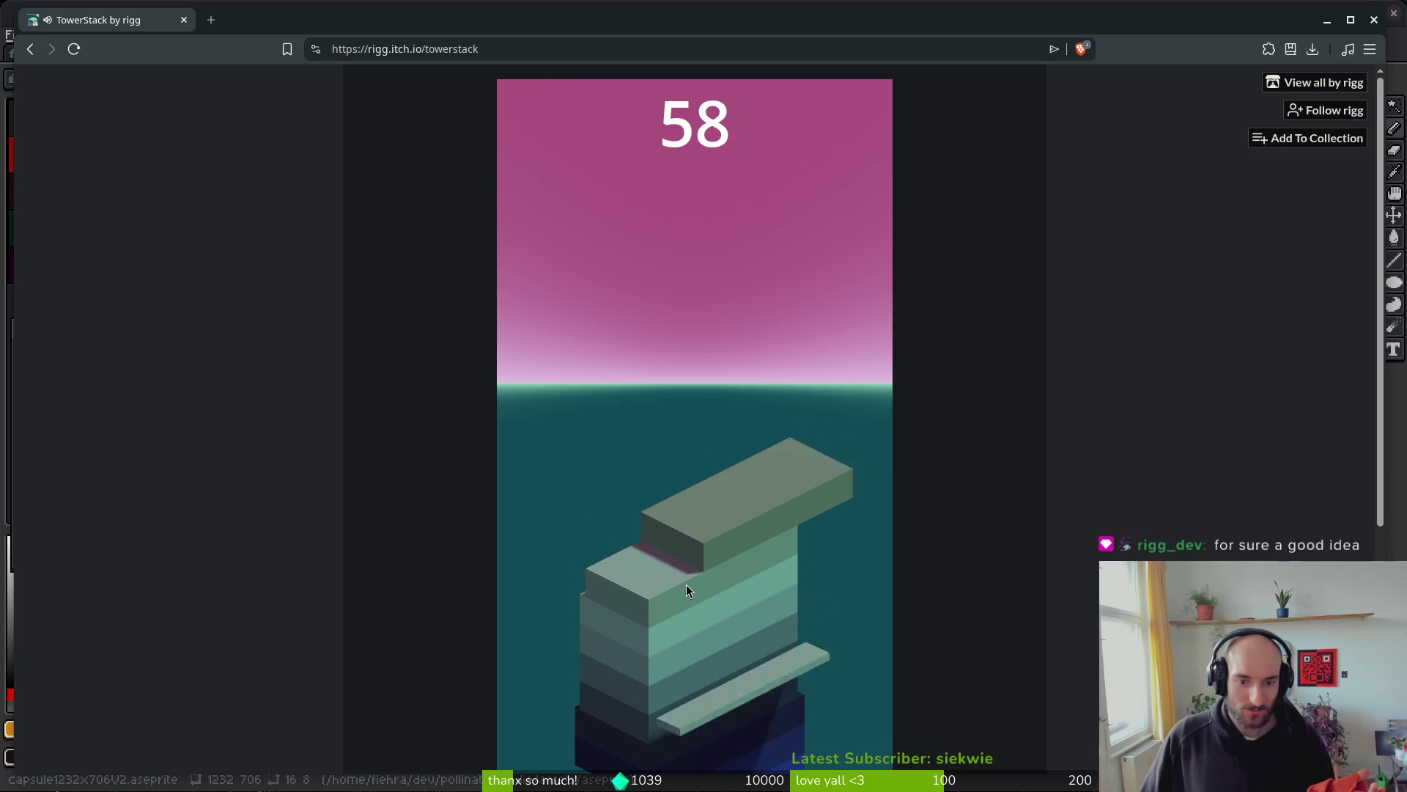
pyautogui.click(686, 584)
pyautogui.click(686, 584)
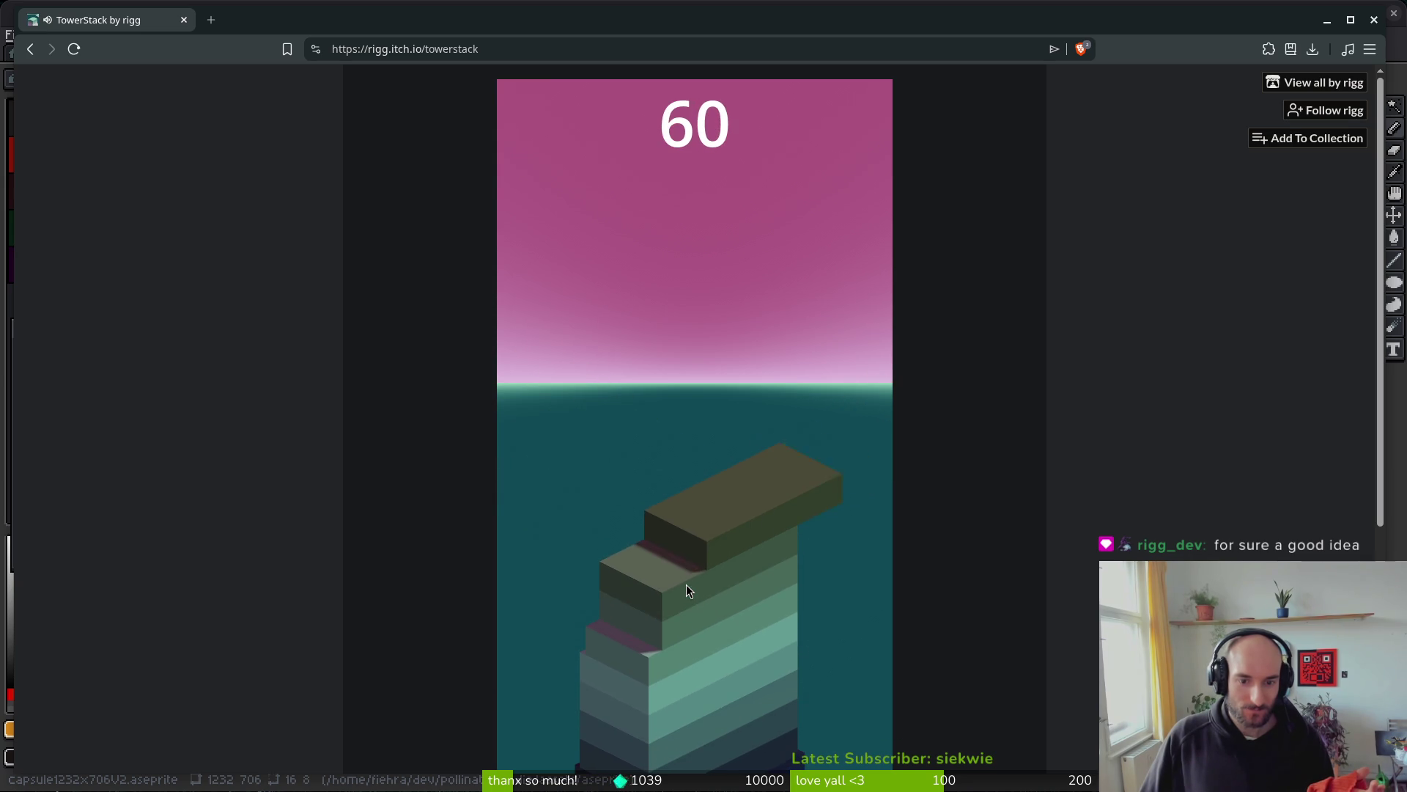
pyautogui.click(686, 584)
pyautogui.click(686, 584)
pyautogui.click(686, 584)
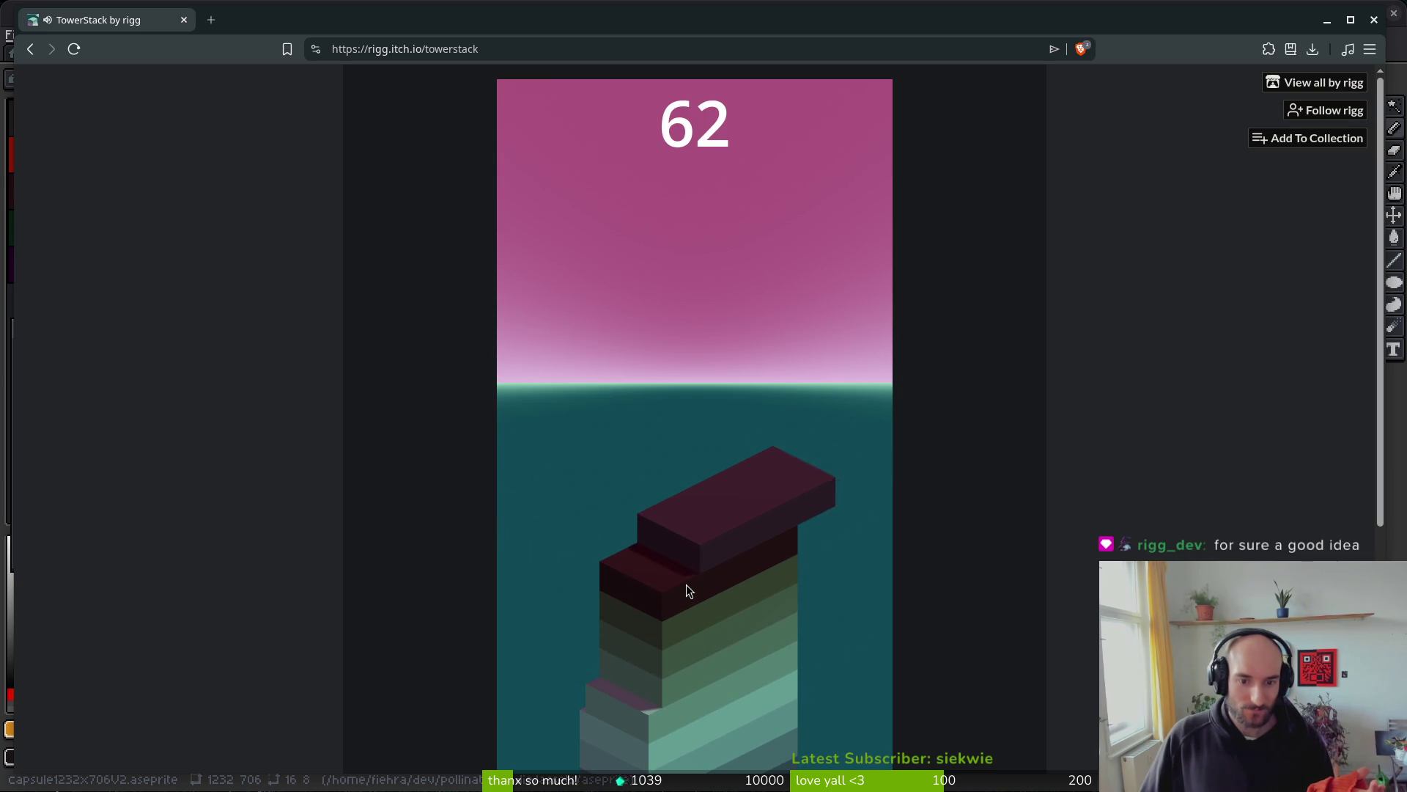
pyautogui.click(687, 584)
pyautogui.click(686, 584)
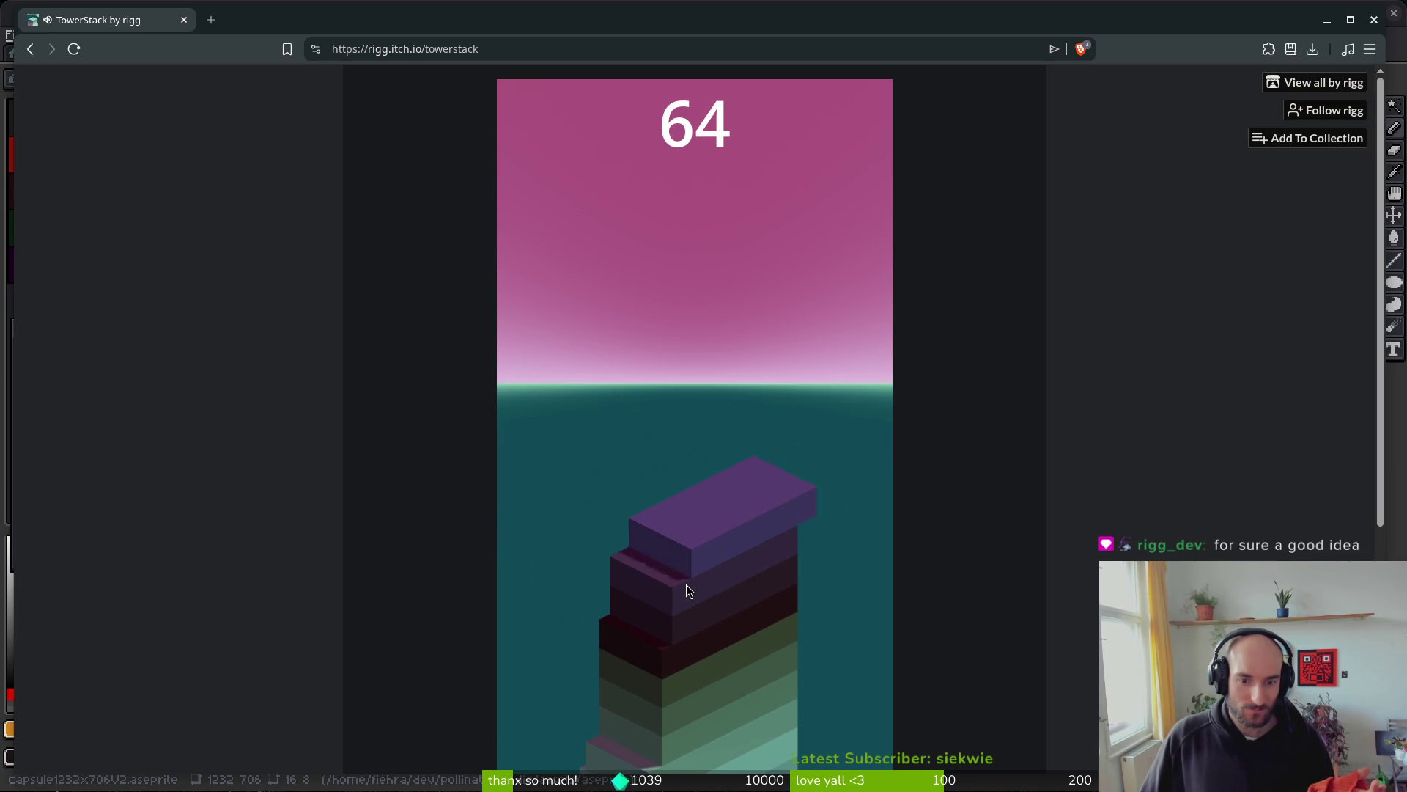
pyautogui.click(687, 584)
pyautogui.click(687, 585)
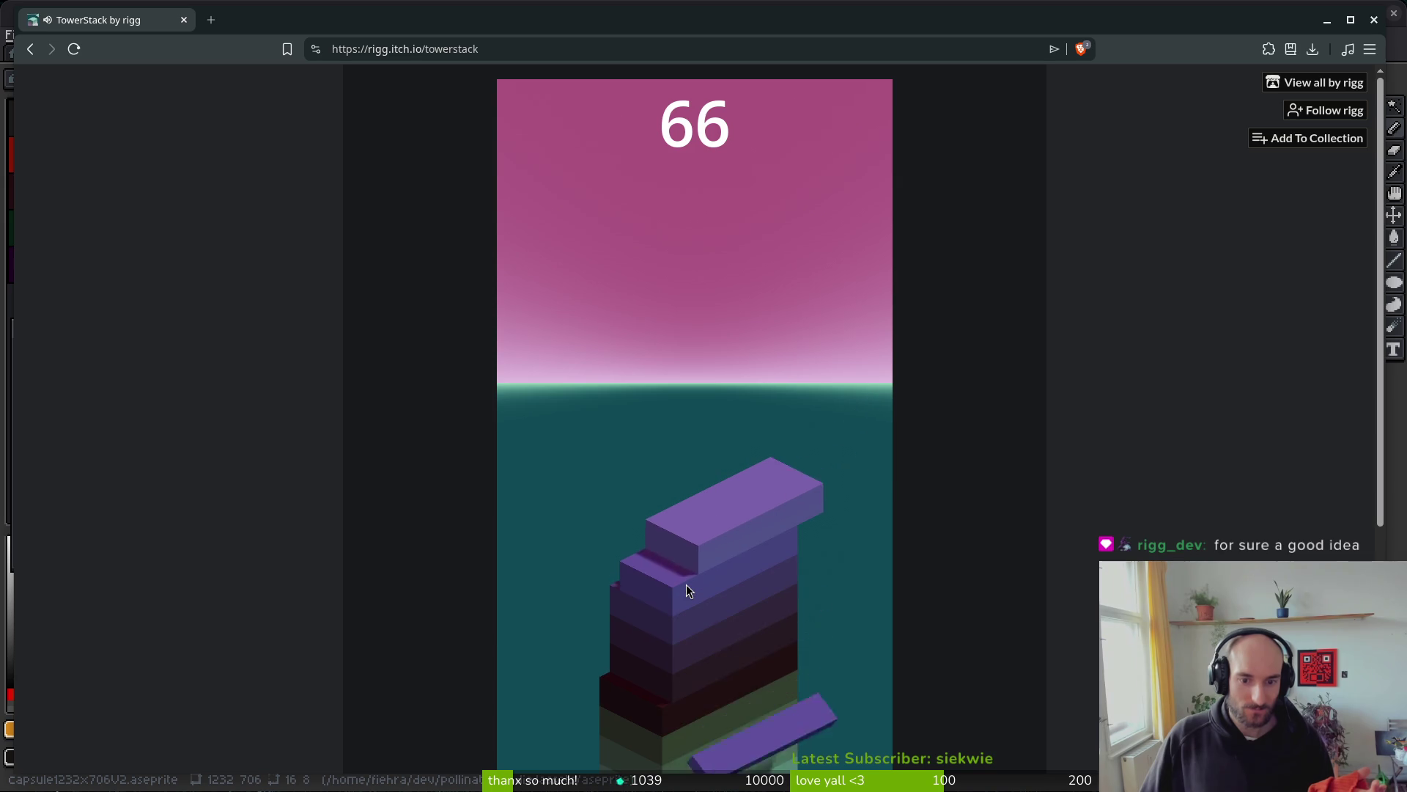
pyautogui.click(687, 584)
pyautogui.click(687, 585)
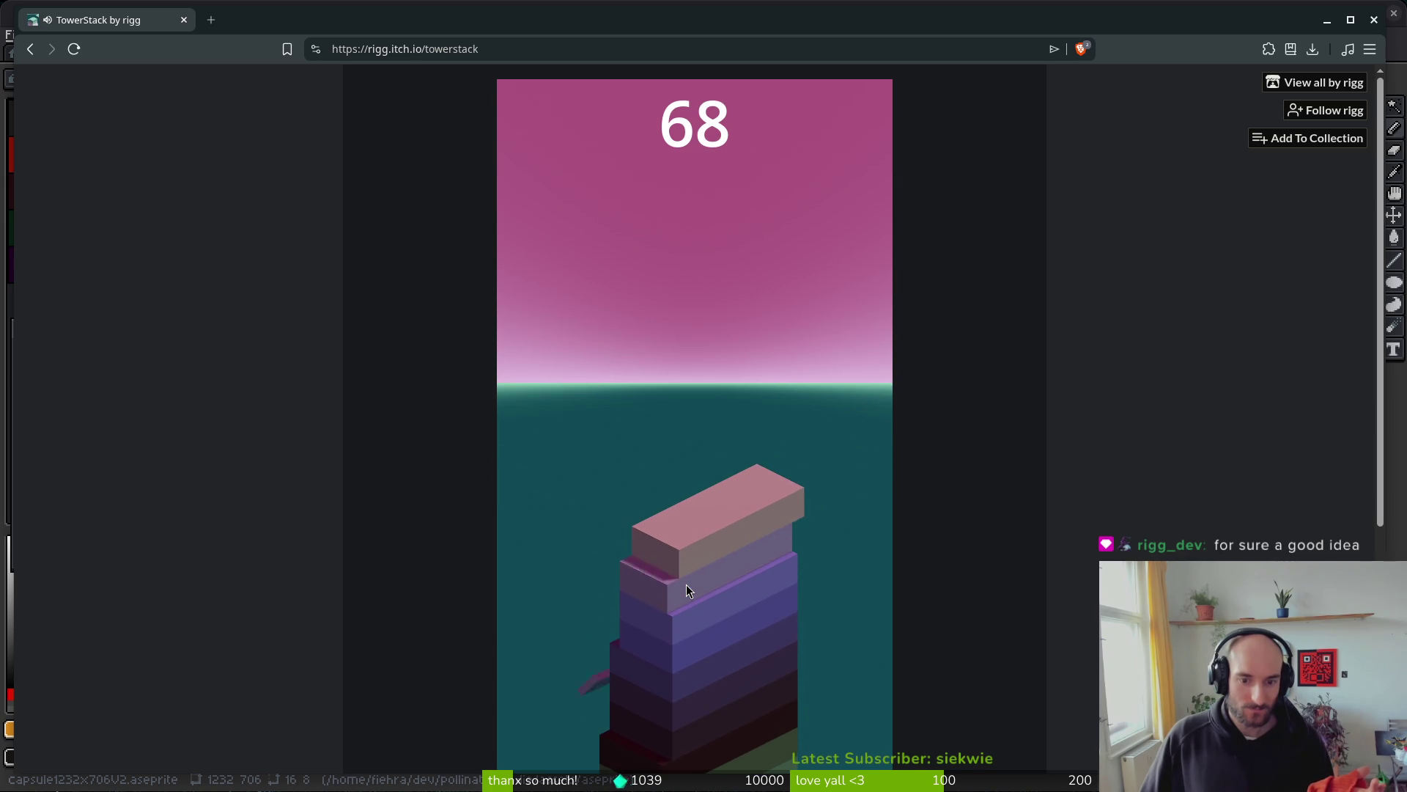
pyautogui.click(686, 584)
pyautogui.click(687, 587)
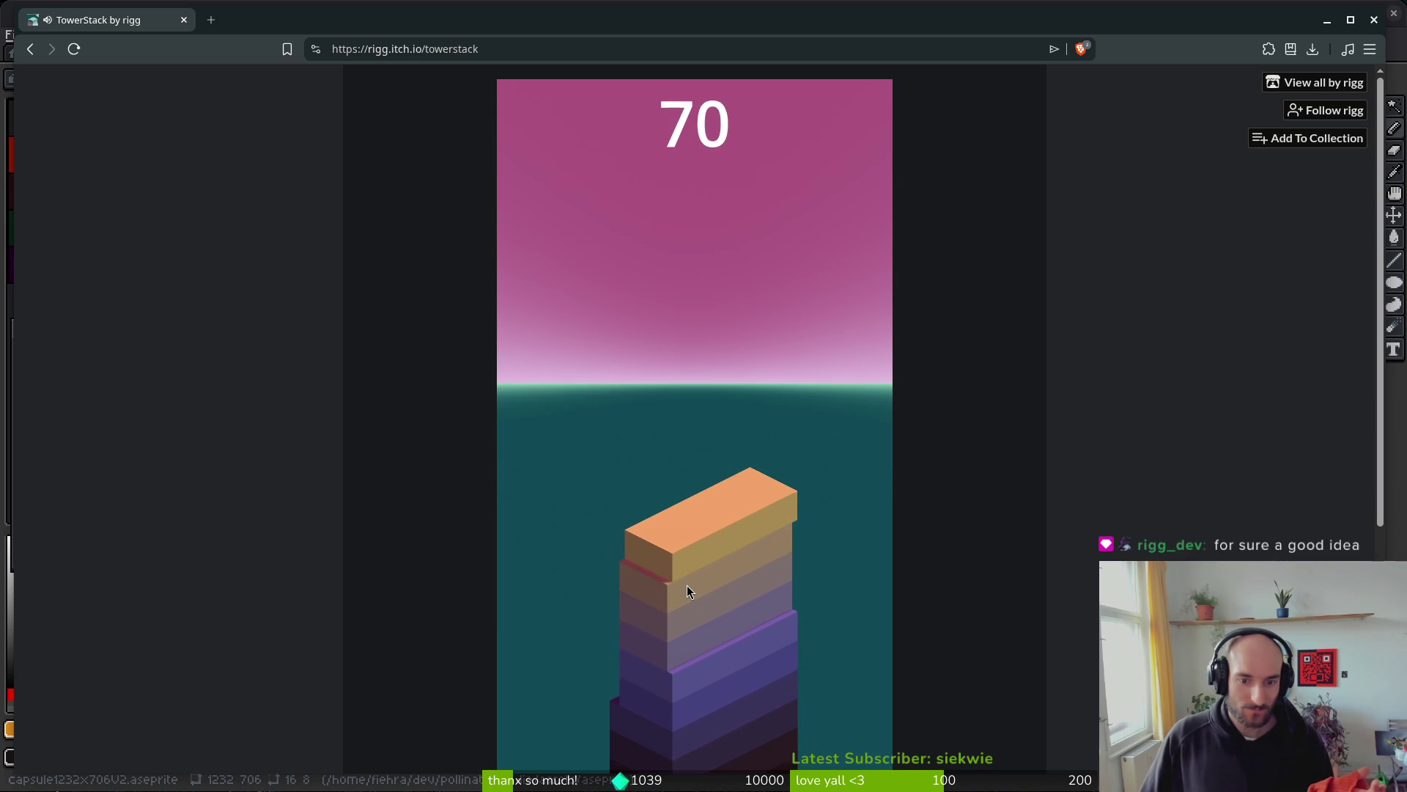
pyautogui.click(688, 586)
pyautogui.click(687, 586)
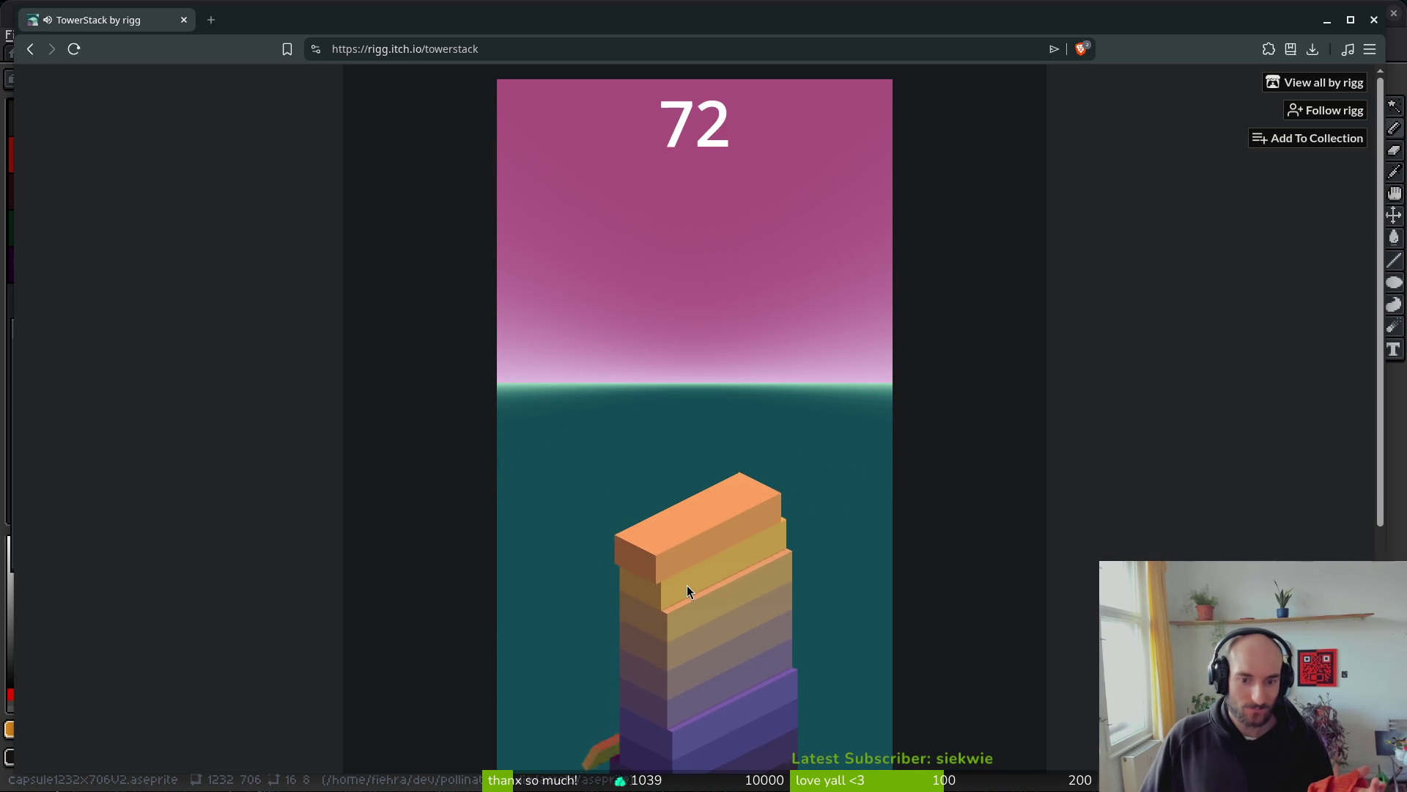
pyautogui.click(687, 585)
pyautogui.click(688, 585)
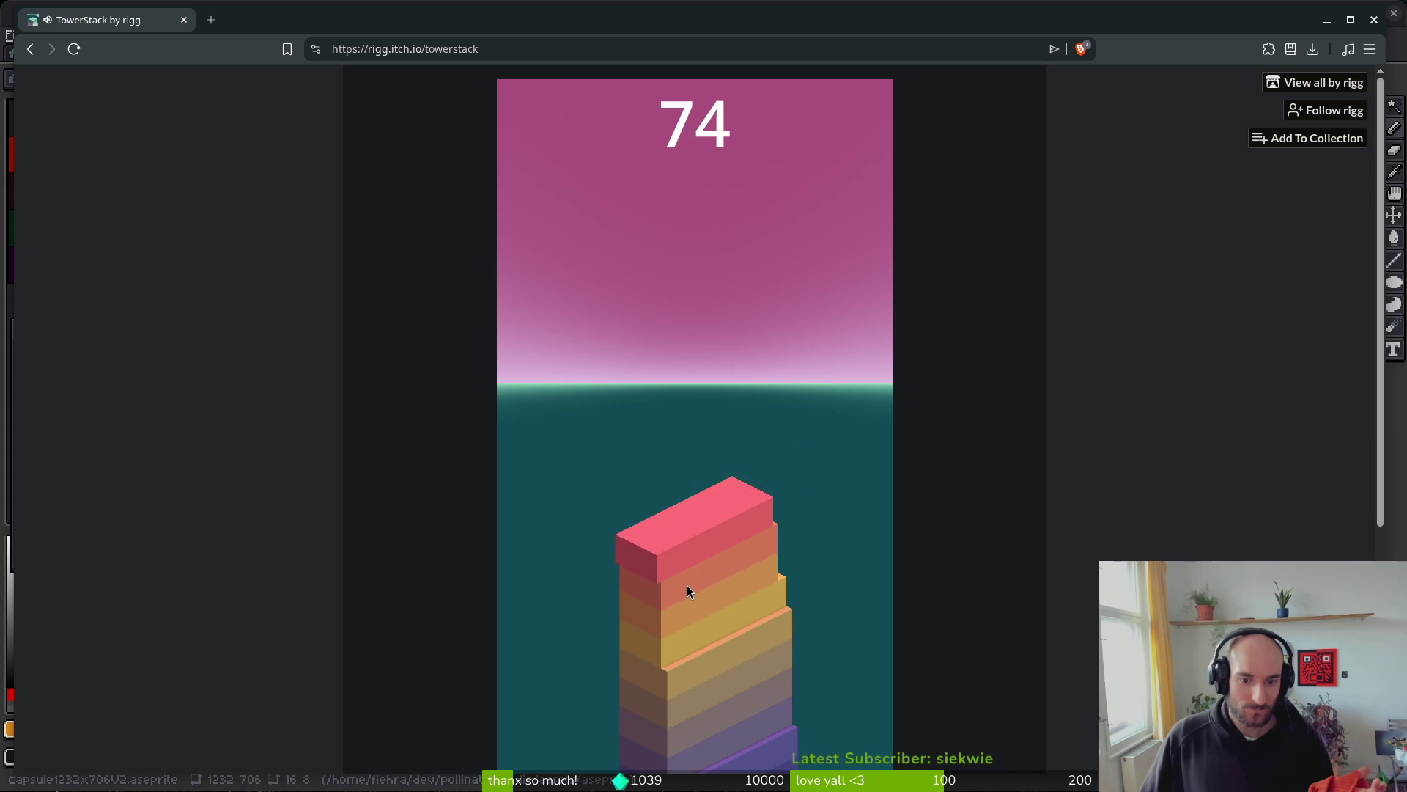
pyautogui.click(688, 585)
pyautogui.click(687, 585)
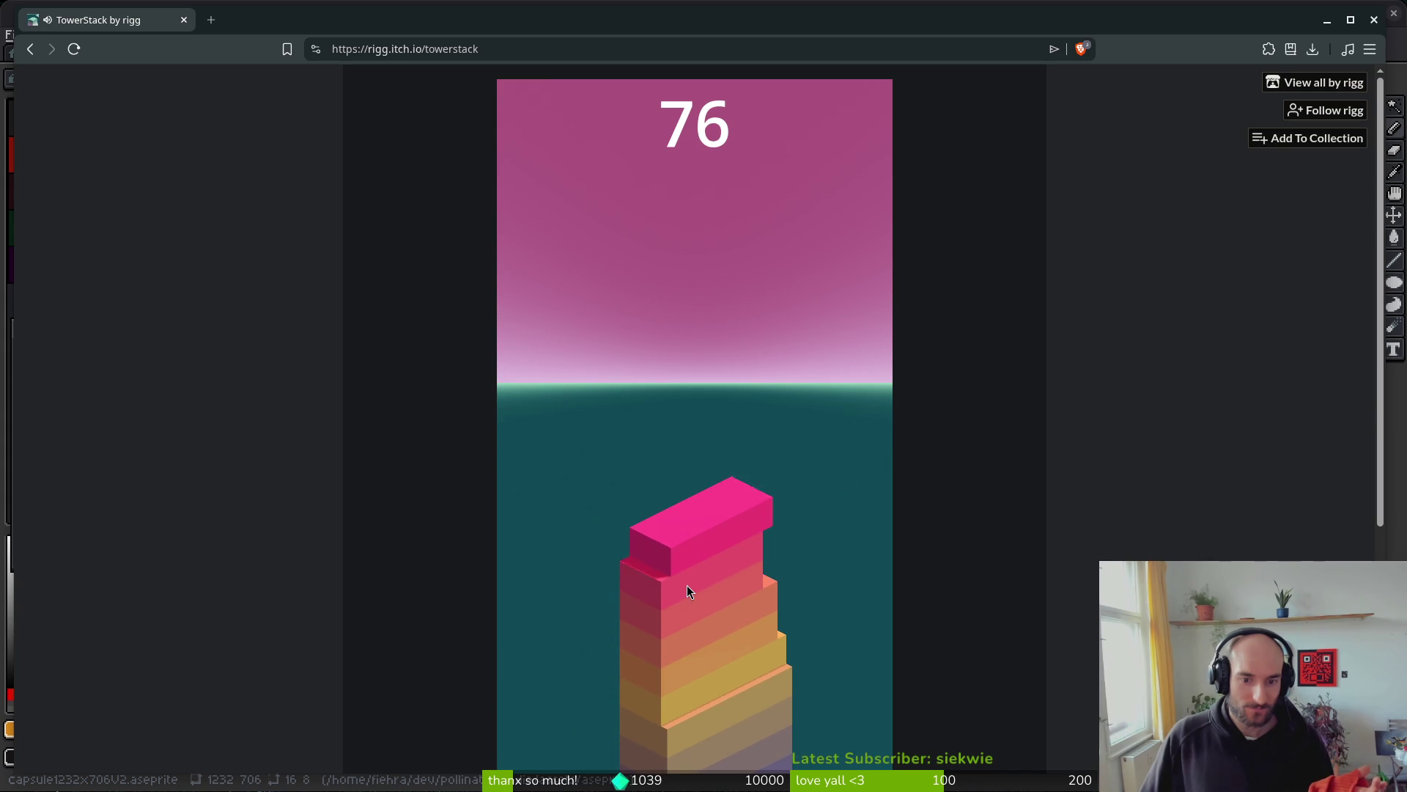
pyautogui.click(687, 586)
pyautogui.click(688, 585)
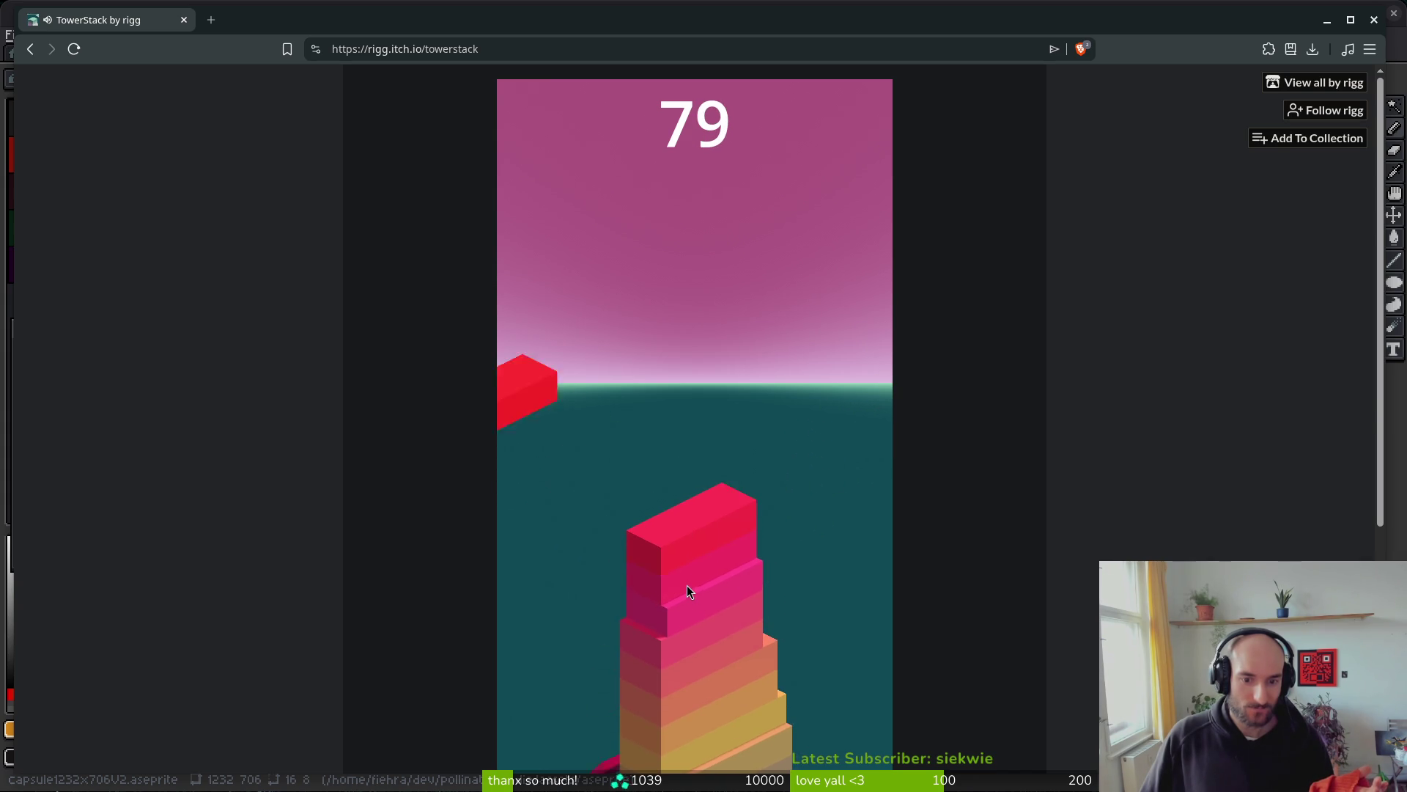
pyautogui.click(687, 585)
pyautogui.click(687, 585)
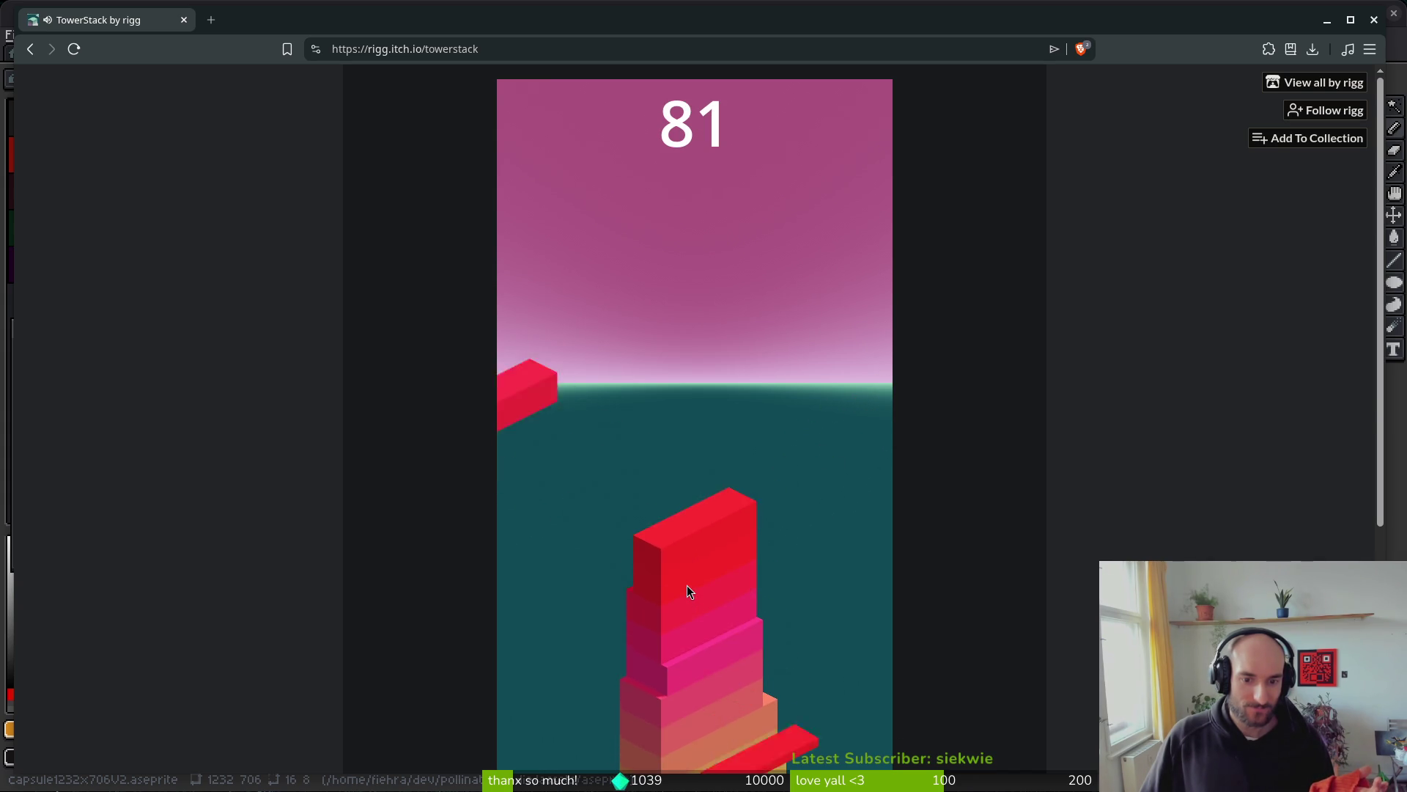
pyautogui.click(687, 586)
pyautogui.click(688, 586)
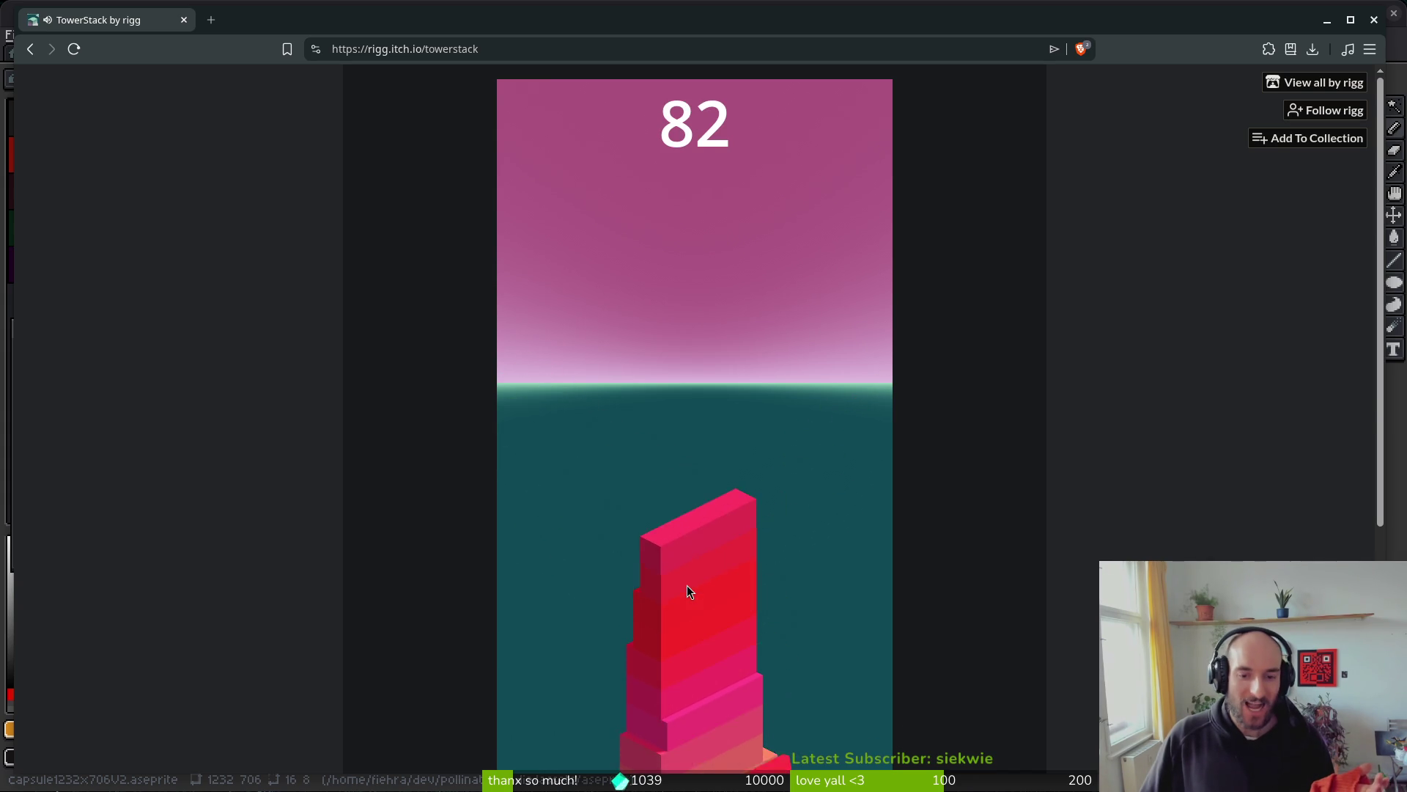
pyautogui.click(687, 587)
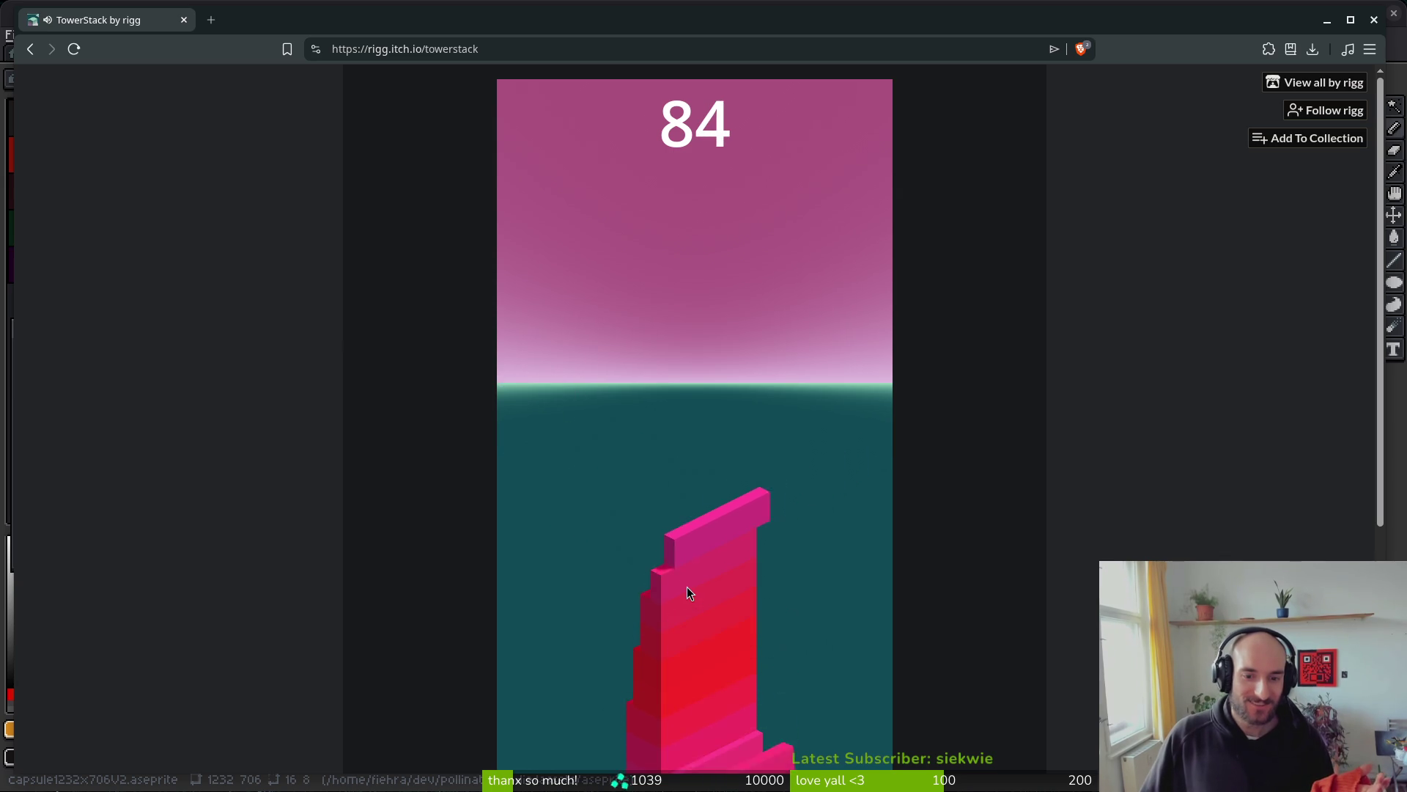
pyautogui.click(687, 586)
pyautogui.click(688, 587)
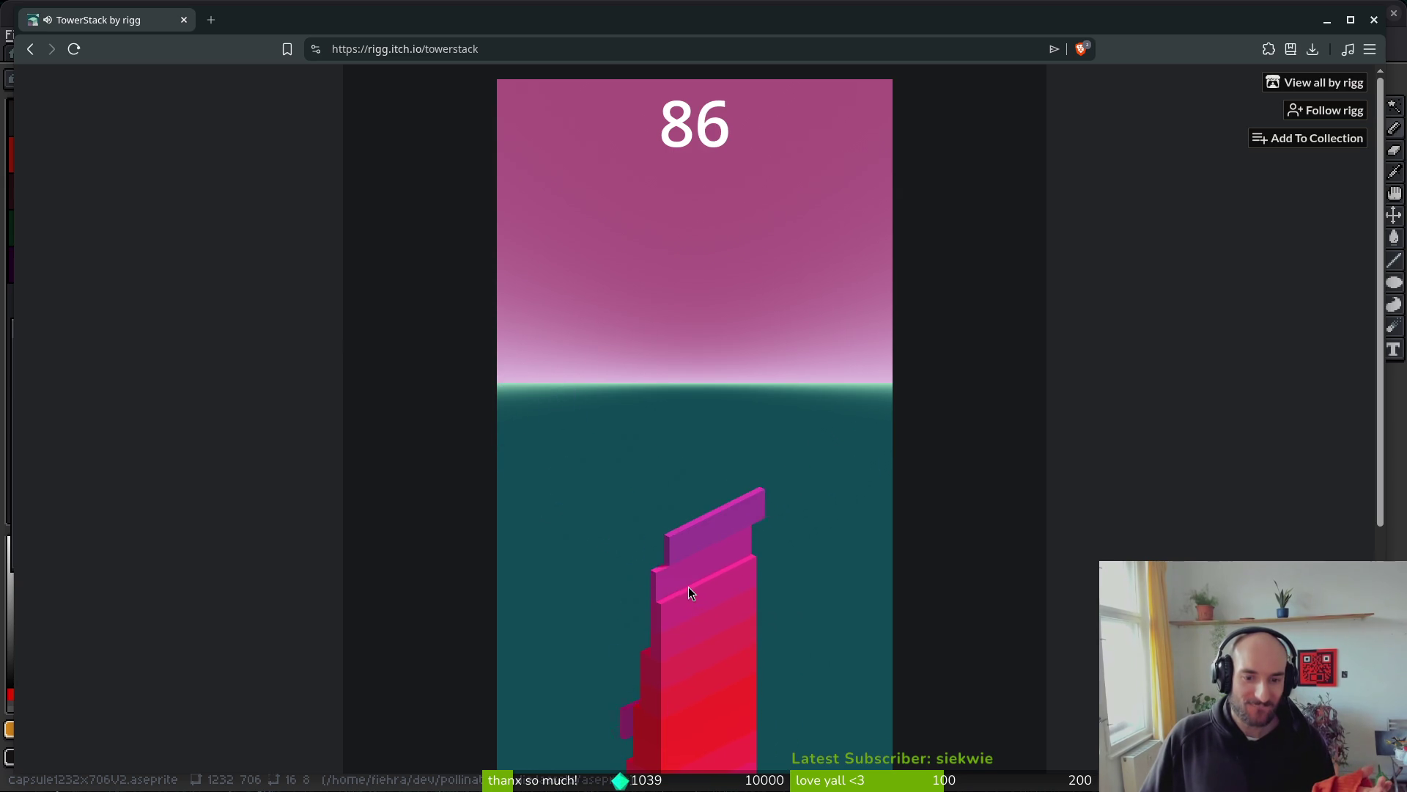
pyautogui.click(689, 586)
pyautogui.click(689, 586)
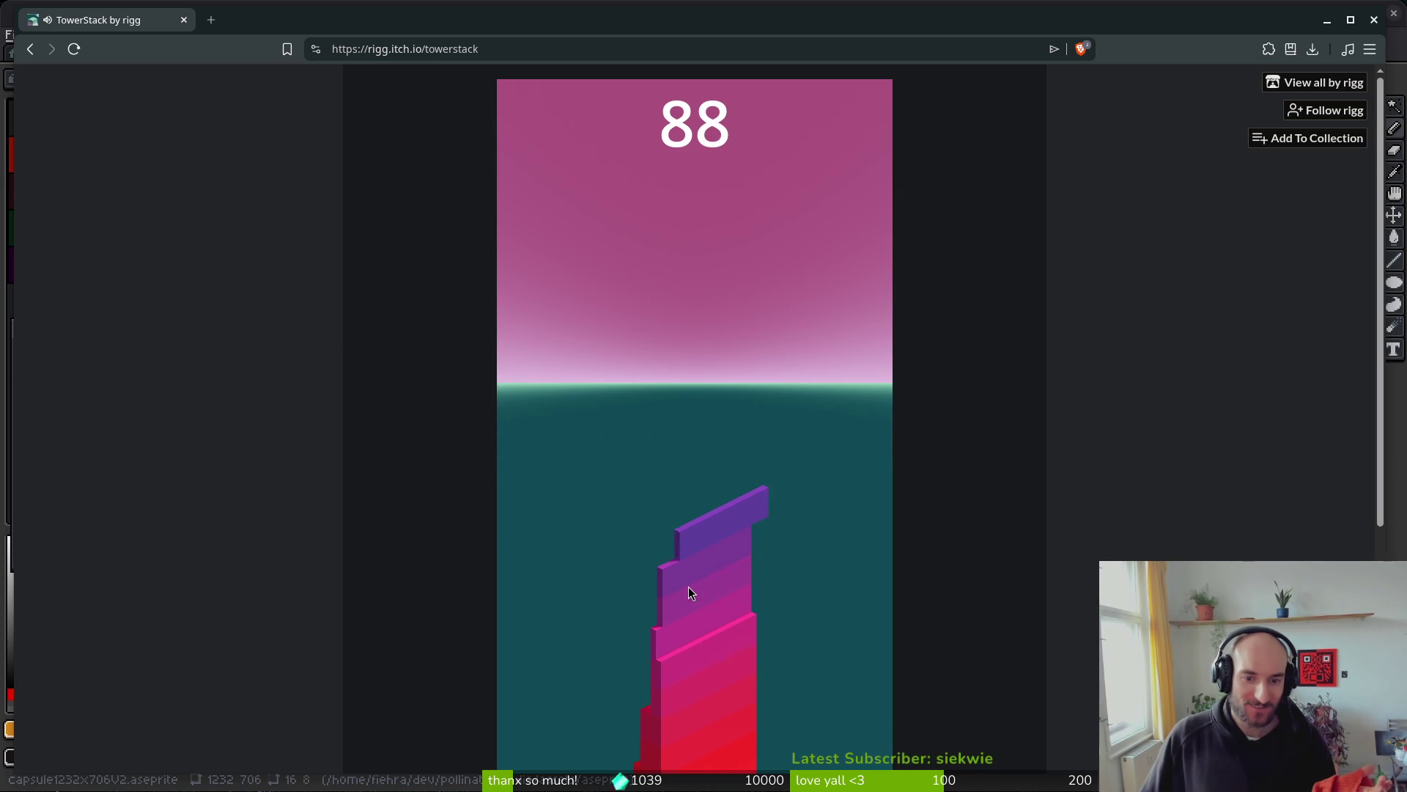
pyautogui.click(689, 586)
# - Place the final blocks until the round ends at 91 points, then start a new game
pyautogui.click(689, 587)
pyautogui.click(689, 587)
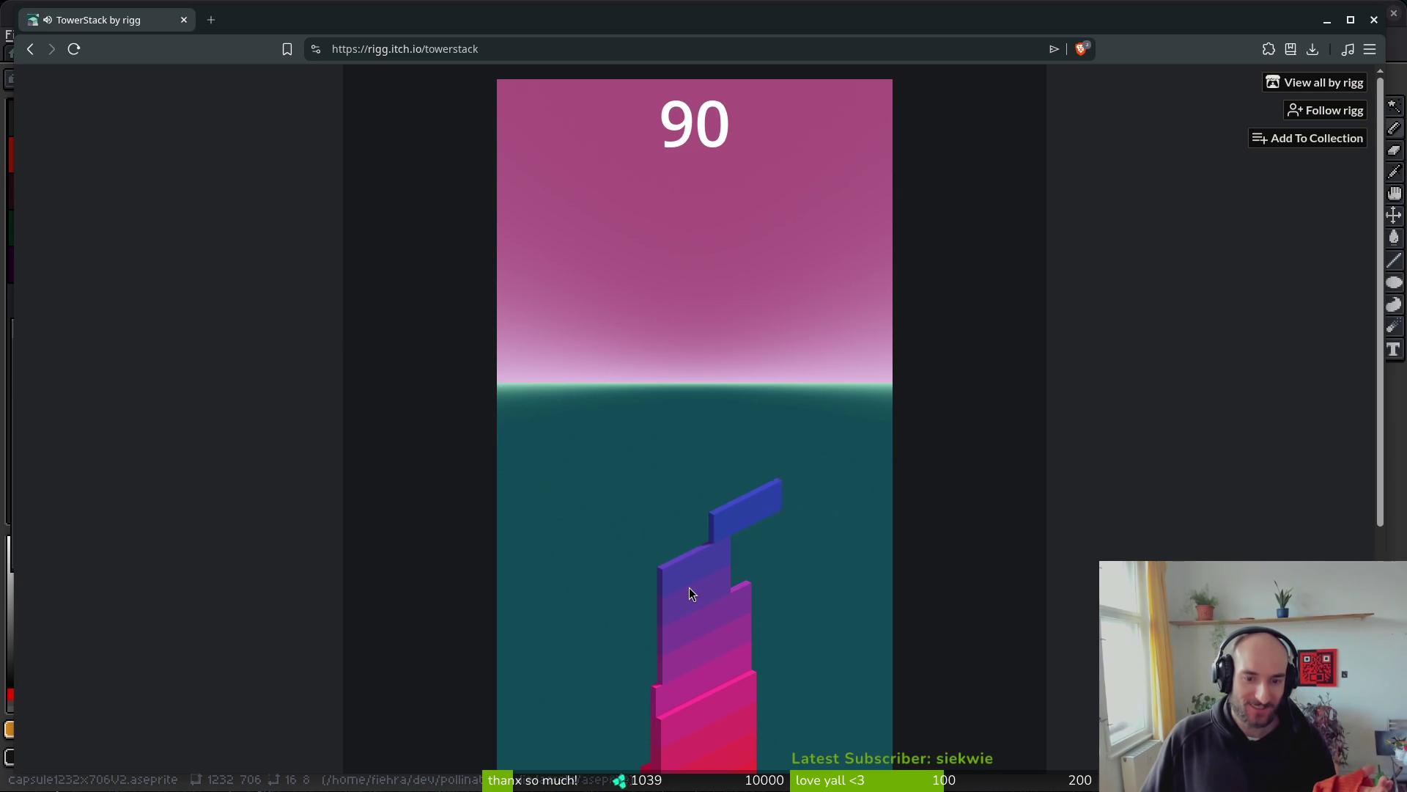
pyautogui.click(690, 588)
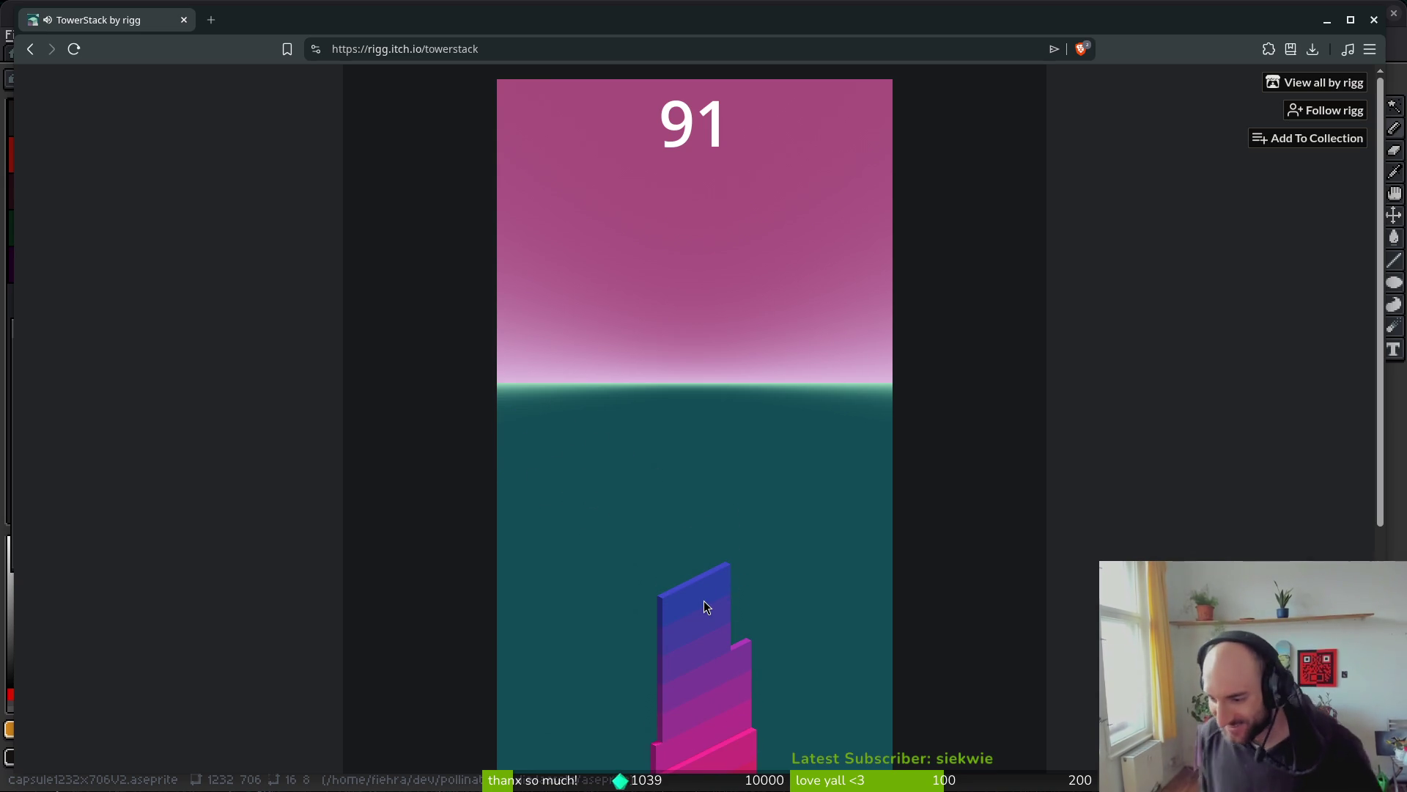
pyautogui.click(704, 601)
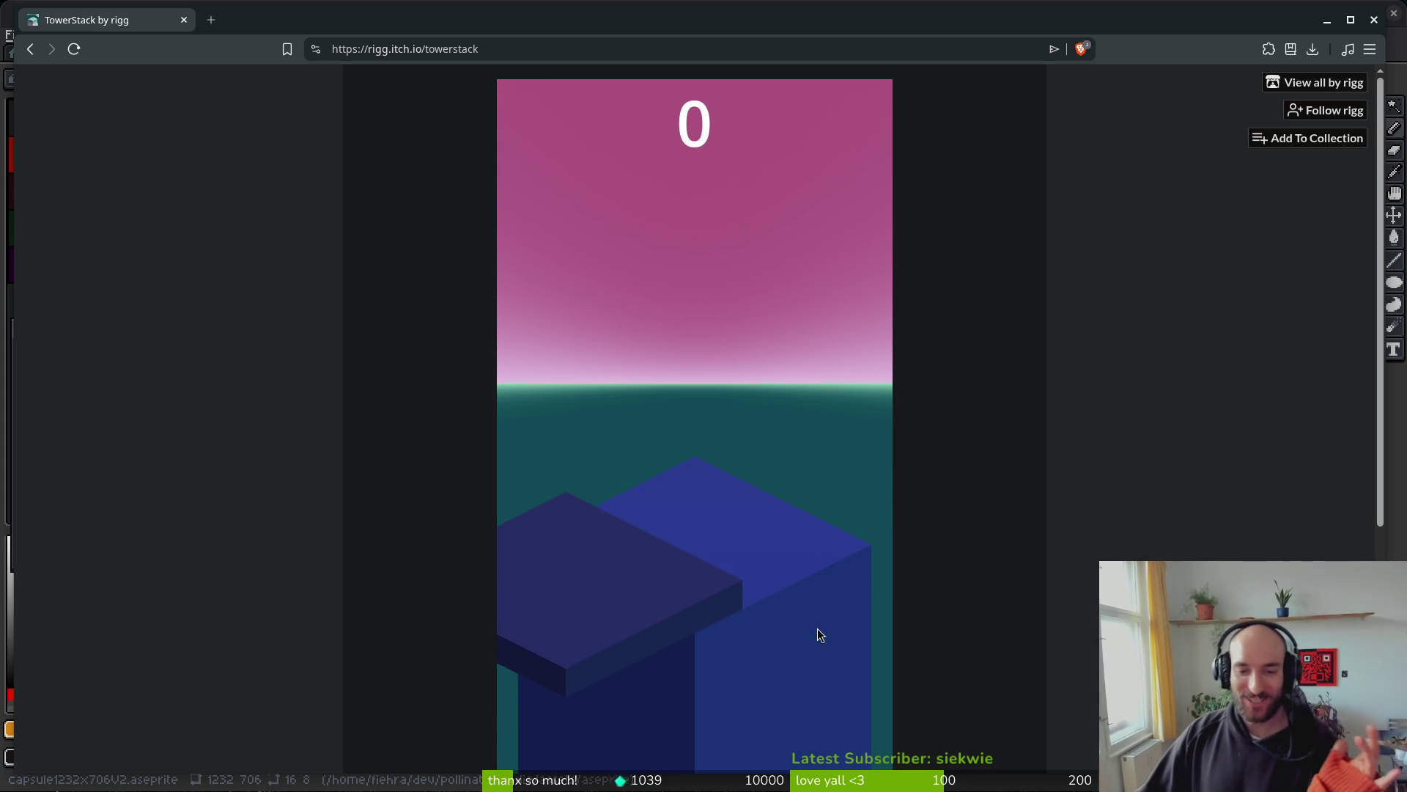
# - Stack nine green slabs on the fresh TowerStack tower to reach a score of 9
pyautogui.click(729, 600)
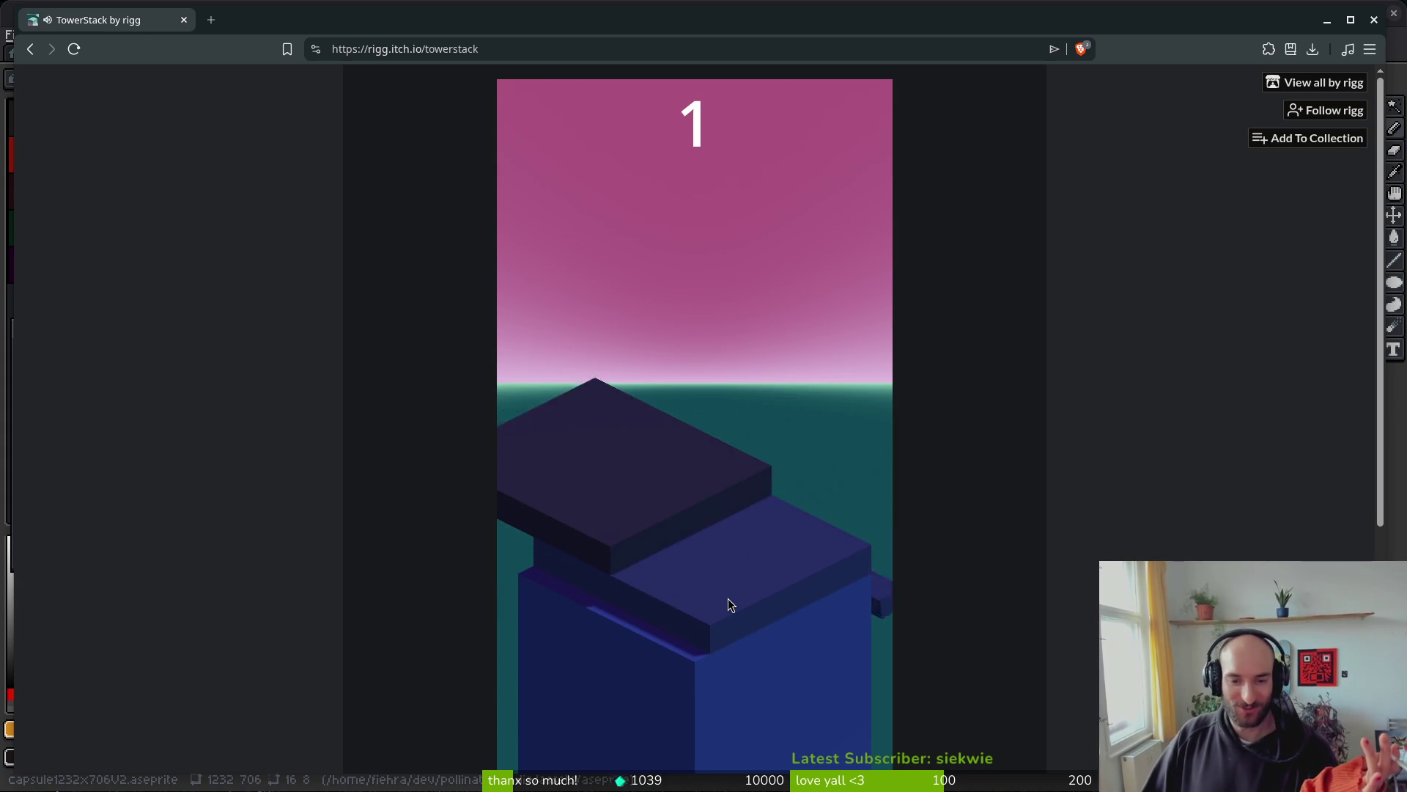
pyautogui.click(731, 598)
pyautogui.click(734, 599)
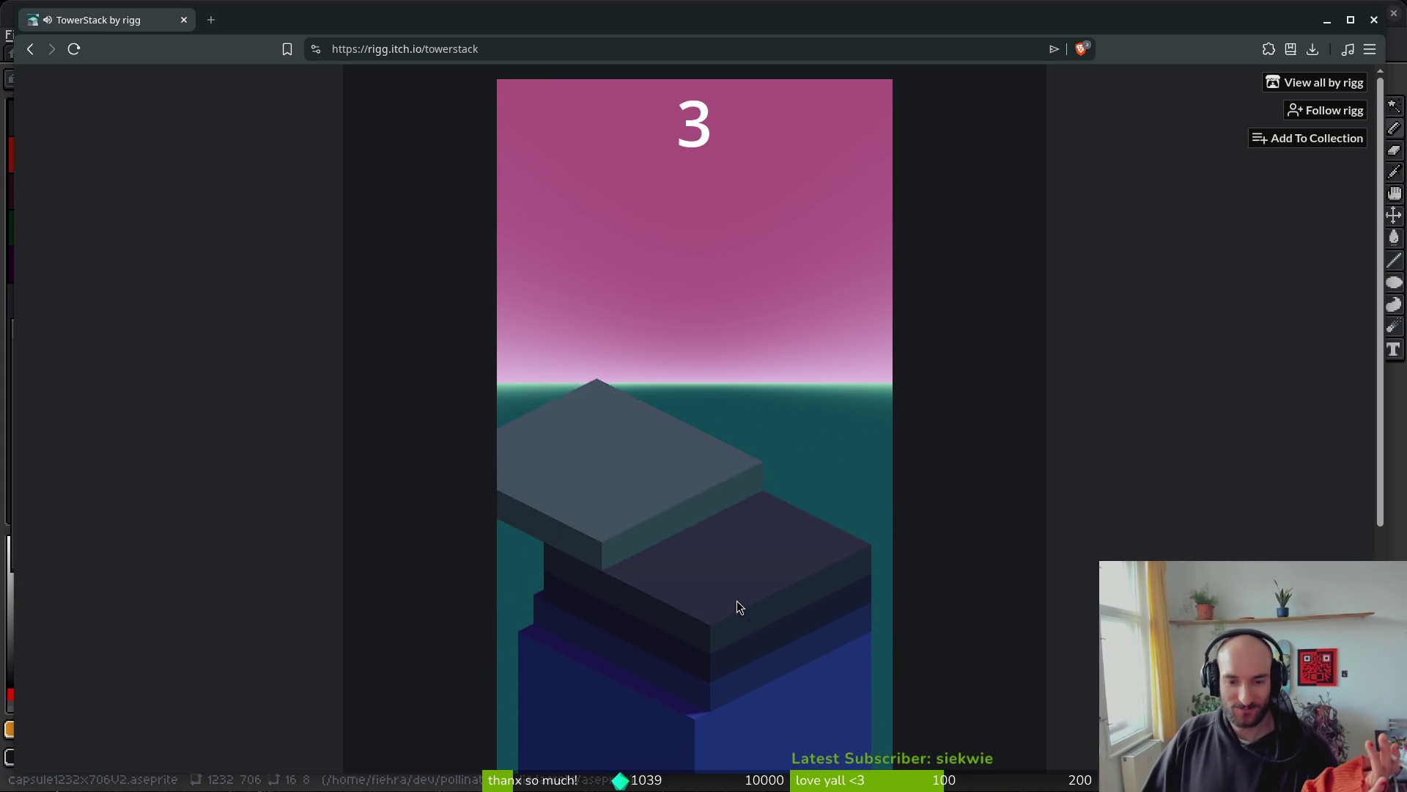
pyautogui.click(736, 601)
pyautogui.click(736, 602)
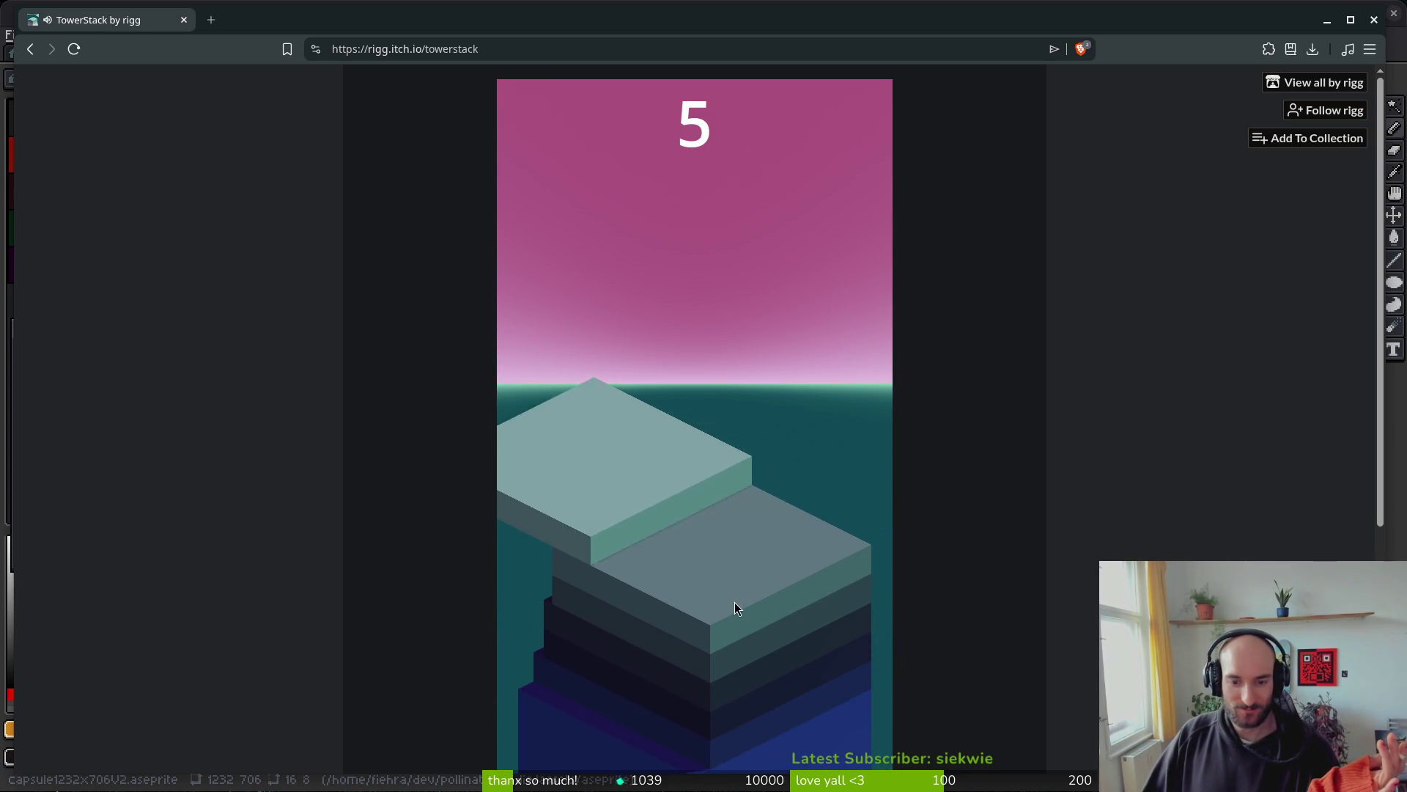
pyautogui.click(734, 602)
pyautogui.click(734, 604)
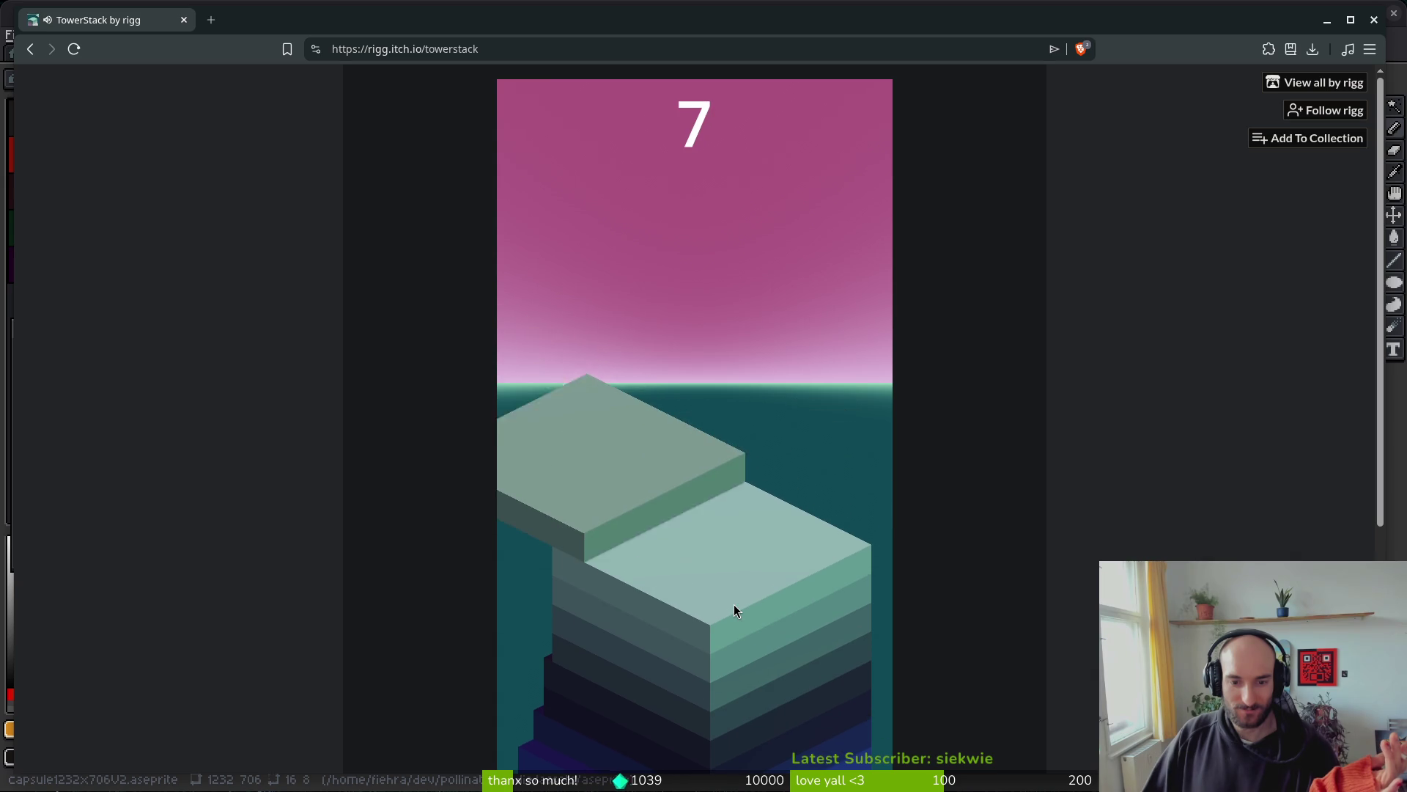
pyautogui.click(735, 603)
pyautogui.click(736, 605)
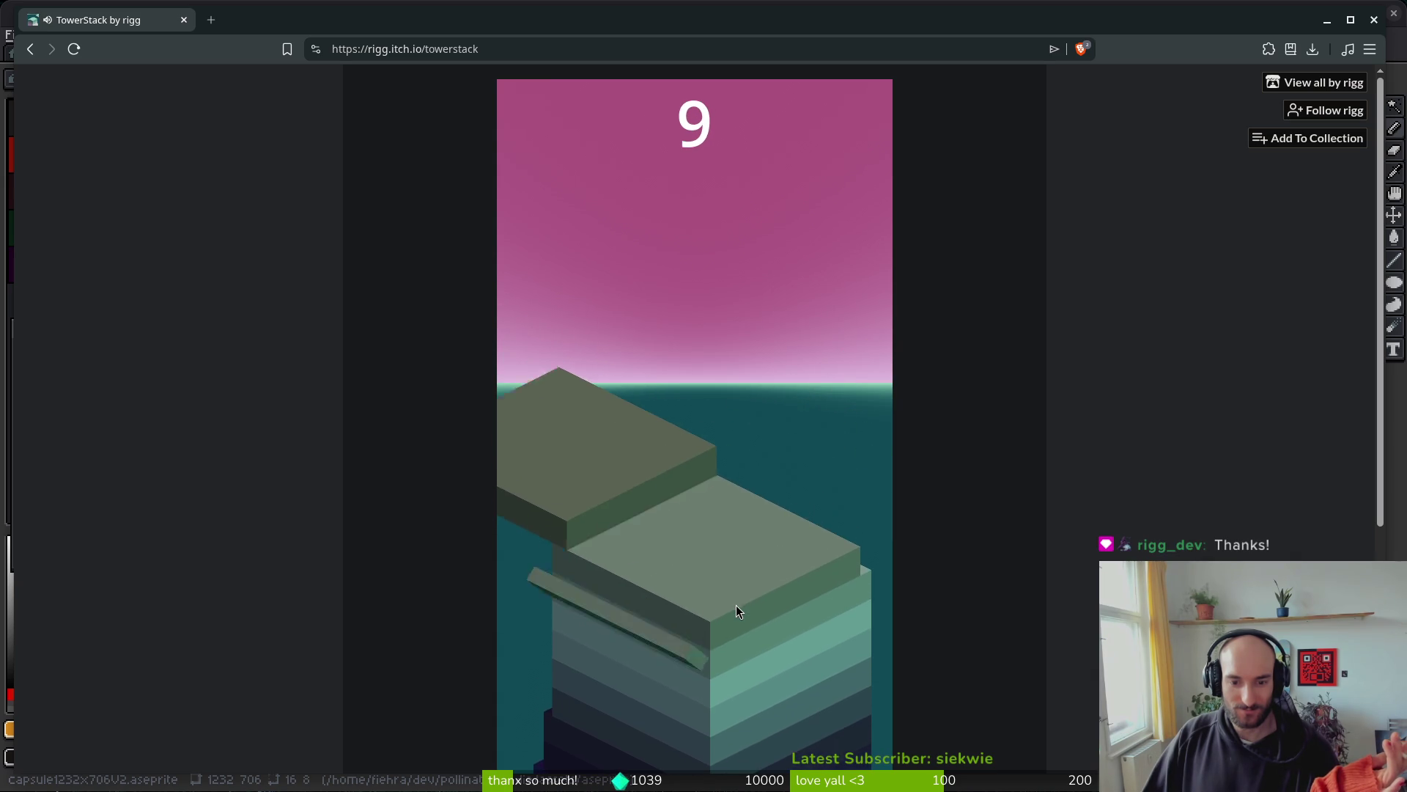